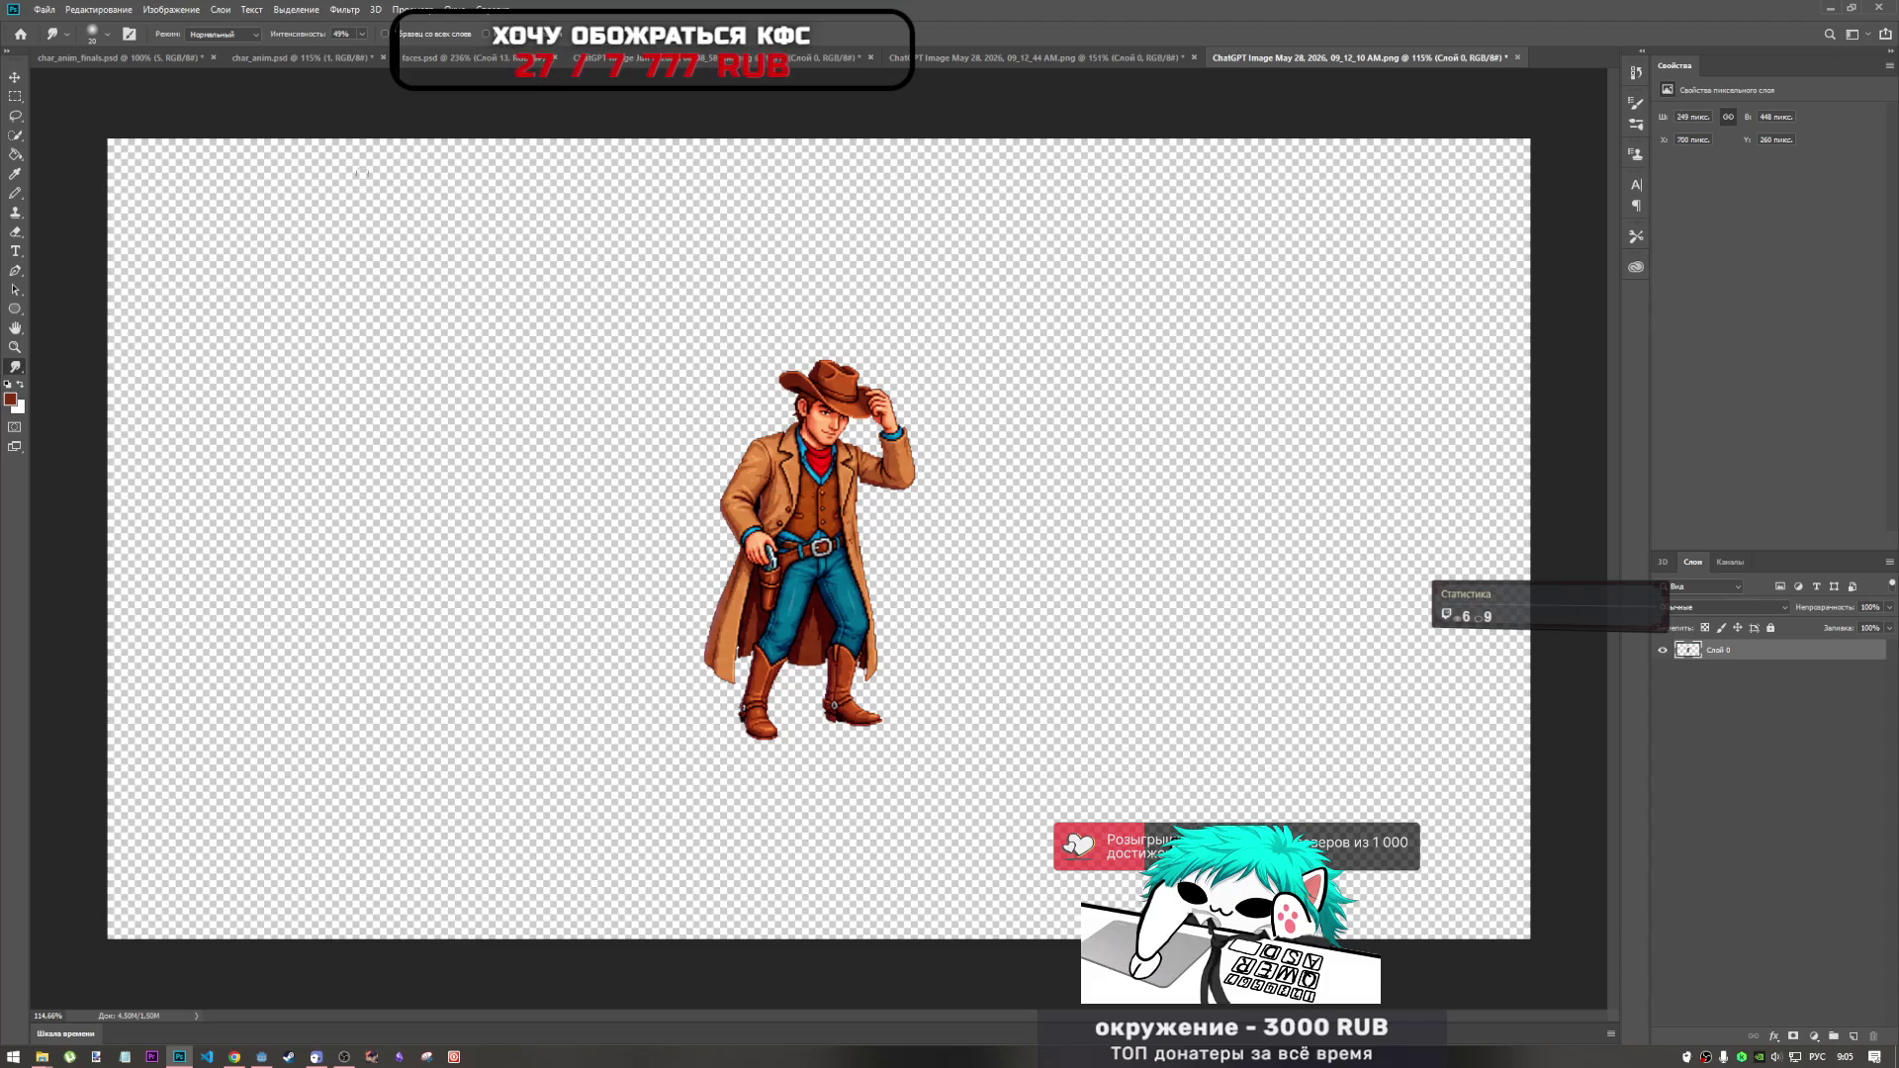
Marquee-select the cowboy in the generated image, then bring up the char_anim.psd sprite sheet.
left_click(14, 94)
mouse_move(606, 293)
left_mouse_down()
mouse_move(966, 756)
mouse_move(925, 732)
mouse_move(689, 339)
left_mouse_up()
key("ctrl+Tab")
key("ctrl+Tab")
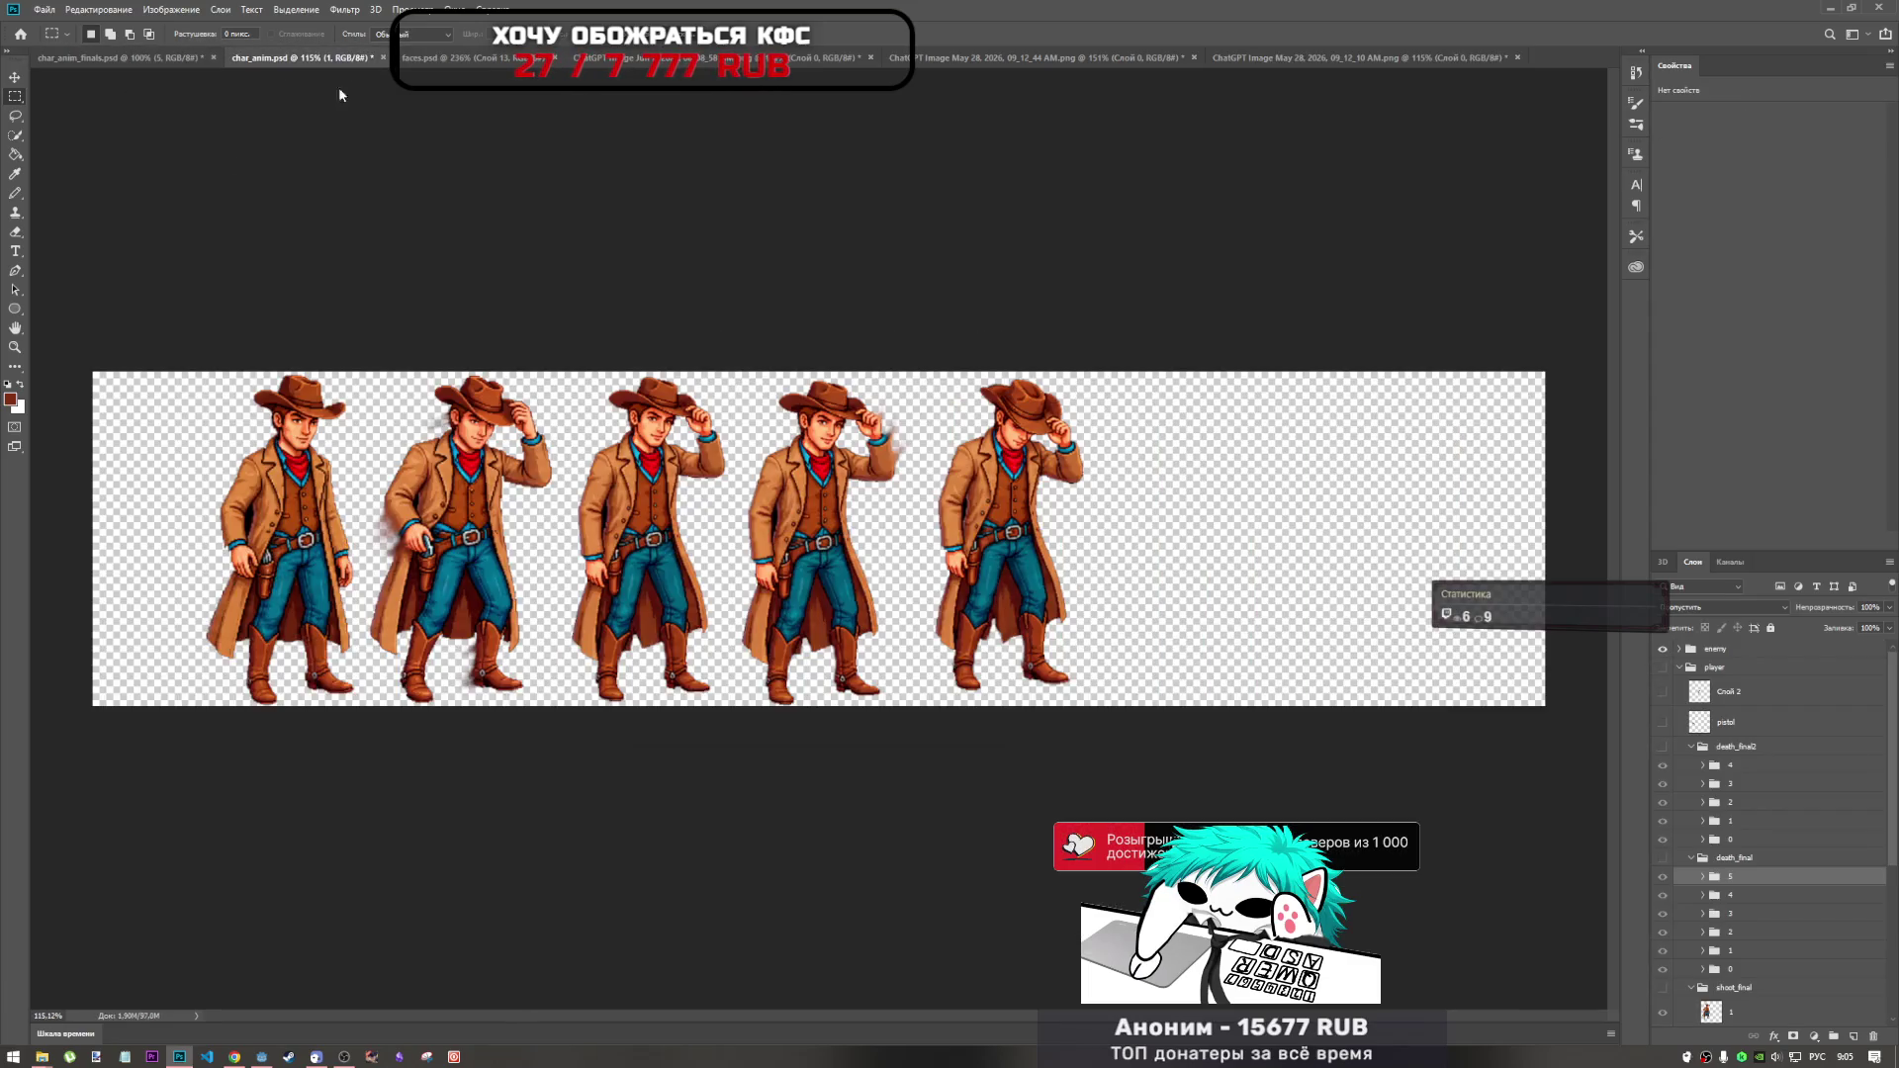
left_click(234, 1057)
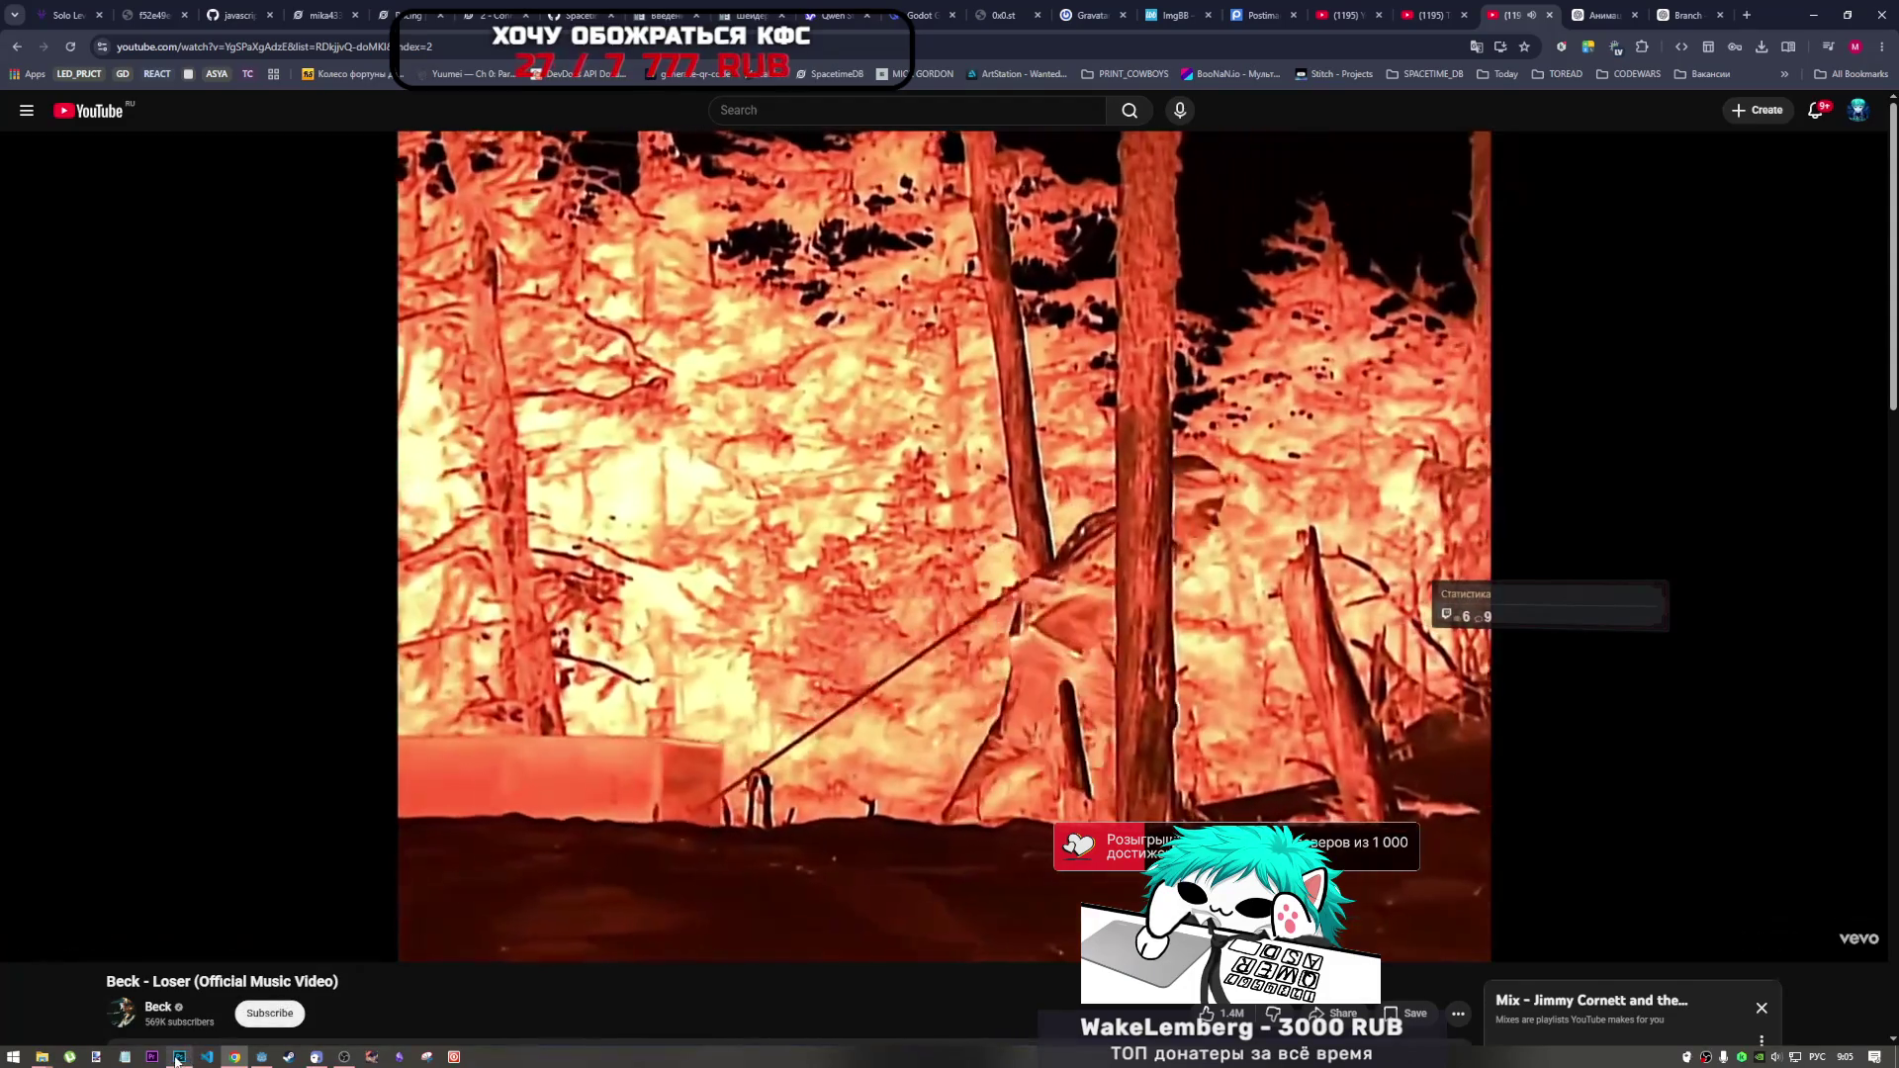
left_click(178, 1057)
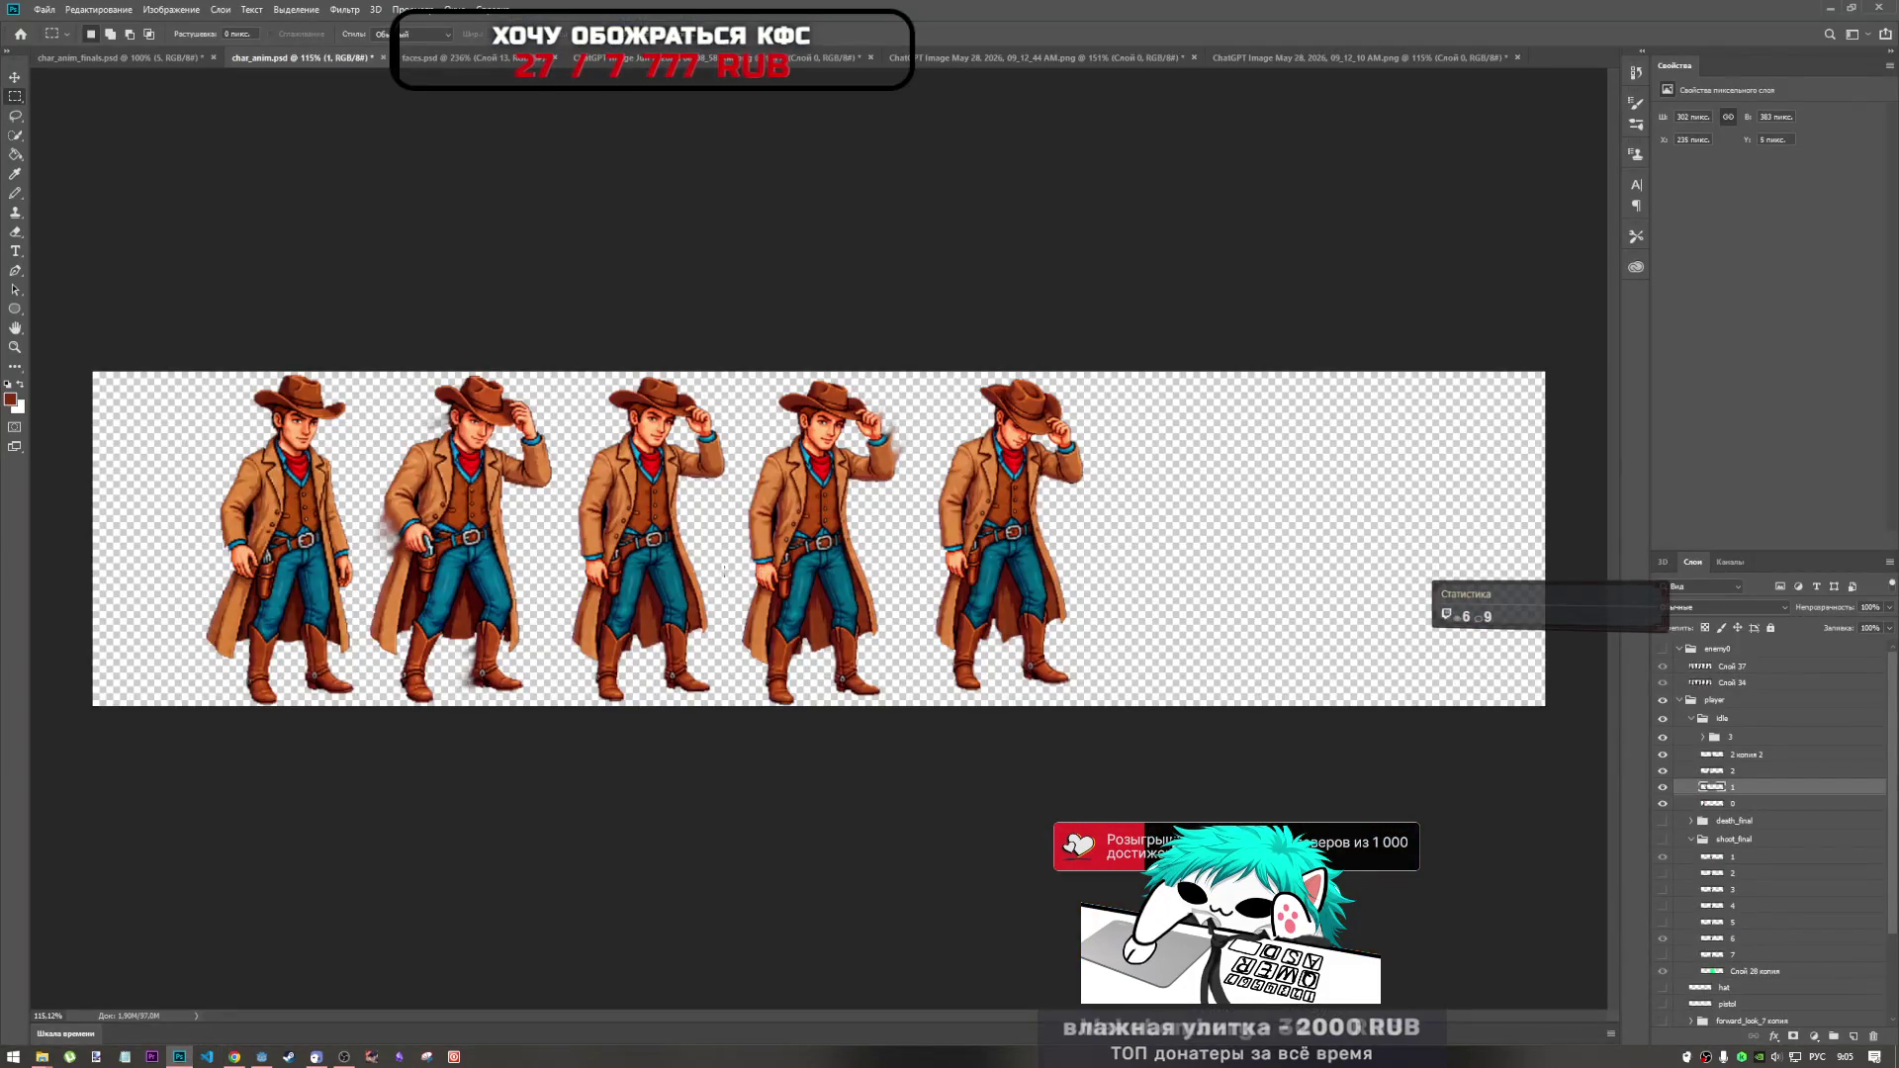
Paste the cowboy, scale it to about 84% and place it as the third frame.
key("ctrl+v")
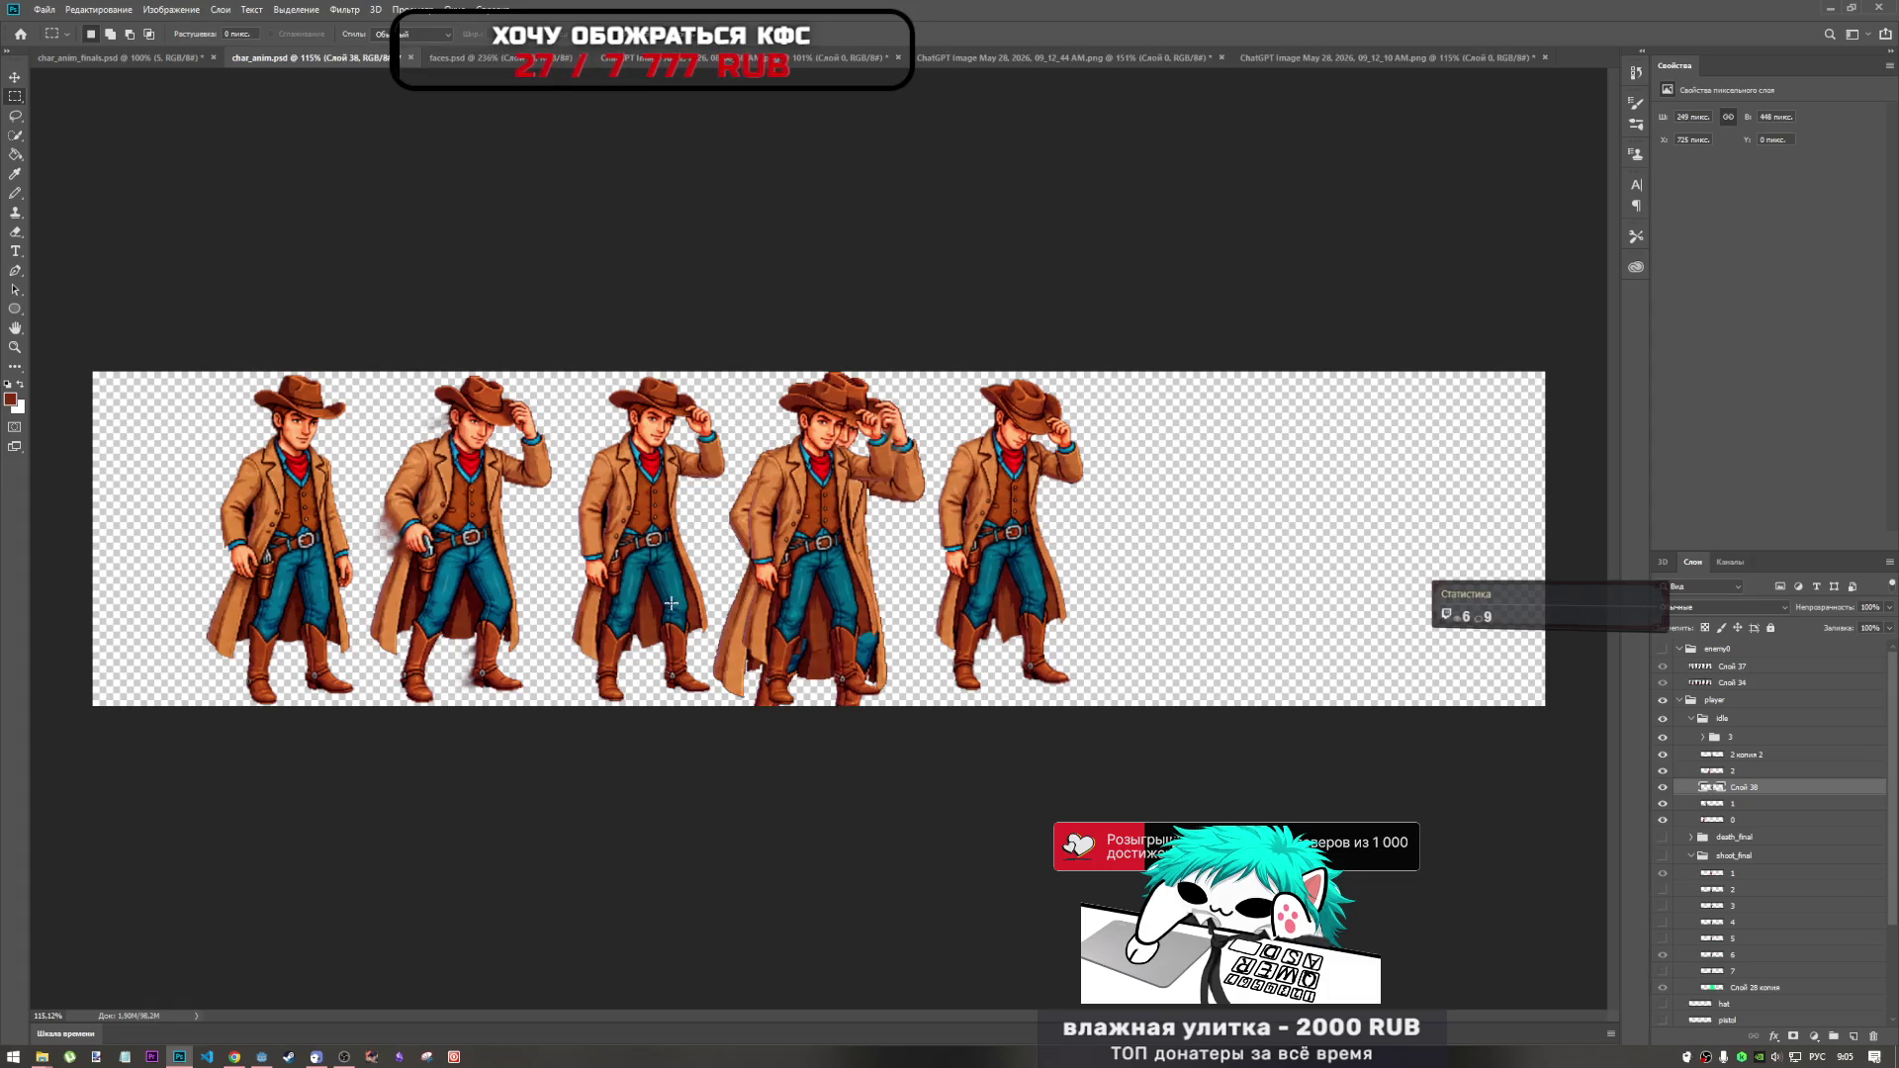
key("ctrl+t")
mouse_move(757, 583)
left_mouse_down()
mouse_move(451, 578)
mouse_move(510, 571)
left_mouse_up()
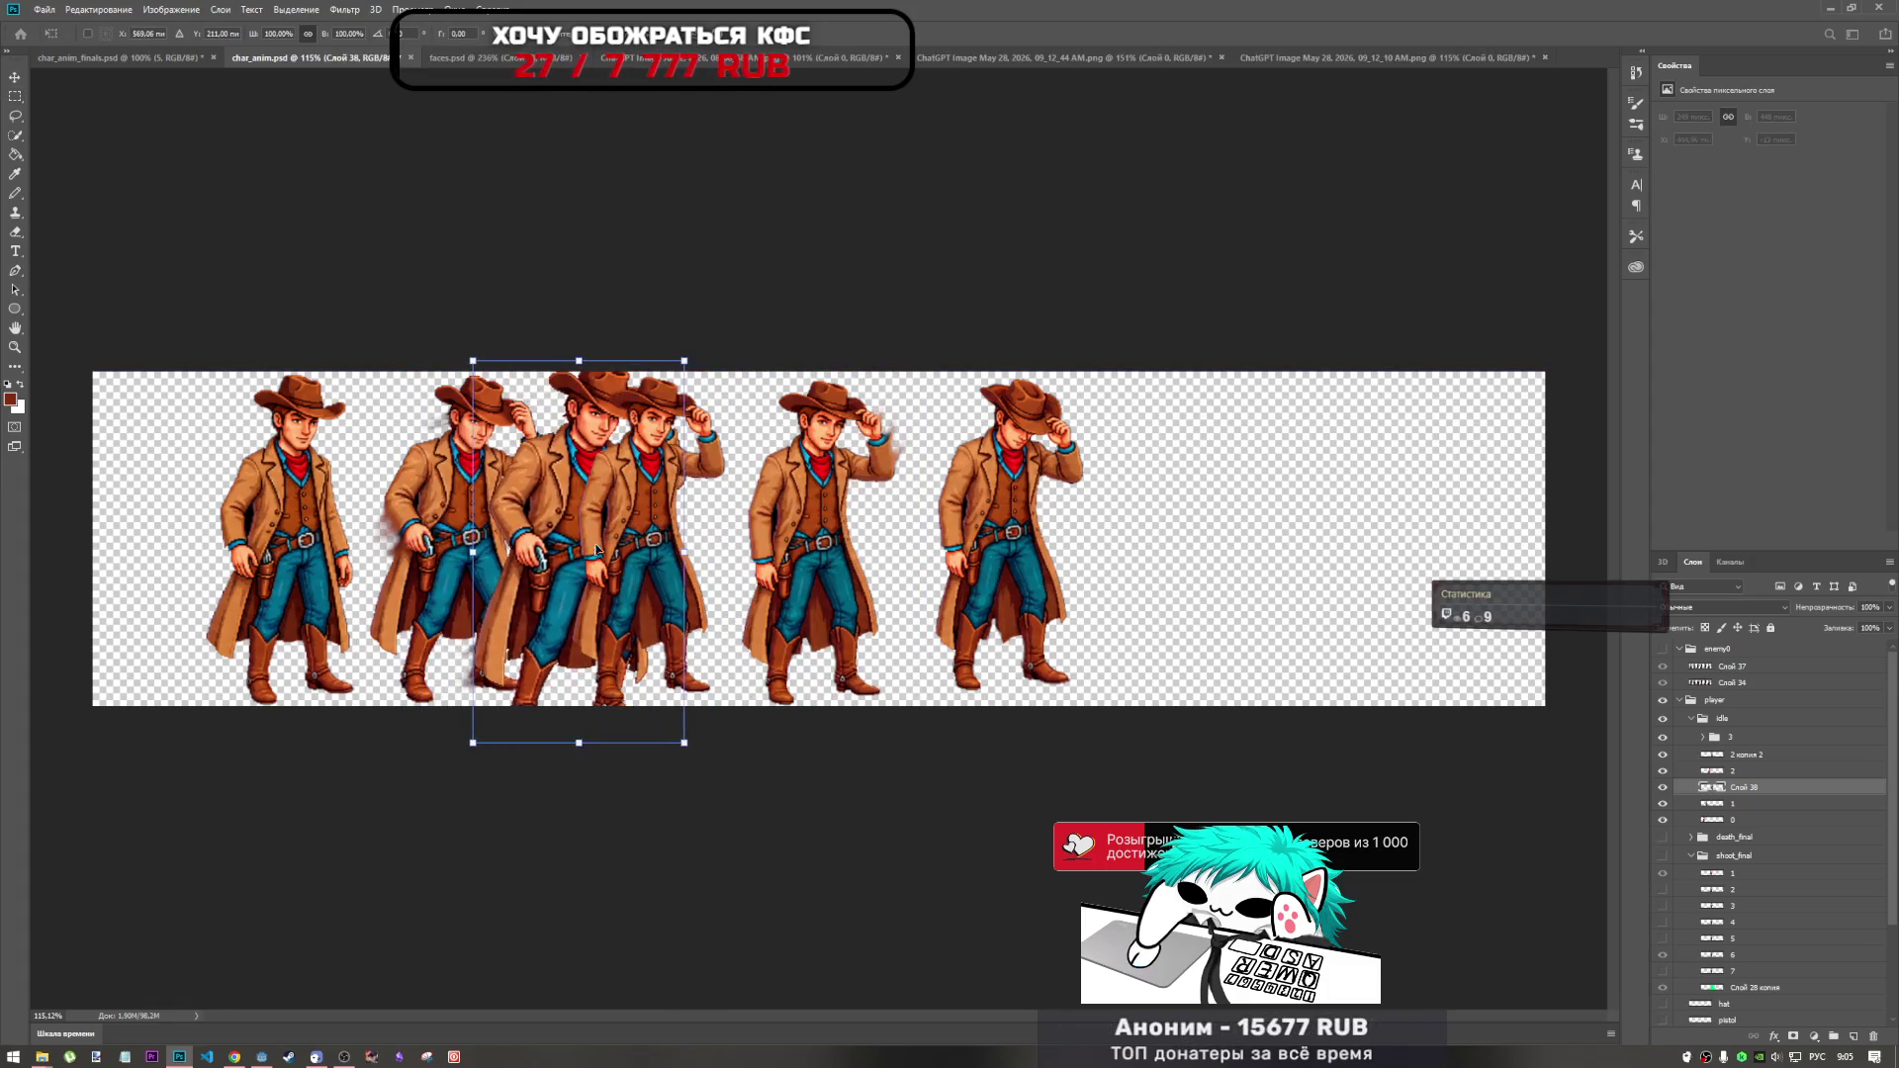
left_click_drag(695, 356, 684, 376)
mouse_move(607, 479)
left_mouse_down()
mouse_move(445, 463)
mouse_move(652, 464)
left_mouse_up()
left_click_drag(710, 388, 698, 406)
mouse_move(600, 465)
left_mouse_down()
mouse_move(550, 494)
mouse_move(457, 492)
mouse_move(619, 492)
left_mouse_up()
left_click(1739, 770)
Select the later frame layers, including layer 3, and shift them to the right.
left_click(1745, 754, "shift")
left_click(1661, 762)
left_click(1661, 762)
left_click(1756, 741)
key("ctrl+t")
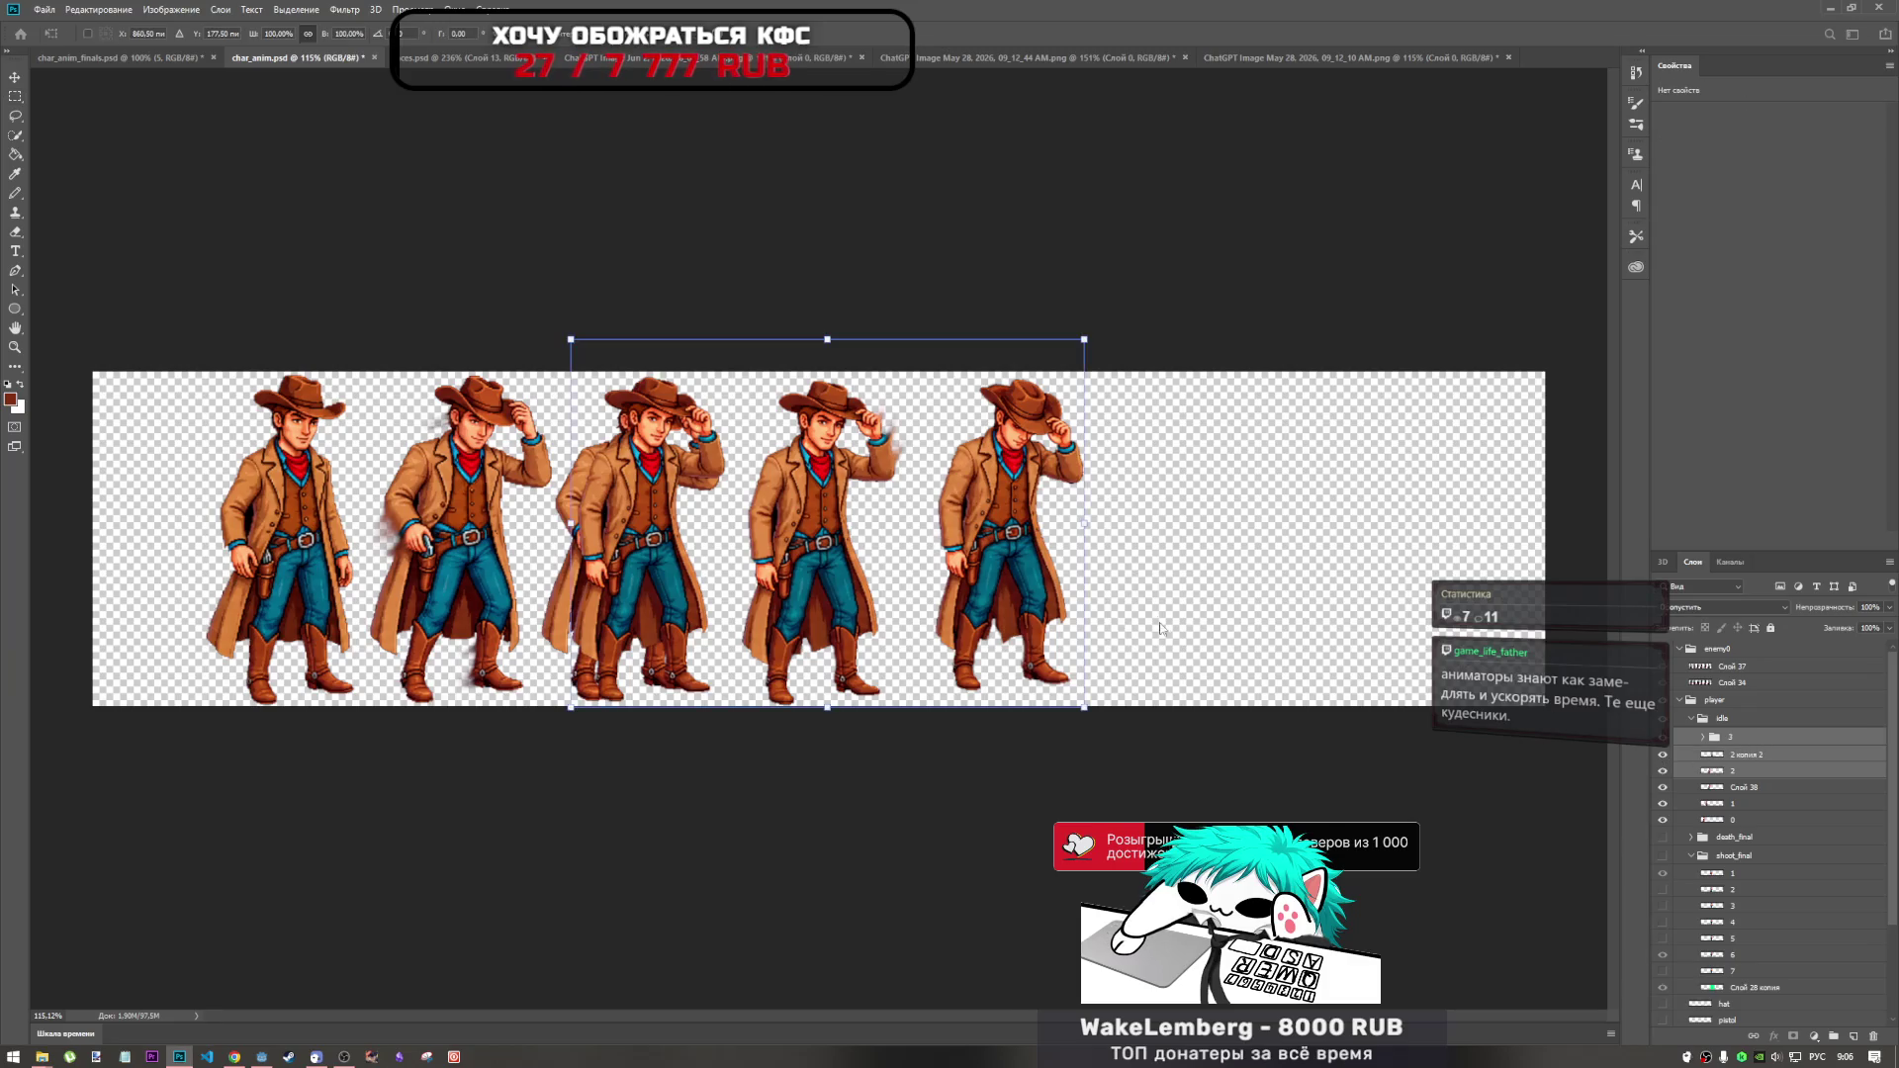
left_click_drag(938, 580, 1084, 585)
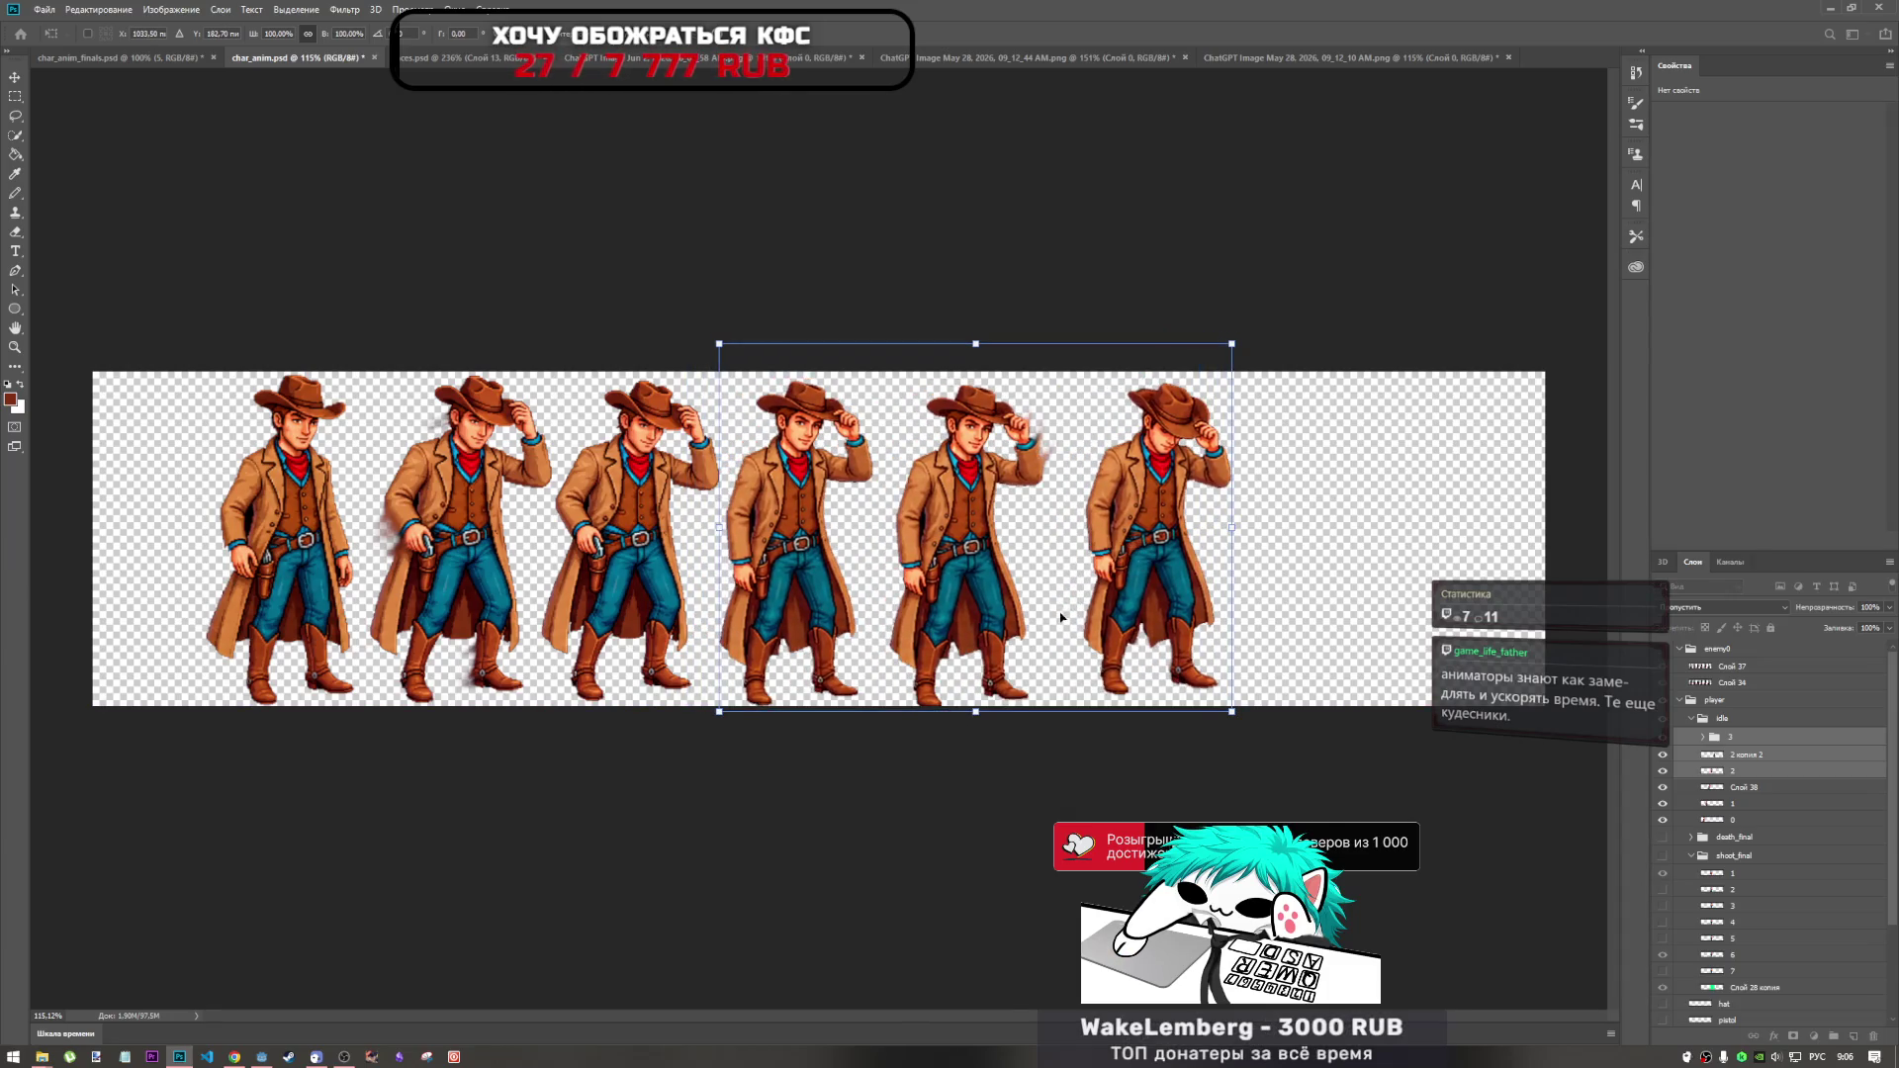
left_click_drag(947, 572, 960, 566)
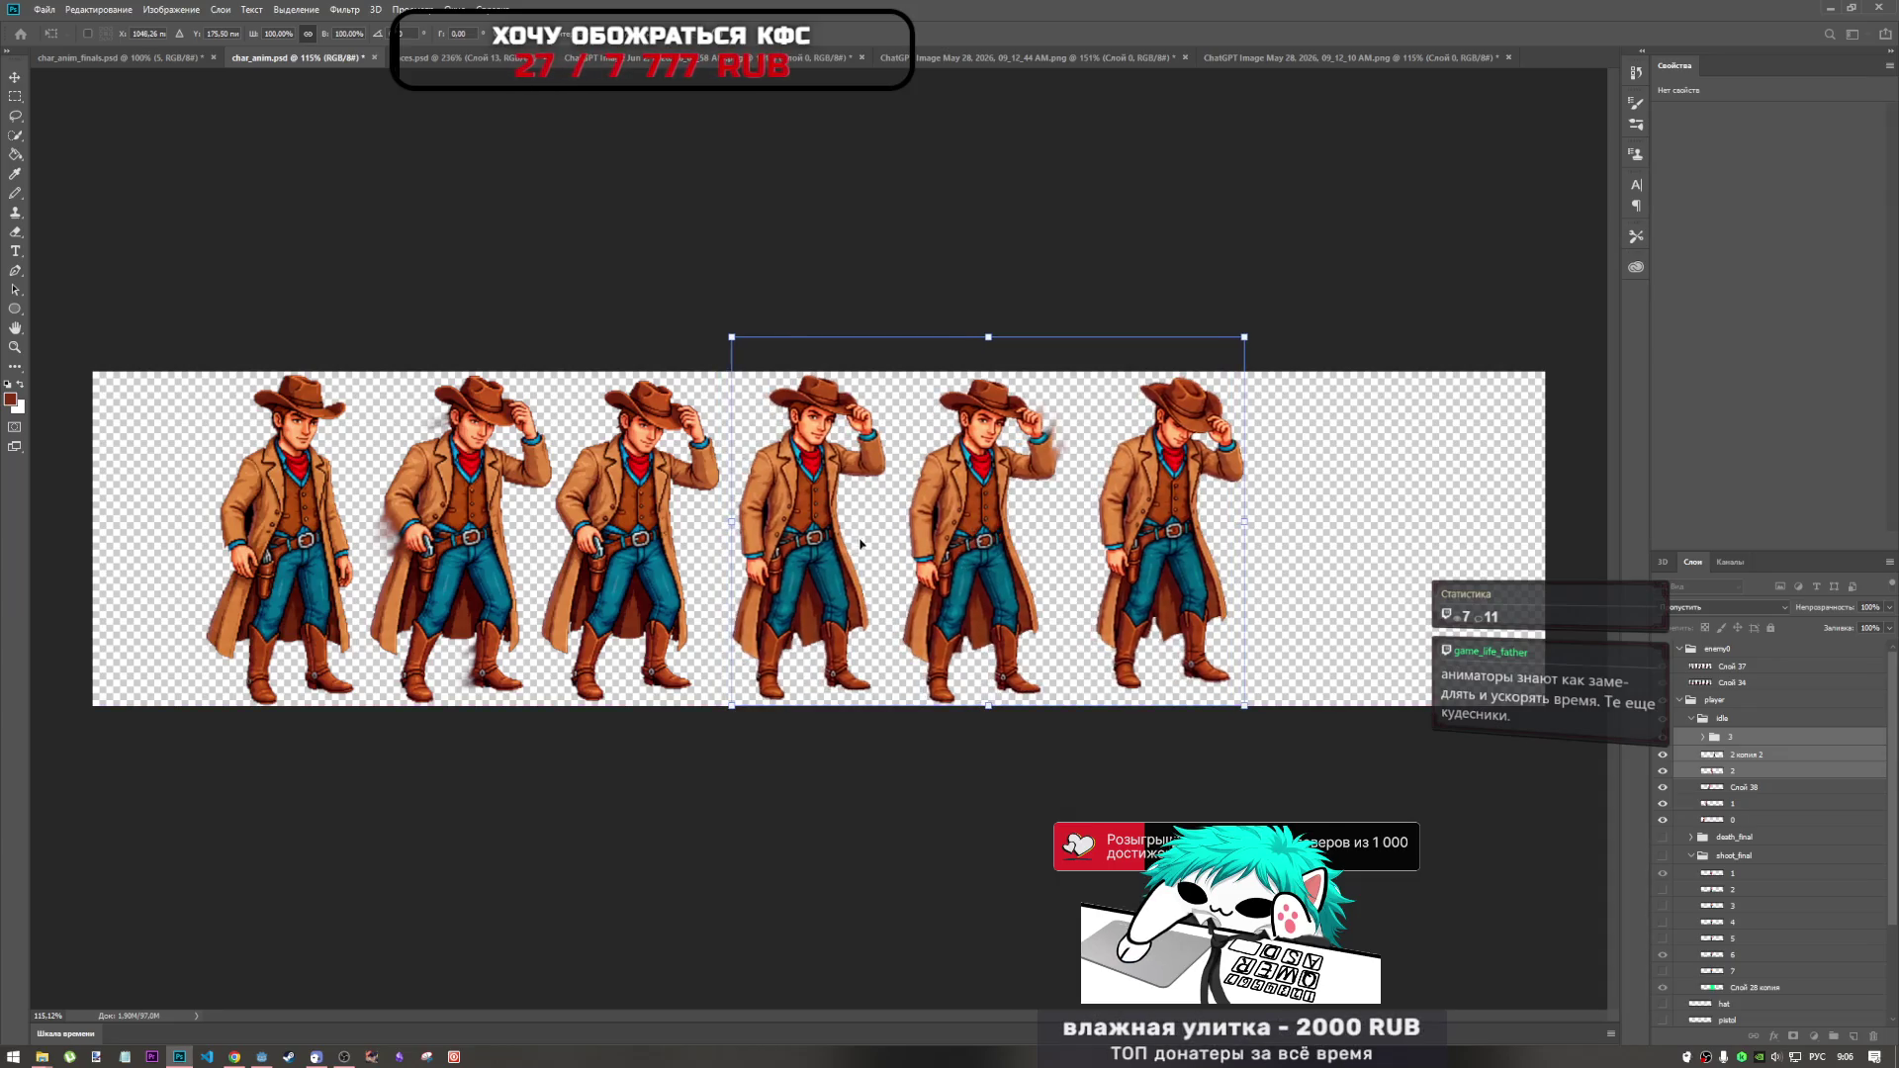
key("Return")
Nudge the pasted cowboy's layer Слой 38 slightly into place.
key("m")
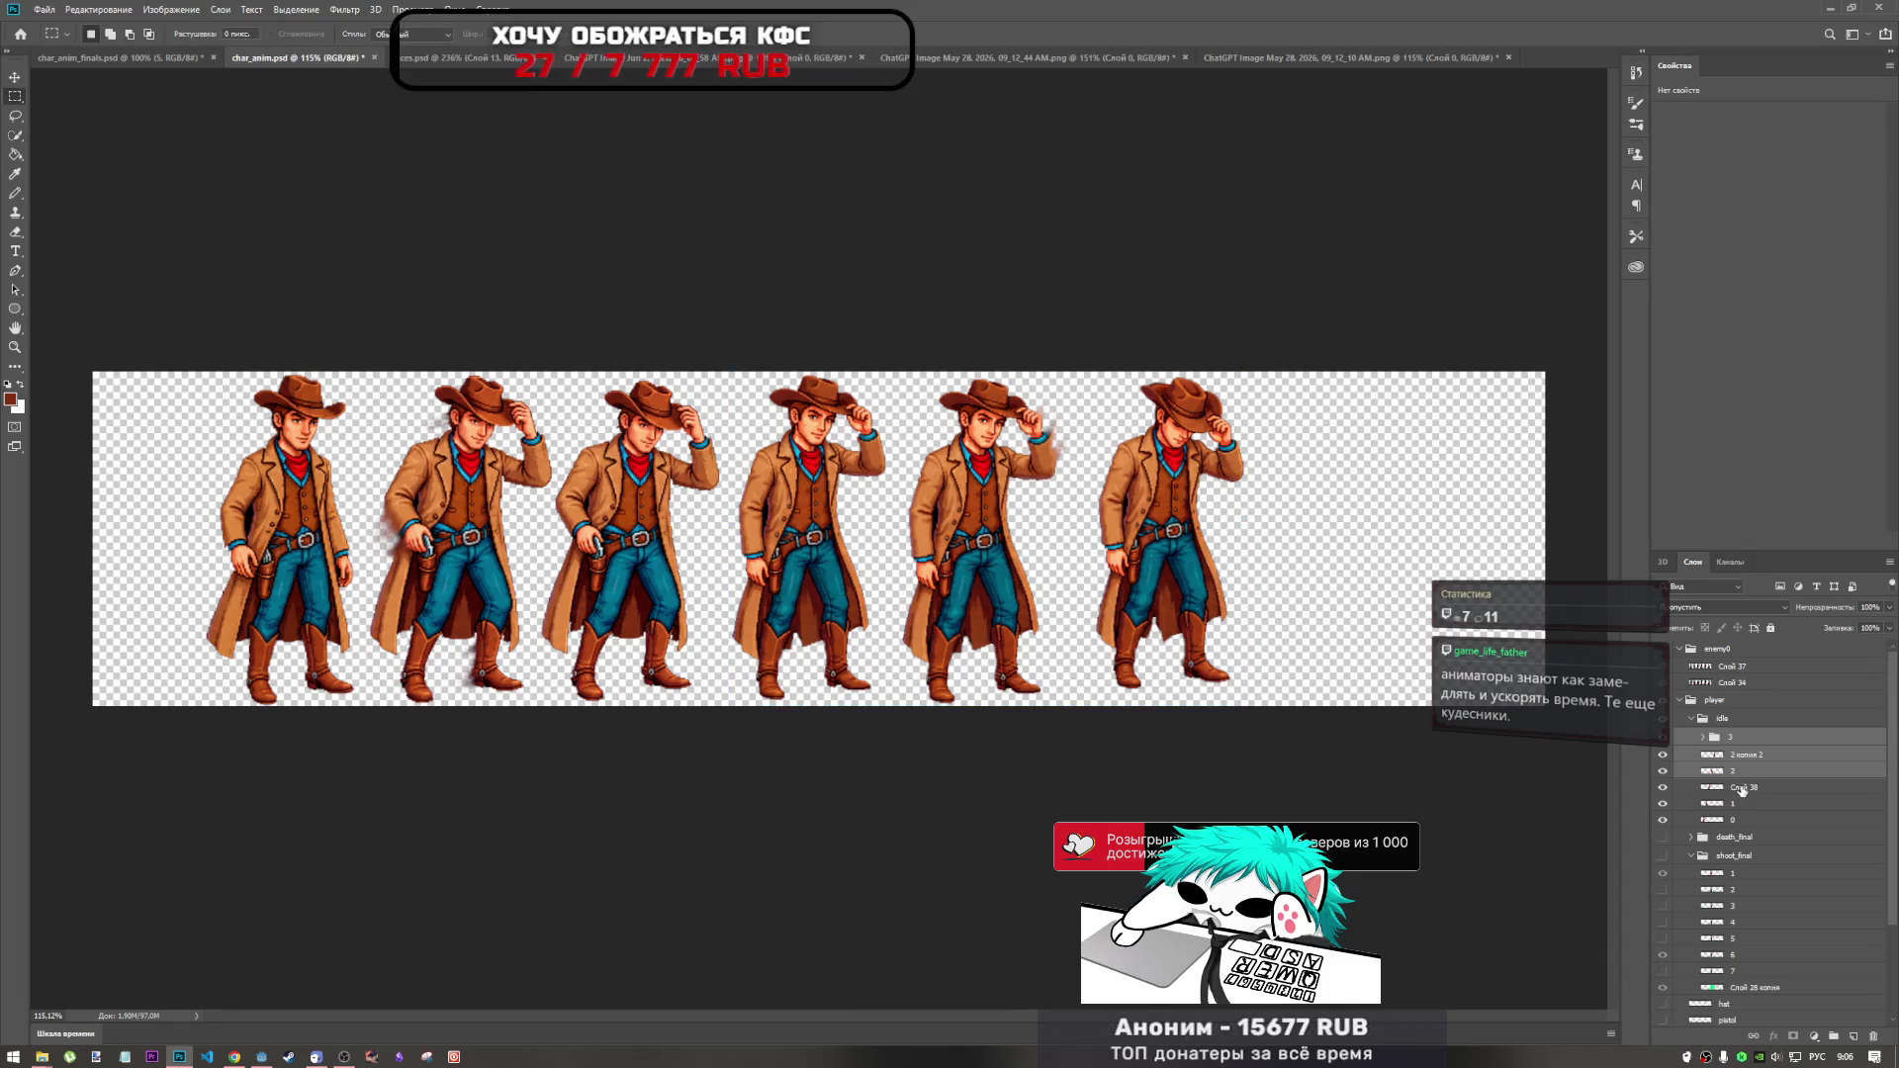
left_click(1744, 787)
key("ctrl+t")
left_click_drag(618, 520, 629, 533)
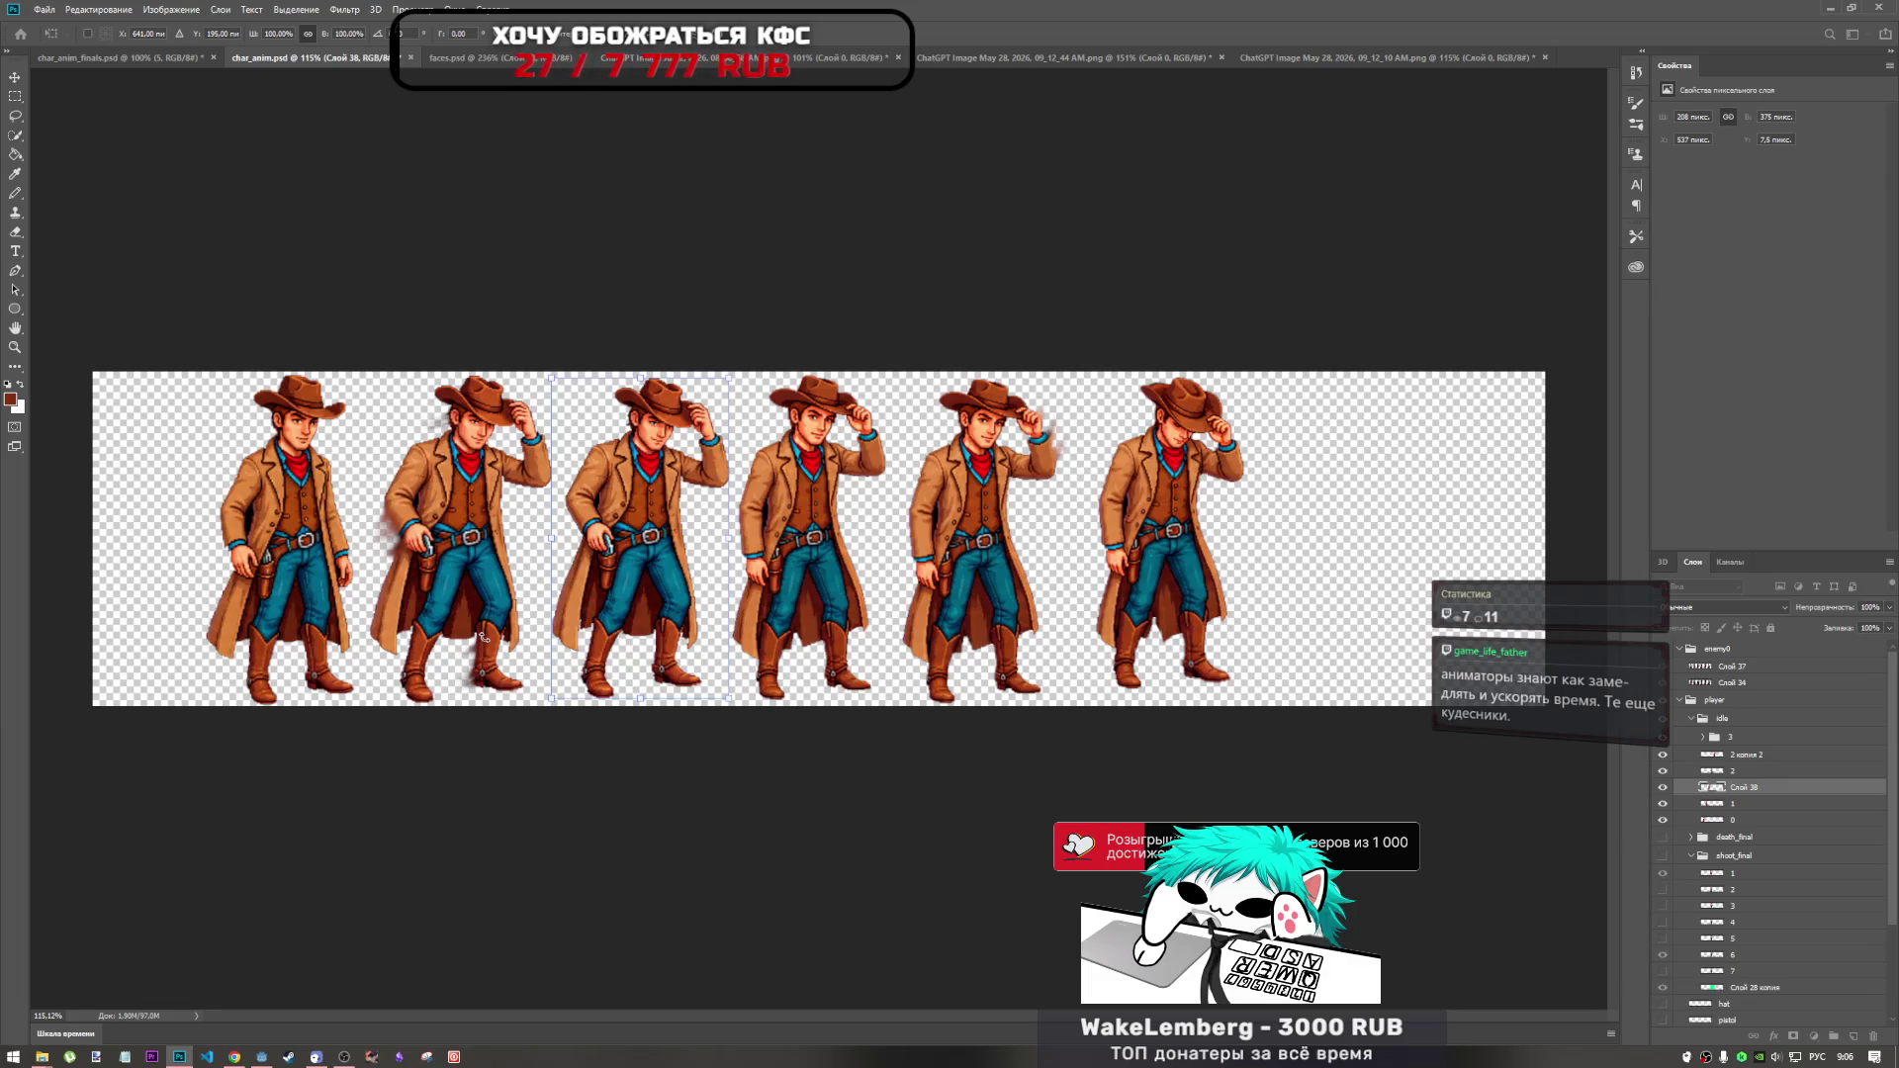
Commit the pasted cowboy's nudge and hide the cowboy on frame layer 2.
left_click(748, 31)
key("m")
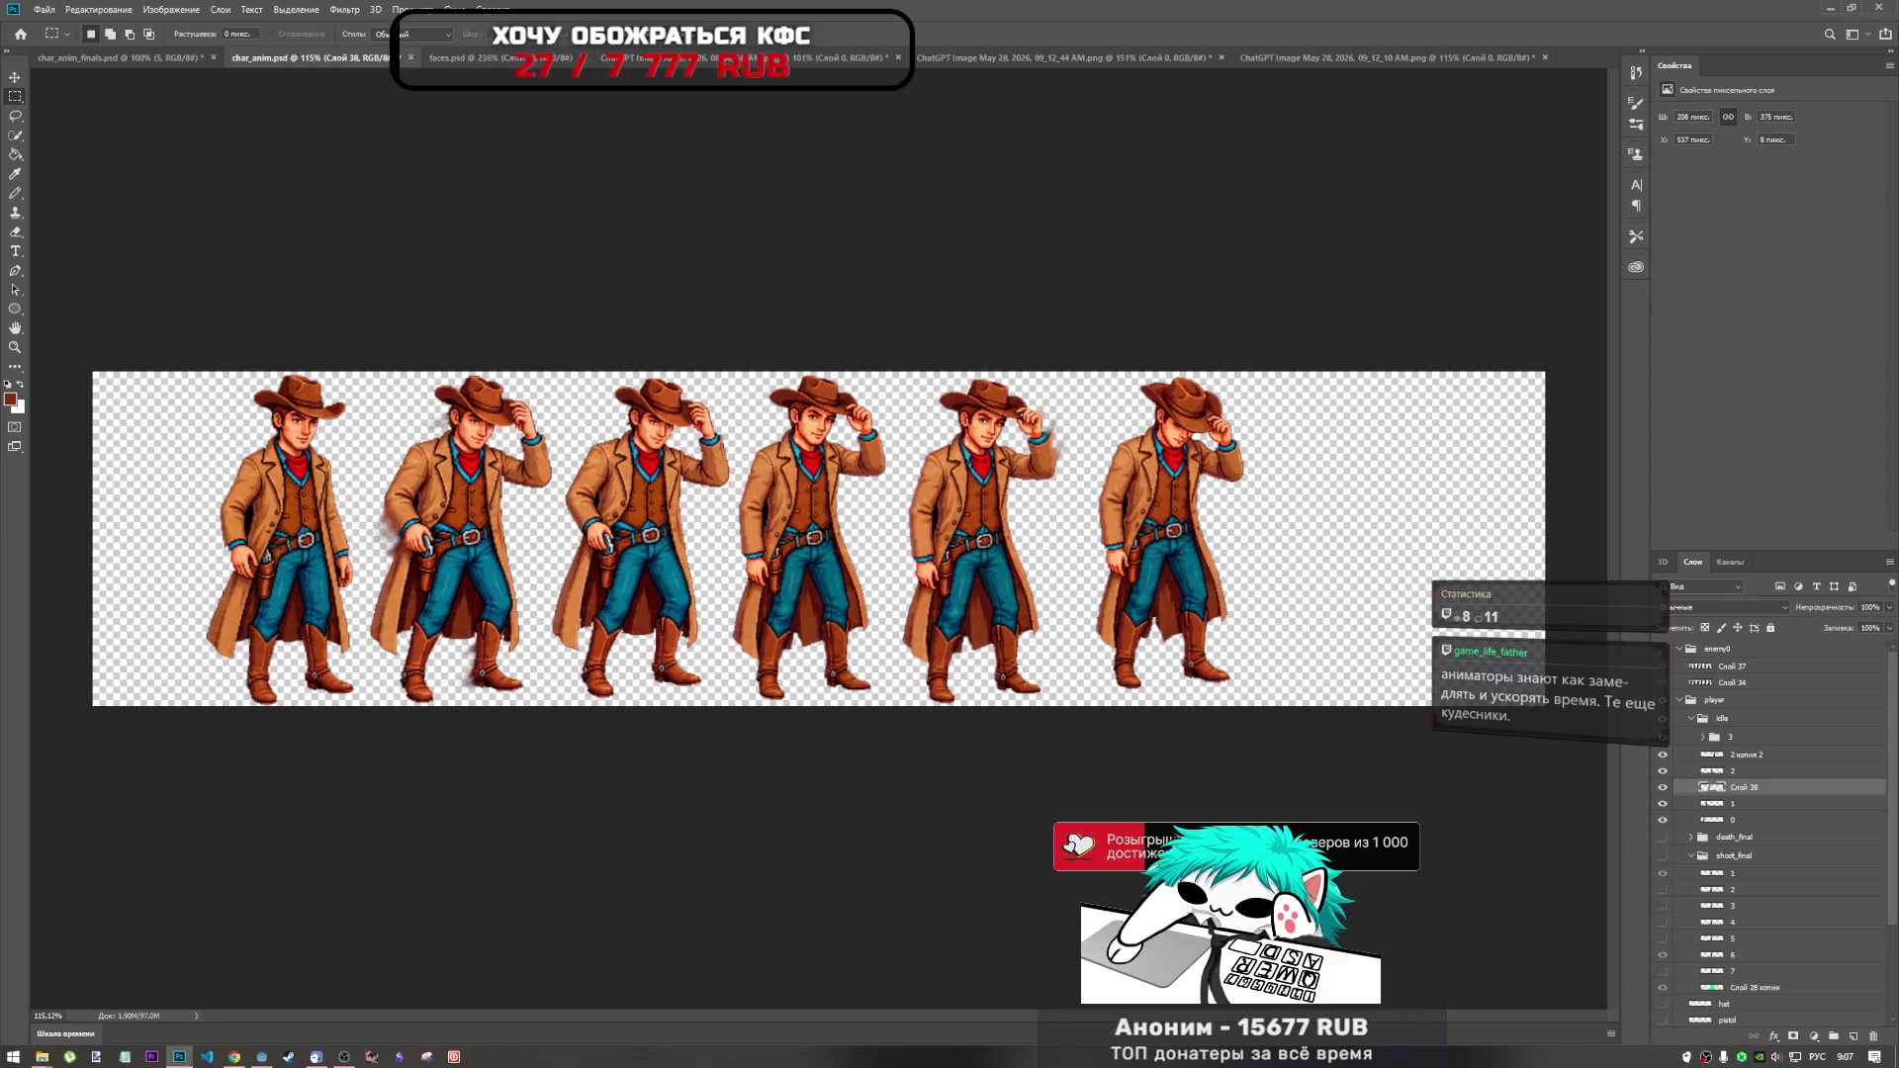
left_click(1662, 756)
left_click(1662, 756)
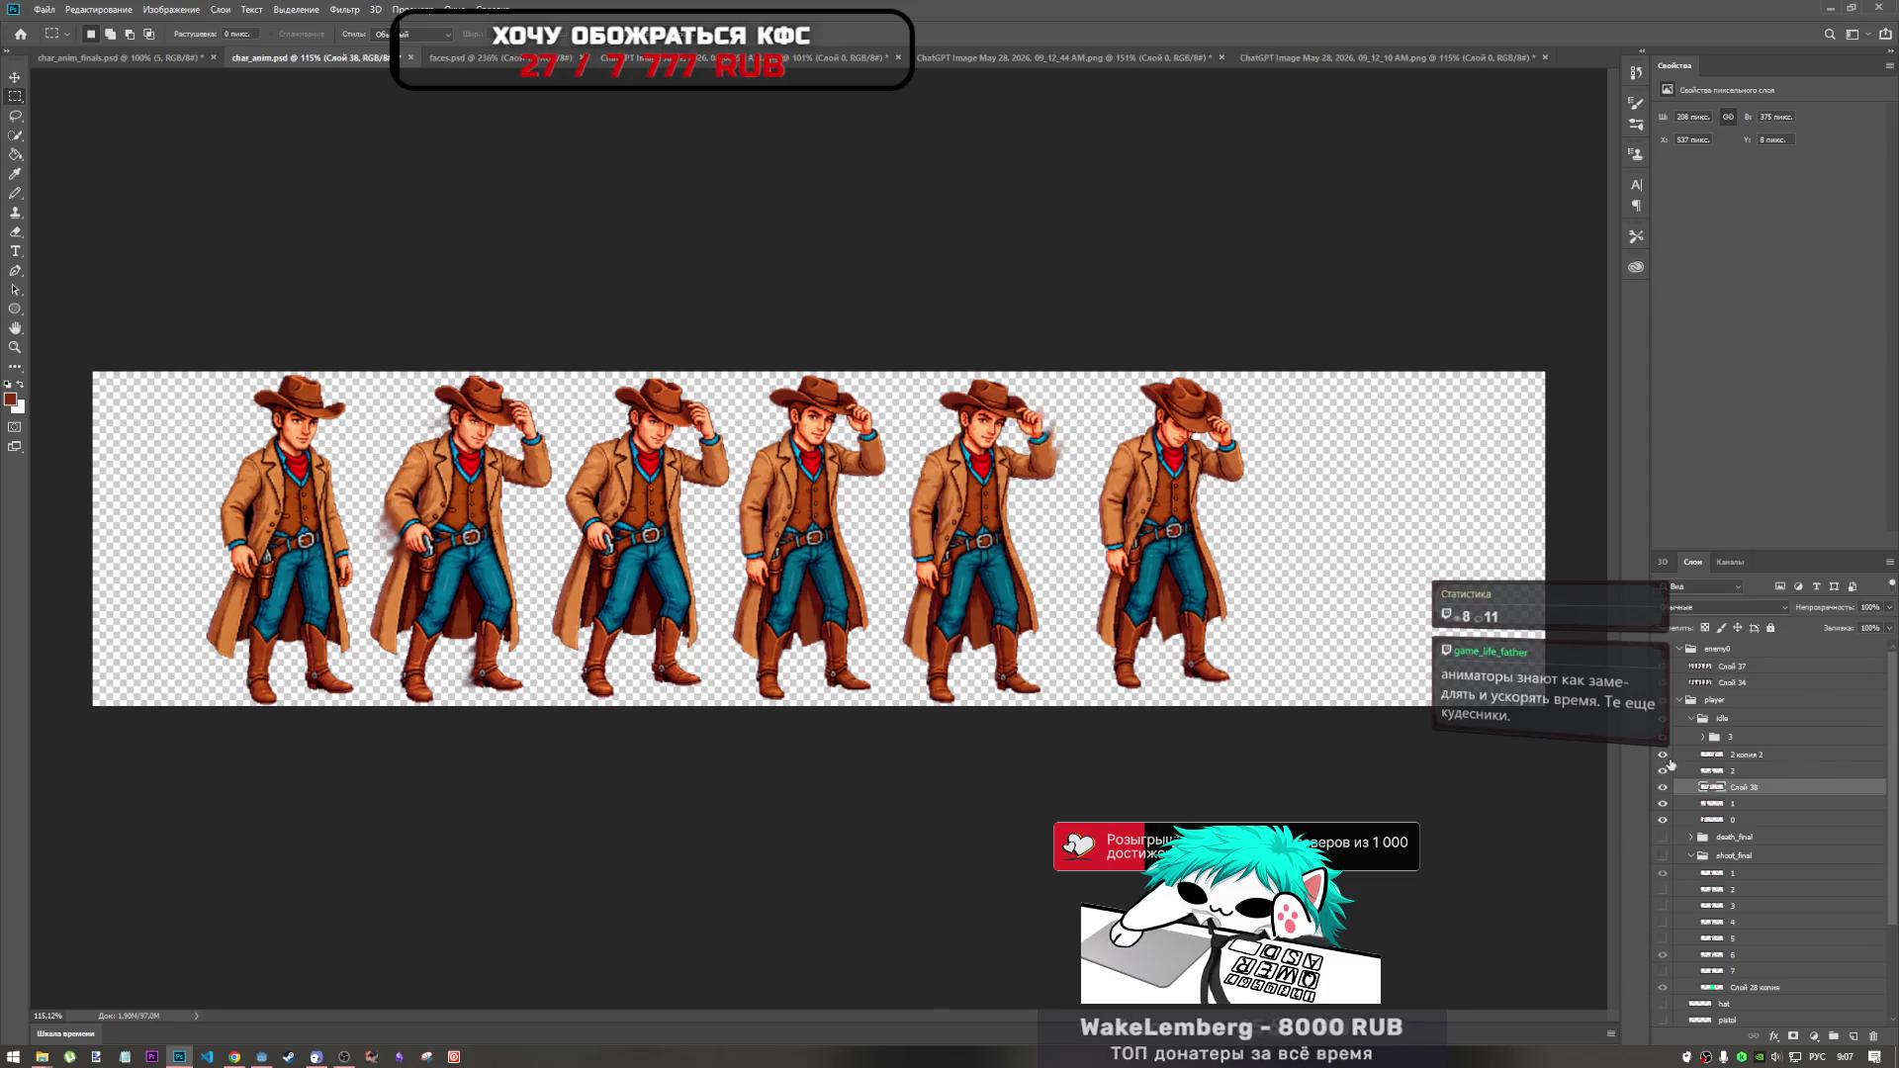
left_click(1737, 770)
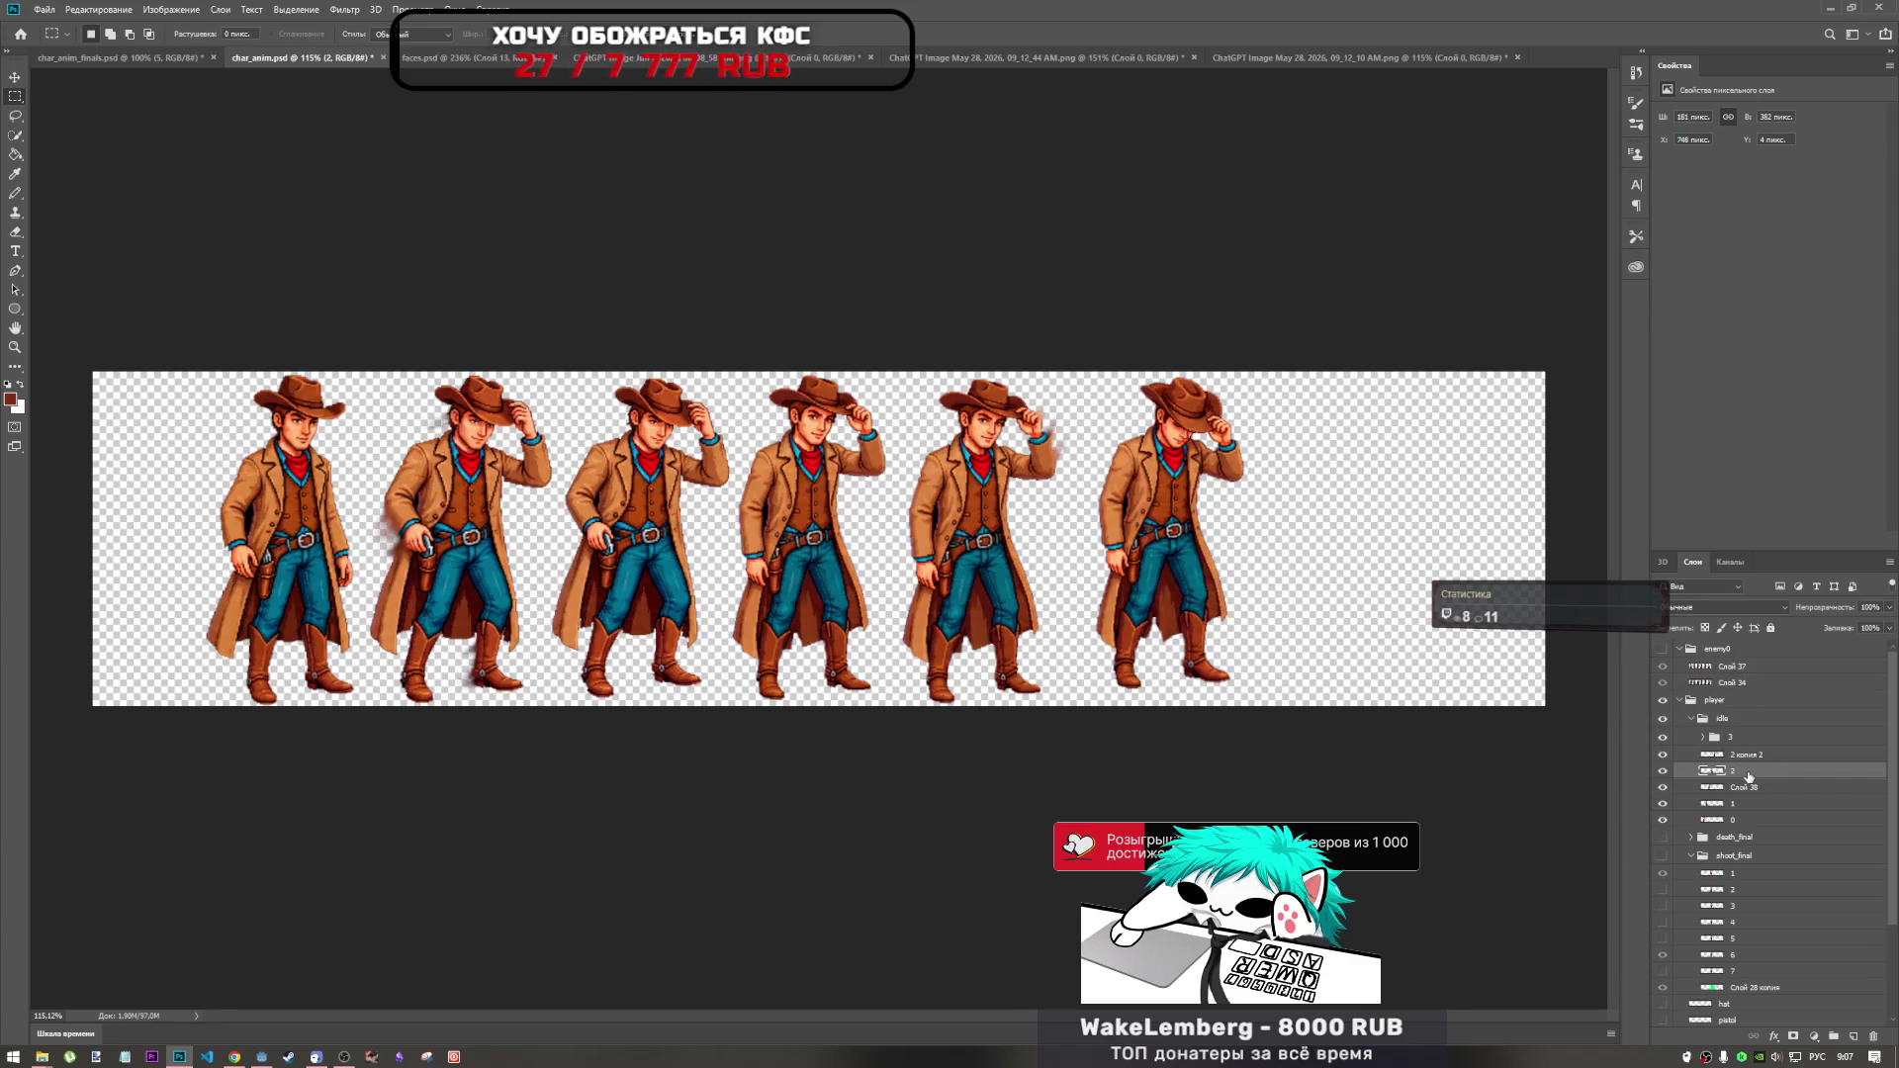
left_click(1663, 770)
Slide the '2 копия 2' cowboy into the fourth slot and group 3 left after it.
left_click(1708, 756)
key("ctrl+t")
left_click_drag(987, 524, 825, 516)
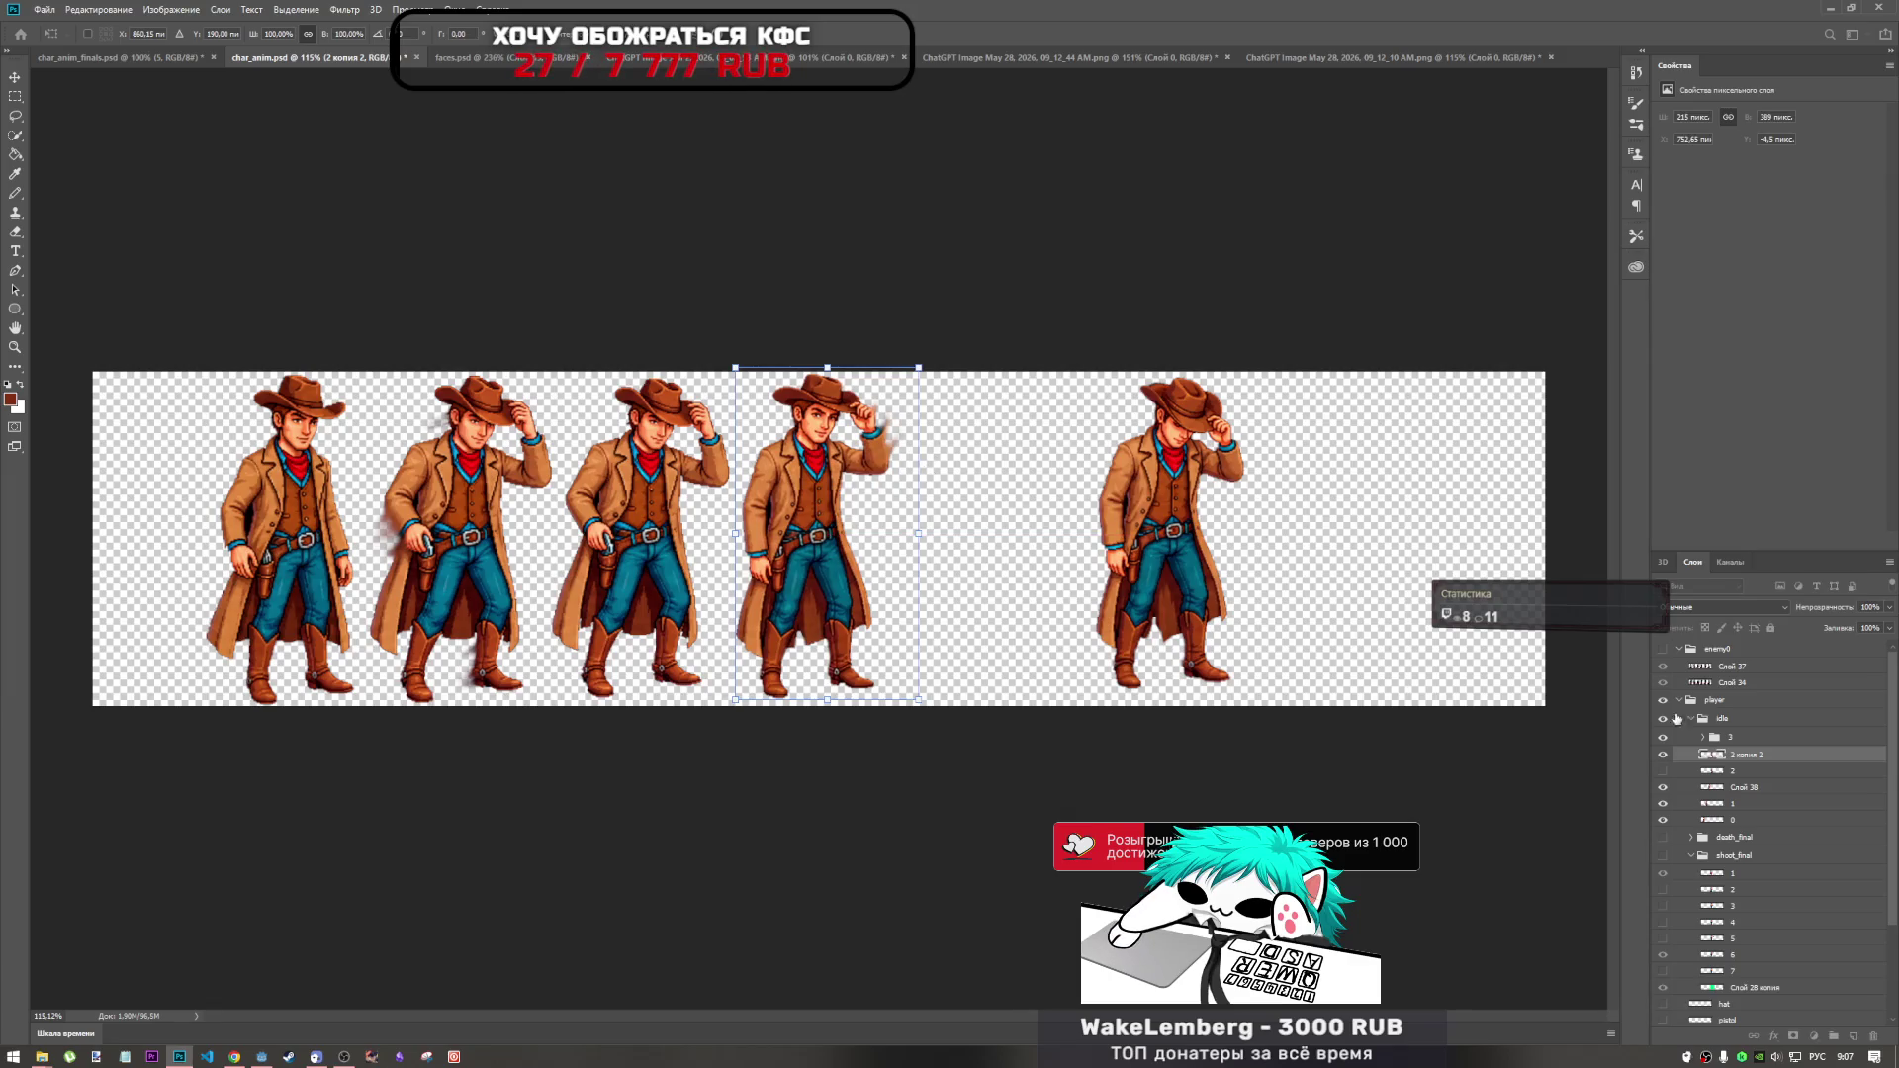
key("Return")
left_click(1155, 516)
left_click_drag(1164, 516, 986, 525)
Expand group 3 and toggle its layers' visibility to check each part of the frame.
scroll(1064, 404, "up", 5)
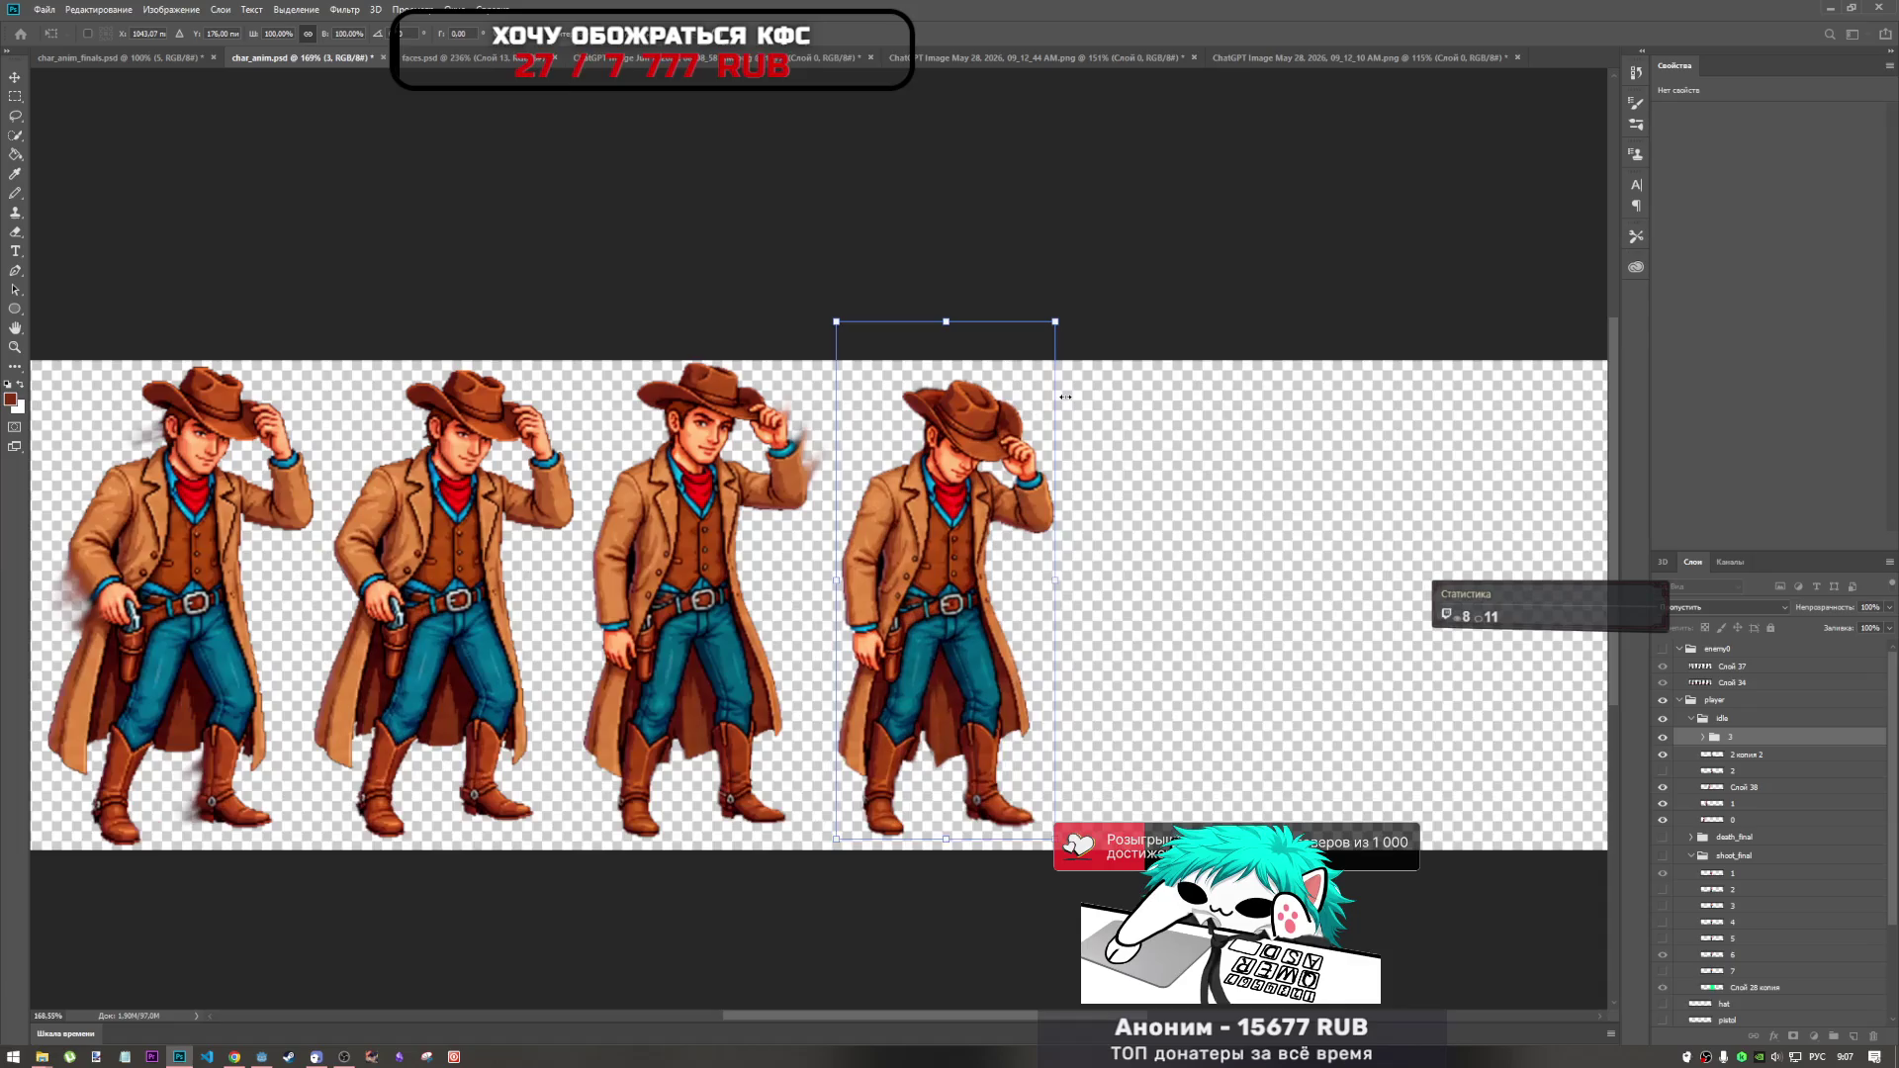
key("m")
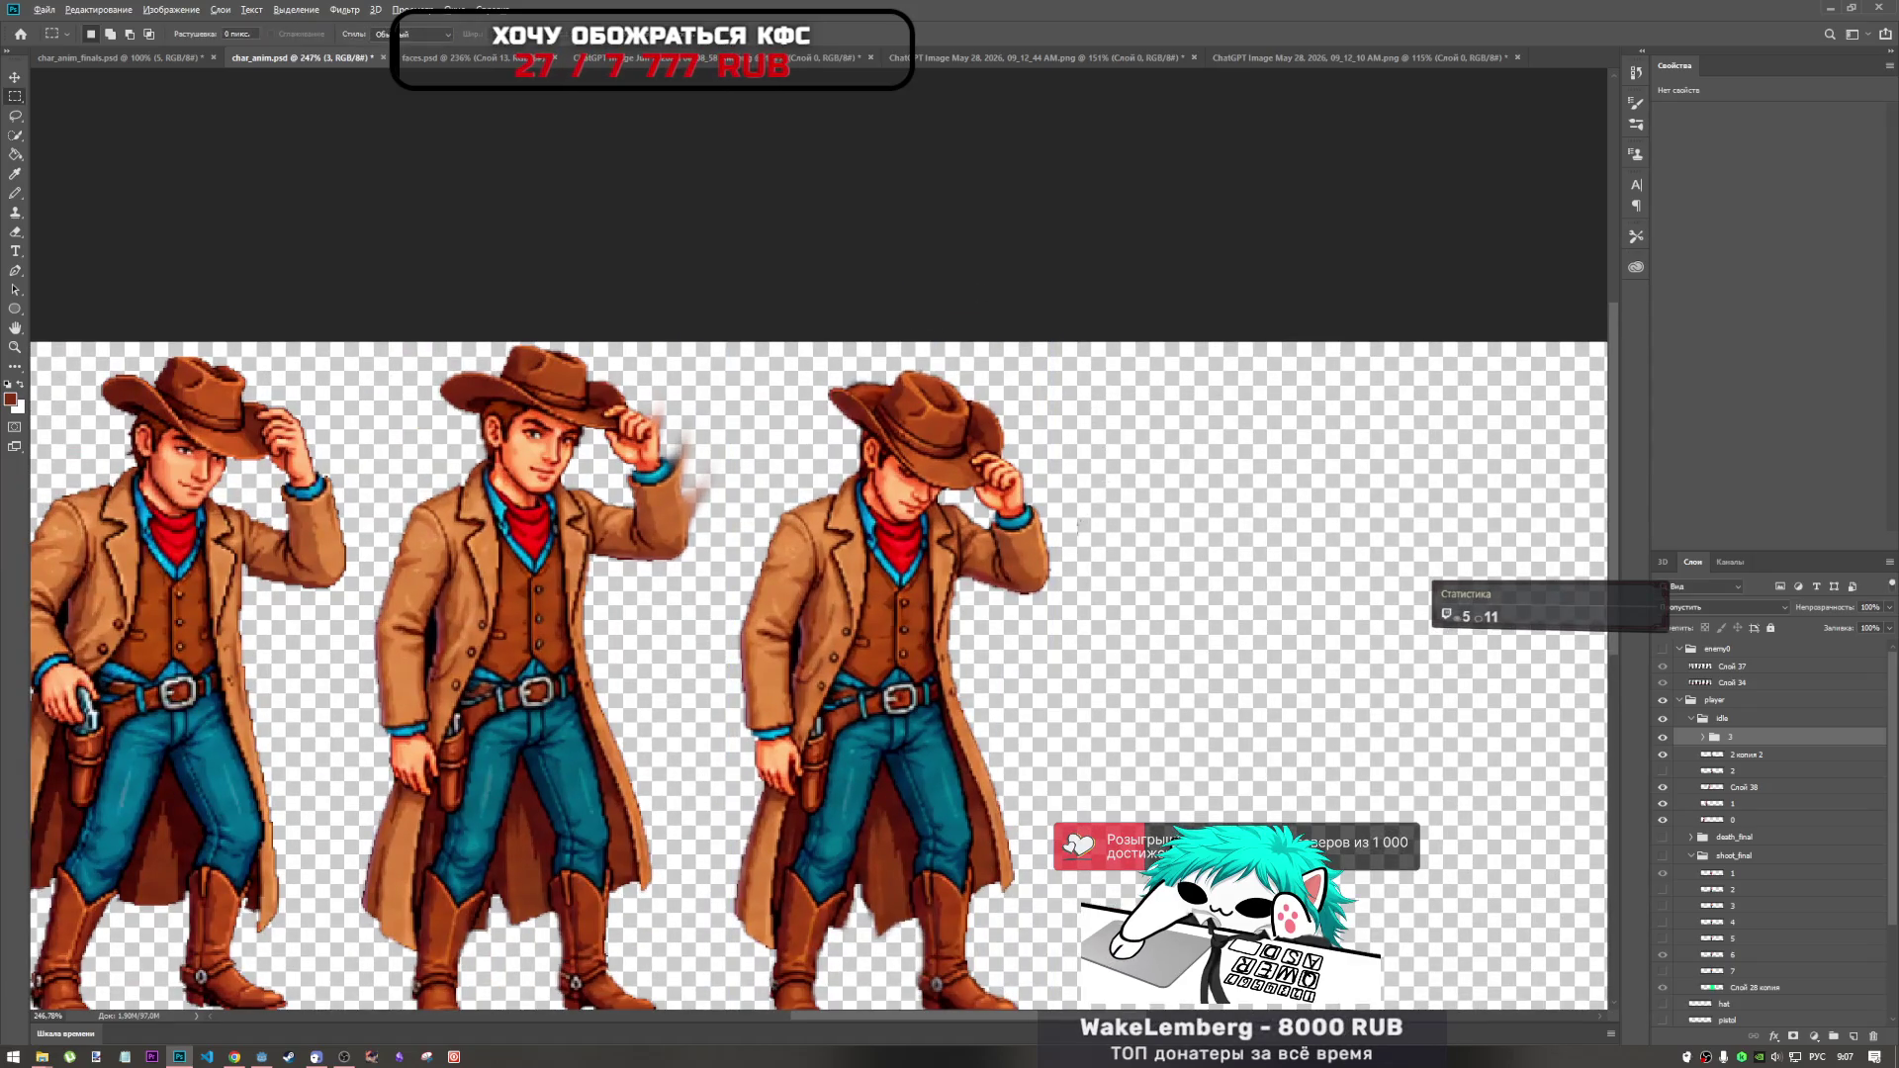
scroll(1069, 561, "down", 2)
scroll(1068, 561, "up", 3)
scroll(1068, 561, "down", 2)
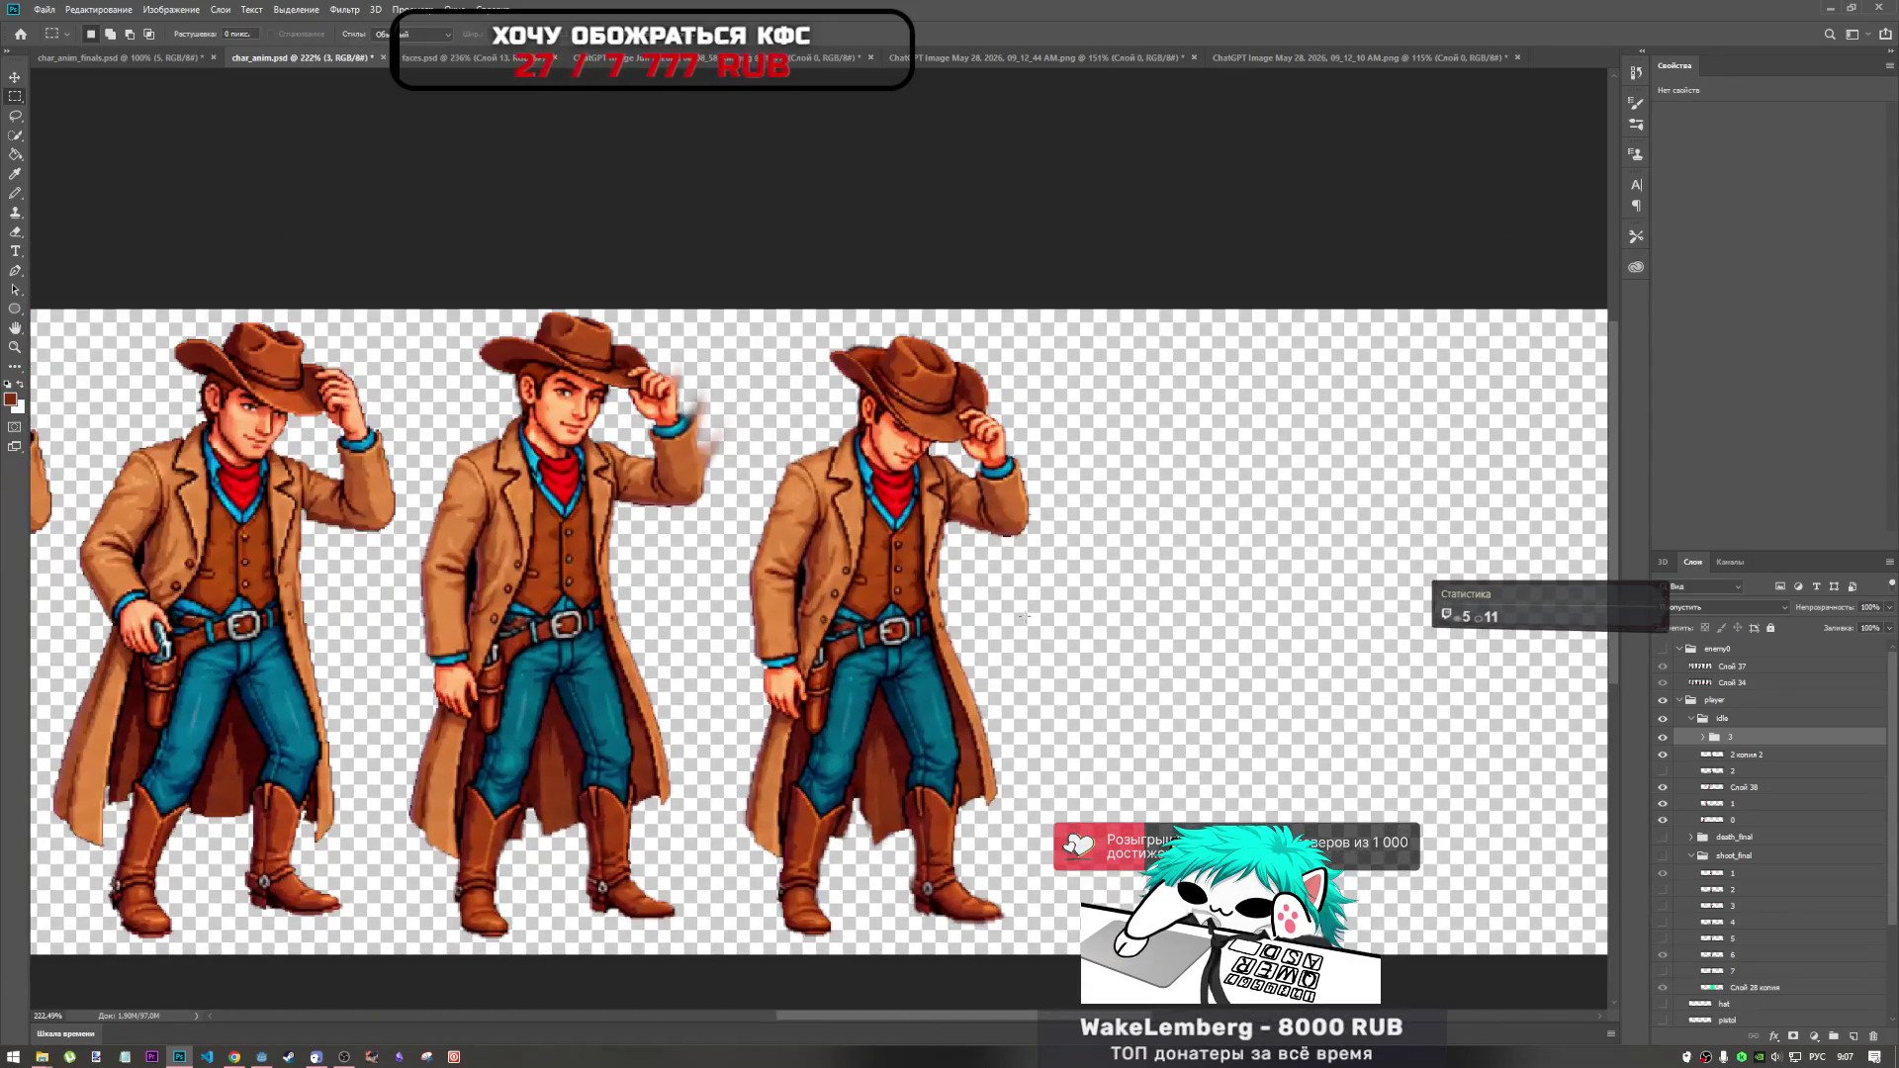
left_click(1702, 737)
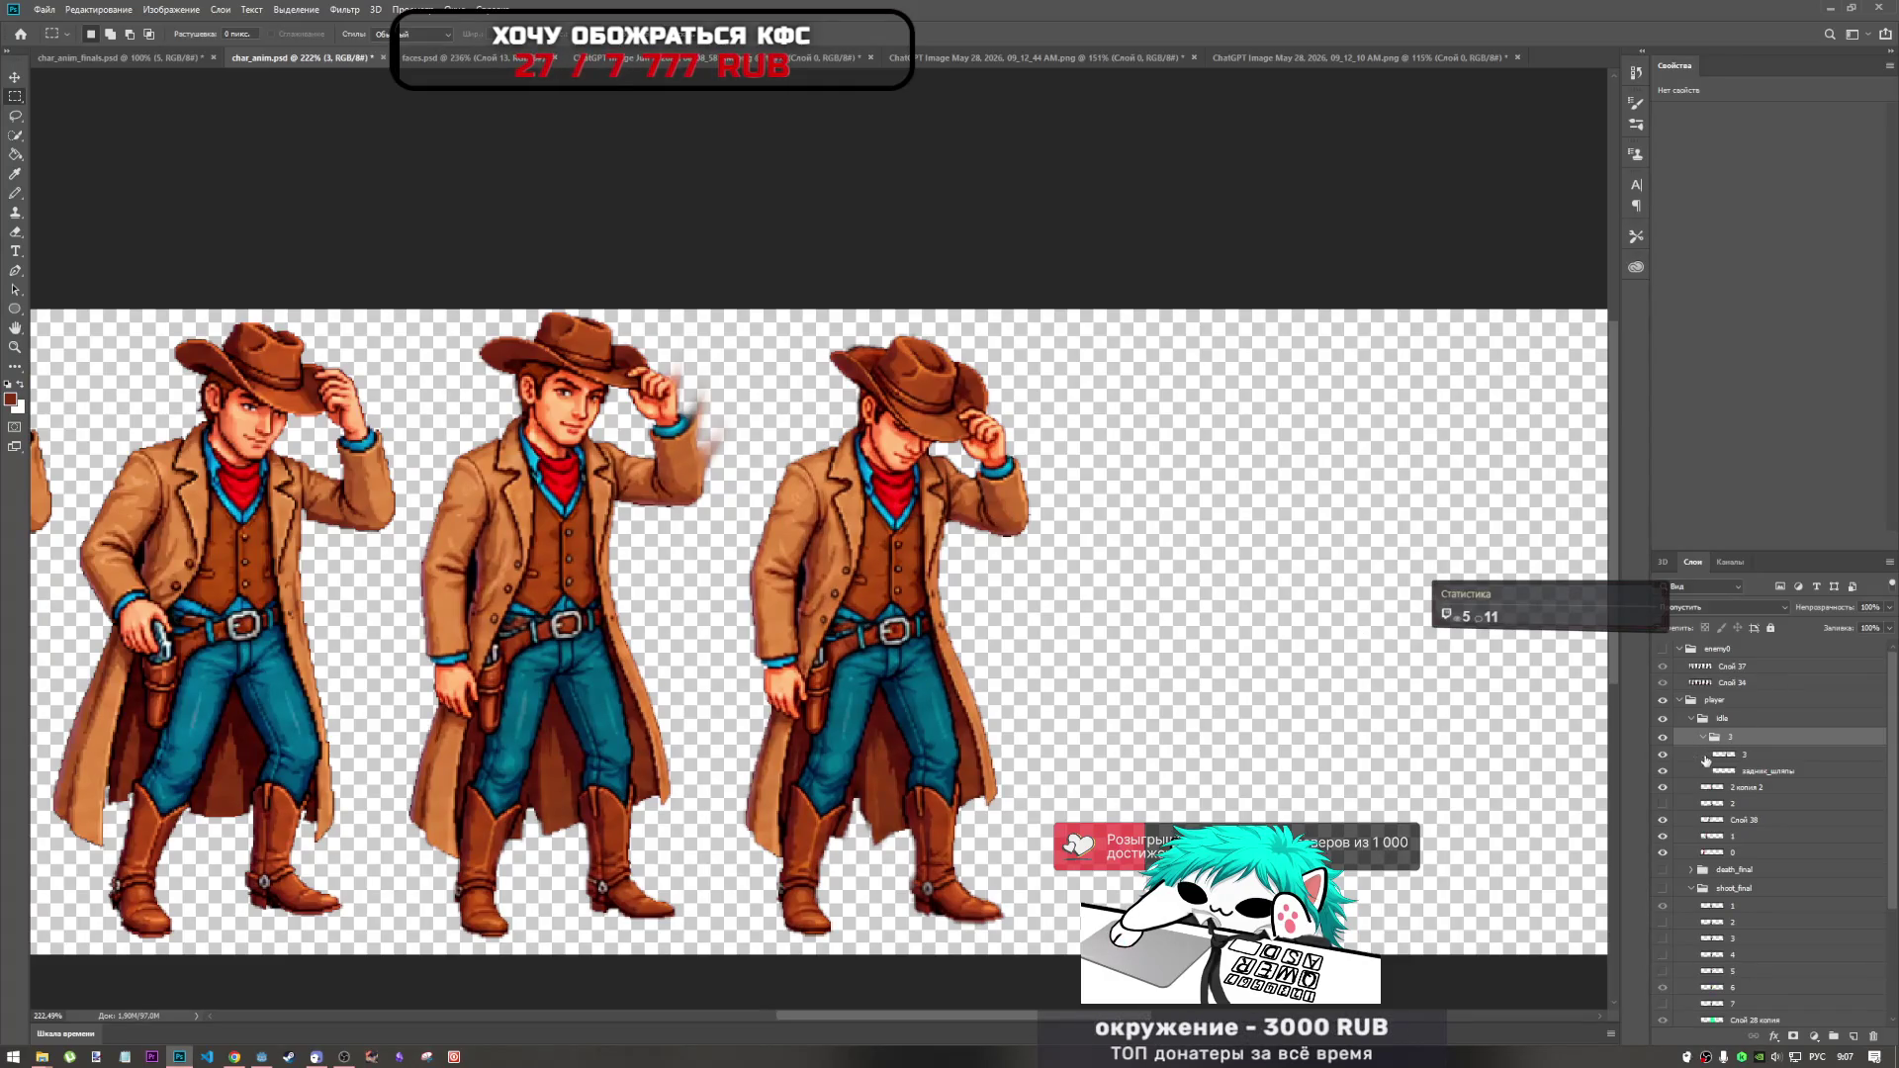
left_click(1742, 754)
left_click(1662, 754)
left_click(1662, 755)
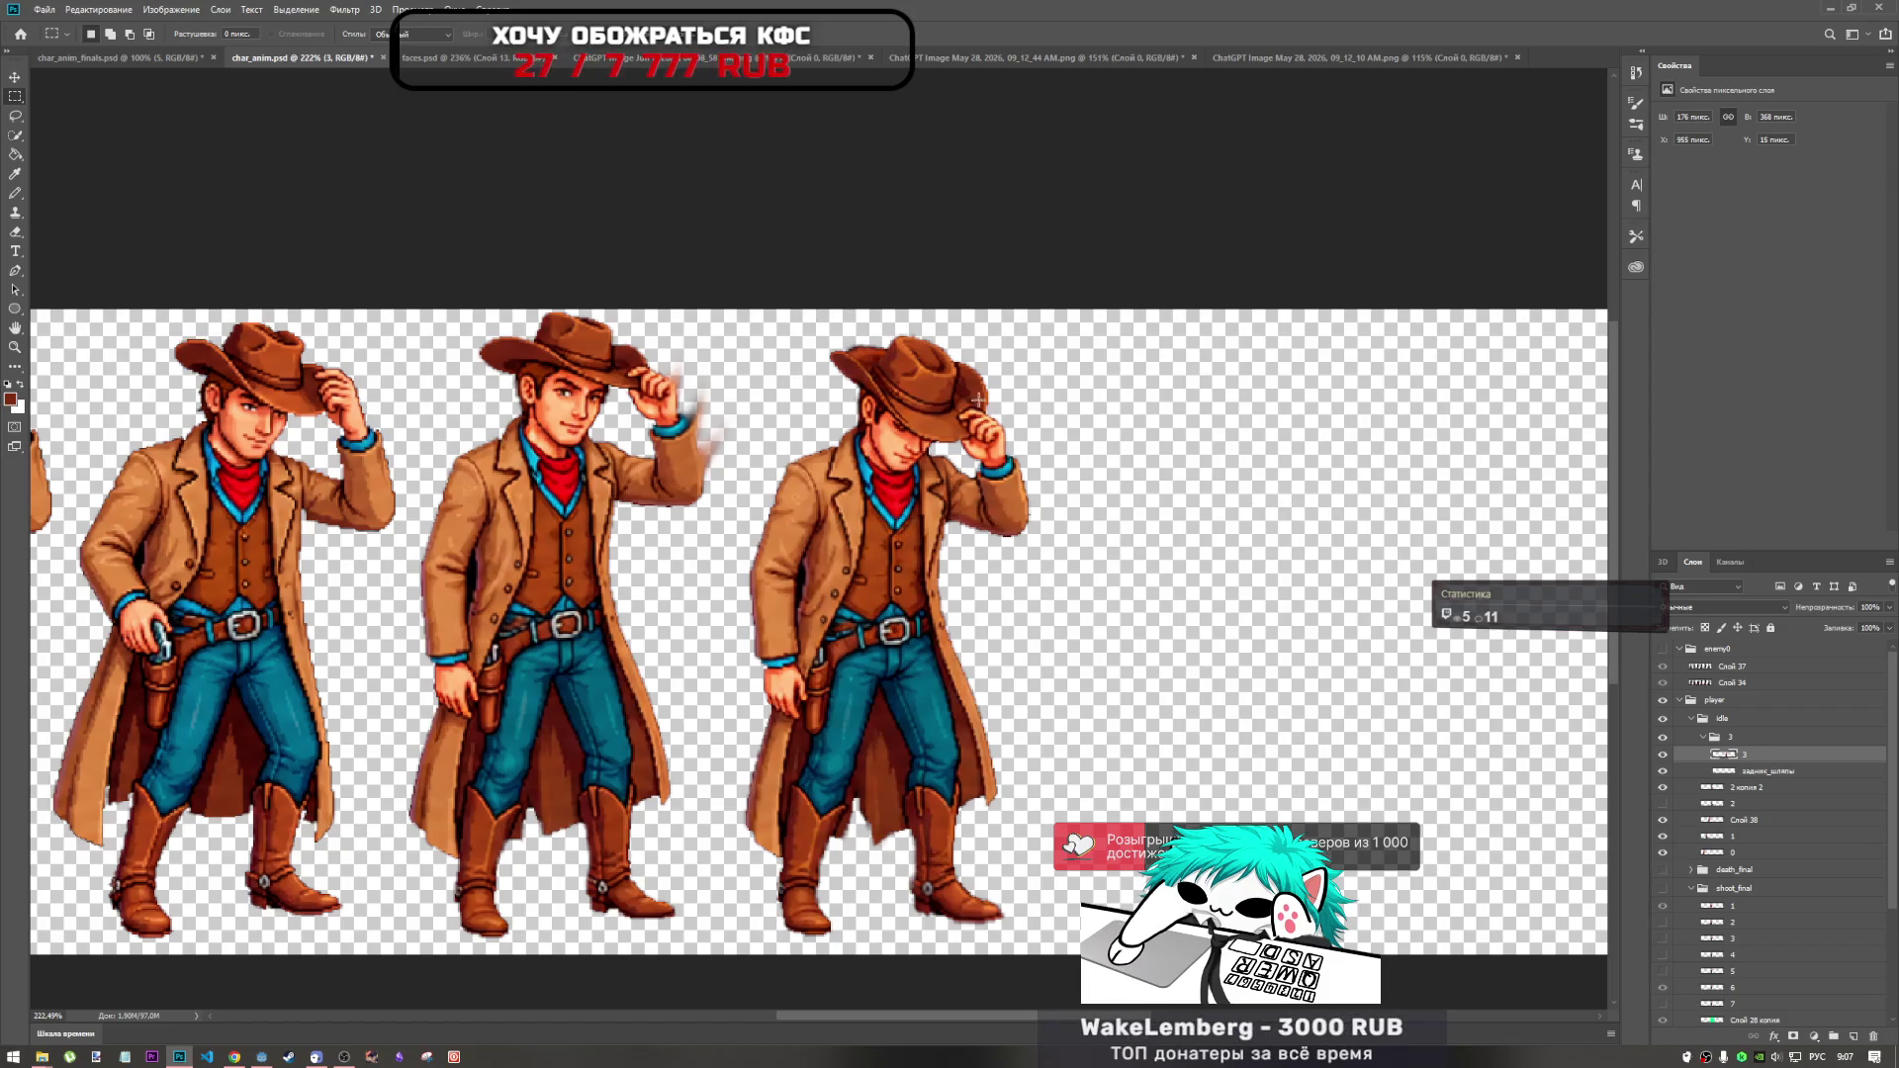
left_click(1750, 739)
left_click(1664, 740)
left_click(1665, 740)
left_click(1663, 756)
left_click(1662, 756)
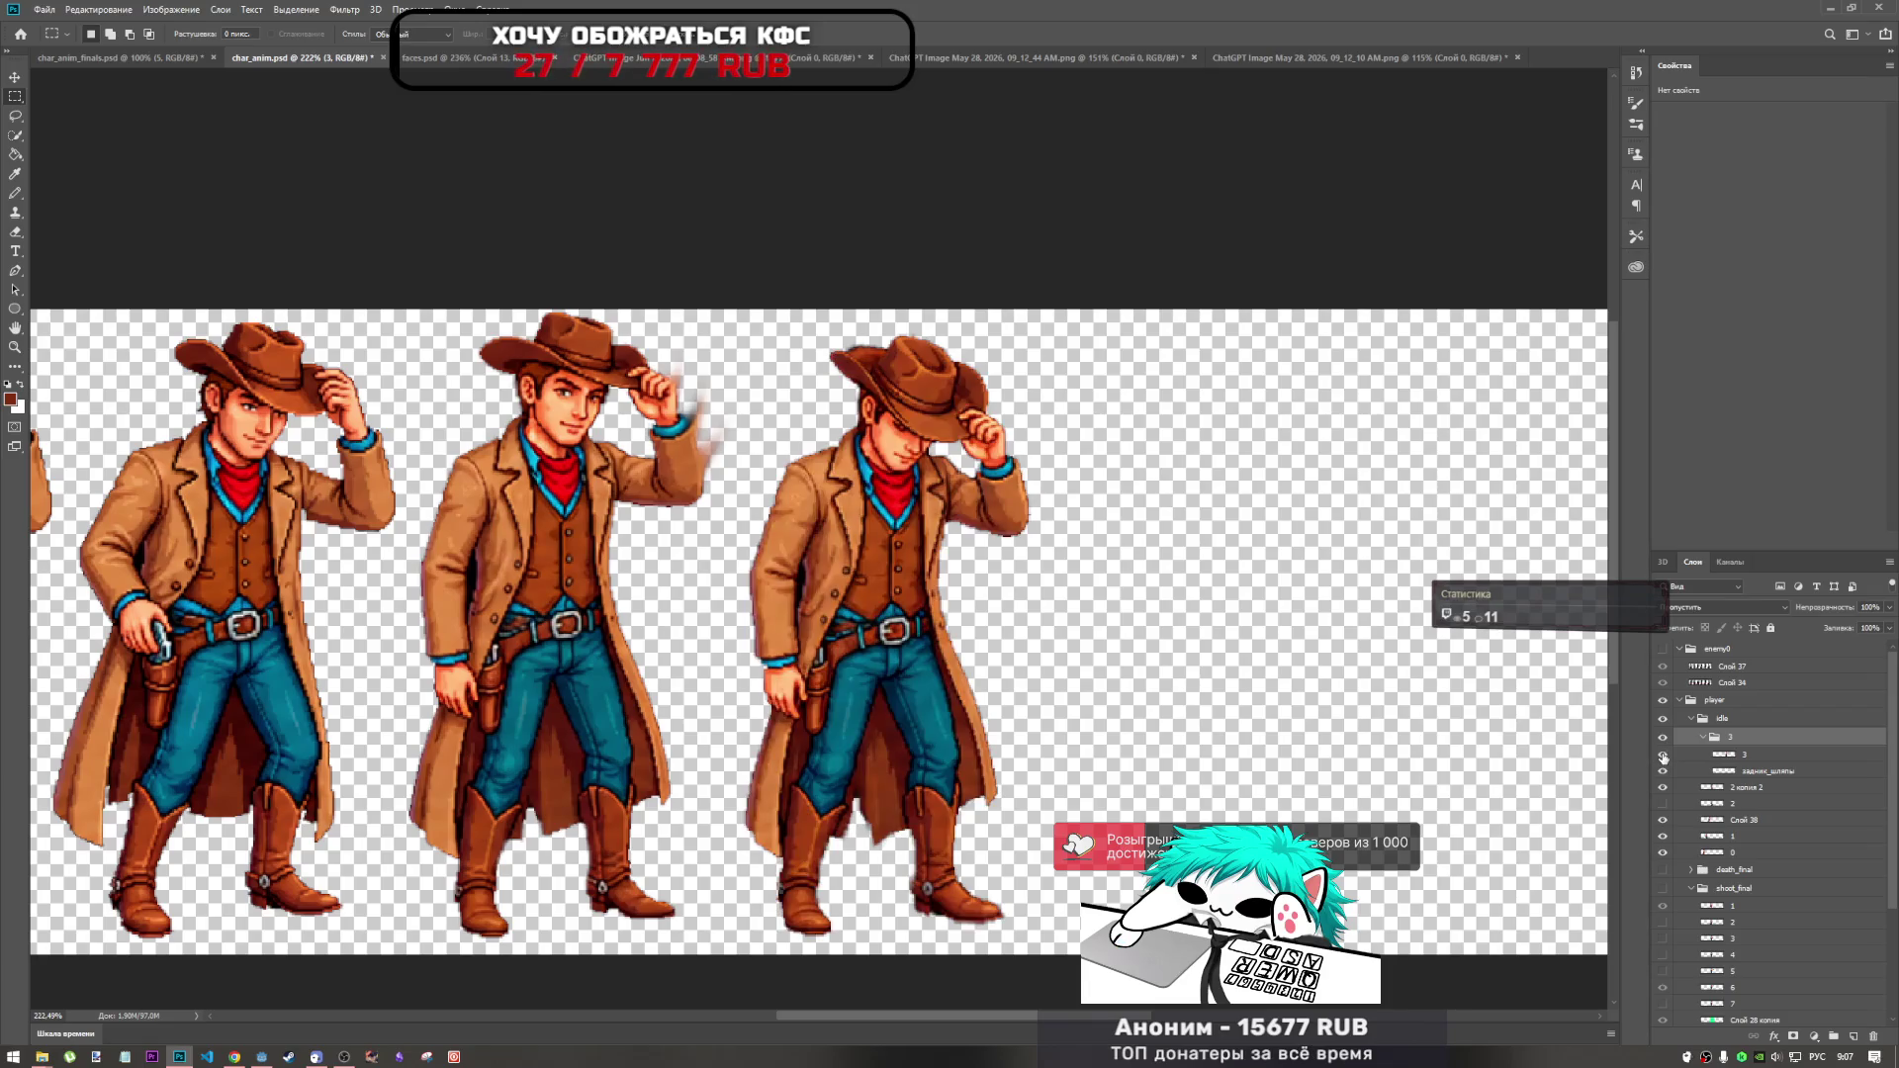
left_click(1663, 772)
left_click(1663, 772)
Duplicate group 3 as '3 копия' inside idle, then hide and collapse the original.
left_click_drag(1754, 753, 1757, 788)
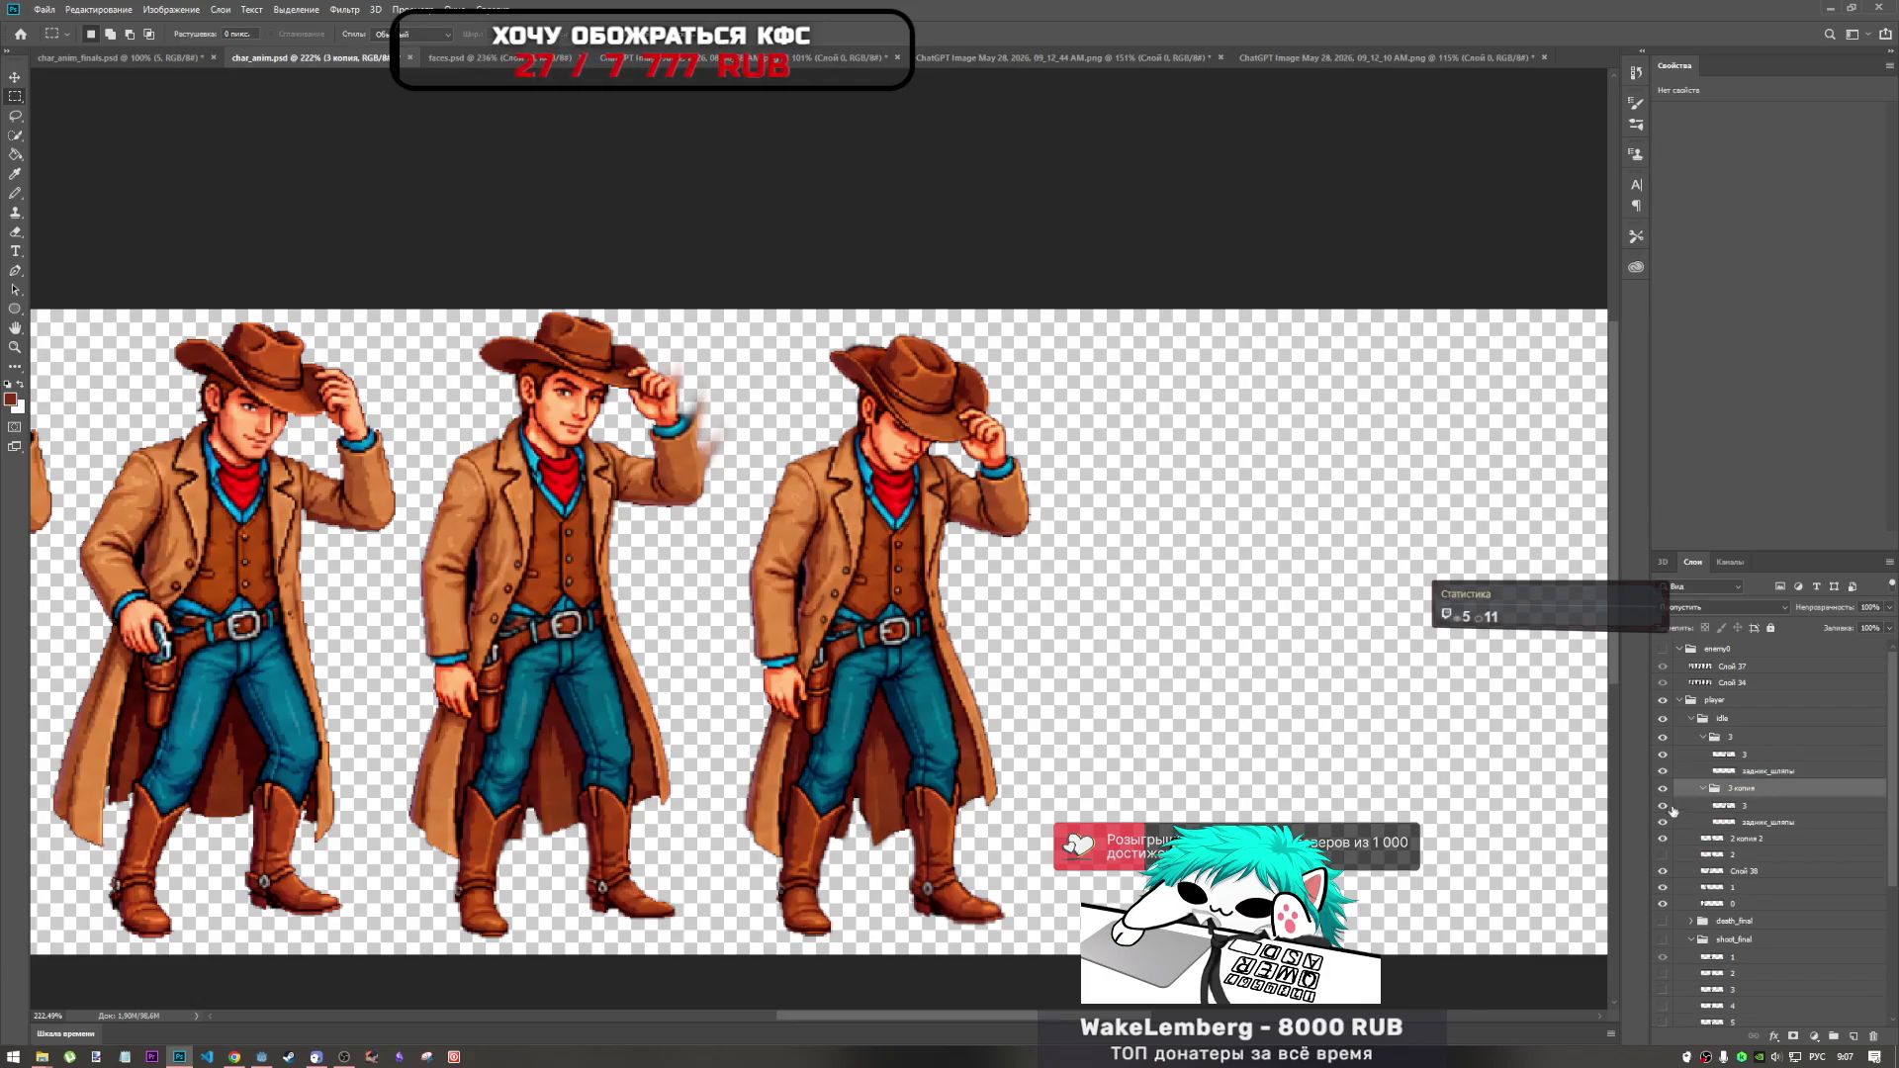
left_click(1743, 856)
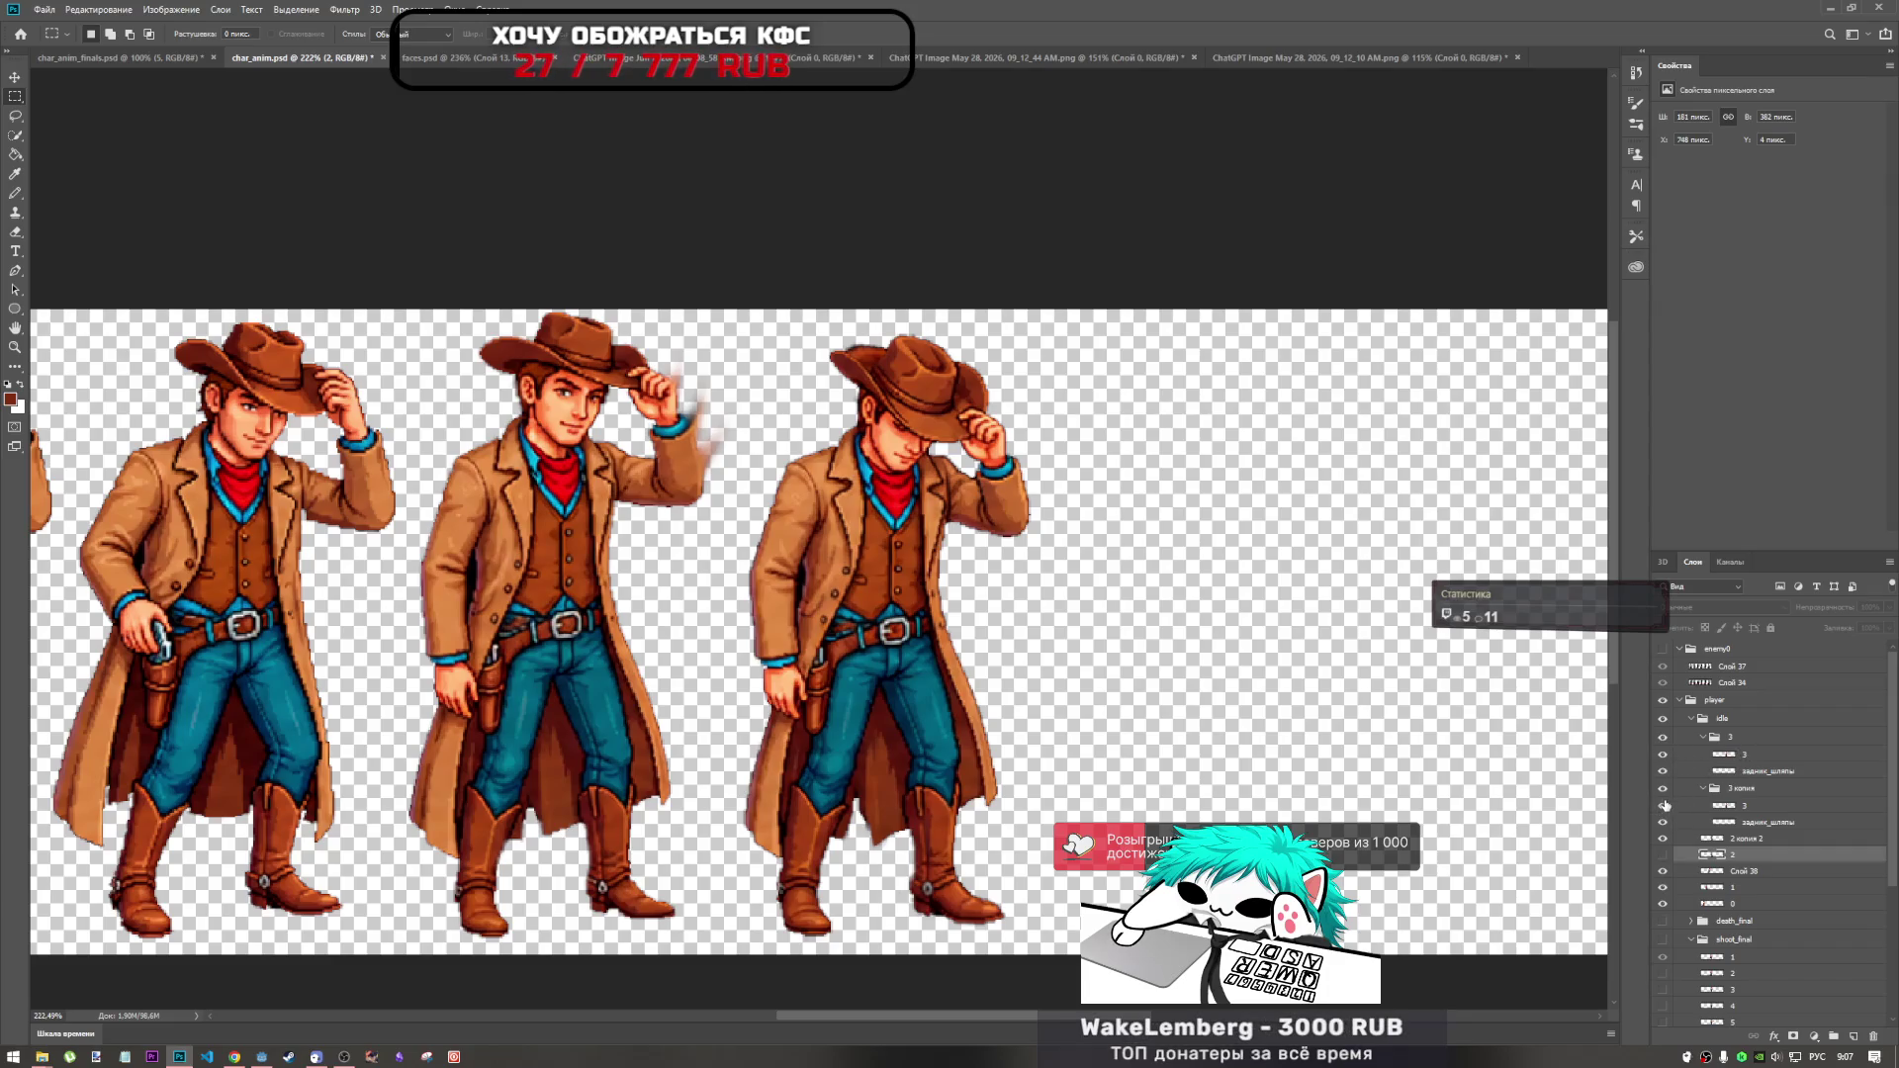
left_click_drag(1707, 788, 1742, 737)
key("ctrl+z")
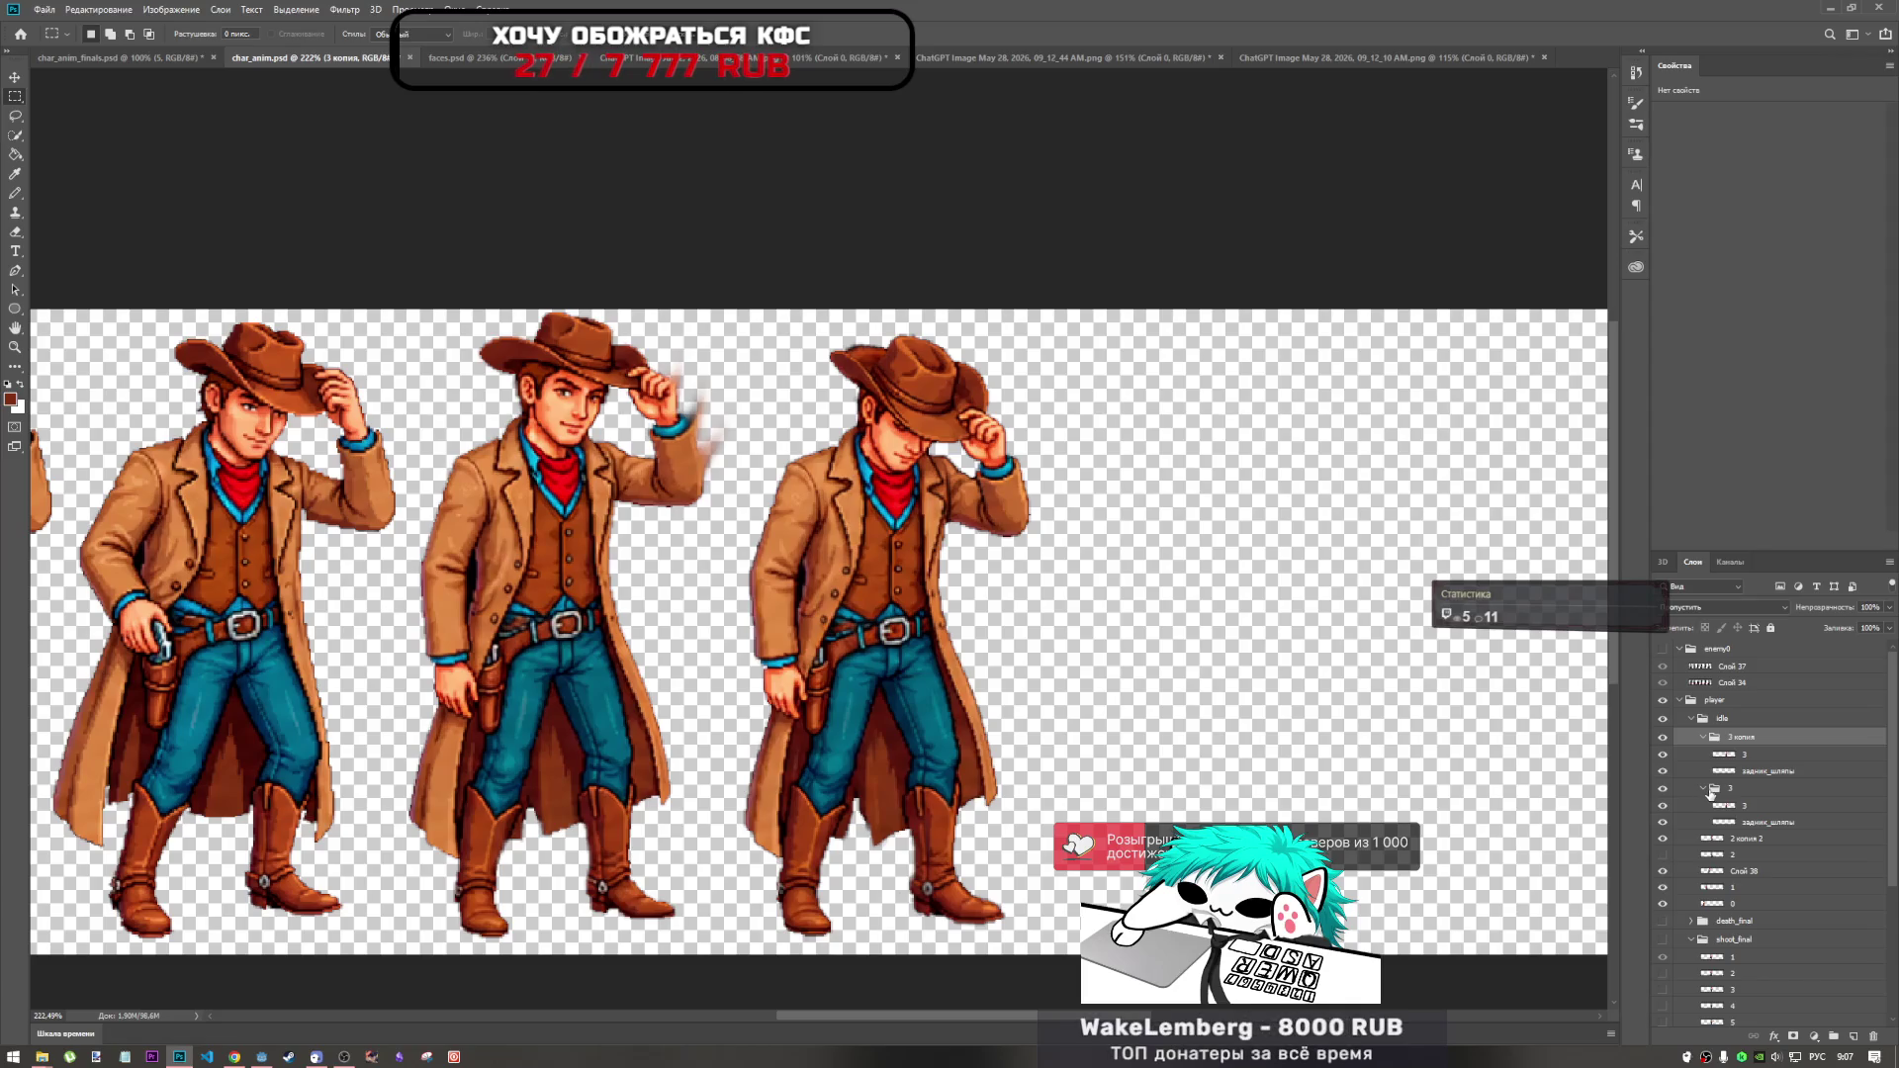
left_click(1664, 788)
left_click(1702, 788)
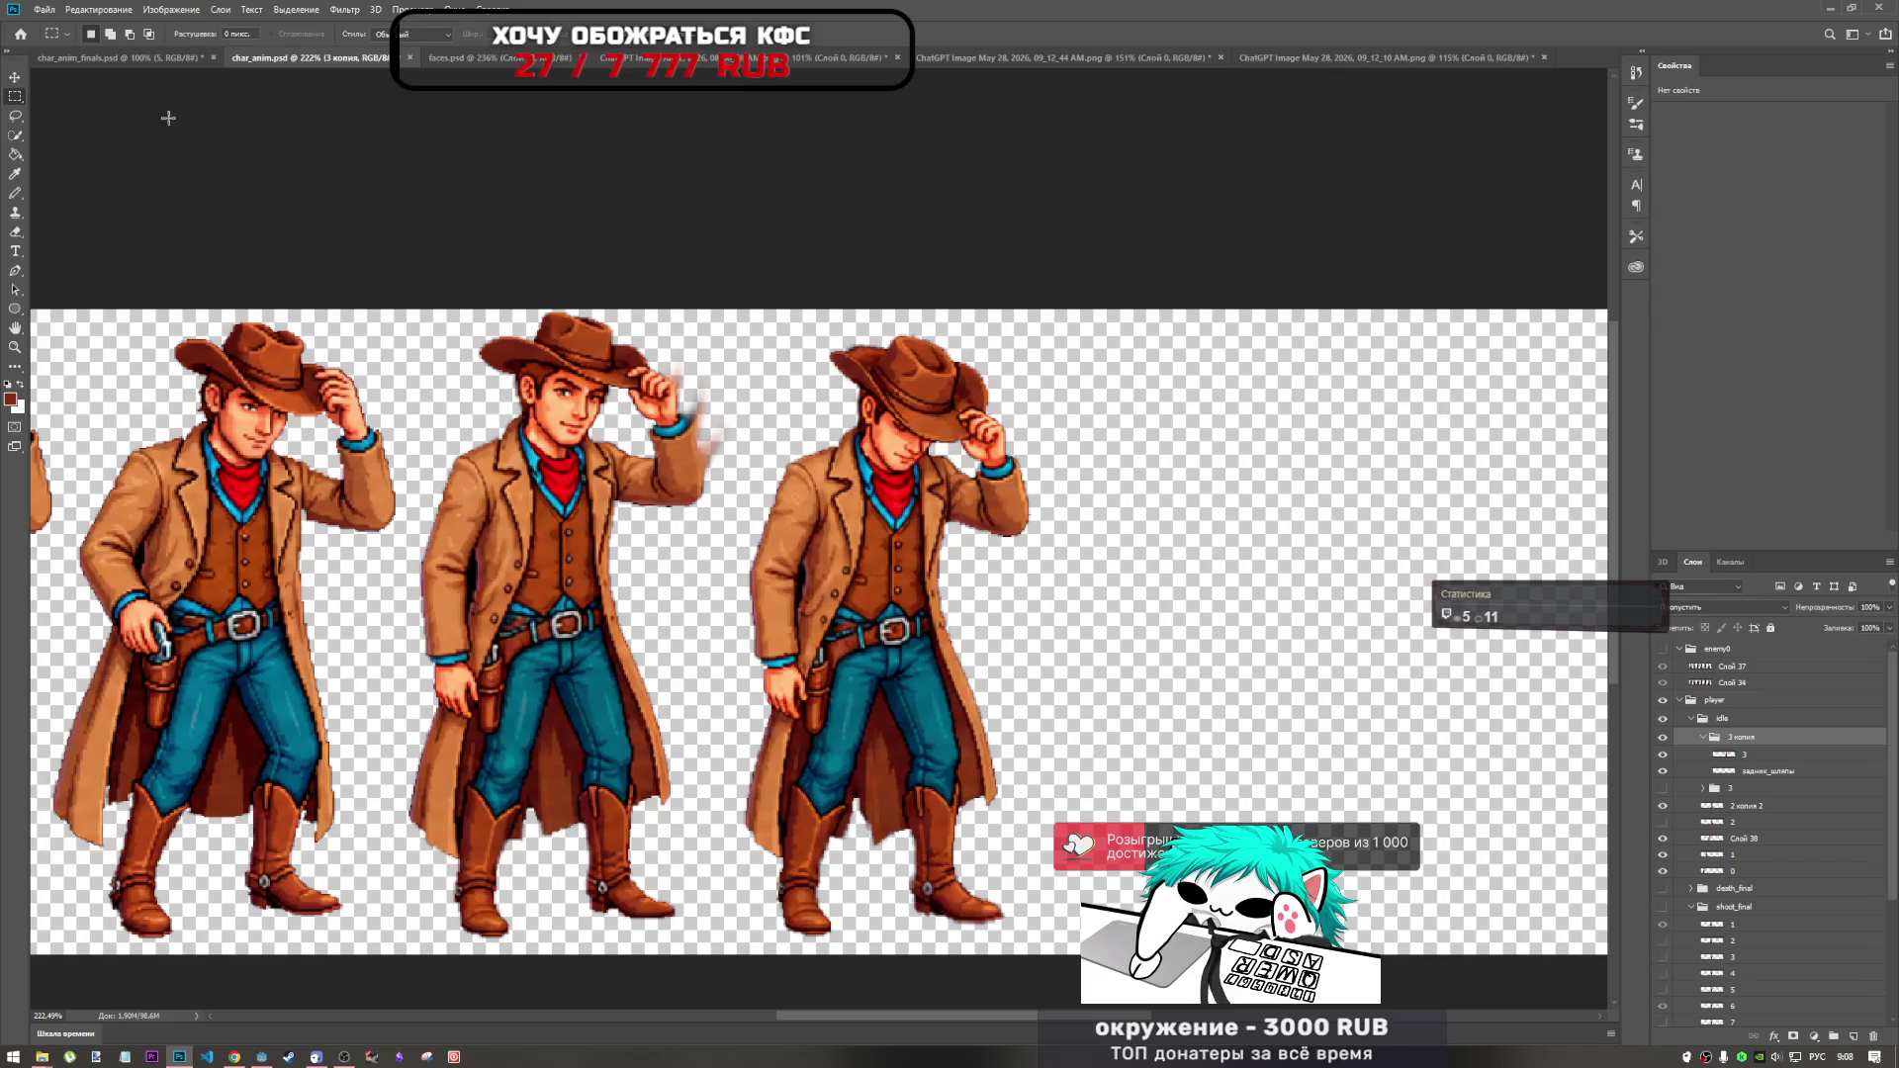
Pick the Smudge tool and the задник_шляпы hat-back layer inside 3 копия.
key("r")
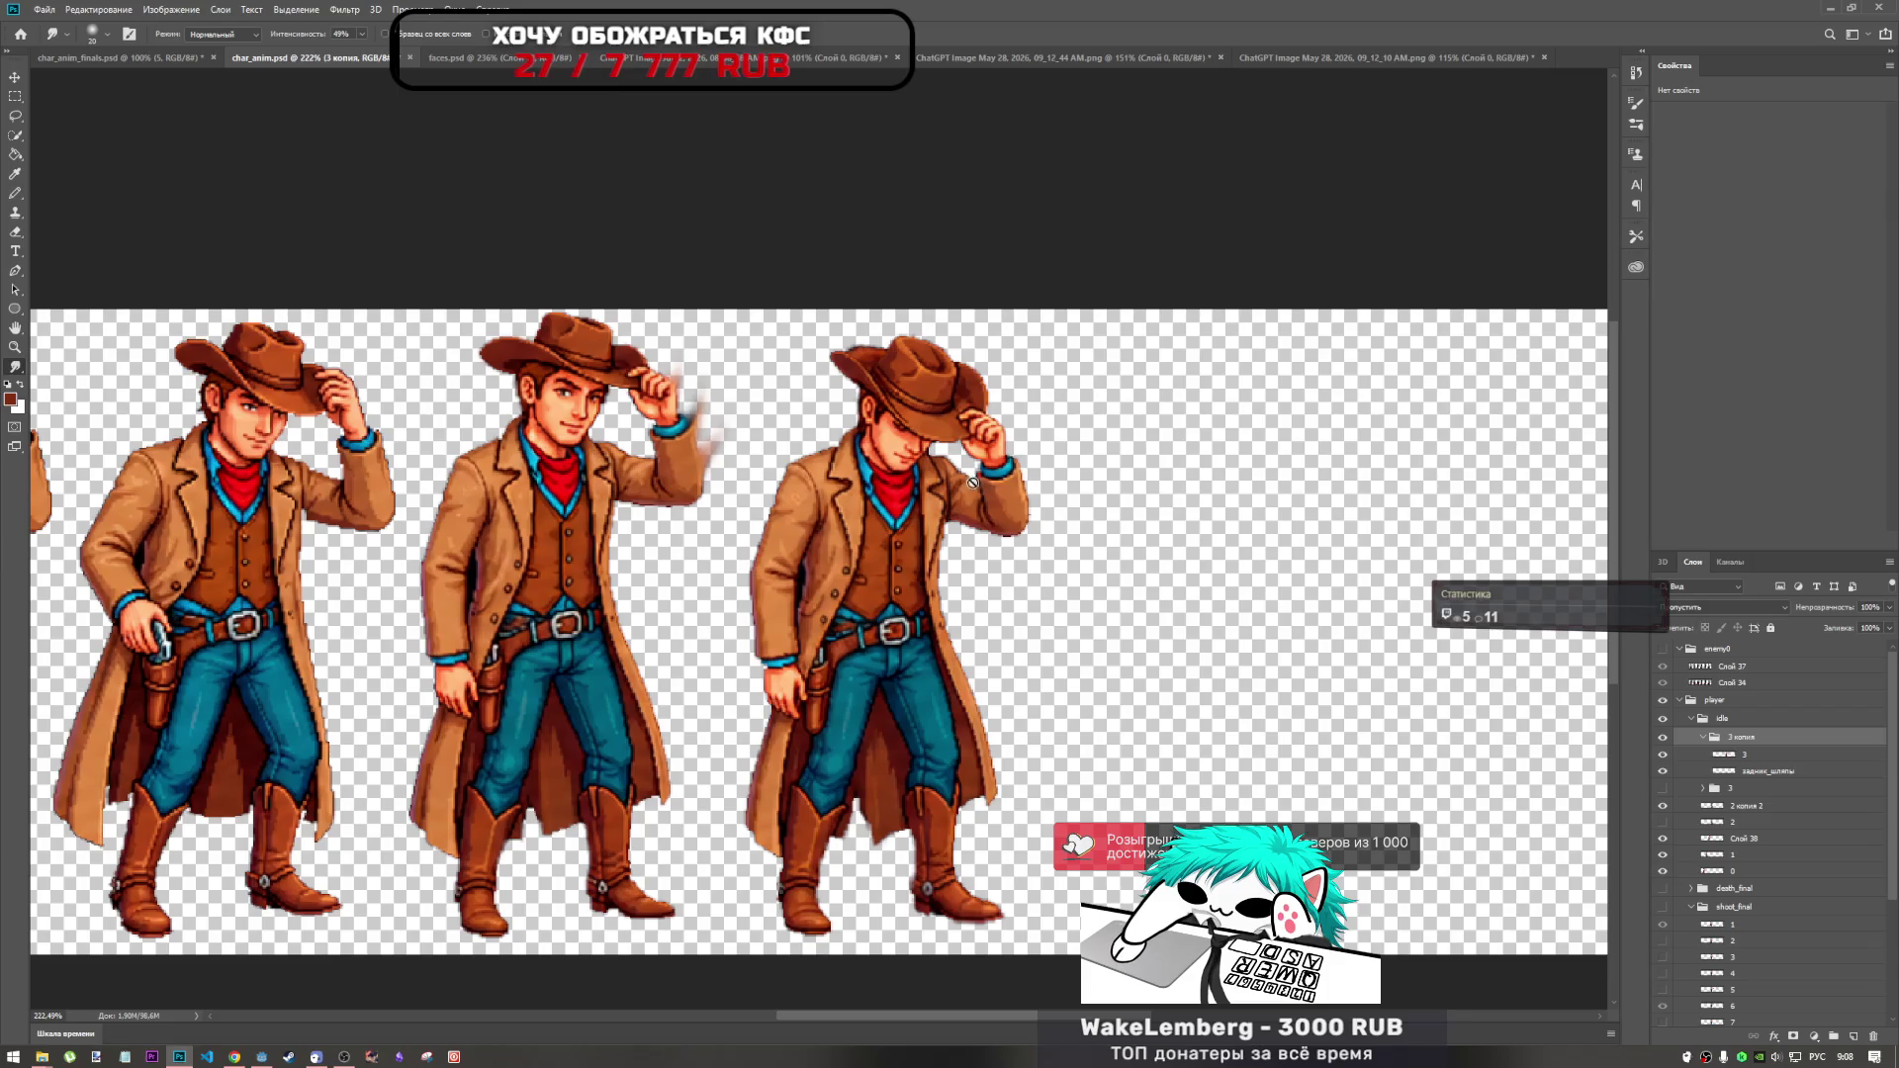
scroll(1021, 423, "down", 2)
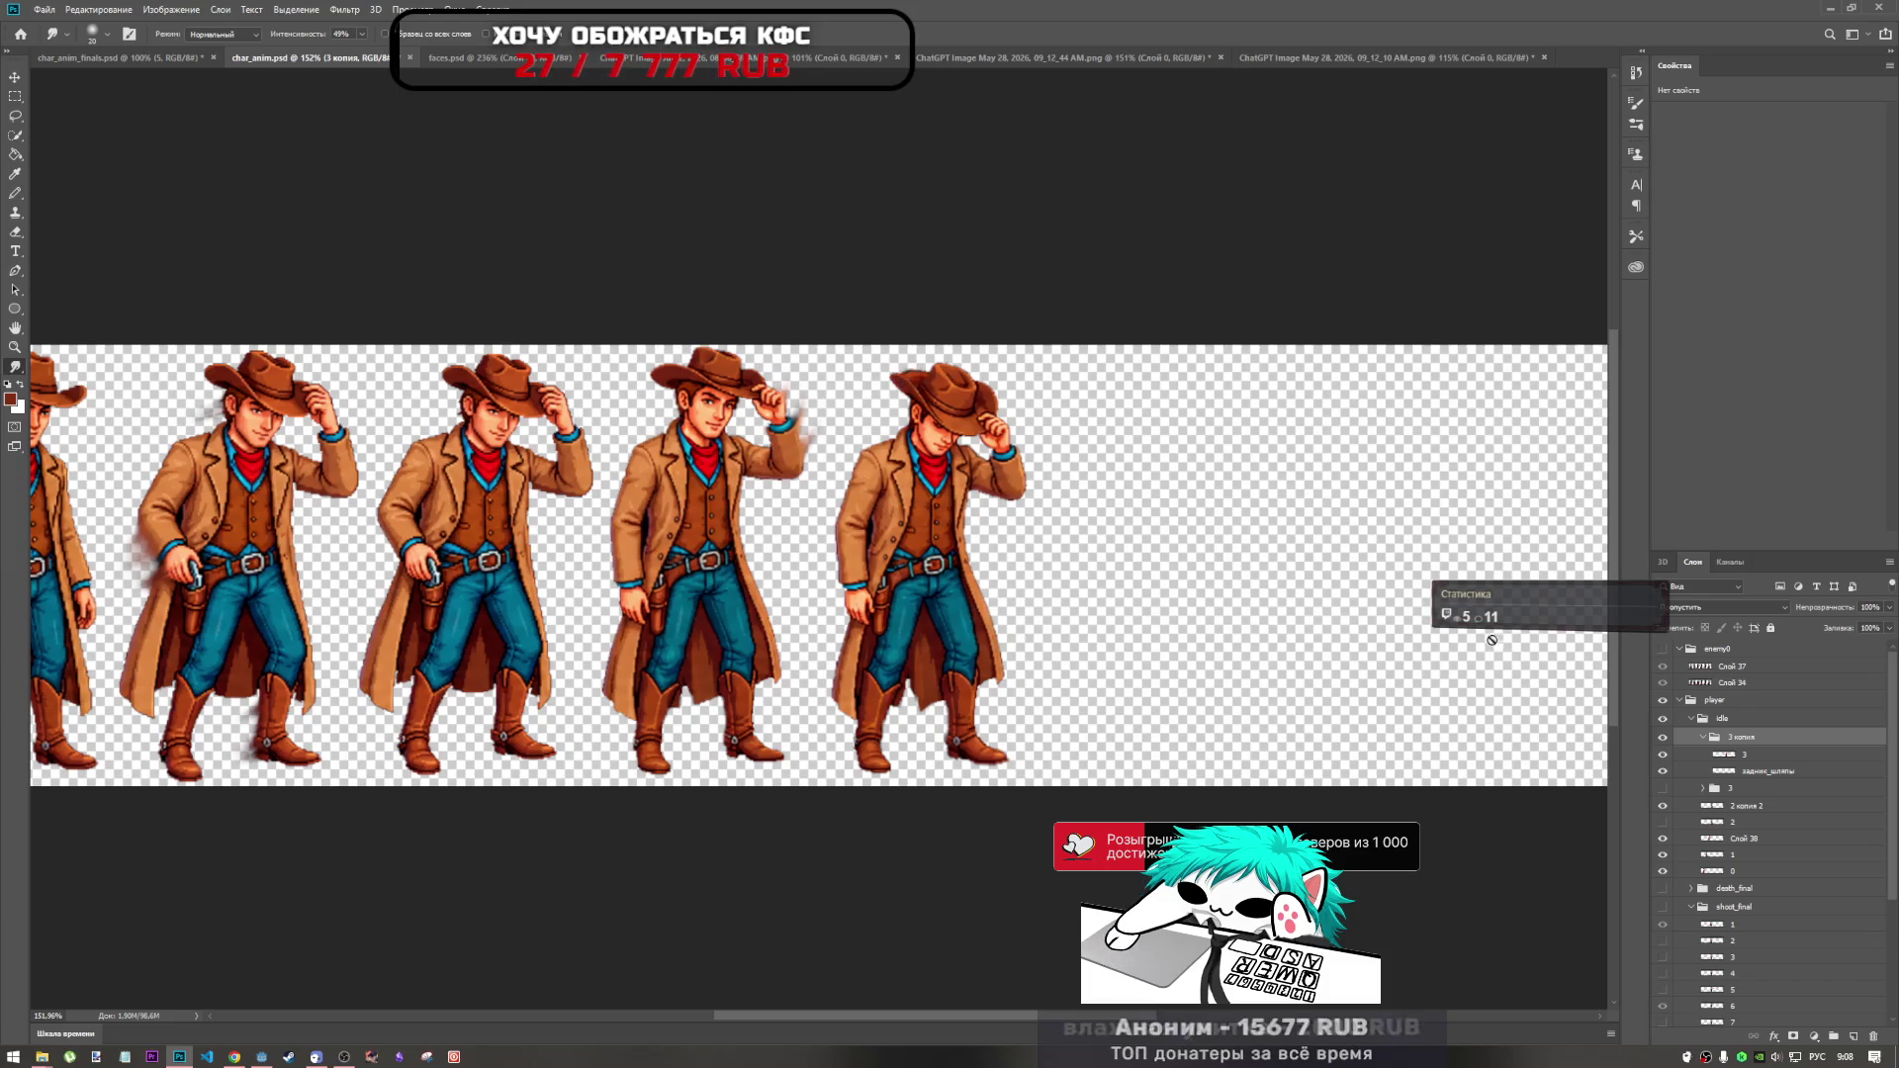
left_click(1741, 755)
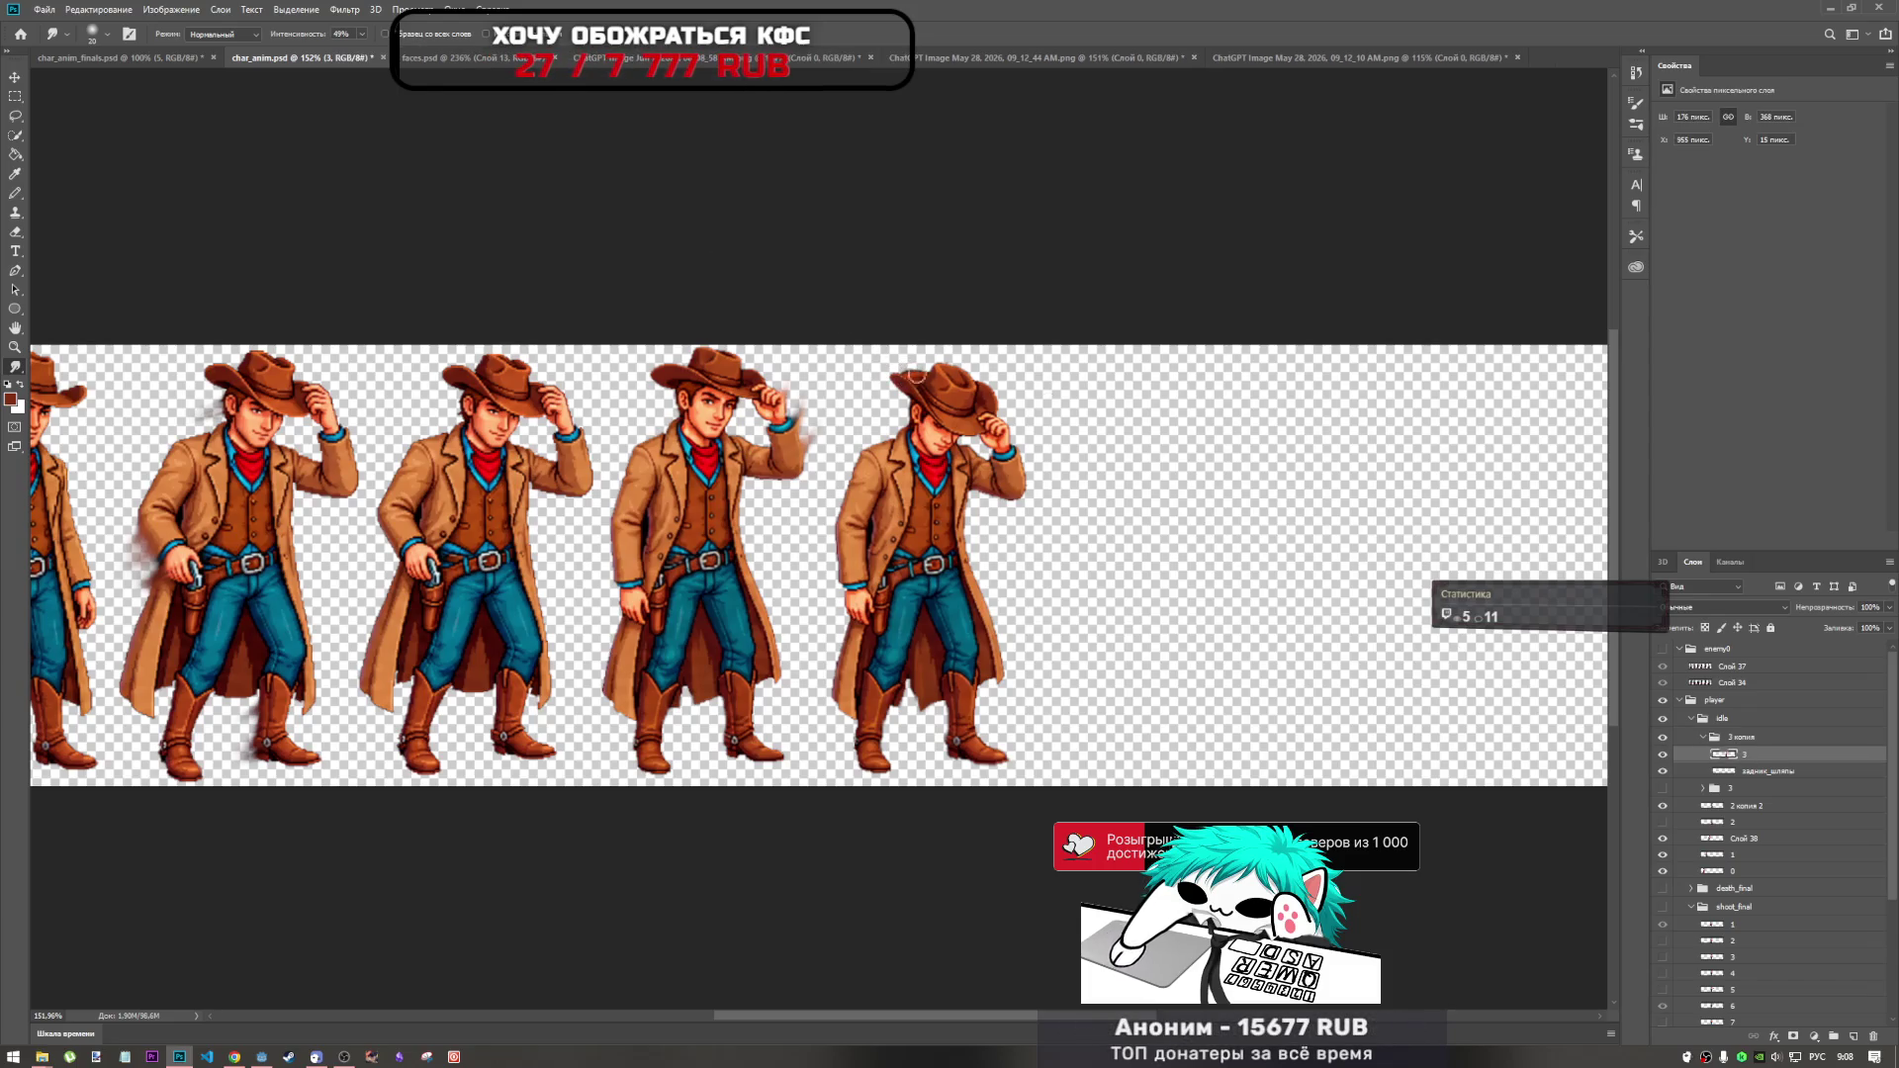
left_click(1766, 773)
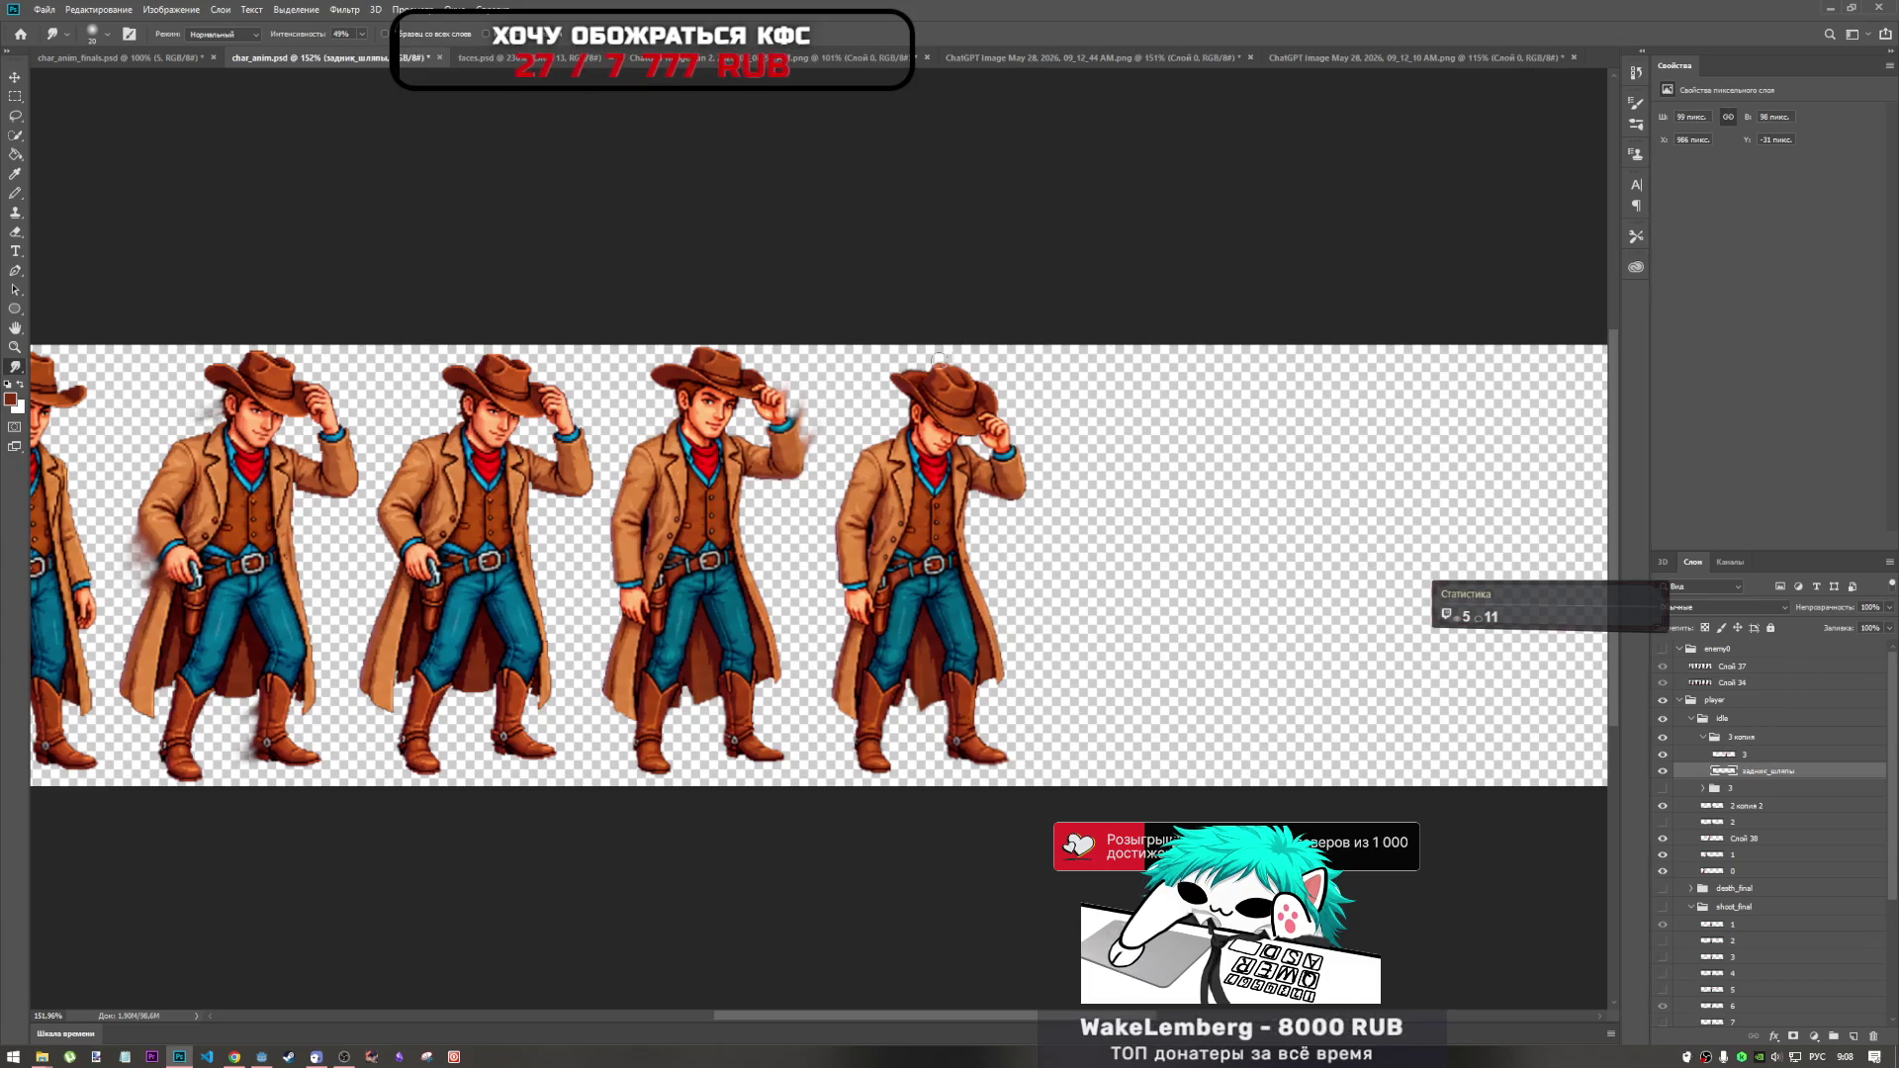
Smear the hat's top-left edge into streaks, undoing the last stray stroke.
left_click_drag(936, 374, 914, 363)
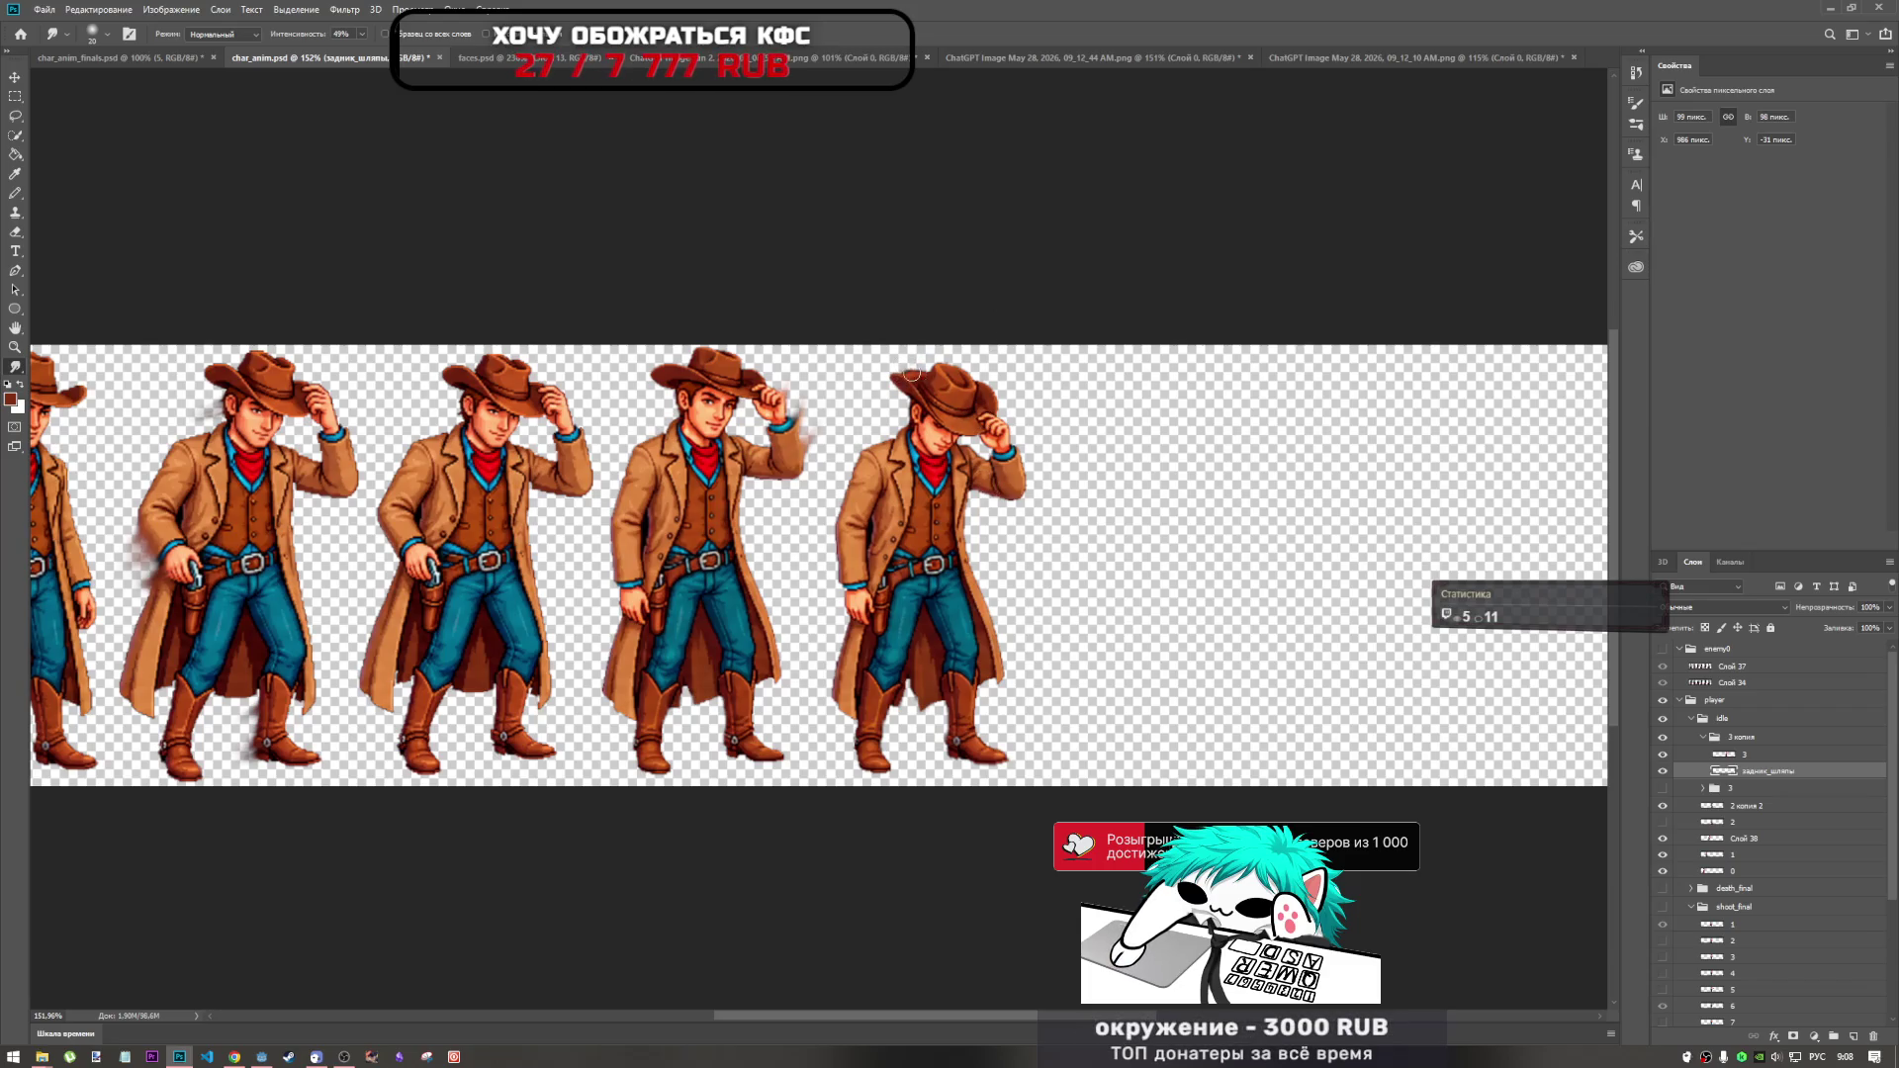
scroll(926, 357, "up", 5)
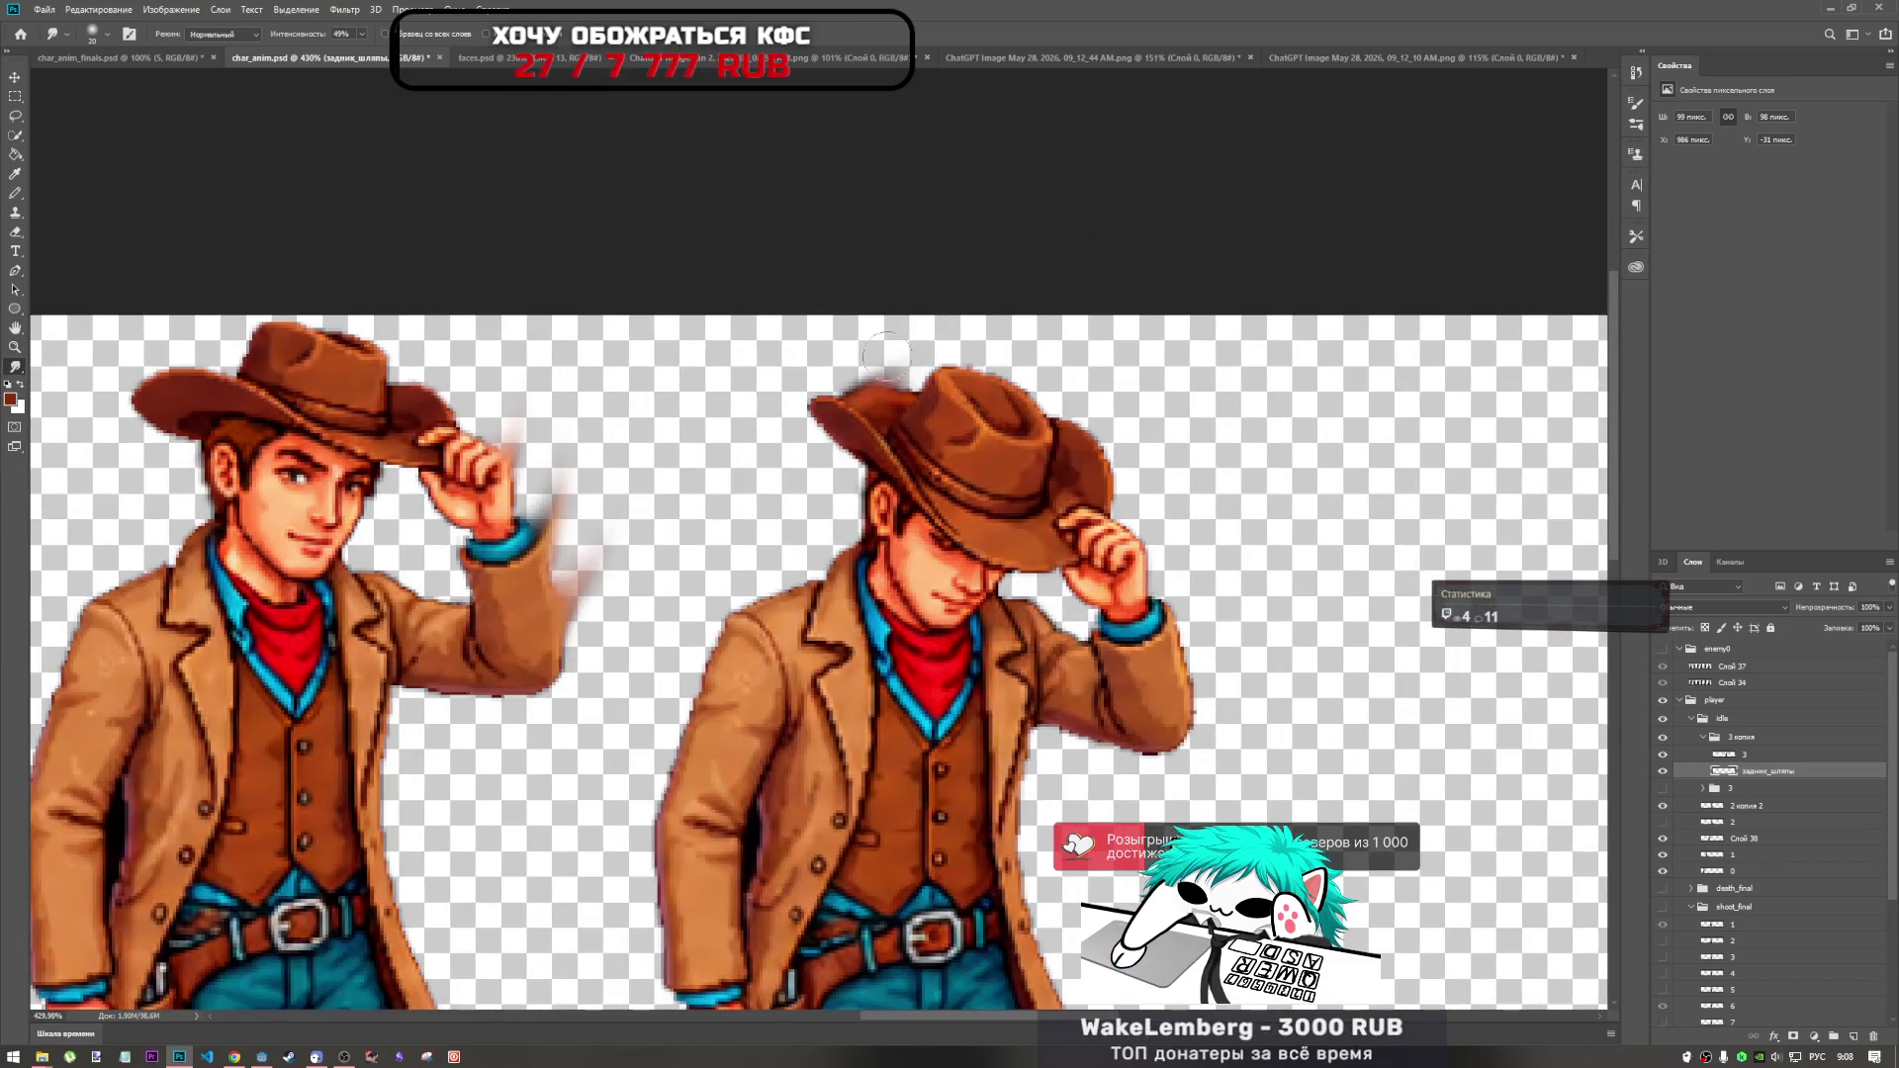
left_click_drag(875, 388, 909, 344)
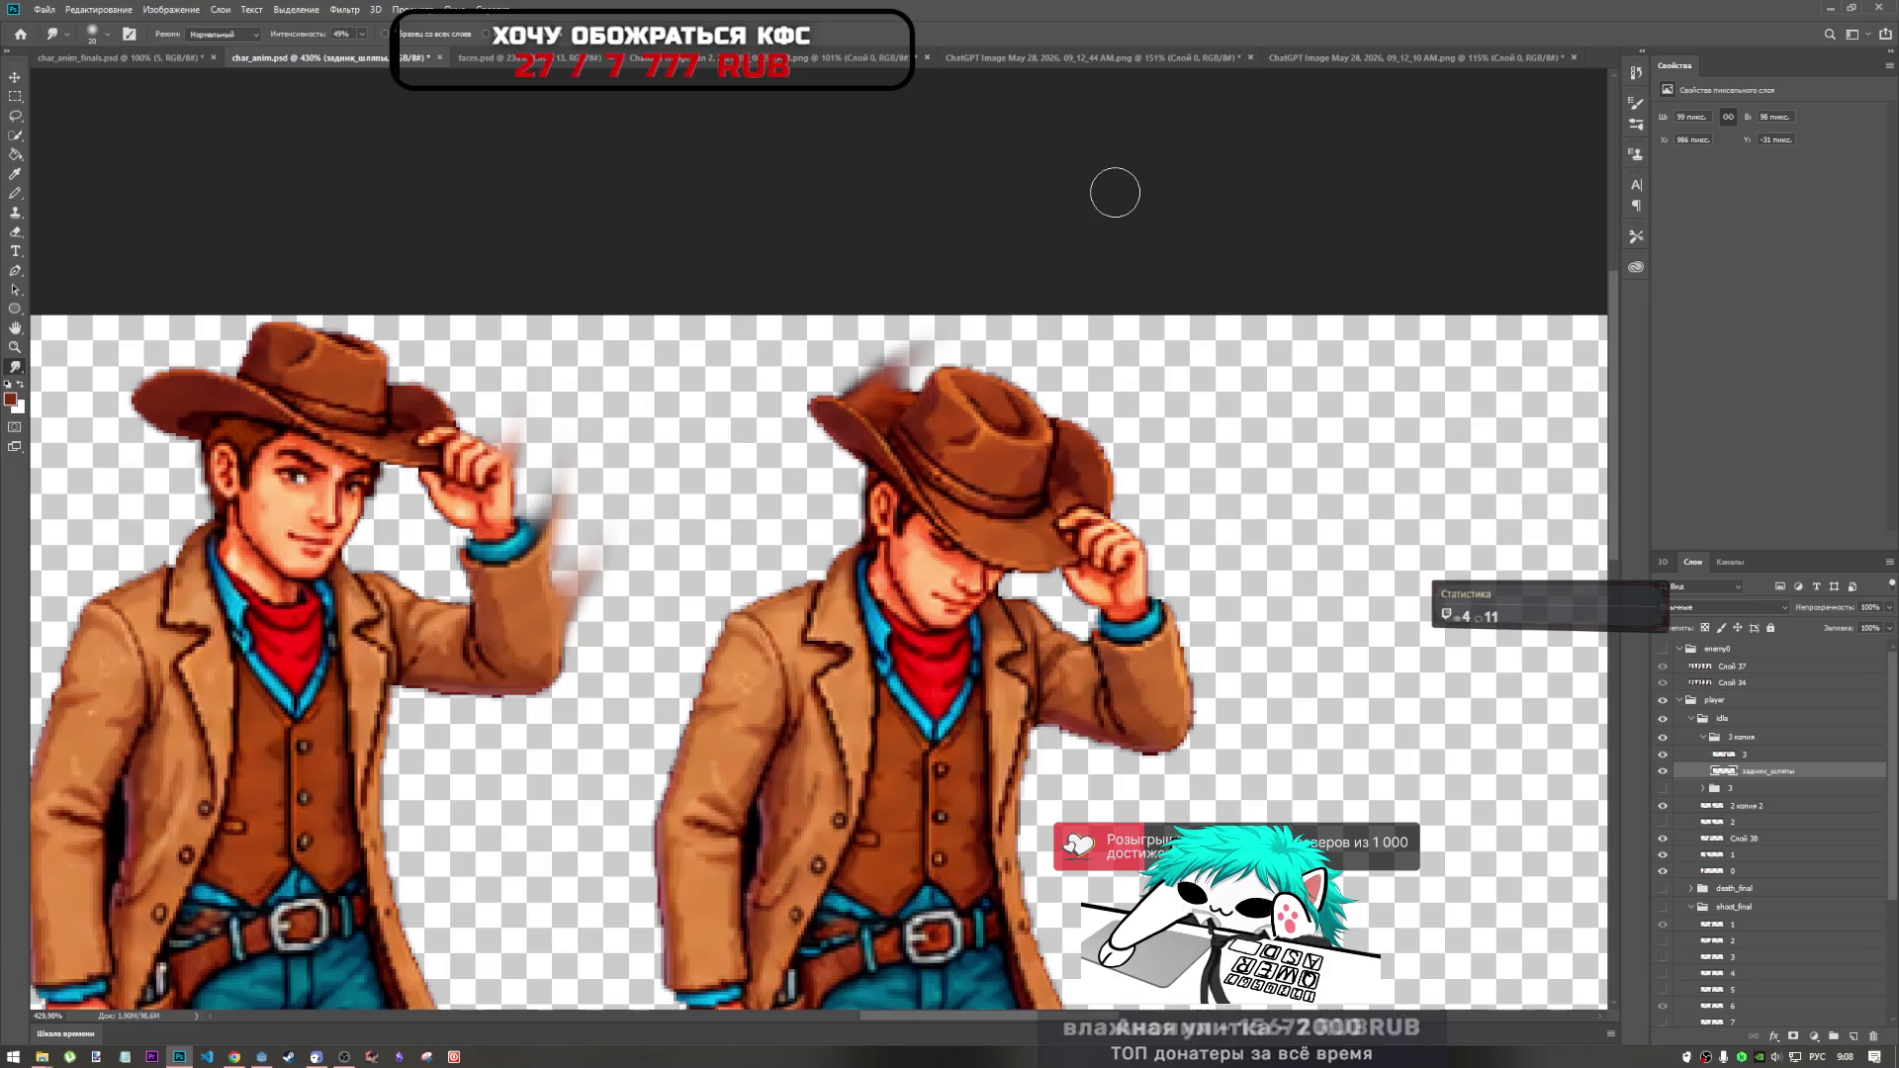
left_click_drag(915, 341, 826, 420)
mouse_move(909, 366)
left_mouse_down()
mouse_move(829, 420)
mouse_move(821, 484)
left_mouse_up()
left_click_drag(851, 420, 835, 465)
mouse_move(820, 457)
left_mouse_down()
mouse_move(806, 447)
mouse_move(840, 475)
left_mouse_up()
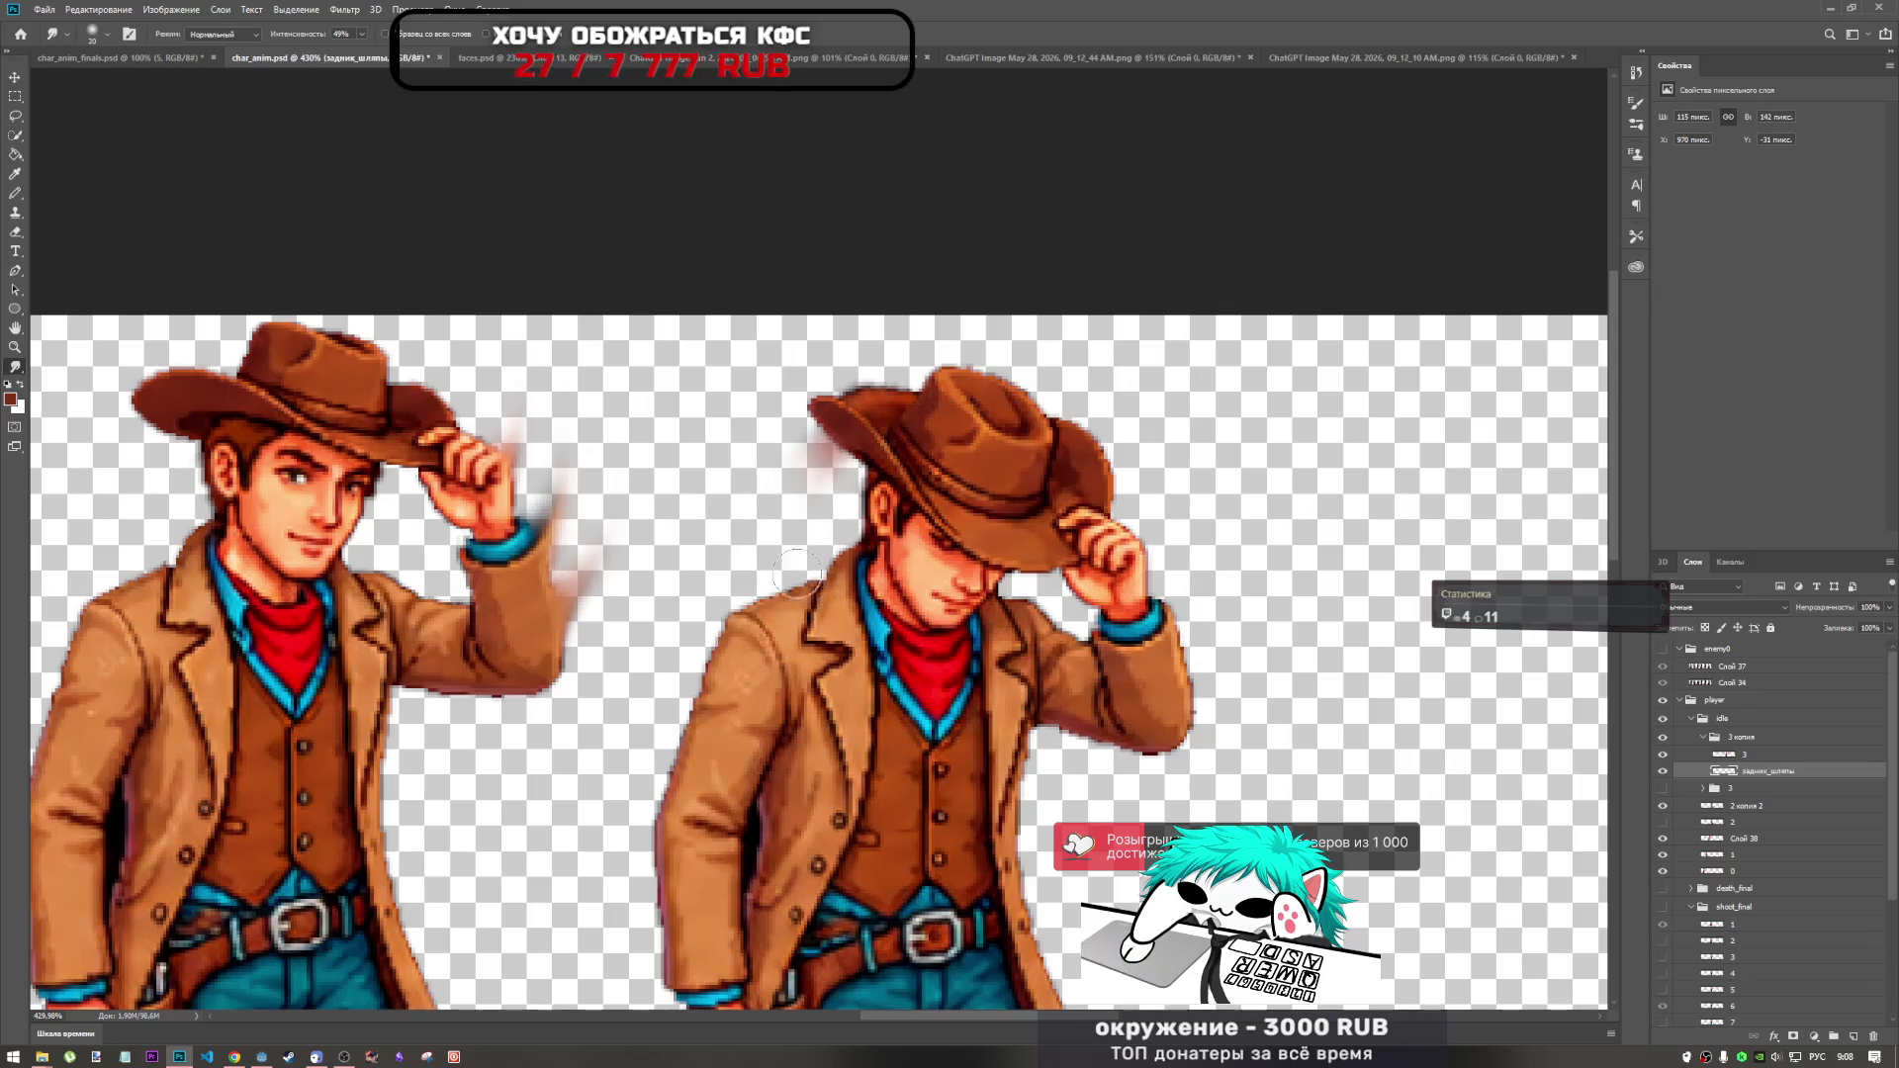
scroll(791, 568, "down", 5)
scroll(801, 559, "up", 3)
key("ctrl+z")
On layer 3, try smudging the third cowboy's left hat brim, undoing the attempts.
left_click(1741, 753)
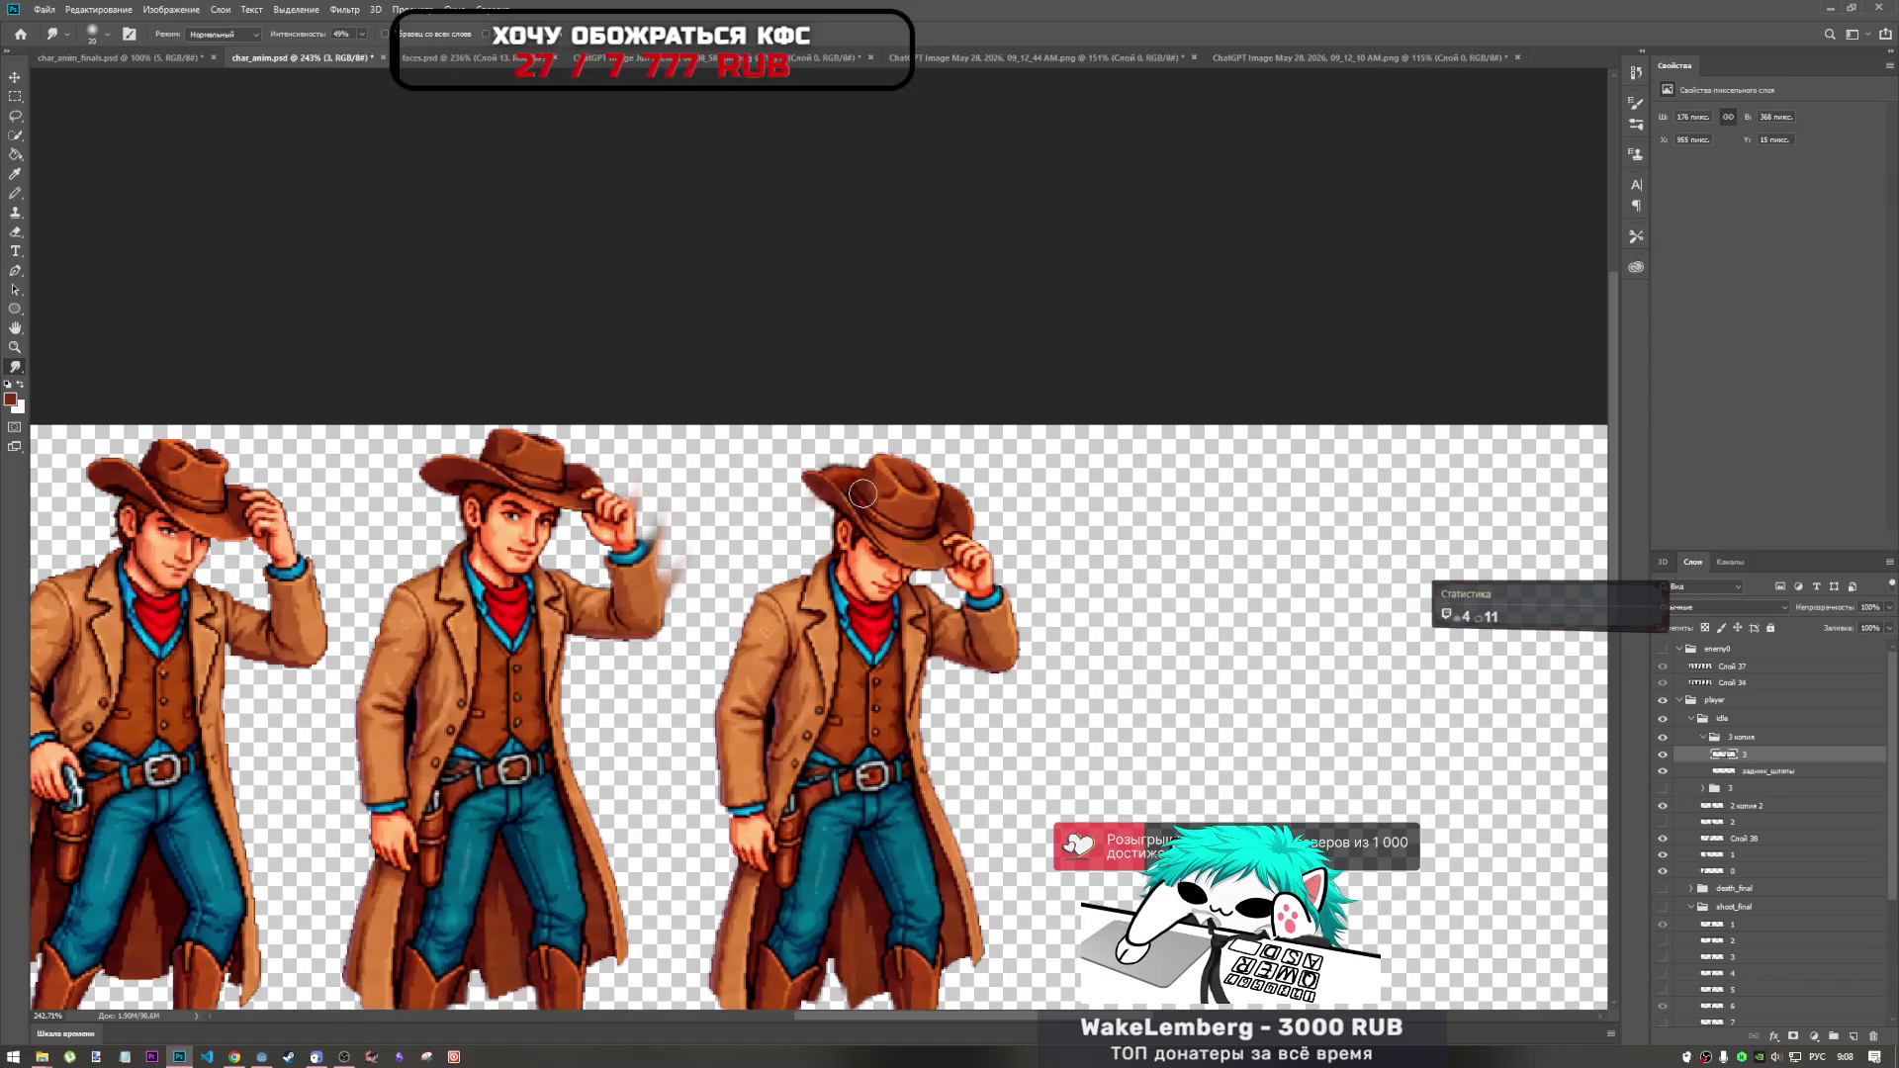
mouse_move(813, 534)
left_mouse_down()
mouse_move(806, 495)
mouse_move(764, 566)
left_mouse_up()
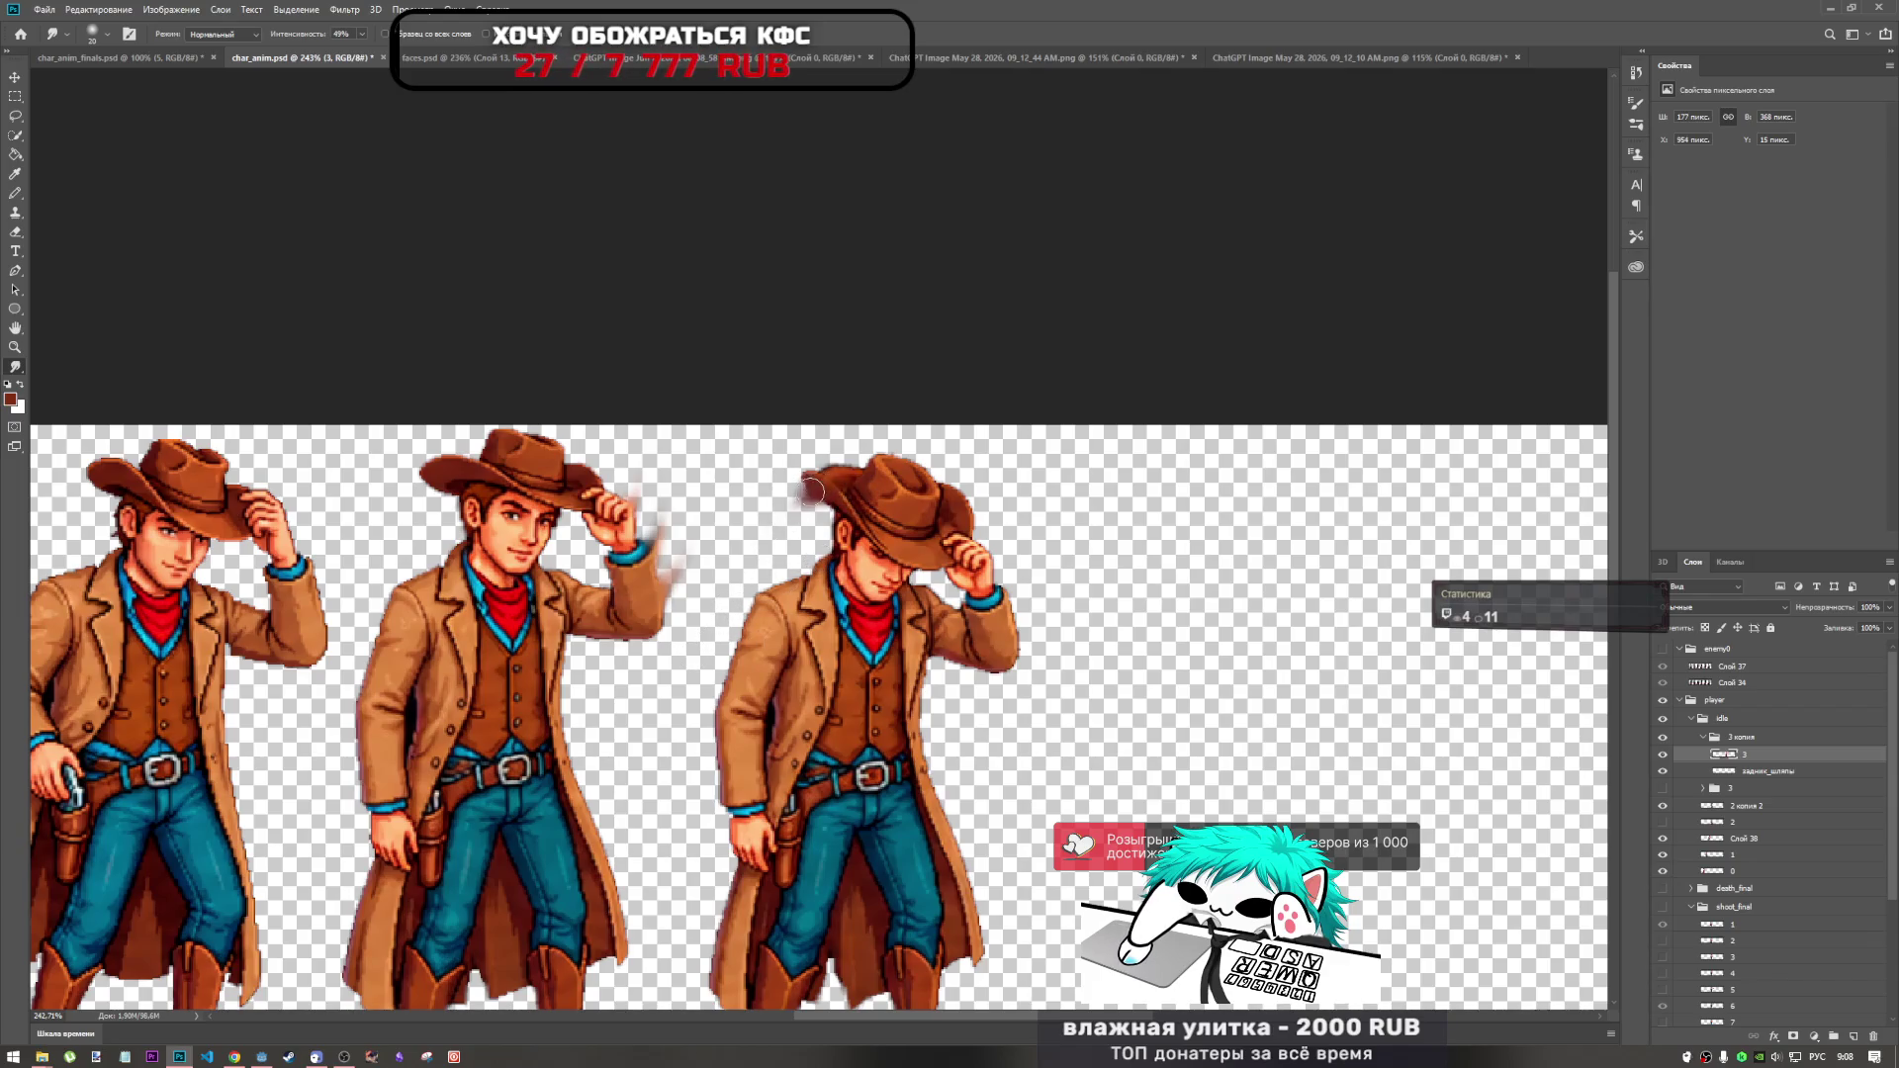
key("ctrl+z")
scroll(820, 549, "up", 3)
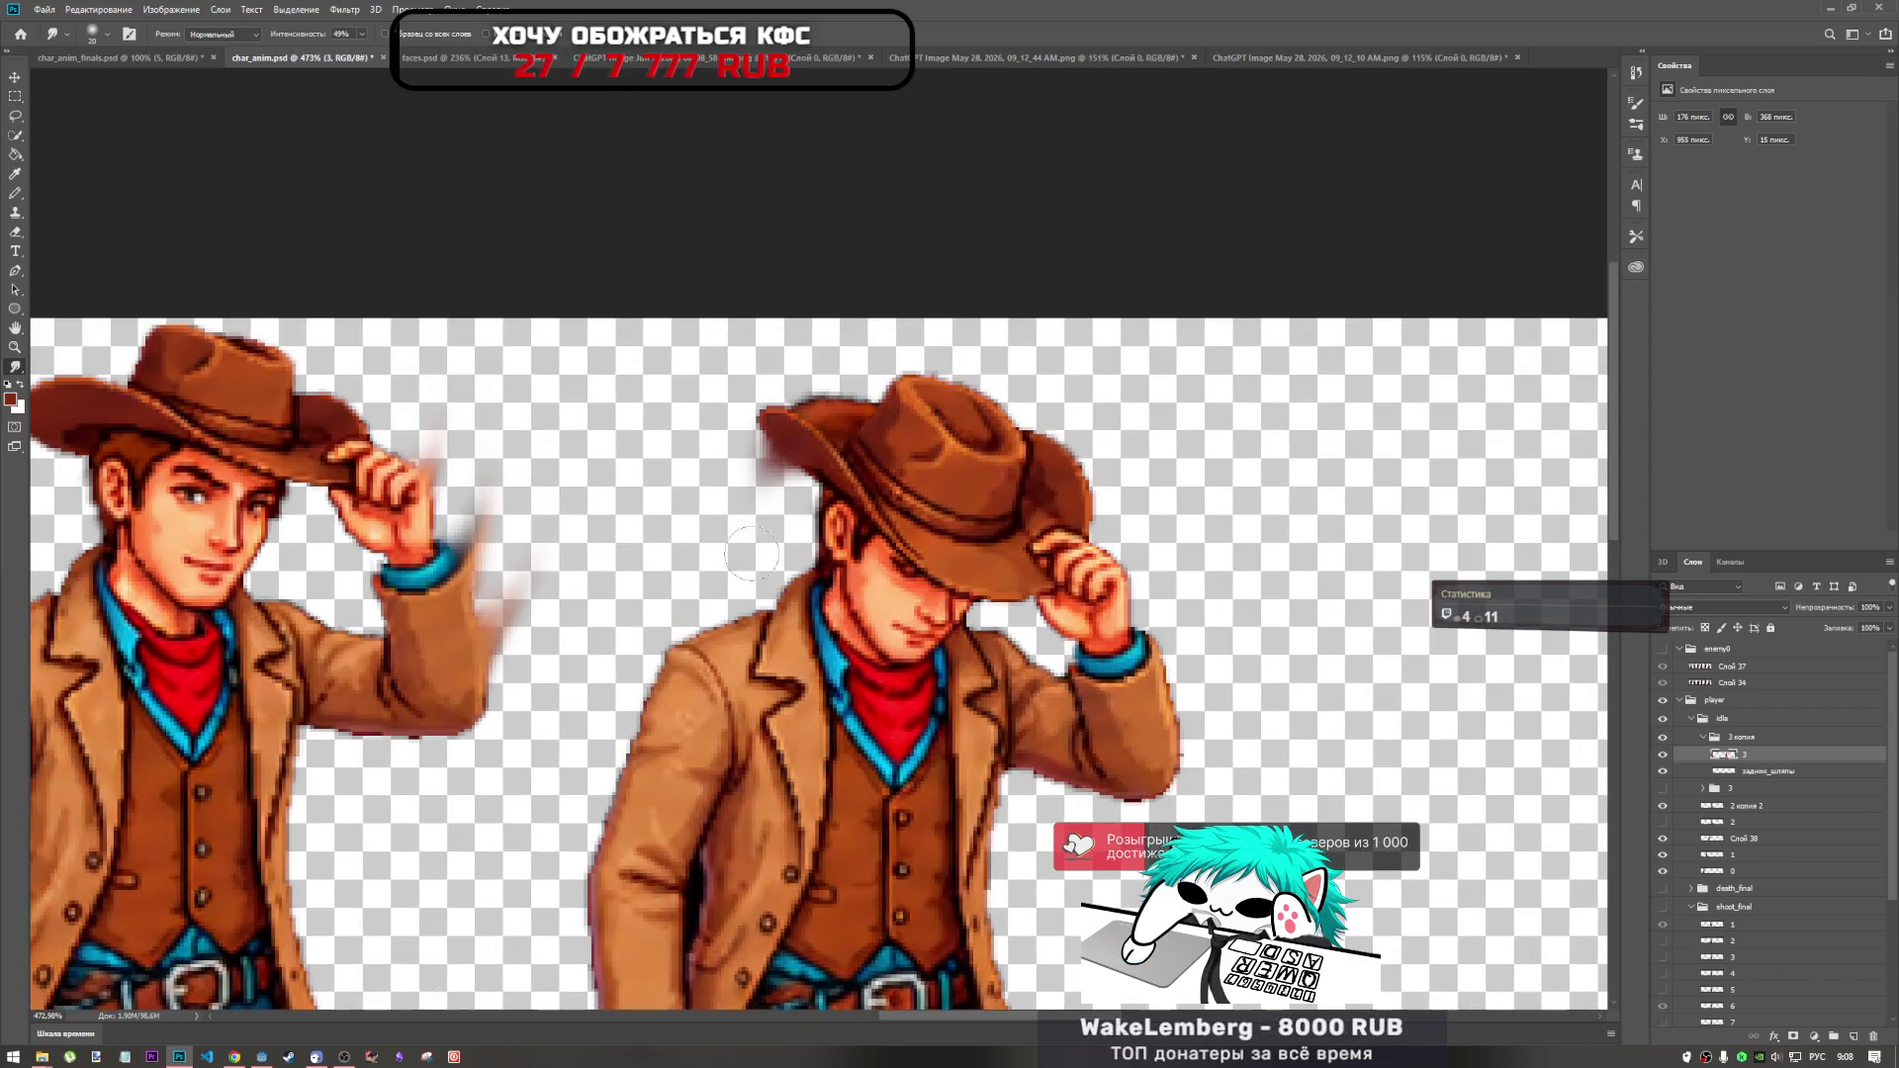
mouse_move(781, 455)
left_mouse_down()
mouse_move(735, 513)
mouse_move(727, 564)
left_mouse_up()
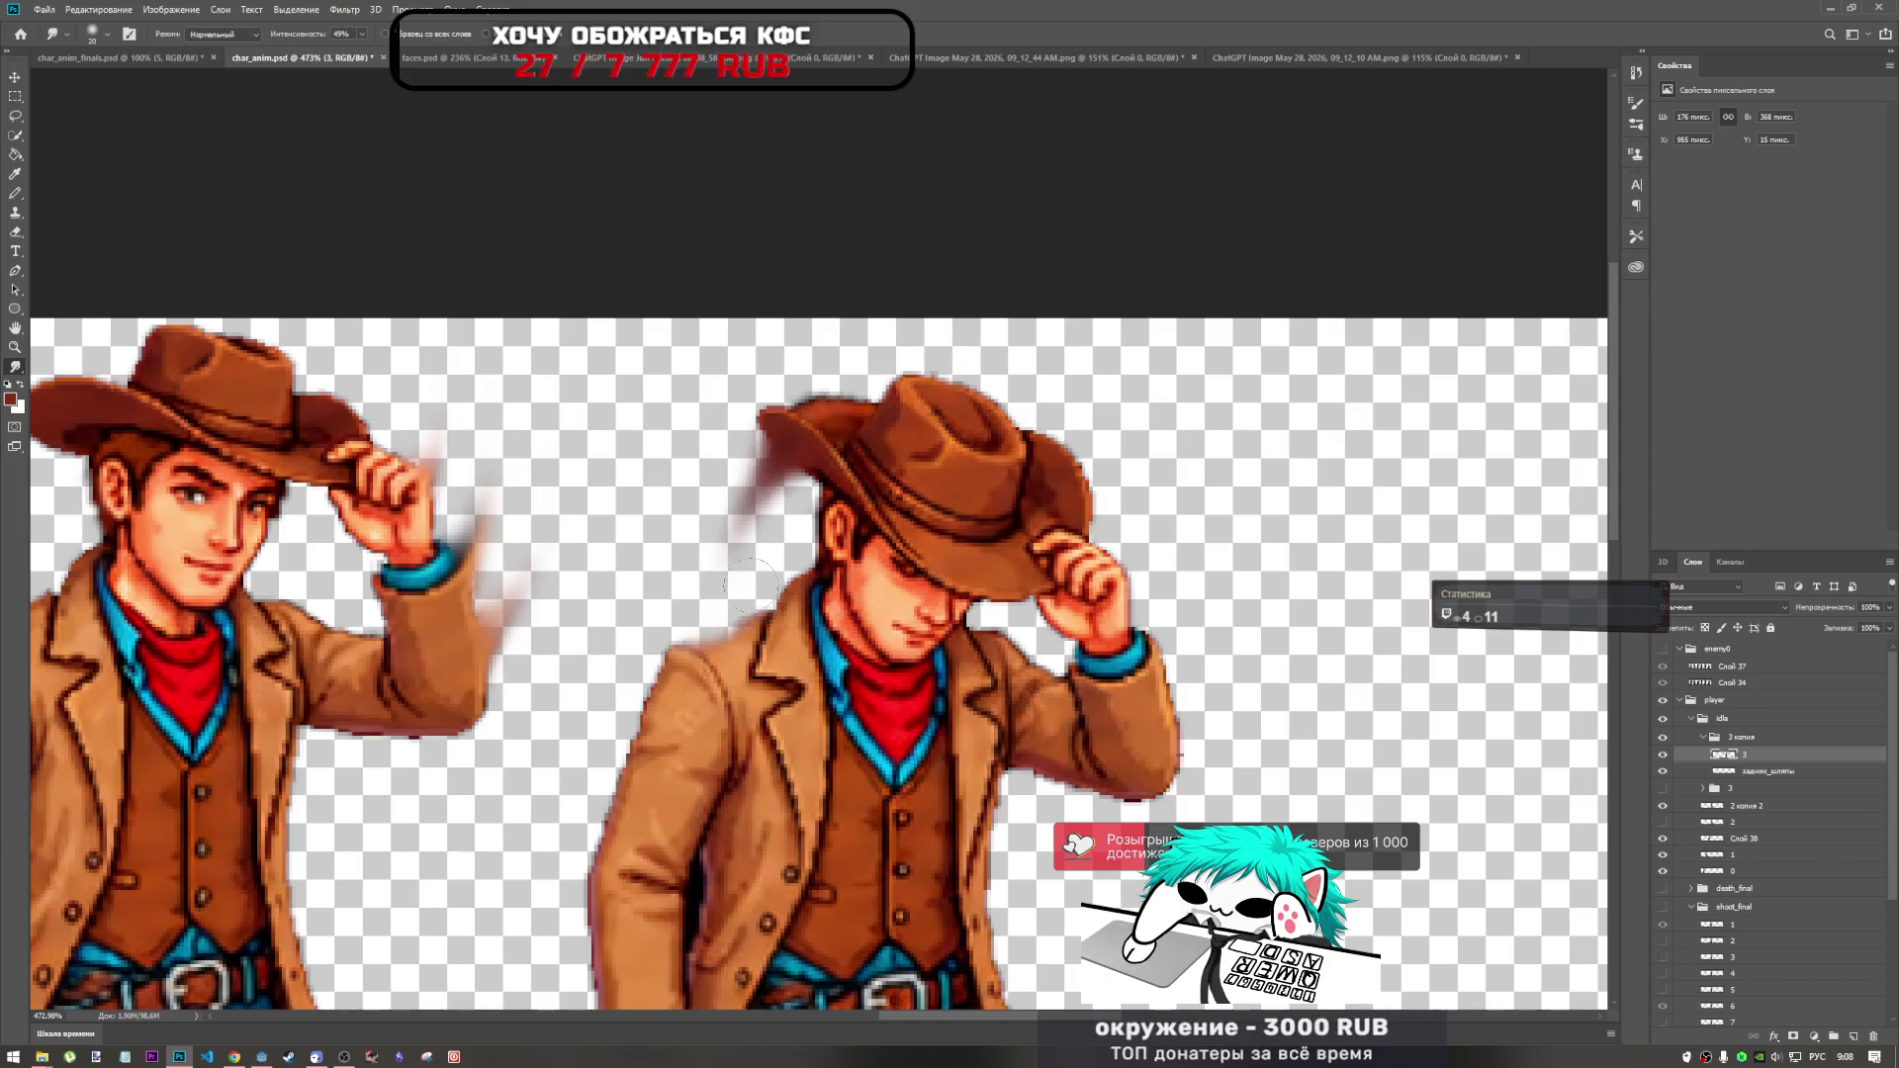
left_click_drag(767, 473, 755, 460)
key("ctrl+z")
key("ctrl+z")
key("ctrl+z")
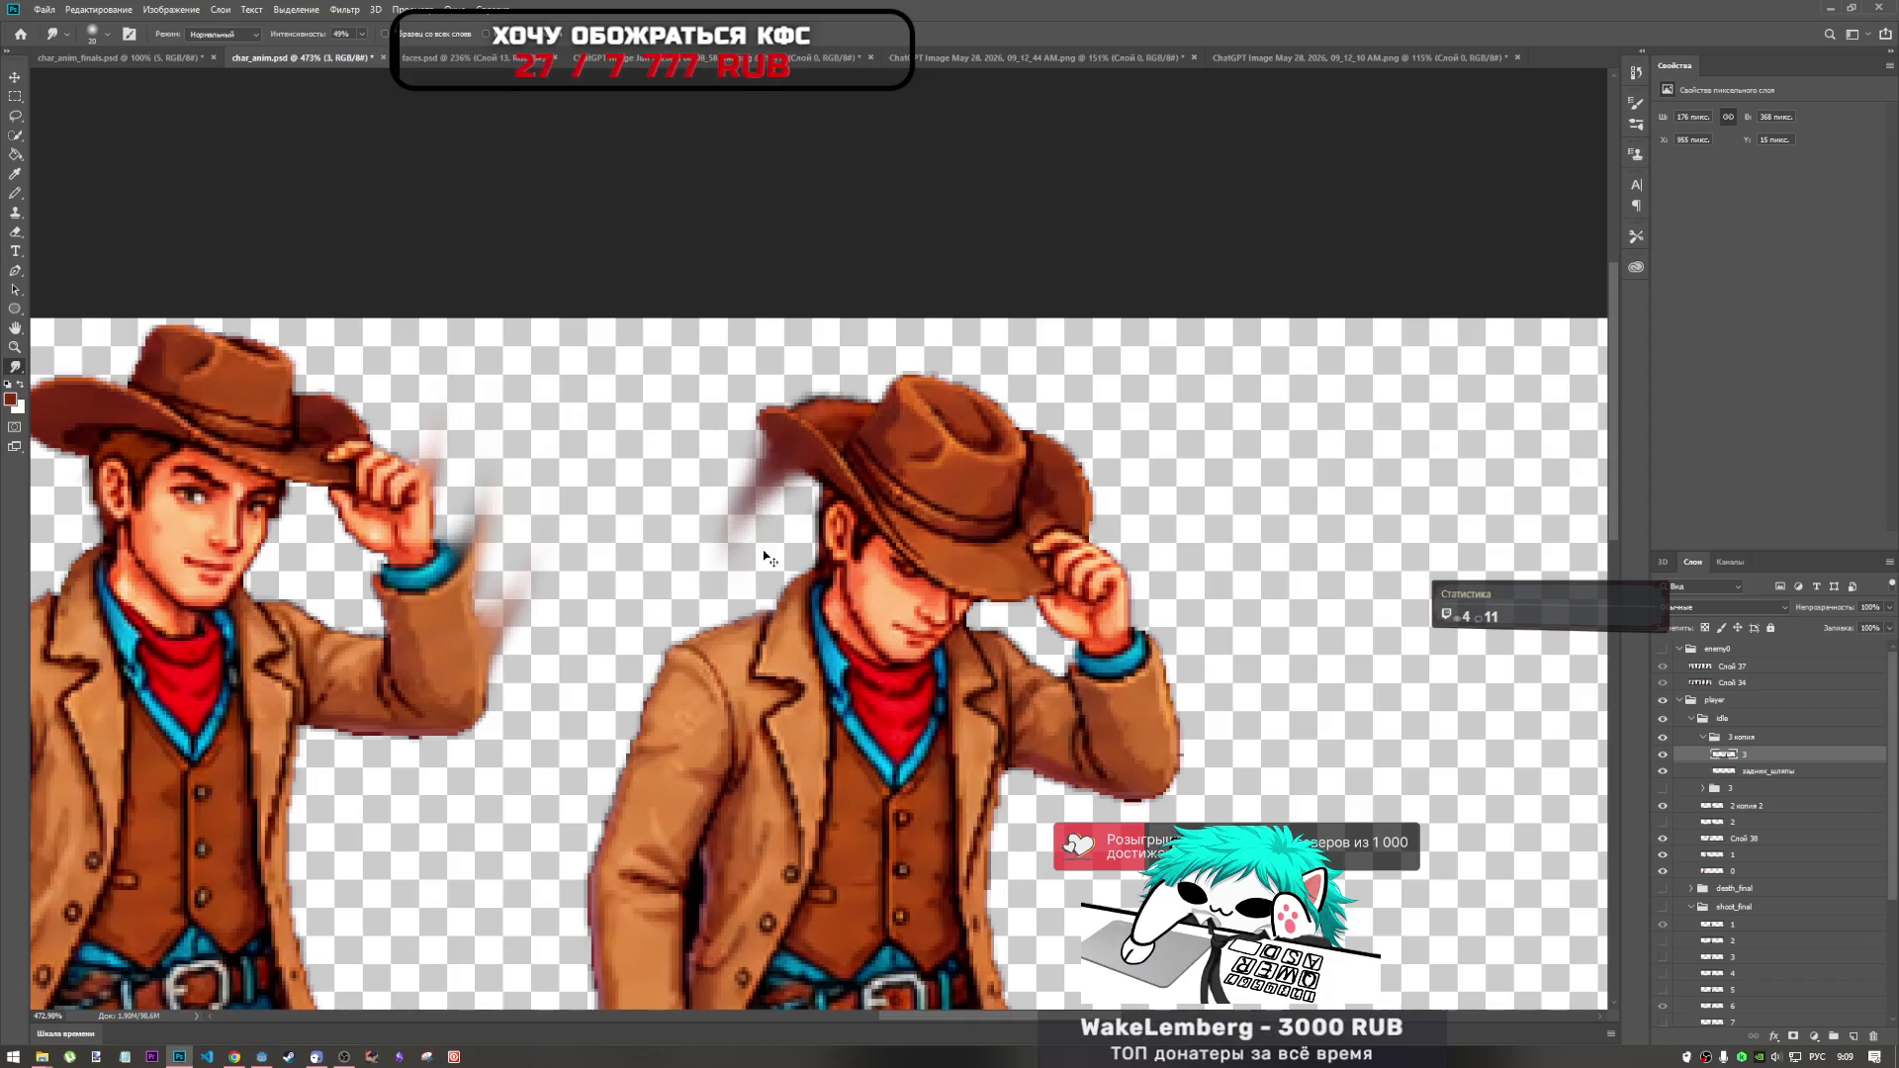
key("ctrl+z")
key("ctrl+z")
Shrink the Smudge brush to about 12 px and trail the brim's left edge downward.
right_click(777, 485)
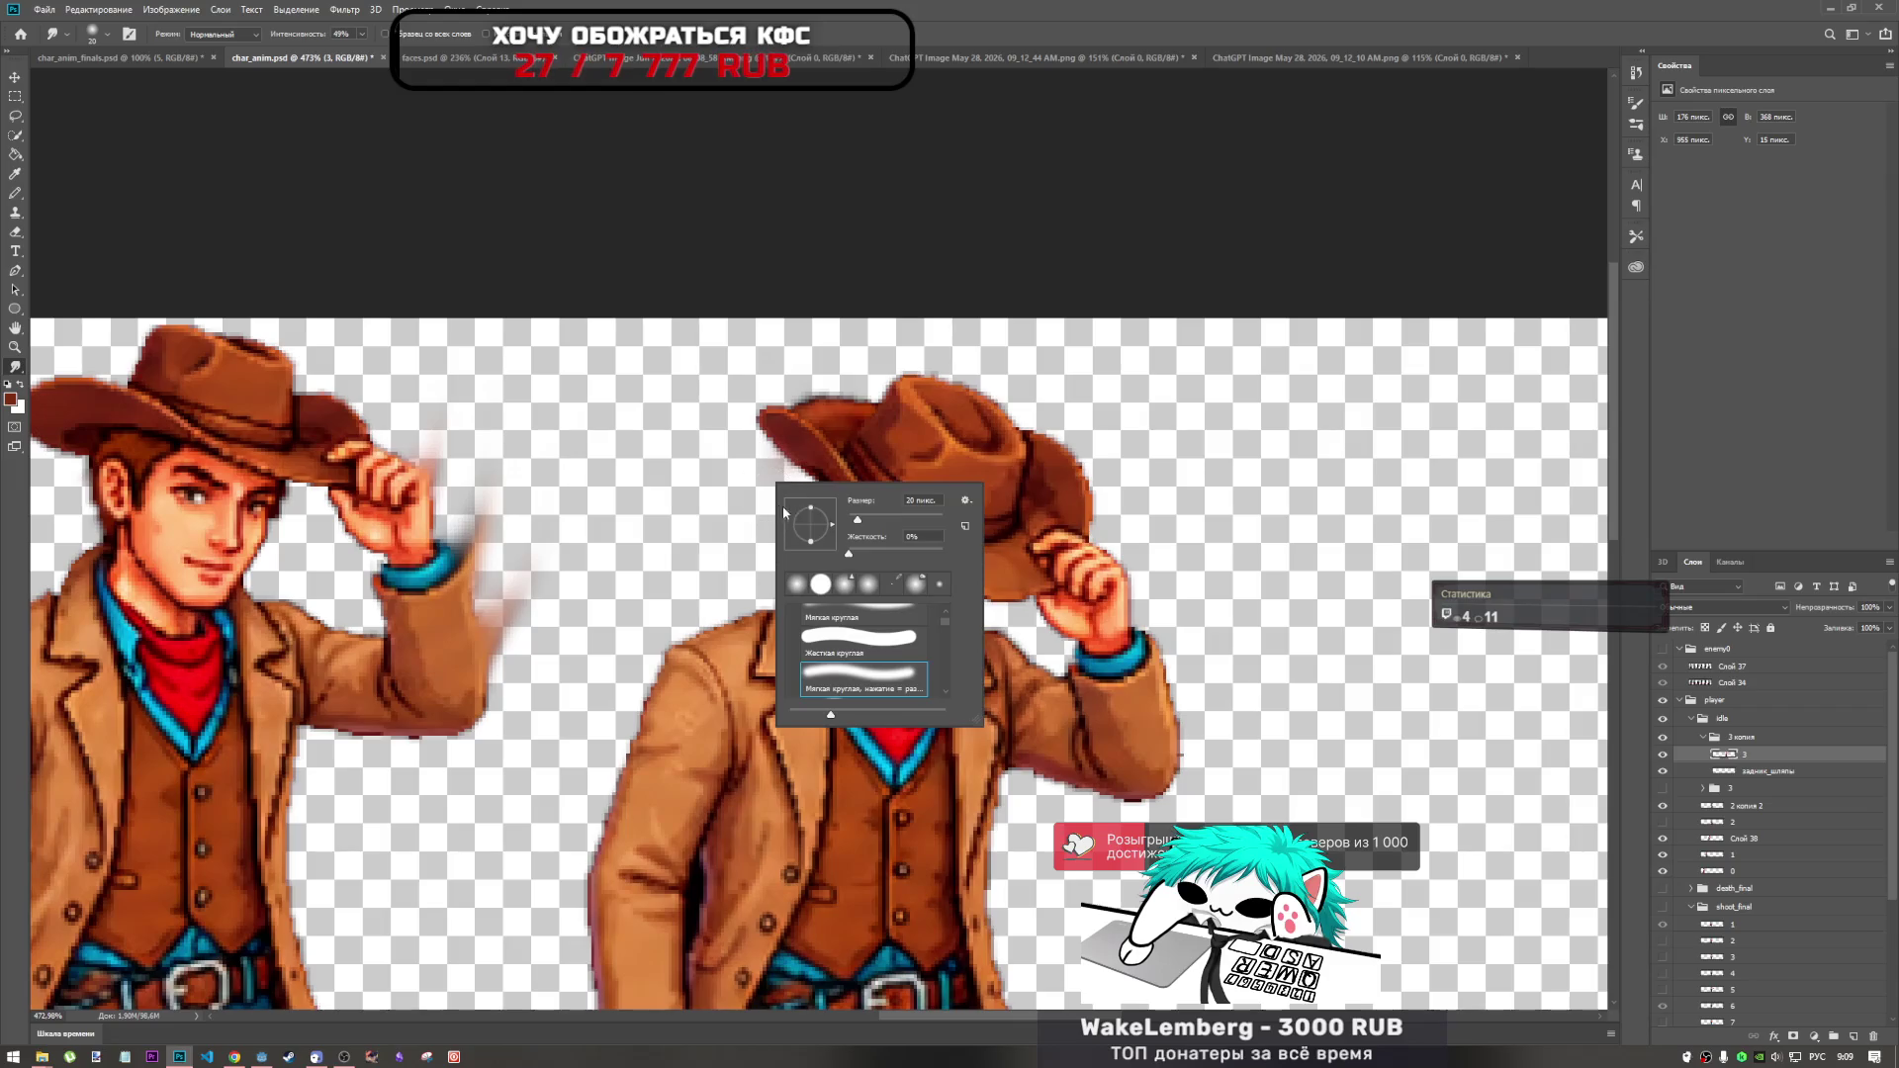
left_click_drag(848, 525, 846, 525)
key("Return")
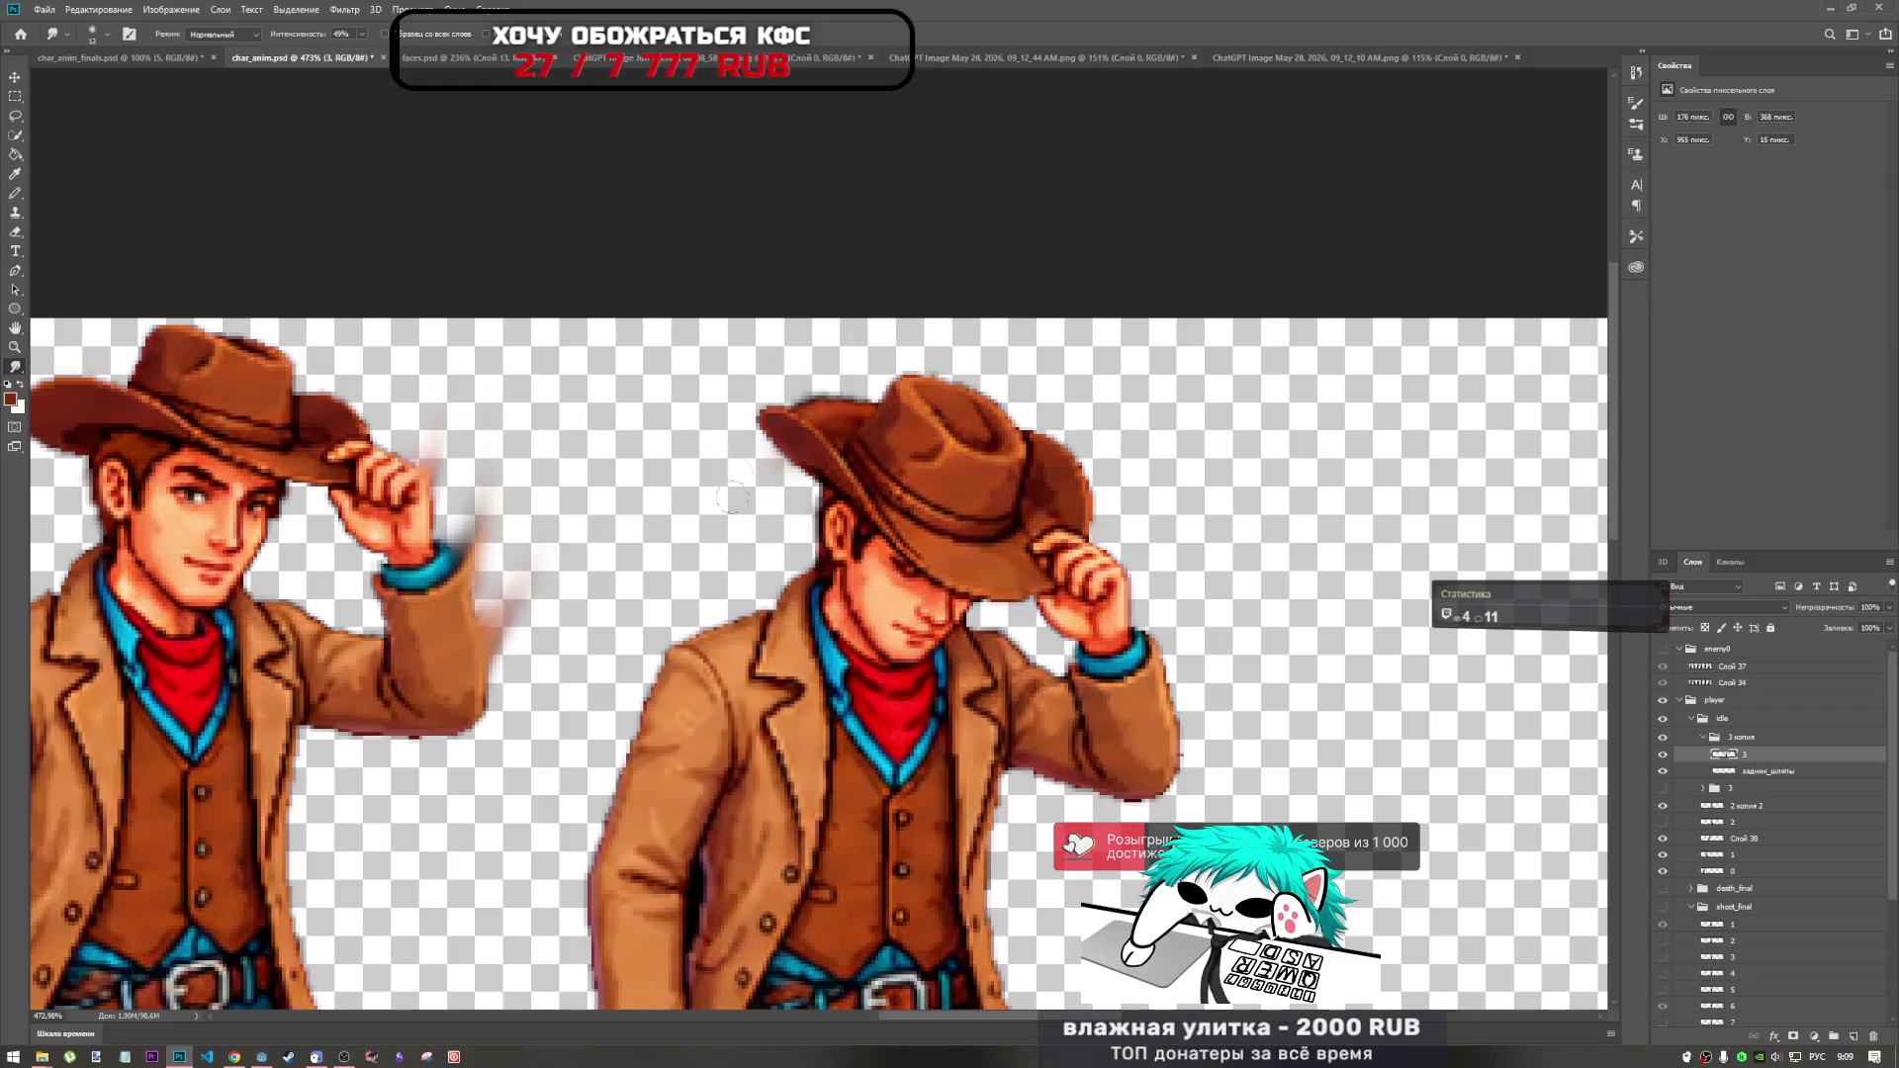
left_click_drag(796, 465, 774, 535)
mouse_move(745, 461)
left_mouse_down()
mouse_move(769, 427)
mouse_move(736, 524)
left_mouse_up()
scroll(843, 529, "down", 3)
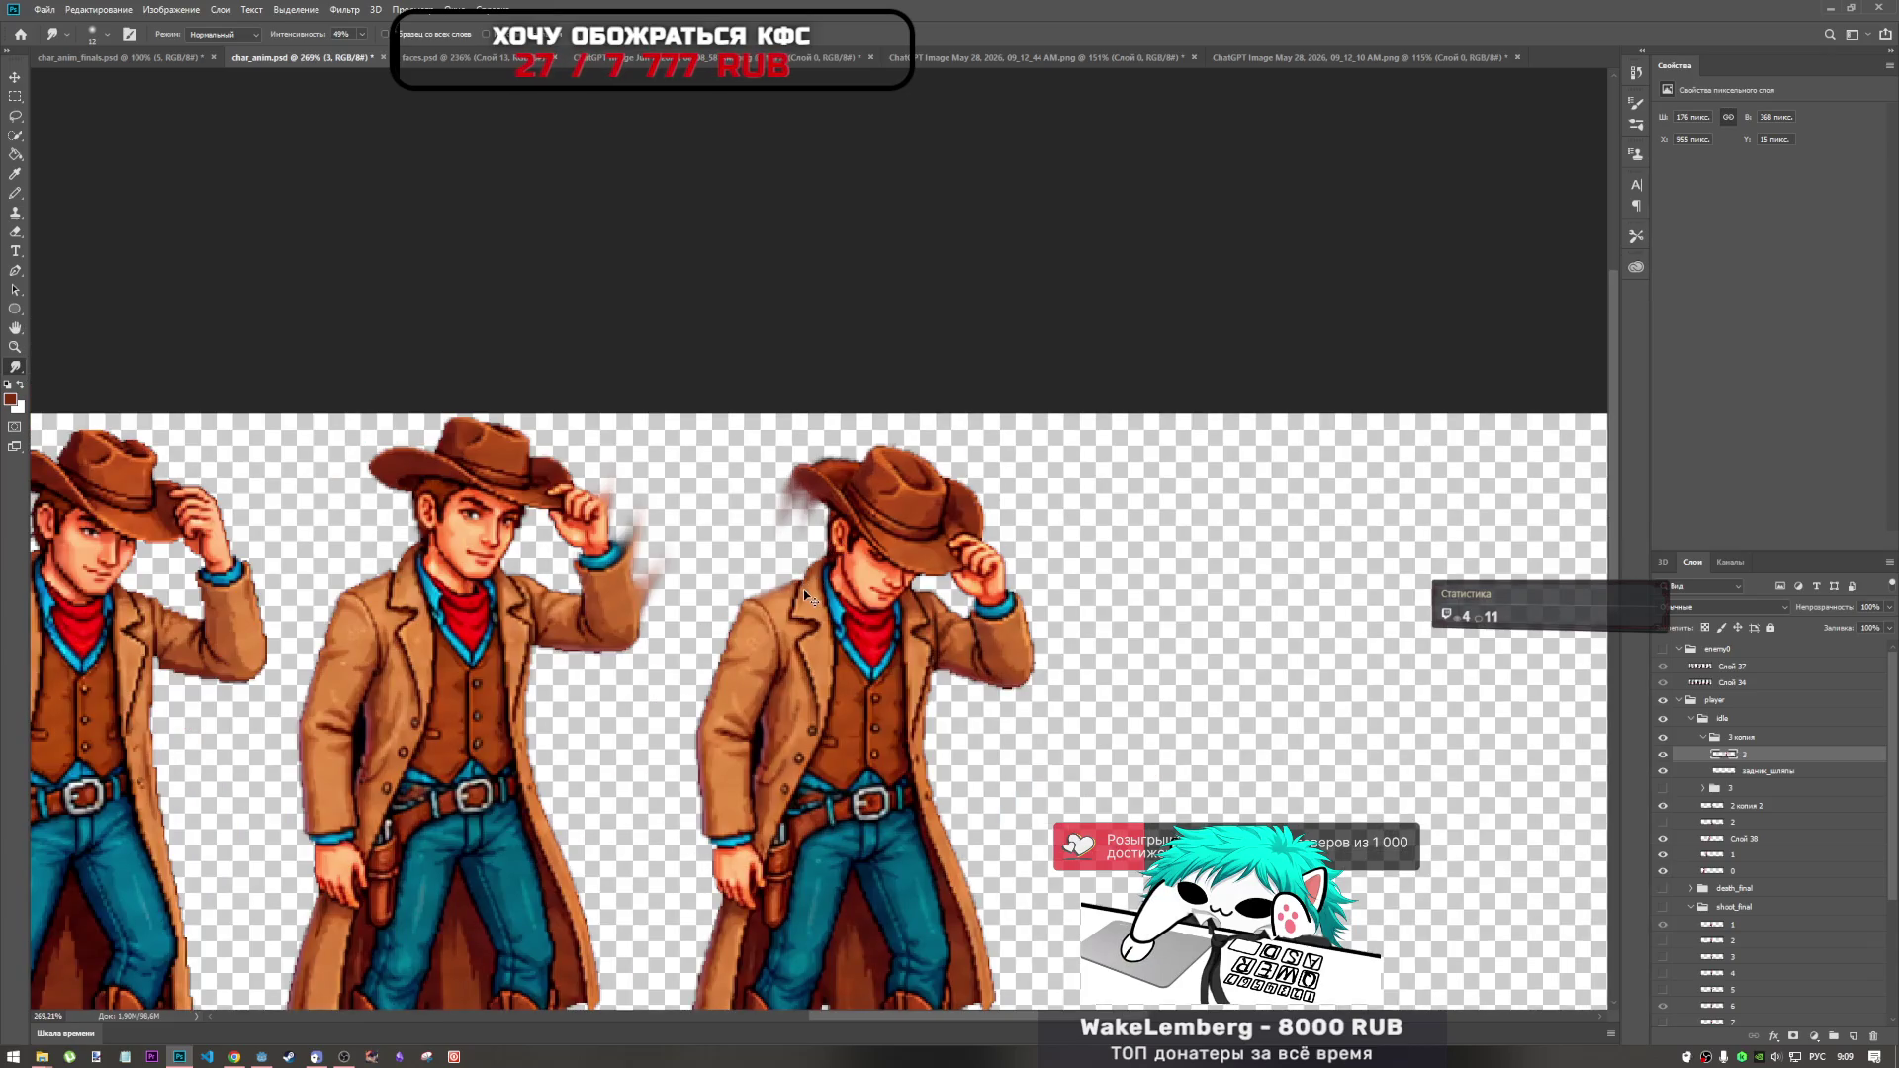
scroll(796, 584, "up", 5)
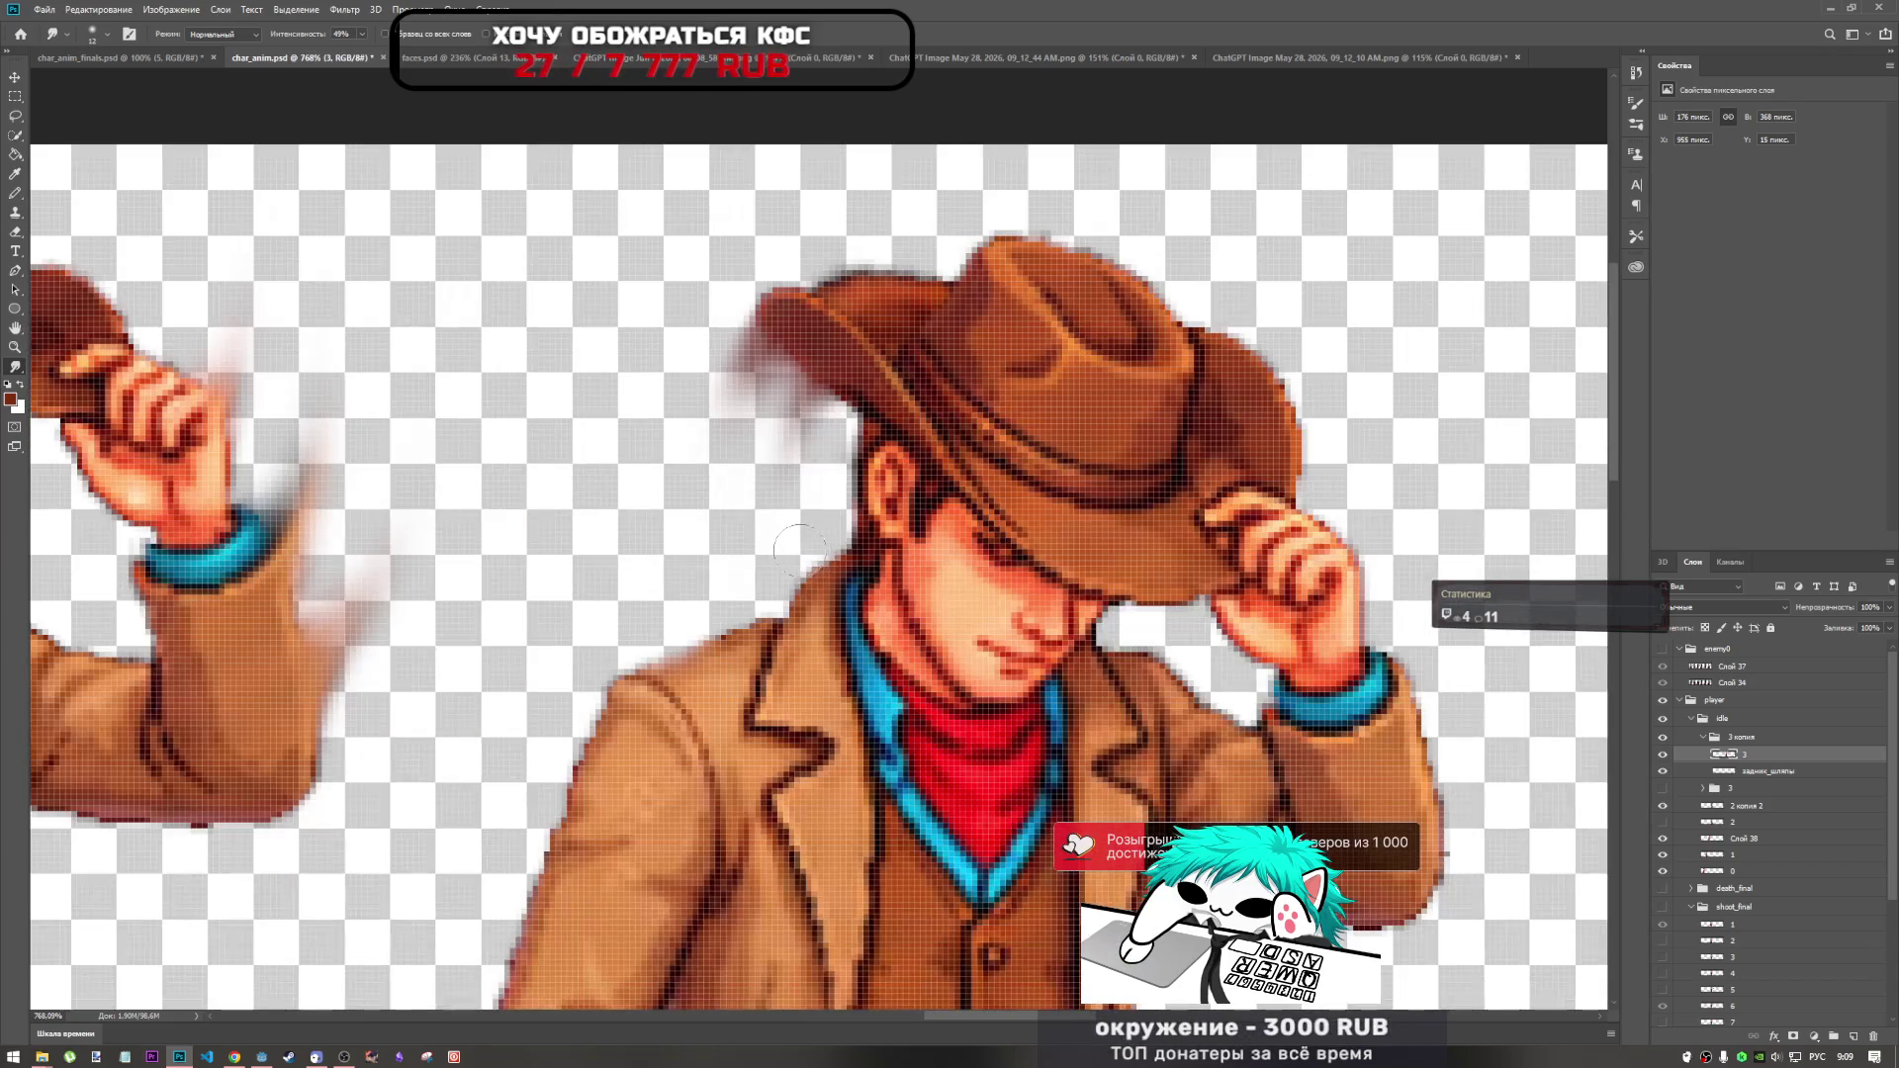
key("ctrl+z")
key("ctrl+z")
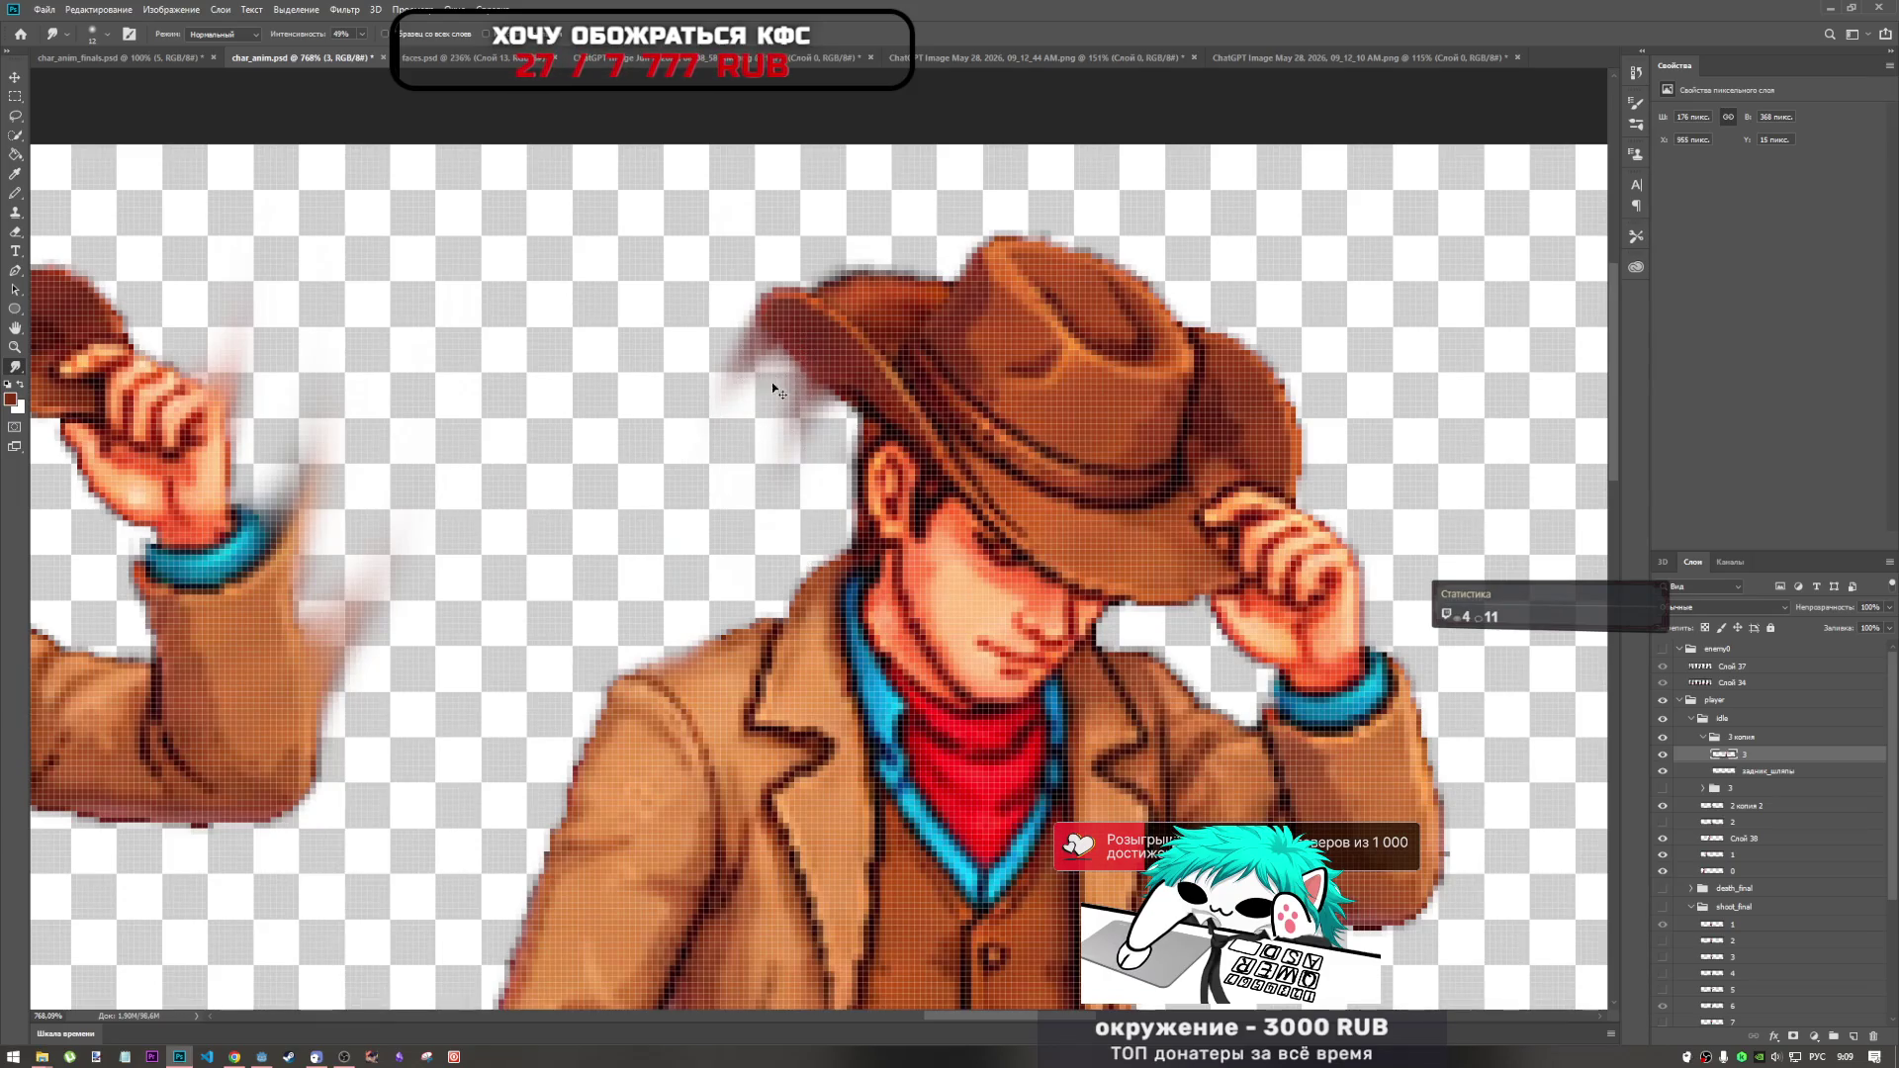
Retry the brim smear several times, settling on a darker streak down from the brim's end.
left_click_drag(819, 368, 786, 440)
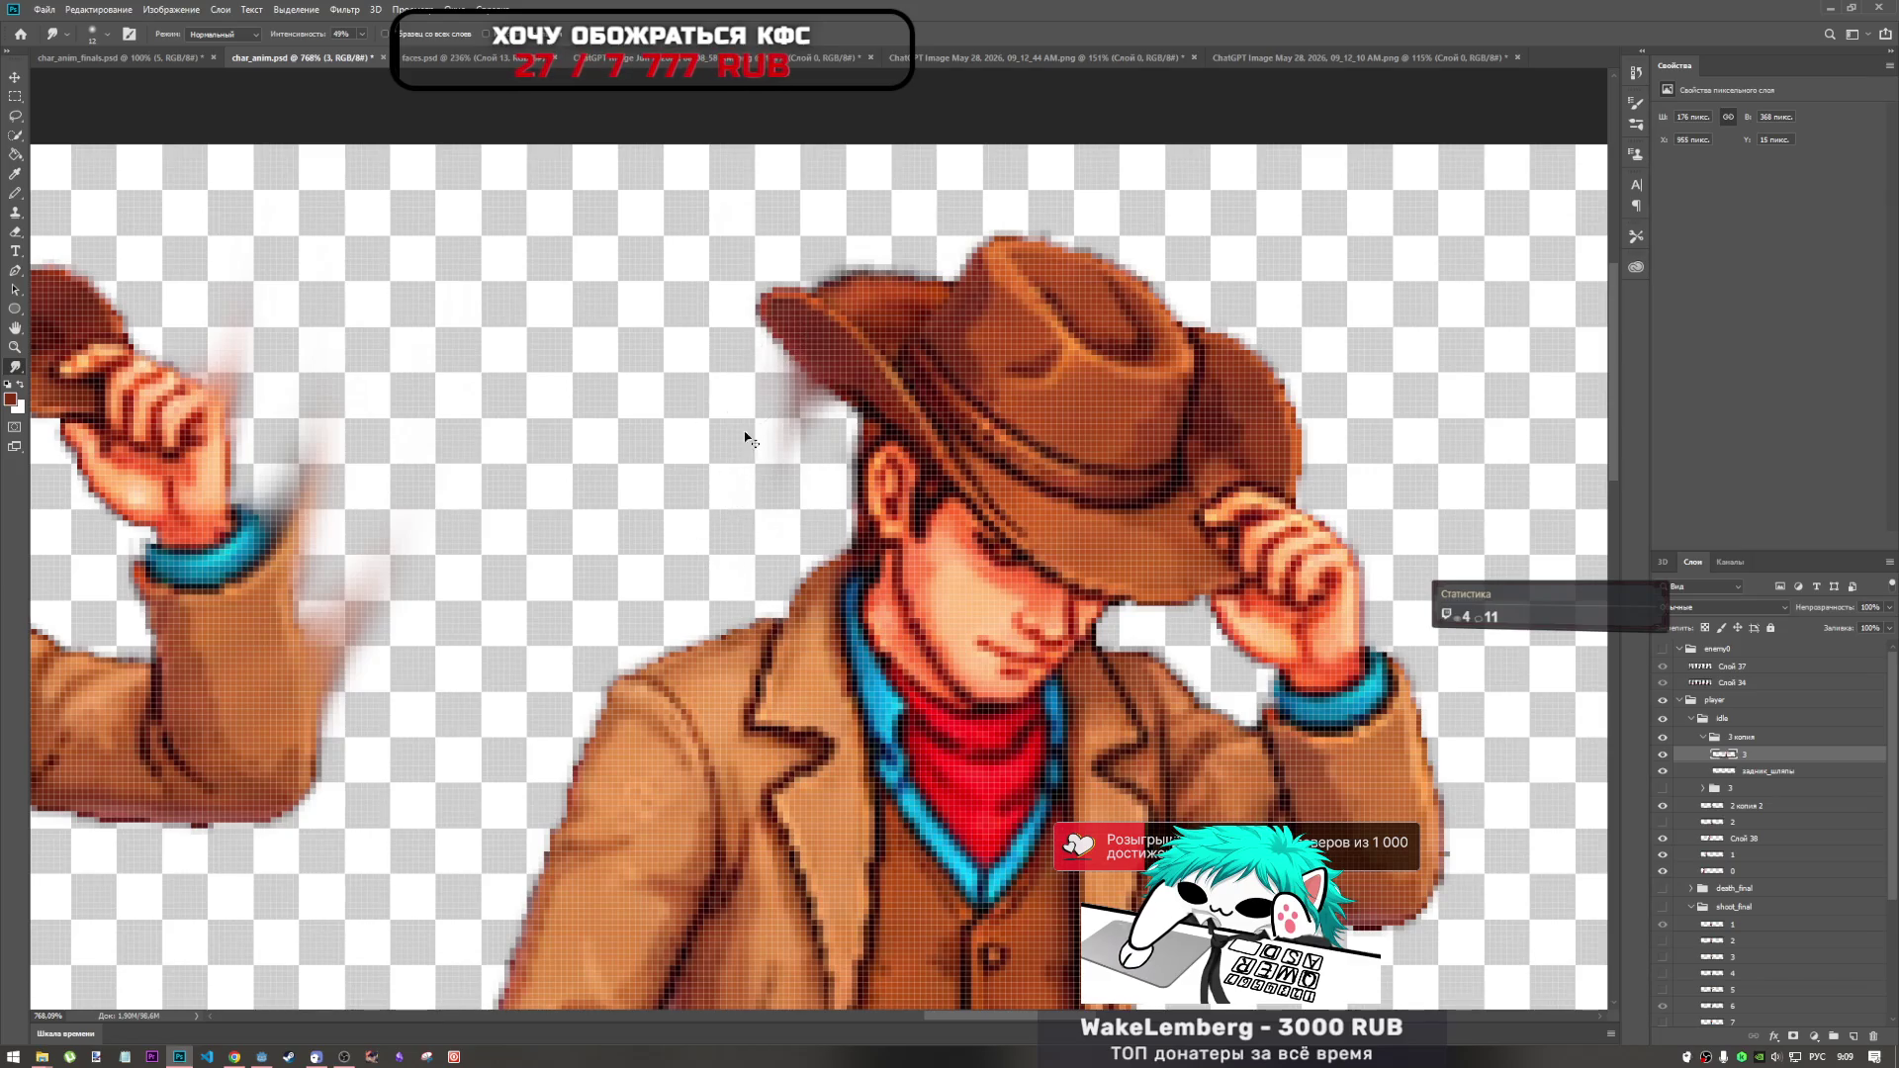
key("ctrl+z")
left_click_drag(806, 316, 722, 386)
key("ctrl+z")
left_click_drag(791, 316, 762, 421)
scroll(752, 478, "down", 5)
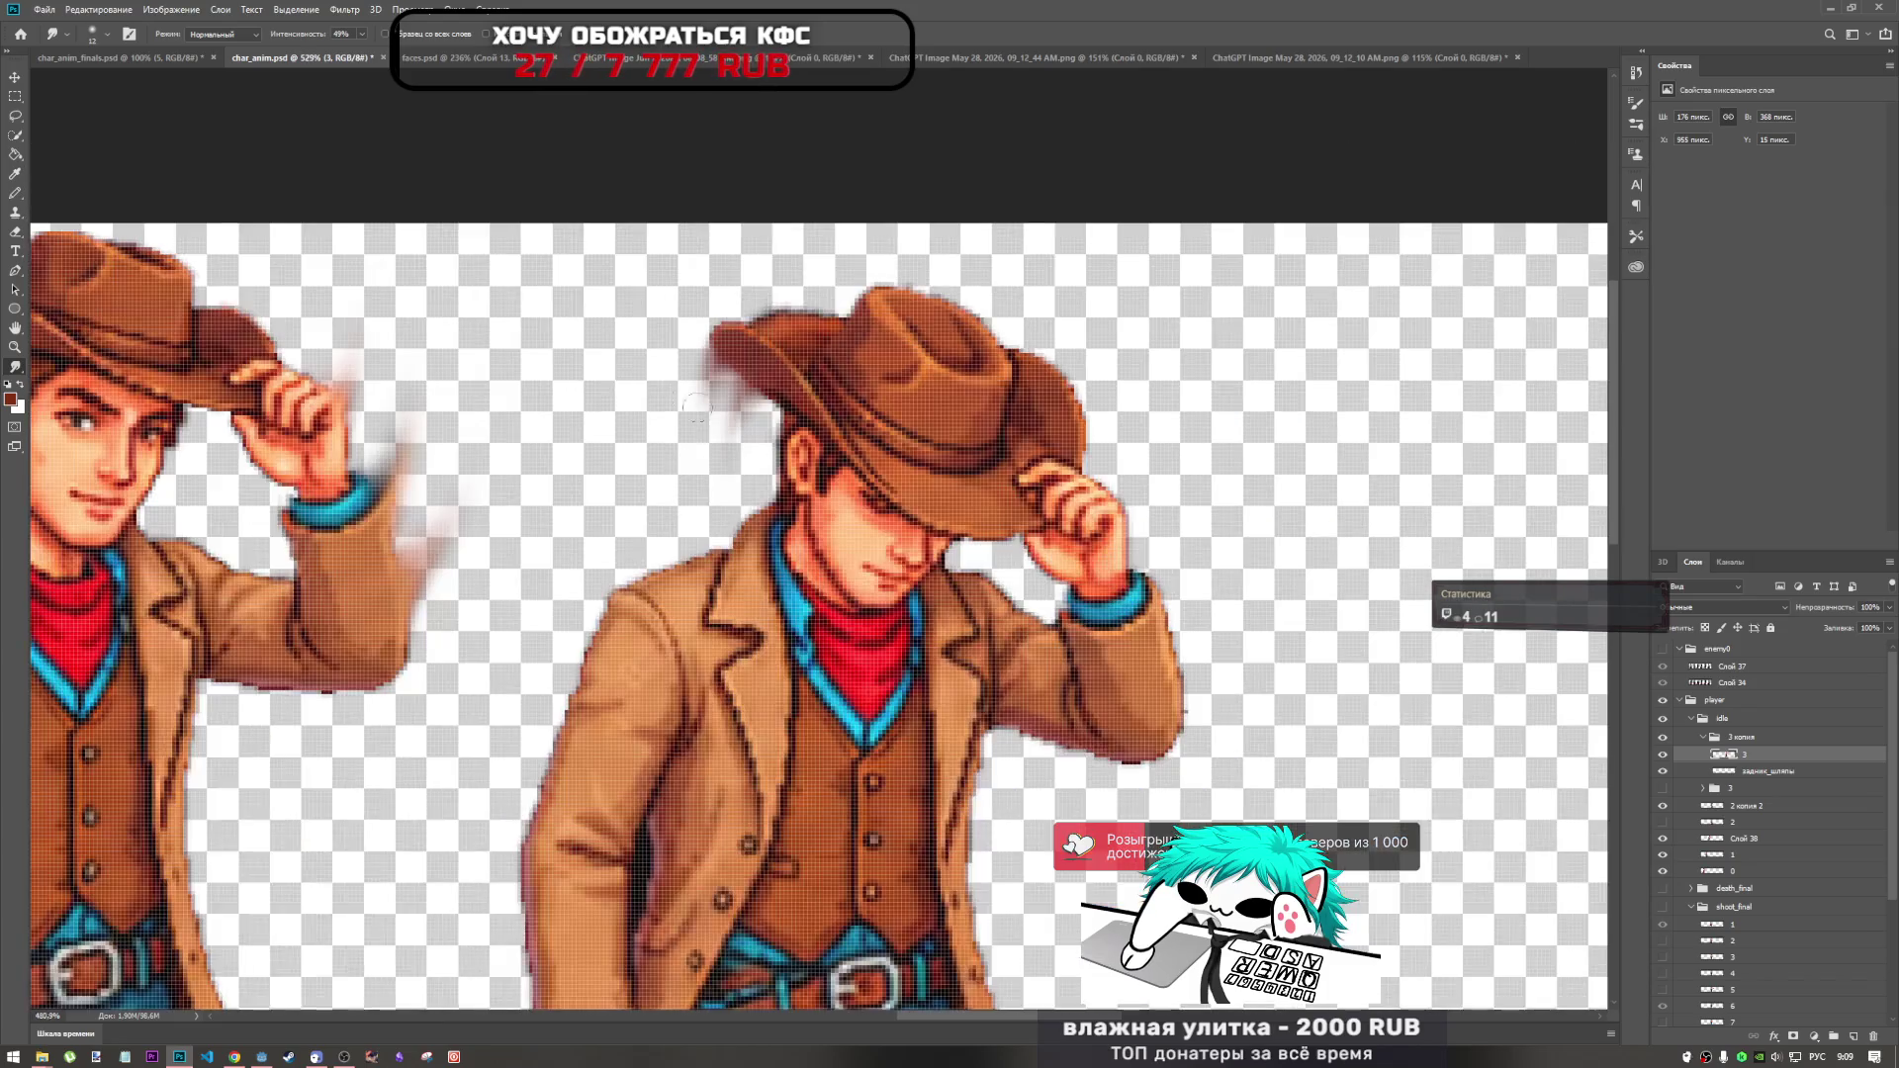
scroll(749, 358, "up", 4)
left_click_drag(748, 358, 741, 507)
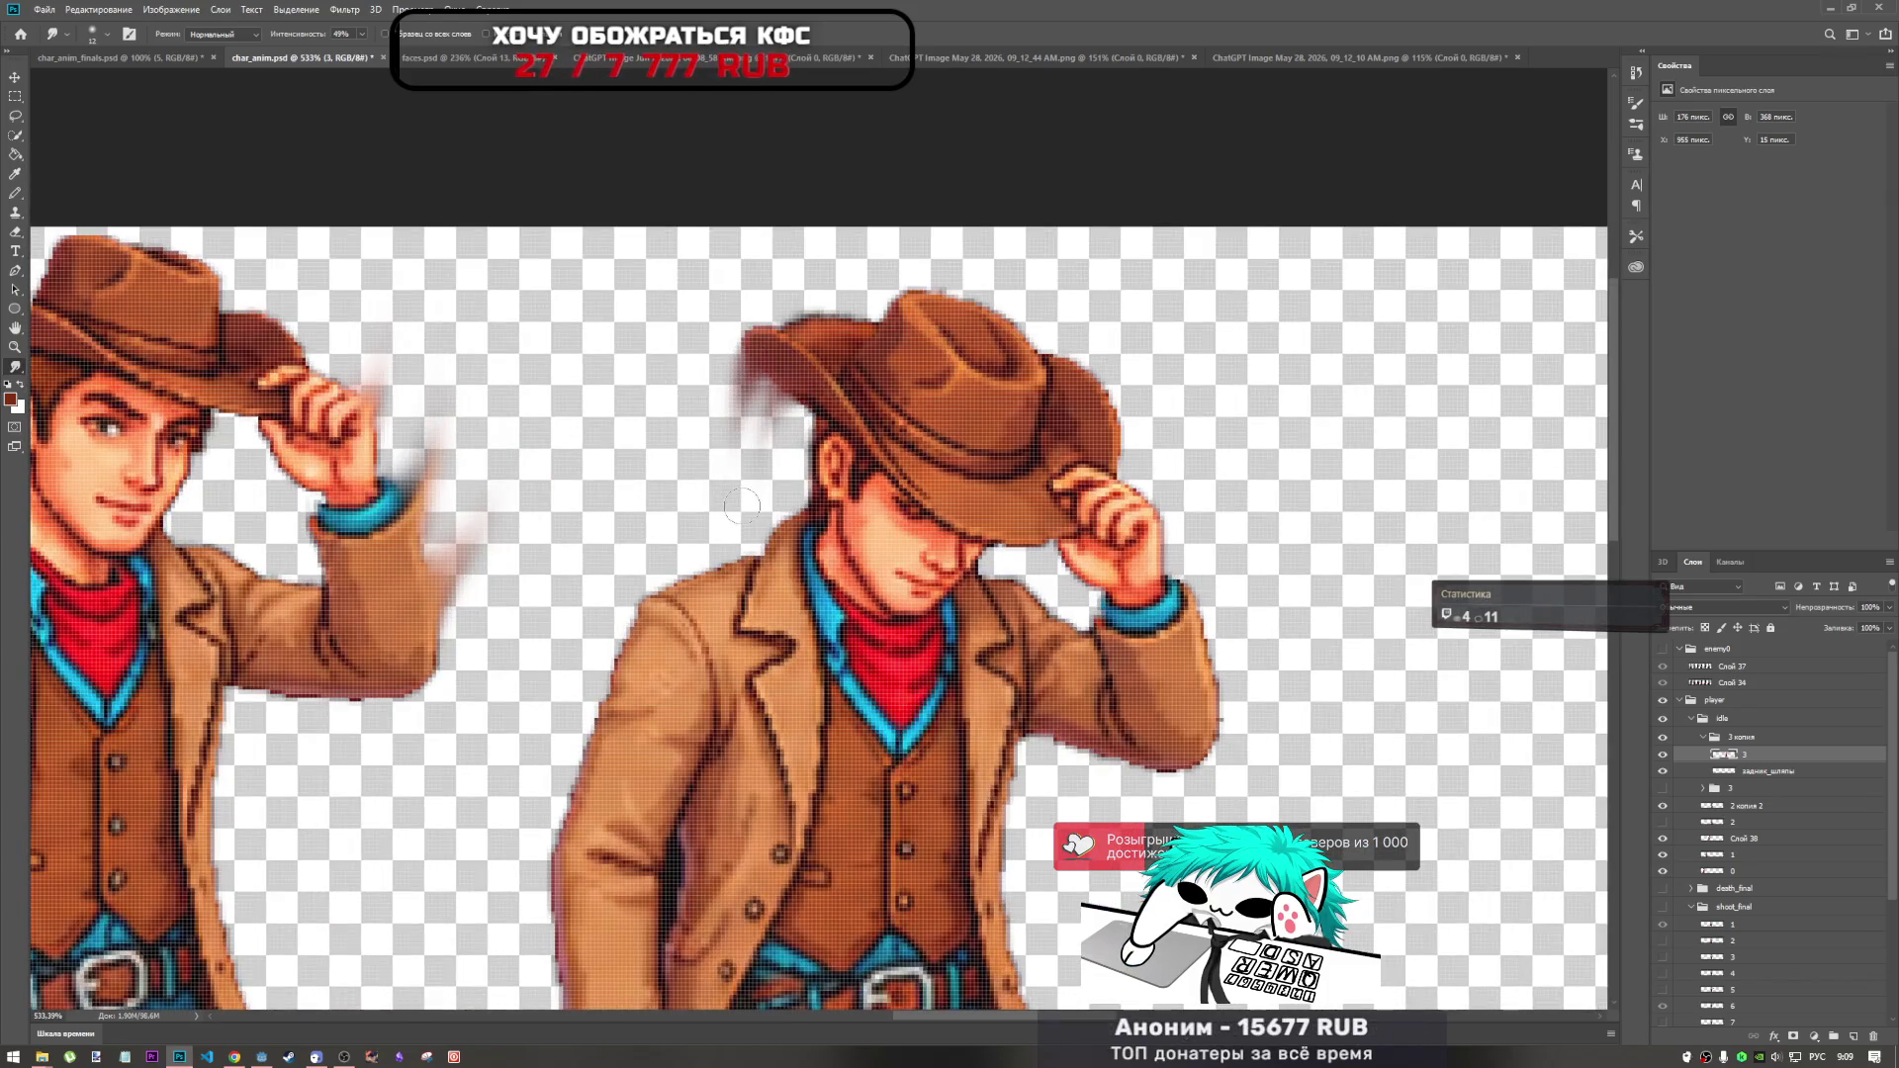
scroll(737, 473, "down", 3)
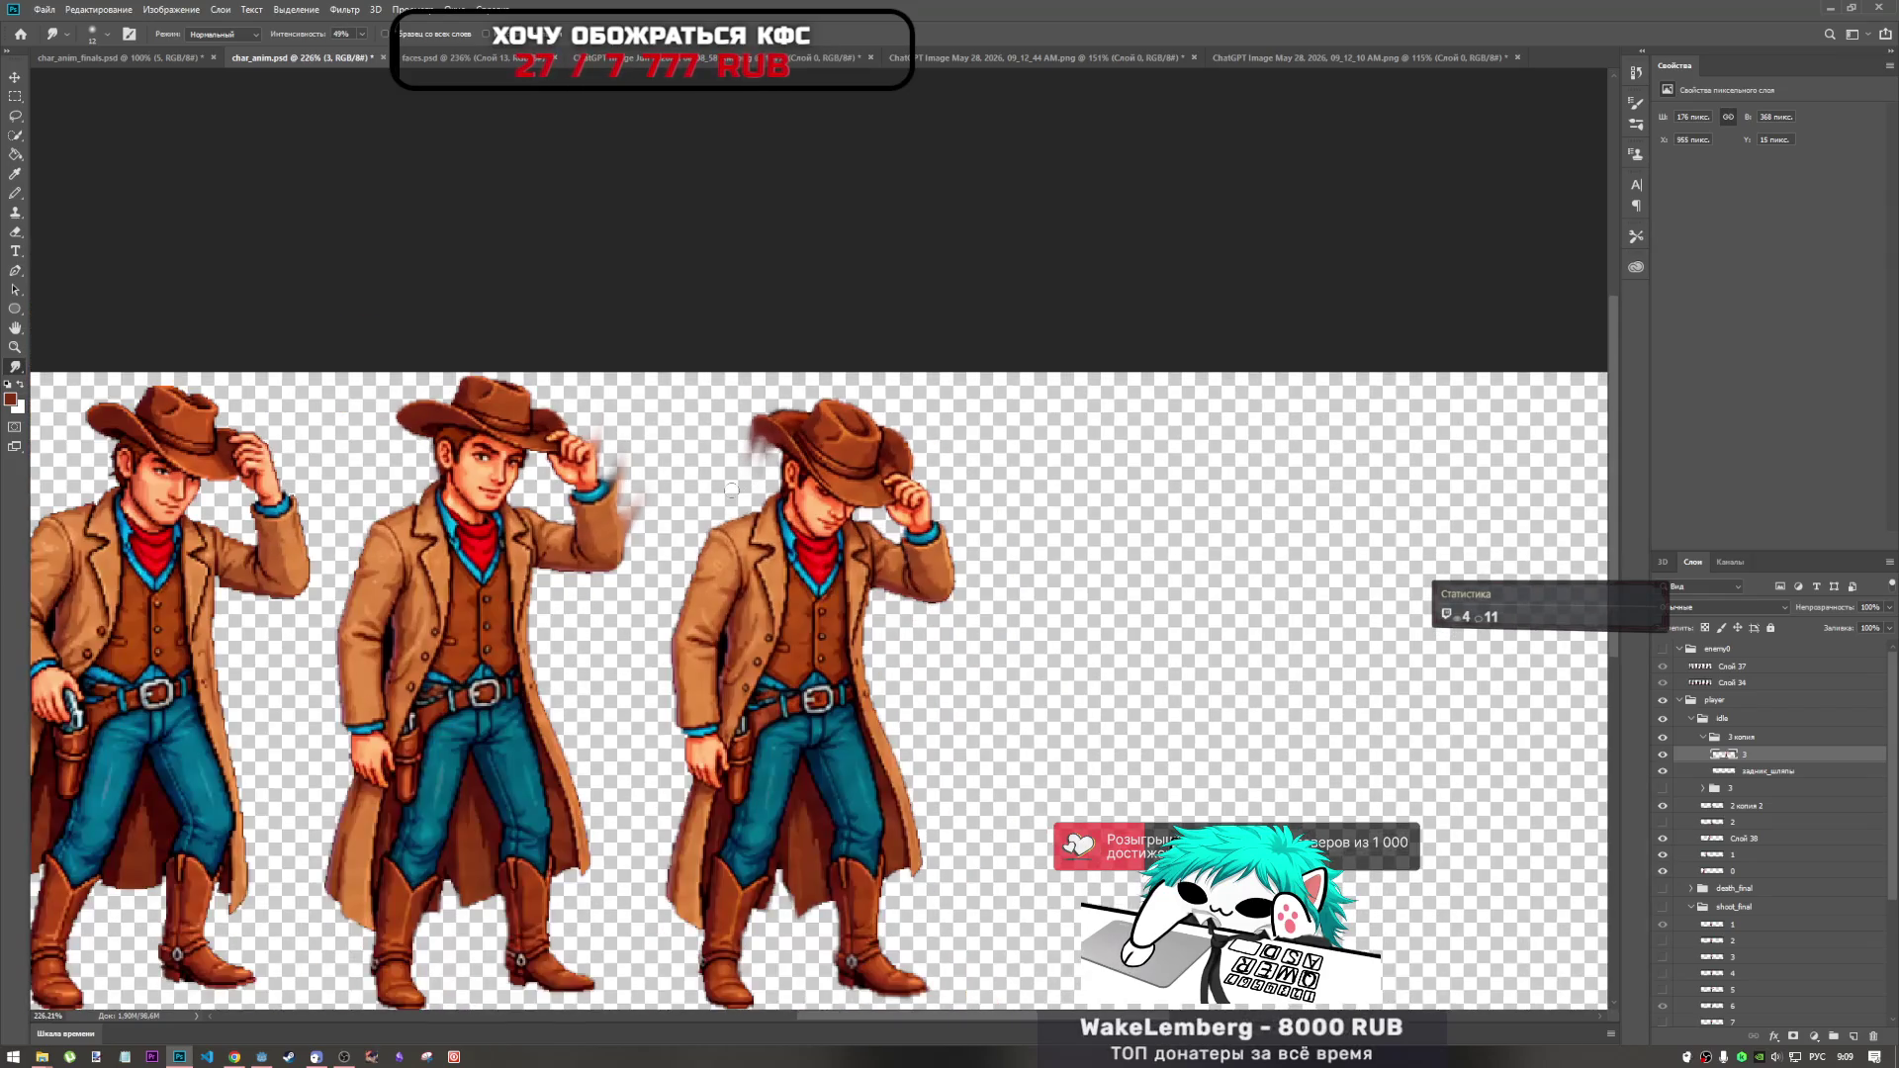
scroll(731, 489, "up", 5)
scroll(811, 415, "down", 4)
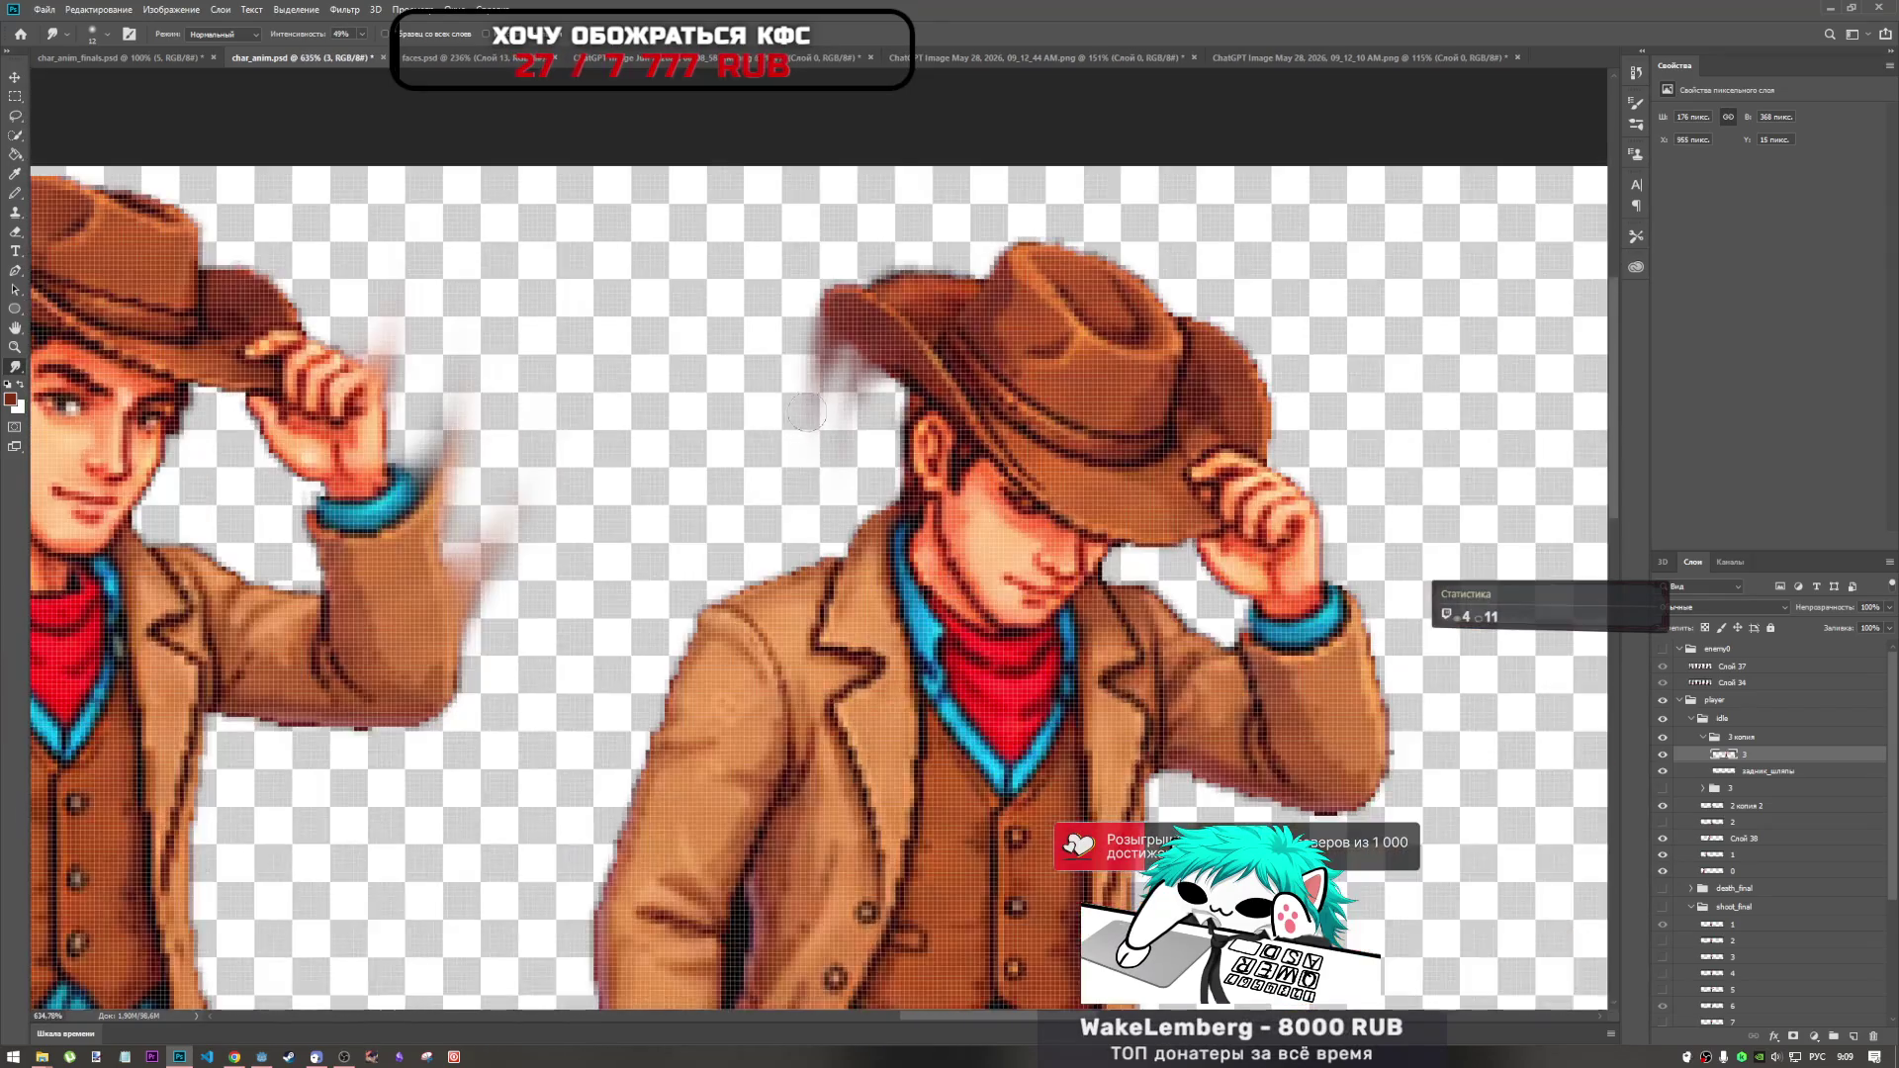
scroll(811, 415, "up", 1)
scroll(830, 316, "up", 3)
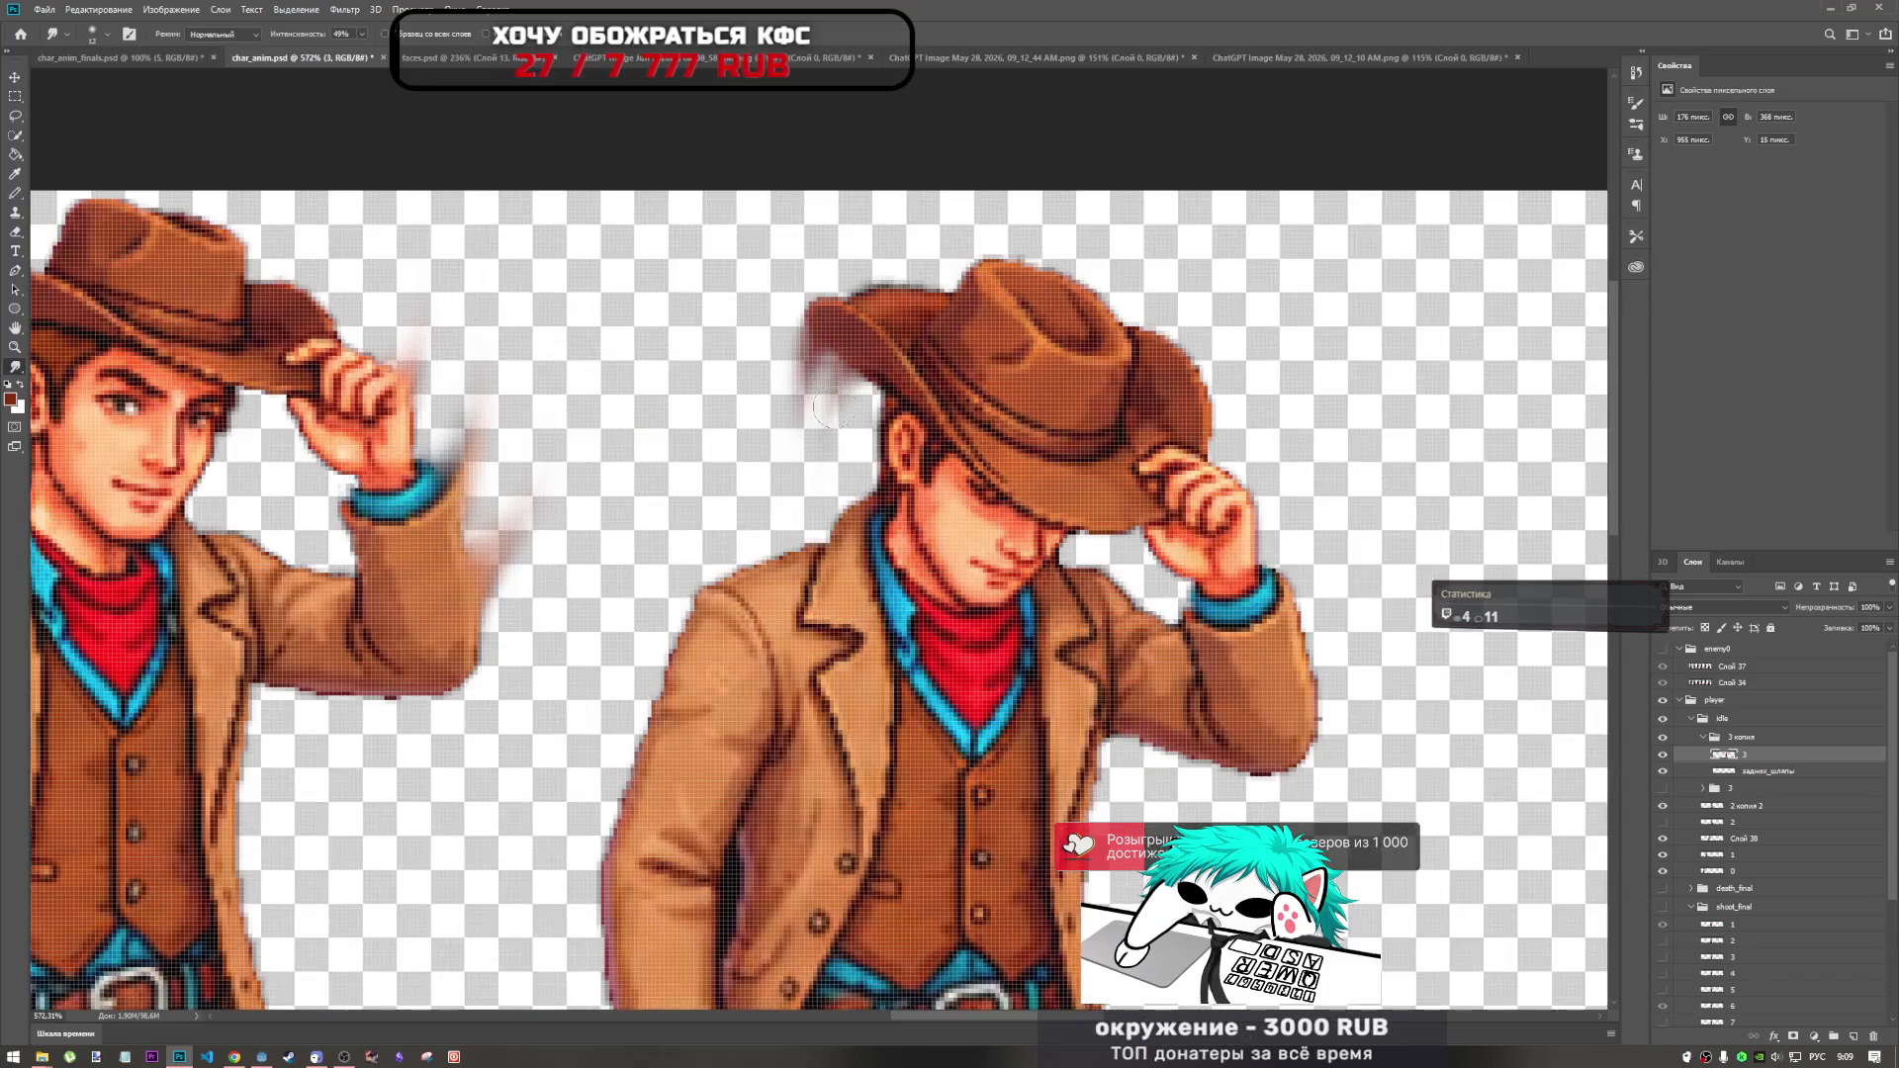
scroll(825, 350, "down", 5)
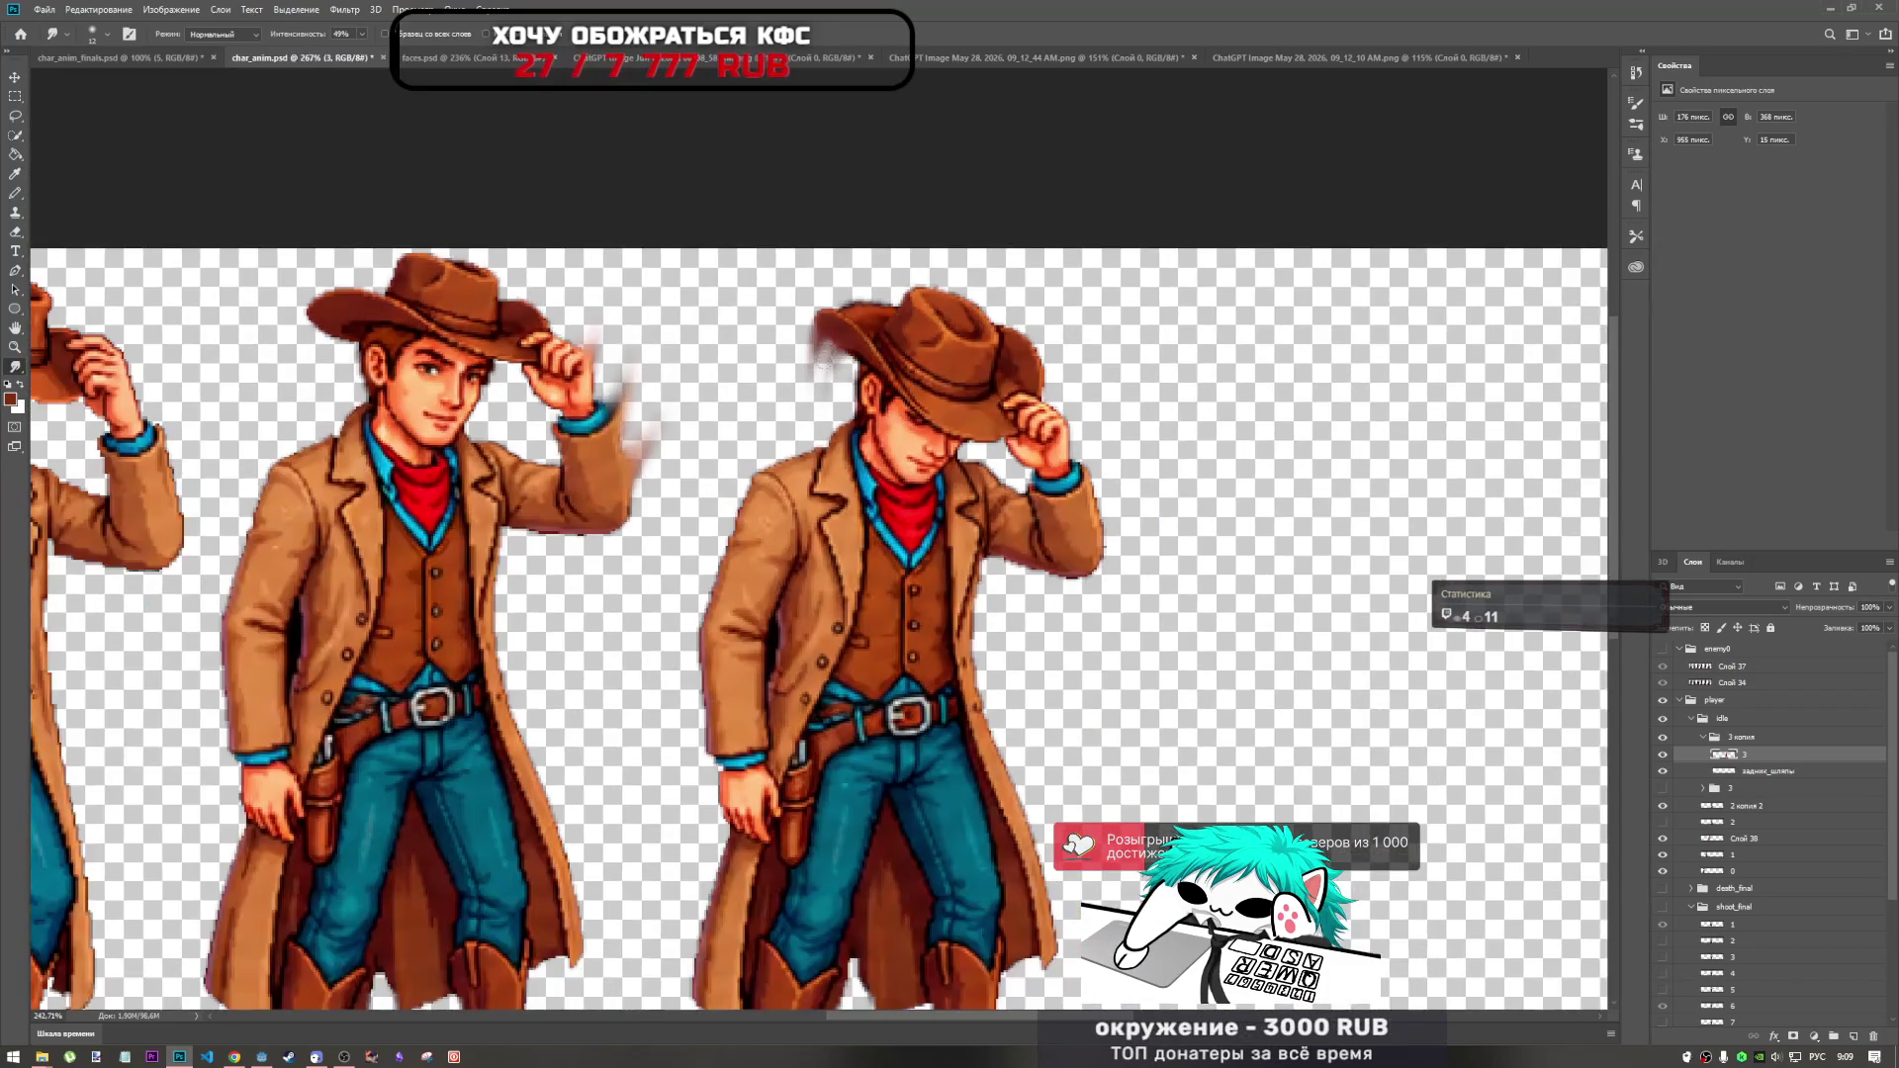
scroll(905, 414, "up", 5)
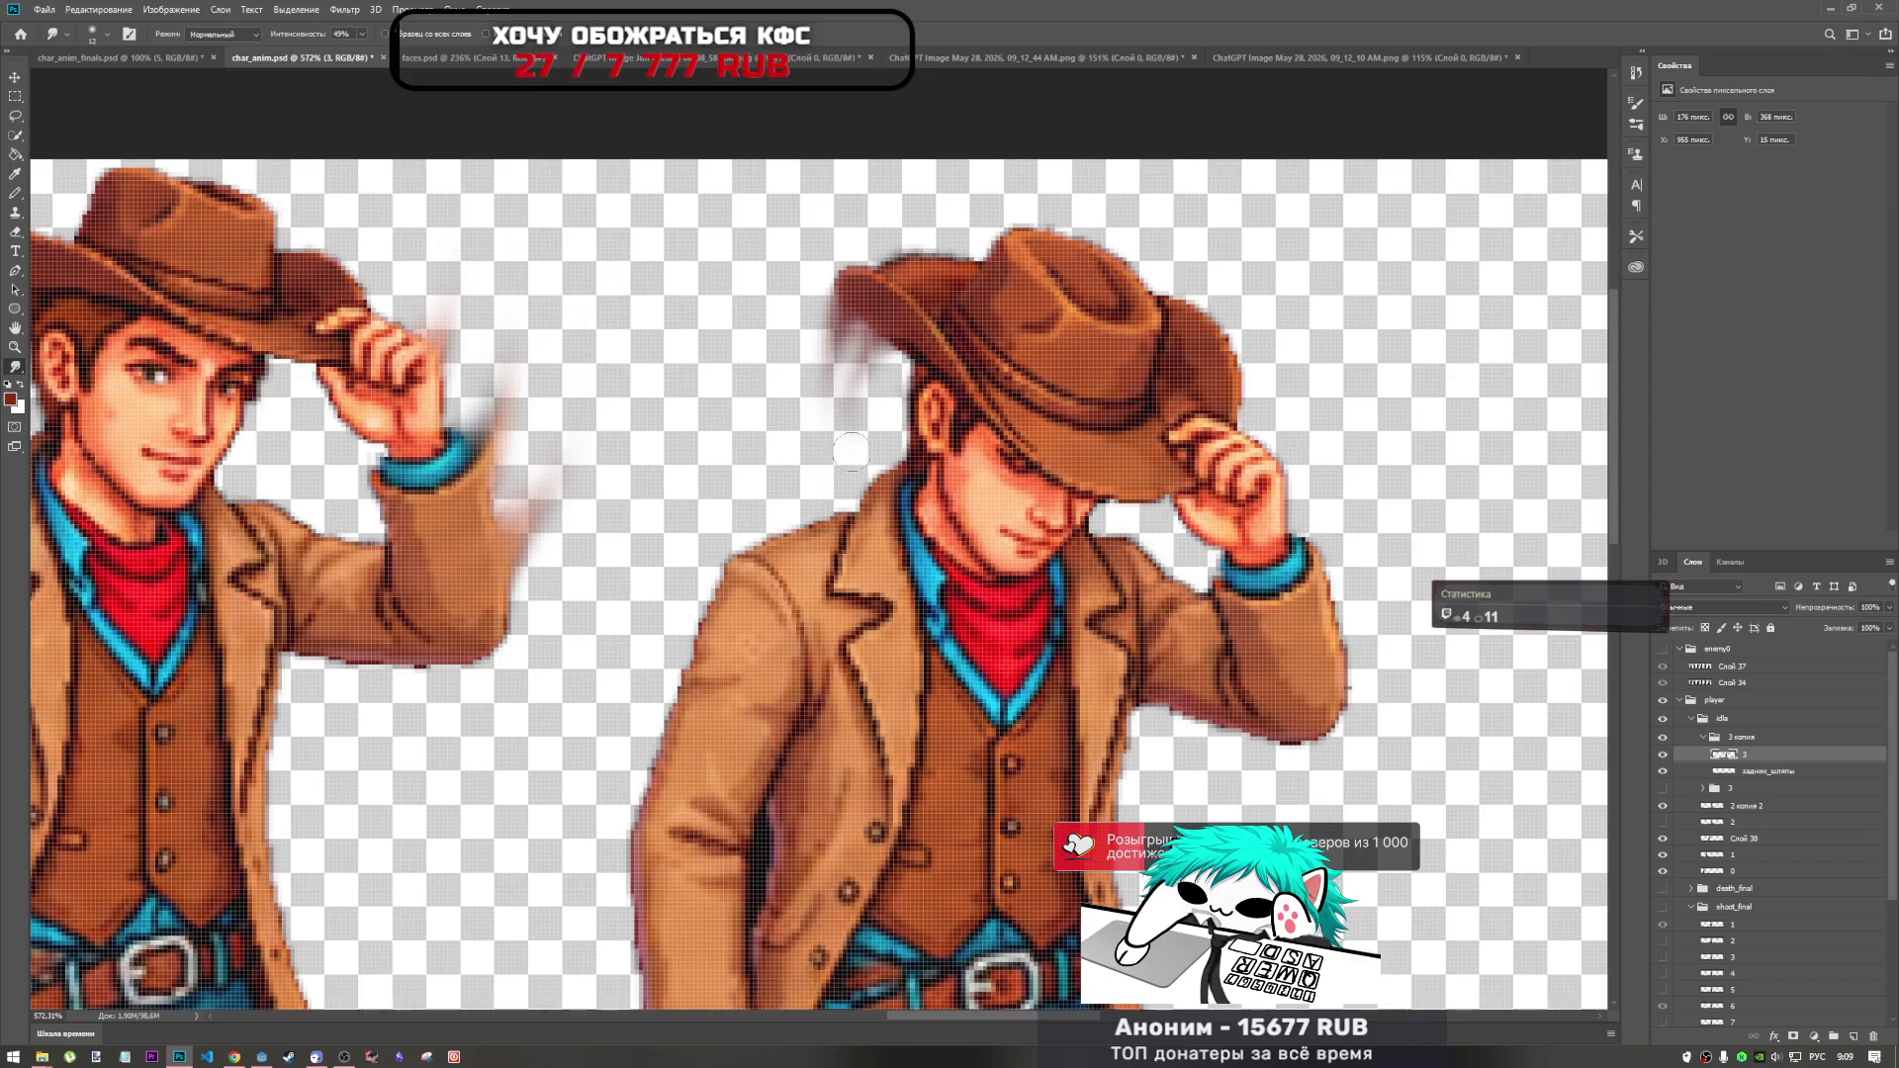
Add another darker streak down-left of the hat brim.
left_click_drag(826, 336, 819, 425)
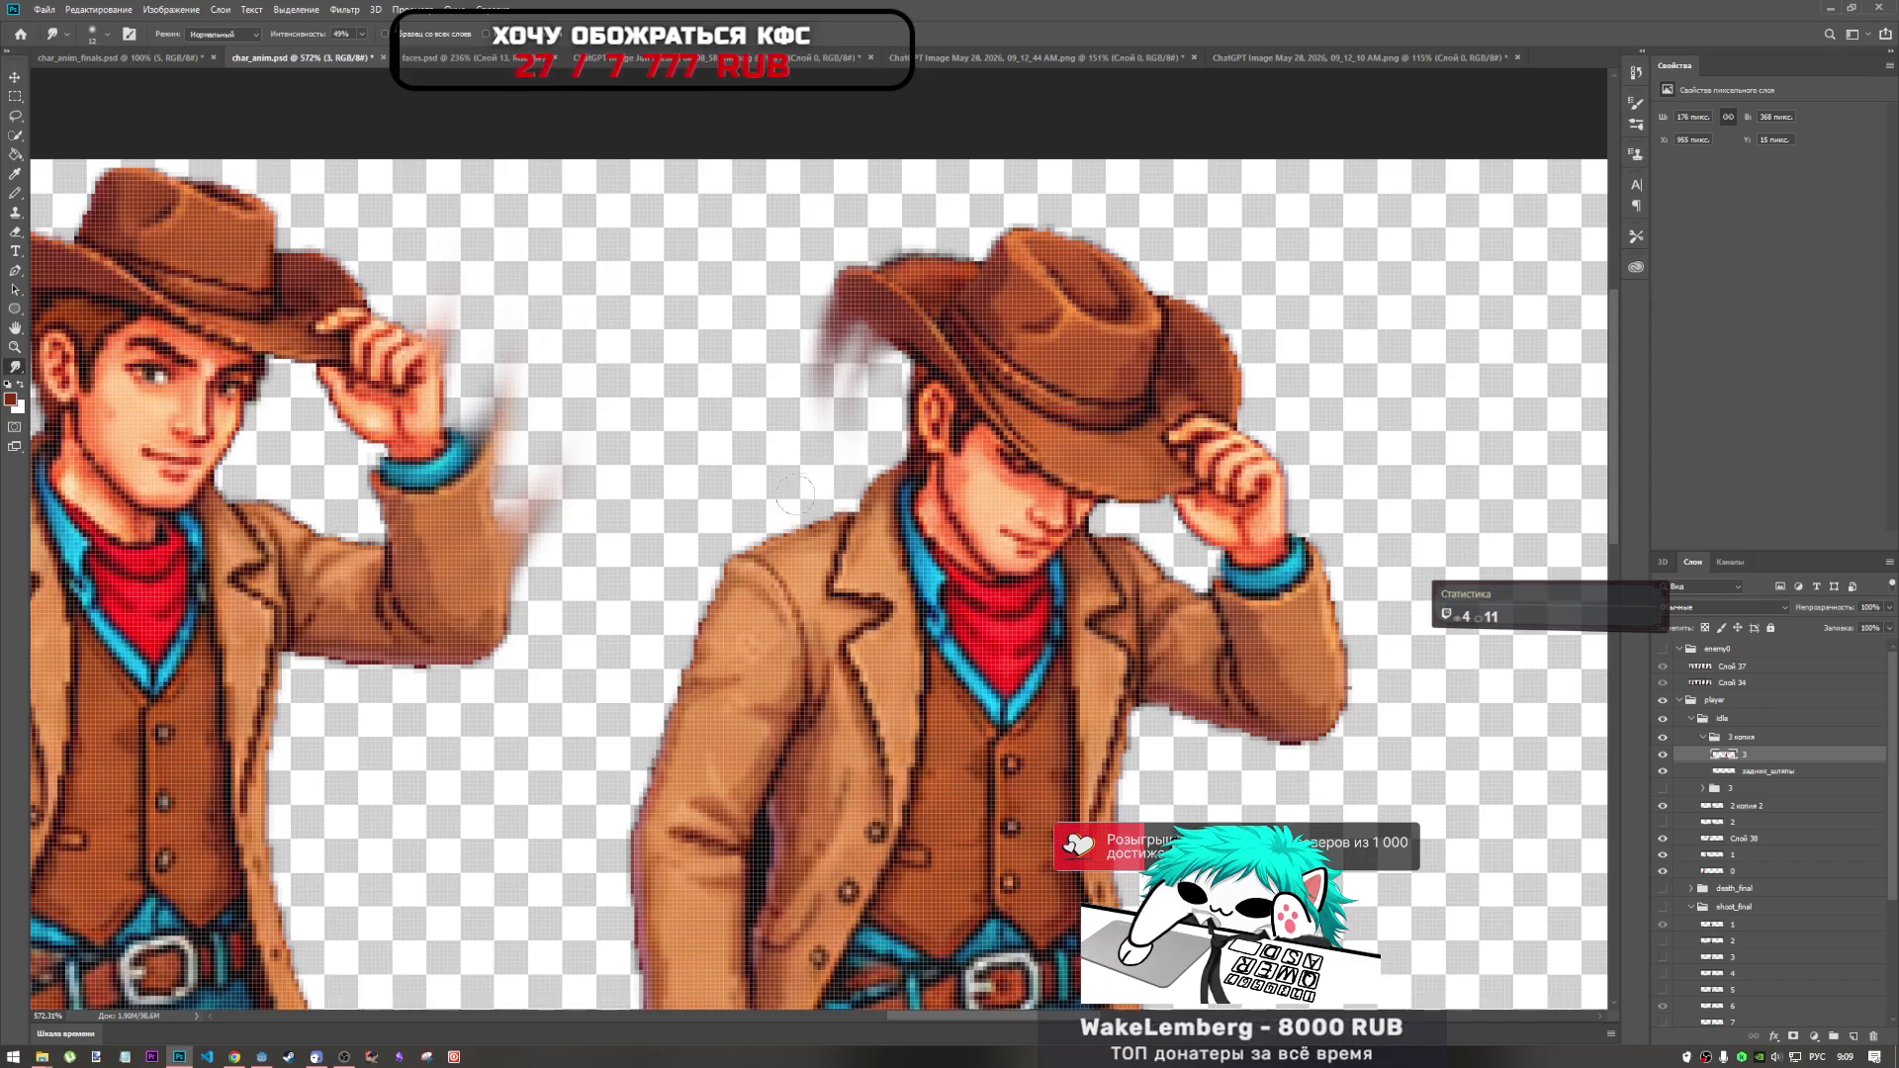
scroll(692, 505, "down", 3)
scroll(644, 494, "down", 3)
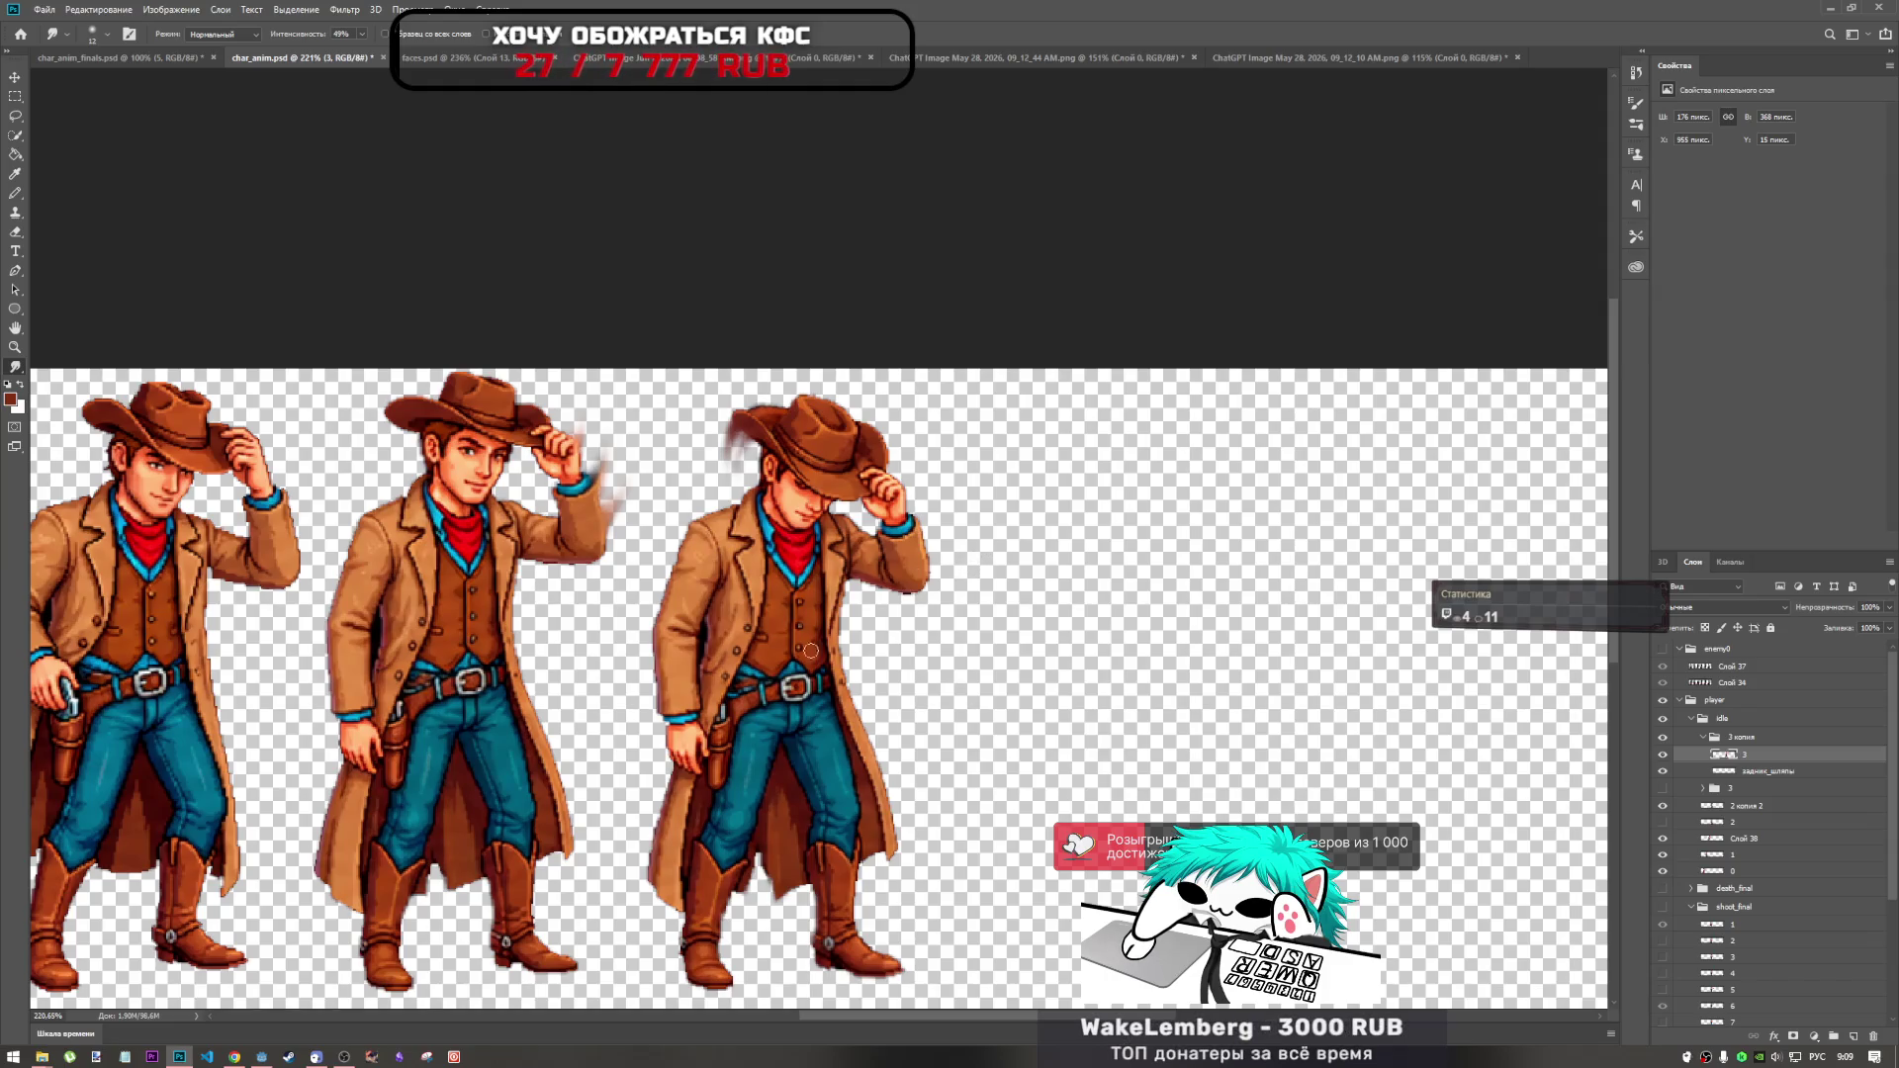
scroll(878, 798, "down", 3)
scroll(1029, 420, "up", 4)
scroll(1028, 419, "down", 3)
scroll(1012, 420, "up", 1)
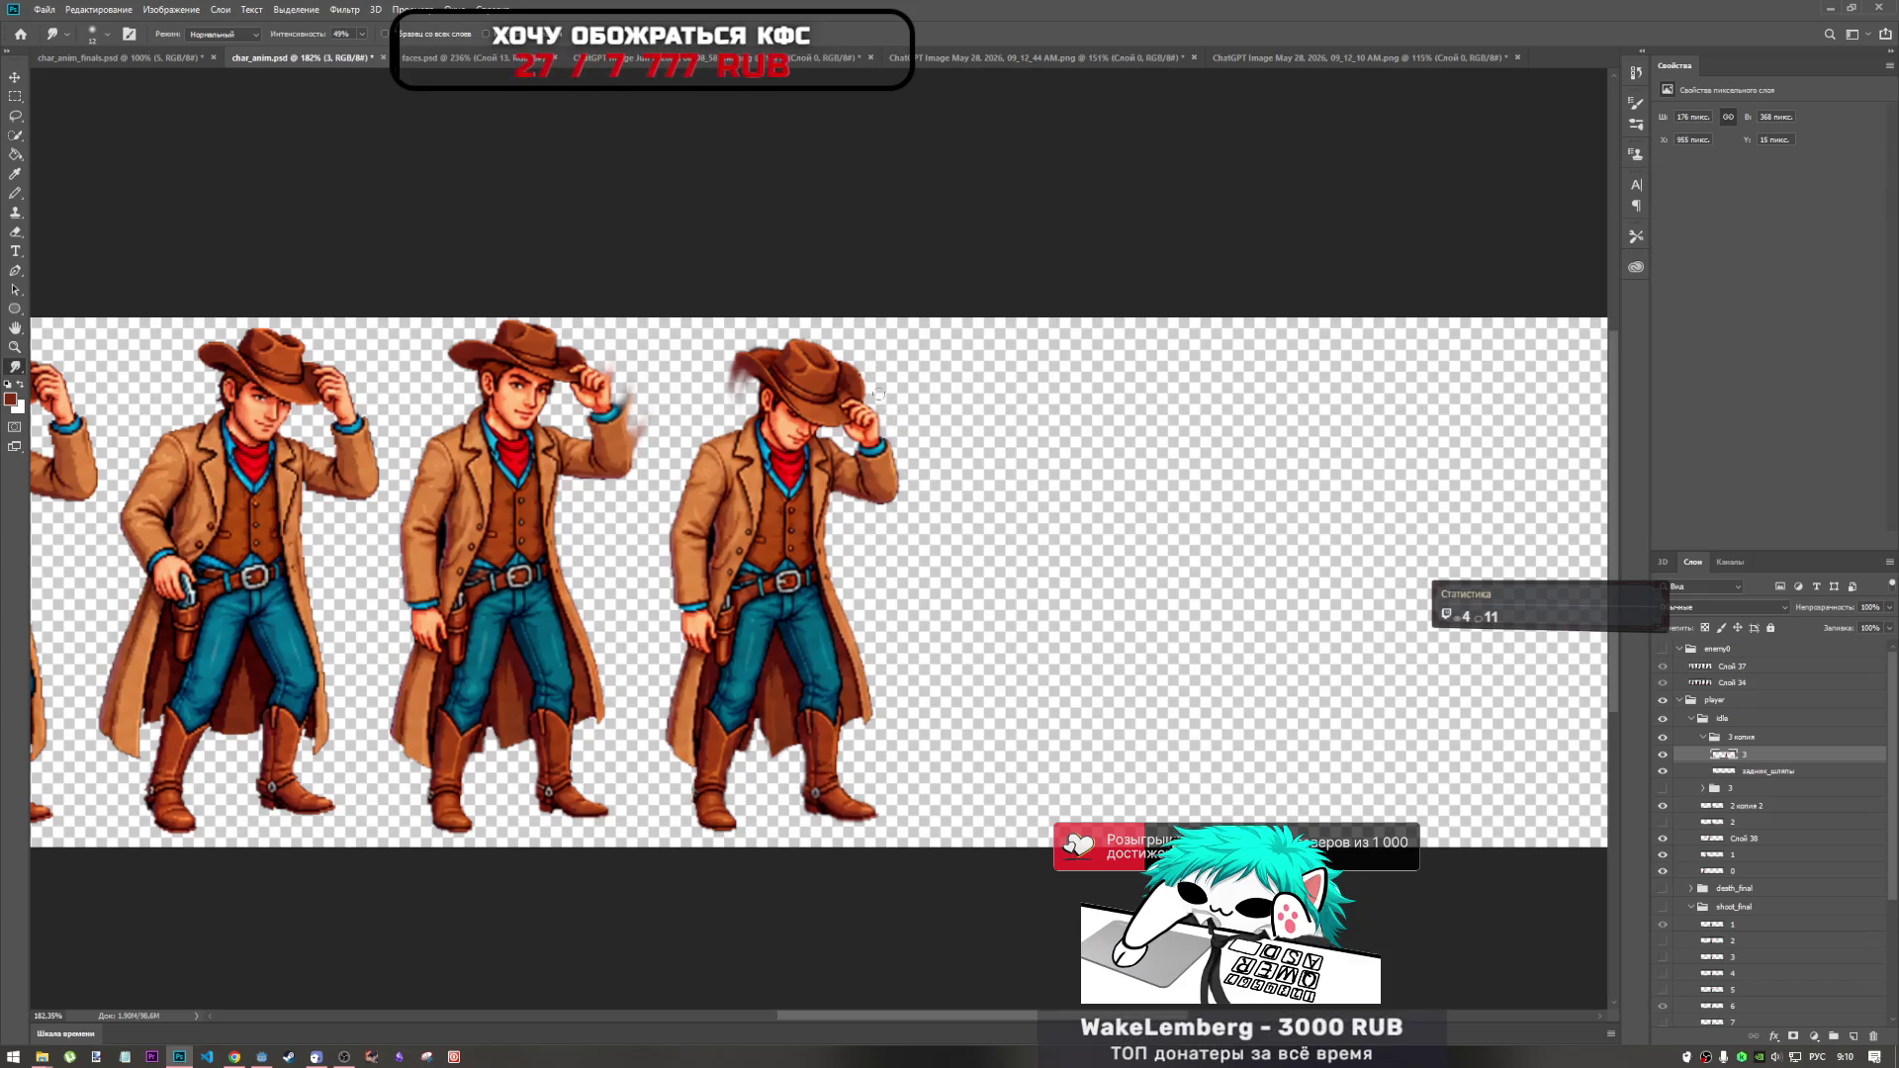
scroll(907, 421, "up", 5)
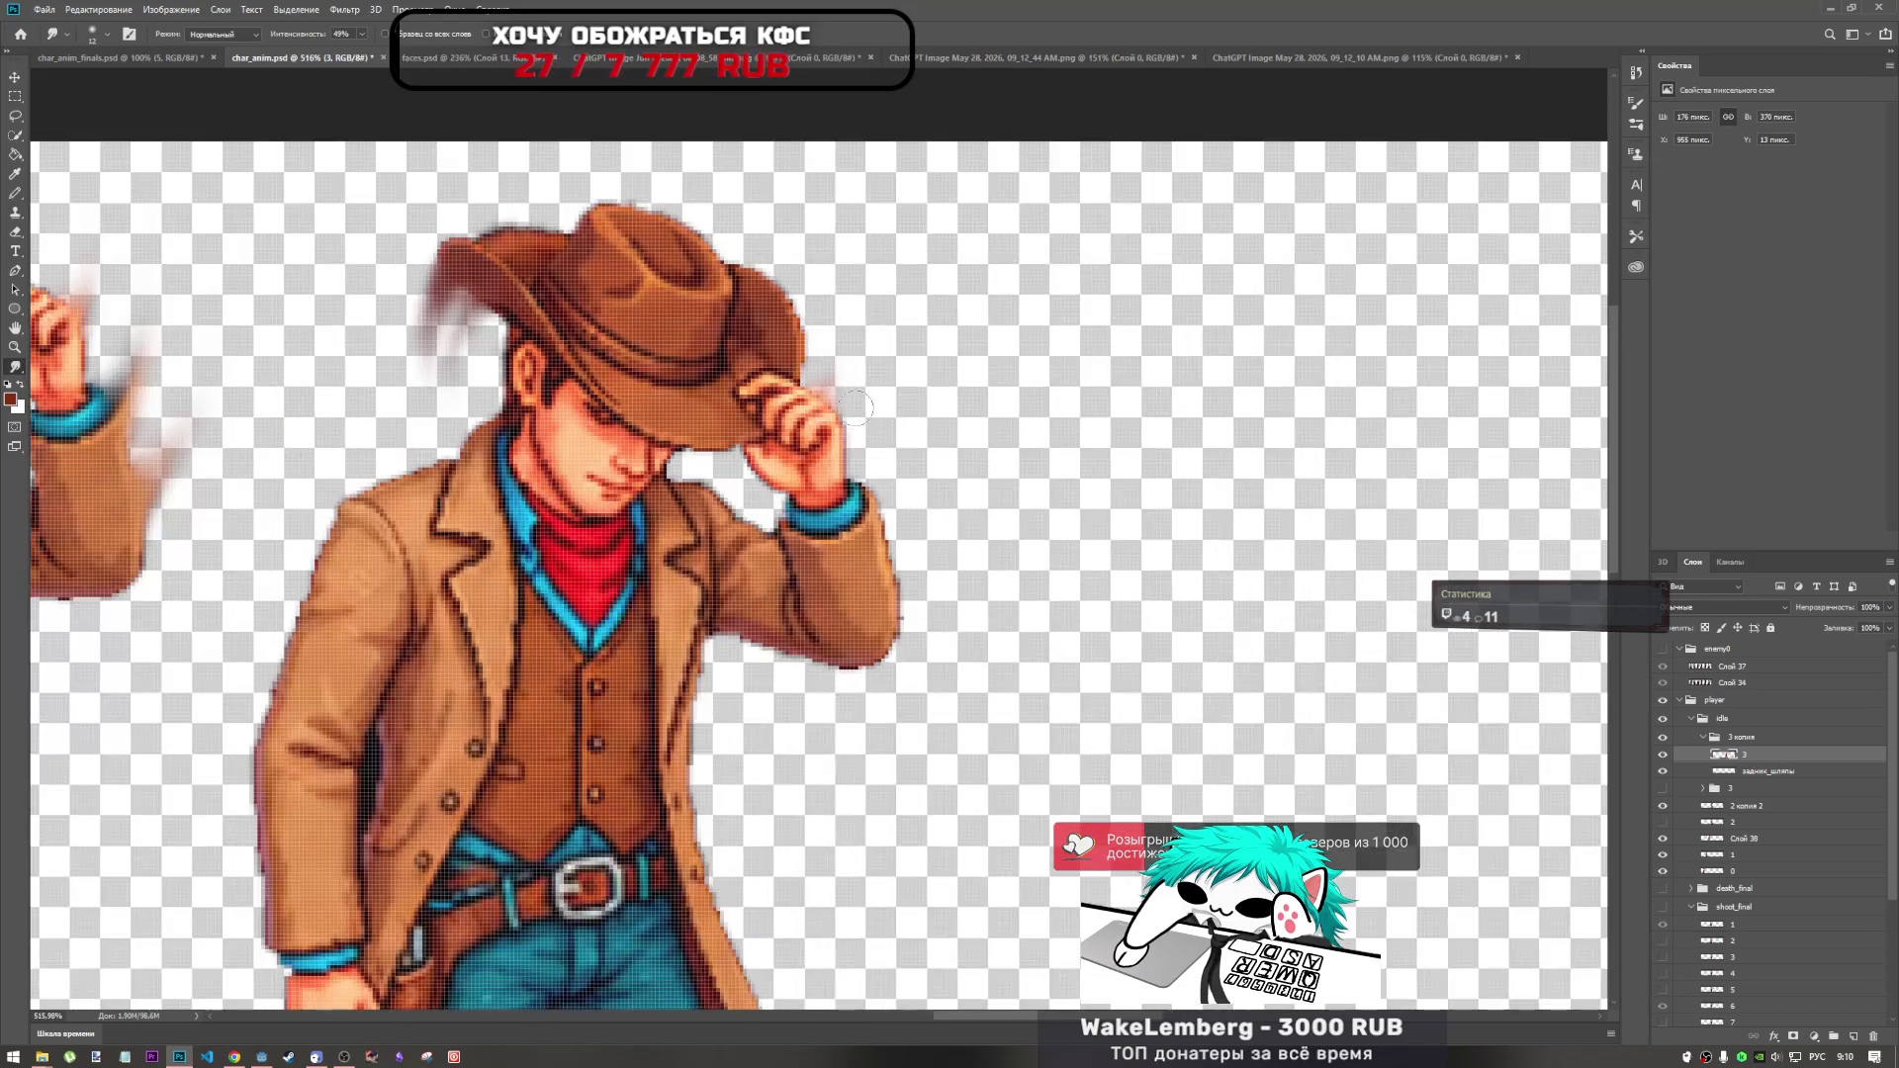
Smudge narrow streaks upward above the raised hand and off the sleeve's edge.
left_click_drag(843, 398, 831, 308)
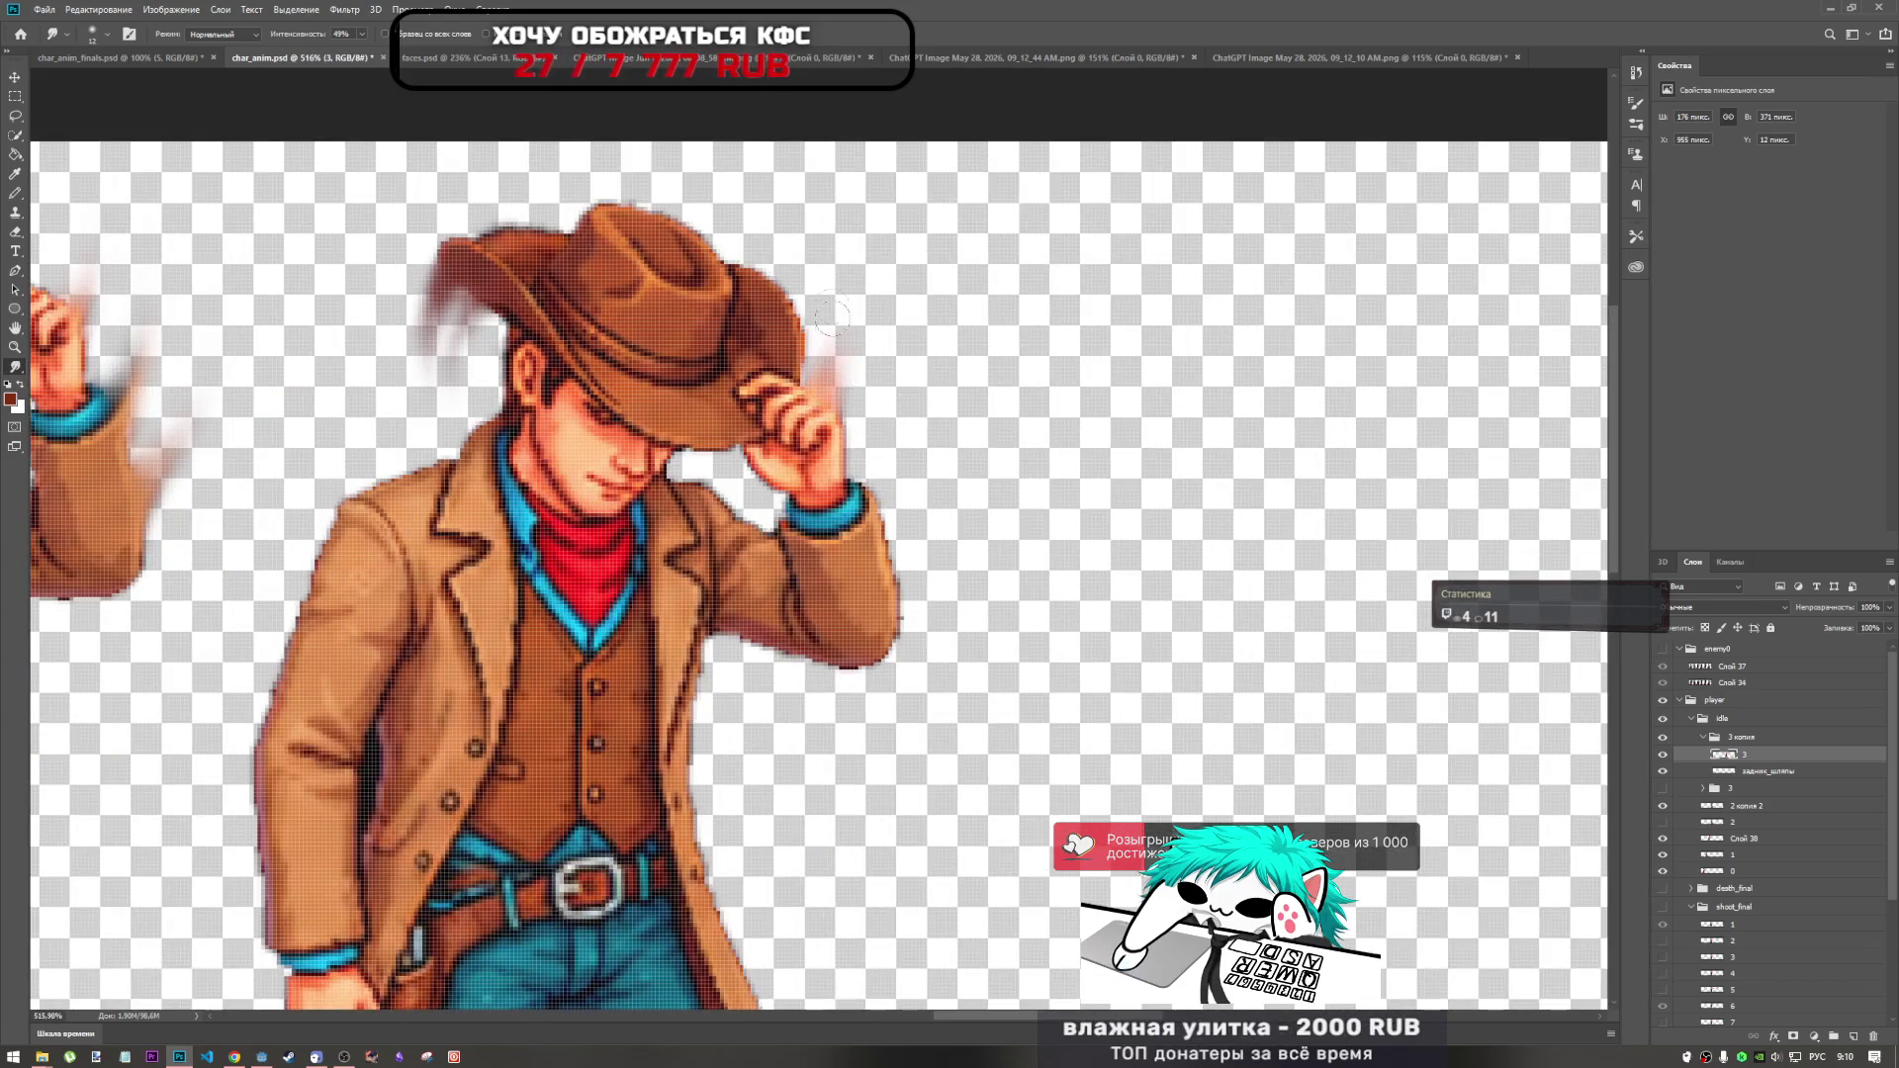
key("ctrl+z")
left_click_drag(848, 421, 857, 317)
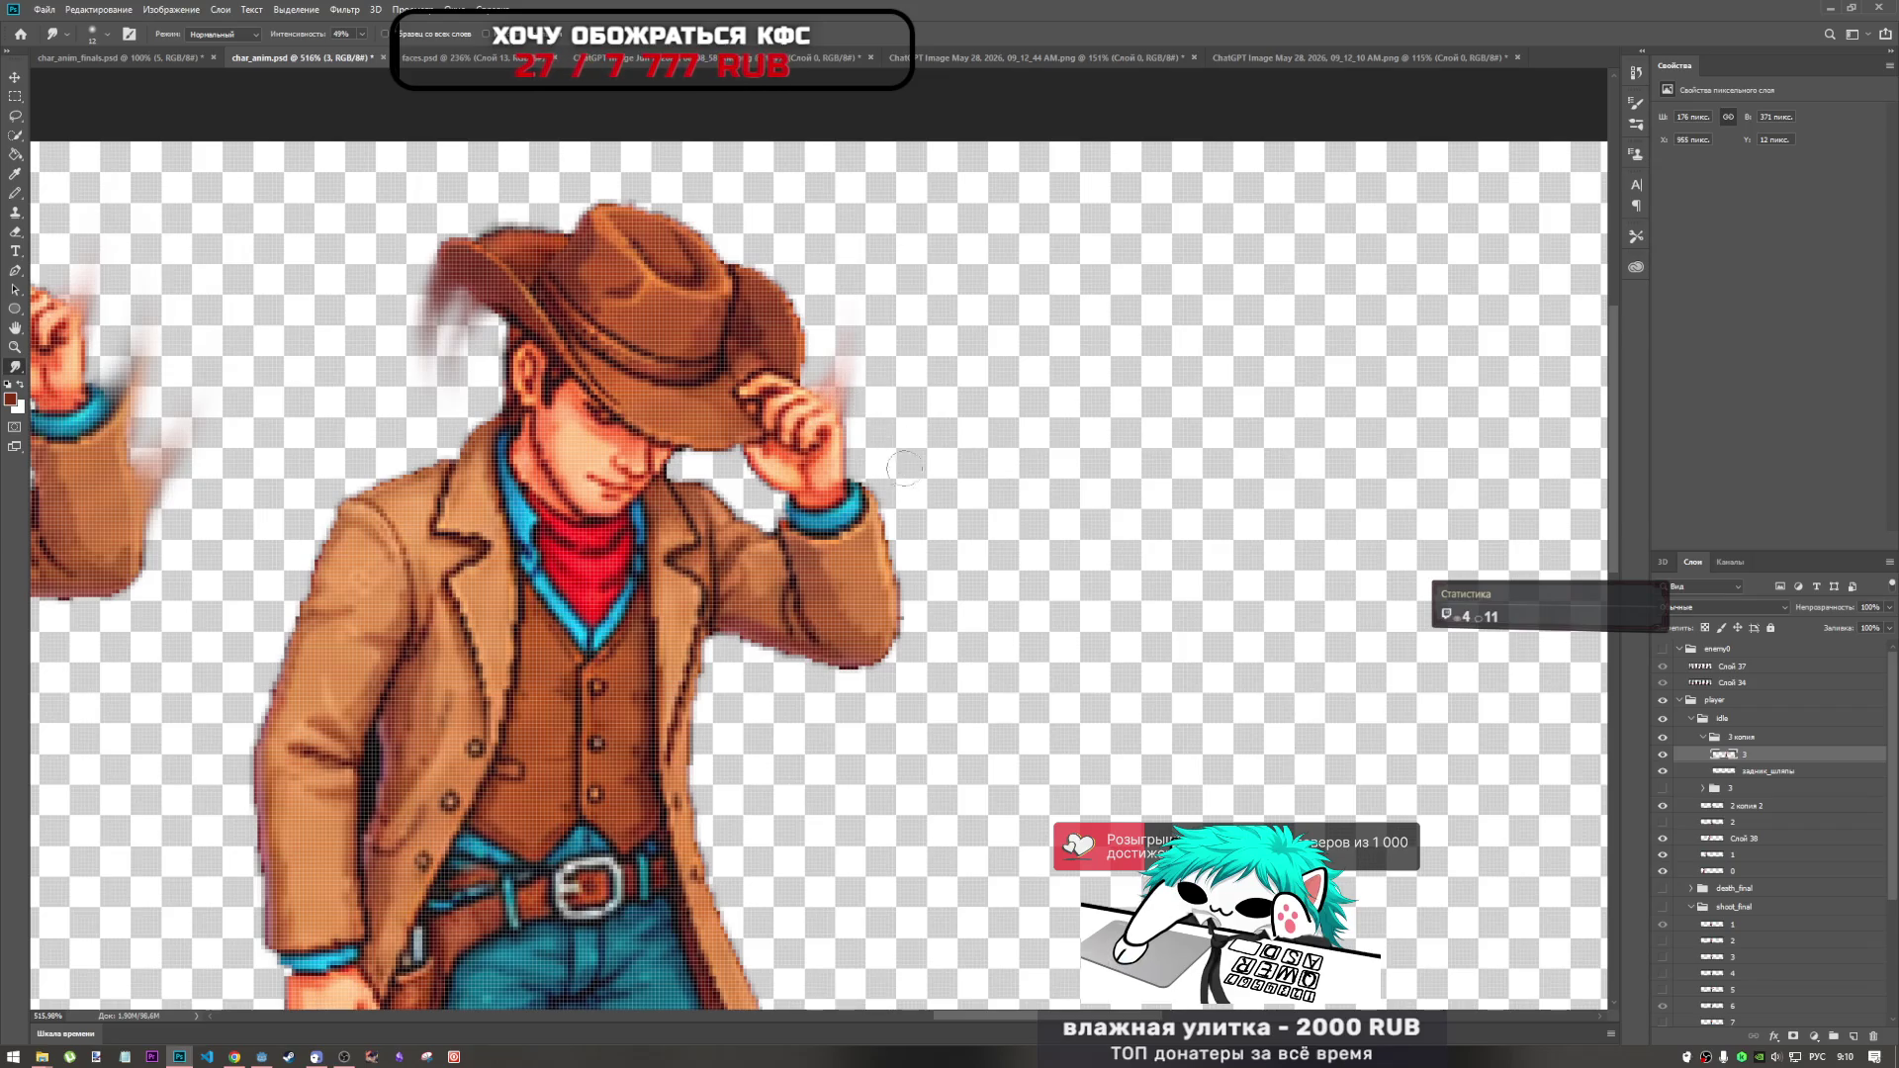
left_click_drag(908, 607, 924, 464)
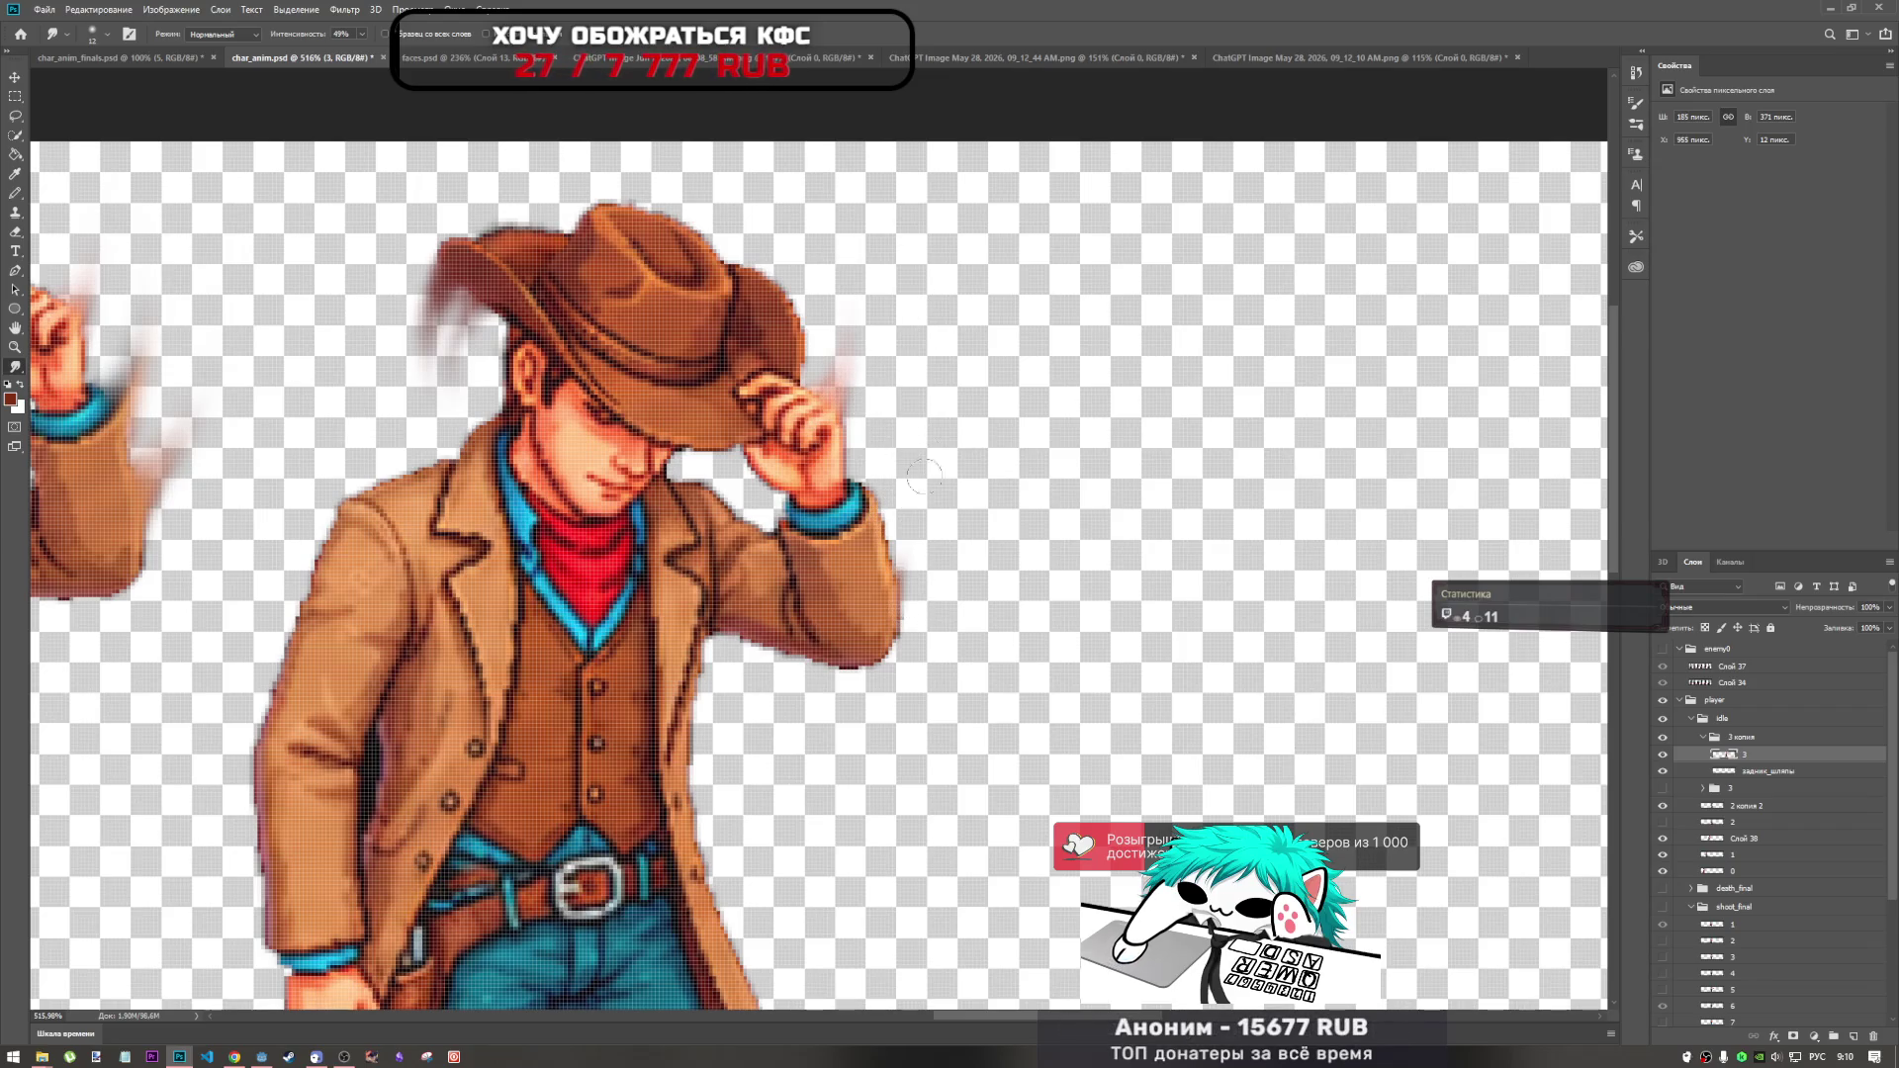
left_click_drag(902, 613, 908, 530)
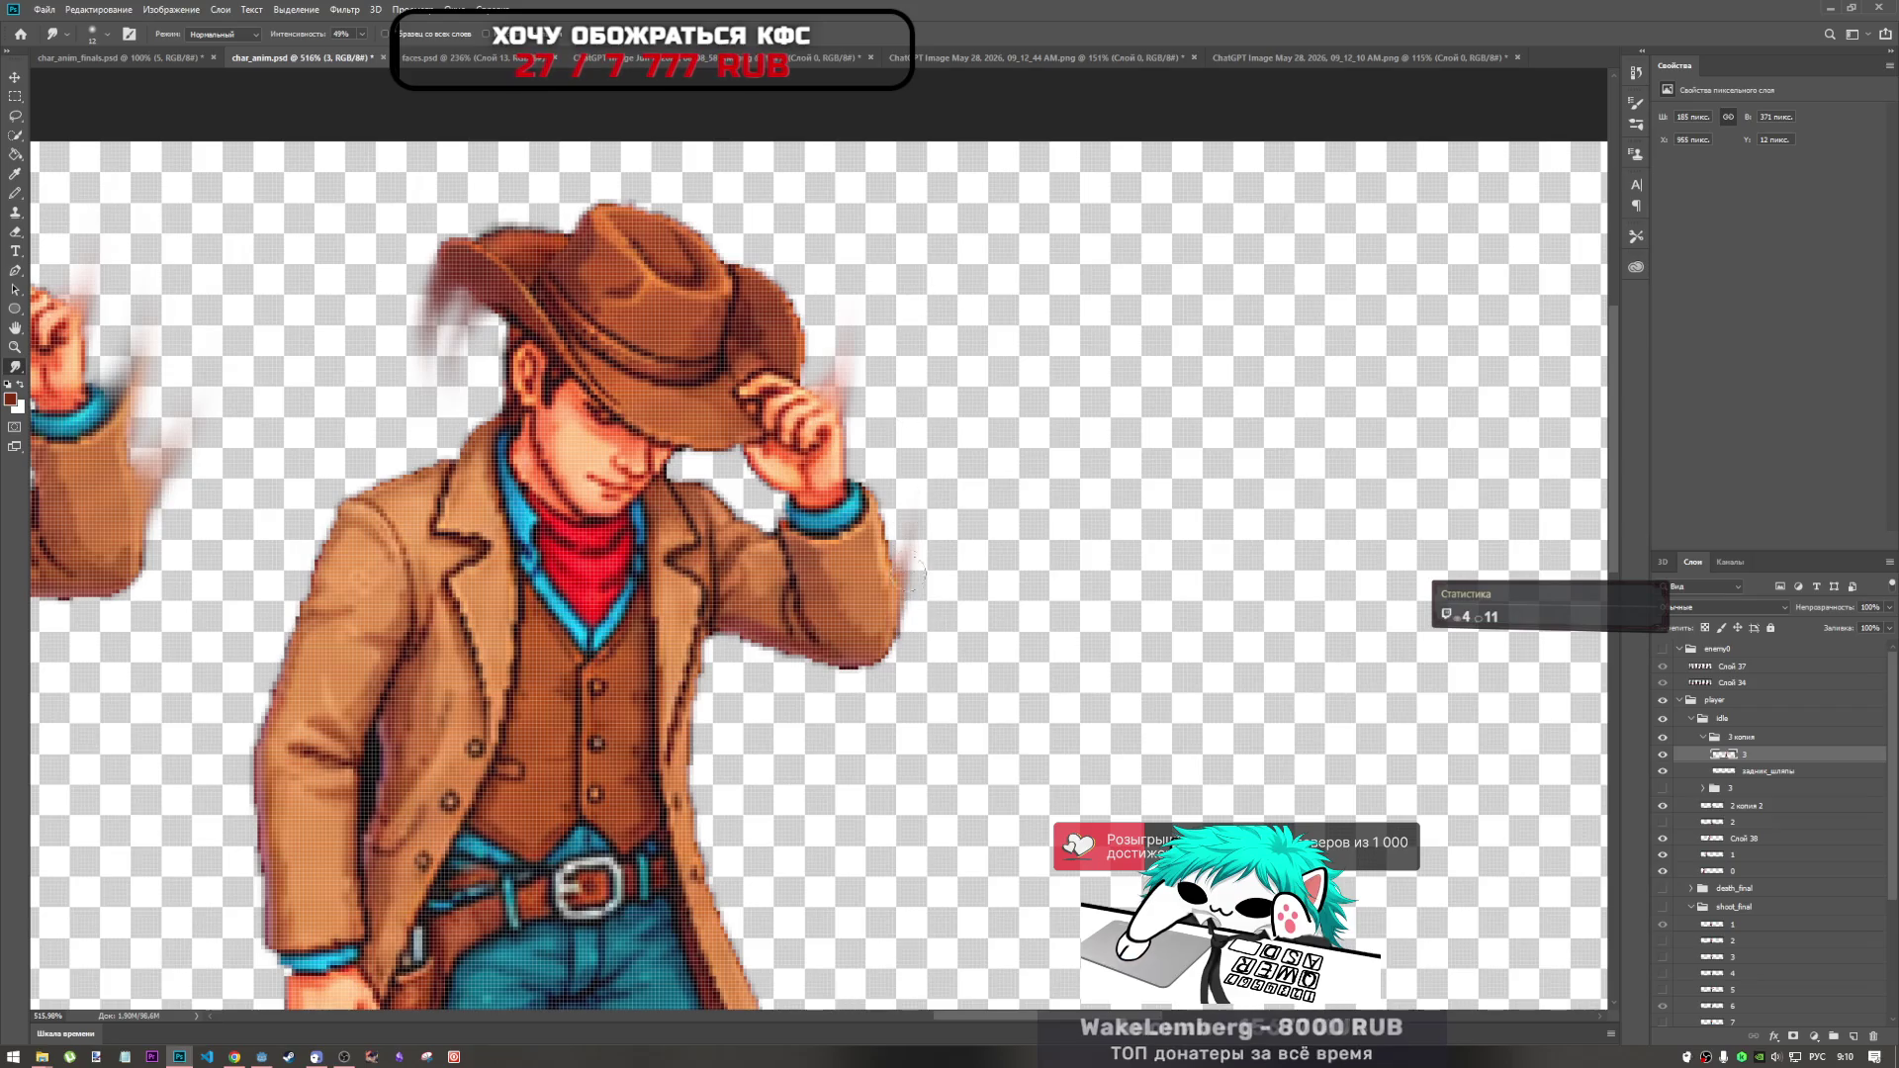
scroll(919, 462, "down", 8)
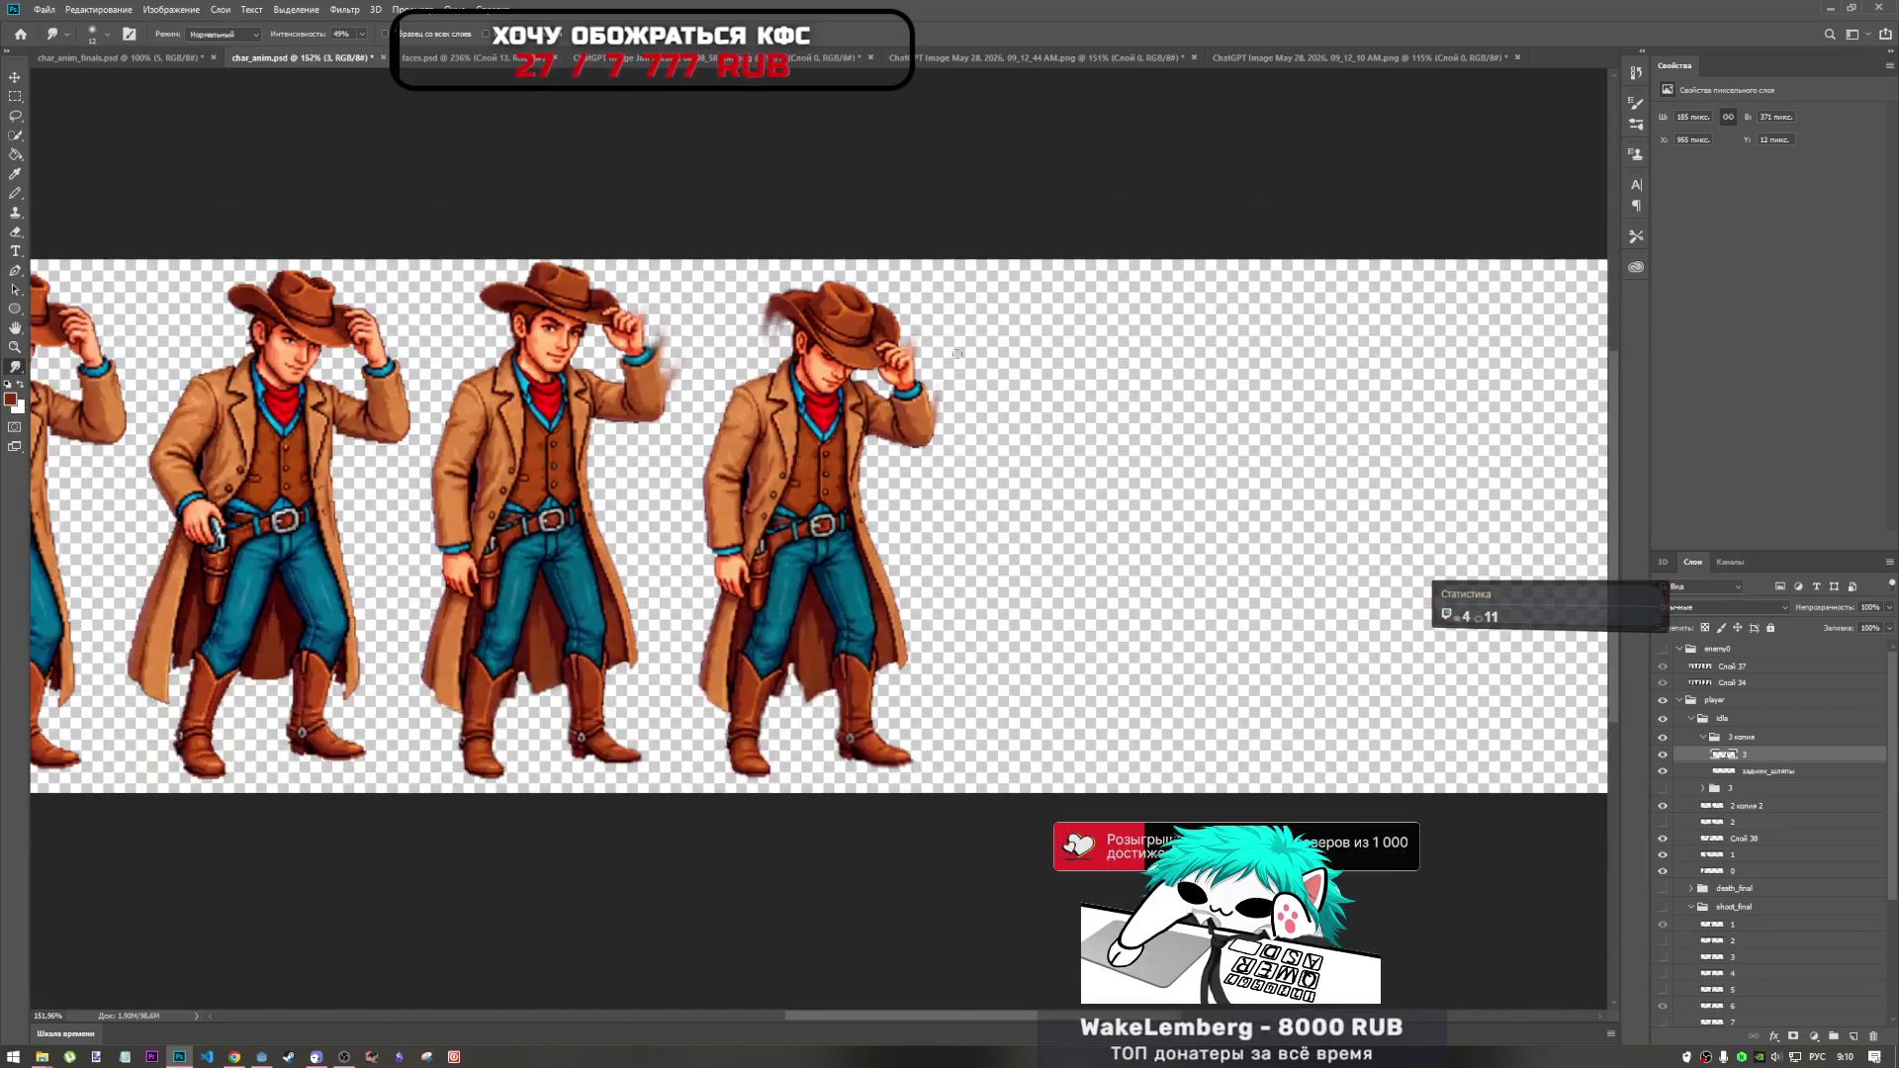
scroll(920, 462, "down", 1)
scroll(920, 462, "up", 5)
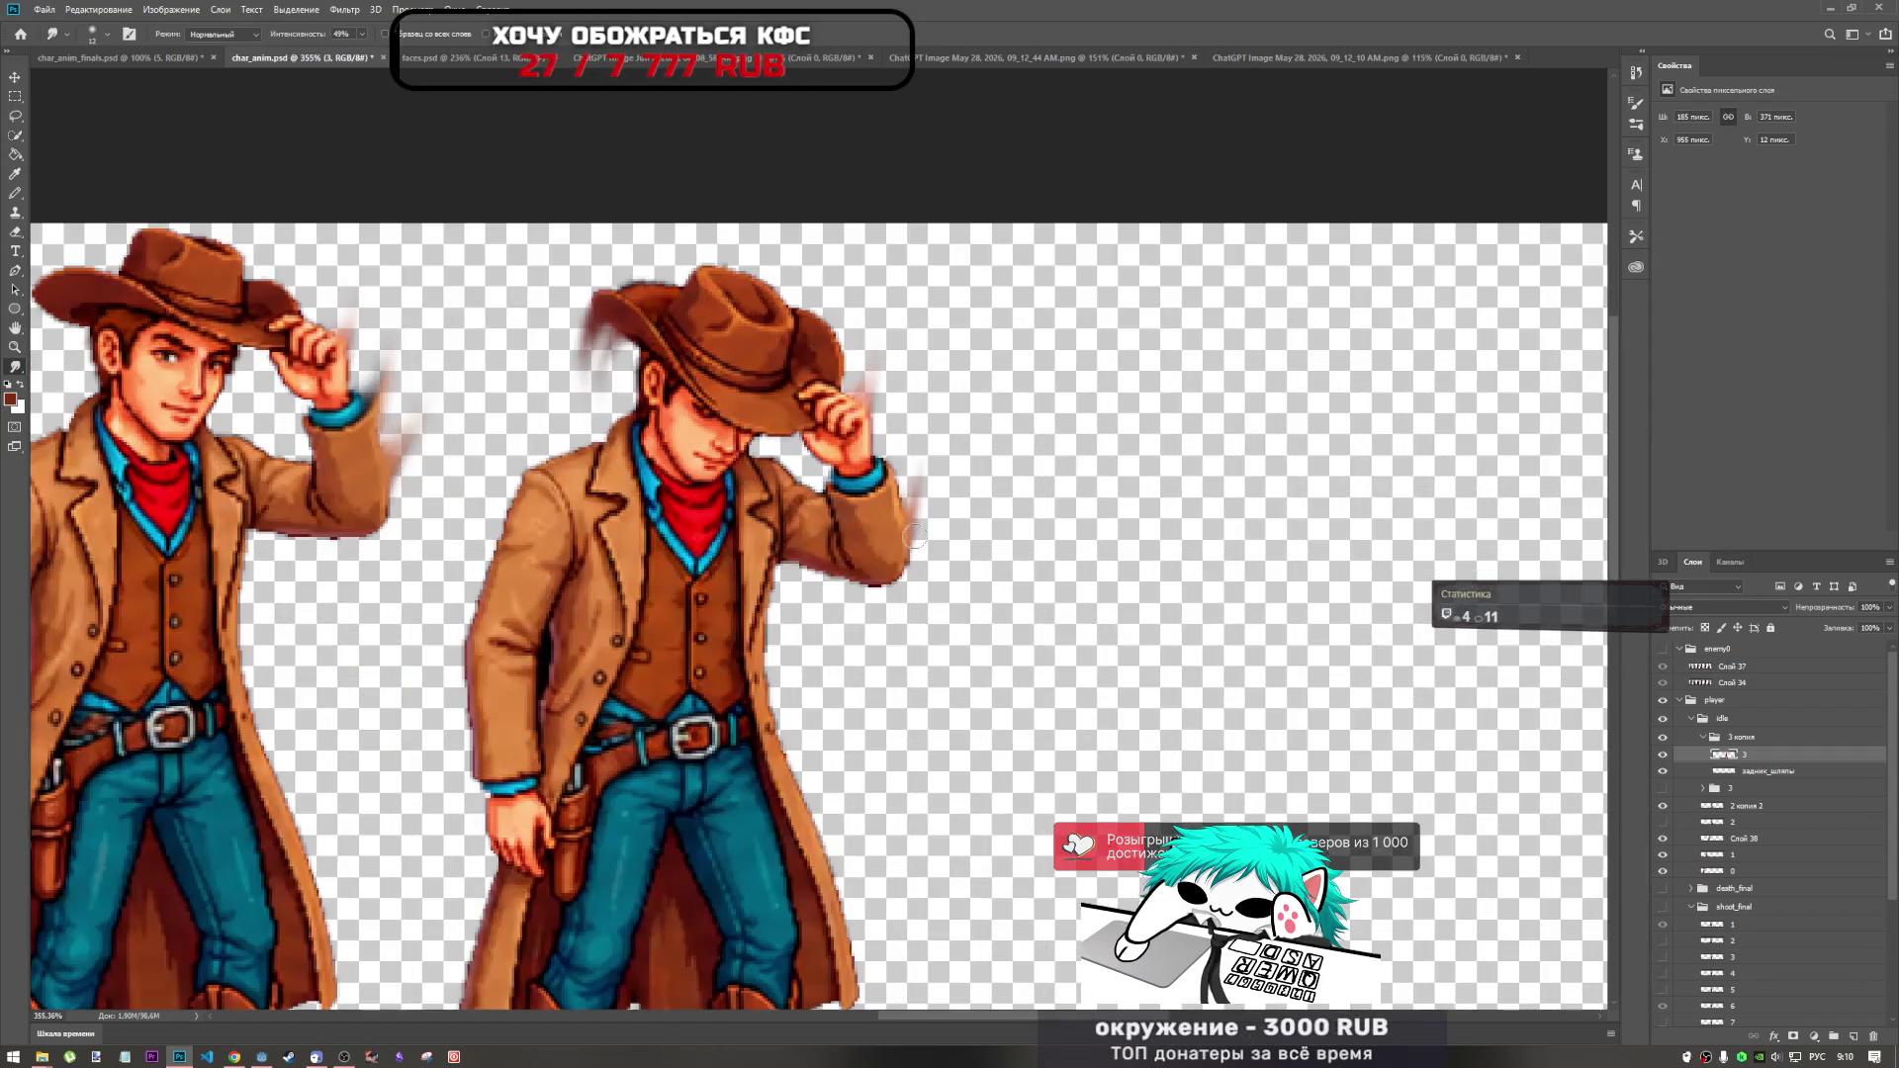
left_click_drag(915, 537, 911, 317)
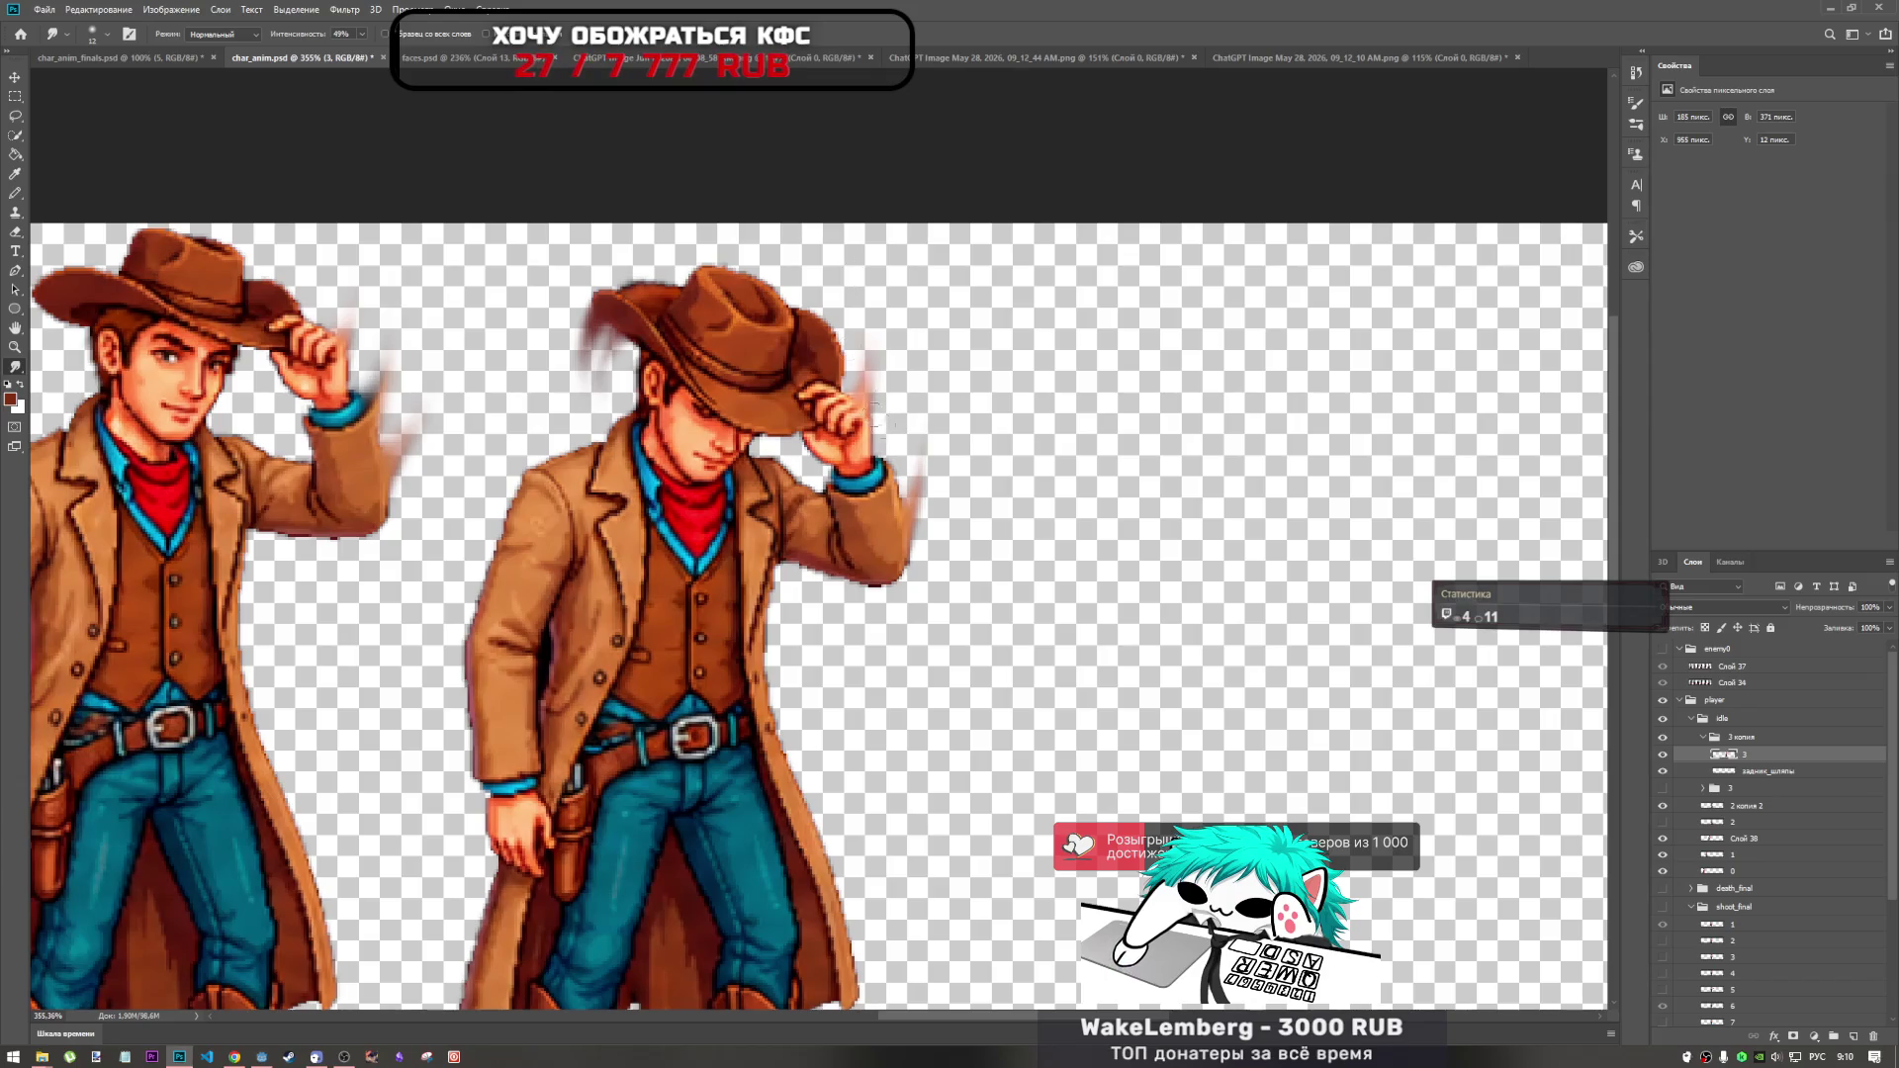
Smear the hat brim upward to suggest motion.
left_click_drag(843, 390, 879, 336)
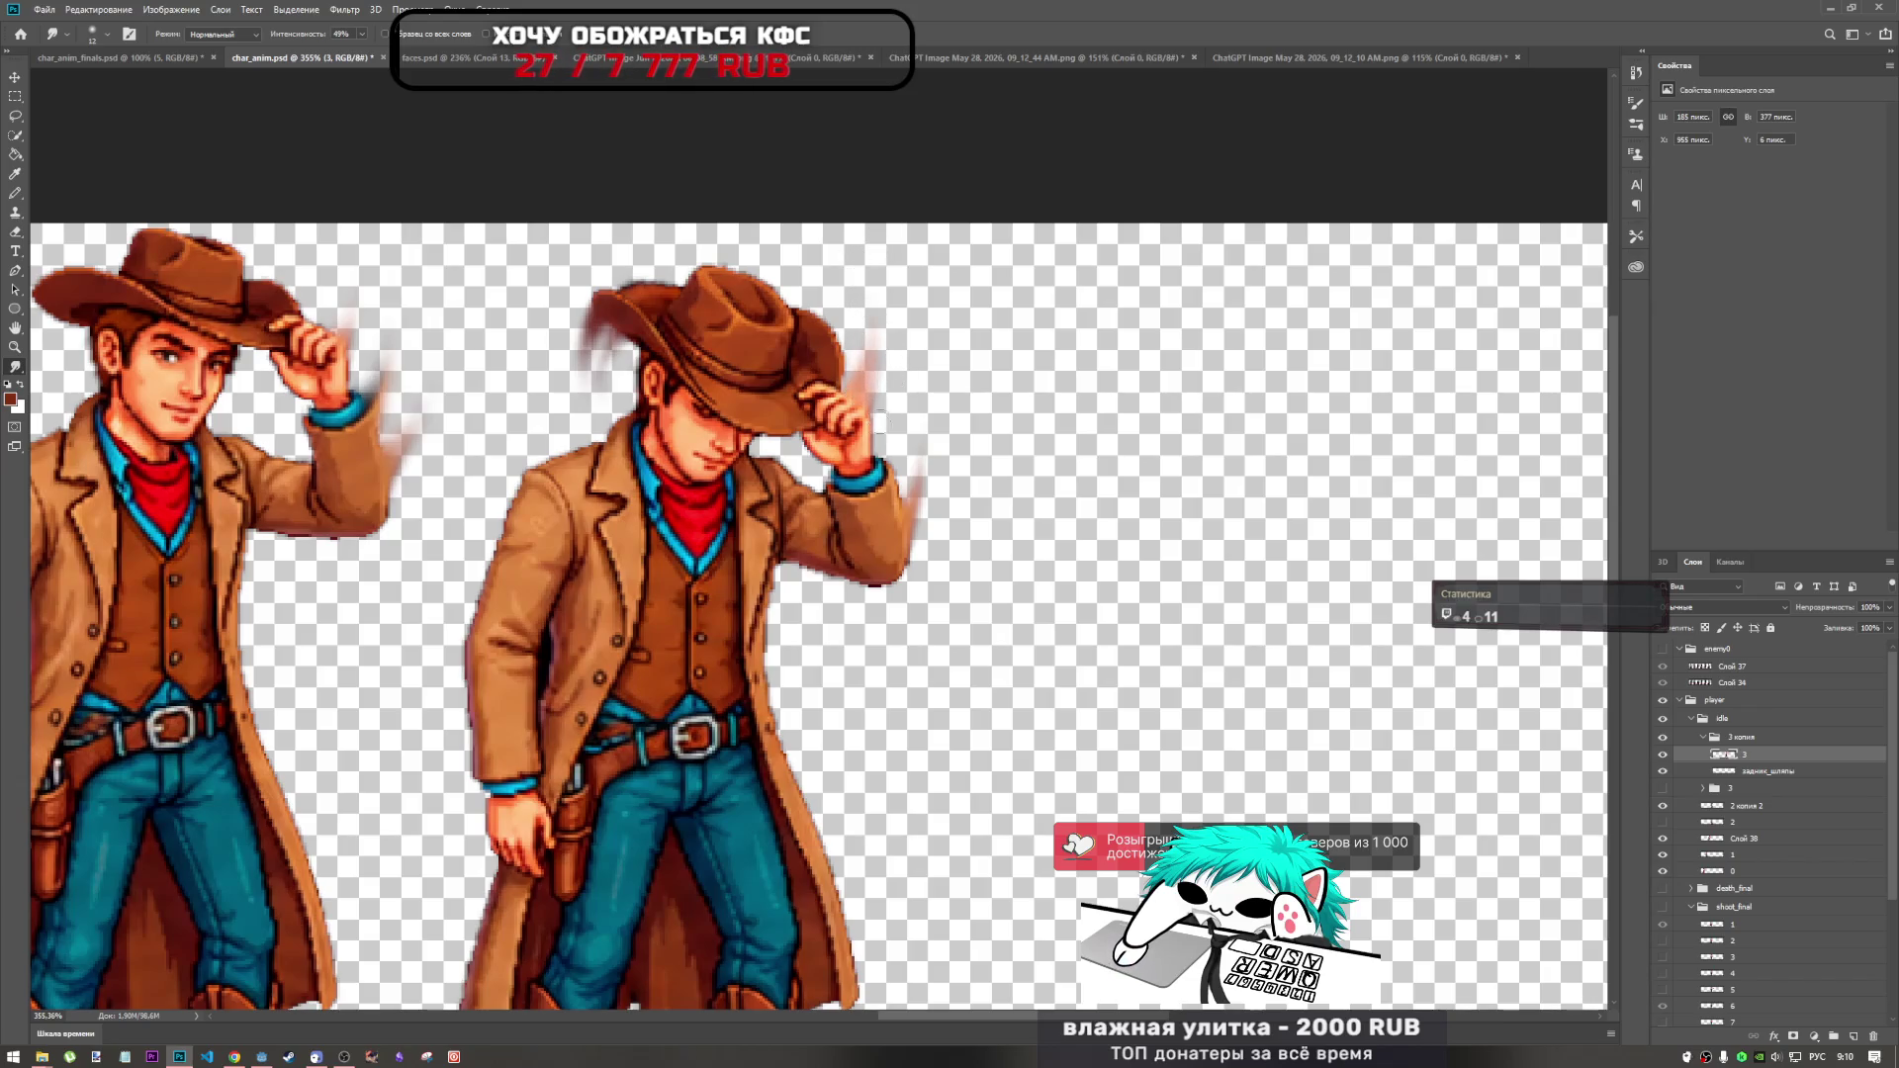
left_click_drag(880, 395, 862, 327)
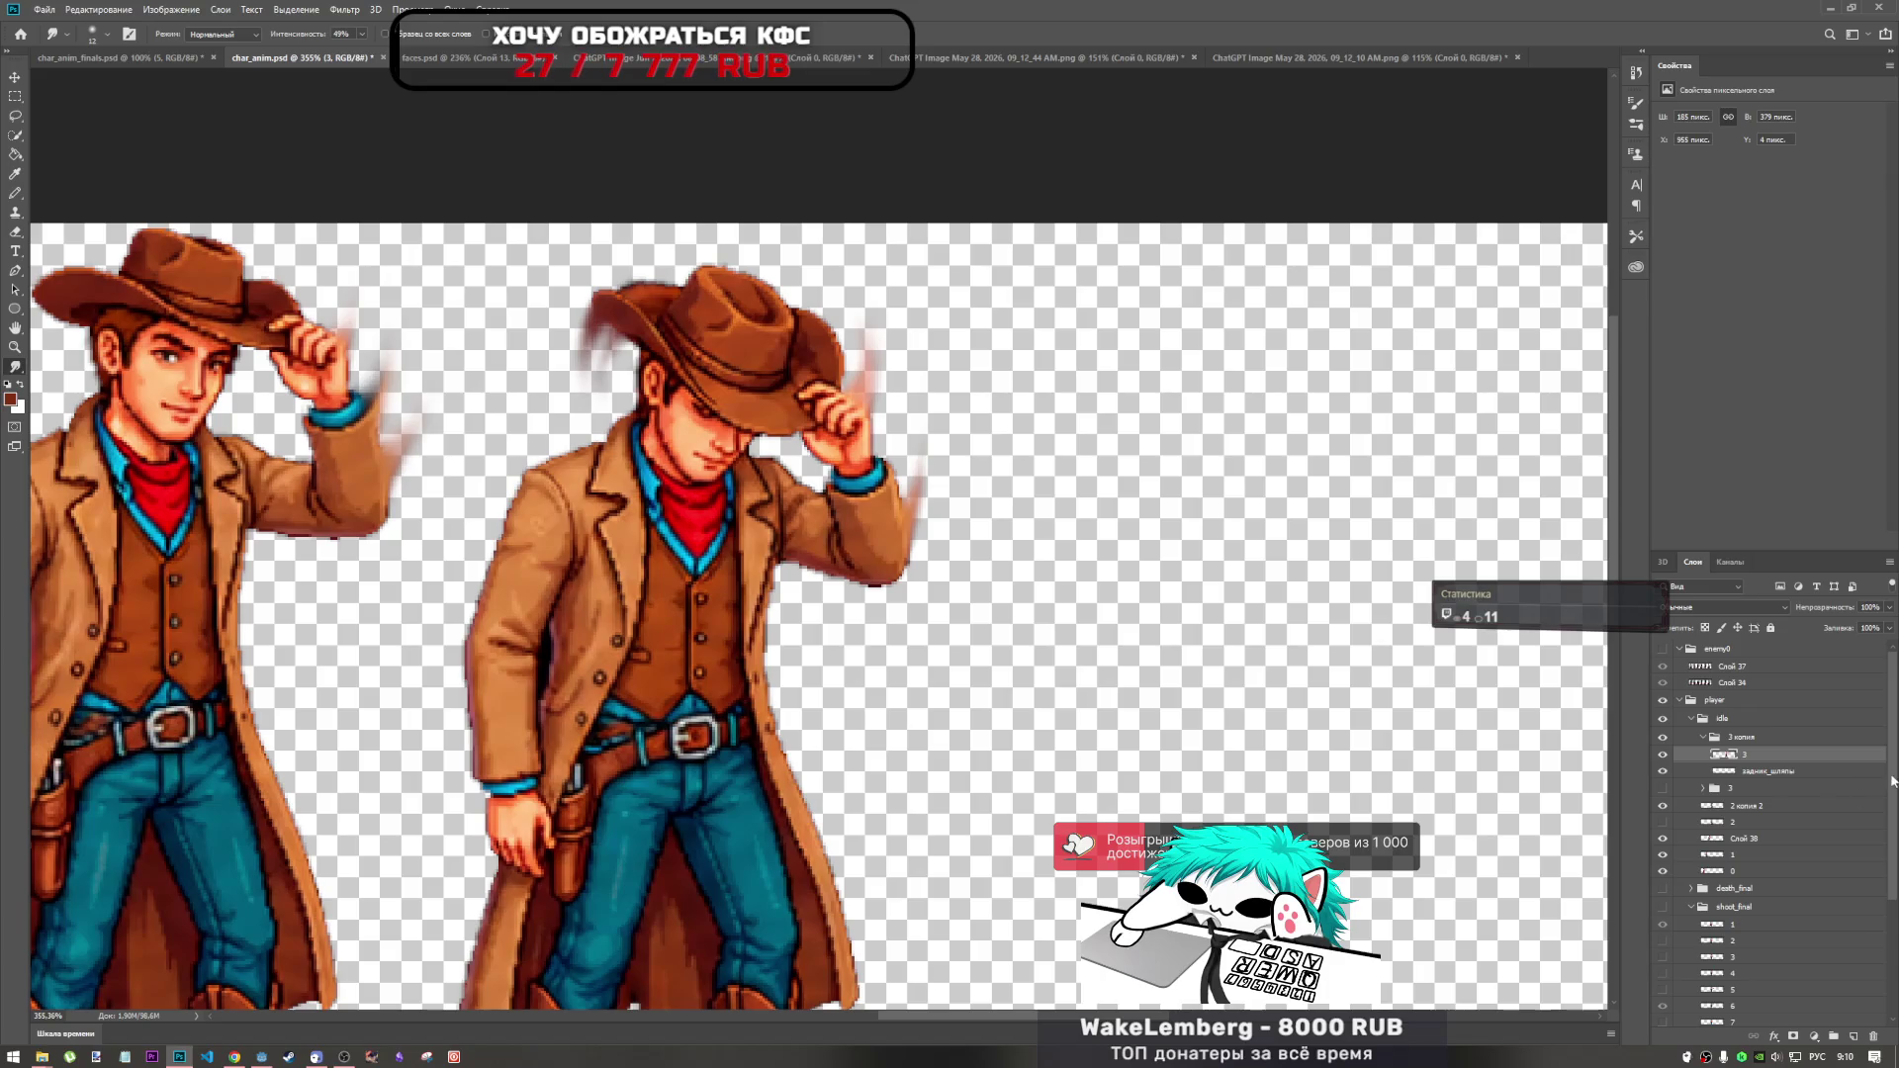
left_click(1746, 810)
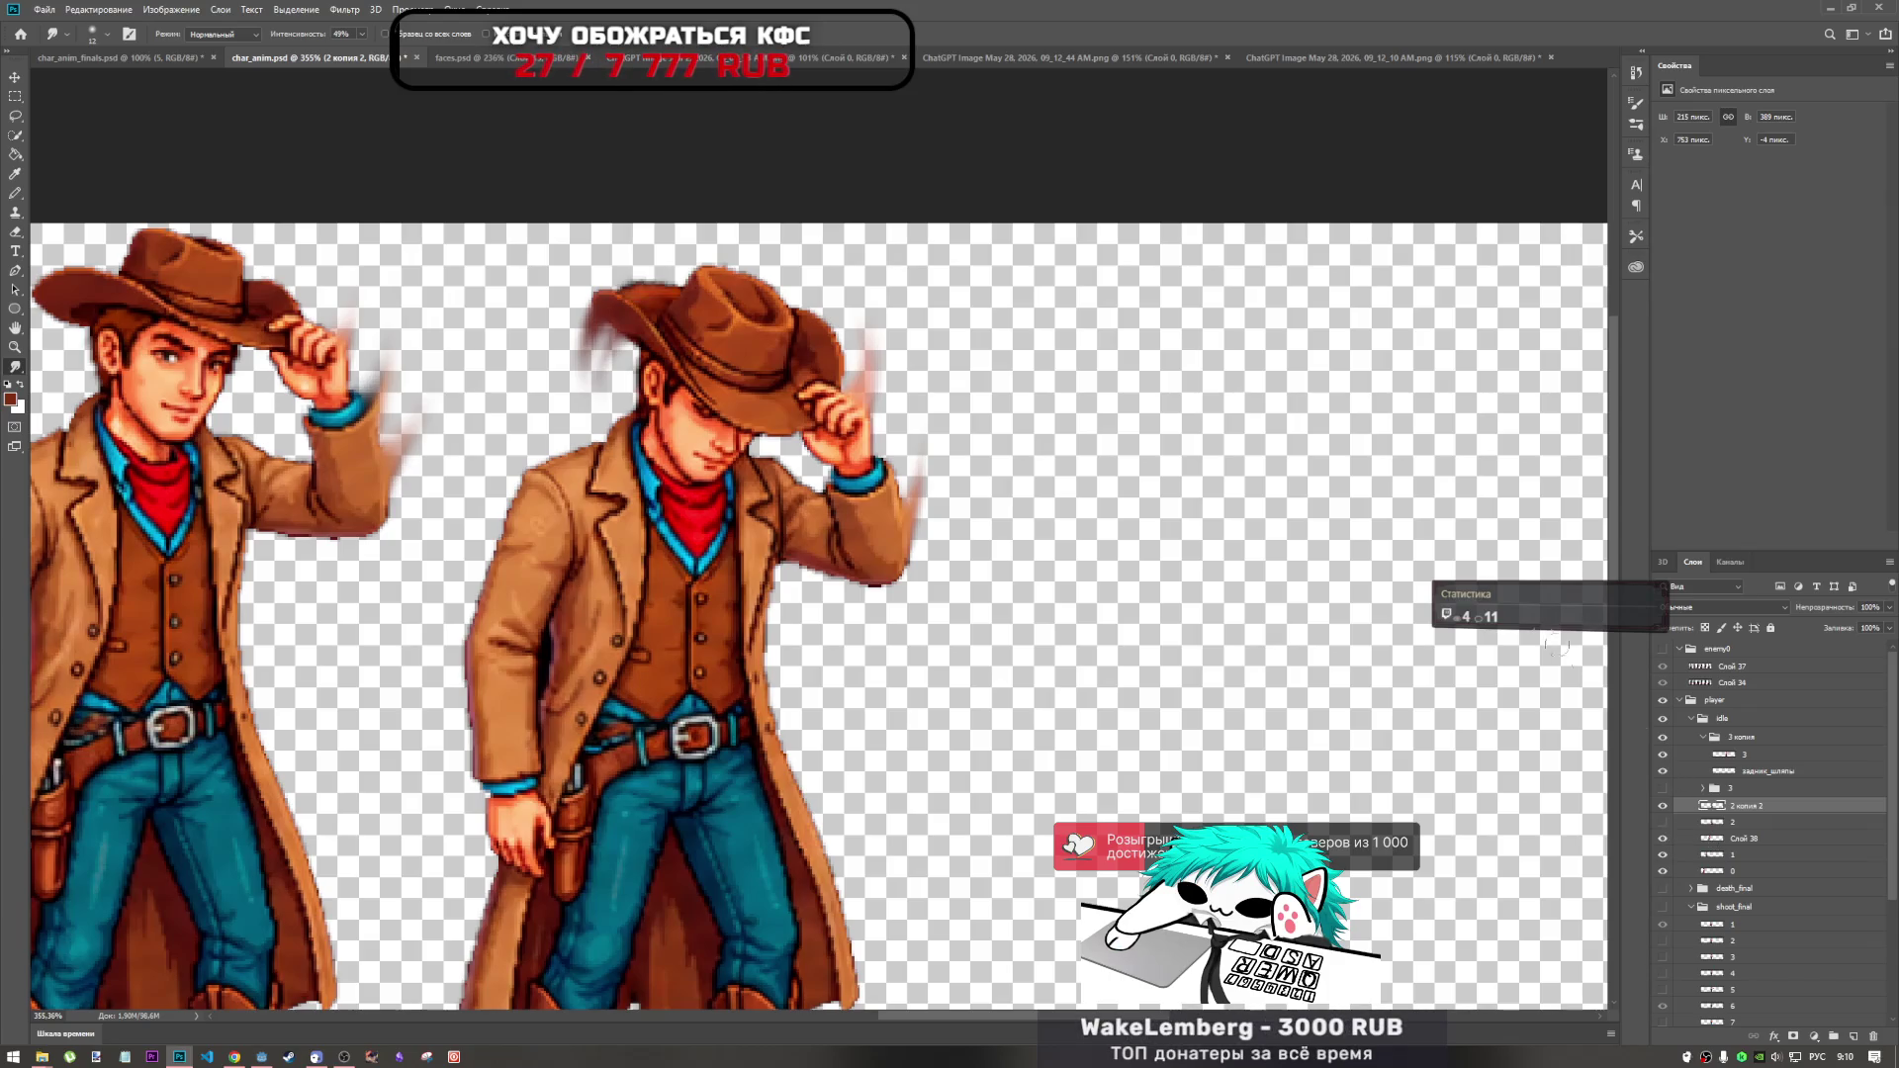
Toggle frame layer visibility to find the layers holding the partial, left and middle cowboys.
left_click(1738, 838)
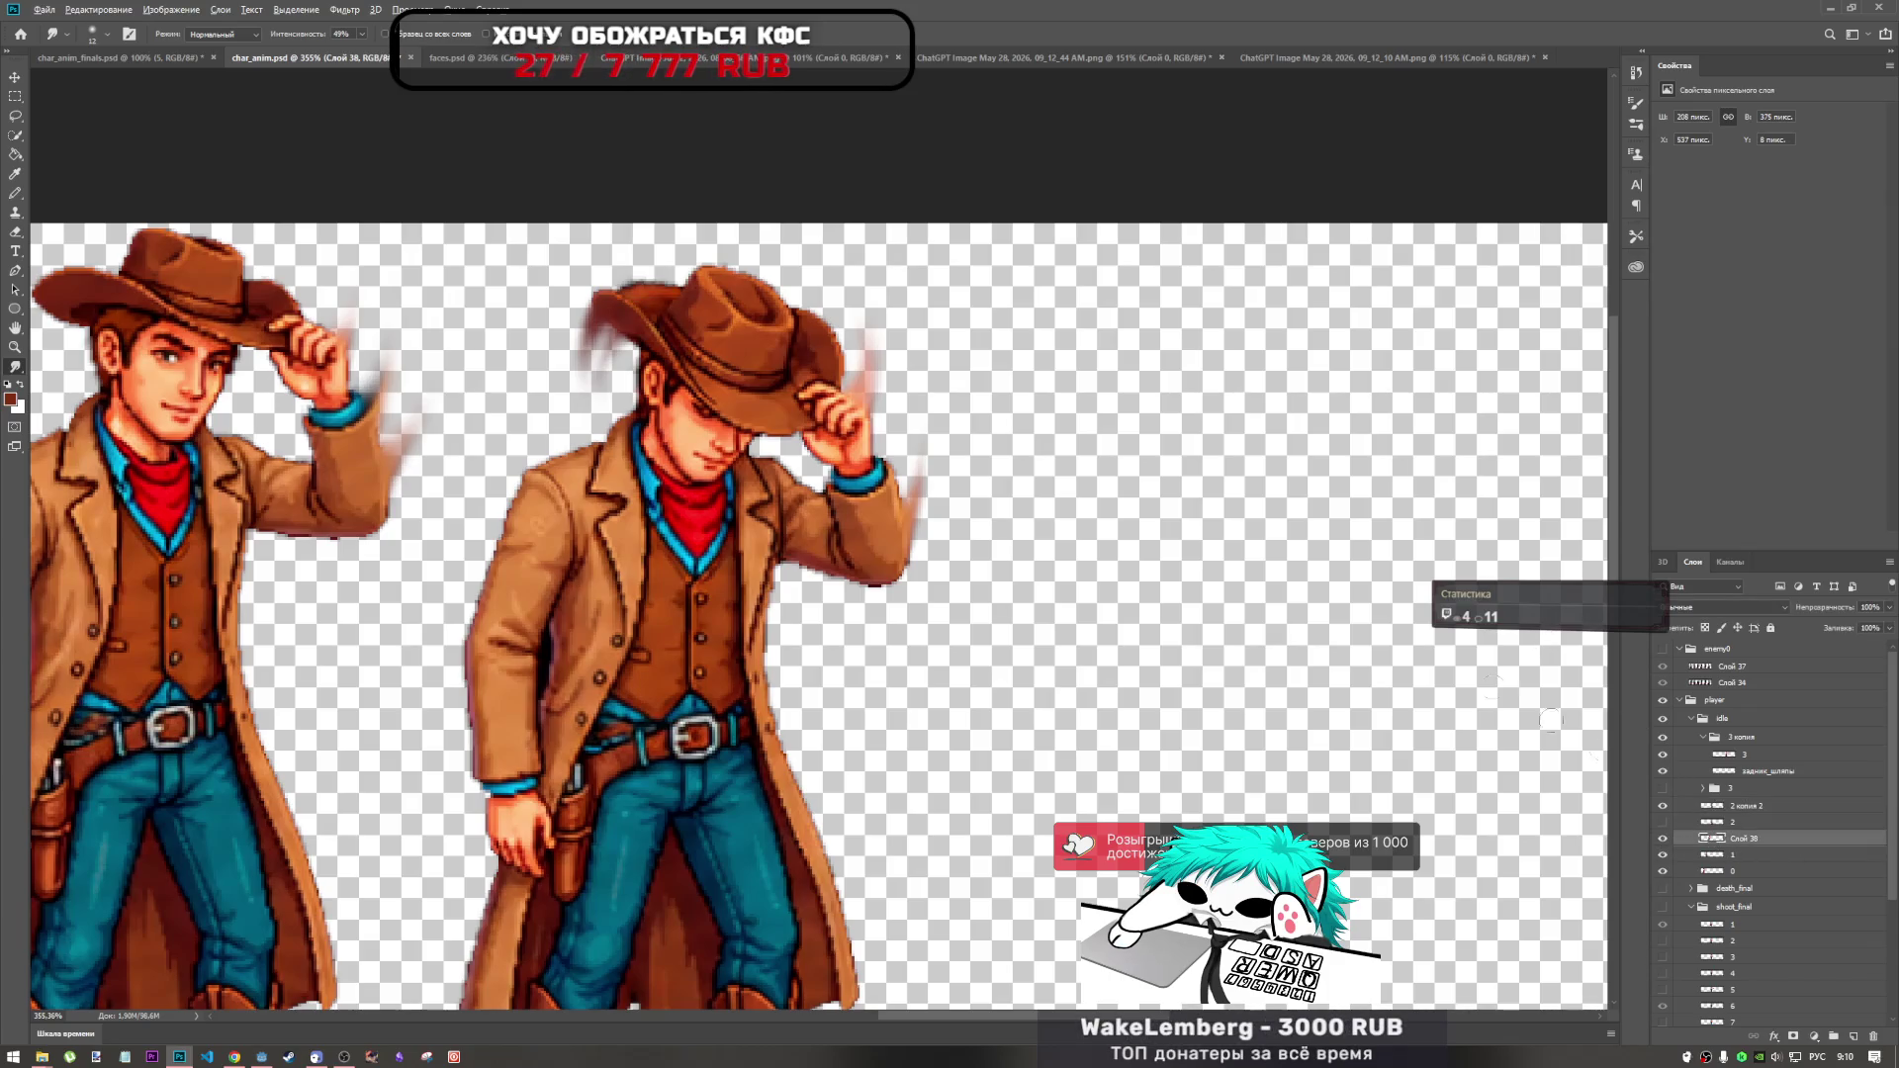
scroll(1200, 587, "down", 3)
left_click(1663, 871)
left_click(1664, 871)
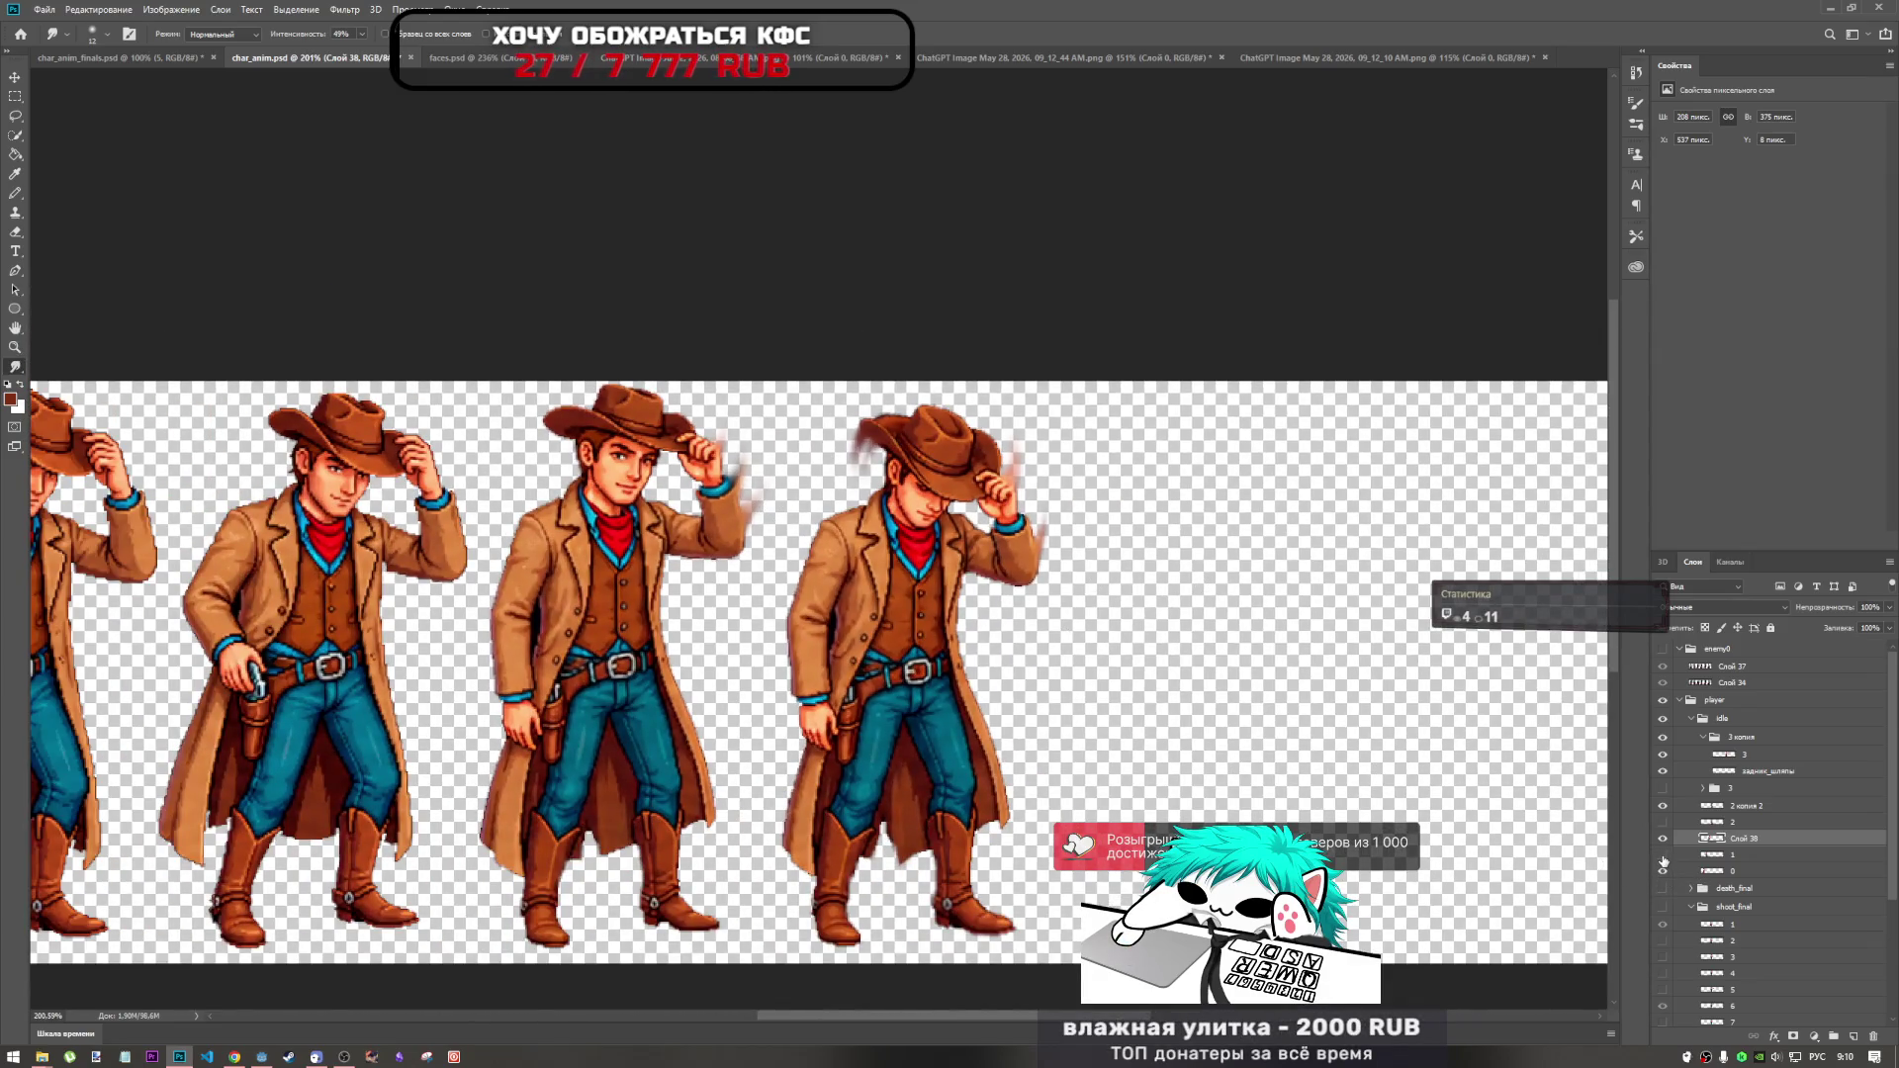
left_click(1663, 860)
left_click(1662, 865)
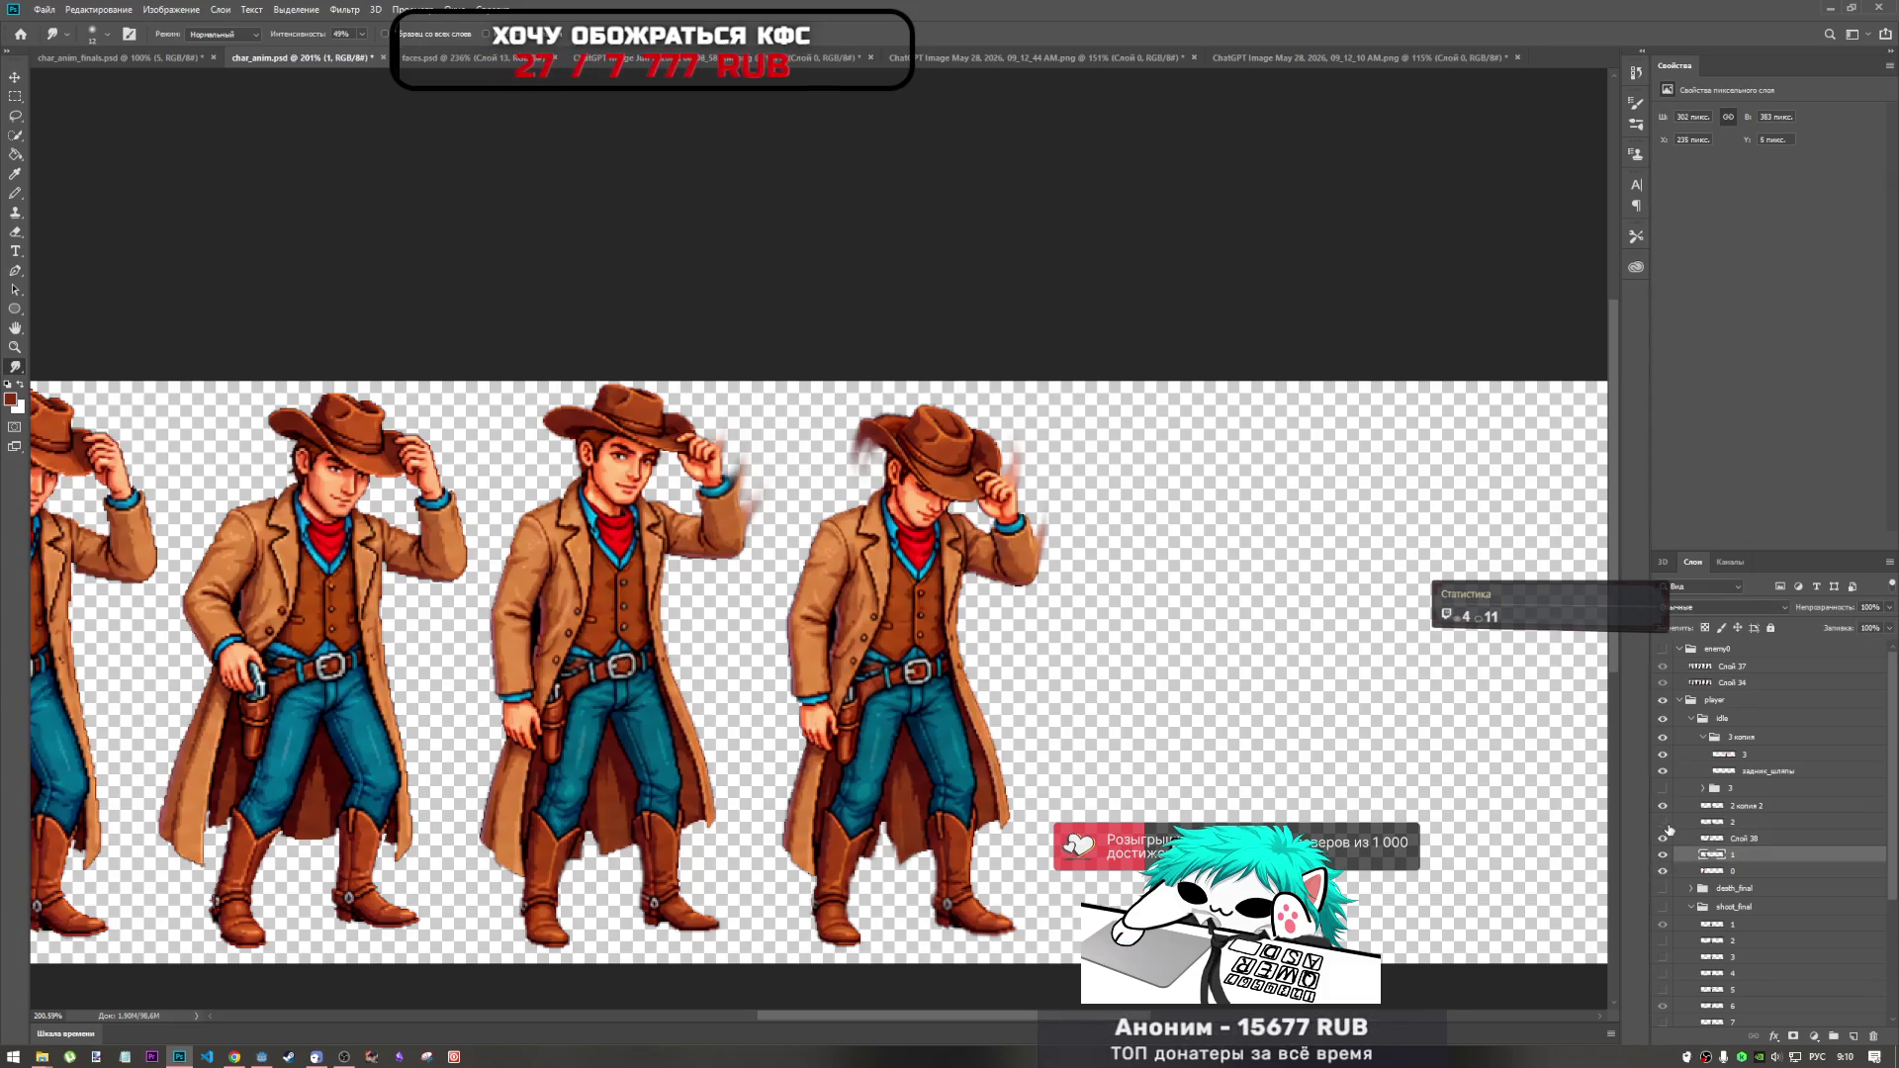
left_click(1661, 847)
left_click(1662, 841)
left_click(1662, 825)
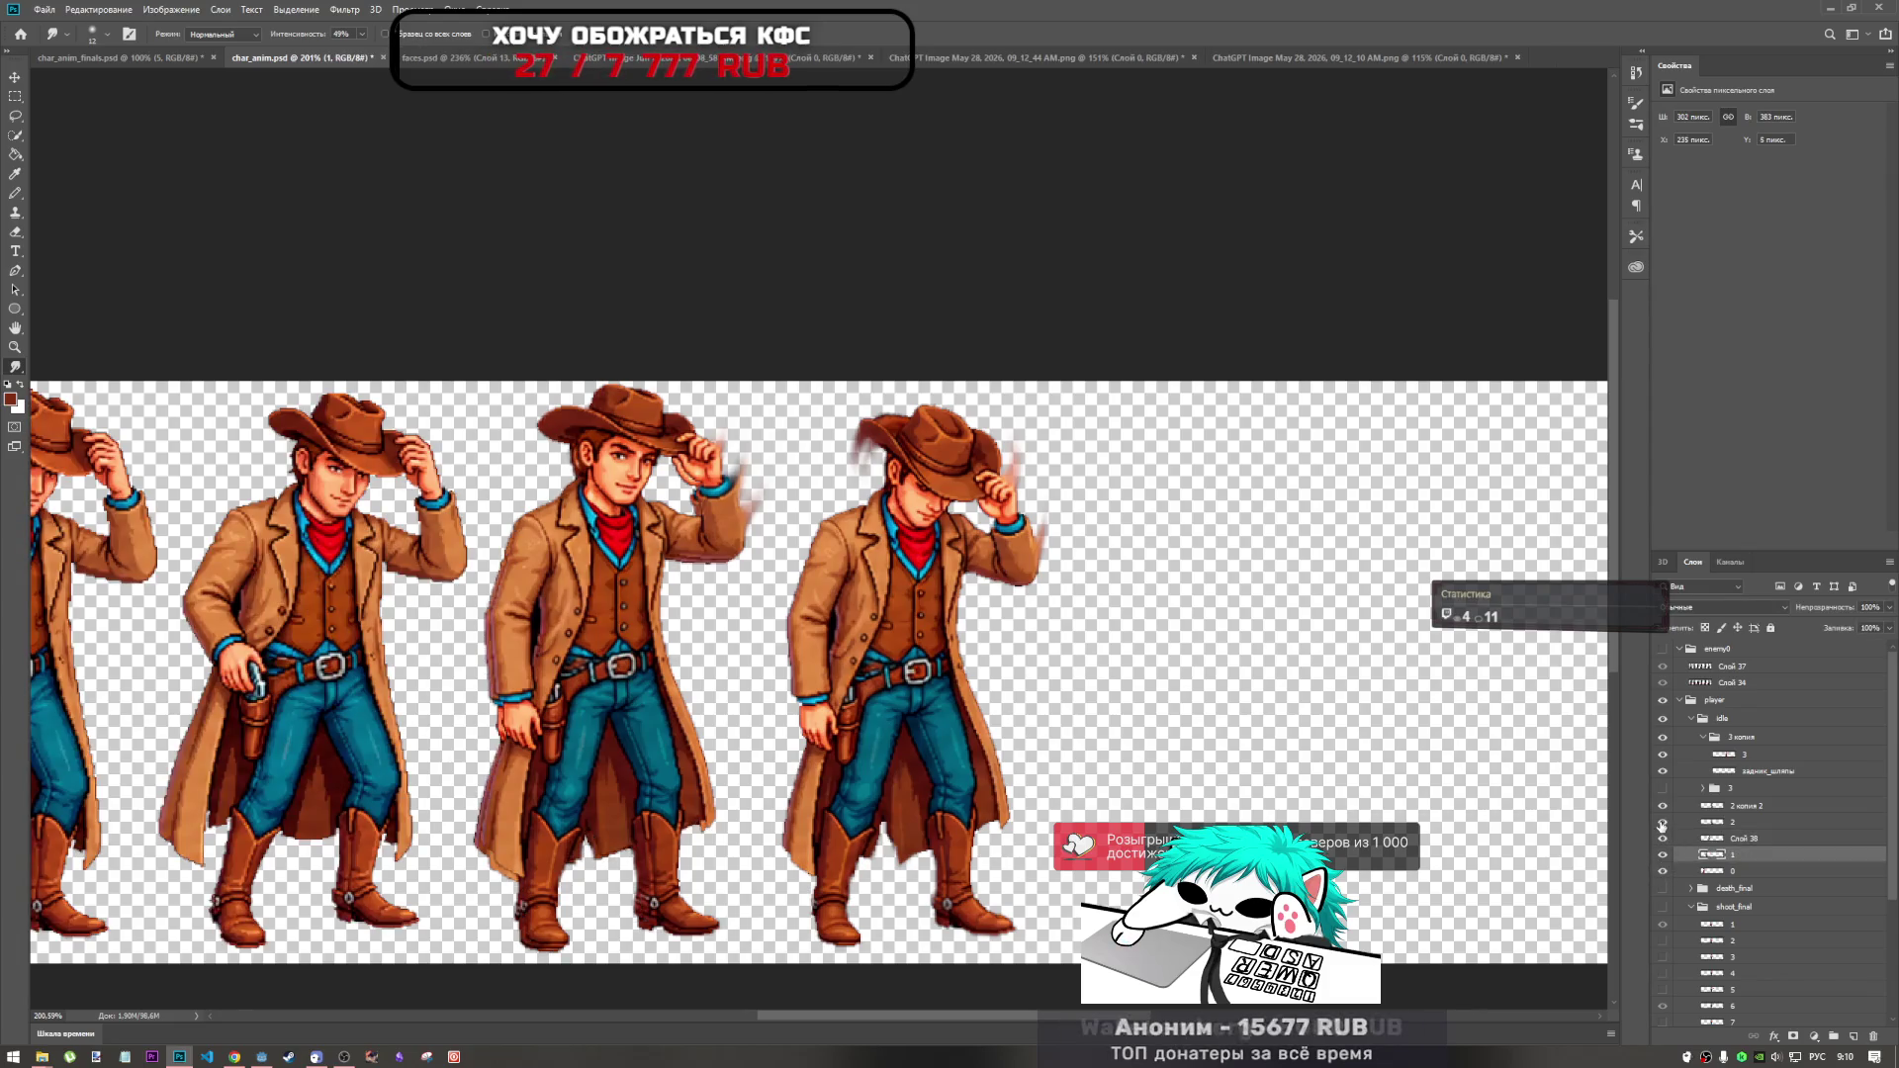
left_click(1663, 825)
left_click(1661, 809)
left_click(1661, 806)
Rename layer Слой 38 to 2 and layer 2 копия 2 to 3.
left_click(1760, 840)
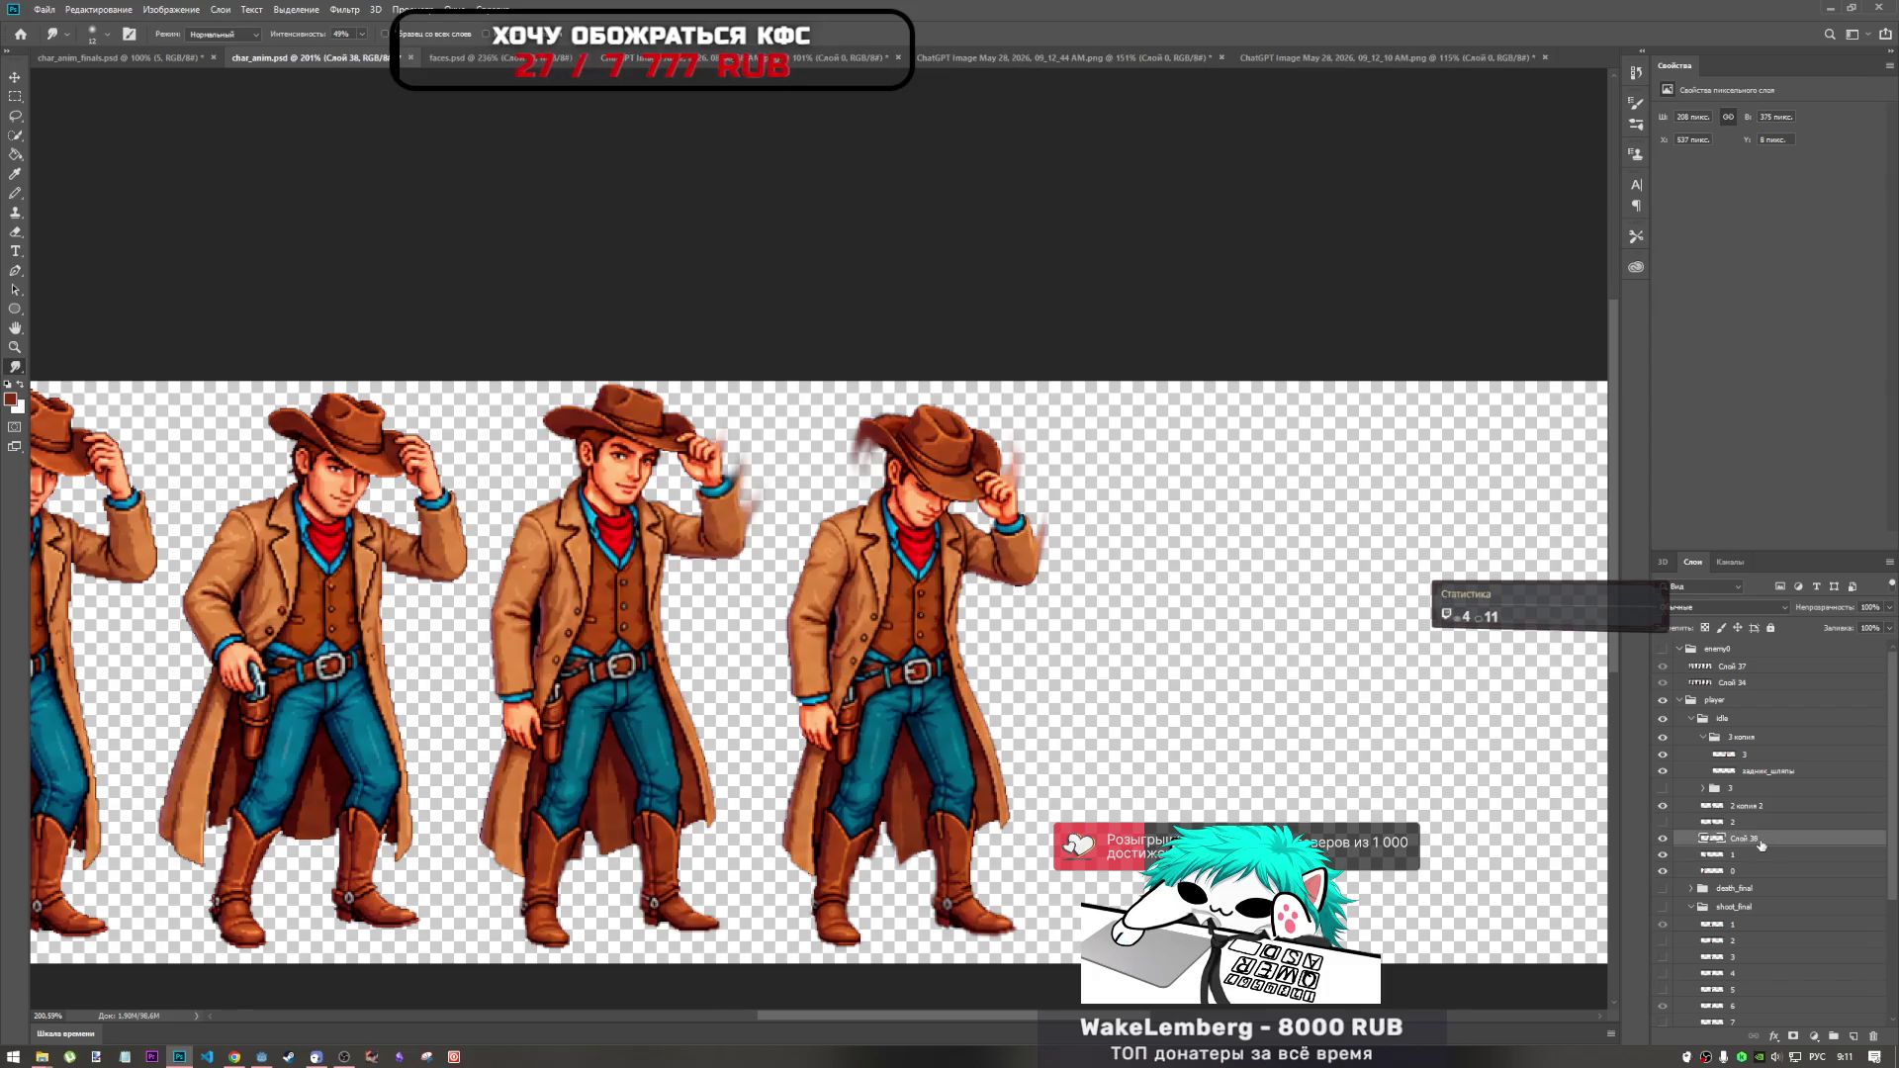
double_click(1748, 838)
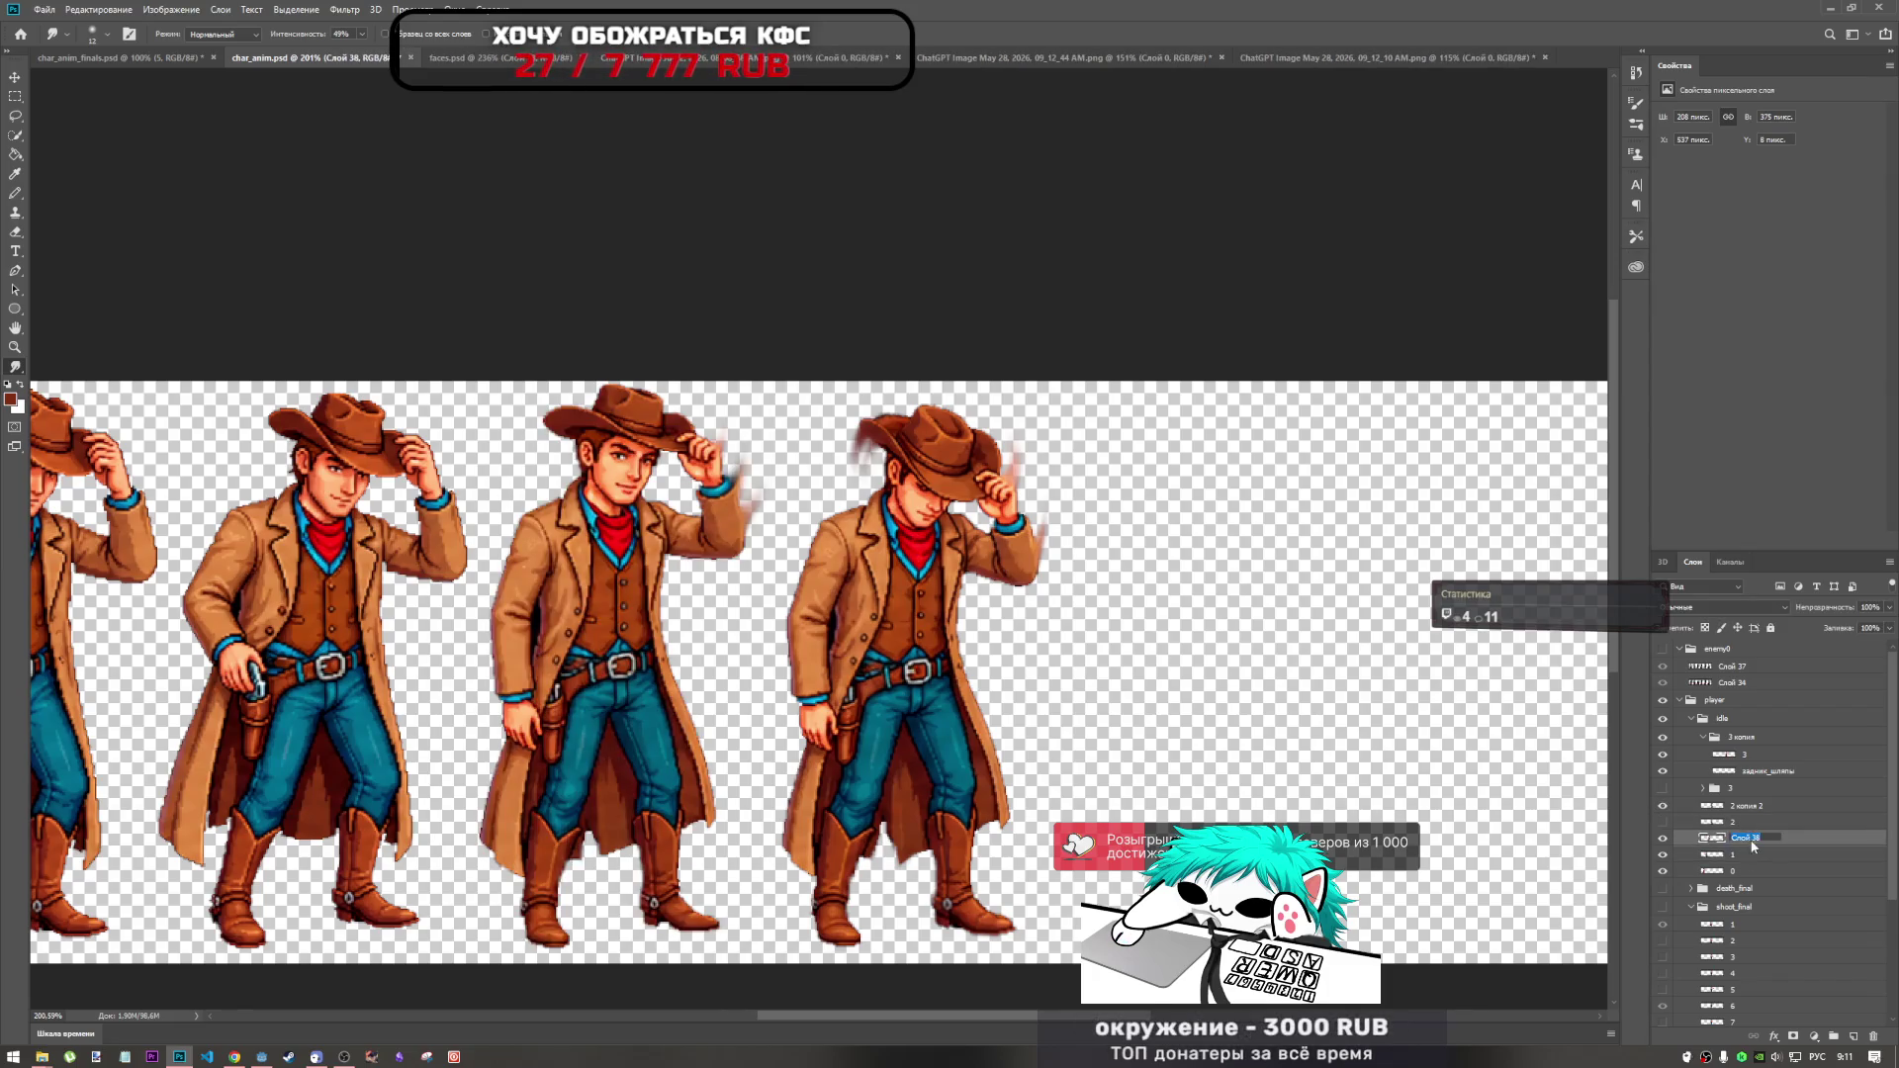
type("2")
double_click(1755, 806)
type("3")
left_click(1715, 788)
left_click(1662, 805)
left_click(1662, 806)
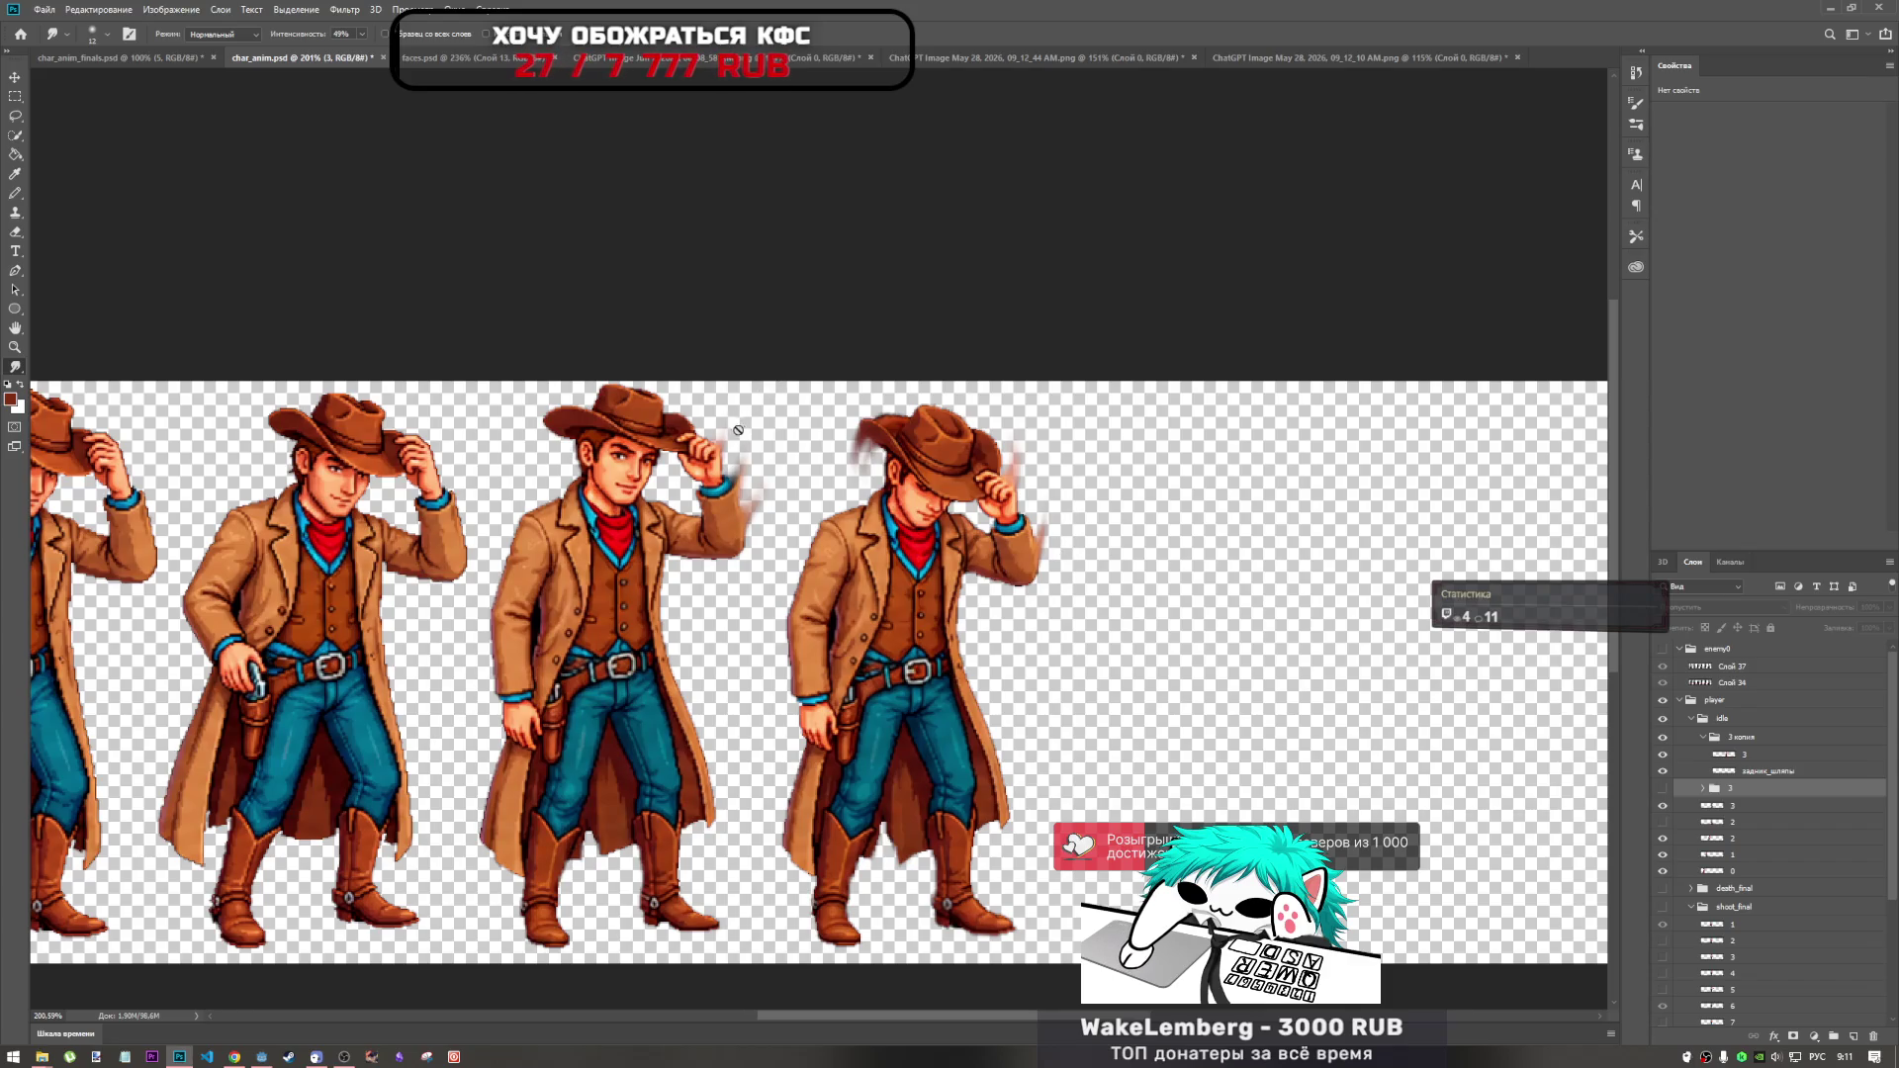
On layer 3, lighten and smudge the streaks beside the raised hand, then fit the strip on screen.
scroll(732, 445, "up", 3)
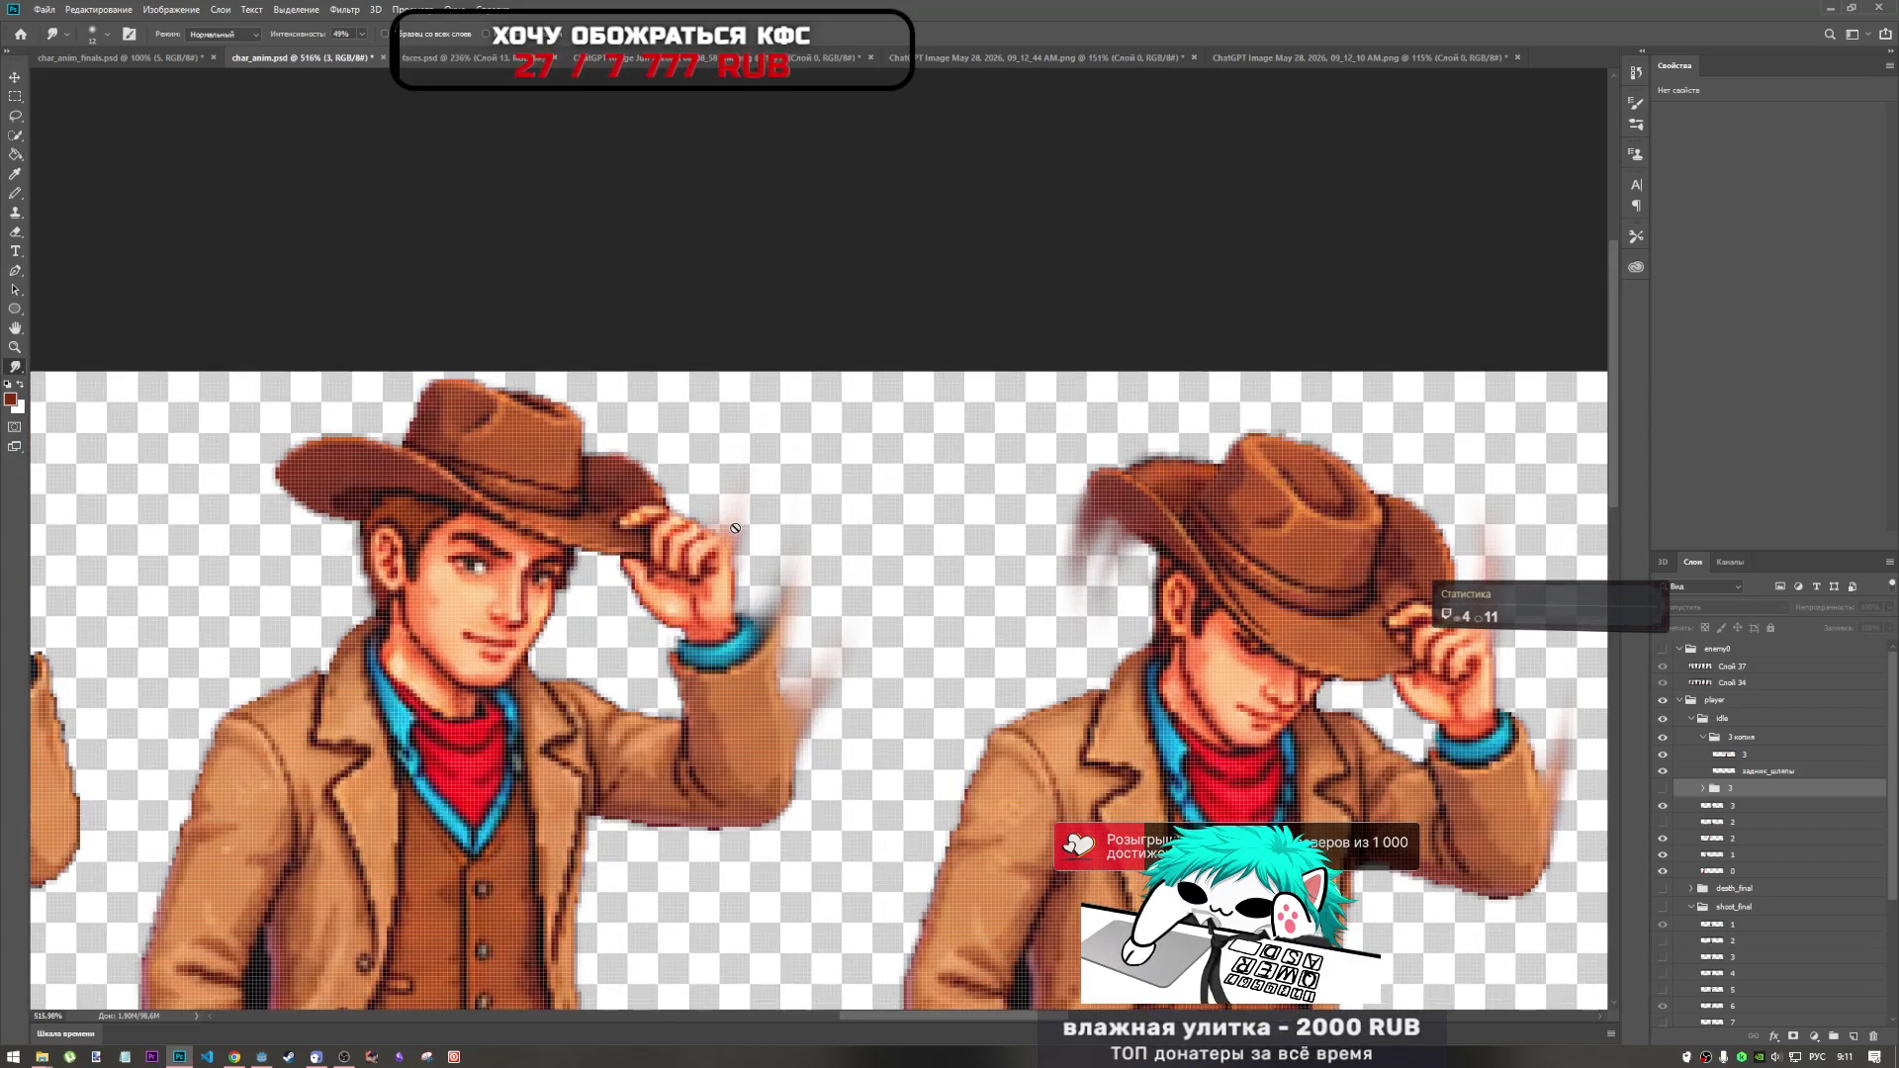
left_click(1746, 810)
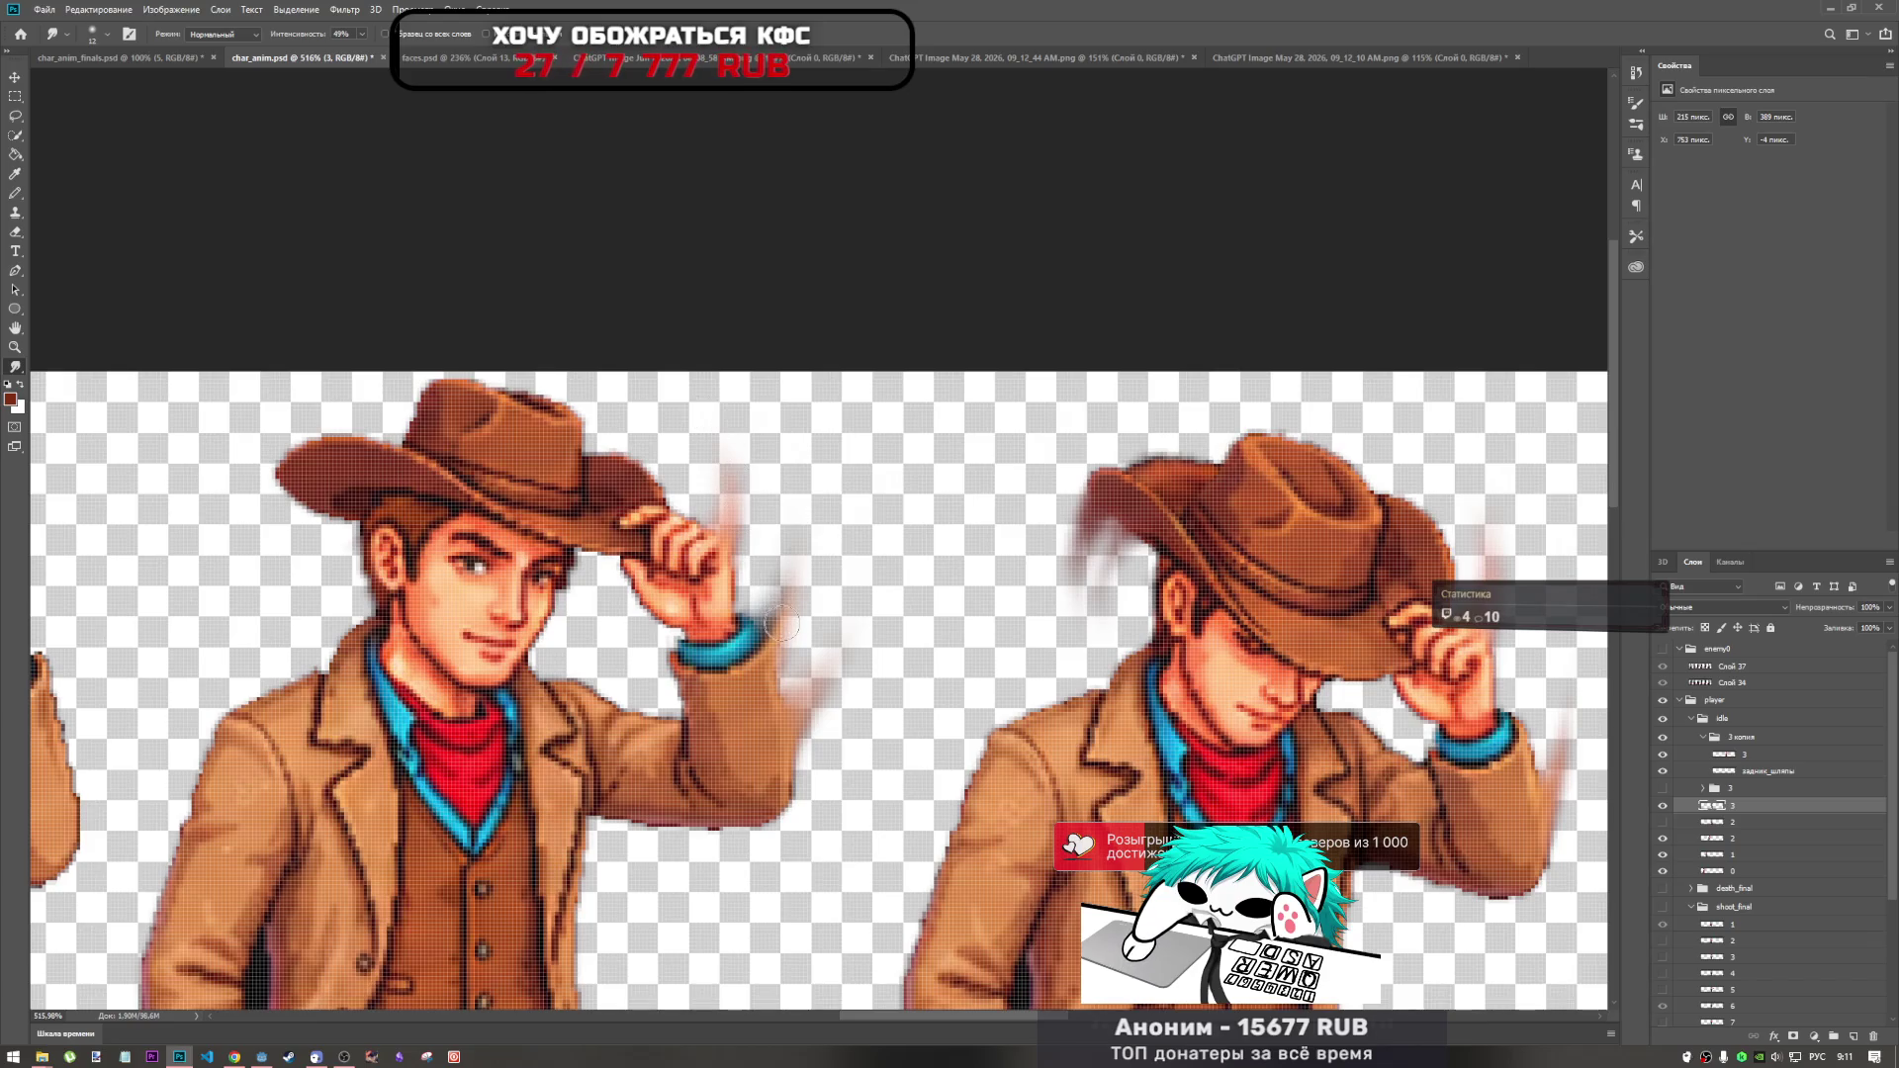
left_click_drag(774, 554, 776, 613)
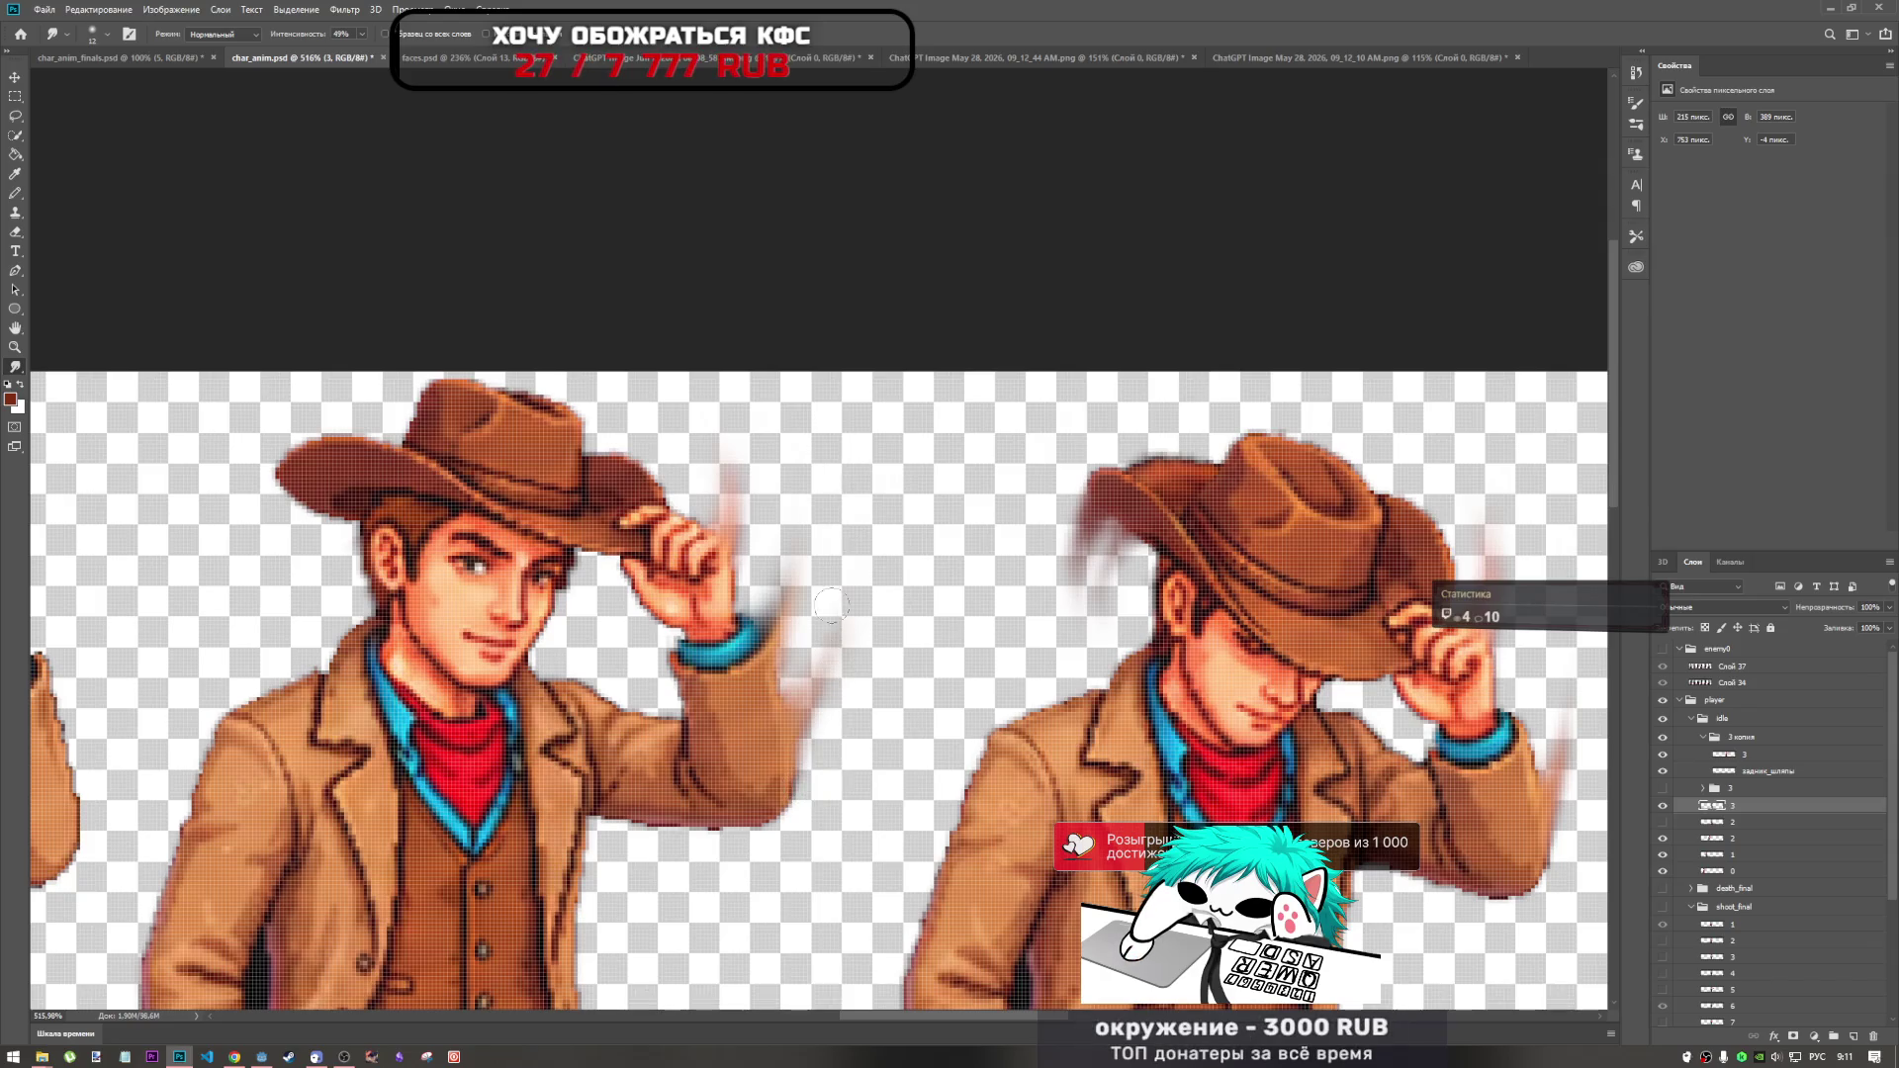
left_click_drag(797, 768, 829, 716)
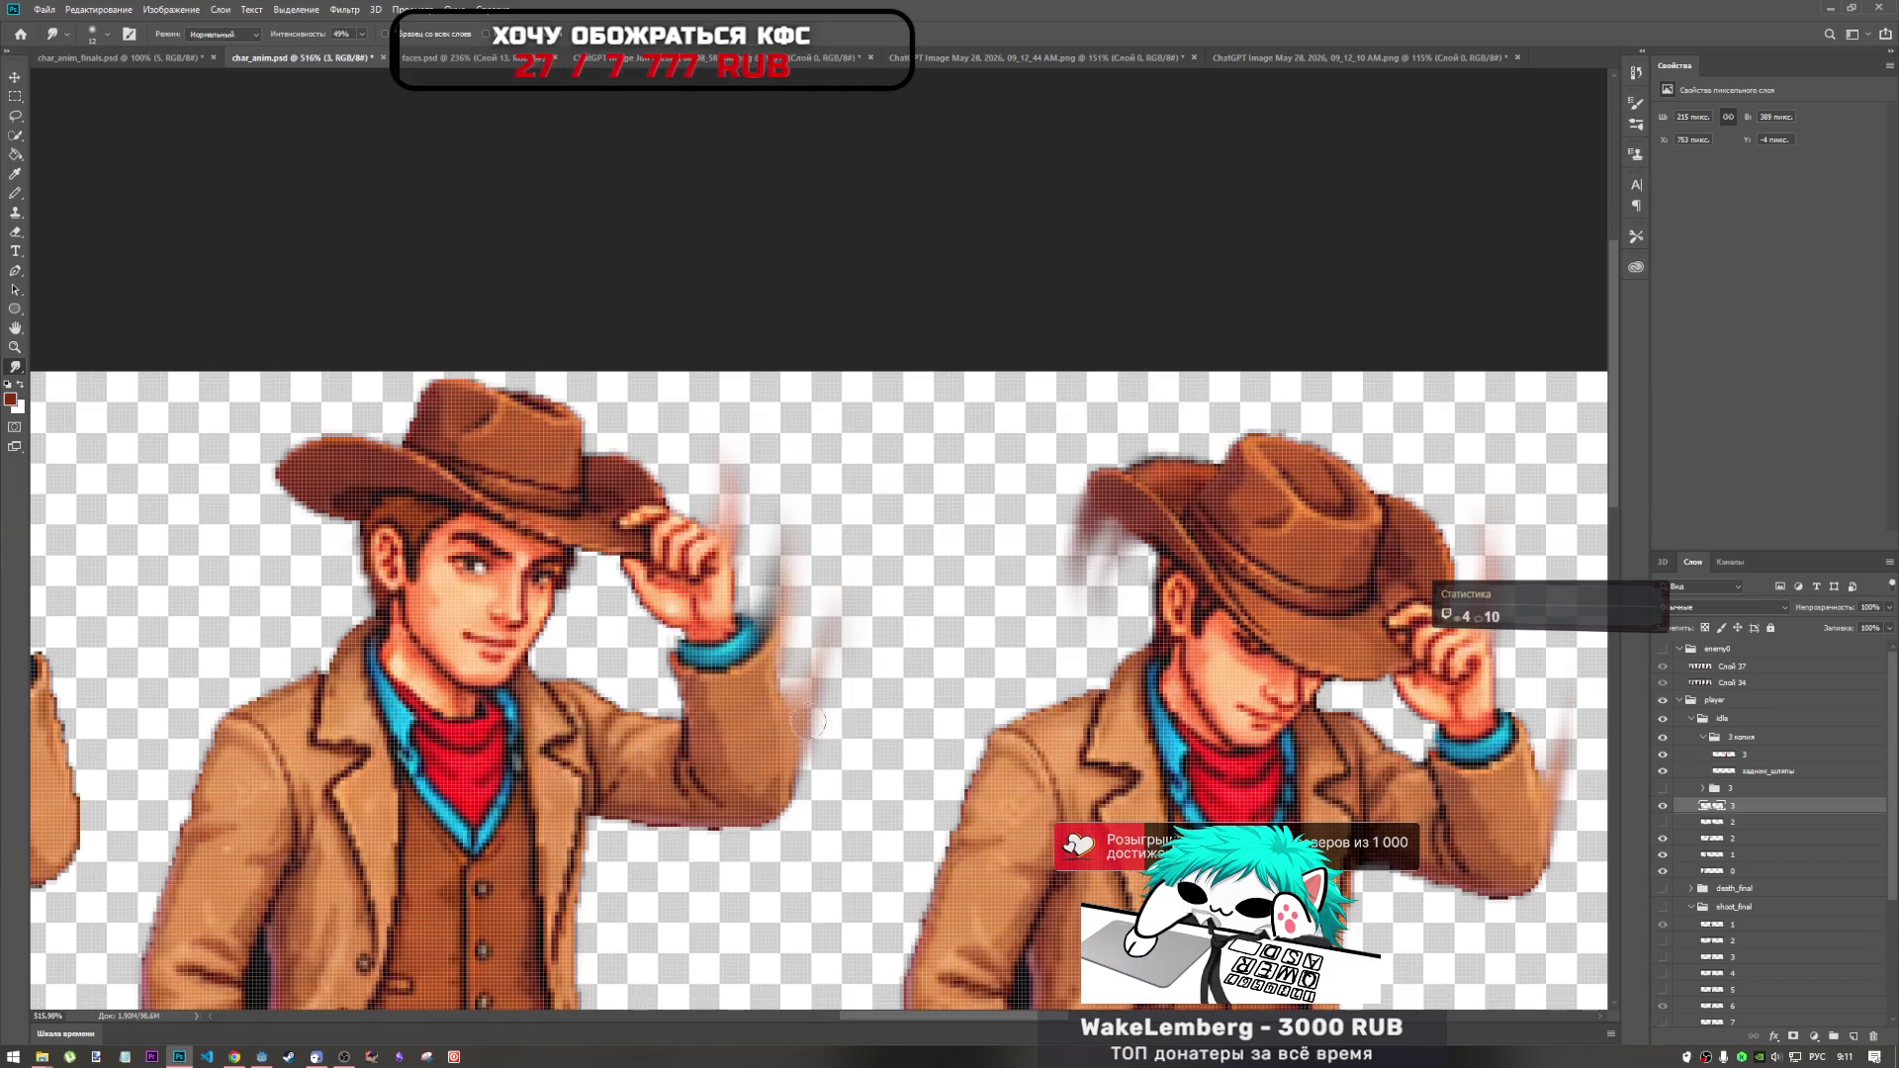
scroll(811, 723, "down", 5)
scroll(844, 542, "up", 4)
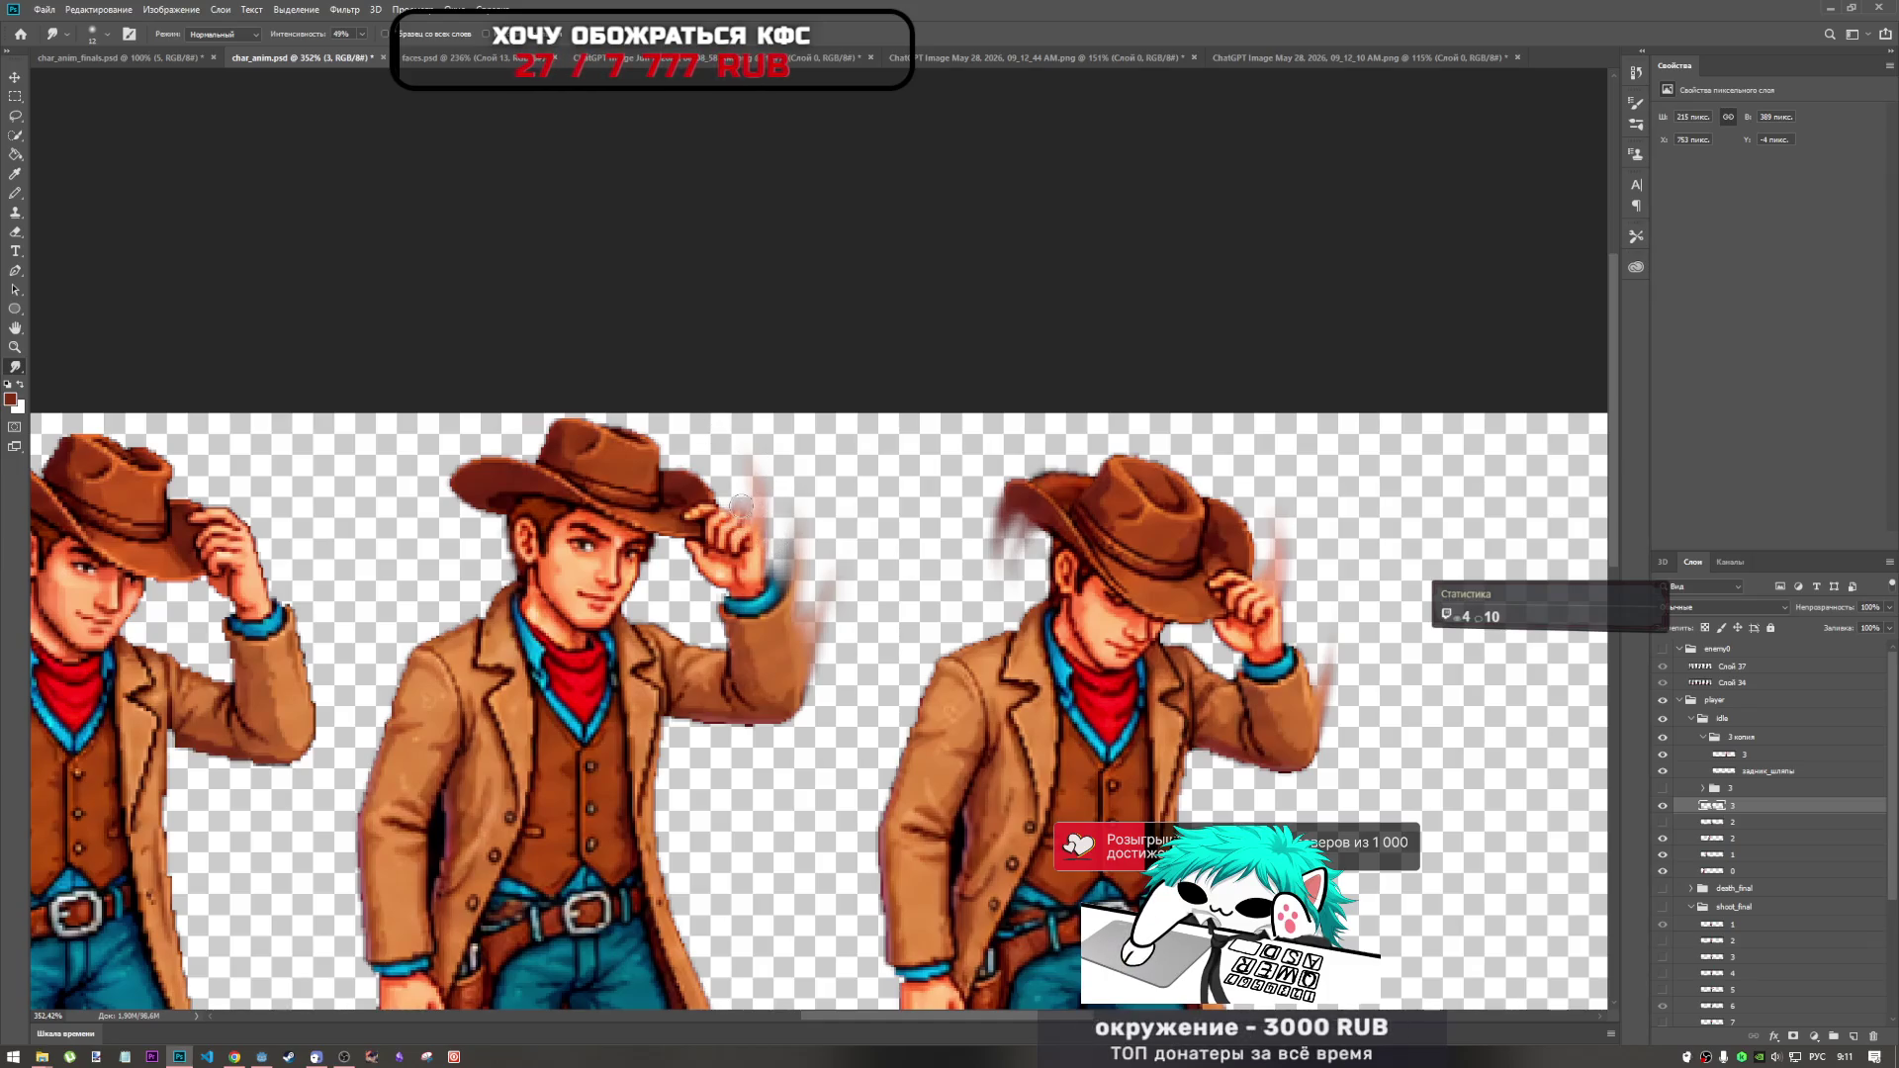
scroll(880, 525, "down", 5)
scroll(755, 513, "up", 5)
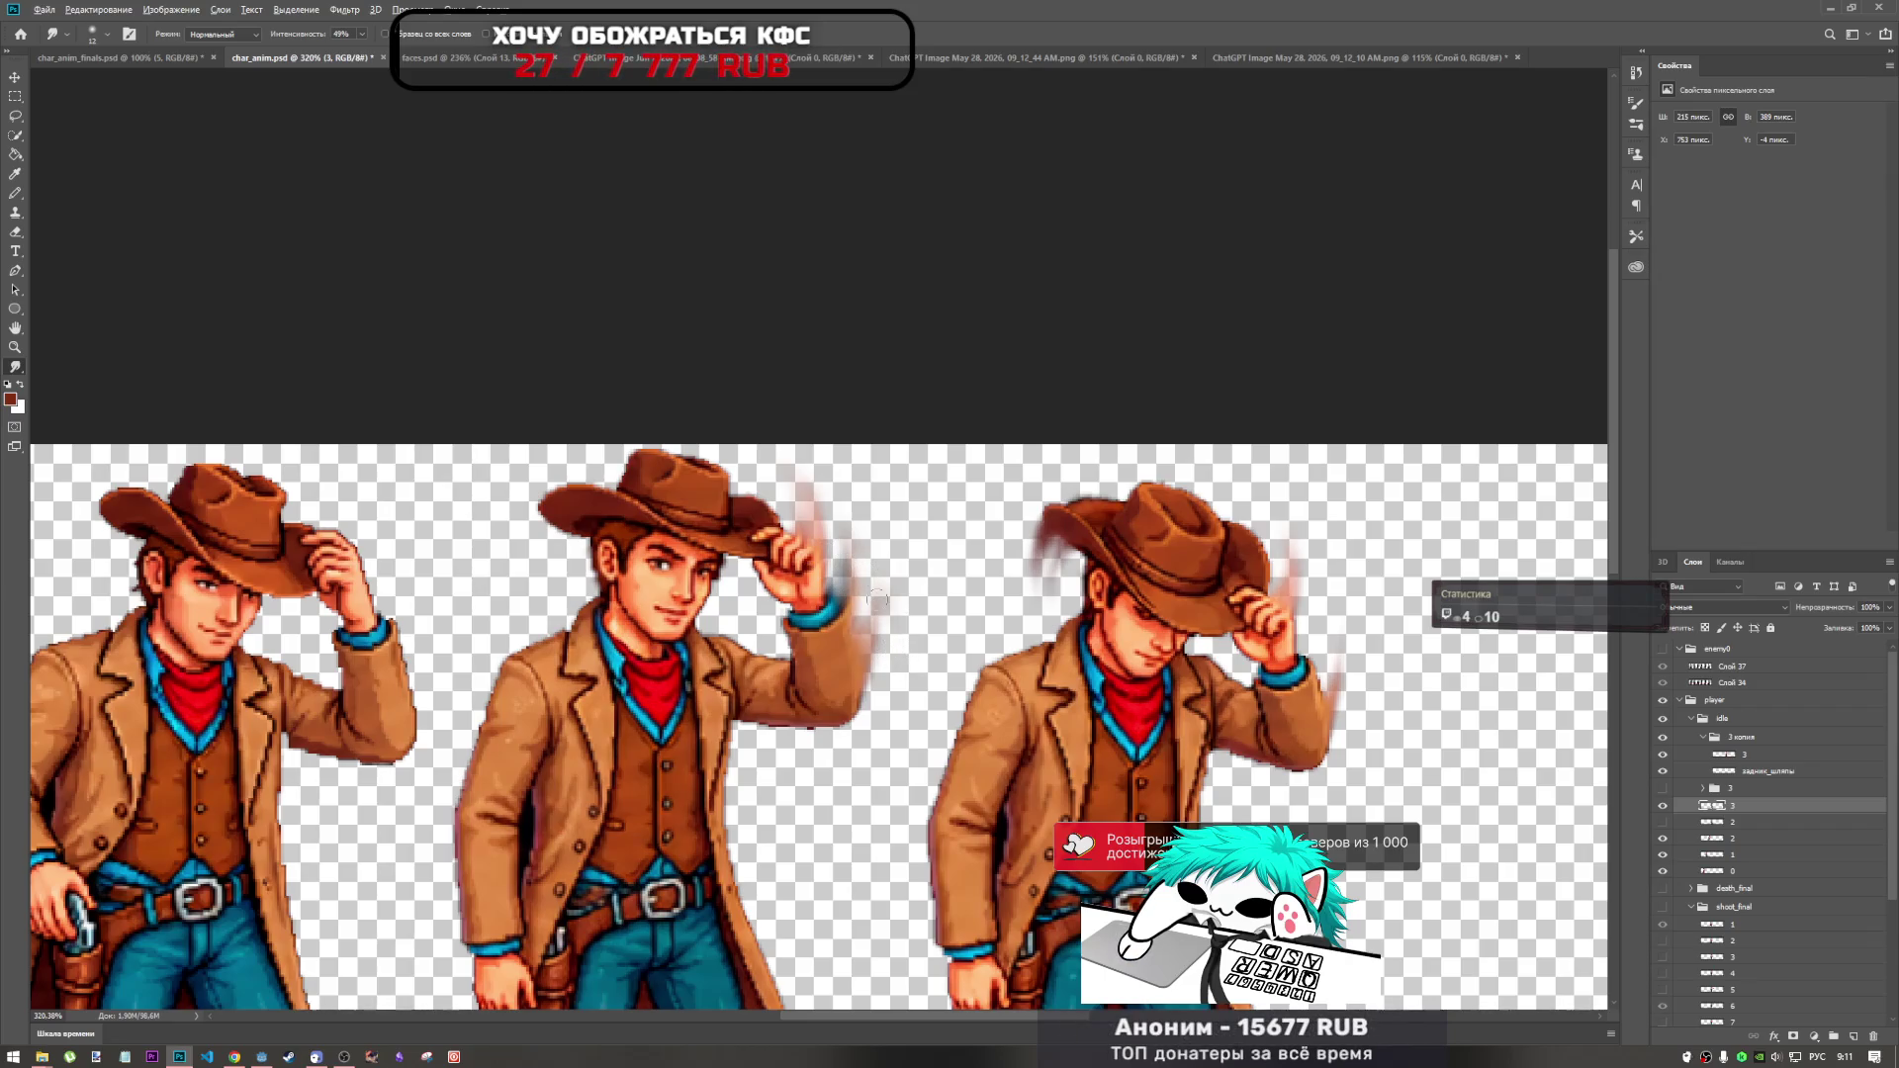
key("ctrl+0")
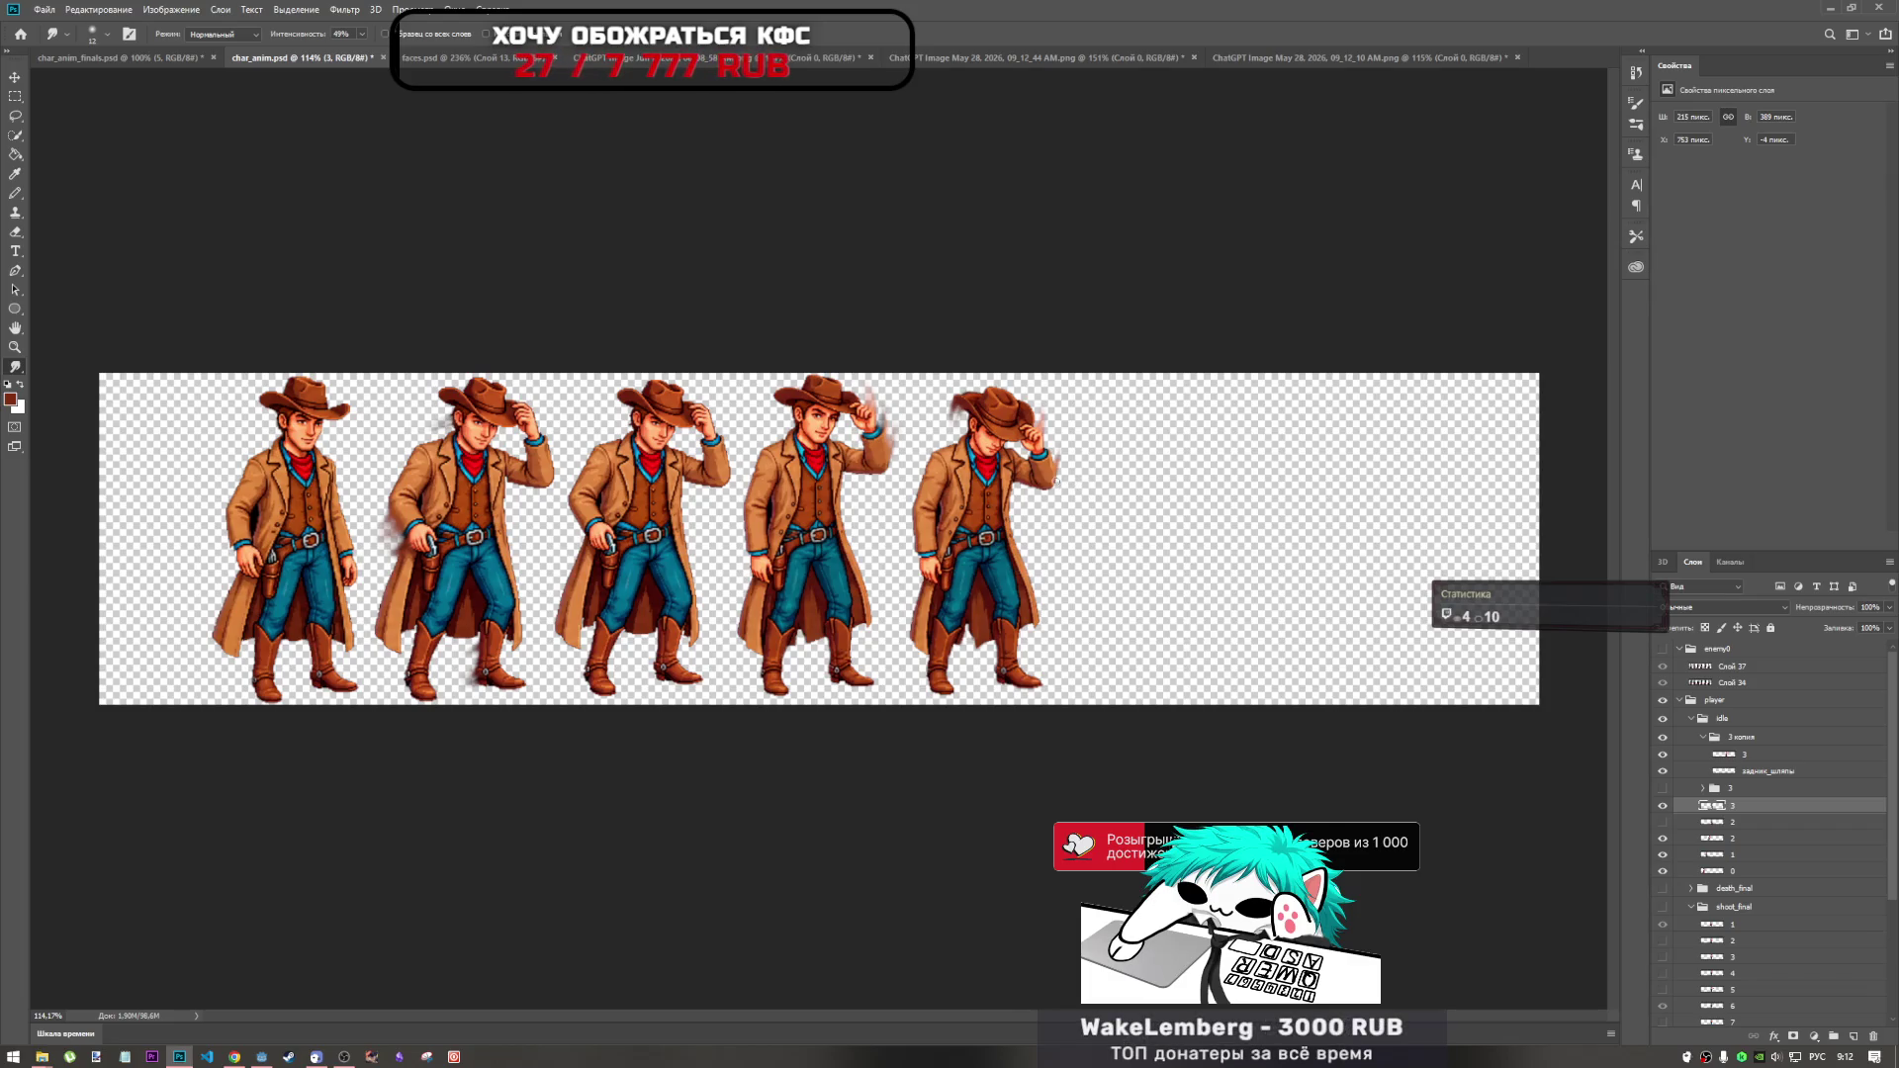
Flick the fourth cowboy frame off and on to compare it.
scroll(530, 467, "up", 5)
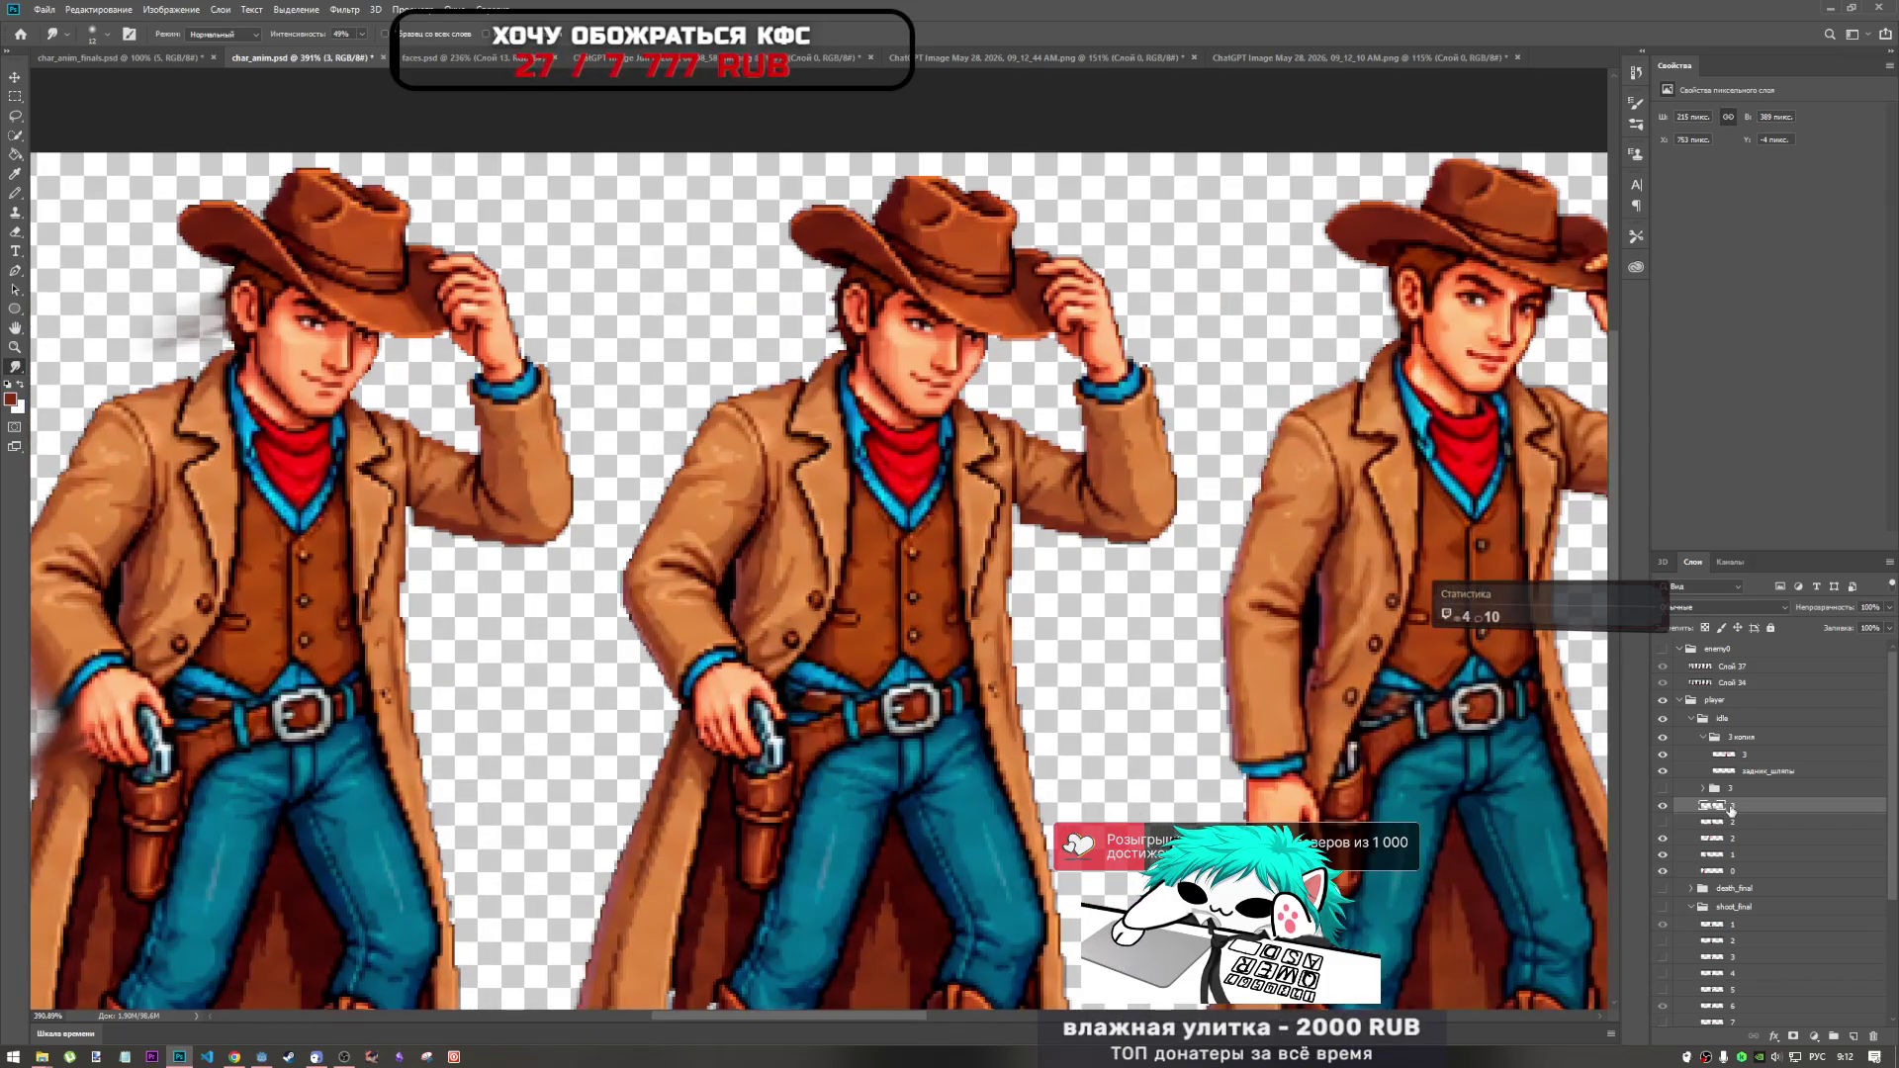
scroll(866, 420, "down", 5)
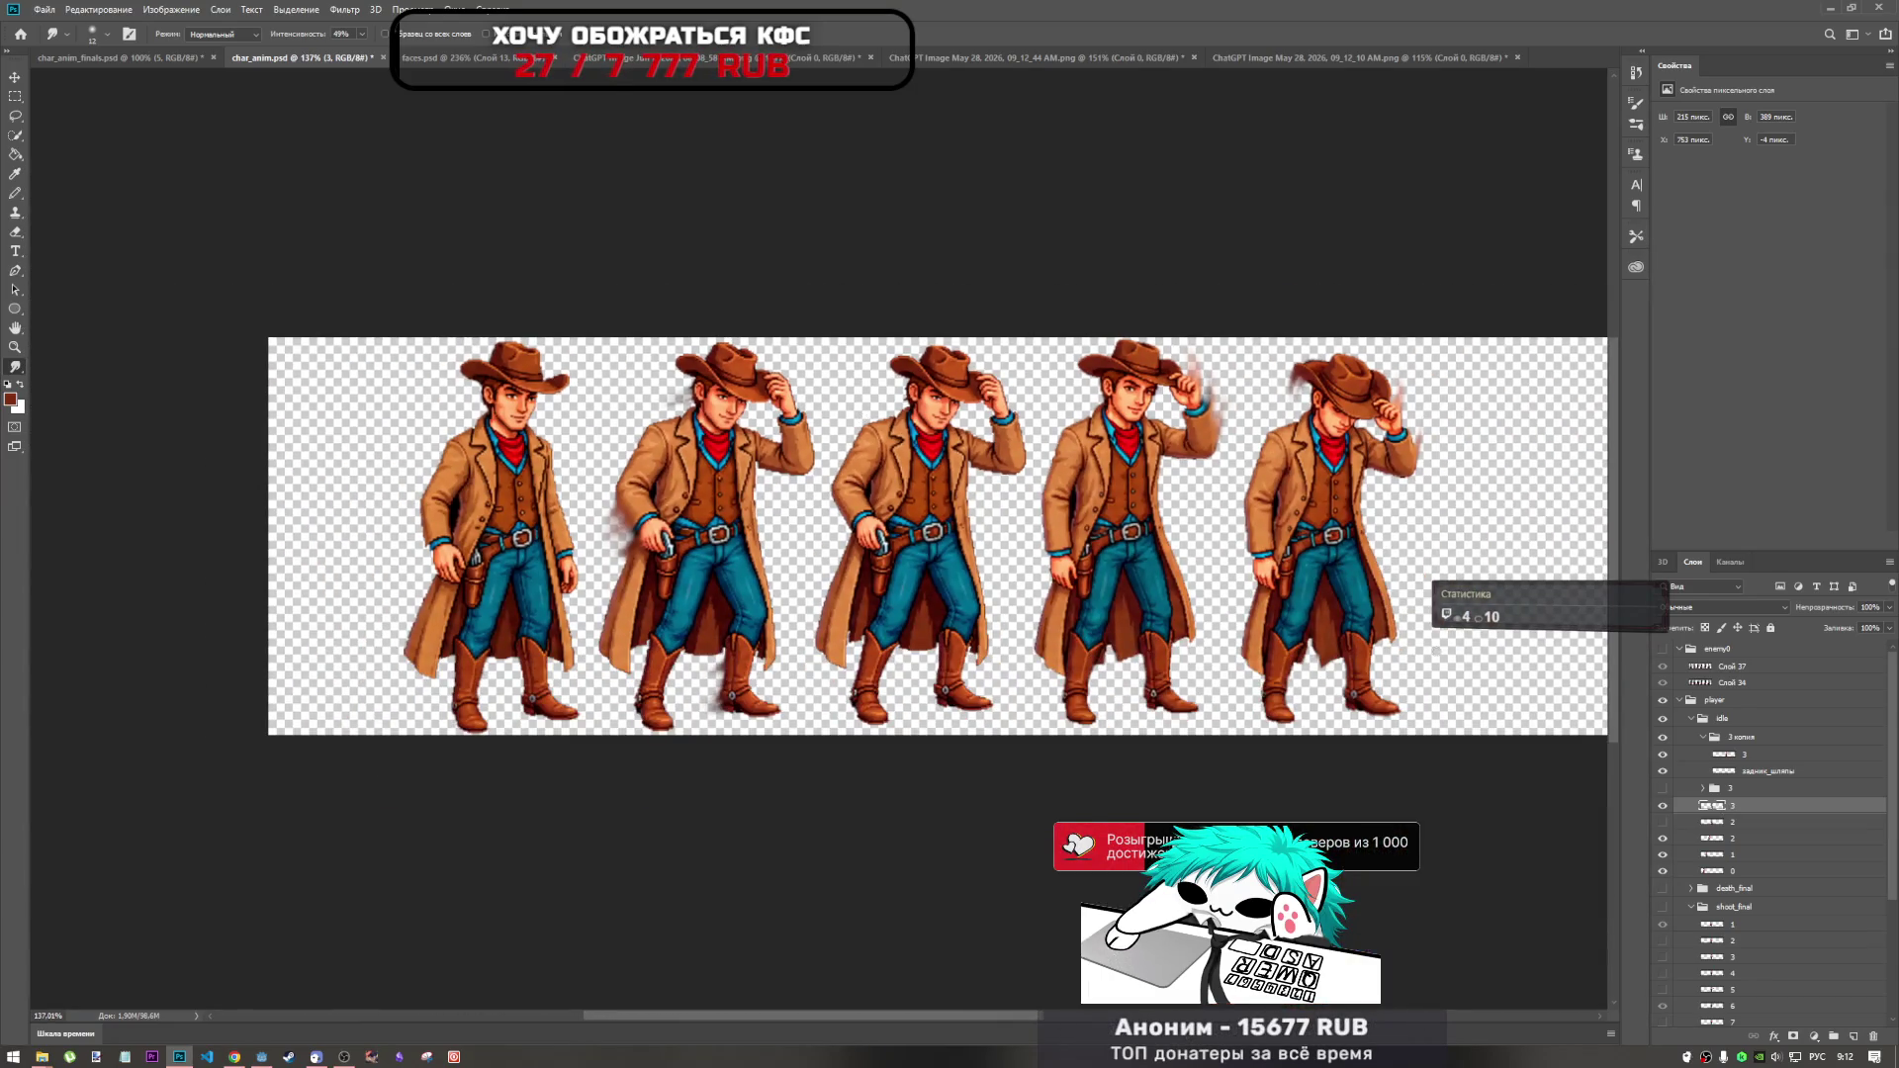
left_click(1662, 806)
left_click(1663, 806)
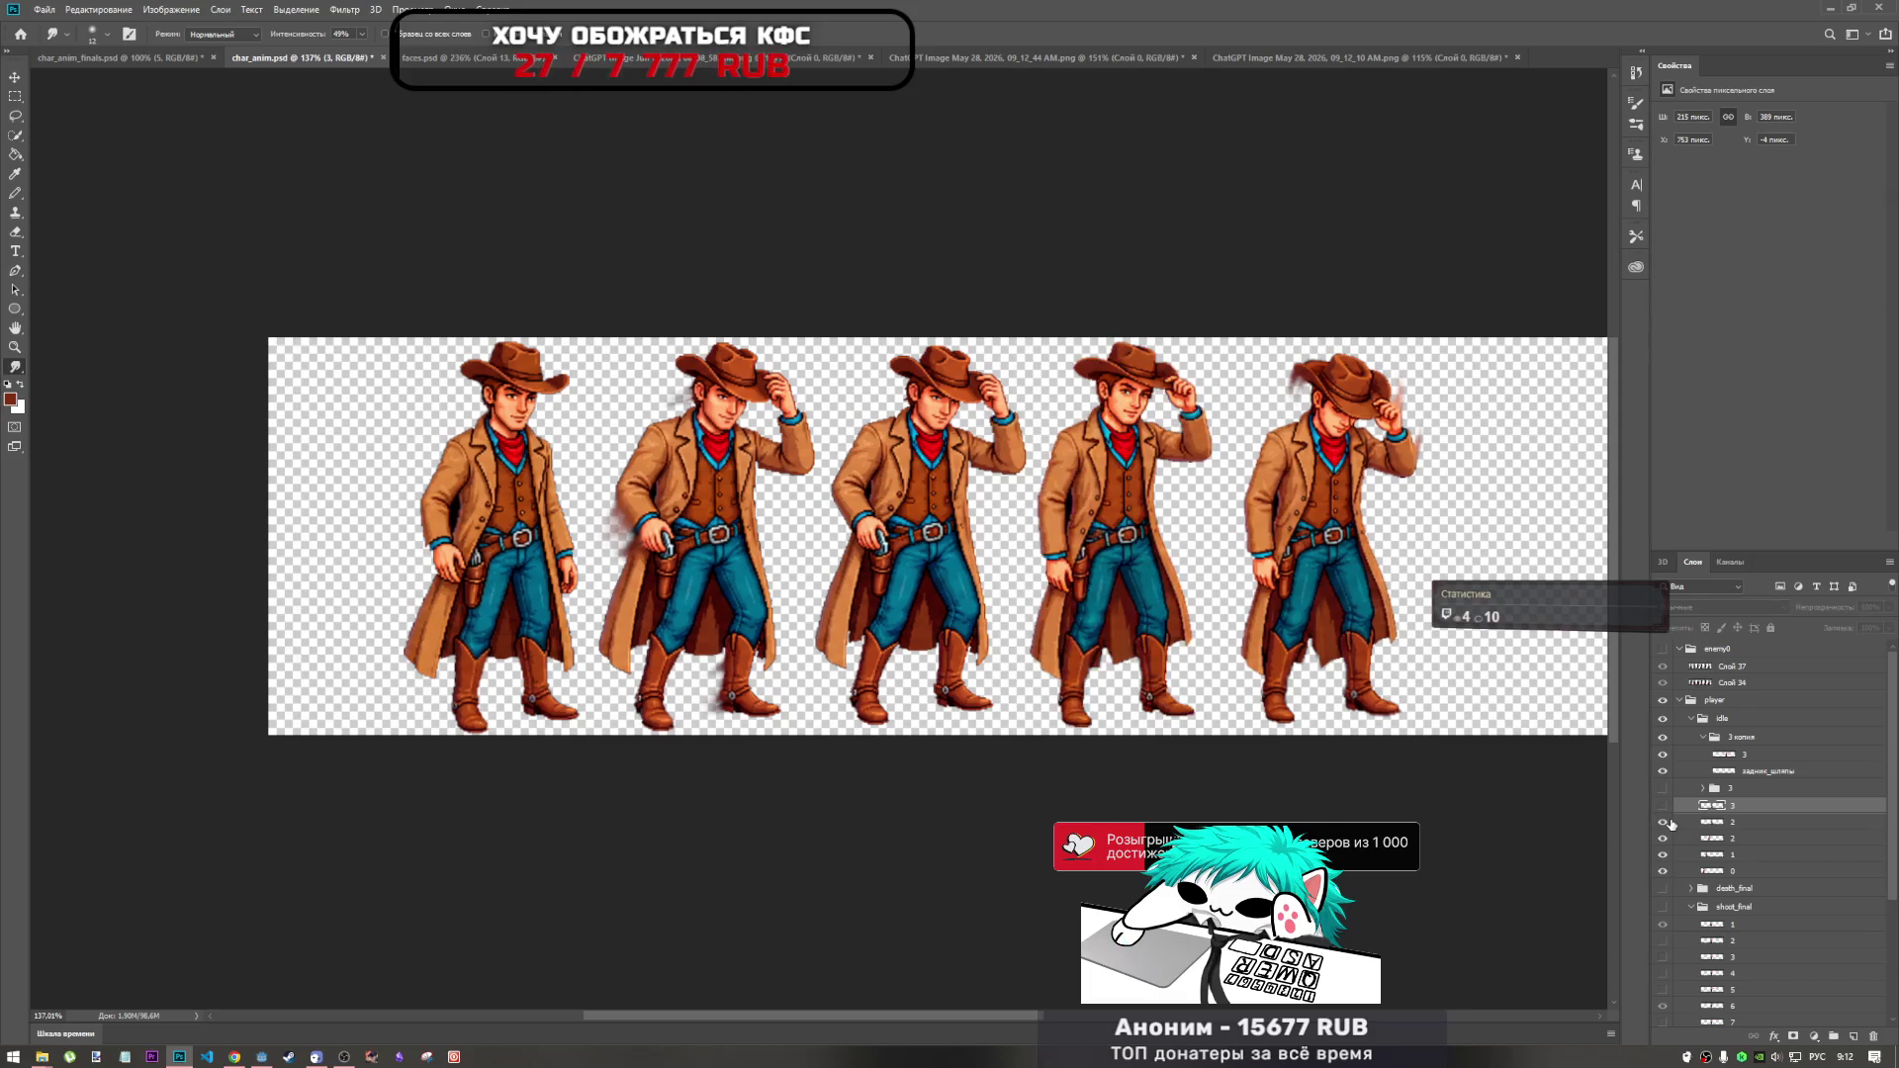
left_click(1665, 807)
left_click(1662, 806)
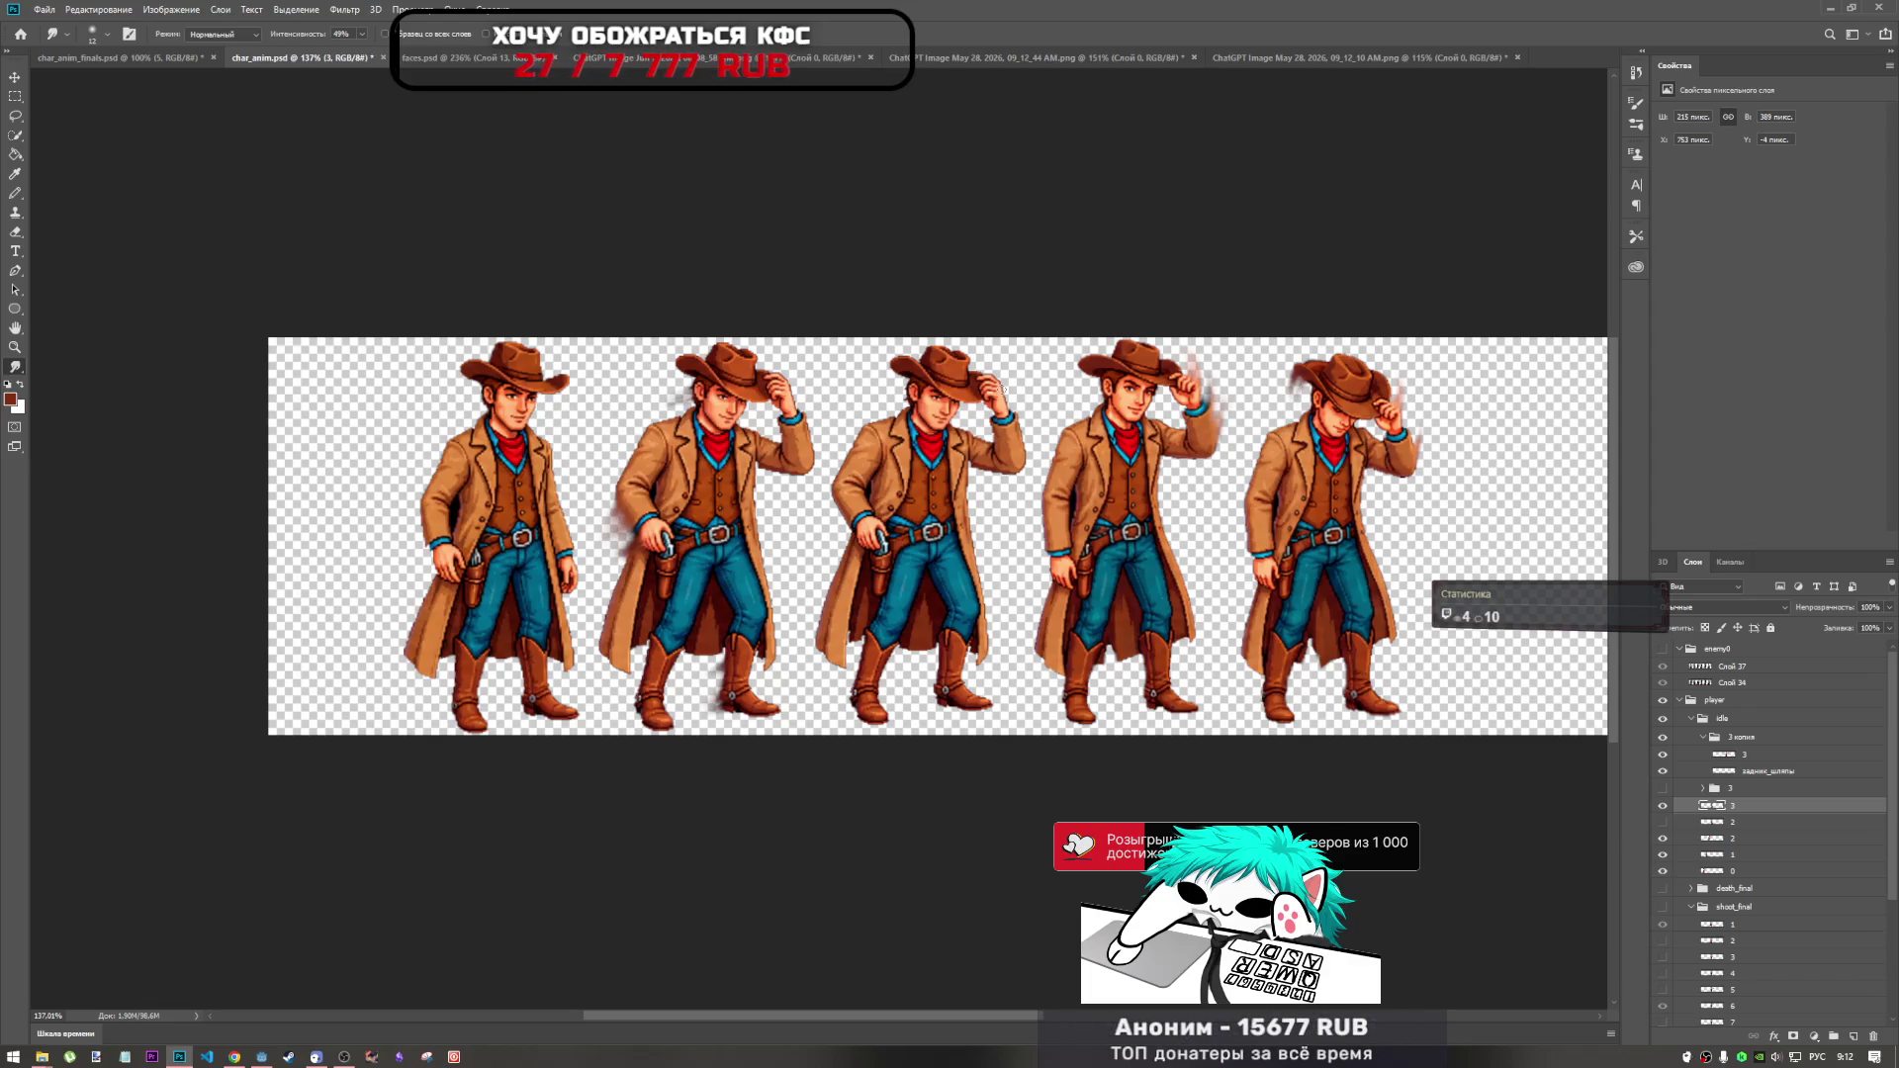
Flip between the third and alternate frames, restore all frames, and switch to the YouTube video.
left_click(1663, 805)
left_click(1664, 839)
left_click(1663, 839)
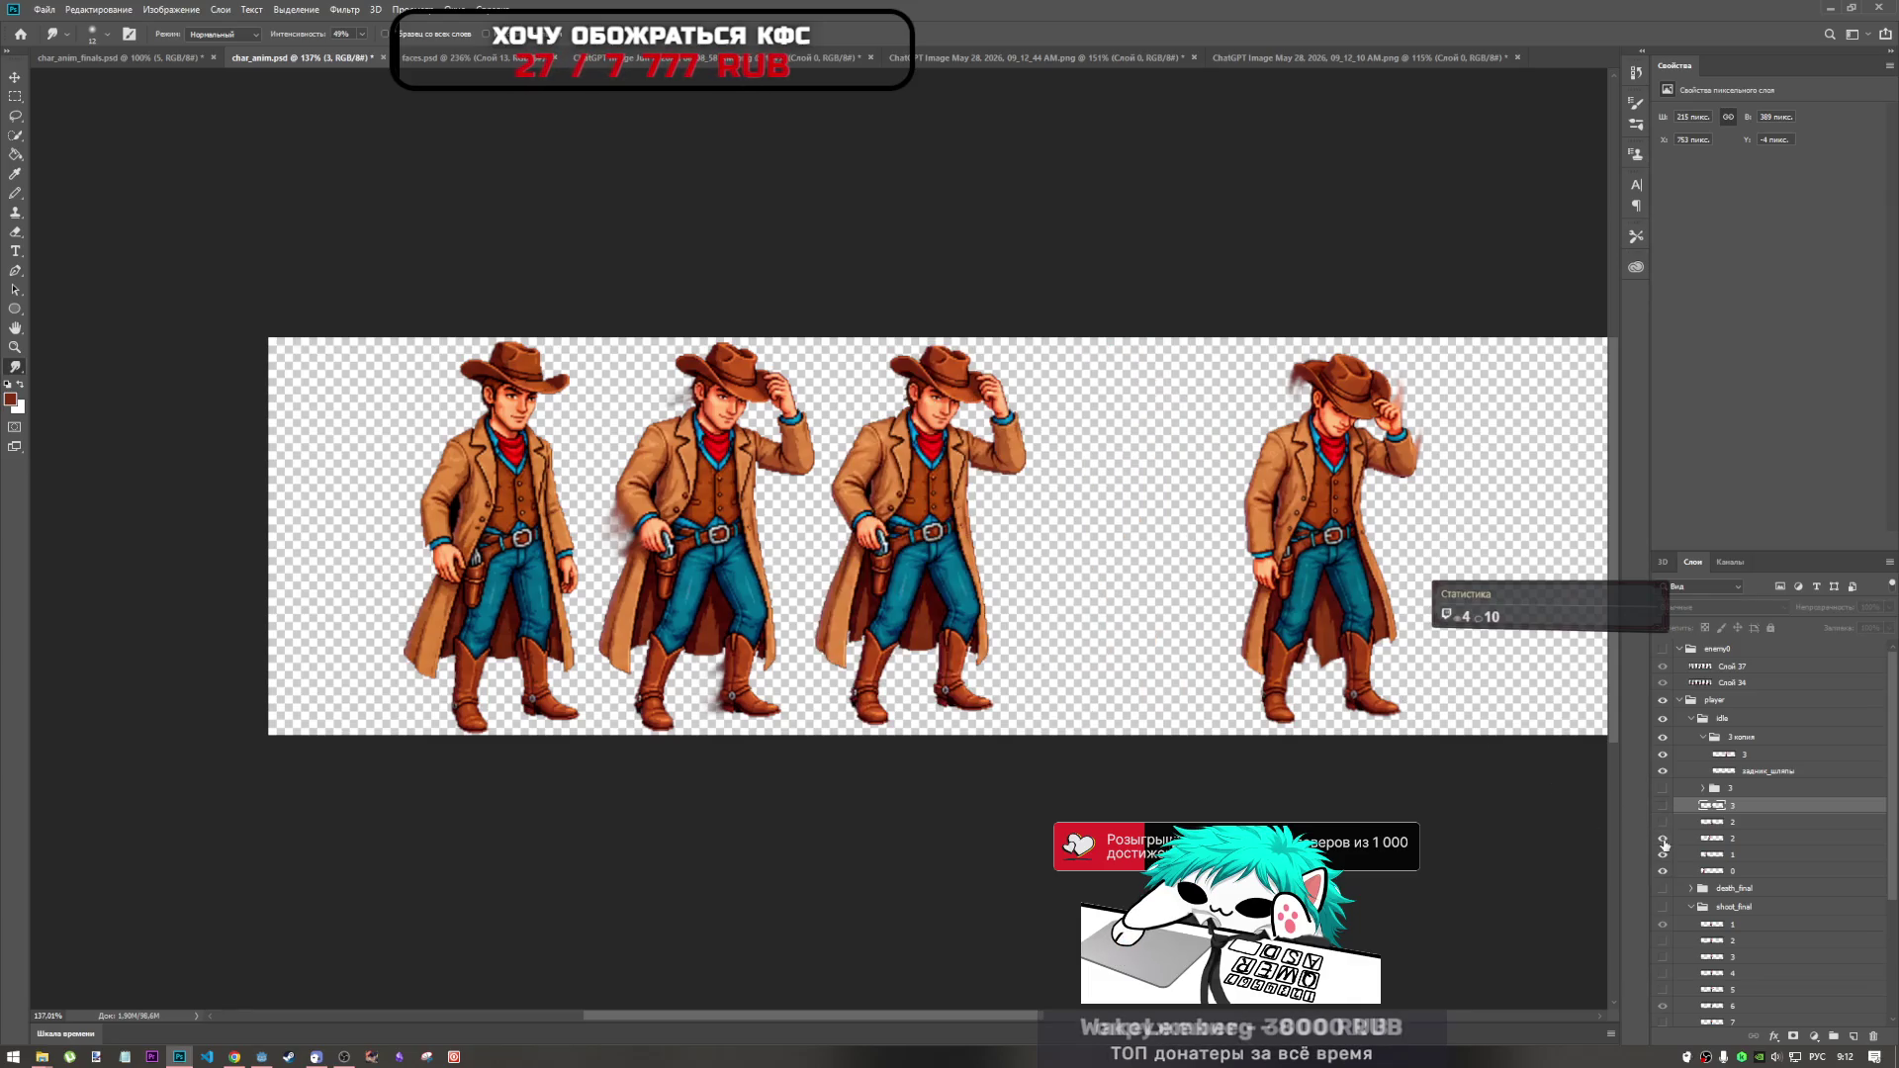
left_click(1663, 839)
left_click(1663, 822)
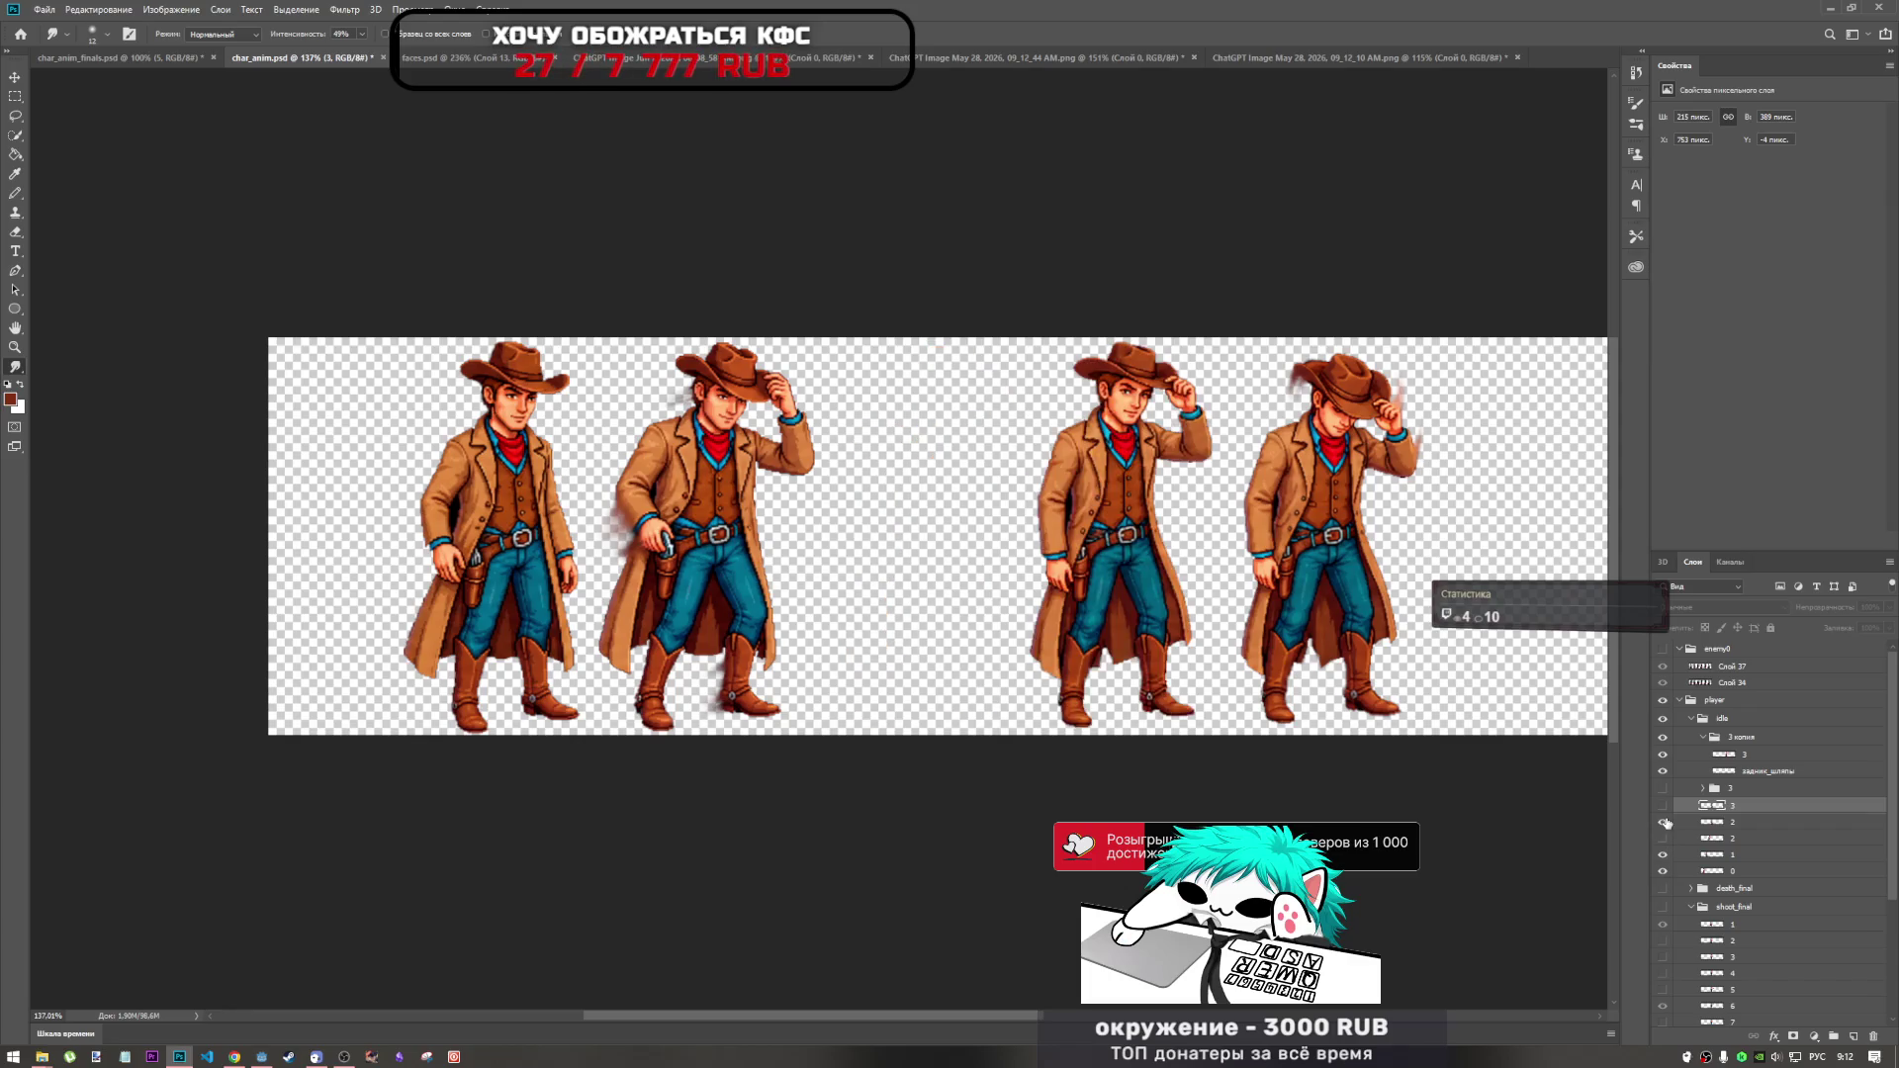
left_click(1663, 822)
left_click(1663, 822)
left_click(1662, 839)
left_click(1662, 839)
left_click(1662, 838)
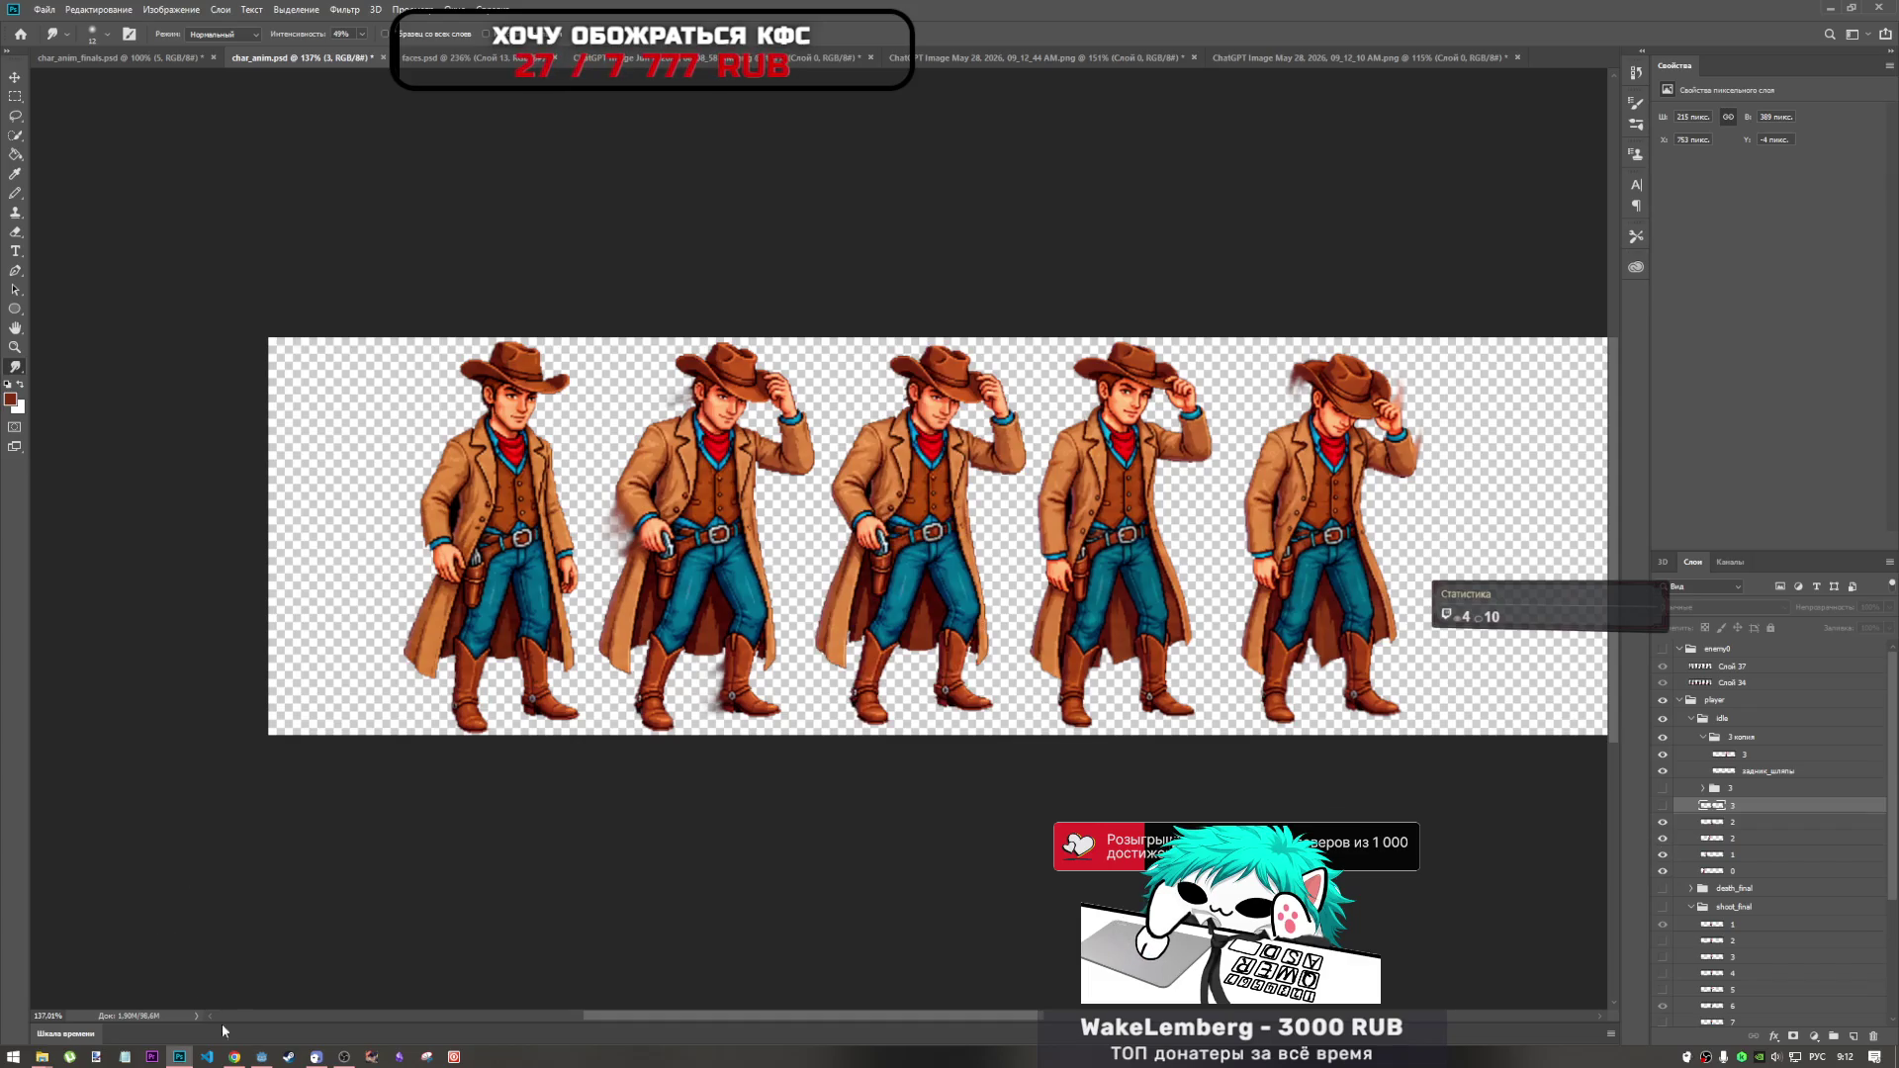
left_click(235, 1056)
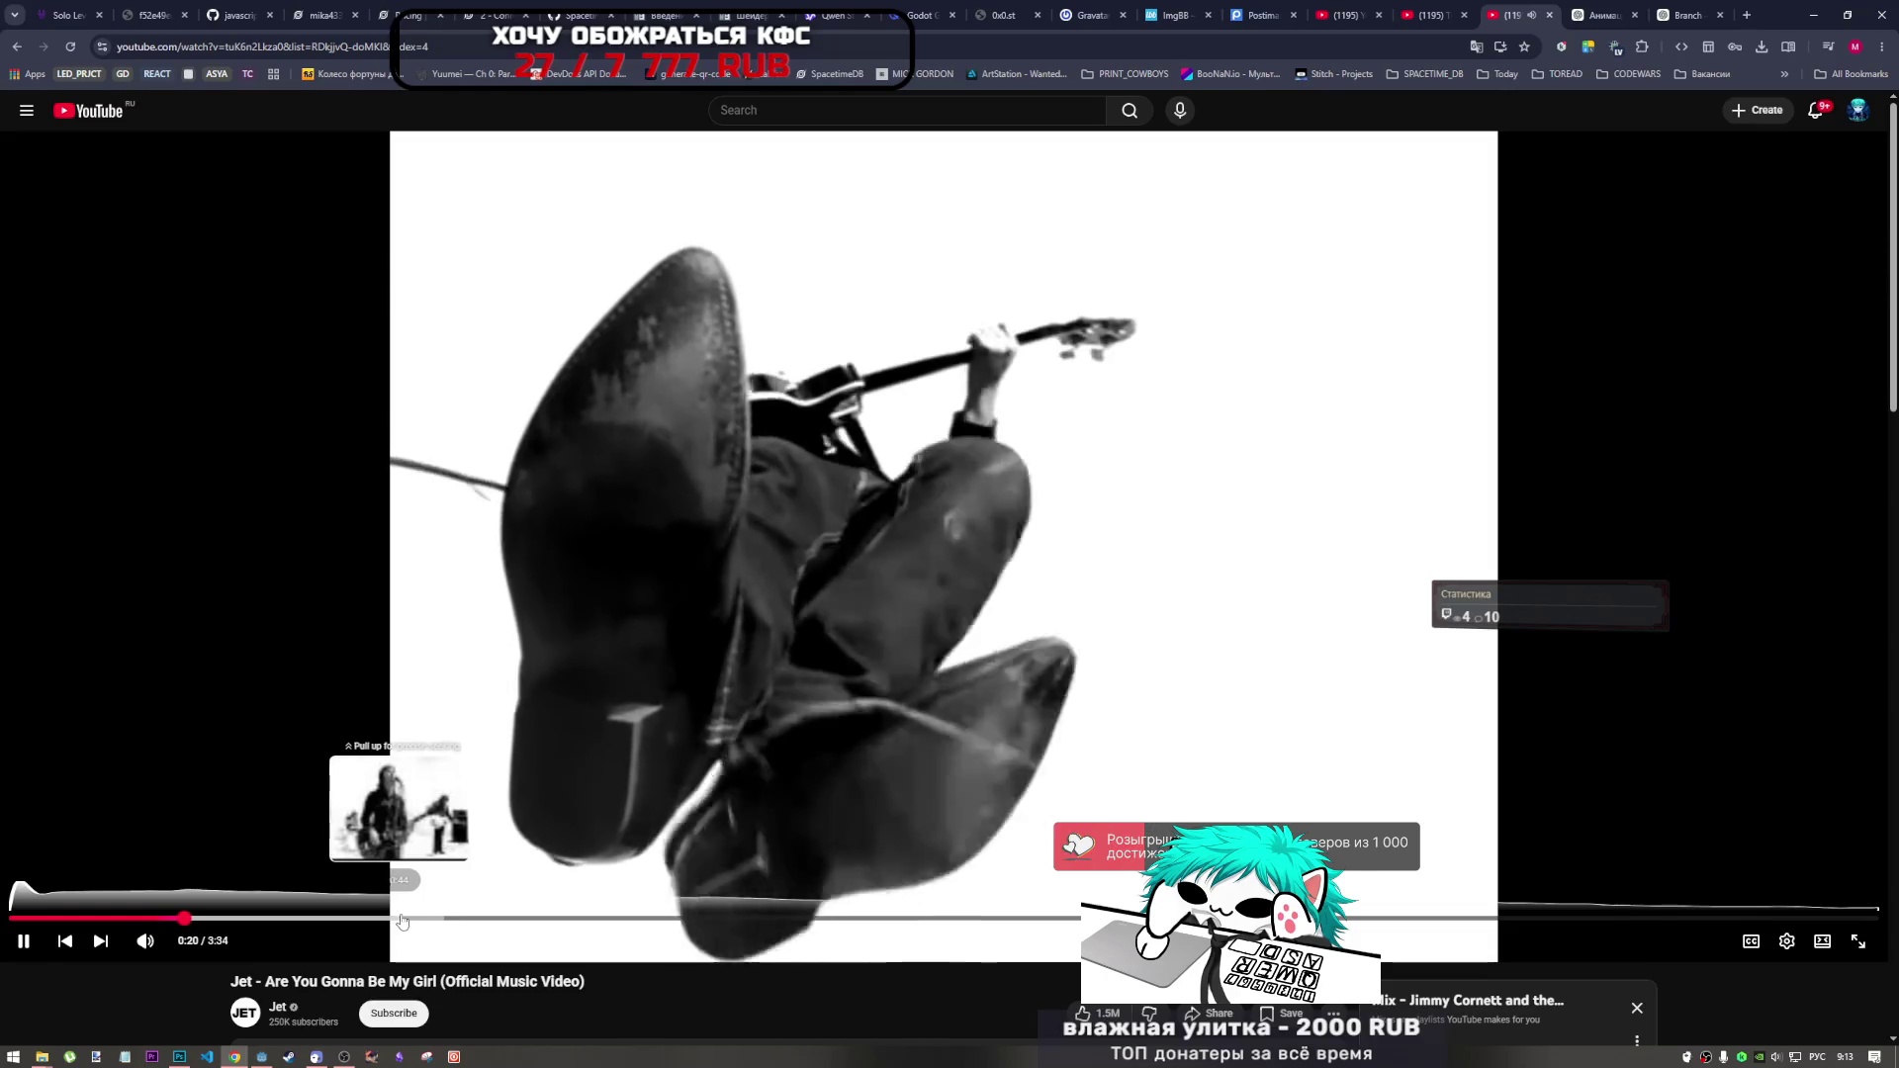
Skip the music video to 0:45, pause and resume it, then jump to 1:01.
left_click(402, 919)
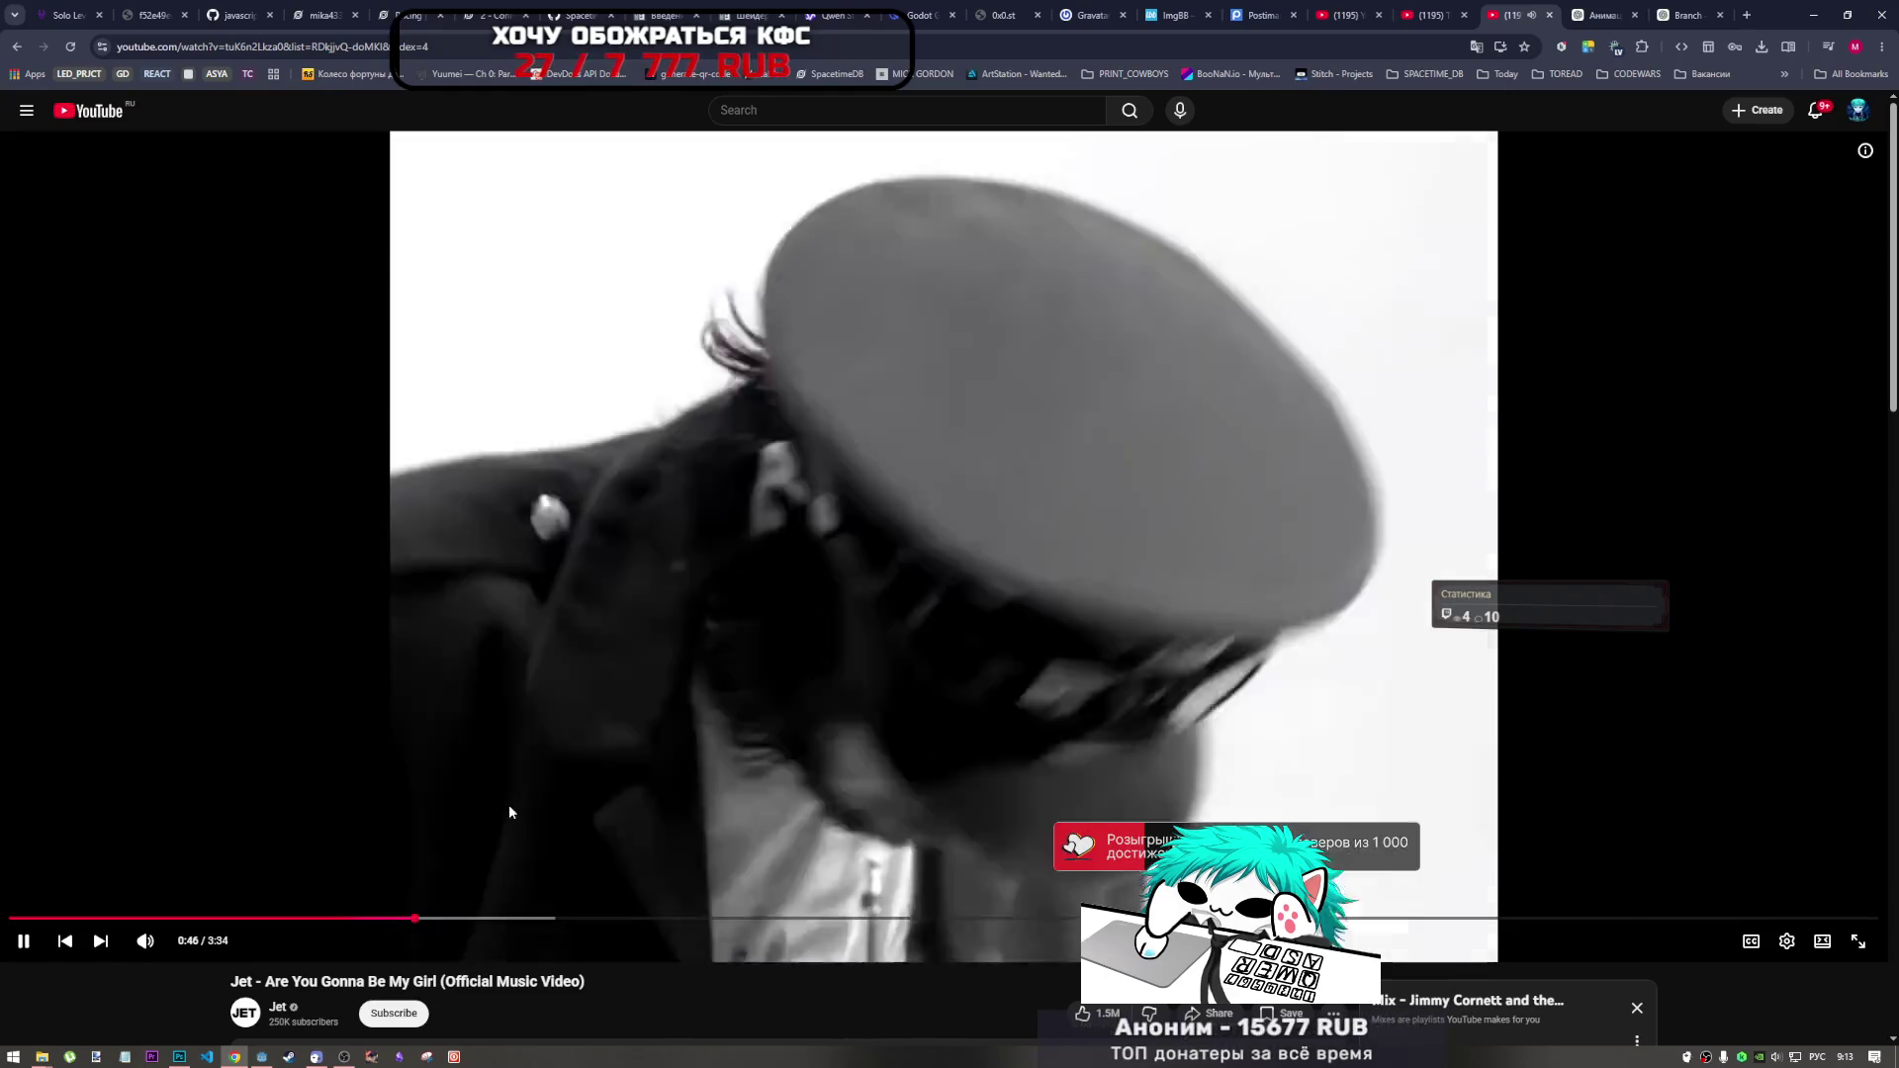
left_click(510, 811)
left_click(511, 817)
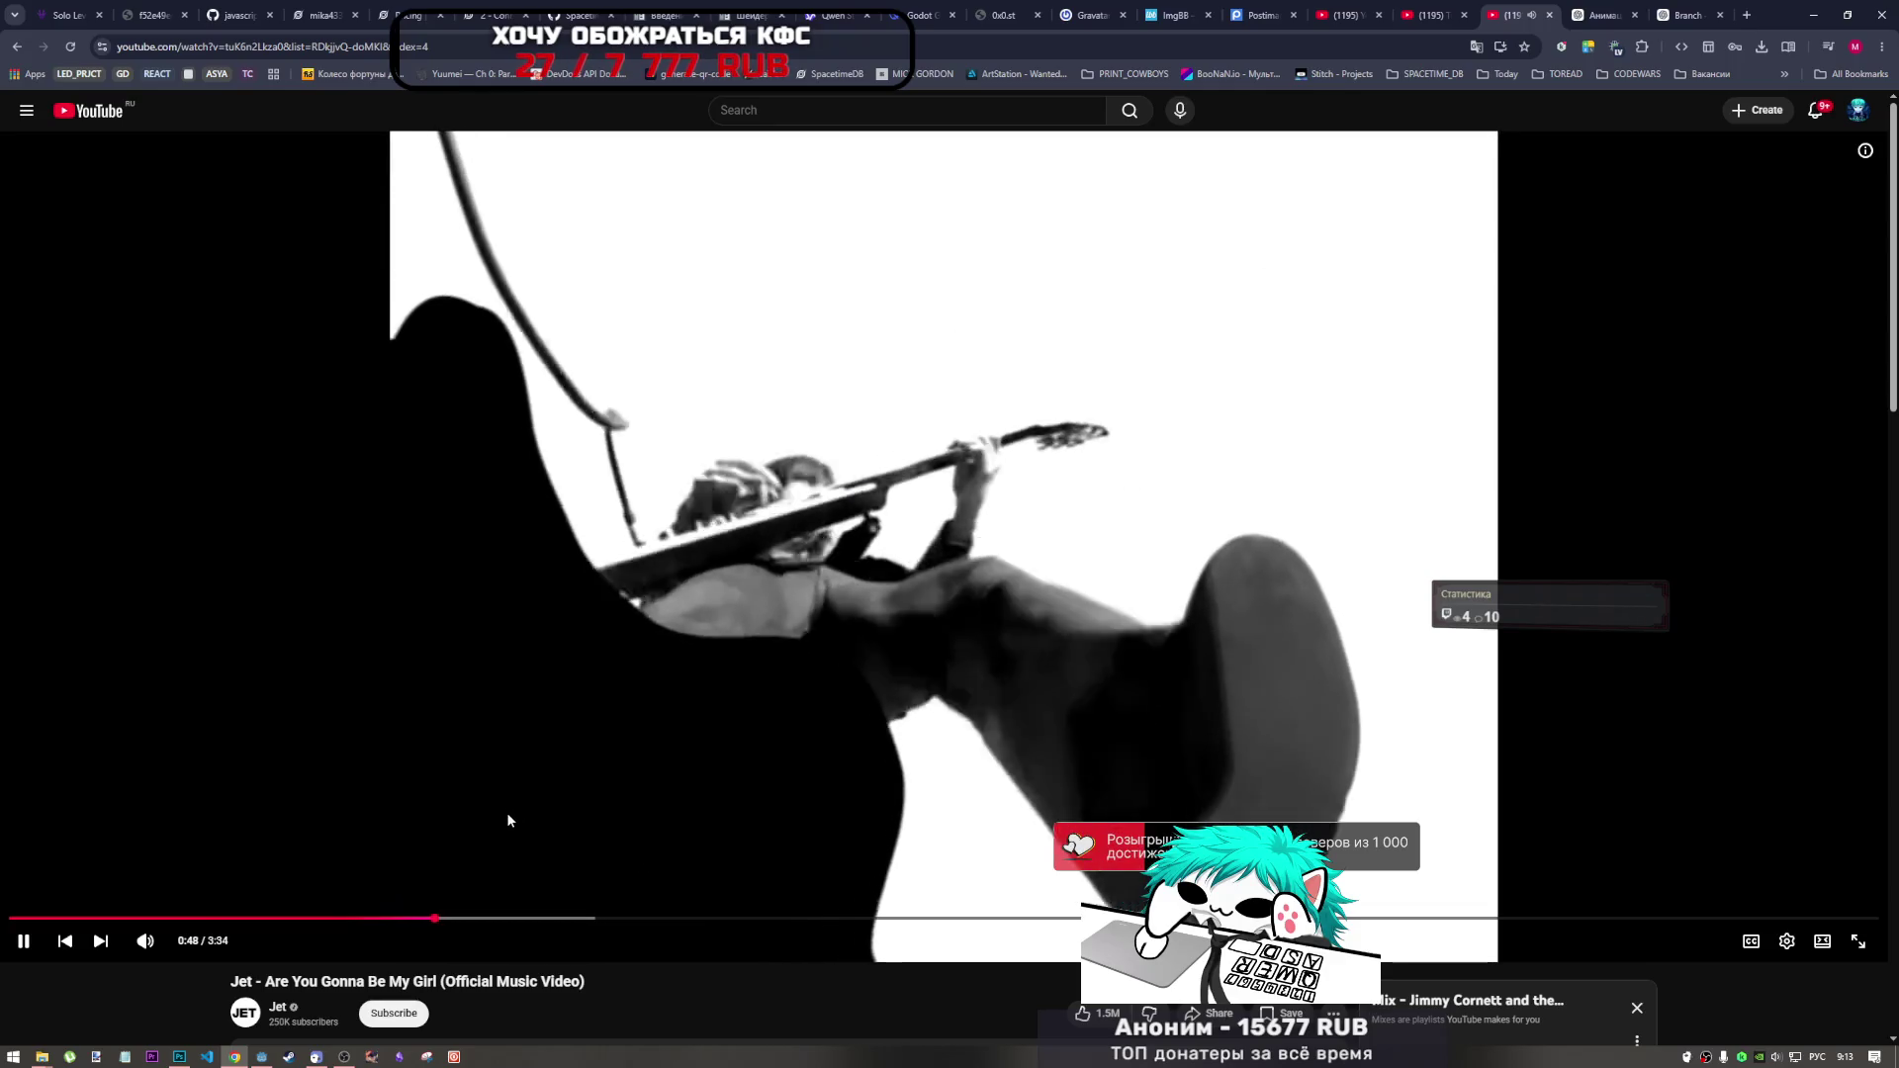
left_click(508, 819)
scroll(509, 821, "down", 2)
scroll(508, 819, "down", 2)
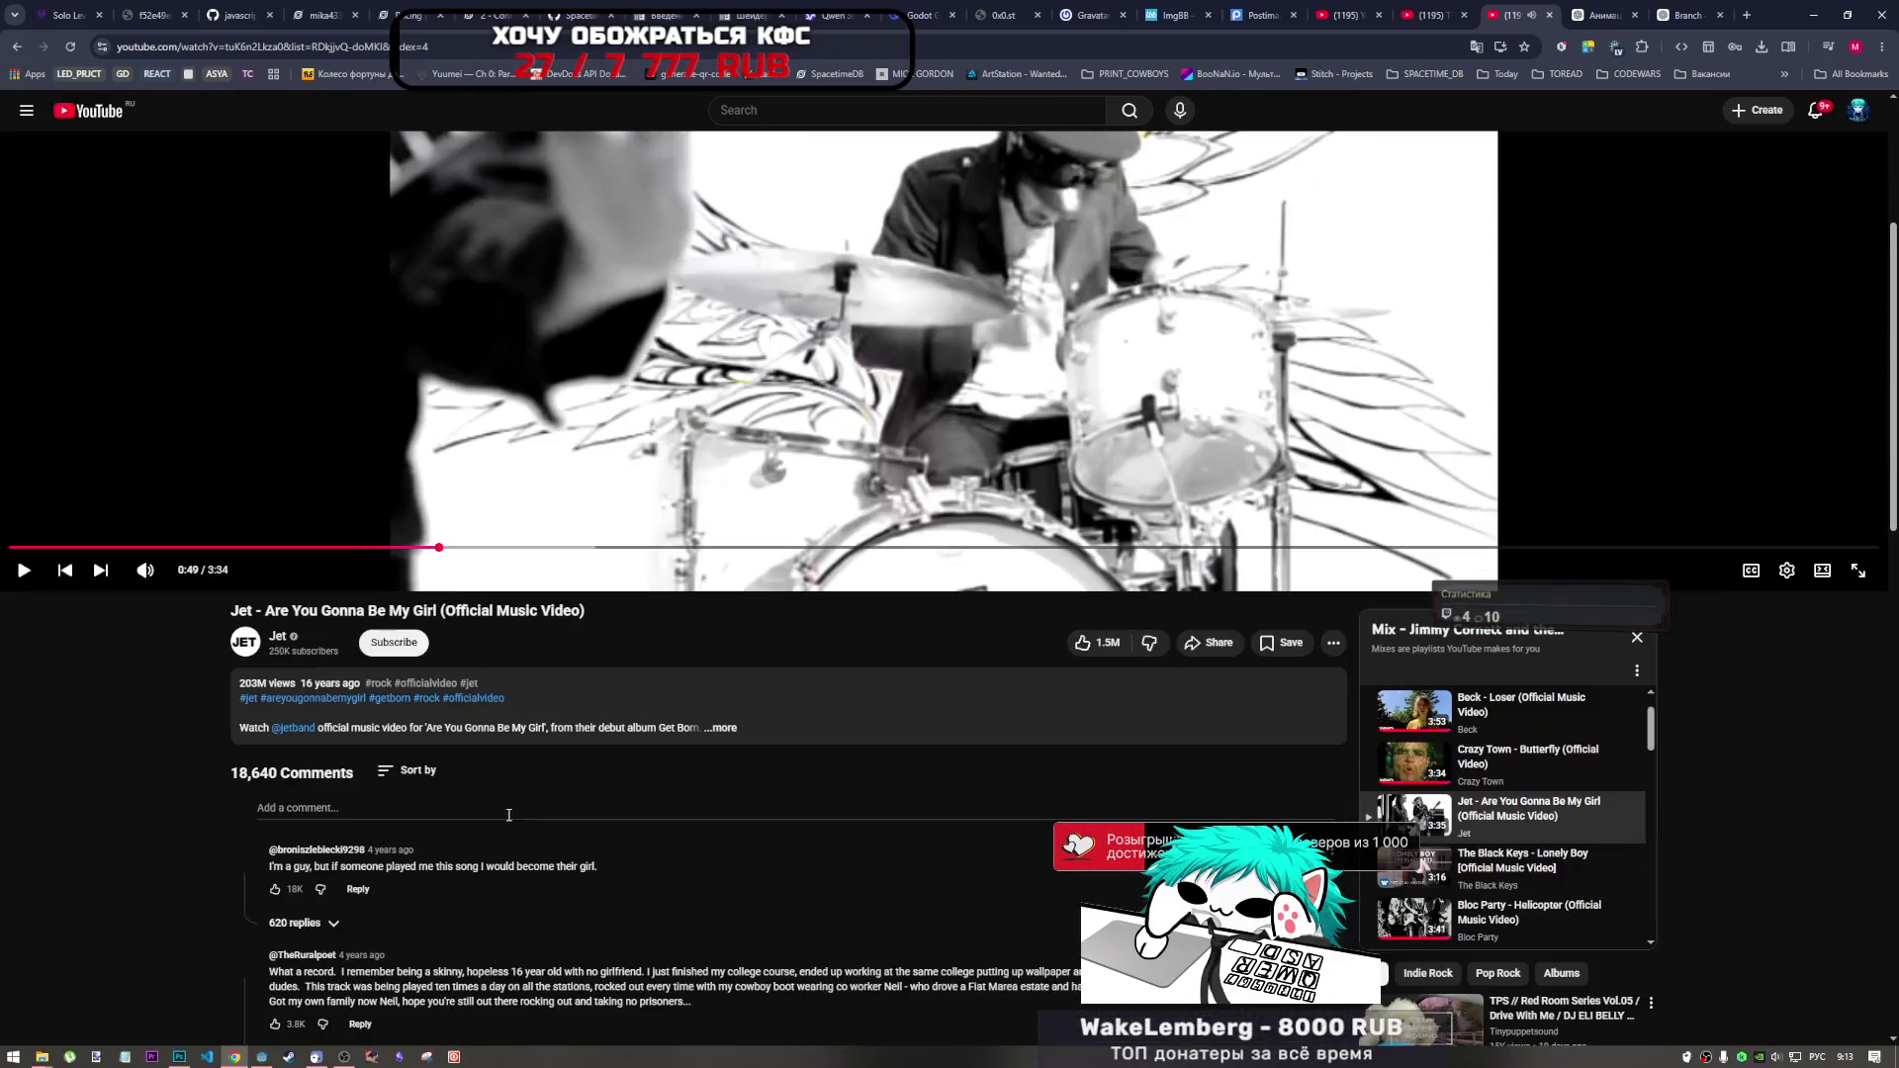
scroll(509, 816, "up", 2)
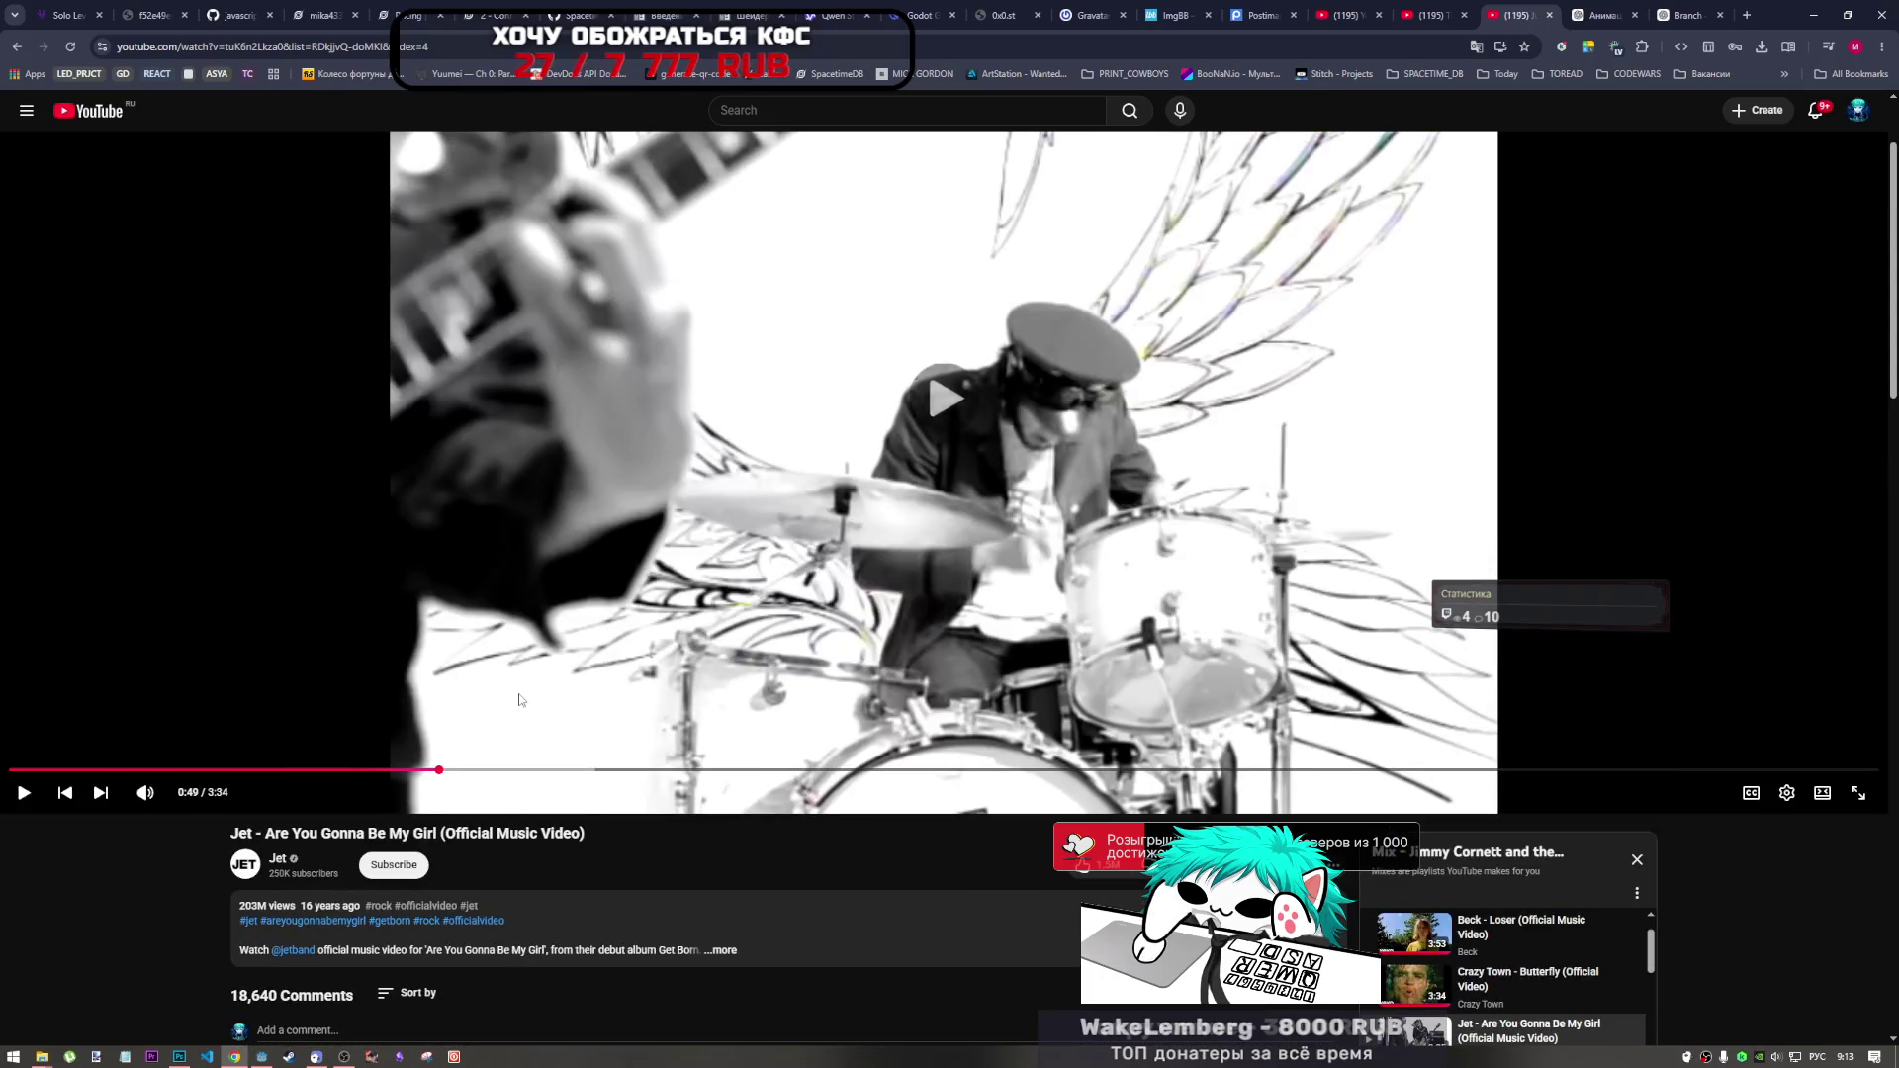
left_click(522, 724)
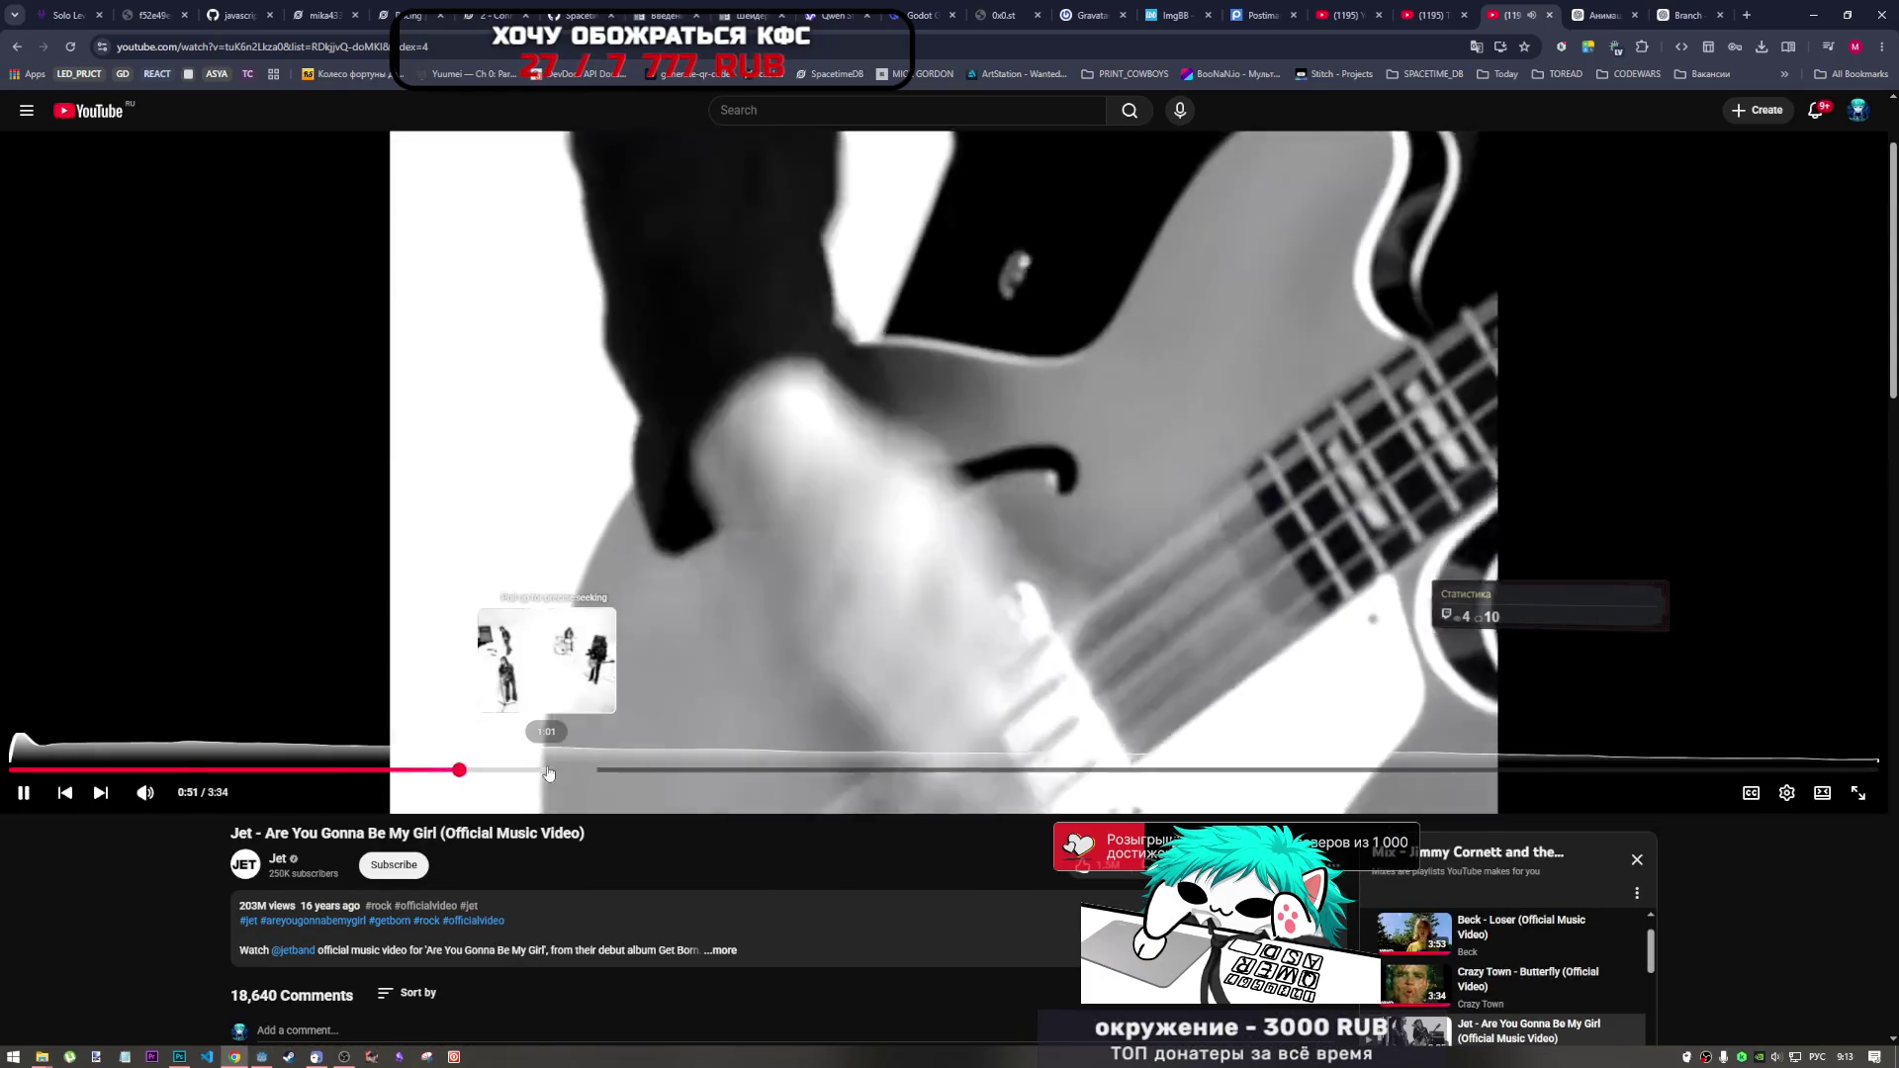
left_click(547, 770)
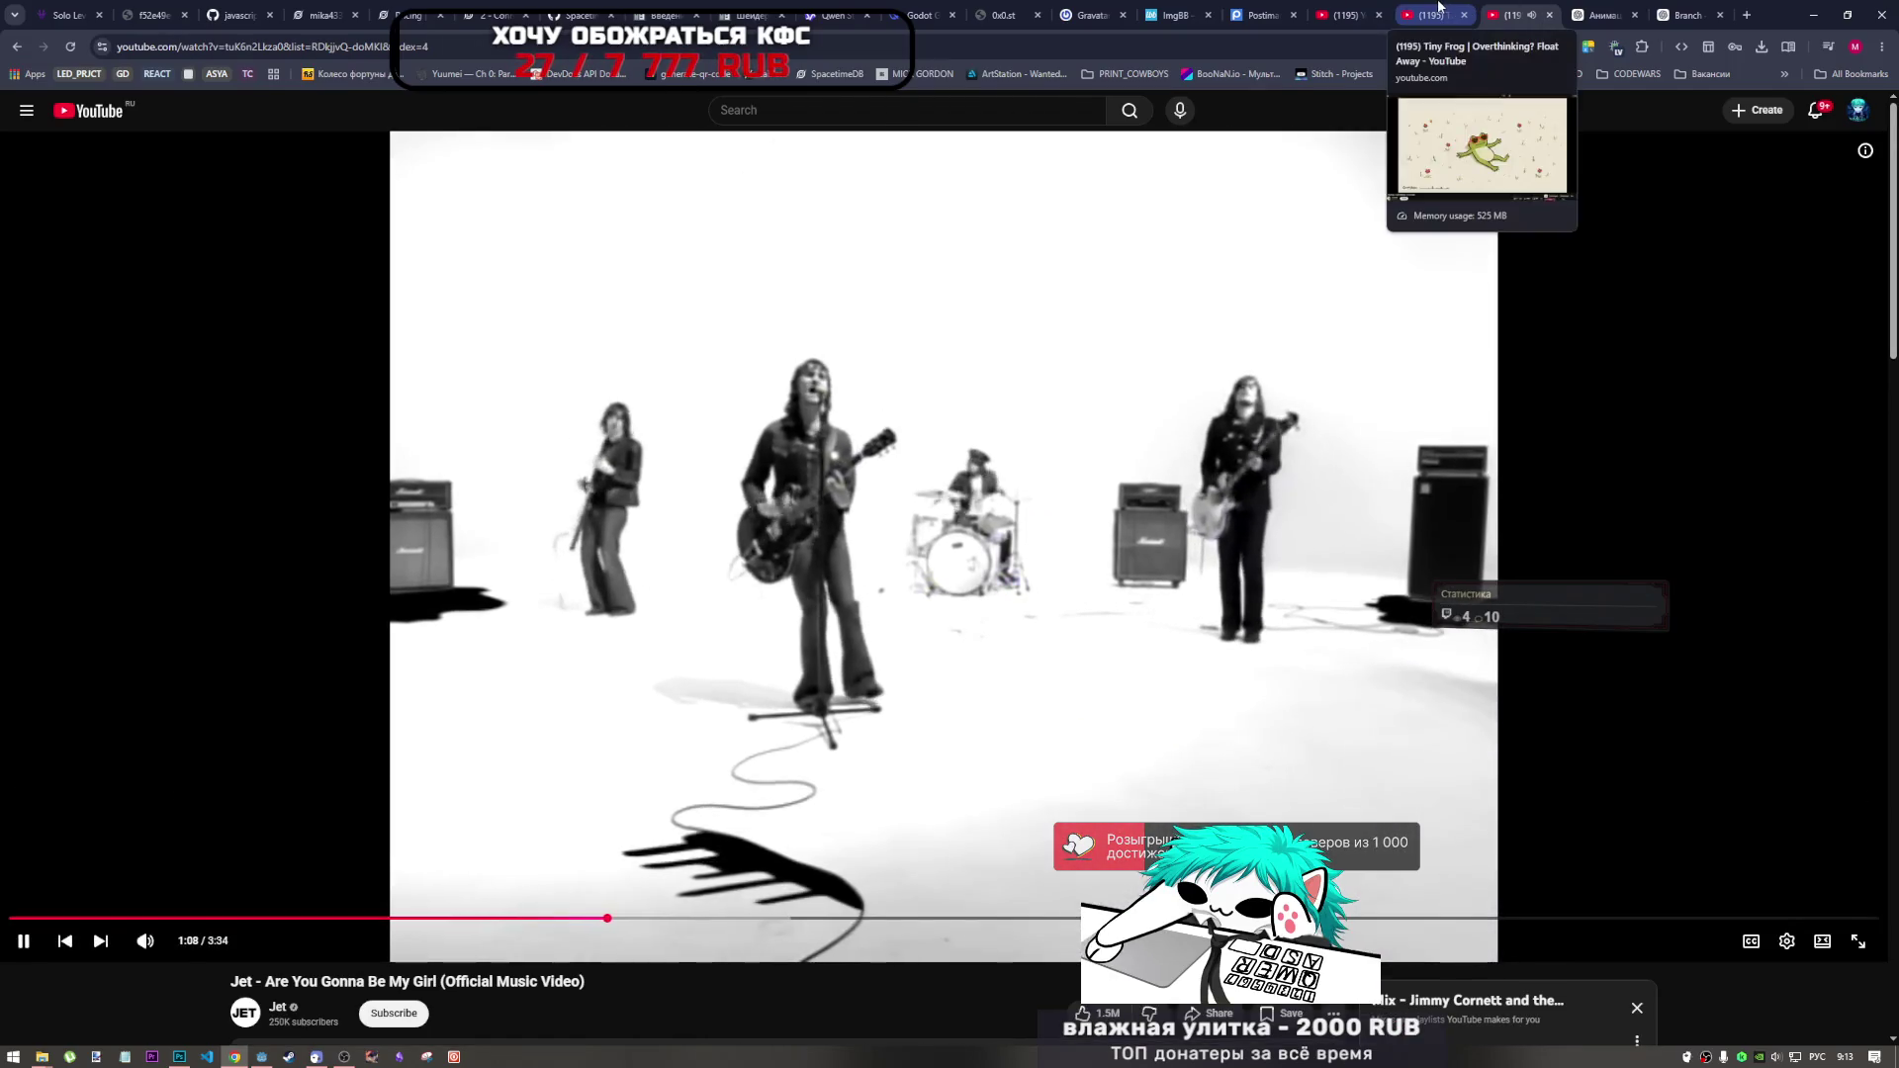
Play the Tiny Frog video, close the audio tab, and return to Photoshop's cowboy sprite sheet.
left_click(1429, 15)
left_click(1548, 22)
left_click(254, 951)
left_click(261, 1056)
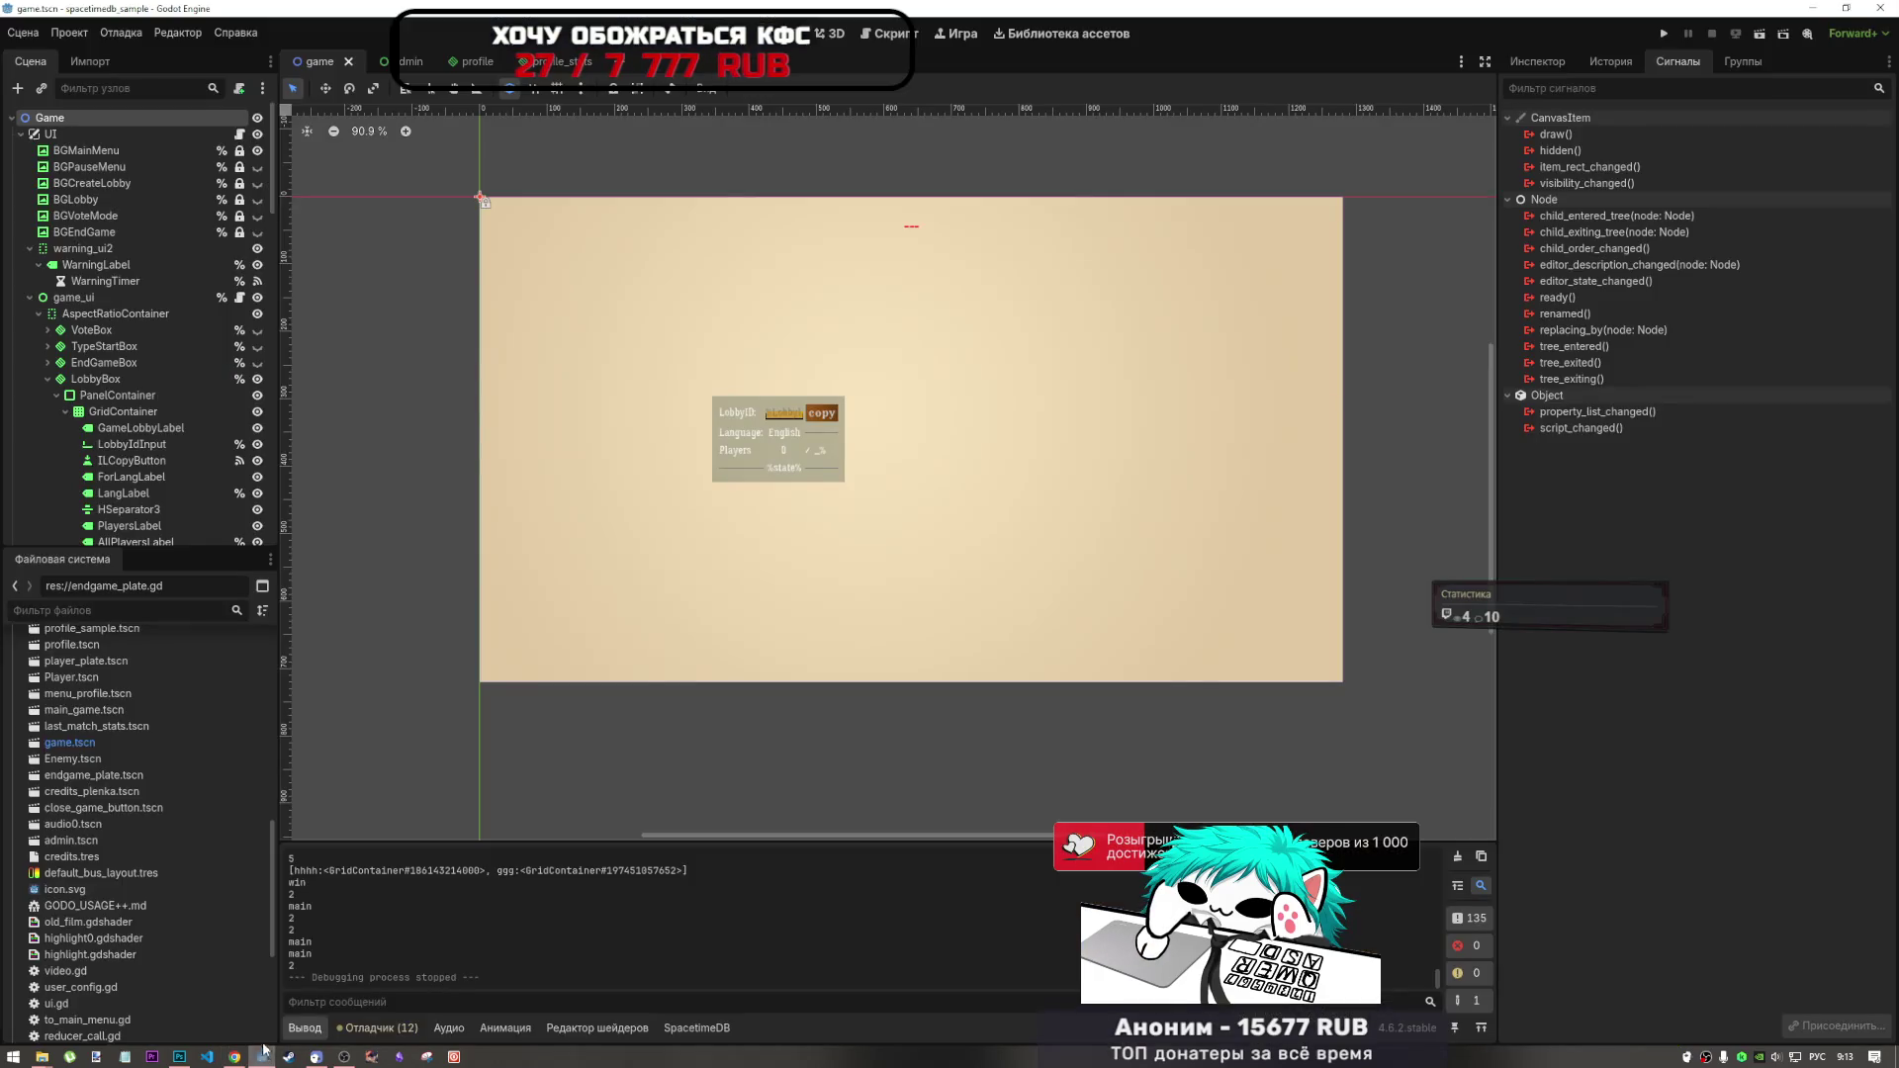
left_click(179, 1056)
scroll(499, 673, "down", 2)
scroll(777, 604, "up", 5)
scroll(775, 580, "down", 2)
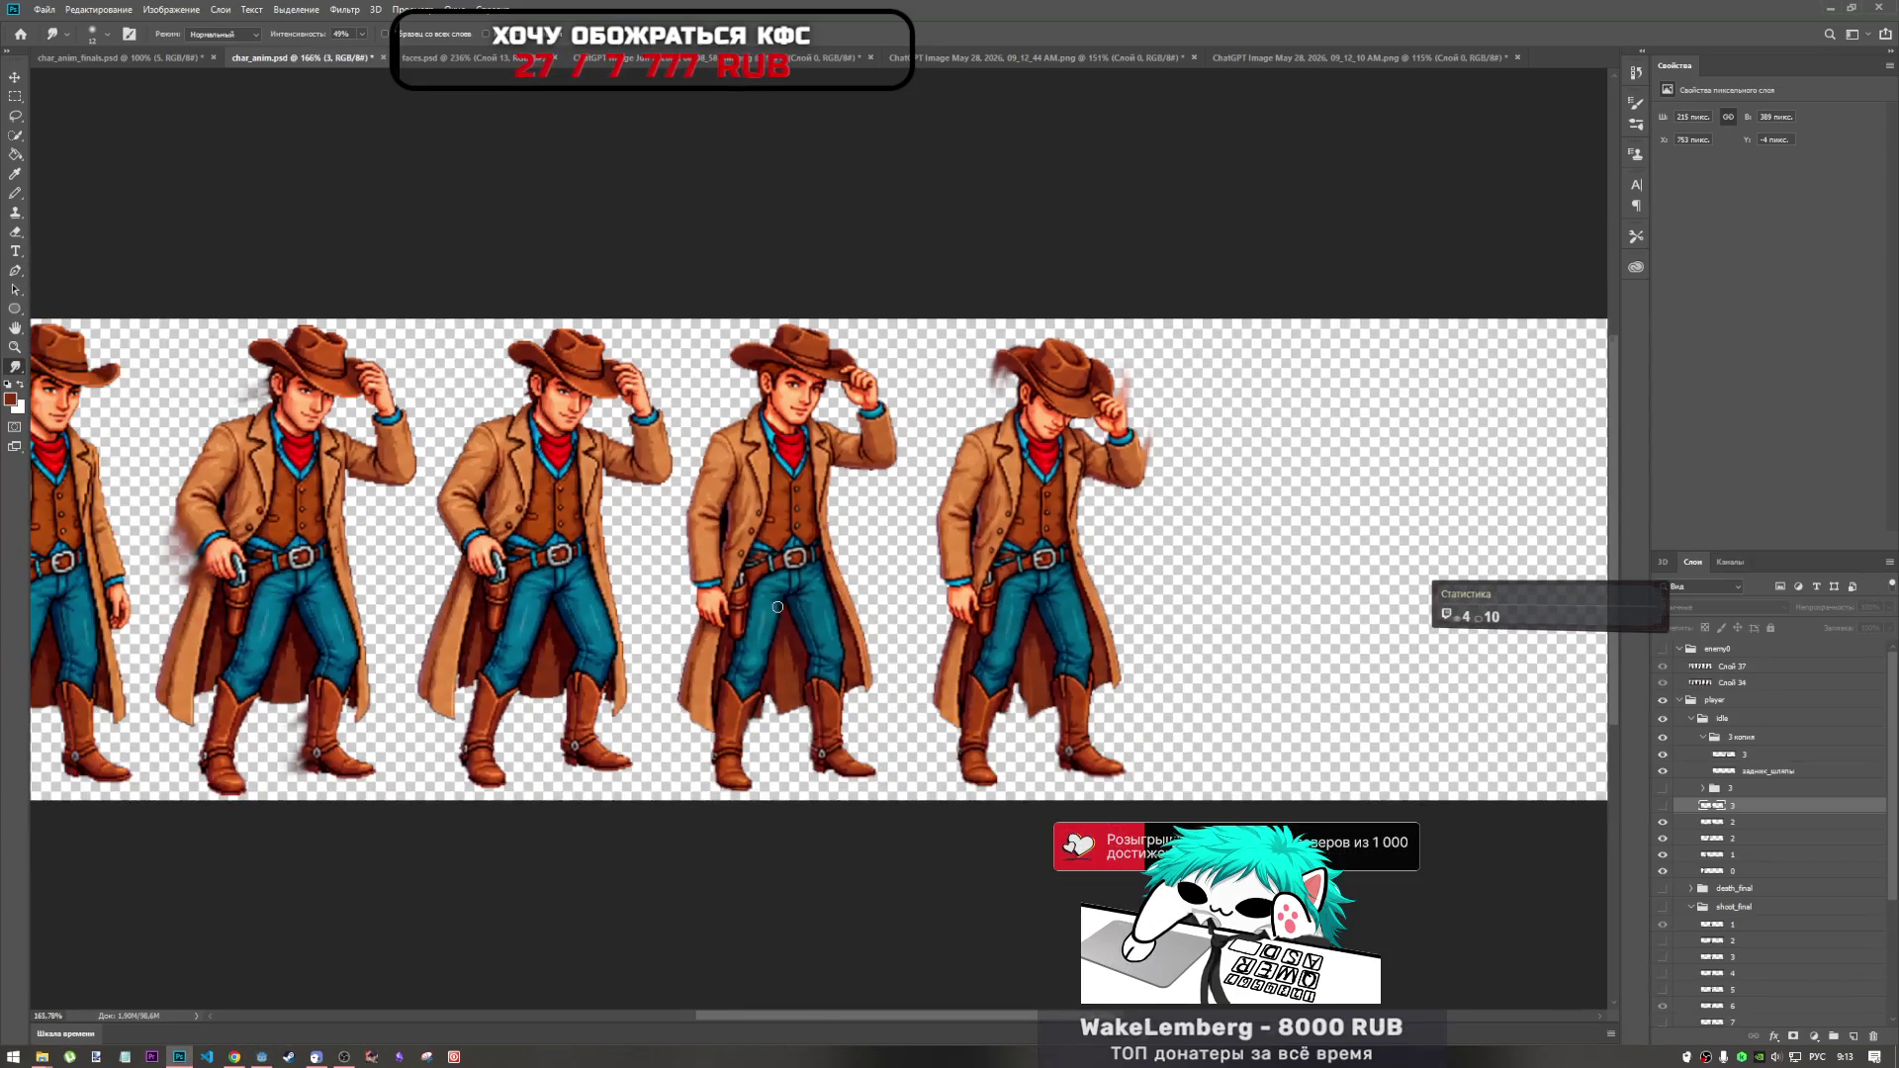
Select layer 2 and flick the right and middle cowboy frames off and on to compare.
scroll(906, 513, "up", 1)
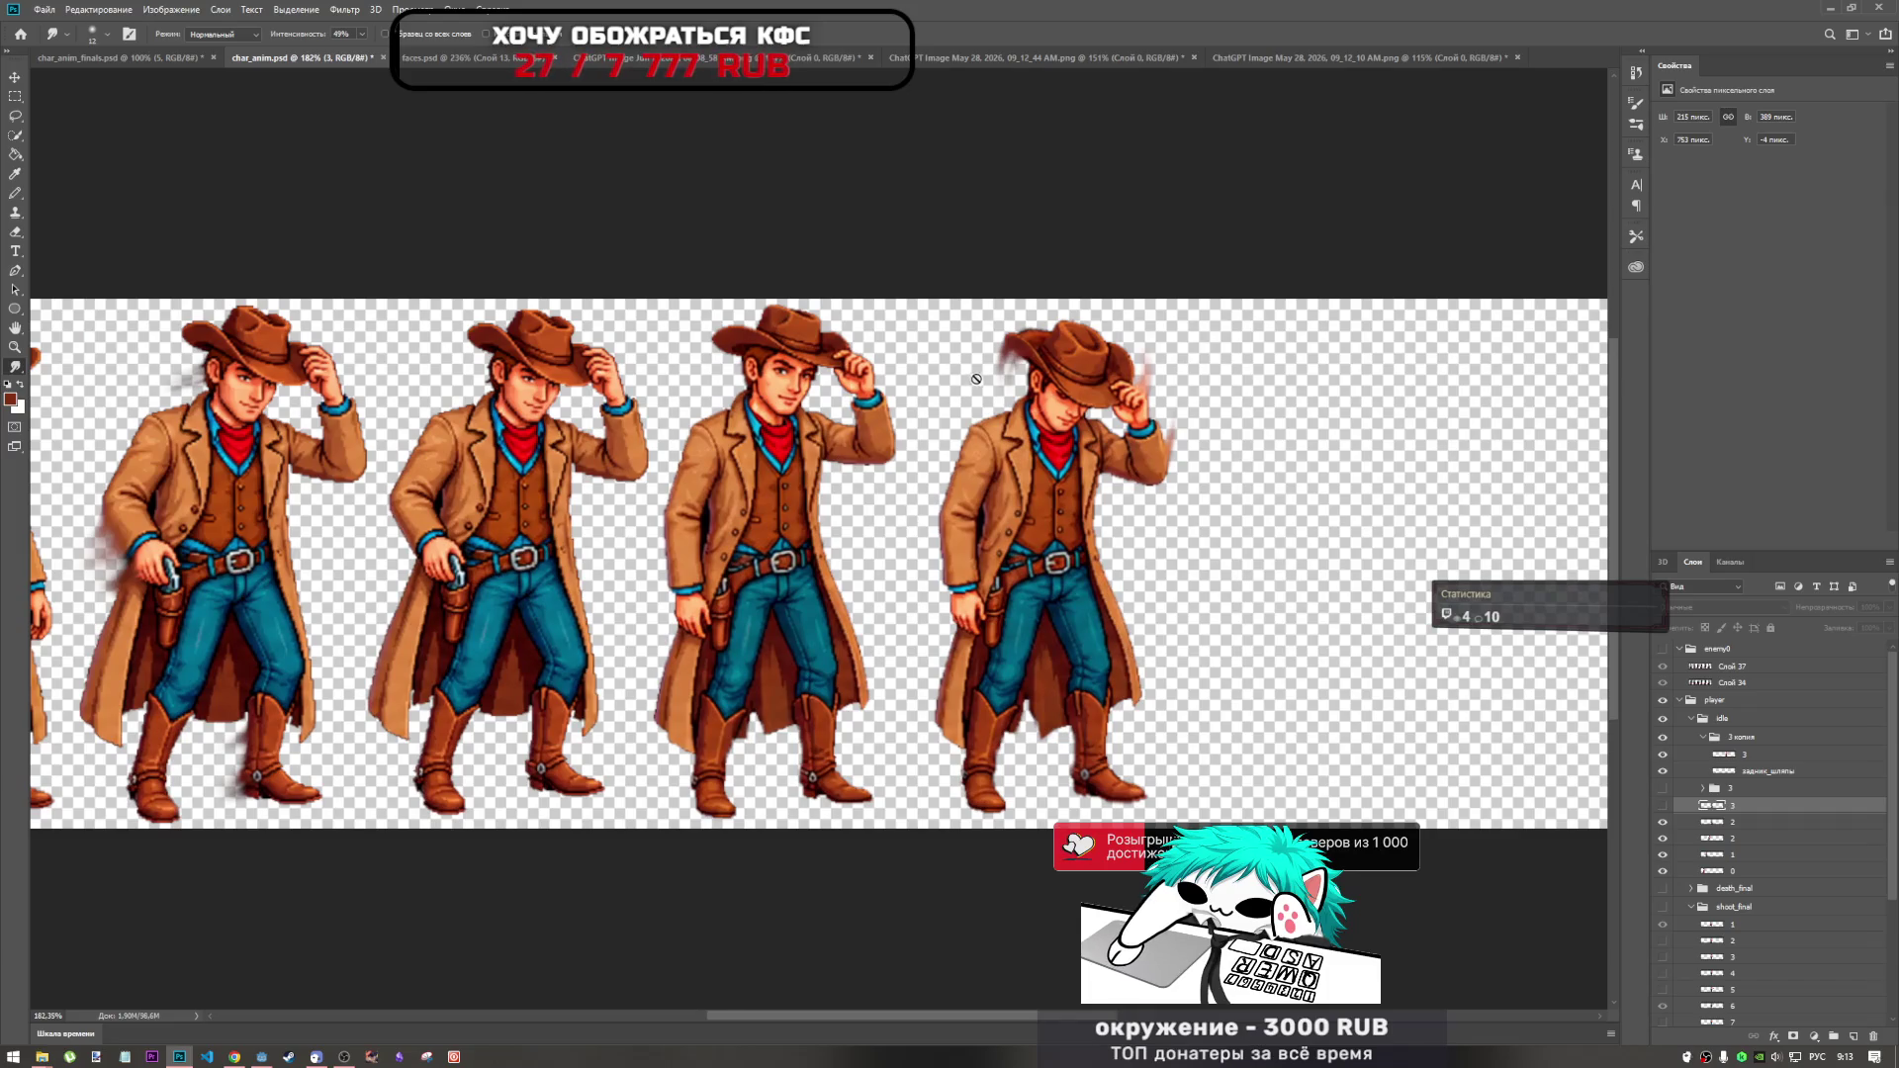
scroll(978, 379, "up", 3)
scroll(859, 400, "down", 4)
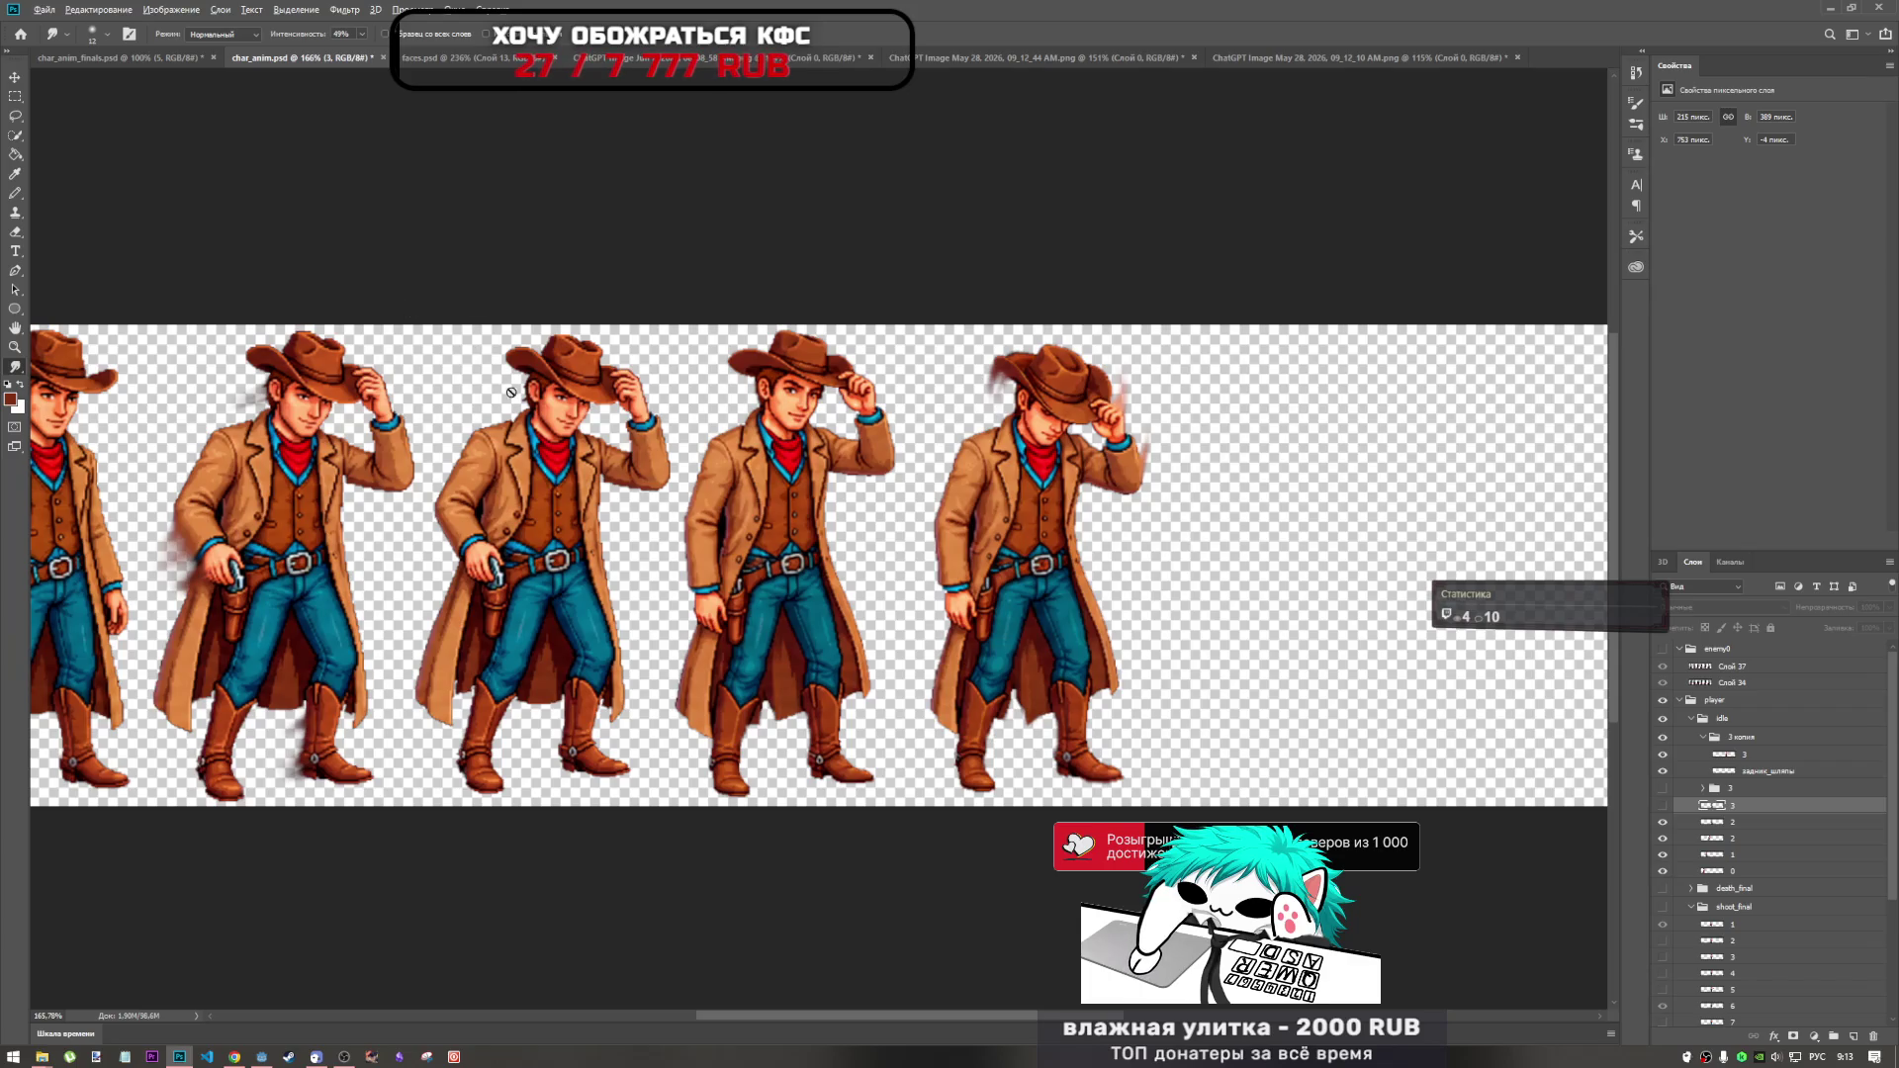
scroll(525, 418, "up", 5)
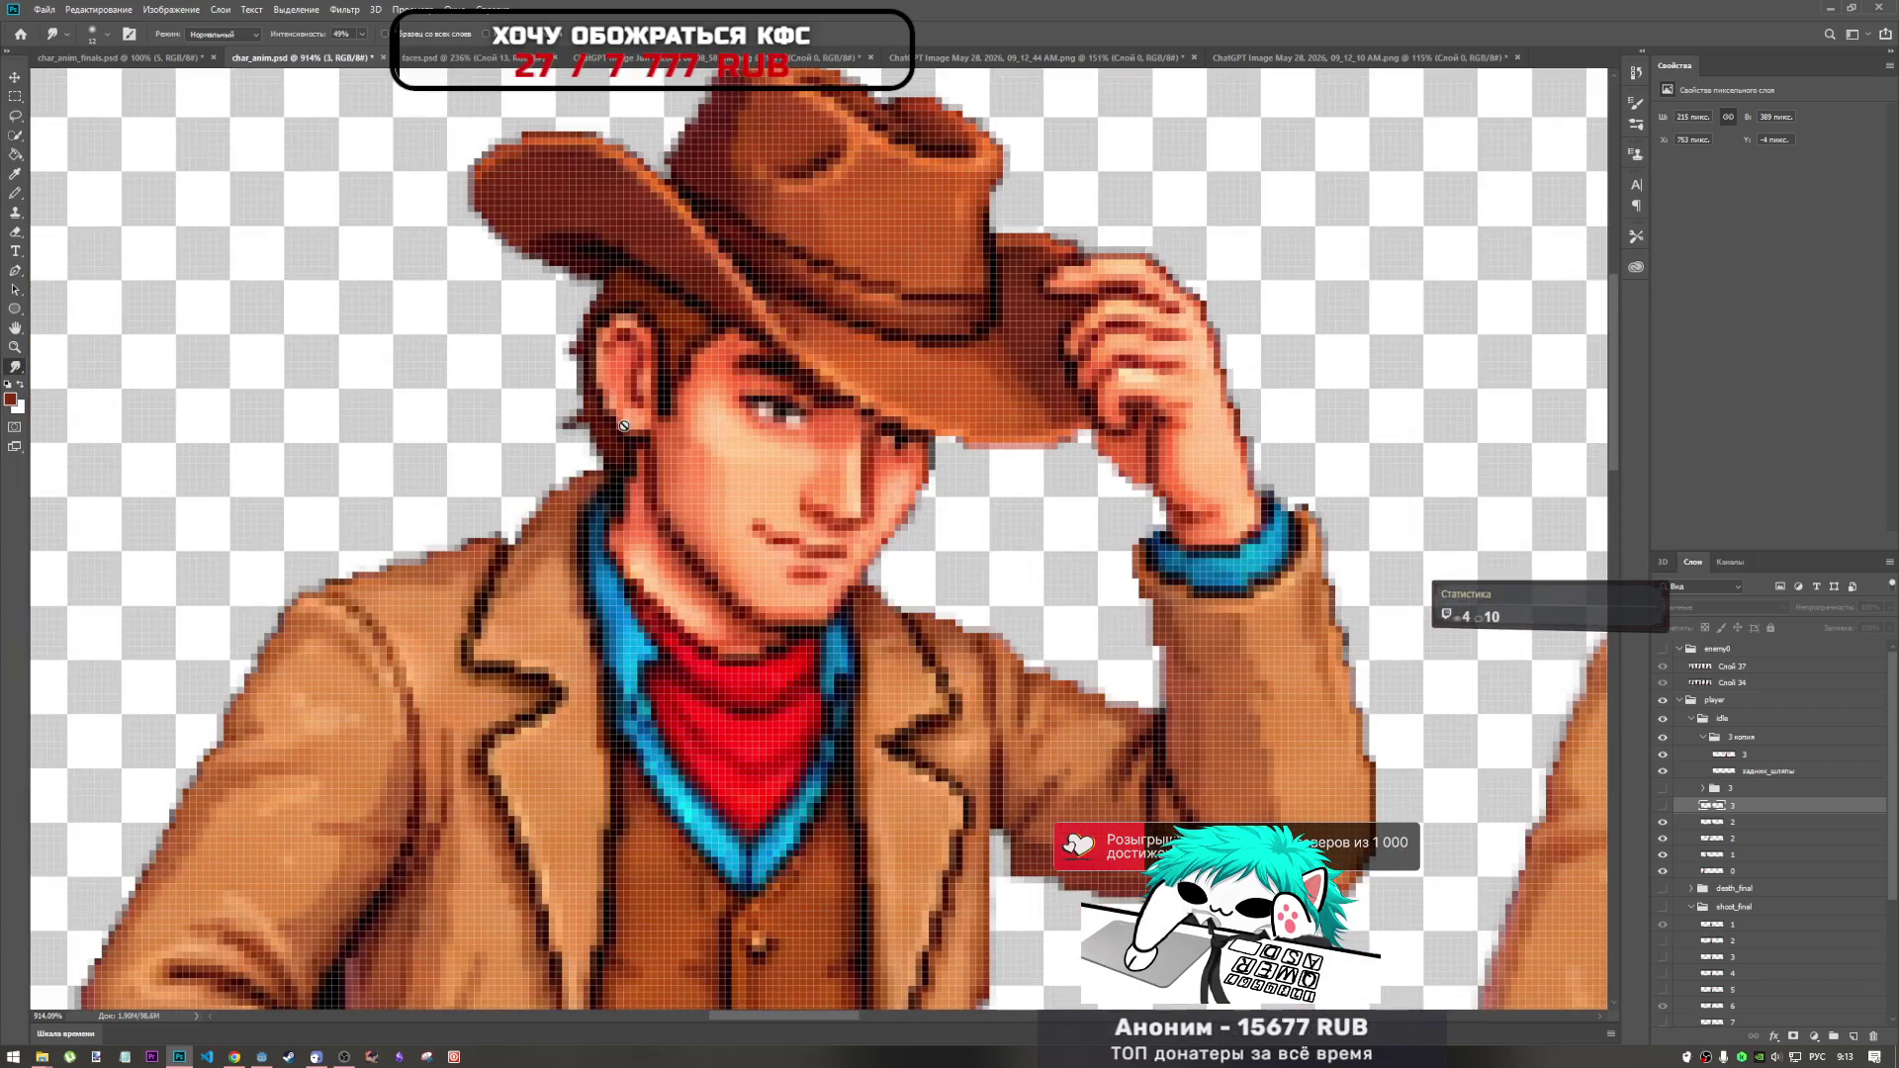
left_click(1725, 822)
key("ctrl+minus")
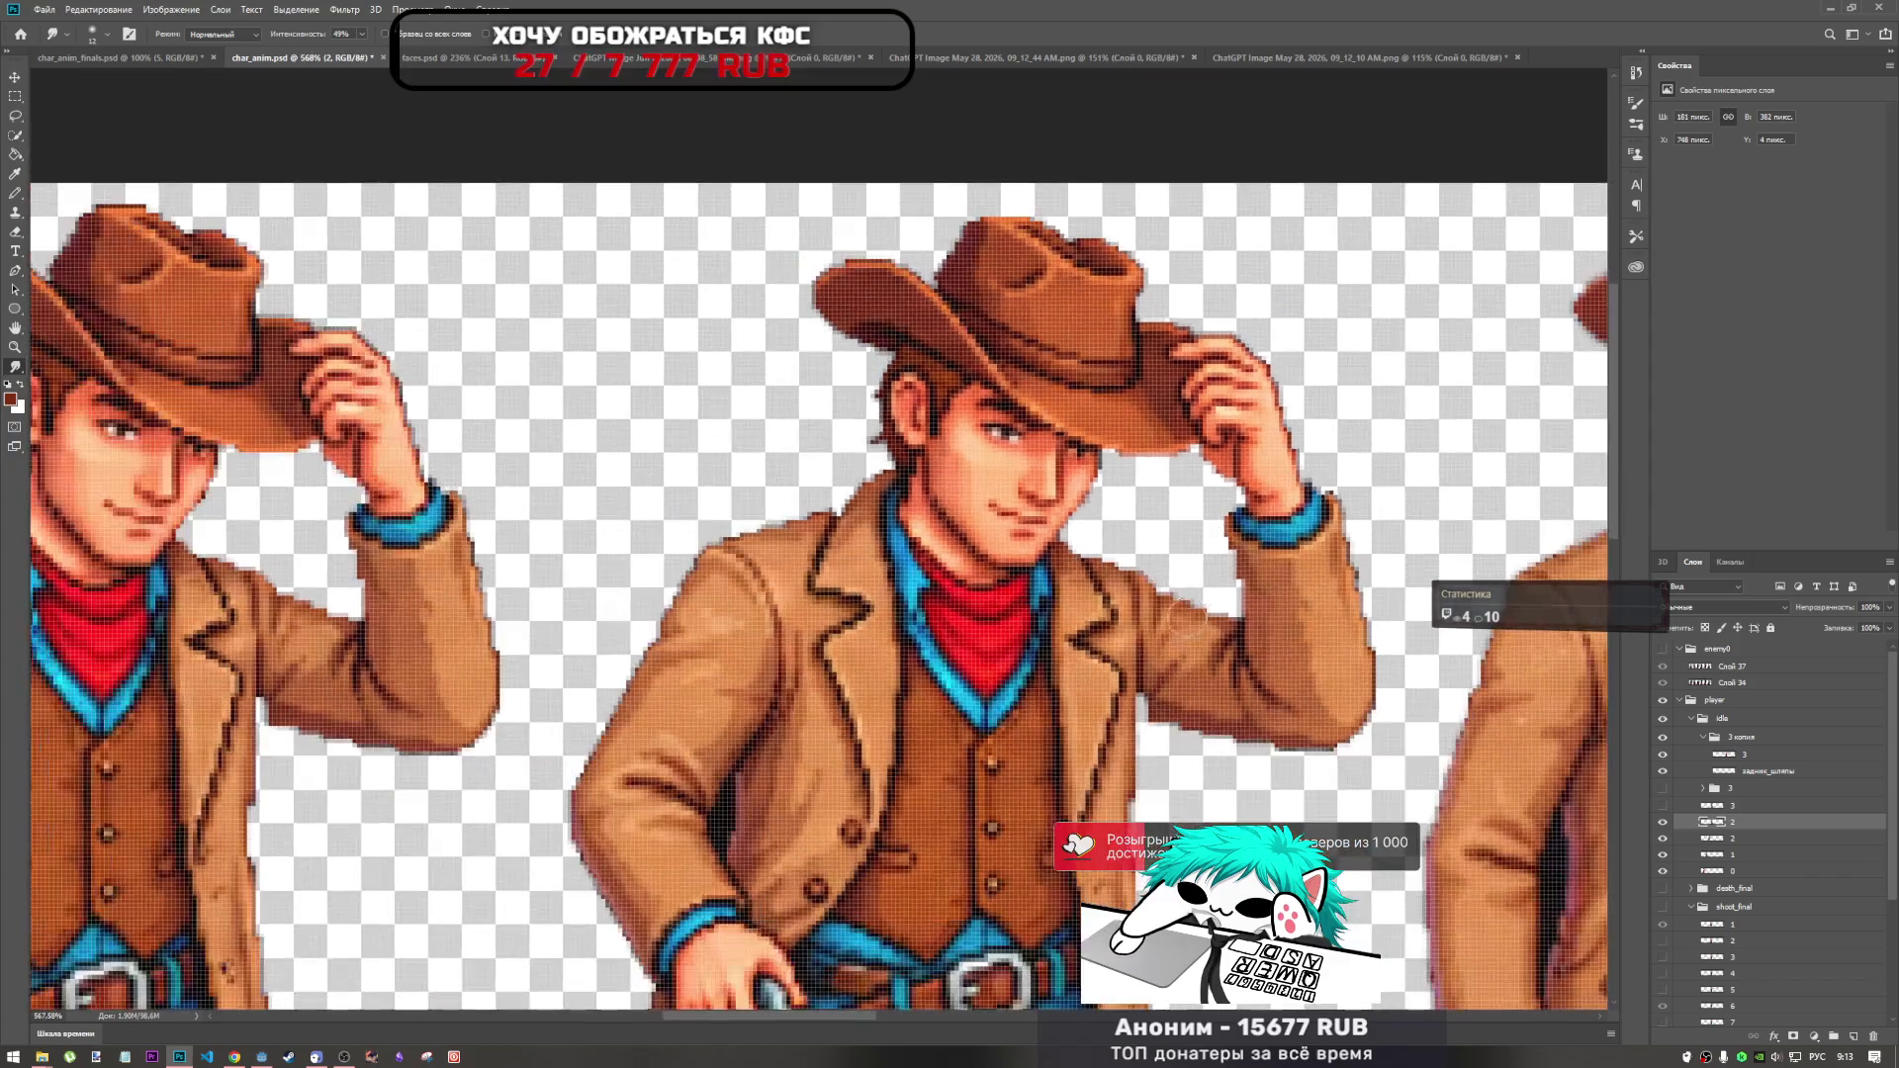
left_click(1663, 838)
left_click(1663, 837)
left_click(1662, 855)
left_click(1663, 854)
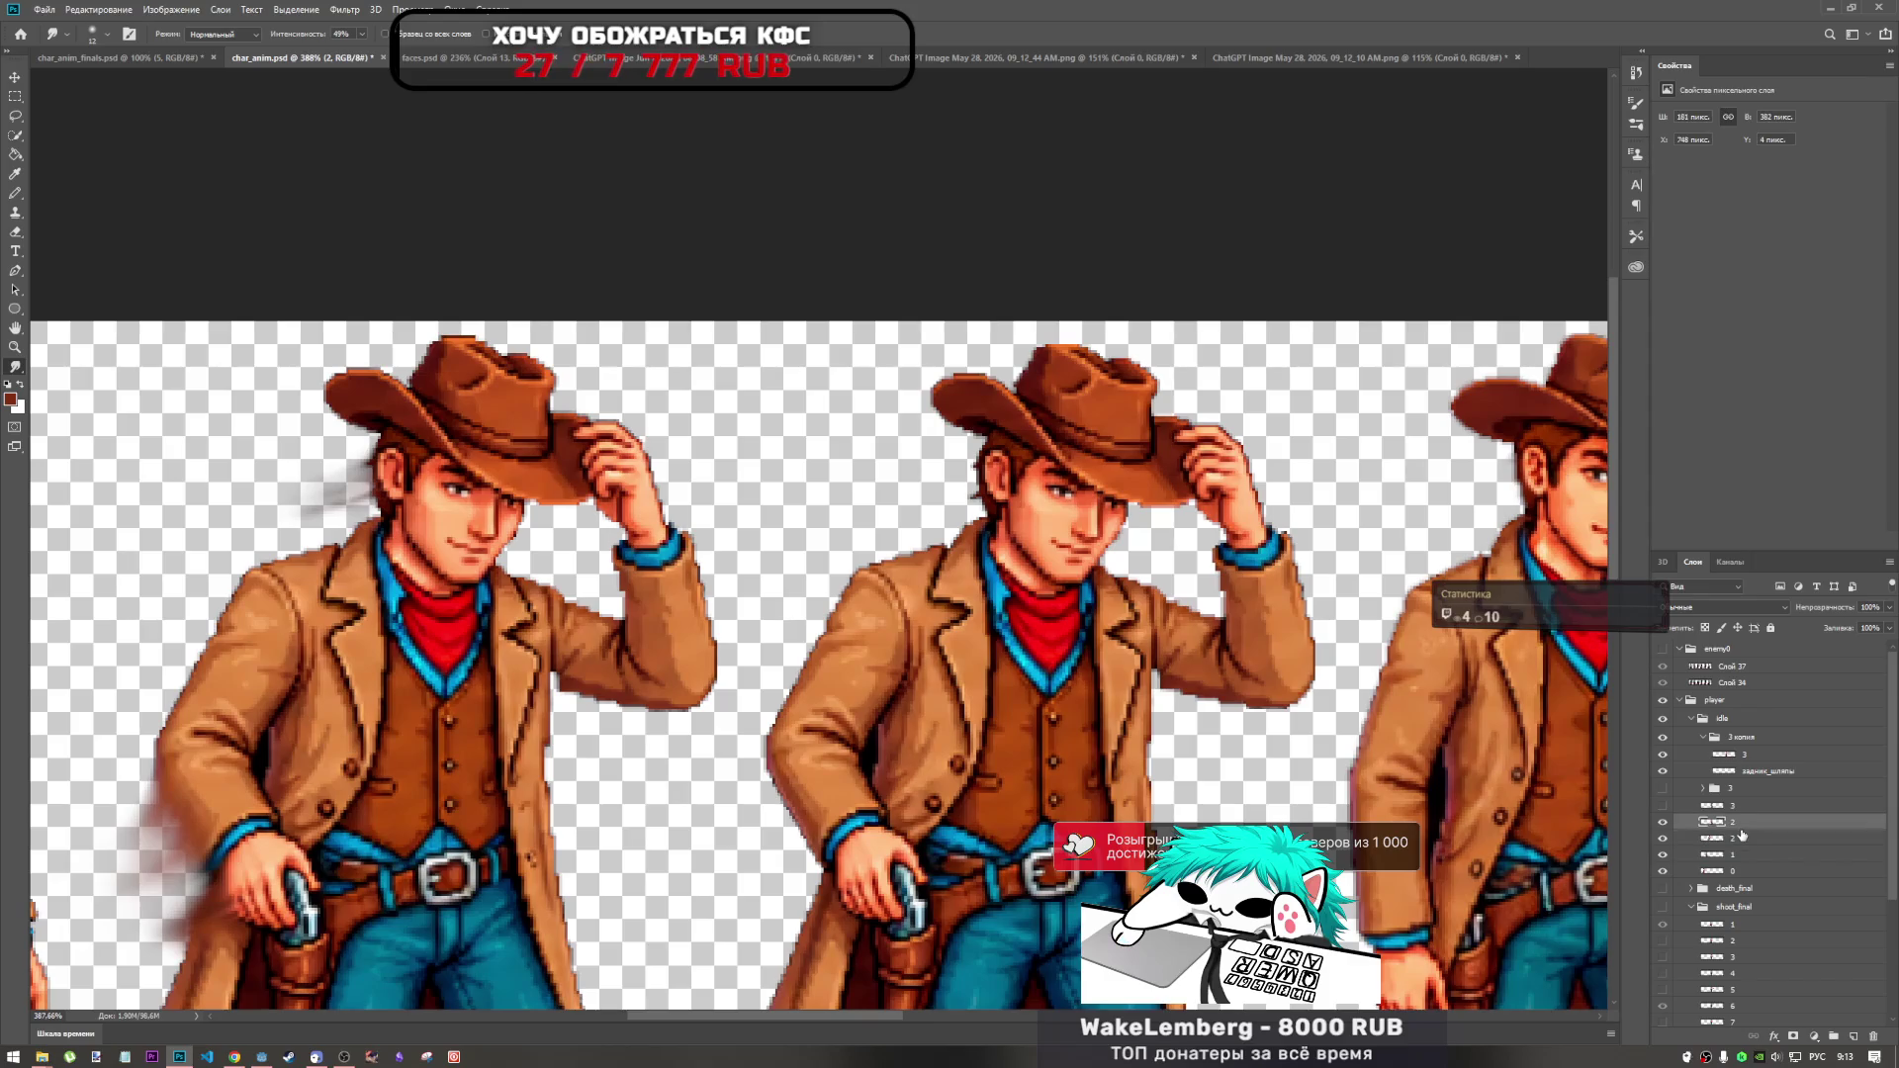
Dismiss layer 2's Layer Style dialog unchanged and switch to the Smudge tool.
double_click(1732, 836)
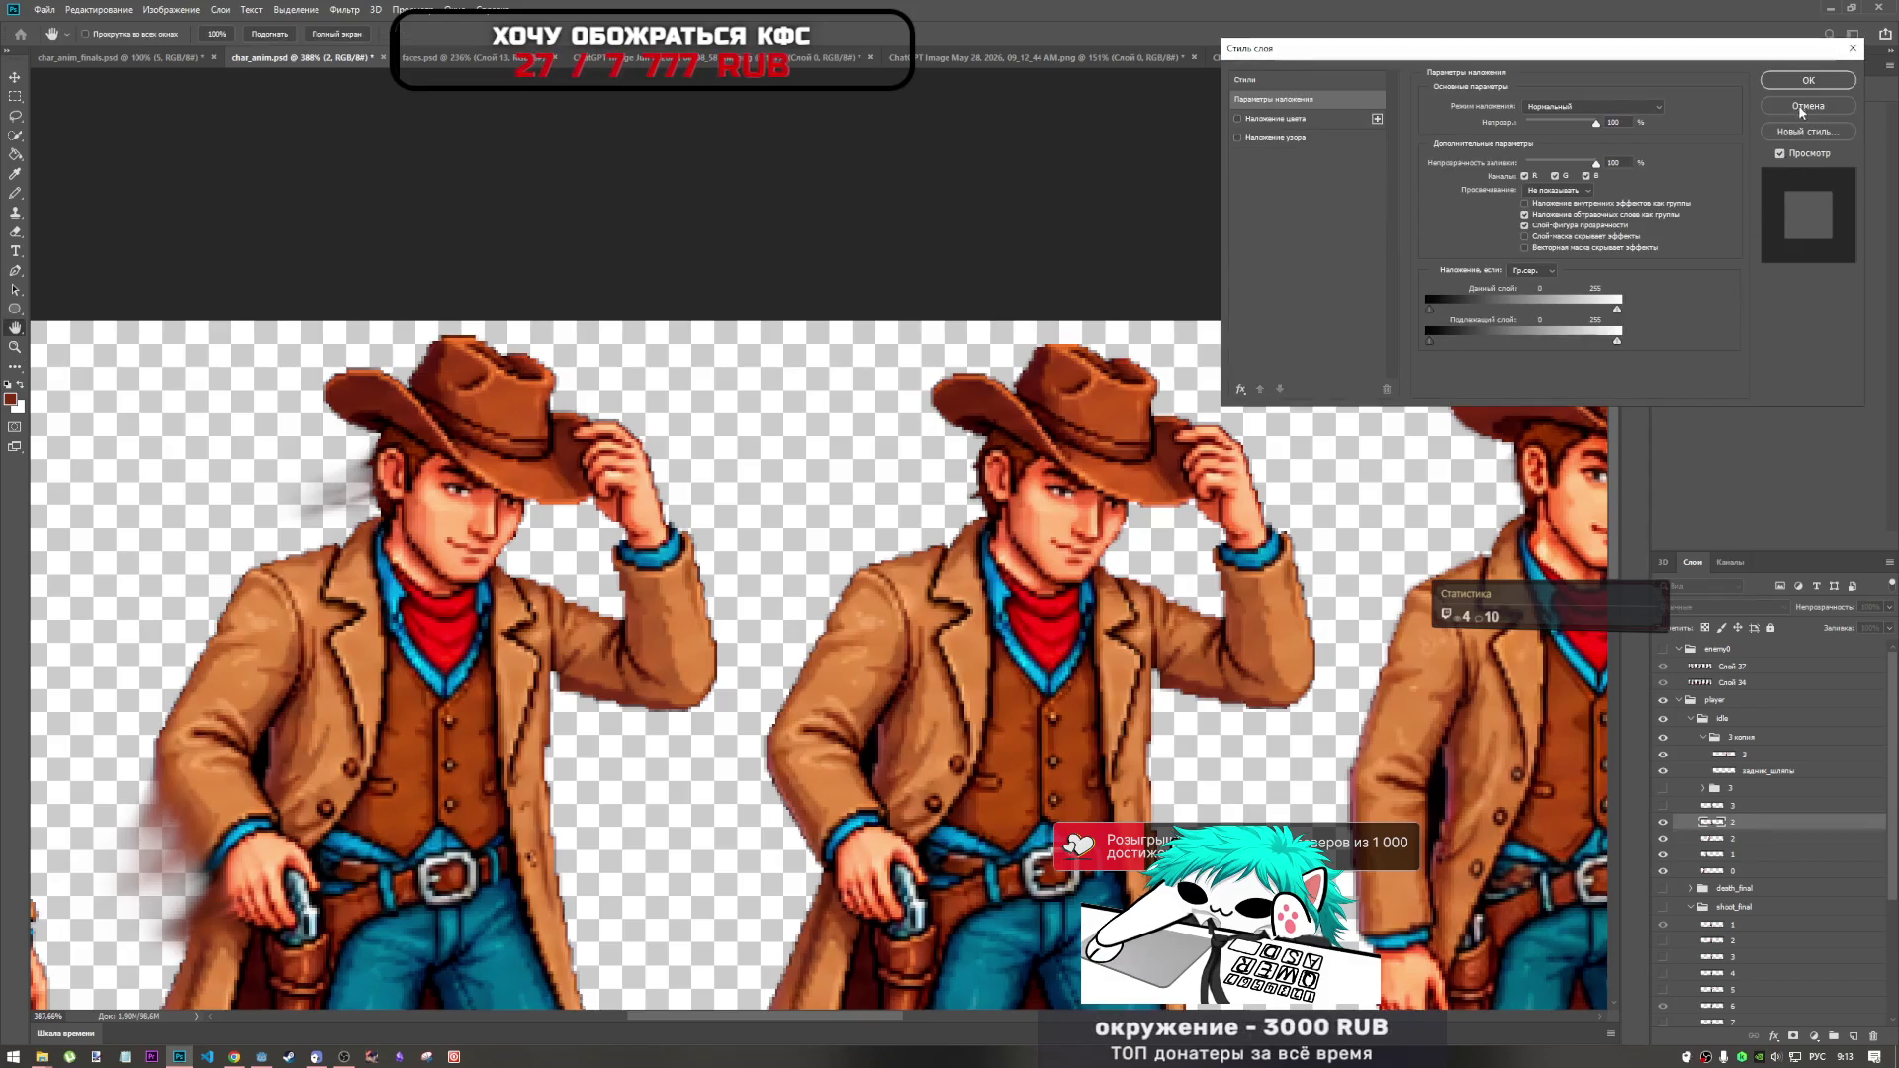
left_click(1808, 106)
key("r")
key("ctrl+minus")
scroll(710, 539, "up", 2)
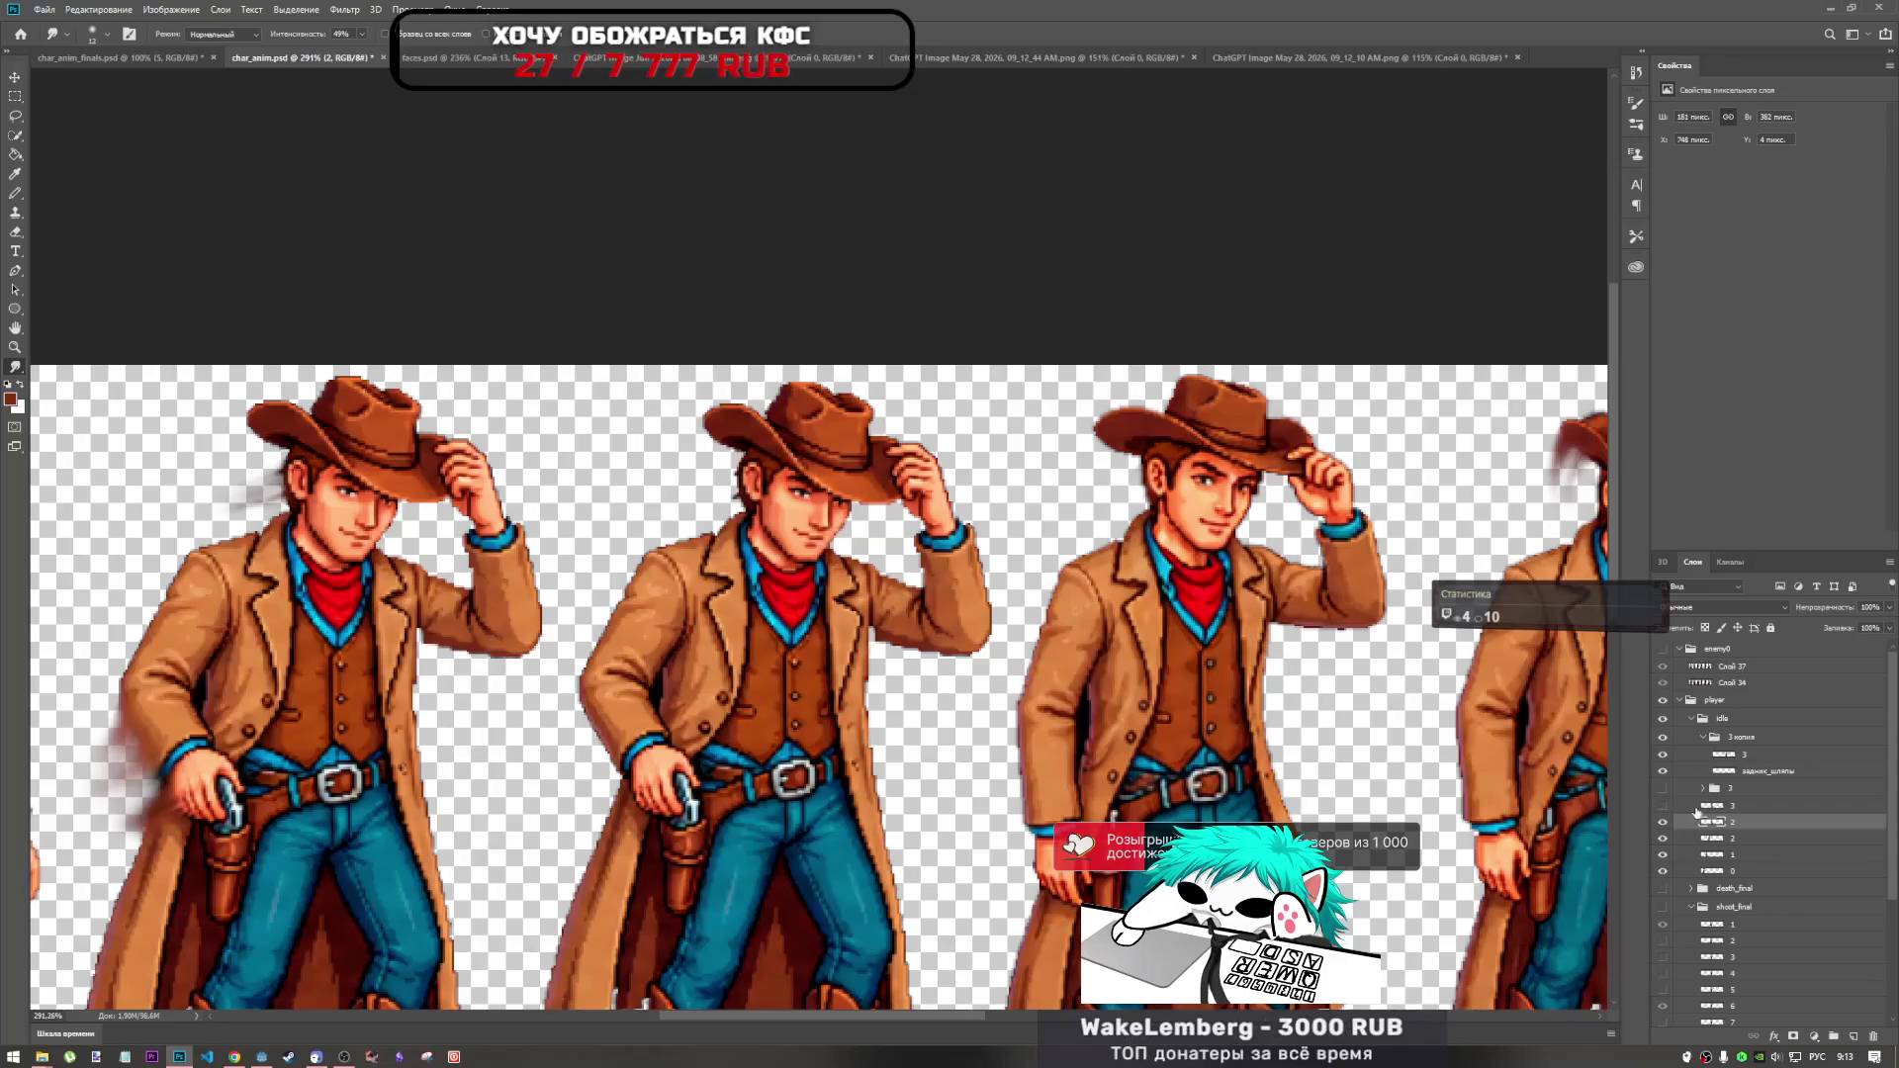
scroll(898, 480, "down", 3)
scroll(898, 480, "down", 1)
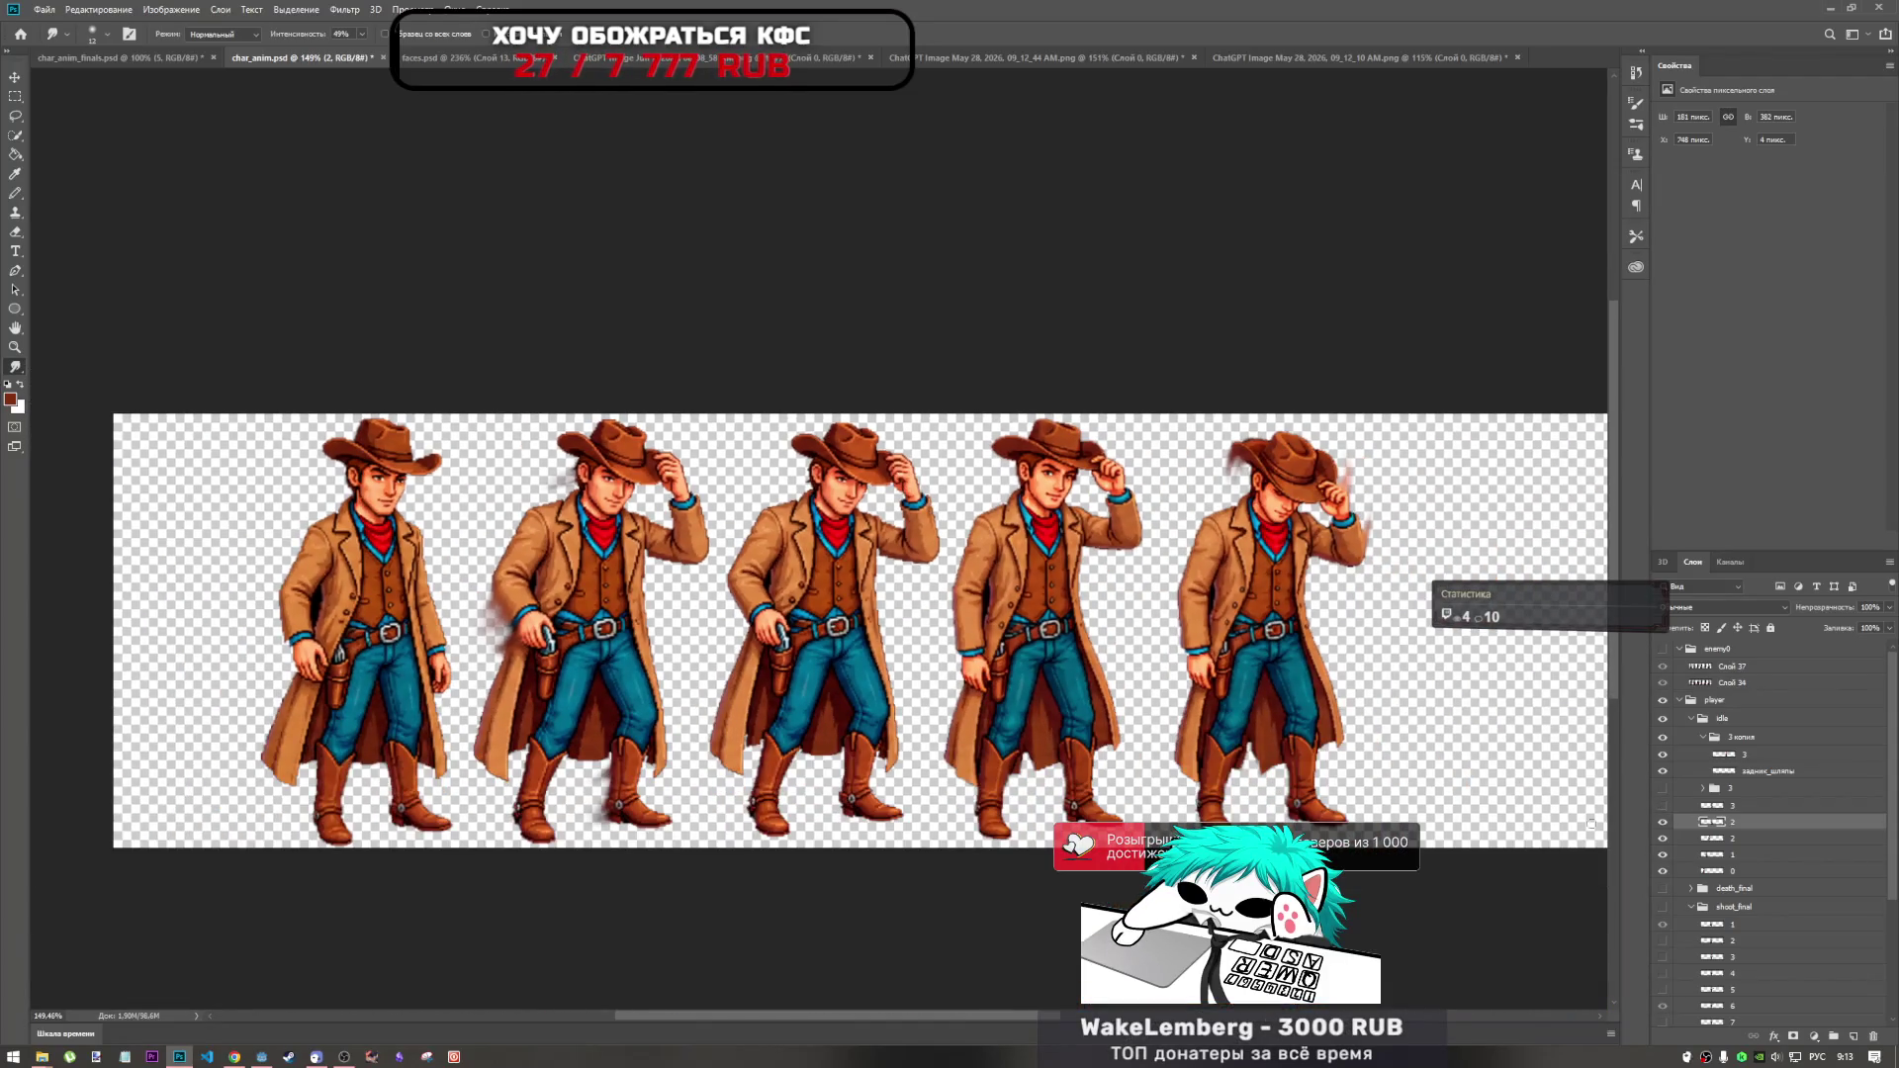
Show layer 3's pose in the fourth frame, hide layer 2, and move it below layer 0.
left_click(1662, 805)
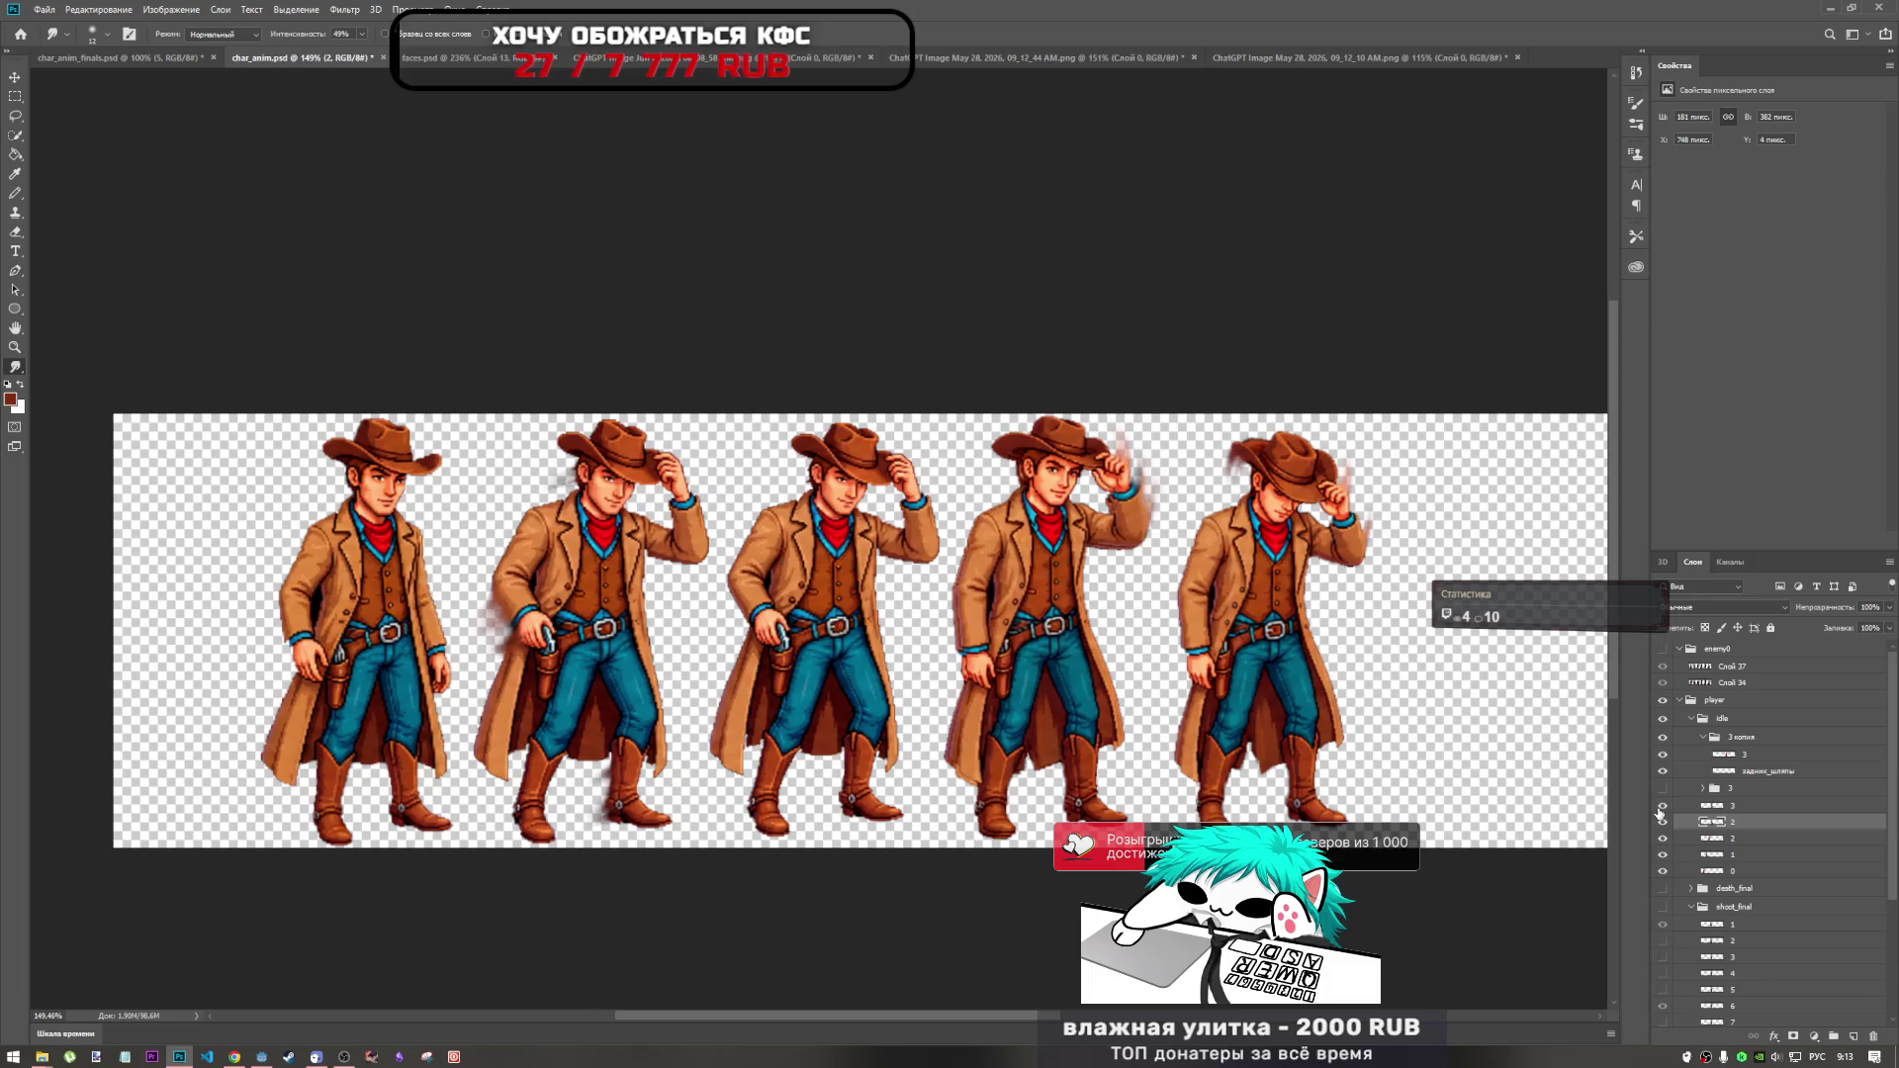
left_click(1662, 822)
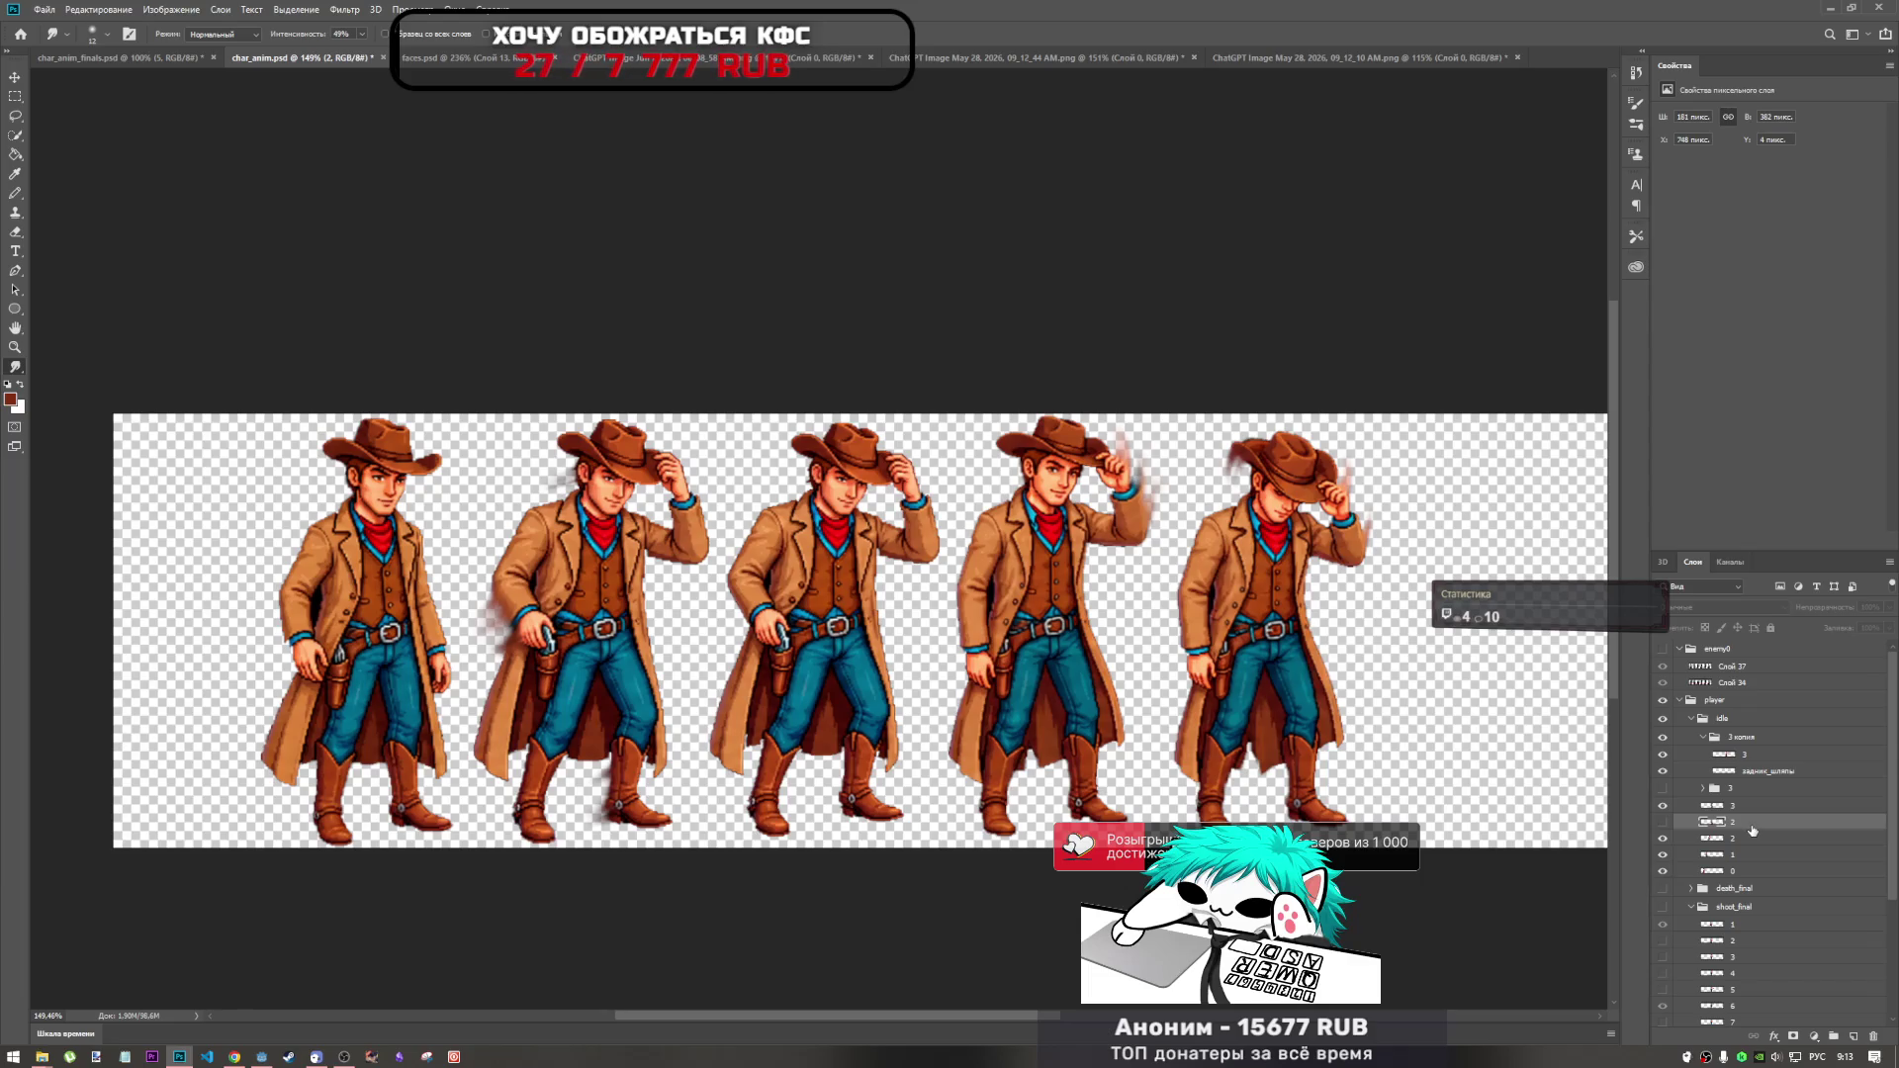
left_click_drag(1755, 830, 1757, 879)
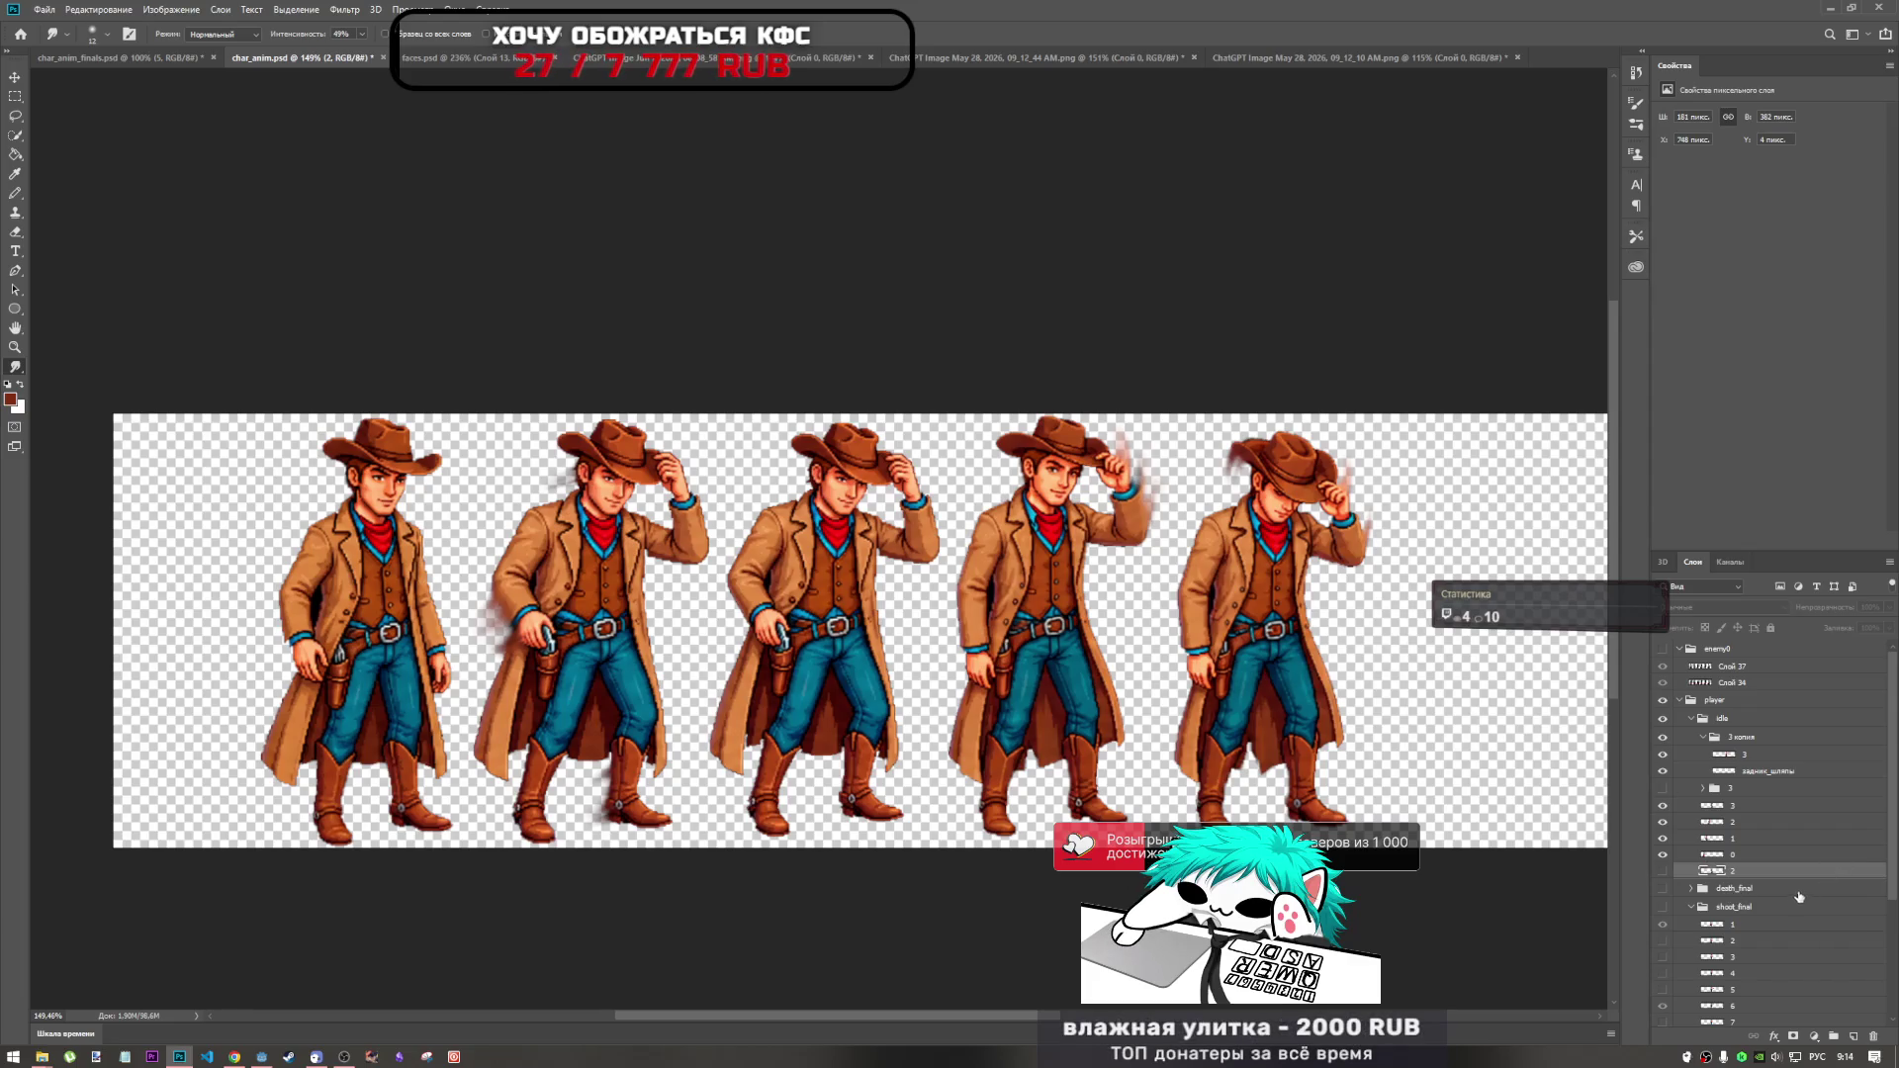
double_click(1734, 871)
Finish renaming the hidden layer to 999, then select layers 3 and 0.
type("9")
left_click(1725, 857)
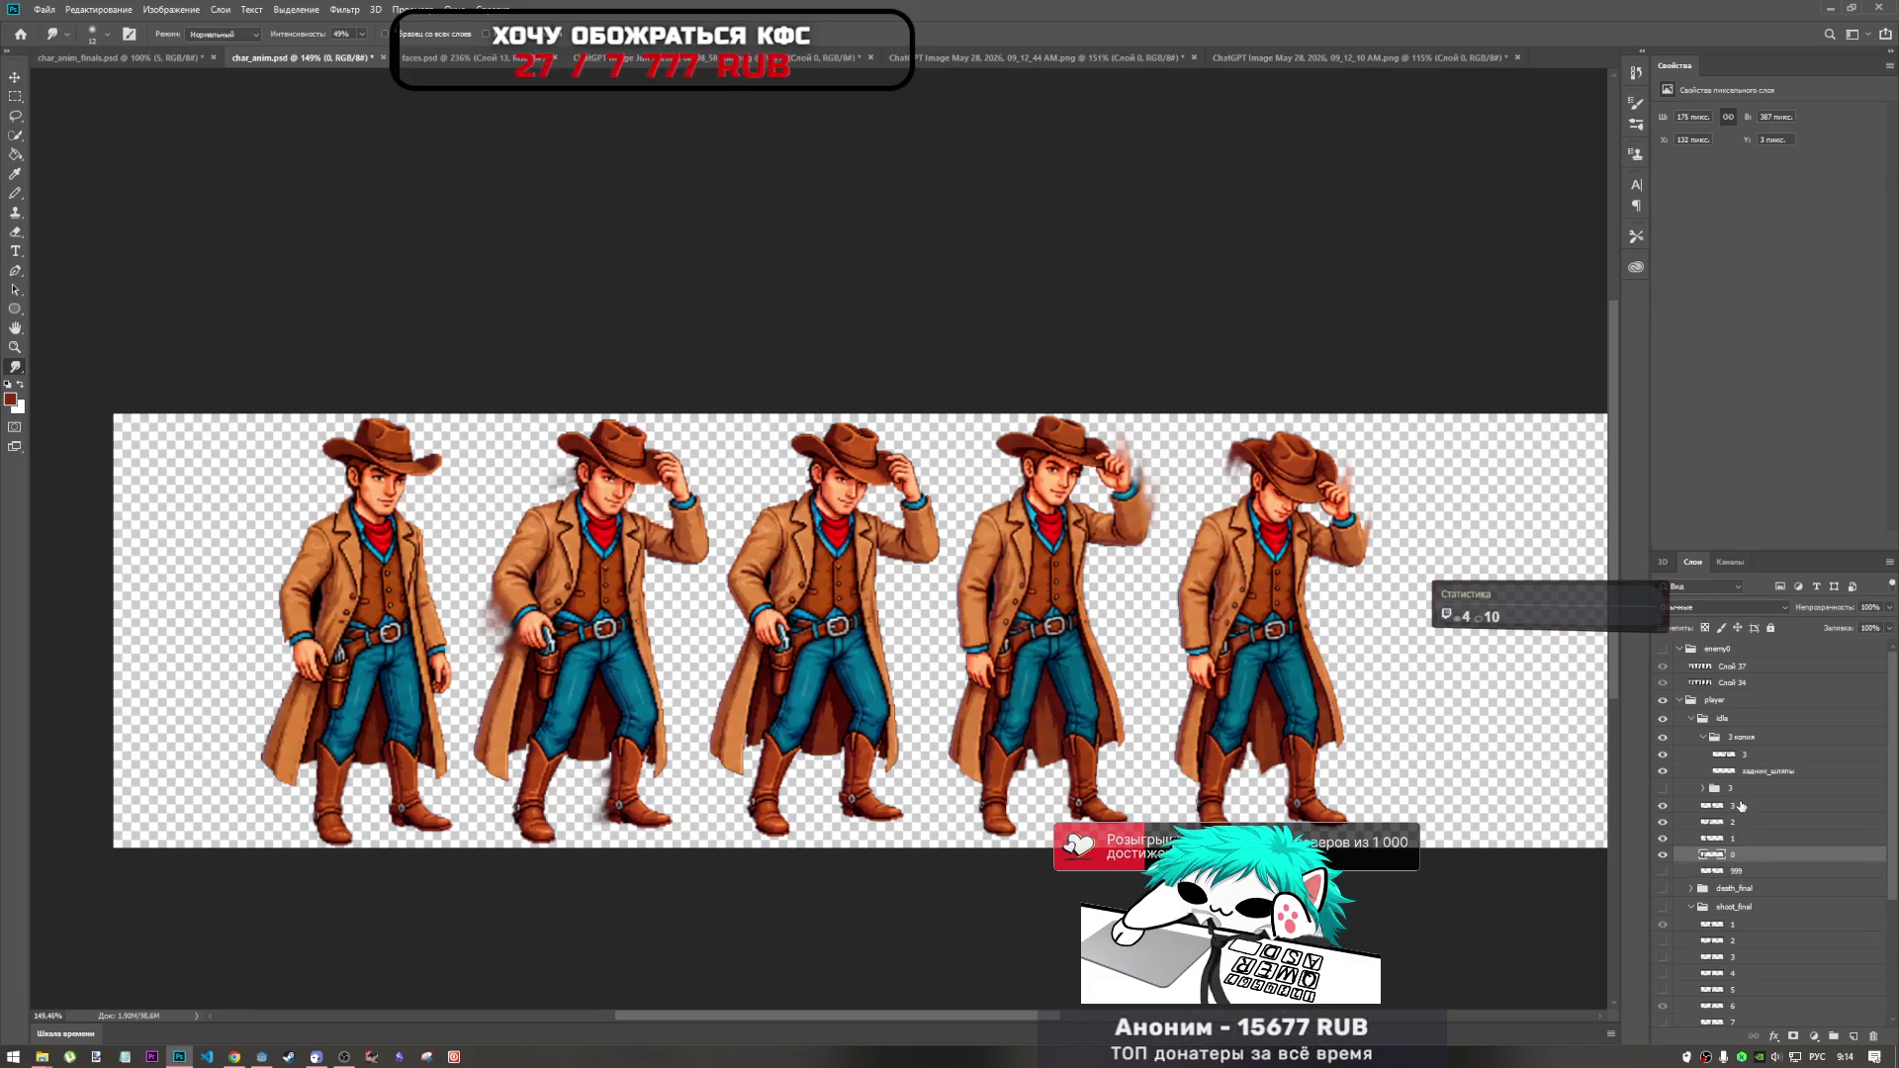
left_click(1740, 806)
left_click(1743, 856)
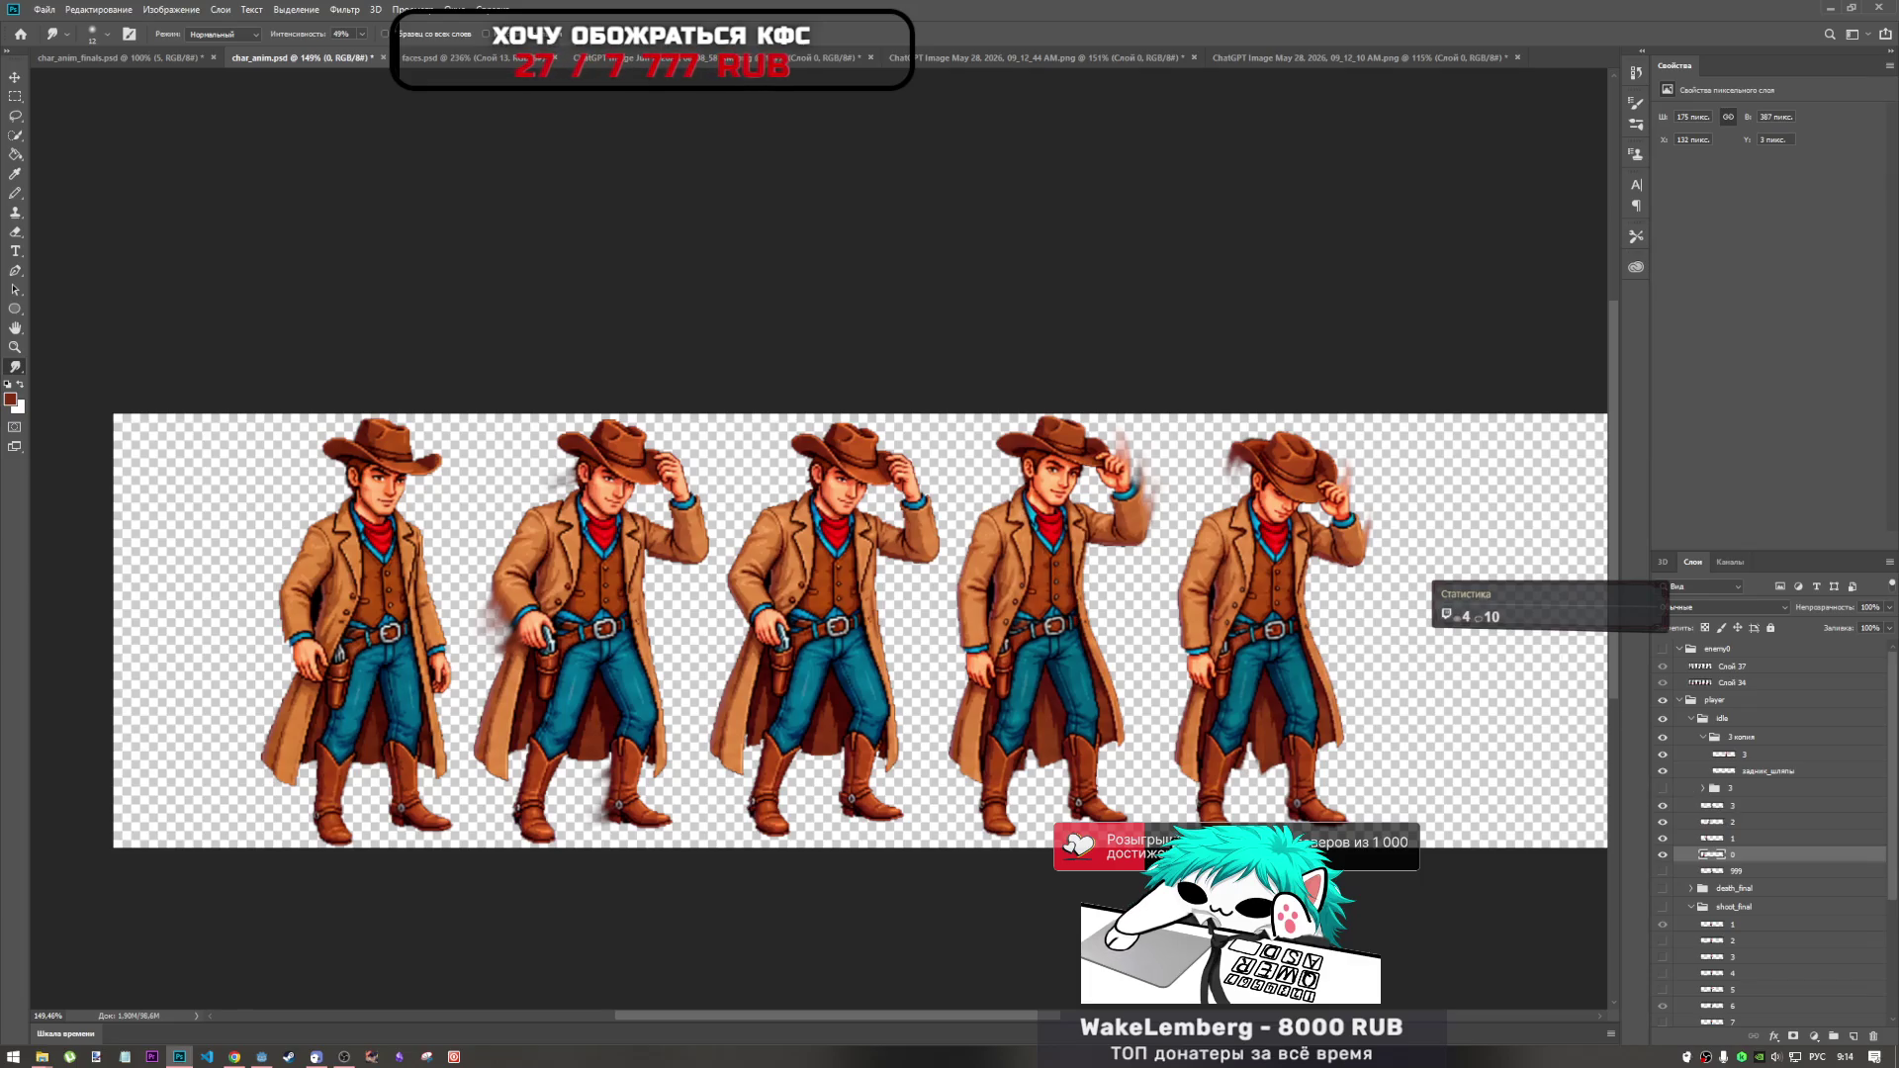
Toggle visibility of the right frame, group 3 and layer 2 to compare frames.
scroll(715, 457, "up", 2)
scroll(715, 457, "up", 3)
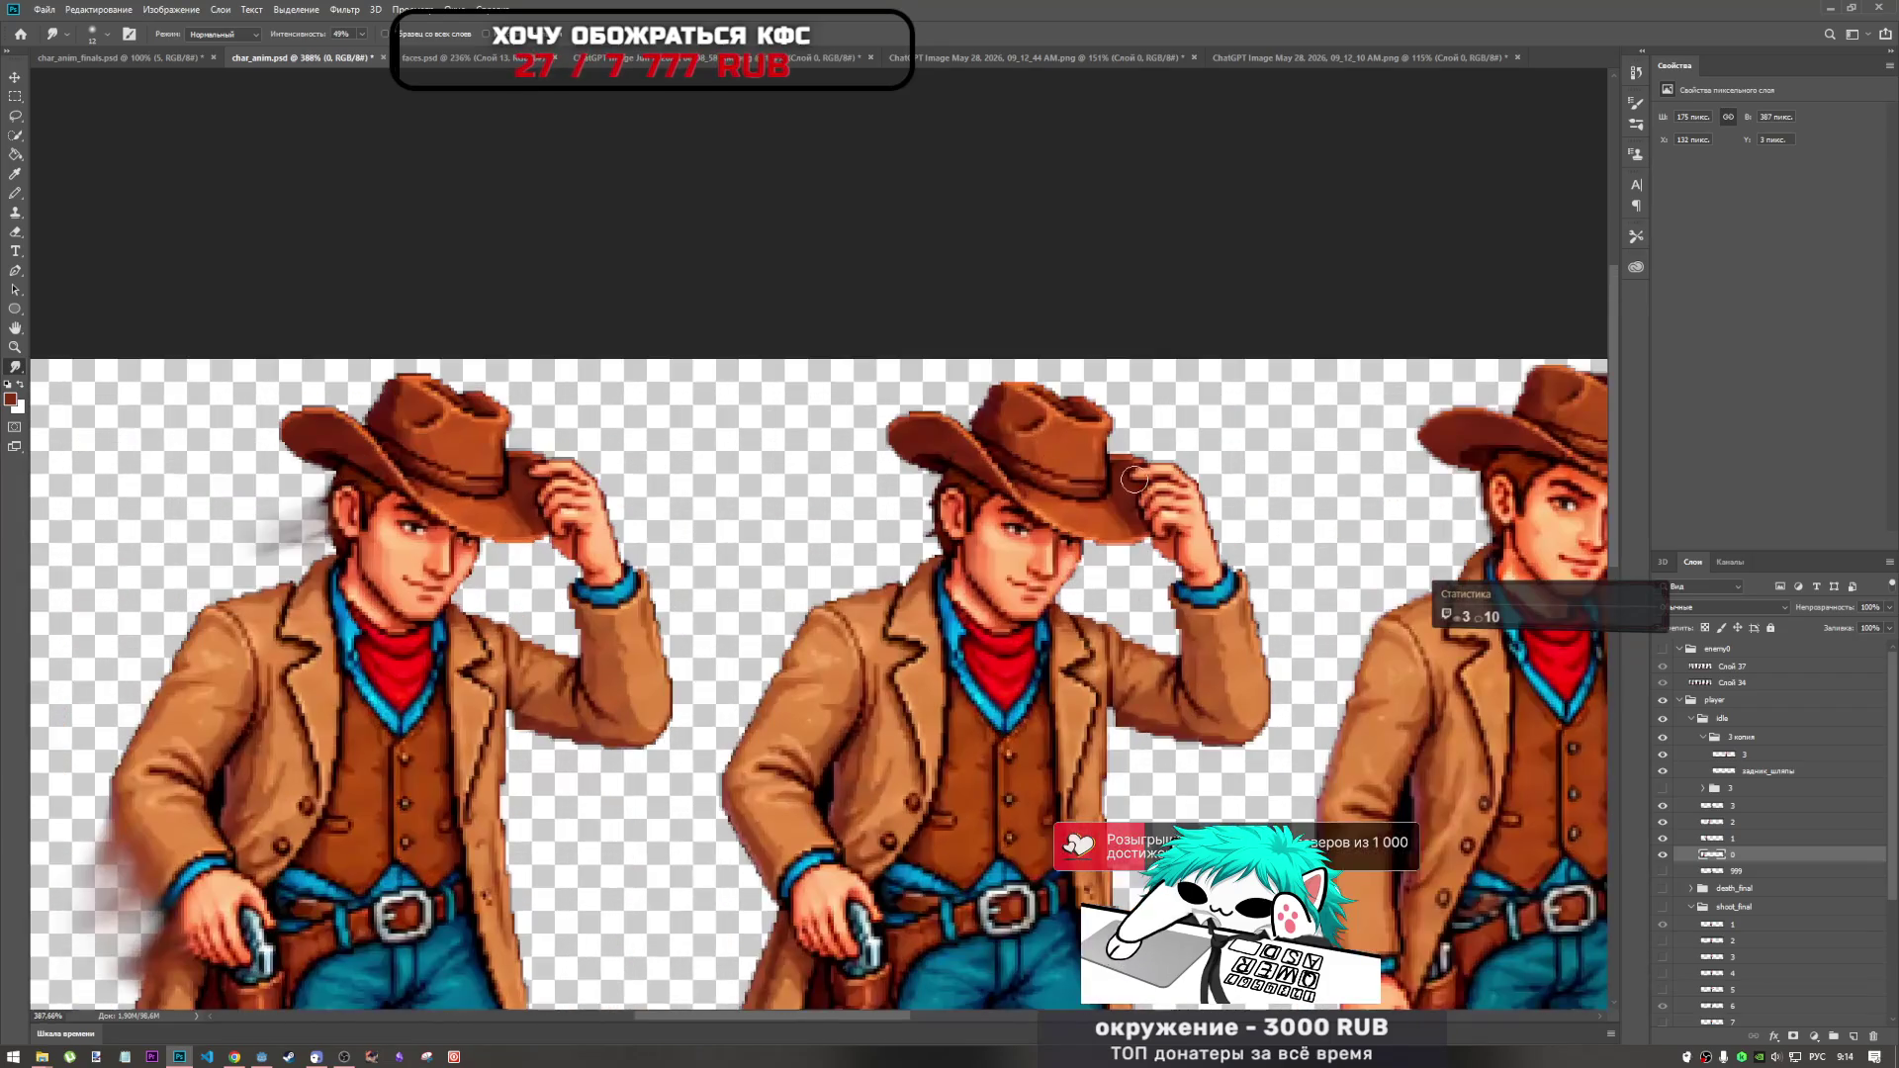
left_click(1663, 806)
left_click(1663, 806)
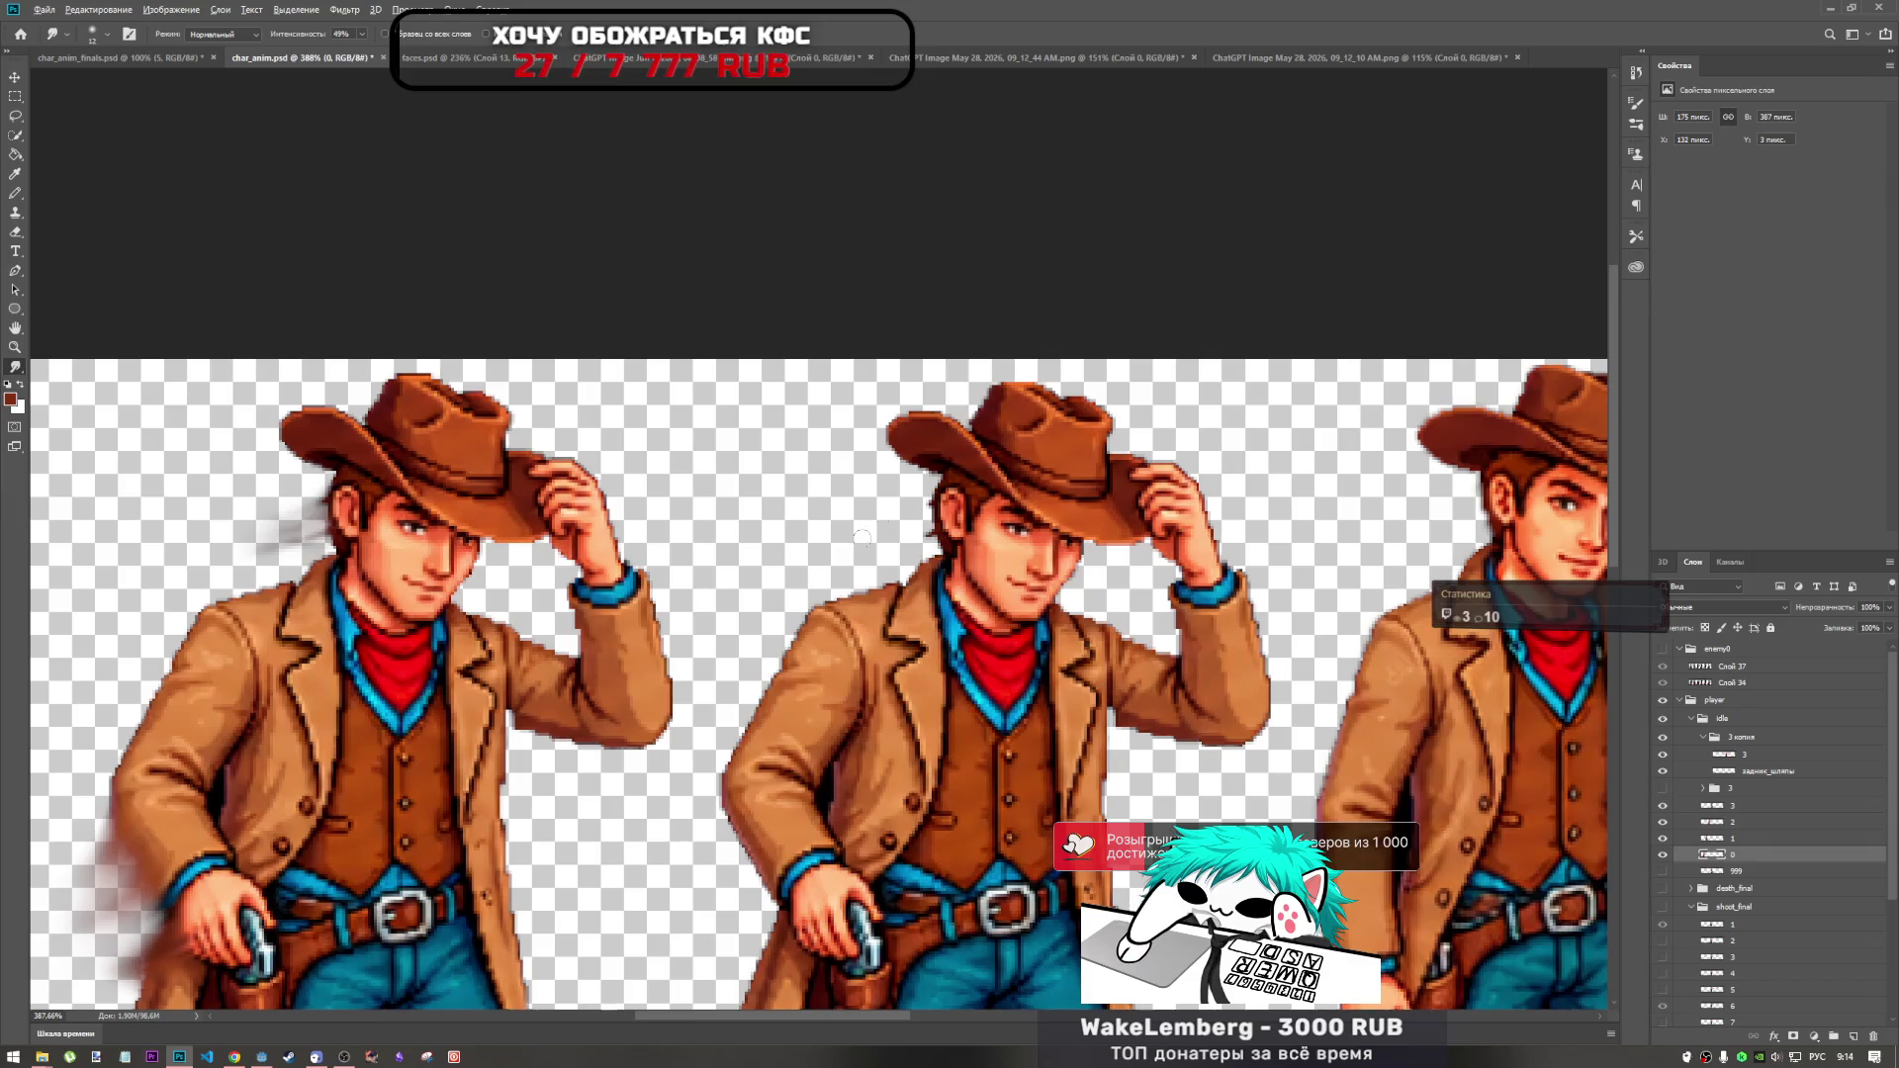
scroll(892, 556, "down", 5)
left_click(1665, 789)
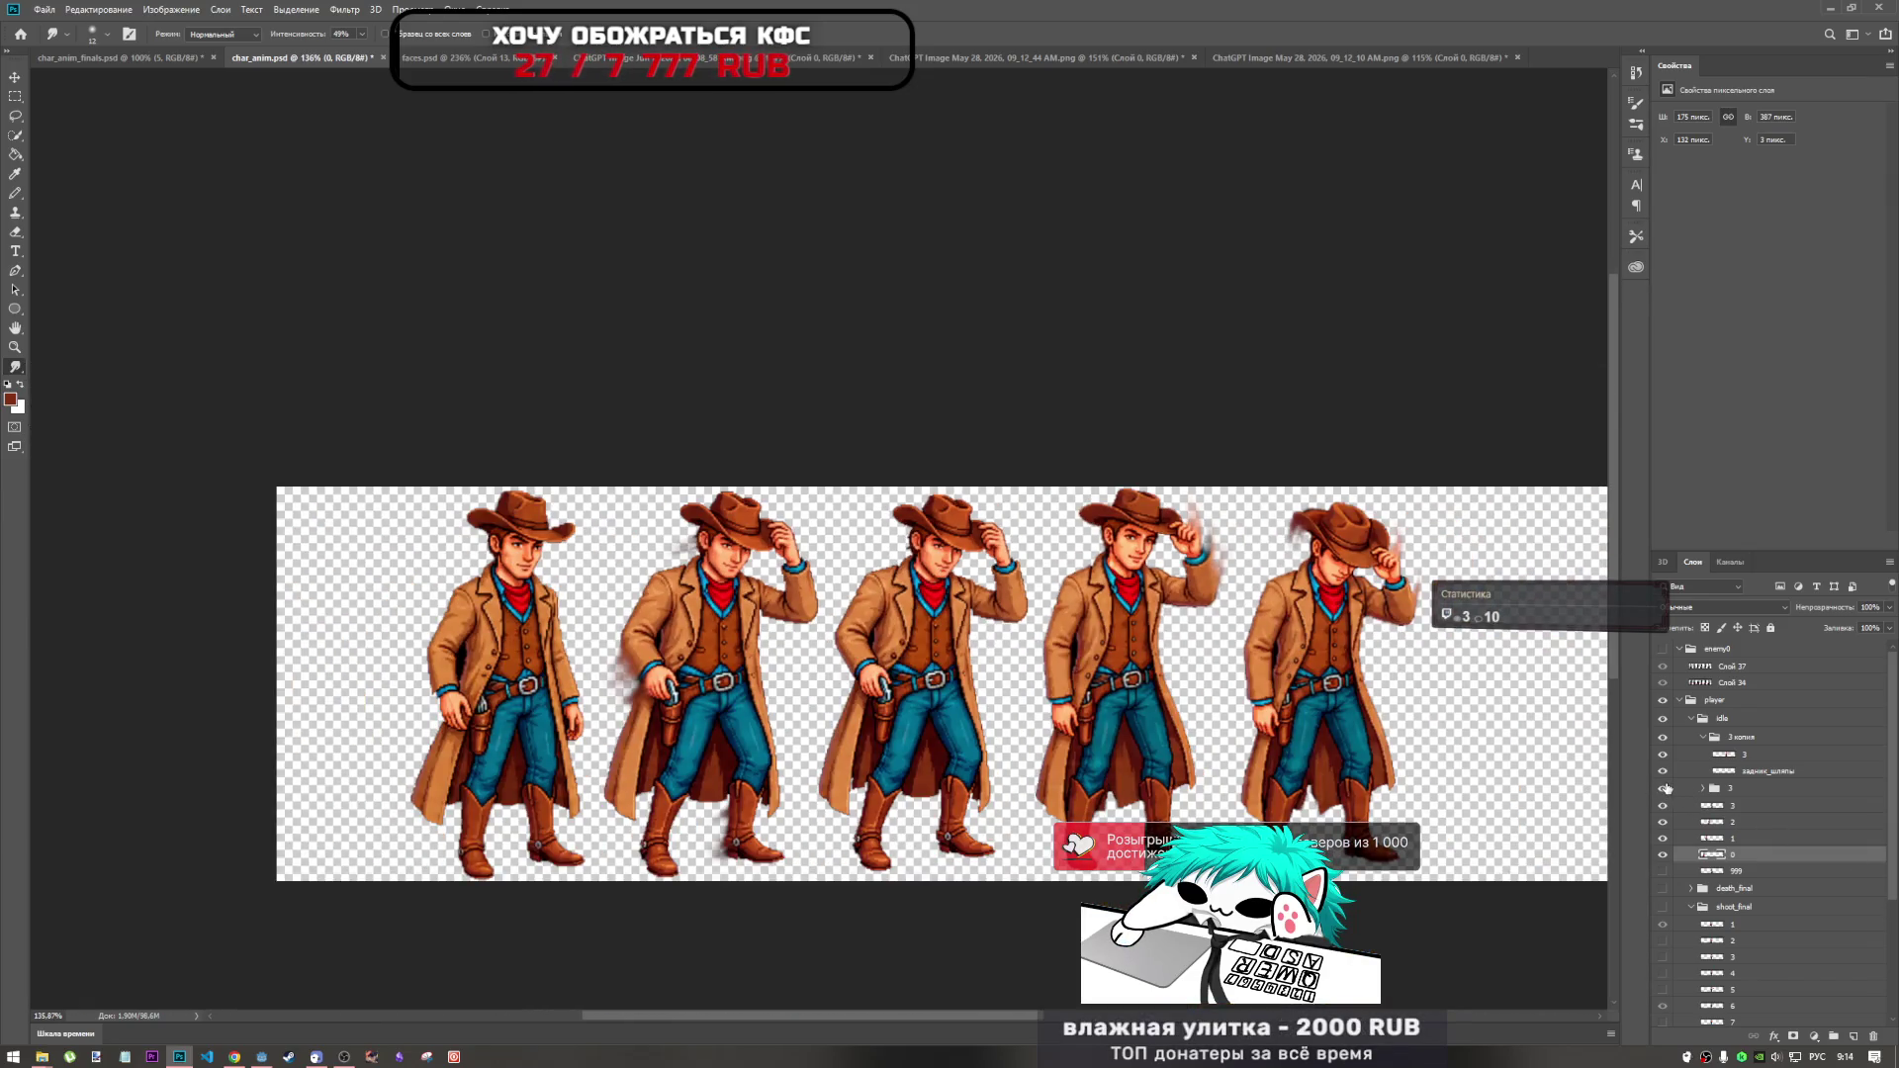
left_click(1665, 789)
left_click(1726, 806)
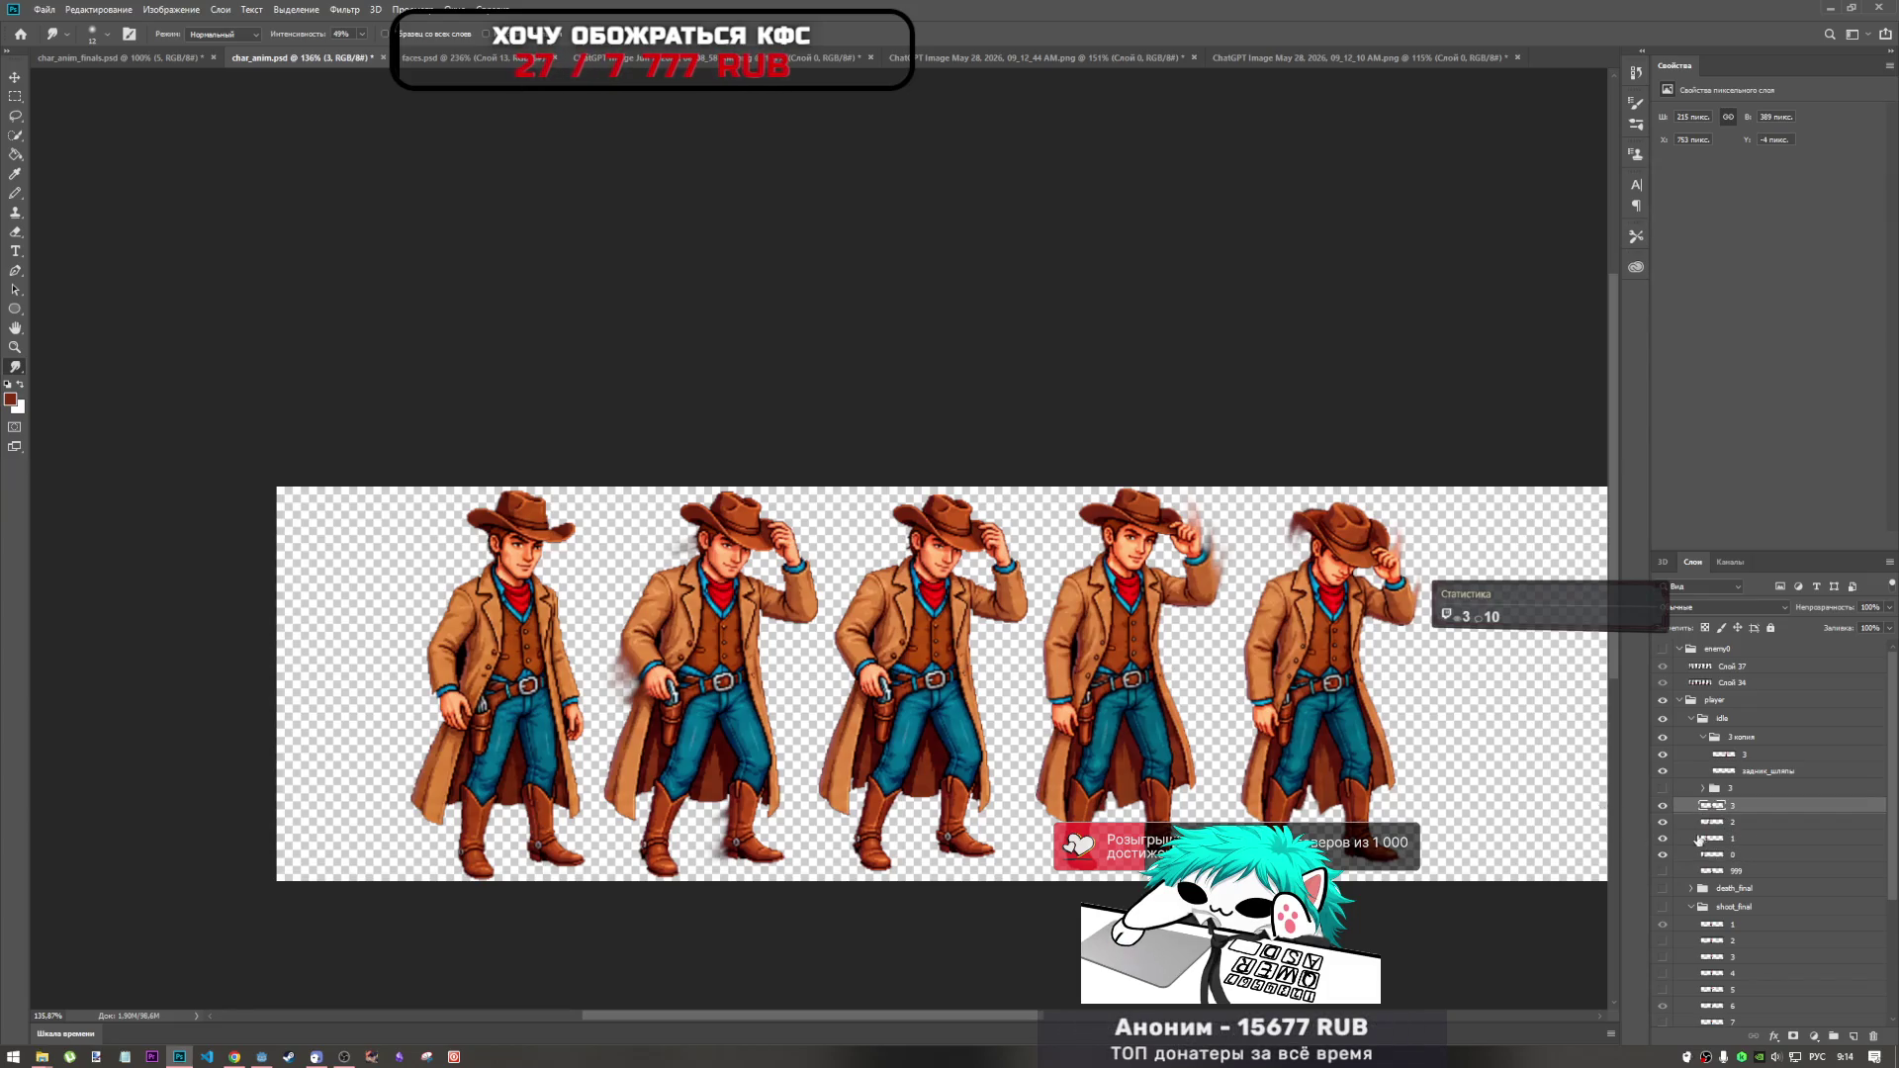
left_click(1705, 827)
left_click(1665, 822)
left_click(1664, 821)
Select the Eraser tool and raise its opacity to 100%.
scroll(890, 524, "up", 6)
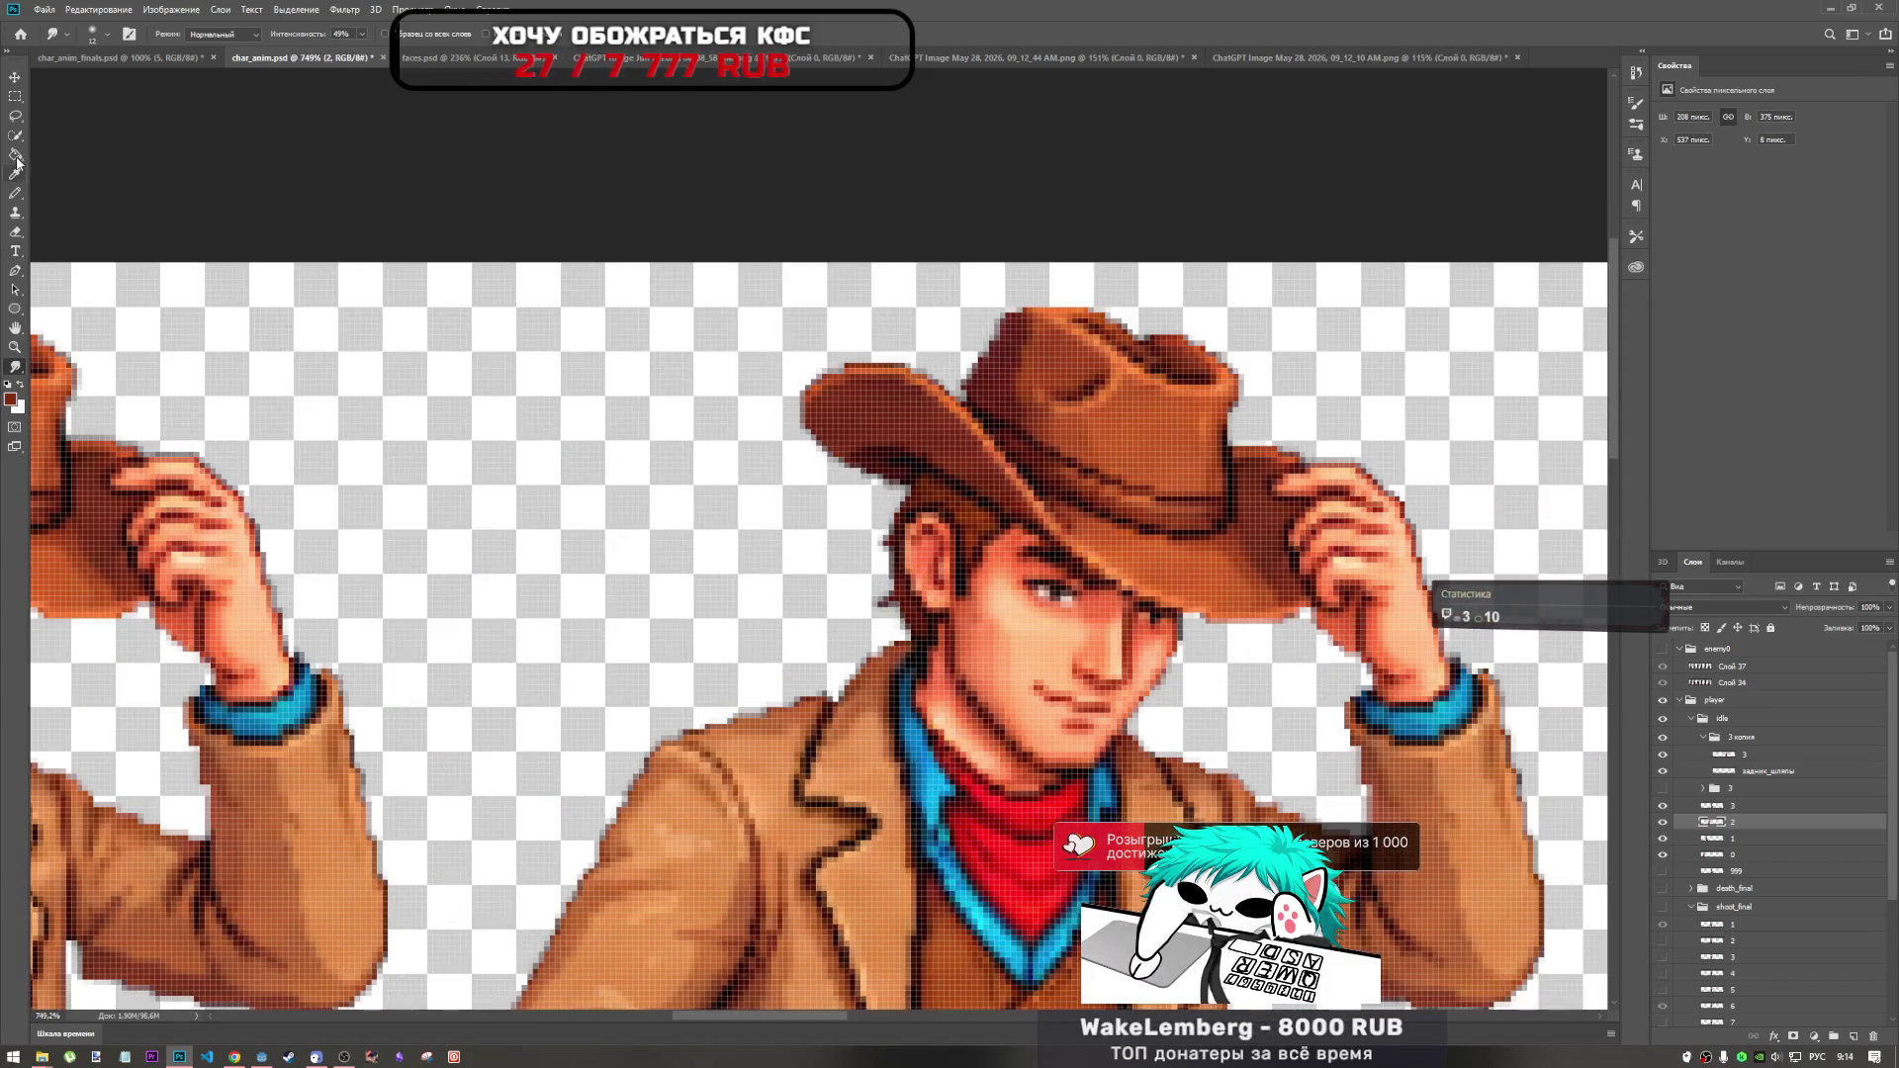
left_click(15, 230)
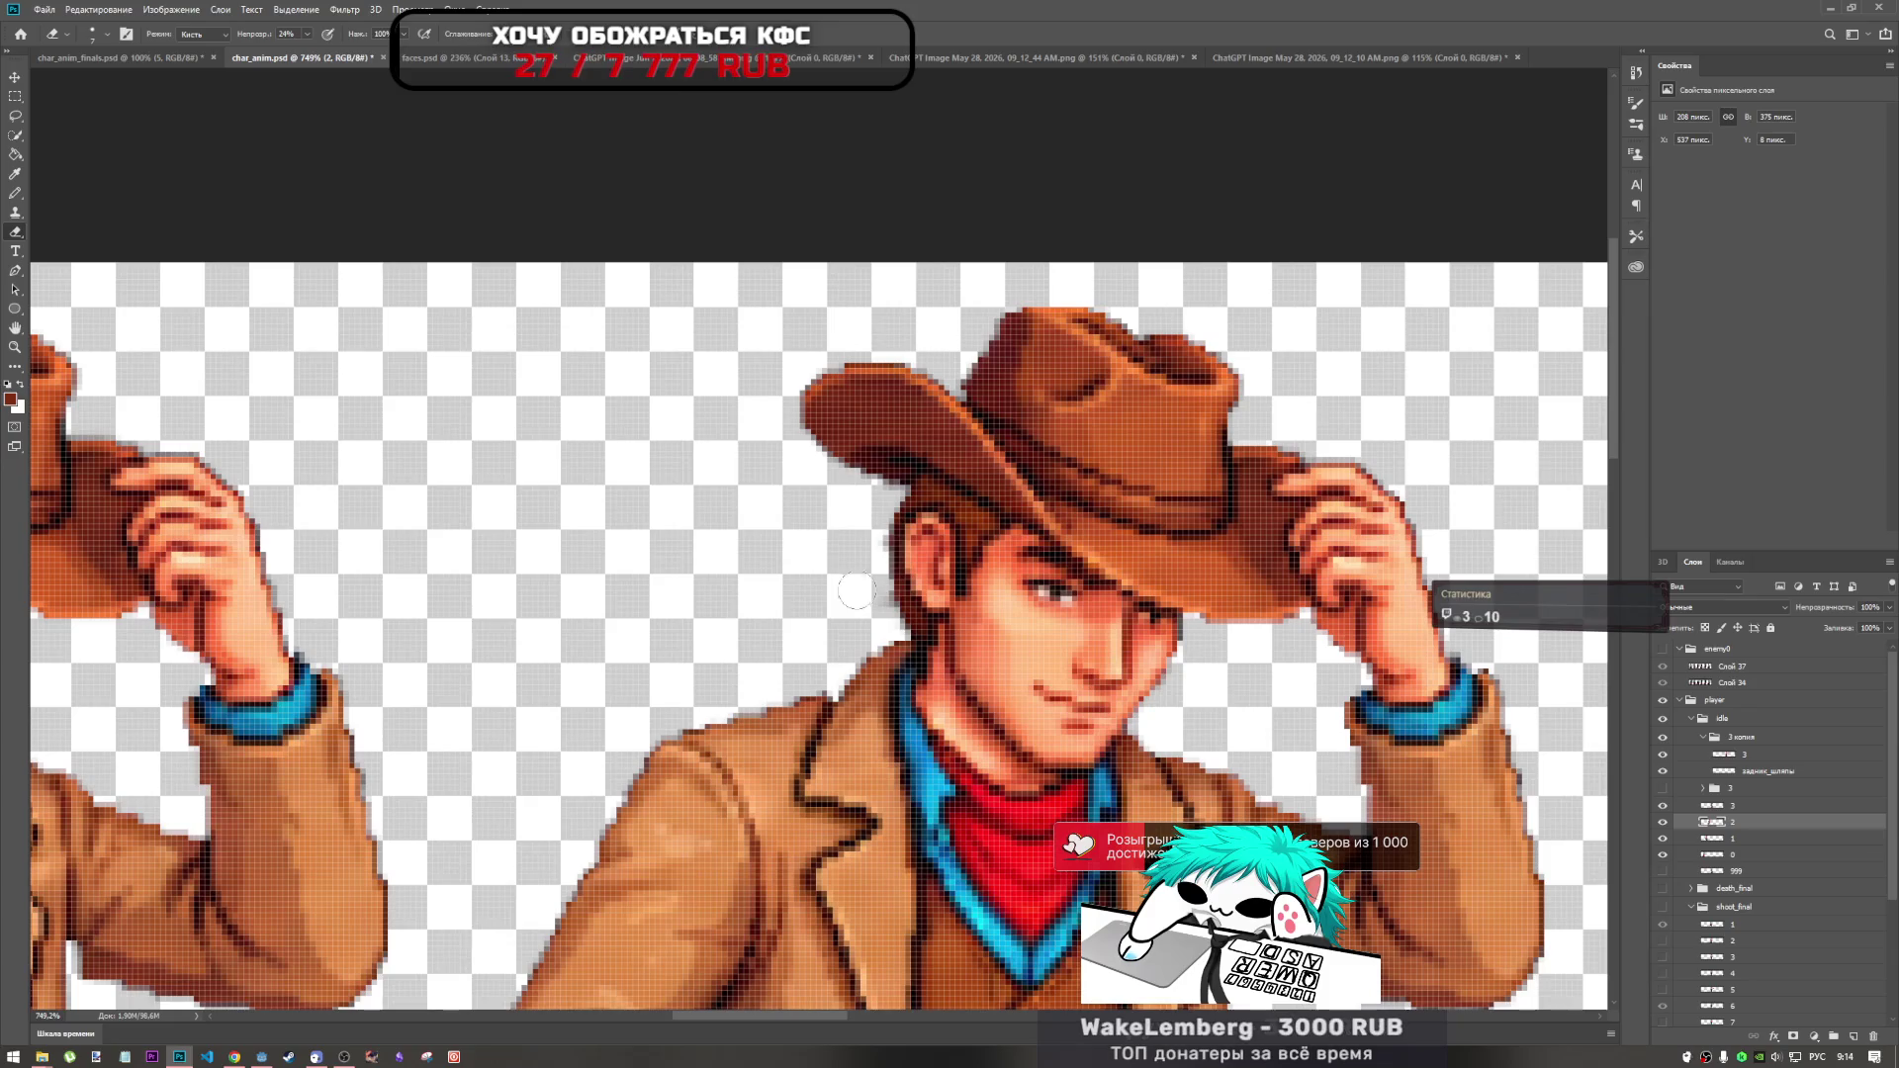
left_click(307, 36)
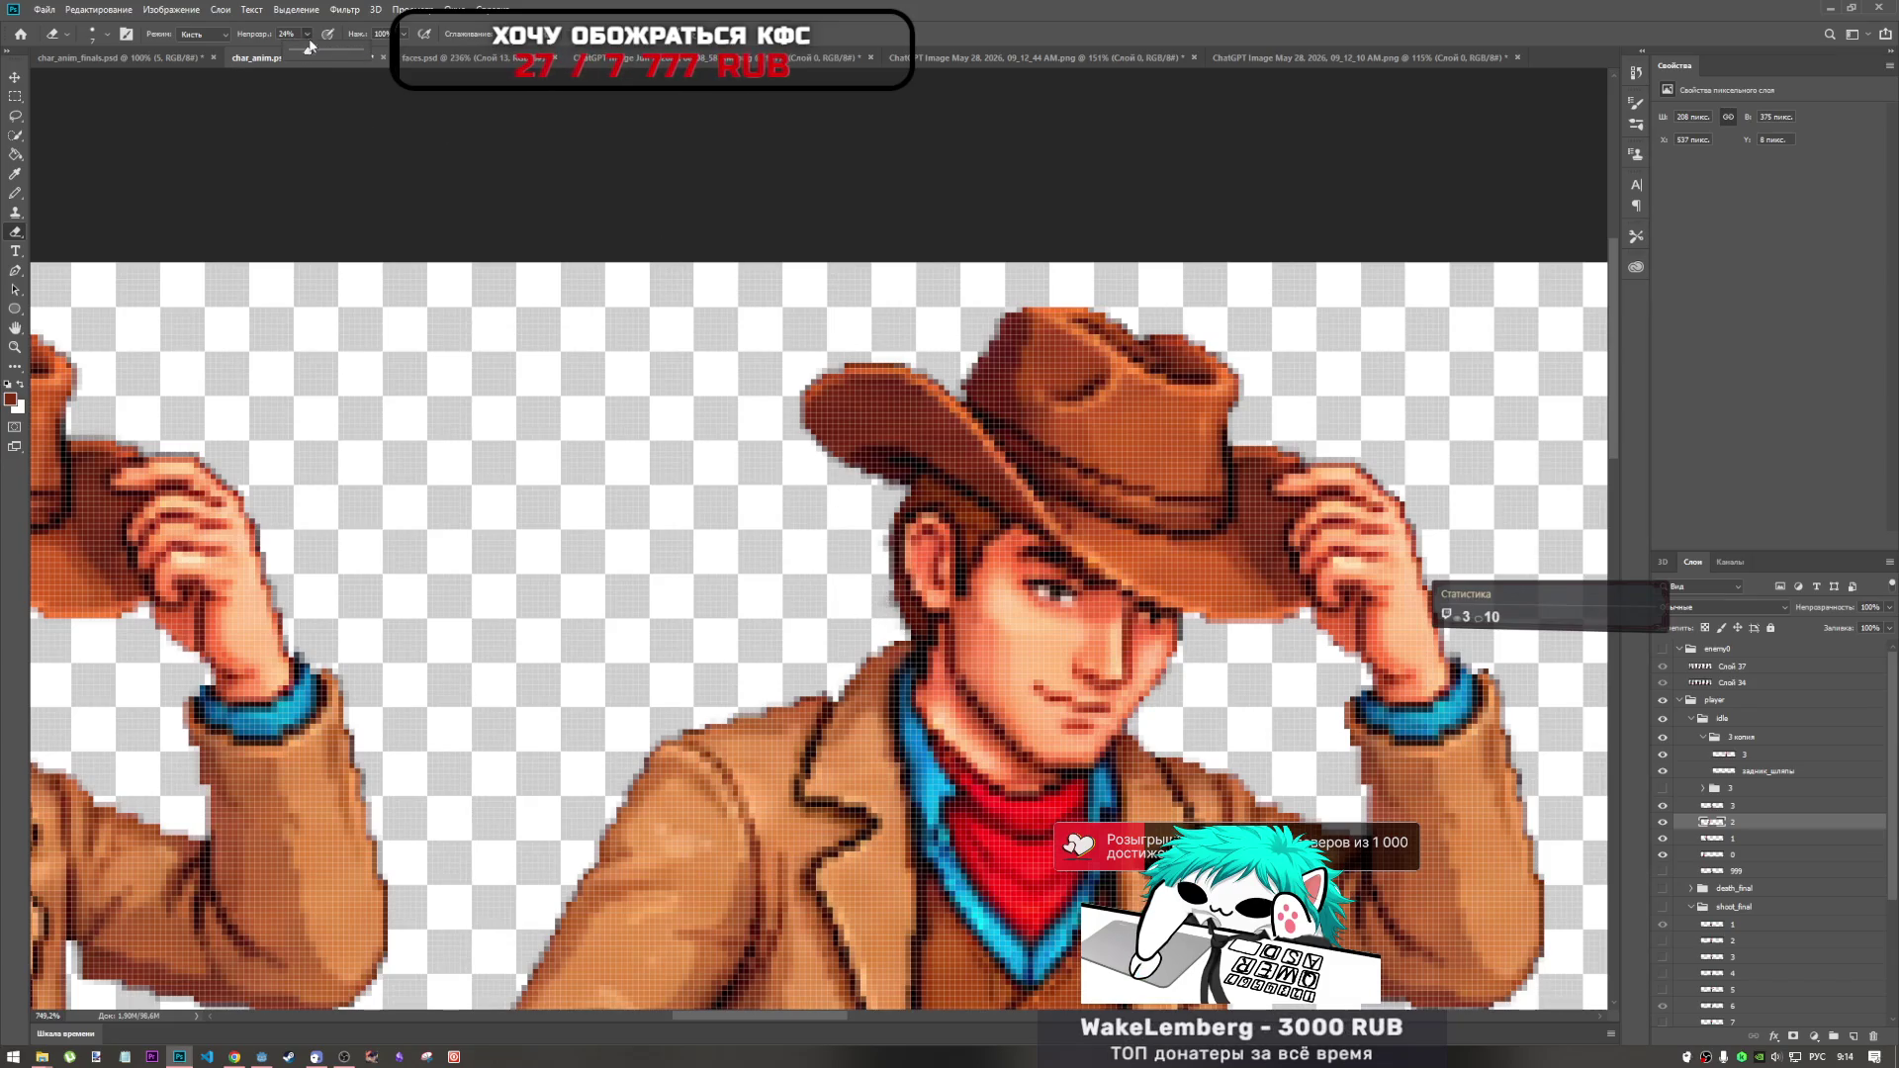
left_click_drag(322, 56, 364, 56)
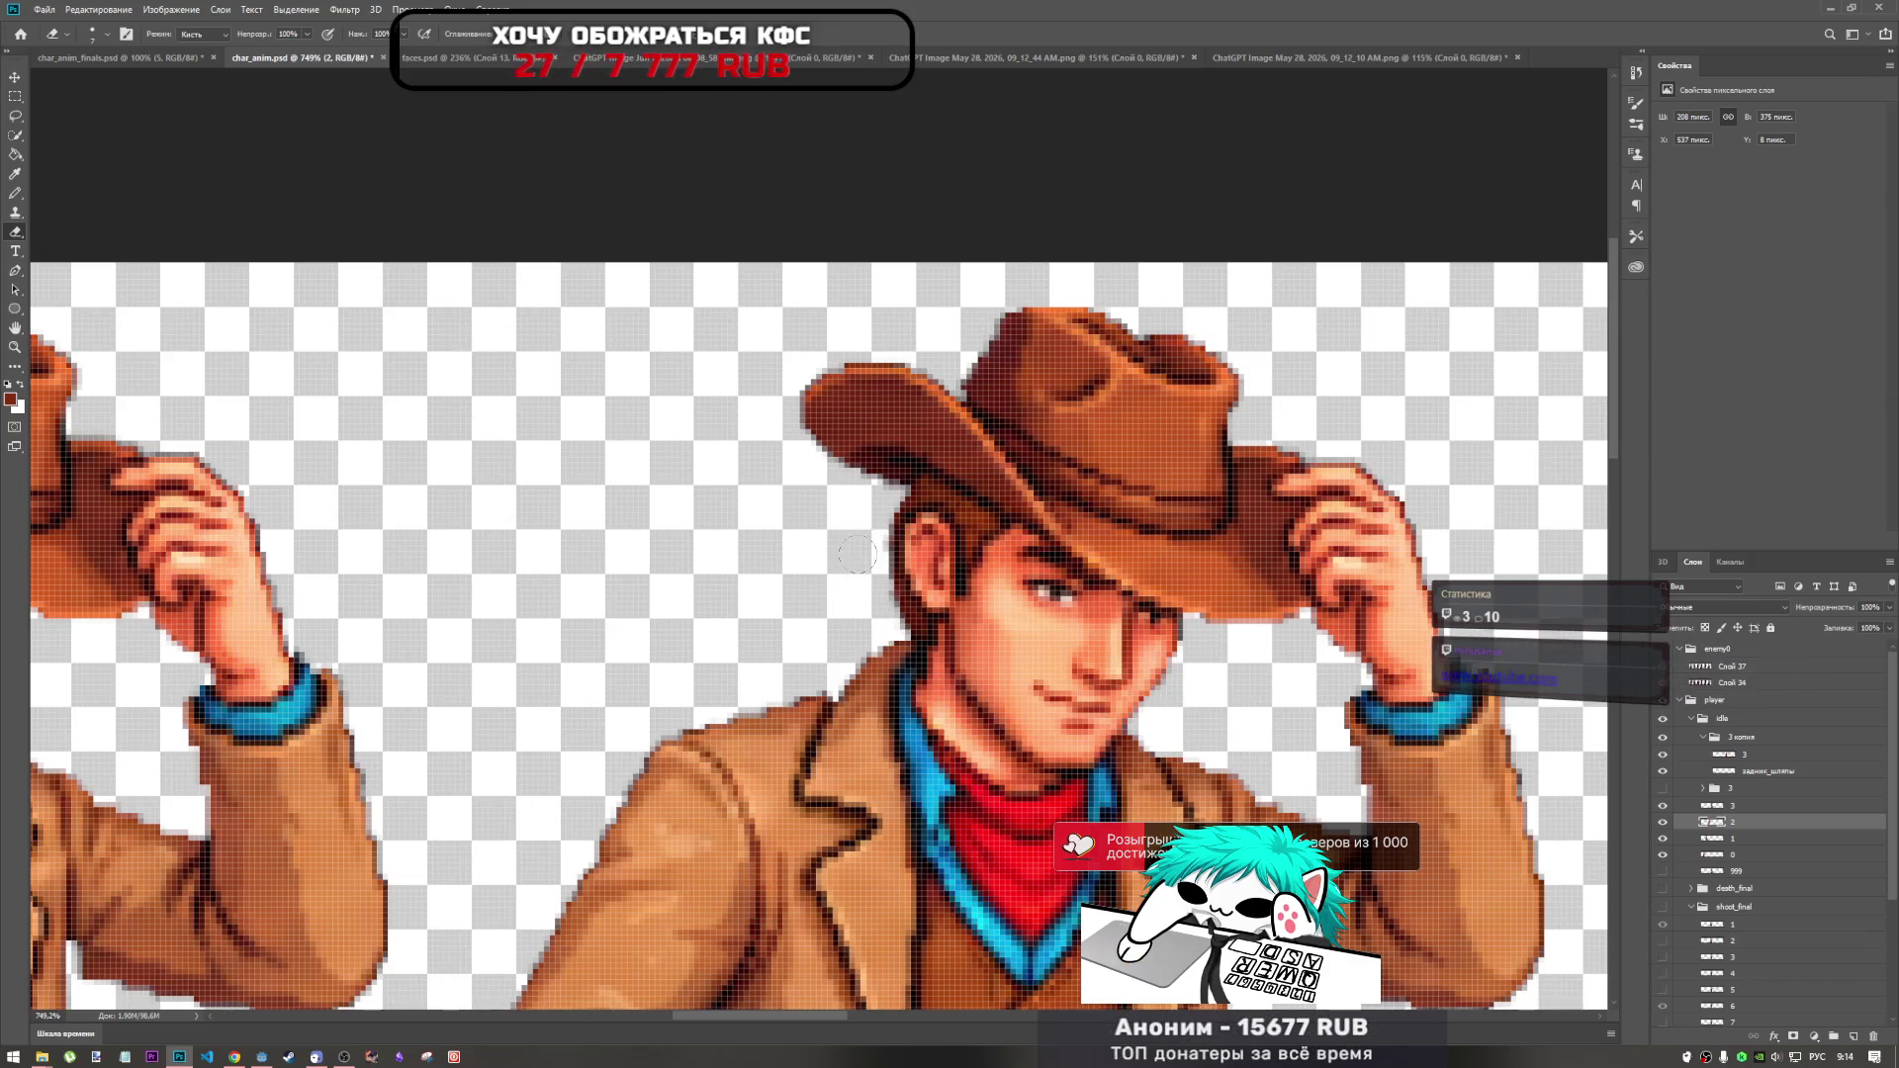
Zoom the canvas out, then switch to the browser's YouTube video.
scroll(837, 603, "down", 5)
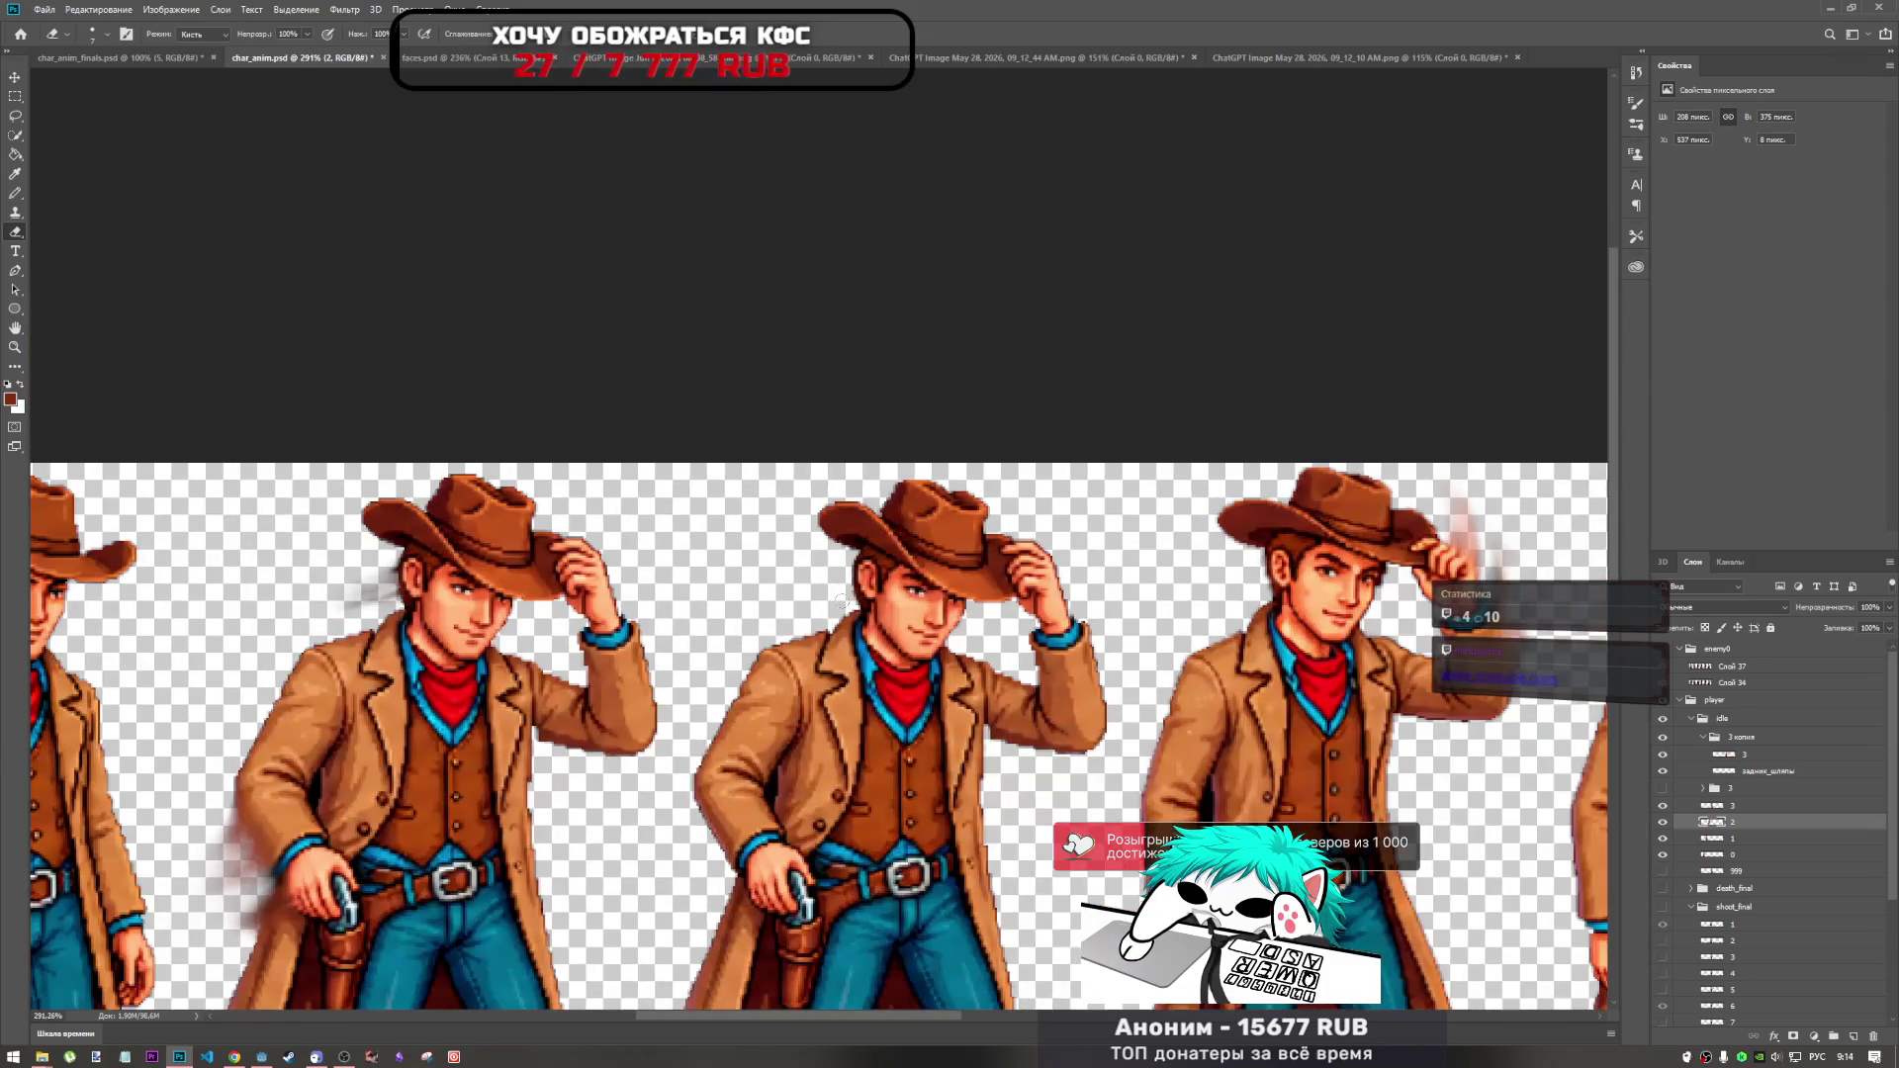
scroll(809, 634, "up", 1)
scroll(793, 516, "down", 3)
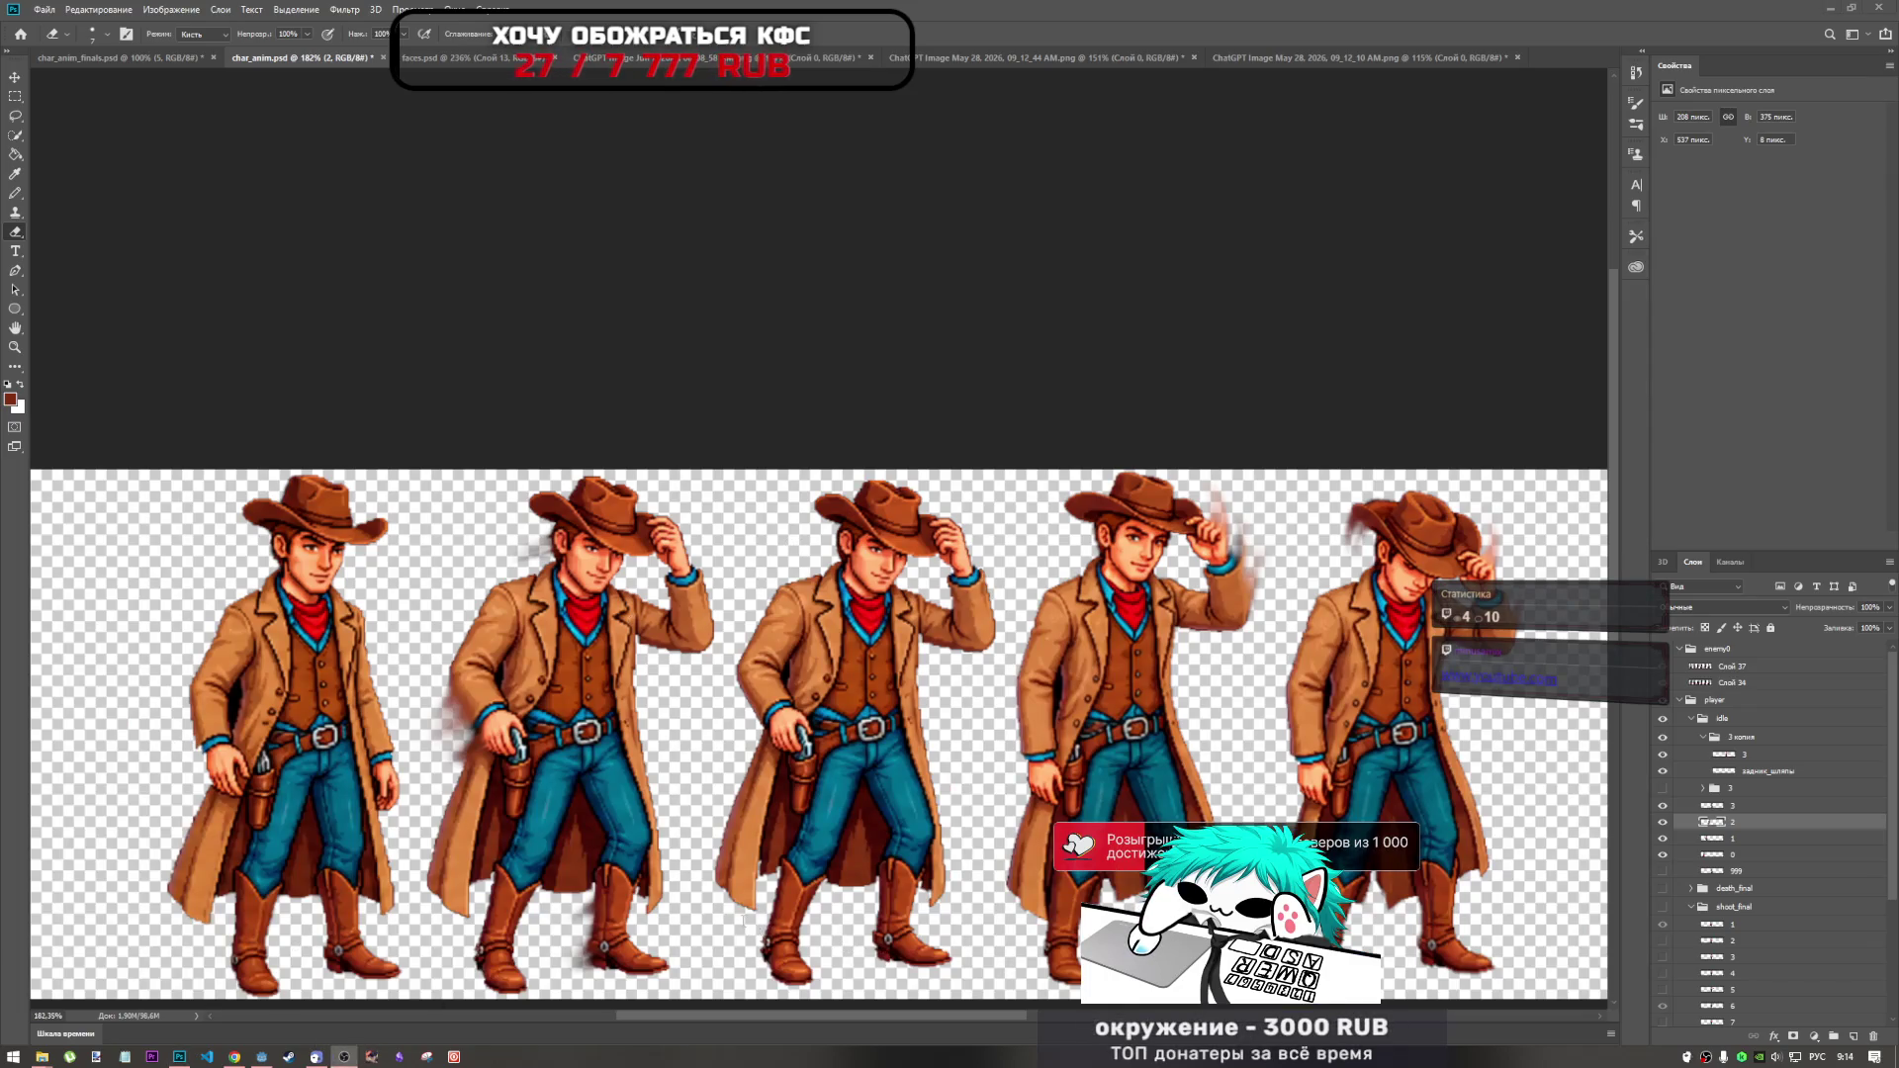
left_click(234, 1057)
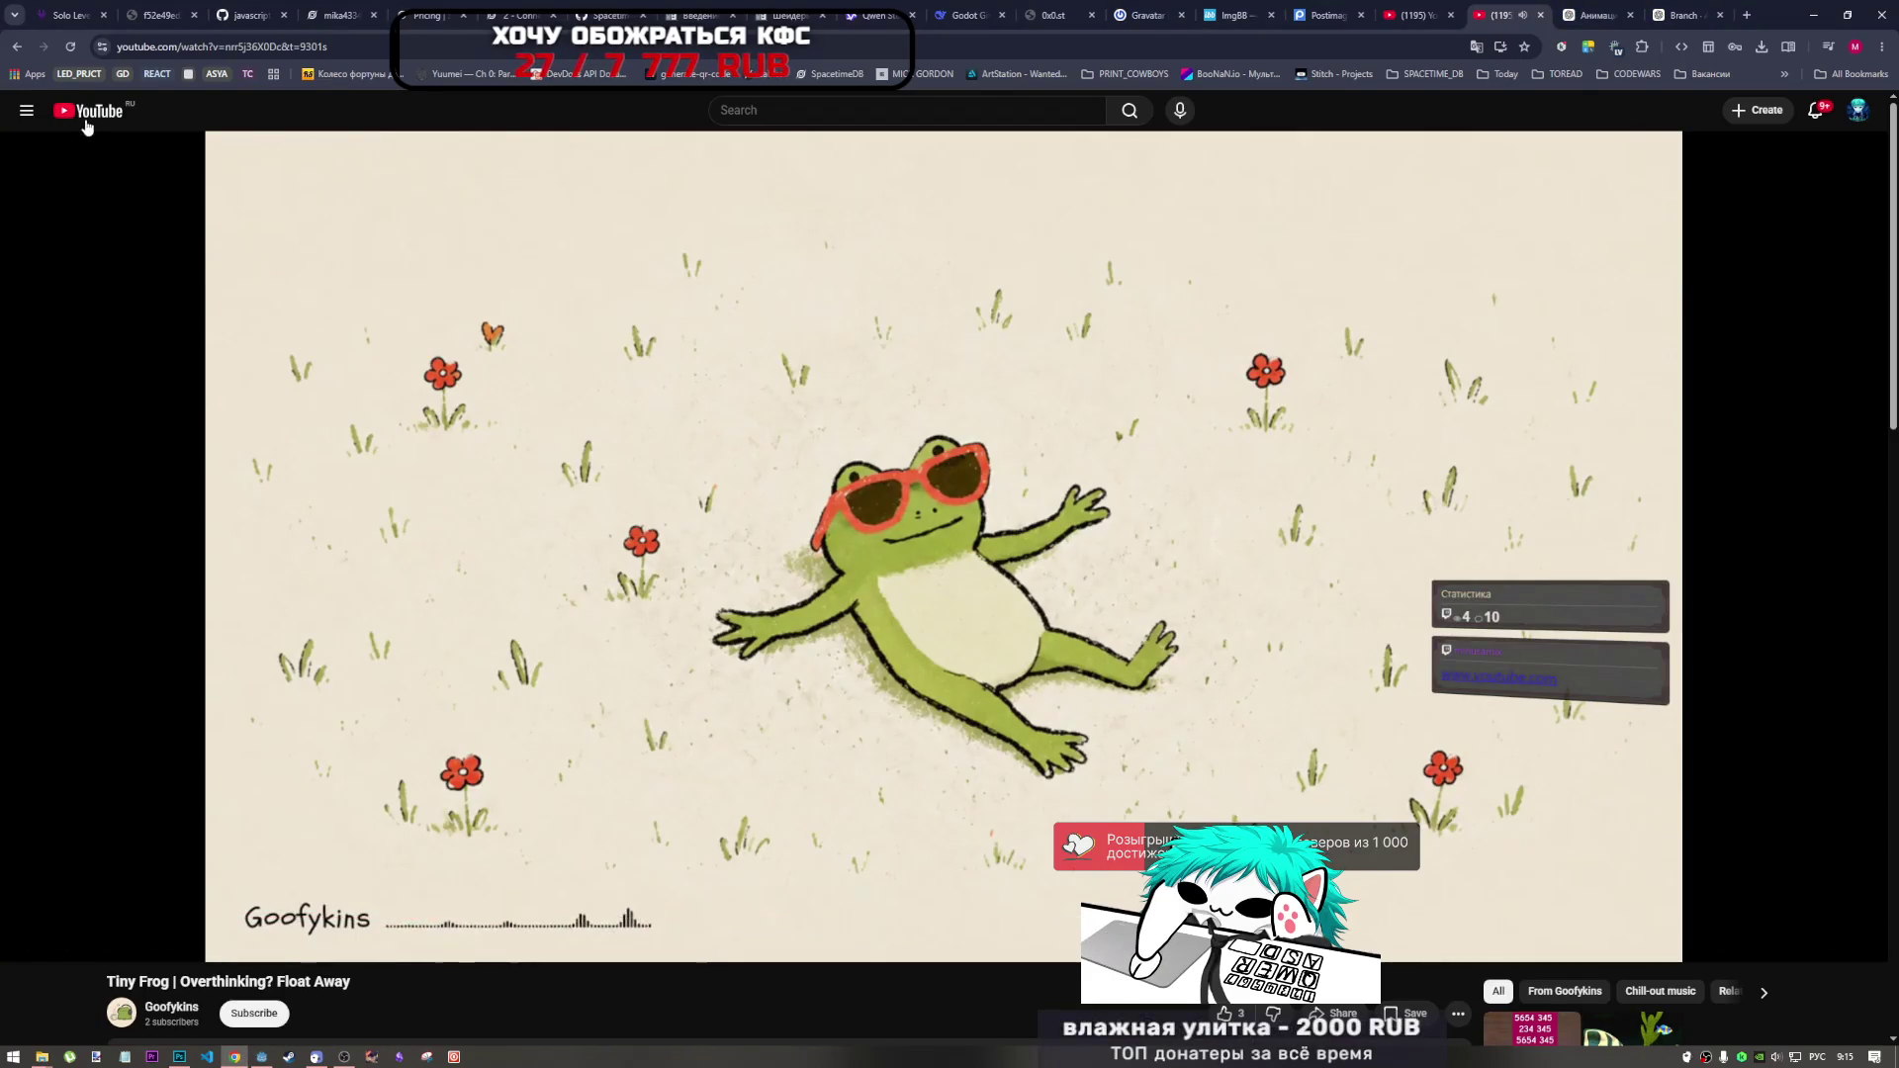
Load the pasted YouTube address in a new tab and pause the frog video.
left_click(1526, 8)
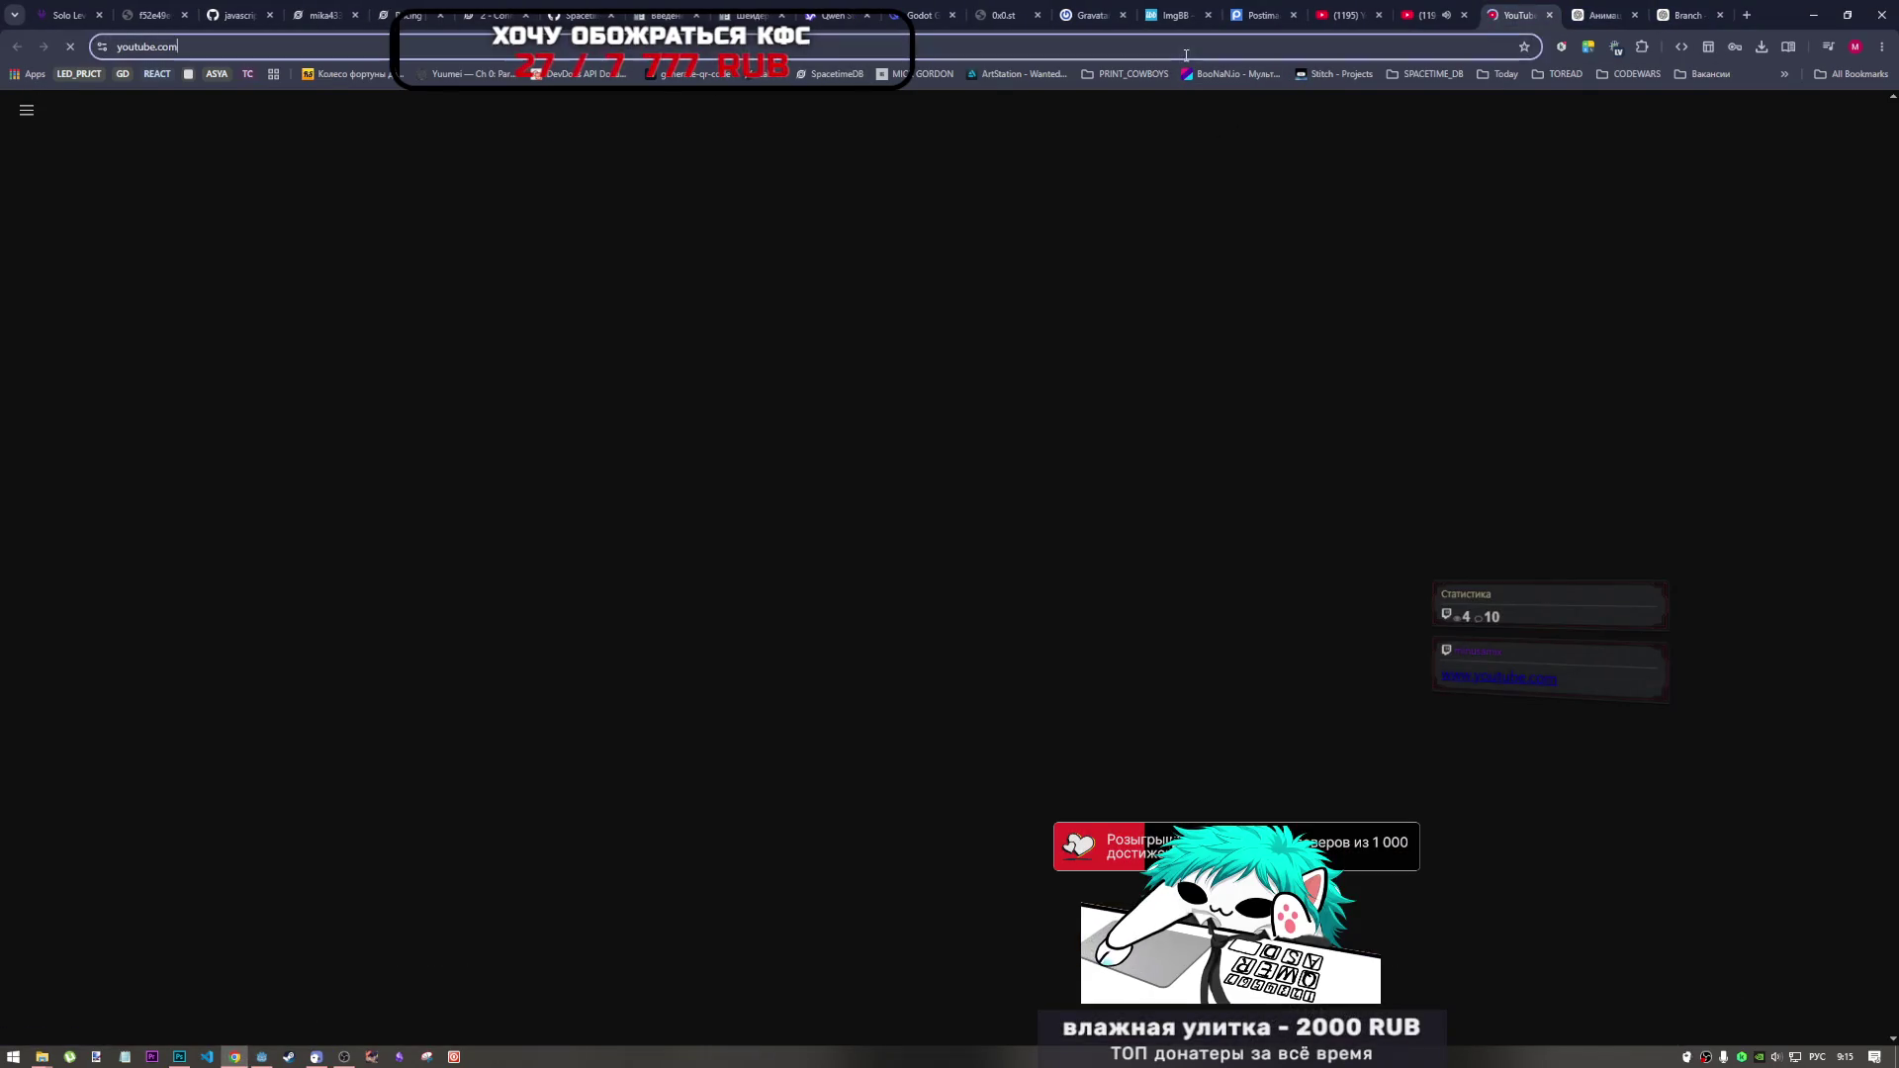
key("ctrl+v")
left_click(1264, 125)
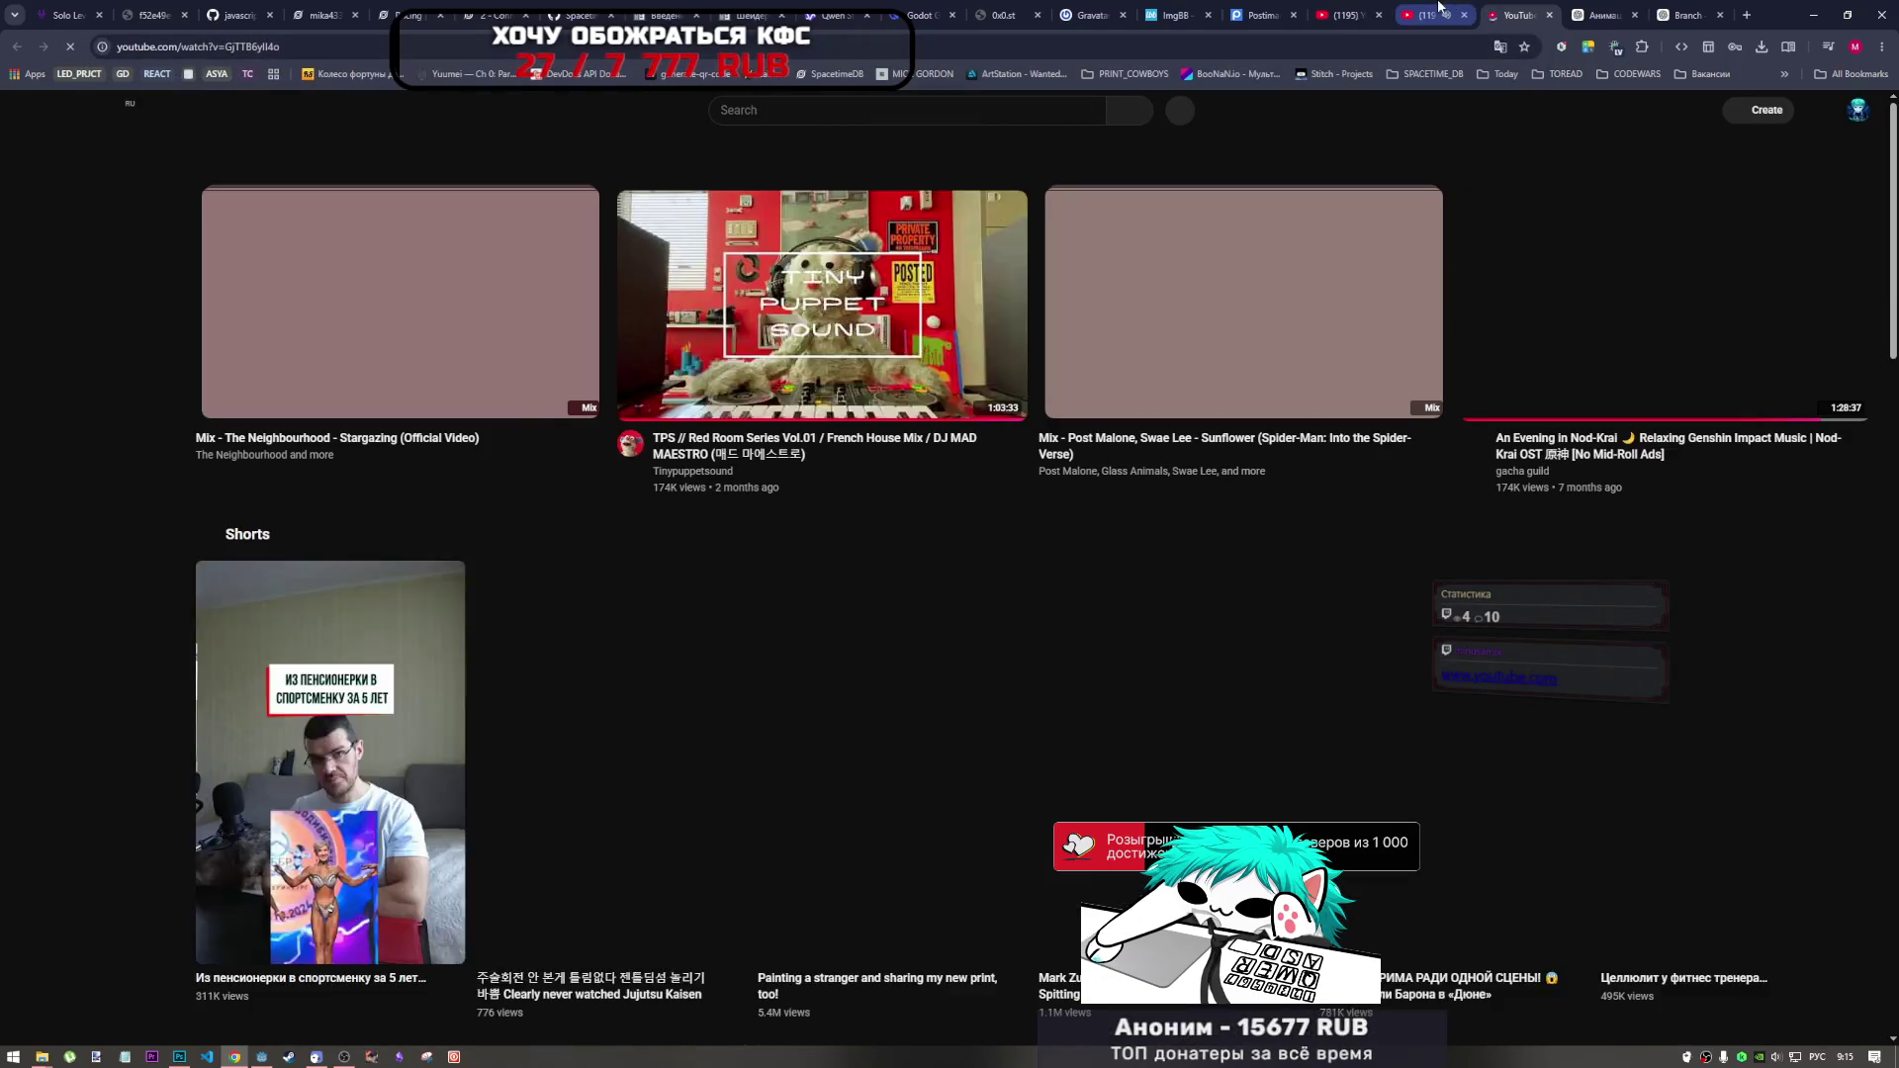
left_click(1424, 15)
left_click(829, 698)
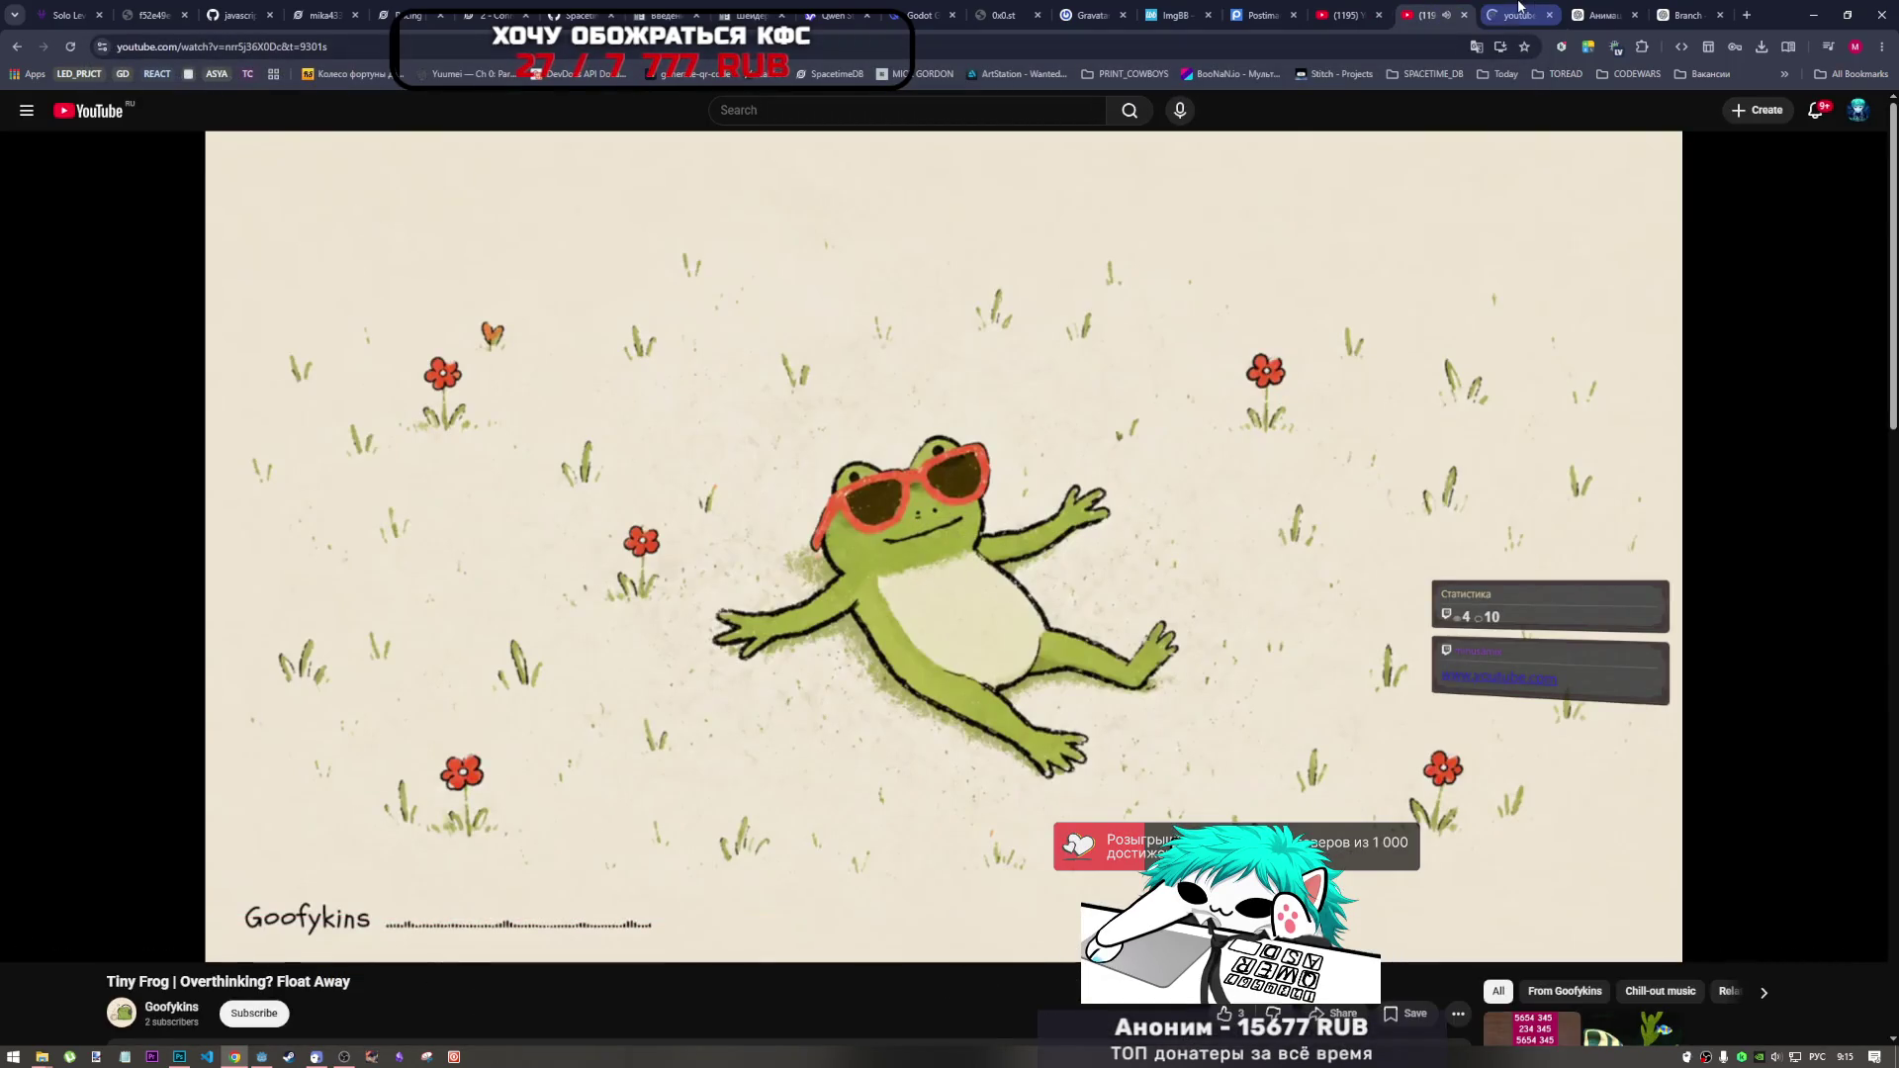
Switch to the Short Change Hero tab, then return to Photoshop's cowboy sprite sheet.
left_click(1518, 14)
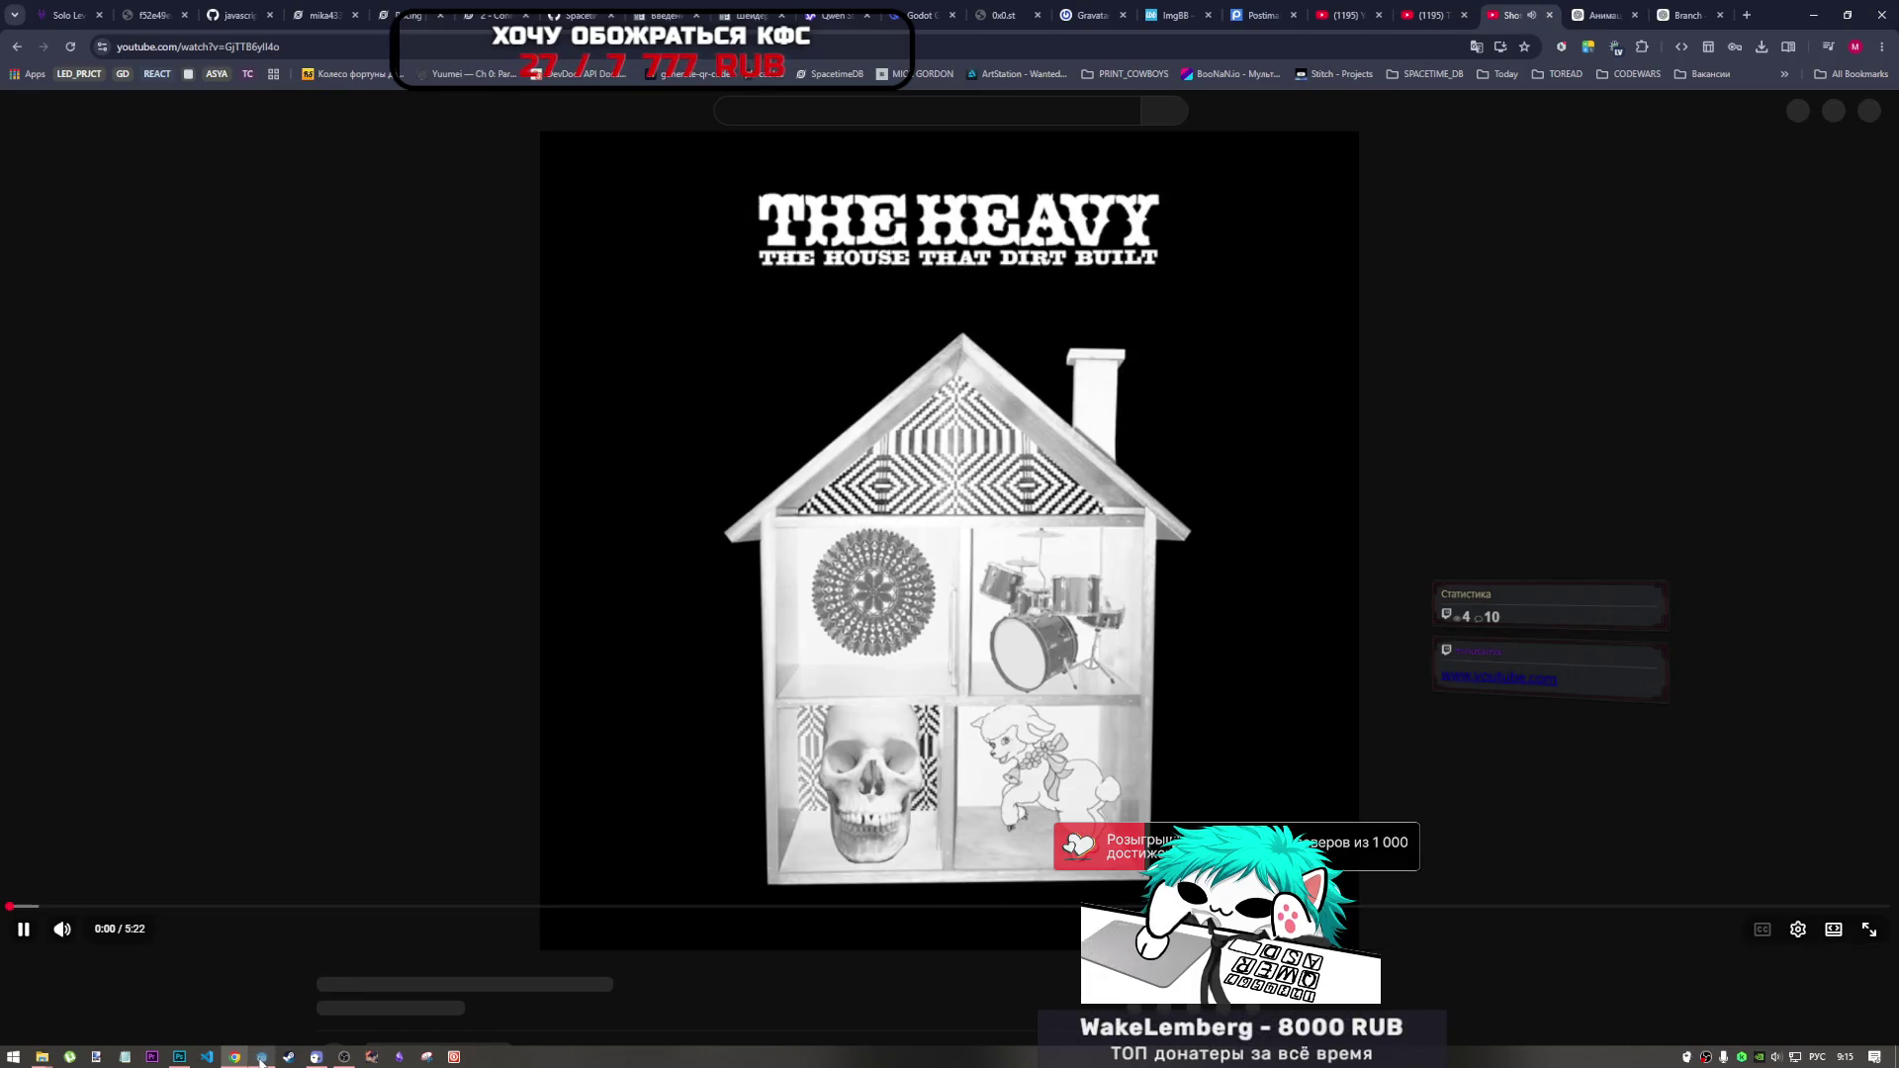
mouse_move(261, 1058)
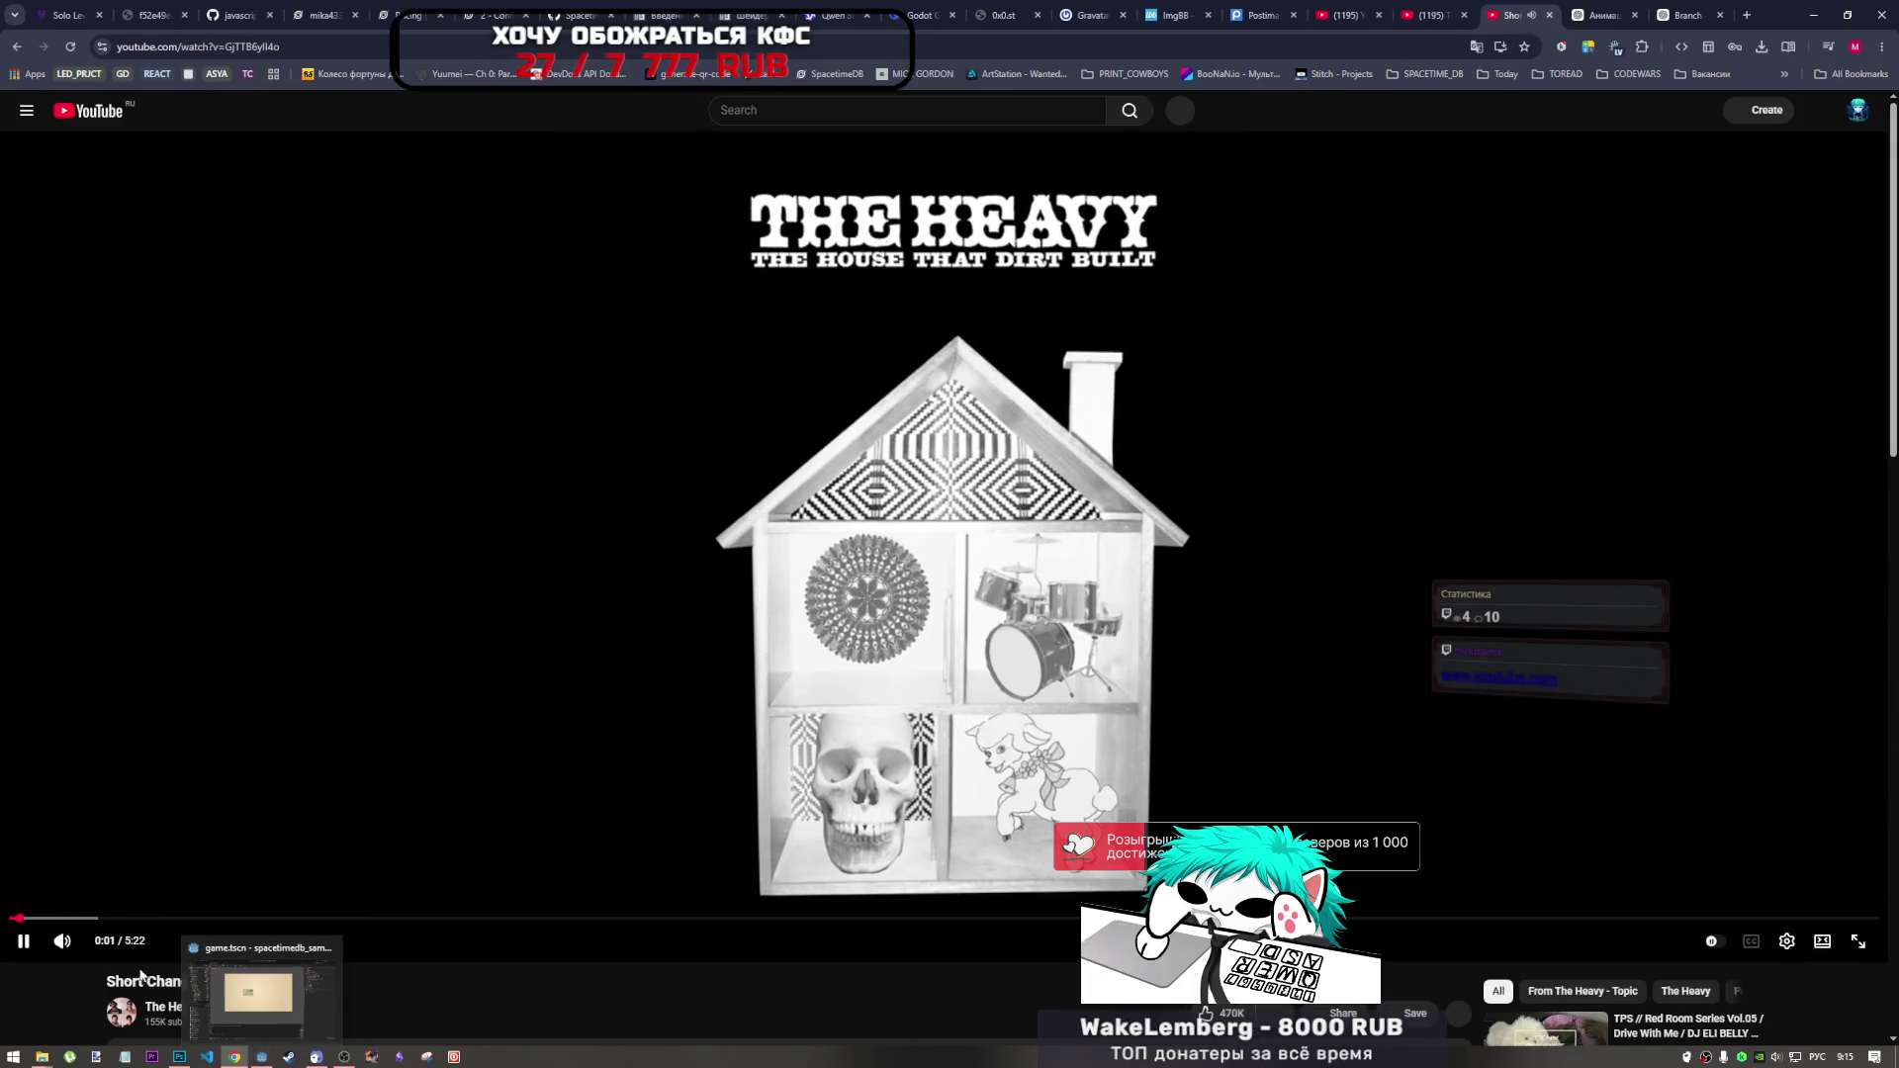
left_click(179, 1056)
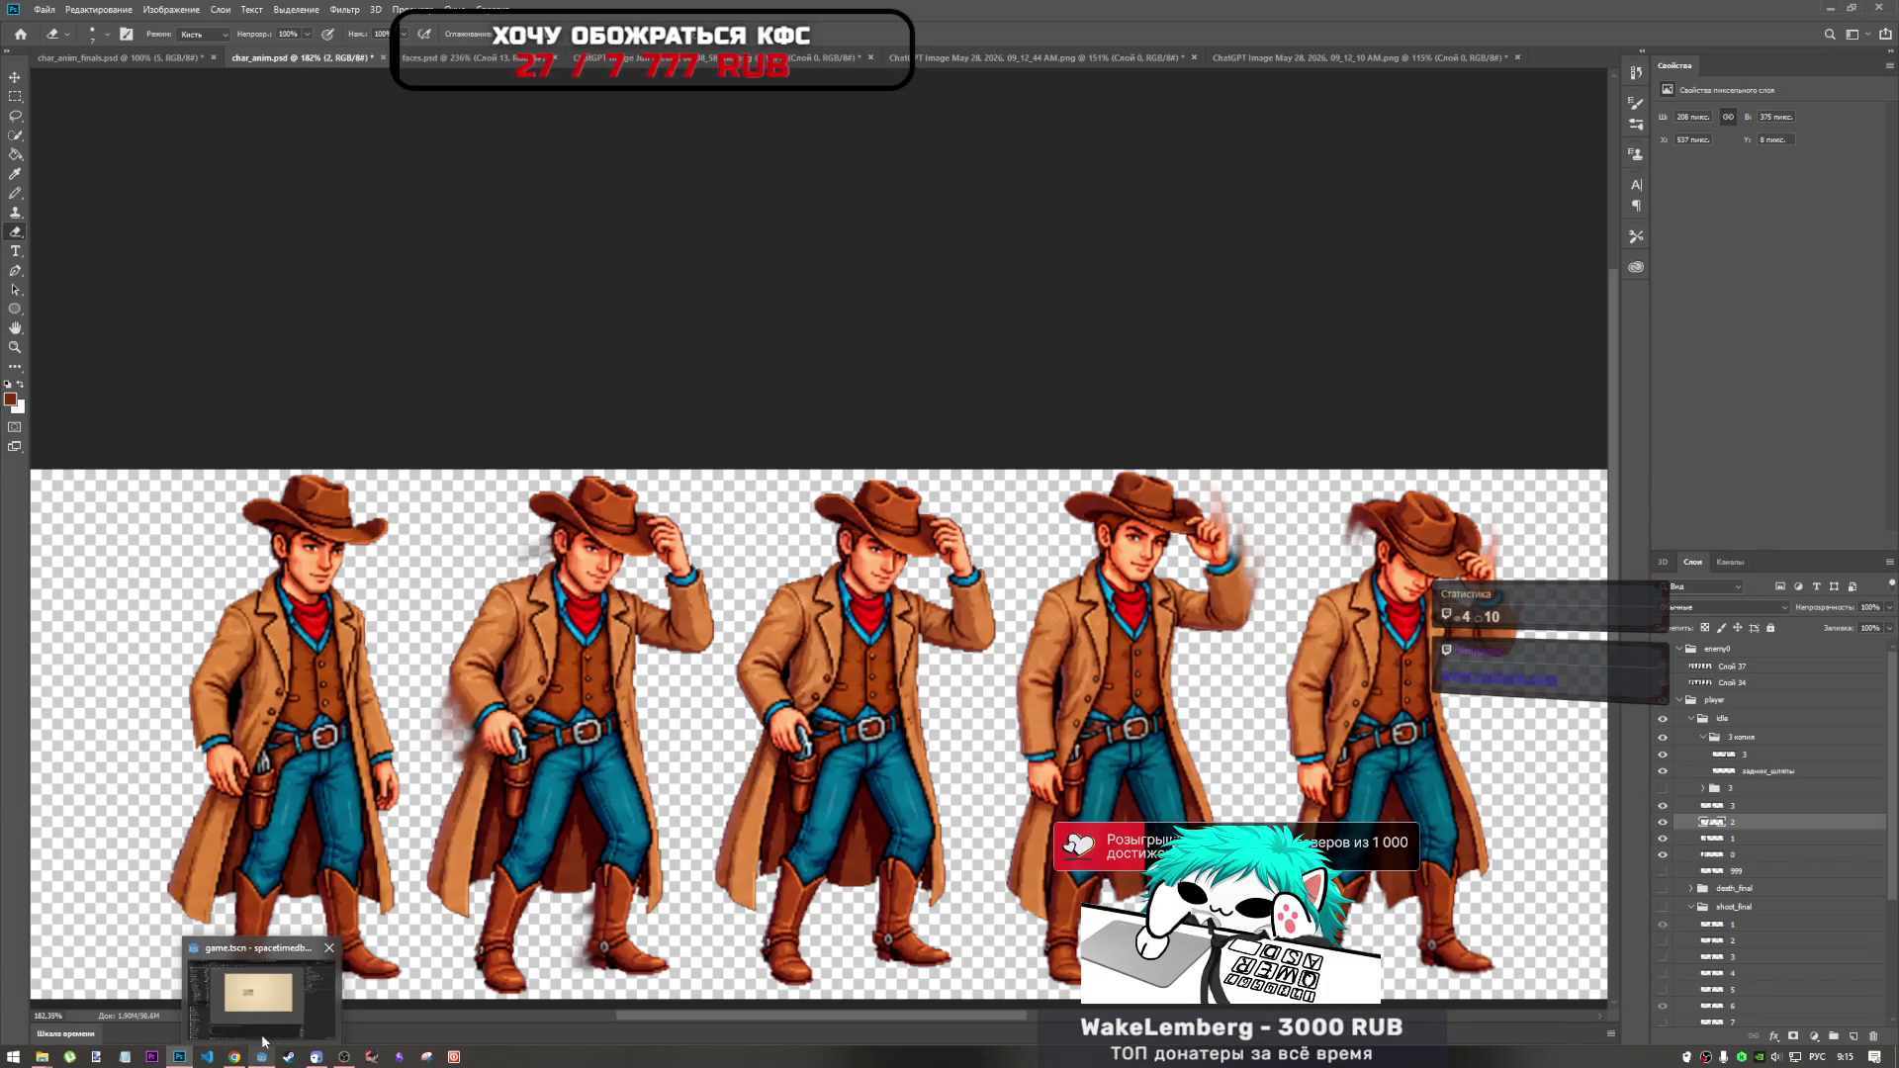
Zoom and pan over the cowboy strip, then switch to the browser's YouTube video.
scroll(1138, 514, "down", 2)
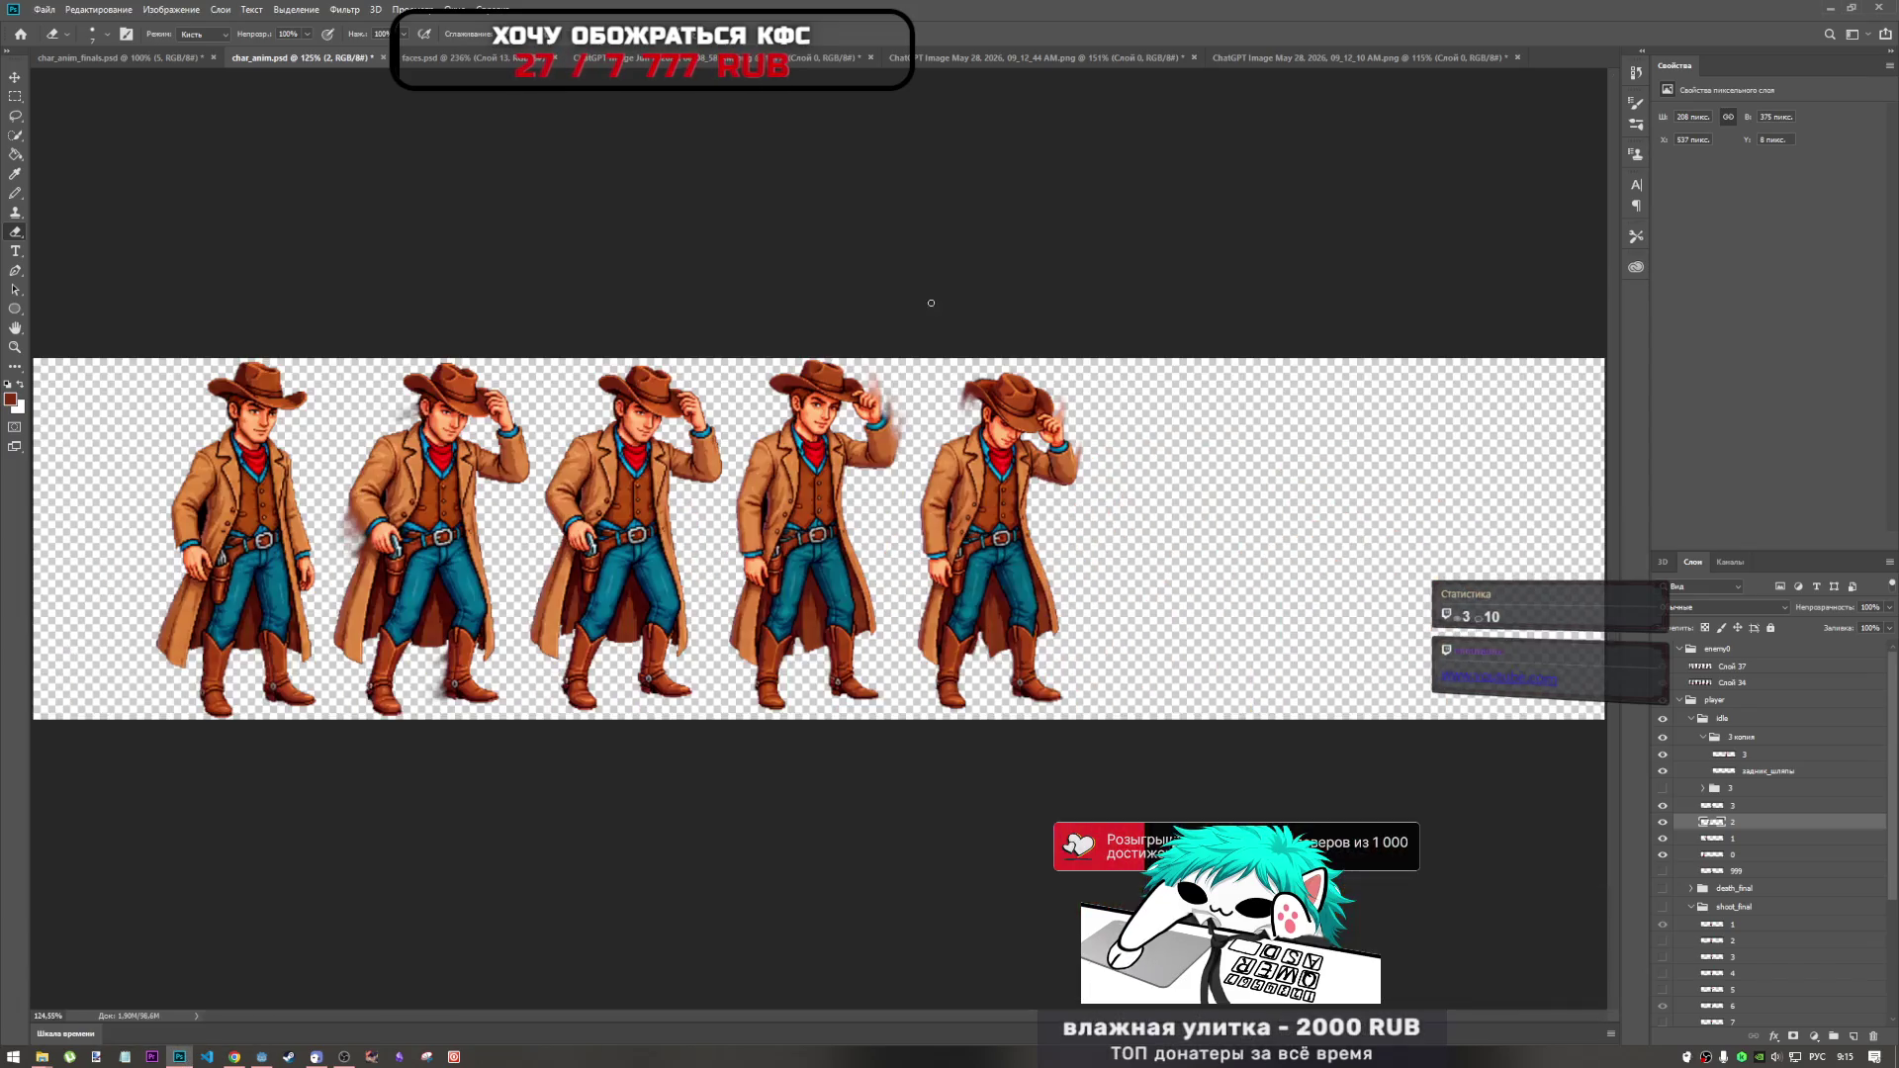
scroll(1010, 874, "left", 3)
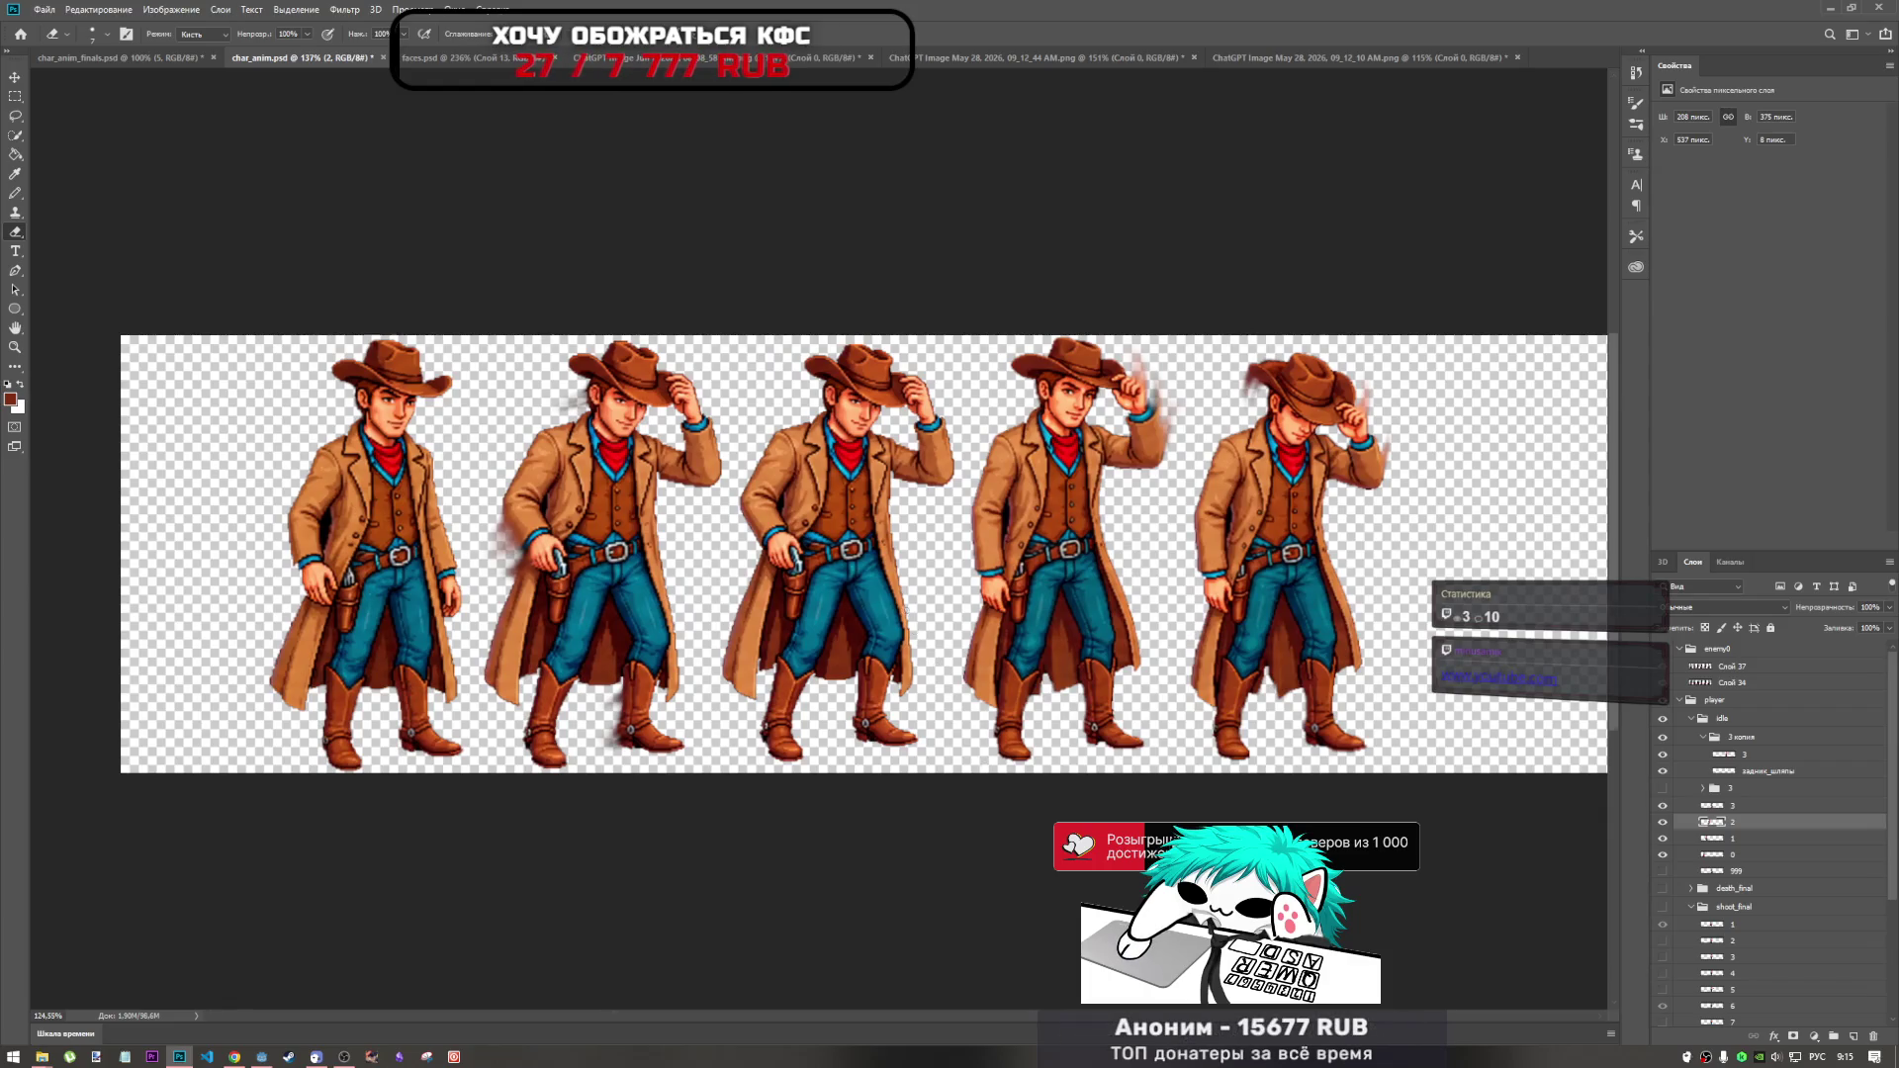
scroll(1011, 873, "down", 2)
scroll(309, 959, "up", 2)
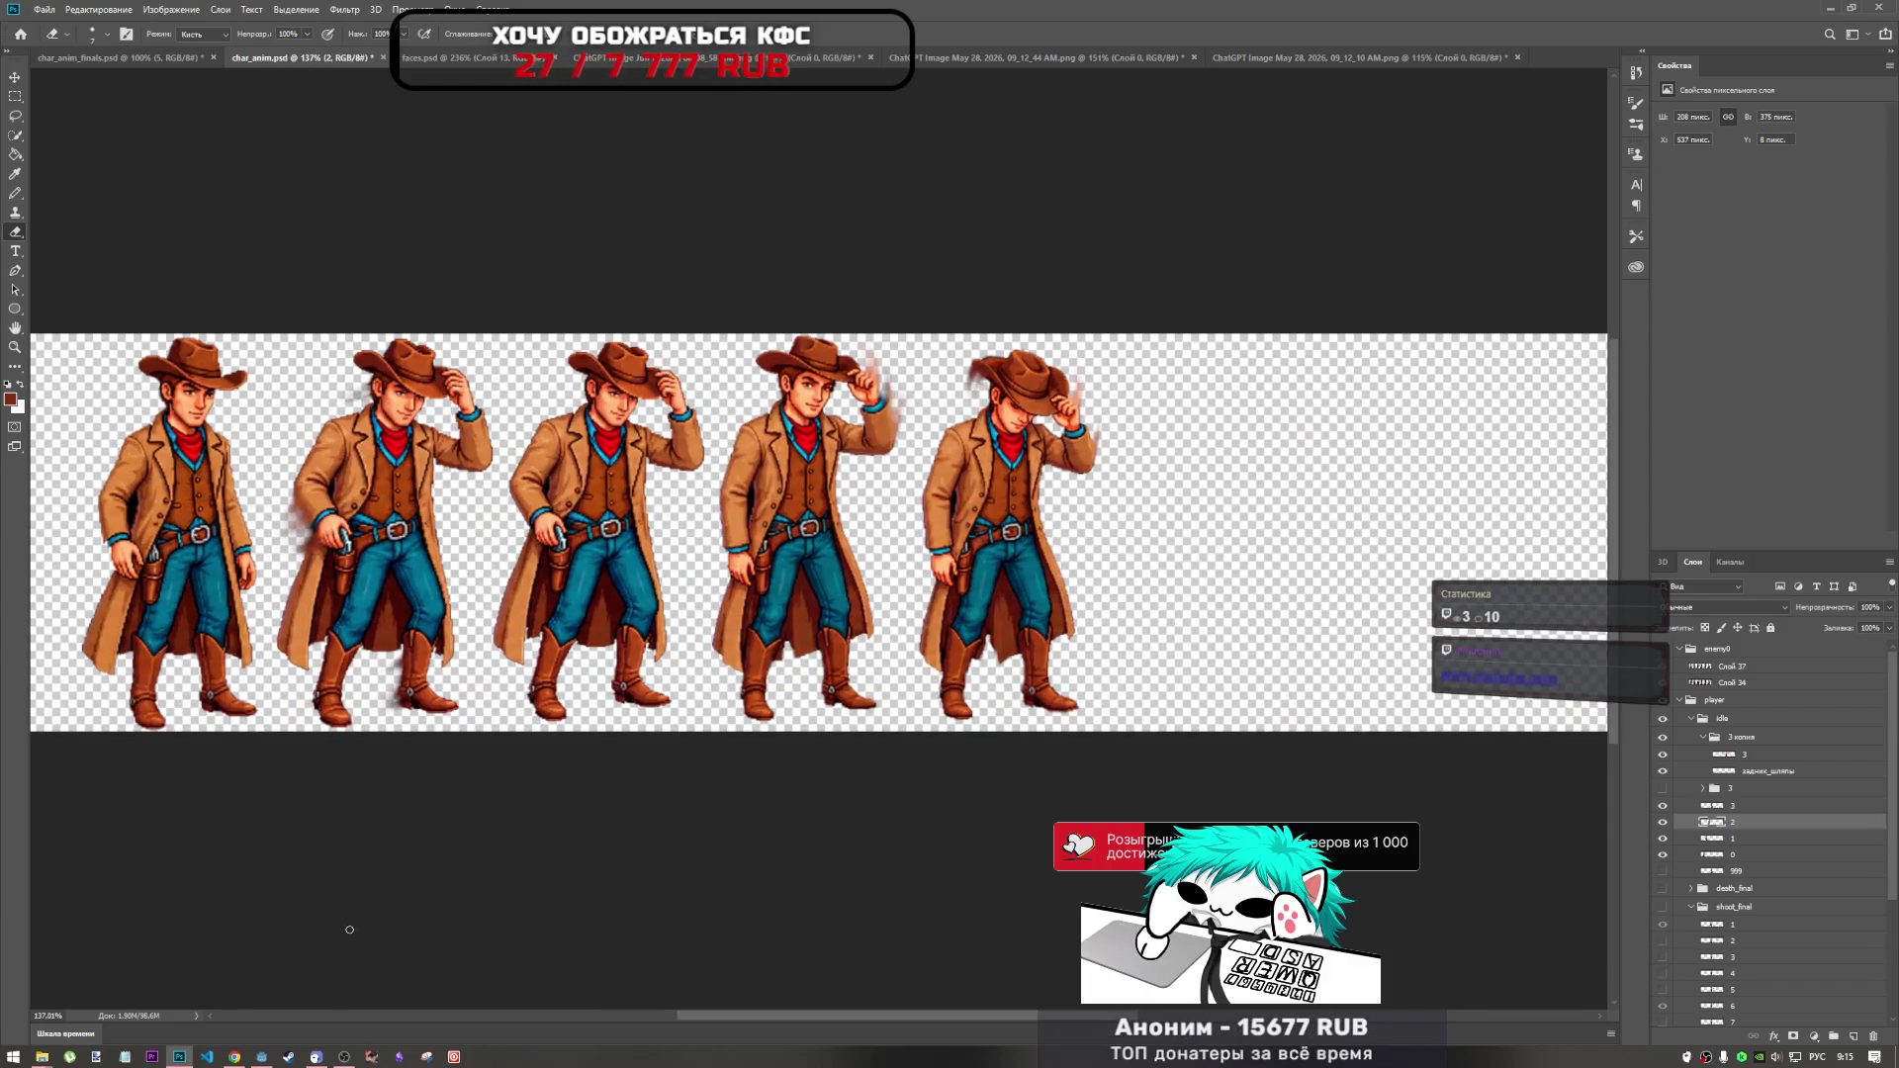
left_click(236, 1057)
Scroll the Short Change Hero page down and back, then return to Photoshop's sprite sheet.
scroll(690, 930, "down", 2)
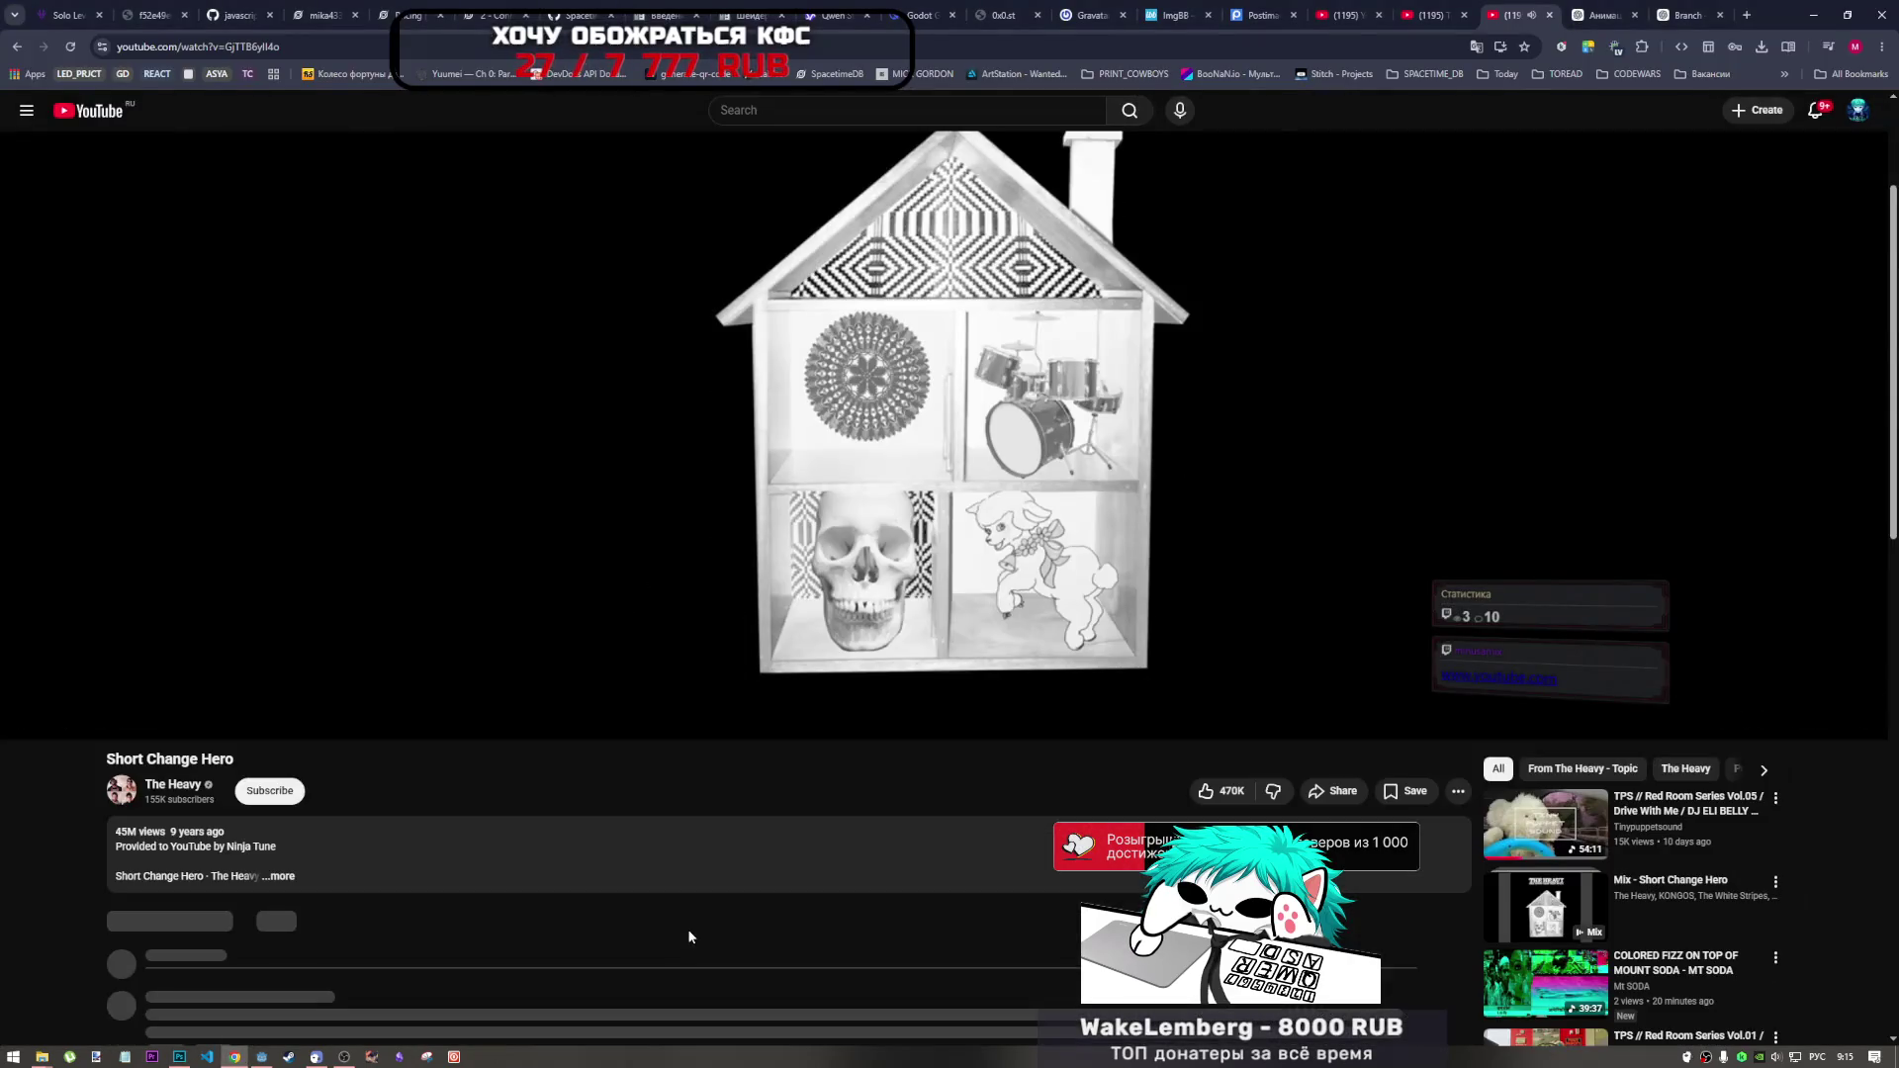
scroll(687, 925, "up", 3)
scroll(687, 926, "down", 2)
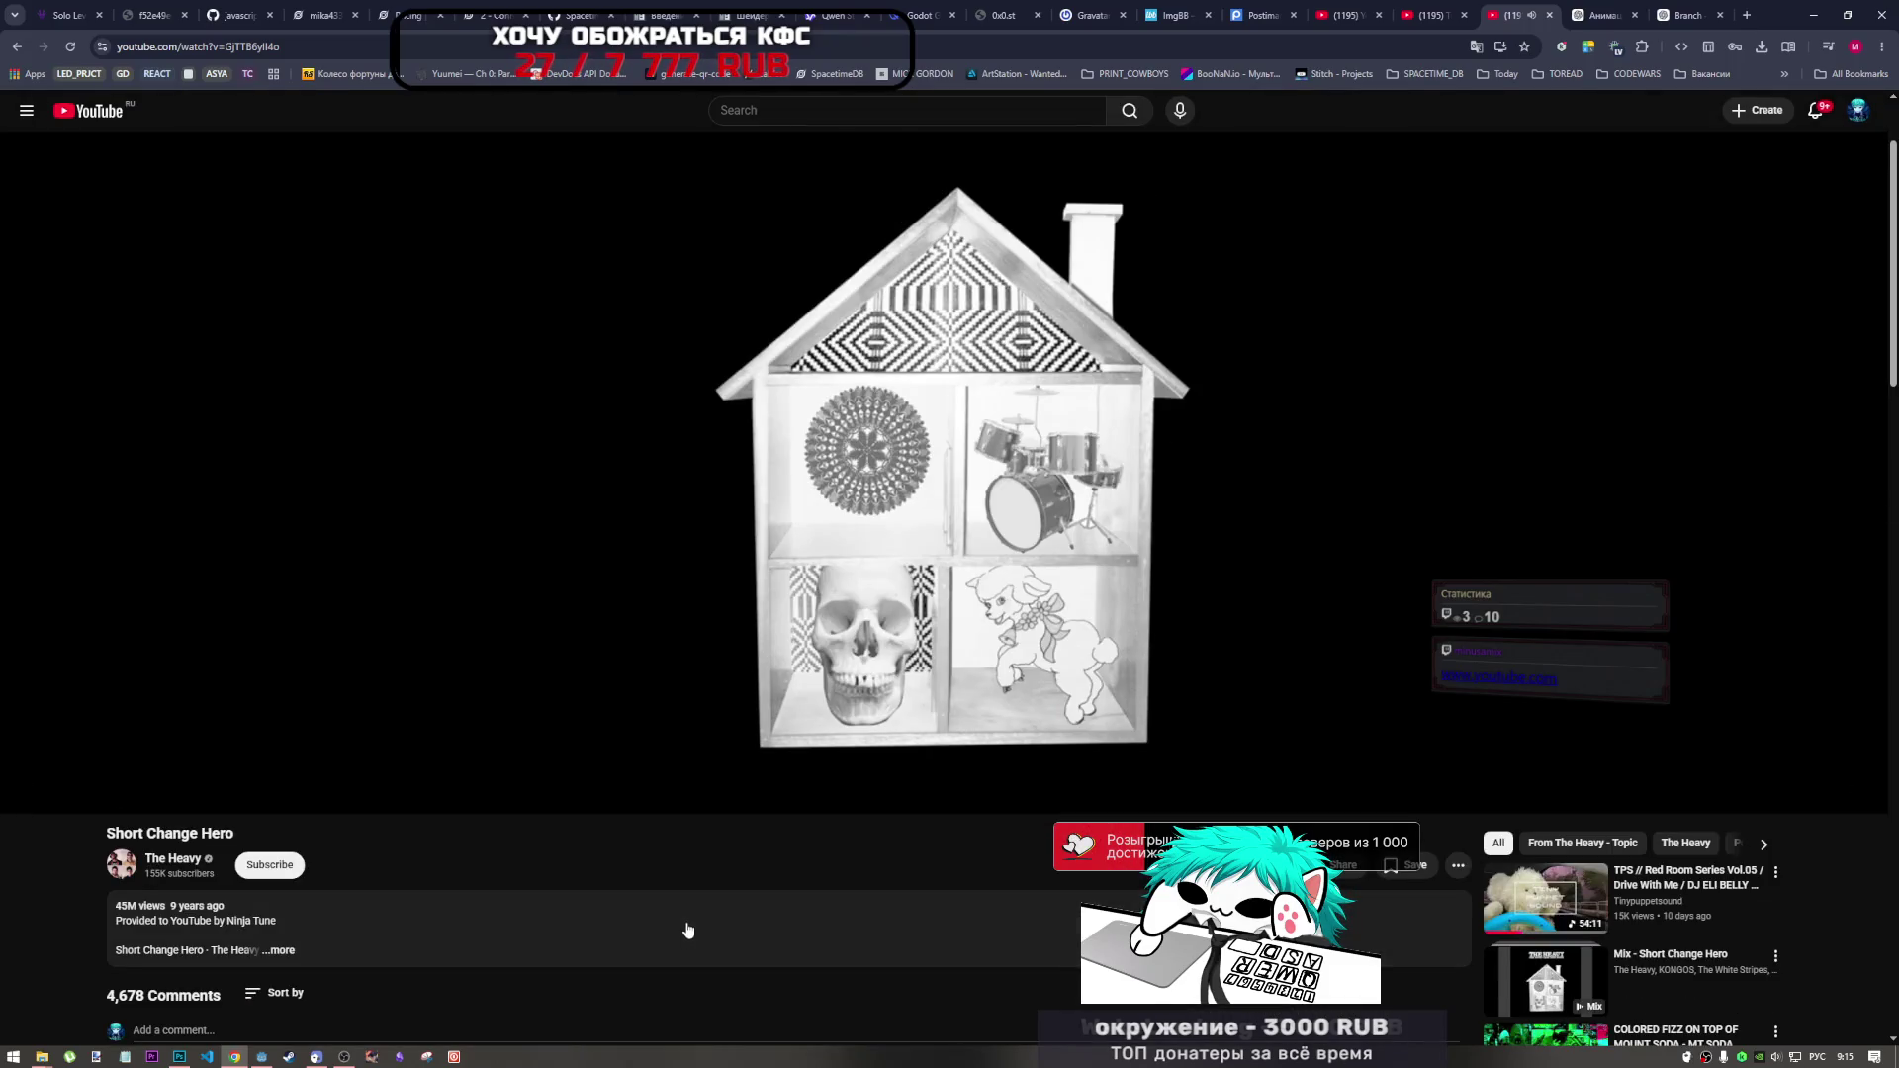
scroll(689, 929, "up", 1)
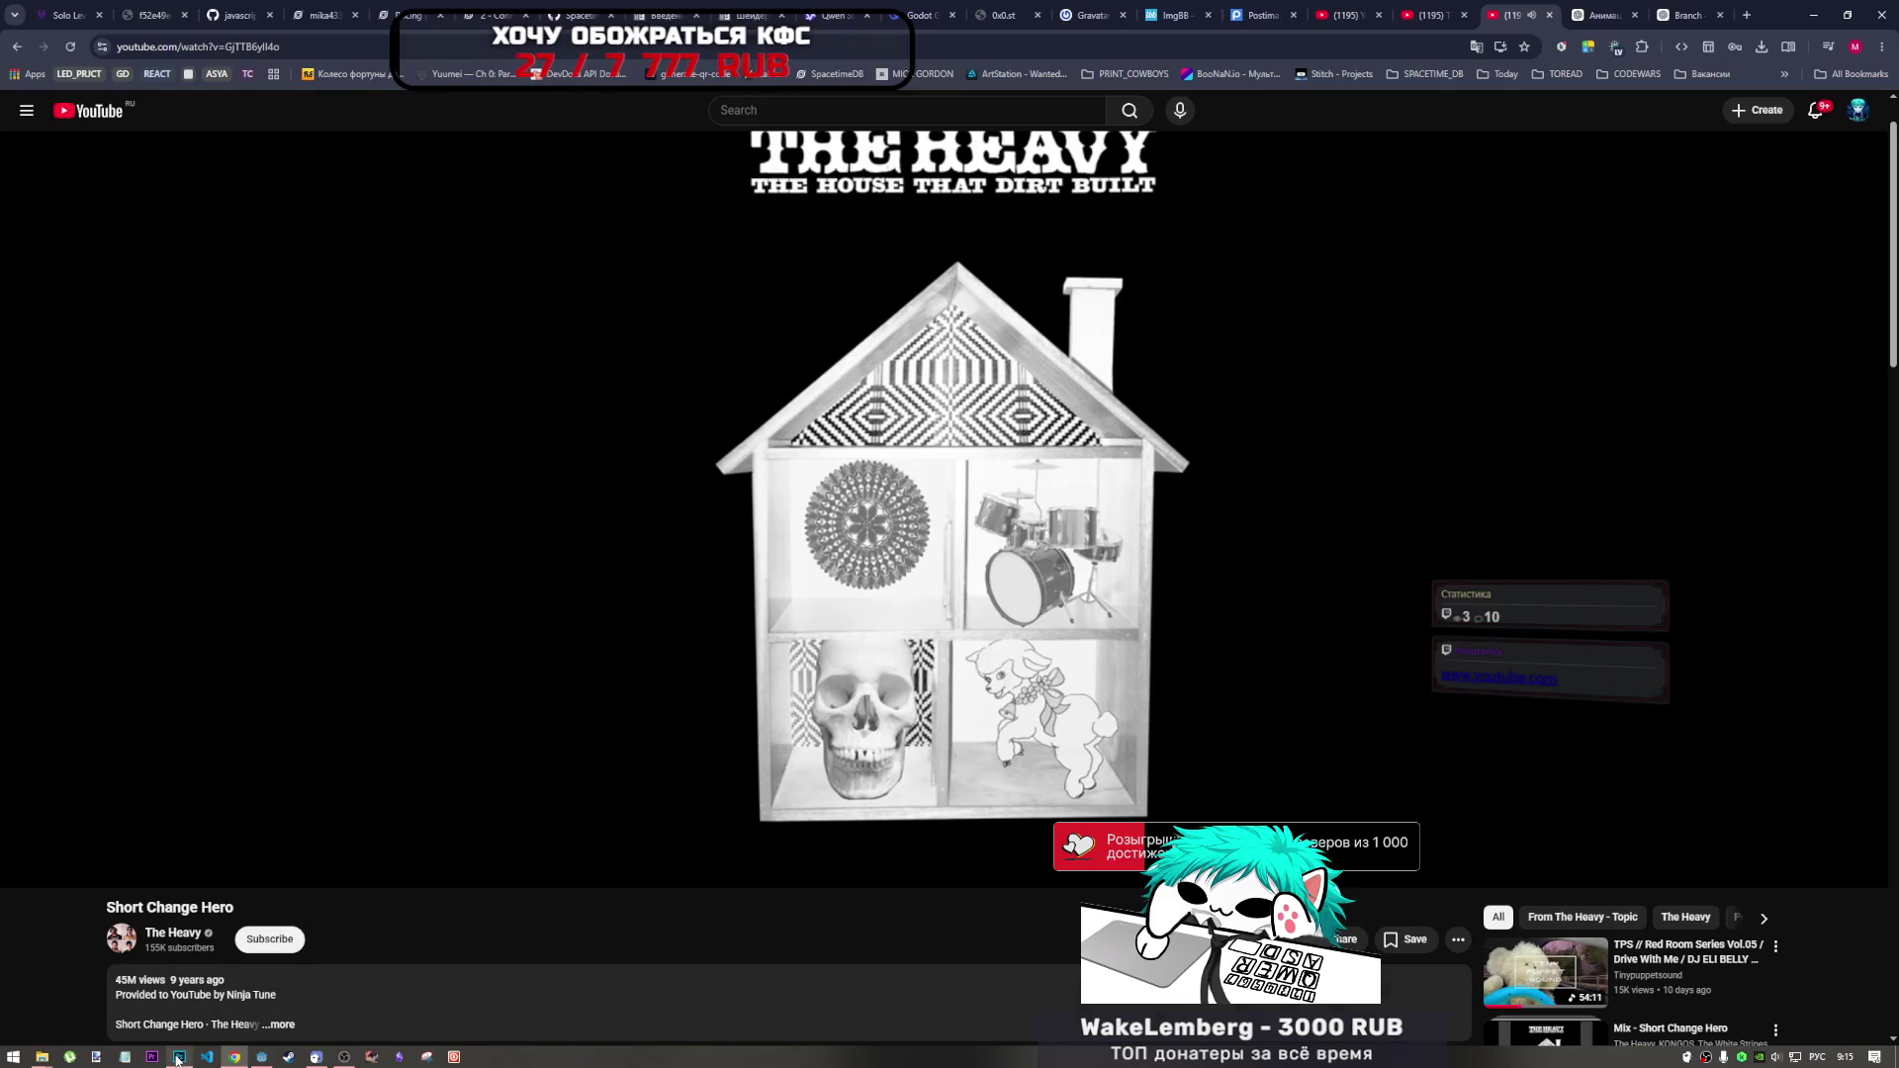
left_click(179, 1057)
scroll(796, 683, "up", 2)
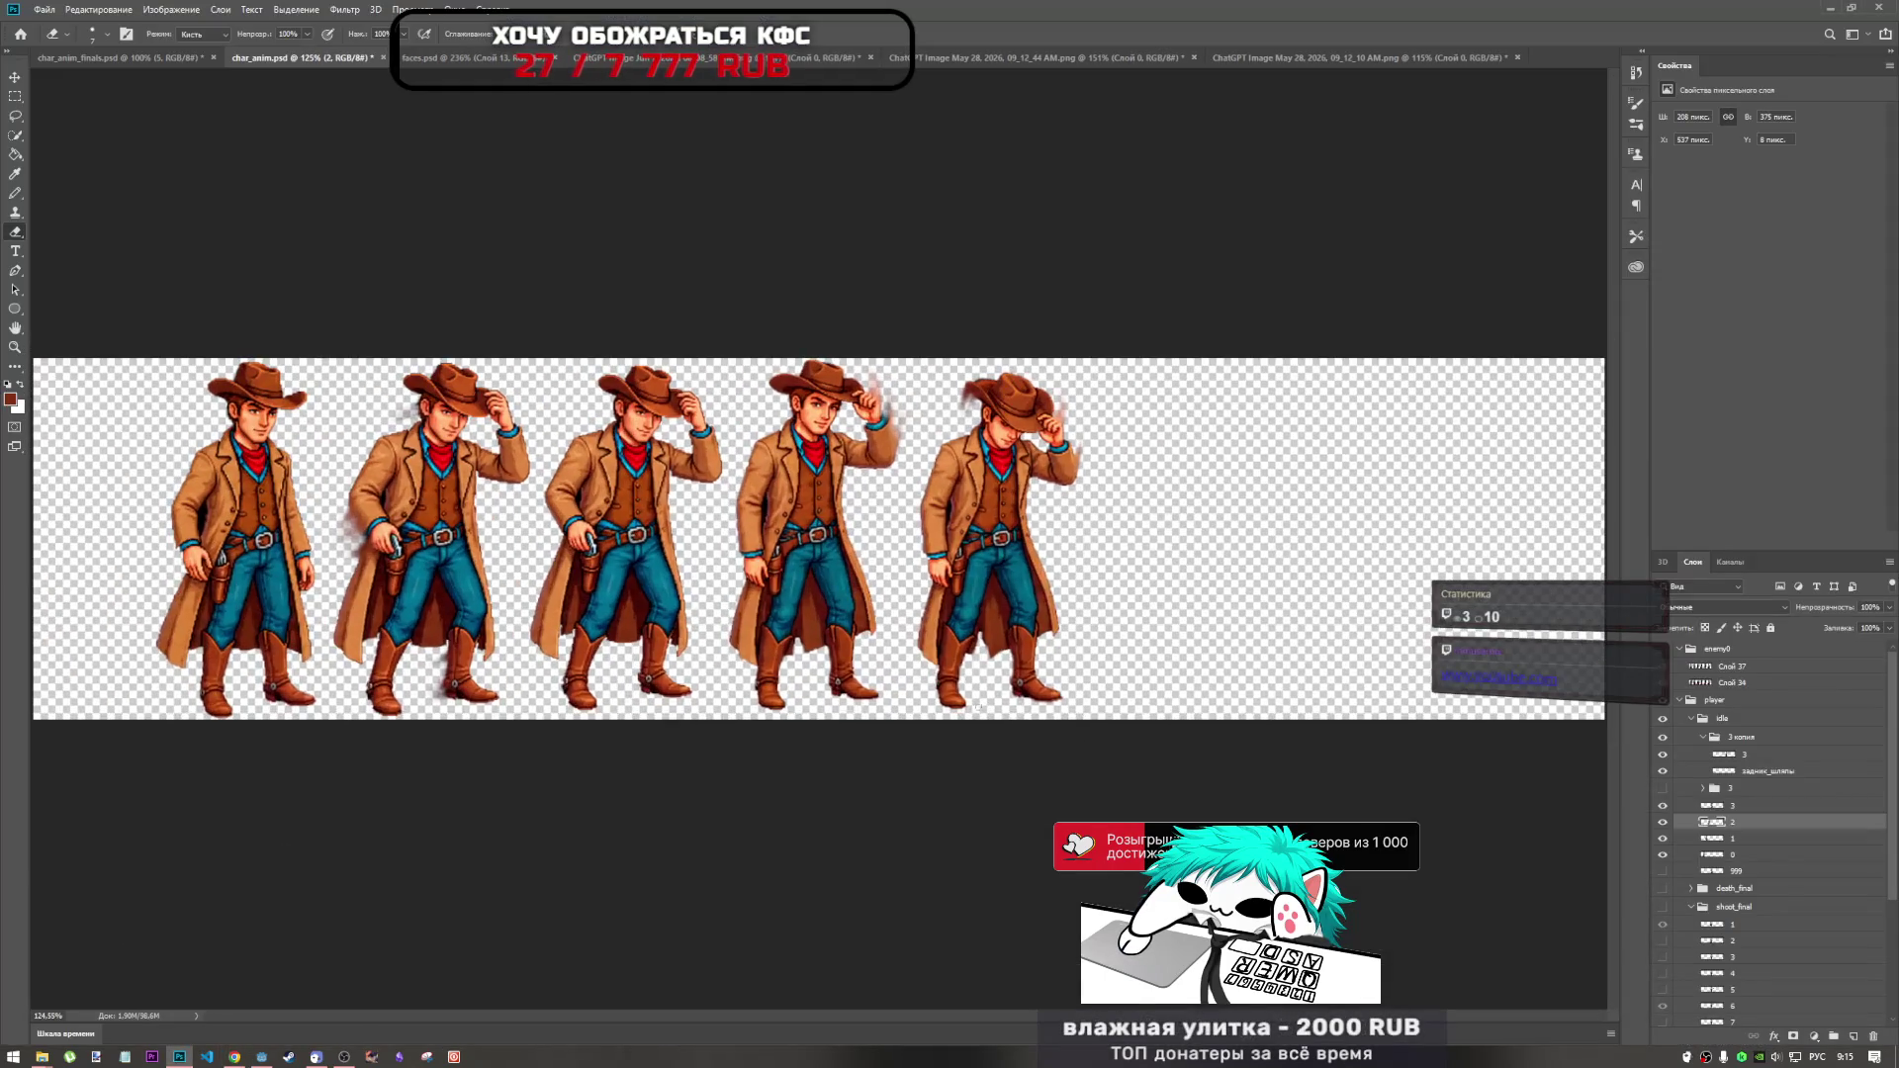
Zoom in and toggle the middle cowboy's layer off and on to compare frames.
scroll(947, 1015, "up", 1)
mouse_move(949, 1017)
left_mouse_down()
mouse_move(821, 1011)
mouse_move(924, 1009)
left_mouse_up()
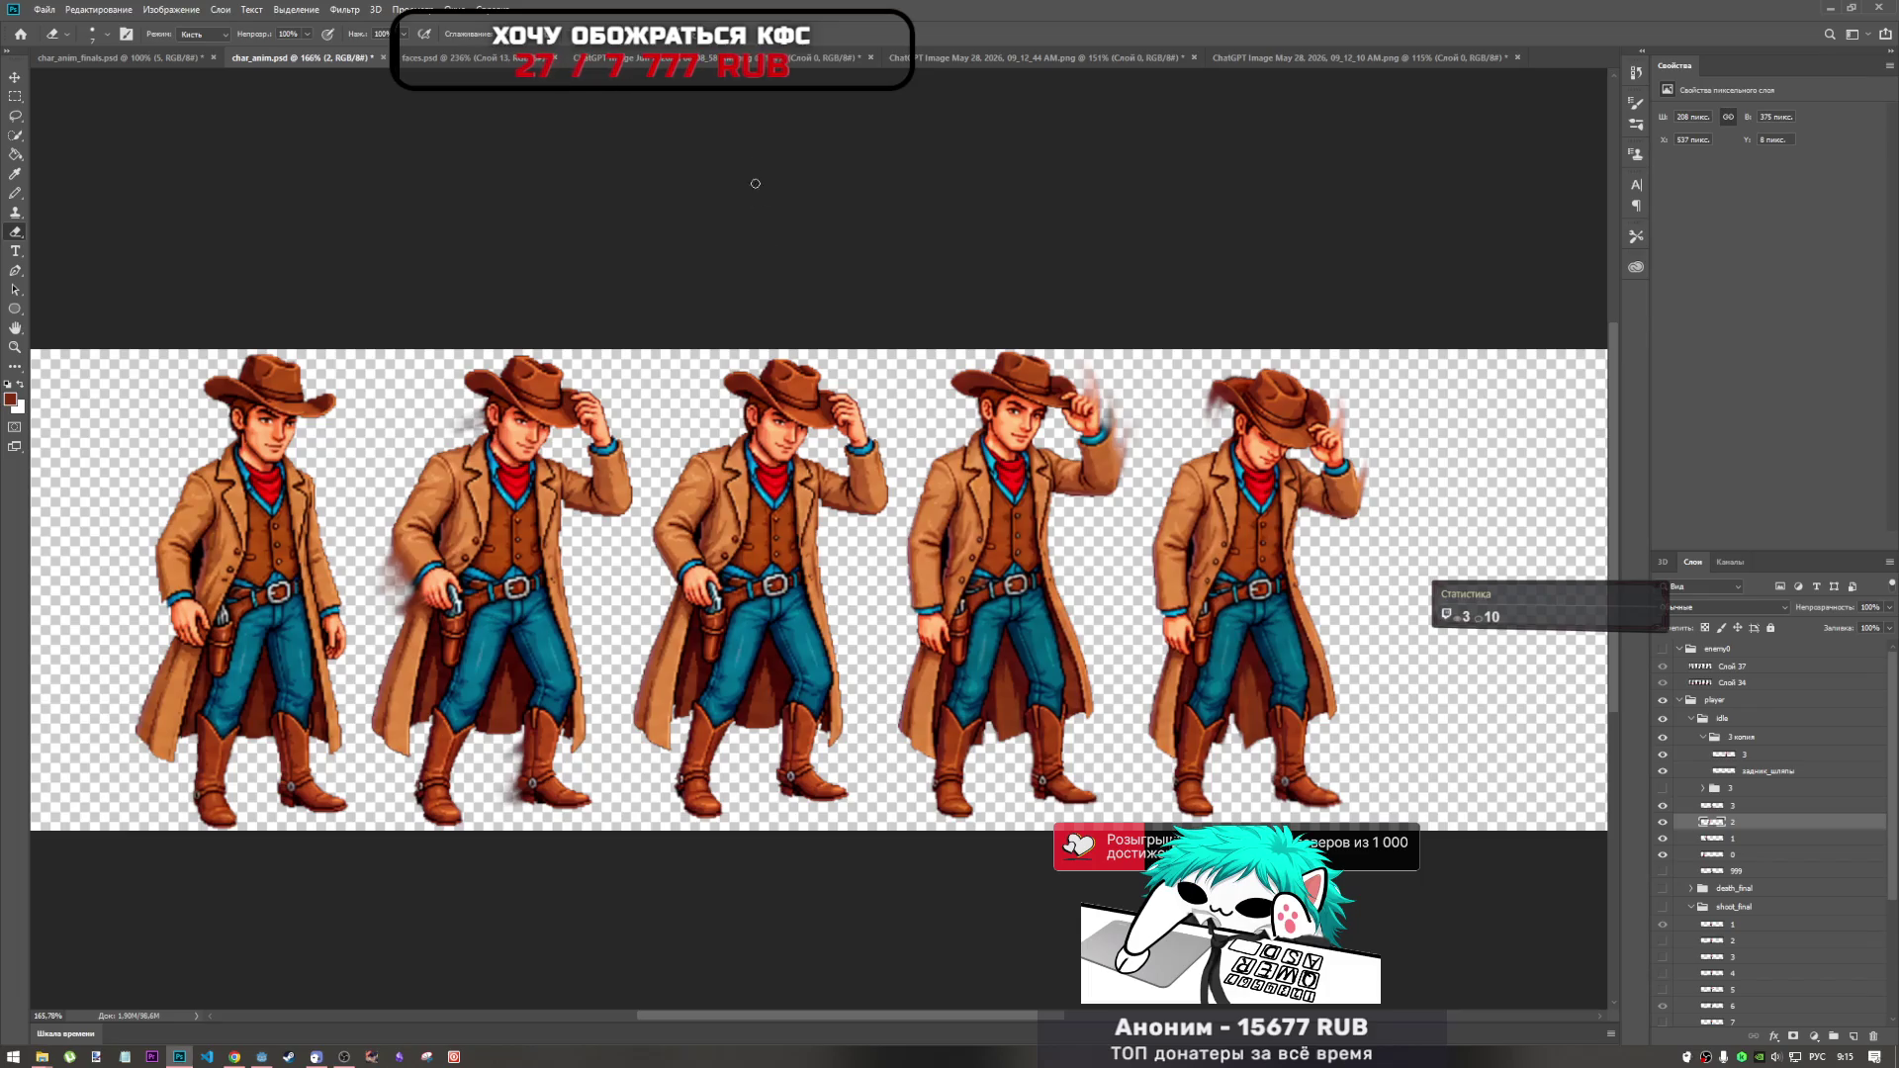
scroll(683, 714, "up", 3)
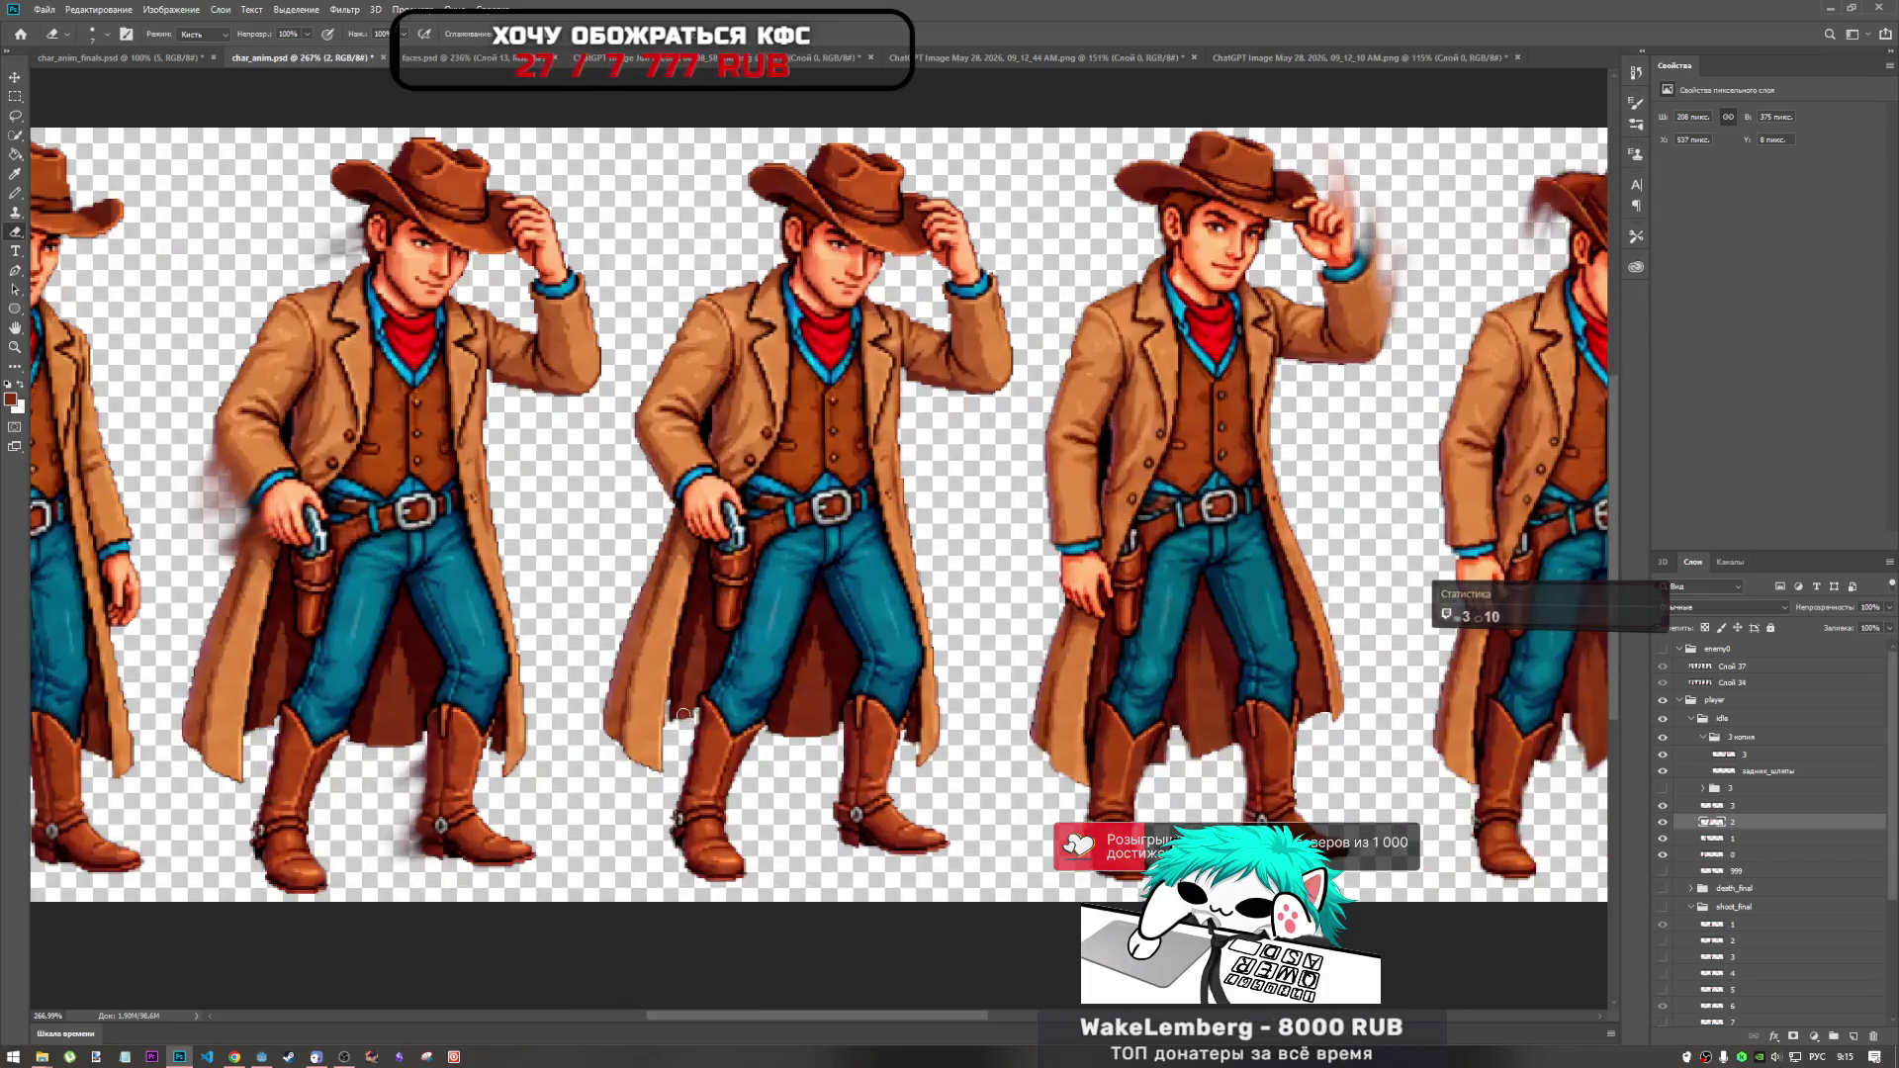
scroll(683, 714, "up", 4)
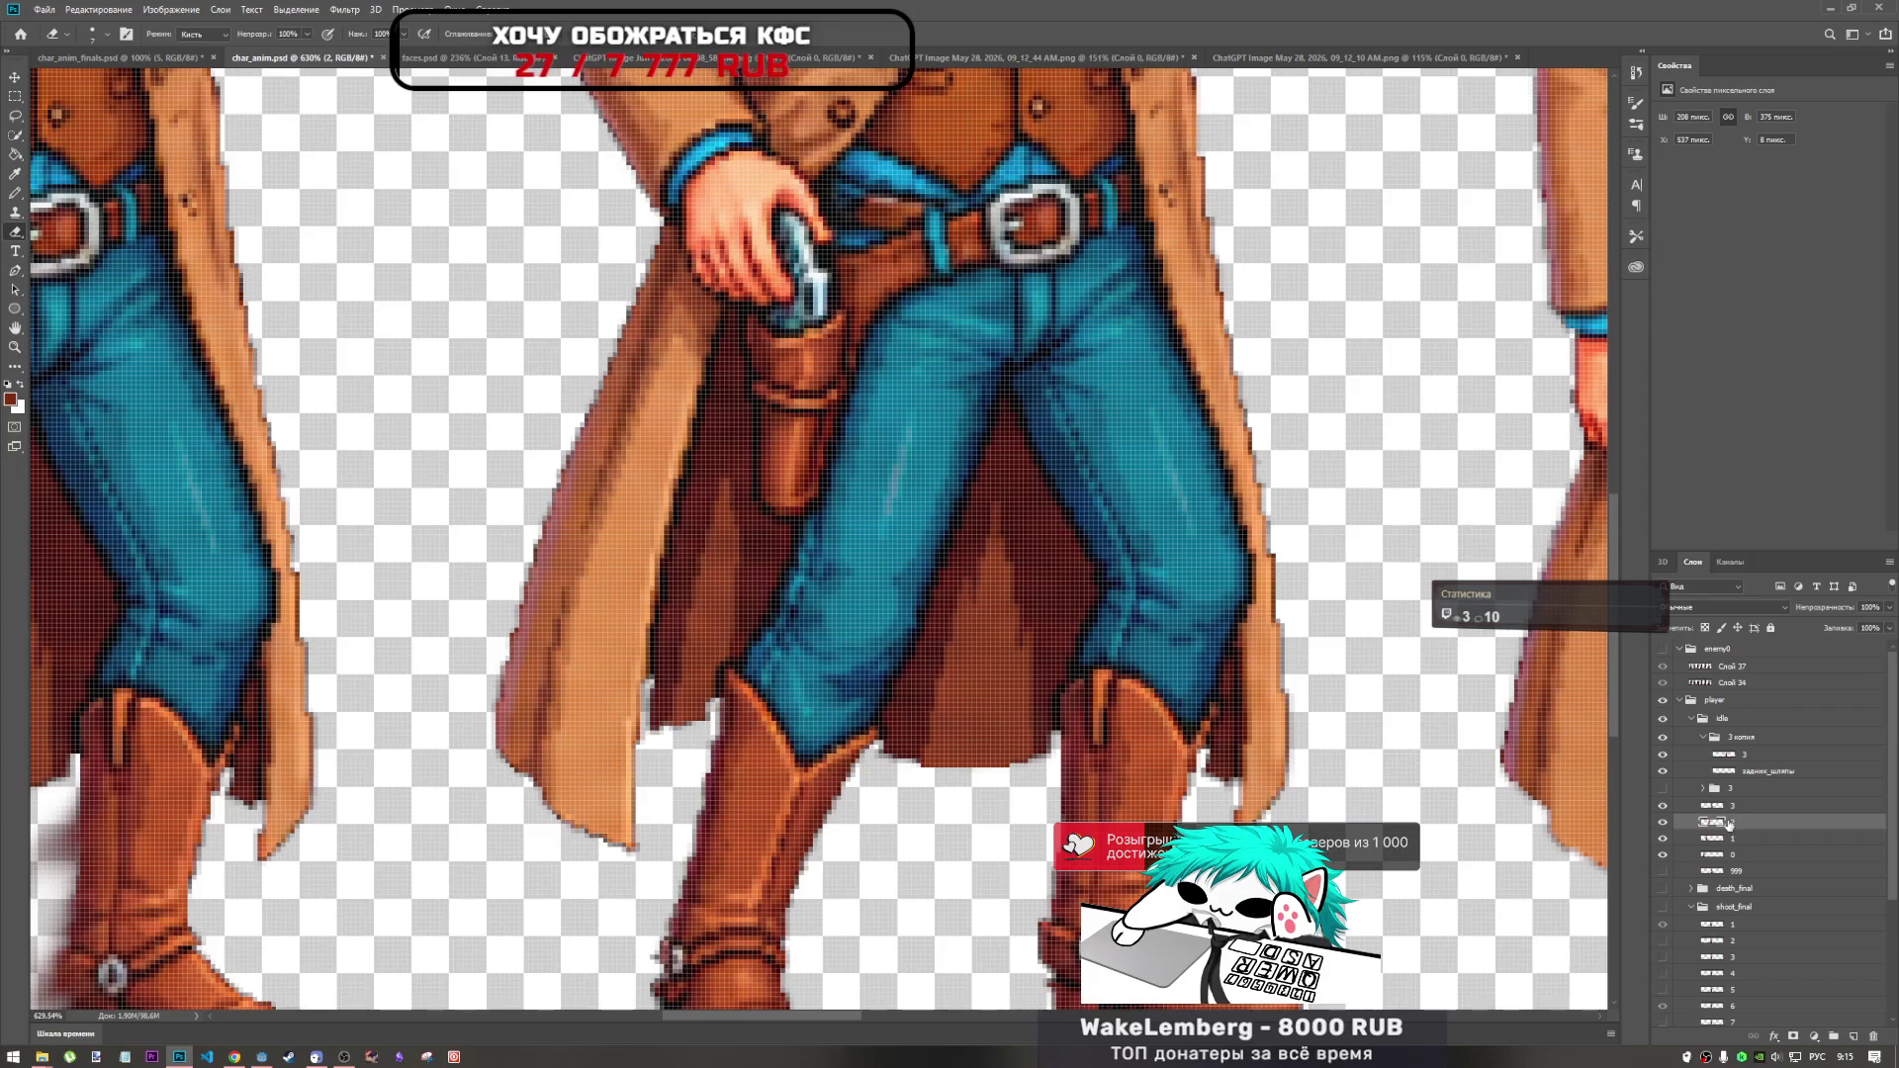
left_click(1663, 822)
left_click(1662, 821)
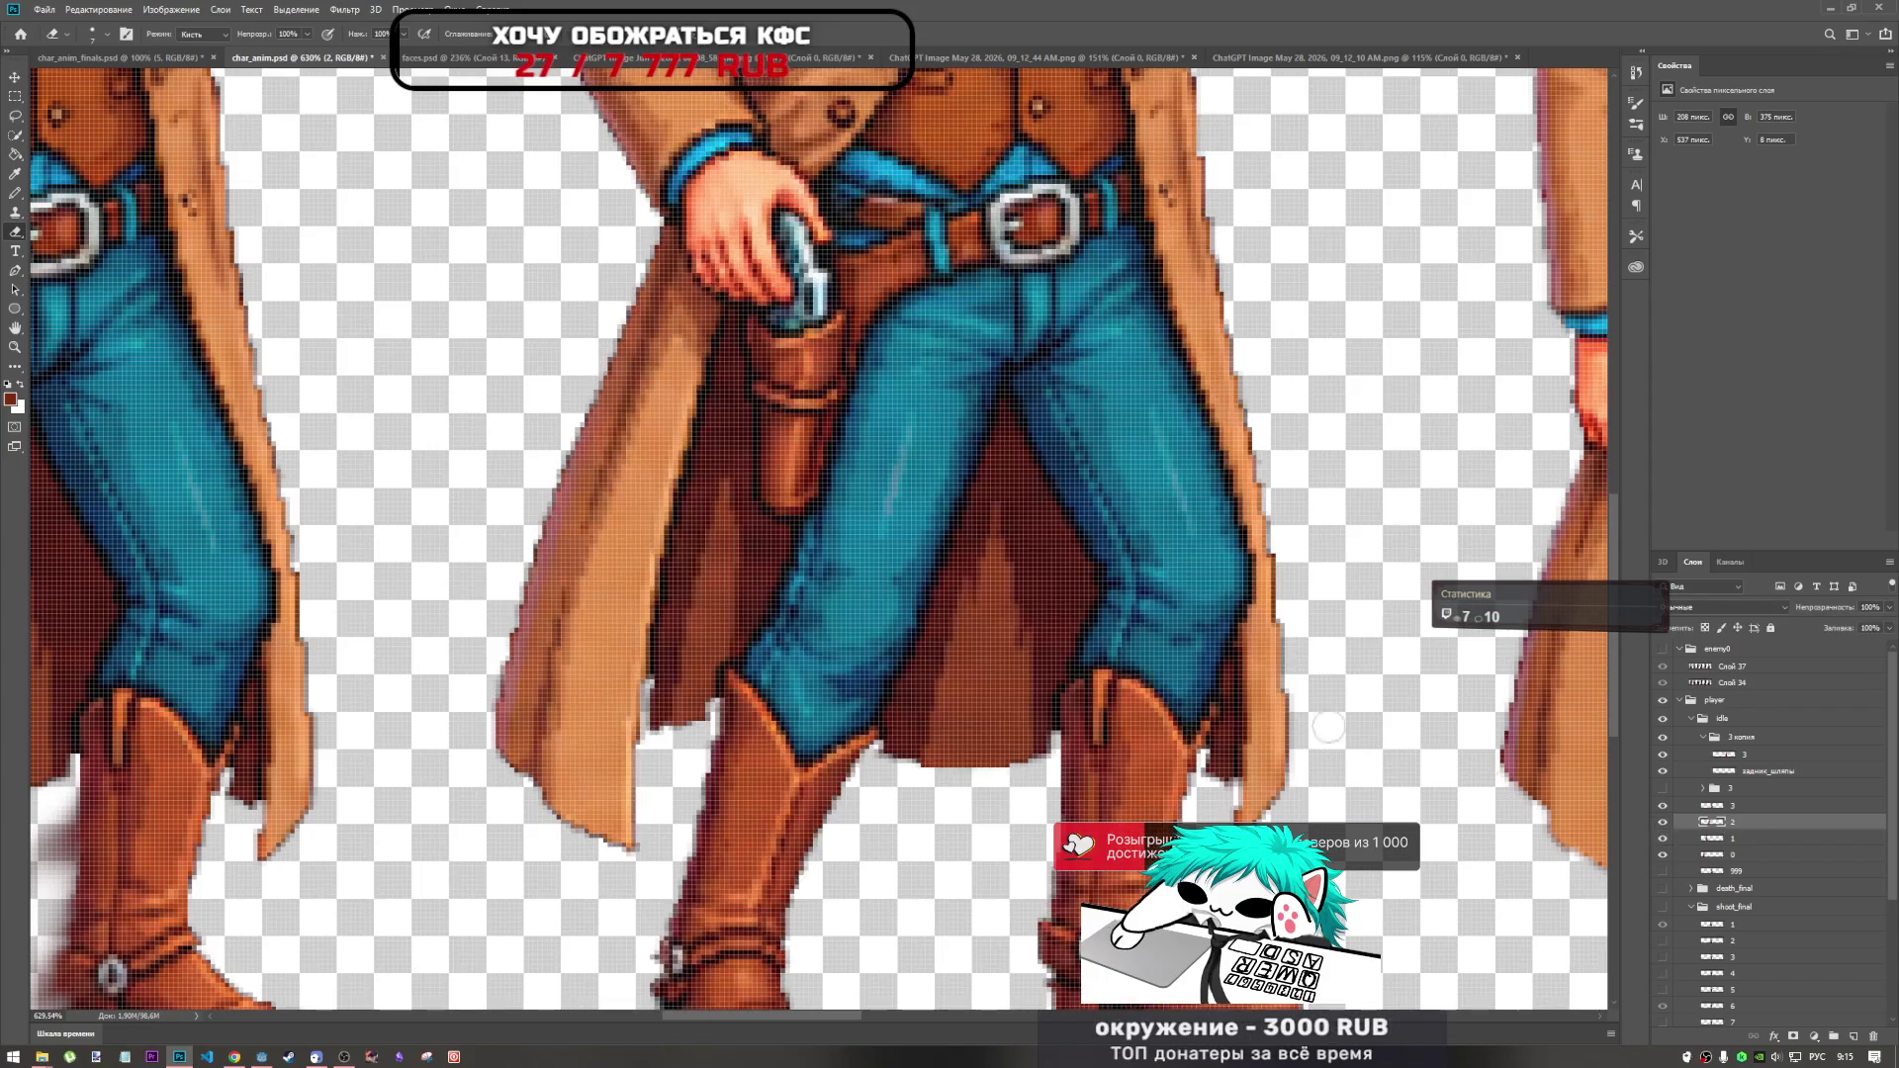
Clone-stamp over the middle cowboy's lower coat edge to patch it.
left_click(15, 212)
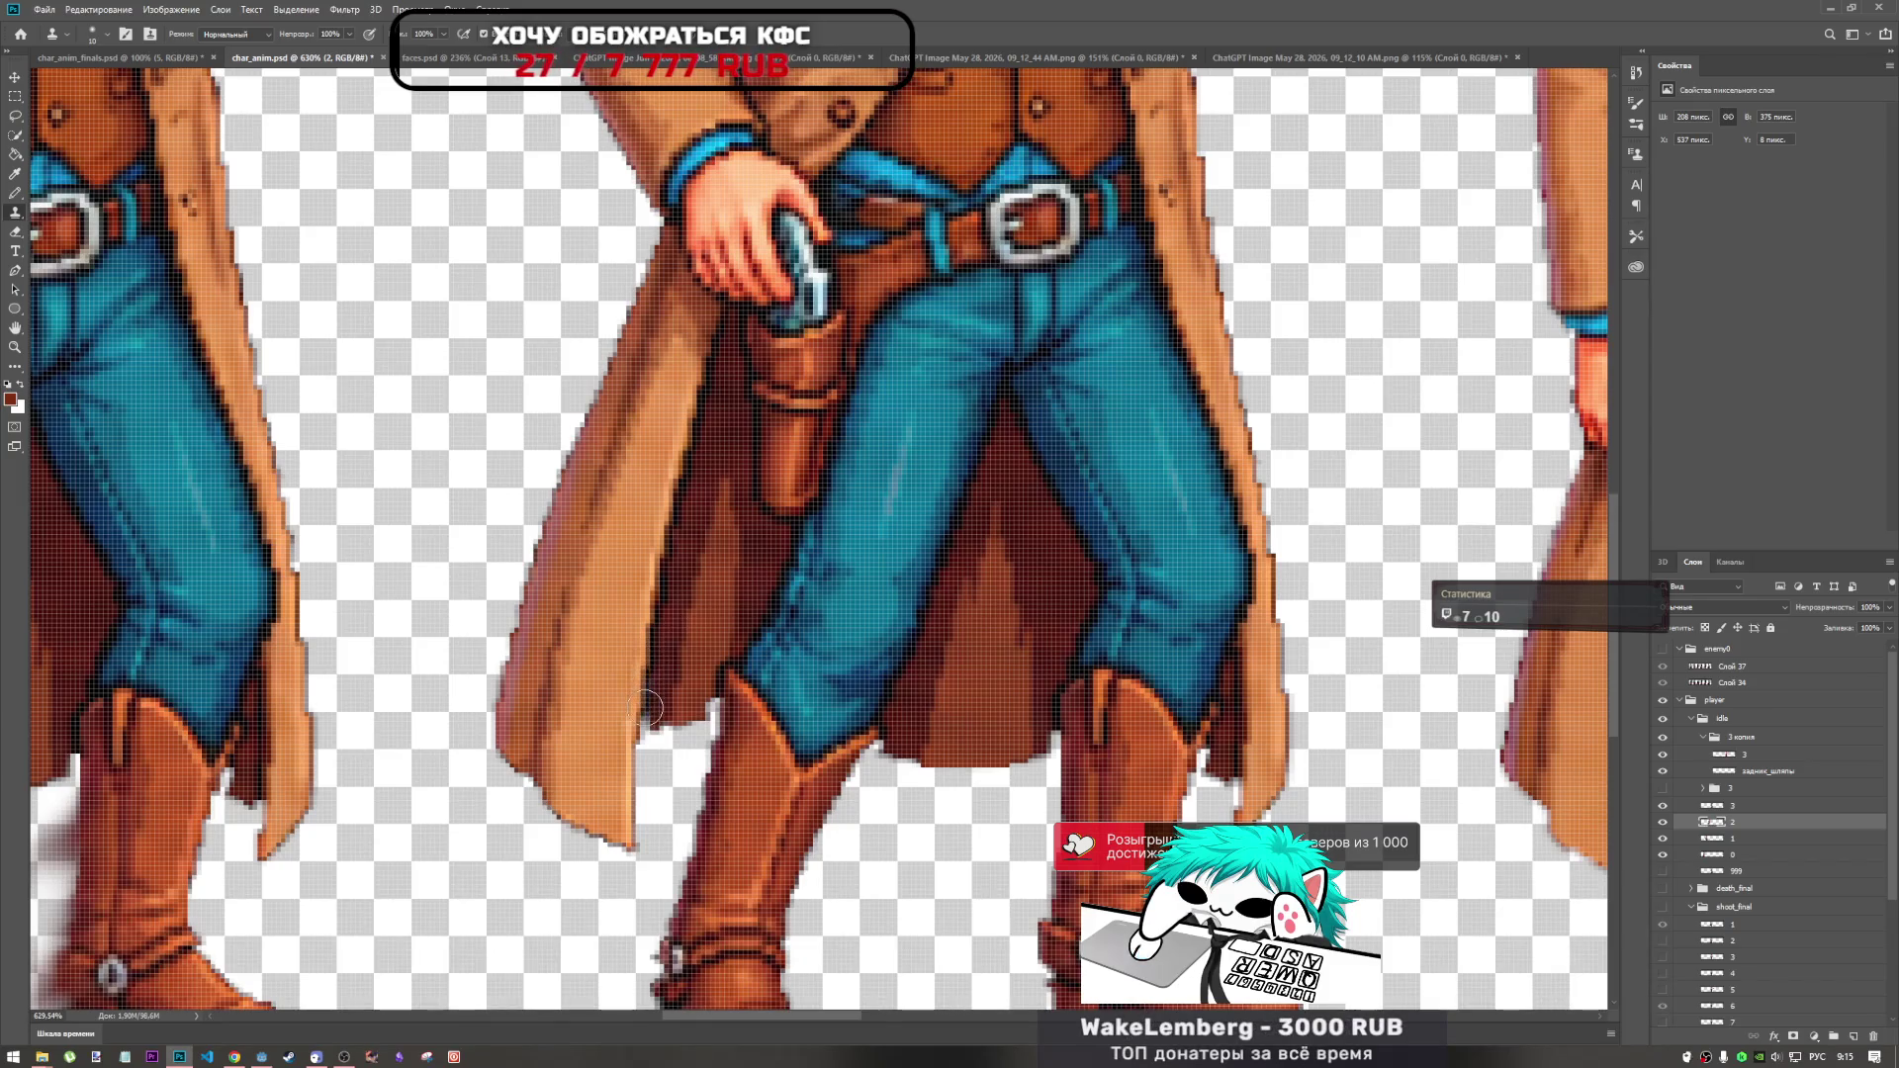
mouse_move(653, 682)
left_mouse_down()
mouse_move(648, 737)
mouse_move(689, 786)
mouse_move(653, 750)
left_mouse_up()
left_click(15, 231)
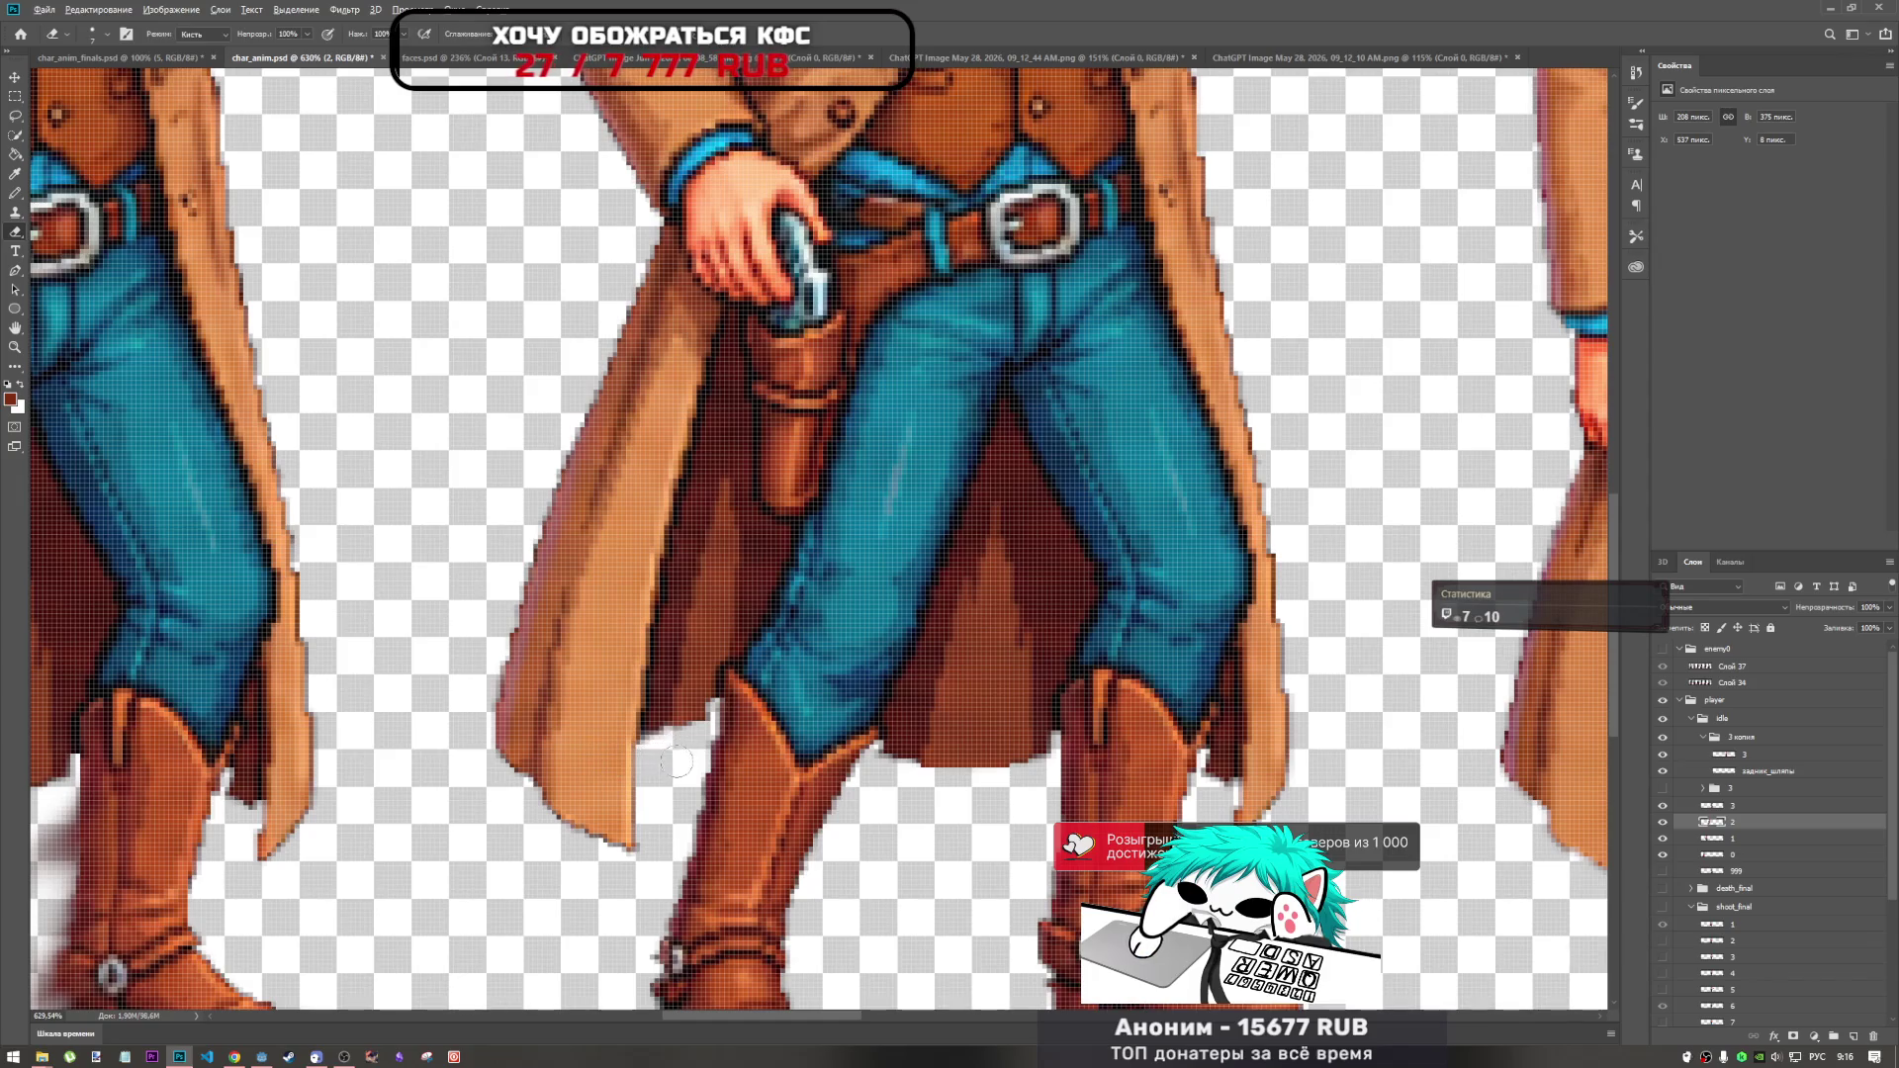
scroll(646, 760, "up", 2)
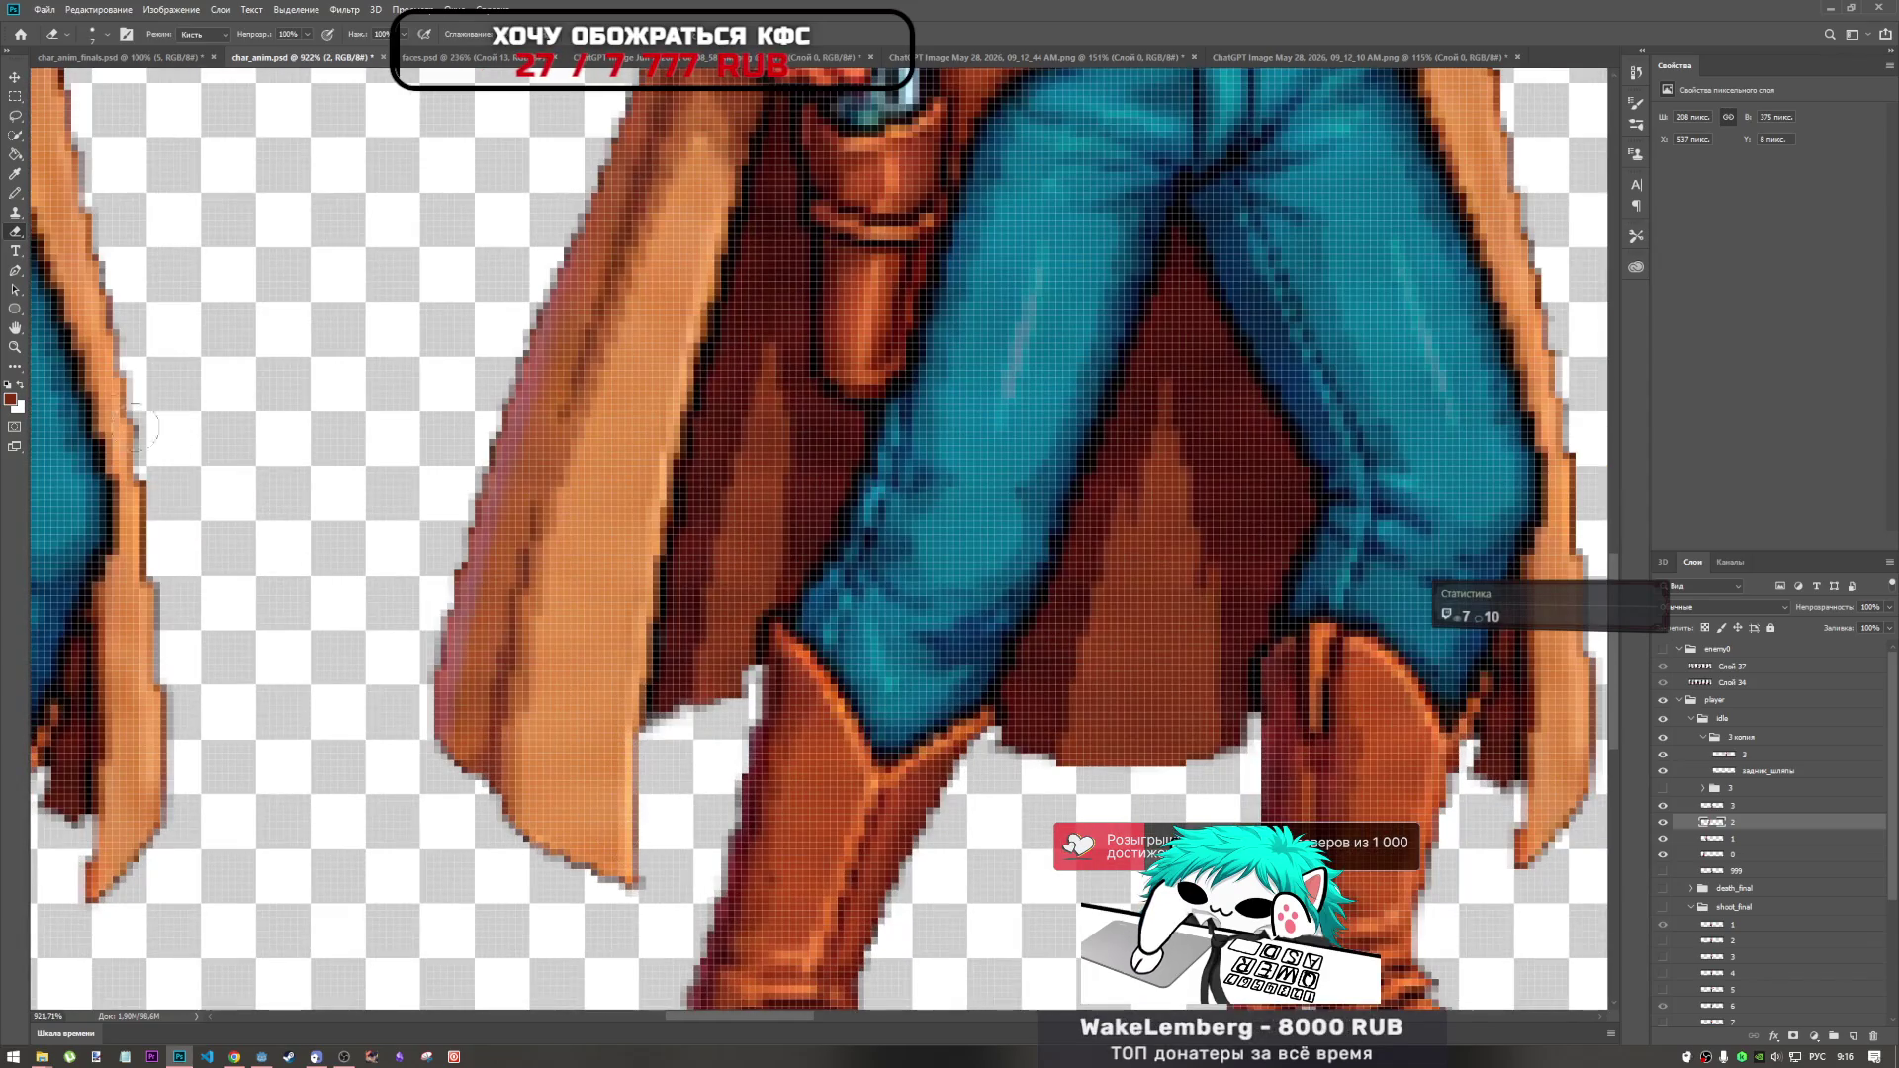
left_click(16, 211)
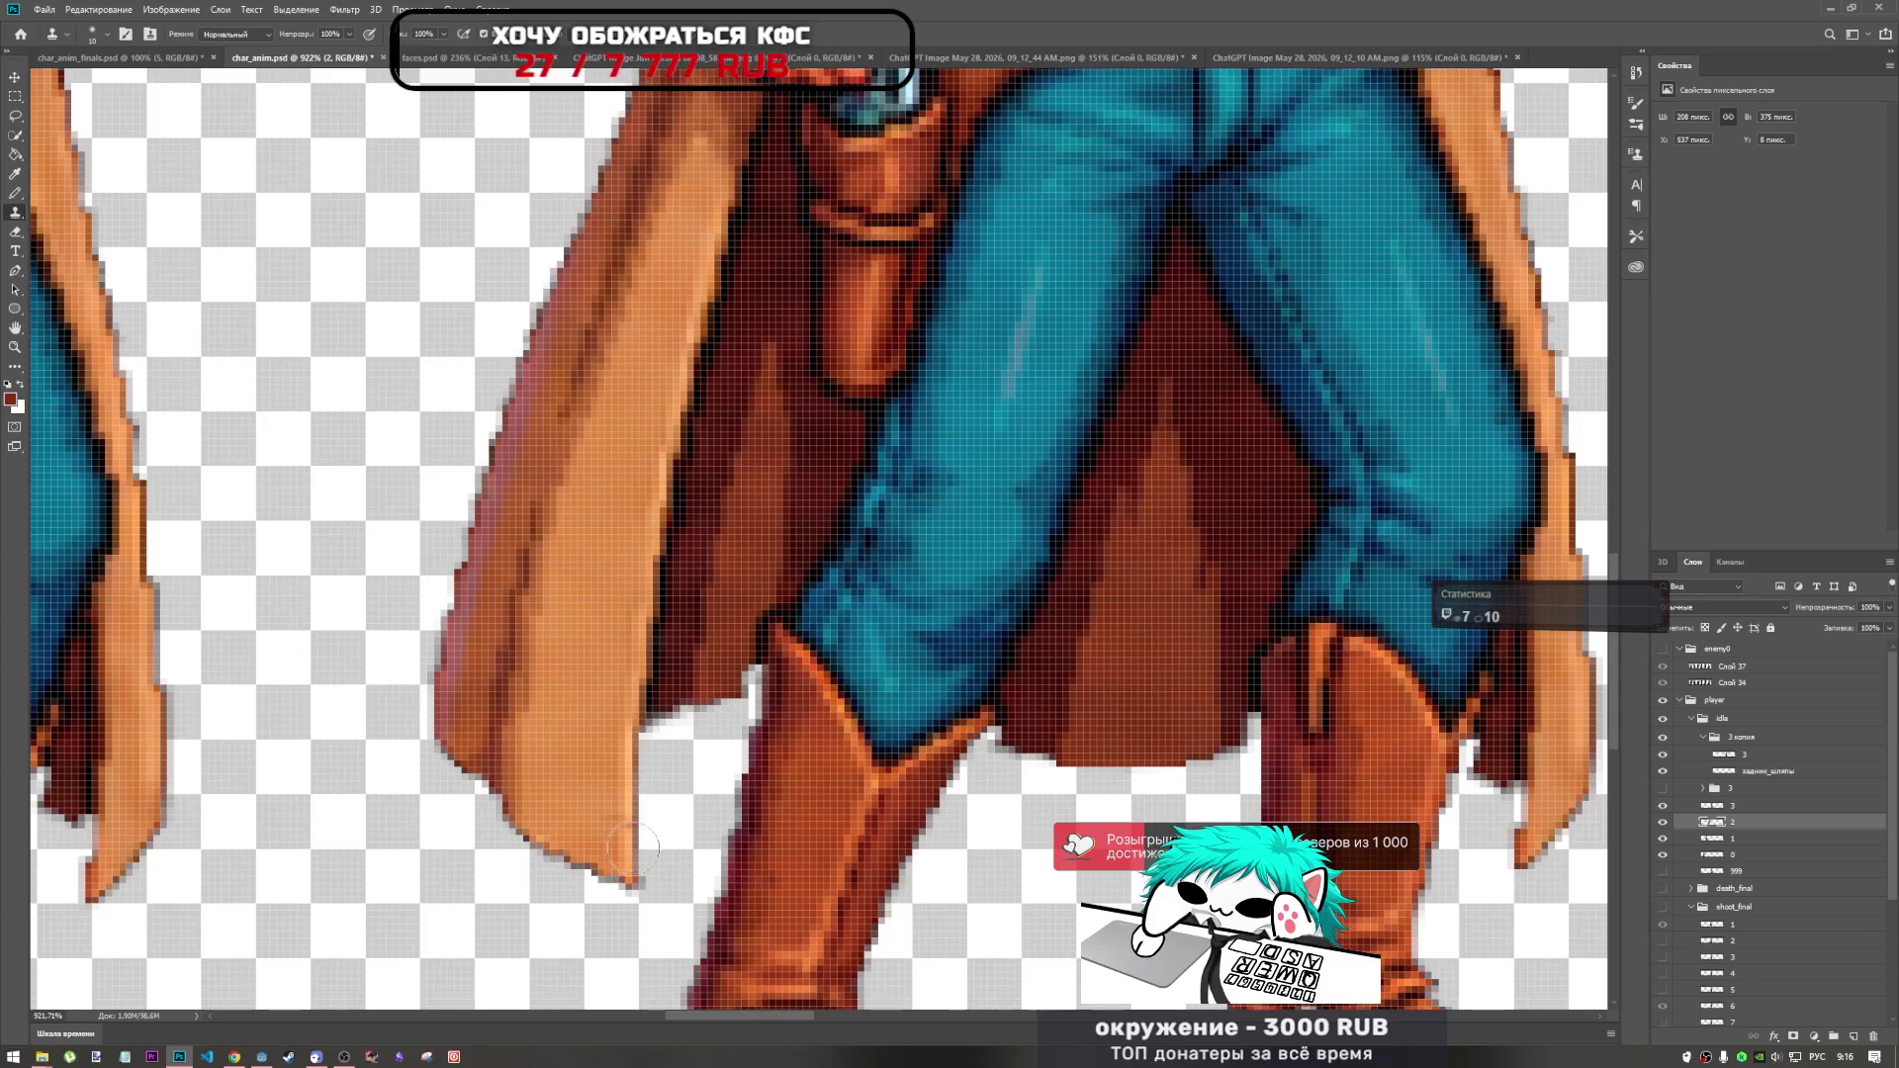
With the Eraser selected, zoom the canvas out and back in to review the sprite row.
scroll(668, 779, "down", 5)
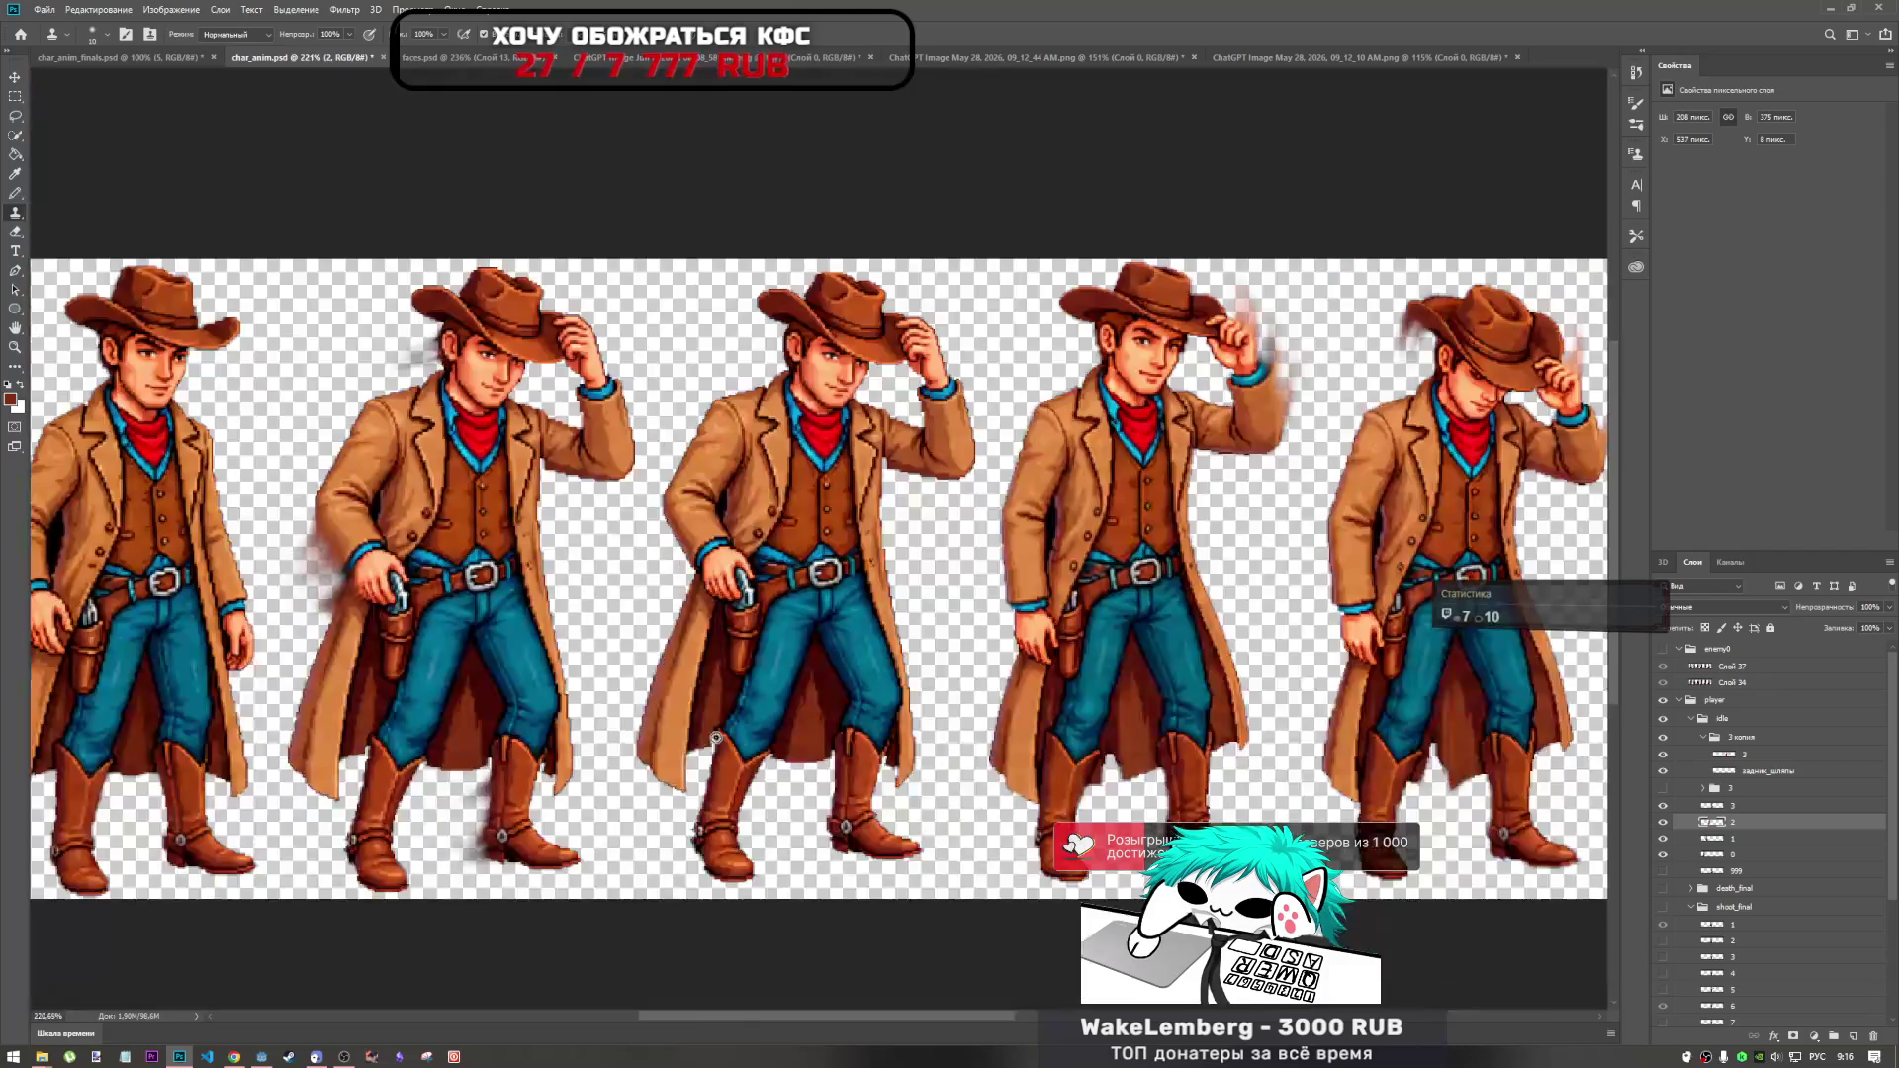
scroll(915, 770, "up", 5)
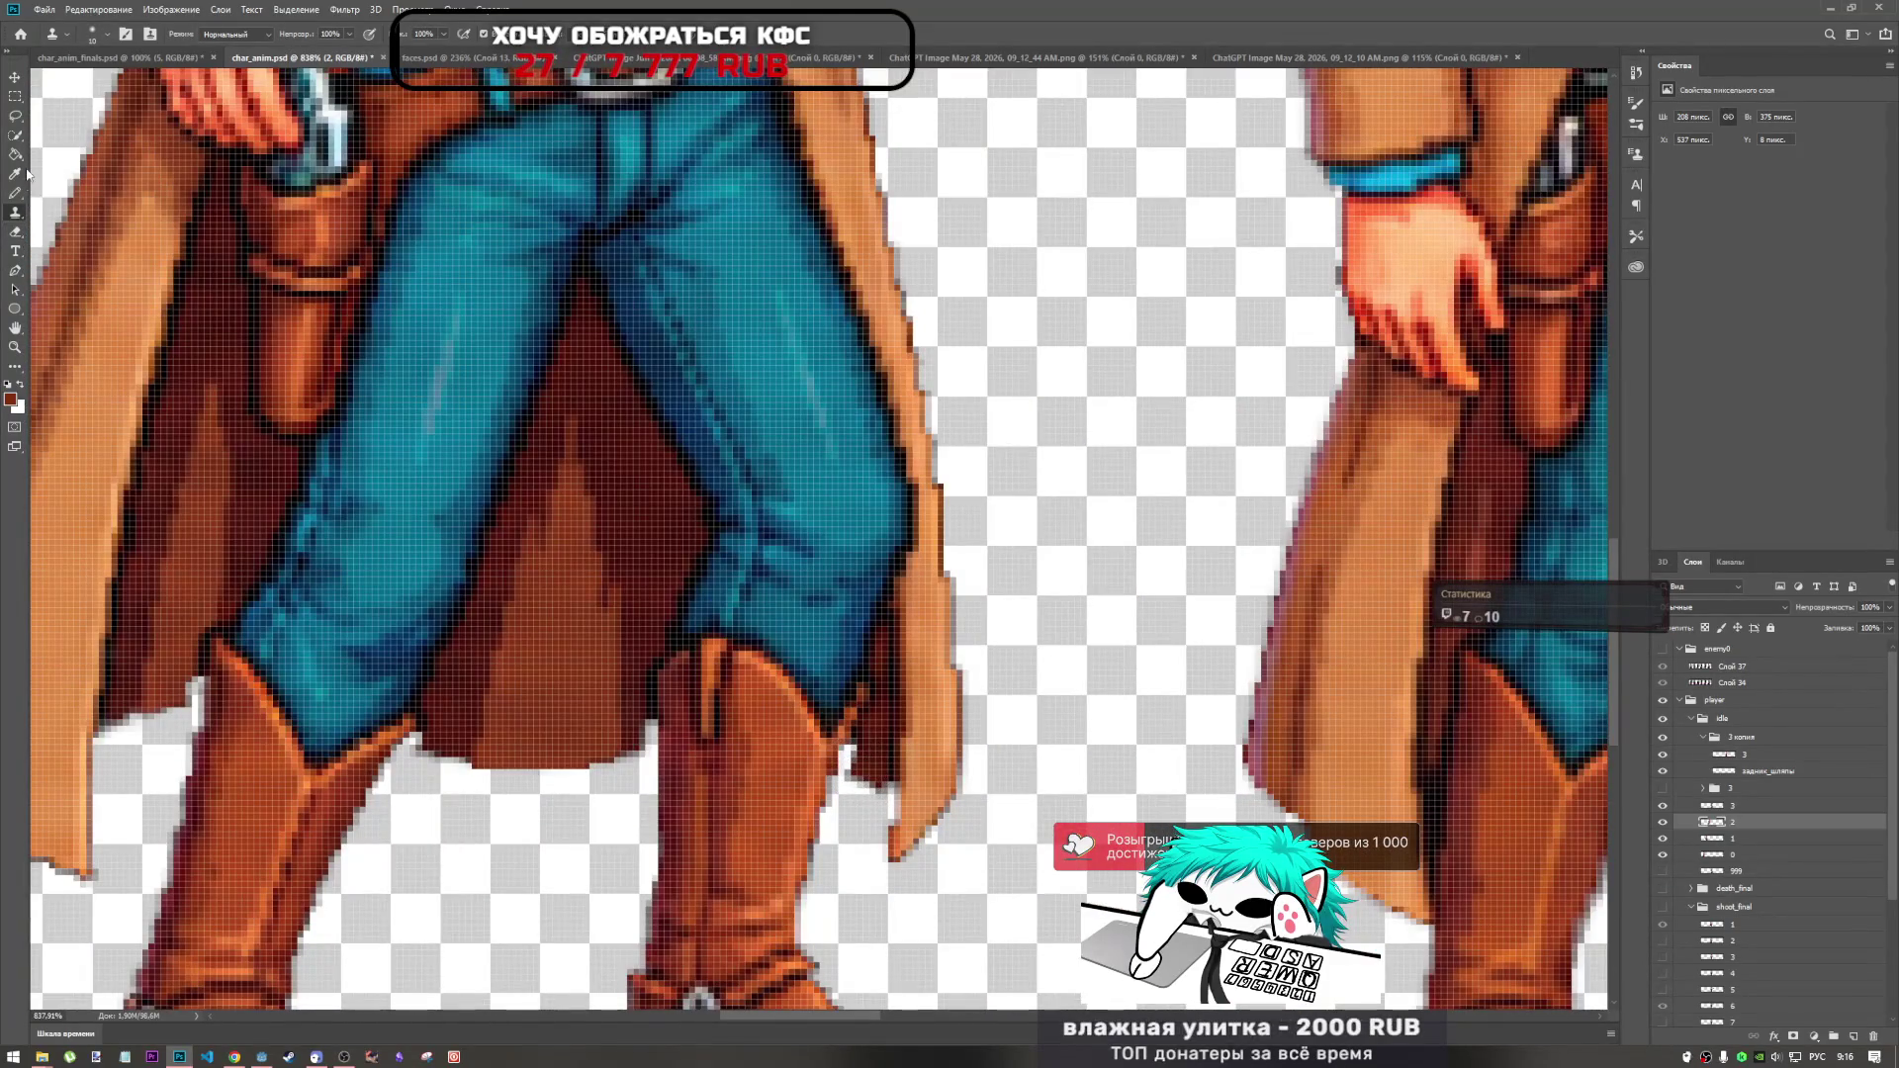
left_click(21, 231)
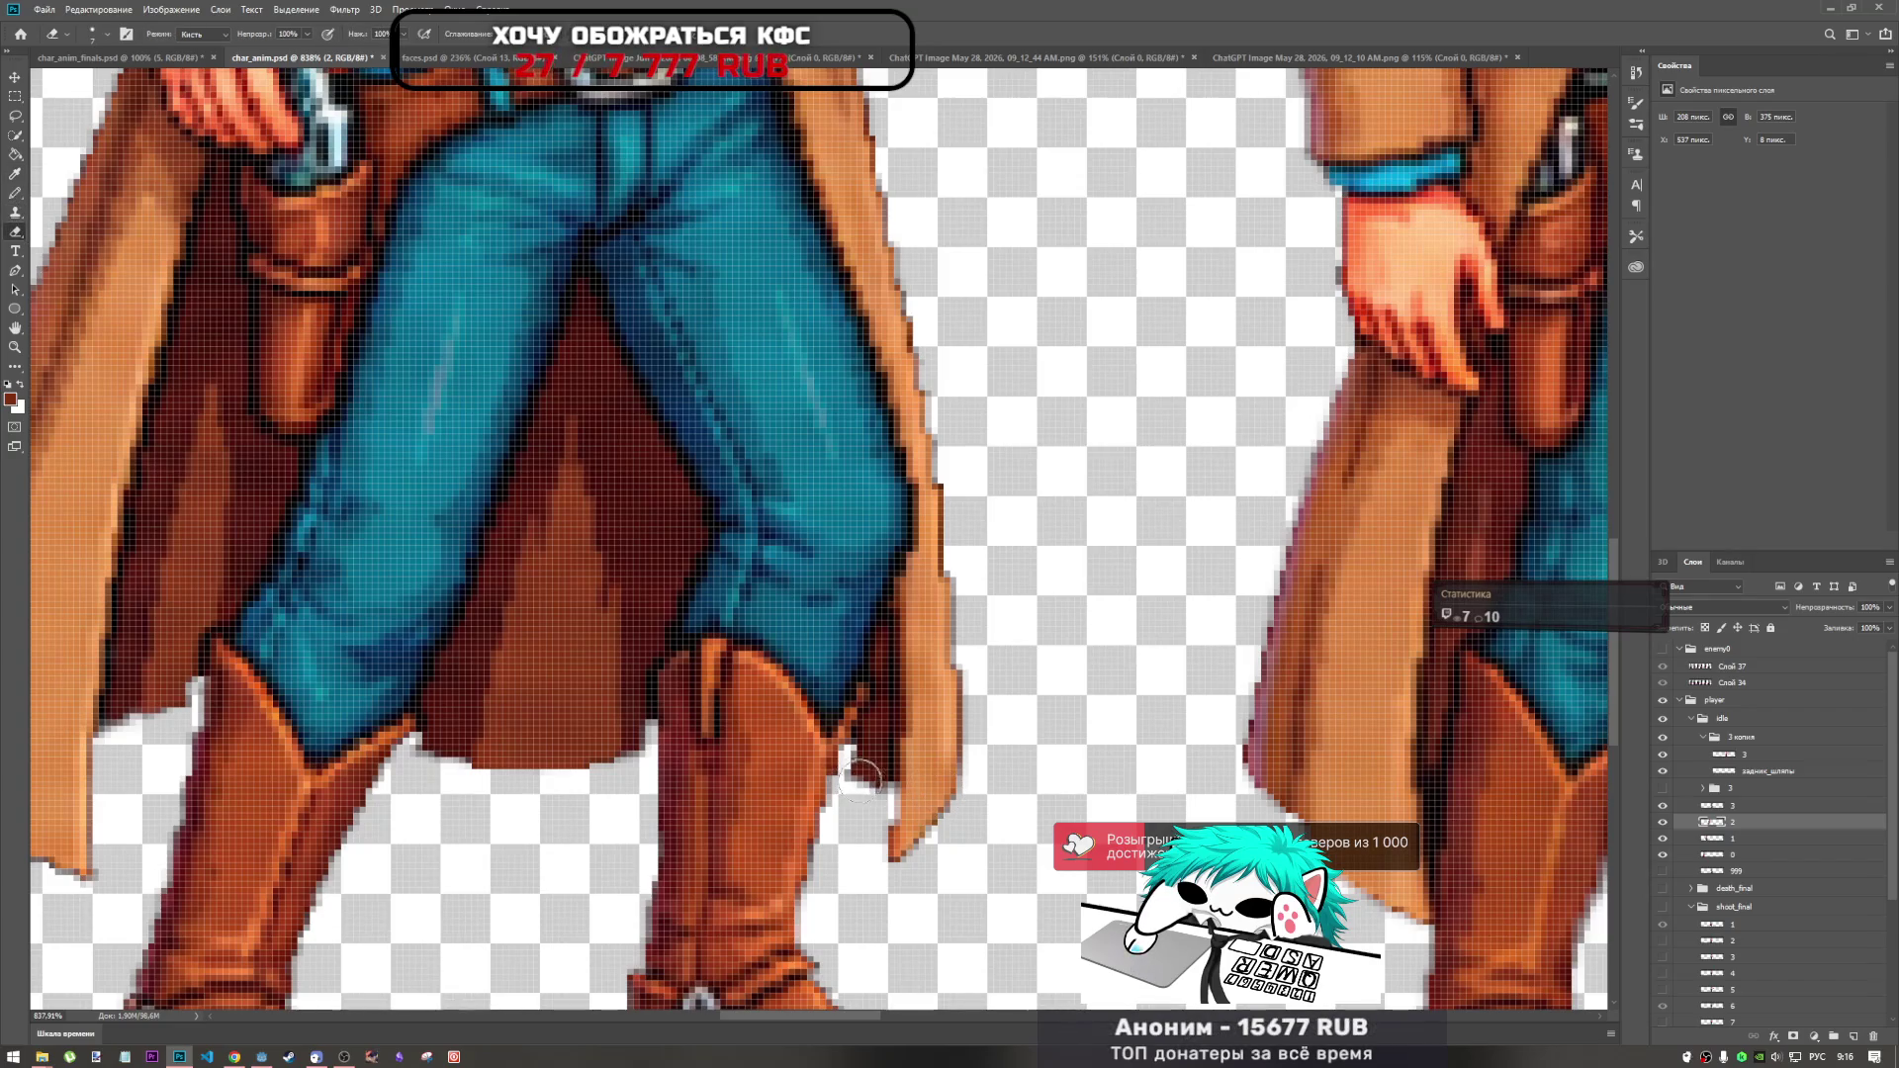
scroll(868, 789, "down", 5)
scroll(935, 829, "up", 2)
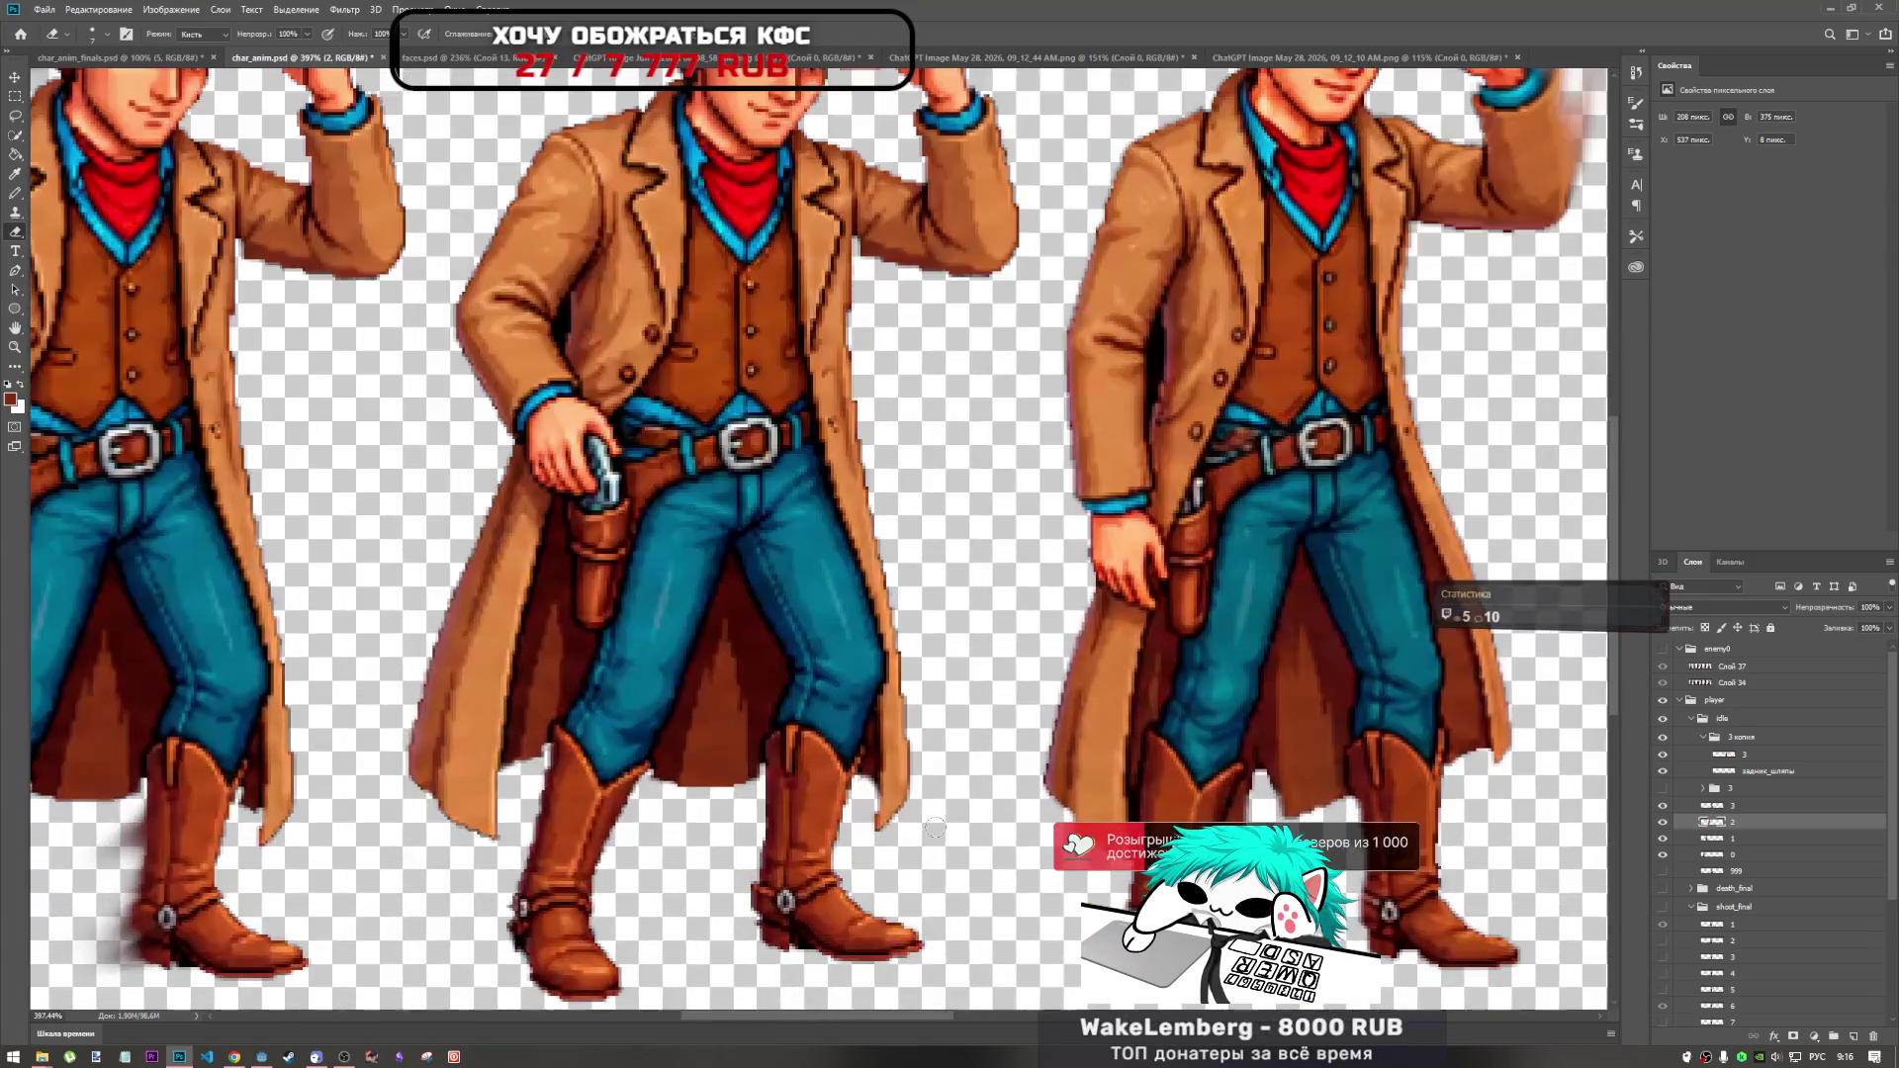
scroll(936, 828, "up", 3)
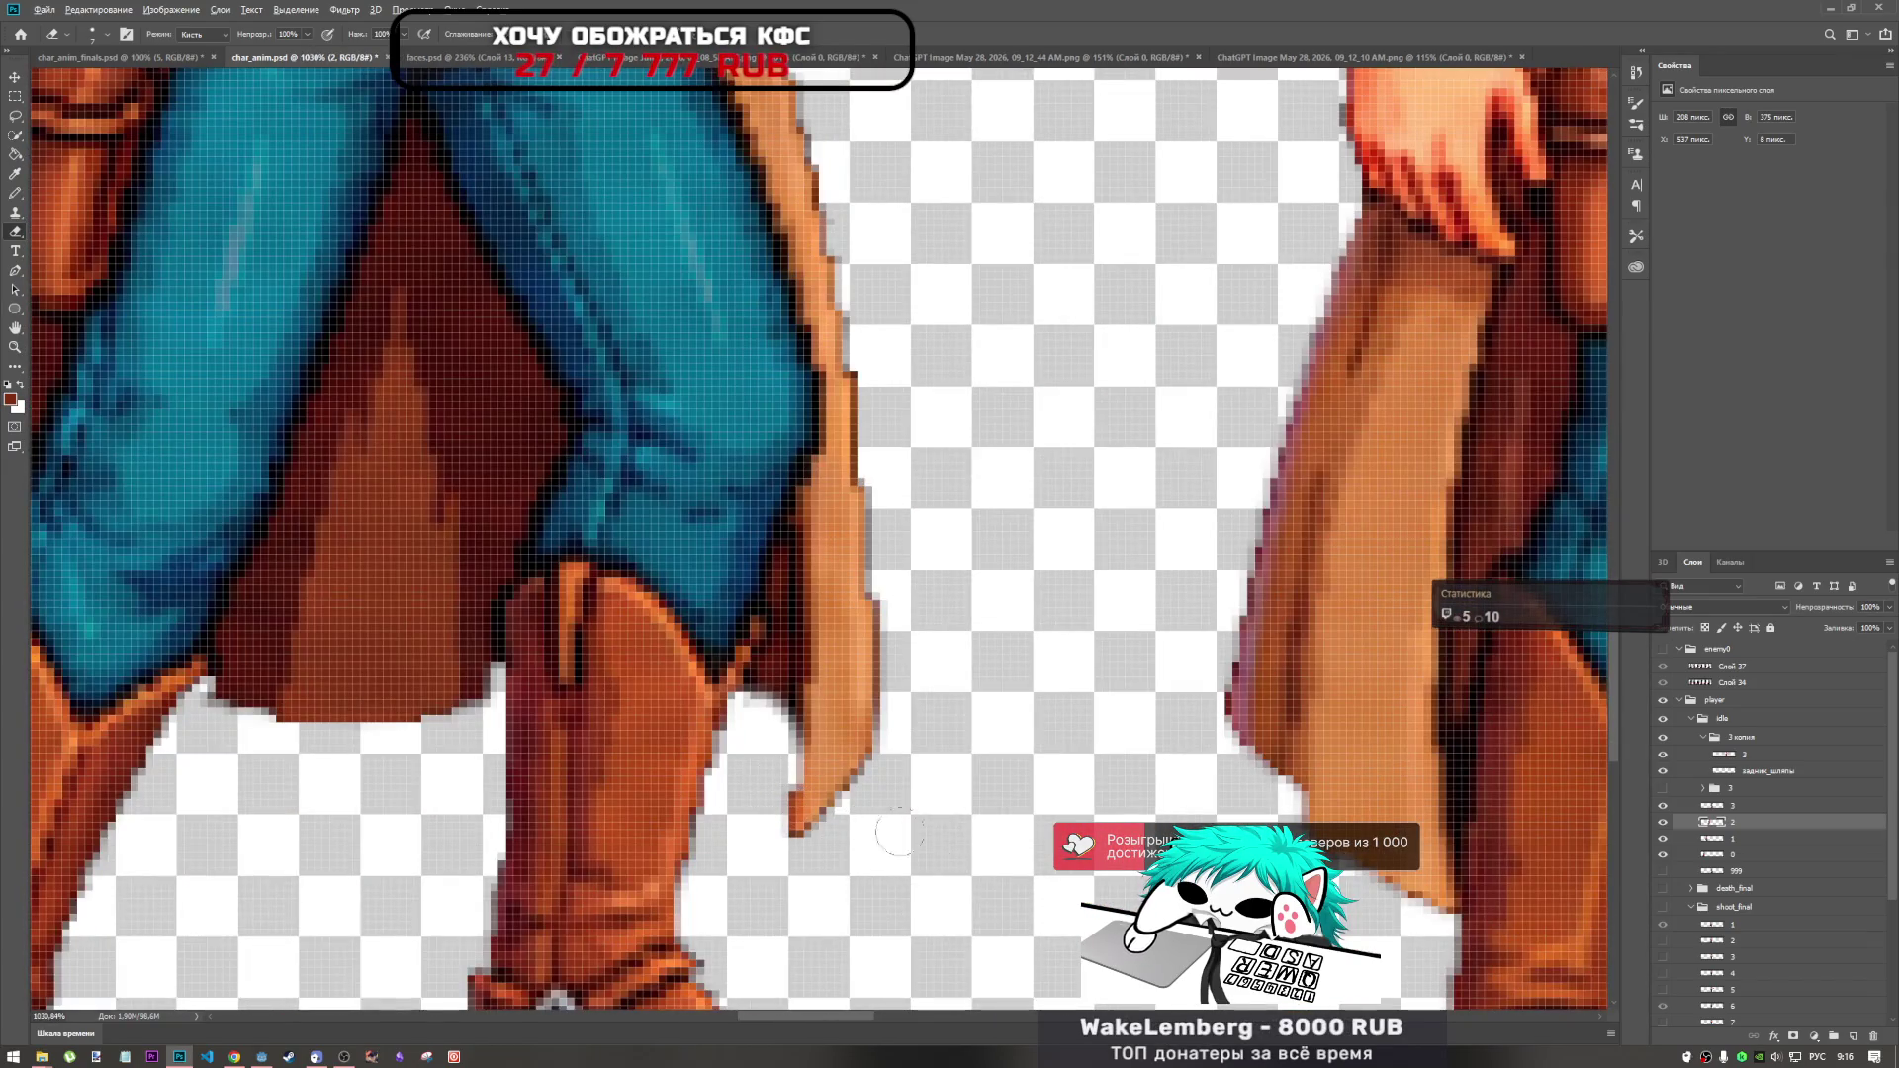
scroll(908, 833, "down", 5)
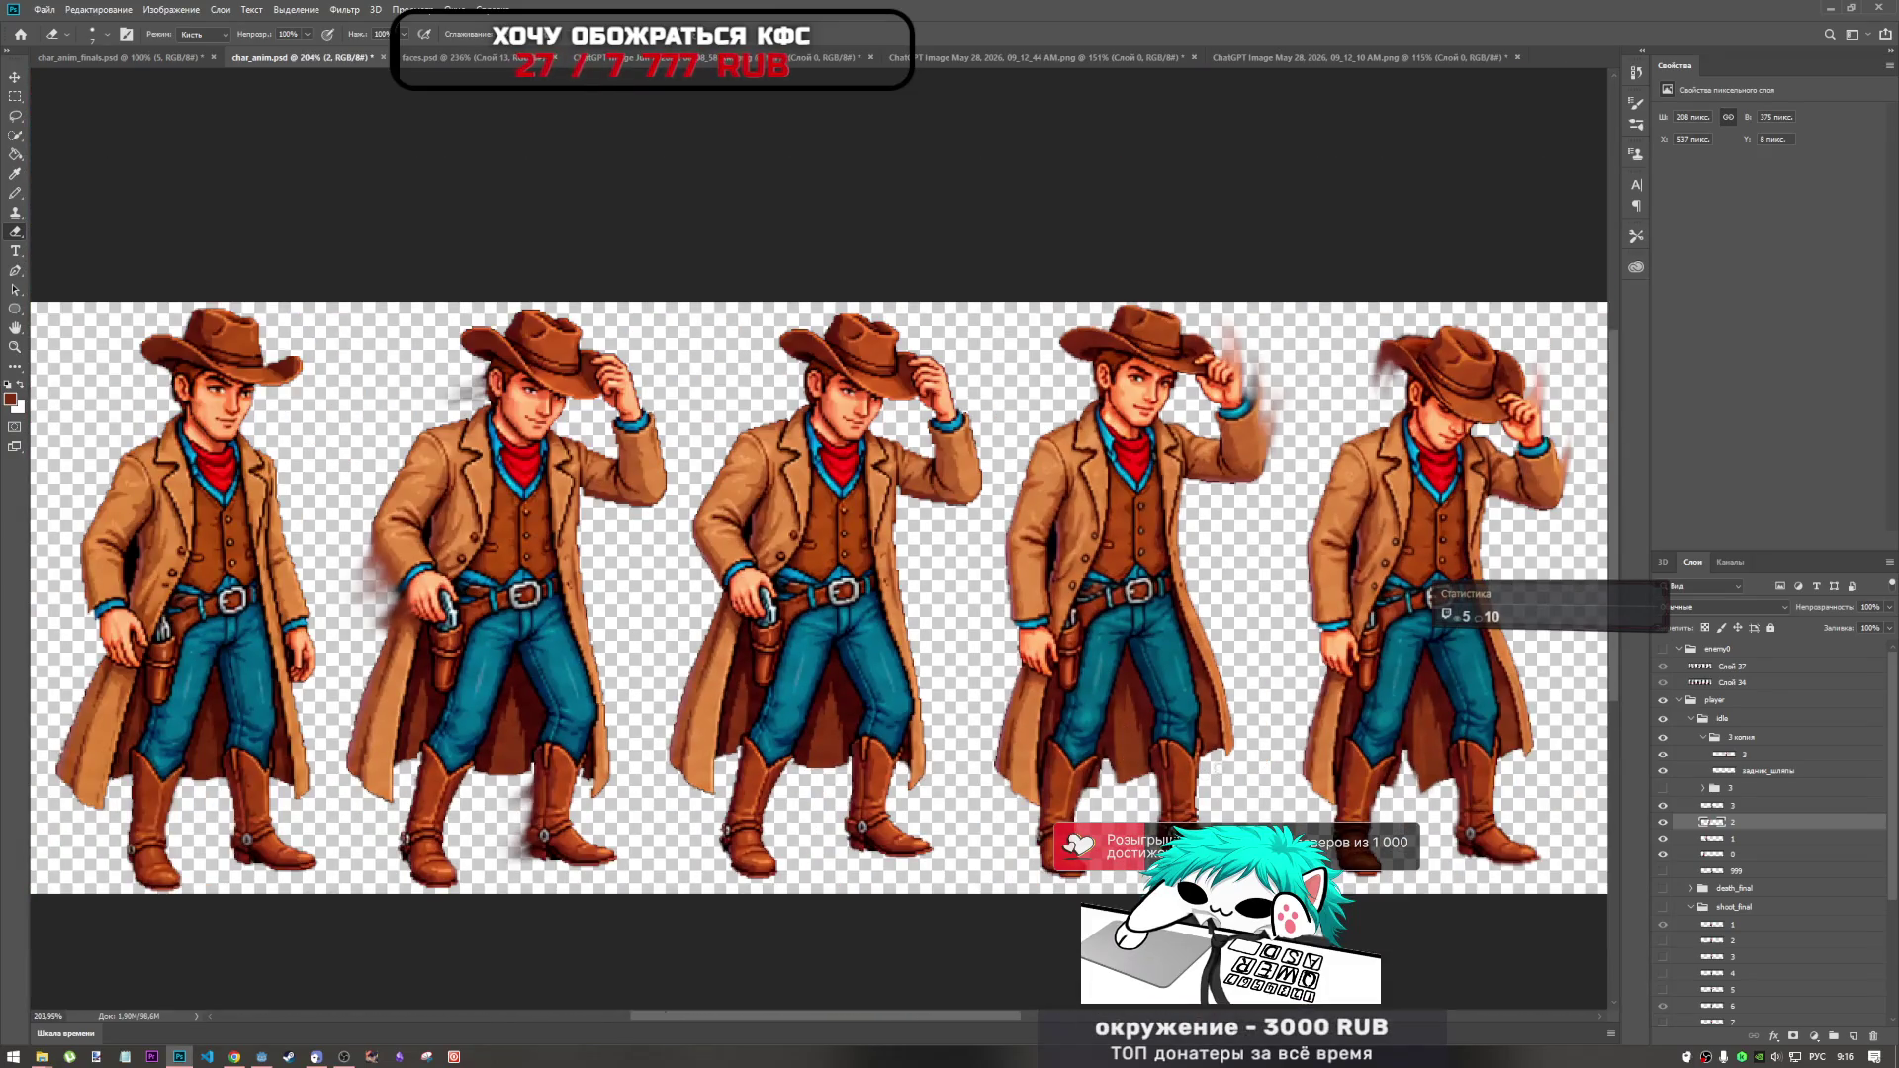
scroll(580, 496, "down", 2)
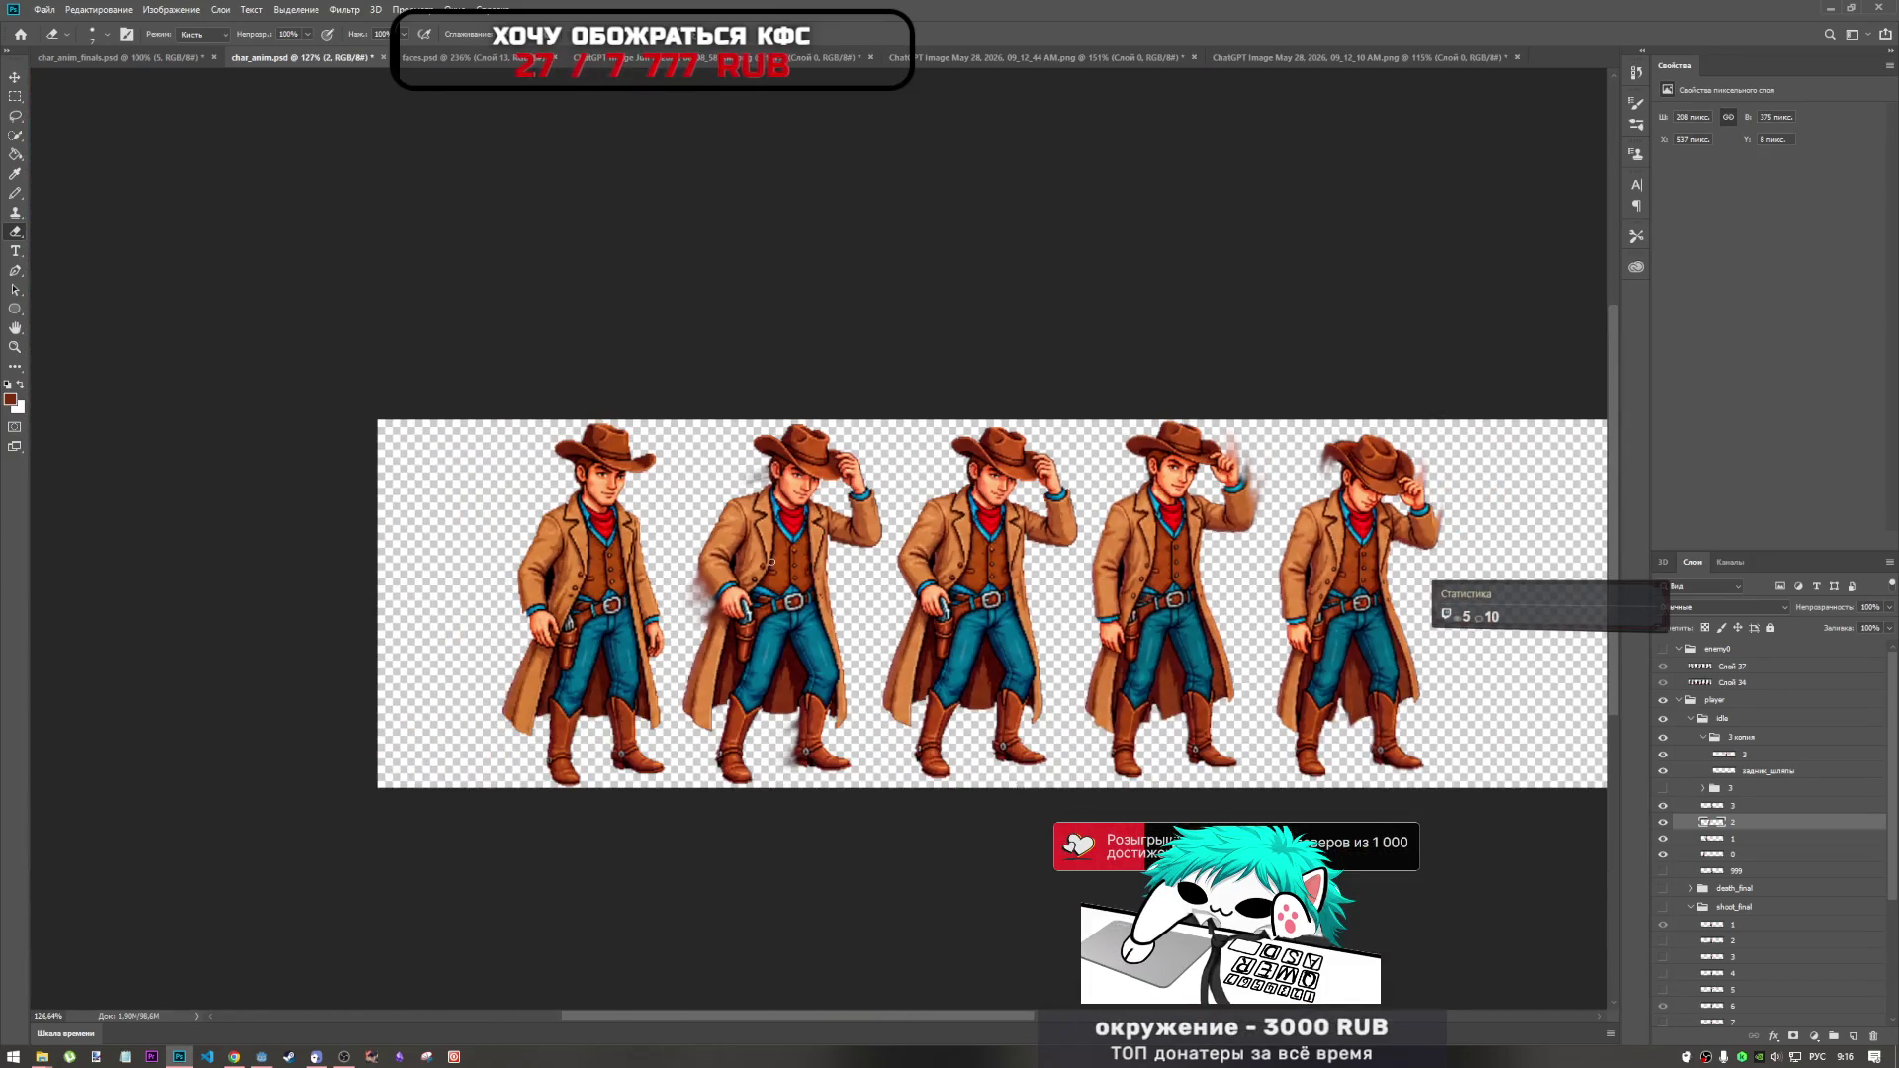
scroll(579, 496, "down", 2)
scroll(589, 510, "up", 2)
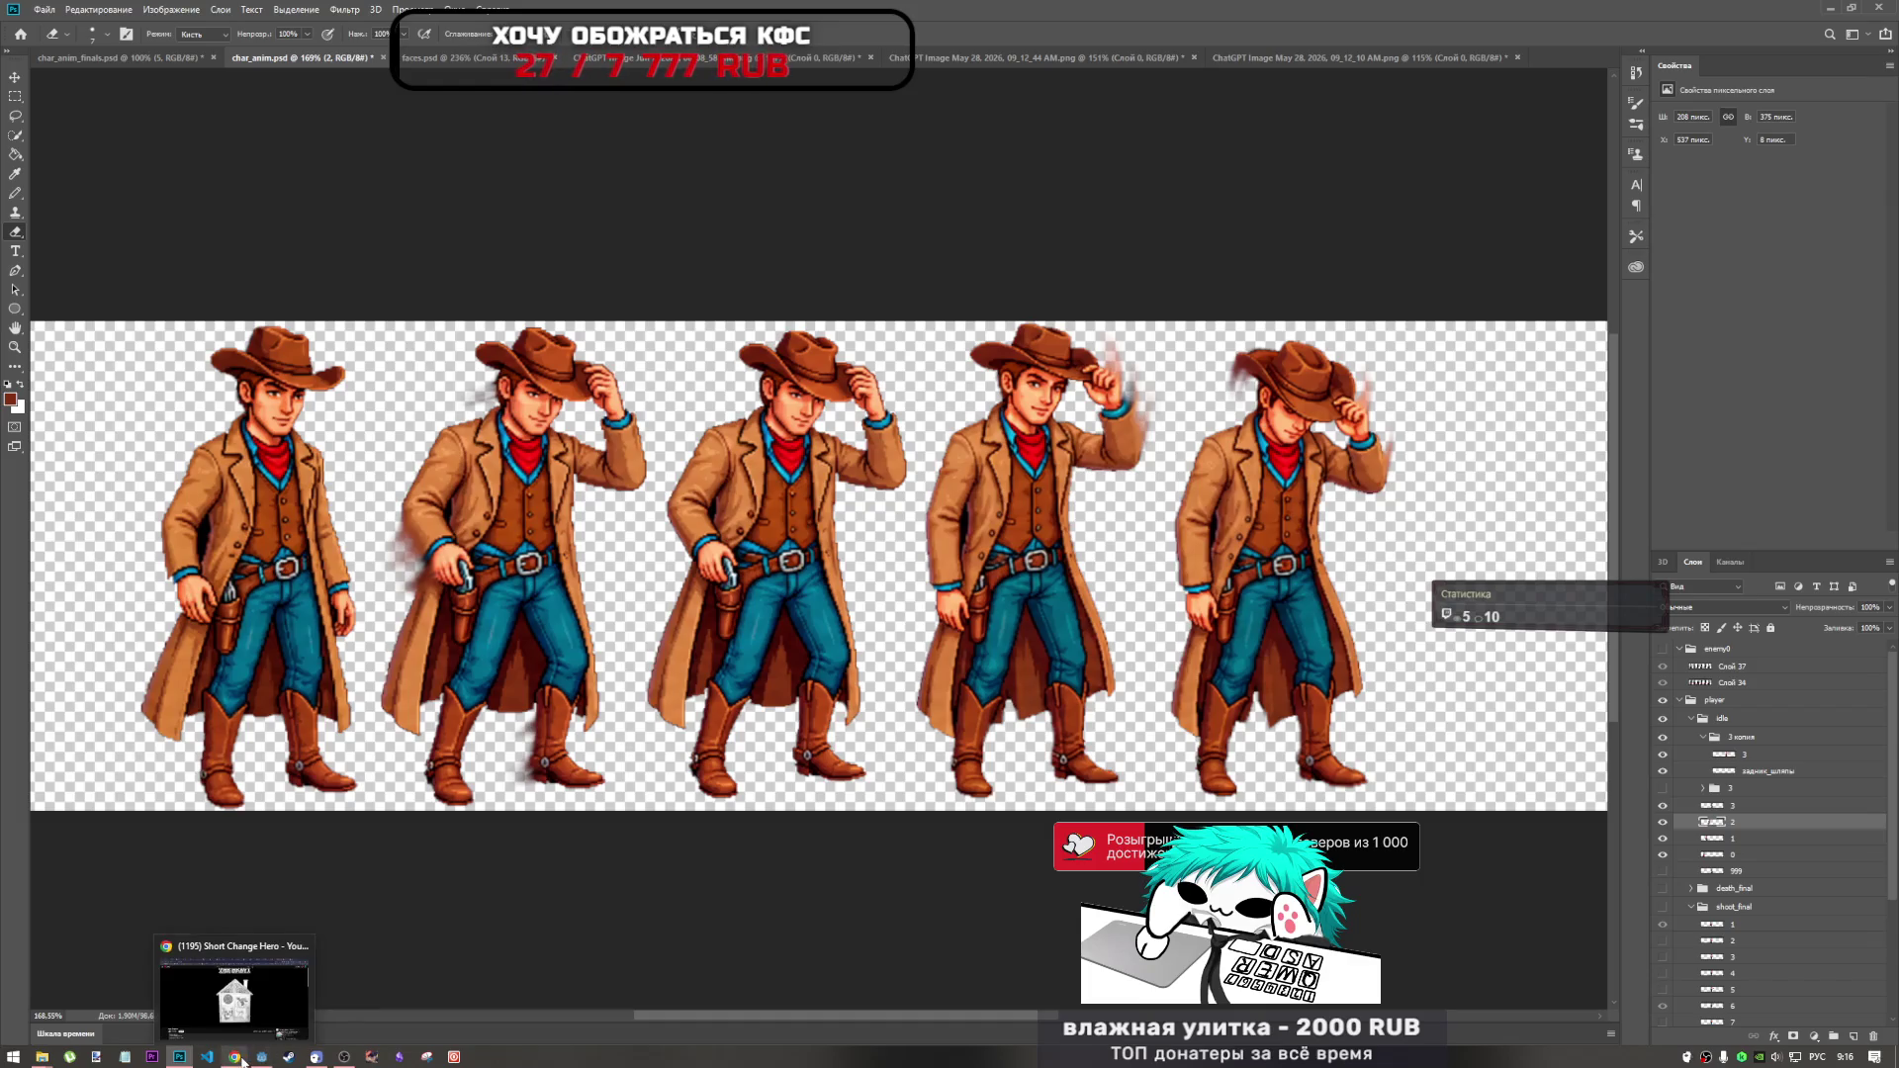
Save the Short Change Hero YouTube video to the COWBOYS playlist, then return to Photoshop.
left_click(262, 1041)
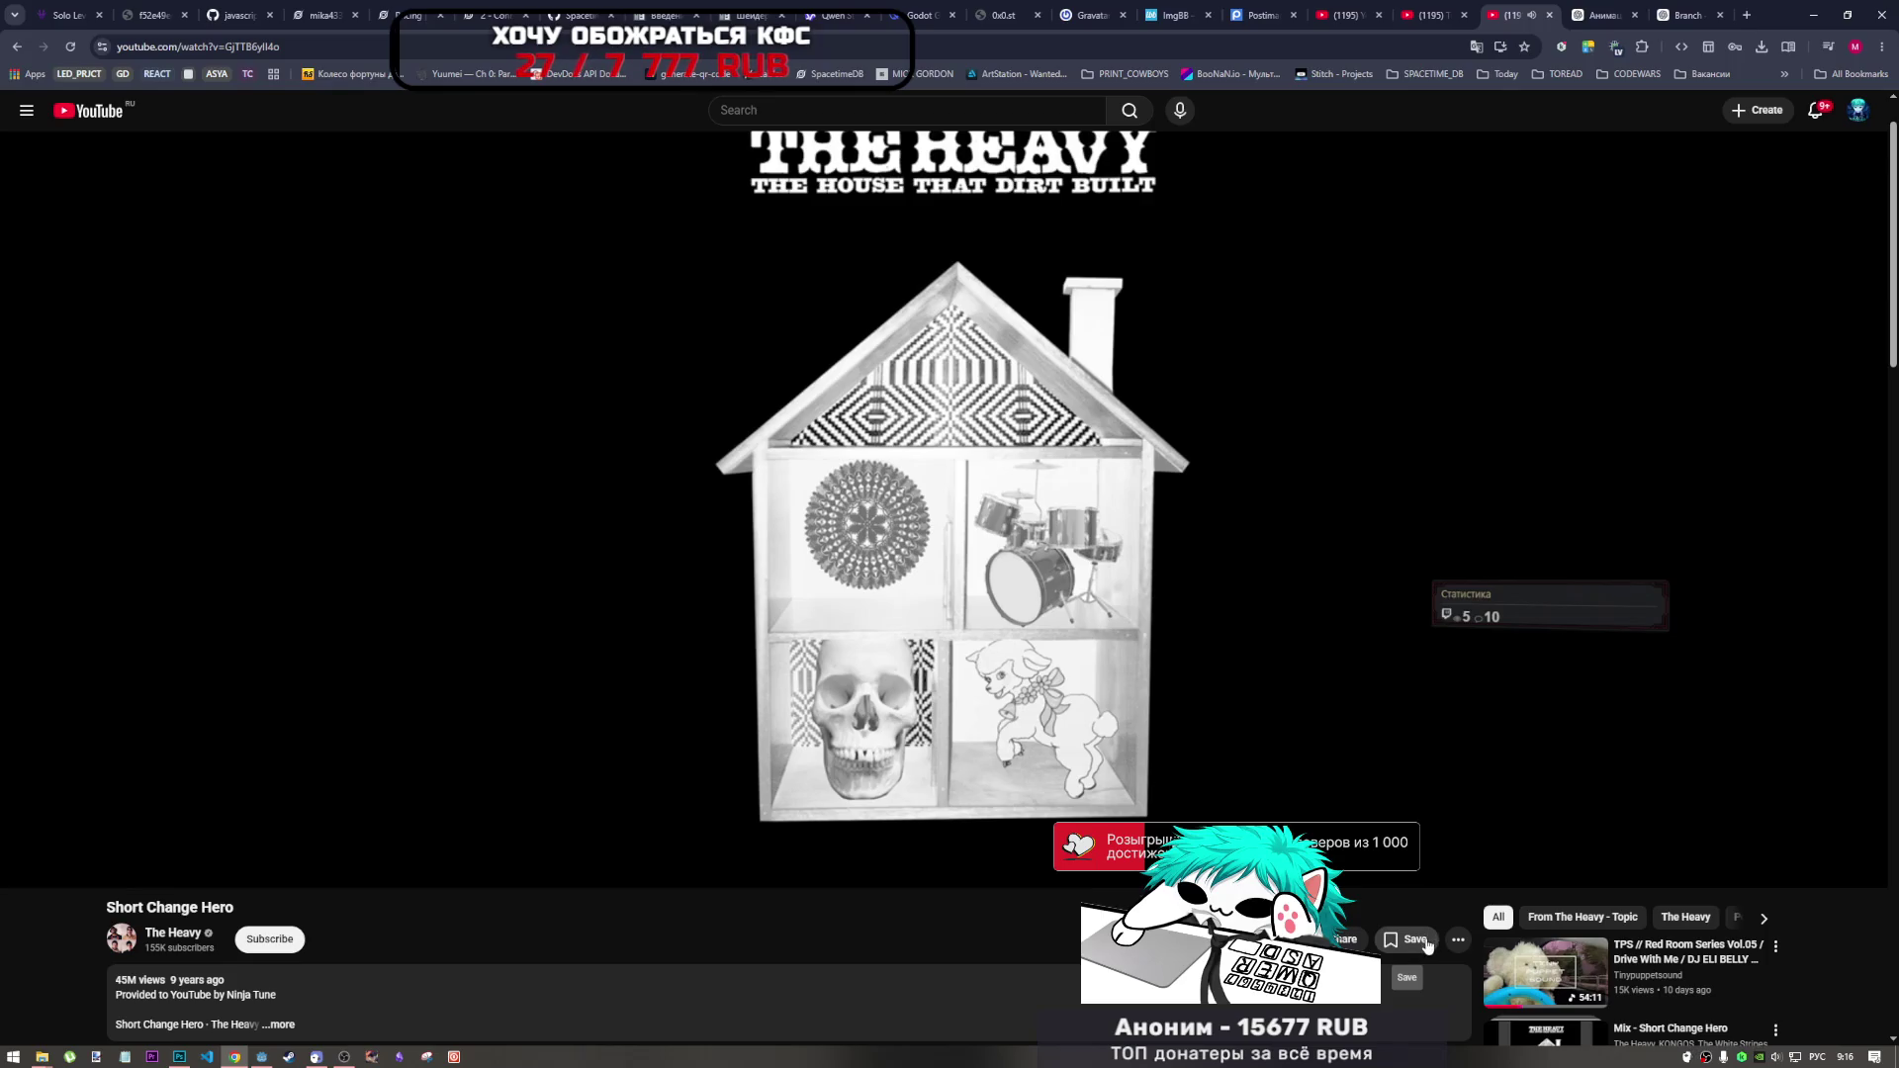
left_click(1425, 945)
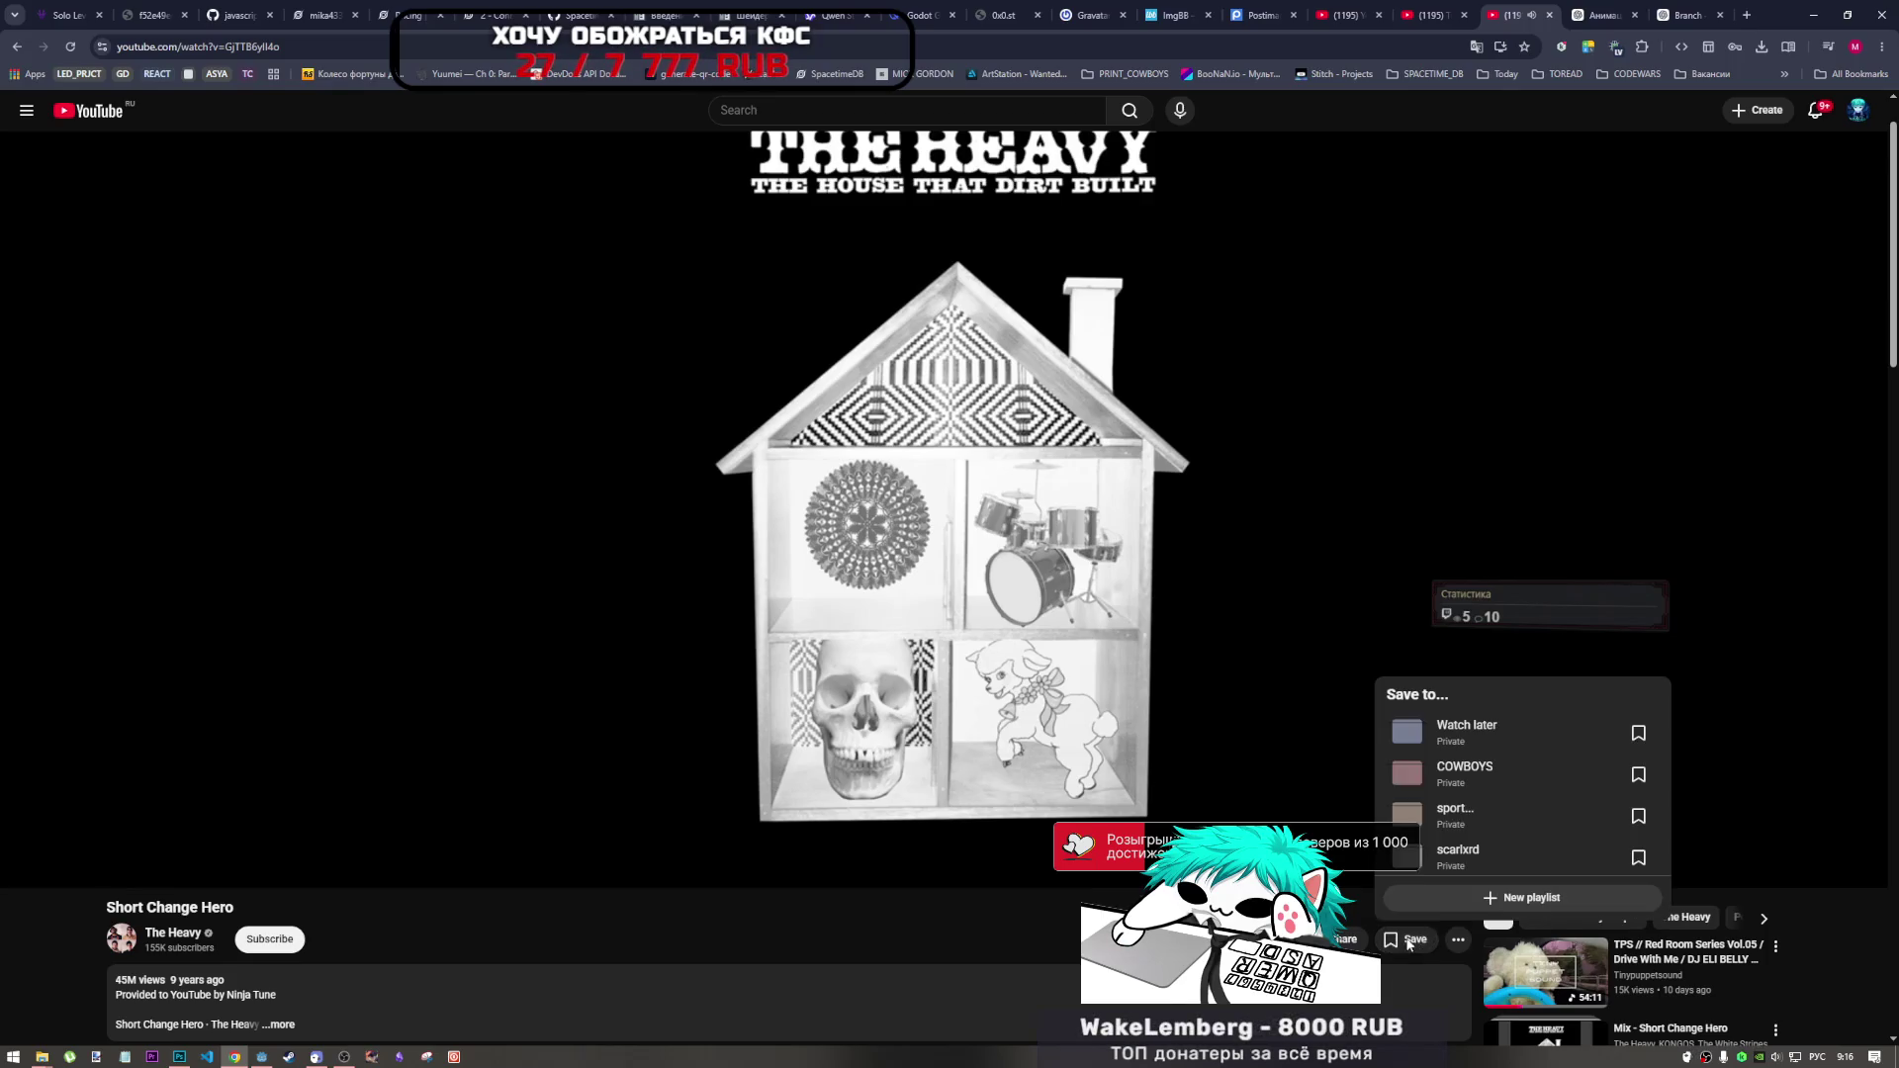
left_click(1480, 784)
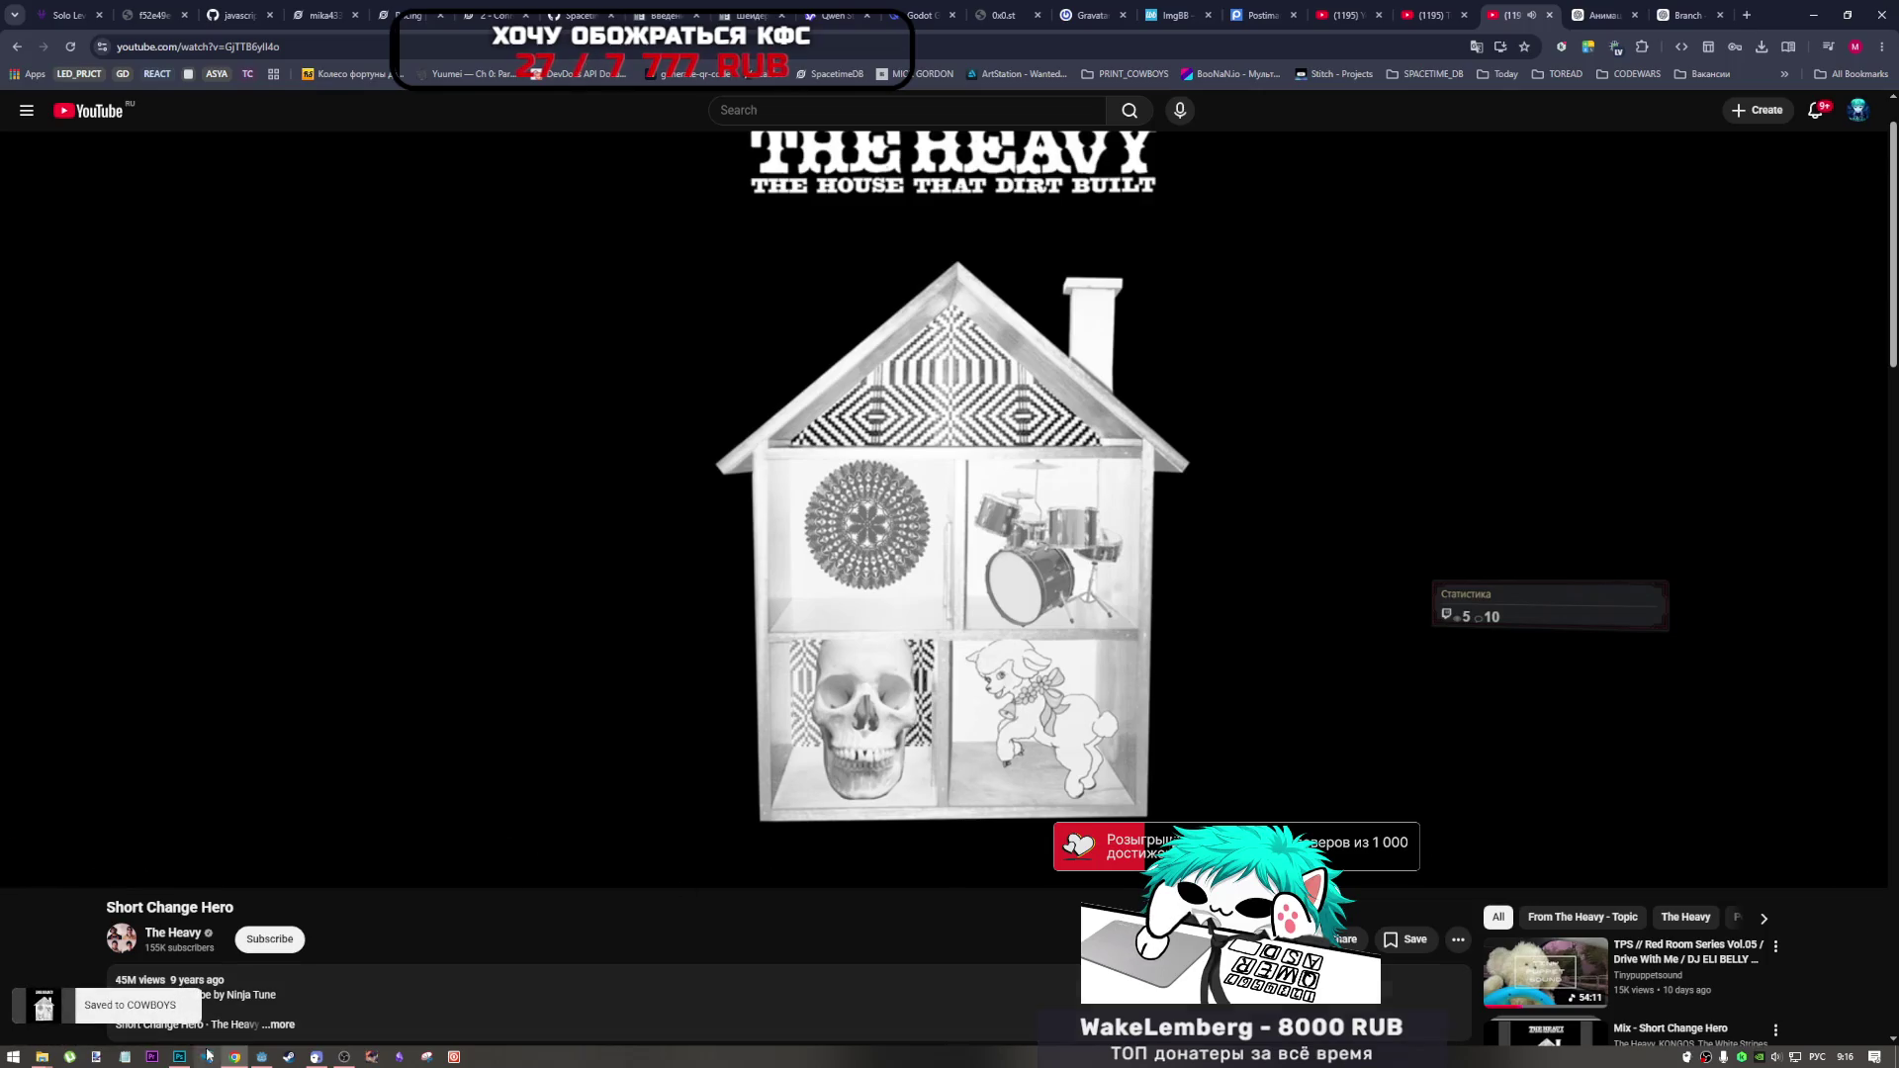
left_click(179, 1057)
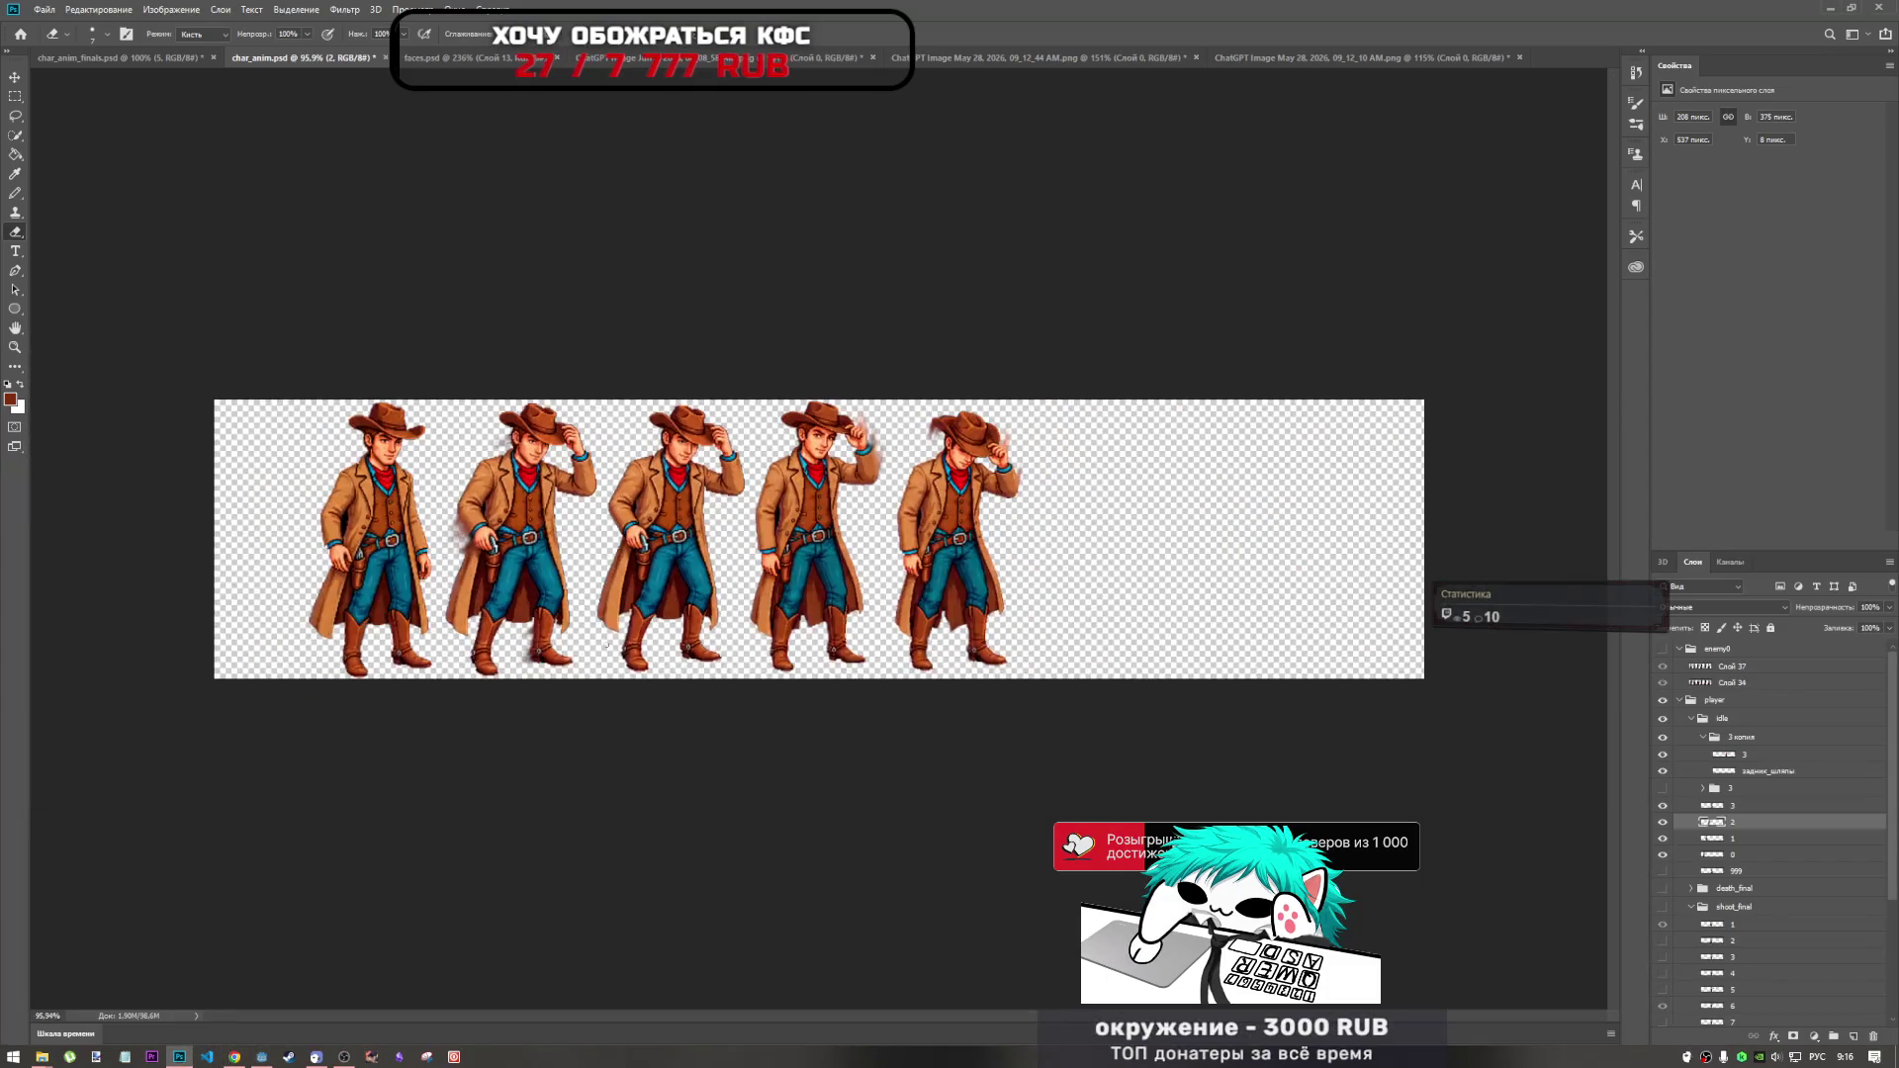
Move folder 3 above the 3 копия folder in the Layers panel.
scroll(730, 516, "up", 3)
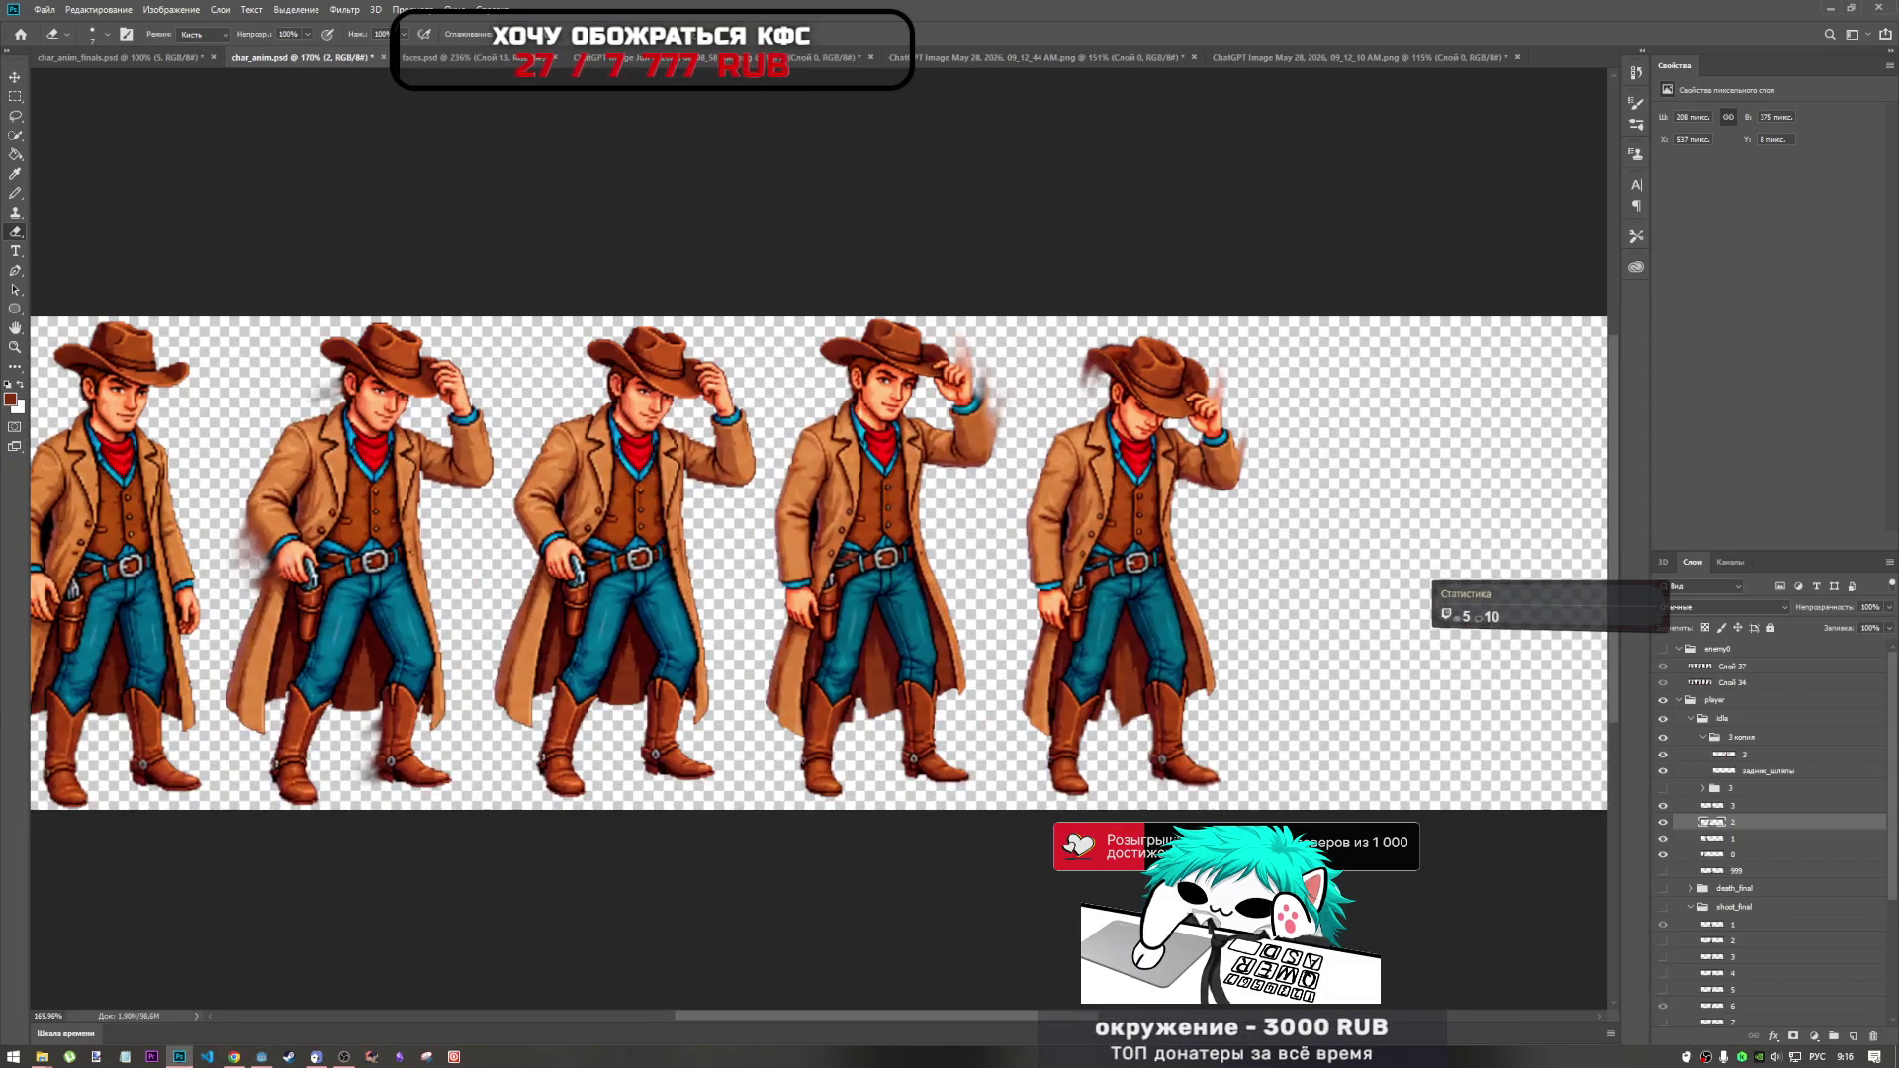
scroll(723, 565, "down", 3)
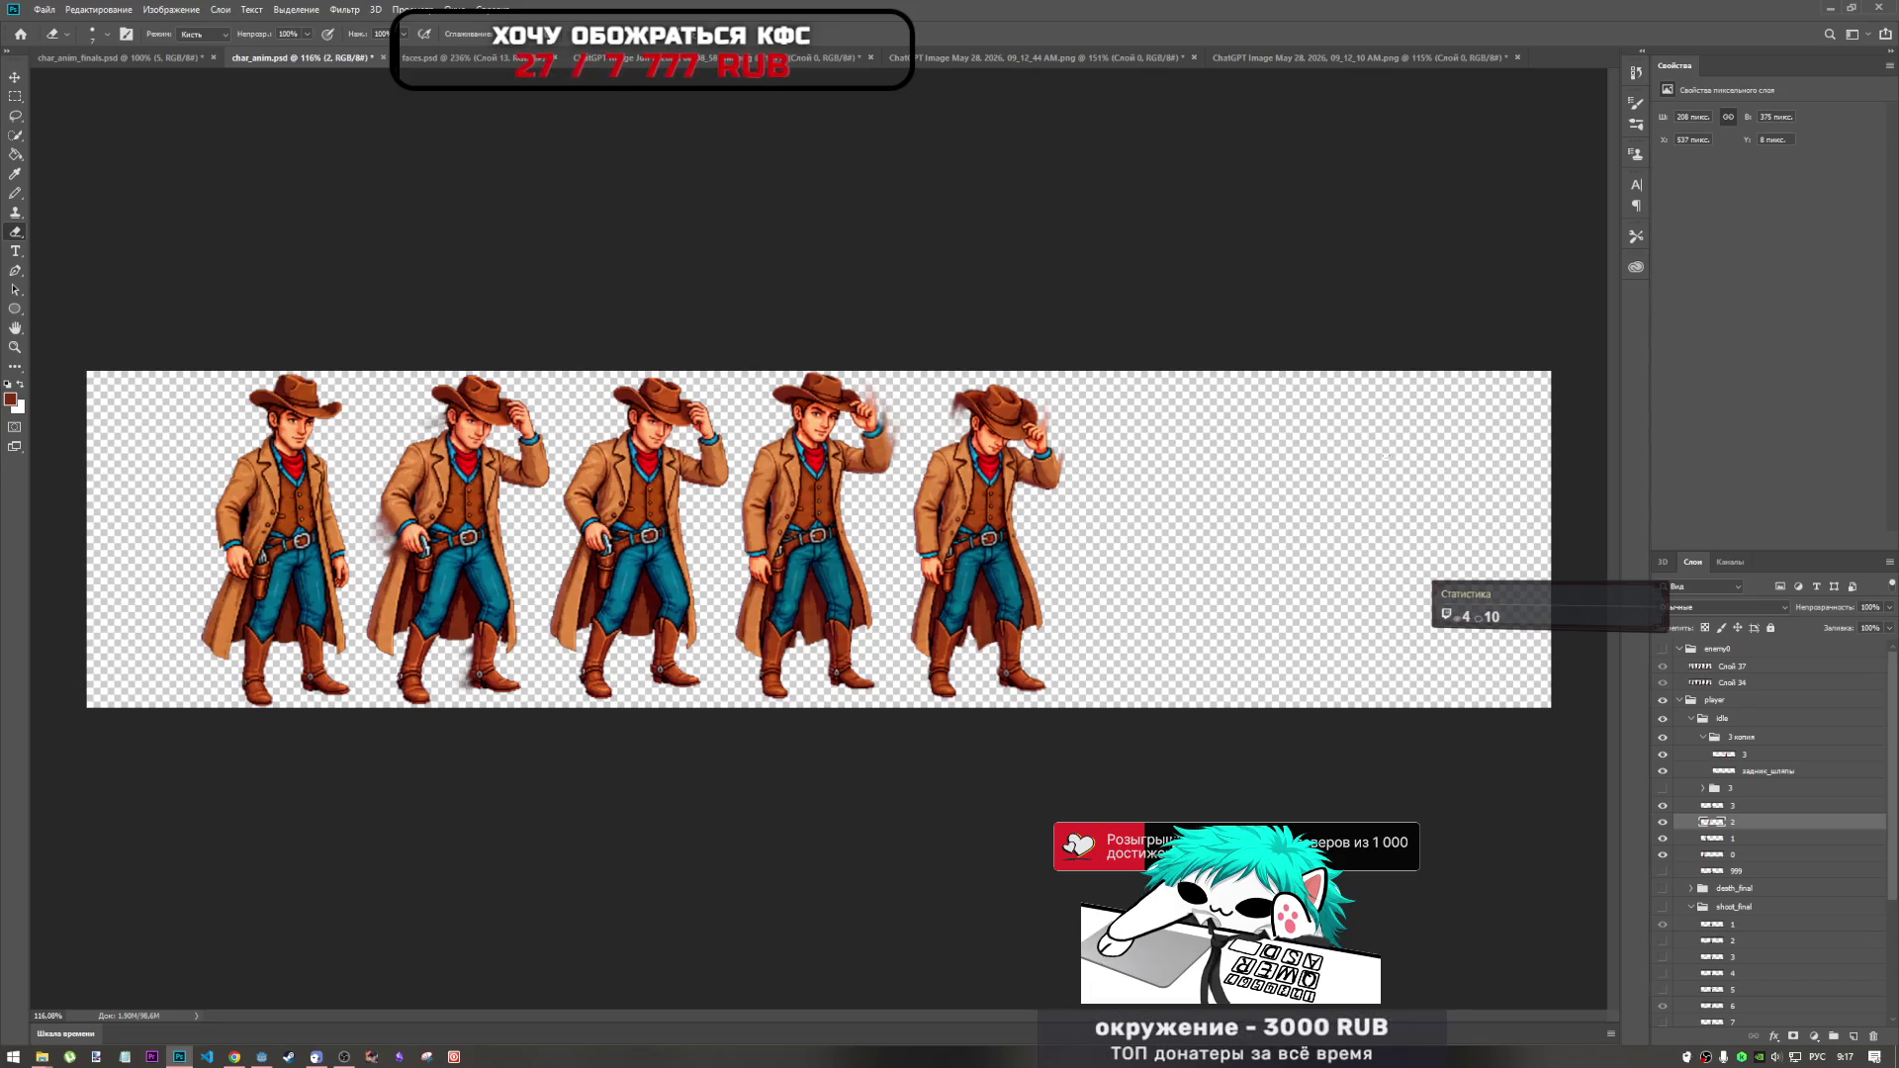
left_click(1748, 806)
left_click(1663, 805)
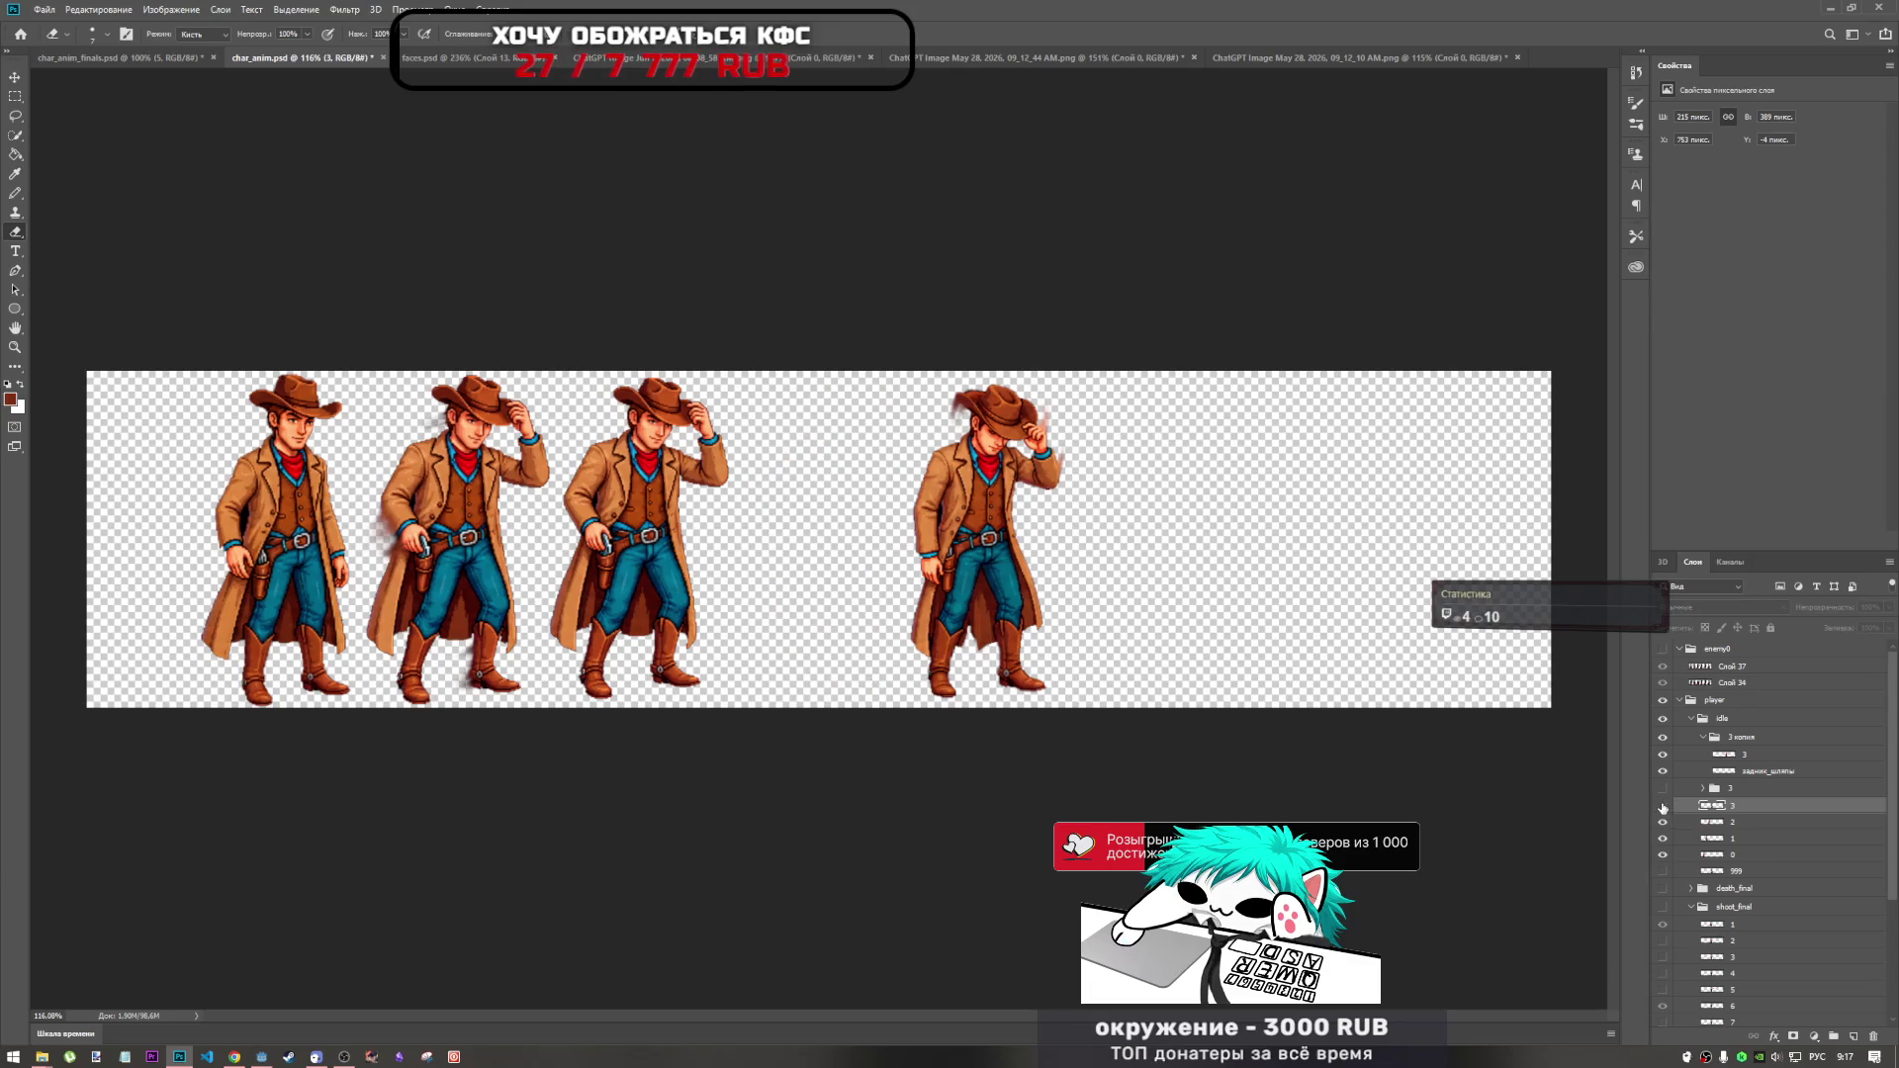
left_click(1662, 805)
left_click_drag(1741, 788, 1748, 728)
Collapse the 3 копия folder and rename it to 4.
left_click(1702, 756)
left_click(1738, 758)
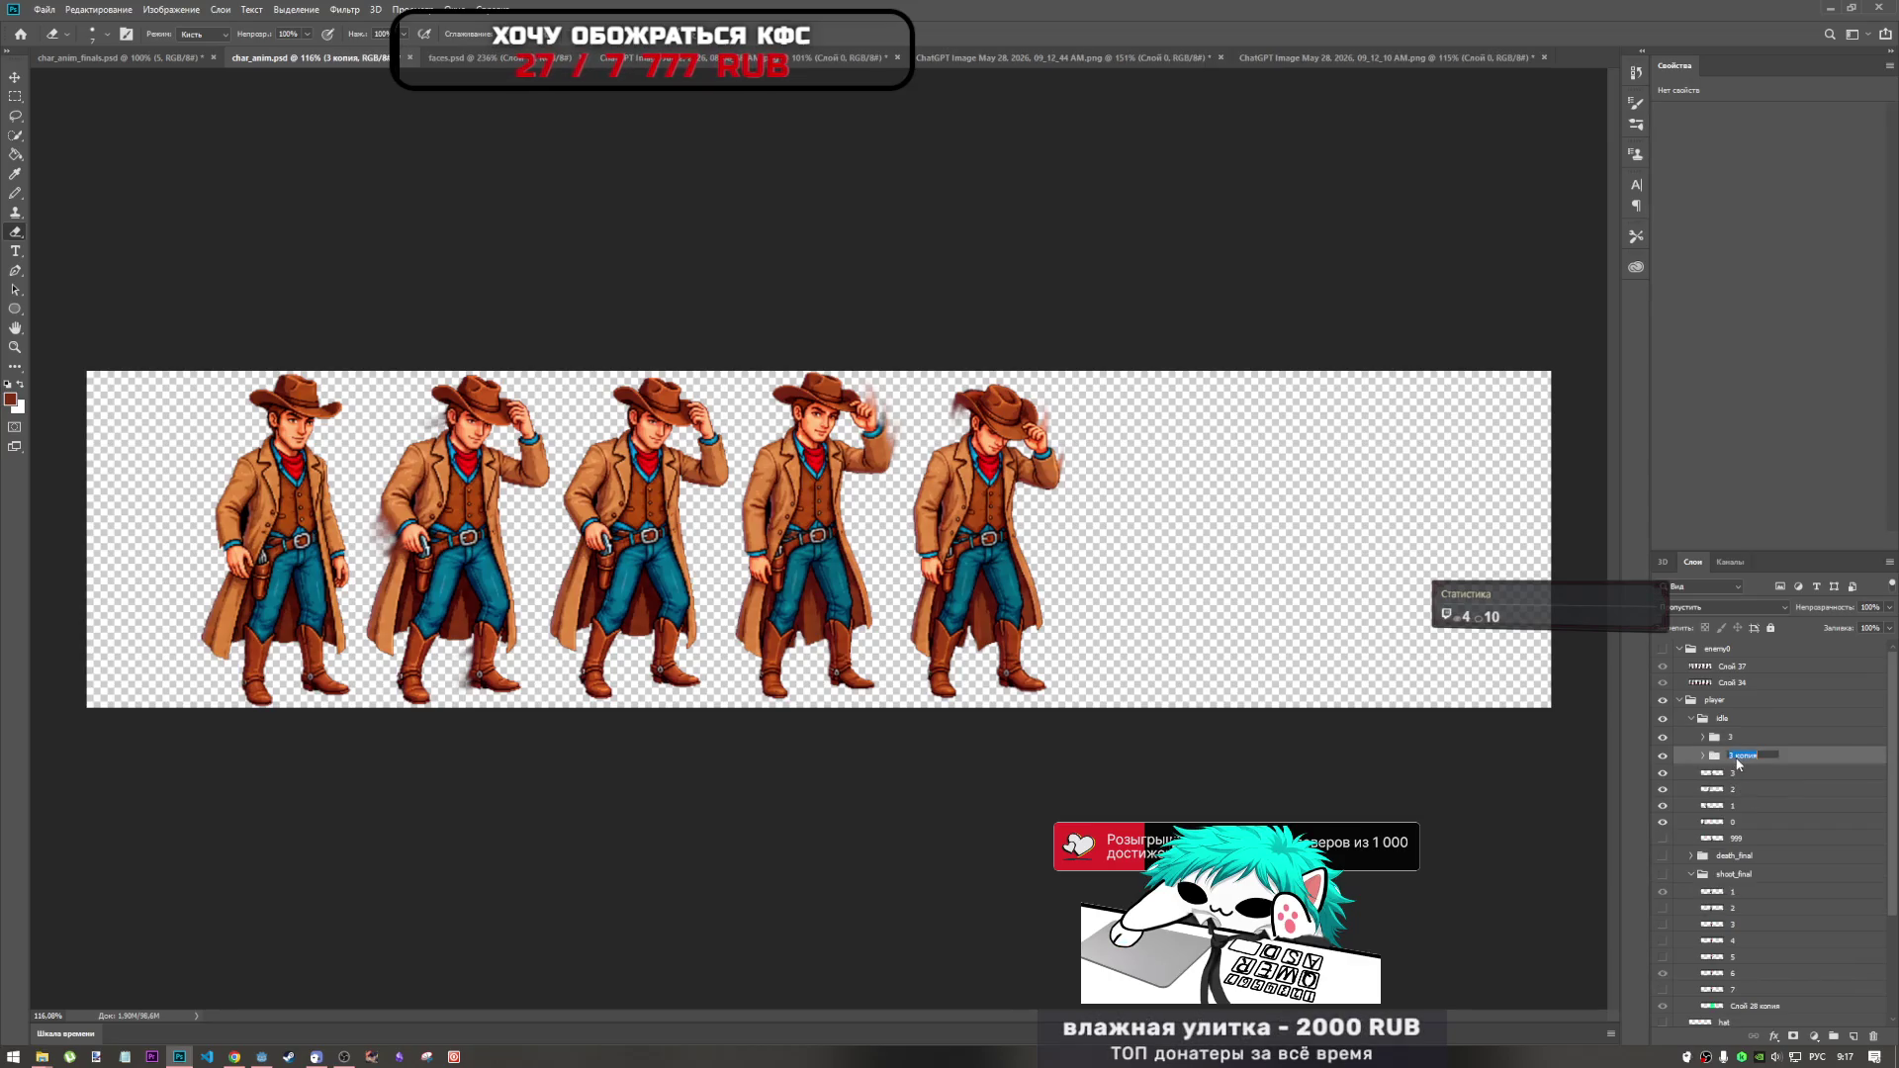
type("4")
key("Return")
left_click(1704, 742)
Alt-drag a cowboy copy with the Move tool into the sixth slot, nudged about 17 px right.
key("v")
mouse_move(994, 514)
left_mouse_down()
mouse_move(1200, 529)
mouse_move(1165, 521)
left_mouse_up()
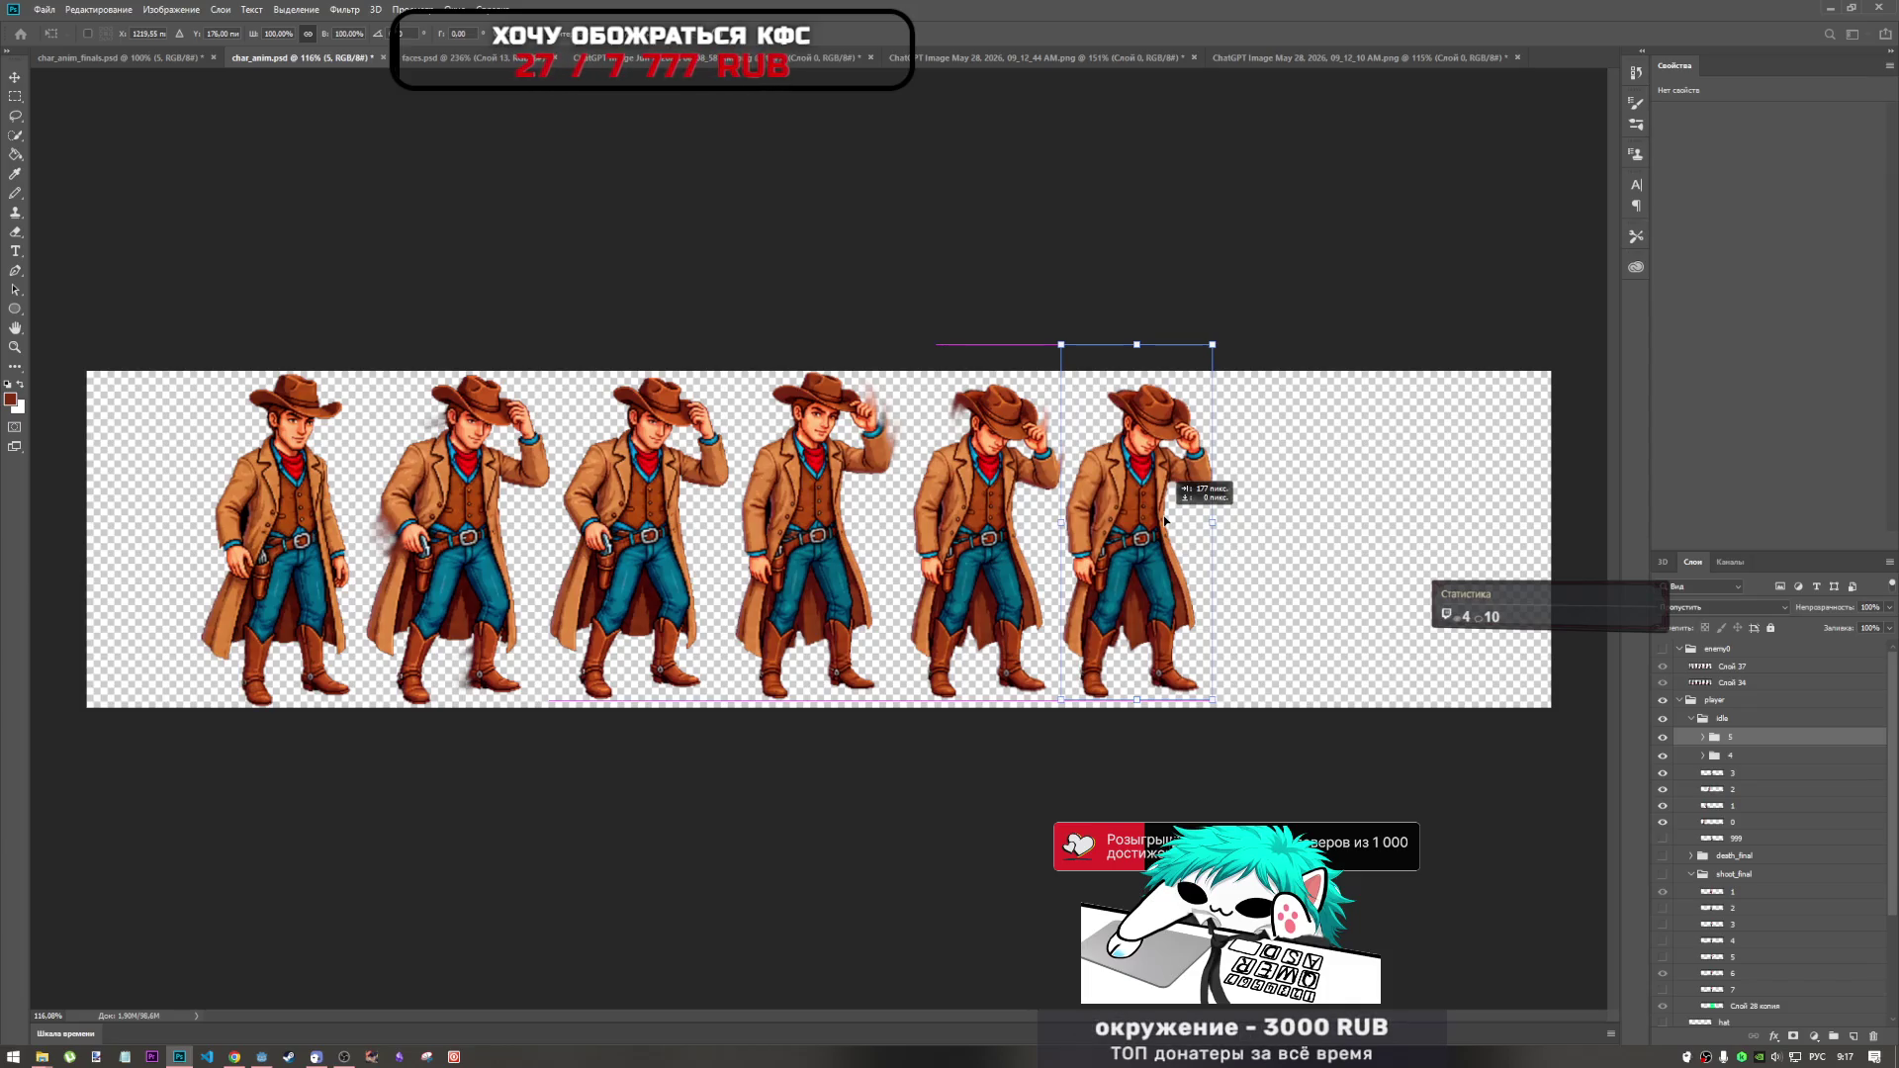
left_click_drag(1165, 521, 1151, 523)
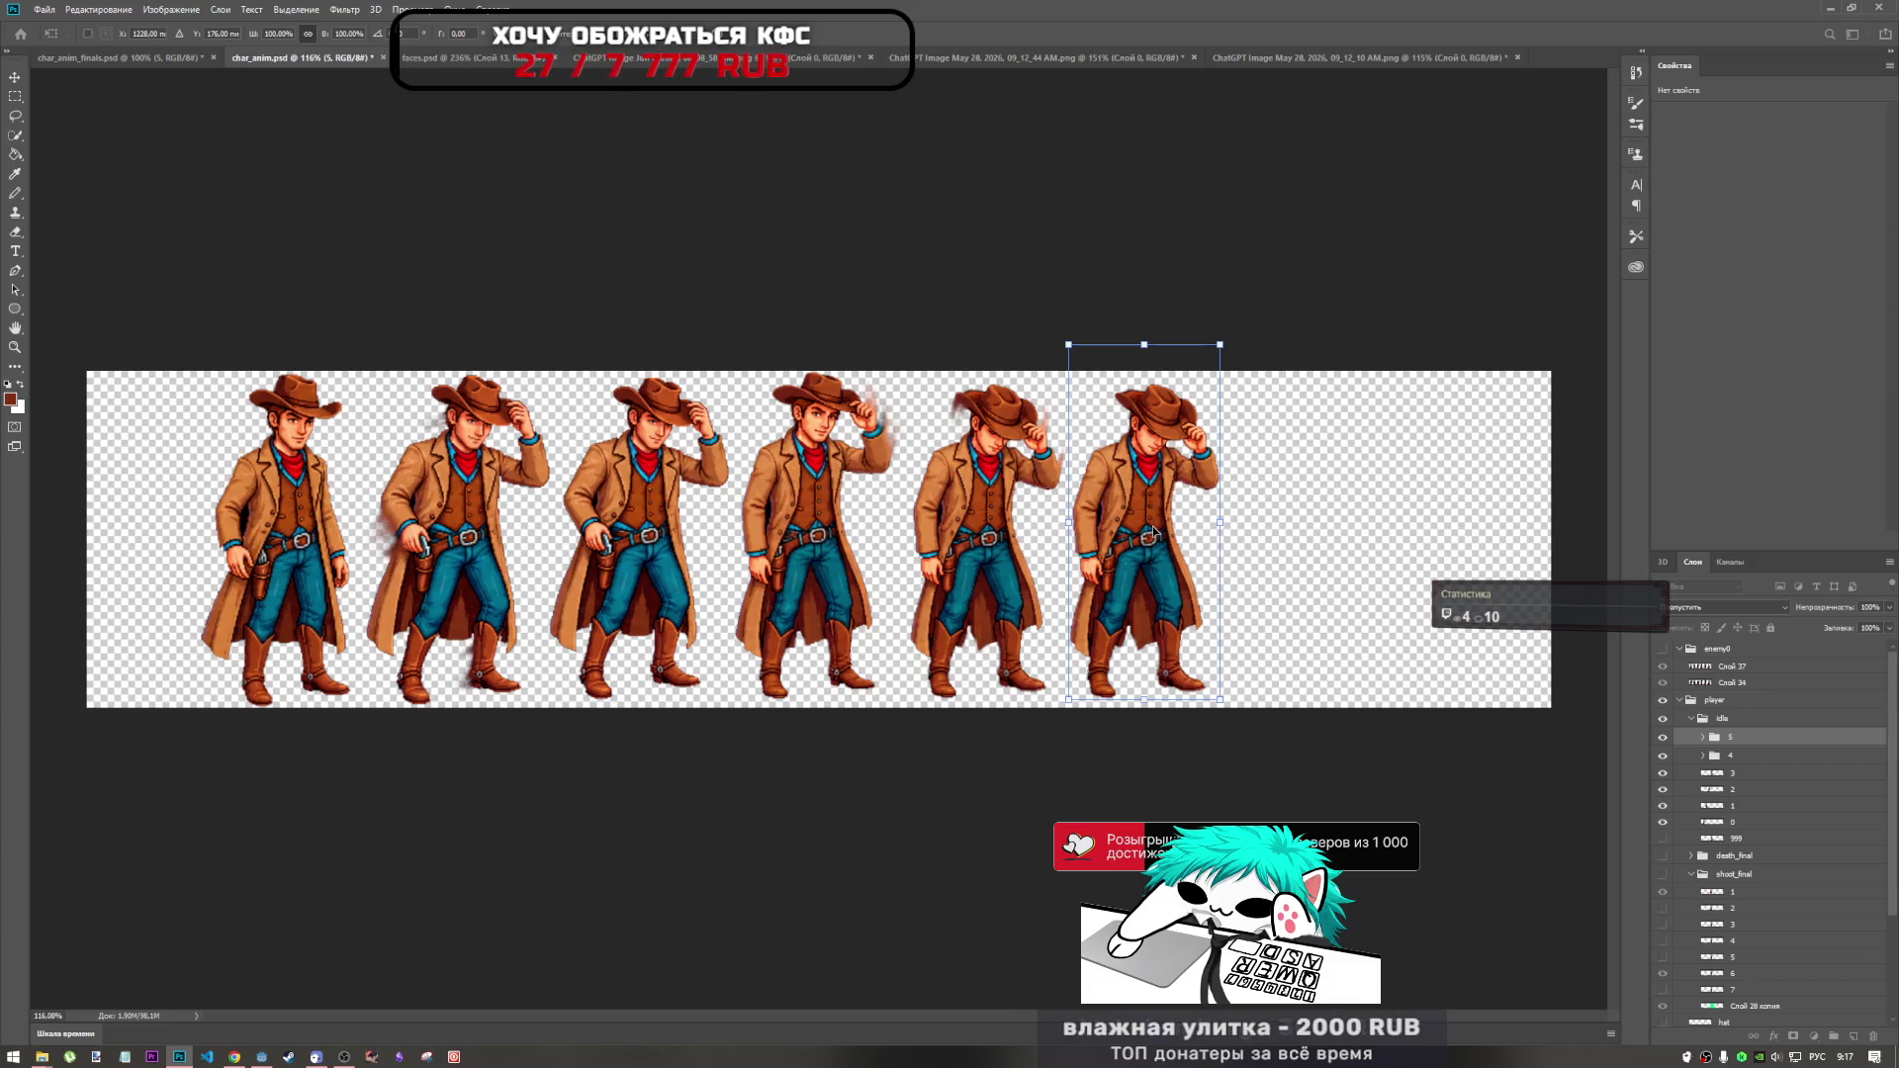
mouse_move(1118, 536)
left_mouse_down()
mouse_move(1135, 536)
mouse_move(1118, 536)
left_mouse_up()
left_click(1735, 838)
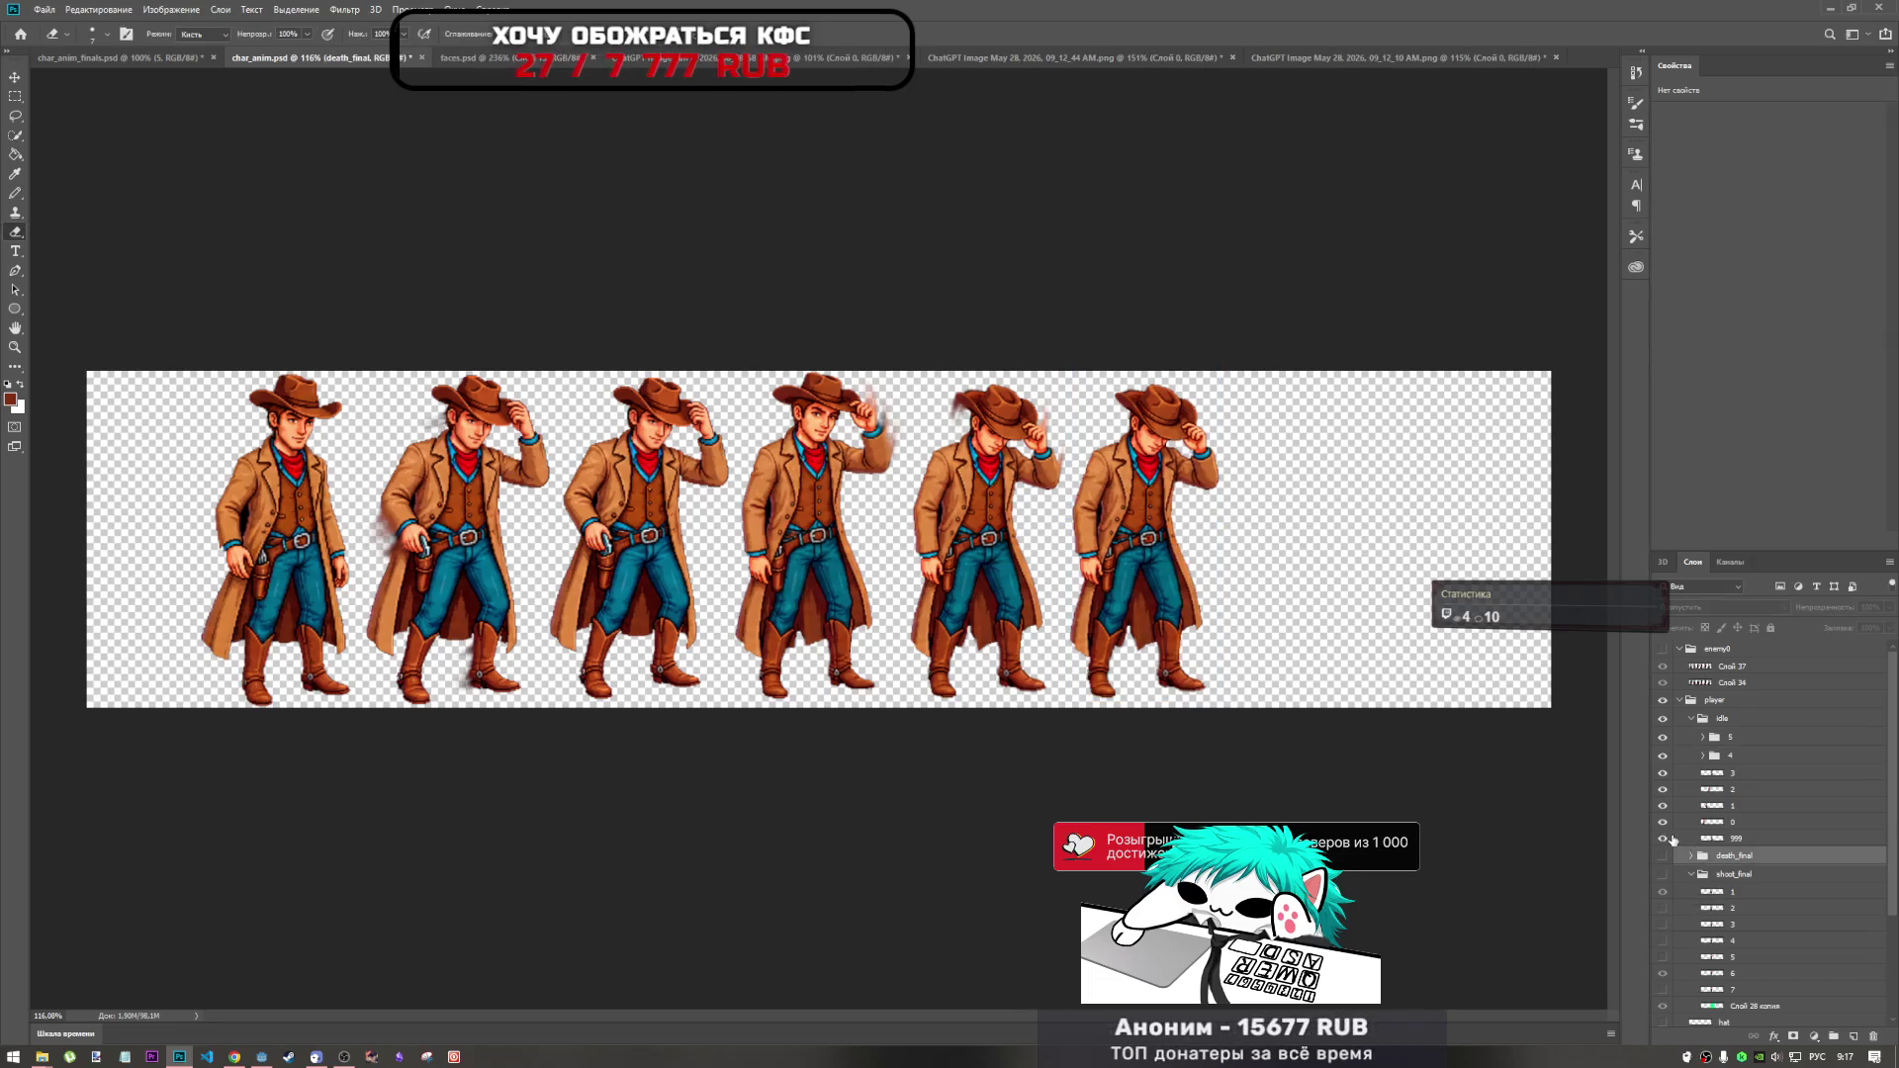
Duplicate the fourth cowboy with Ctrl+Alt+T into the seventh slot.
key("e")
key("ctrl+alt+t")
left_click_drag(817, 524, 1309, 526)
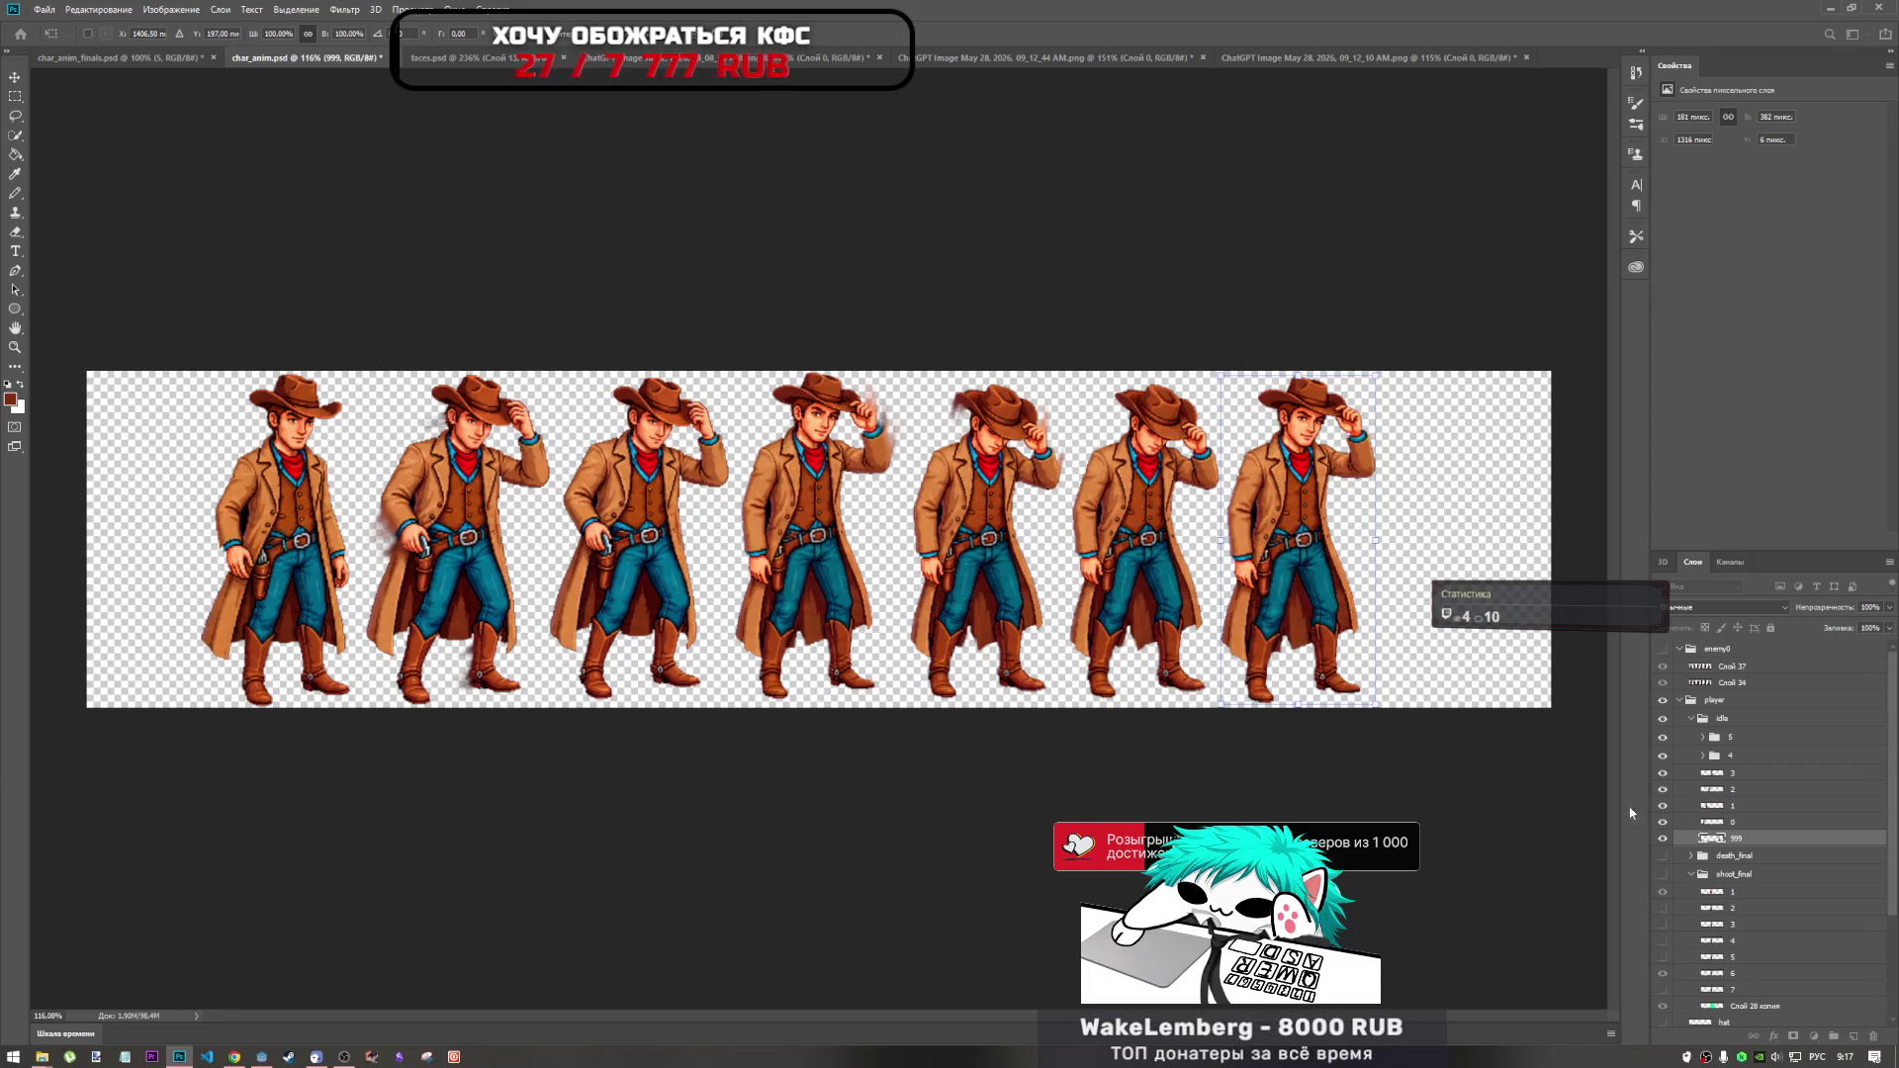
key("e")
Move layer 999 below idle, then shift layers 999–0 together about 47 px left.
left_click_drag(1747, 842, 1756, 733)
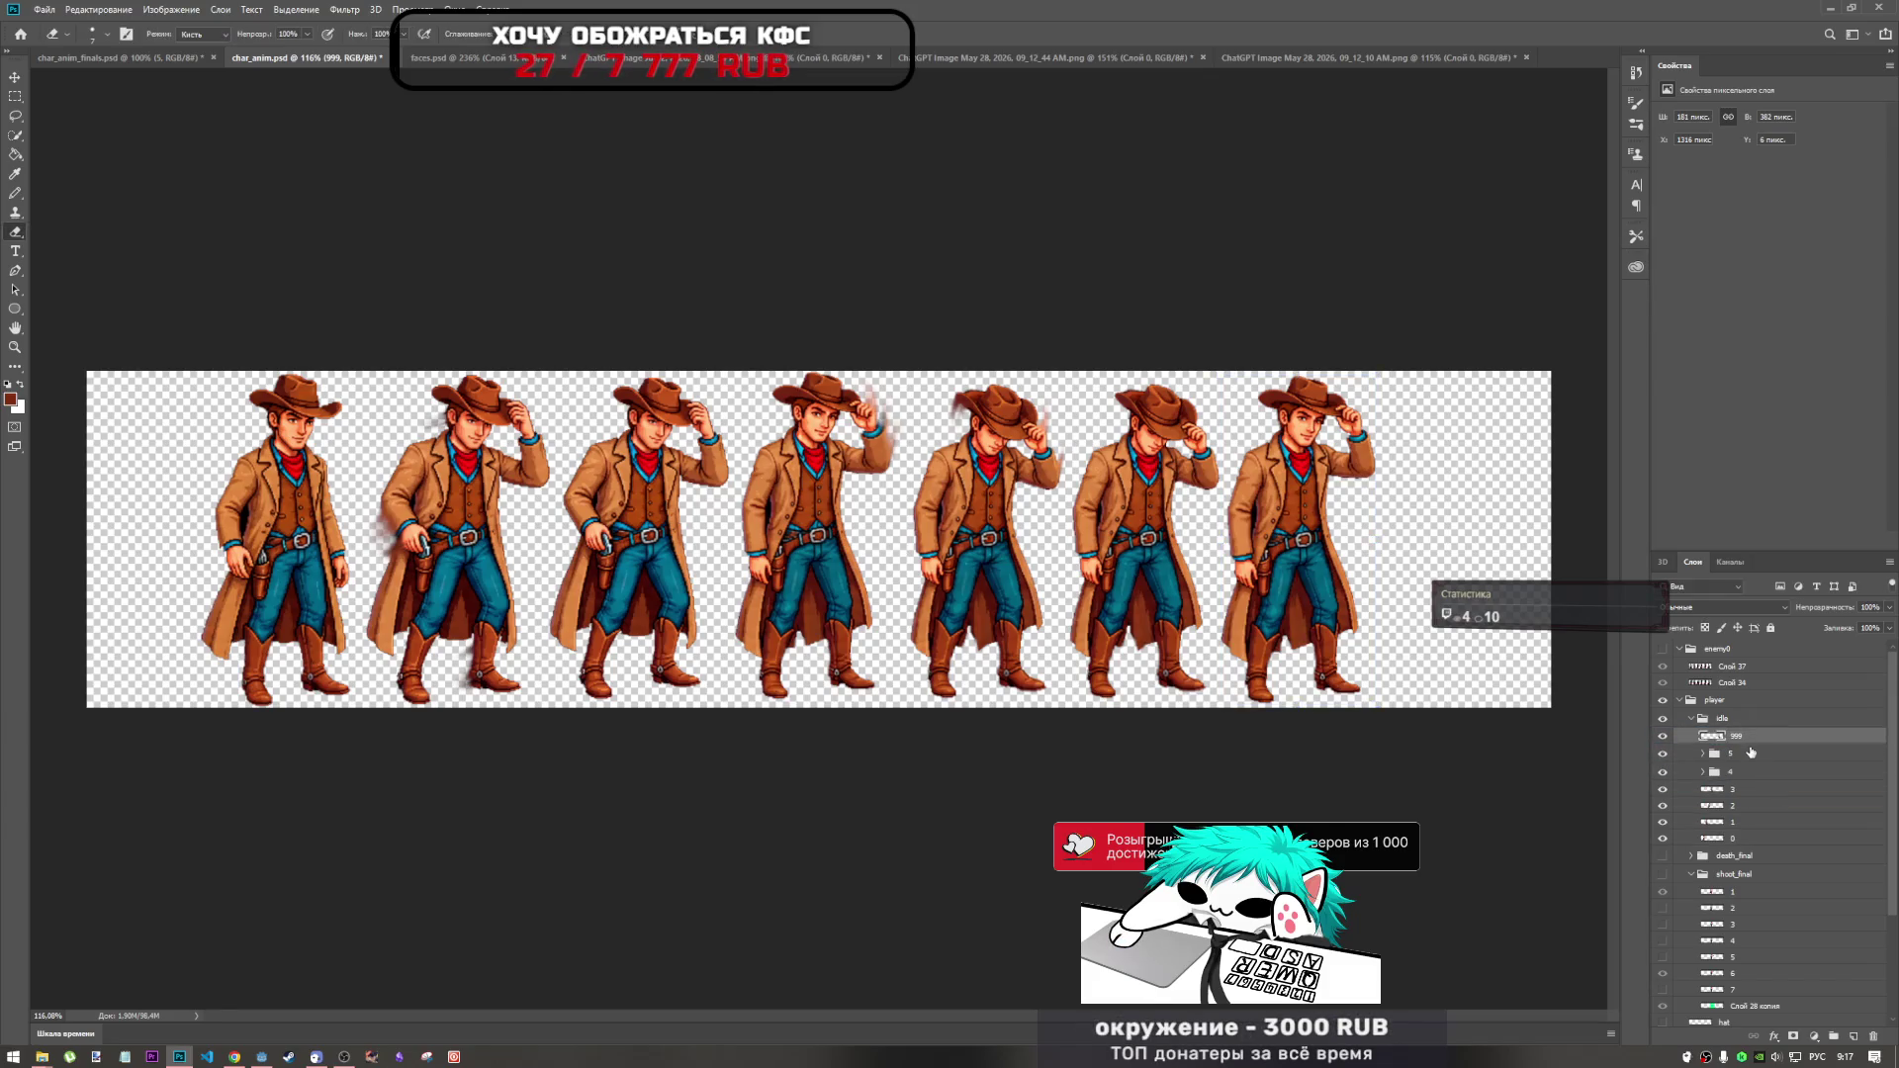
key("ctrl+t")
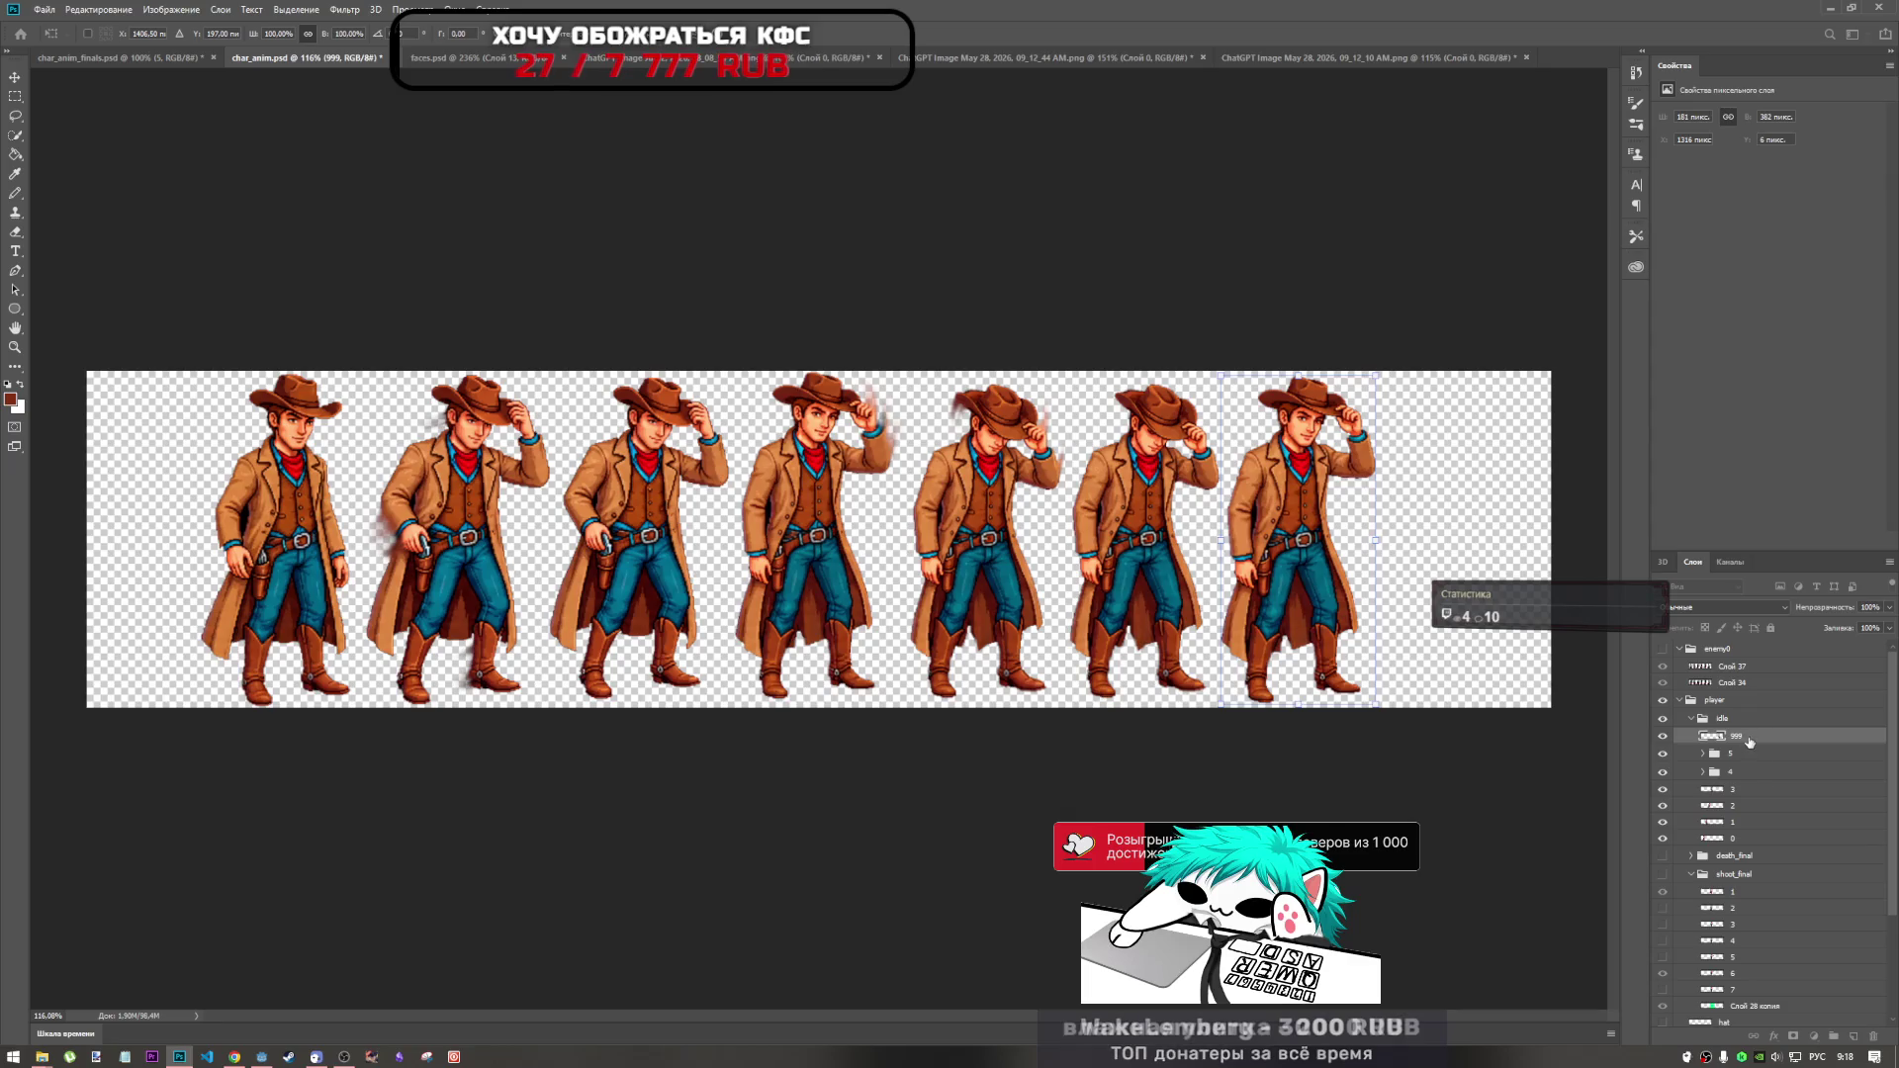
left_click(1745, 833, "shift")
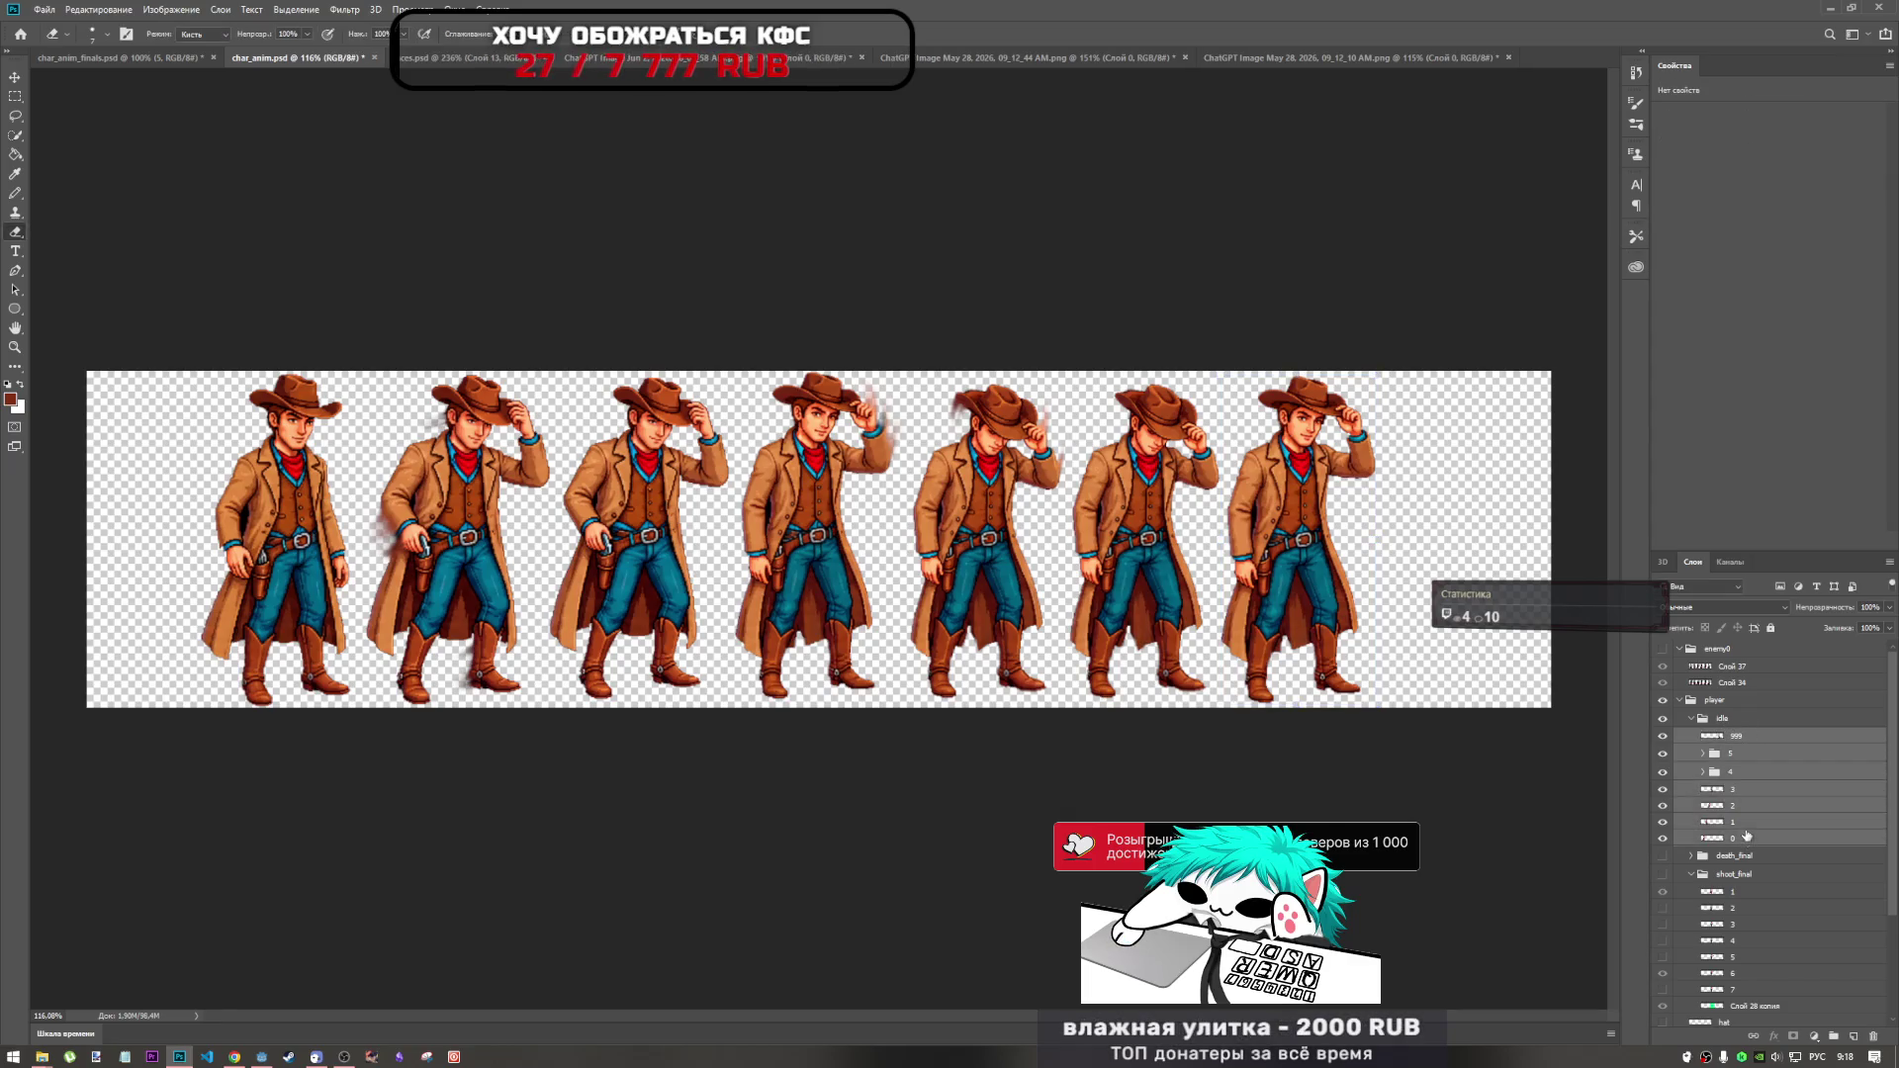
left_click_drag(830, 529, 742, 528)
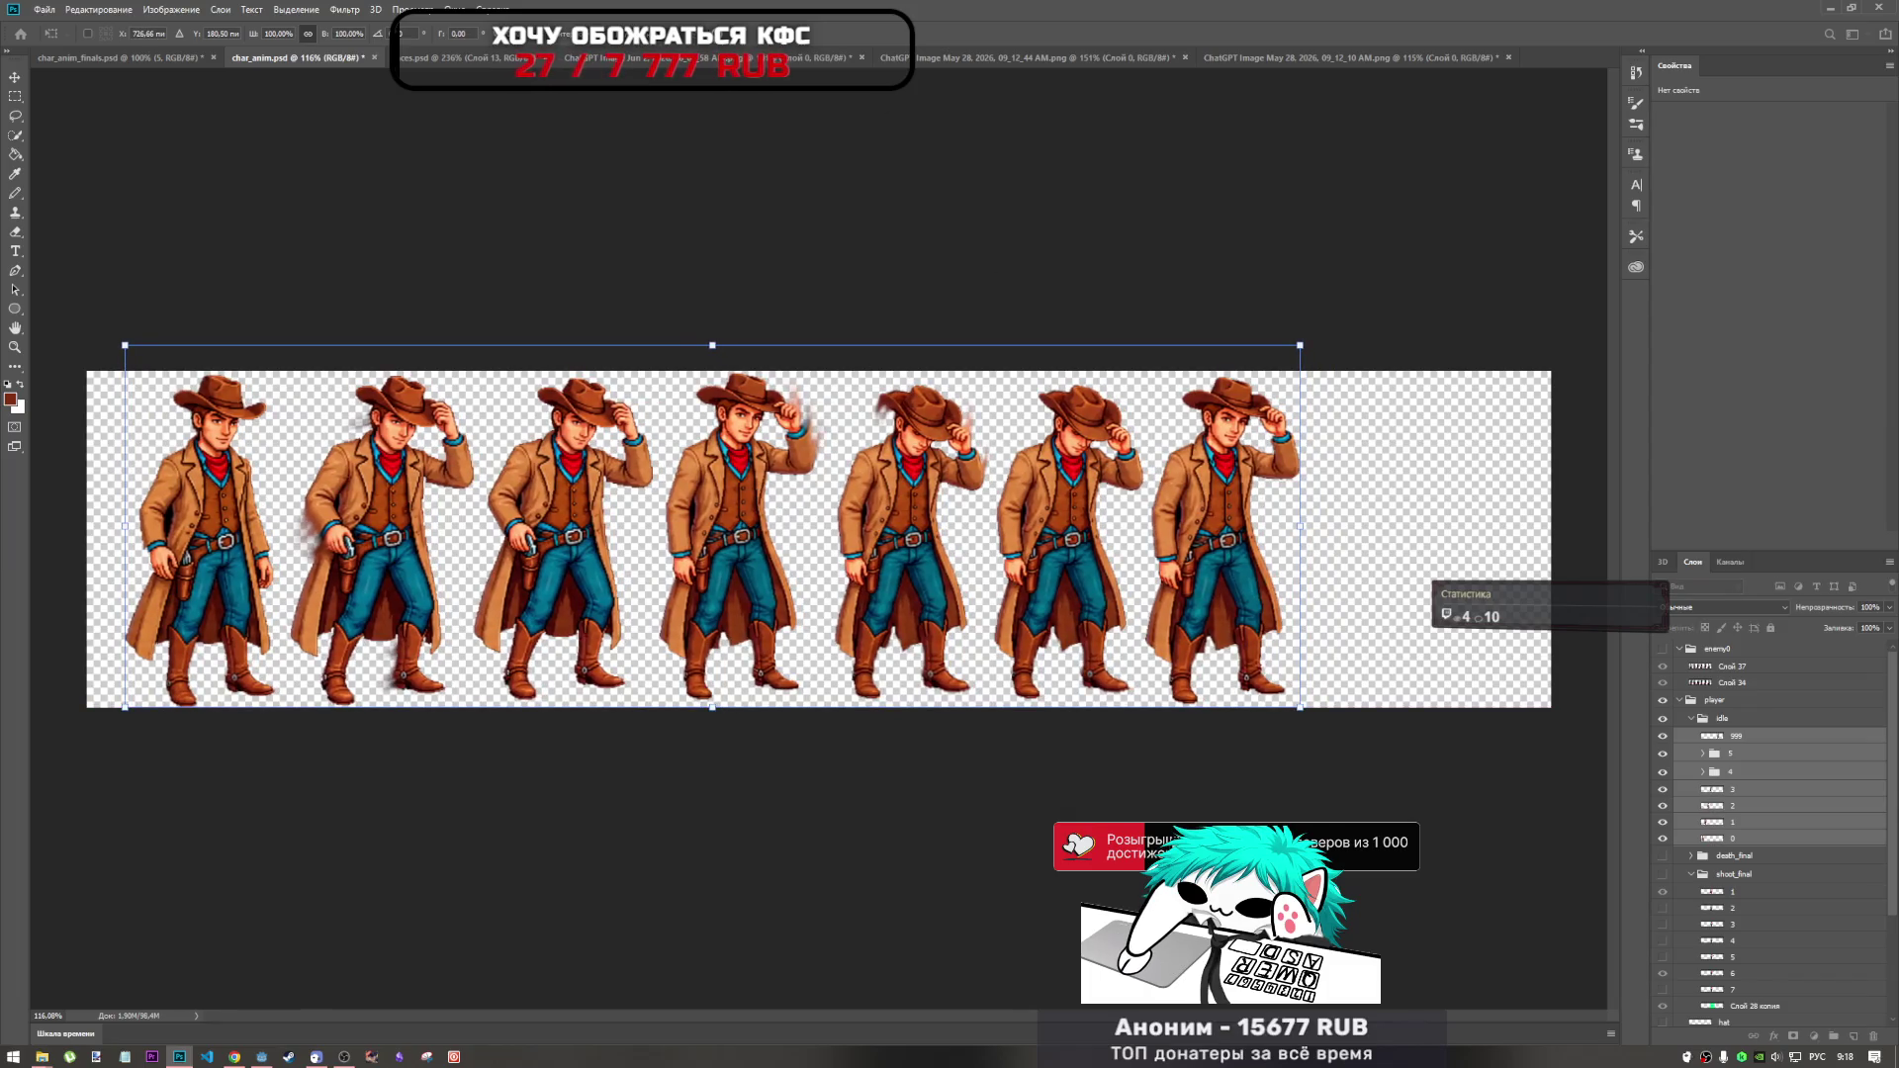
key("e")
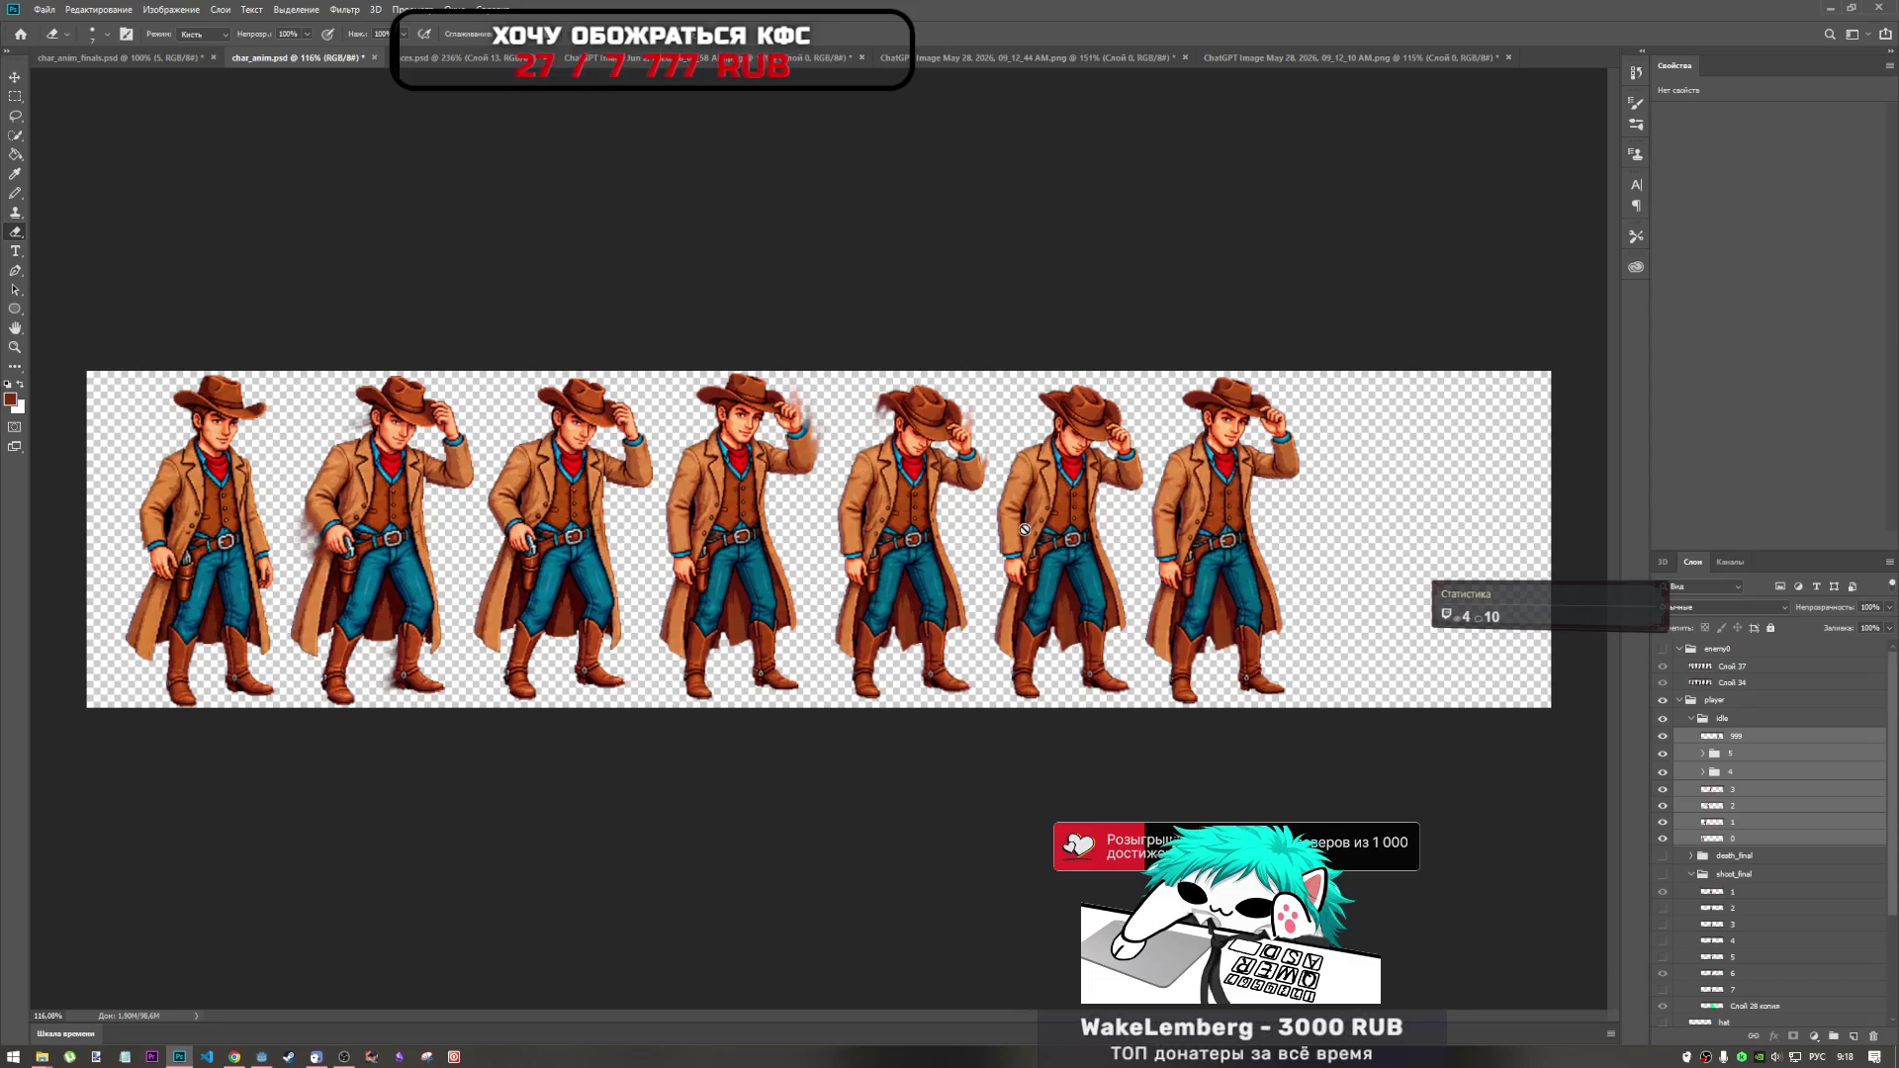
Lasso the last cowboy's raised arm from the hand up to the hat brim.
scroll(1274, 417, "up", 5)
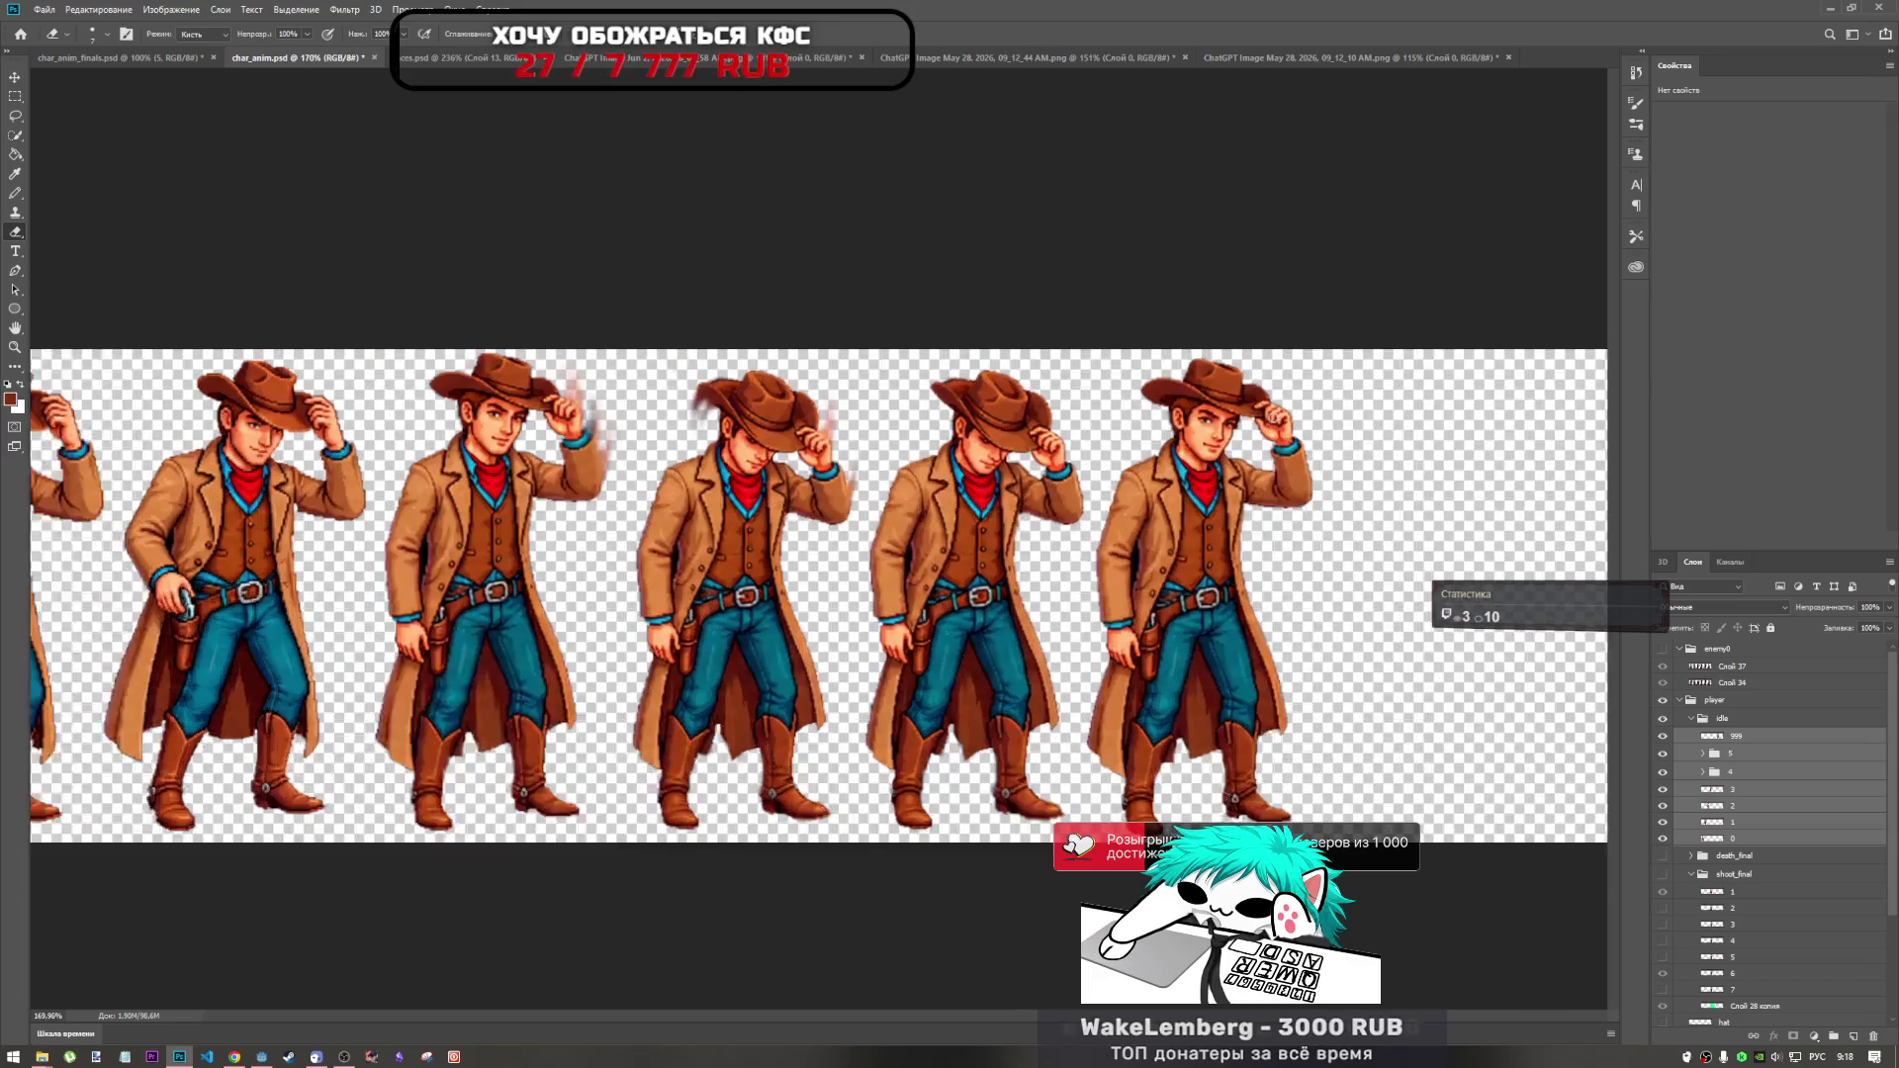
left_click(1307, 521, "ctrl")
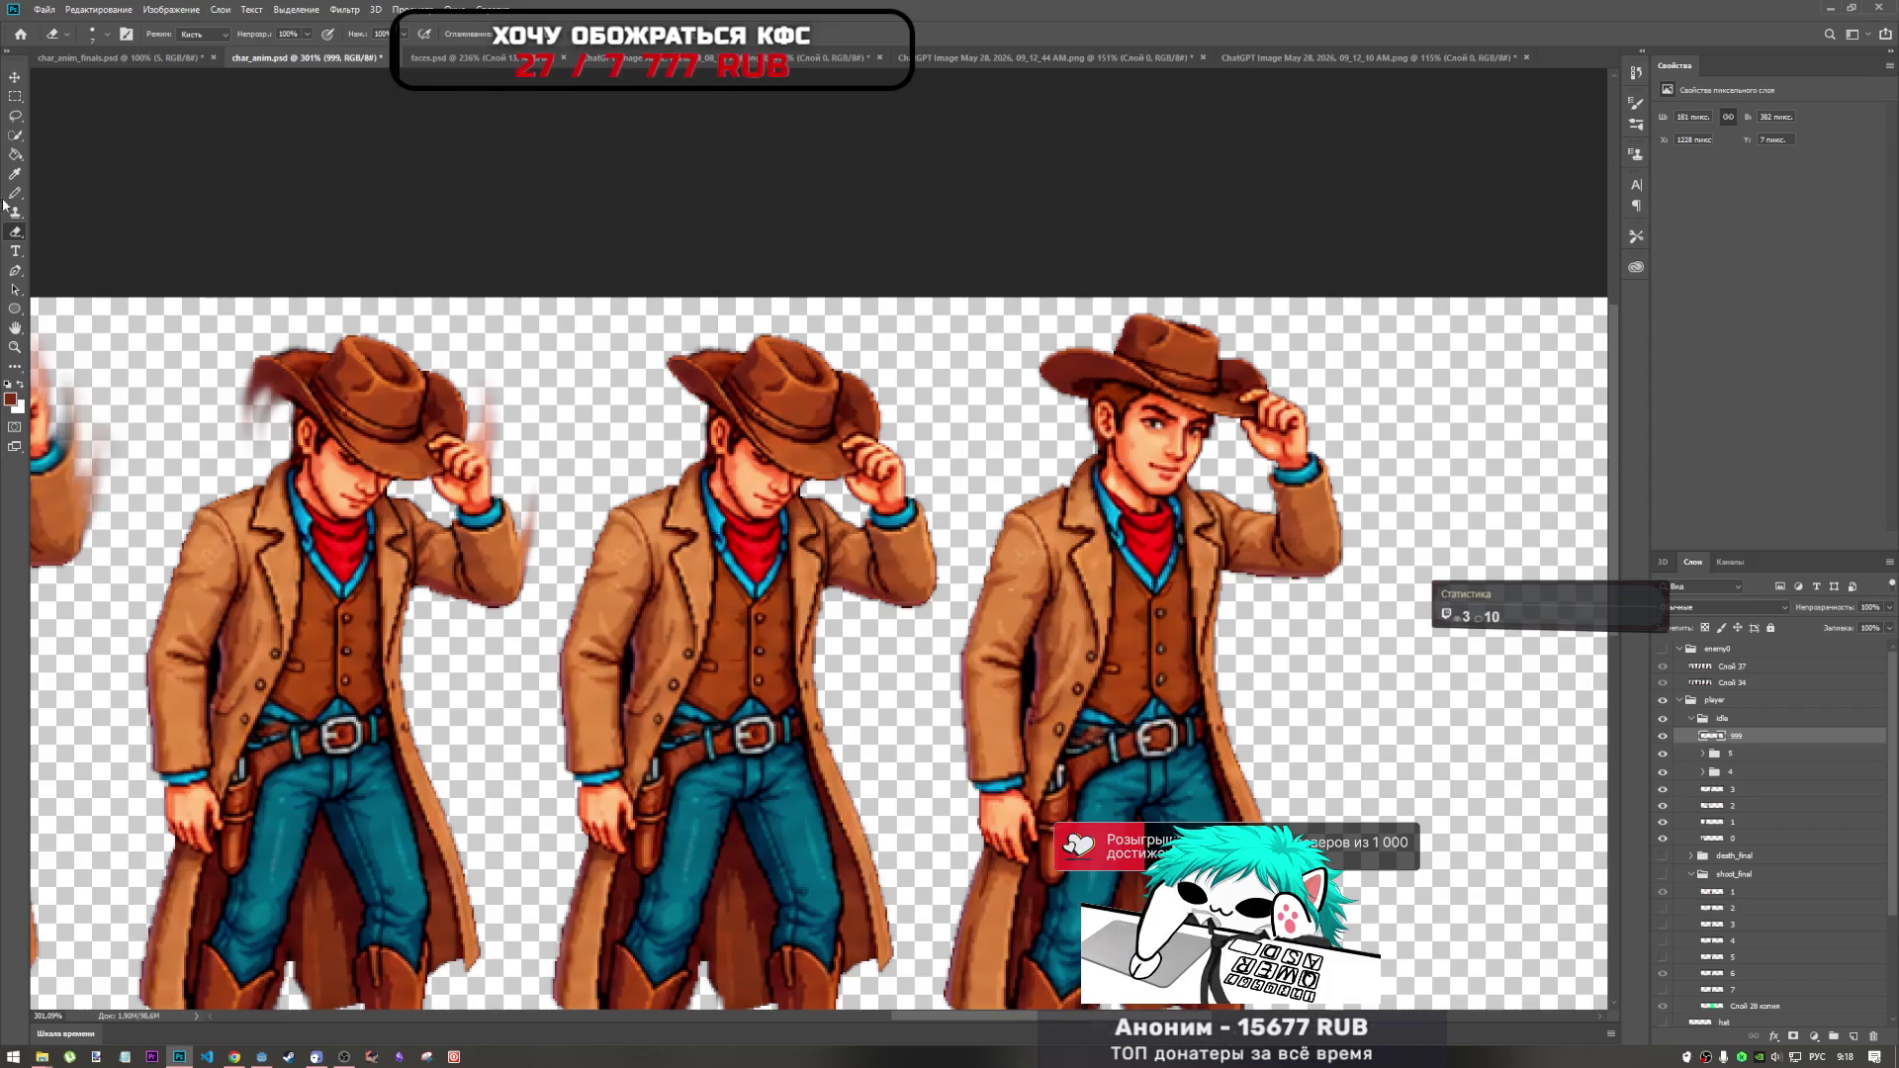
scroll(1201, 504, "down", 4)
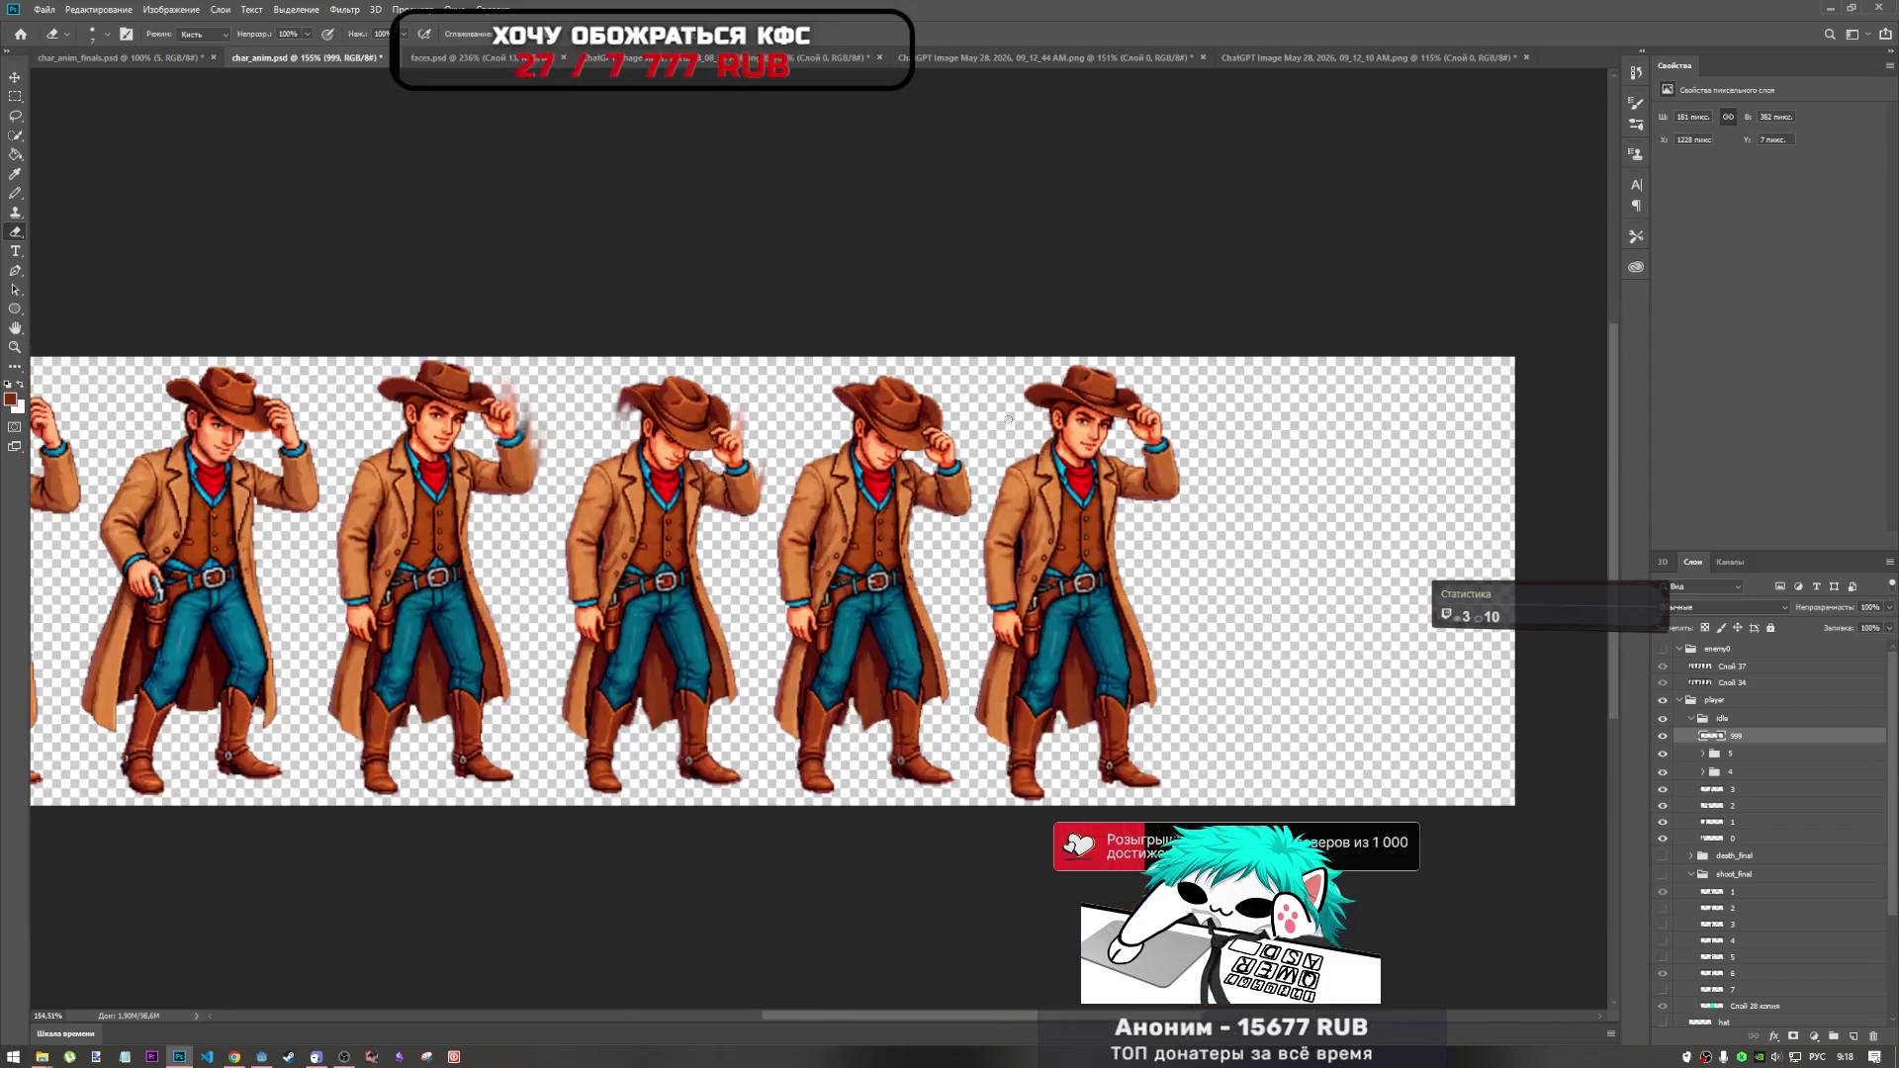
scroll(834, 417, "down", 1)
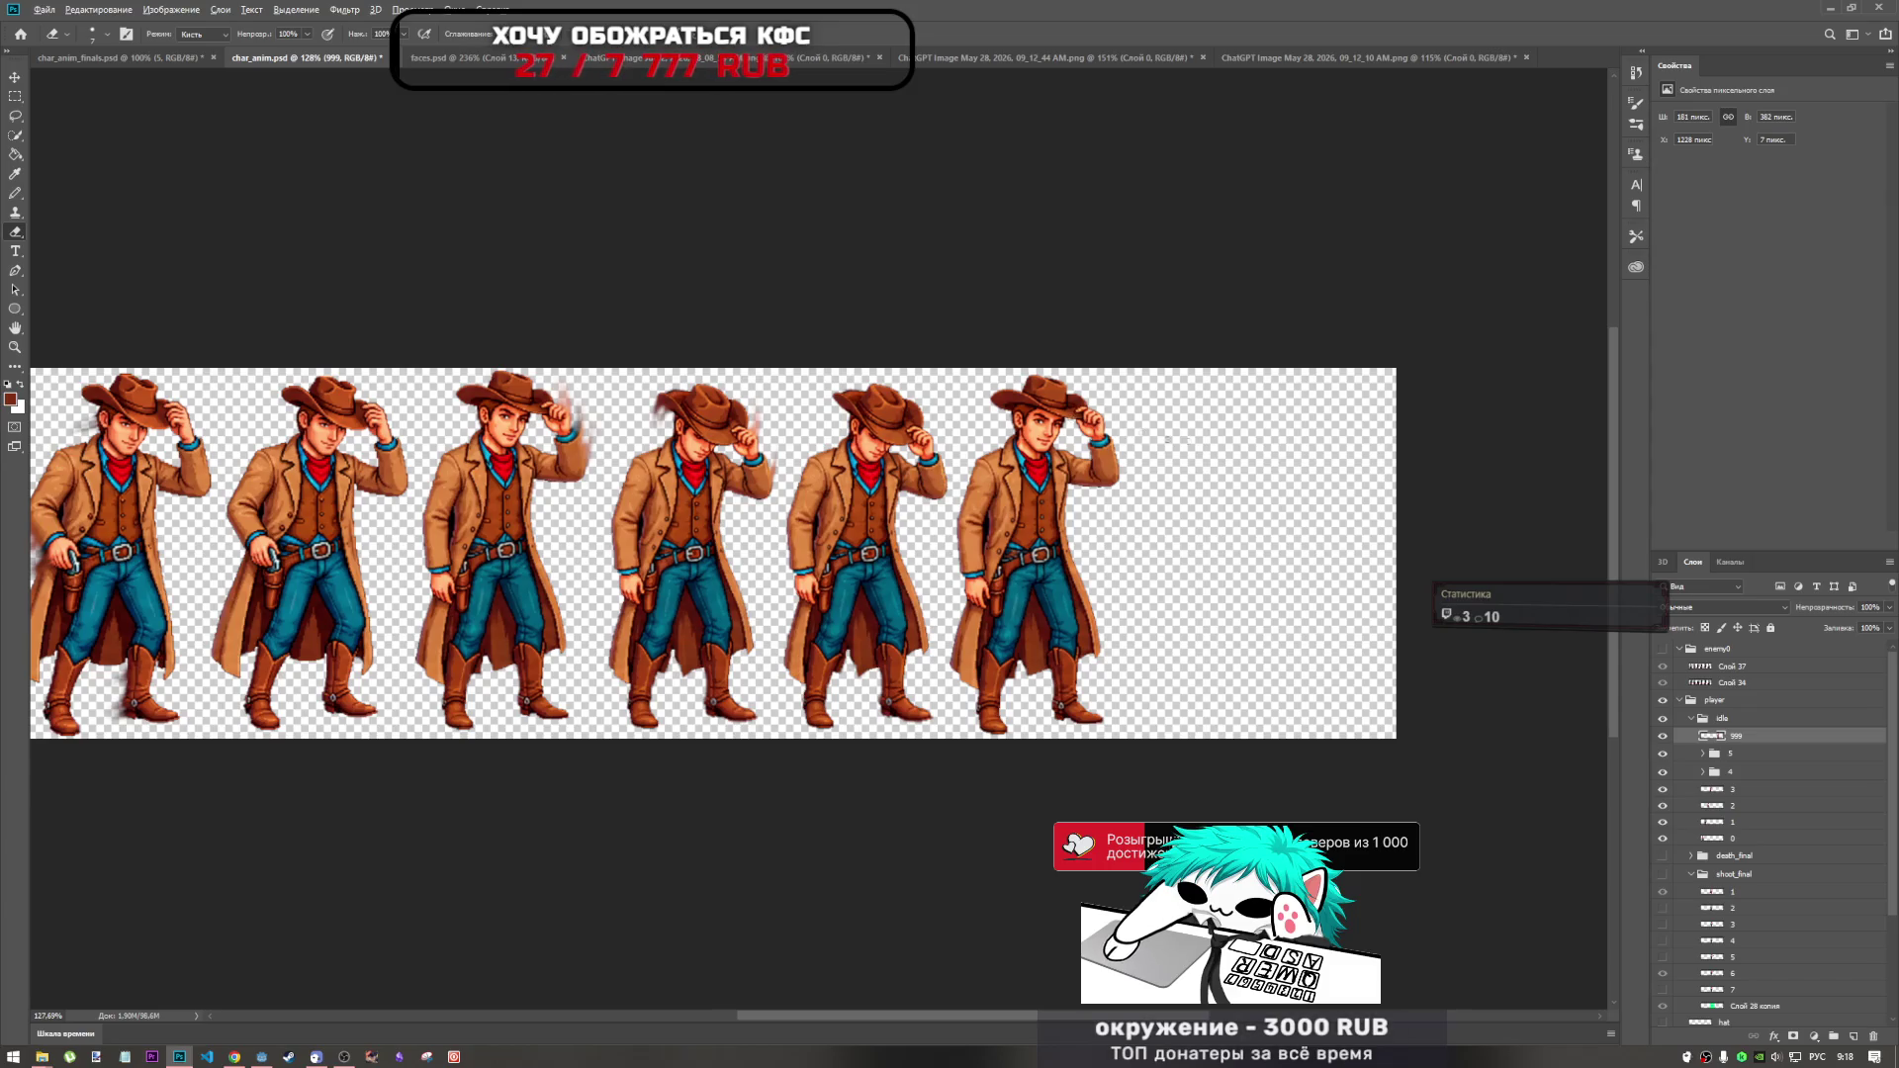
scroll(1142, 432, "up", 5)
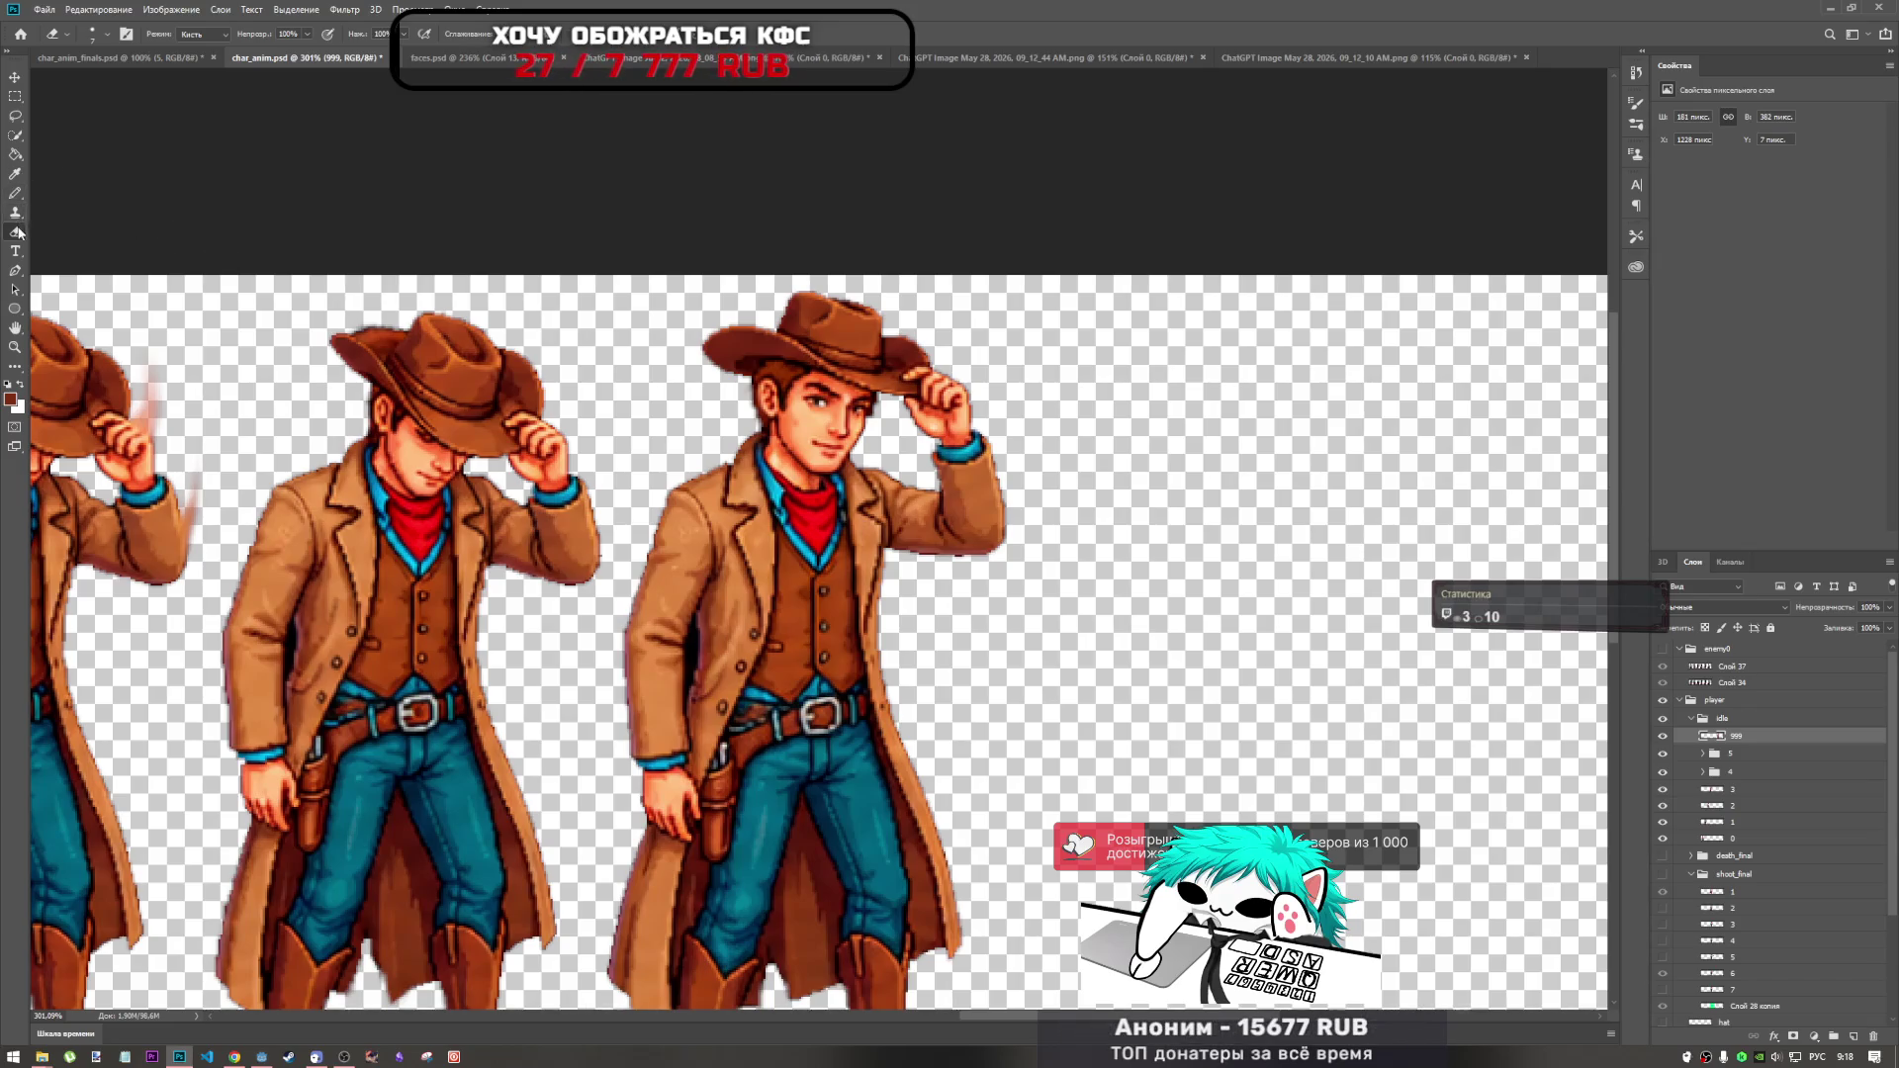
left_click(15, 116)
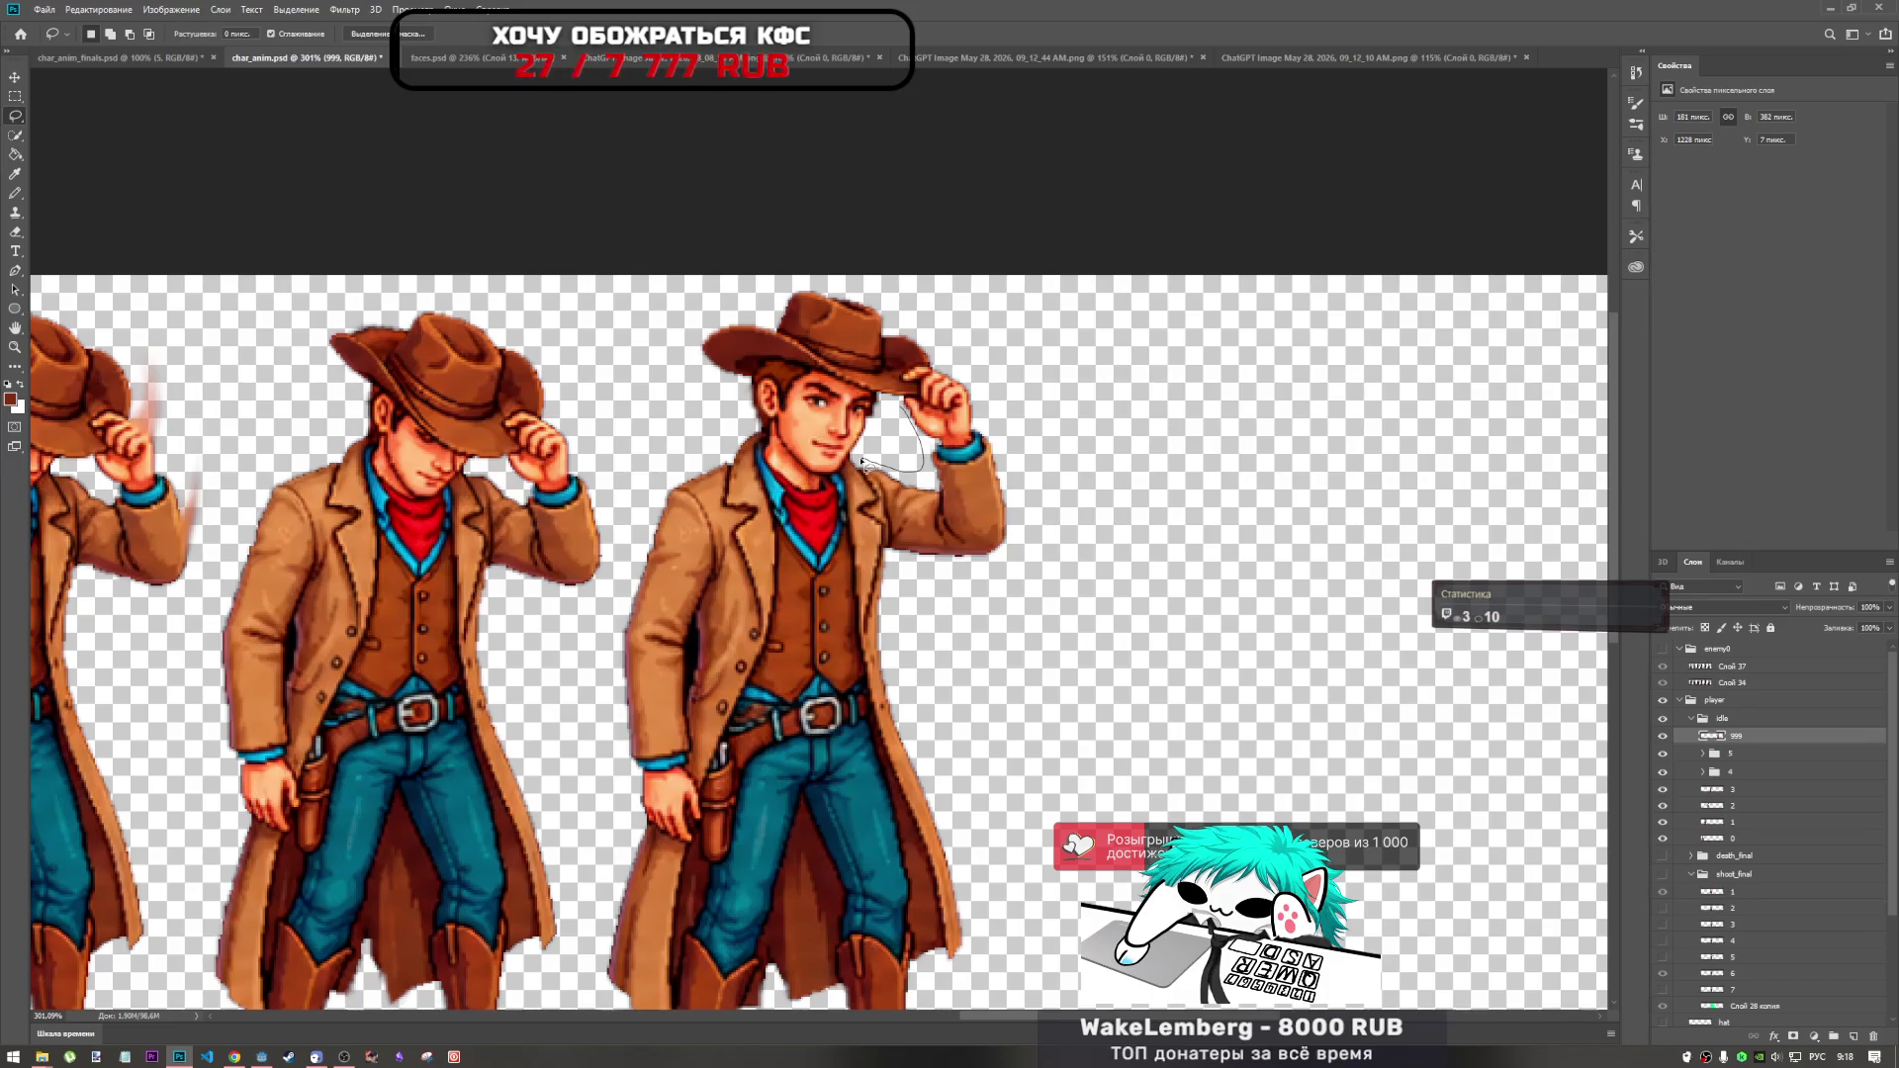
left_click_drag(864, 461, 873, 482)
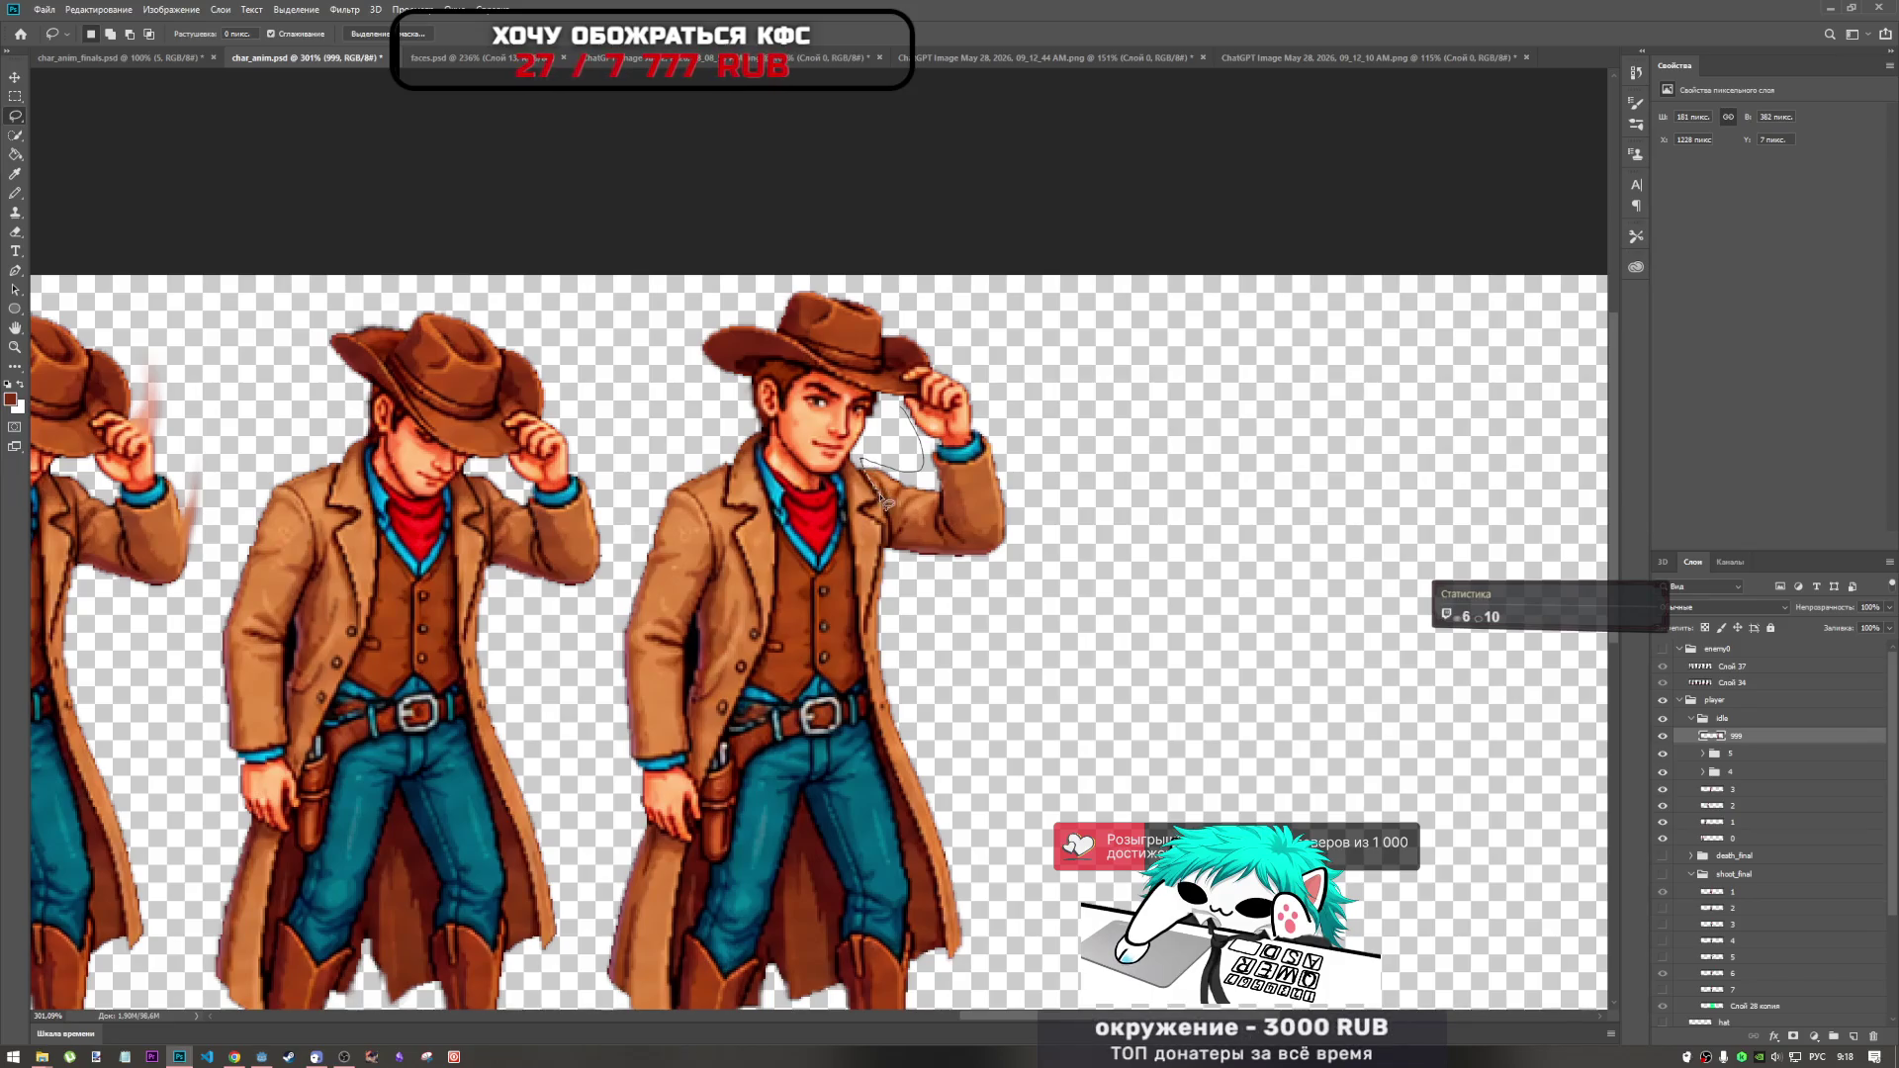
mouse_move(895, 562)
left_mouse_down()
mouse_move(1073, 485)
mouse_move(979, 354)
mouse_move(899, 381)
mouse_move(901, 409)
left_mouse_up()
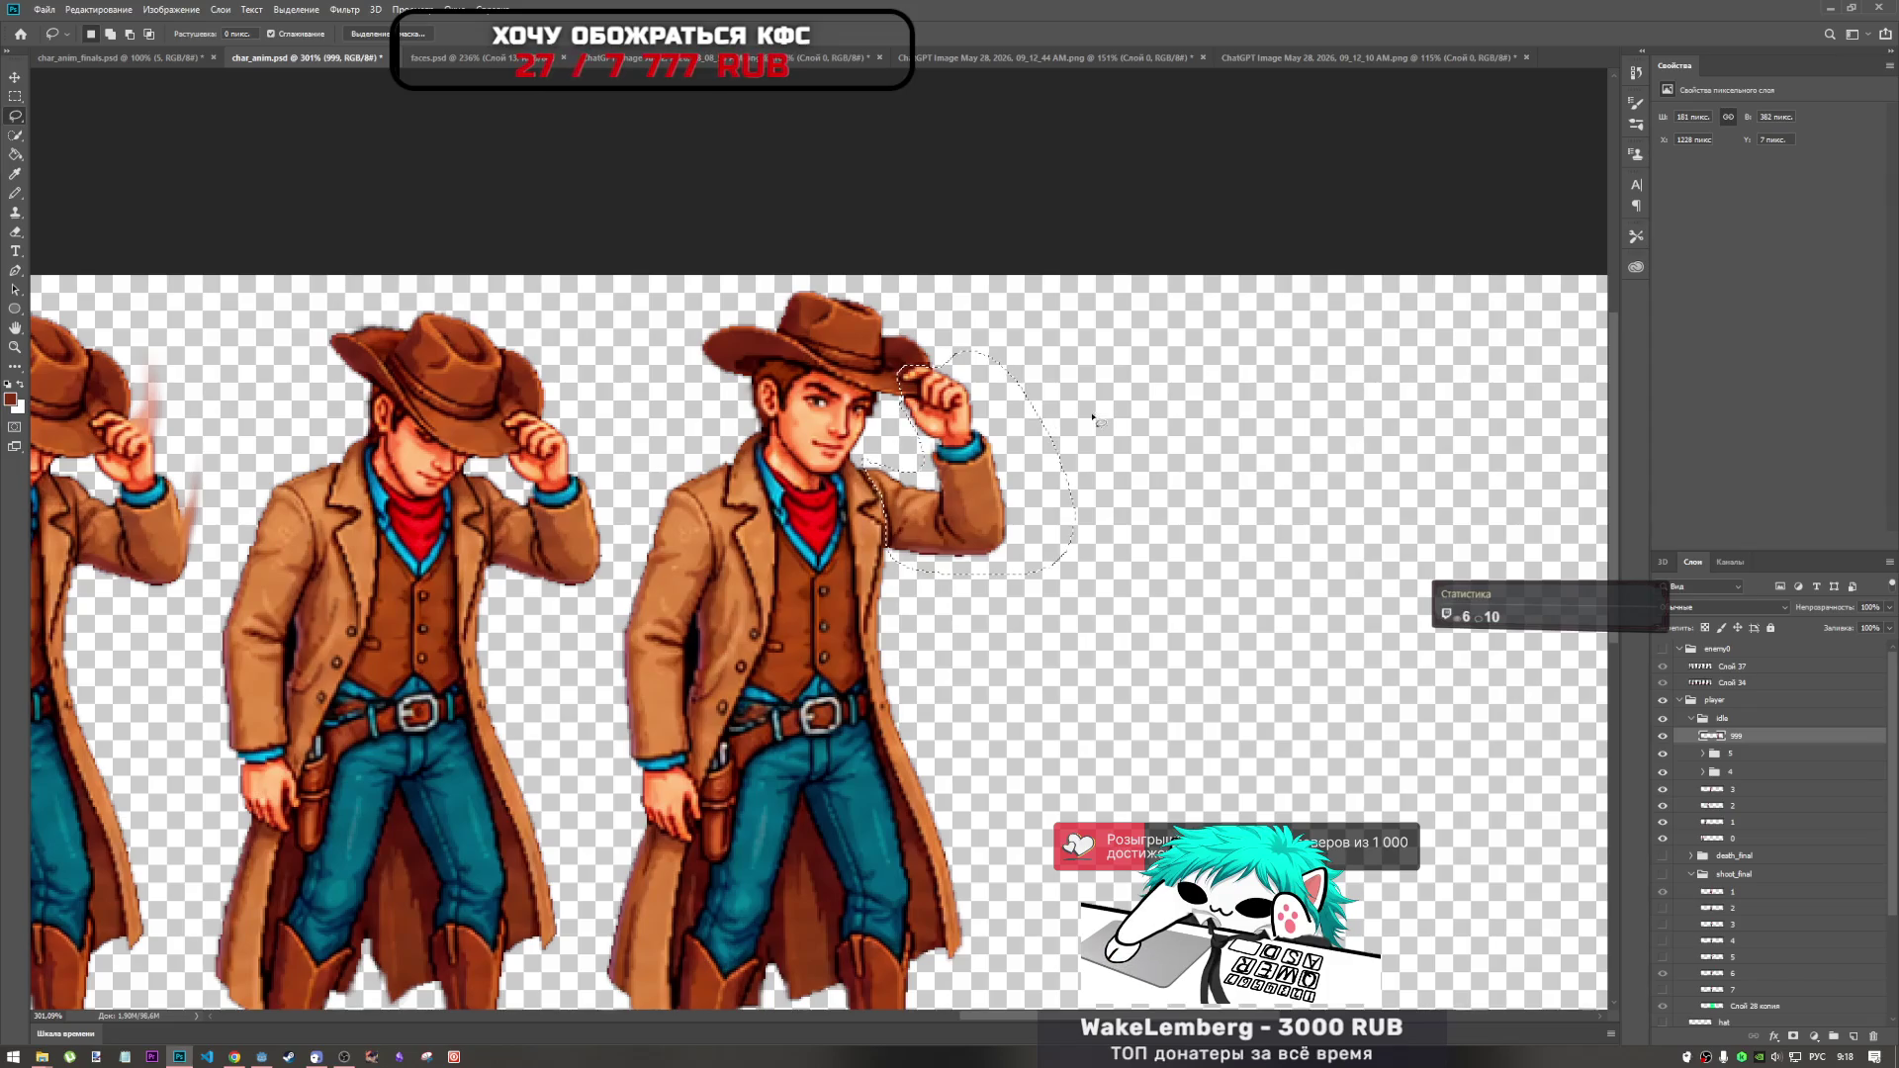
Paste the arm onto a new layer, rotate it clockwise and fit it against the hat.
key("ctrl+v")
key("ctrl+t")
mouse_move(994, 506)
left_mouse_down()
mouse_move(947, 500)
mouse_move(964, 504)
left_mouse_up()
key("Return")
left_click_drag(1022, 350, 1040, 396)
left_click_drag(969, 501, 961, 501)
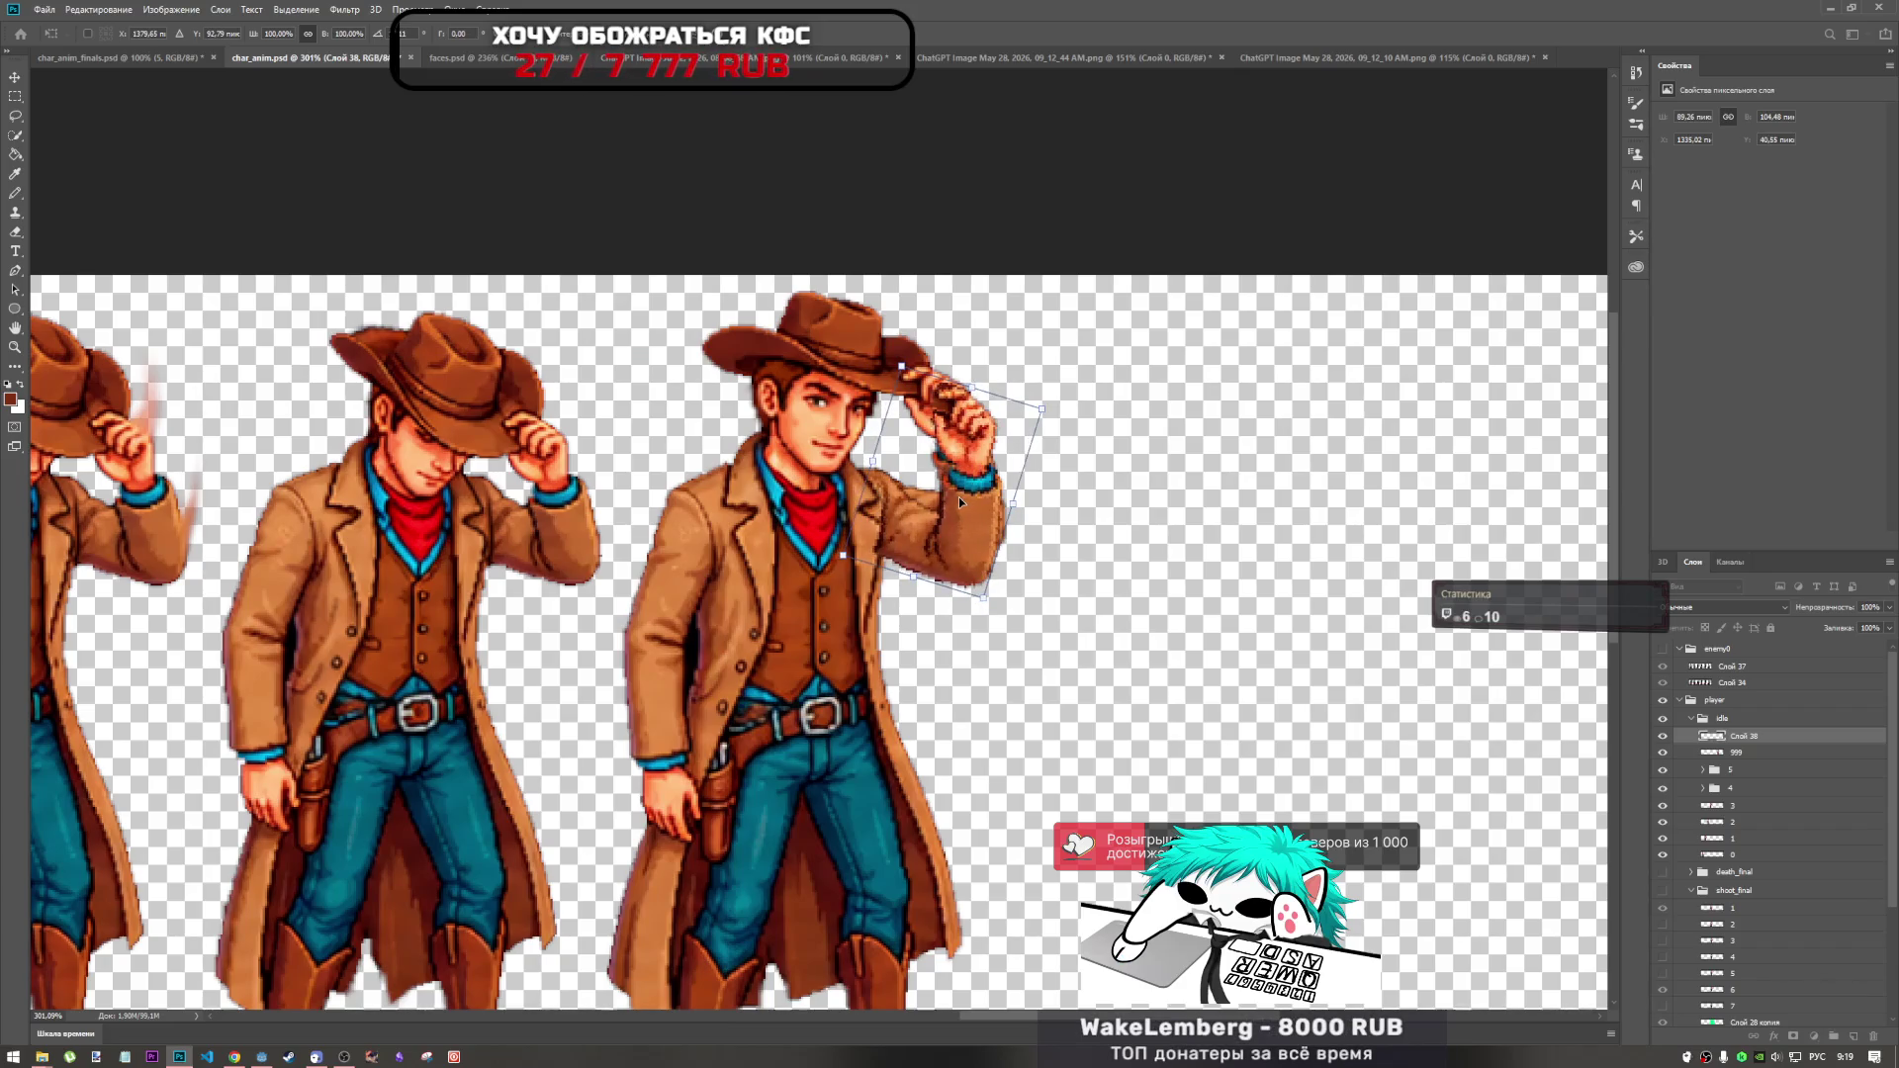
key("Return")
Move layer 999 above the new arm layer and switch to the Eraser.
key("l")
left_click_drag(1747, 757, 1746, 736)
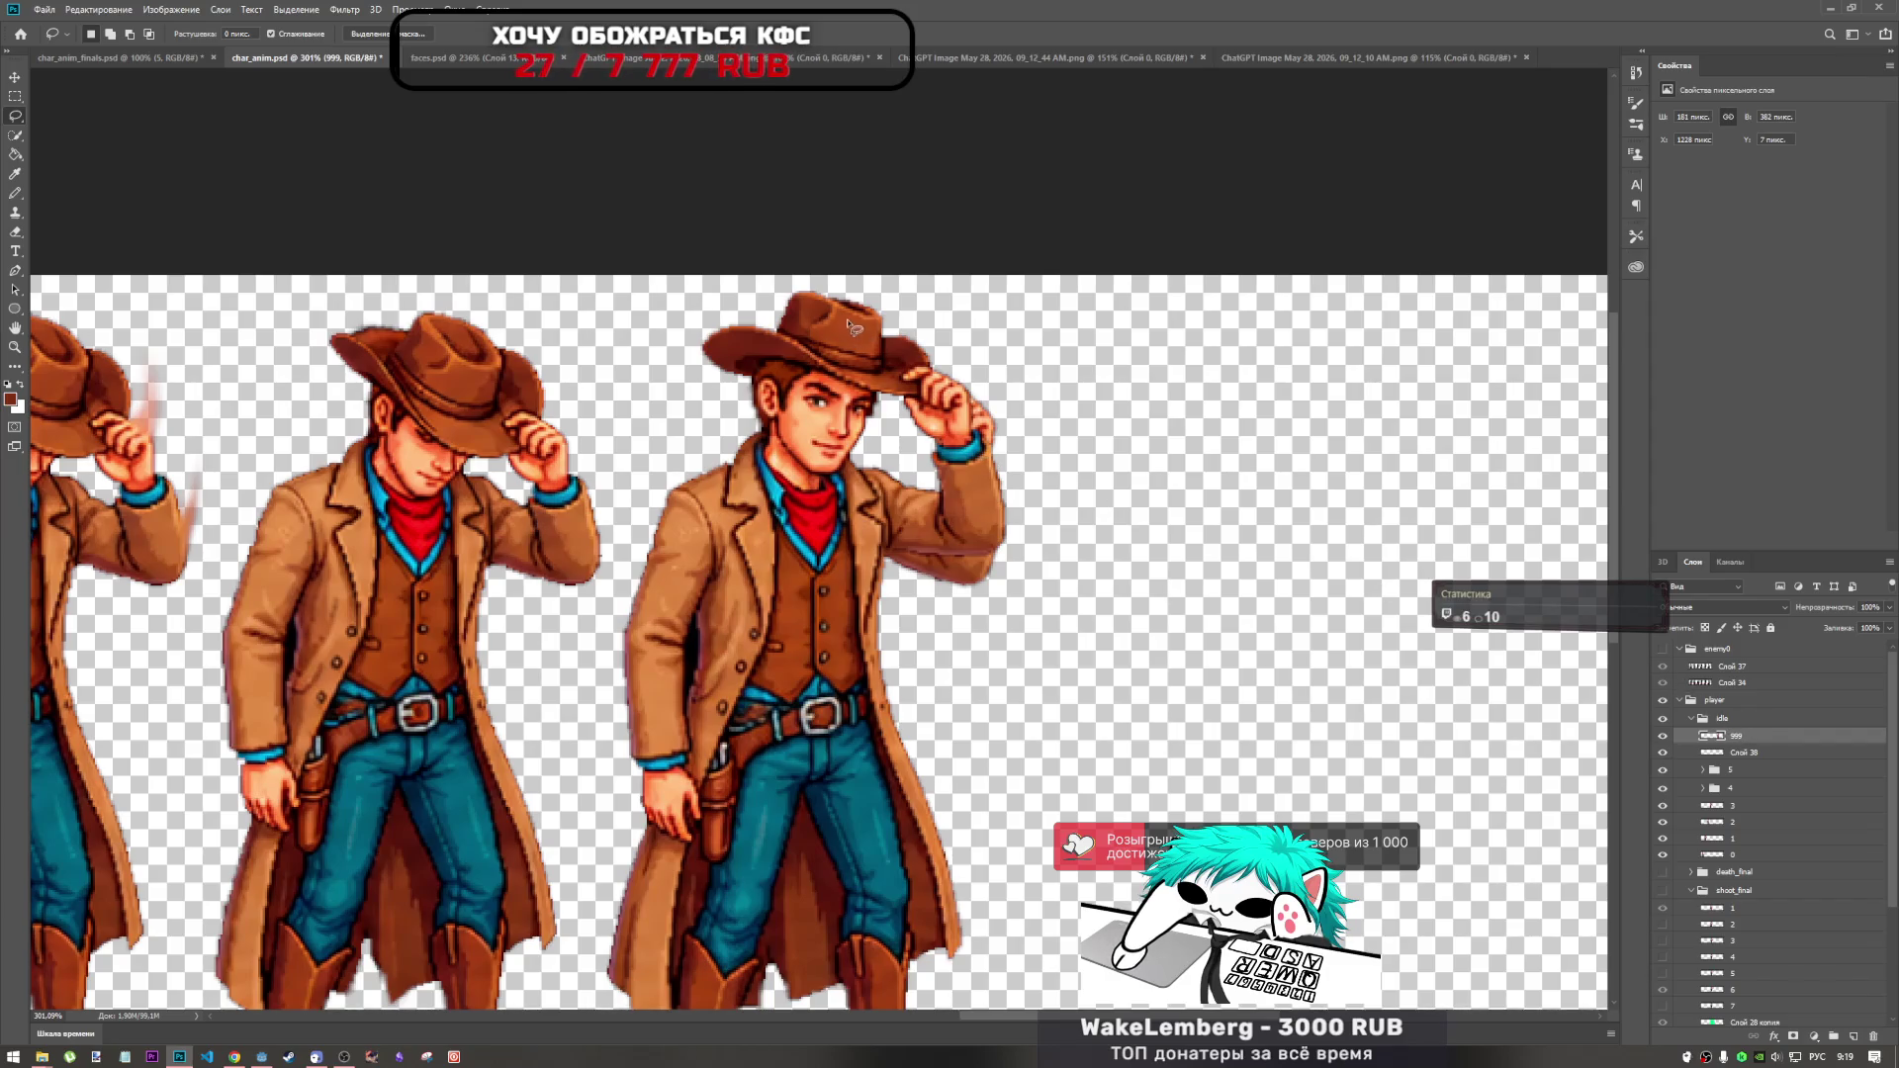
left_click(14, 232)
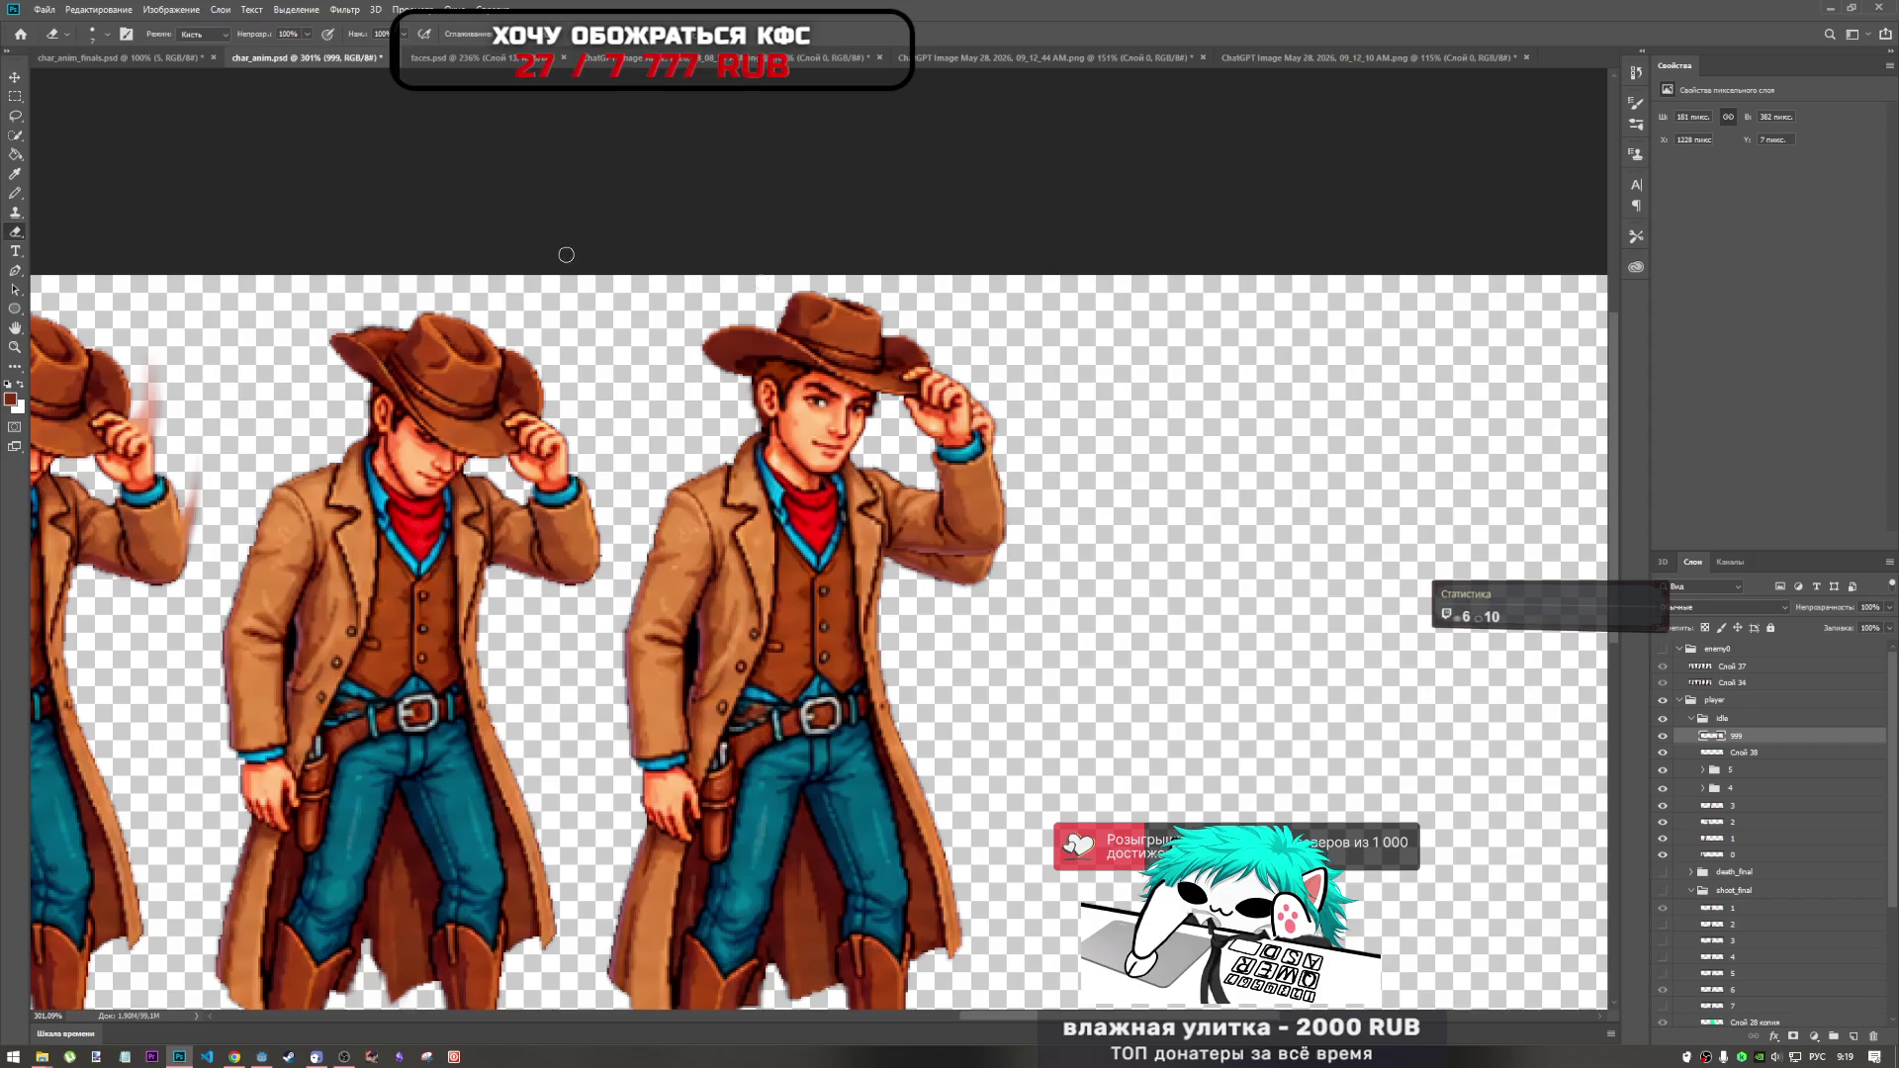
Erase the stray pixels between the cowboy's fingers and hat brim, then check brush size and opacity.
mouse_move(953, 372)
left_mouse_down()
mouse_move(938, 401)
mouse_move(961, 427)
left_mouse_up()
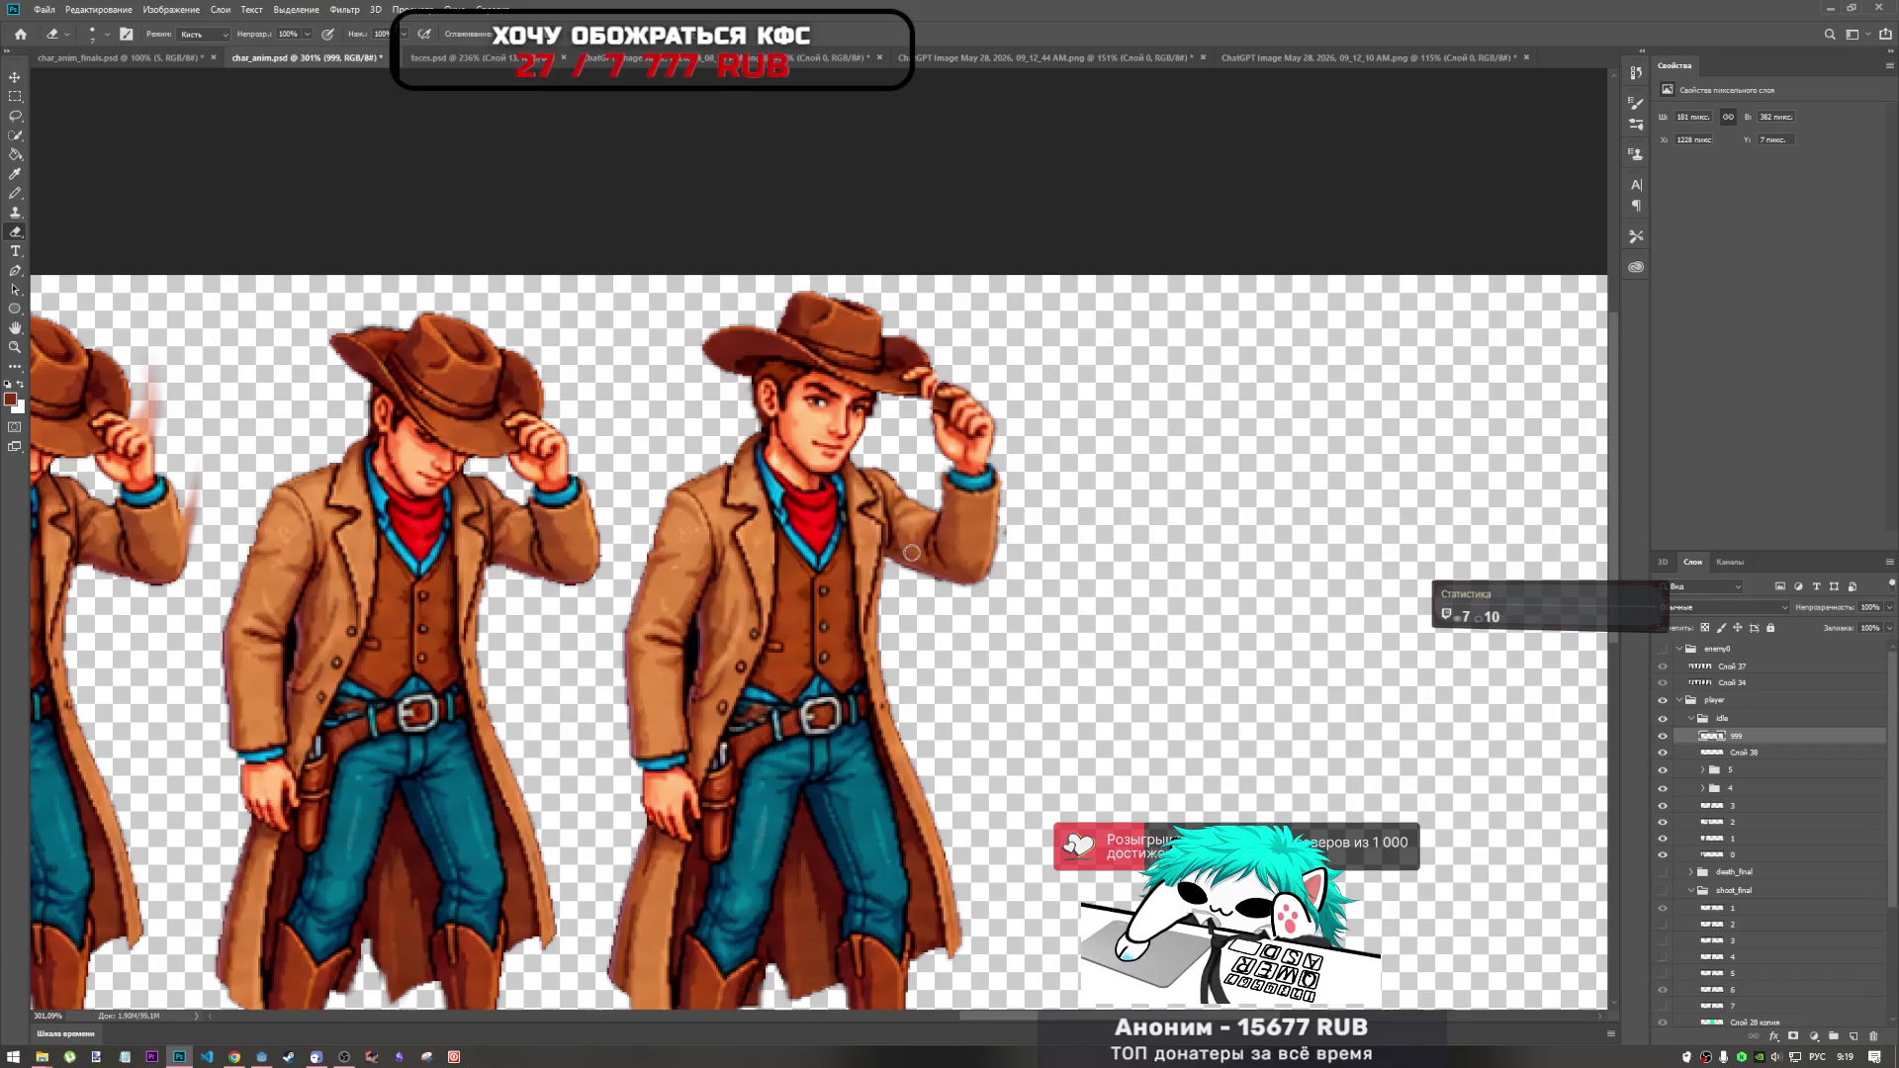
right_click(897, 484)
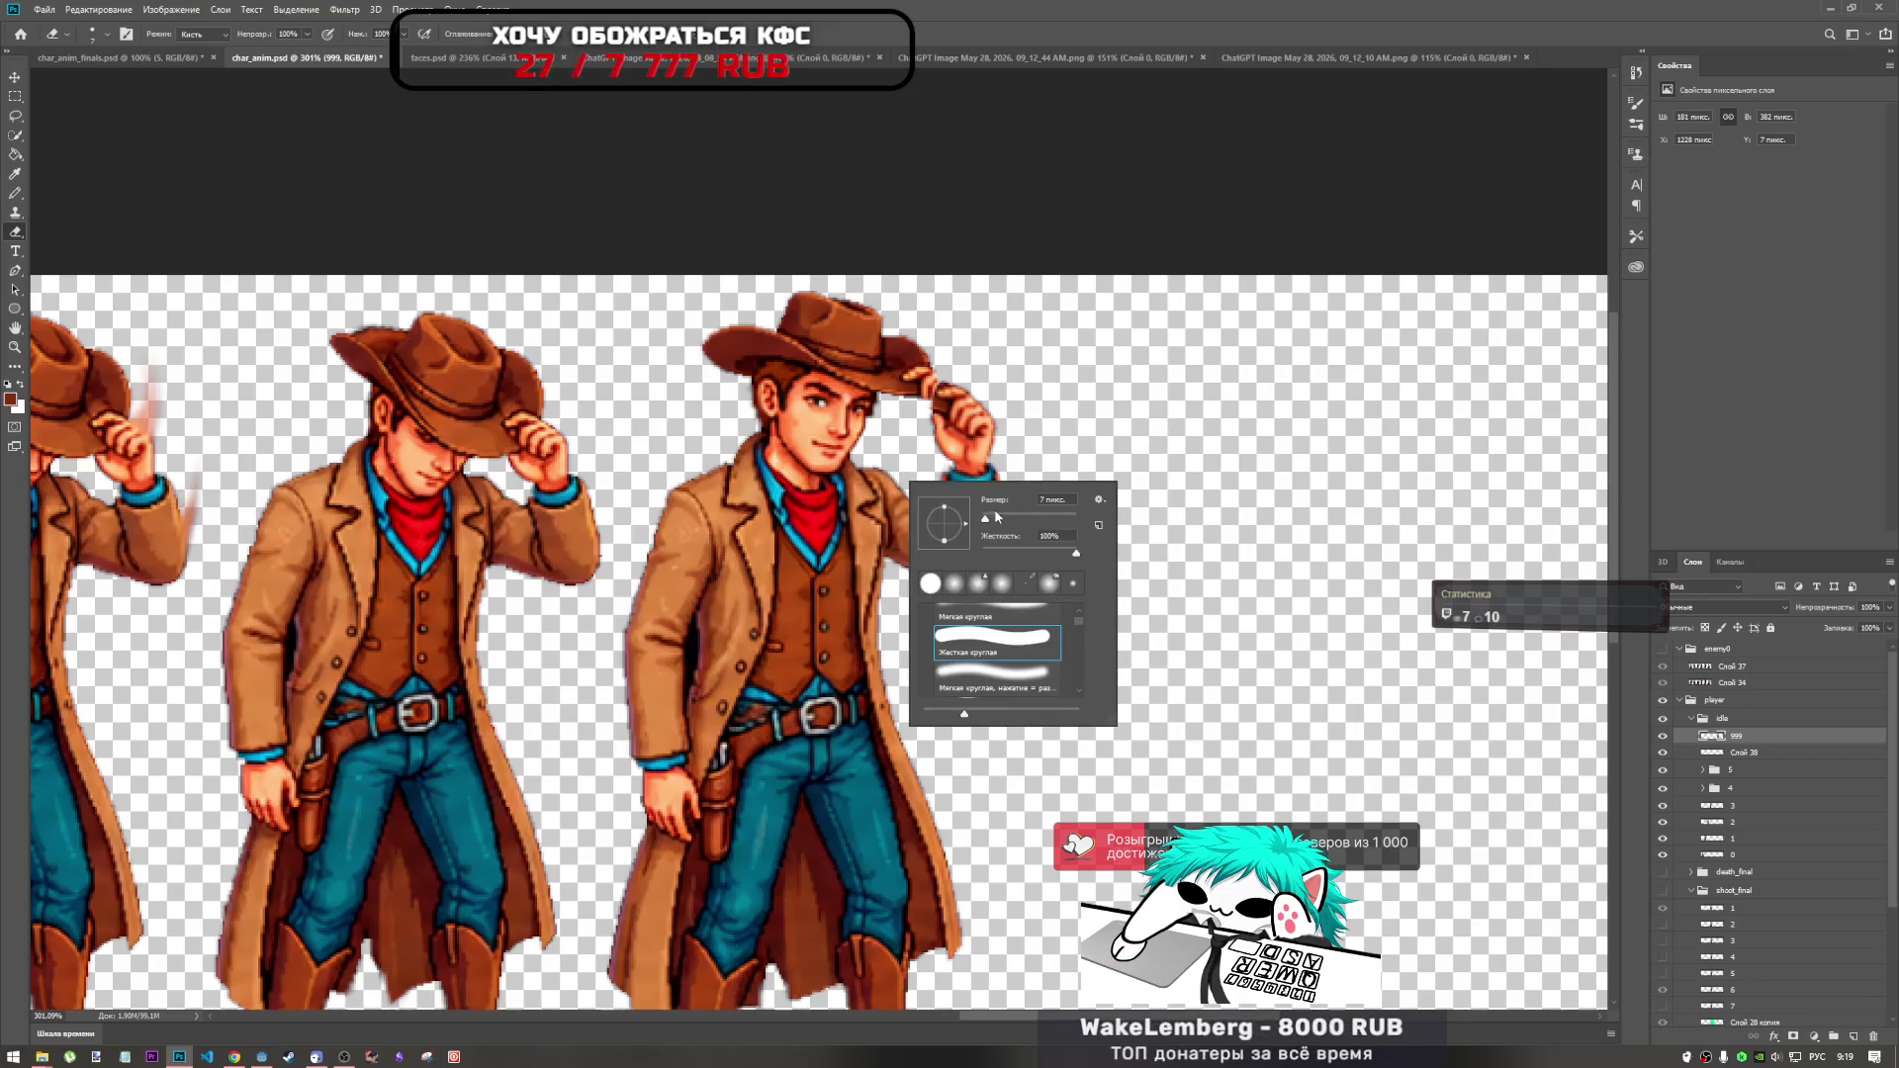
left_click(307, 35)
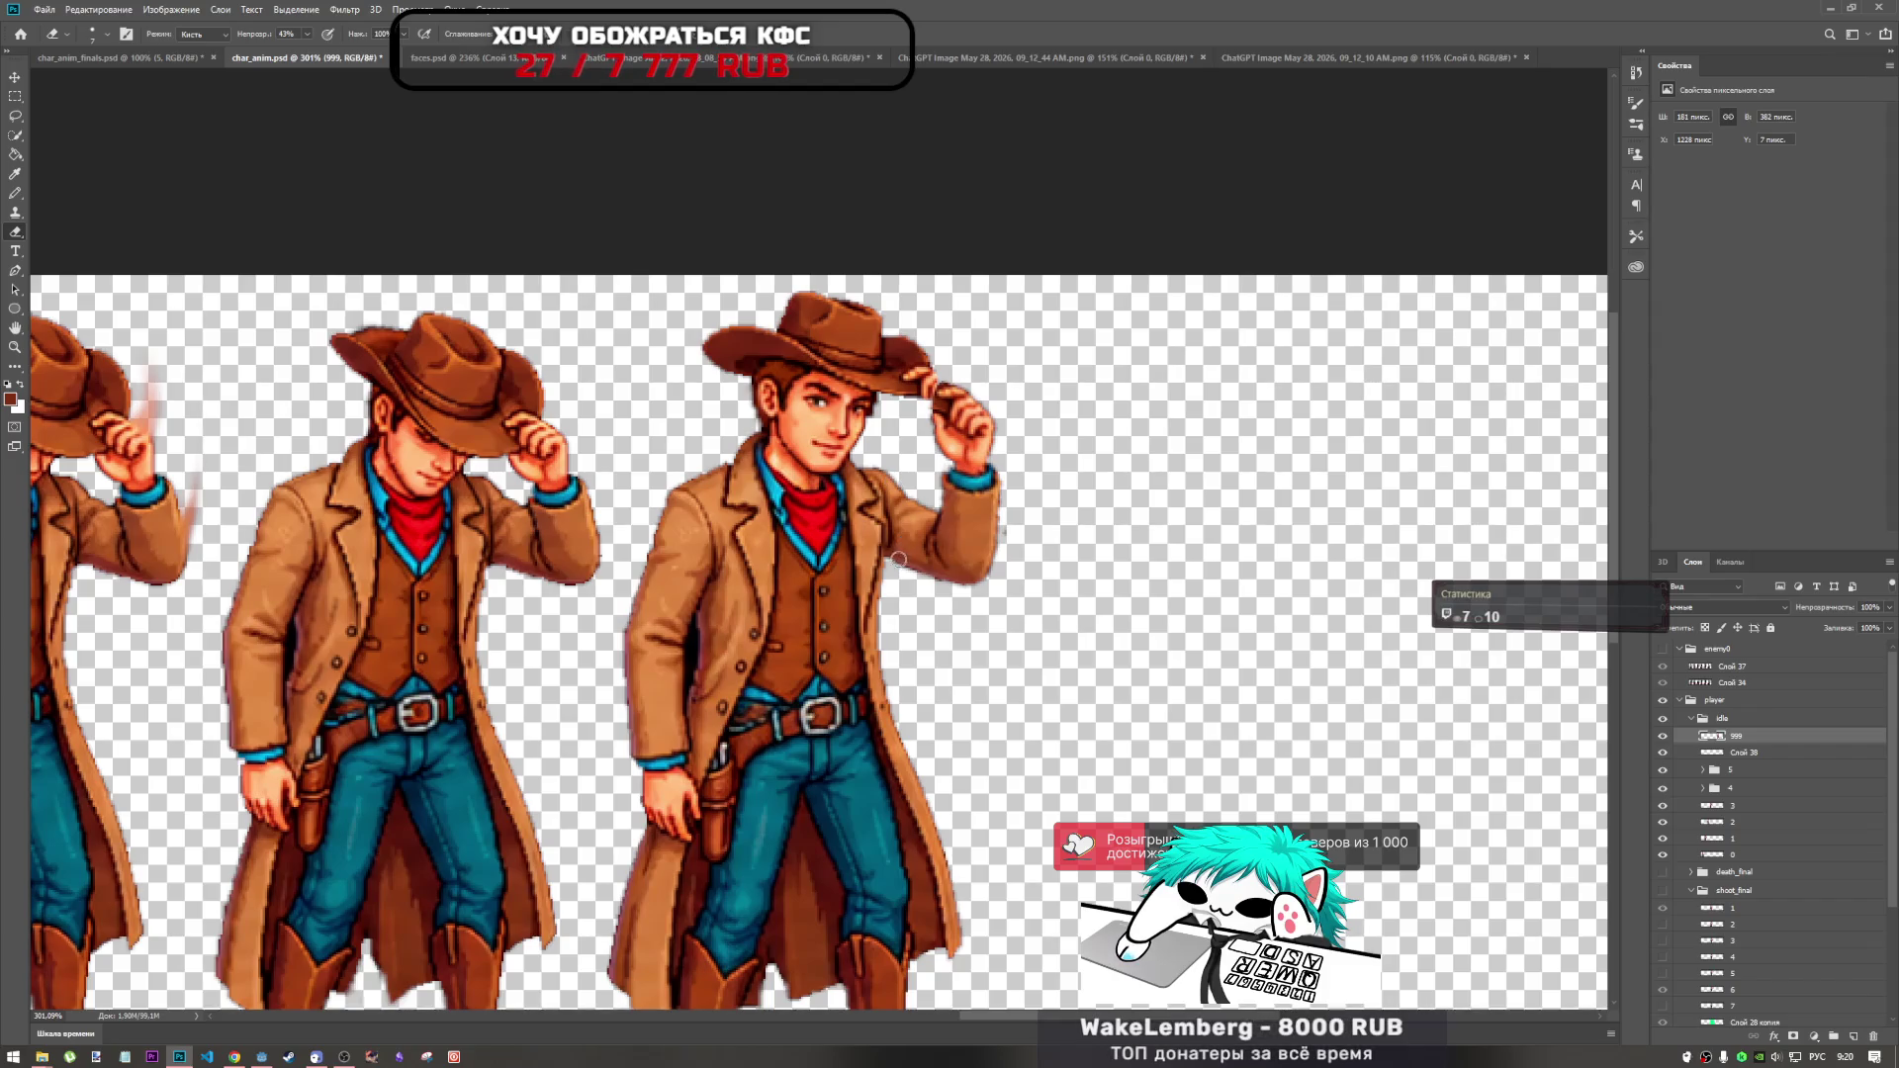
scroll(973, 566, "up", 2)
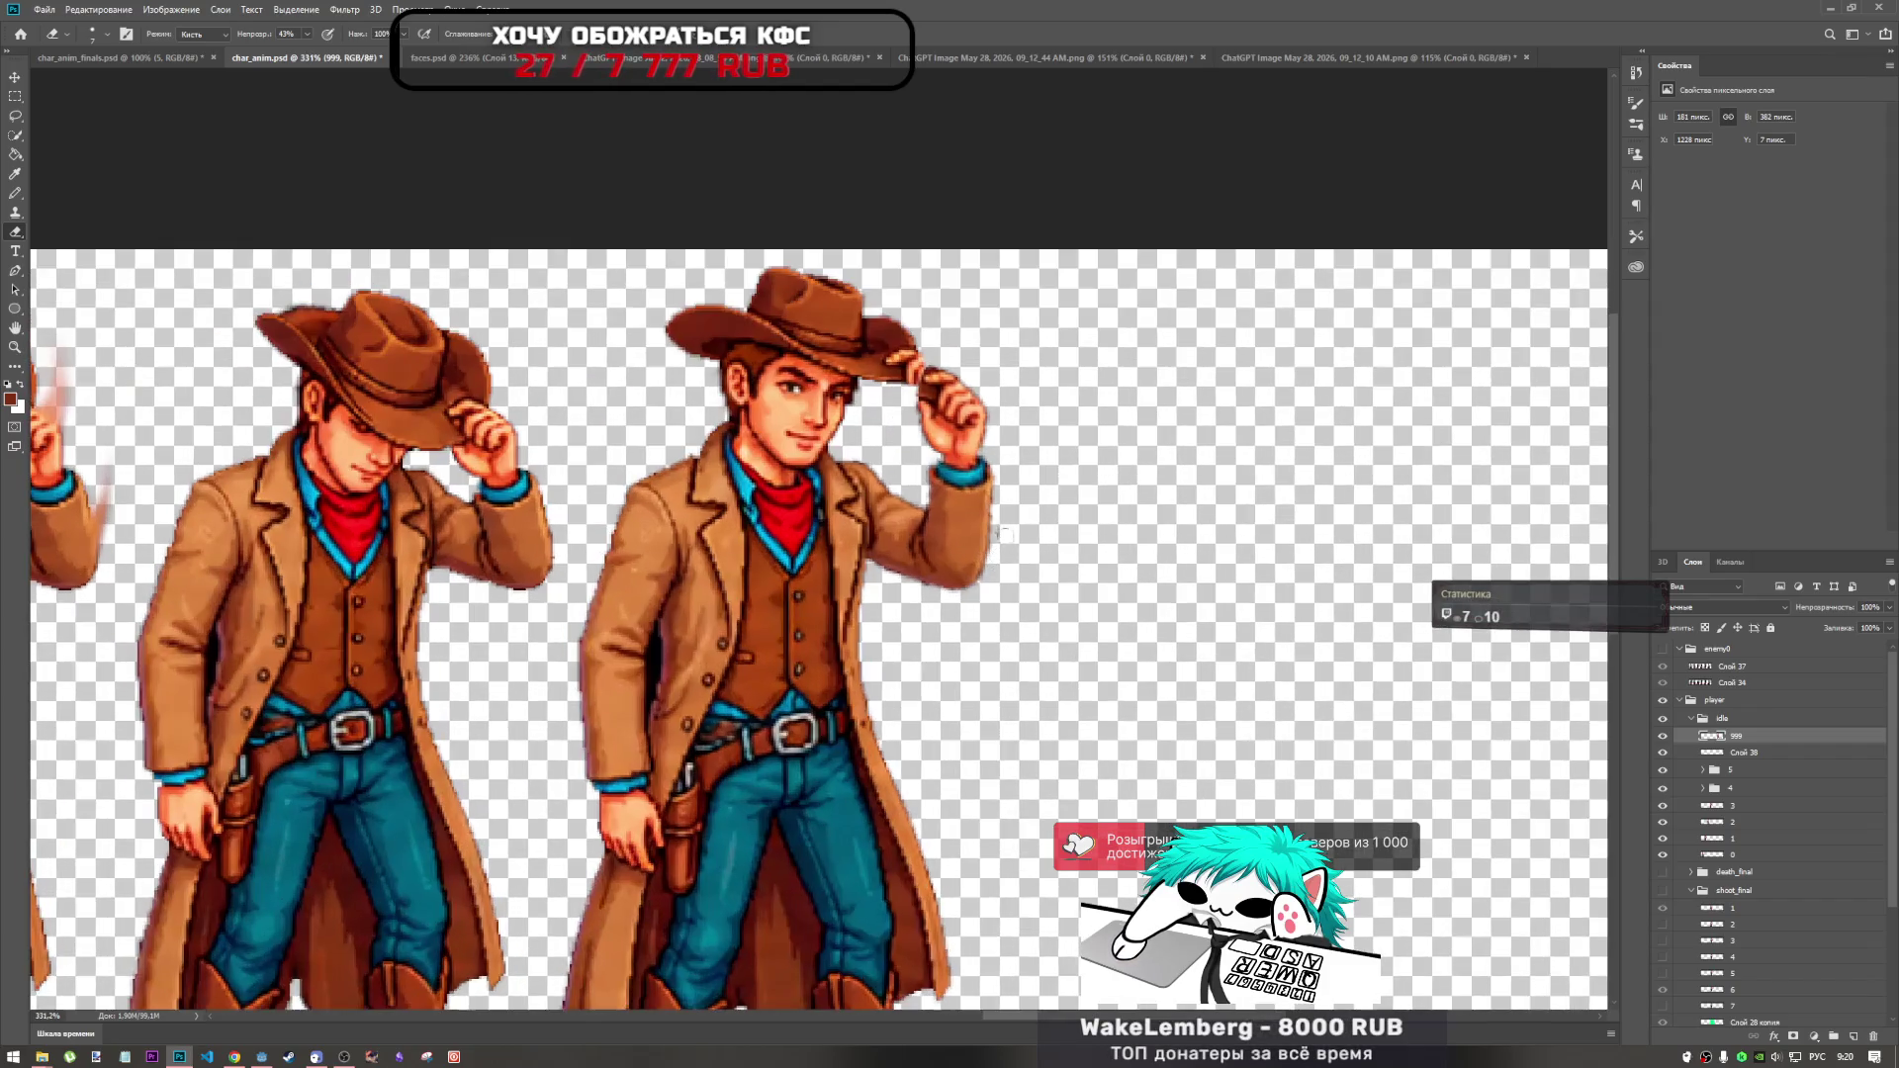
Make layer Слой 38 active and shrink the eraser brush to 6 px.
scroll(1001, 516, "down", 5)
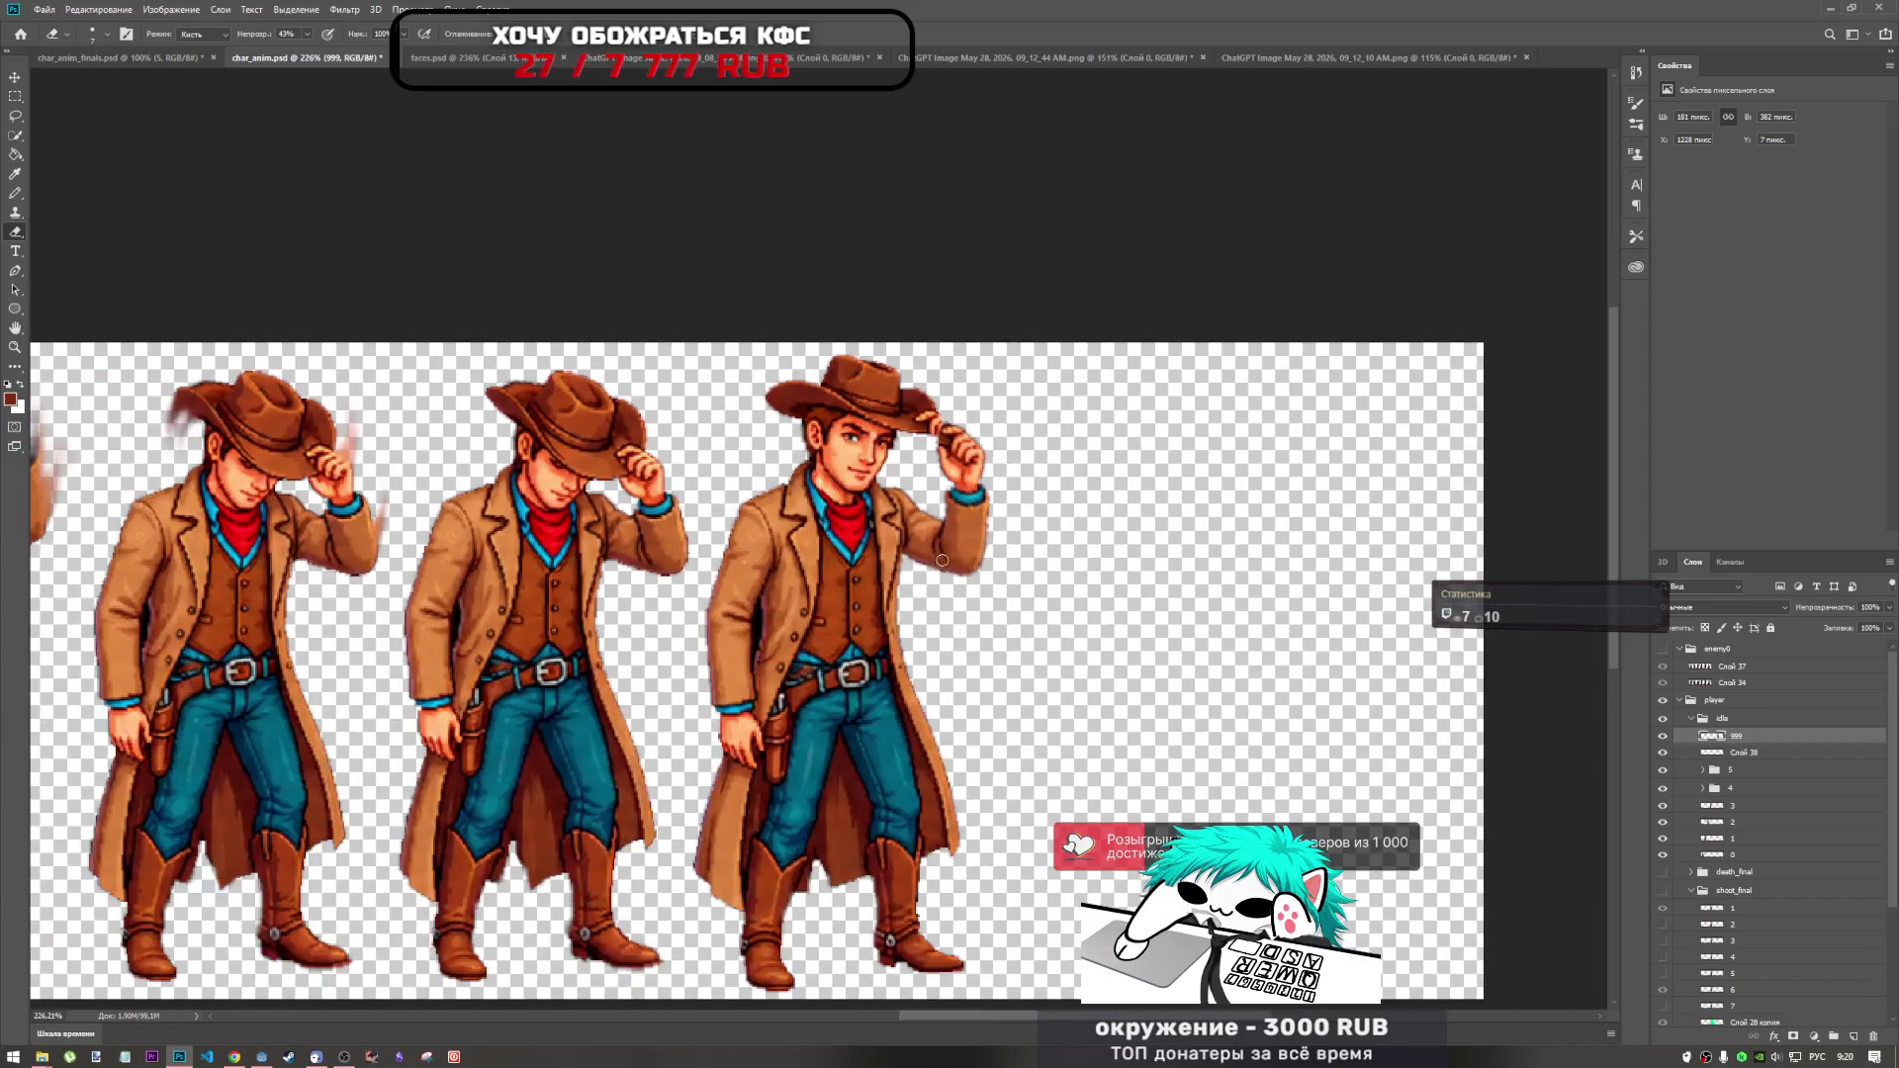
scroll(874, 491, "down", 4)
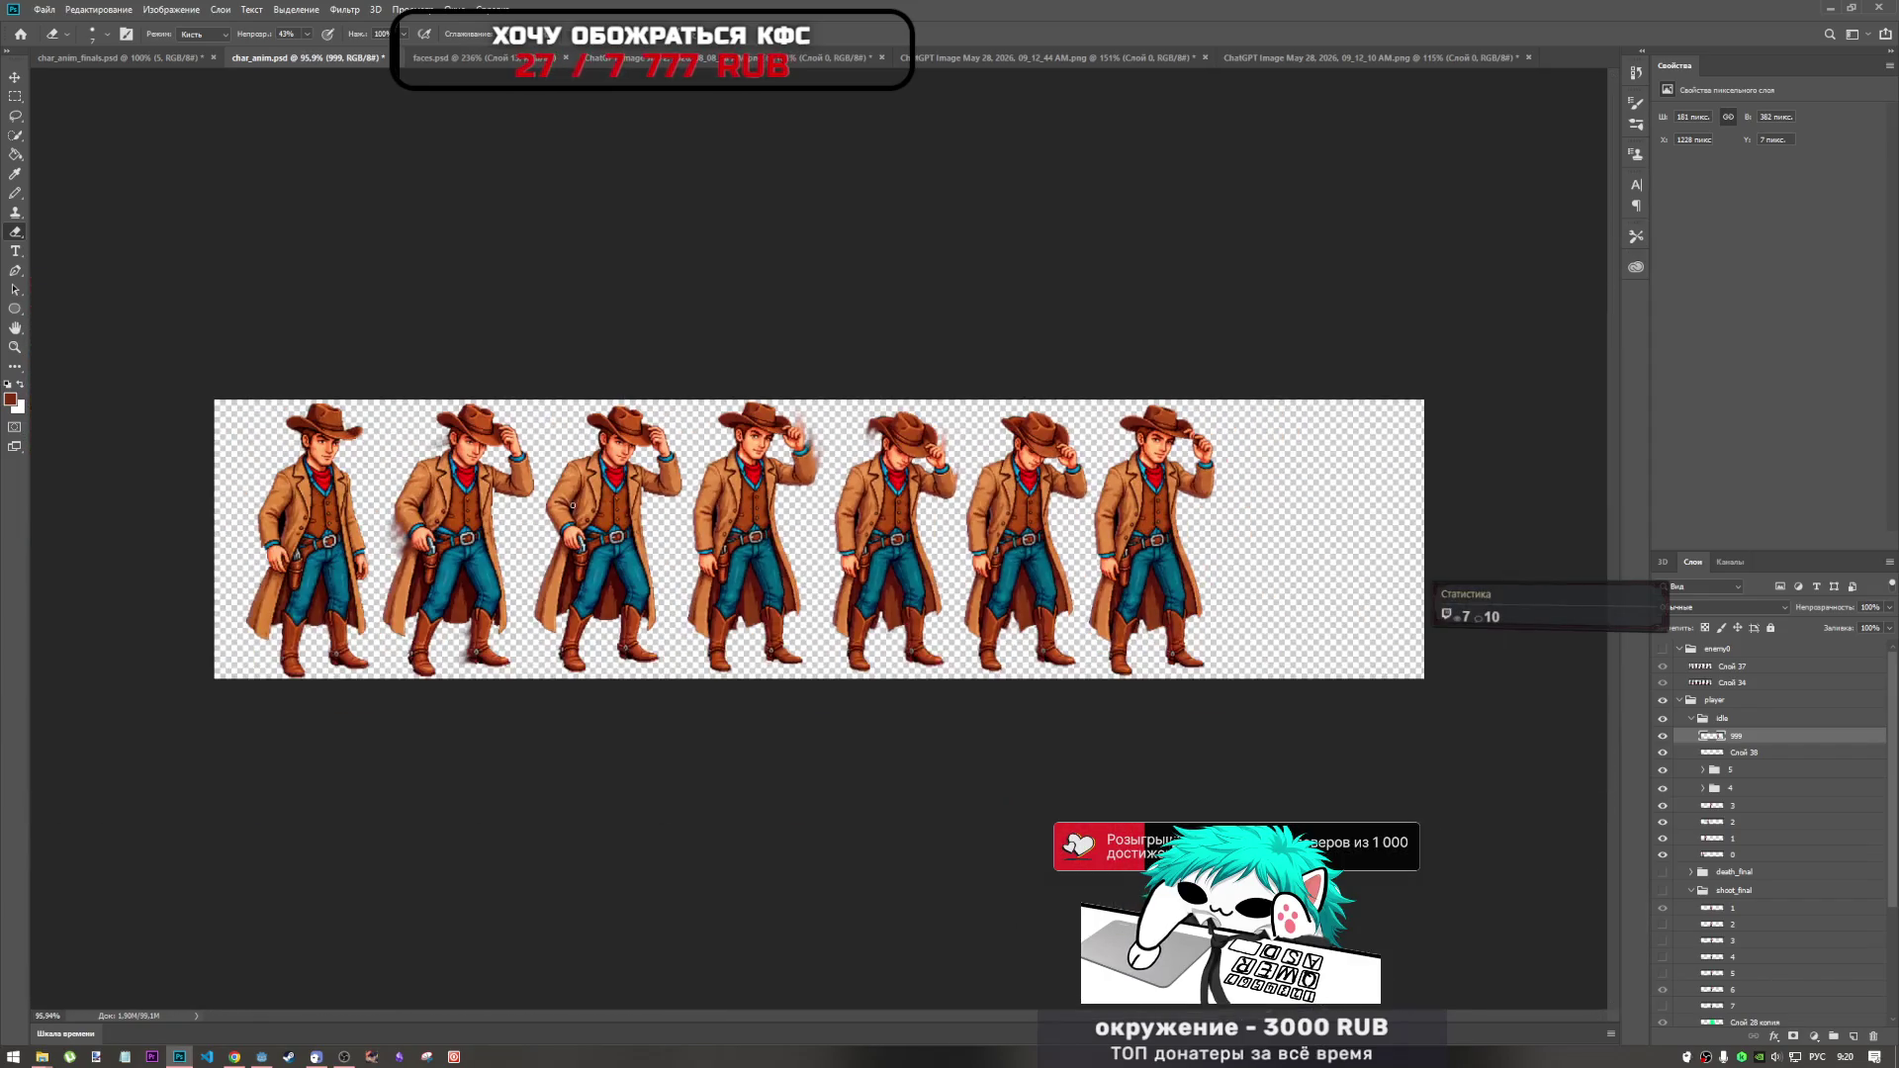
scroll(1287, 449, "up", 6)
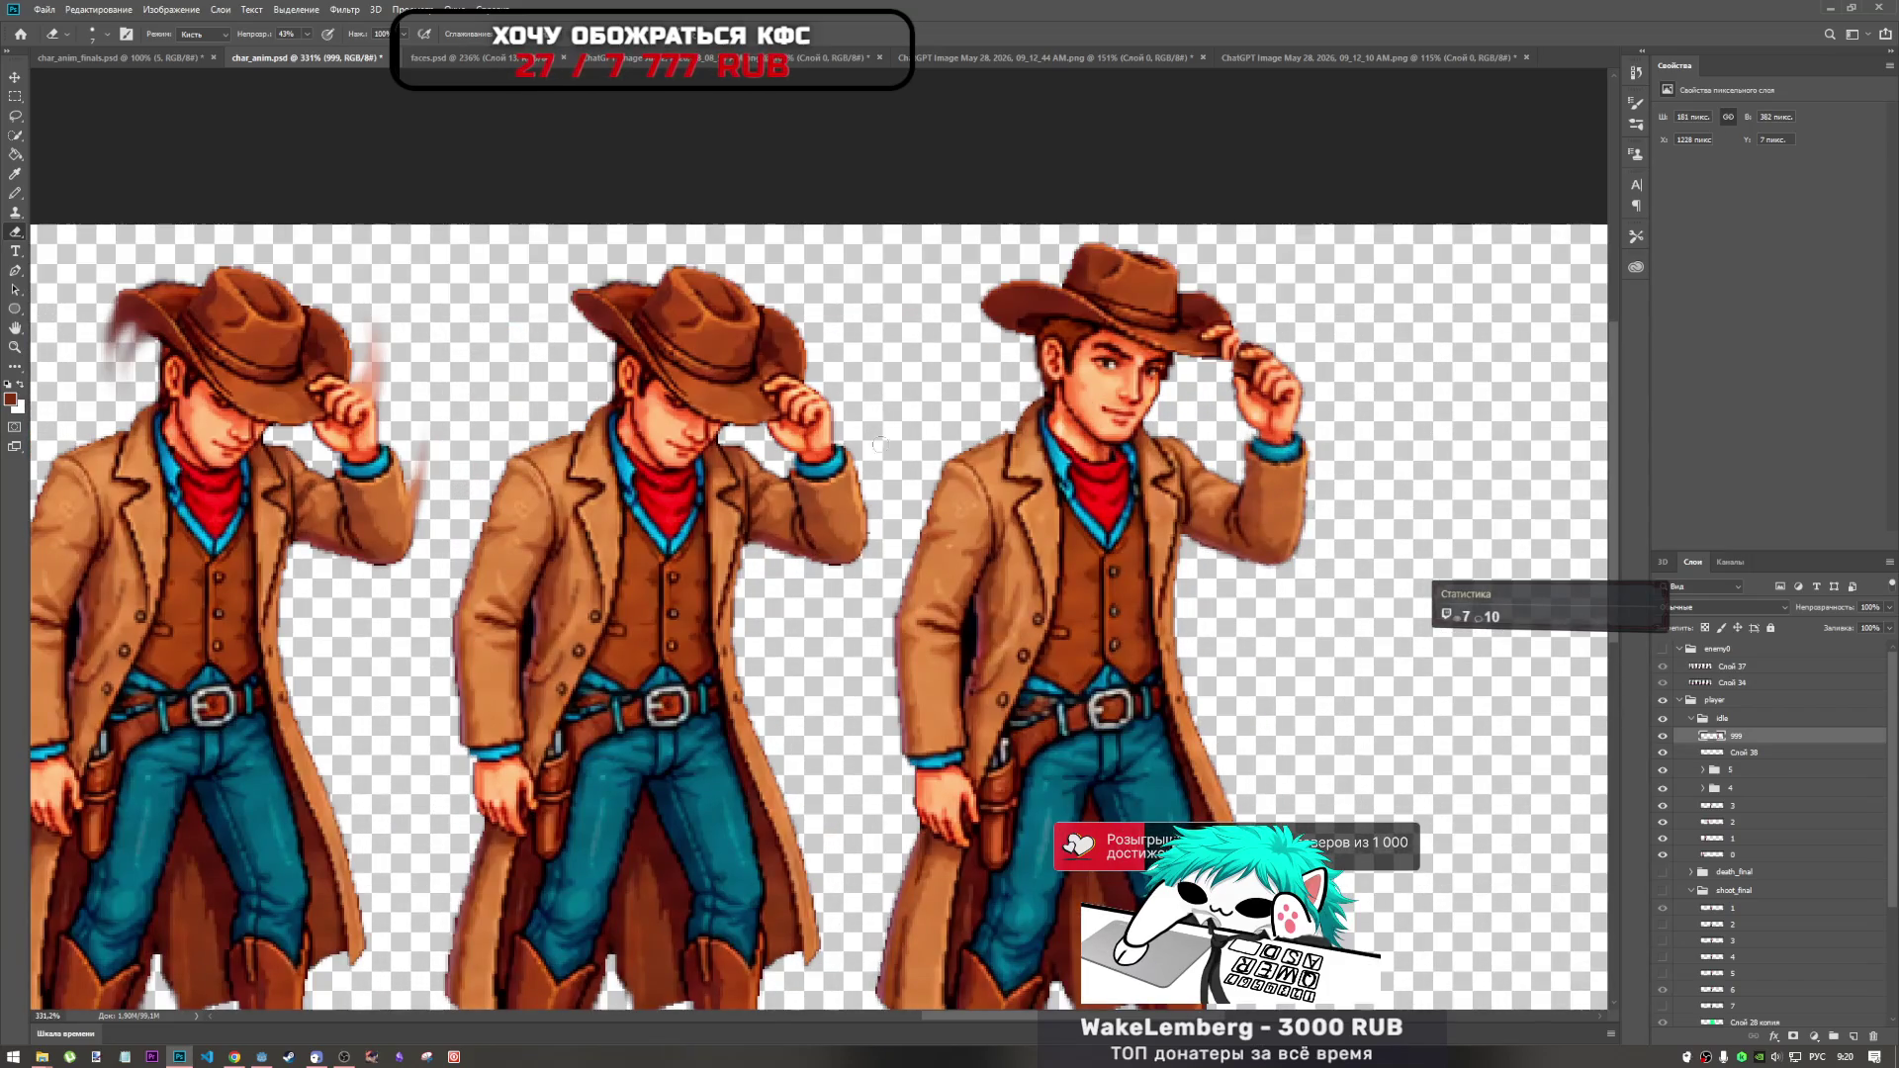
scroll(604, 460, "down", 4)
scroll(1012, 413, "up", 6)
left_click(1837, 749)
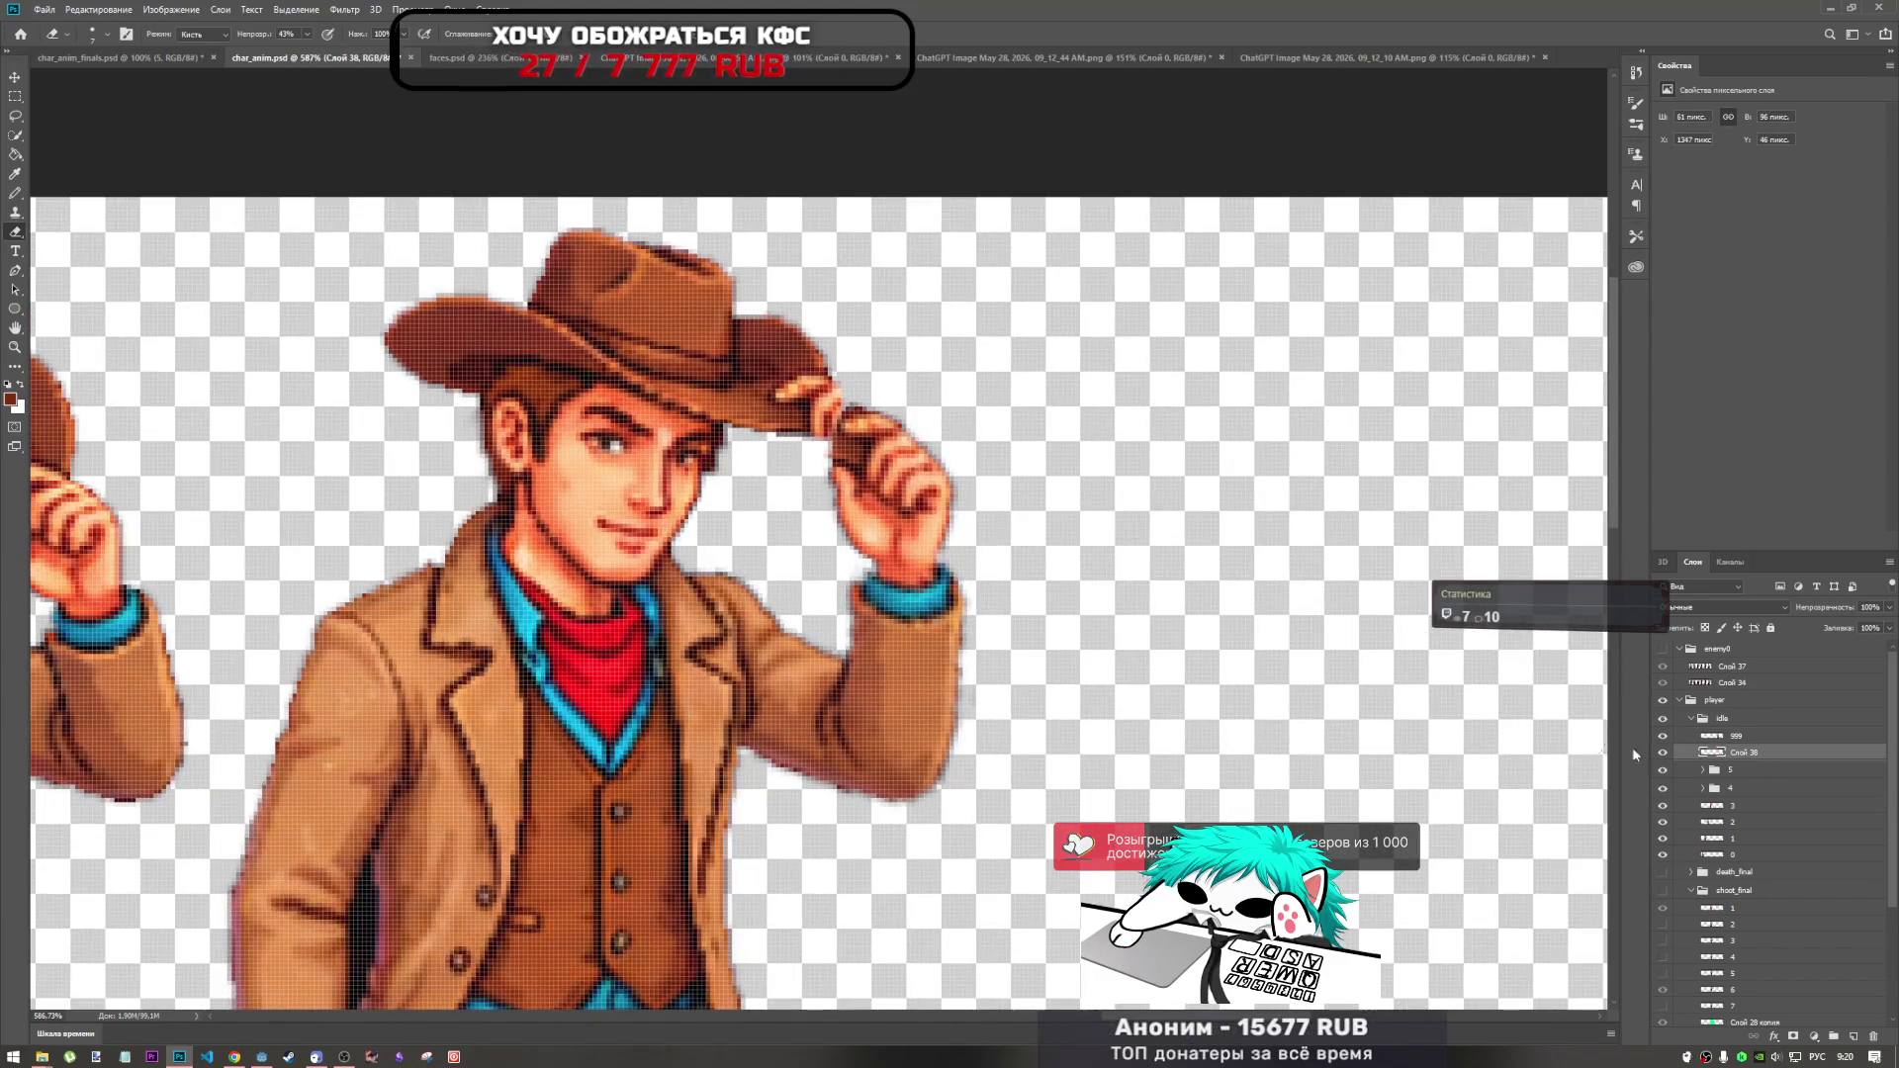
right_click(850, 454)
left_click(926, 492)
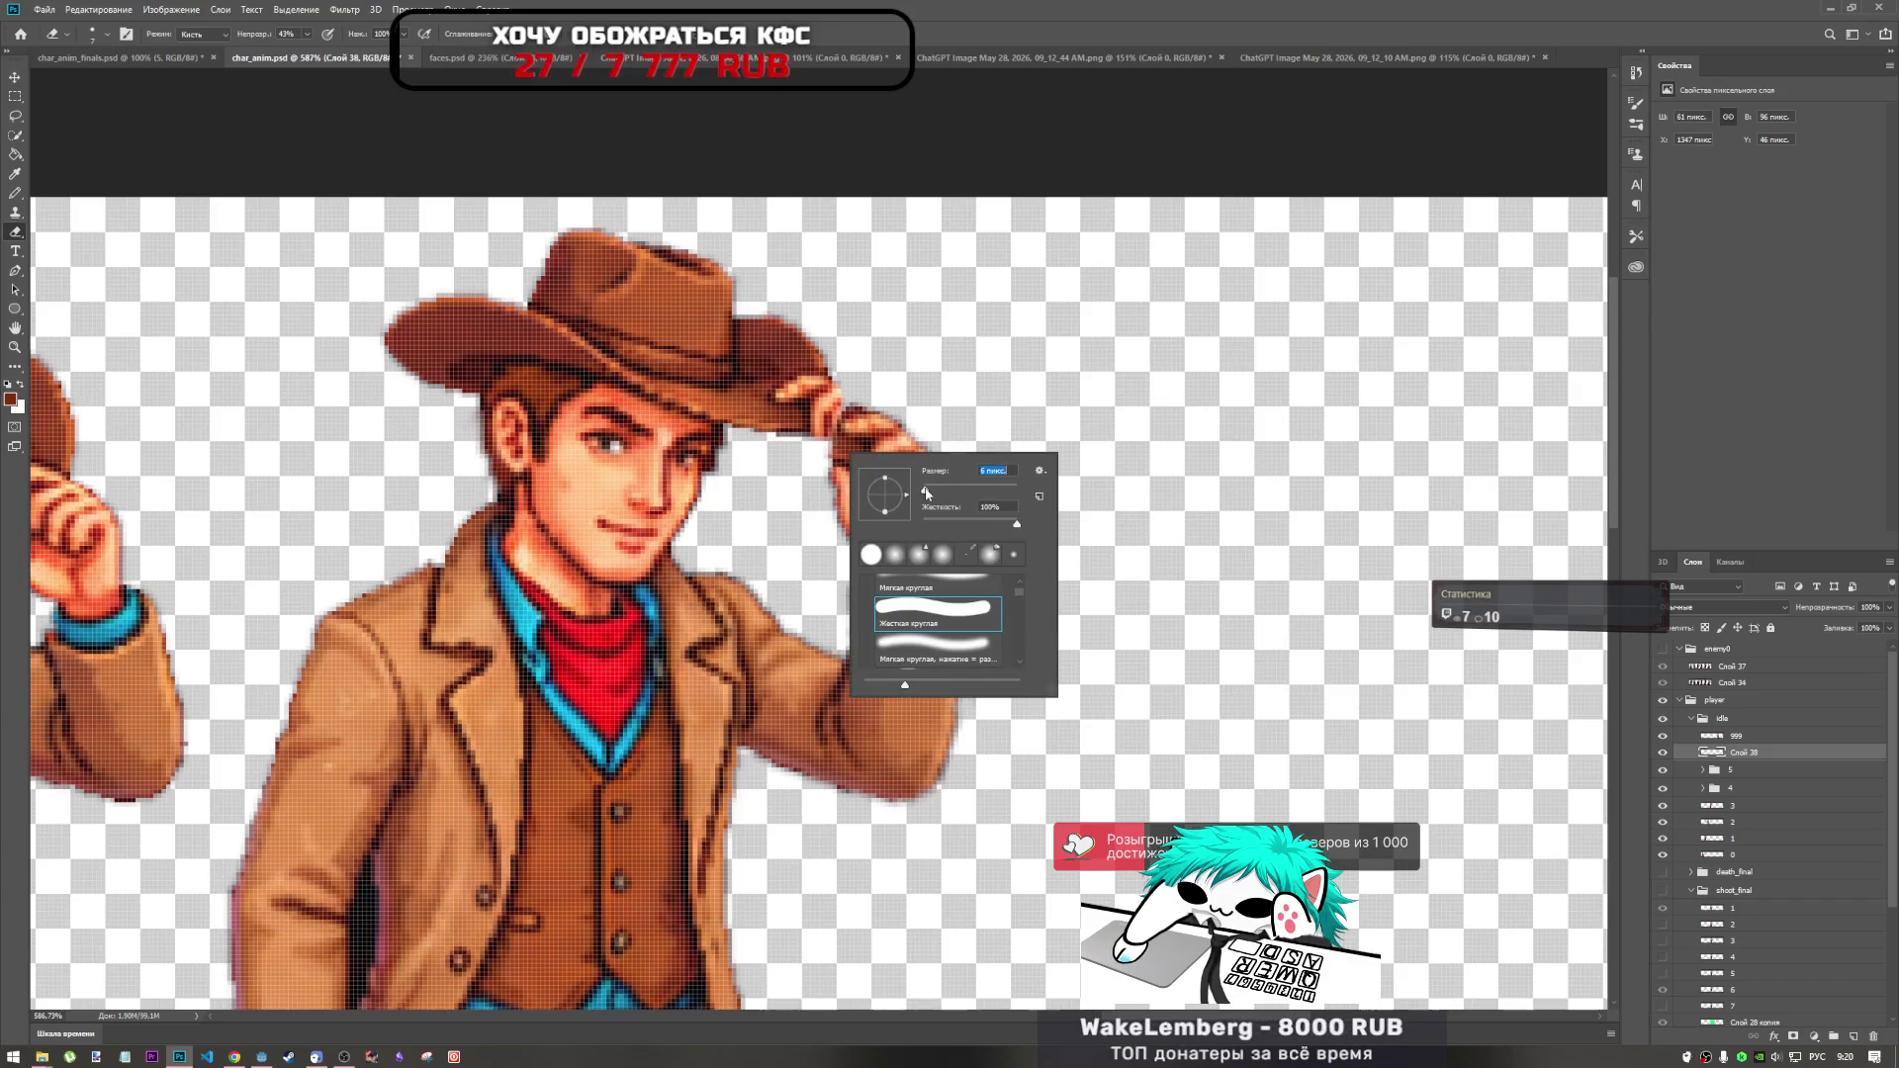
key("Return")
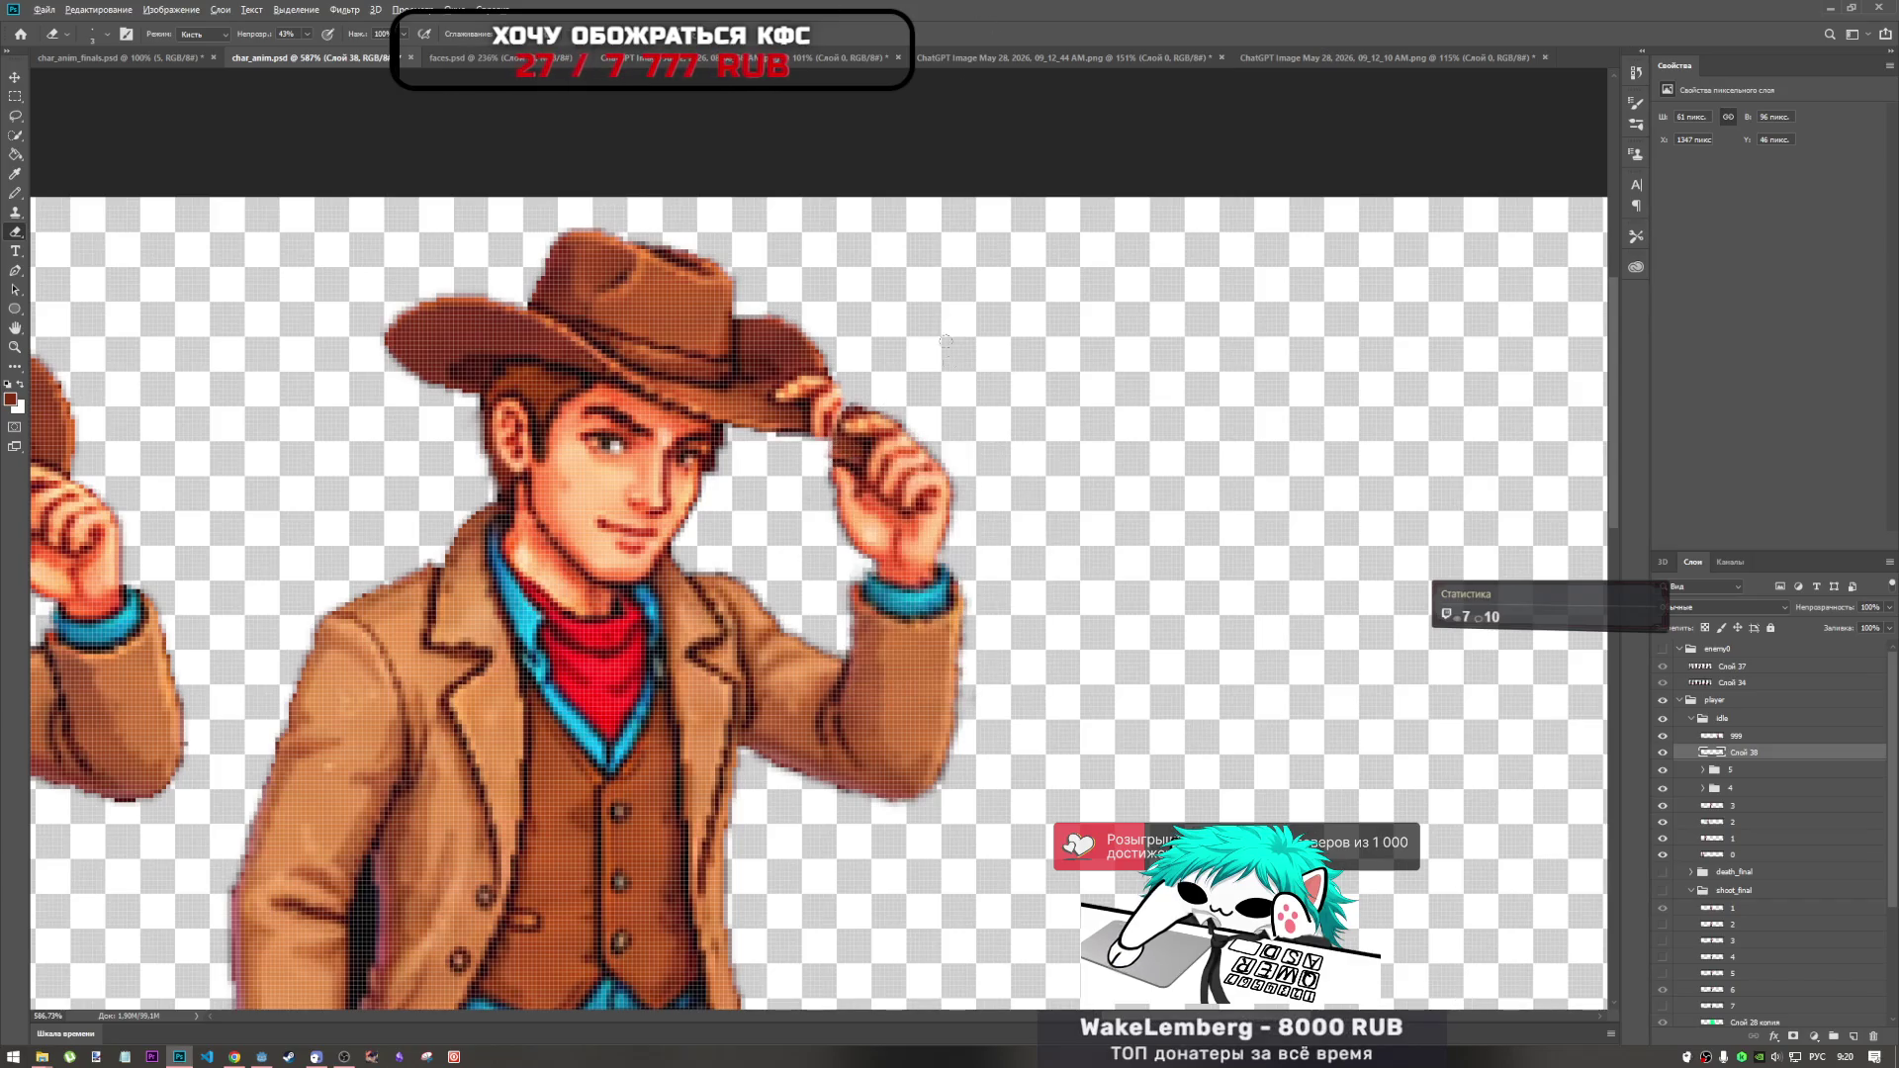
At 100% eraser opacity, clear the dark pixels between fingers and brim, then bring YouTube forward.
scroll(890, 376, "up", 5)
left_click(306, 35)
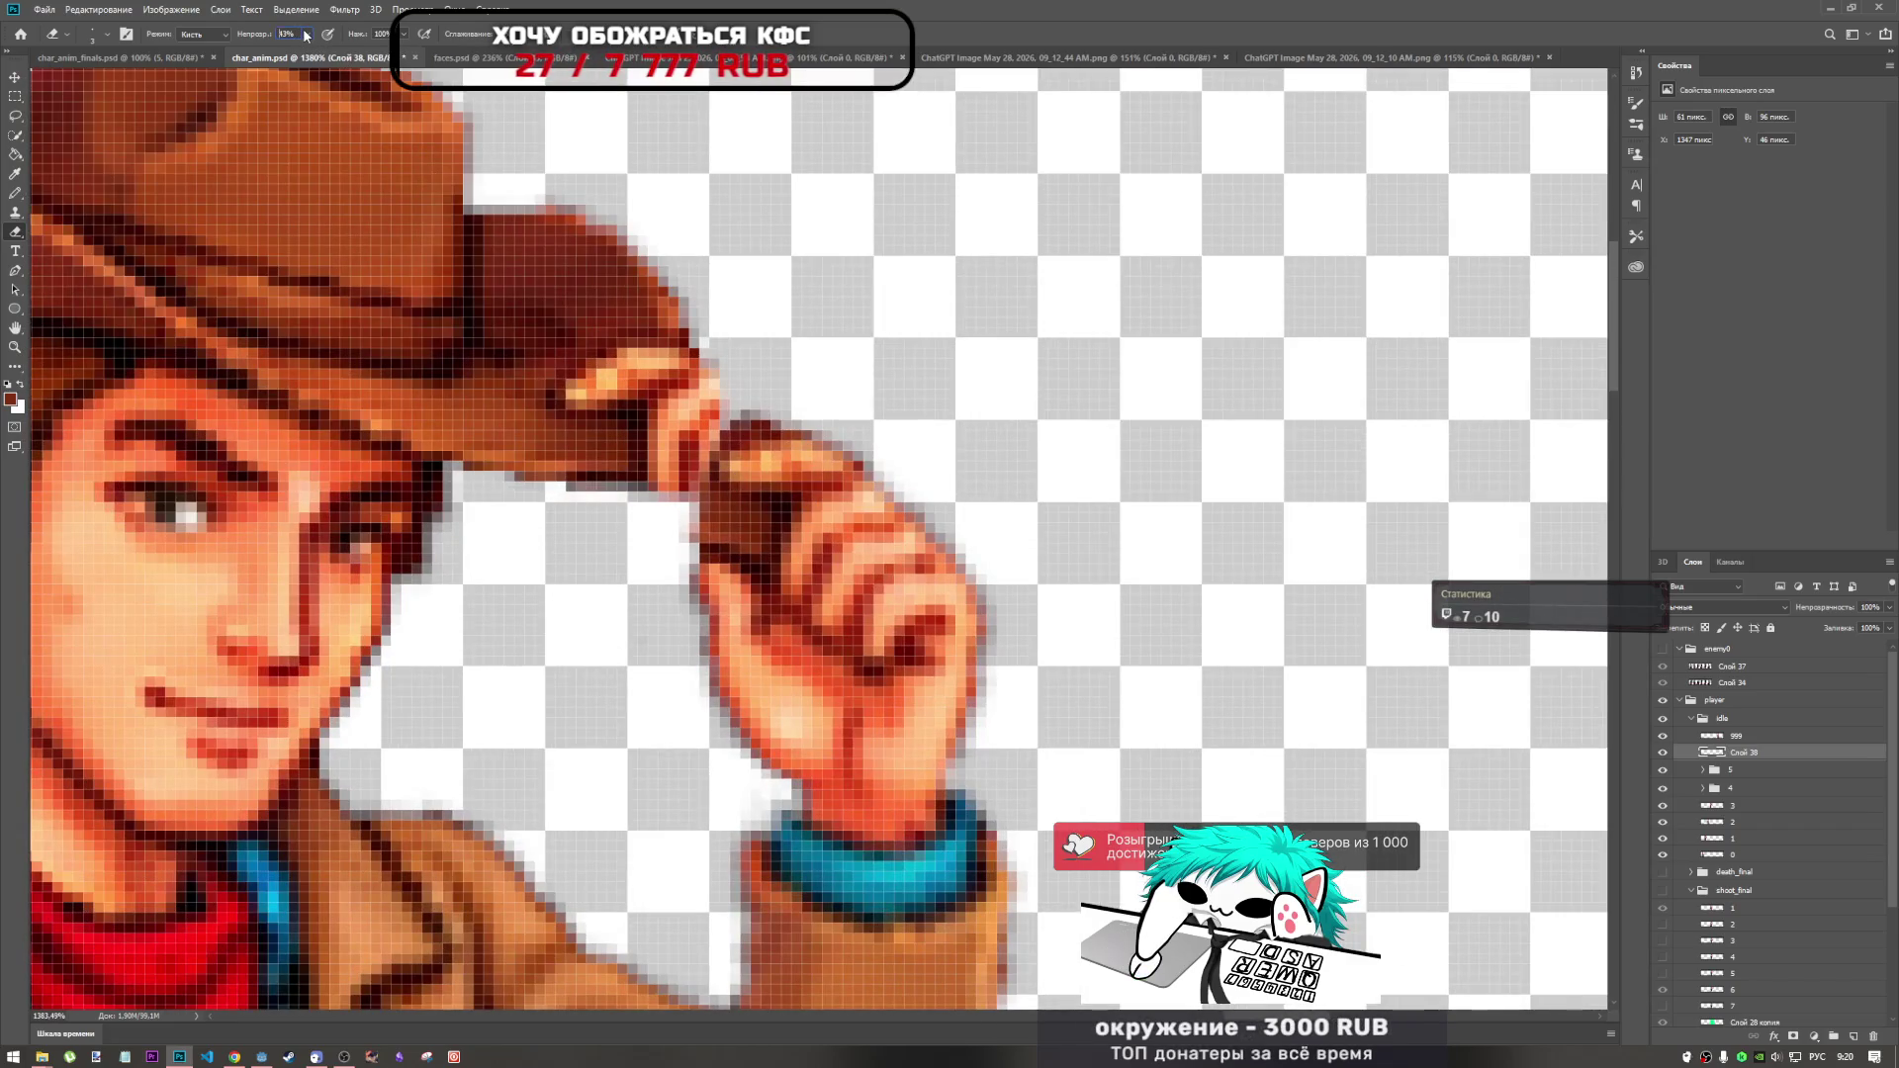
left_click_drag(322, 50, 354, 49)
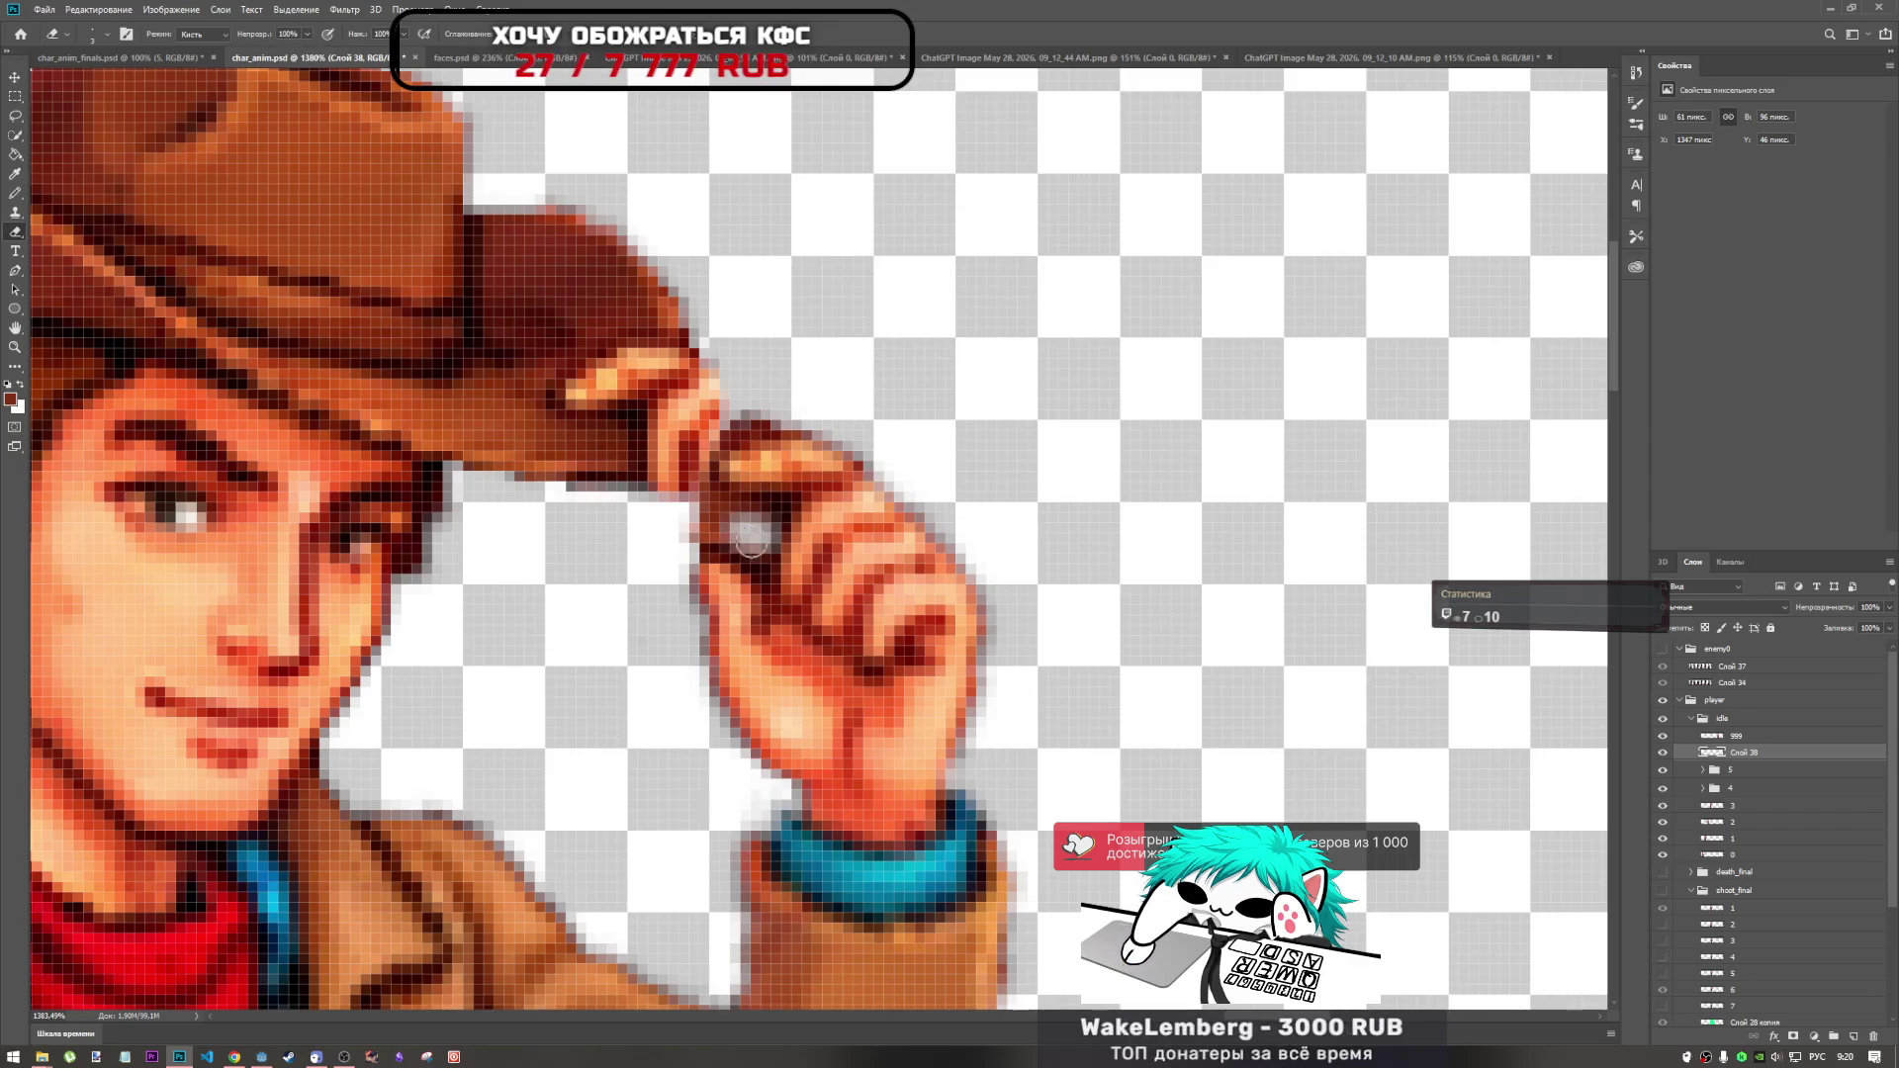
mouse_move(747, 540)
left_mouse_down()
mouse_move(699, 528)
mouse_move(756, 509)
mouse_move(700, 519)
left_mouse_up()
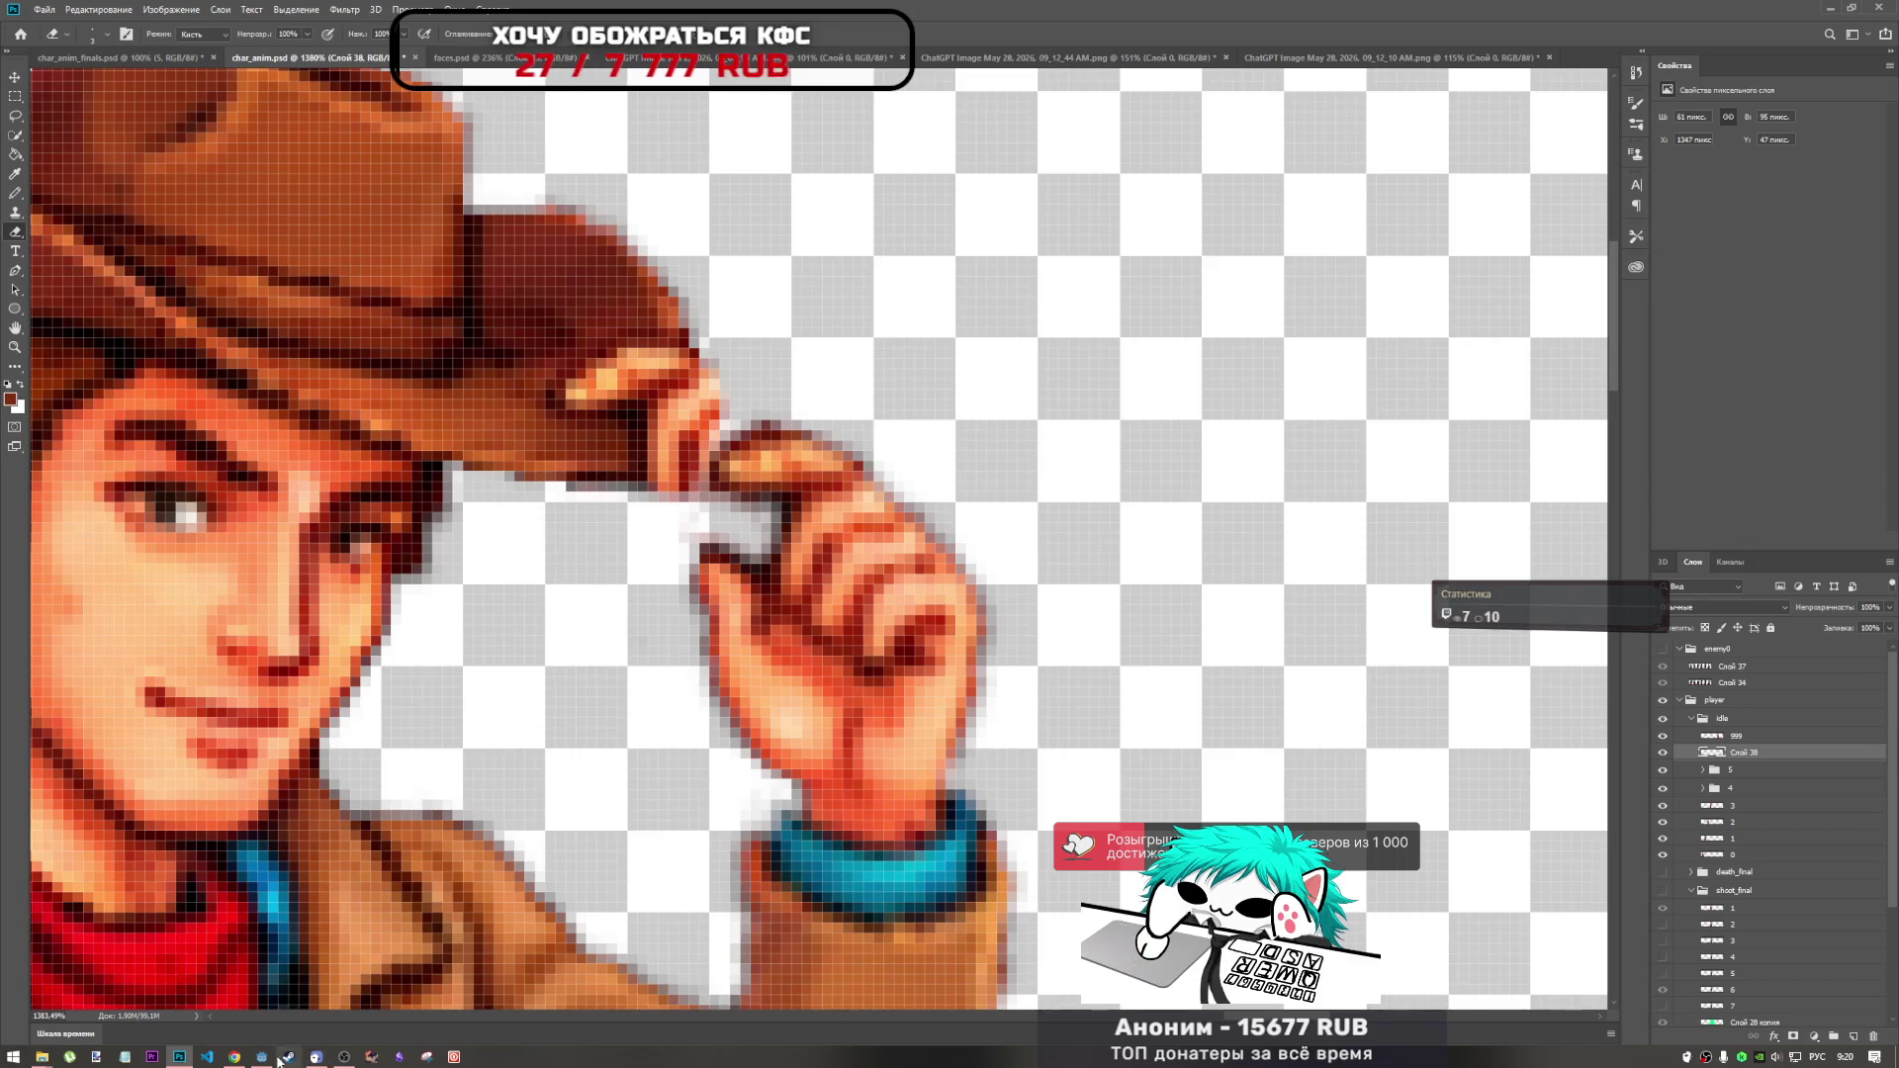
mouse_move(234, 1056)
left_click(317, 964)
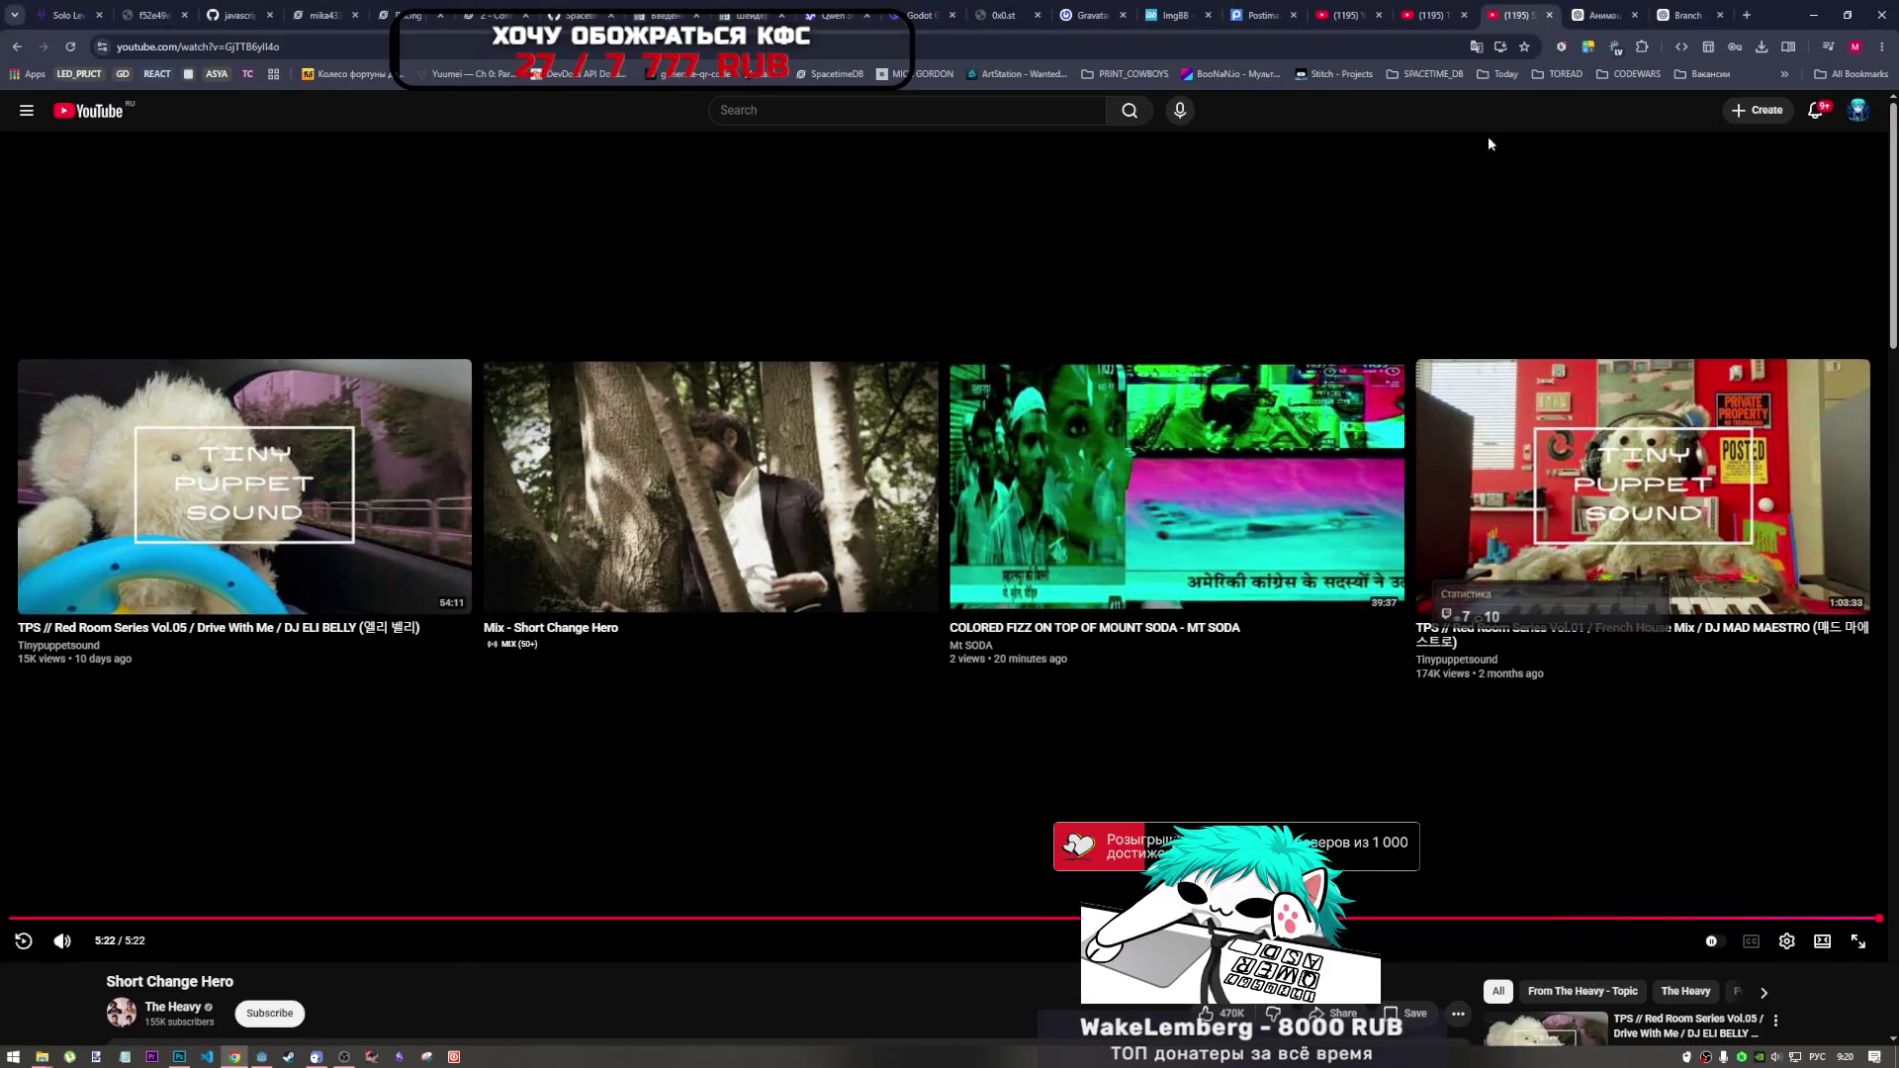
Play the Tiny Frog video, close the extra YouTube tab, and return to Photoshop.
left_click(1426, 14)
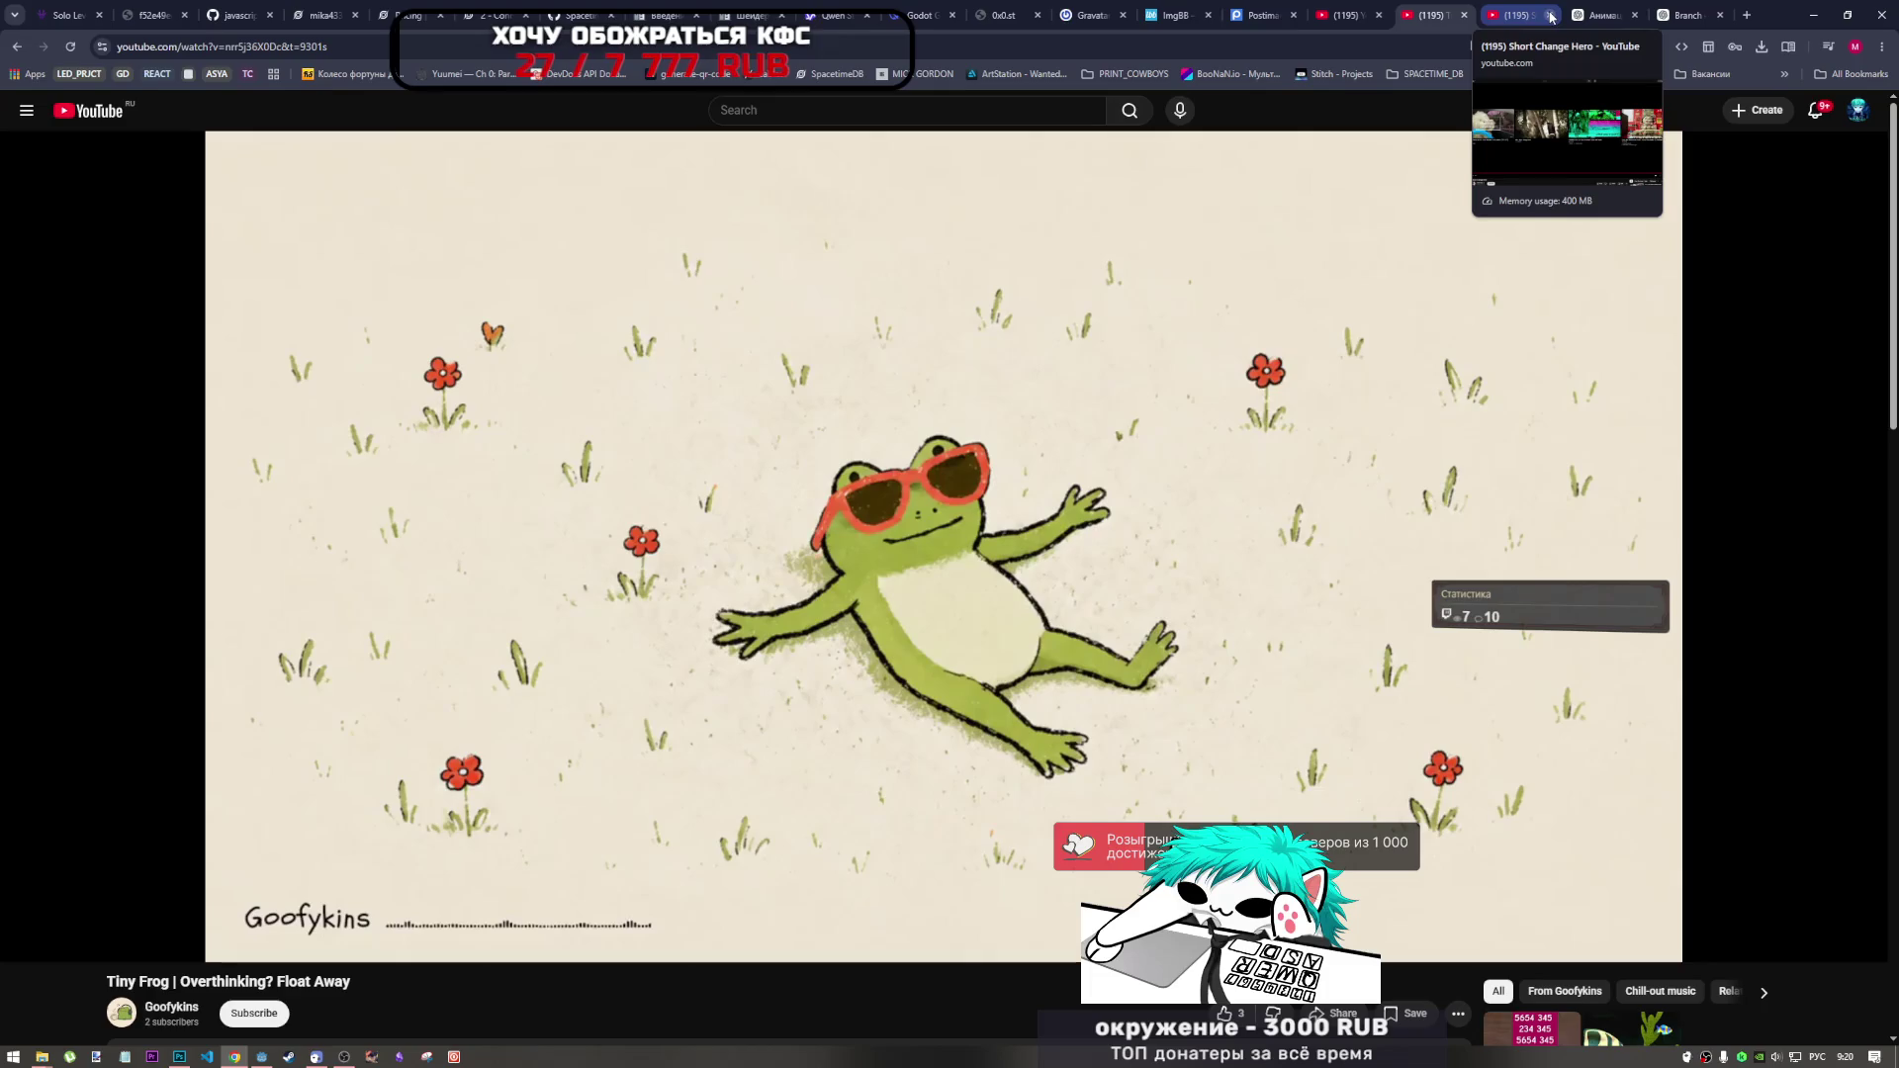
left_click(1543, 14)
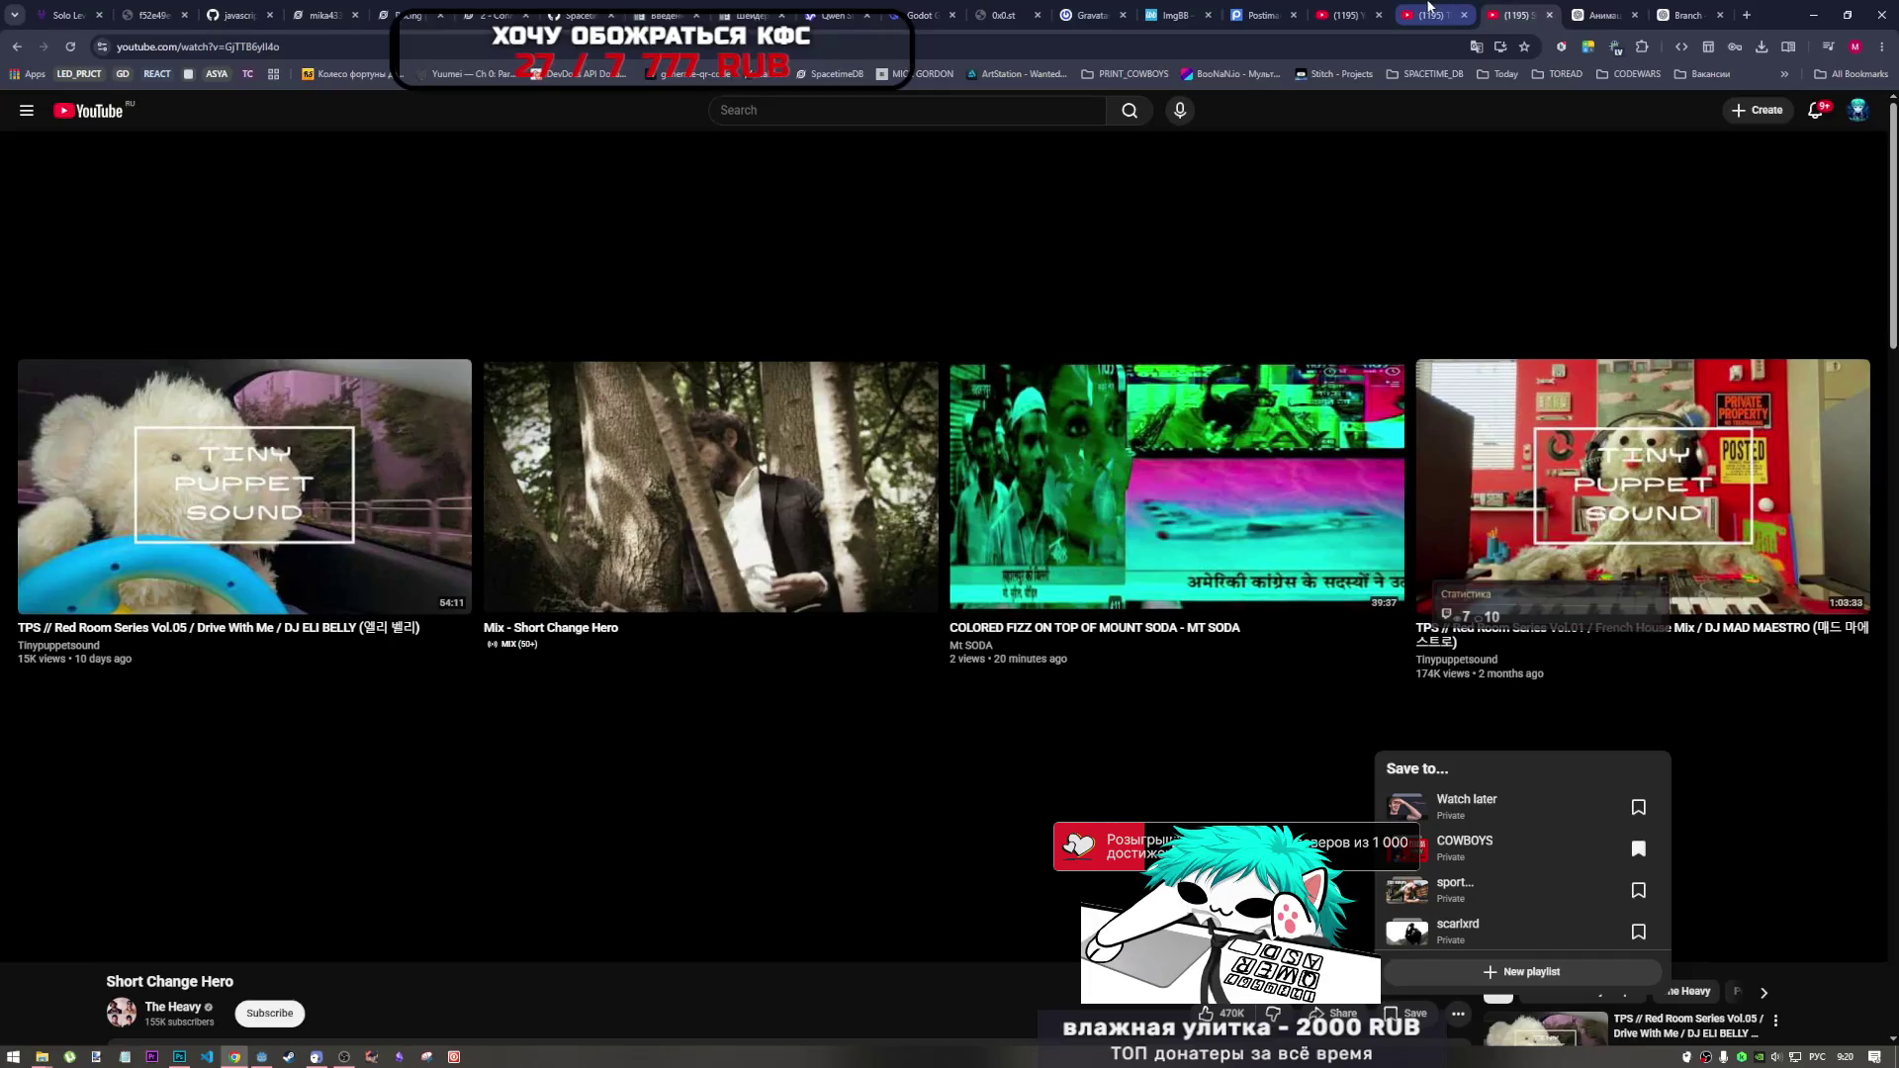
left_click(1549, 14)
left_click(1188, 481)
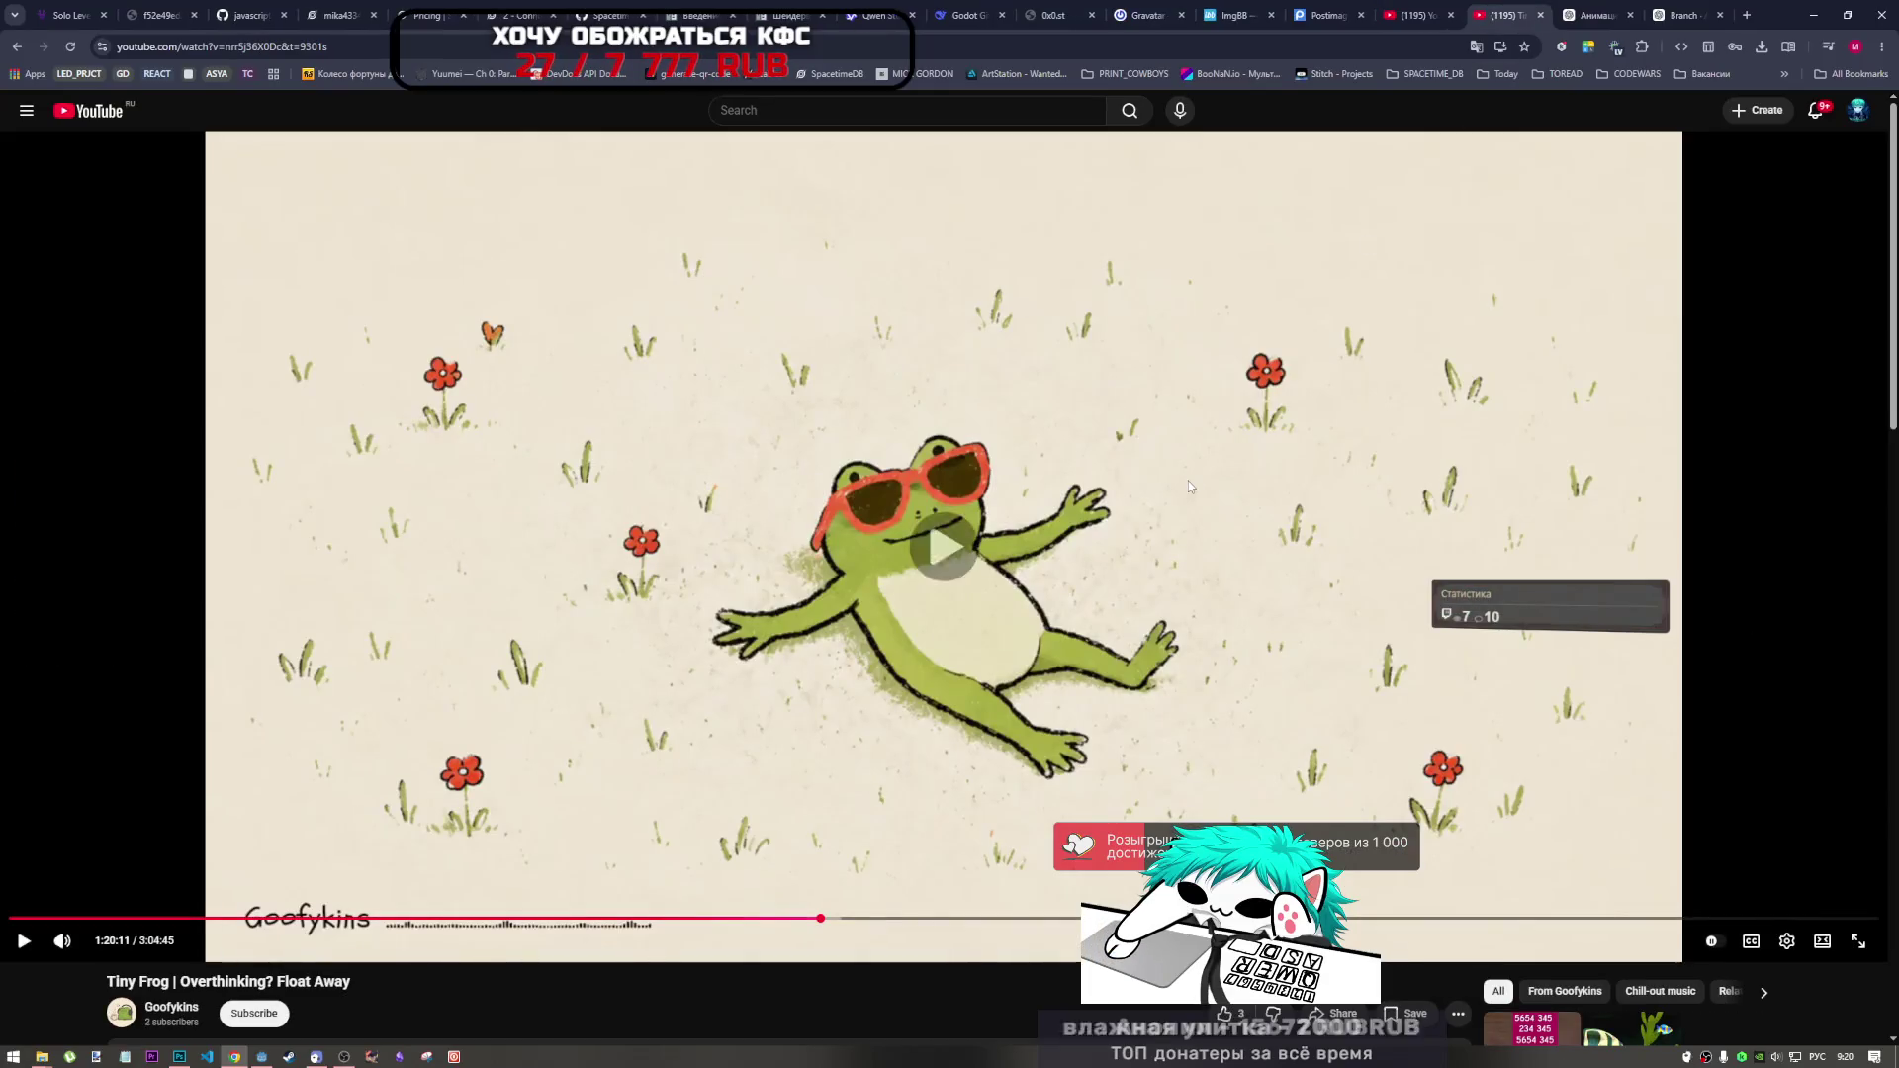
left_click(257, 1059)
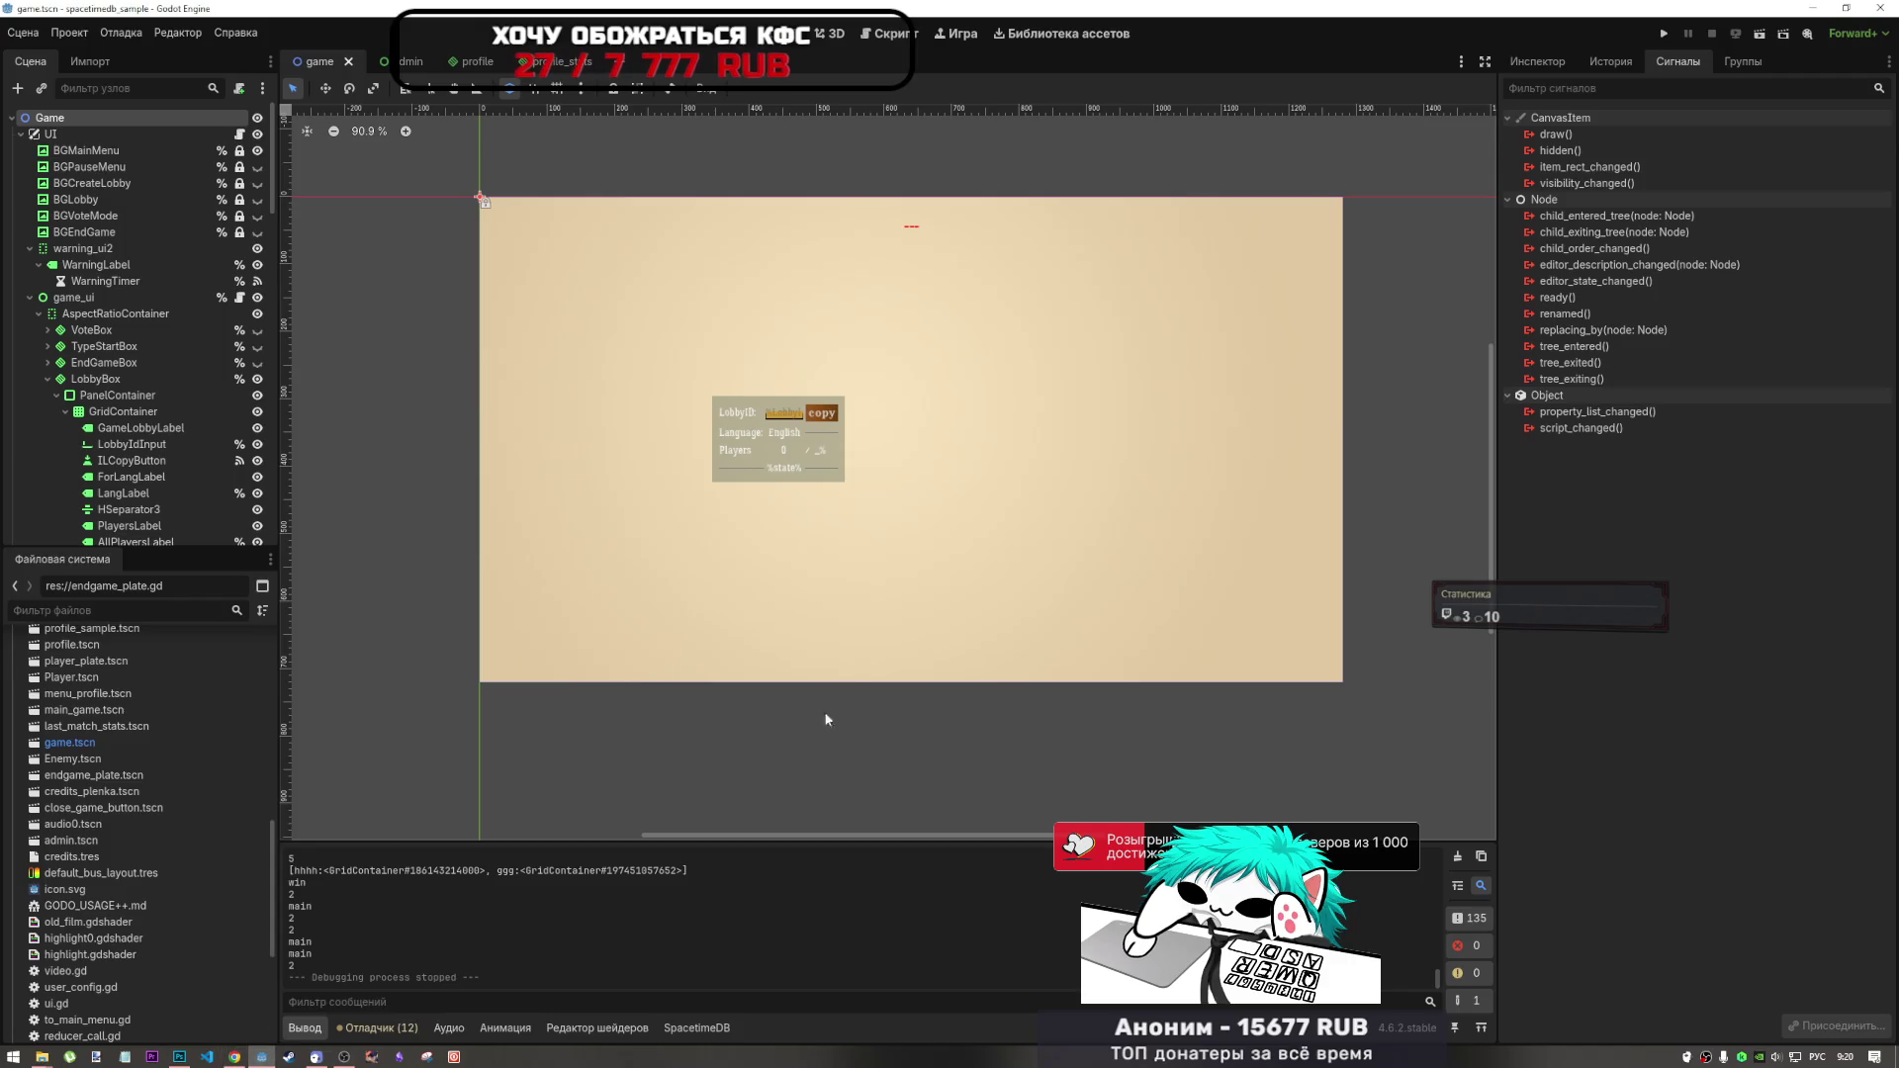
left_click(179, 1056)
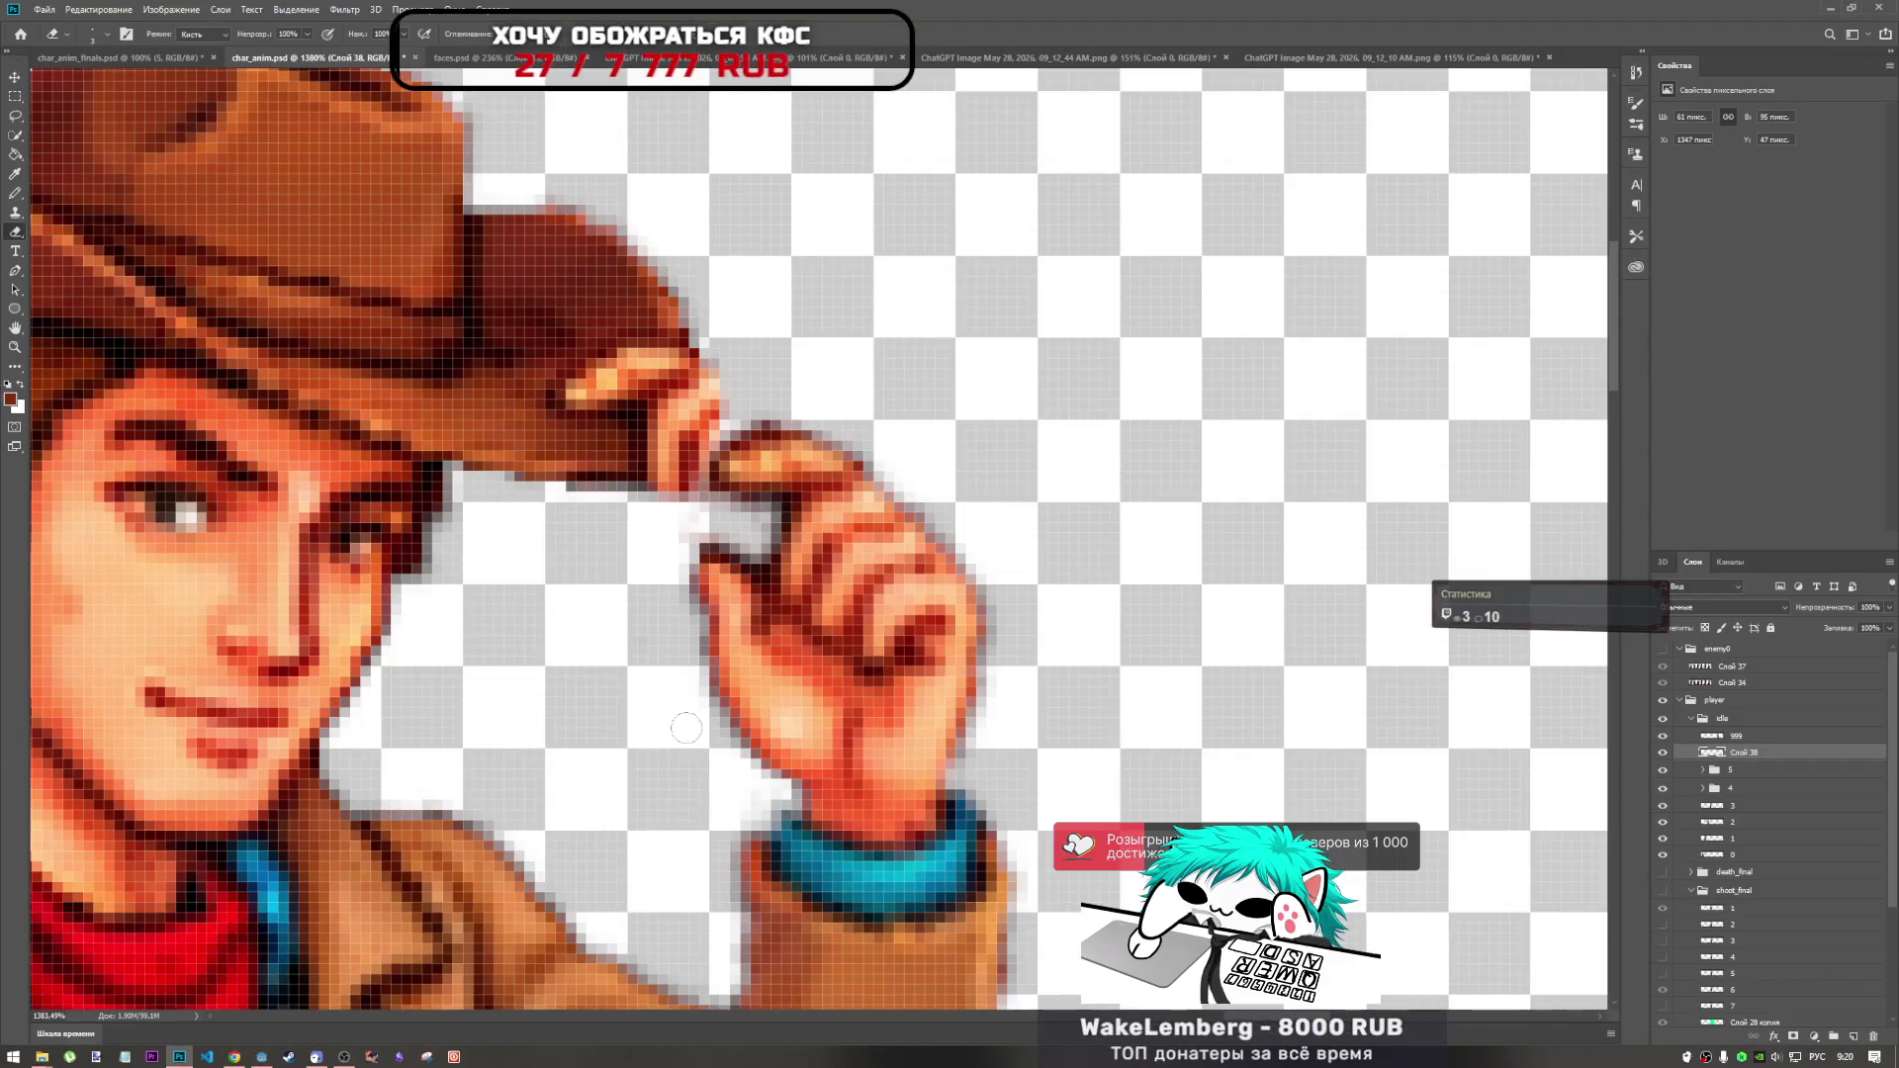
Pick the Clone Stamp tool, zoom to the hat brim, and make layer 999 active.
scroll(678, 720, "down", 5)
scroll(737, 497, "up", 3)
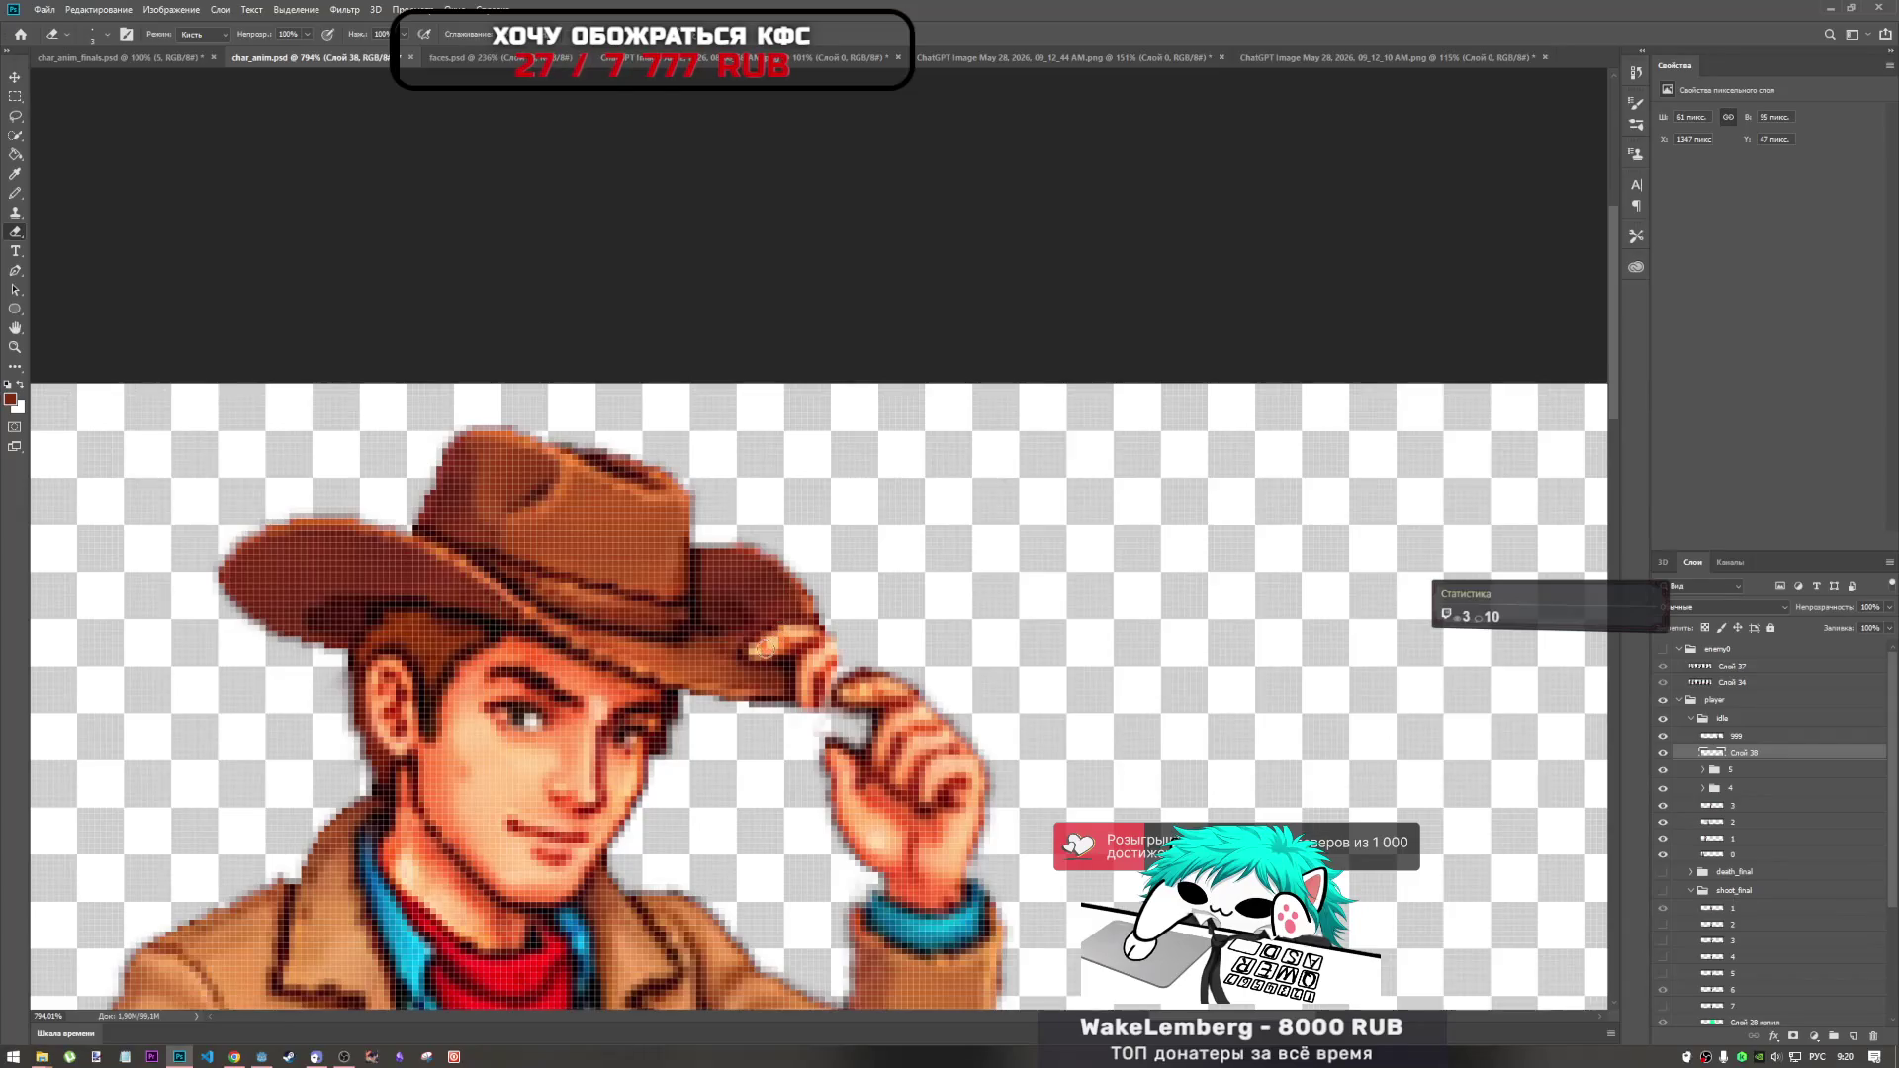
scroll(766, 648, "up", 1)
left_click(14, 212)
scroll(211, 614, "down", 5)
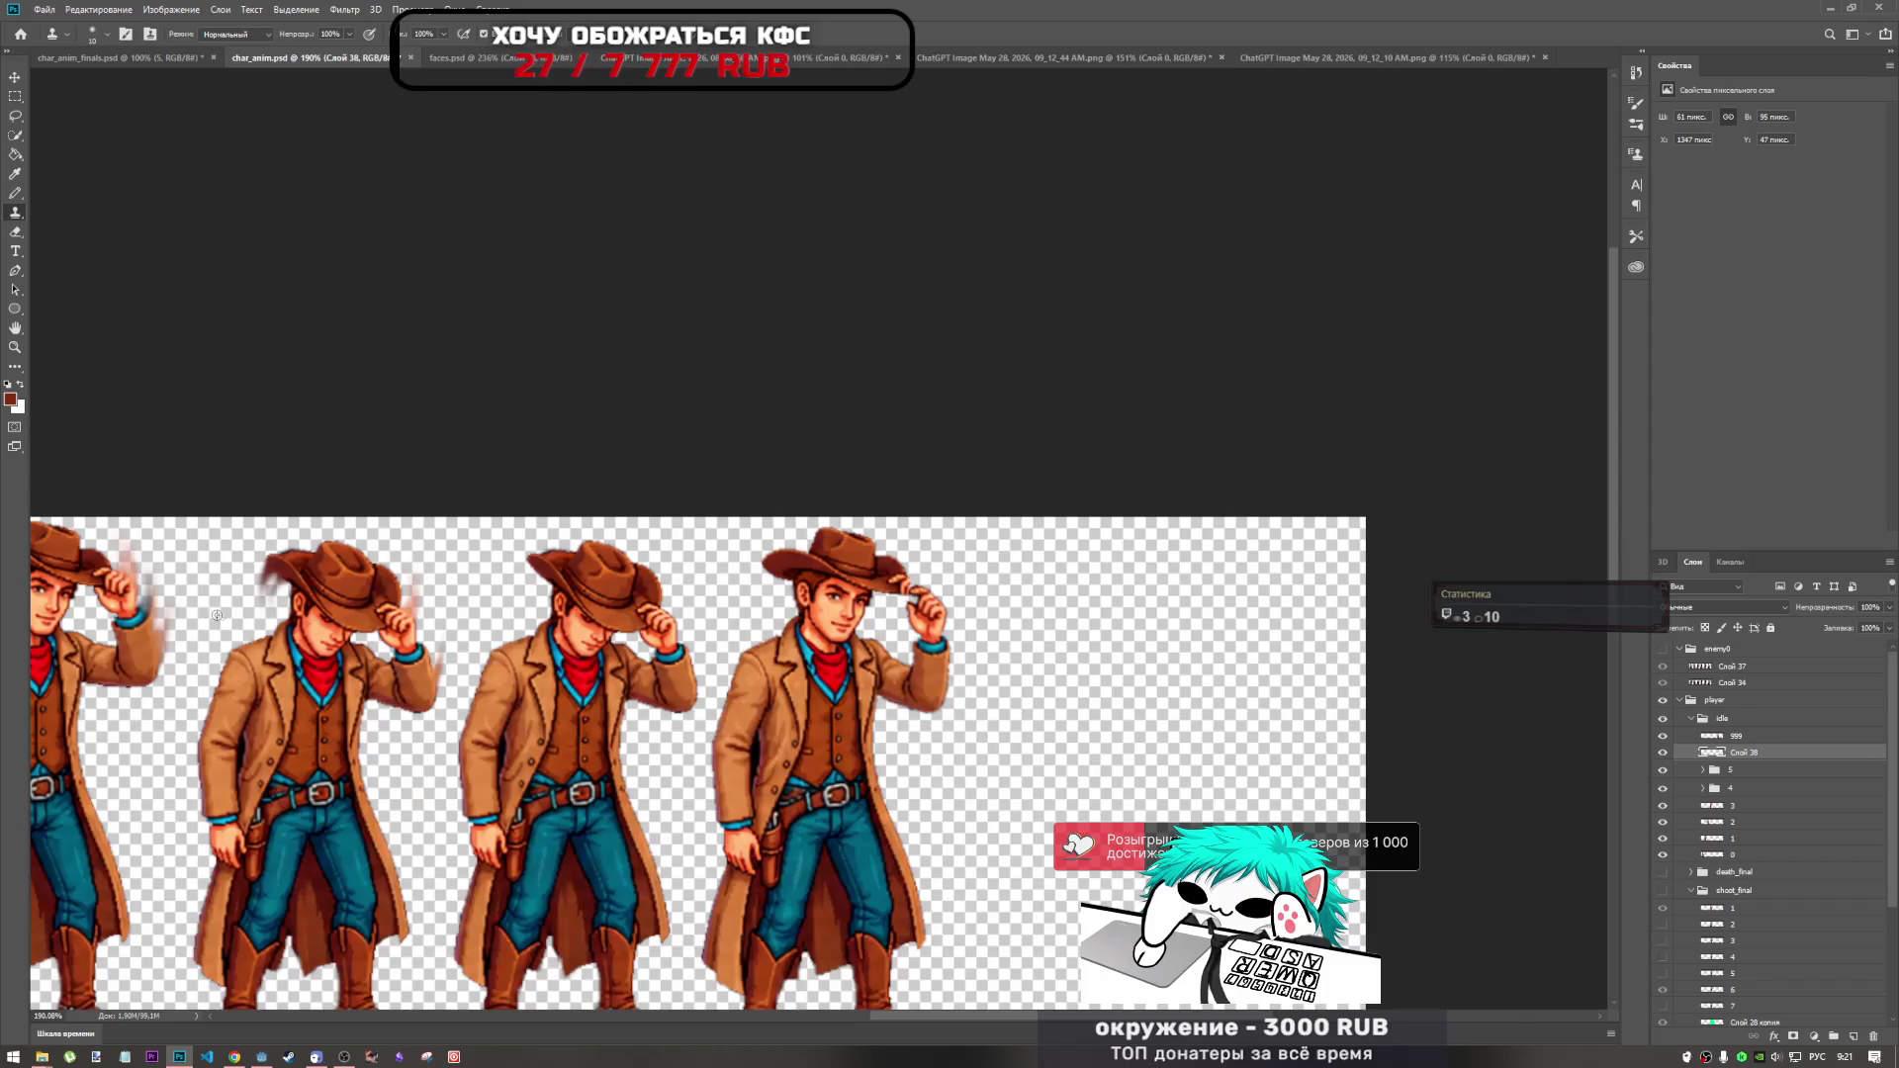
scroll(211, 614, "down", 2)
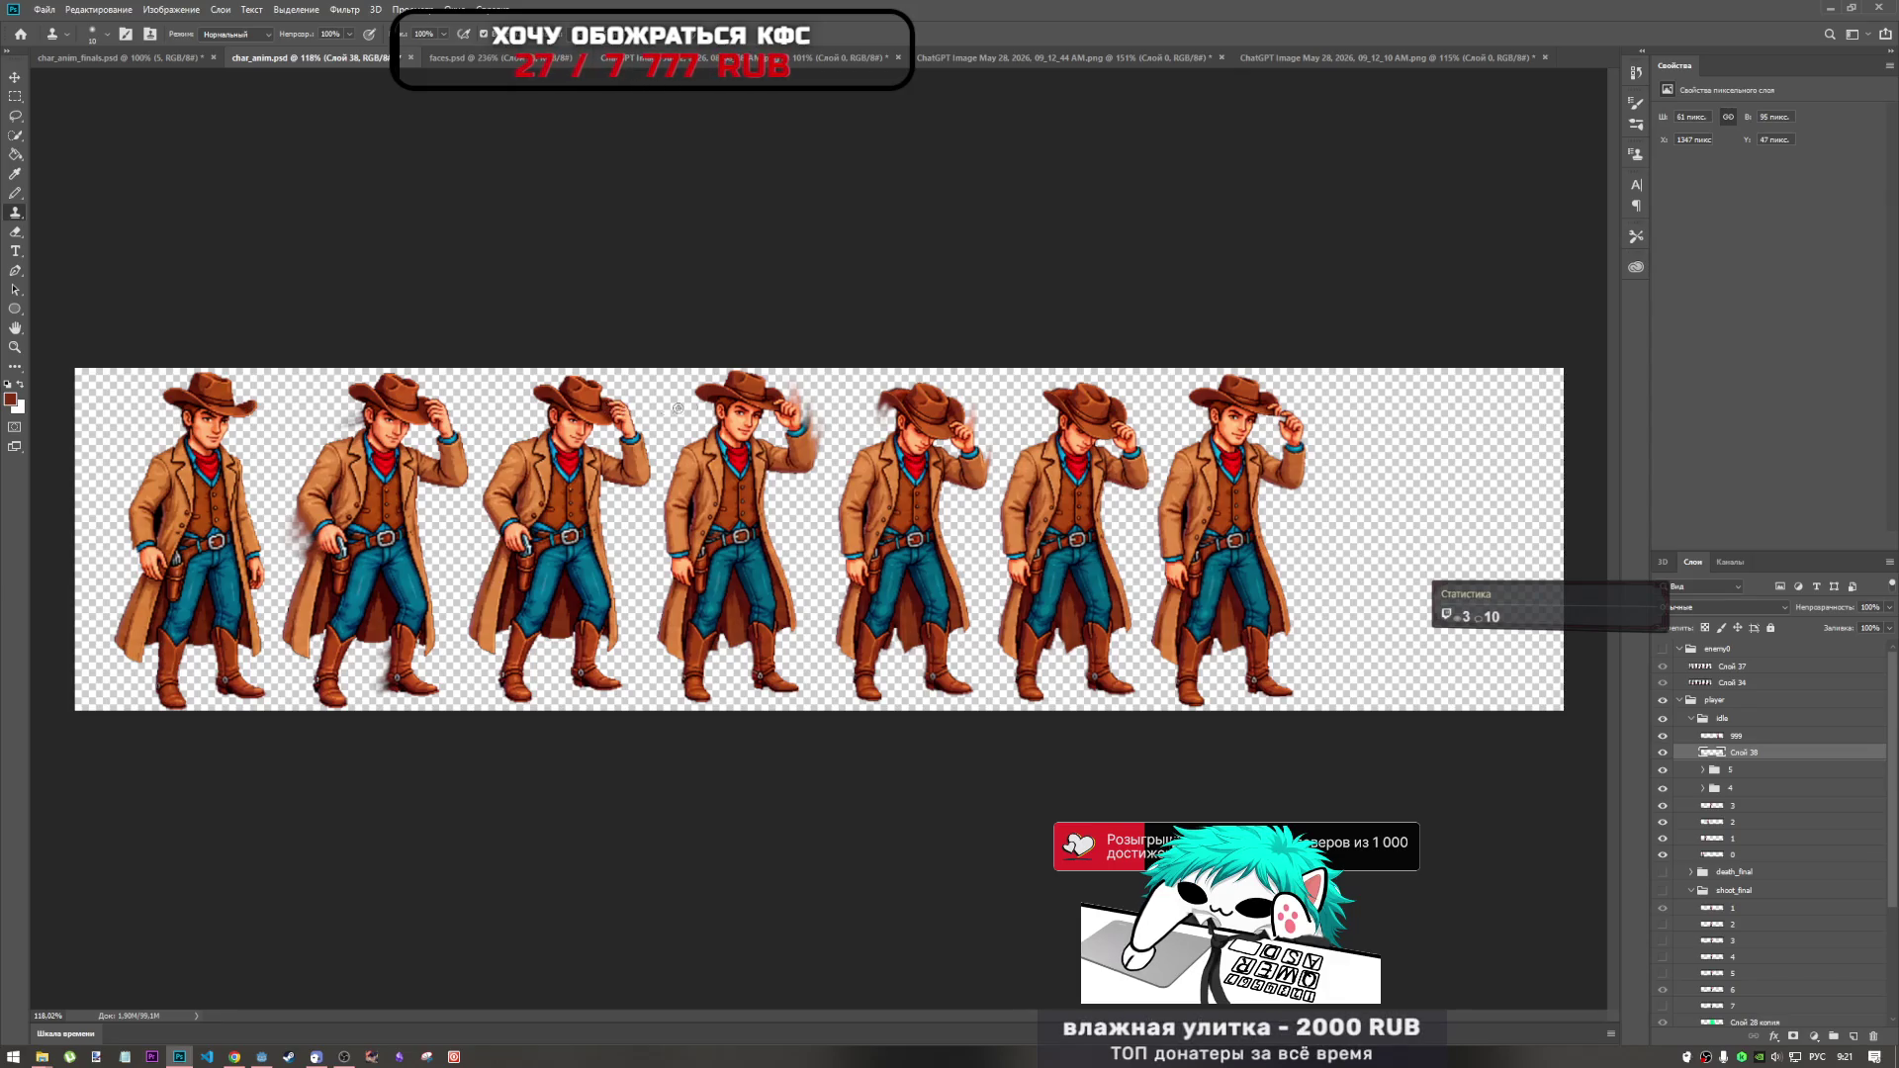
scroll(806, 423, "up", 5)
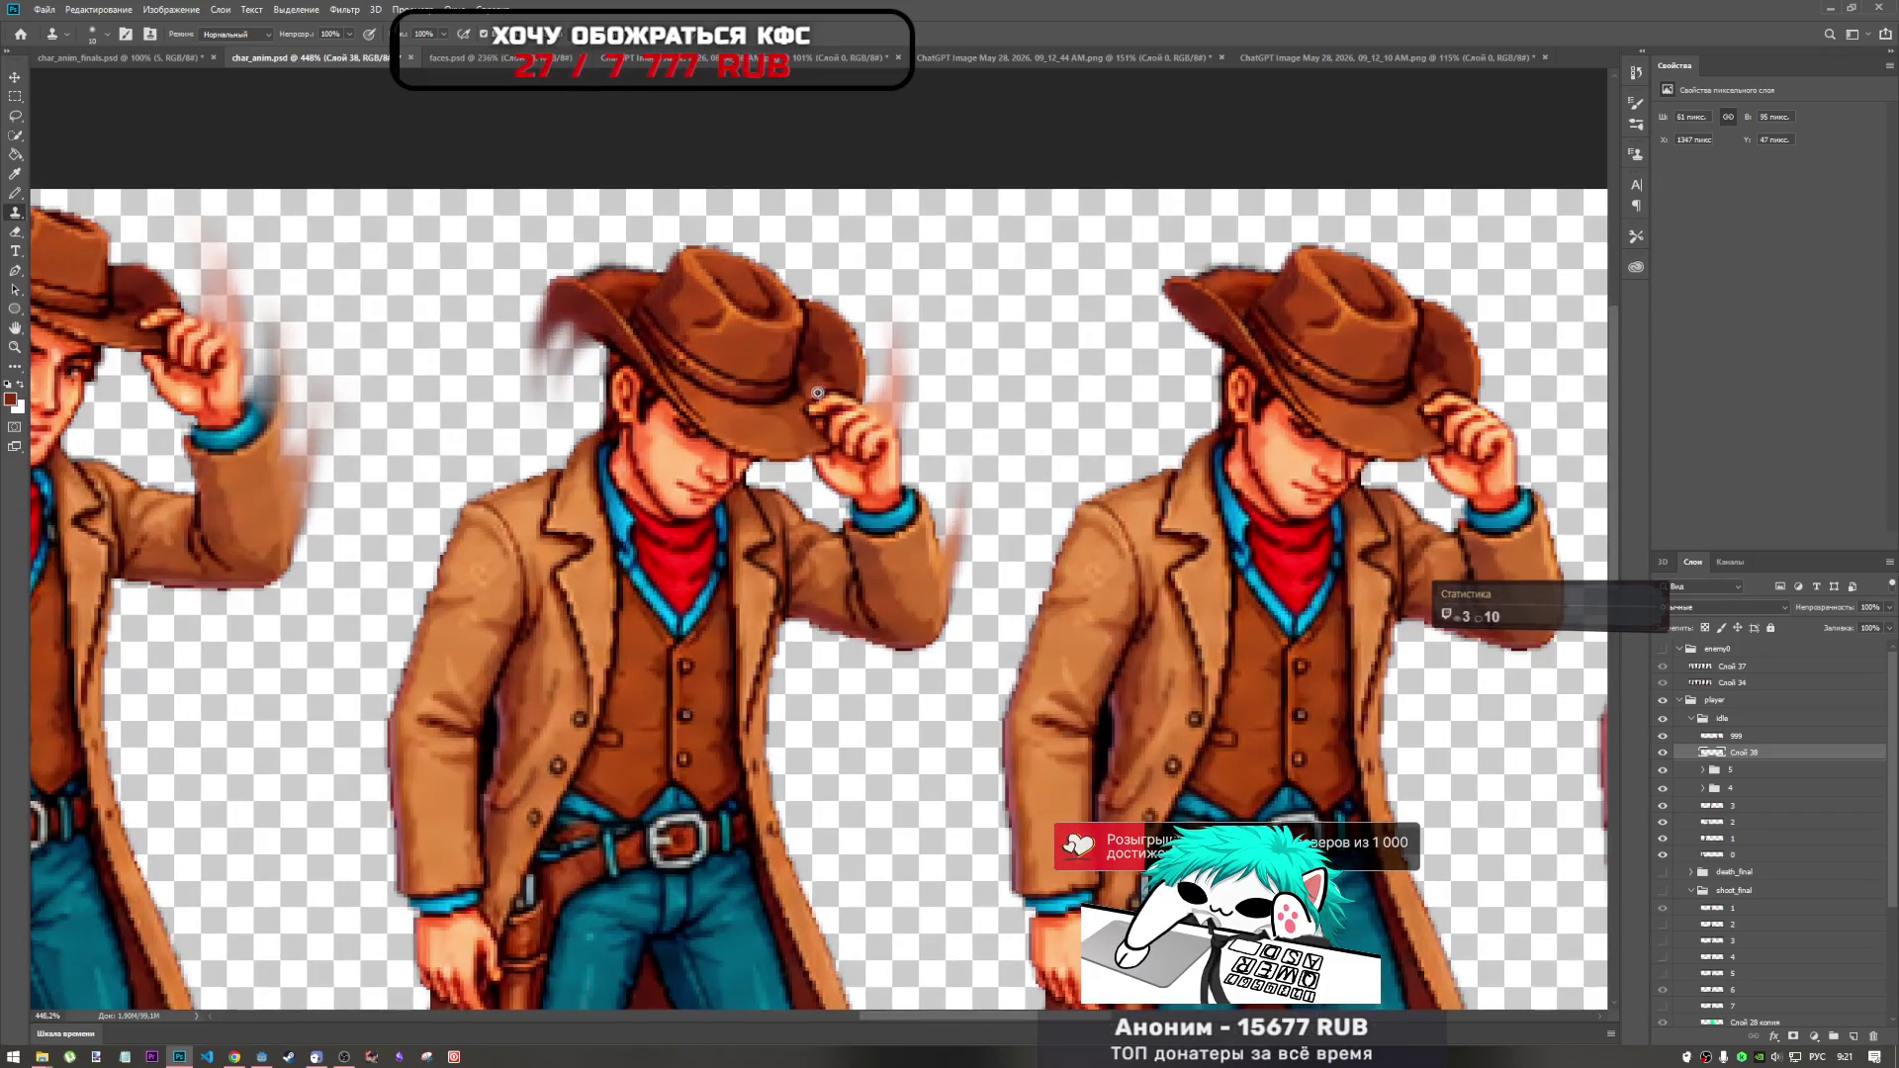
scroll(818, 391, "down", 5)
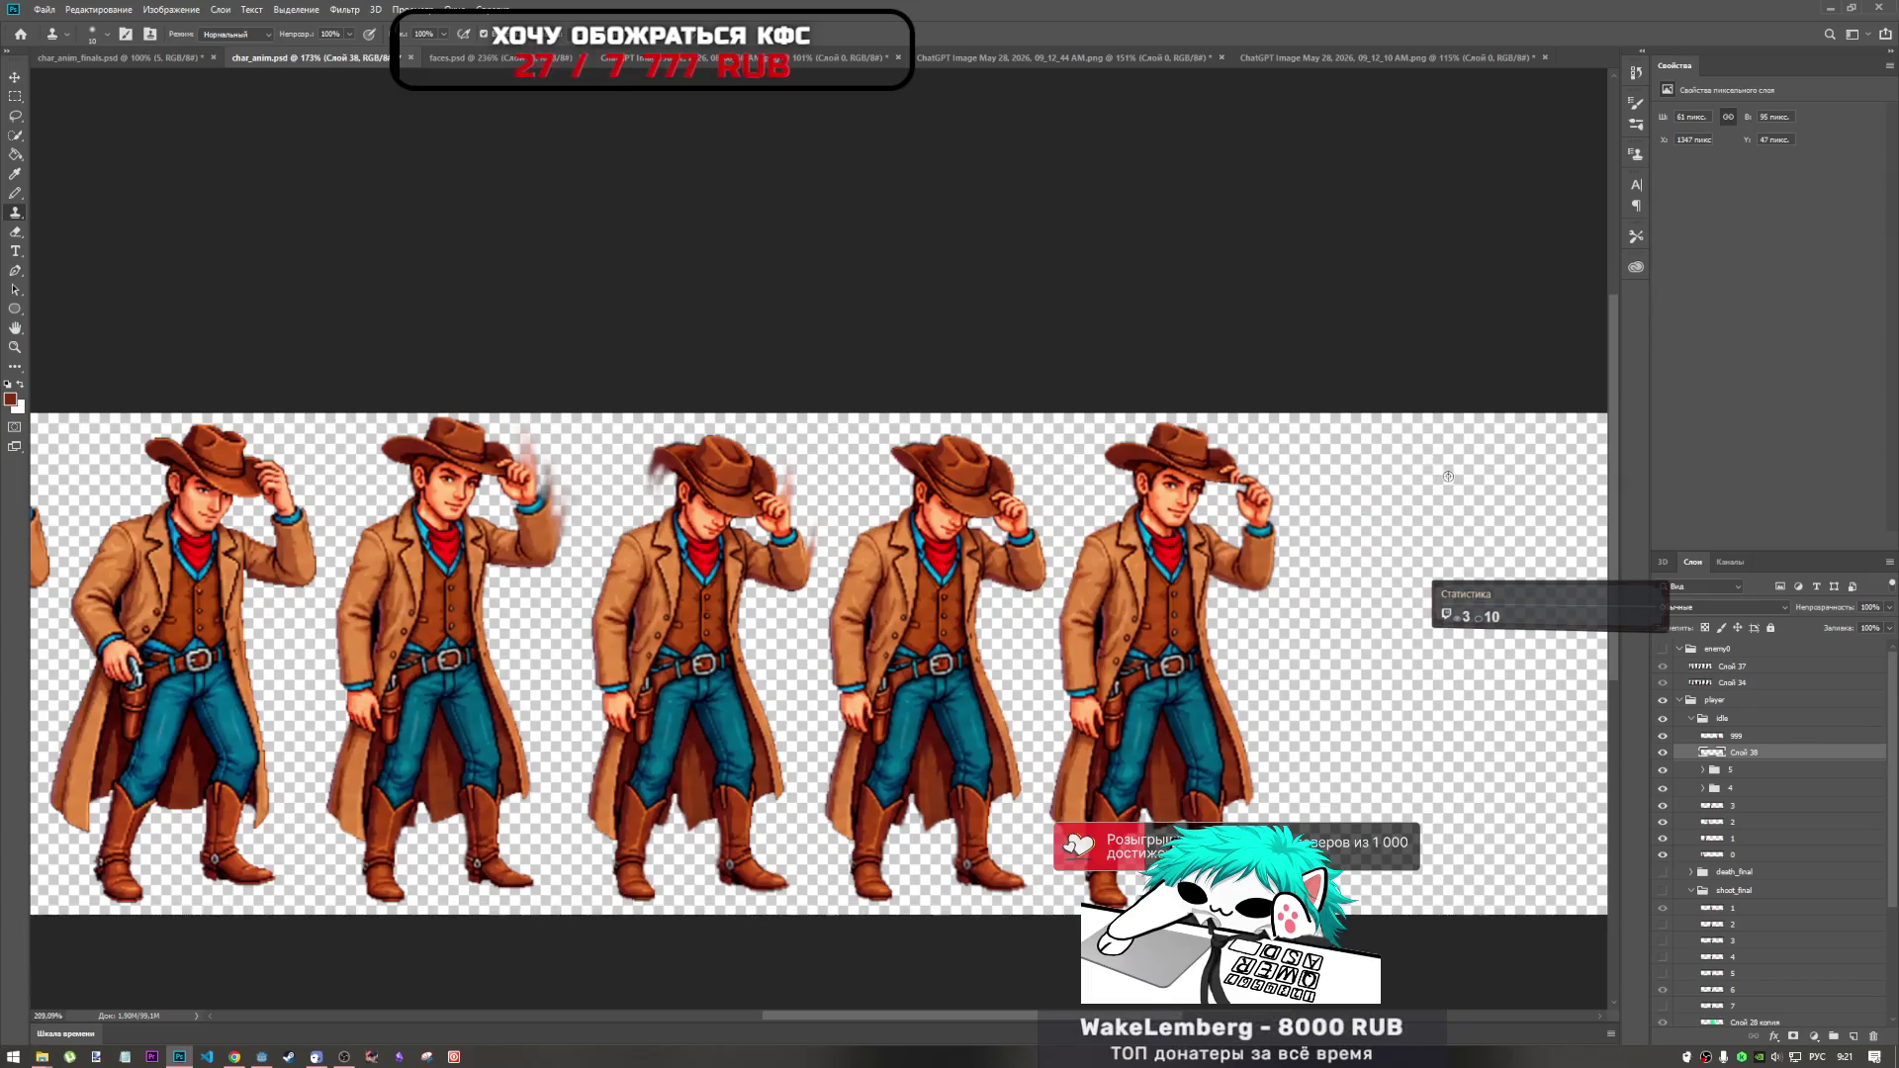
scroll(1295, 495, "up", 7)
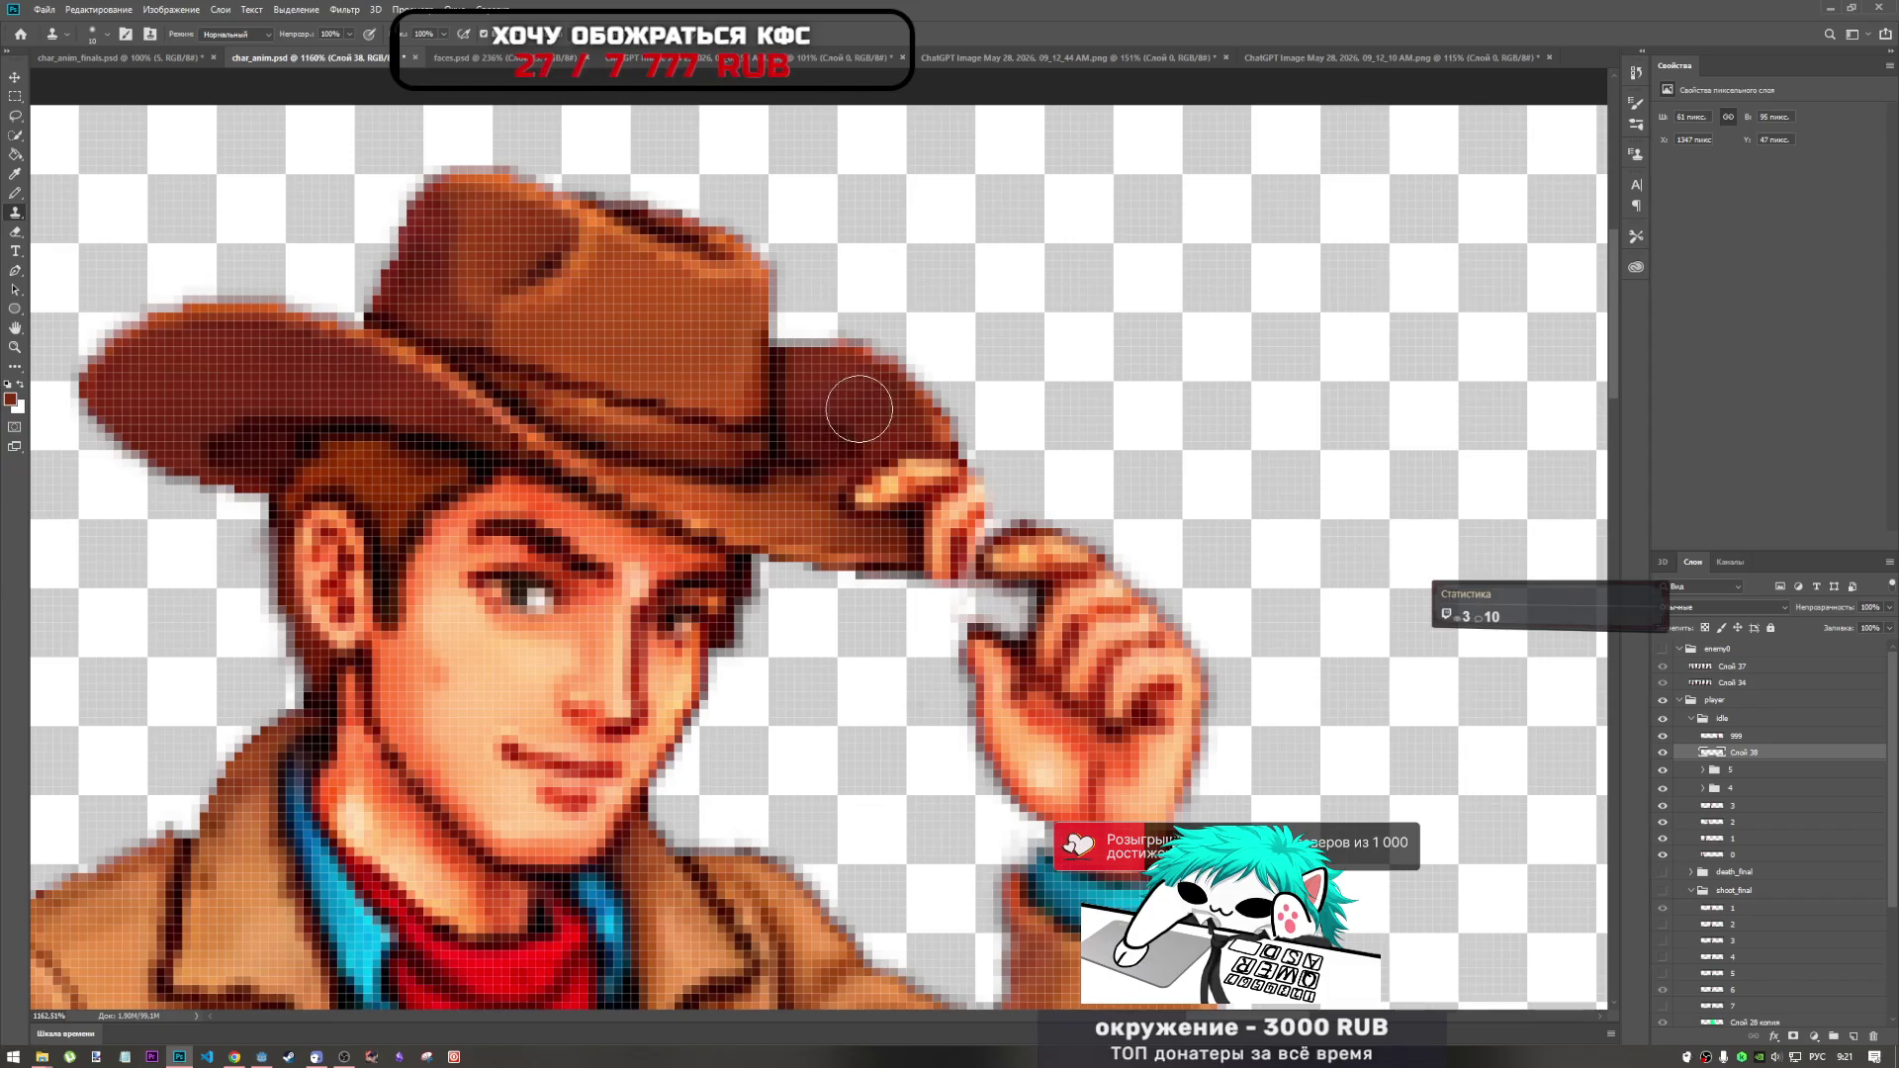
left_click(1748, 740)
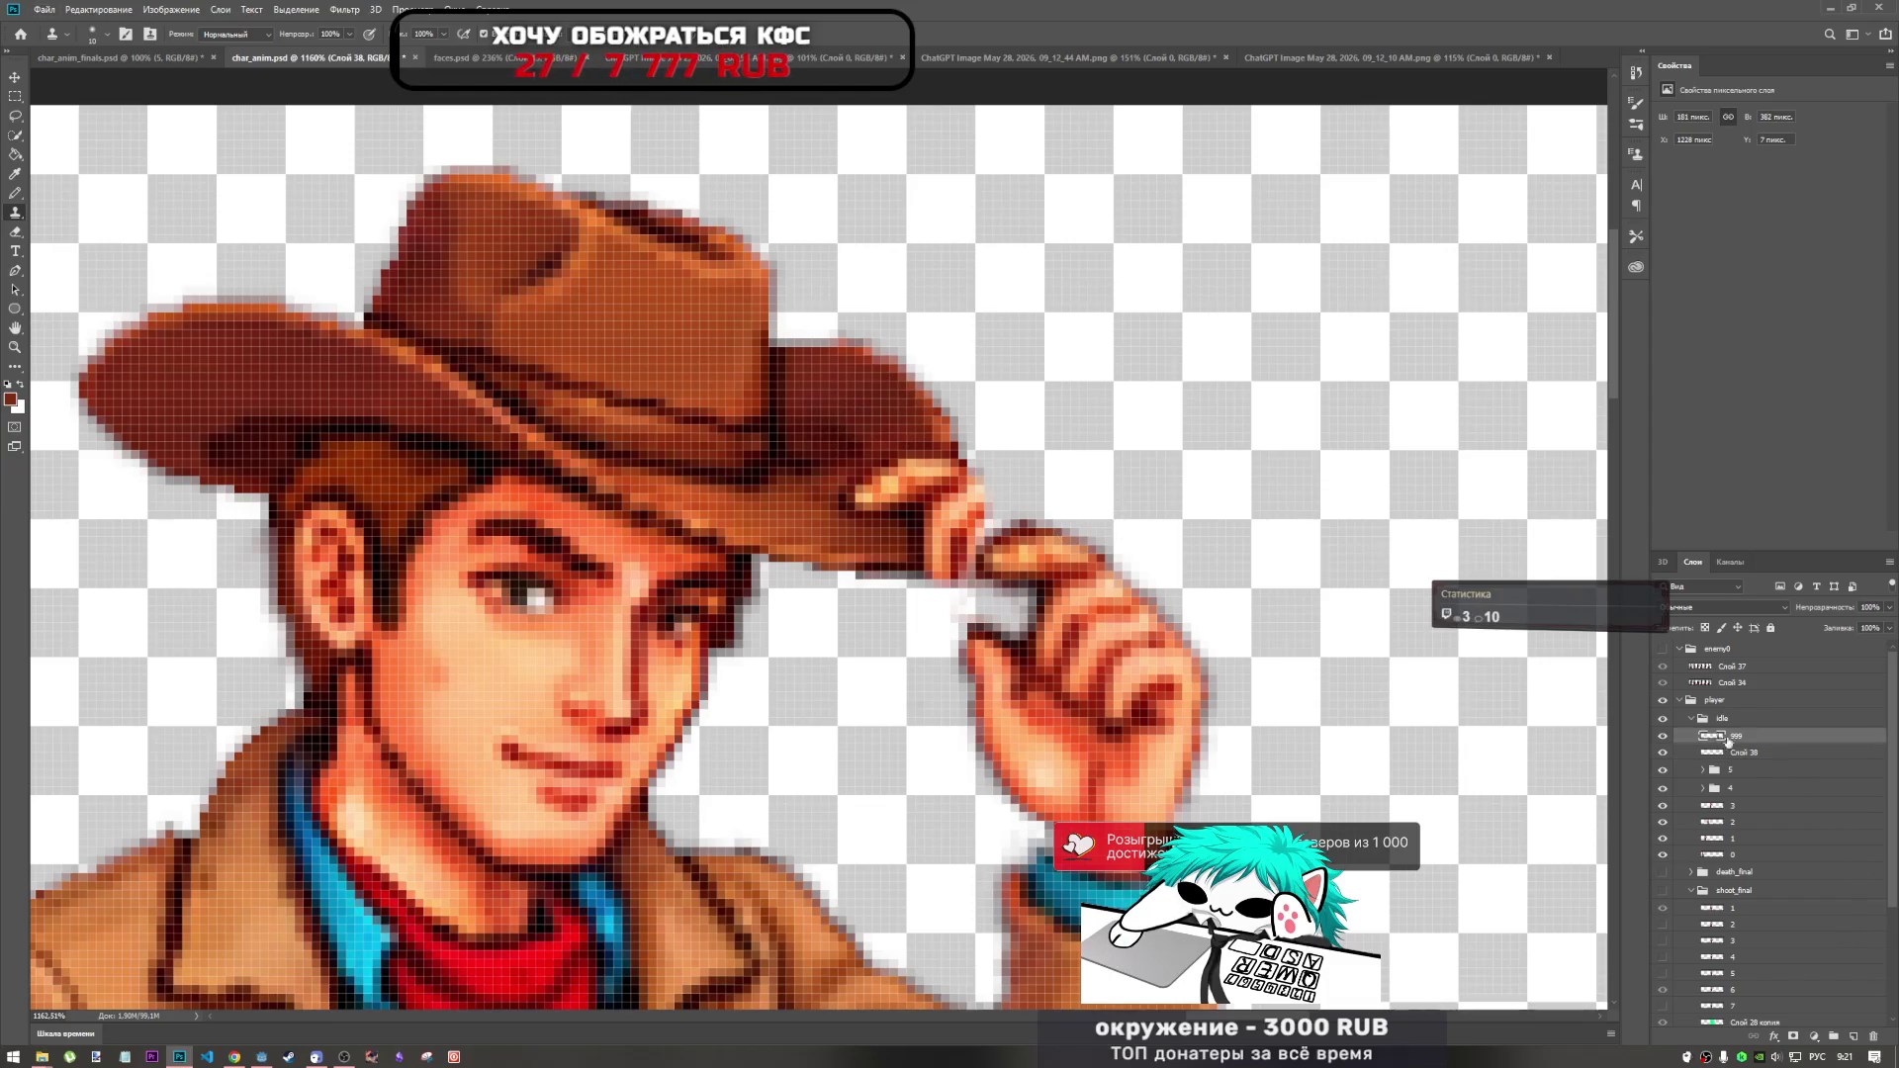
Clone-stamp over the light highlight along the cowboy's hat brim.
mouse_move(908, 470)
left_mouse_down()
mouse_move(865, 489)
mouse_move(929, 497)
mouse_move(905, 509)
left_mouse_up()
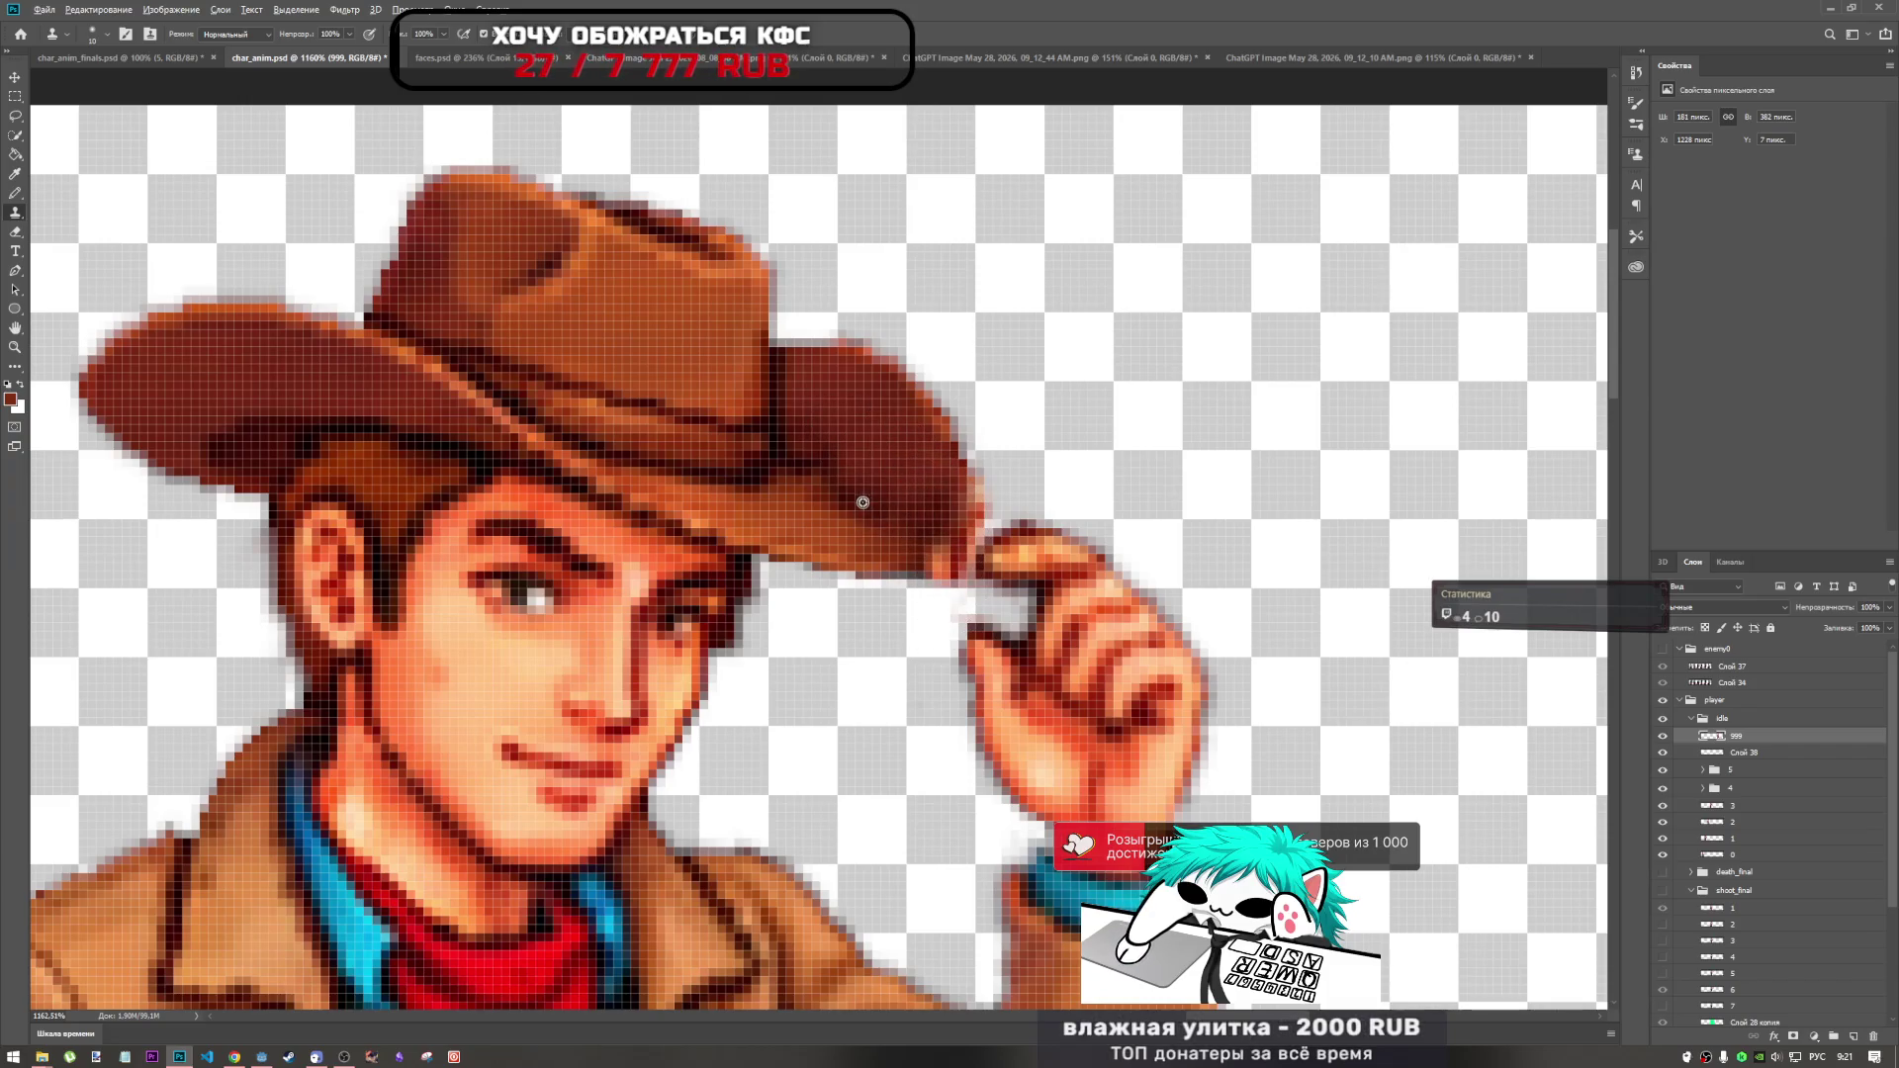
mouse_move(925, 524)
left_mouse_down()
mouse_move(947, 534)
mouse_move(936, 510)
left_mouse_up()
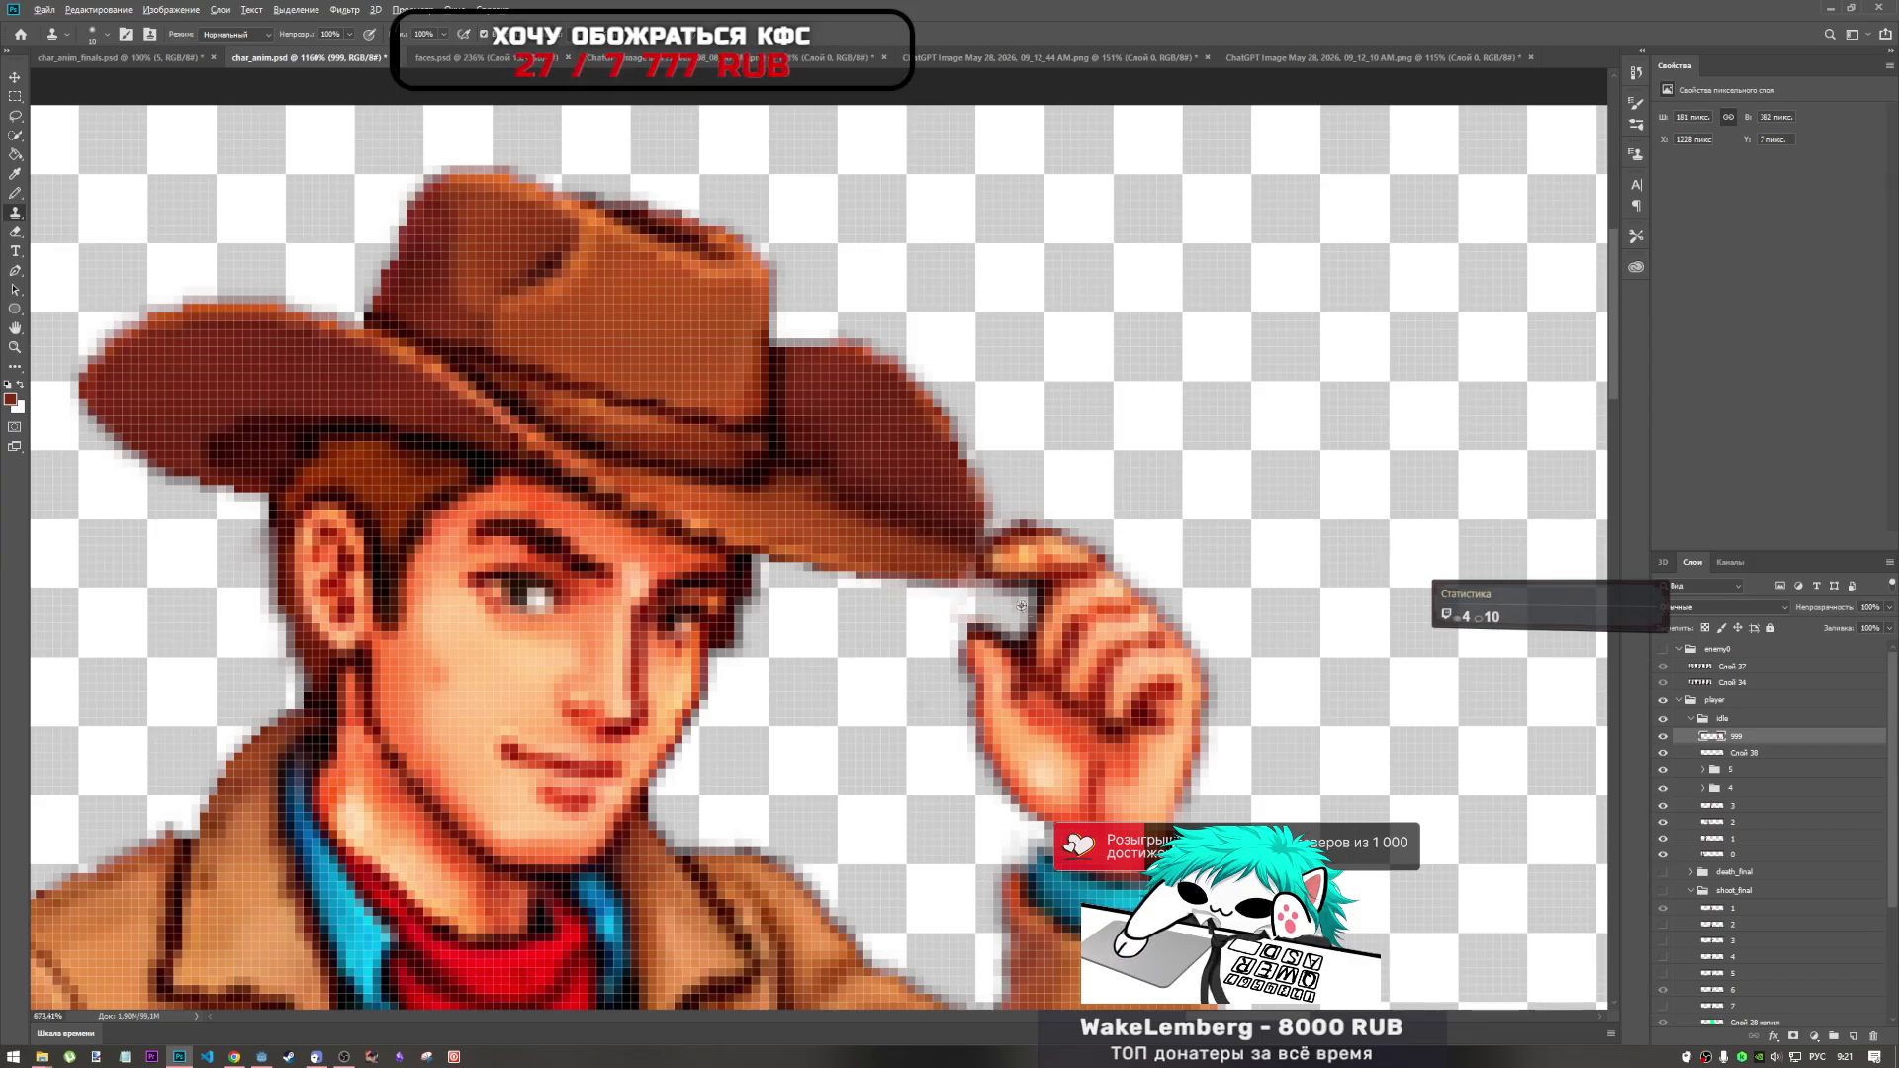
scroll(947, 539, "down", 5)
scroll(749, 586, "down", 1)
scroll(741, 578, "up", 7)
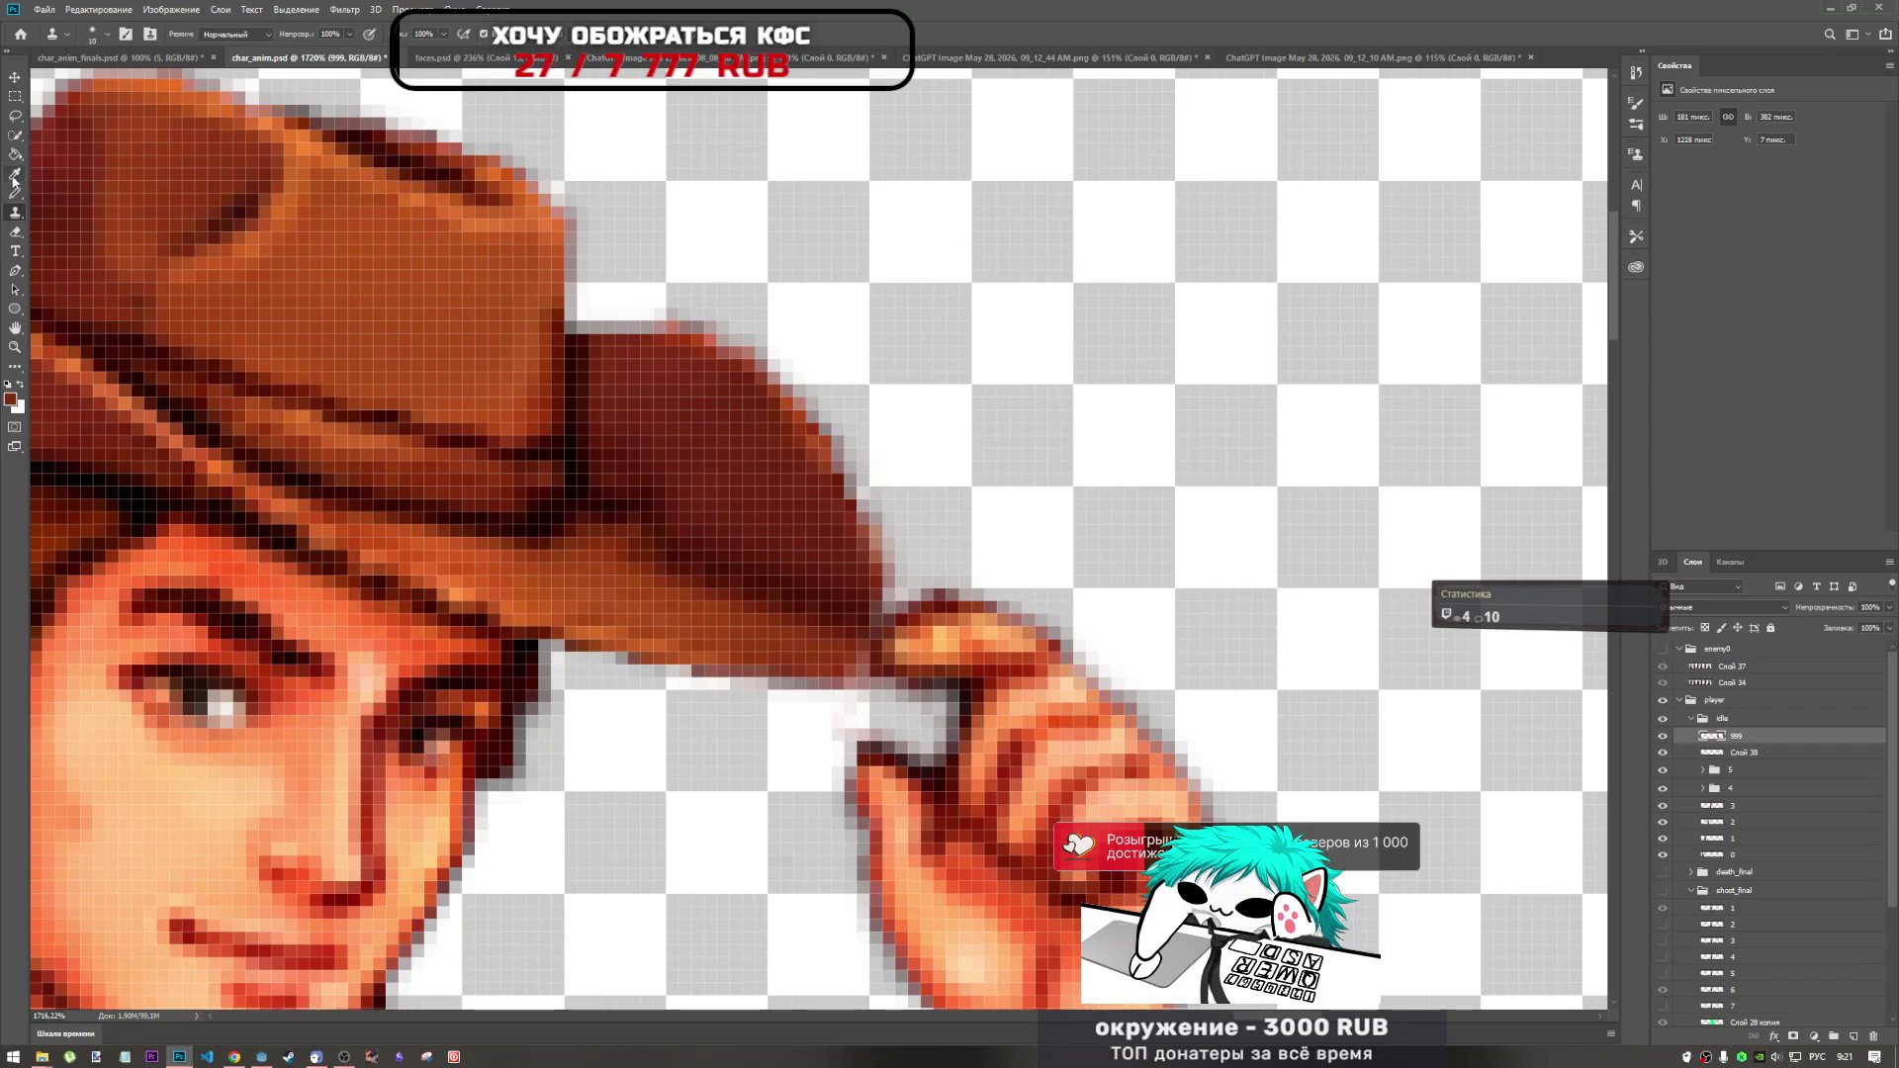
Erase the stray pixels at the hat-brim tip with the Eraser.
left_click(15, 231)
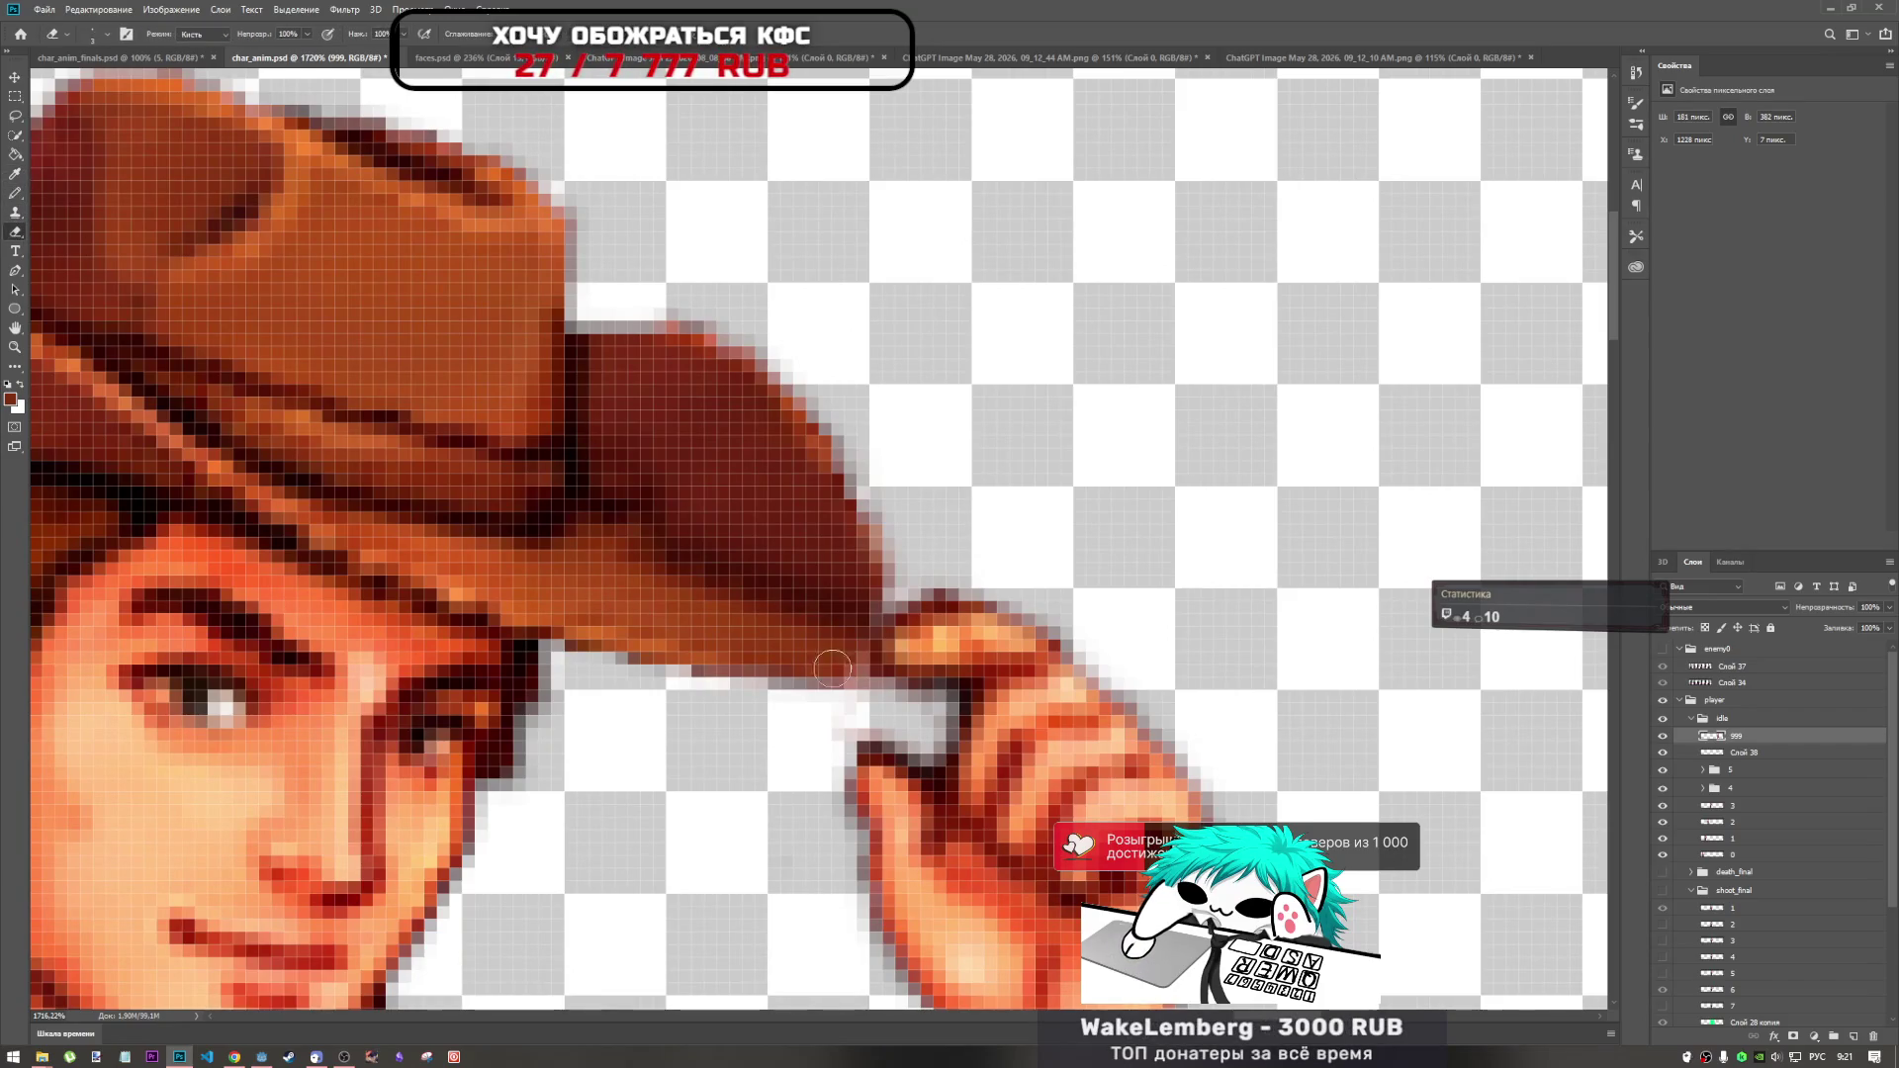
mouse_move(781, 704)
left_mouse_down()
mouse_move(826, 687)
mouse_move(880, 621)
mouse_move(884, 490)
left_mouse_up()
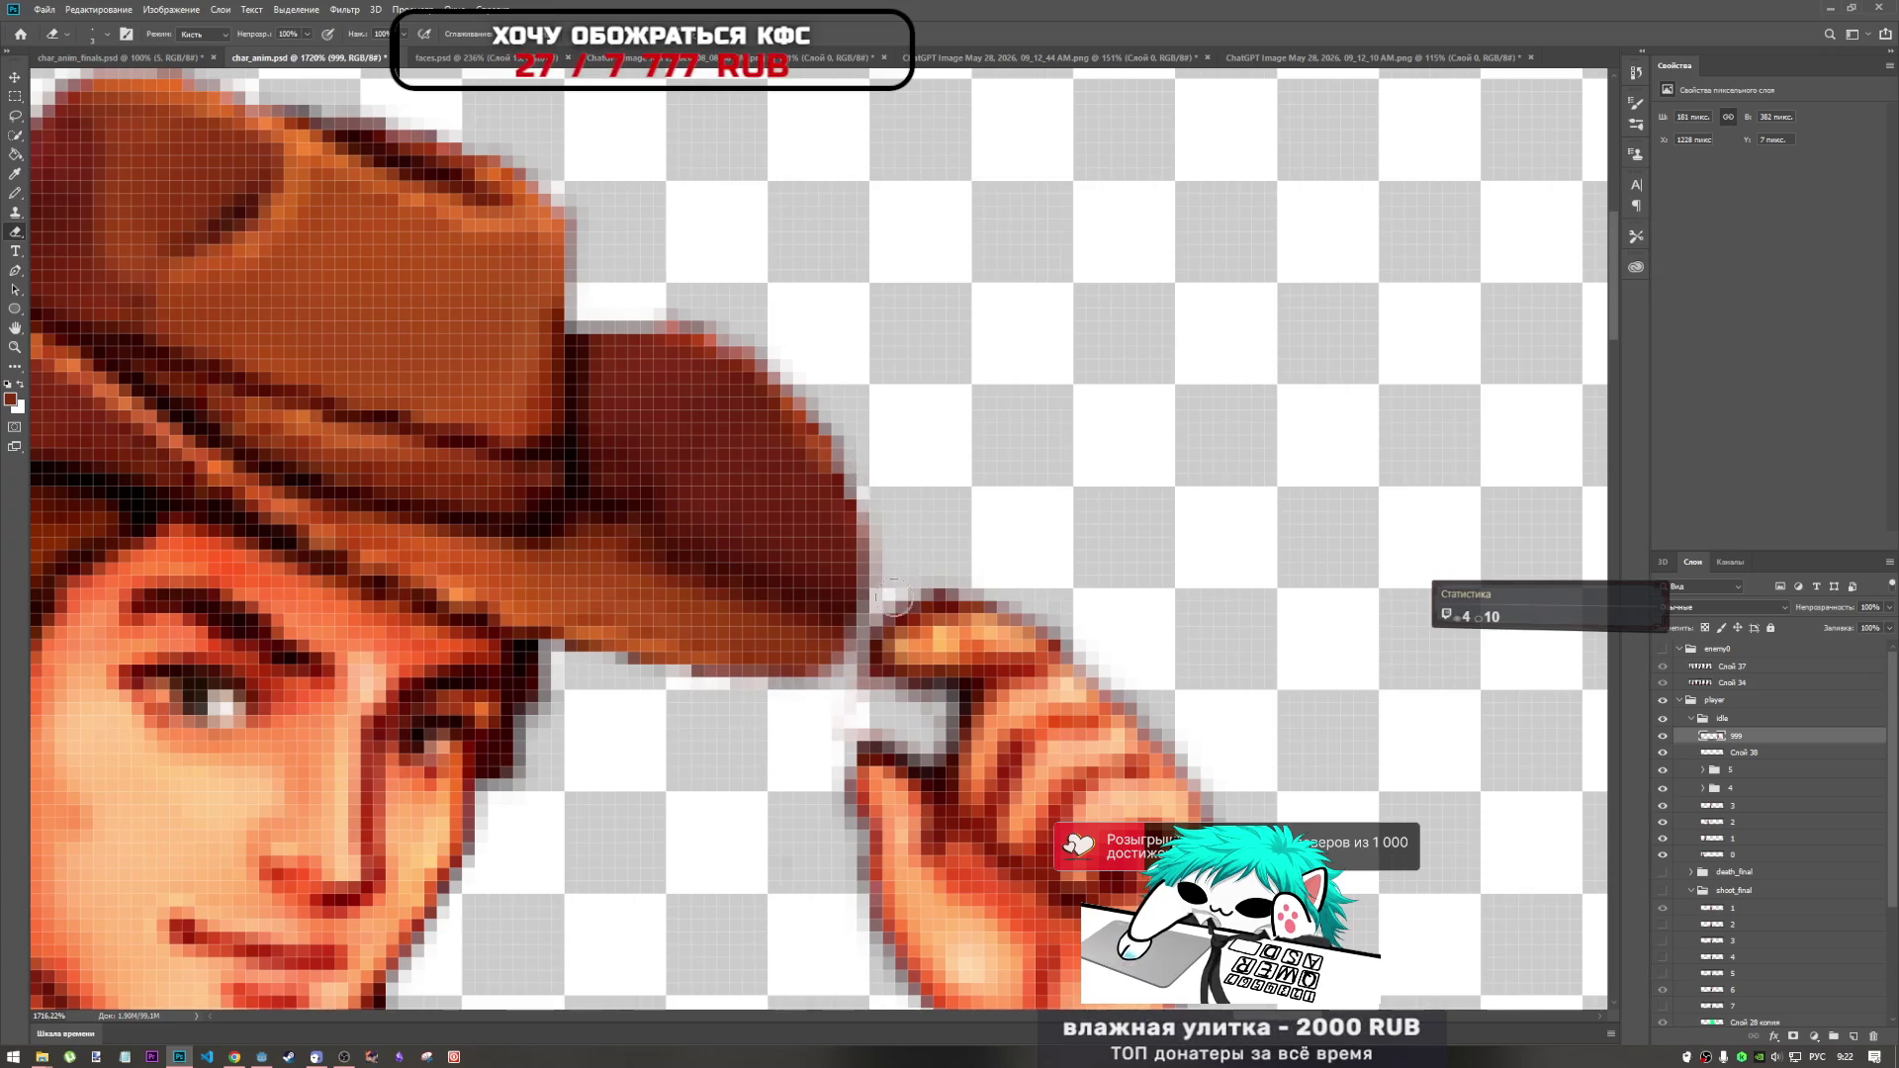
scroll(898, 593, "down", 8)
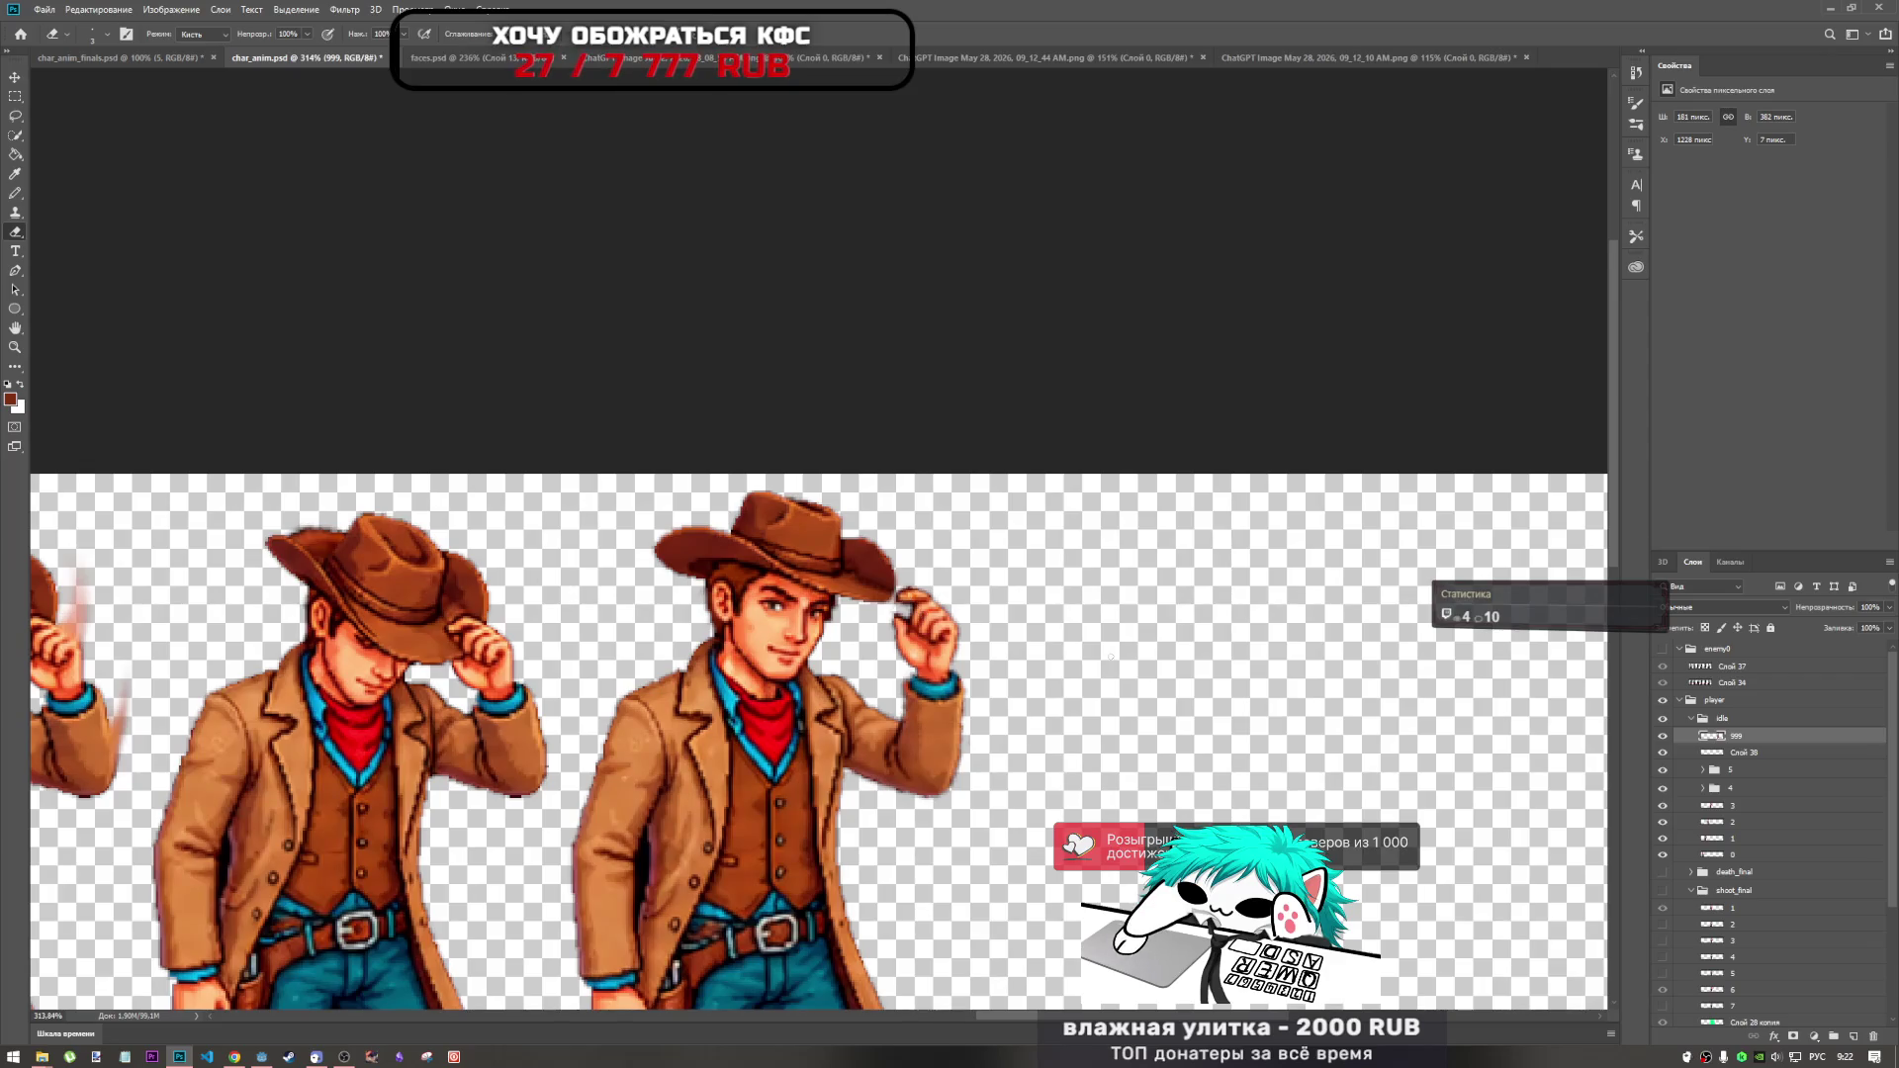
Erase the stray pixels at the fourth cowboy's hat-brim tip.
scroll(898, 593, "down", 4)
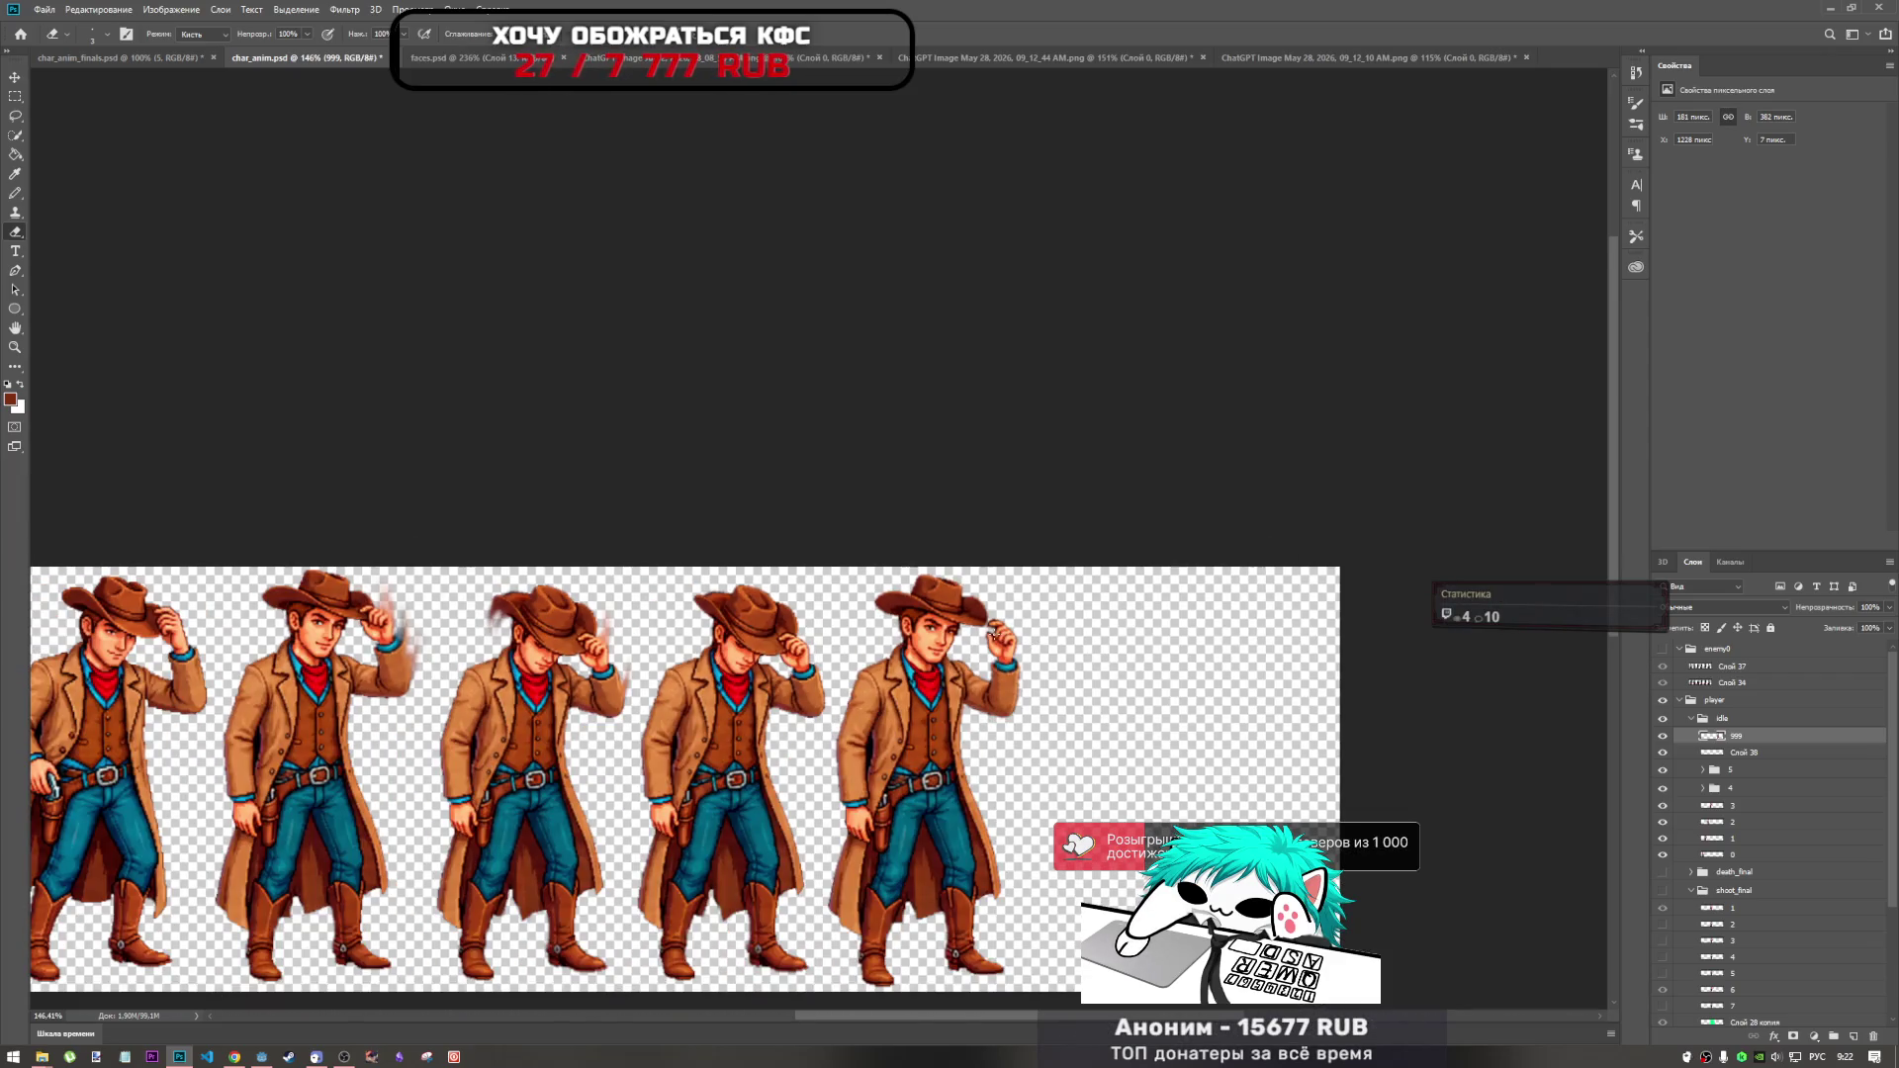
scroll(693, 772, "down", 1)
scroll(693, 772, "up", 2)
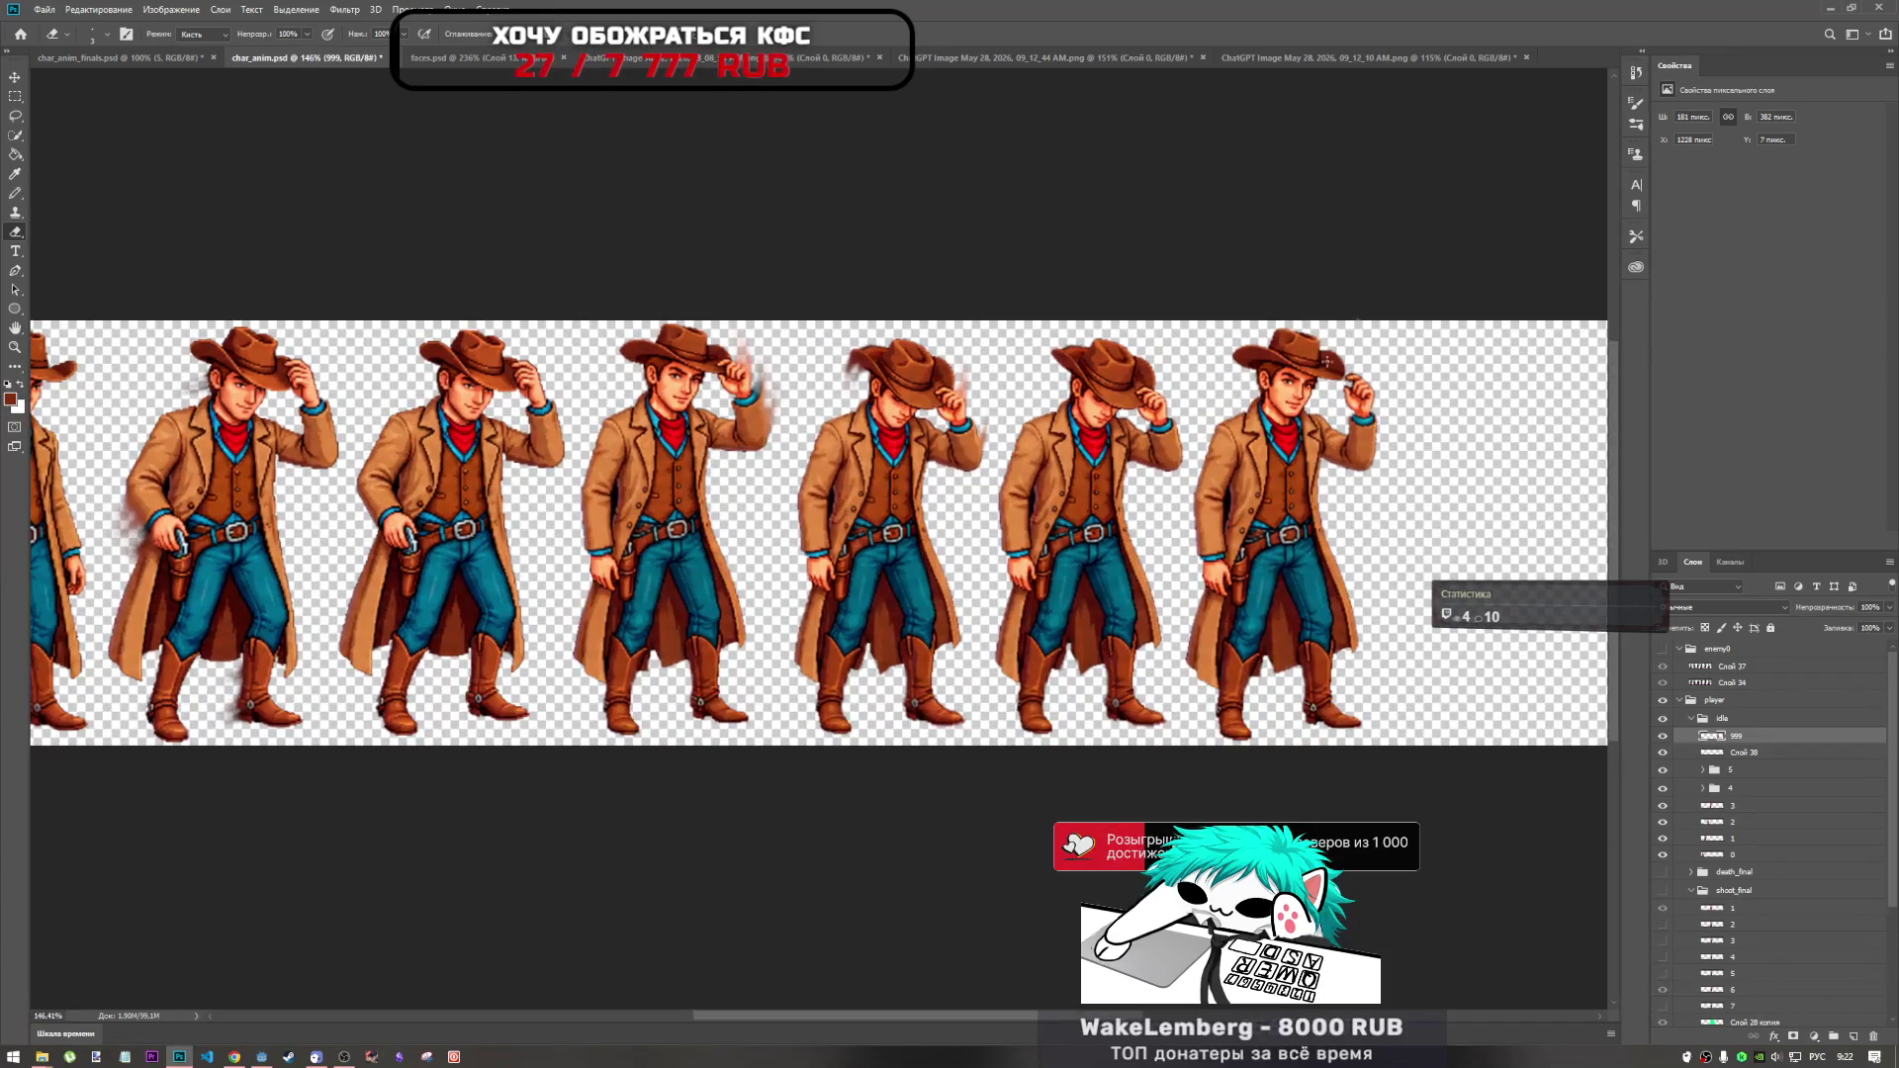
scroll(692, 771, "up", 1)
scroll(1296, 435, "up", 5)
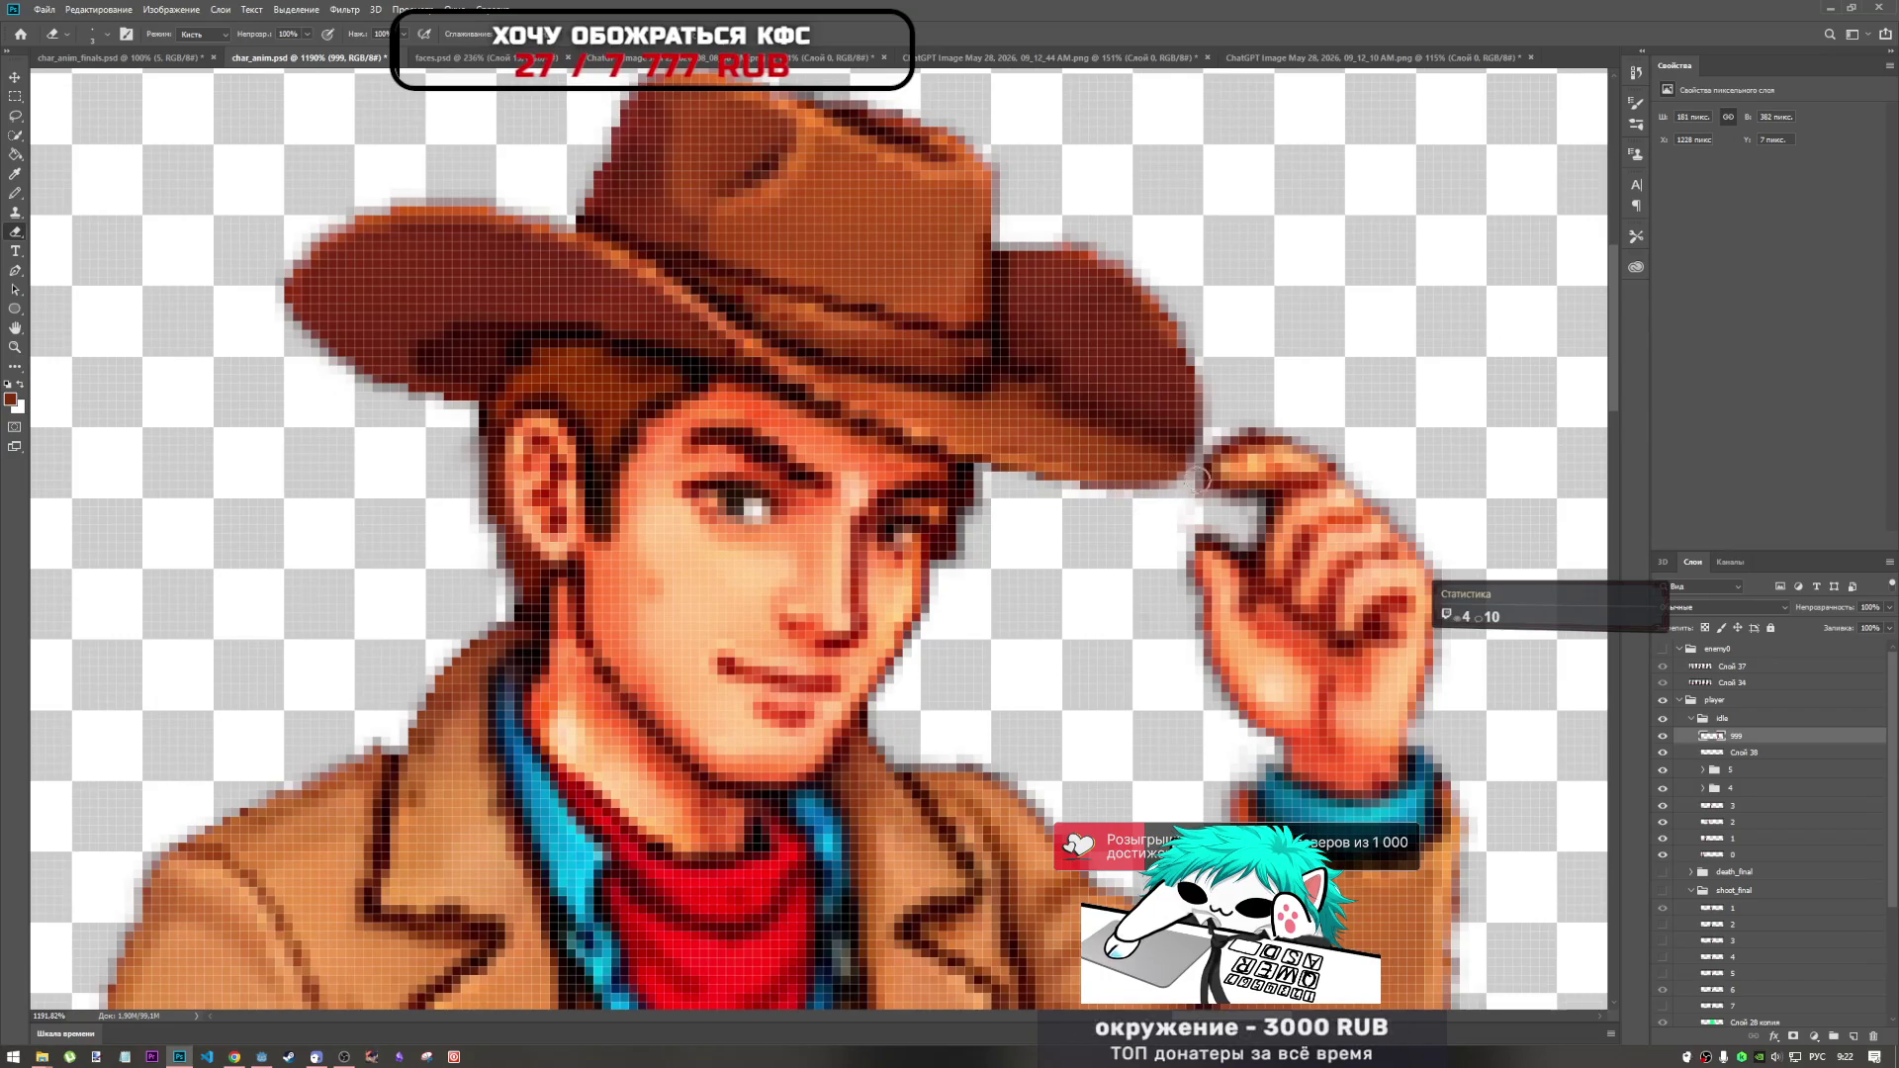
left_click_drag(1229, 397, 1200, 455)
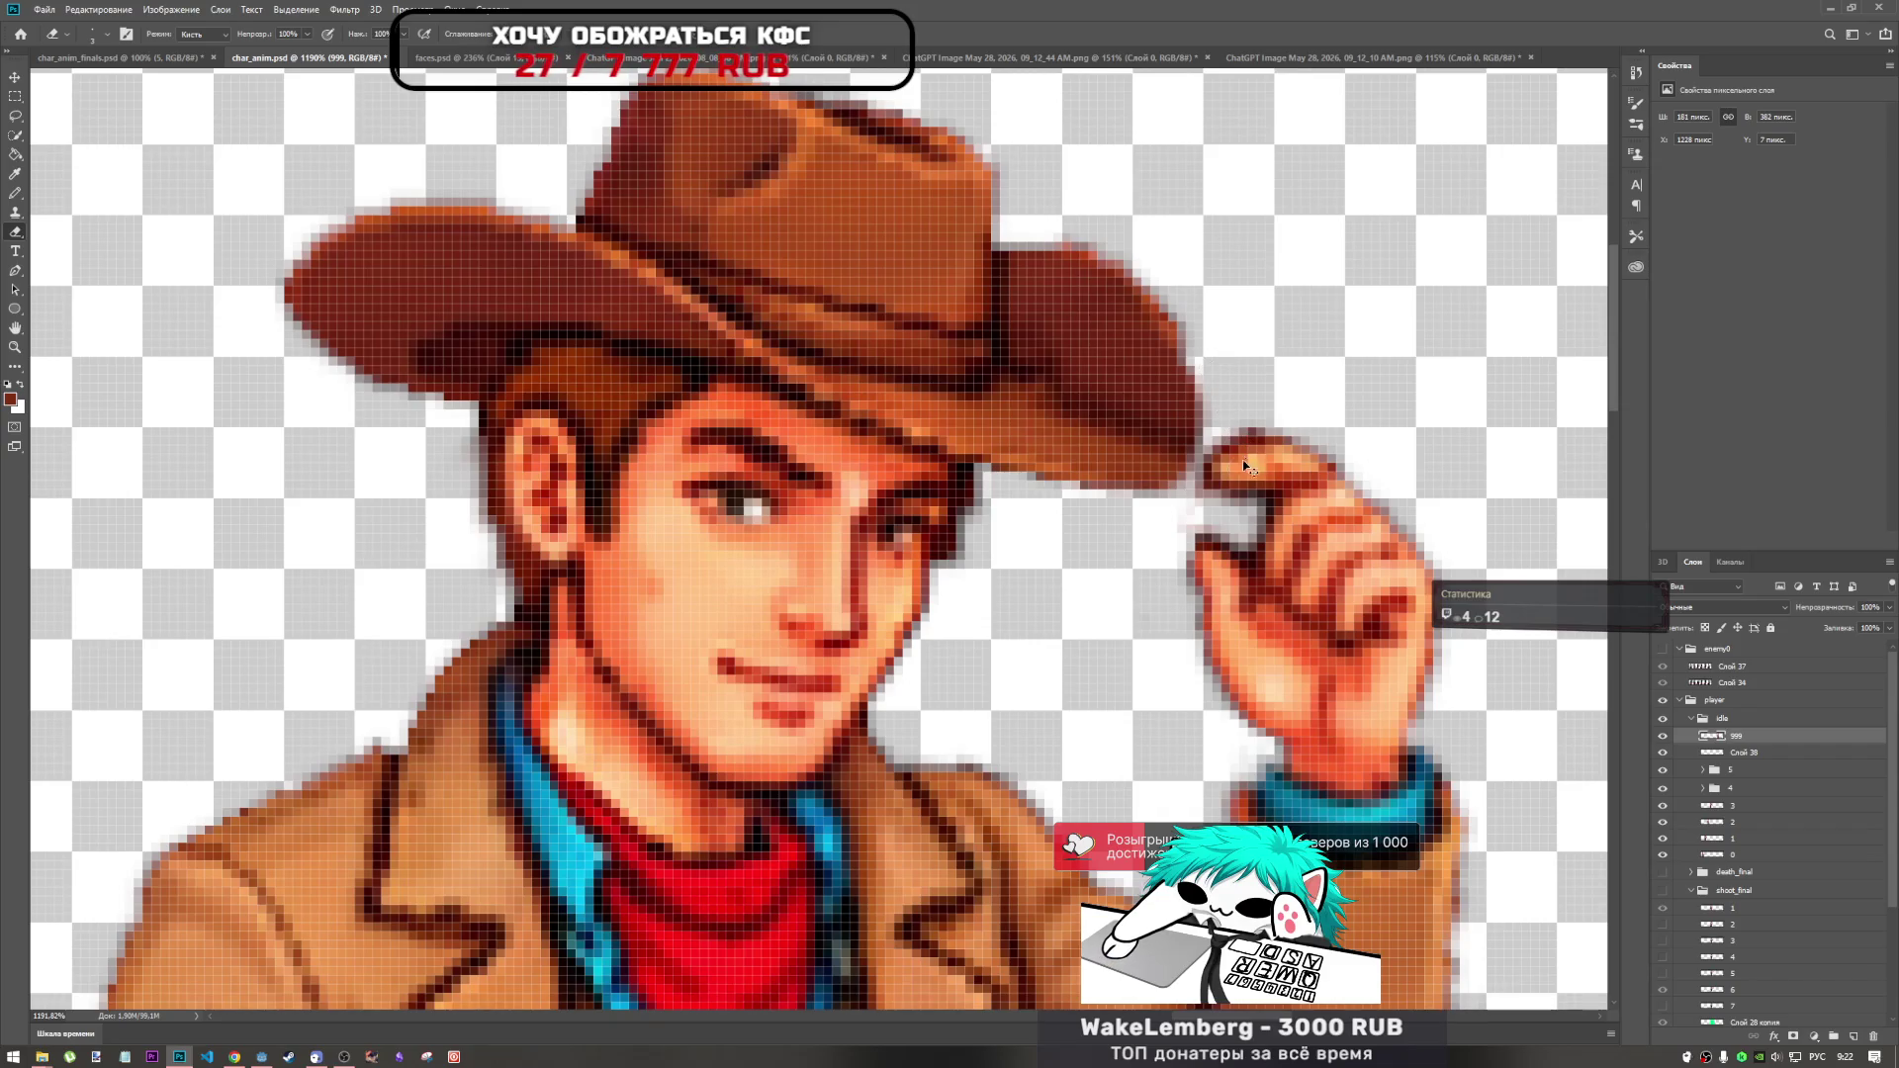
scroll(1249, 465, "down", 12)
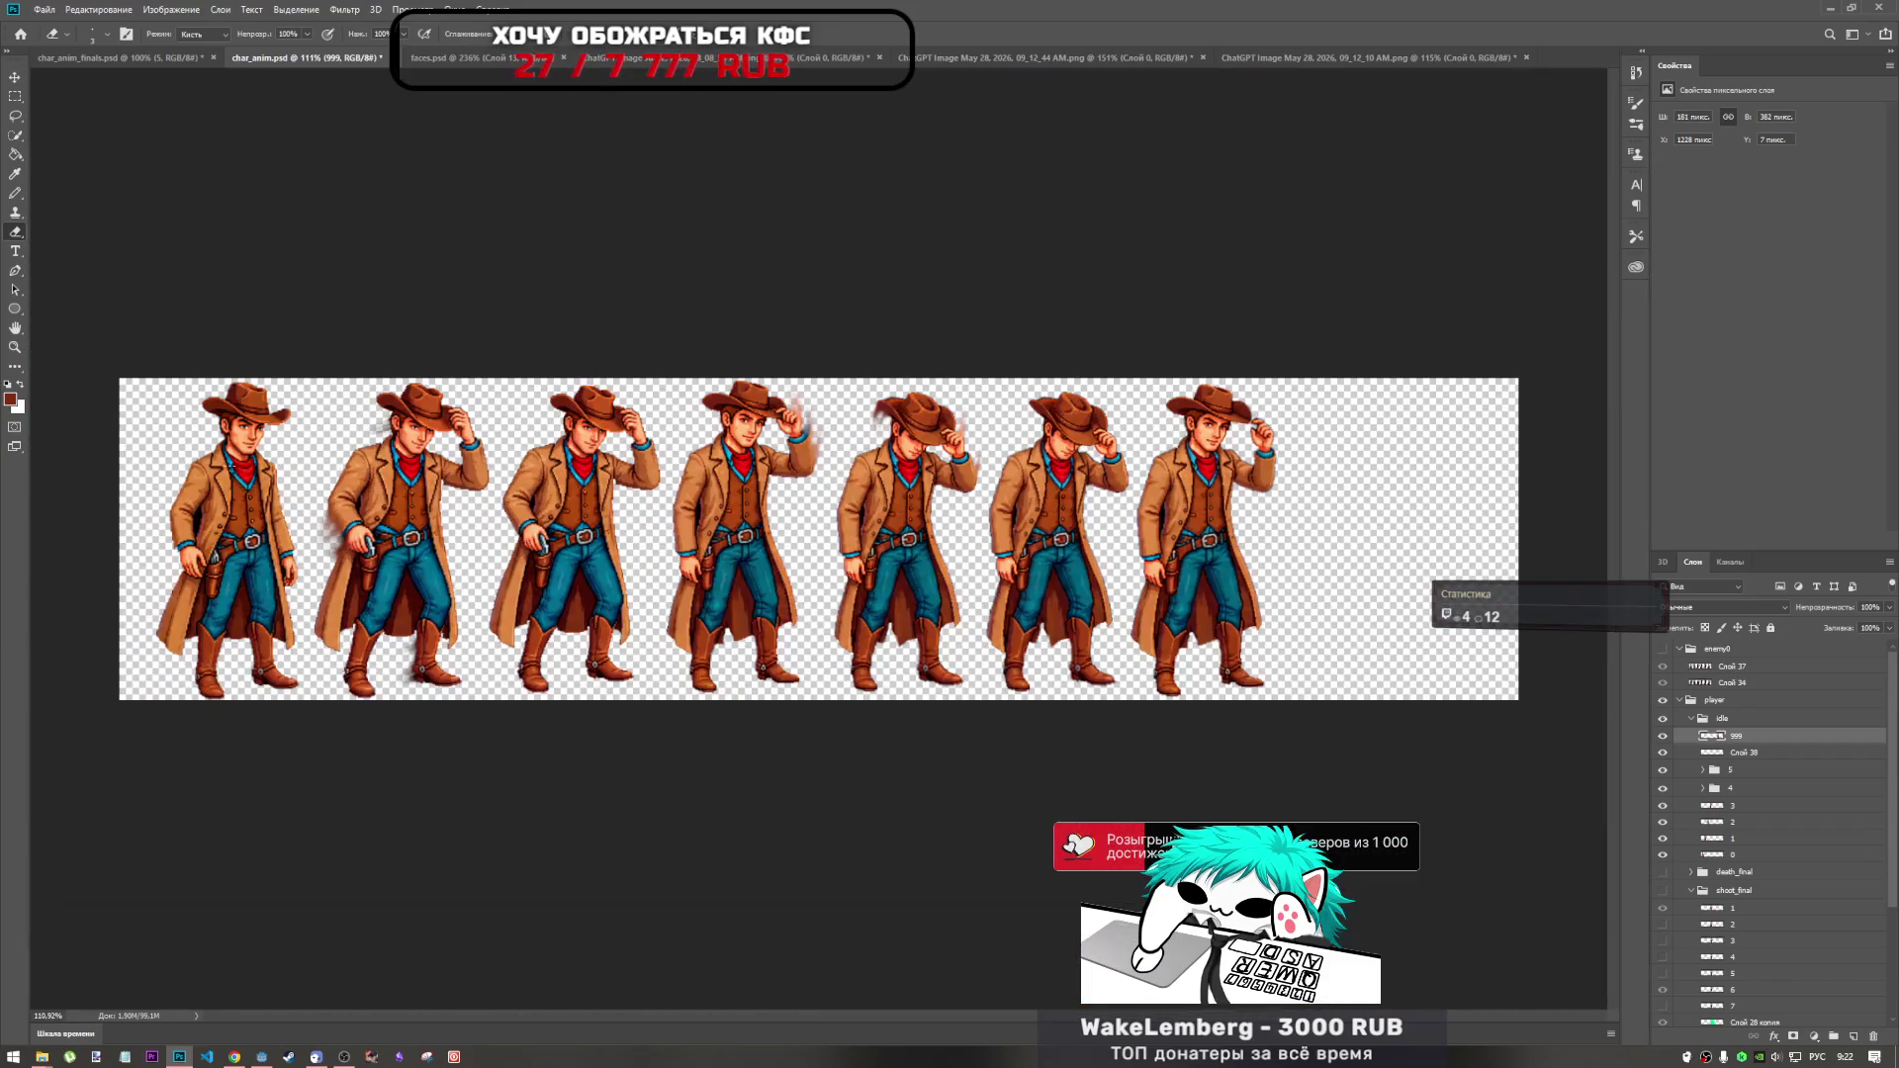
scroll(100, 264, "up", 2)
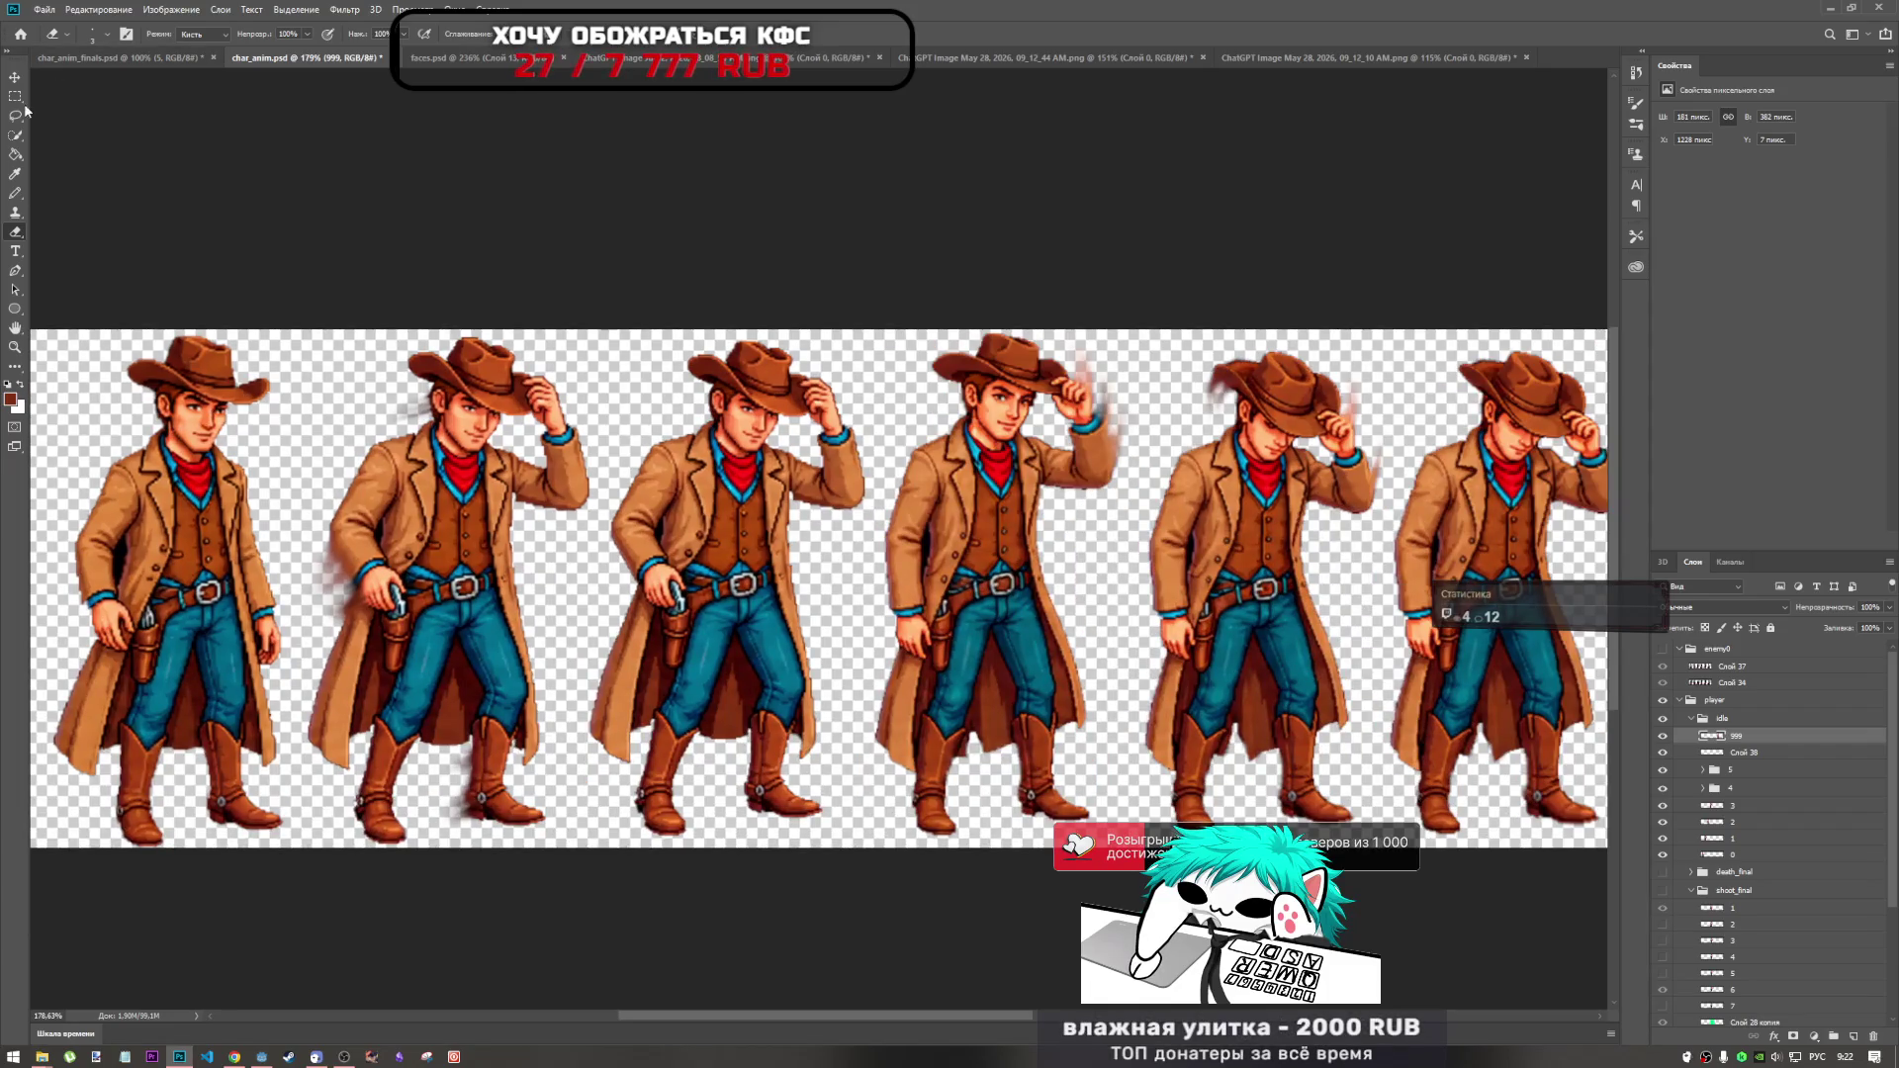
Select the top of the first cowboy's hat on layer 0 with the Rectangular Marquee.
left_click(15, 96)
left_click(1736, 853)
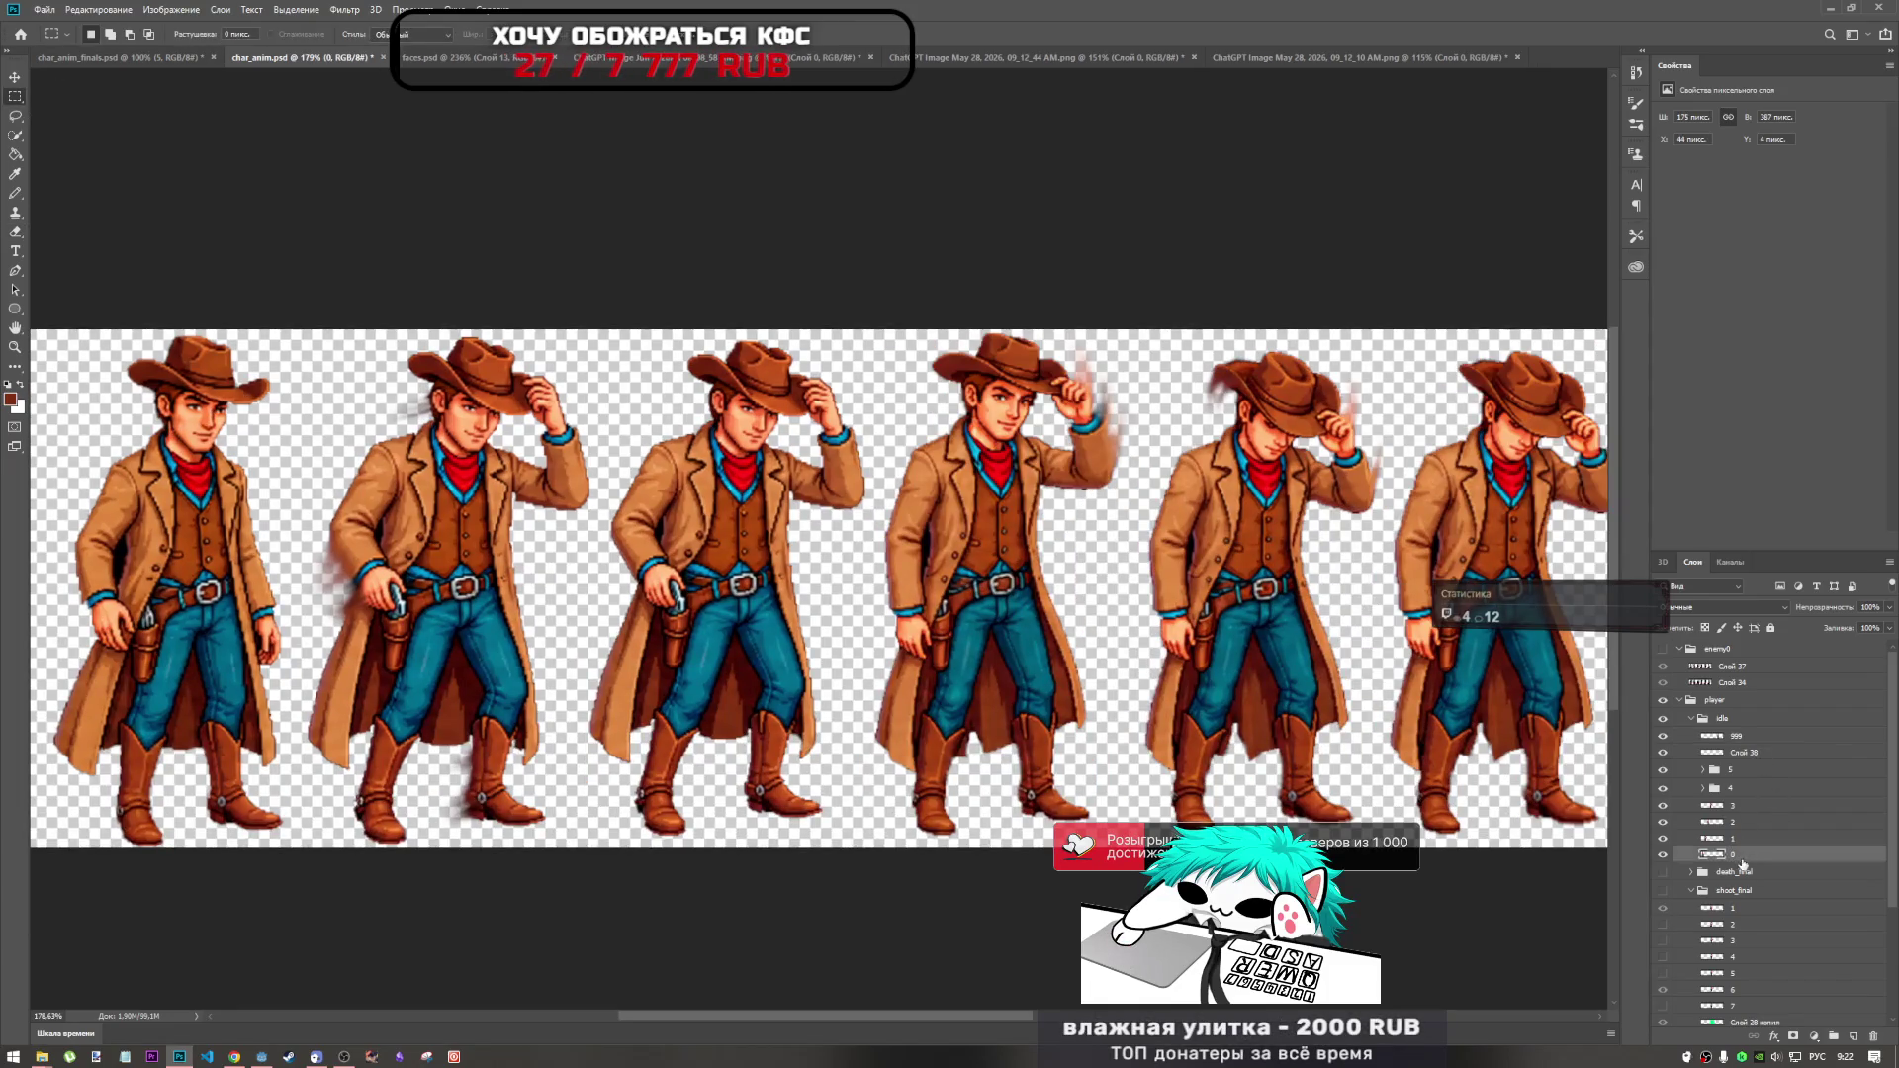
mouse_move(216, 346)
left_mouse_down()
mouse_move(341, 415)
mouse_move(316, 364)
mouse_move(297, 411)
left_mouse_up()
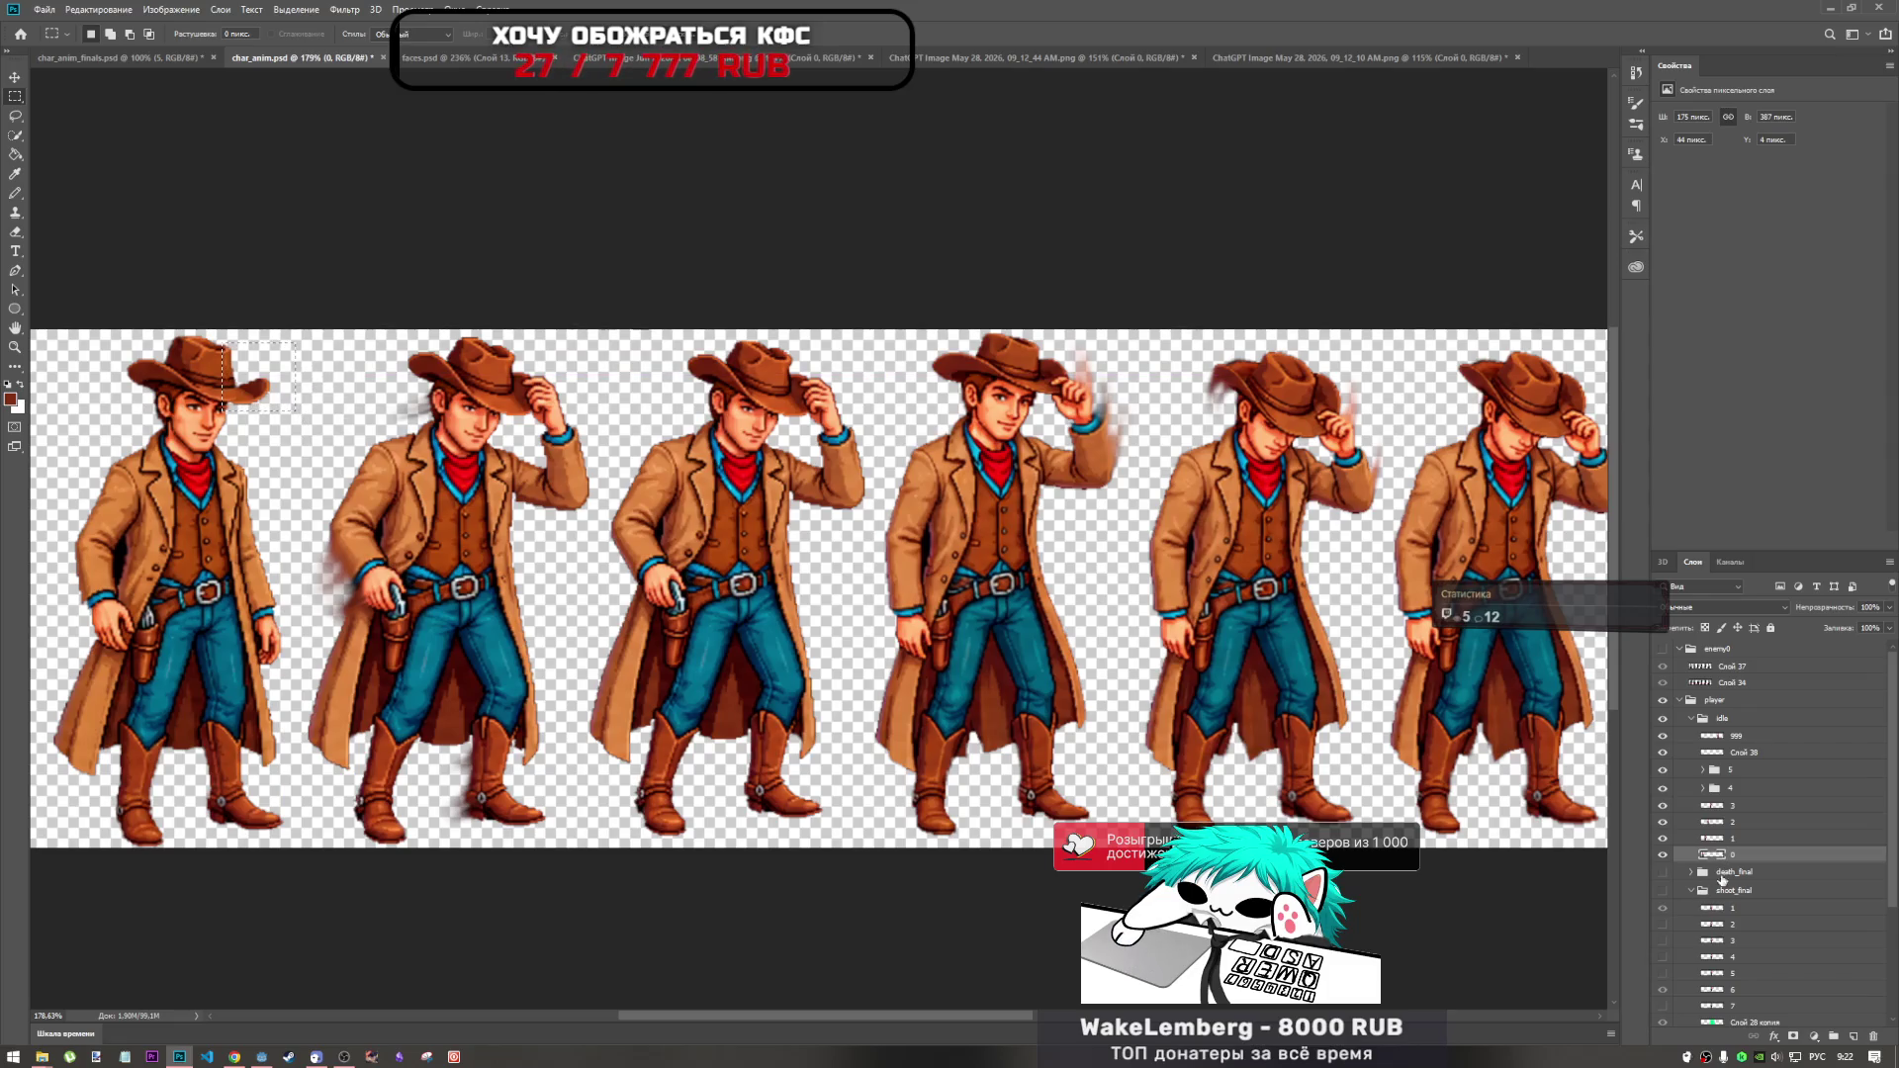
left_click(1663, 855)
left_click(1663, 854)
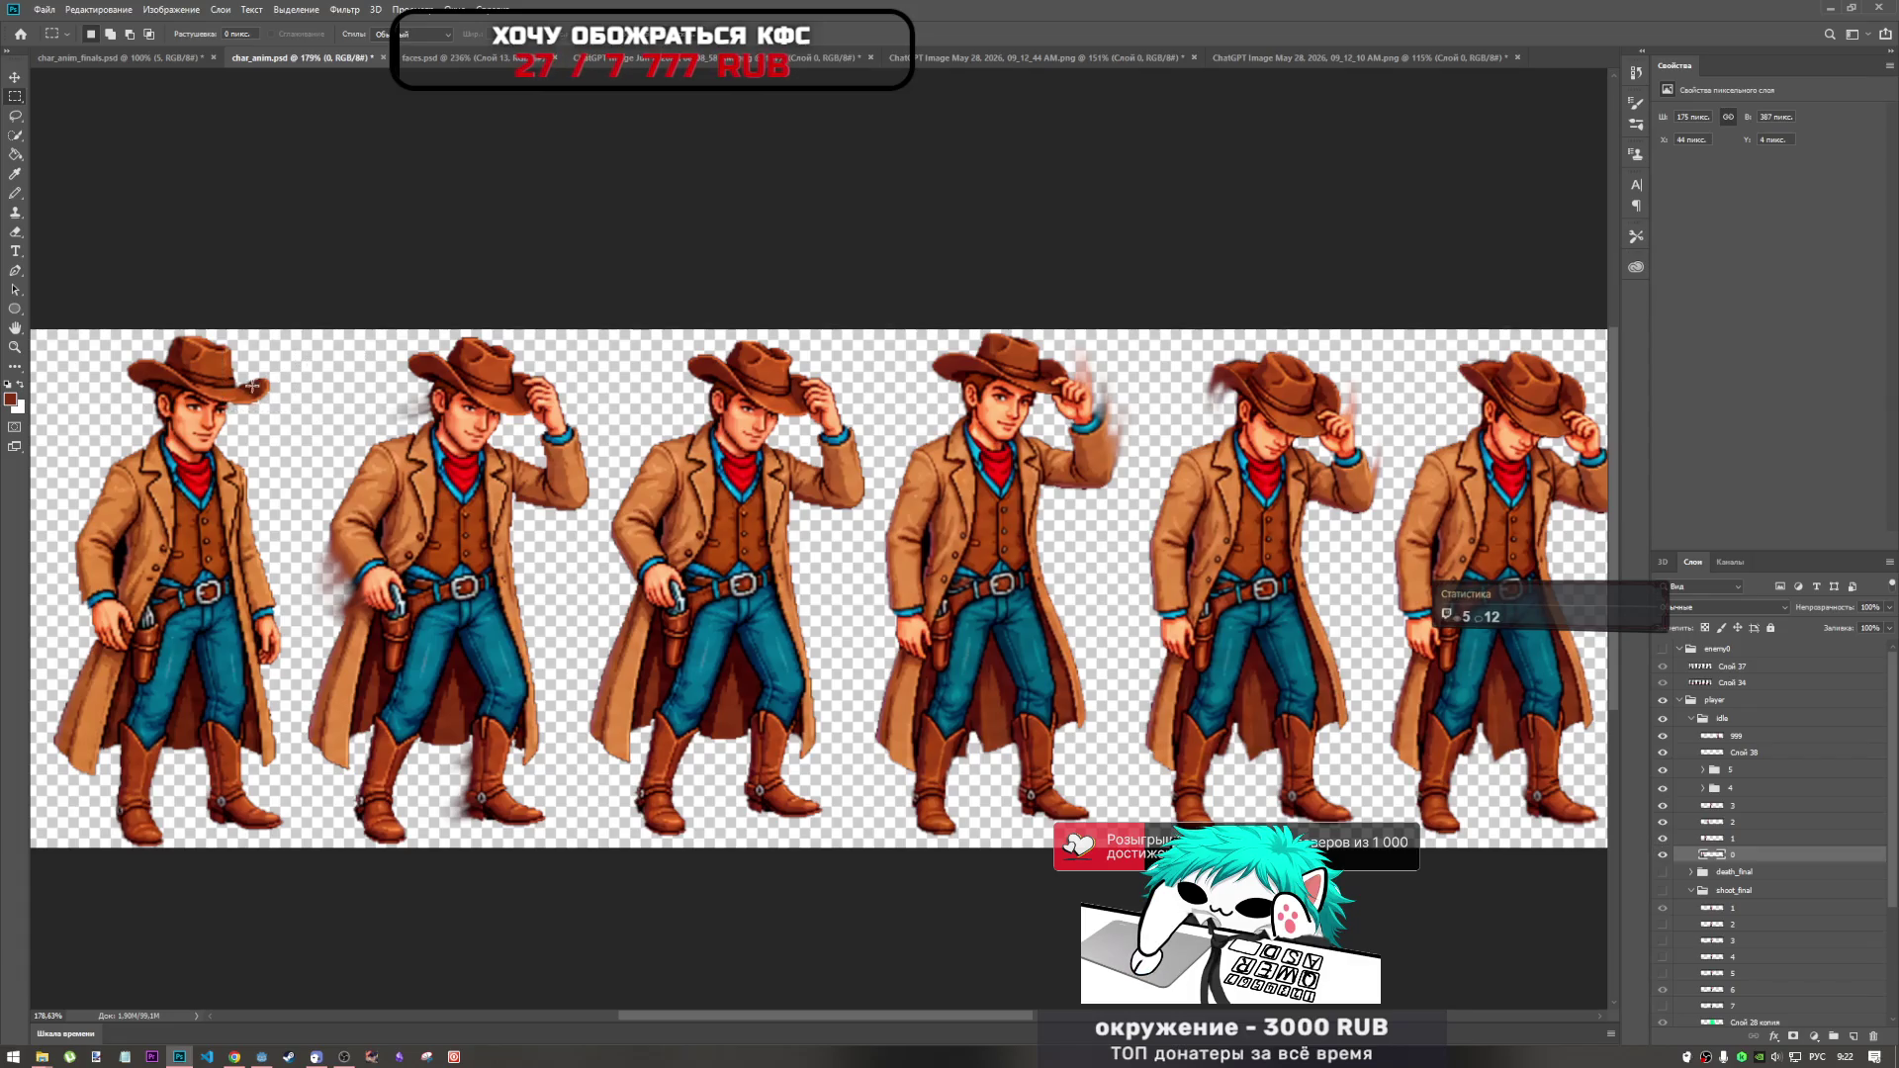
left_click_drag(217, 363, 292, 404)
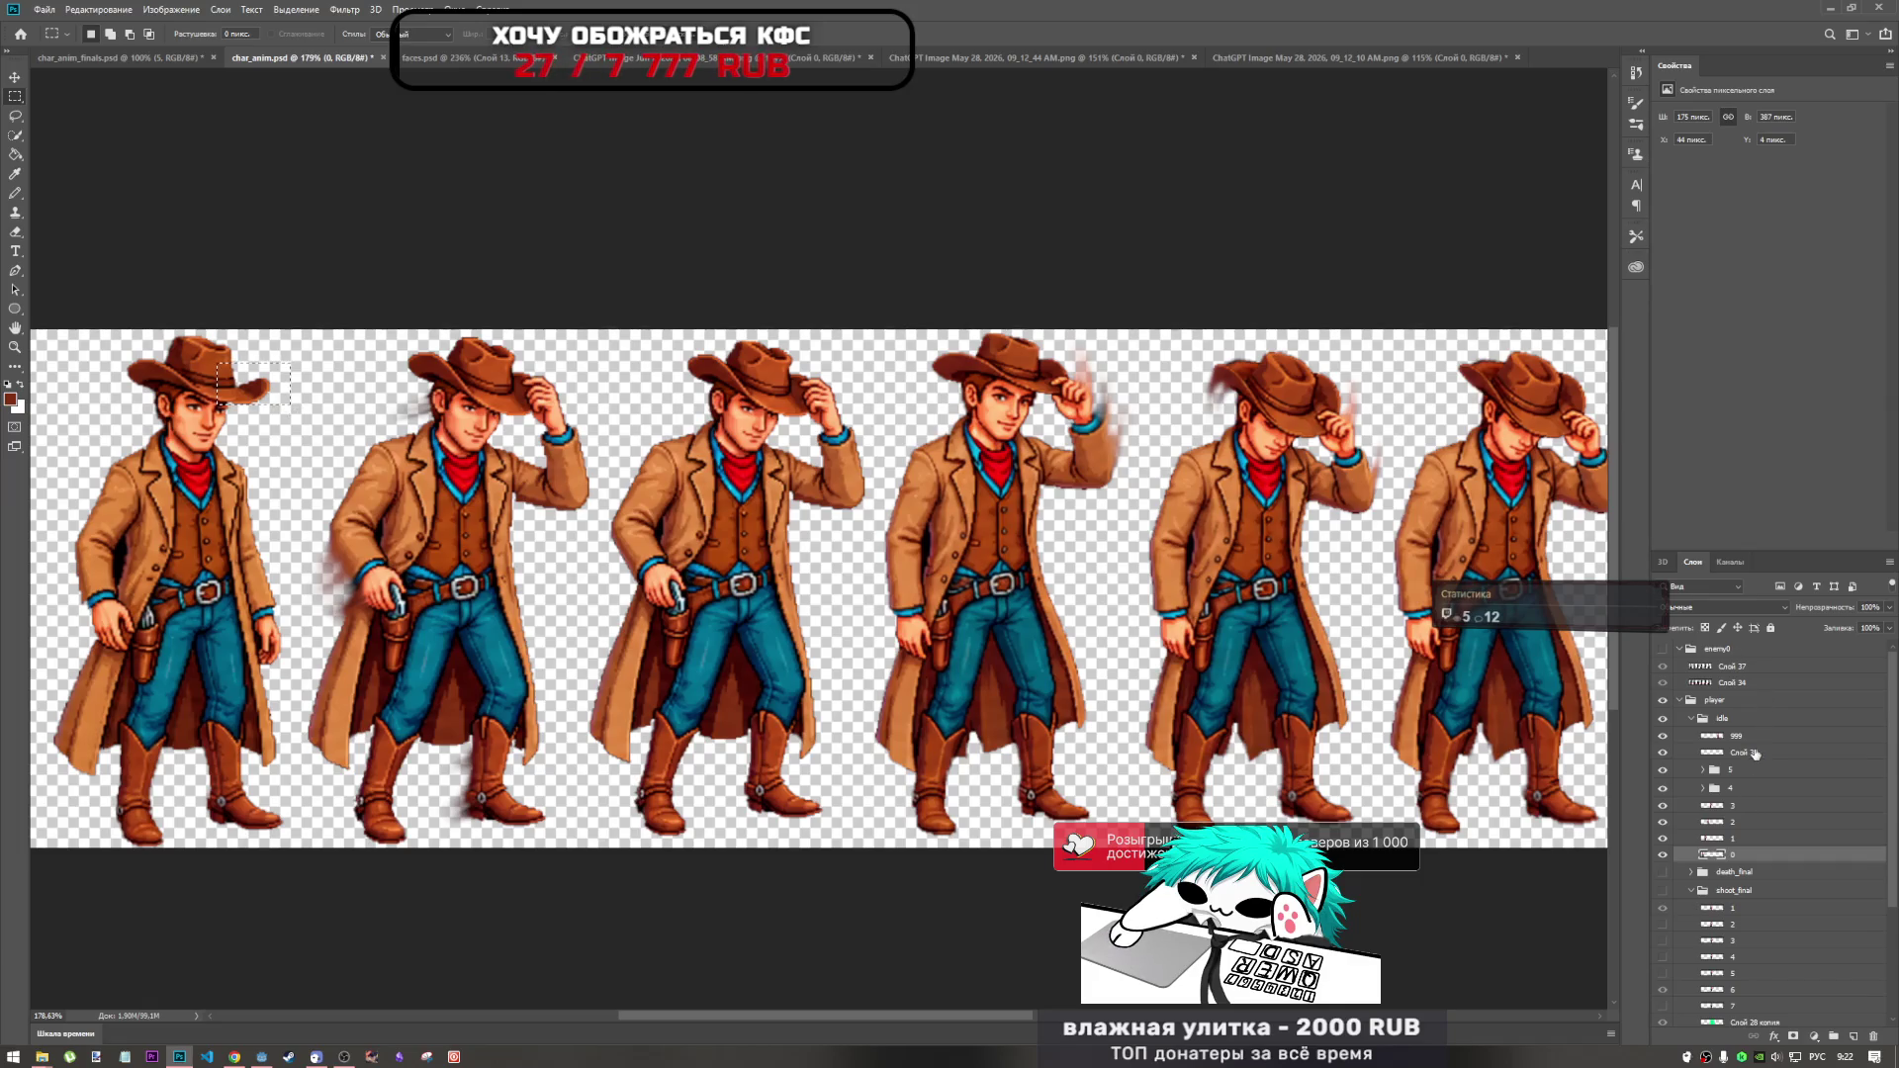
Copy the hat-top selection onto new layer Слой 39 and drag it toward the seventh cowboy.
left_click(1748, 736)
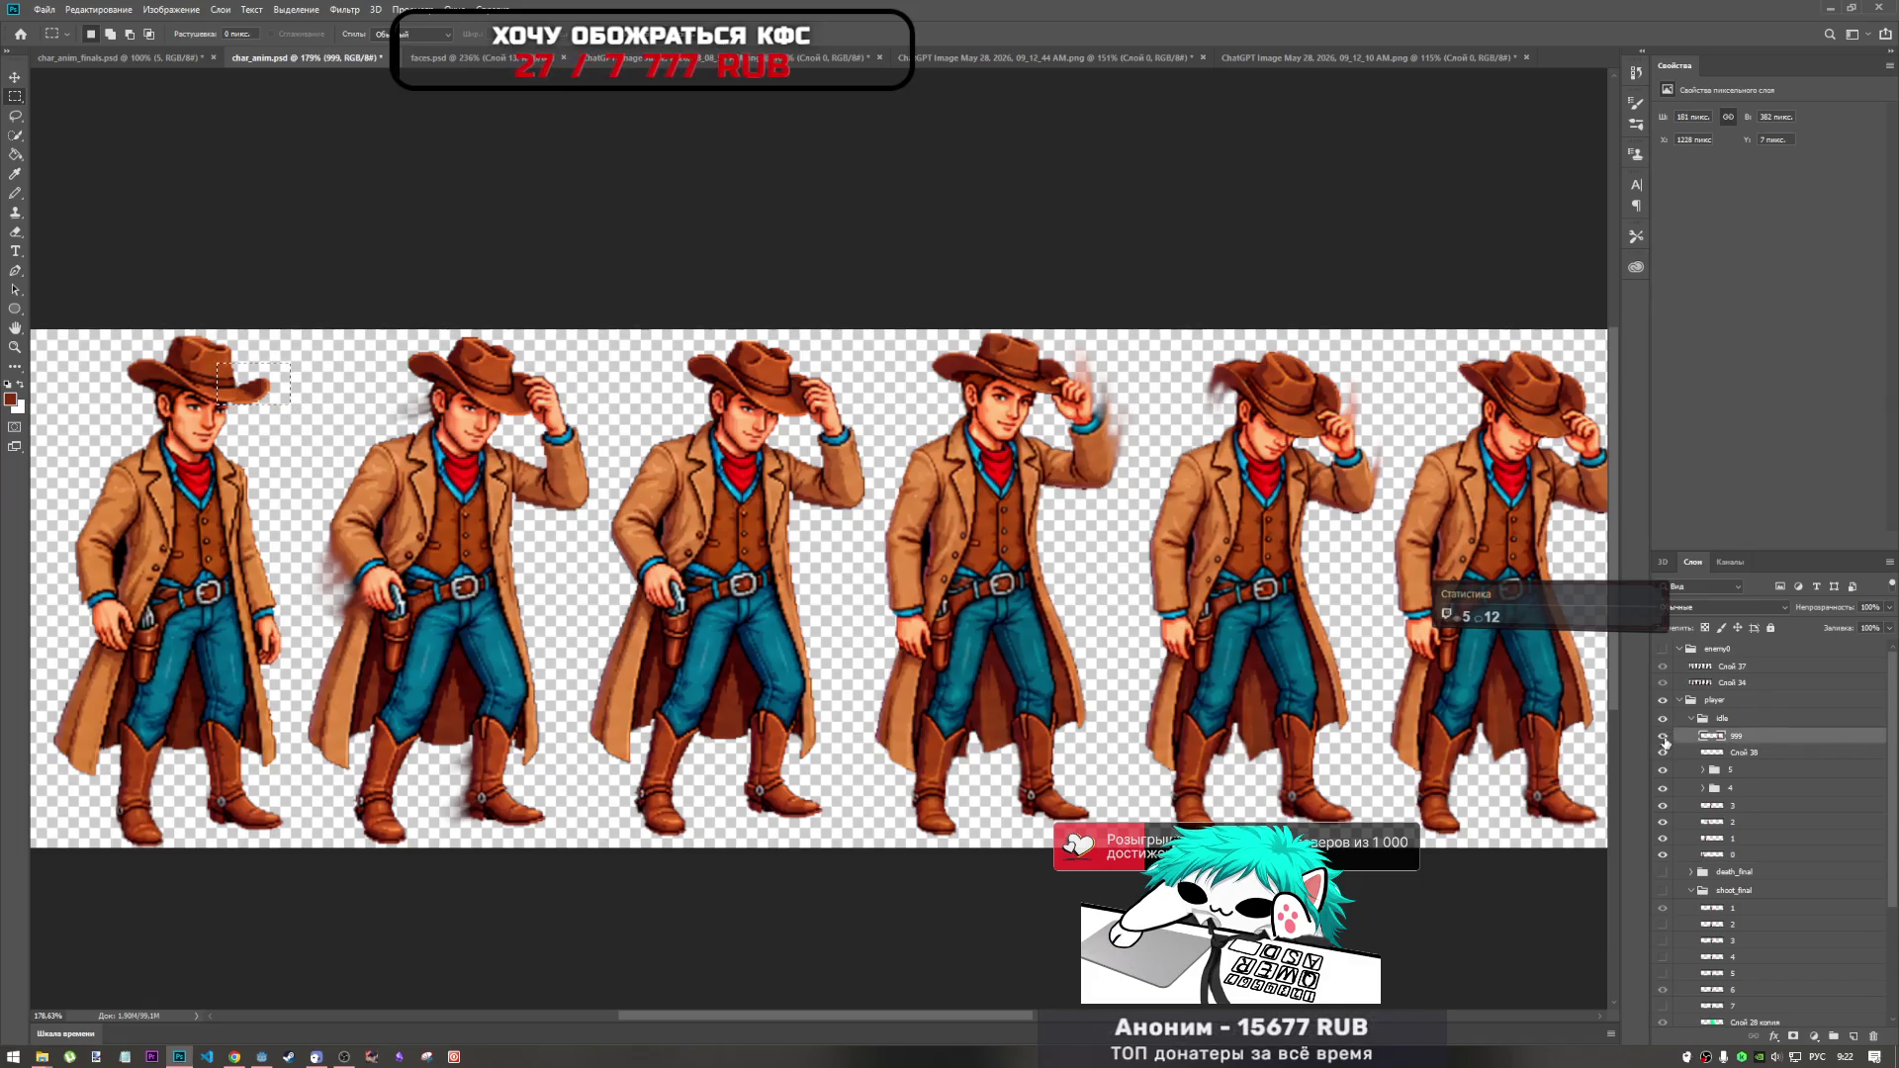
scroll(821, 539, "down", 5)
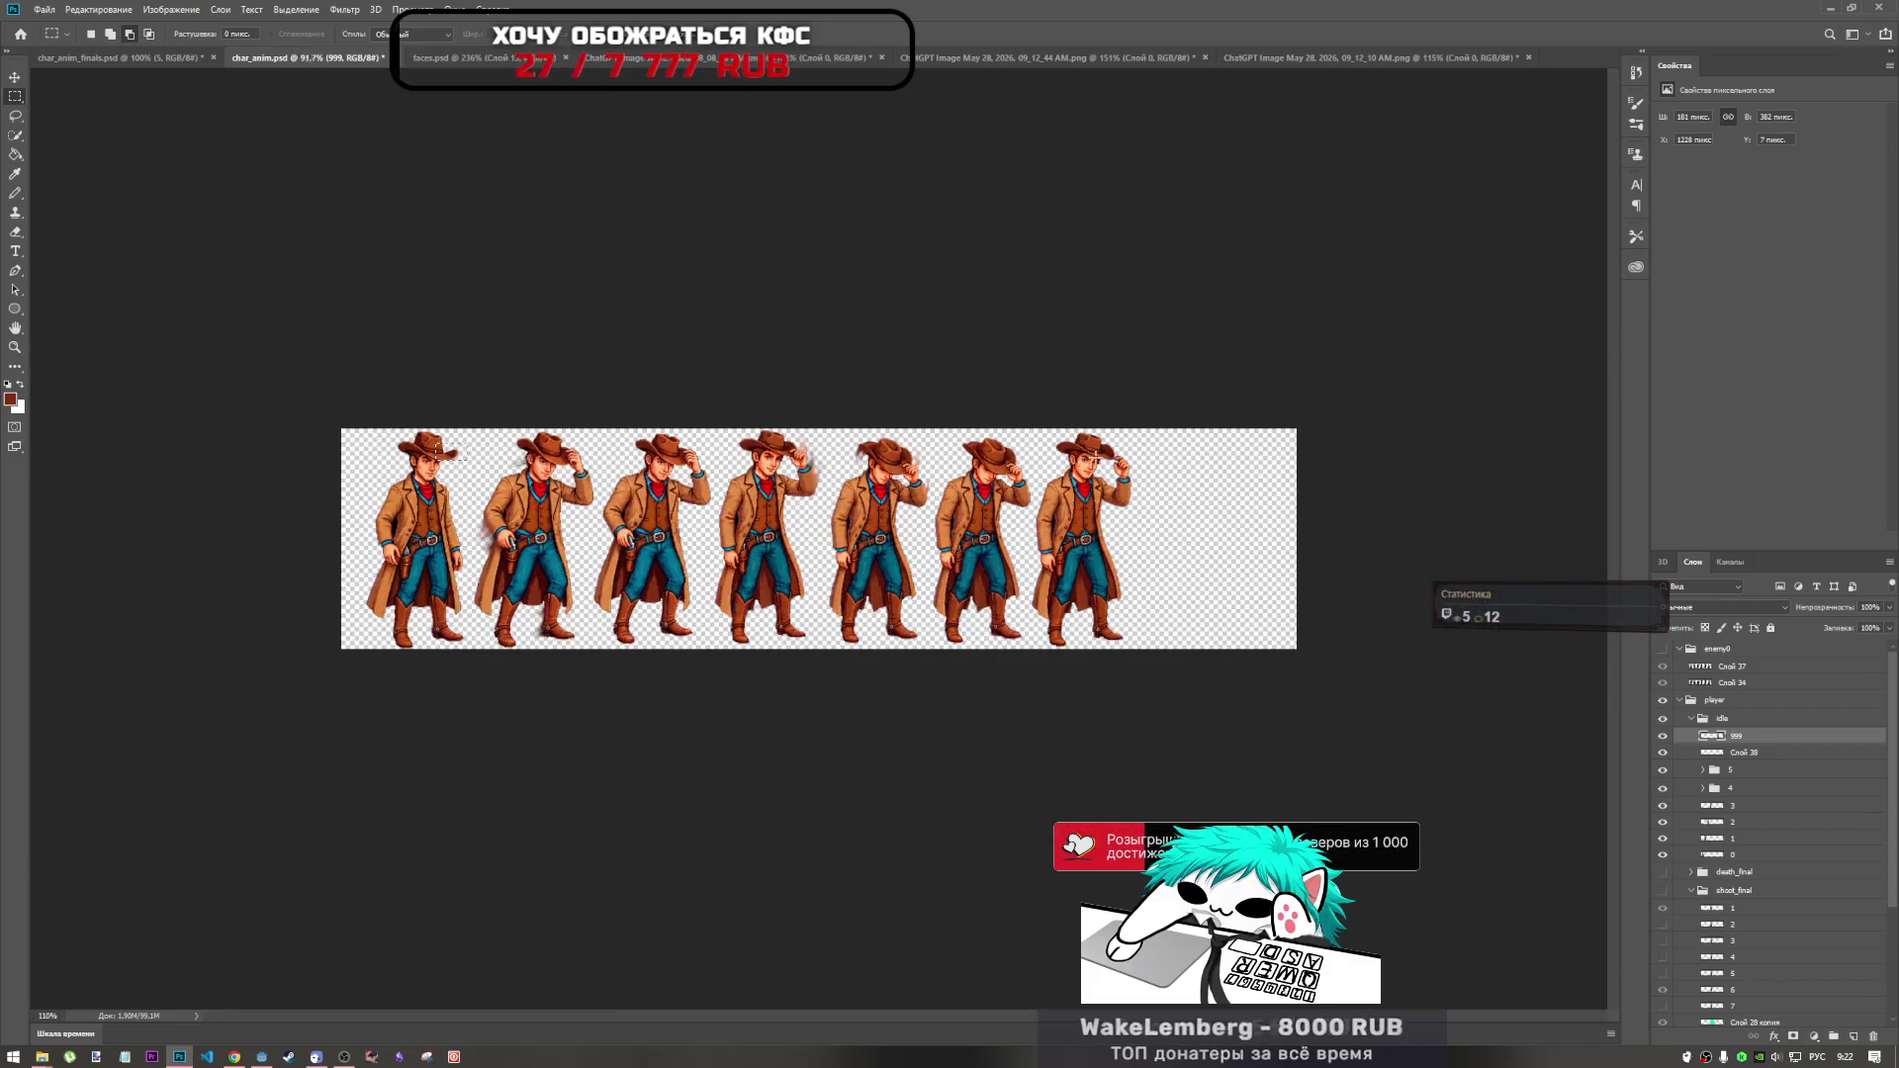
scroll(997, 507, "up", 5)
key("ctrl+j")
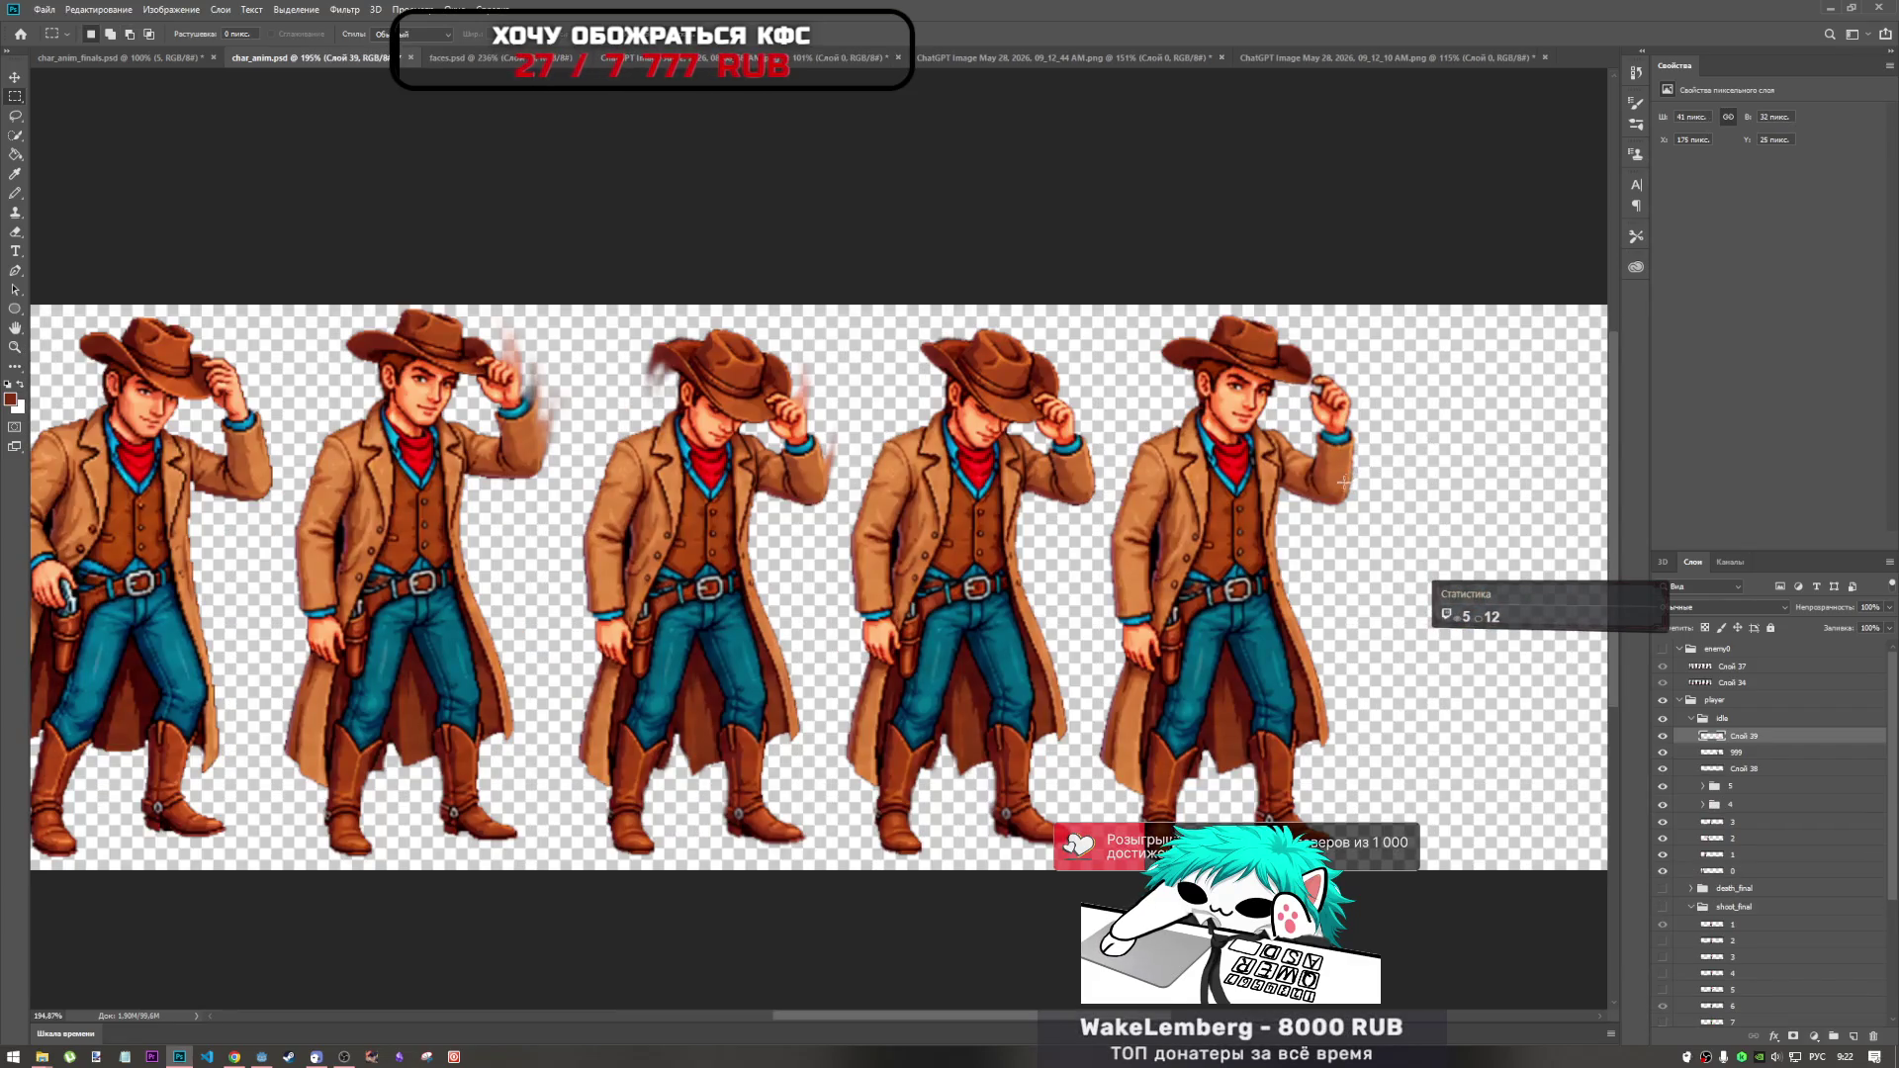
key("ctrl+t")
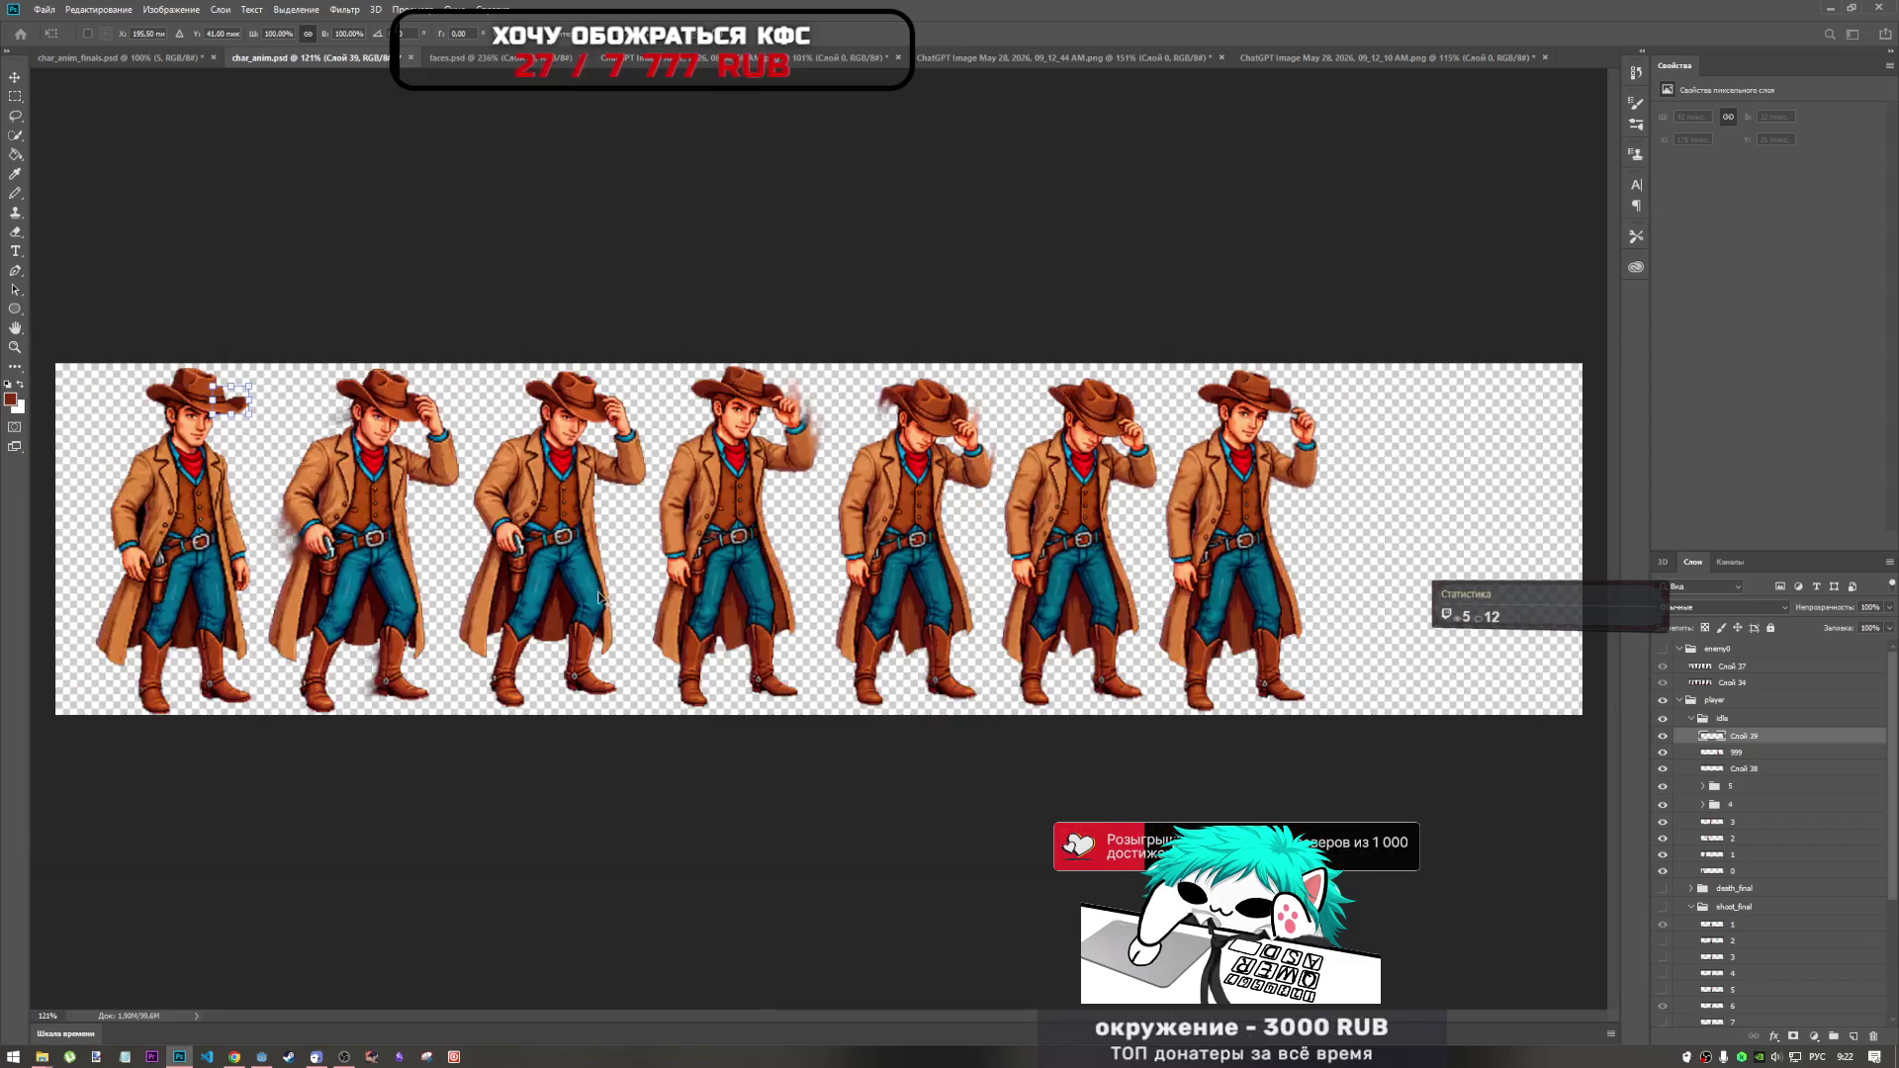
scroll(1341, 495, "down", 5)
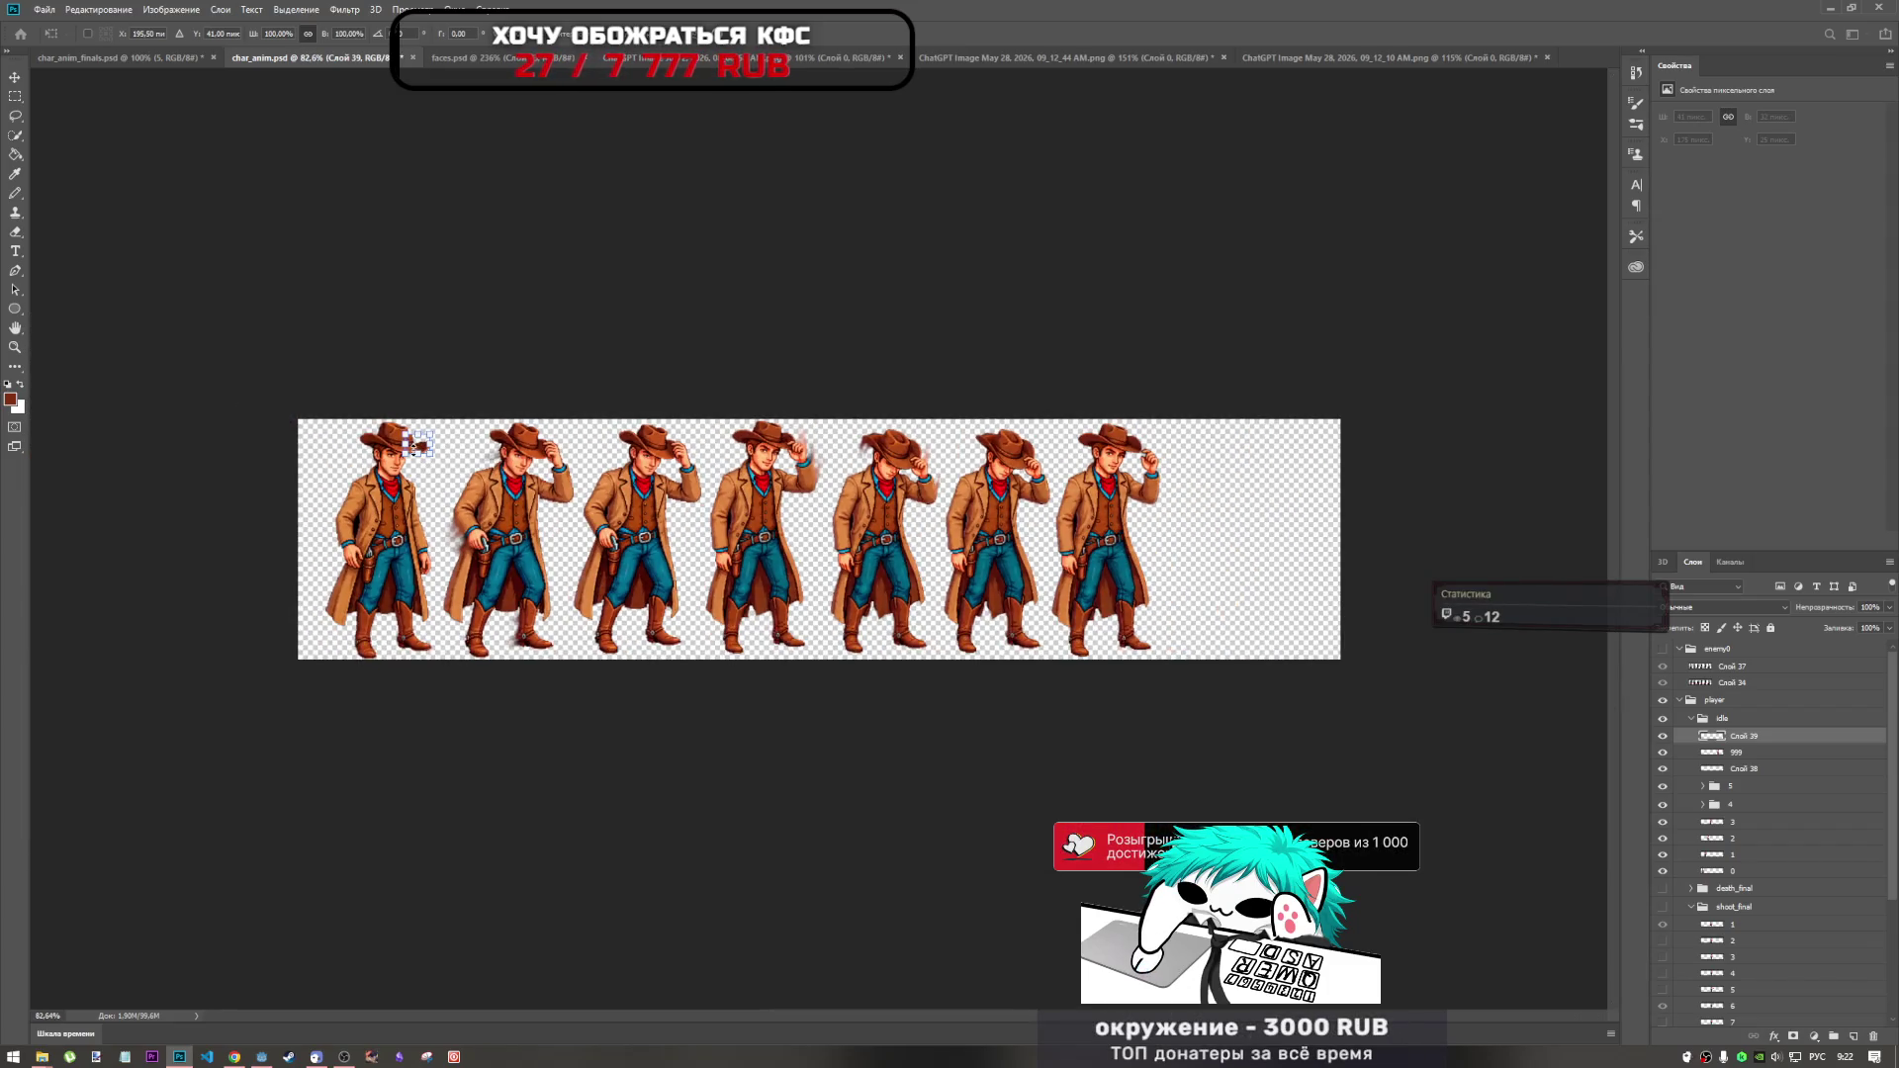
mouse_move(423, 444)
left_mouse_down()
mouse_move(1114, 449)
mouse_move(1140, 433)
left_mouse_up()
Fit the hat piece onto the seventh cowboy's hat, rotated about 20.7° and scaled to 77.81%.
scroll(1140, 433, "up", 8)
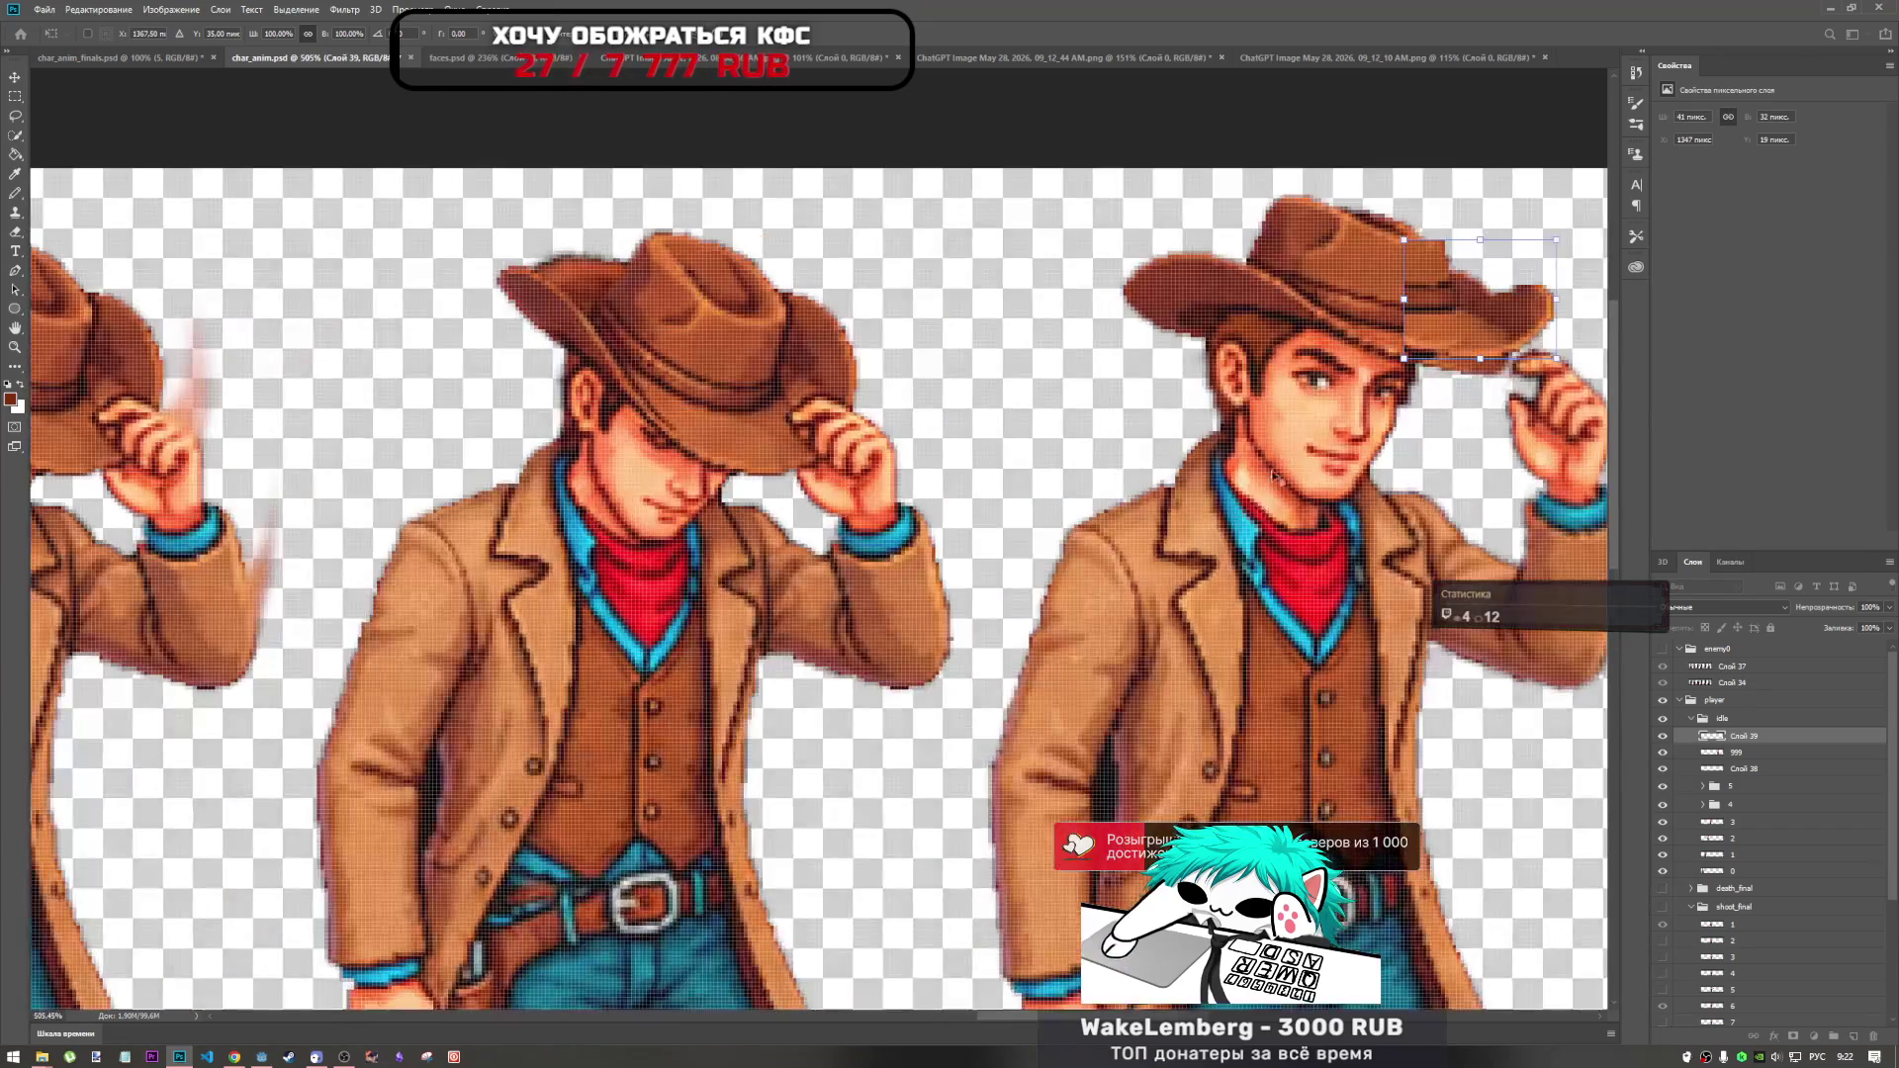
scroll(1121, 880, "right", 5)
mouse_move(821, 298)
left_mouse_down()
mouse_move(776, 346)
mouse_move(831, 327)
mouse_move(823, 224)
mouse_move(815, 336)
mouse_move(843, 358)
mouse_move(841, 435)
mouse_move(819, 321)
mouse_move(848, 169)
mouse_move(968, 237)
mouse_move(827, 329)
left_mouse_up()
left_click_drag(925, 227, 949, 286)
mouse_move(791, 316)
left_mouse_down()
mouse_move(742, 308)
mouse_move(816, 318)
mouse_move(821, 273)
mouse_move(821, 358)
mouse_move(788, 341)
mouse_move(788, 316)
mouse_move(863, 337)
mouse_move(800, 388)
mouse_move(868, 362)
mouse_move(839, 376)
mouse_move(850, 392)
mouse_move(807, 378)
mouse_move(857, 322)
mouse_move(810, 367)
mouse_move(821, 381)
left_mouse_up()
scroll(866, 368, "down", 4)
scroll(866, 367, "up", 4)
key("Left")
key("Up")
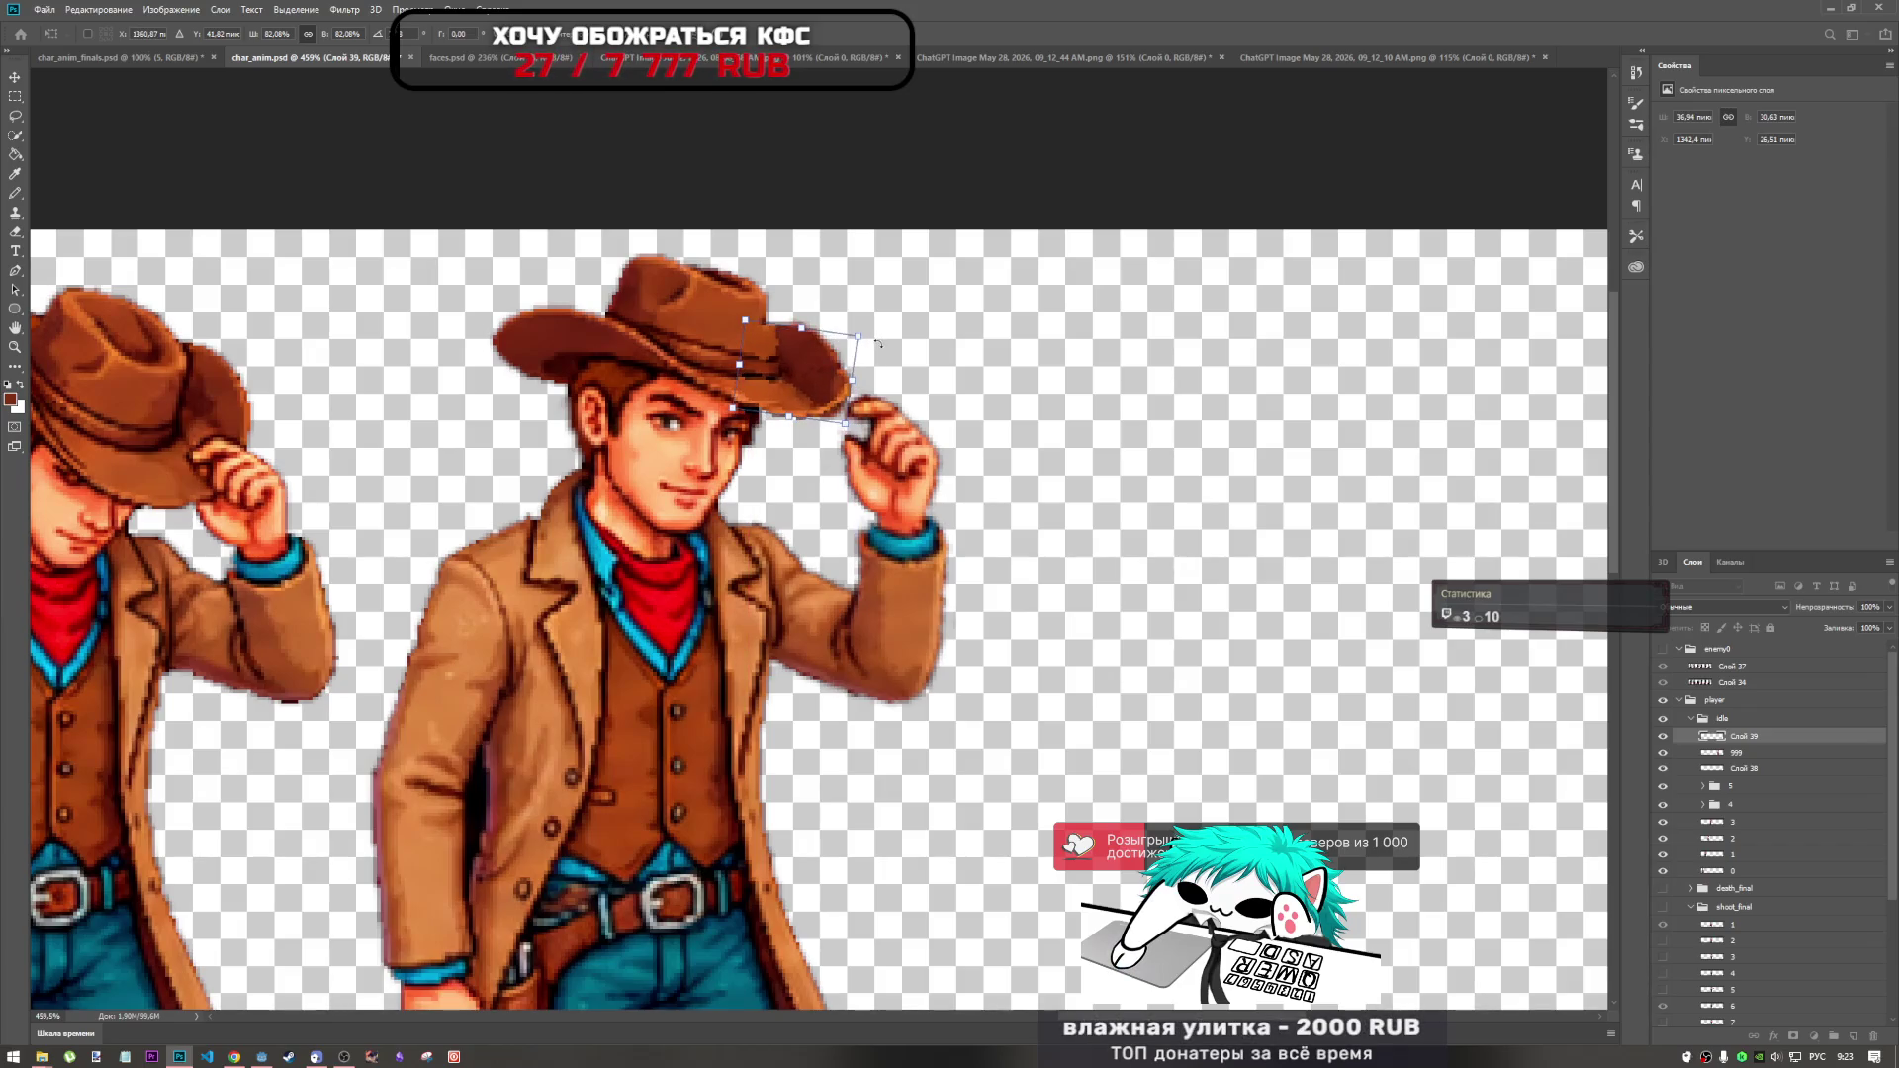
key("Return")
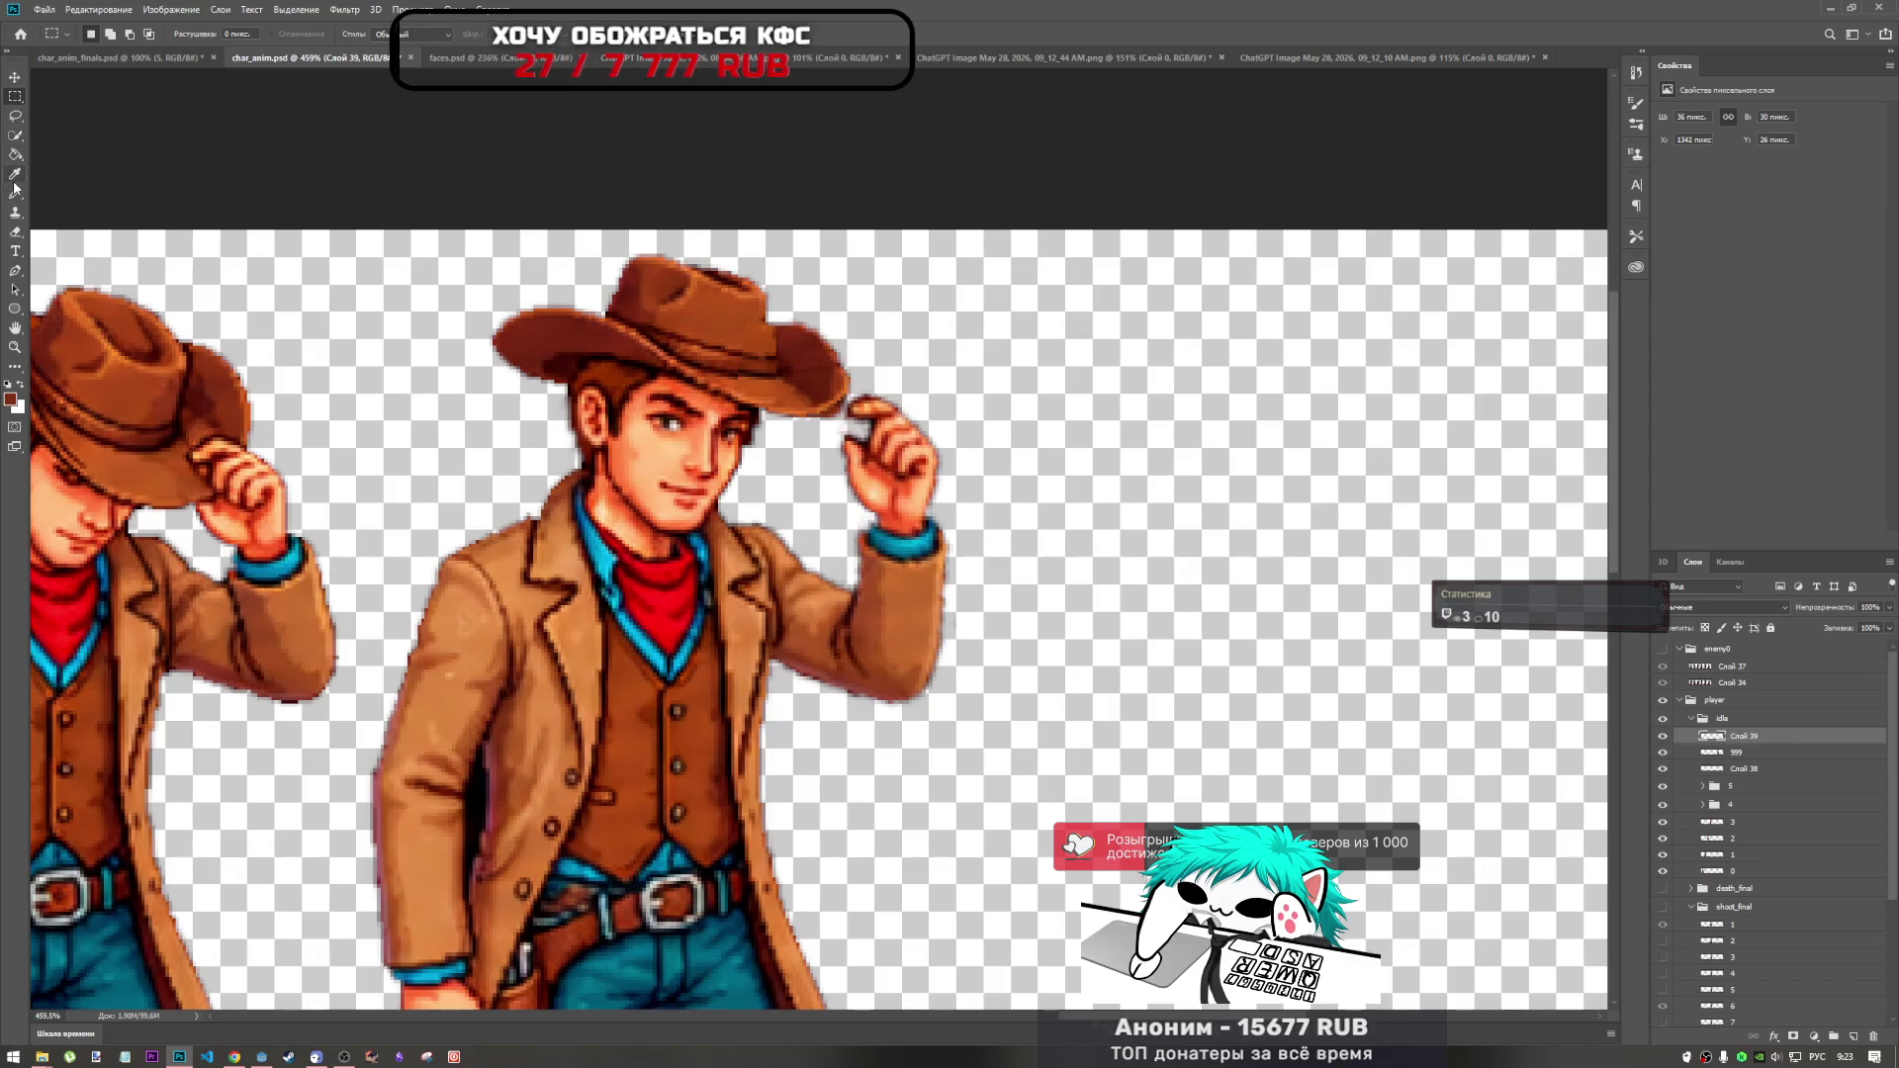
left_click(17, 231)
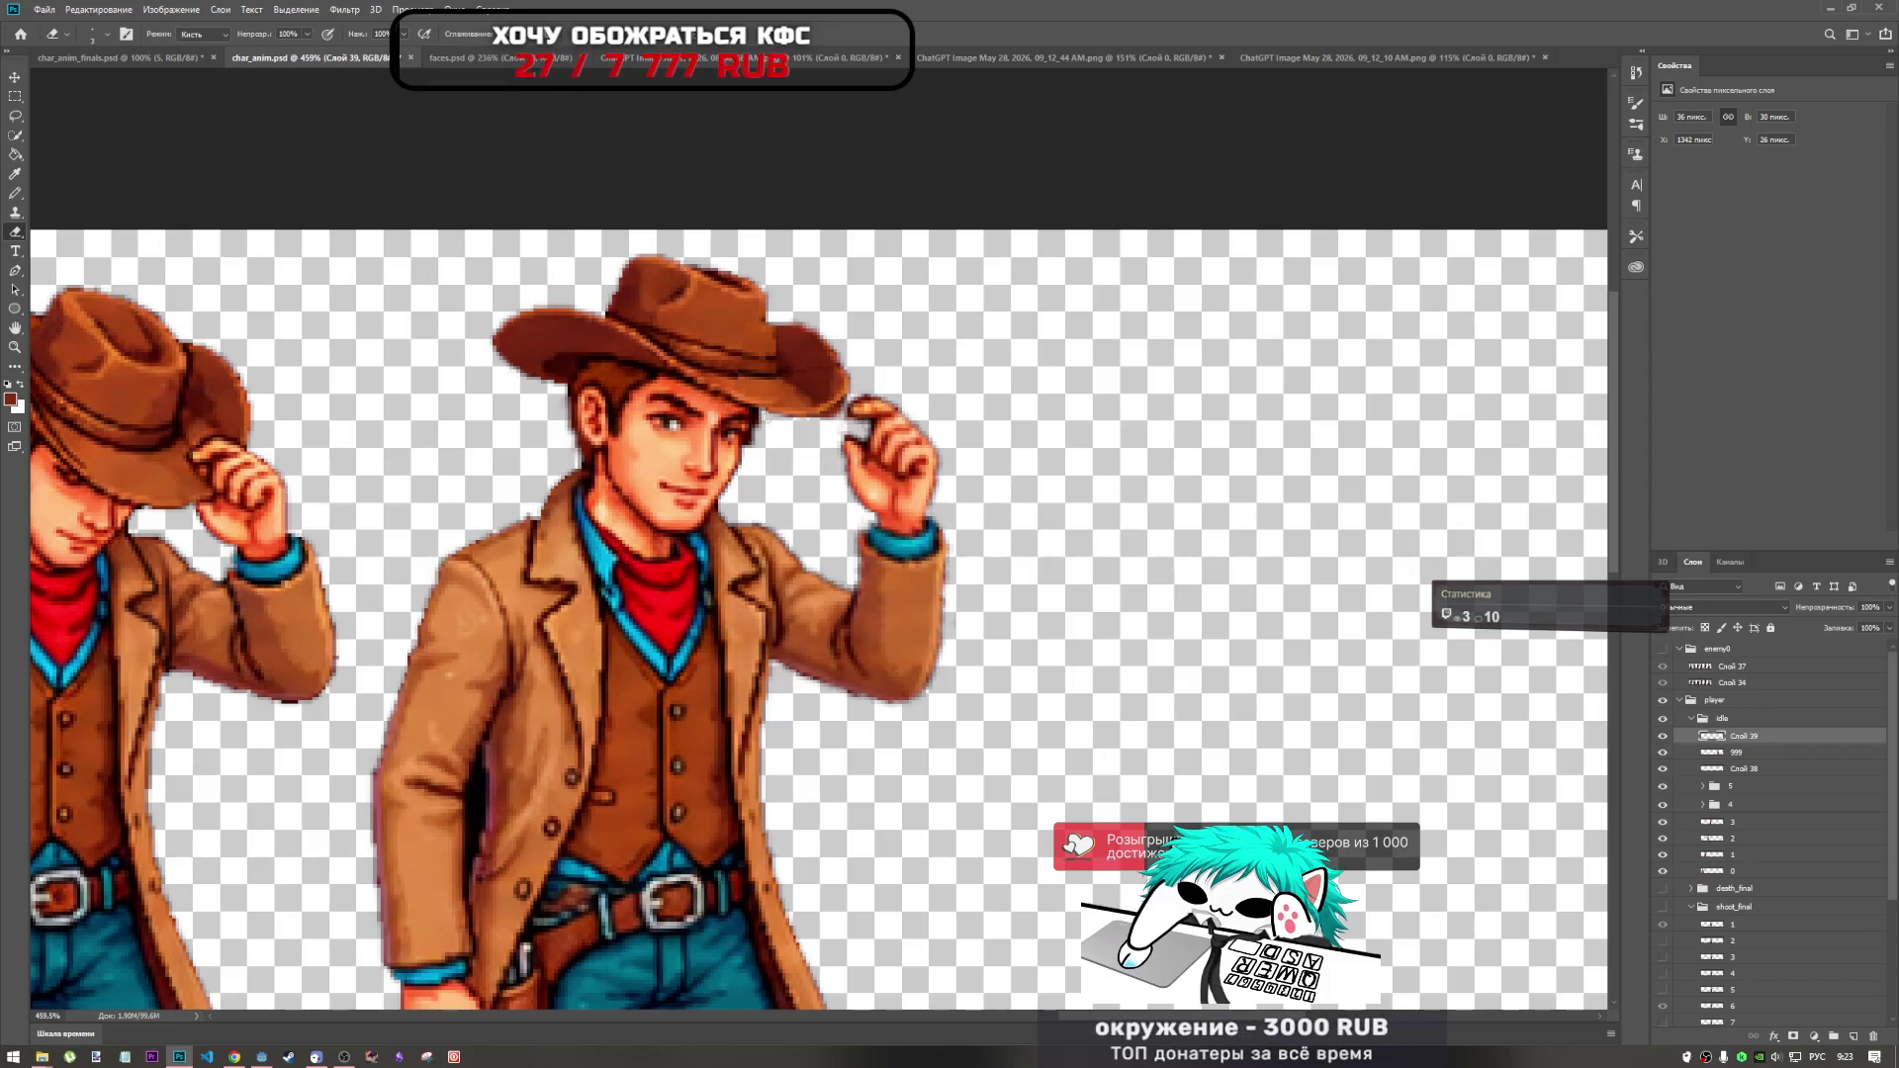
Set the eraser brush size to 15 on layer 999.
left_click(1761, 753)
left_click(1761, 768)
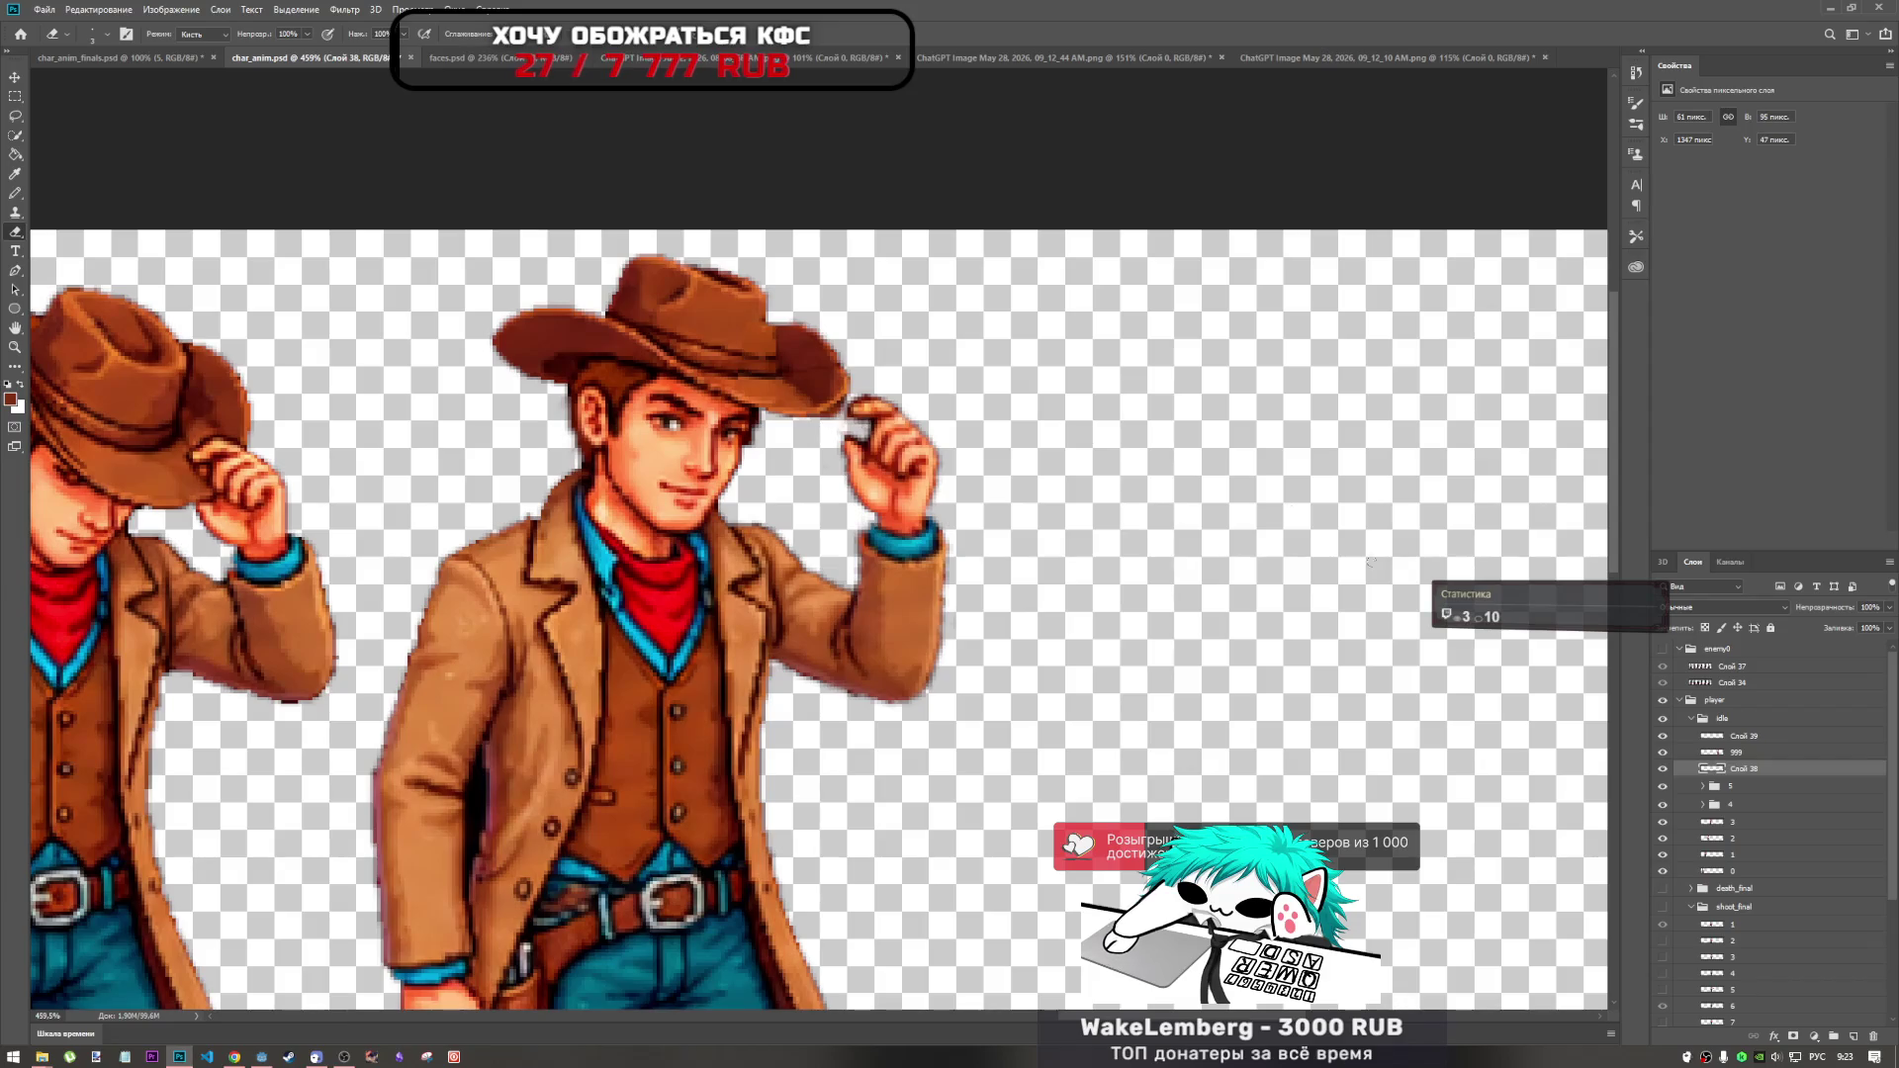
left_click(1742, 753)
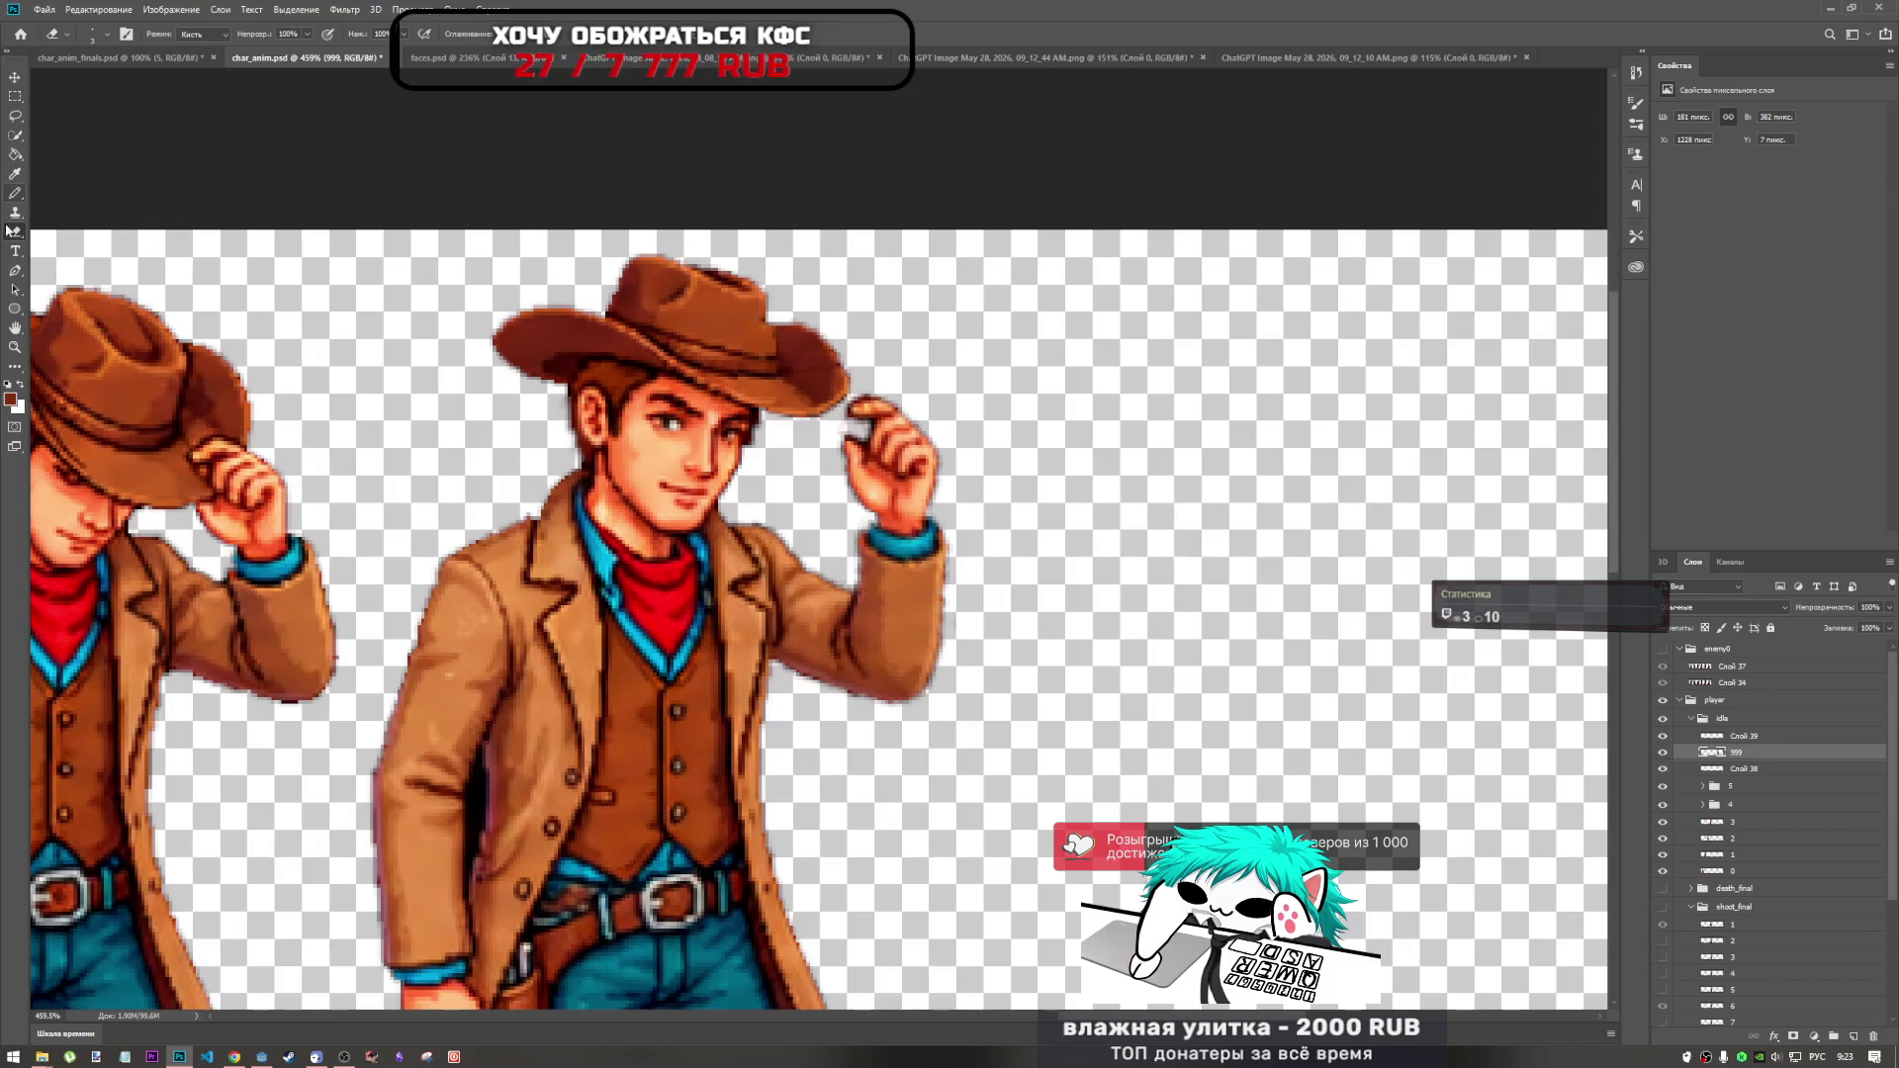
right_click(960, 344)
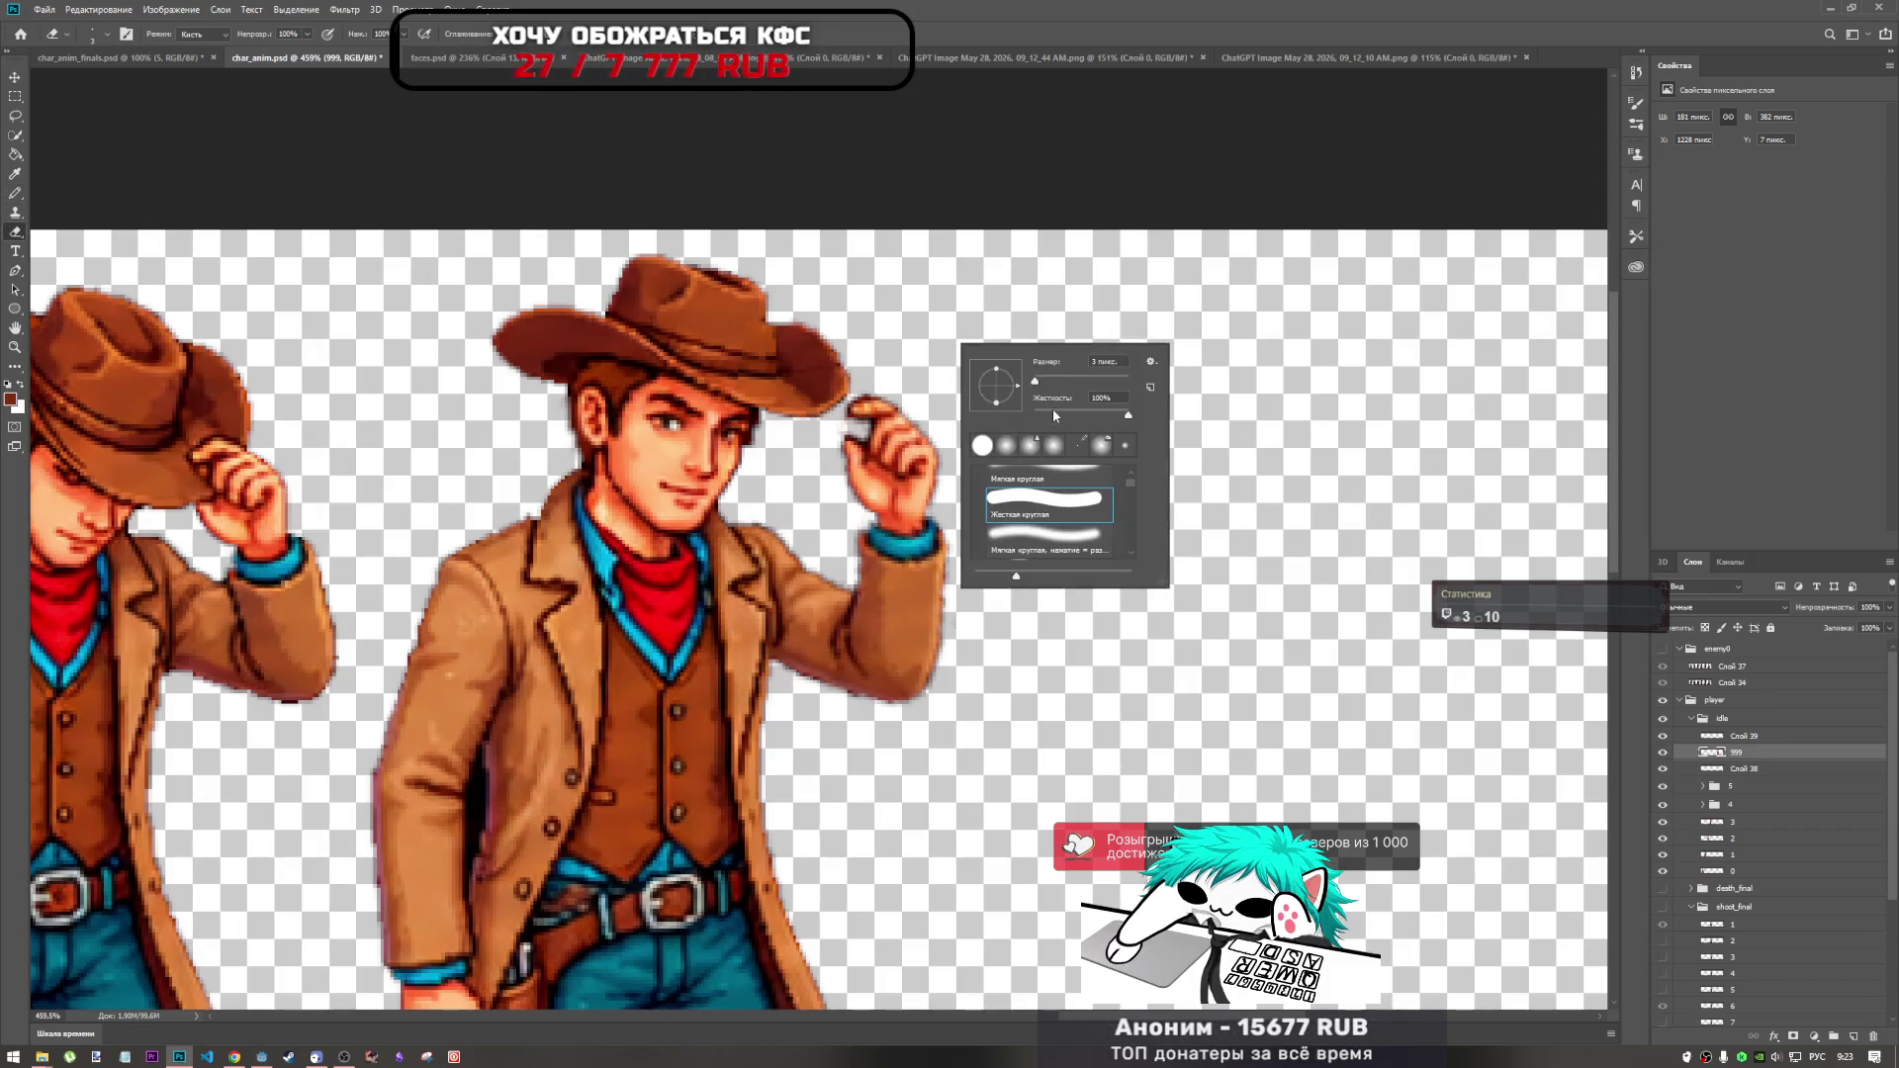
key("Return")
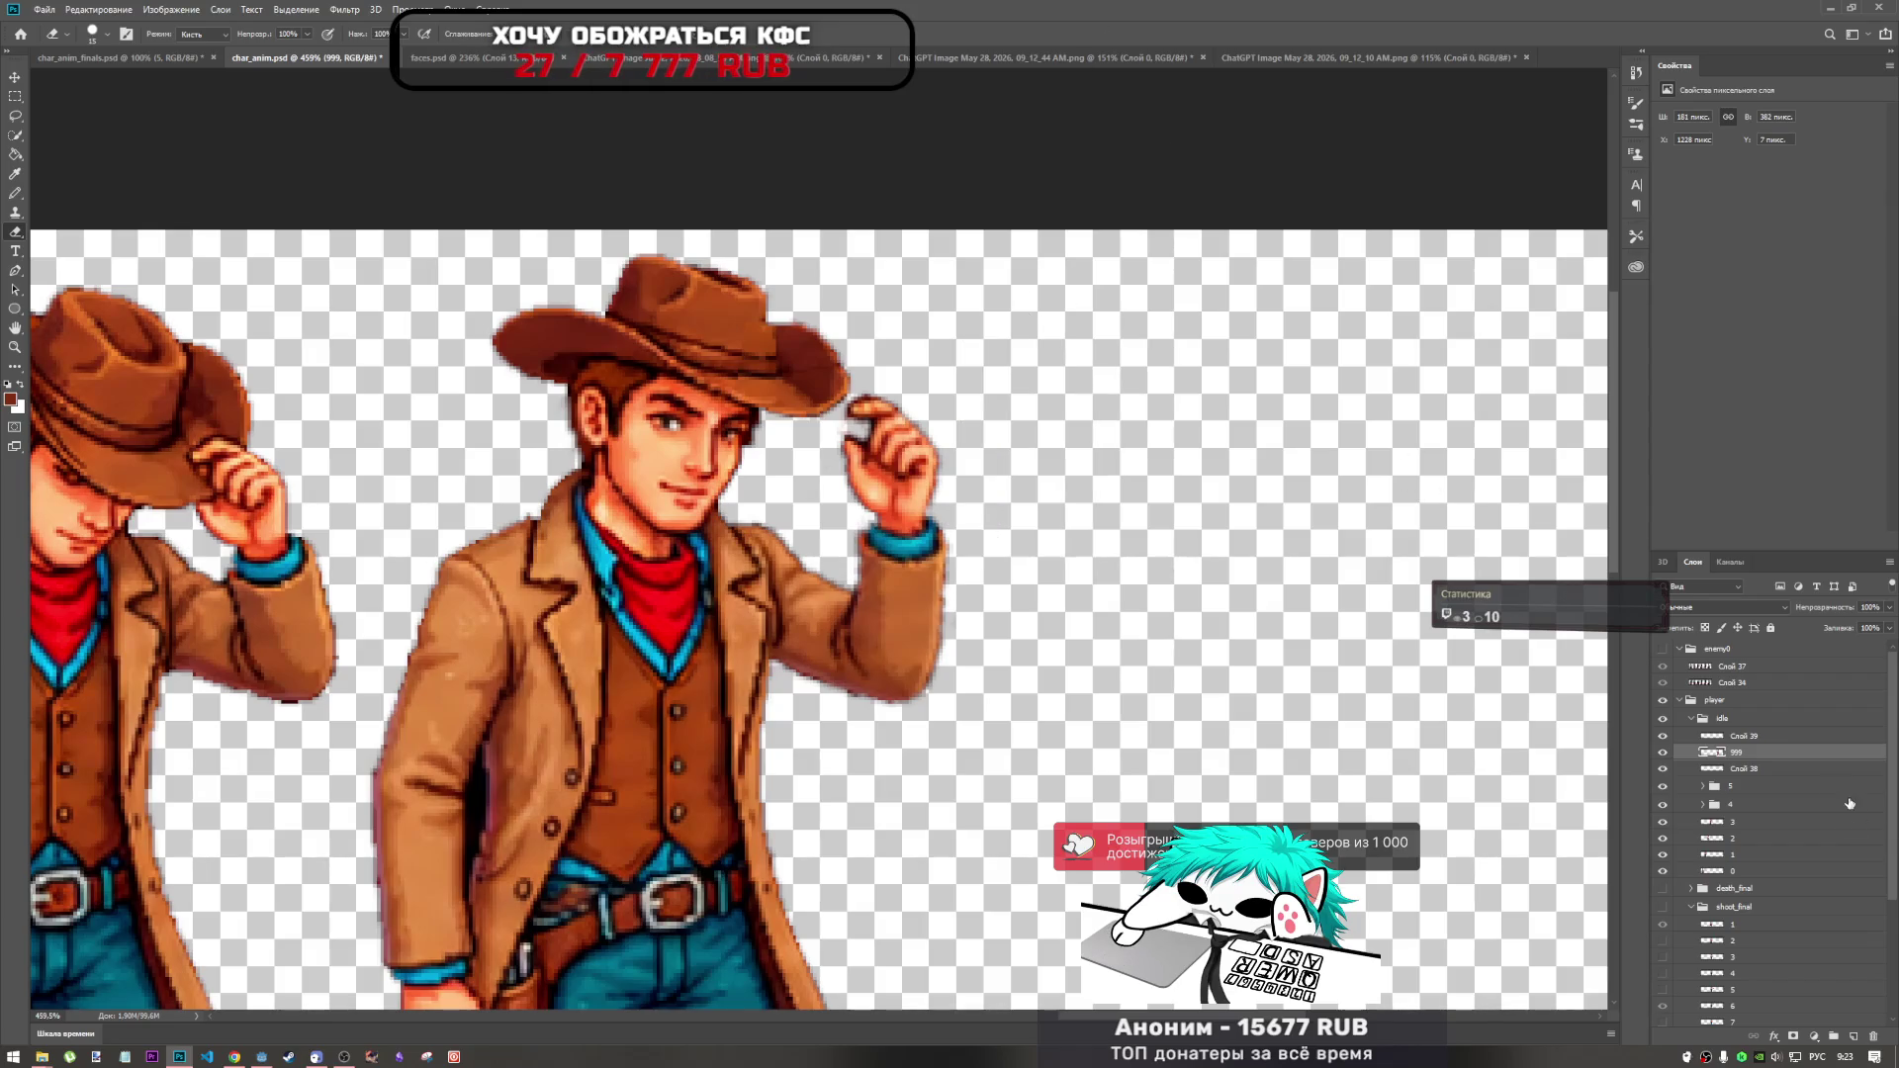
Select Слой 39 and adjust the eraser's opacity.
left_click(1770, 736)
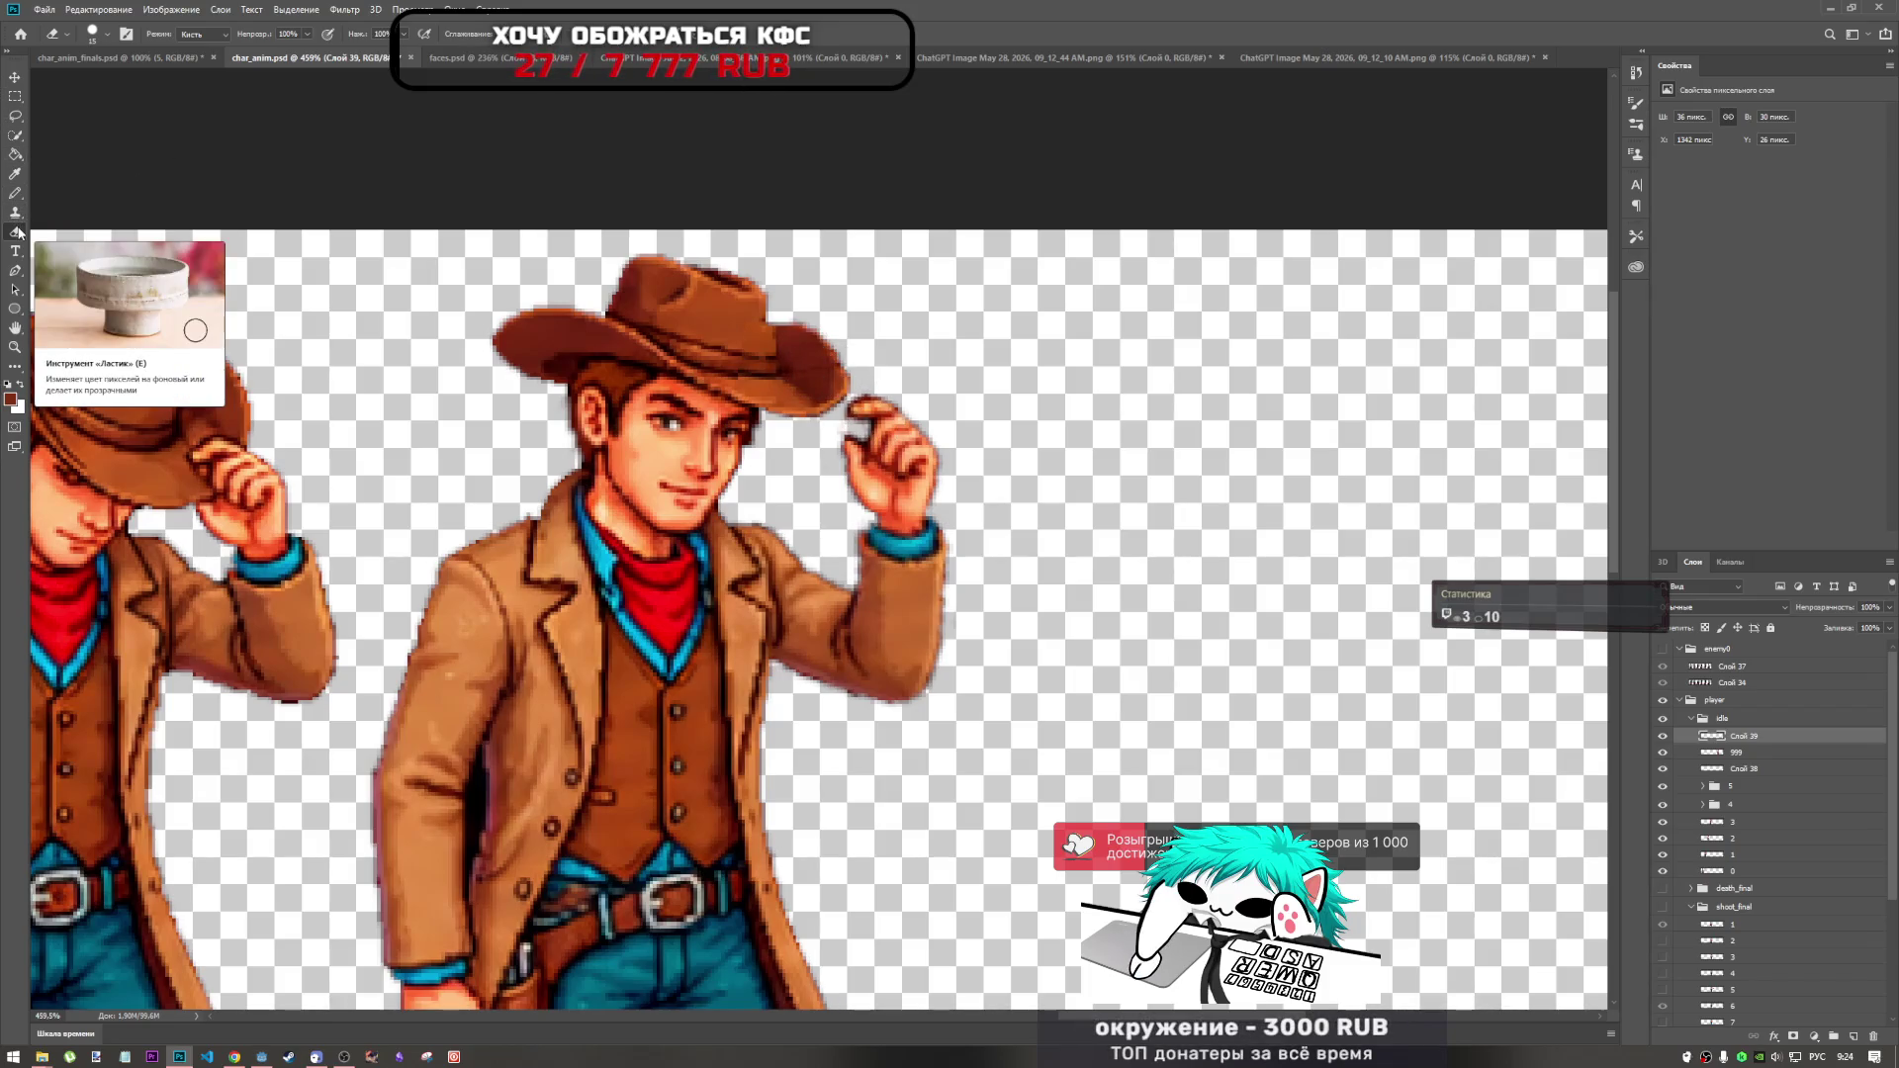
left_click(308, 34)
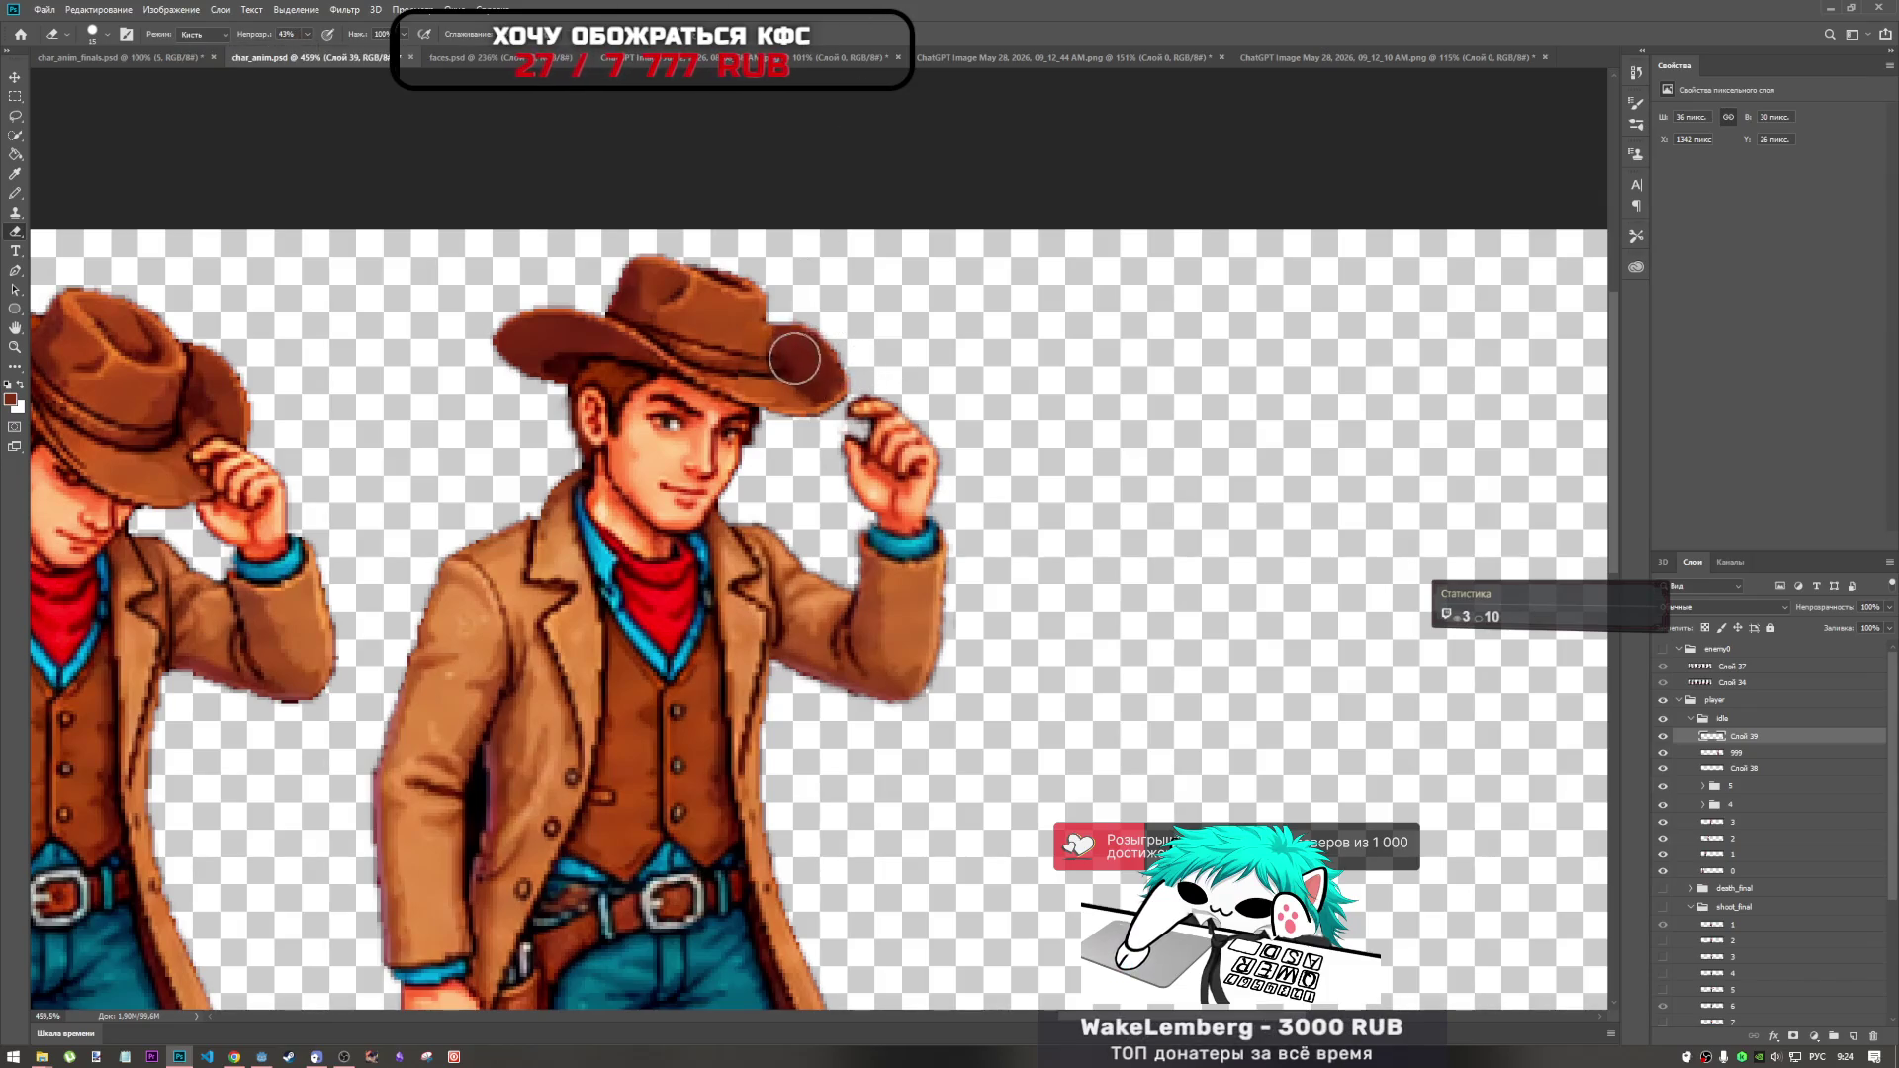
scroll(890, 357, "down", 3)
scroll(973, 357, "up", 2)
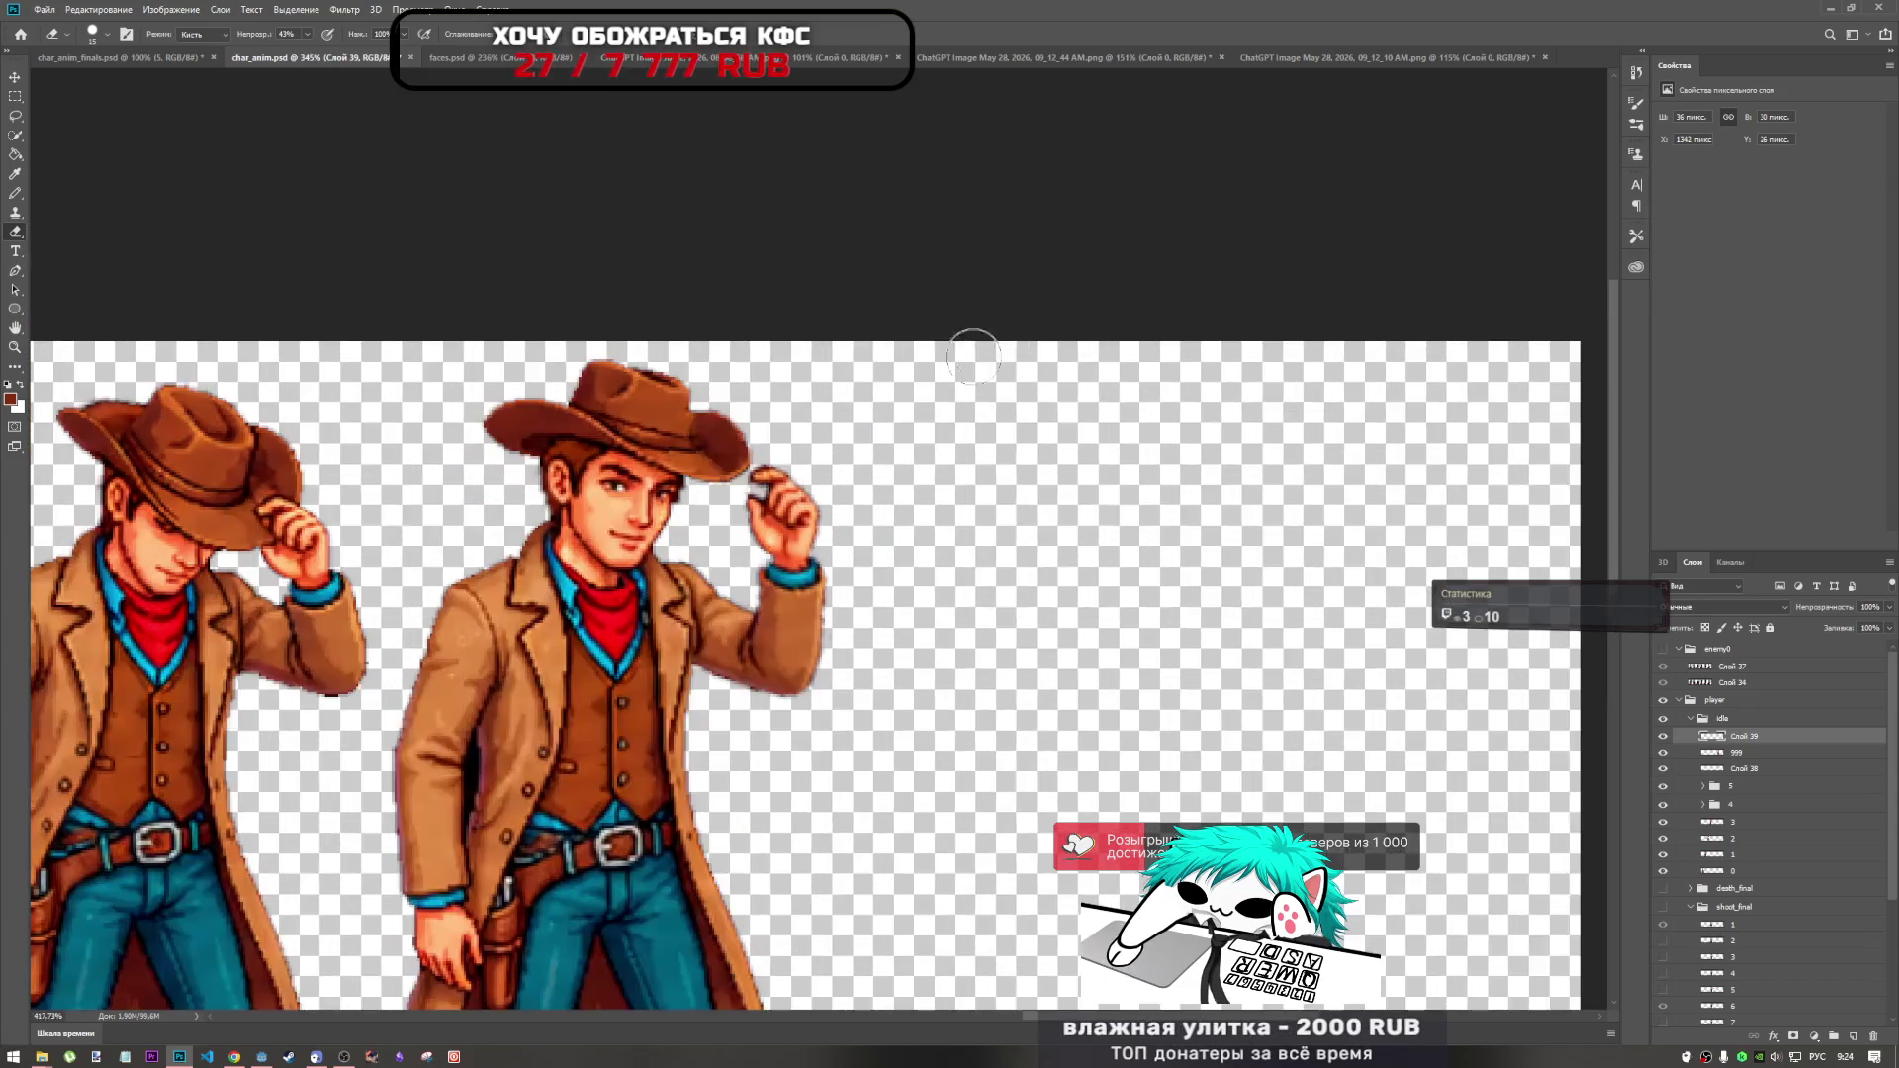
scroll(973, 357, "up", 3)
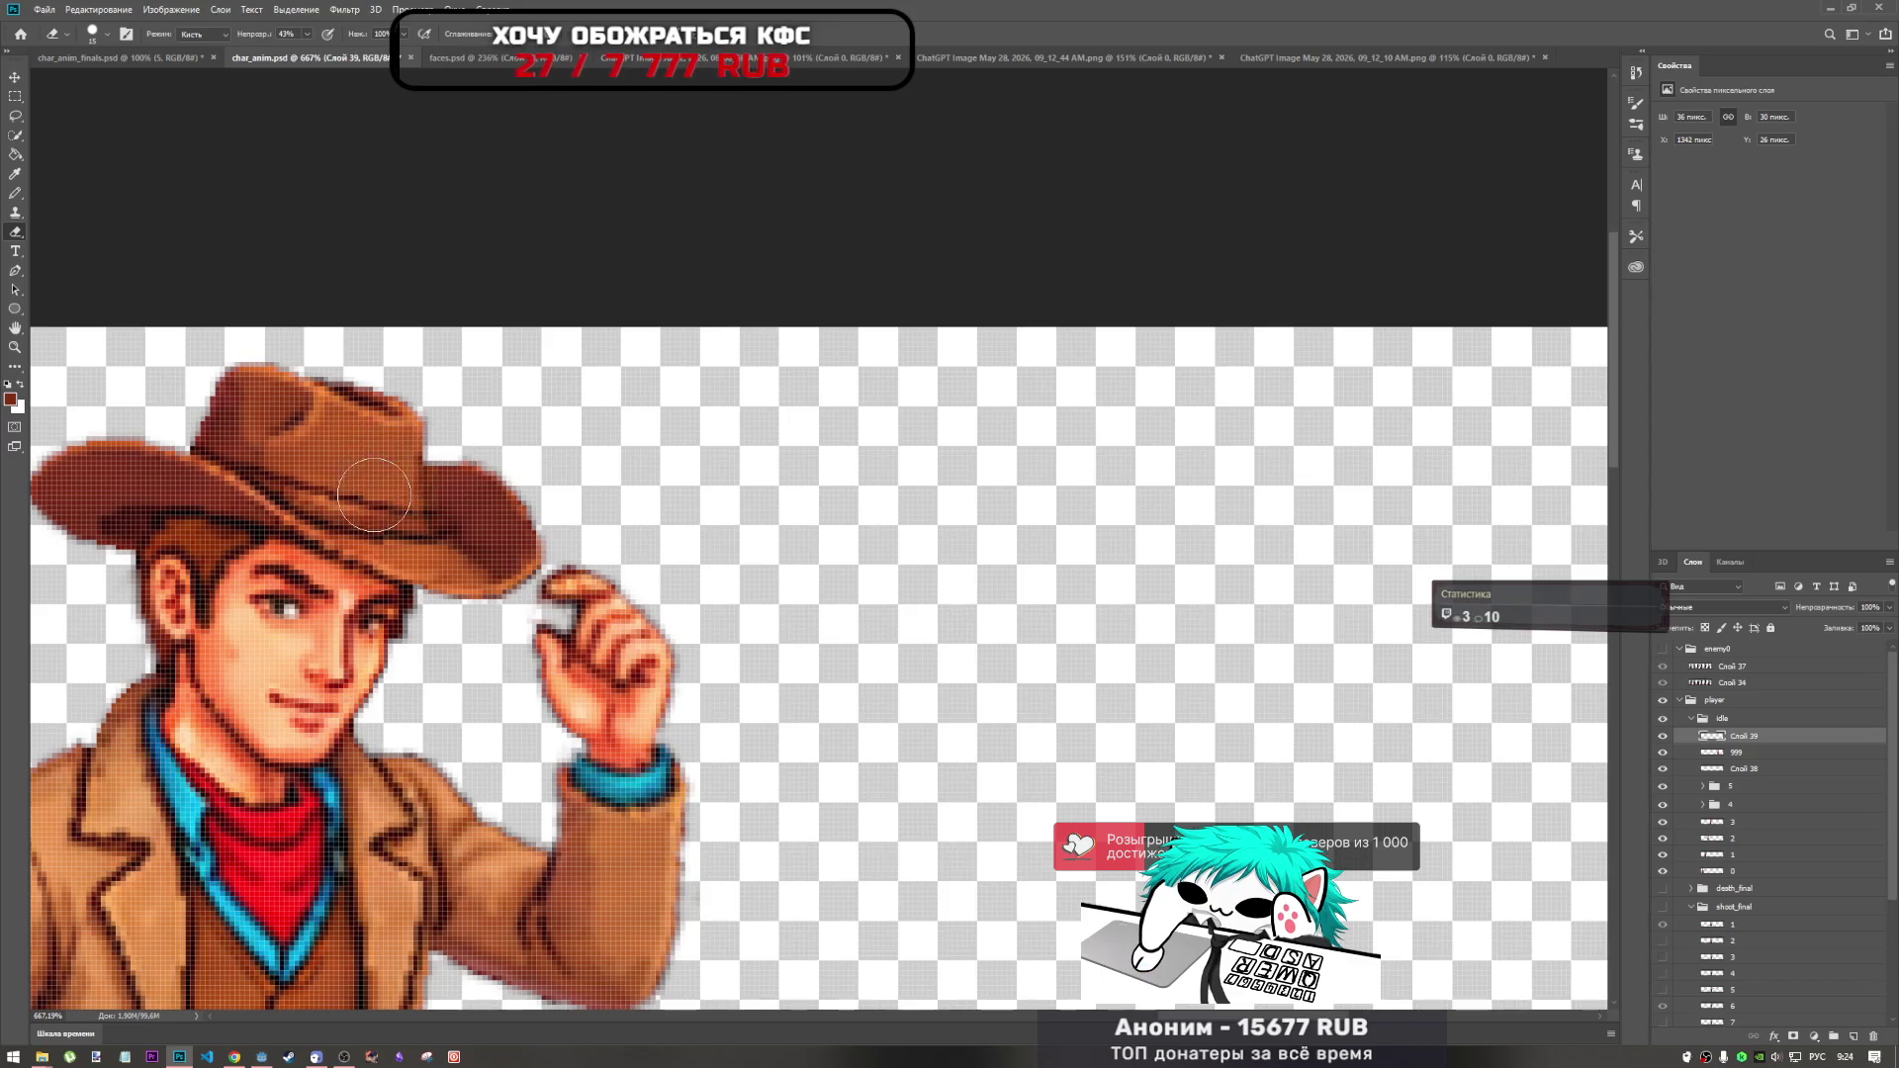
scroll(452, 513, "up", 3)
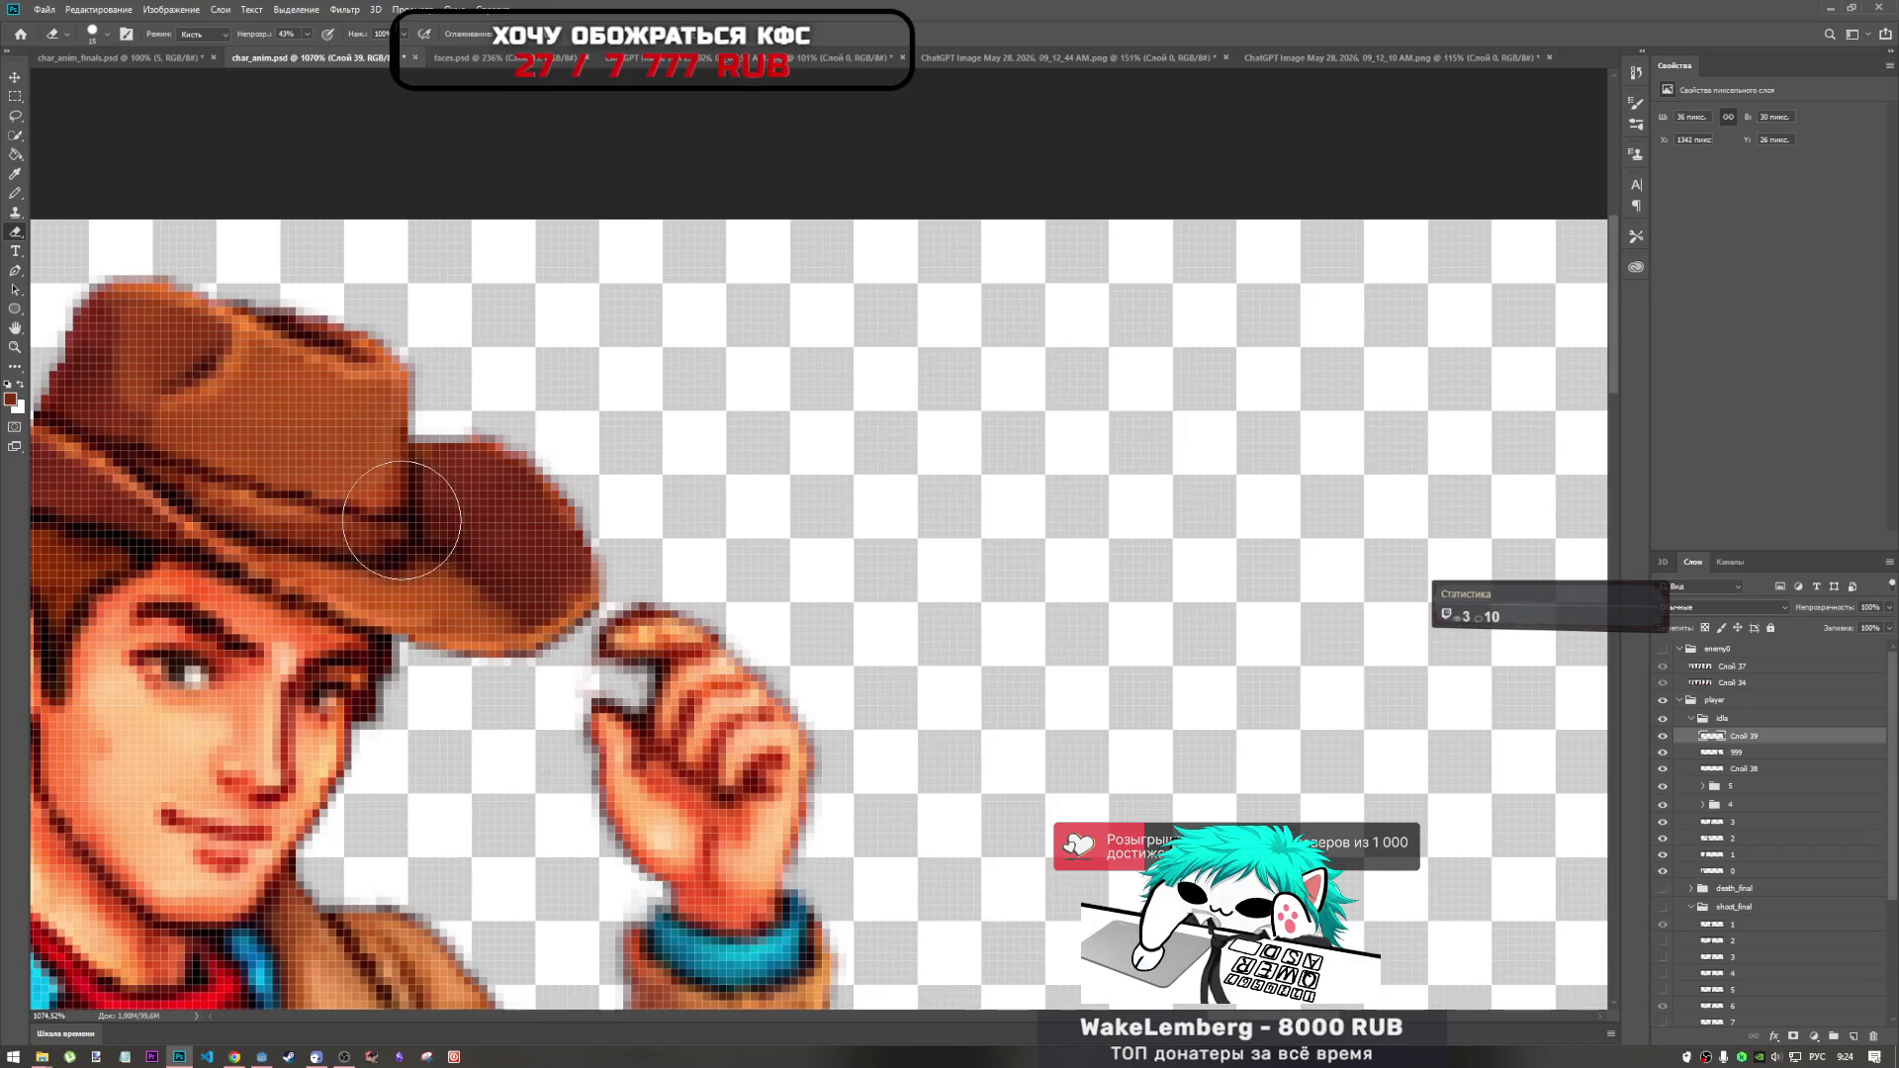
scroll(504, 415, "down", 2)
scroll(505, 415, "down", 3)
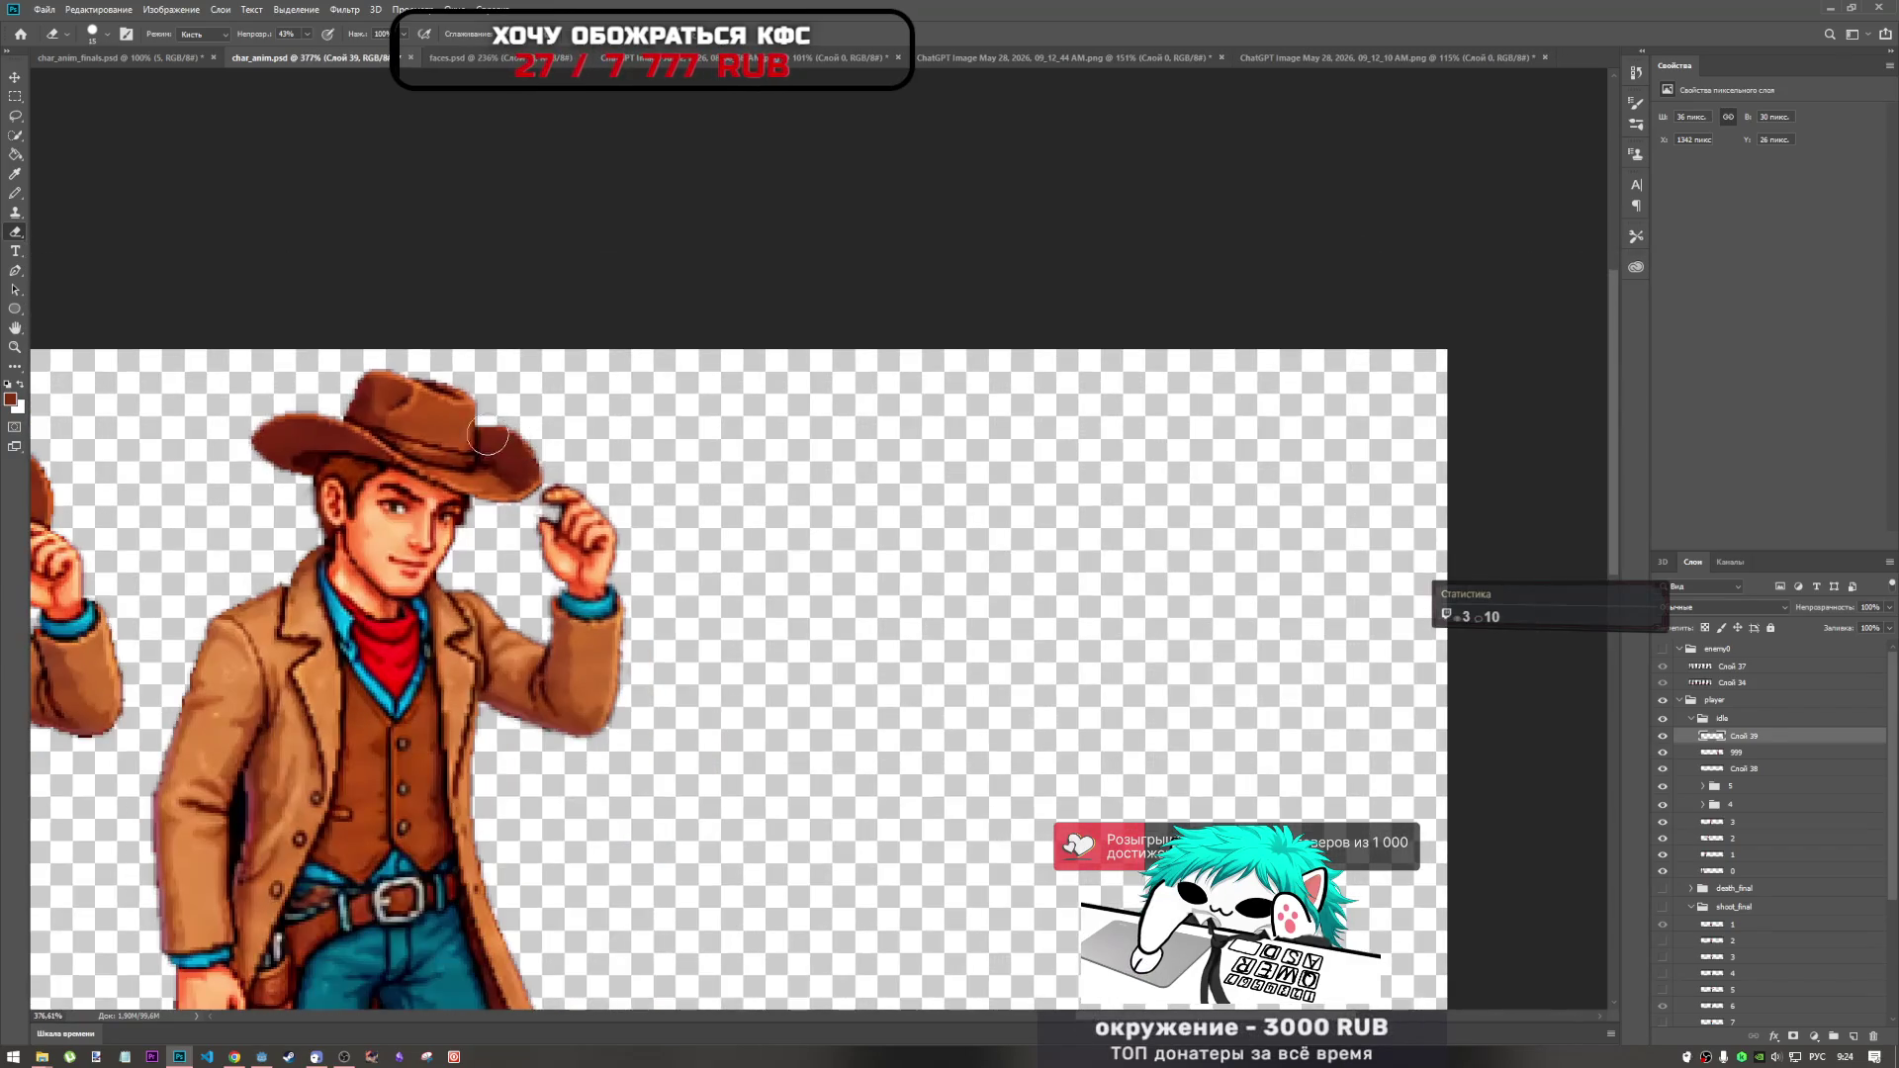
scroll(512, 435, "down", 3)
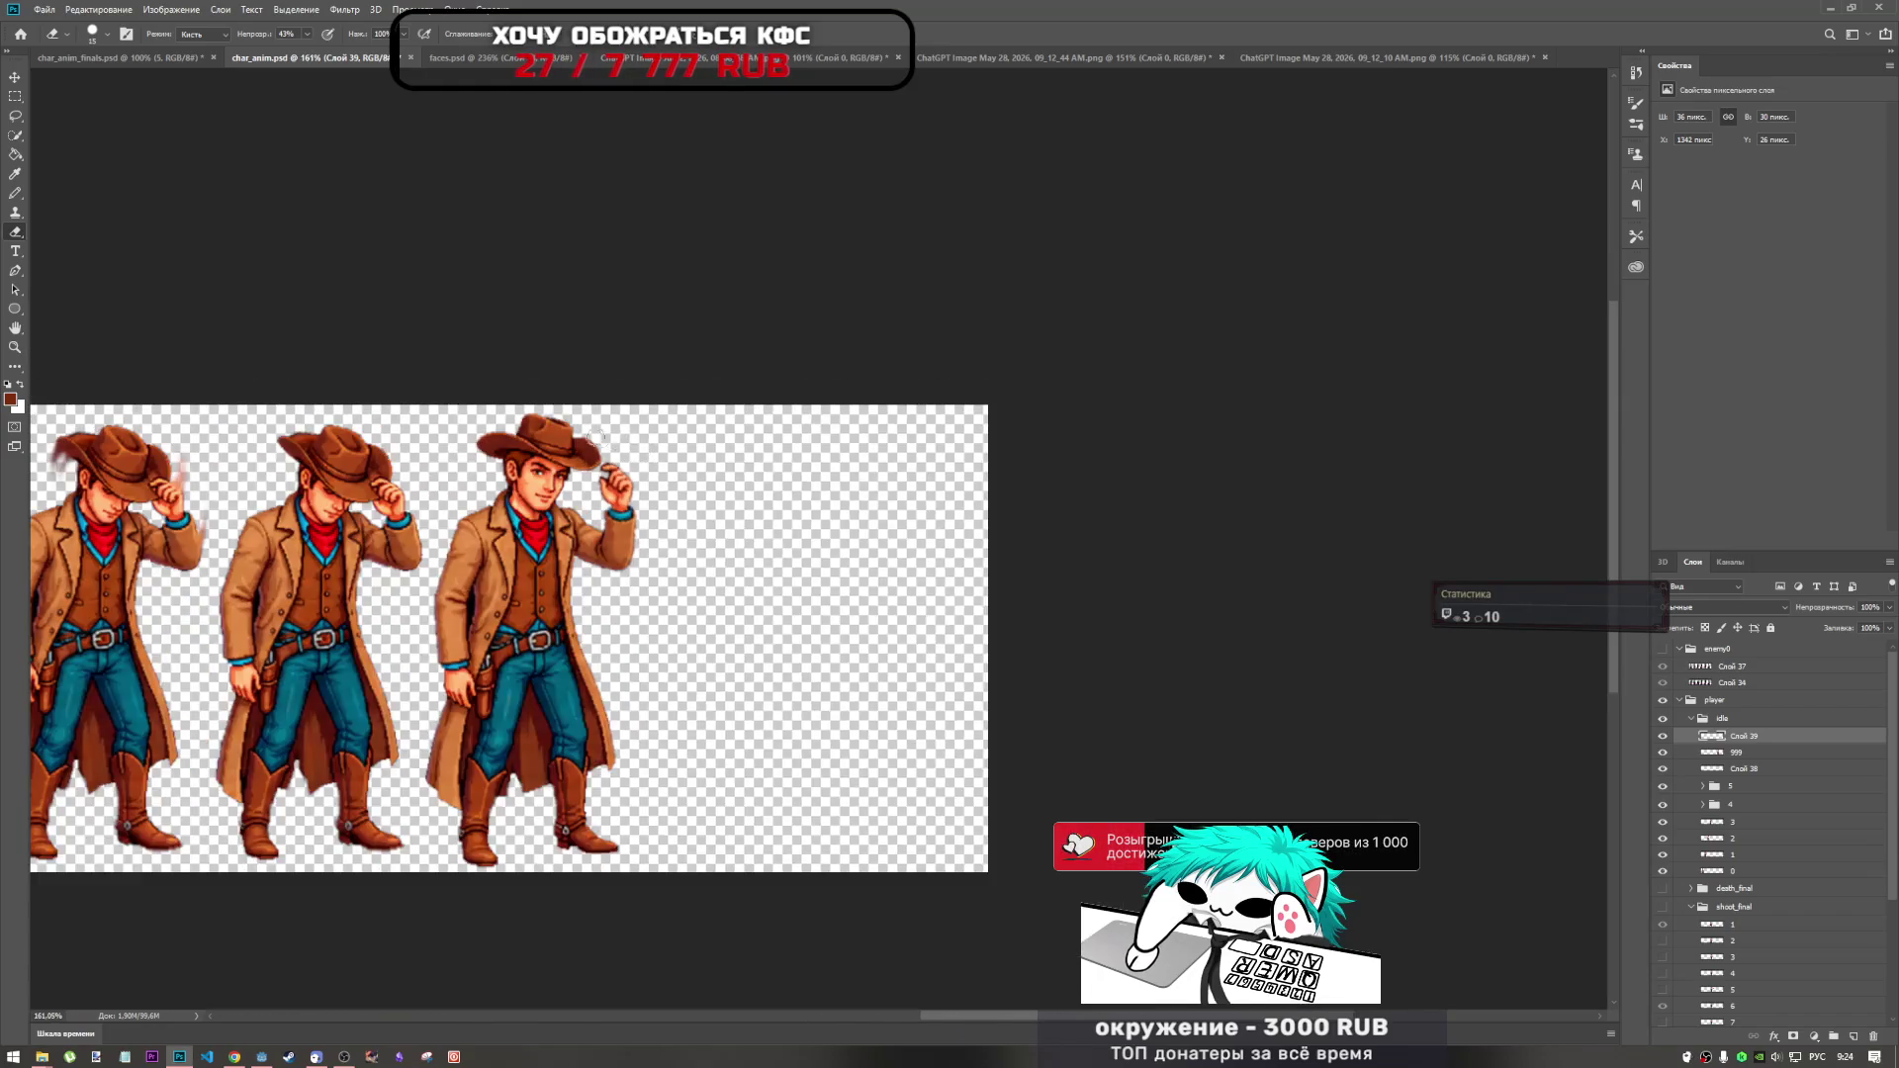
scroll(526, 468, "up", 4)
scroll(526, 468, "down", 3)
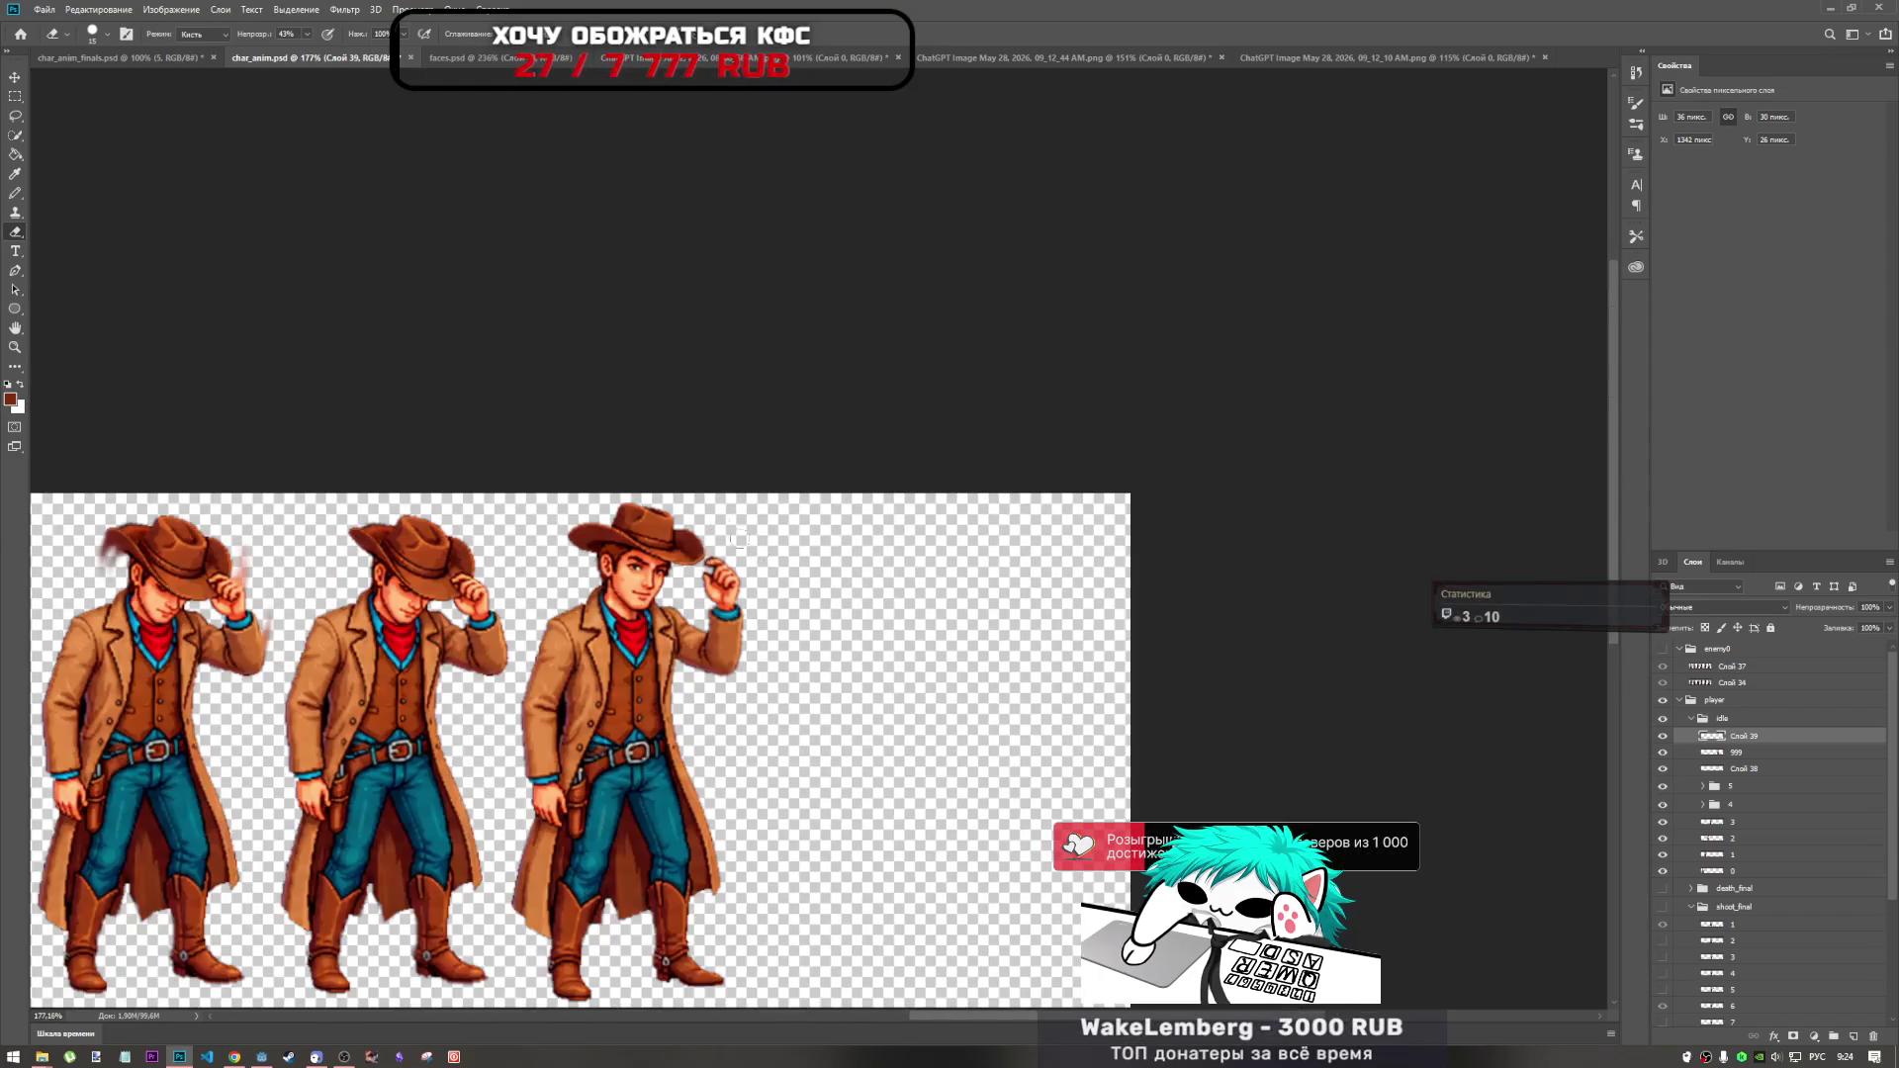
scroll(780, 618, "up", 4)
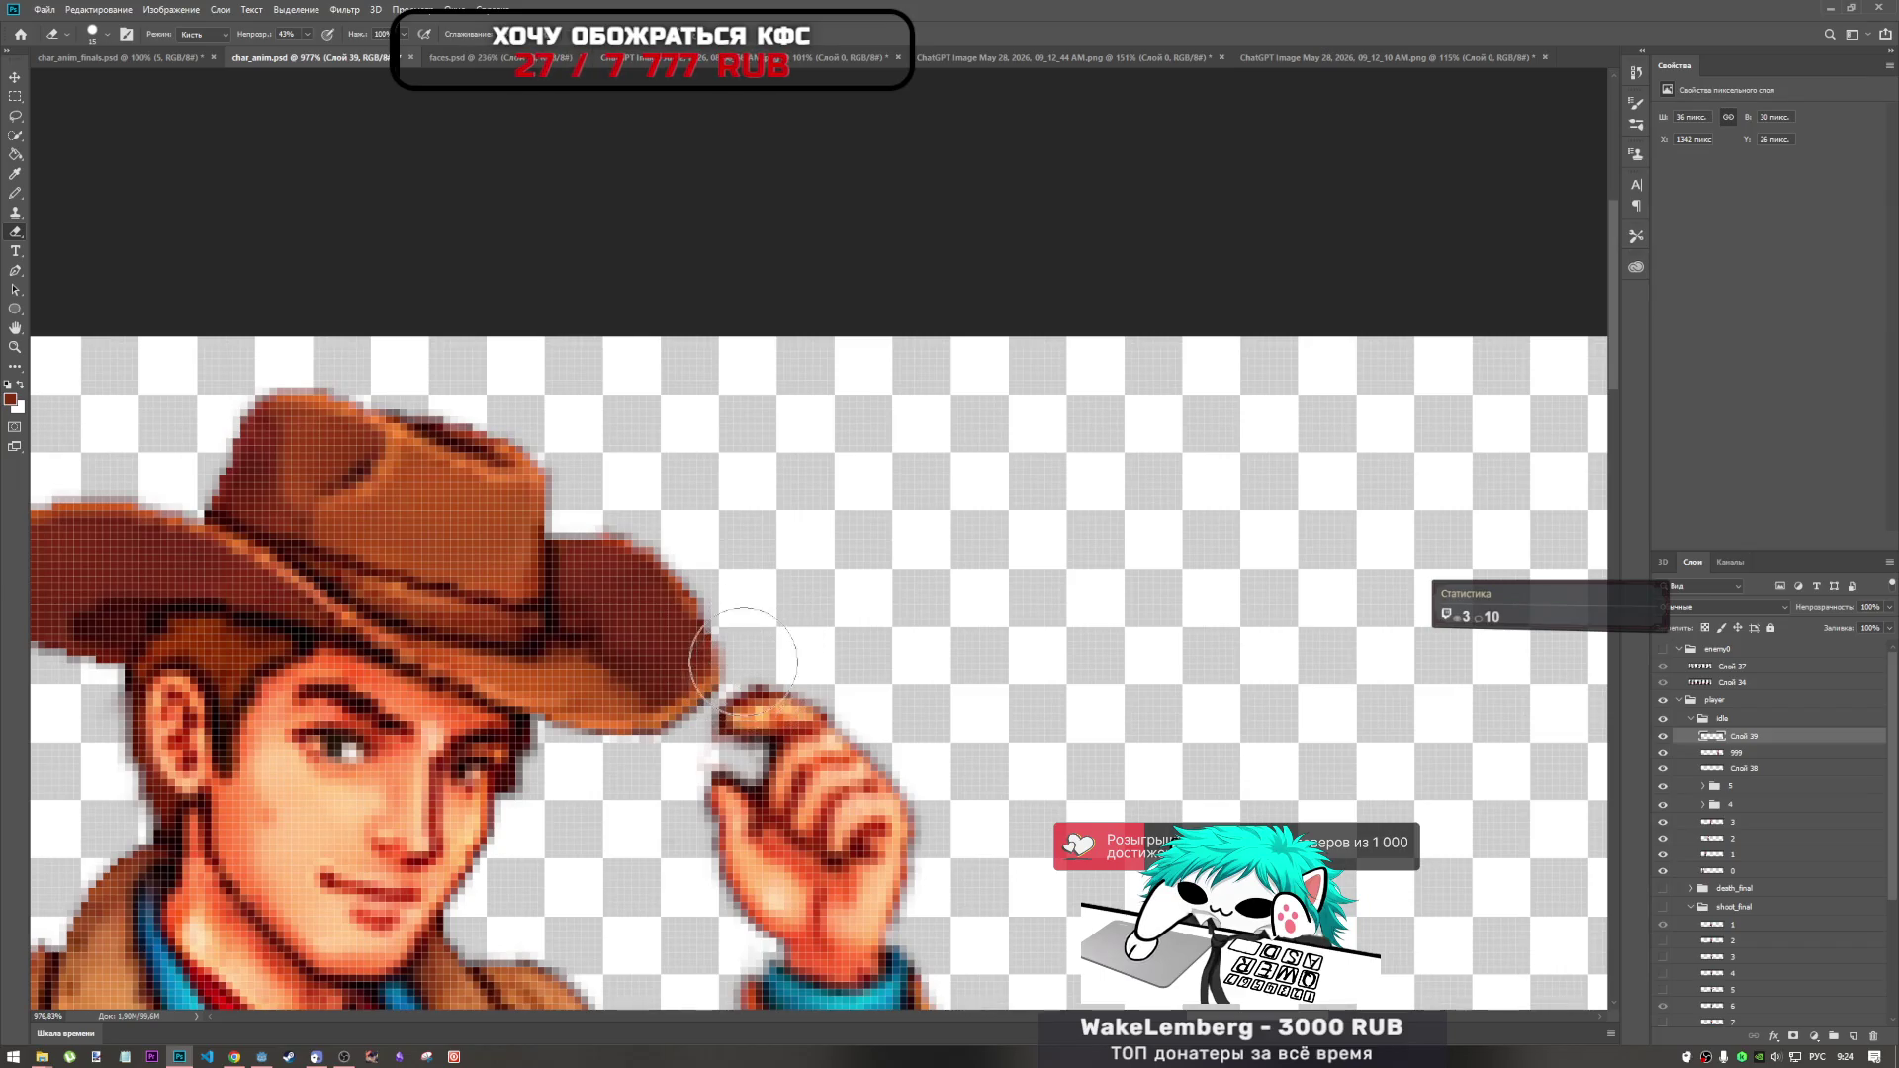
Return to layer 999 and undo the eraser stroke, restoring the brown brim-tip pixels.
left_click(1745, 769)
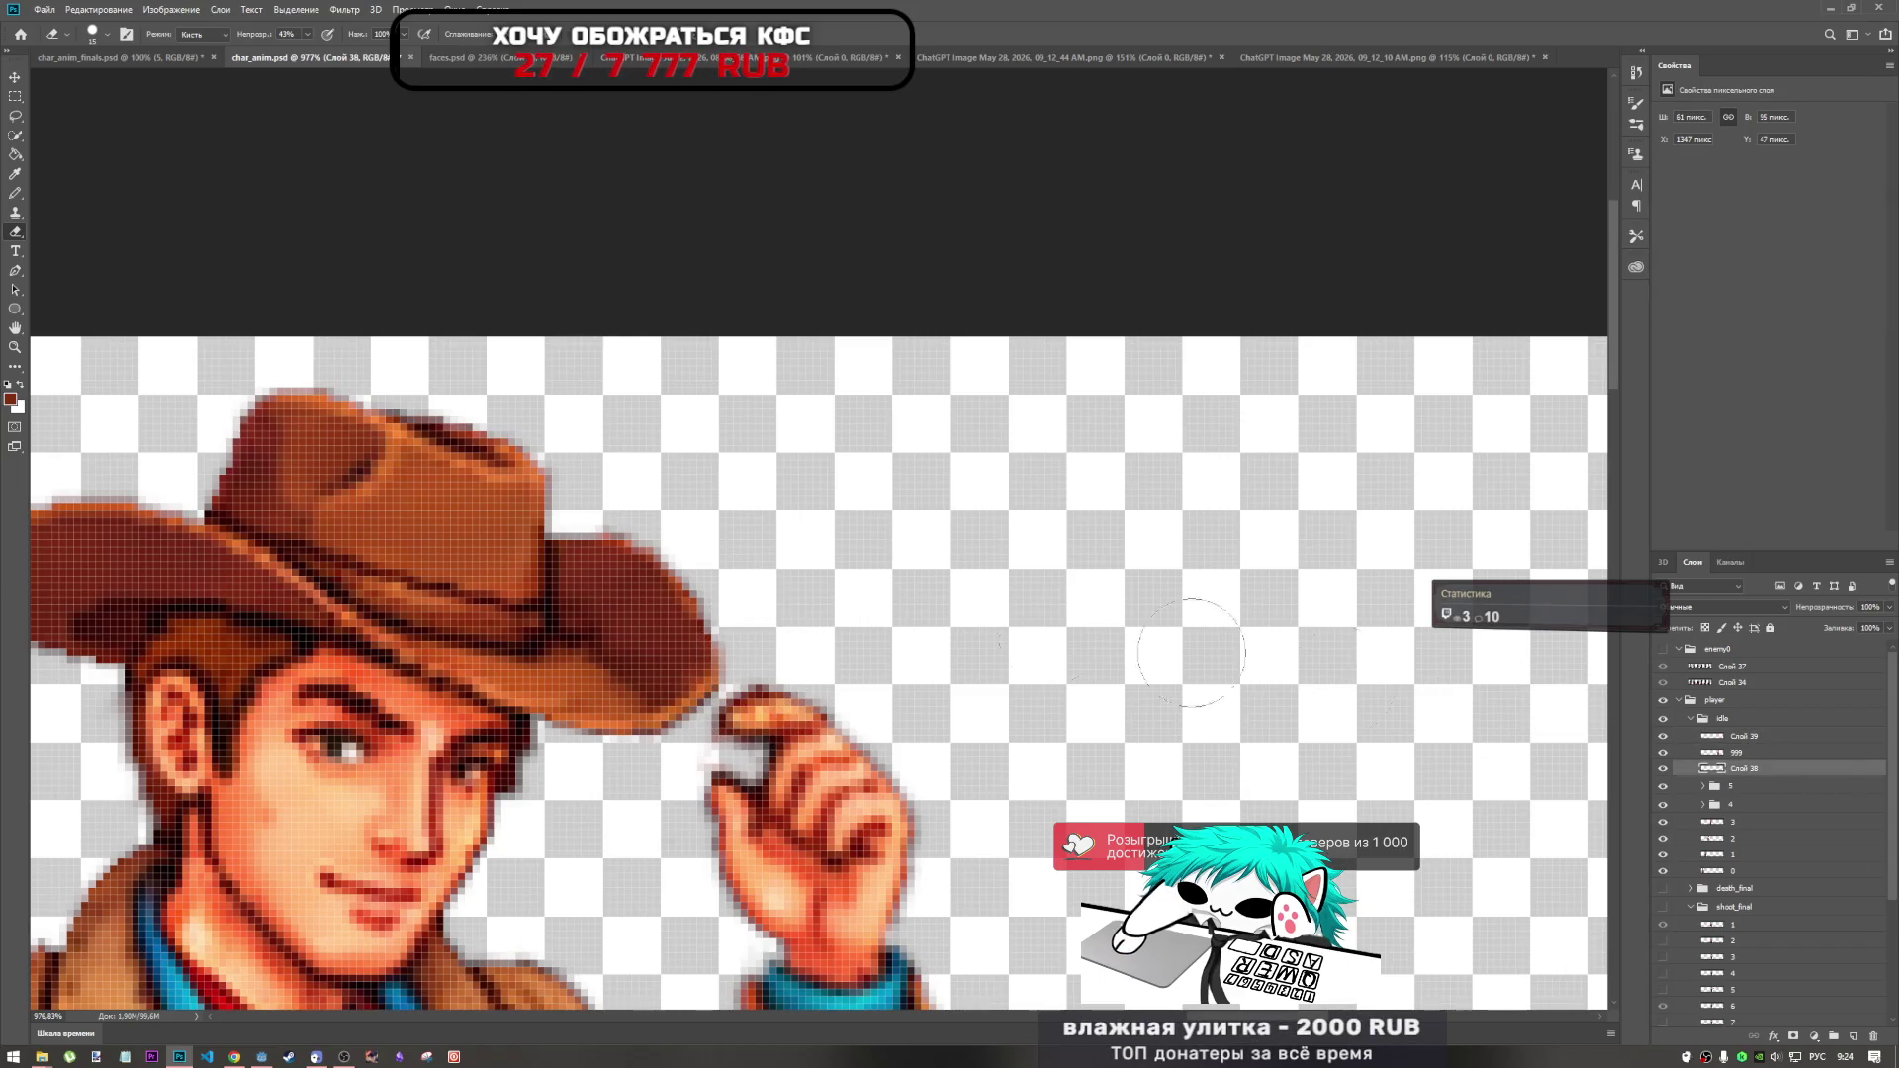
key("alt+bracketright")
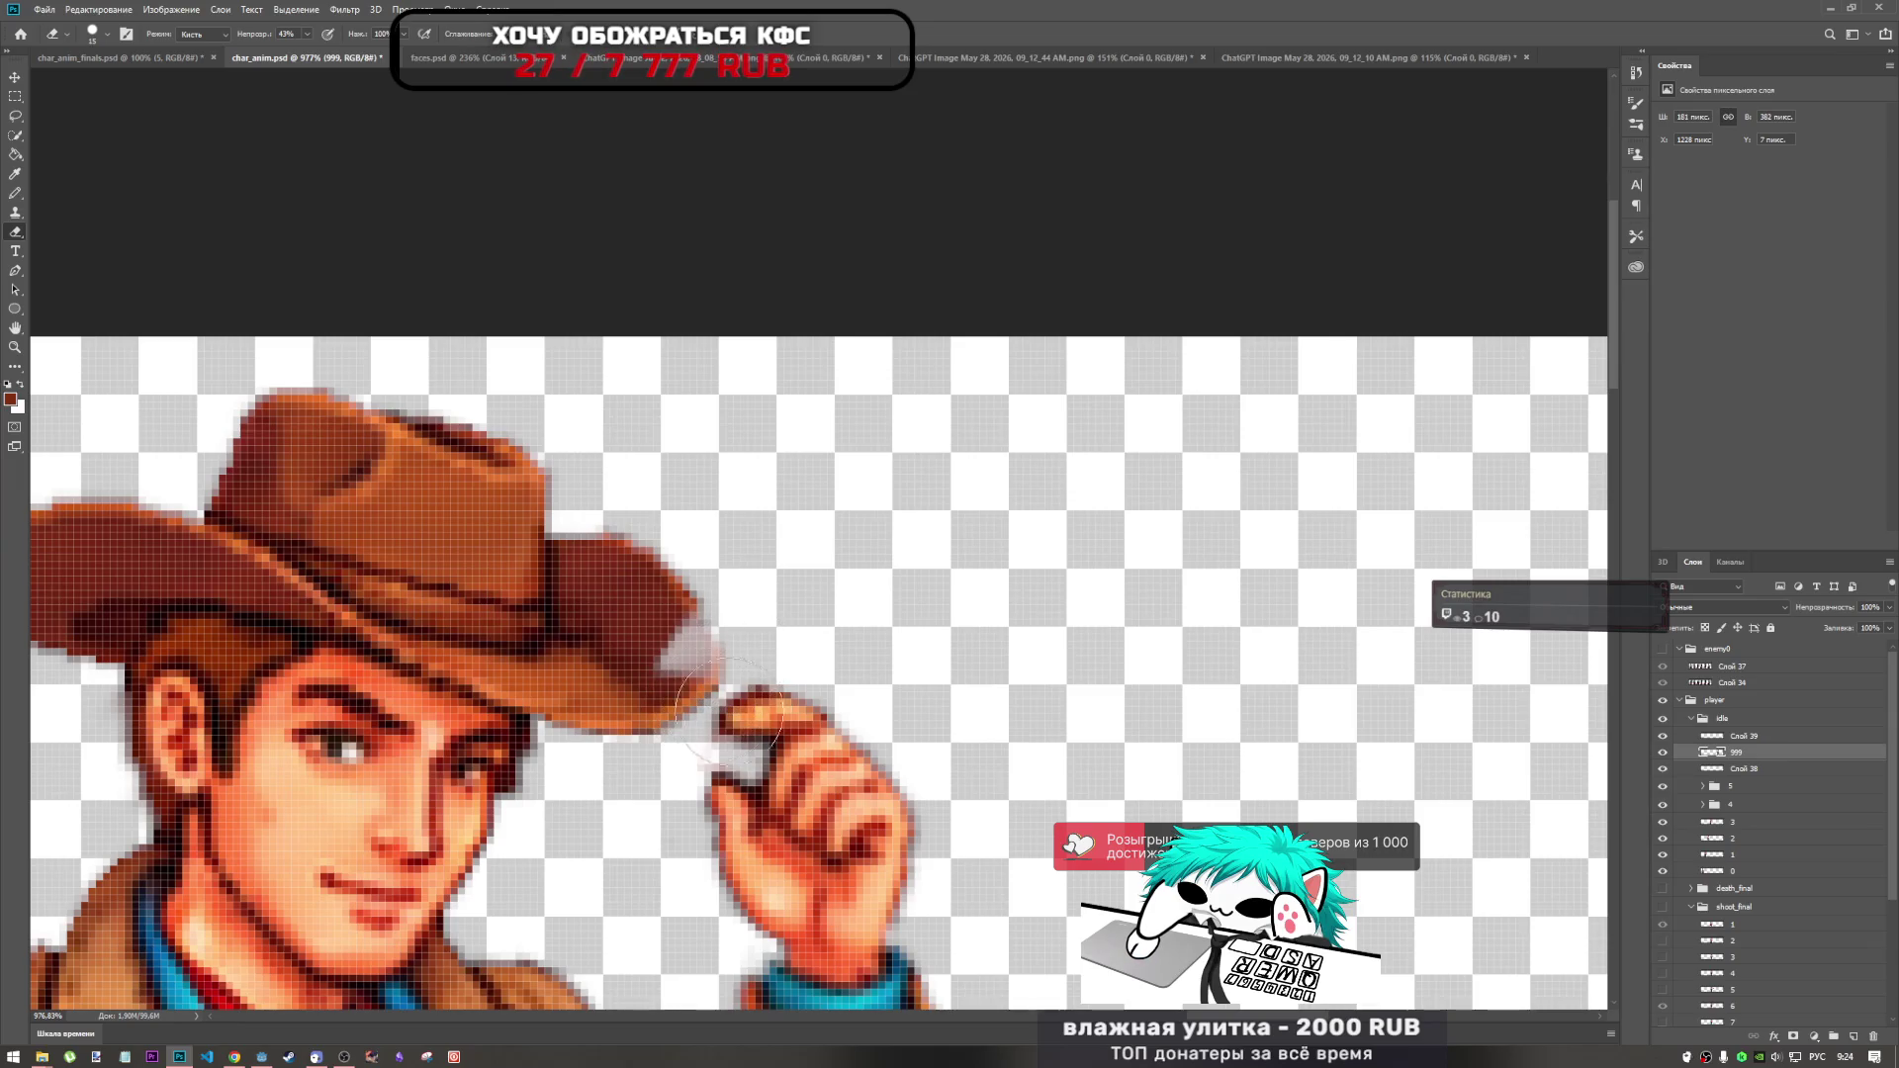
key("ctrl+z")
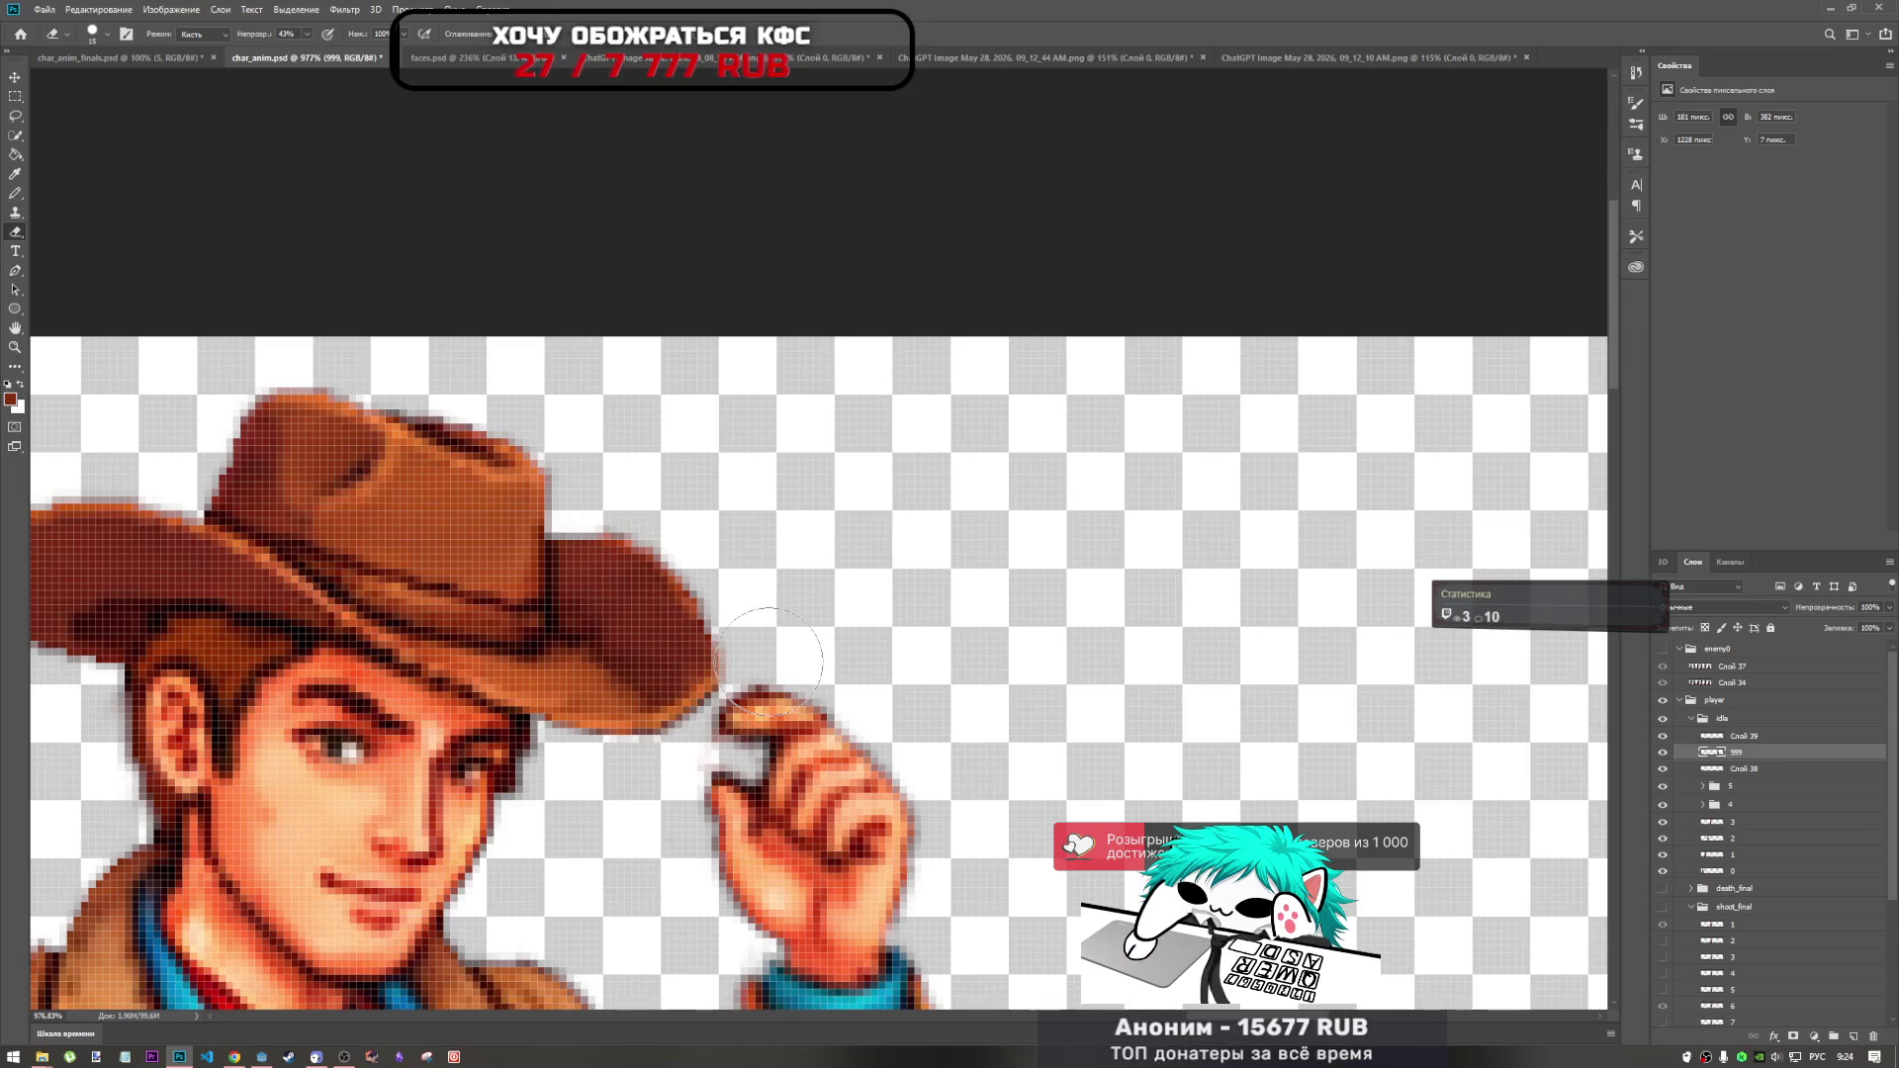
scroll(769, 659, "down", 5)
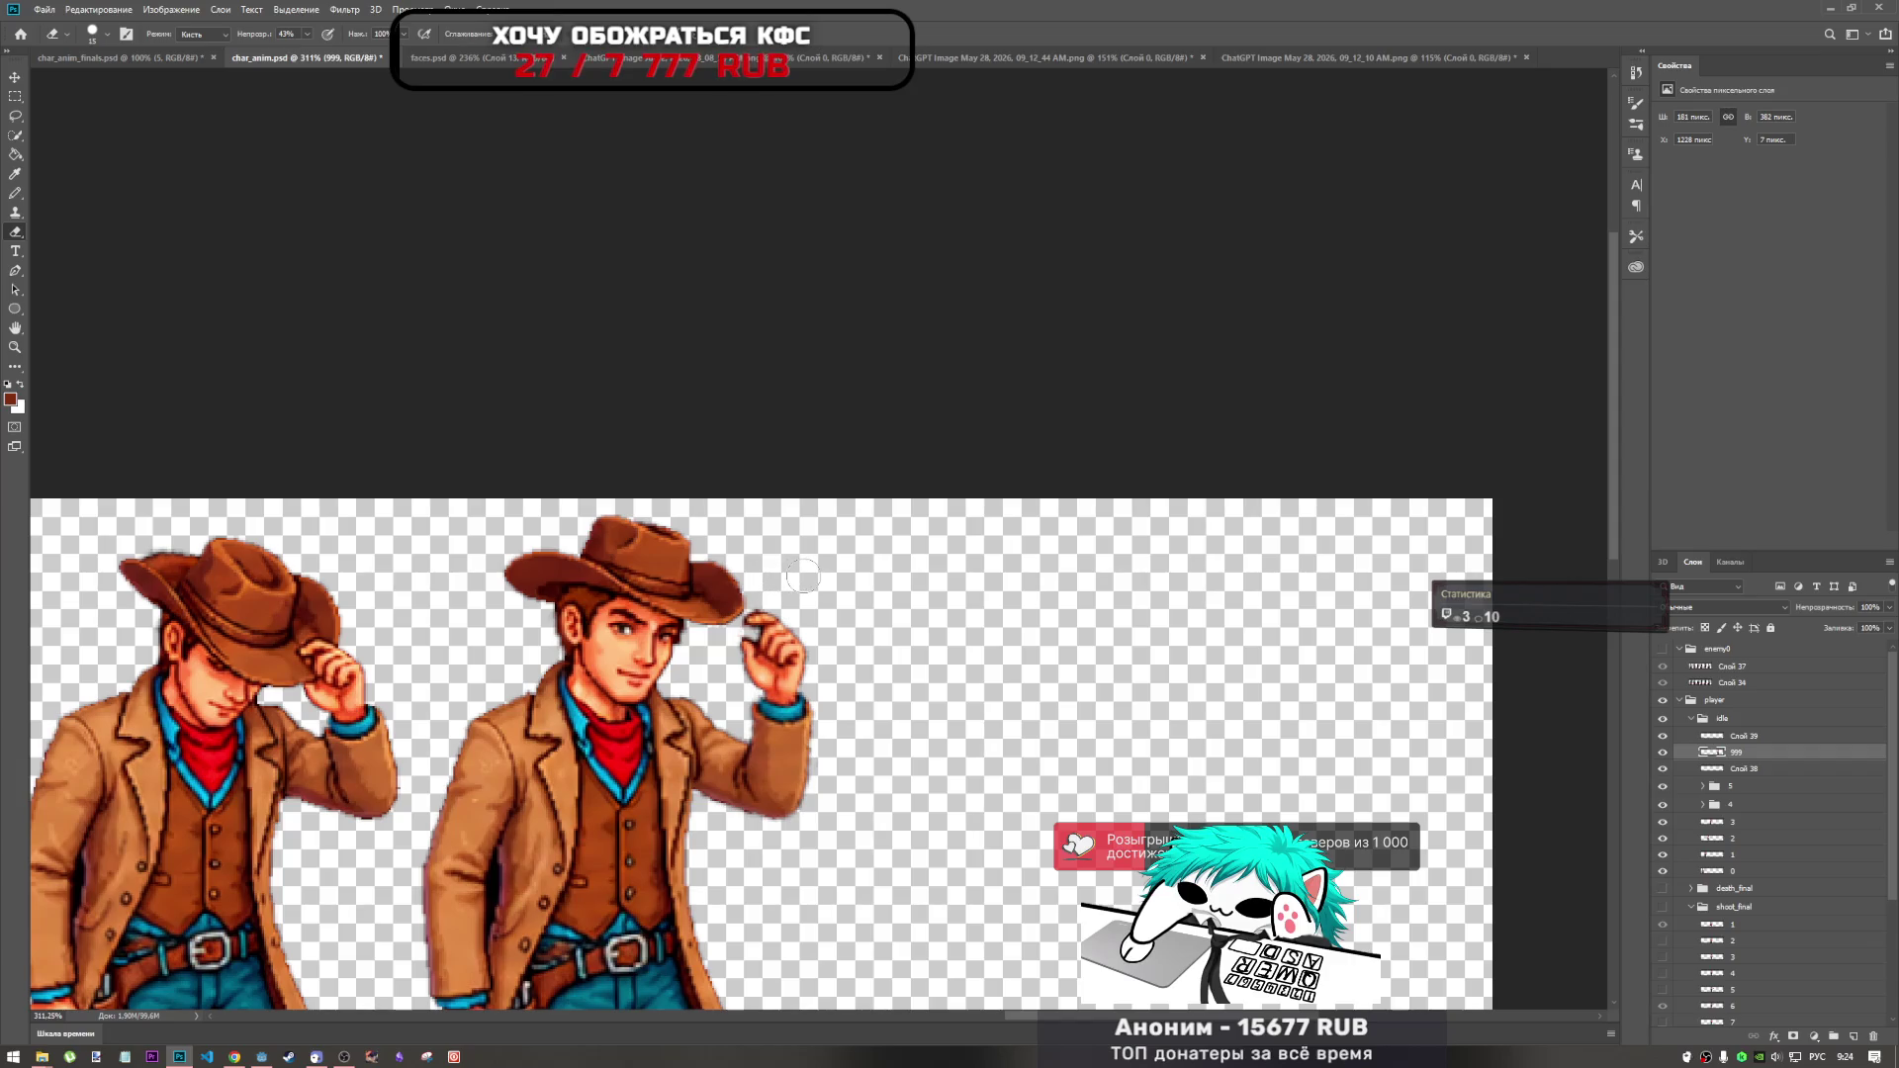
scroll(803, 575, "down", 4)
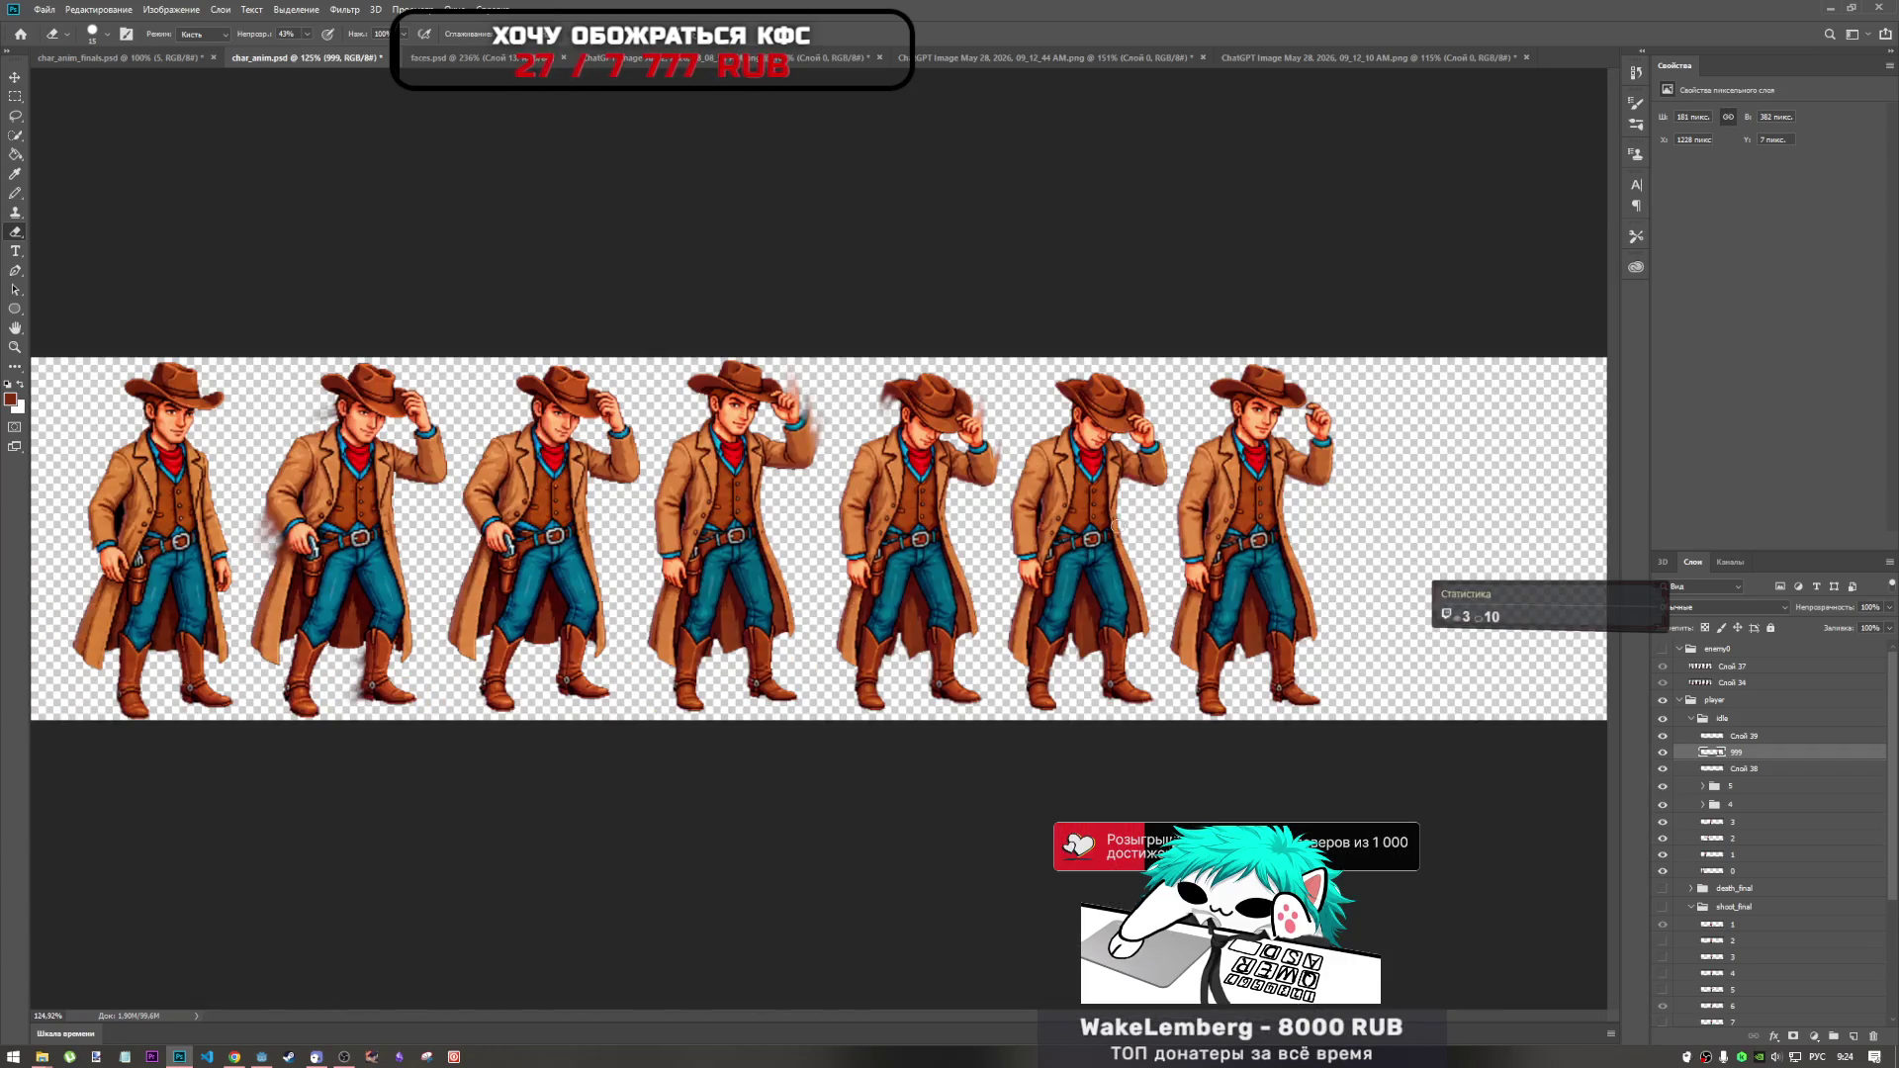
Warp the hat on Слой 39, bending its top-right brim inward.
scroll(1367, 399, "up", 2)
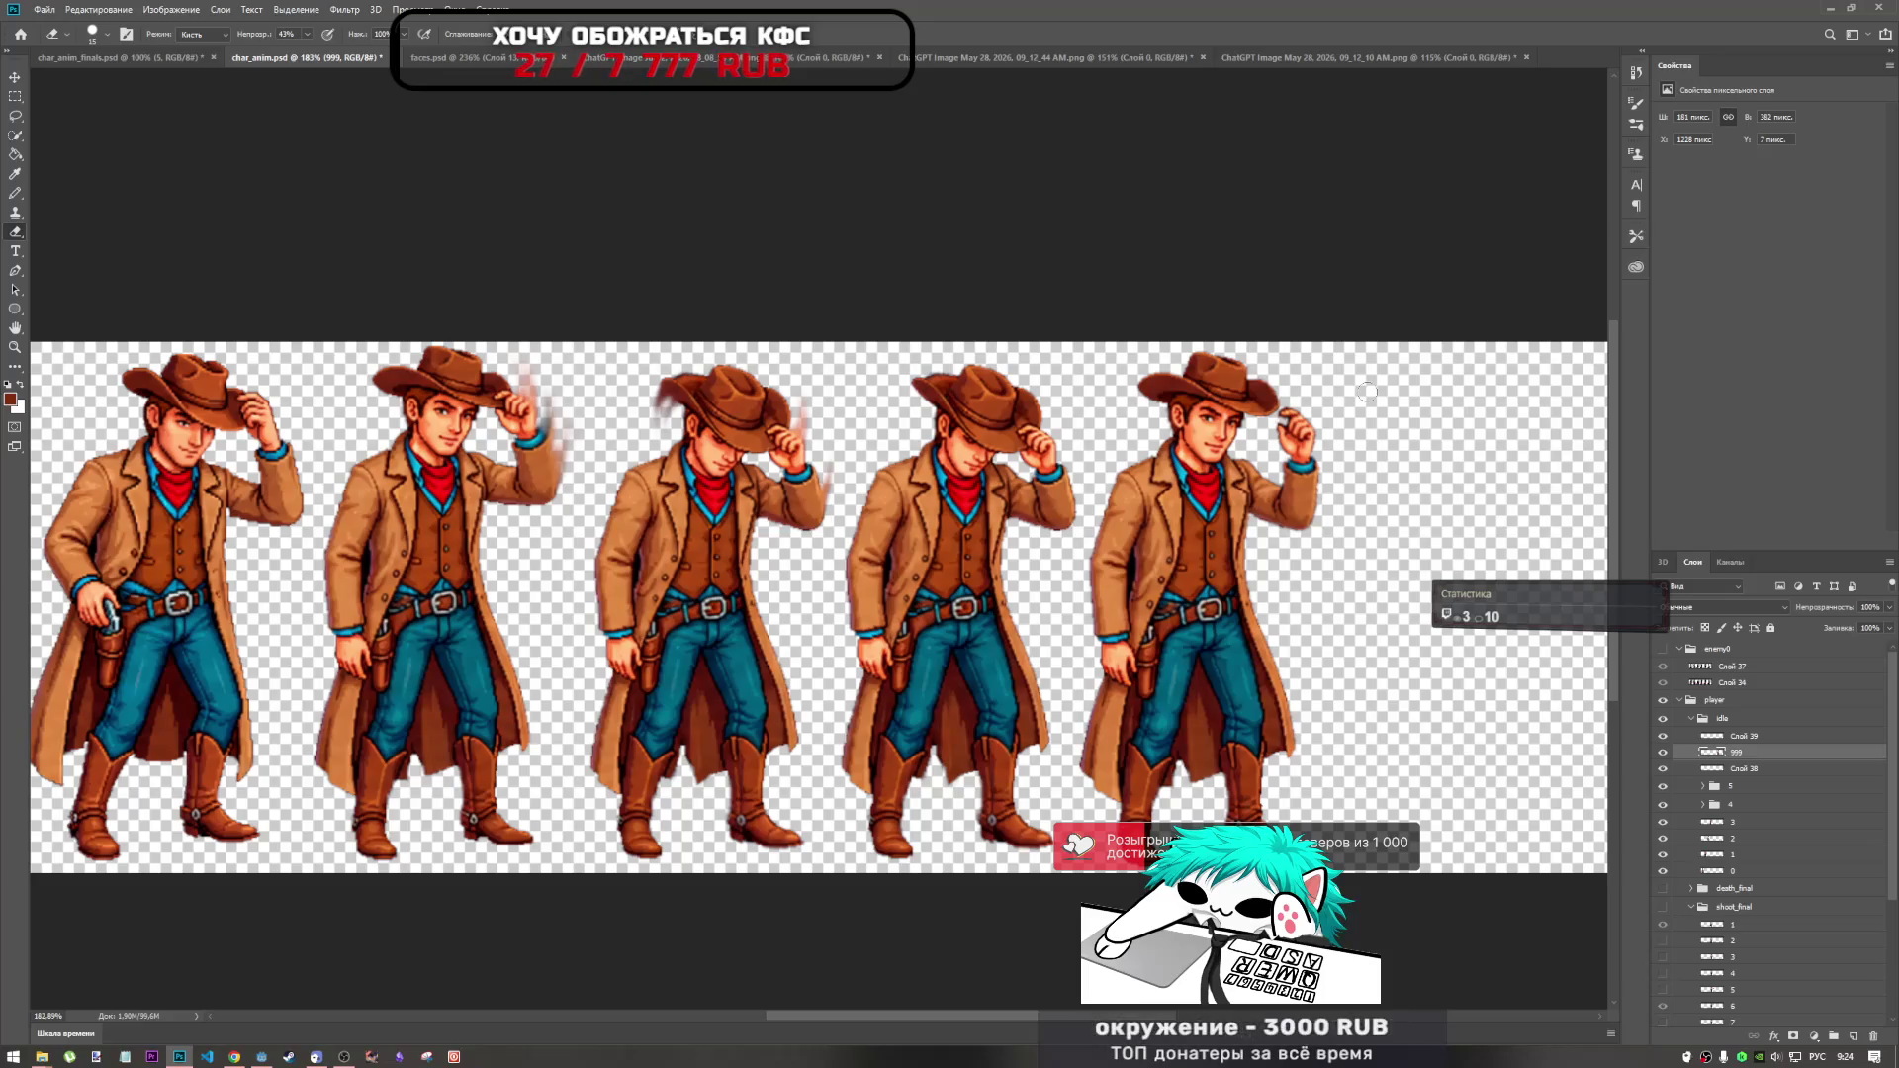
scroll(1367, 392, "down", 2)
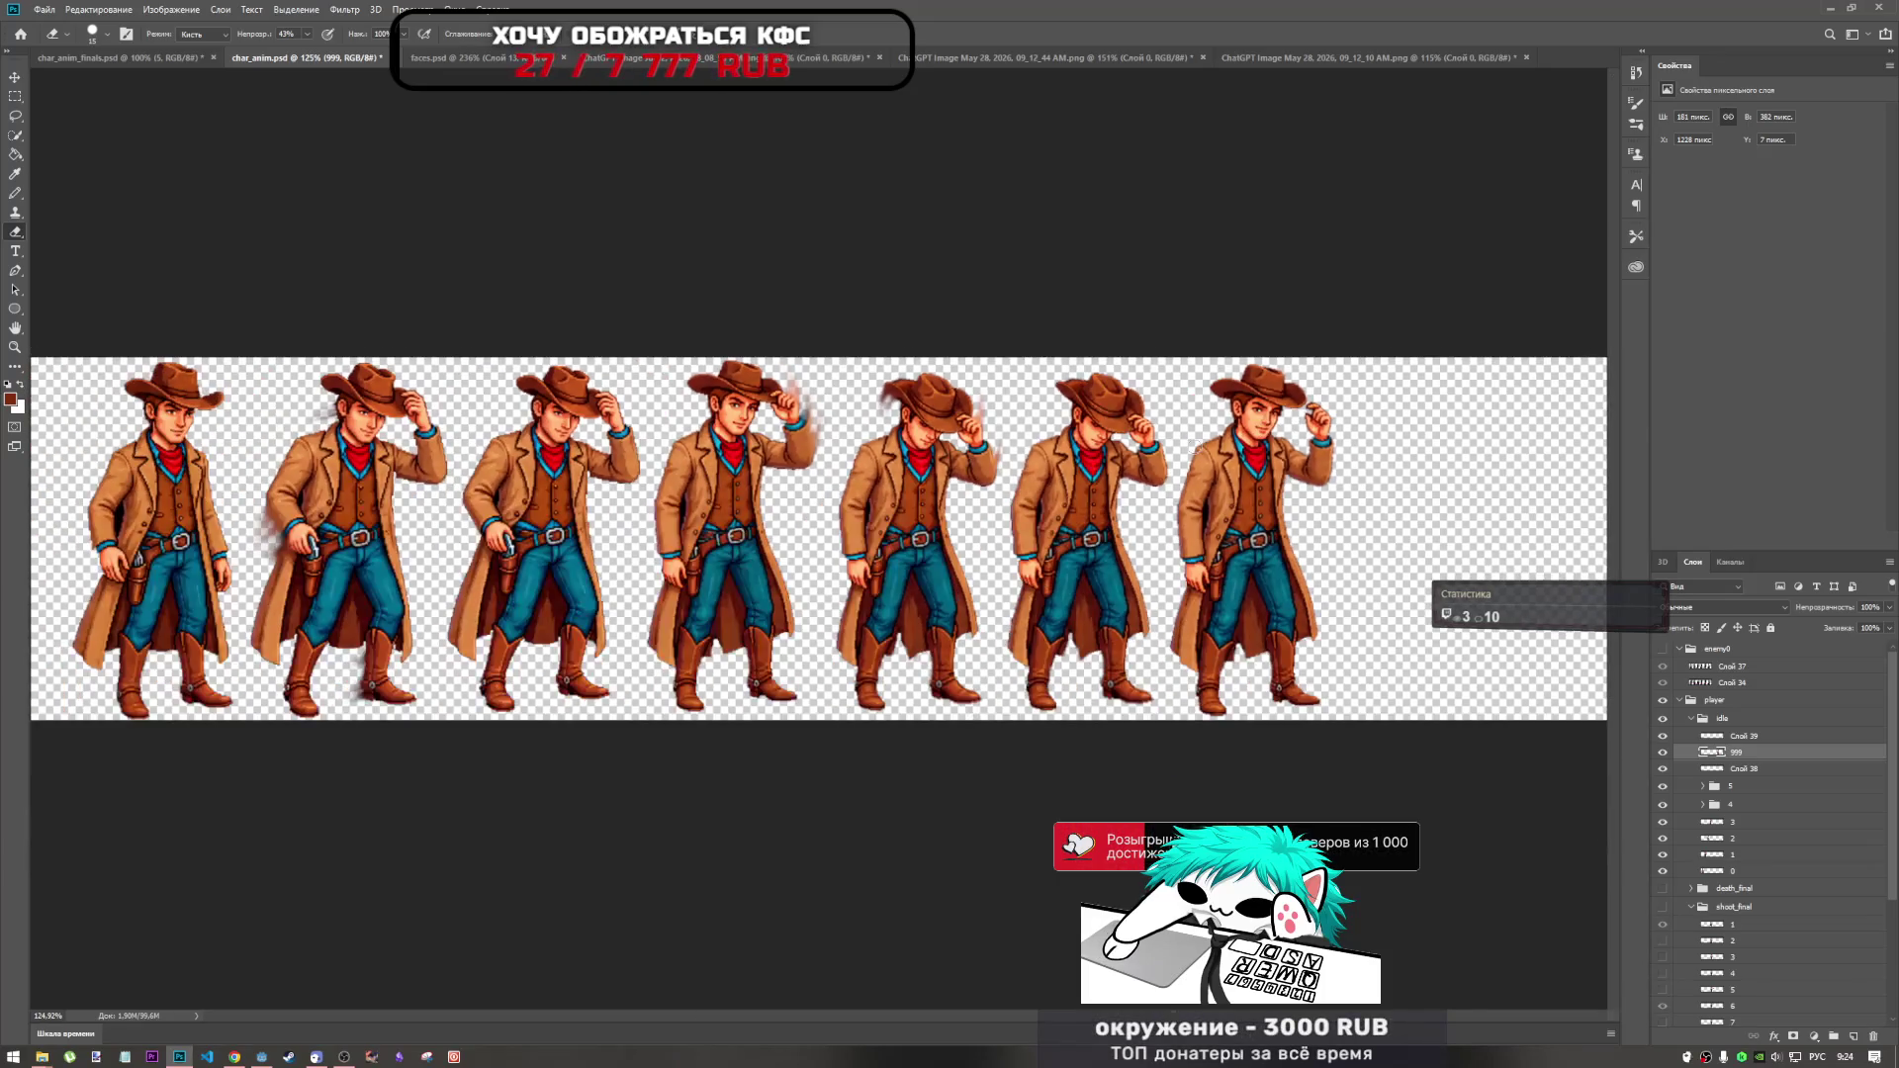
scroll(1355, 395, "up", 10)
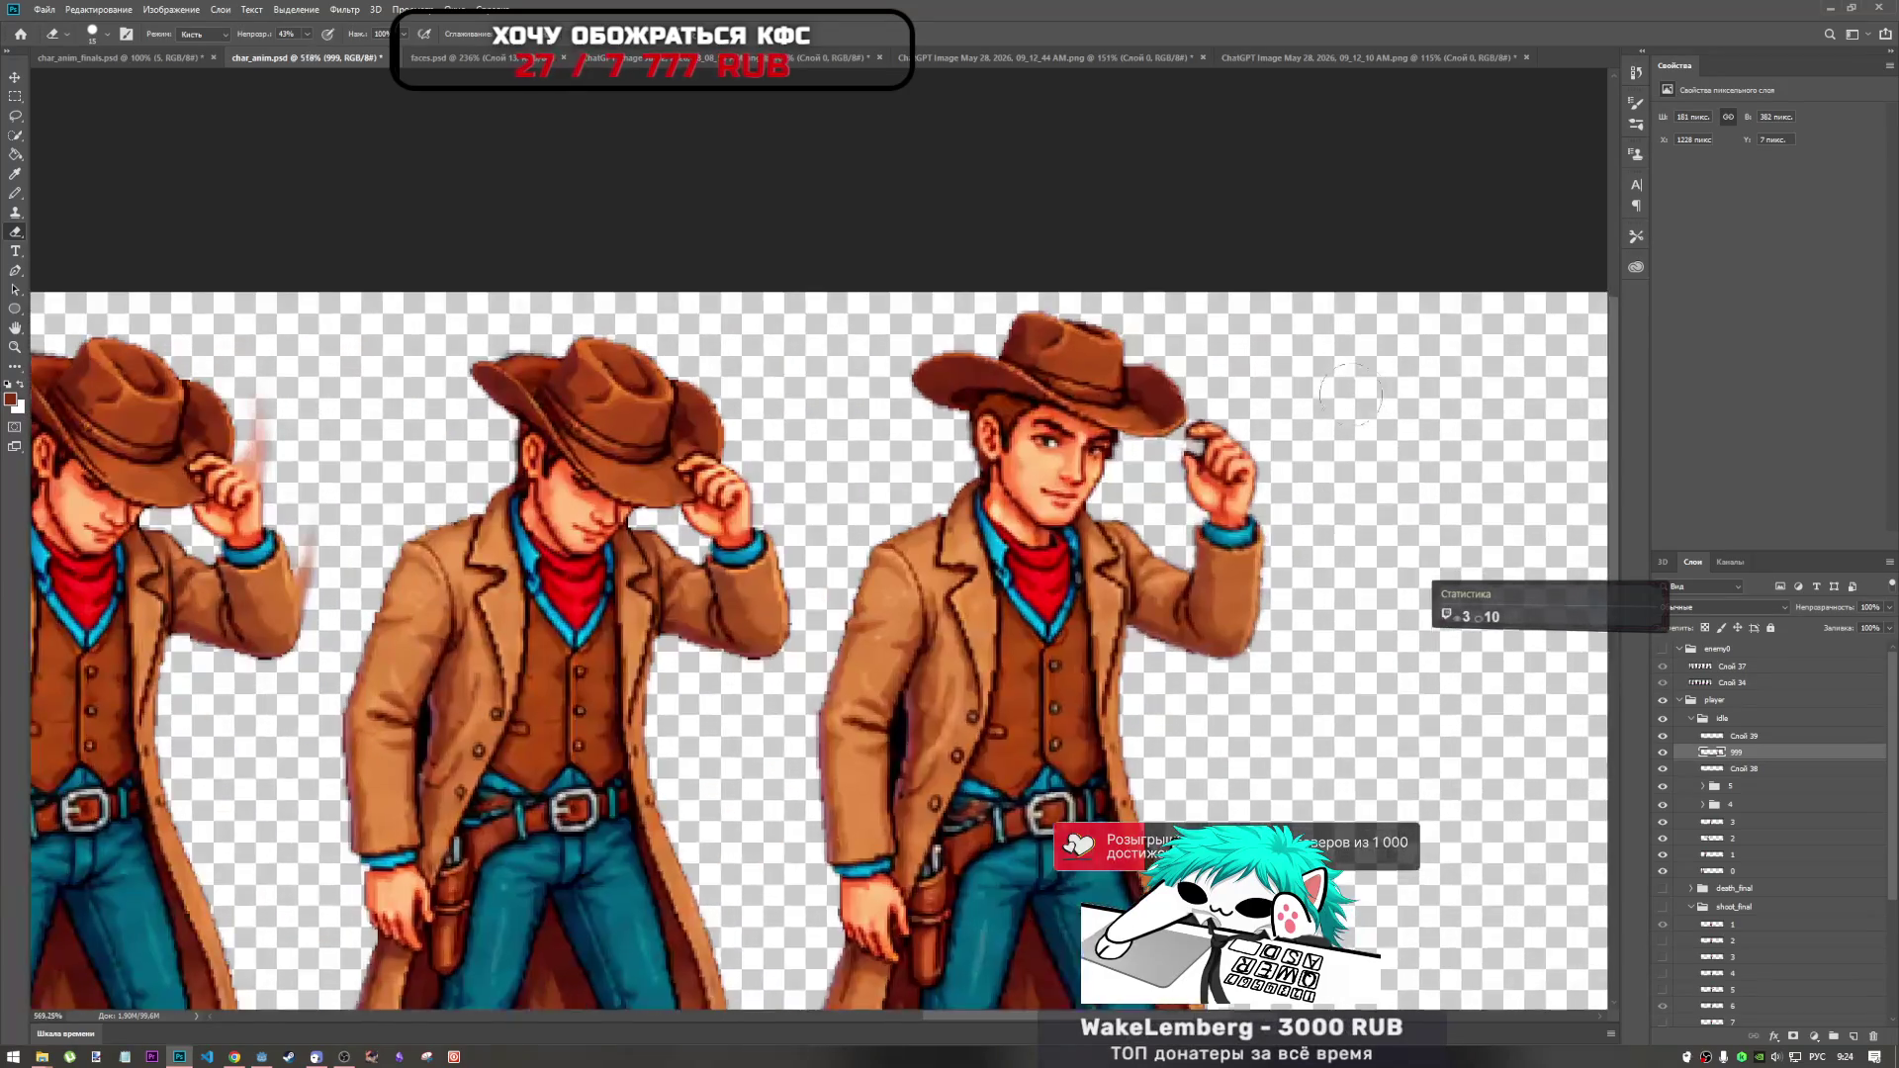
key("ctrl+t")
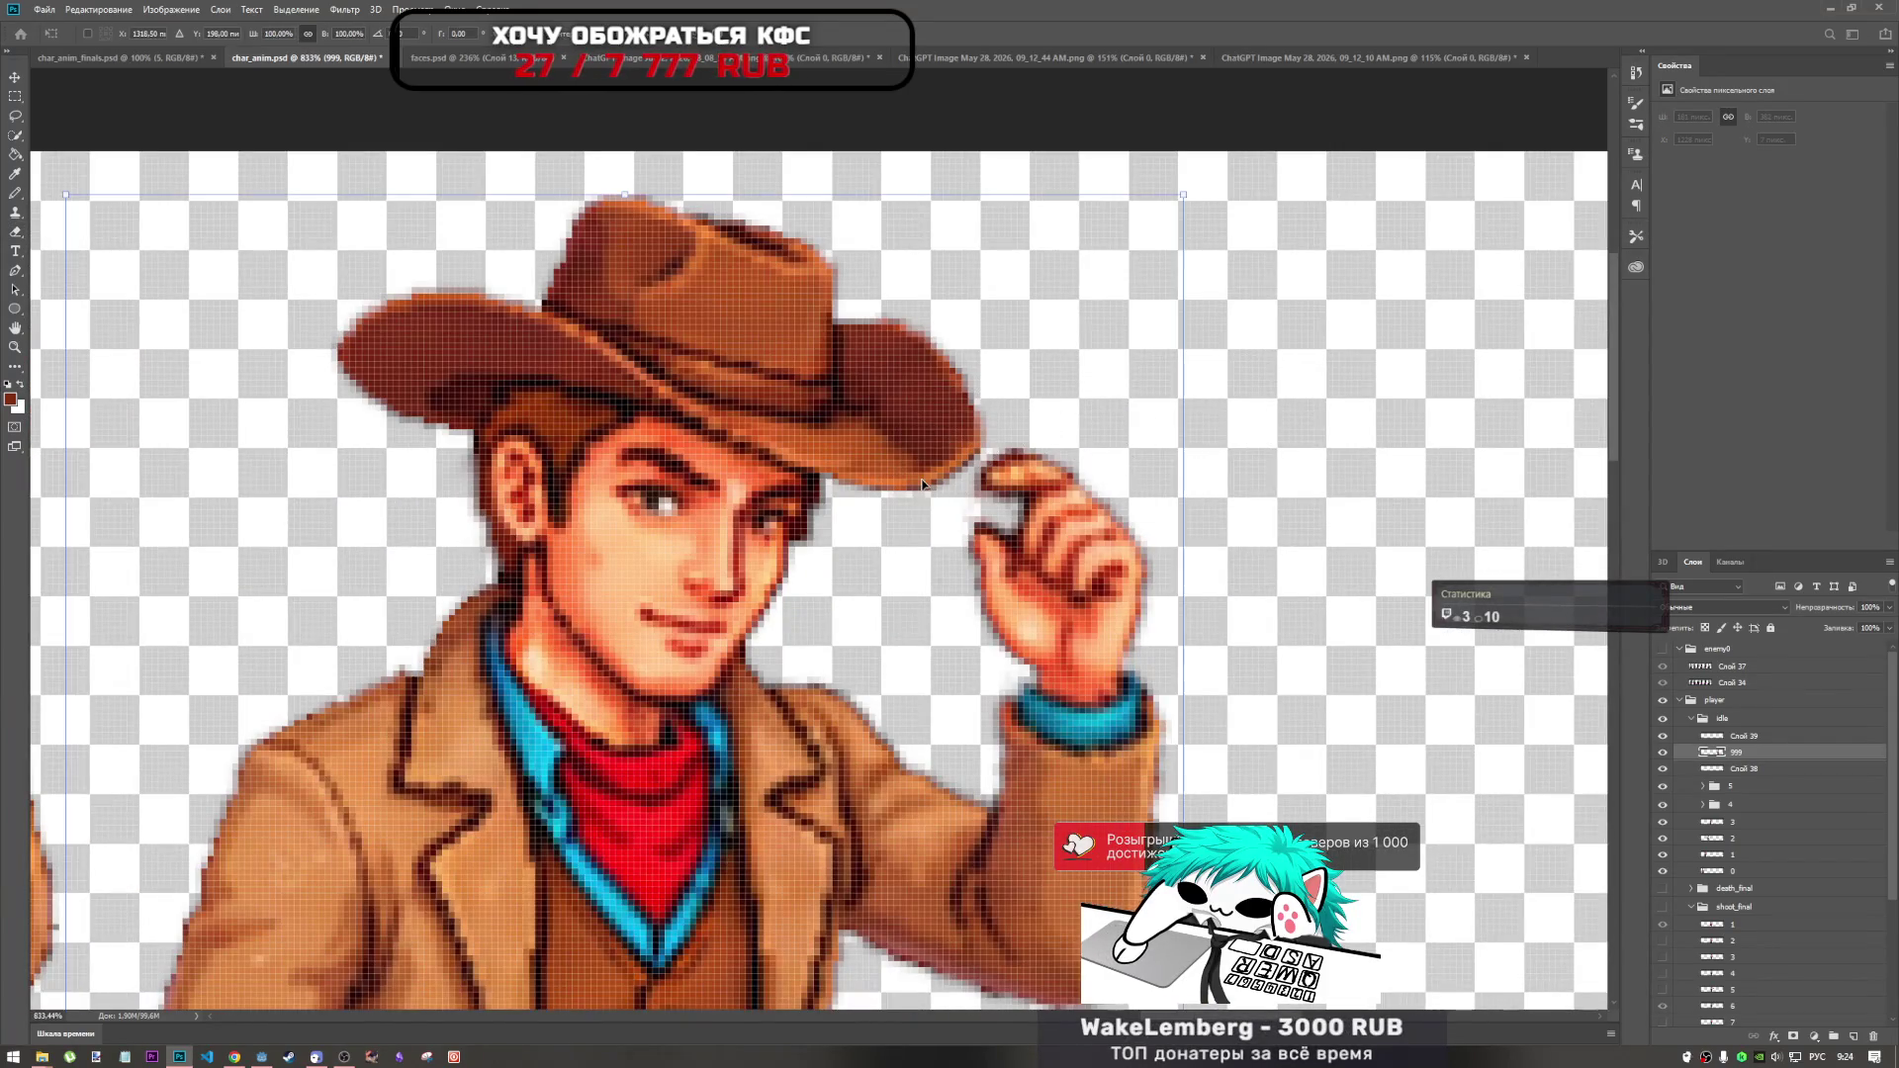
left_click(1757, 736)
key("ctrl+t")
key("ctrl+alt+w")
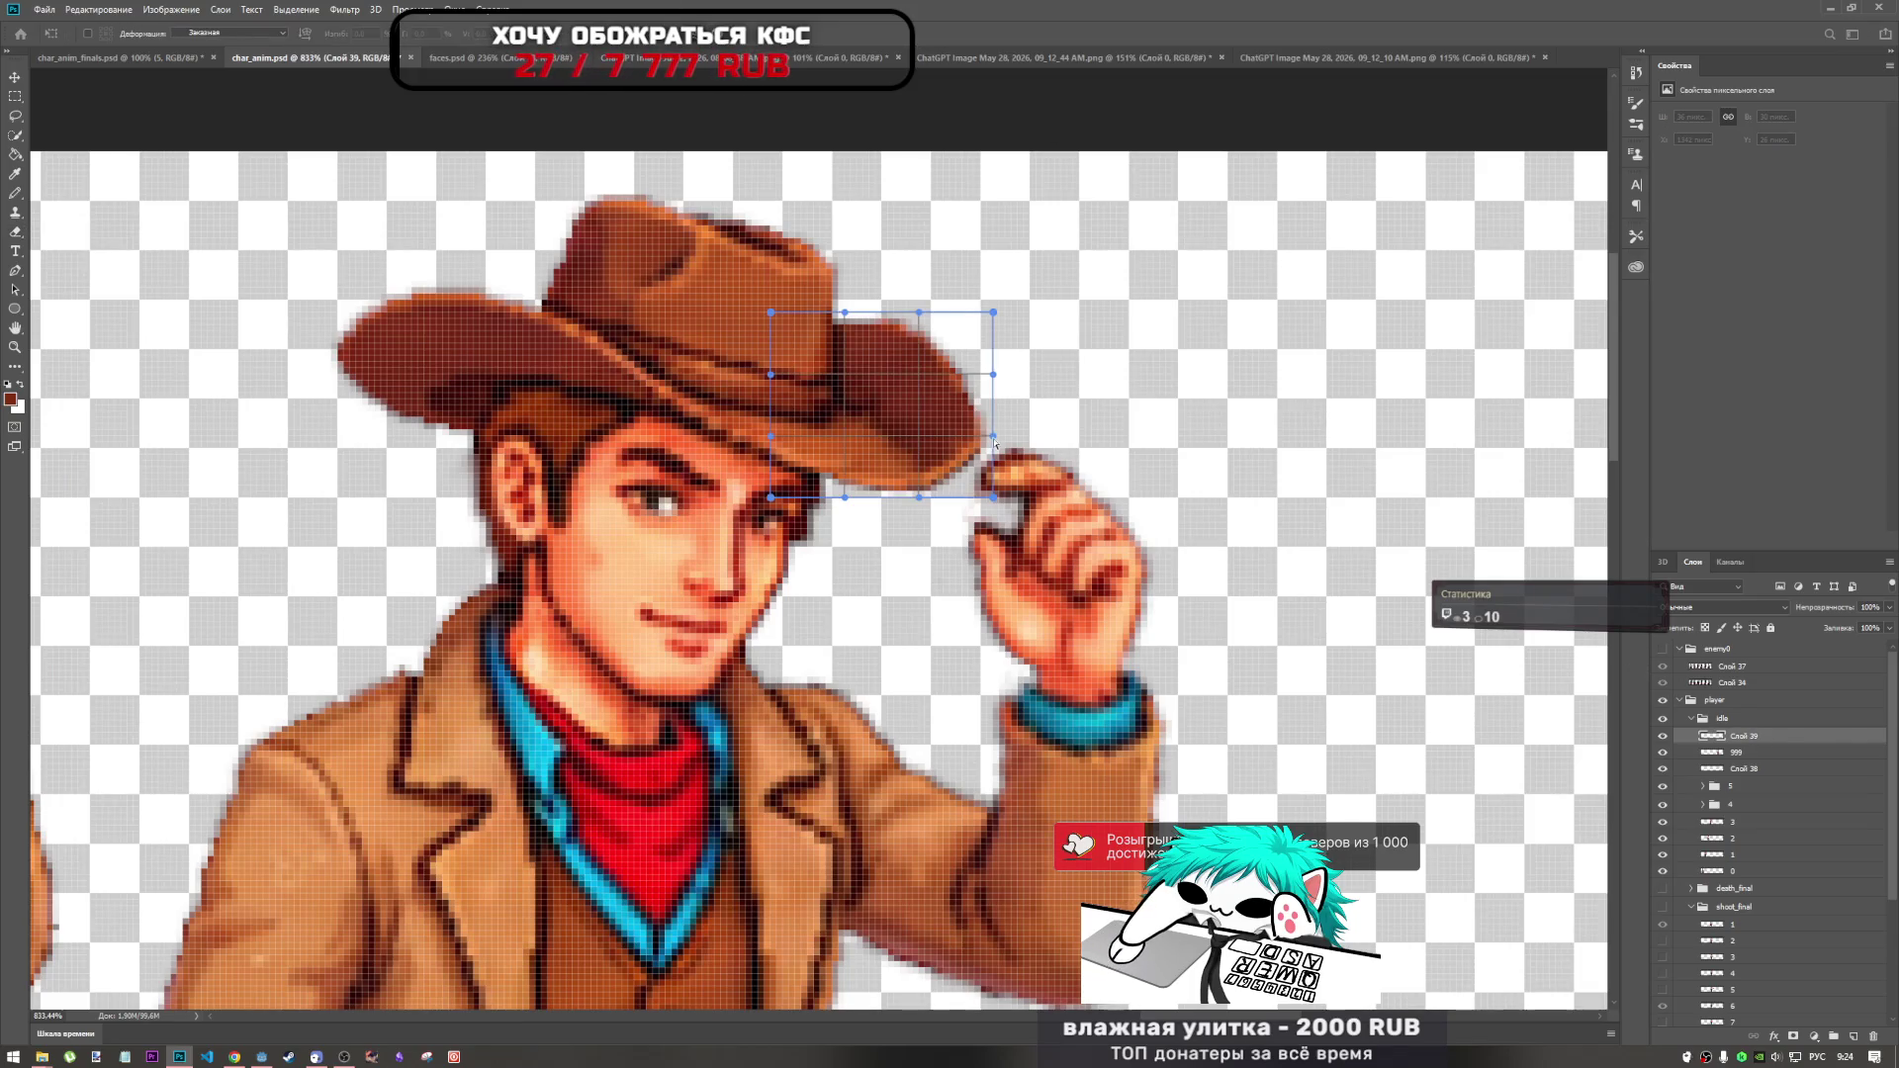
left_click_drag(992, 376, 976, 331)
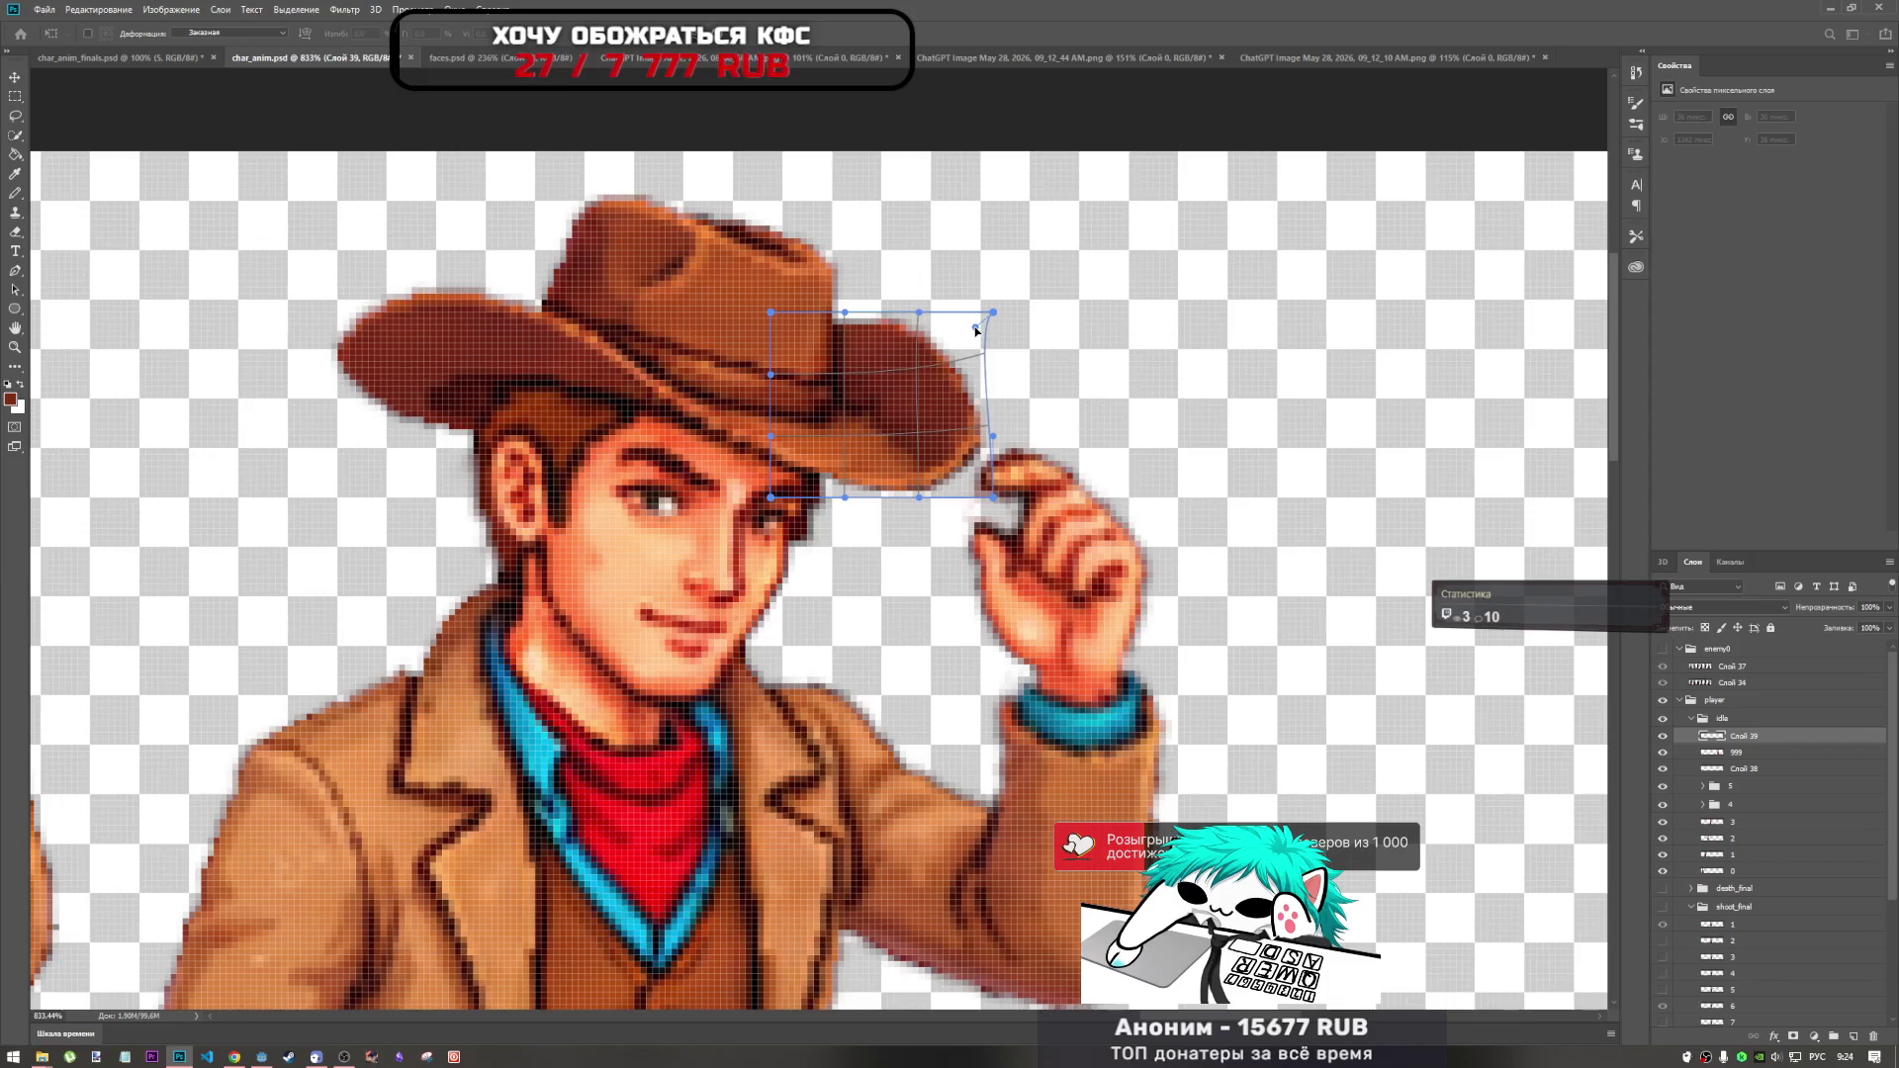
key("Return")
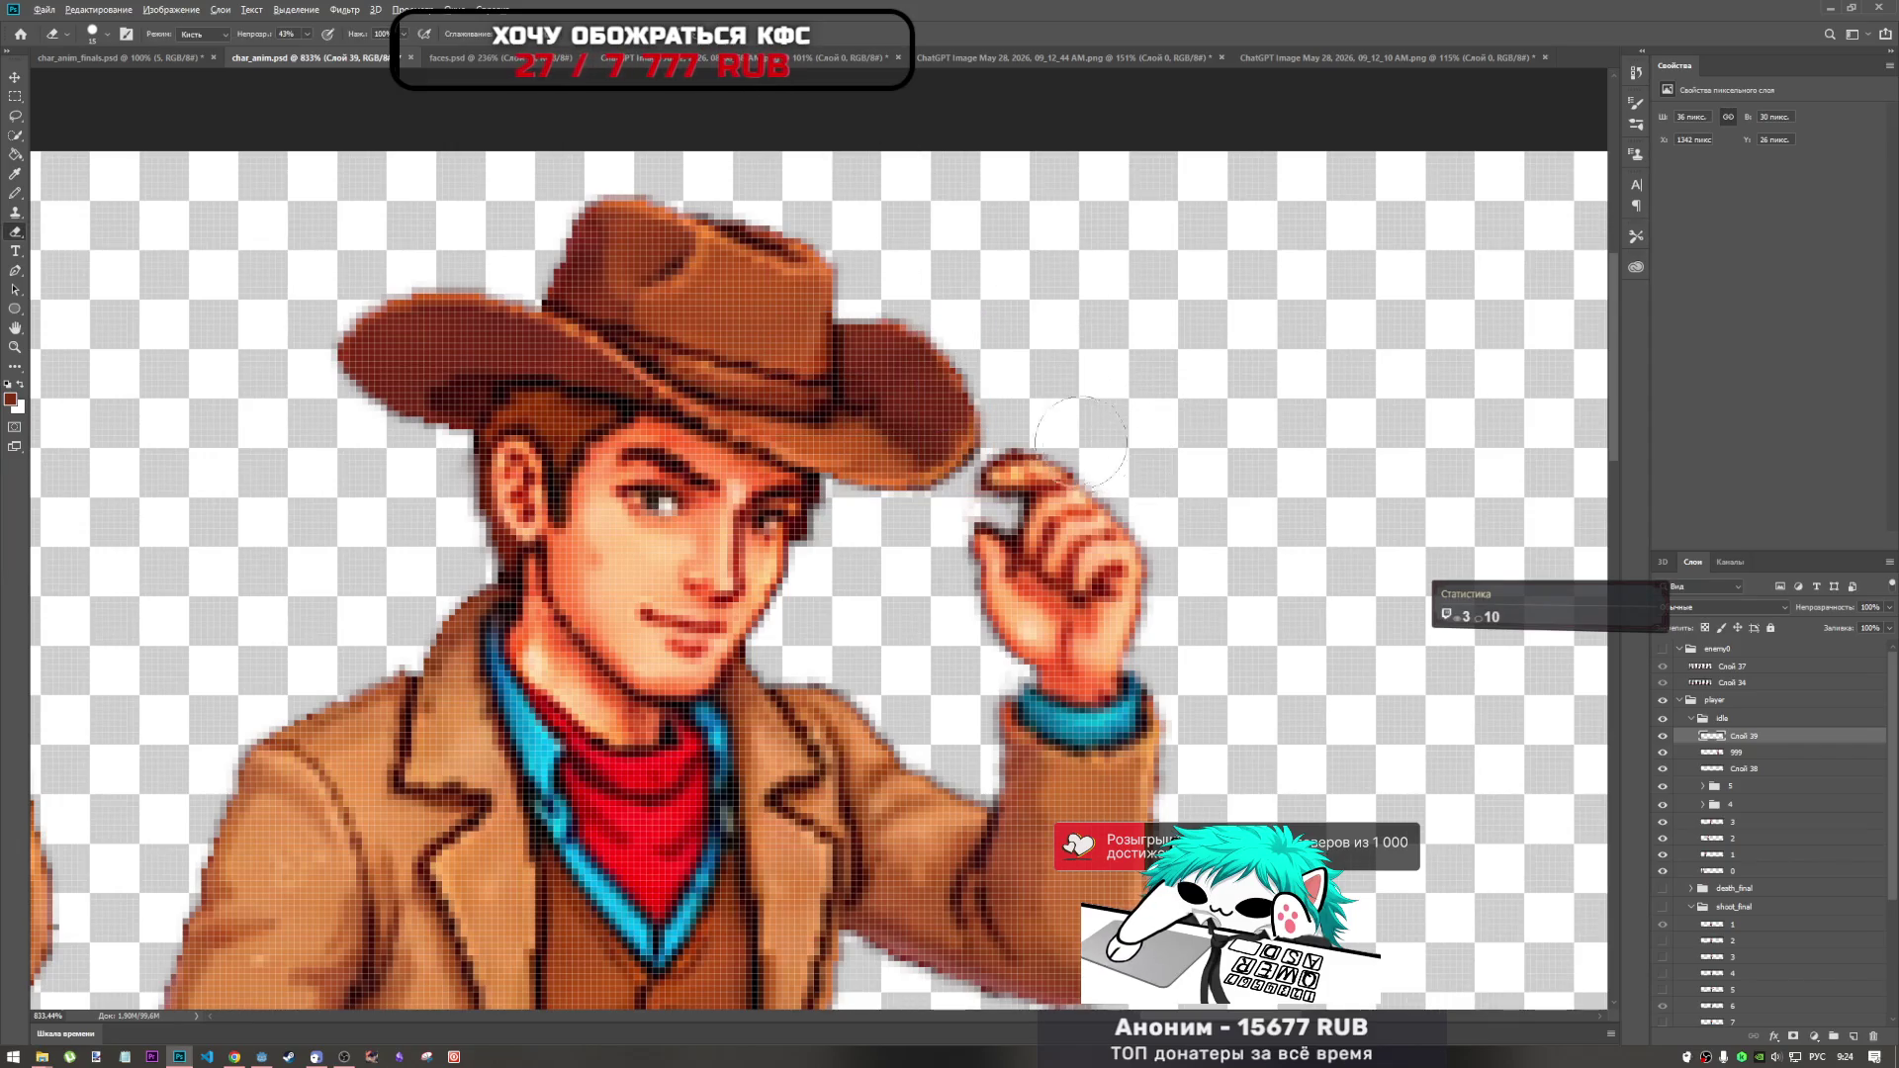
Smudge the brim edge on layer 999 at 45% strength, sampling all layers.
scroll(1032, 423, "down", 3)
scroll(1032, 423, "down", 4)
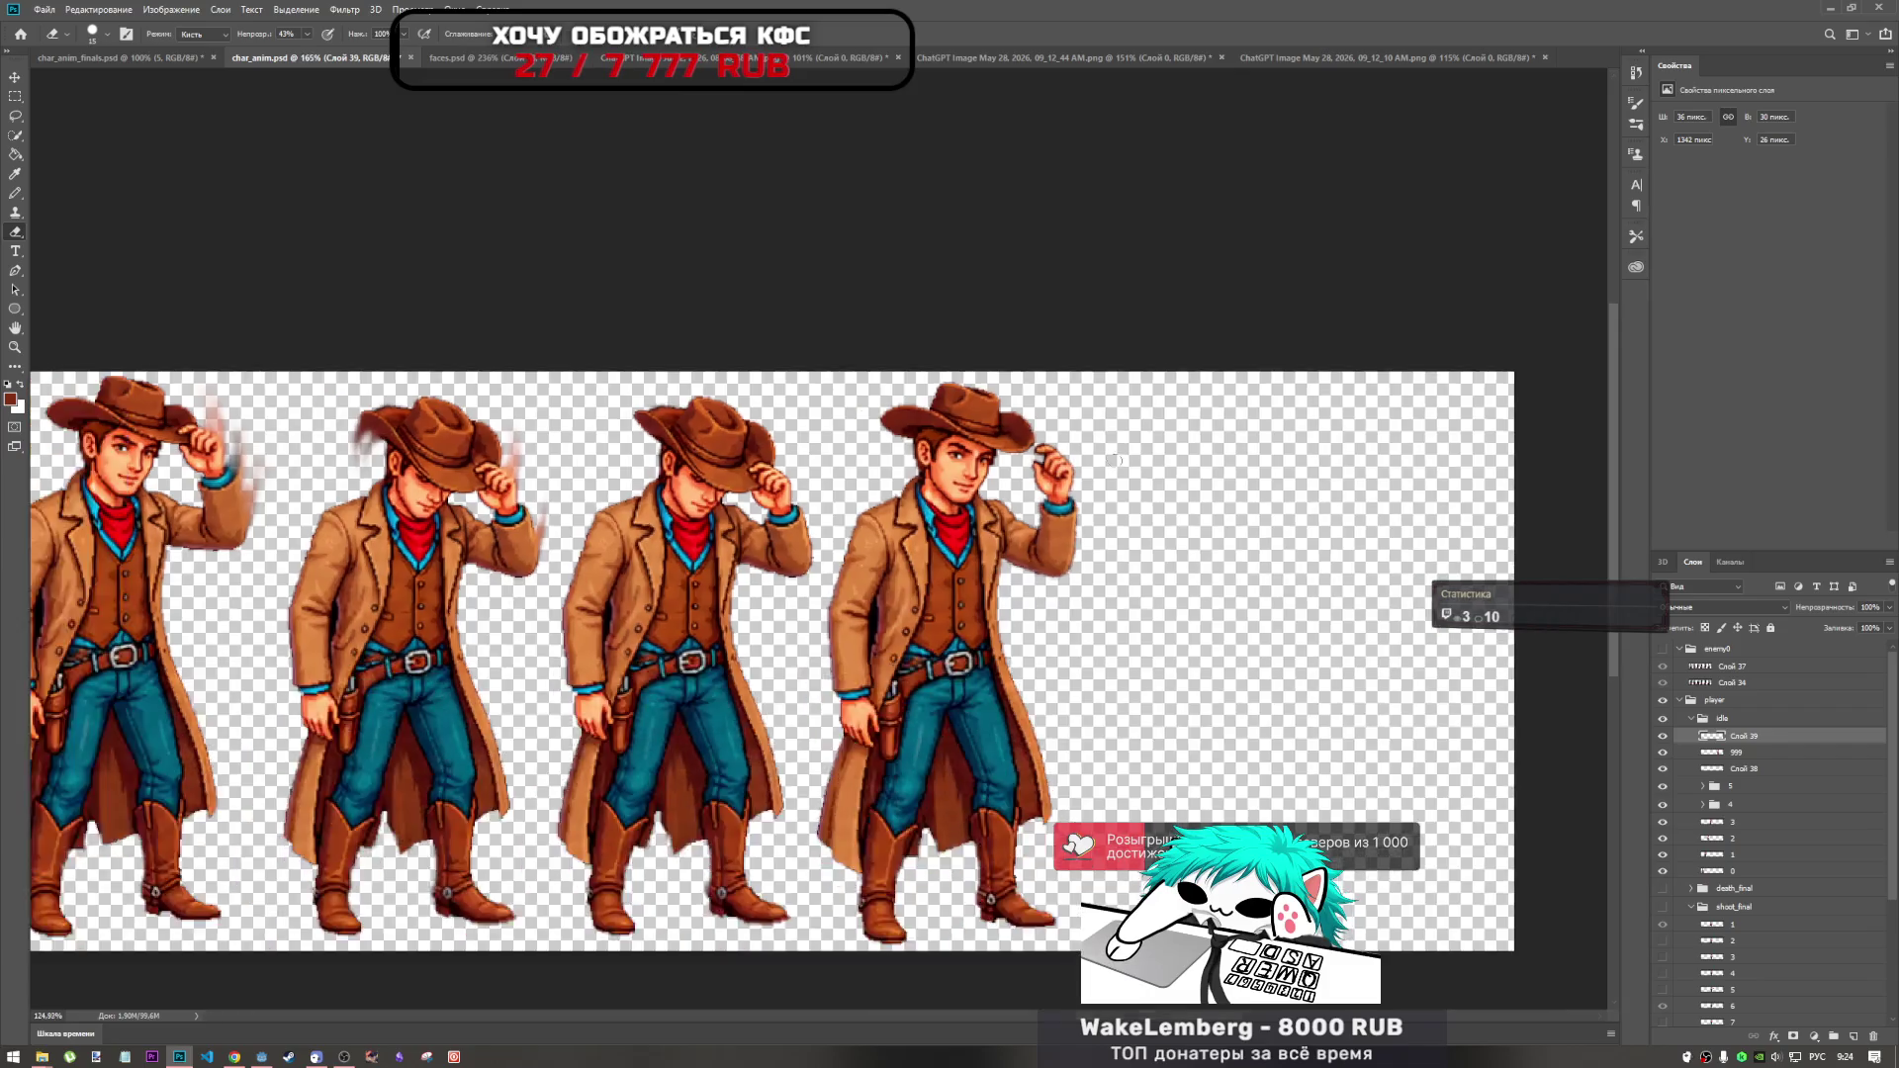
scroll(1390, 373, "up", 6)
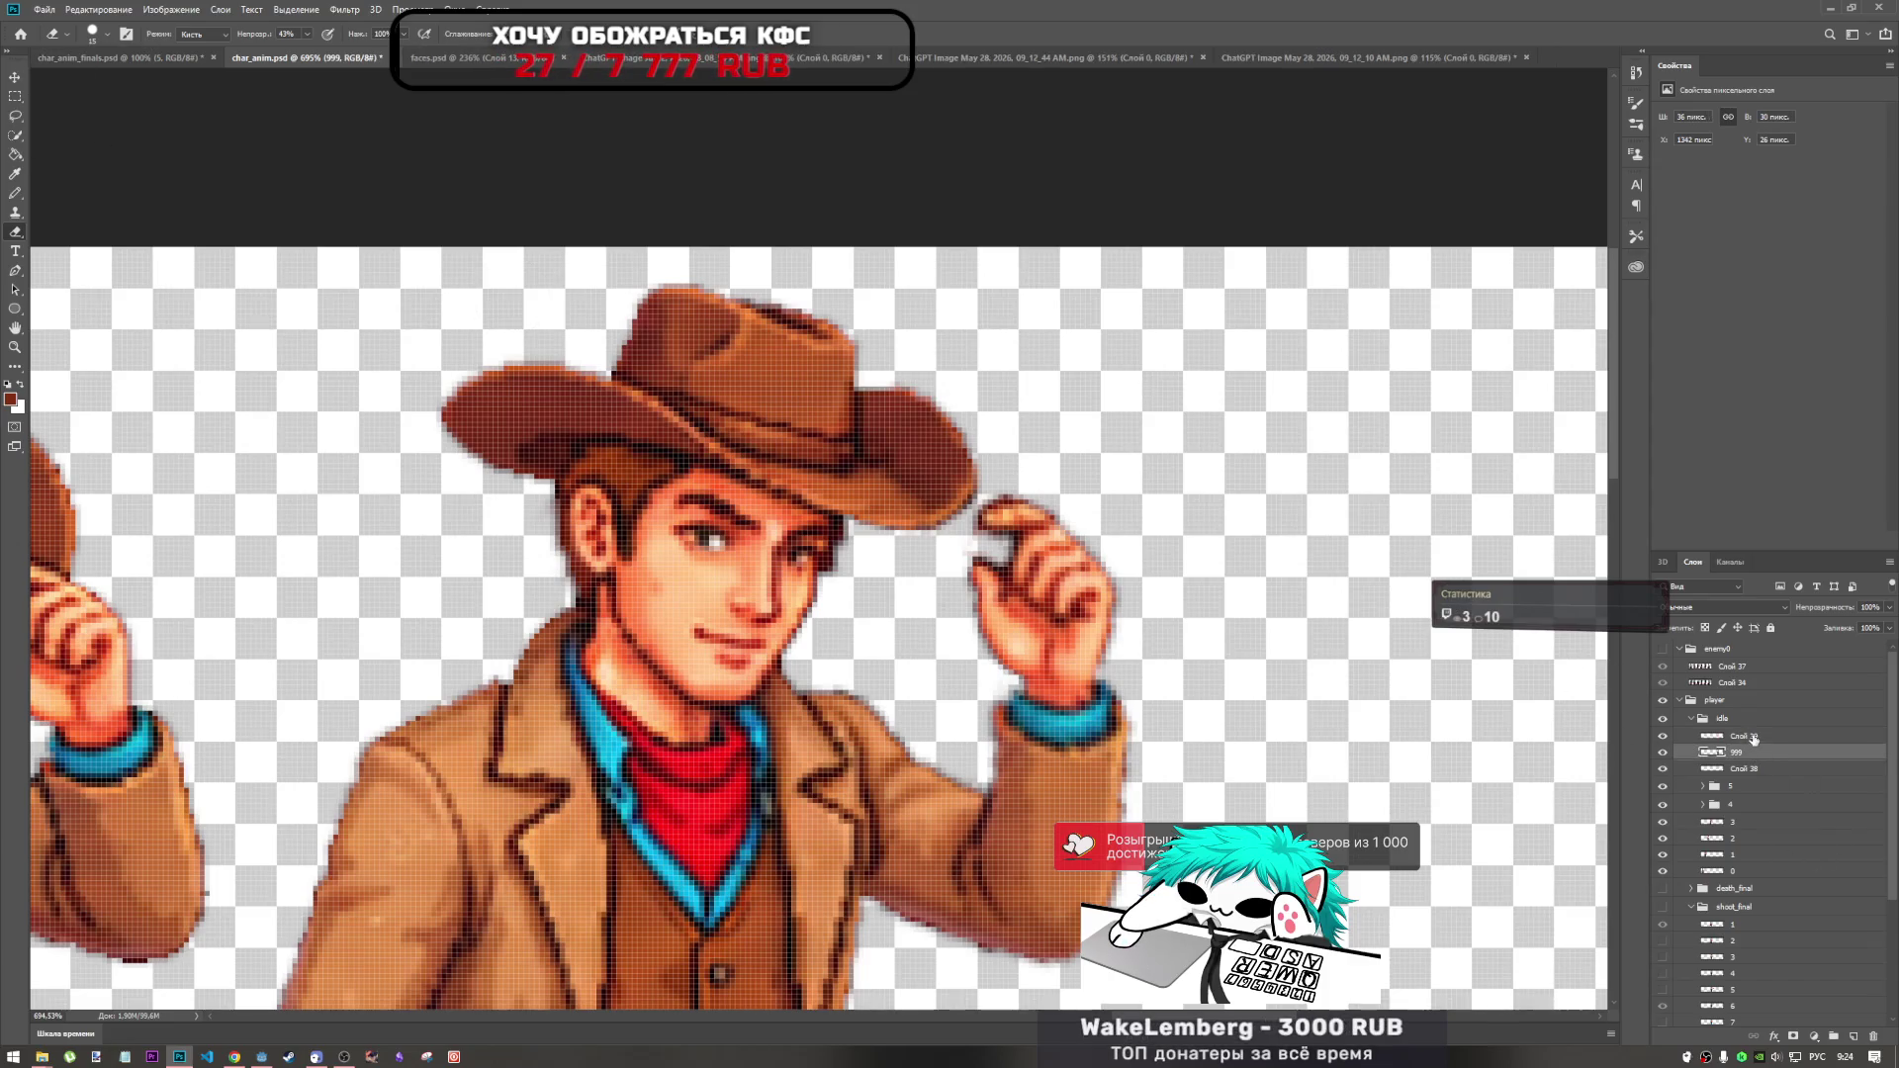
left_click(1663, 737)
left_click(1663, 737)
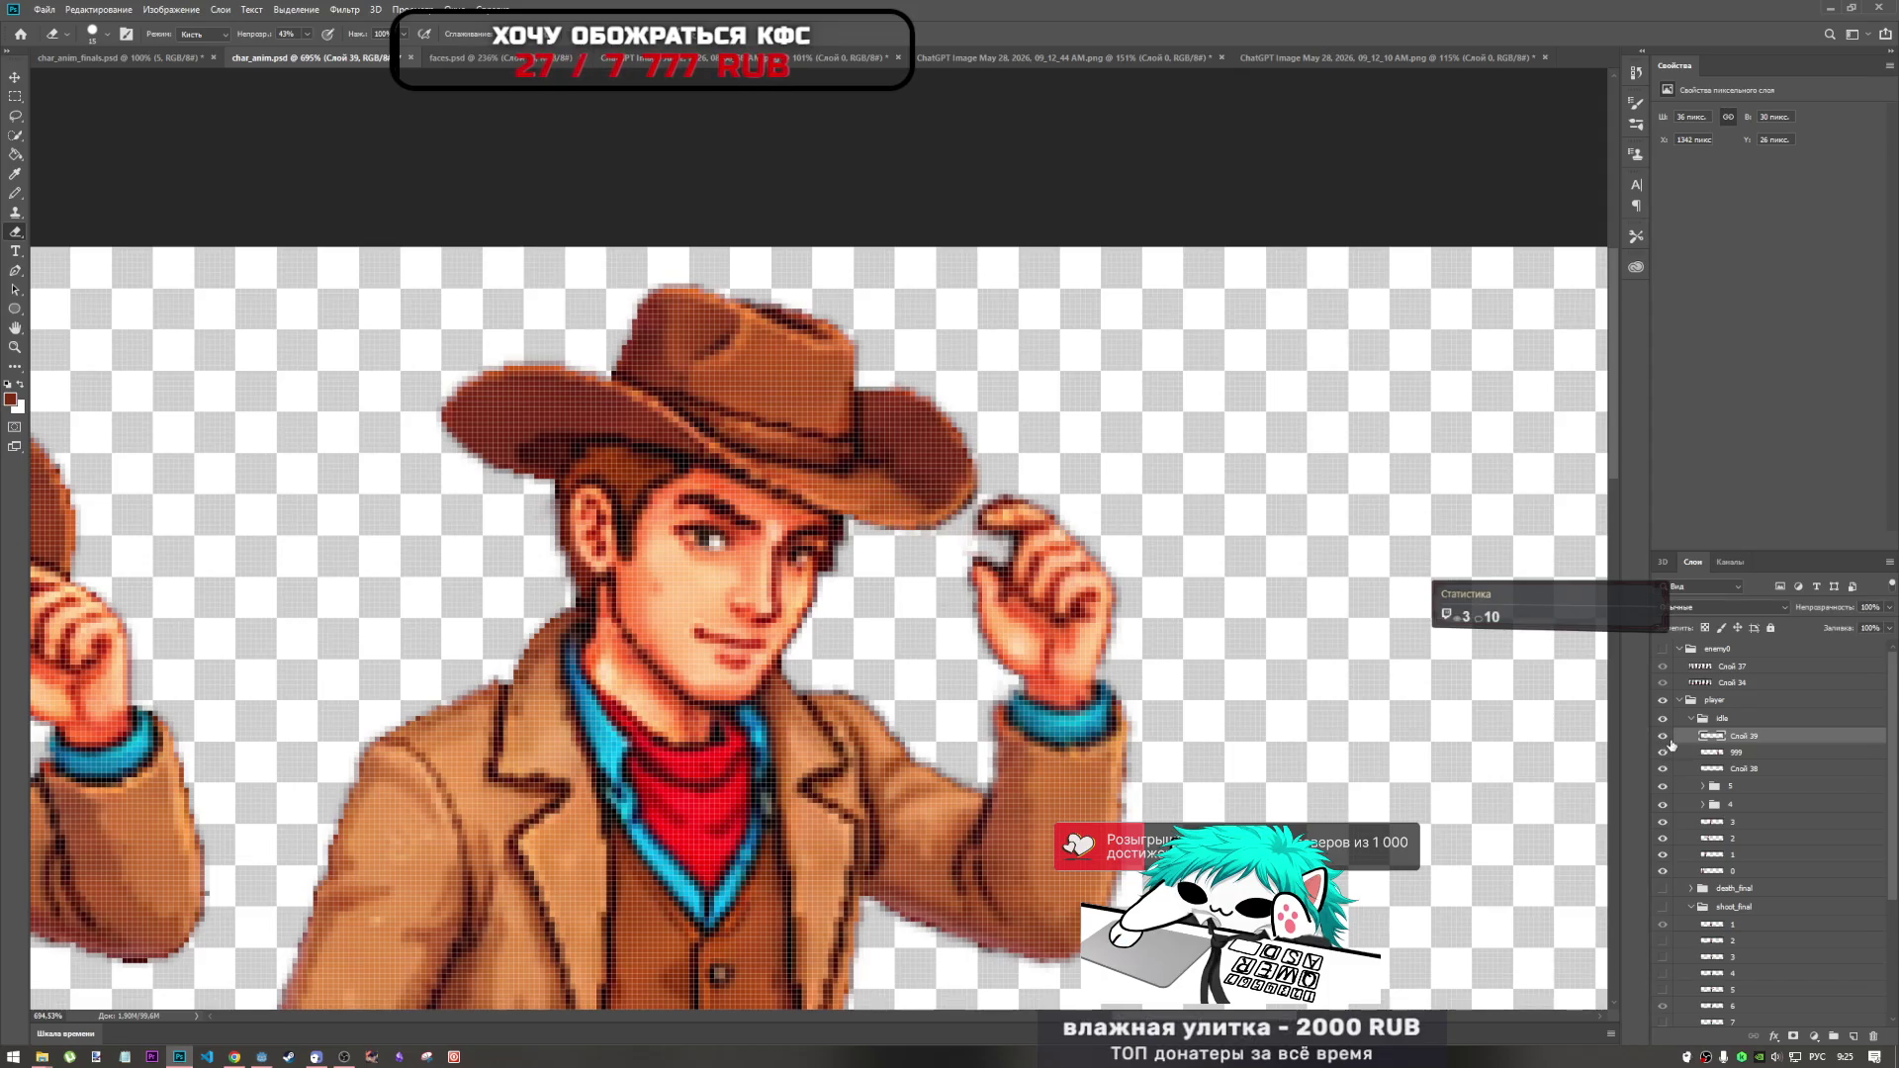
left_click(1757, 752)
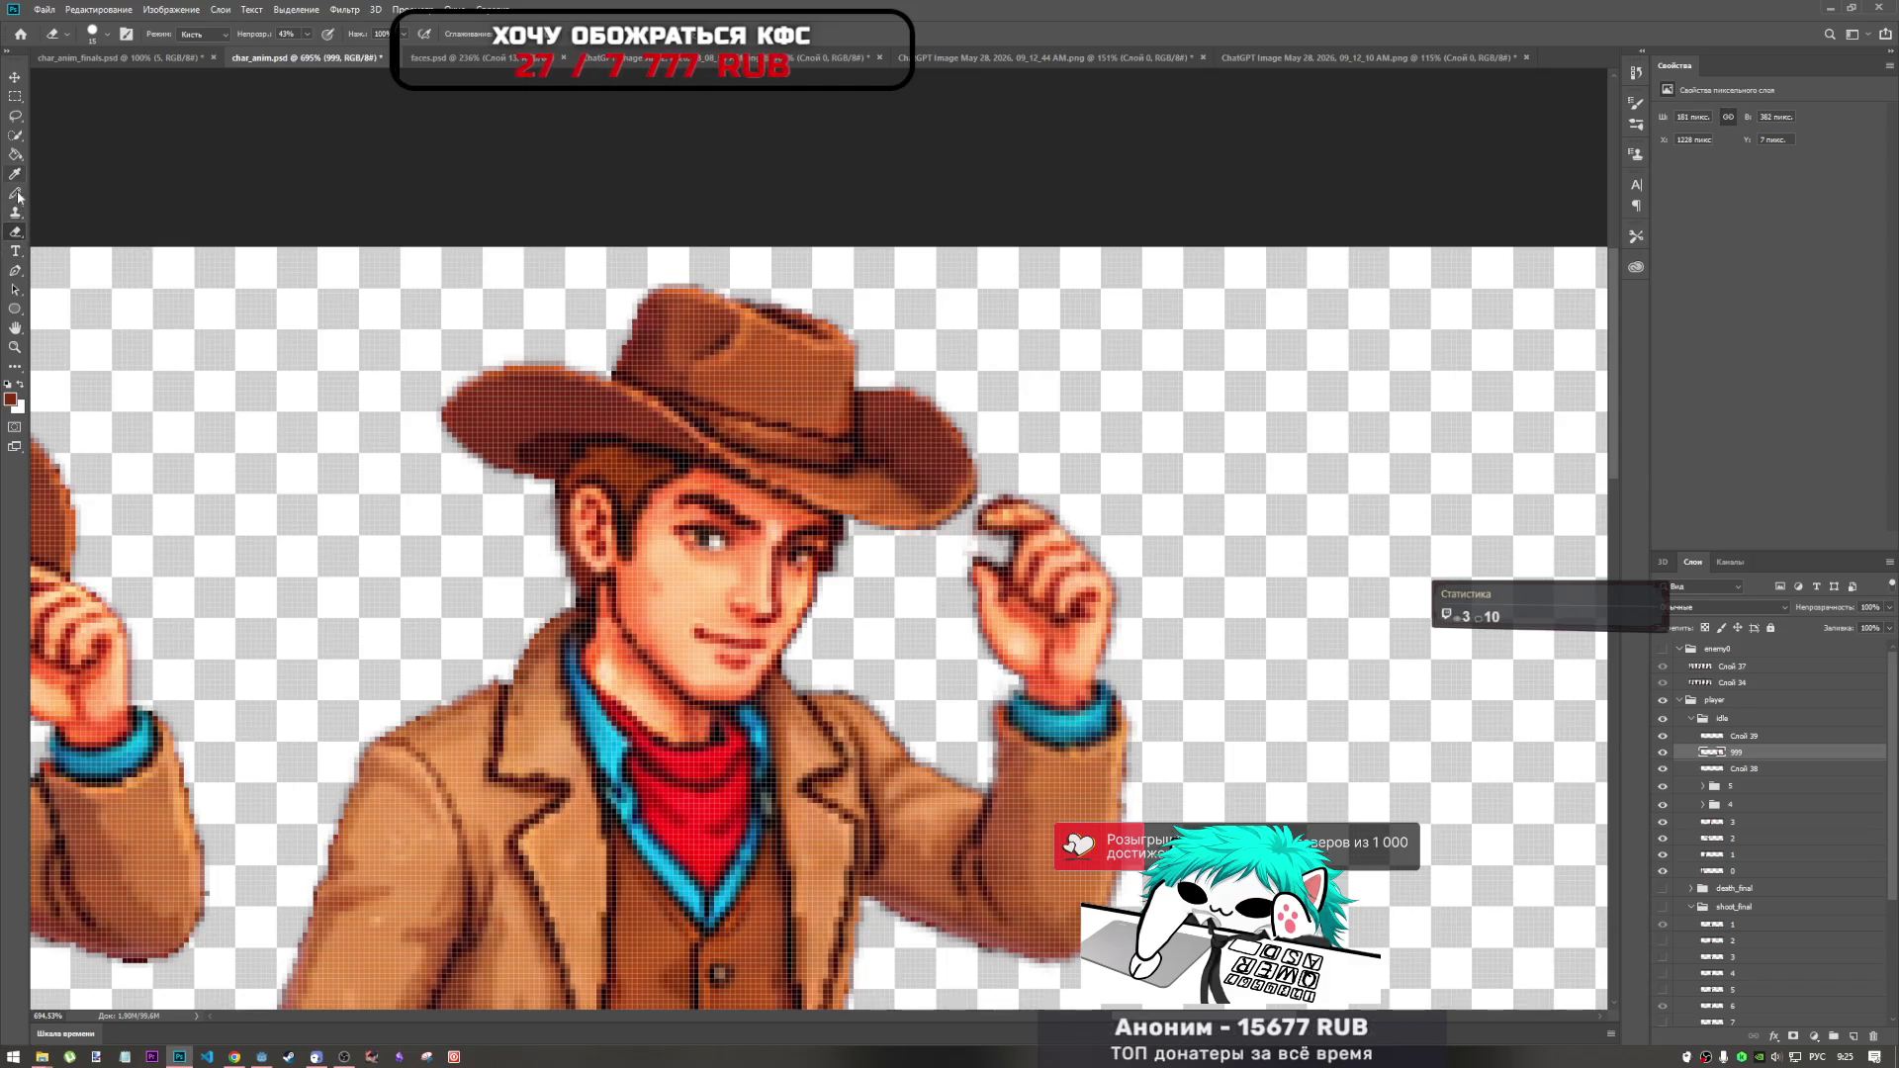
left_click(15, 364)
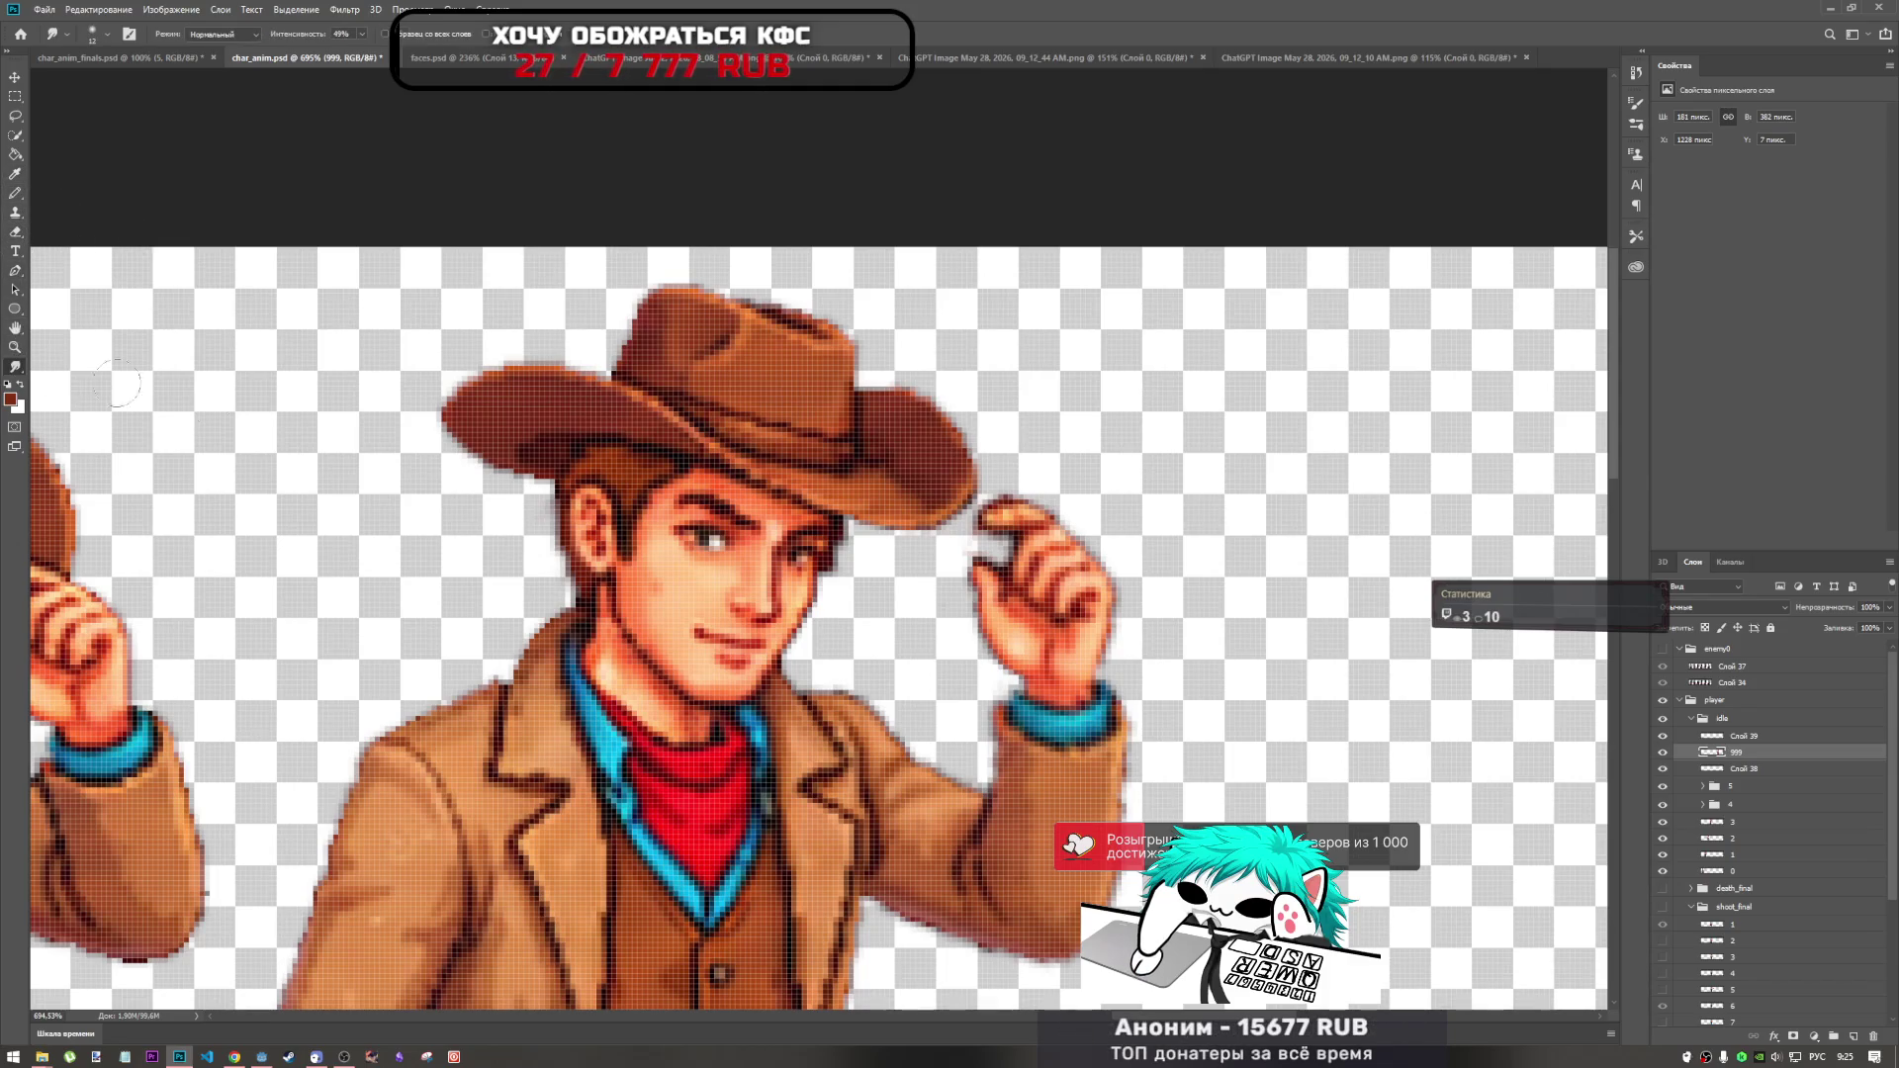
mouse_move(924, 491)
left_mouse_down()
mouse_move(895, 473)
mouse_move(968, 532)
left_mouse_up()
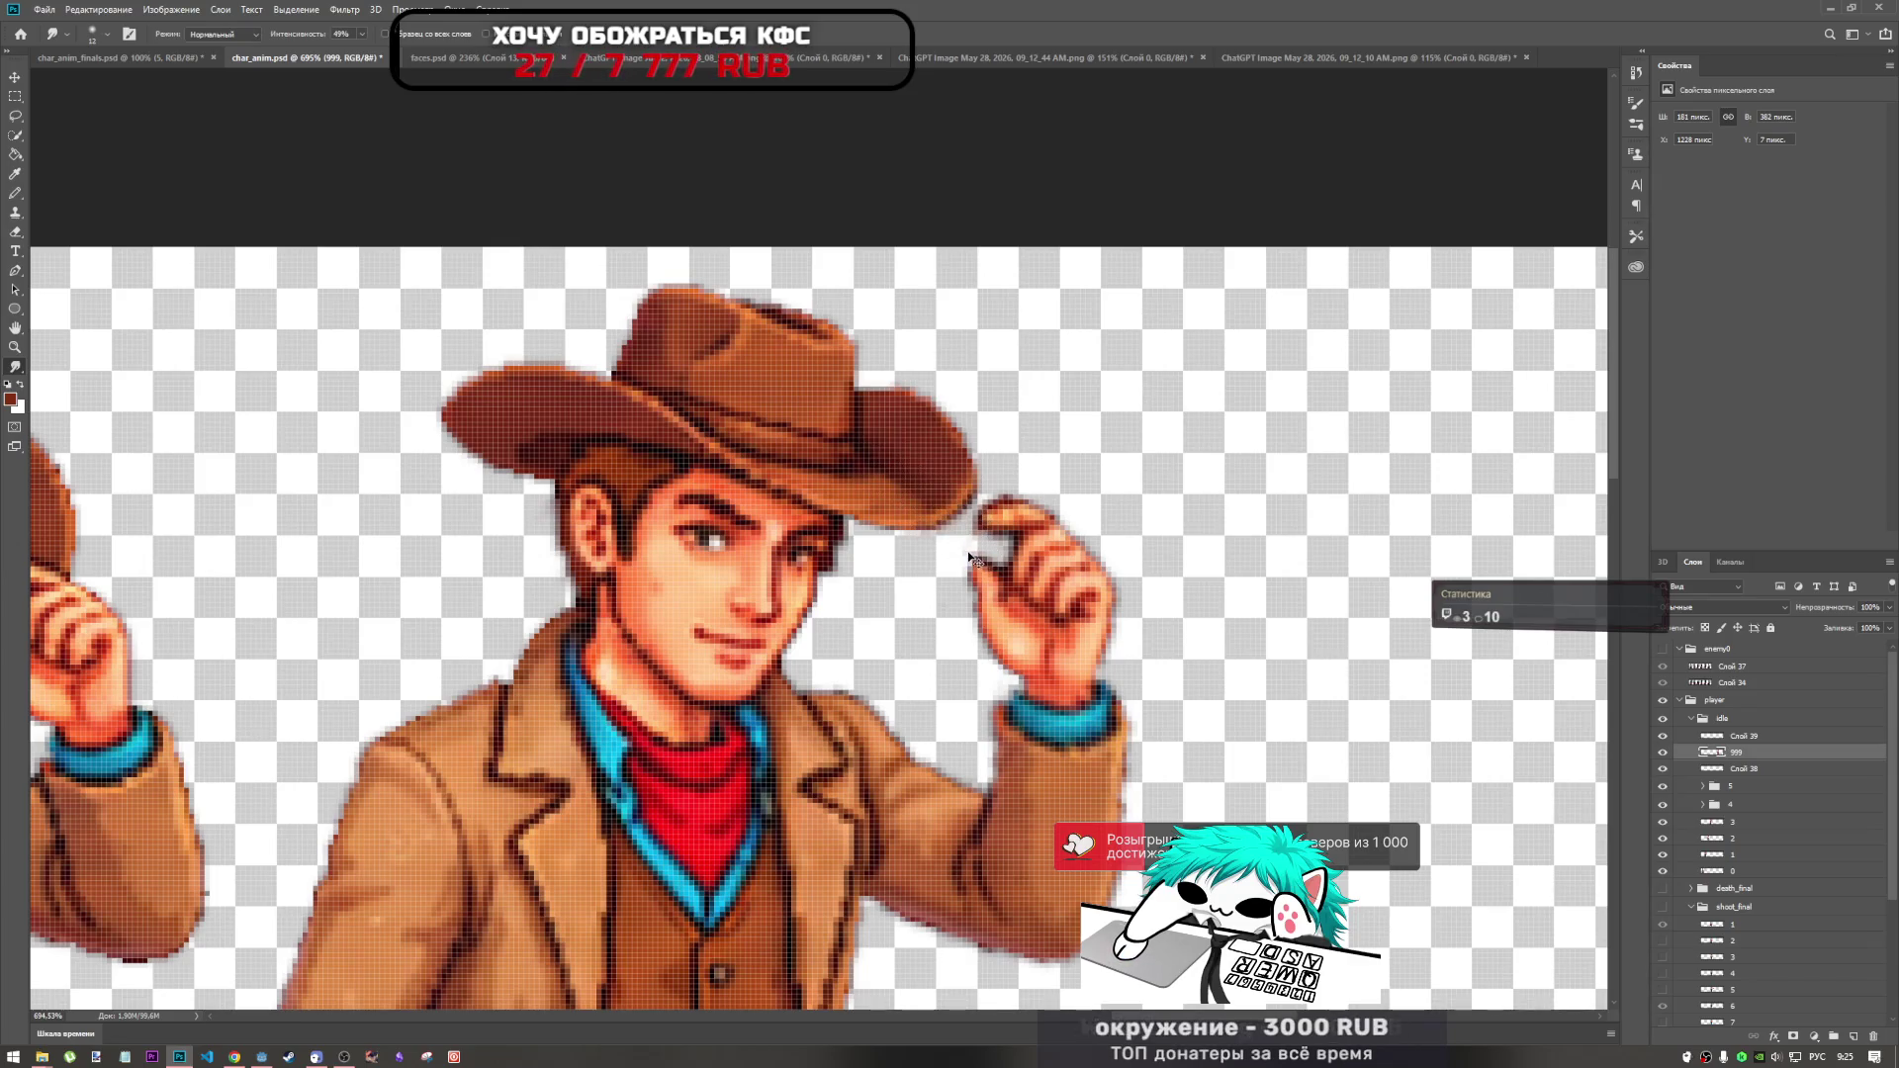
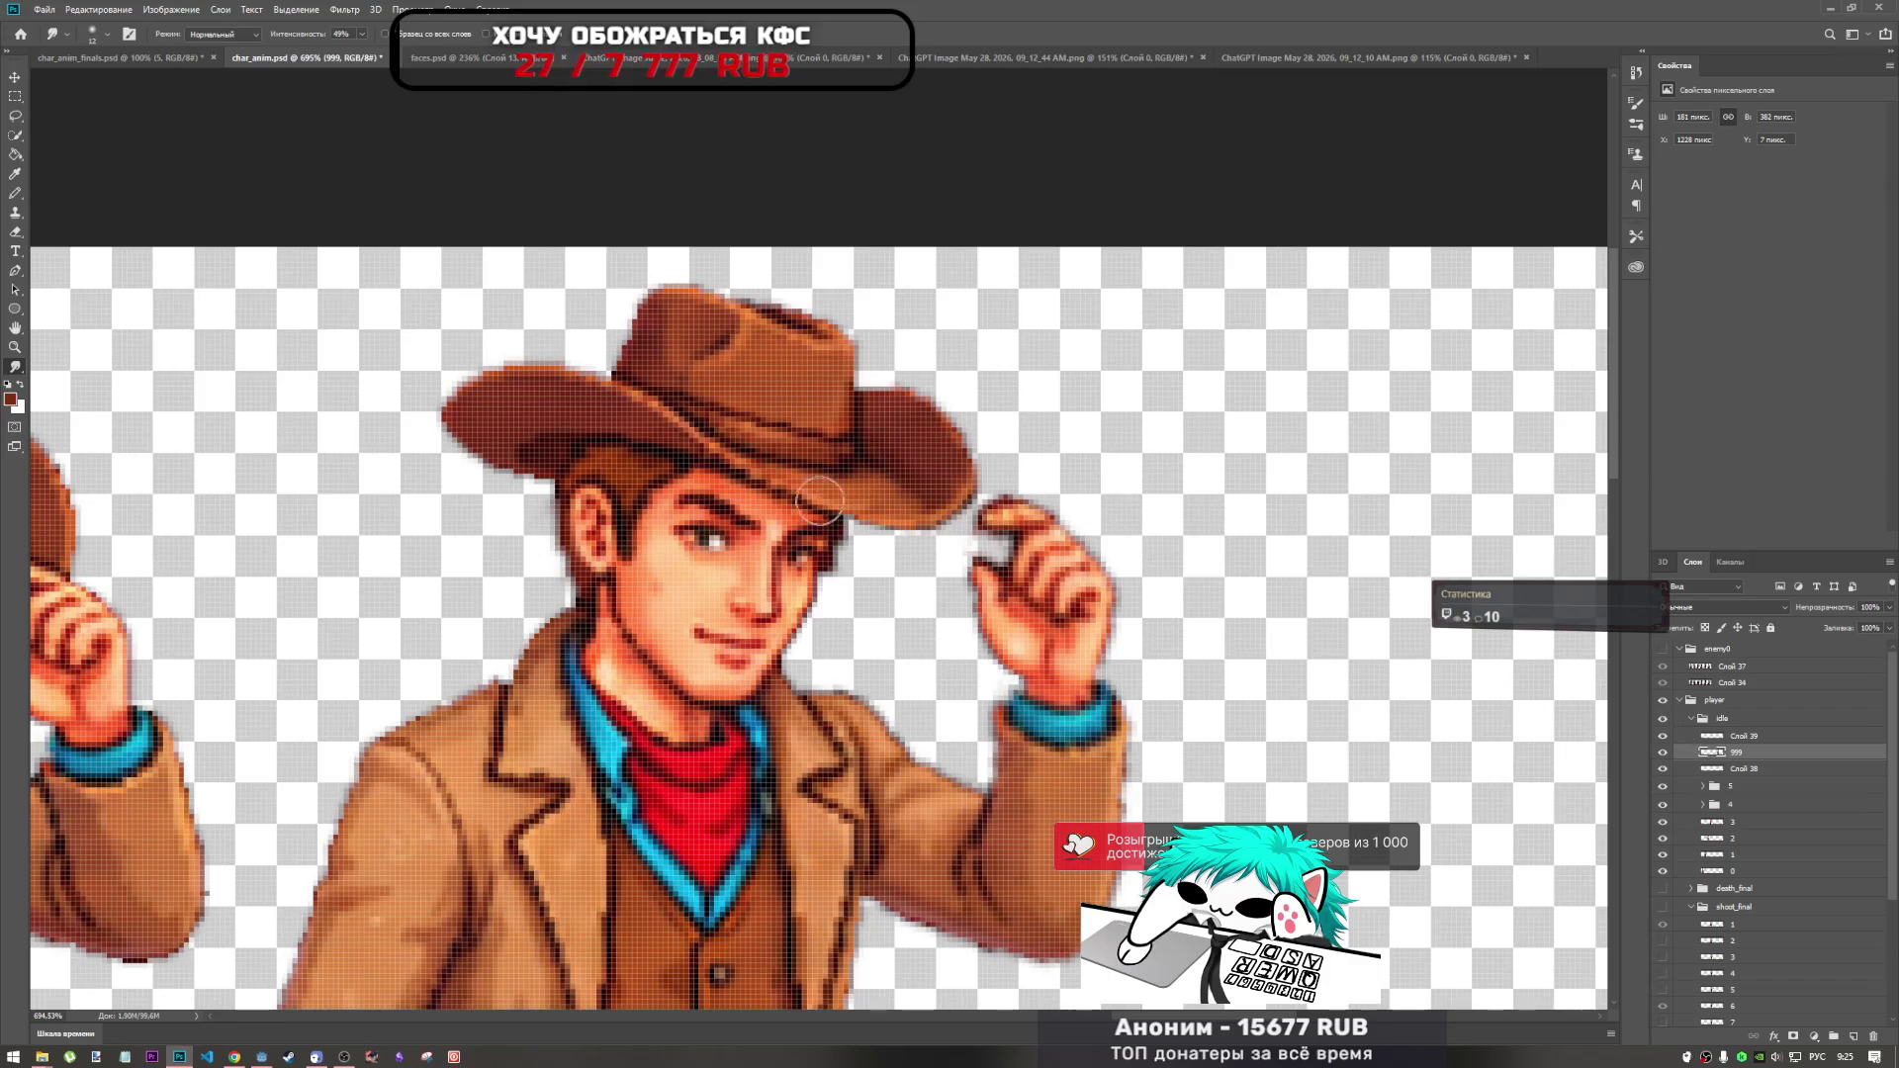
Try a smudge along the hat brim on Слой 39, compare it, then undo it.
left_click(1761, 740)
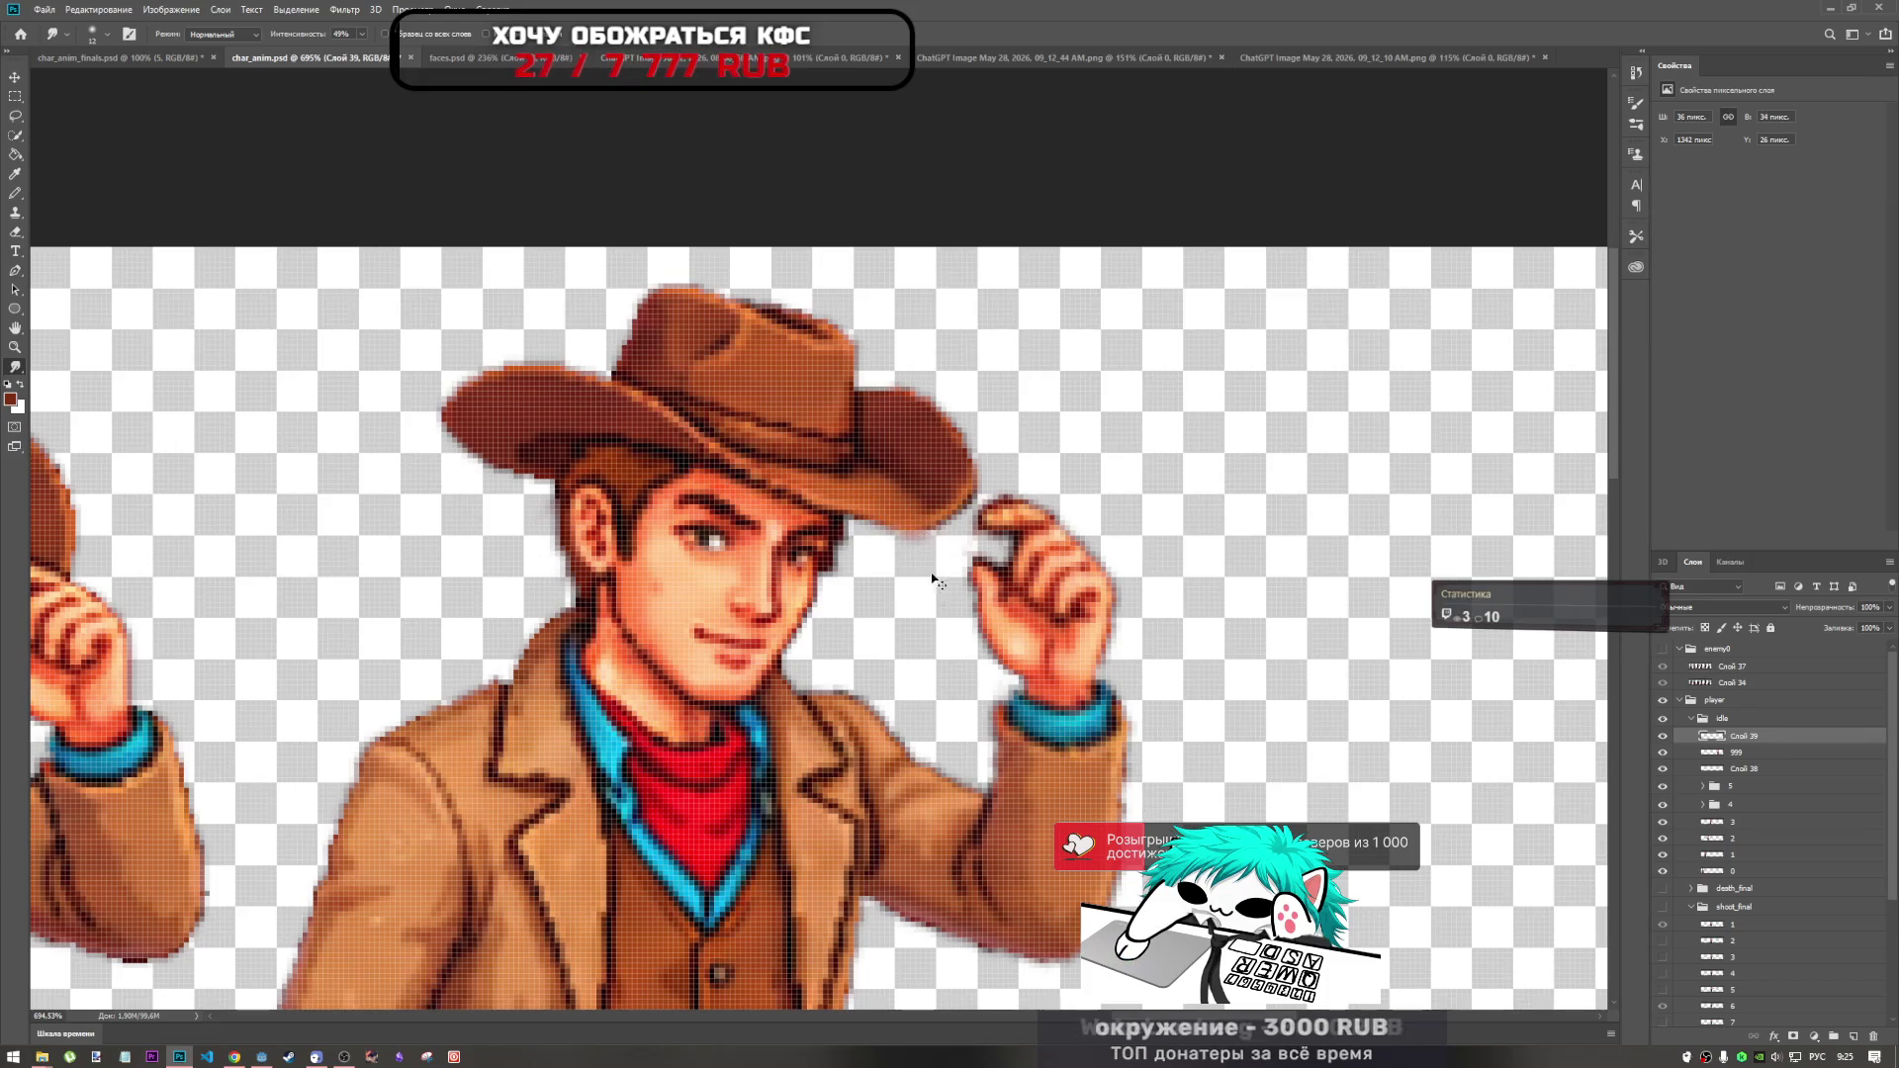
left_click_drag(874, 513, 866, 600)
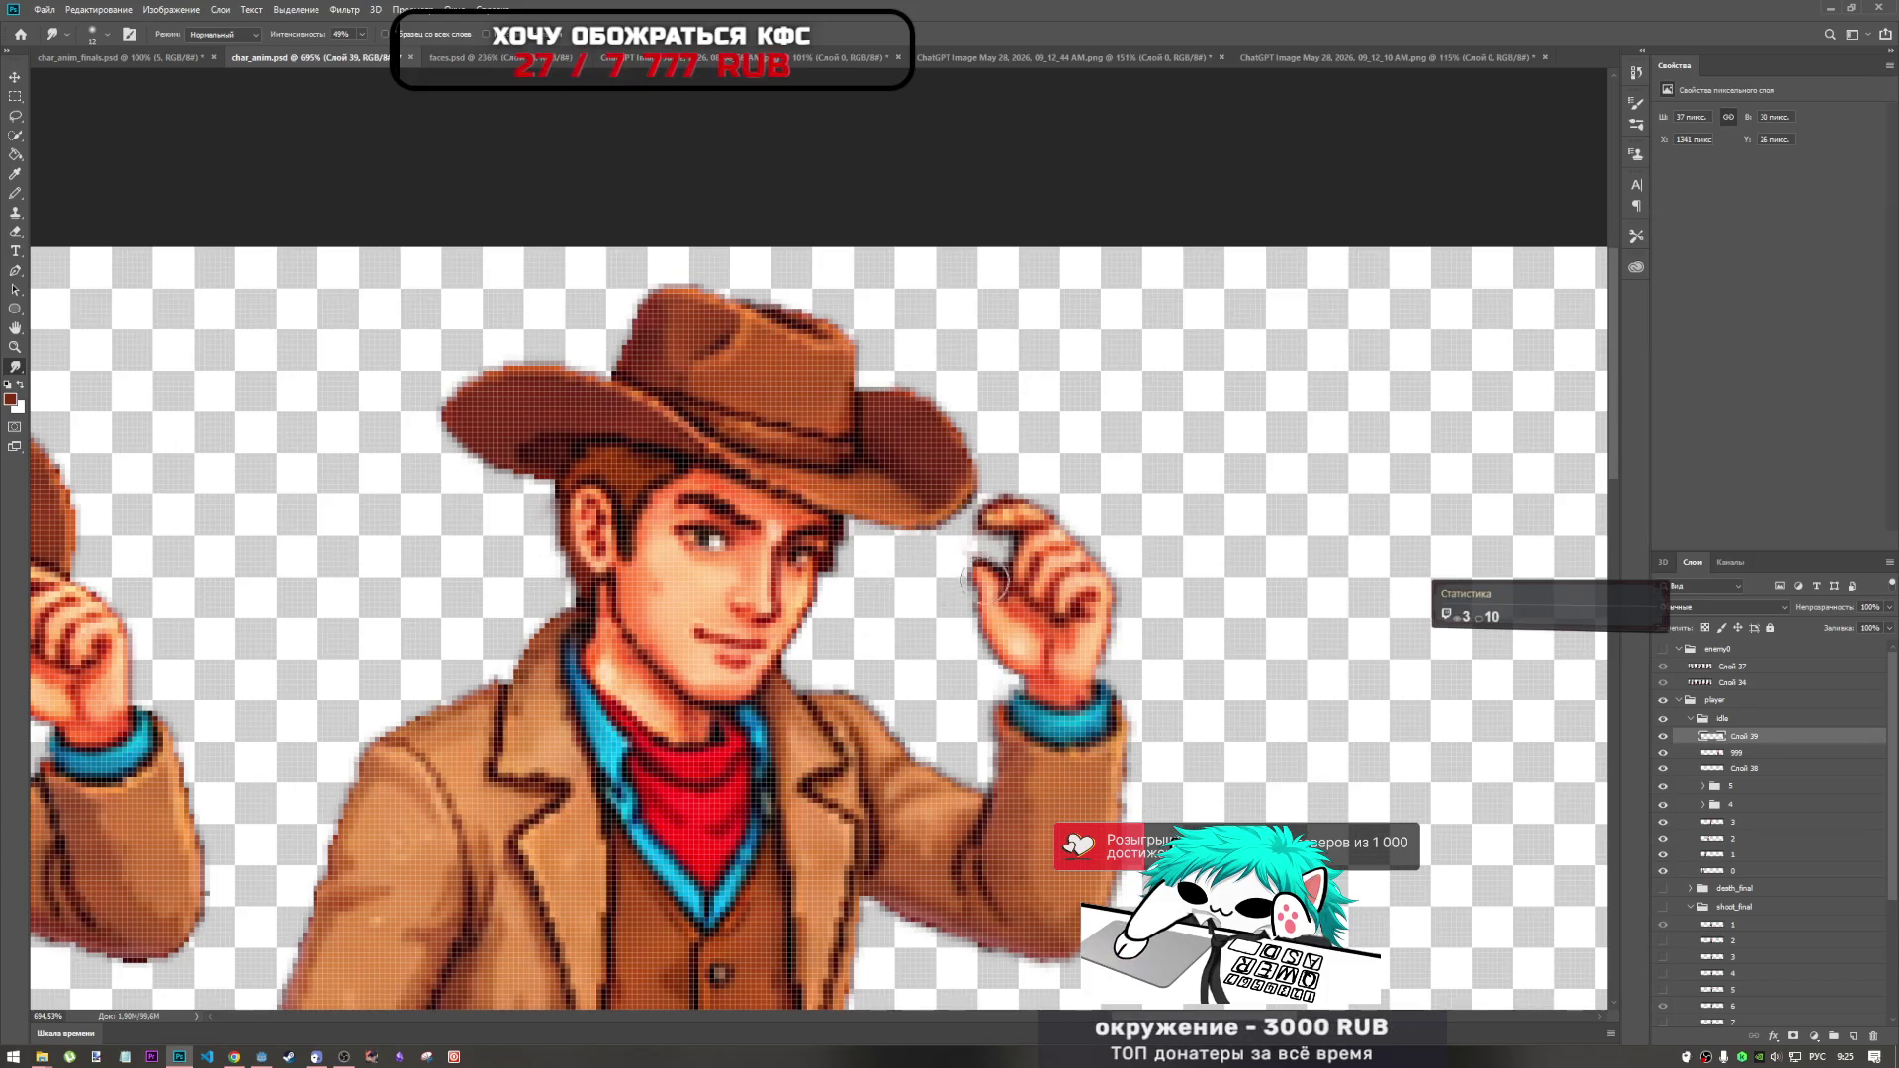
scroll(984, 578, "down", 2)
scroll(801, 558, "up", 4)
key("ctrl+z")
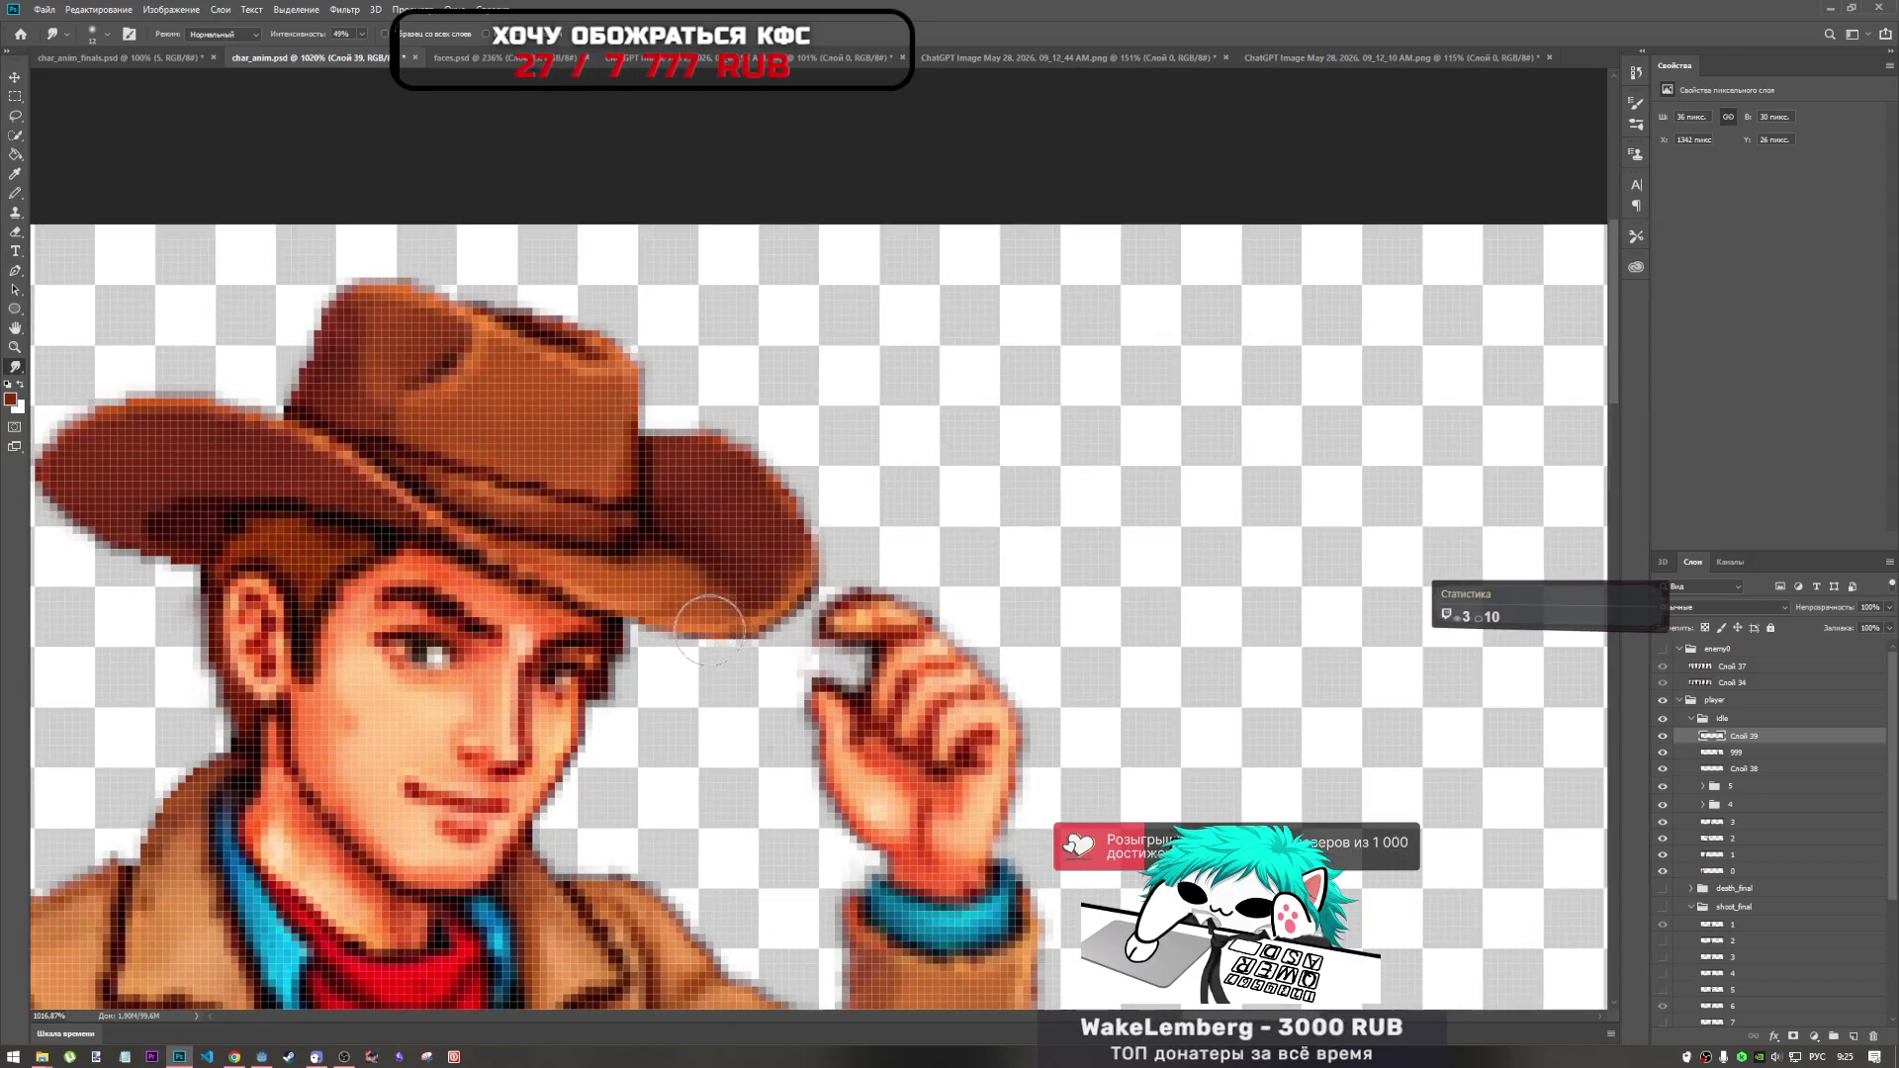
key("ctrl+shift+z")
key("ctrl+z")
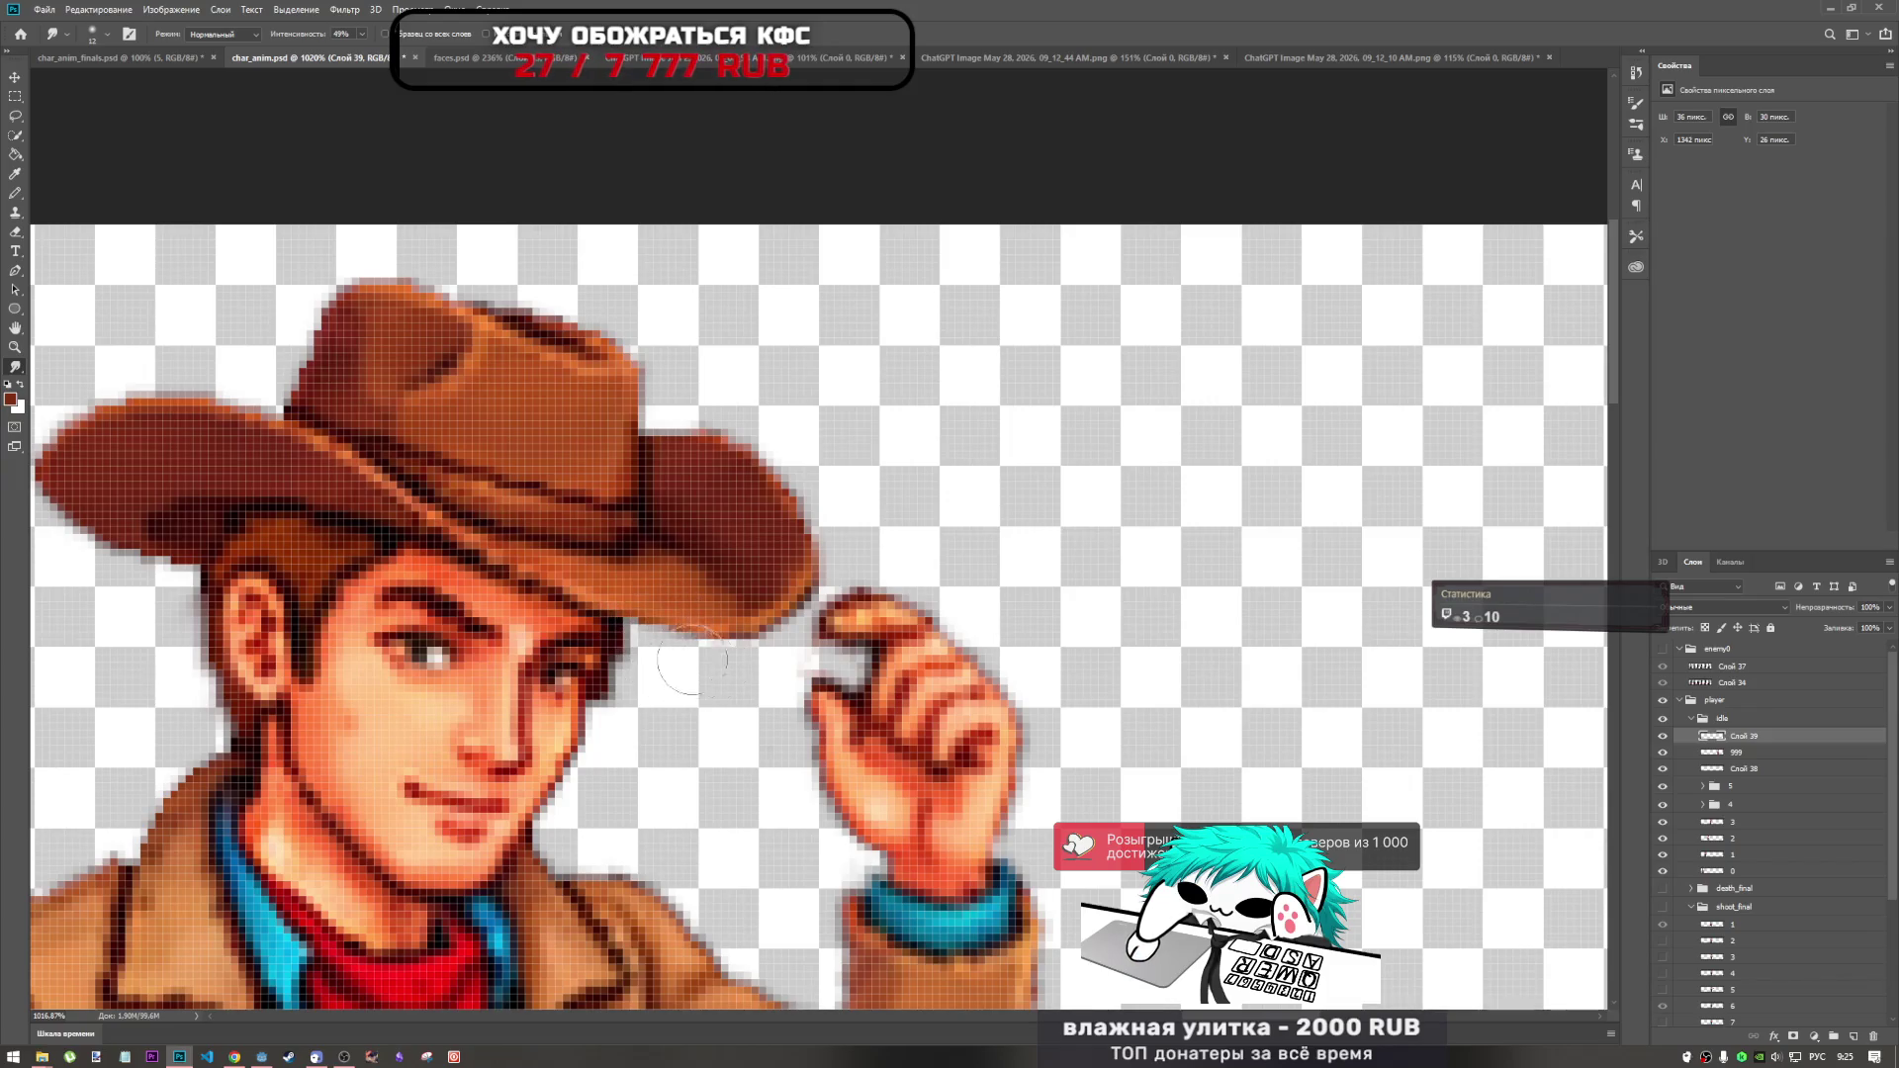
scroll(710, 677, "down", 5)
scroll(710, 678, "up", 4)
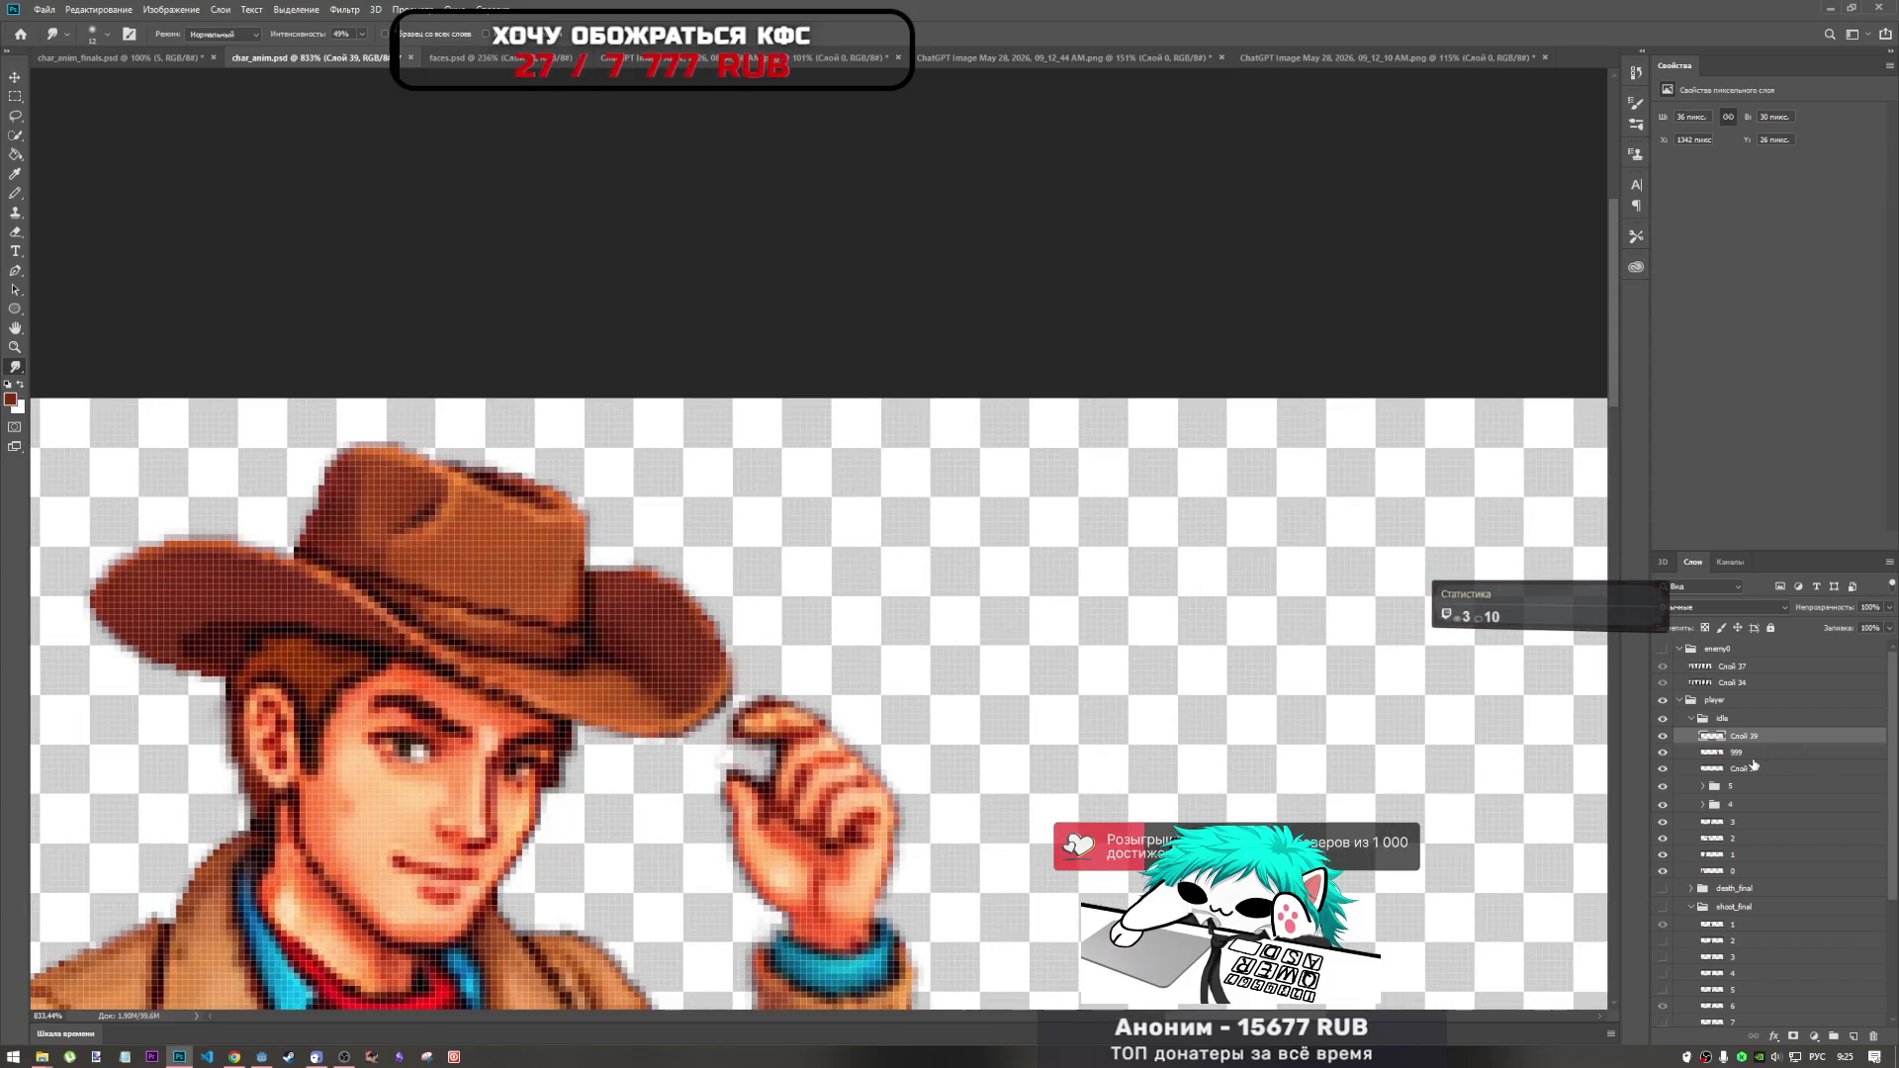
Merge the second frame layer and Слой 39 into a single layer.
left_click(1748, 770, "shift")
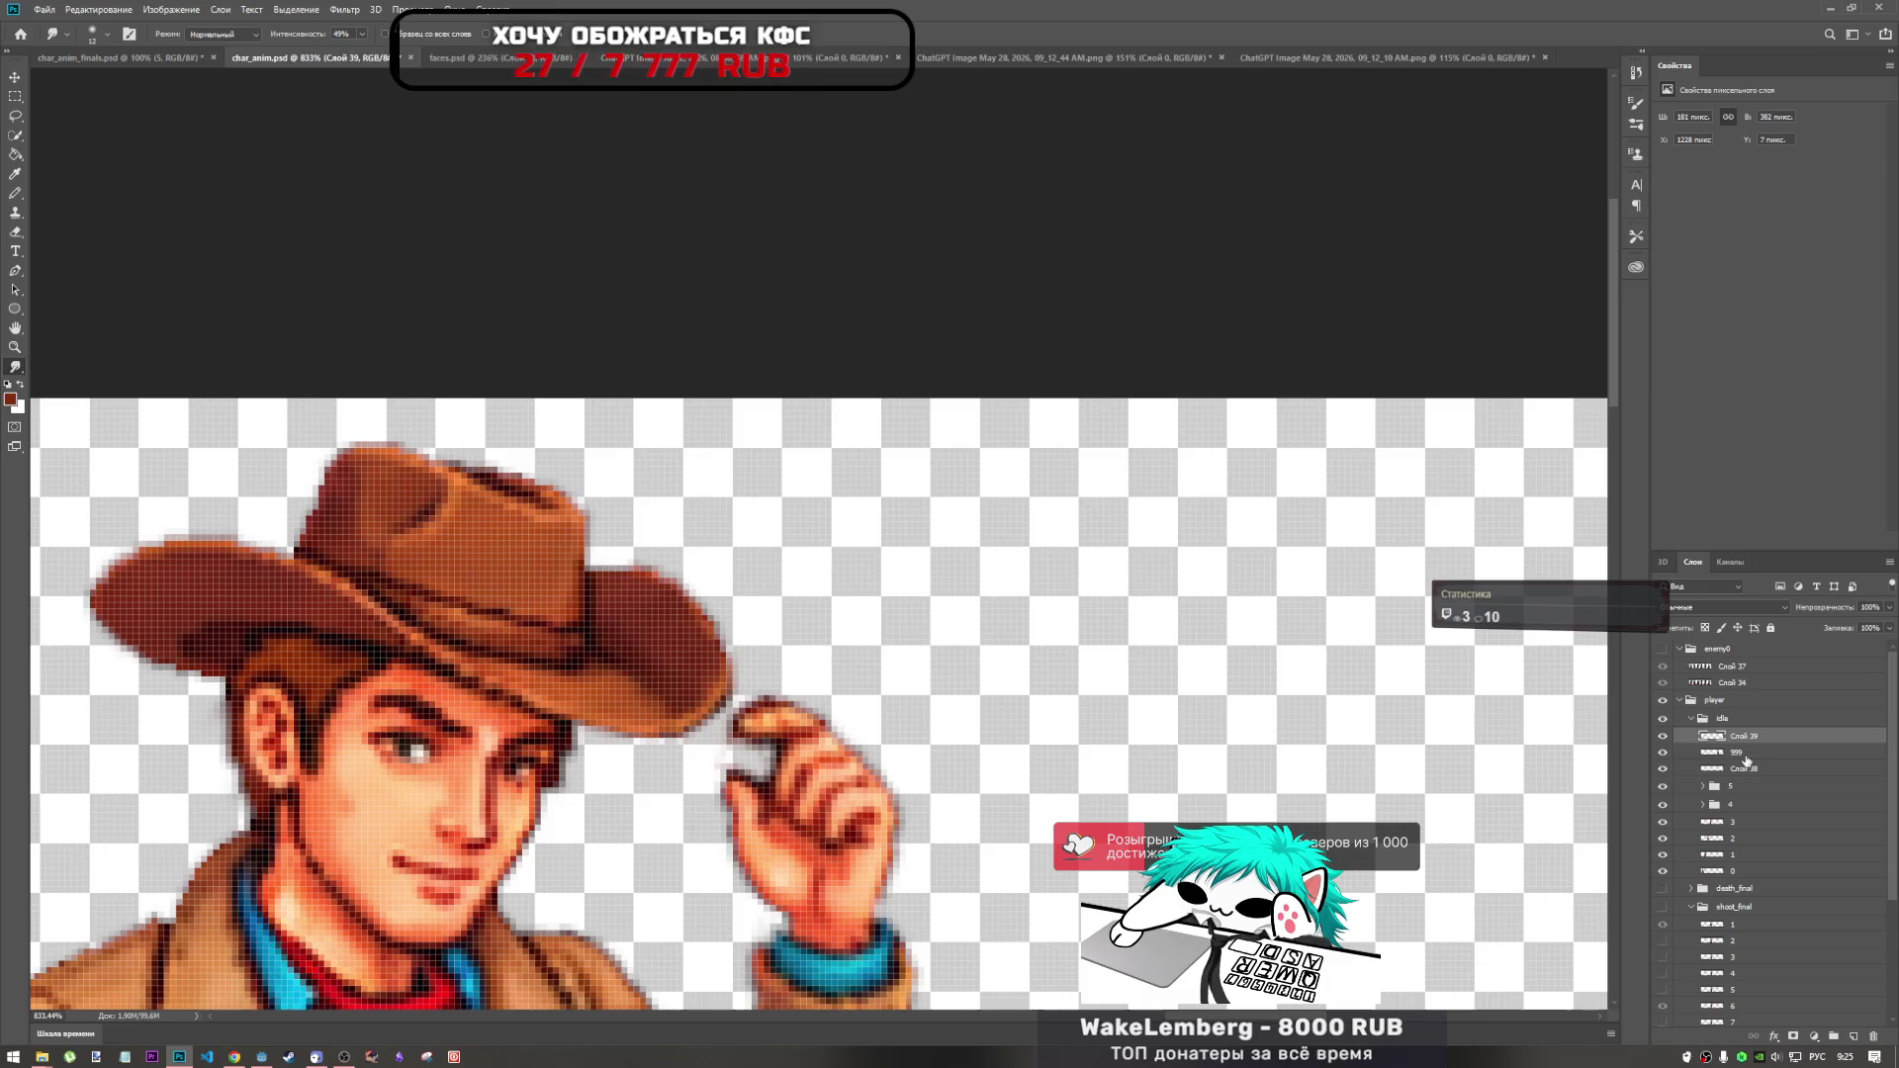
right_click(1749, 769)
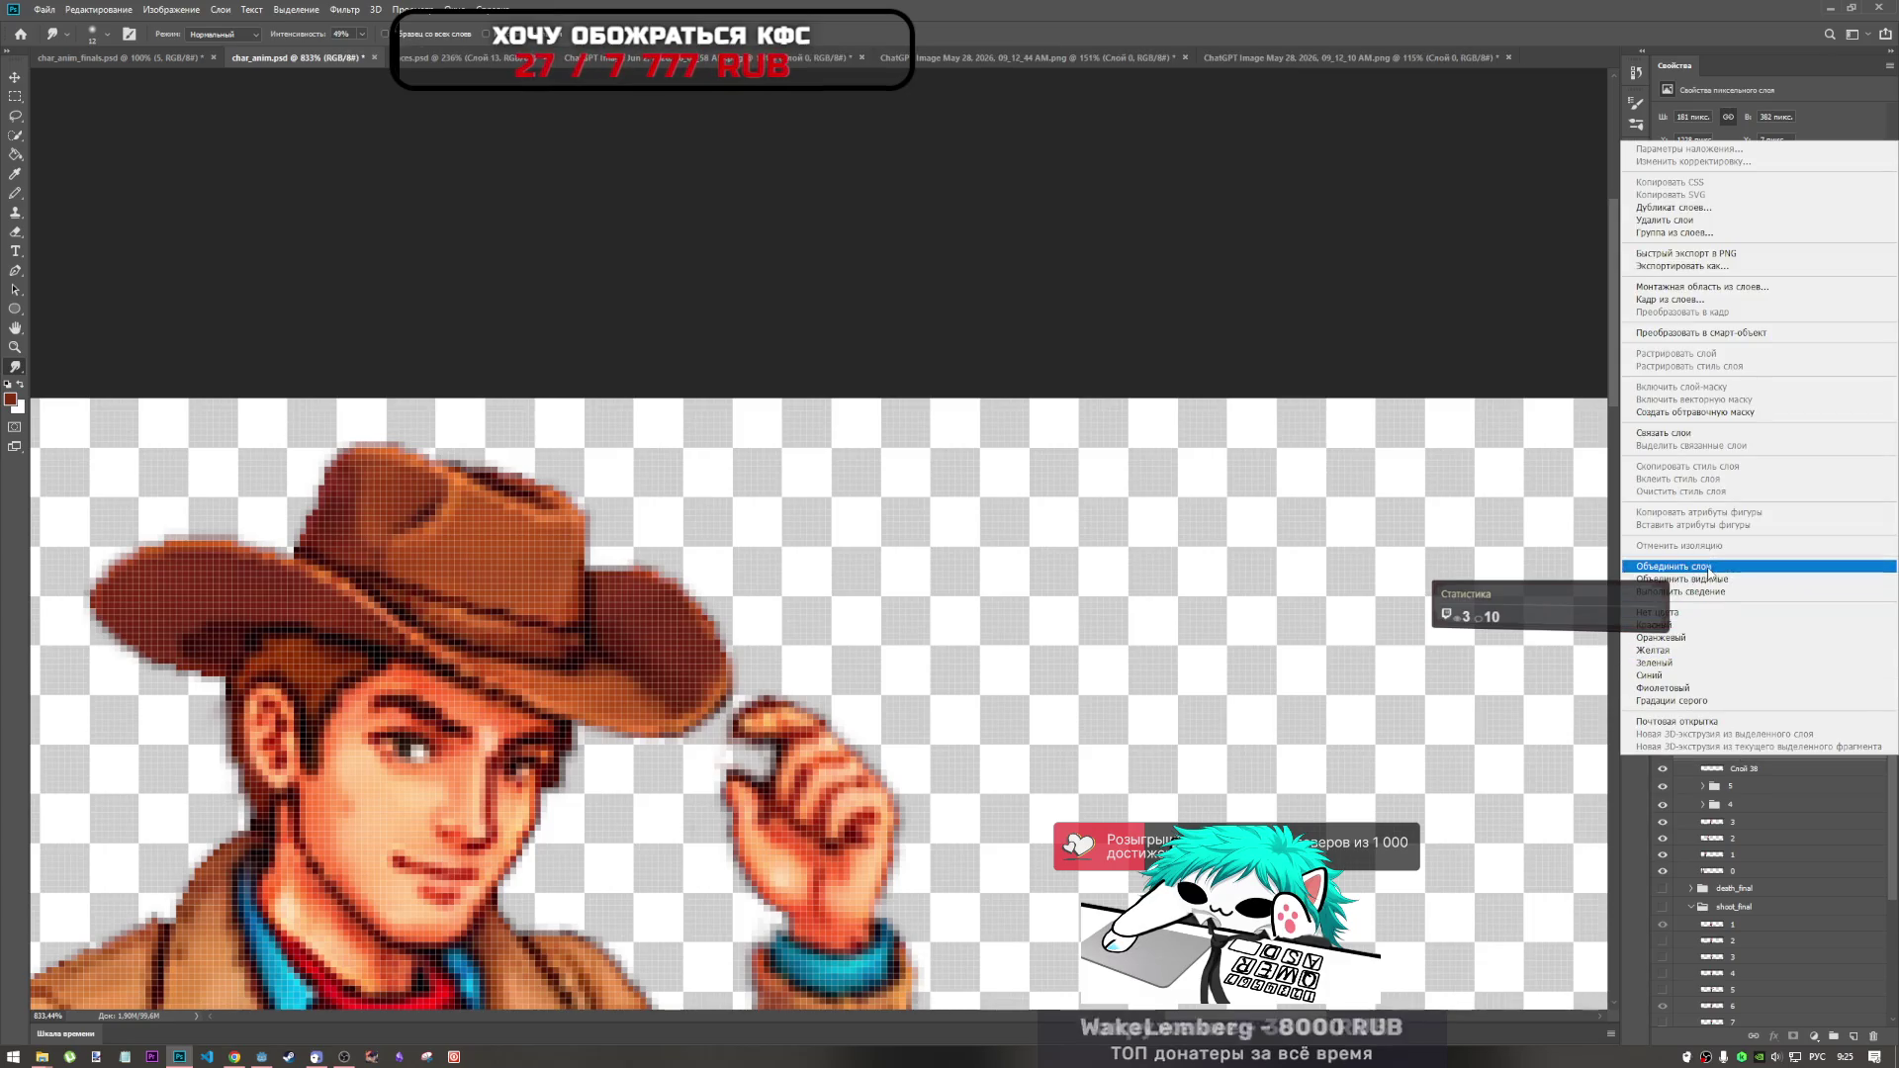
left_click(1681, 567)
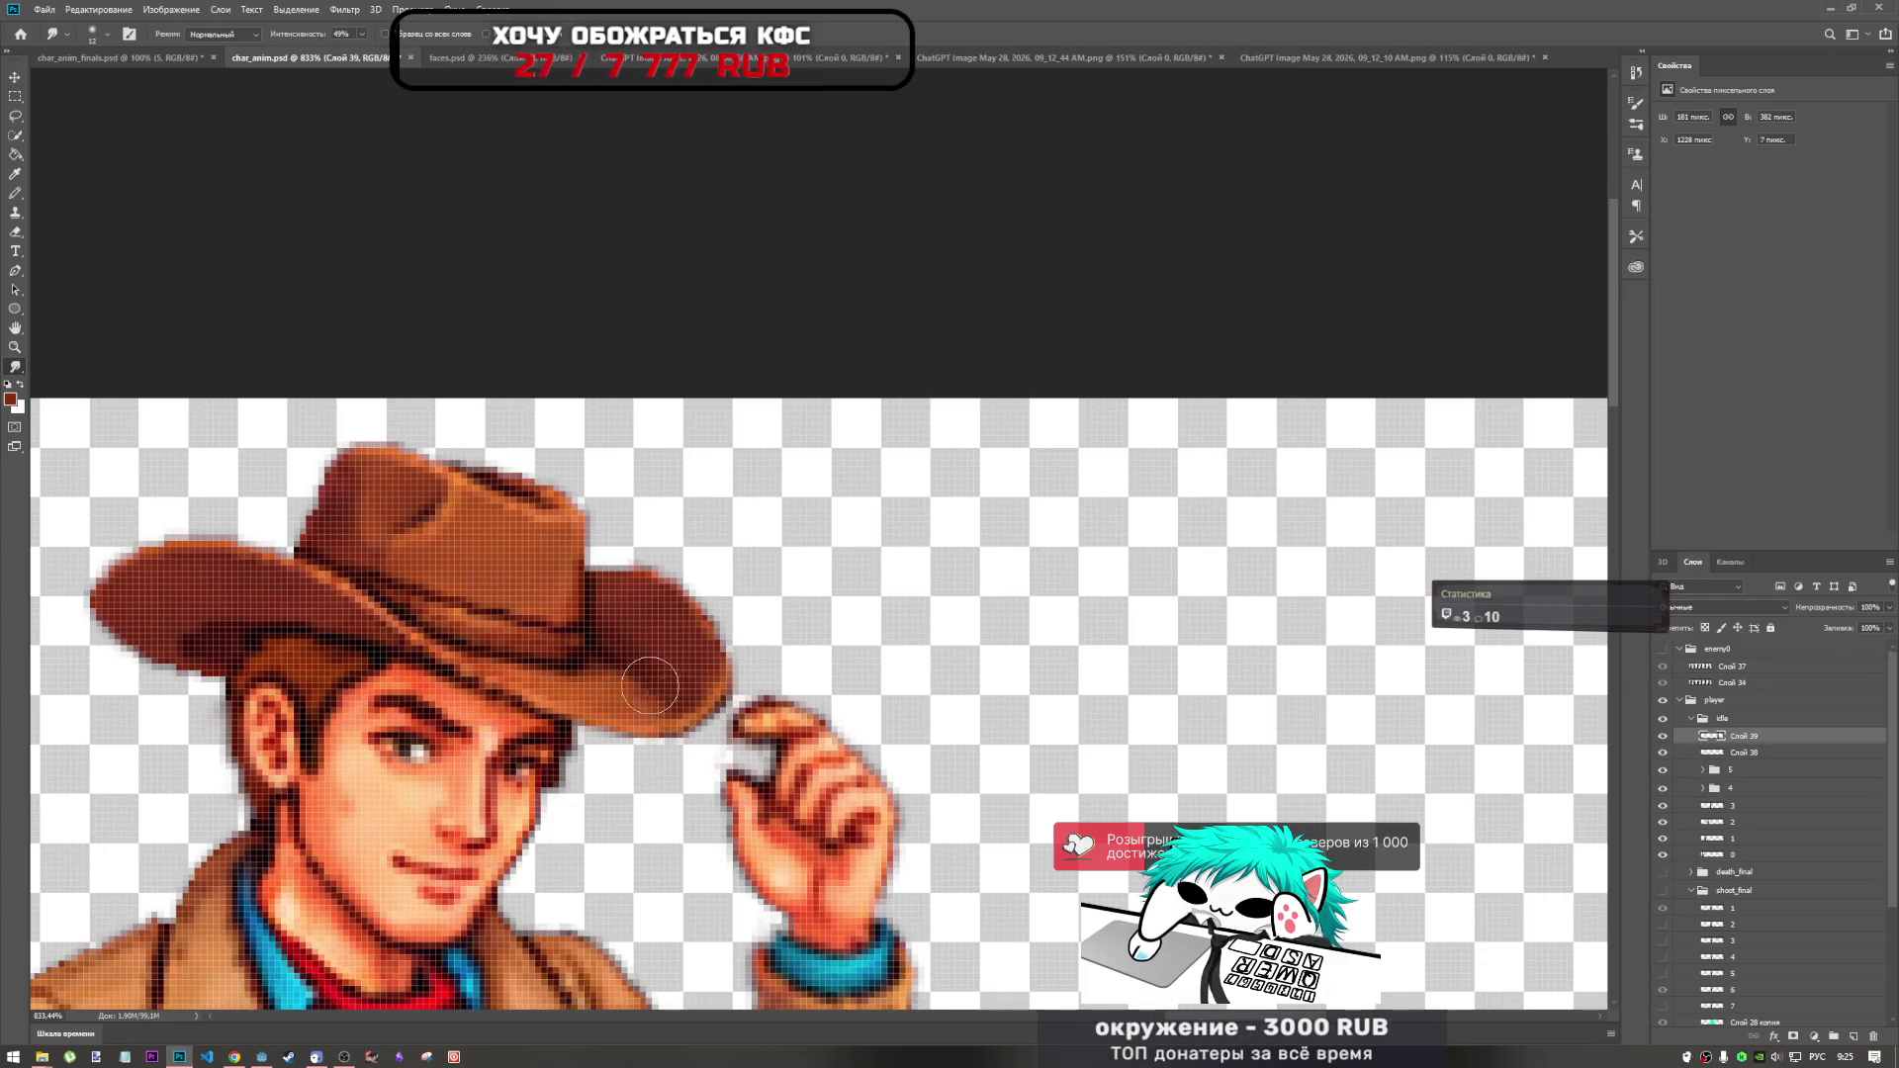
scroll(727, 831, "down", 4)
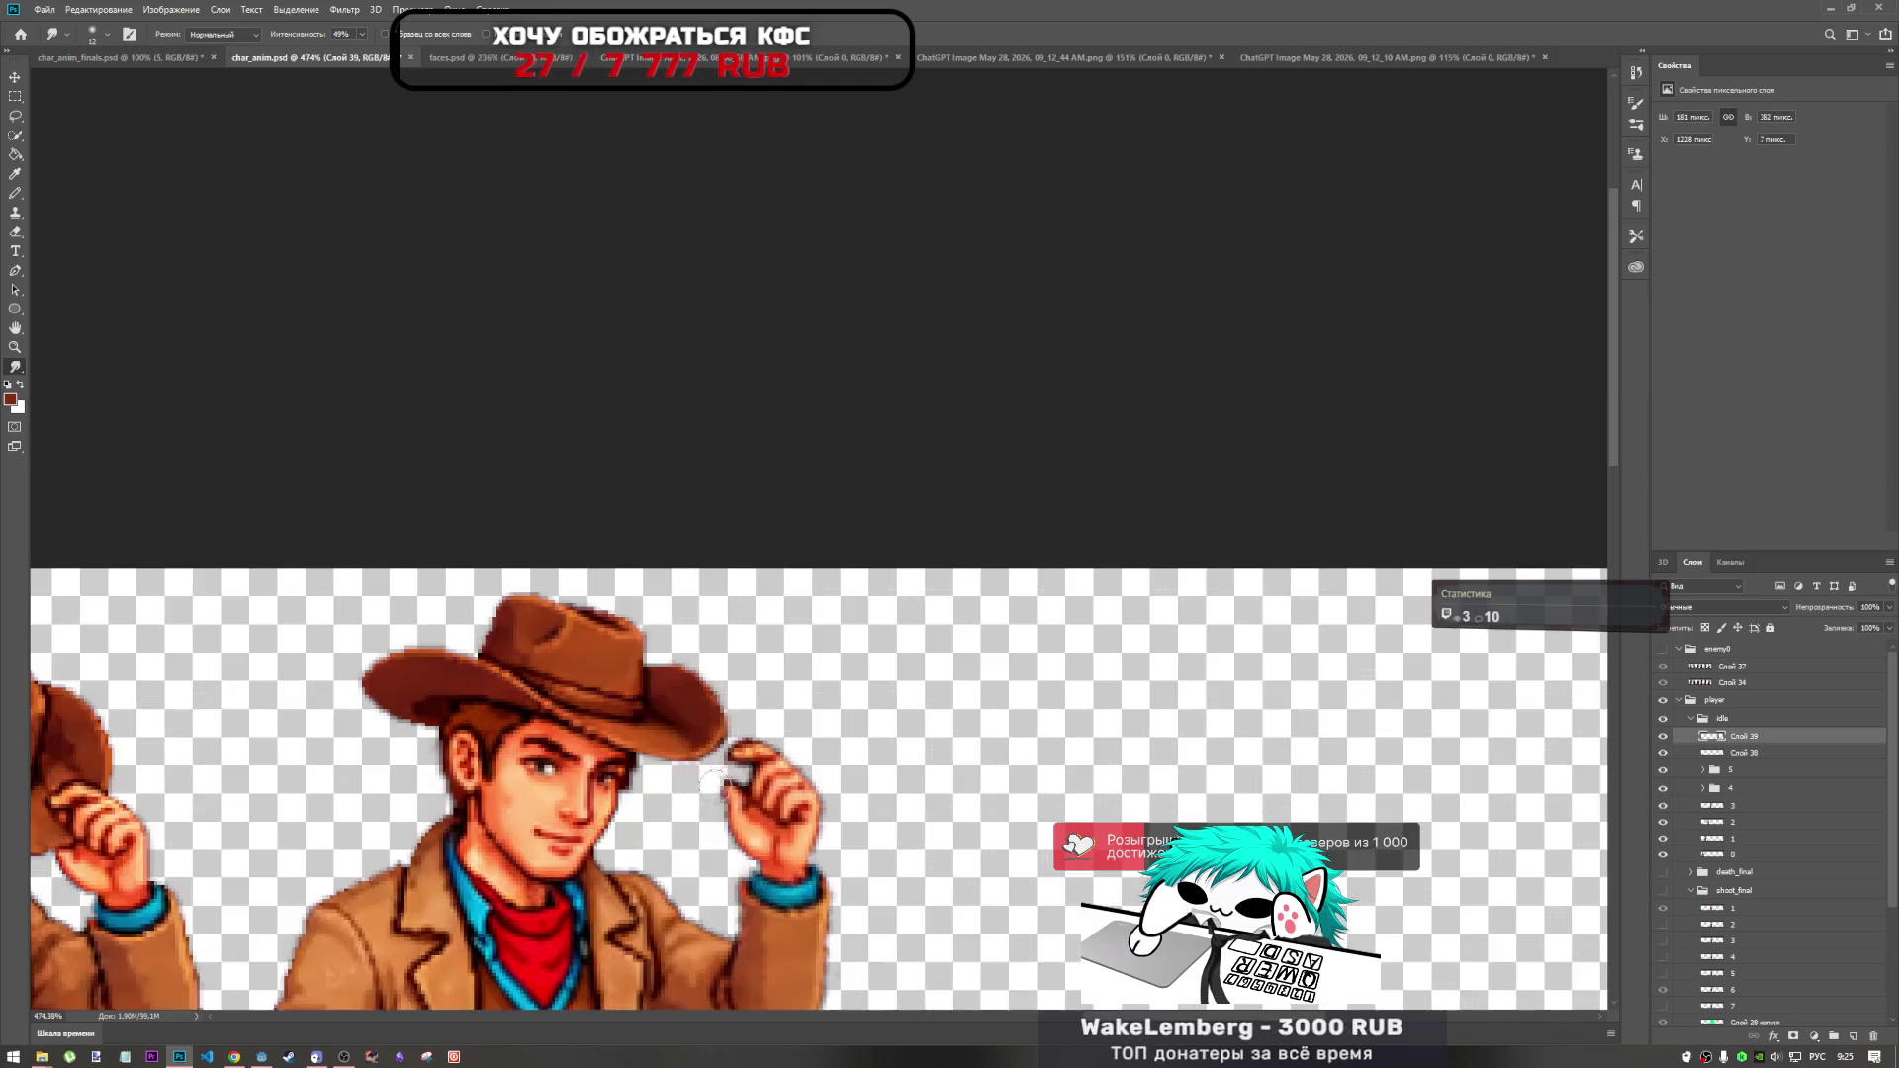
scroll(758, 799, "up", 5)
scroll(757, 801, "down", 4)
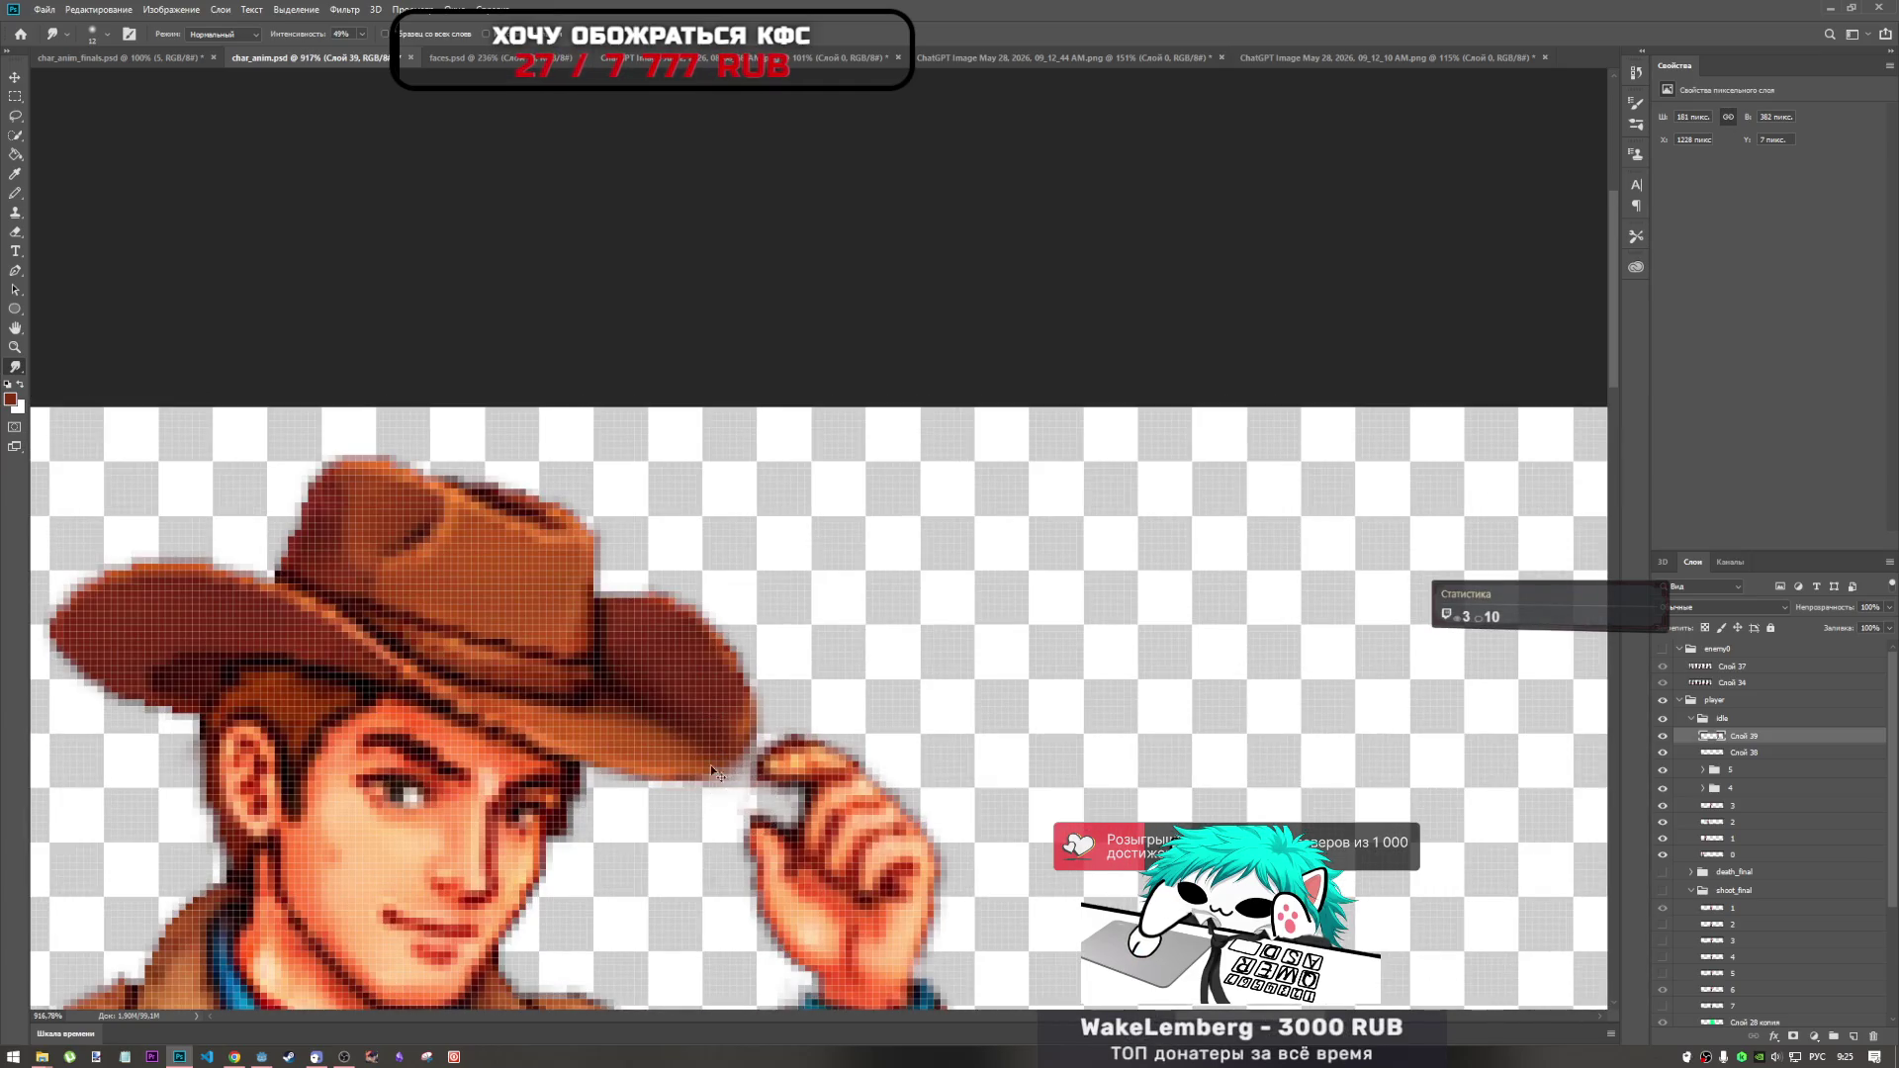
scroll(778, 824, "down", 3)
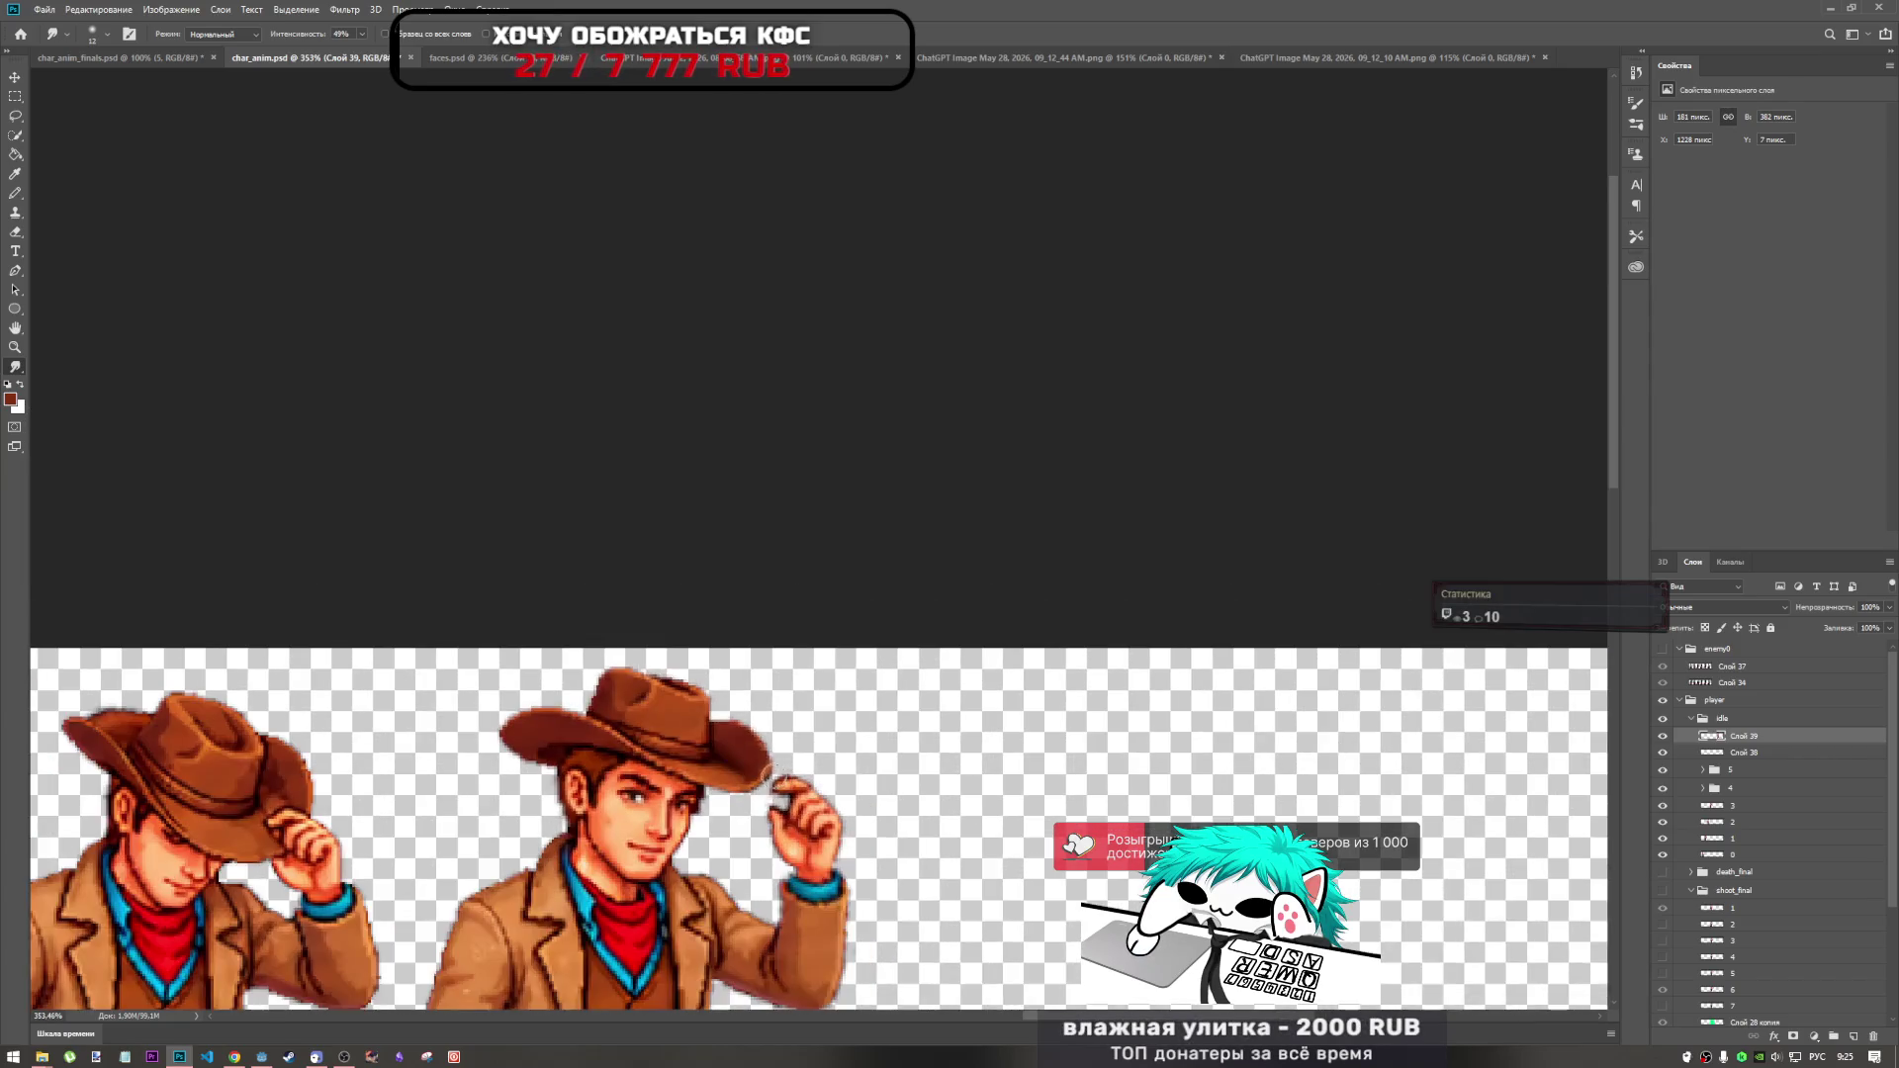
scroll(771, 777, "up", 4)
left_click(18, 367)
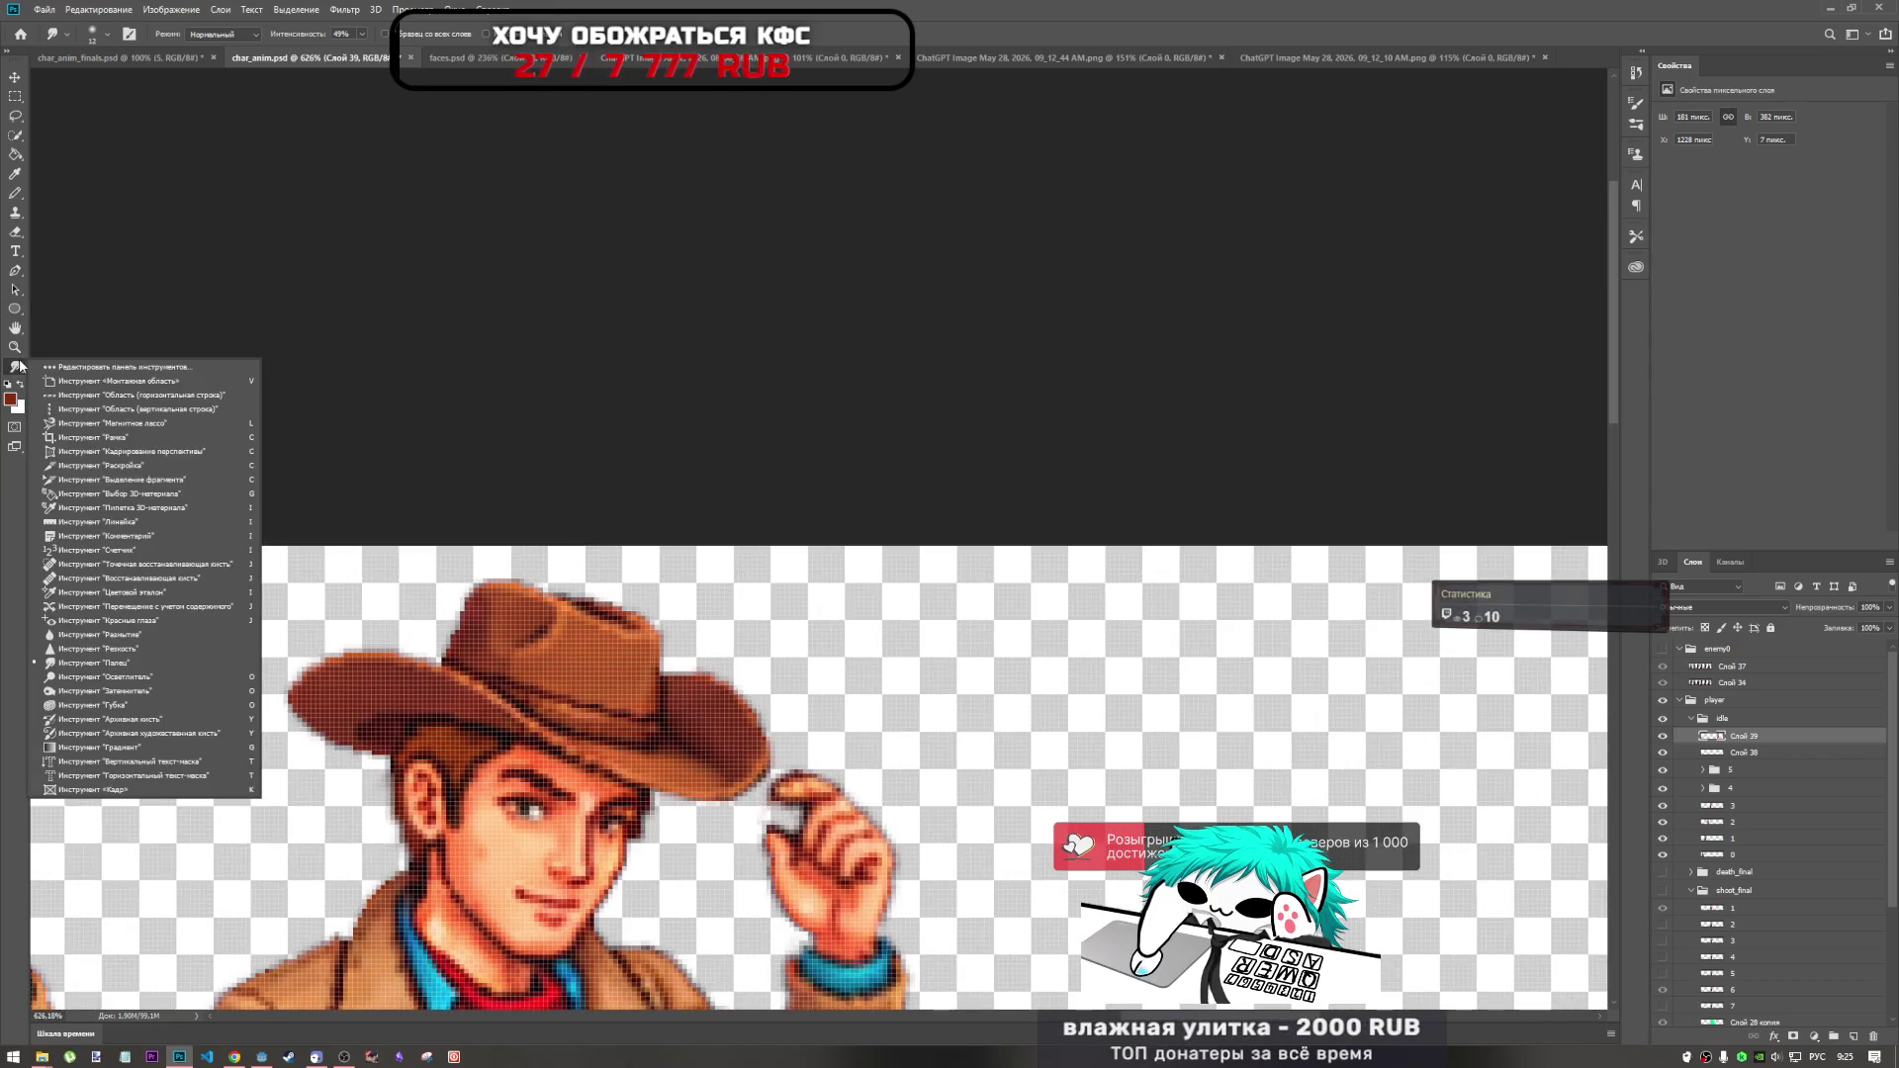
Select the Sharpen tool and set its soft brush to 26 px at 0% hardness.
left_click(104, 652)
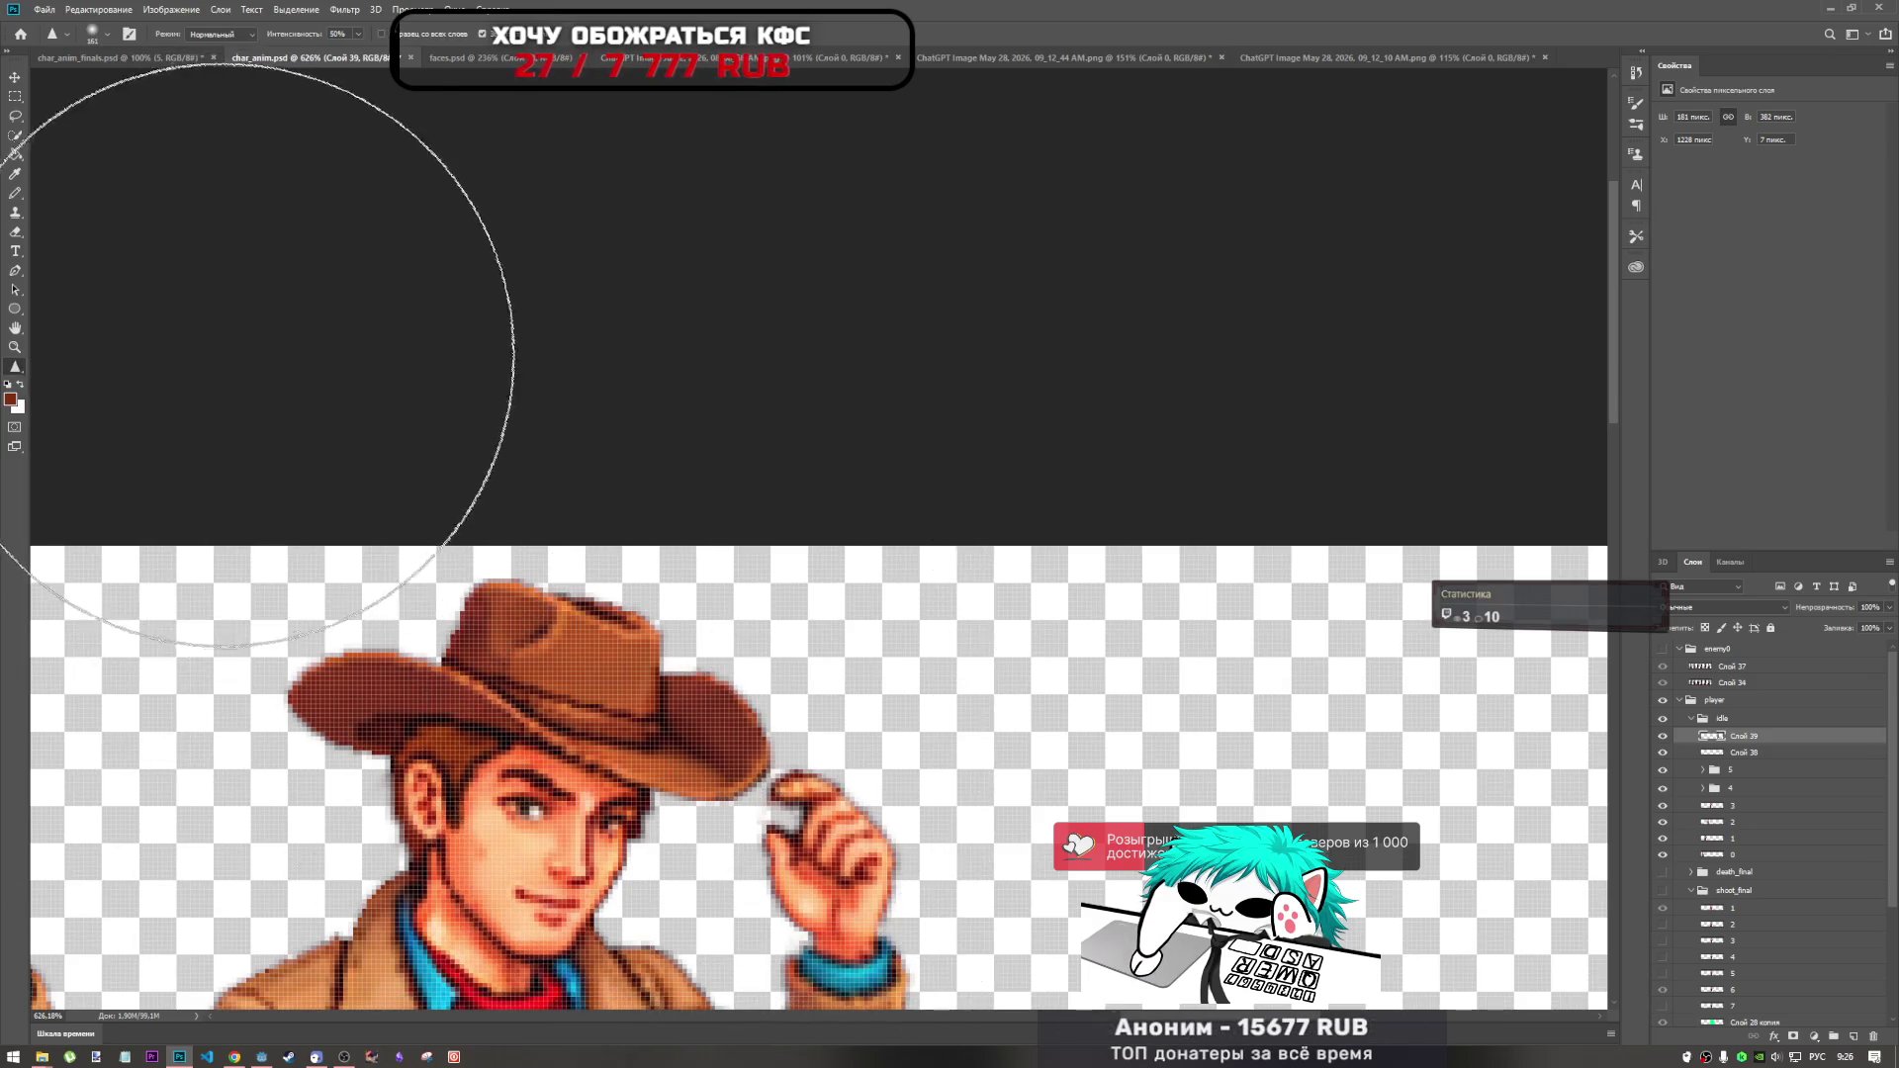
right_click(1185, 680)
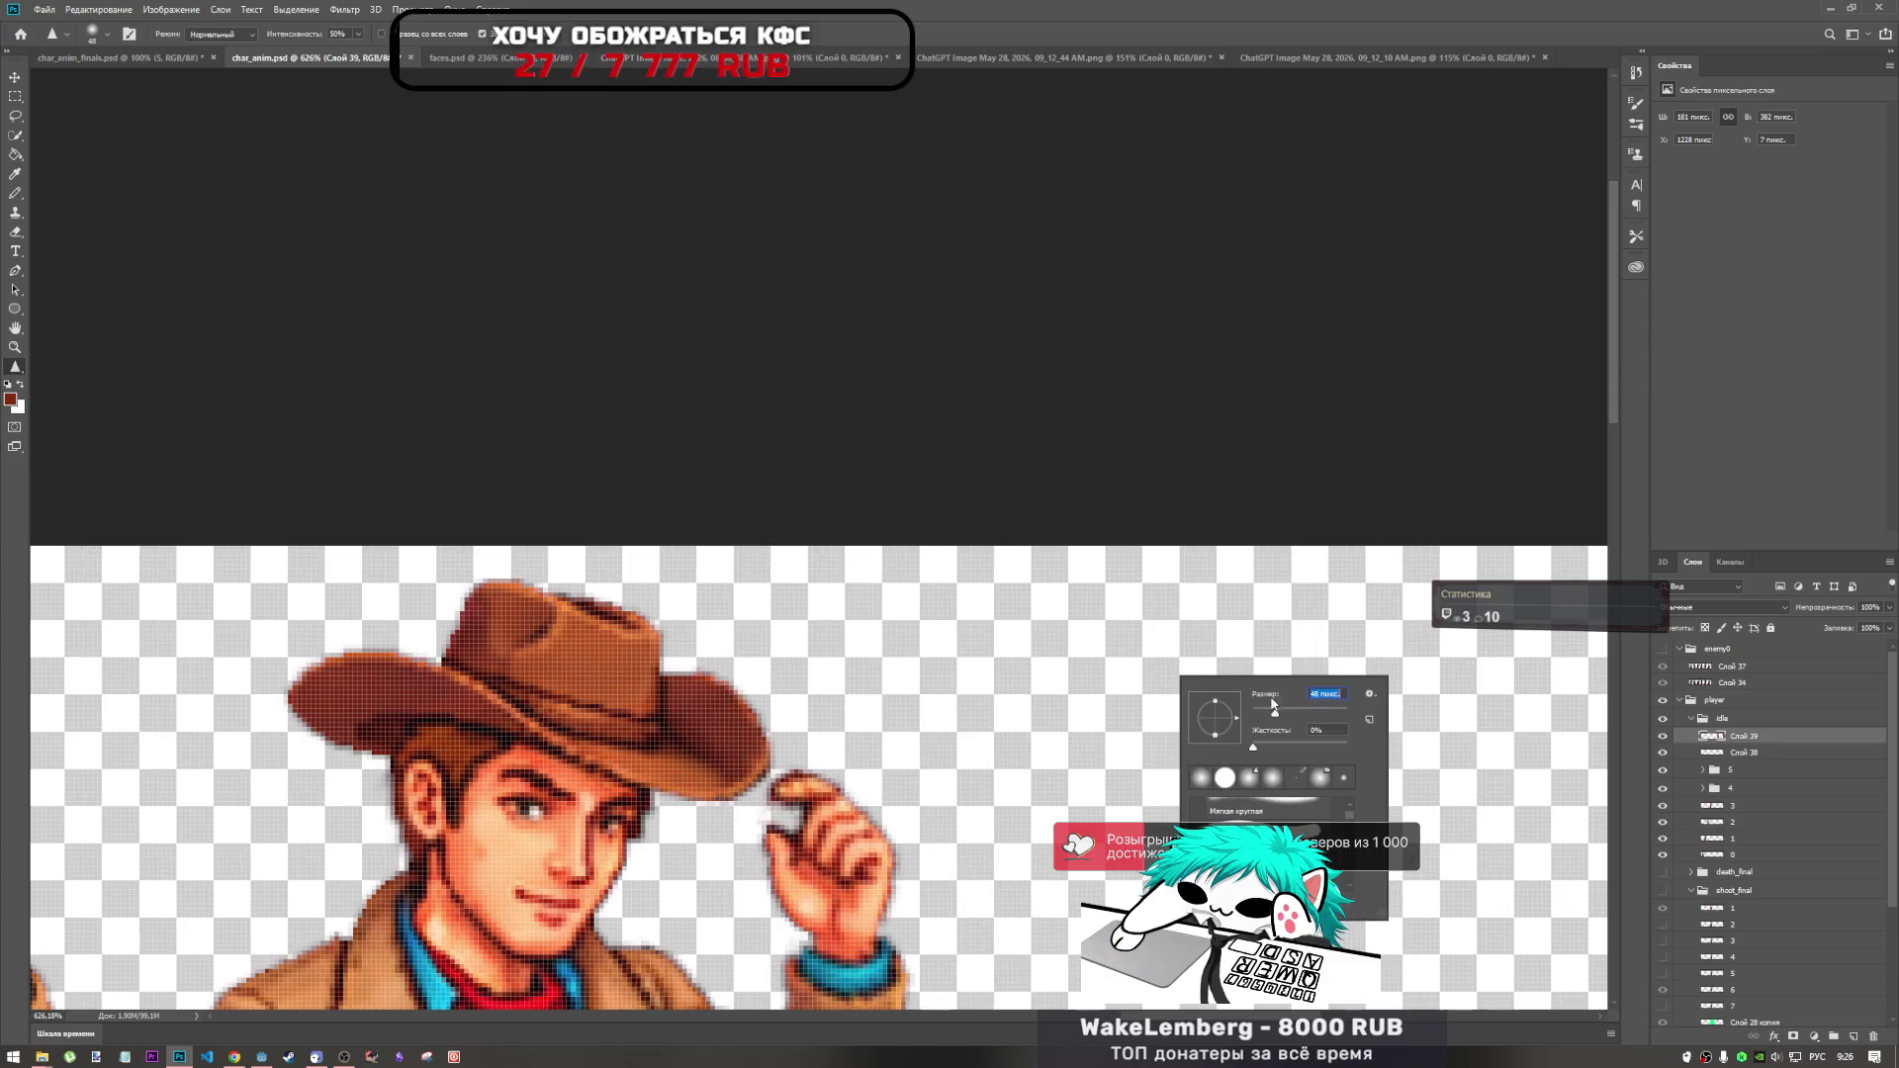
key("Return")
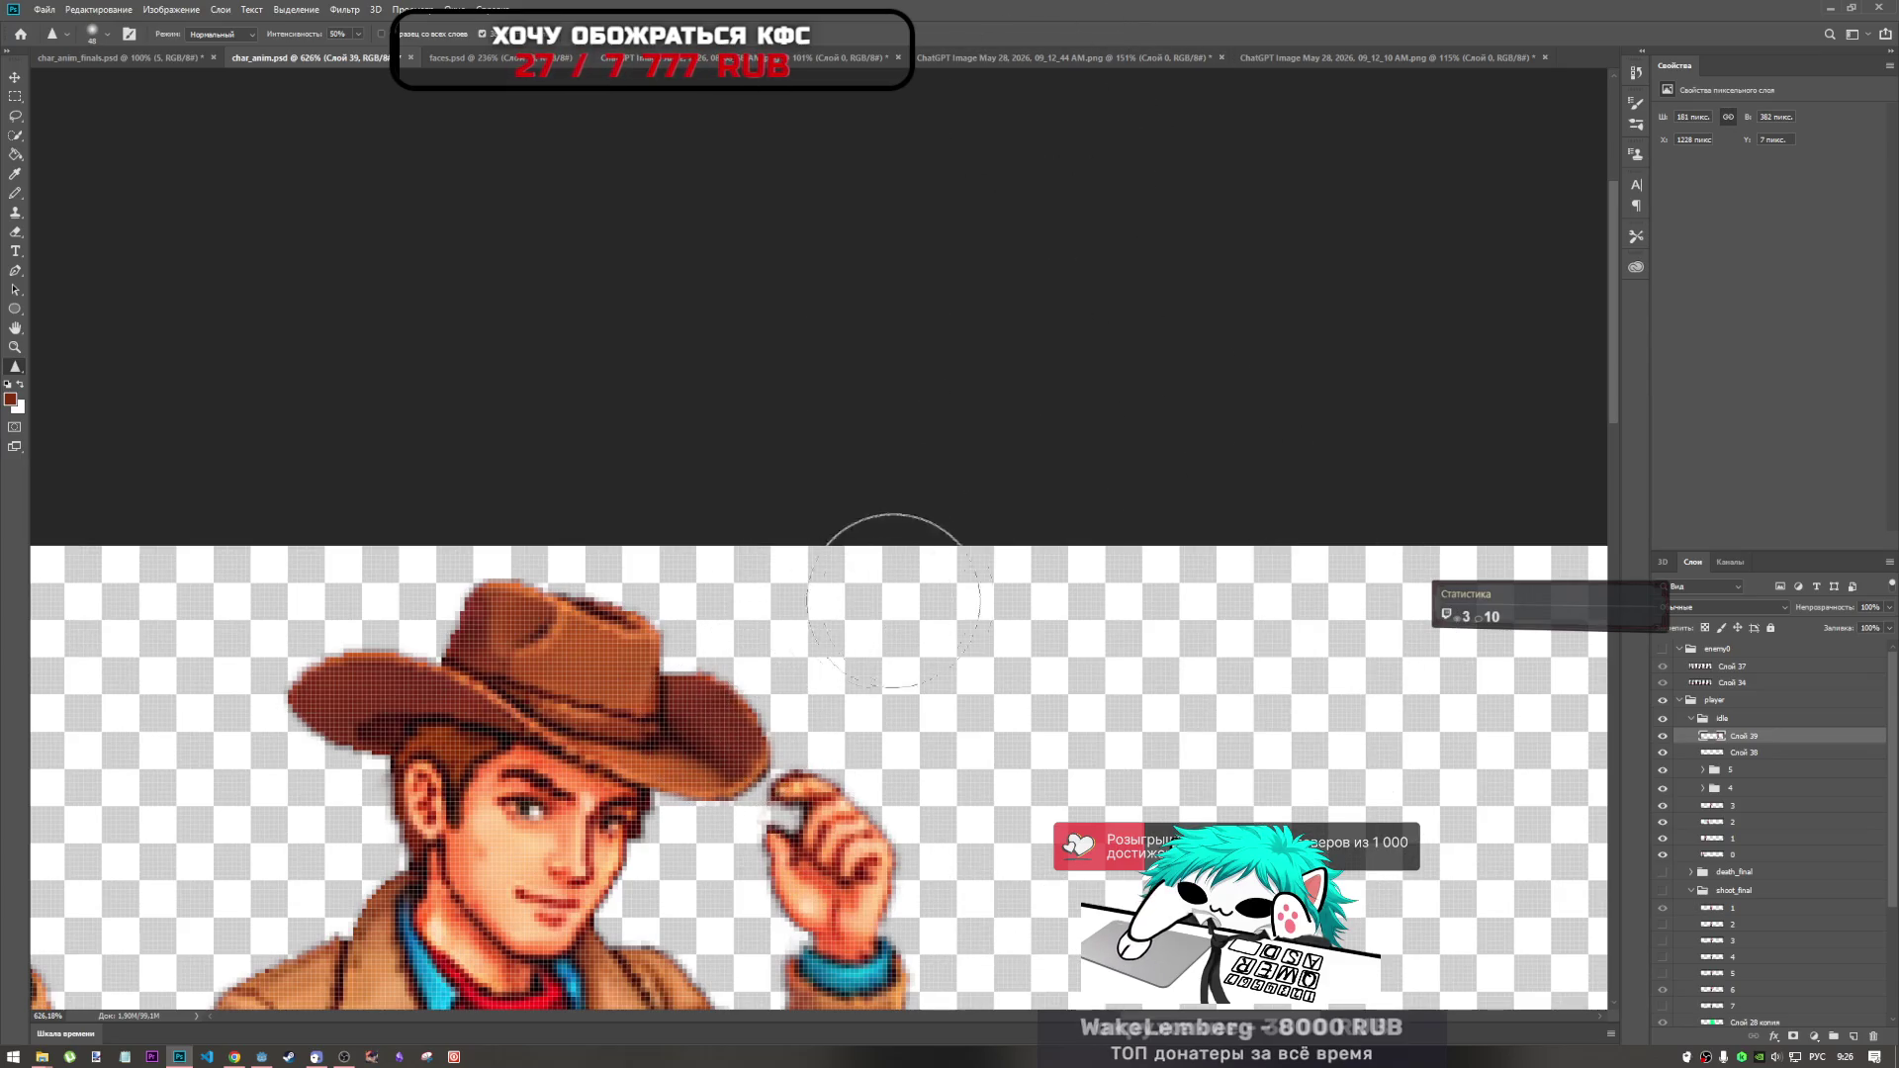
right_click(1046, 680)
left_click_drag(1022, 635, 1012, 636)
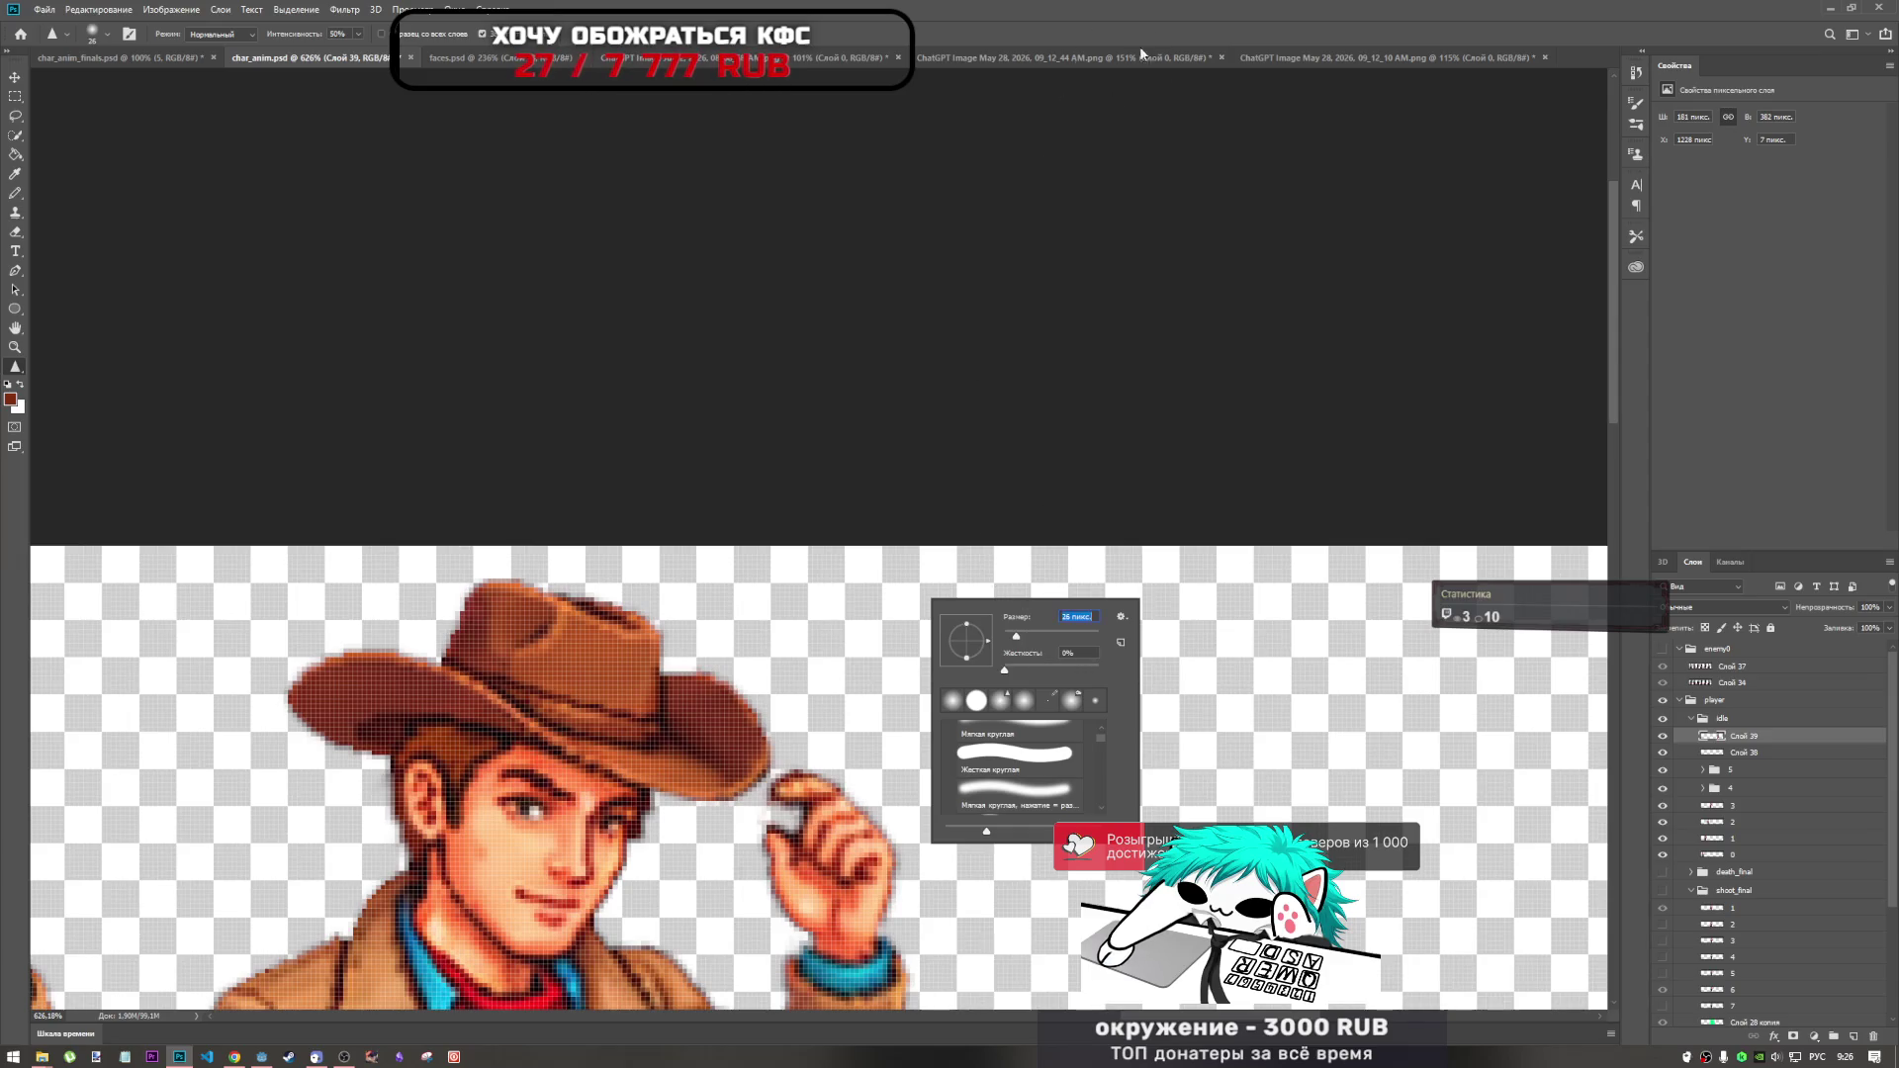
key("Return")
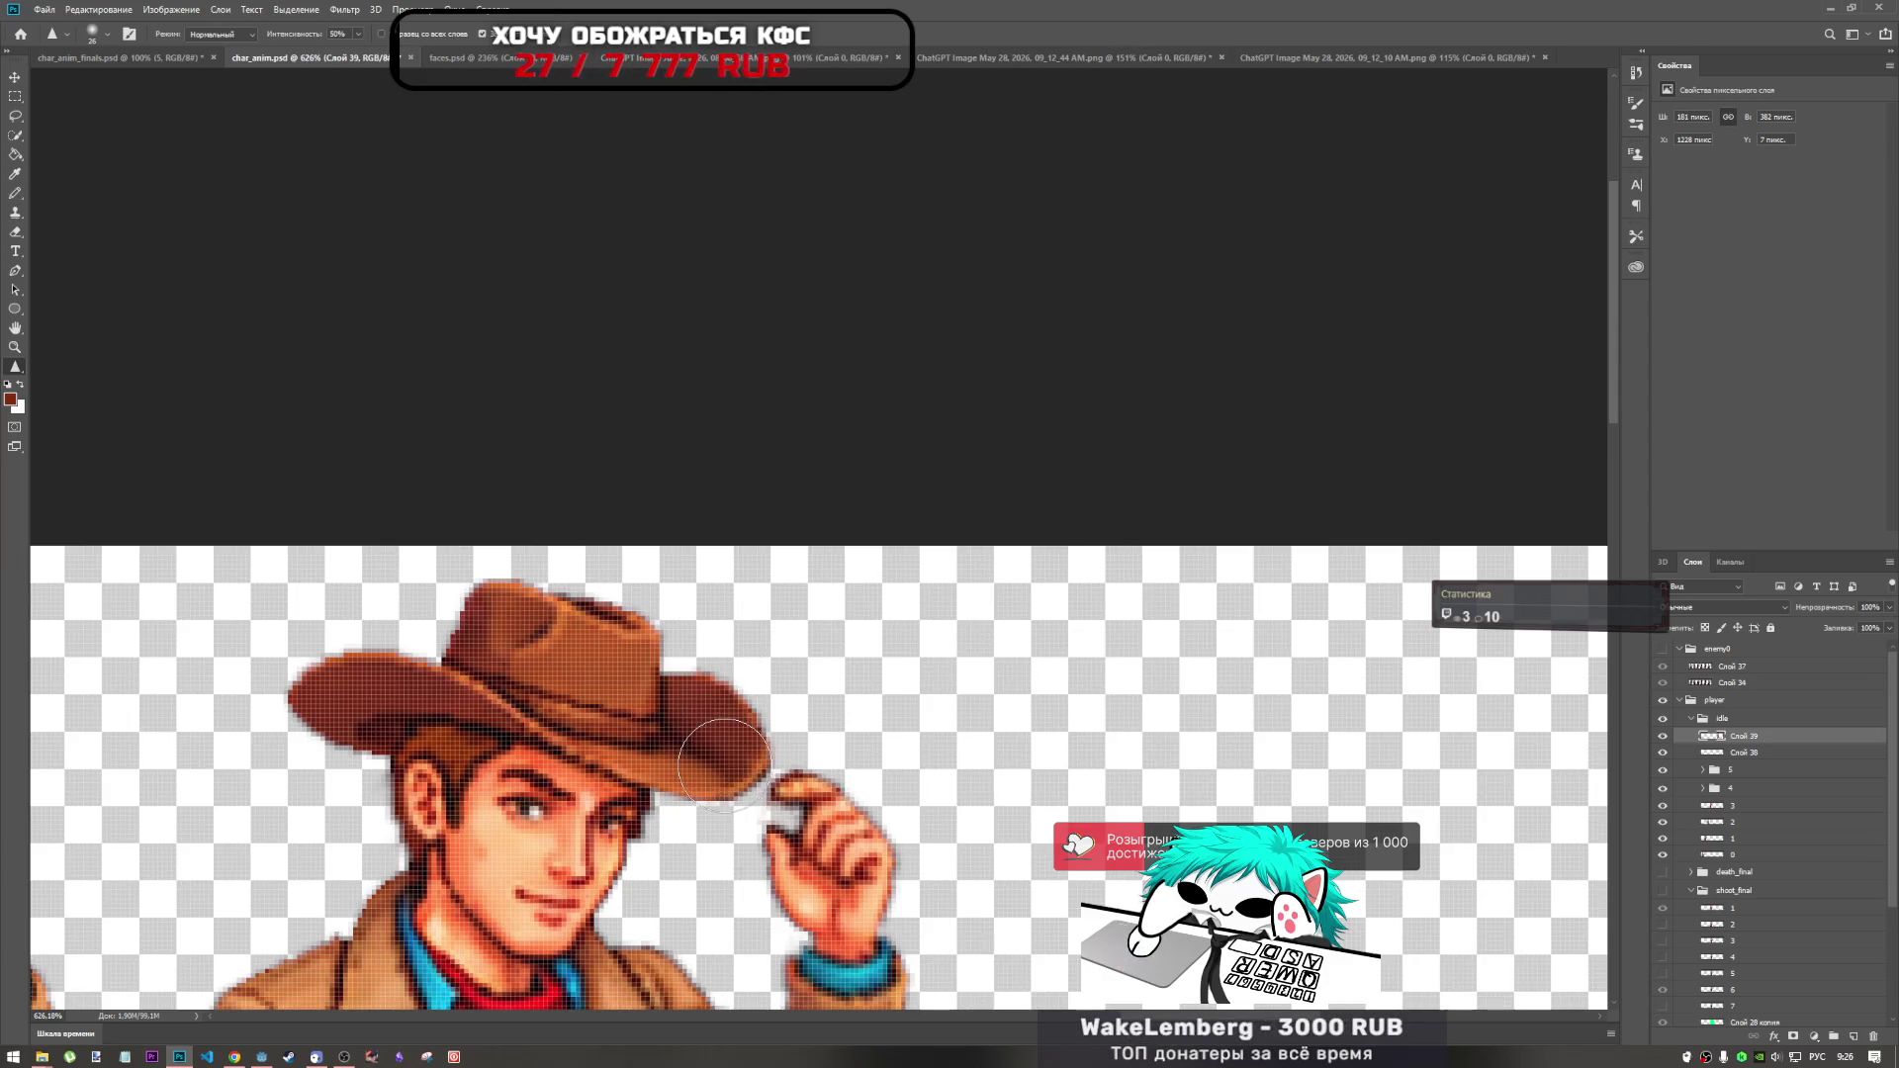
scroll(964, 779, "down", 3)
scroll(964, 778, "down", 3)
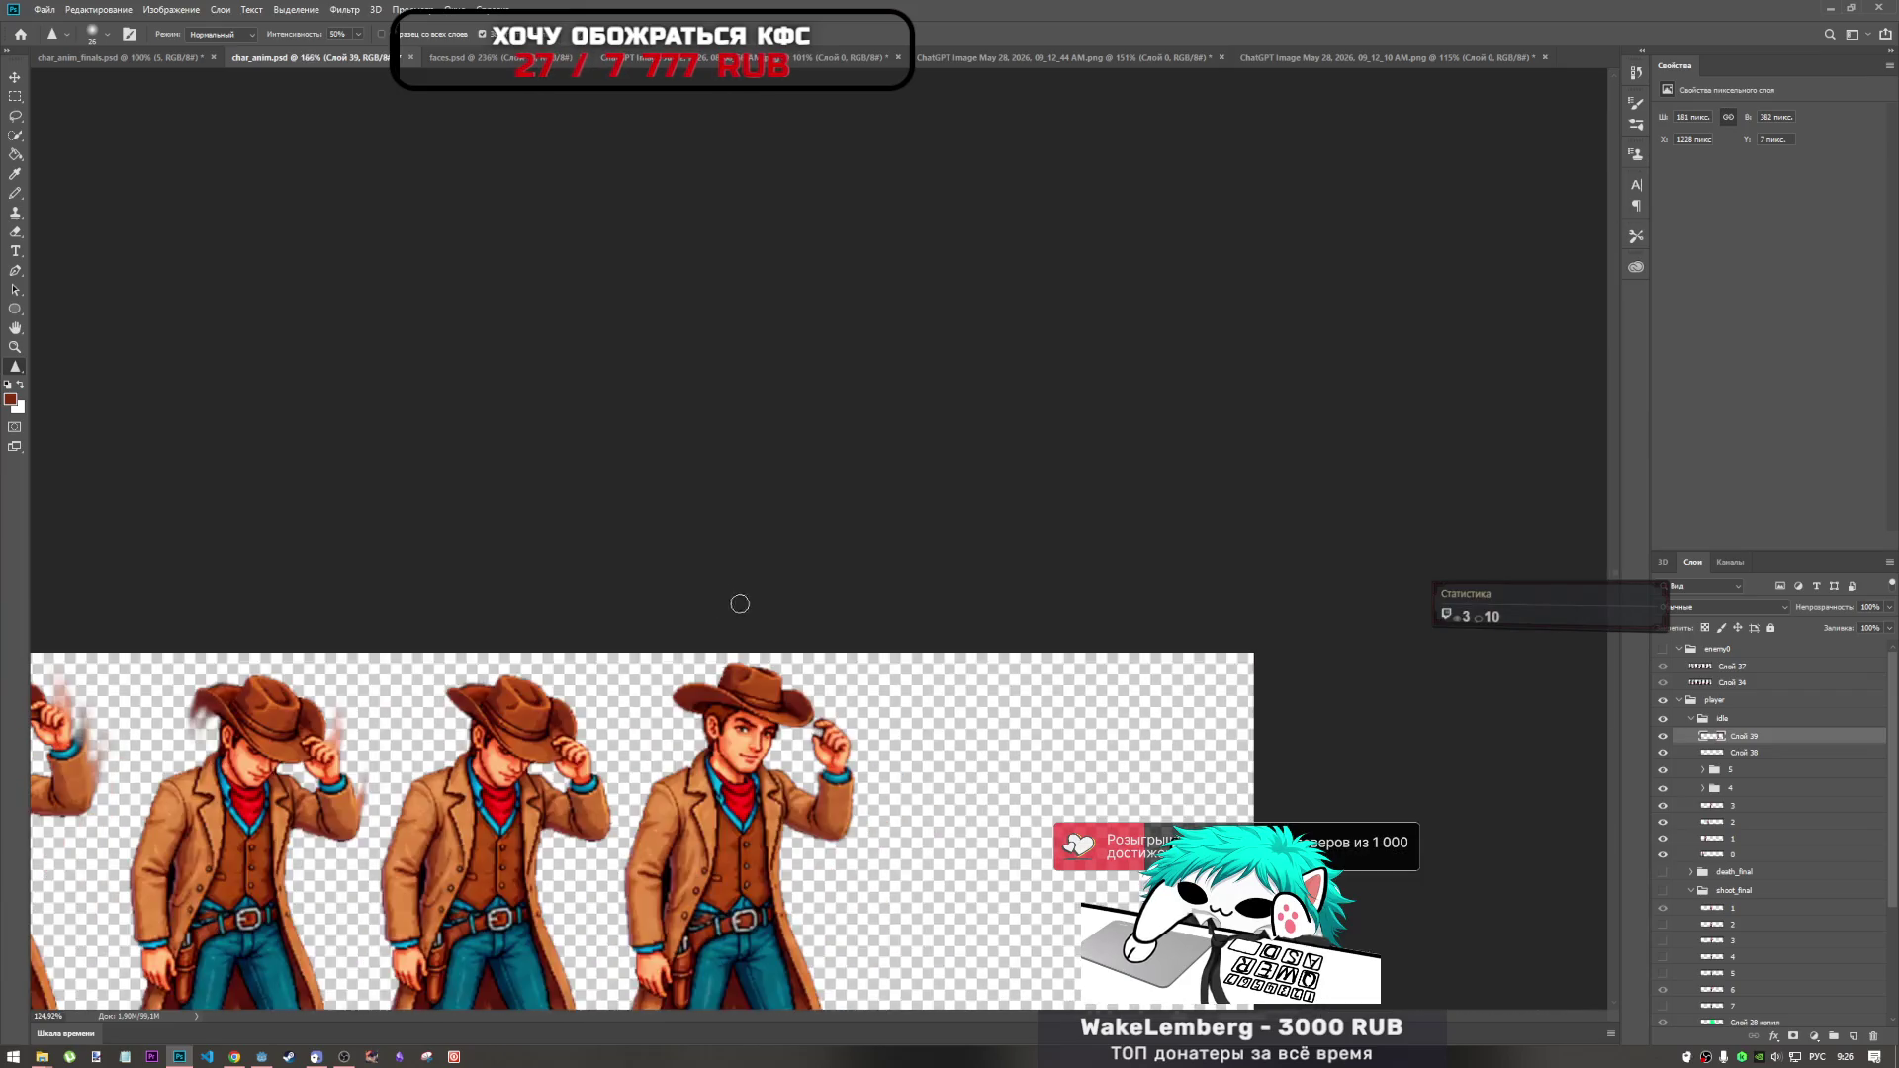
scroll(1271, 491, "up", 5)
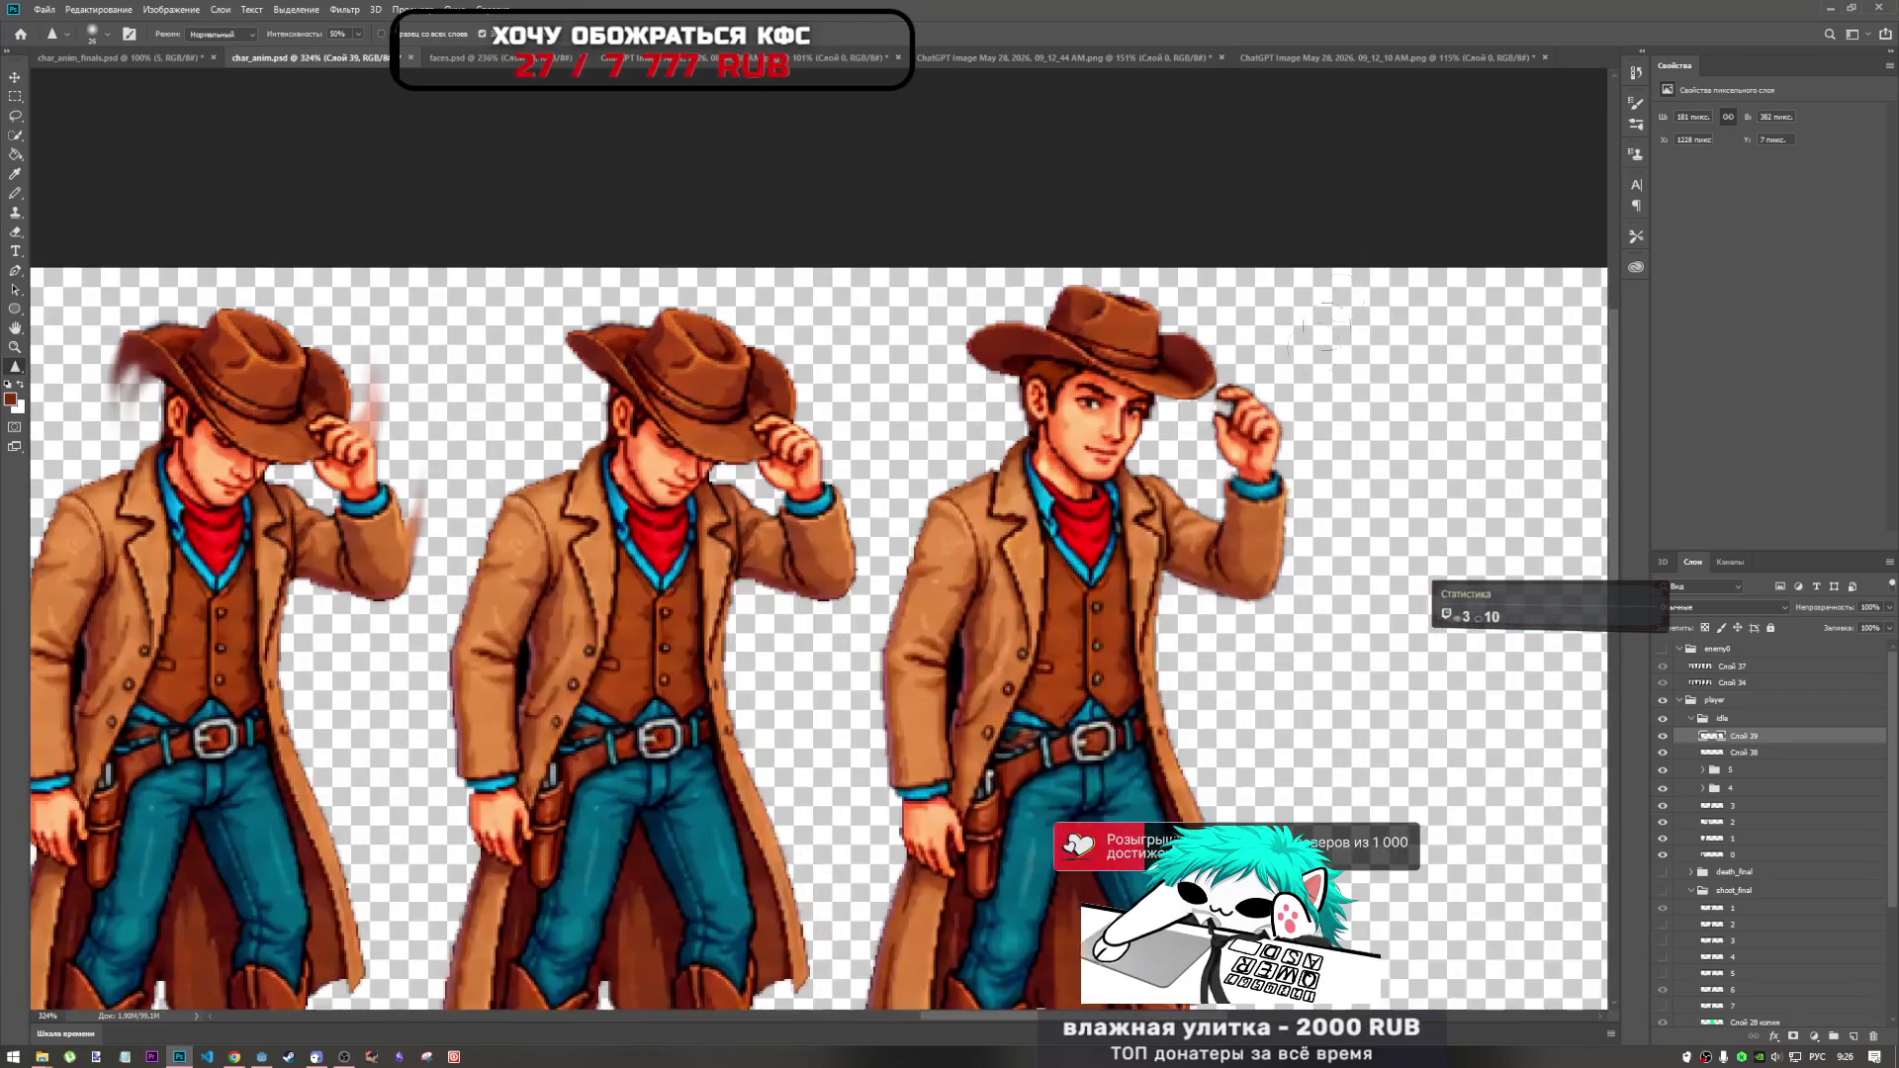
scroll(1180, 463, "down", 4)
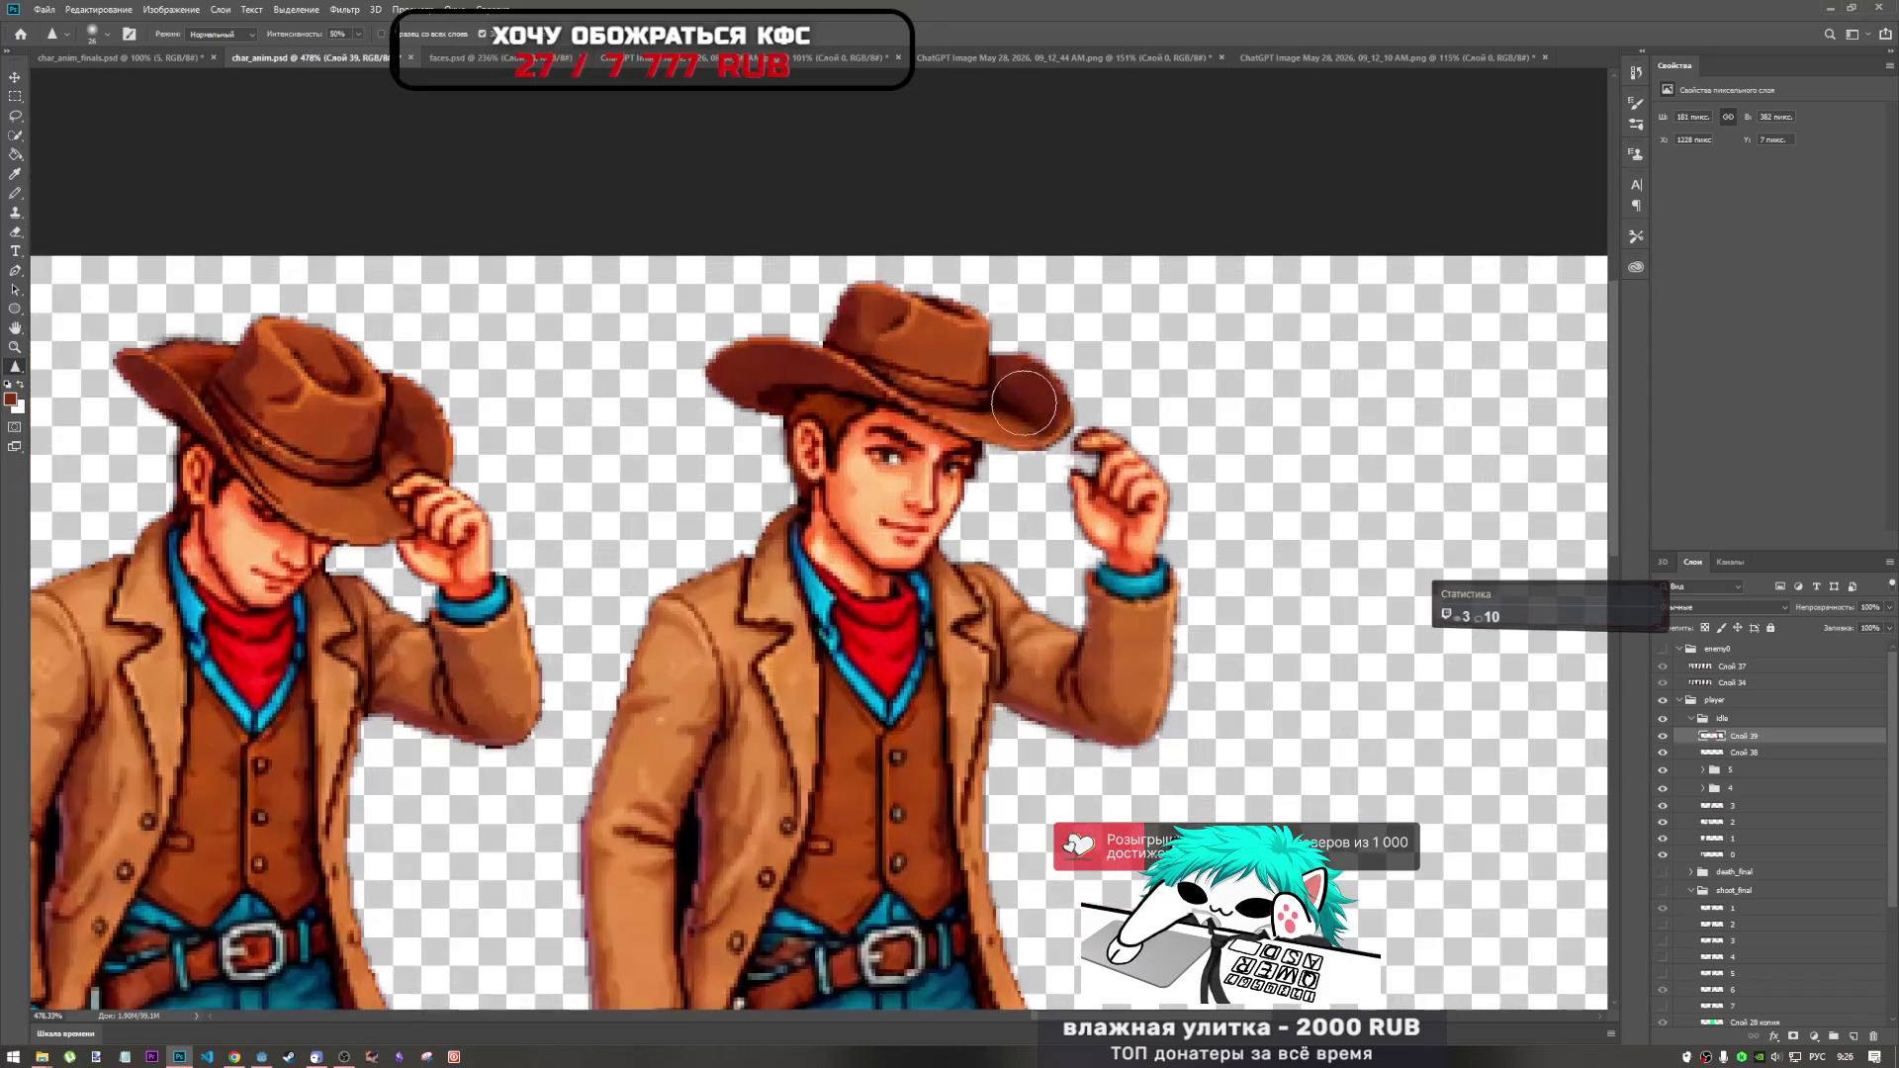
scroll(1148, 409, "down", 2)
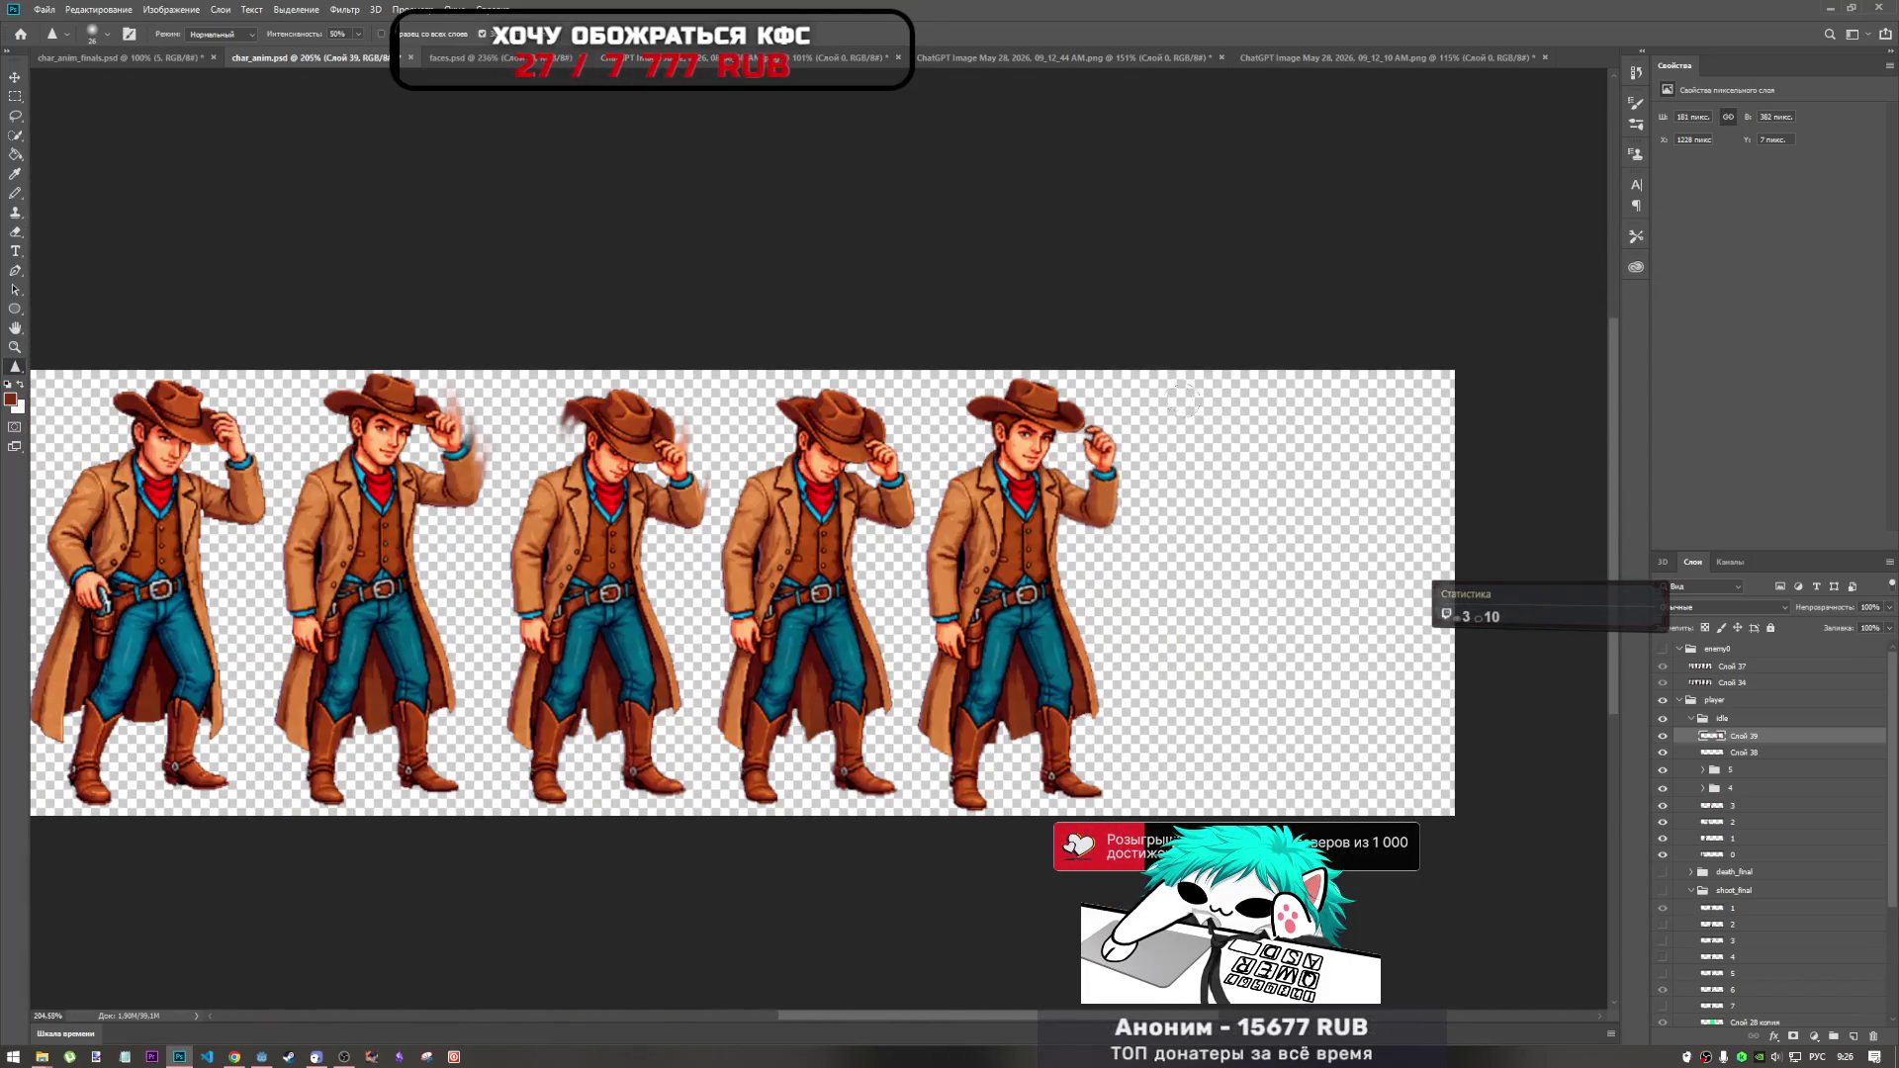
scroll(1181, 400, "up", 3)
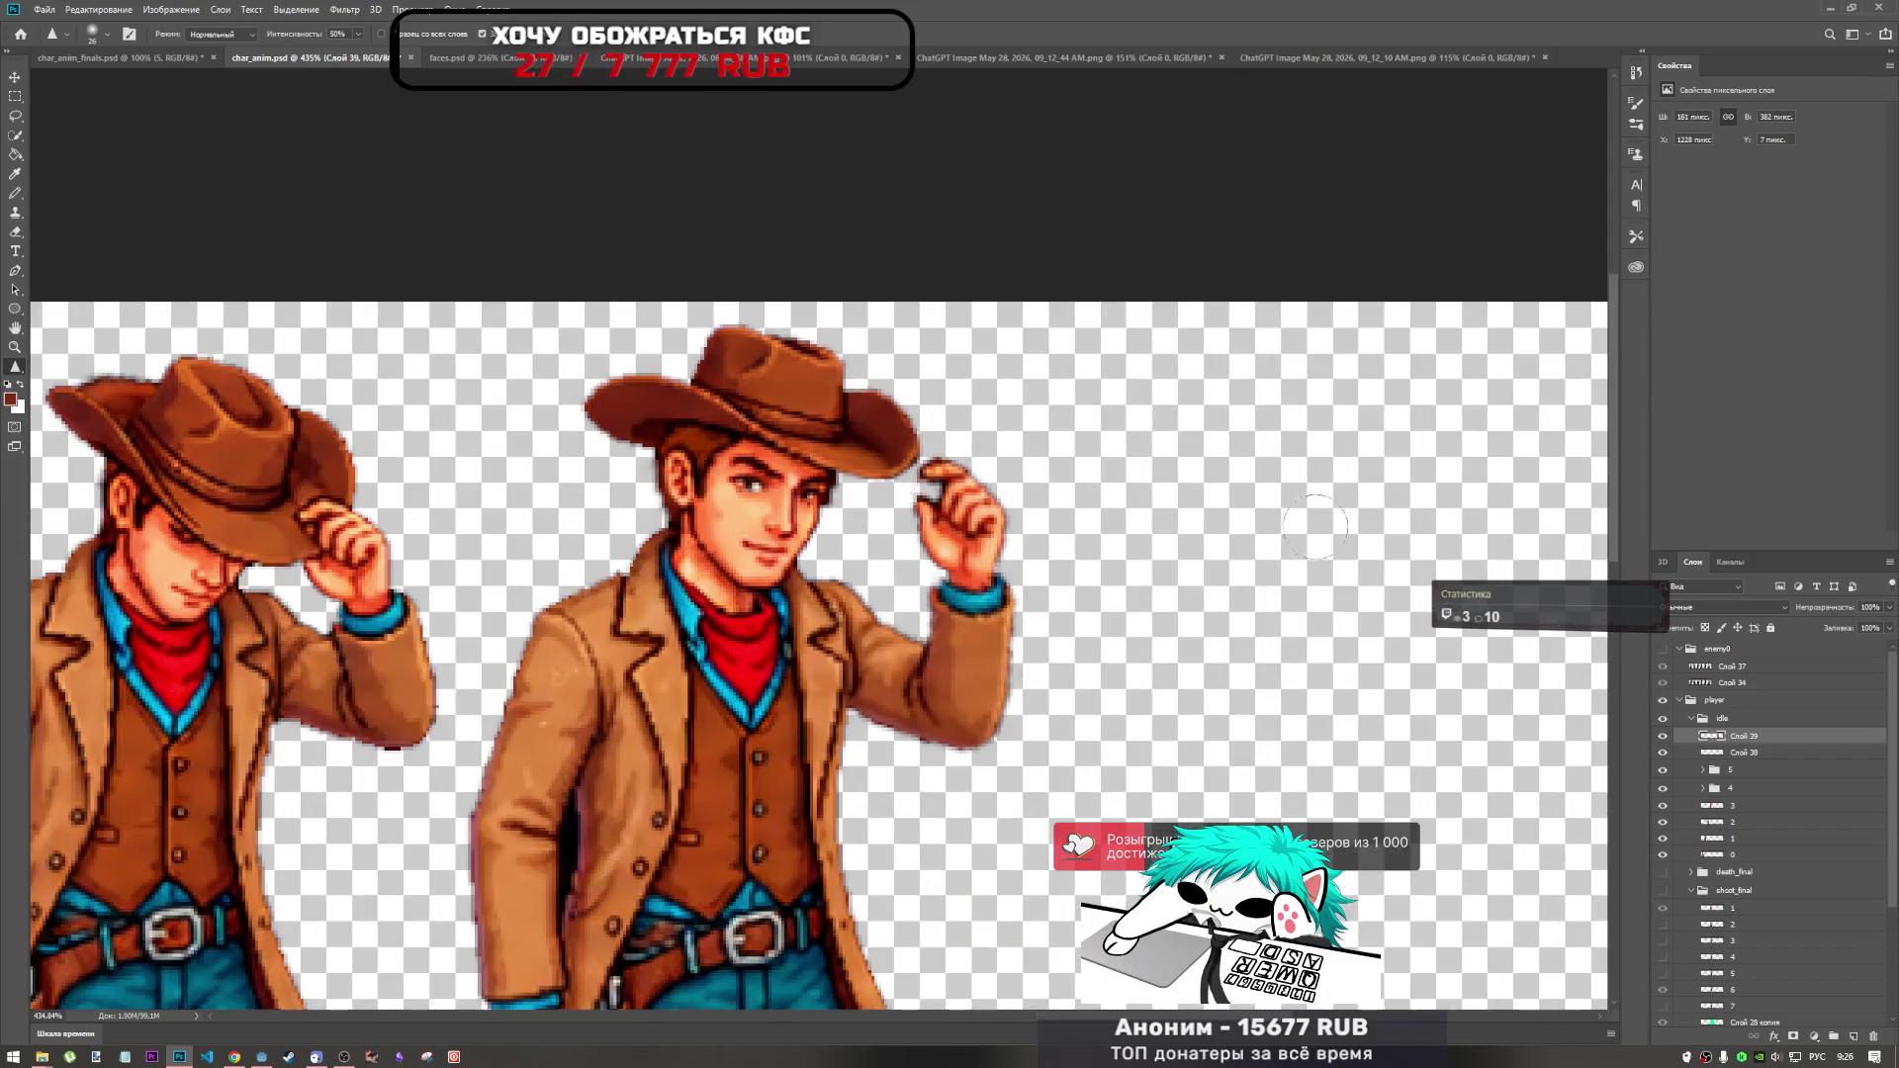
Set up a 4 px Eraser and target layer Слой 38.
left_click(16, 232)
right_click(1155, 471)
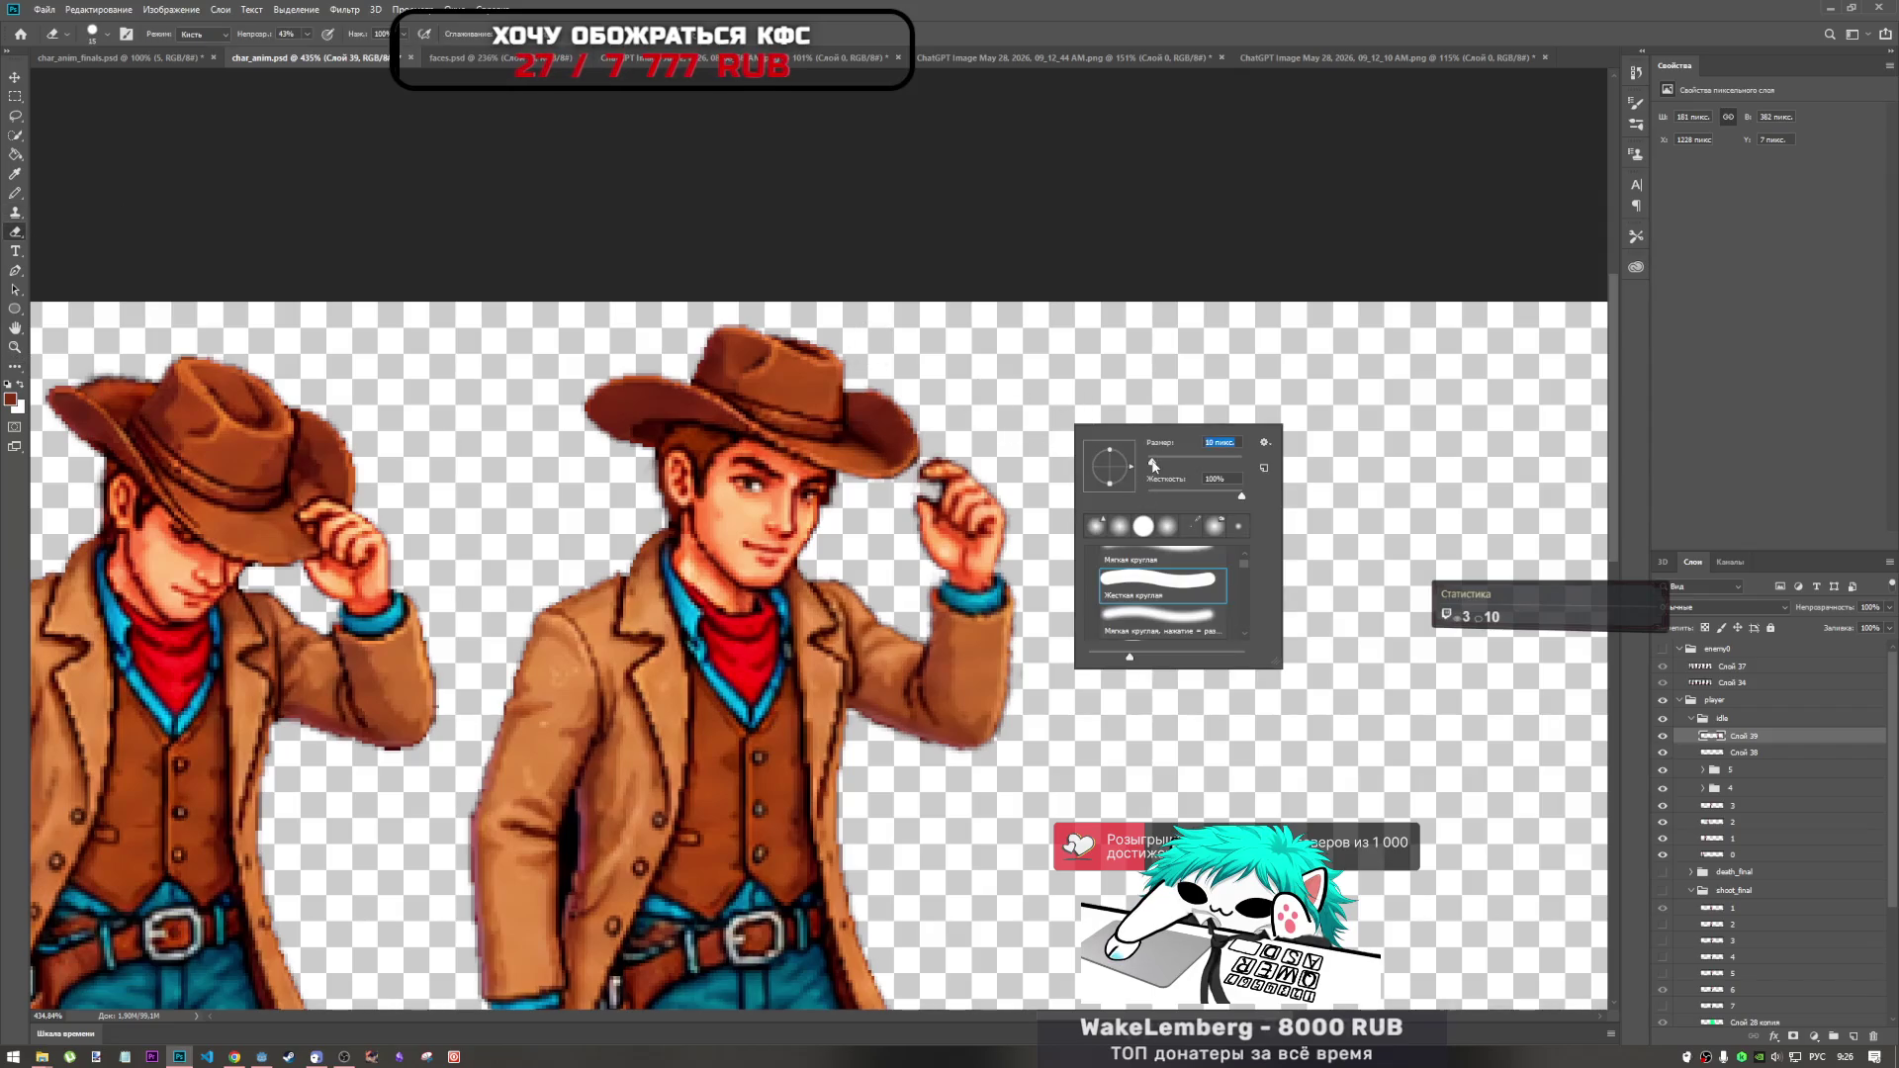
left_click_drag(1154, 463, 1149, 462)
left_click(1742, 753)
left_click(1734, 738)
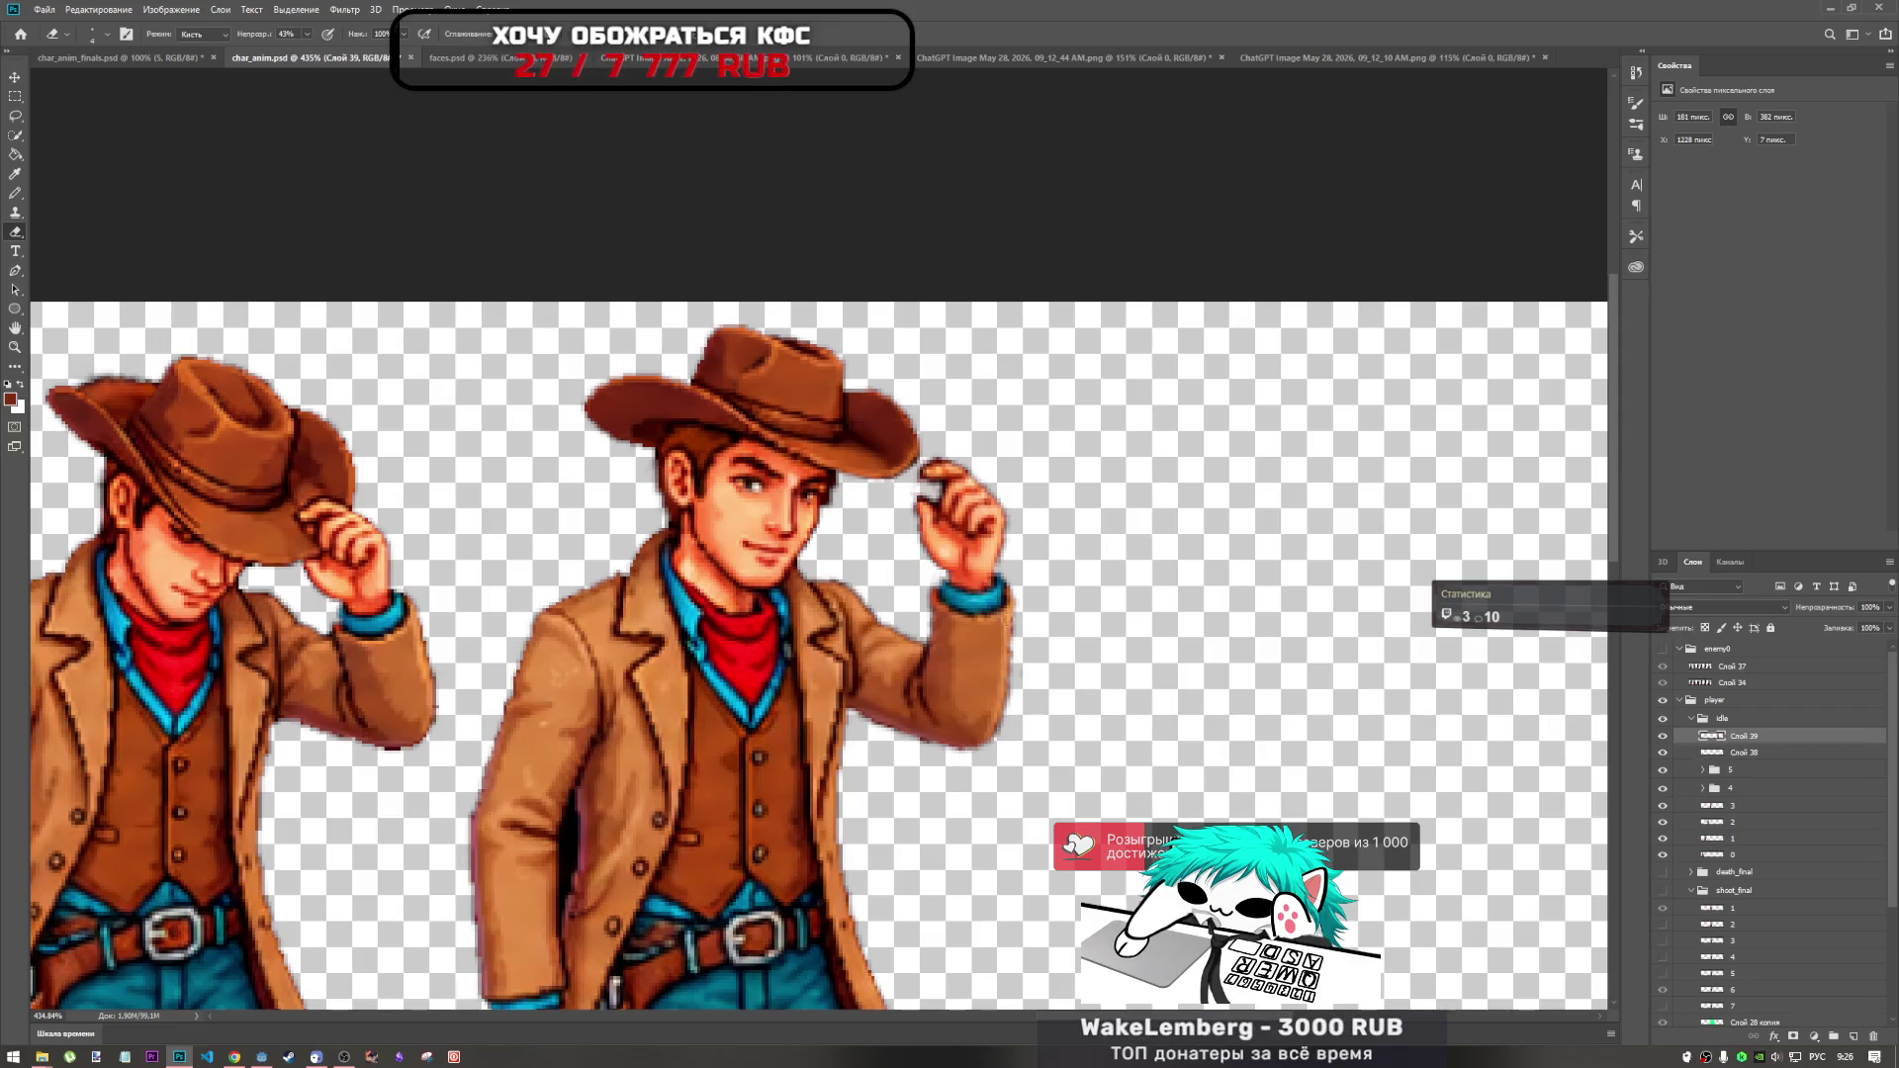
scroll(1026, 629, "down", 5)
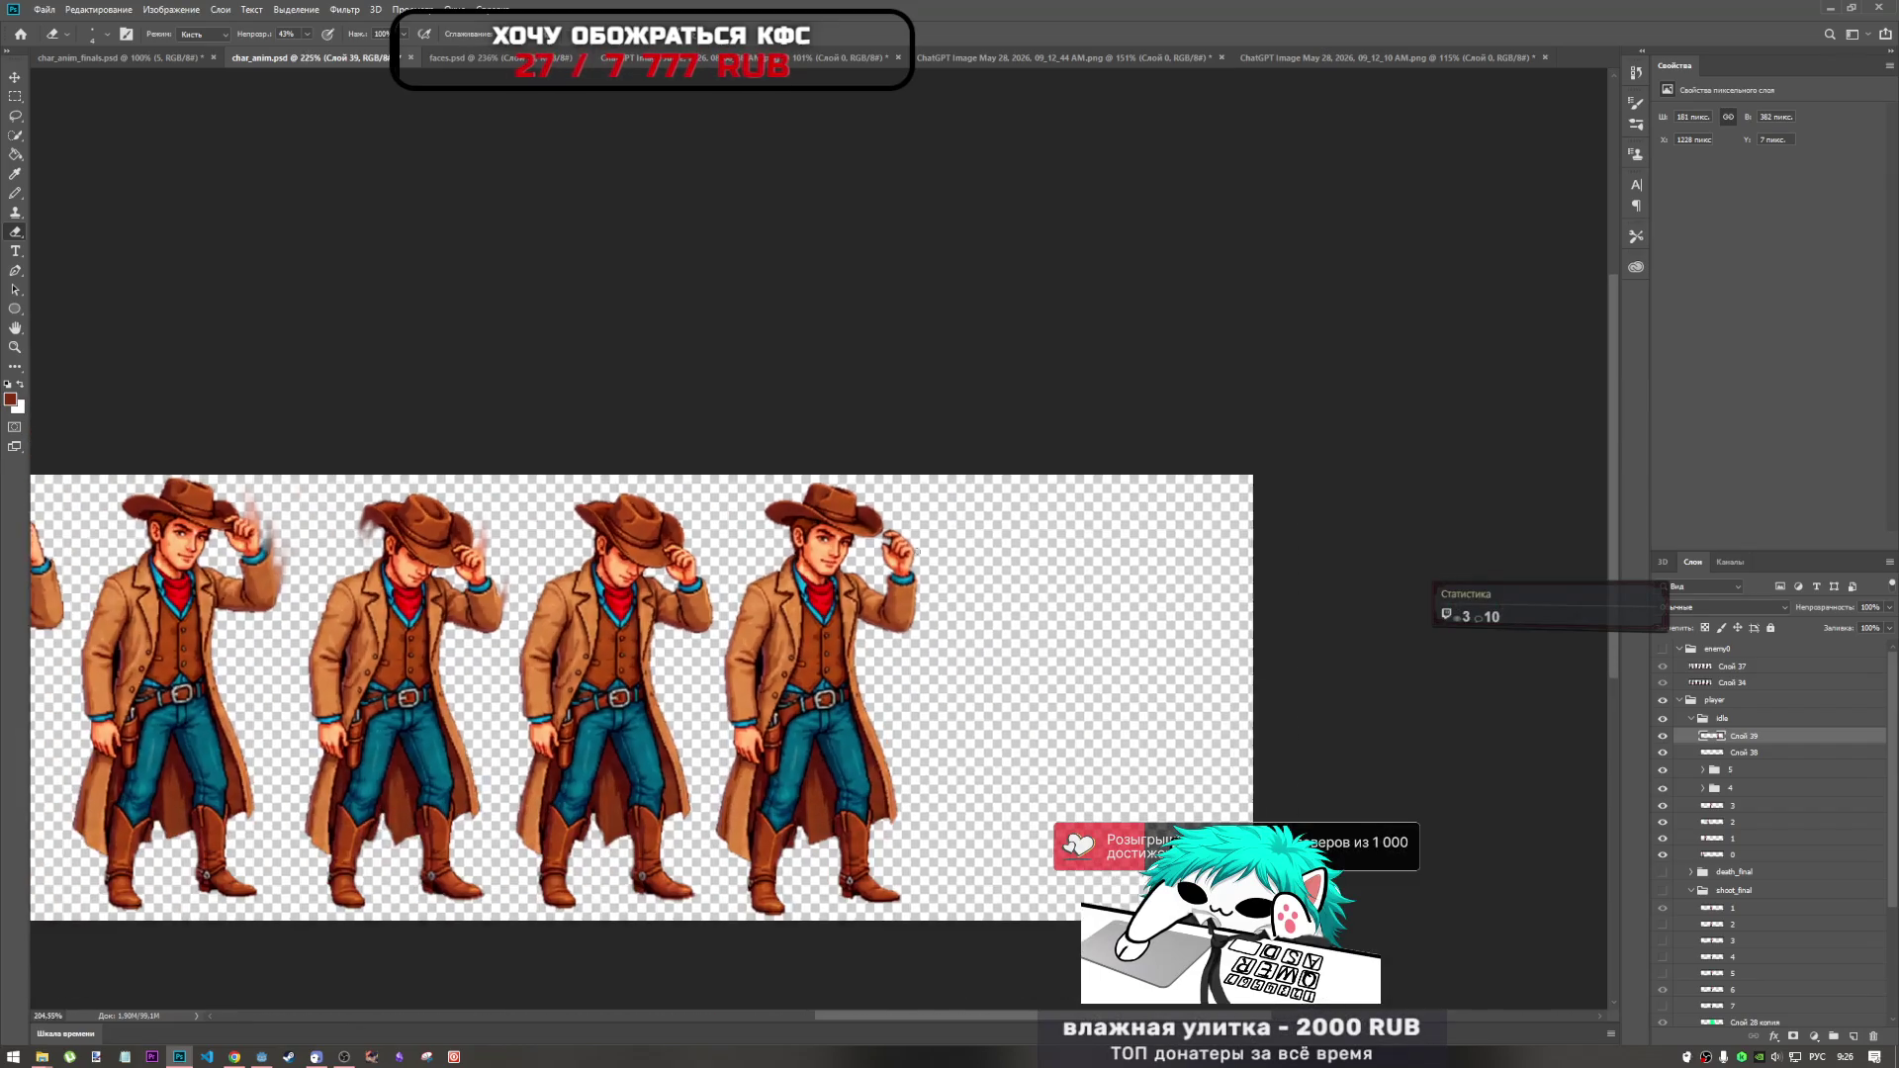
scroll(920, 549, "up", 3)
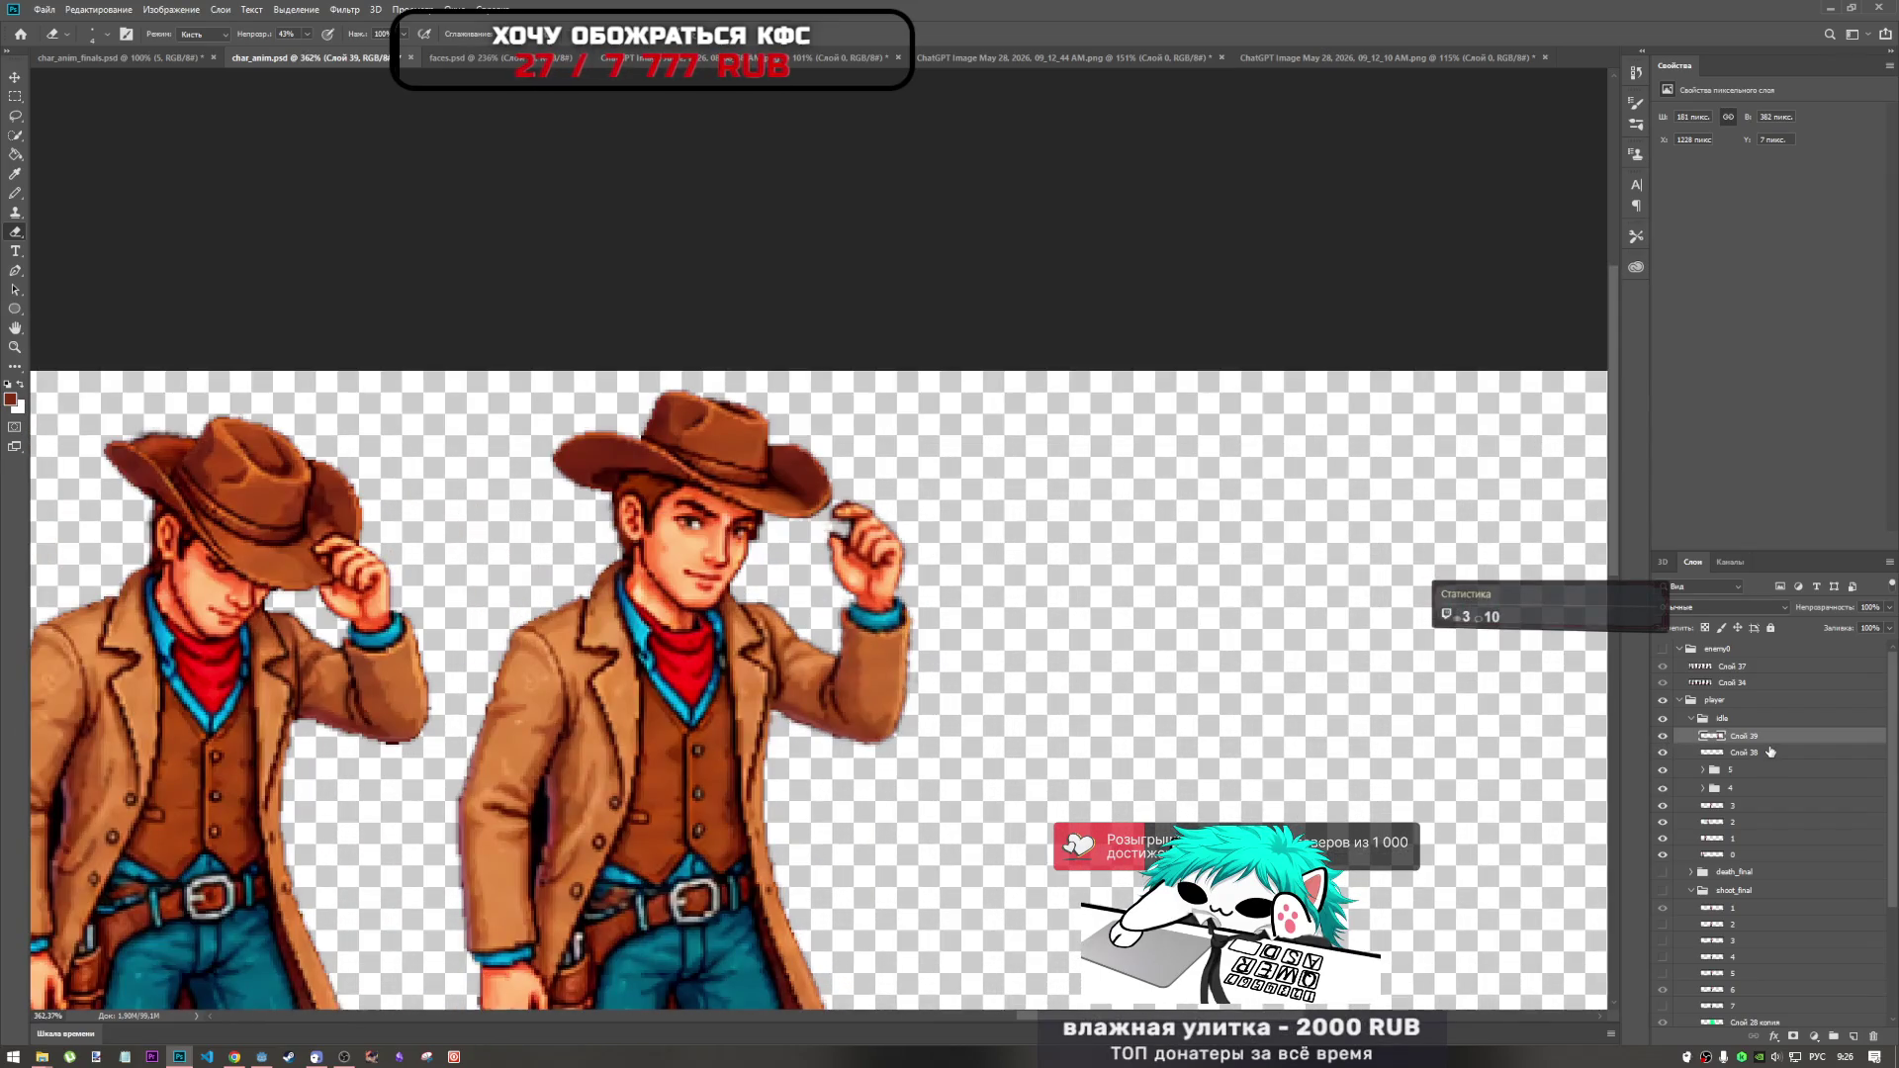
left_click(1720, 754)
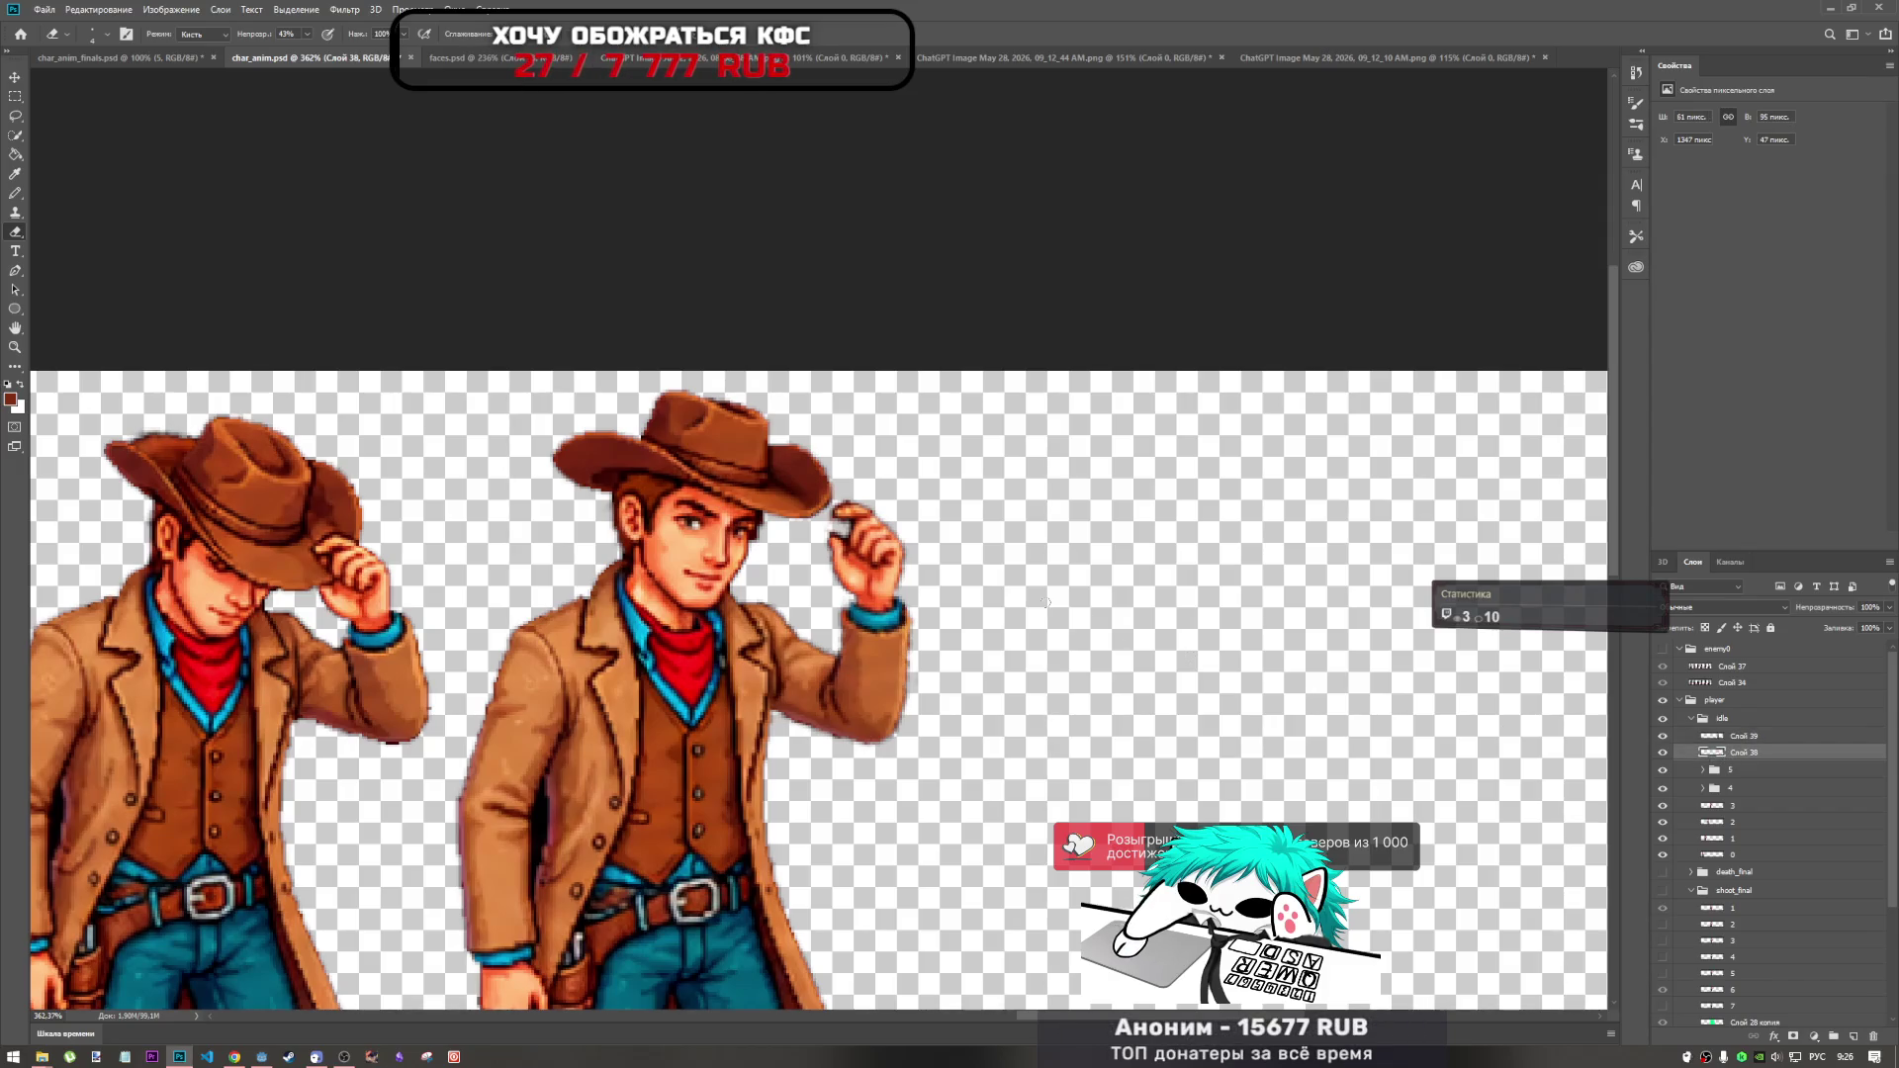
scroll(799, 508, "up", 6)
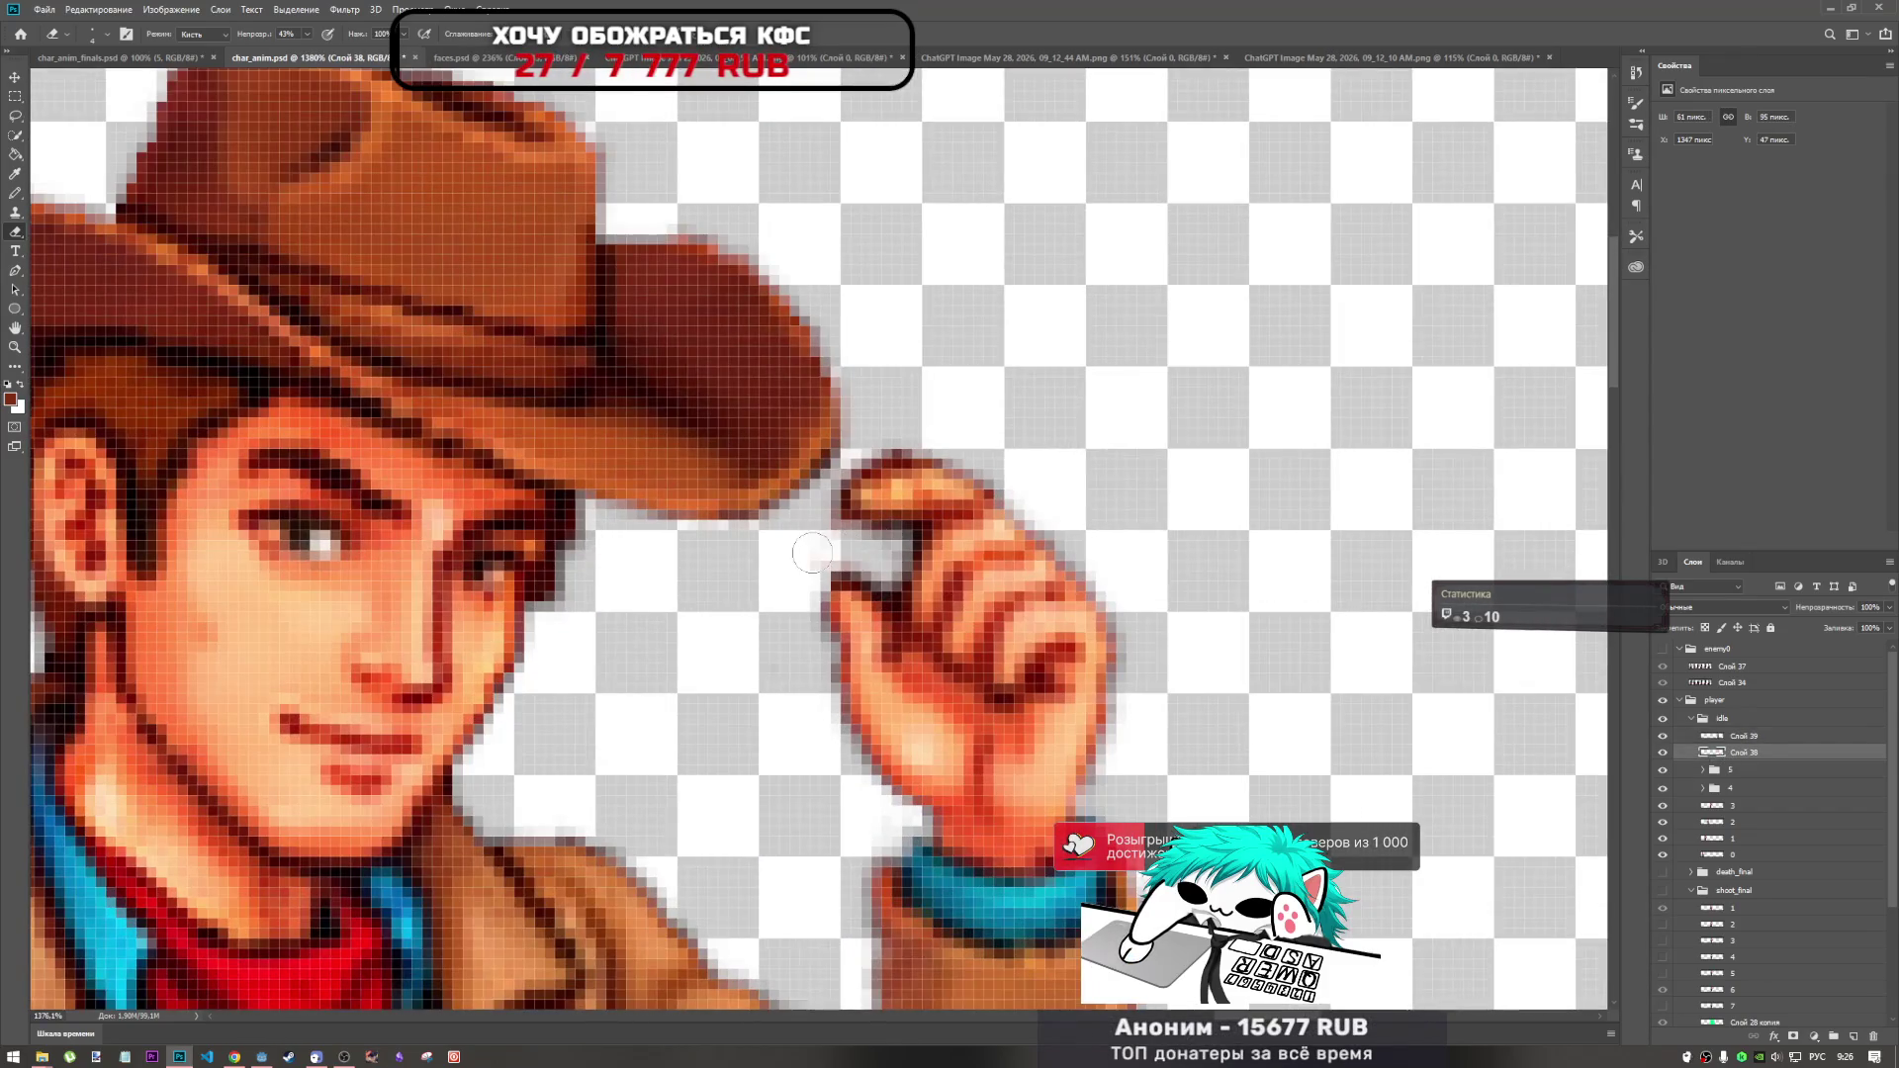
Adjust eraser opacity and erase stray pixels along the hat brim and fingertip.
left_click(307, 34)
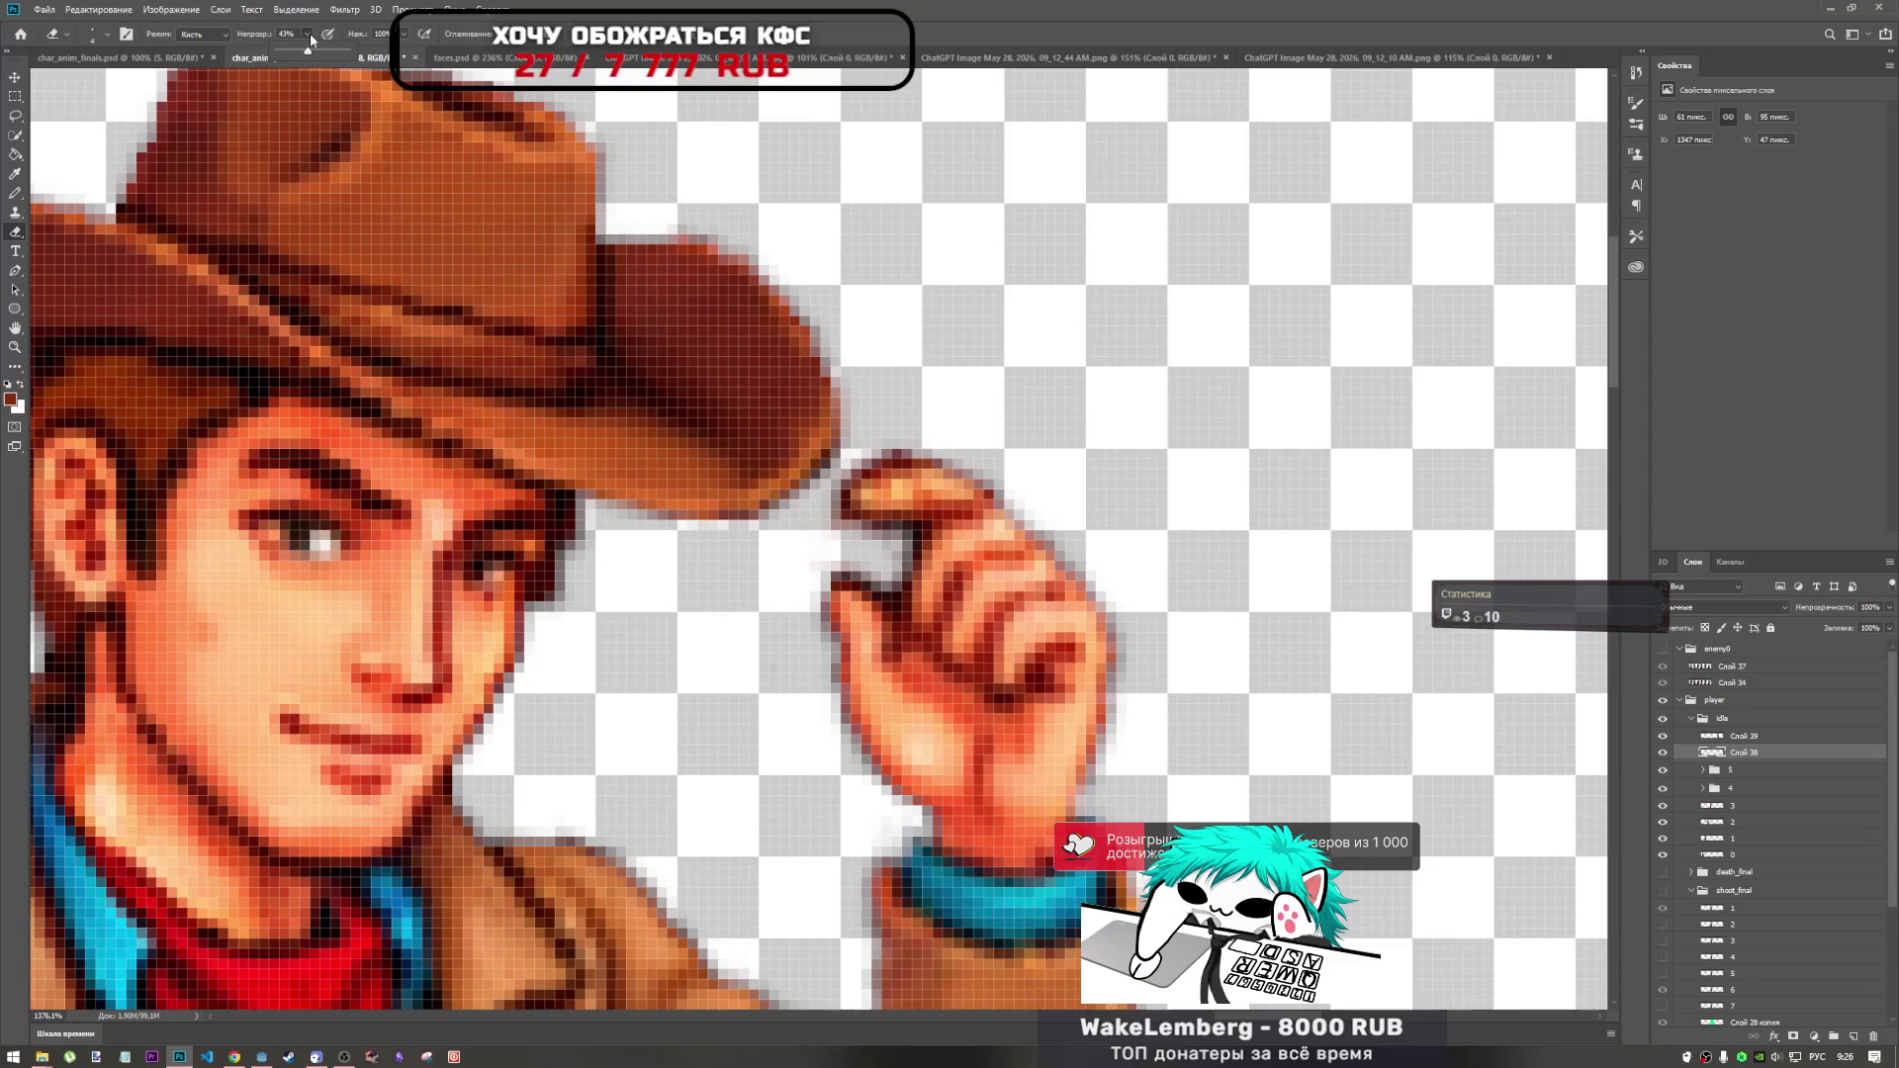
left_click(836, 356)
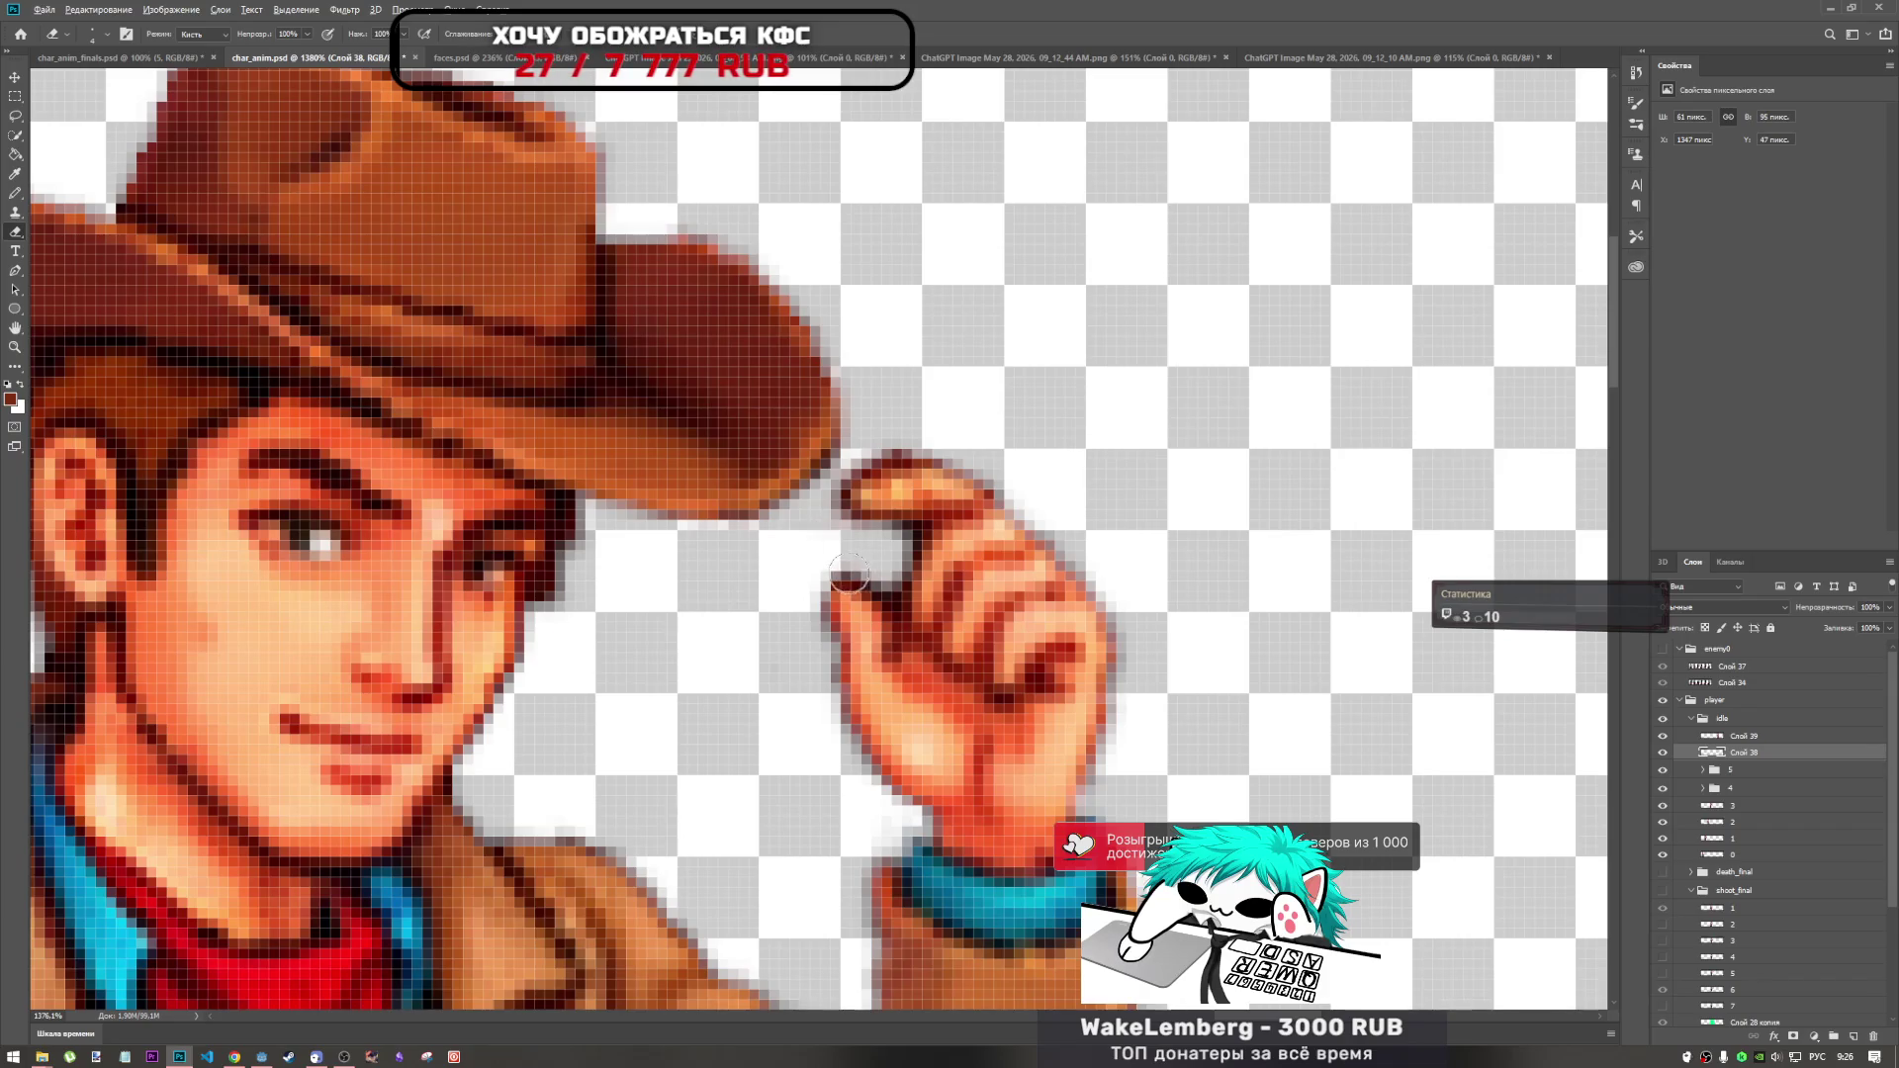
scroll(848, 574, "down", 5)
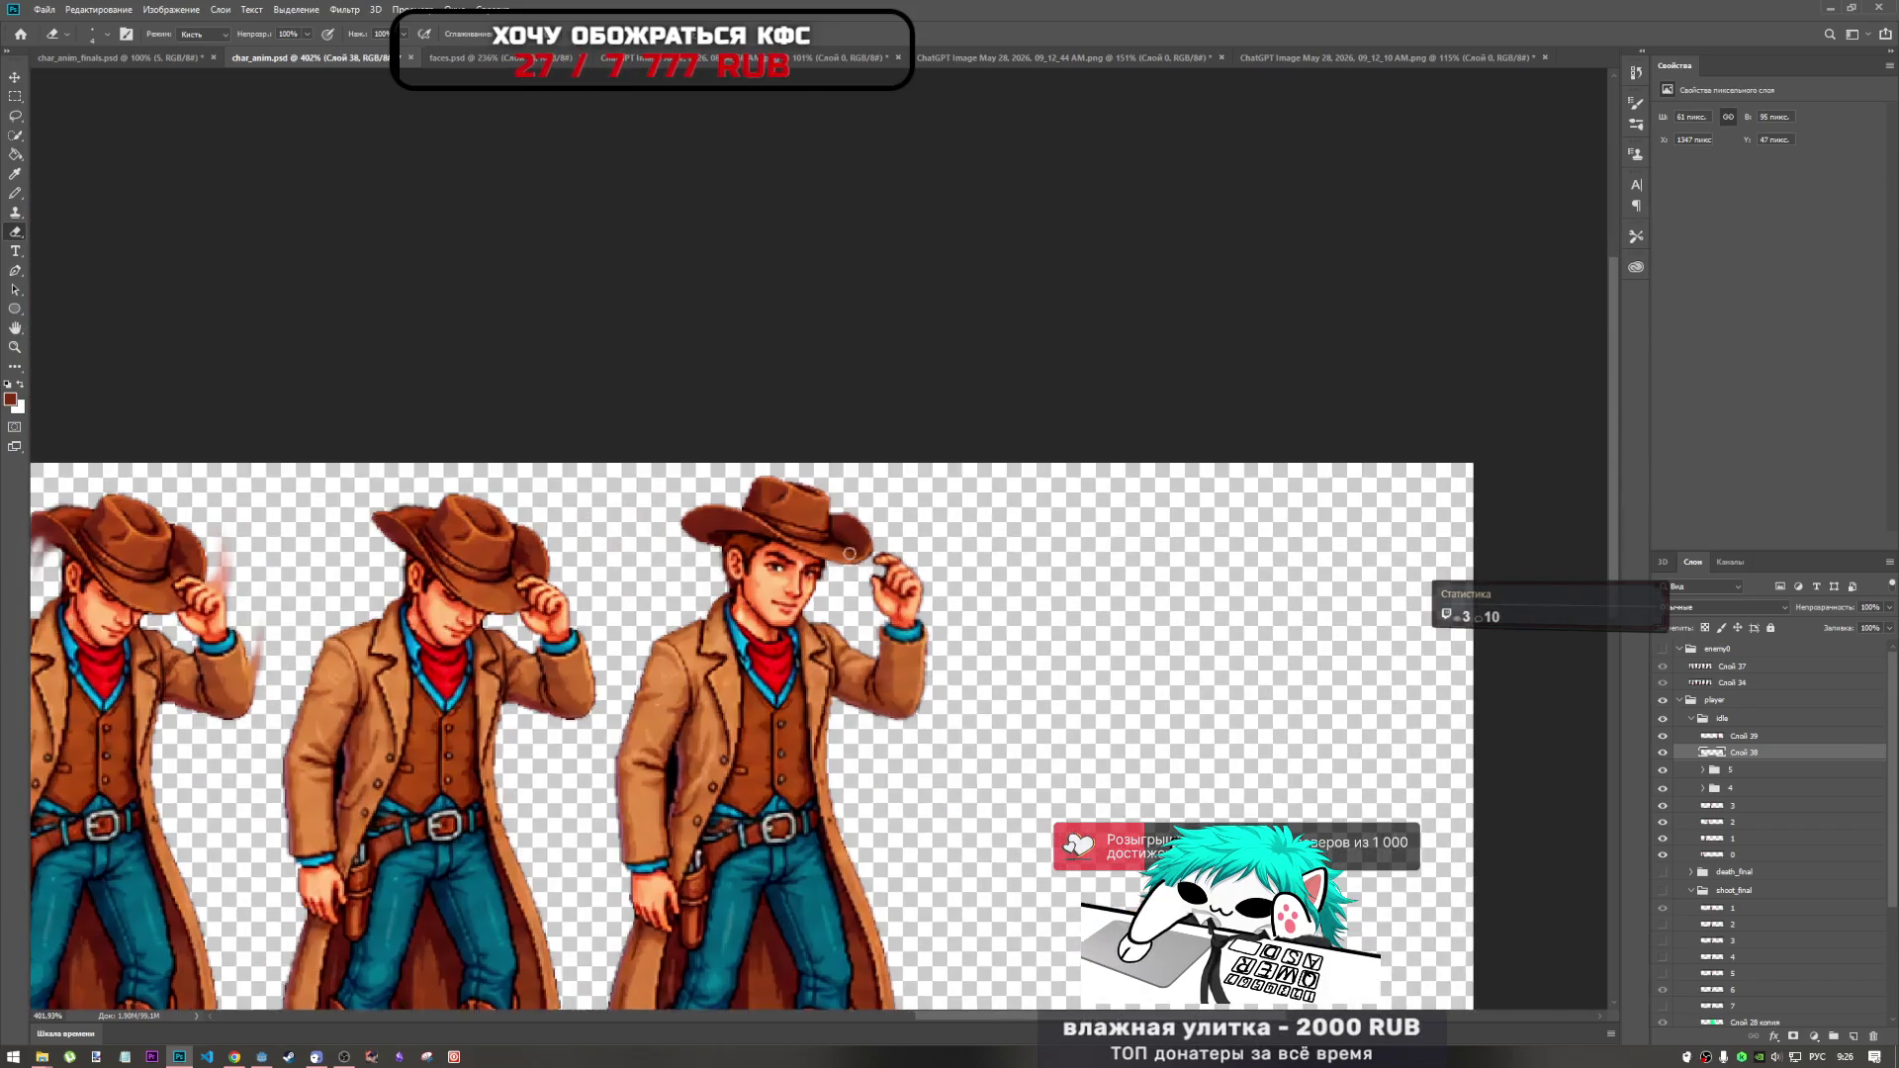
scroll(848, 555, "up", 6)
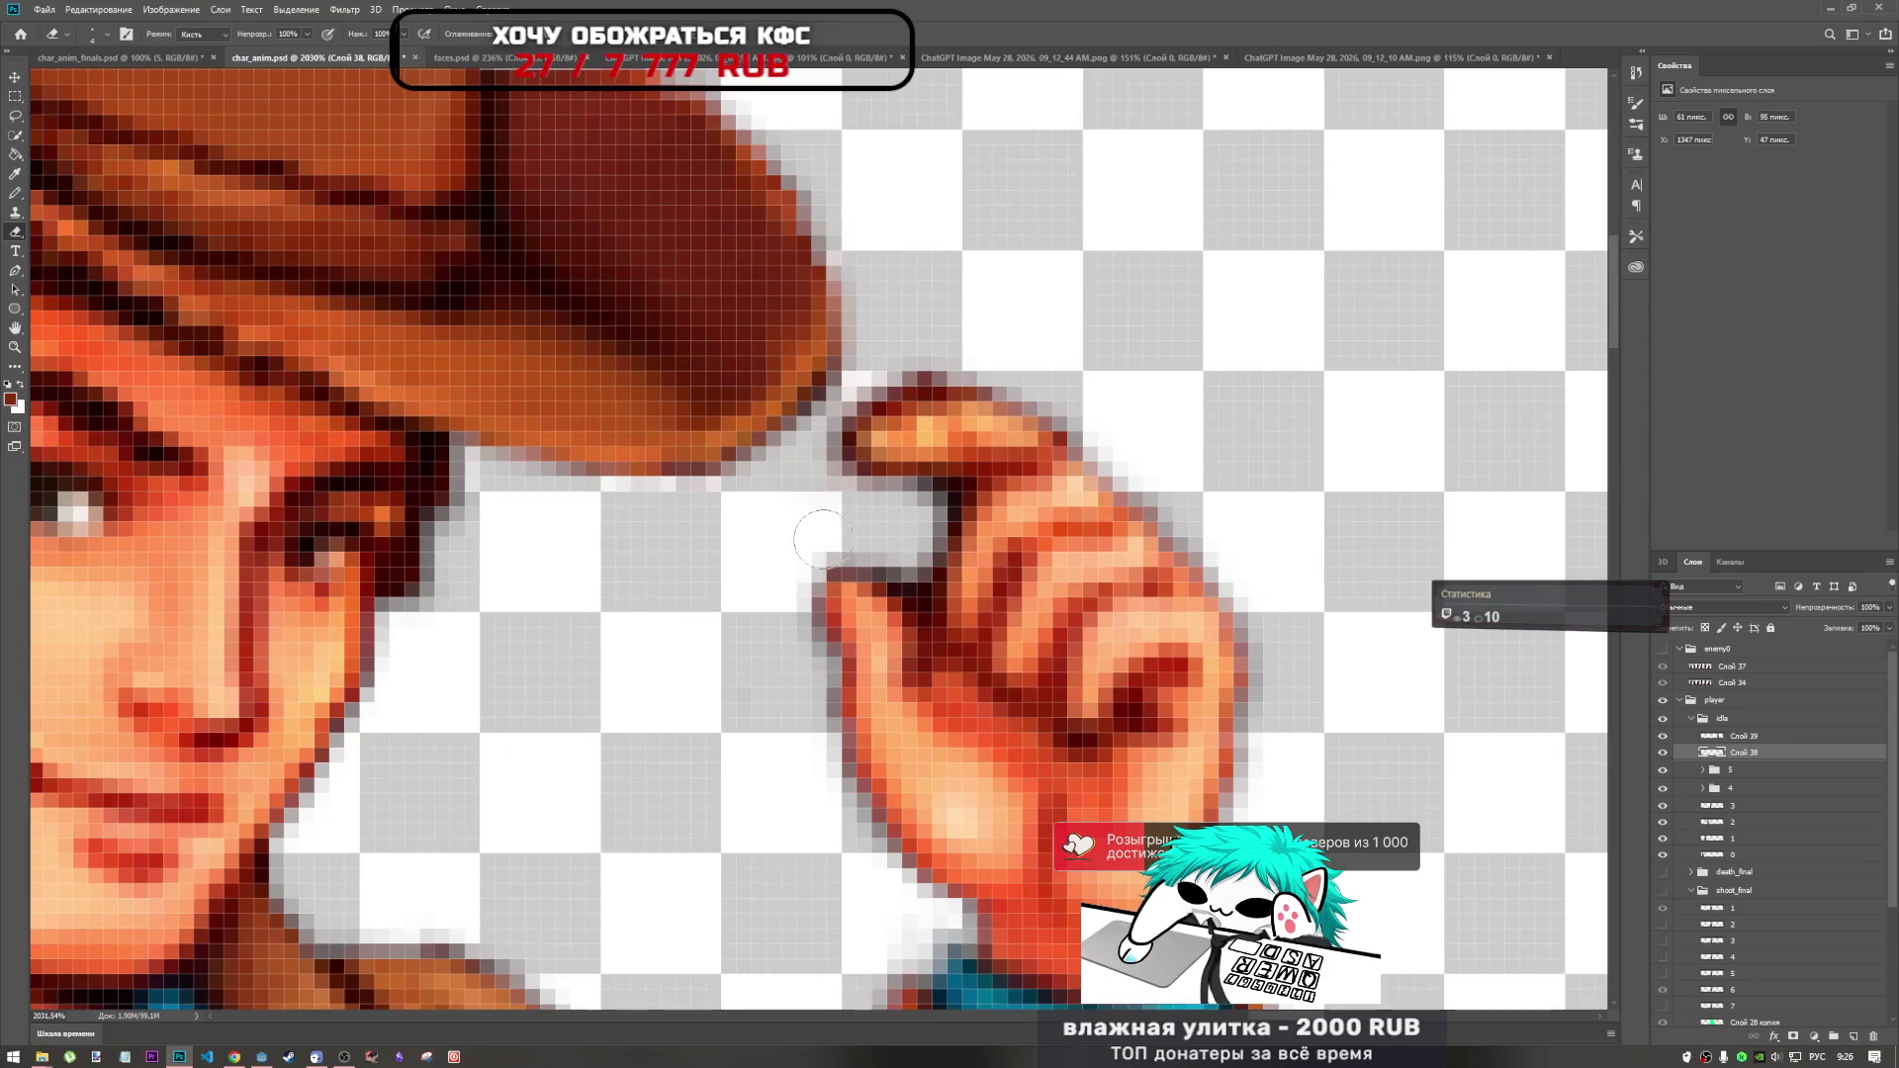
left_click_drag(810, 452, 811, 416)
mouse_move(910, 547)
left_mouse_down()
mouse_move(934, 499)
mouse_move(885, 578)
mouse_move(900, 584)
left_mouse_up()
scroll(978, 636, "down", 5)
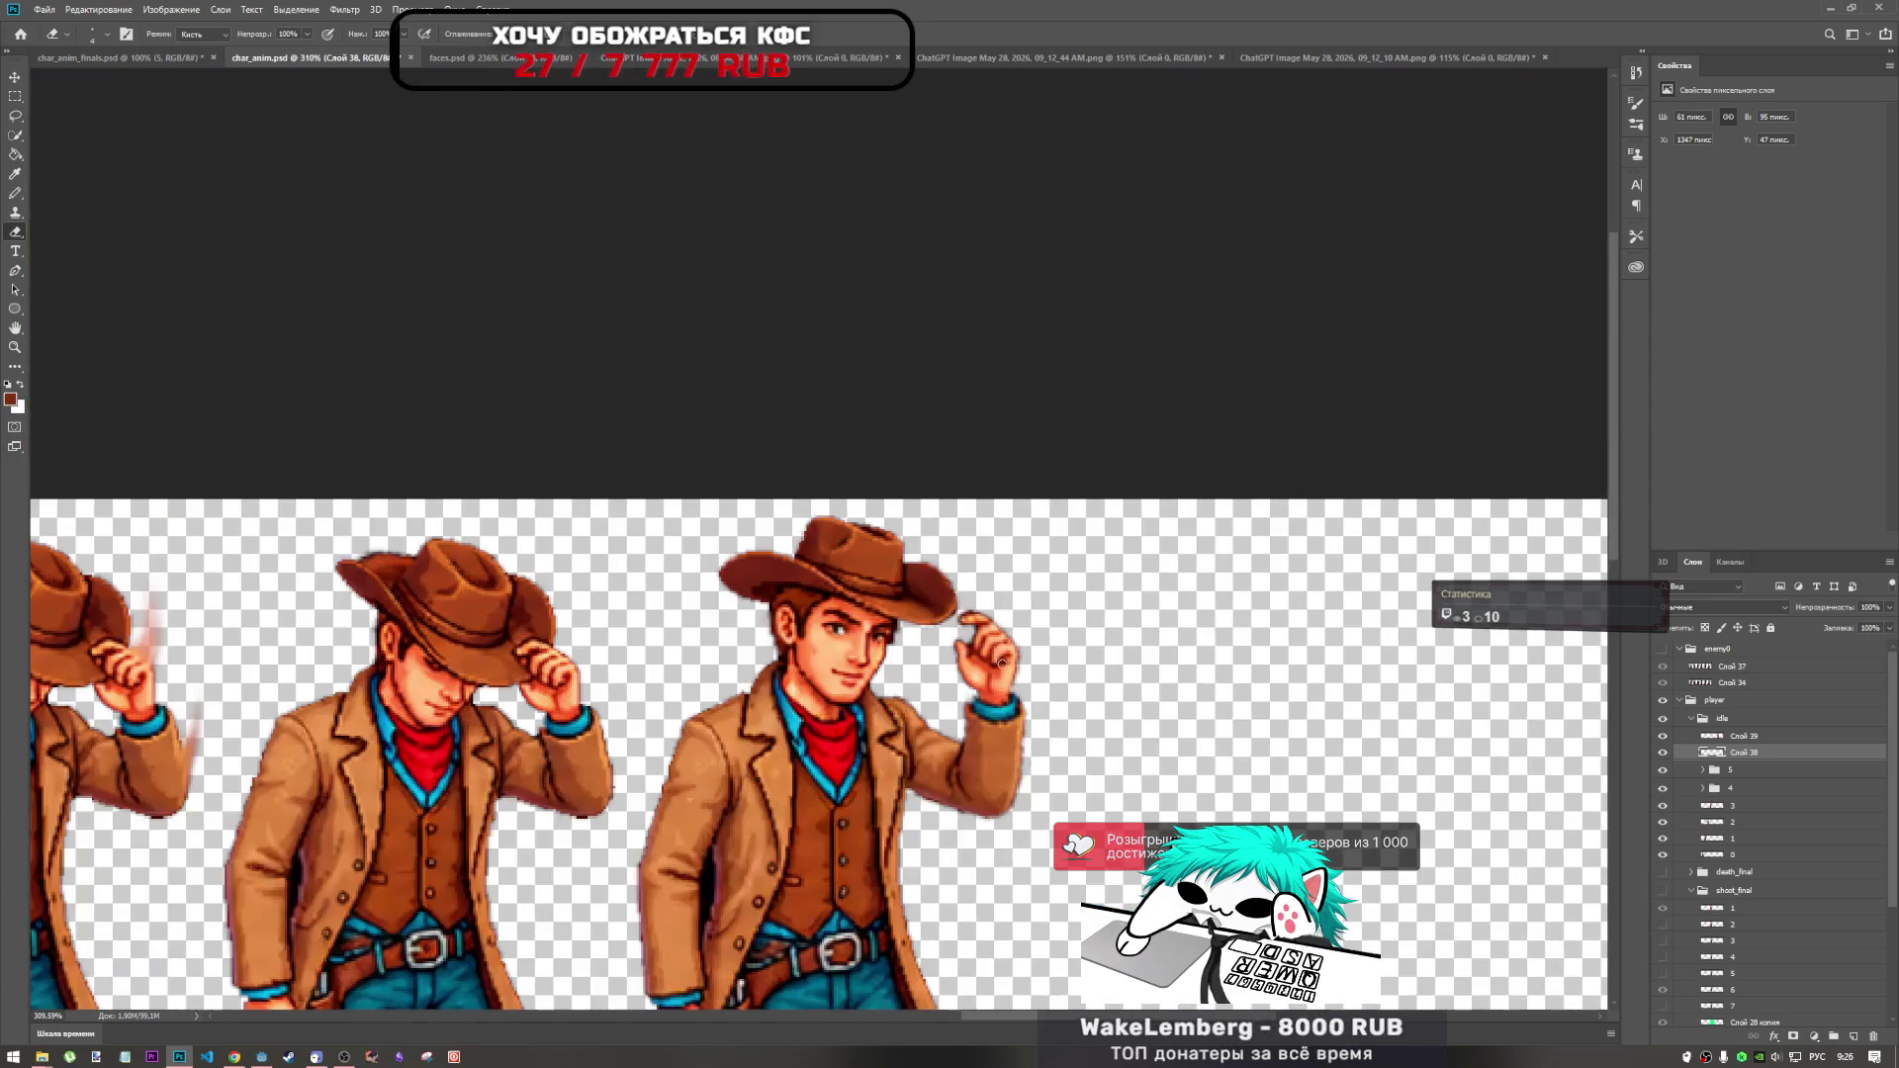
scroll(1002, 685, "down", 2)
scroll(1002, 684, "up", 3)
scroll(1002, 684, "down", 1)
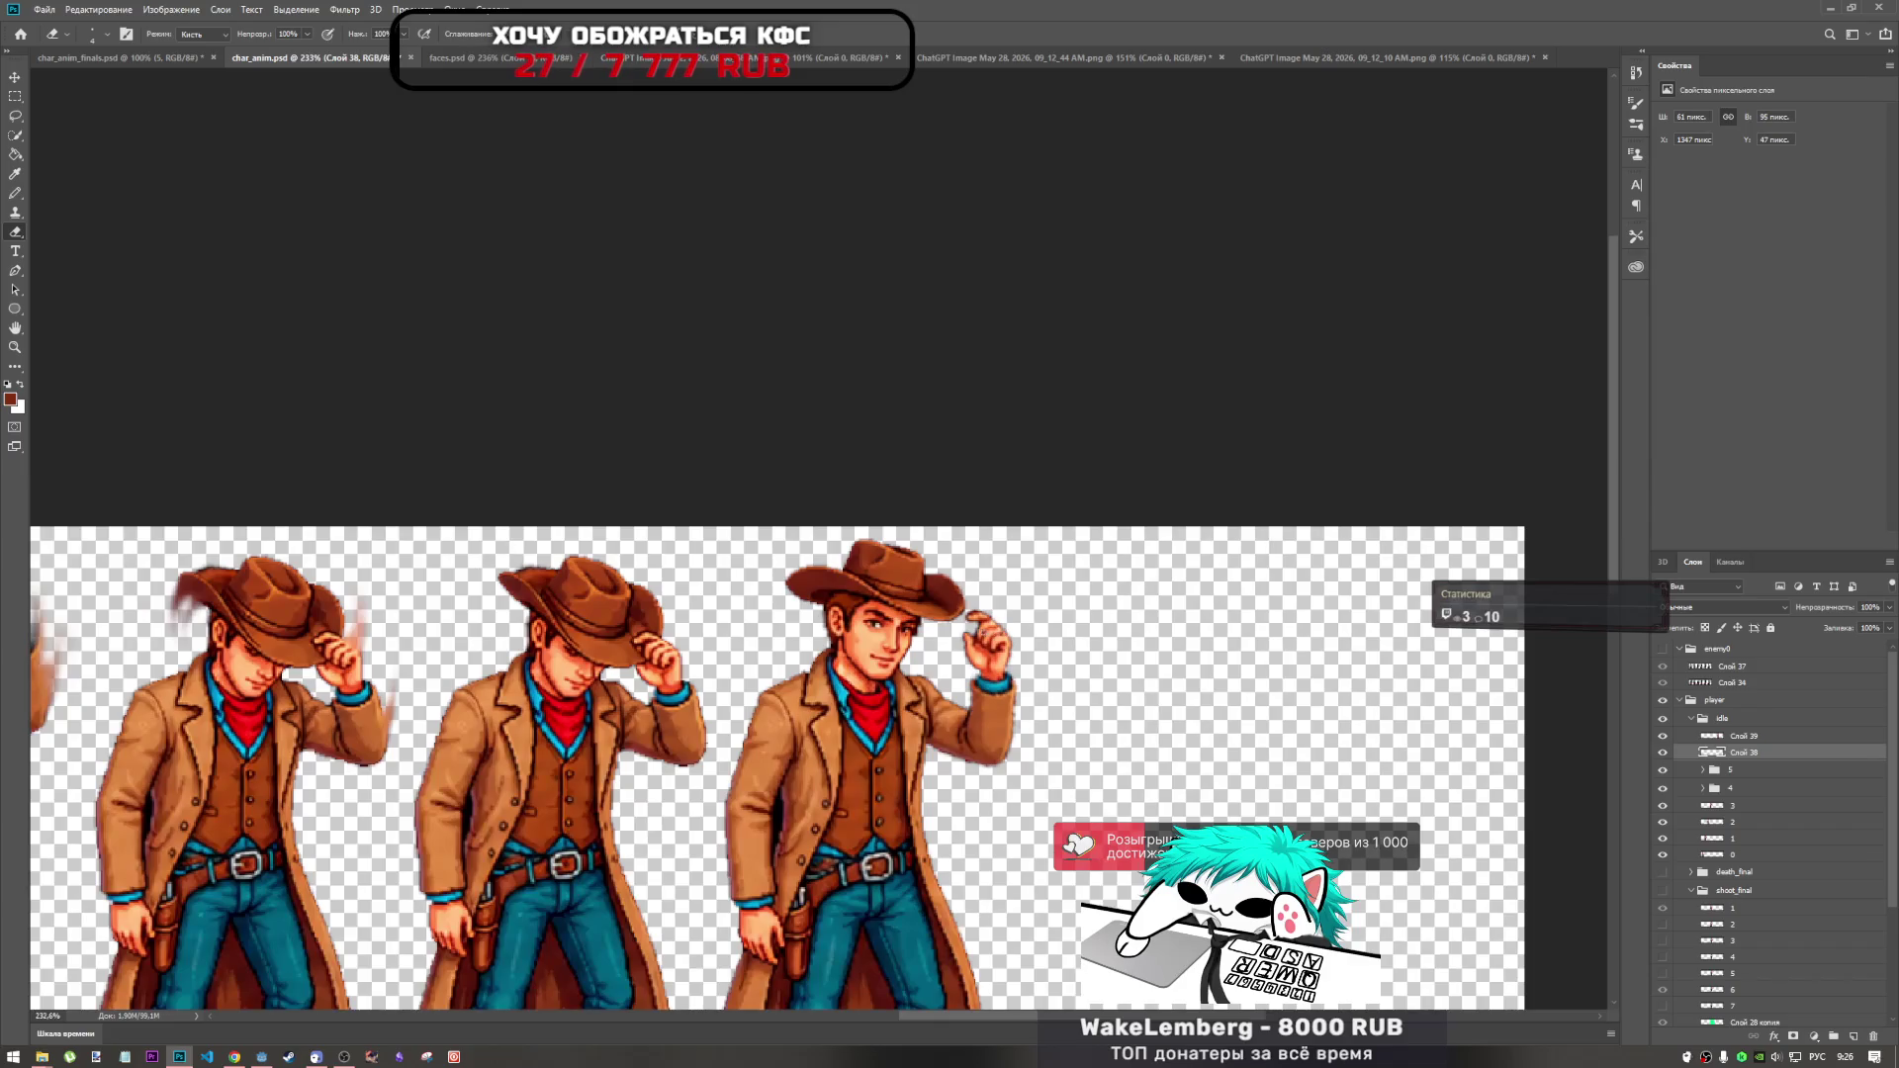
scroll(1002, 684, "up", 1)
left_click(99, 9)
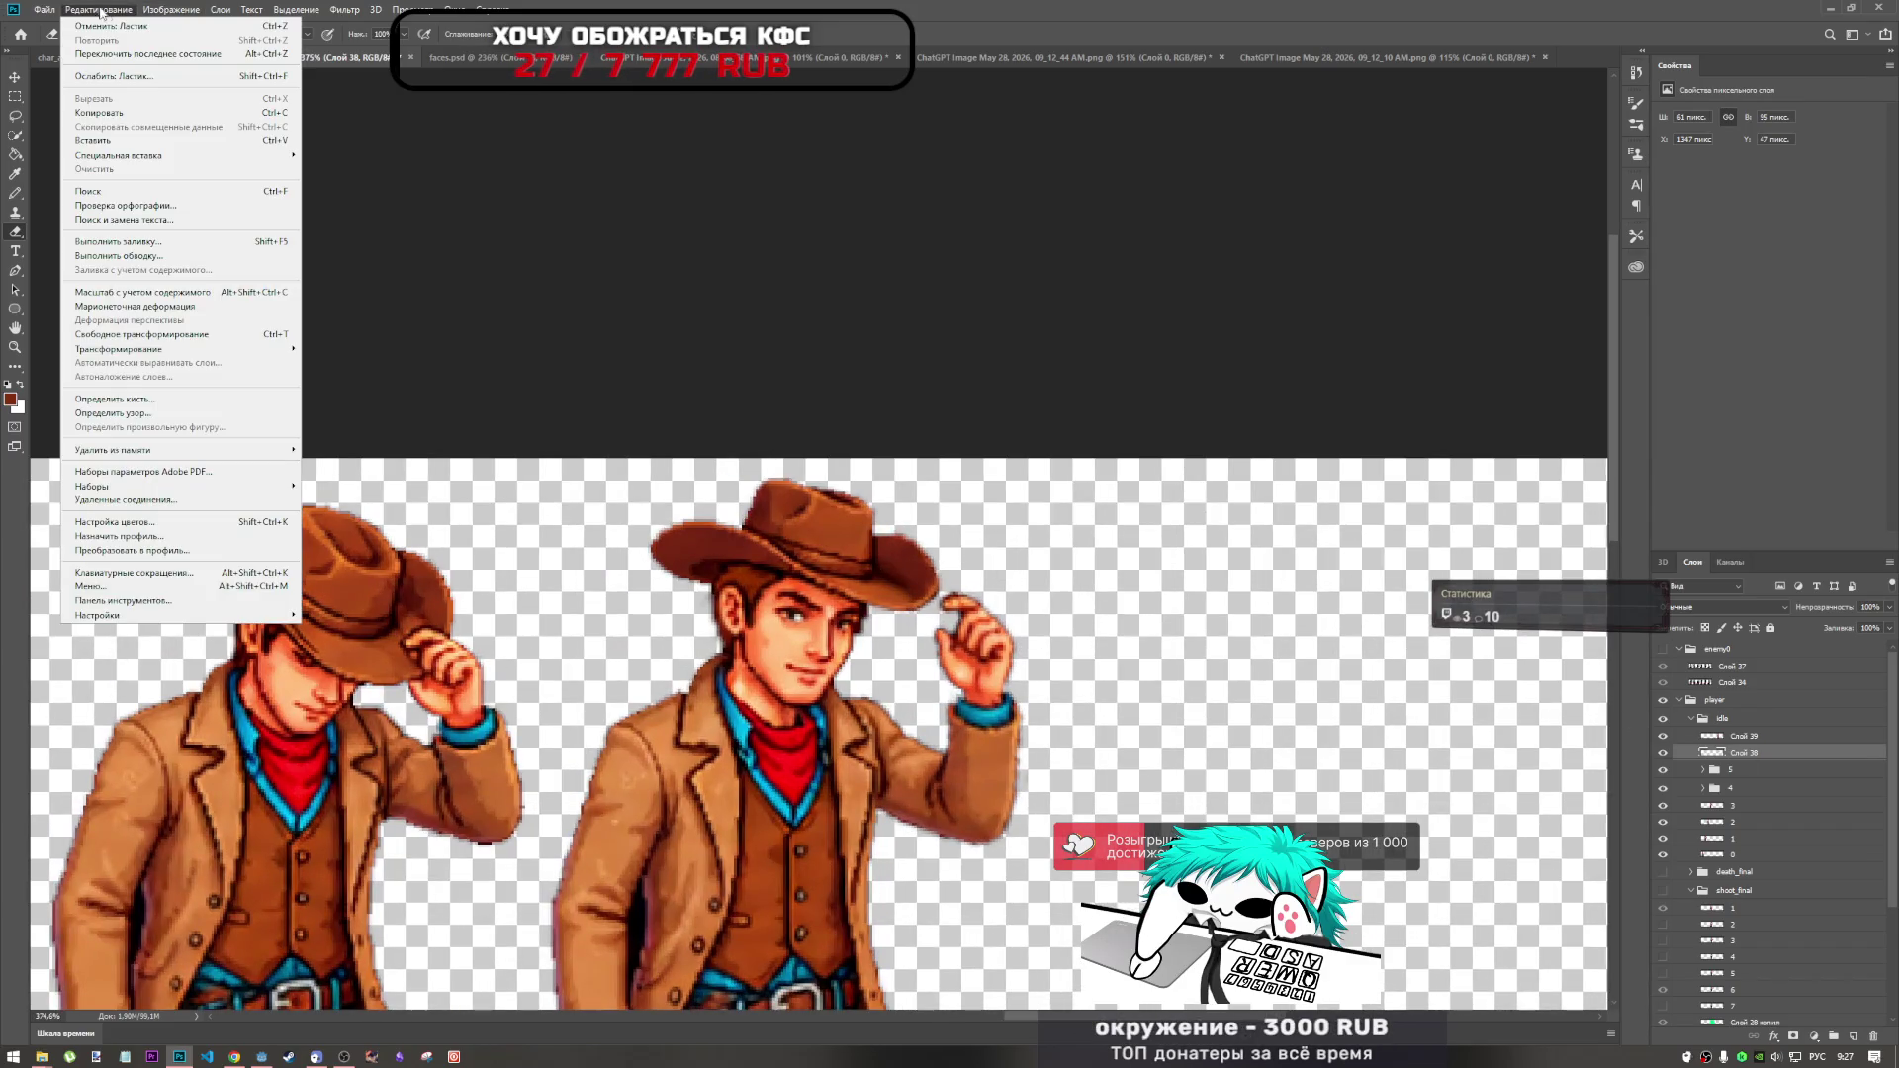
Browse the menus and start Puppet Warp from the Edit menu on the raised arm.
mouse_move(161, 9)
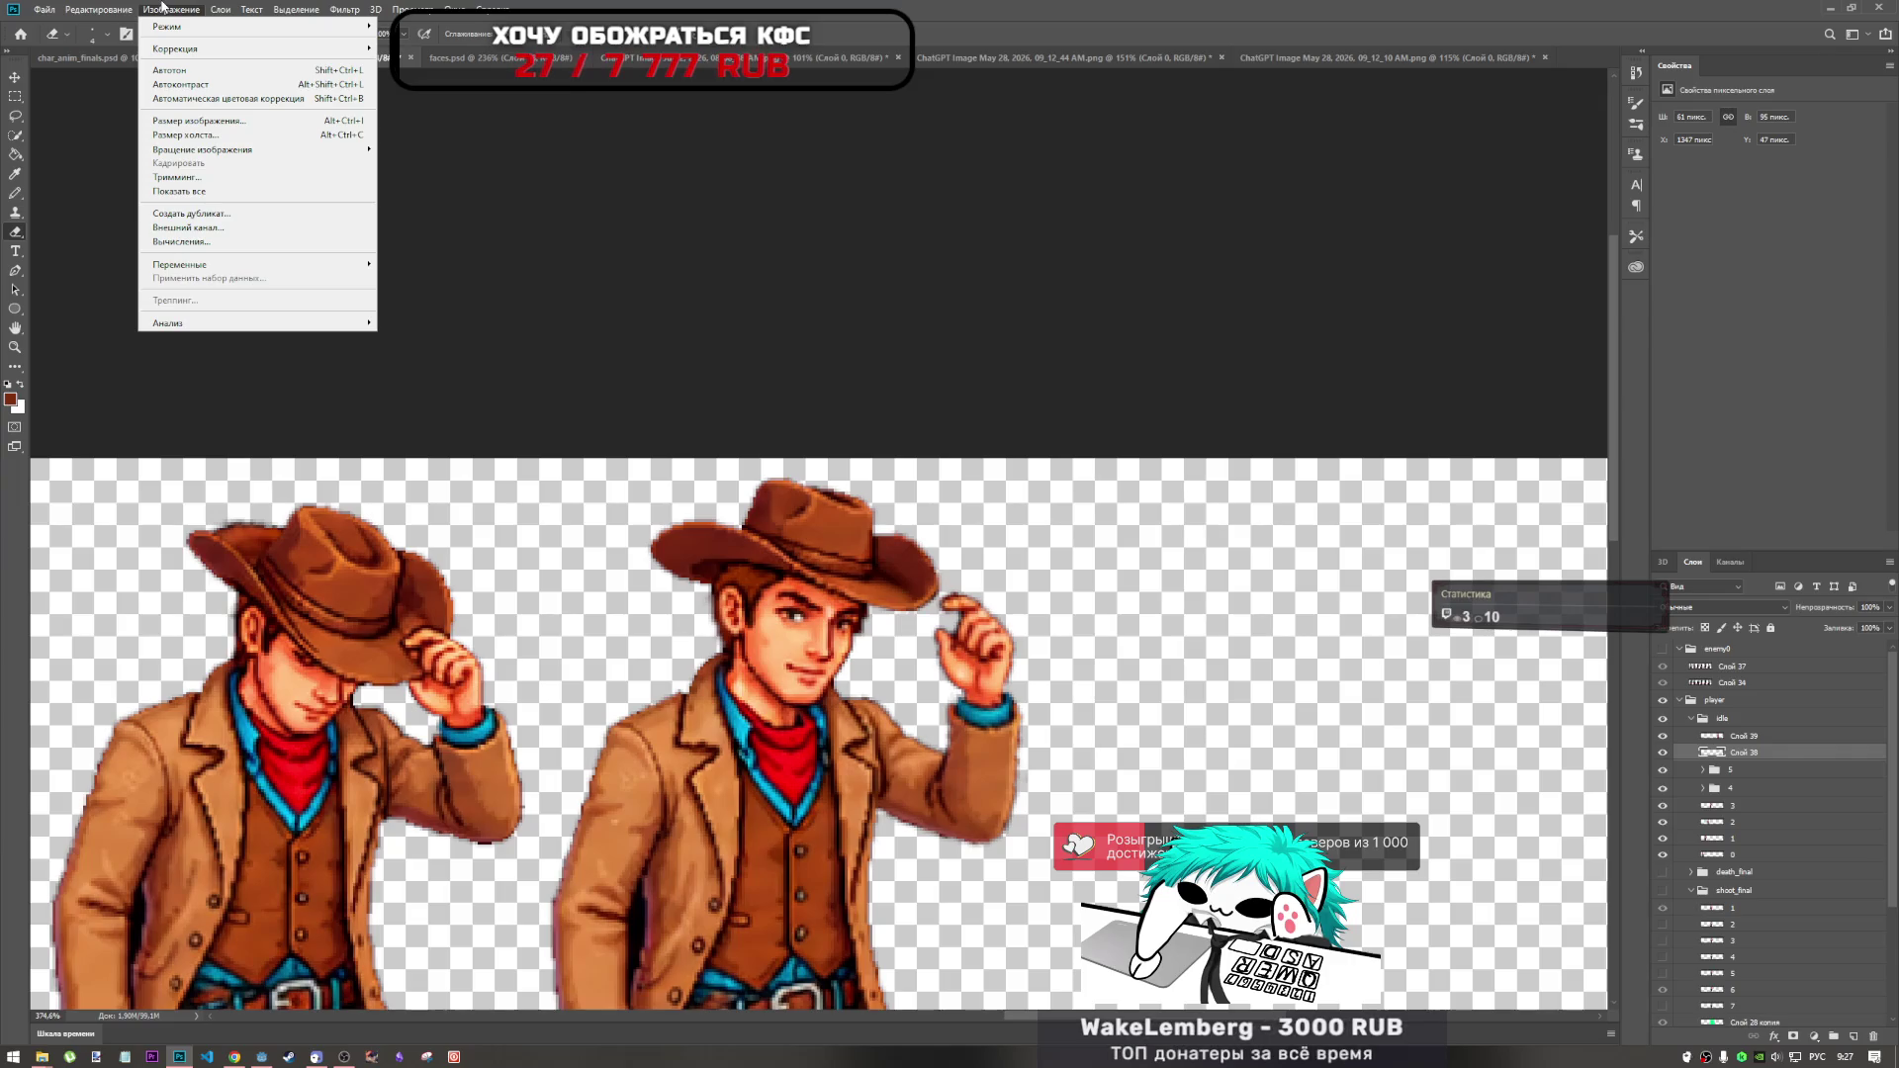
mouse_move(104, 9)
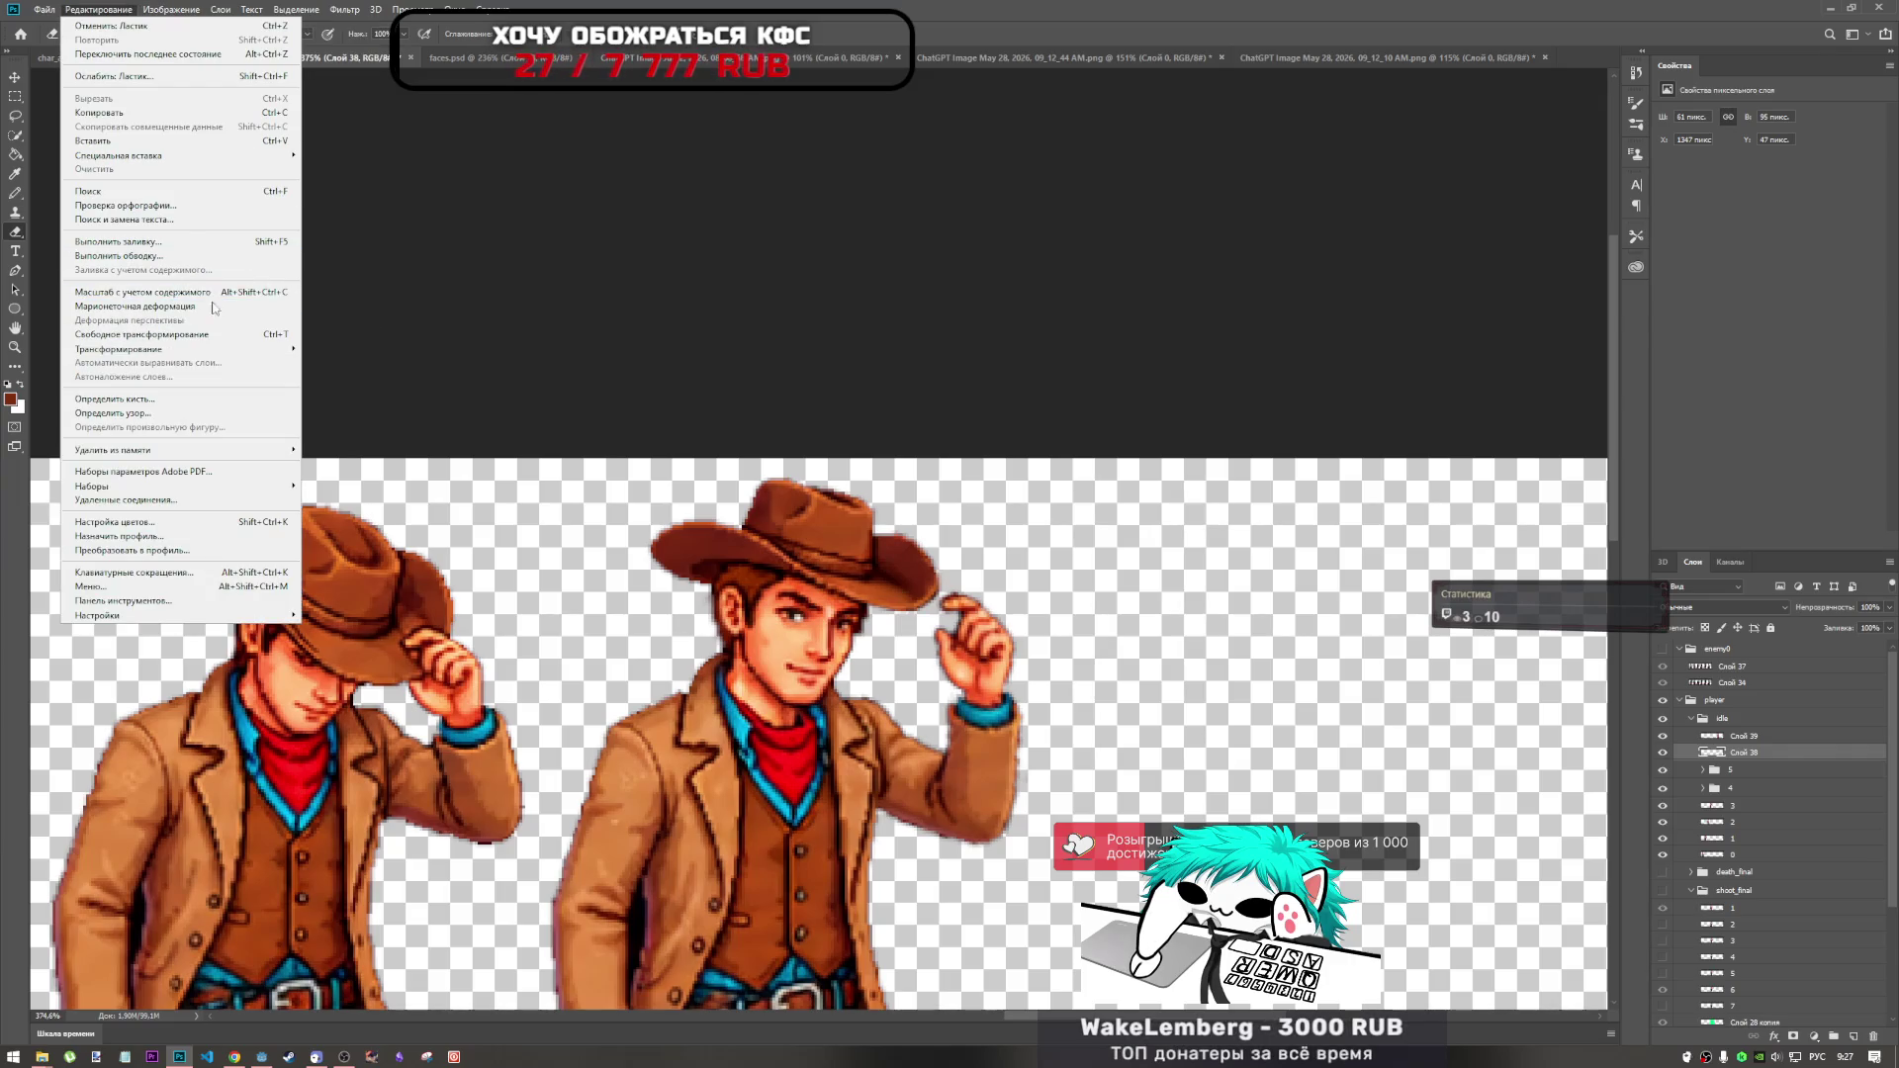
mouse_move(209, 354)
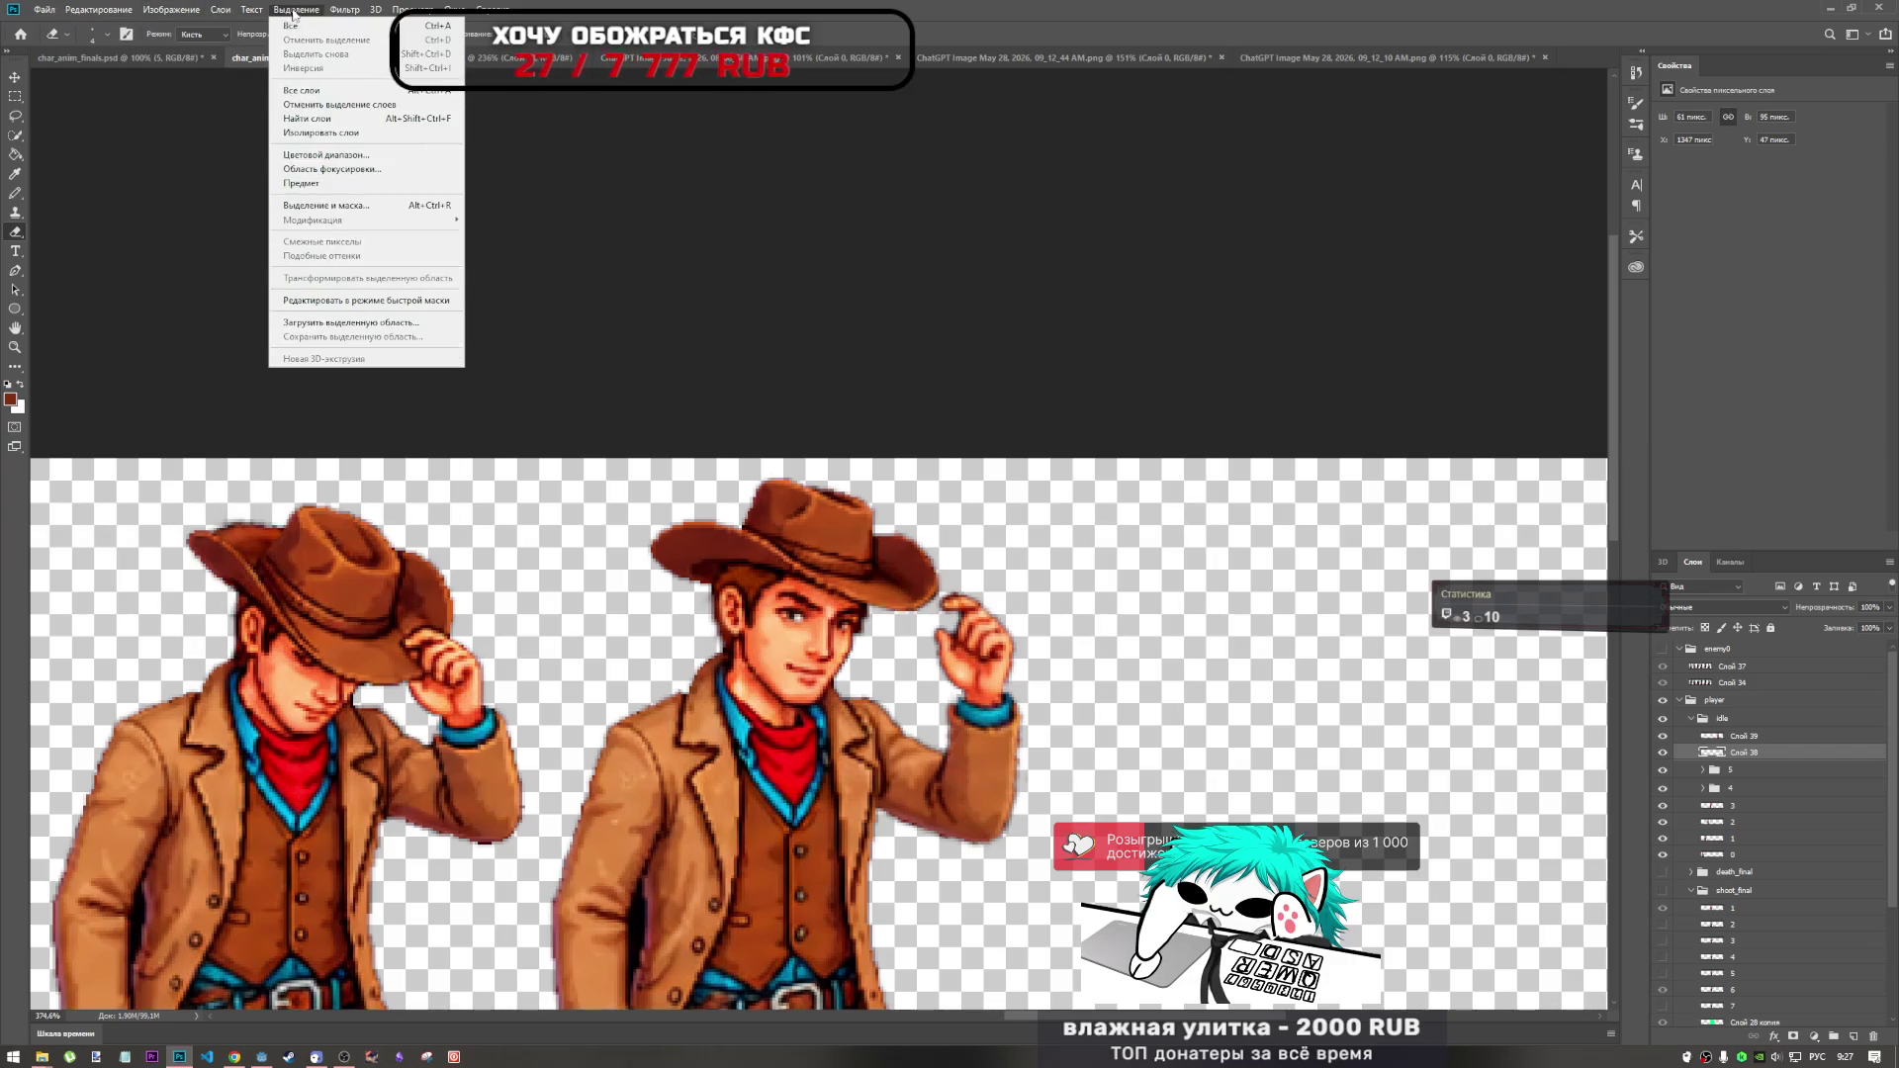
mouse_move(358, 12)
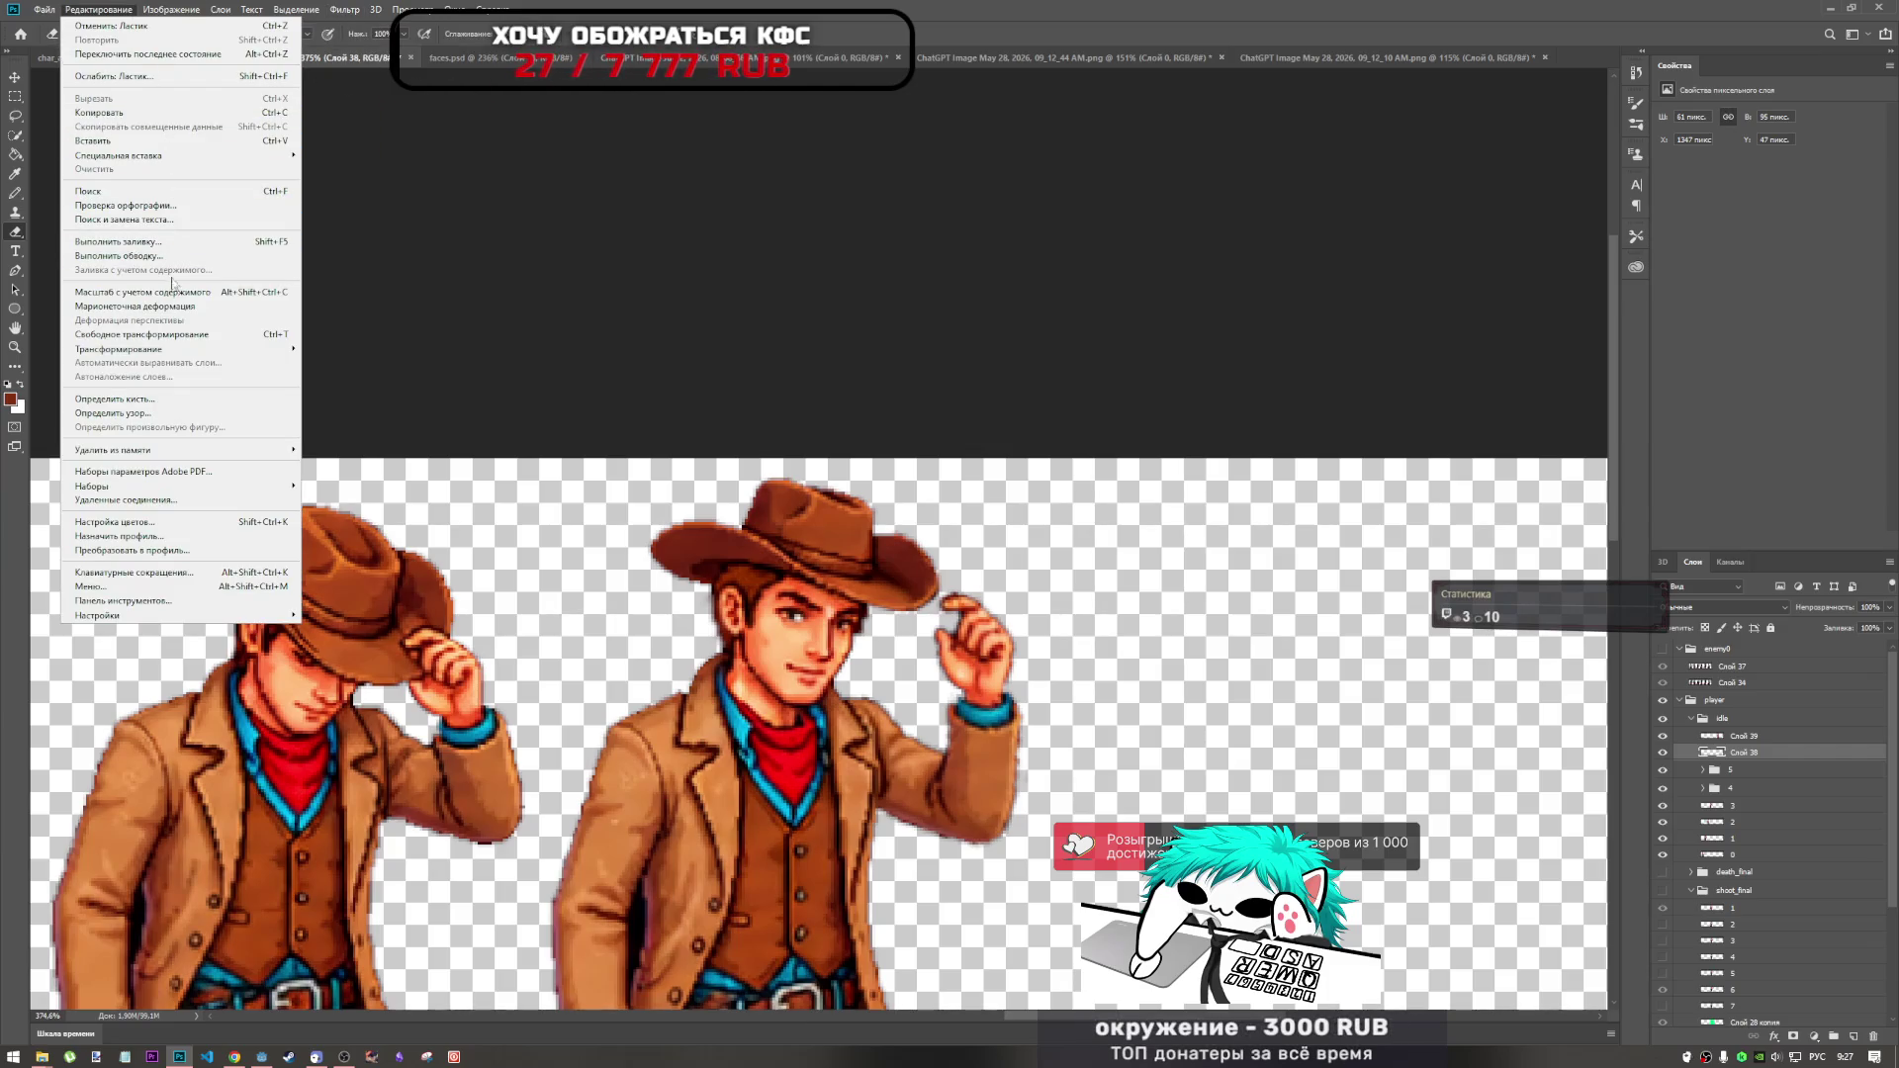
left_click(173, 308)
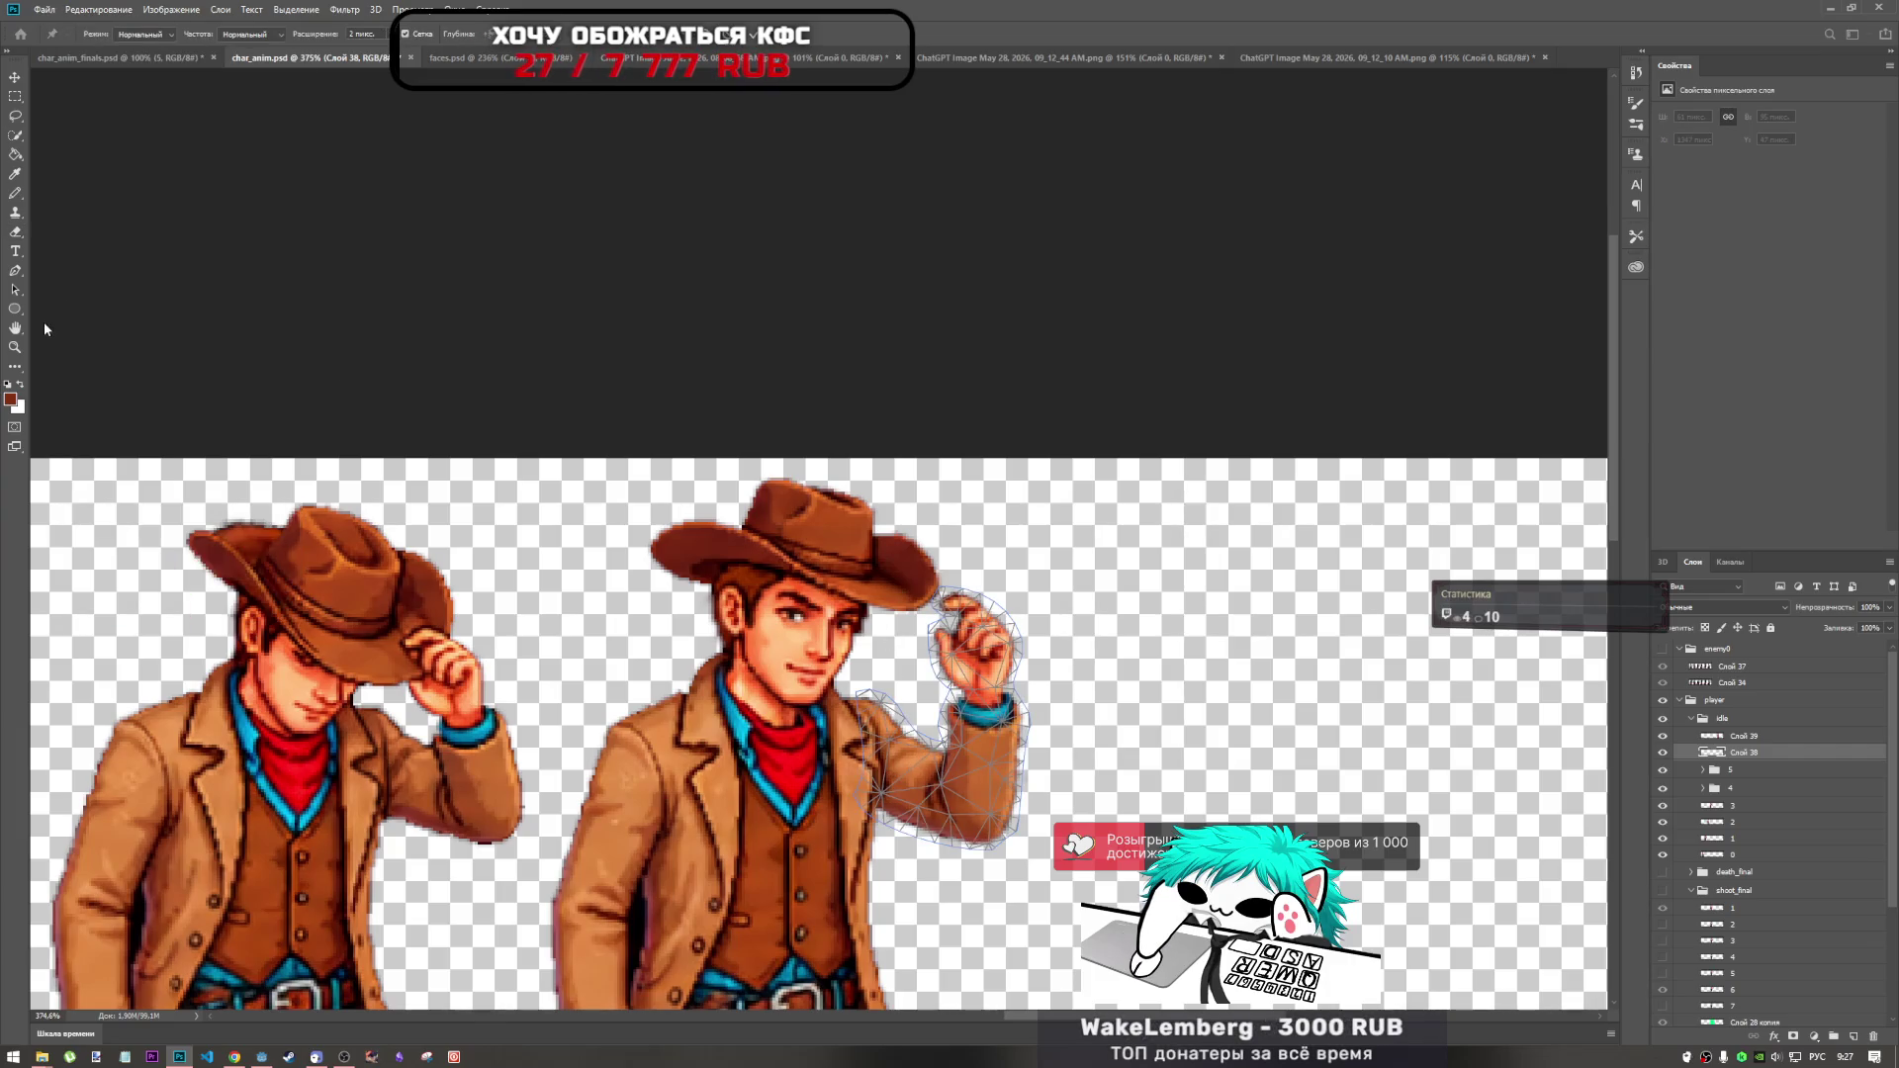
Pin the arm, swing the hand out to the right and lower the elbow.
left_click(872, 752)
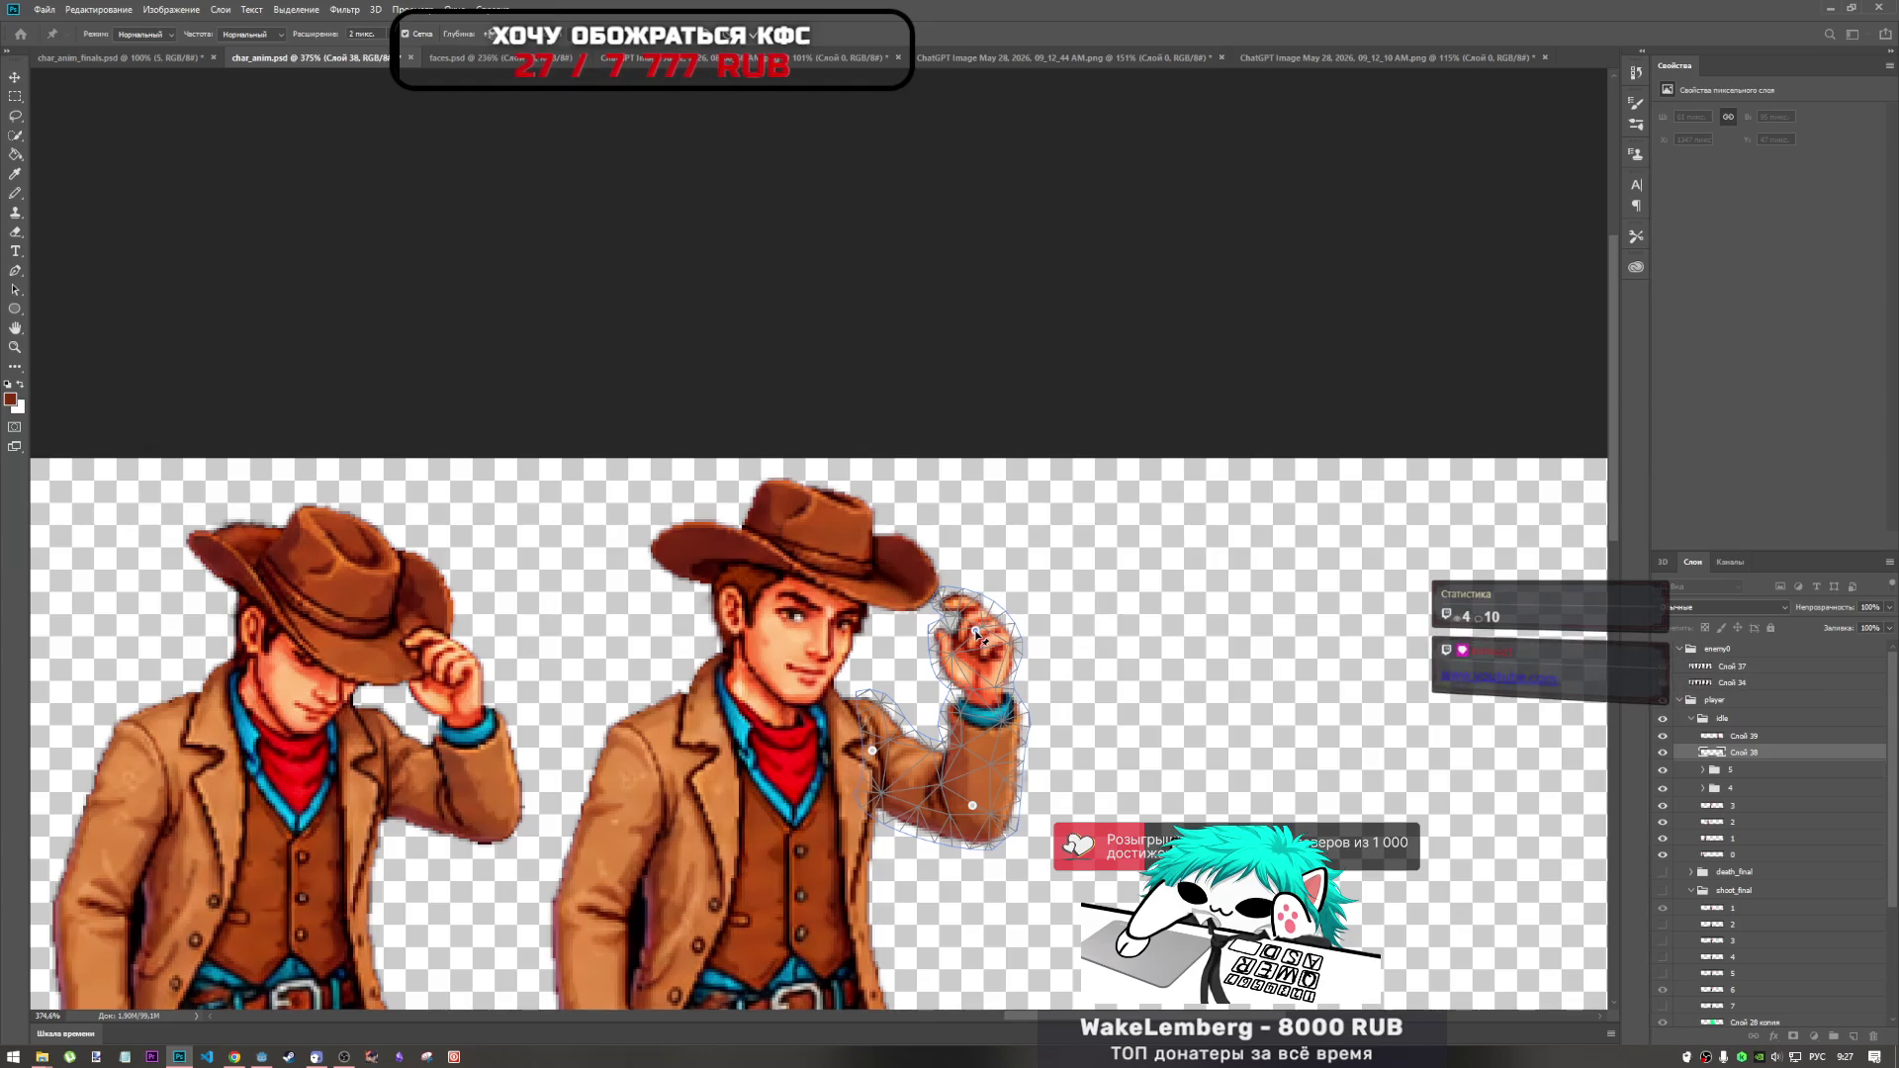
left_click_drag(976, 633, 1048, 674)
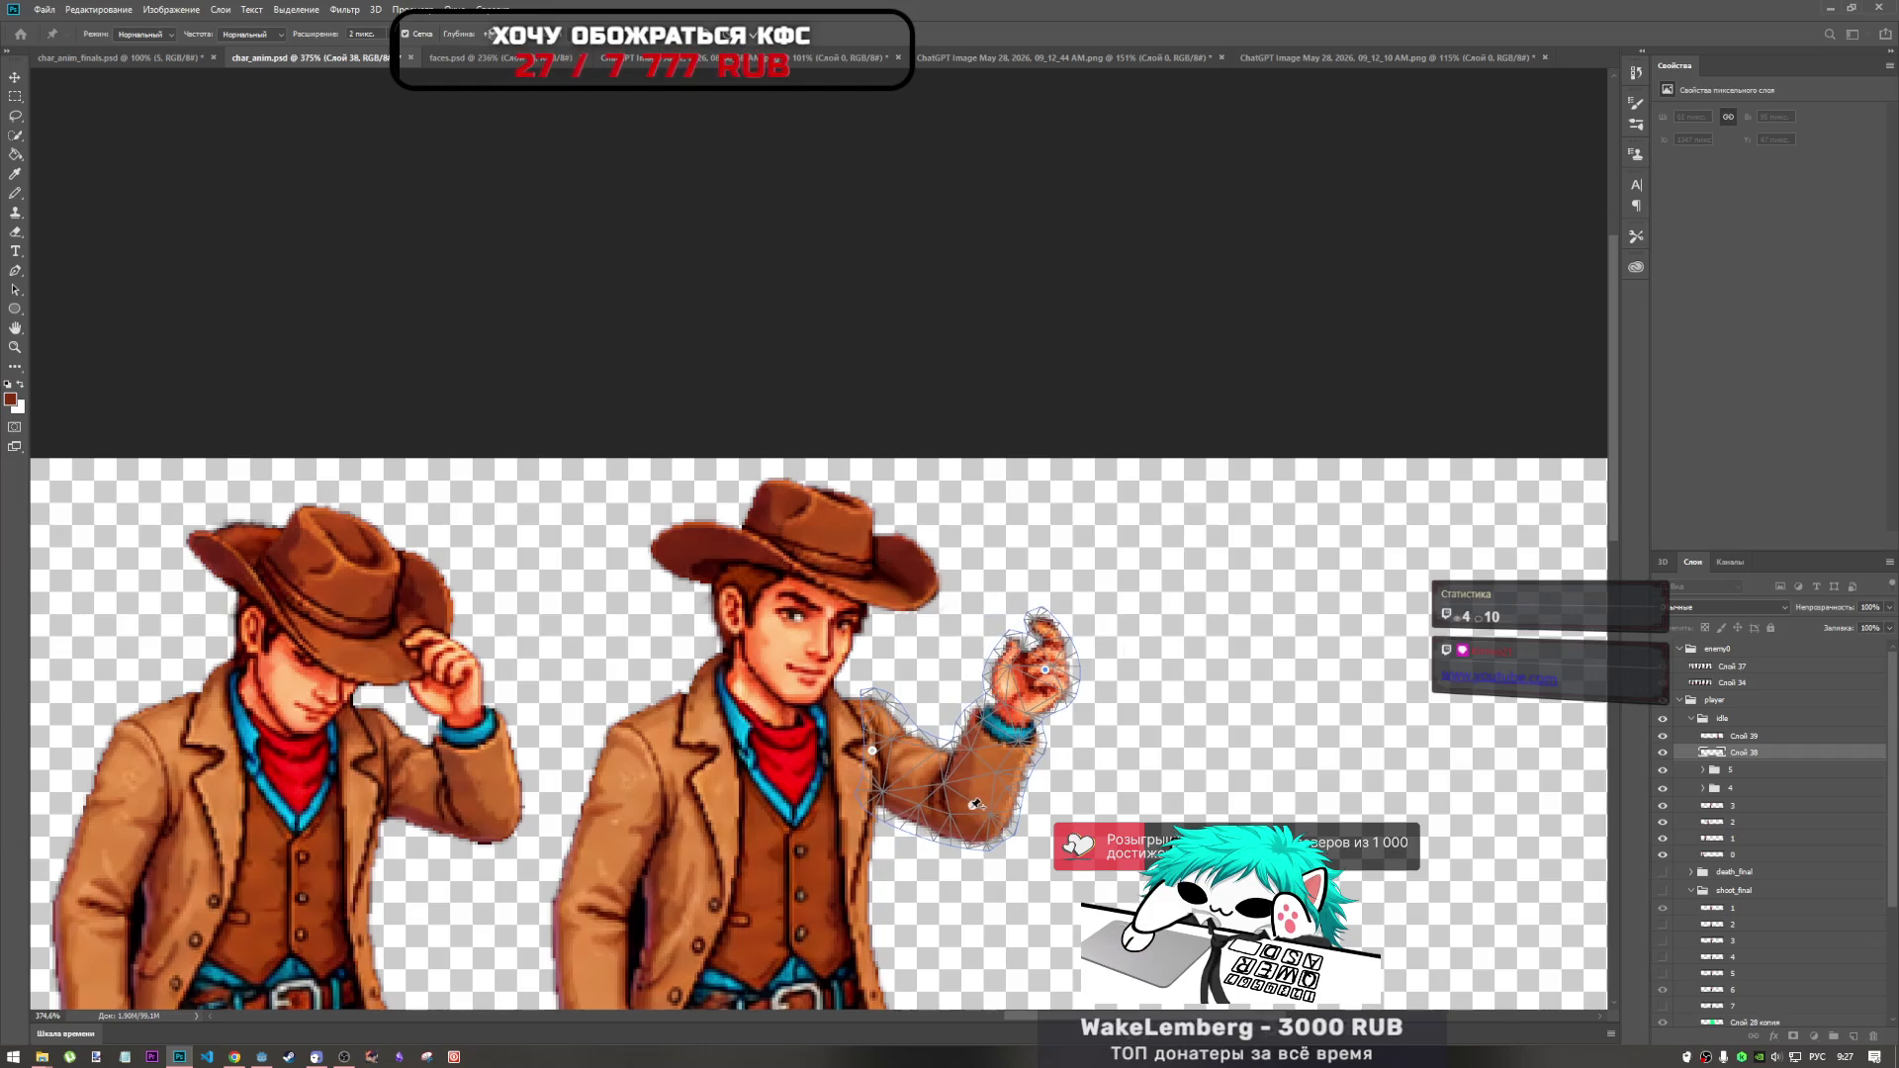
left_click_drag(972, 807, 972, 804)
left_click(1049, 676)
left_click(985, 405)
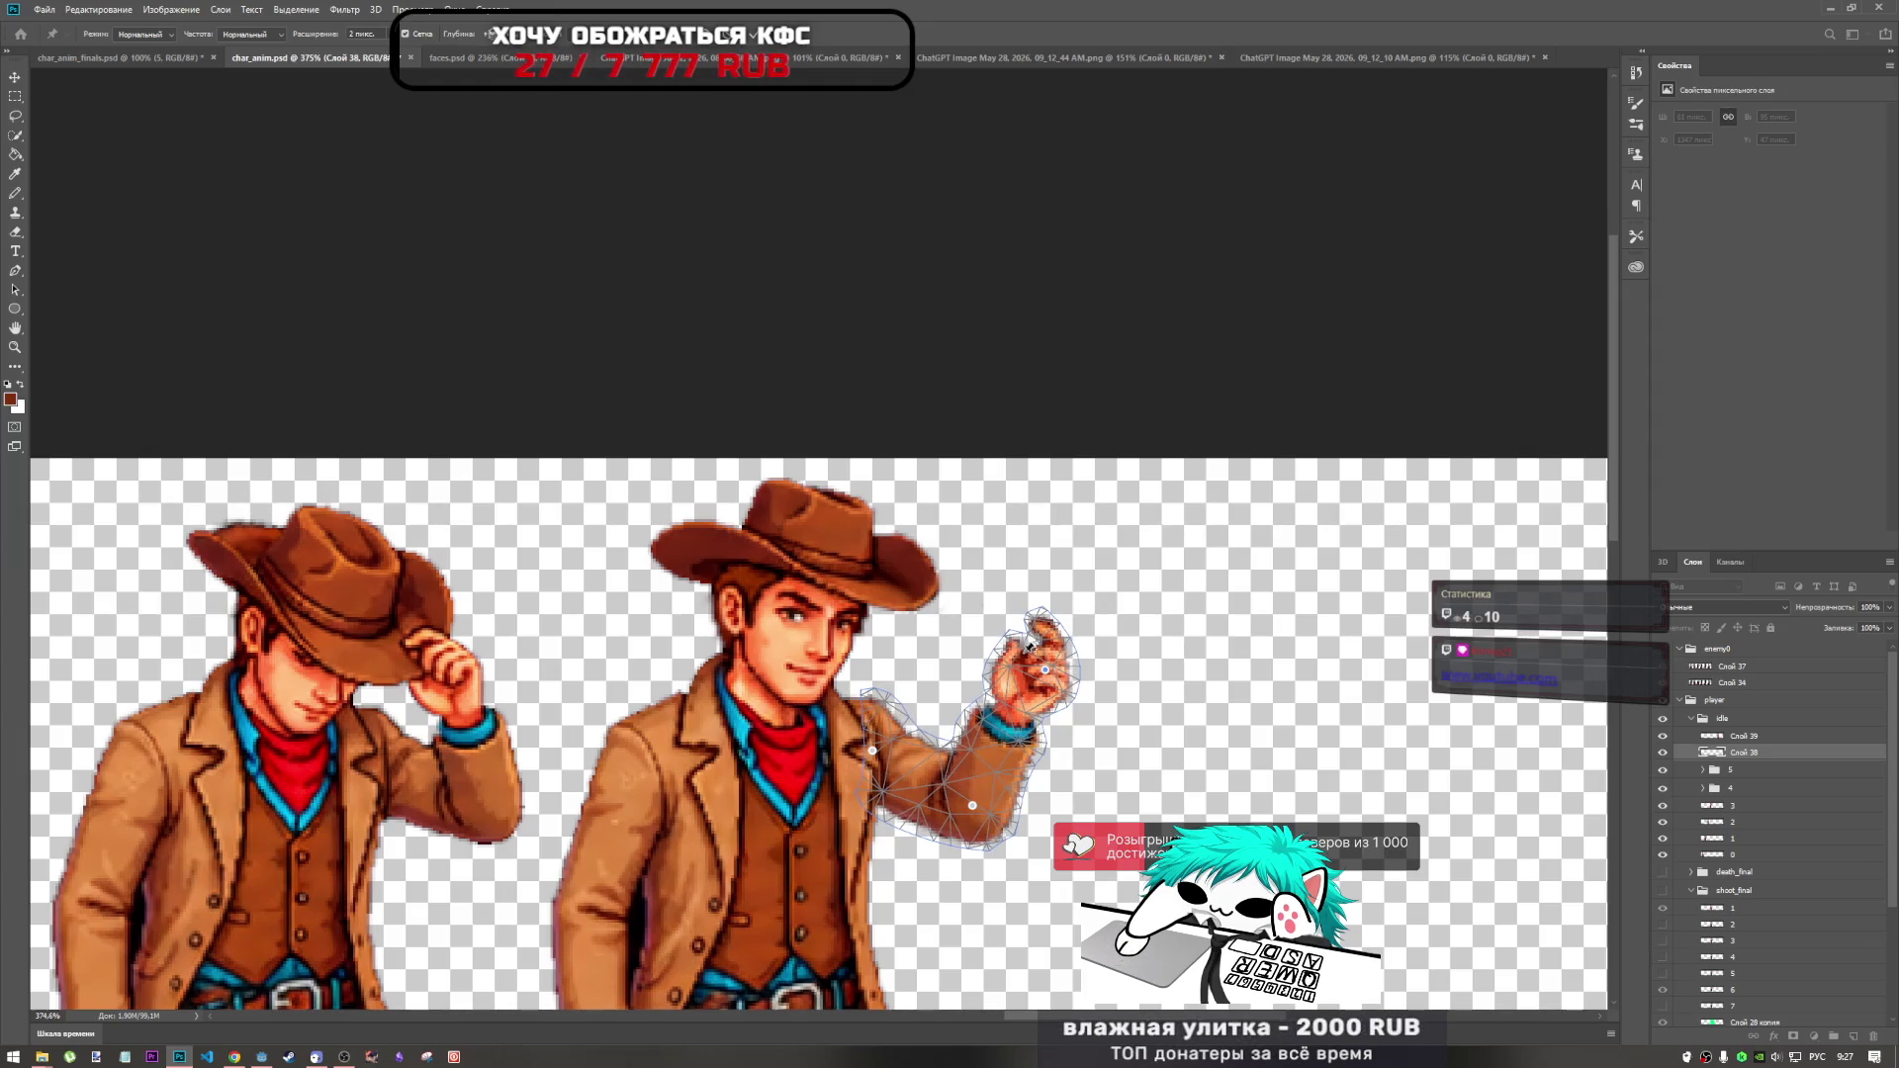
mouse_move(1045, 671)
left_mouse_down()
mouse_move(1094, 737)
mouse_move(1084, 691)
left_mouse_up()
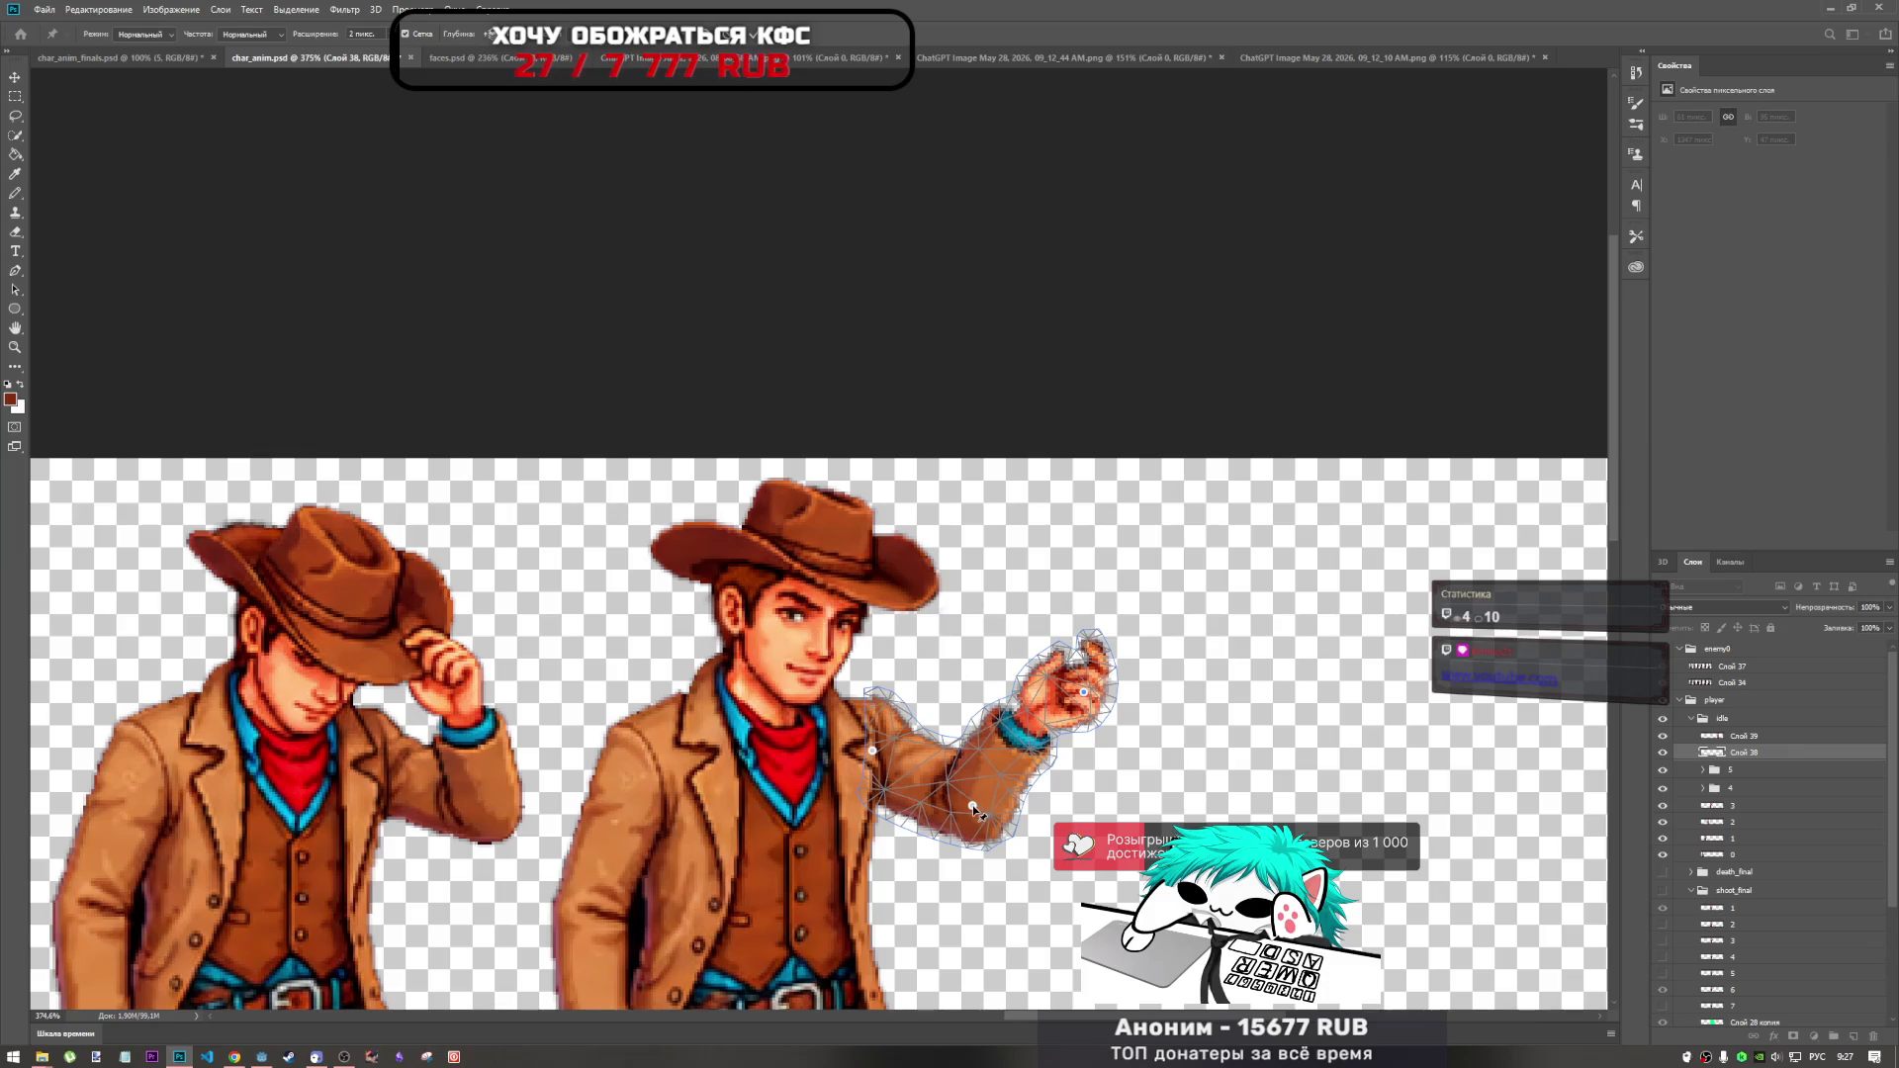
left_click_drag(971, 805, 952, 845)
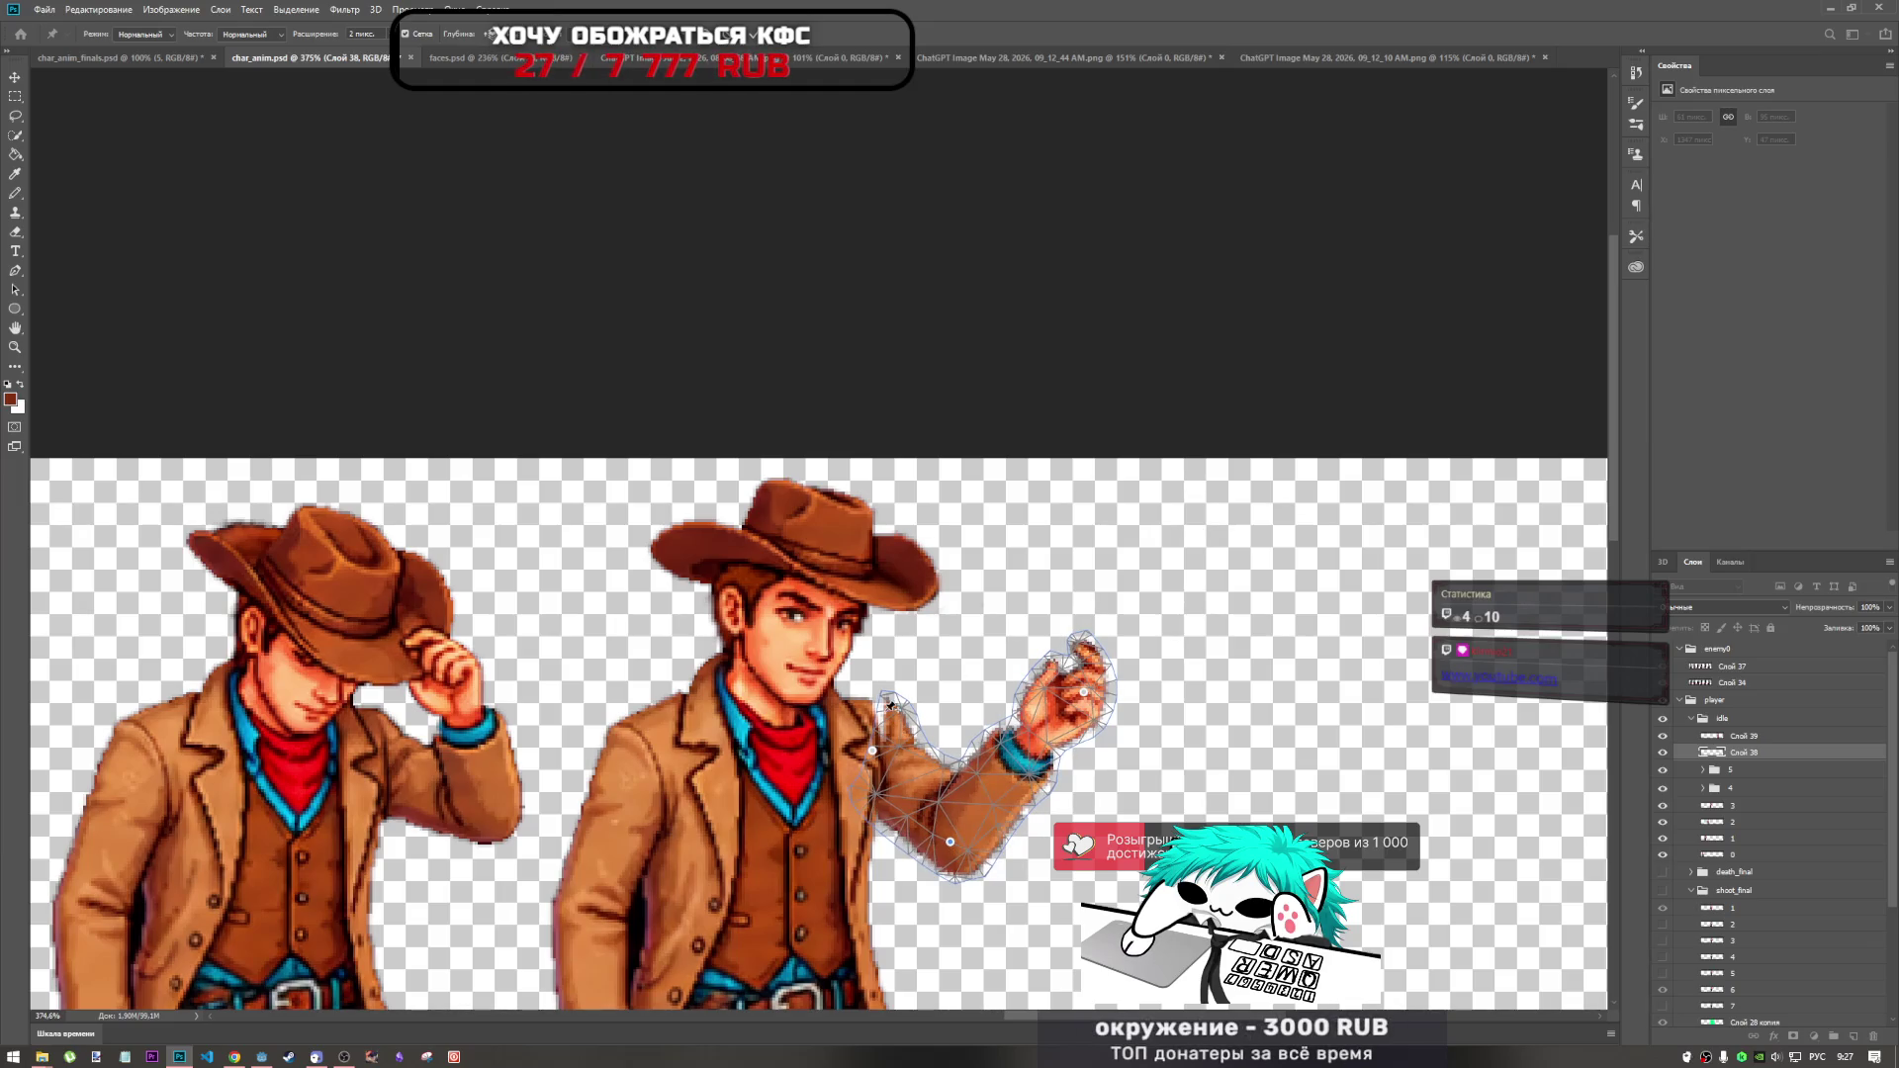
Reposition the shoulder pin, undoing a stray move and dismissing pin-too-close warnings.
mouse_move(885, 708)
left_mouse_down()
mouse_move(813, 717)
mouse_move(873, 724)
mouse_move(837, 708)
left_mouse_up()
key("ctrl+z")
key("ctrl+z")
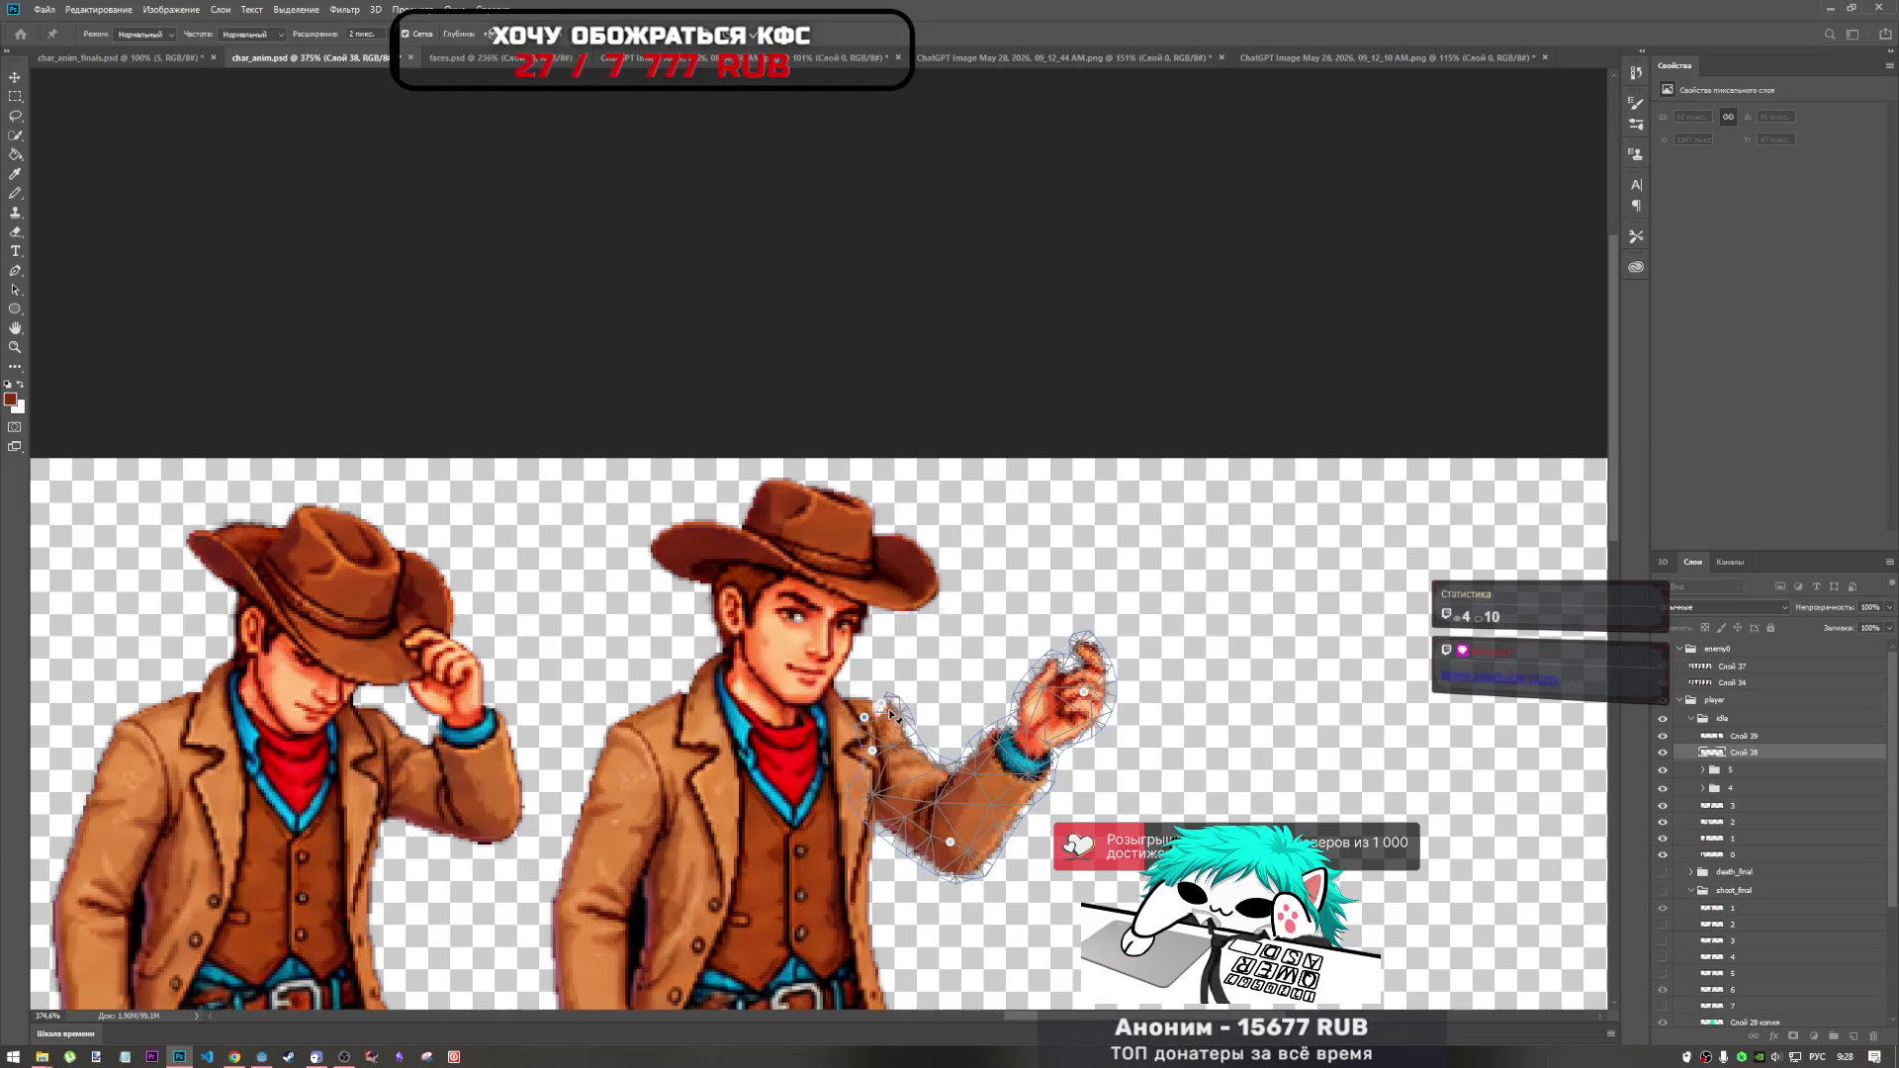
left_click(865, 718)
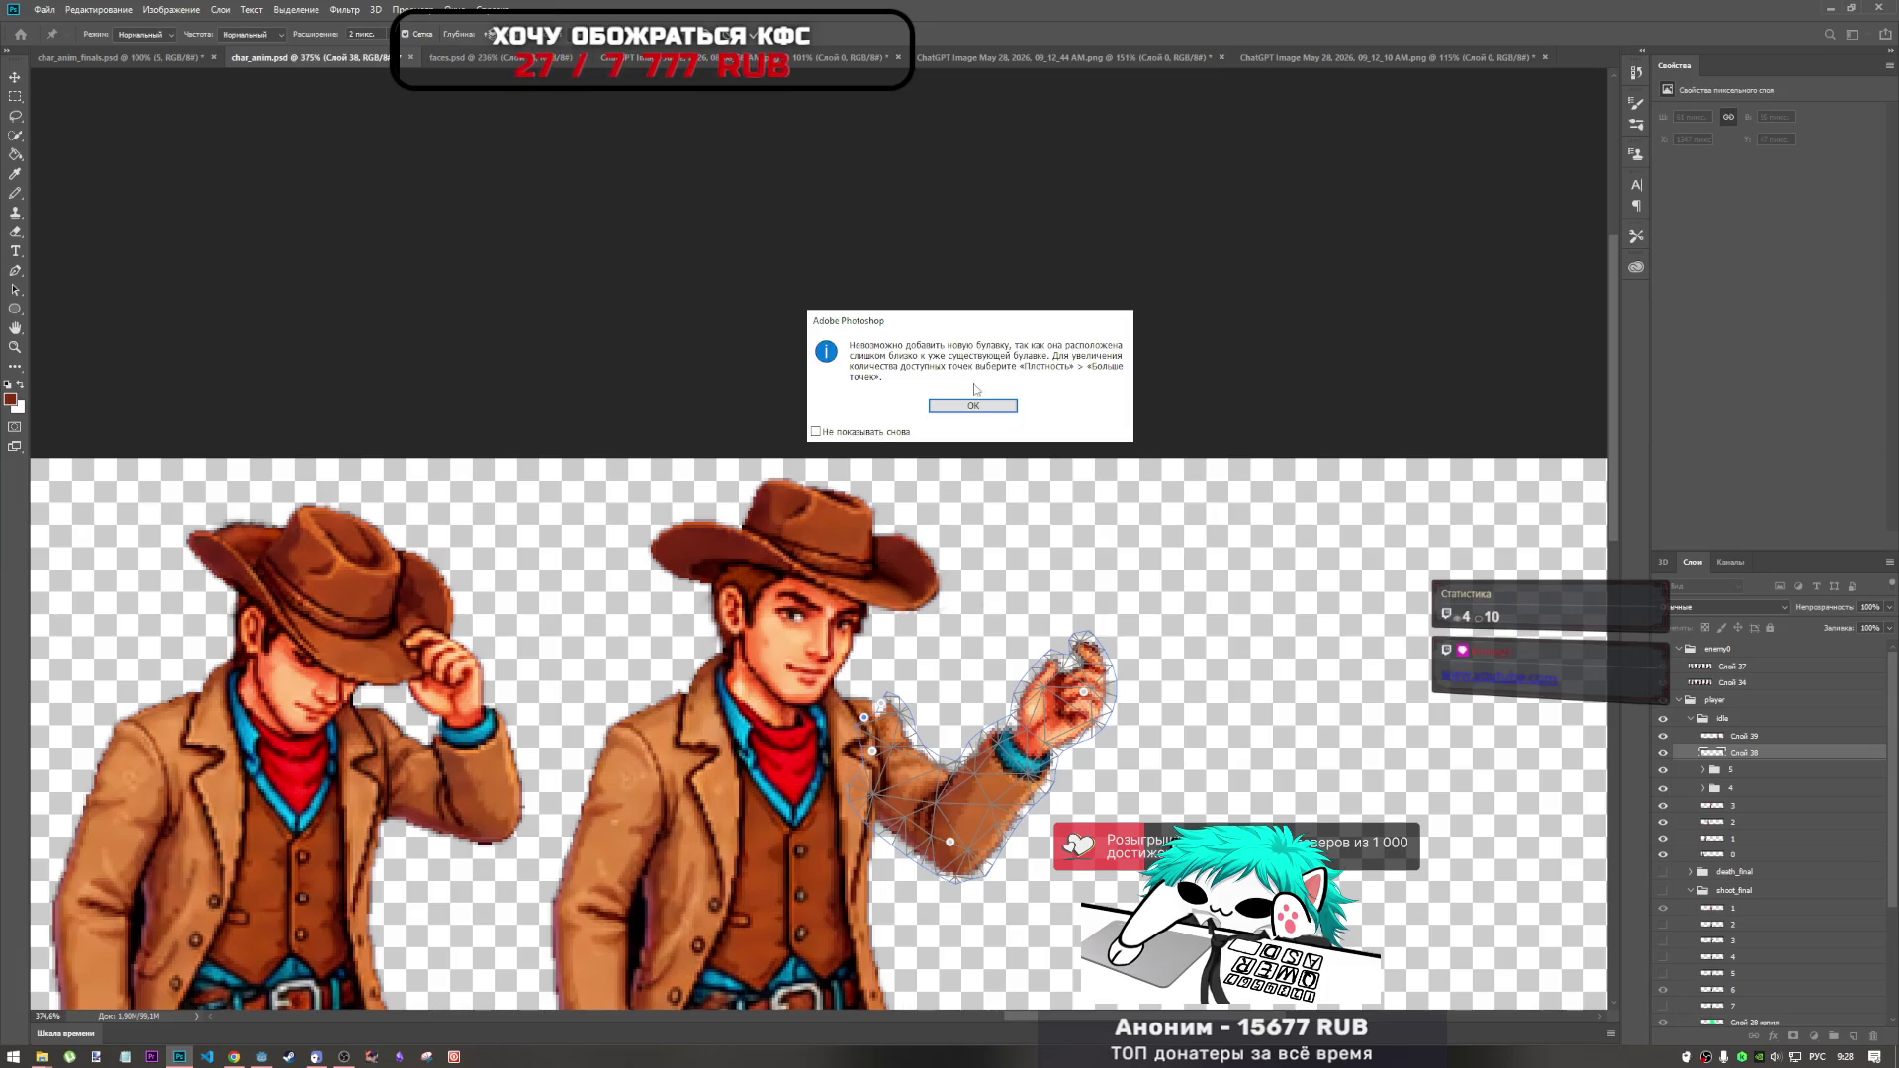
left_click(974, 405)
left_click_drag(866, 729, 893, 695)
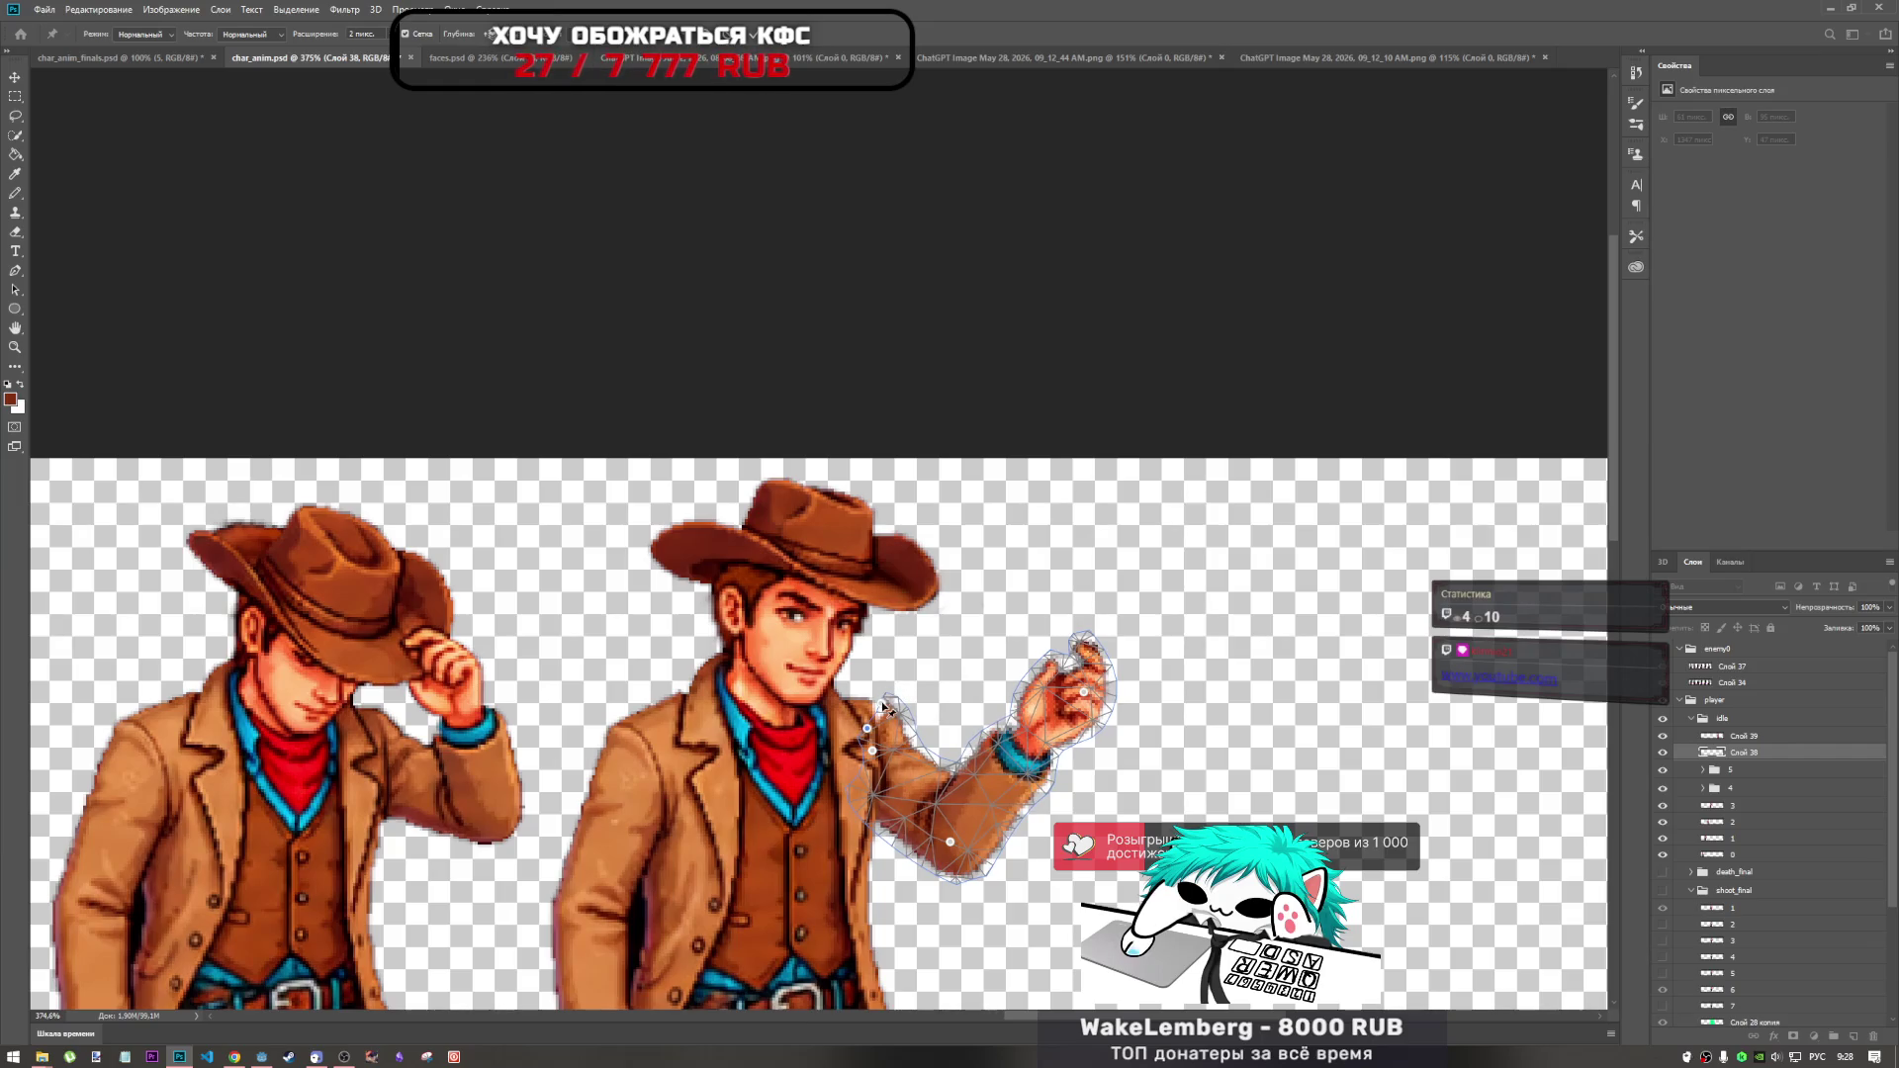
left_click(883, 706)
left_click(974, 411)
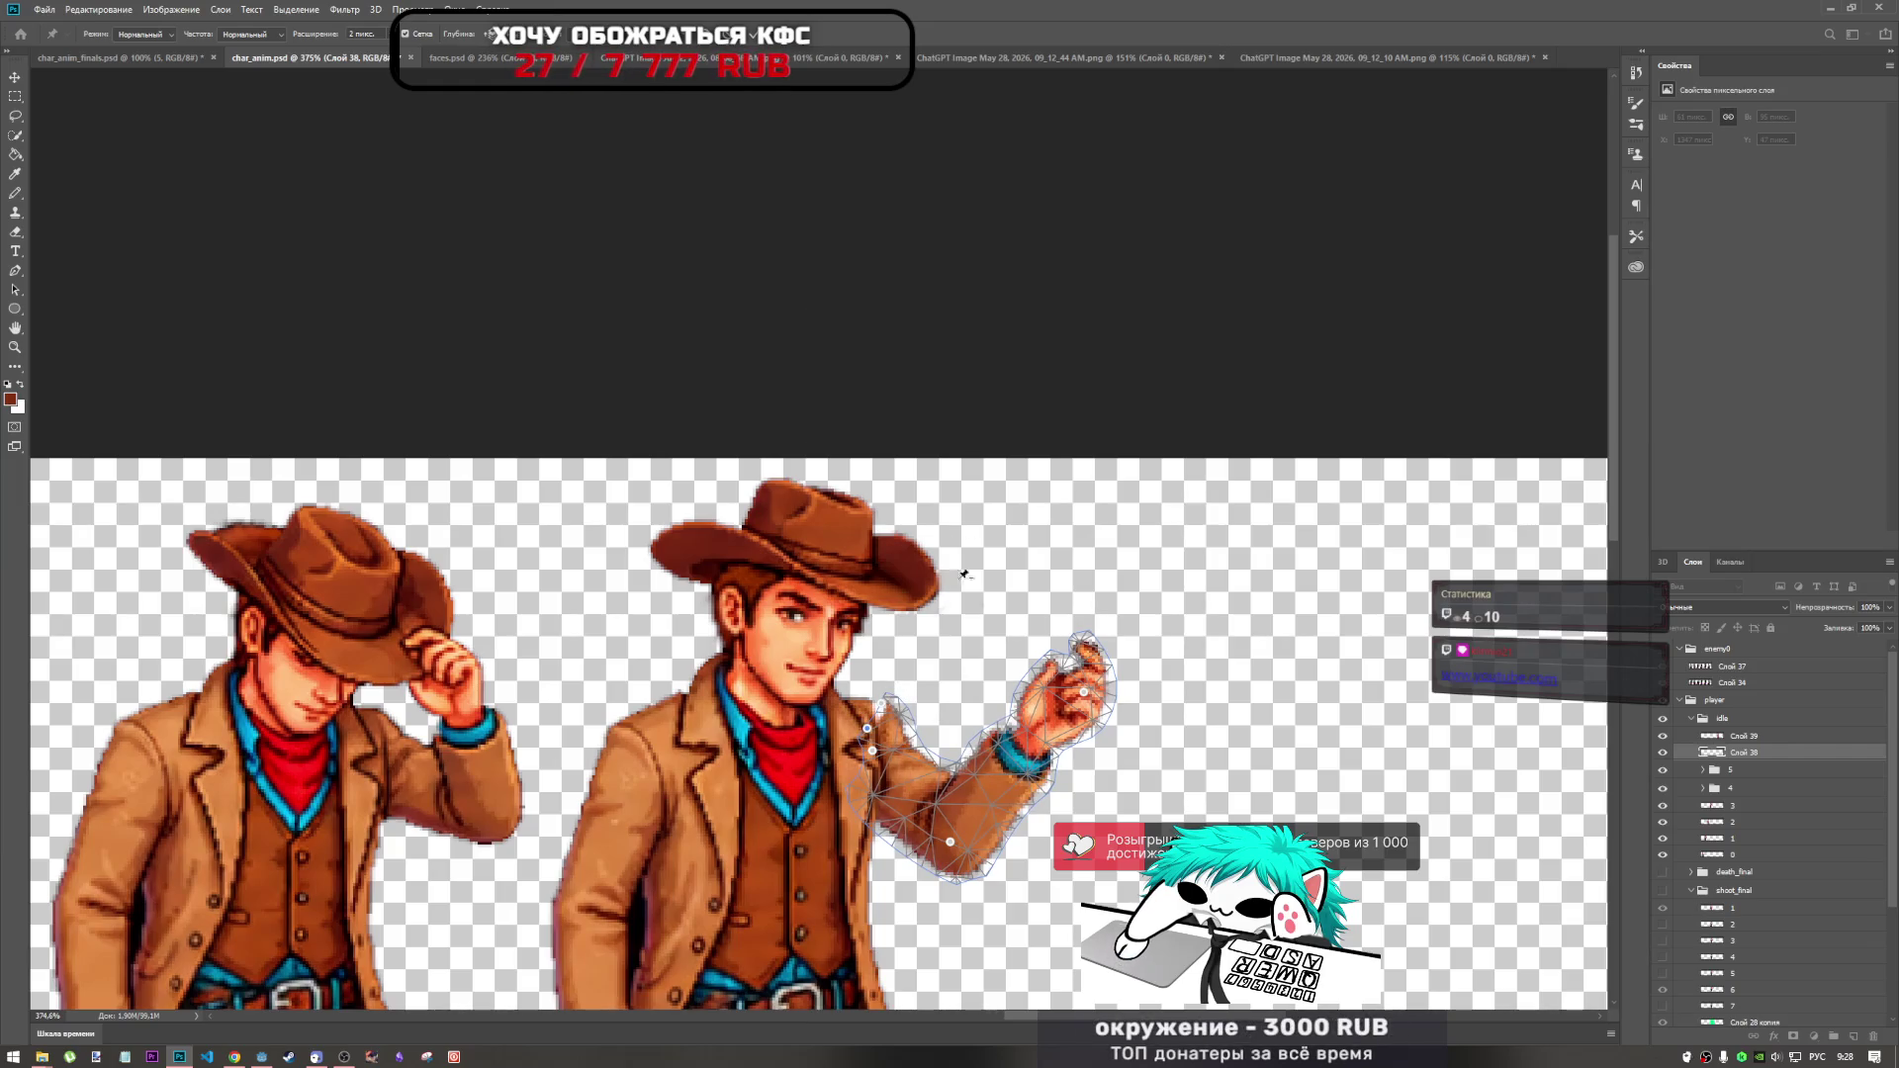
mouse_move(887, 708)
left_mouse_down()
mouse_move(914, 725)
mouse_move(876, 716)
left_mouse_up()
Bend the lower arm, pull the hand down-left, and commit the warp.
scroll(876, 716, "down", 3)
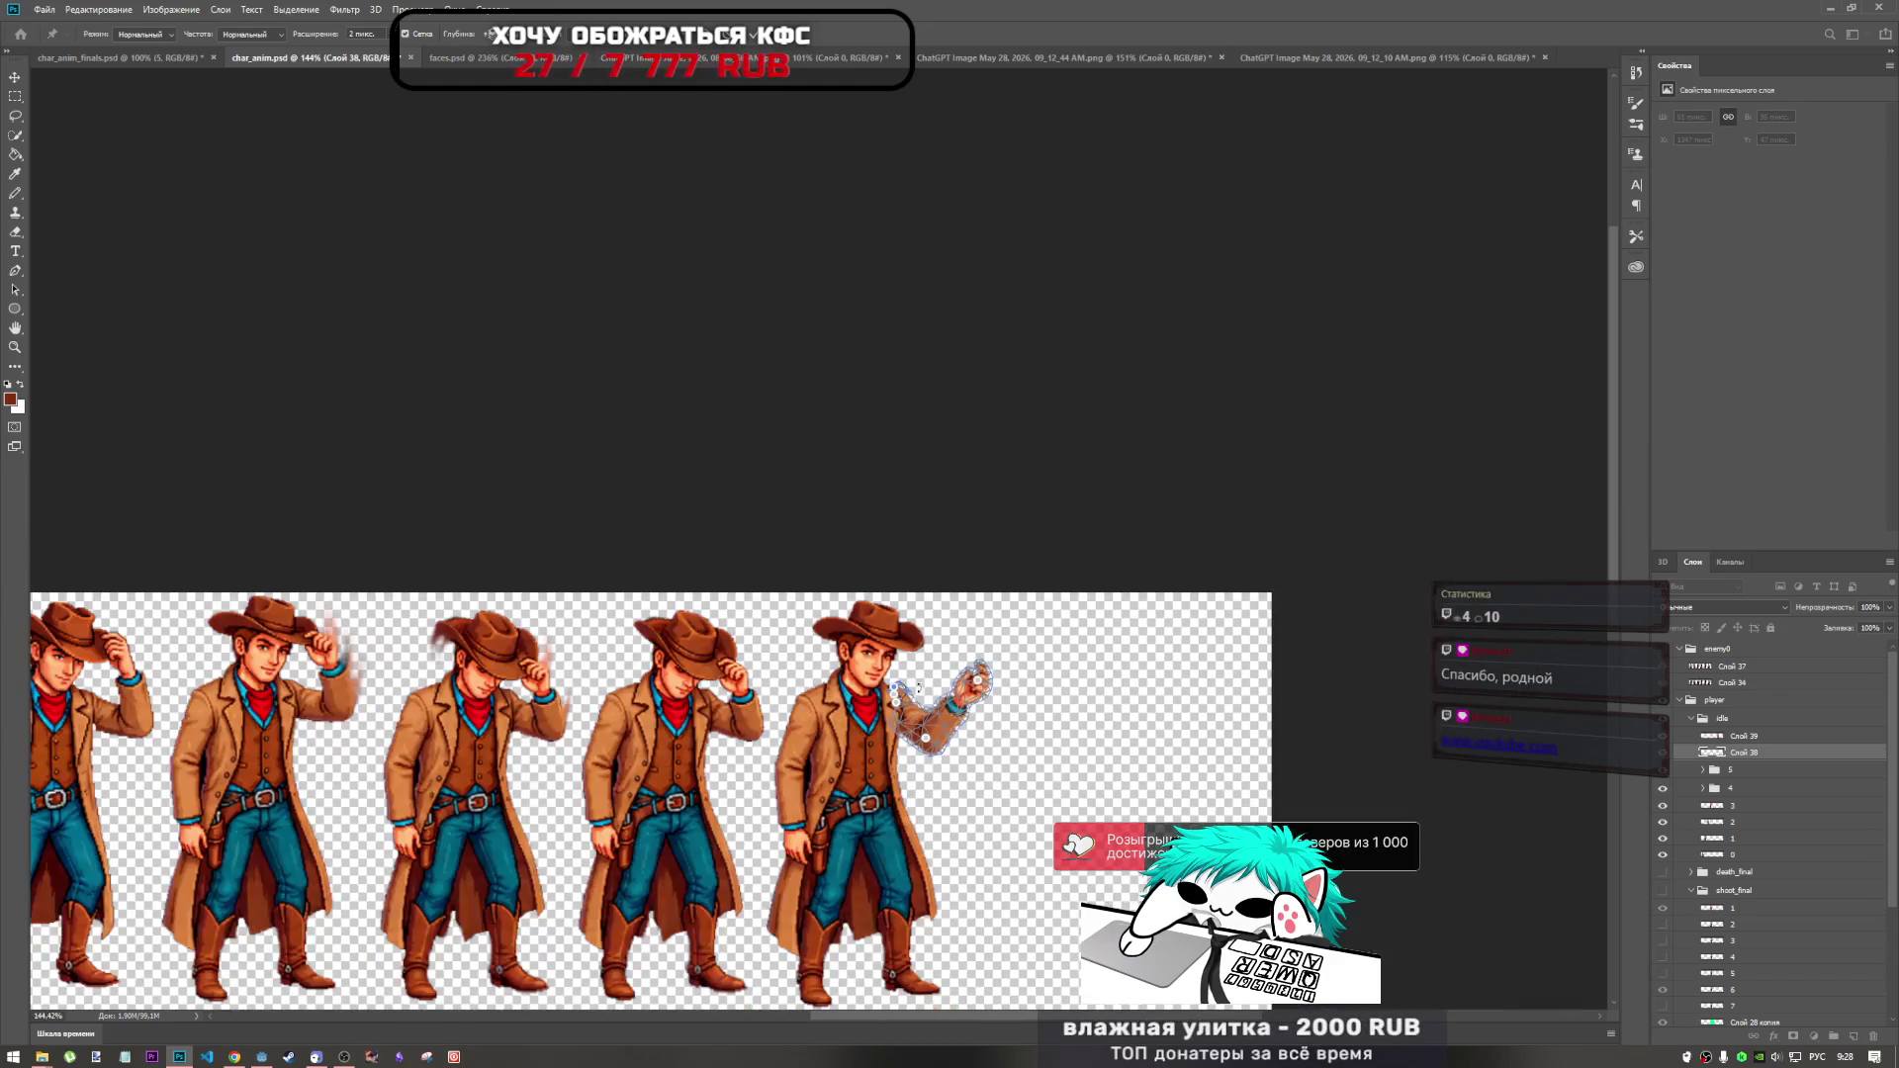
scroll(910, 692, "up", 3)
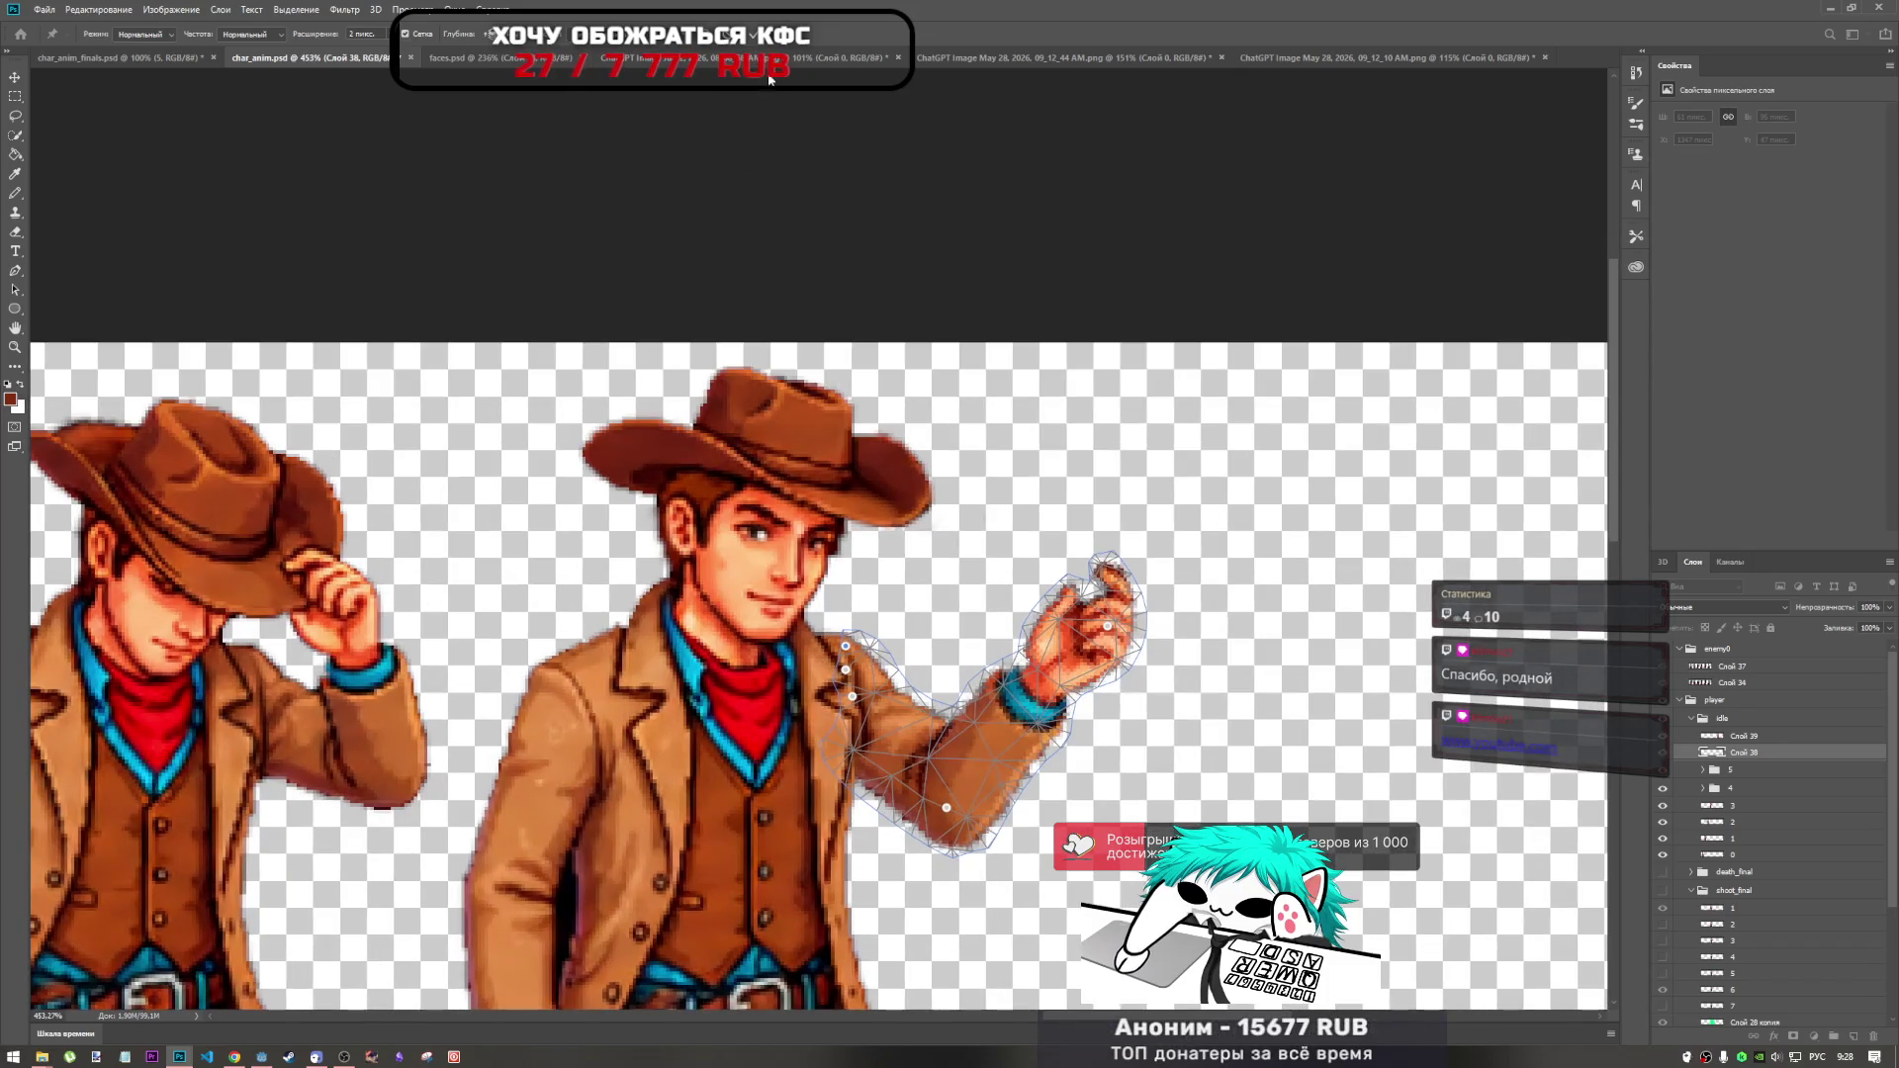
scroll(889, 613, "down", 4)
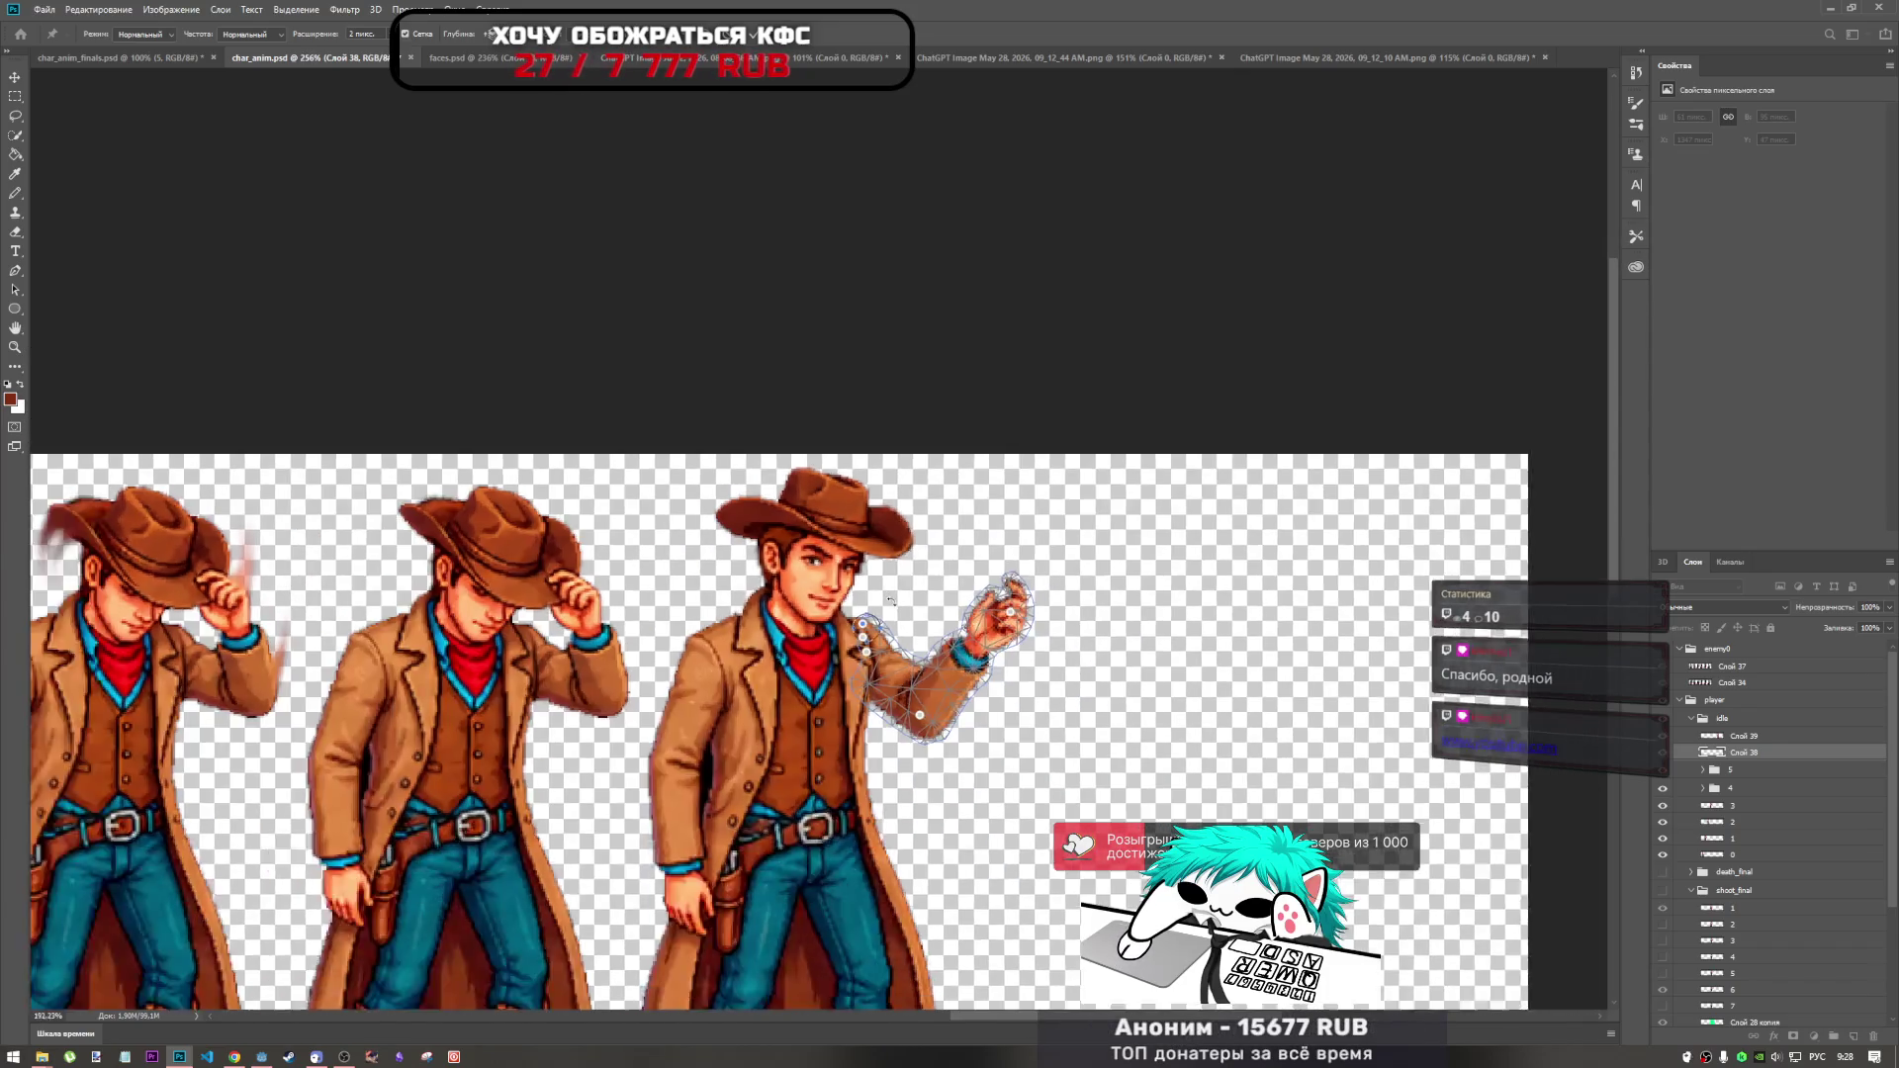
left_click_drag(910, 679, 899, 688)
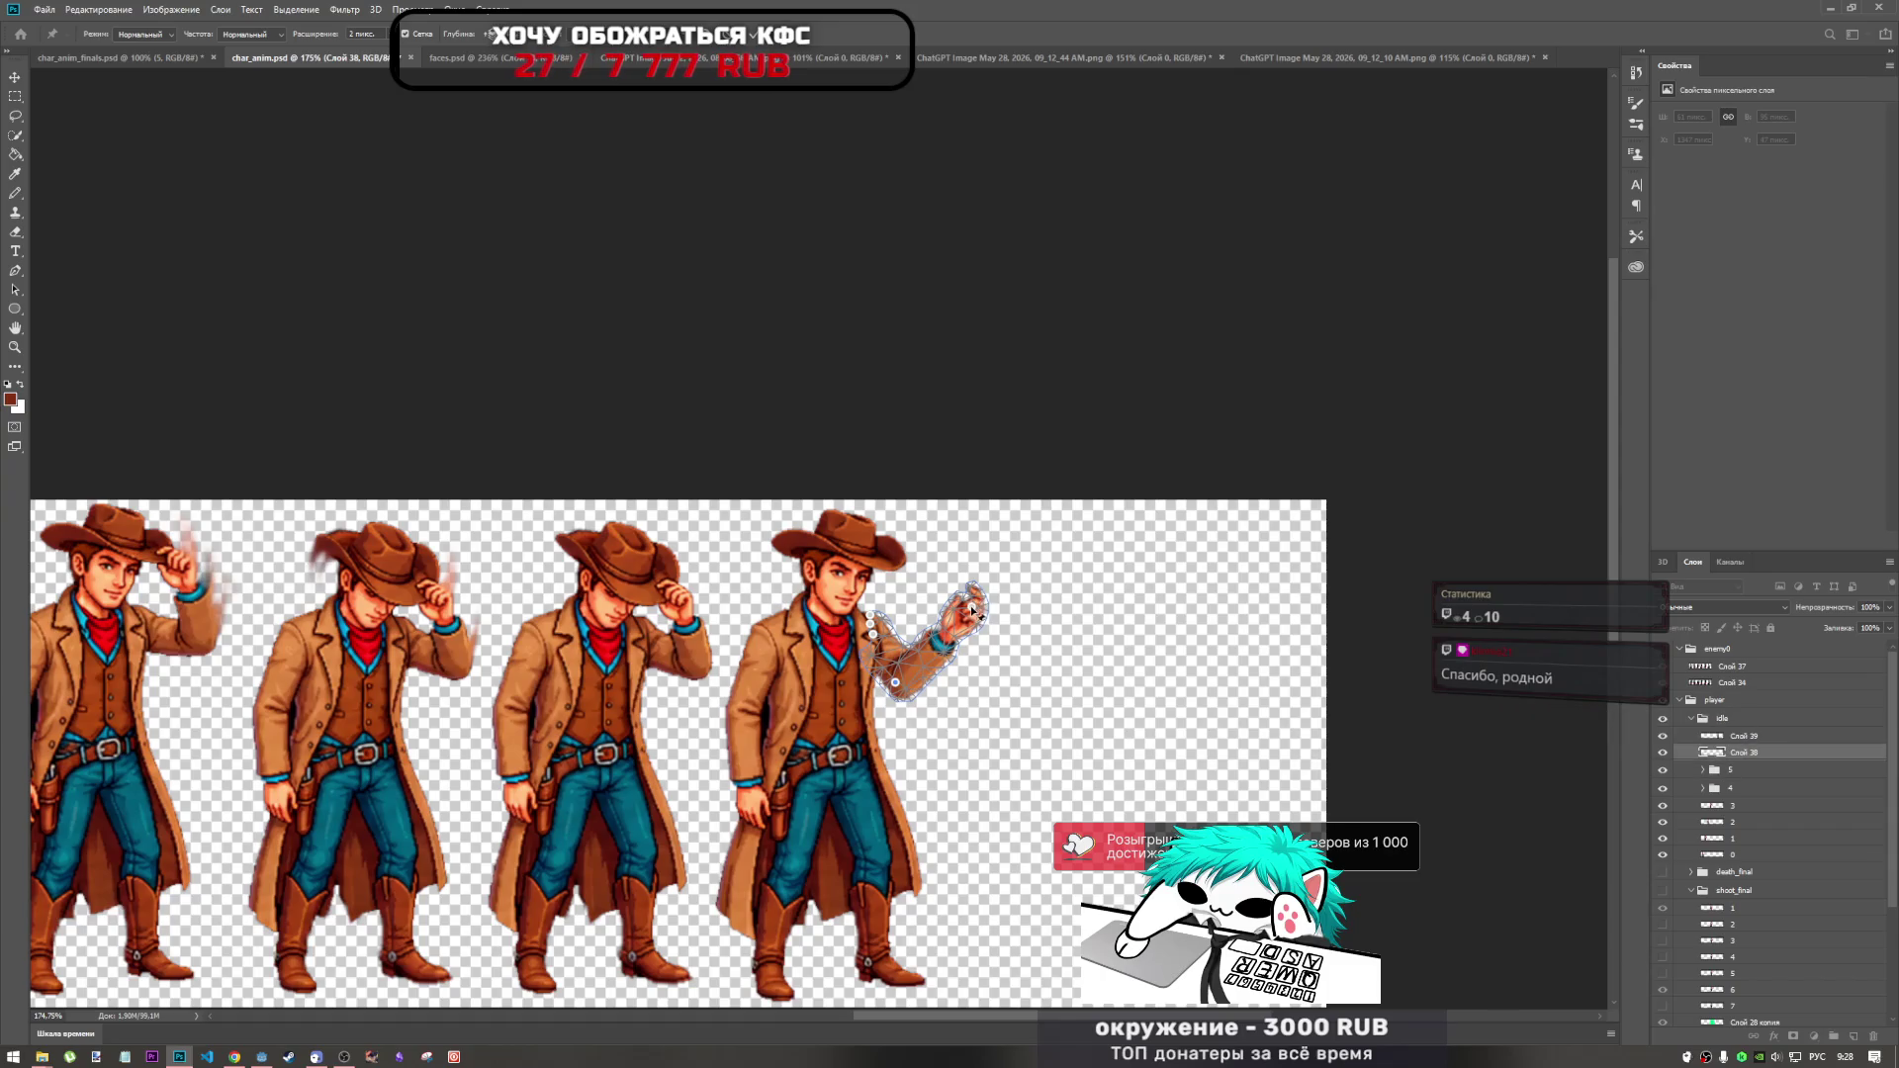
left_click_drag(974, 610, 956, 630)
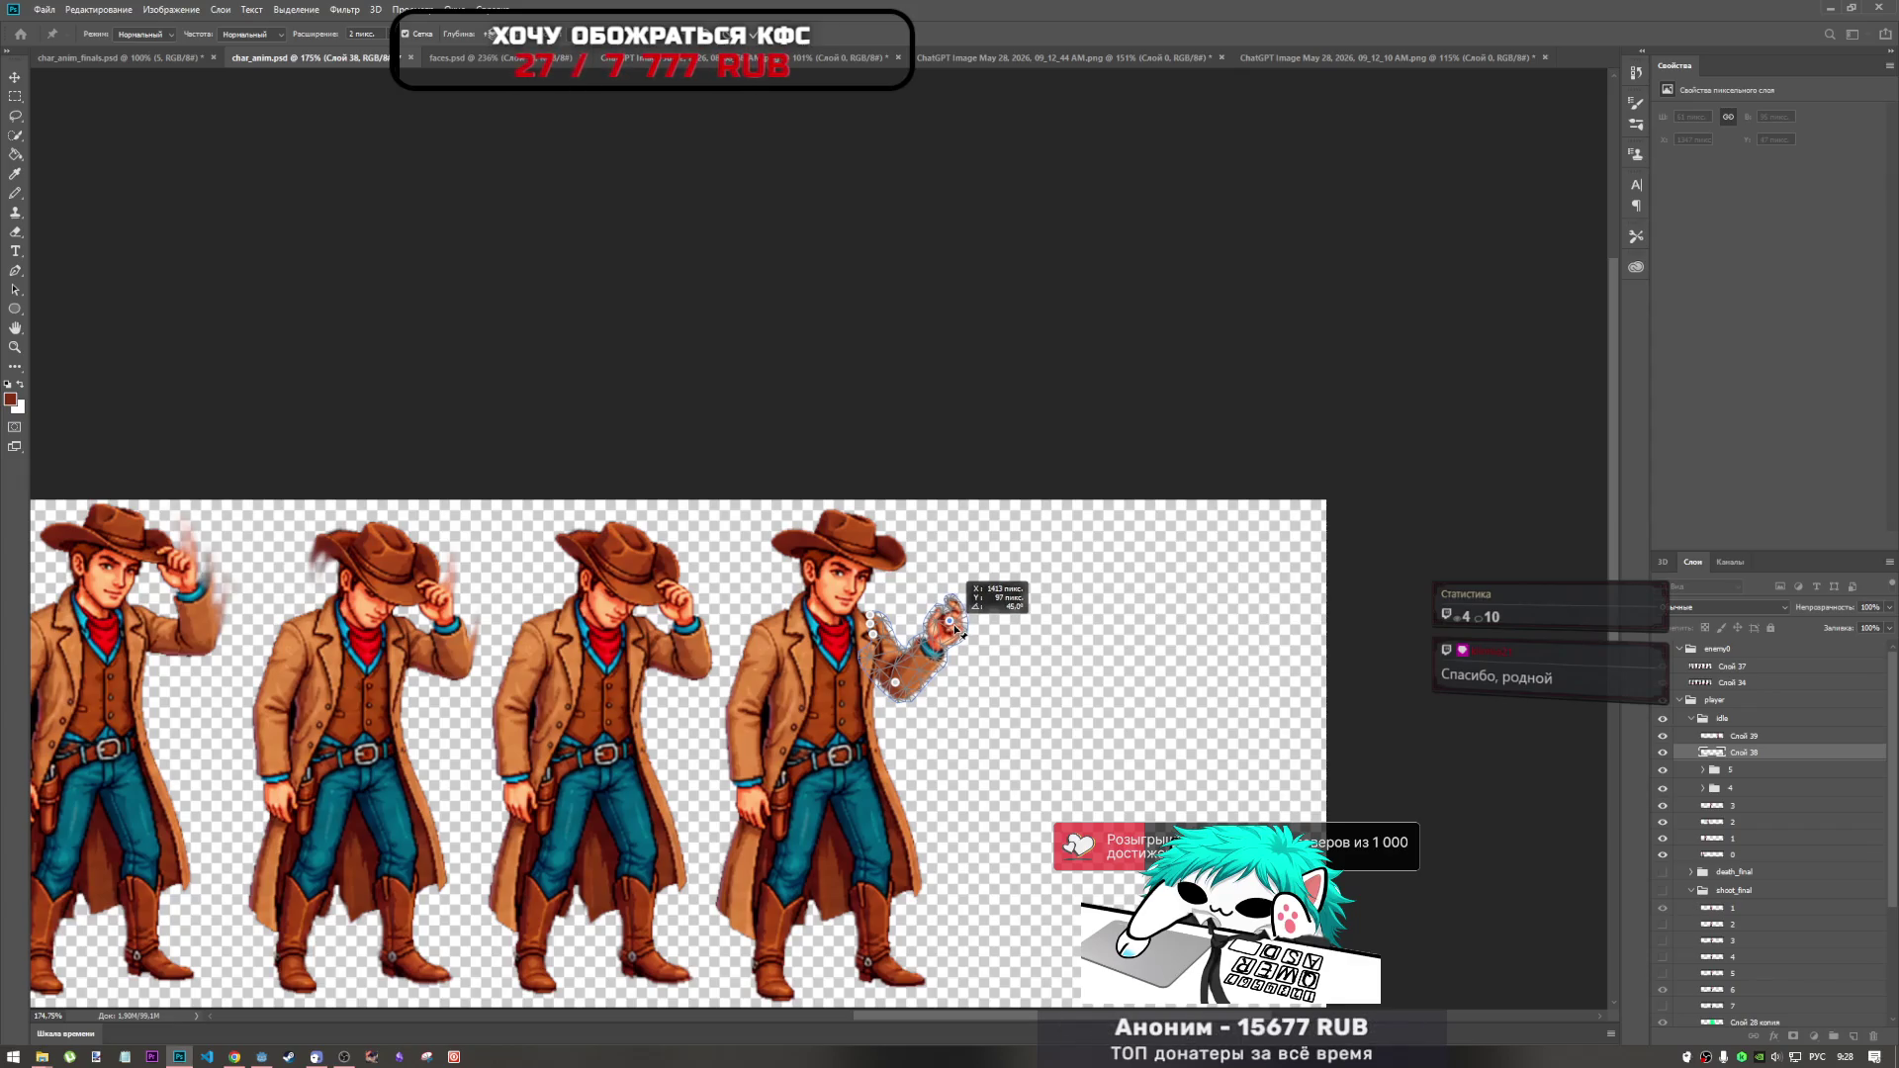
key("Escape")
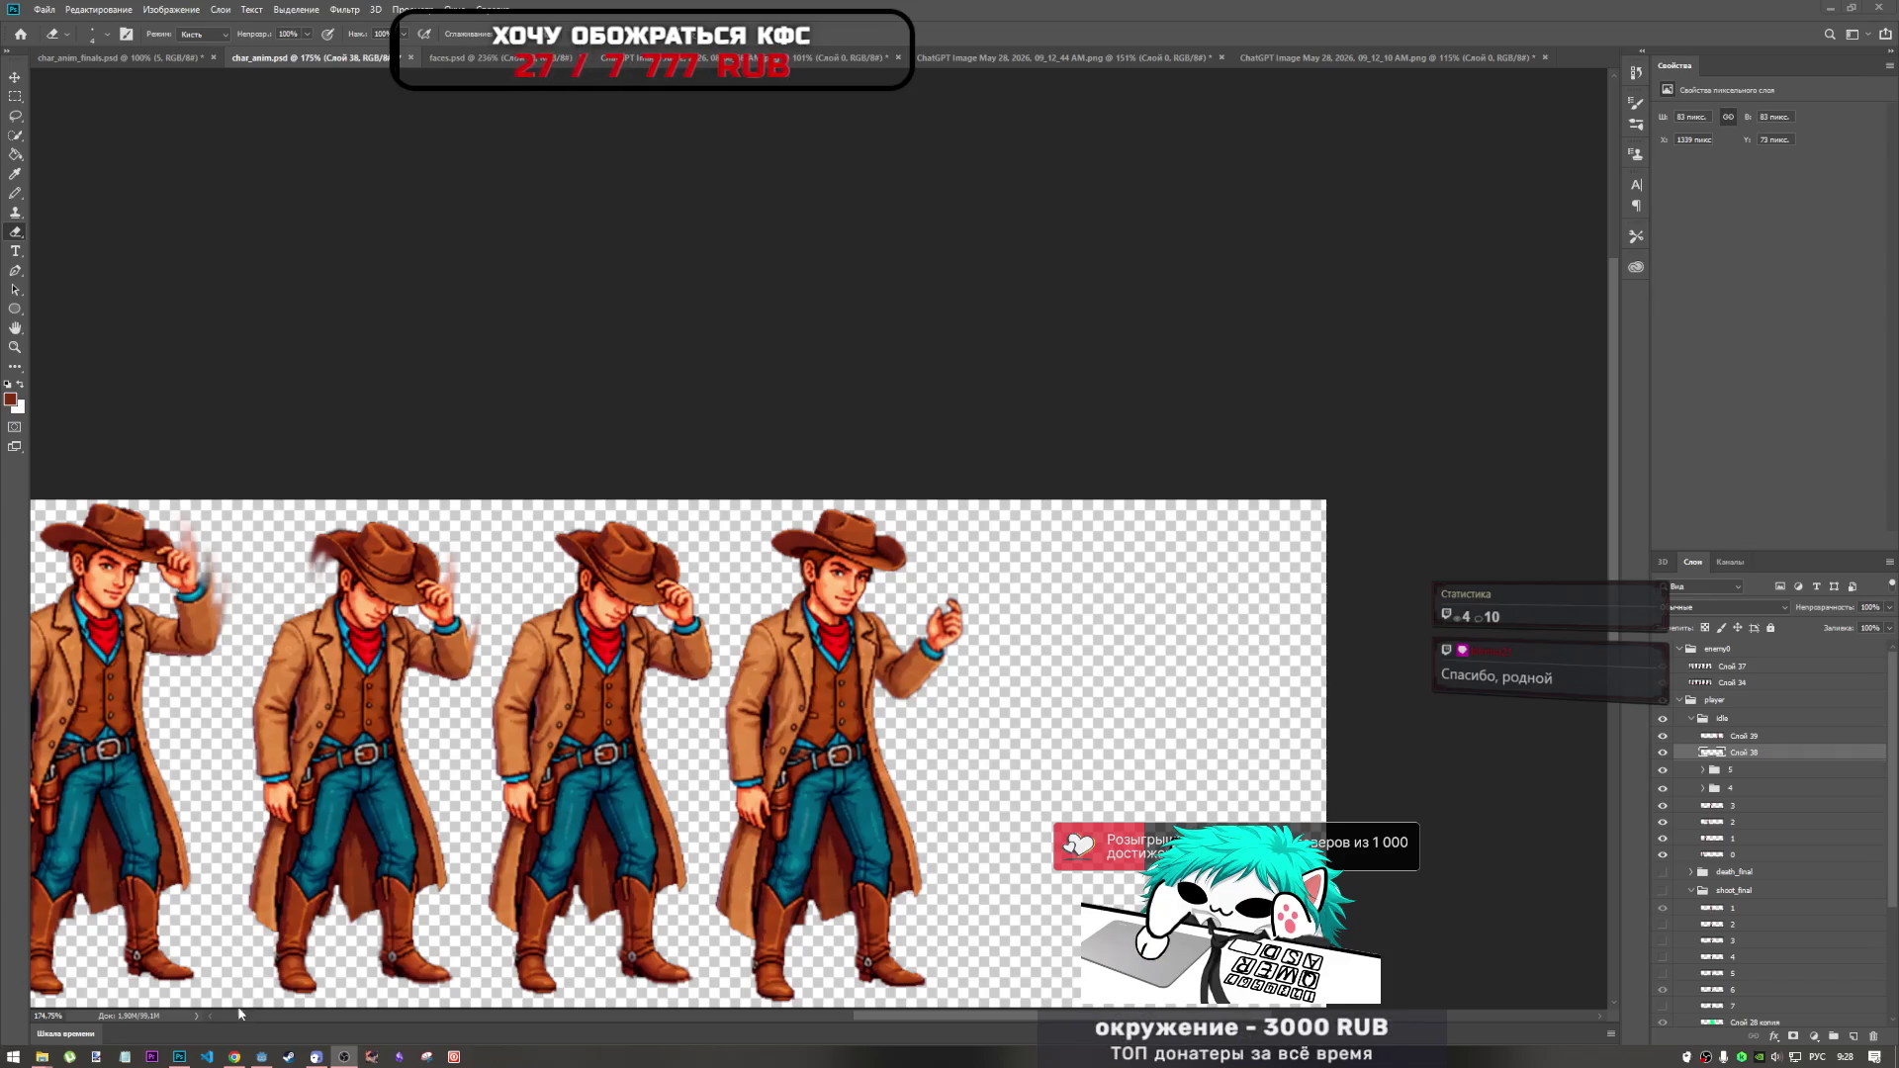
In Chrome, load a pasted YouTube link in a new tab, then return to Photoshop.
left_click(235, 1056)
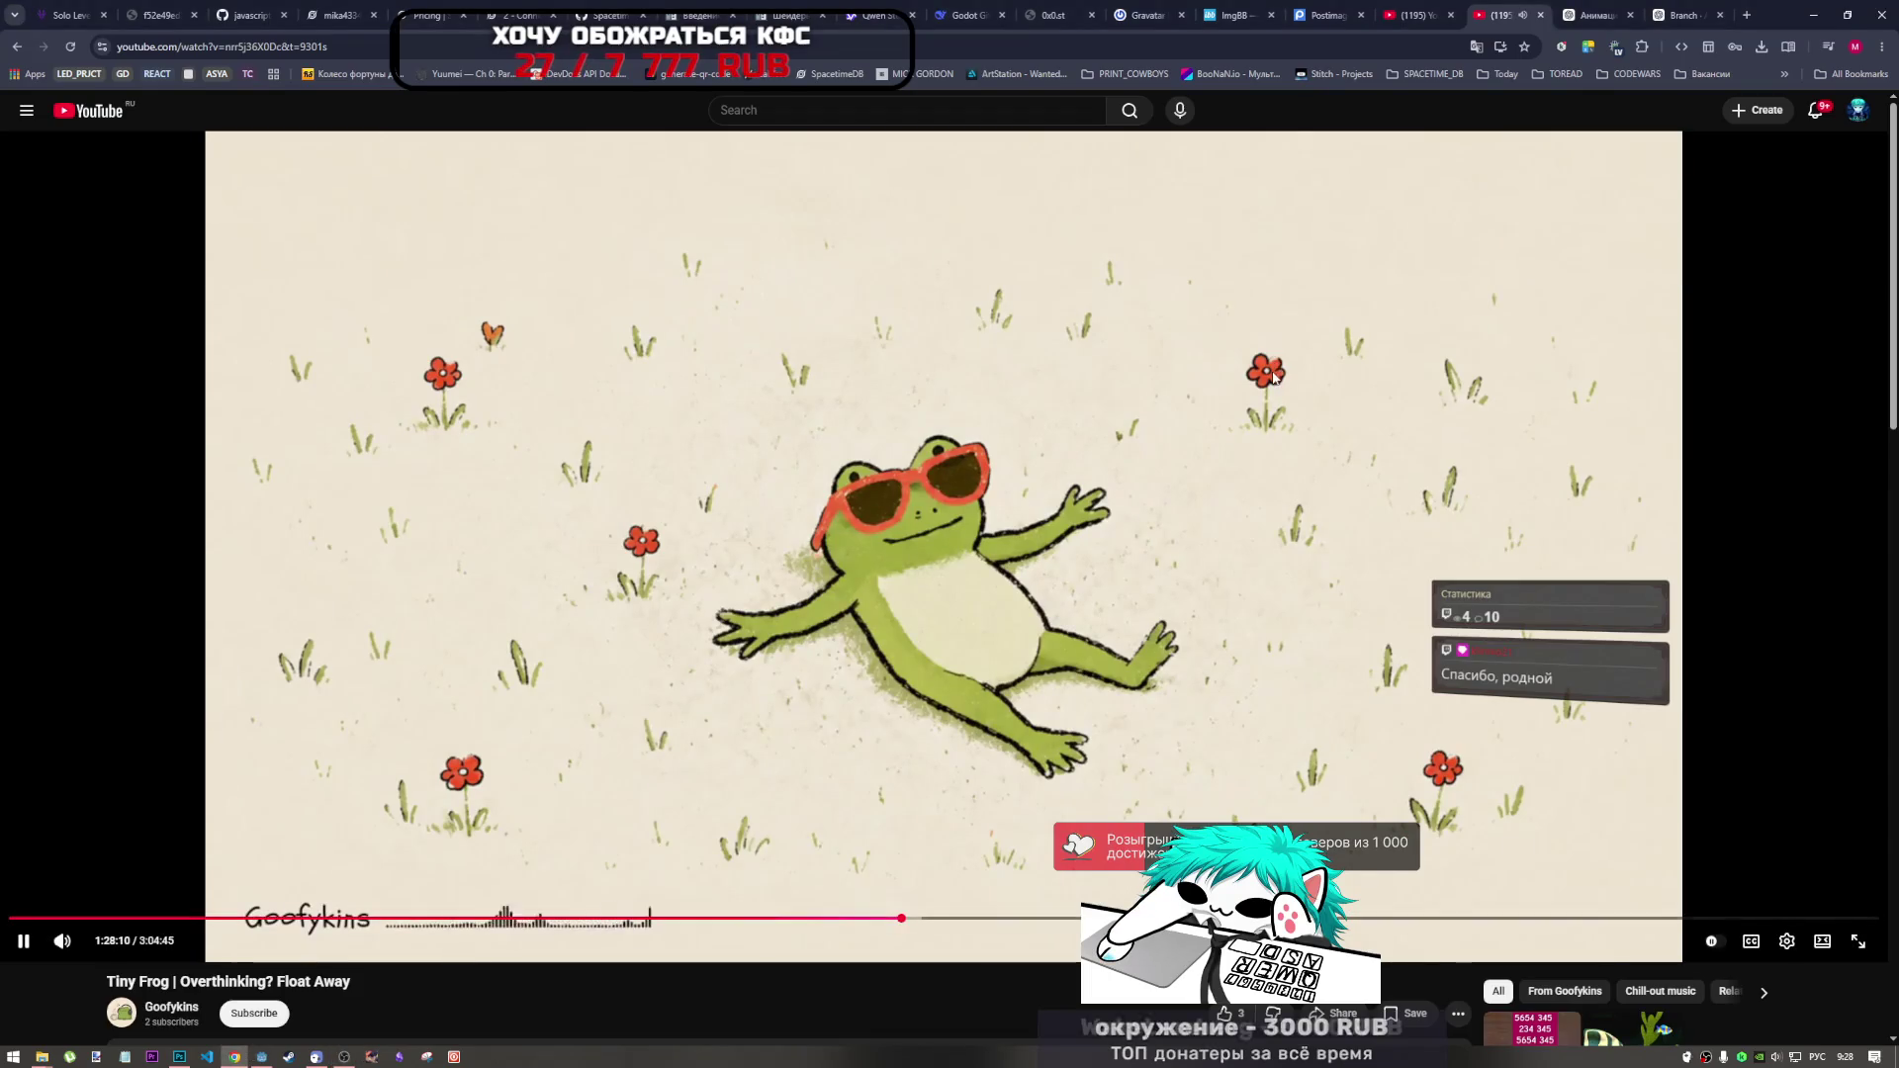
left_click(935, 48)
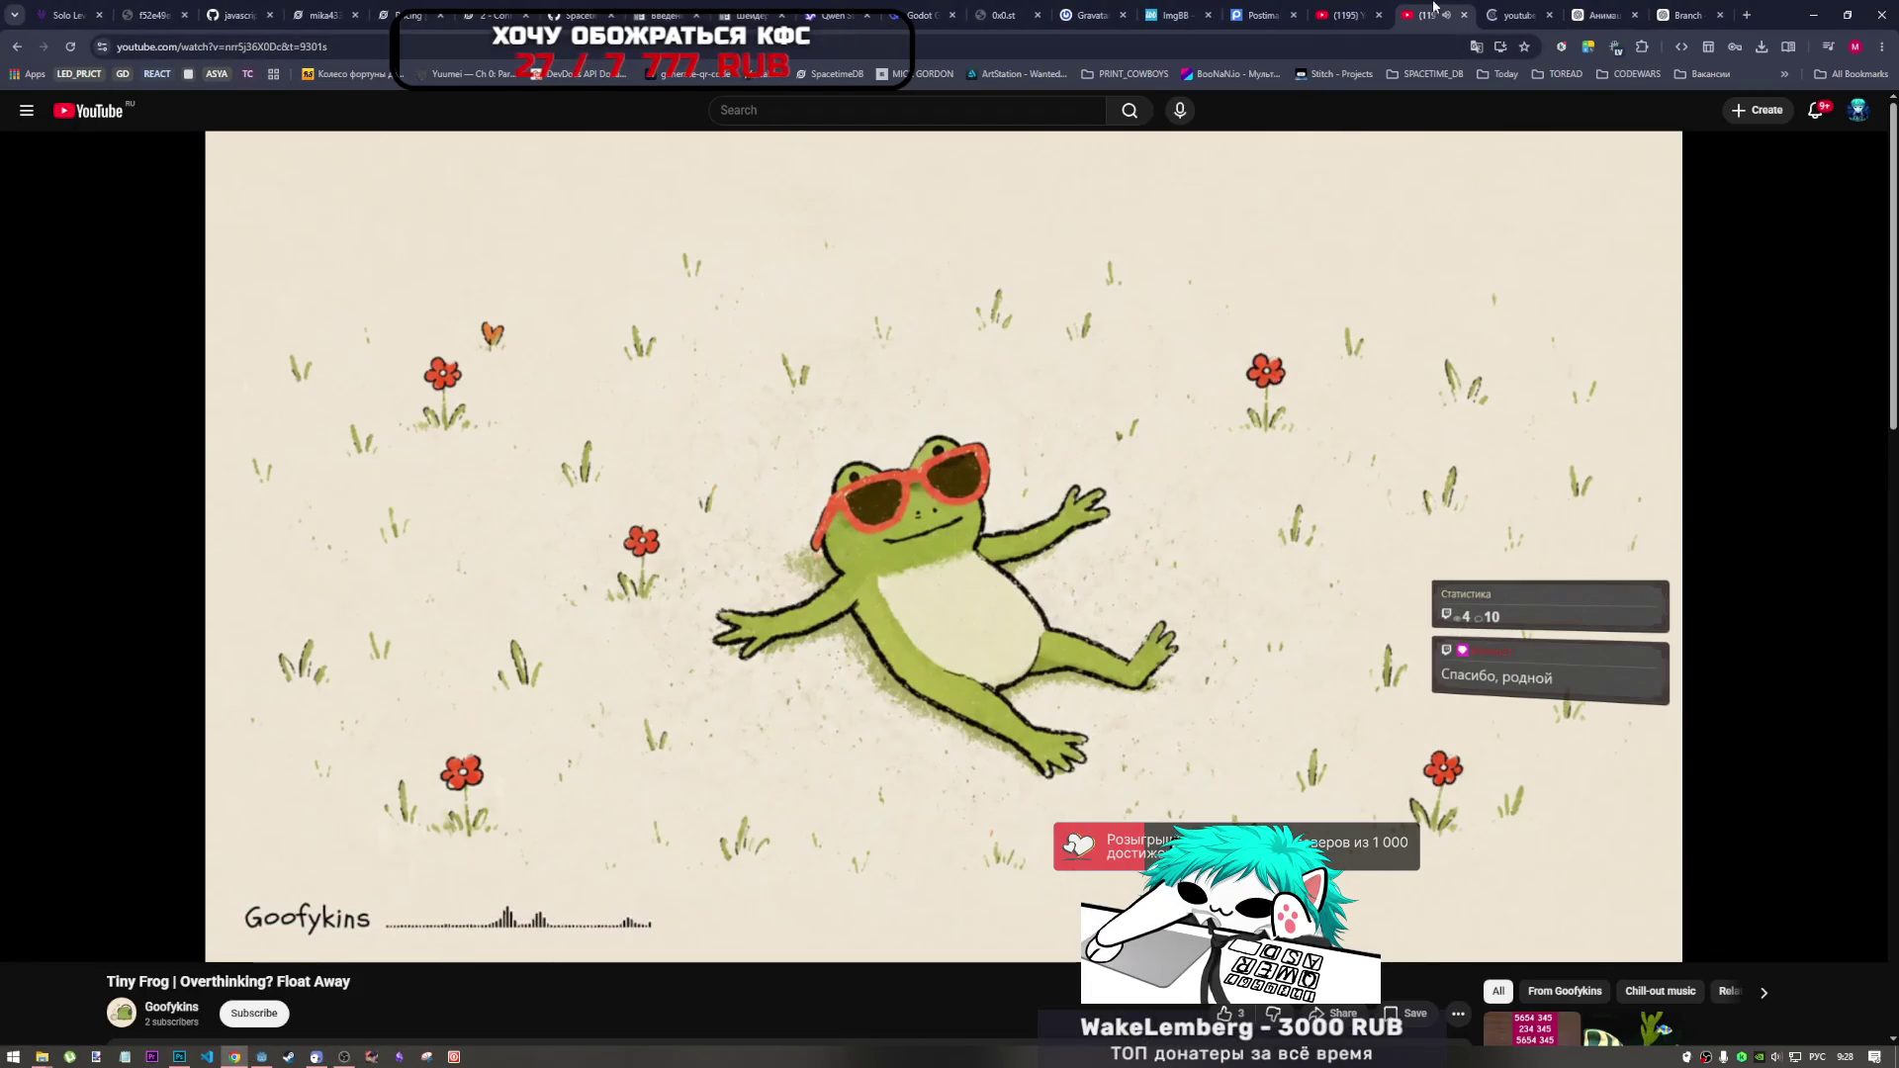
key("alt+Return")
left_click(936, 48)
type("https://www.youtube.com/watch?v=0Tc4zJTP7OU&list=RD0Tc4zJTP7OU&start_radio=1")
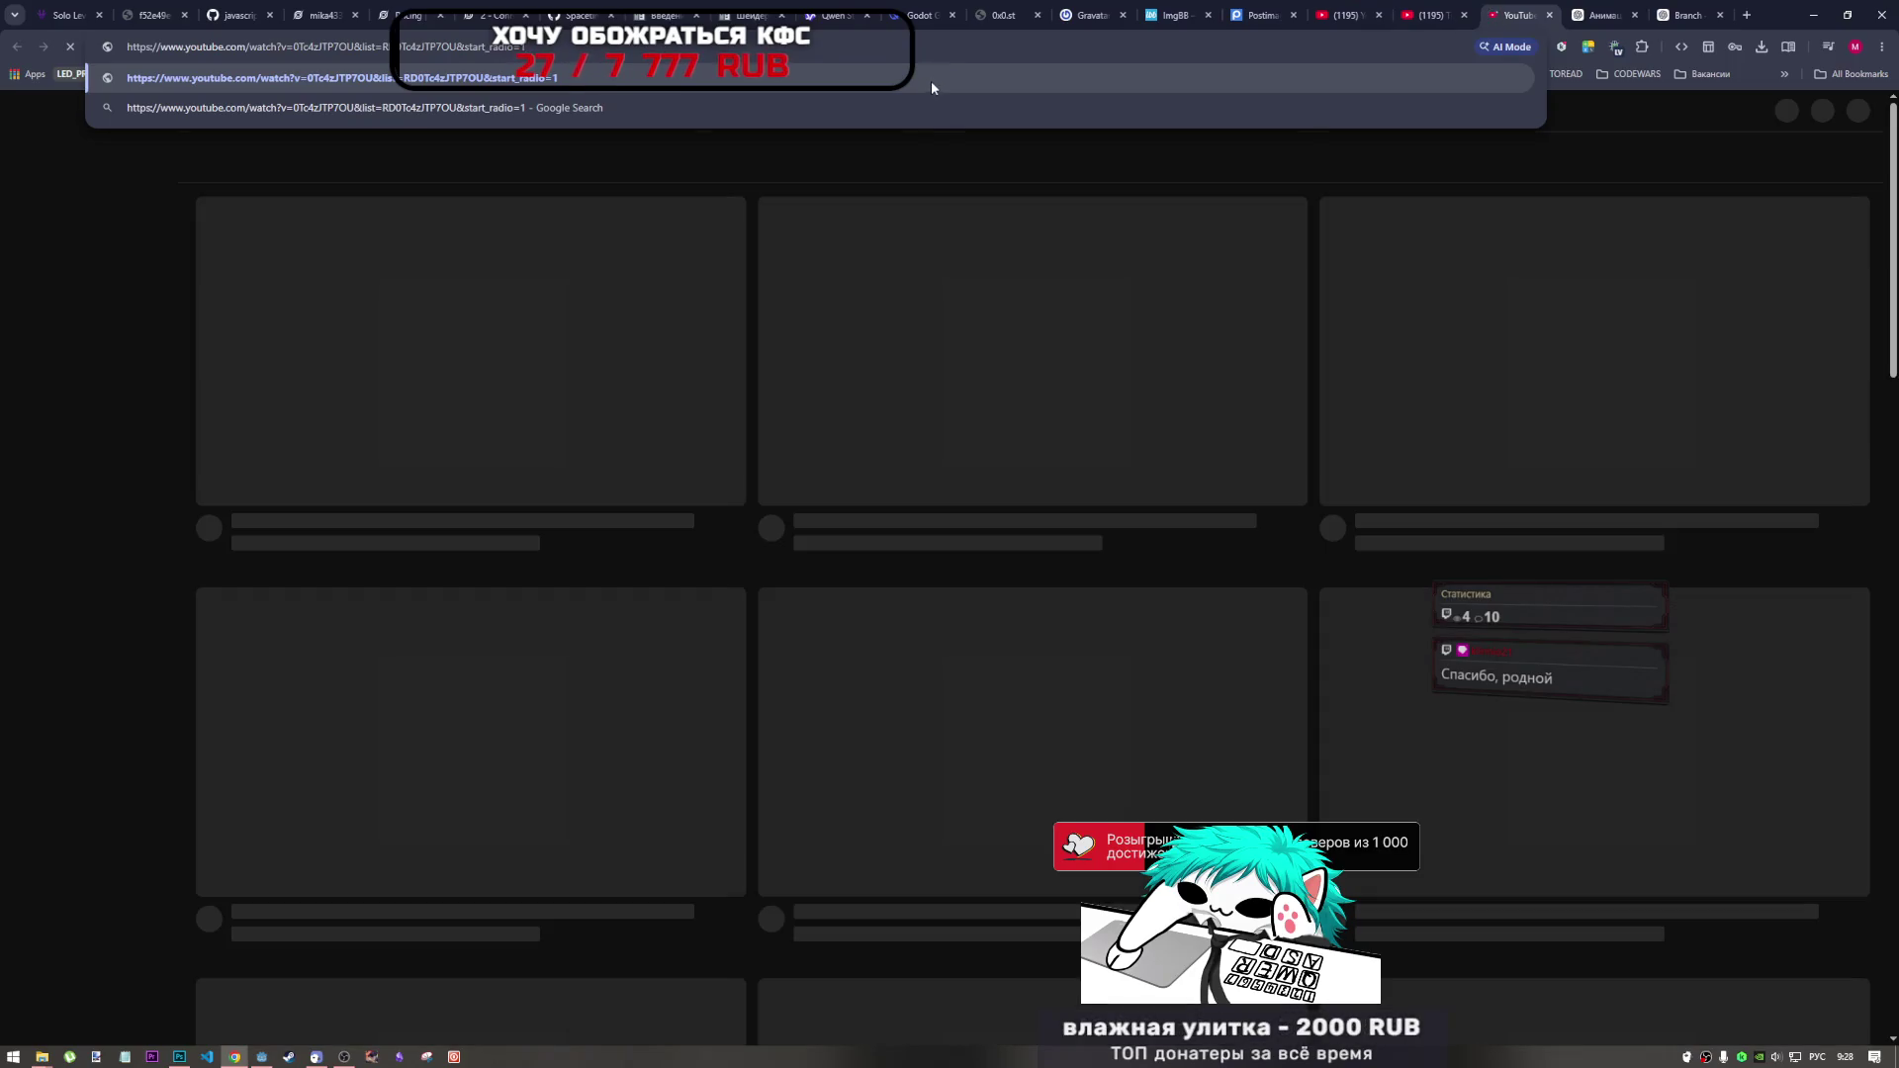
key("Return")
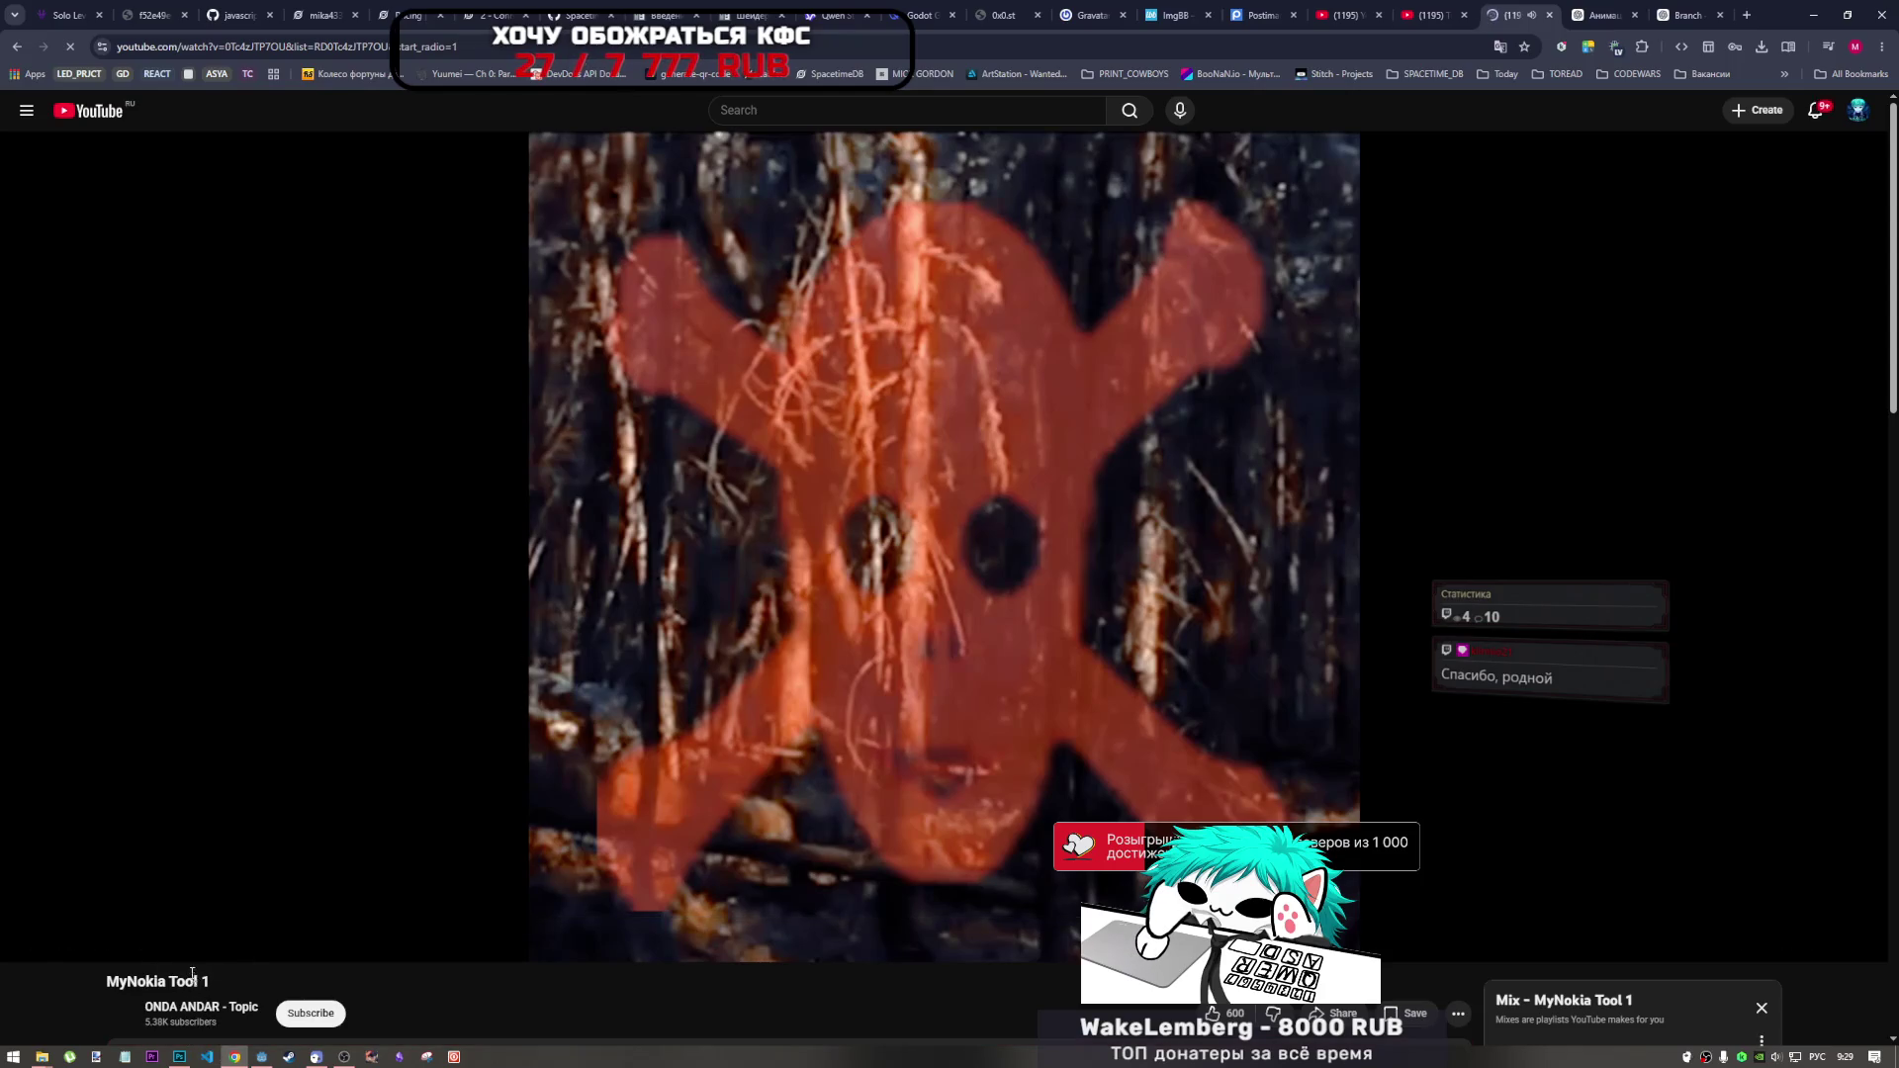
left_click(180, 1057)
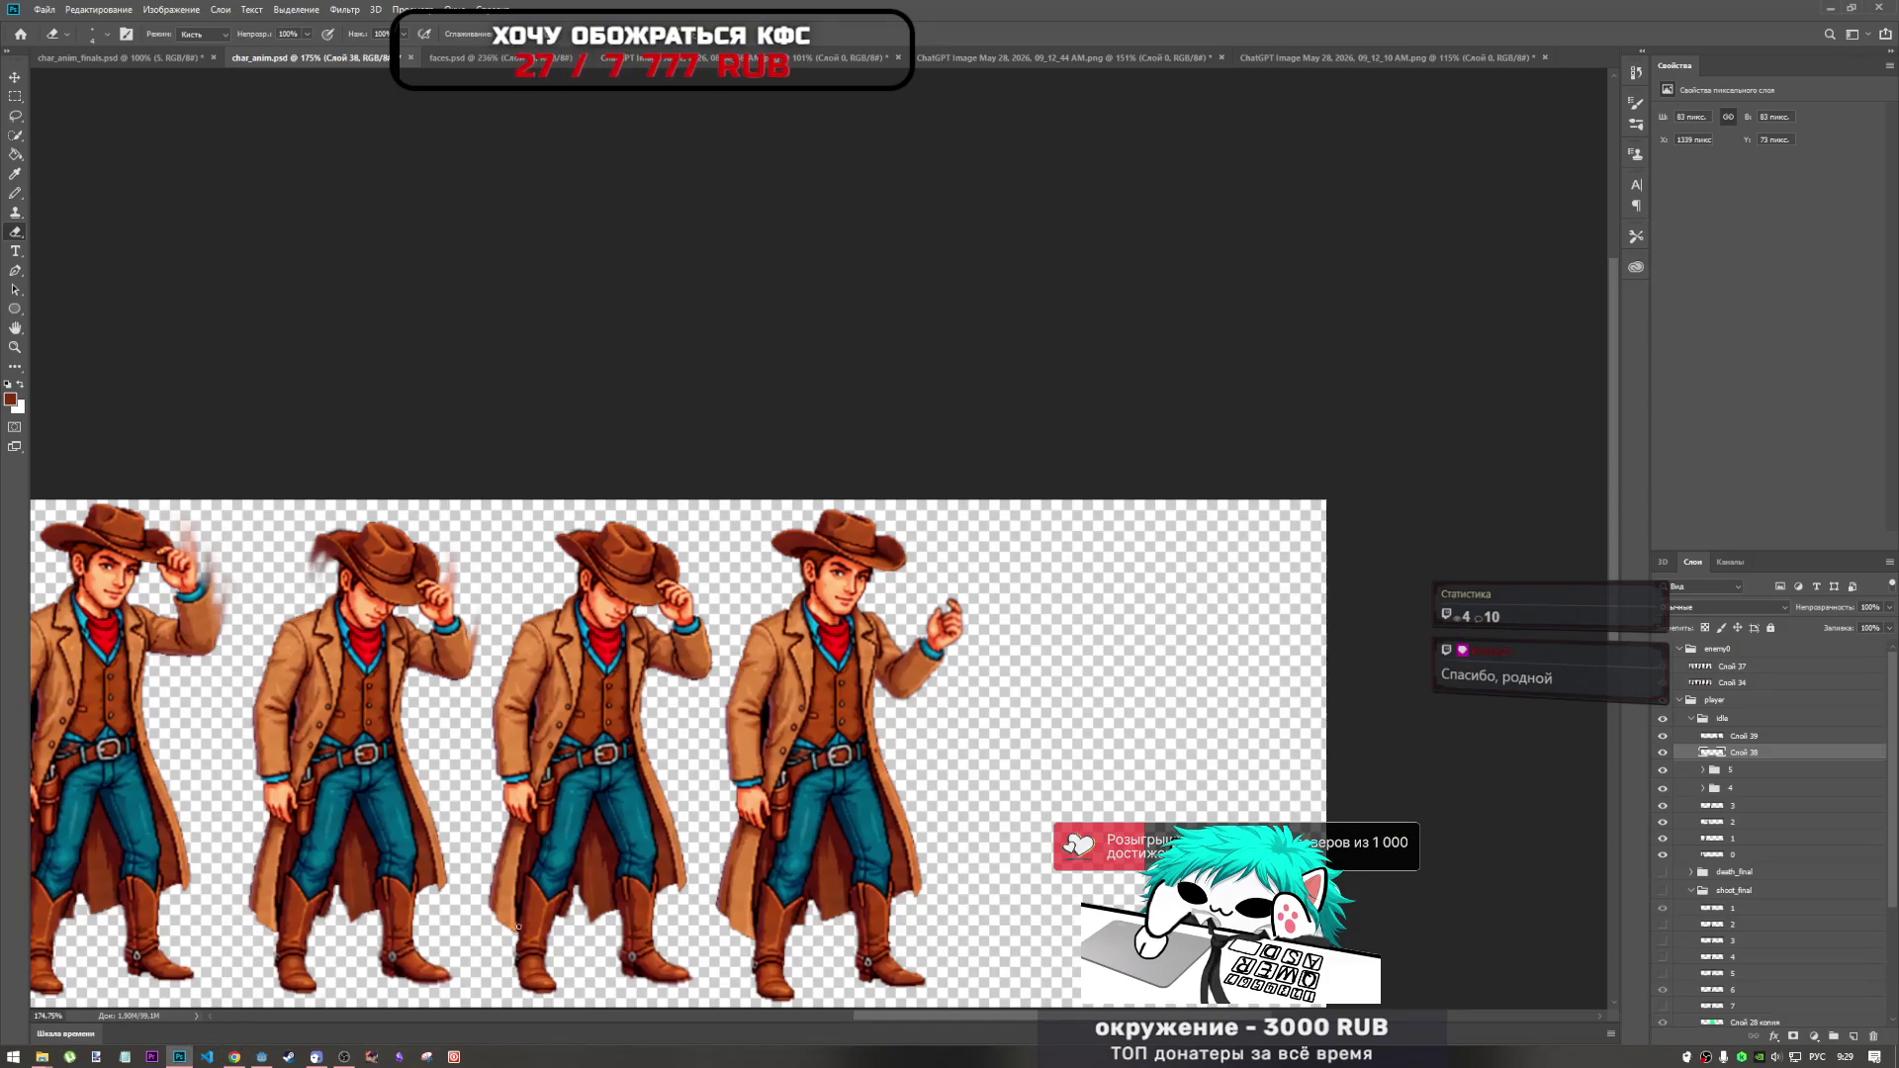
Switch to the Magic Wand tool.
scroll(1068, 566, "up", 3)
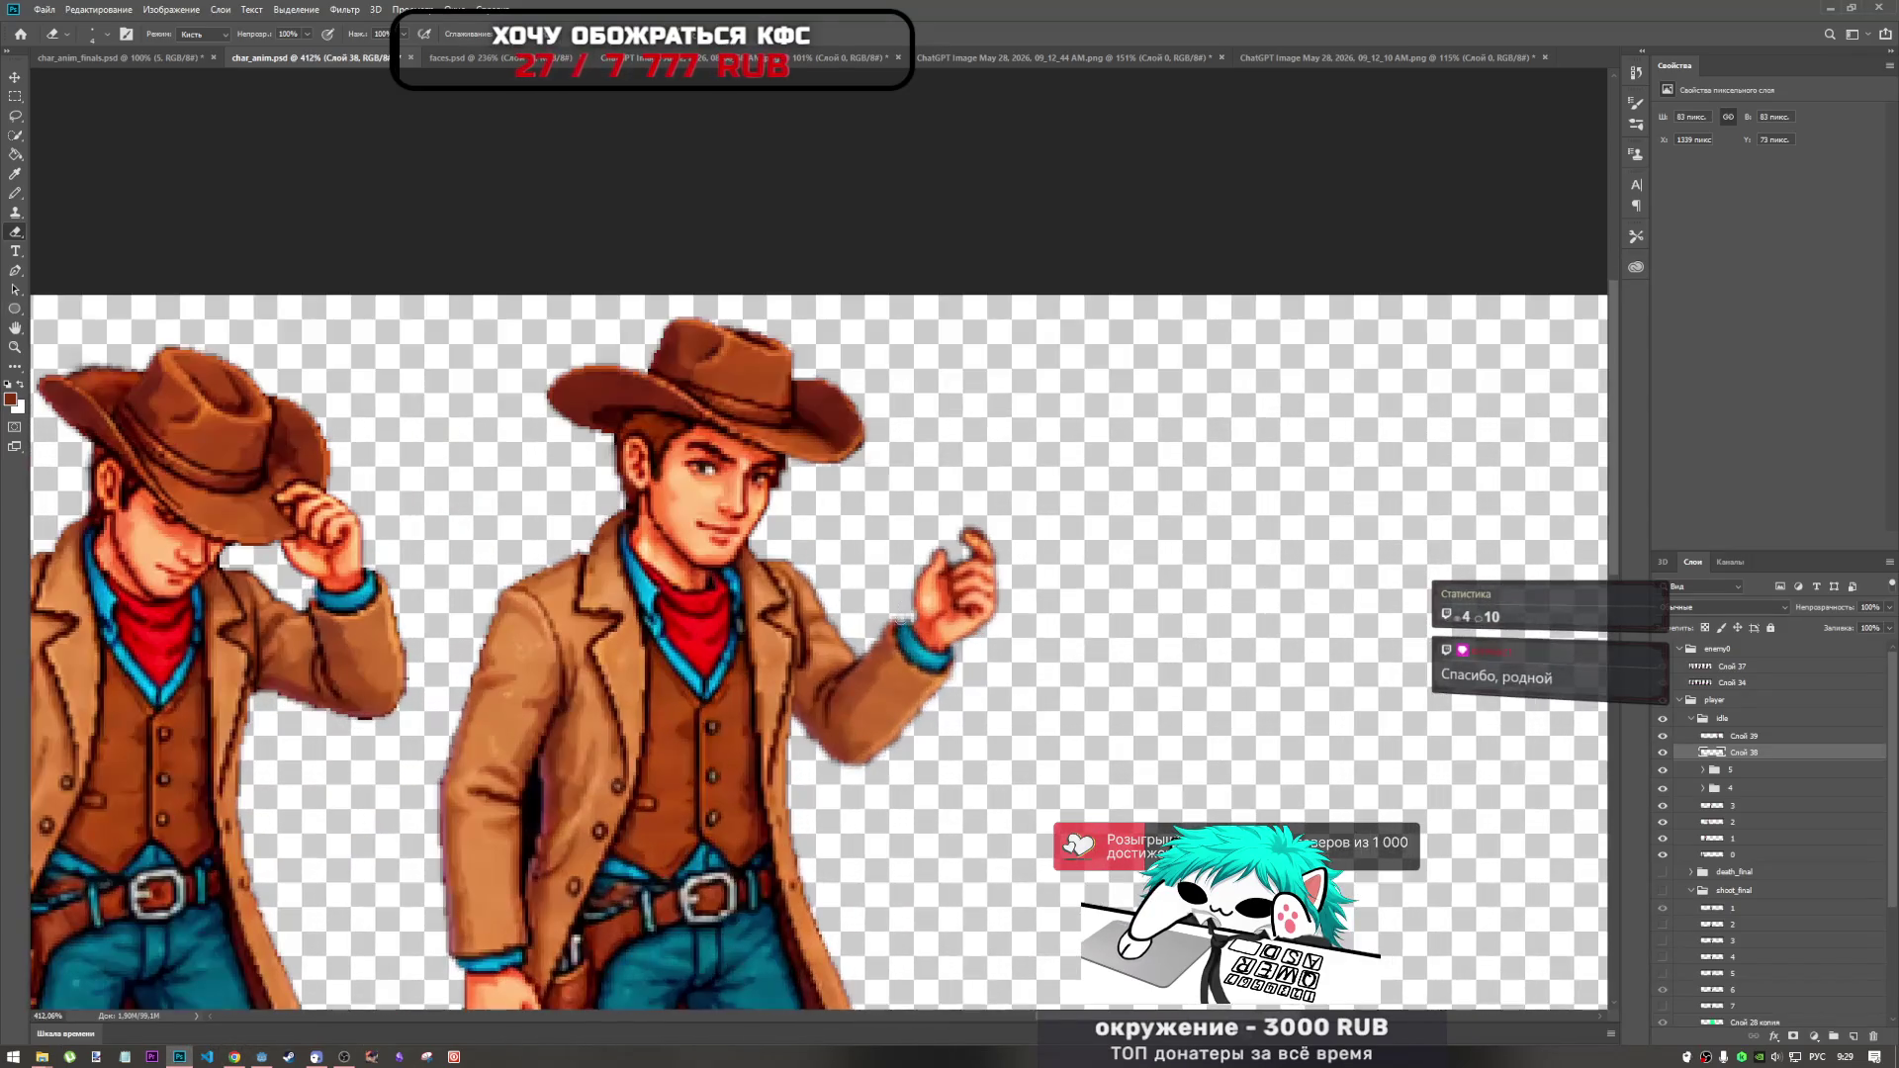
scroll(934, 564, "down", 4)
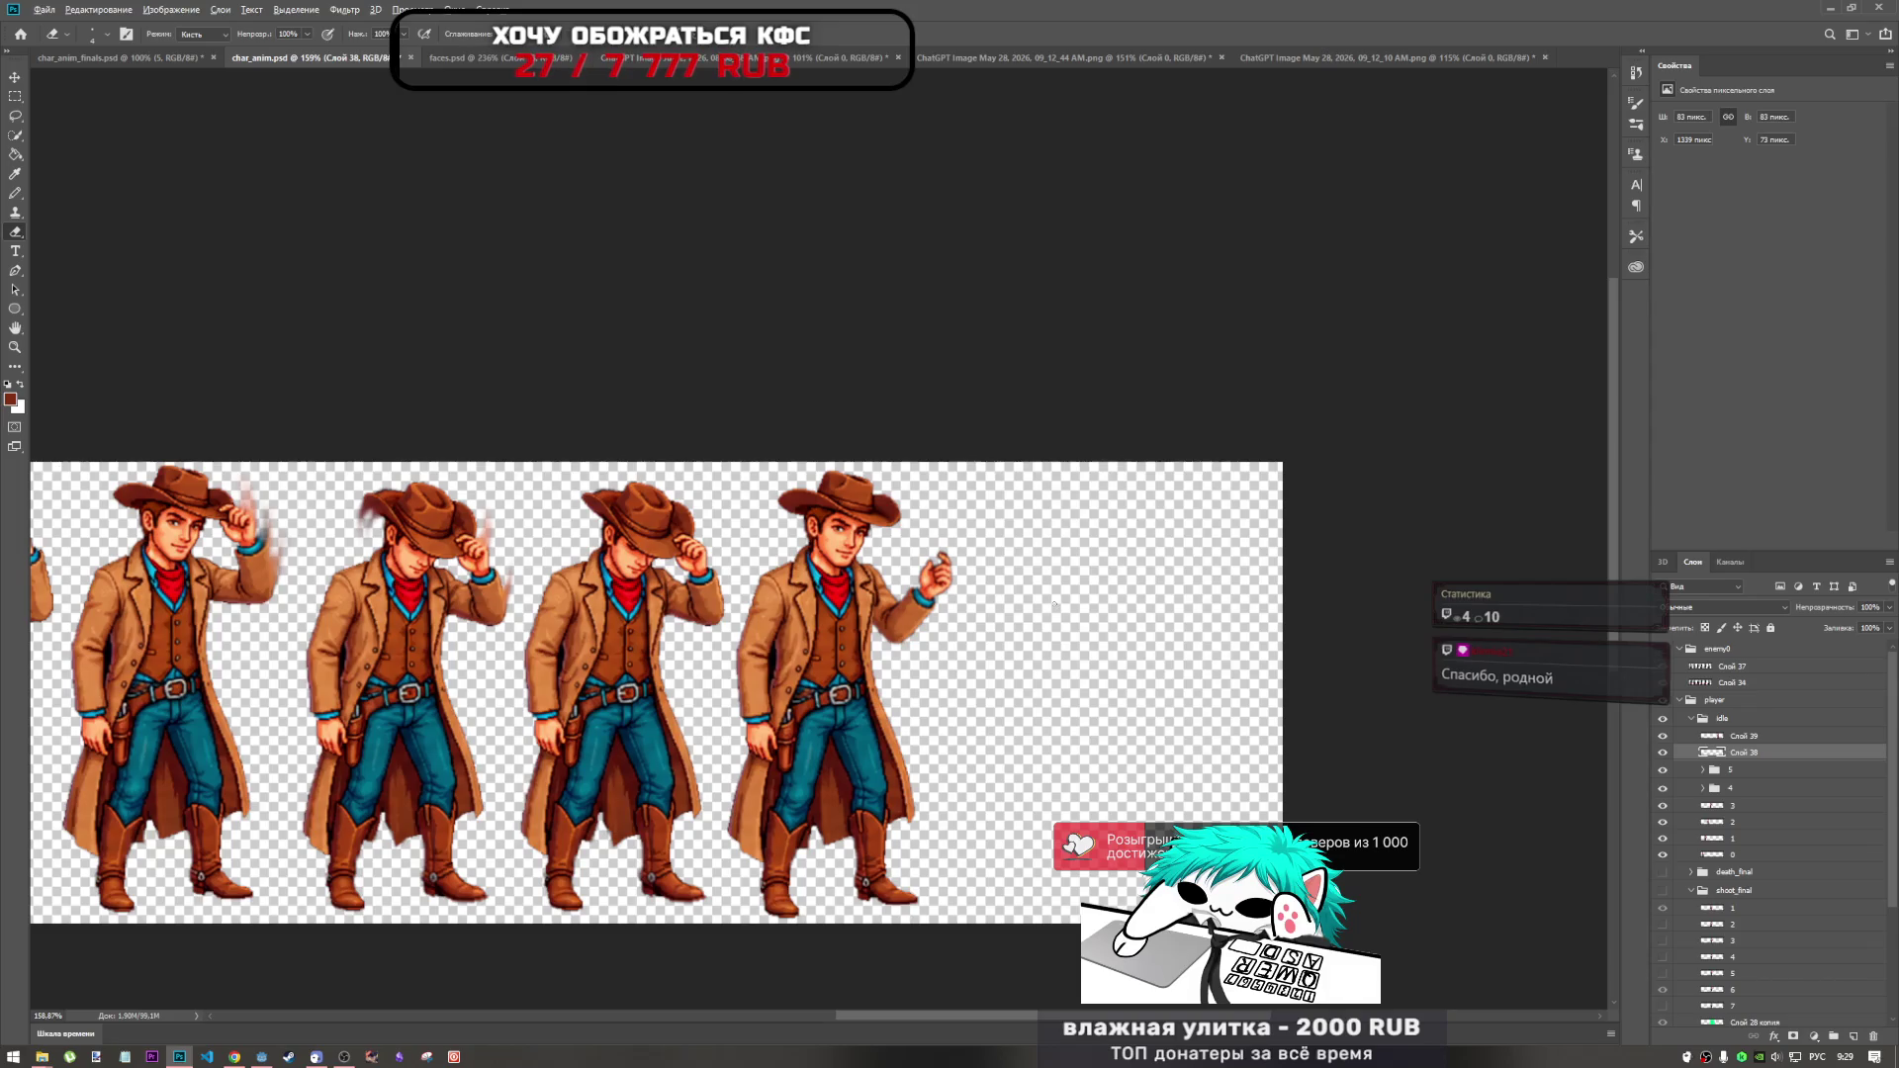
scroll(1054, 605, "down", 1)
scroll(1198, 525, "up", 5)
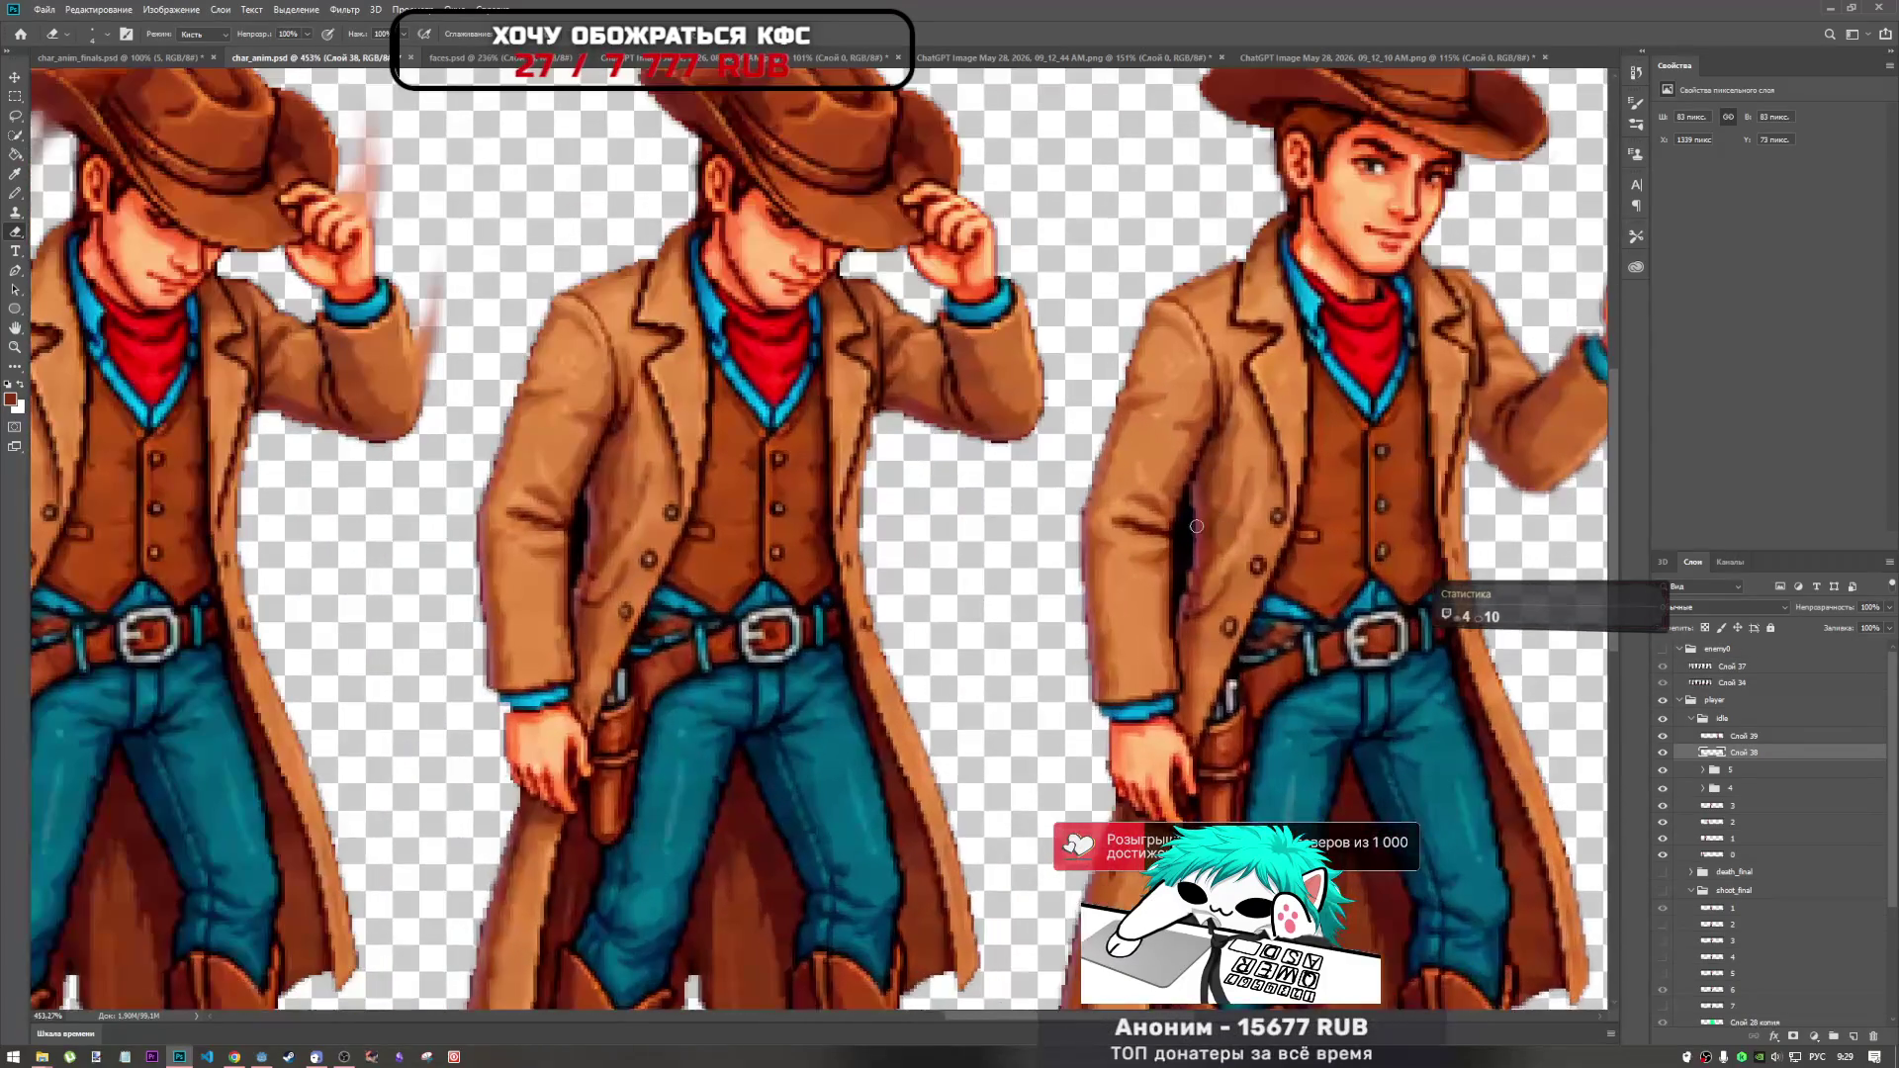
scroll(551, 522, "down", 4)
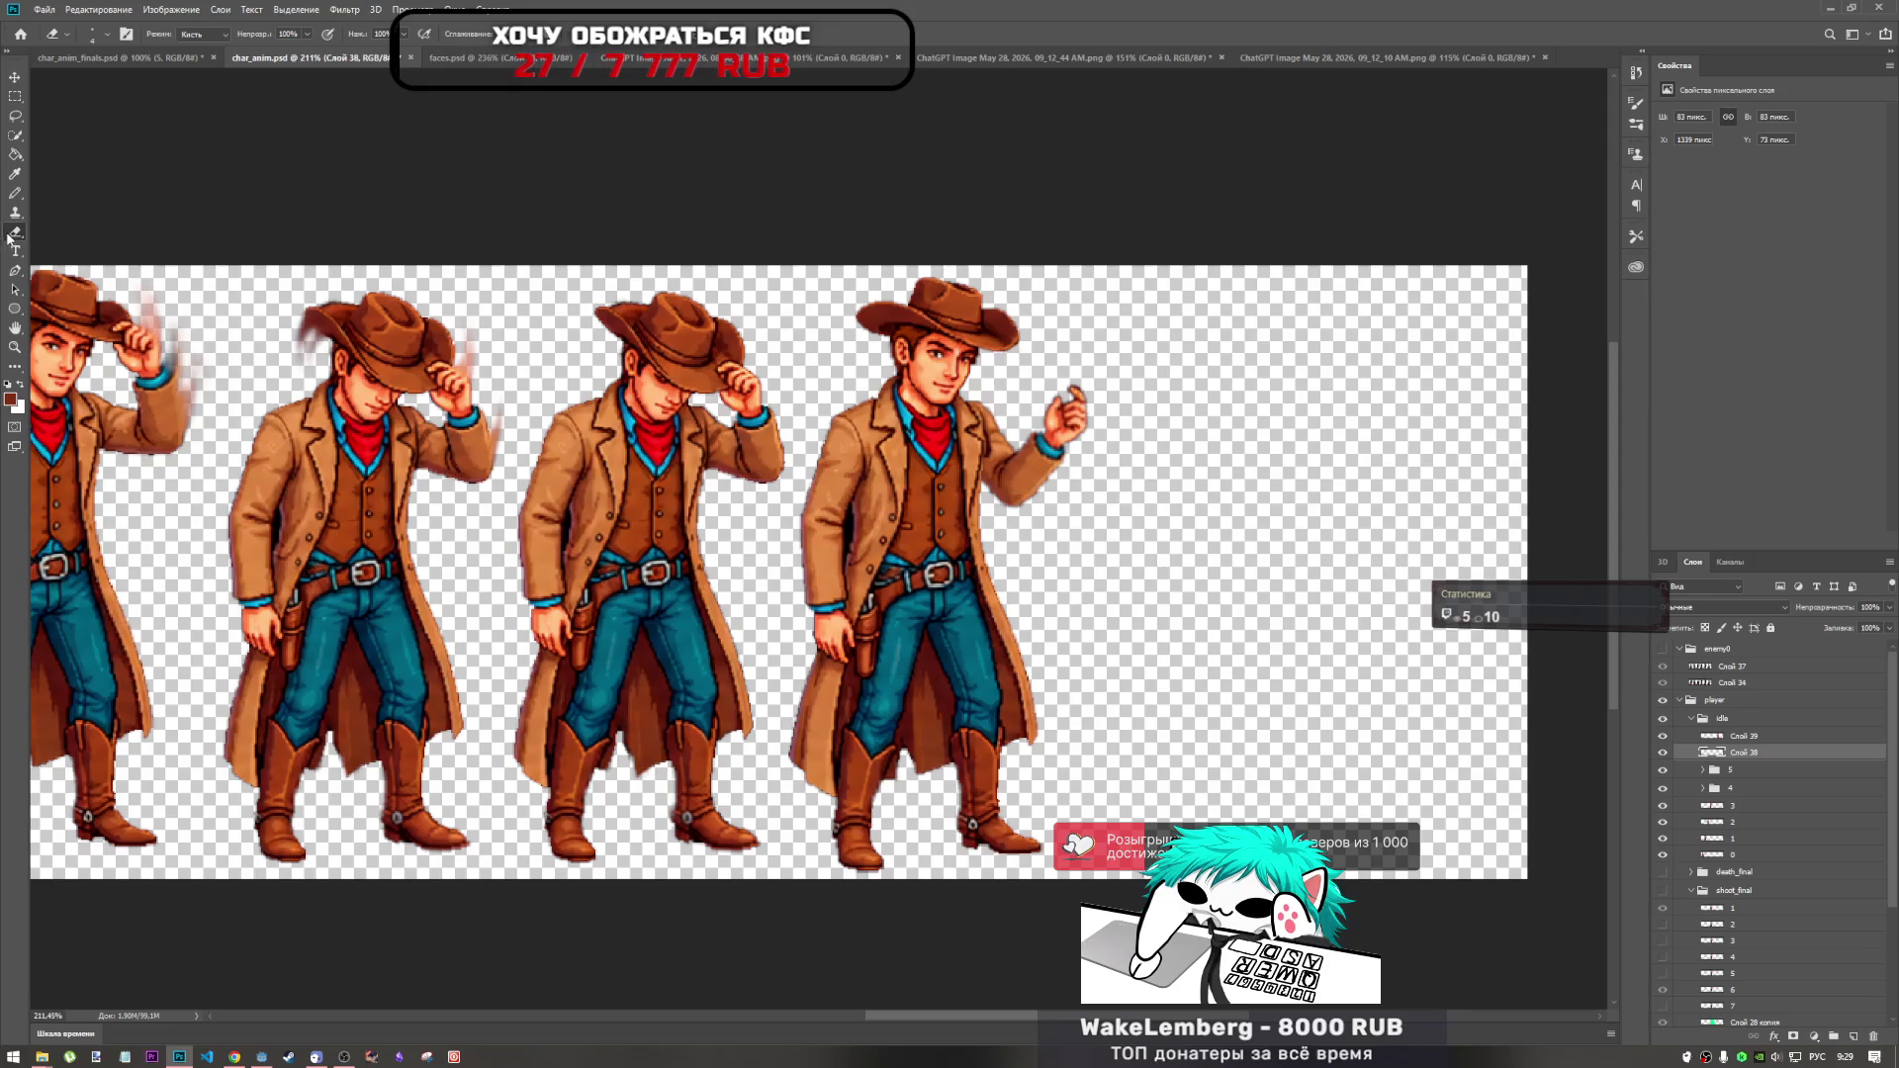
left_click(18, 139)
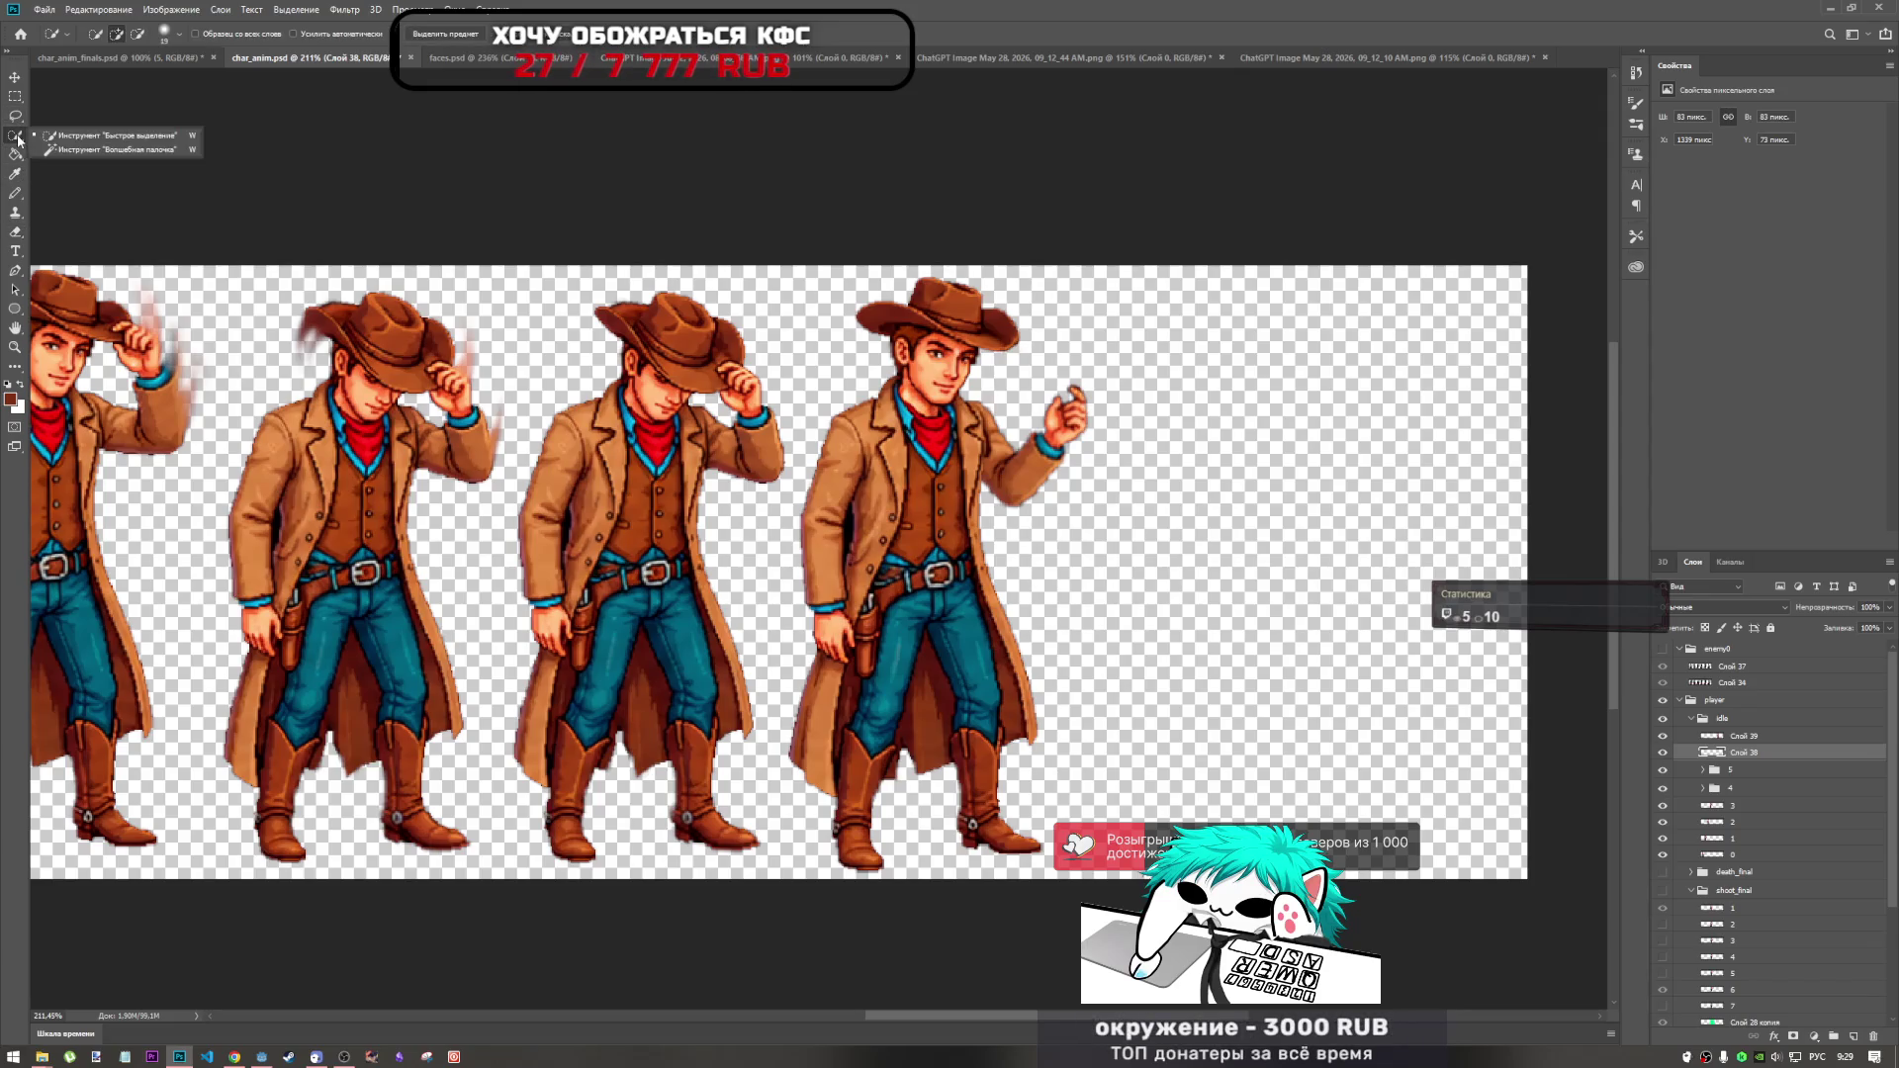
left_click(109, 149)
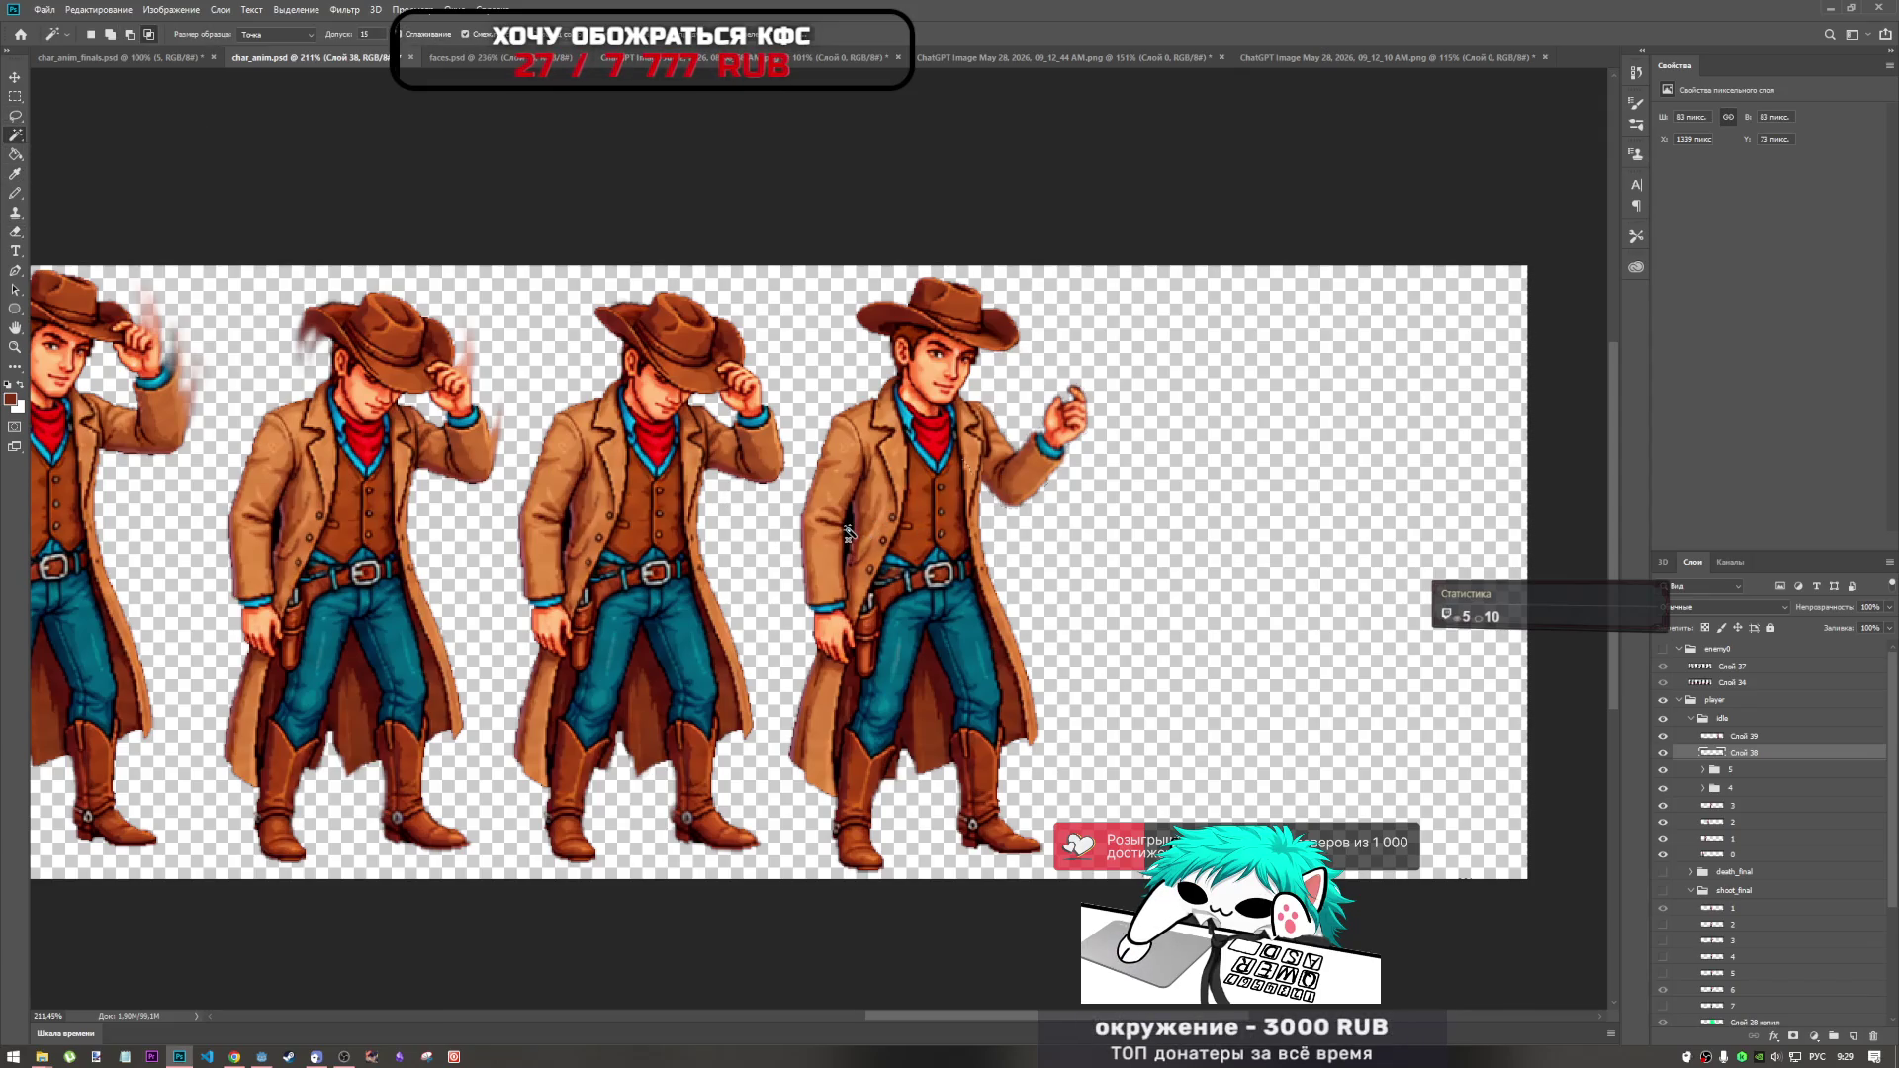
Delete the dark sliver on the coat's left edge in folder 5's layer 3, then deselect.
key("alt+bracketright")
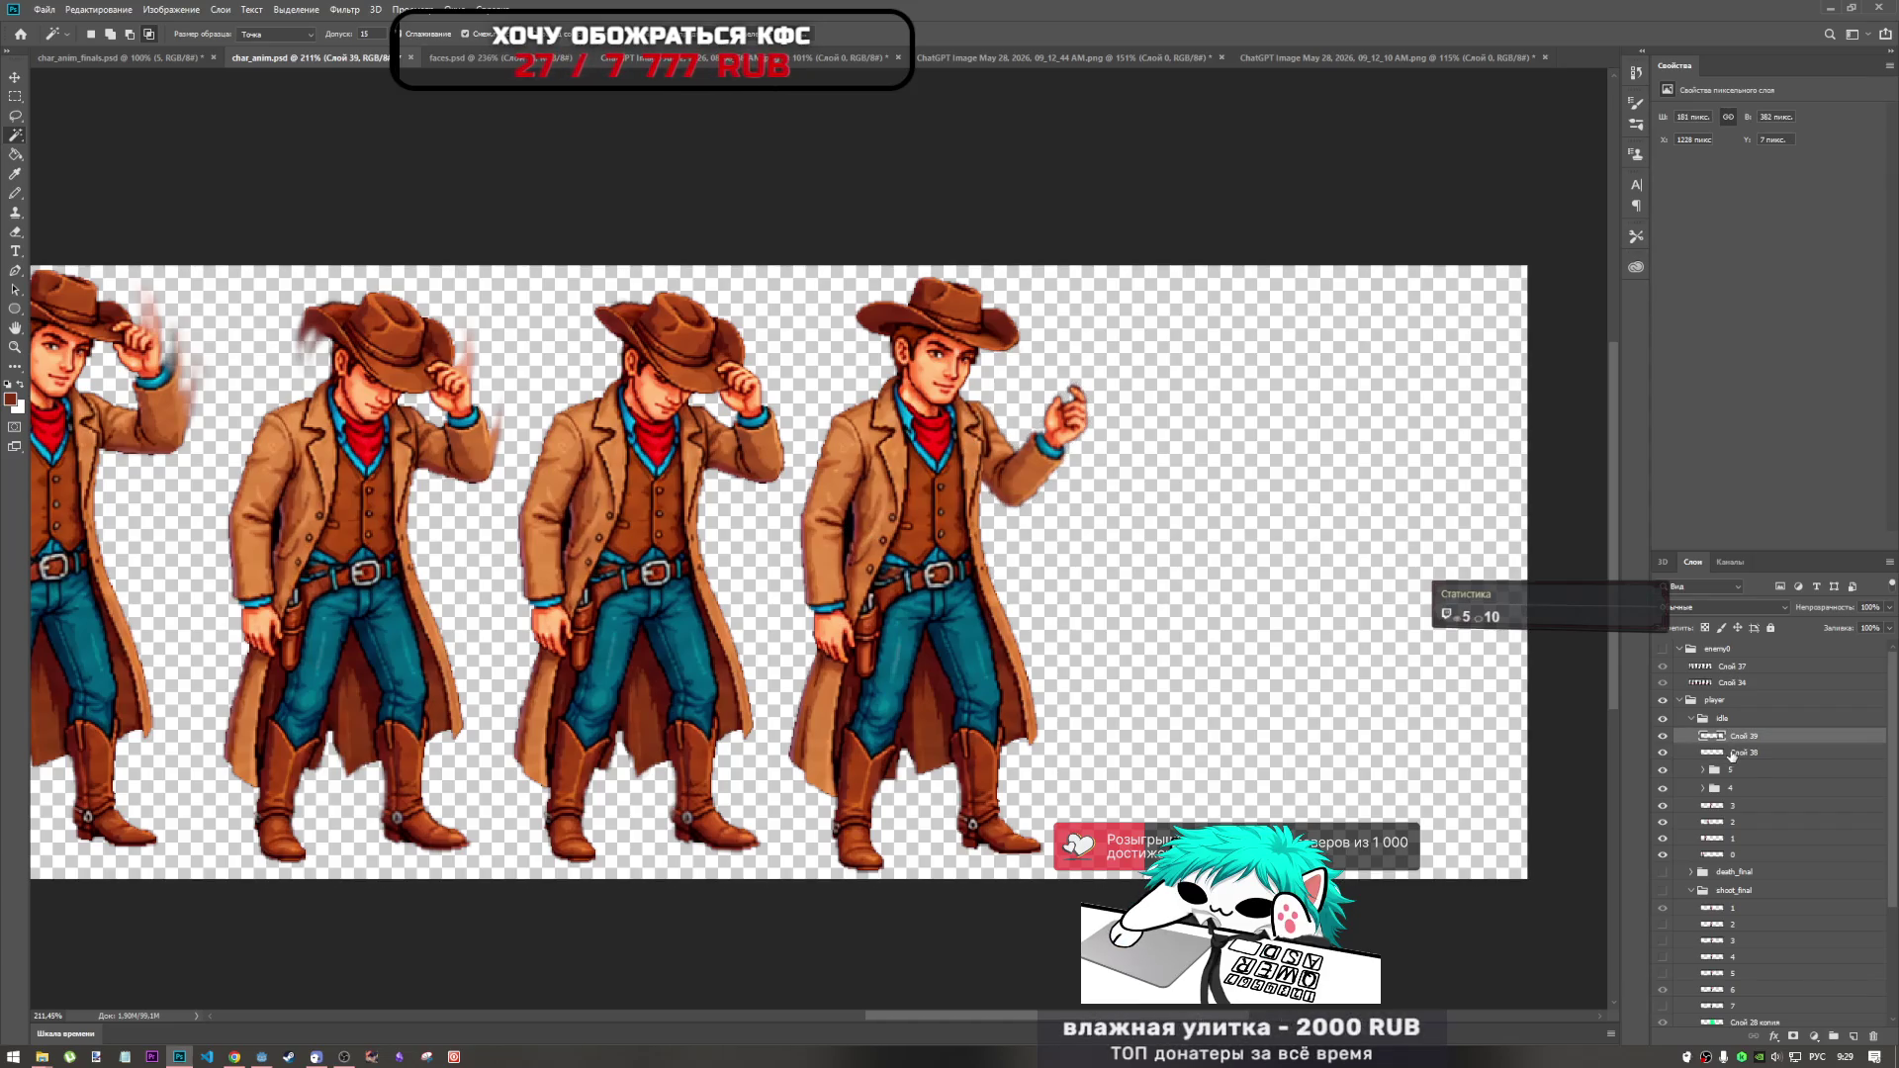
left_click(1742, 773)
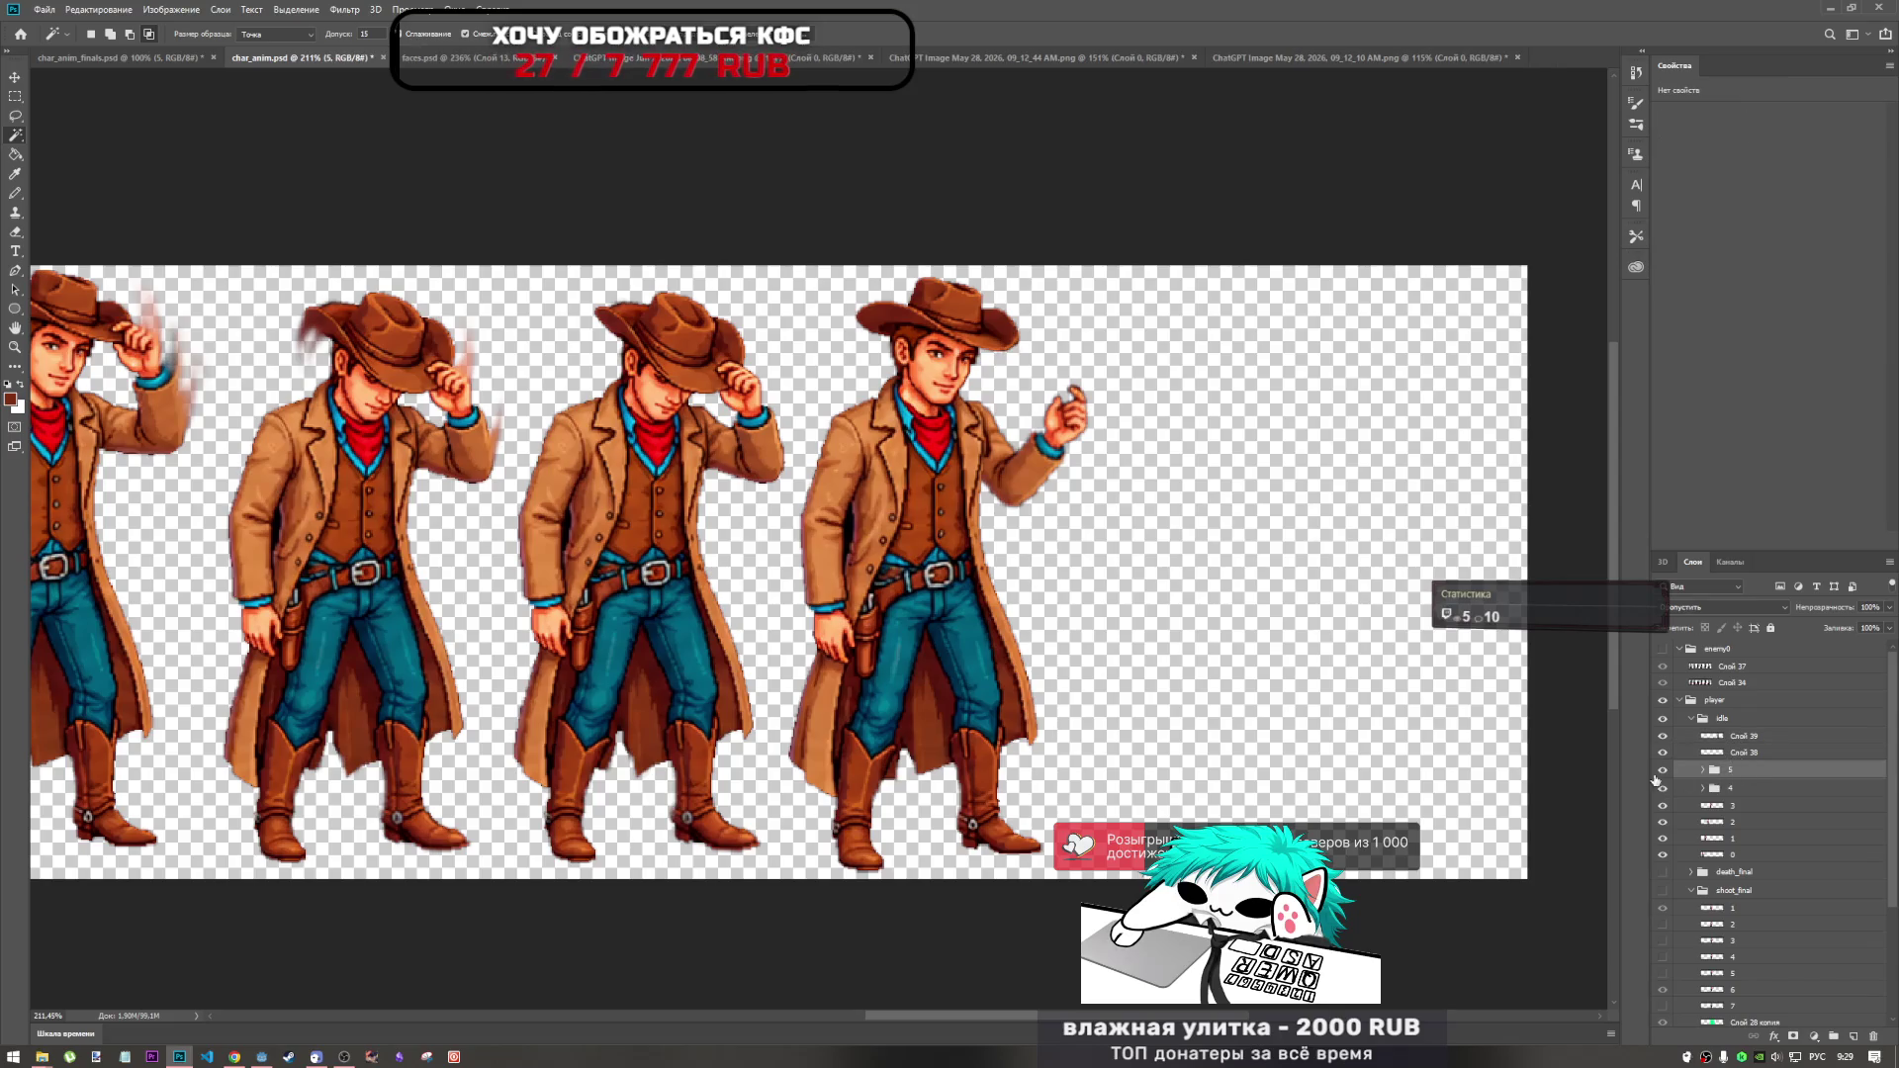
left_click(1703, 770)
left_click(1745, 789)
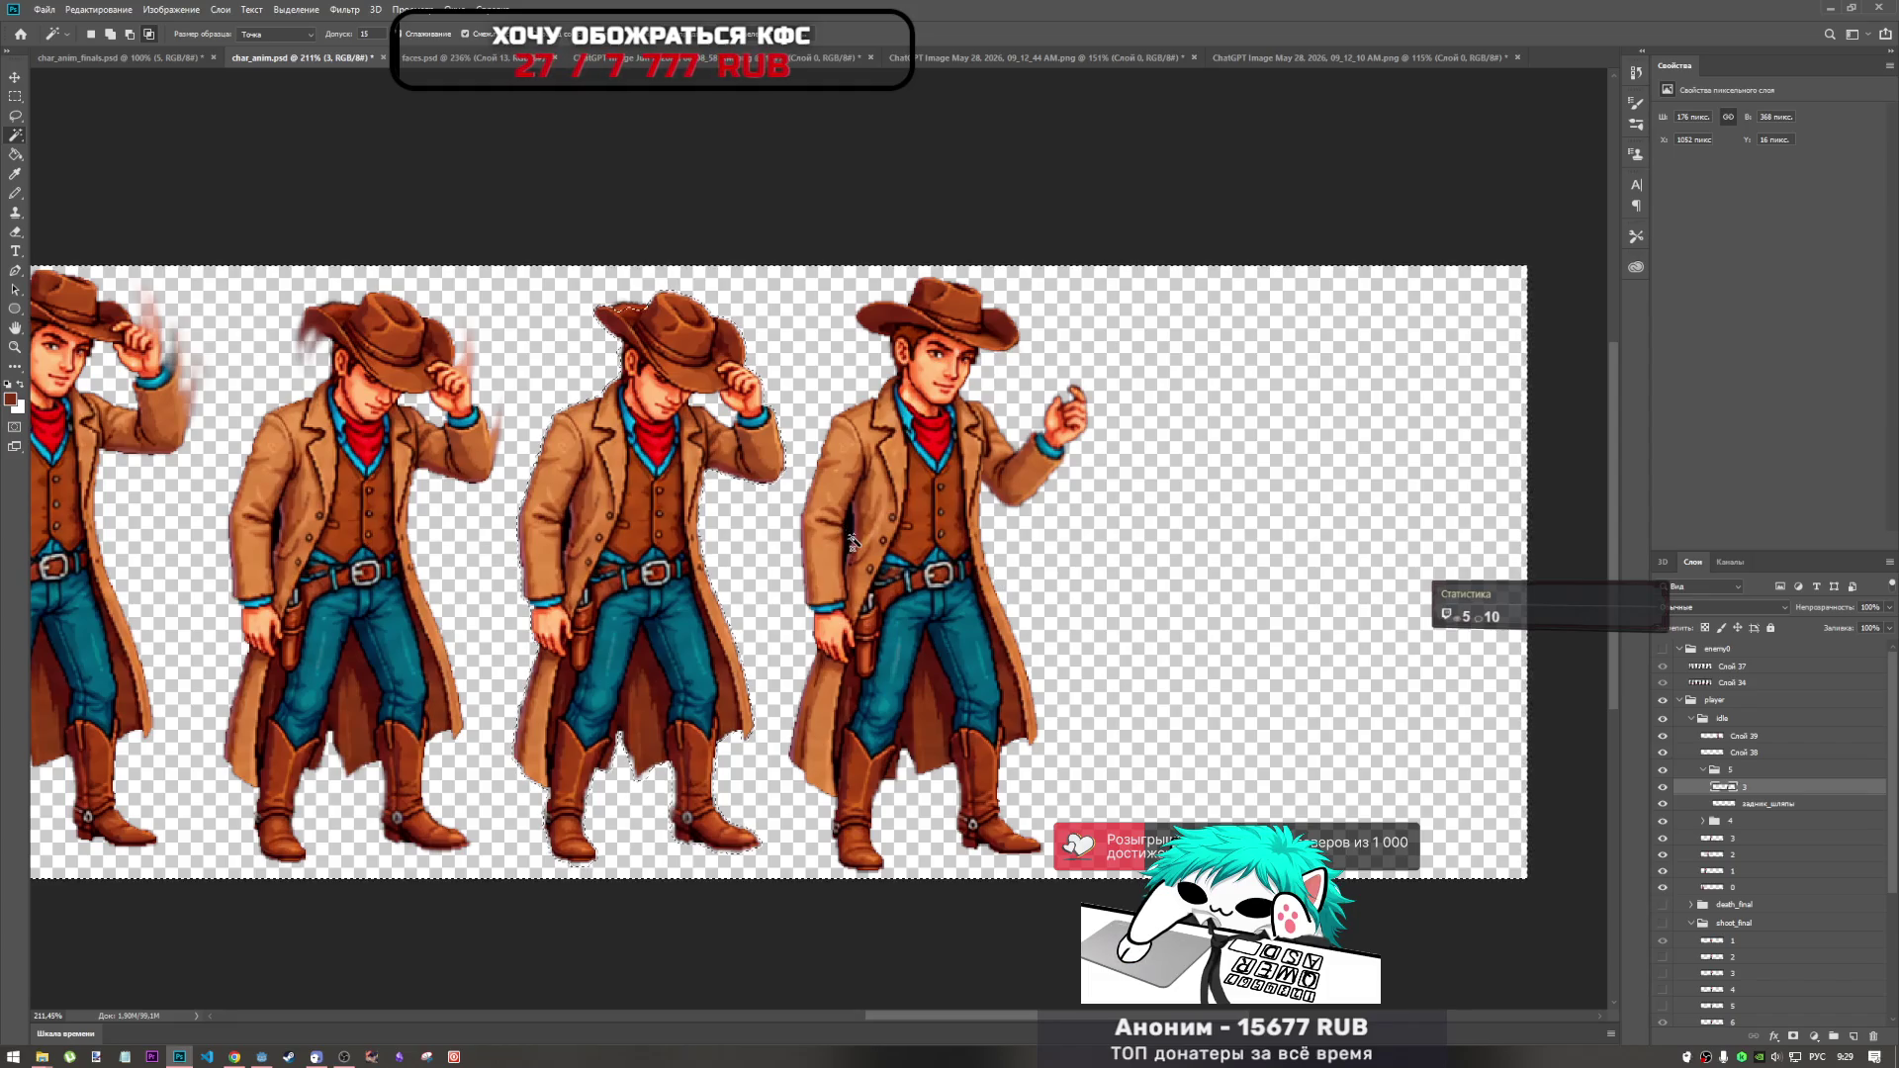
scroll(564, 541, "up", 5)
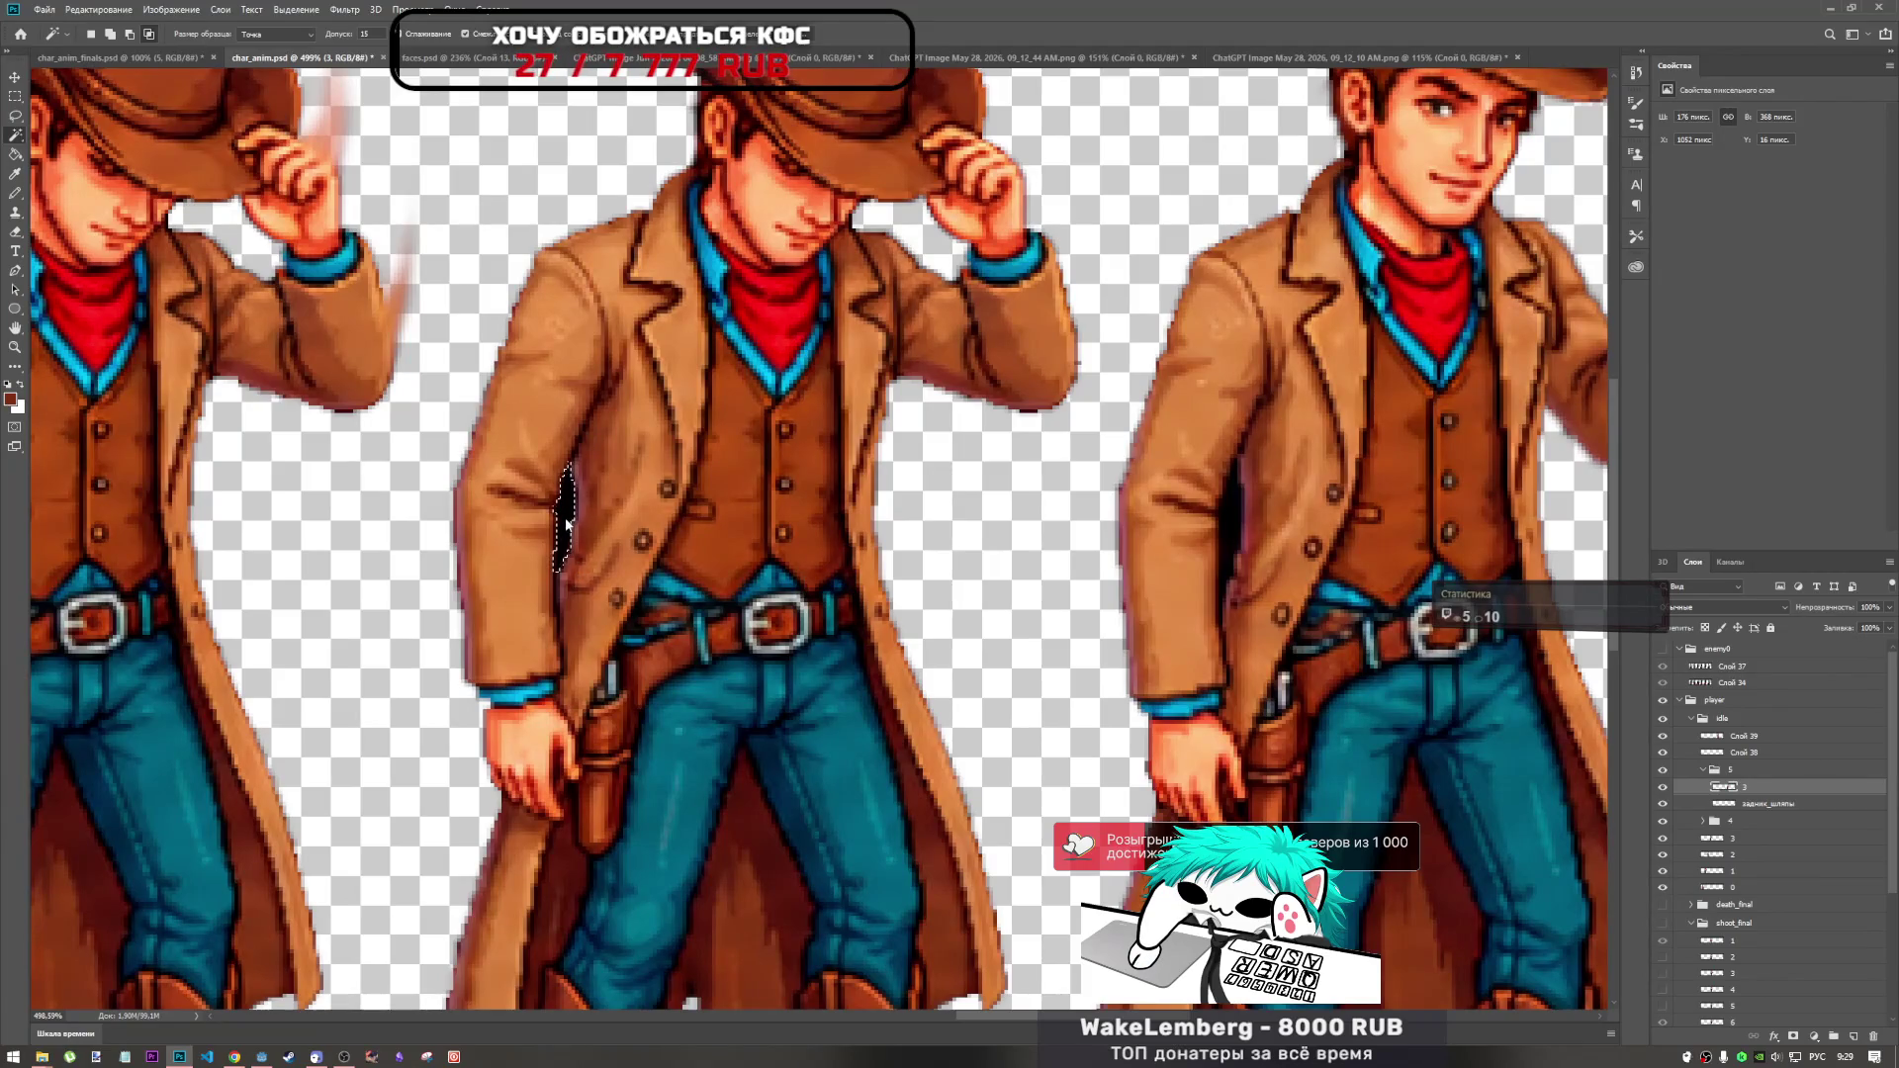
key("Delete")
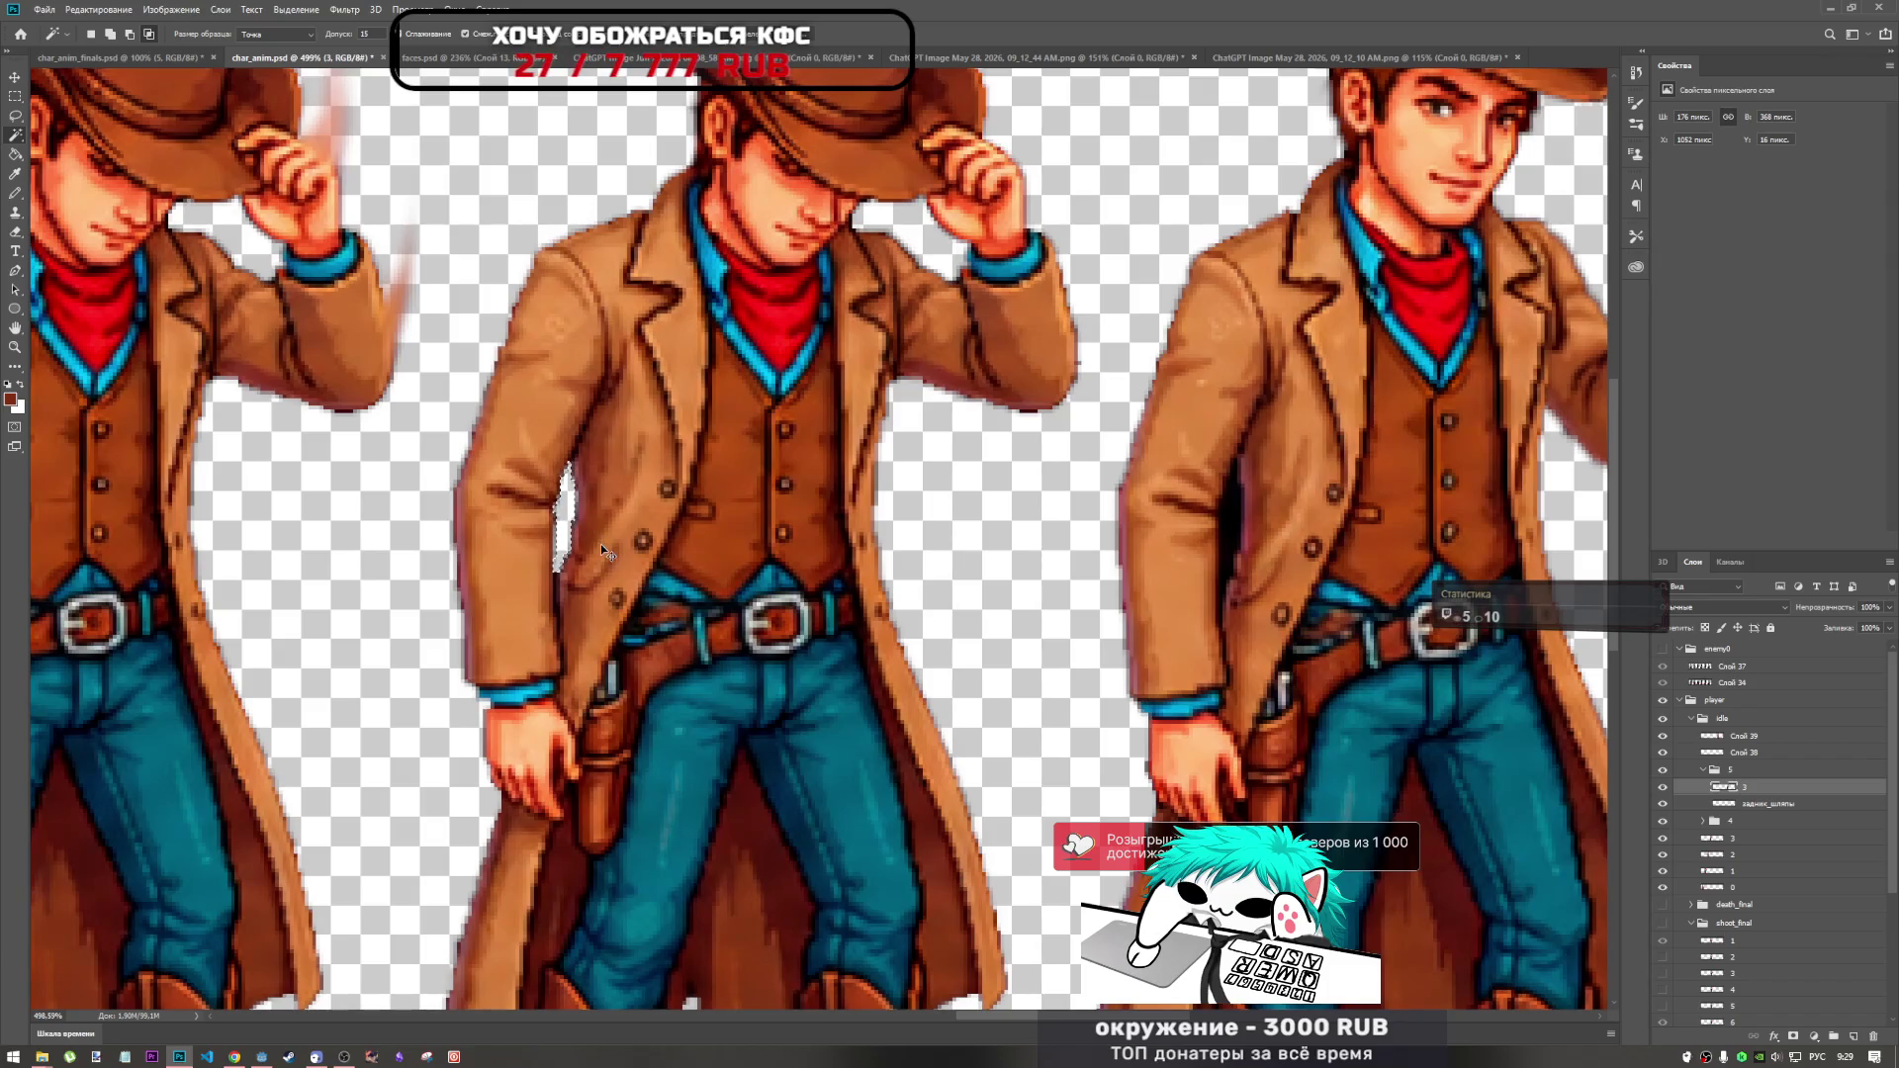
key("ctrl+d")
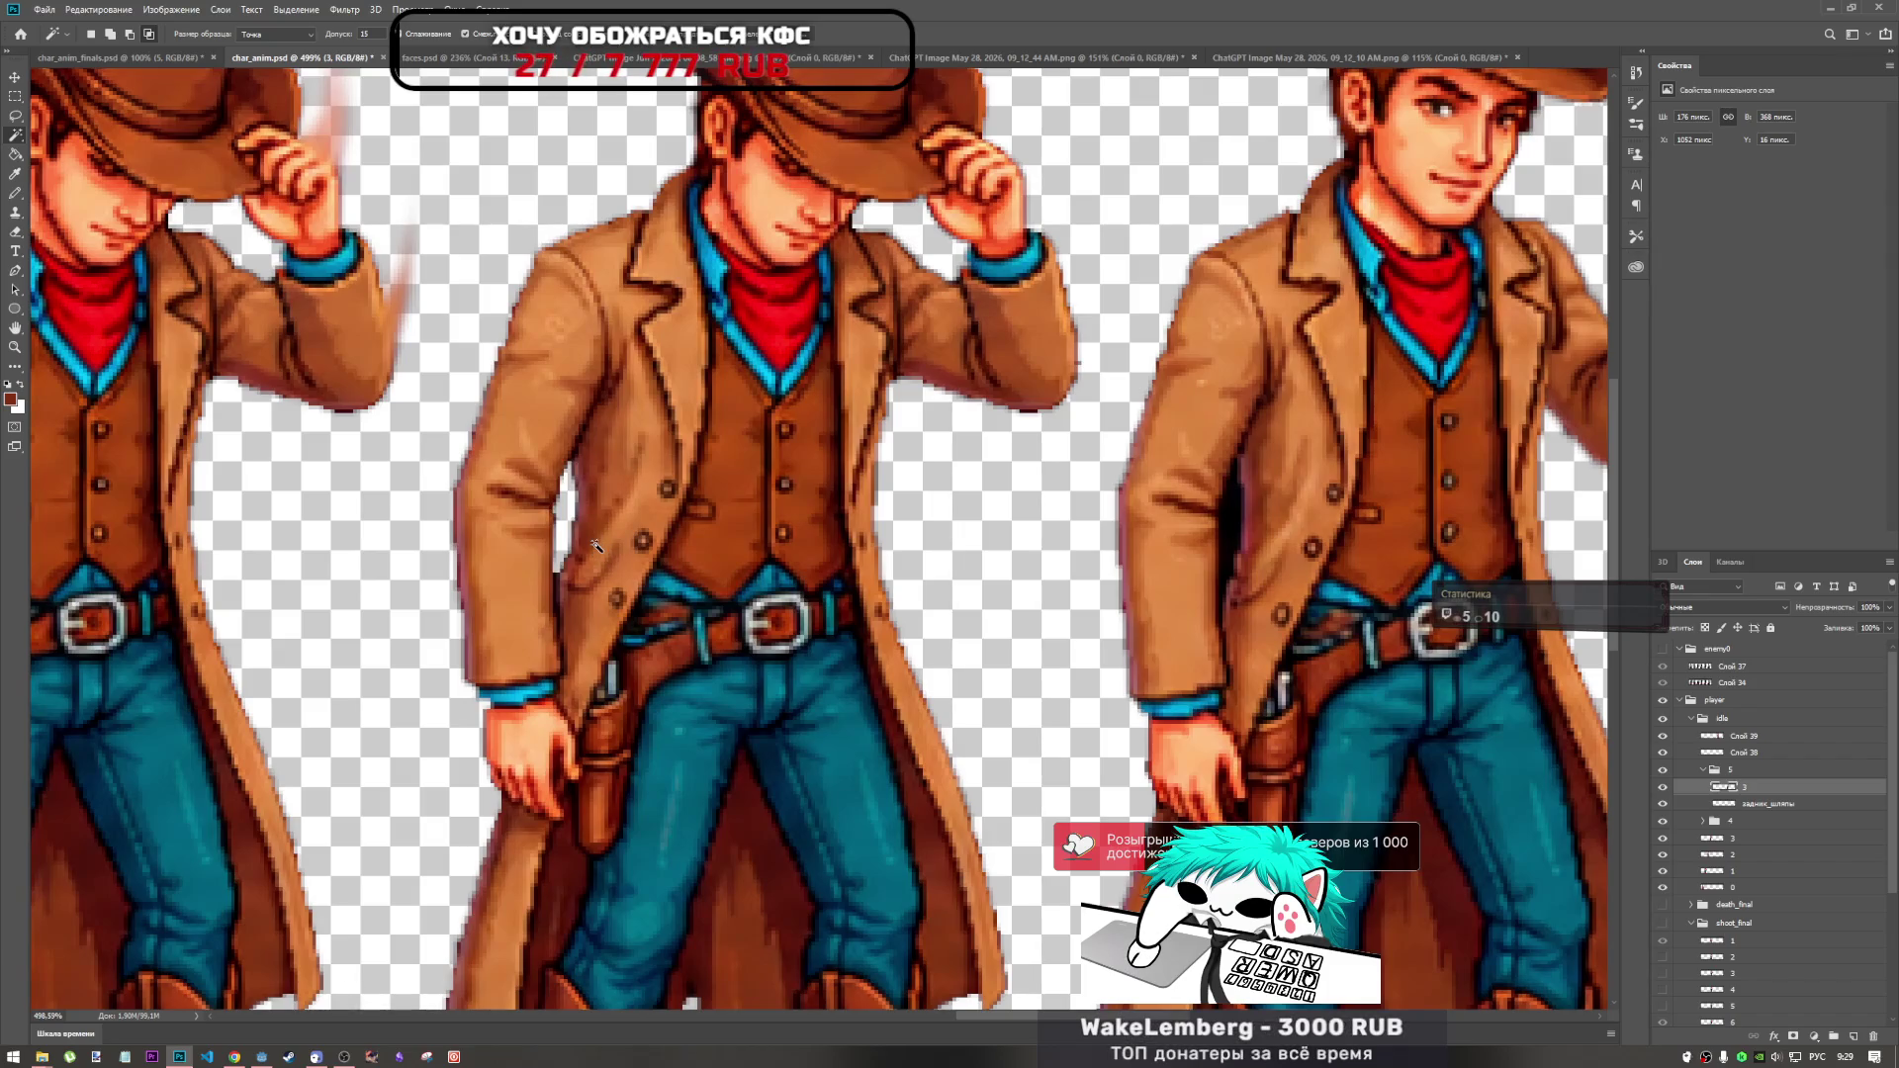
scroll(596, 545, "down", 3)
scroll(881, 534, "up", 3)
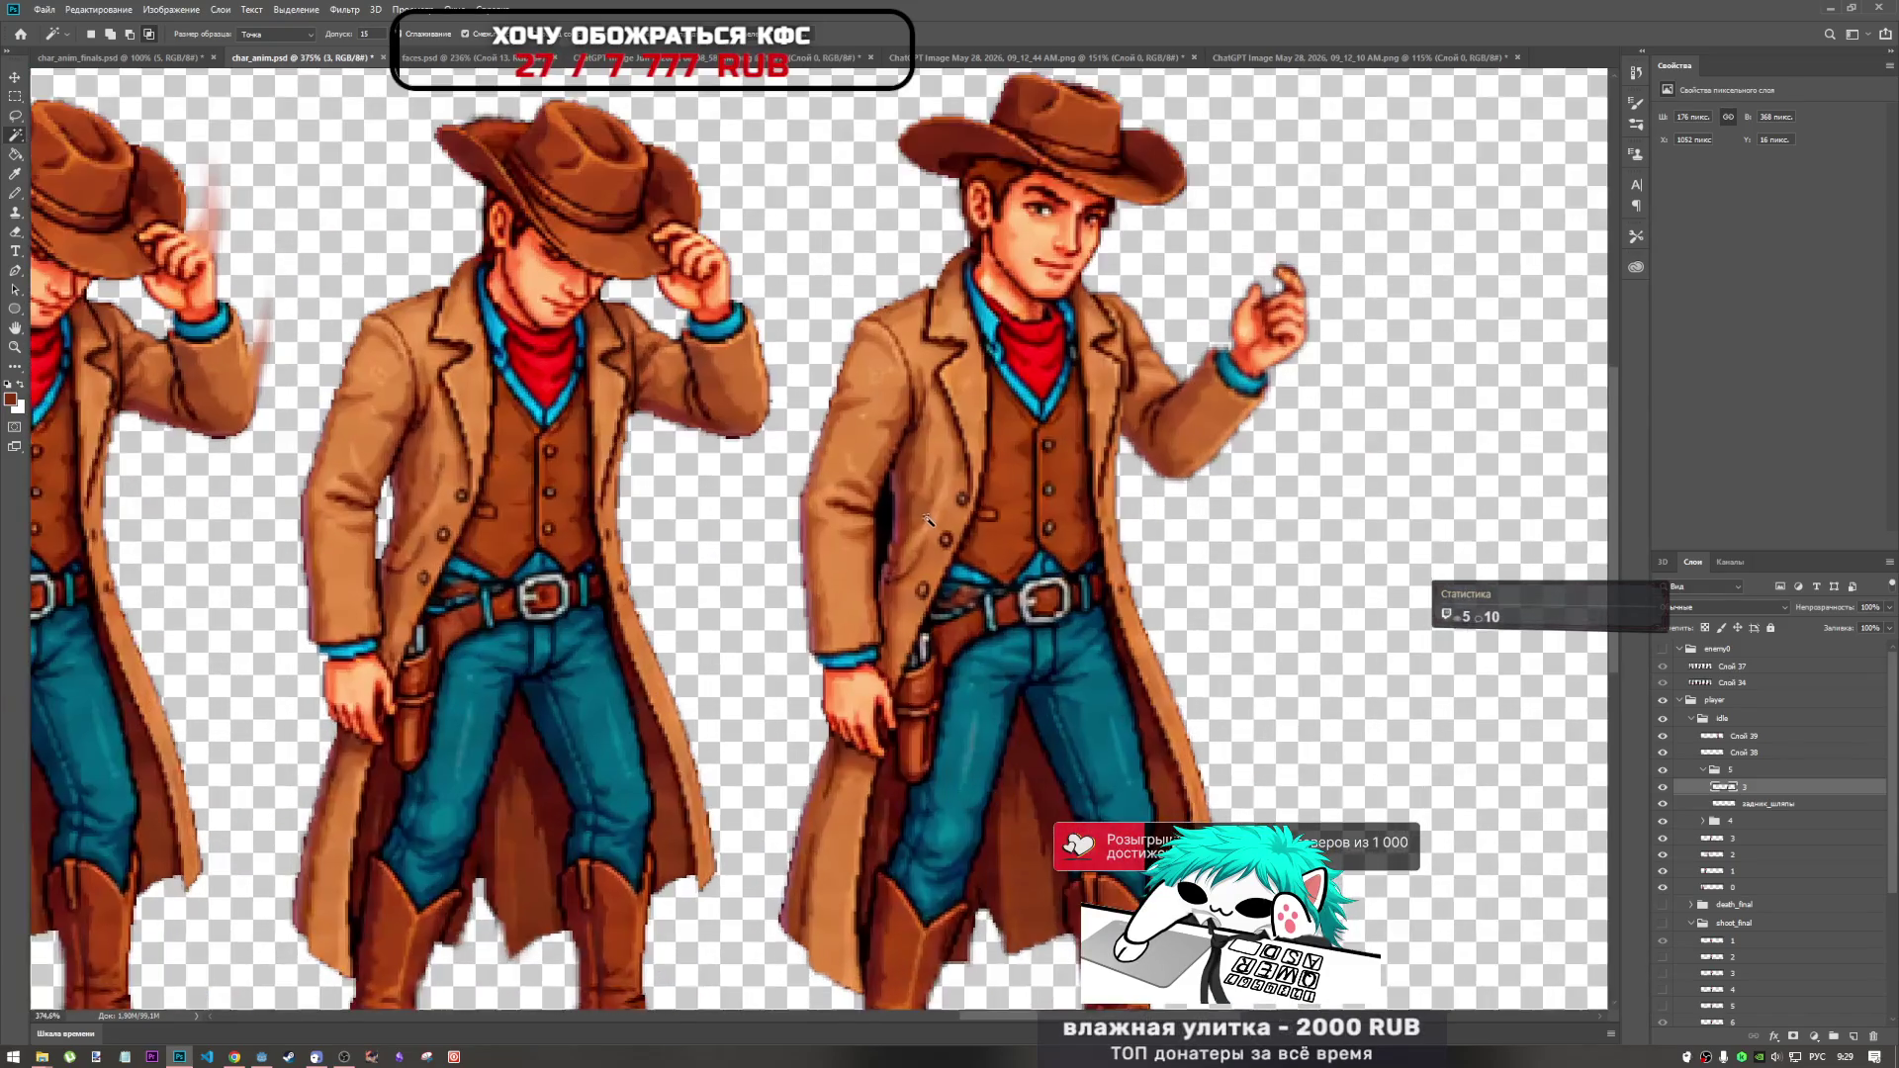
Select folder 4's layer 3, then make Слой 38 visible to show the raised arm.
left_click(1704, 771)
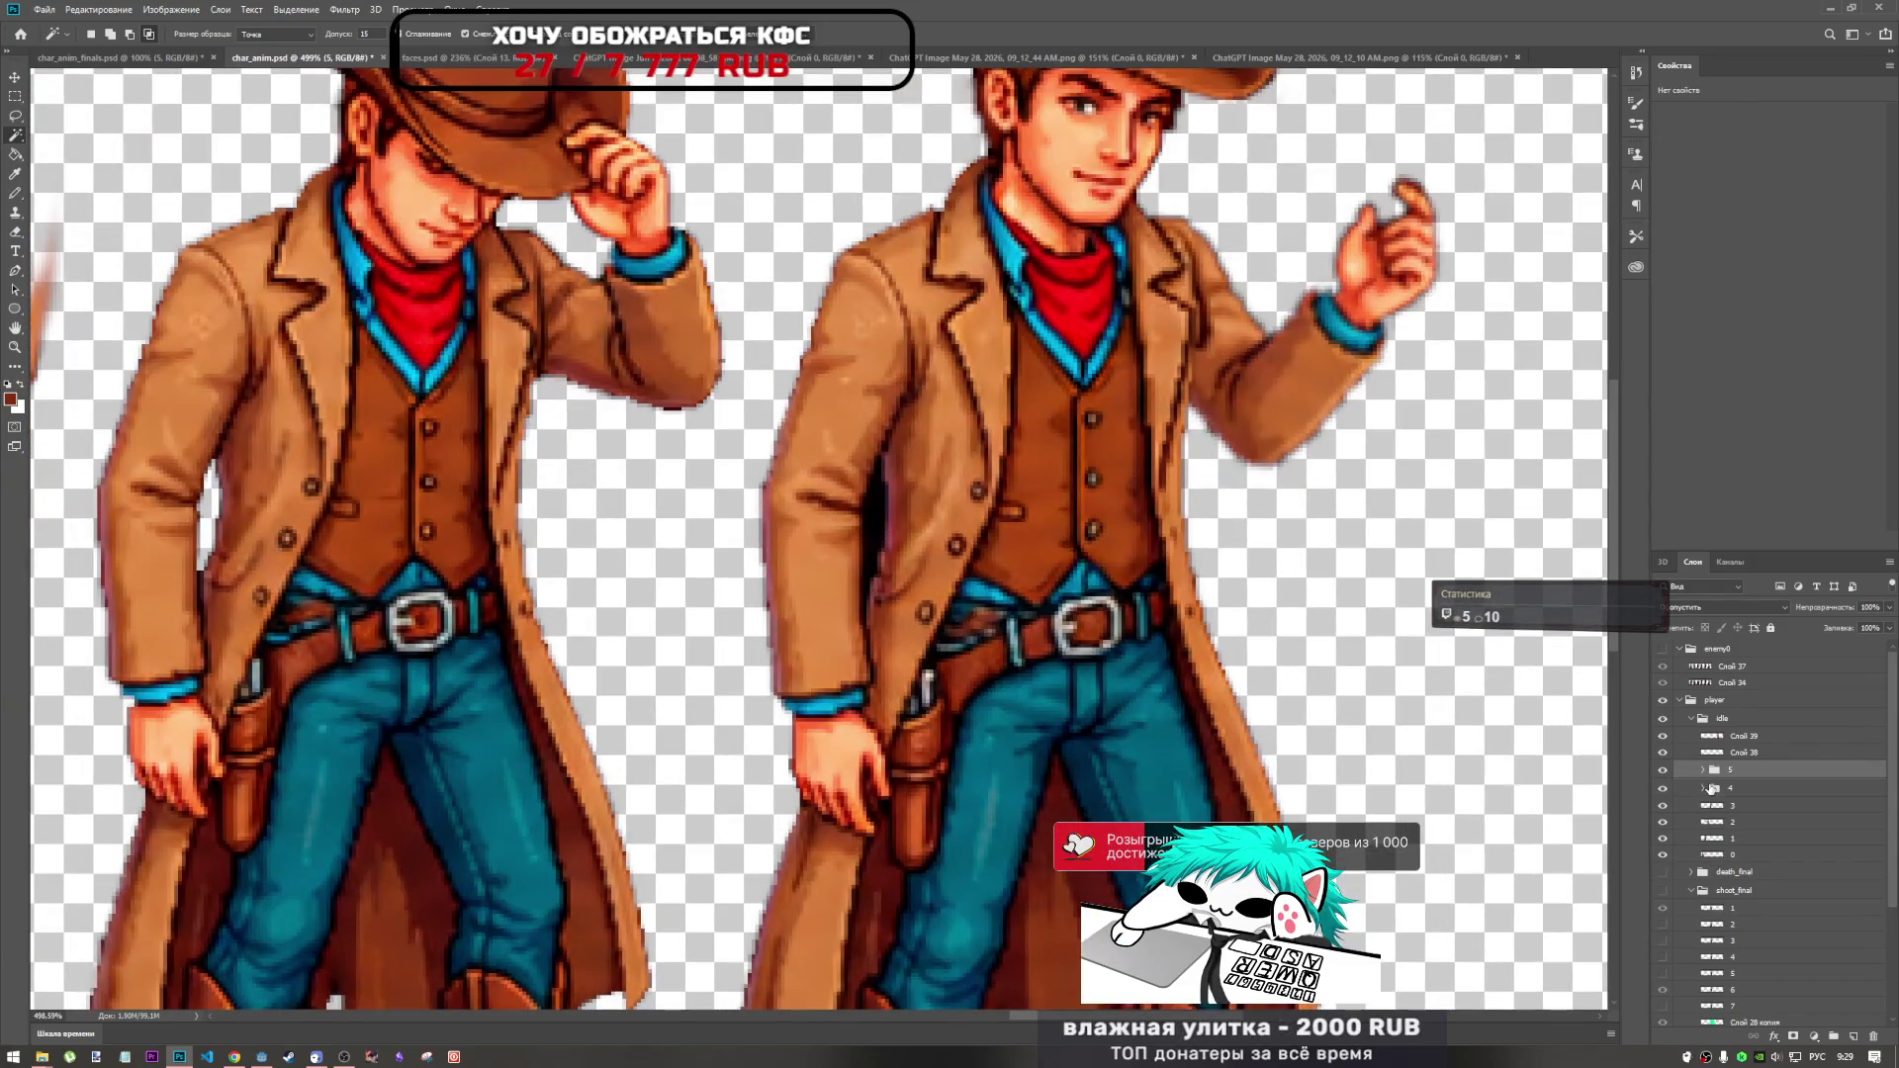
left_click(1703, 787)
left_click(1726, 805)
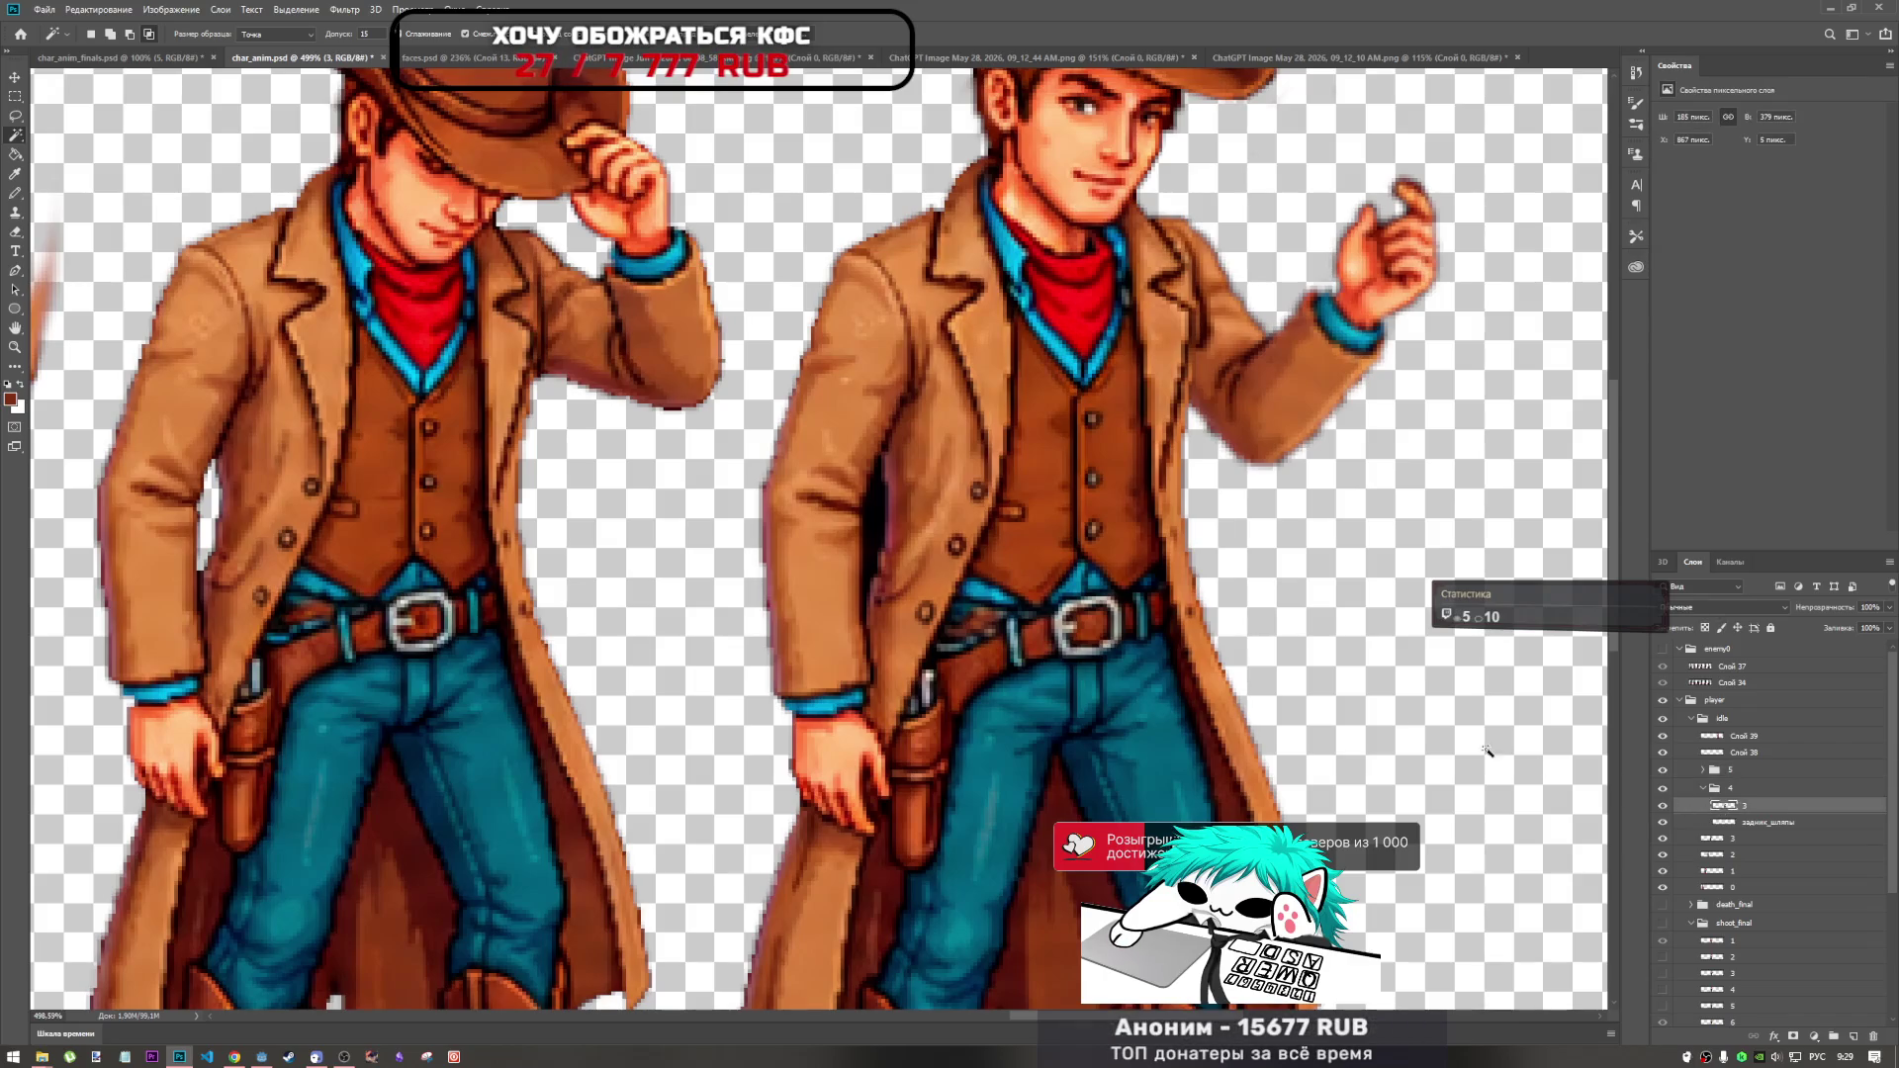
scroll(806, 547, "down", 2)
scroll(806, 547, "down", 2)
left_click(1702, 786)
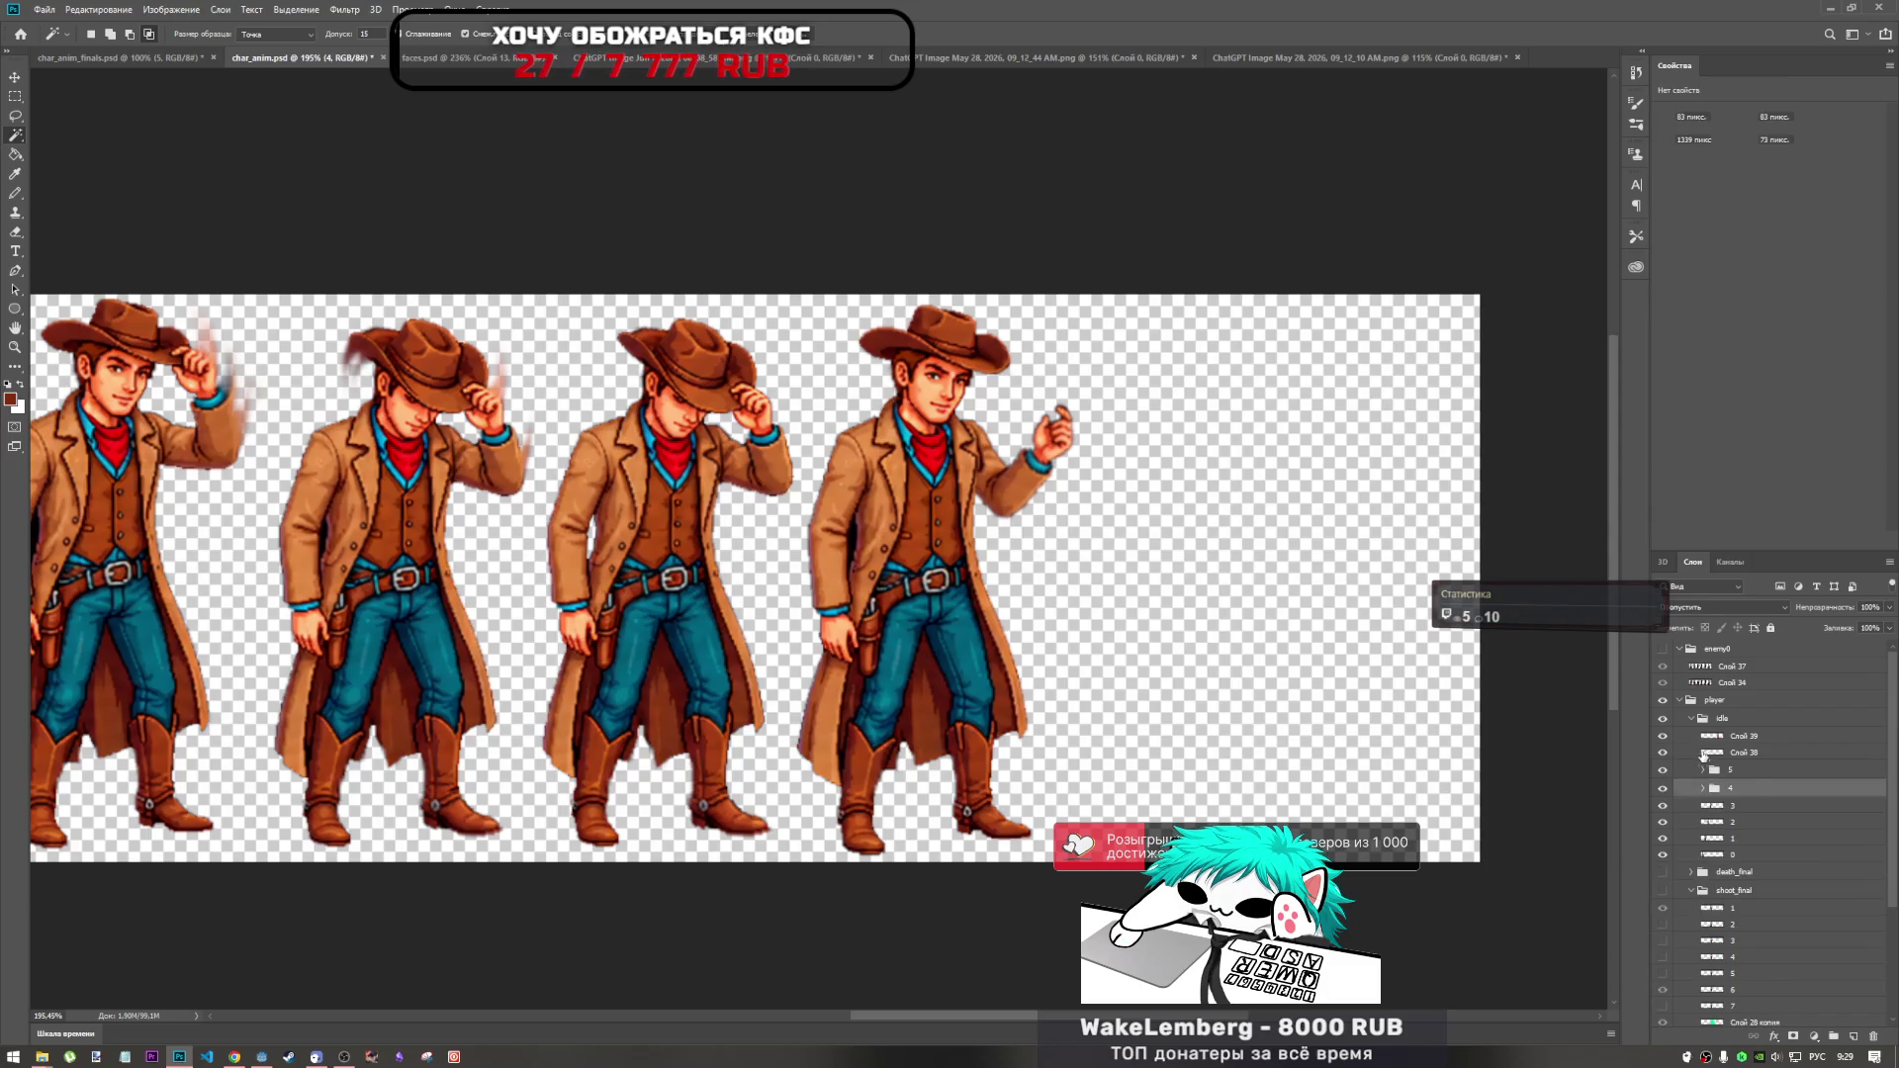
left_click(1705, 753)
left_click(1663, 753)
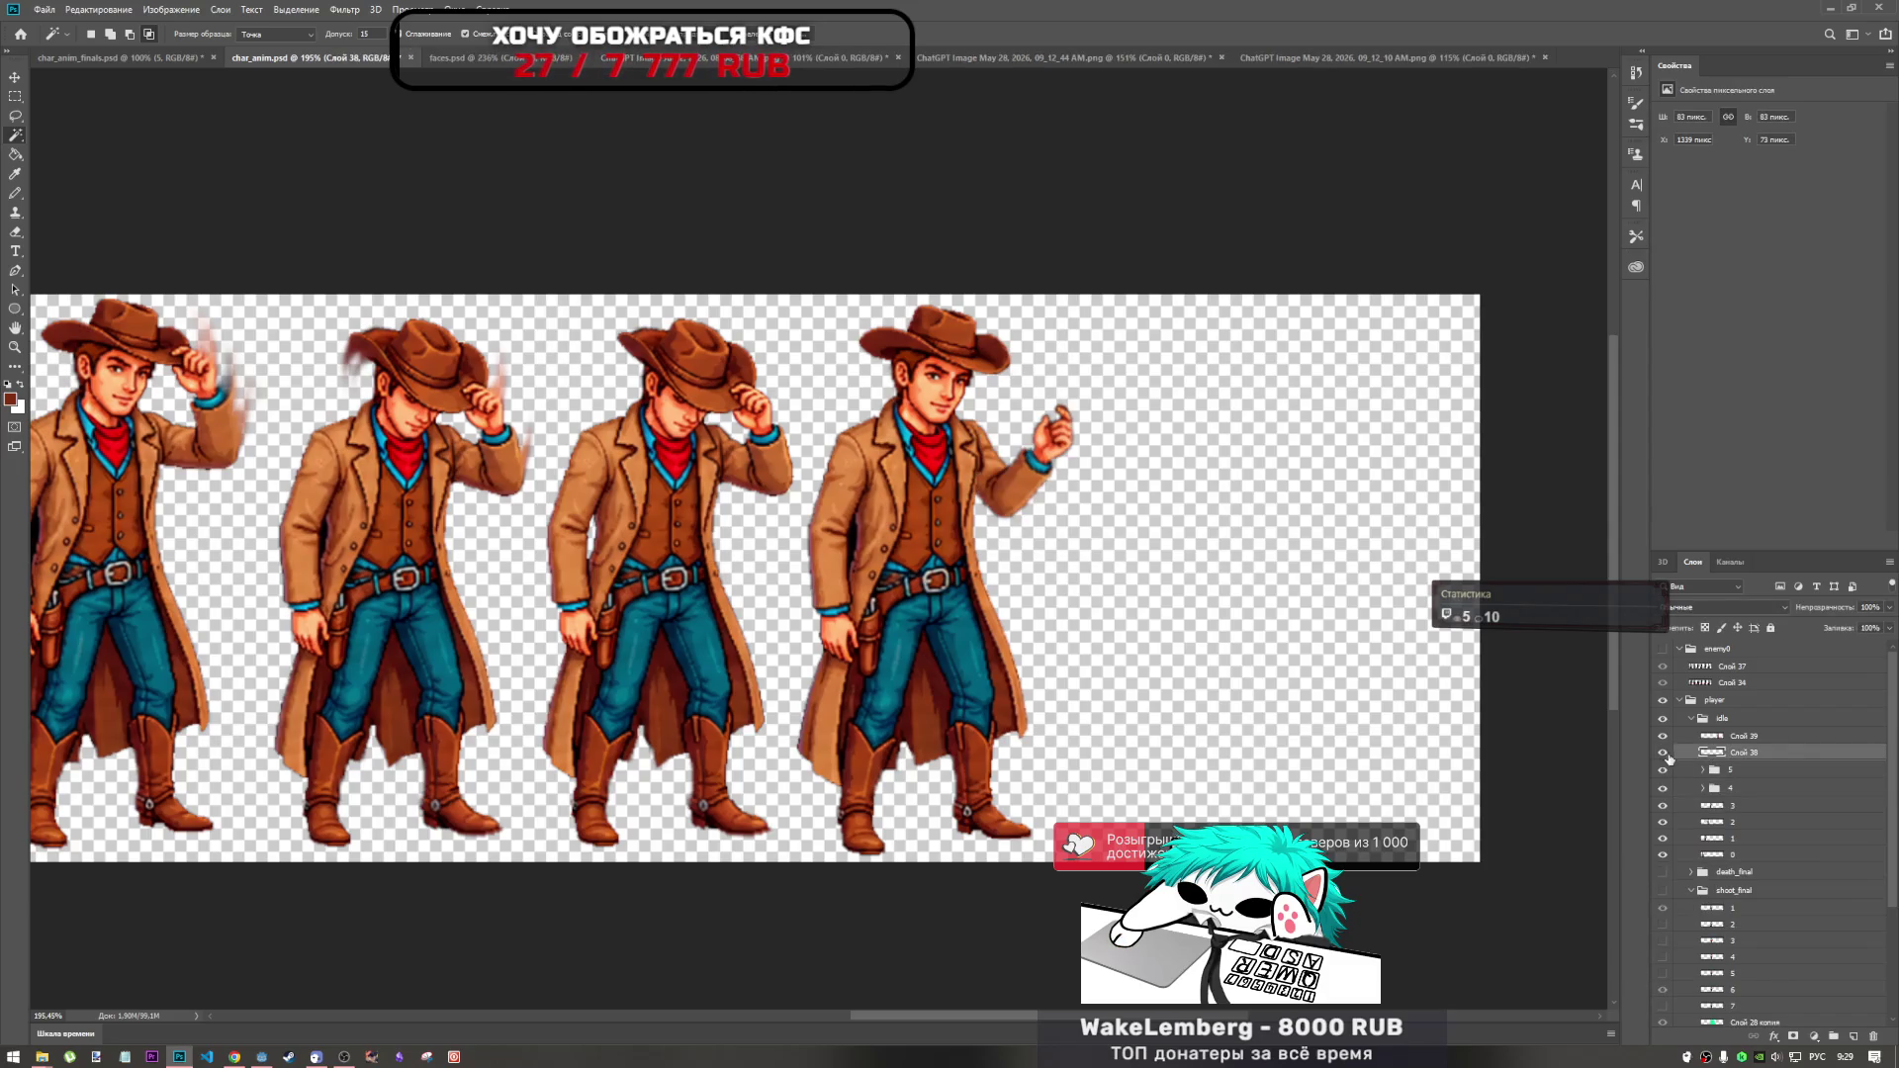
Select the dark coat gap on Слой 39 by colour, delete it and deselect.
left_click(1741, 736)
scroll(805, 535, "up", 5)
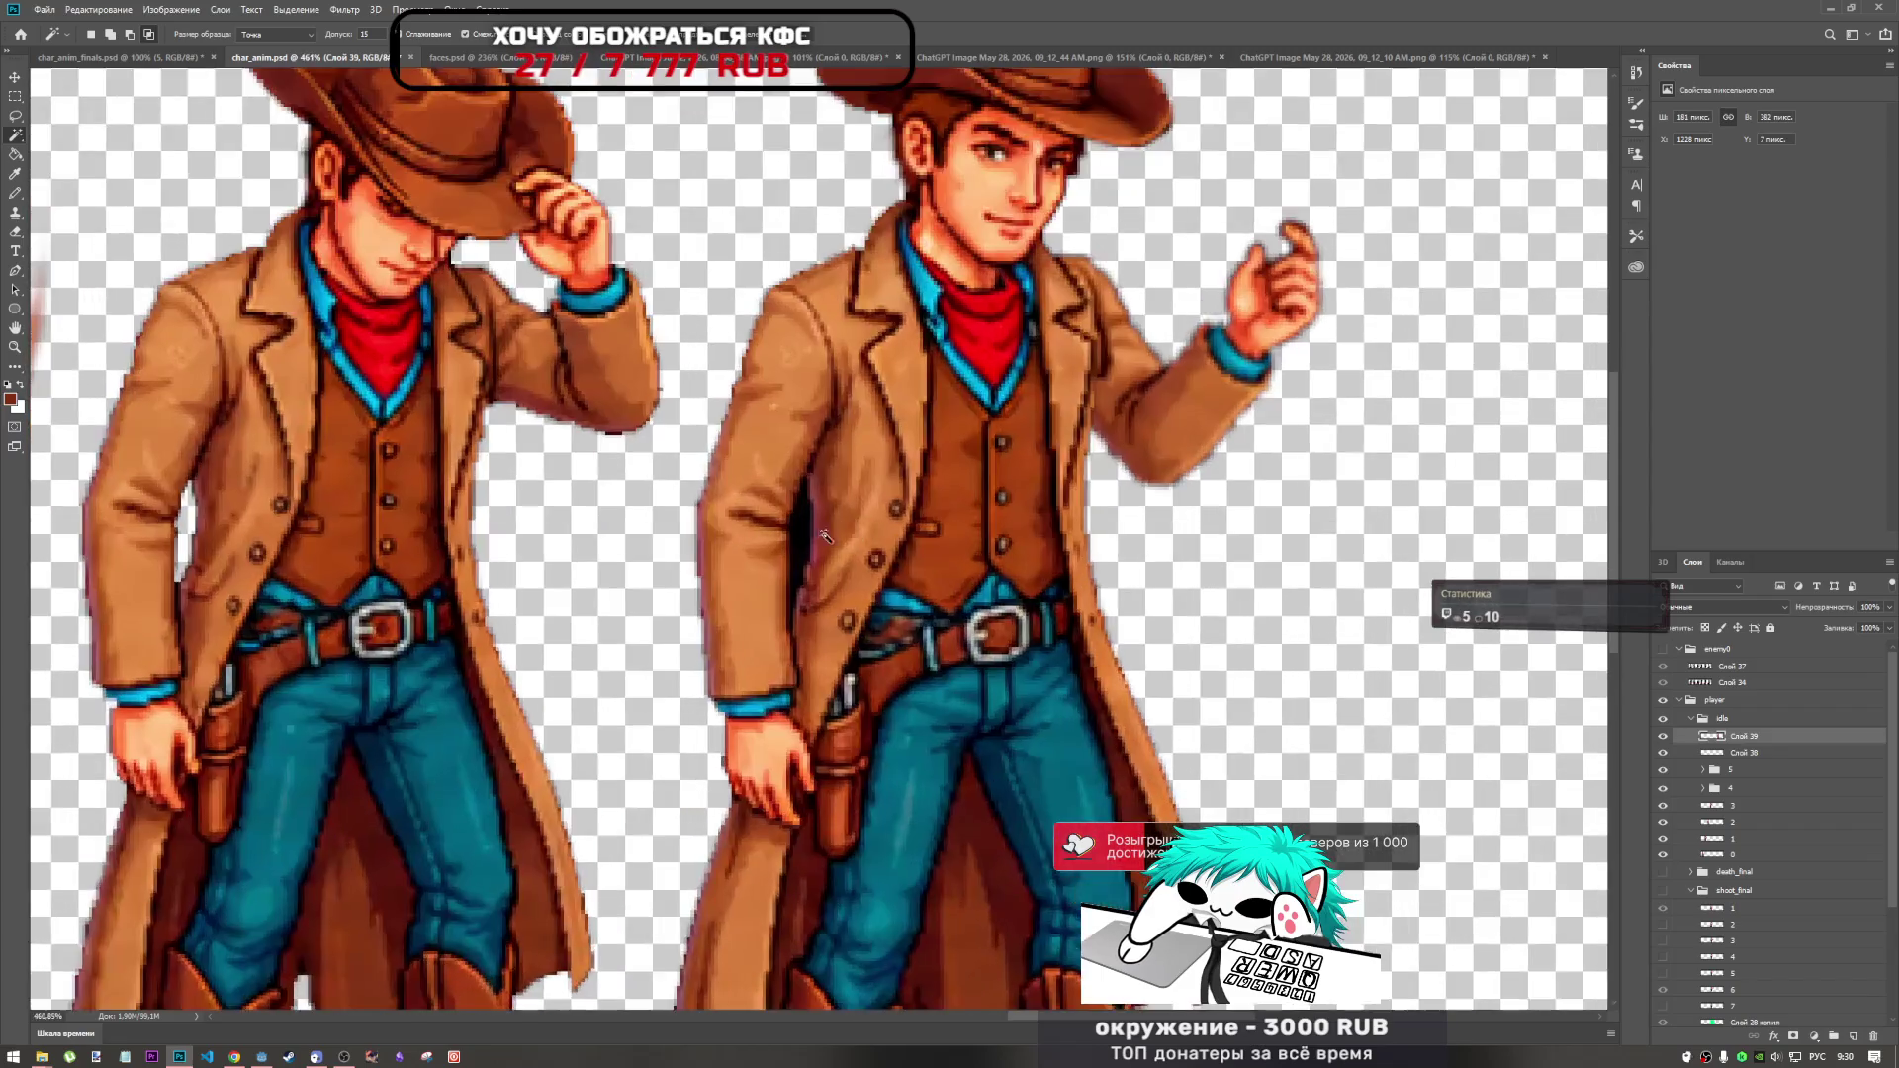
left_click(805, 535)
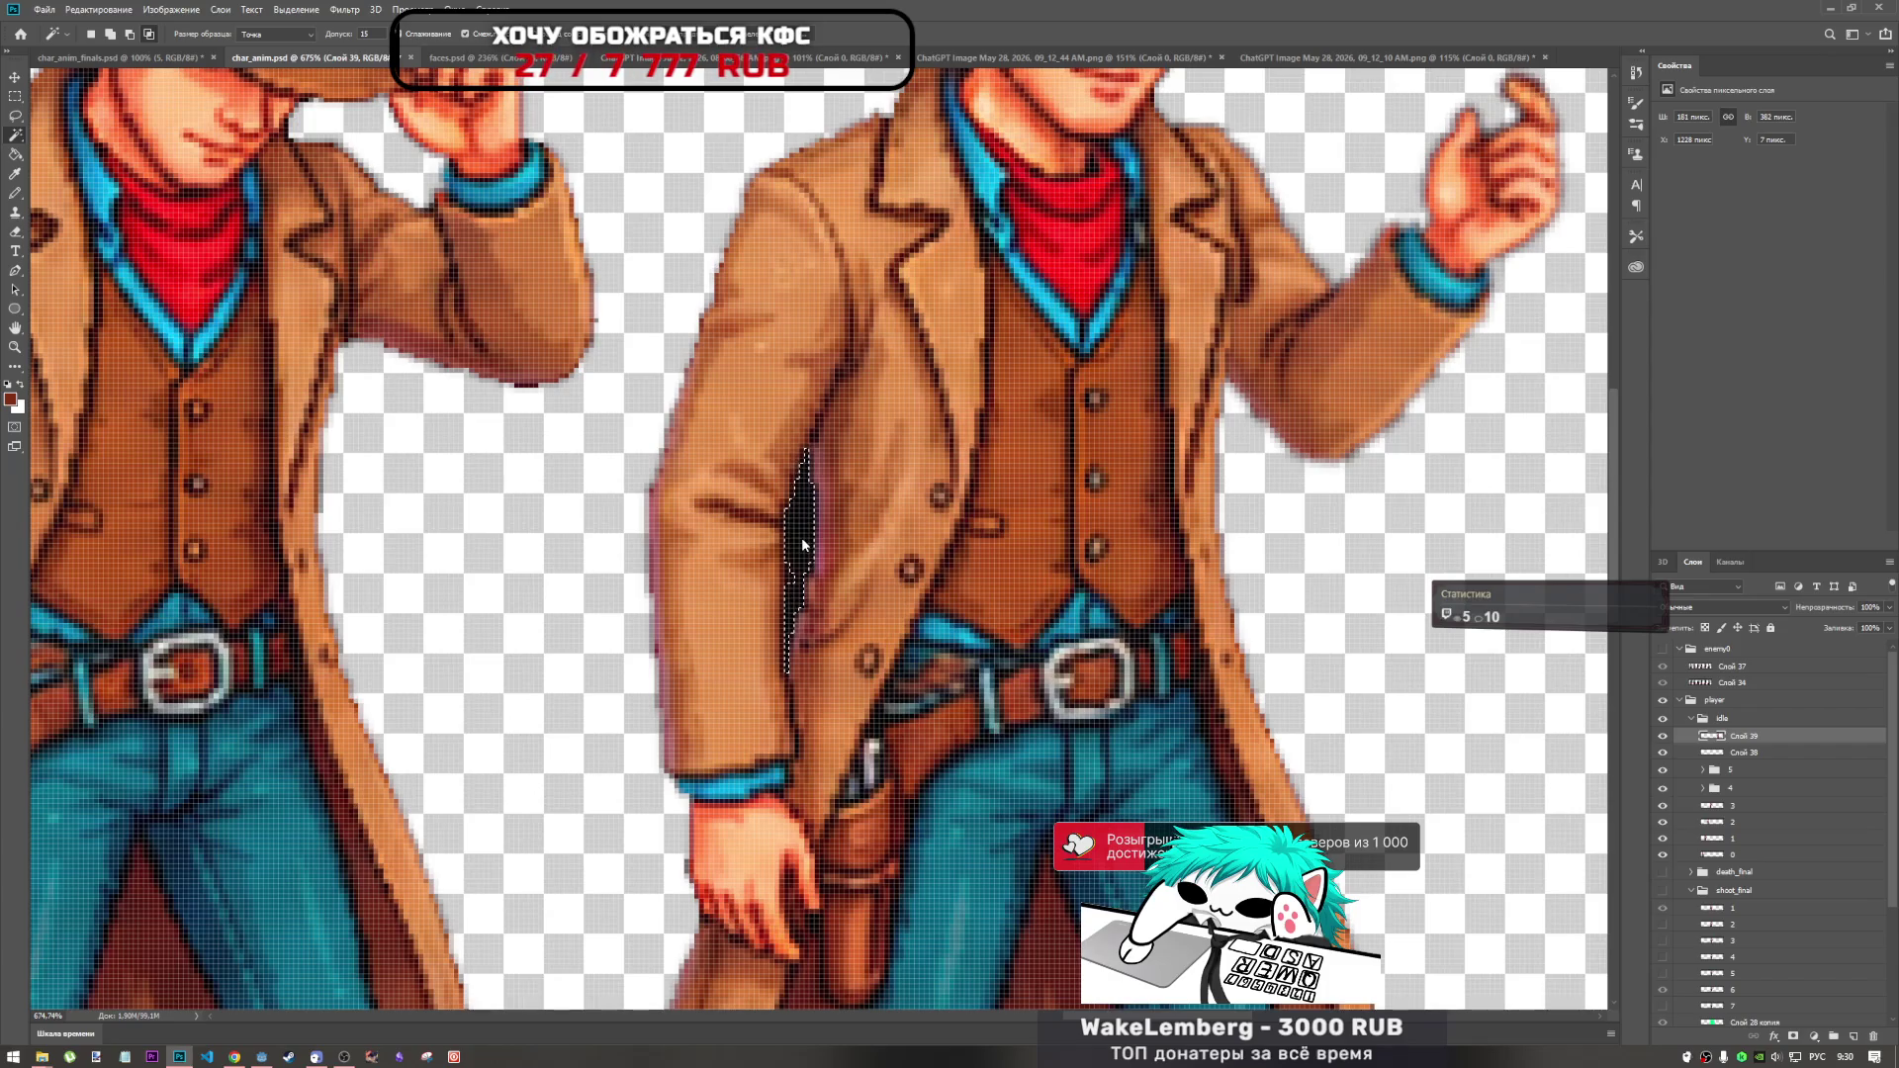
key("Delete")
key("ctrl+d")
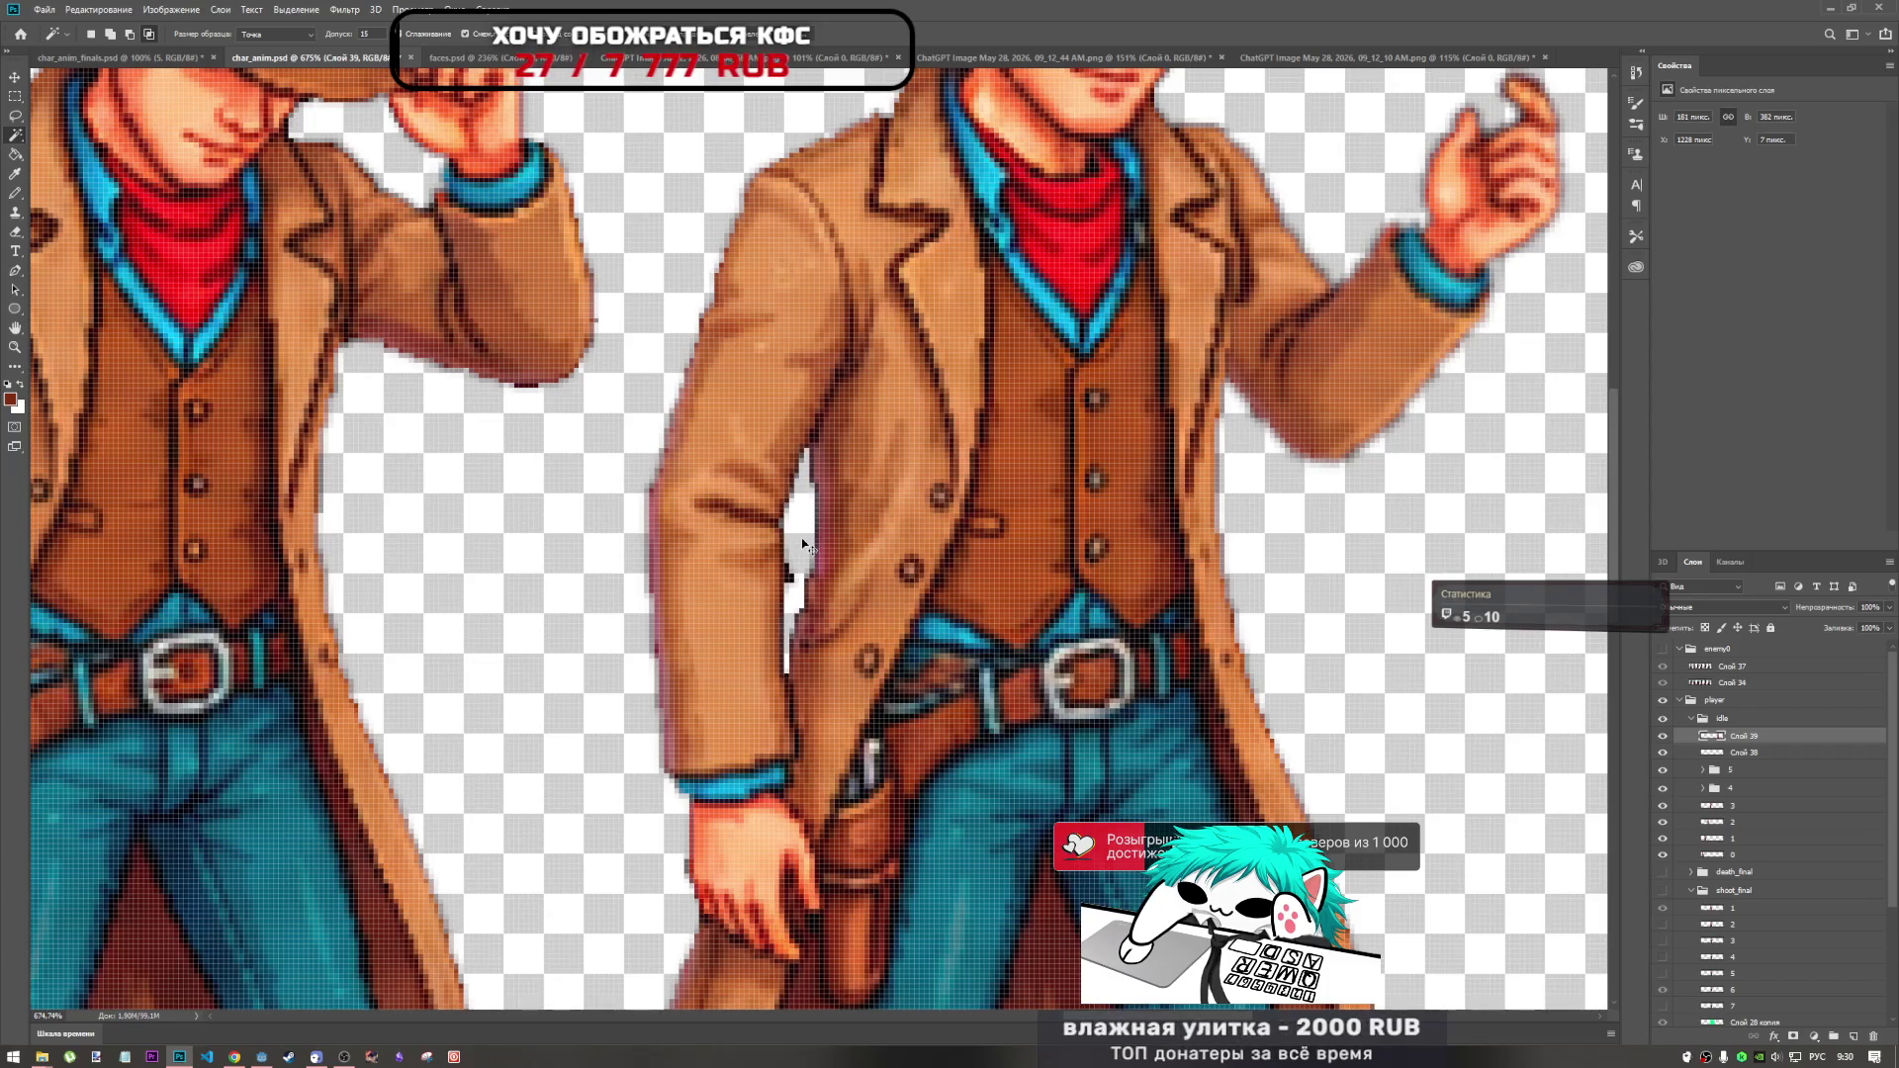
left_click(14, 229)
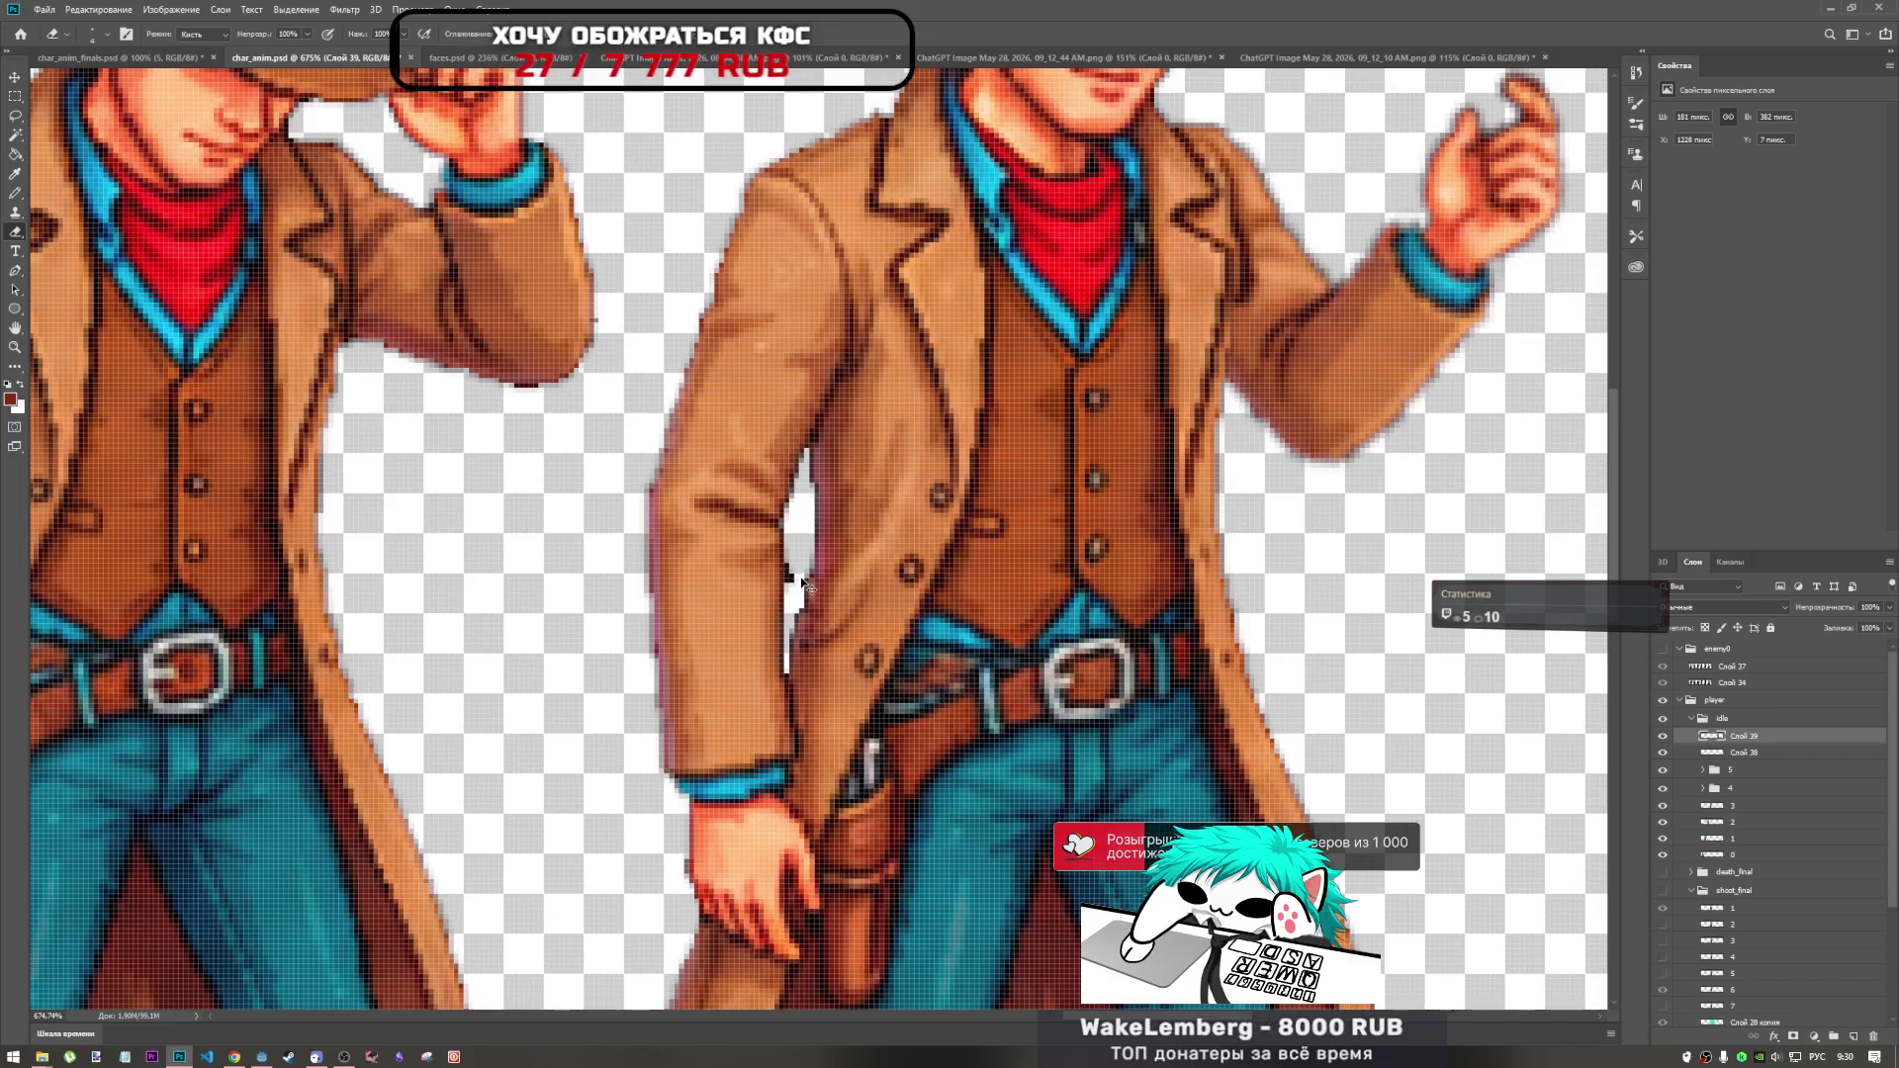
Erase stray dark pixels along the inner coat edge with a 3 px eraser.
scroll(803, 585, "up", 5)
right_click(803, 561)
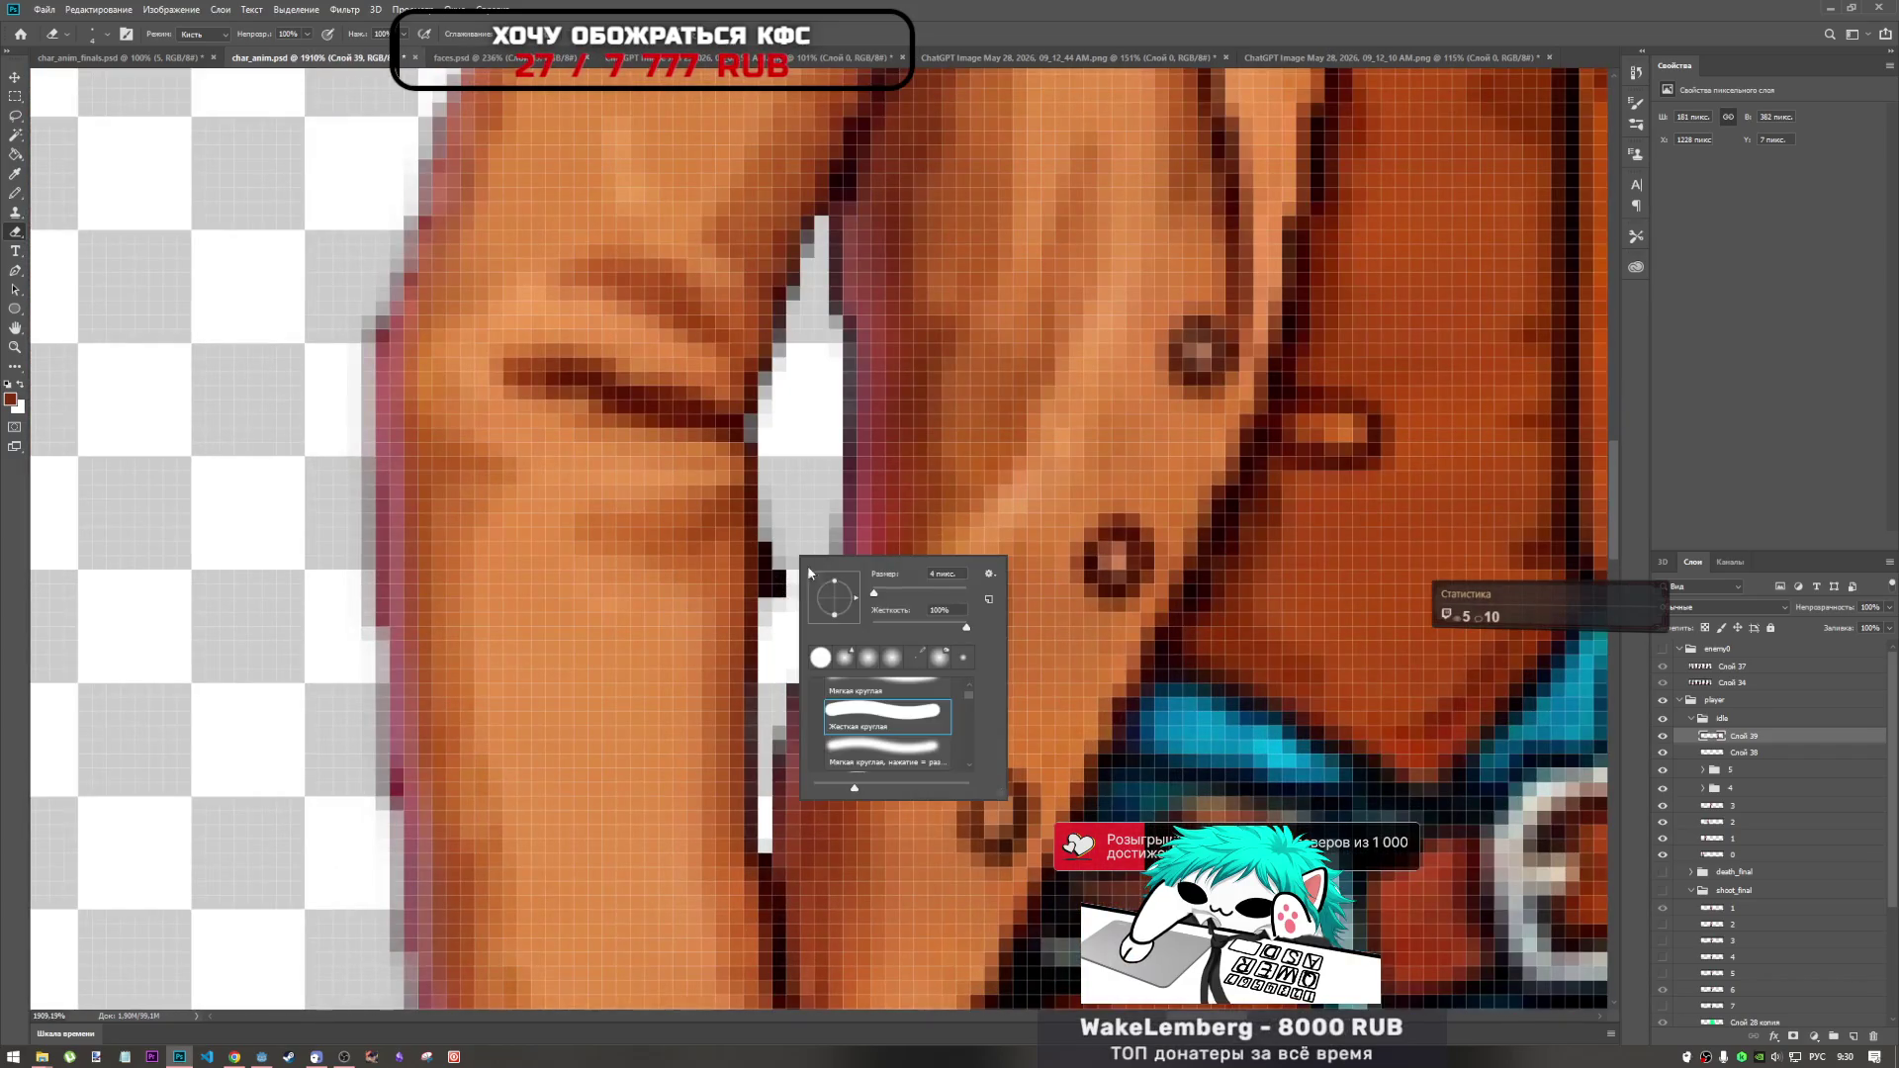
left_click_drag(882, 591, 874, 596)
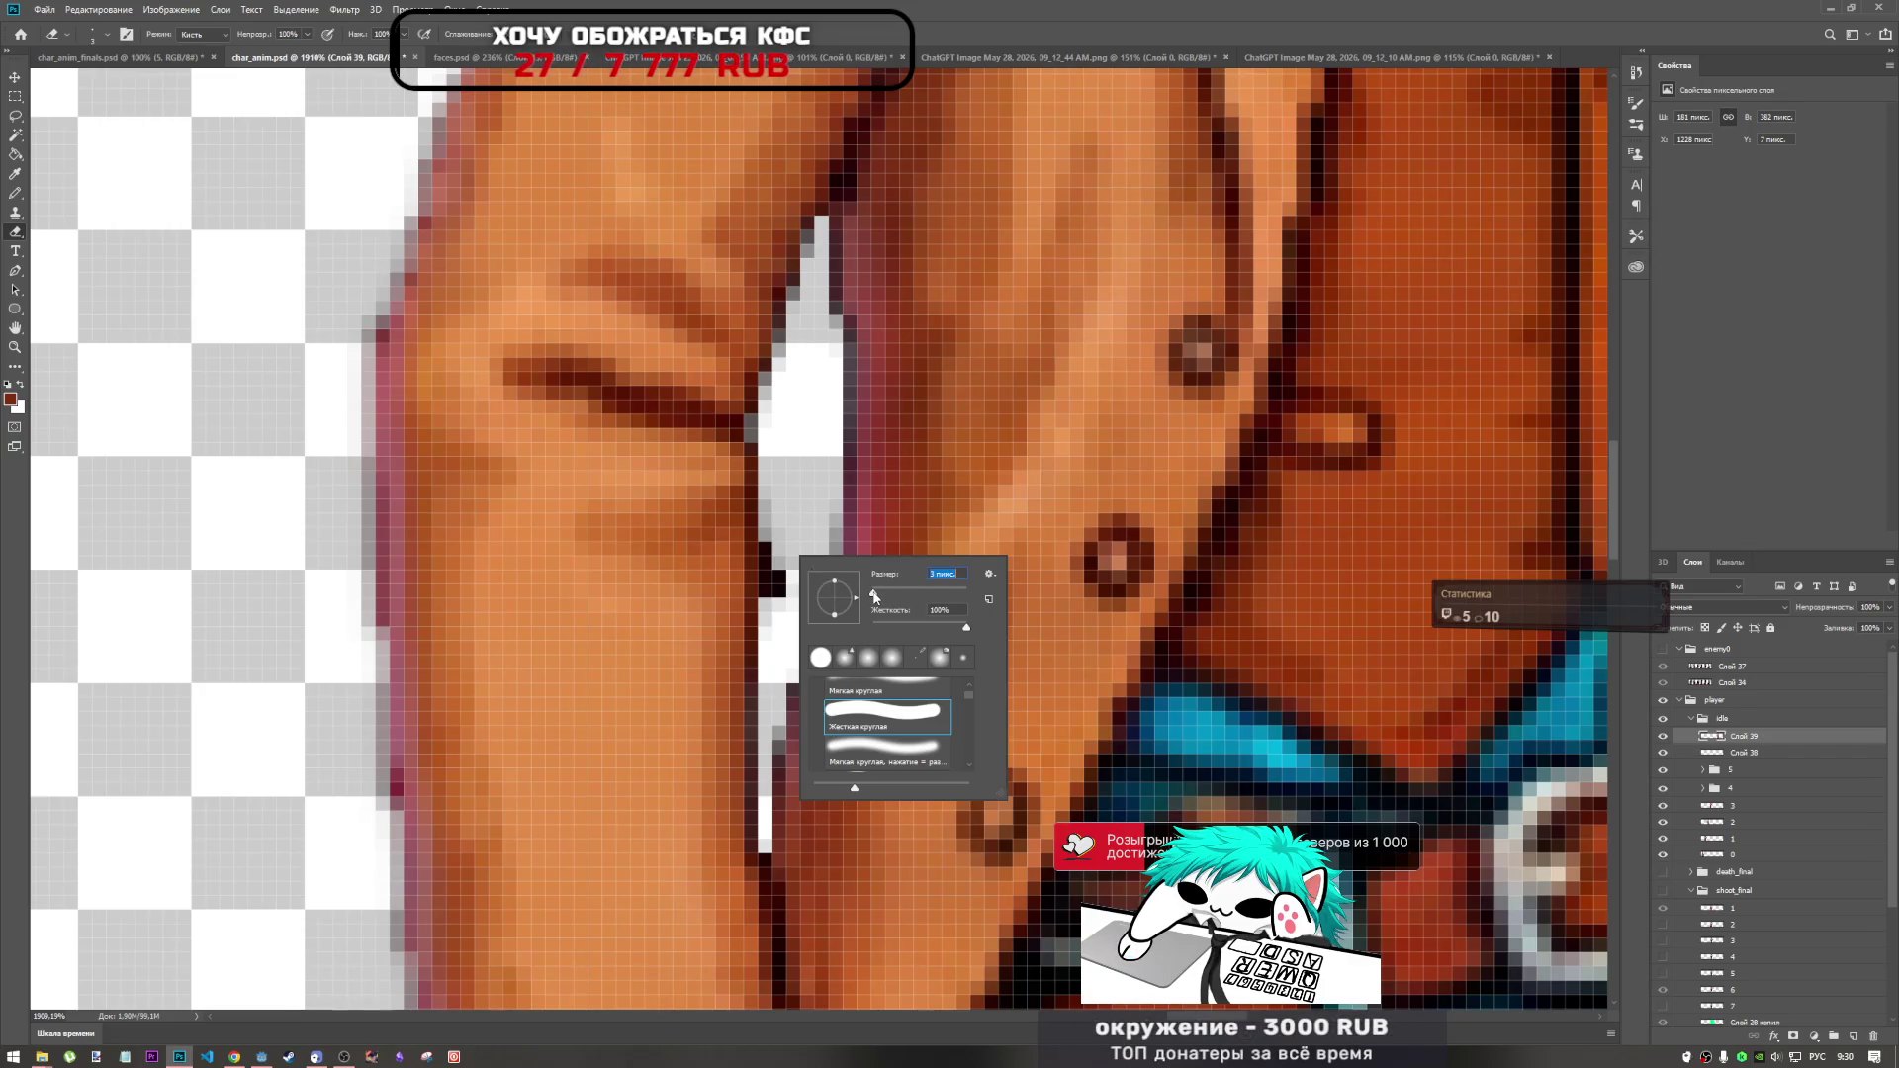
key("Return")
left_click(788, 571)
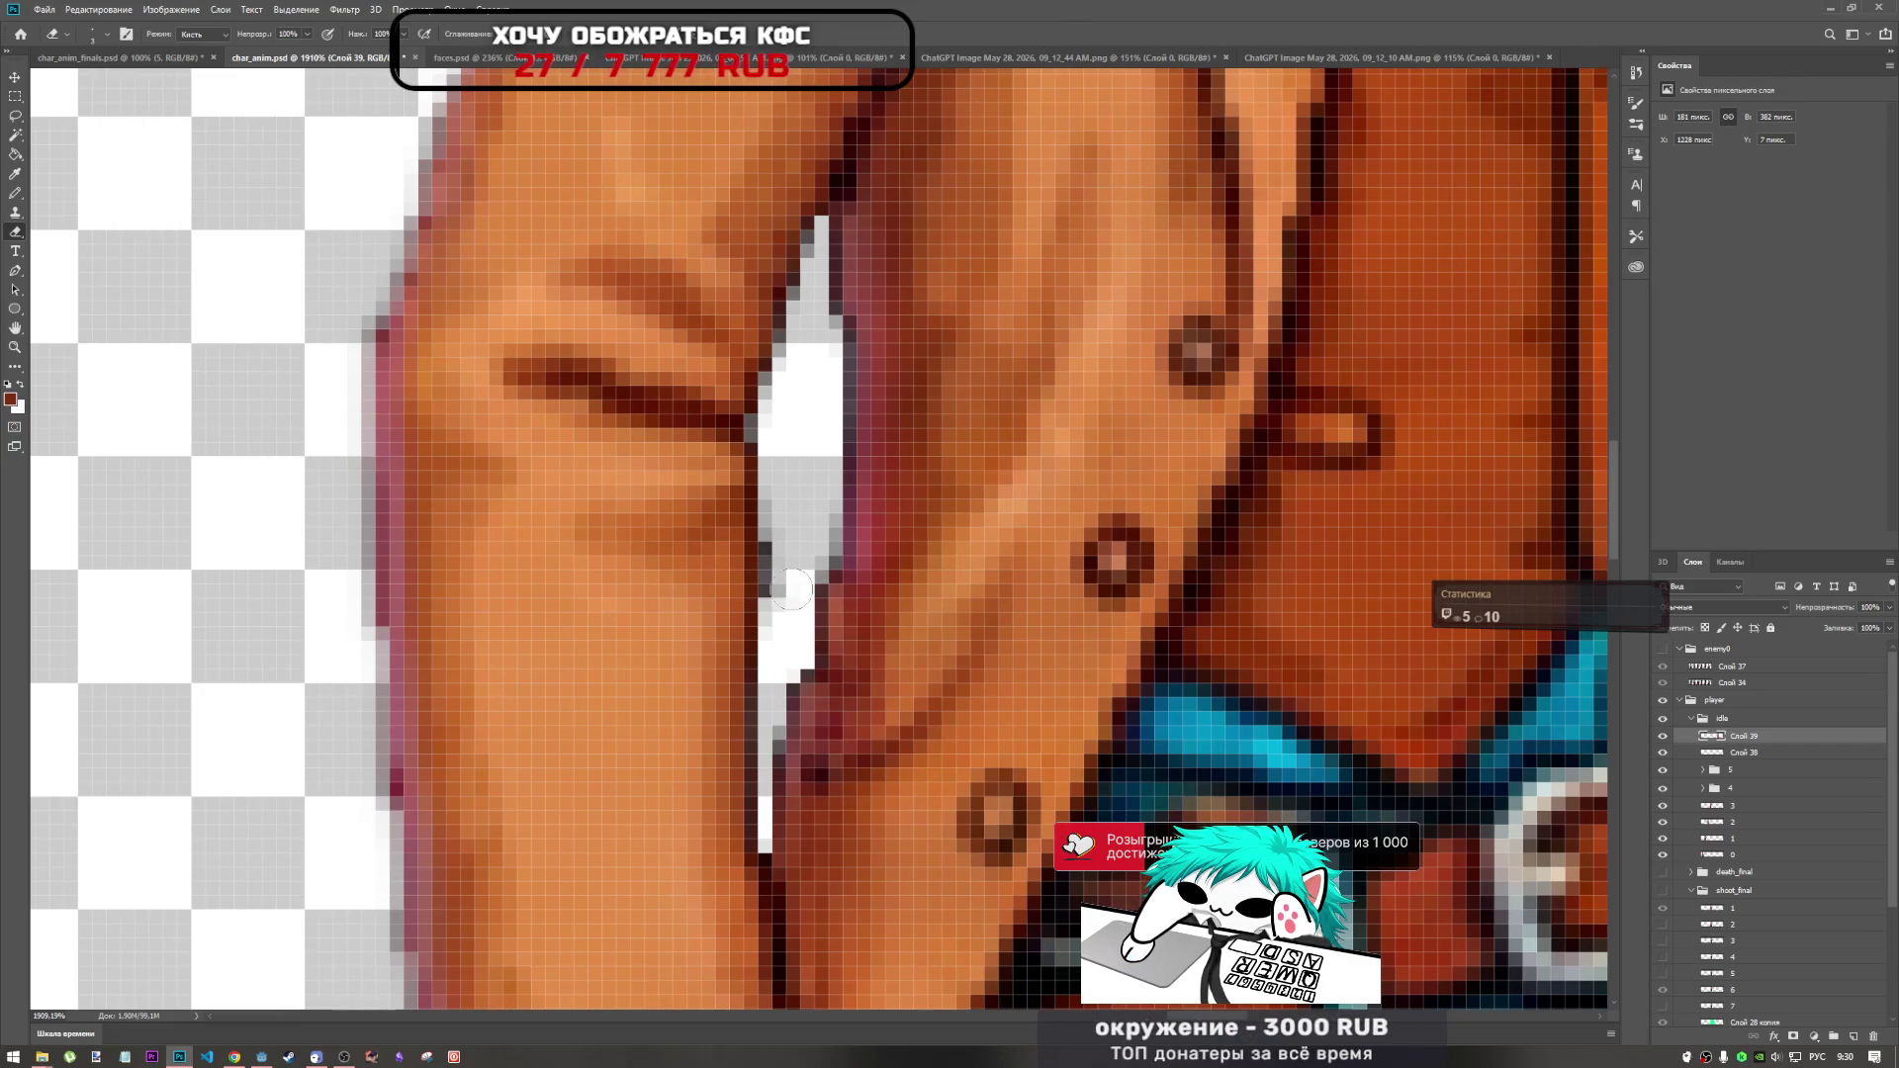
left_click(791, 579)
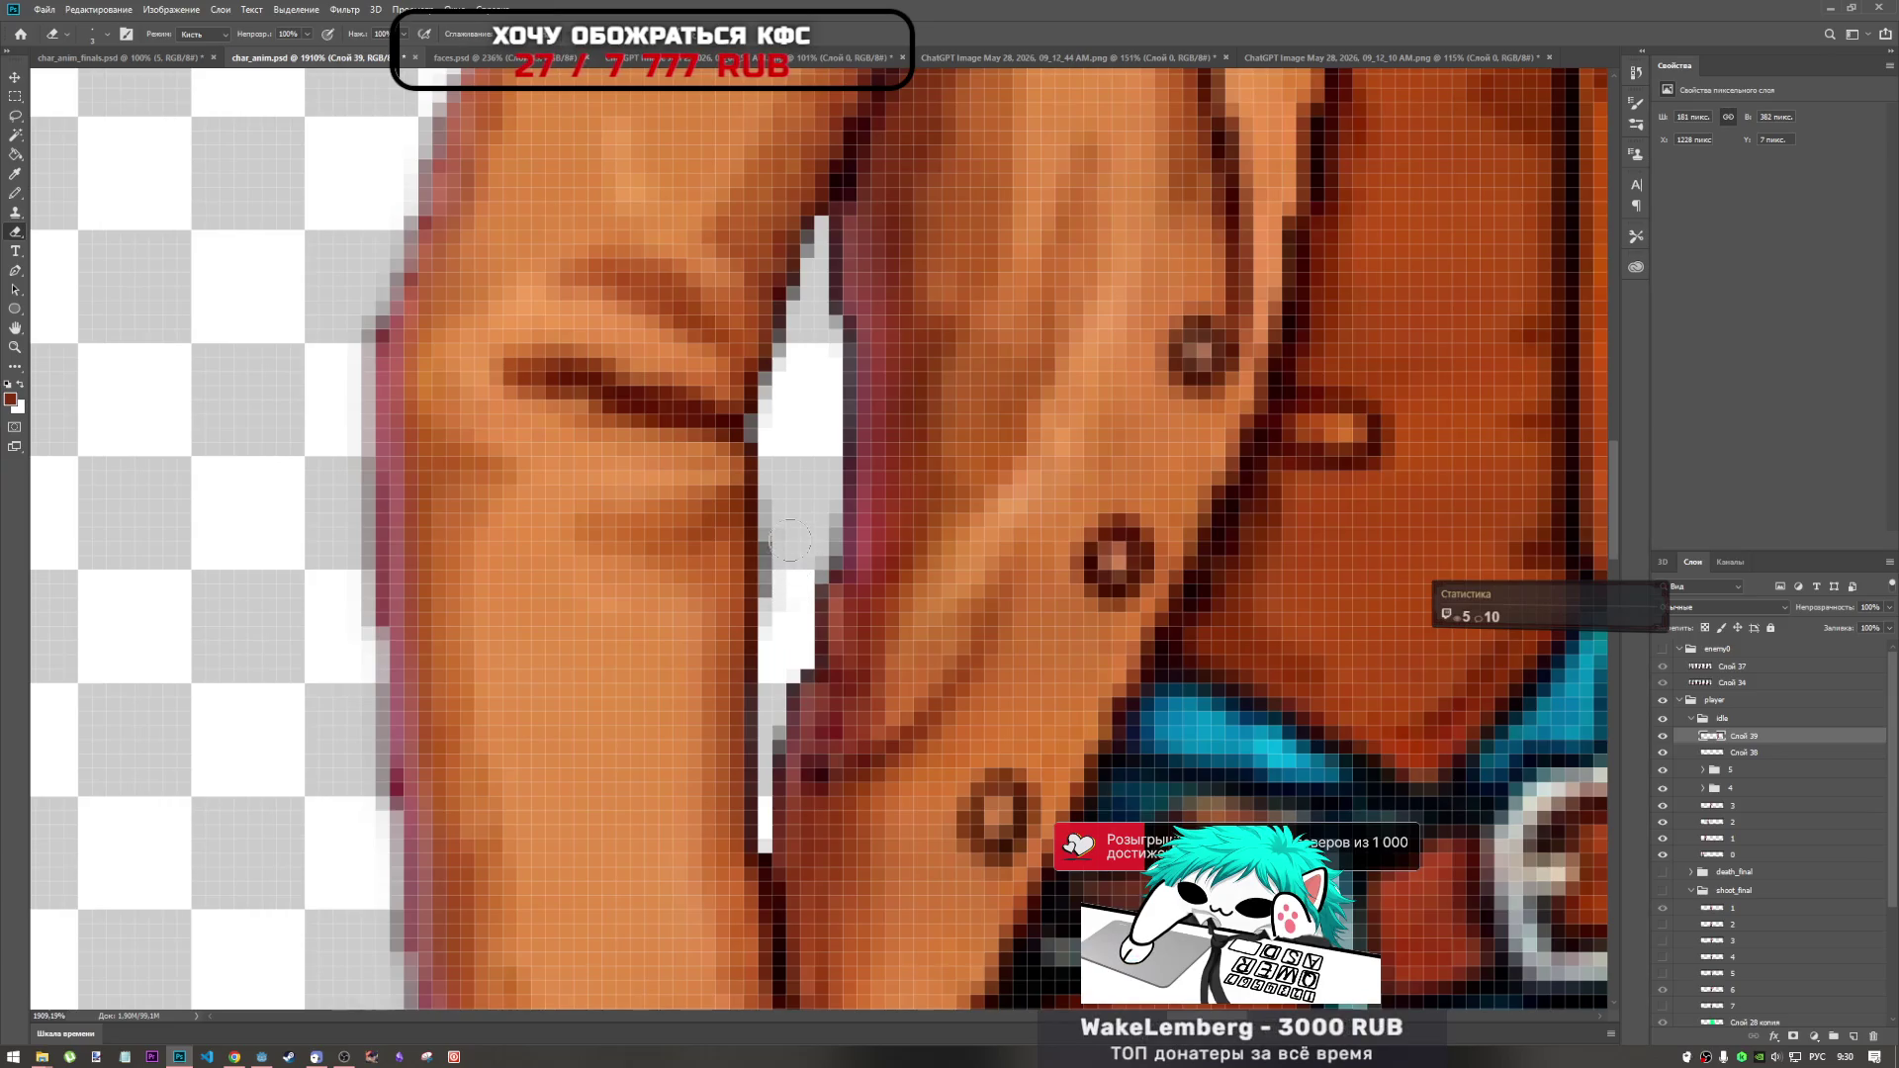
left_click(782, 606)
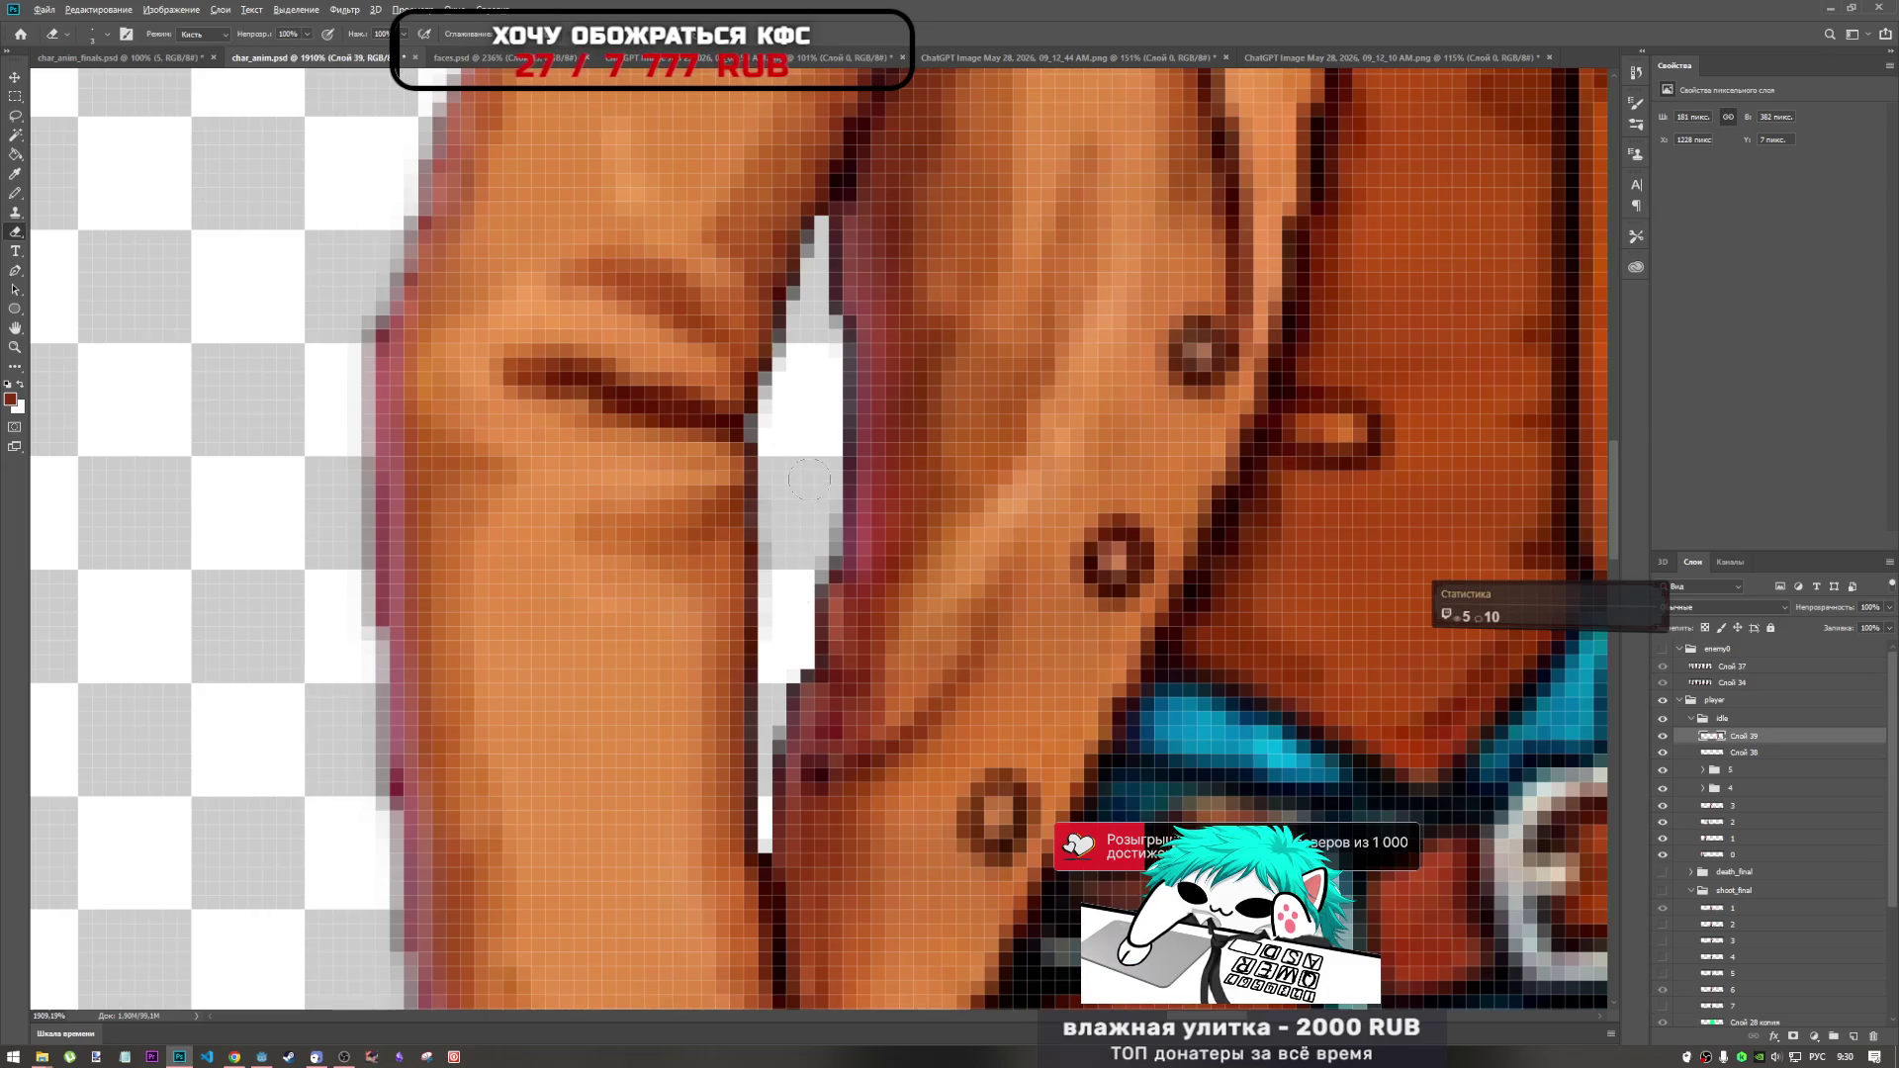
scroll(809, 481, "down", 8)
scroll(806, 592, "up", 8)
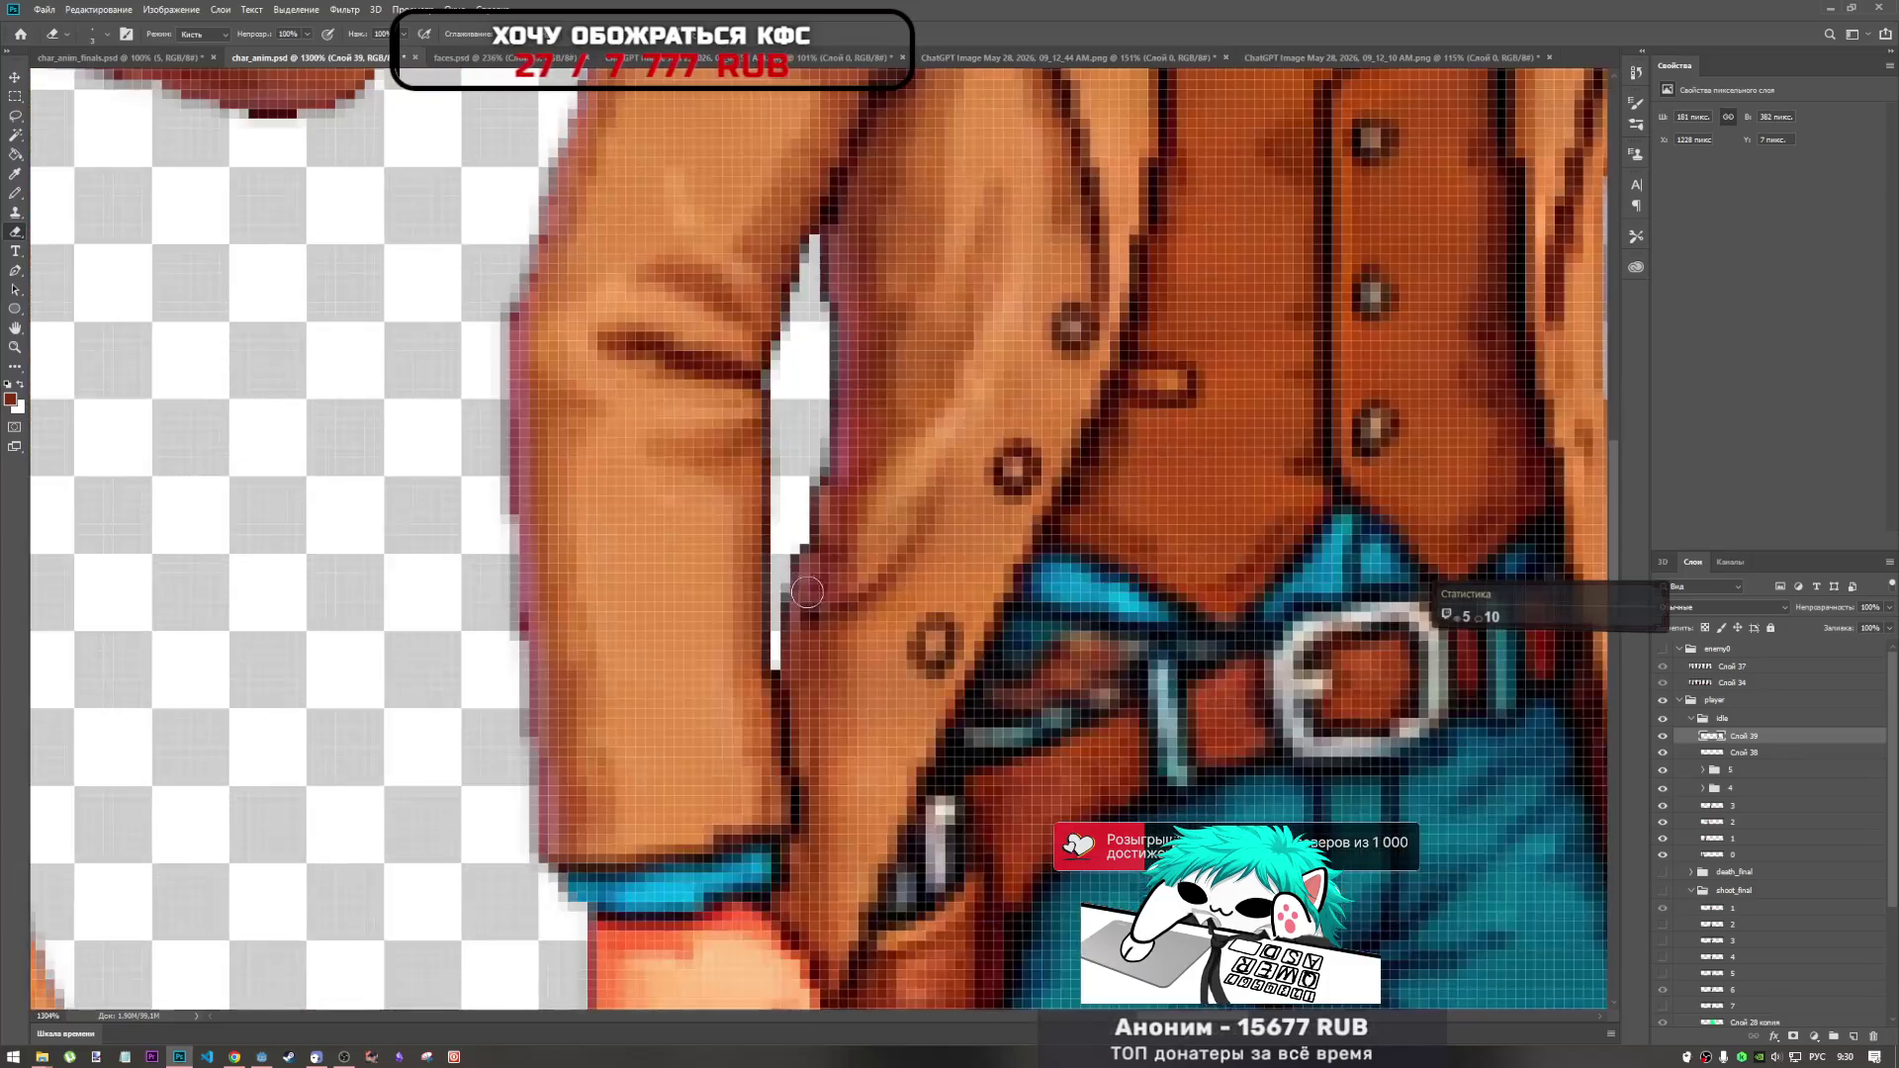
scroll(806, 591, "up", 2)
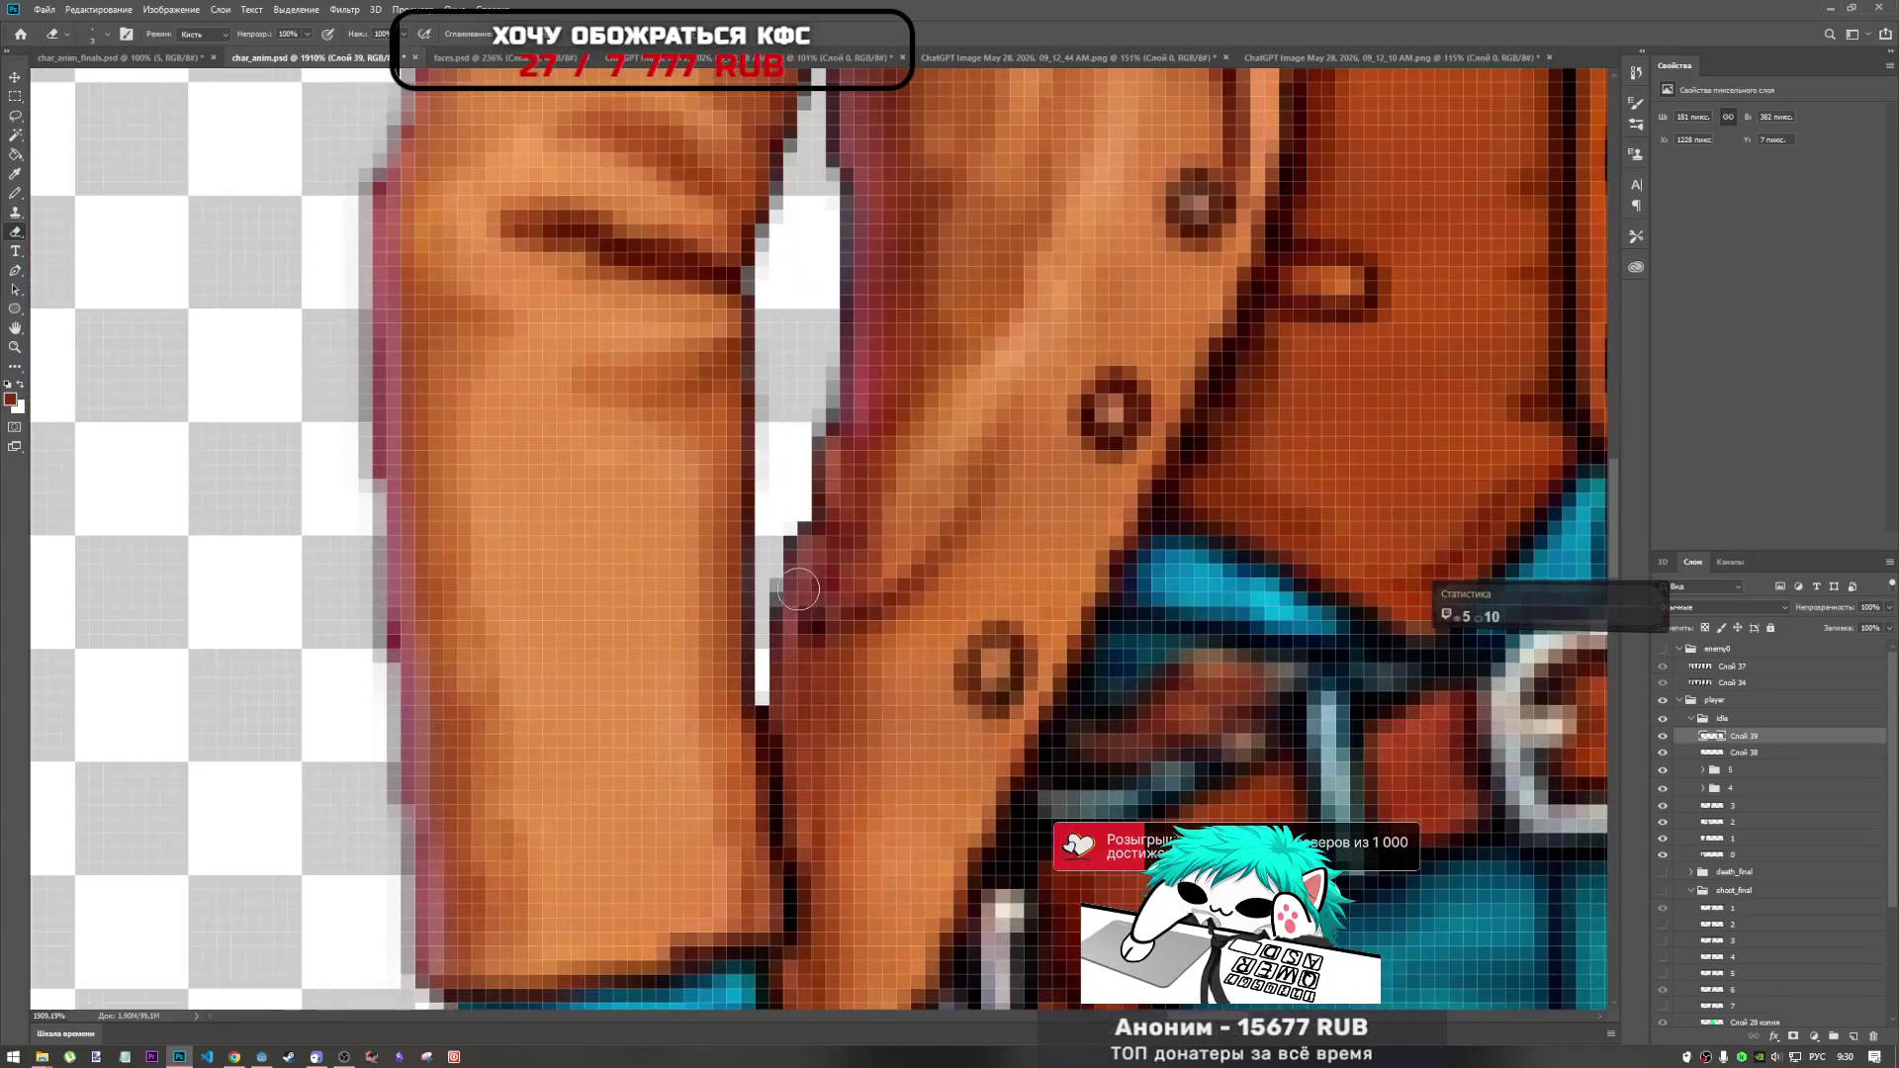
Switch to a smaller Brush and sample the coat's dark red outline colour.
left_click(15, 191)
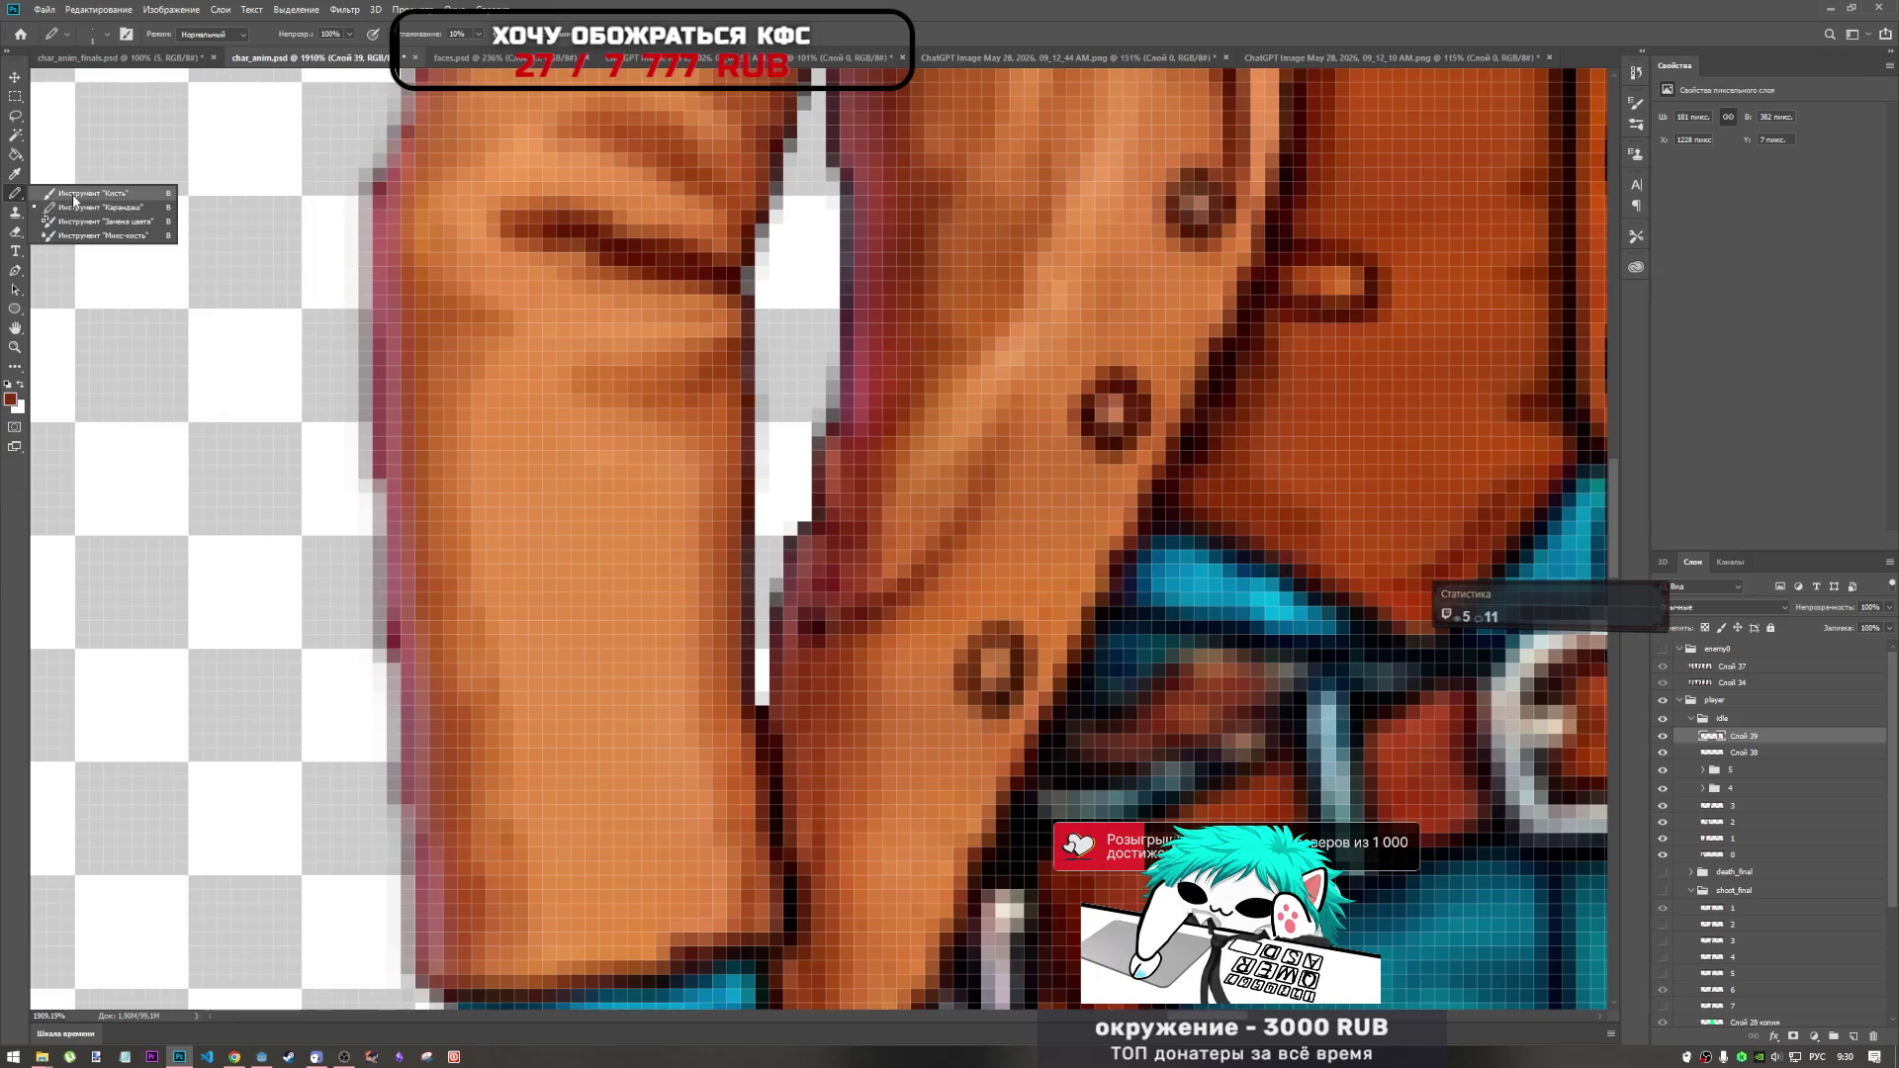
left_click(115, 201)
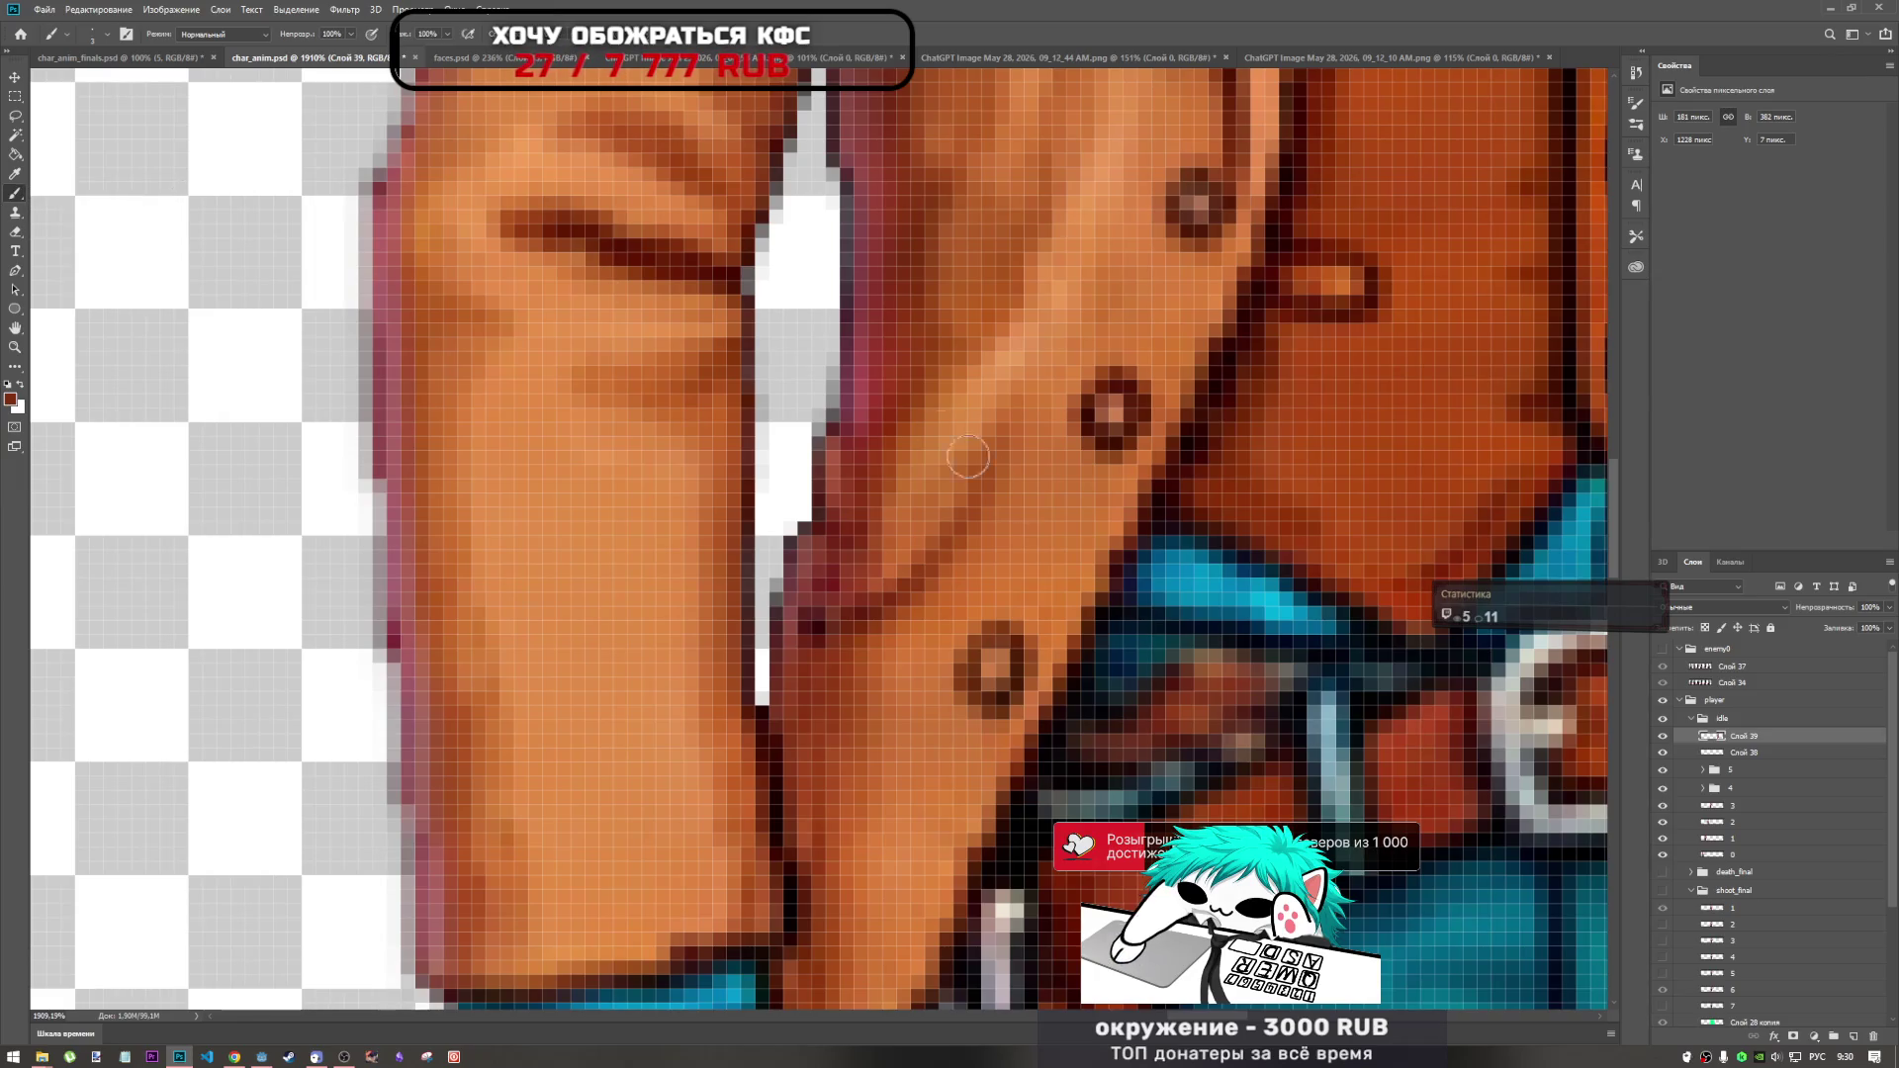
key("bracketleft")
key("bracketleft")
key("bracketleft")
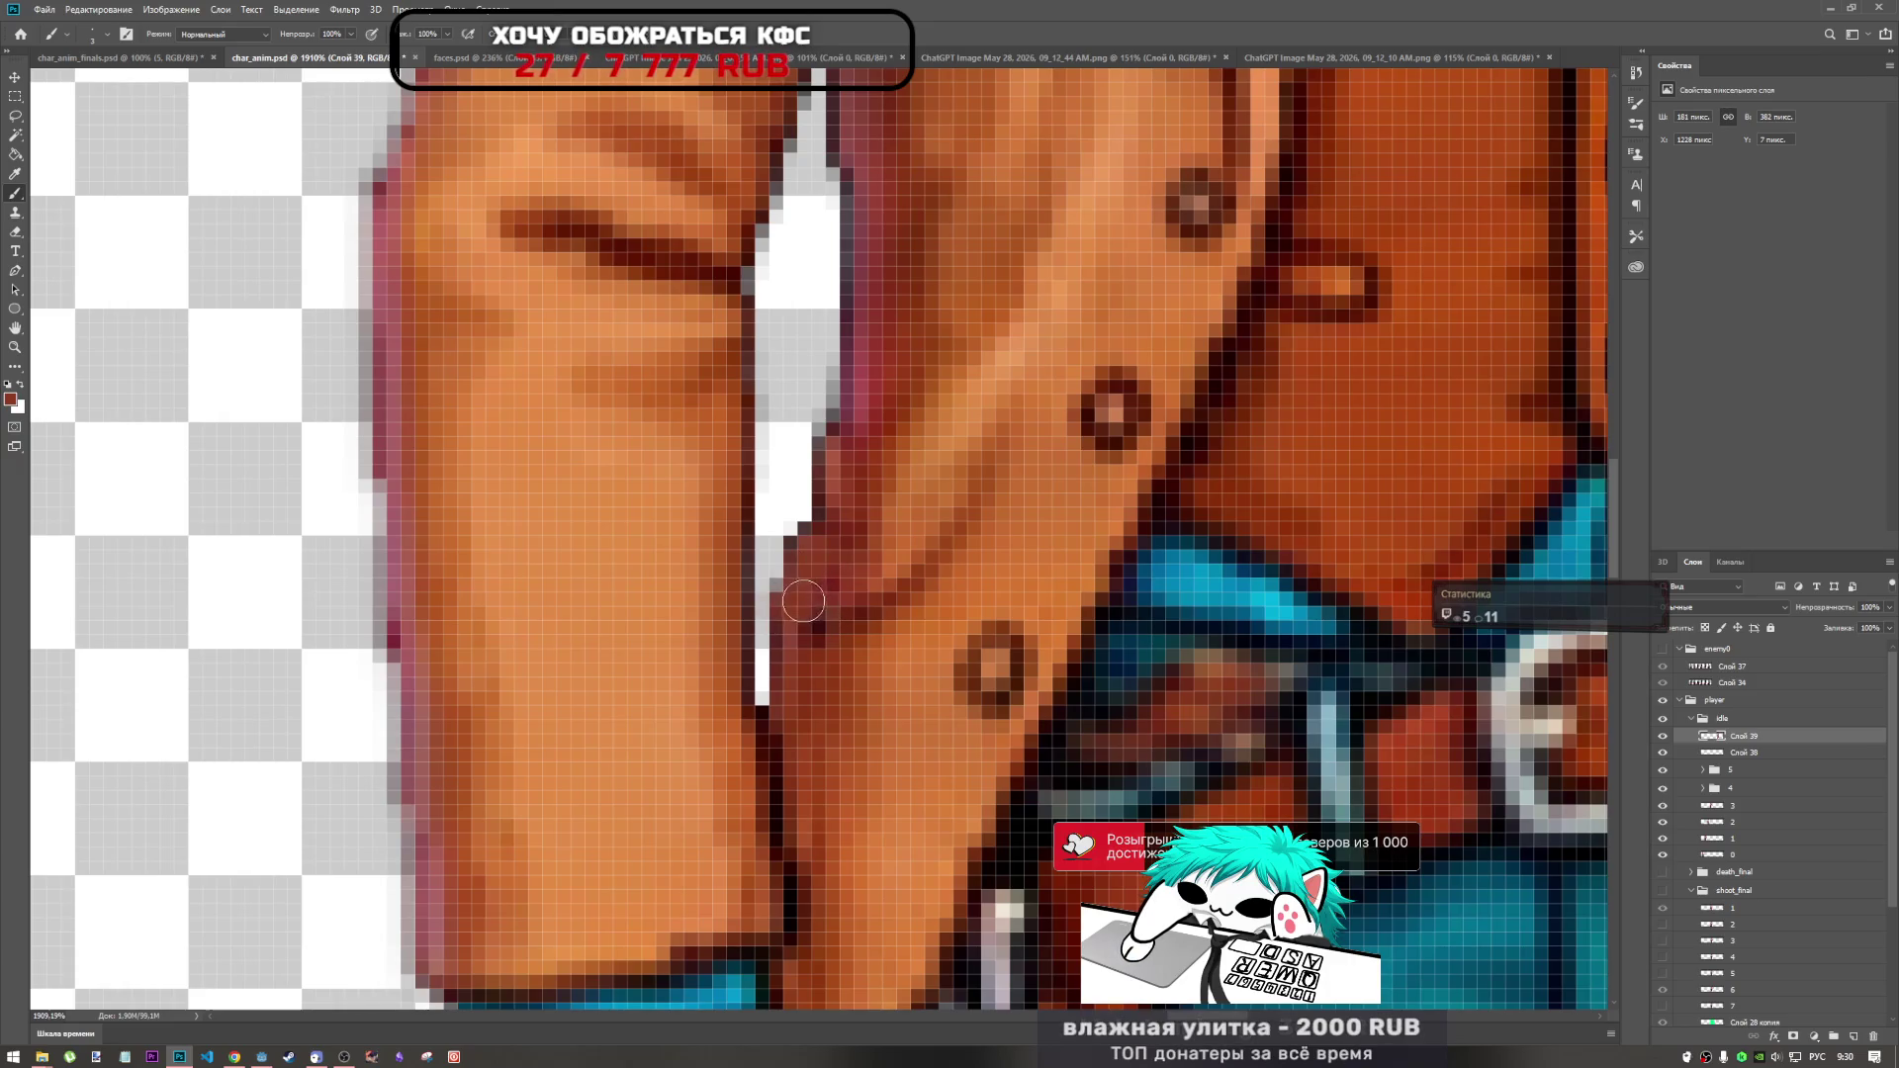
left_click(788, 620, "alt")
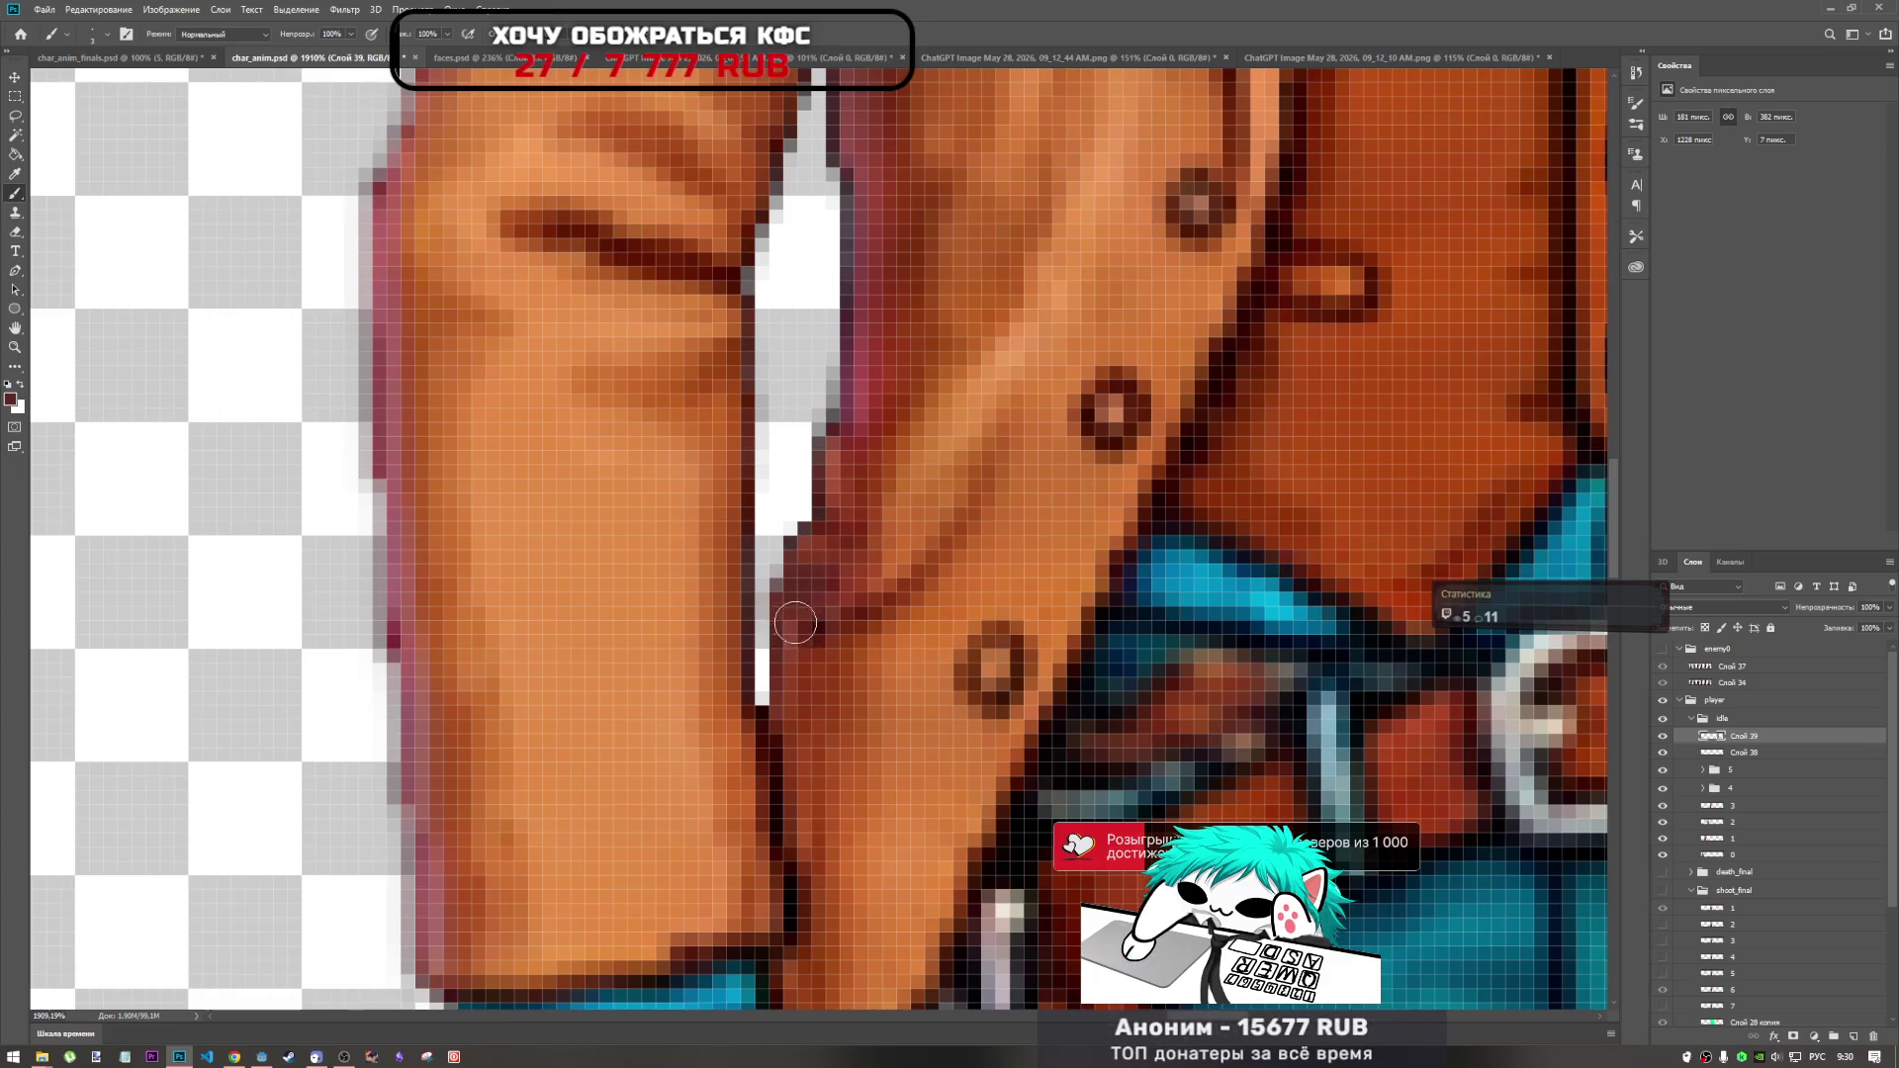
scroll(813, 626, "down", 3)
scroll(851, 643, "down", 3)
scroll(863, 647, "down", 4)
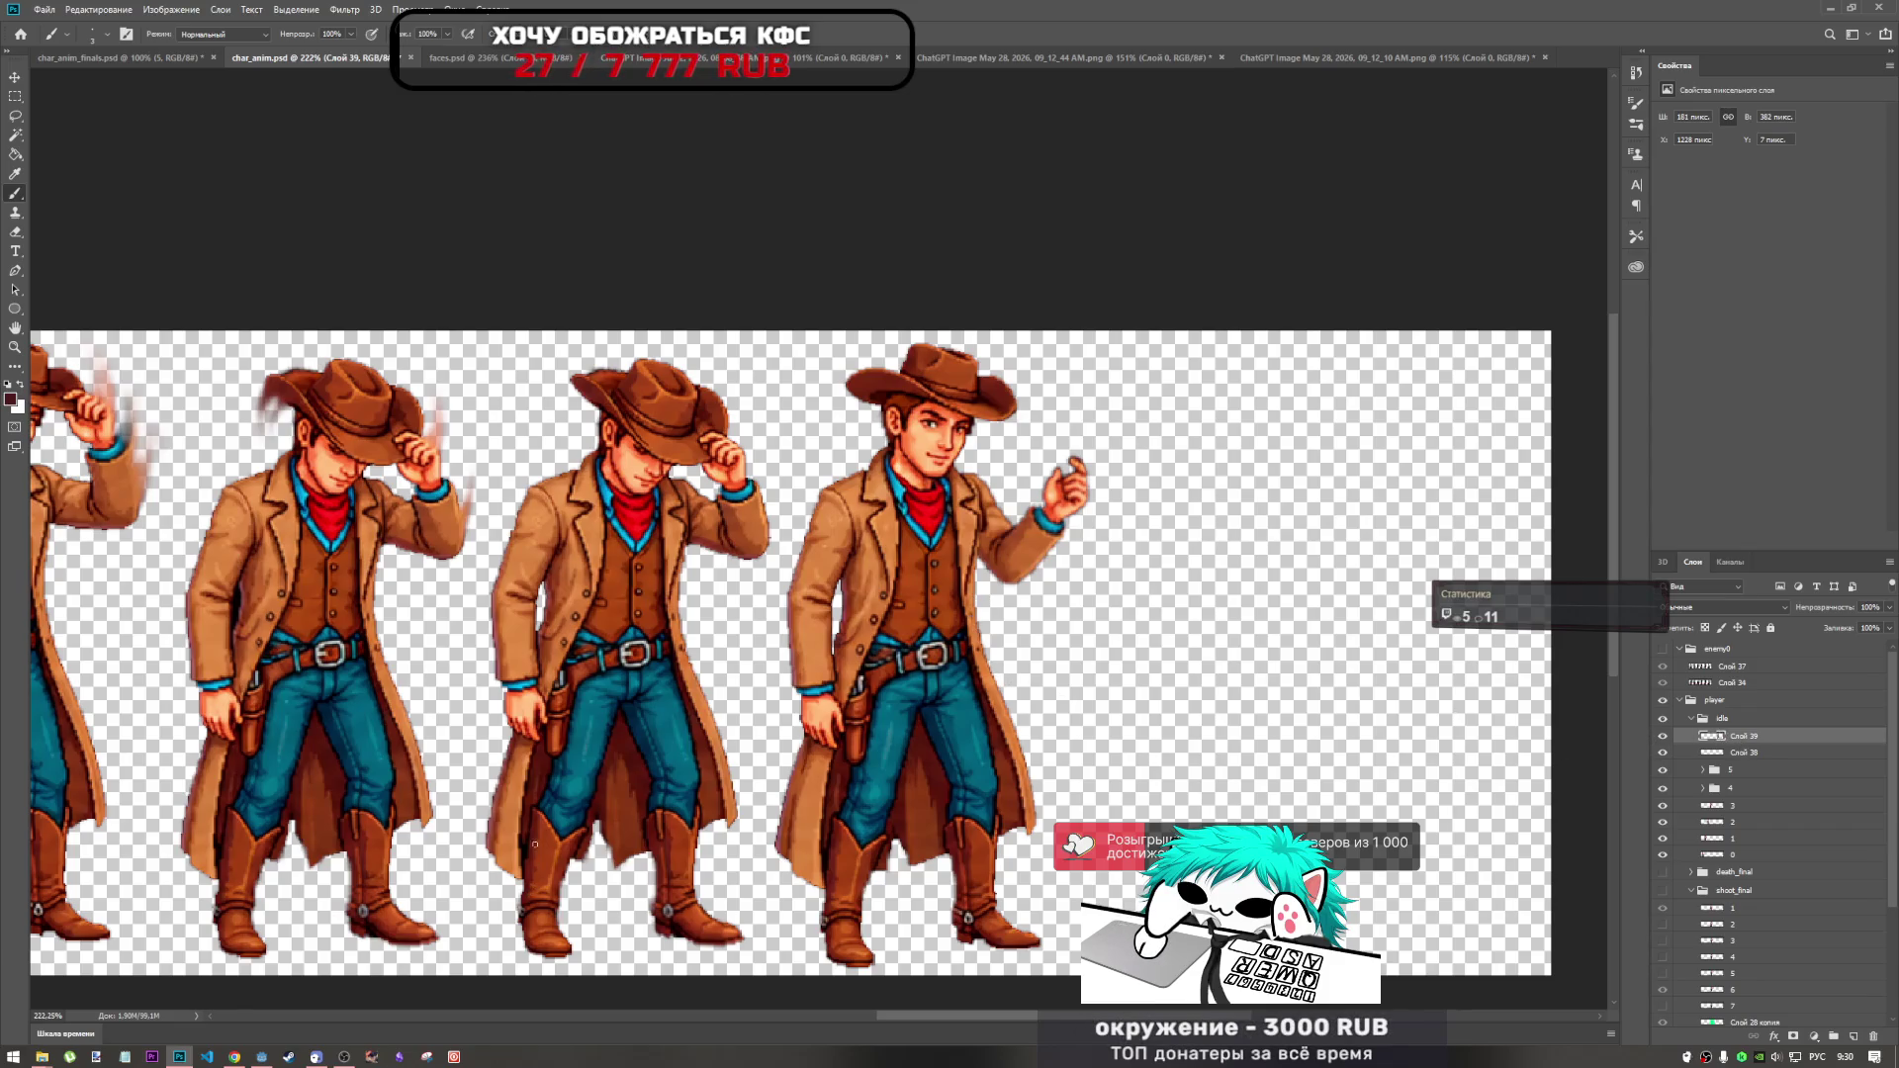
Paint orange over the dark outline along the coat sleeve, undoing and redoing one stroke.
scroll(950, 613, "down", 2)
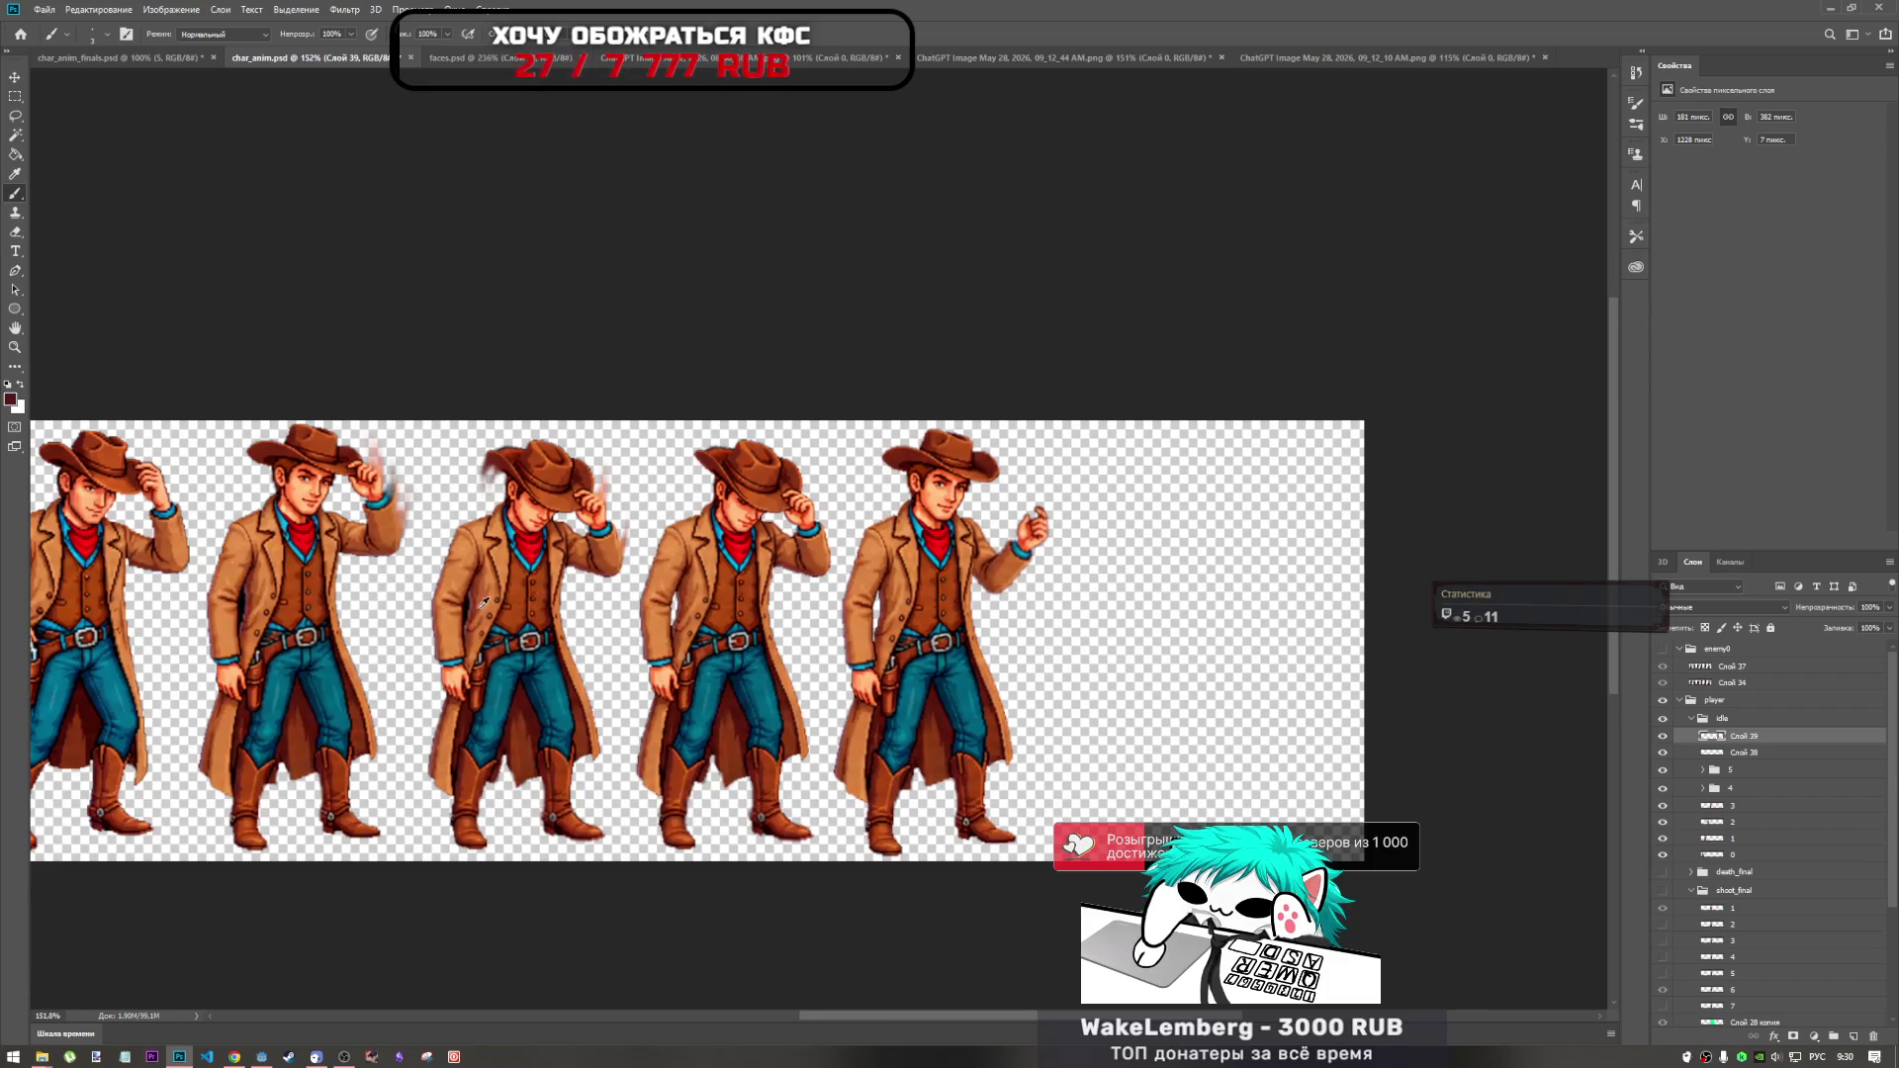
scroll(965, 650, "up", 10)
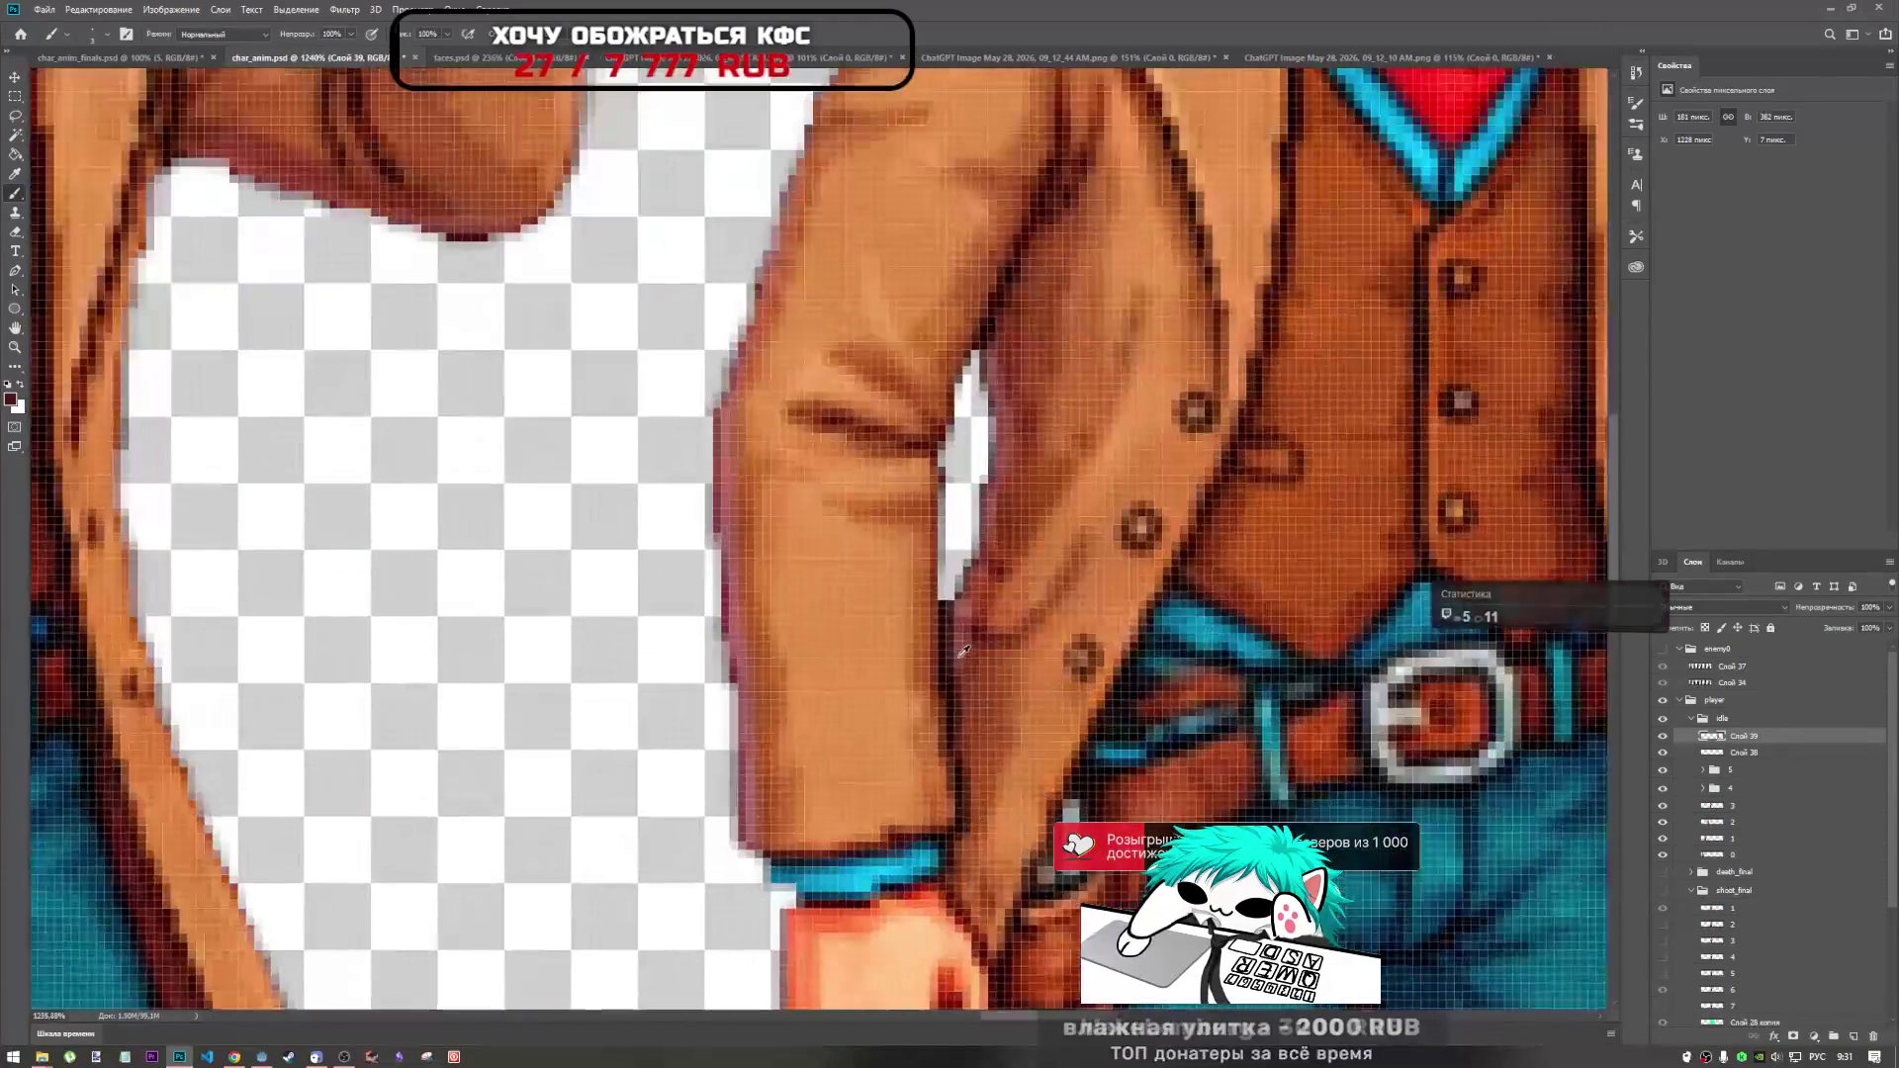
scroll(964, 651, "up", 1)
left_click_drag(943, 603, 949, 707)
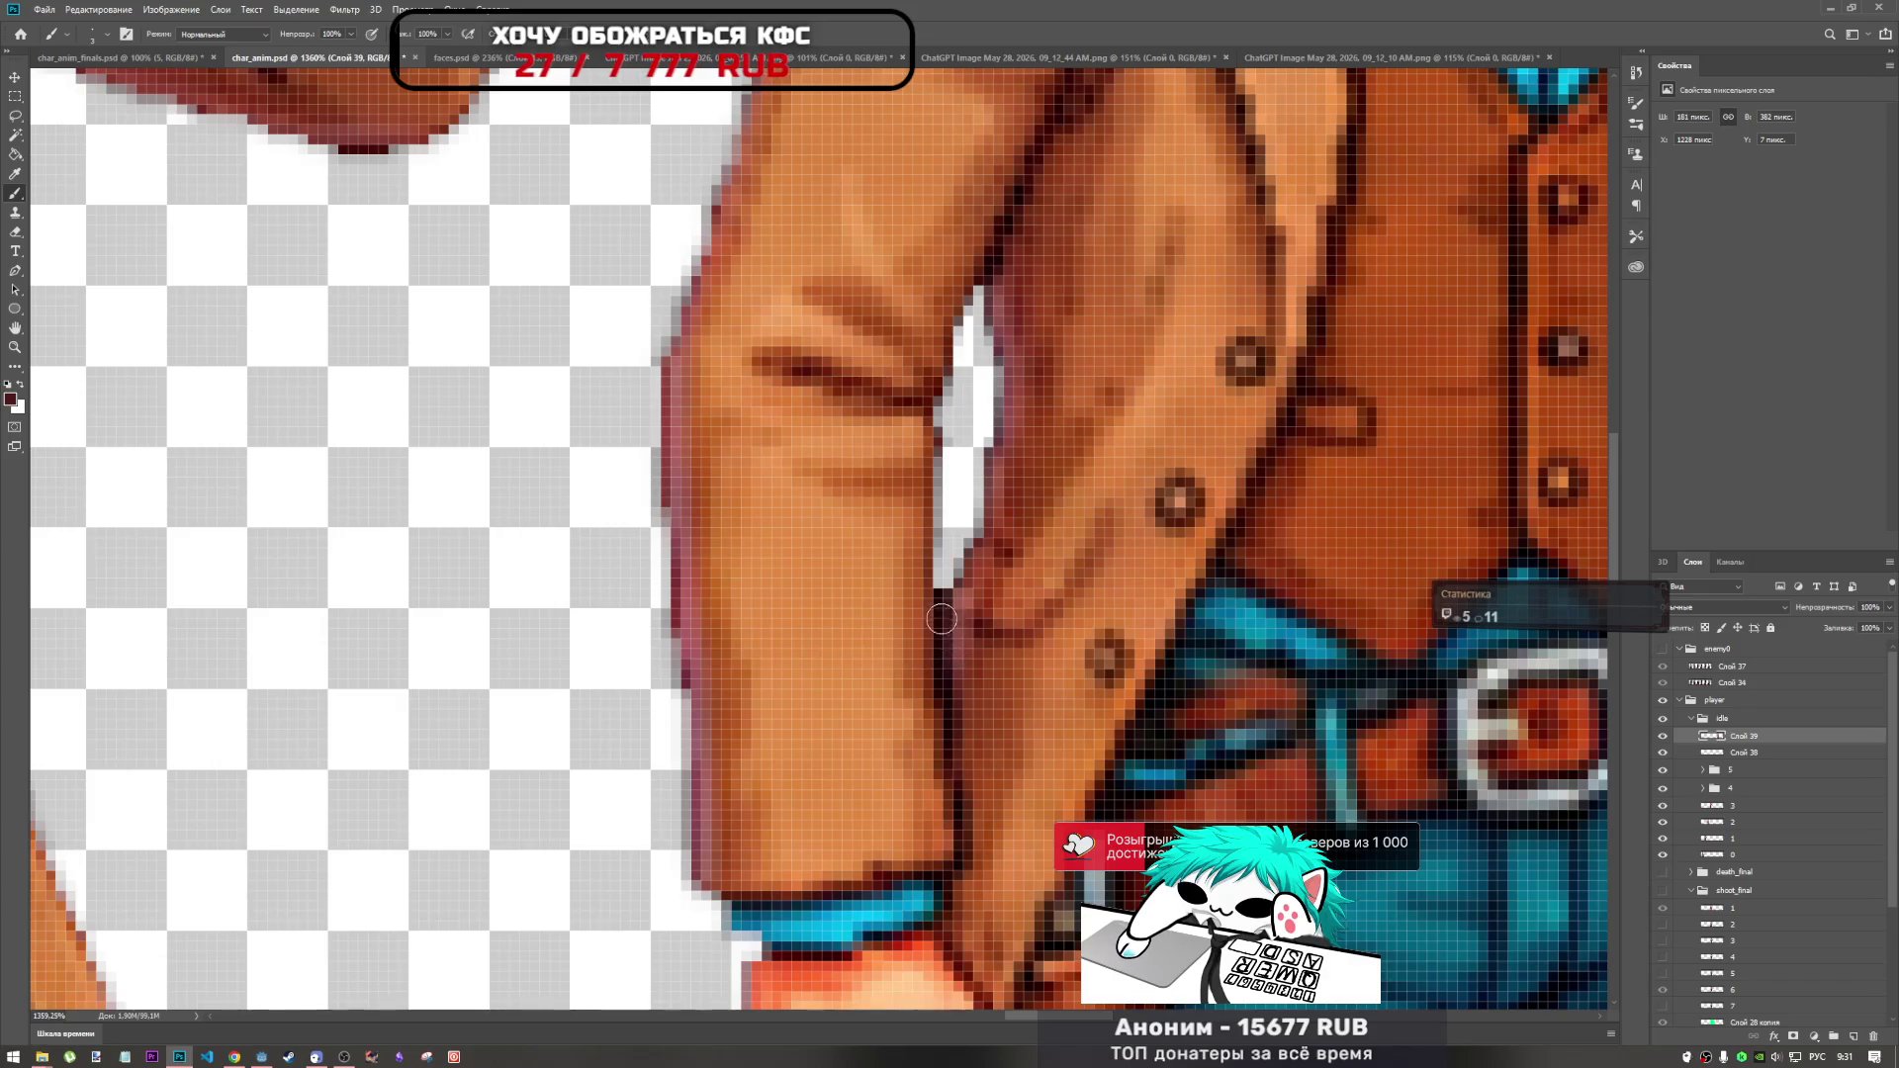
left_click_drag(953, 815, 955, 791)
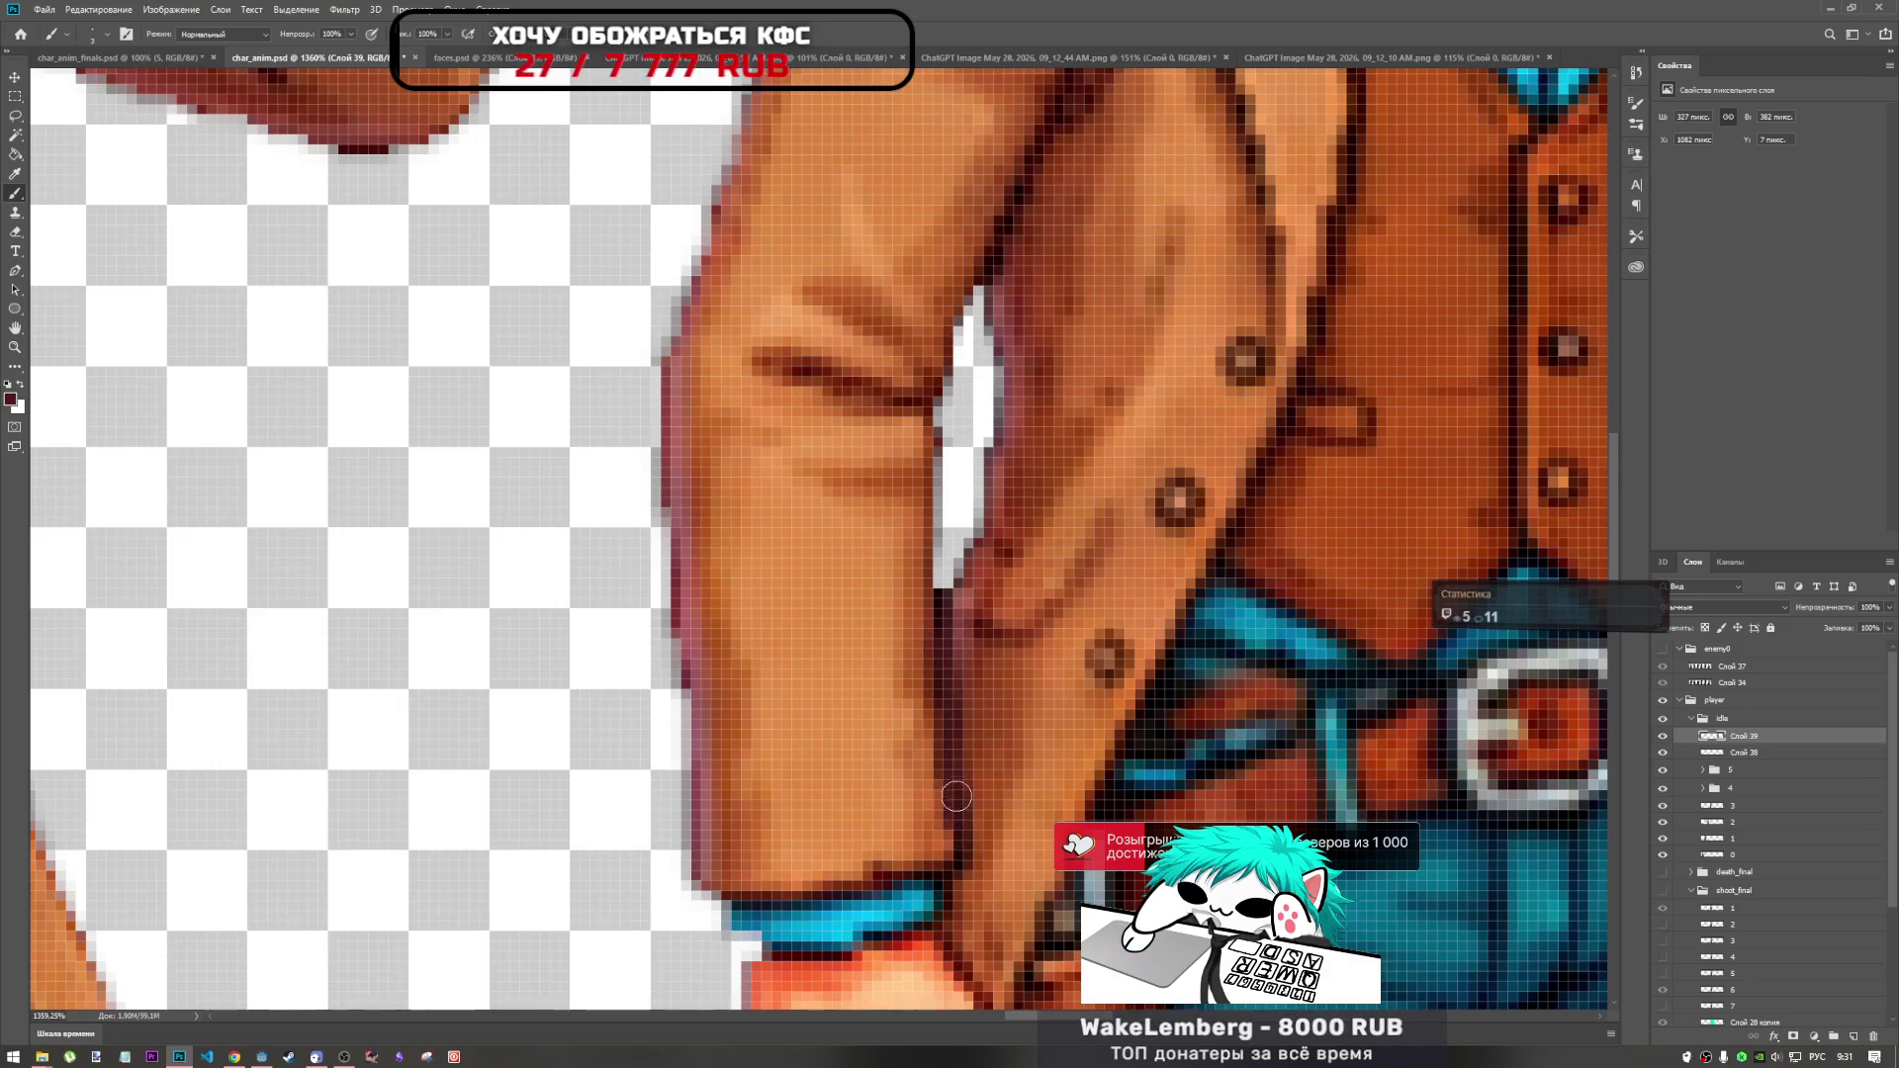
key("ctrl+z")
left_click_drag(954, 650, 971, 789)
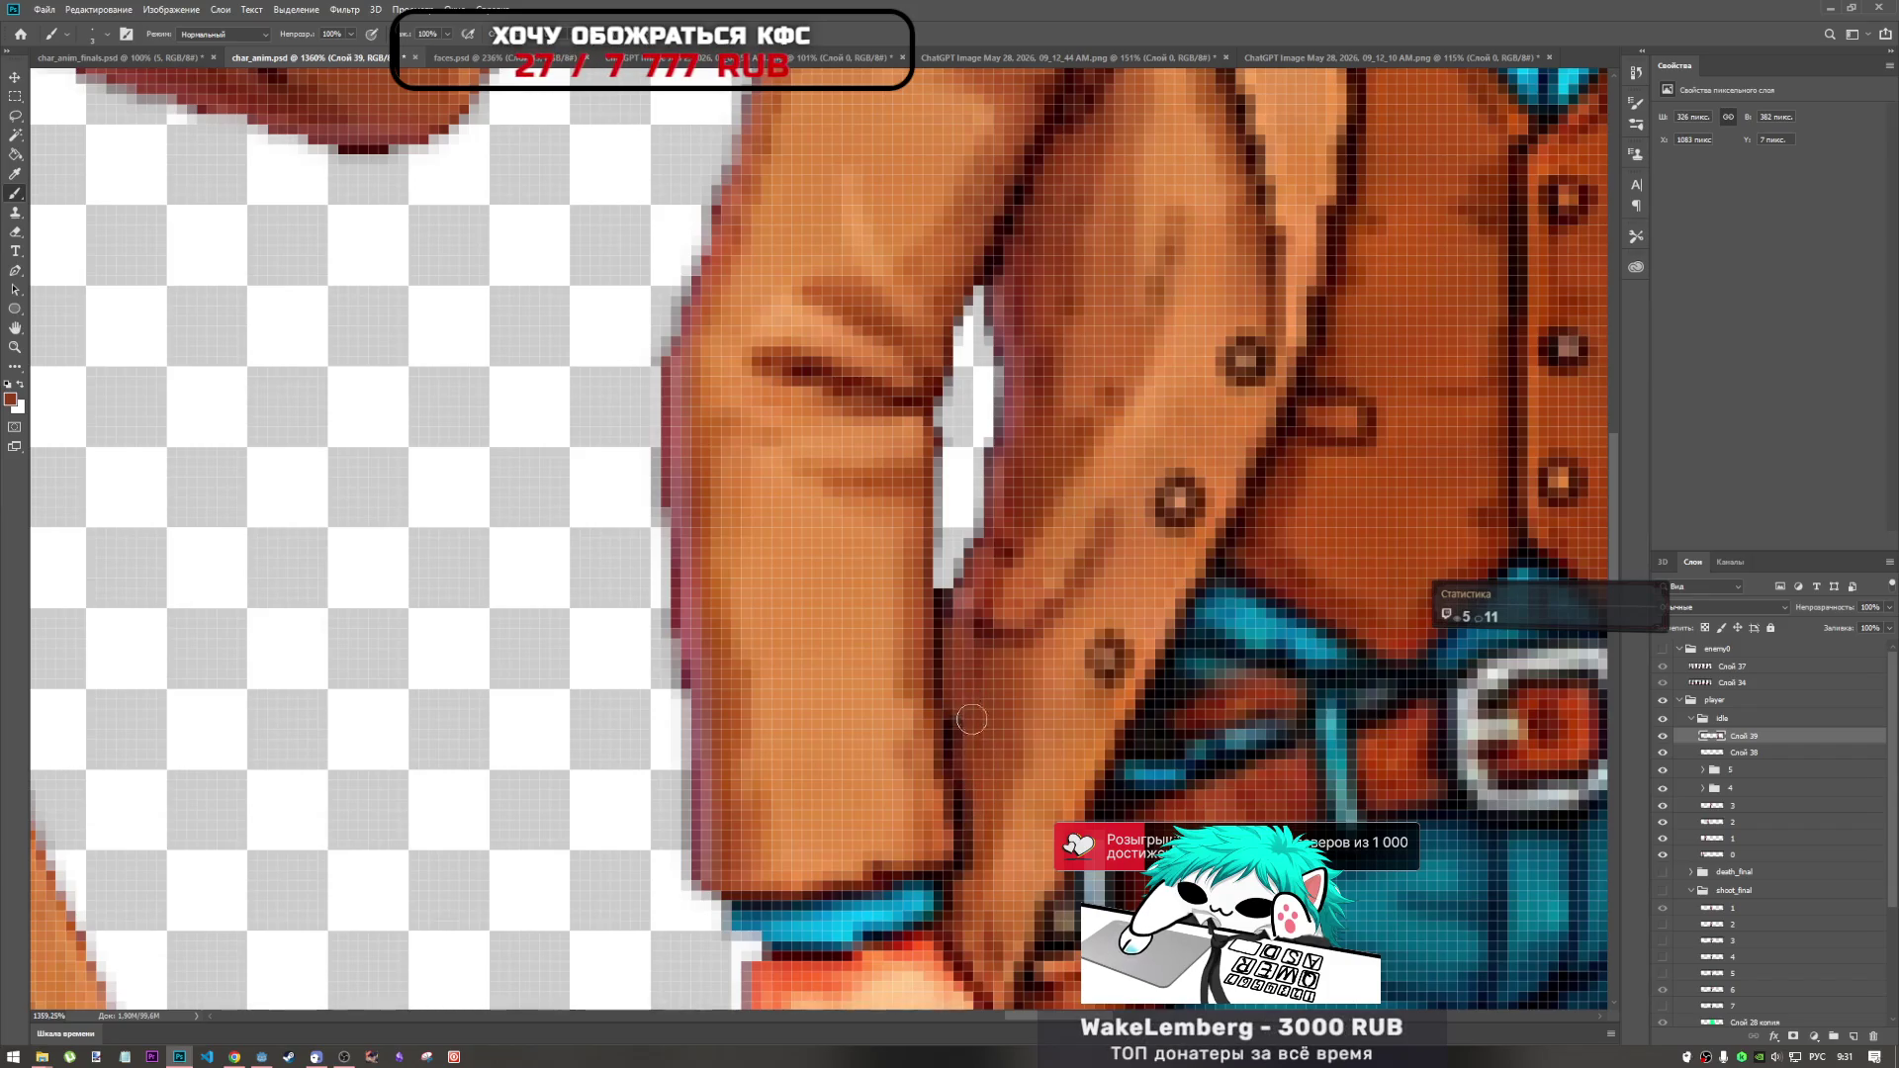
scroll(997, 803, "down", 5)
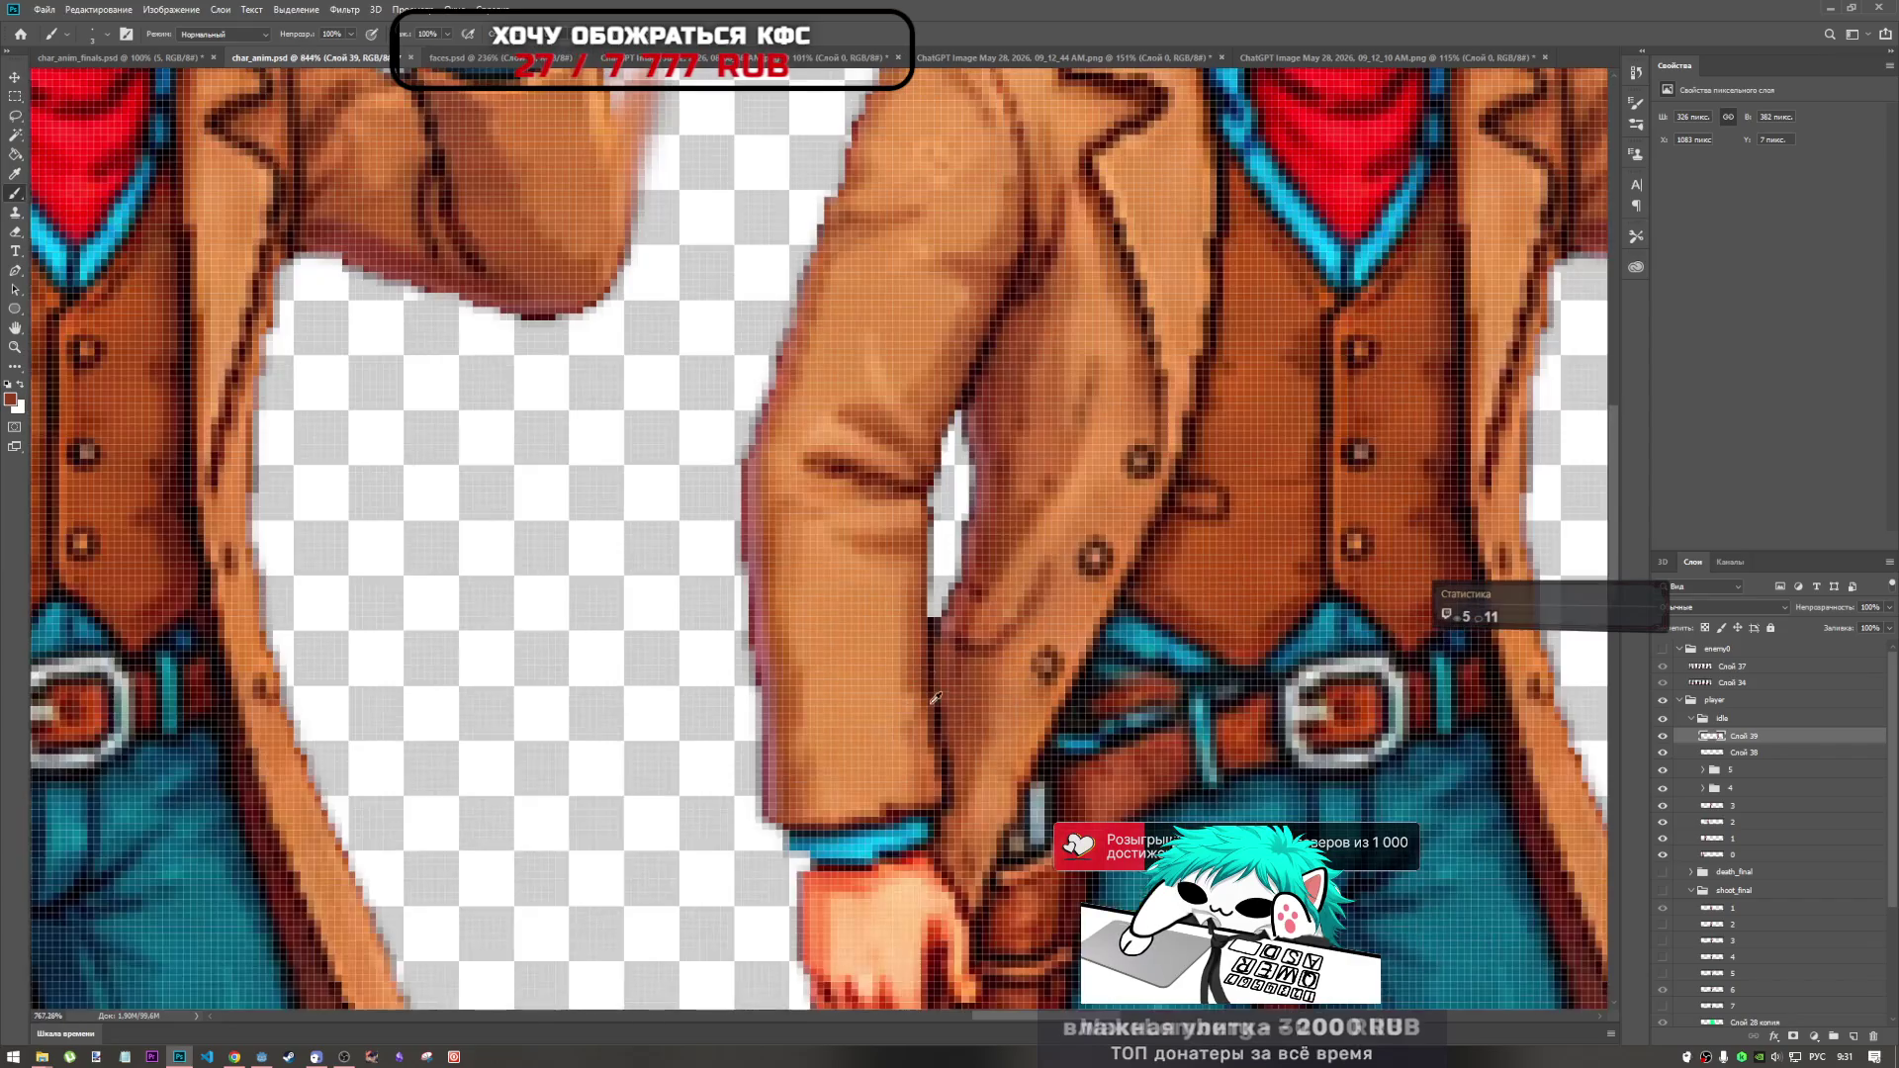
scroll(959, 597, "up", 8)
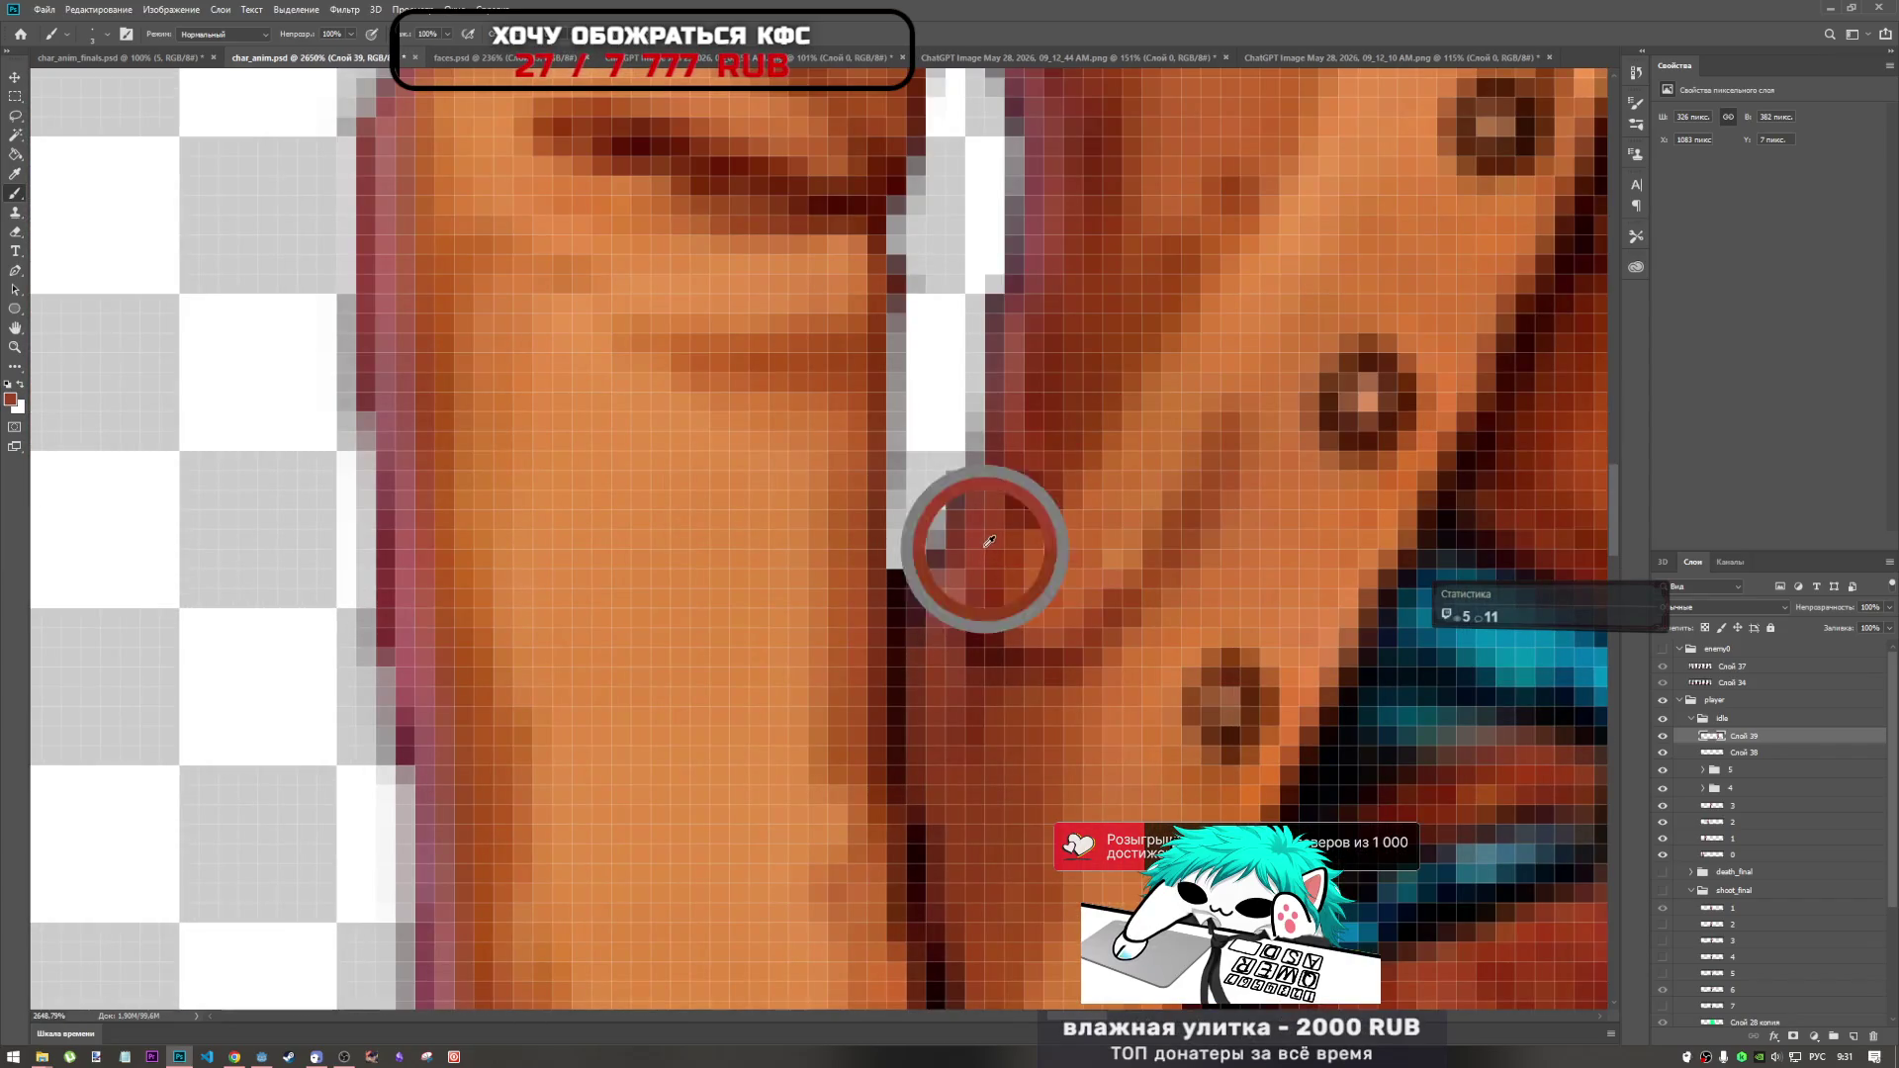
scroll(925, 605, "down", 8)
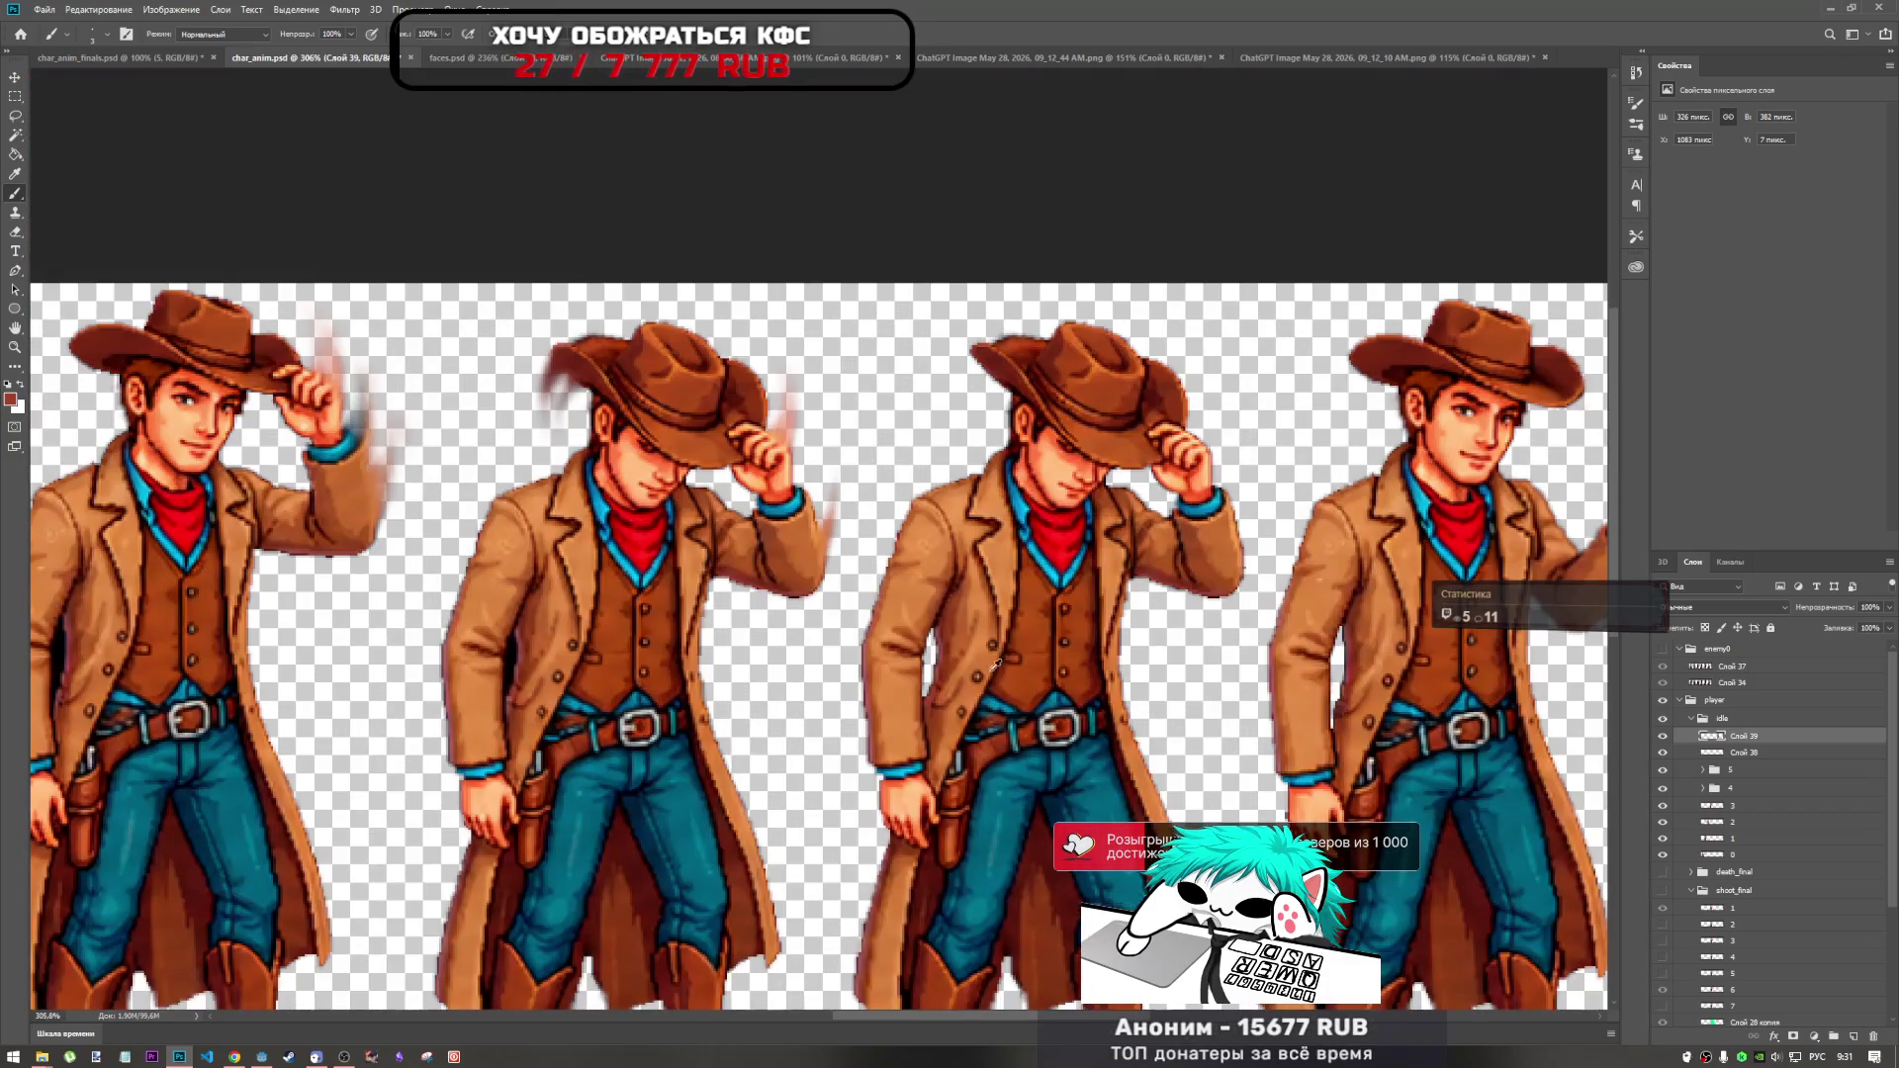
scroll(997, 729, "down", 3)
scroll(994, 732, "up", 10)
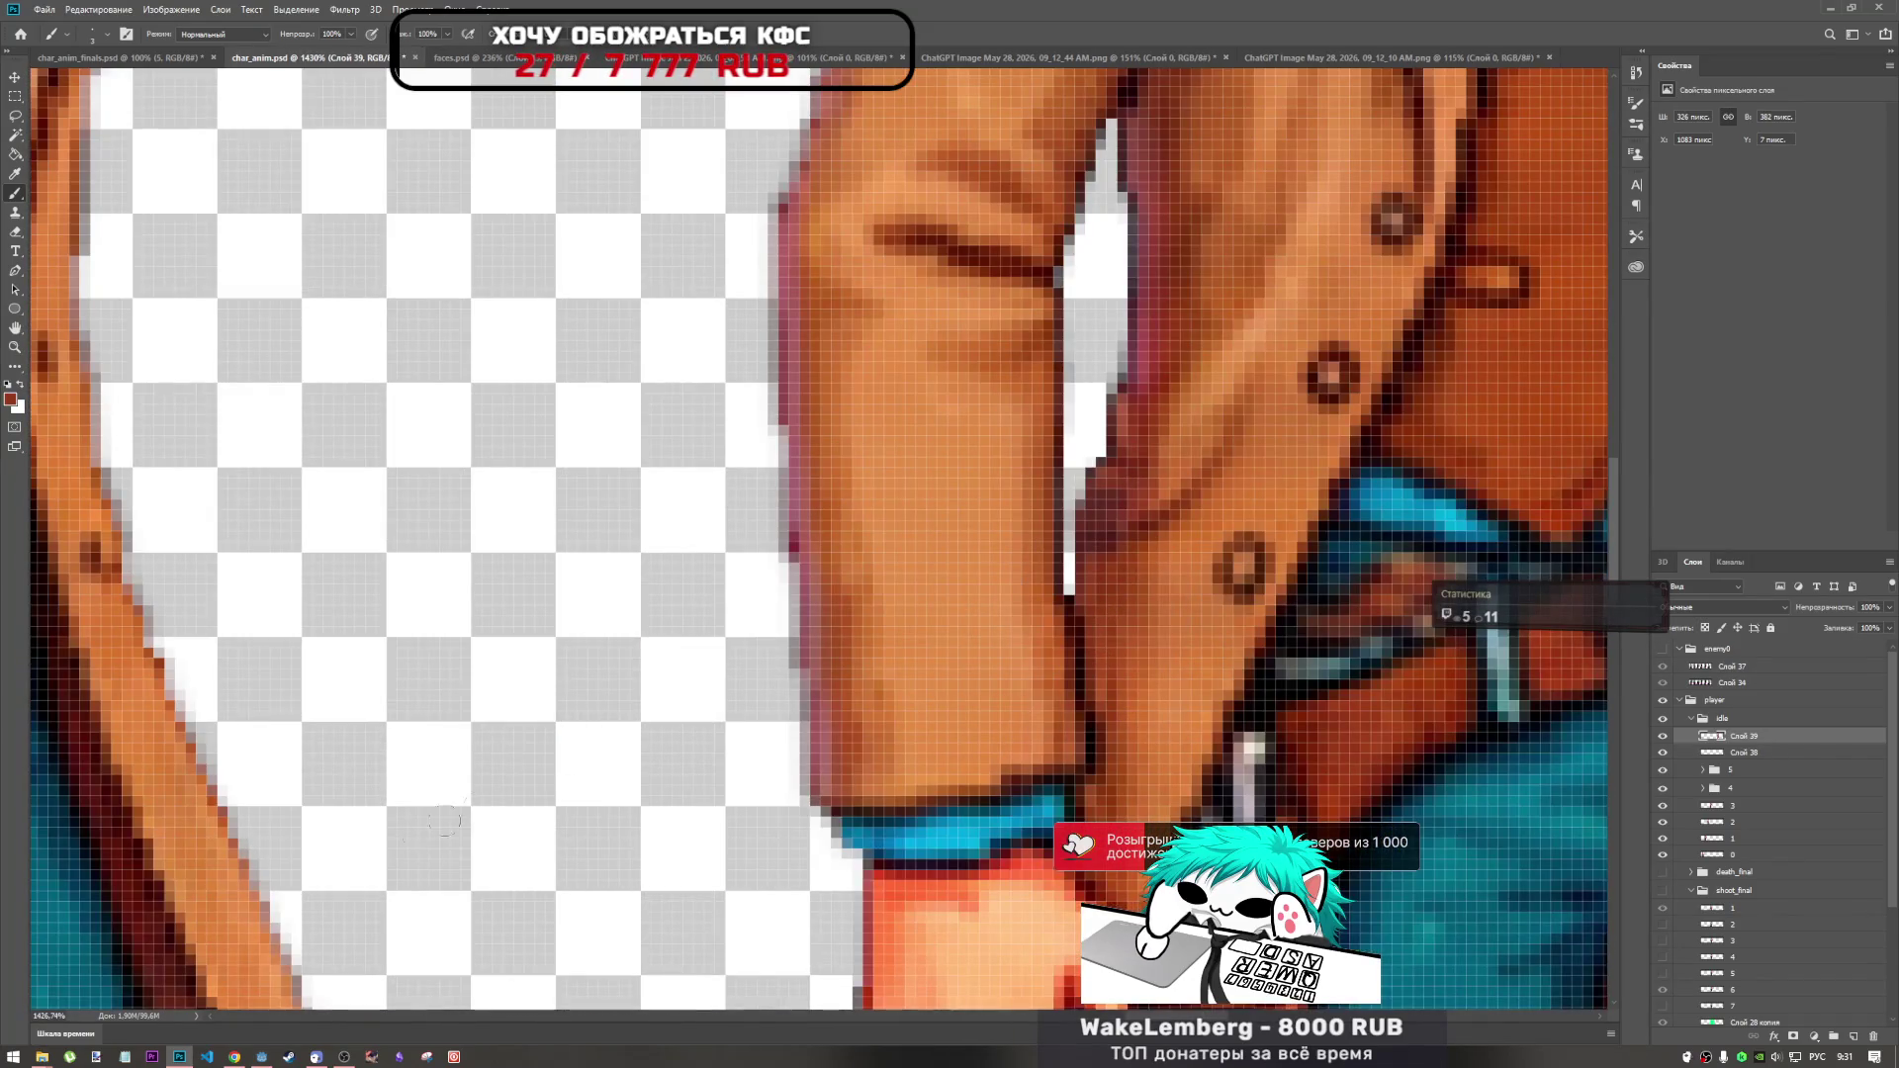
In Chrome, pause and close the current video, resume the frog video, and return to Photoshop.
left_click(234, 1054)
left_click(975, 593)
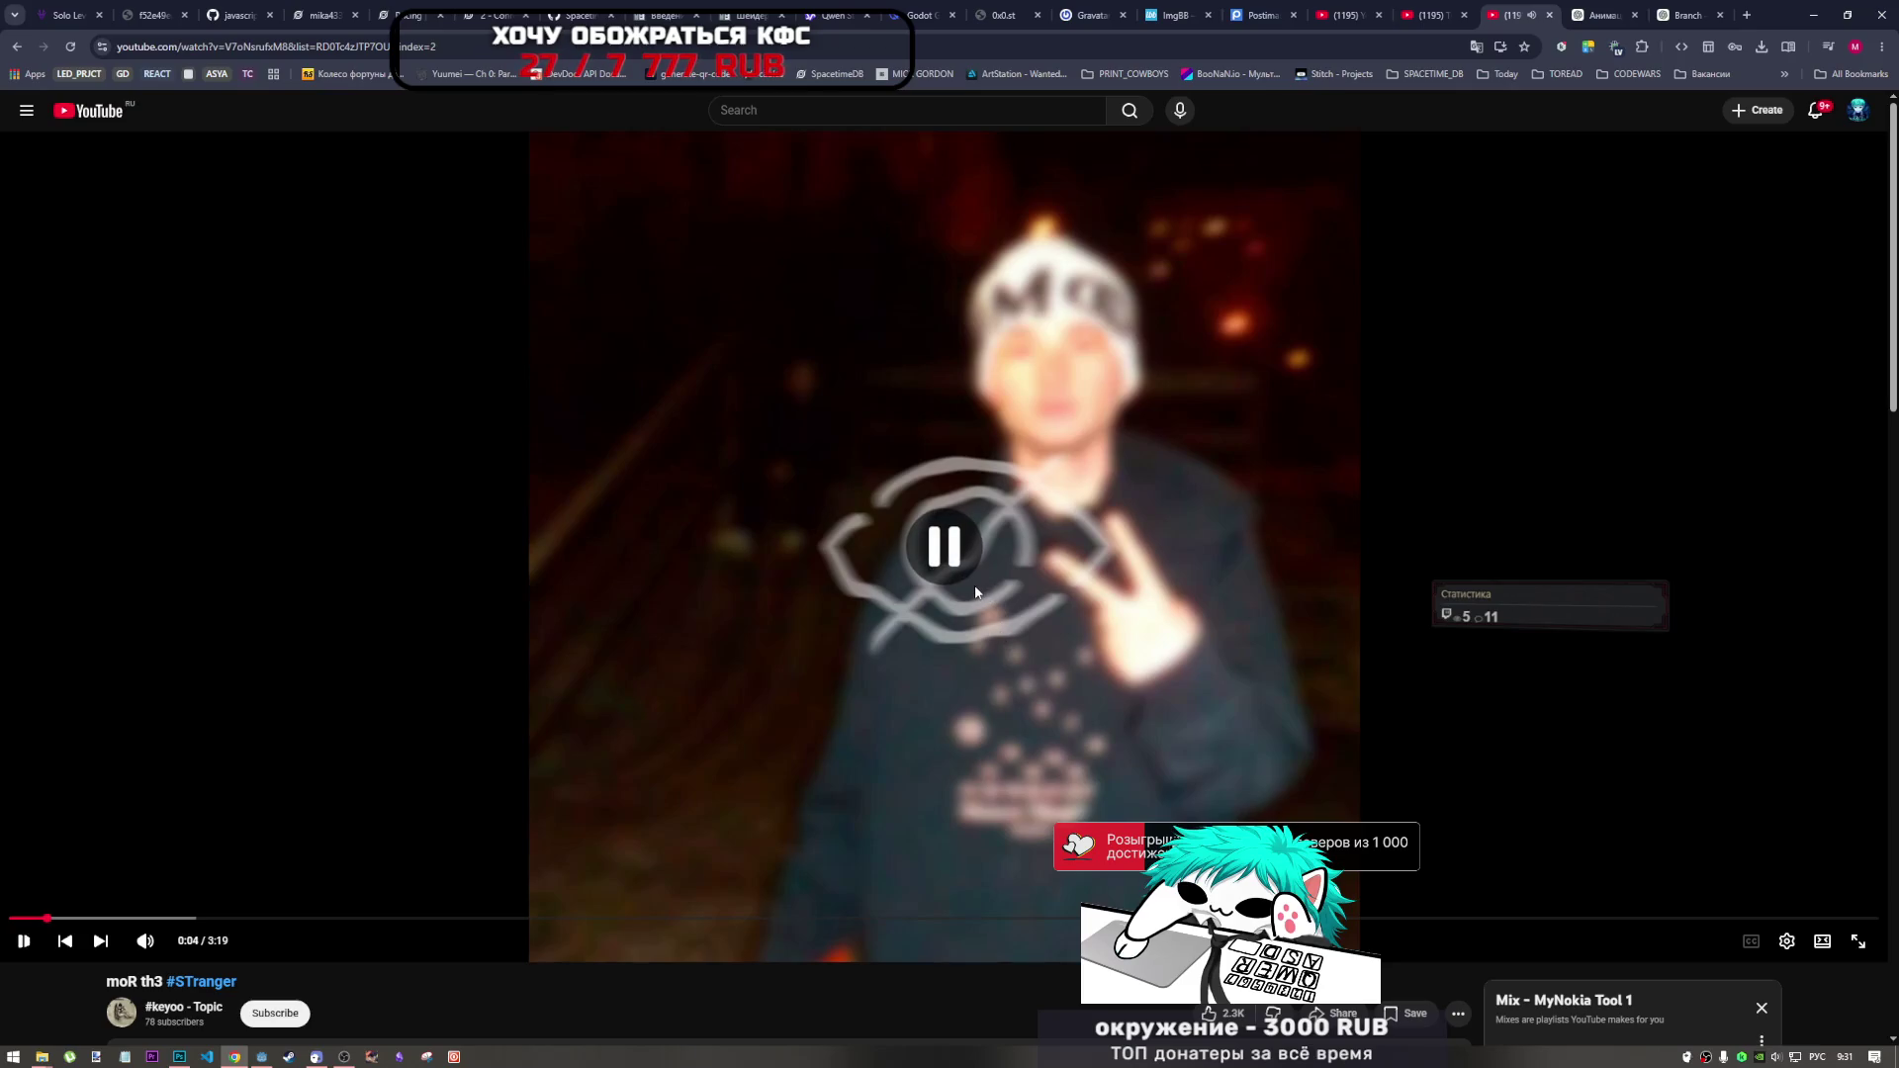
left_click(1549, 16)
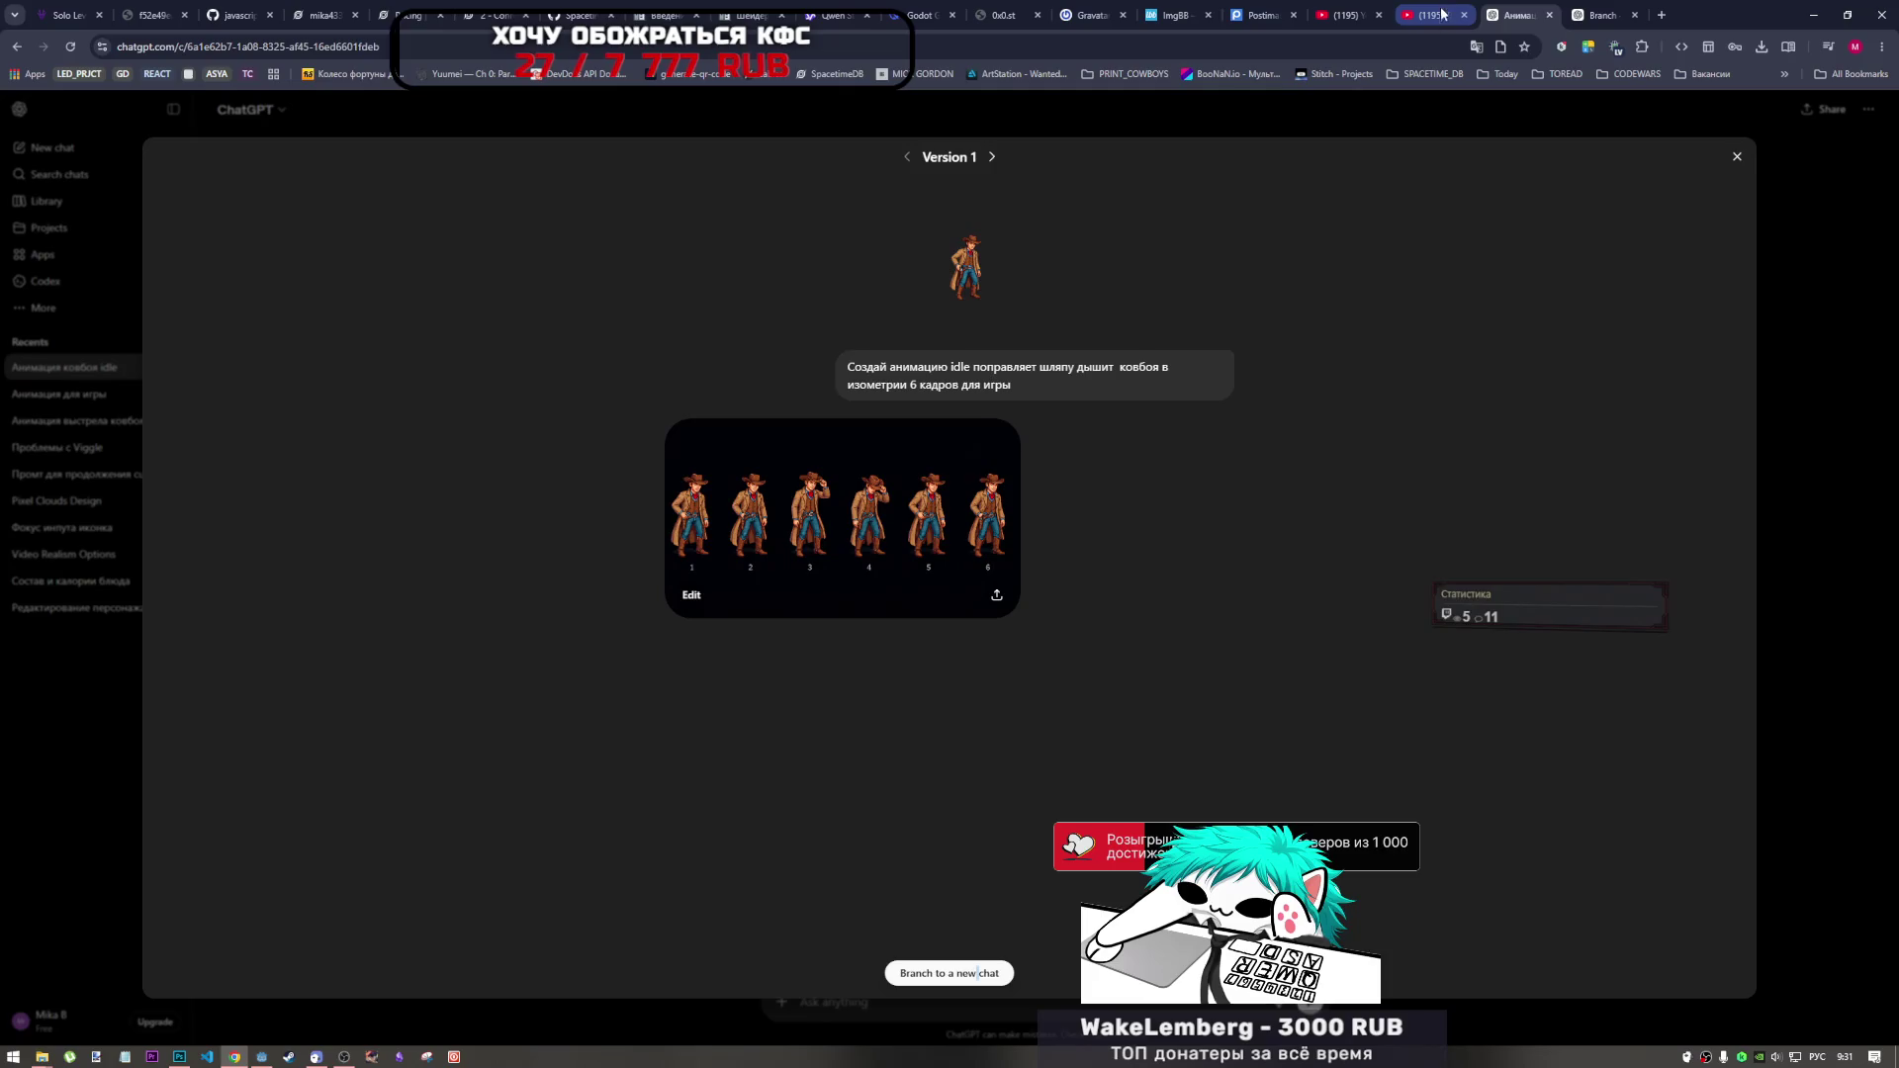
left_click(1439, 15)
left_click(942, 668)
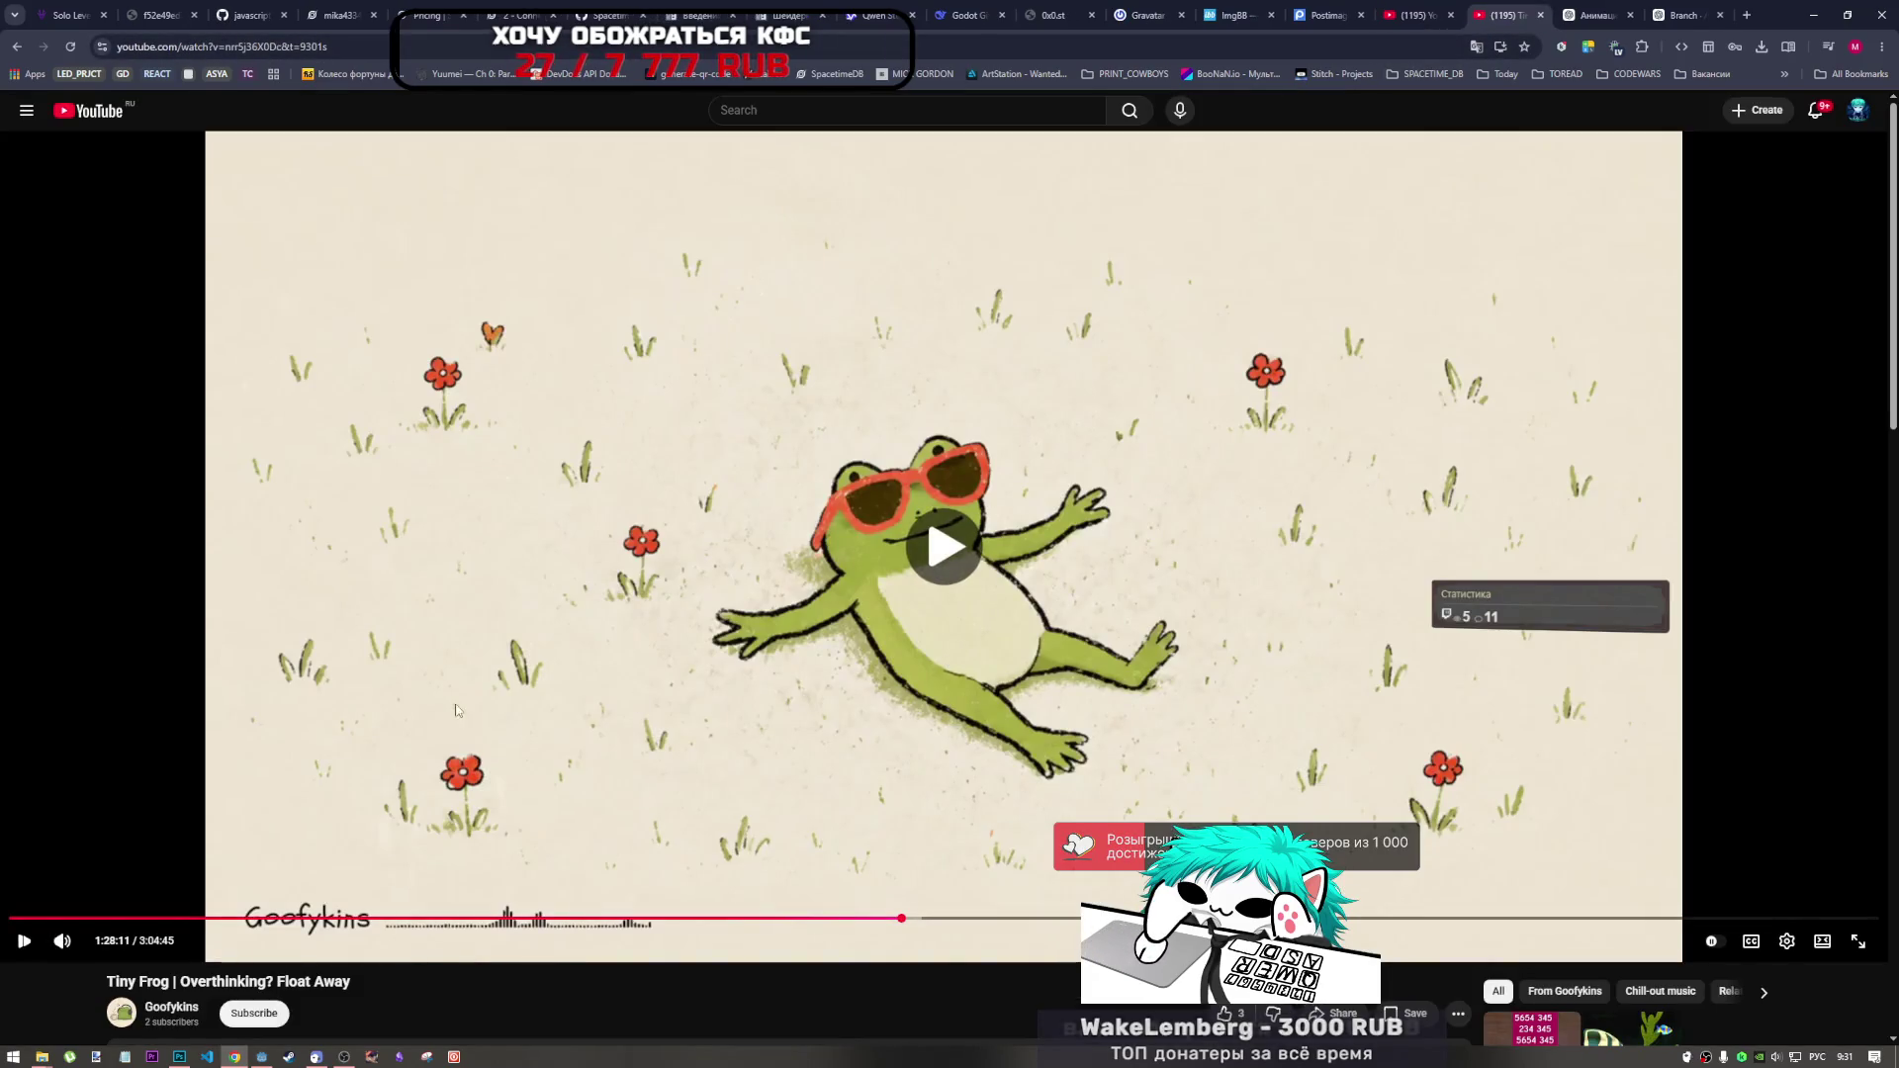
key("alt+Tab")
scroll(890, 599, "down", 3)
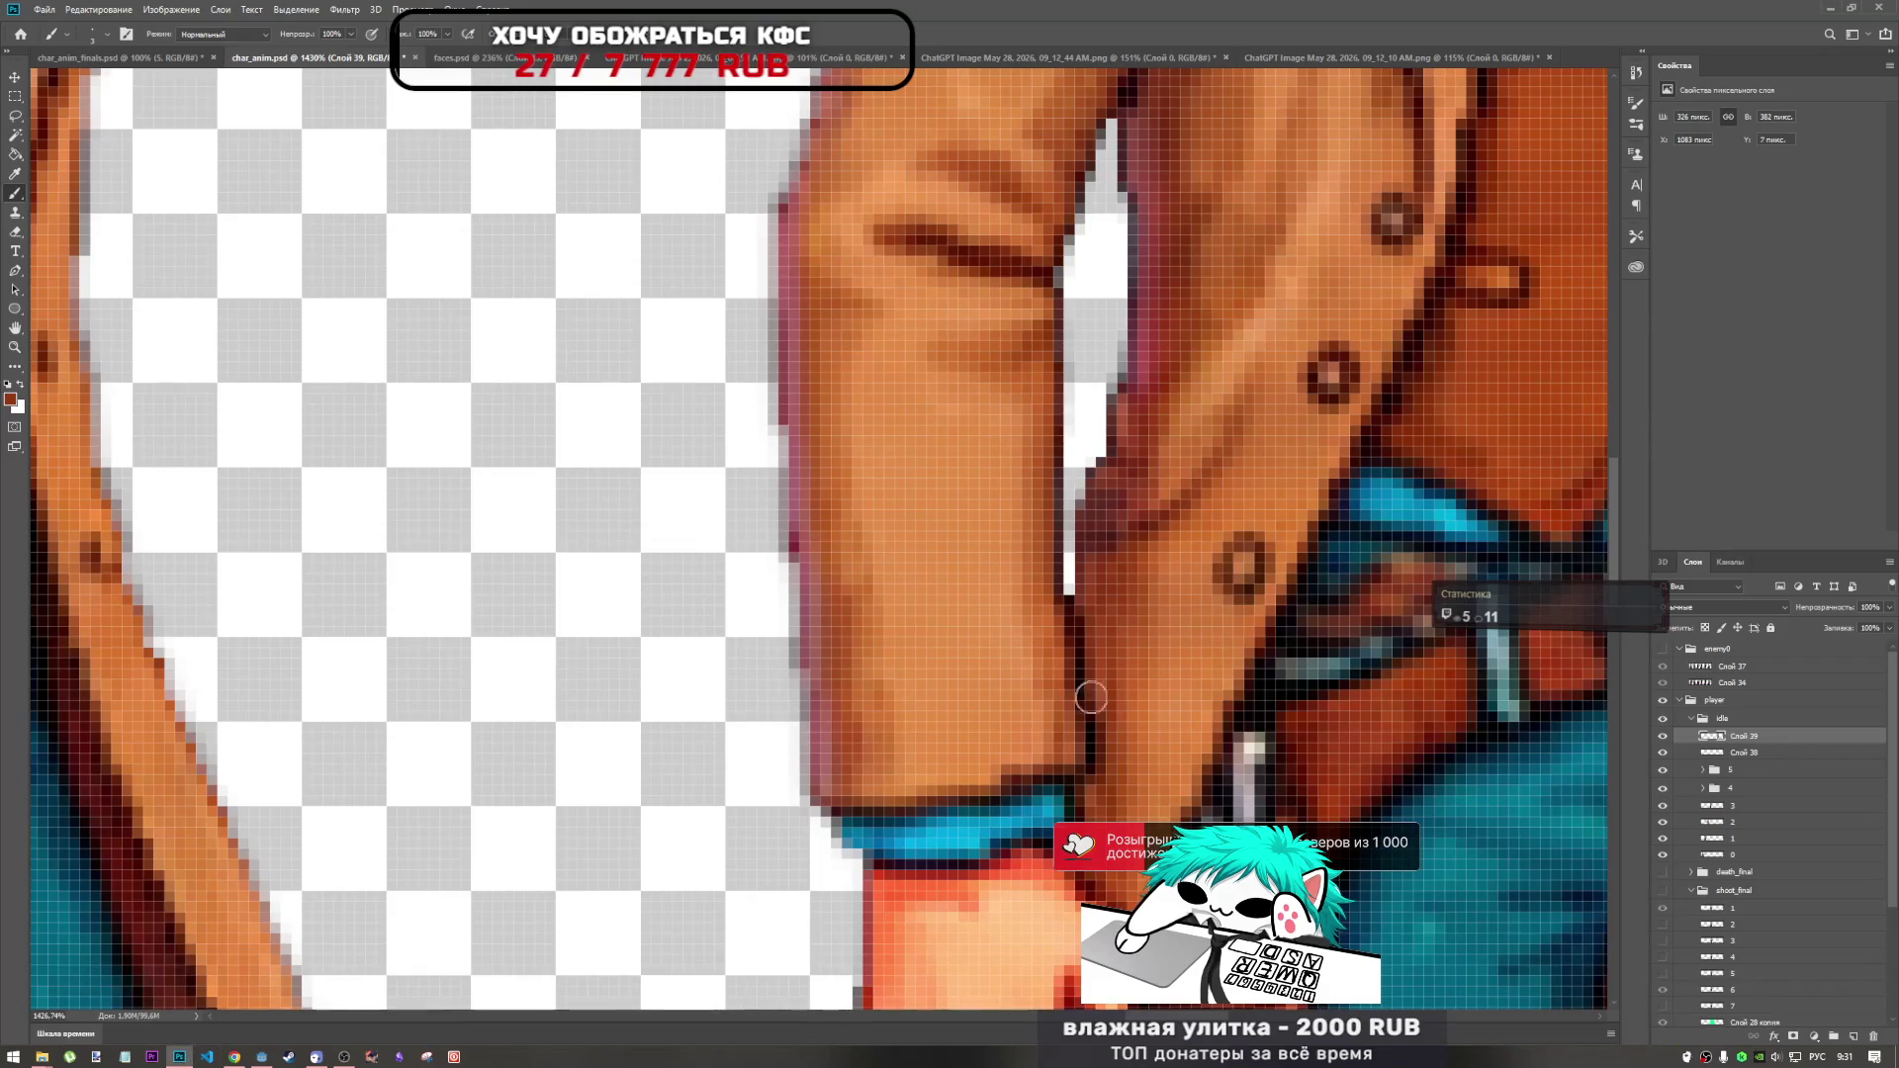
Sample the coat's dark red-brown outline colour as the foreground colour.
scroll(890, 600, "down", 4)
scroll(890, 600, "up", 6)
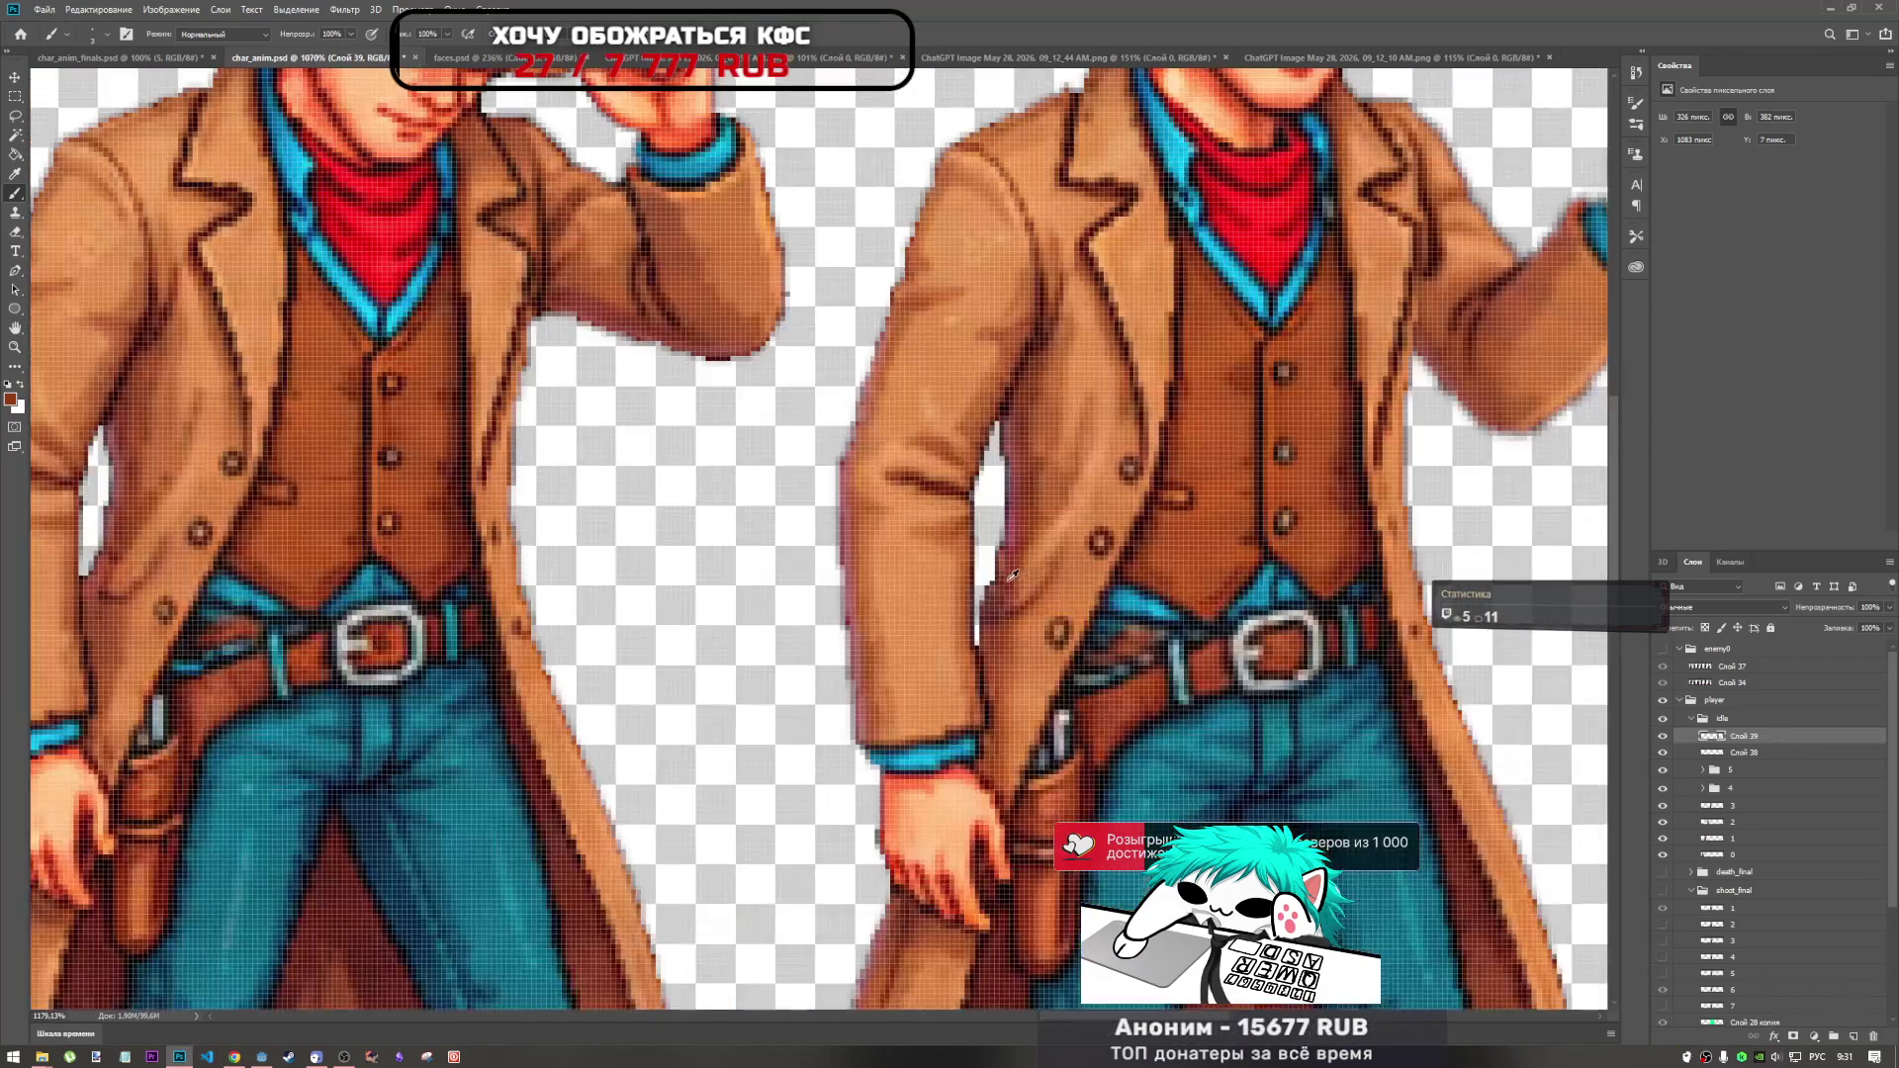
left_click(1010, 587, "alt")
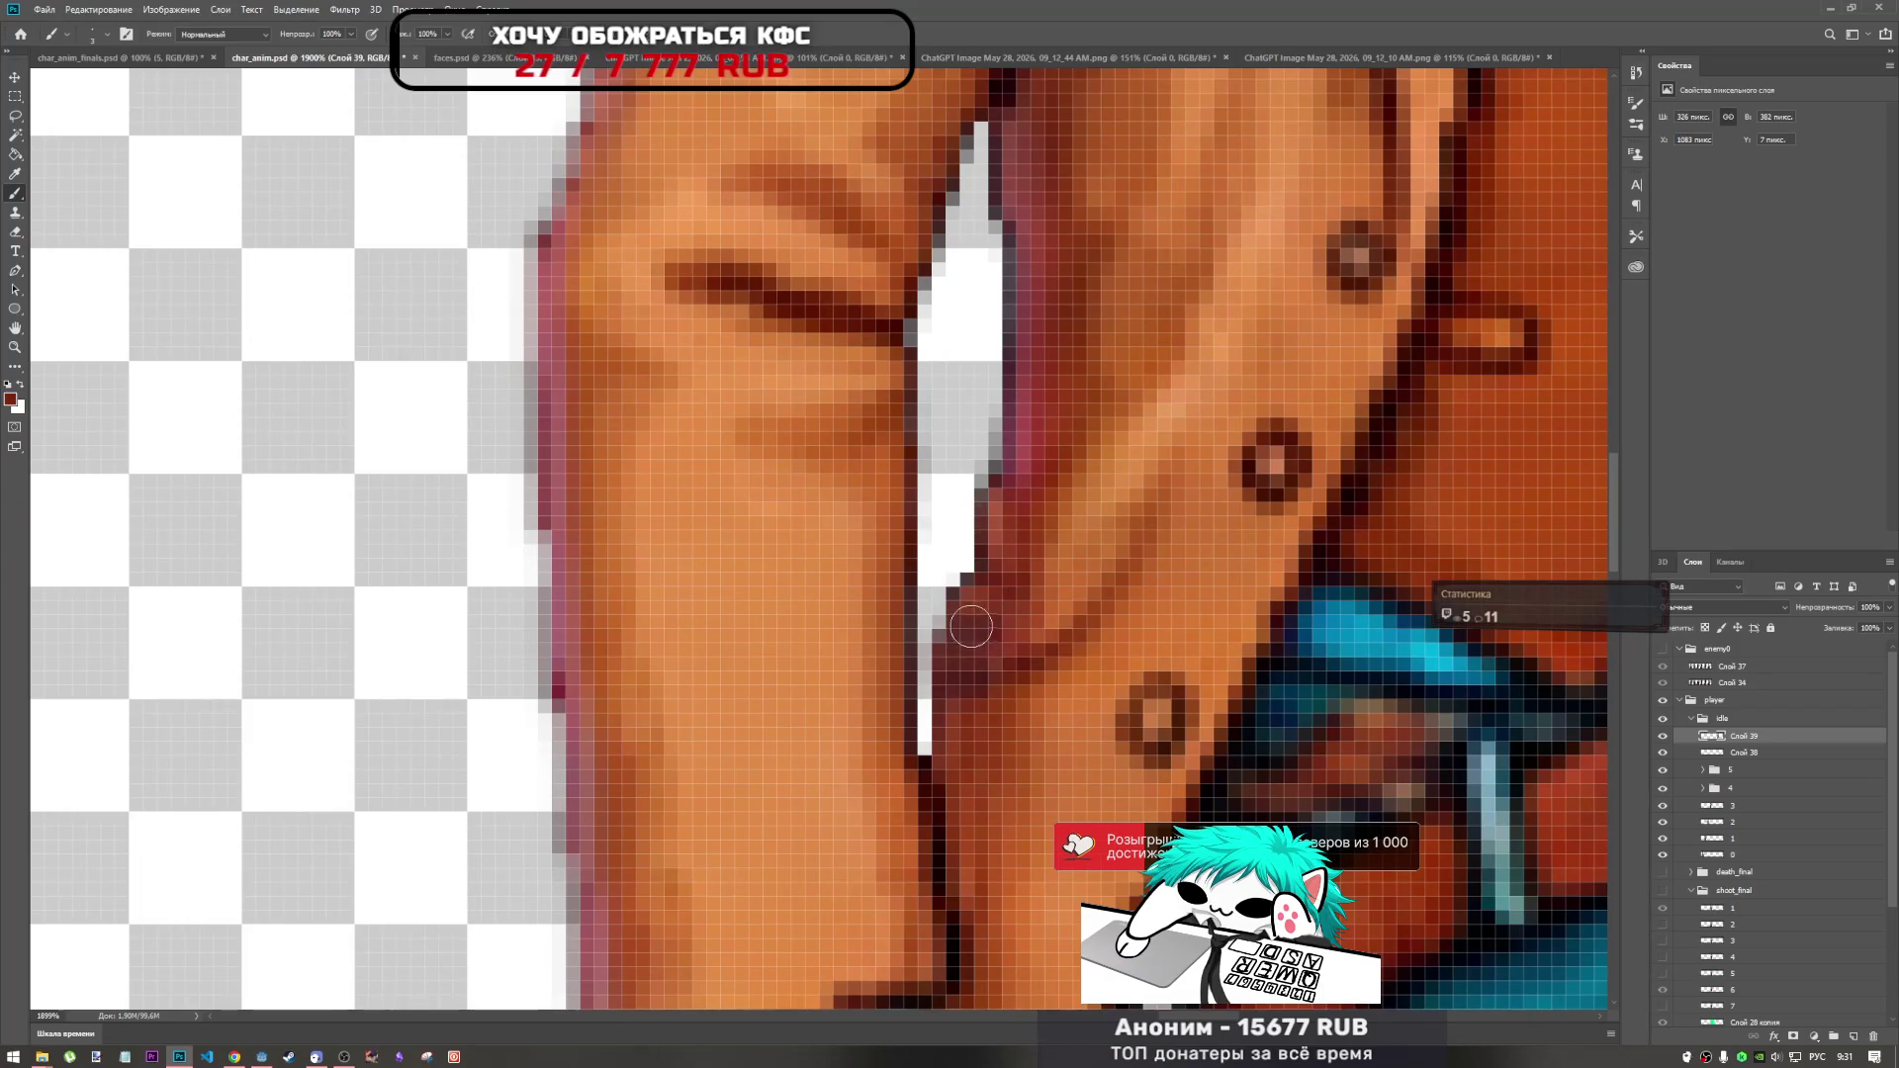
left_click(1009, 615, "alt")
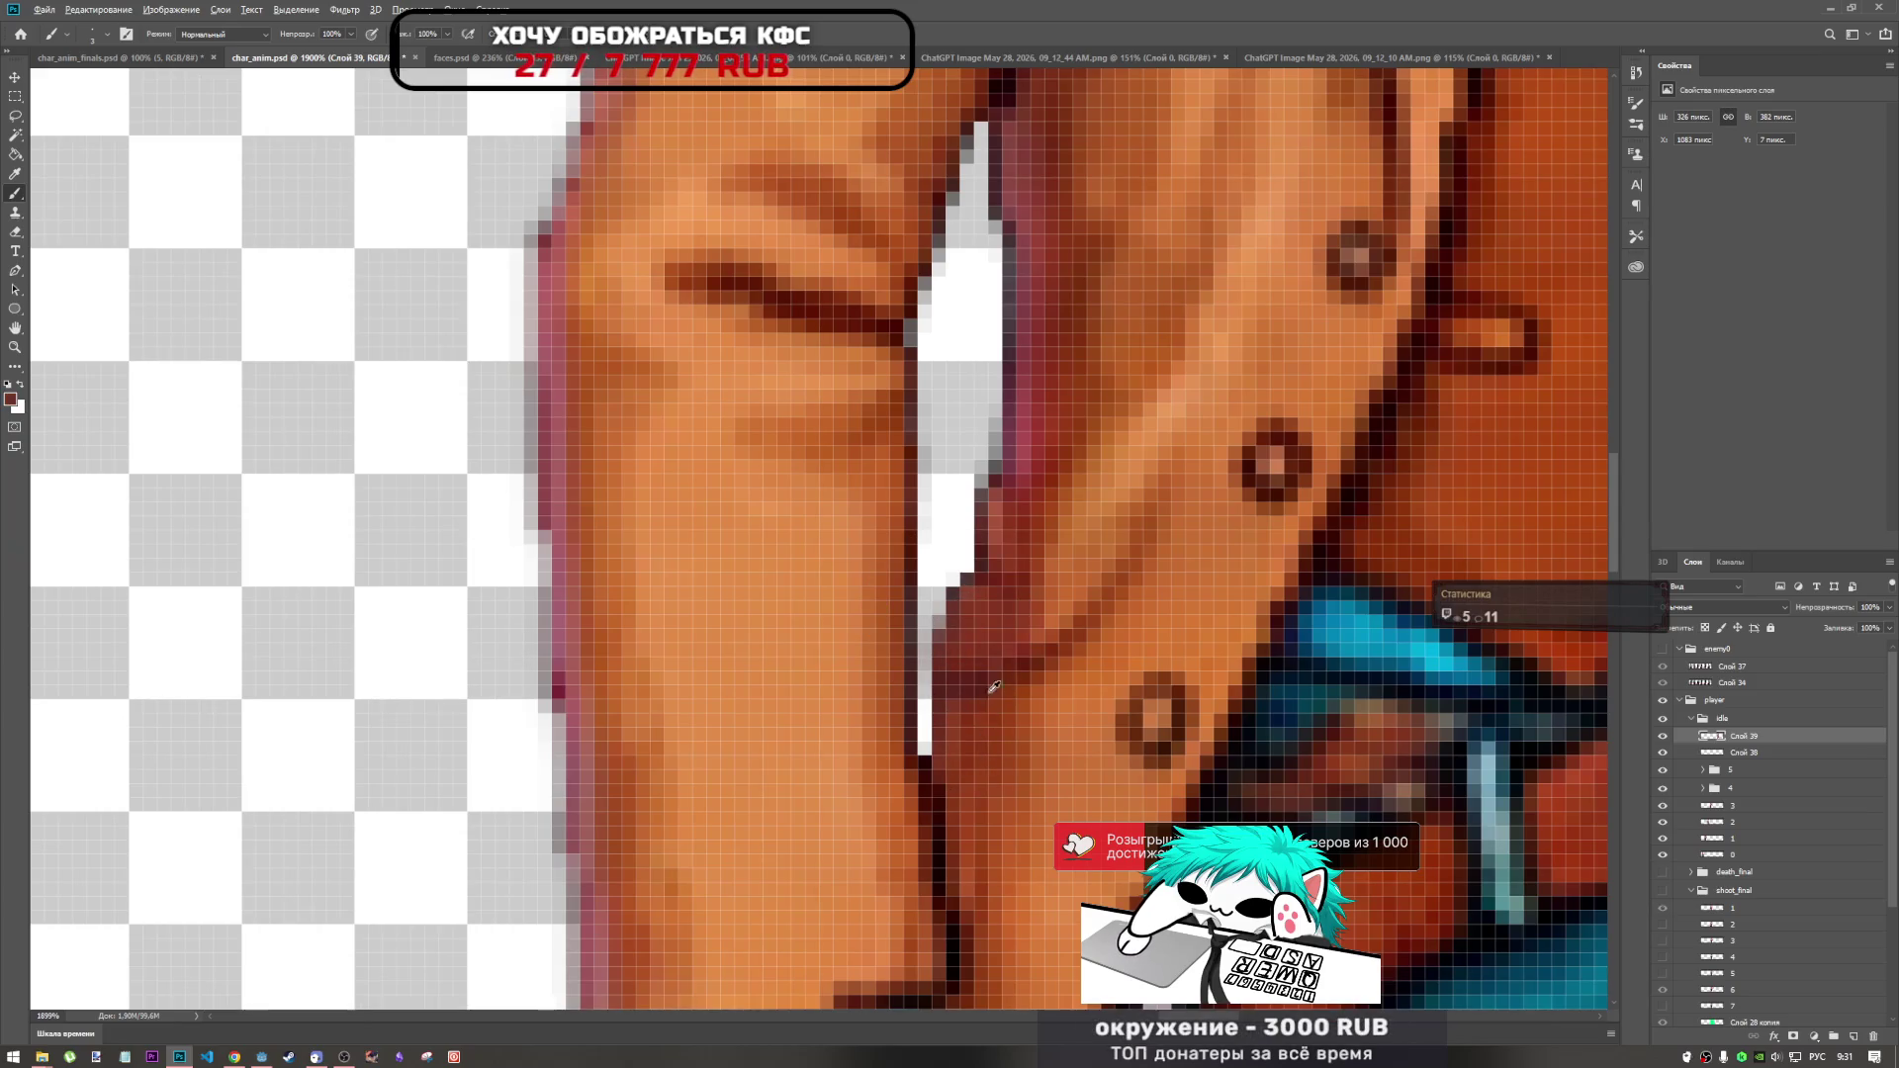
scroll(1005, 679, "down", 5)
scroll(929, 583, "up", 4)
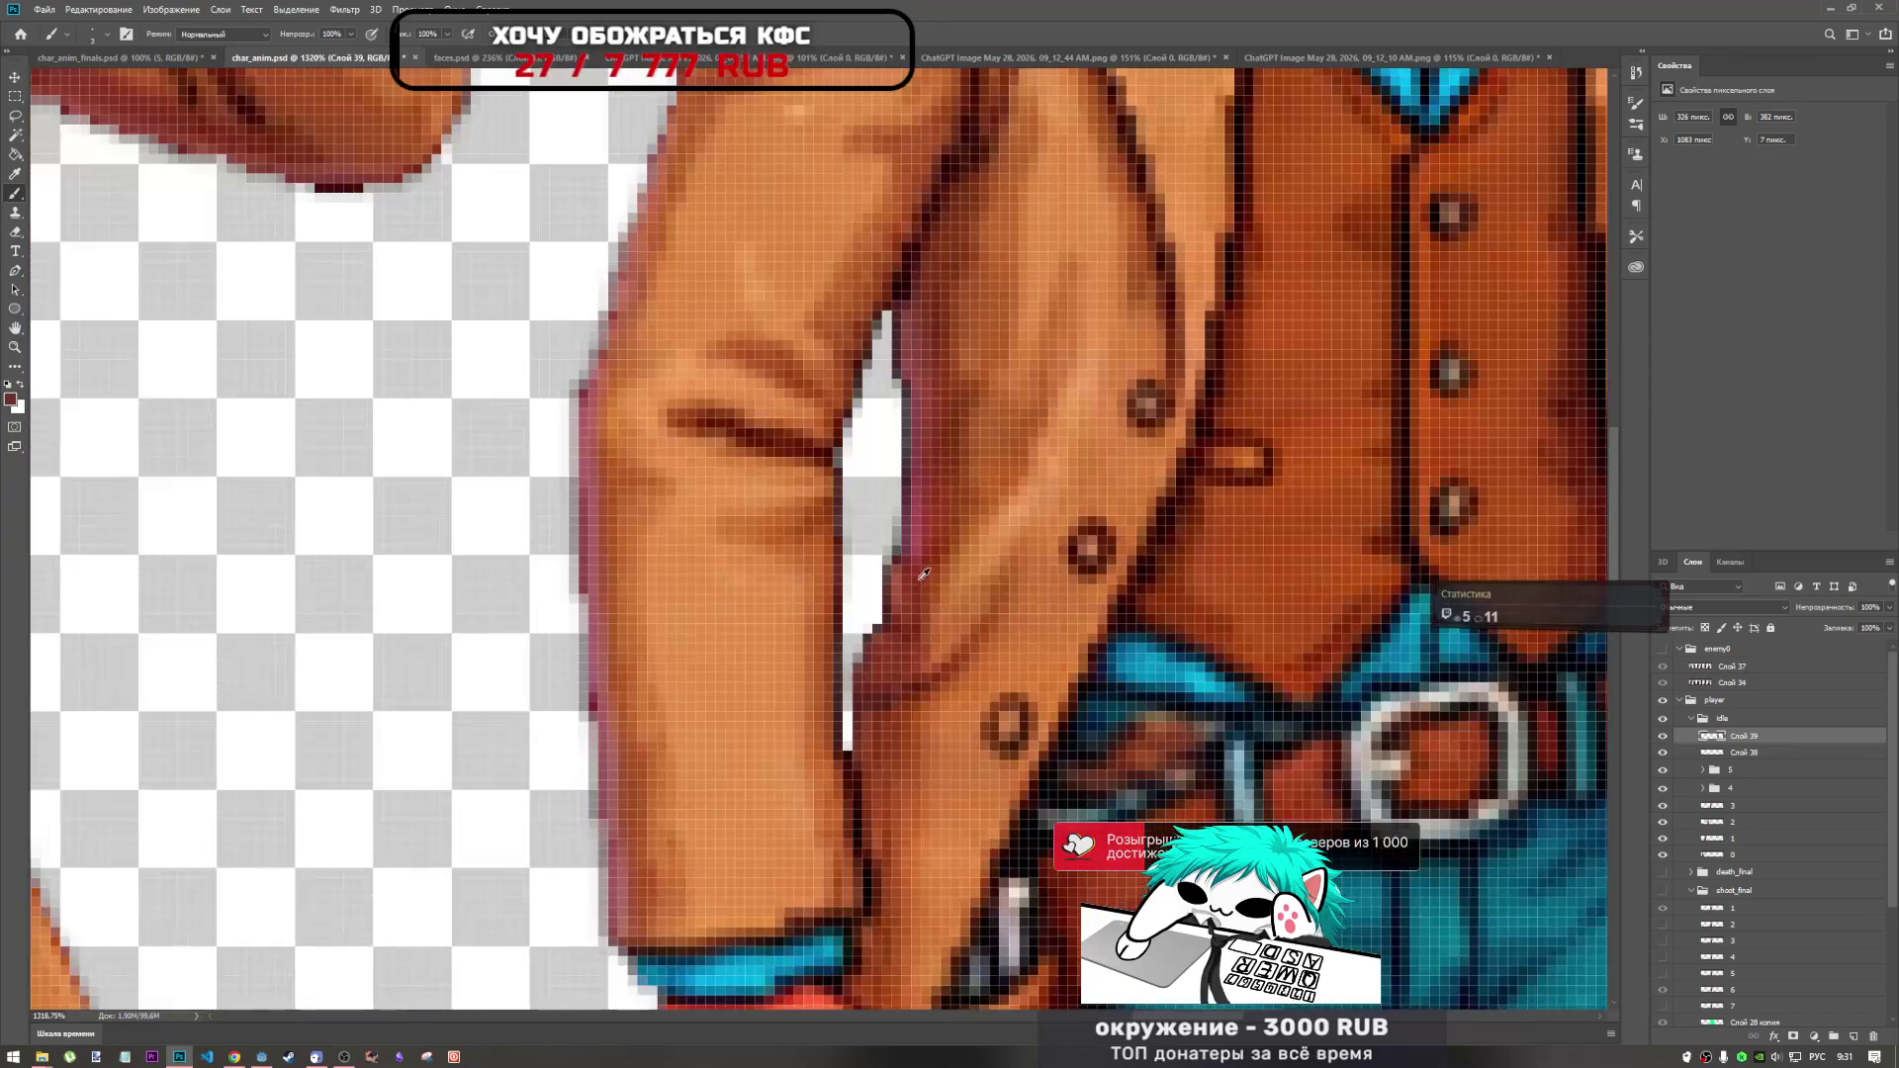
left_click(977, 461, "alt")
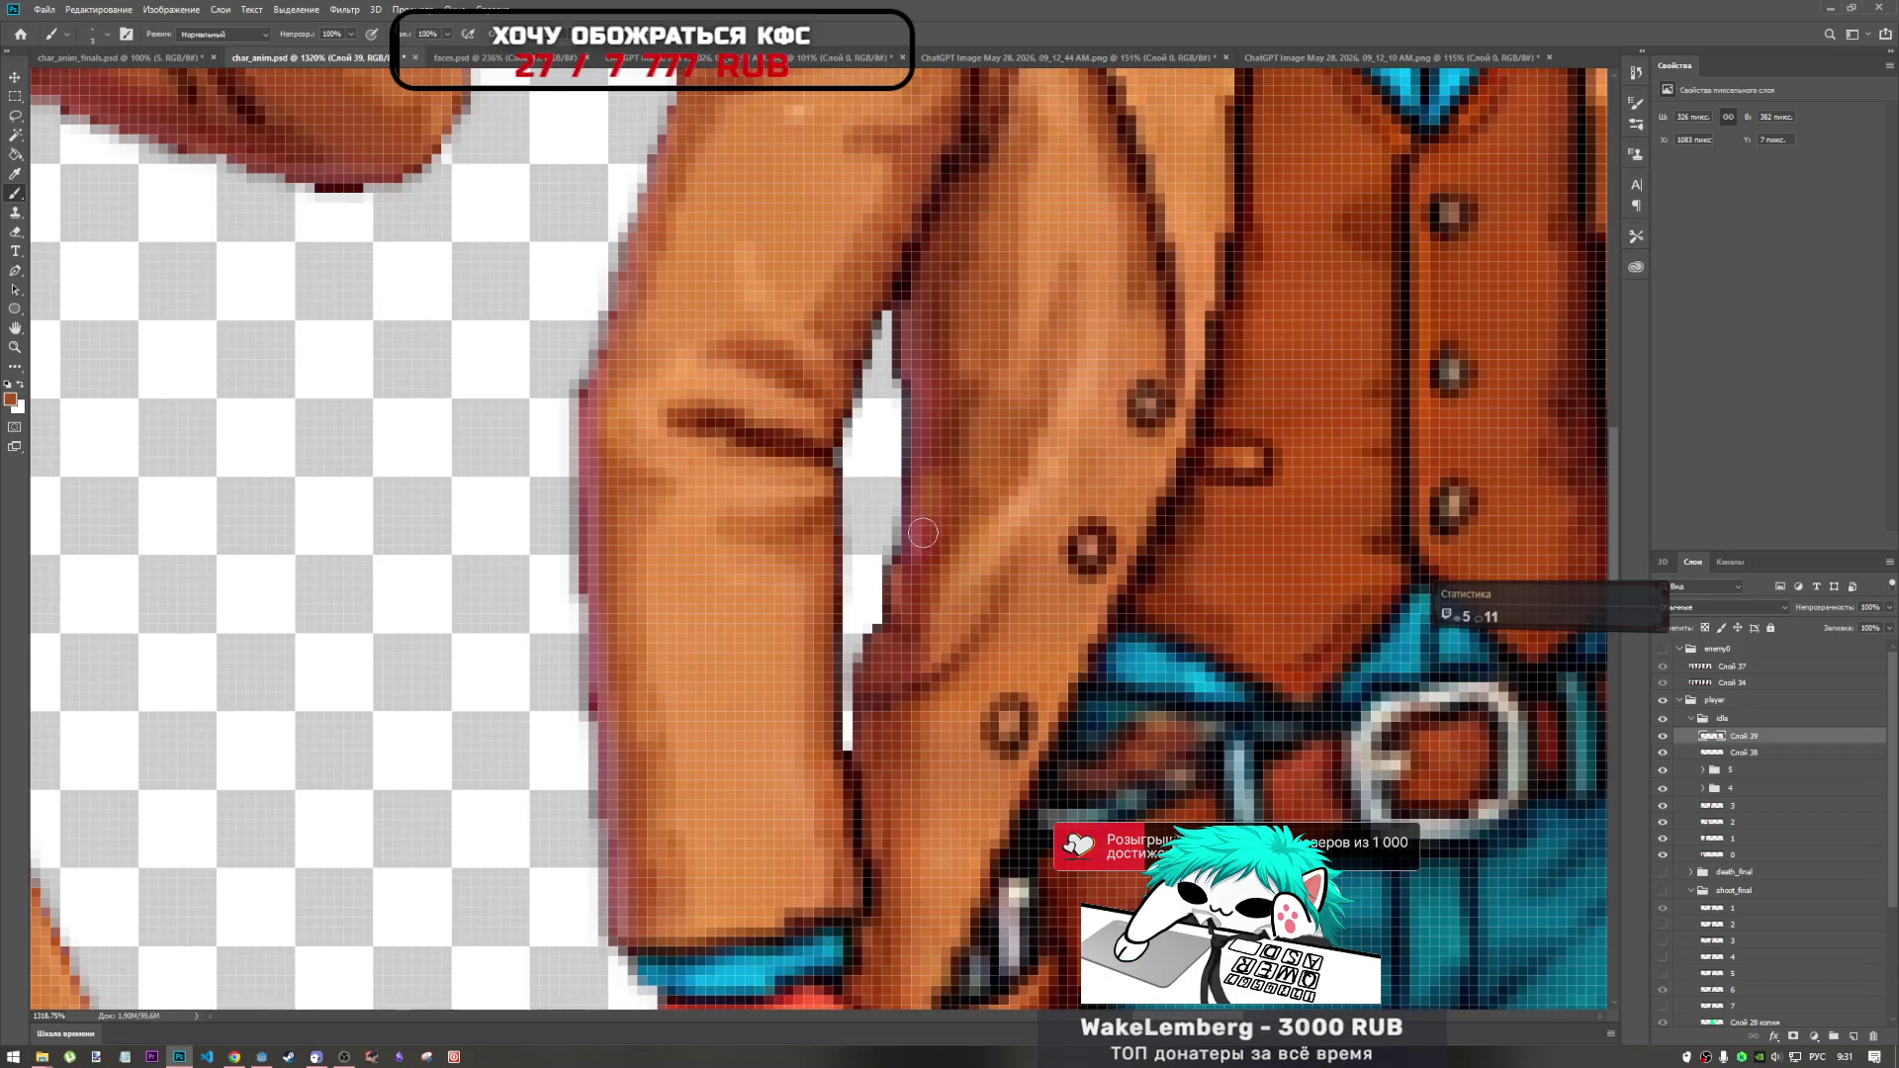
left_click(927, 435, "alt")
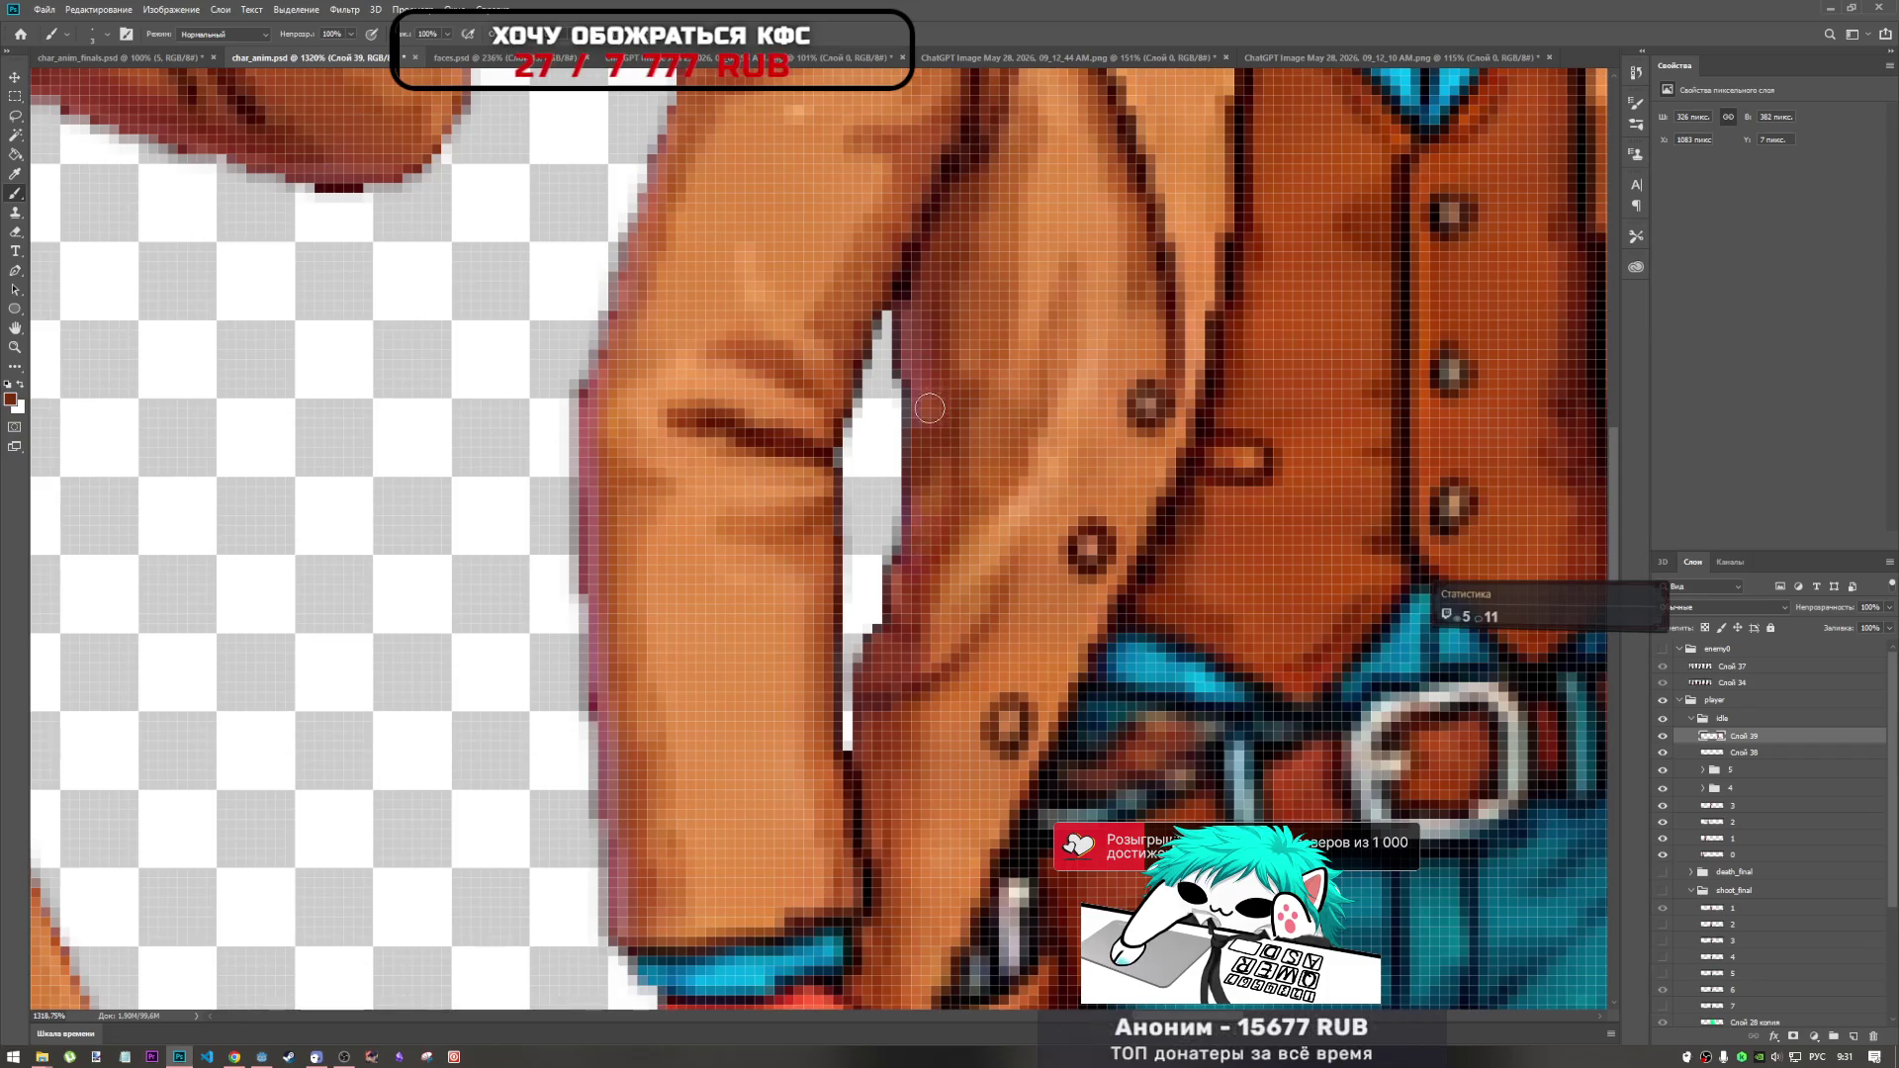
left_click(910, 337)
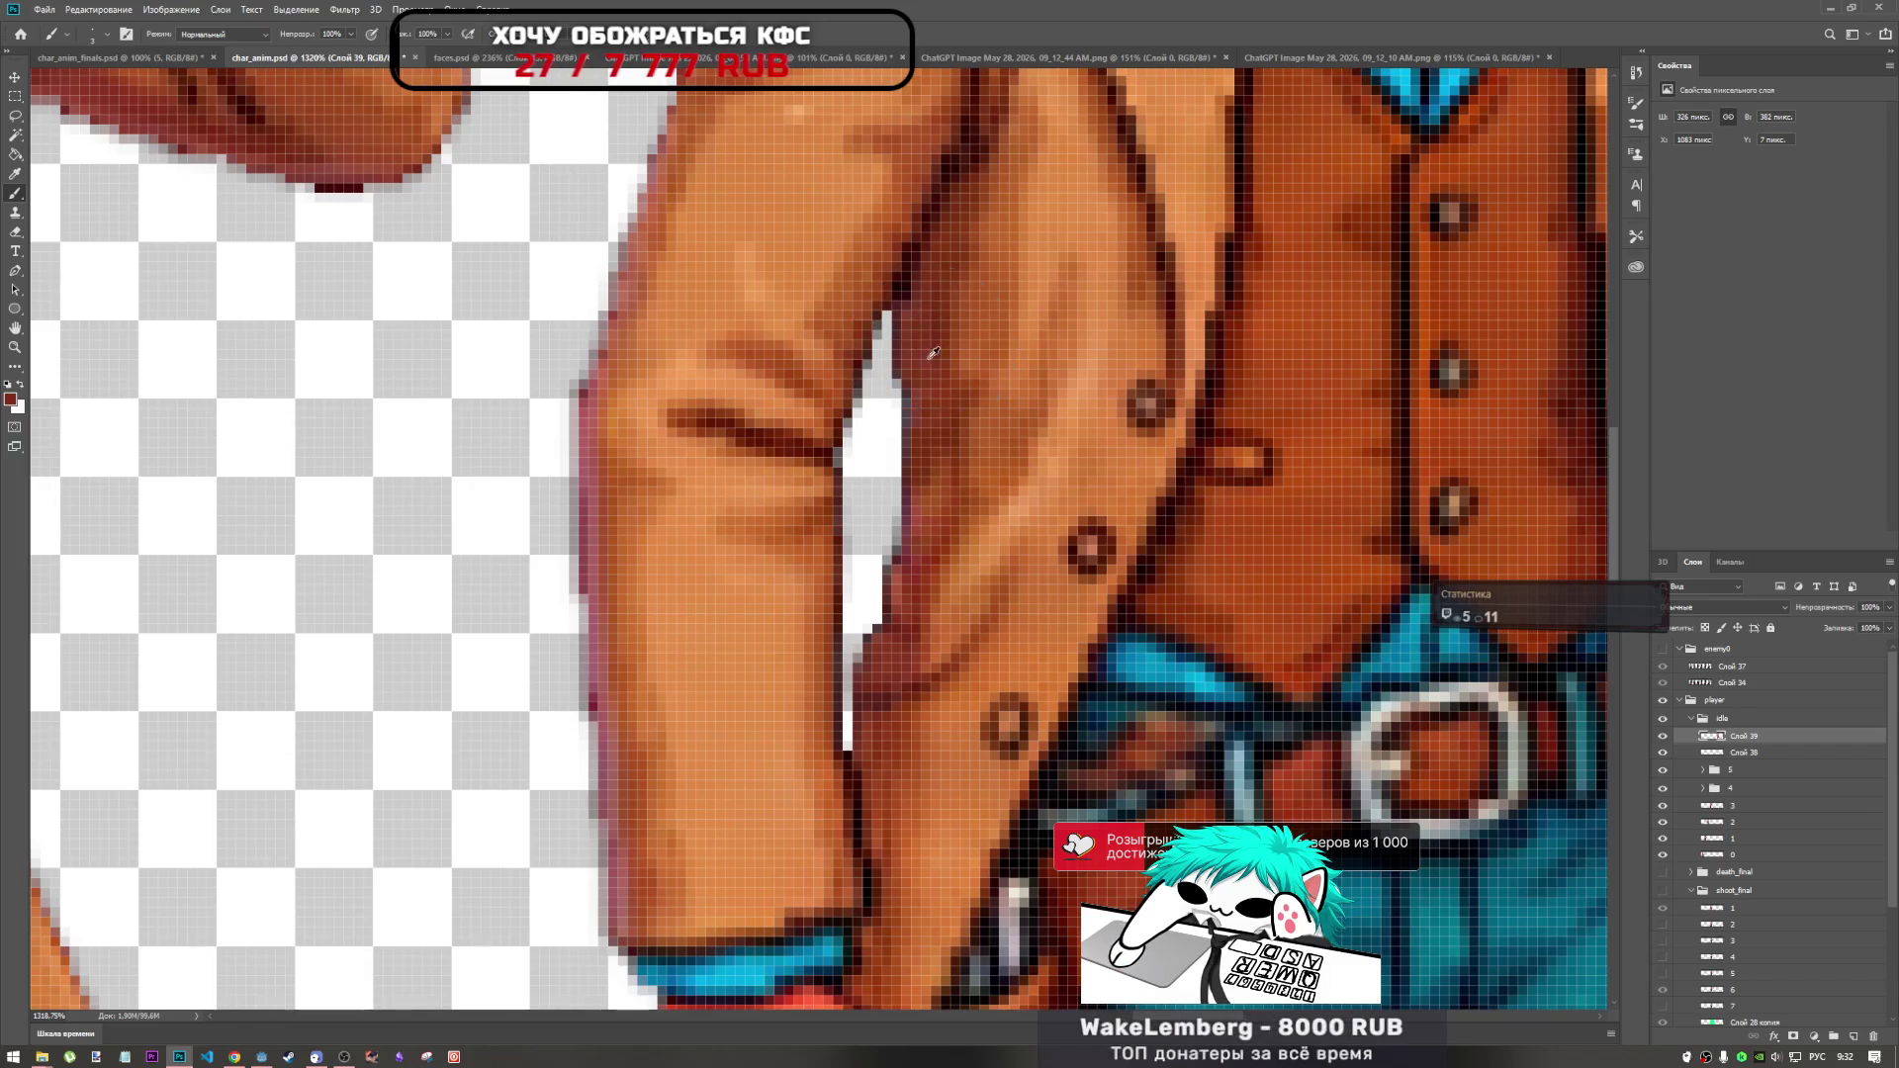
Paint a red-brown outline stroke up the left edge of the coat sleeve.
scroll(930, 388, "down", 3)
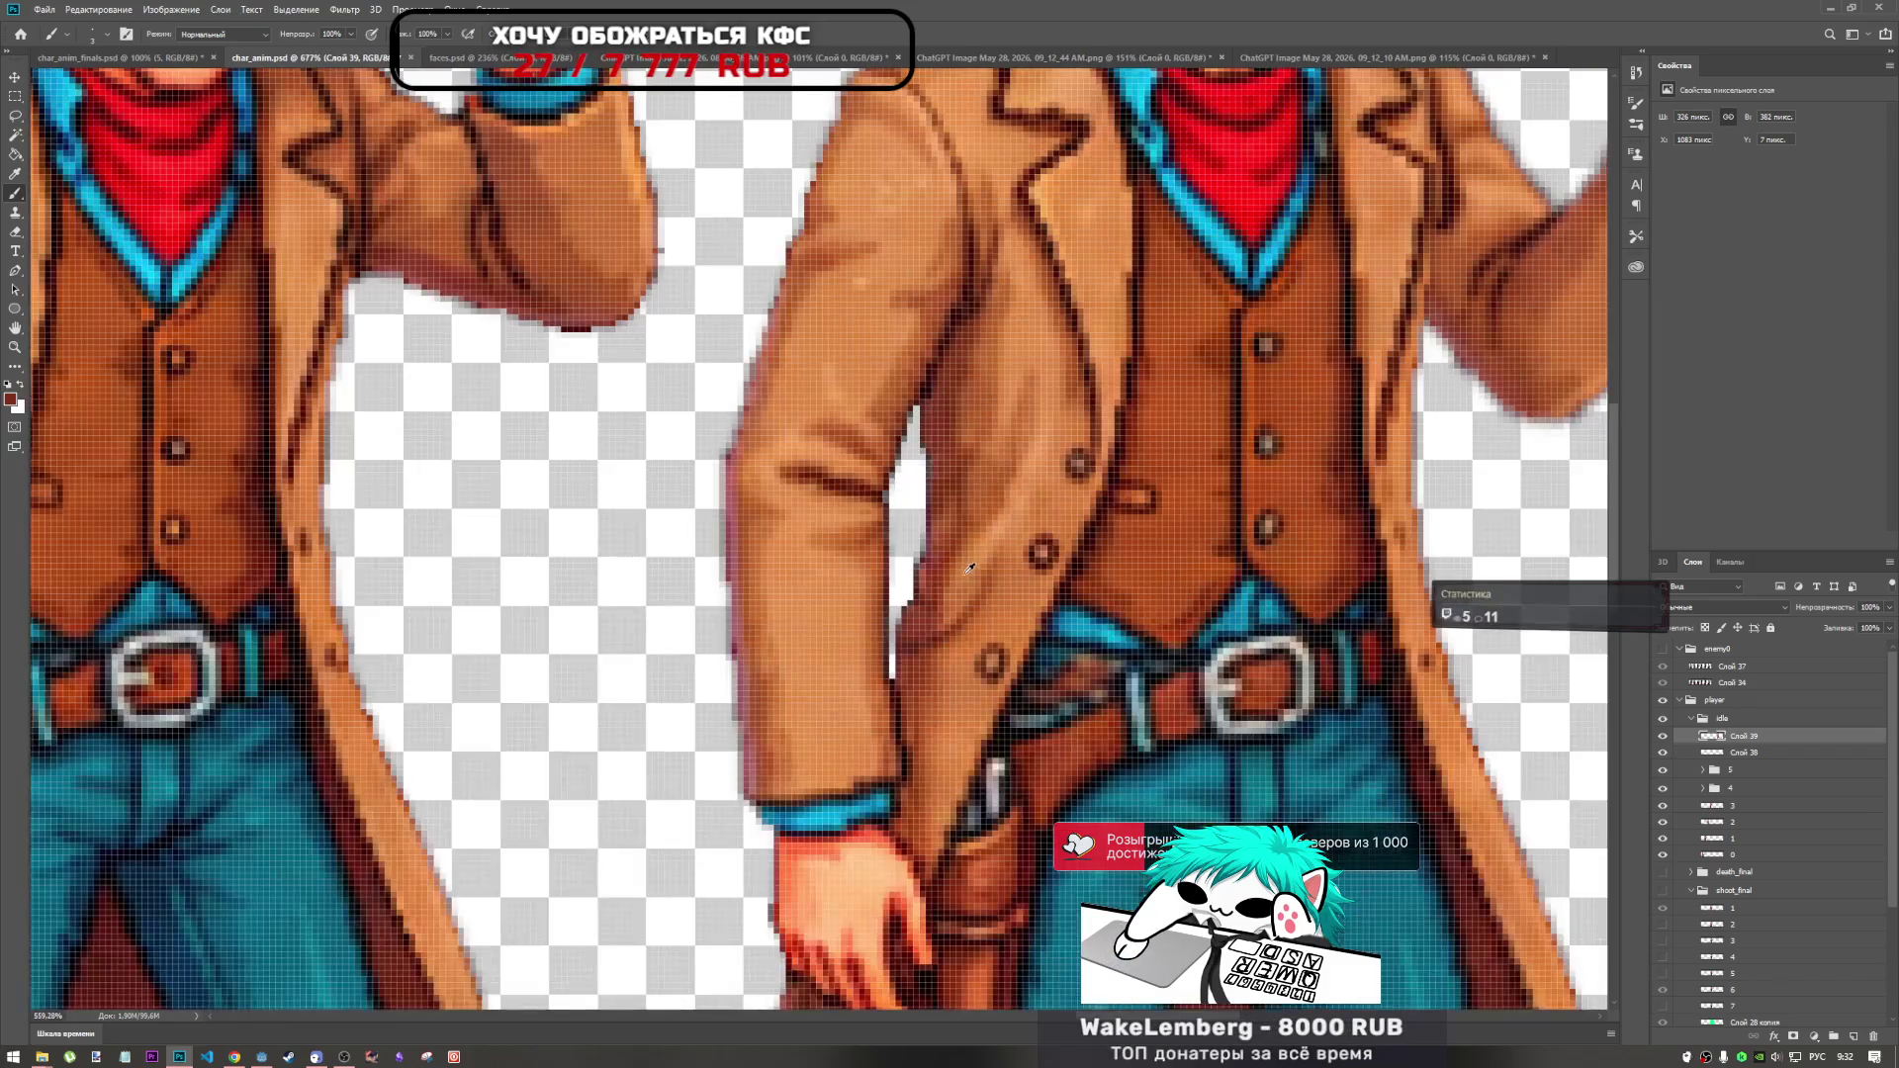
scroll(792, 789, "up", 3)
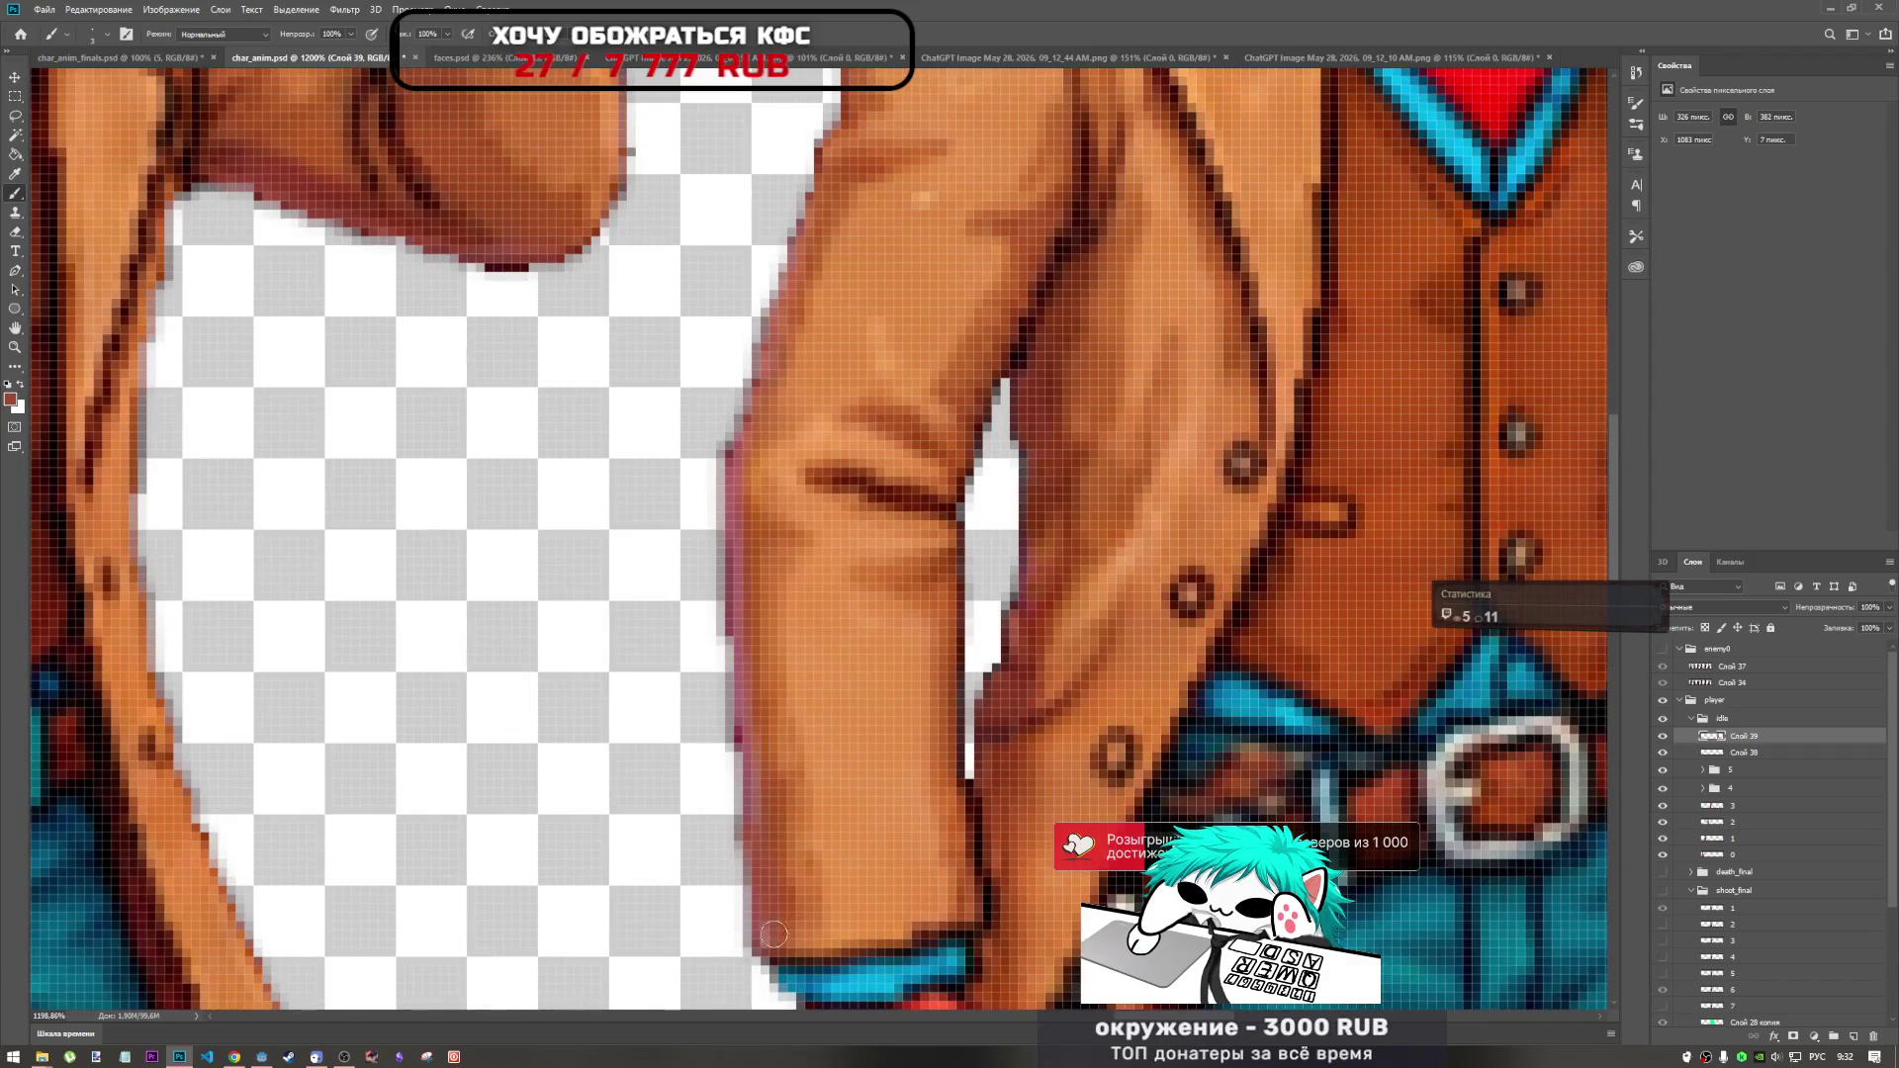
left_click_drag(758, 856, 740, 665)
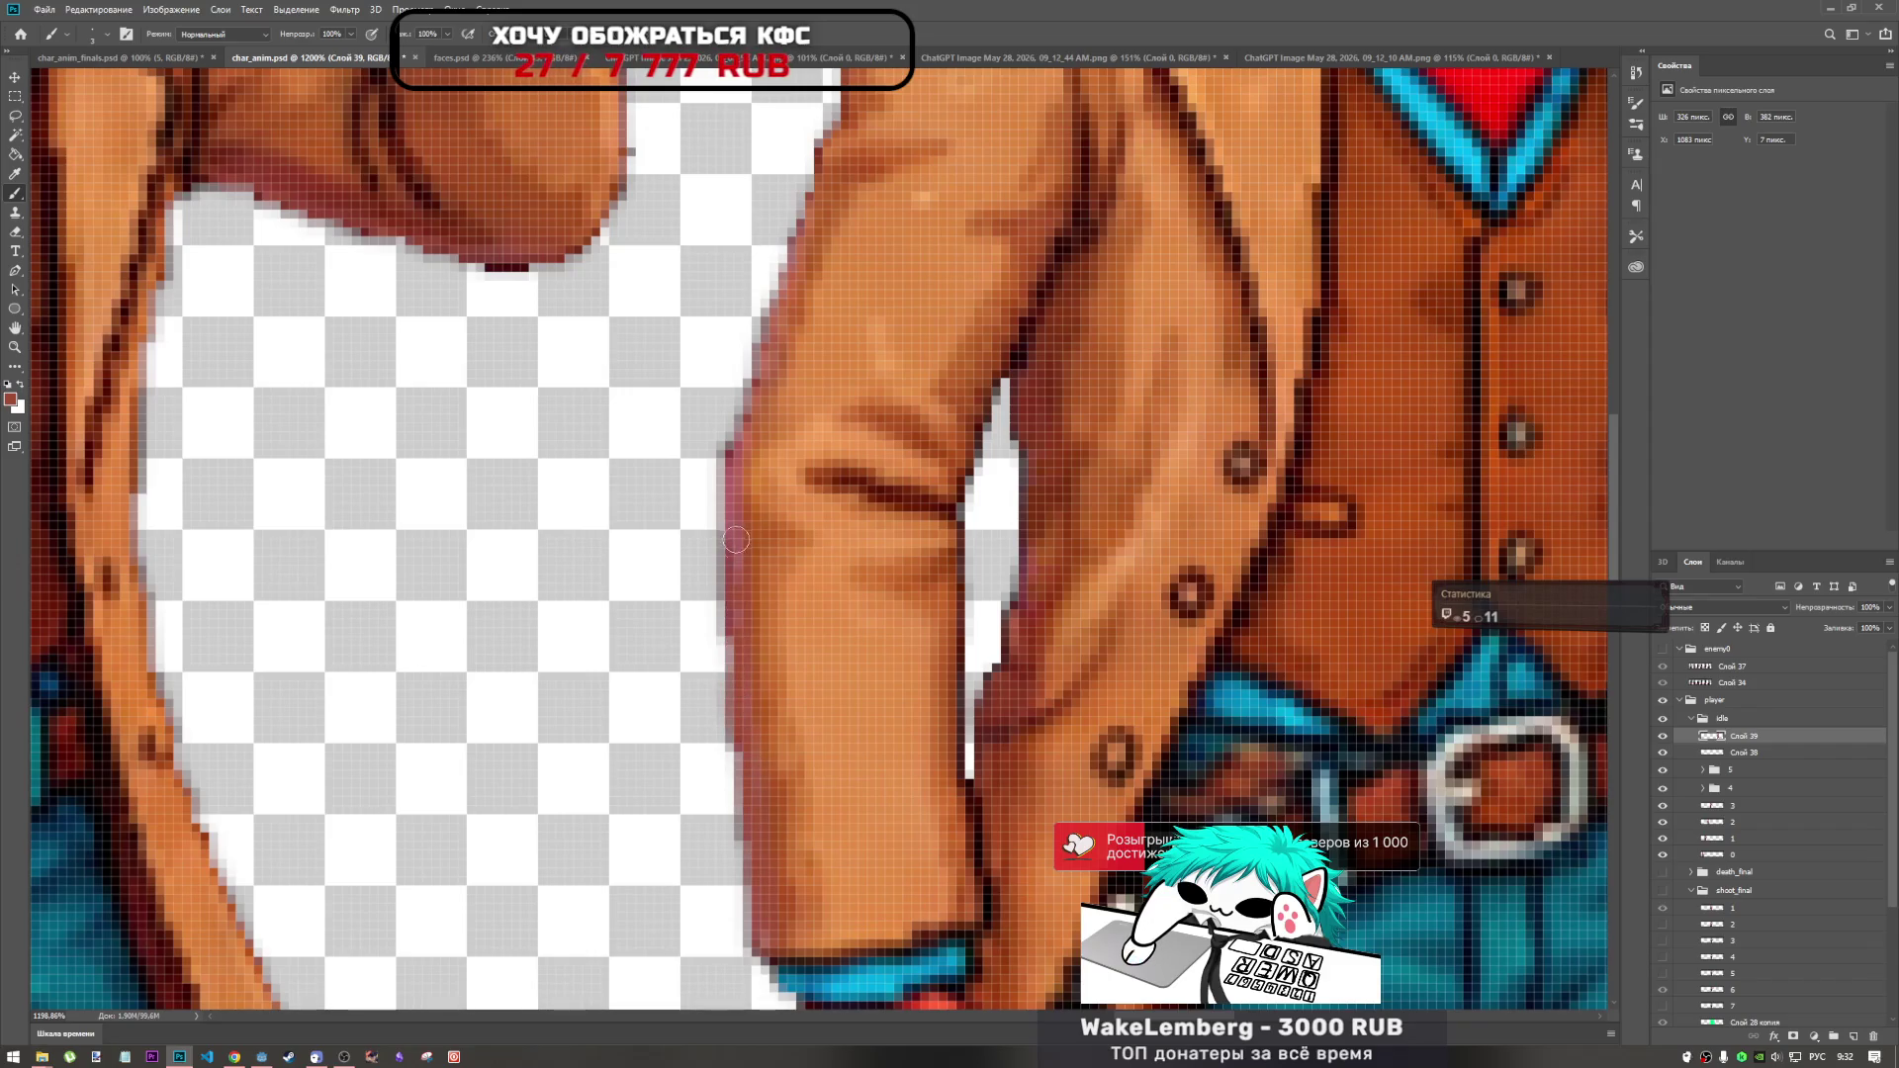
scroll(778, 344, "down", 10, "alt")
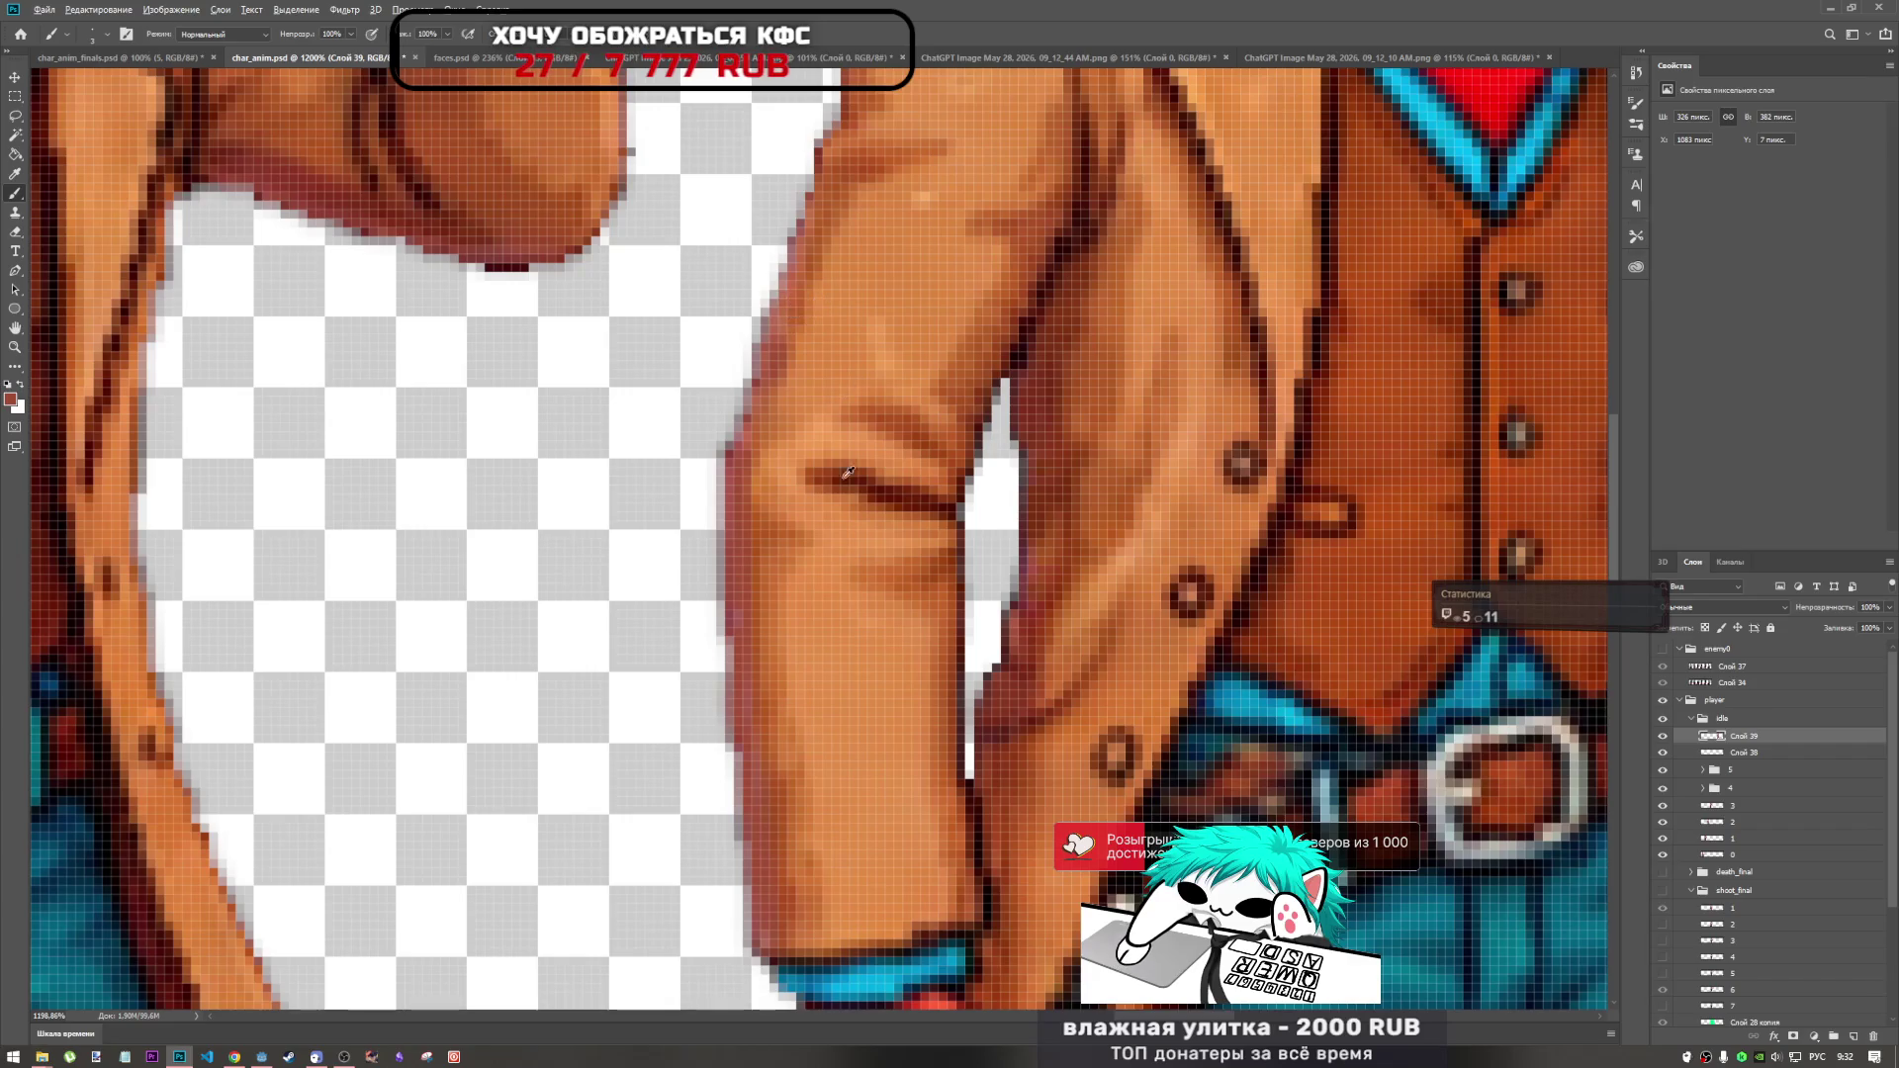
scroll(764, 580, "up", 3, "alt")
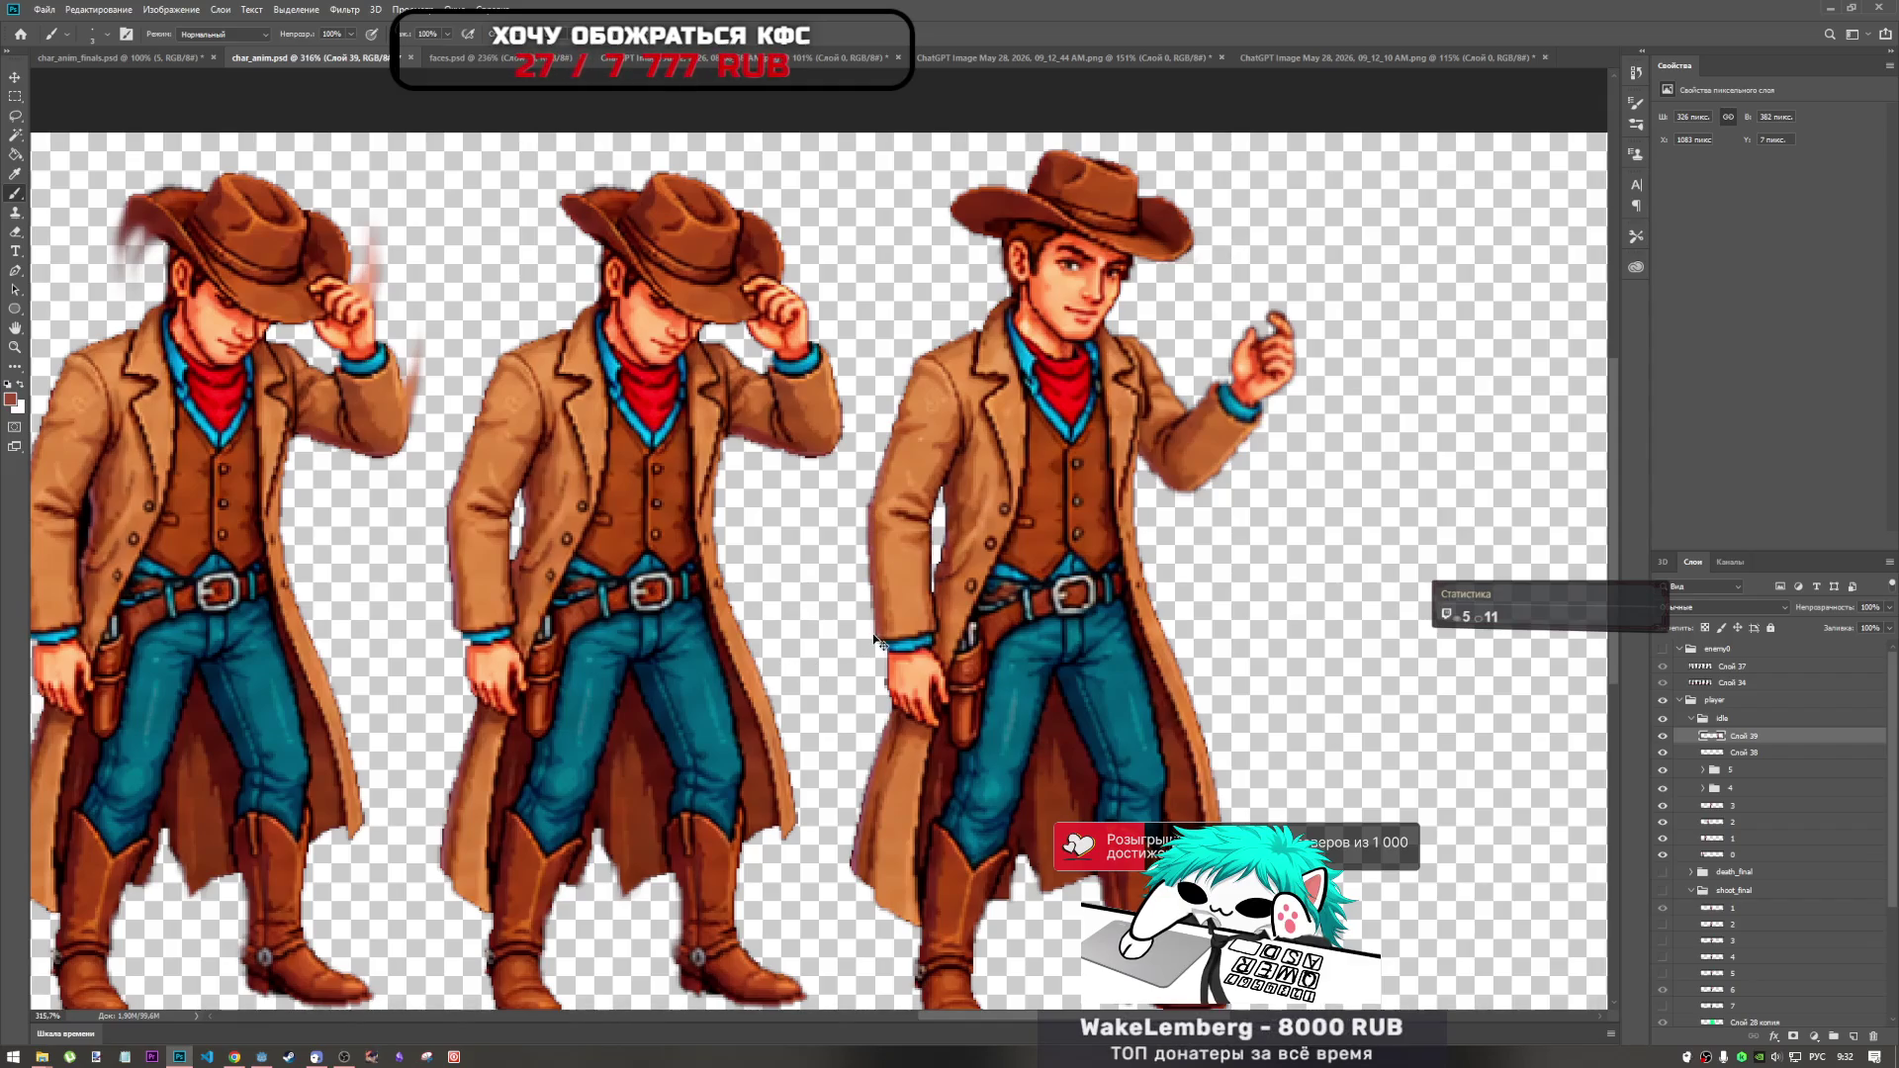
Sample the coat's tan as the foreground colour, then zoom out to review the cowboy frames.
scroll(950, 500, "down", 3, "alt")
scroll(964, 500, "up", 5, "alt")
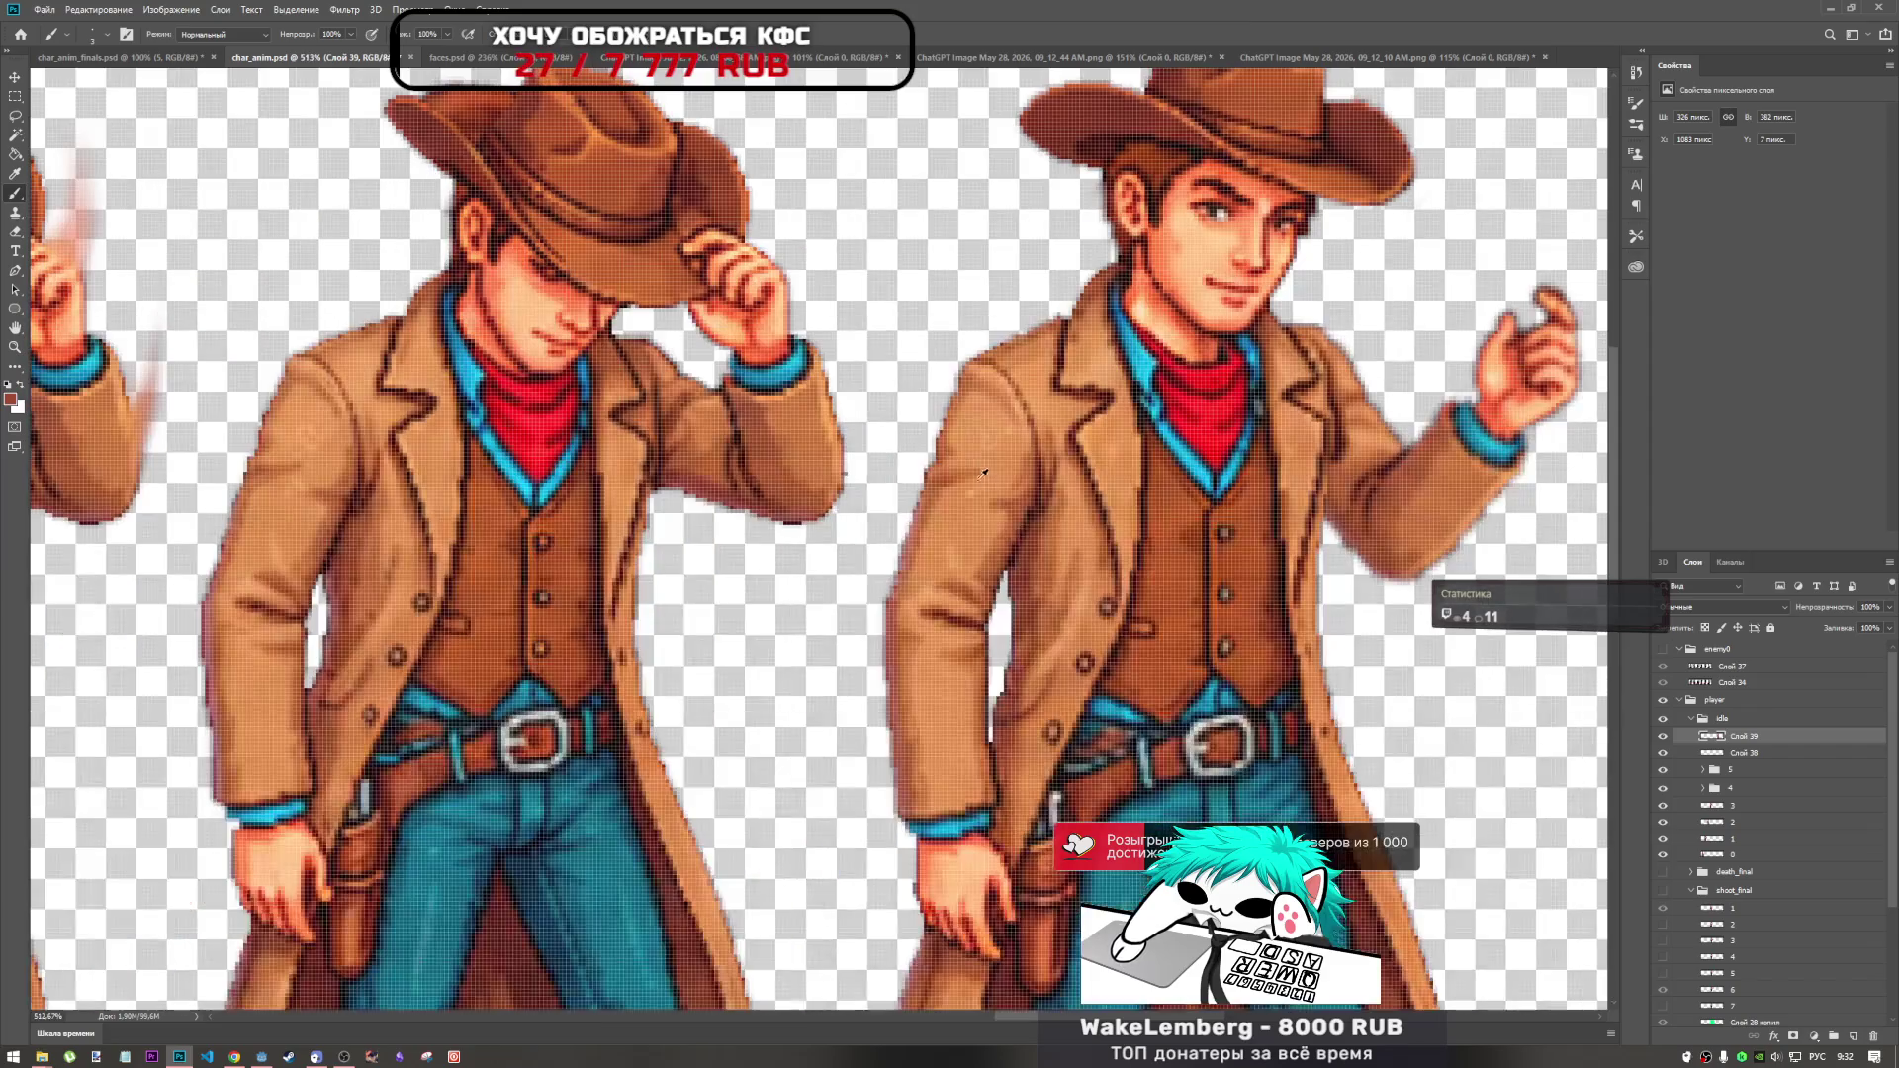
left_click(1033, 432, "alt")
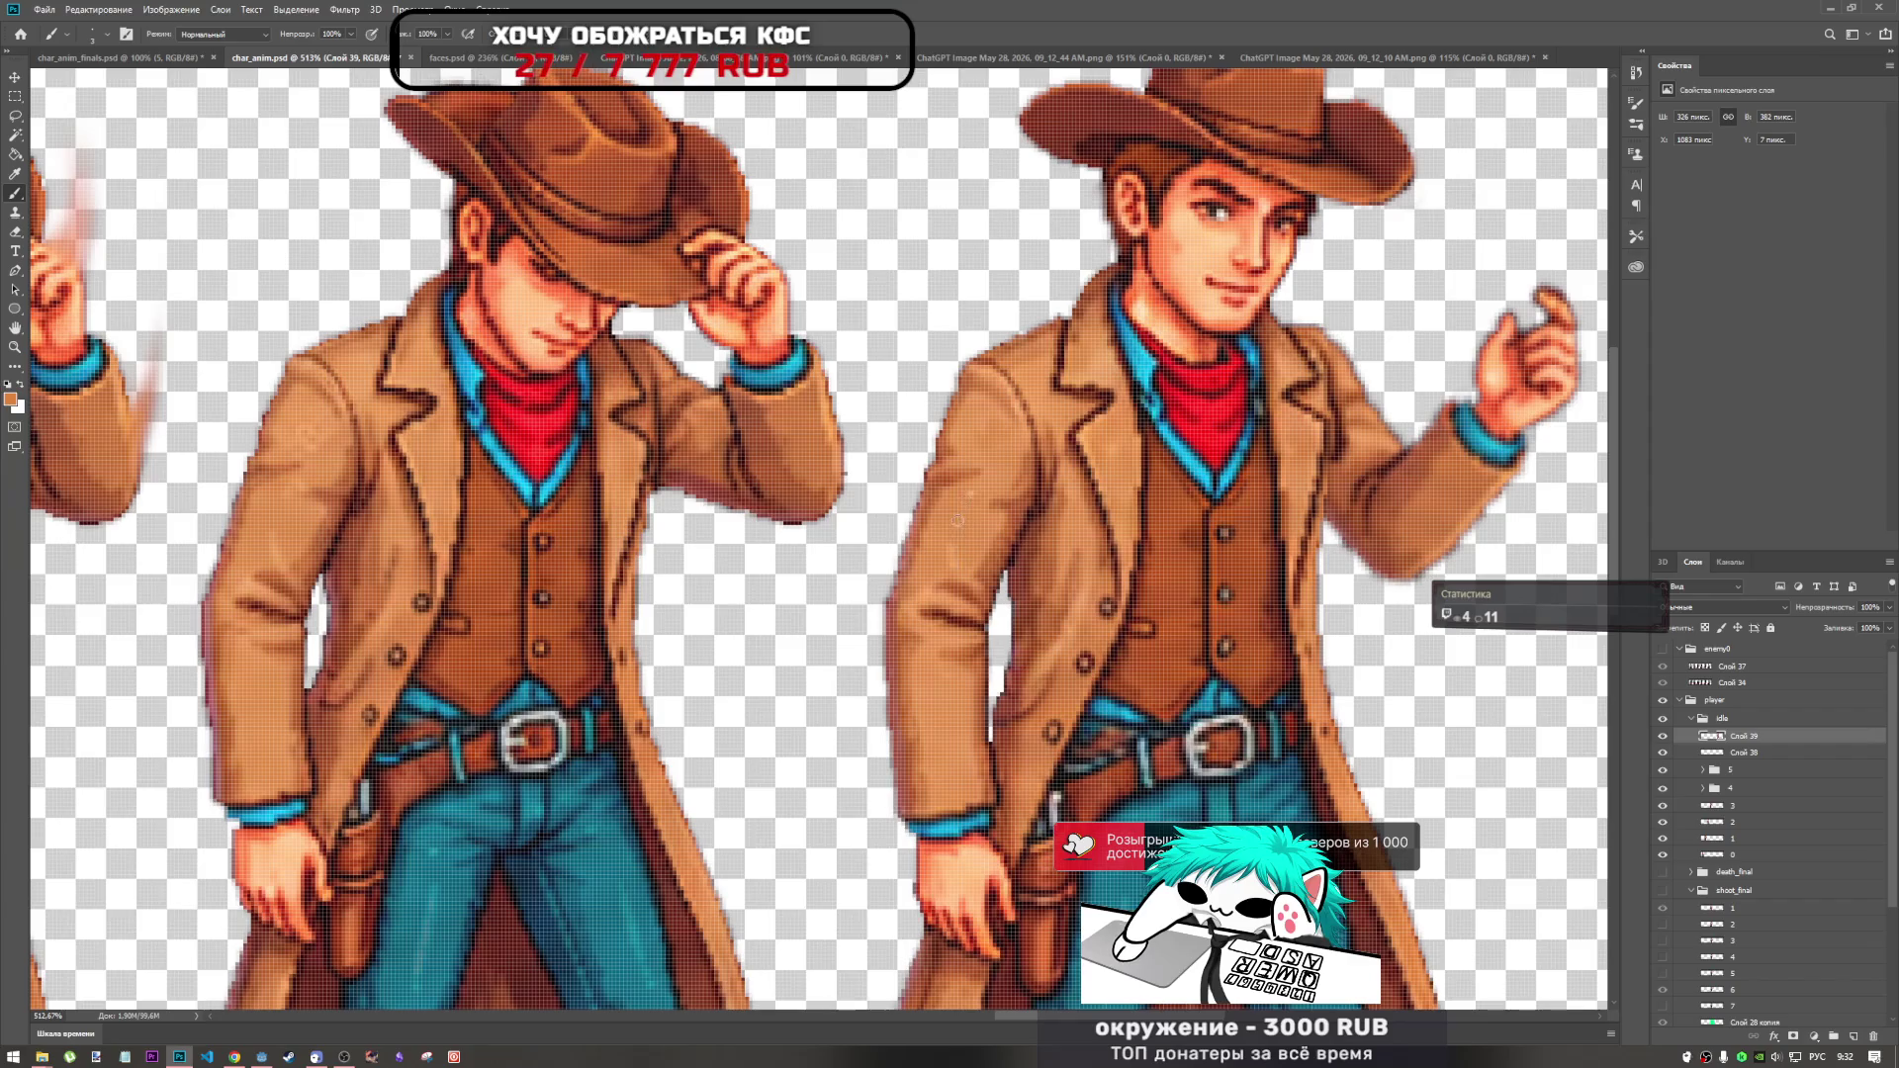
scroll(1017, 561, "down", 3, "alt")
scroll(1092, 568, "up", 4, "alt")
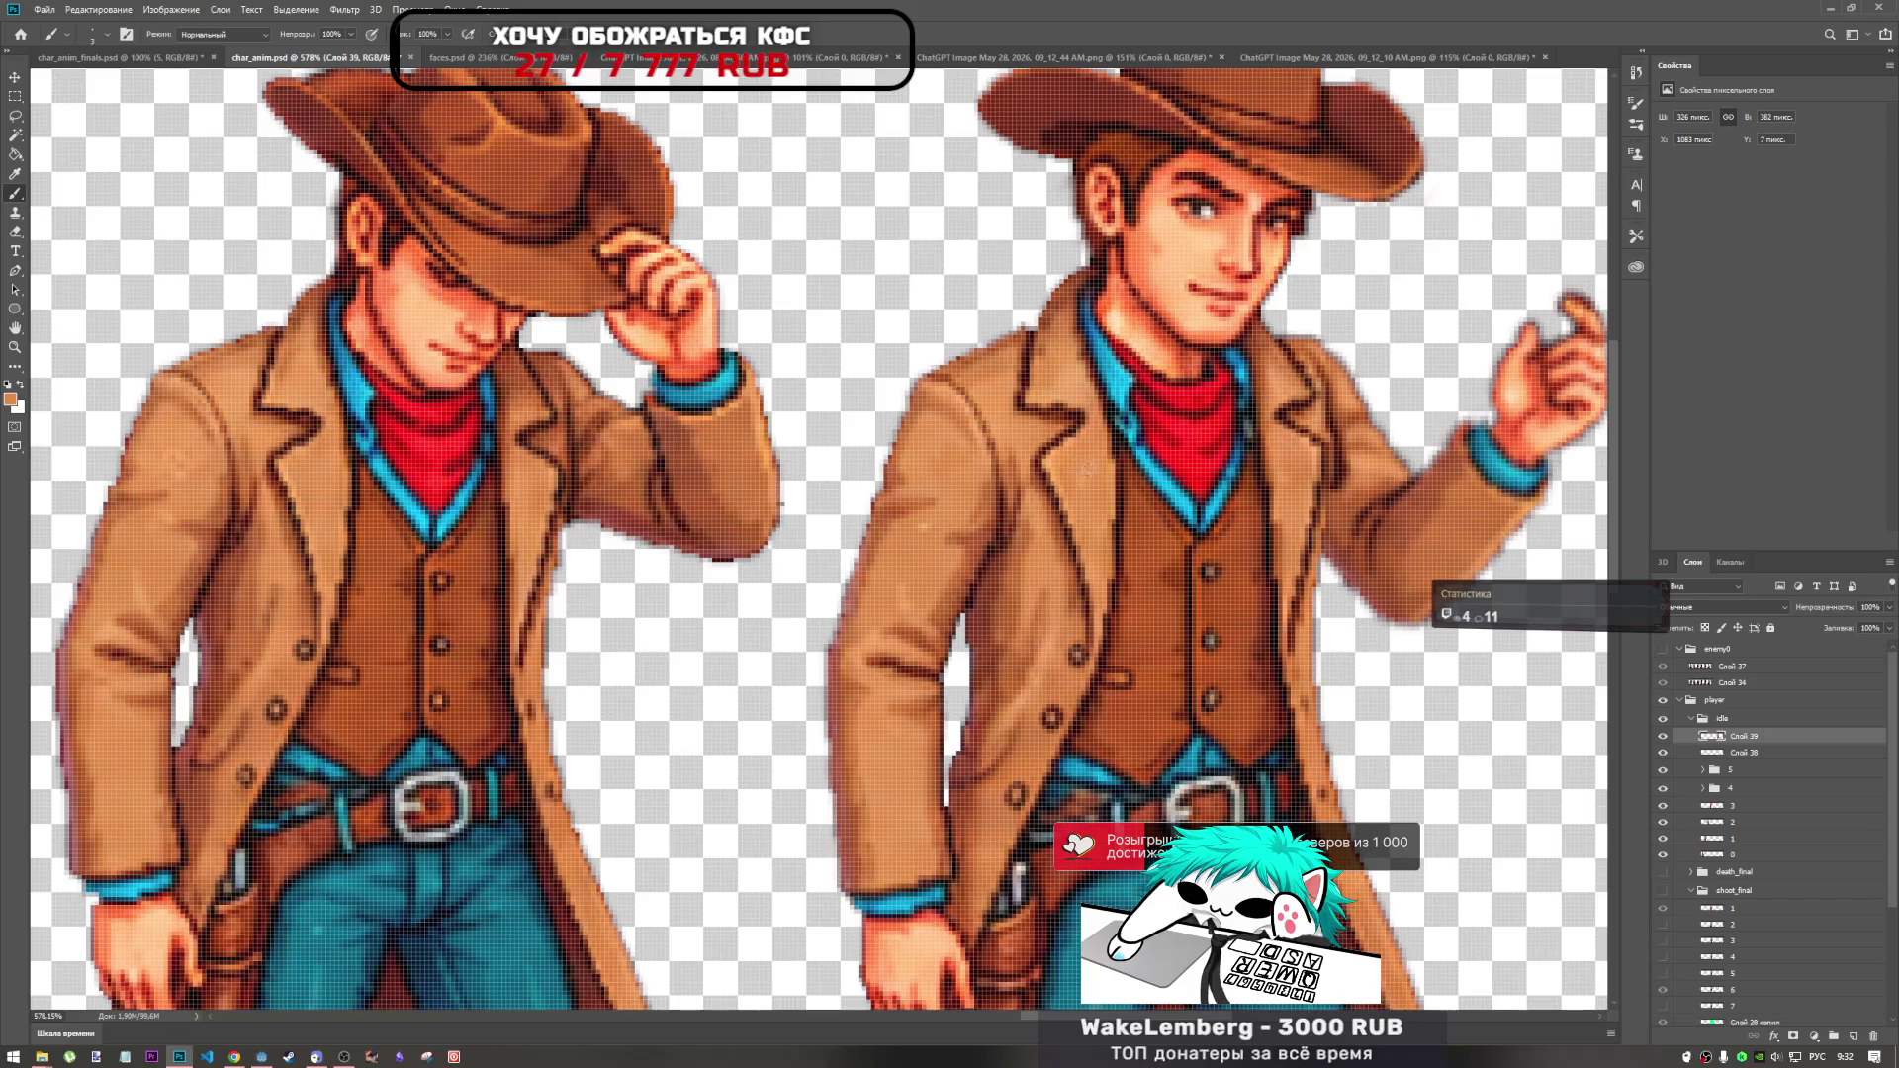
scroll(901, 531, "down", 1, "alt")
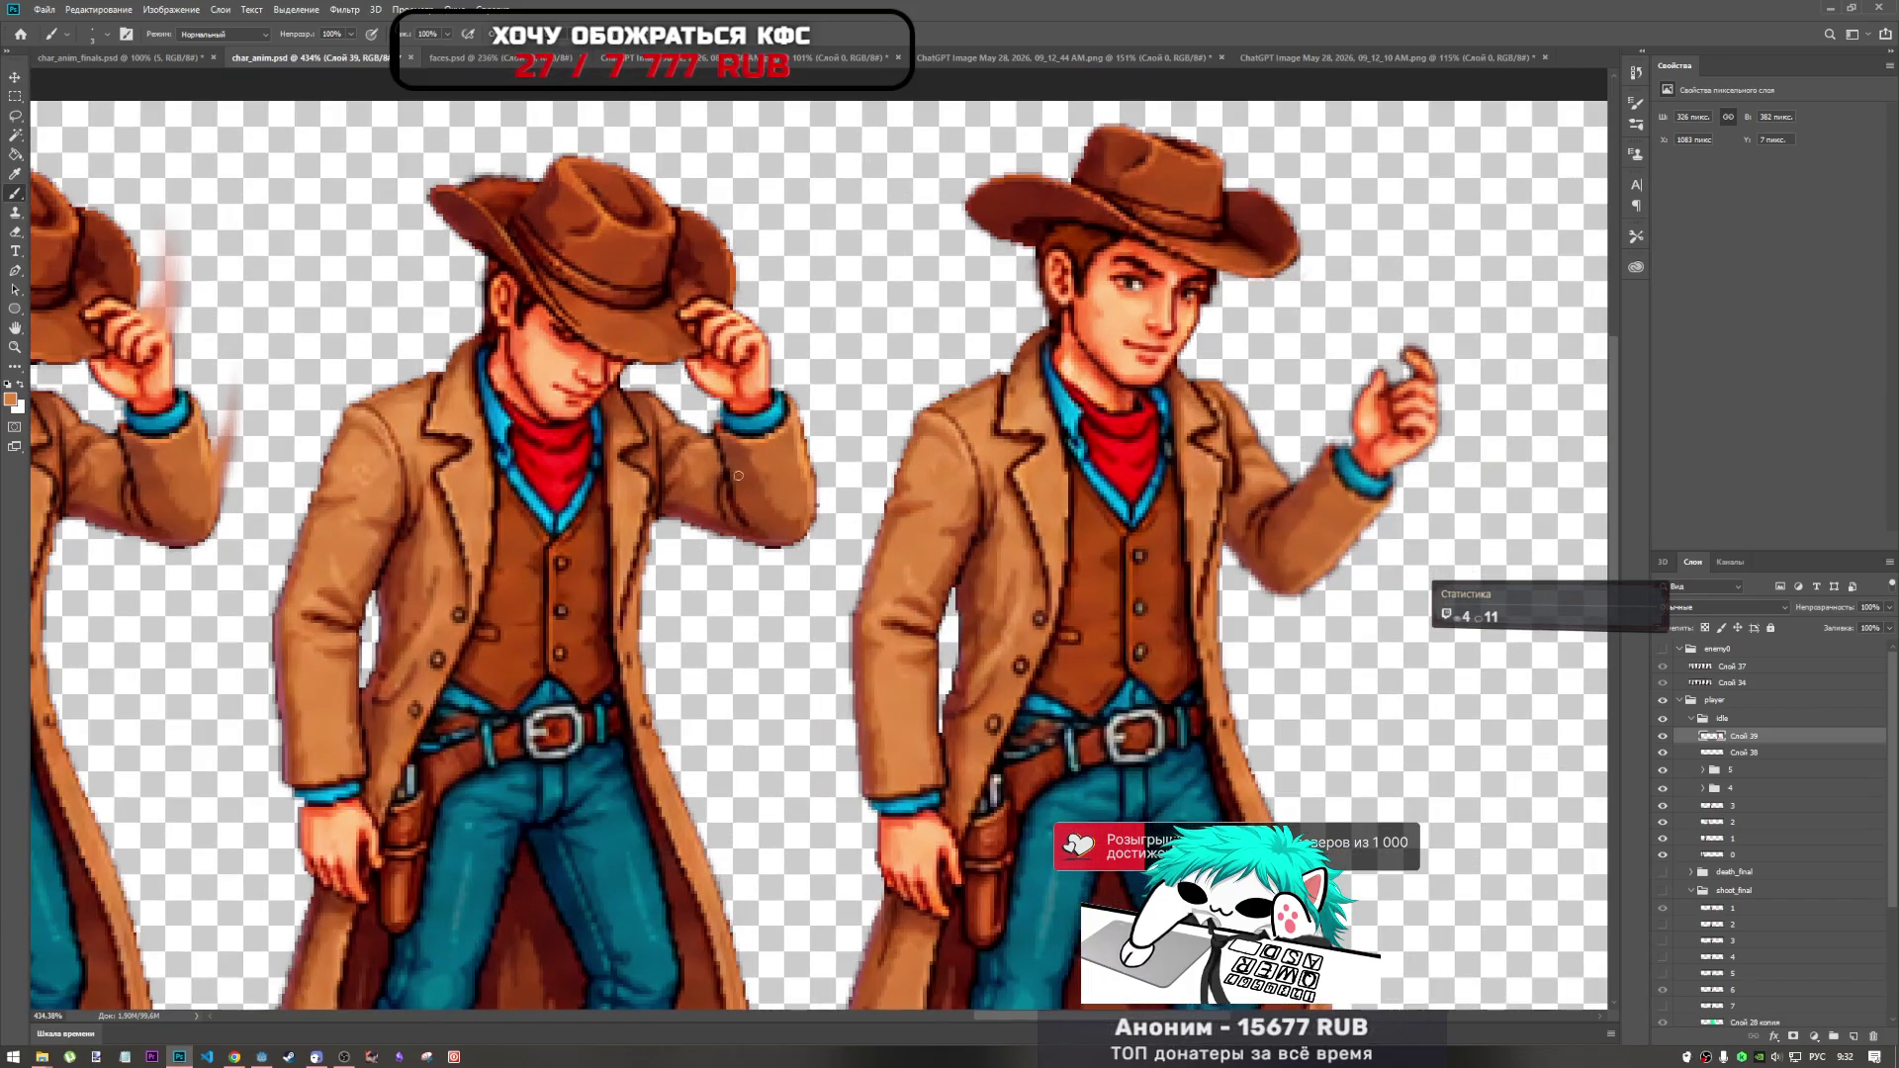
scroll(1068, 491, "down", 1, "alt")
scroll(1024, 508, "down", 2, "alt")
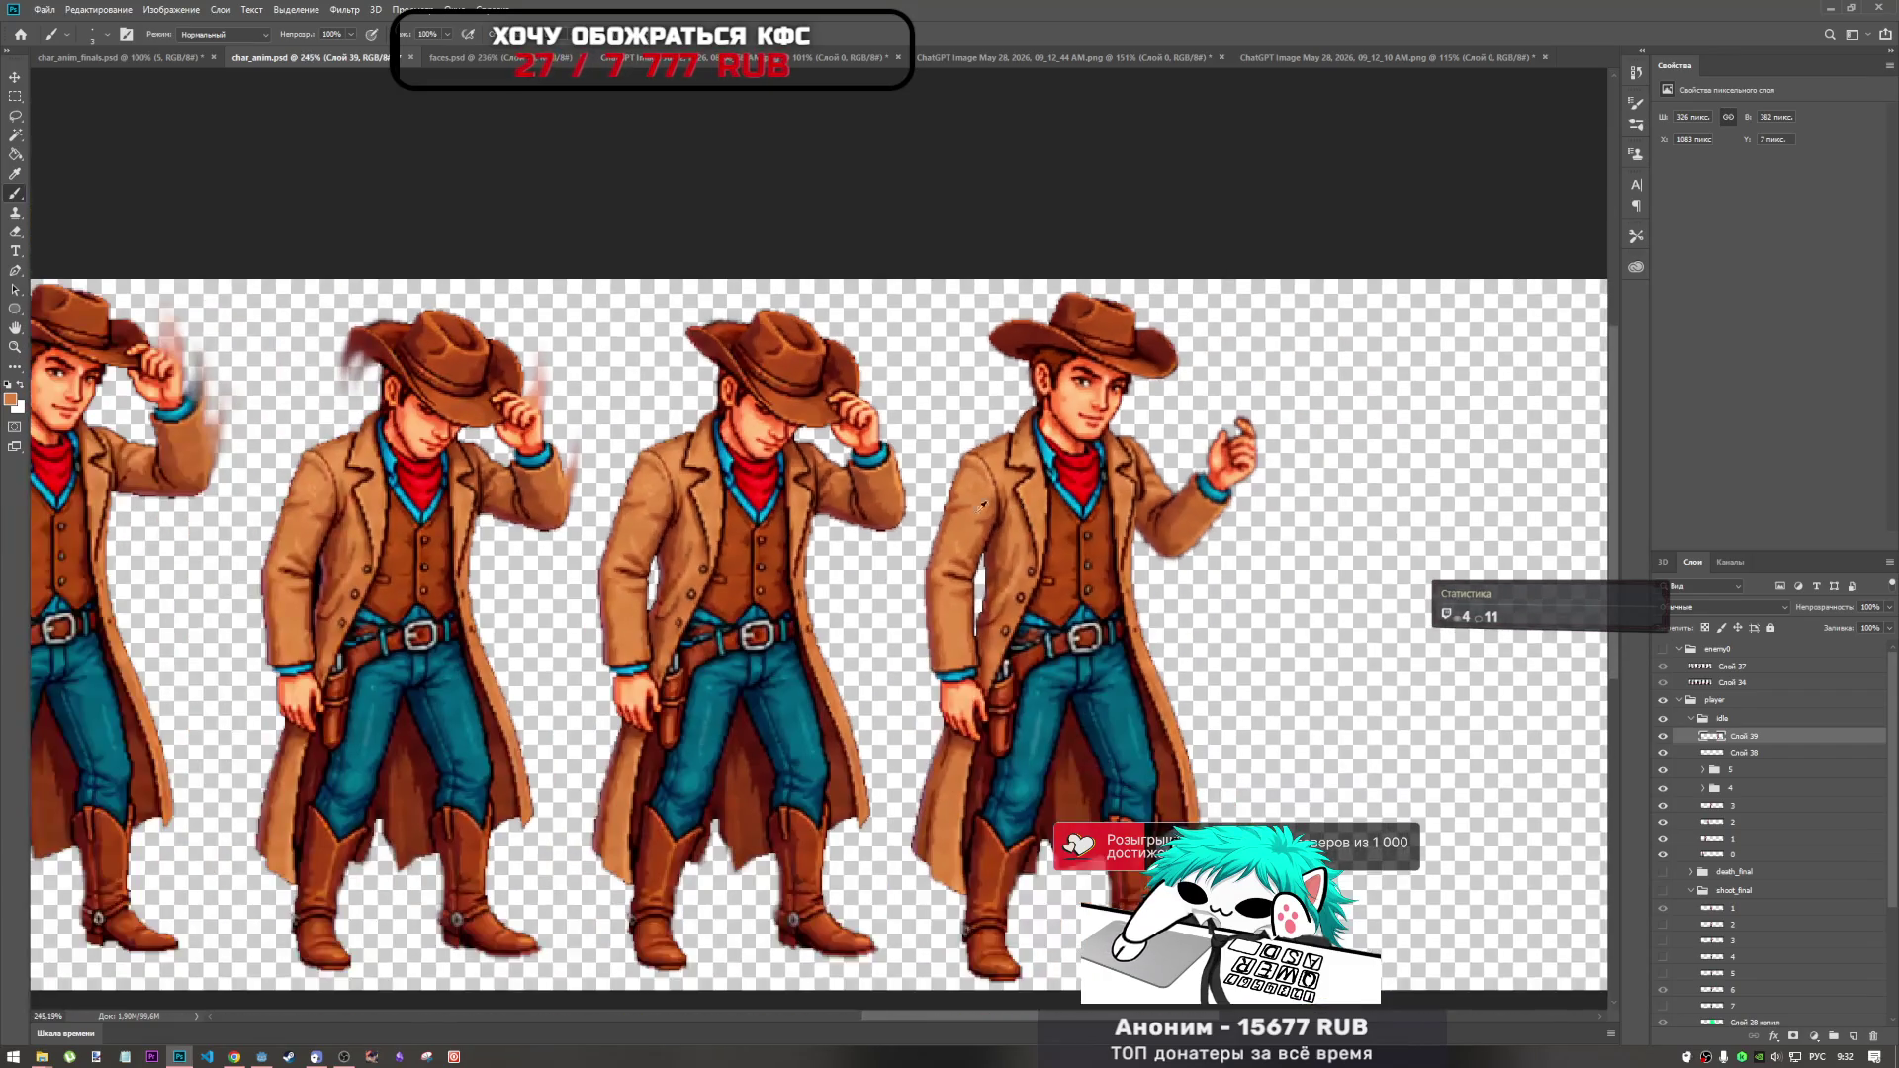
scroll(319, 499, "up", 4, "alt")
scroll(319, 499, "down", 3, "alt")
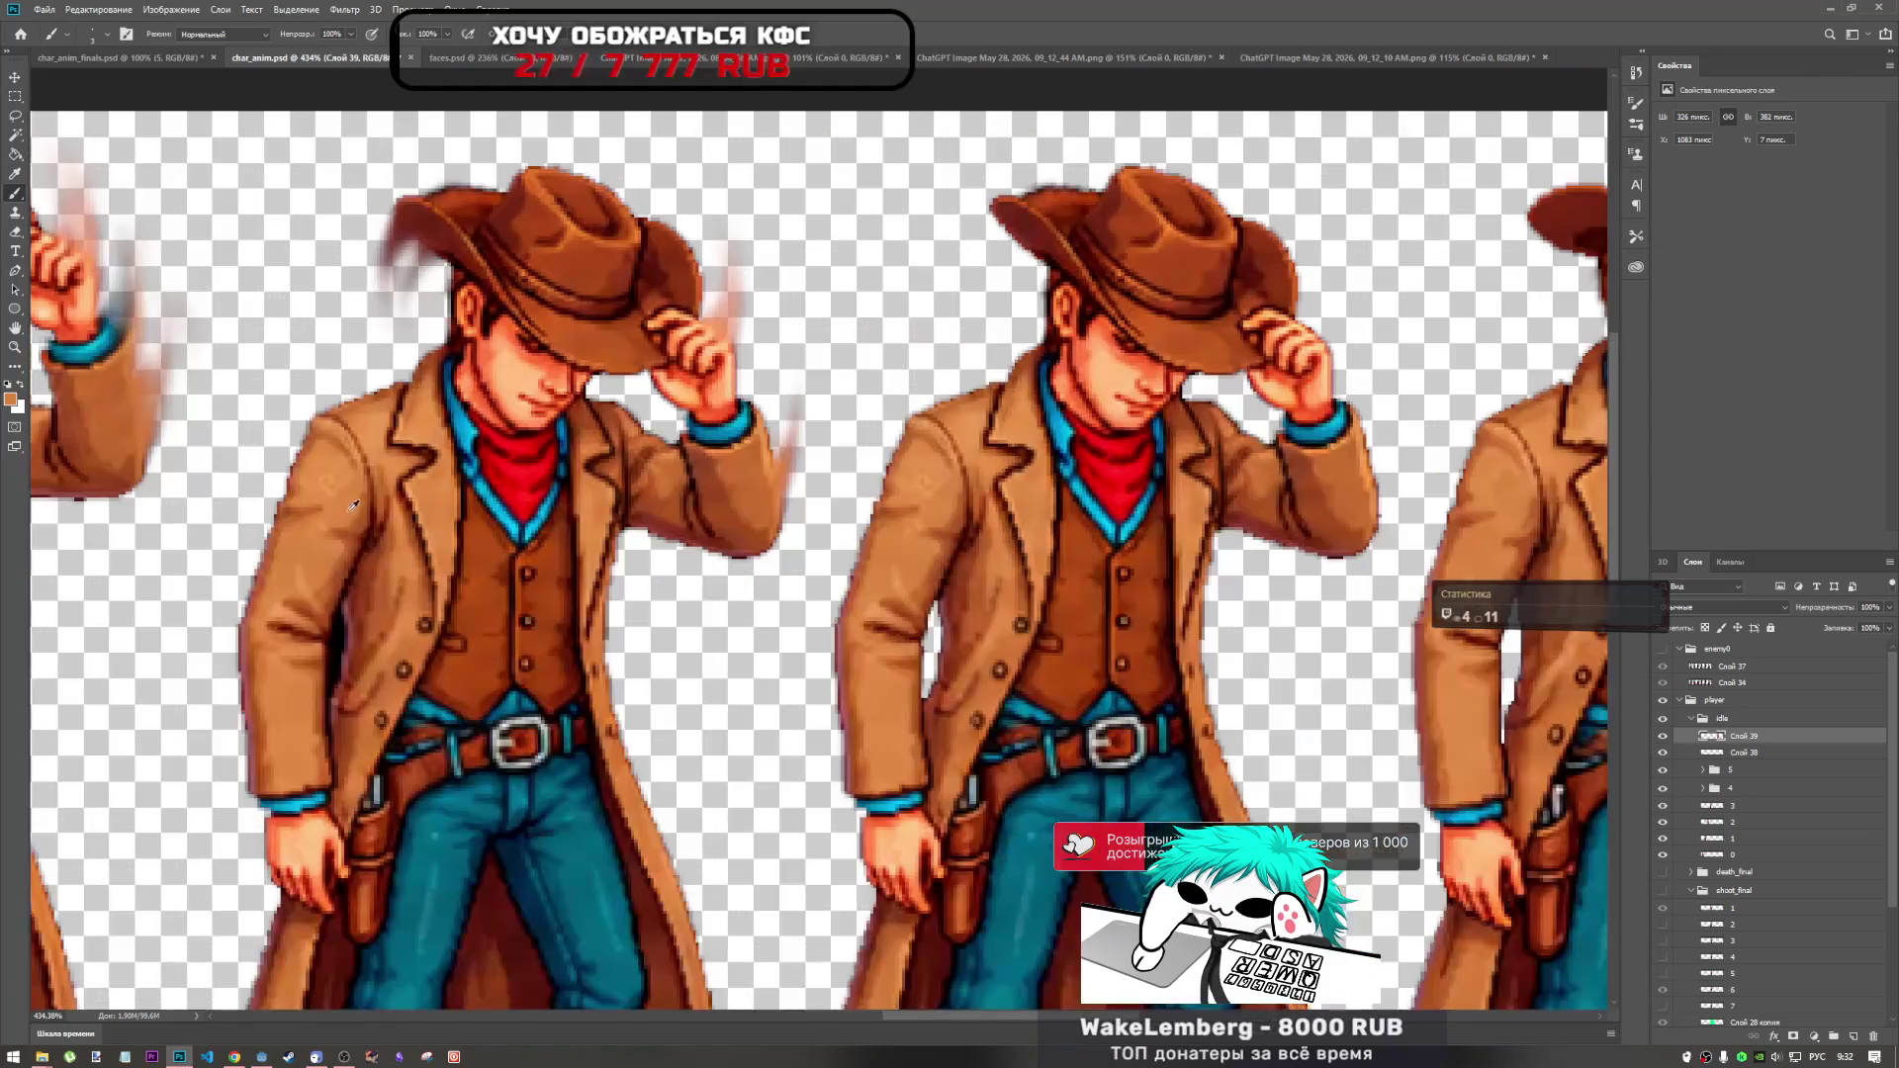
scroll(1093, 525, "up", 1, "alt")
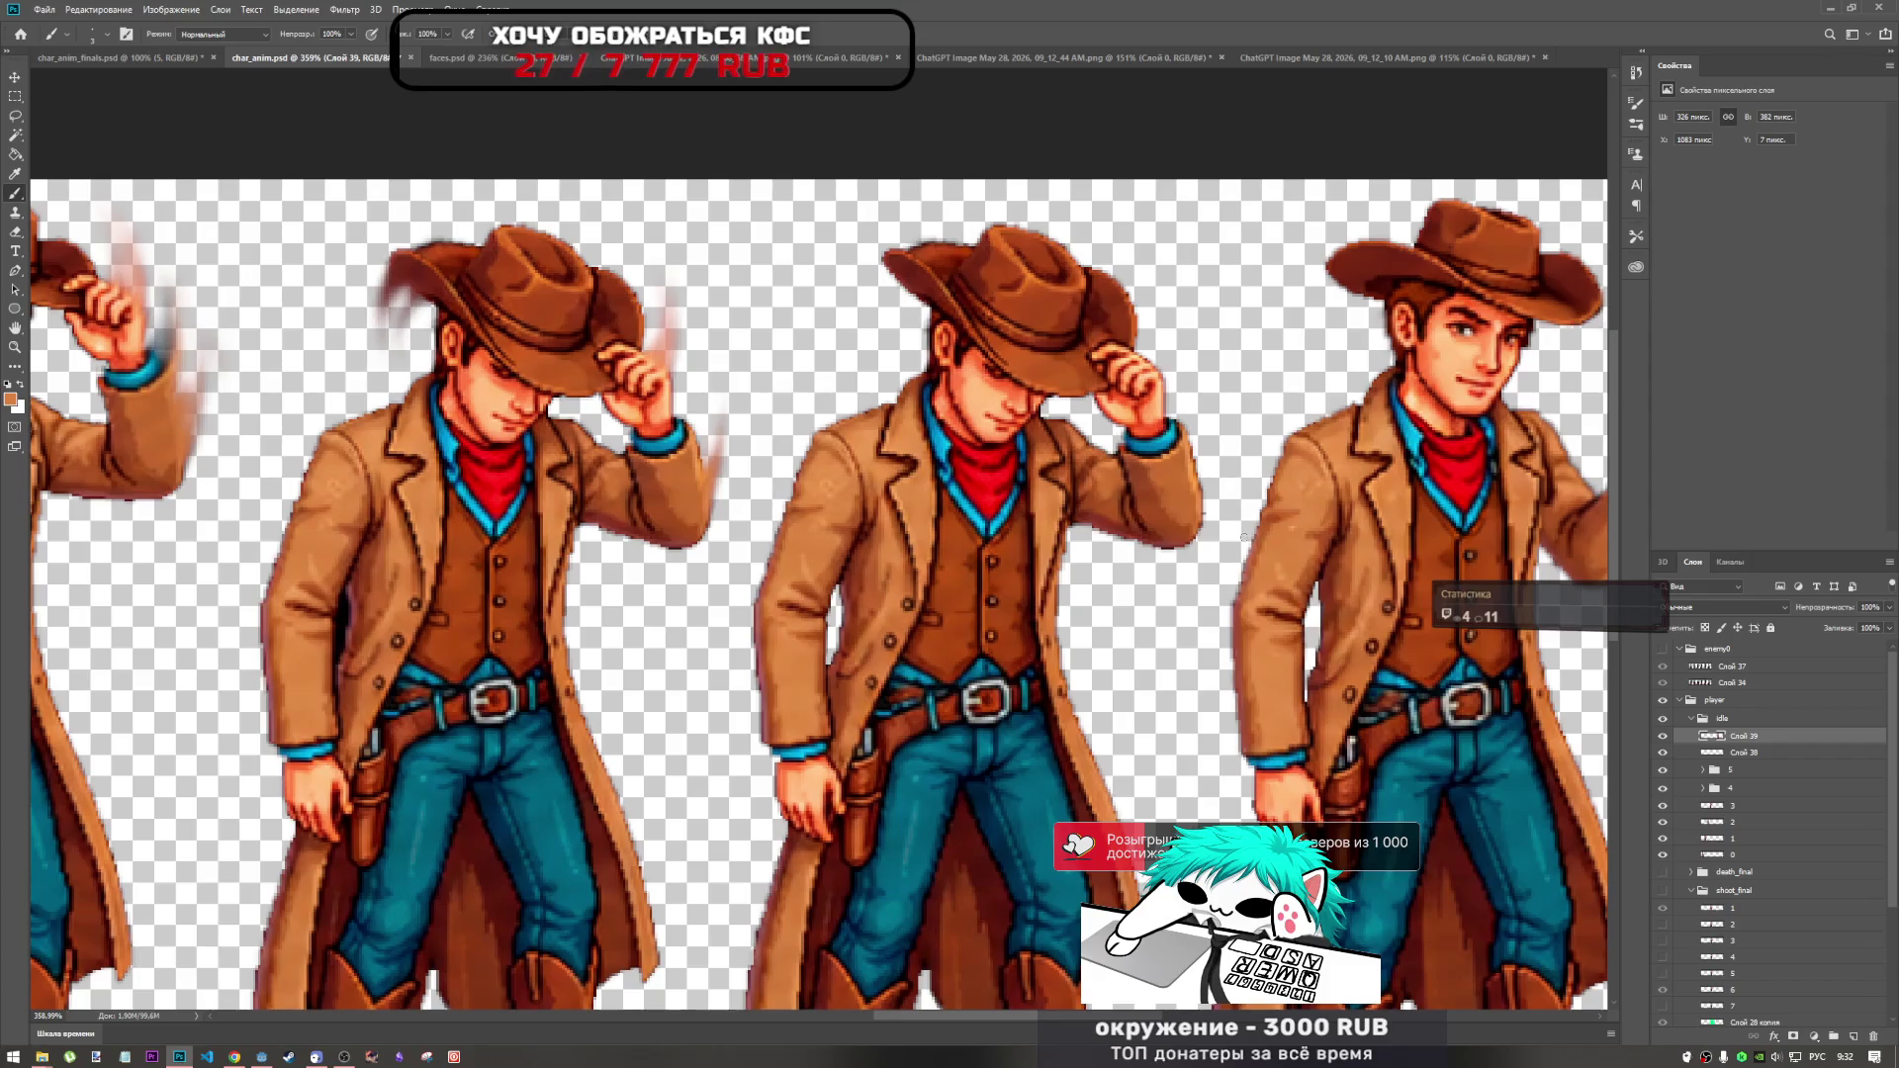
scroll(1157, 535, "down", 5, "alt")
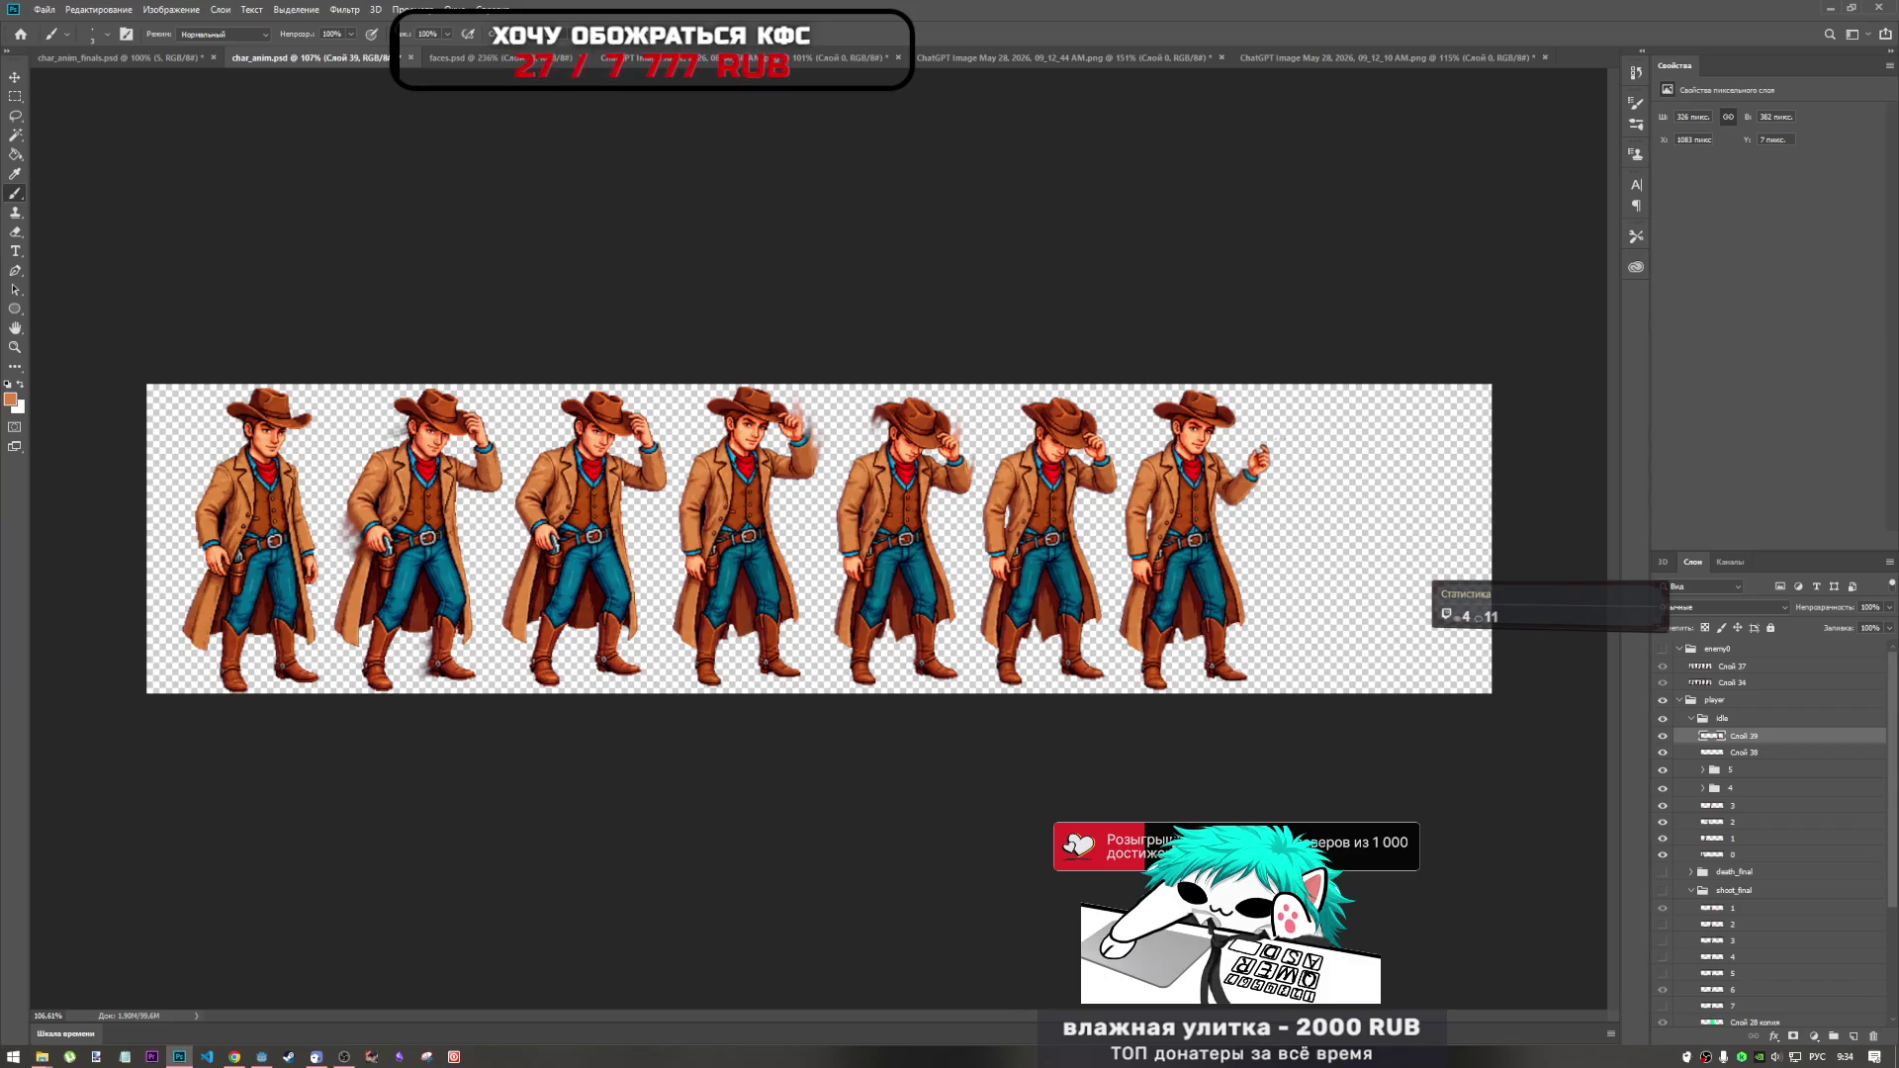
Select layers Слой 38 and Слой 39 together in the Layers panel.
scroll(1276, 439, "up", 4)
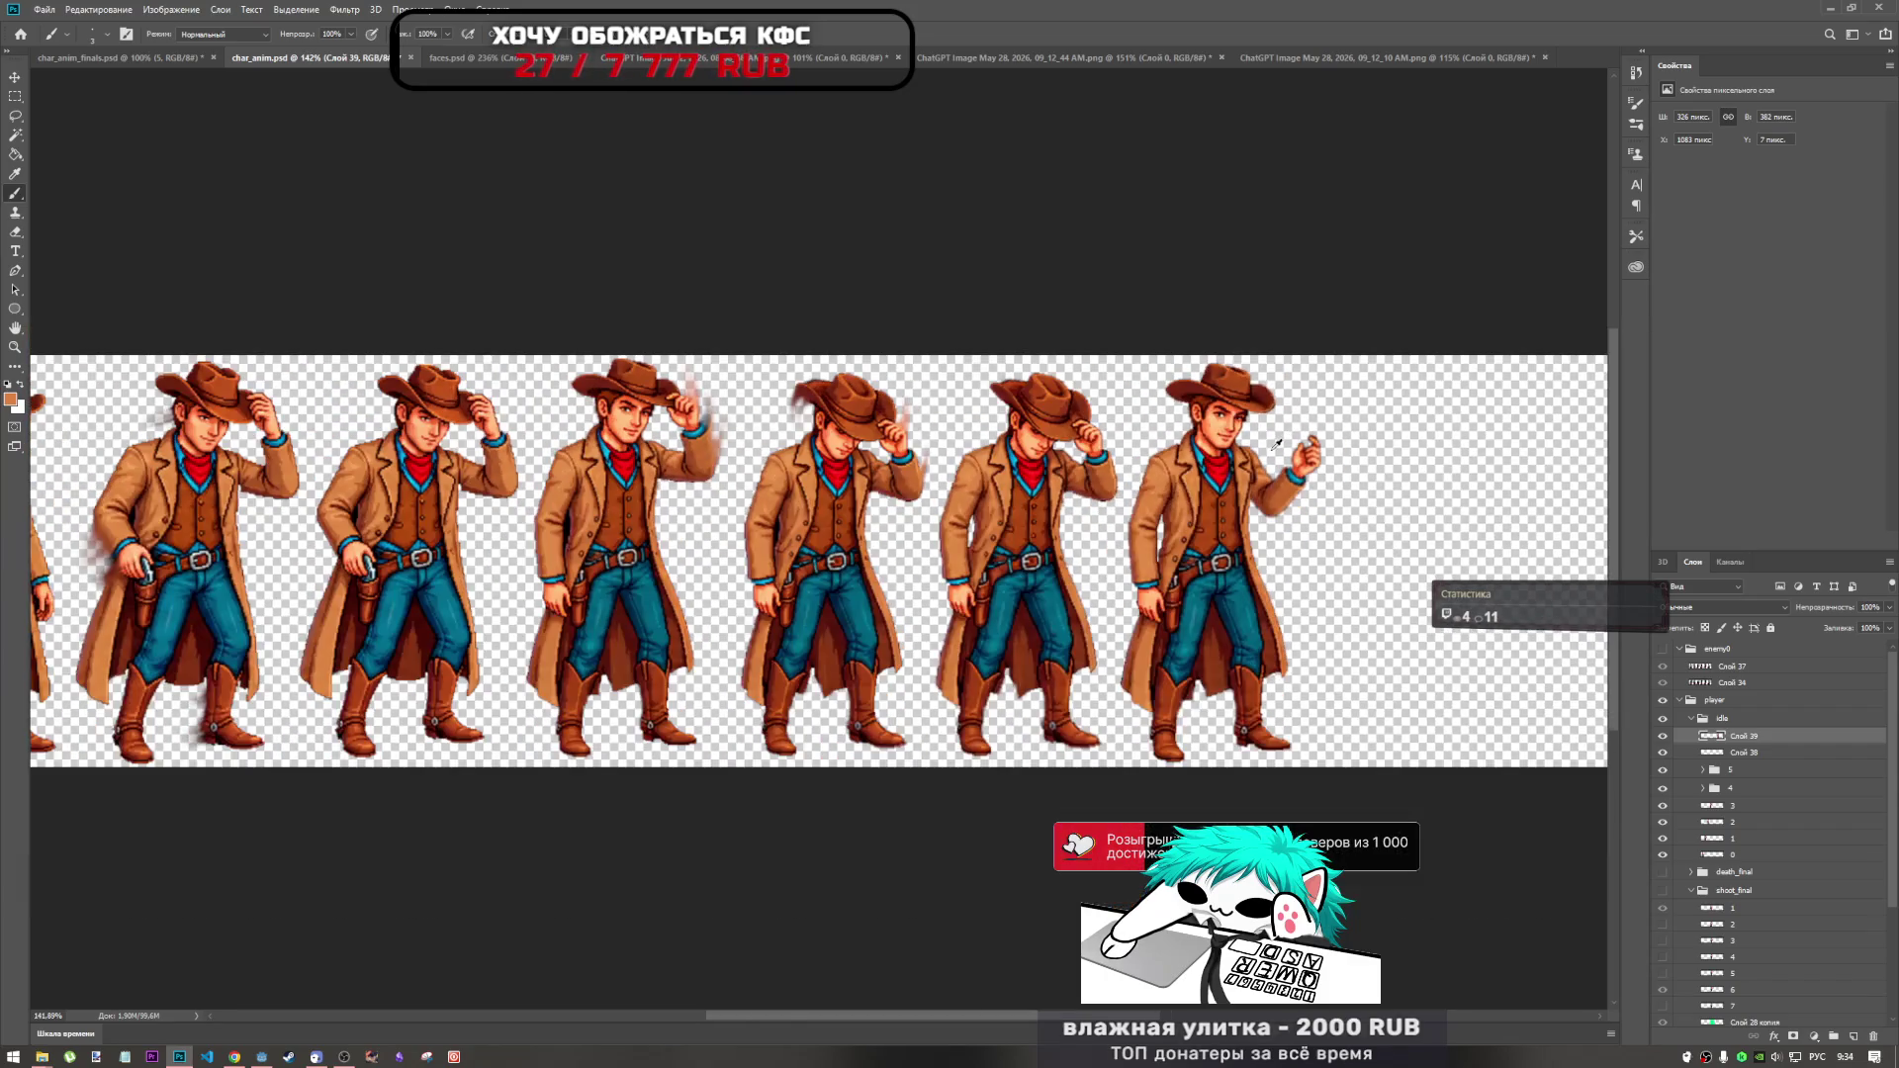
scroll(1305, 458, "up", 2)
scroll(1342, 466, "down", 2)
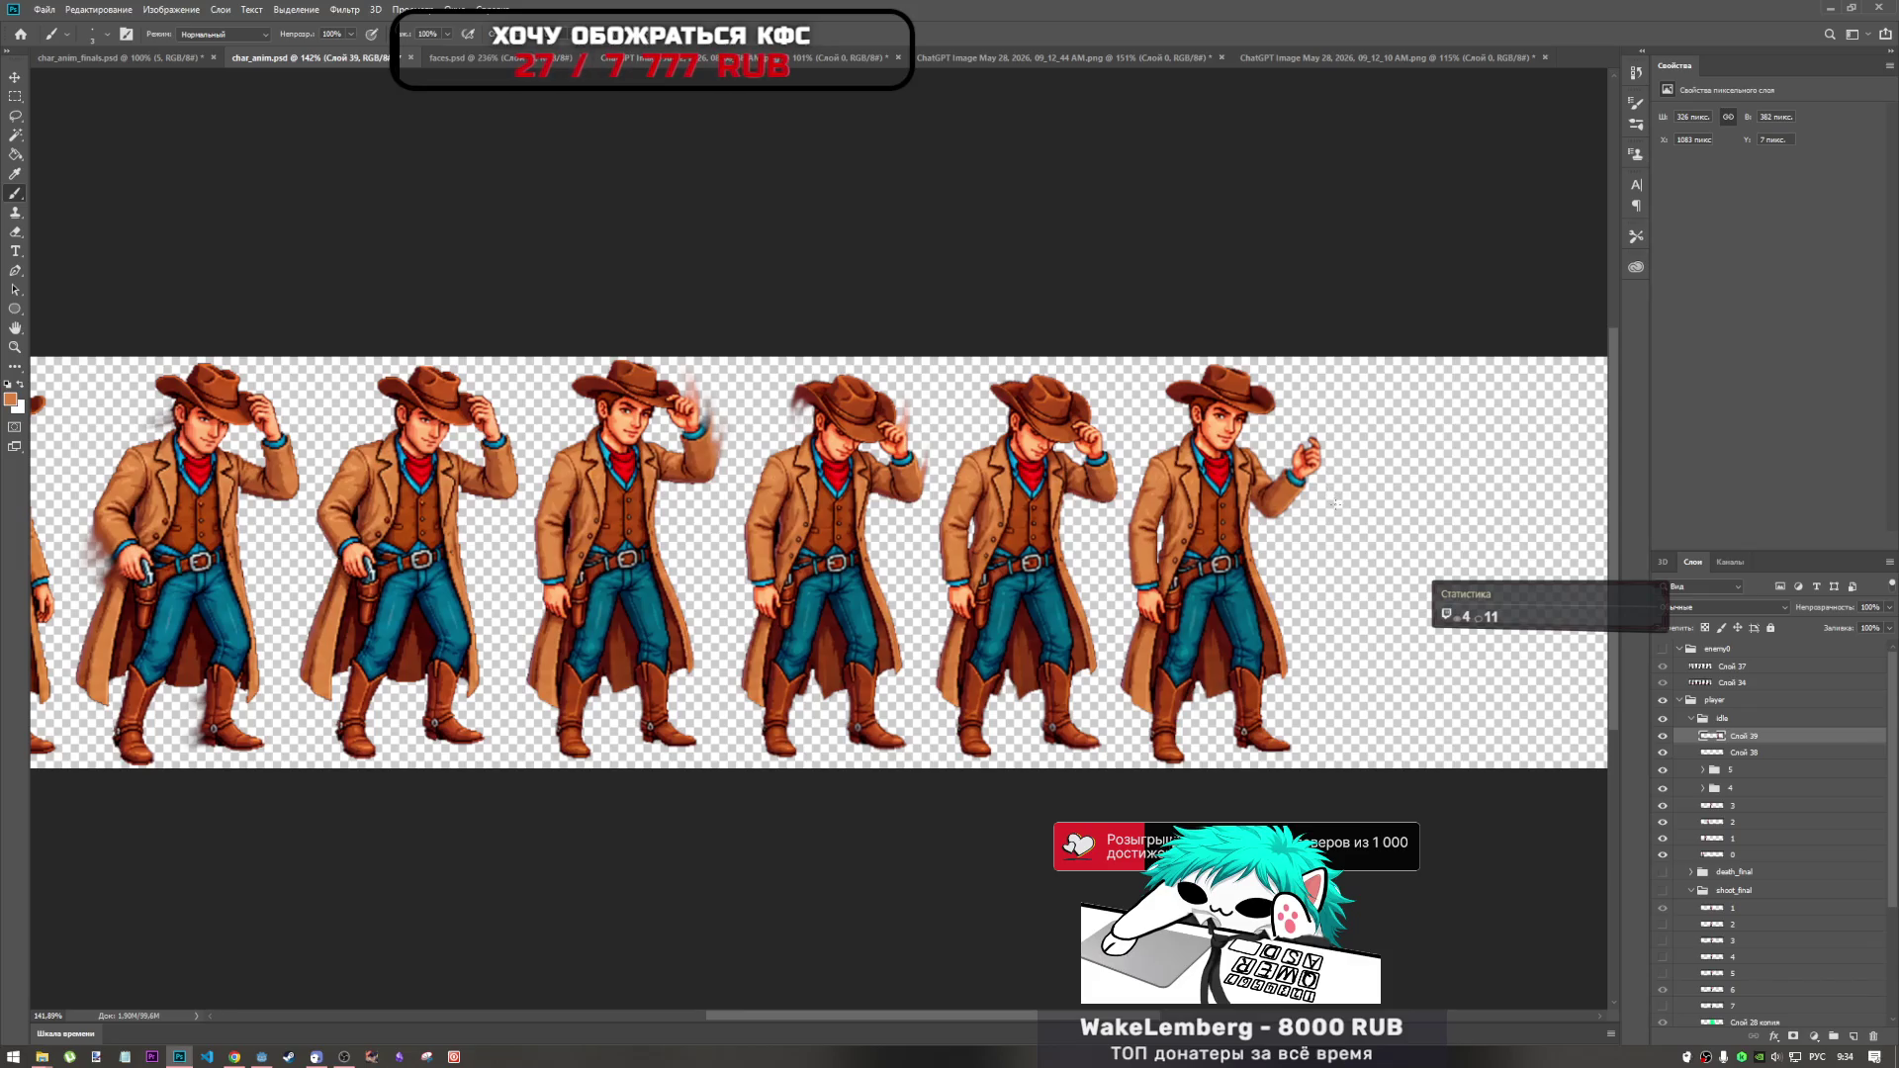
left_click(1761, 754)
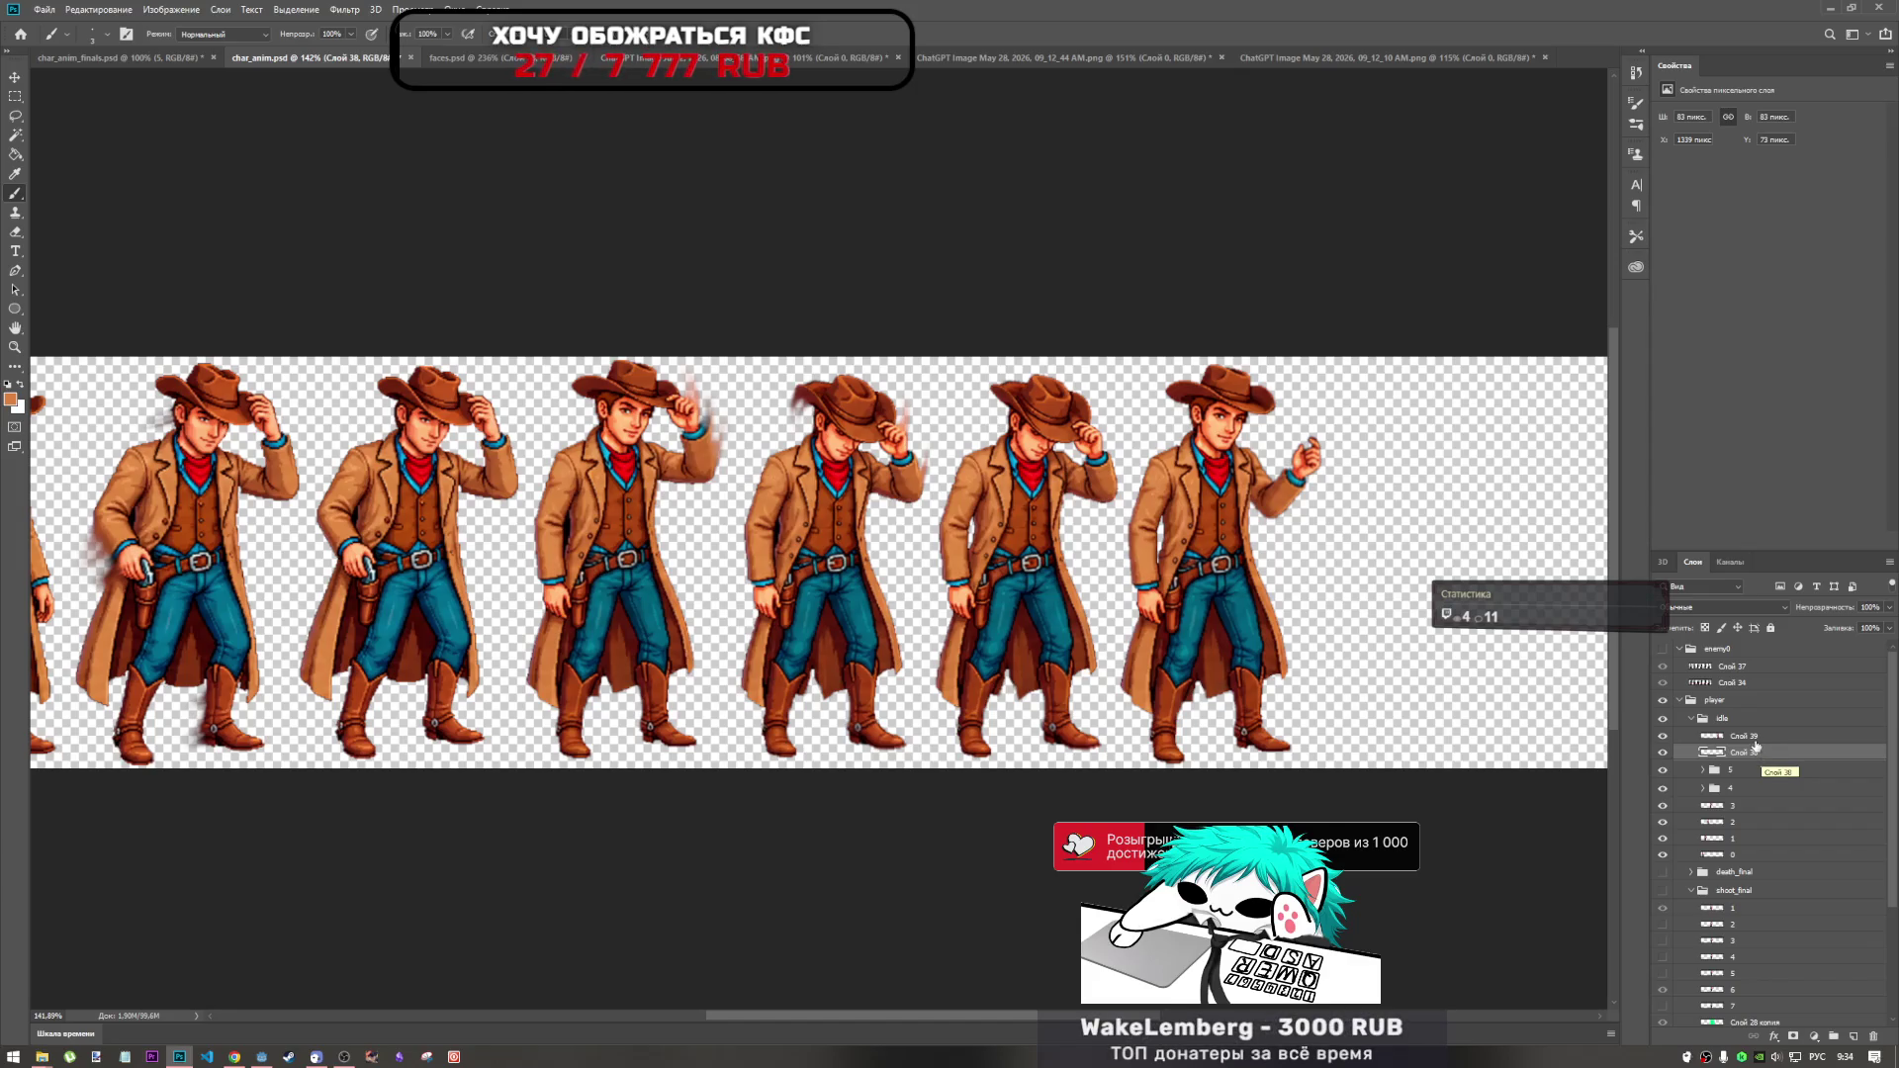
left_click(1760, 739, "shift")
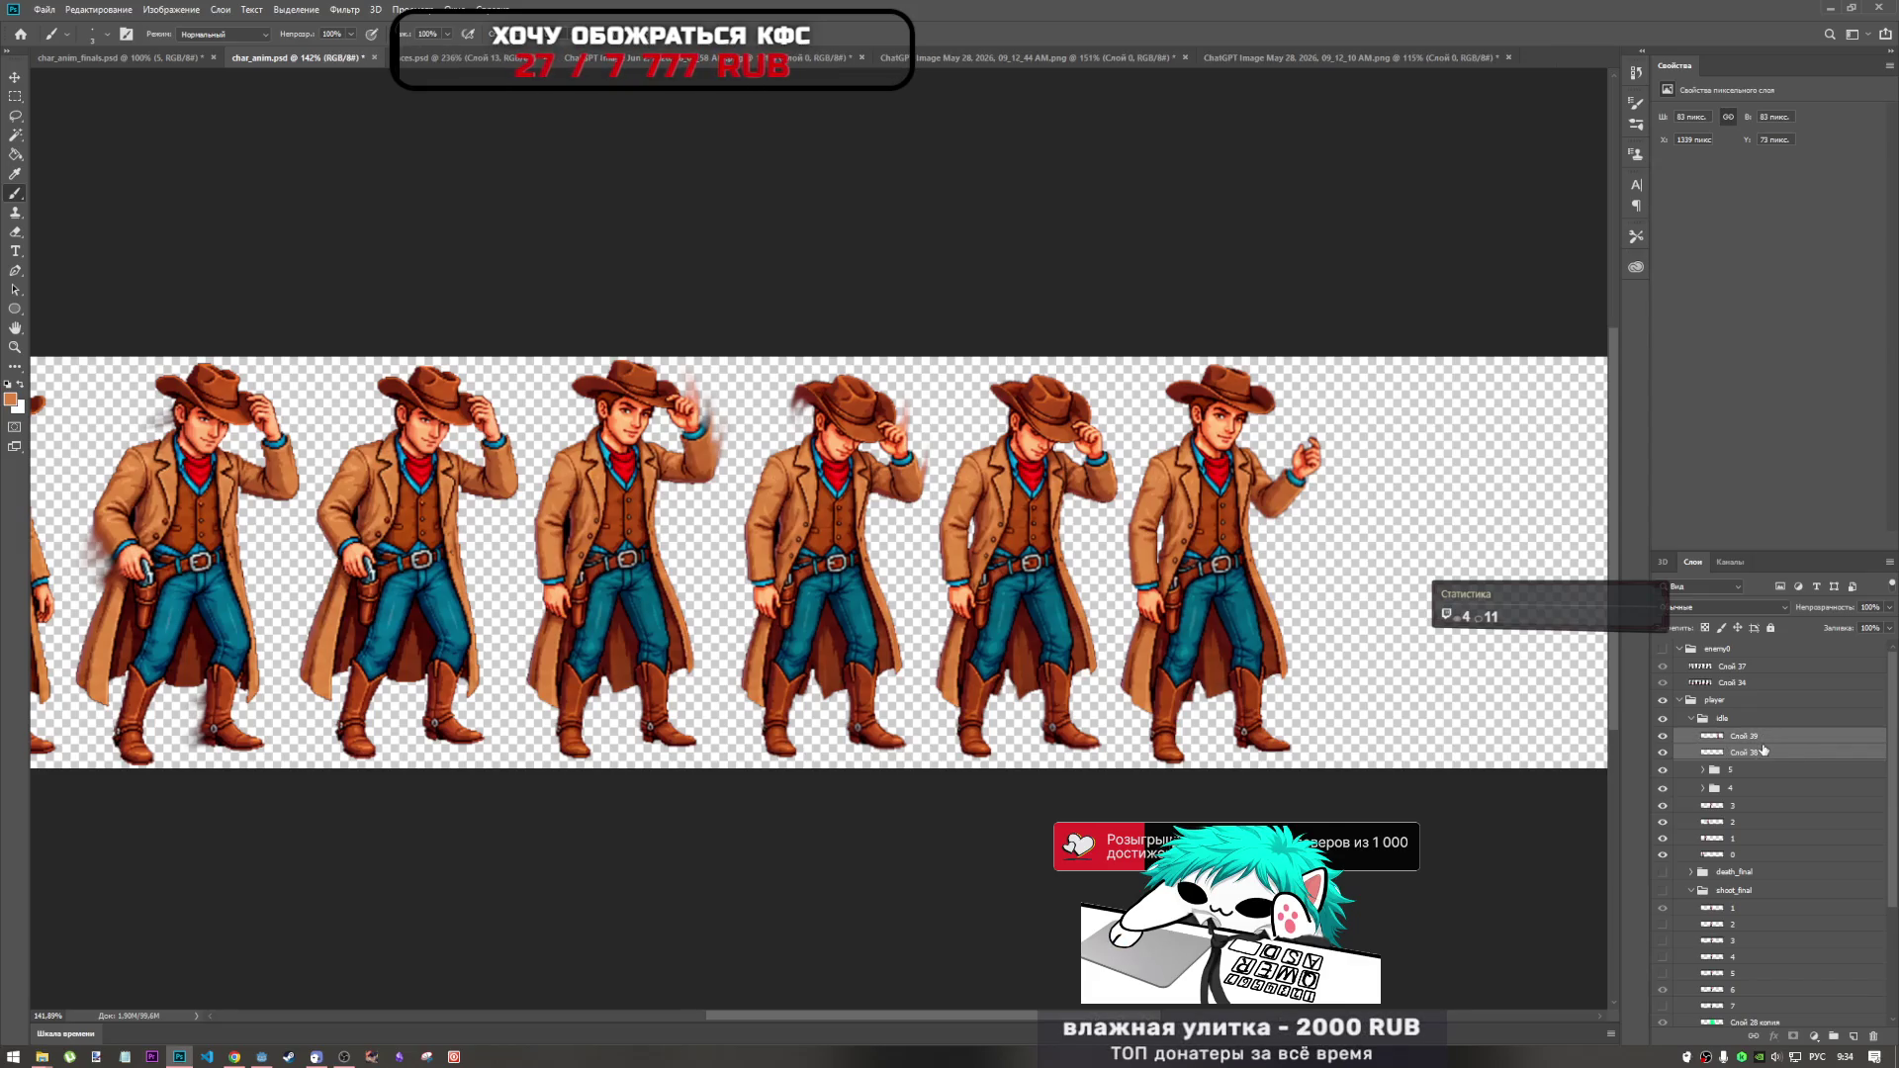
Group the two selected layers and name the group 6.
key("ctrl+g")
double_click(1748, 737)
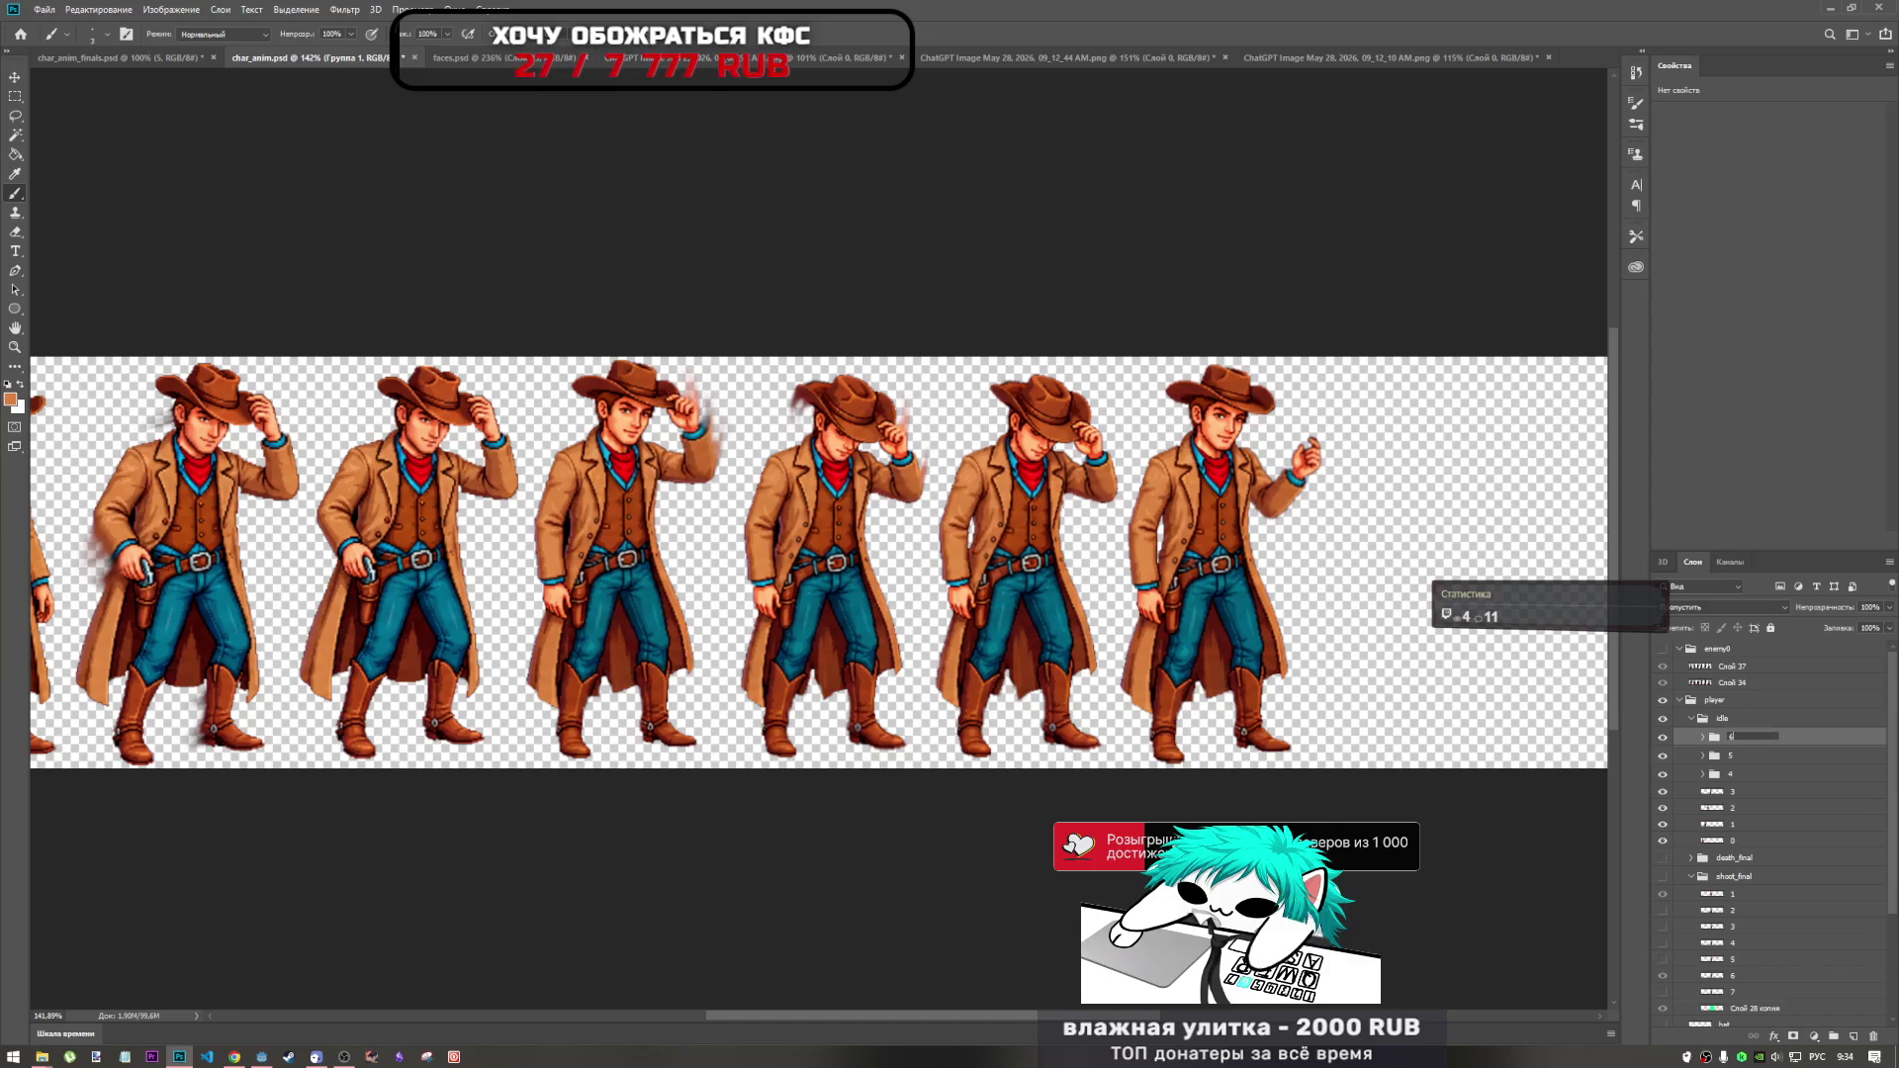
type("6")
key("Return")
Duplicate group 6 and move the copy right into the seventh frame position.
left_click_drag(1765, 738, 1765, 734)
key("ctrl+t")
mouse_move(1358, 546)
left_mouse_down()
mouse_move(1533, 542)
mouse_move(1449, 549)
left_mouse_up()
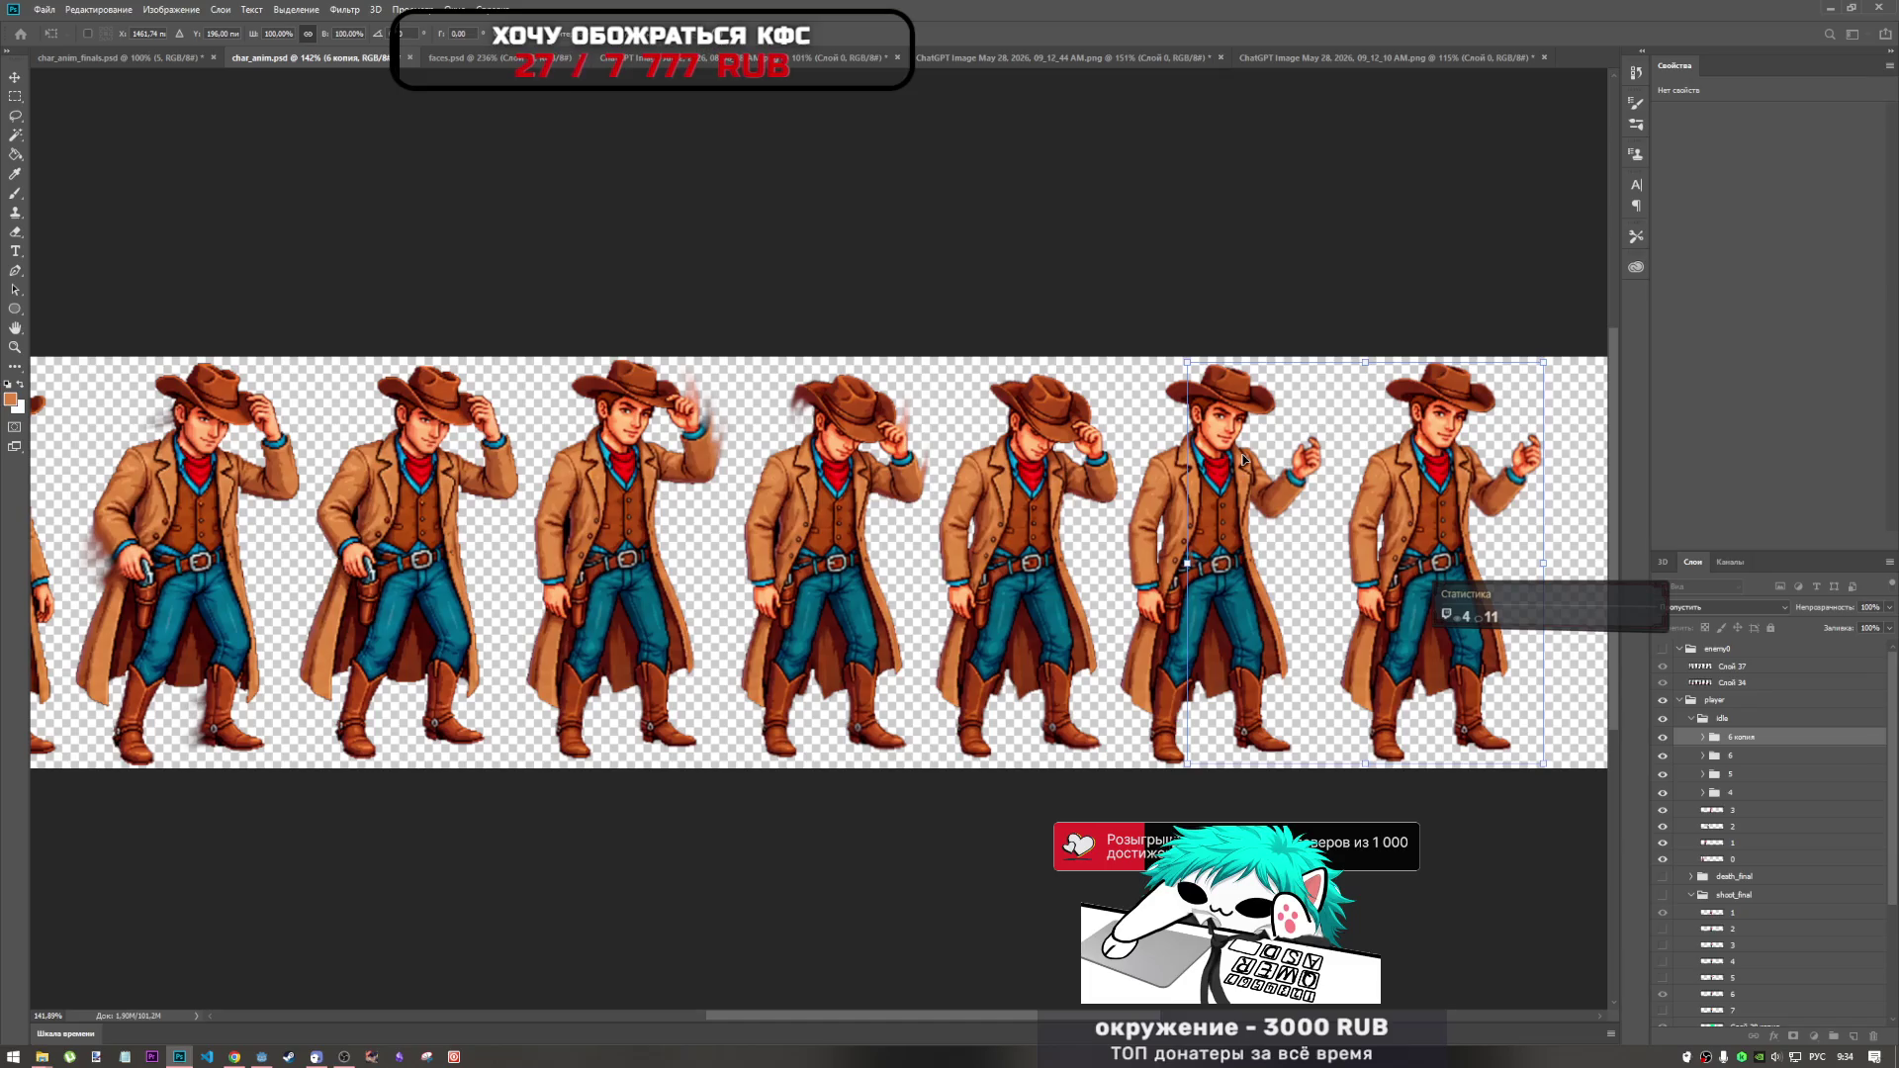
key("Return")
Switch to the Brush and close the accidentally opened Layer Style window.
key("b")
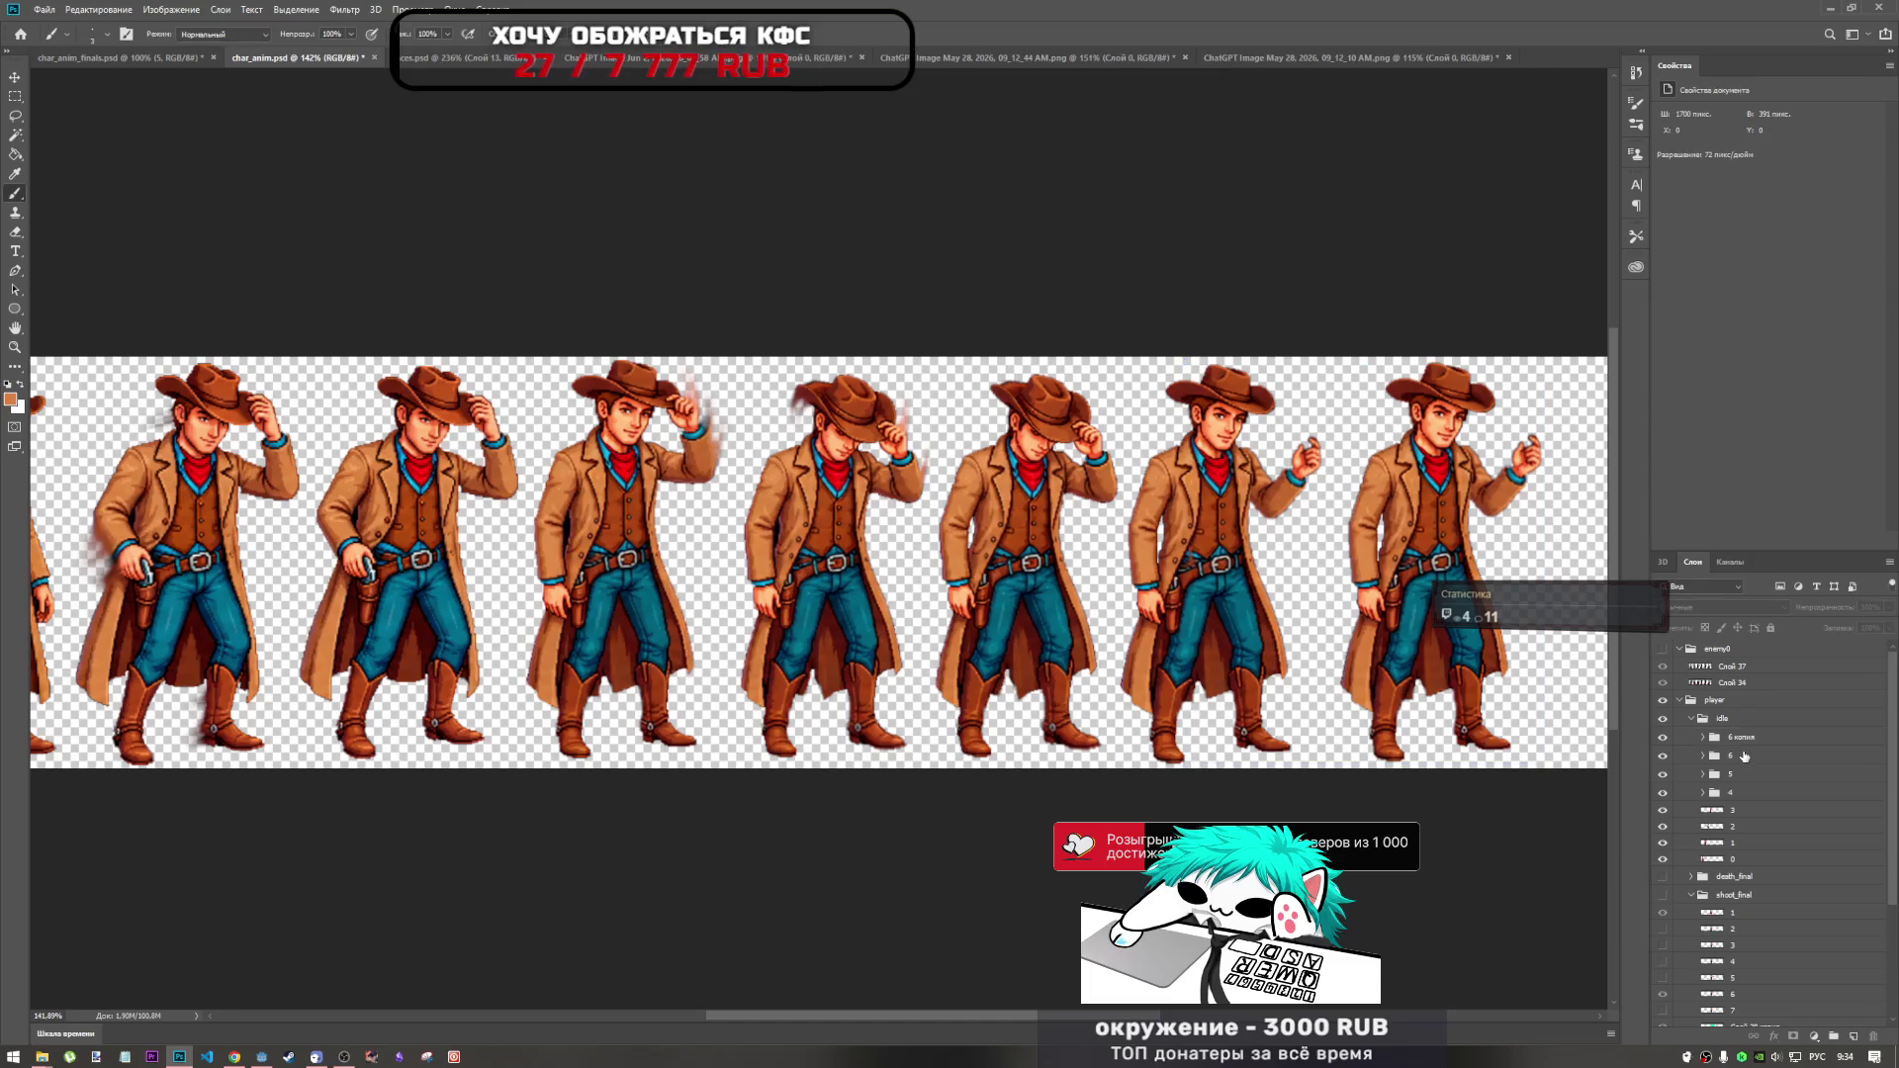
double_click(1745, 756)
left_click(1806, 107)
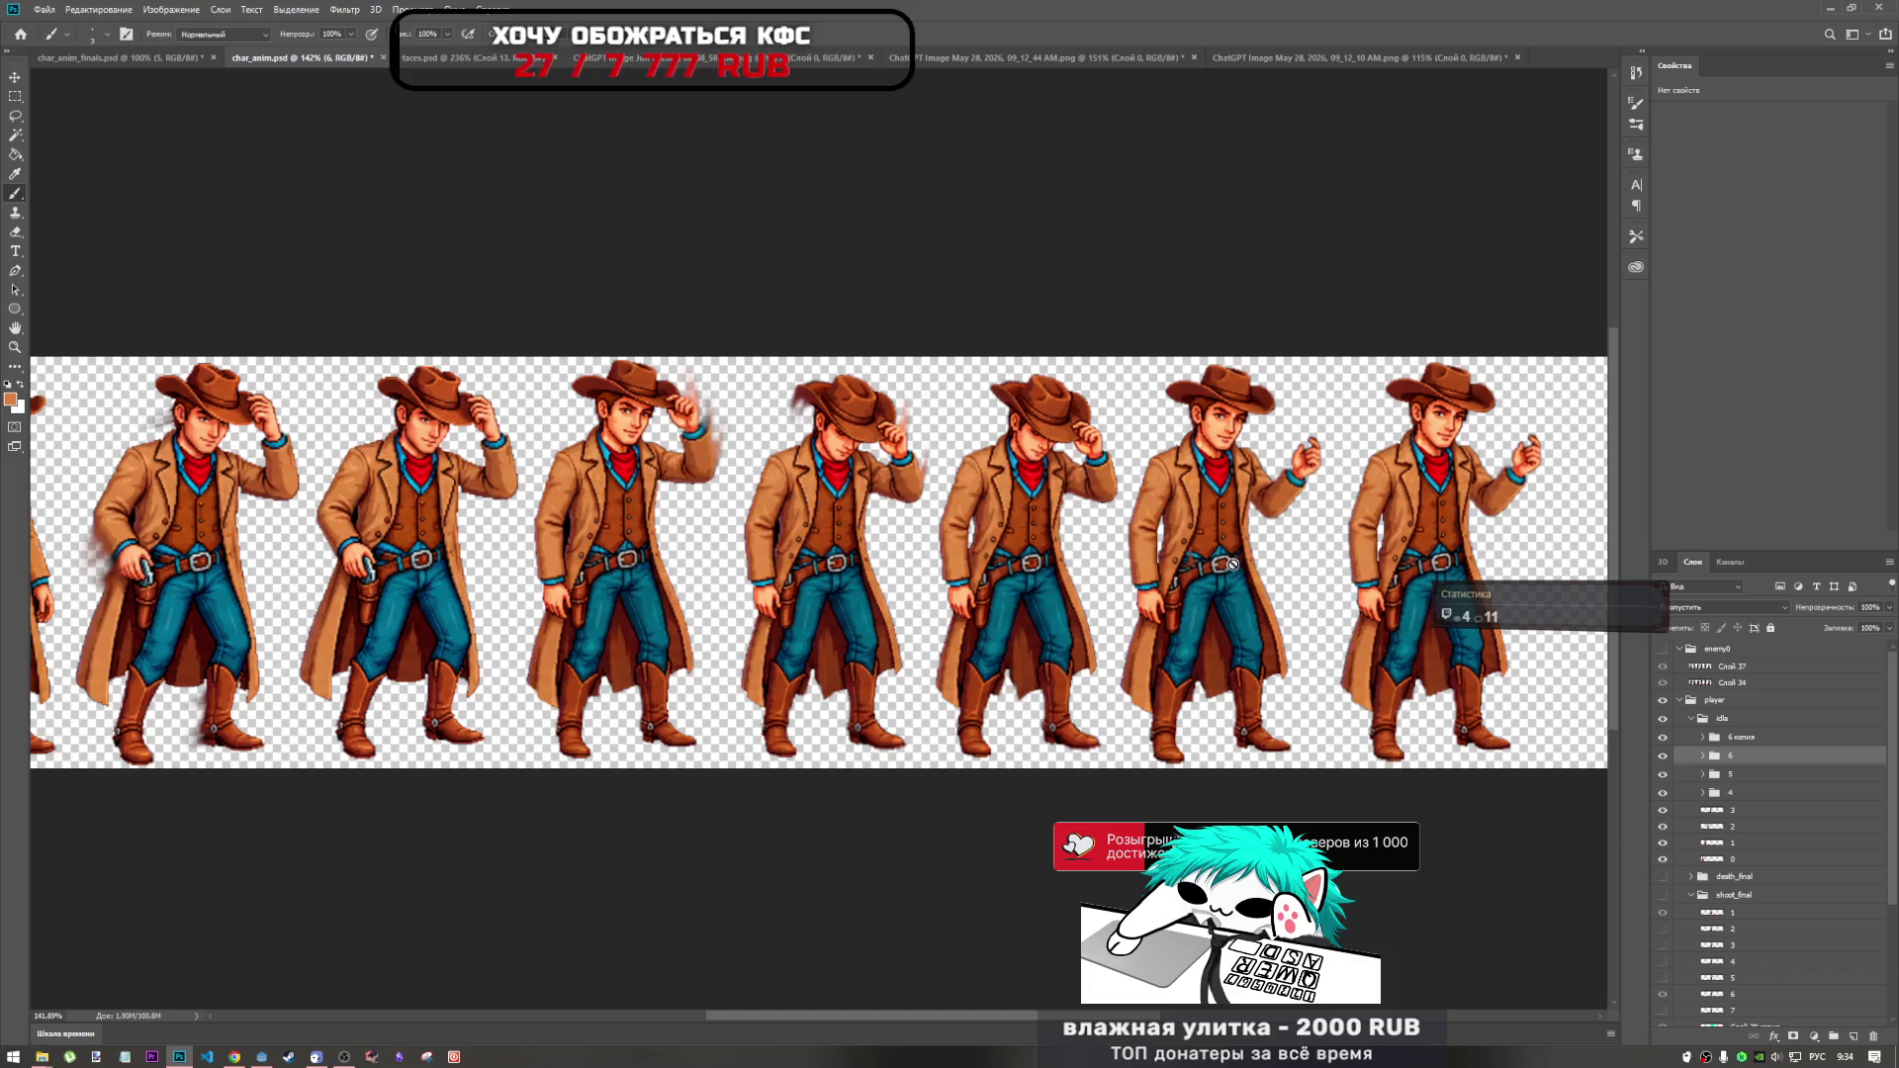
scroll(1202, 572, "up", 5)
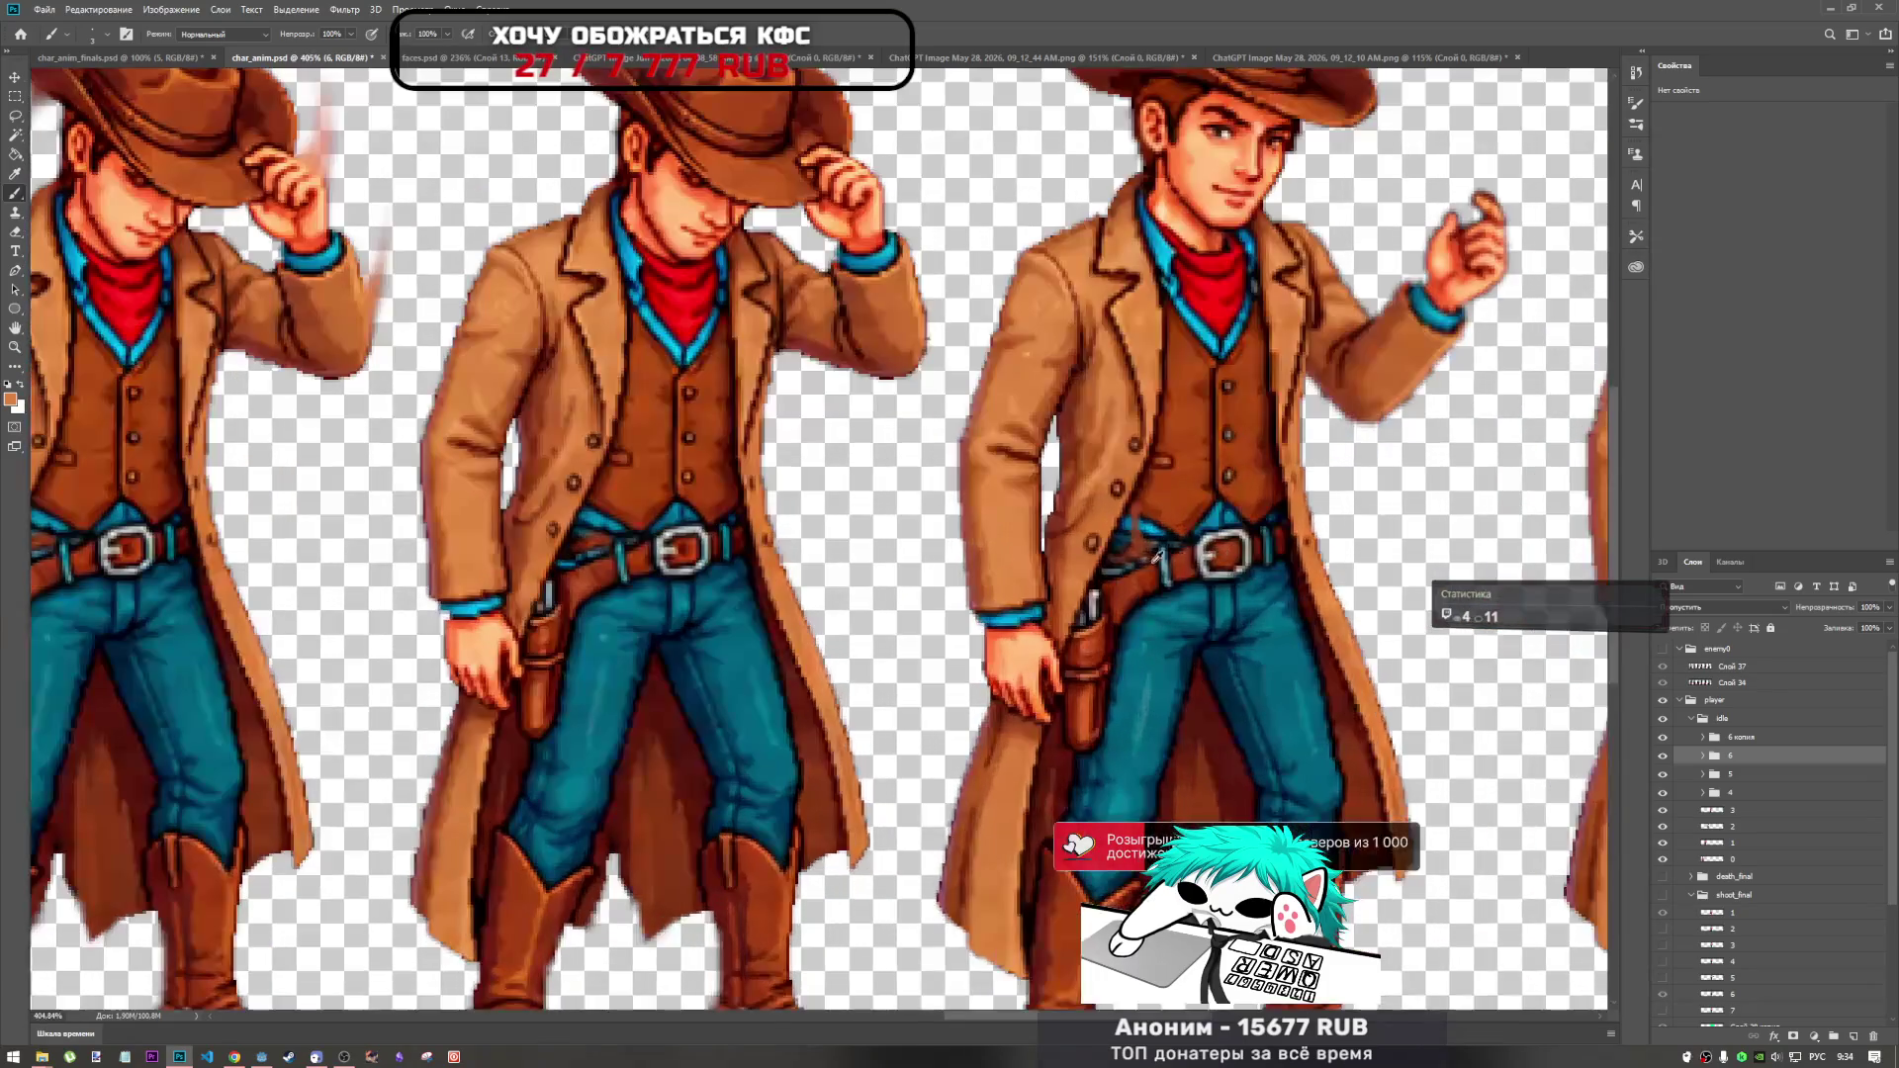
scroll(1147, 529, "down", 5)
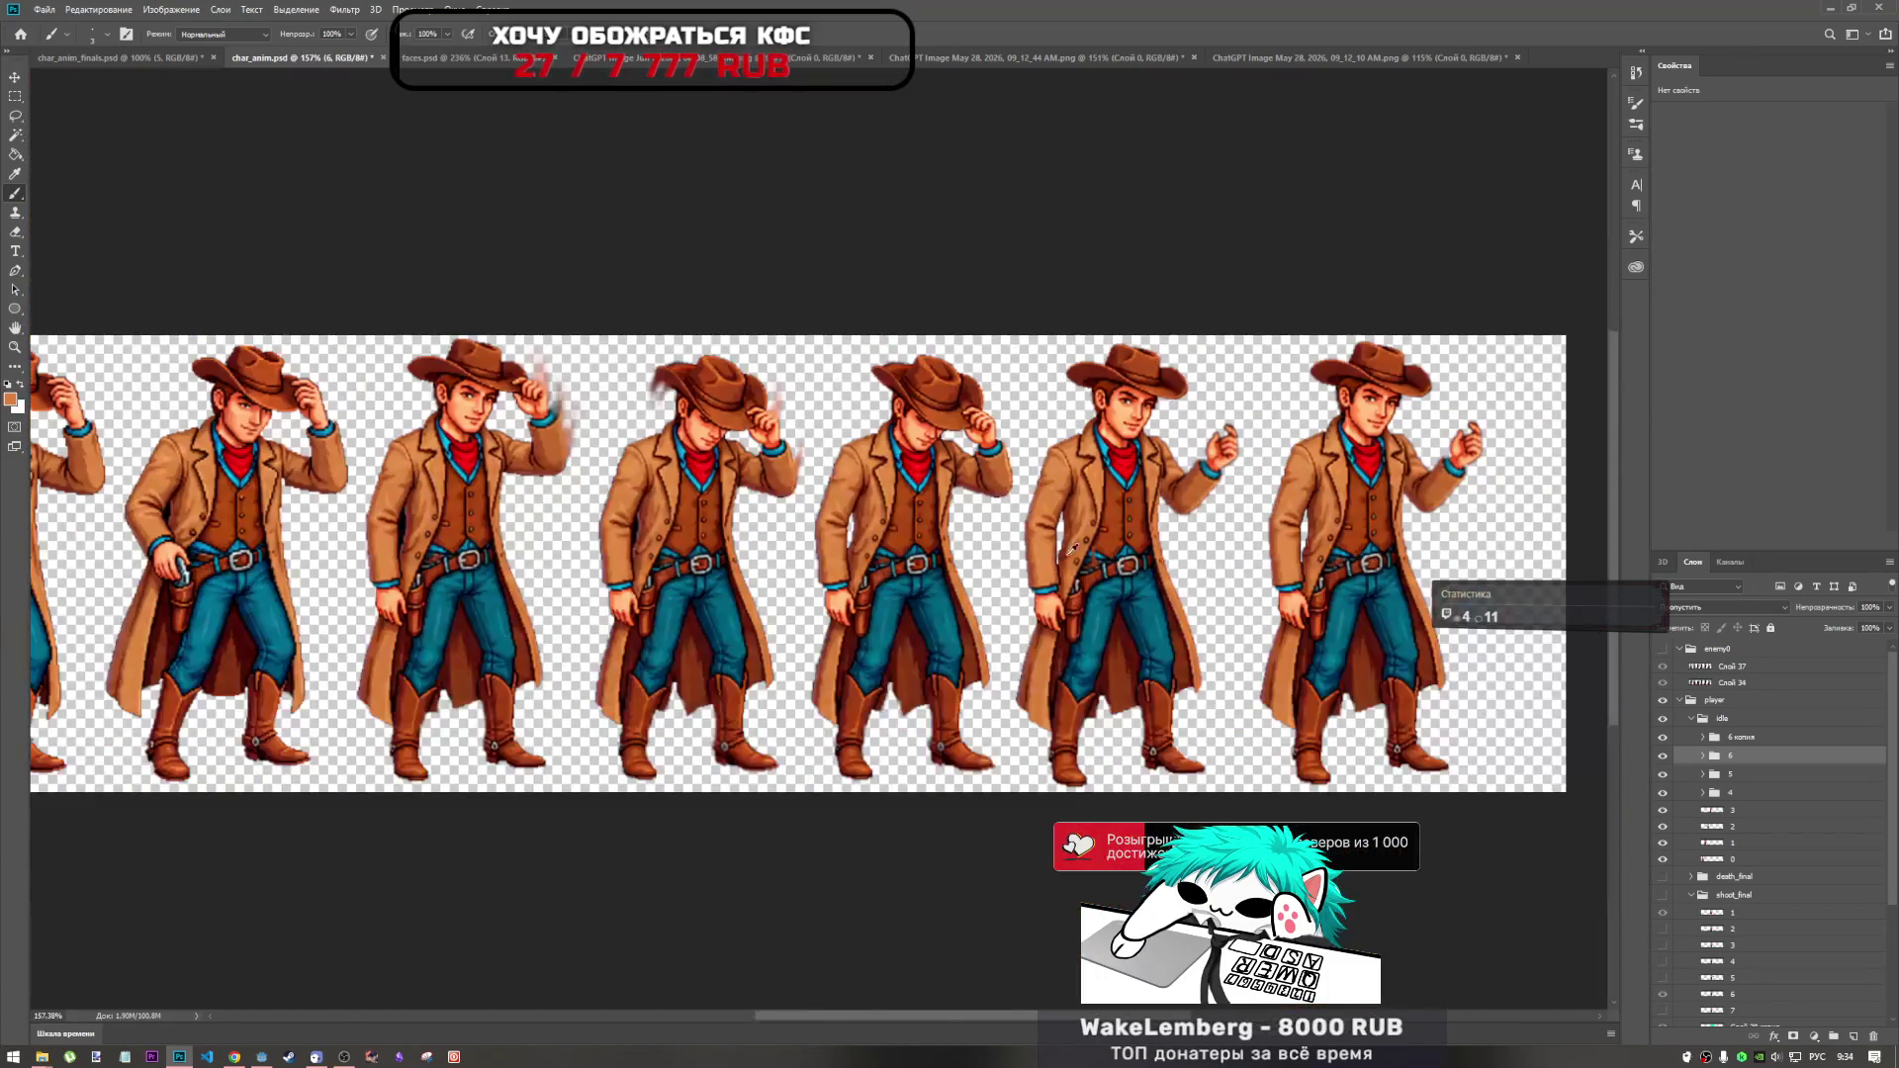
Select group 6 копия and toggle its visibility to compare it with frame 6.
scroll(1206, 560, "up", 3)
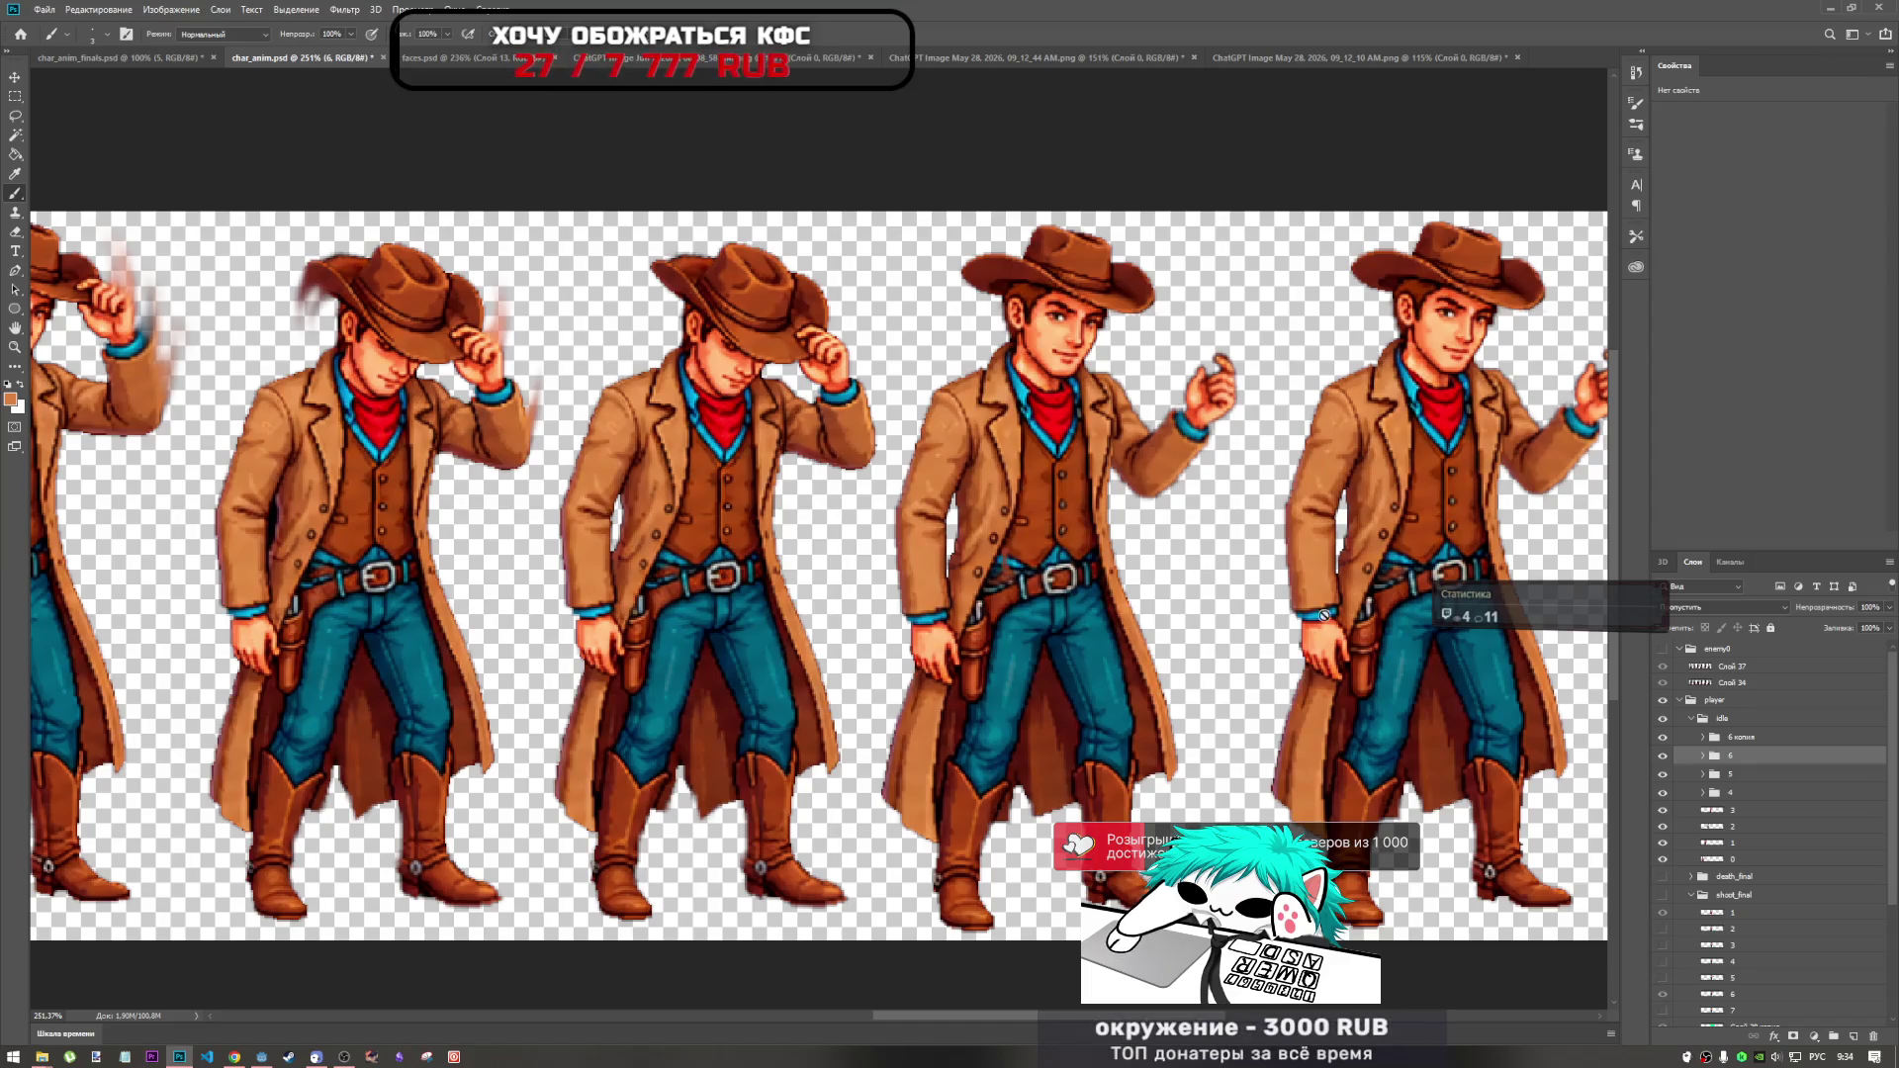
left_click(1735, 737)
left_click(1663, 736)
left_click(1662, 755)
left_click(1662, 756)
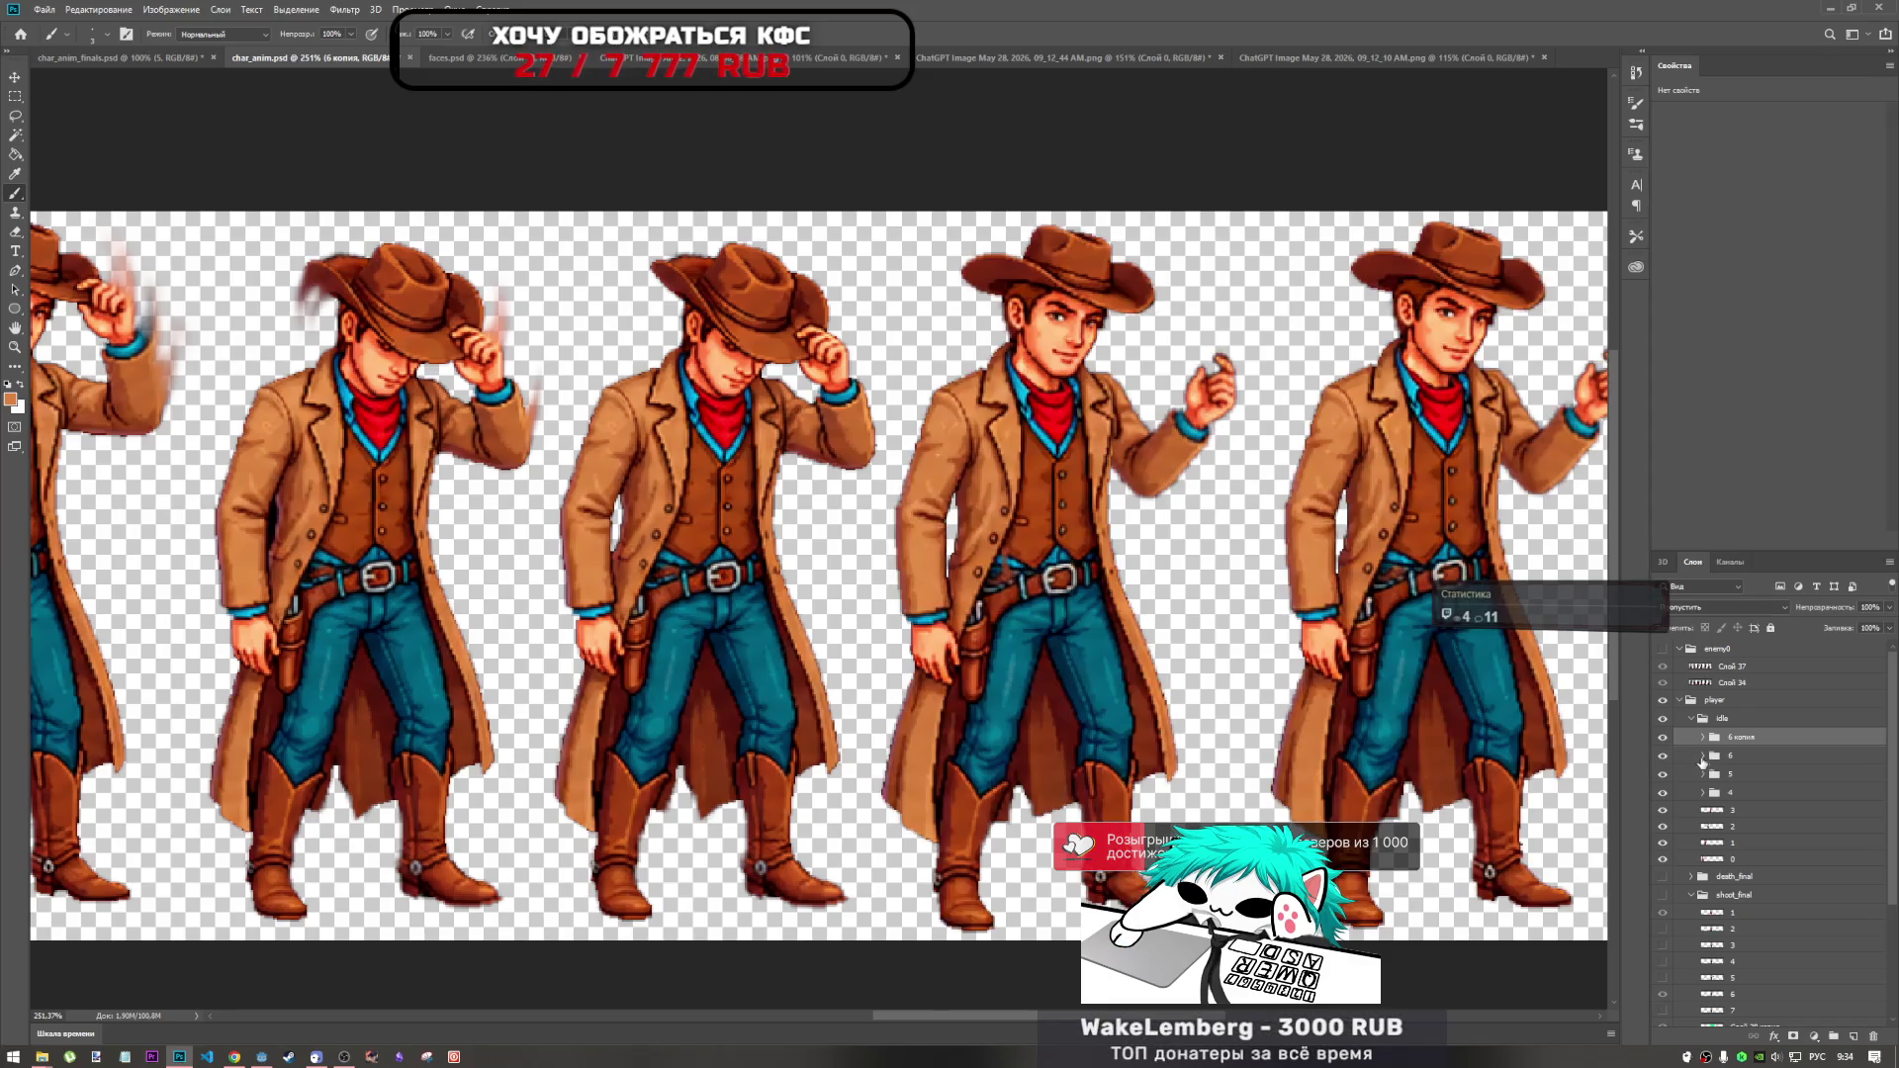
Expand group 6, select its Слой 39, and toggle its layers' visibility to compare.
left_click(1703, 760)
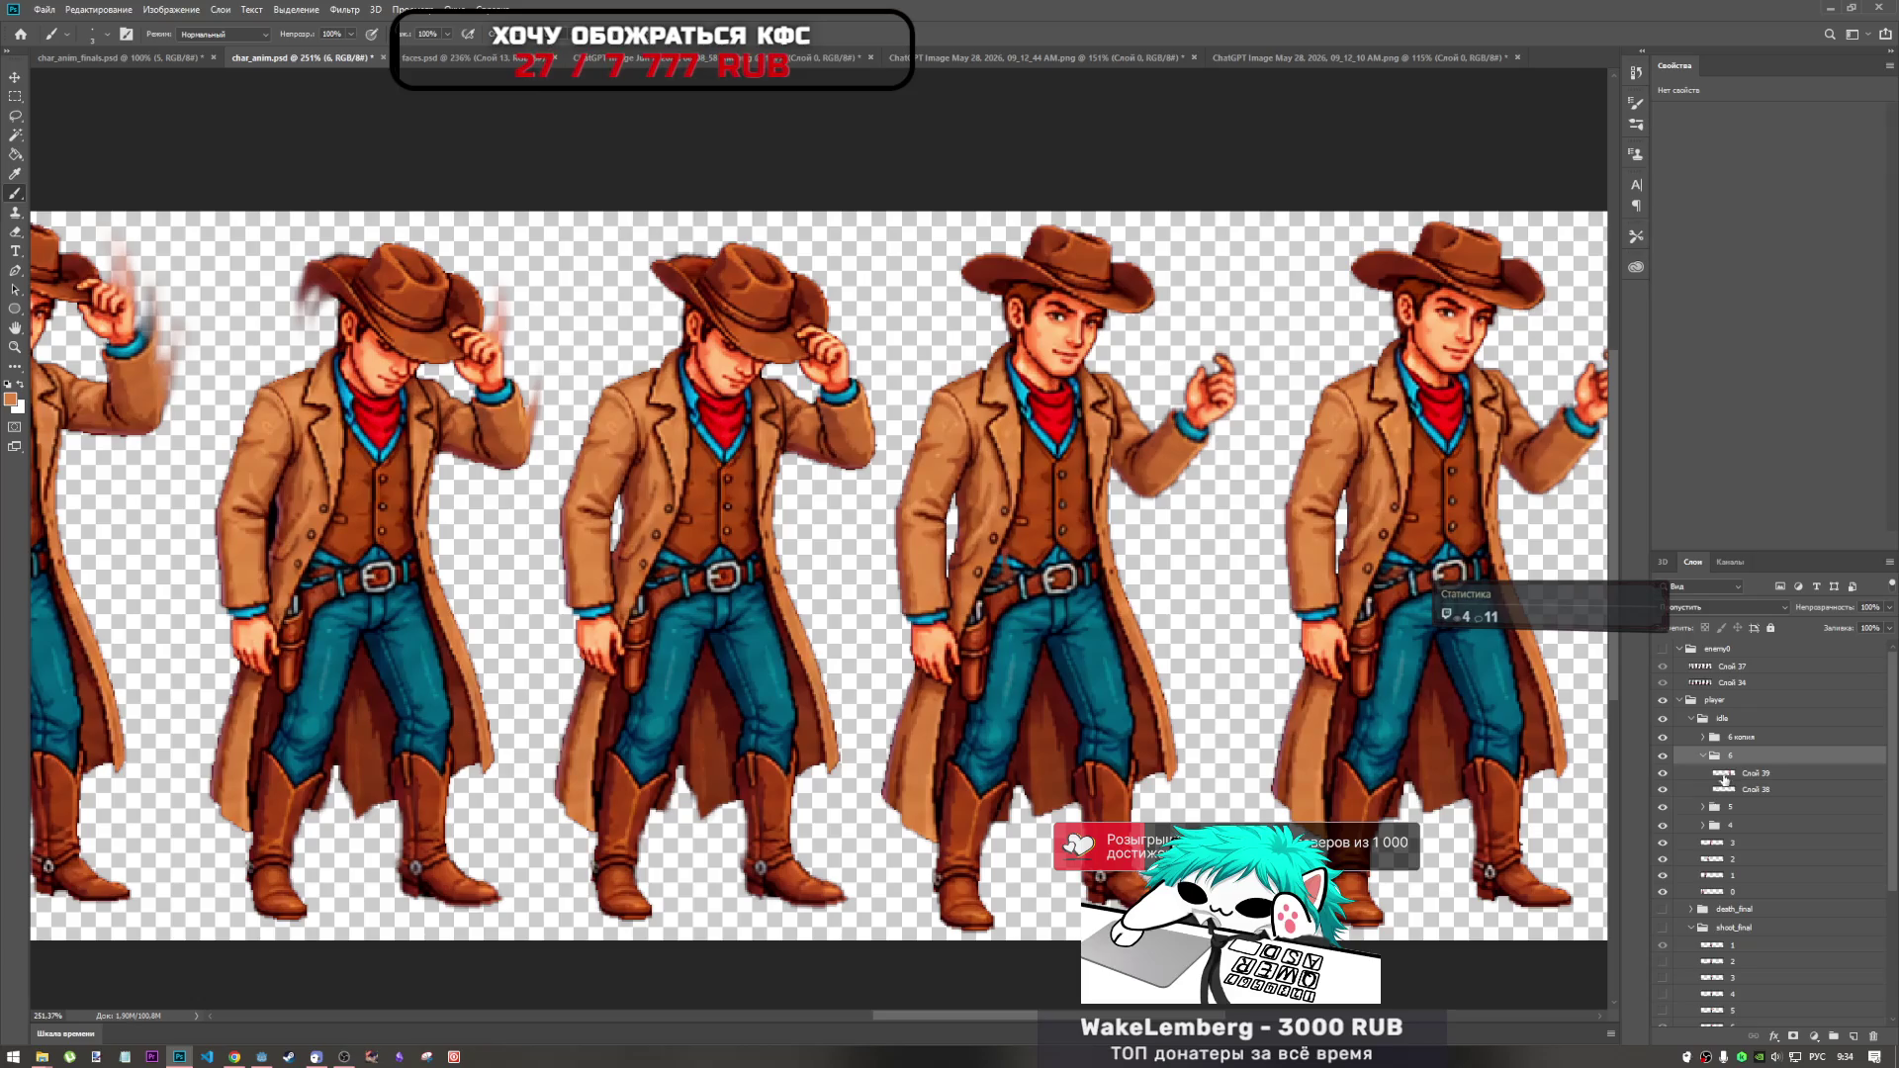
left_click(1724, 777)
left_click(1662, 790)
left_click(1662, 790)
left_click(1663, 775)
left_click(1662, 774)
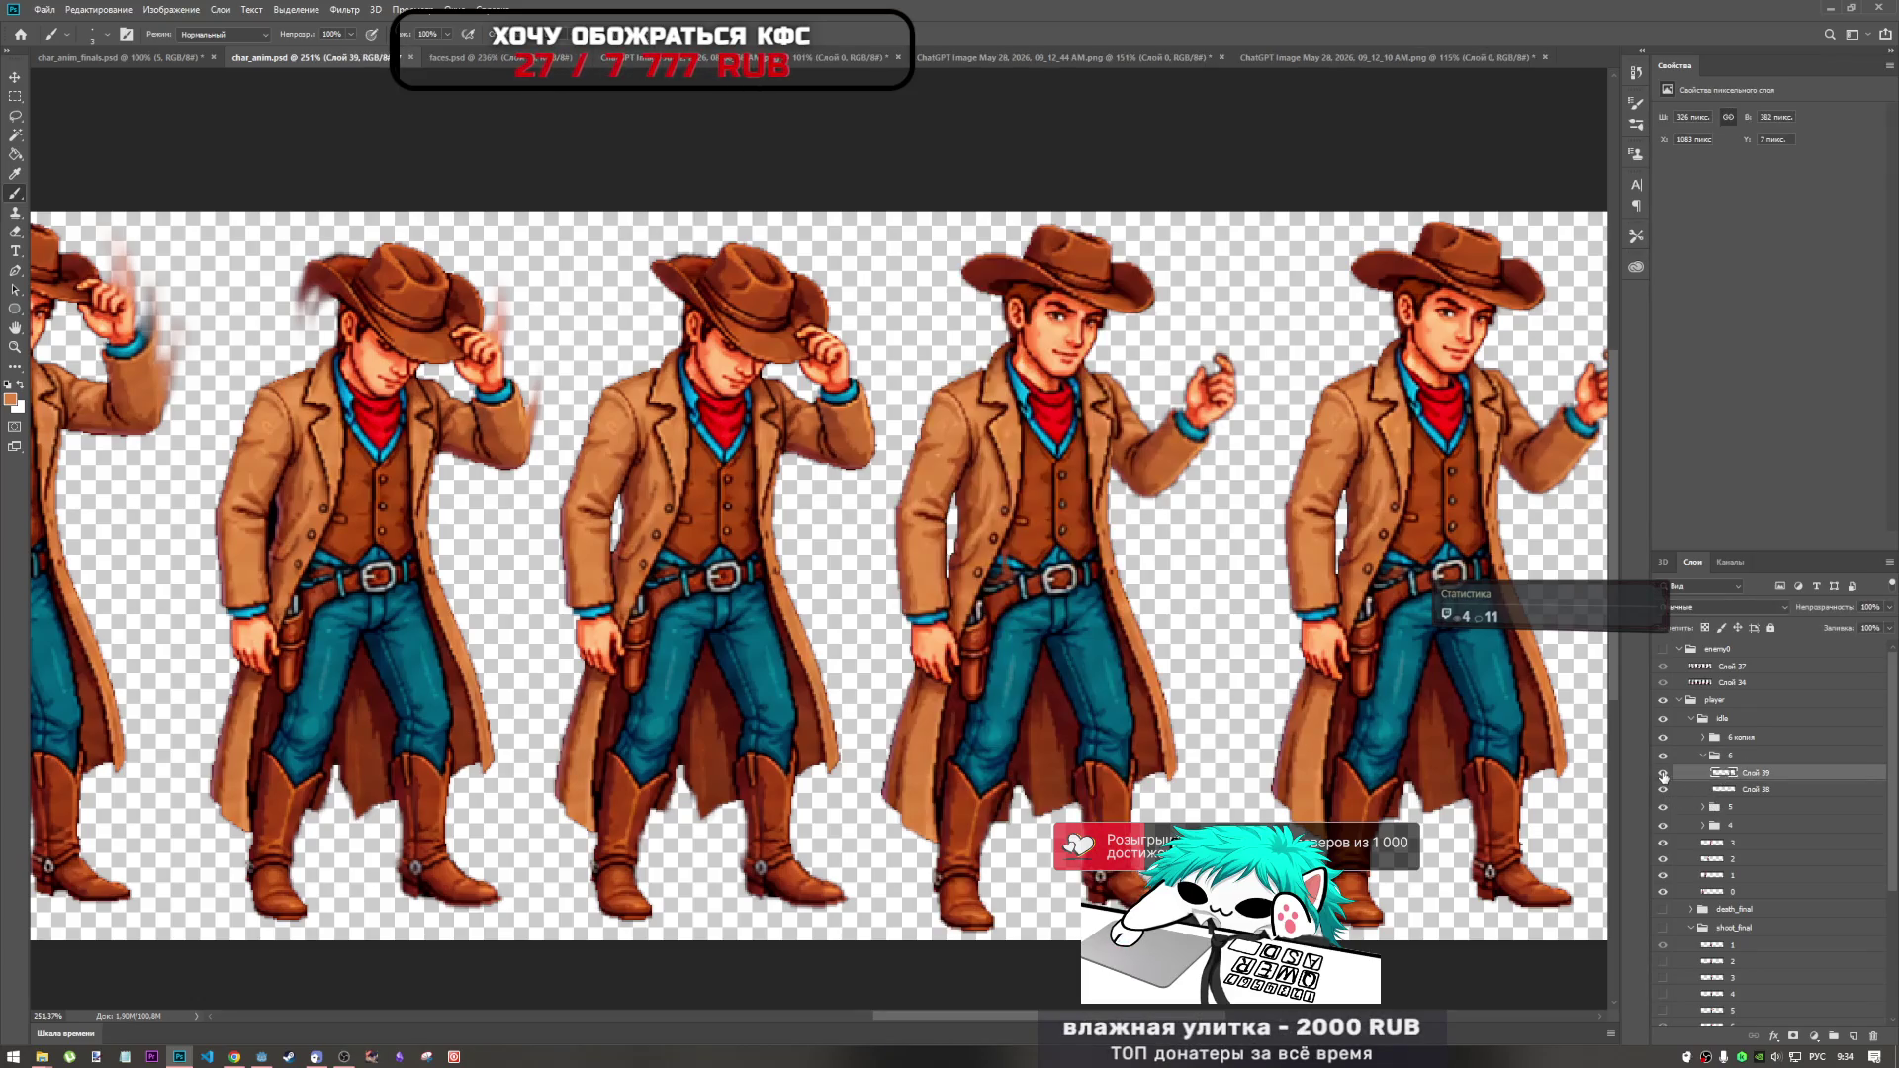
left_click(1663, 774)
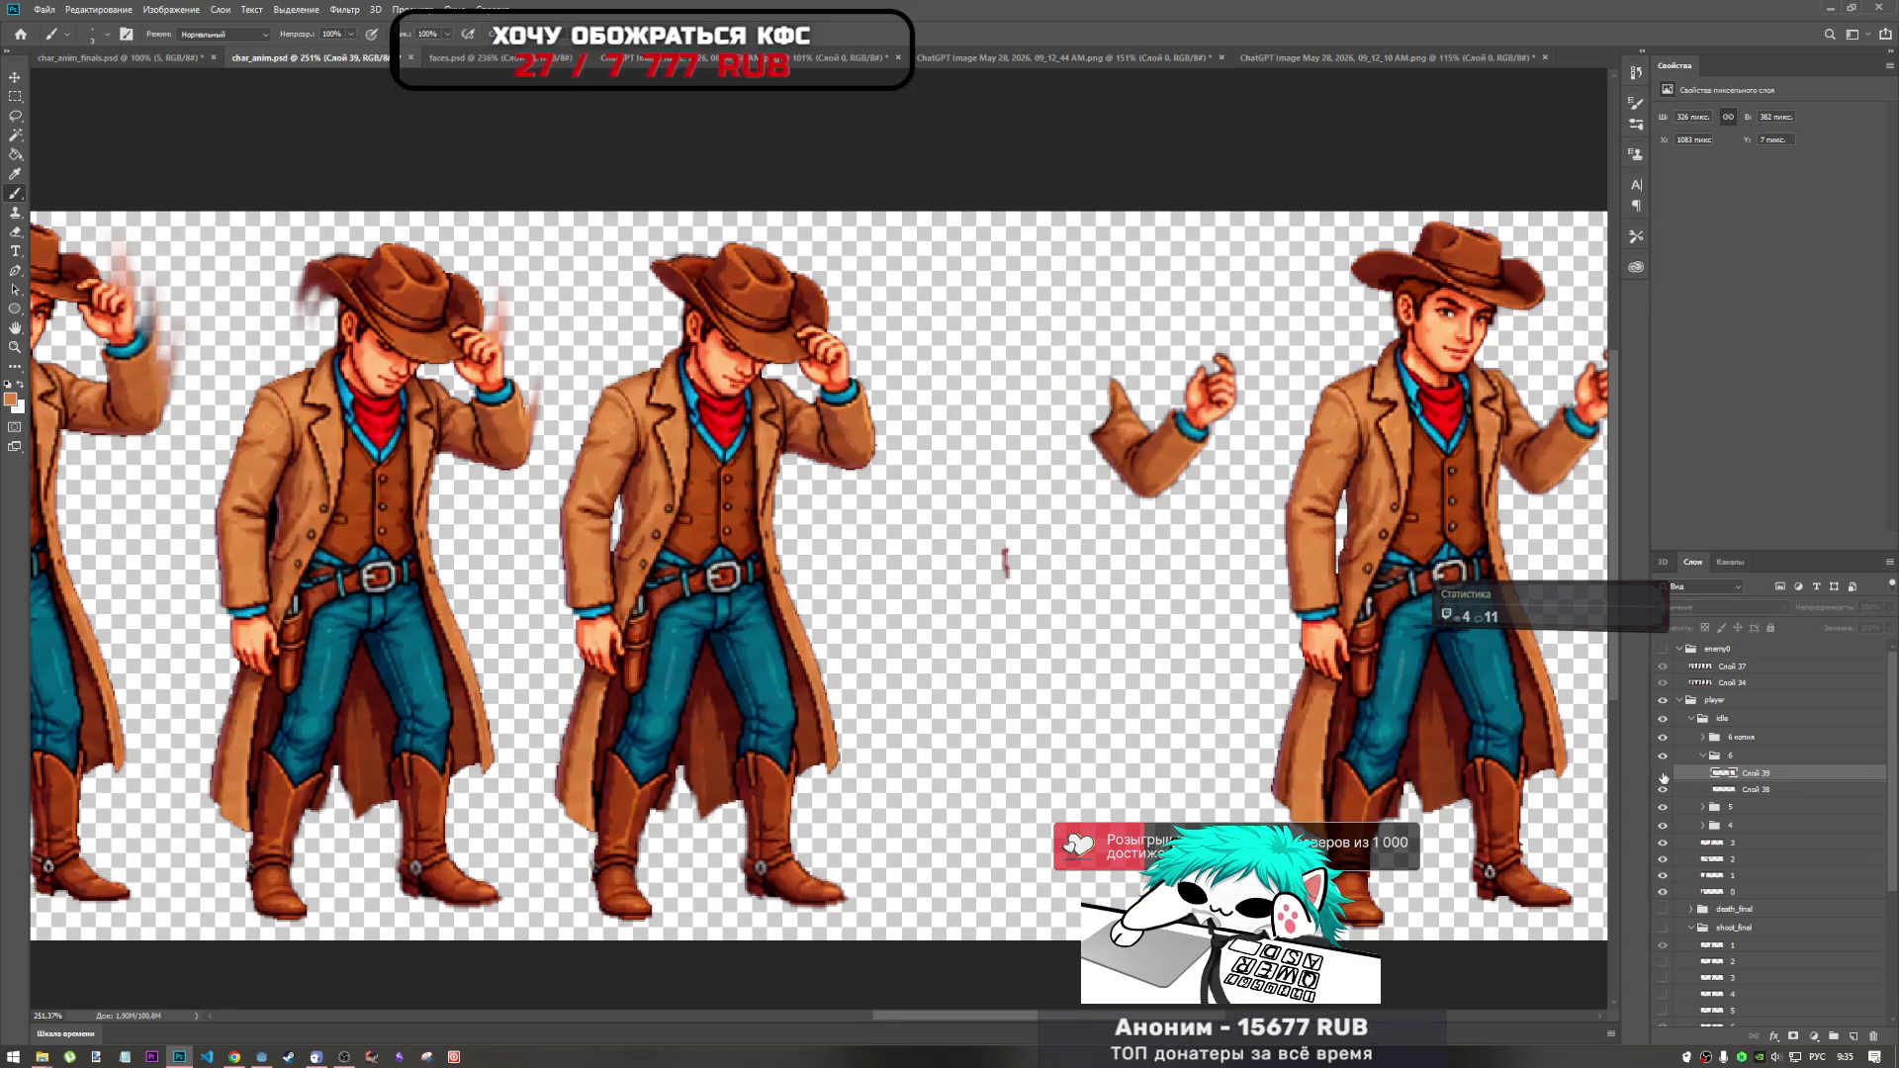
left_click(1662, 774)
left_click(1662, 777)
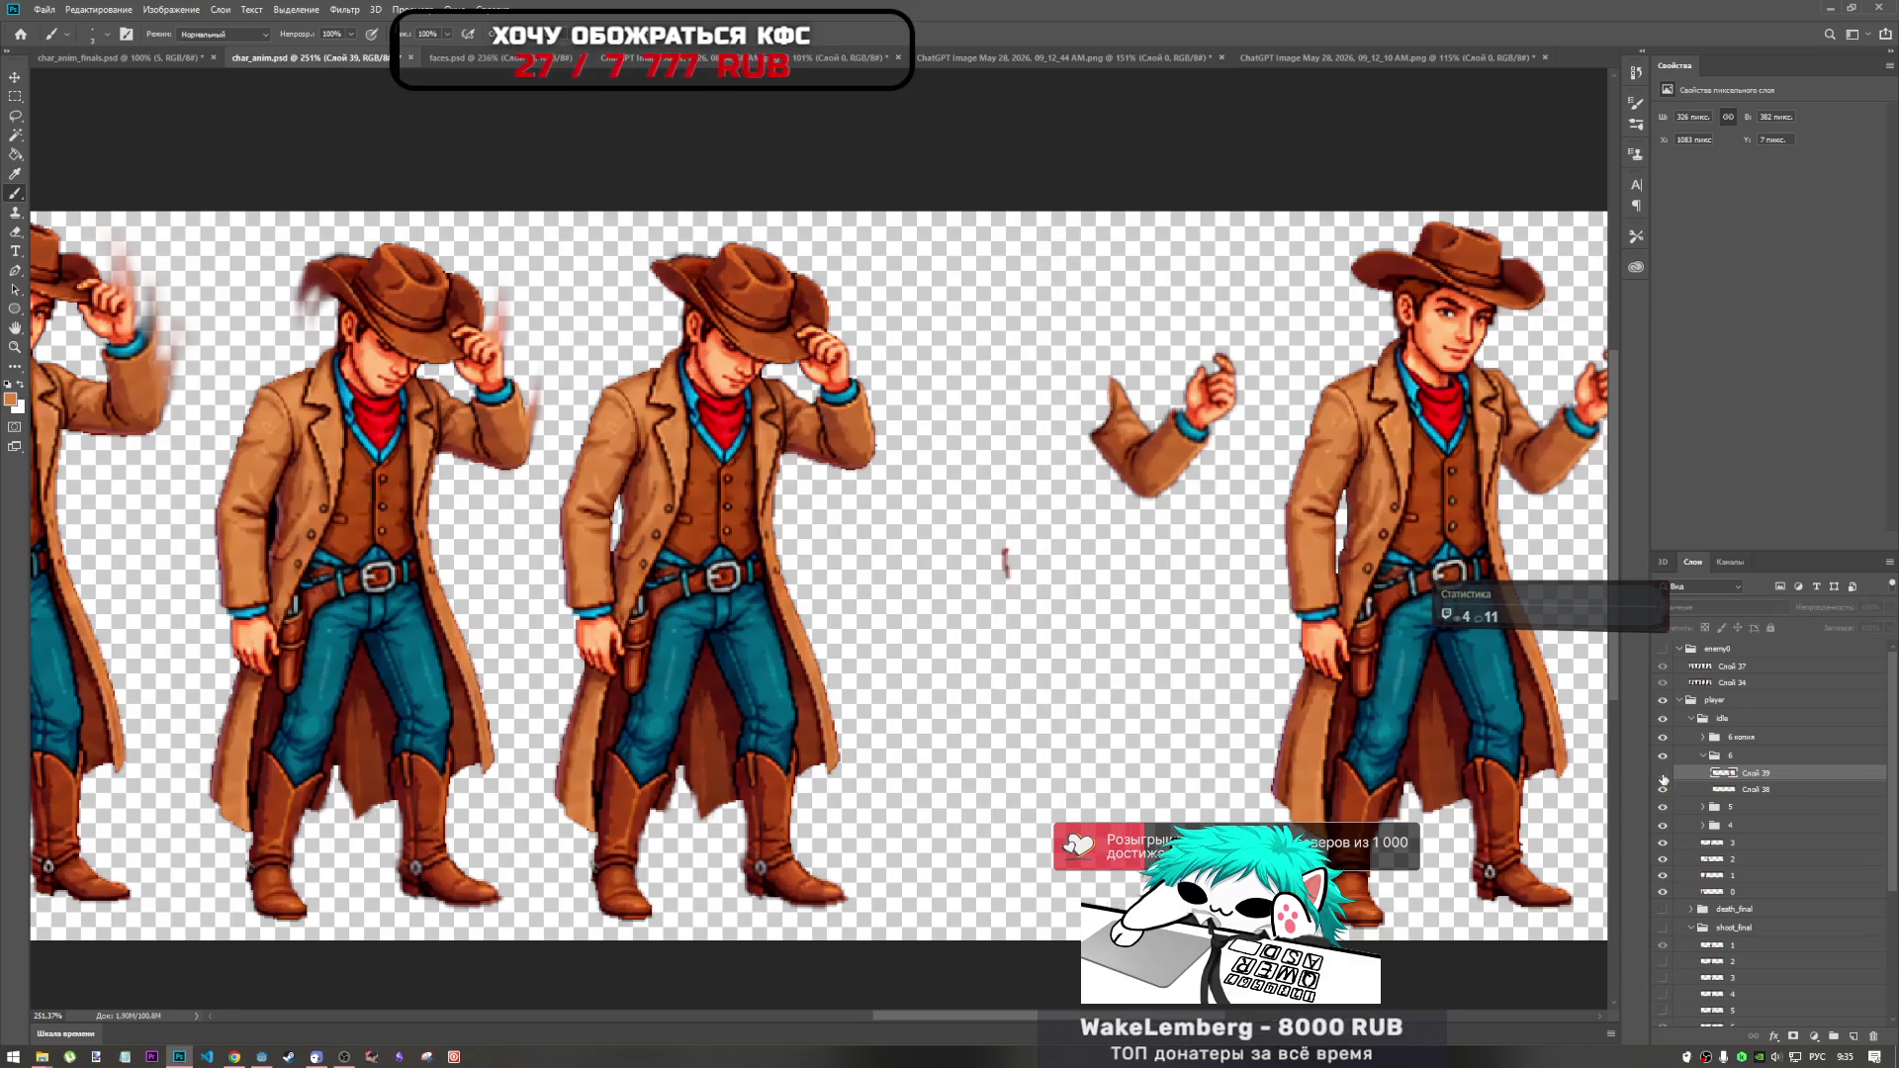
left_click(1663, 774)
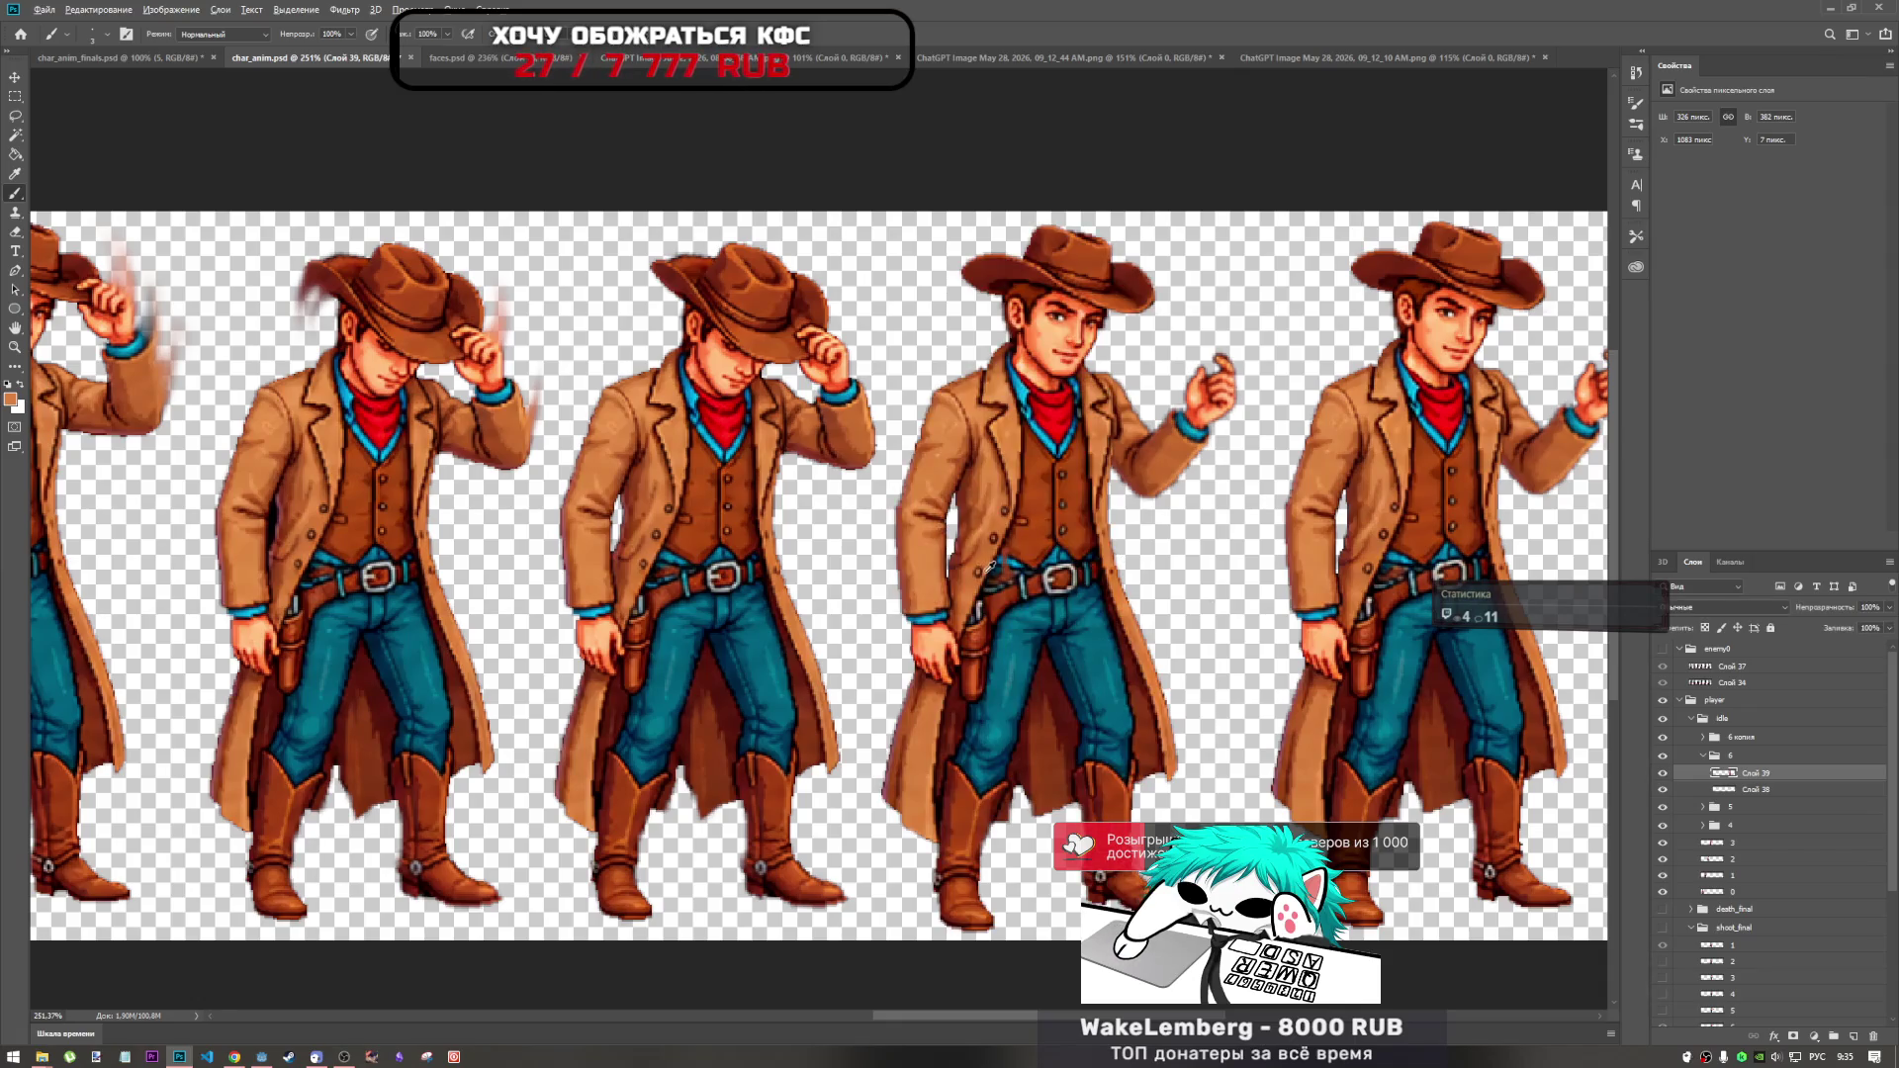
Expand 6 копия, select its Слой 39, and switch to the Eraser.
scroll(998, 583, "up", 5)
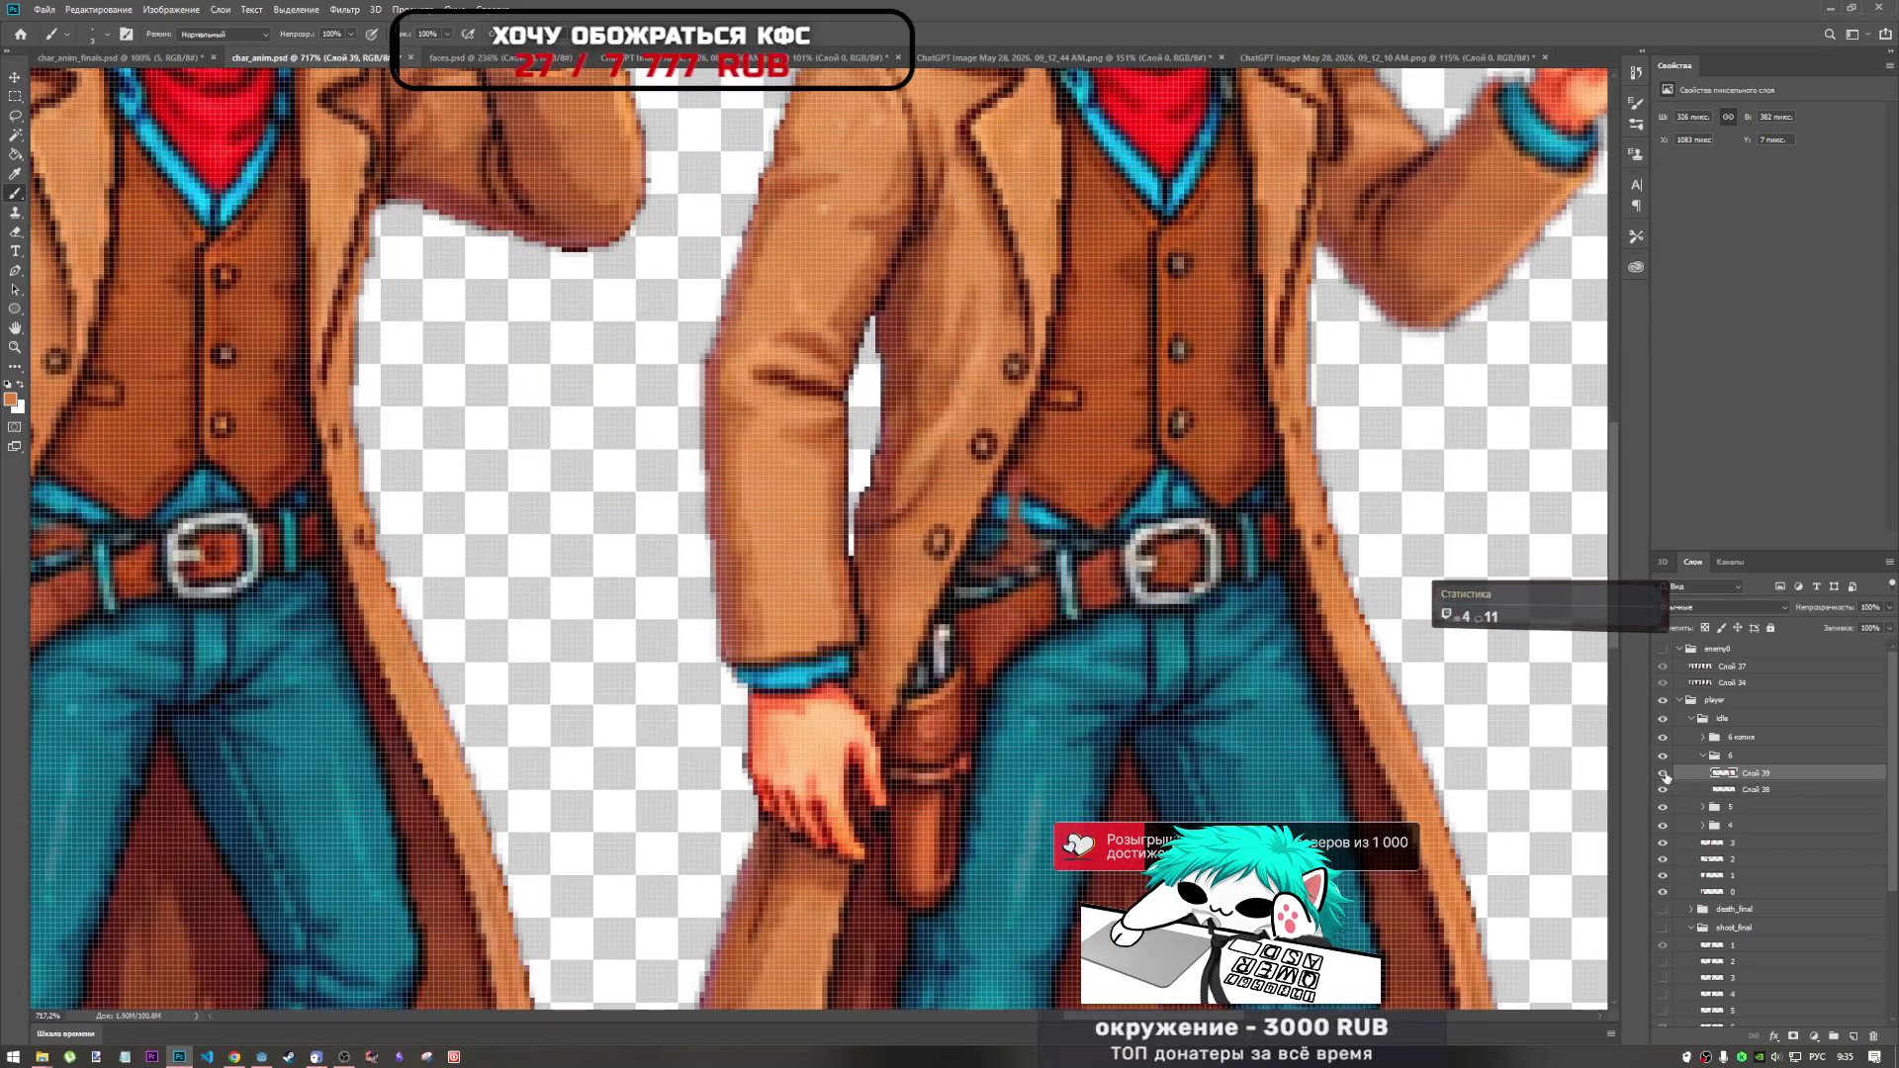
scroll(1666, 774, "down", 3)
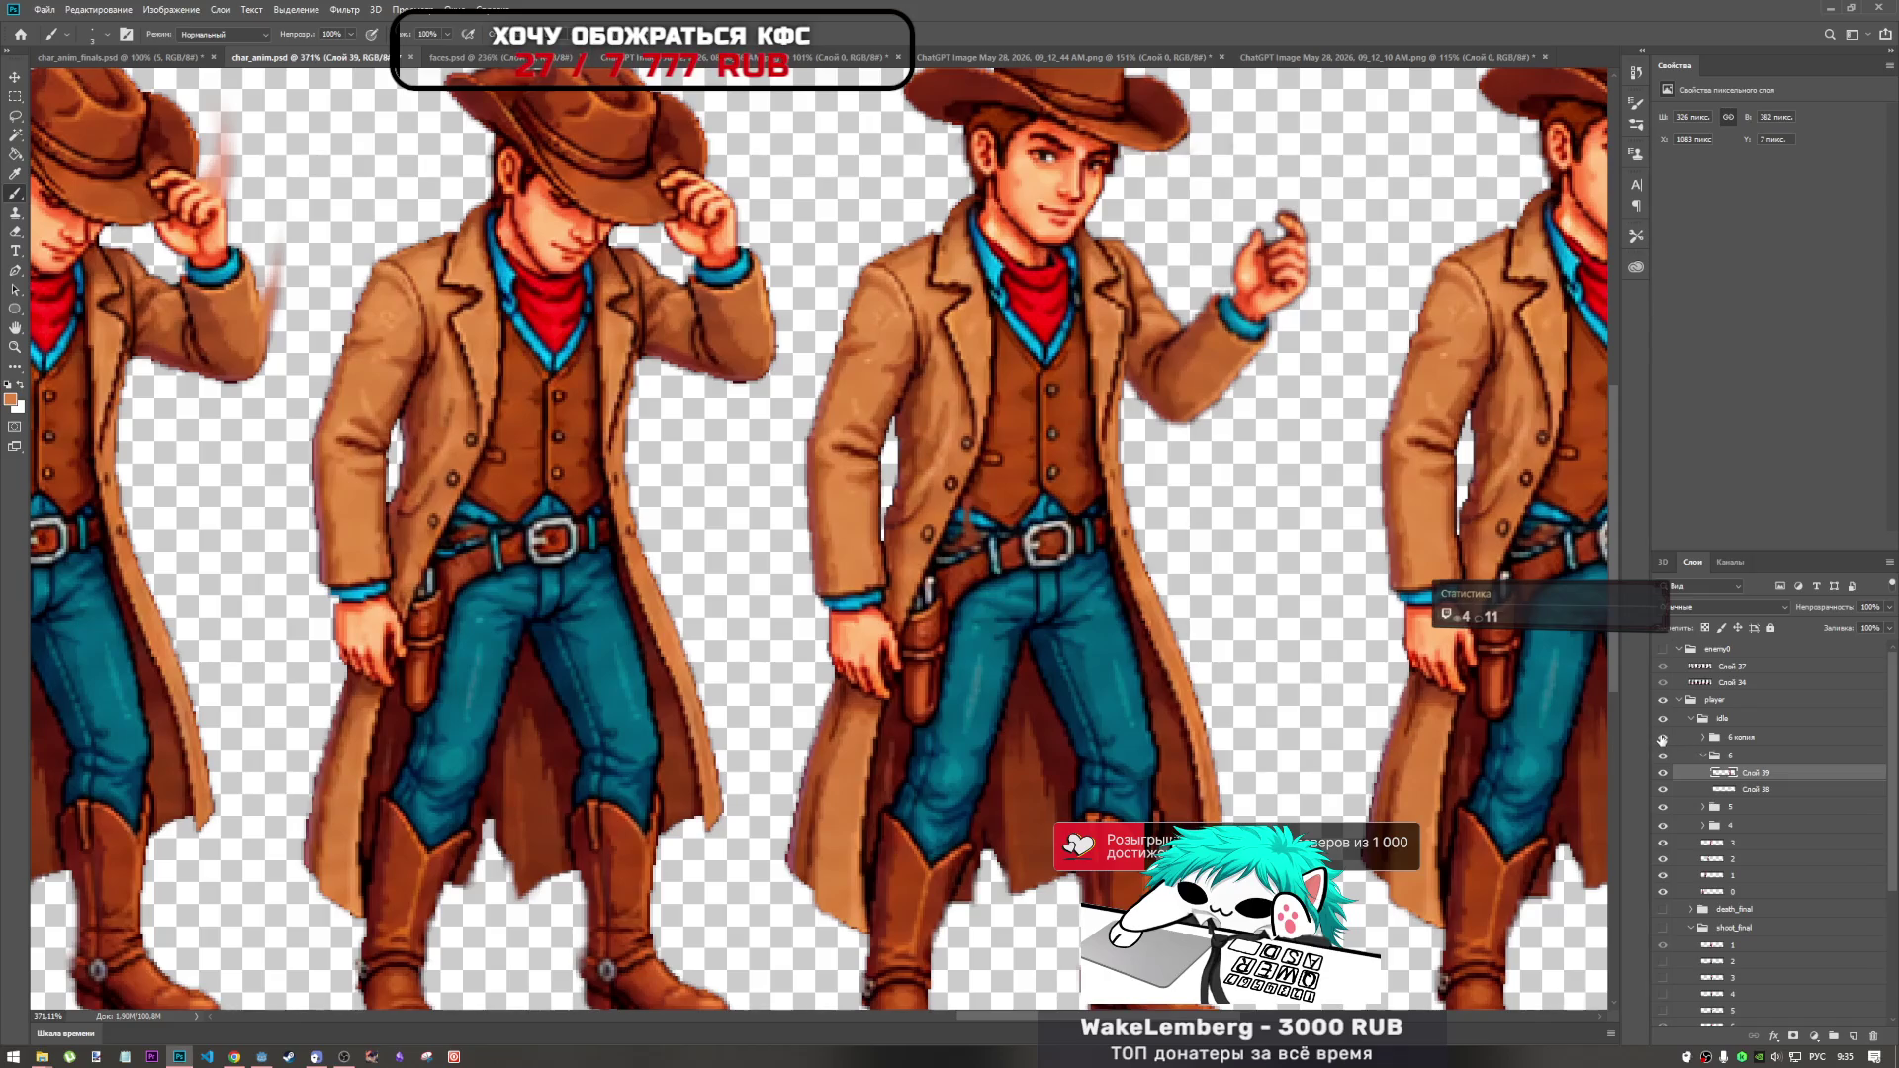
left_click(1661, 740)
left_click(1662, 742)
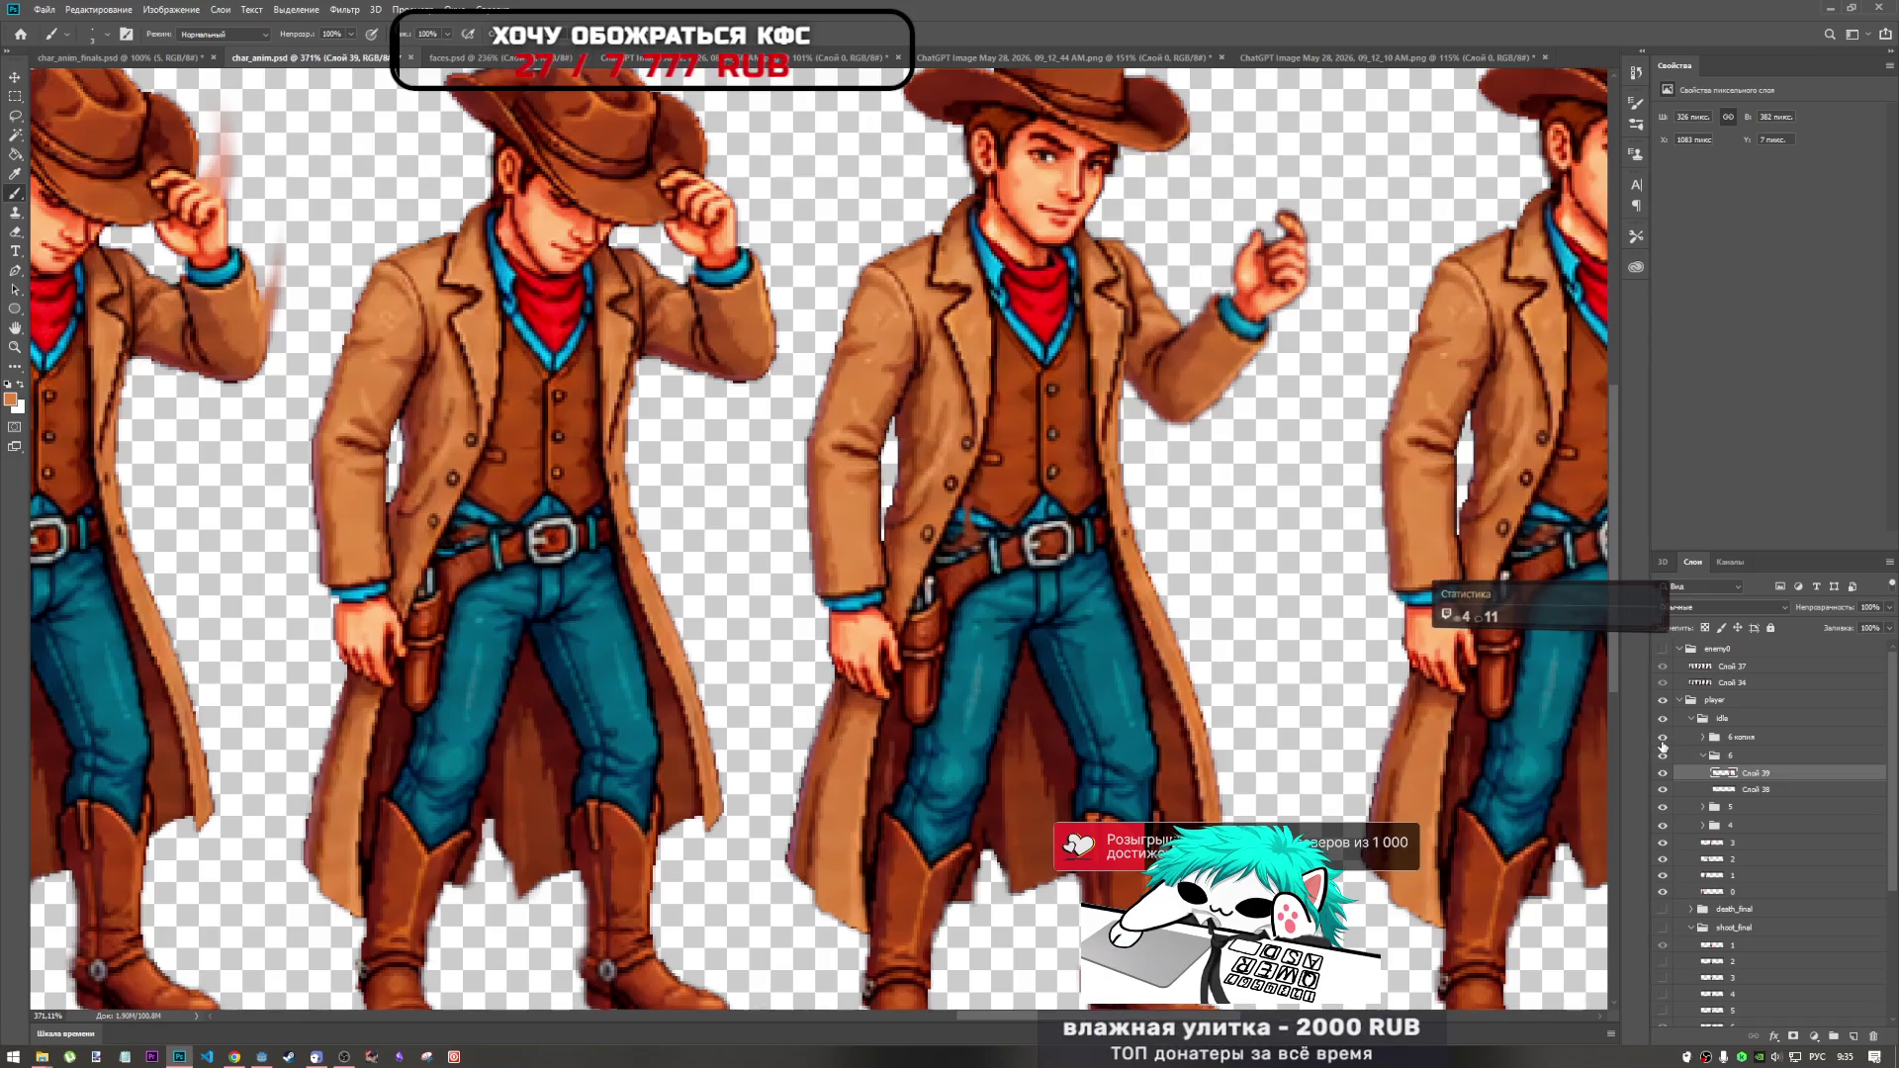
left_click(1704, 737)
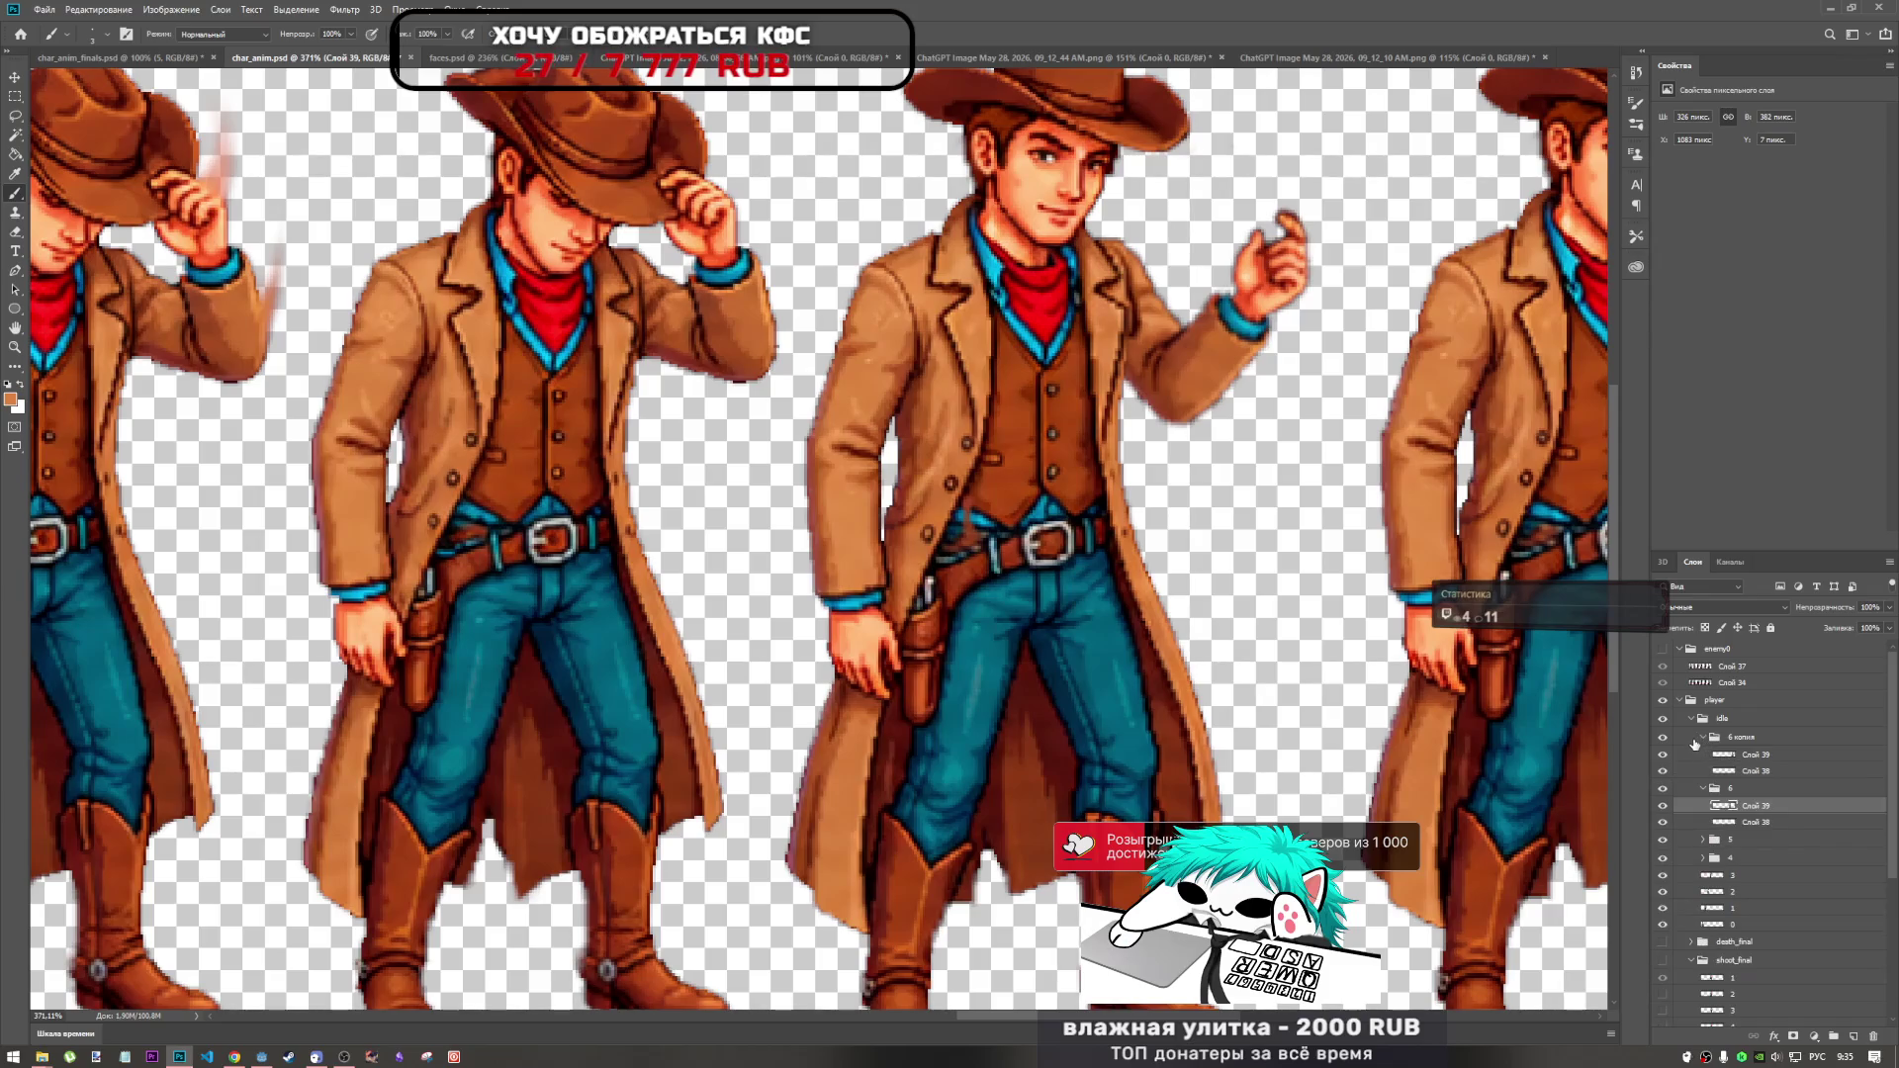
left_click(1755, 754)
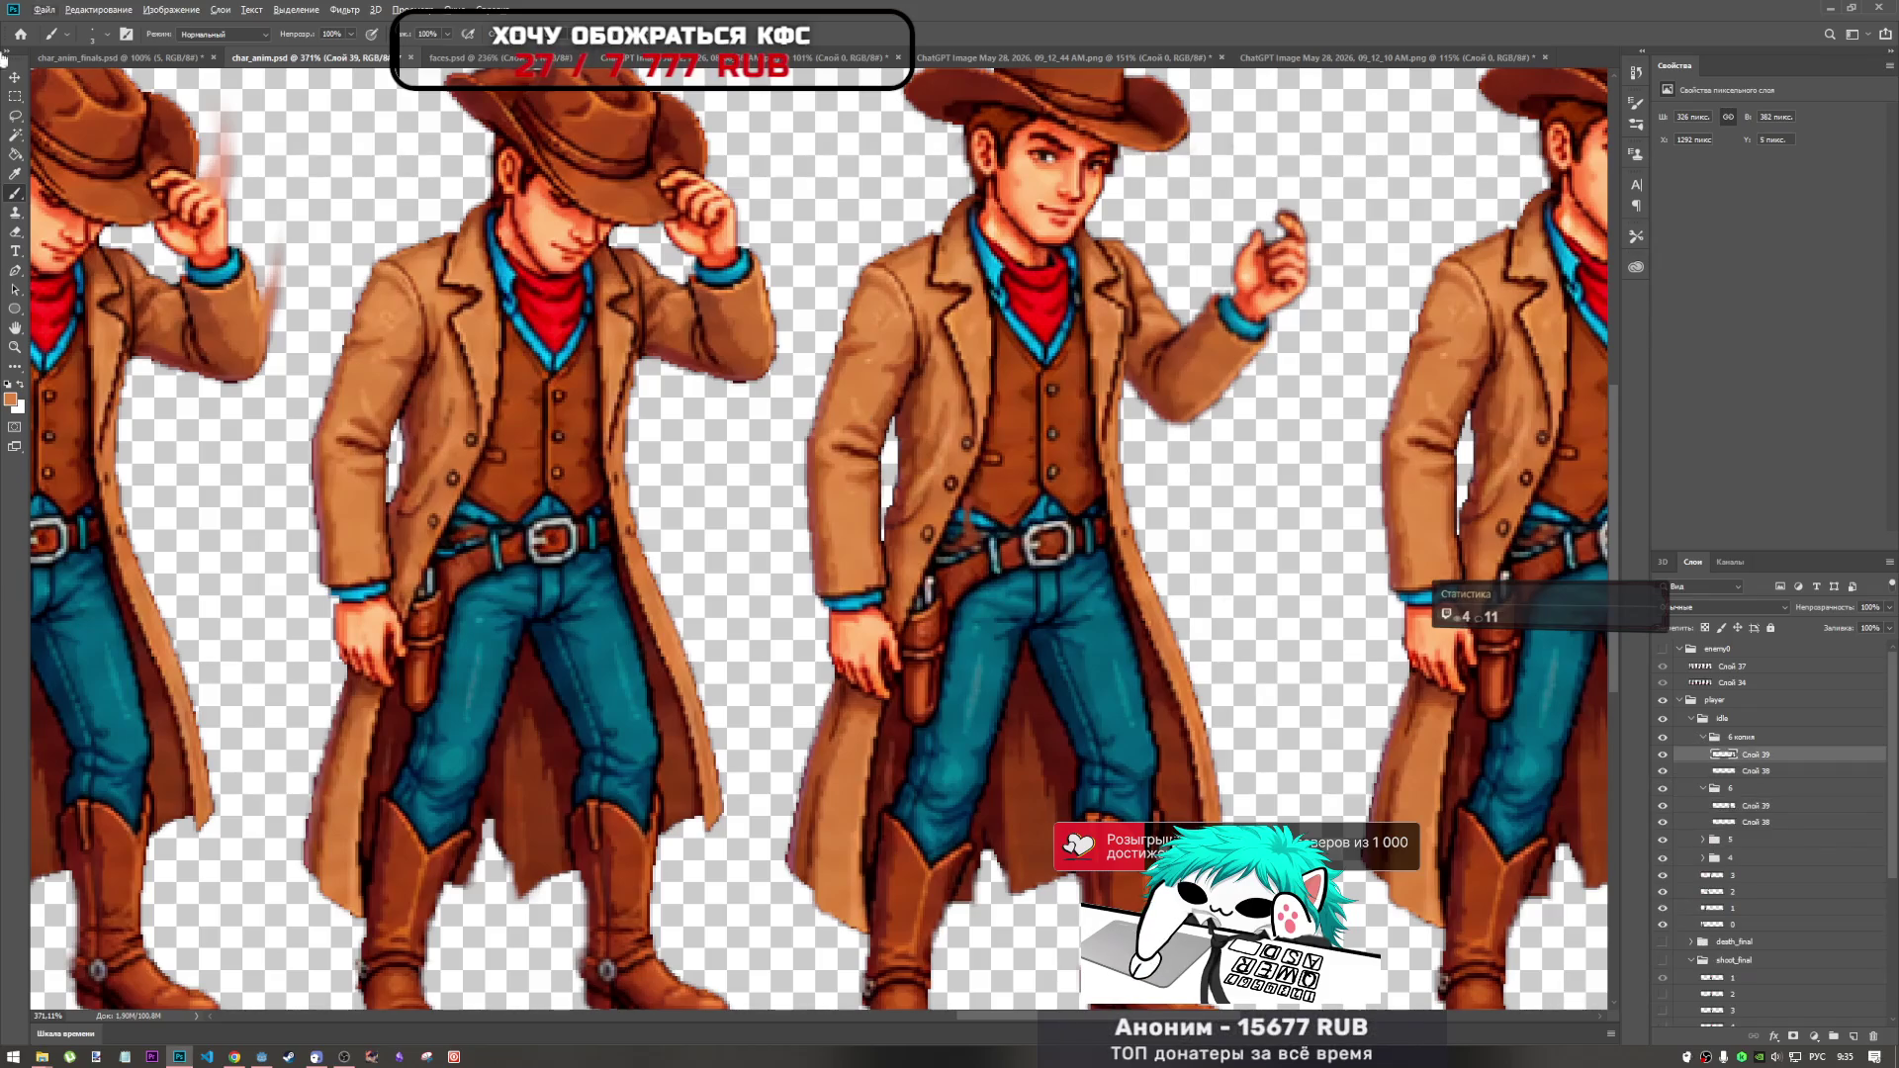
left_click(15, 232)
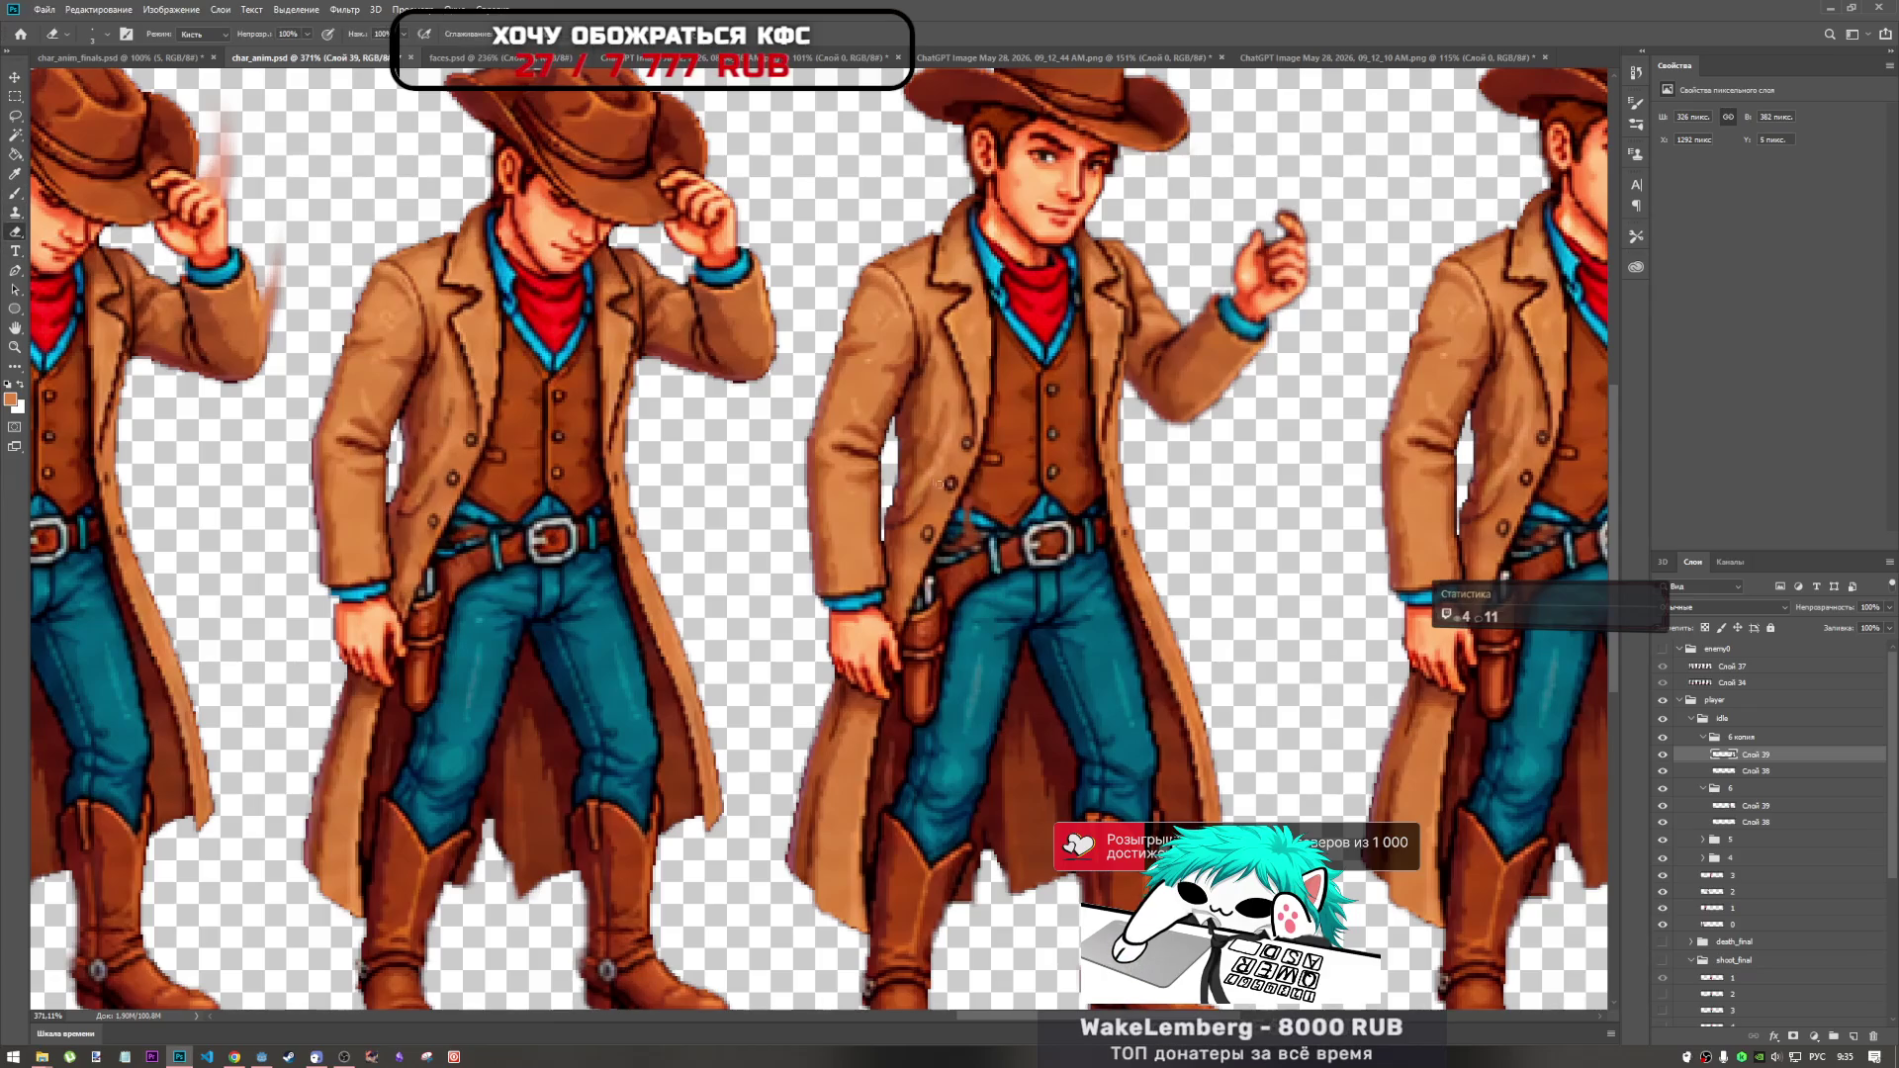
Set the eraser to about 40 px and erase leftover pixels from the copy's Слой 39.
right_click(1058, 494)
left_click_drag(1052, 495, 1073, 497)
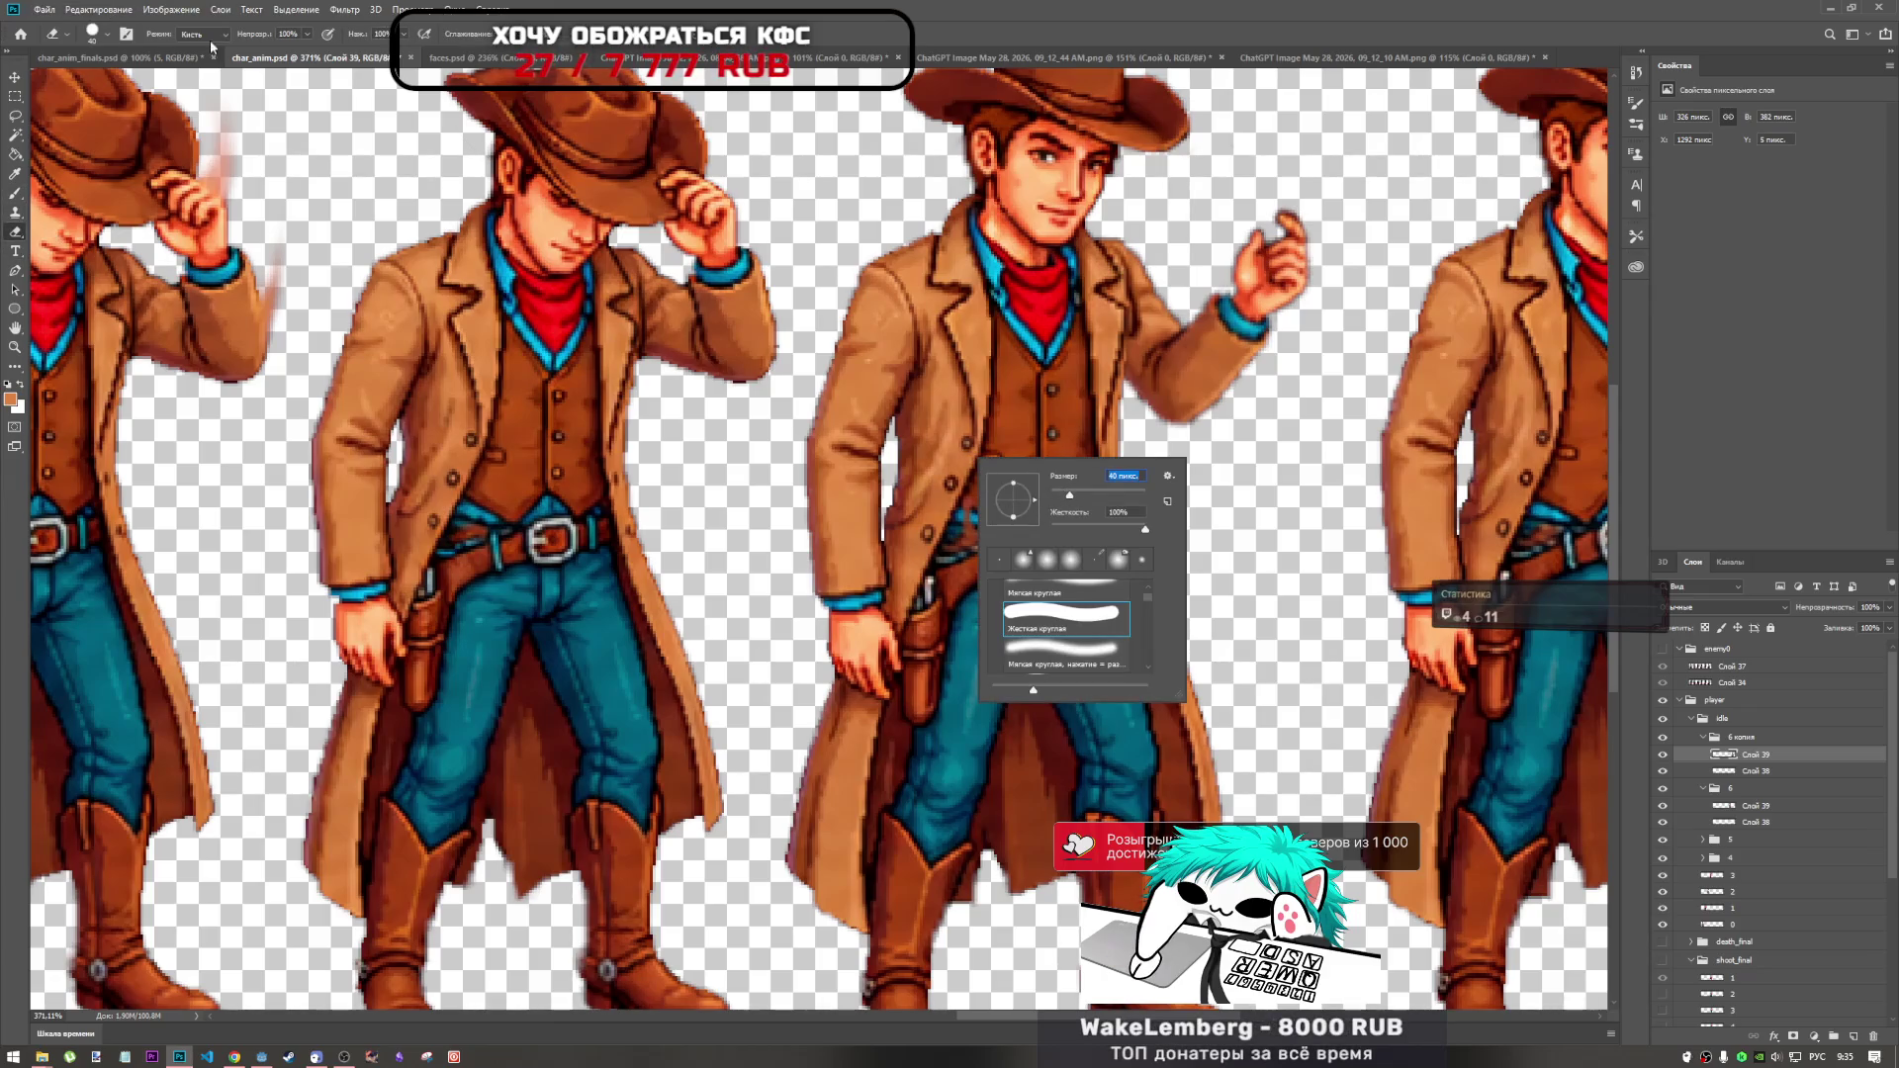
key("Return")
left_click(956, 571)
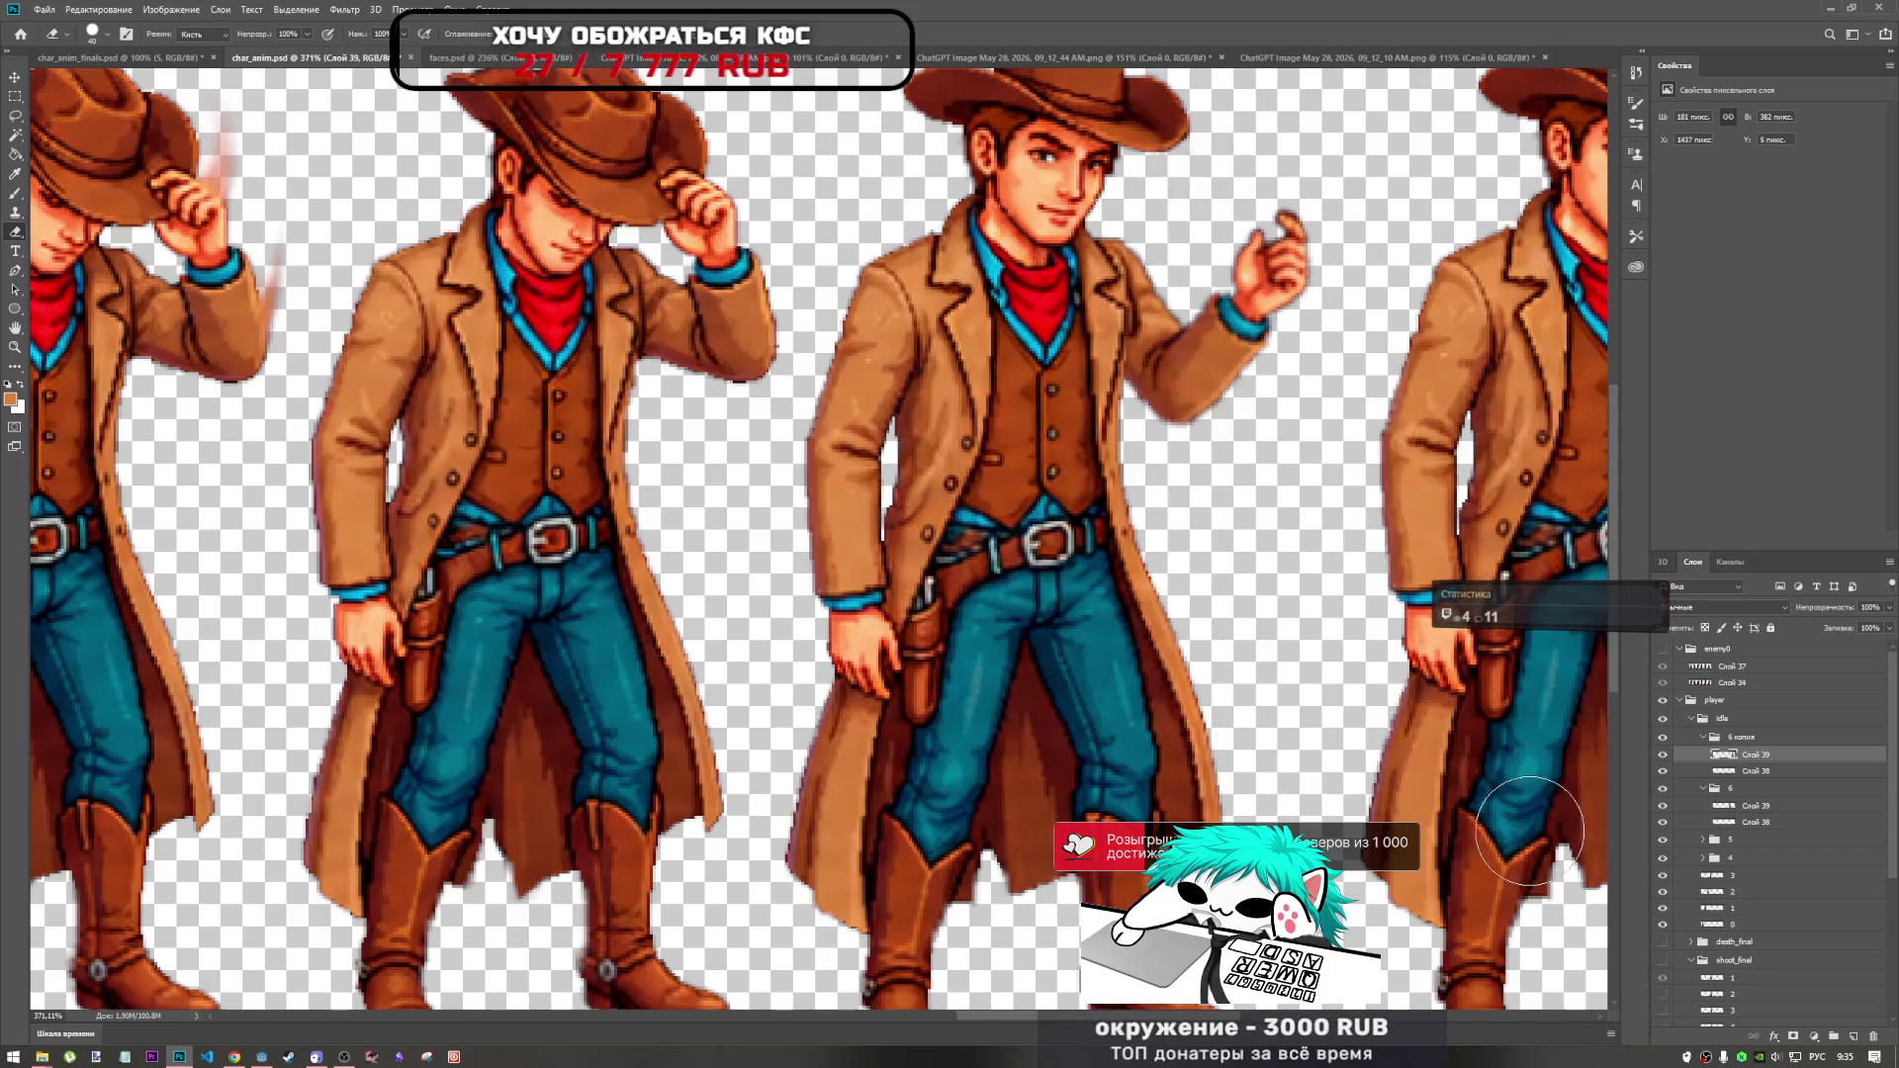
scroll(482, 479, "down", 1)
scroll(481, 478, "up", 1)
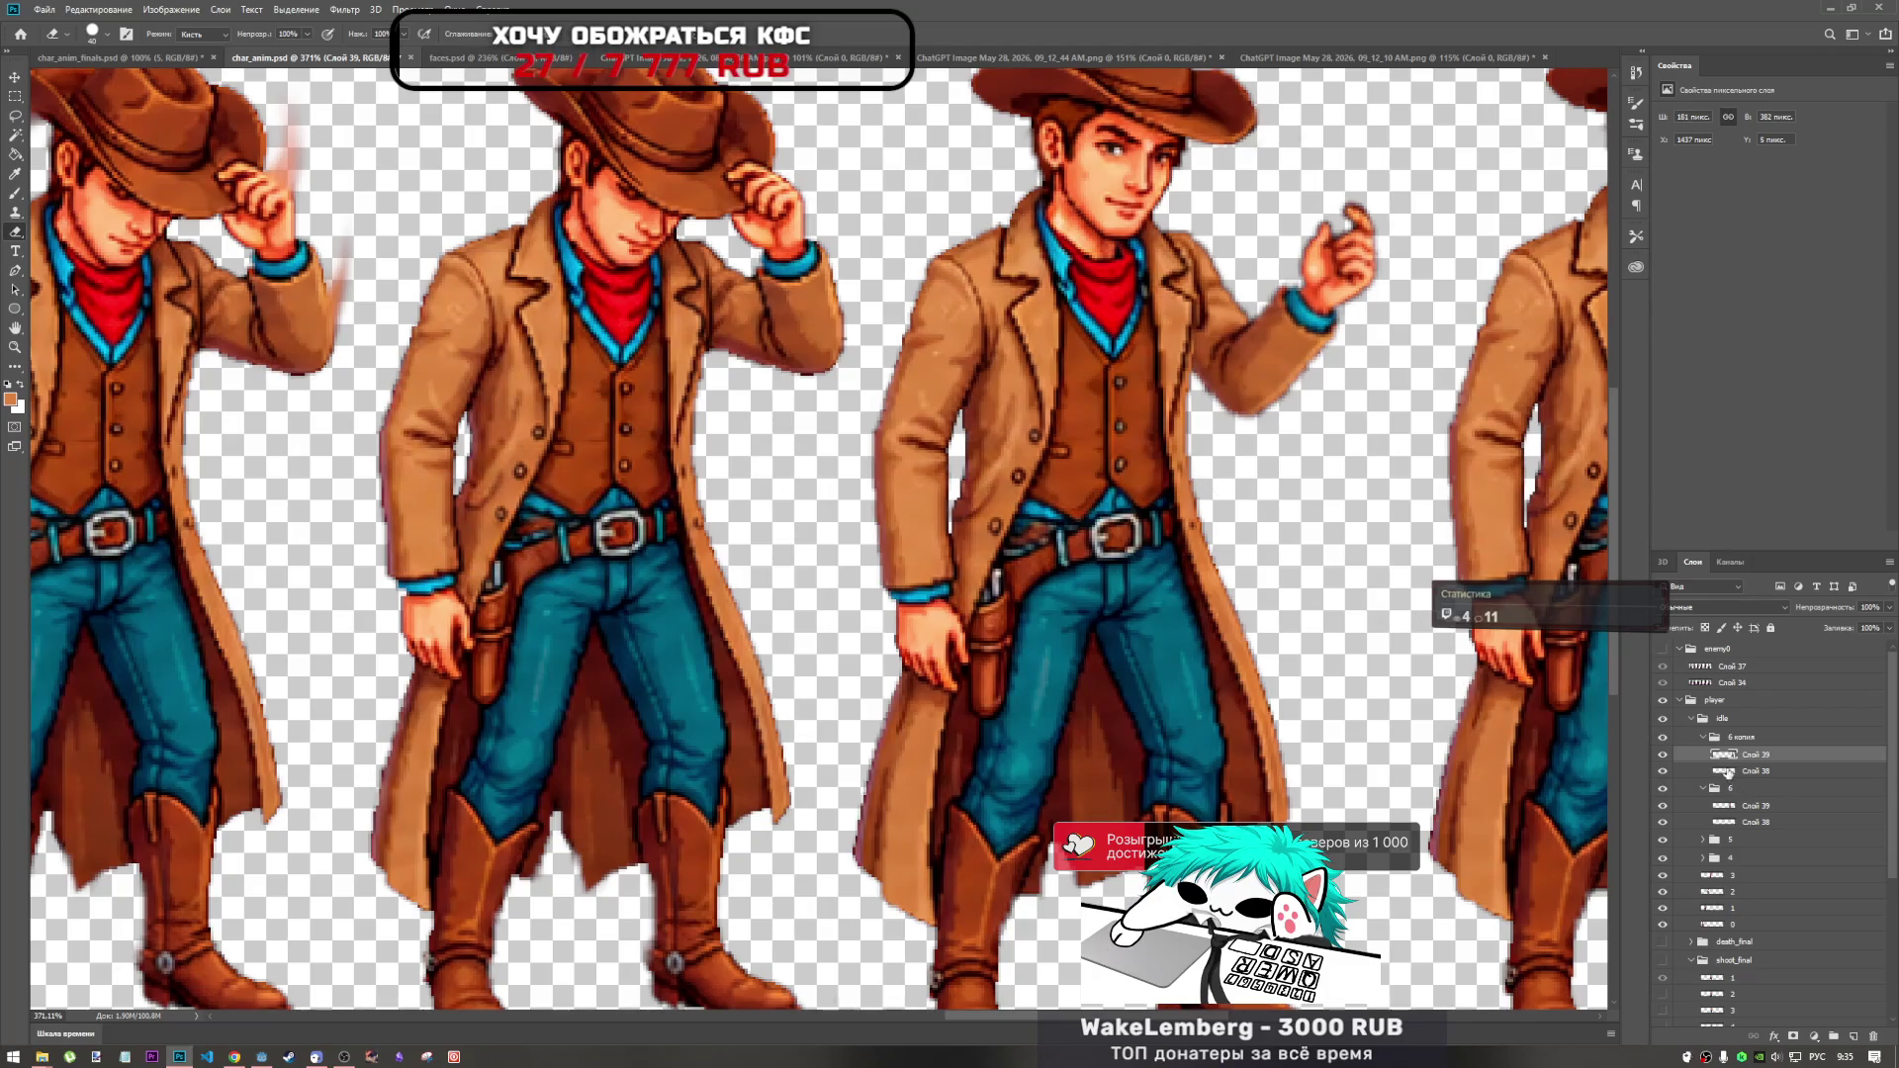
scroll(1175, 416, "down", 1)
scroll(1175, 415, "down", 1)
scroll(1175, 415, "up", 1)
scroll(1175, 415, "down", 3)
scroll(1175, 415, "up", 2)
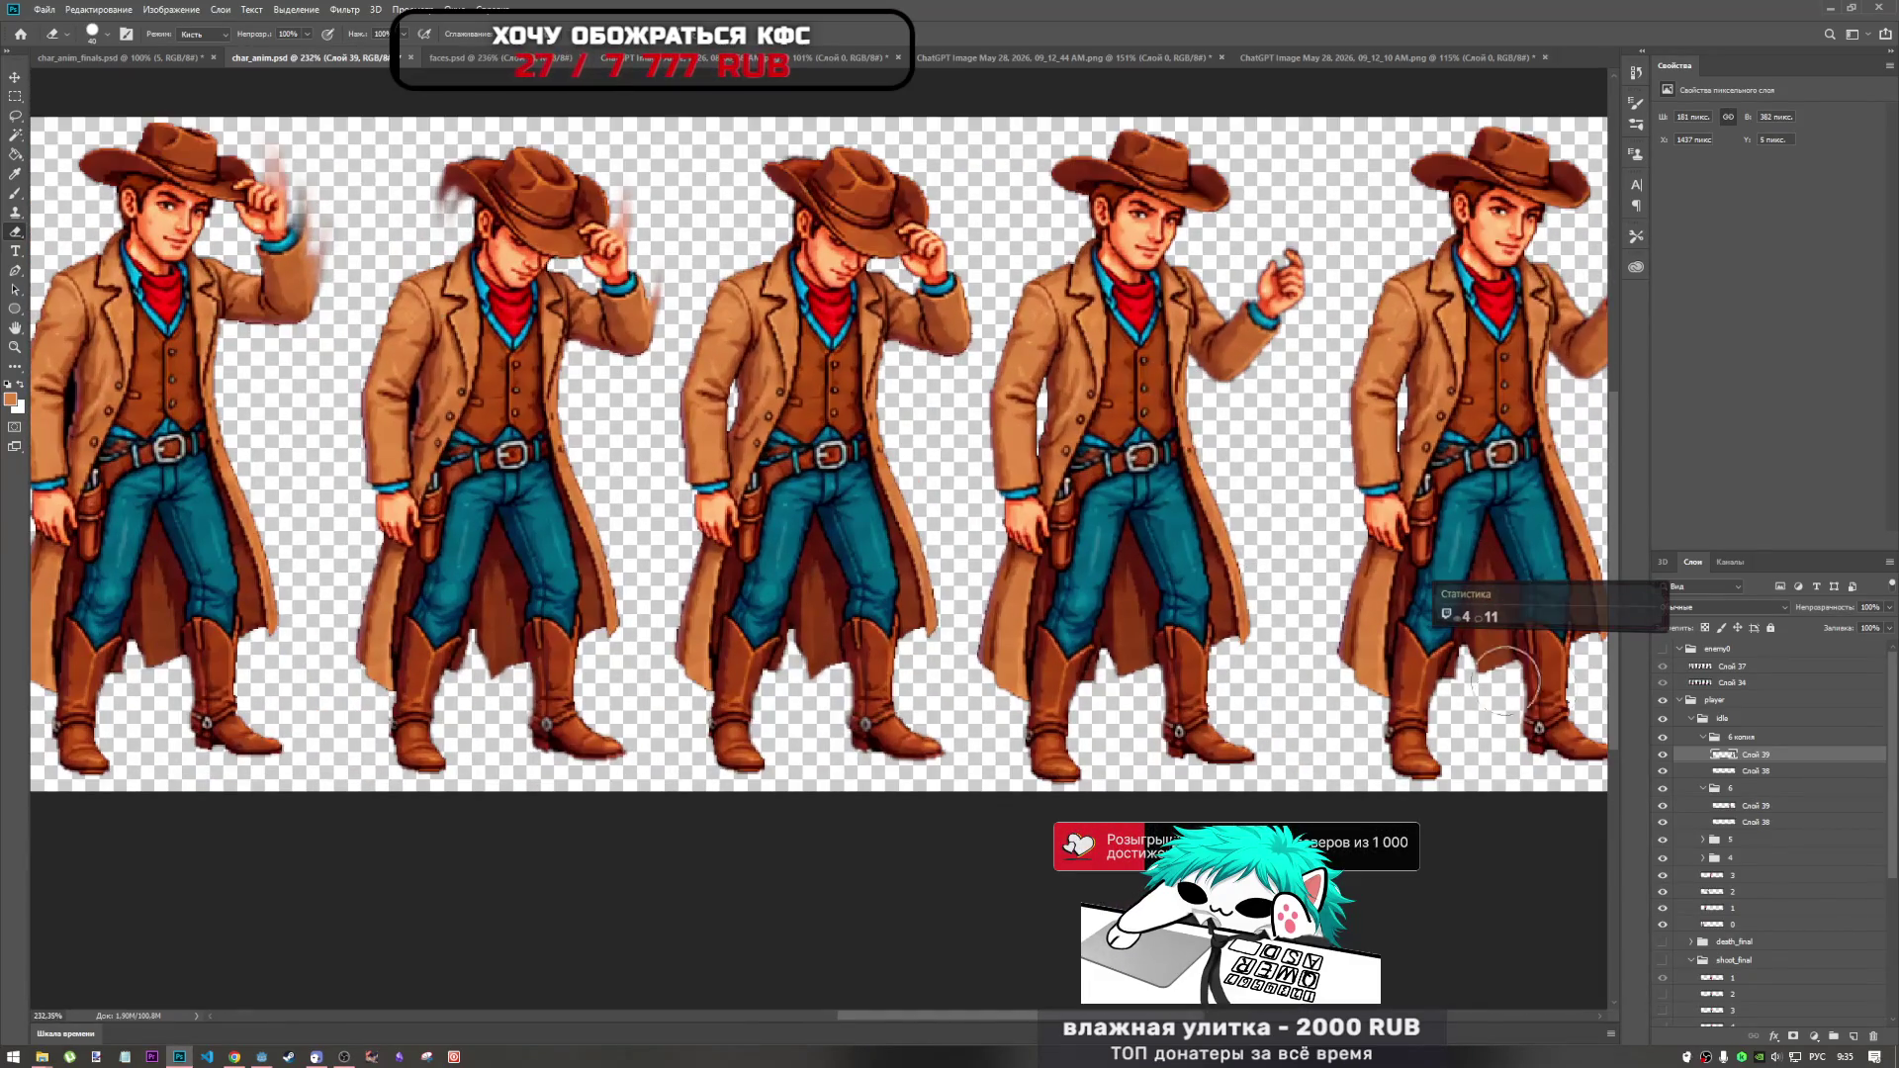
Toggle the copy's Слой 39 and group 6 on and off to check the erasing.
left_click(1664, 755)
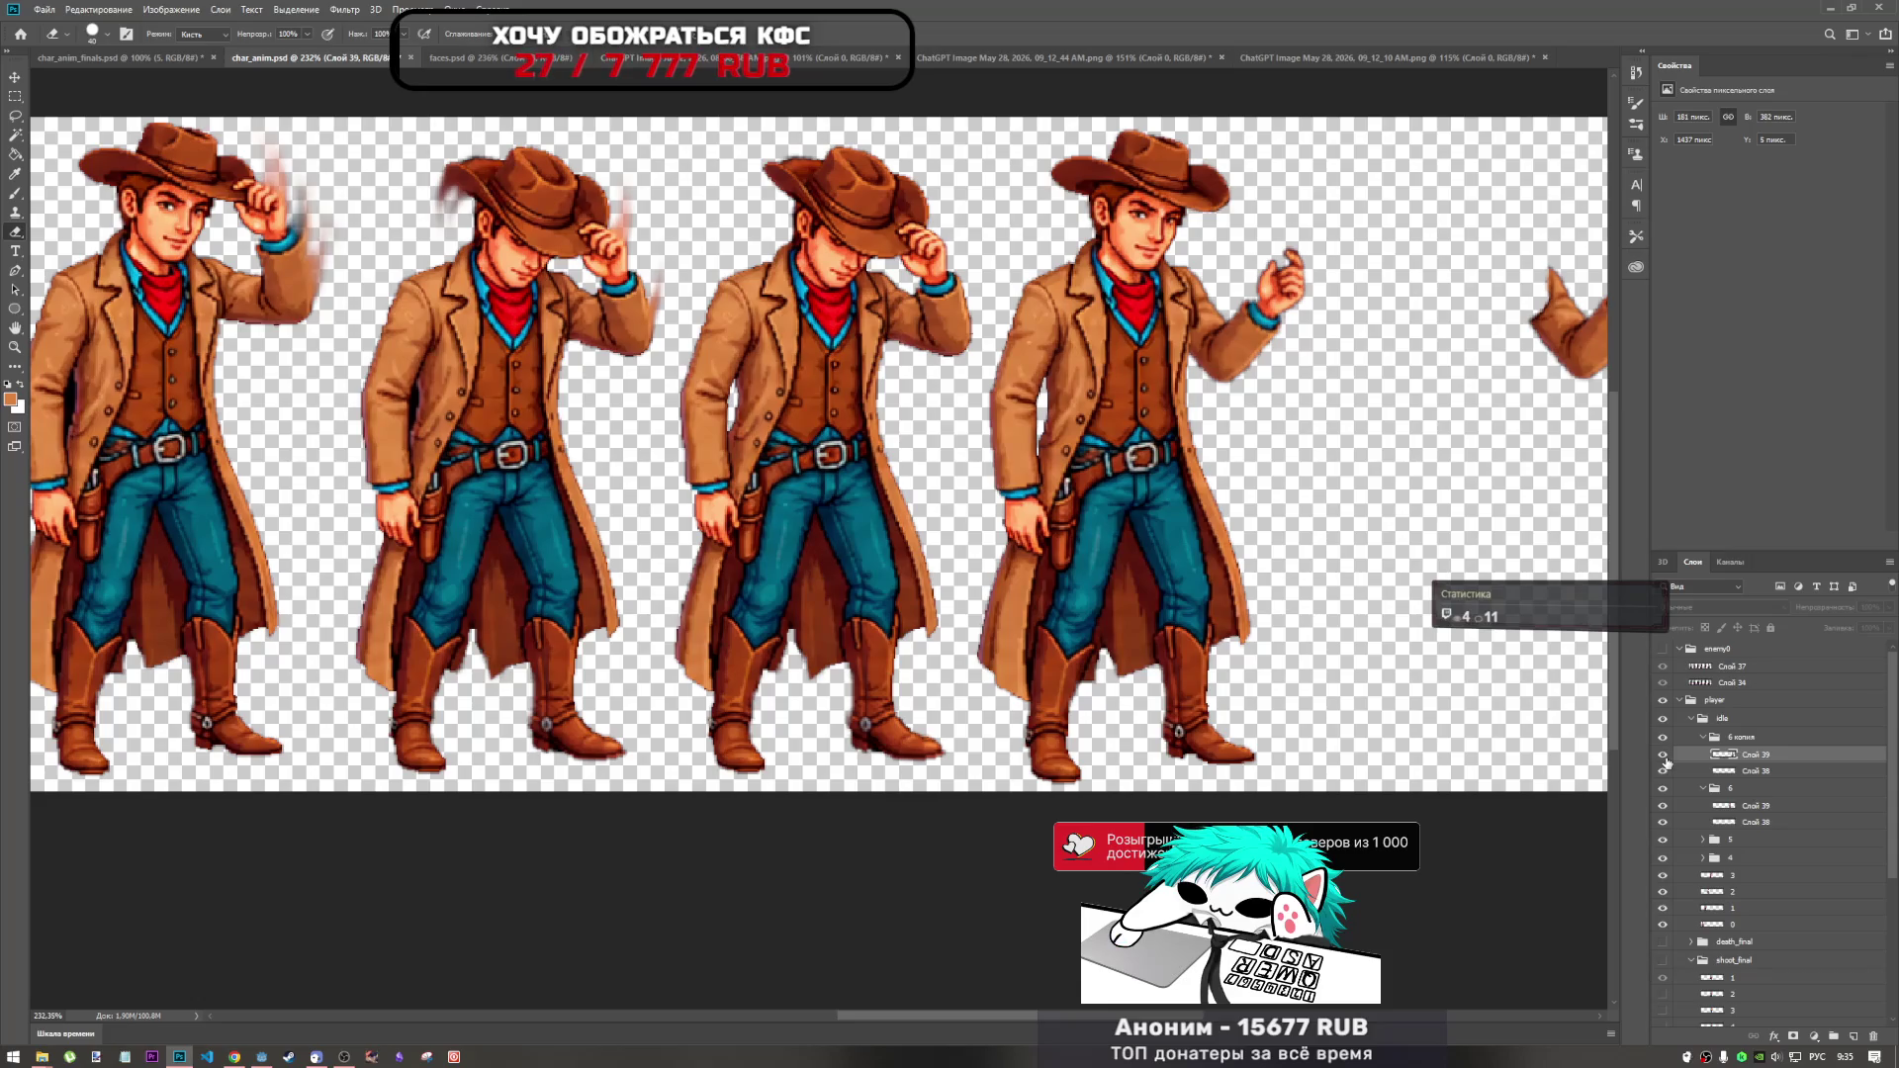
left_click(1664, 756)
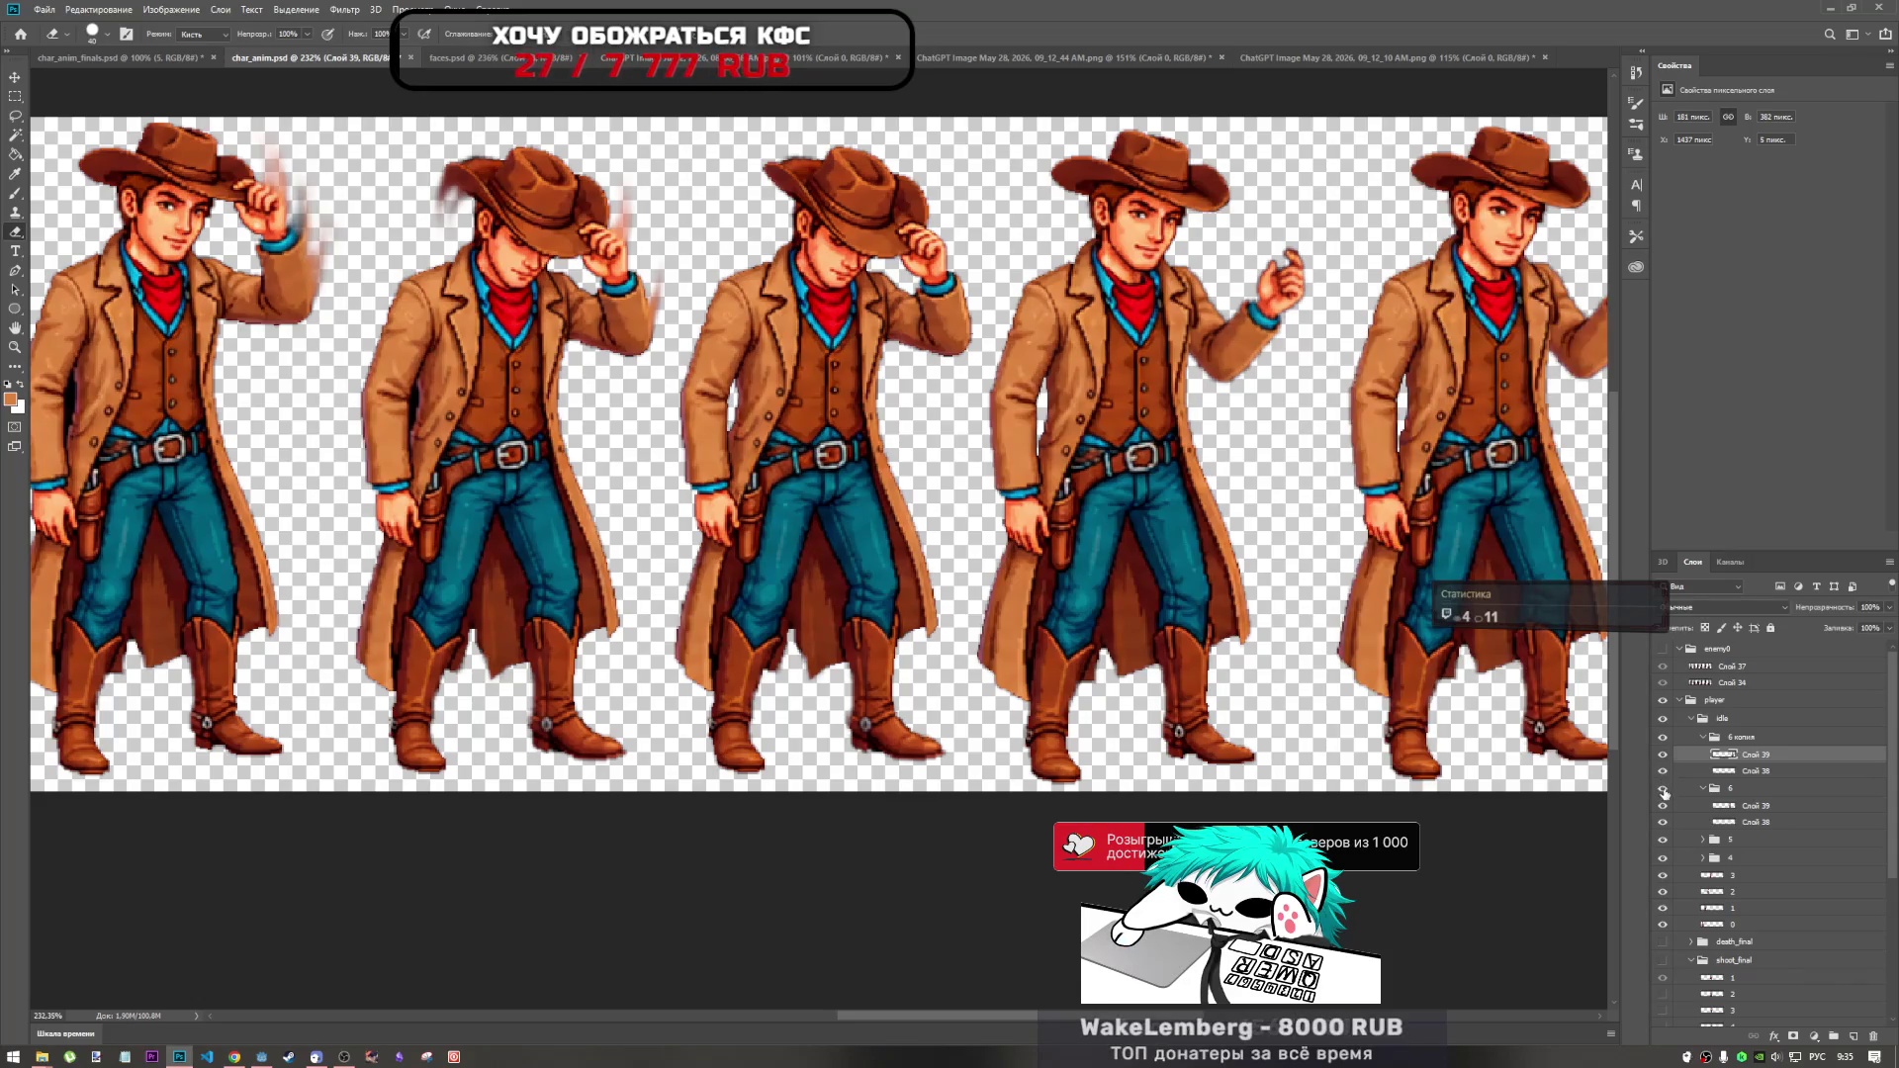
left_click(1663, 789)
left_click(1662, 789)
left_click(1662, 789)
left_click(1661, 790)
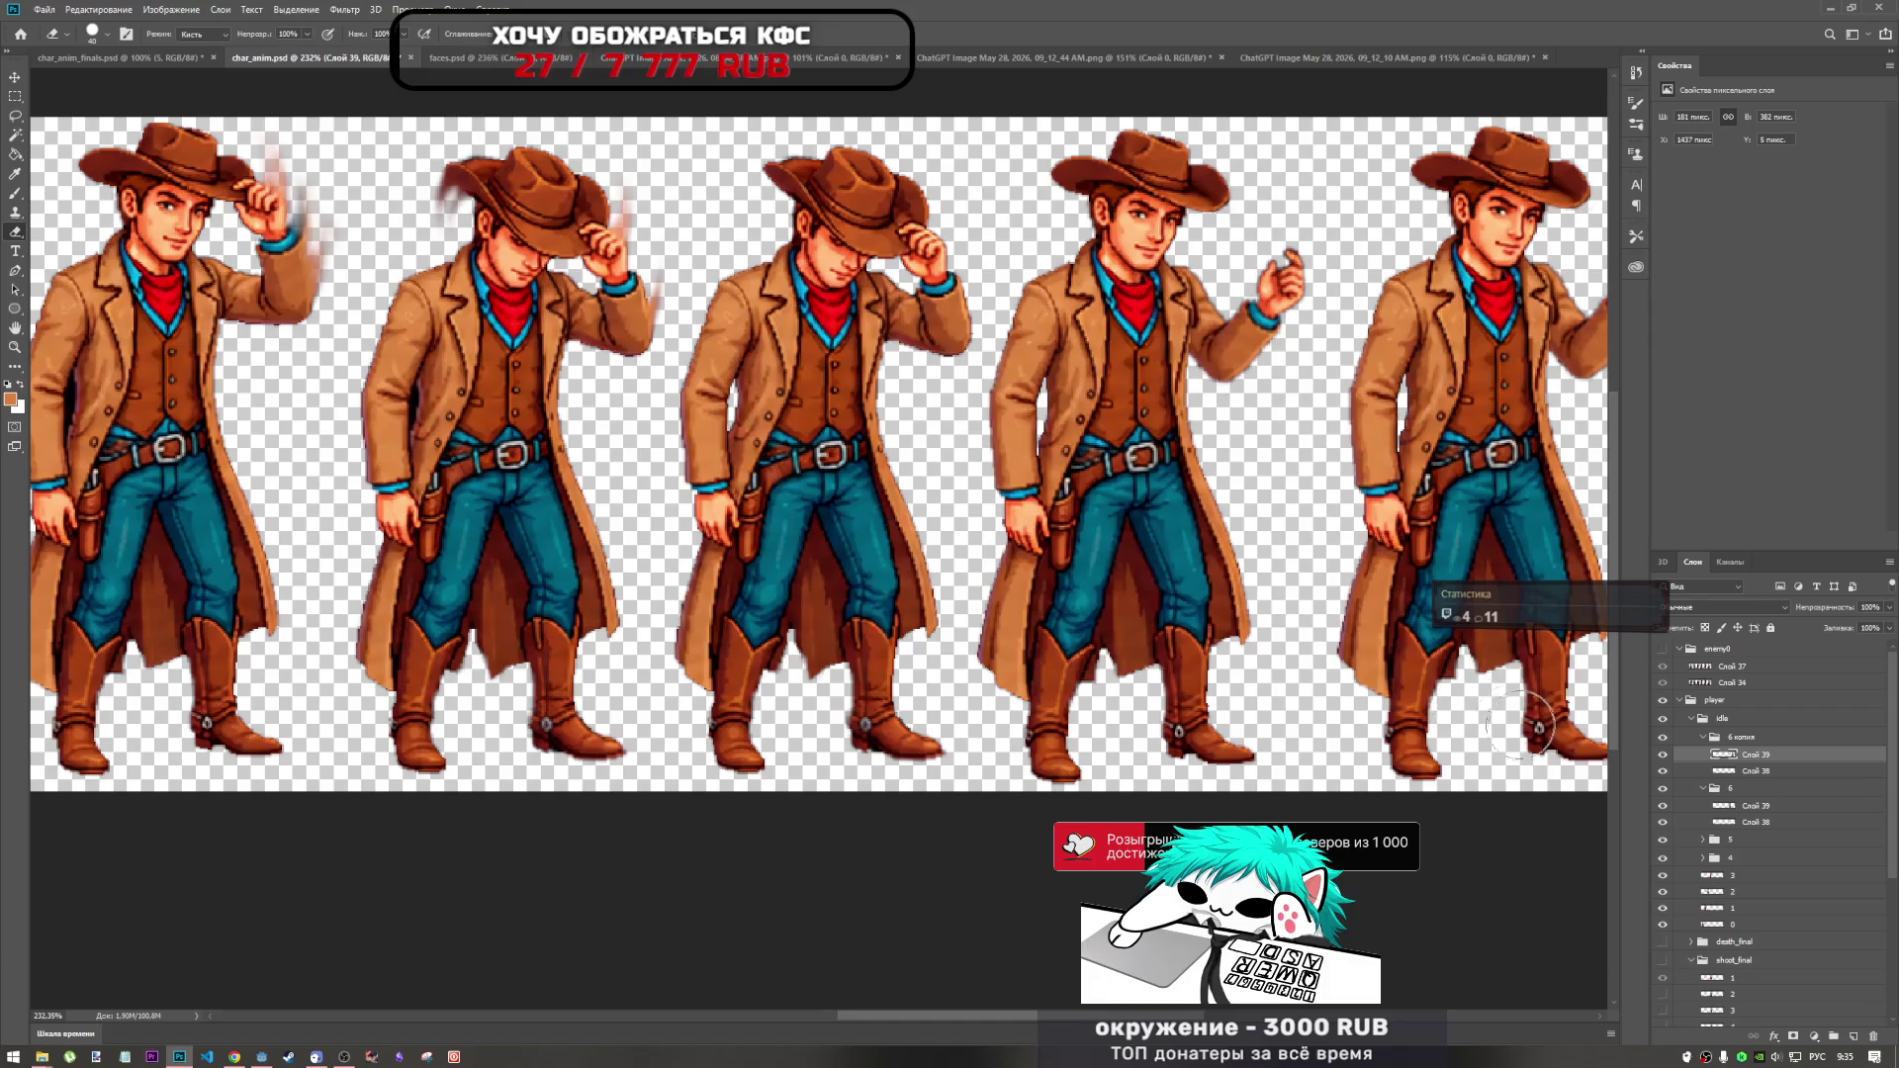
left_click(1663, 755)
left_click(1662, 754)
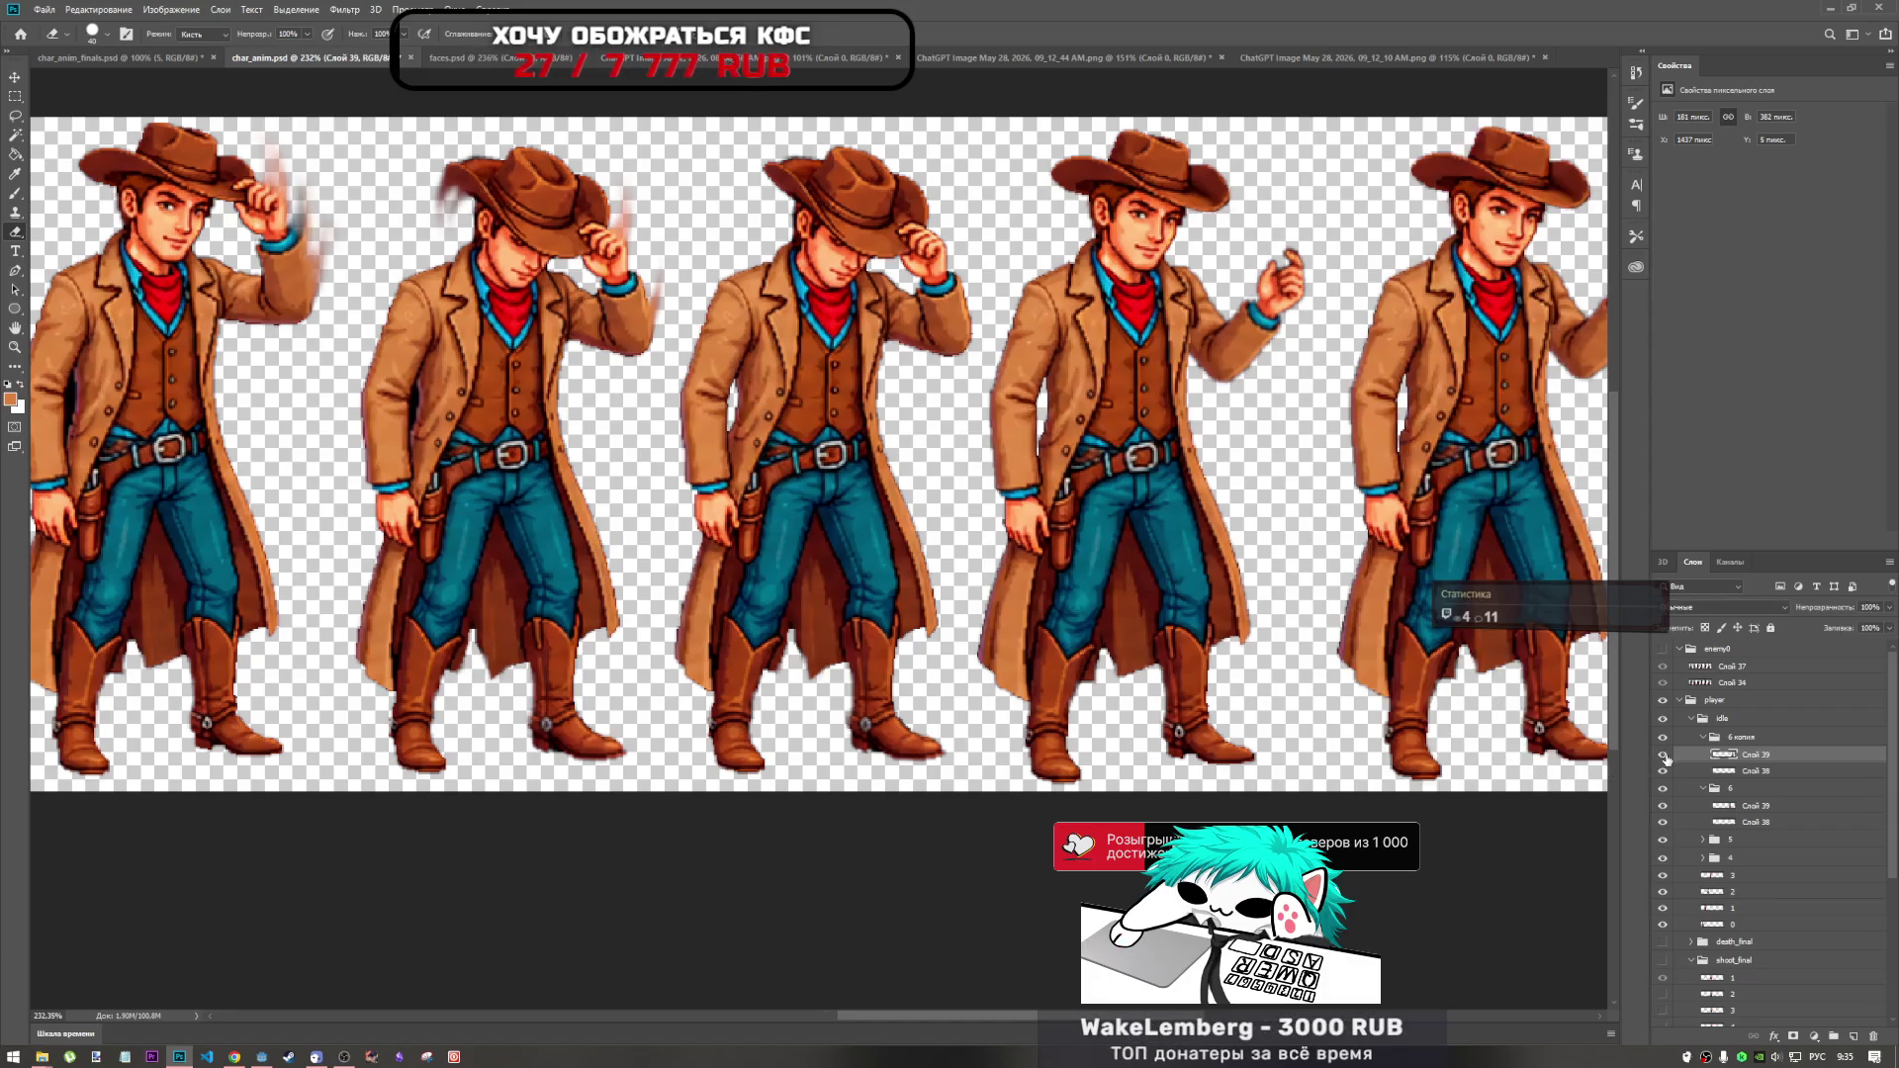
left_click(1663, 789)
left_click(1662, 788)
Select Слой 39 in group 6, then select and expand group 5.
left_click(1702, 788)
left_click(1702, 789)
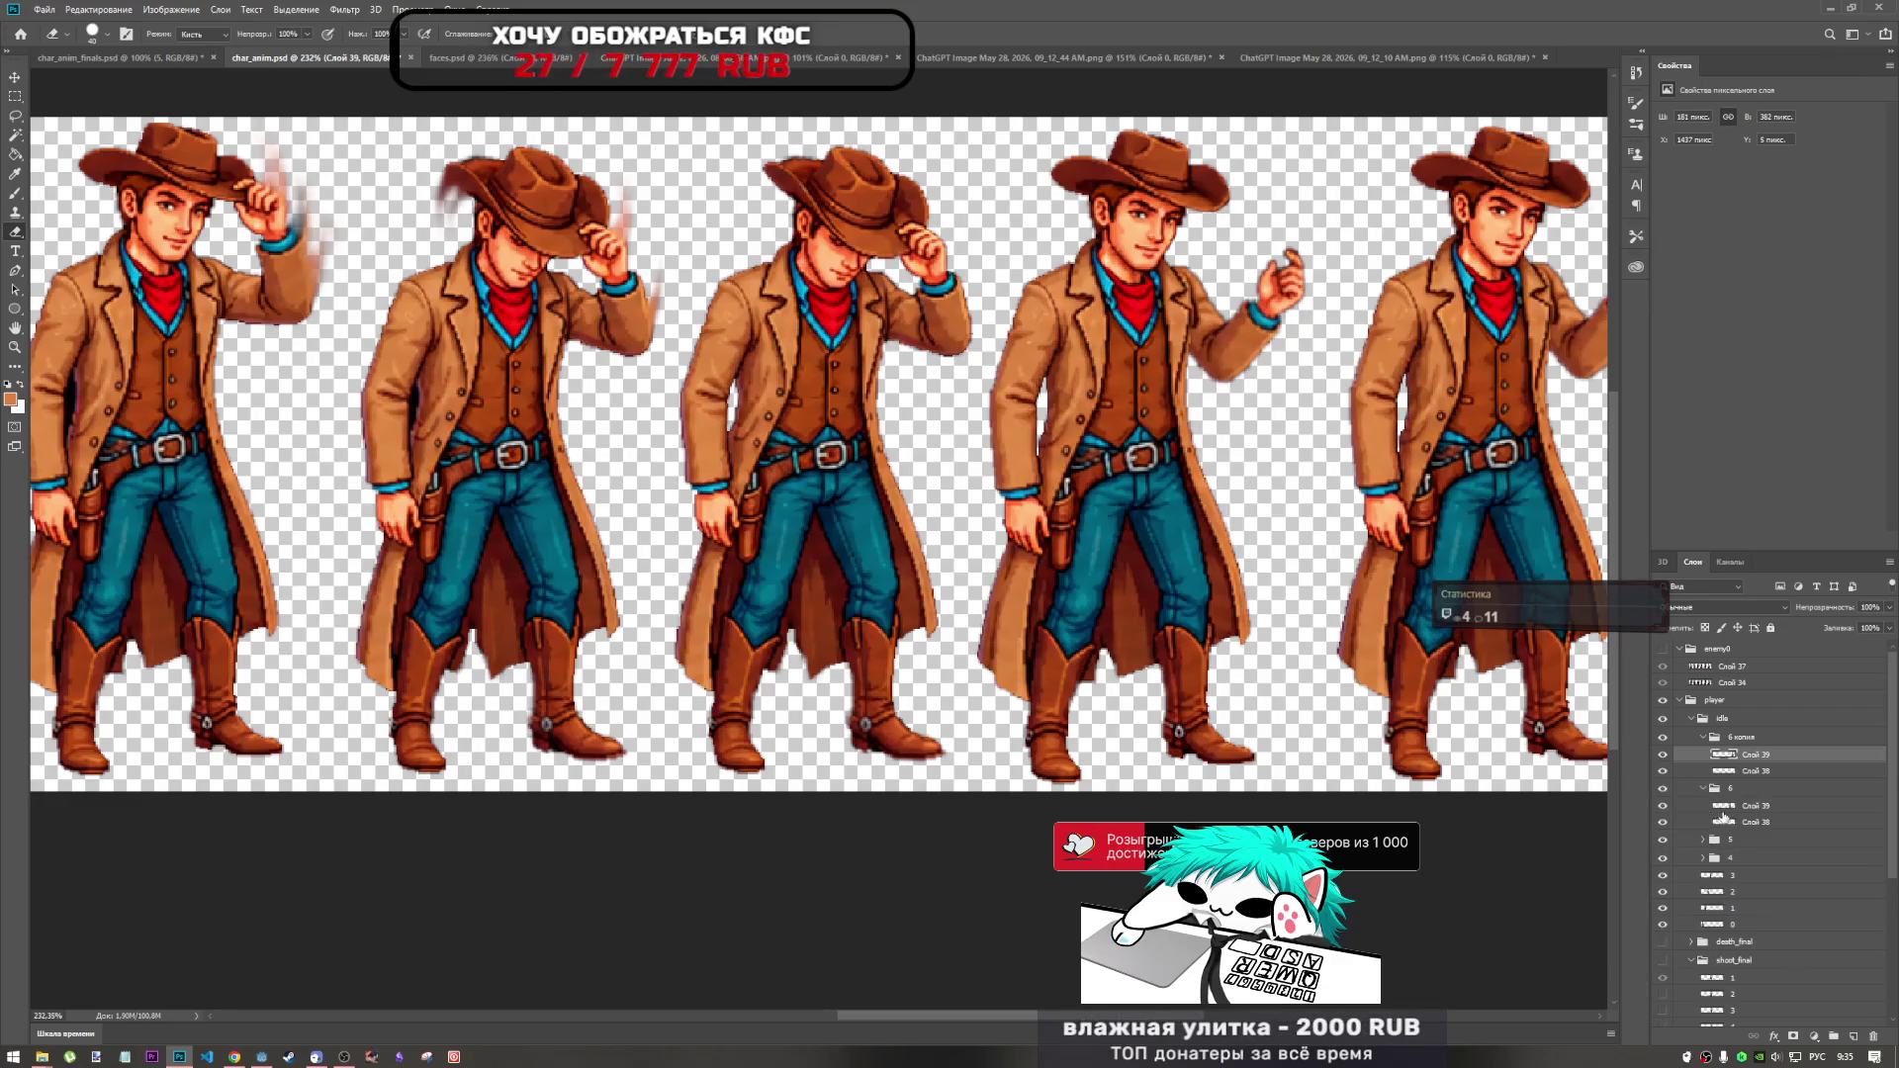
left_click(1709, 806)
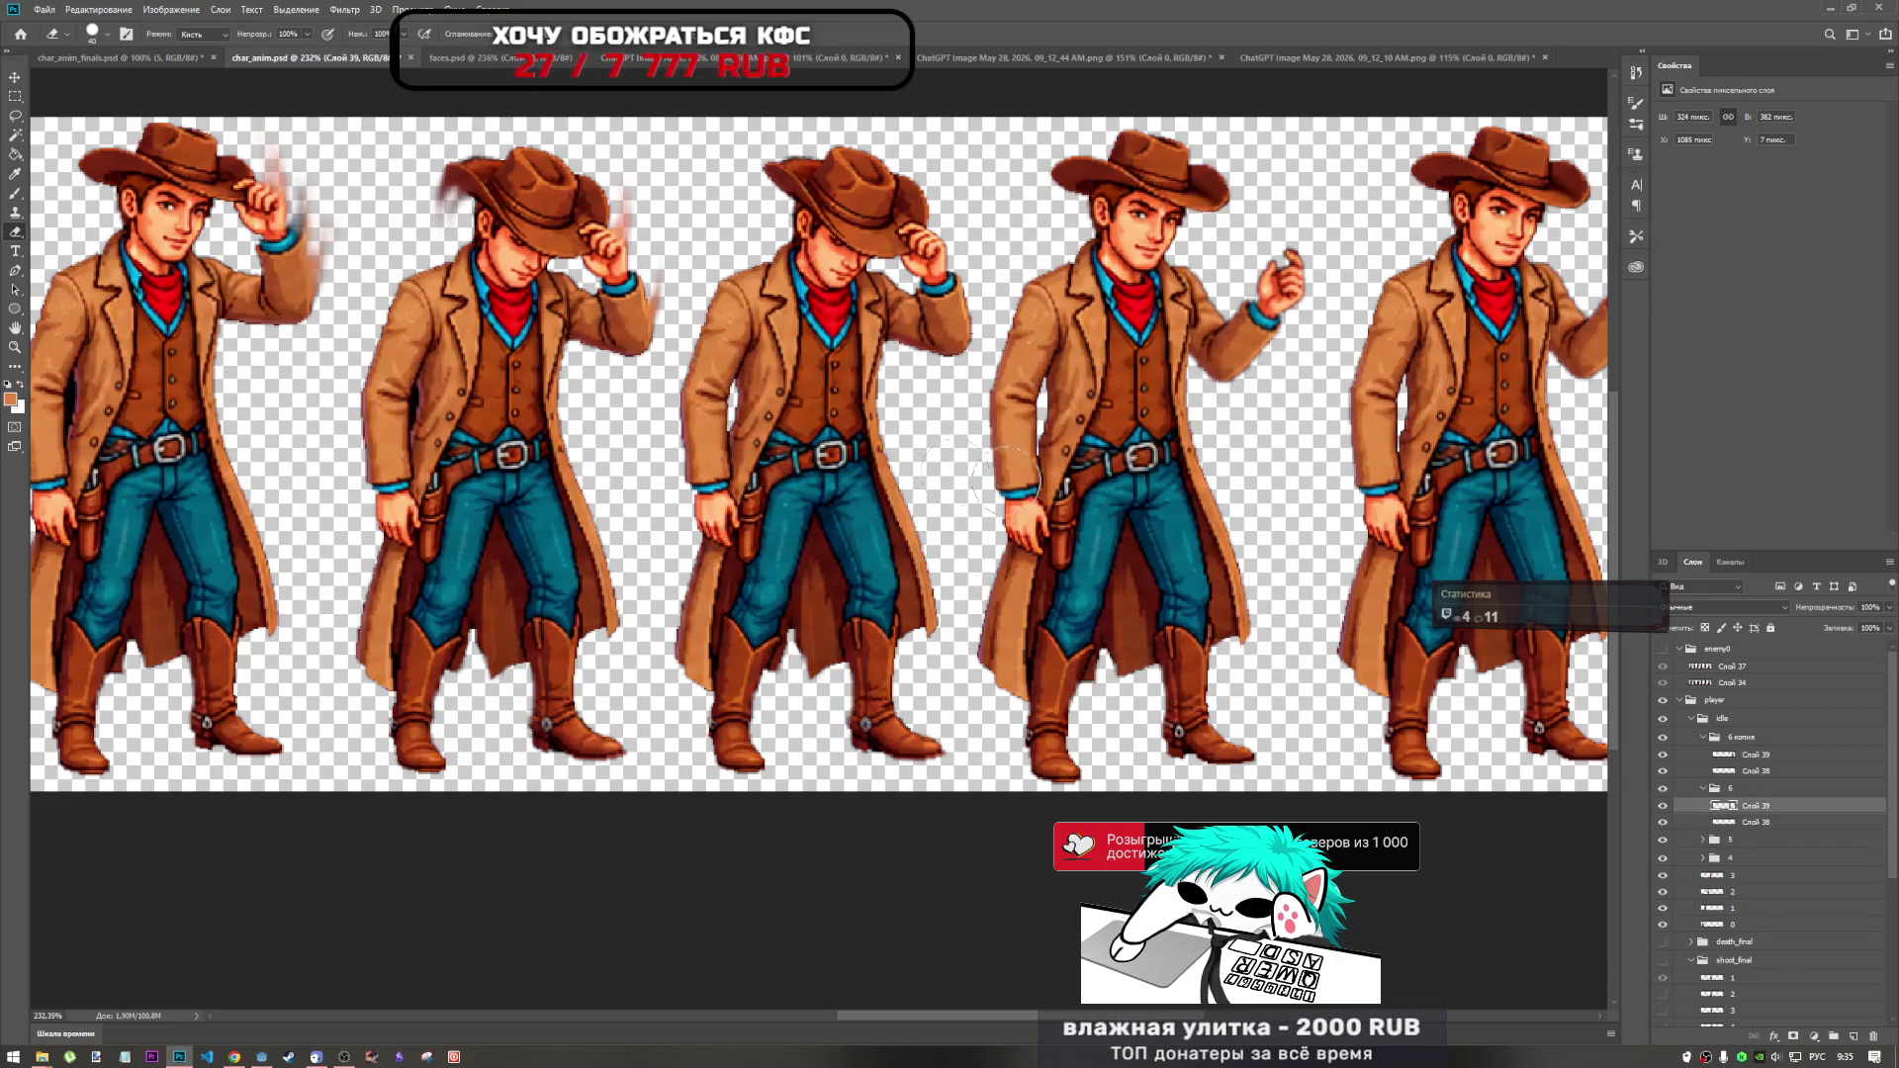
left_click(1724, 841)
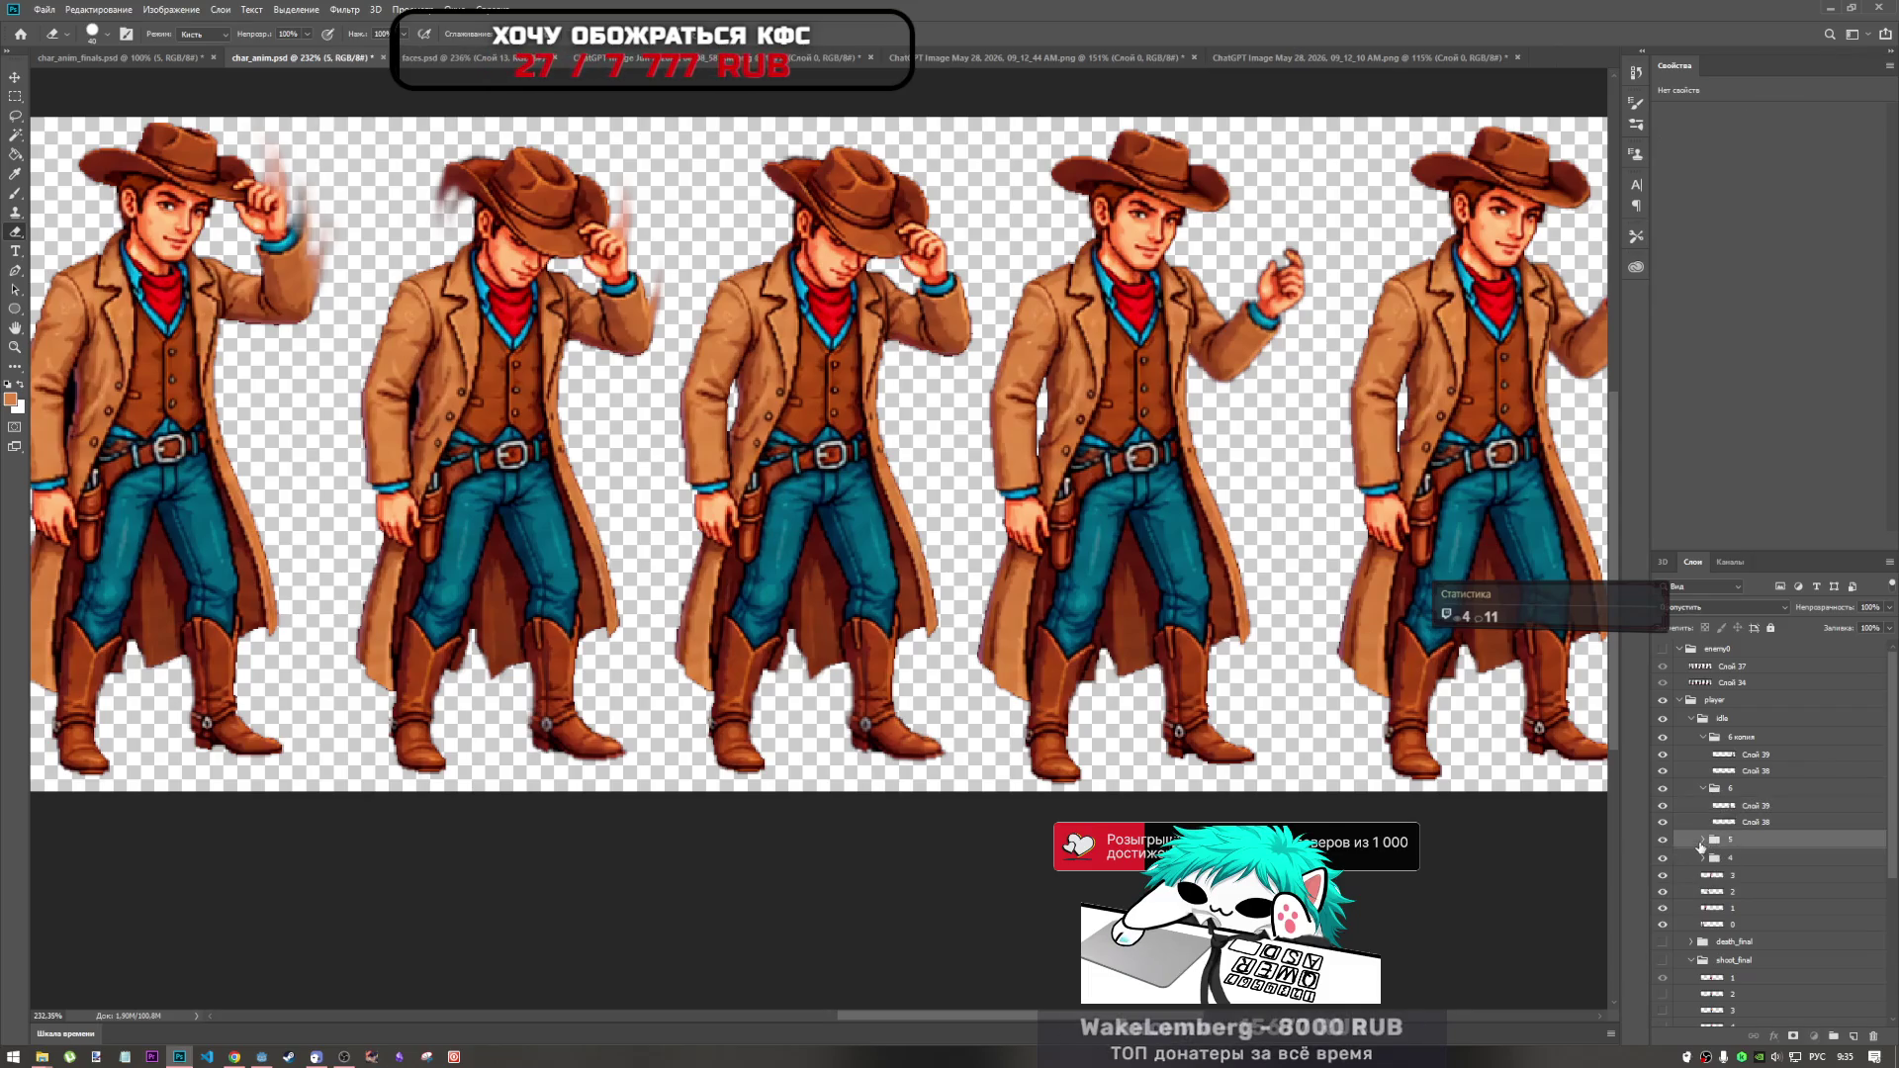
left_click(1702, 840)
Select layer 3 in group 5 and toggle its visibility to check it.
left_click(1729, 858)
left_click(1662, 857)
left_click(1662, 856)
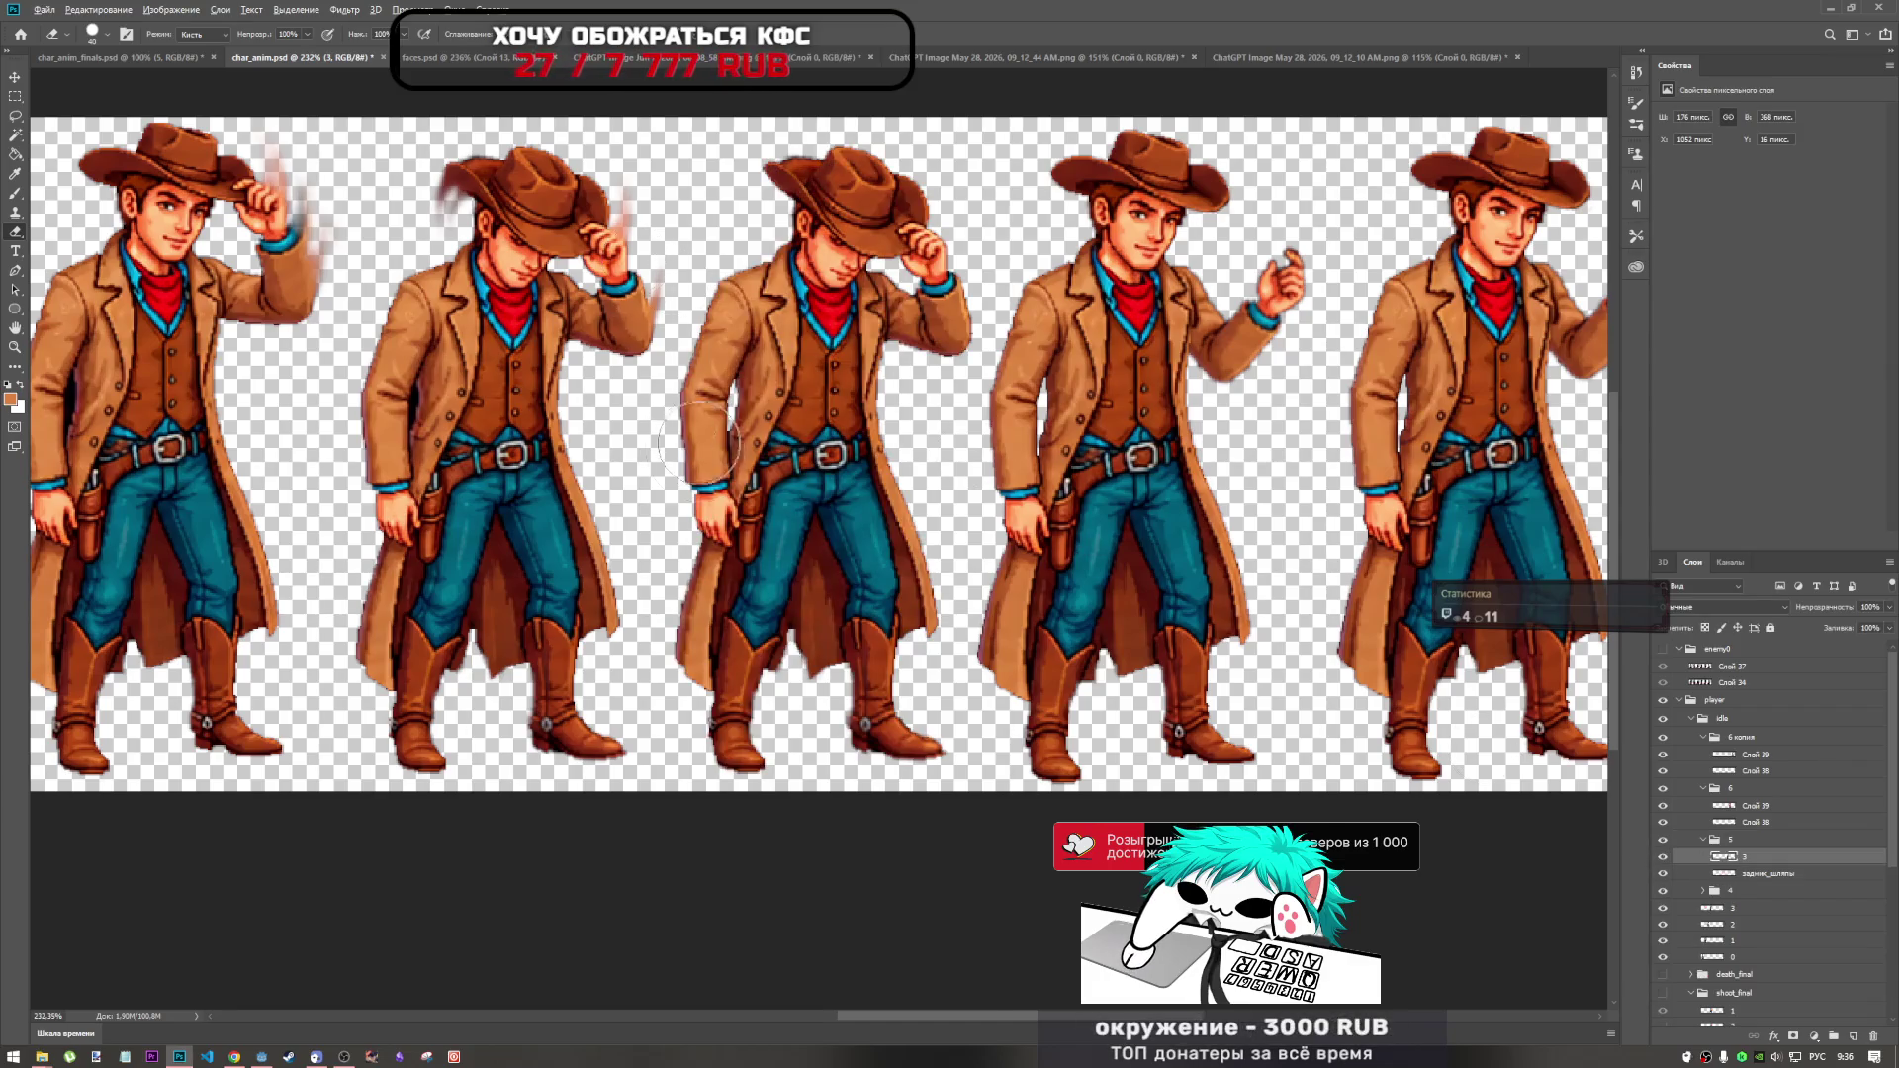
scroll(717, 453, "up", 5)
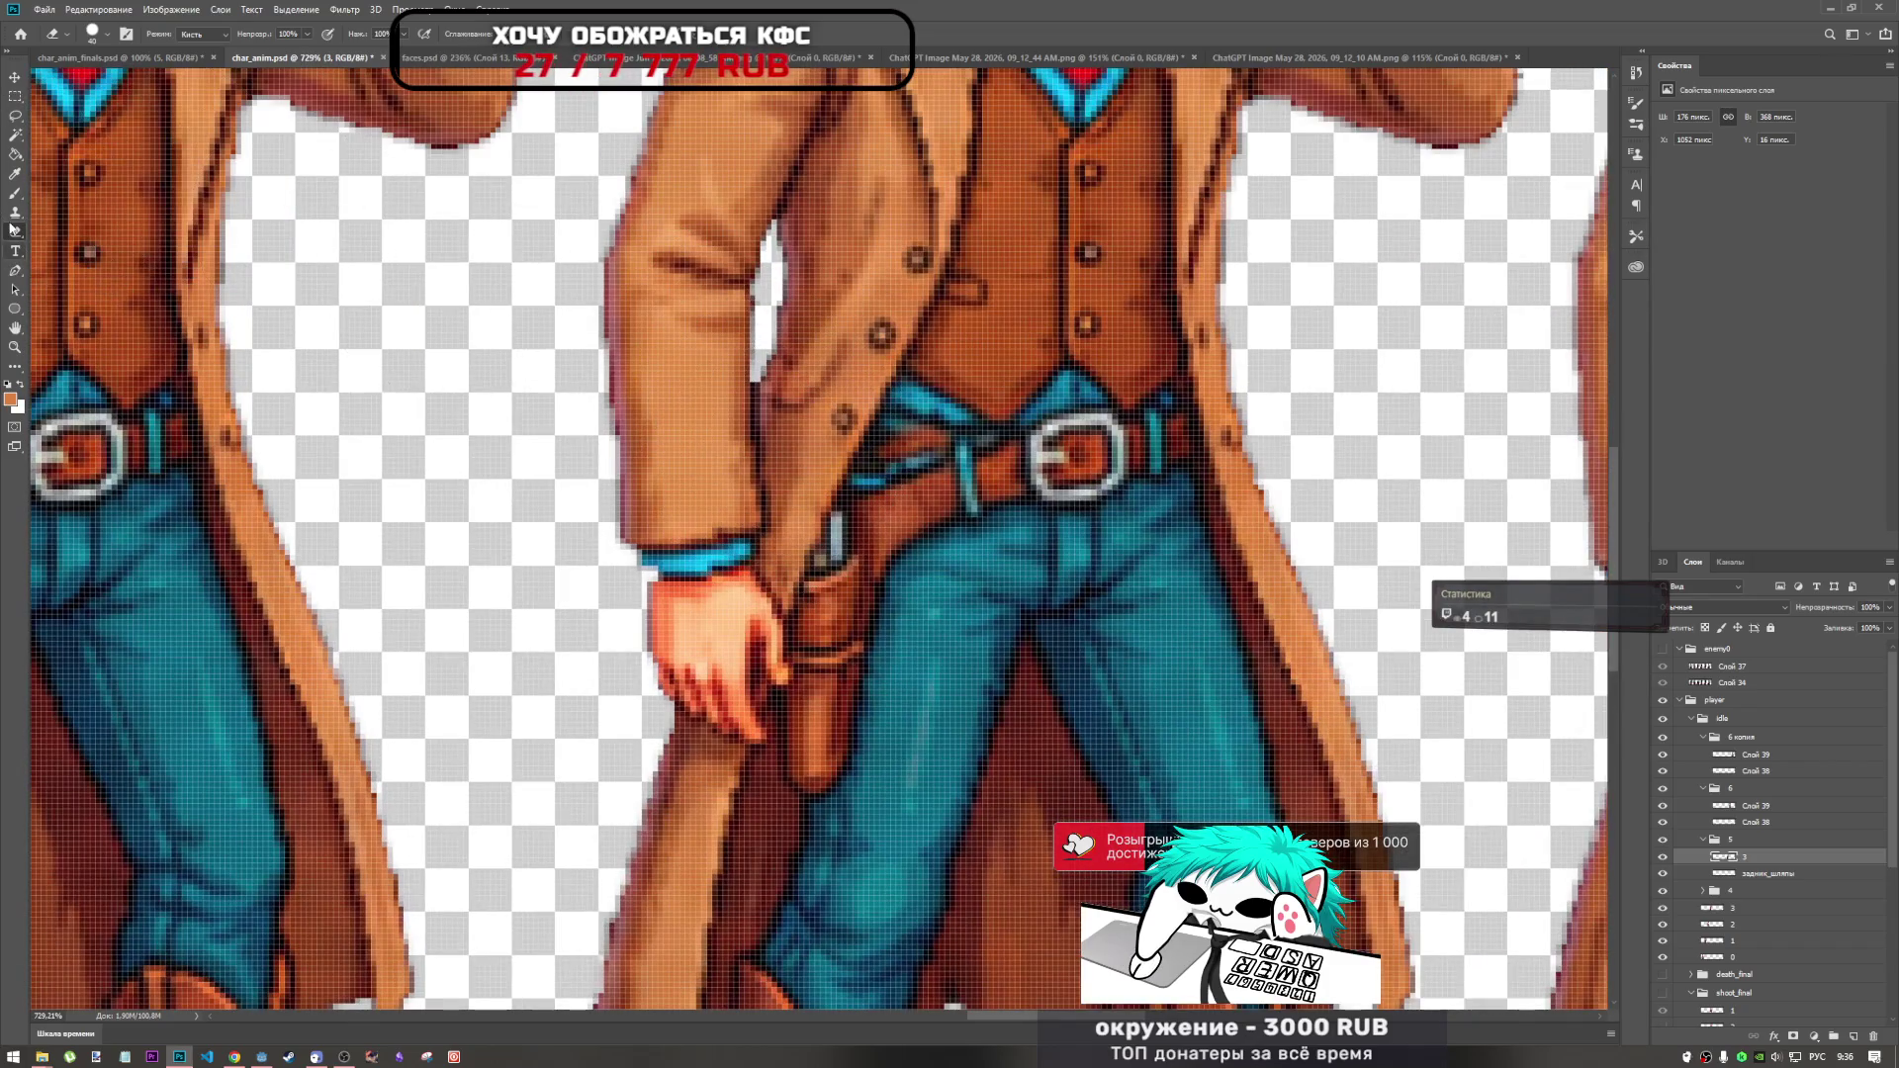
With the Brush, sample a darker red from the coat as the foreground colour.
left_click(15, 193)
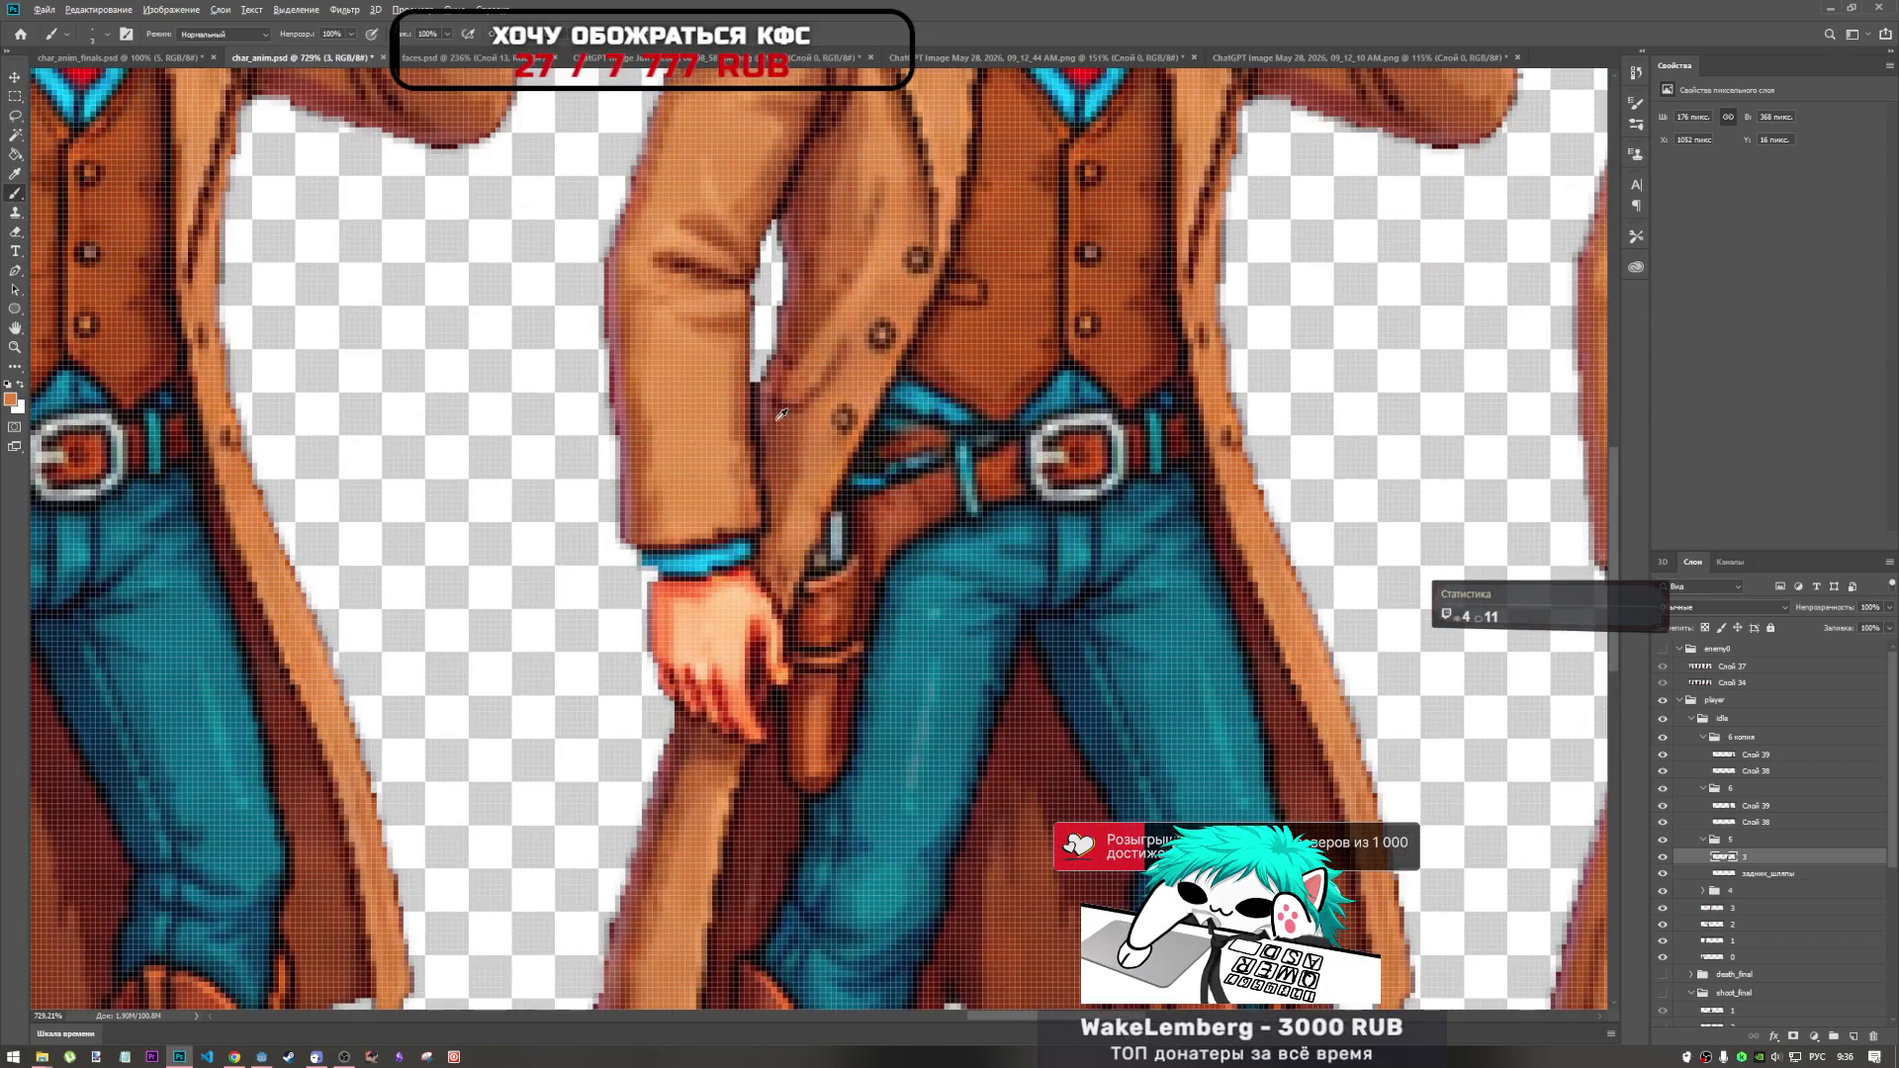
scroll(782, 372, "up", 3)
scroll(781, 372, "up", 1)
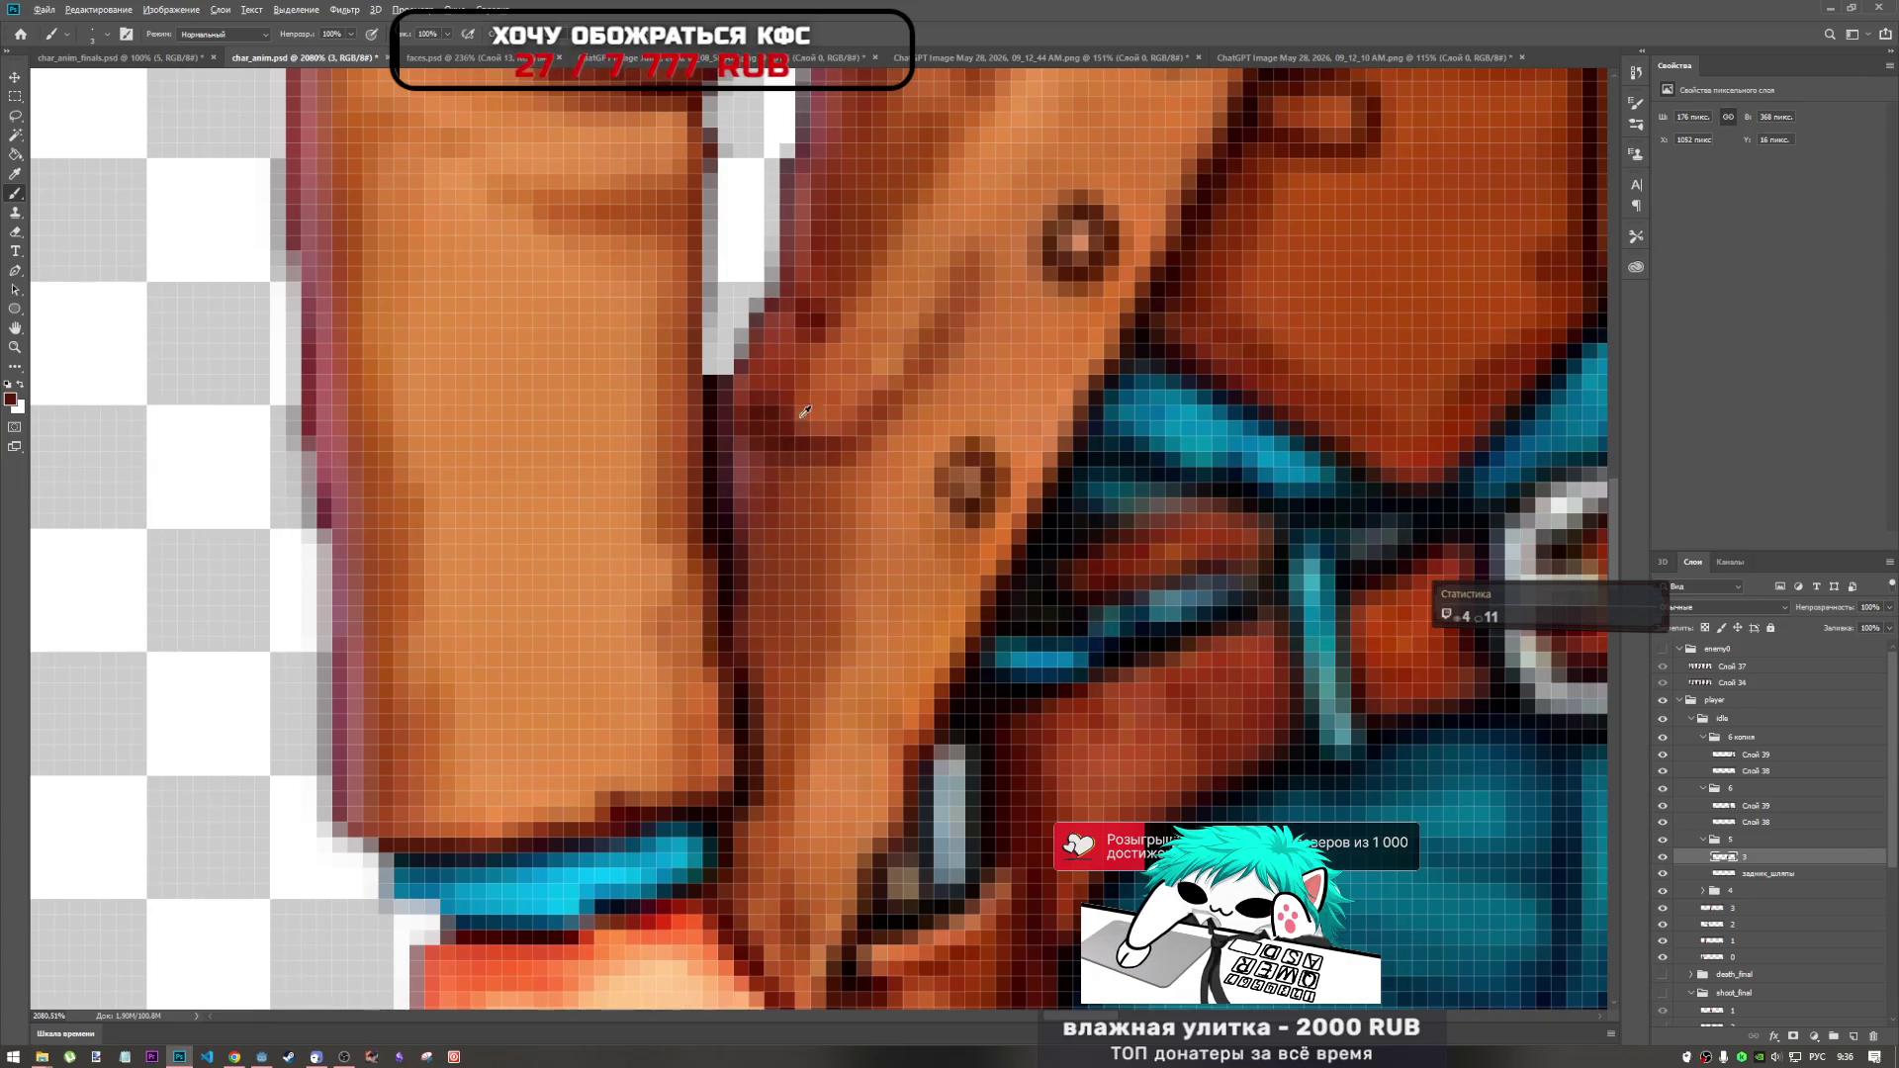
left_click(792, 415, "alt")
left_click(785, 373, "alt")
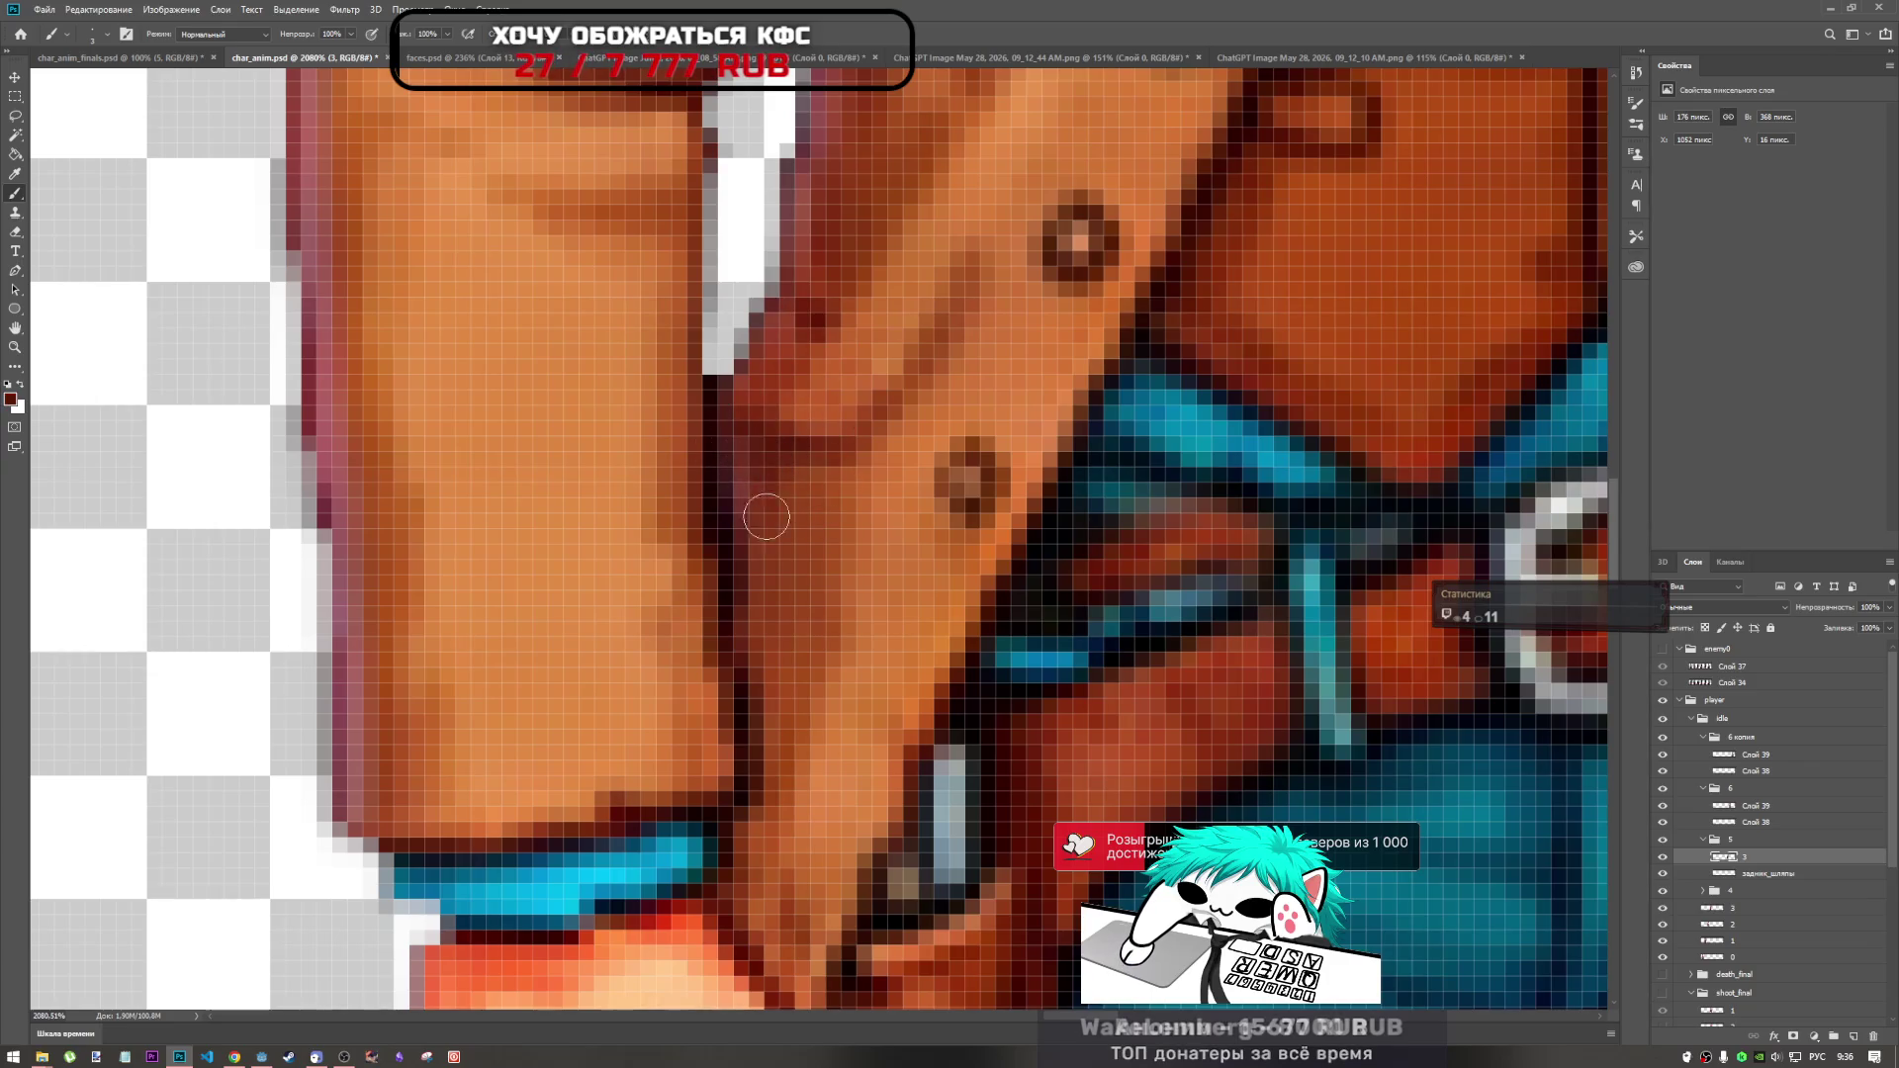
scroll(753, 496, "down", 5)
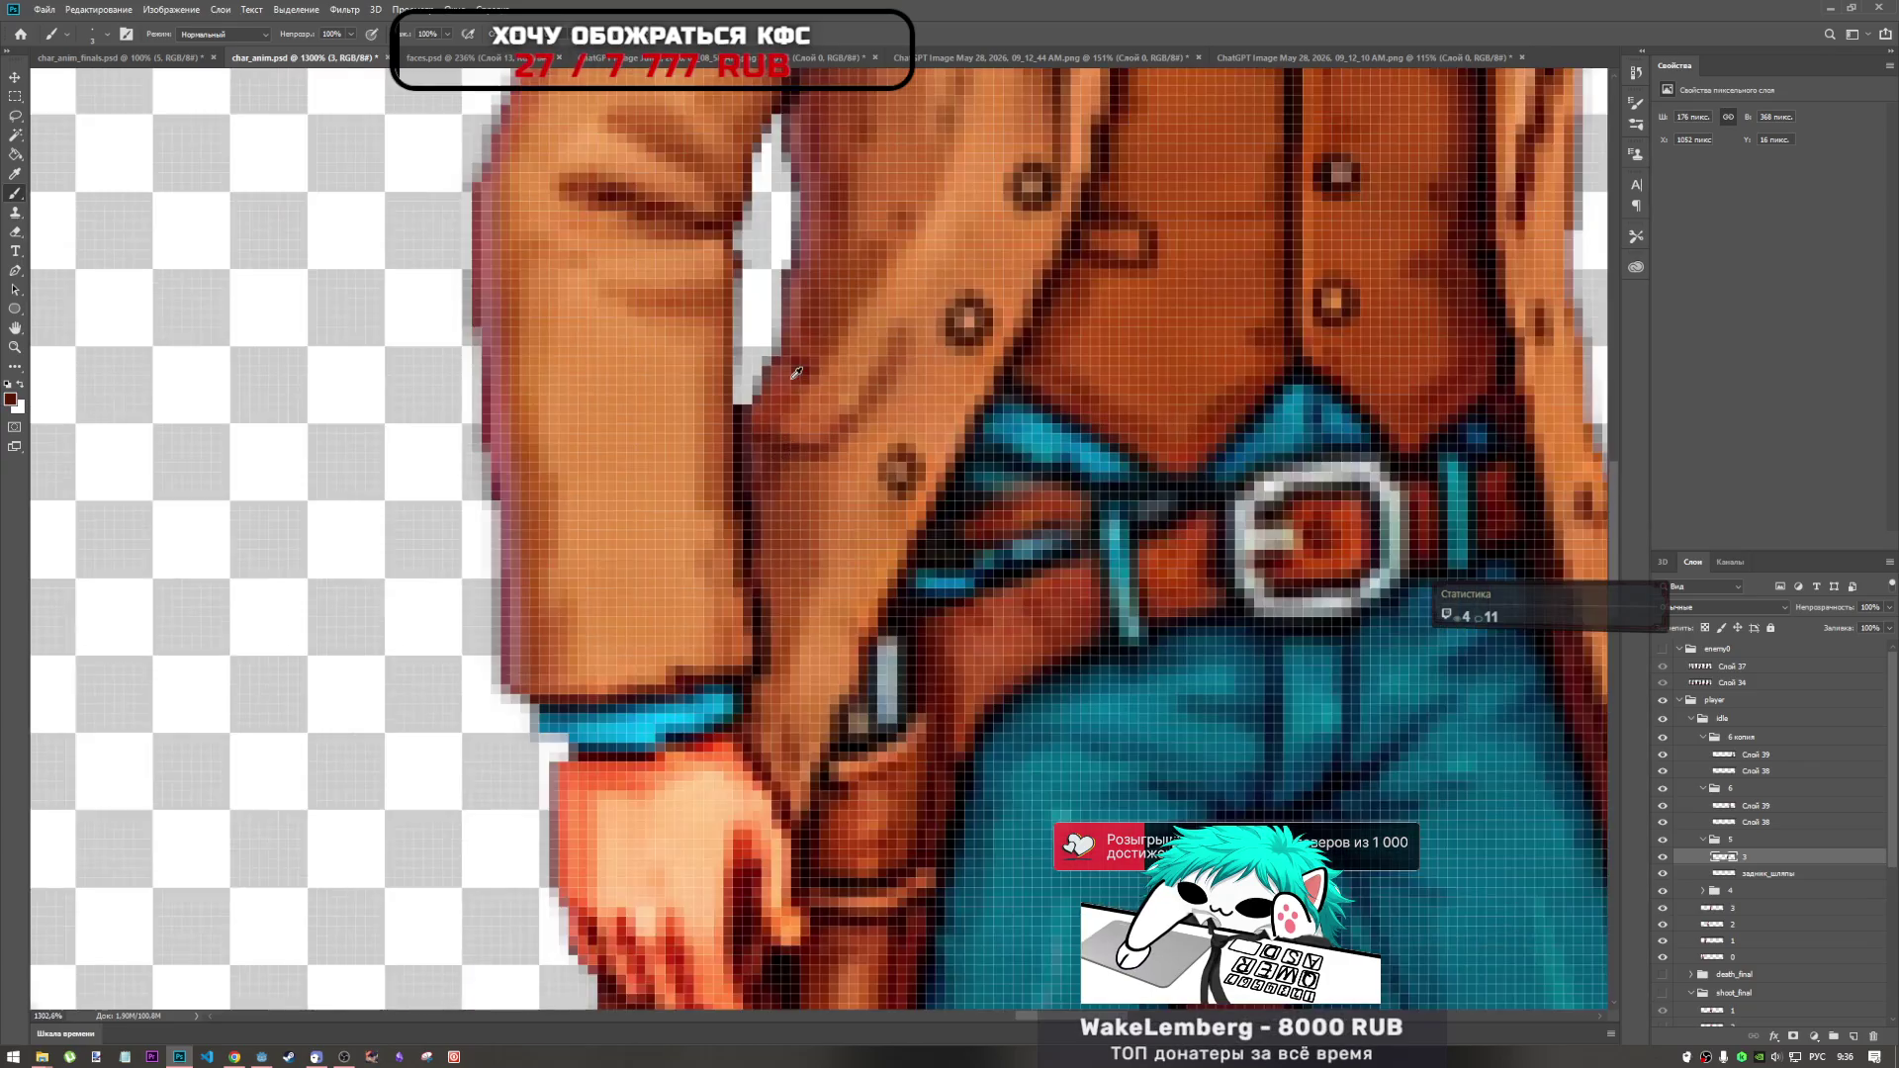
scroll(808, 330, "up", 4)
scroll(807, 330, "up", 2)
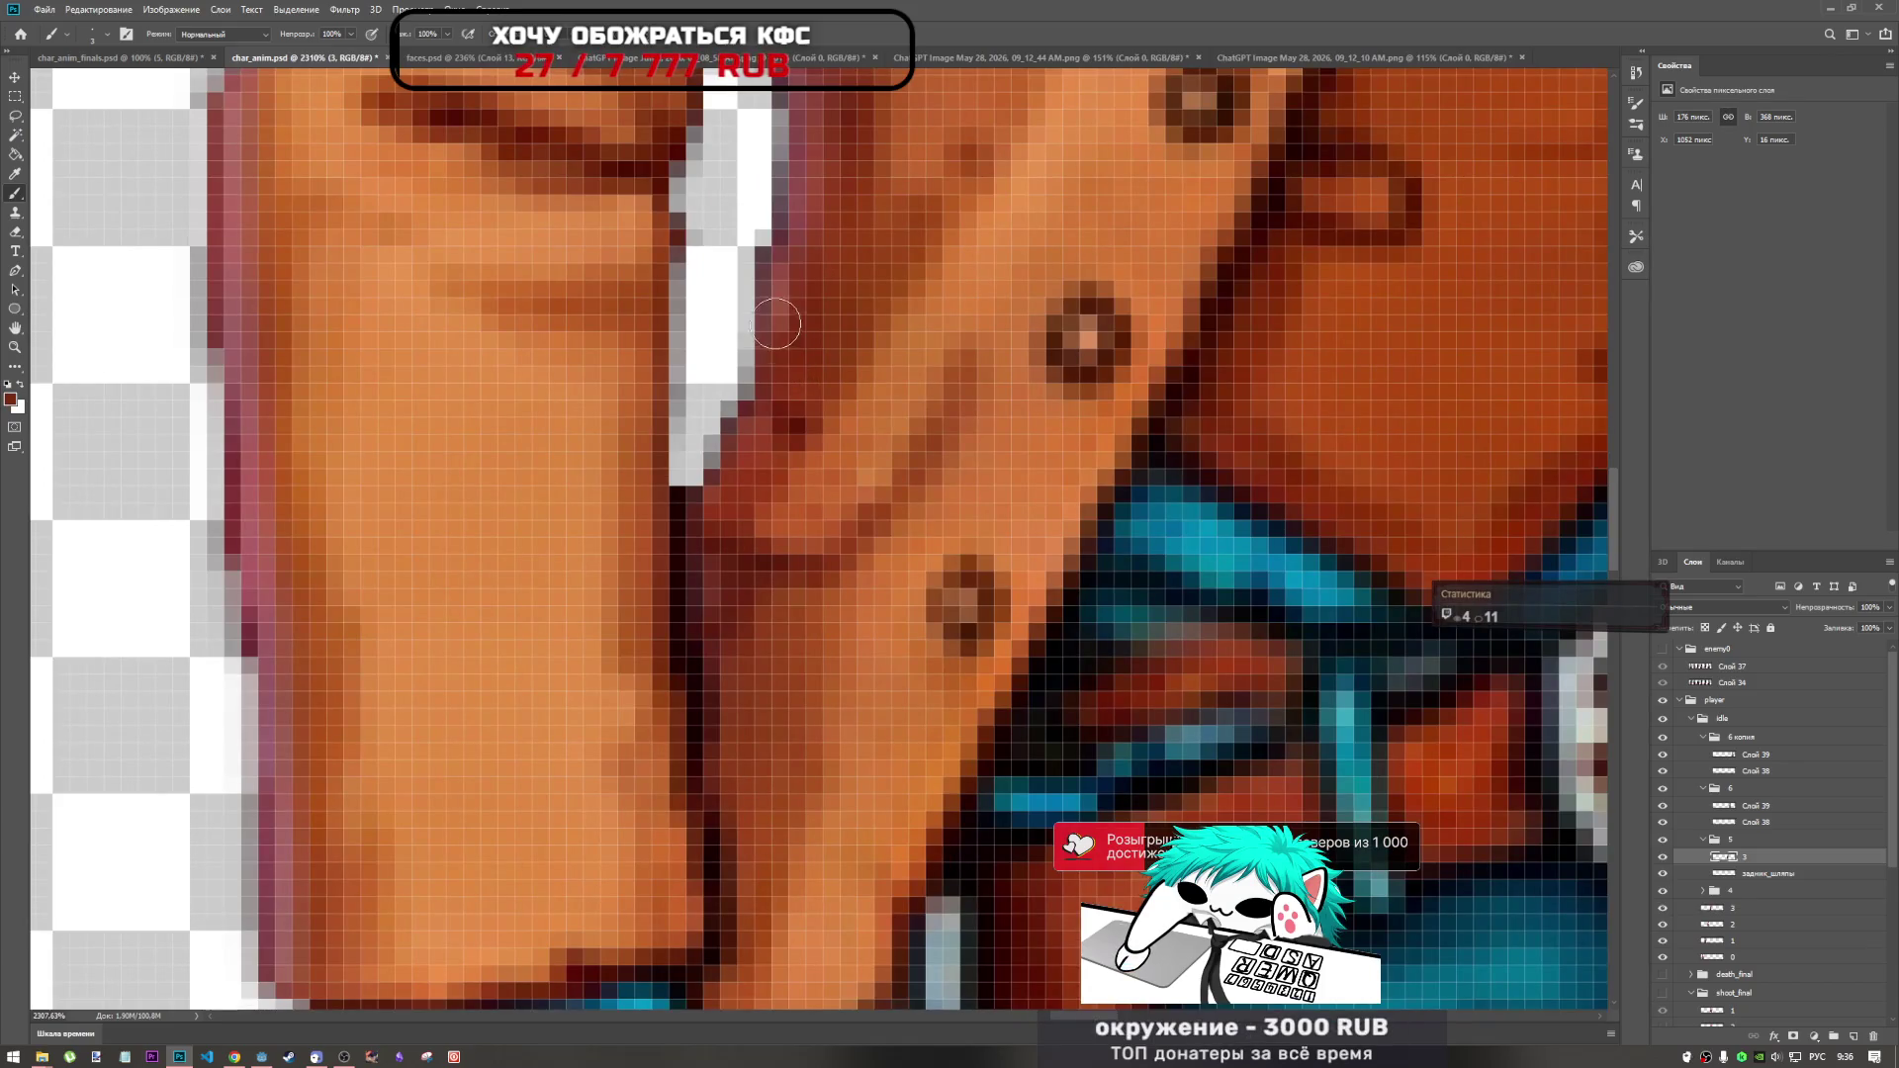
scroll(781, 284, "down", 3)
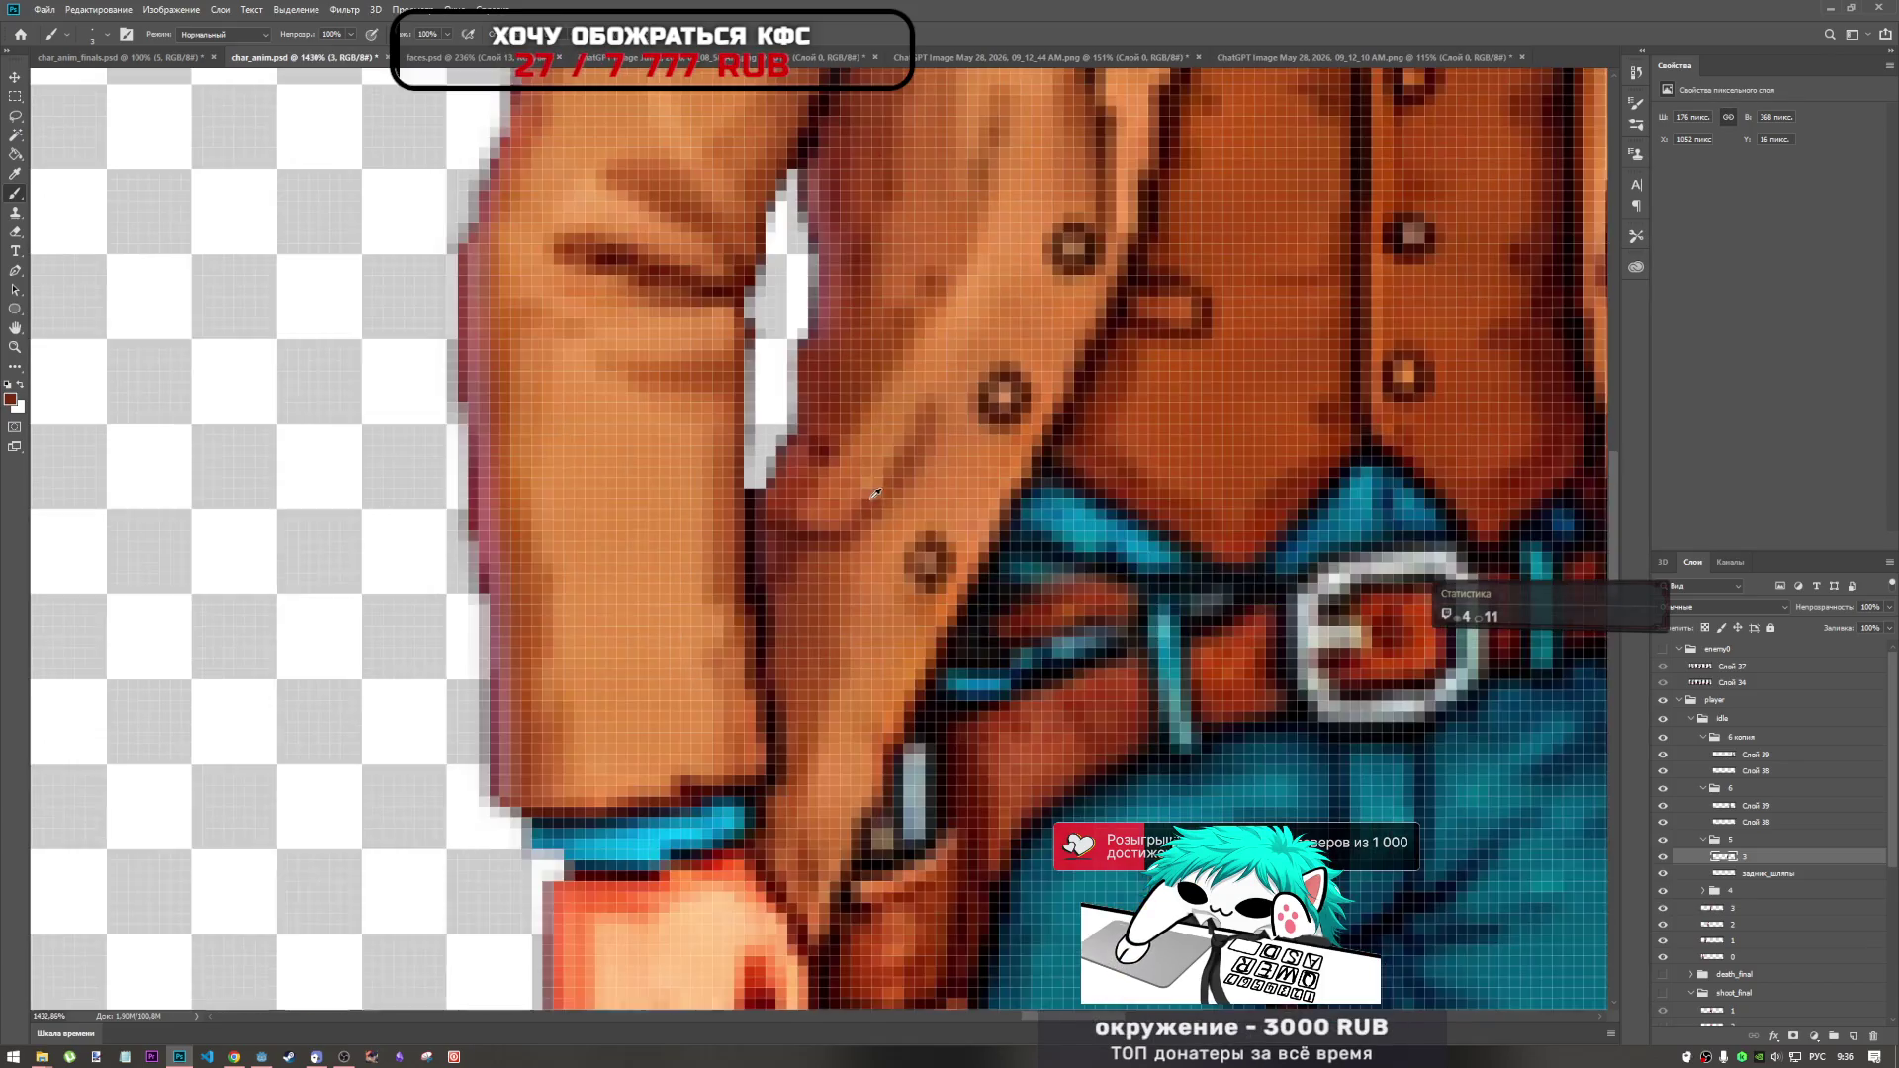
scroll(867, 267, "up", 3)
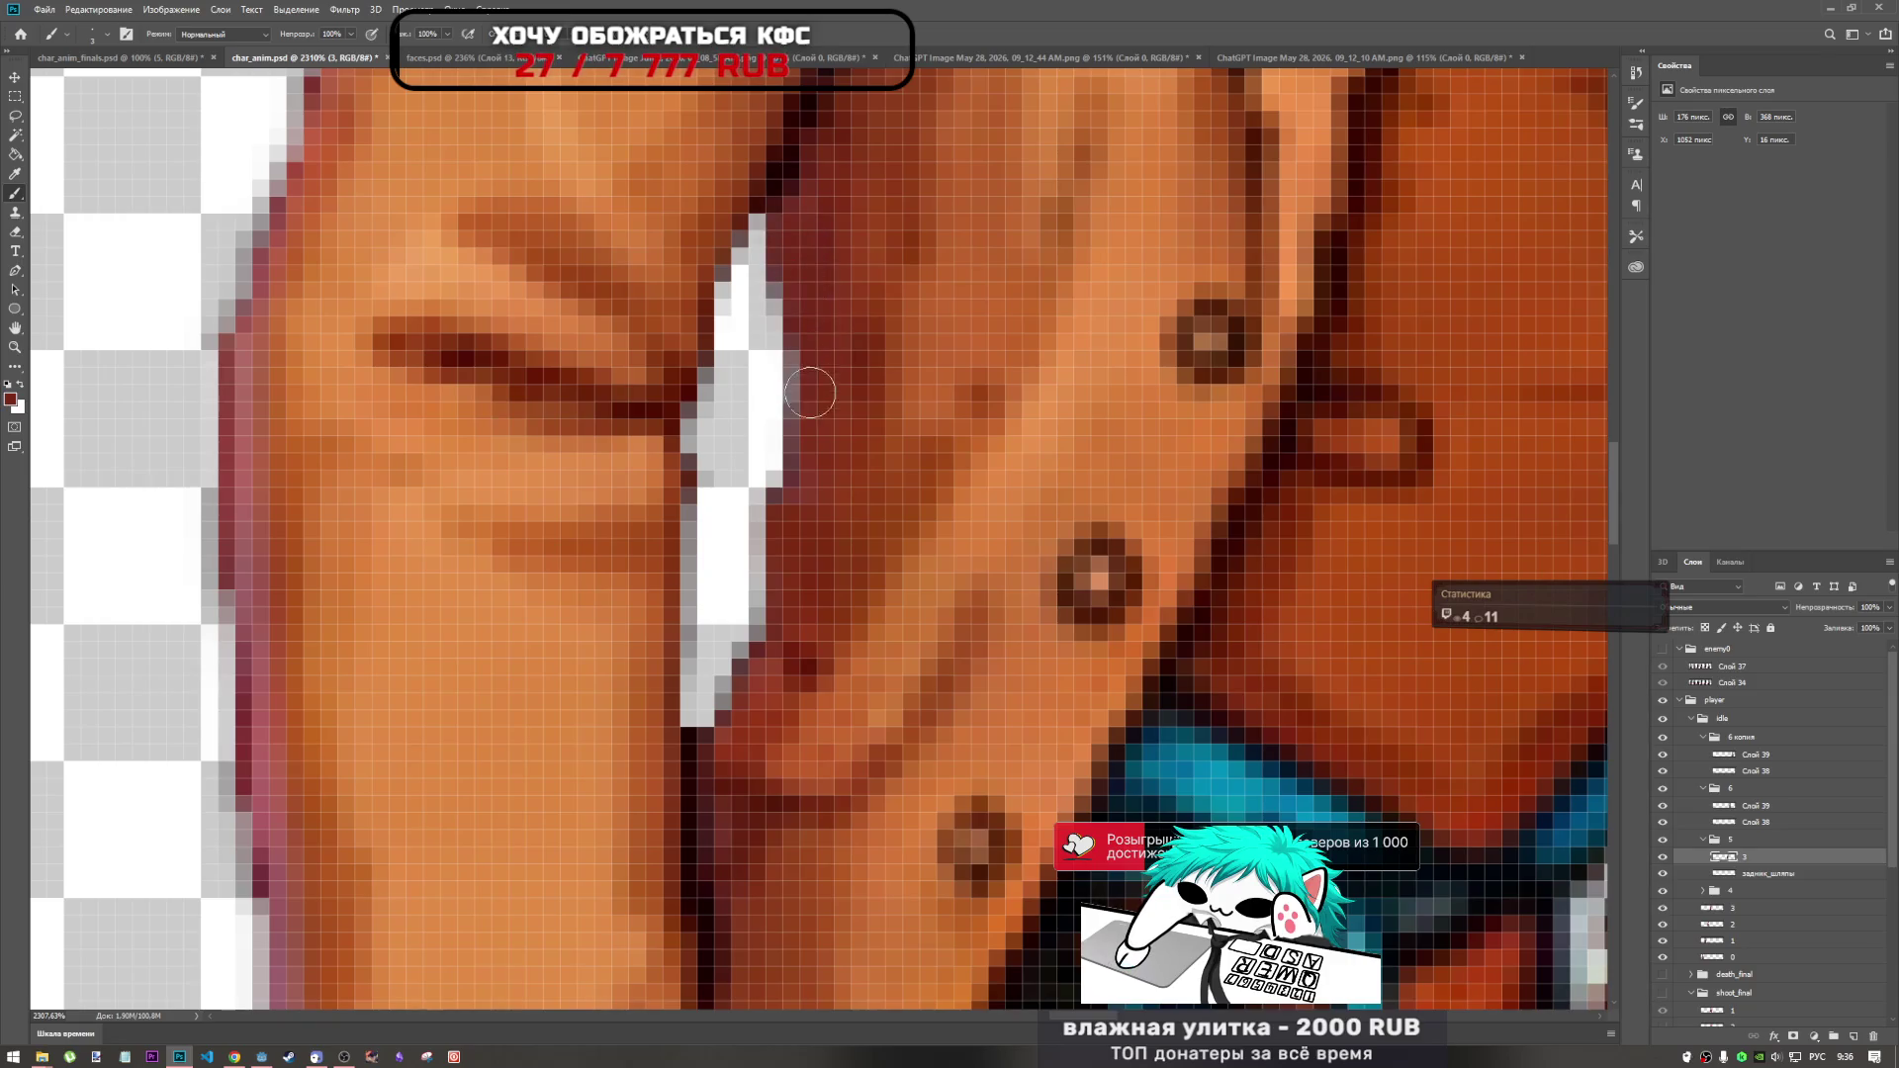
scroll(806, 448, "down", 5)
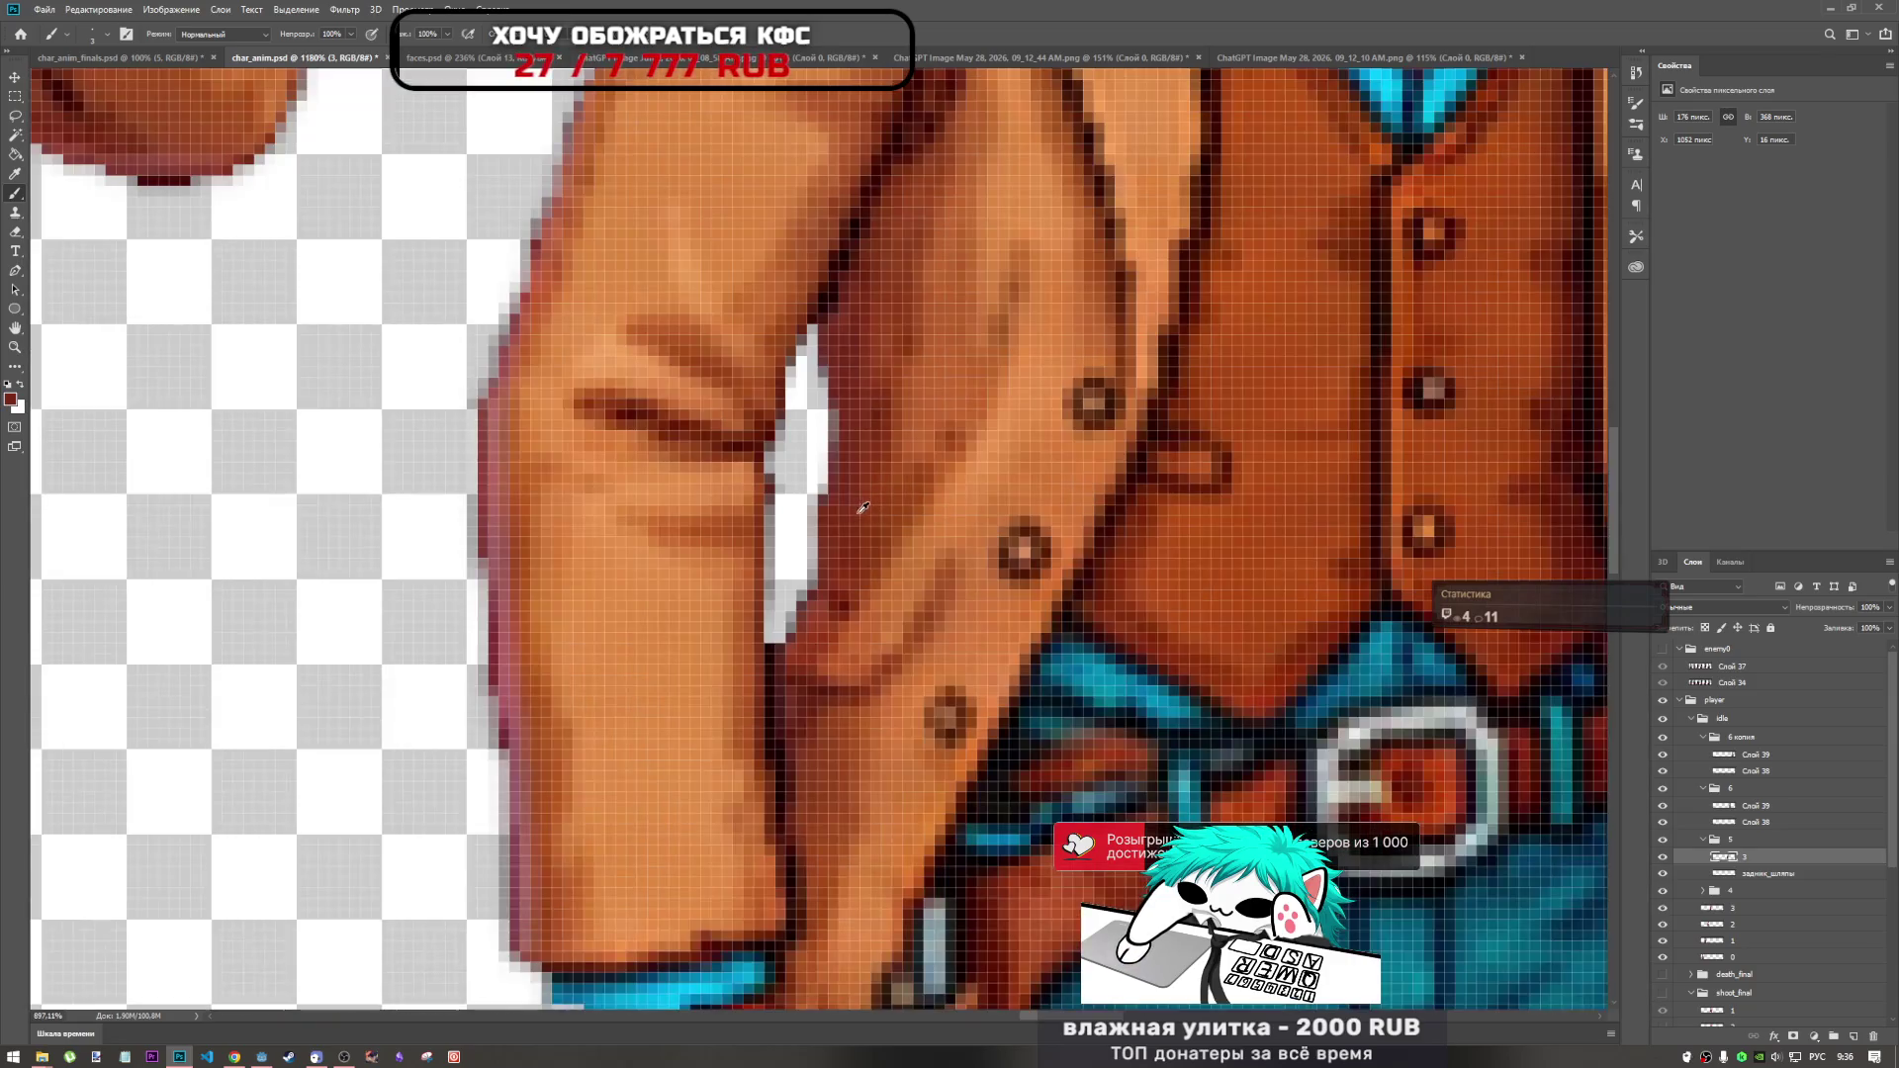
scroll(849, 475, "down", 3)
scroll(843, 417, "up", 7)
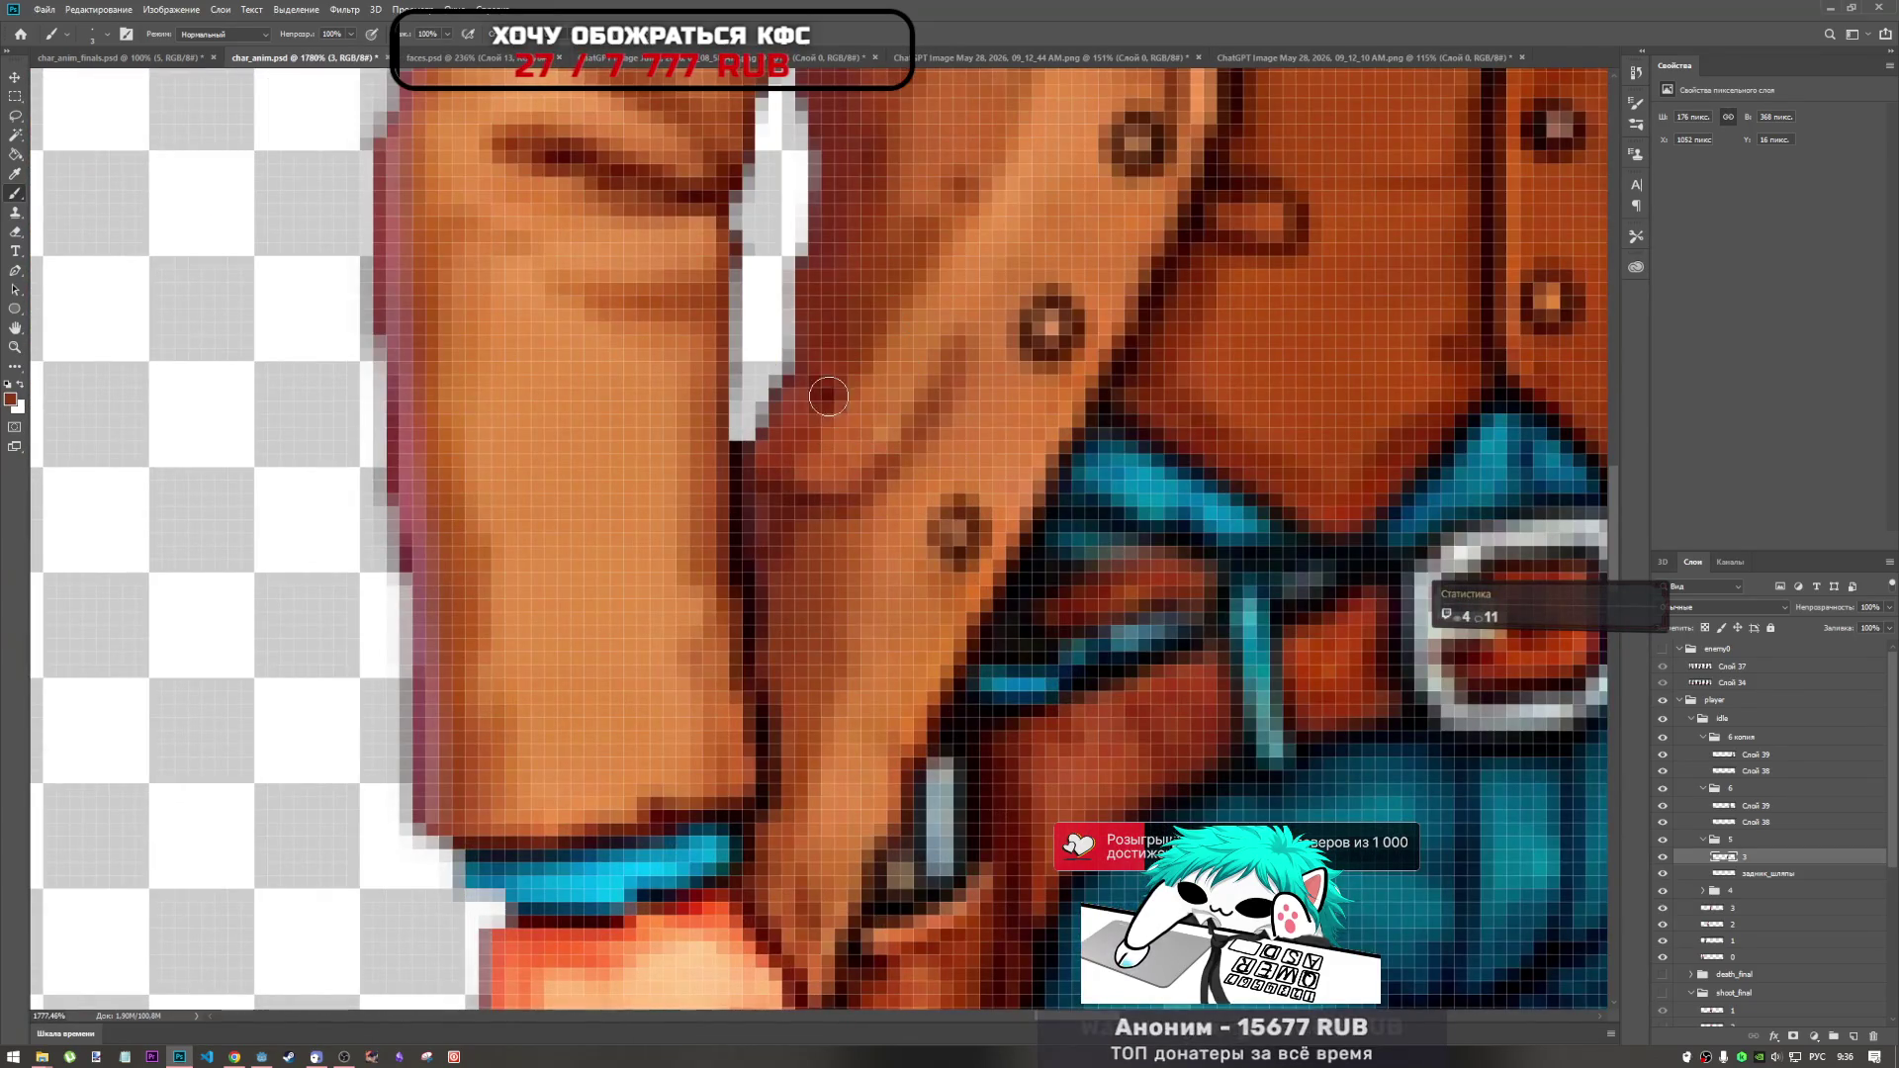
scroll(820, 391, "down", 6)
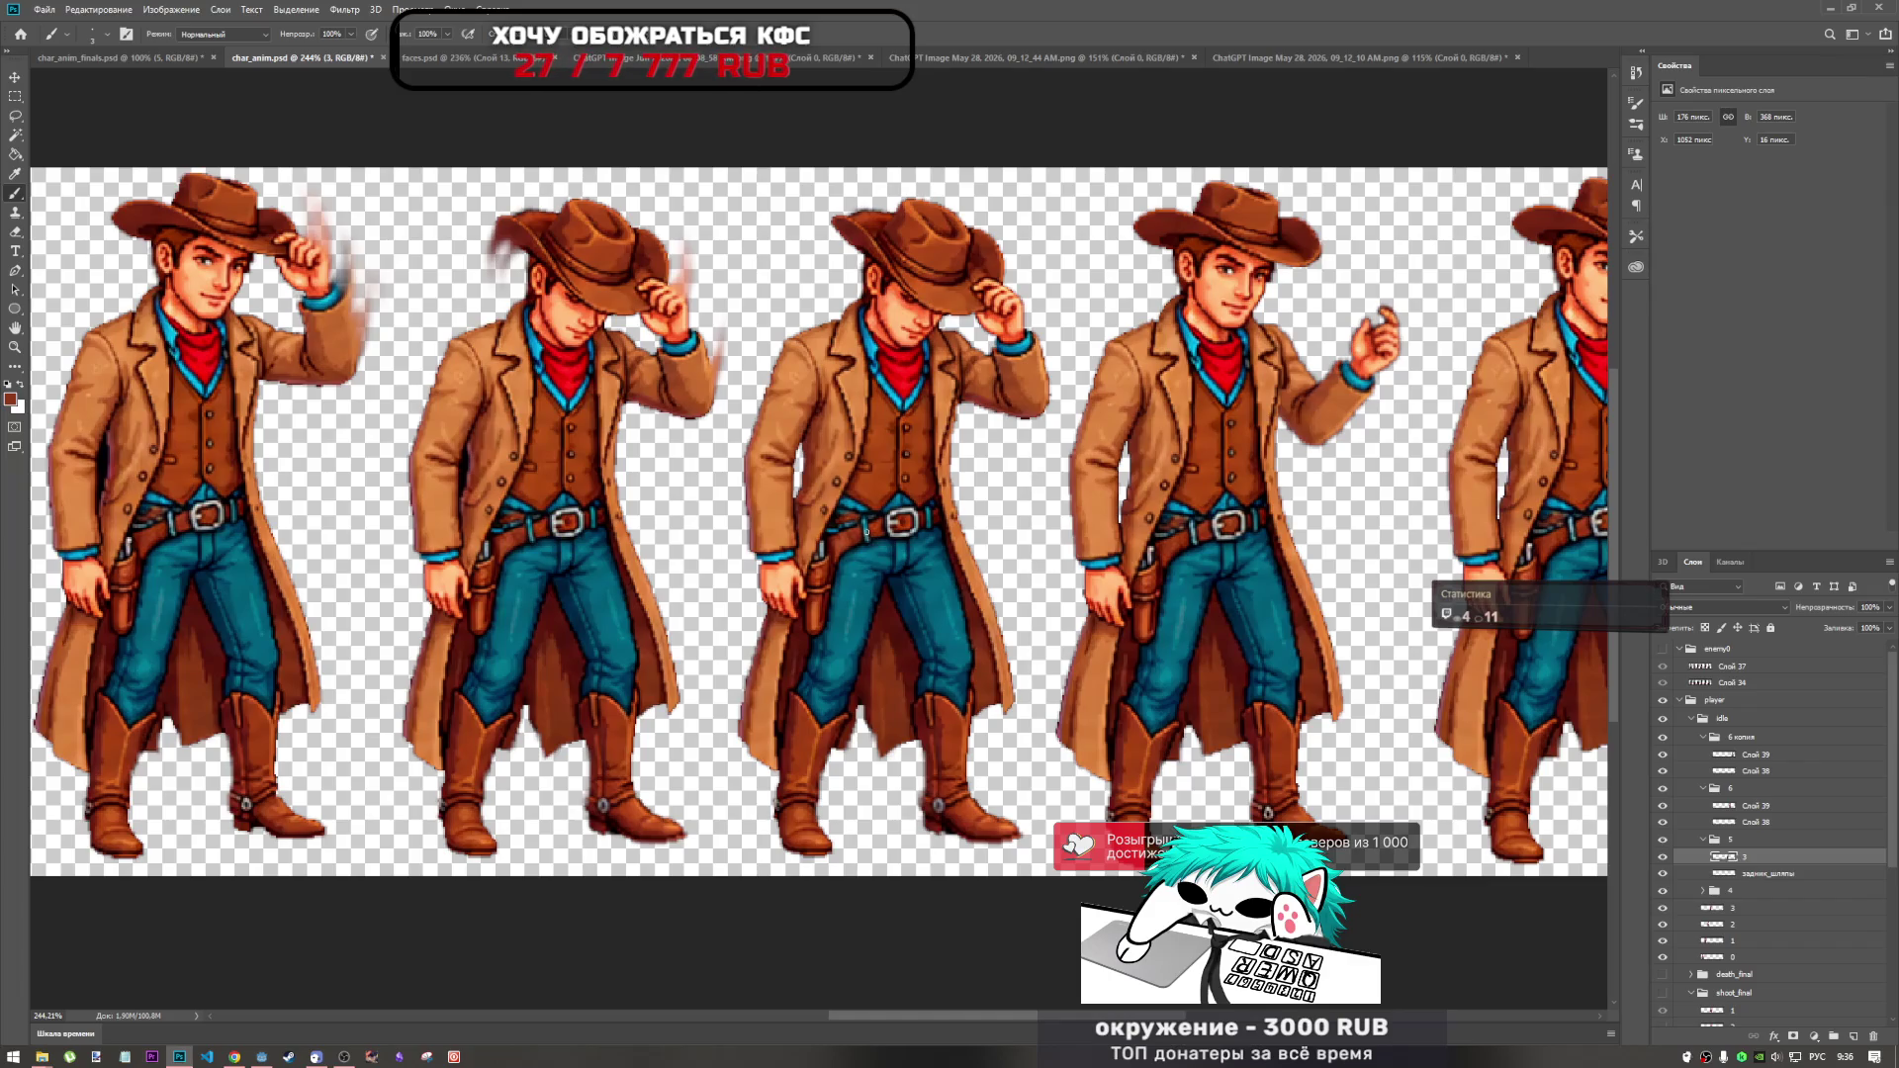
scroll(867, 532, "down", 4)
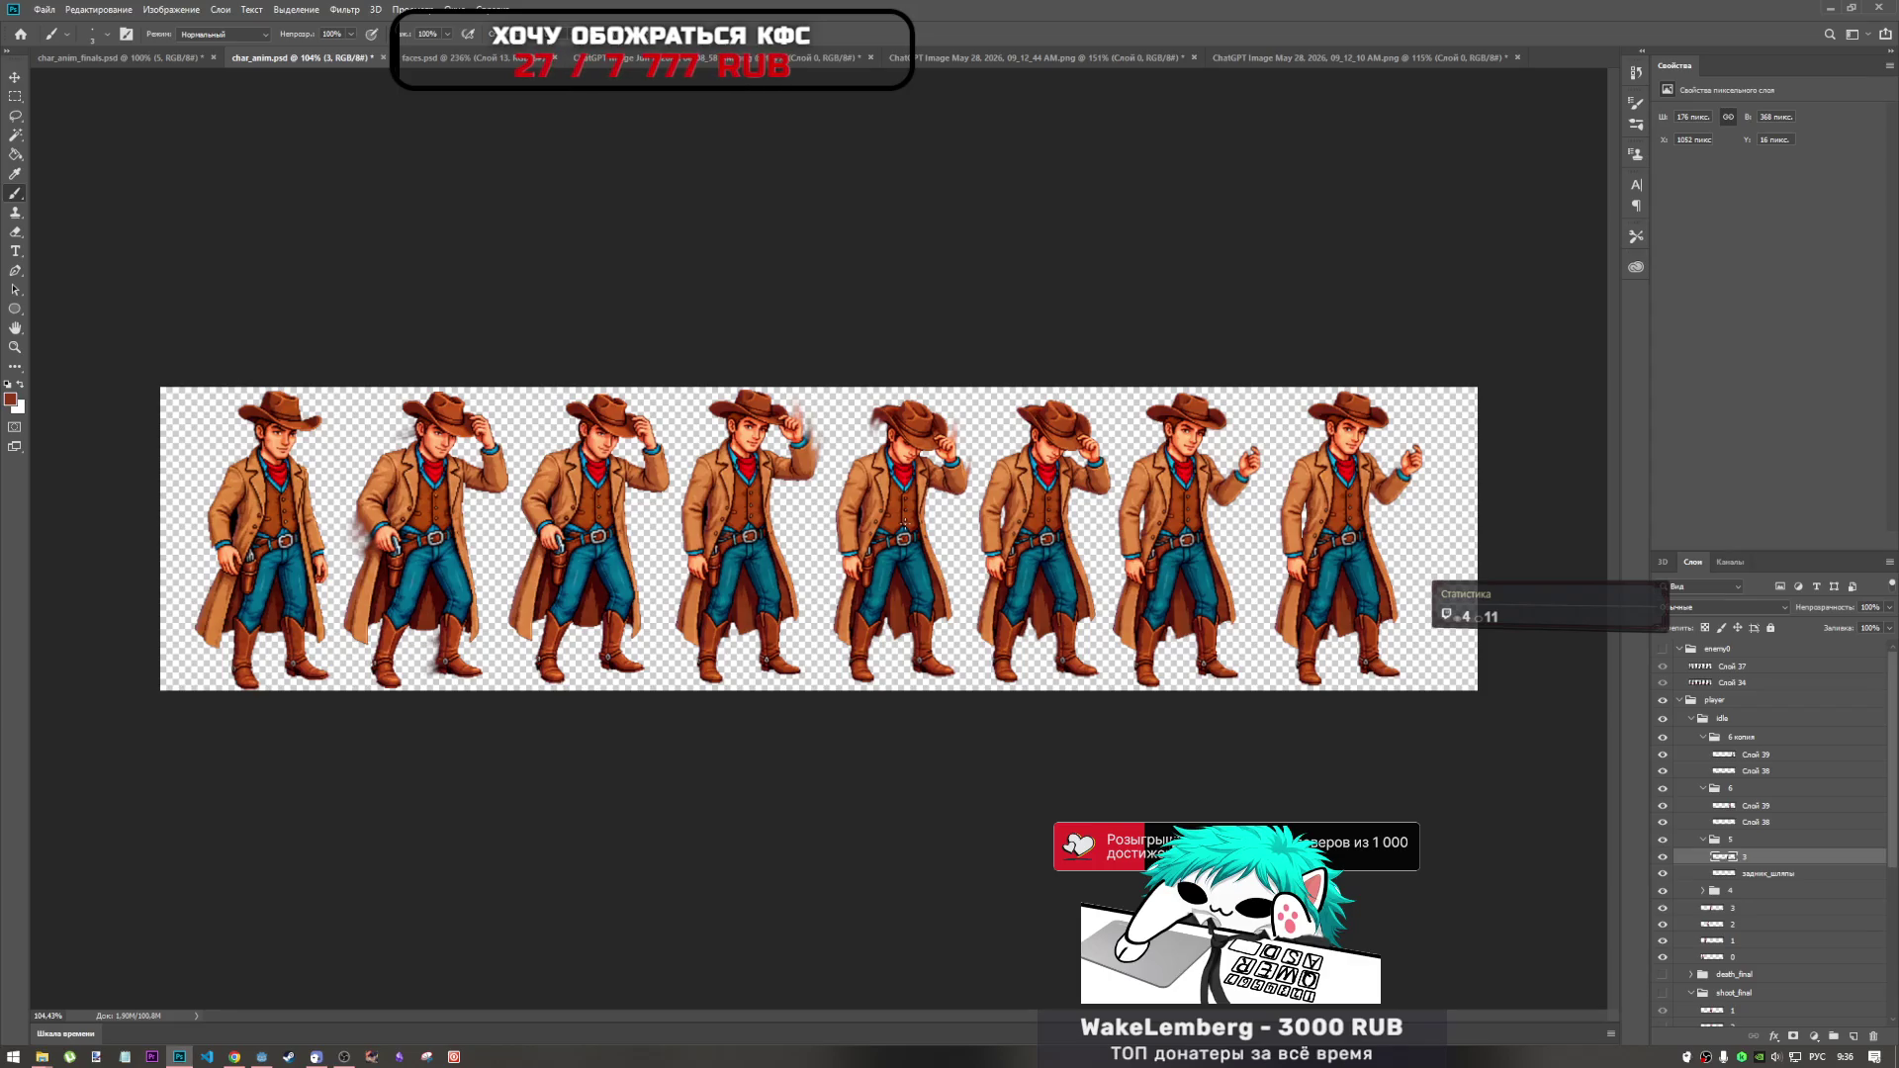
Collapse frame groups 5, 6 and 6 копия, identify the eighth cowboy, then expand 6 копия.
scroll(923, 584, "down", 2)
scroll(1218, 475, "up", 4)
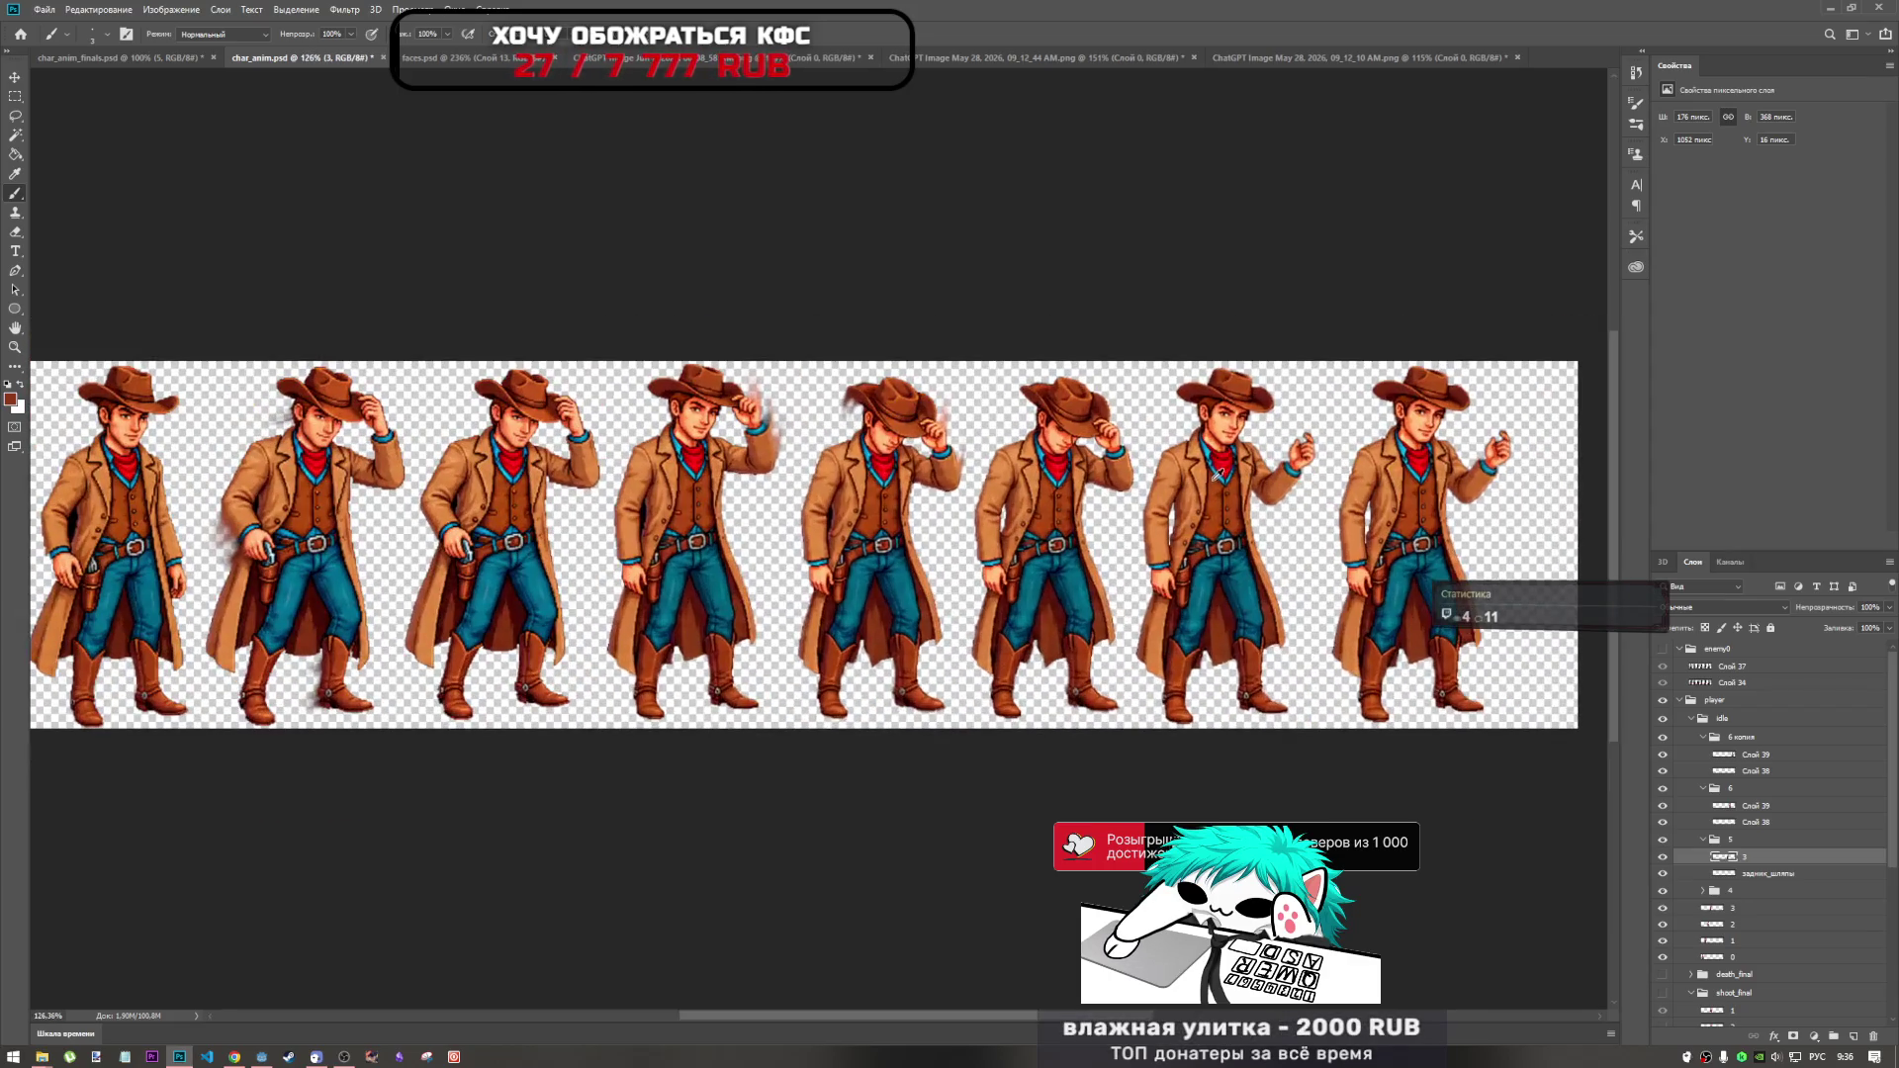
left_click(1703, 839)
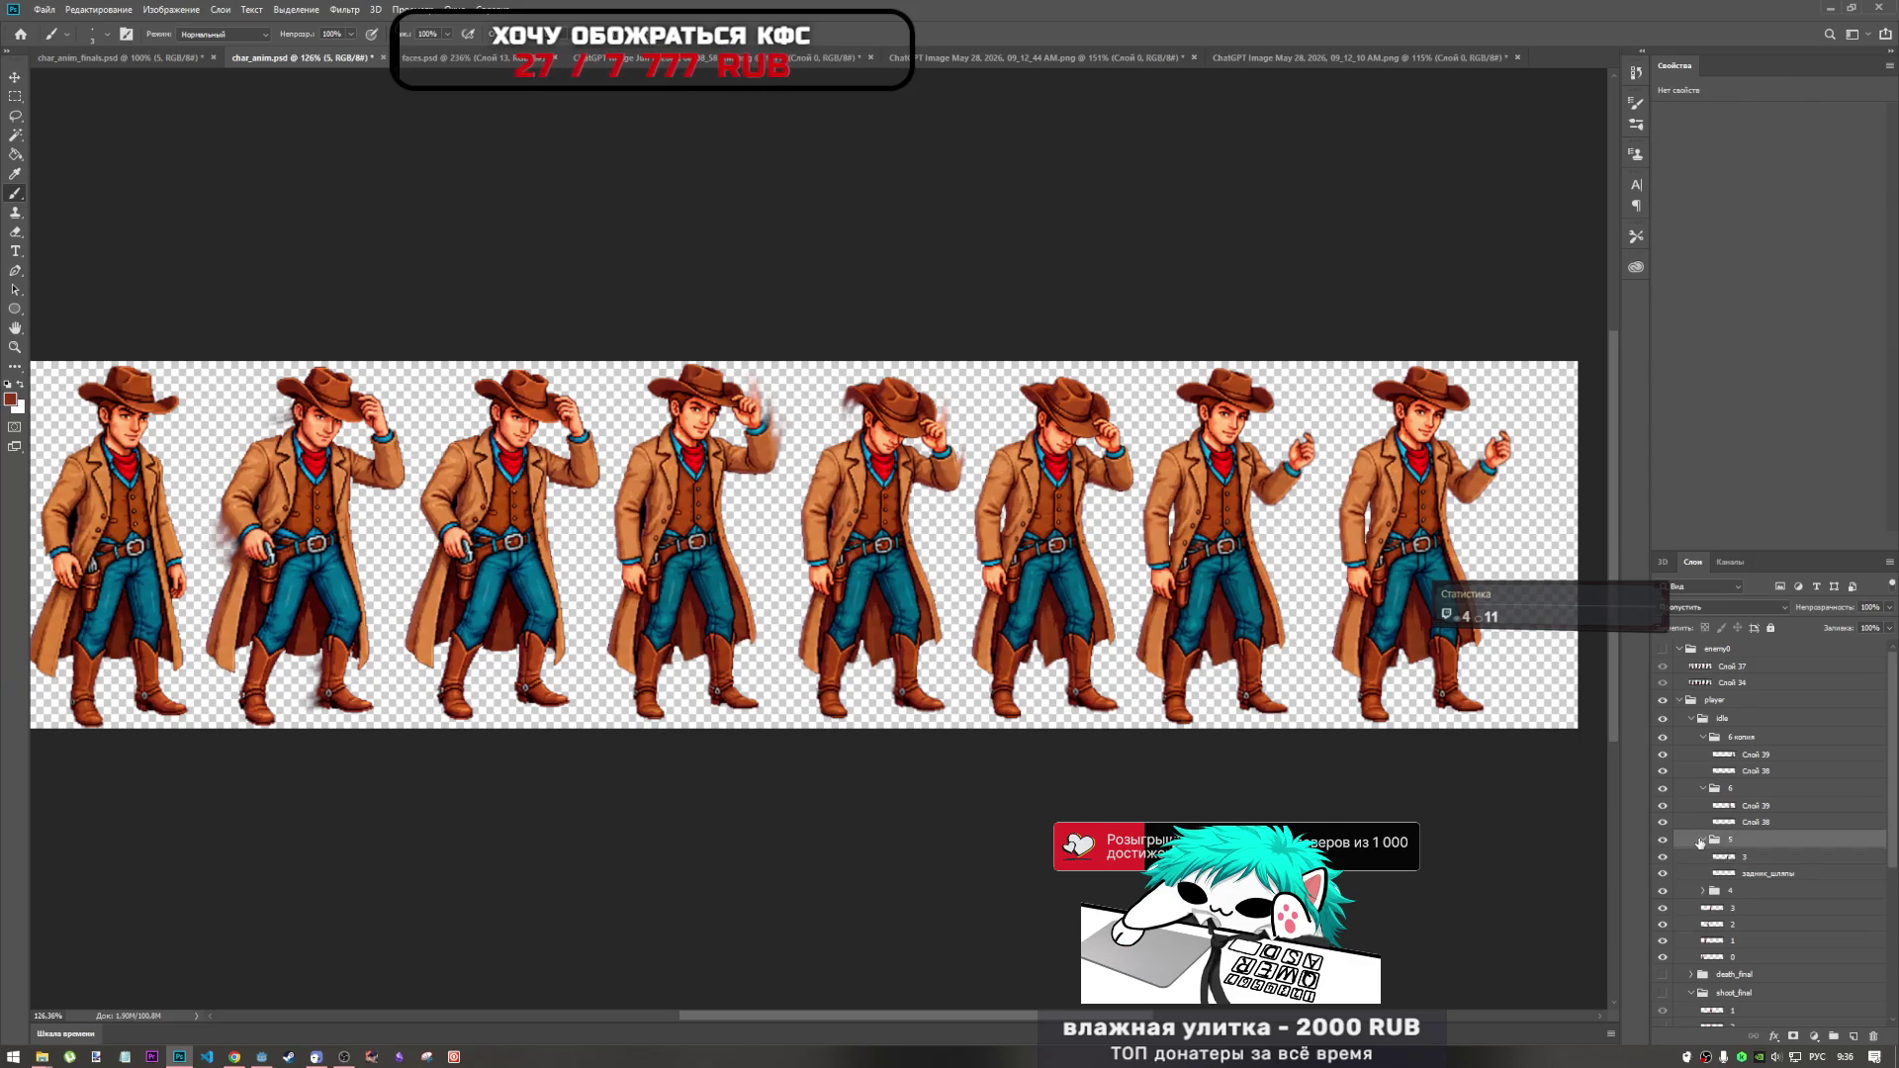
left_click(1702, 789)
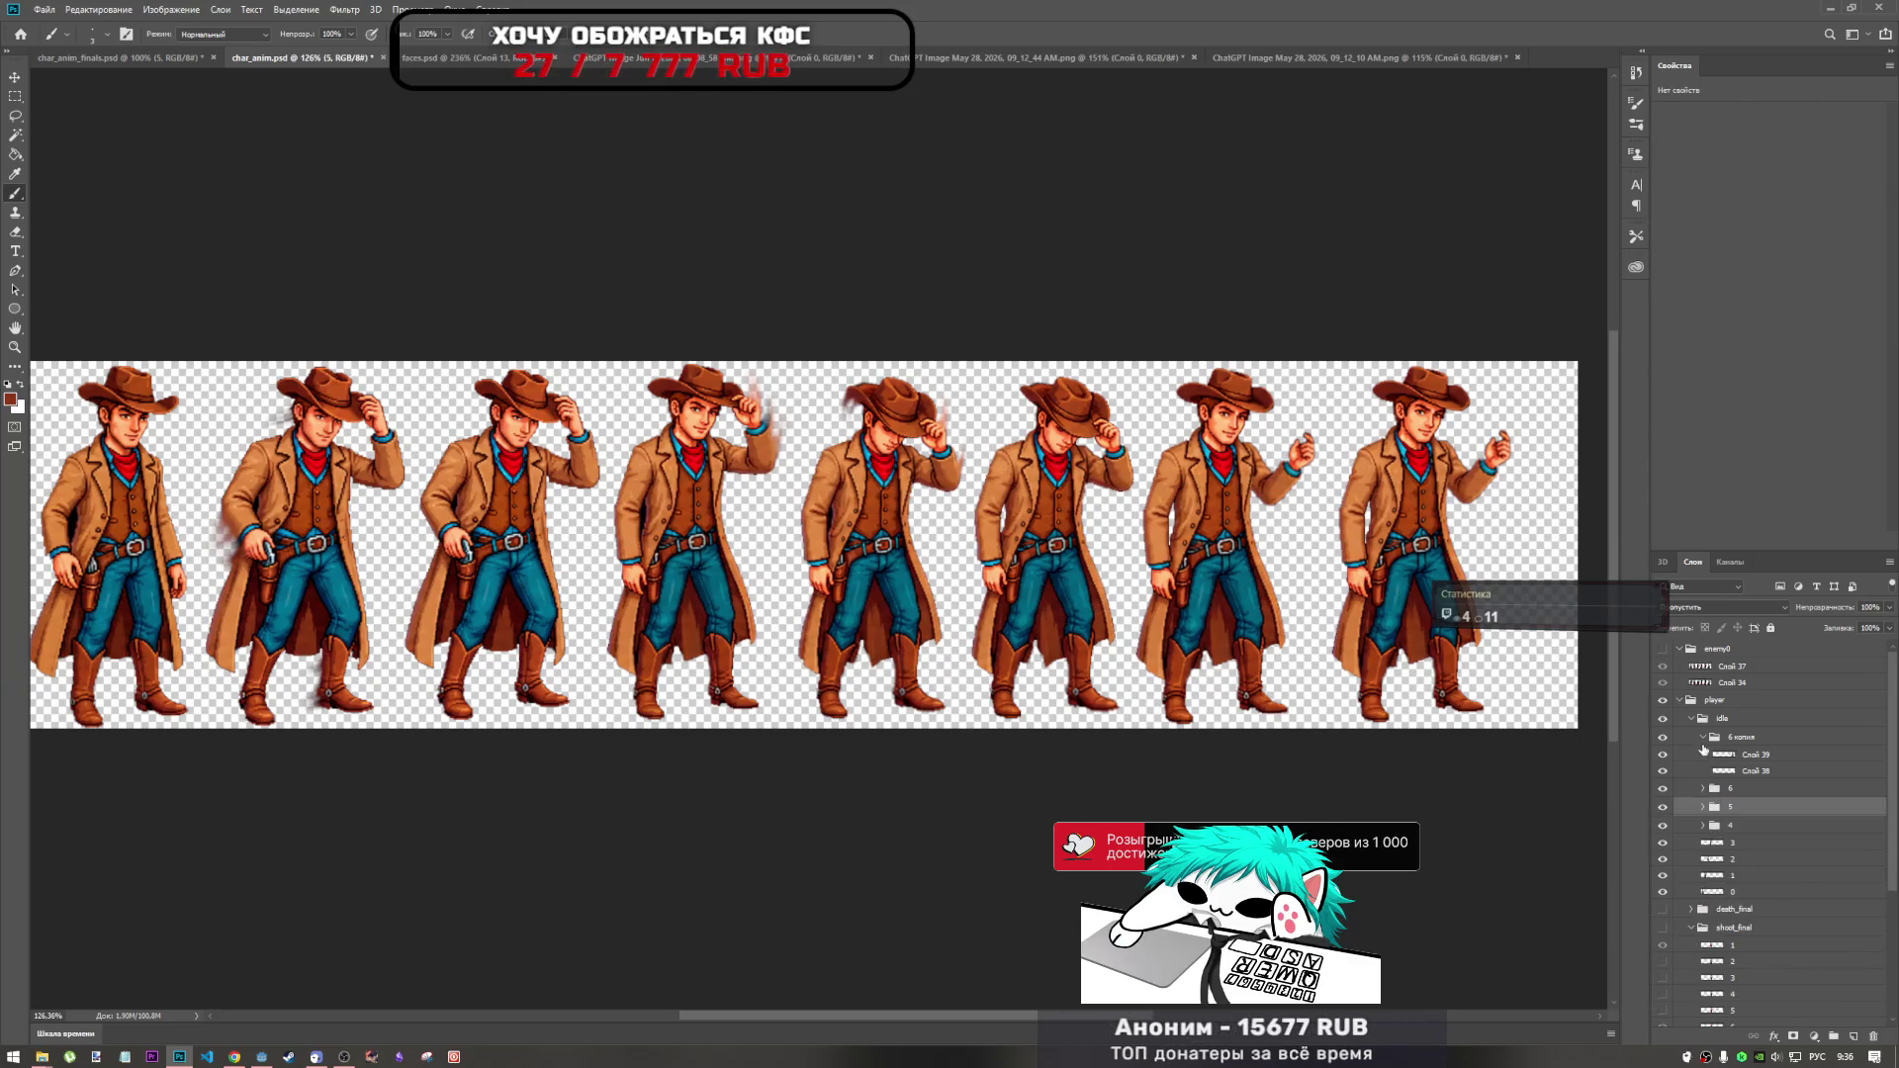
left_click(1703, 736)
left_click(1662, 738)
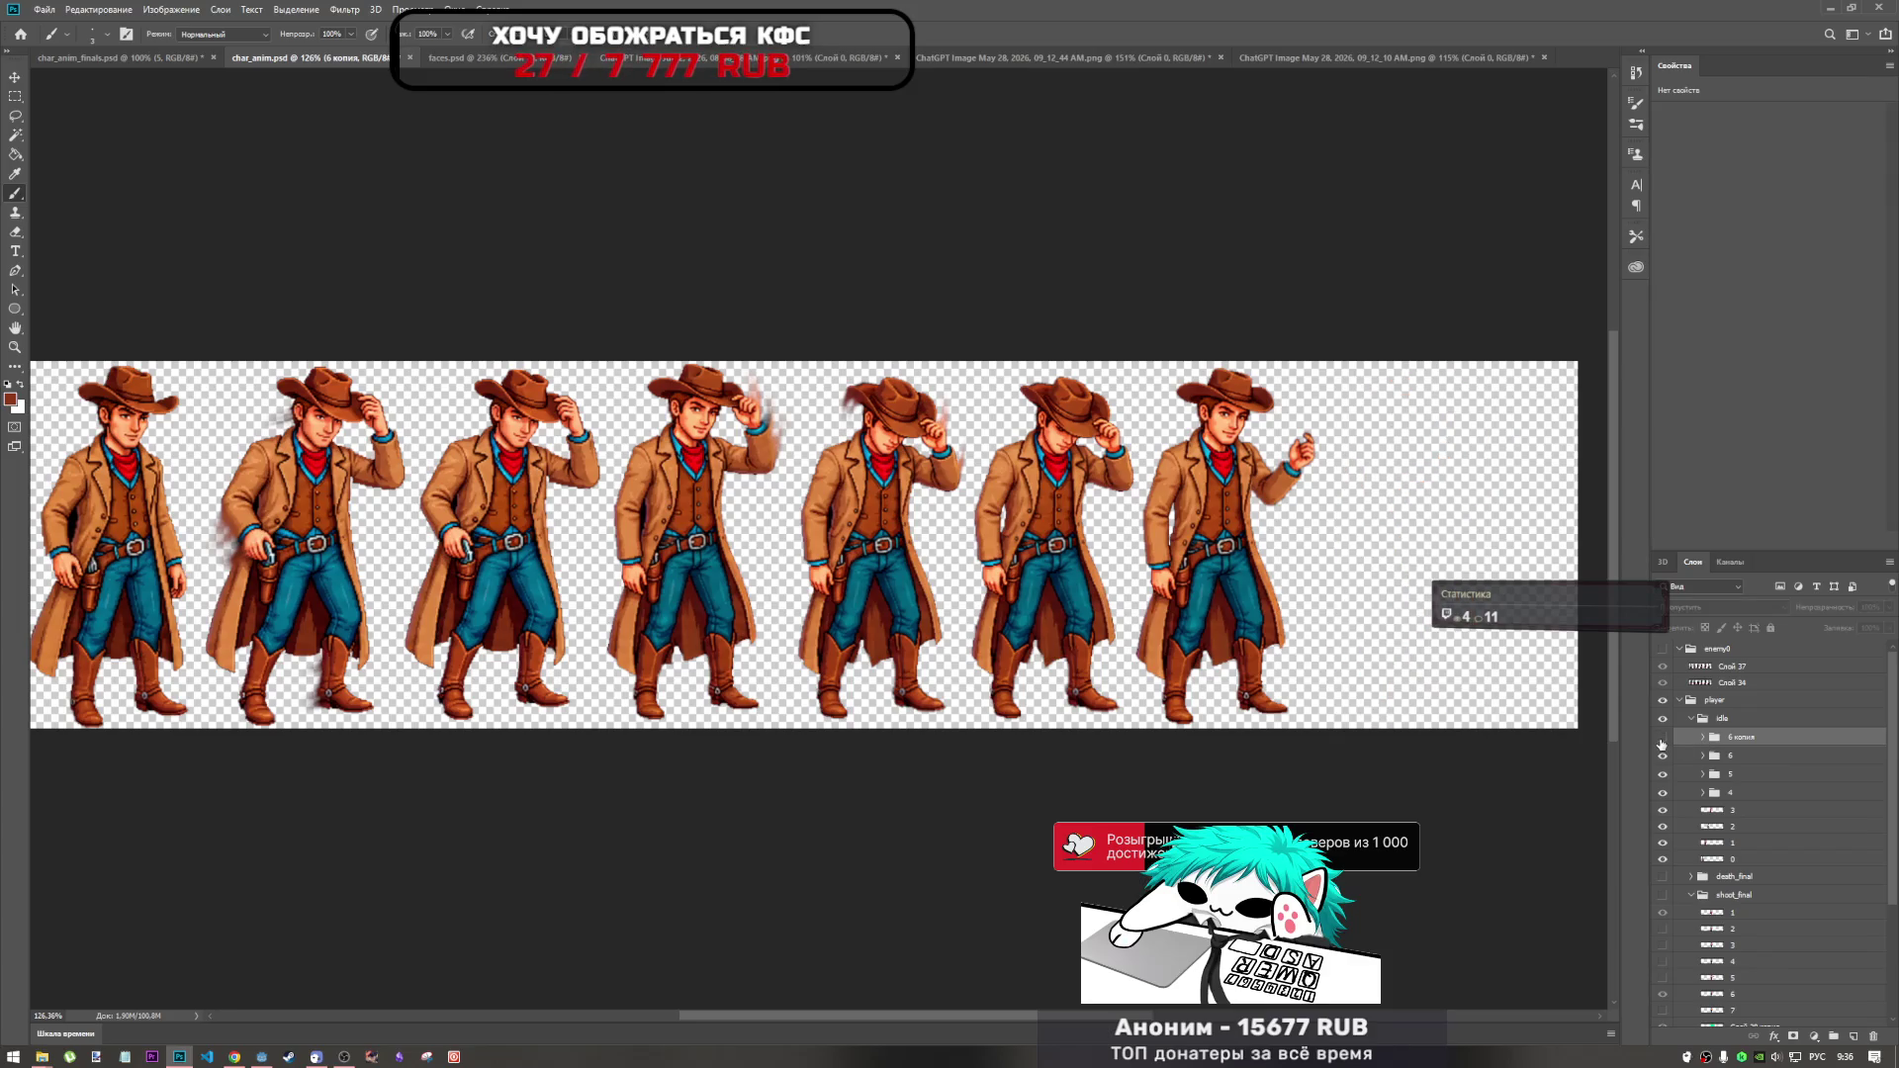
left_click(1663, 738)
left_click(1703, 737)
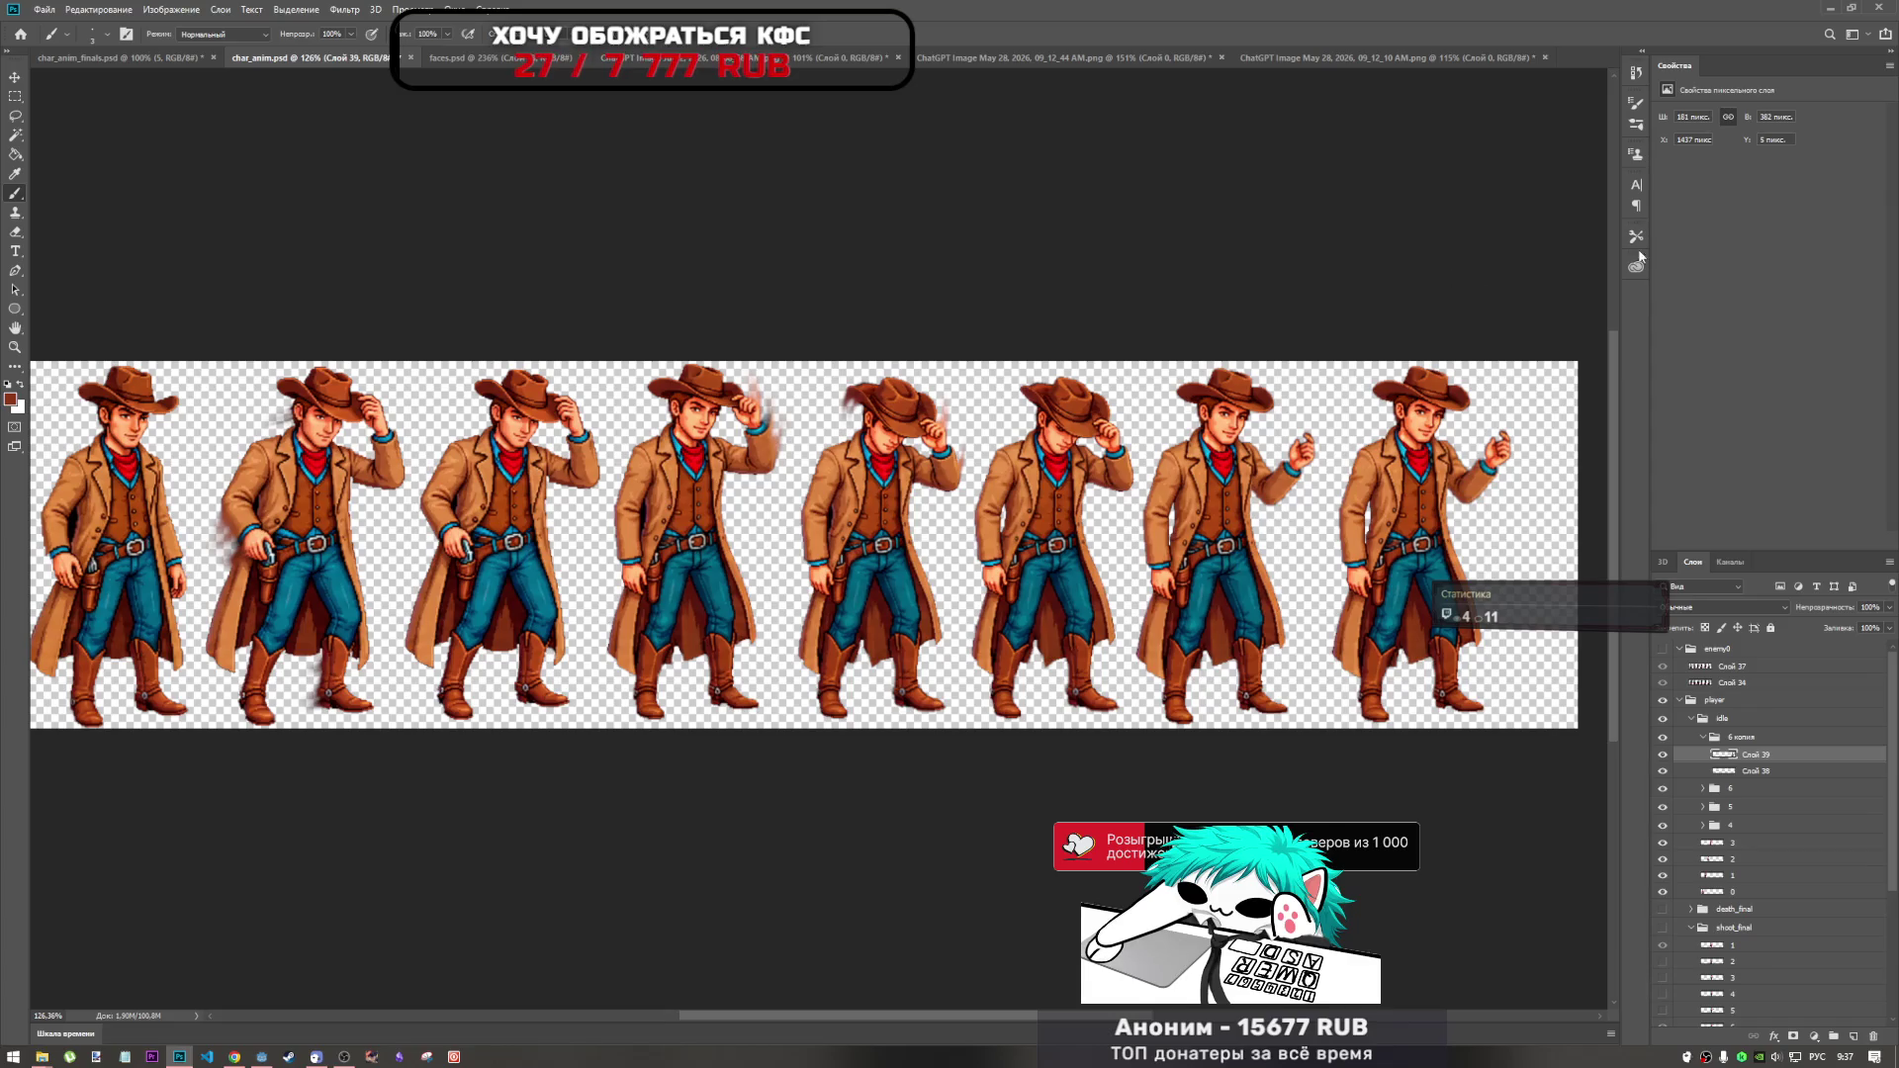
Check what Слой 39 holds by toggling its visibility, then select Слой 38.
scroll(1592, 393, "up", 10)
scroll(1453, 435, "down", 4)
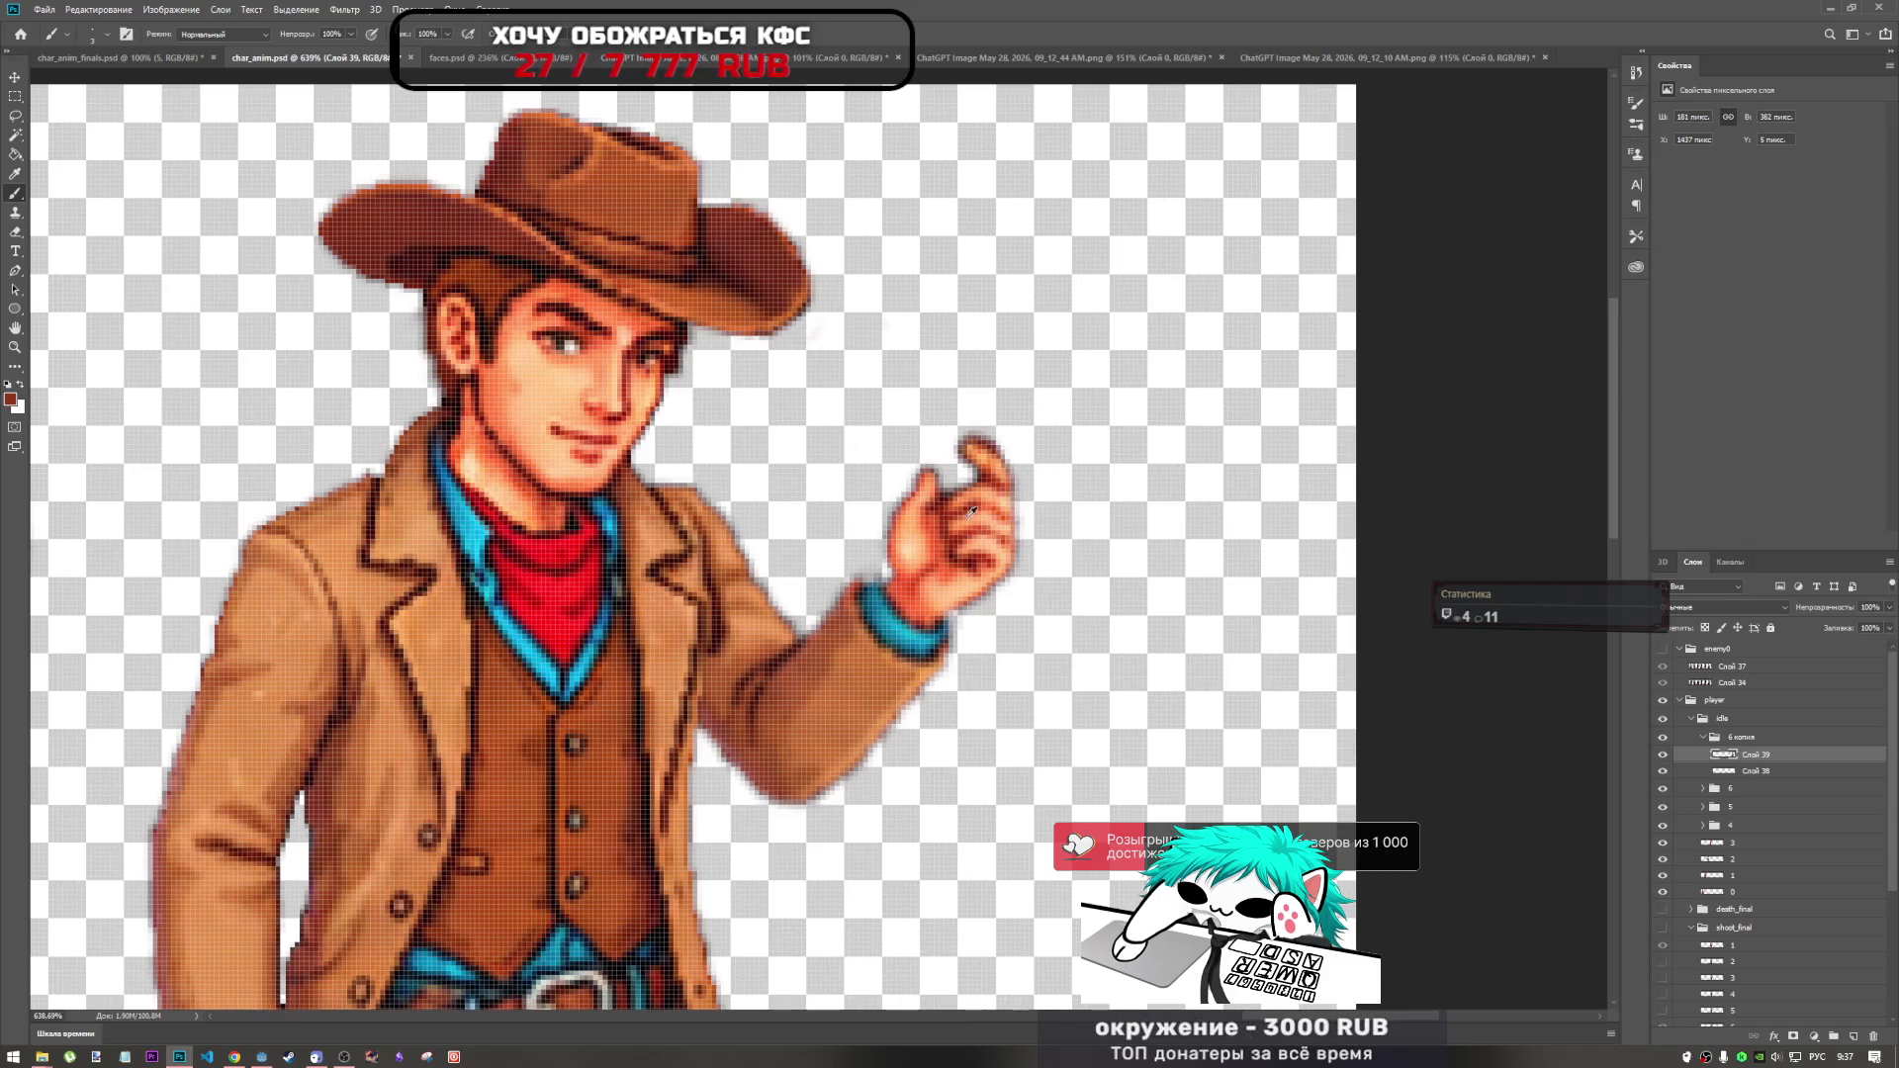
scroll(1033, 533, "down", 5)
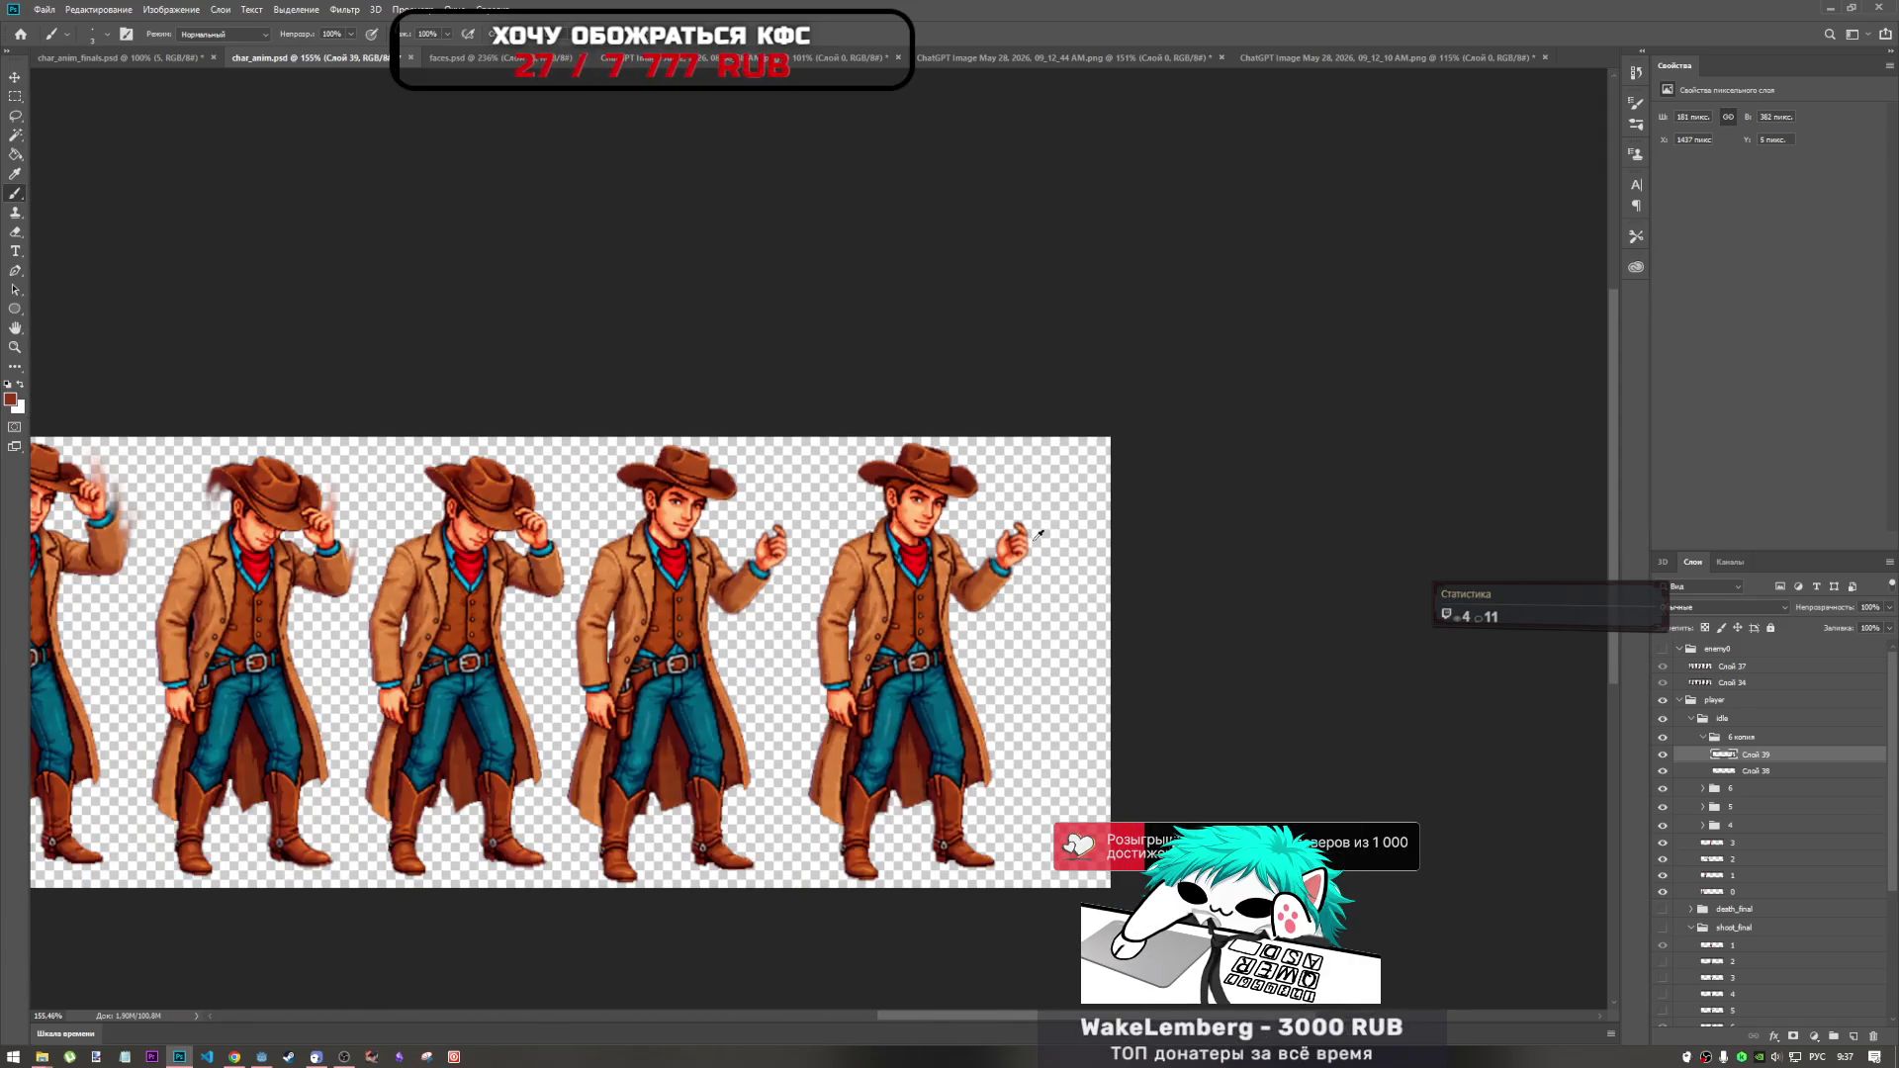
scroll(1039, 536, "down", 2)
scroll(1013, 550, "up", 1)
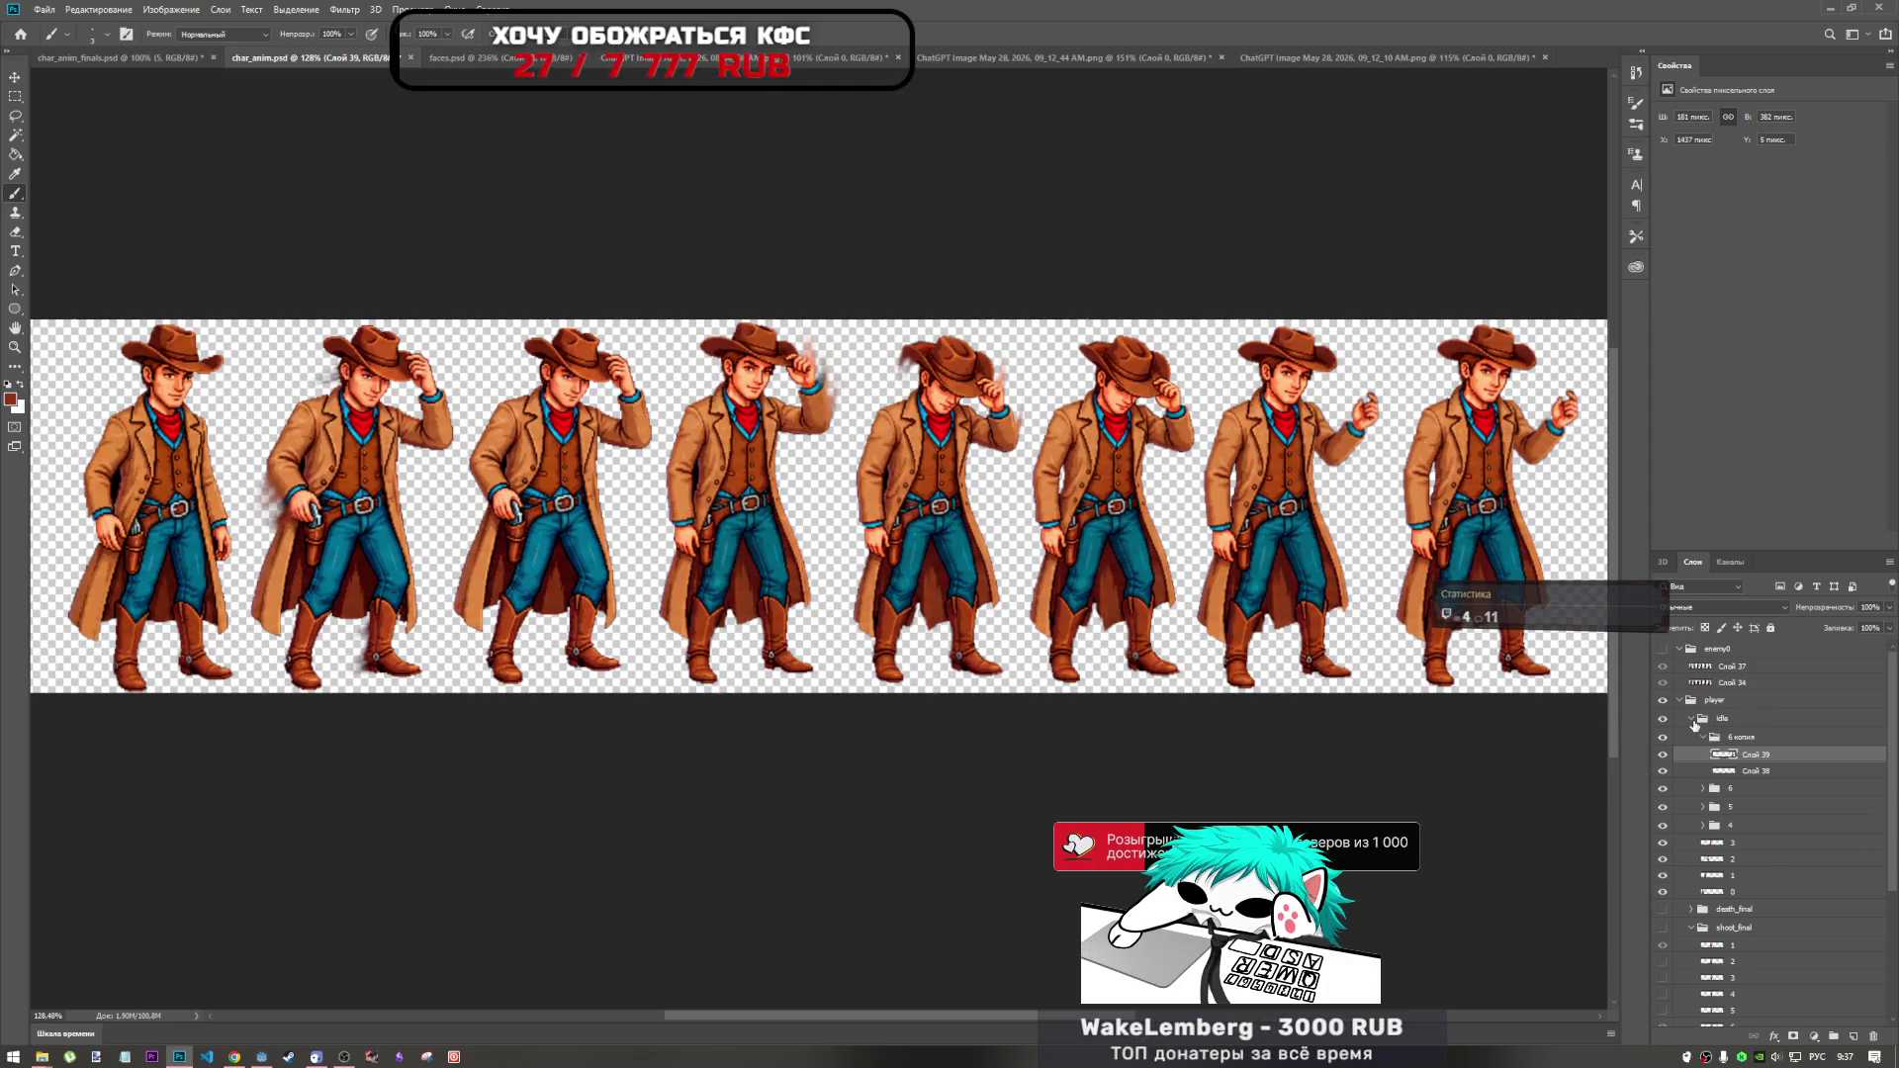
left_click(1664, 756)
left_click(1664, 756)
left_click(1724, 771)
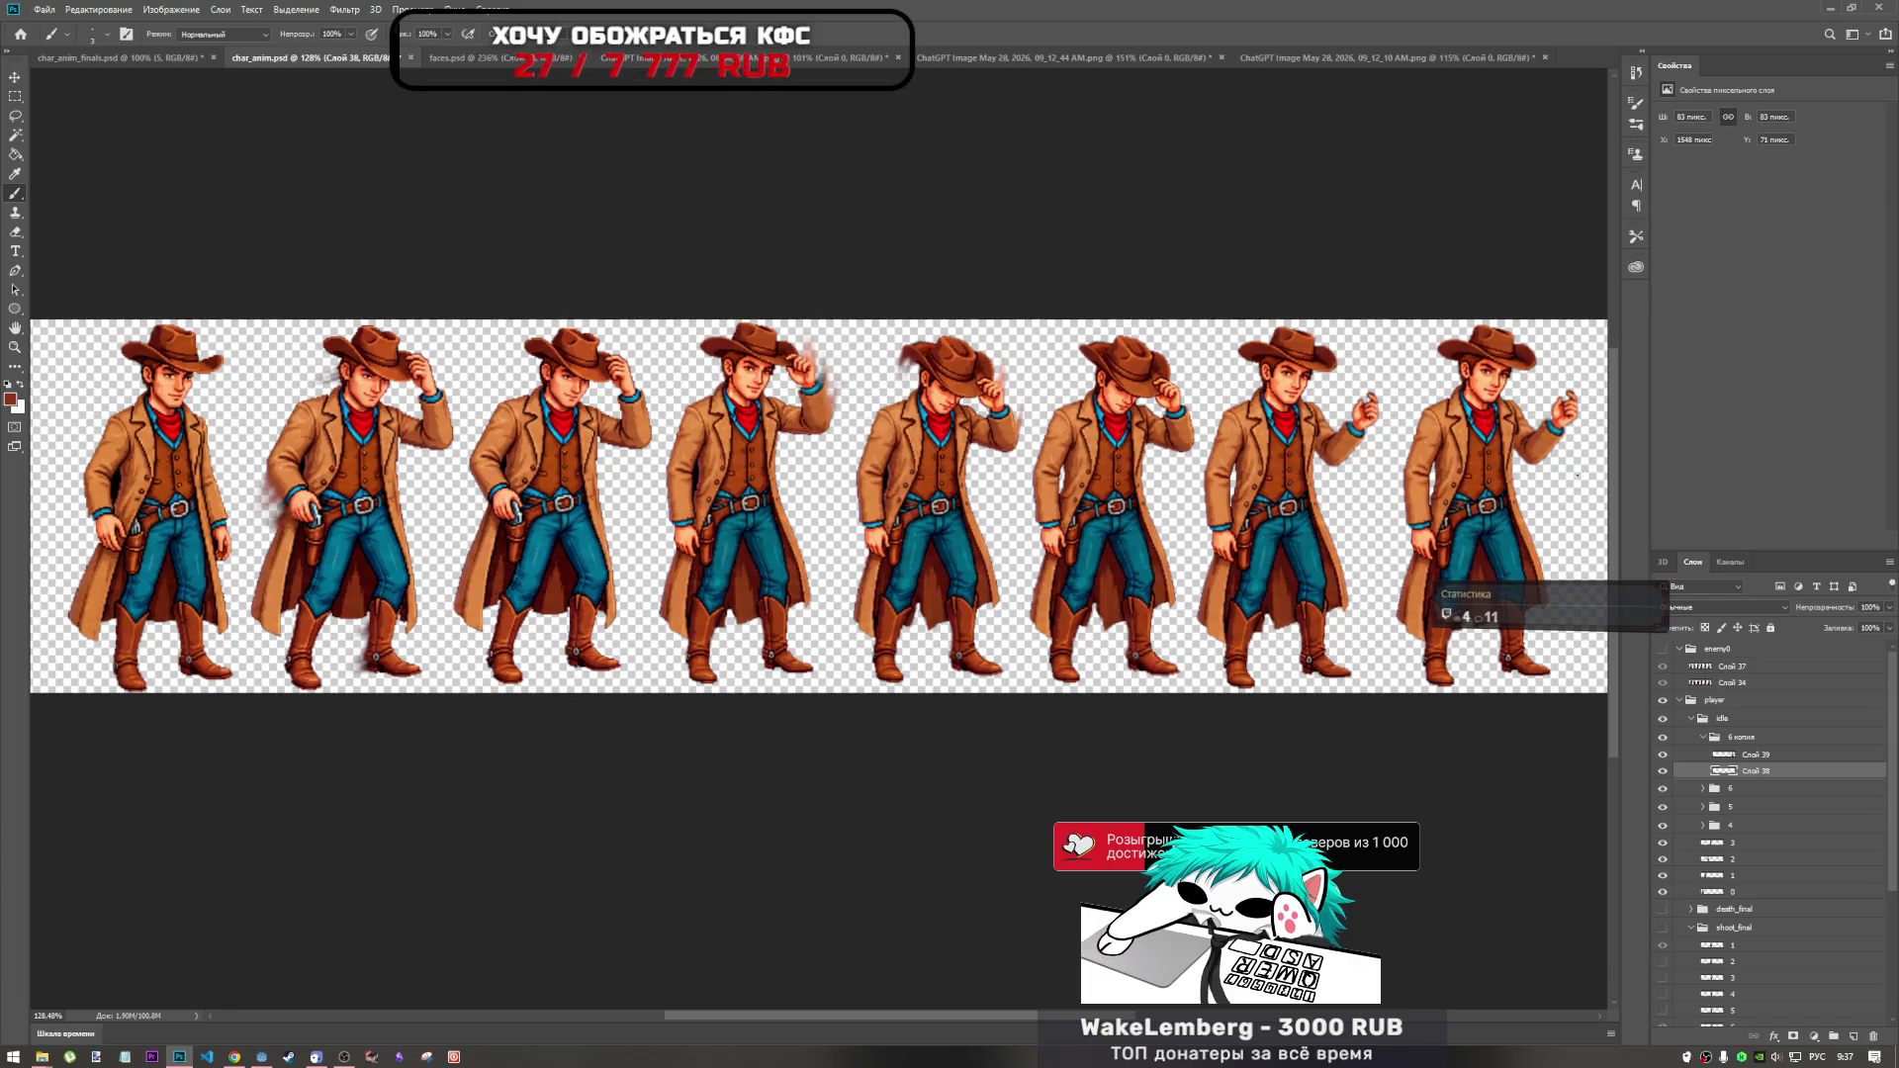
Fit the sprite strip in view and select the whole 6 копия frame group.
key("ctrl+minus")
key("ctrl+0")
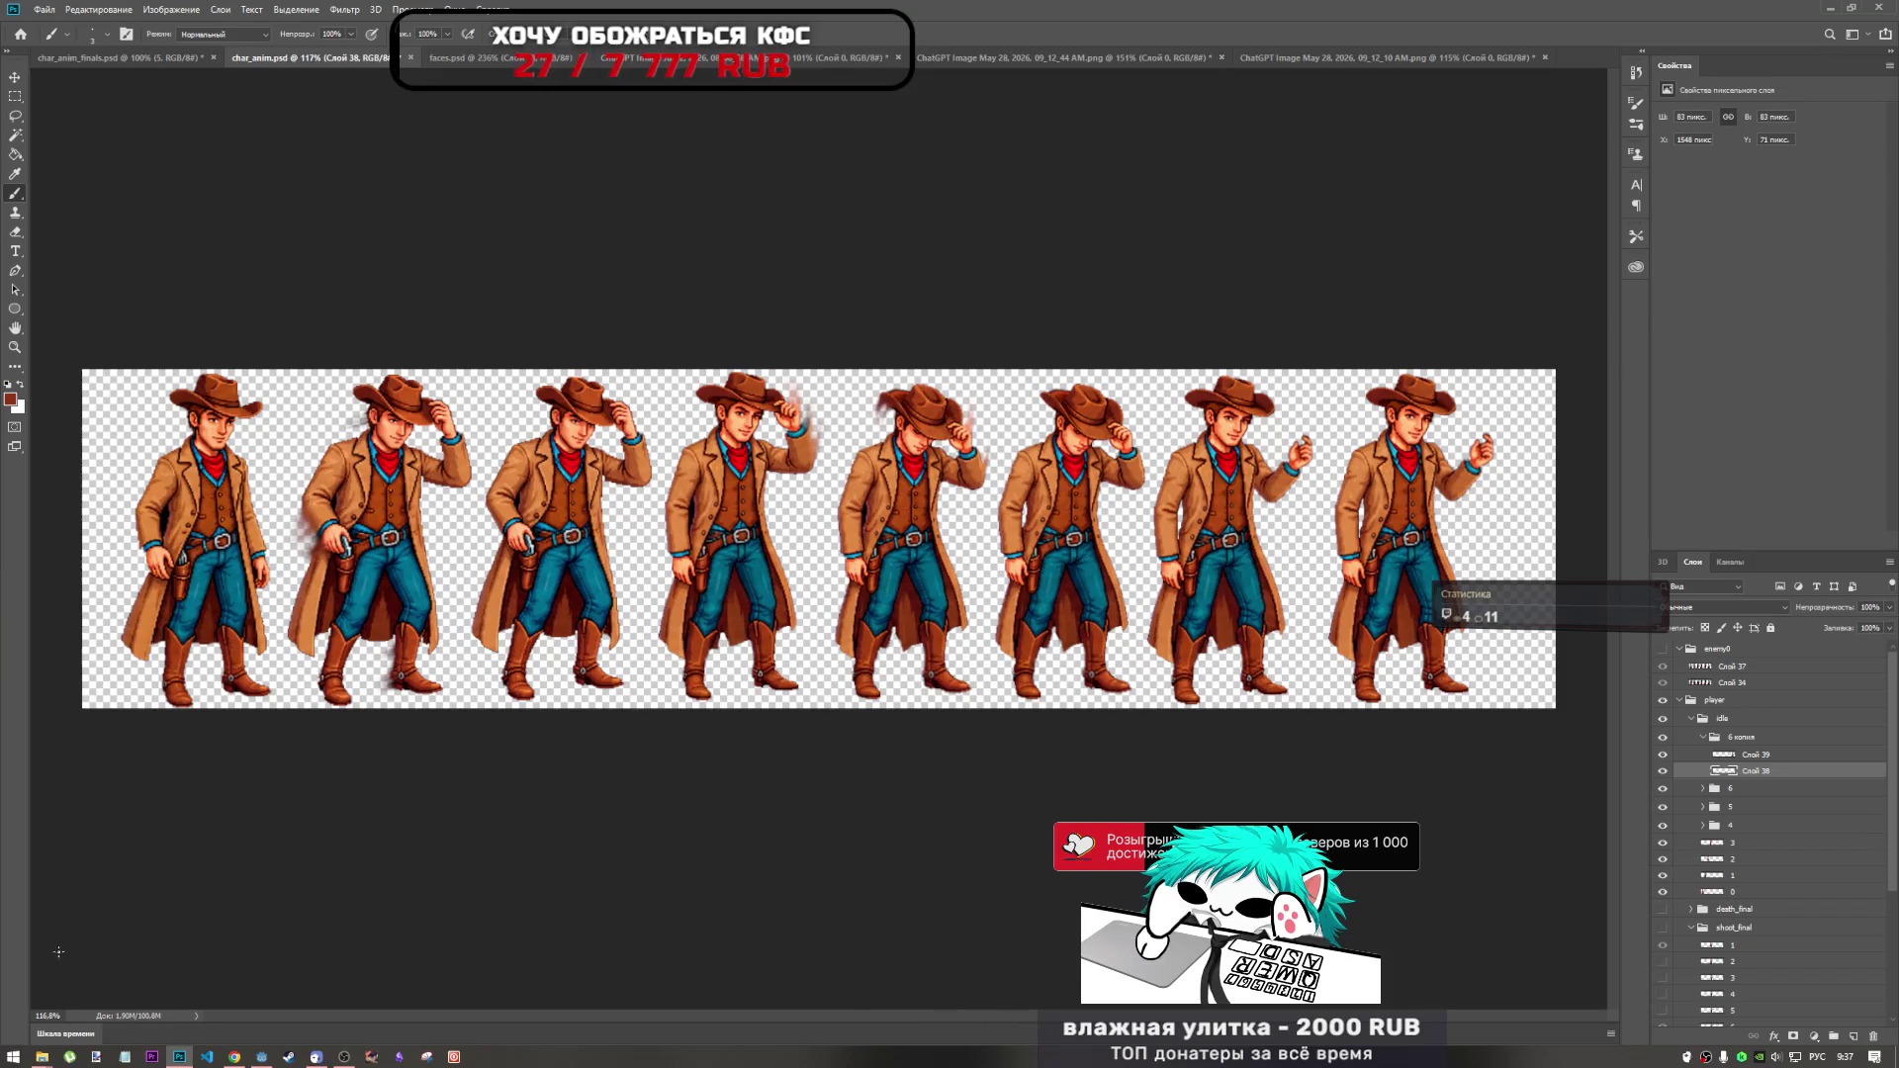
scroll(630, 453, "down", 3)
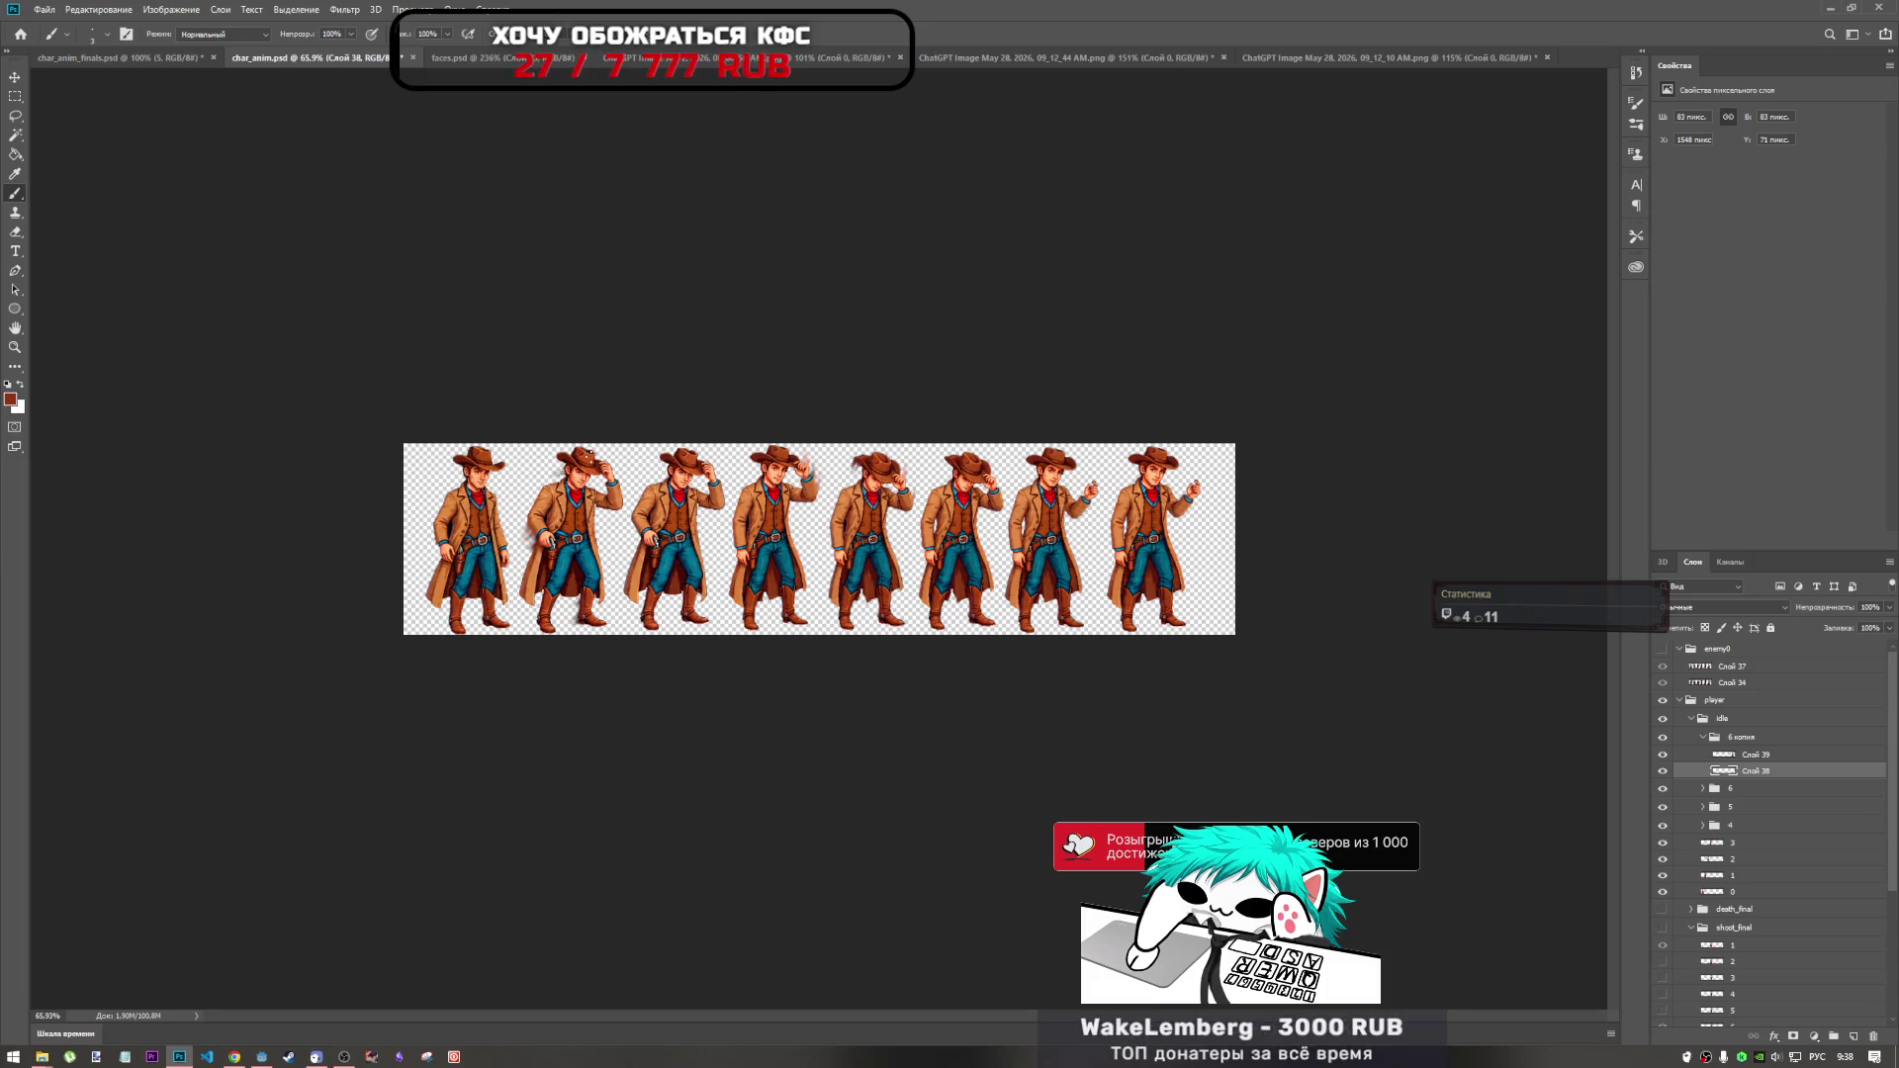
scroll(631, 460, "up", 5)
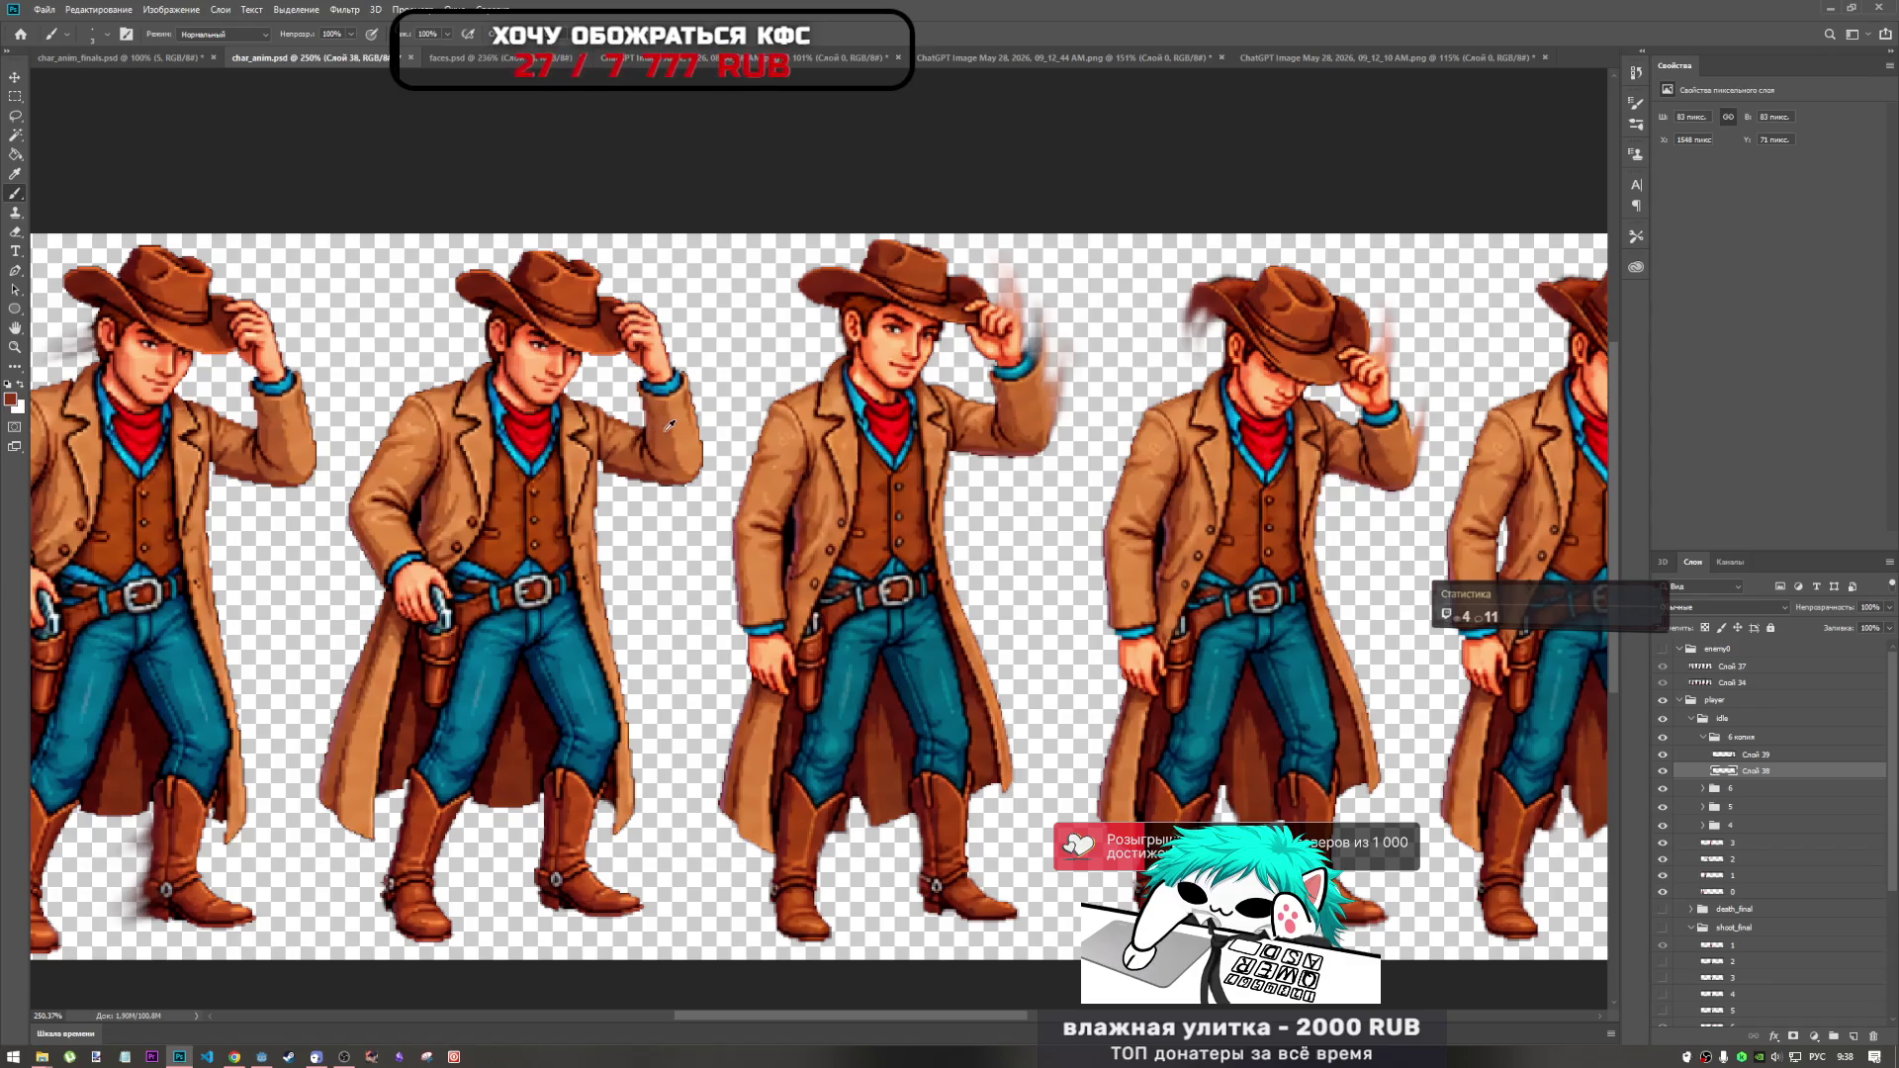
scroll(664, 427, "down", 3)
scroll(670, 432, "down", 2)
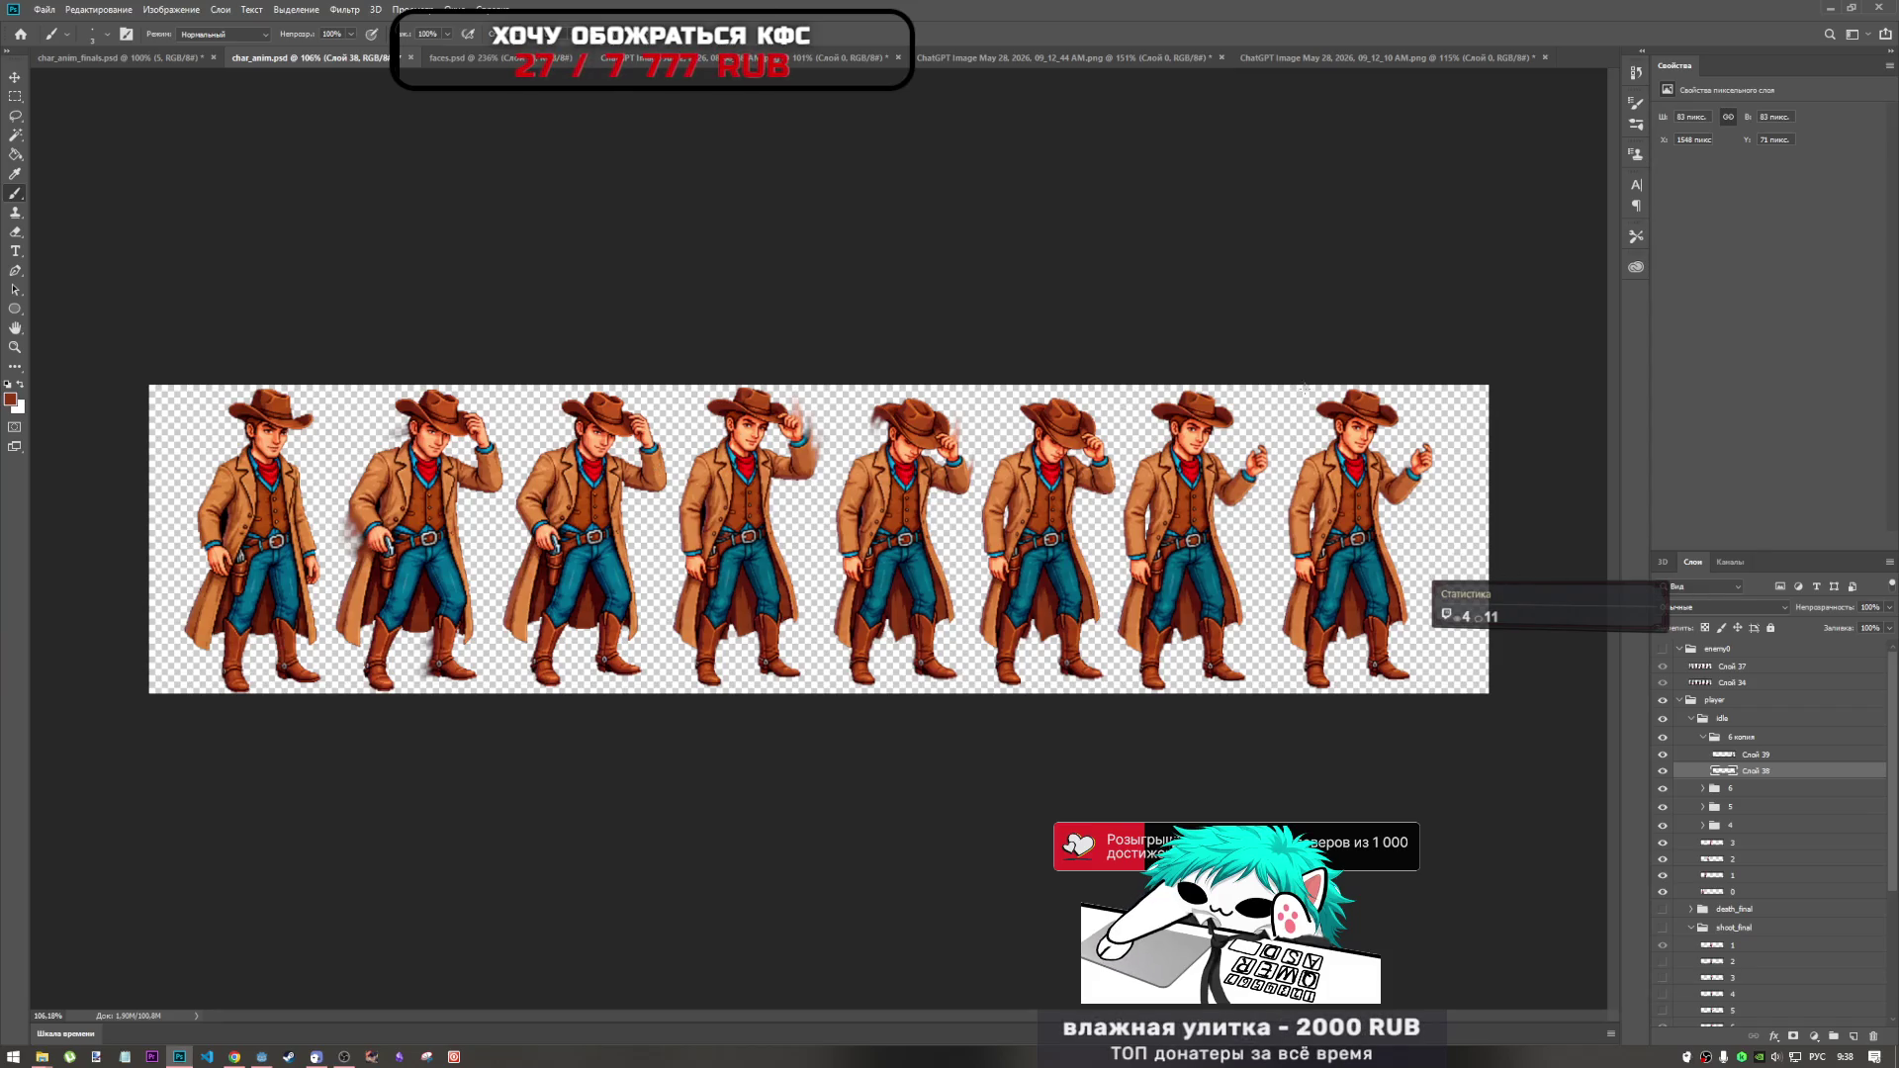
left_click(1732, 757)
left_click(1720, 743)
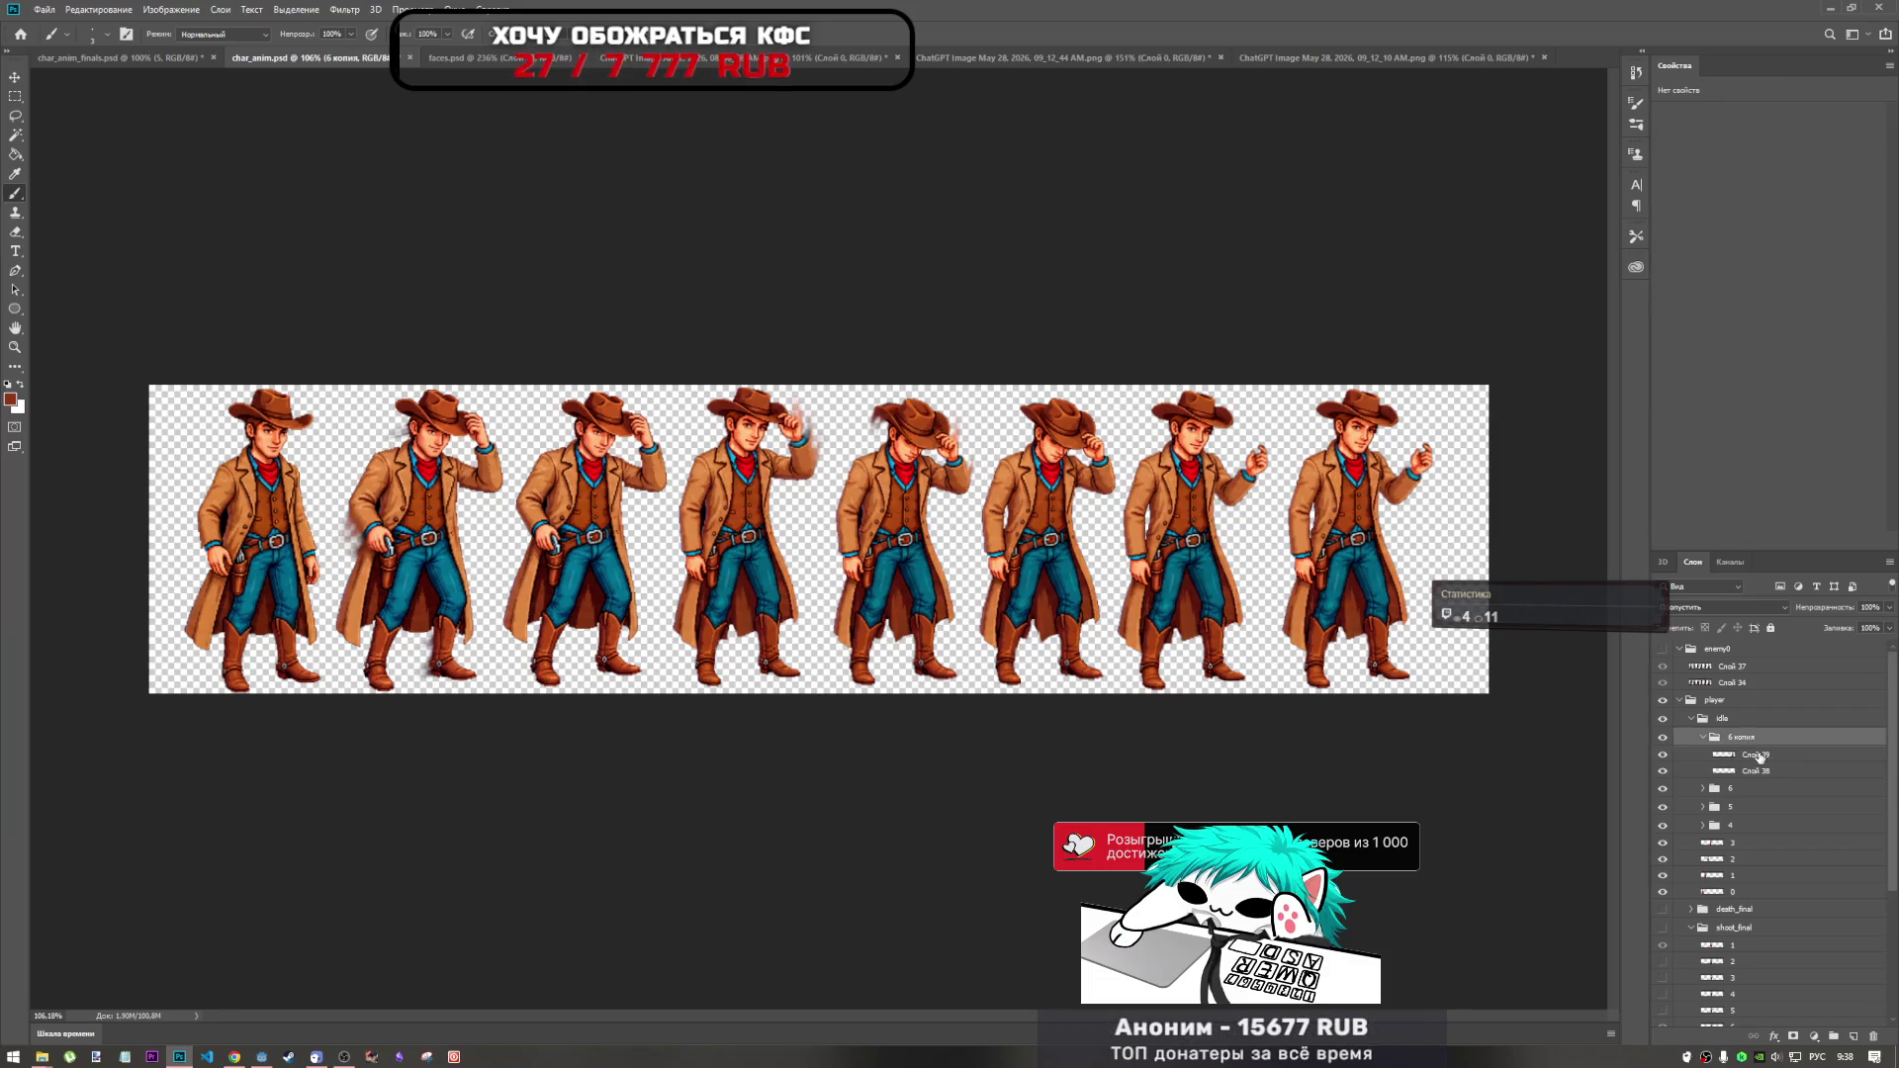
Duplicate the last frame group as 6 копия 2 and move the copy left to the second frame.
left_click_drag(1749, 744, 1727, 863)
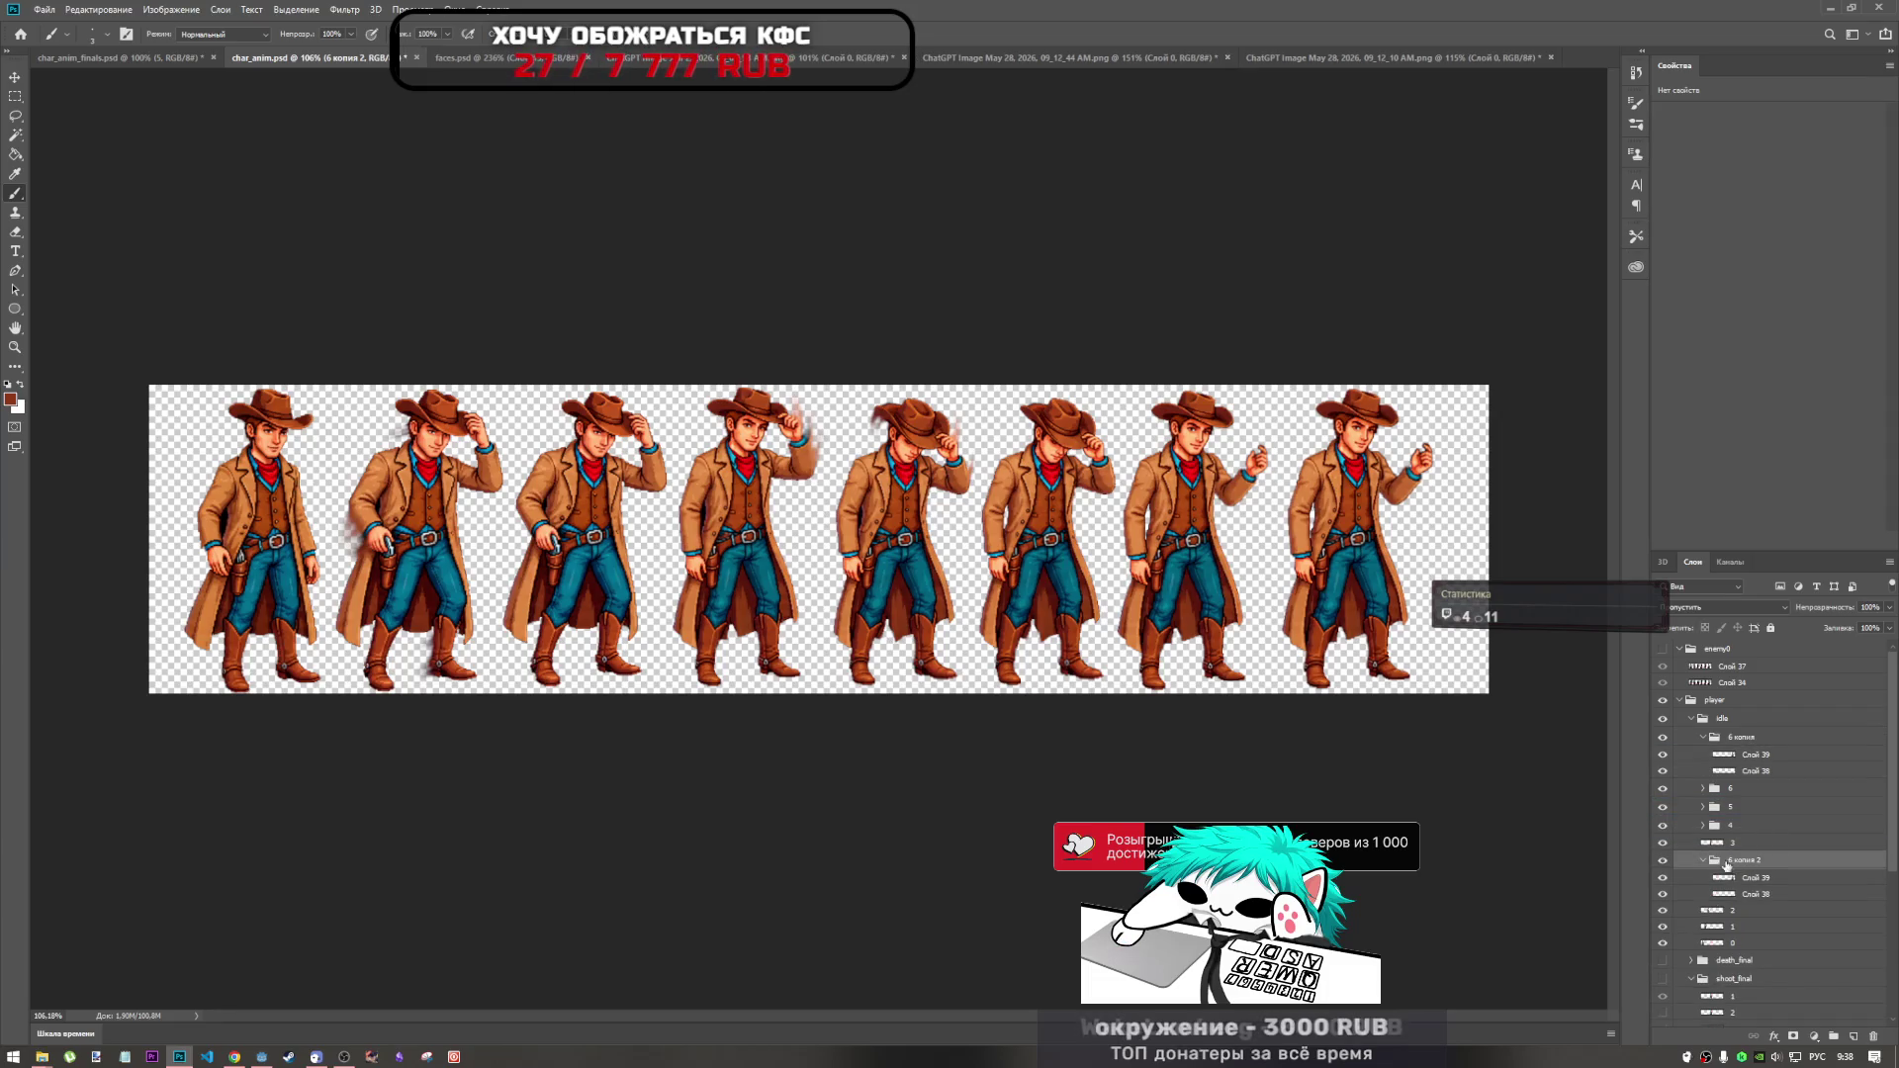
key("ctrl+t")
left_click_drag(1375, 494, 531, 495)
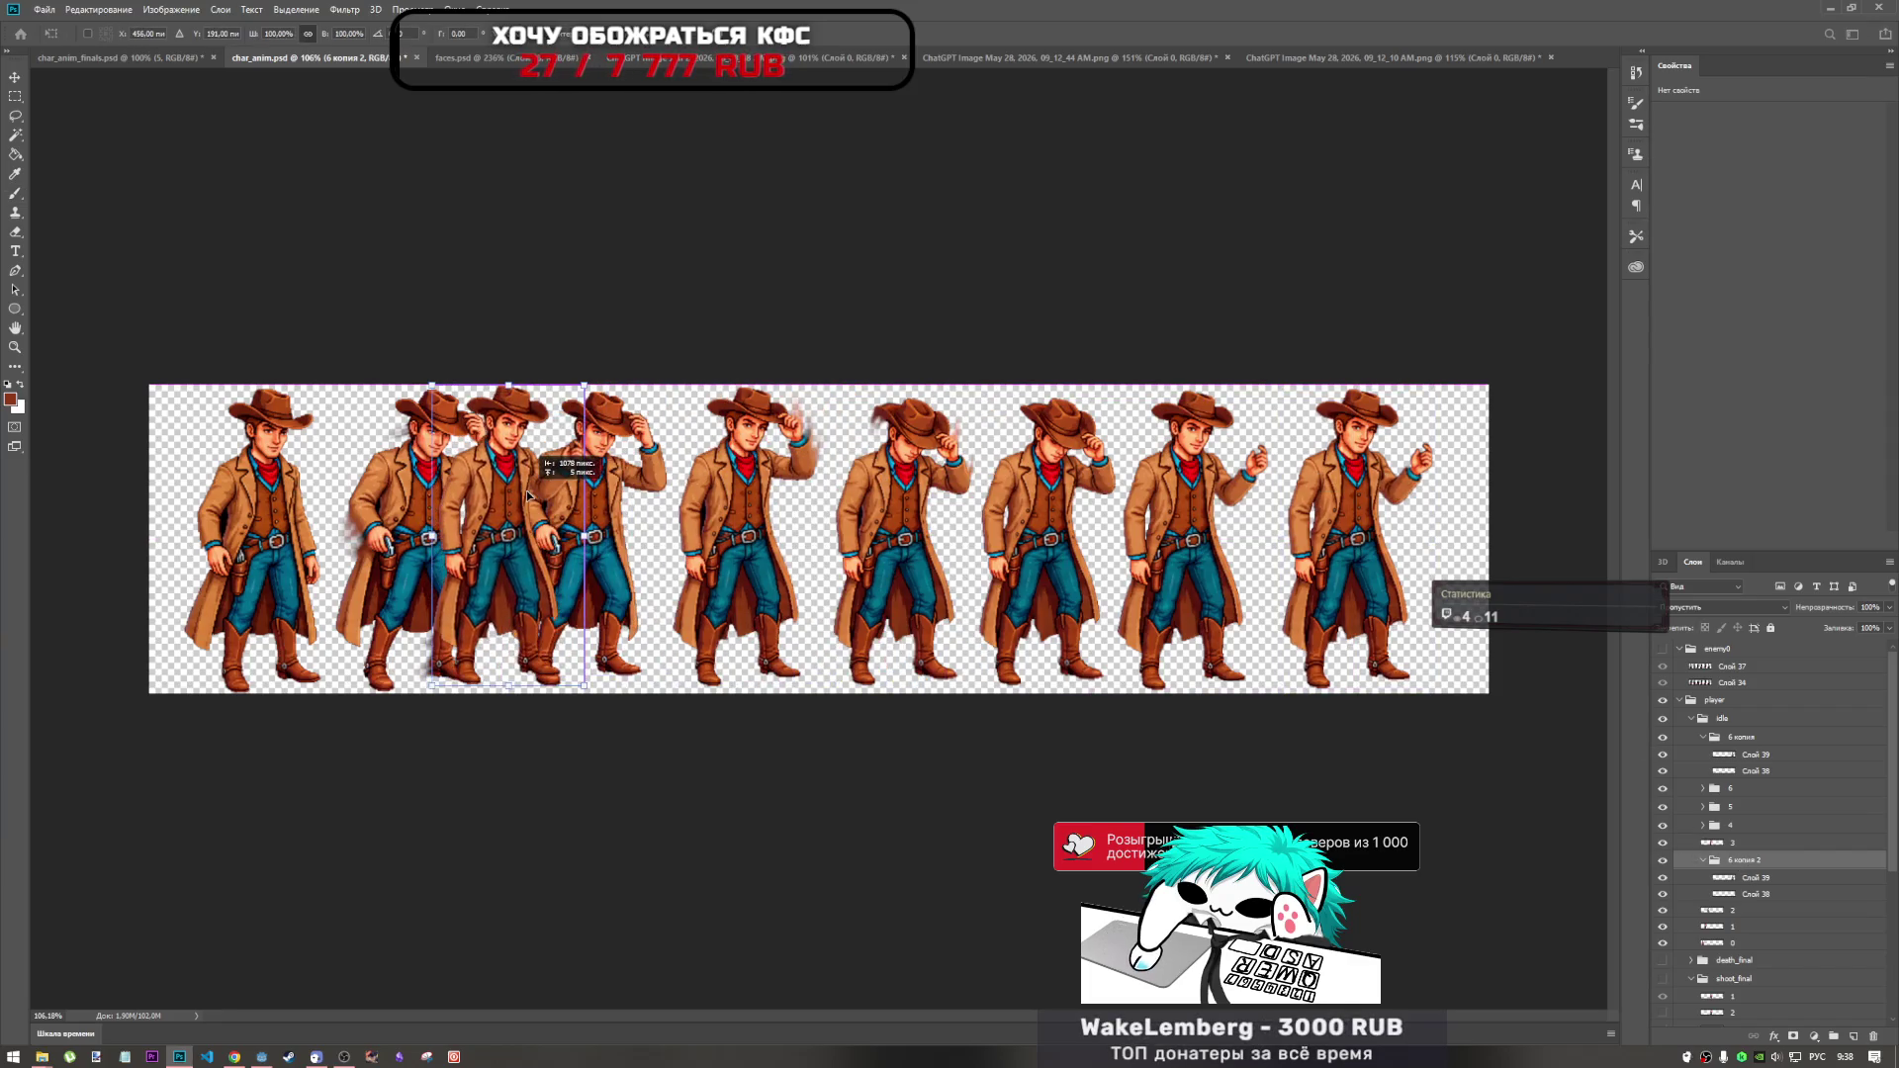
left_click(1662, 915)
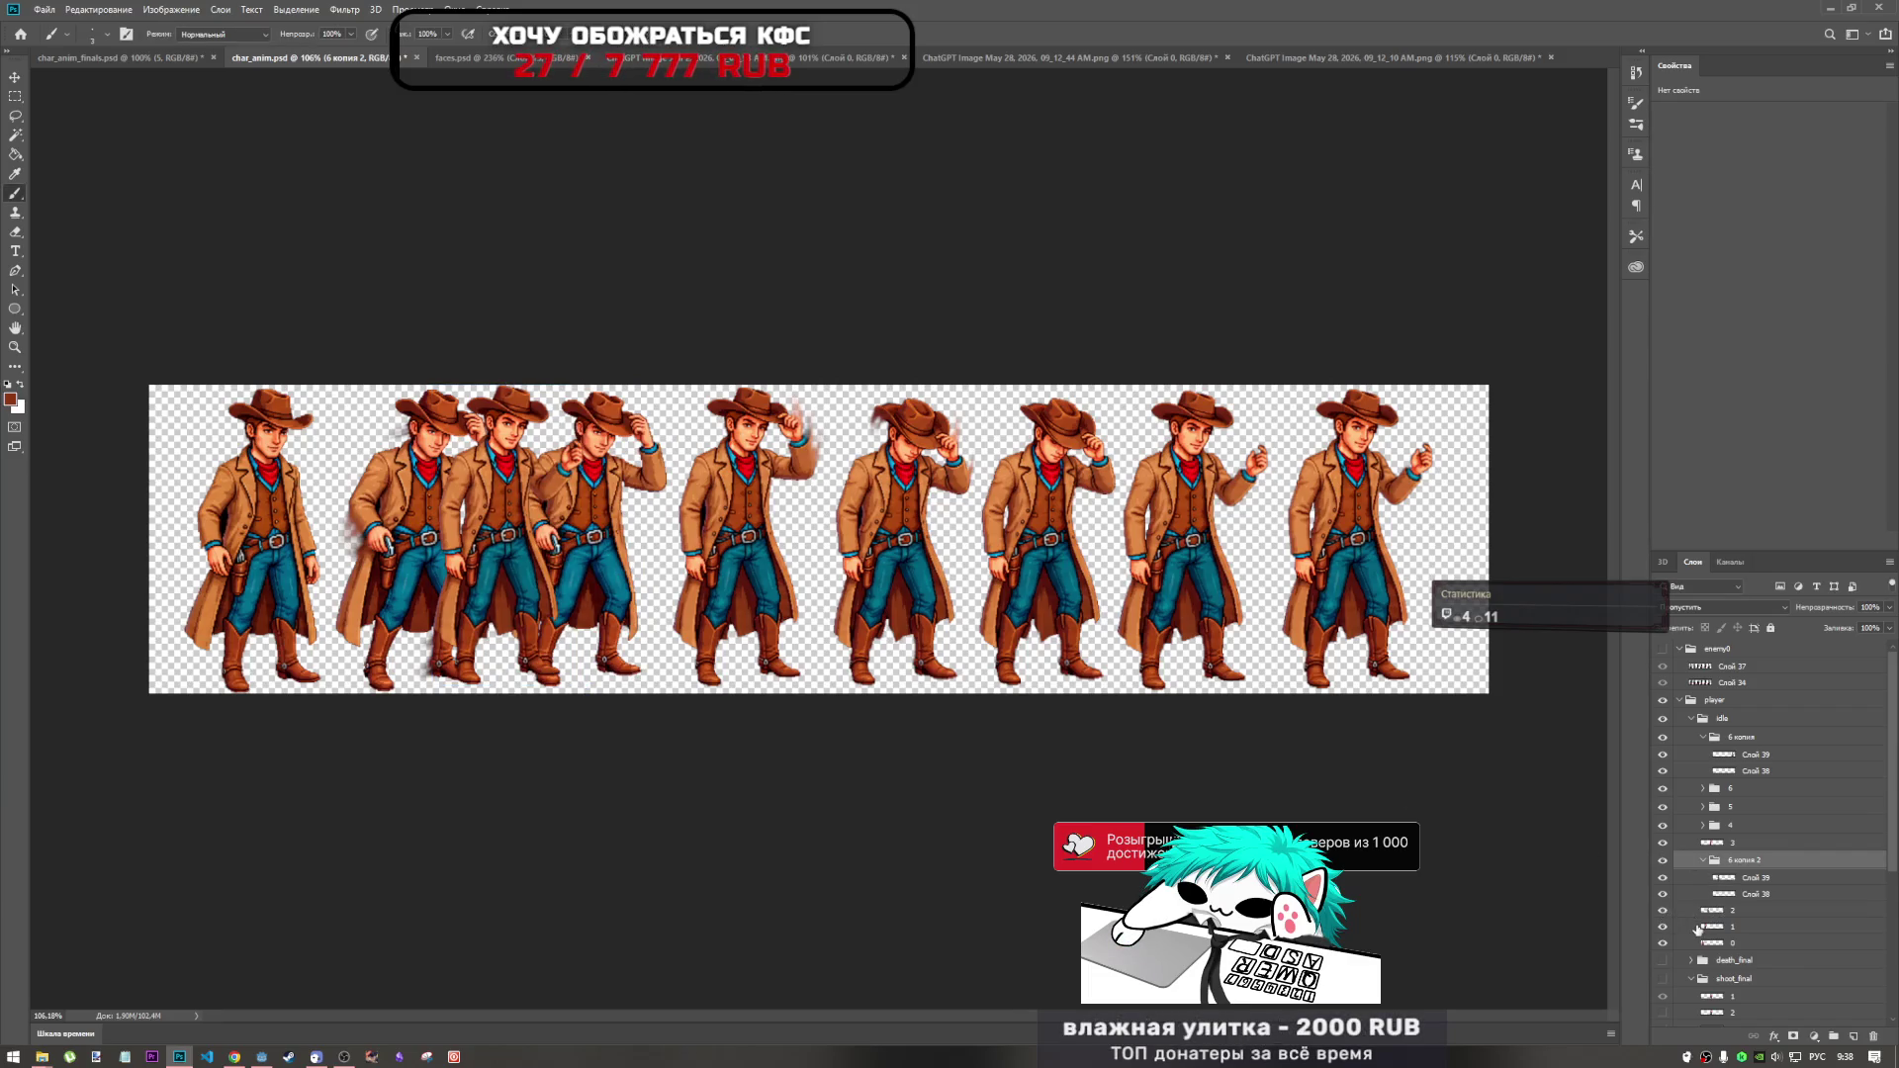
Move the copied group below layer 2, rename it 1.1, and collapse it.
left_click_drag(1748, 883, 1749, 924)
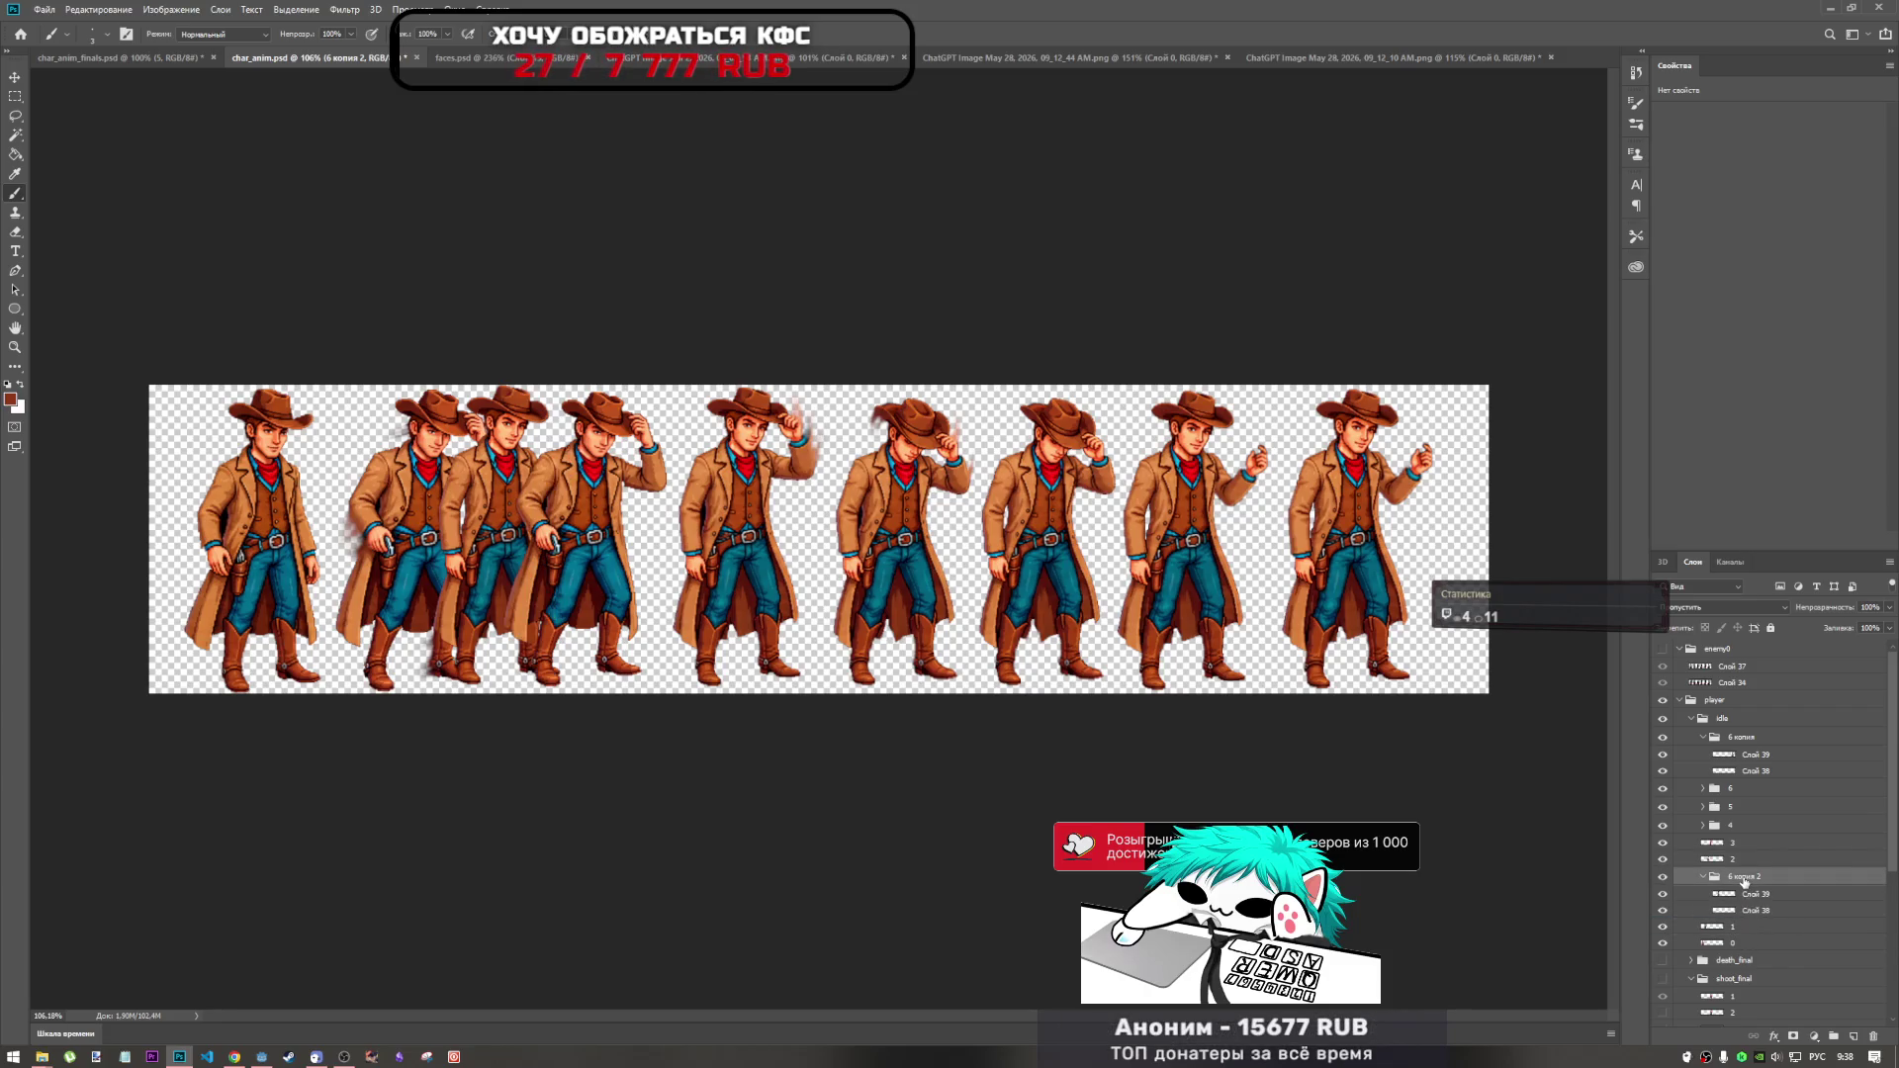
type("1.1")
key("Return")
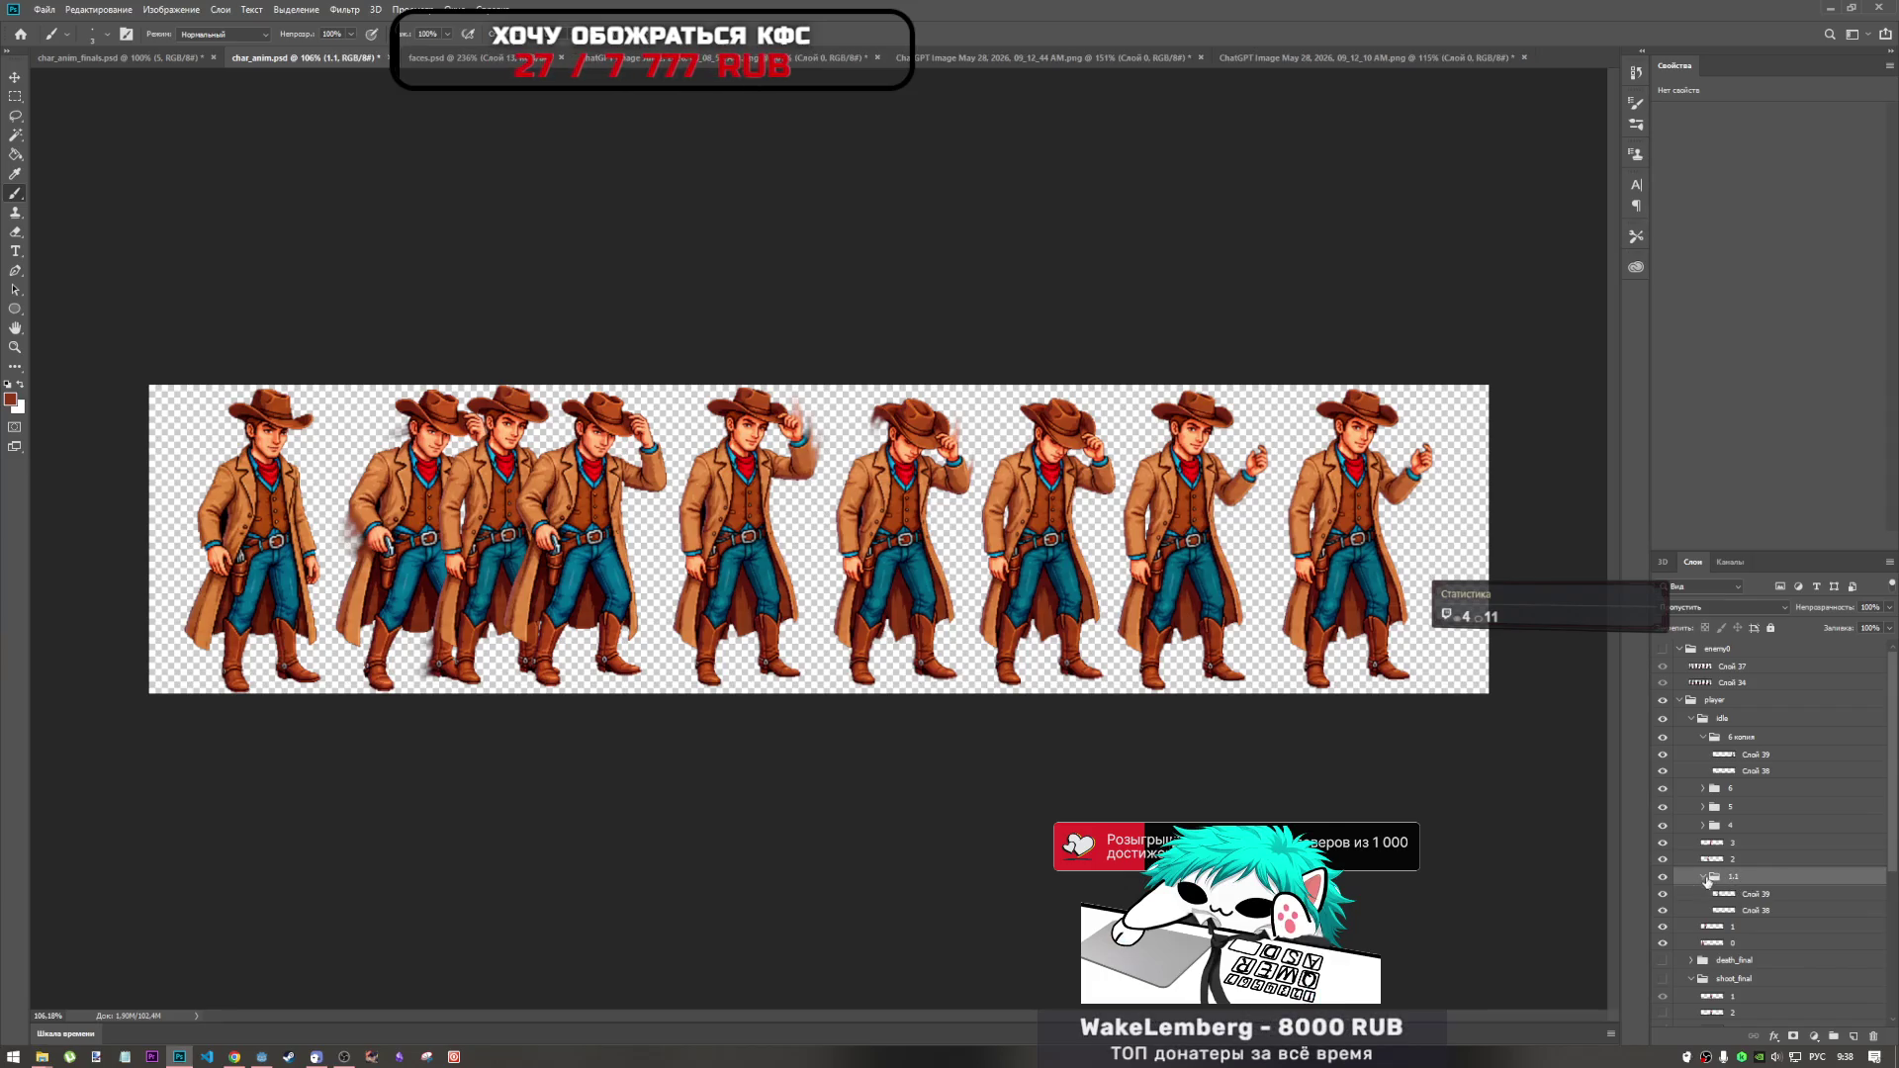
left_click(1702, 877)
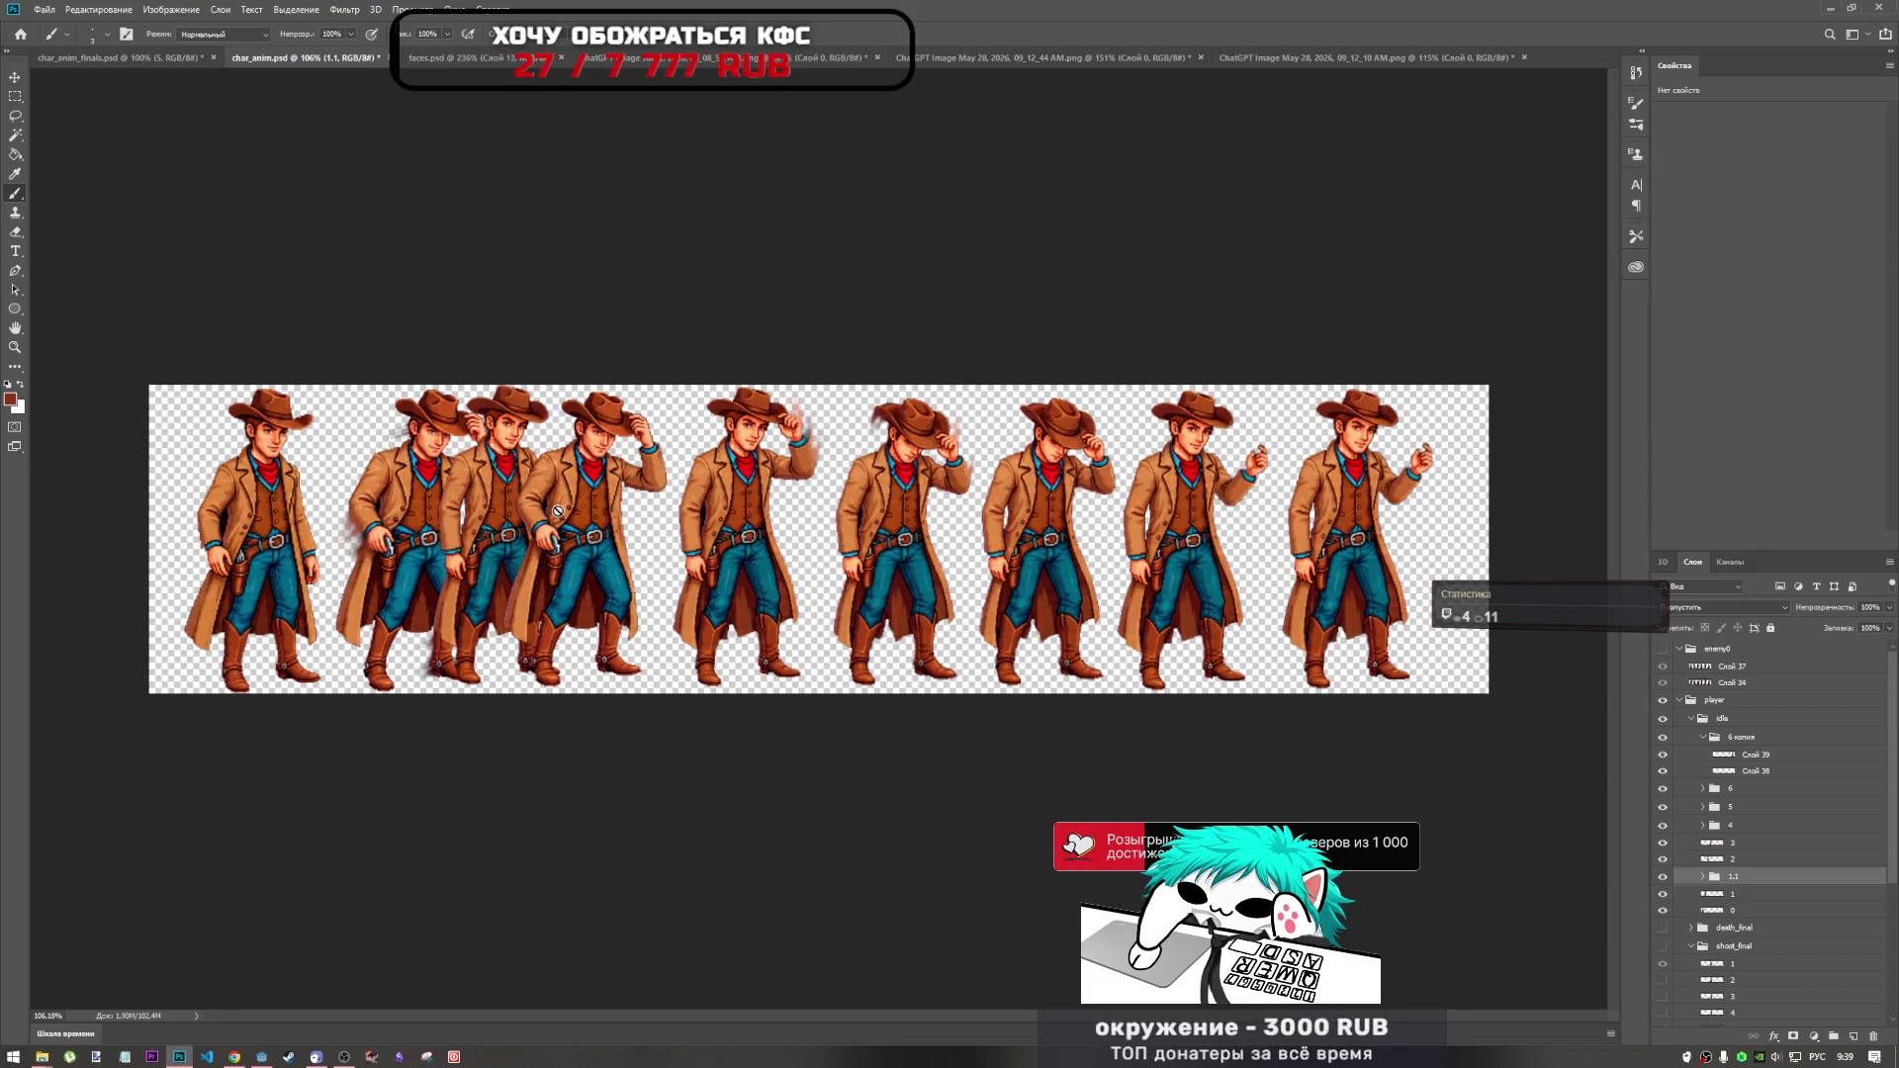
Commit the middle cowboy's transform and put the 6 копия frame into Free Transform.
key("ctrl+t")
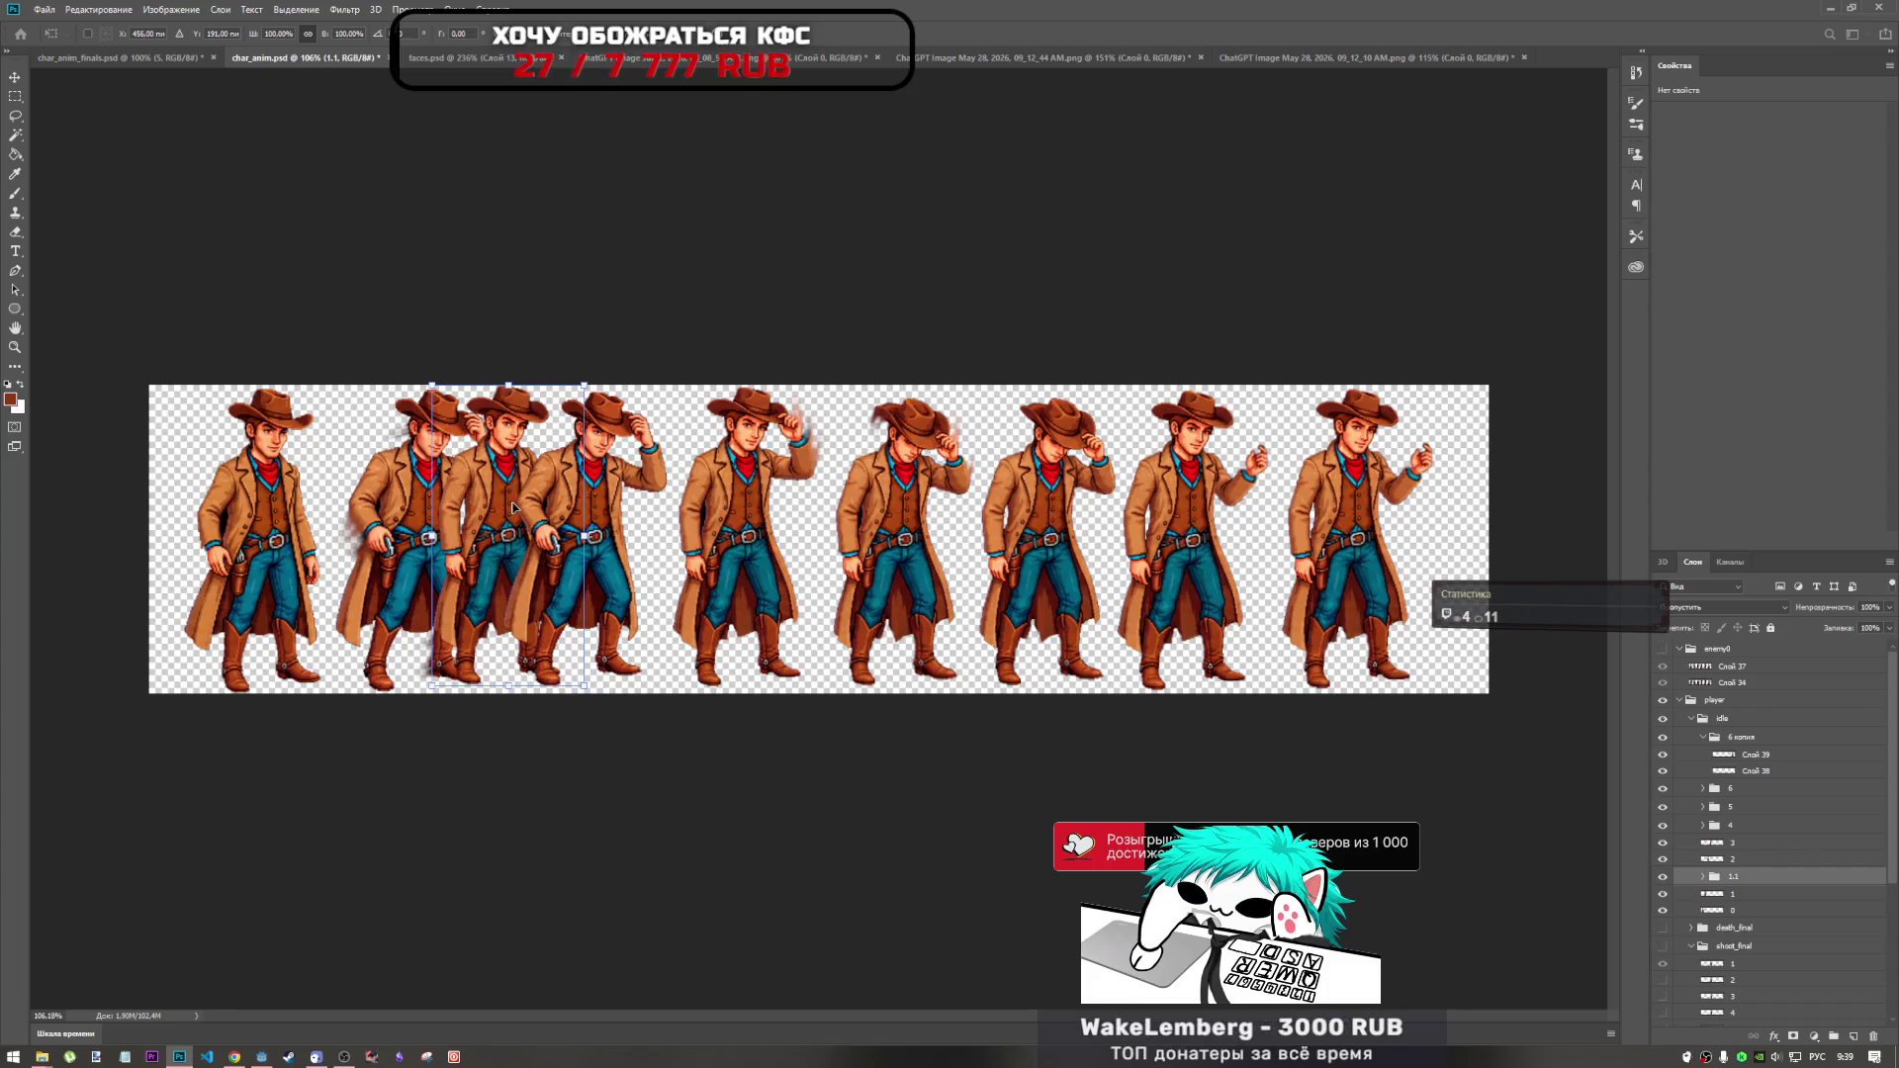
key("Return")
key("b")
left_click(1731, 737)
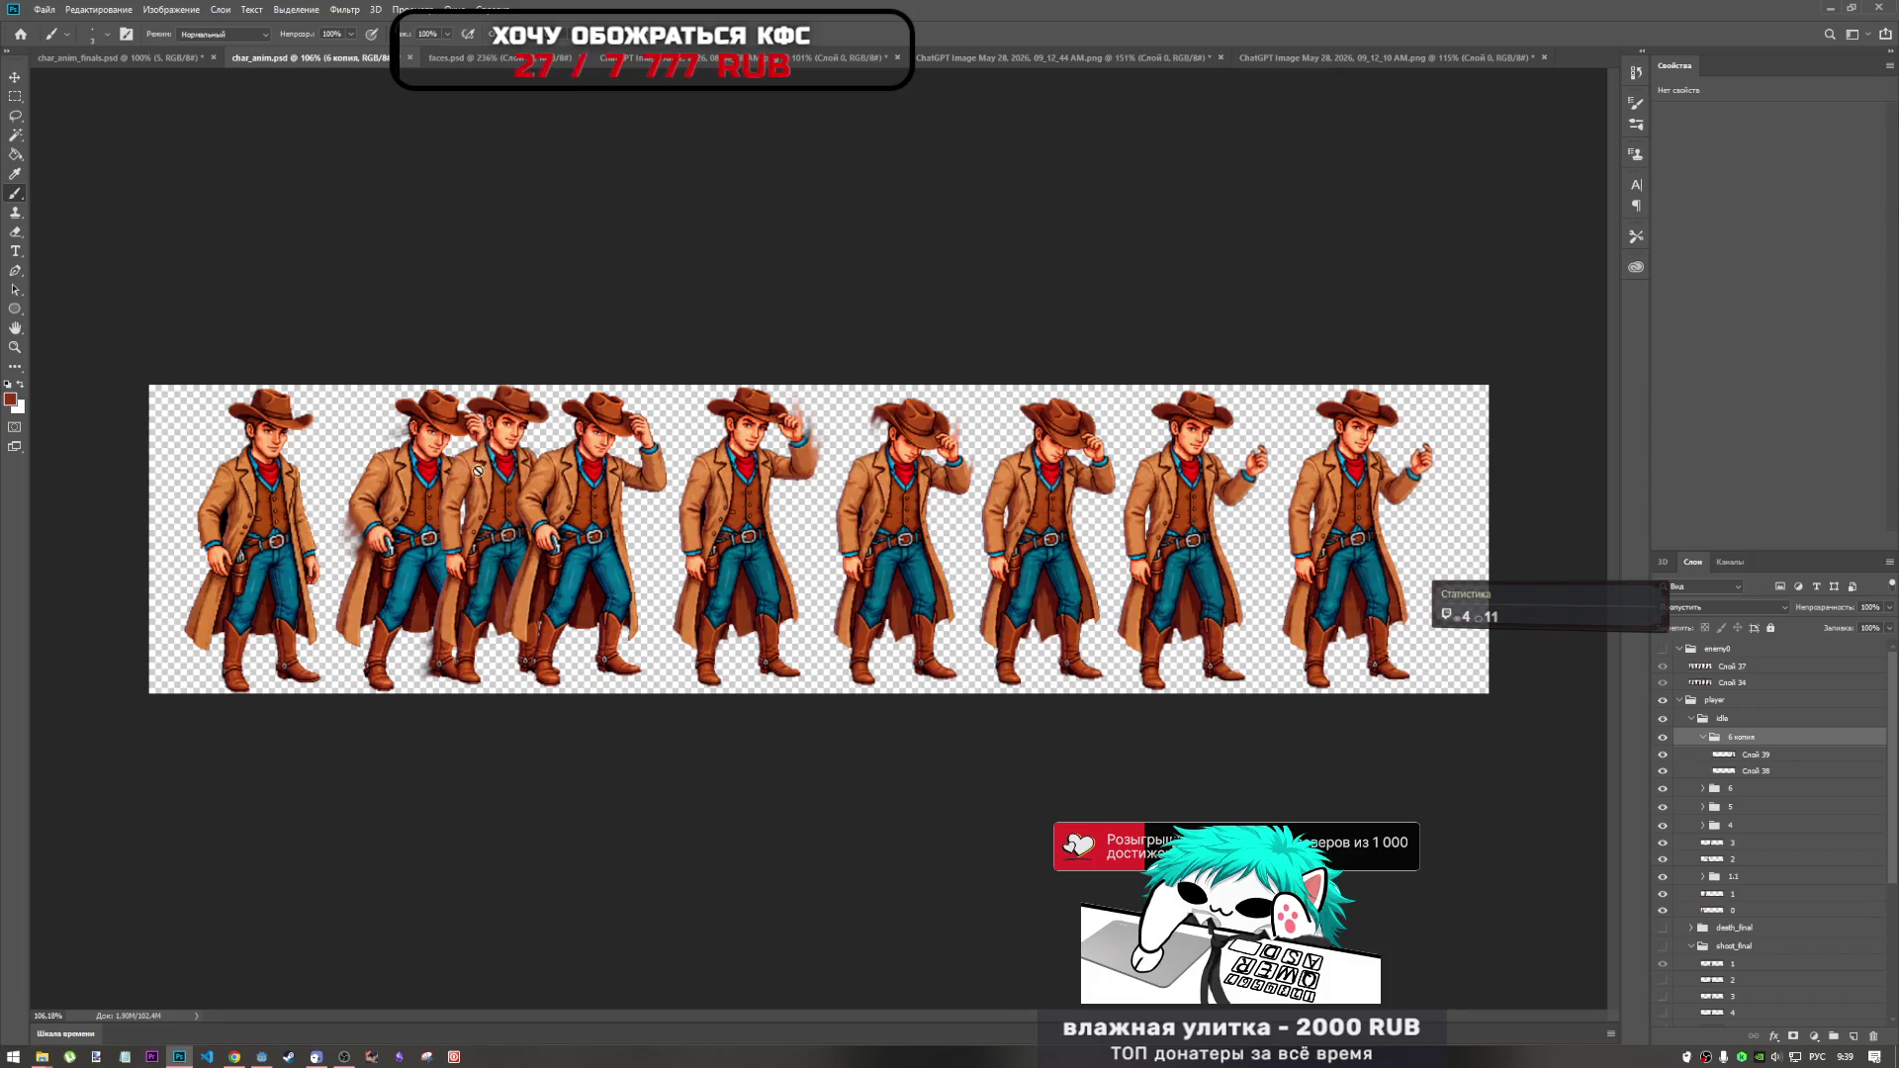
key("ctrl+t")
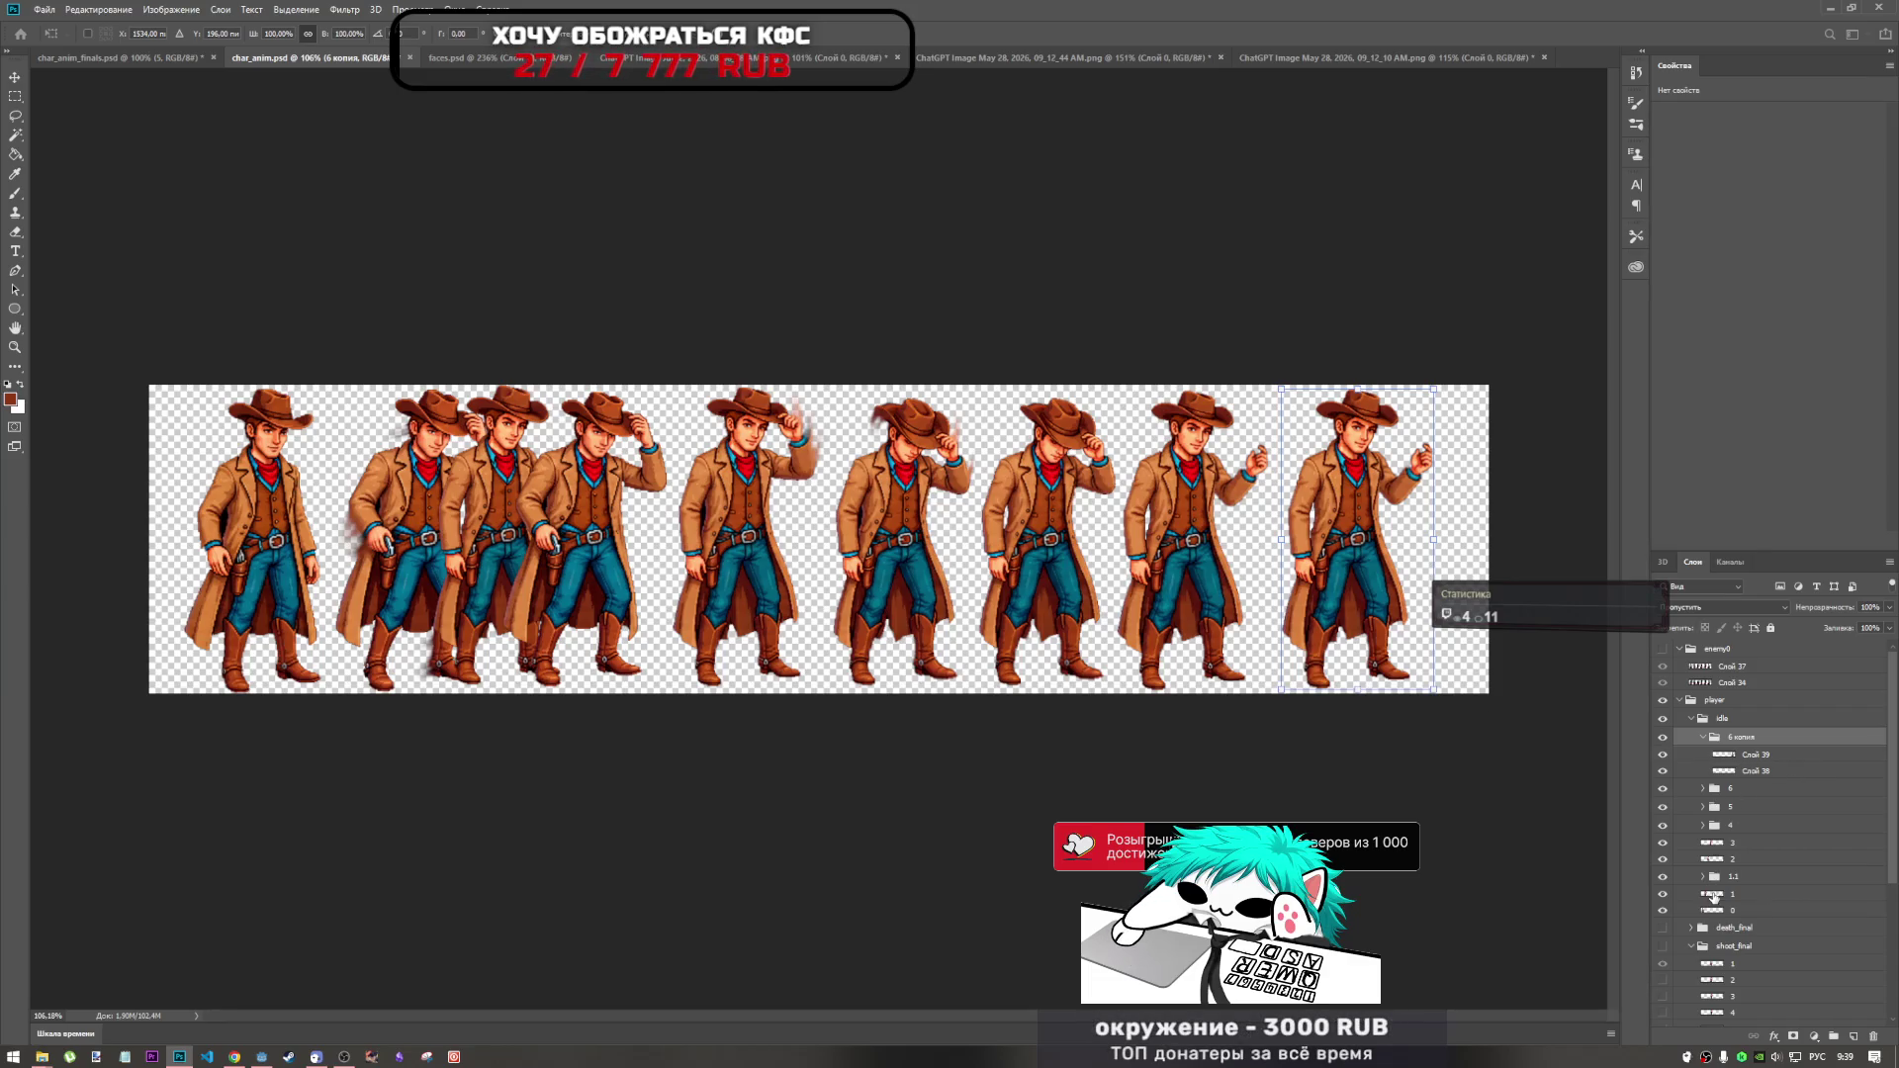
Commit the rightmost cowboy, then shift the first cowboy (layer 0) 44 px left.
key("Return")
left_click(1729, 894)
left_click(1753, 911)
key("ctrl+t")
left_click_drag(281, 574, 219, 566)
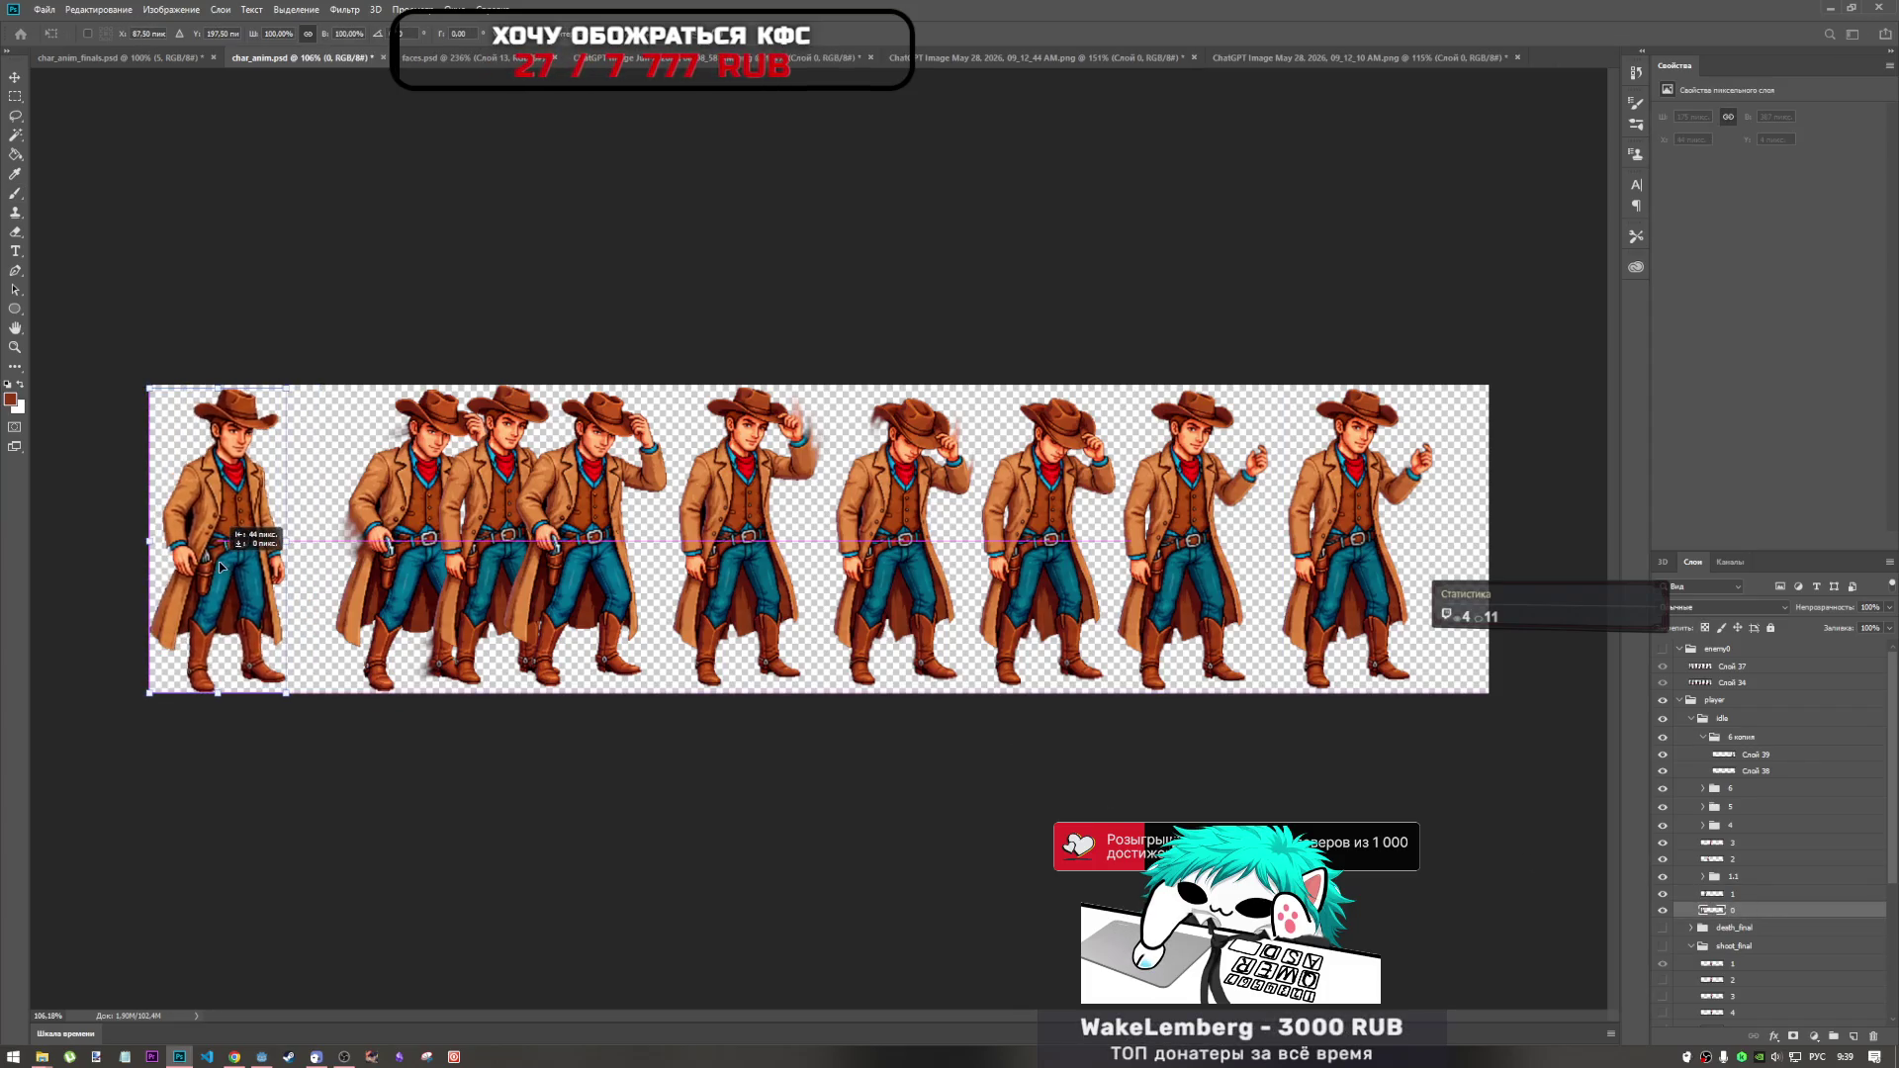
key("Return")
Shift the second cowboy on layer 1 about 72 px left.
key("alt+bracketright")
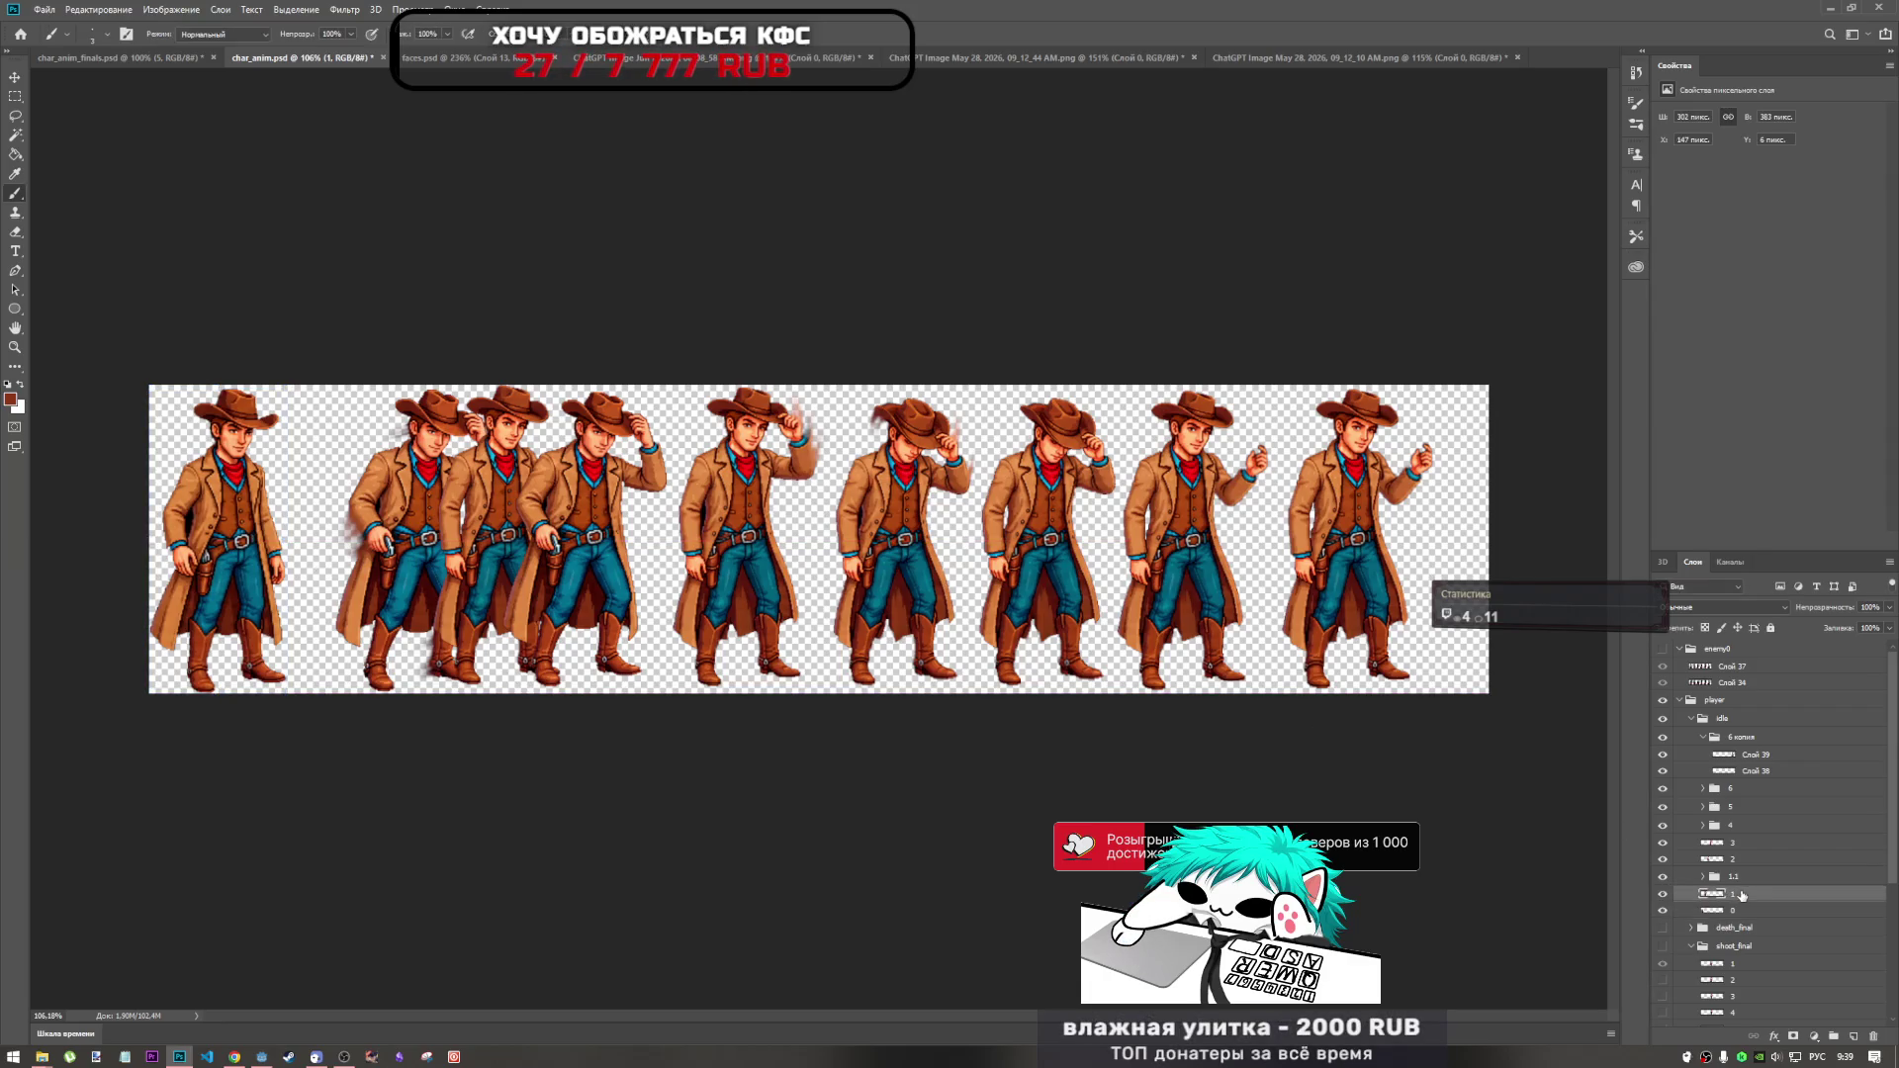
key("ctrl+t")
mouse_move(426, 499)
left_mouse_down()
mouse_move(355, 498)
mouse_move(435, 396)
mouse_move(483, 443)
mouse_move(390, 523)
mouse_move(372, 508)
left_mouse_up()
key("Return")
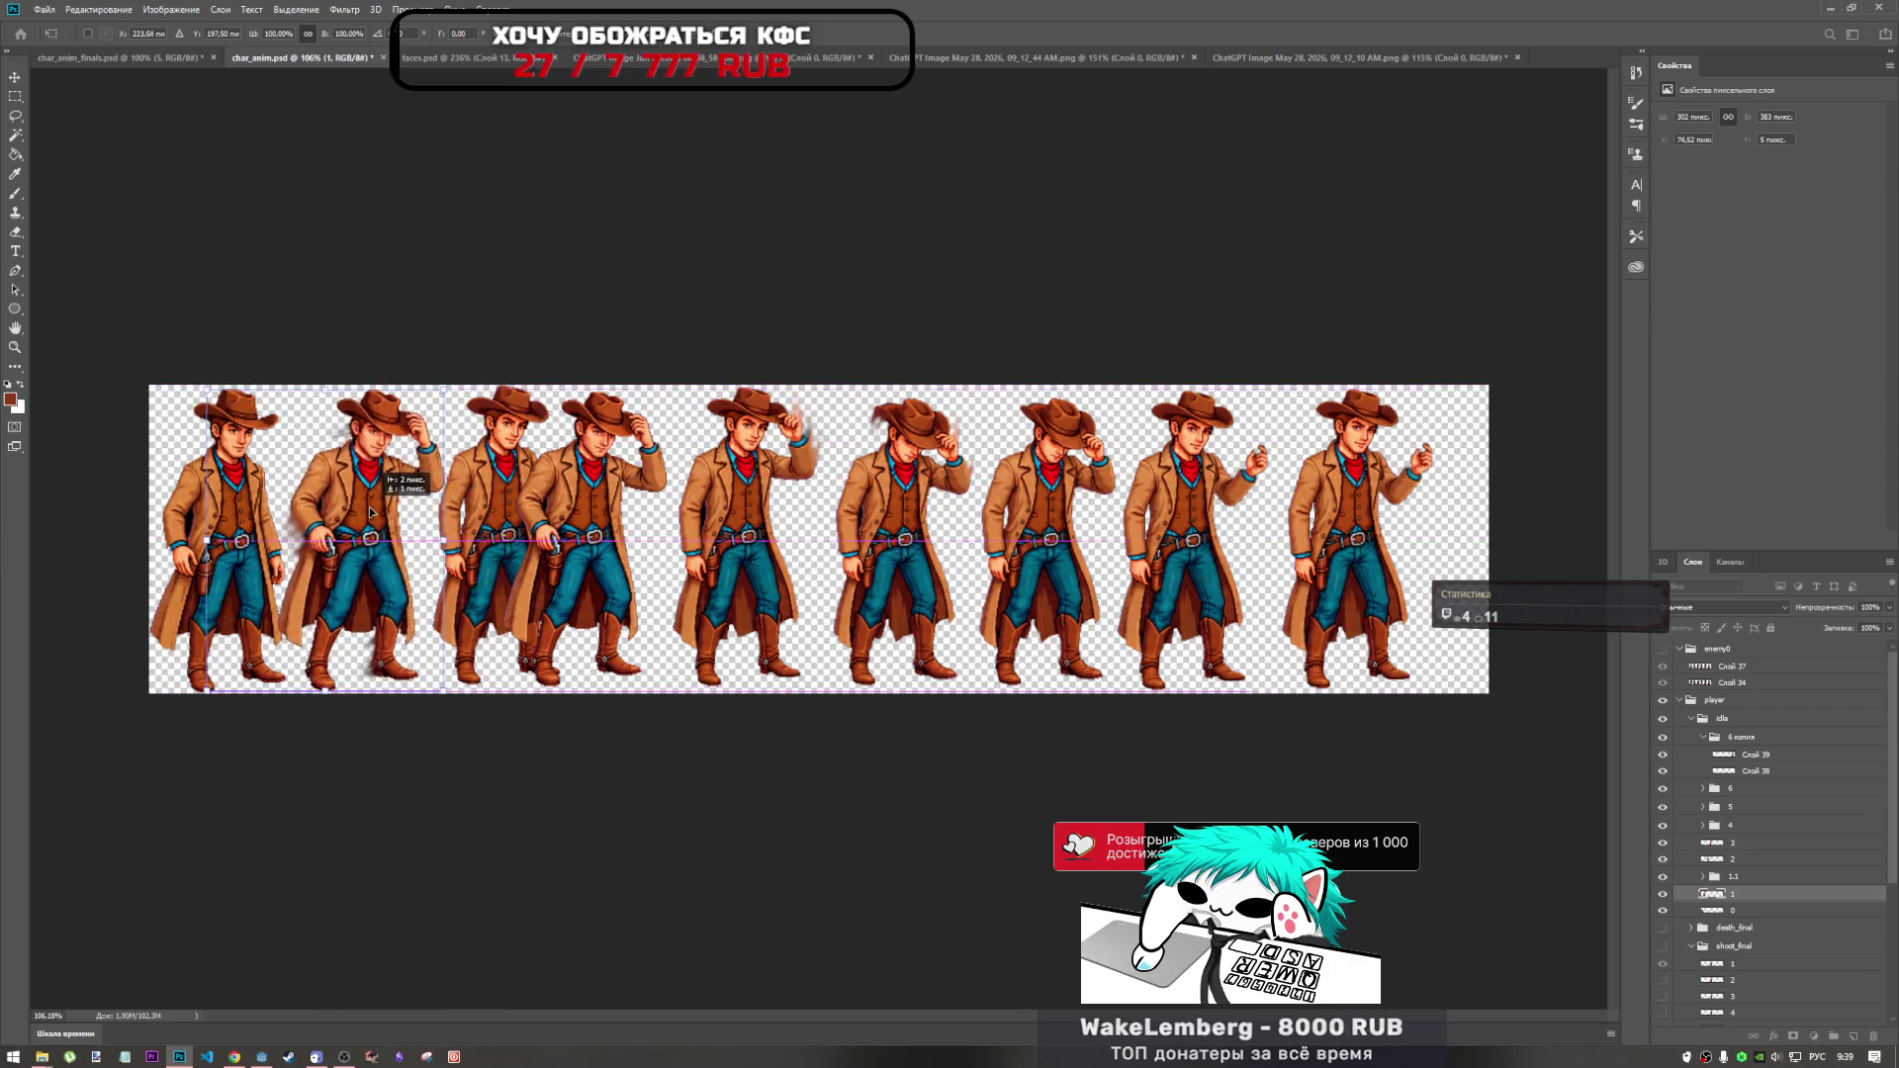
key("b")
Fine-tune the third cowboy's position in group 1.1, ending 10 px right of the nudge.
left_click(1741, 878)
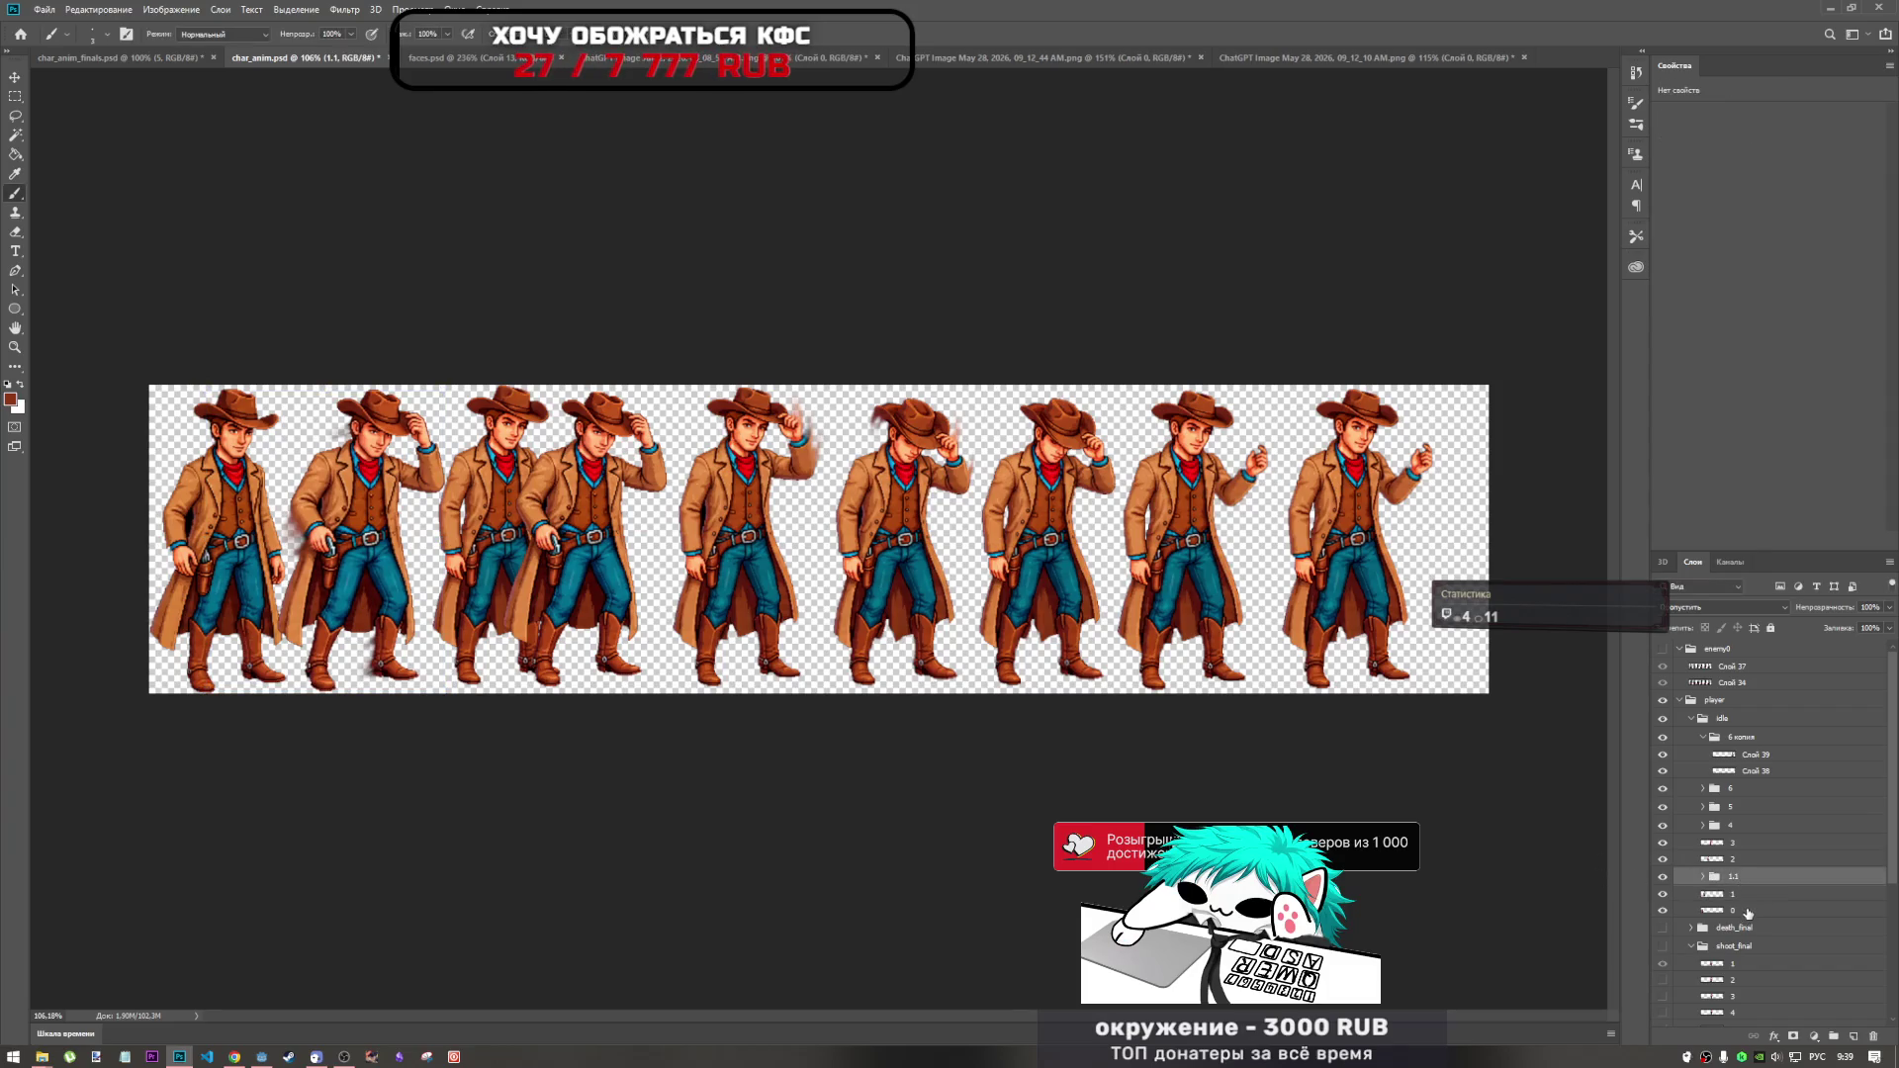
key("ctrl+t")
left_click_drag(521, 494, 506, 500)
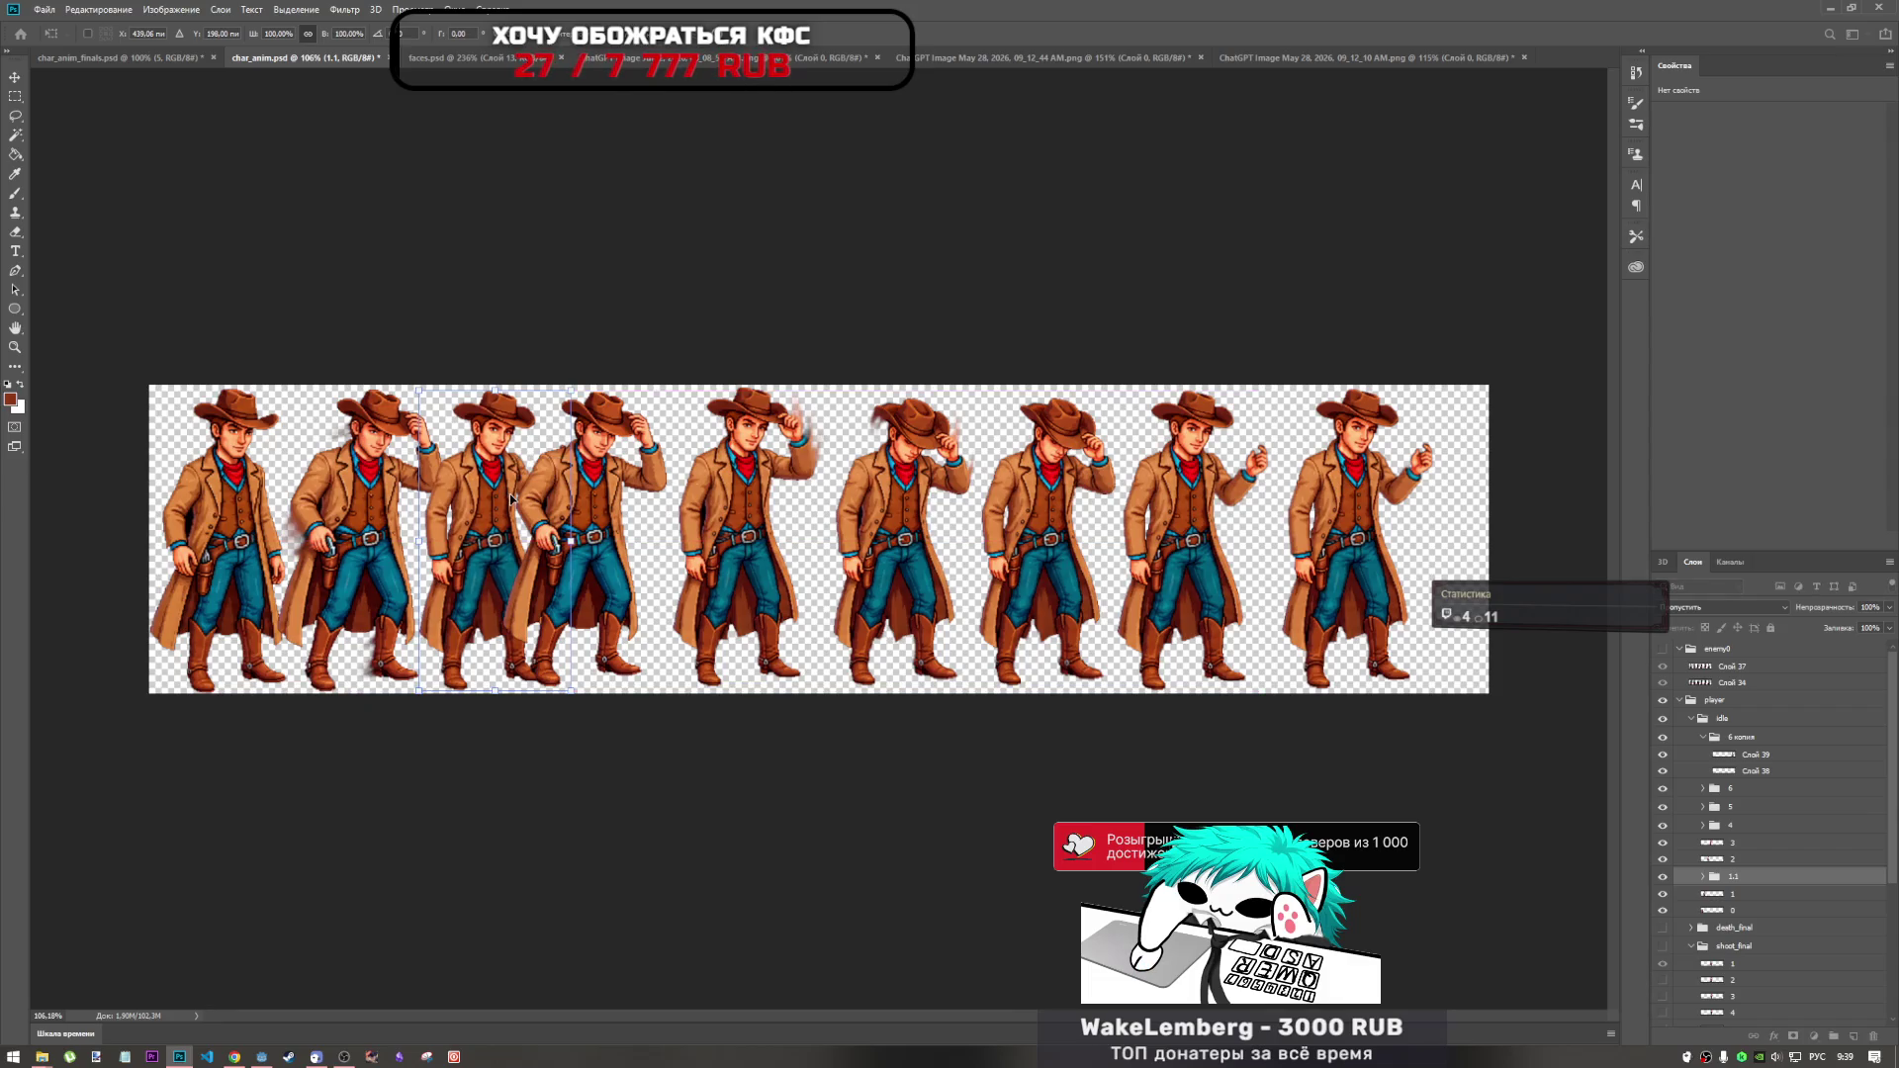
left_click_drag(495, 512, 503, 514)
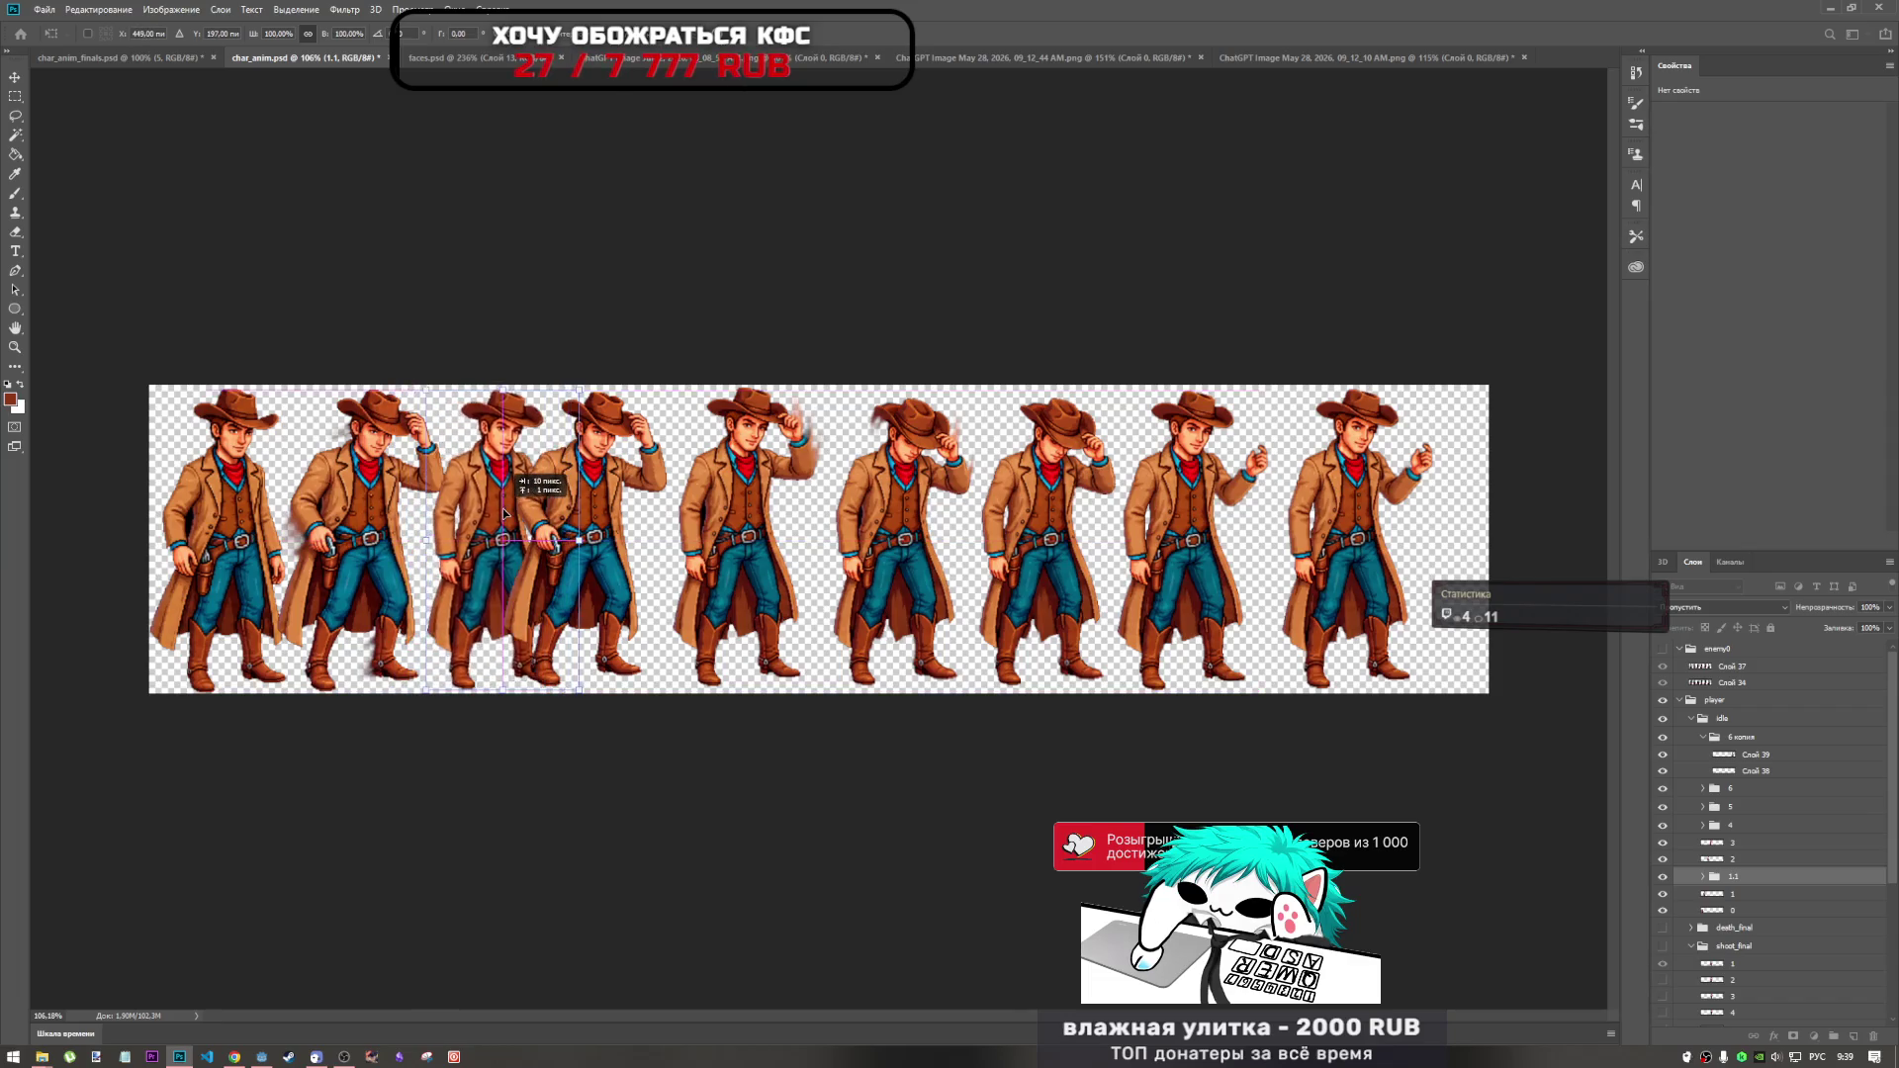
key("Return")
key("b")
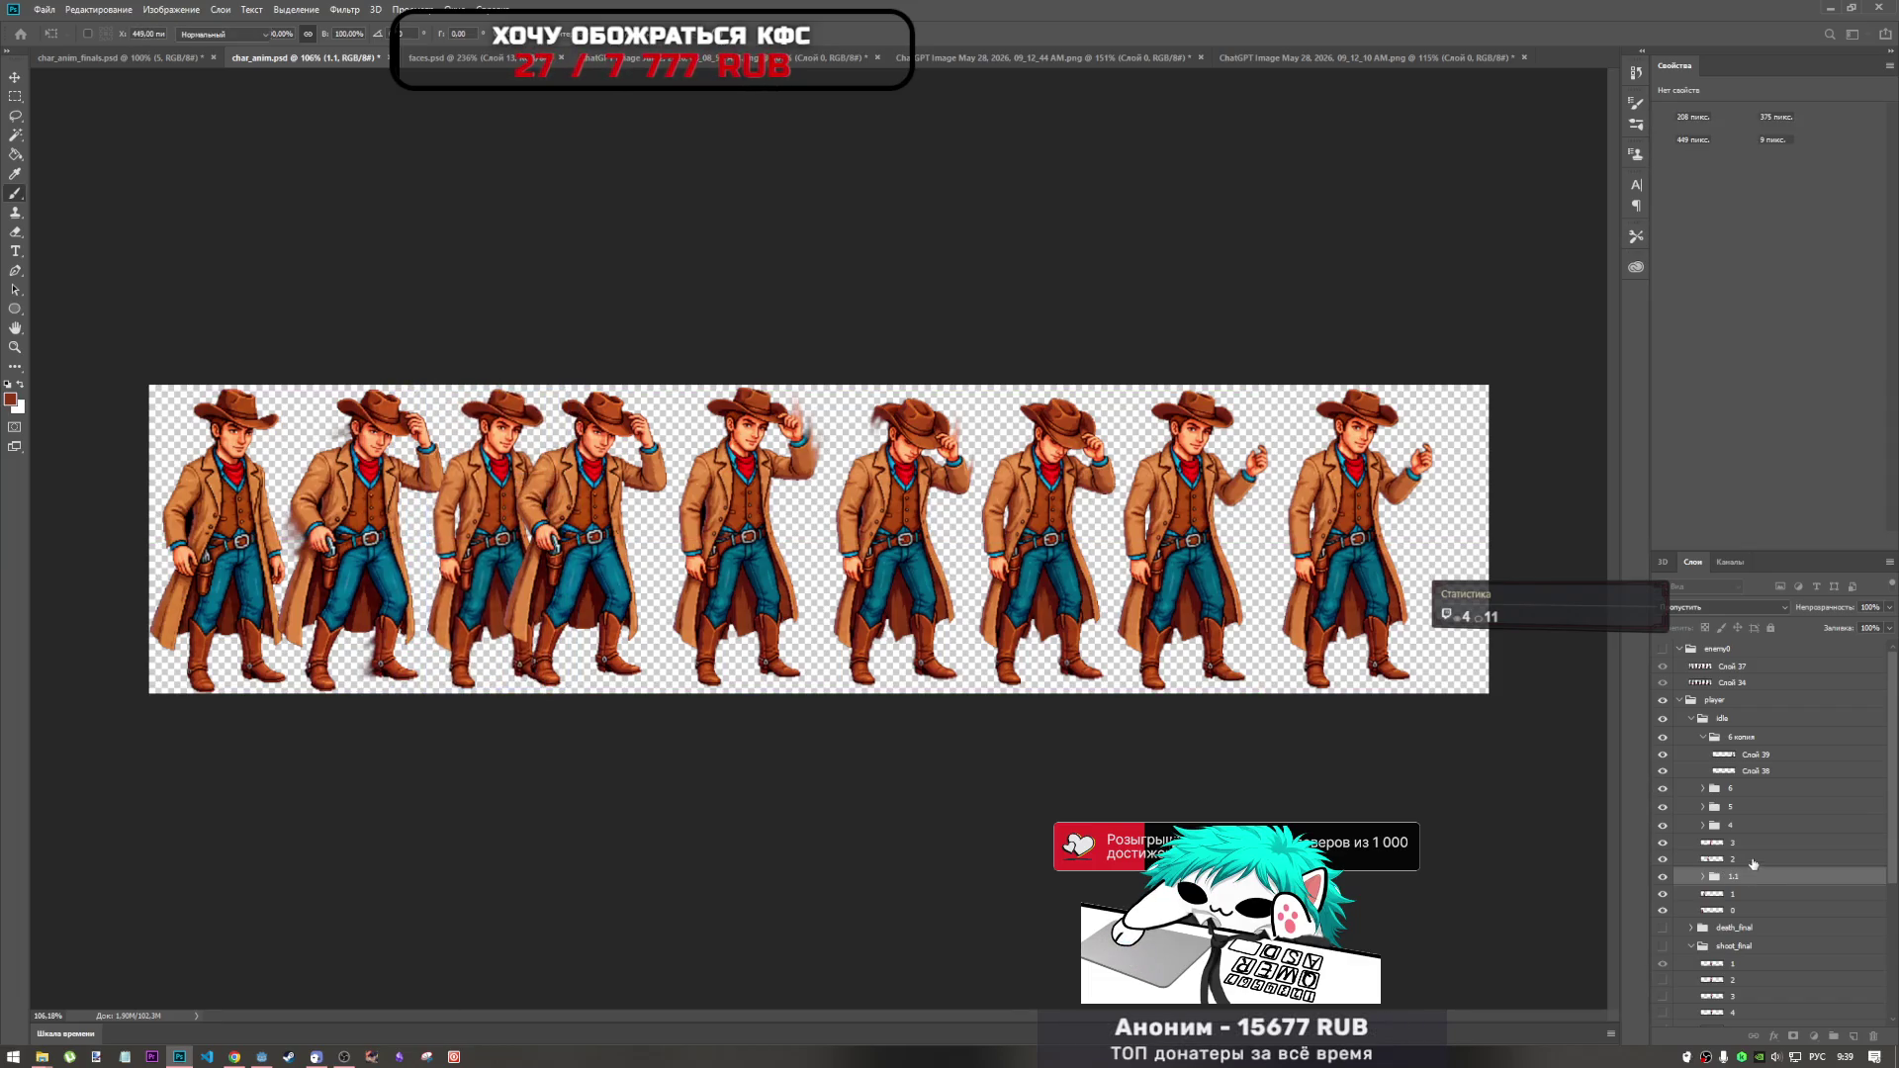
Try shifting the whole idle group 35 px right, undo it, and commit.
left_click(1703, 857)
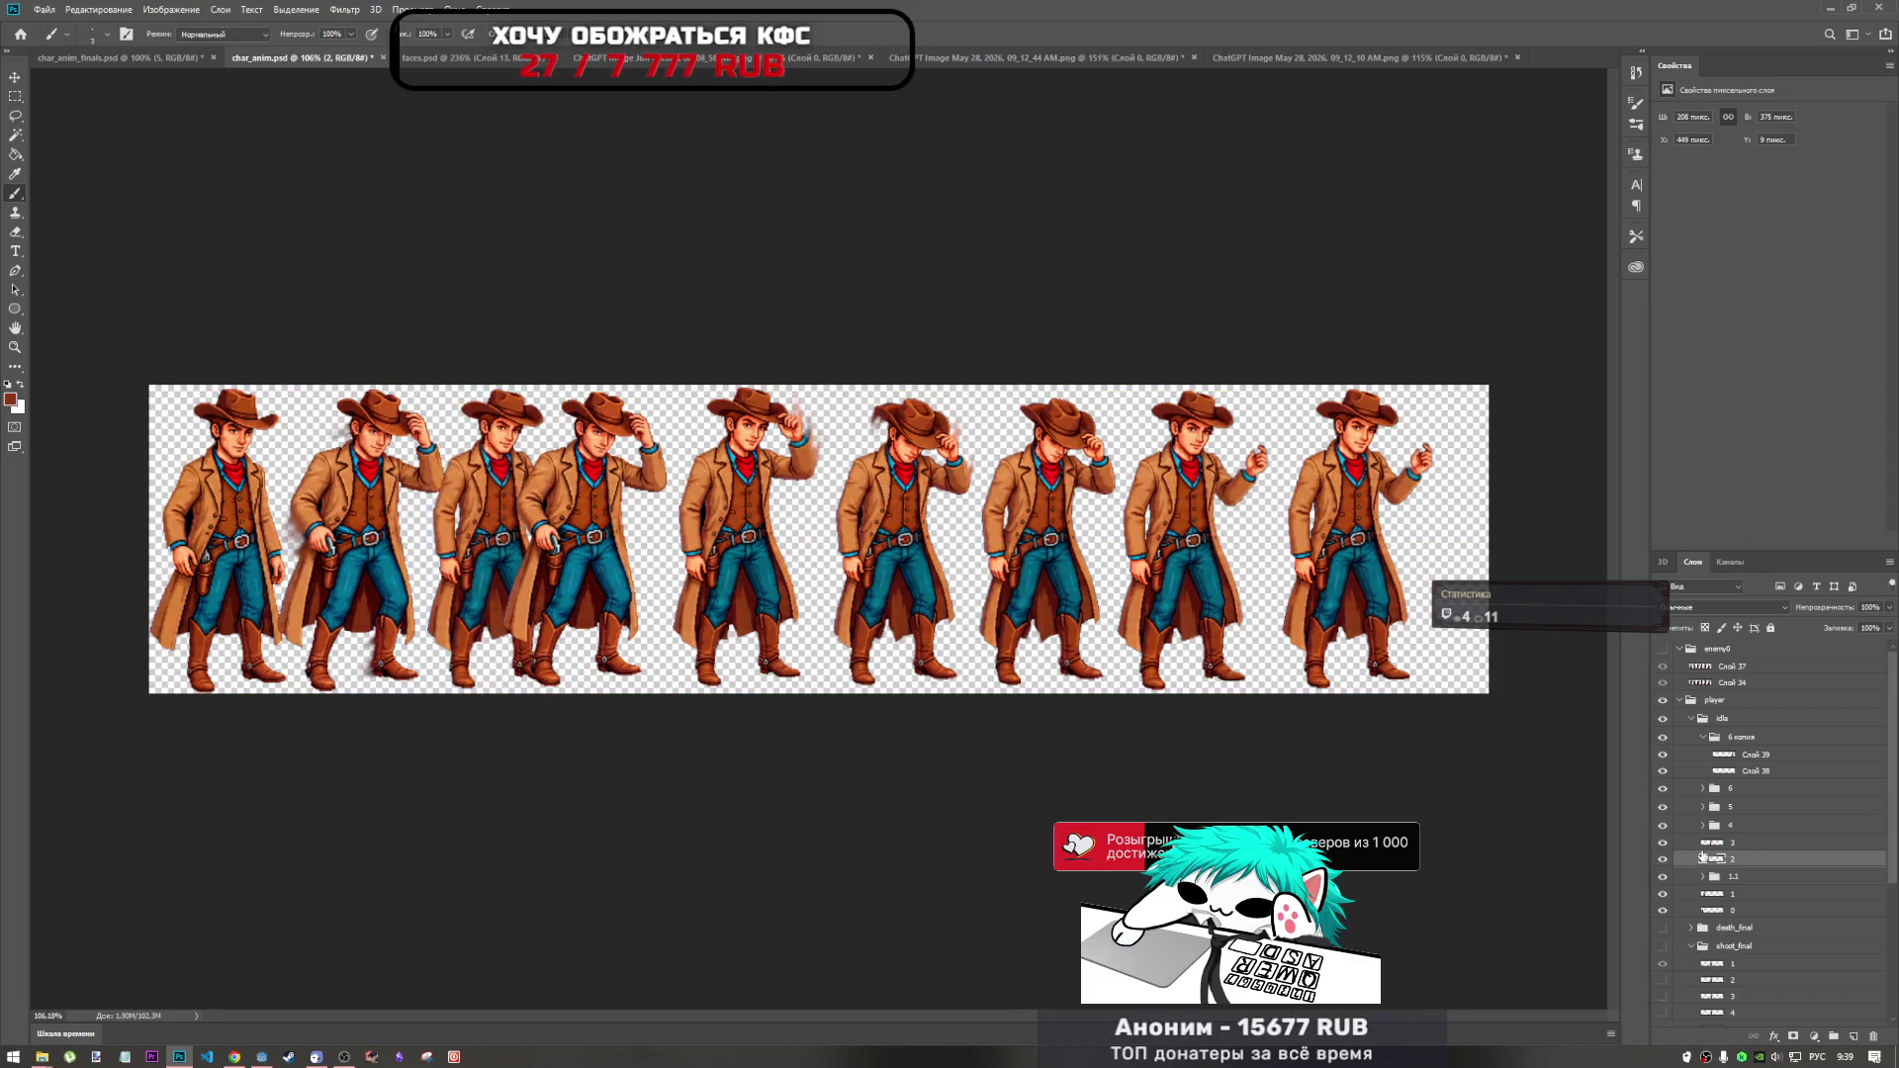
left_click(1749, 719)
key("ctrl+t")
left_click_drag(853, 565, 890, 566)
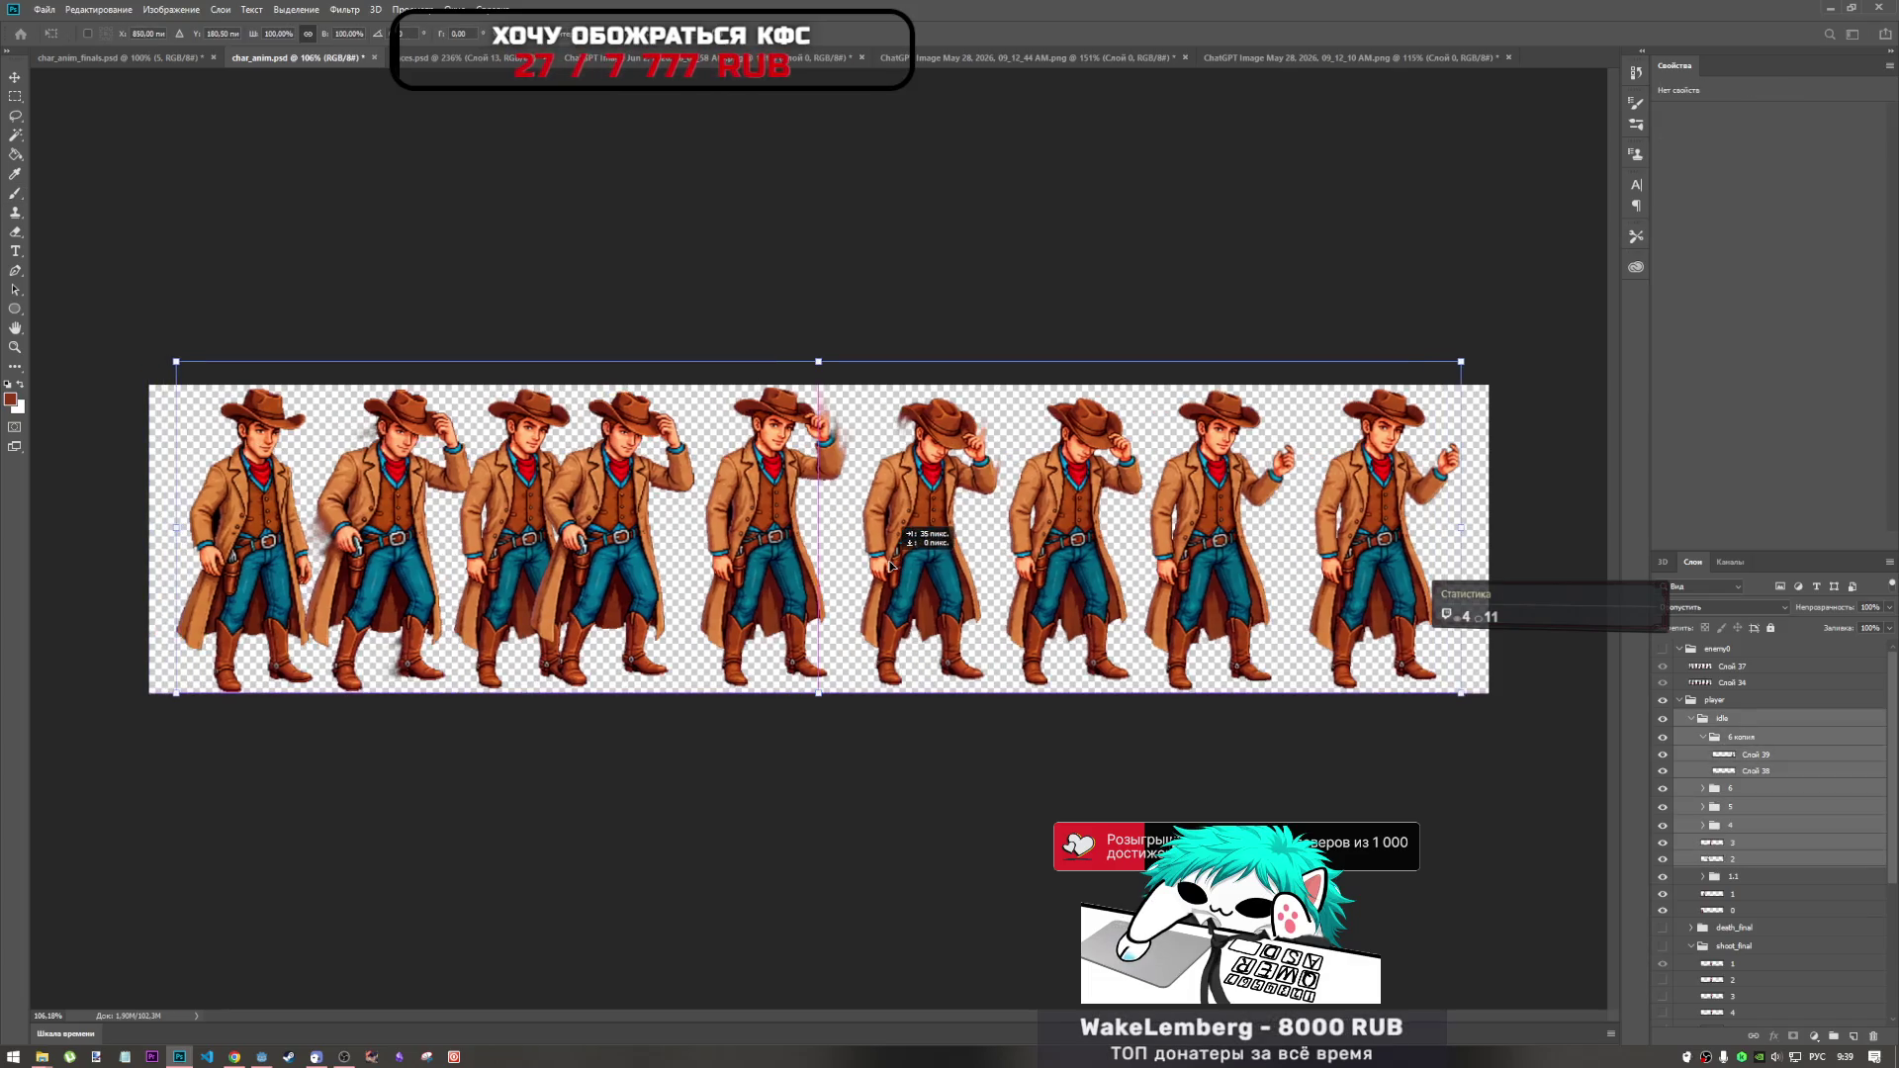
key("ctrl+z")
key("Return")
key("b")
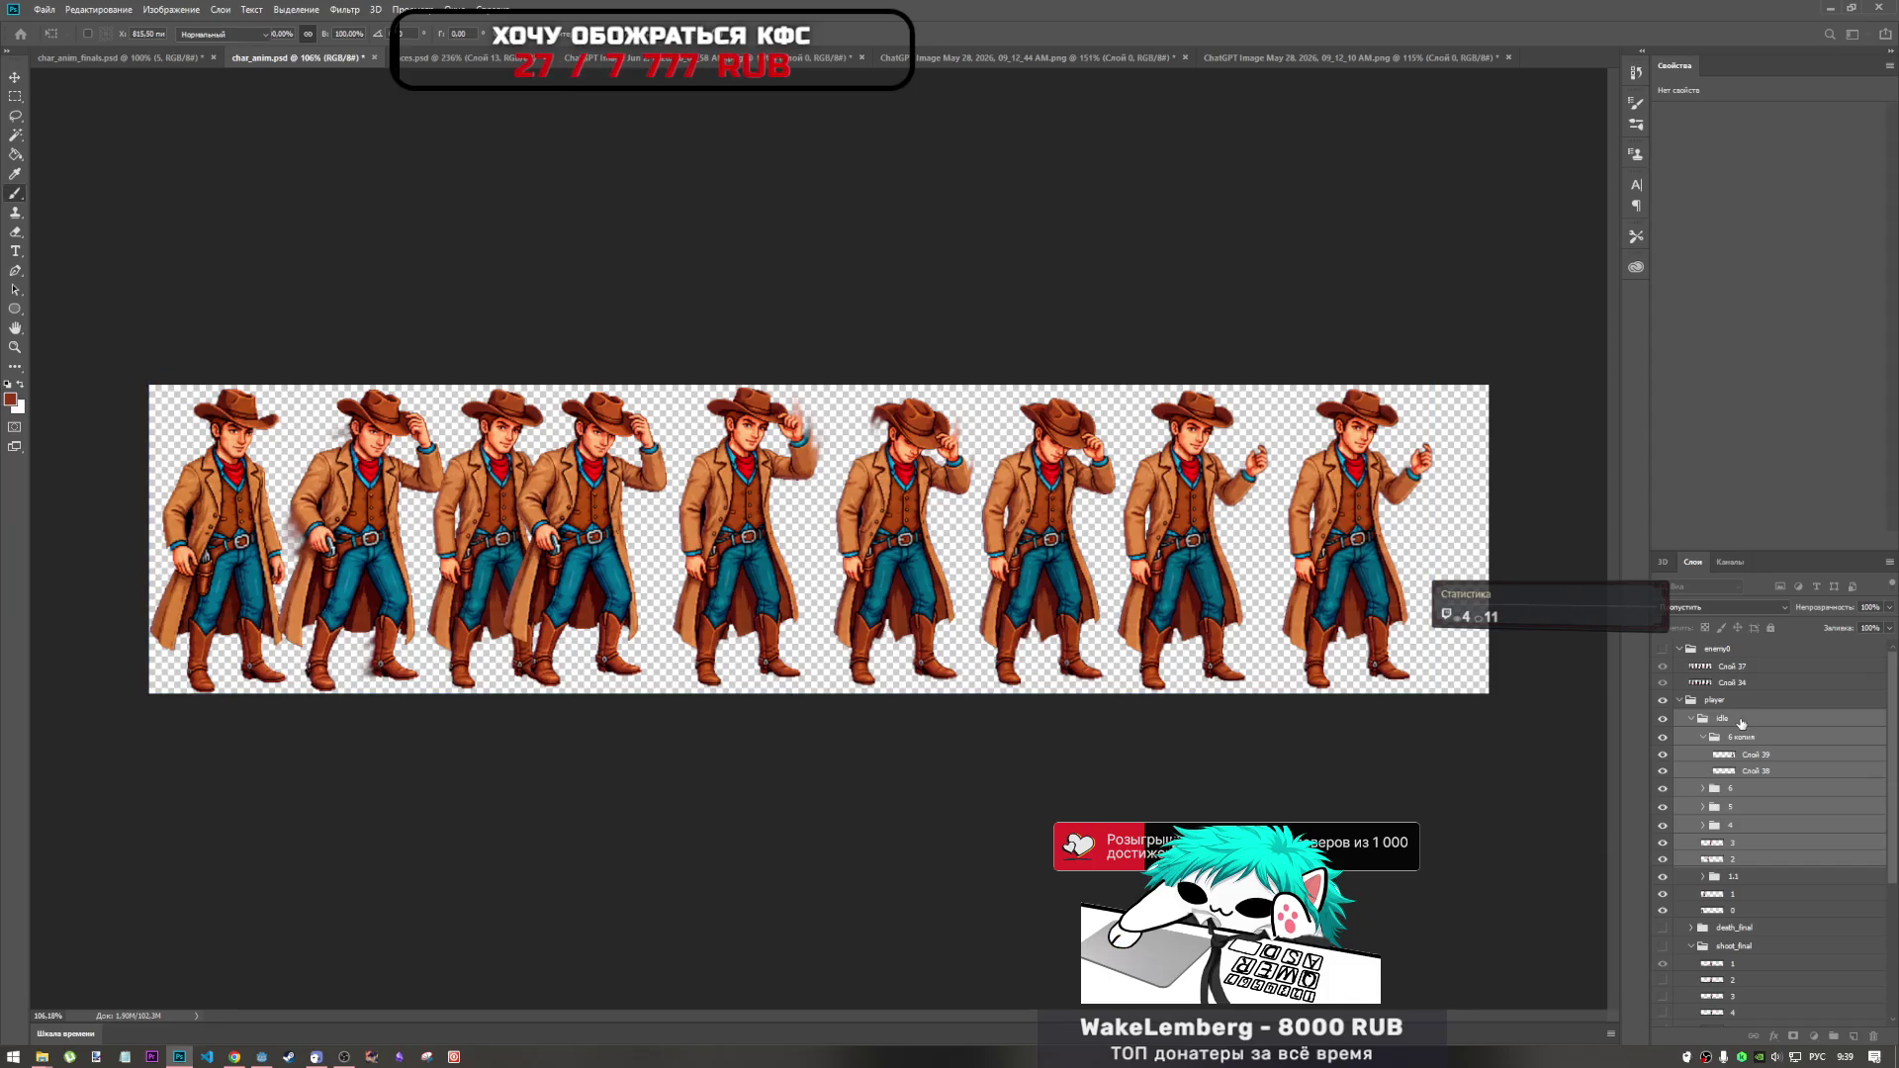
Push frames four through nine about 56 px right.
key("ctrl+t")
mouse_move(950, 584)
left_mouse_down()
mouse_move(1015, 584)
mouse_move(997, 583)
left_mouse_up()
key("Return")
key("b")
Nudge the fourth cowboy on layer 2 8 px right.
left_click(1761, 860)
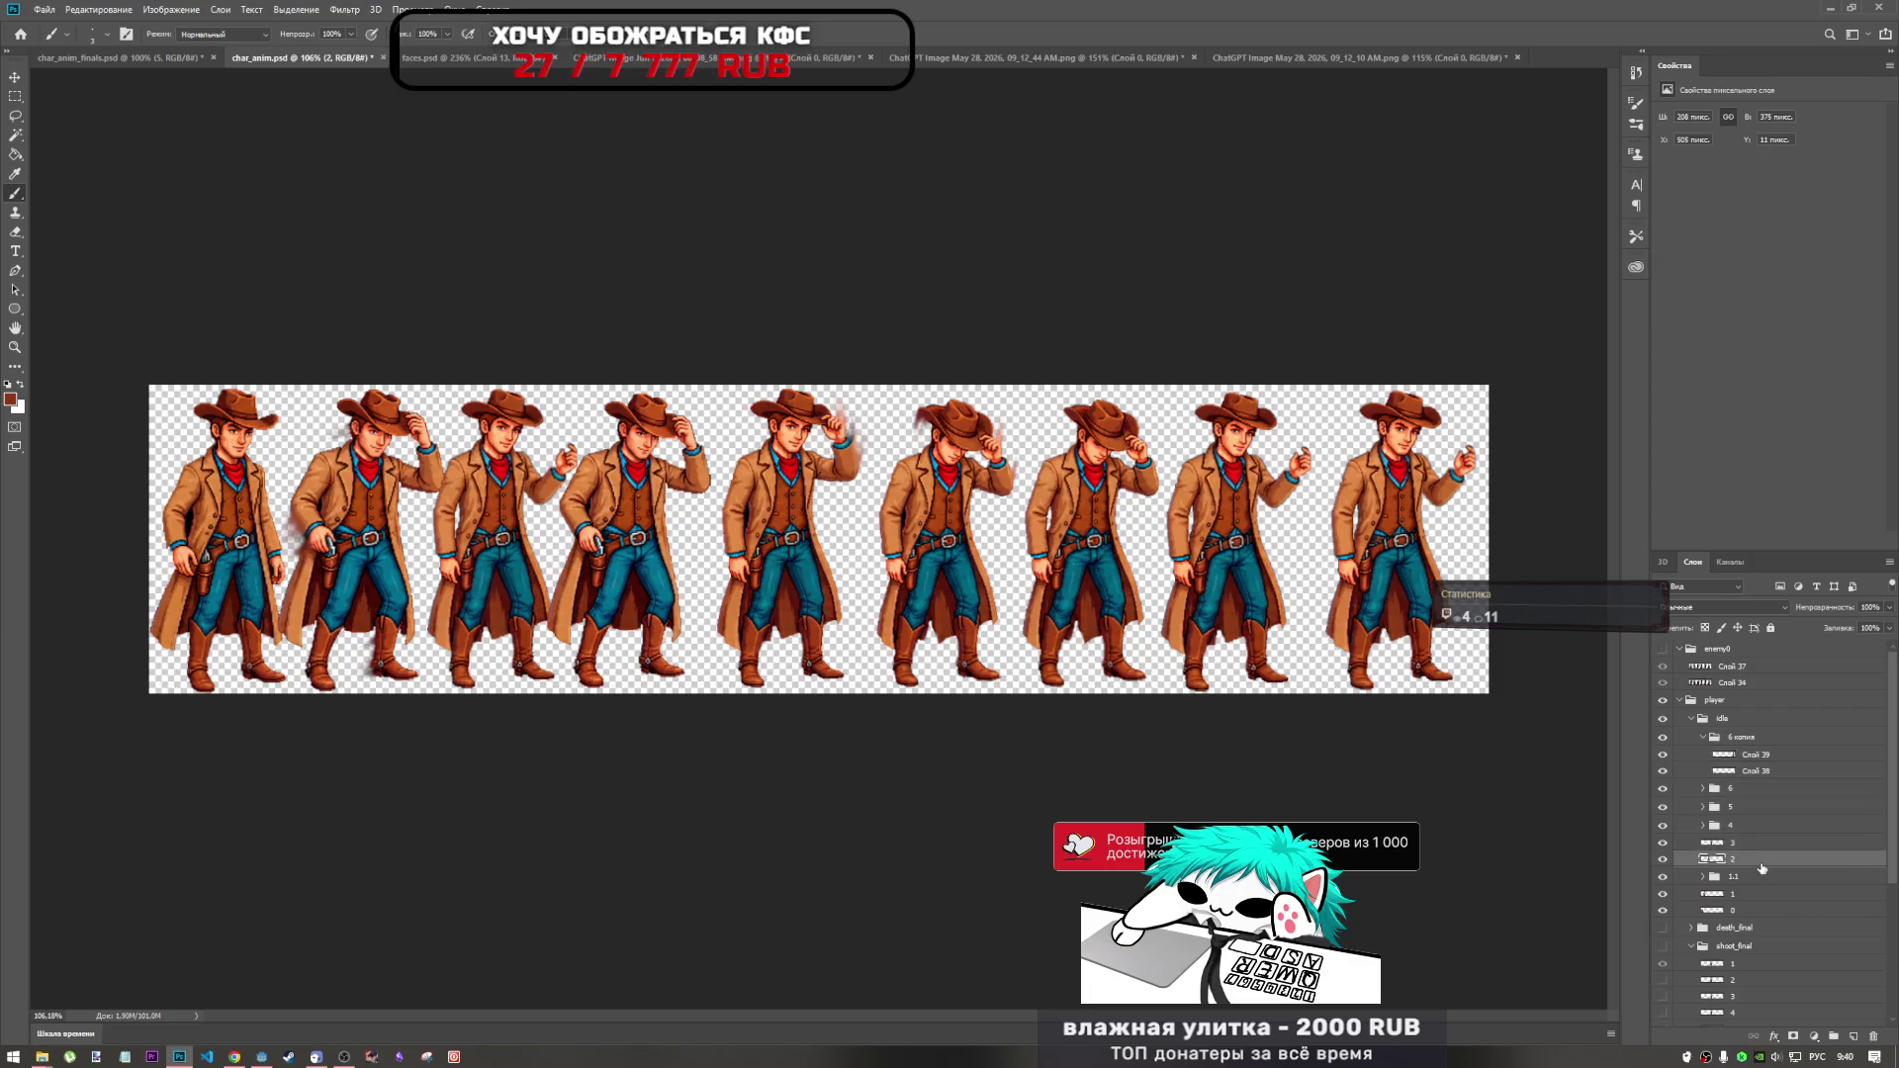
key("ctrl+t")
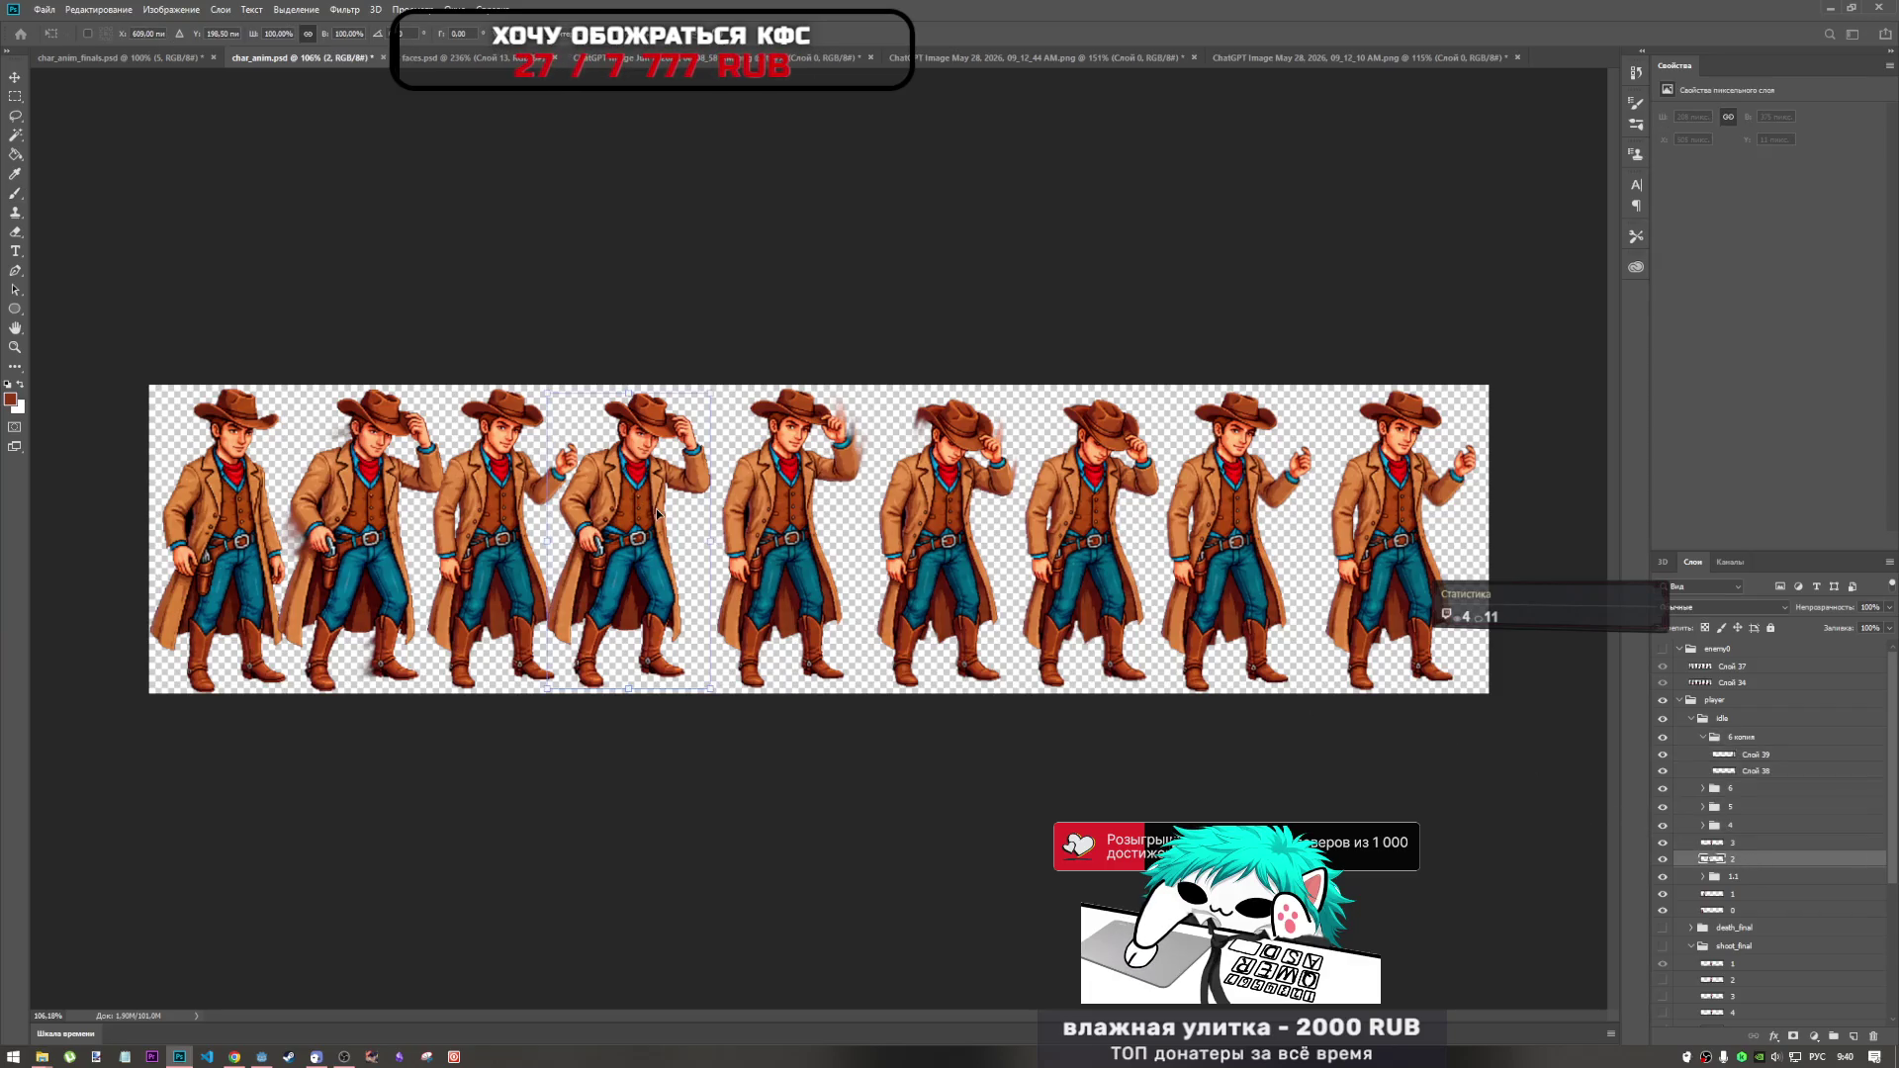
left_click_drag(646, 515, 654, 516)
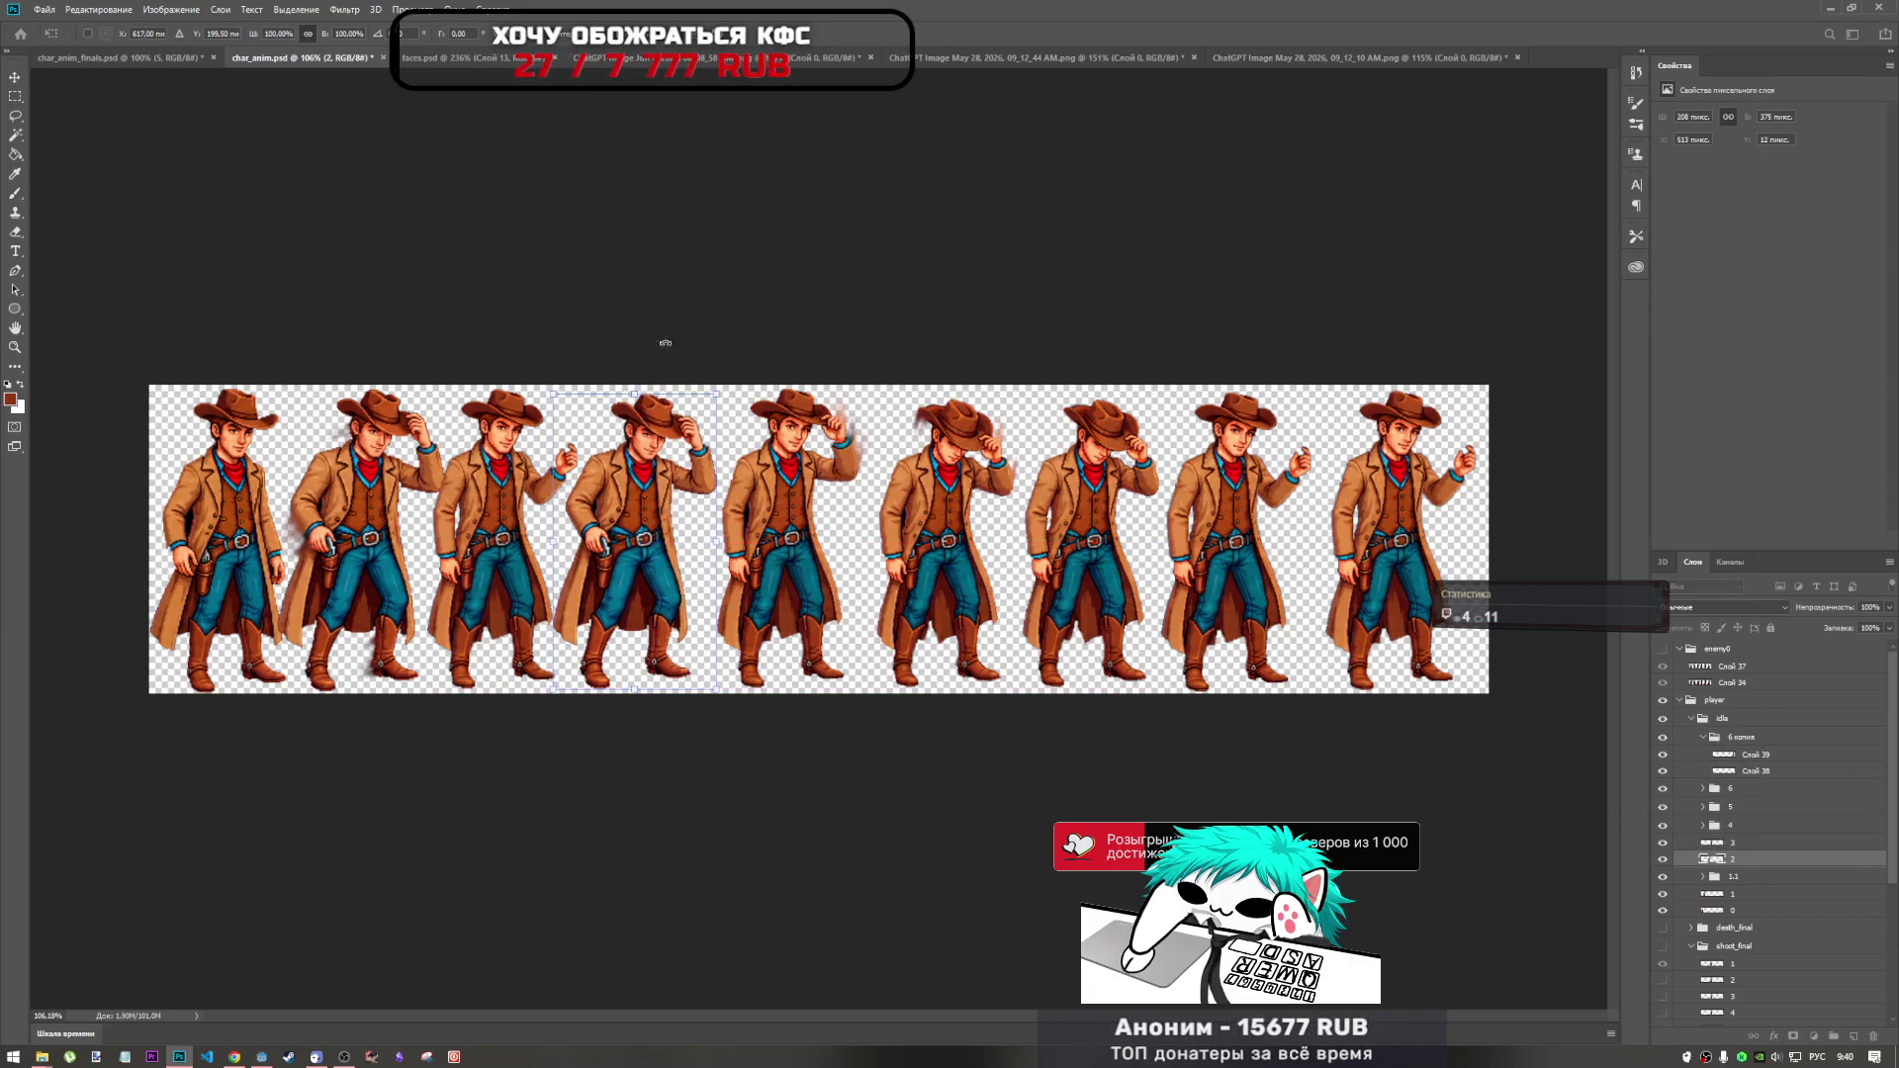
key("Return")
key("b")
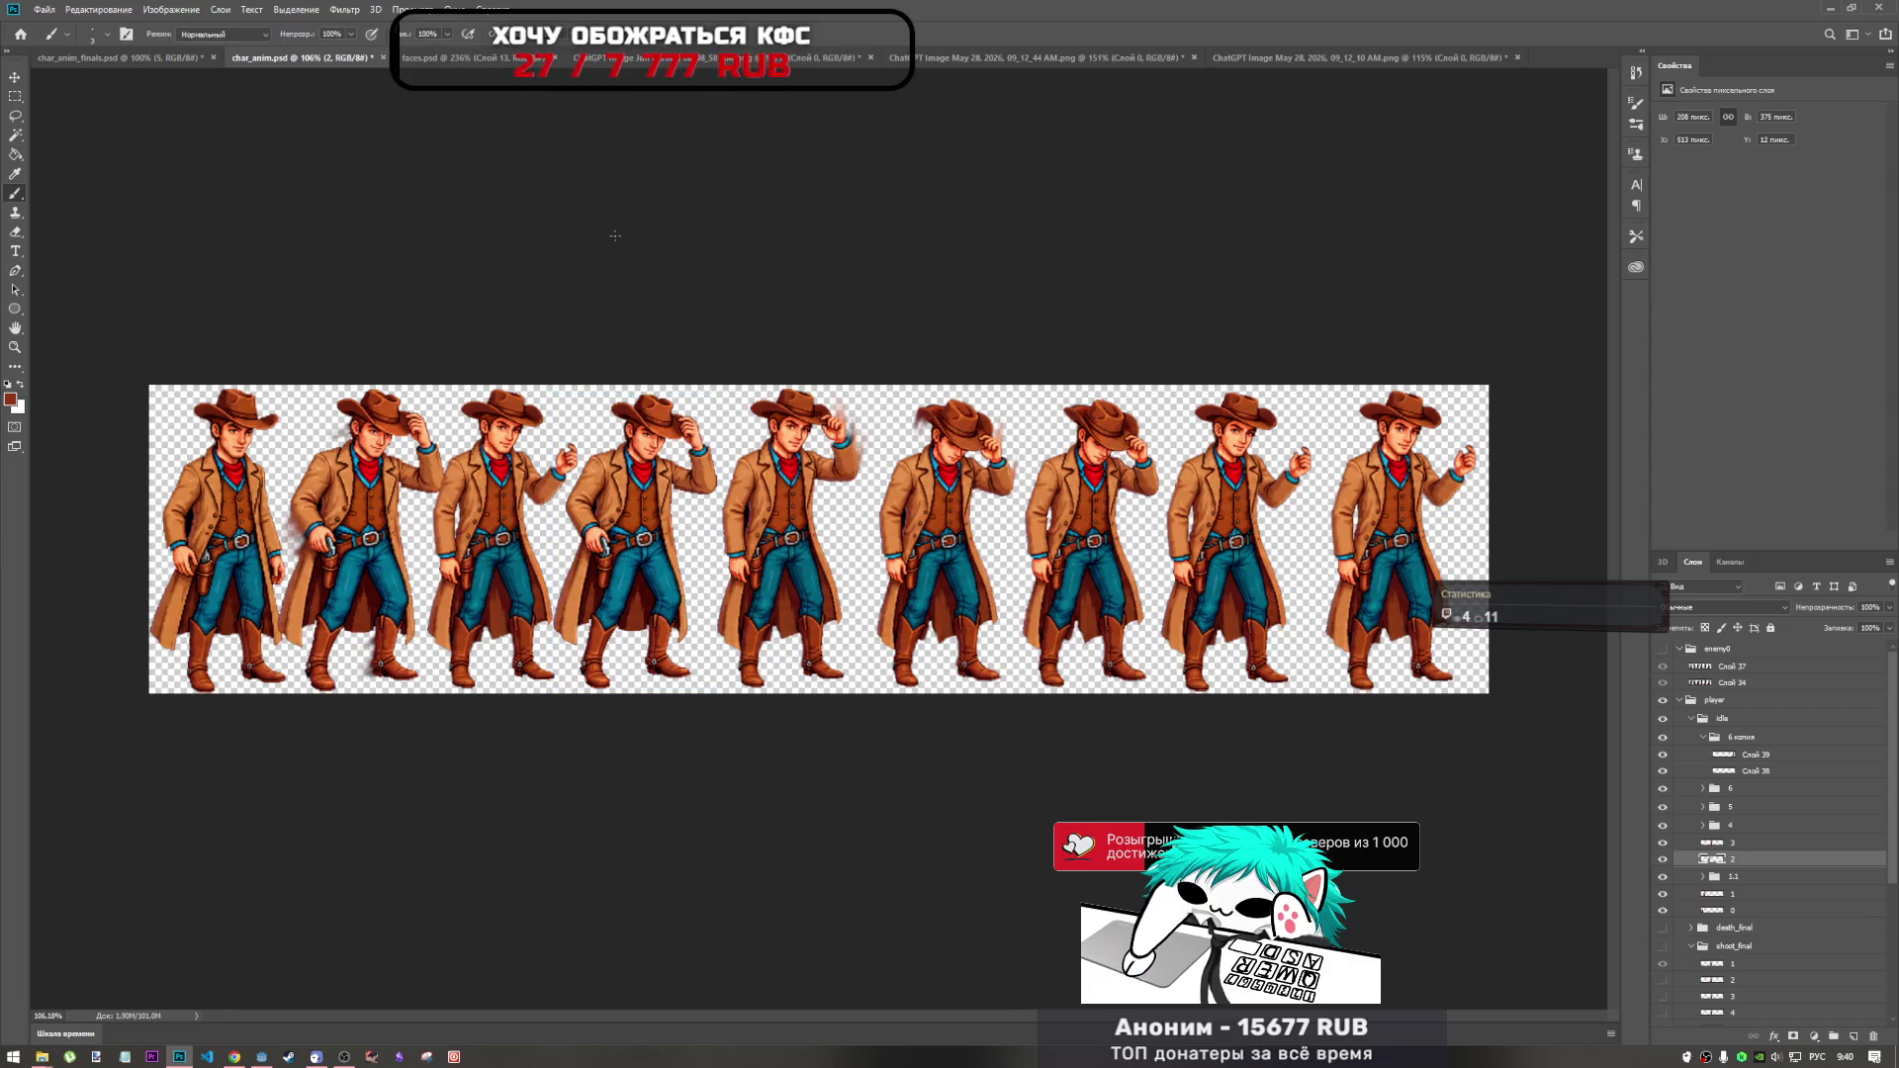
scroll(496, 472, "up", 5)
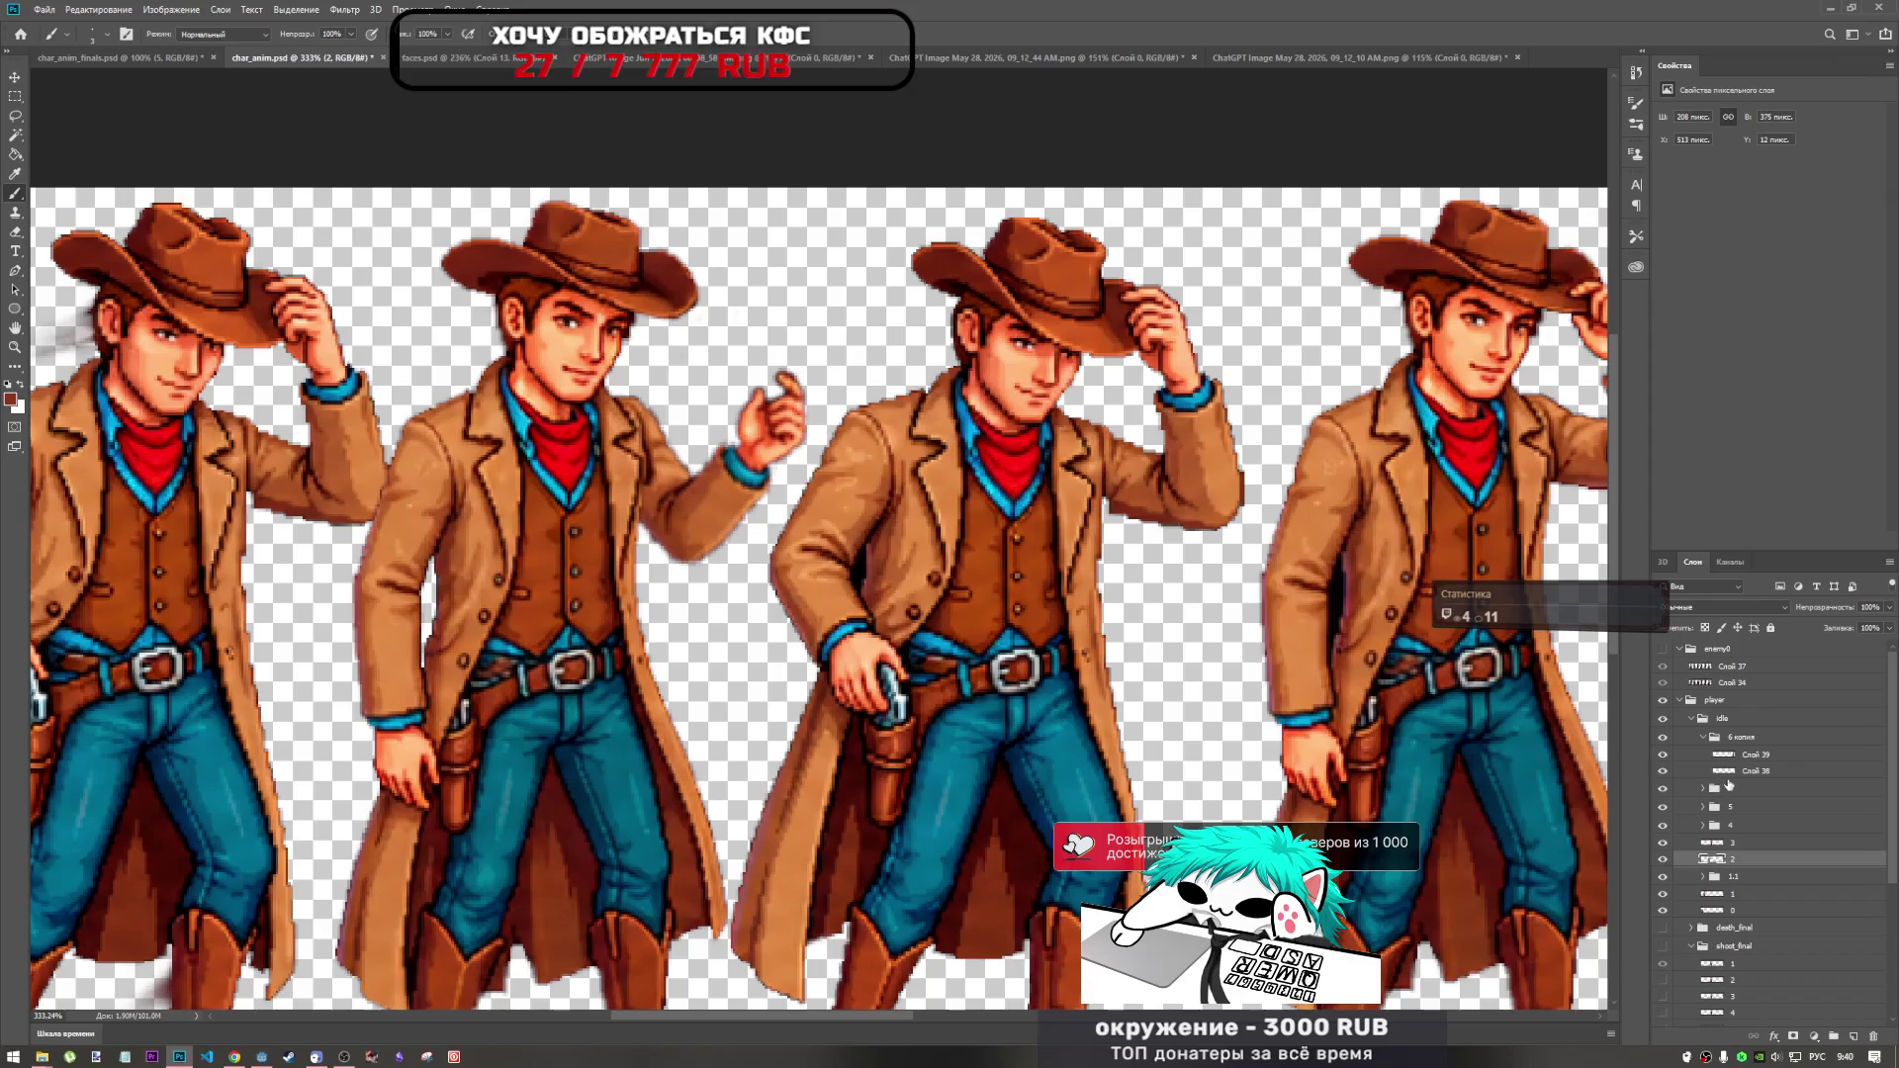
scroll(1695, 837, "down", 3)
left_click(1662, 821)
left_click(1663, 821)
left_click(1662, 839)
left_click(1663, 839)
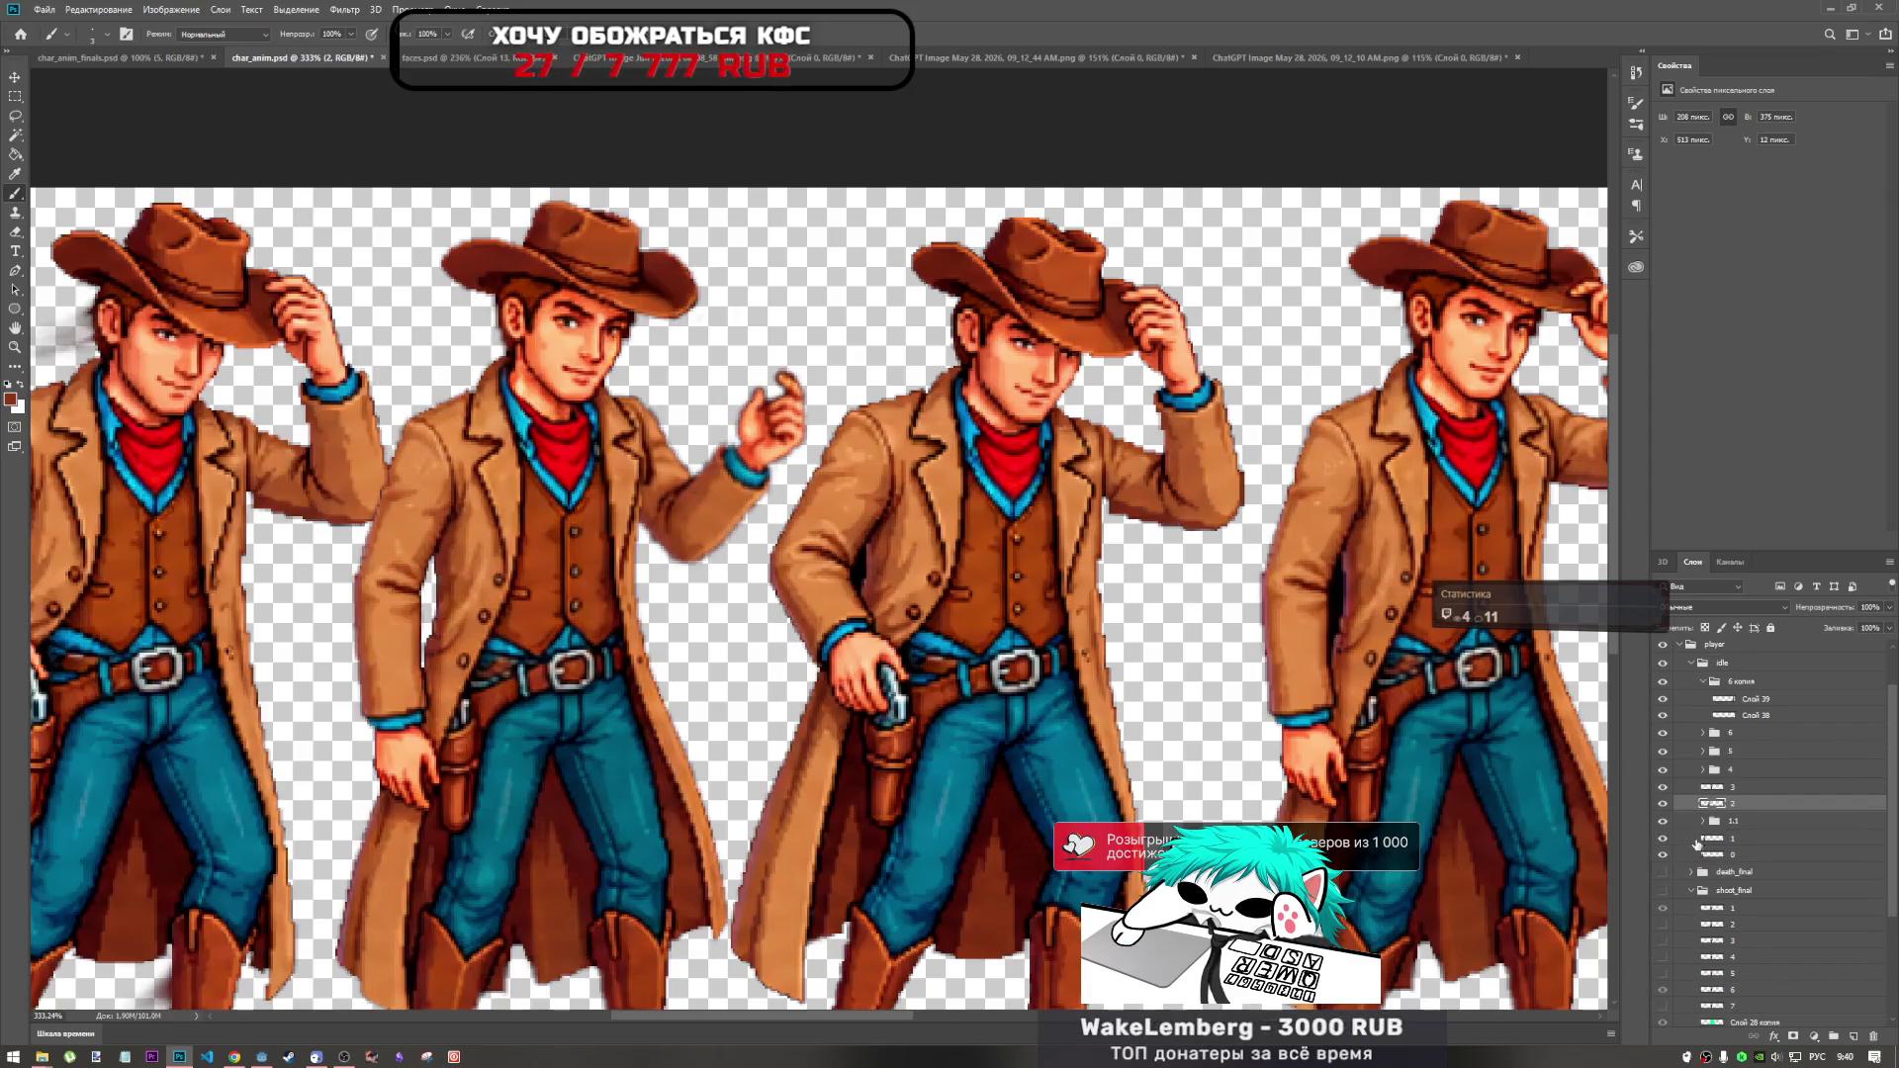
left_click(1715, 837)
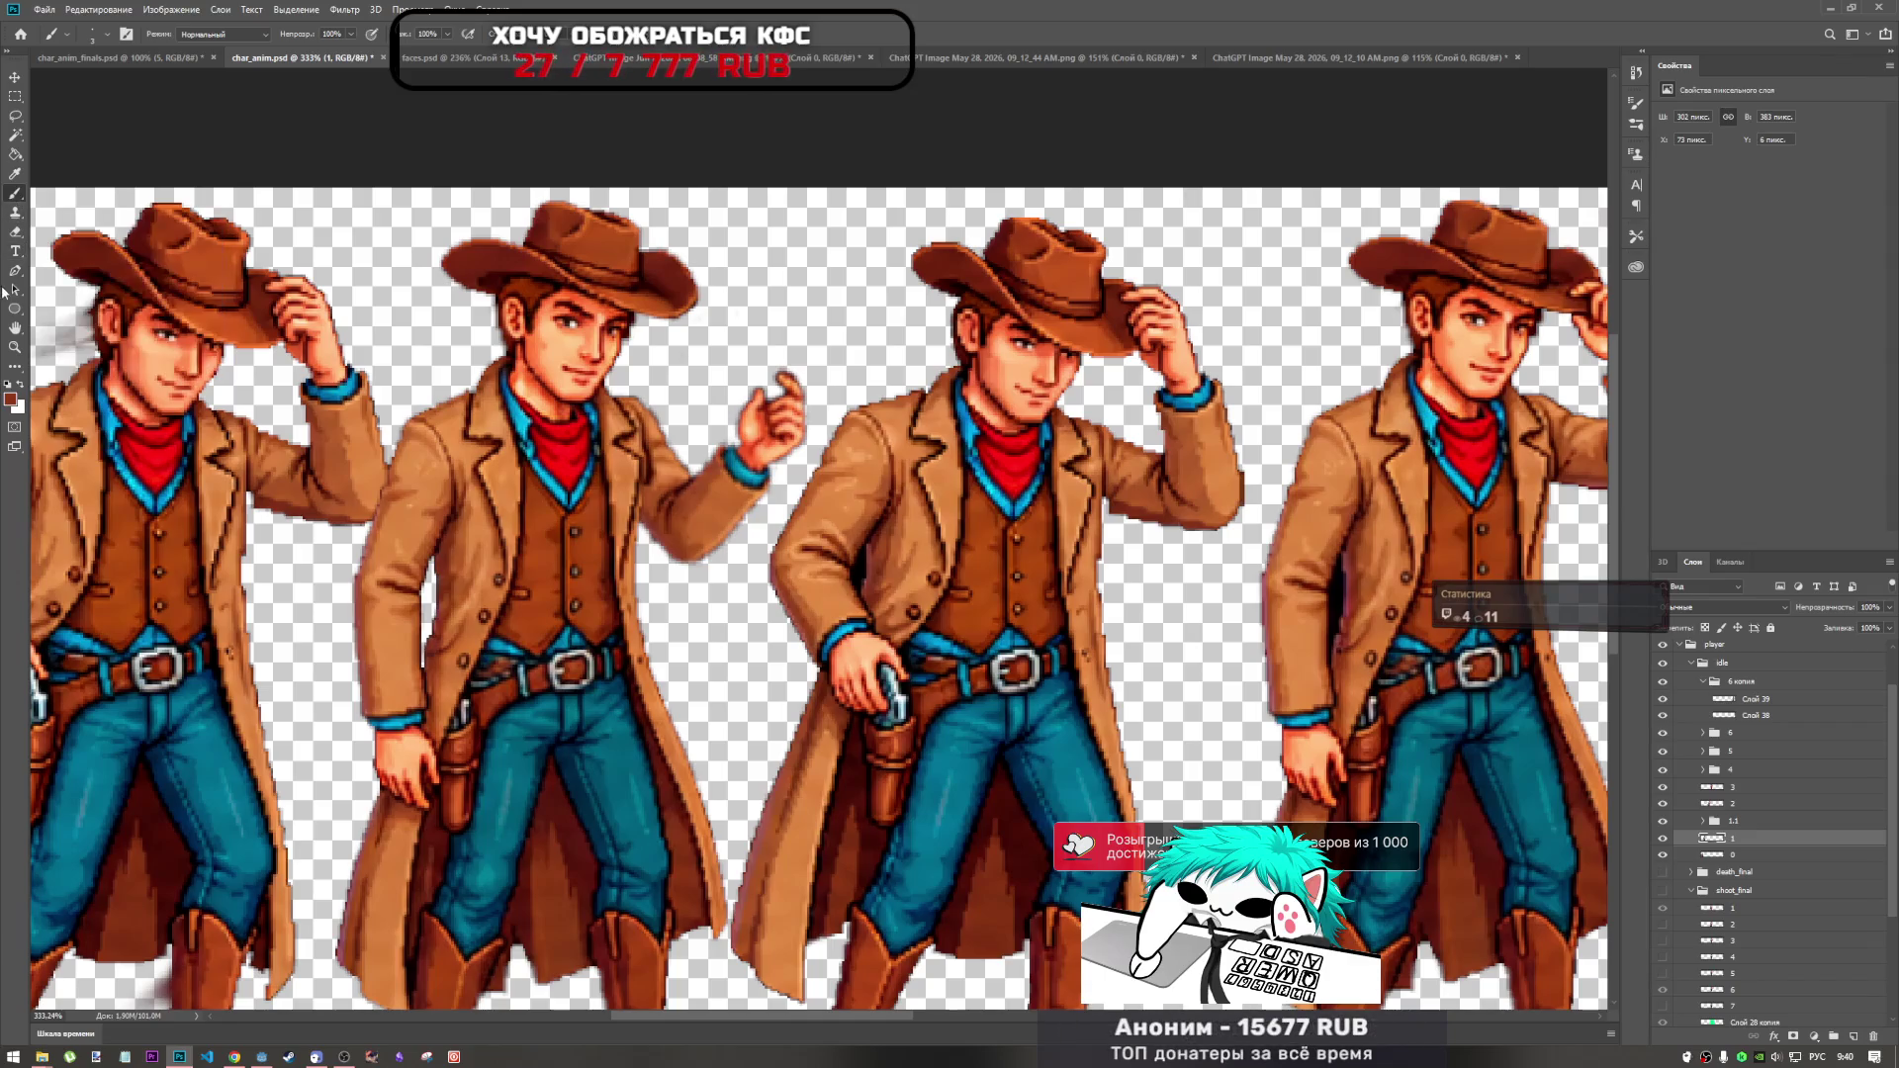
left_click(16, 372)
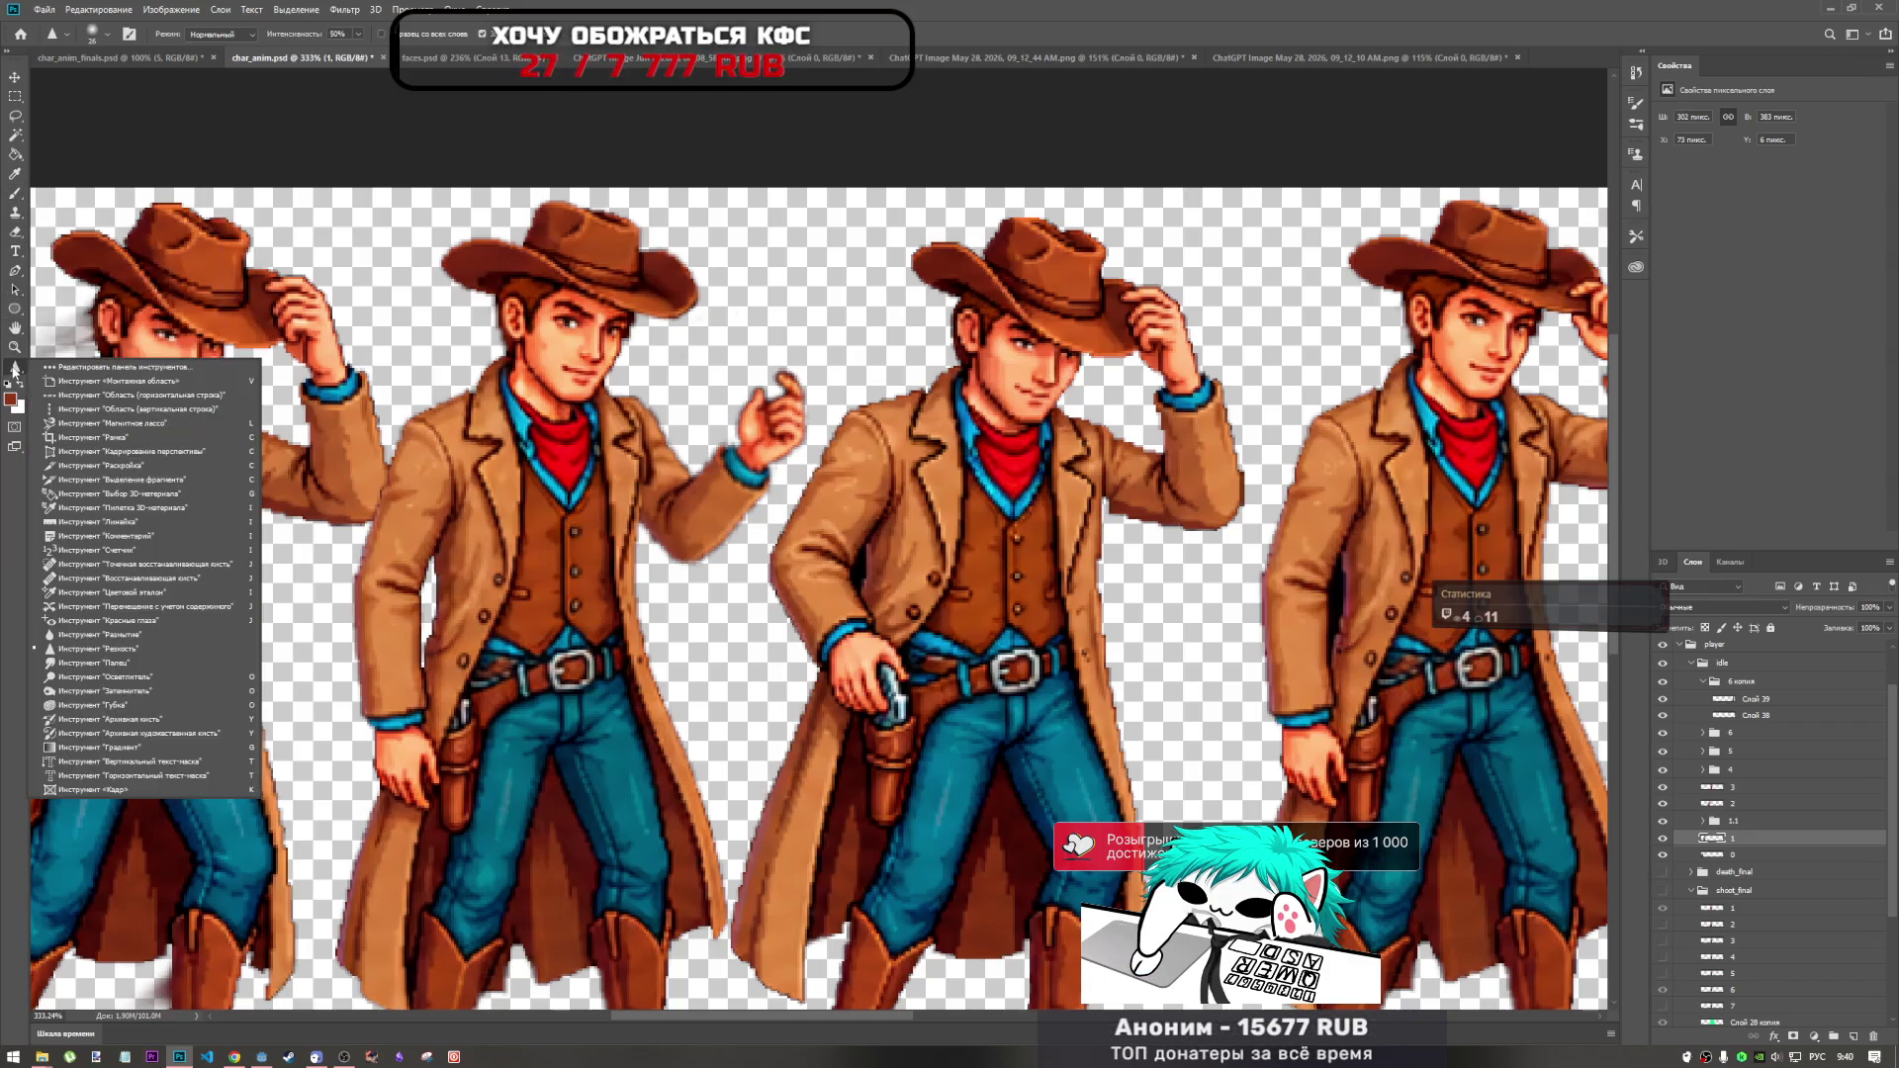
left_click(79, 658)
scroll(253, 510, "up", 5)
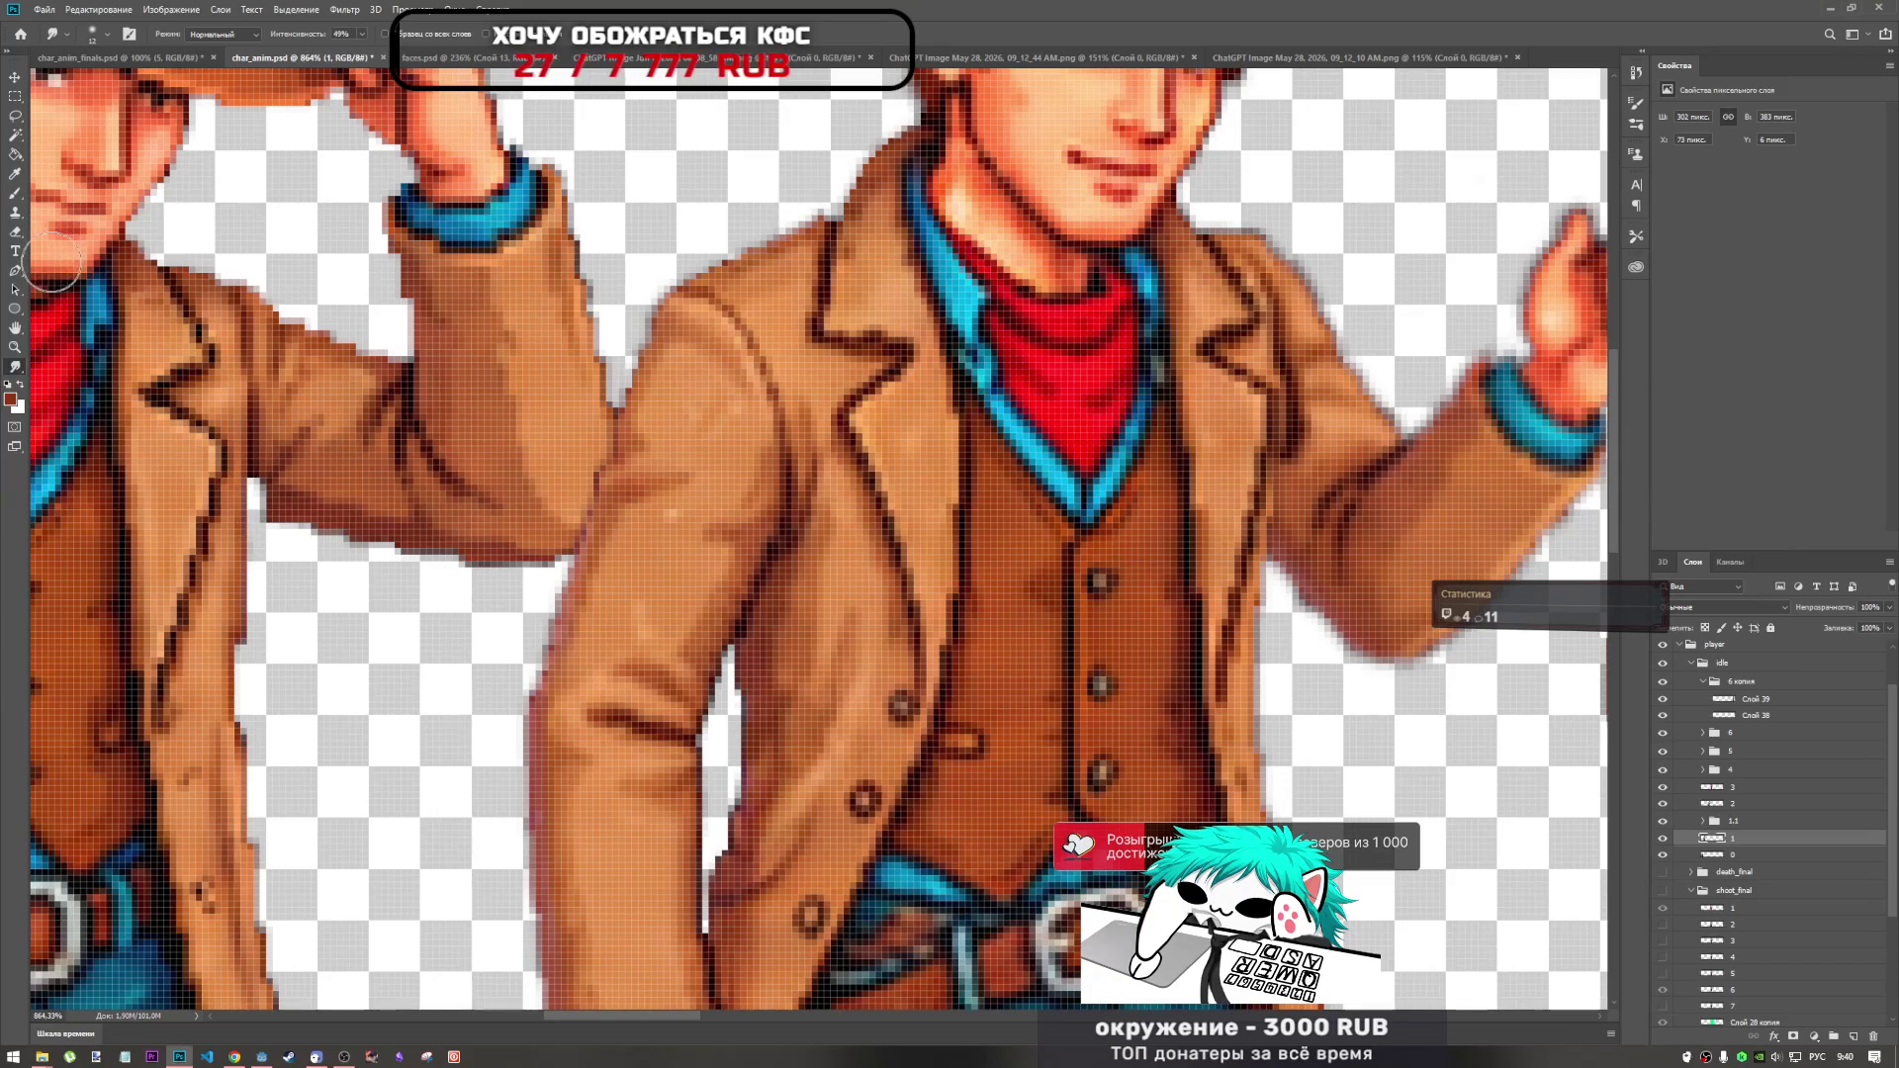
left_click(15, 115)
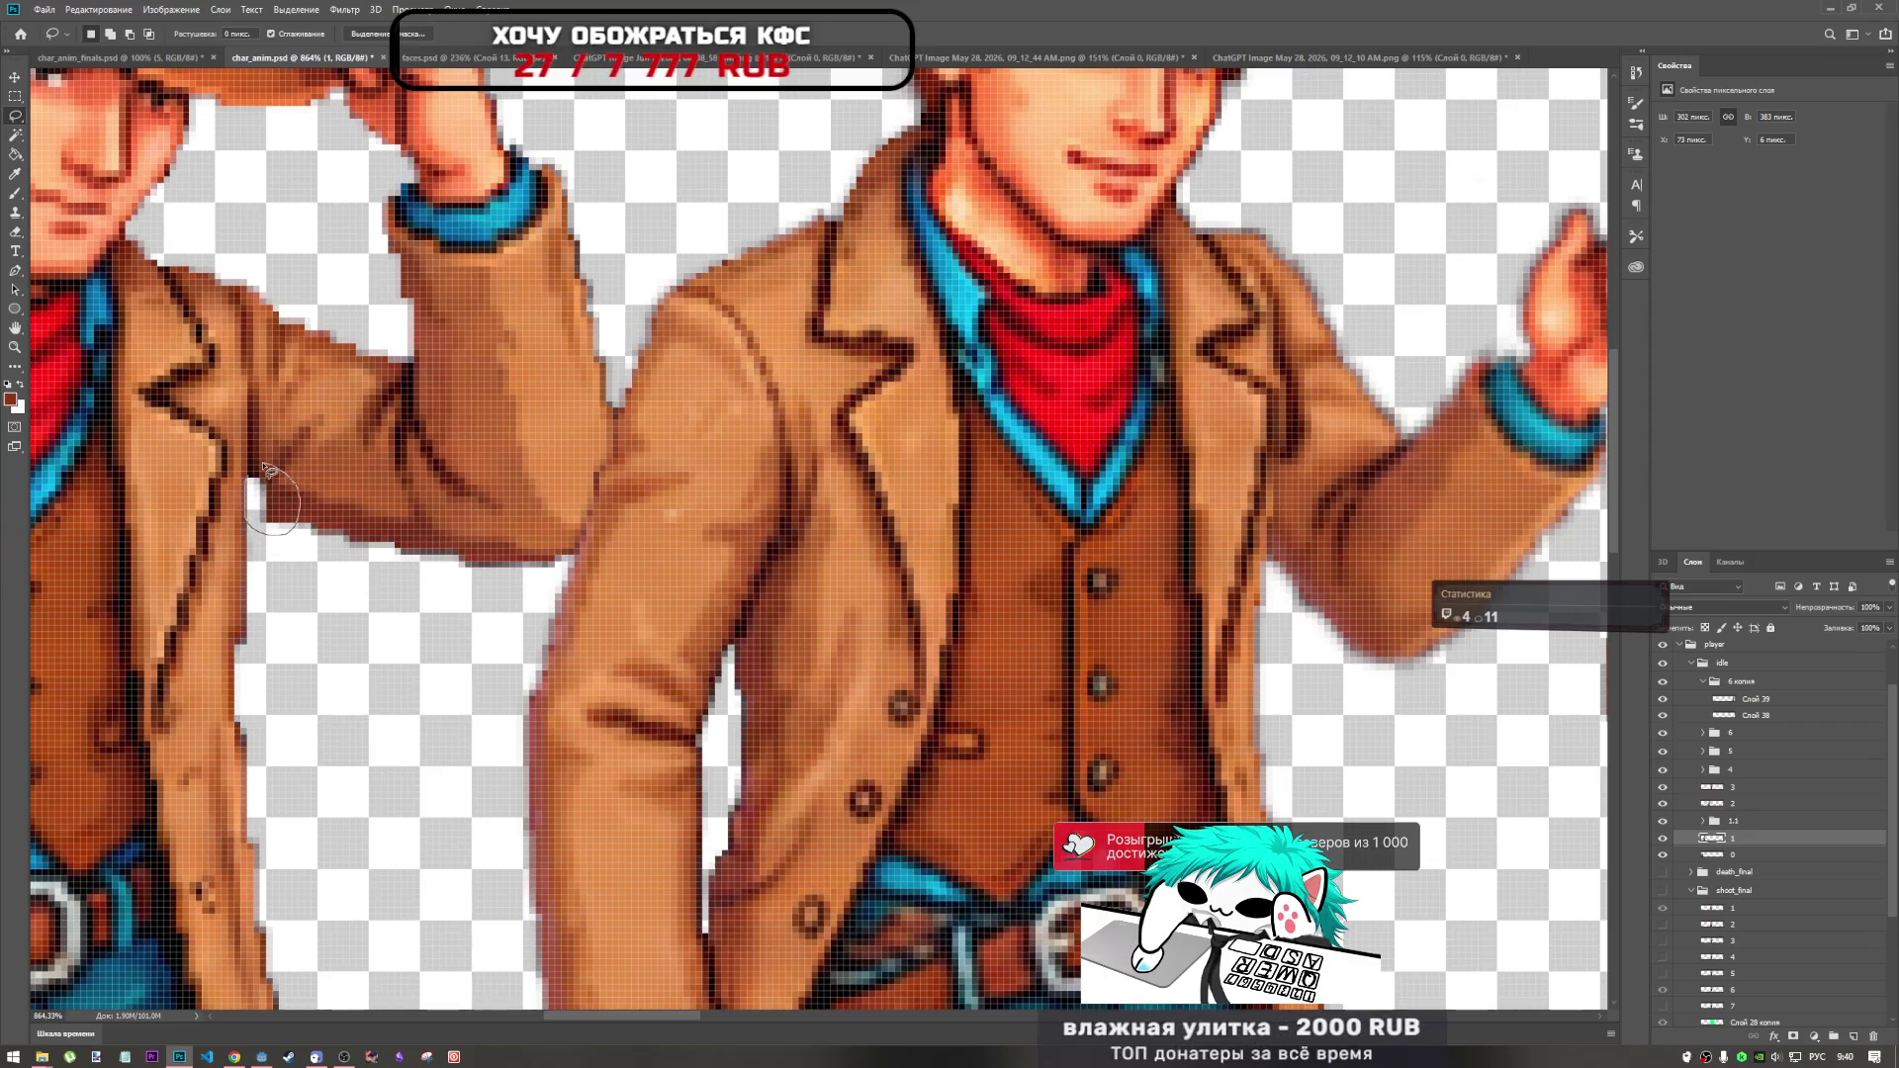
left_click_drag(250, 469, 248, 471)
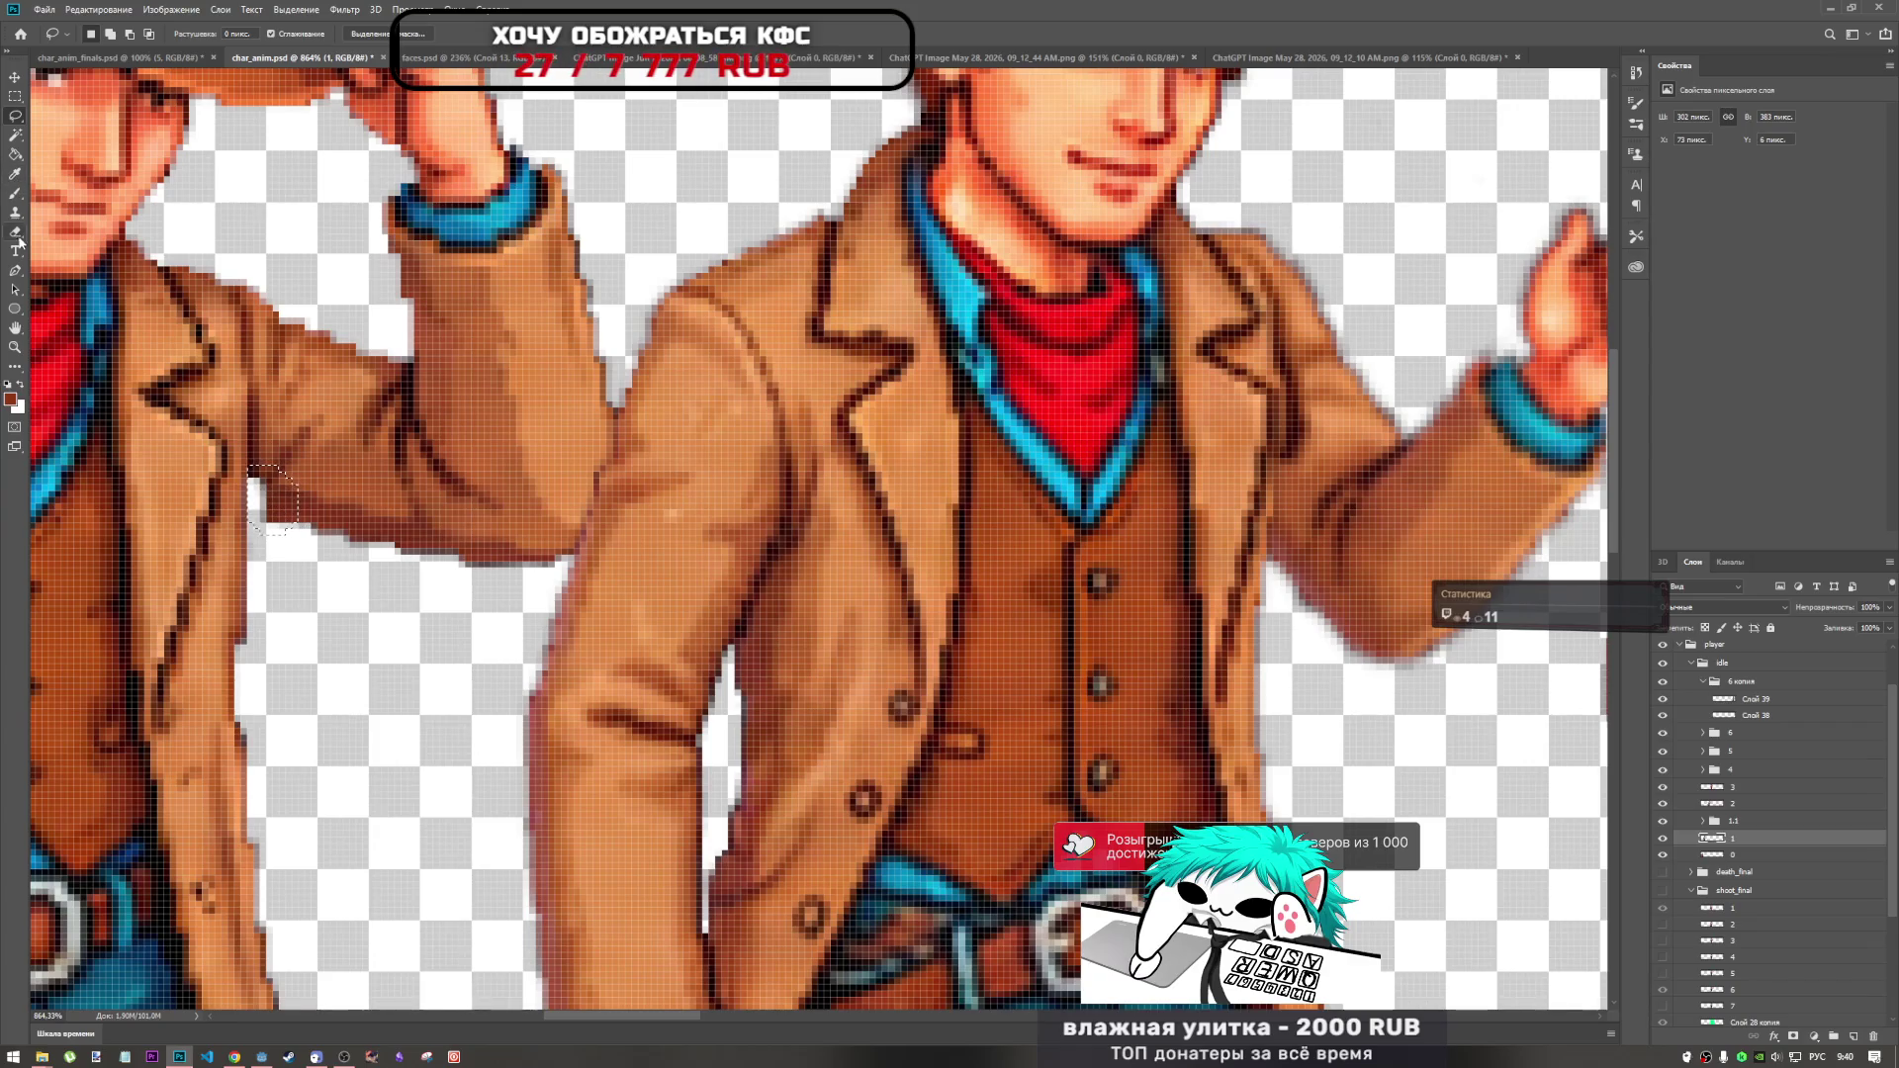
left_click(15, 366)
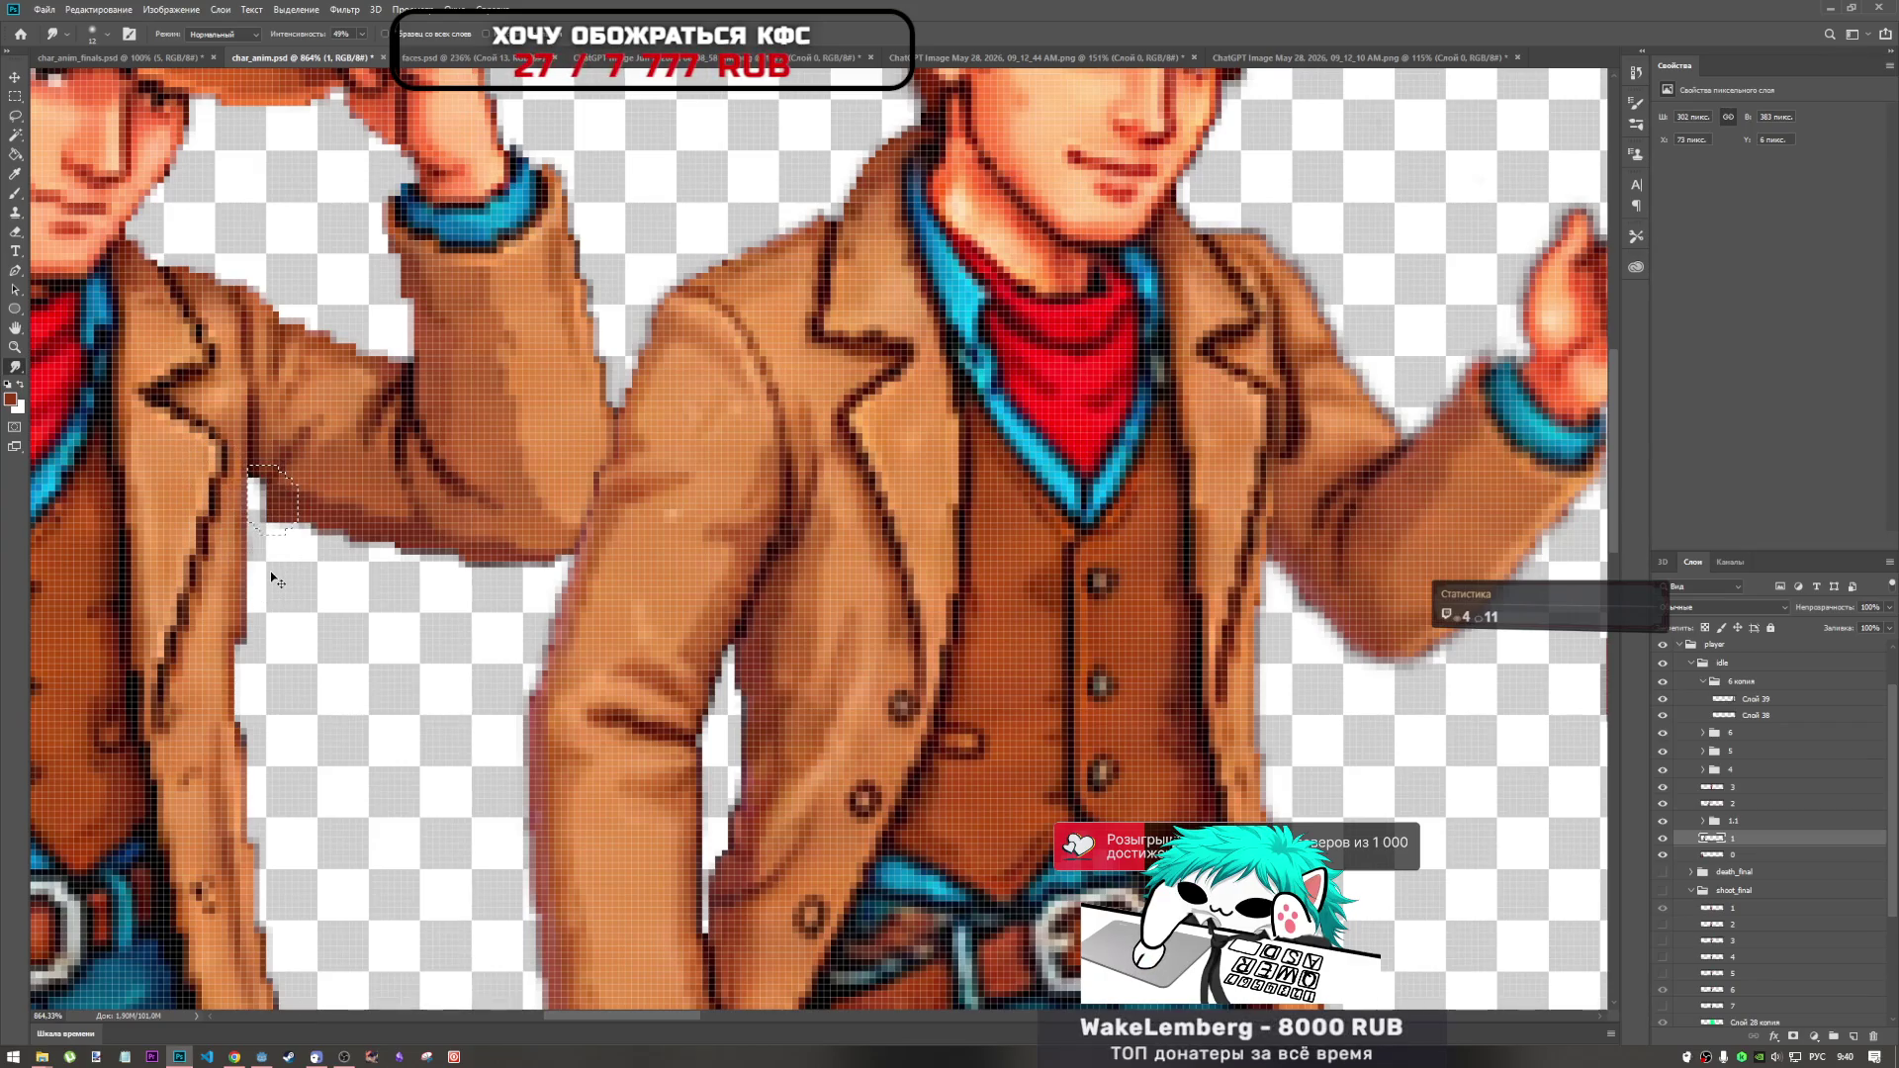
scroll(265, 539, "down", 5)
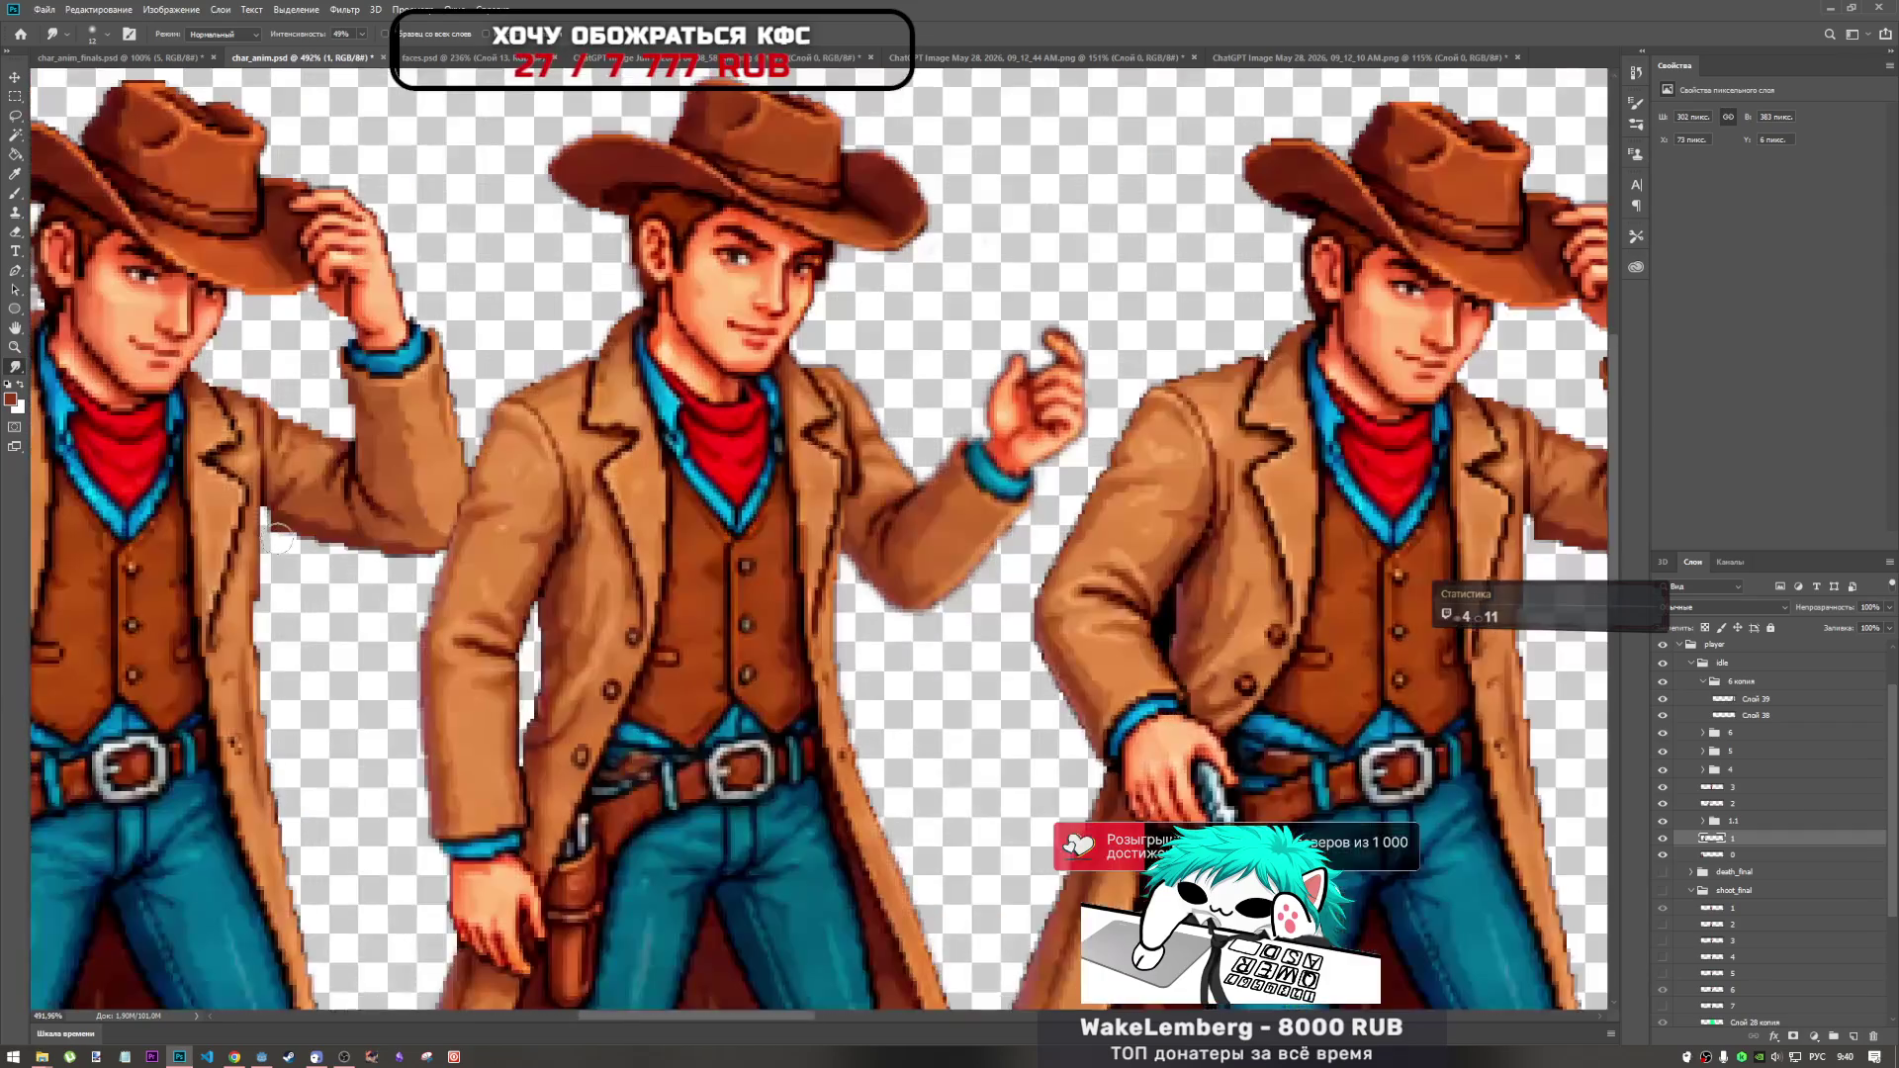
scroll(258, 512, "up", 3)
scroll(258, 511, "up", 2)
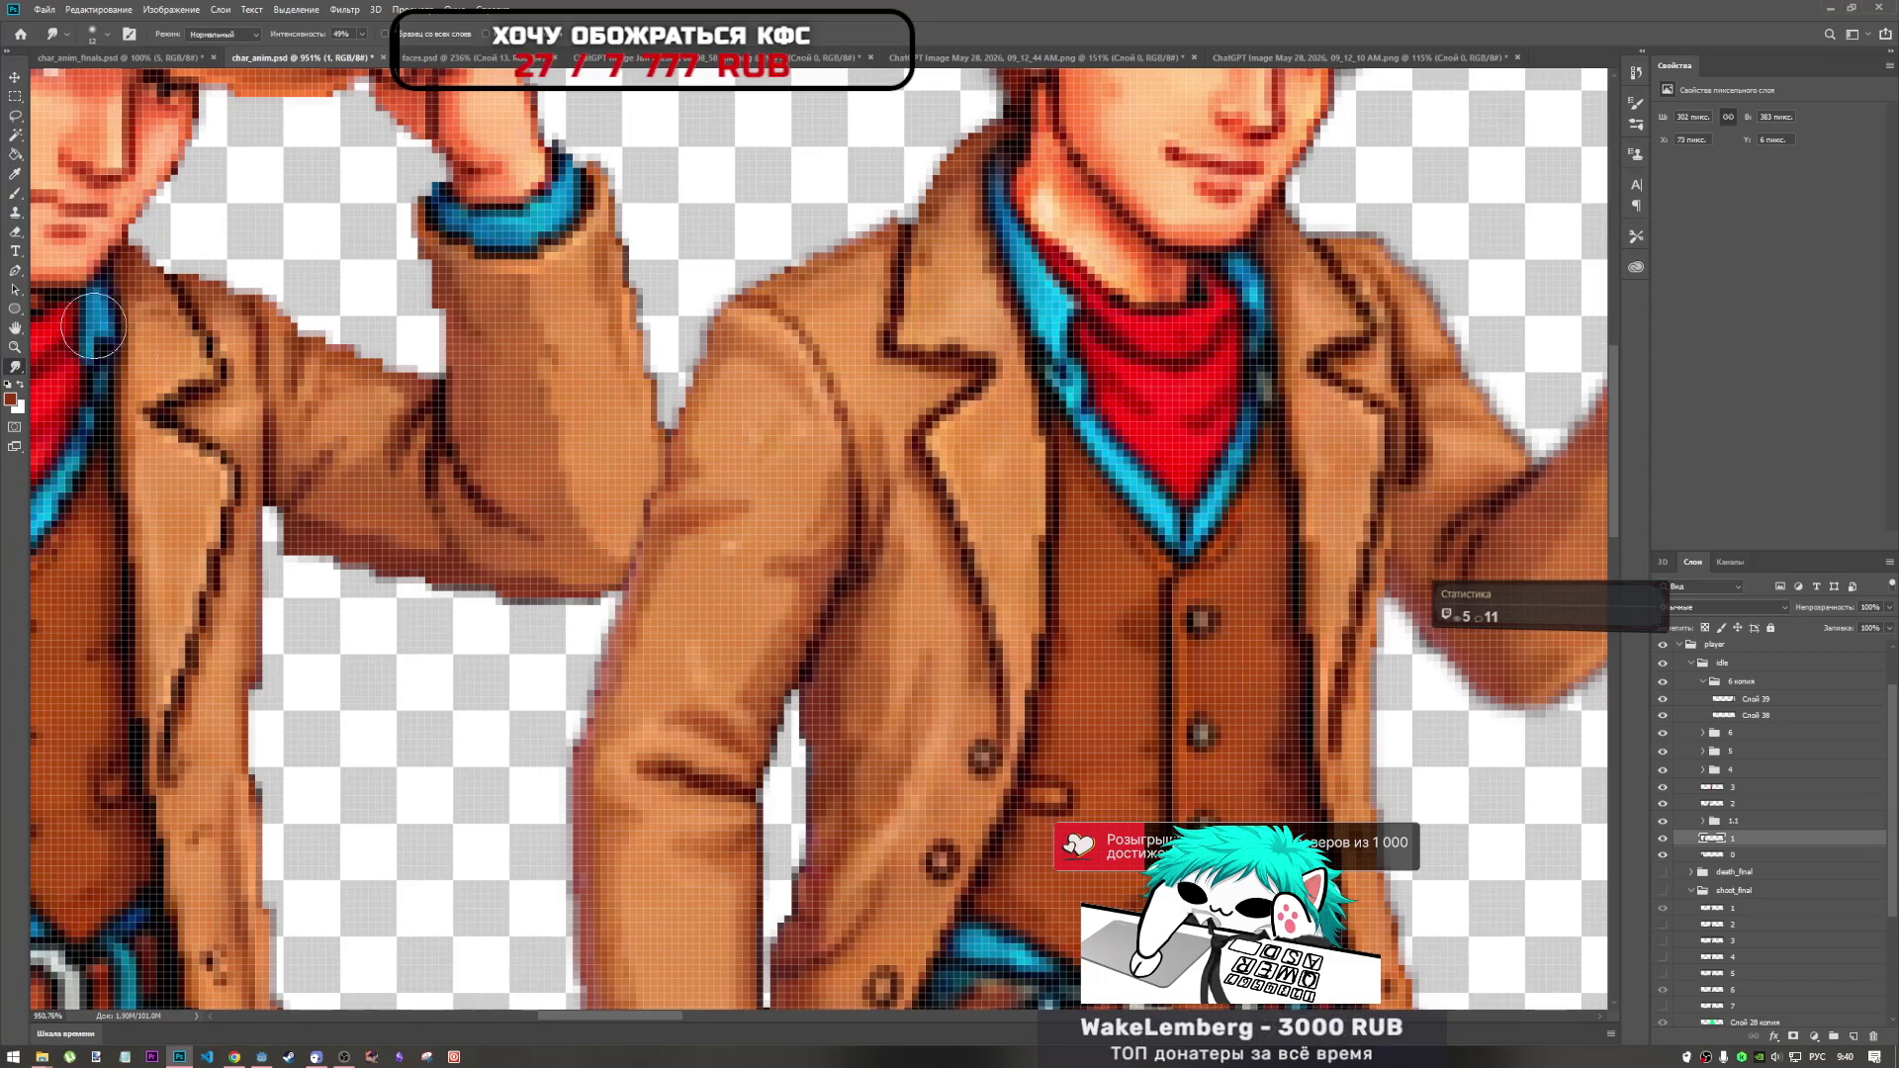
left_click(16, 220)
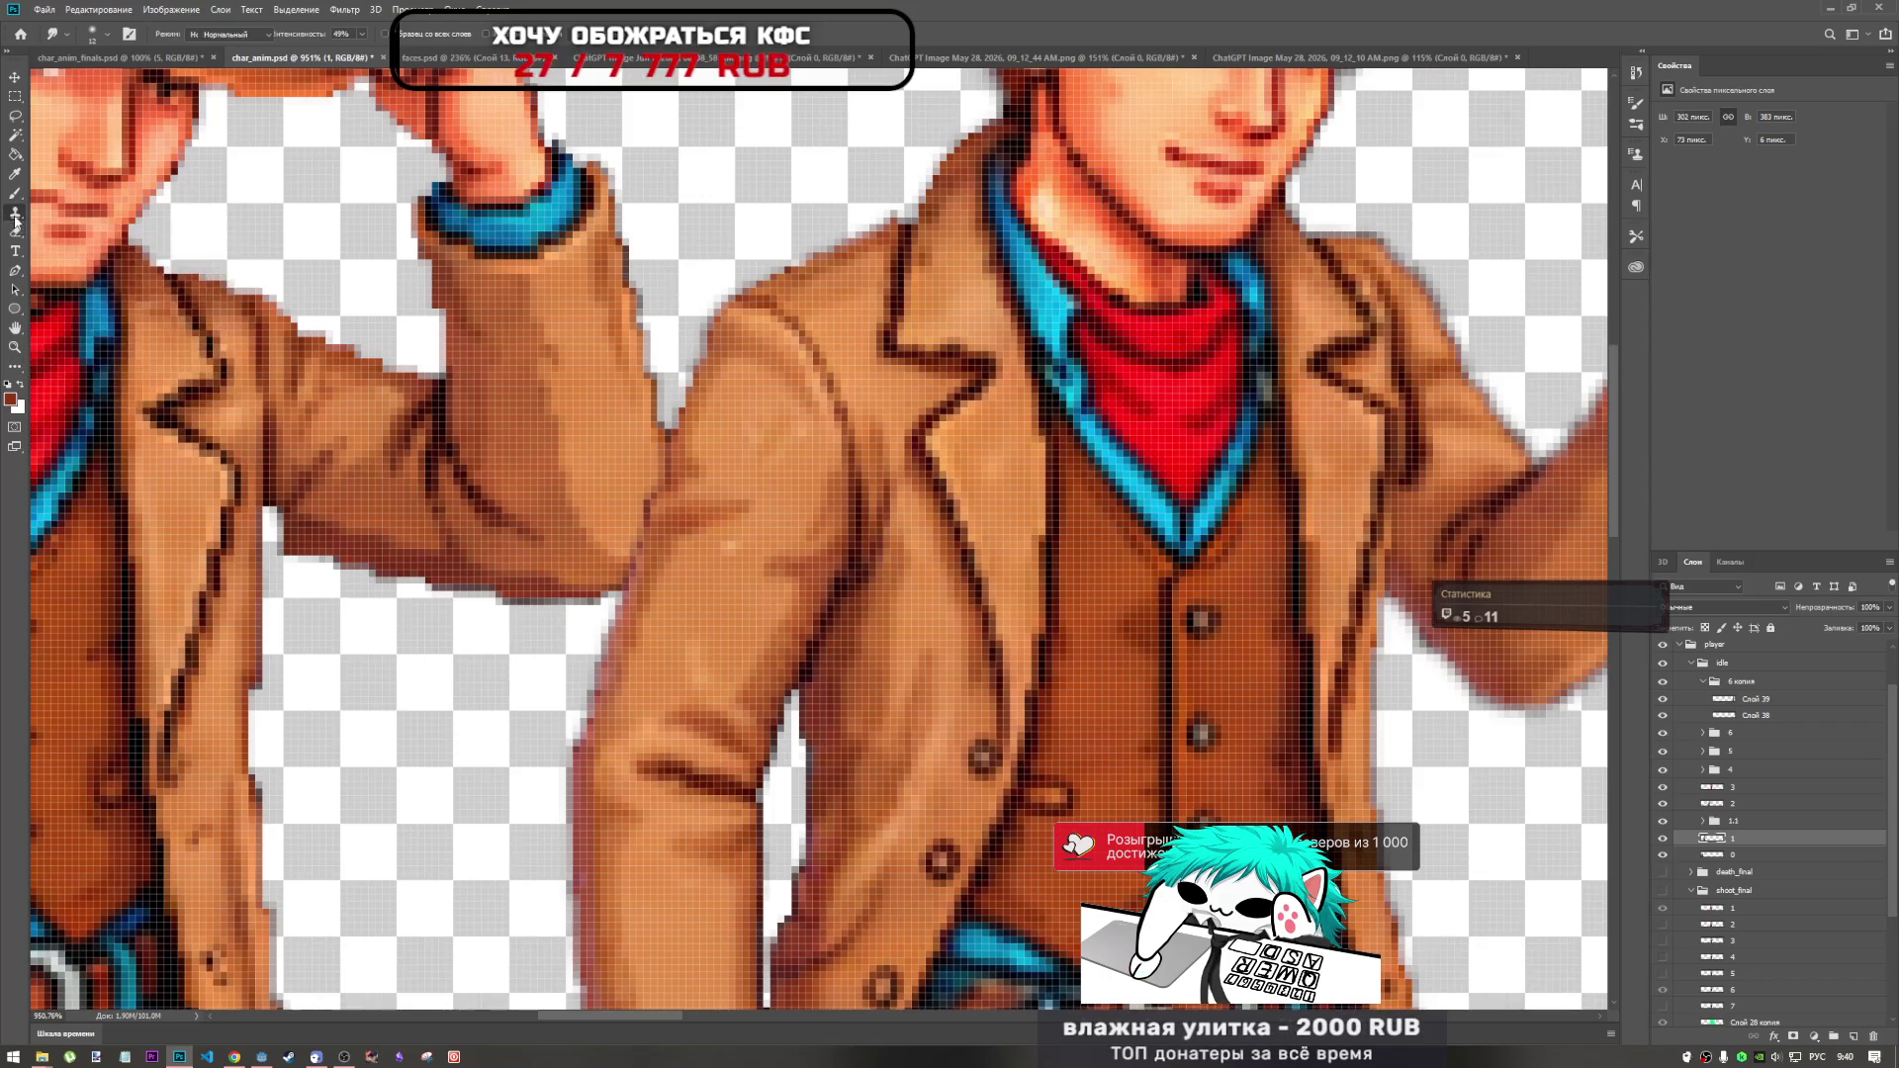
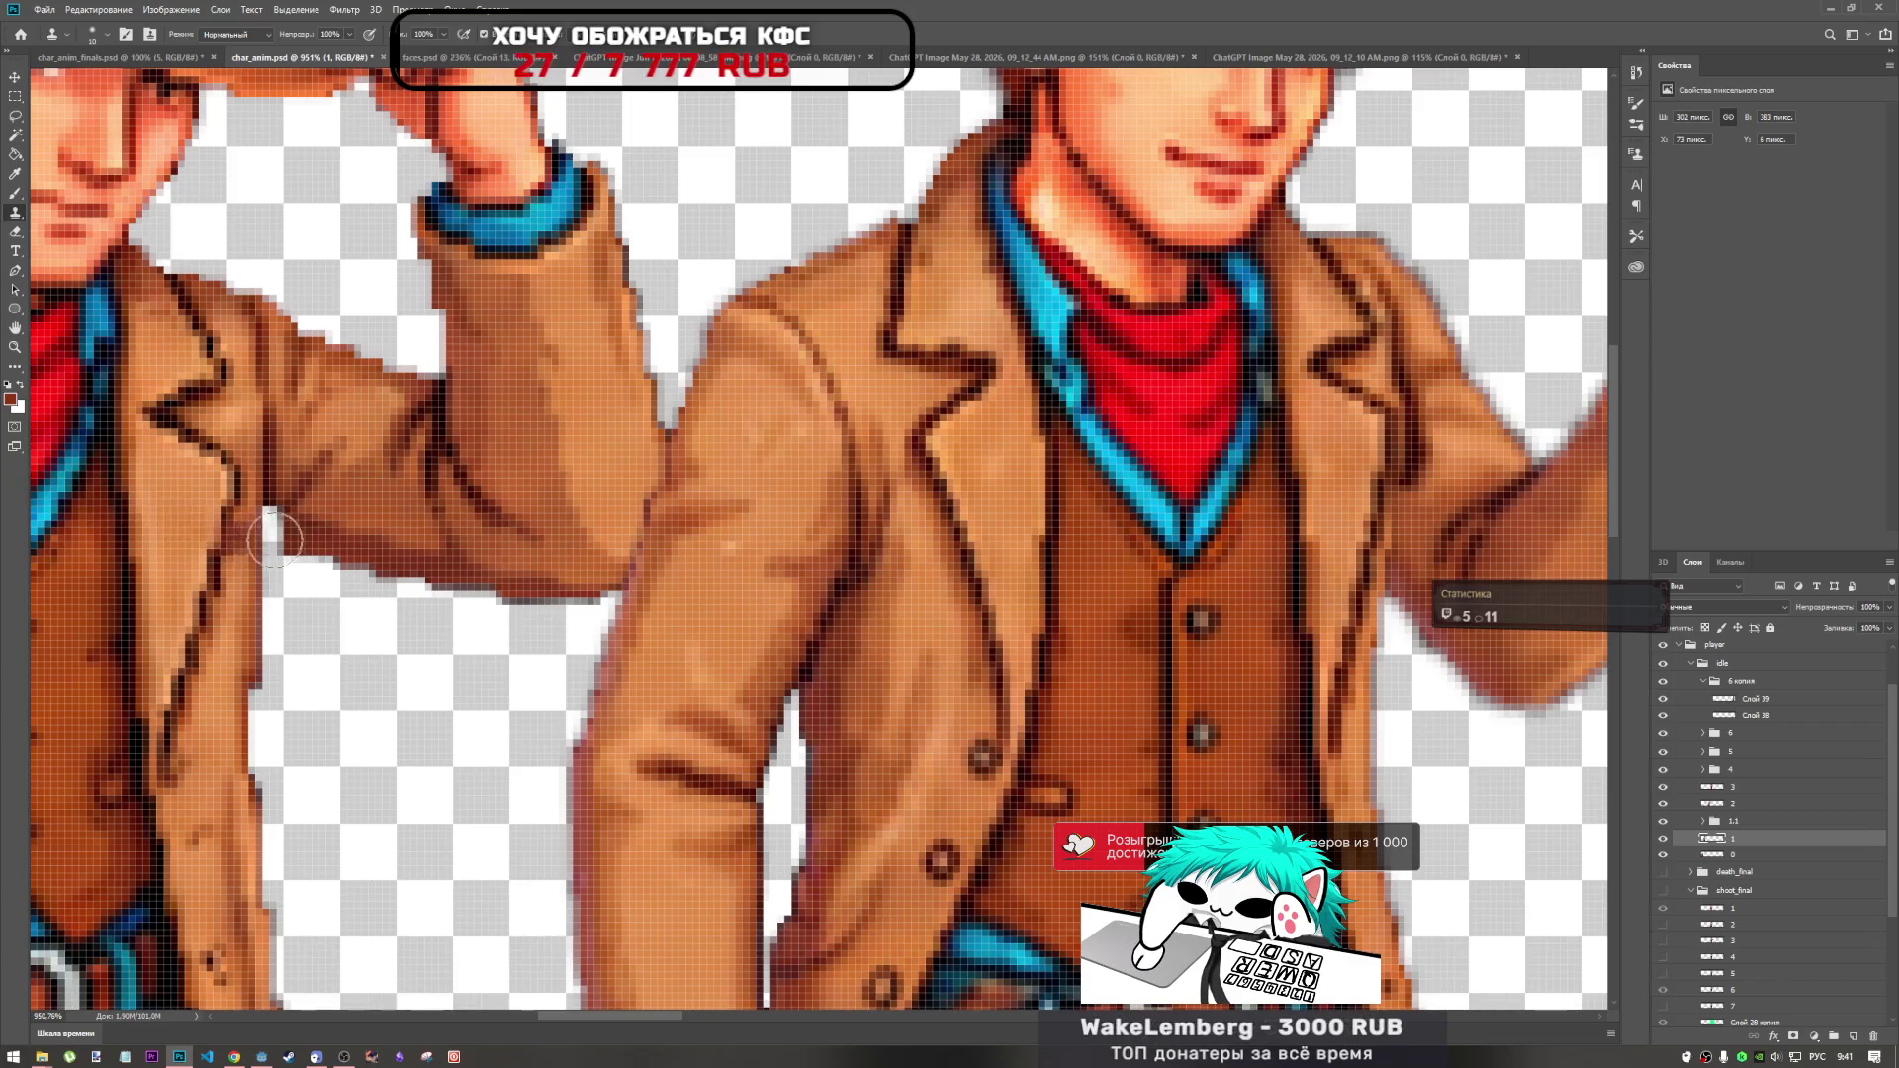
Clone coat pixels along the raised sleeve's underside edge, then select group 1.1 with the Brush tool.
left_click_drag(237, 510, 265, 555)
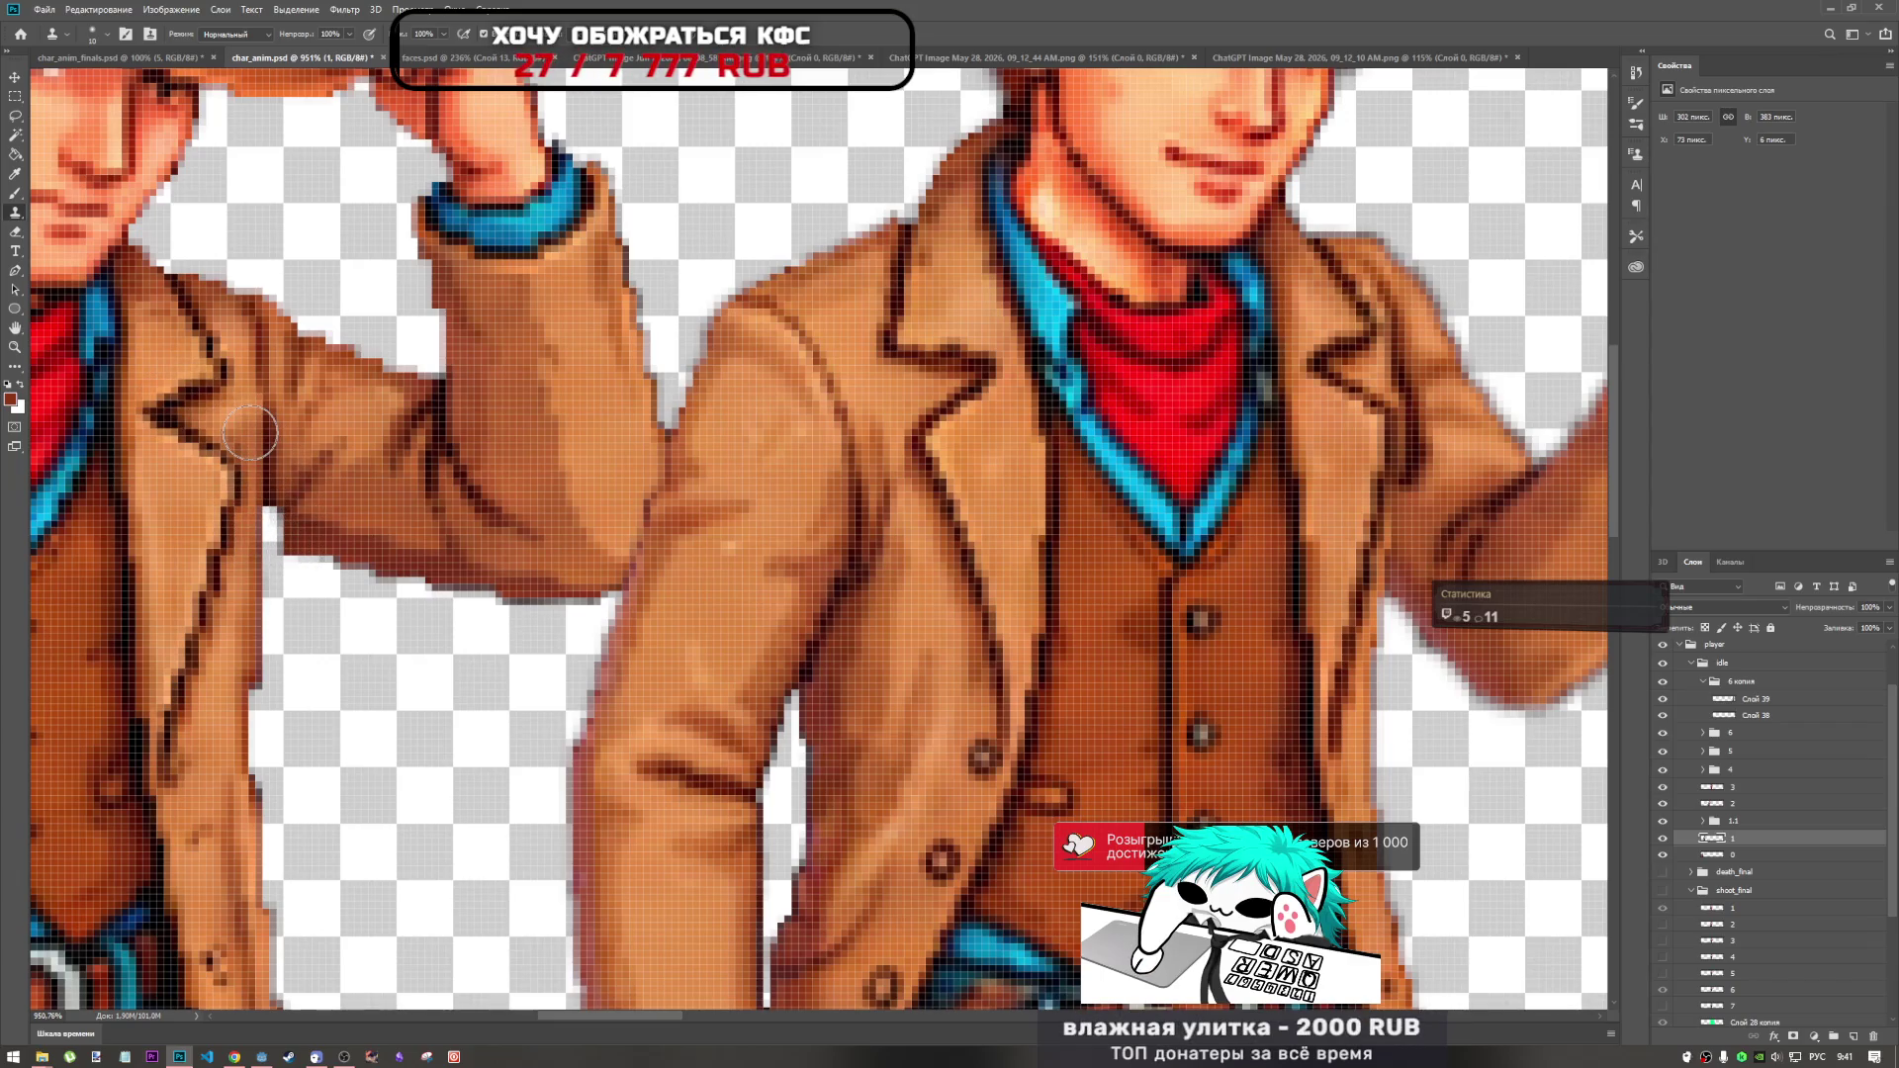
left_click(17, 193)
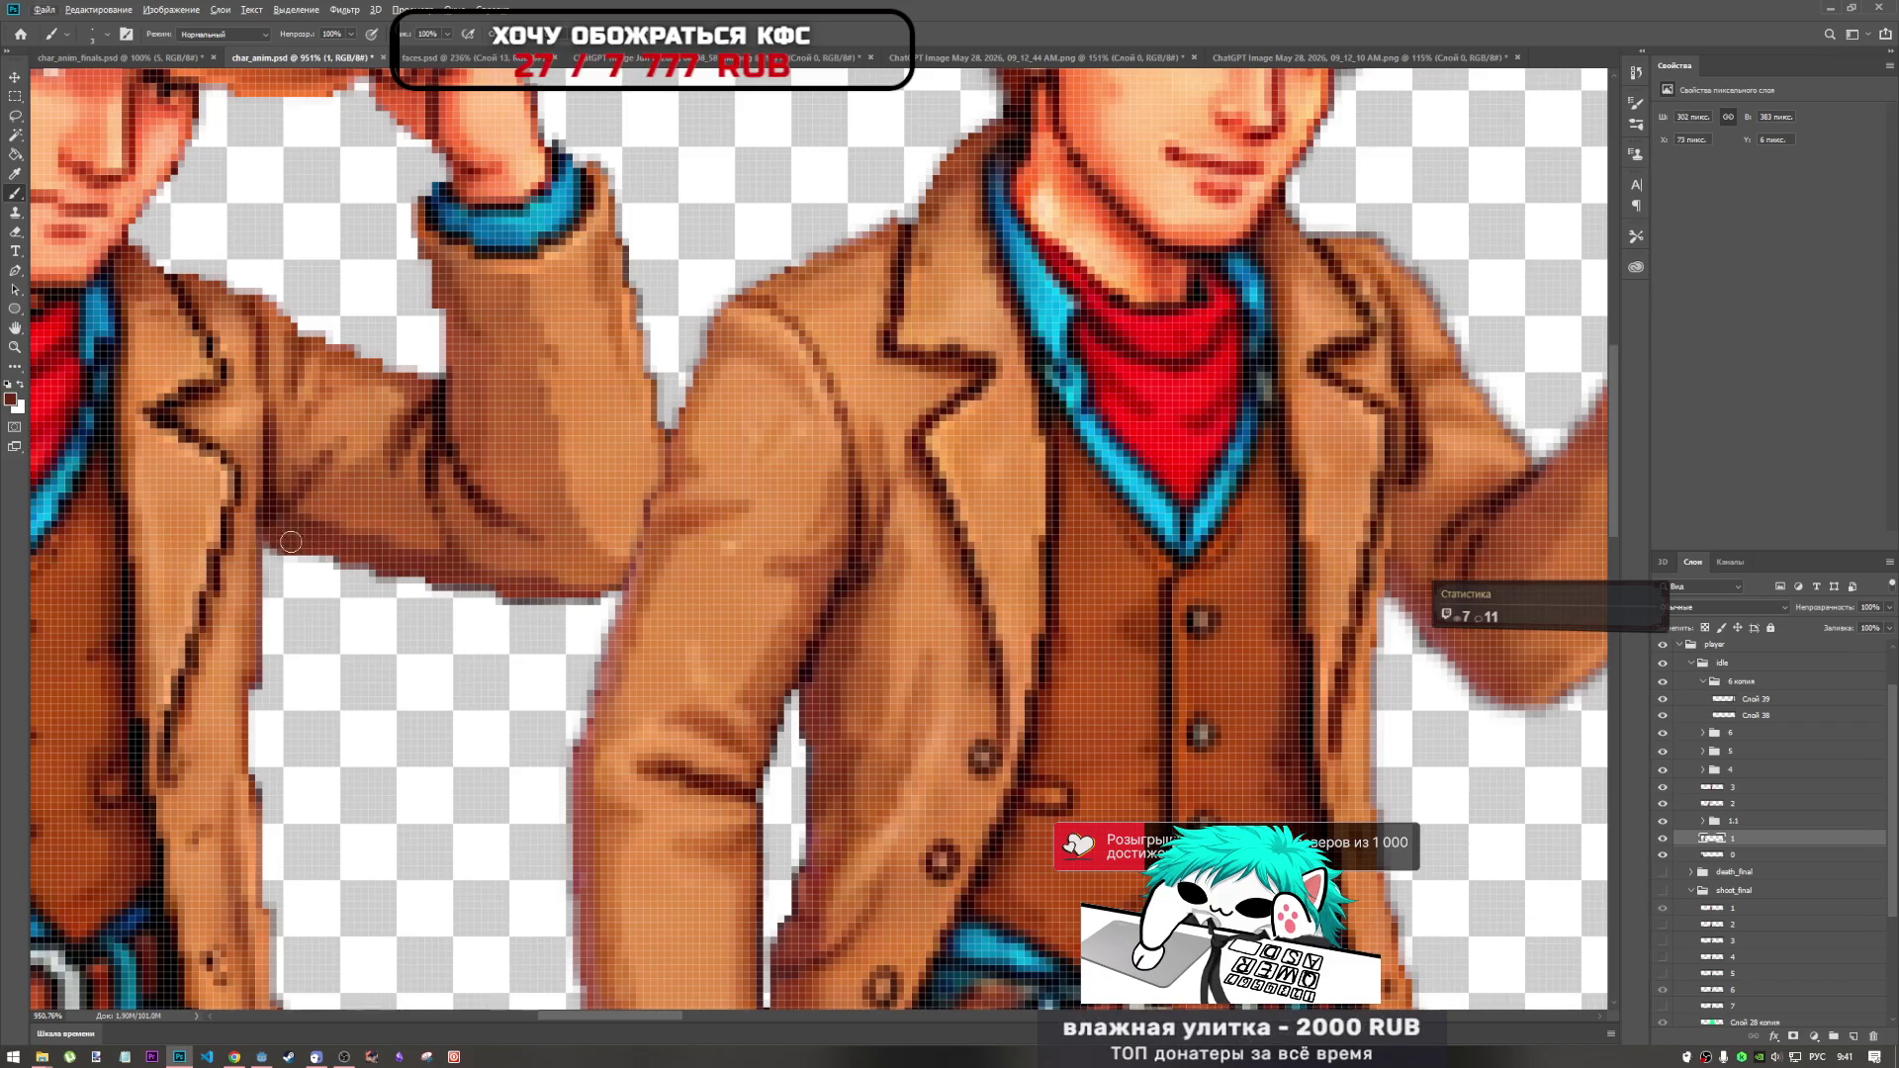
scroll(317, 537, "down", 1)
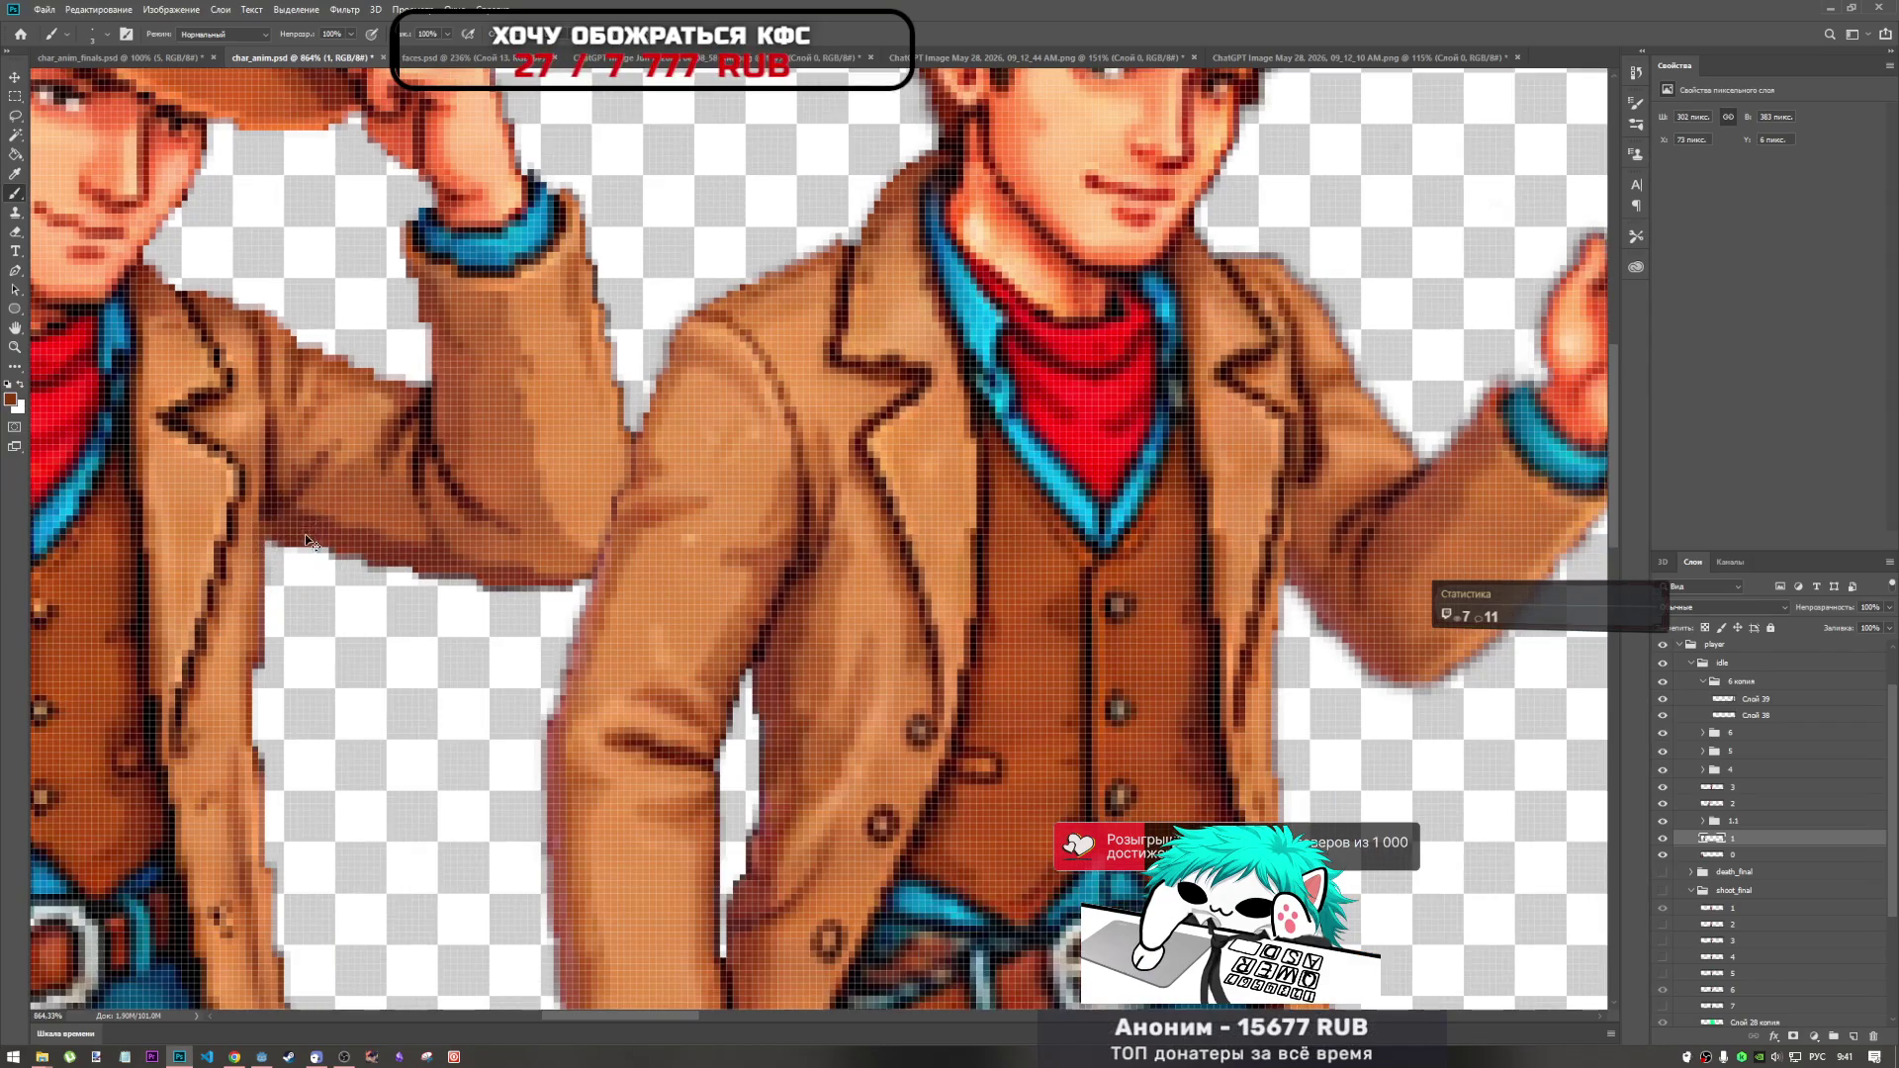
scroll(302, 535, "down", 10)
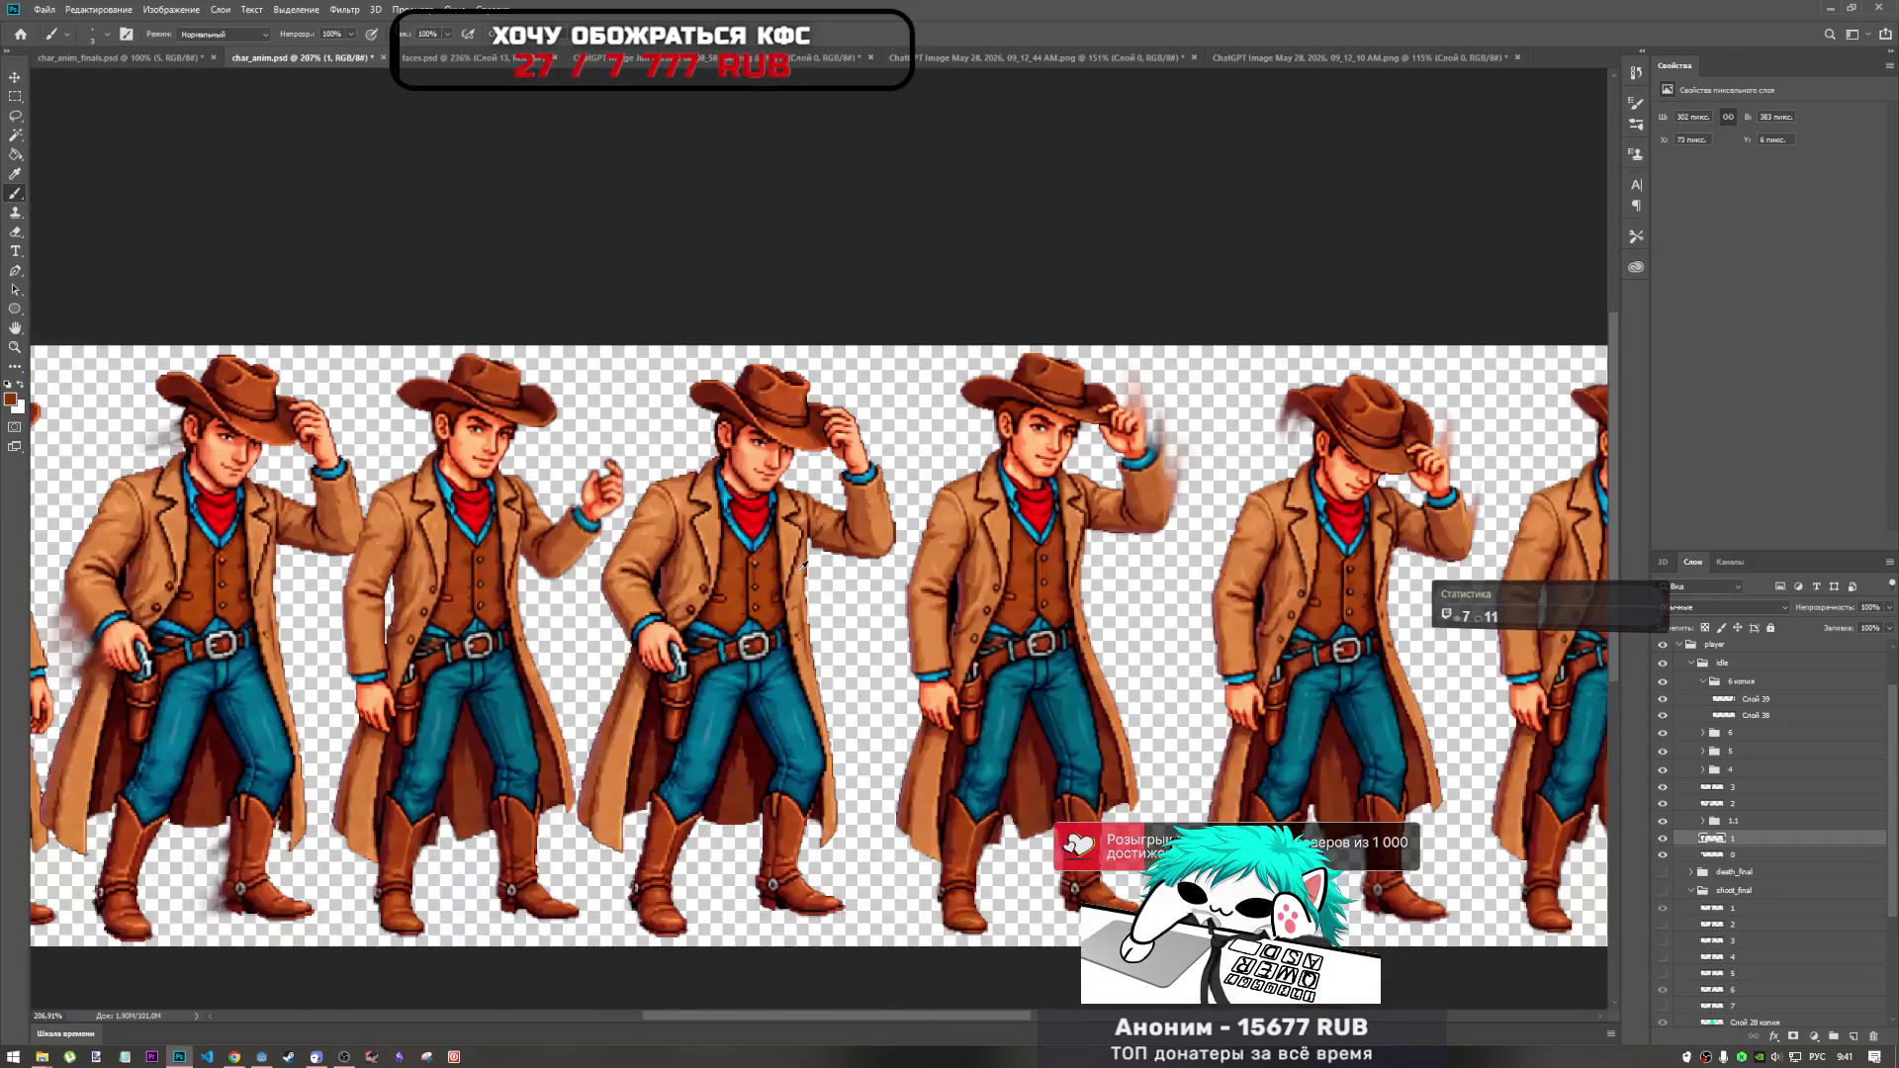
scroll(735, 504, "up", 10)
scroll(735, 504, "up", 12)
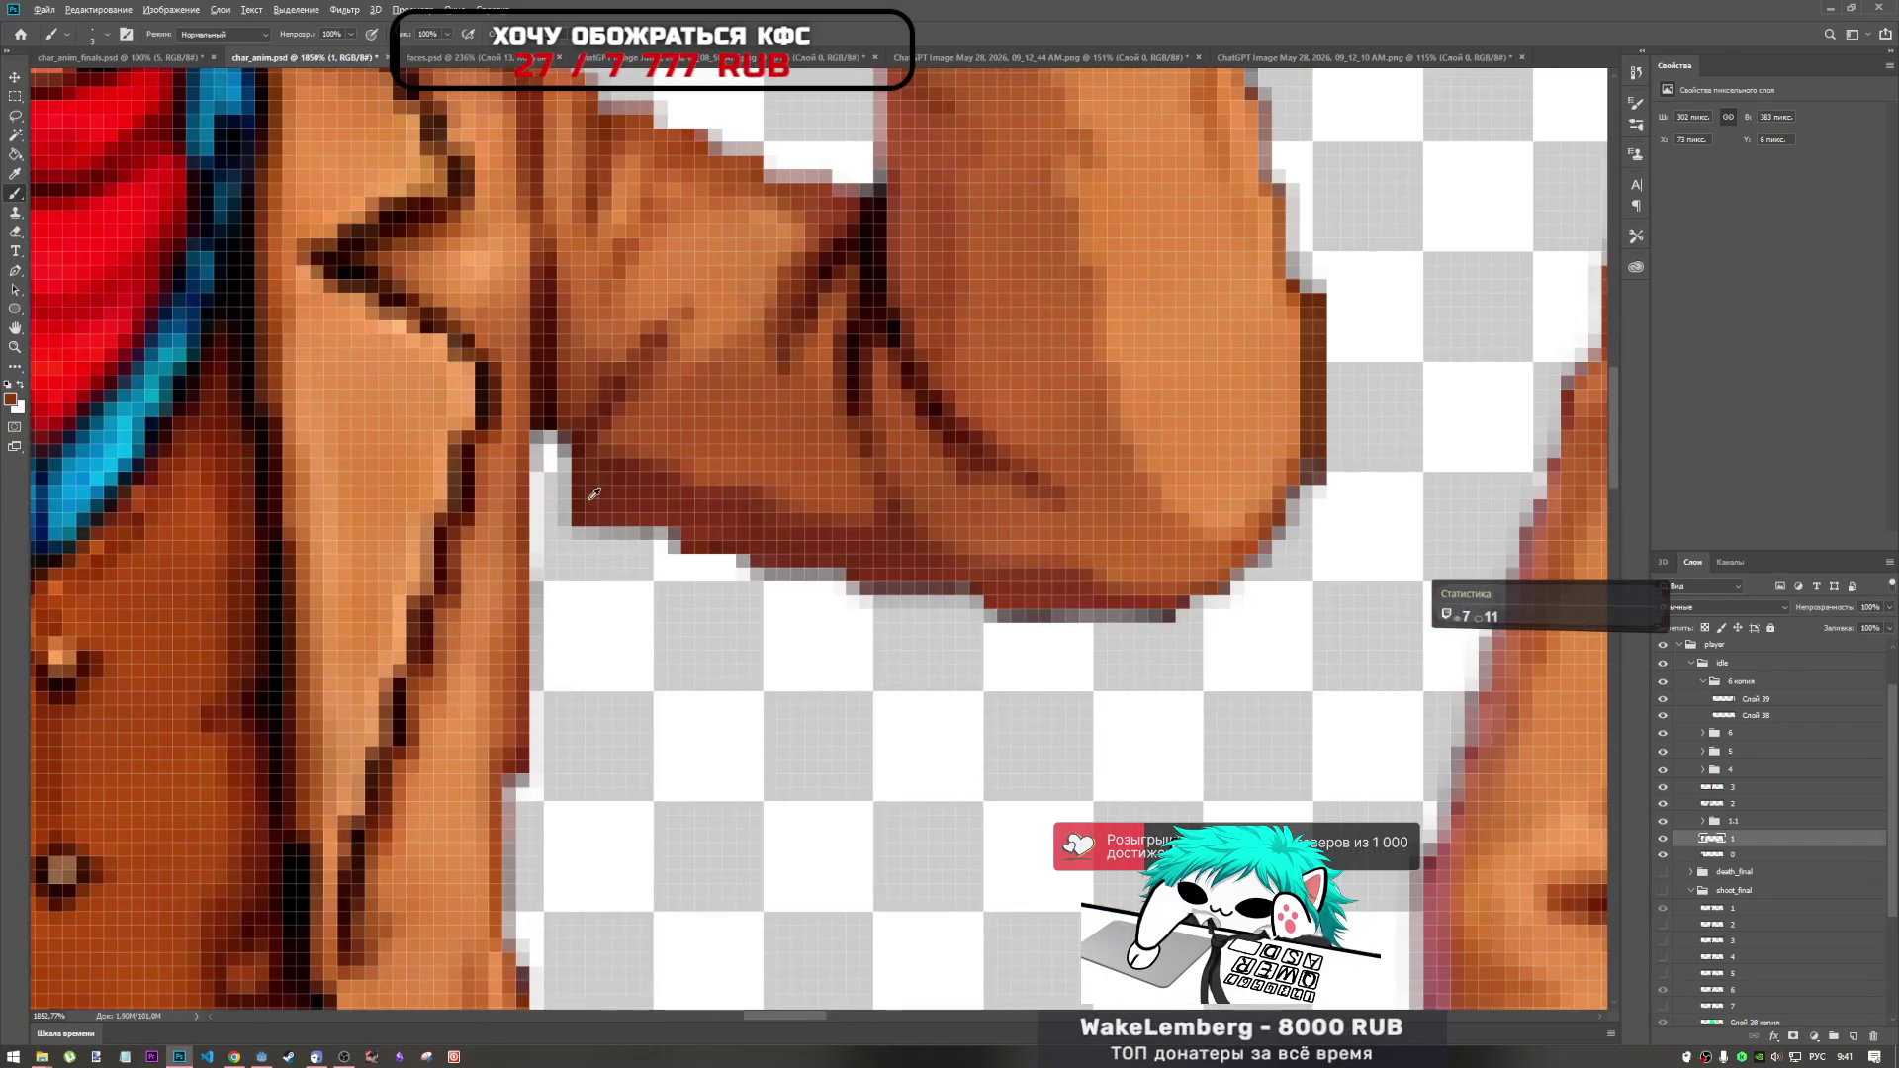
left_click(1697, 825)
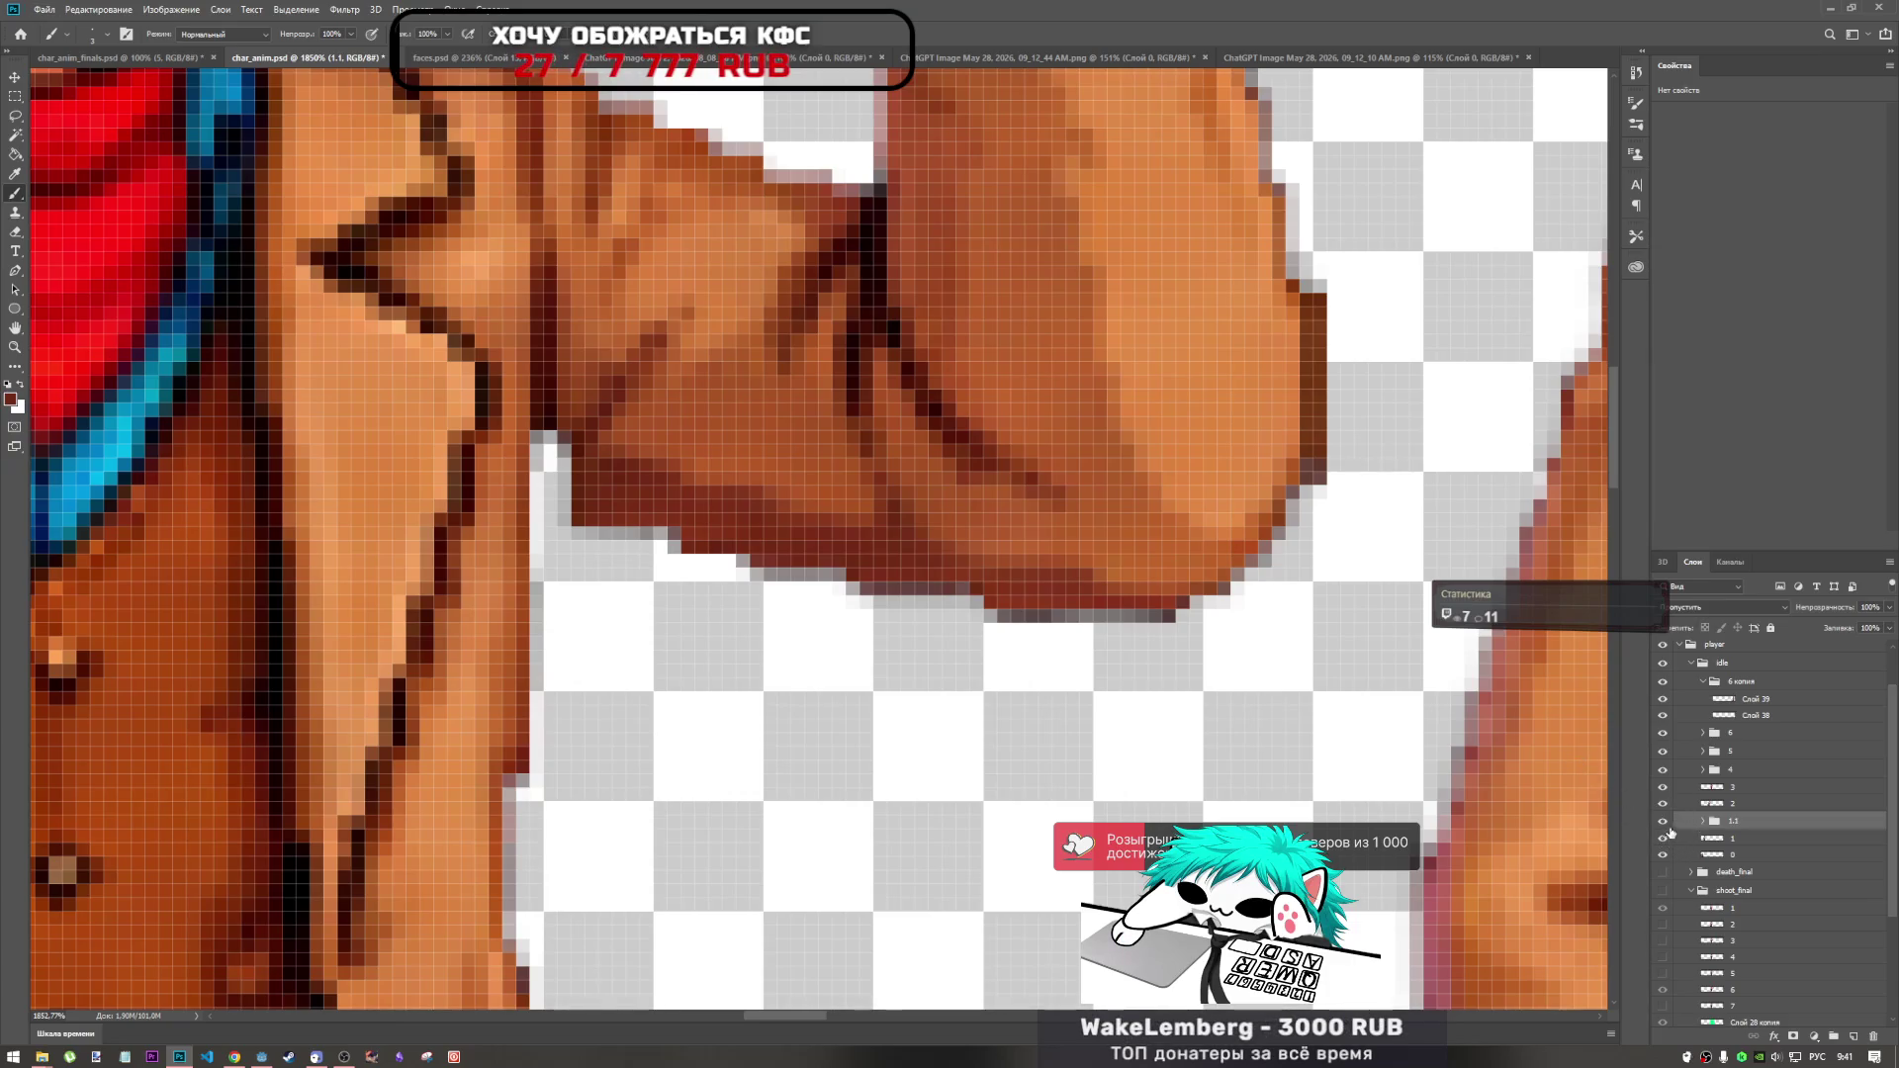
scroll(1672, 833, "down", 5)
Identify the middle cowboy's layer and make layer 2 the active layer.
left_click(1662, 808)
left_click(1662, 803)
left_click(1711, 803)
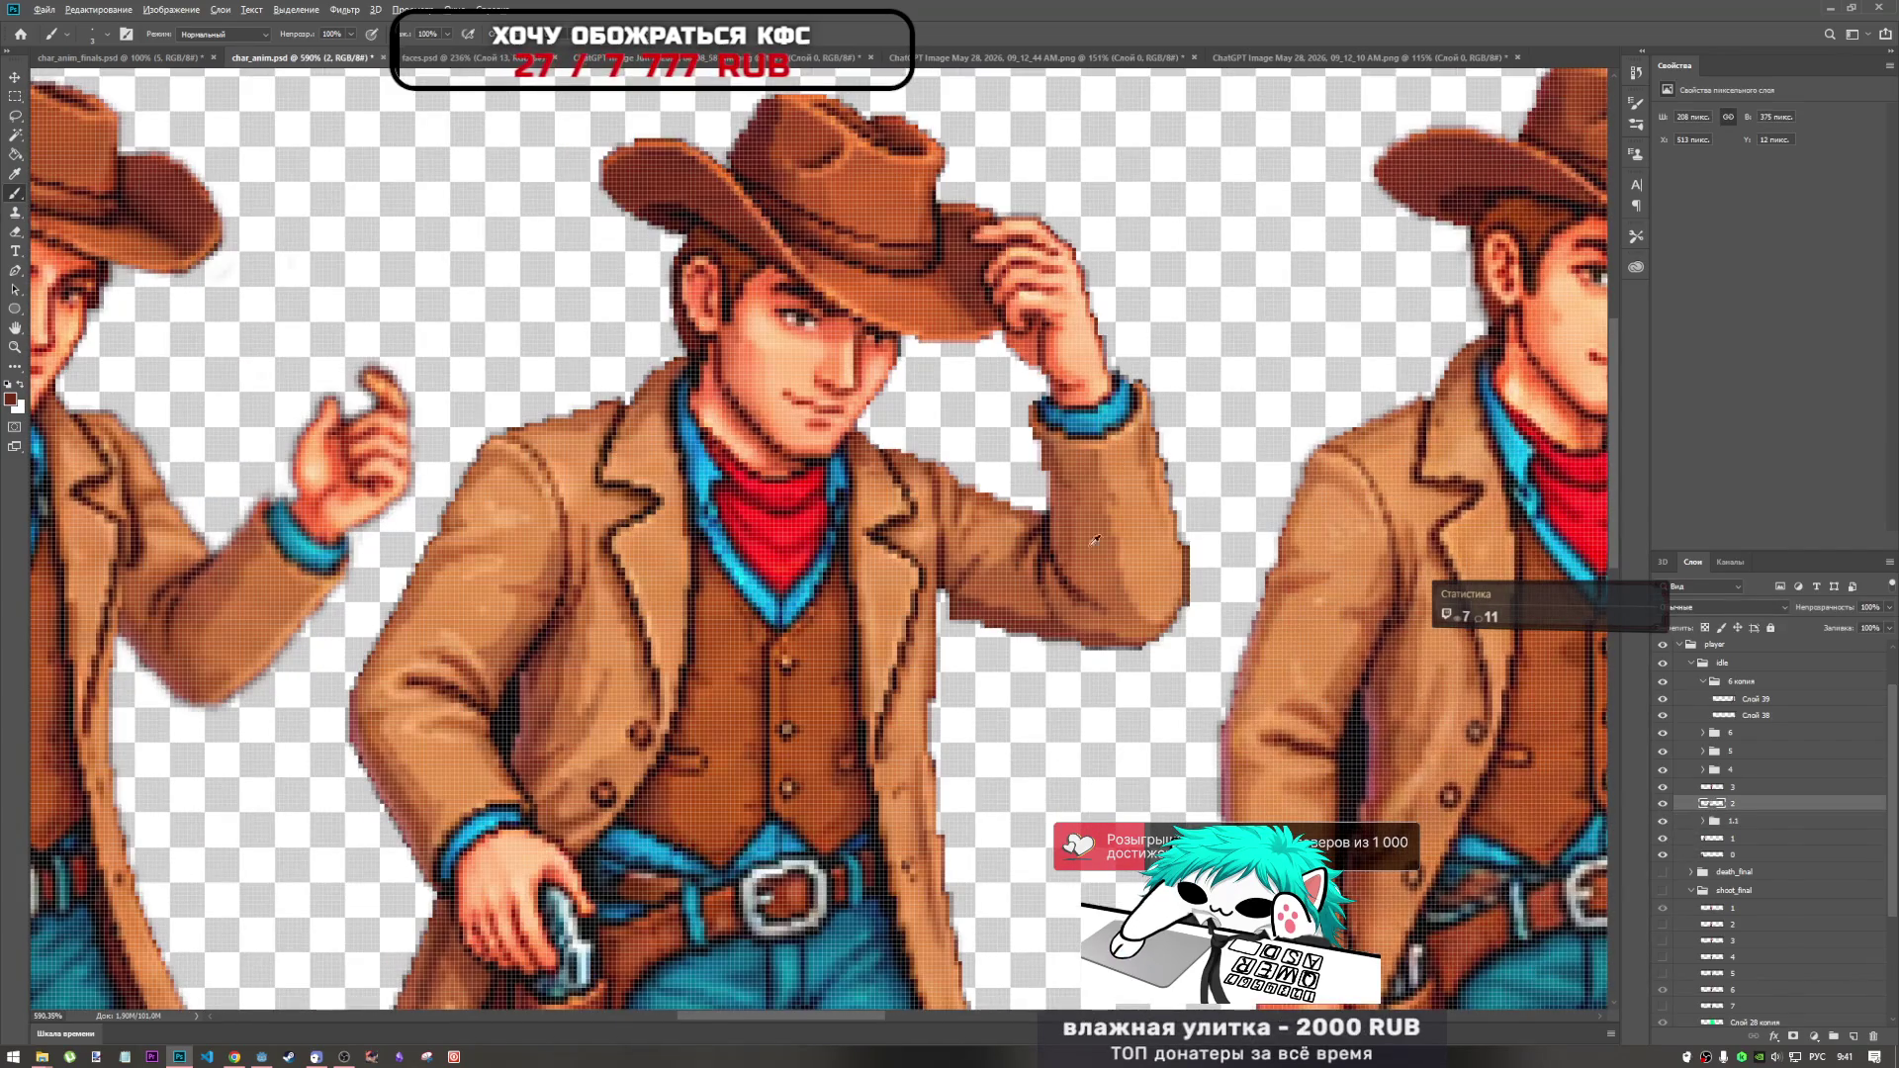
scroll(920, 776, "up", 5)
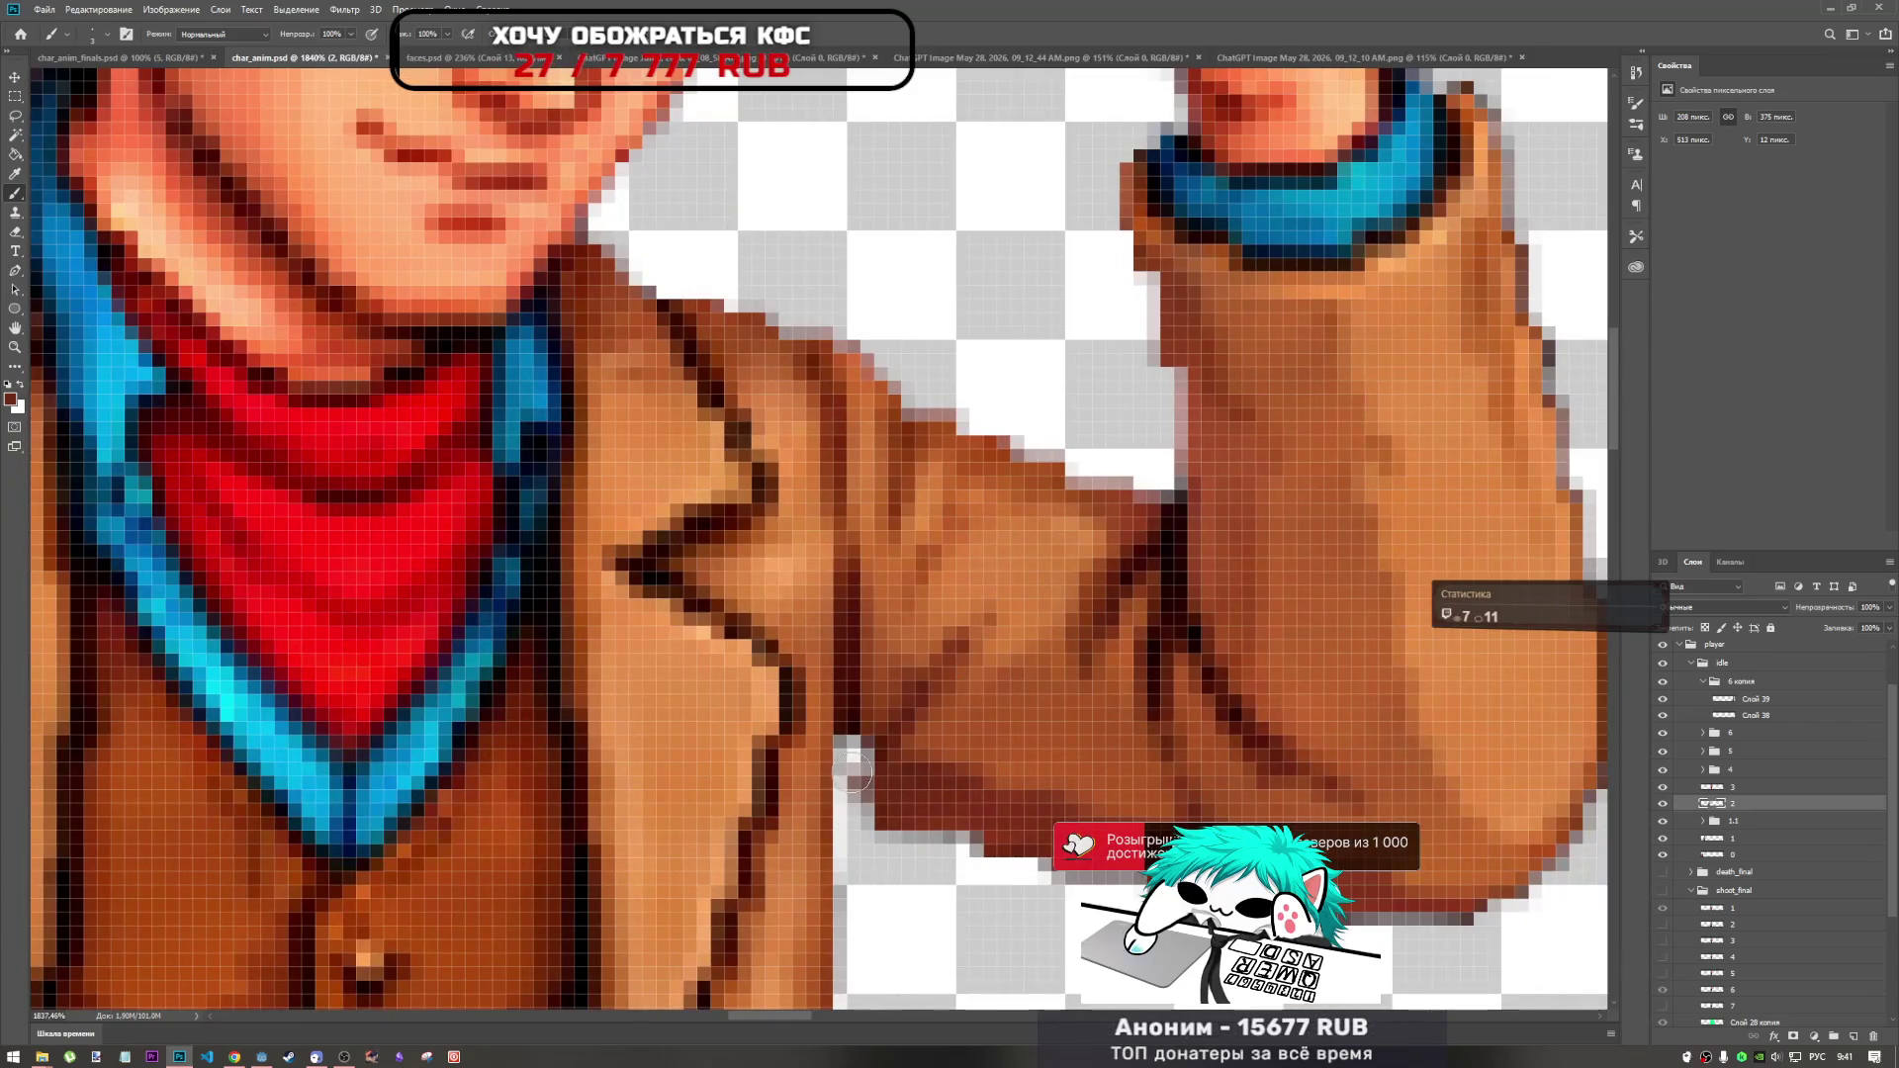
Sample the sleeve's brown and paint over the transparent gap beside the cuff.
left_click(908, 811, "alt")
mouse_move(887, 821)
left_mouse_down()
mouse_move(855, 762)
mouse_move(892, 749)
left_mouse_up()
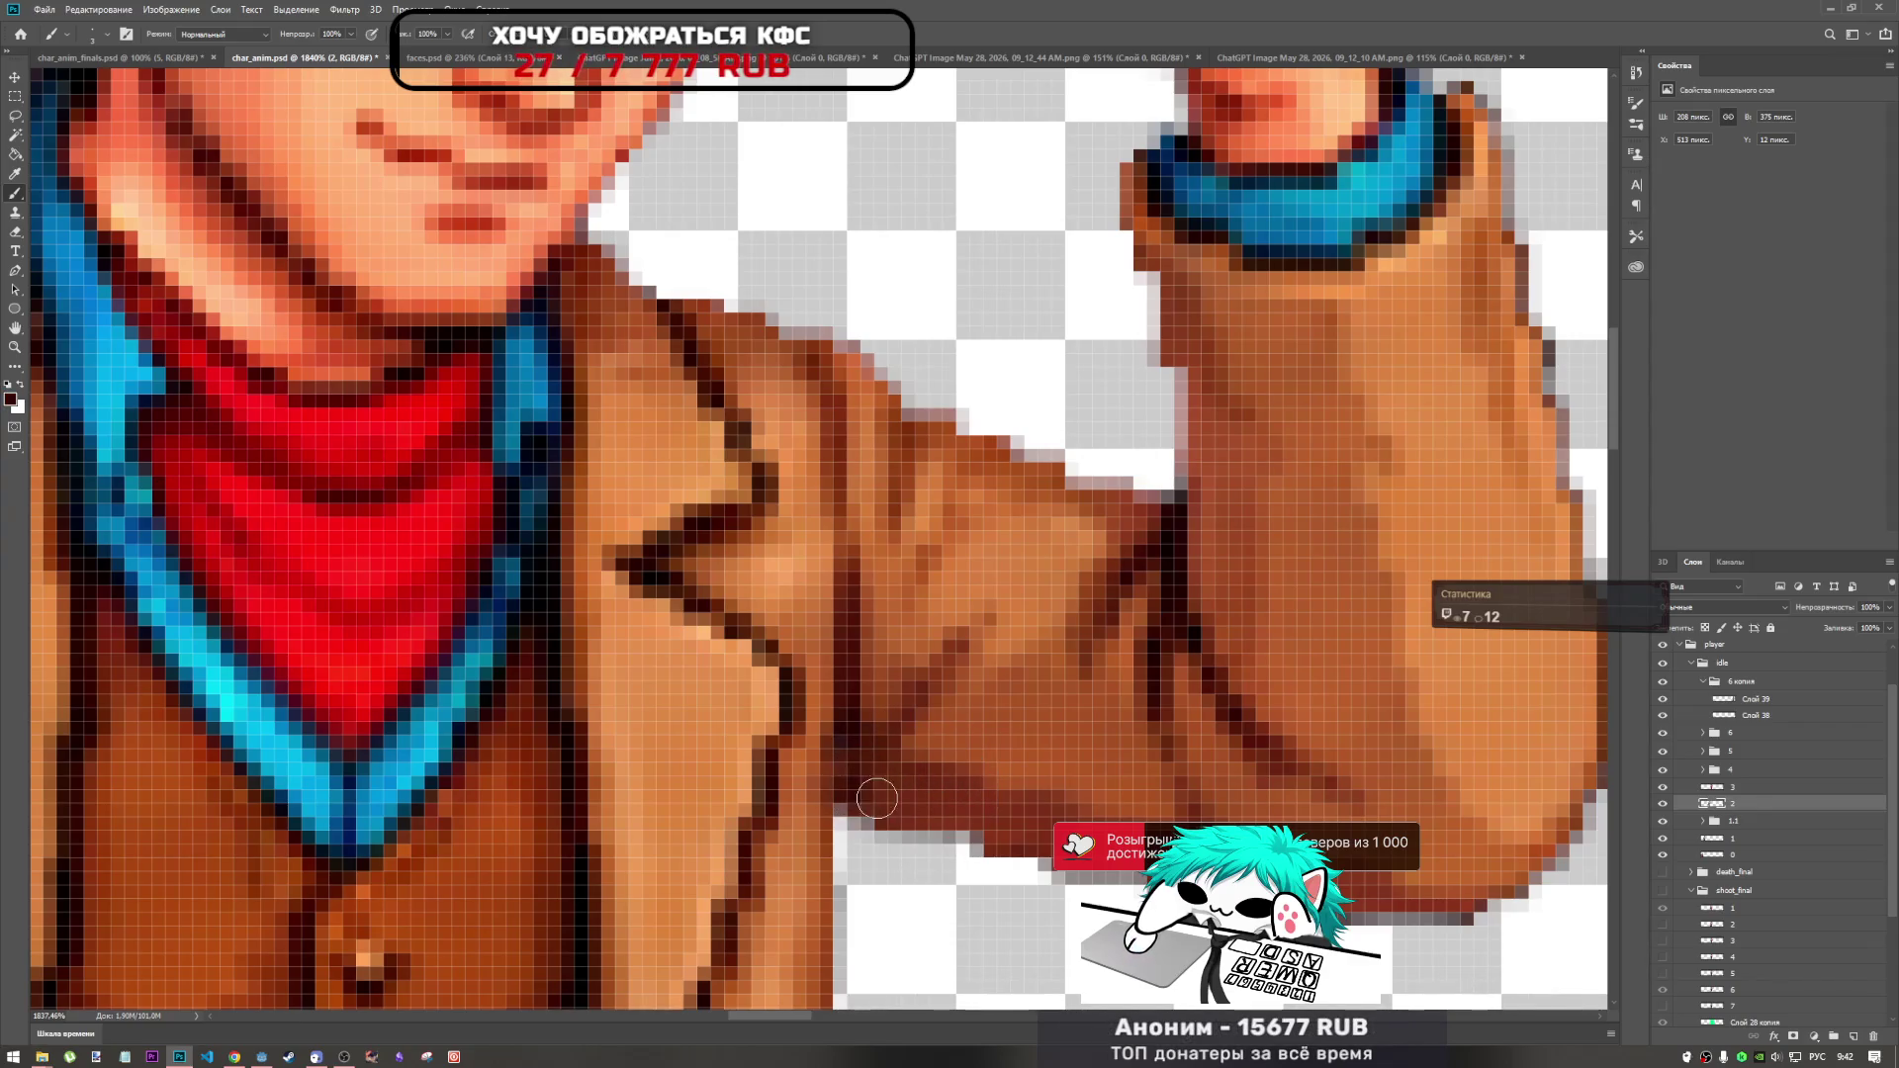
scroll(867, 809, "down", 10)
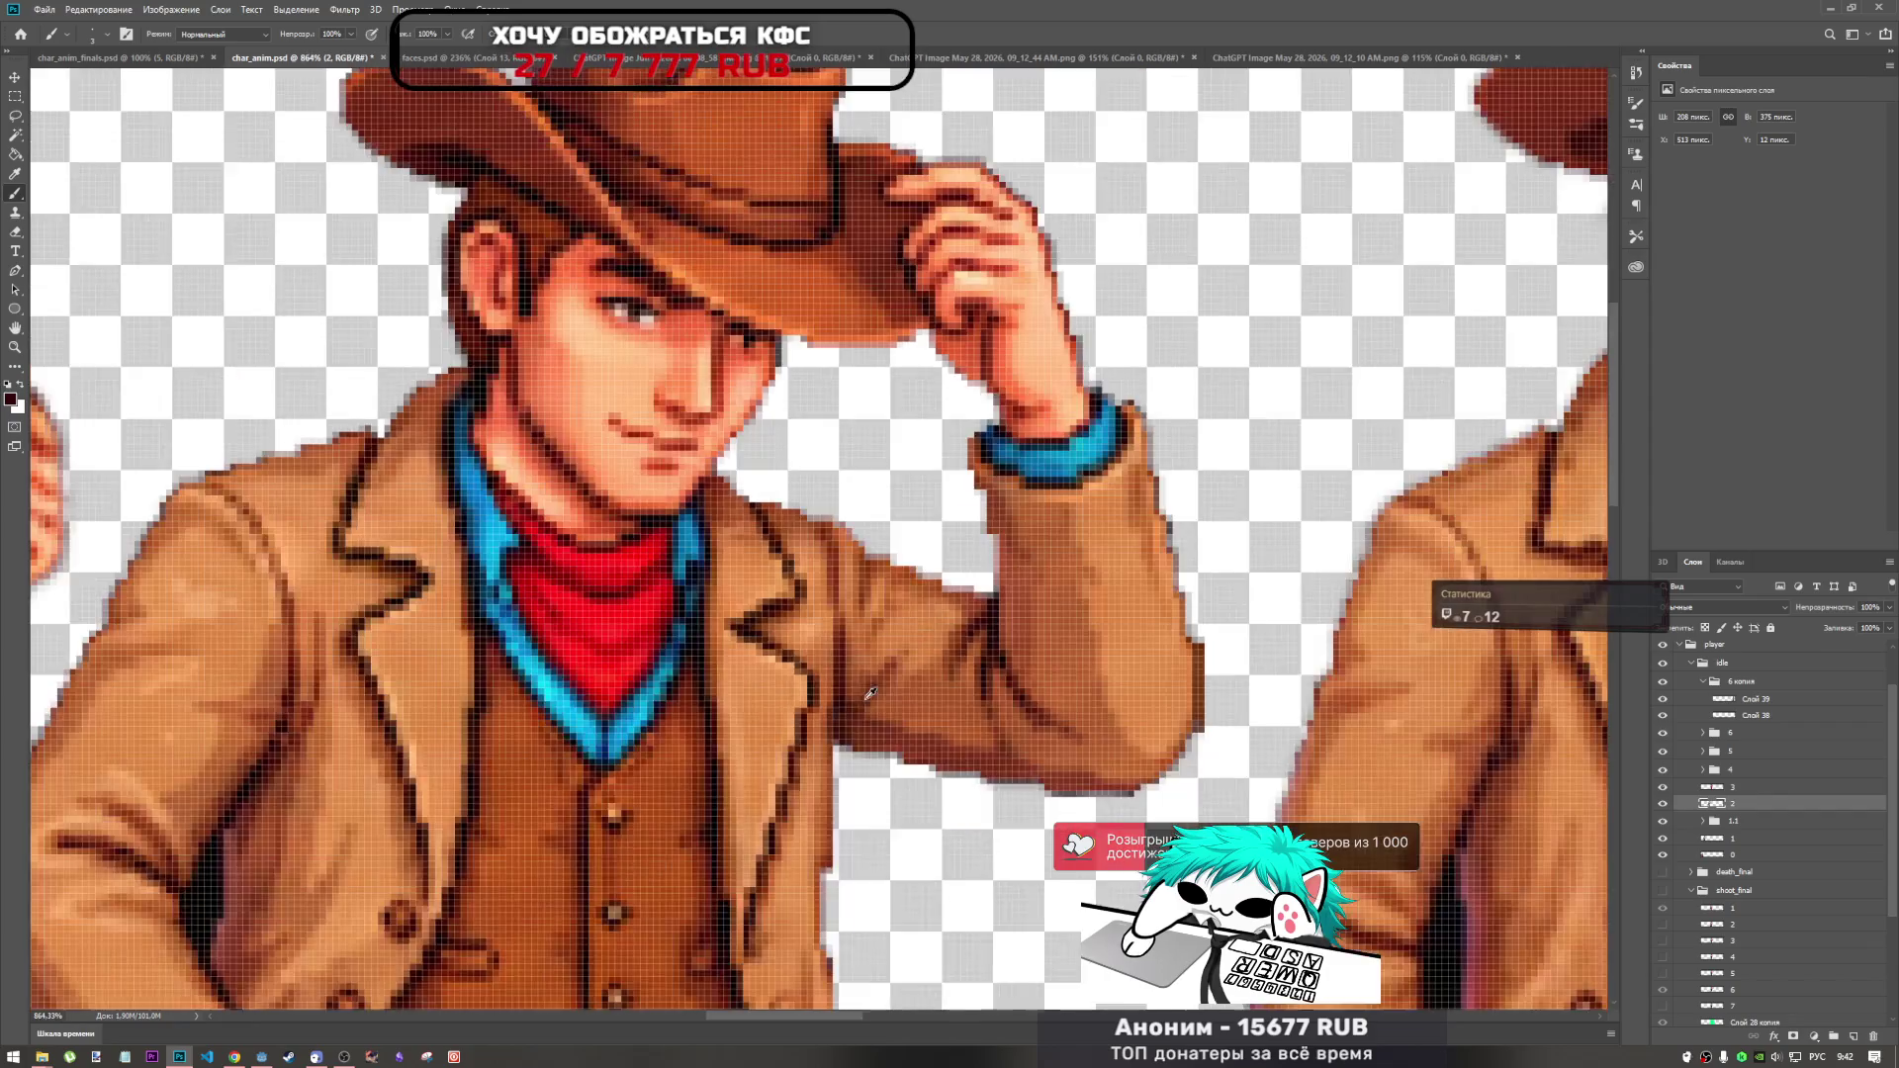
scroll(957, 723, "down", 2)
scroll(497, 686, "up", 10)
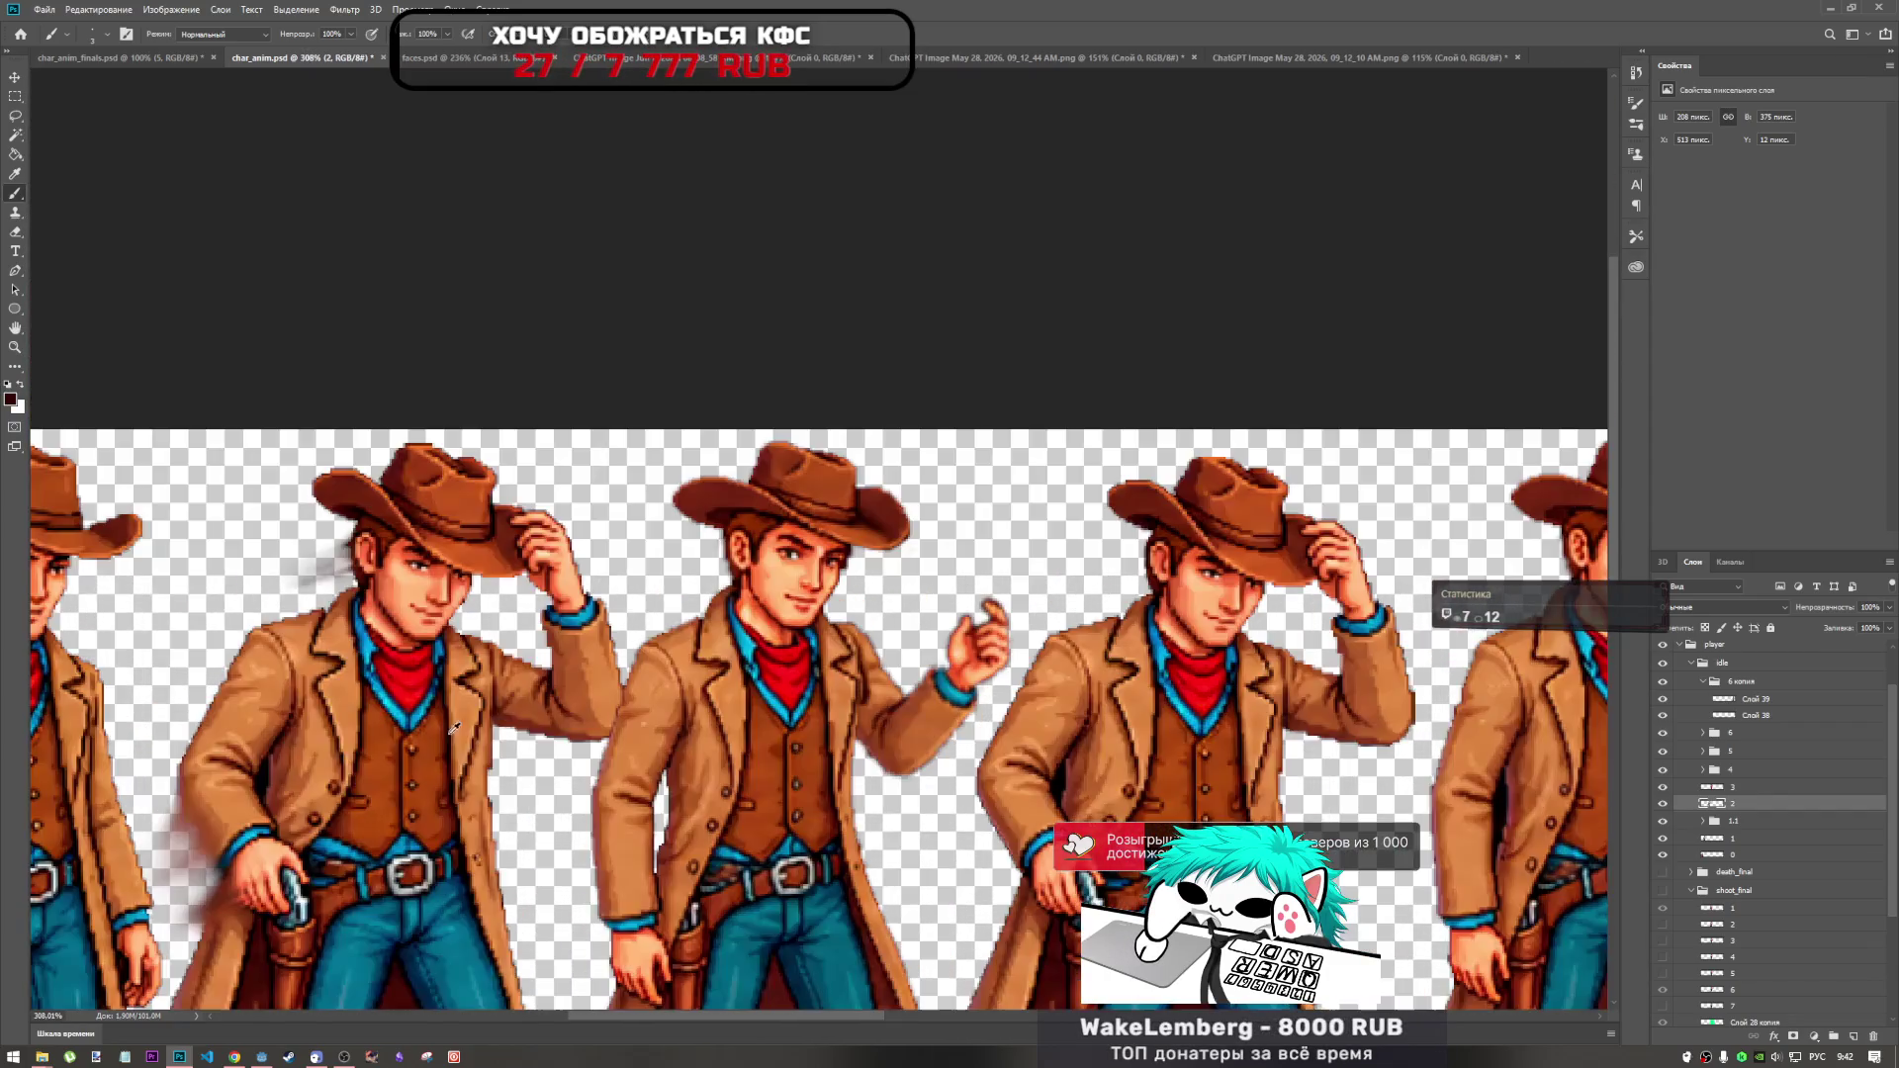
key("alt+bracketleft")
key("alt+bracketleft")
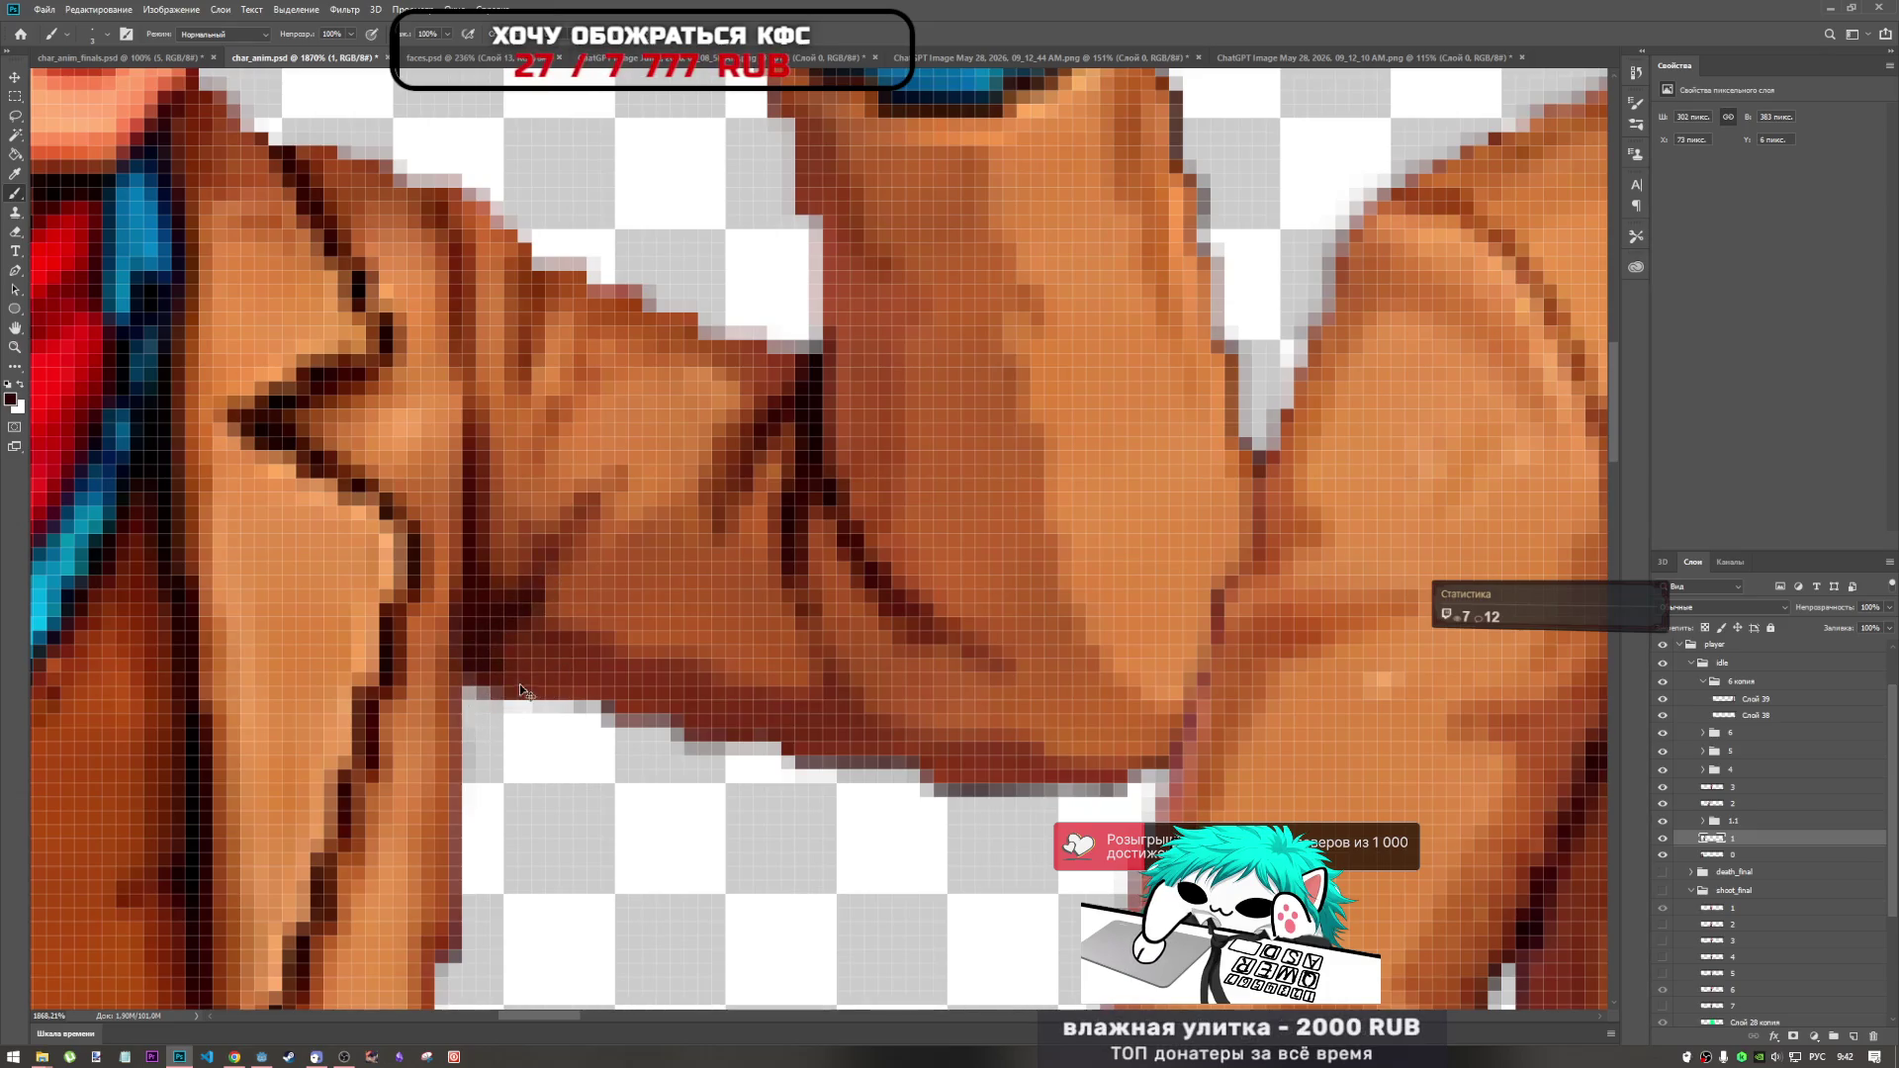
scroll(492, 695, "down", 10)
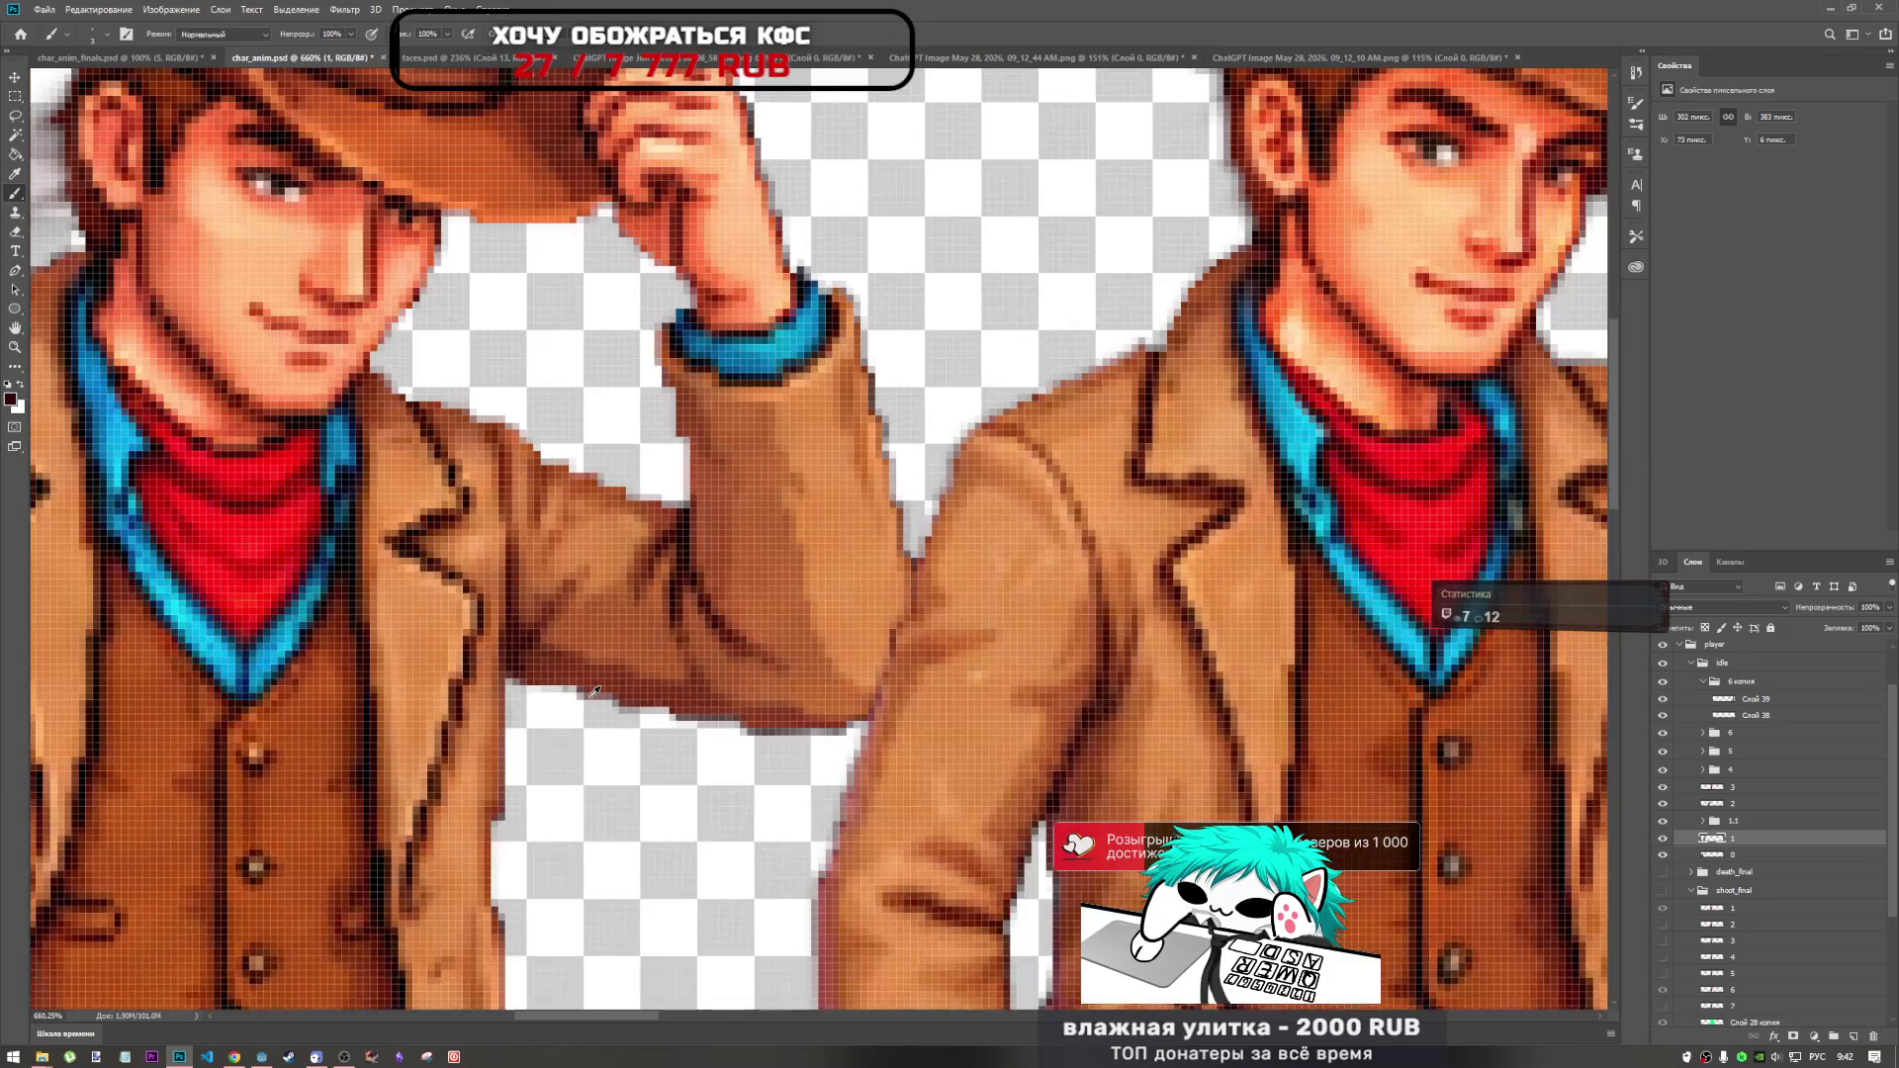
scroll(607, 672, "down", 3)
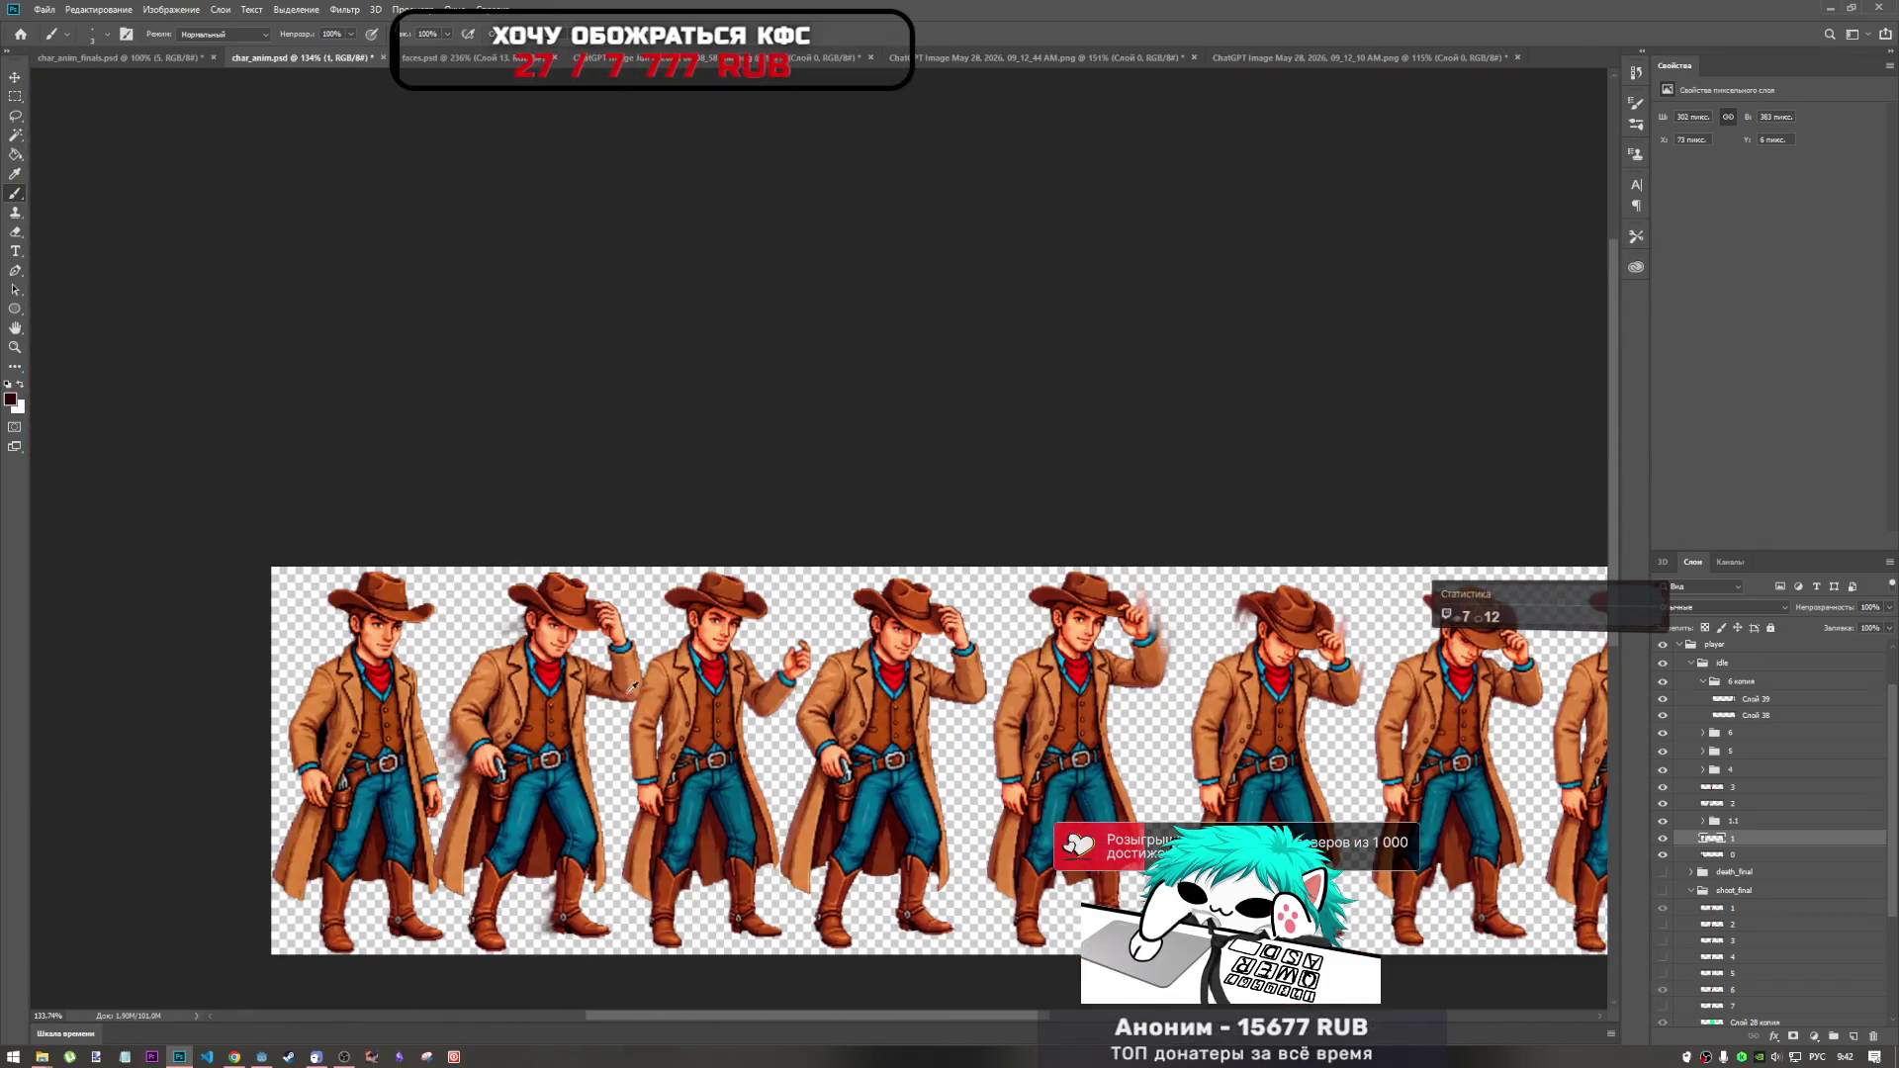
scroll(634, 687, "up", 3)
scroll(745, 671, "down", 2)
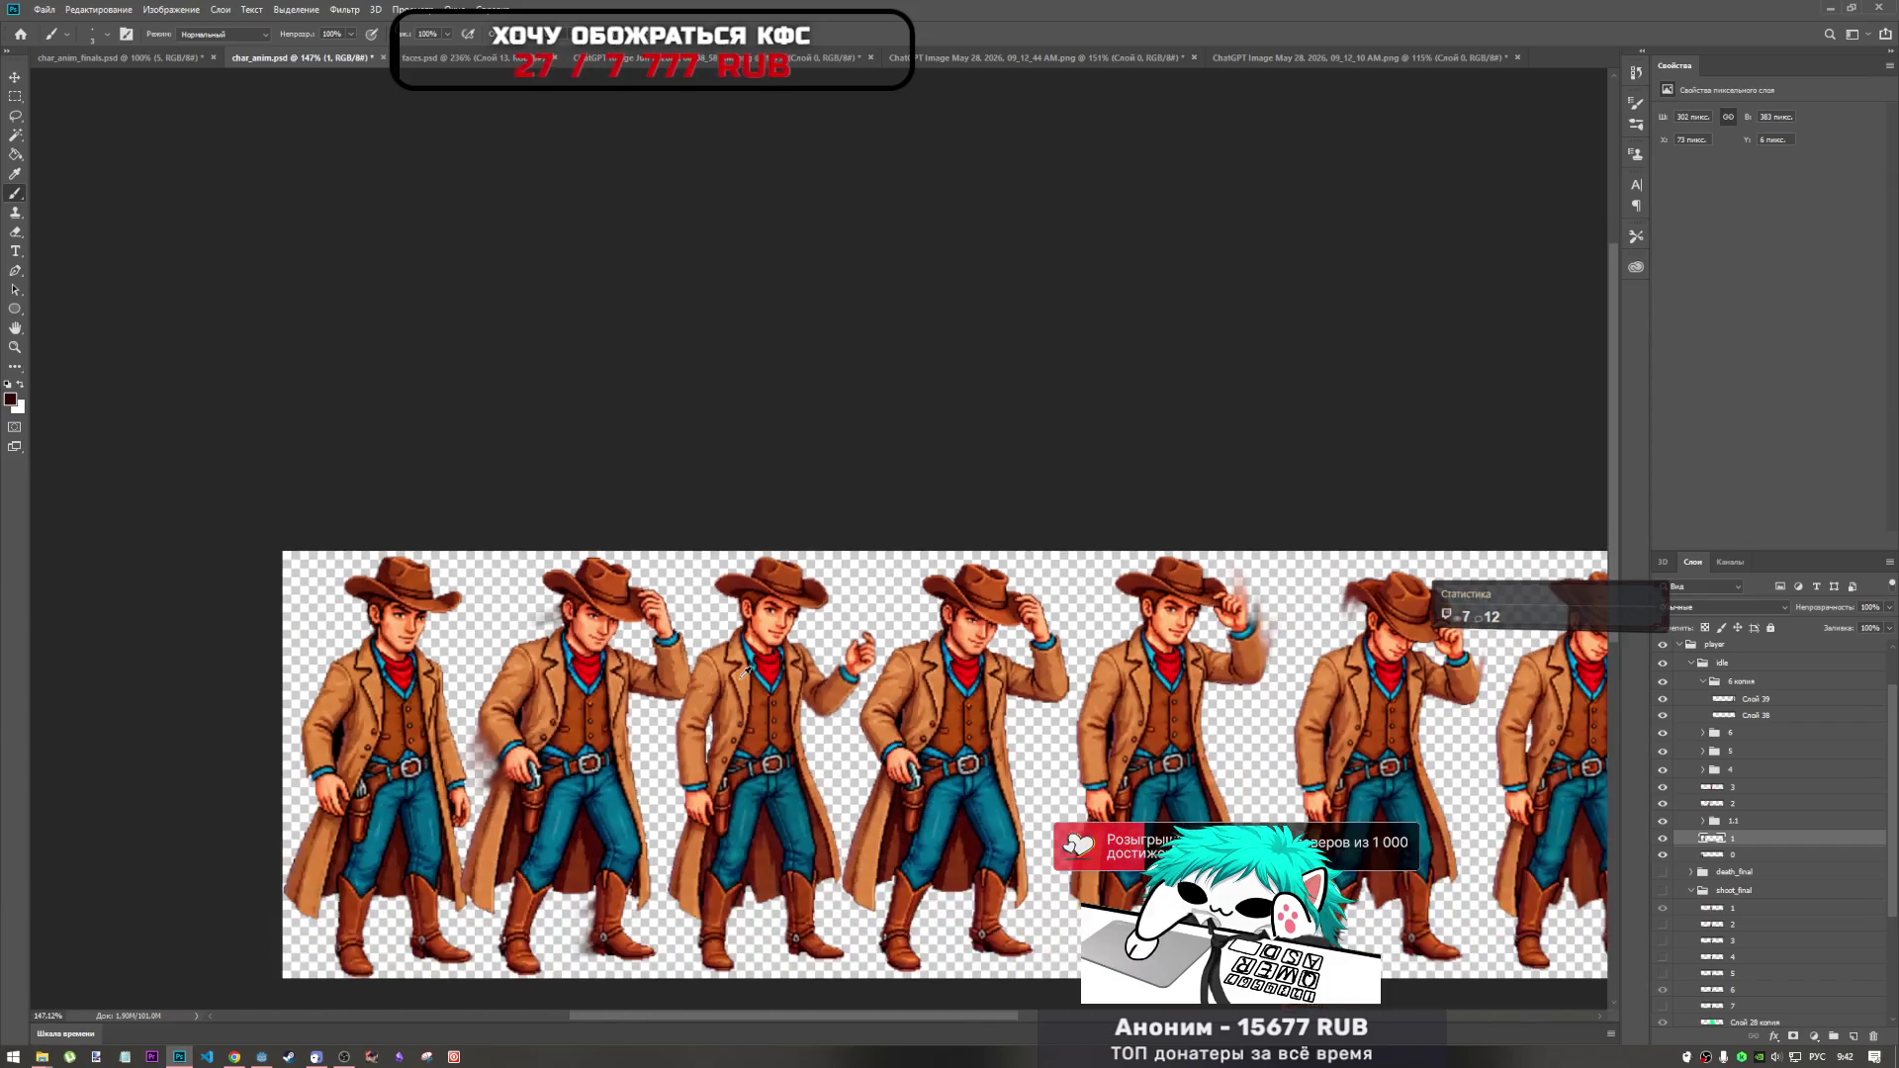
scroll(747, 678, "up", 2)
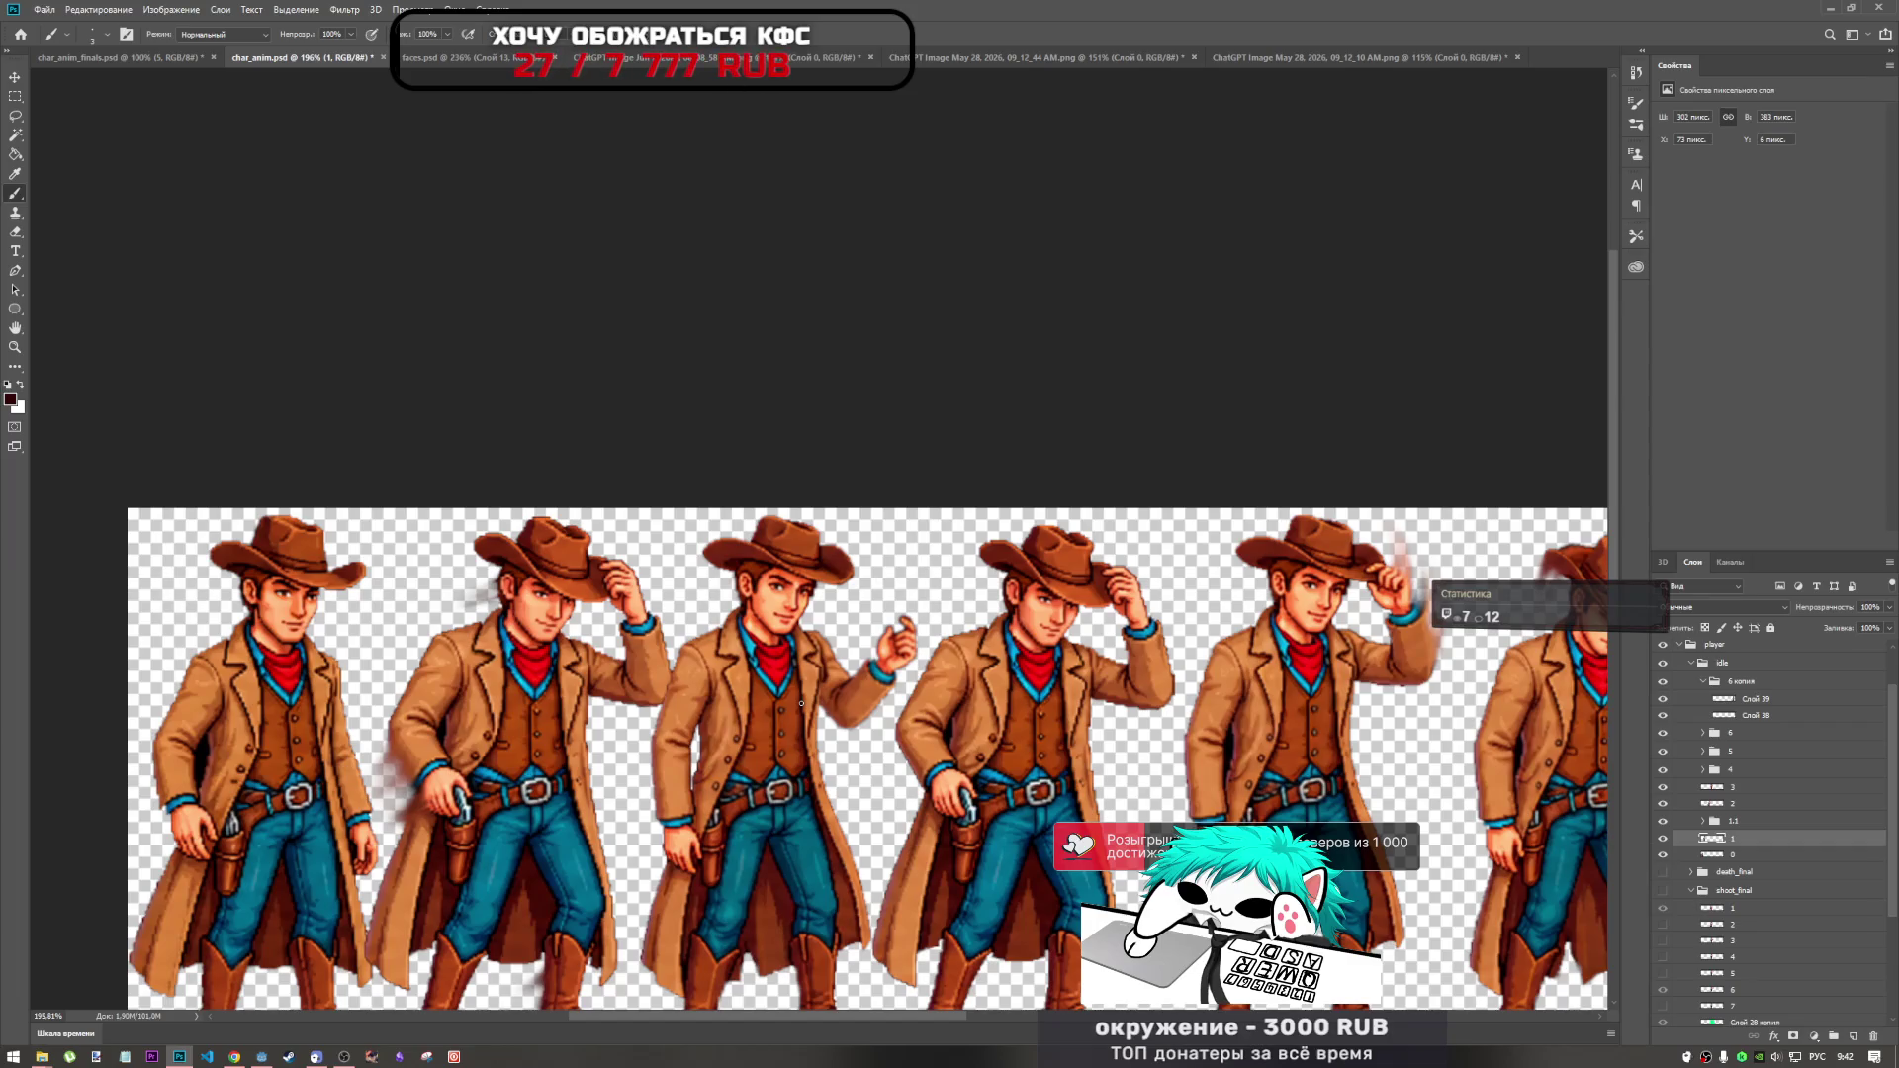
key("ctrl+0")
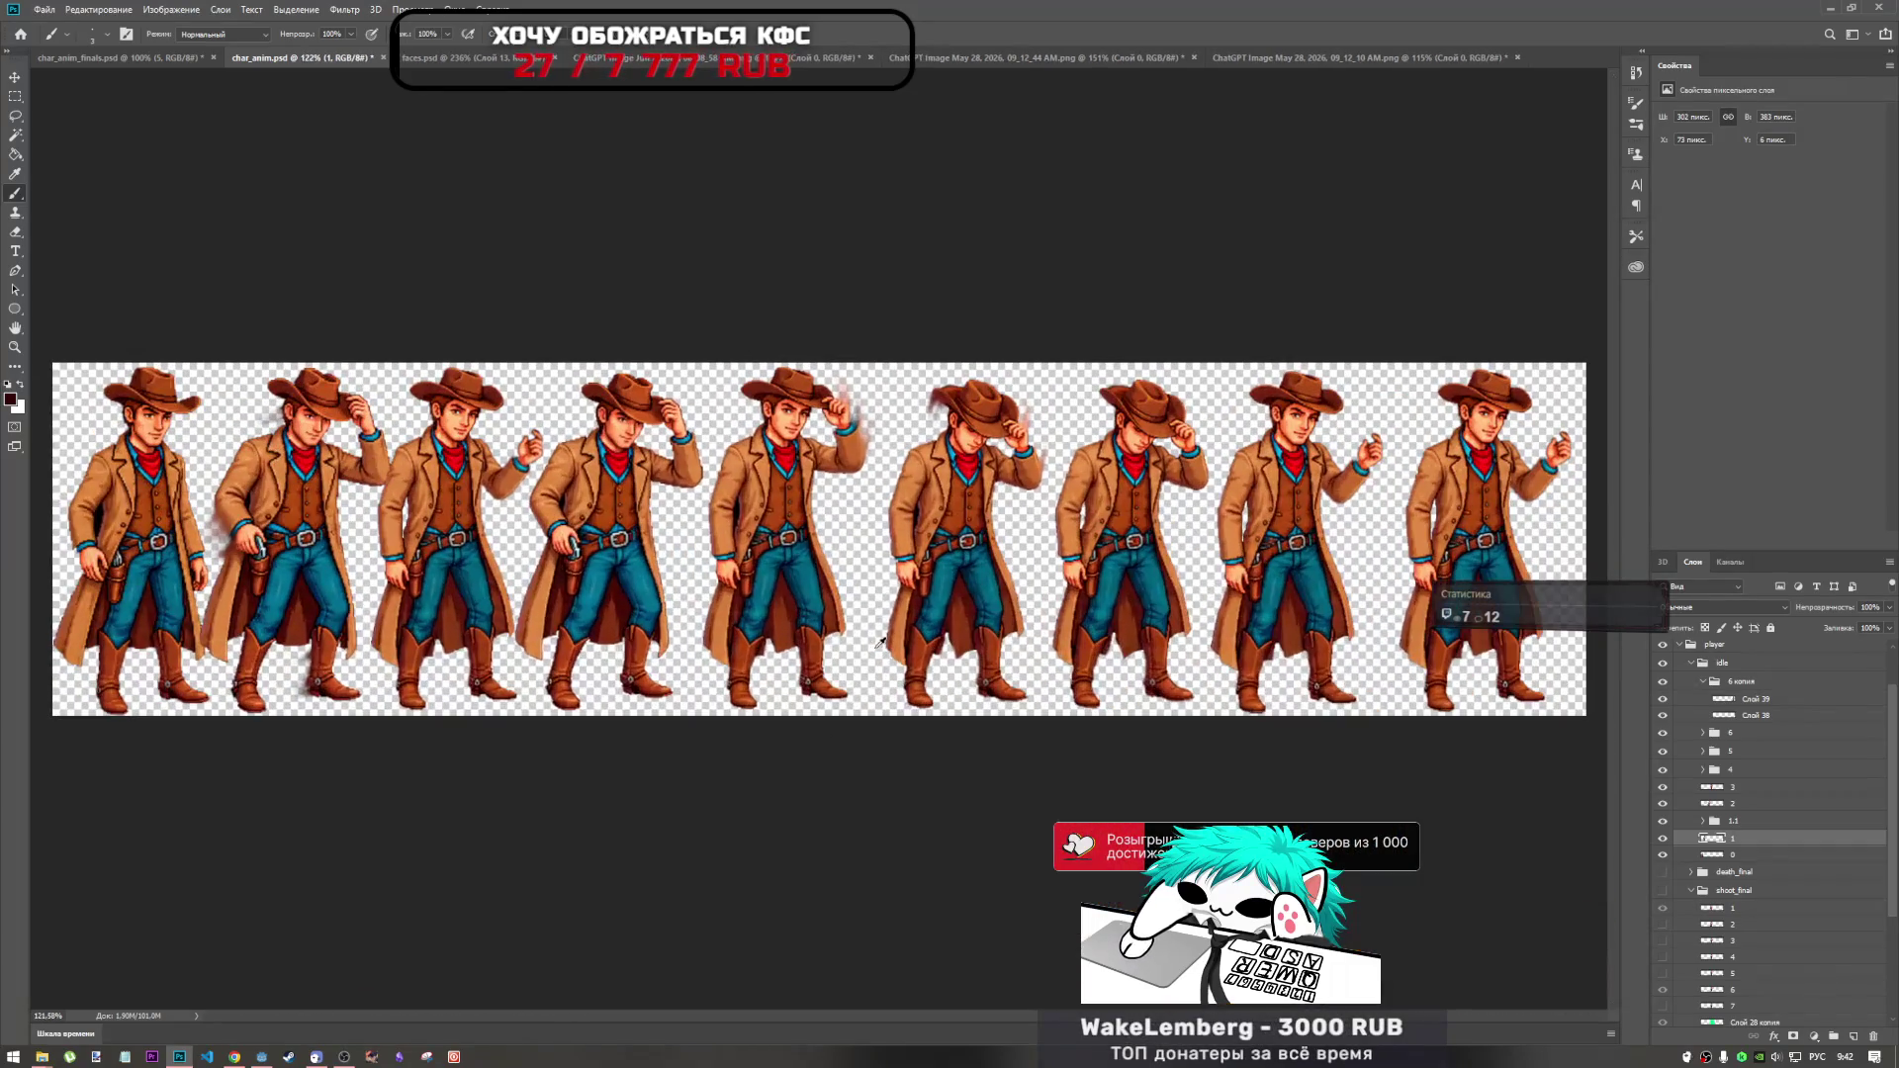
scroll(1193, 499, "down", 3)
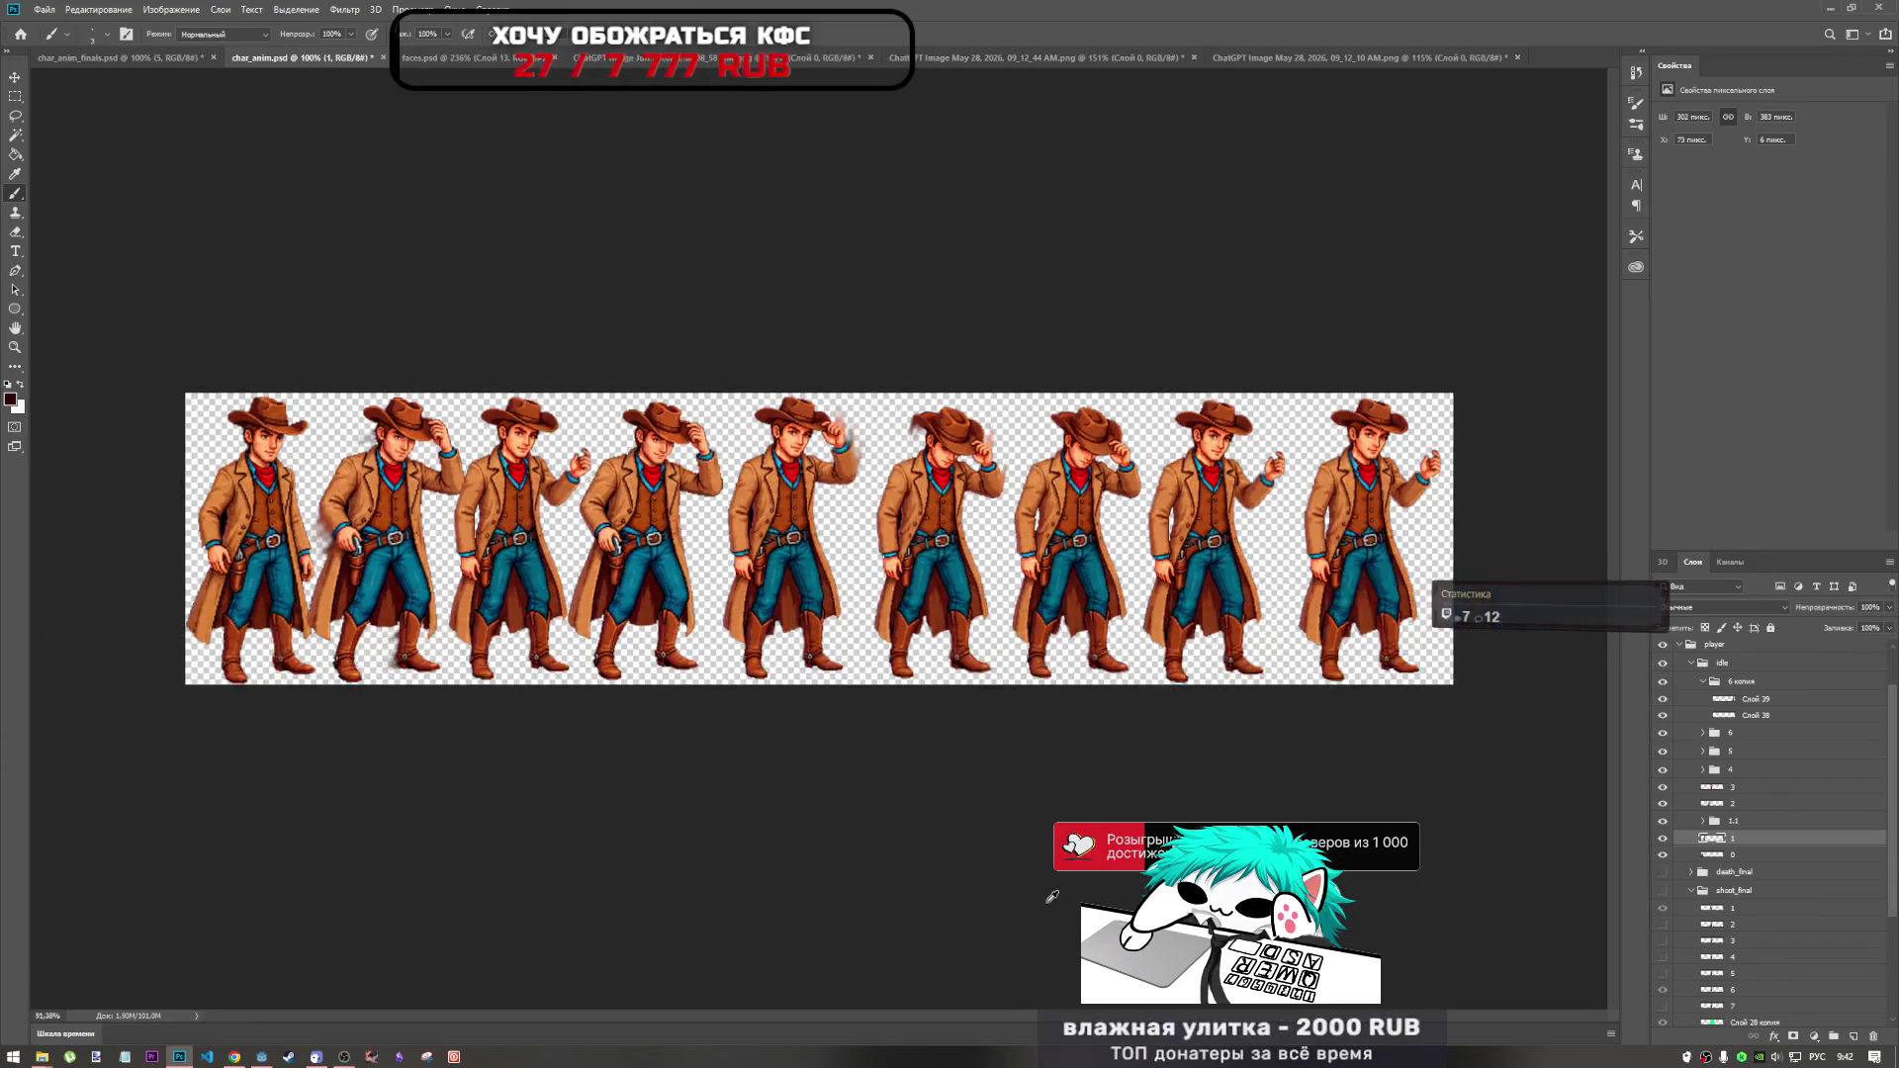
scroll(1319, 509, "up", 3)
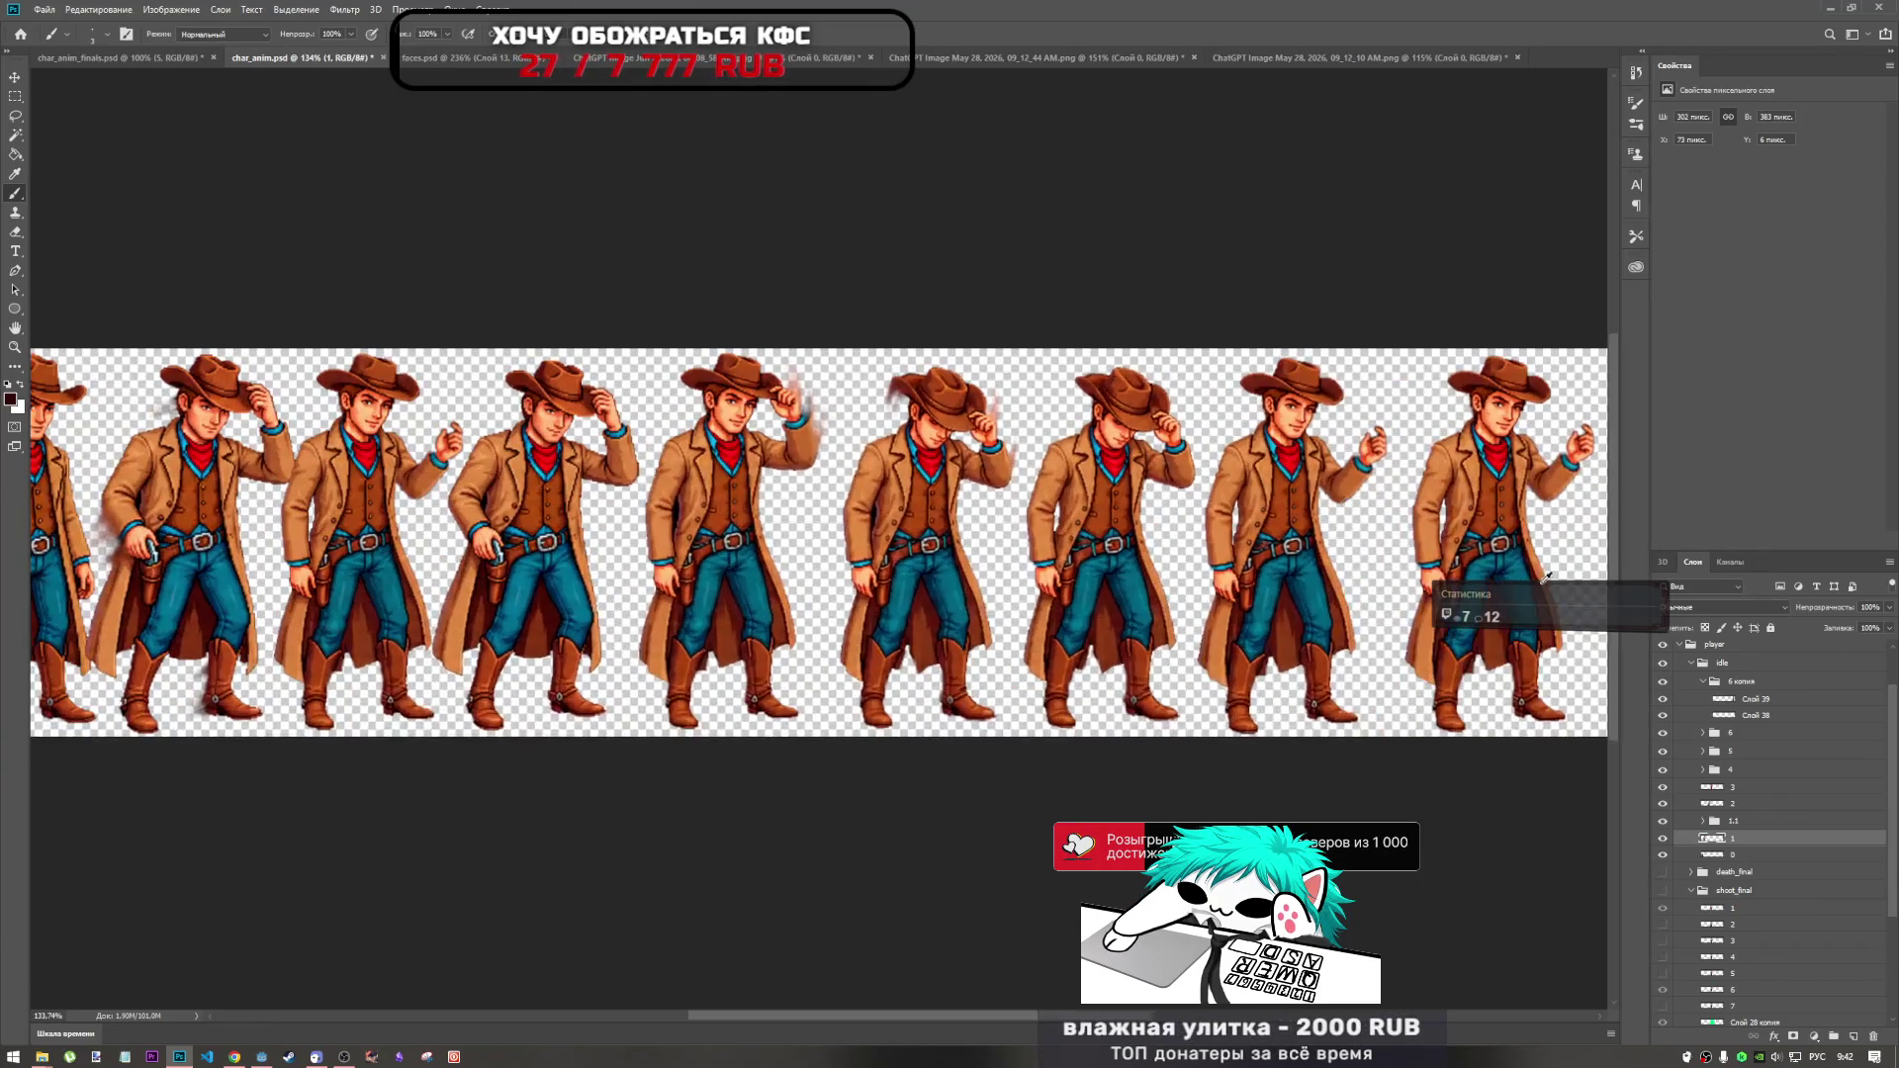
Select the raised-hand layer Слой 38 in the Layers panel.
left_click(1761, 715)
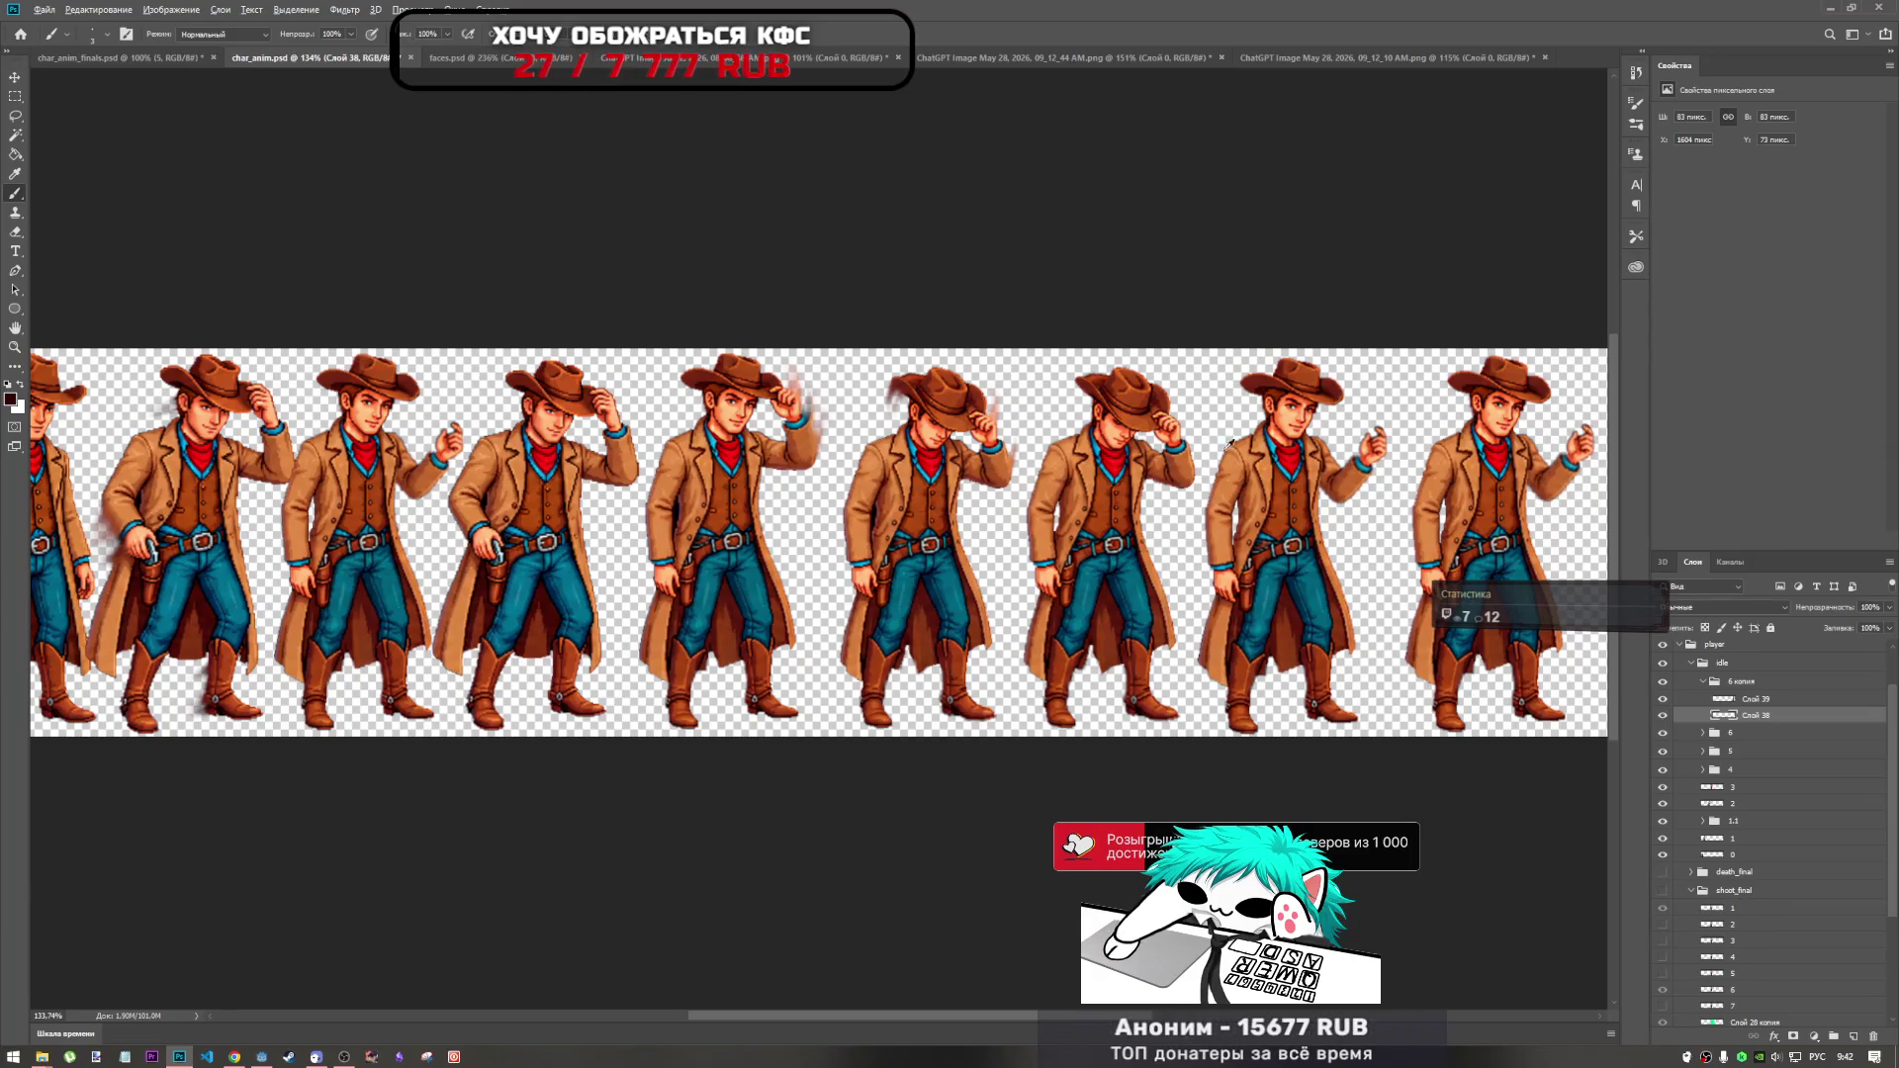
scroll(1384, 485, "down", 2)
scroll(1385, 484, "up", 5)
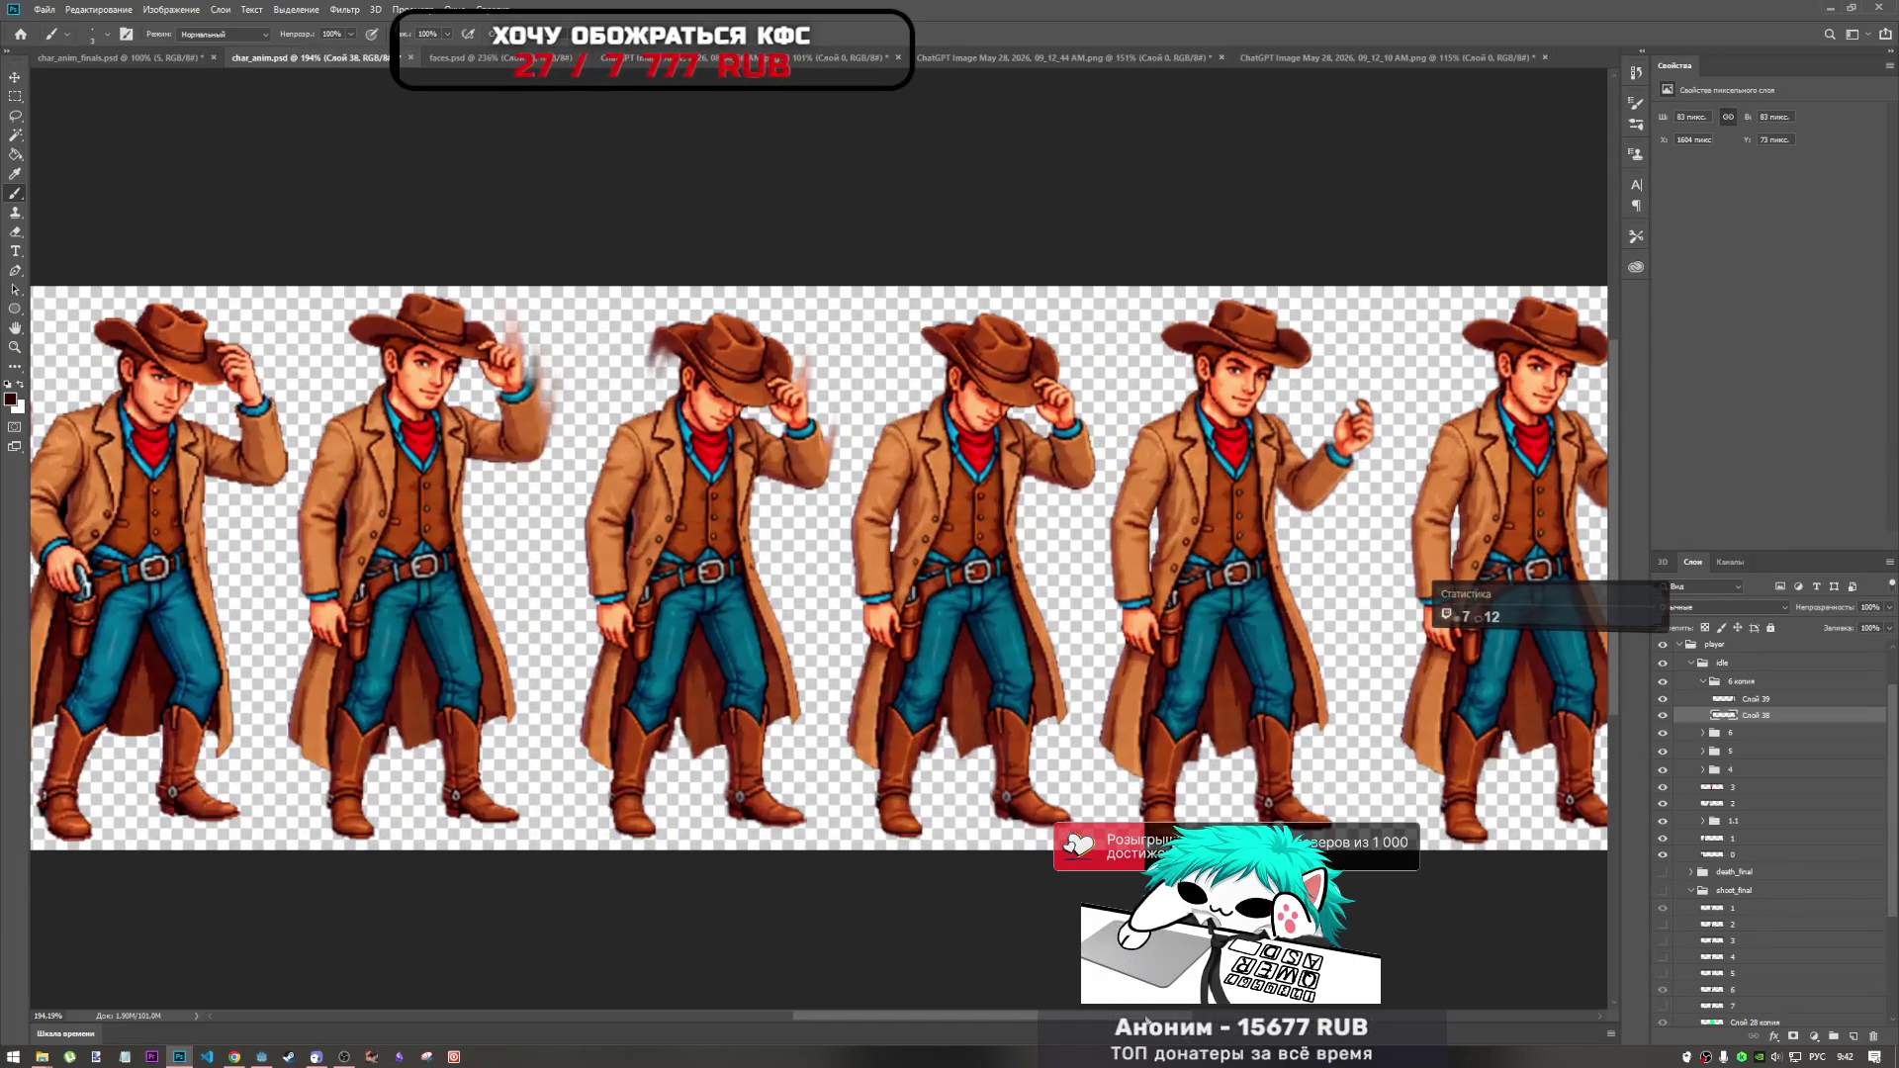
scroll(1270, 437, "right", 5)
scroll(1270, 437, "up", 1)
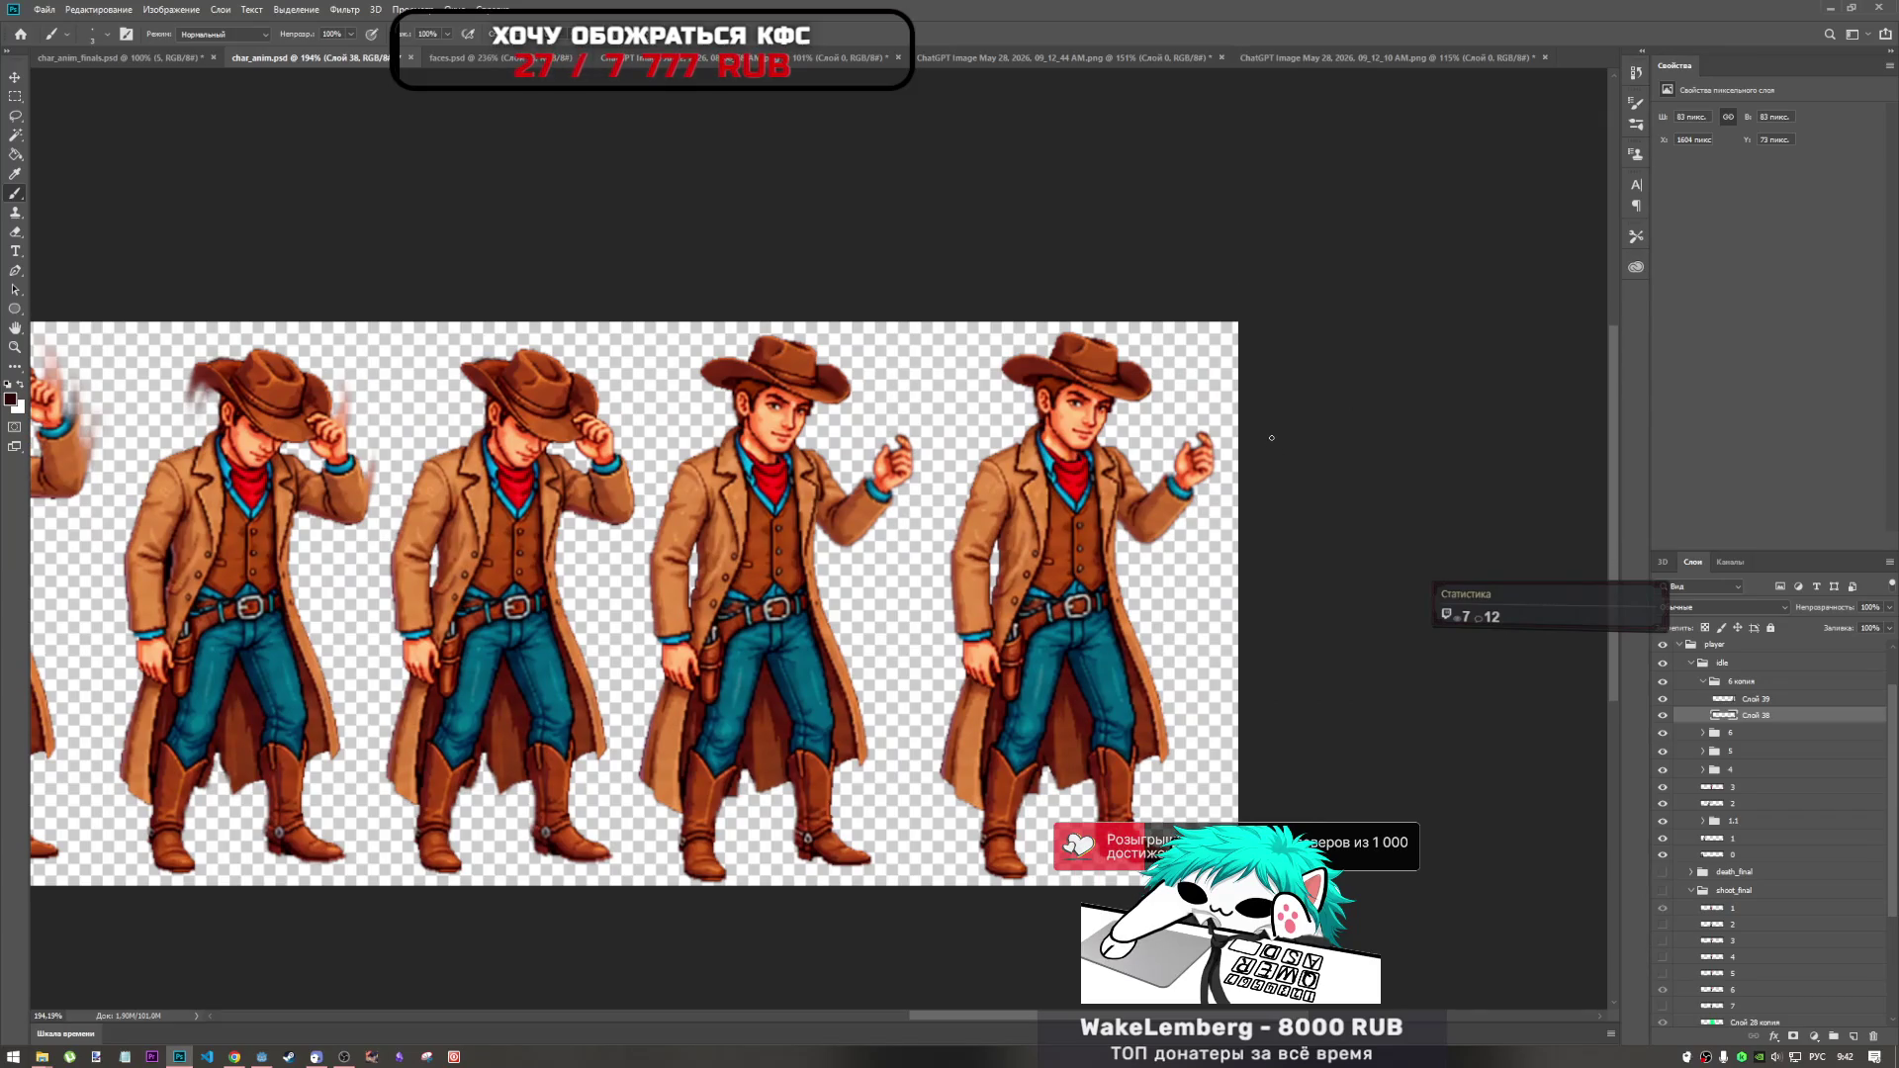
scroll(1271, 437, "up", 1)
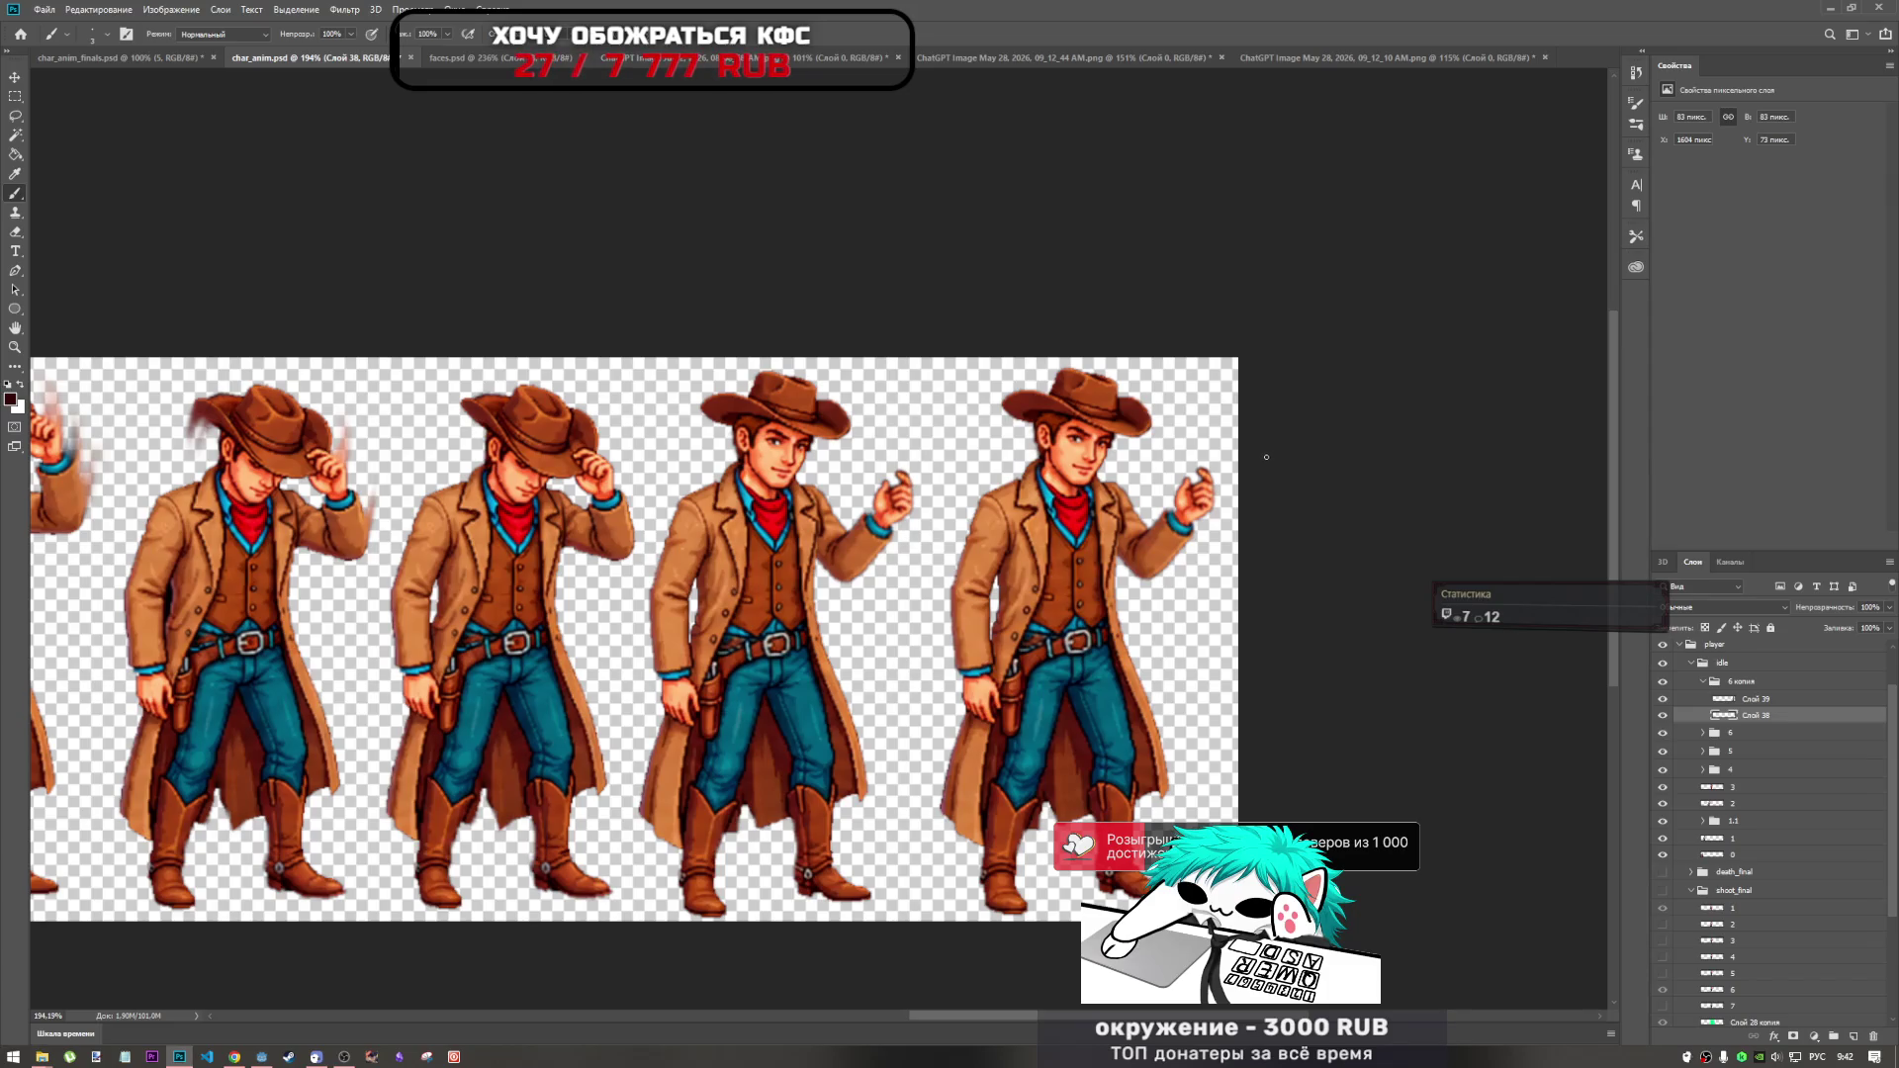
scroll(1265, 457, "up", 4)
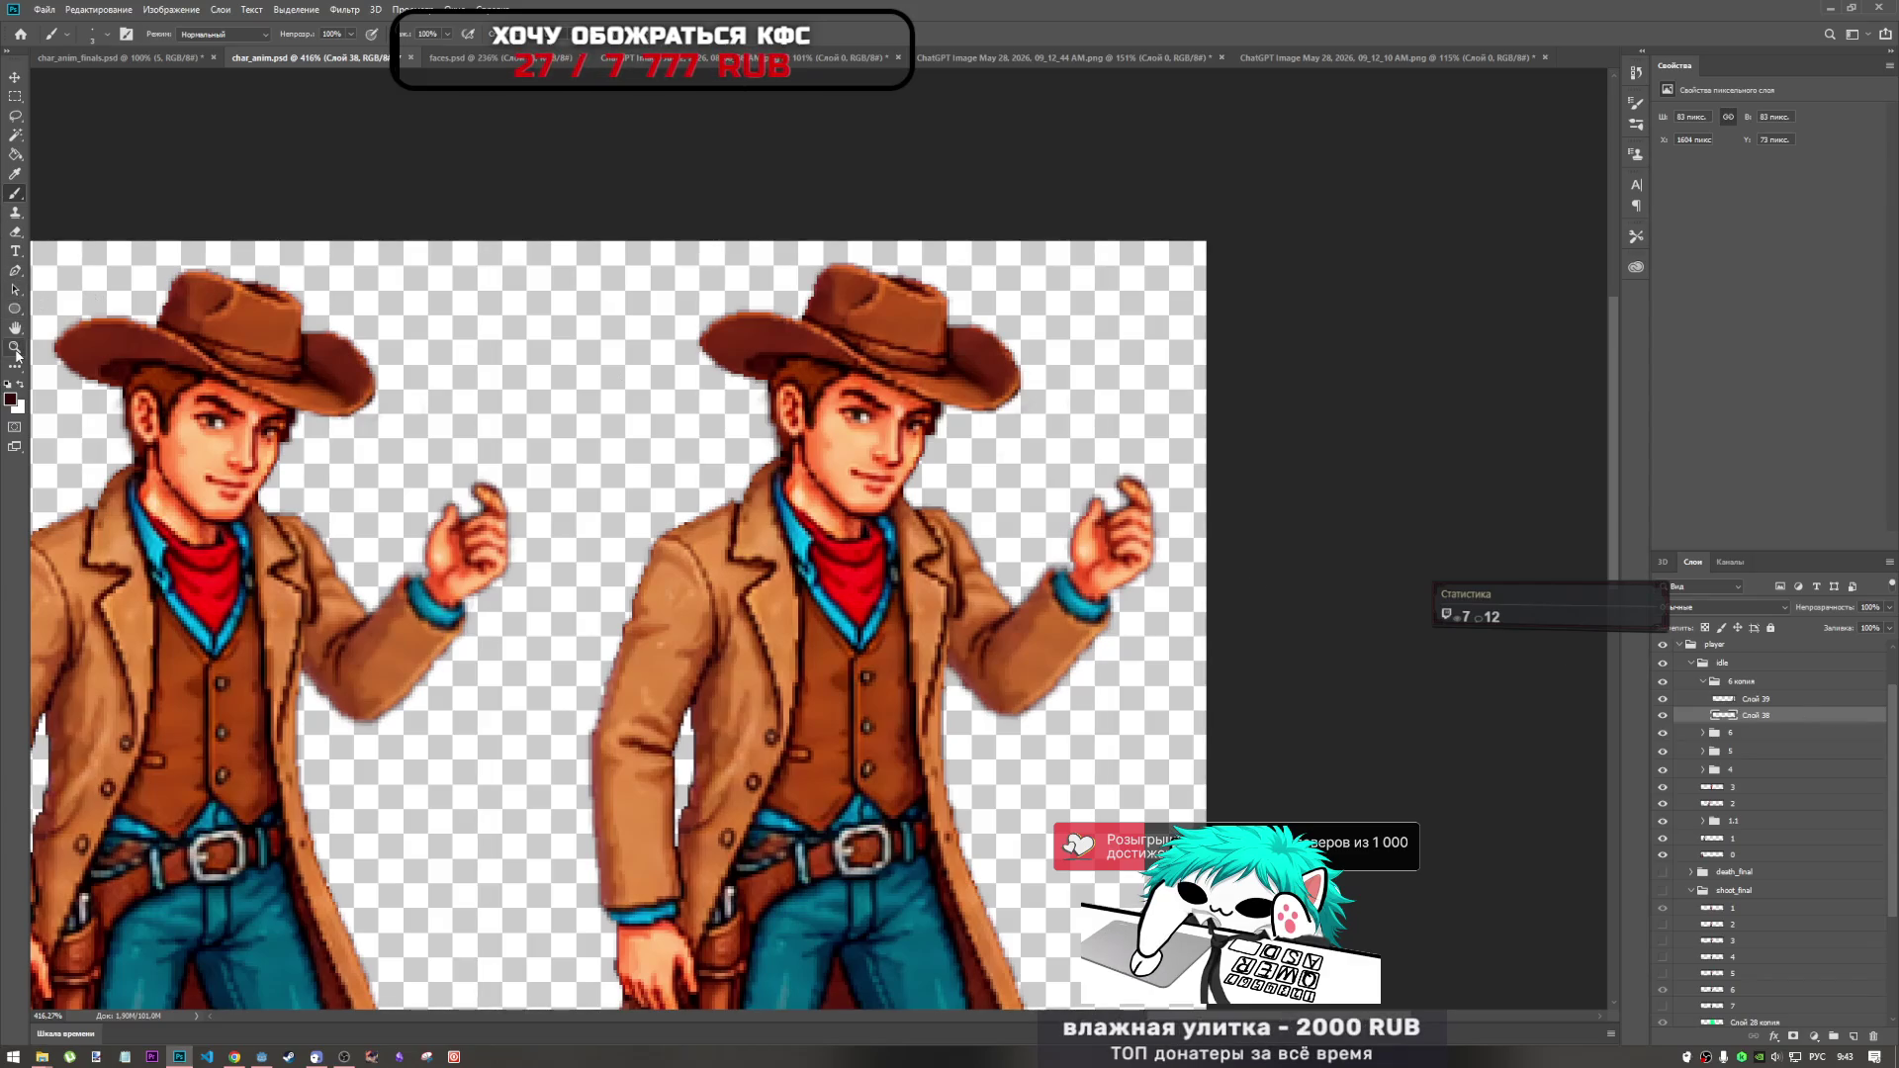
Toggle Слой 38's visibility off and on, then open the Edit menu.
left_click(99, 9)
left_click(1744, 722)
left_click(1665, 716)
left_click(1664, 716)
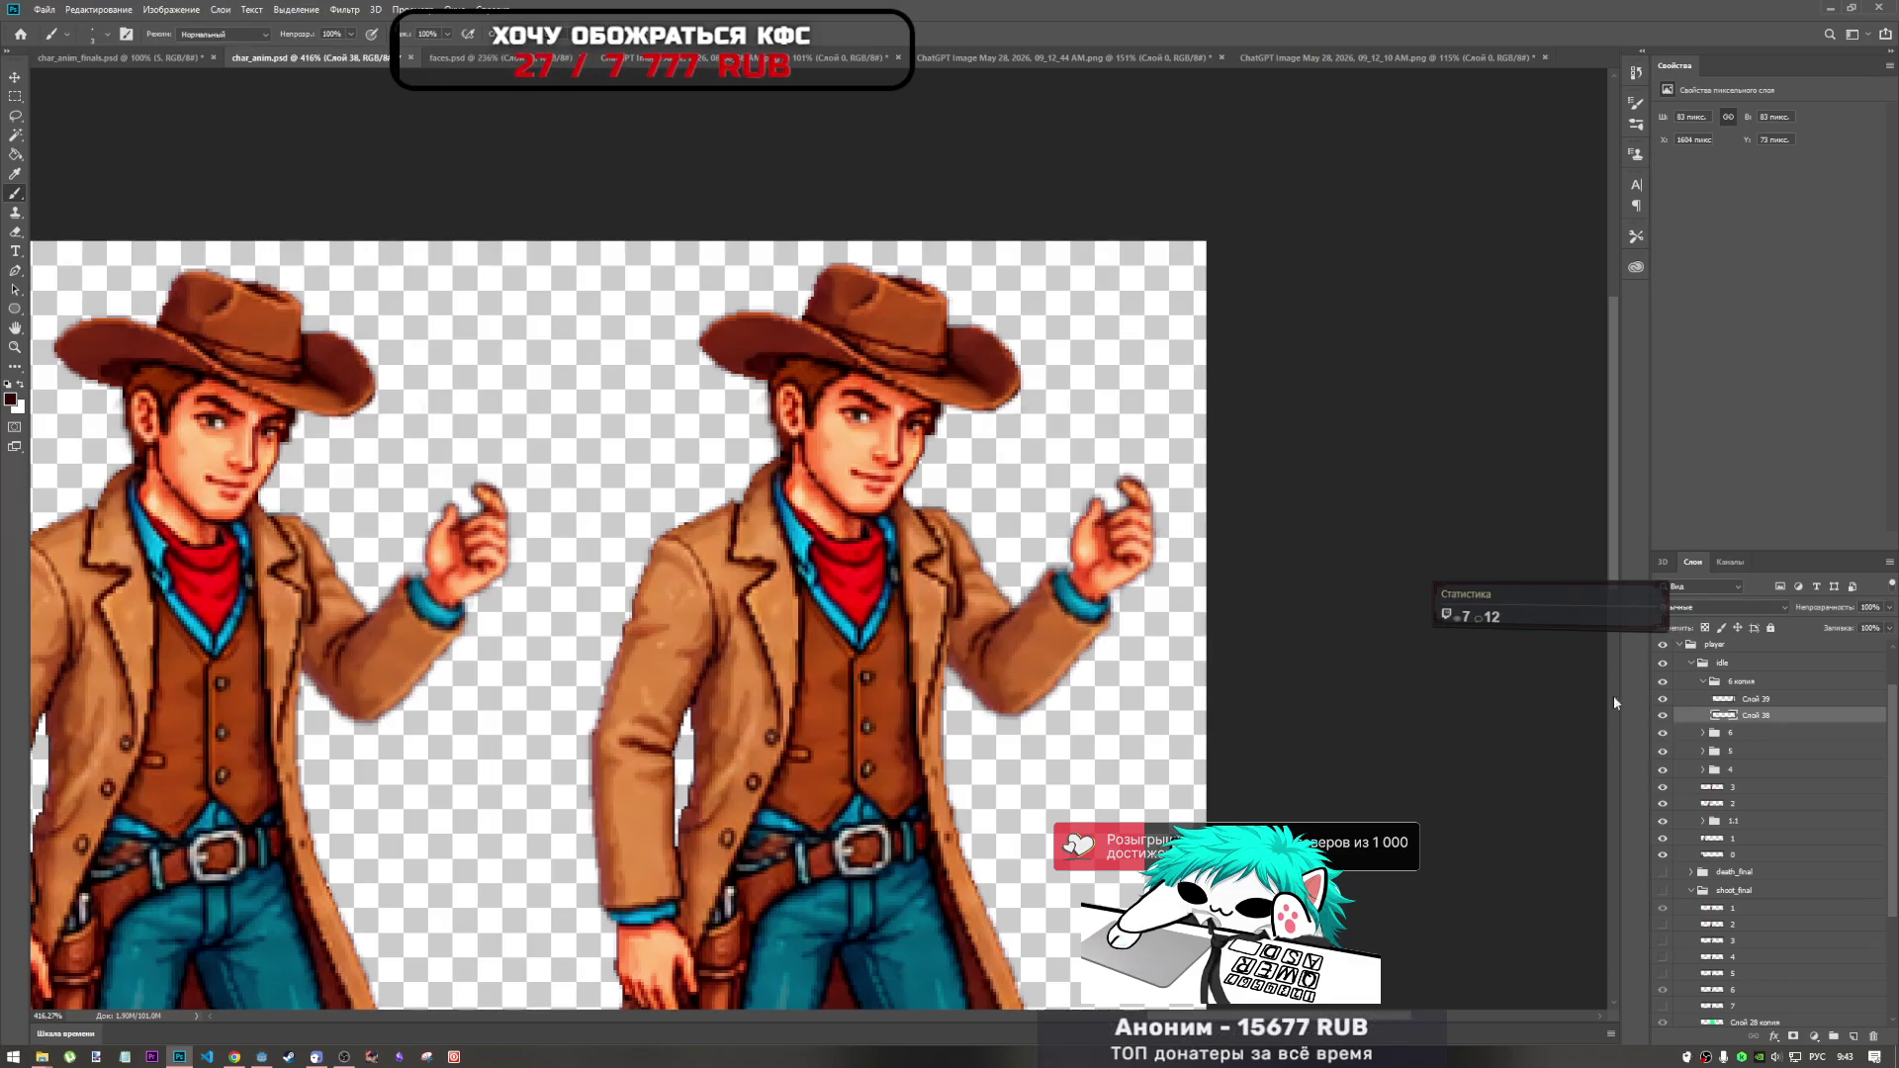
left_click(146, 9)
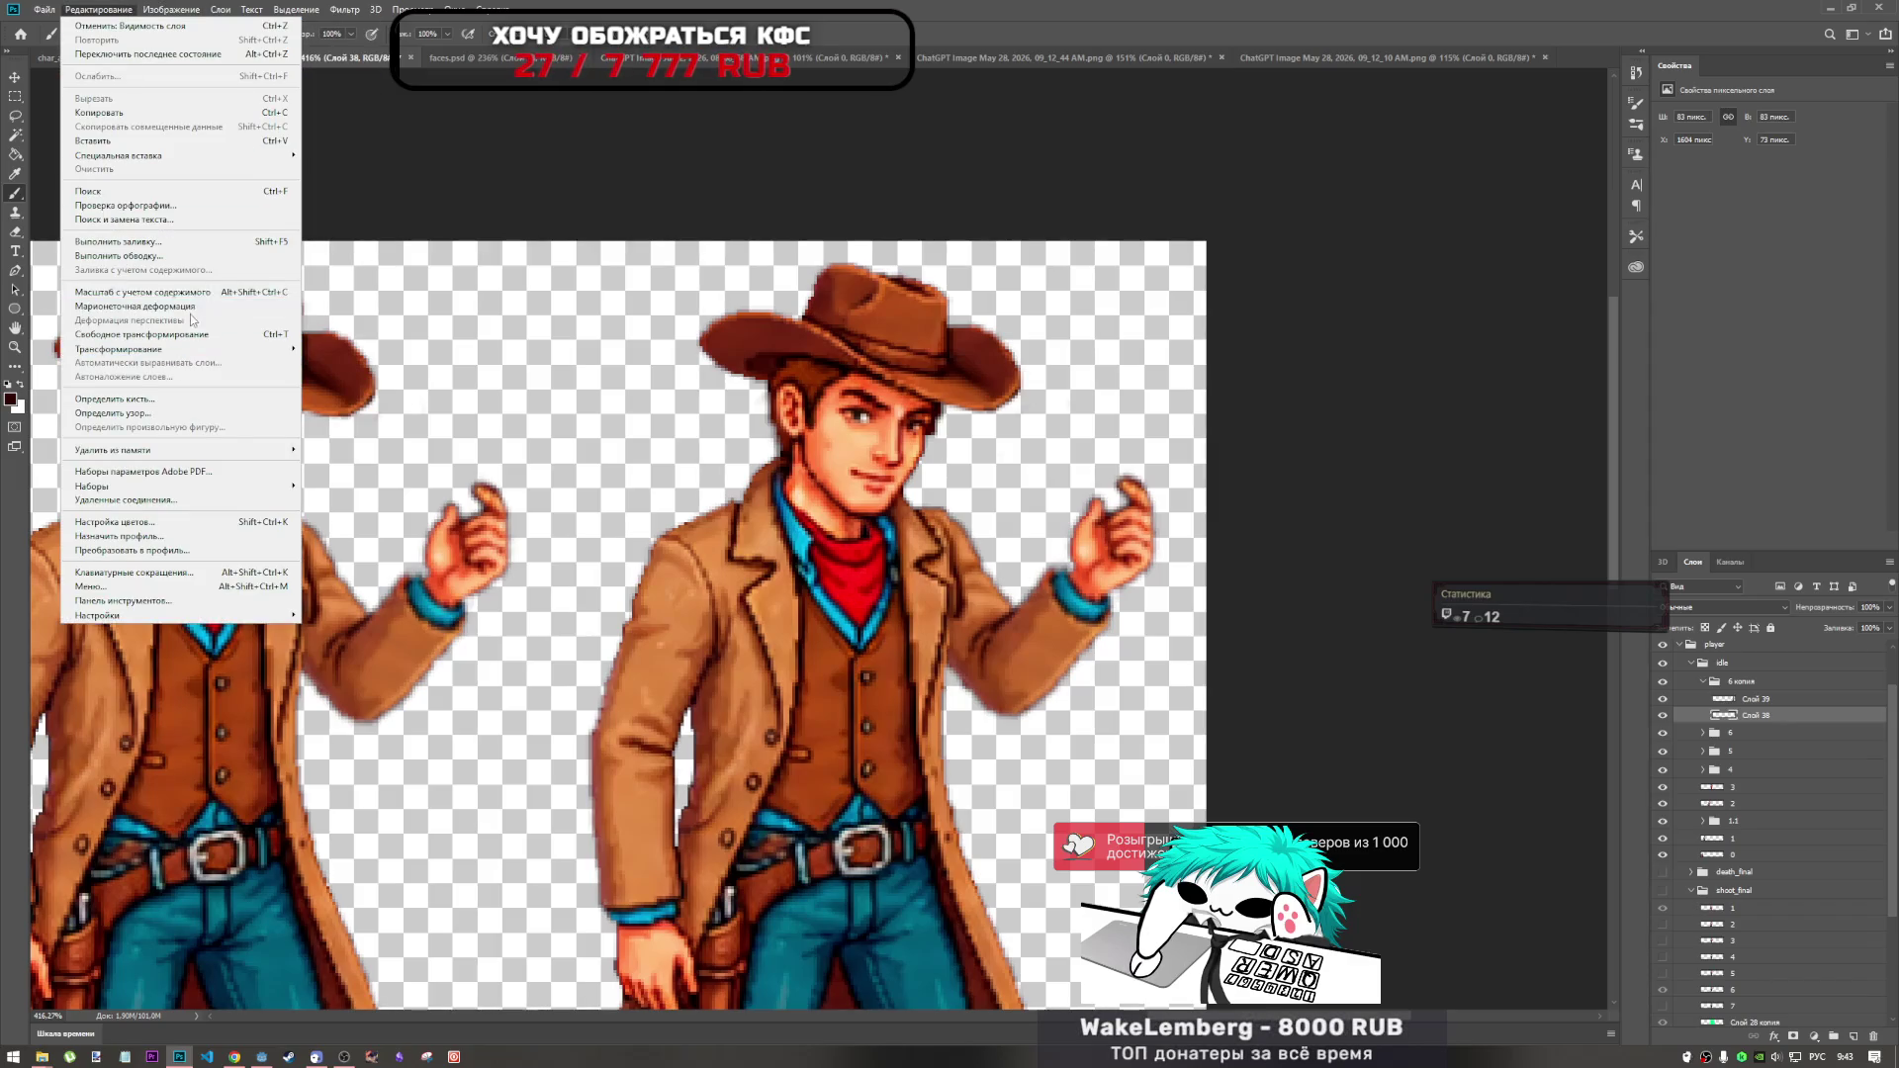
Start Puppet Warp, pin the raised hand, and undo a trial bend.
left_click(138, 306)
left_click(1140, 499)
left_click(1125, 477)
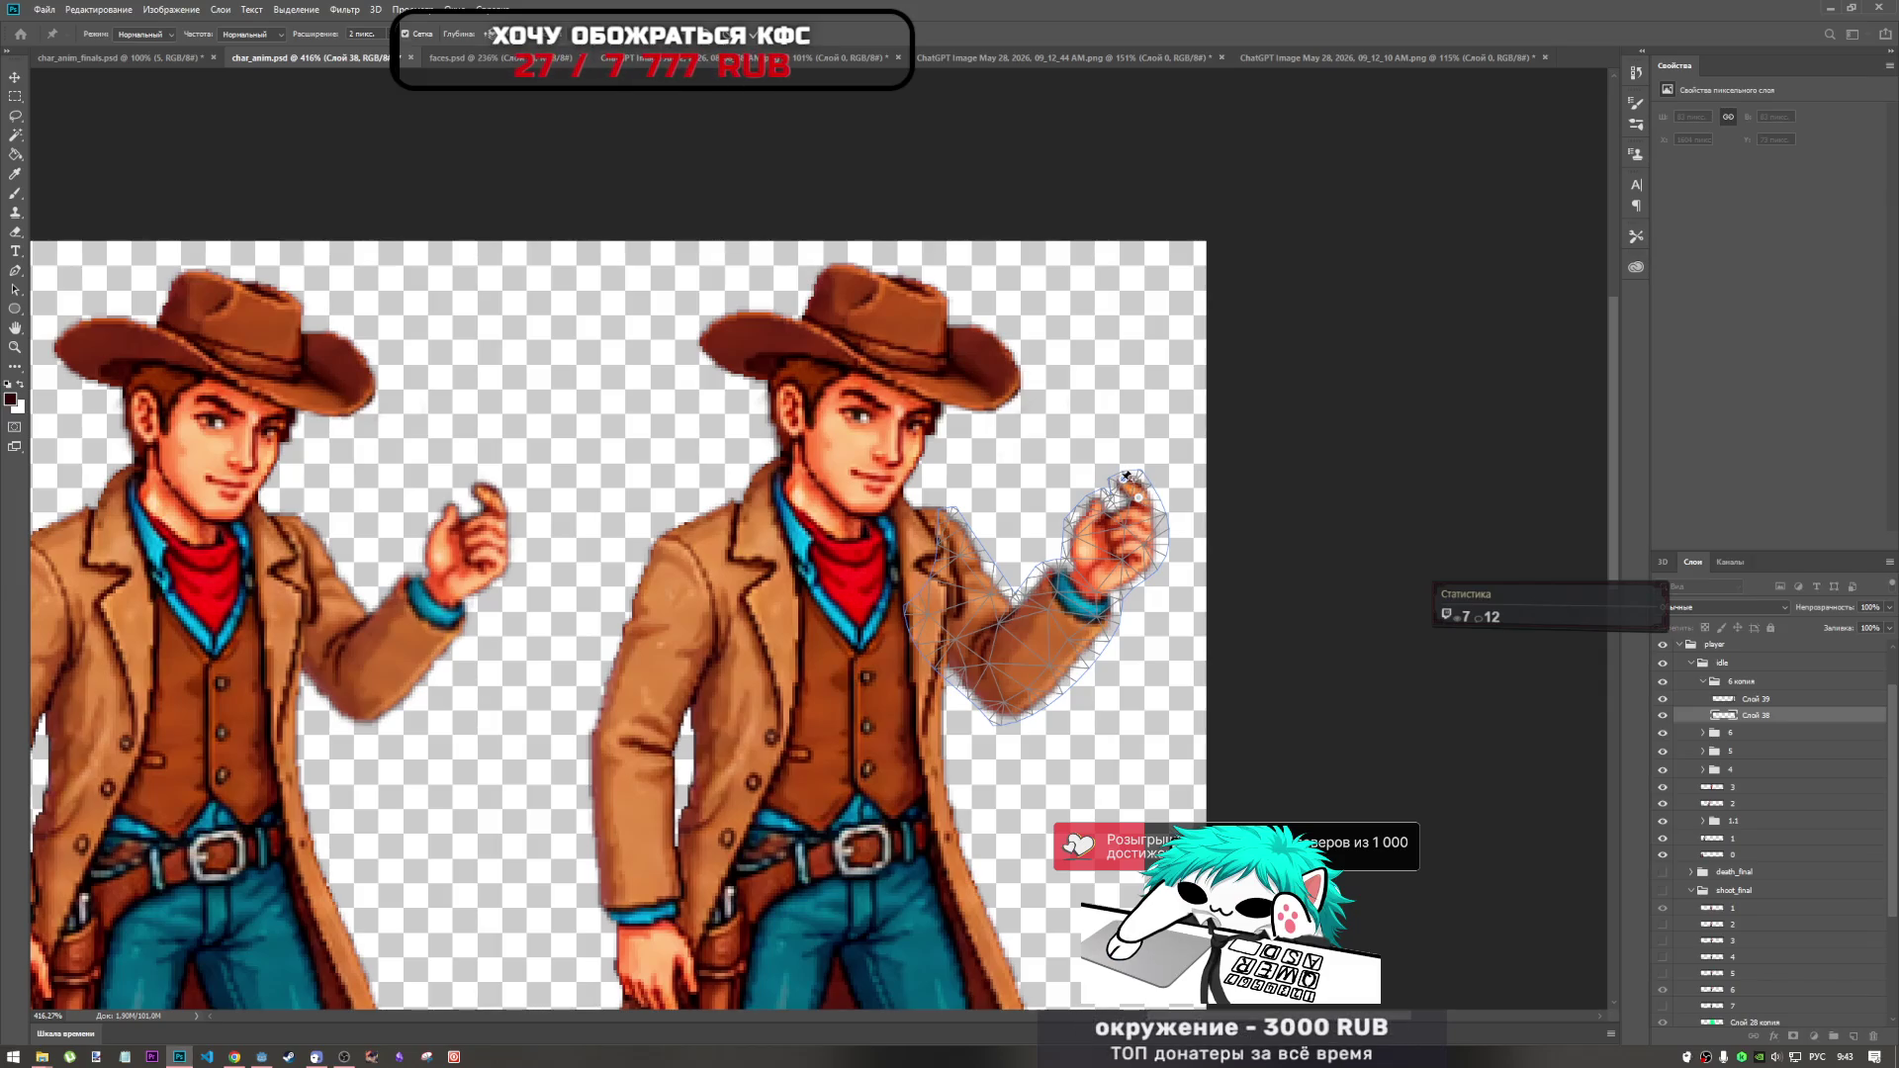
left_click_drag(1125, 479, 1157, 514)
key("ctrl+z")
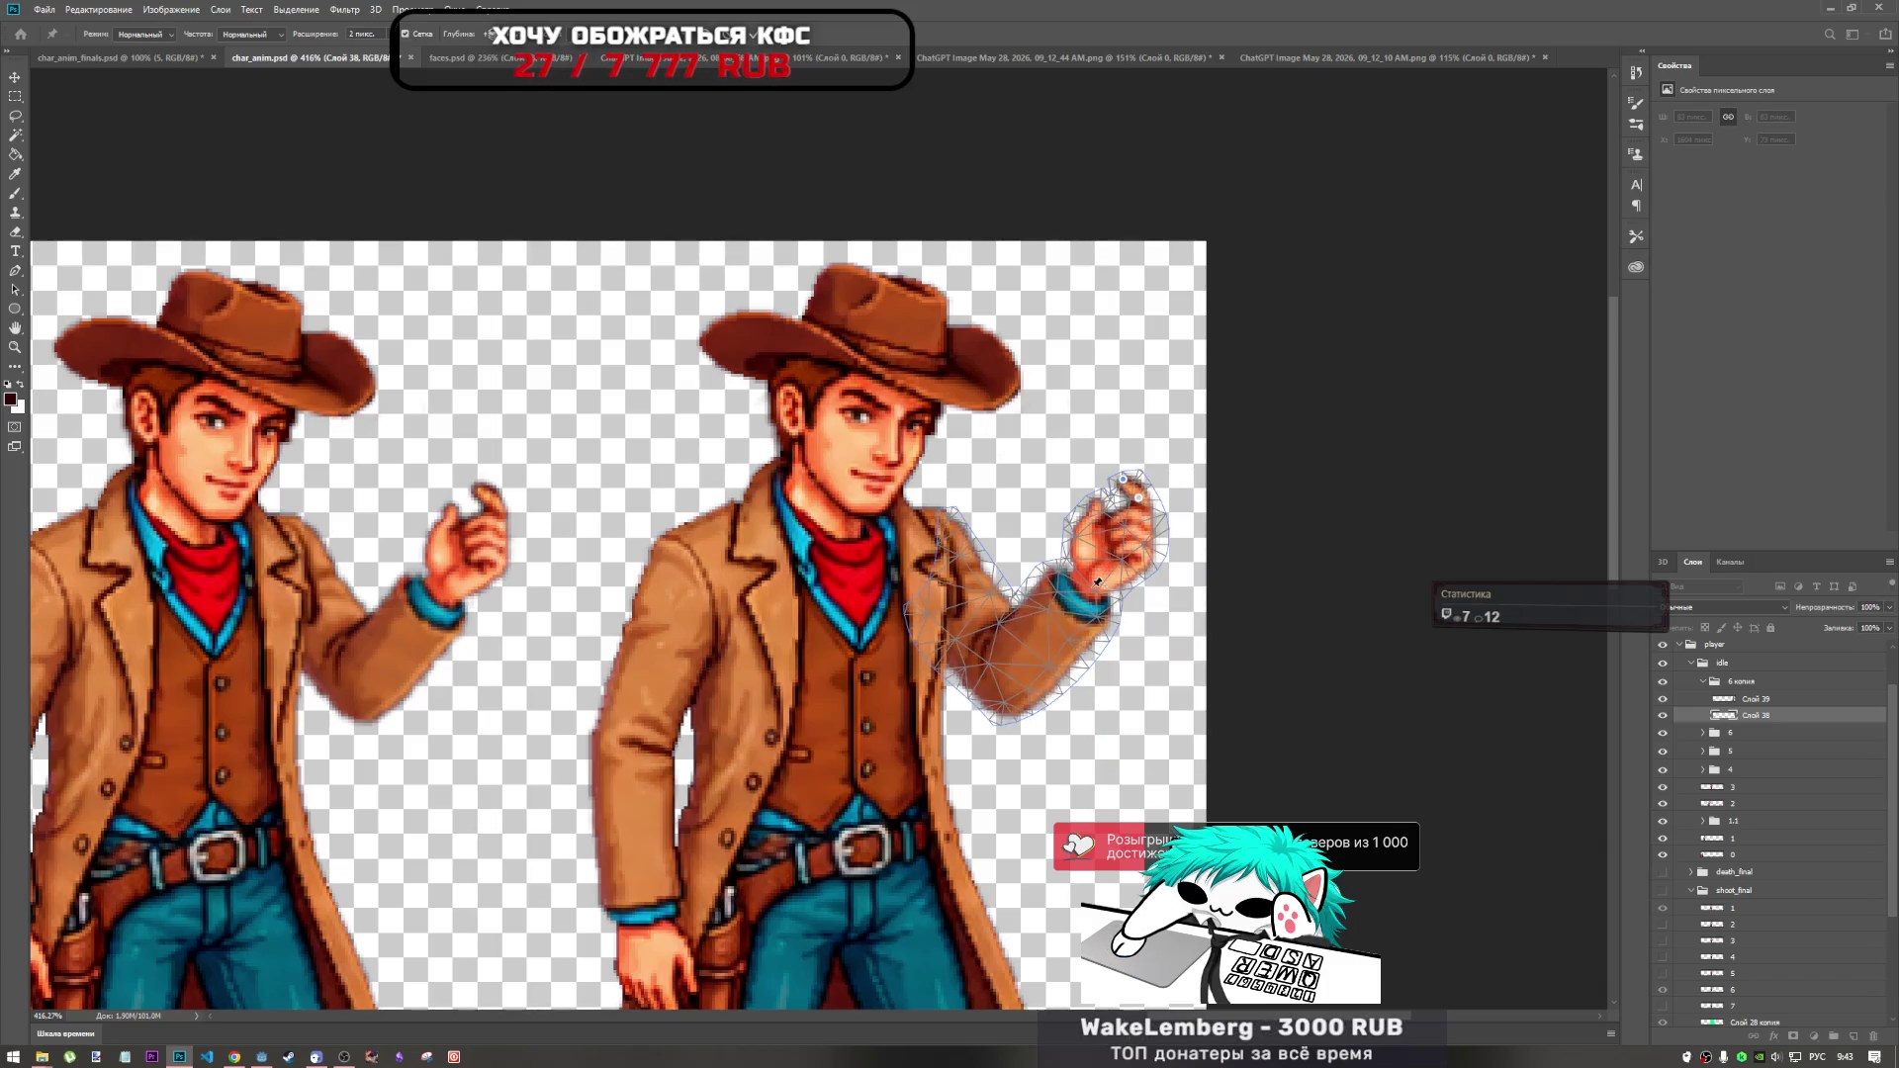
Anchor the arm with pins at wrist, forearm, elbow and upper arm.
left_click(1092, 572)
left_click(1042, 630)
left_click(984, 680)
left_click(957, 609)
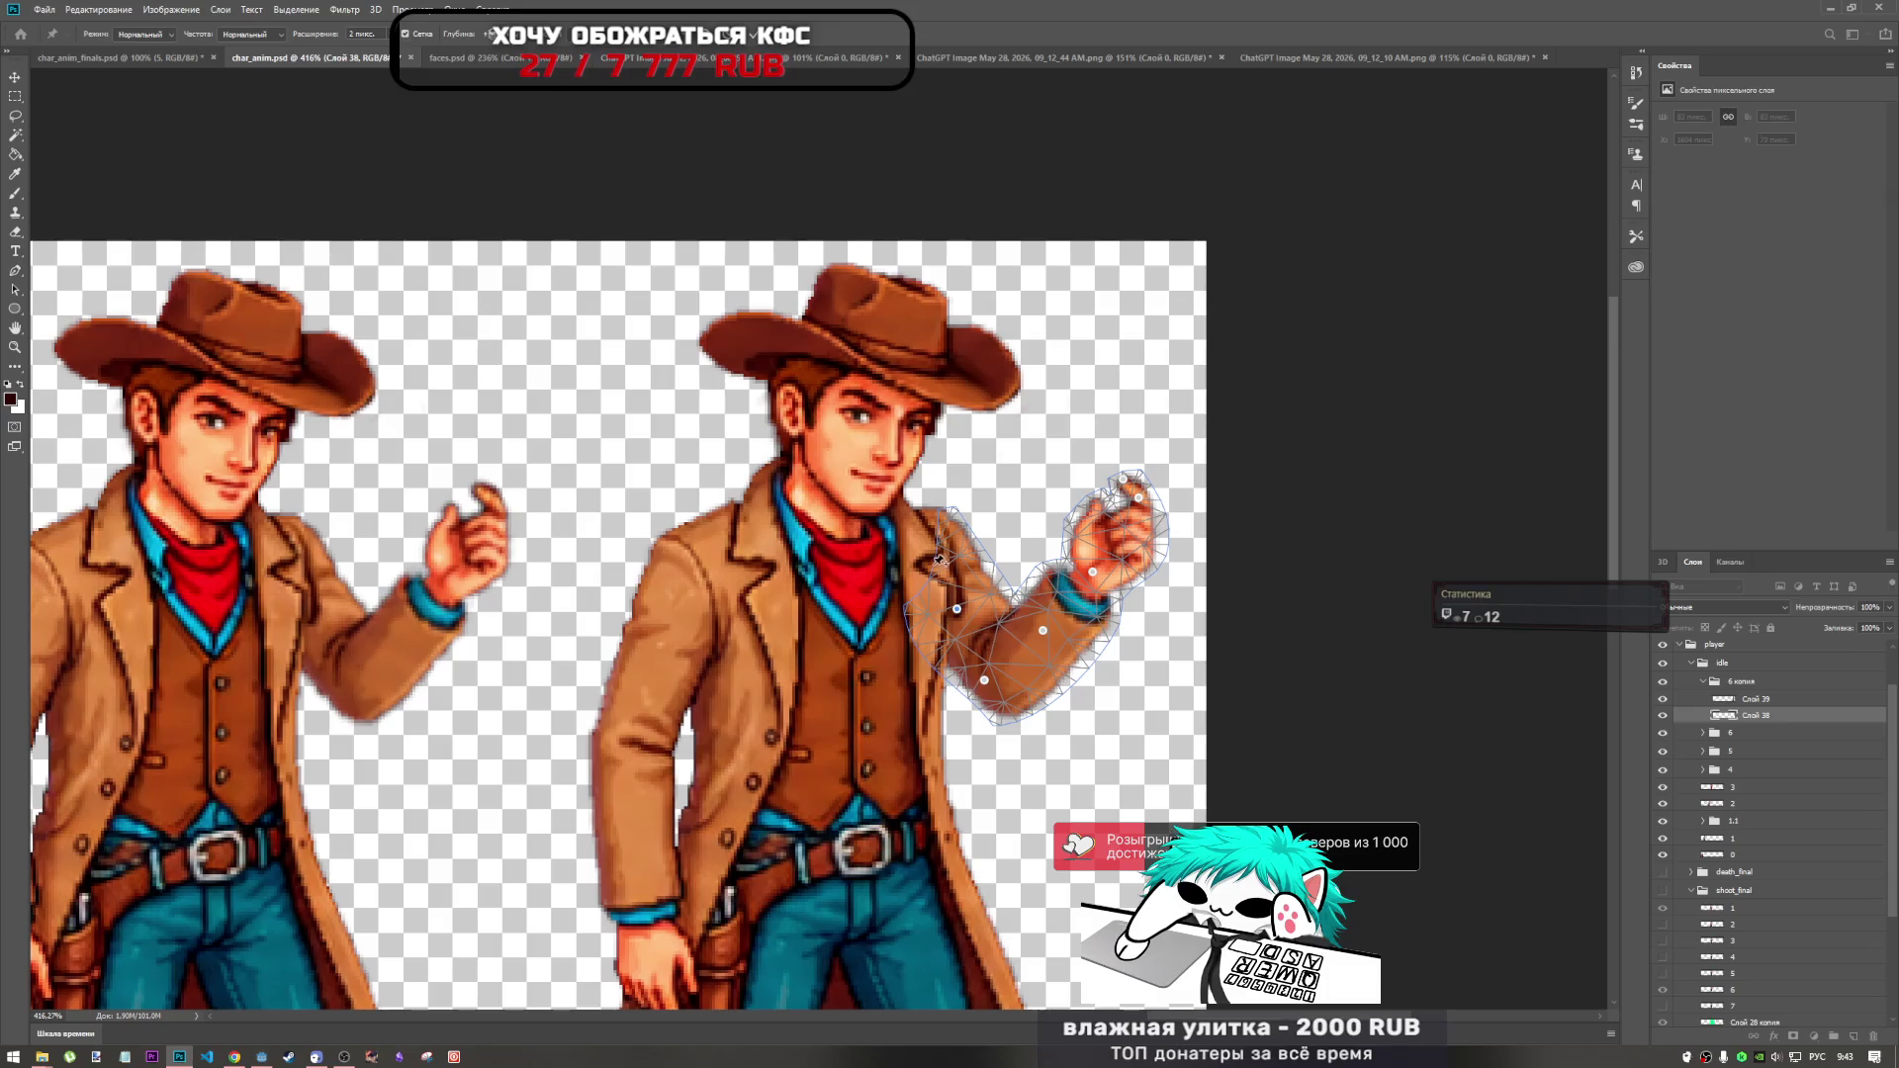
left_click(1128, 475)
key("Return")
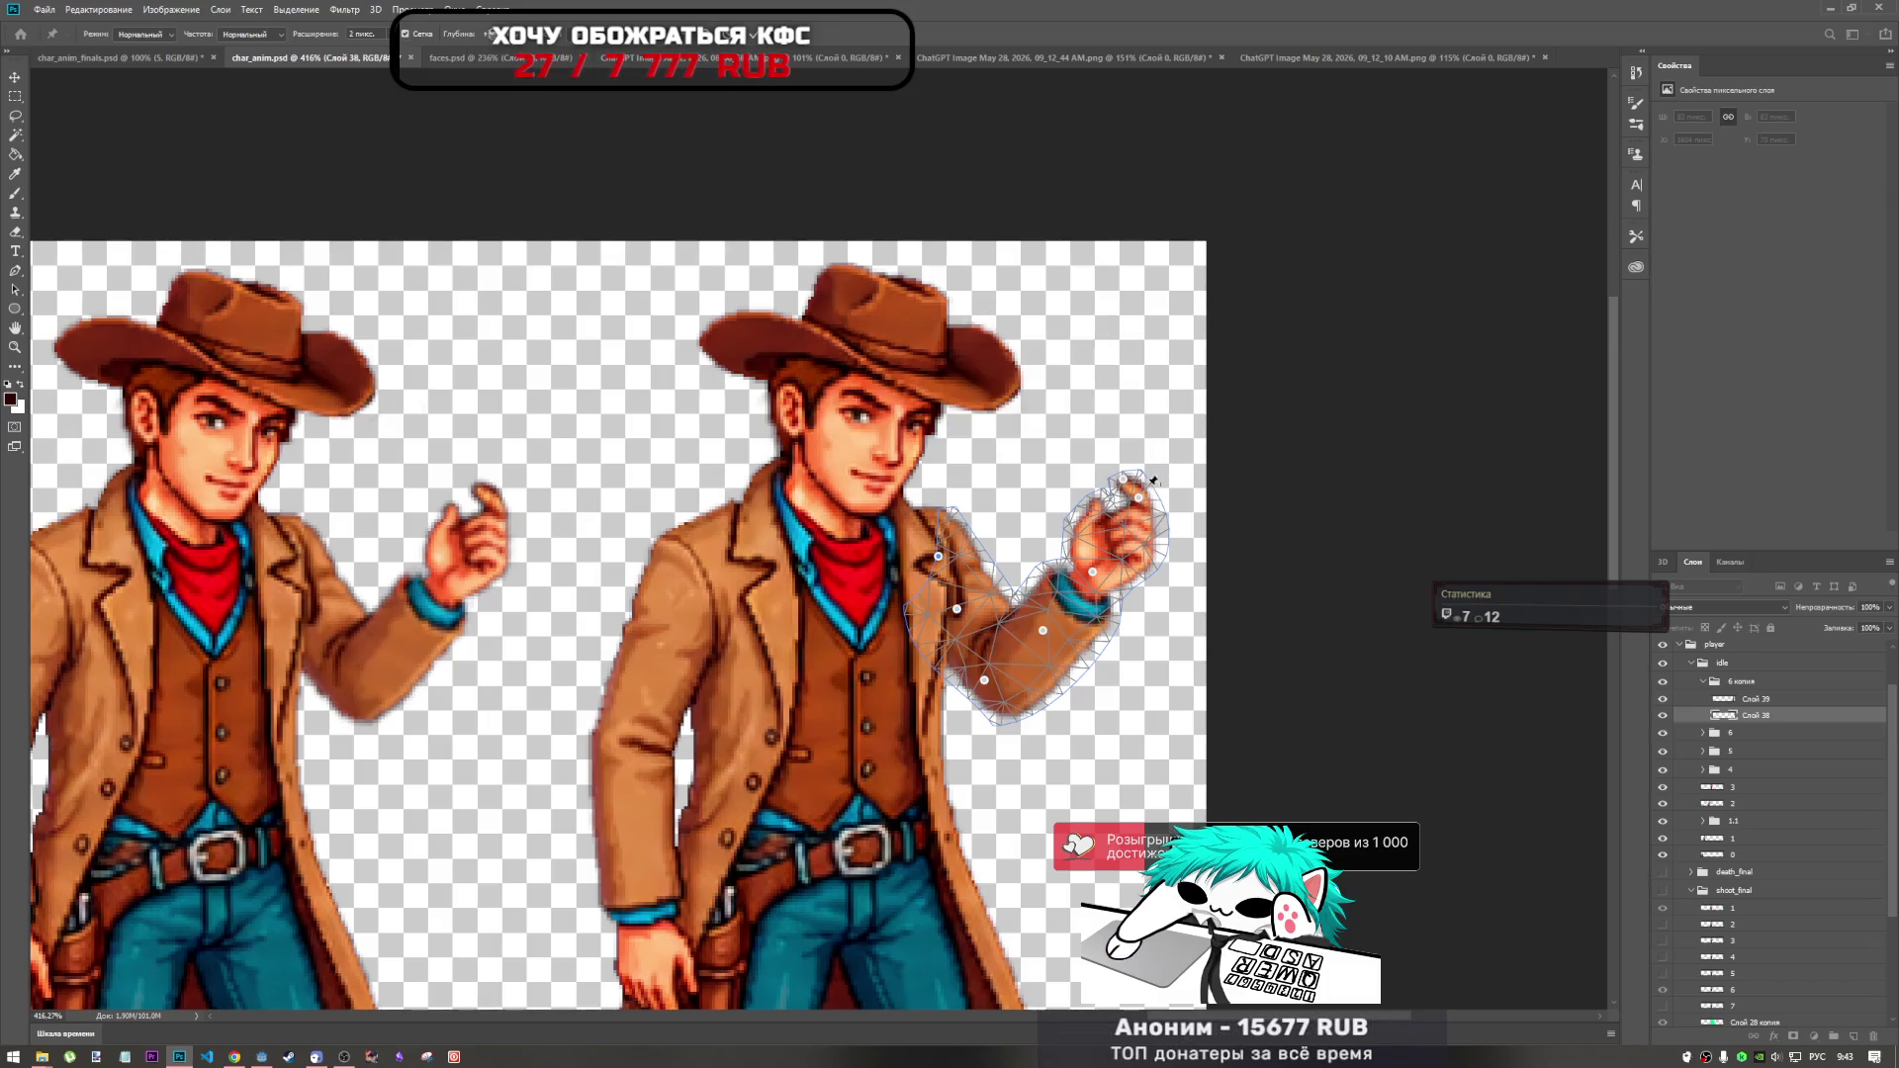
left_click(1125, 484)
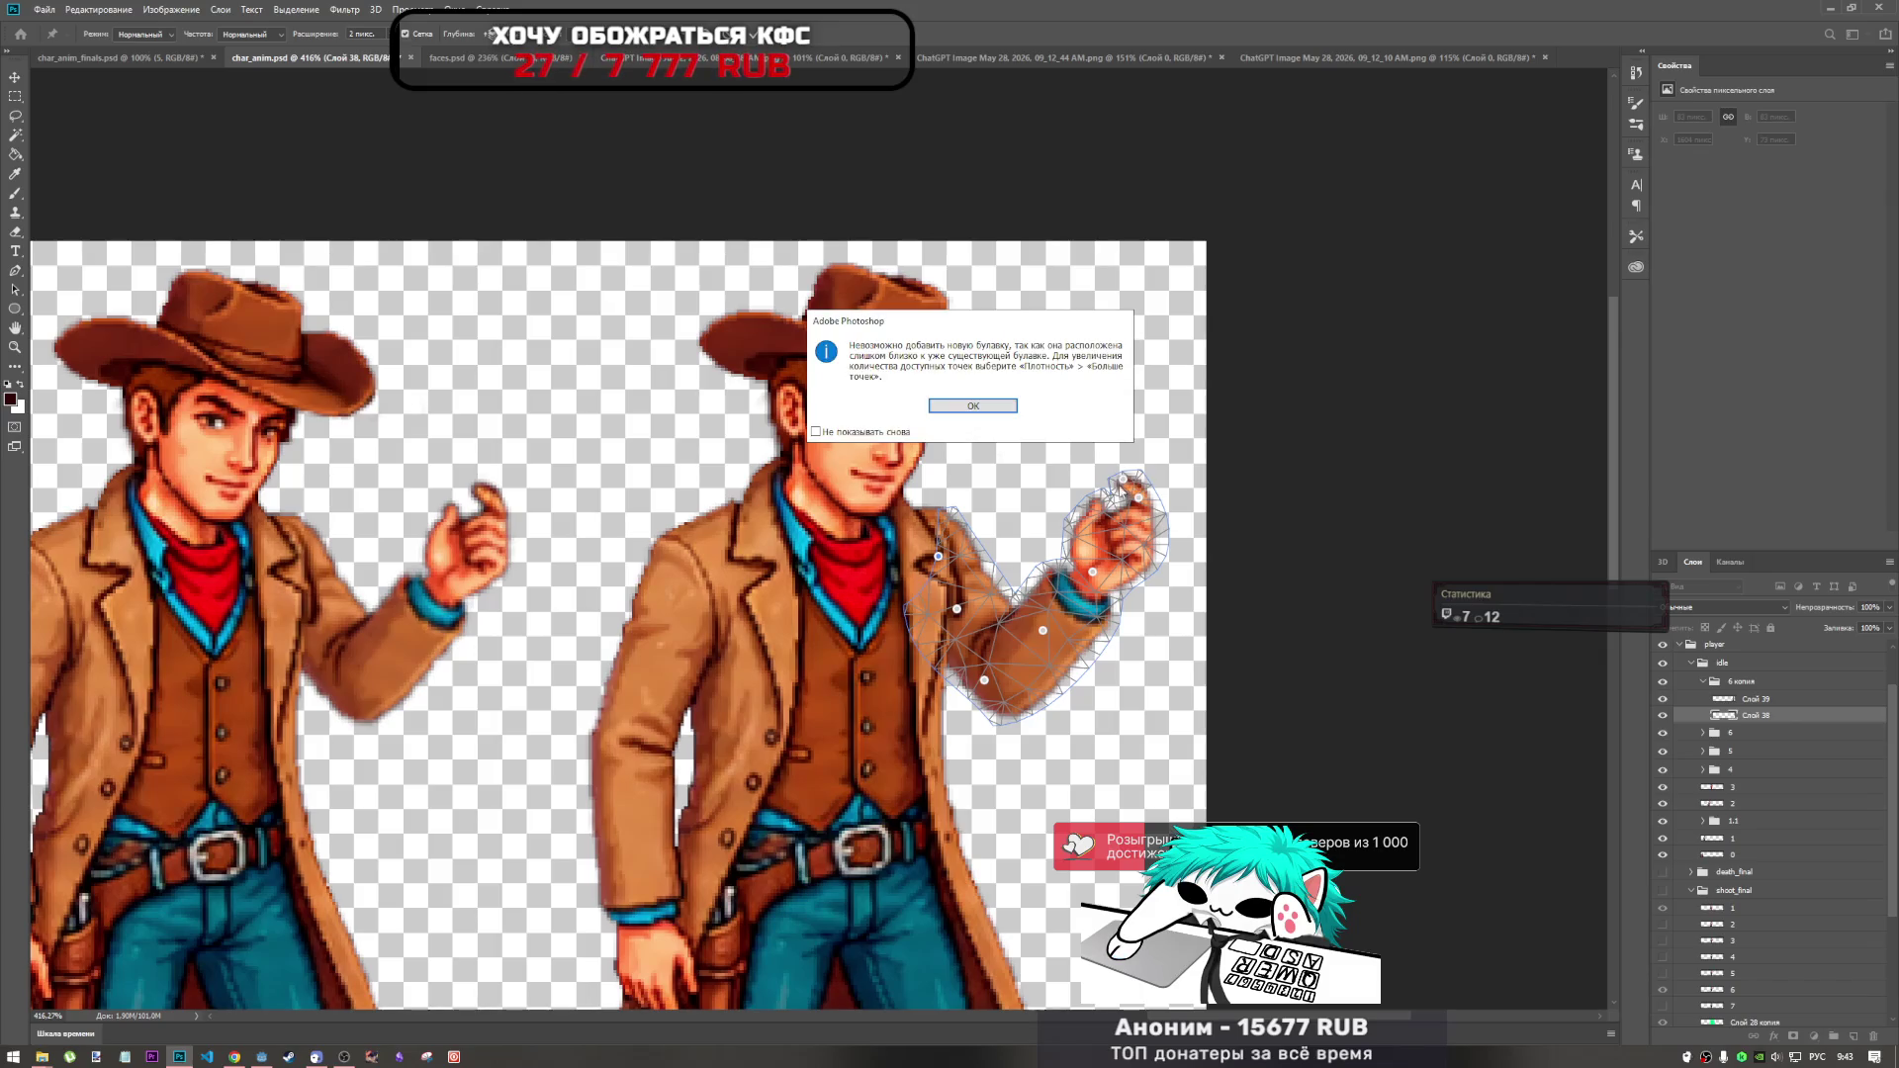
key("Return")
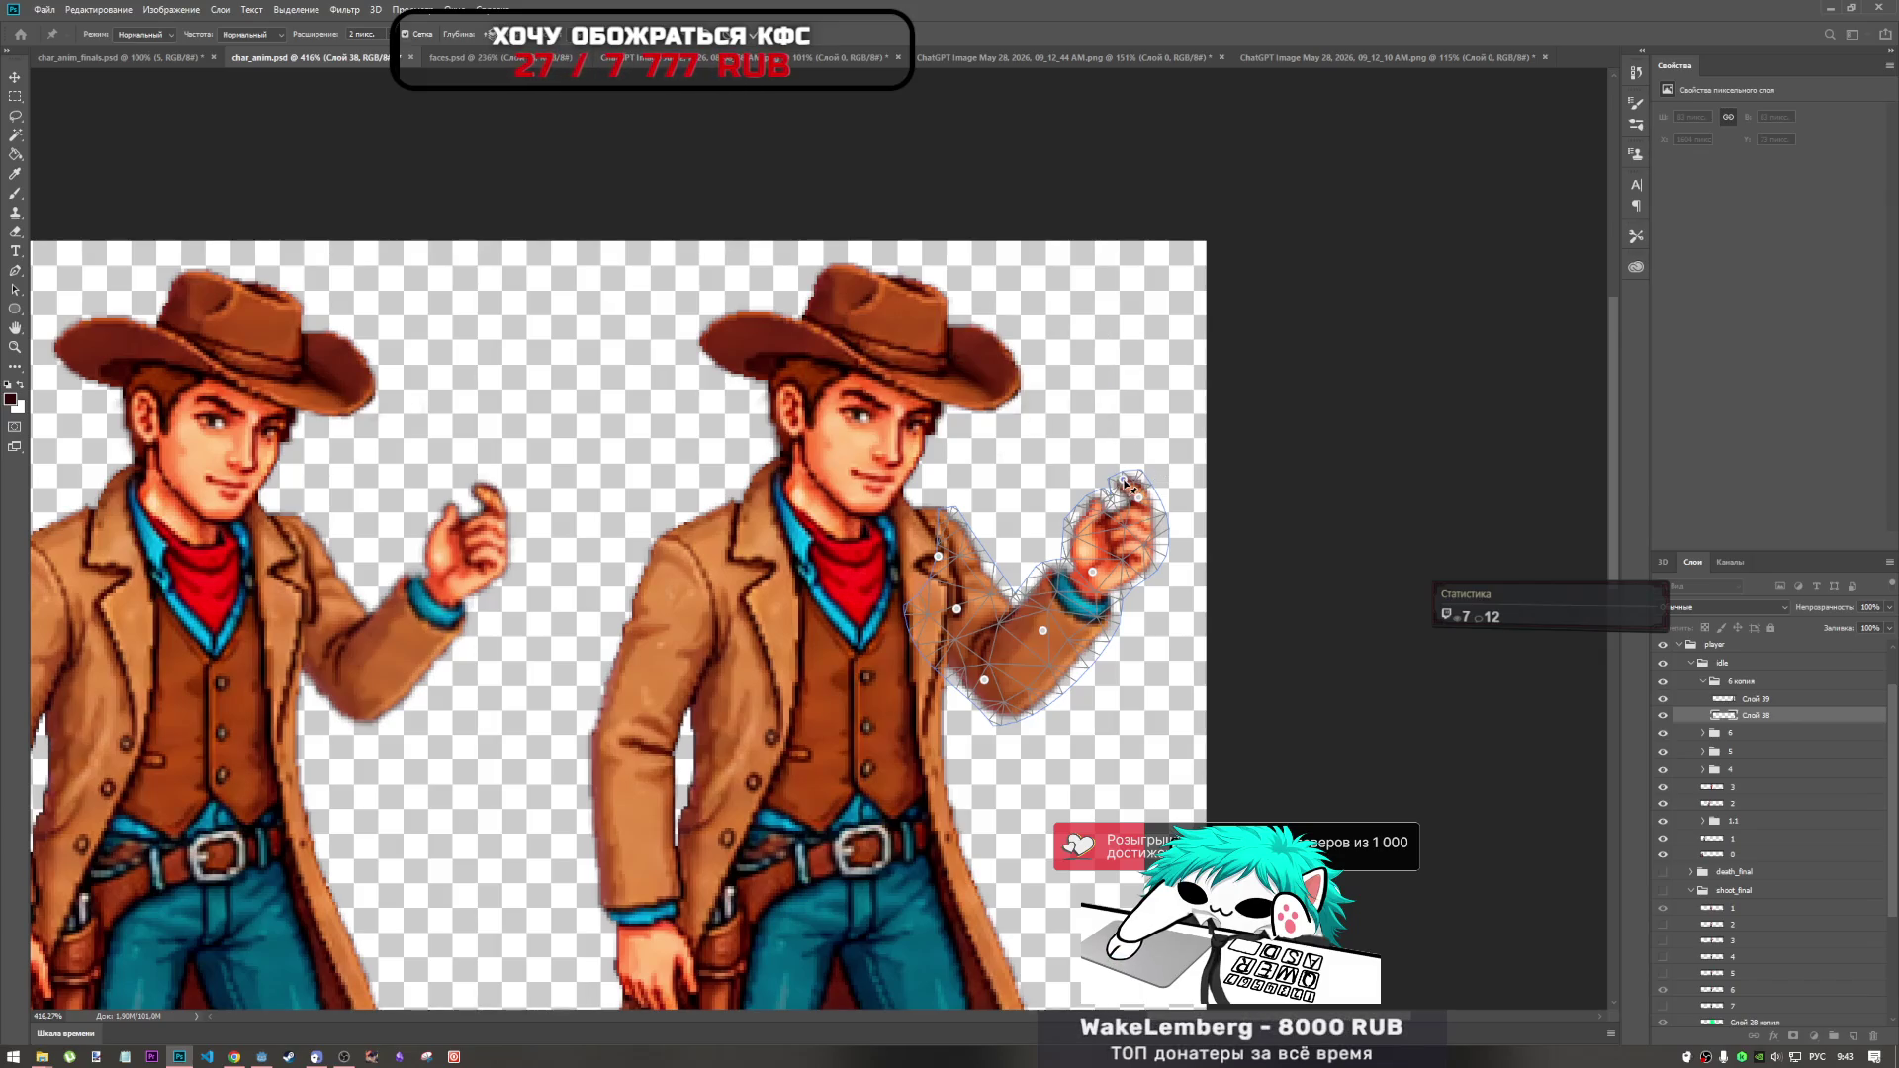
left_click(1123, 482)
left_click(989, 407)
Bend the waving hand slightly downward and commit the warp.
left_click_drag(1124, 481, 1125, 510)
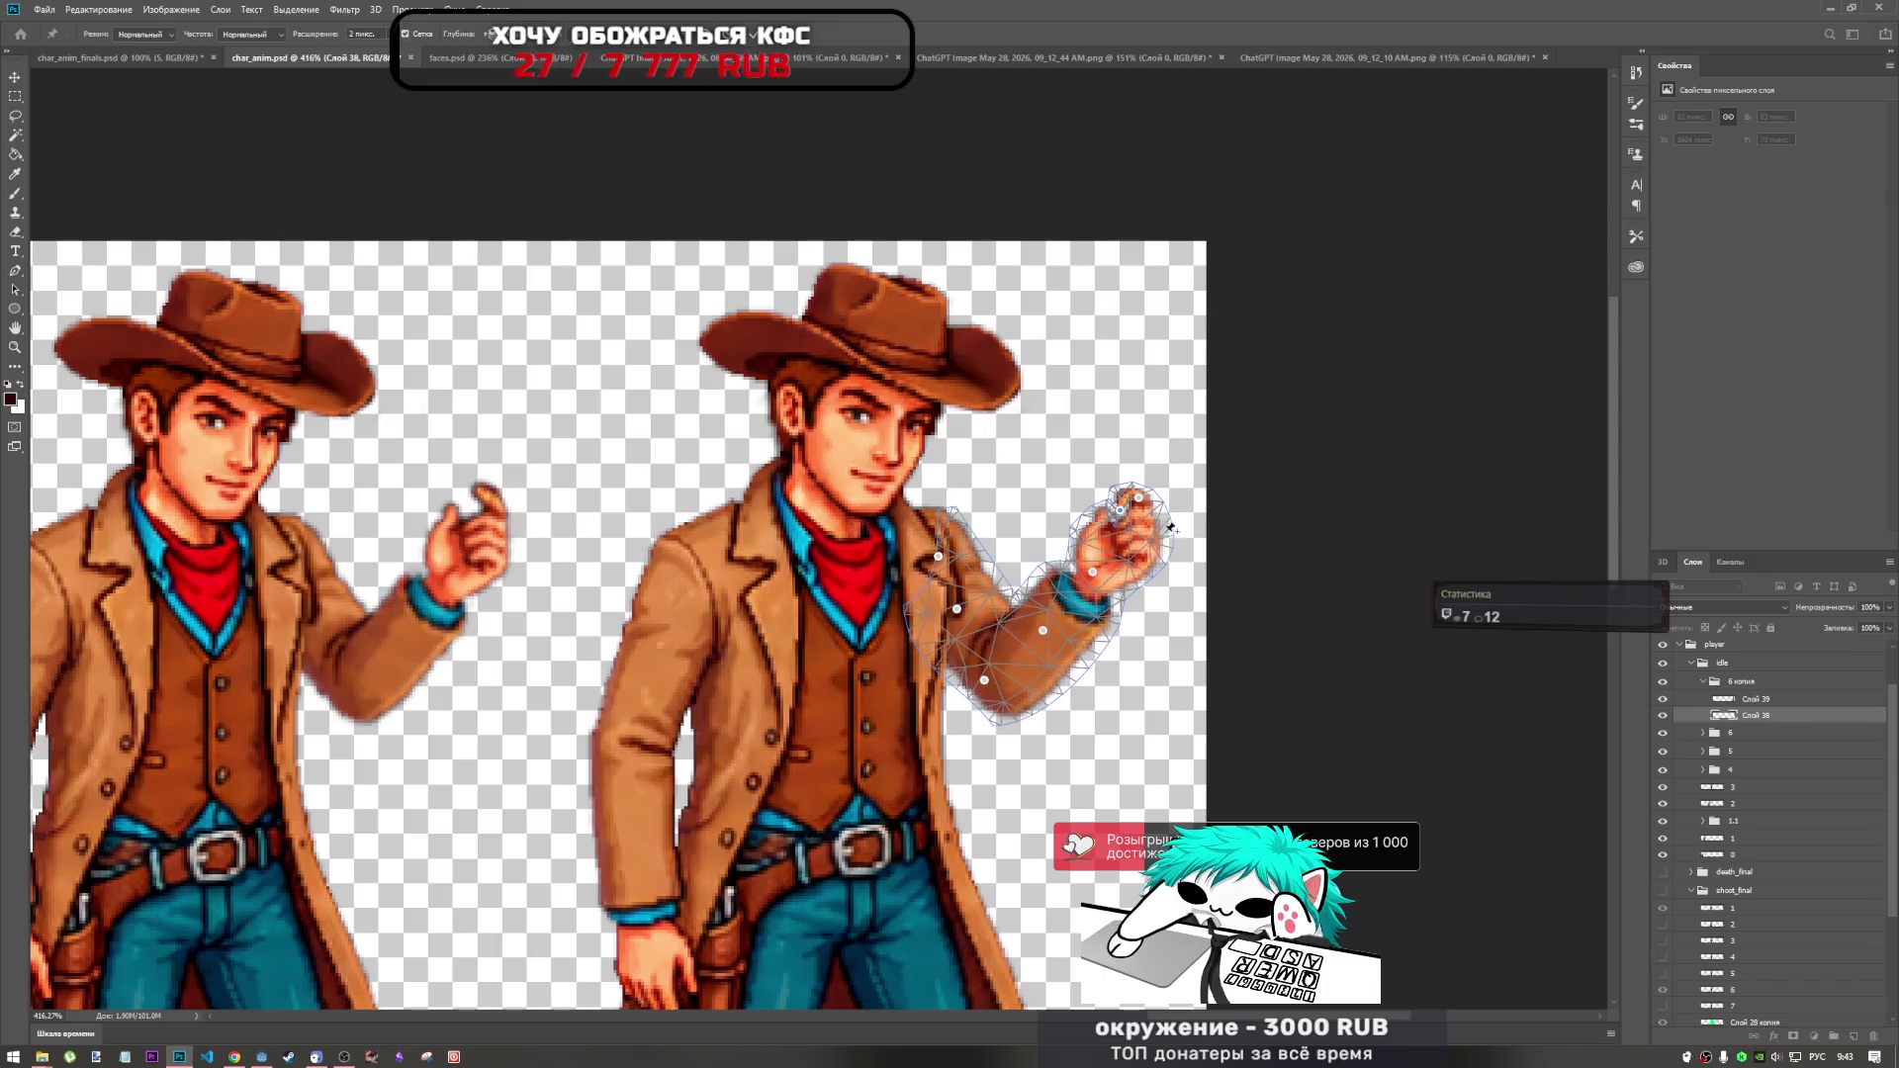
scroll(1170, 521, "down", 2)
scroll(1063, 554, "up", 8)
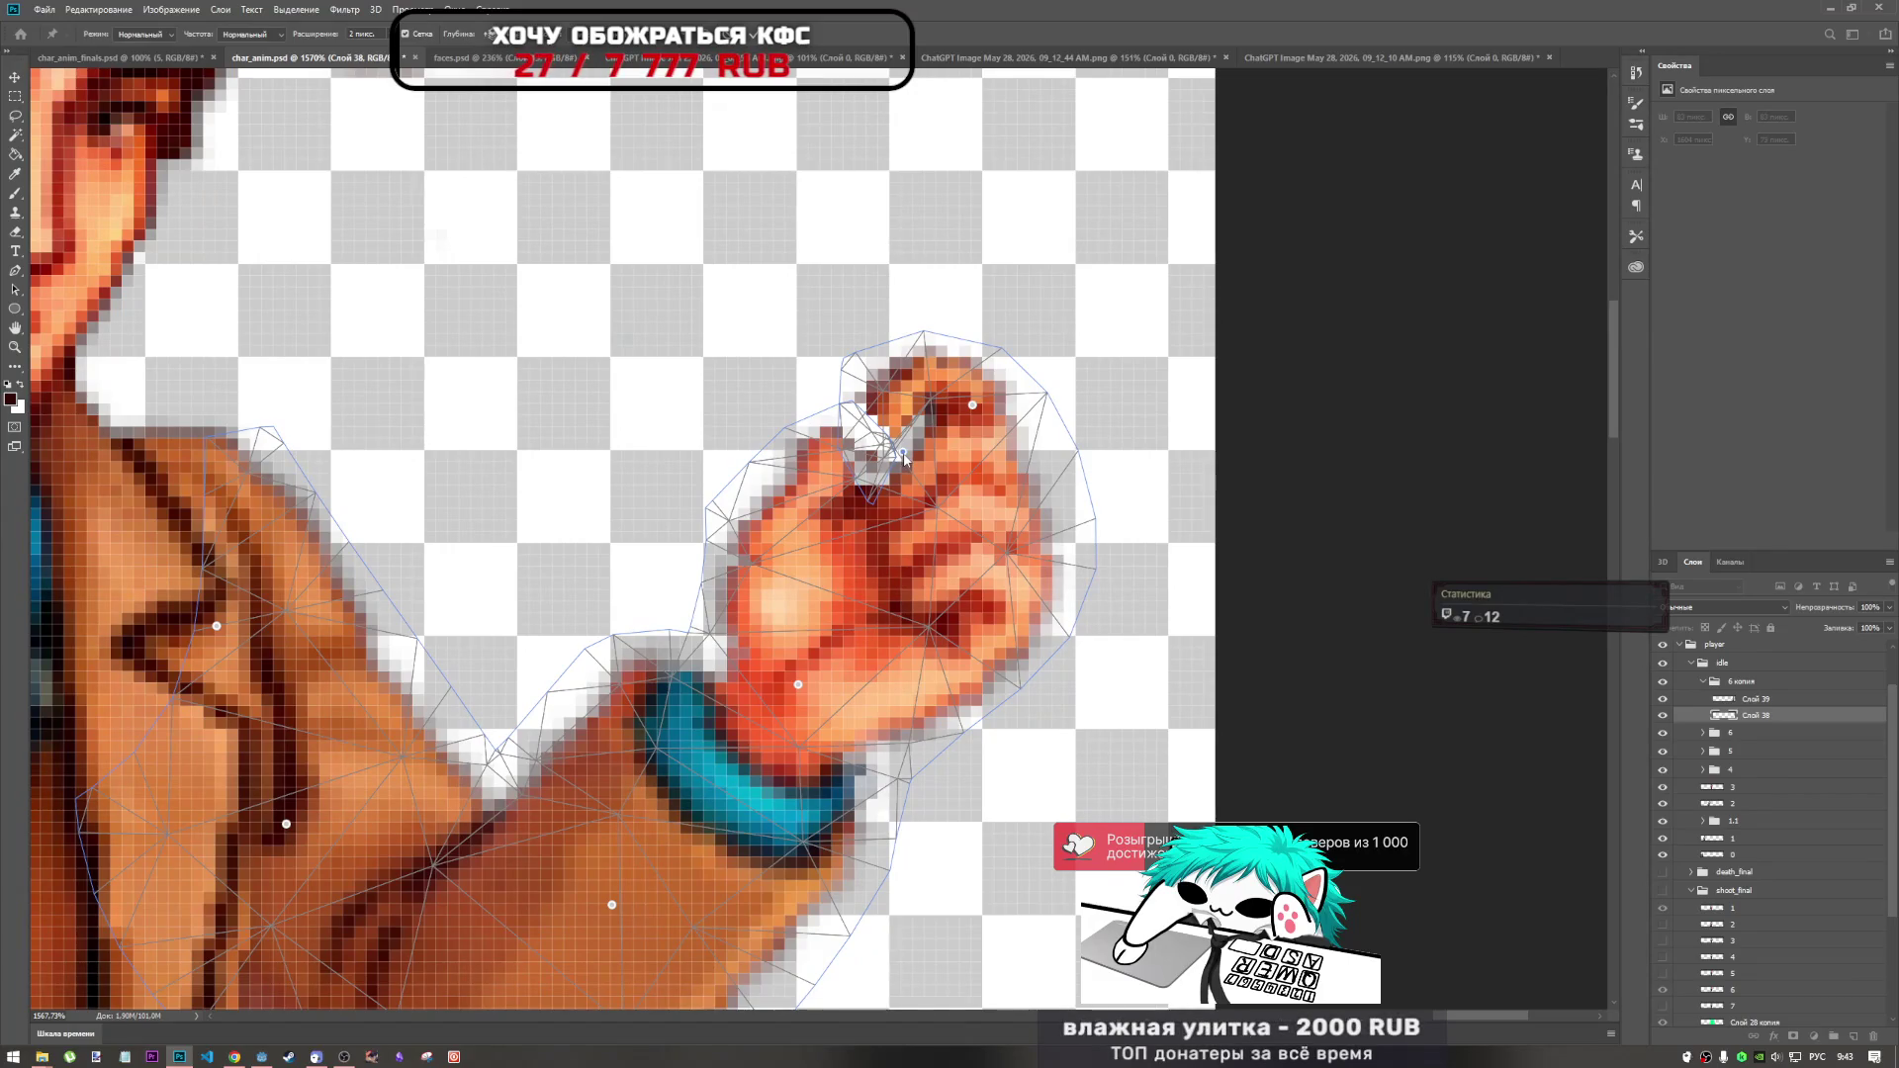
scroll(890, 378, "down", 2)
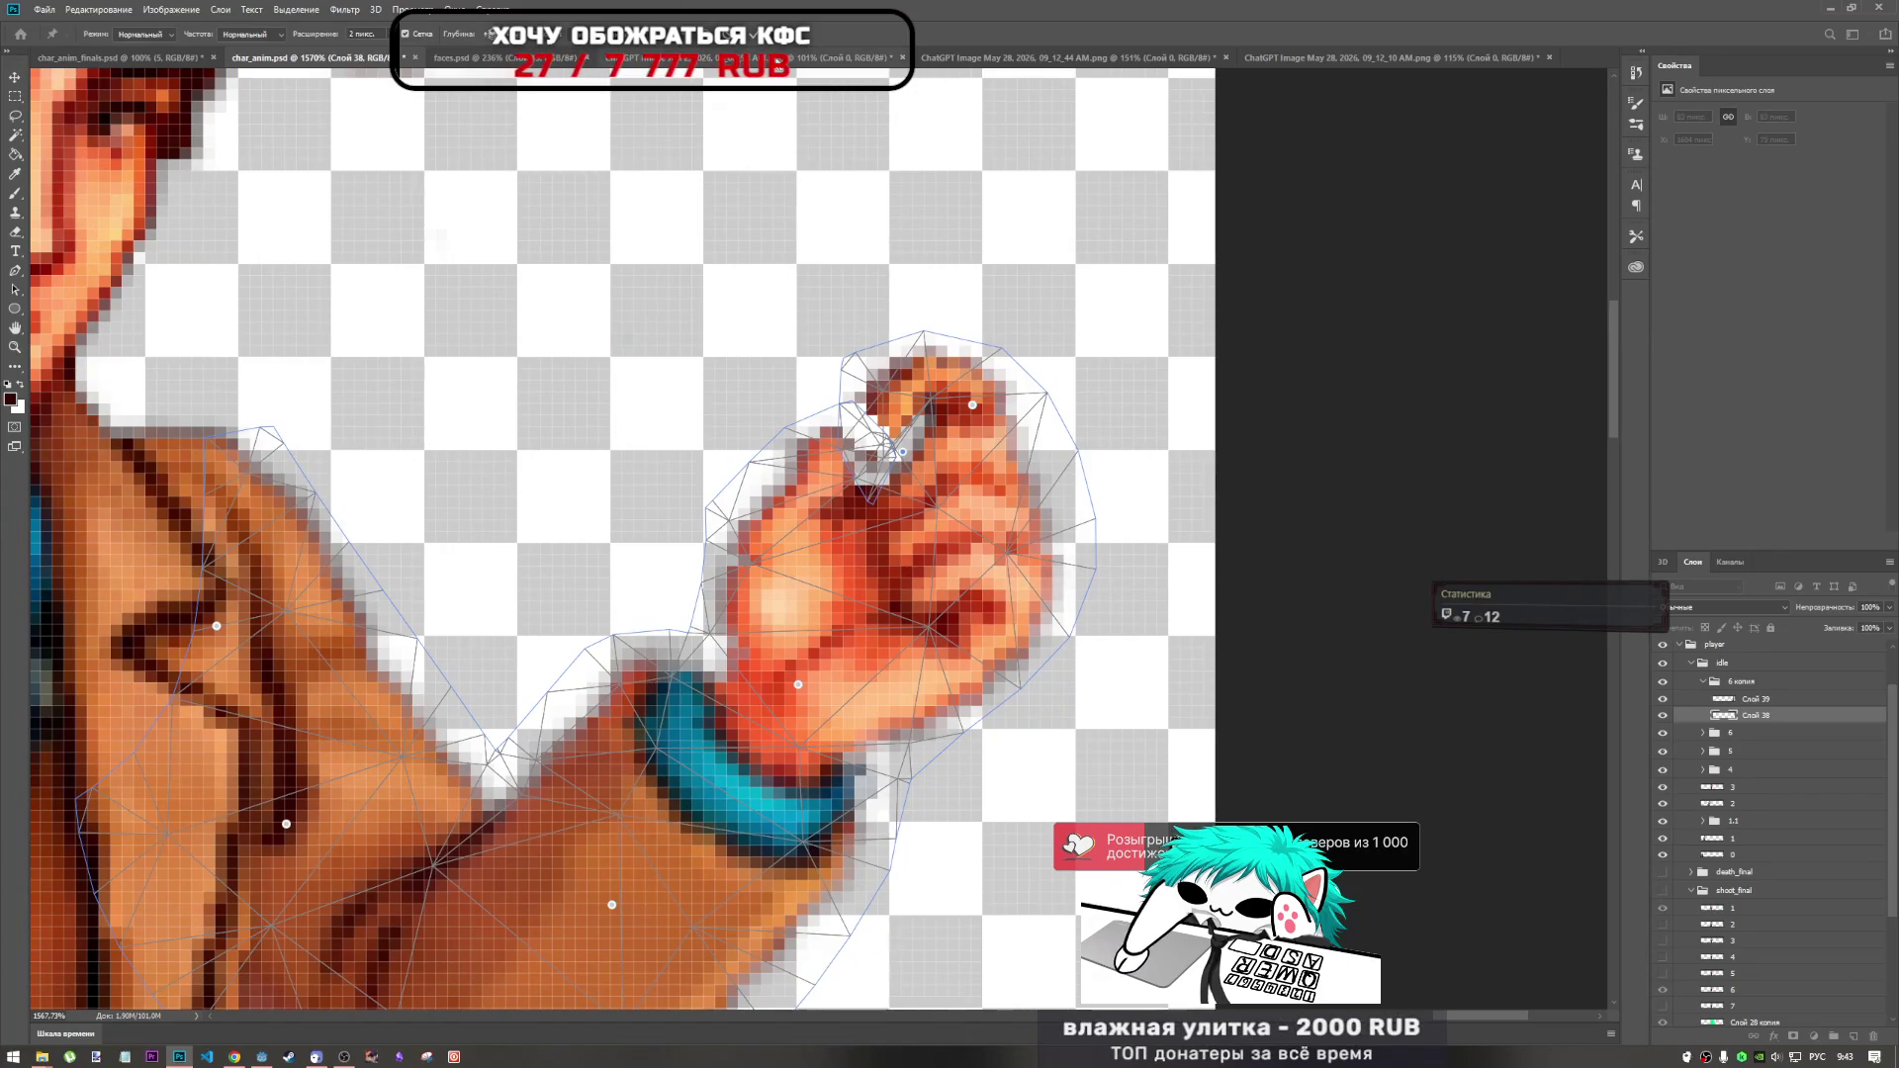
key("Return")
scroll(953, 492, "down", 3)
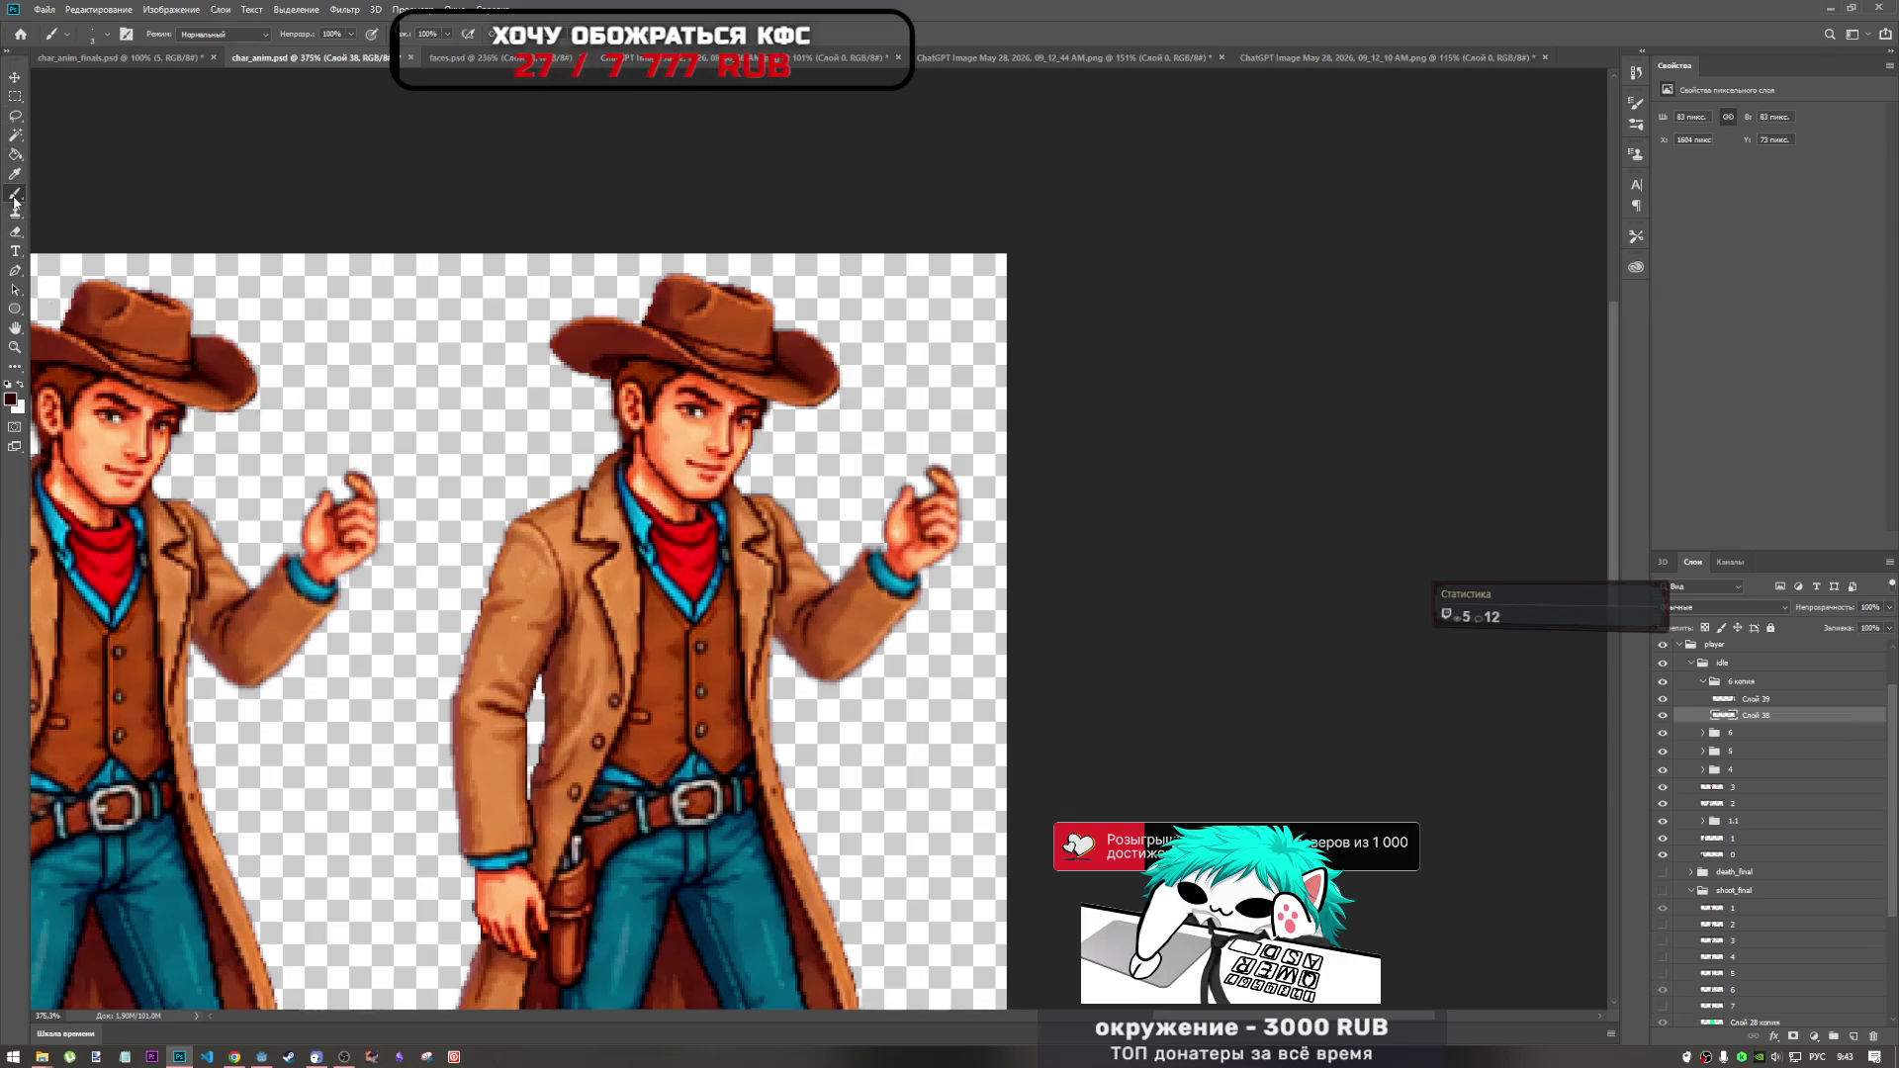
Start Edit > Puppet Warp, pin forearm and upper arm, and swing the arm outward.
left_click(137, 10)
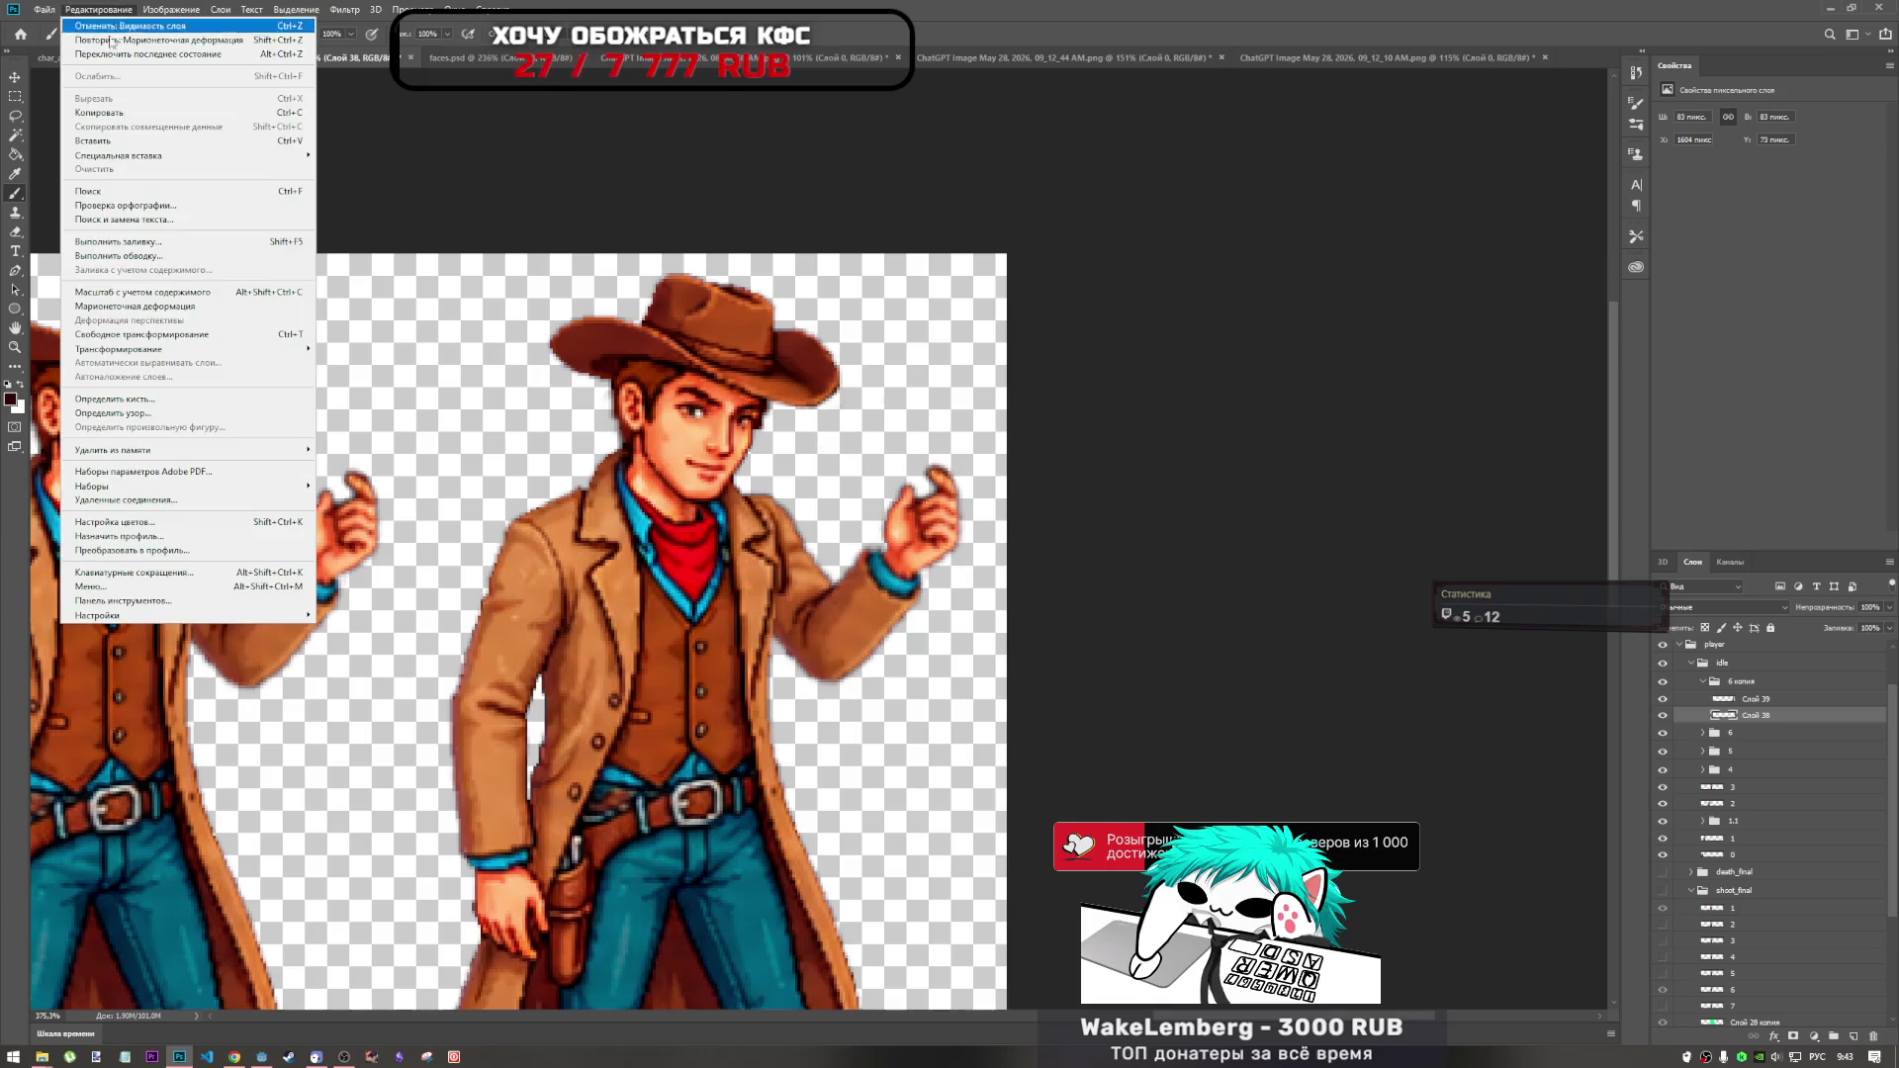
left_click(139, 306)
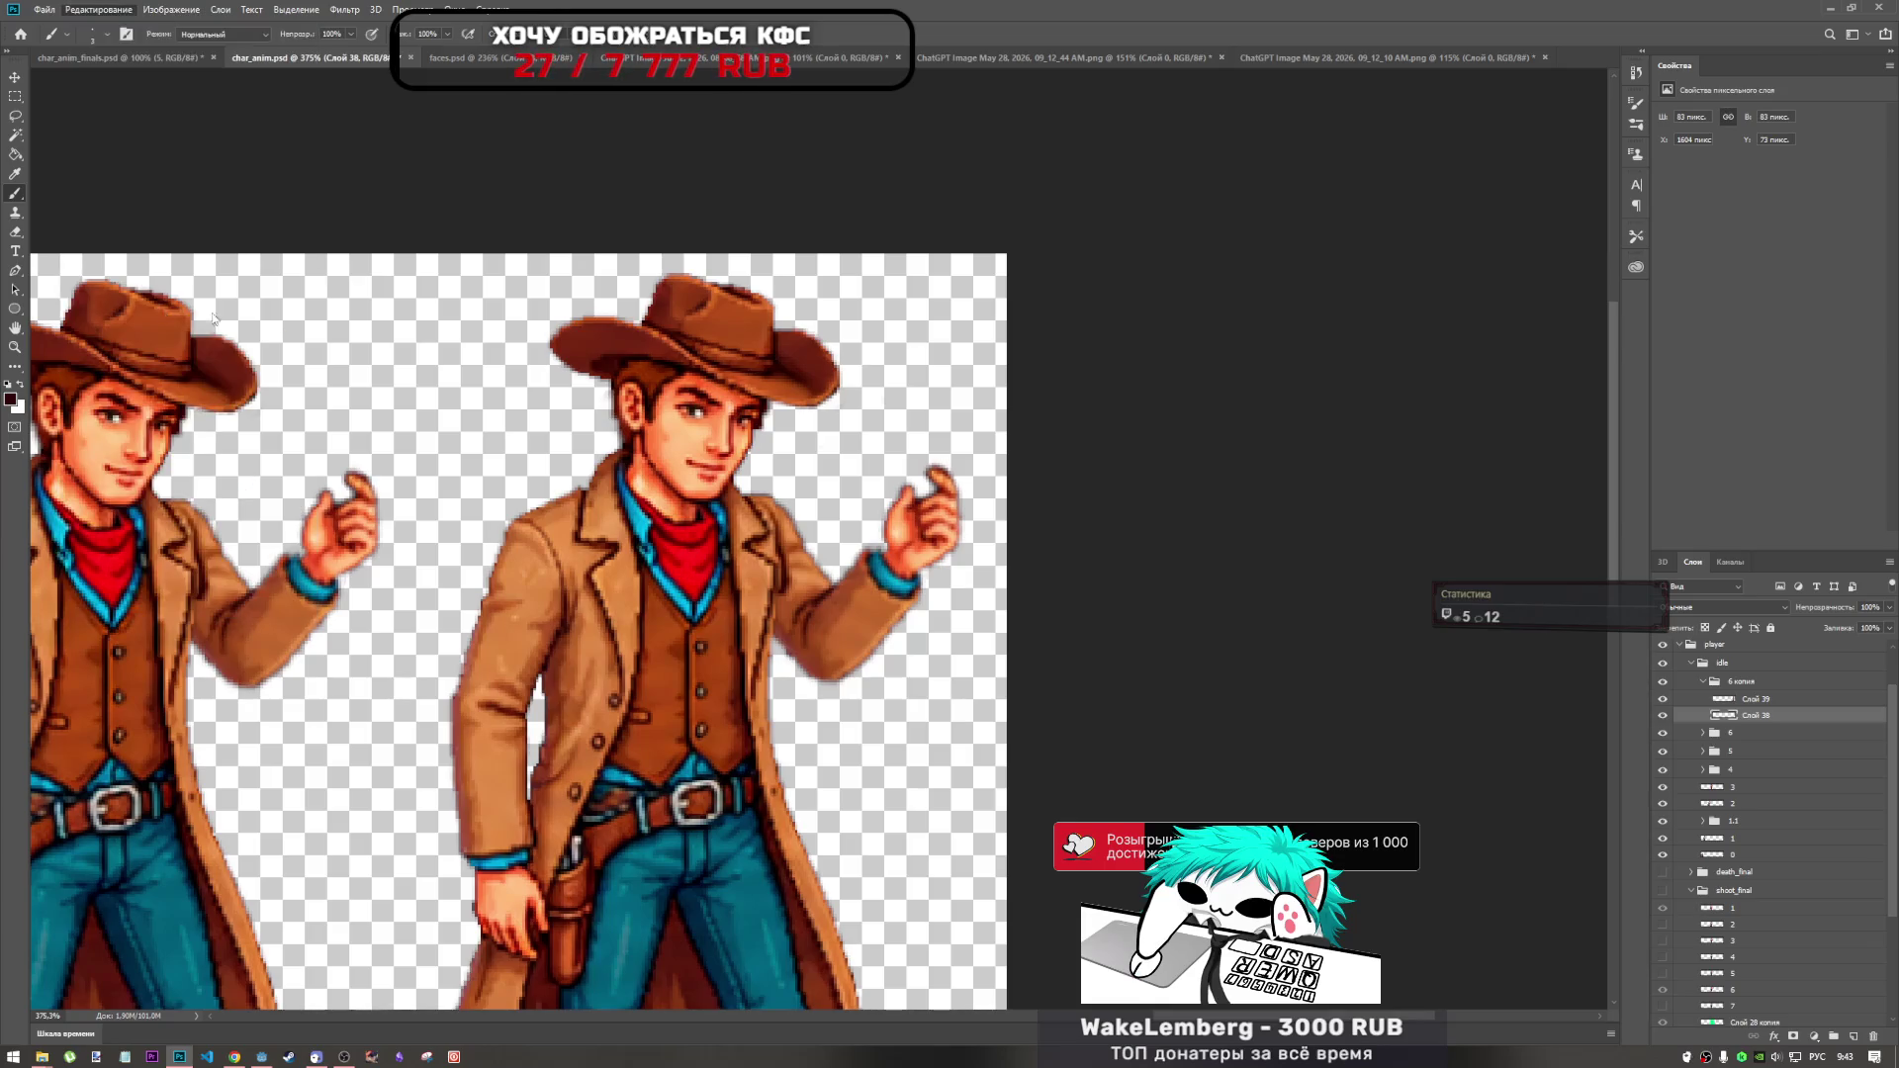
left_click(814, 646)
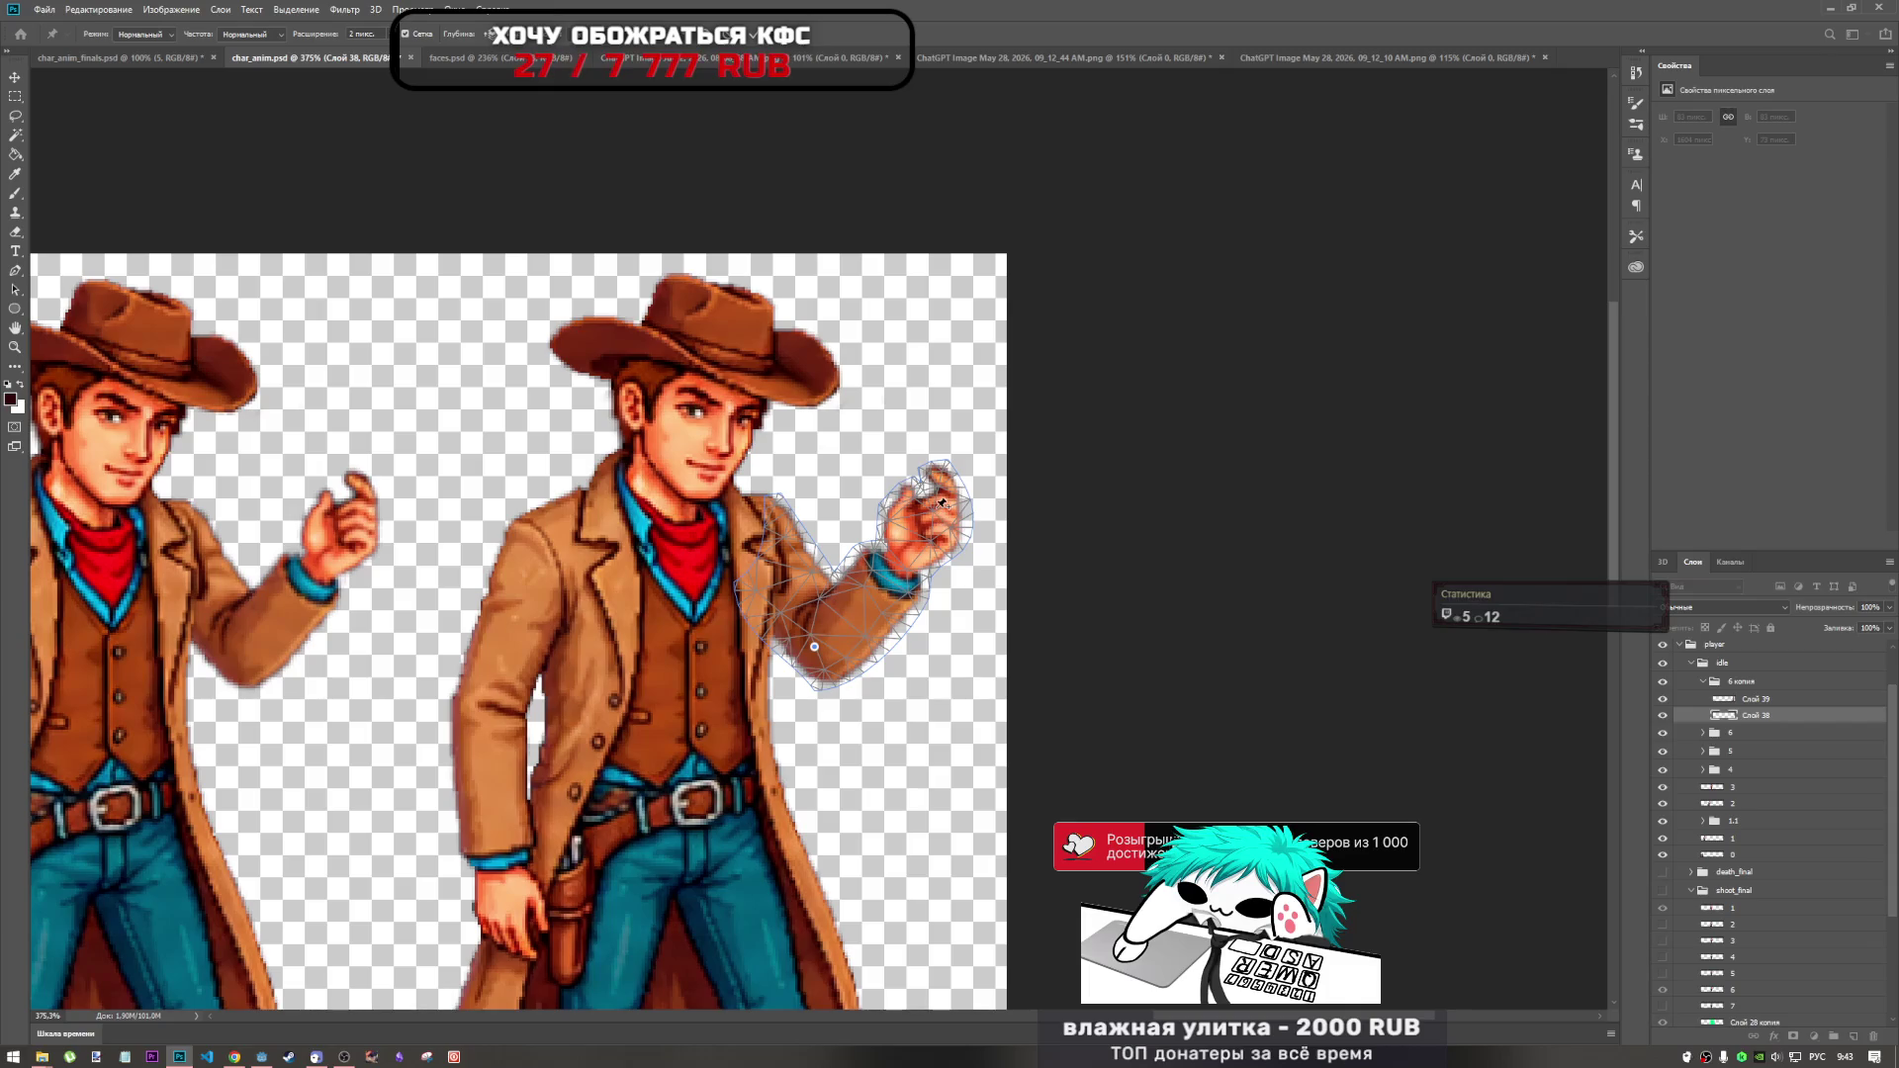
left_click(764, 551)
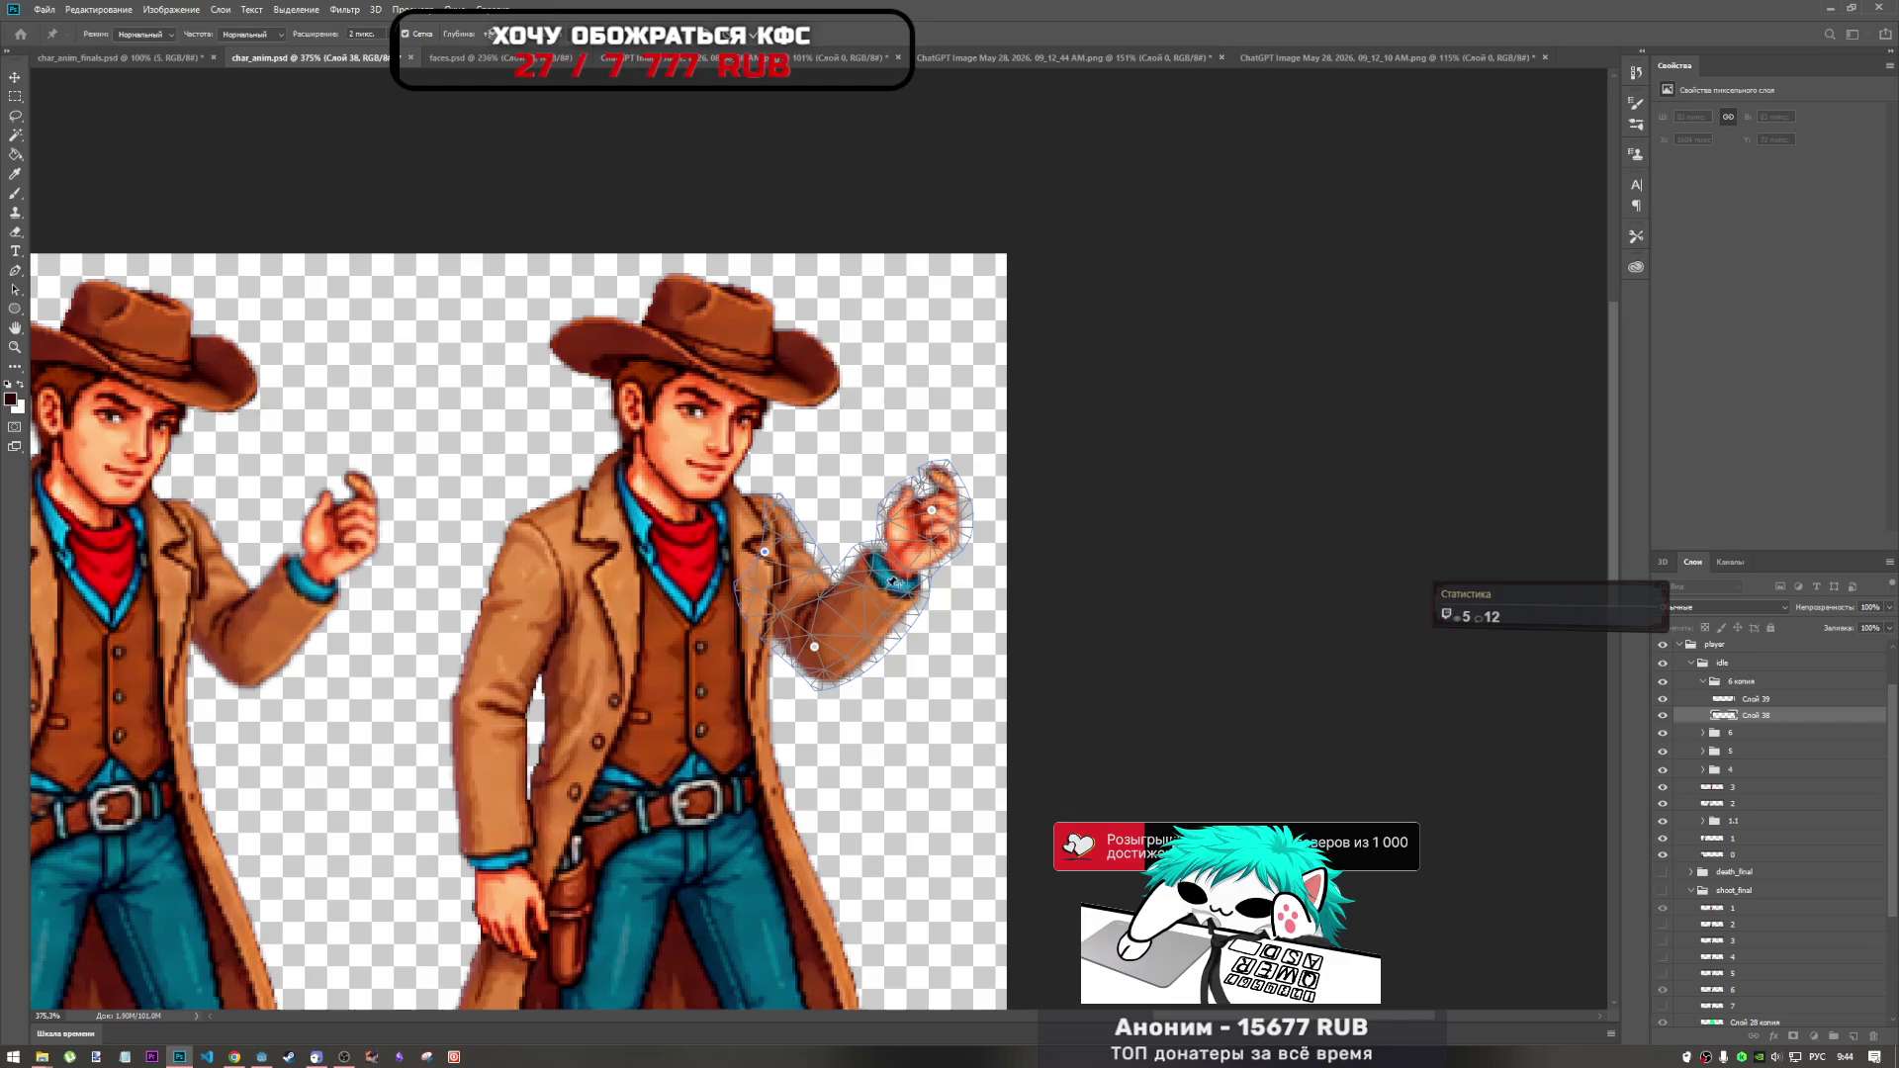
left_click(938, 503)
left_click(974, 408)
mouse_move(932, 511)
left_mouse_down()
mouse_move(964, 509)
mouse_move(980, 616)
mouse_move(982, 786)
mouse_move(957, 827)
mouse_move(981, 659)
left_mouse_up()
Pin the elbow and lift it to bend the arm.
left_click(813, 646)
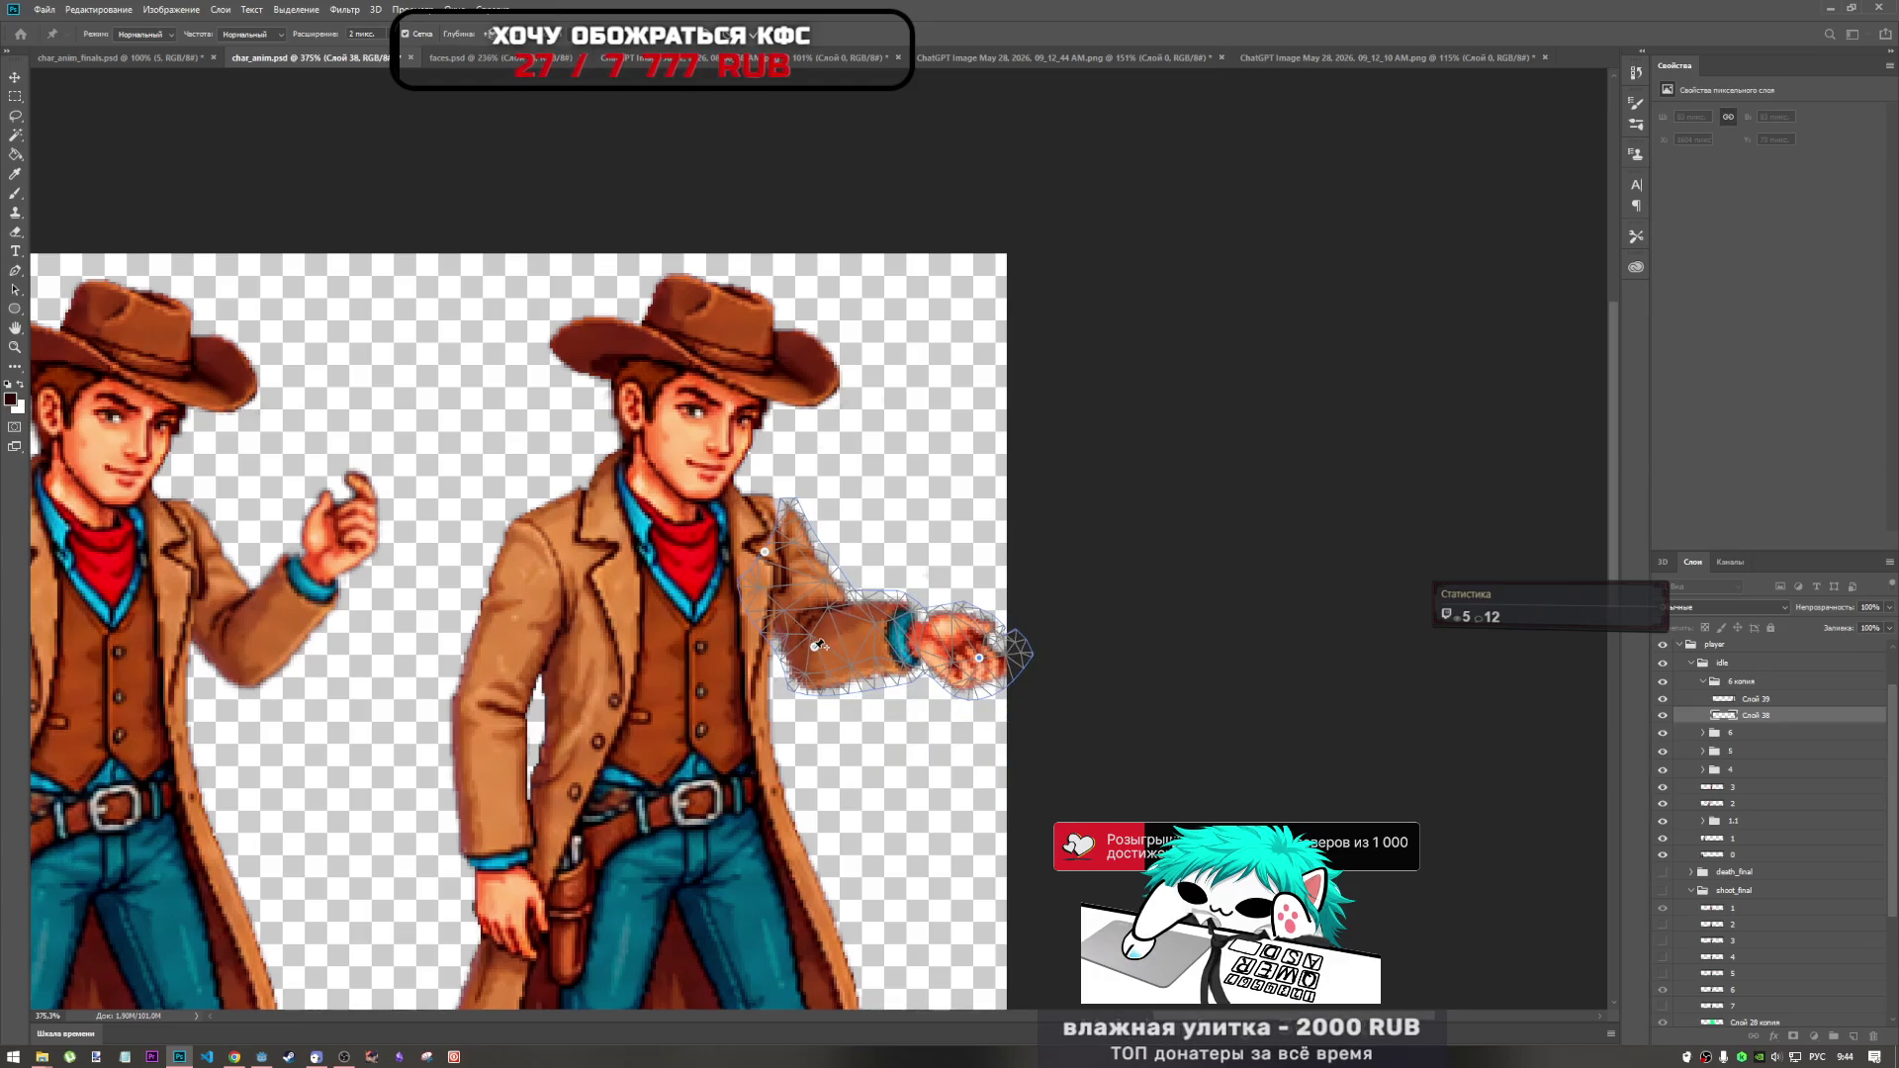
left_click(973, 406)
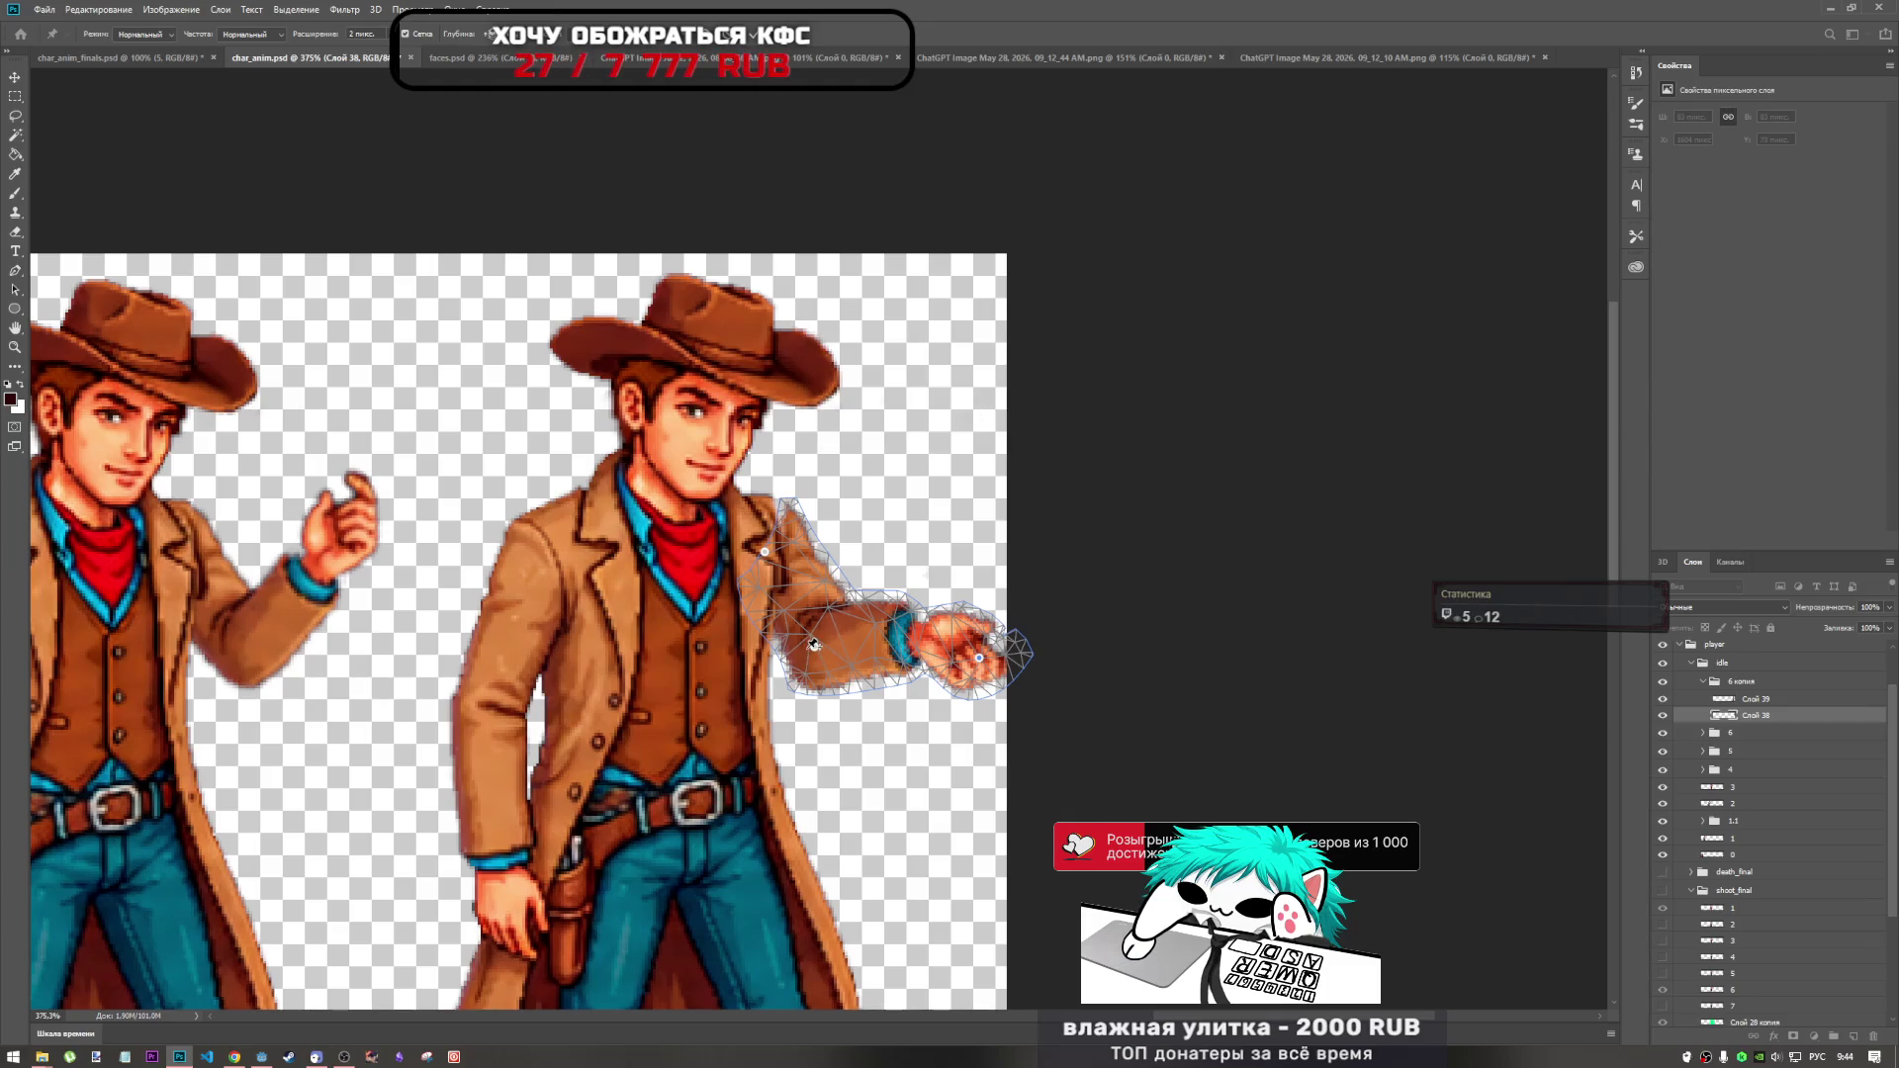
left_click(828, 643)
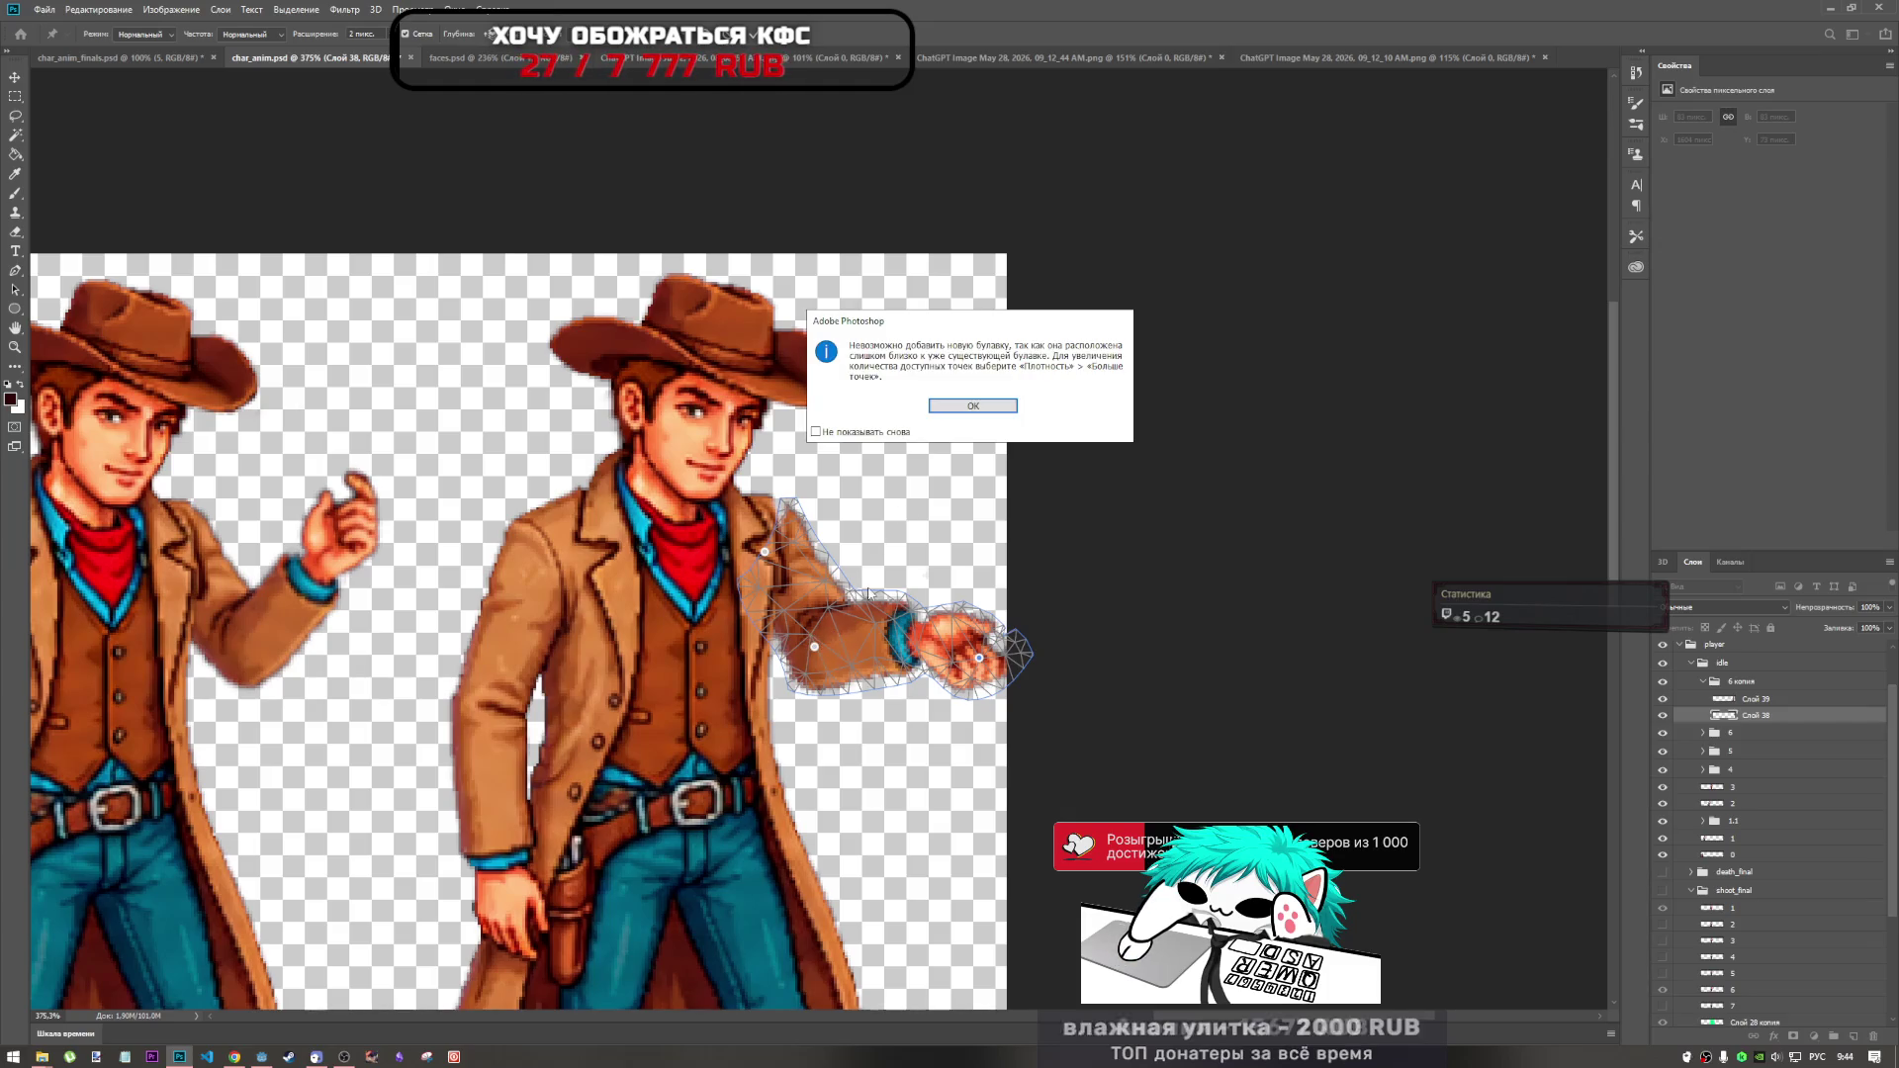
left_click(973, 409)
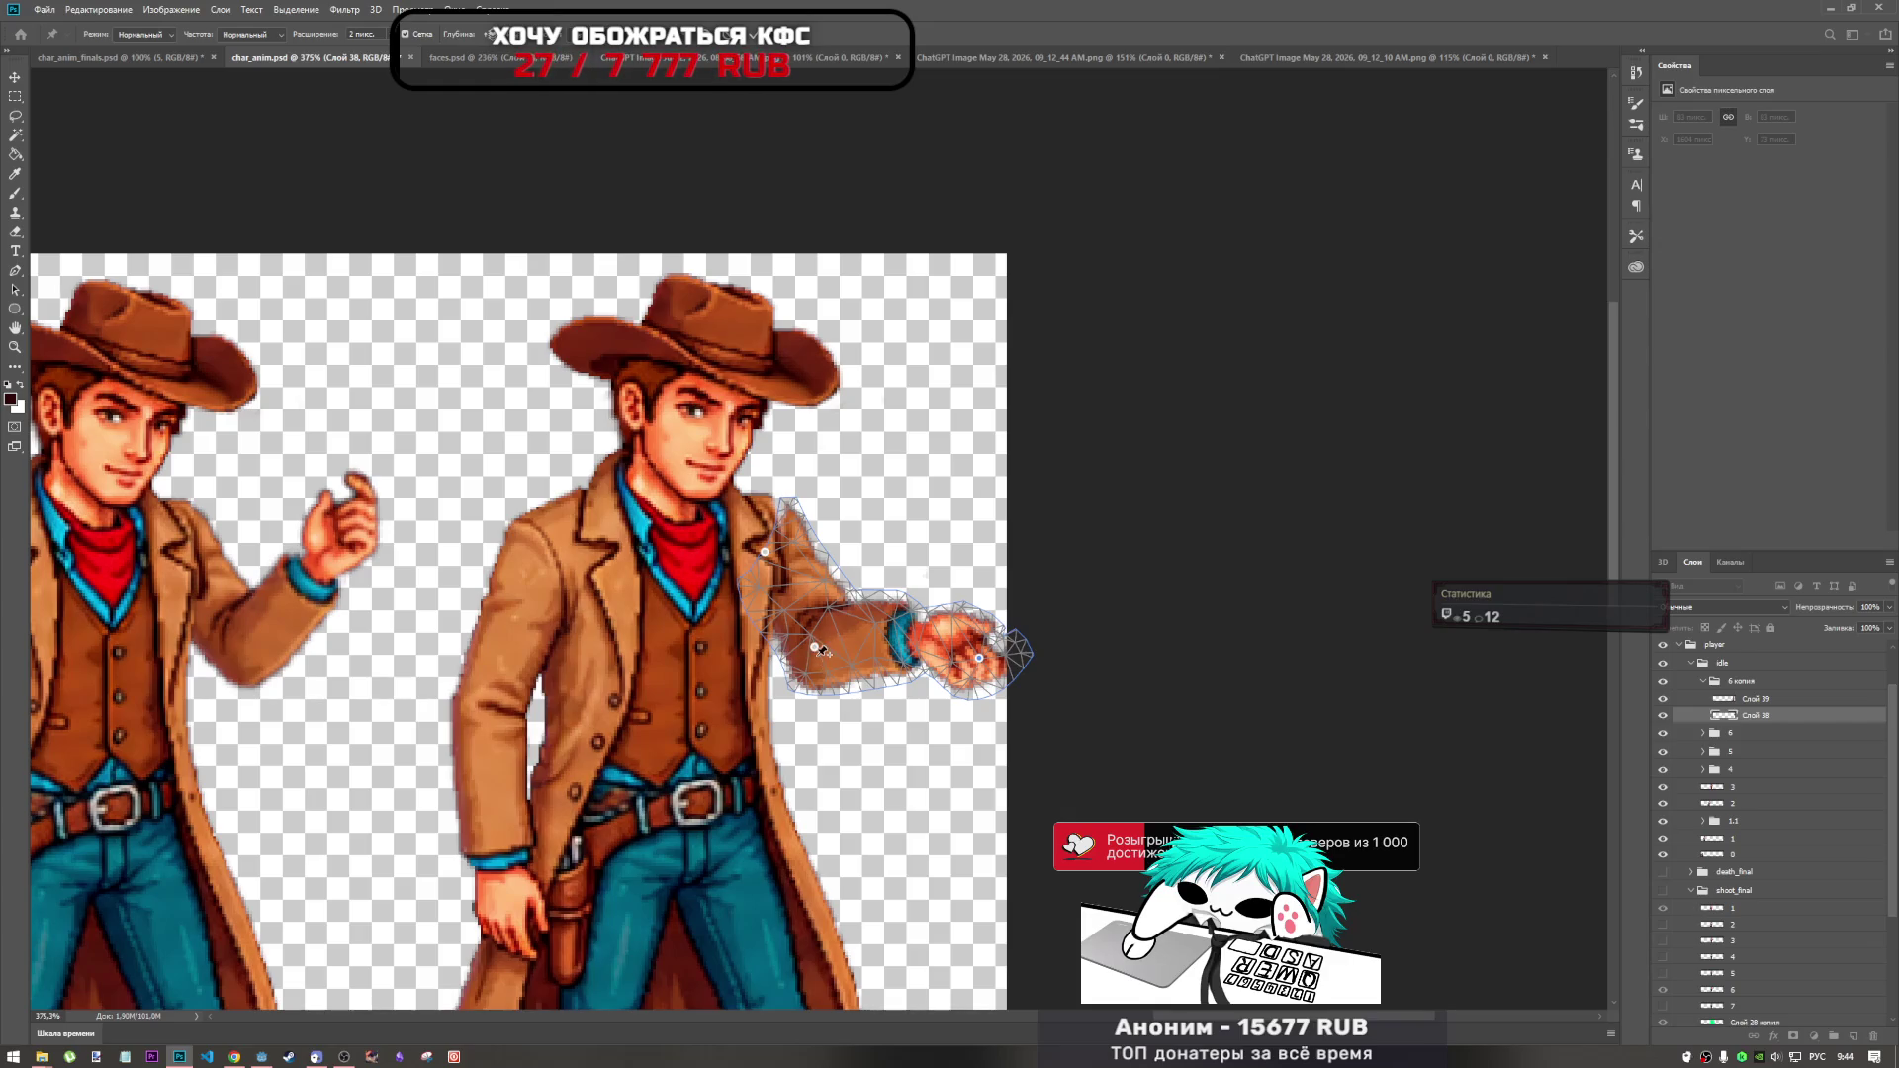
left_click_drag(816, 649, 835, 633)
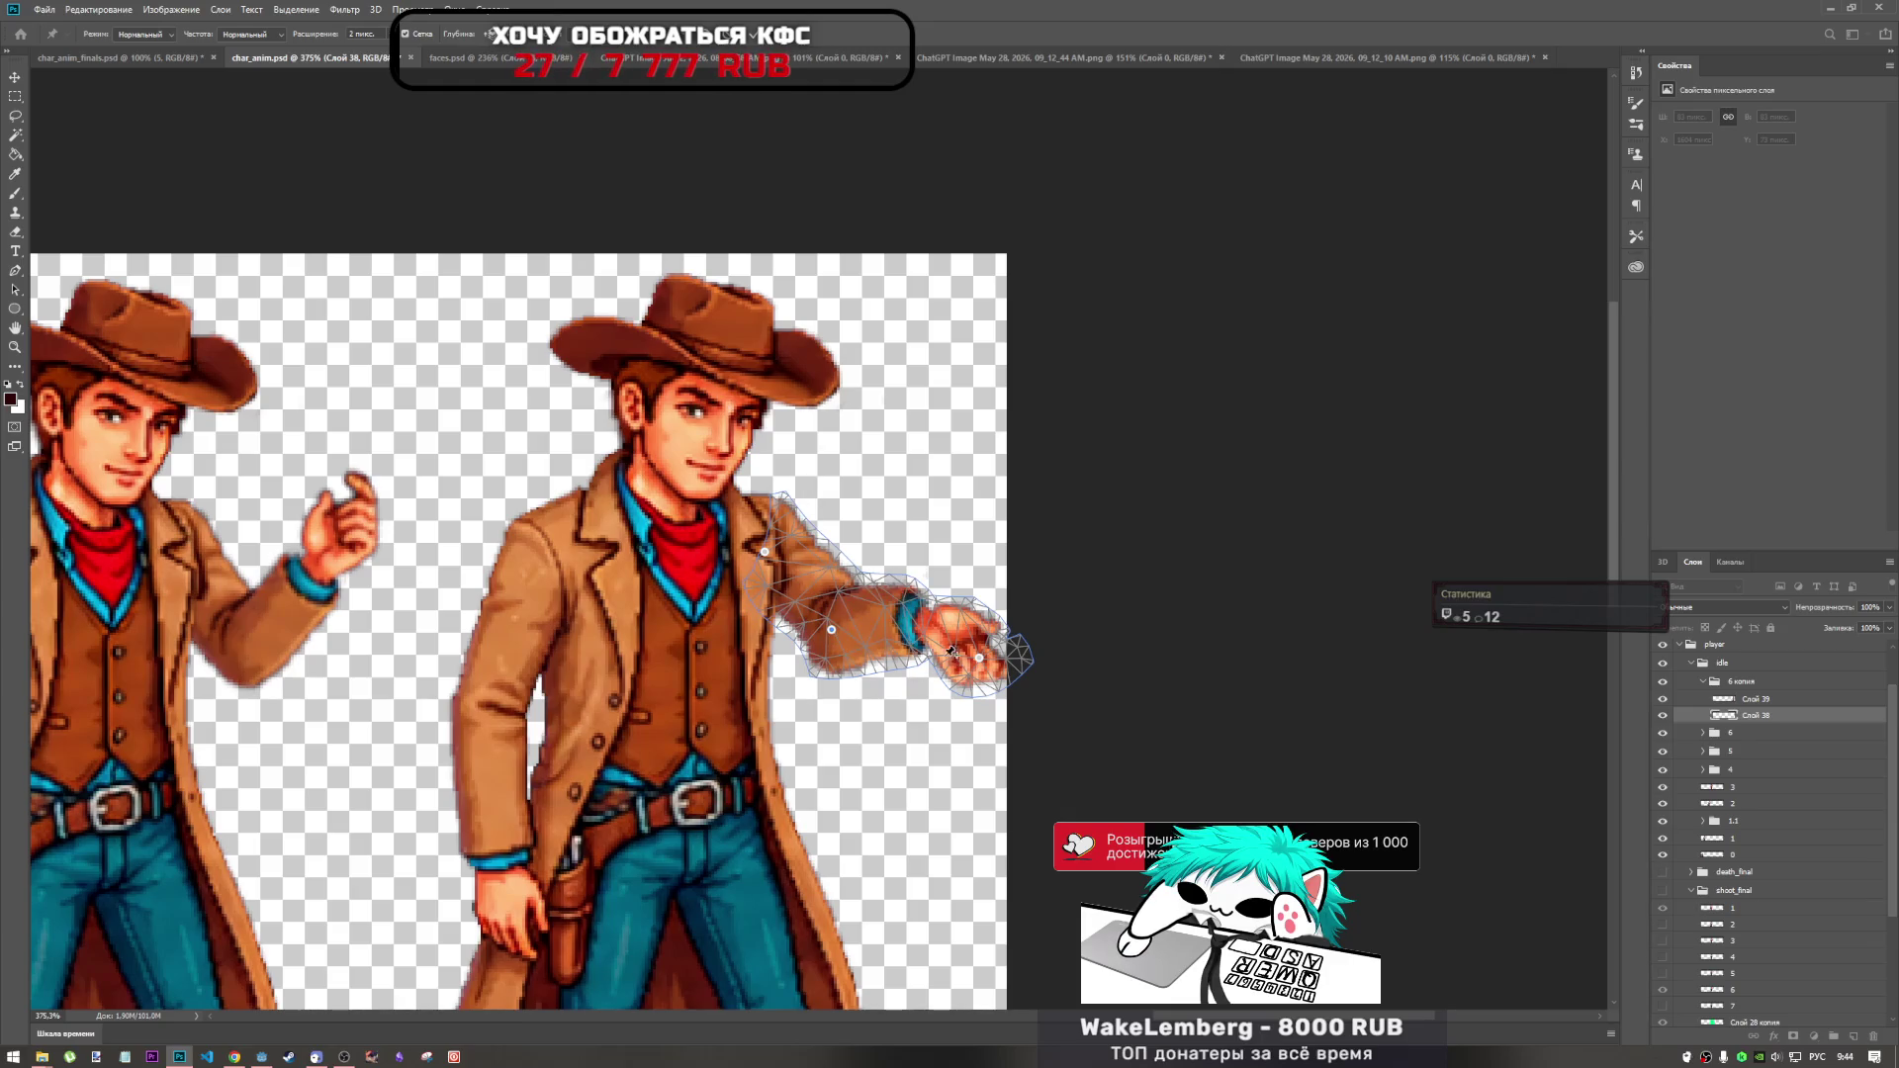
Pin and lower the wrist, pull the upper arm up-left, and reshape the shoulder top.
left_click(899, 618)
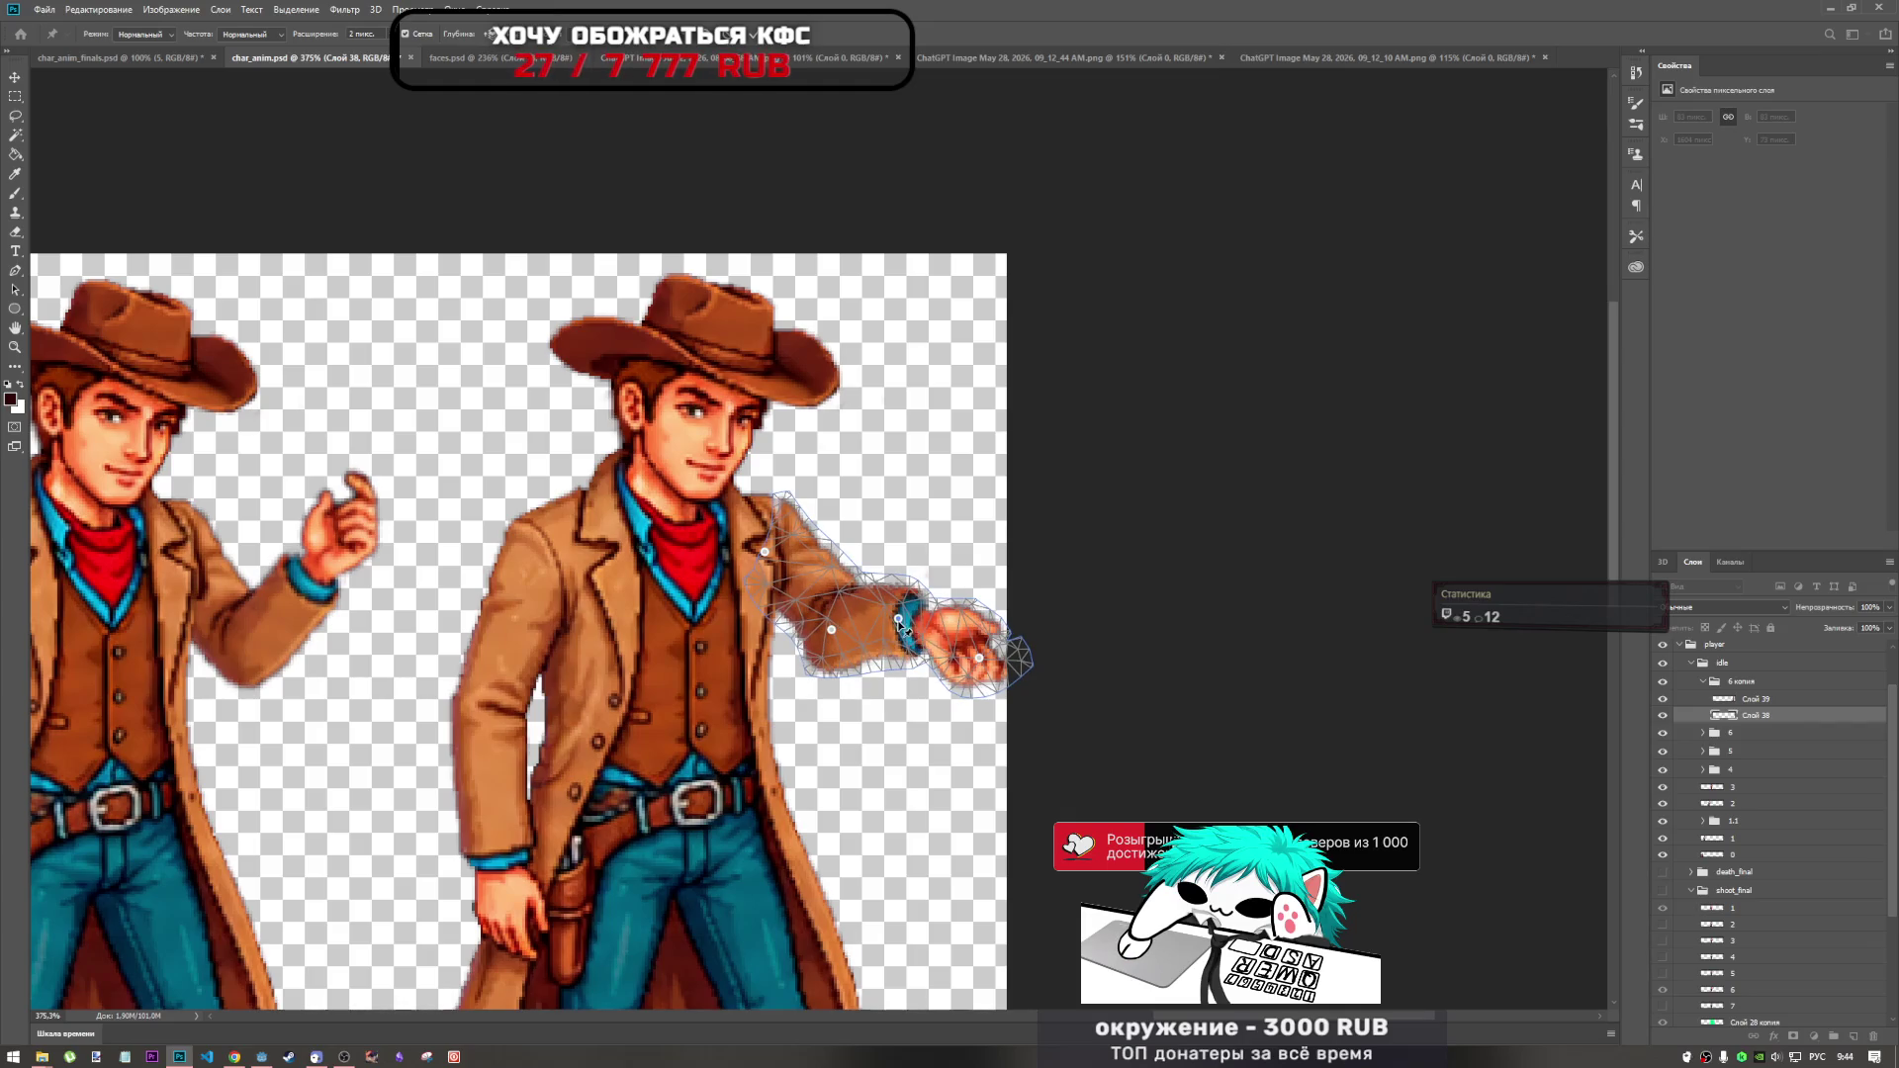
left_click(899, 621)
key("Return")
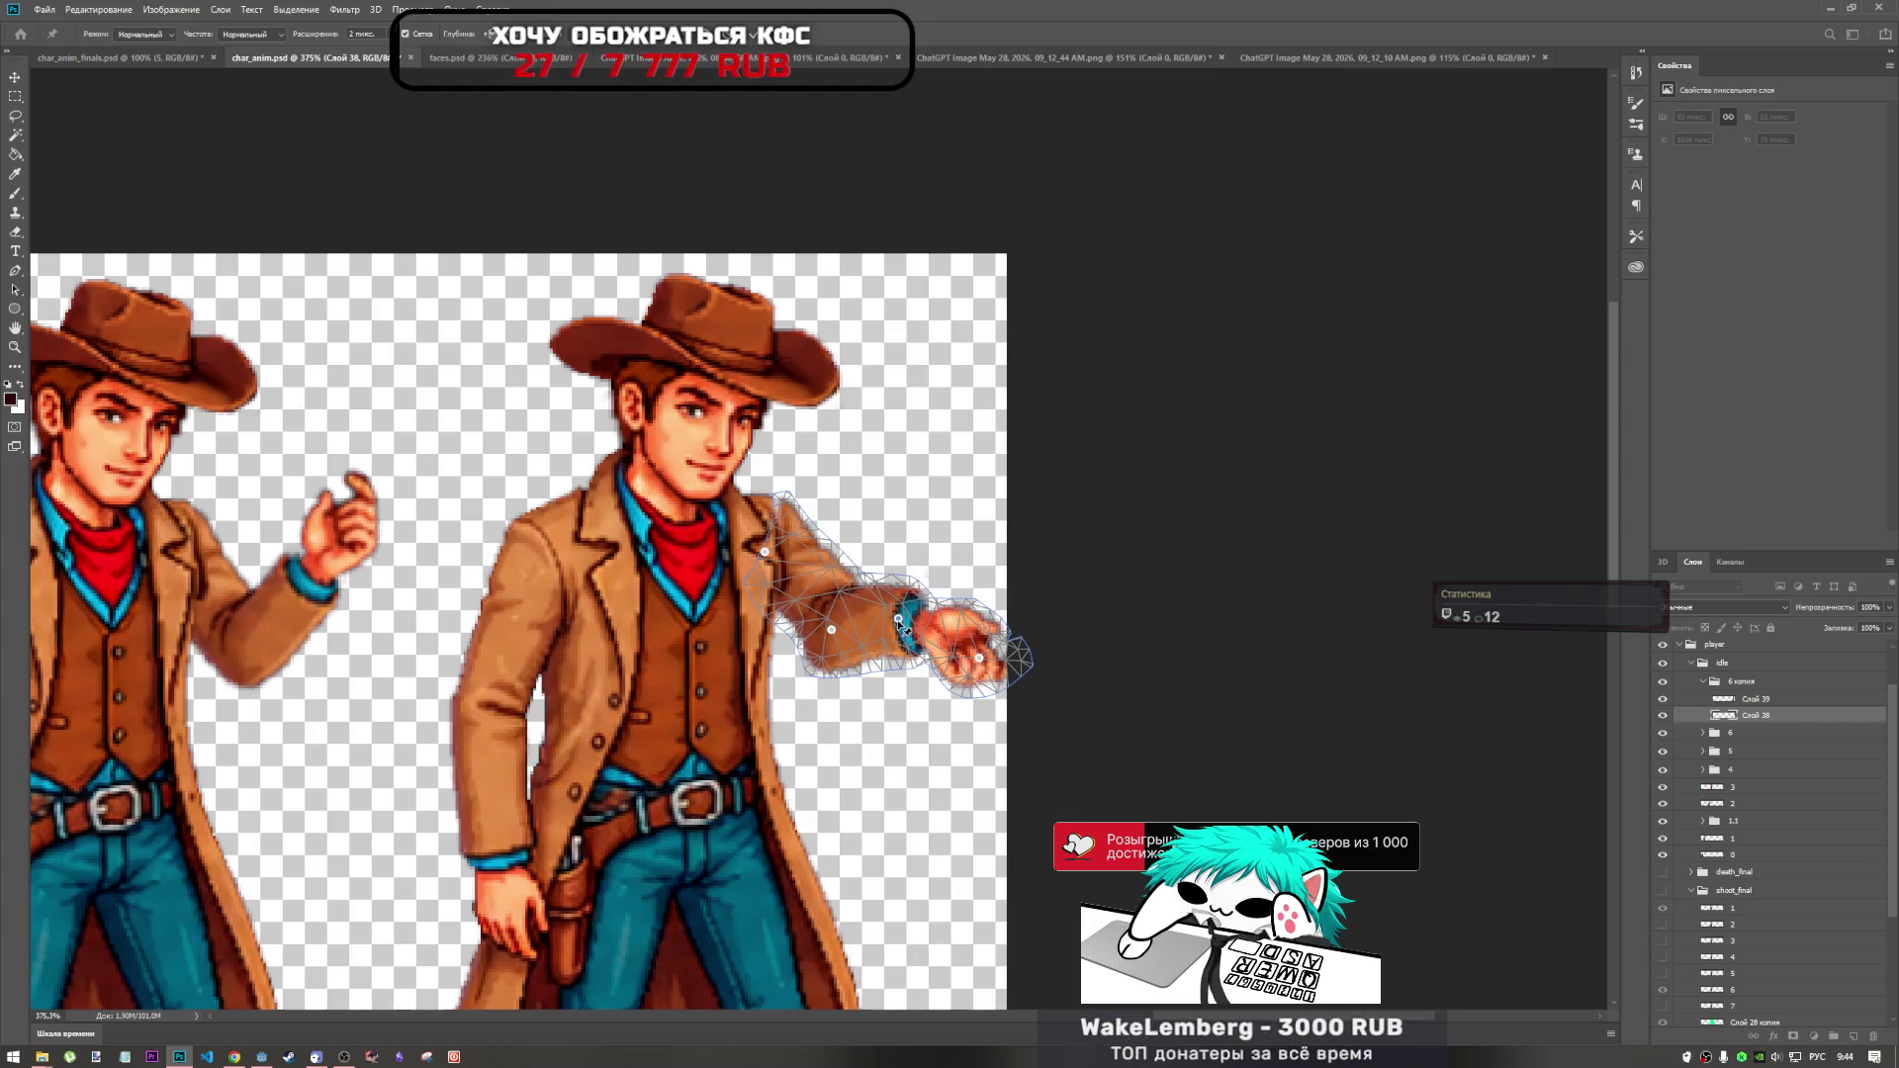
left_click(901, 625)
left_click(969, 407)
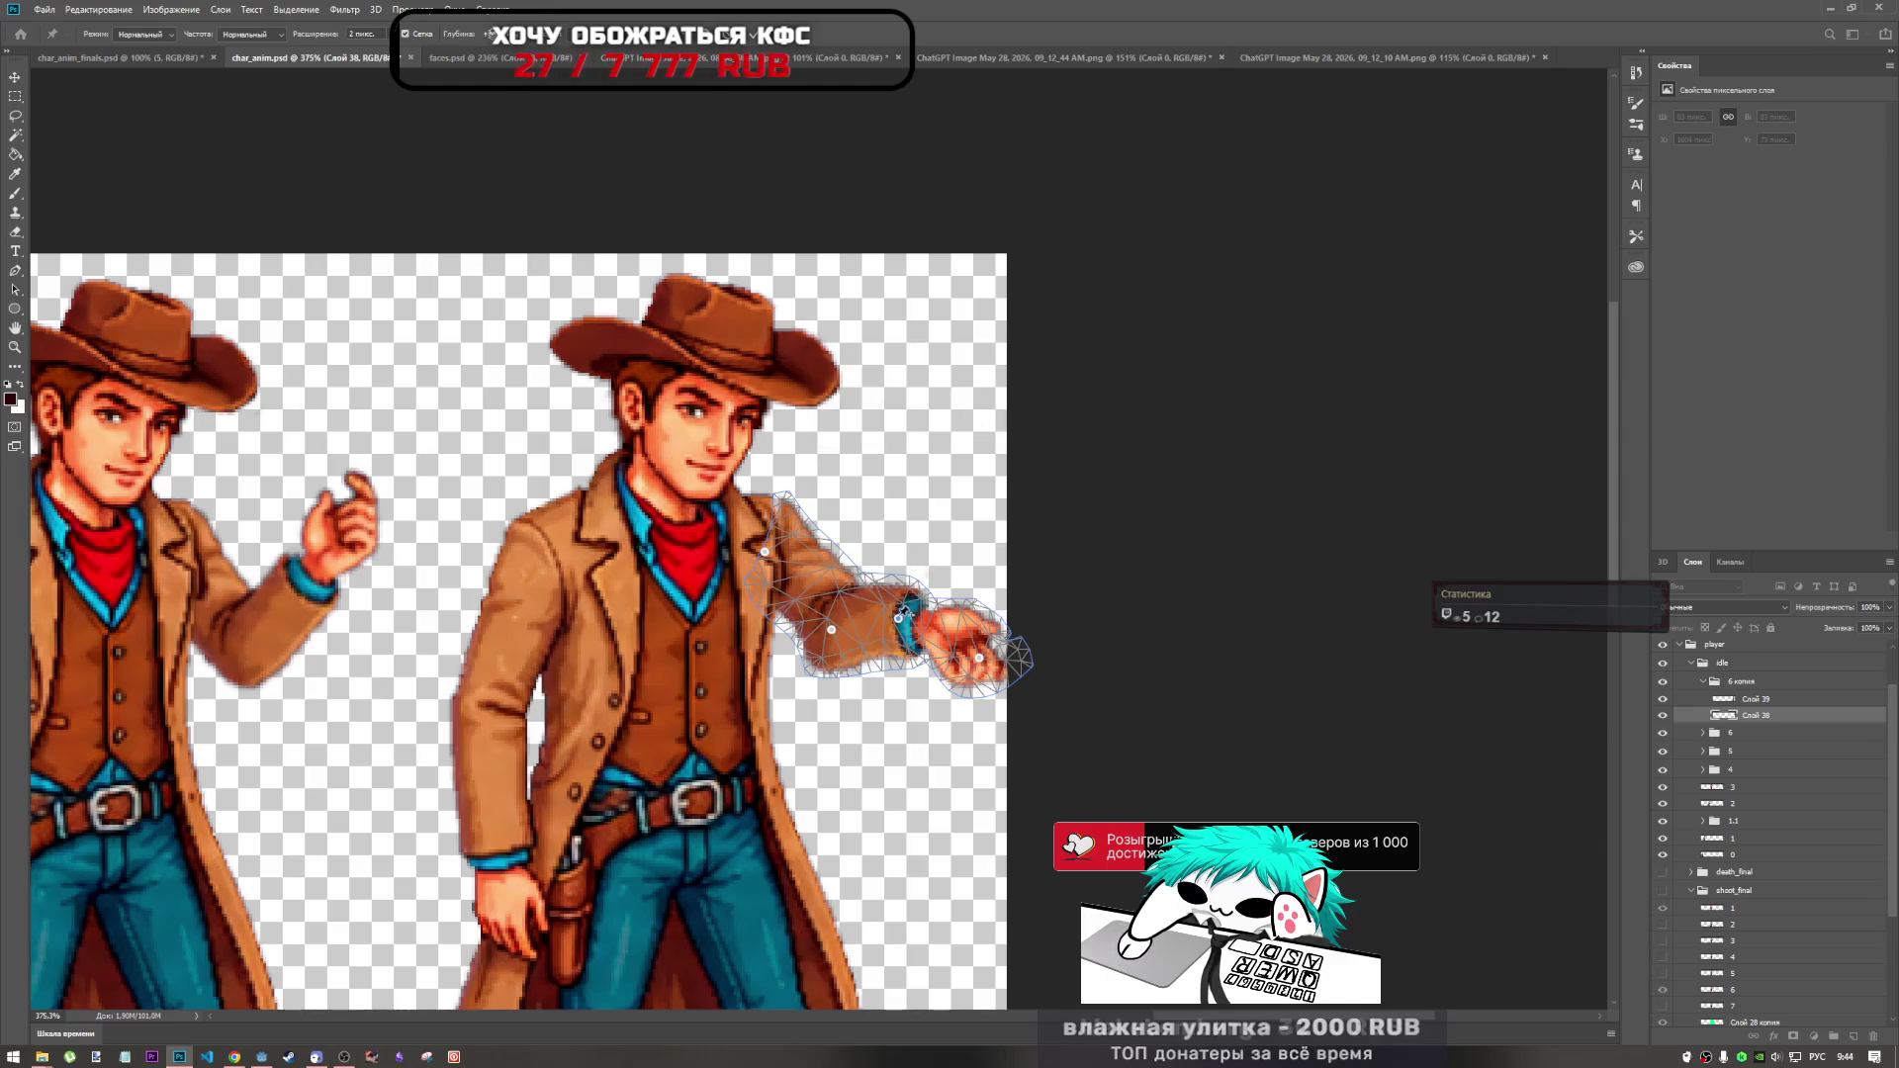
left_click(901, 637)
left_click(969, 412)
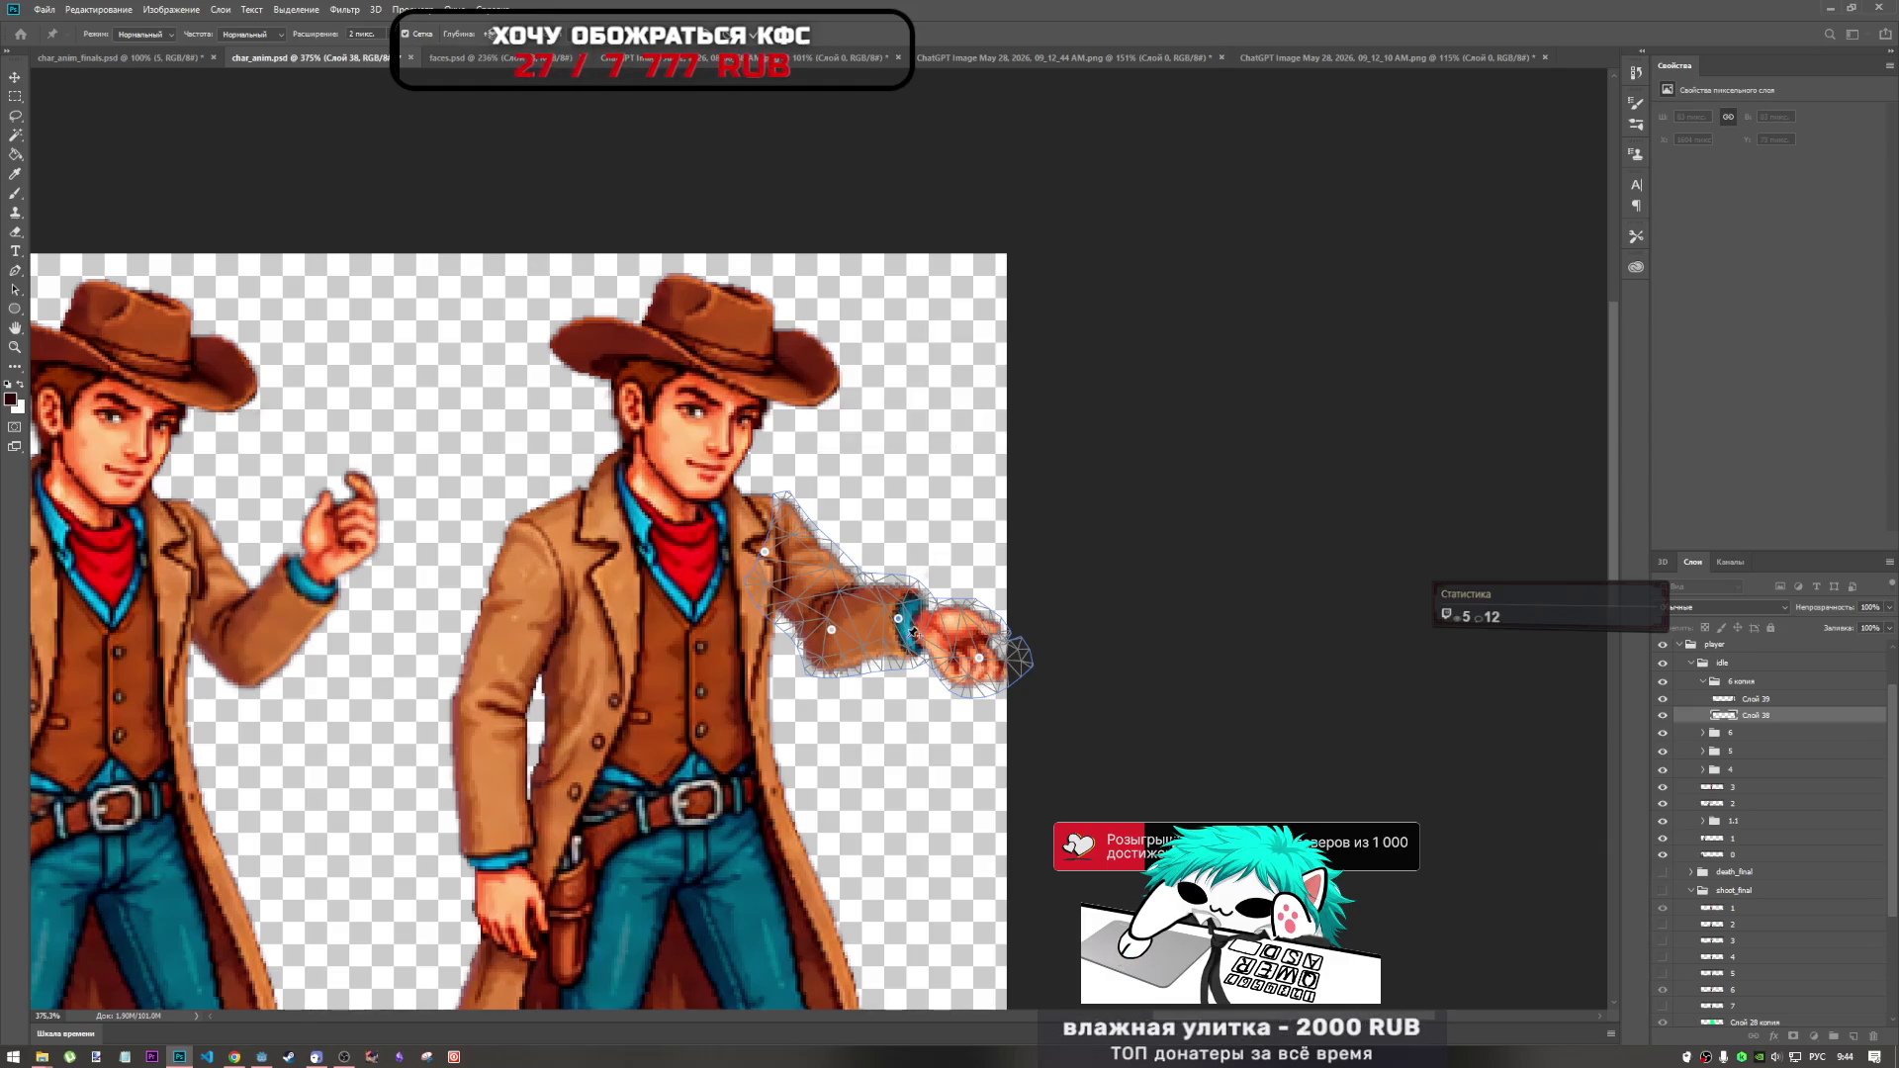
left_click_drag(898, 619, 898, 655)
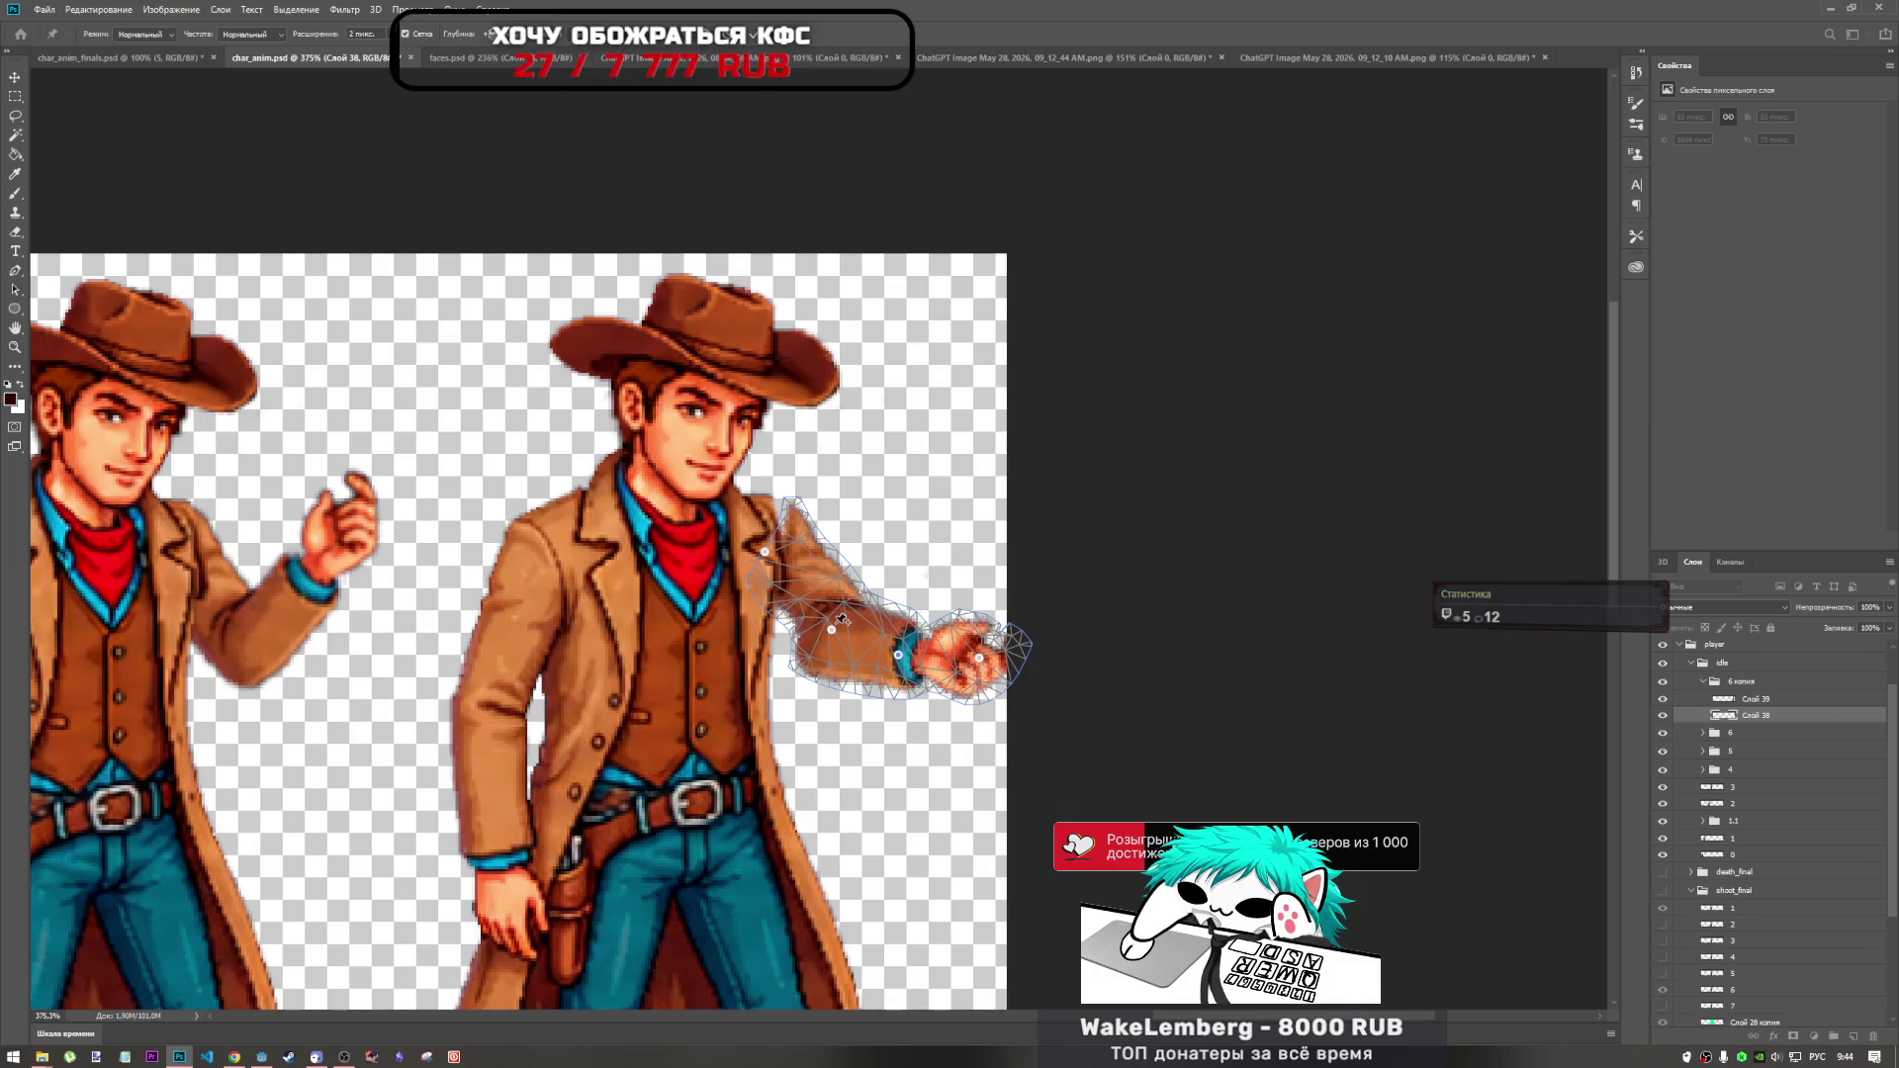
left_click_drag(833, 629, 805, 646)
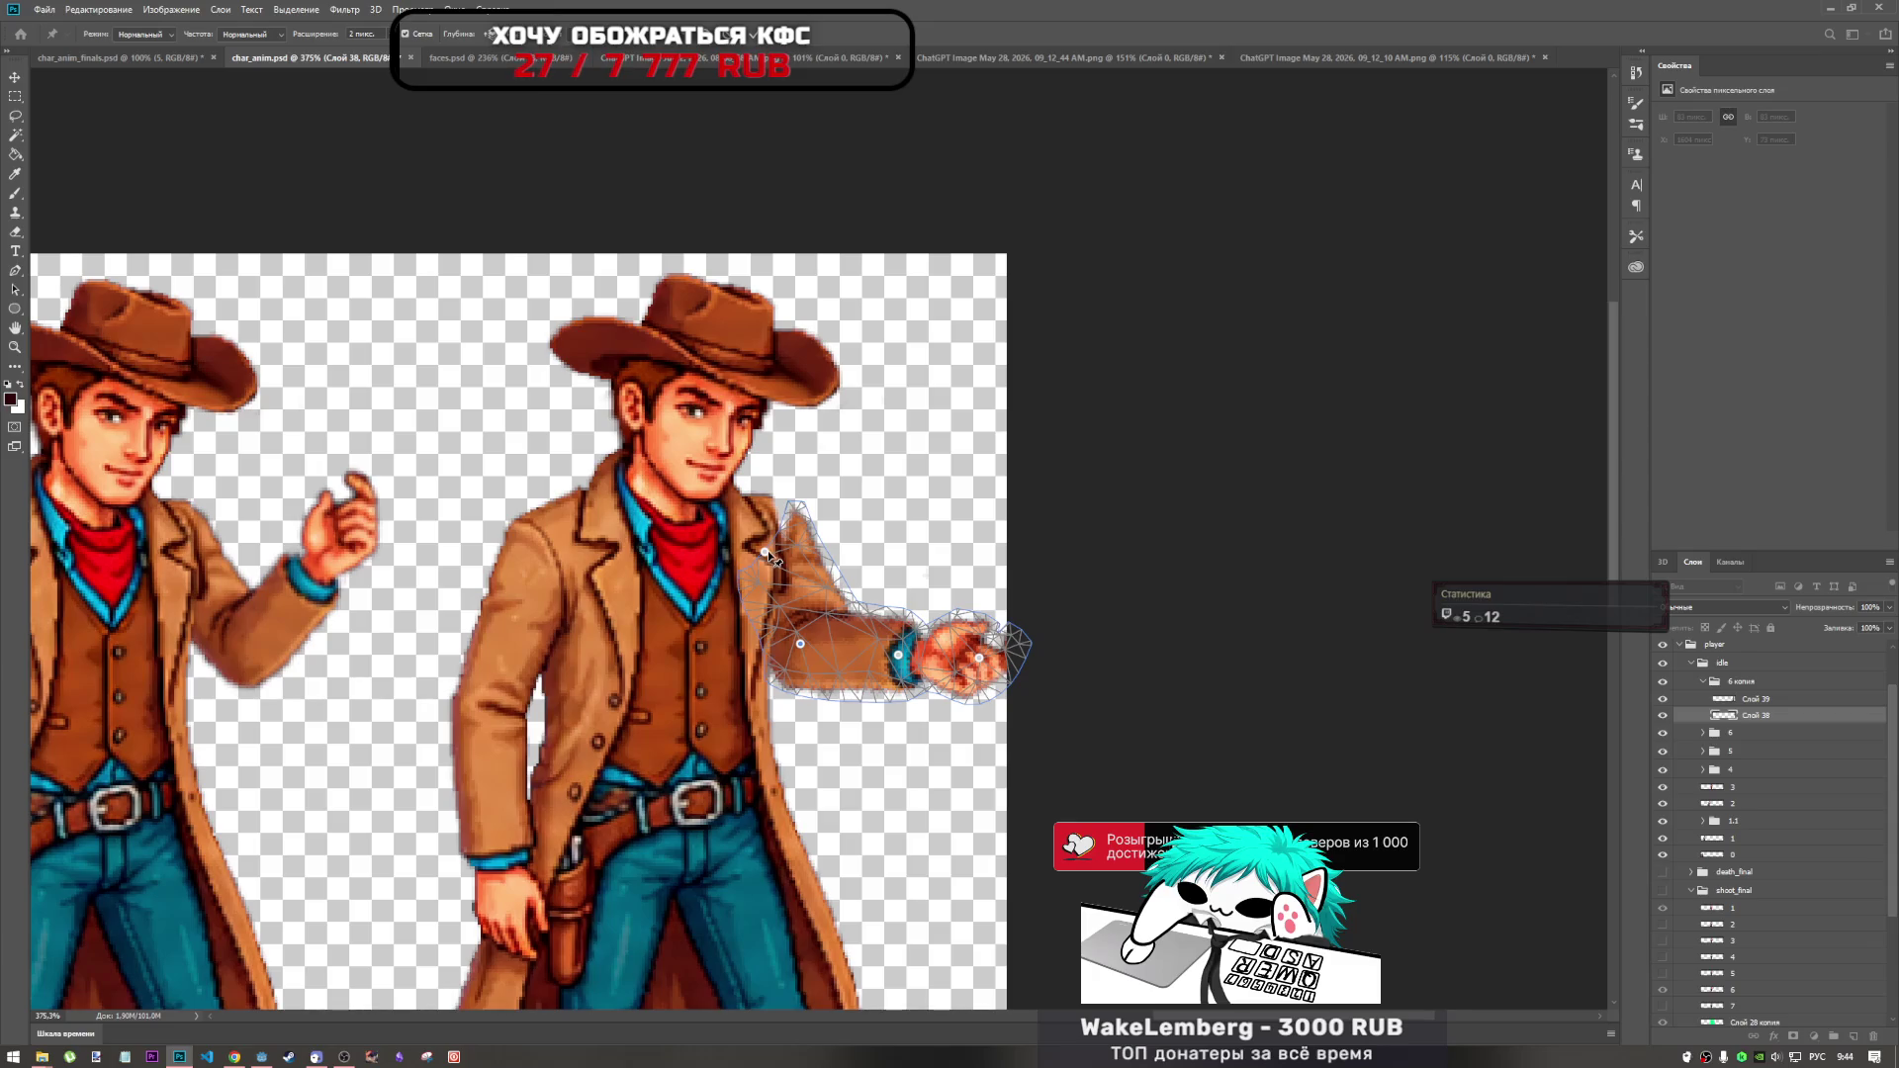
left_click_drag(796, 515, 774, 507)
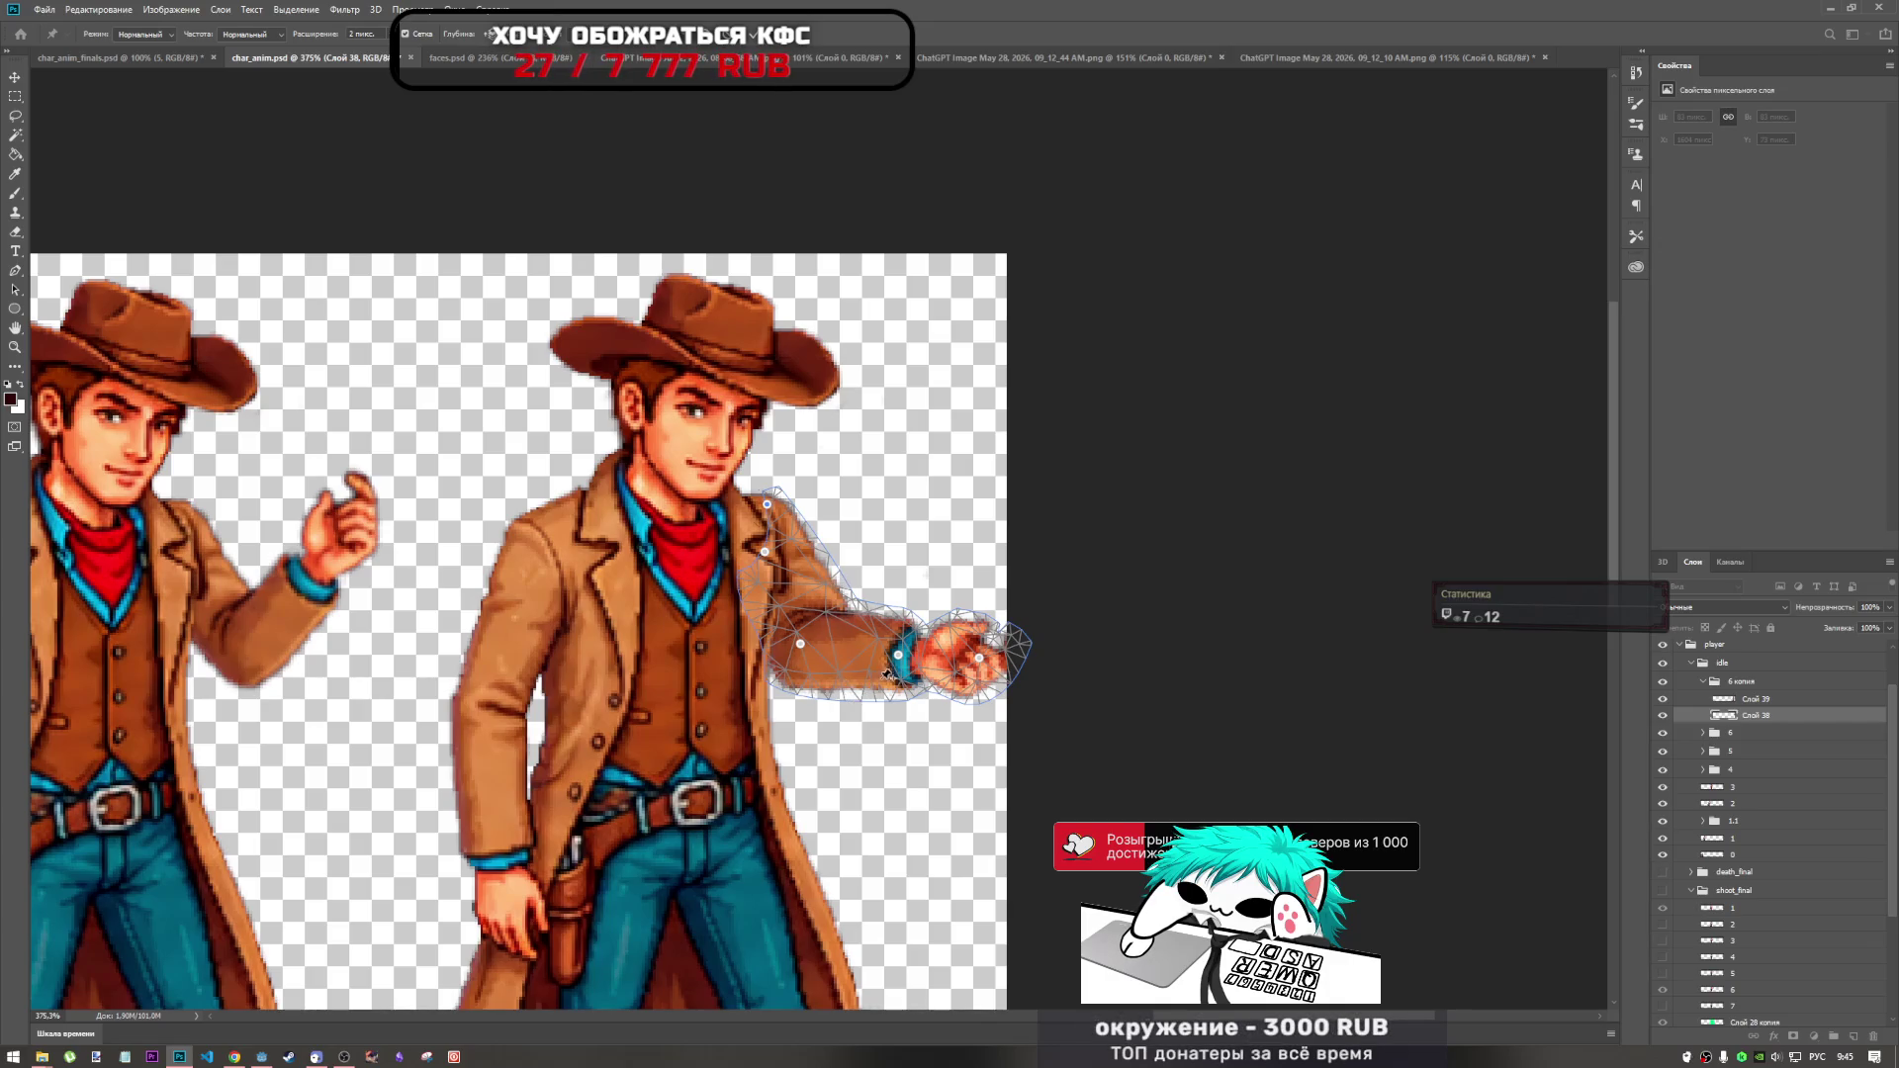
Nudge the wrist pin up-left and pull the hand back toward the body.
scroll(883, 674, "down", 3)
scroll(884, 673, "up", 2)
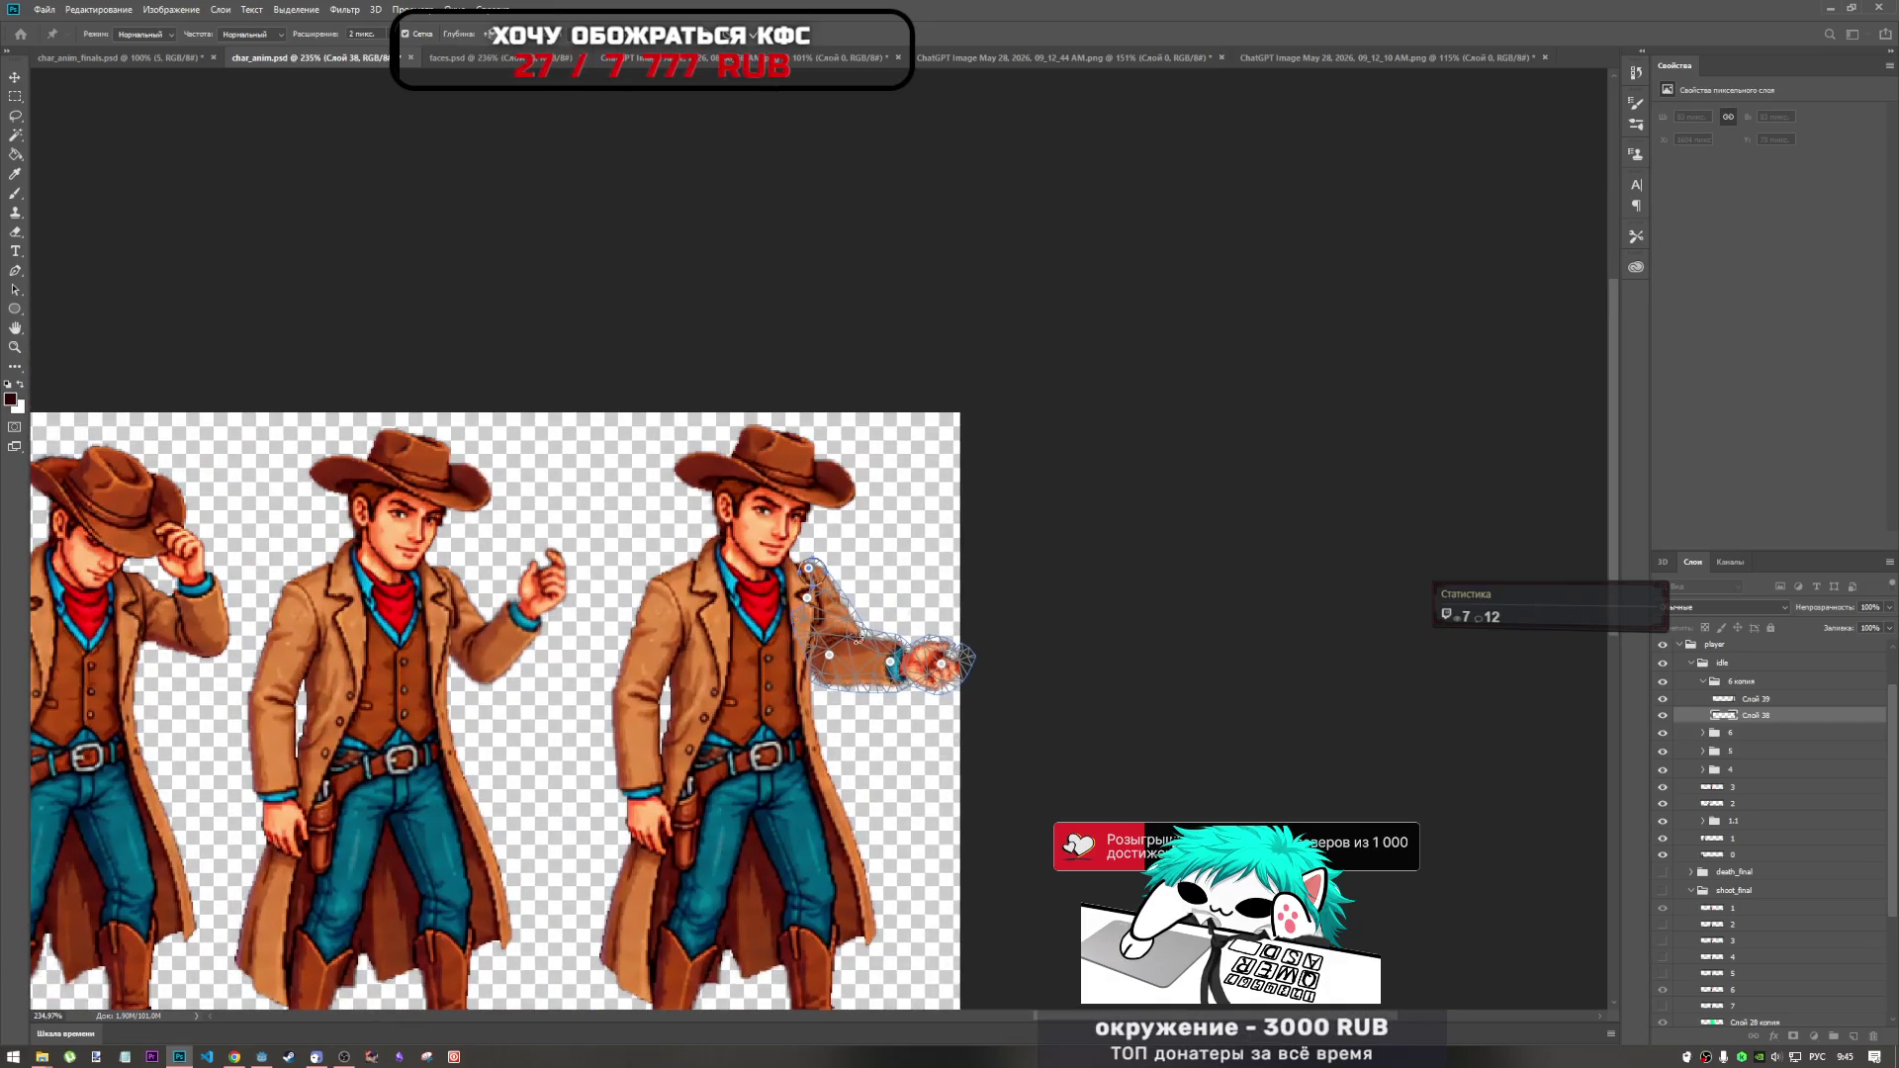
scroll(854, 682, "up", 3)
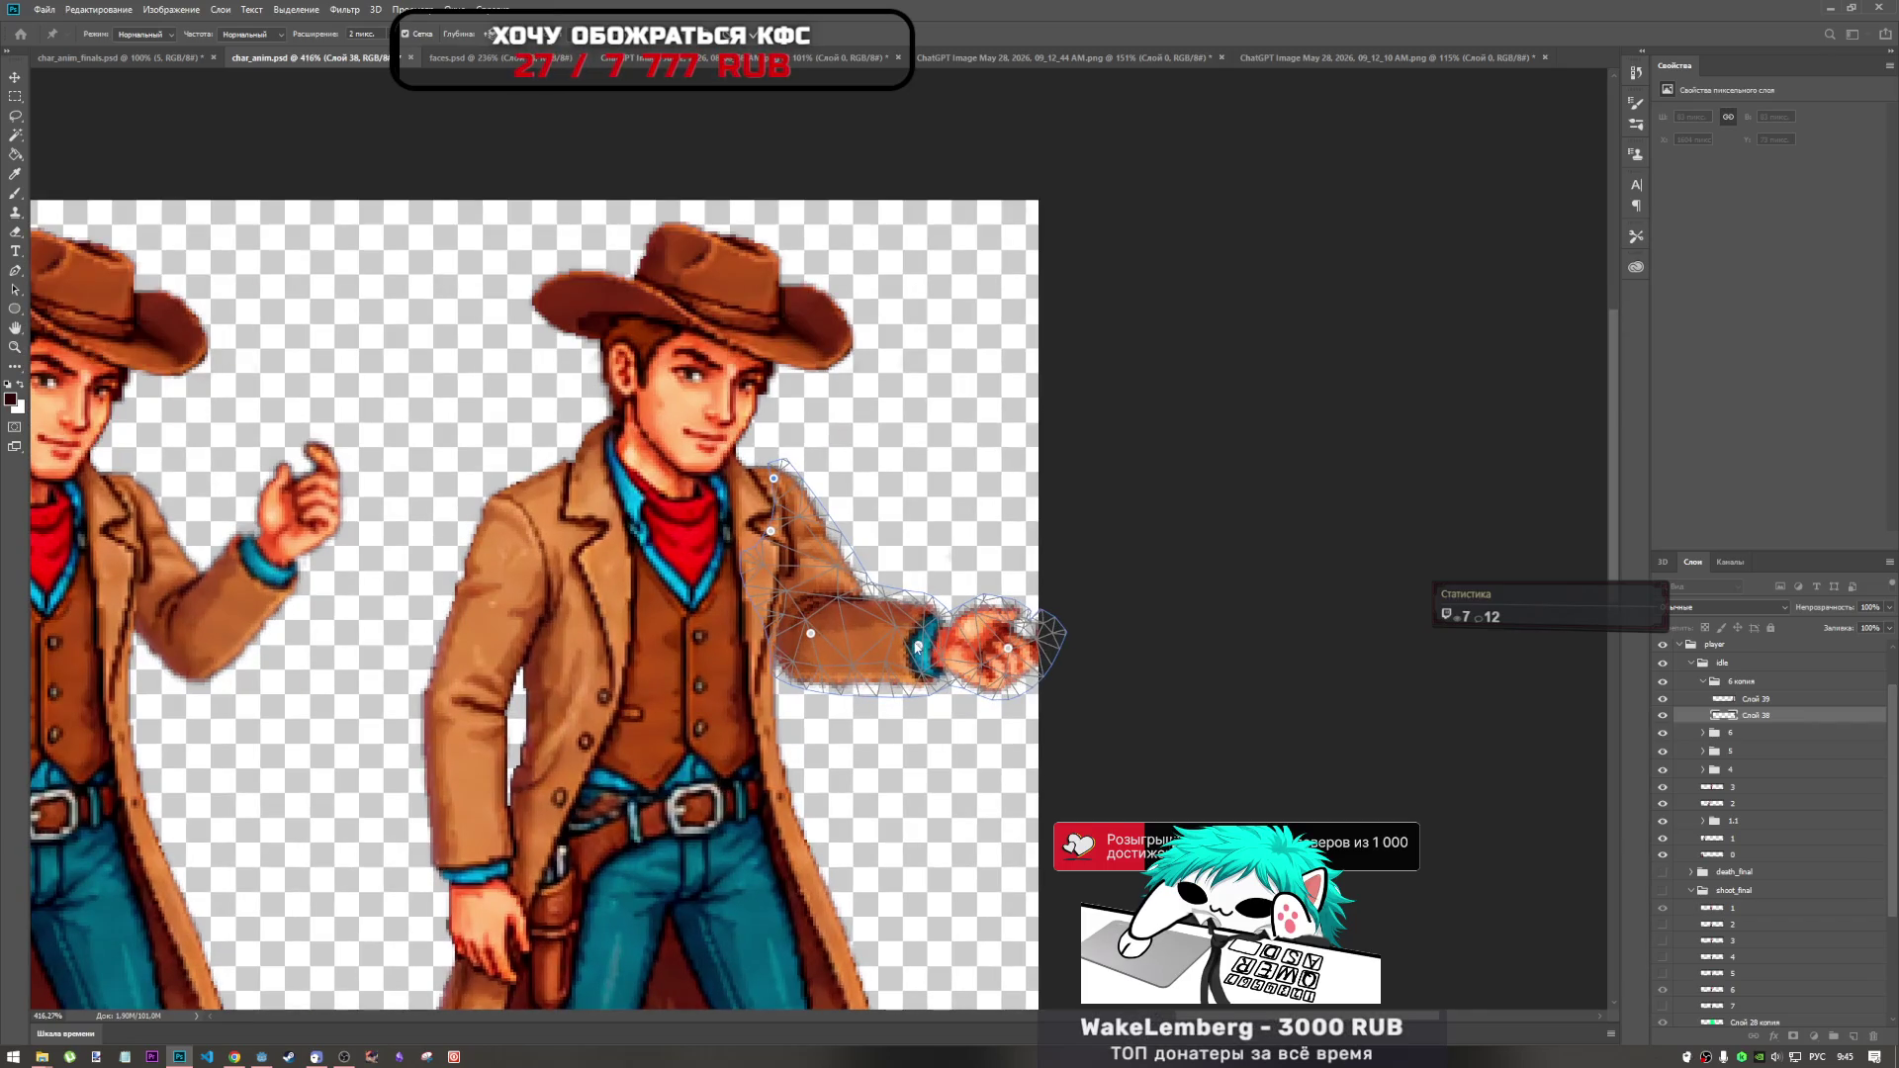
left_click_drag(919, 647, 873, 657)
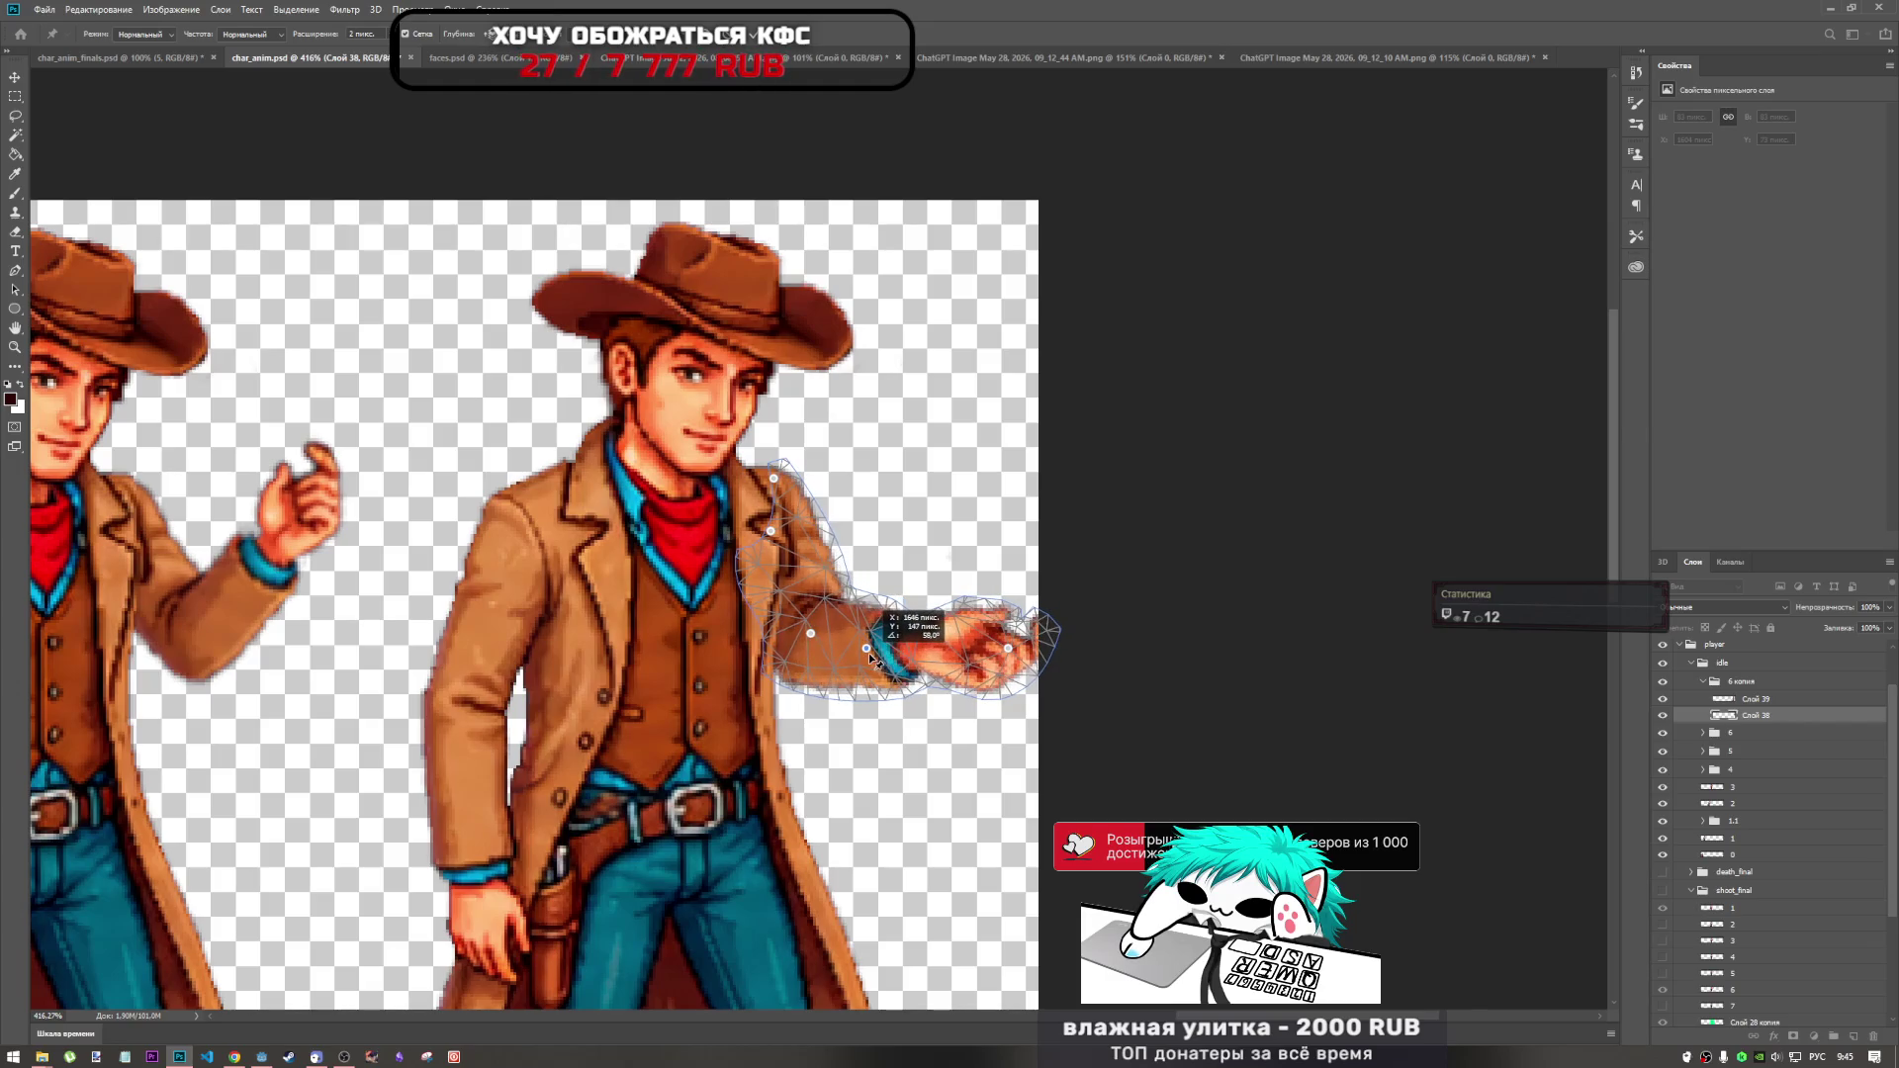
left_click(1011, 658)
left_click(990, 409)
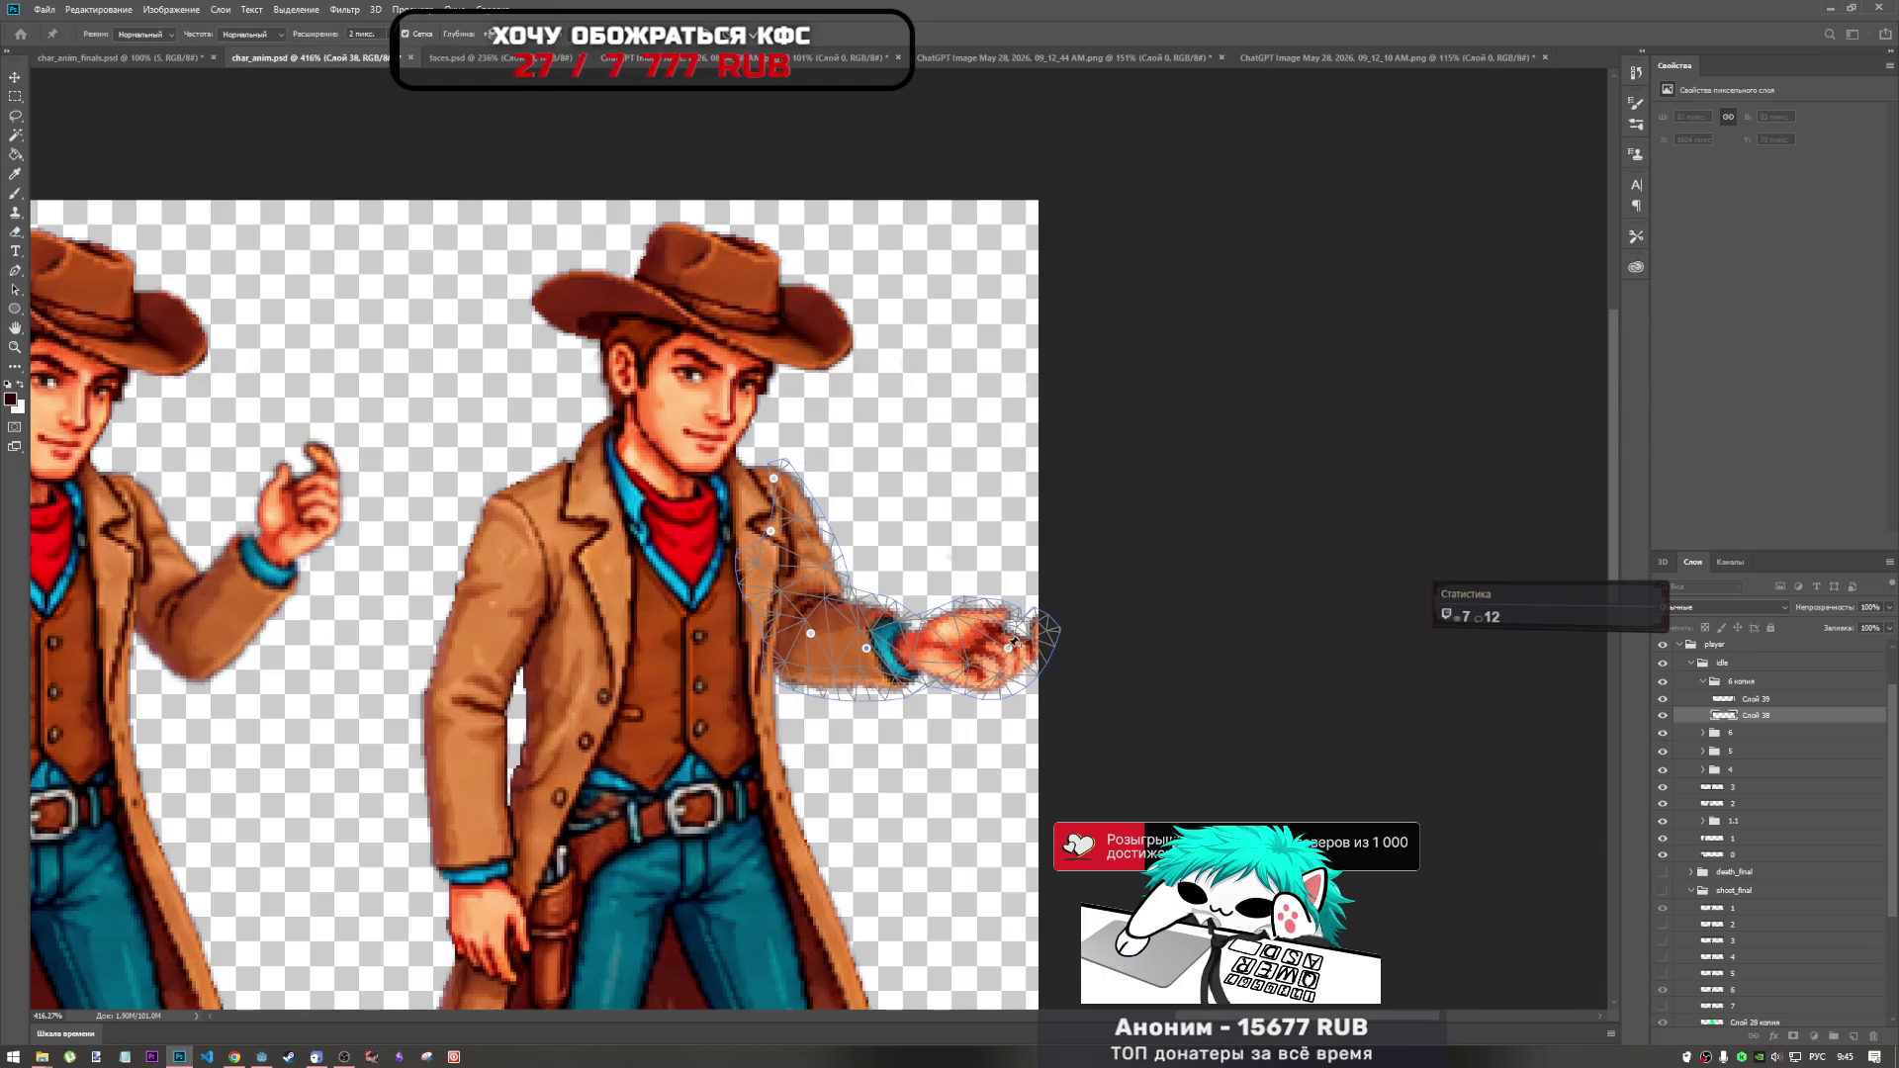
mouse_move(1010, 653)
left_mouse_down()
mouse_move(1017, 629)
mouse_move(975, 633)
left_mouse_up()
Fine-tune the shoulder, elbow and lower-arm pins to bend the arm slightly.
scroll(930, 642, "down", 5)
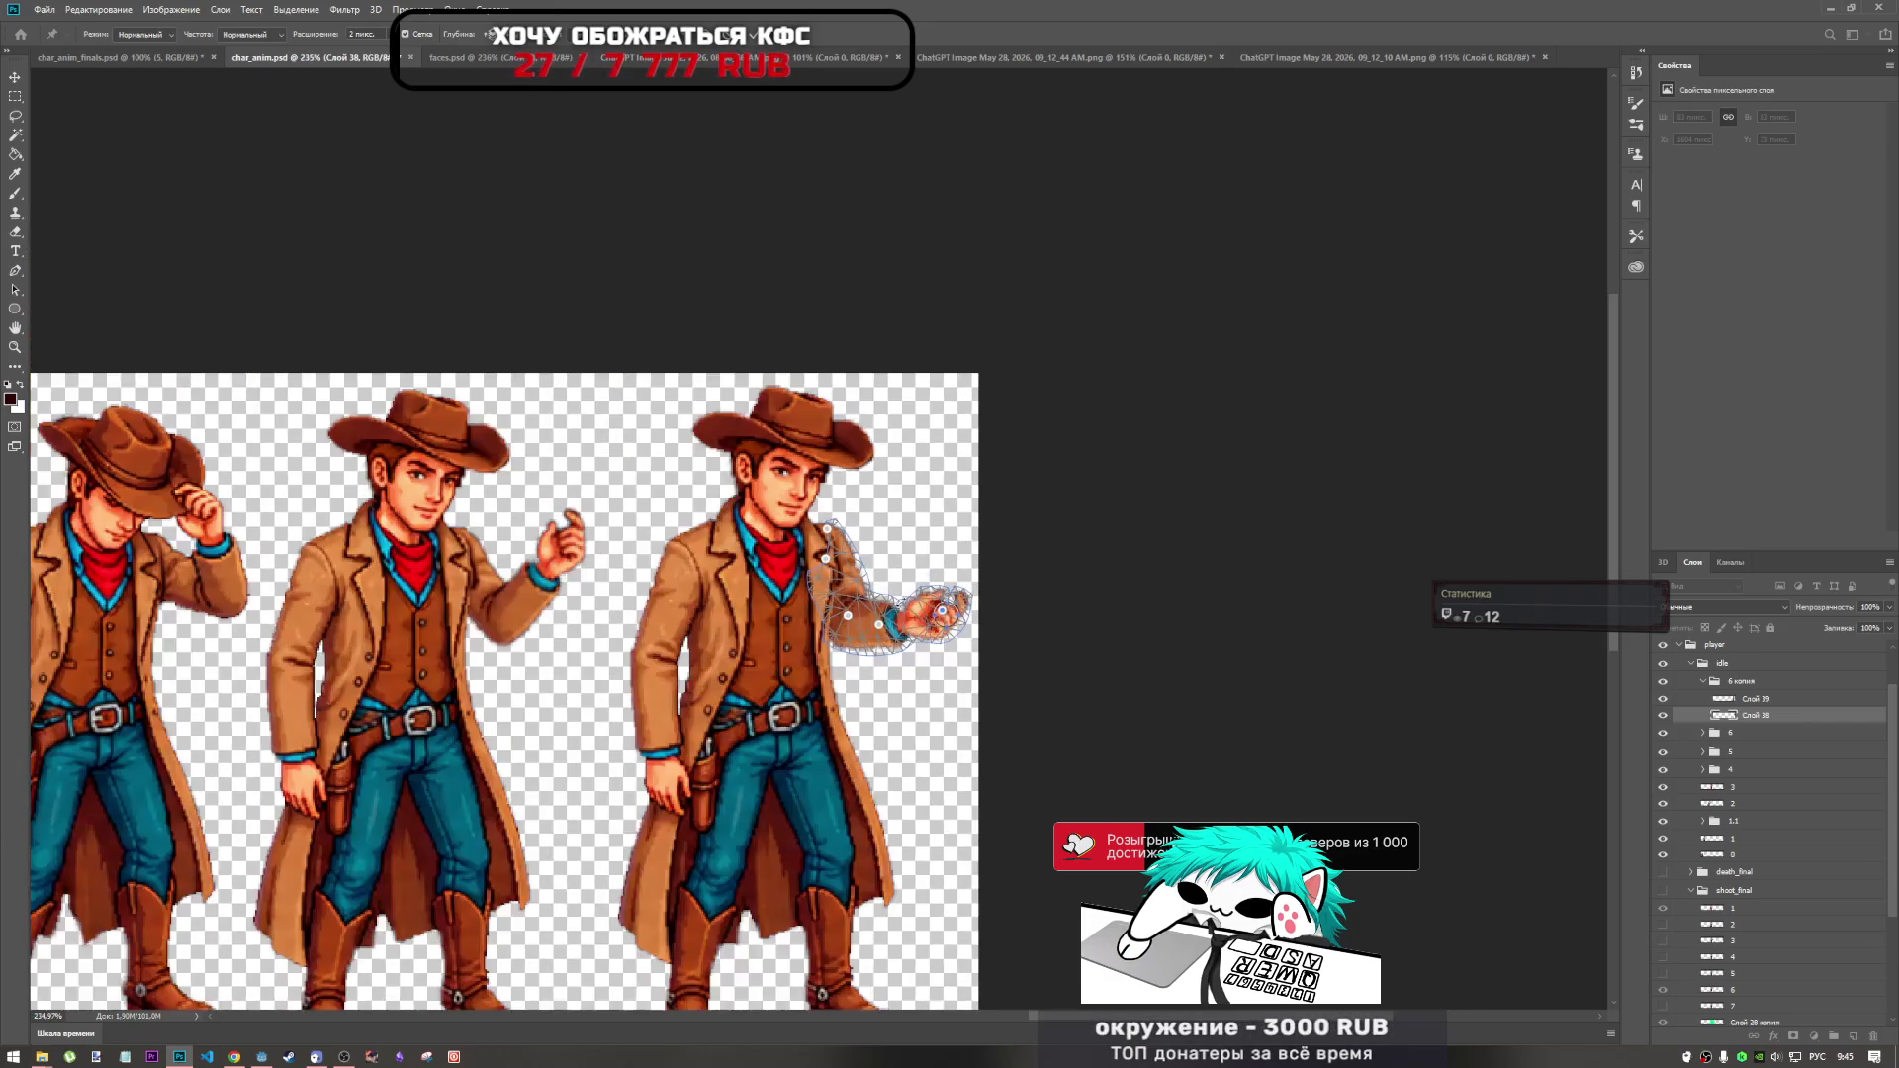
scroll(910, 652, "up", 3)
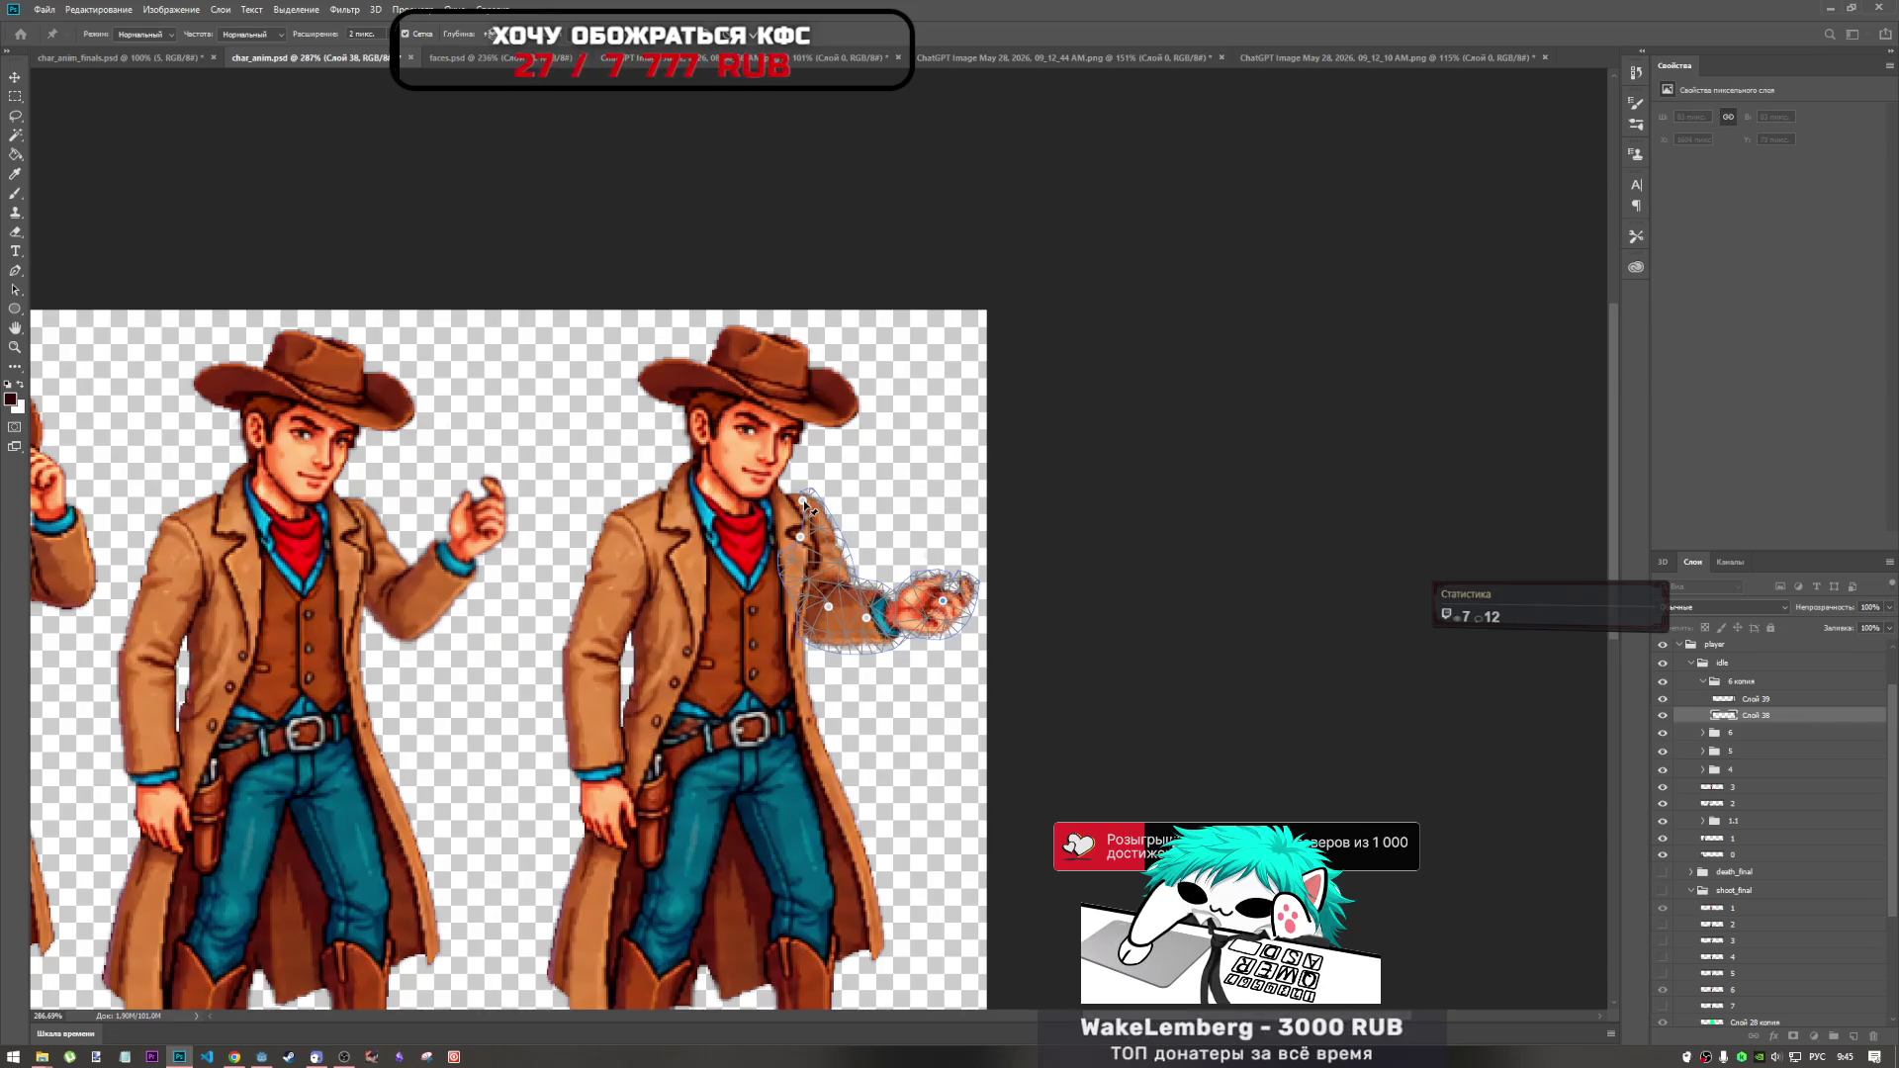
left_click_drag(805, 504, 809, 508)
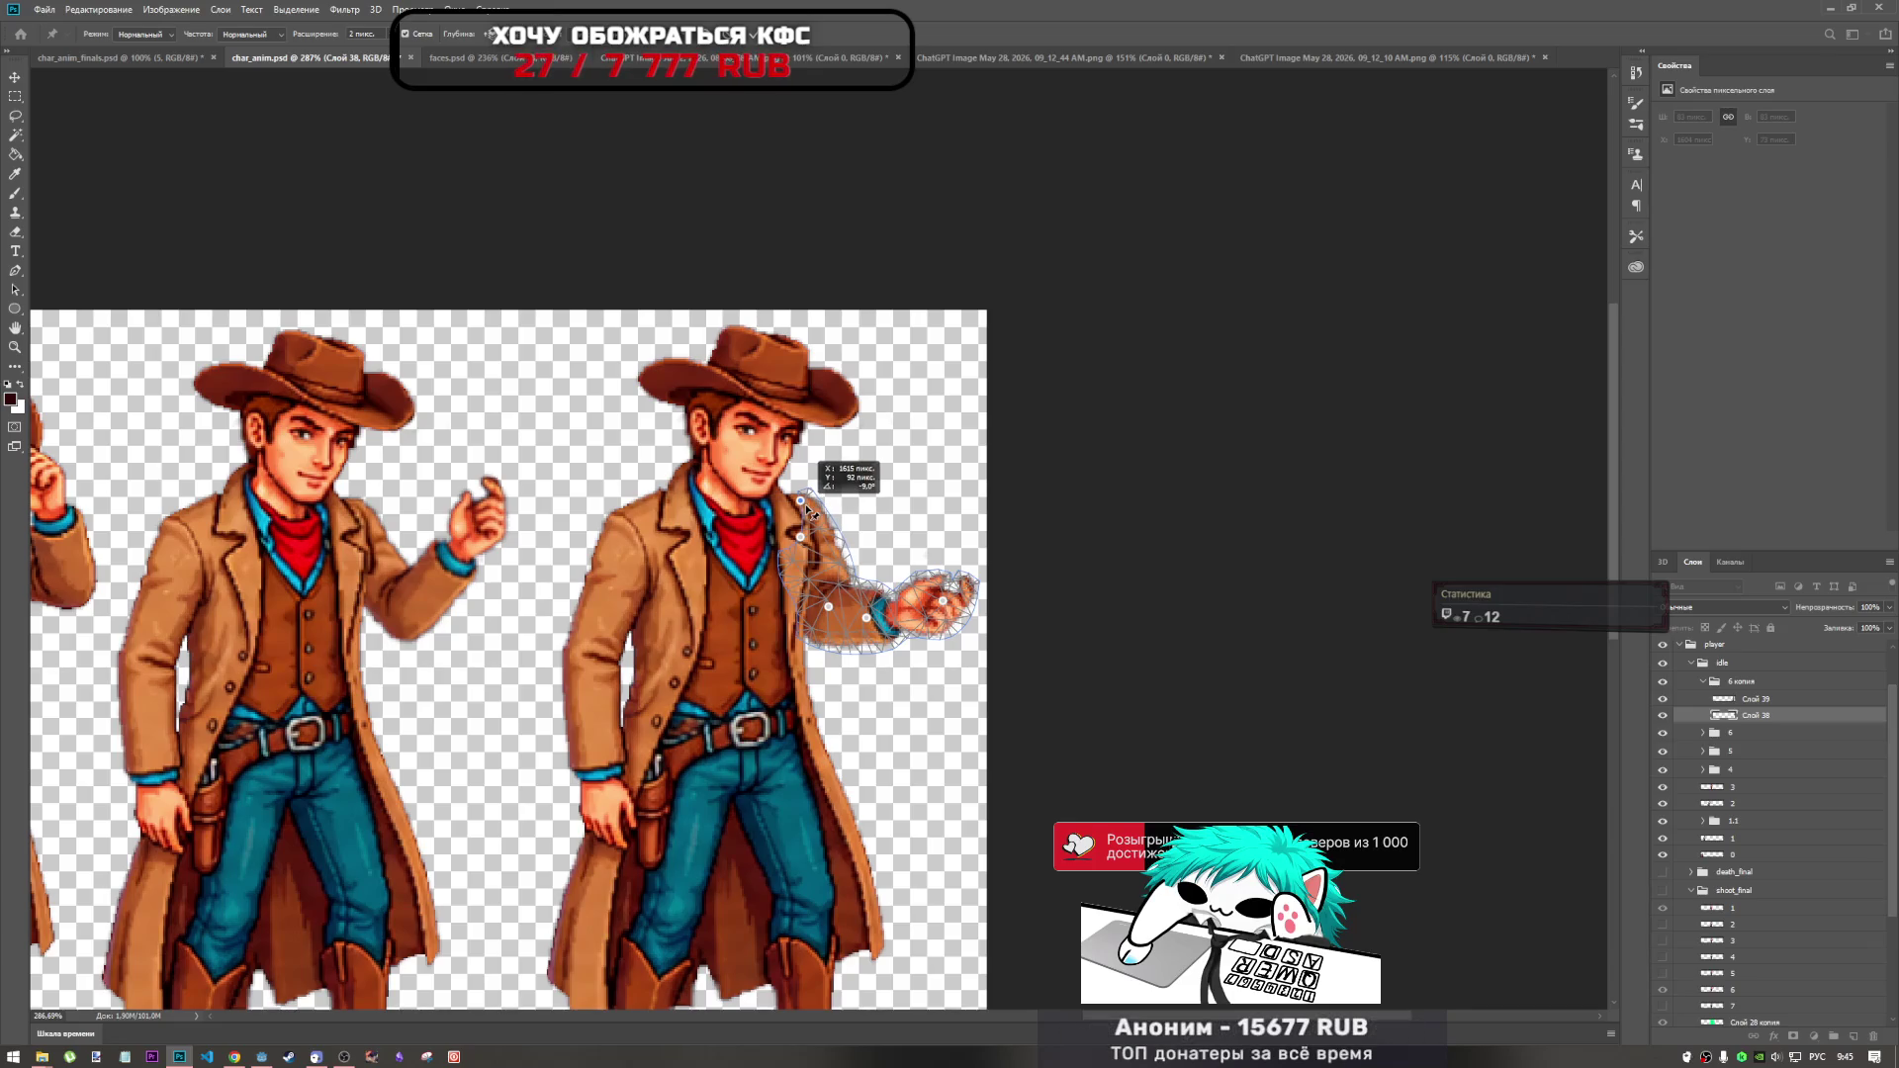
left_click_drag(834, 556, 823, 553)
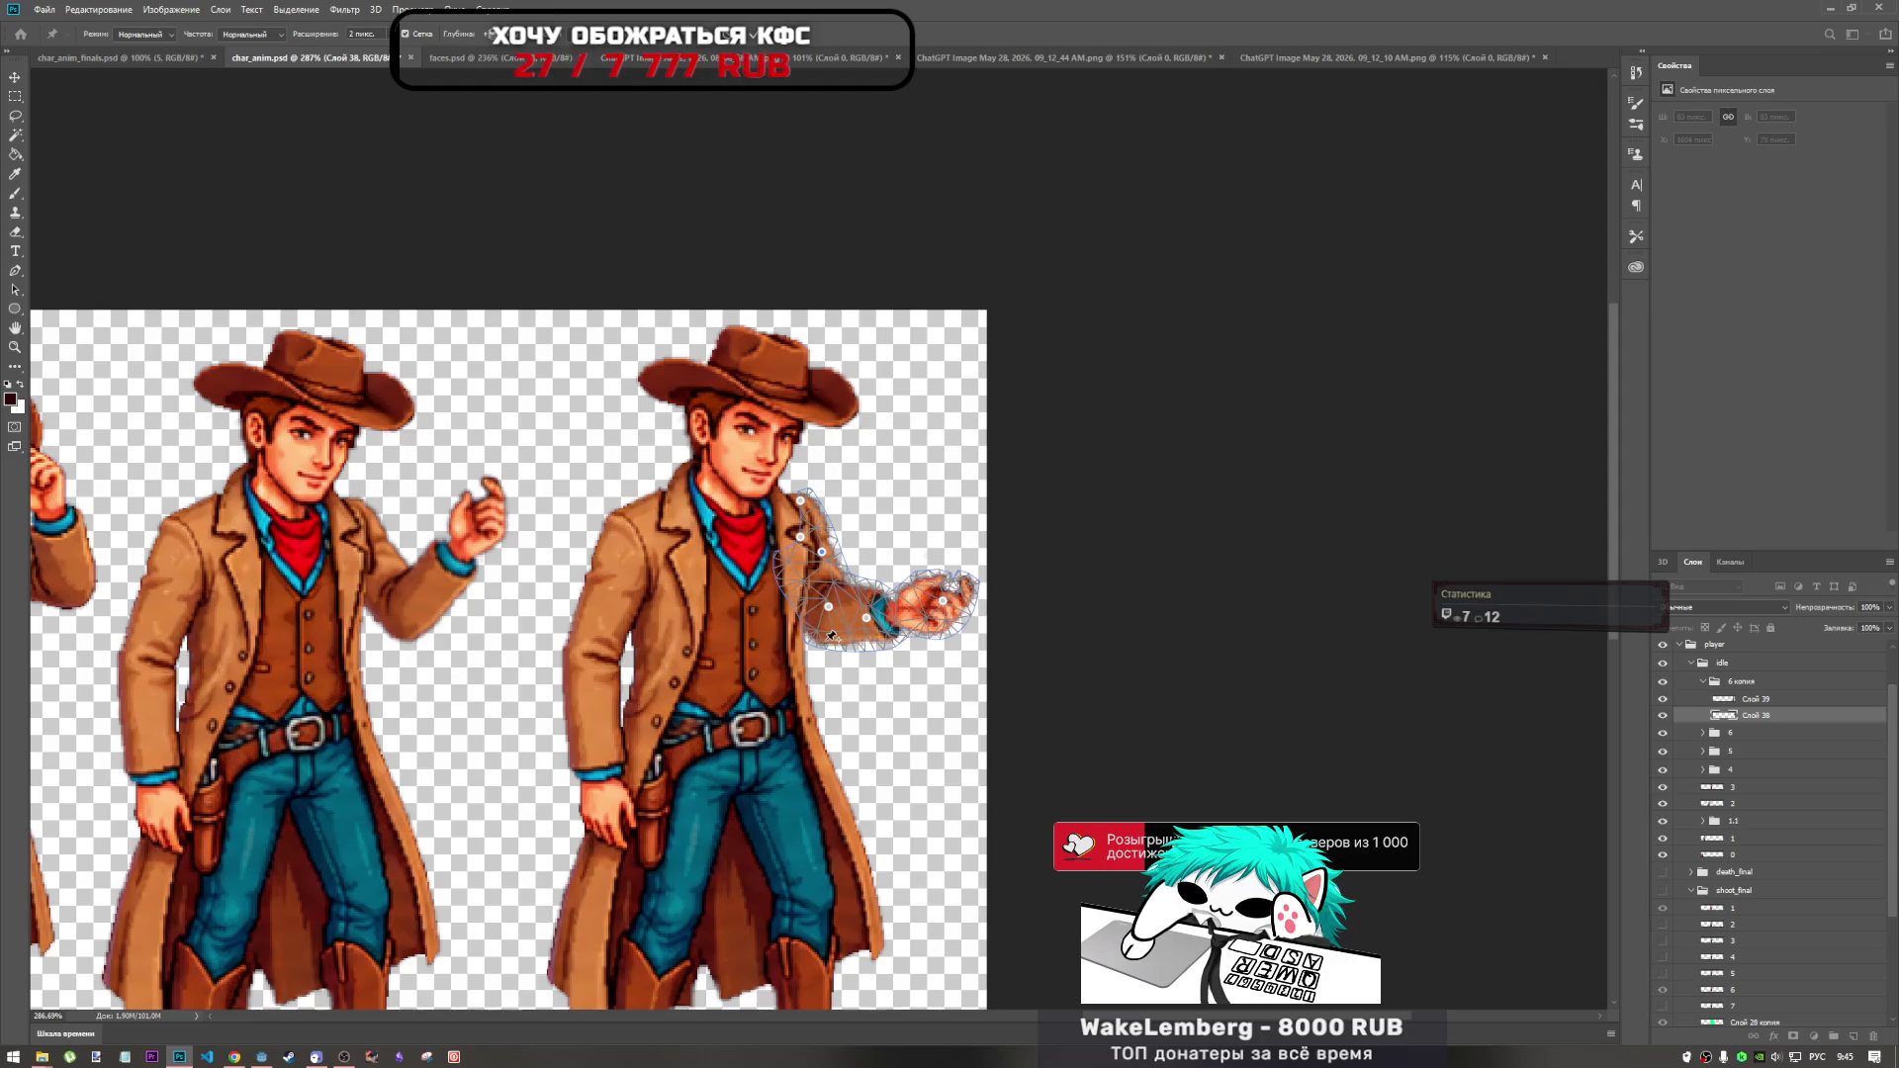
left_click_drag(831, 636, 834, 631)
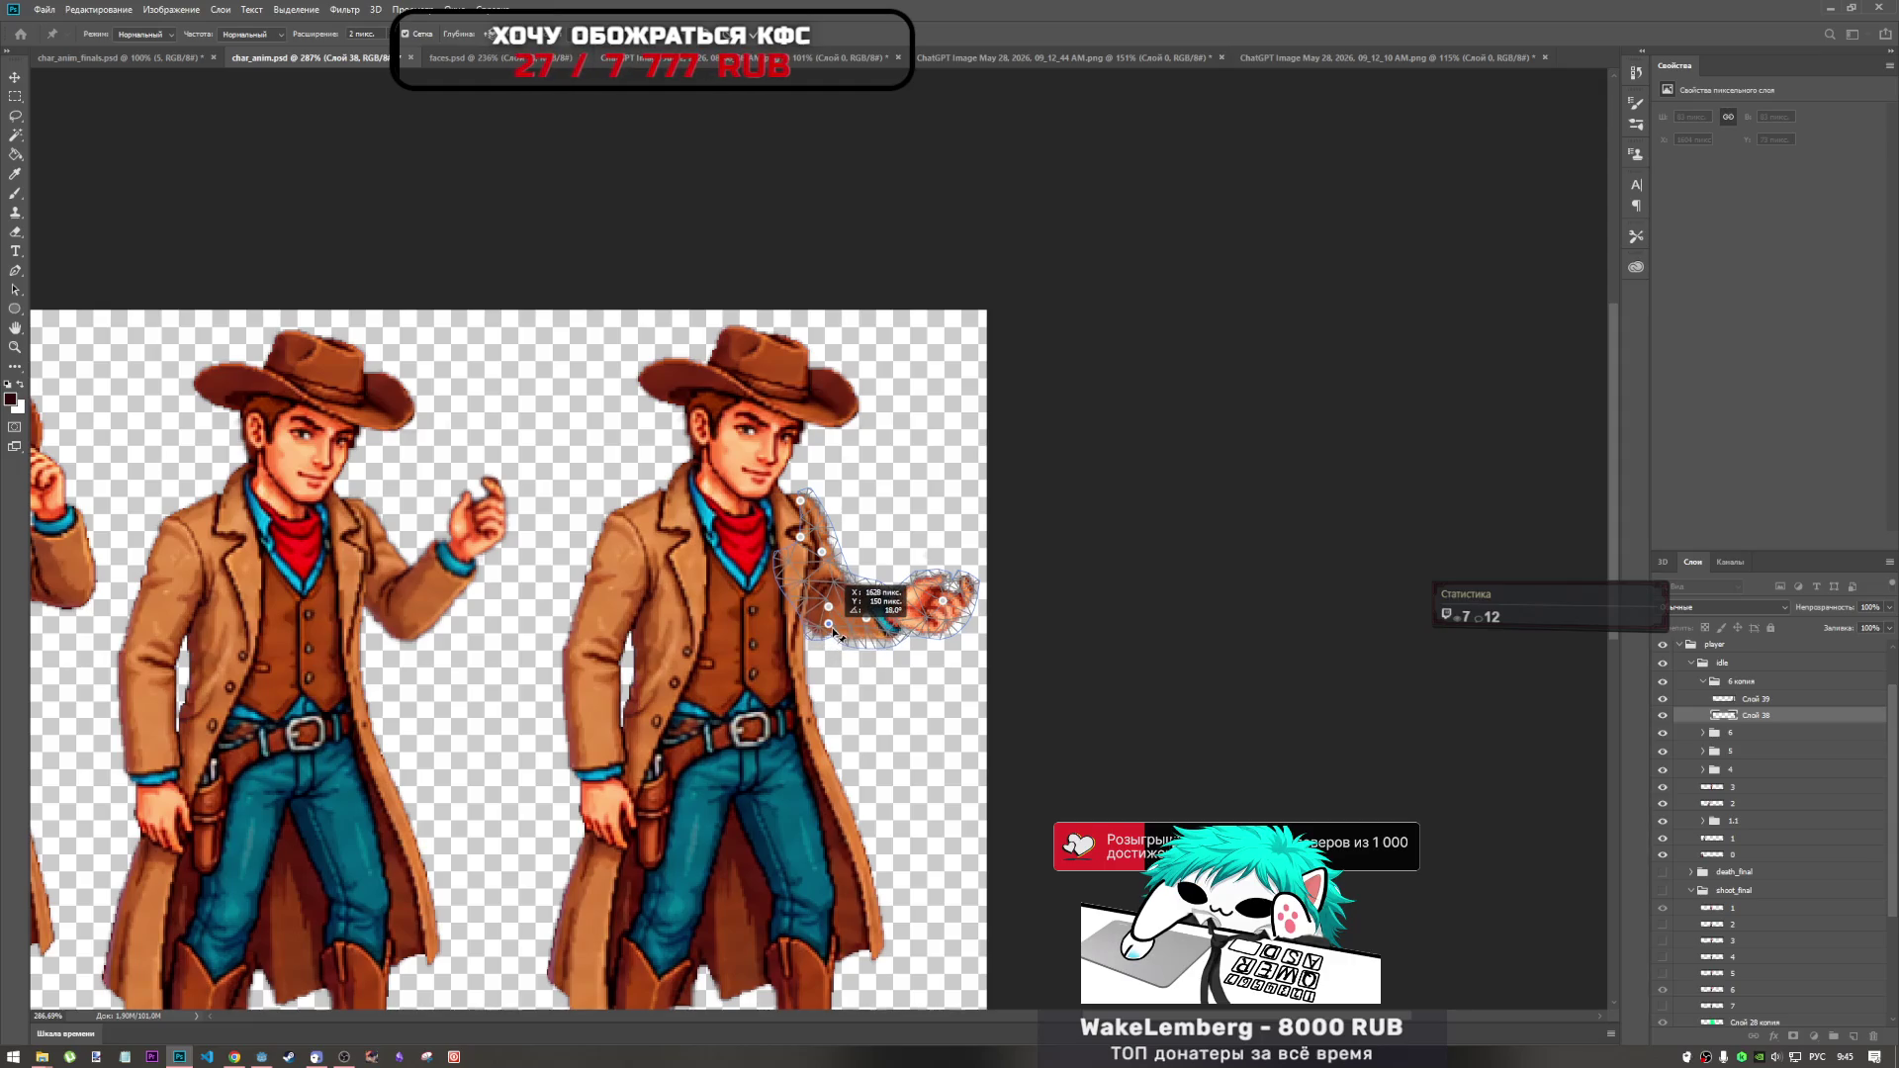
scroll(878, 678, "down", 5)
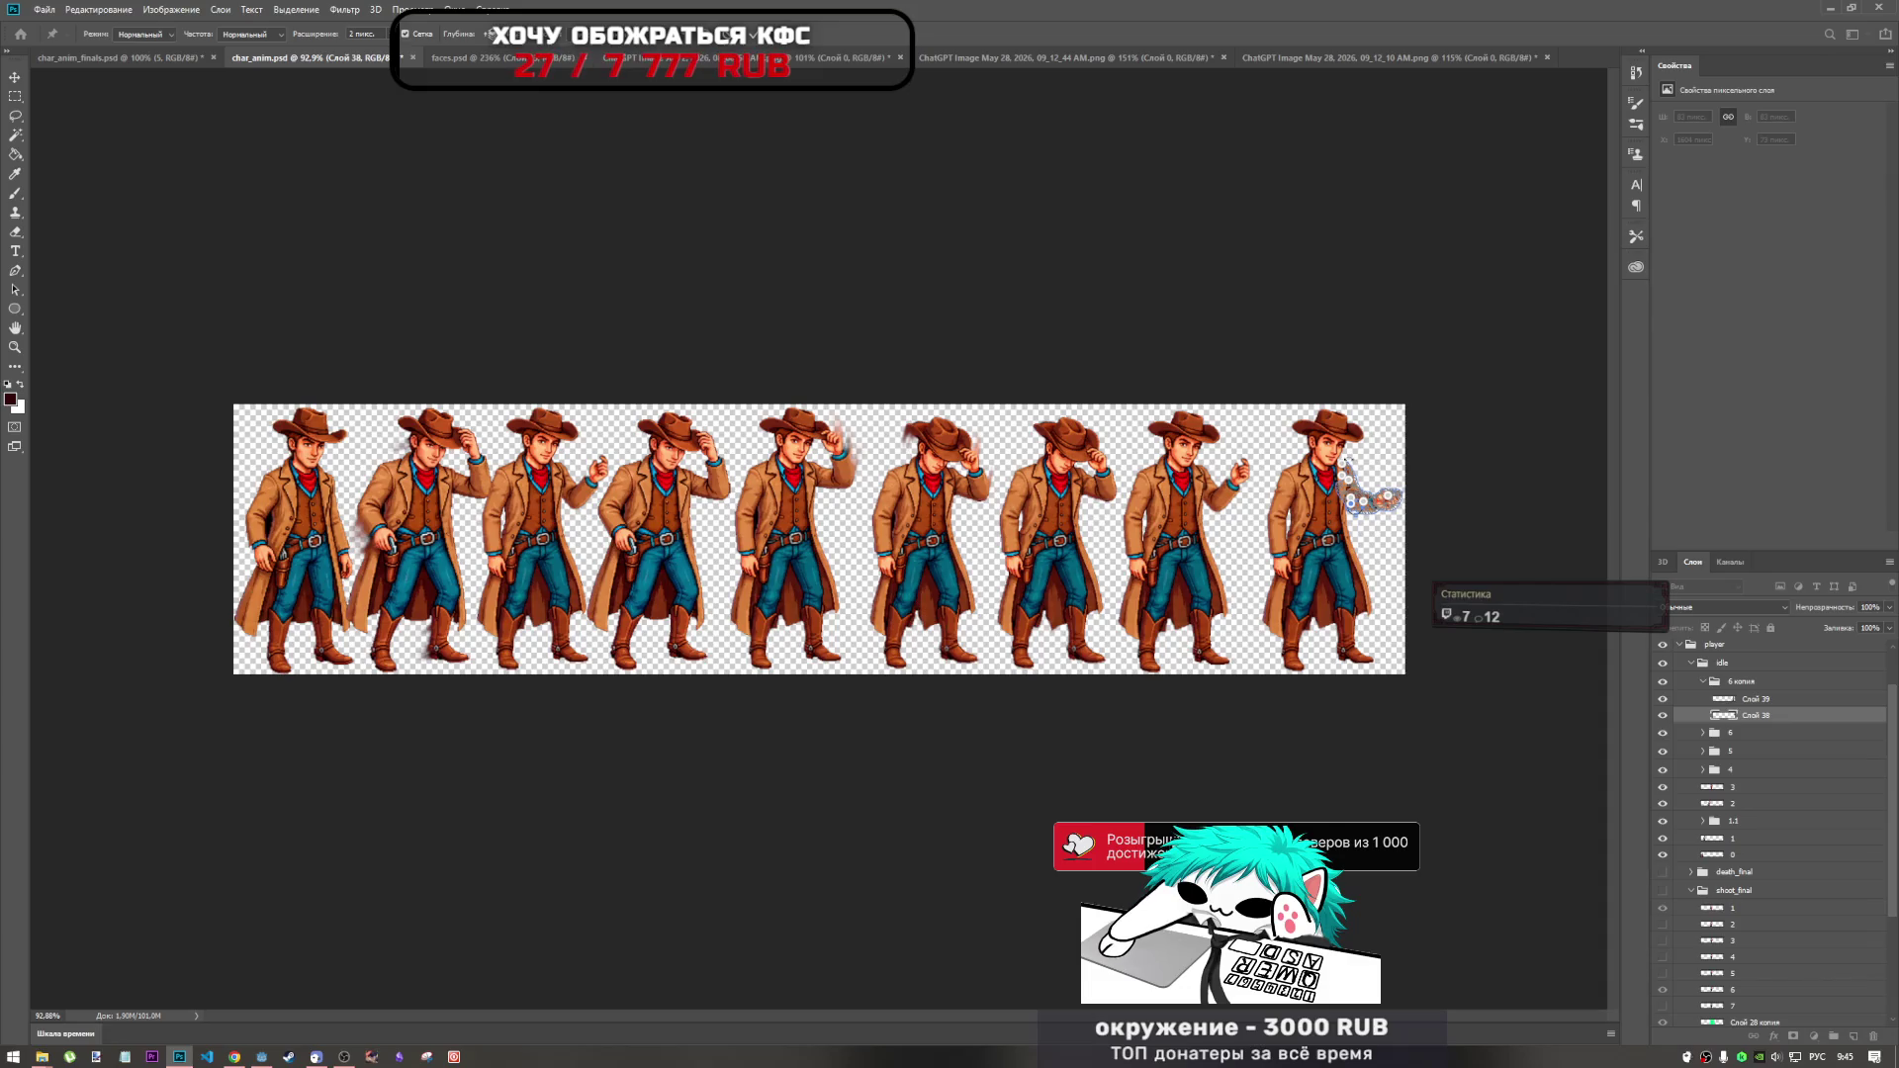
Refine the right cowboy's forearm bend by adjusting the shoulder and forearm pins.
scroll(1229, 525, "up", 3)
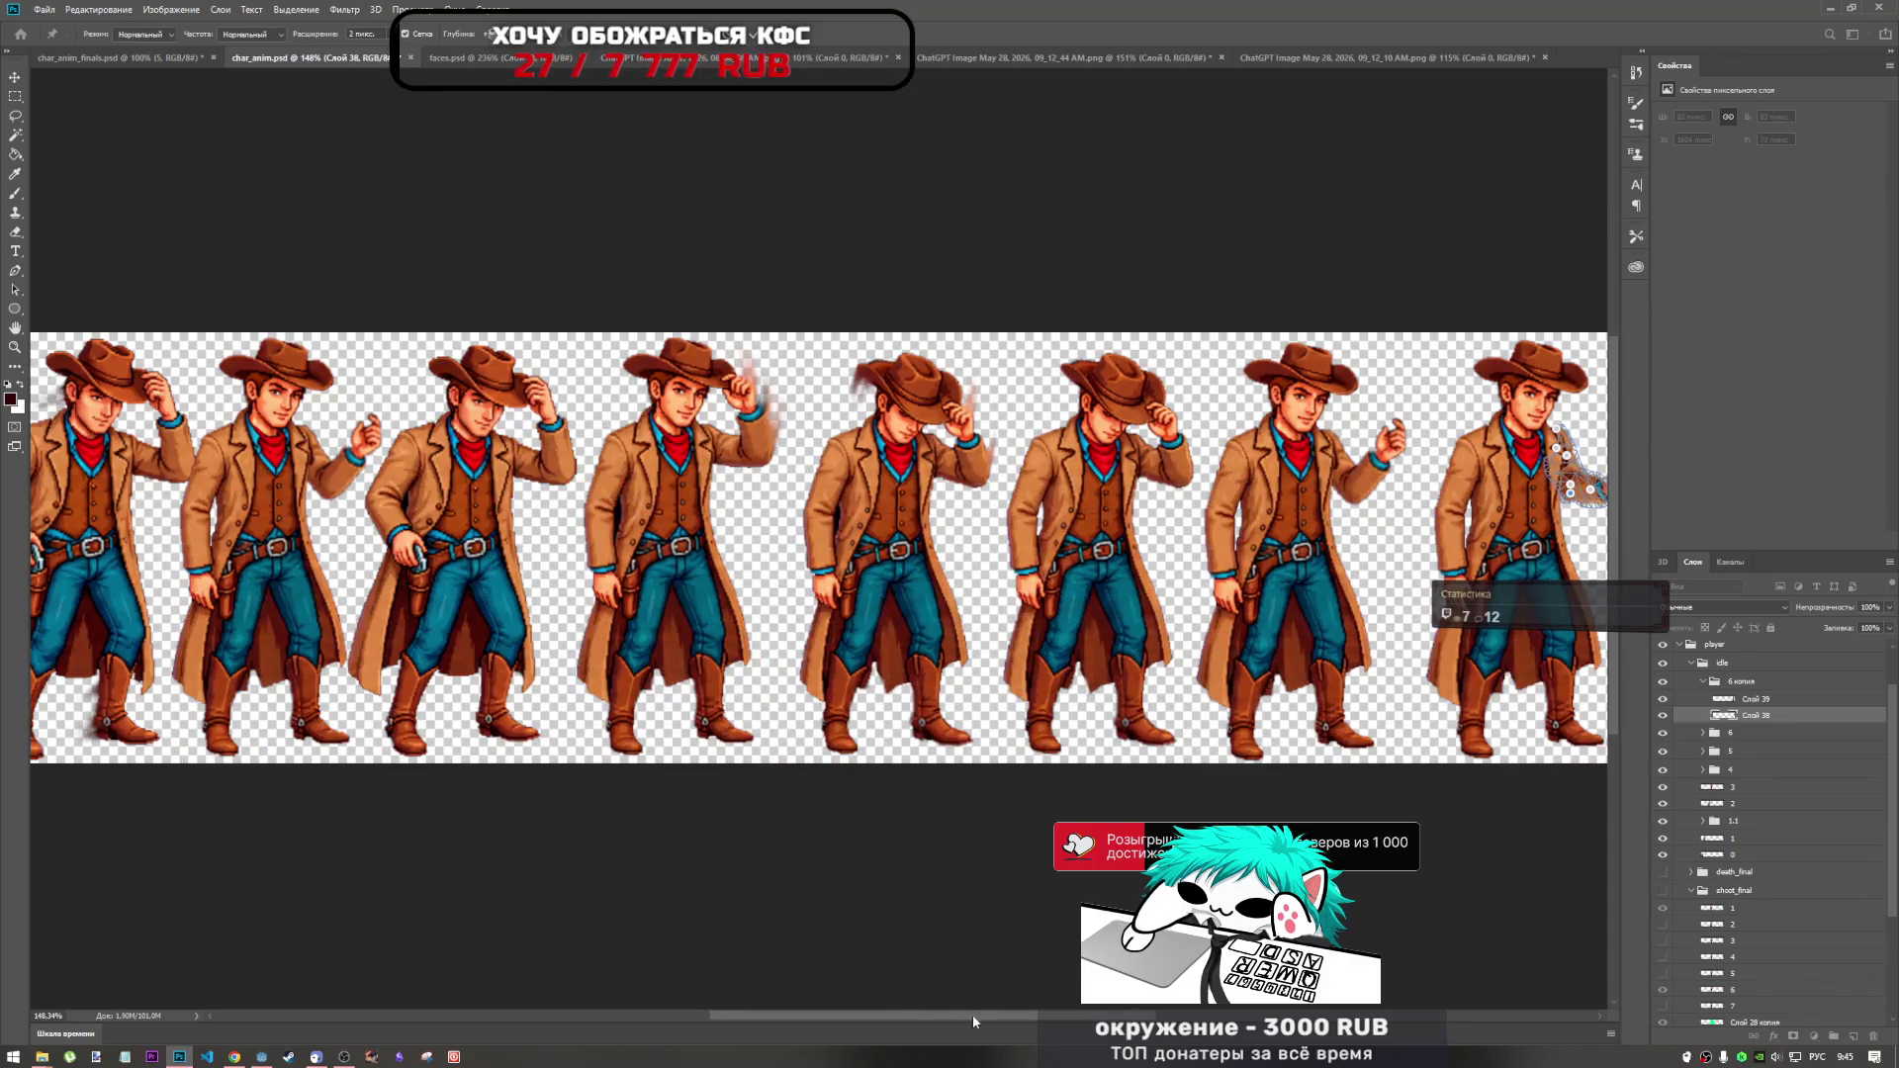
left_click_drag(971, 1013, 1077, 1012)
scroll(1054, 437, "up", 3)
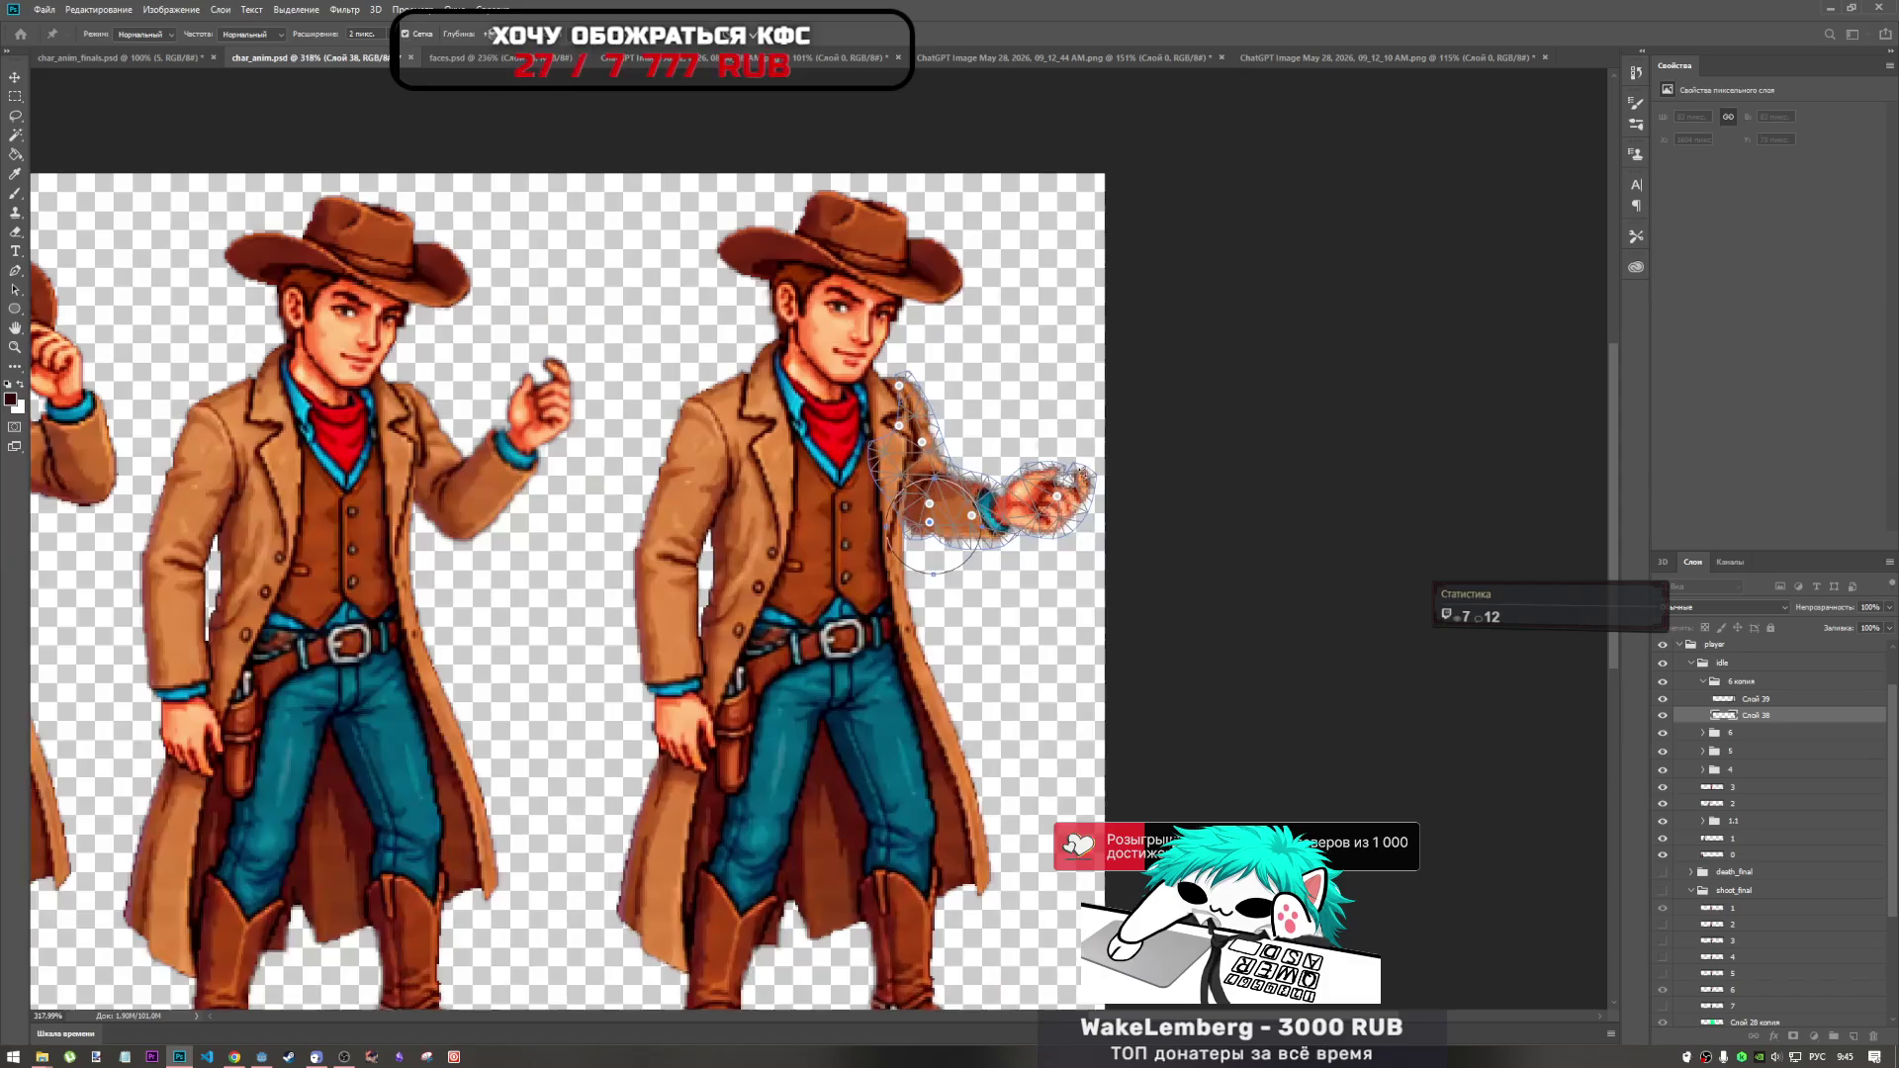
scroll(1073, 486, "up", 2)
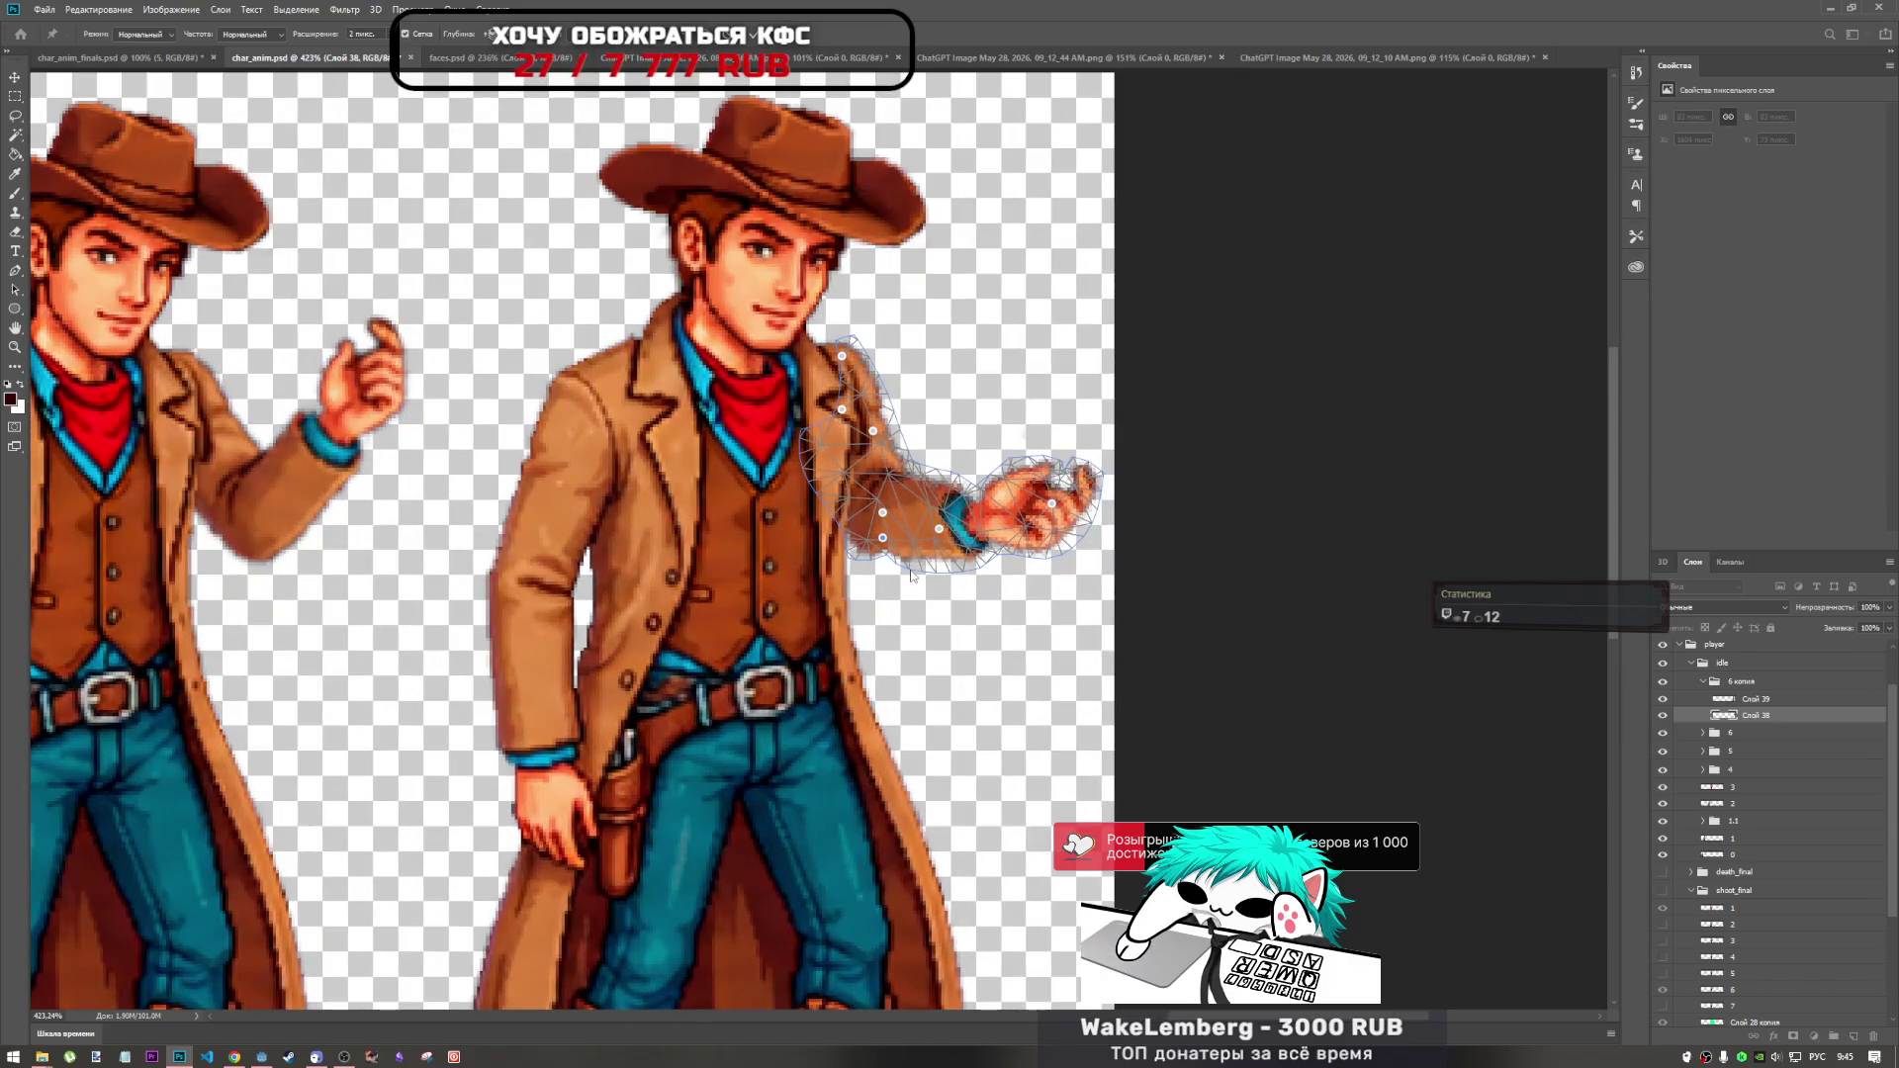
mouse_move(882, 540)
left_mouse_down()
mouse_move(901, 546)
mouse_move(877, 542)
left_mouse_up()
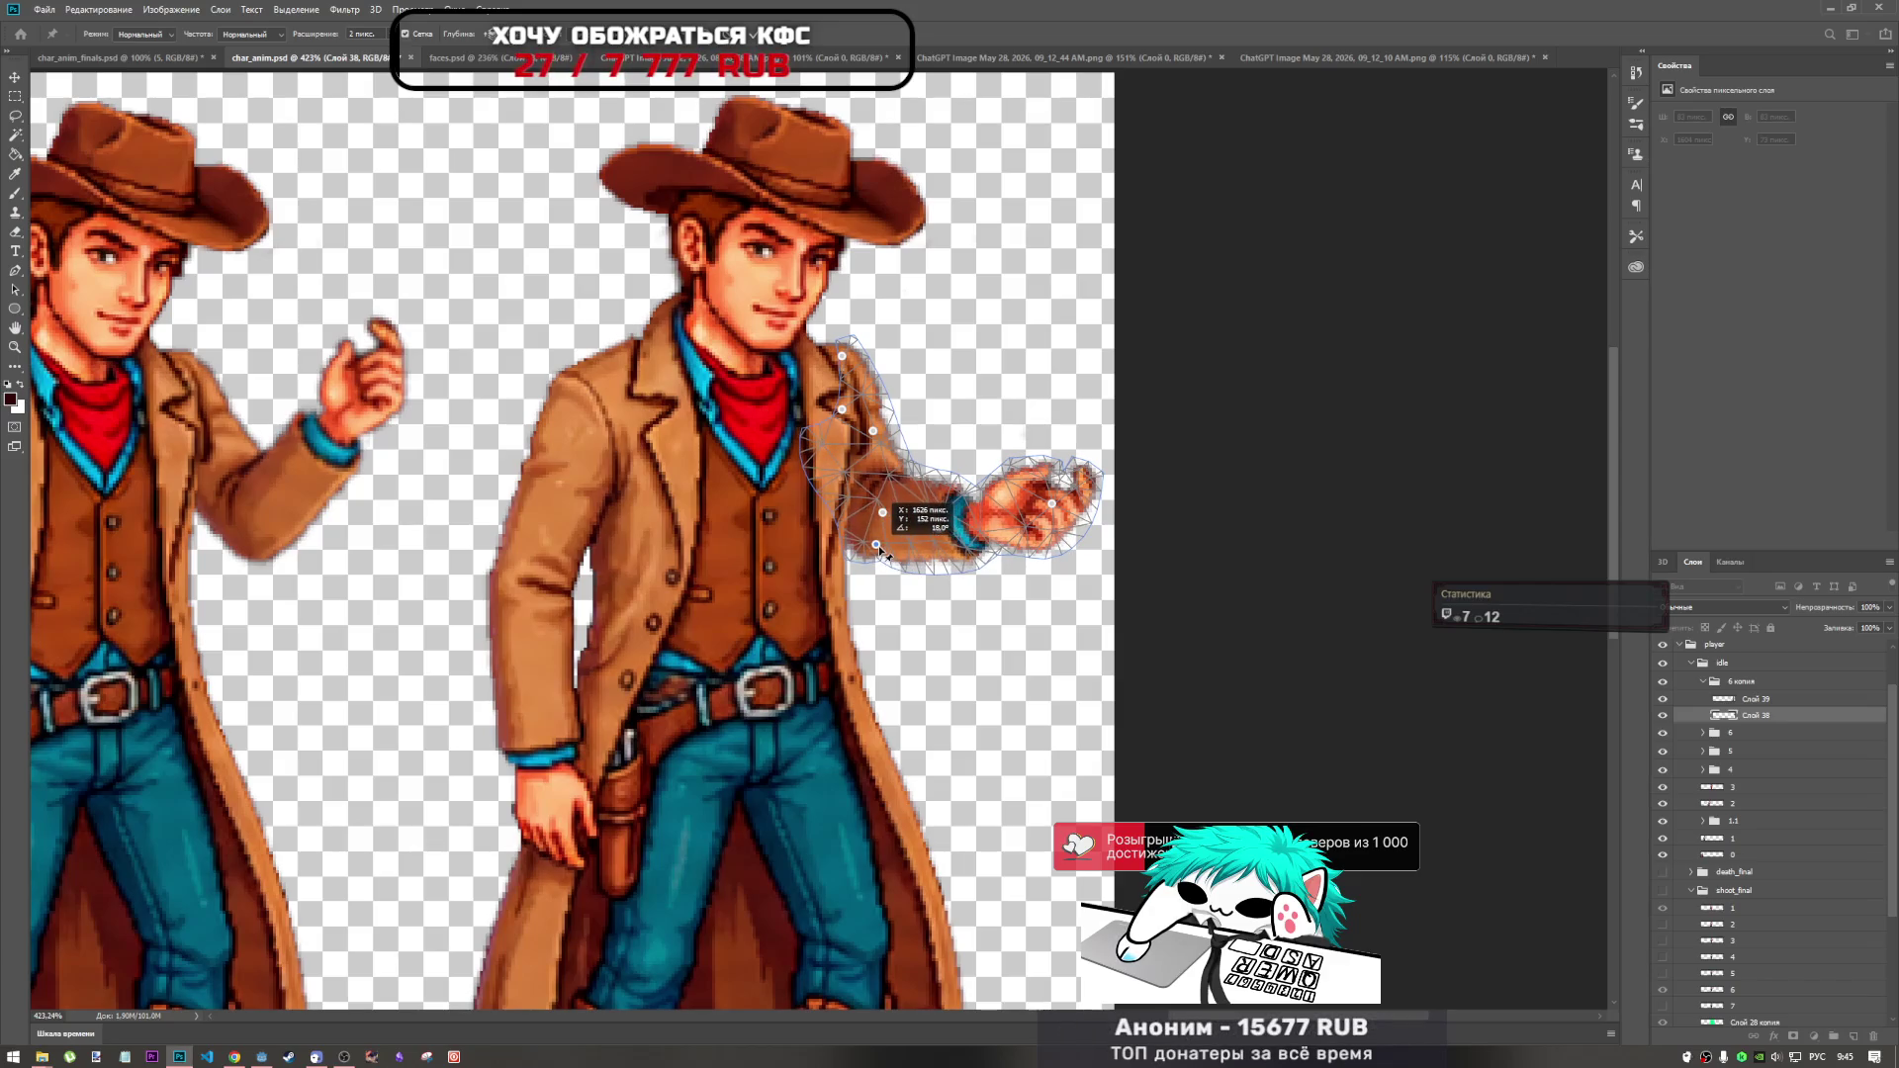
left_click_drag(873, 436, 870, 448)
mouse_move(882, 514)
left_mouse_down()
mouse_move(900, 508)
mouse_move(877, 514)
left_mouse_up()
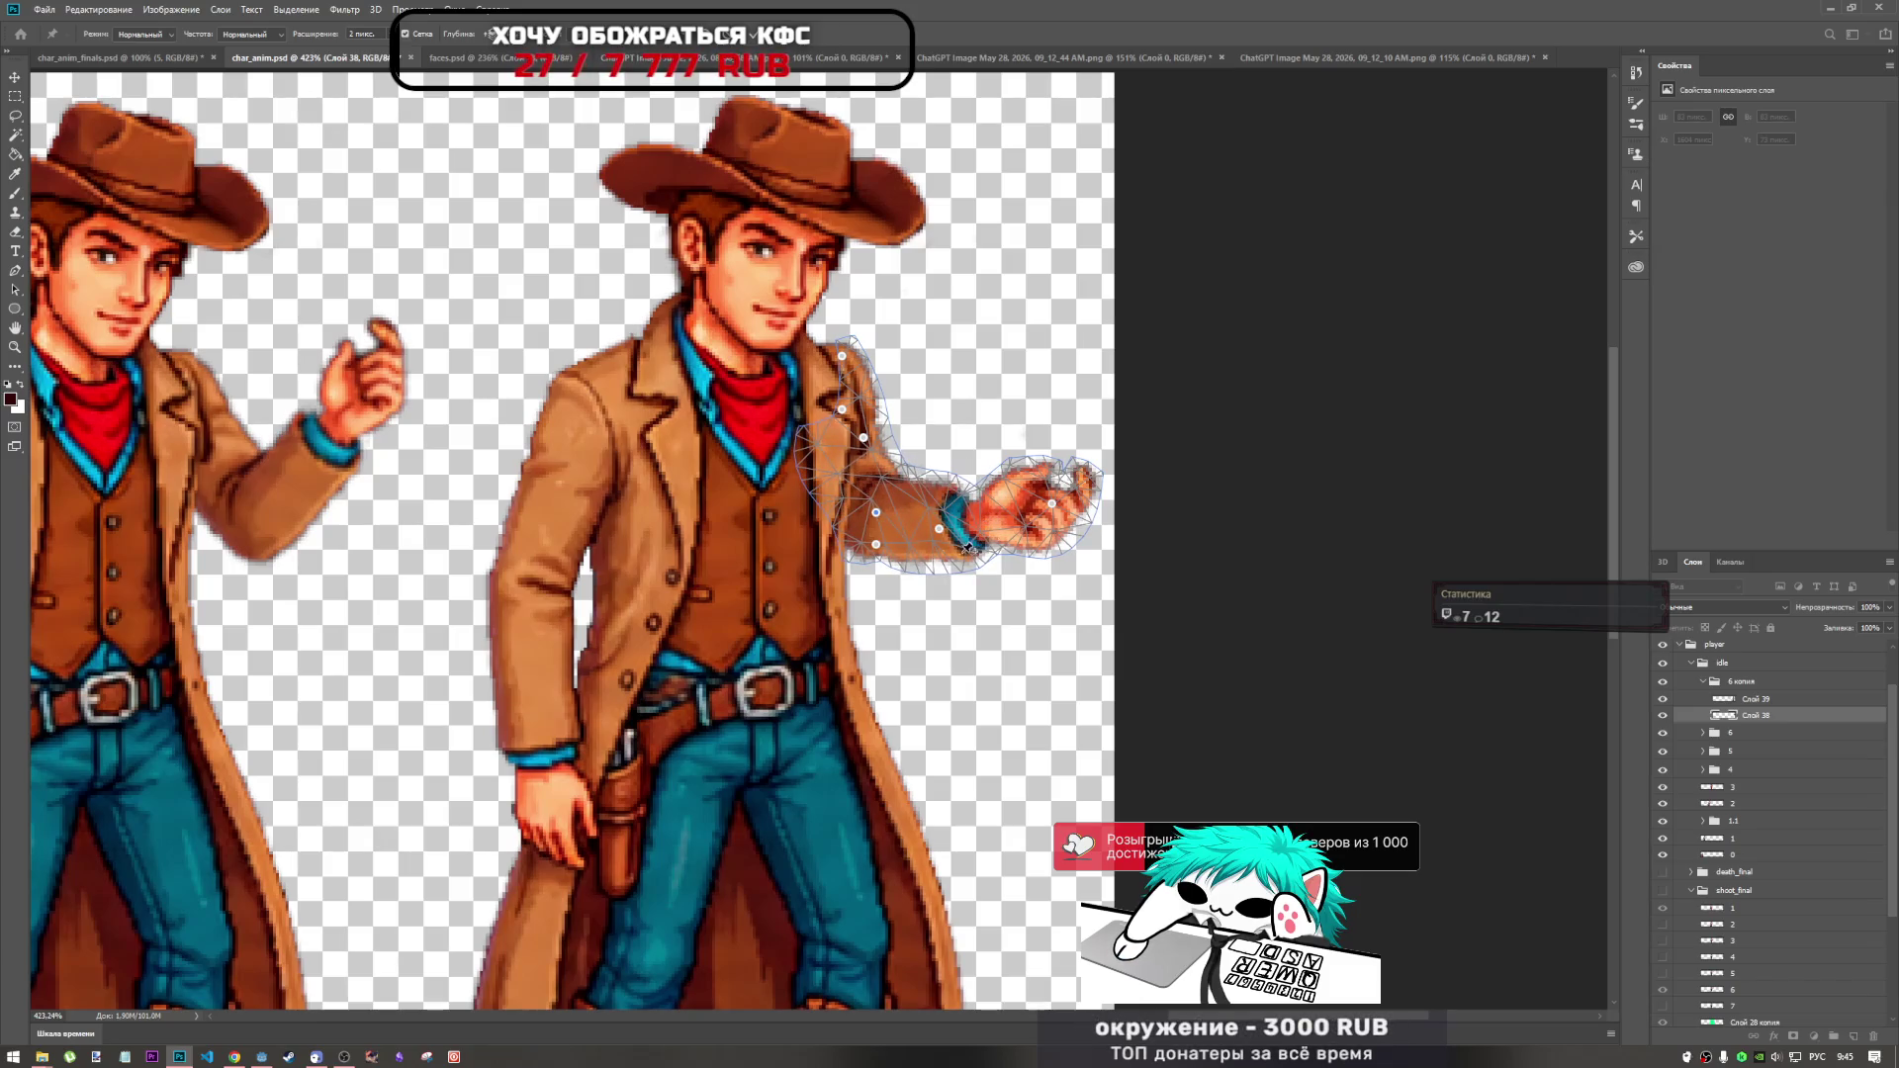
left_click_drag(876, 513, 865, 509)
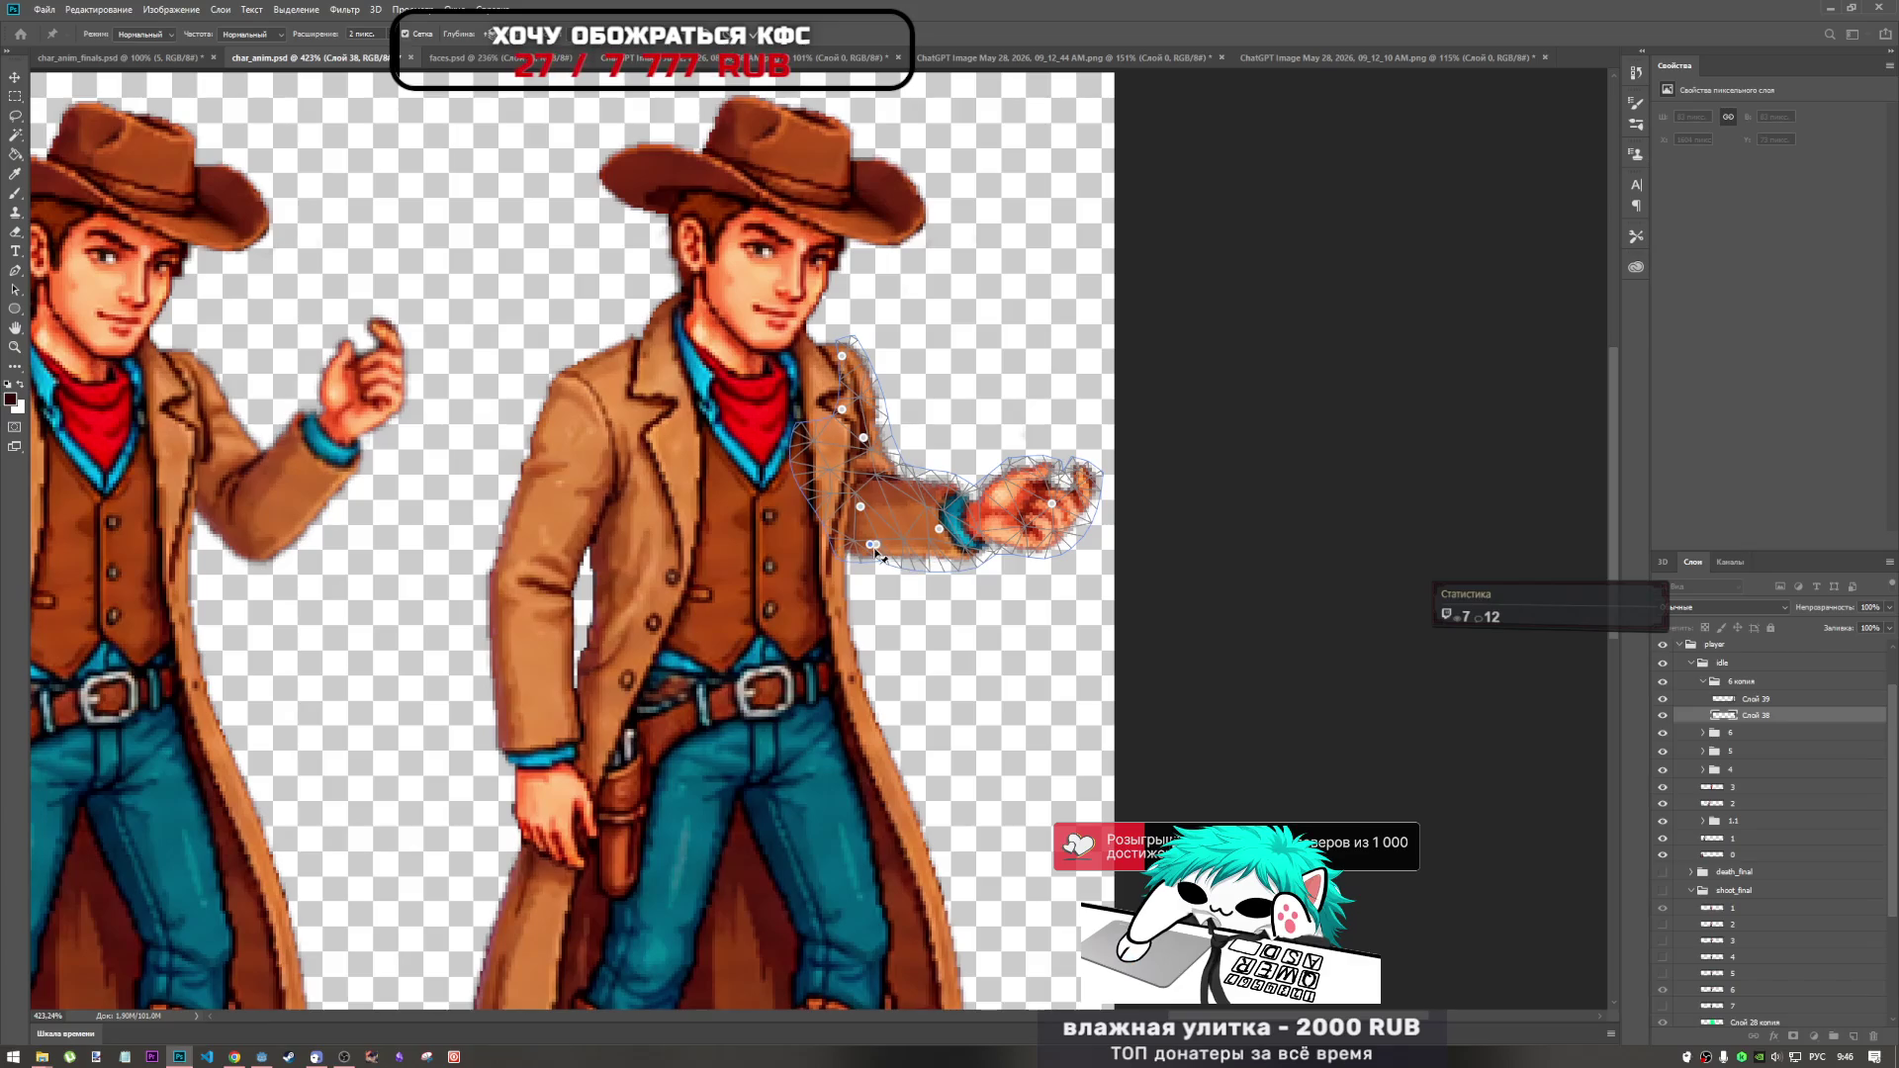
left_click_drag(860, 507, 877, 511)
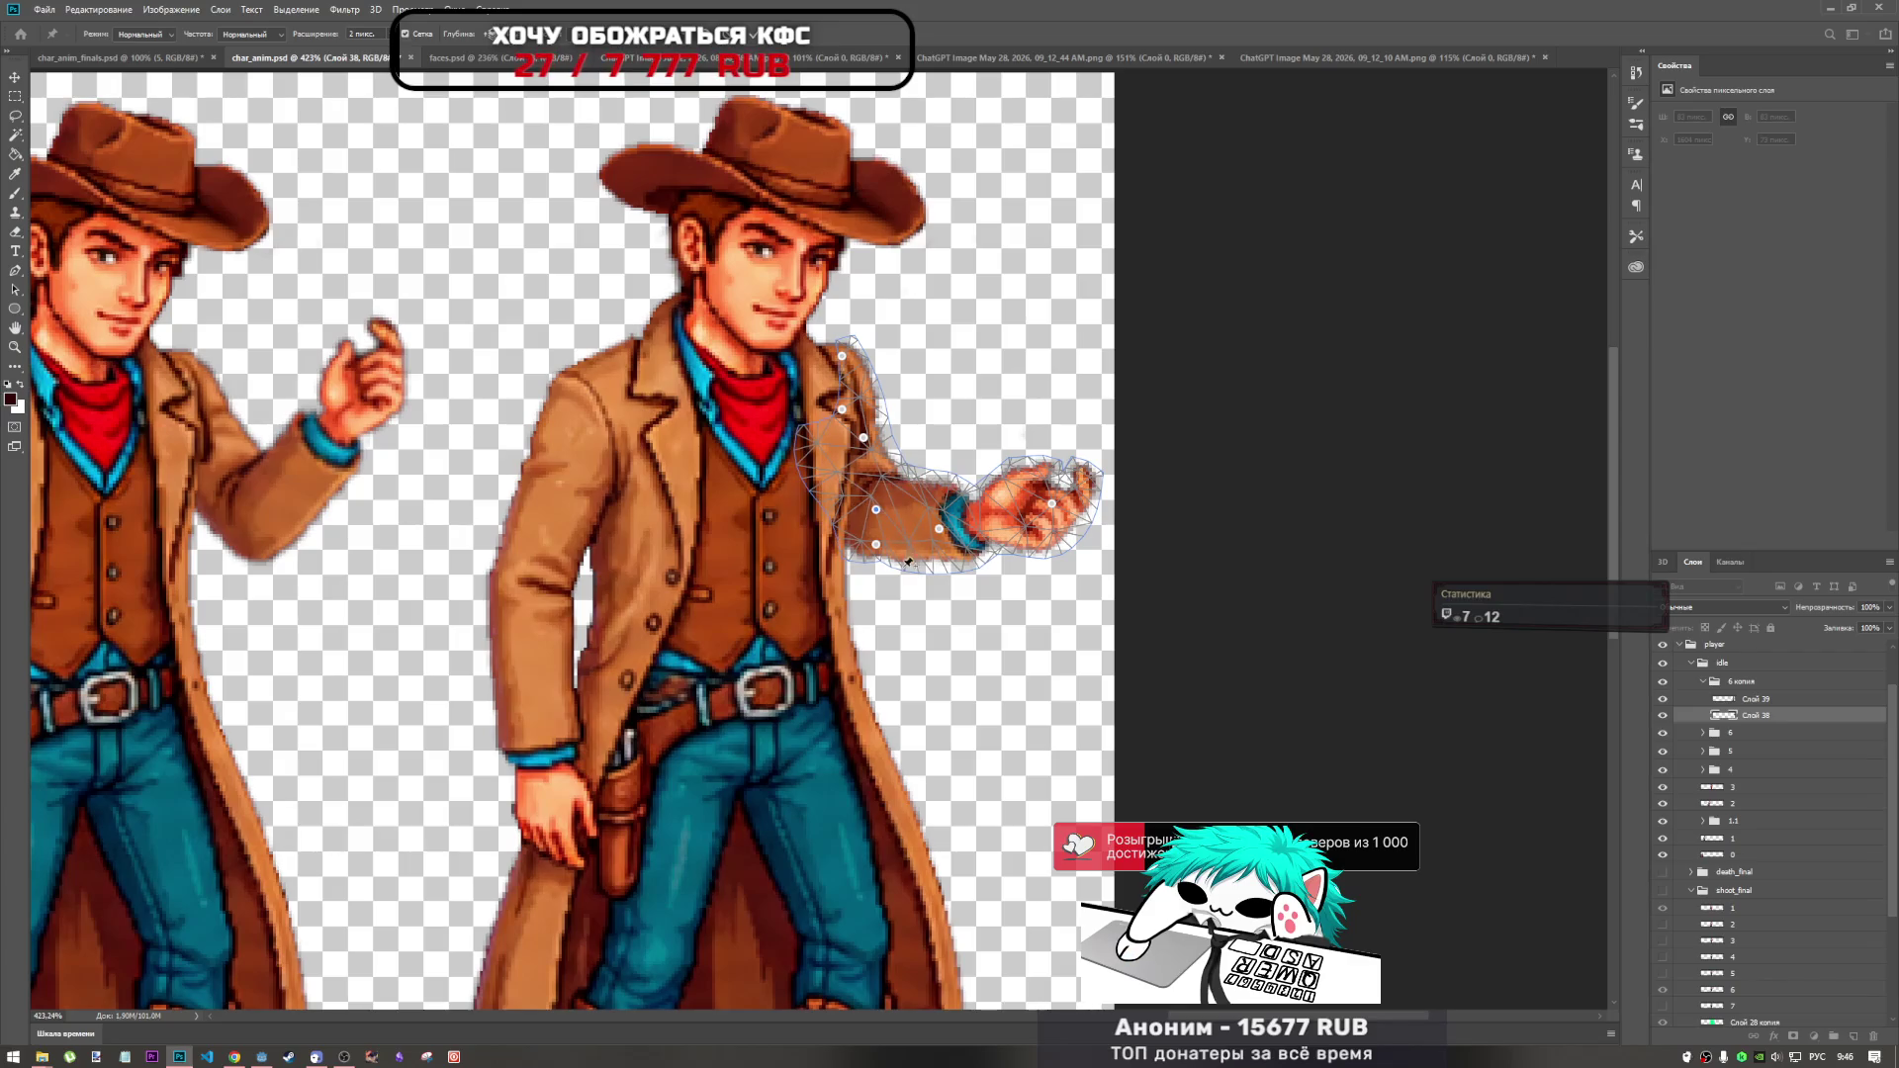
Fit the whole sprite strip on screen with Ctrl+0 and apply the arm warp.
key("ctrl+0")
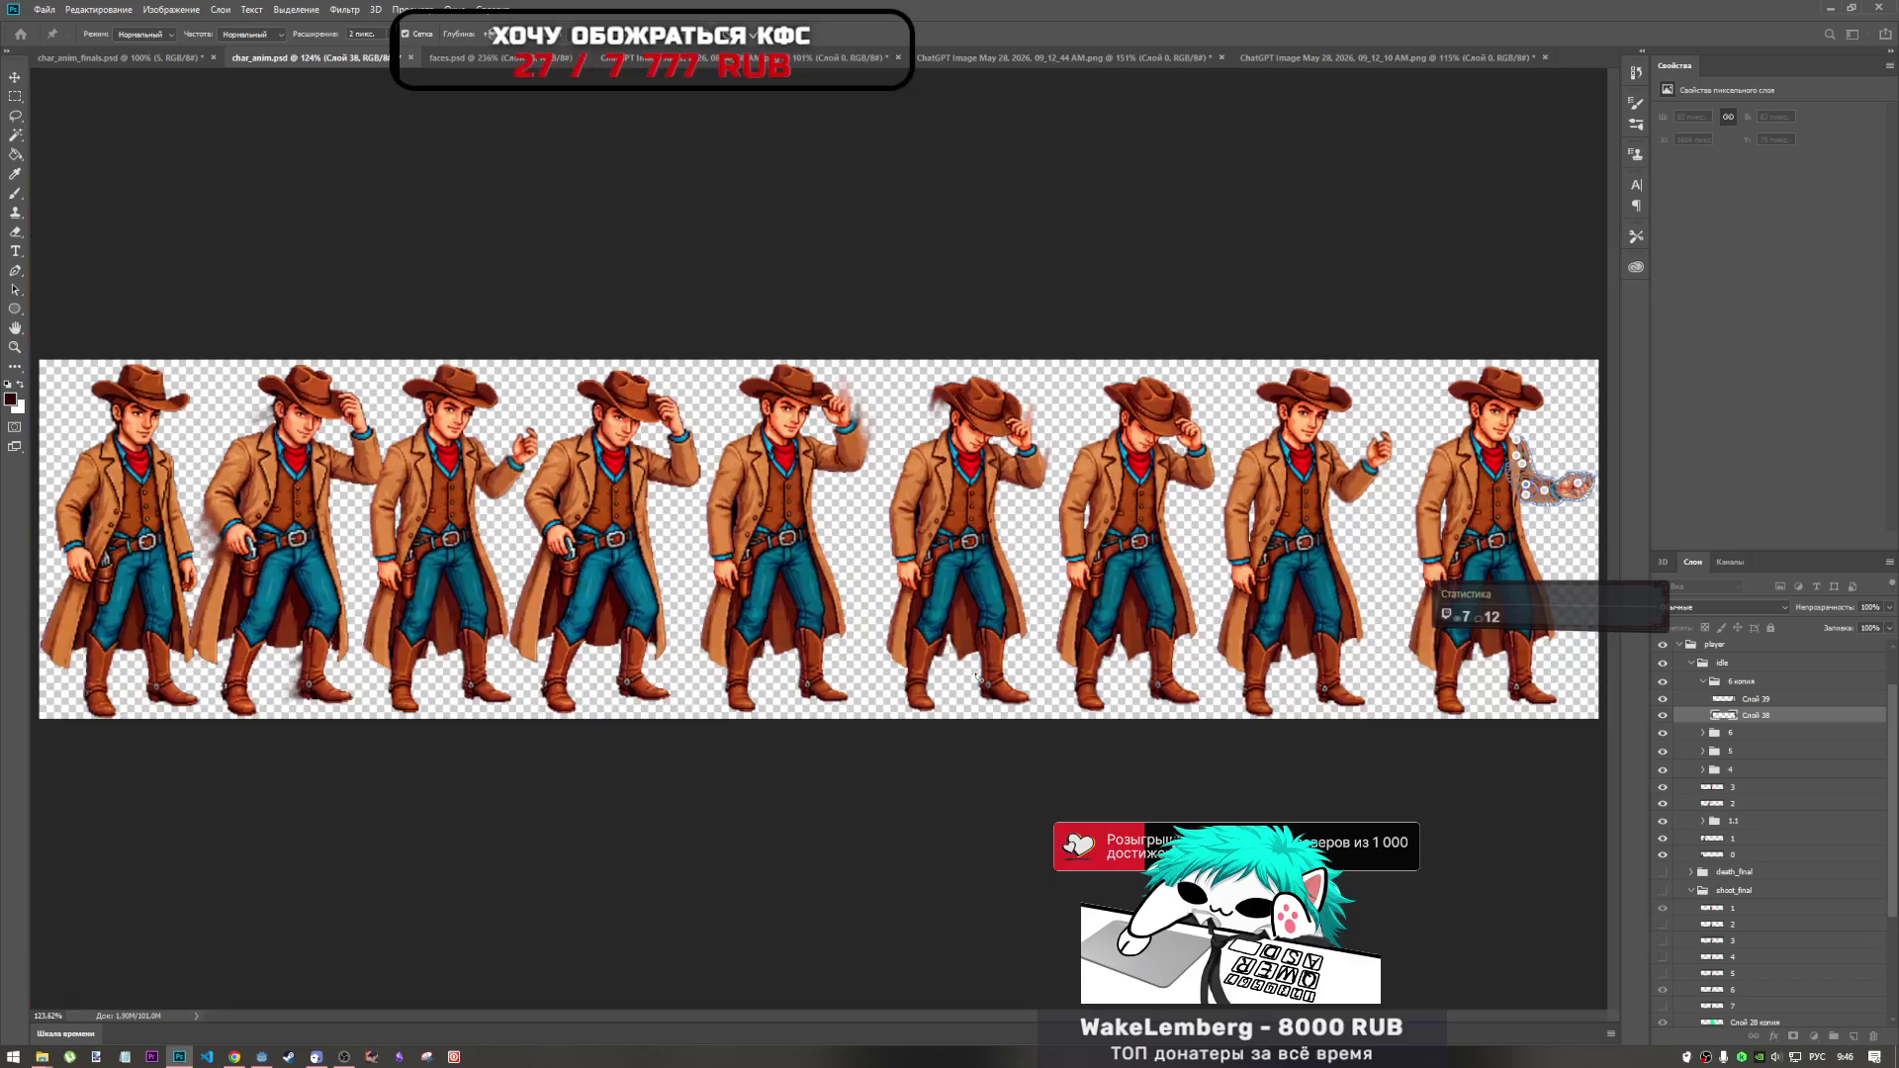
scroll(1454, 584, "down", 4)
scroll(1454, 584, "up", 5)
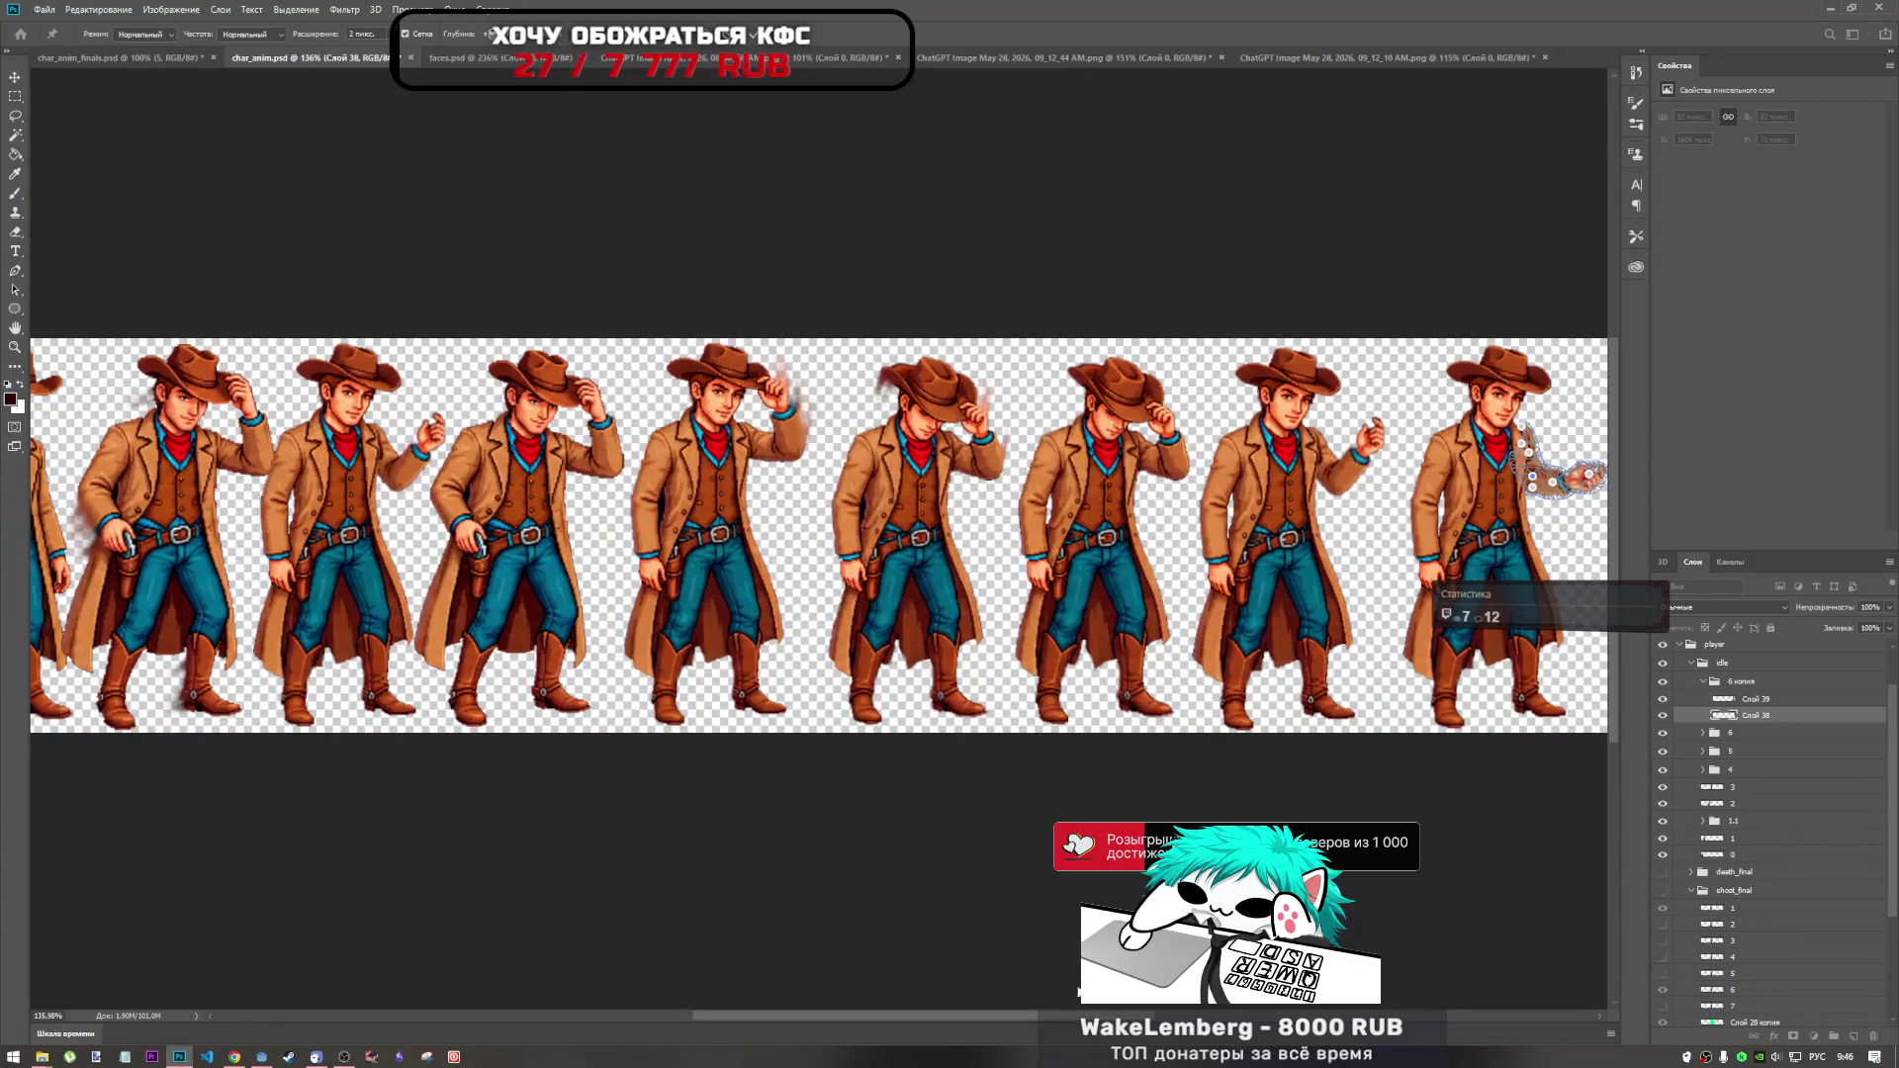
scroll(1196, 505, "right", 5)
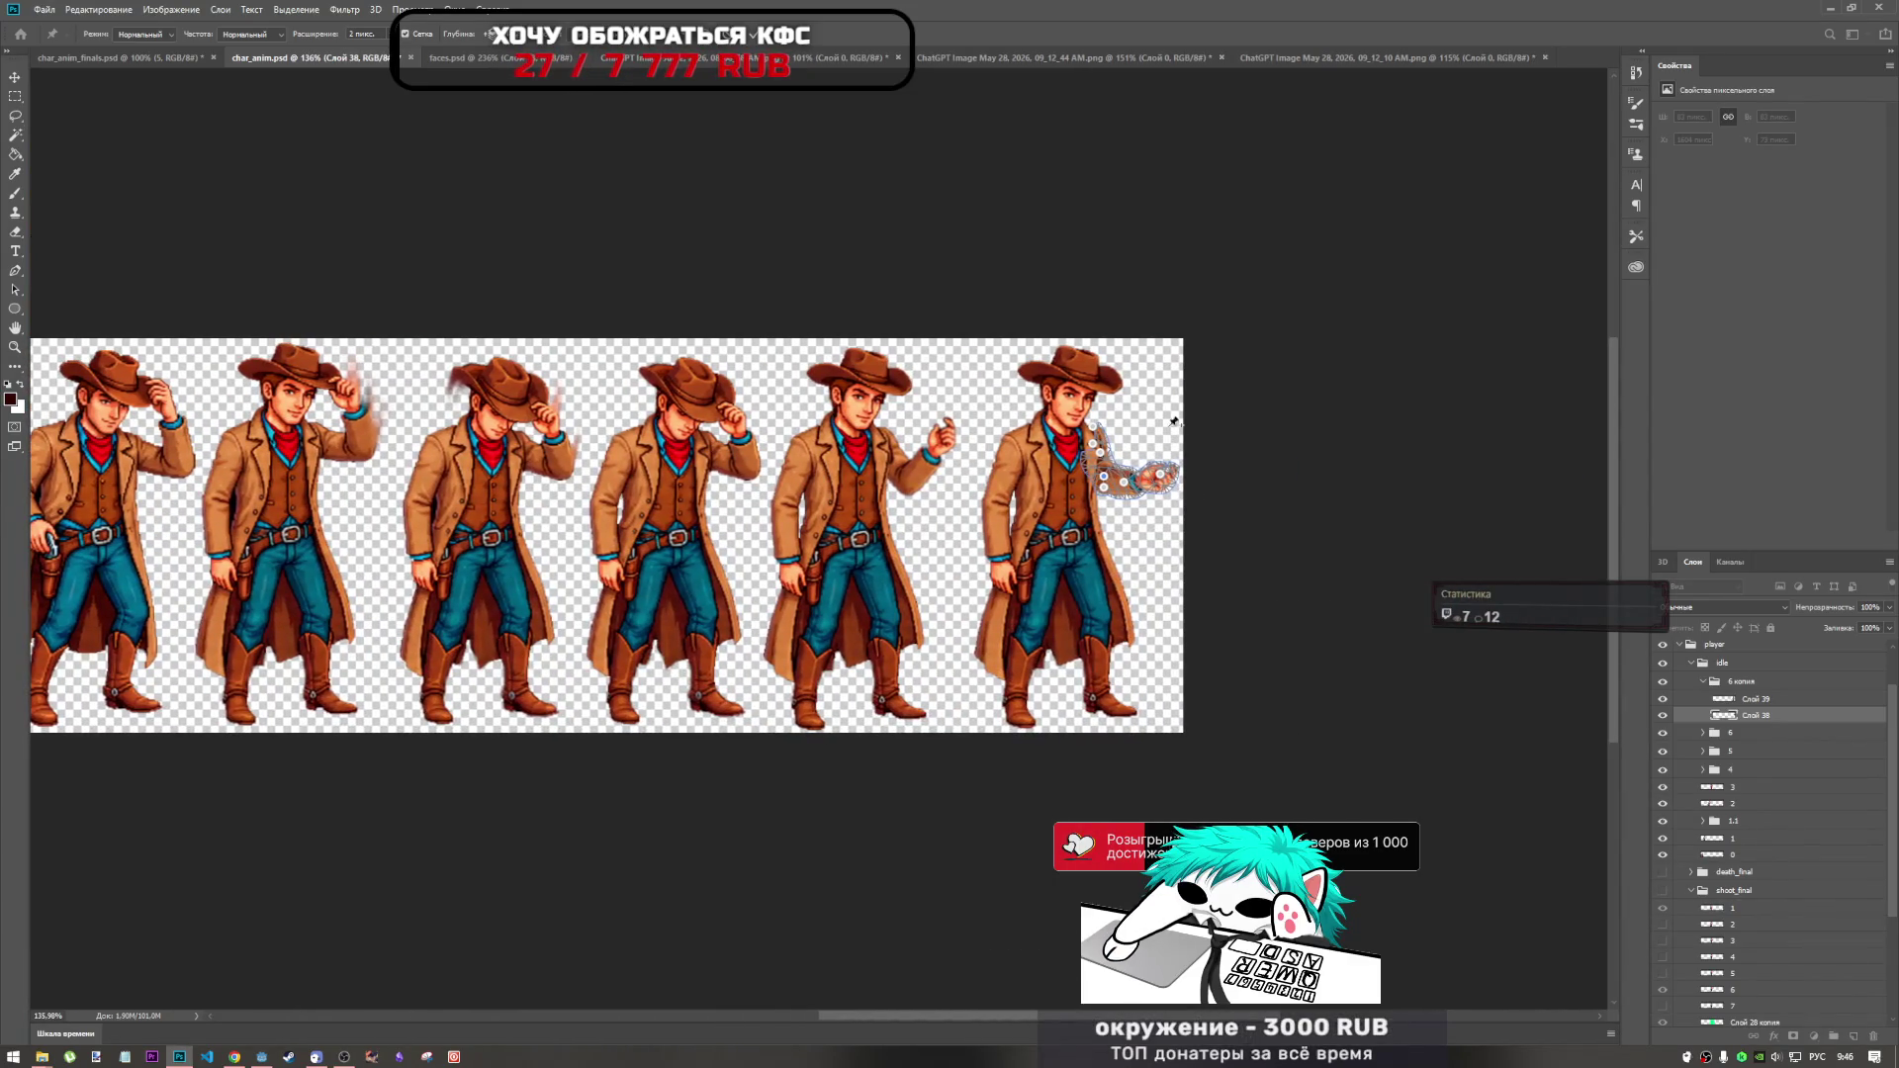
left_click(756, 36)
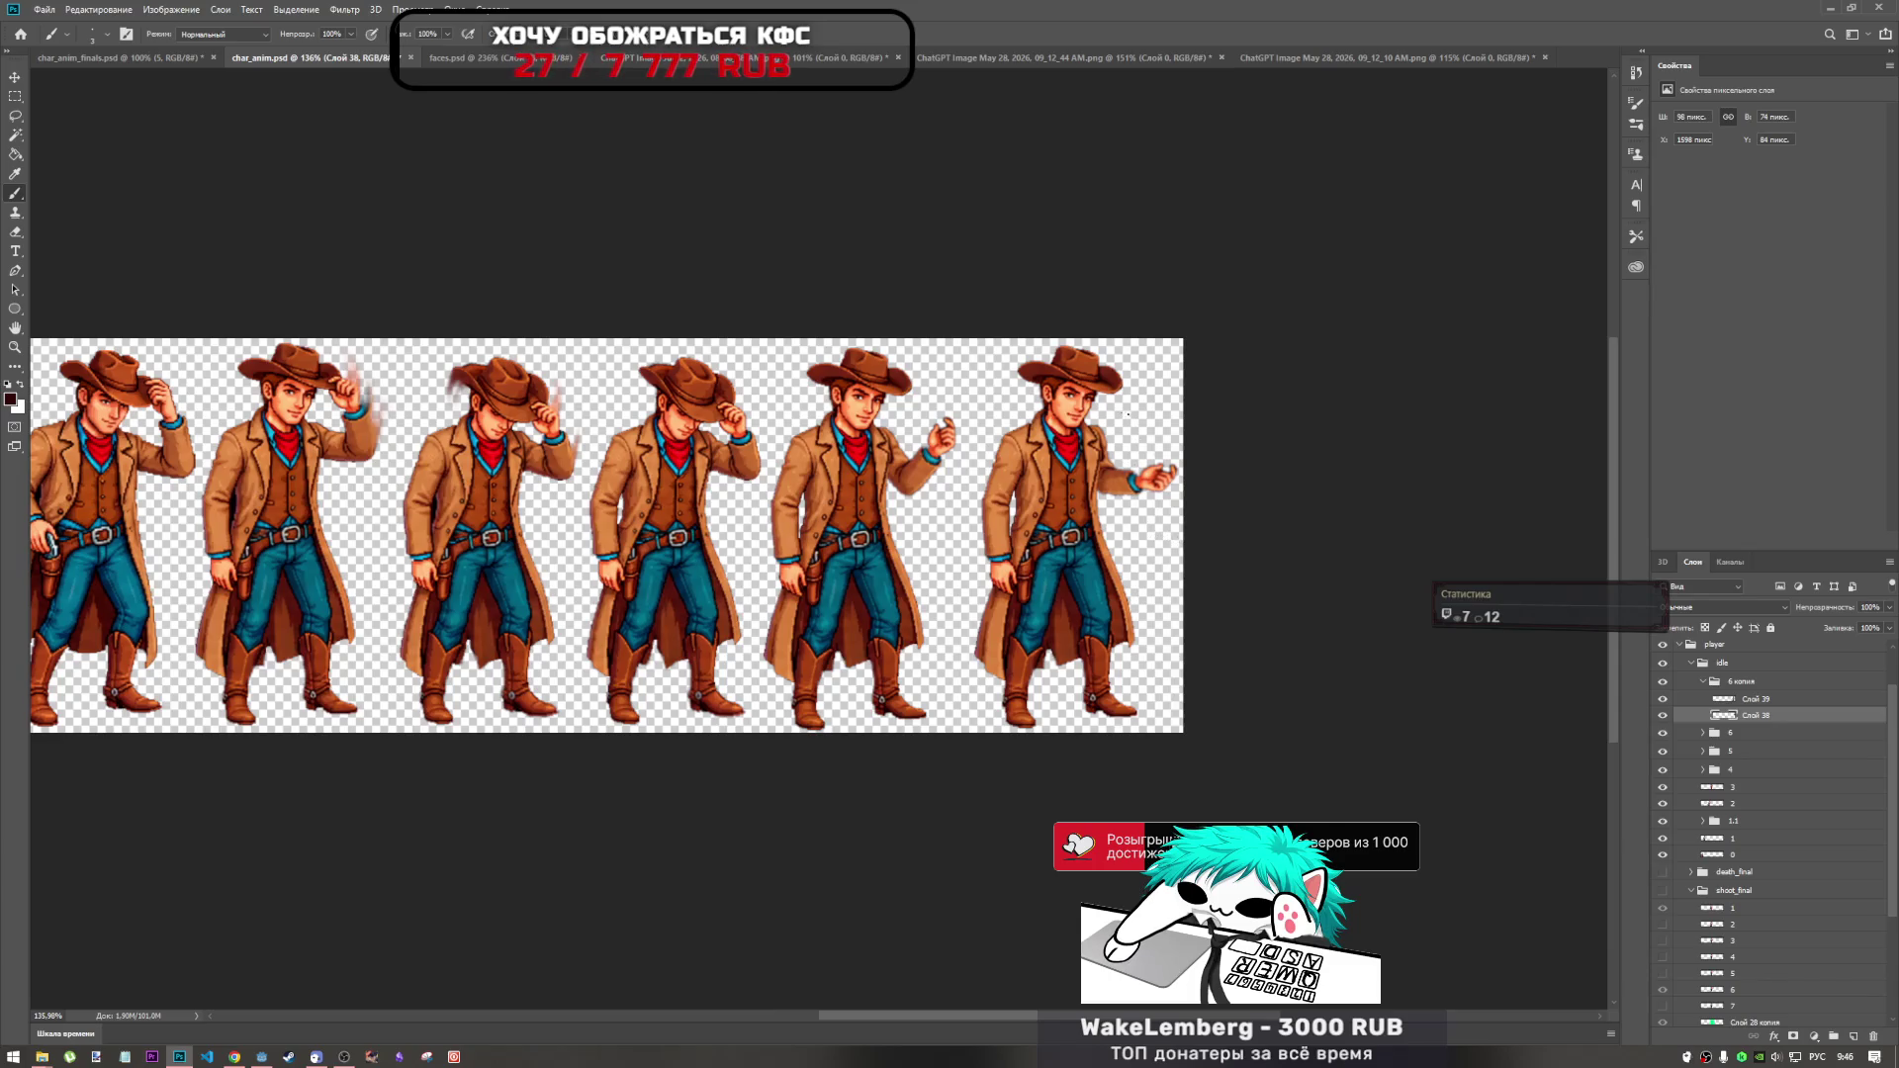
Select group 6 and marquee a rectangular patch of the left cowboy's shoulder.
scroll(1124, 412, "up", 6)
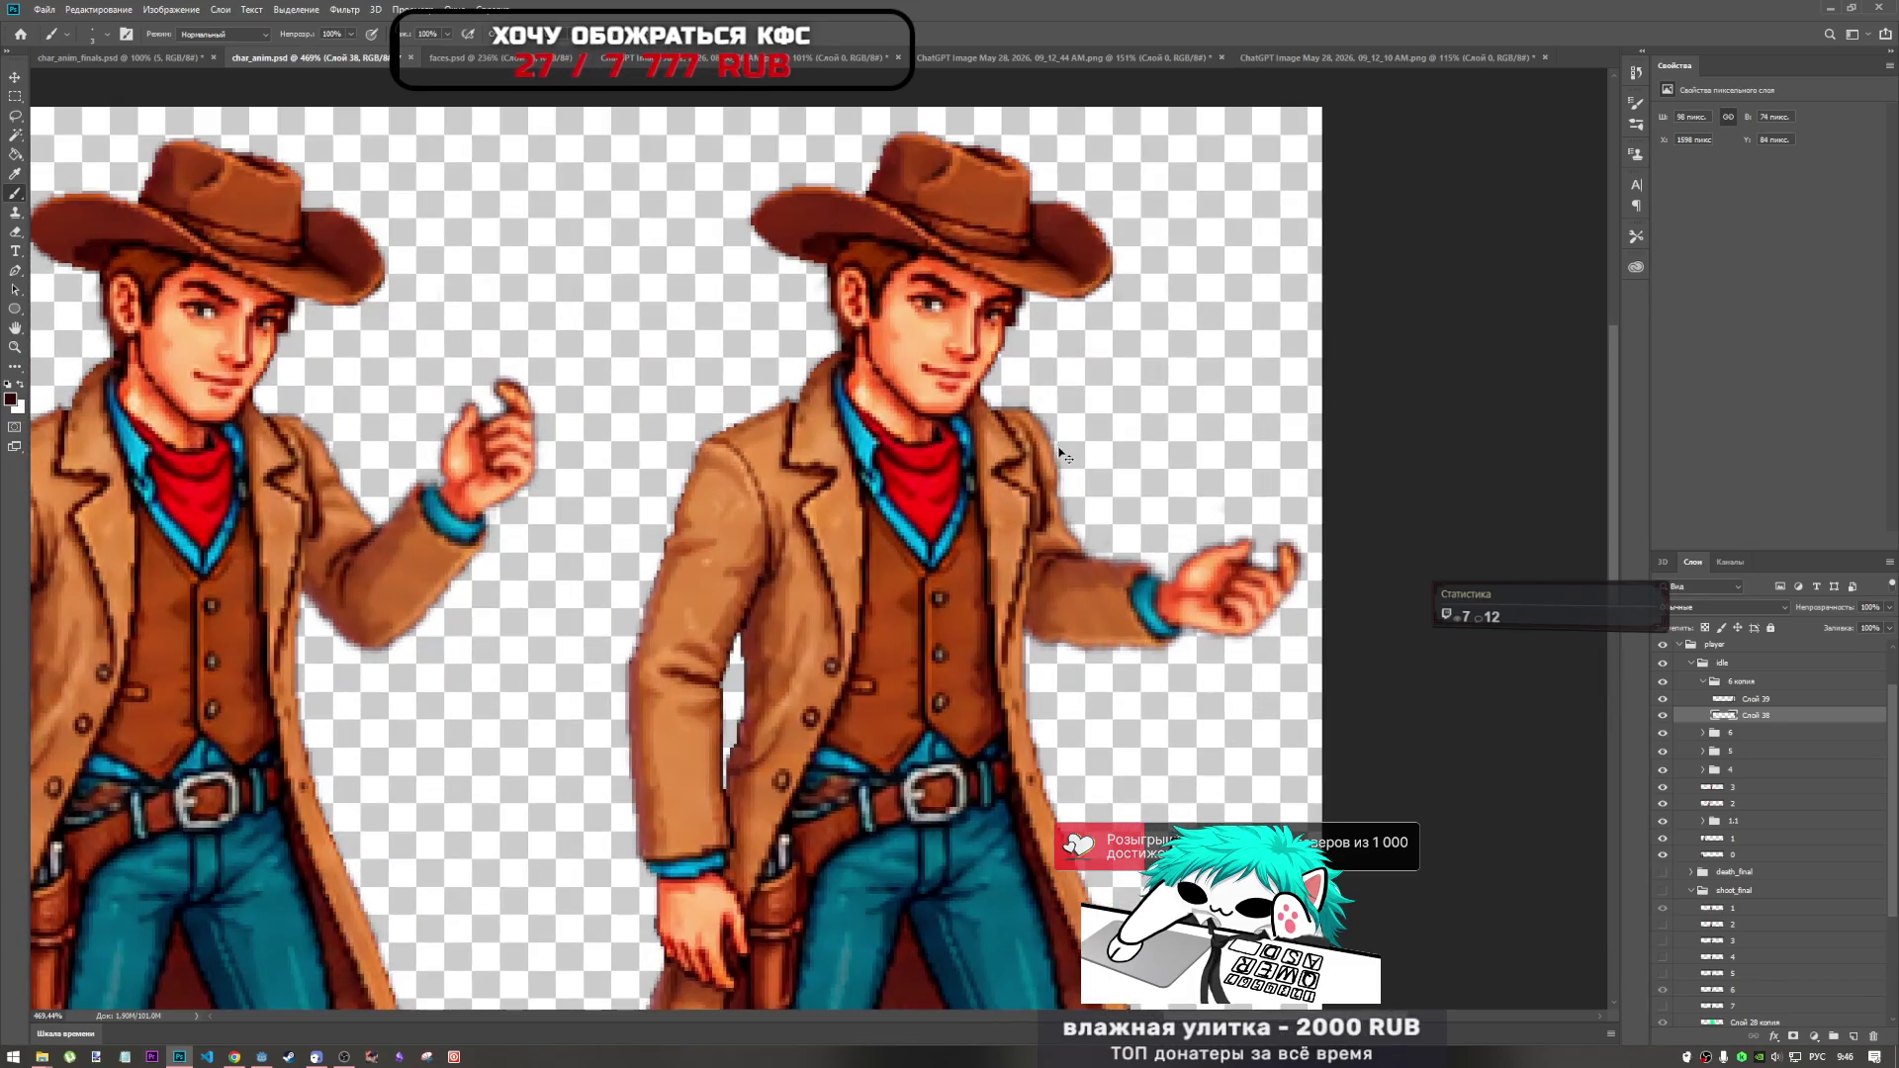
key("ctrl+t")
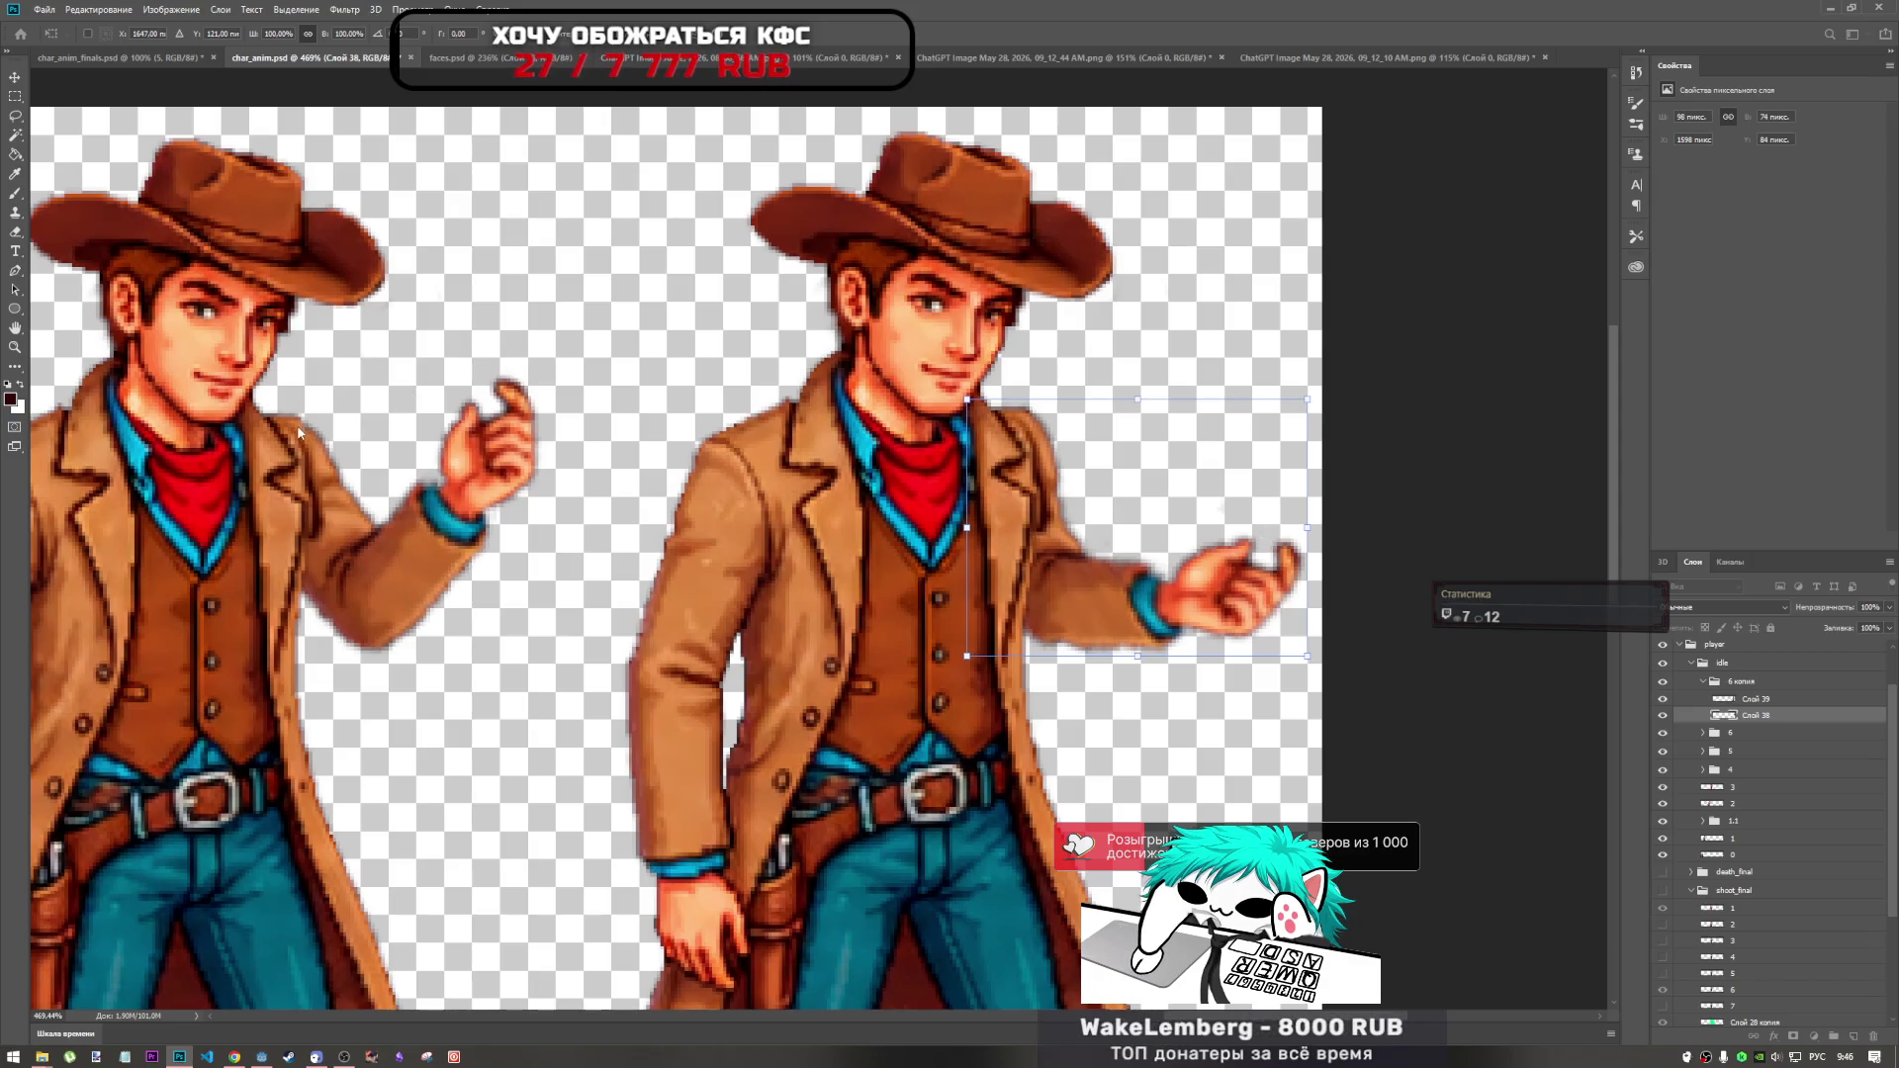
left_click(1757, 733)
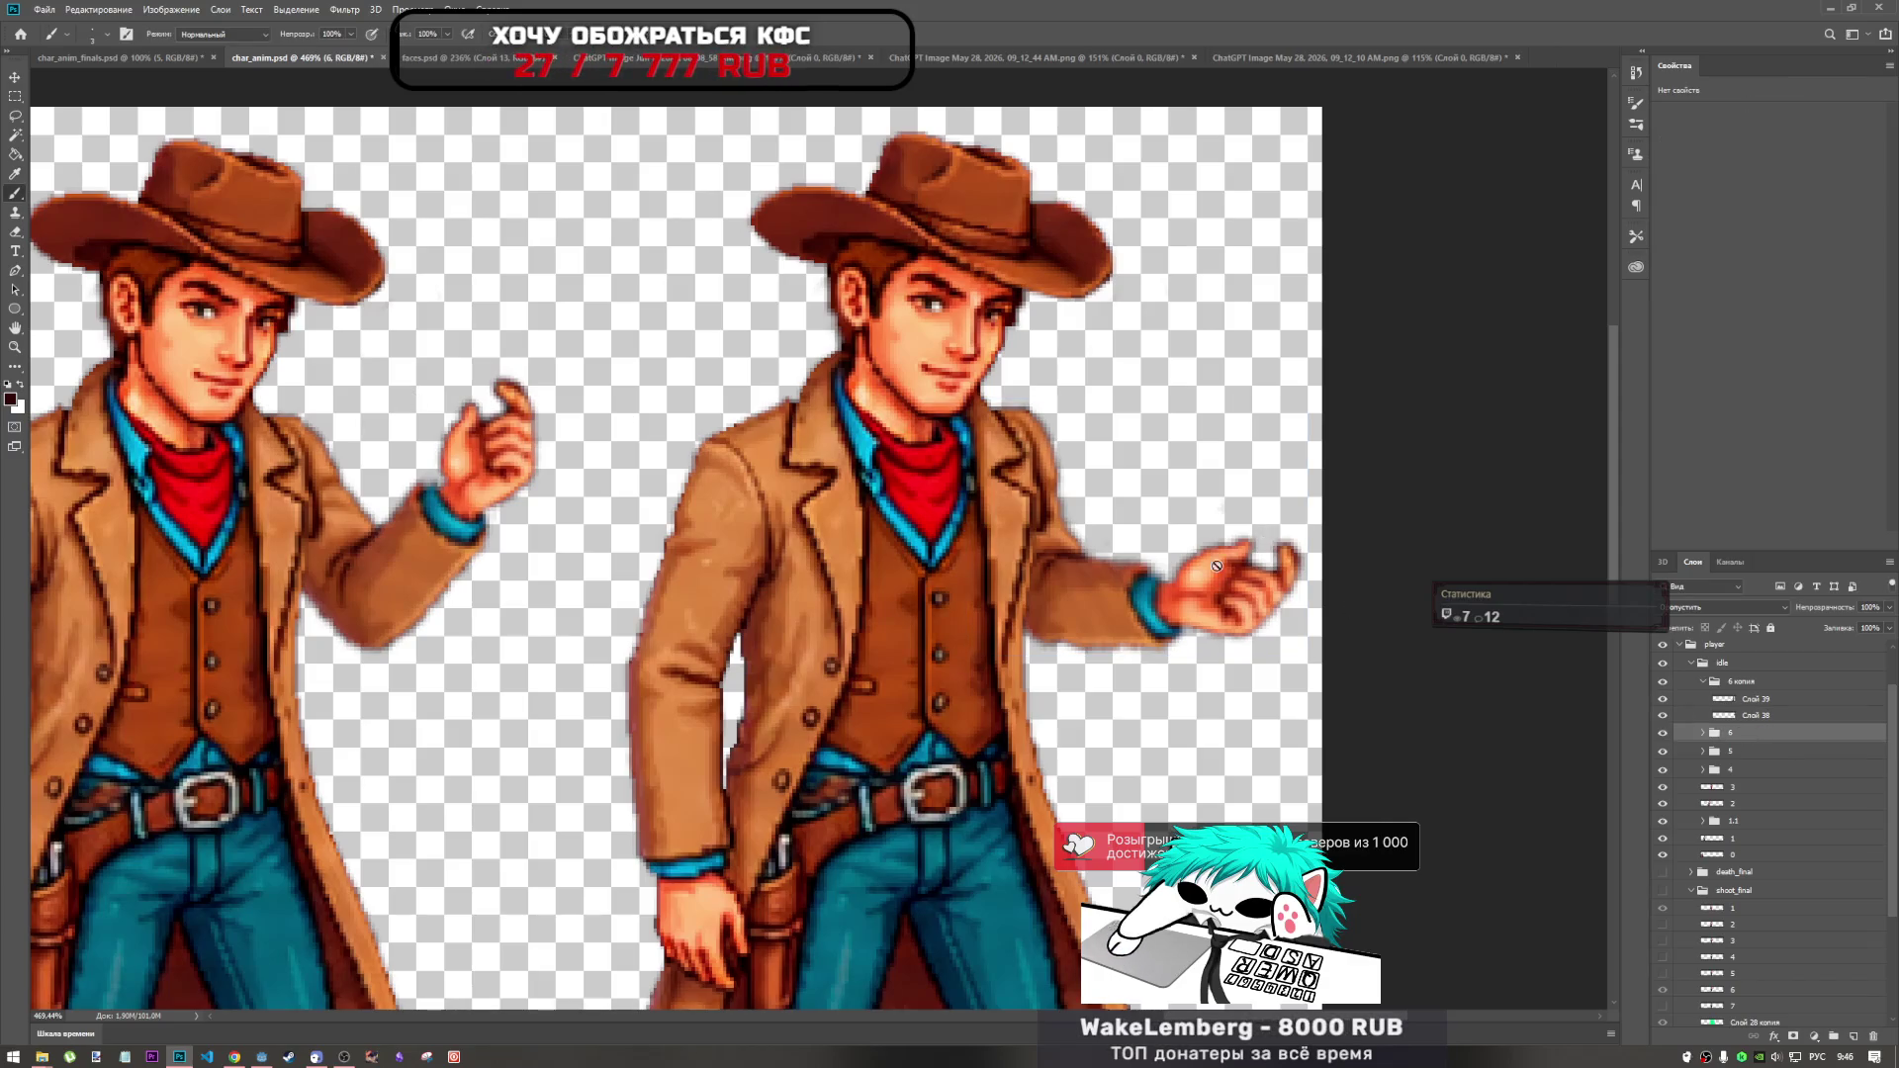
left_click(15, 96)
mouse_move(274, 392)
left_mouse_down()
mouse_move(315, 435)
mouse_move(319, 480)
left_mouse_up()
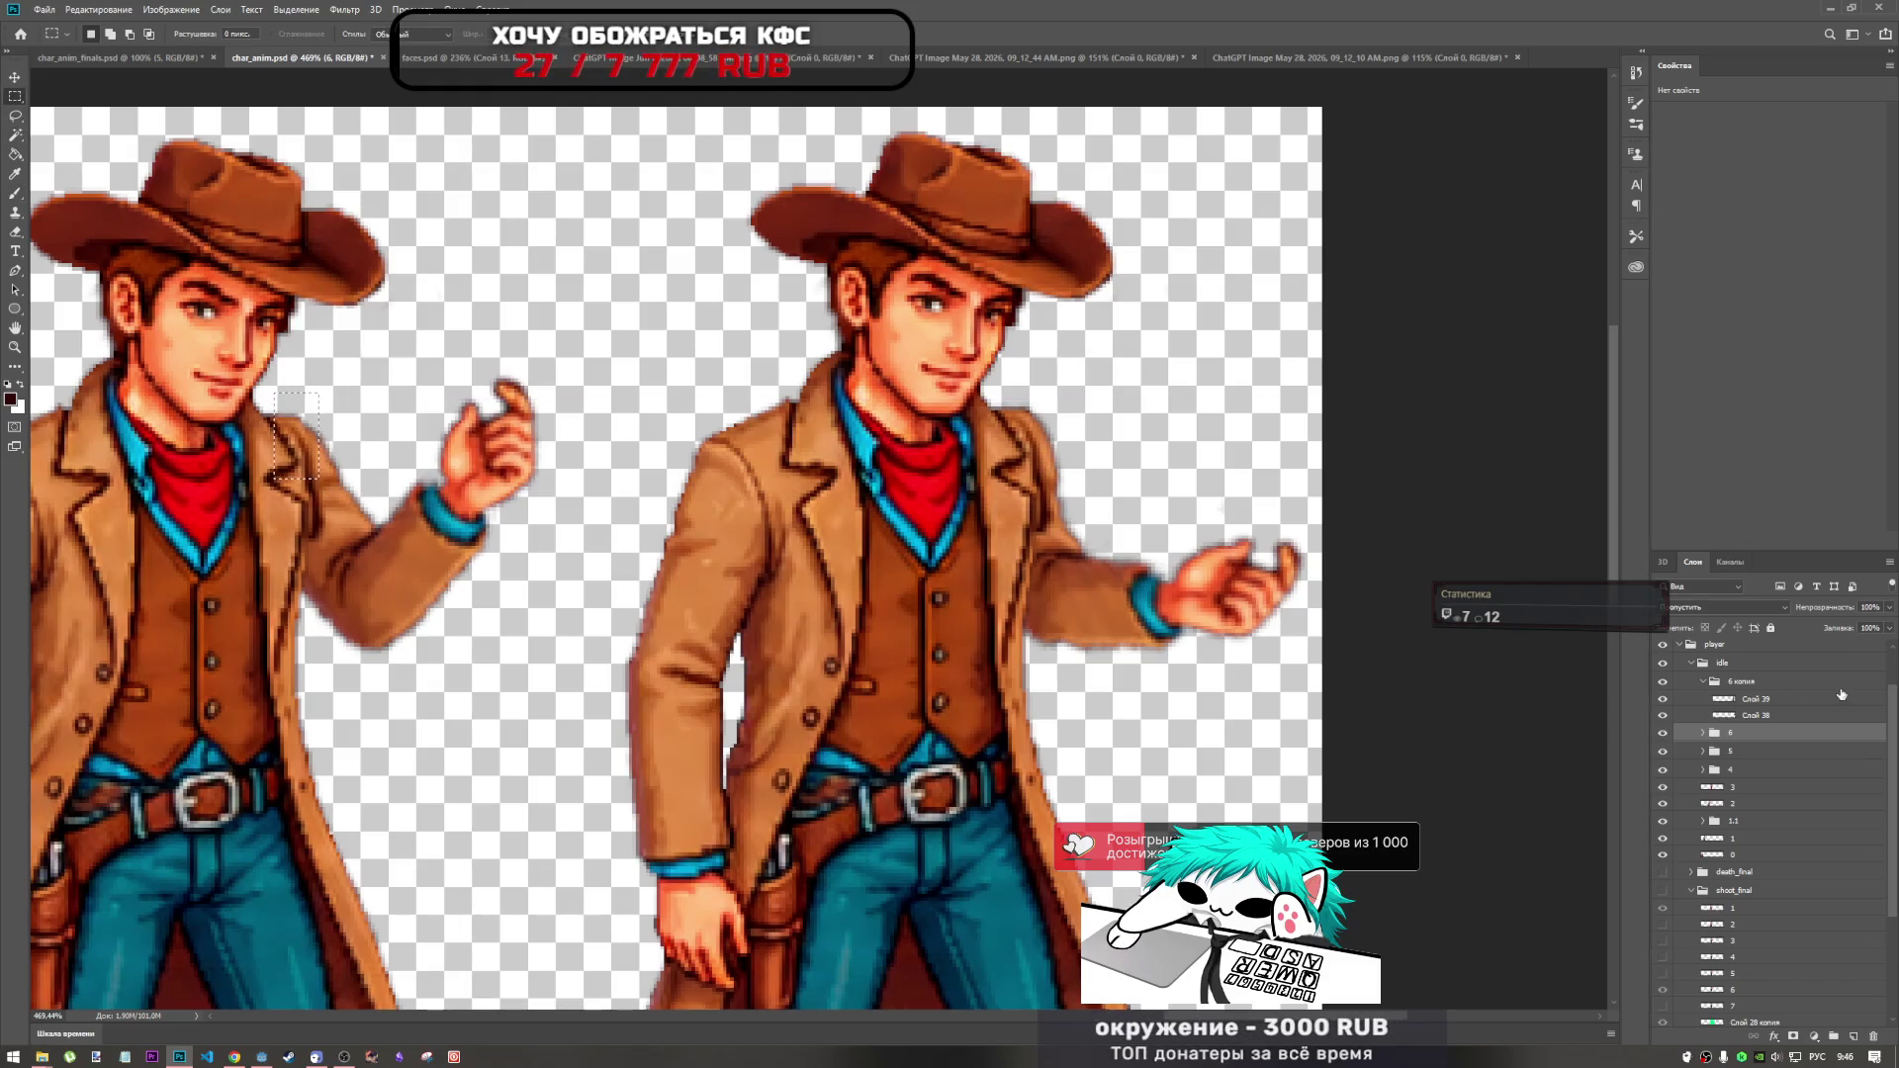
left_click(1777, 702)
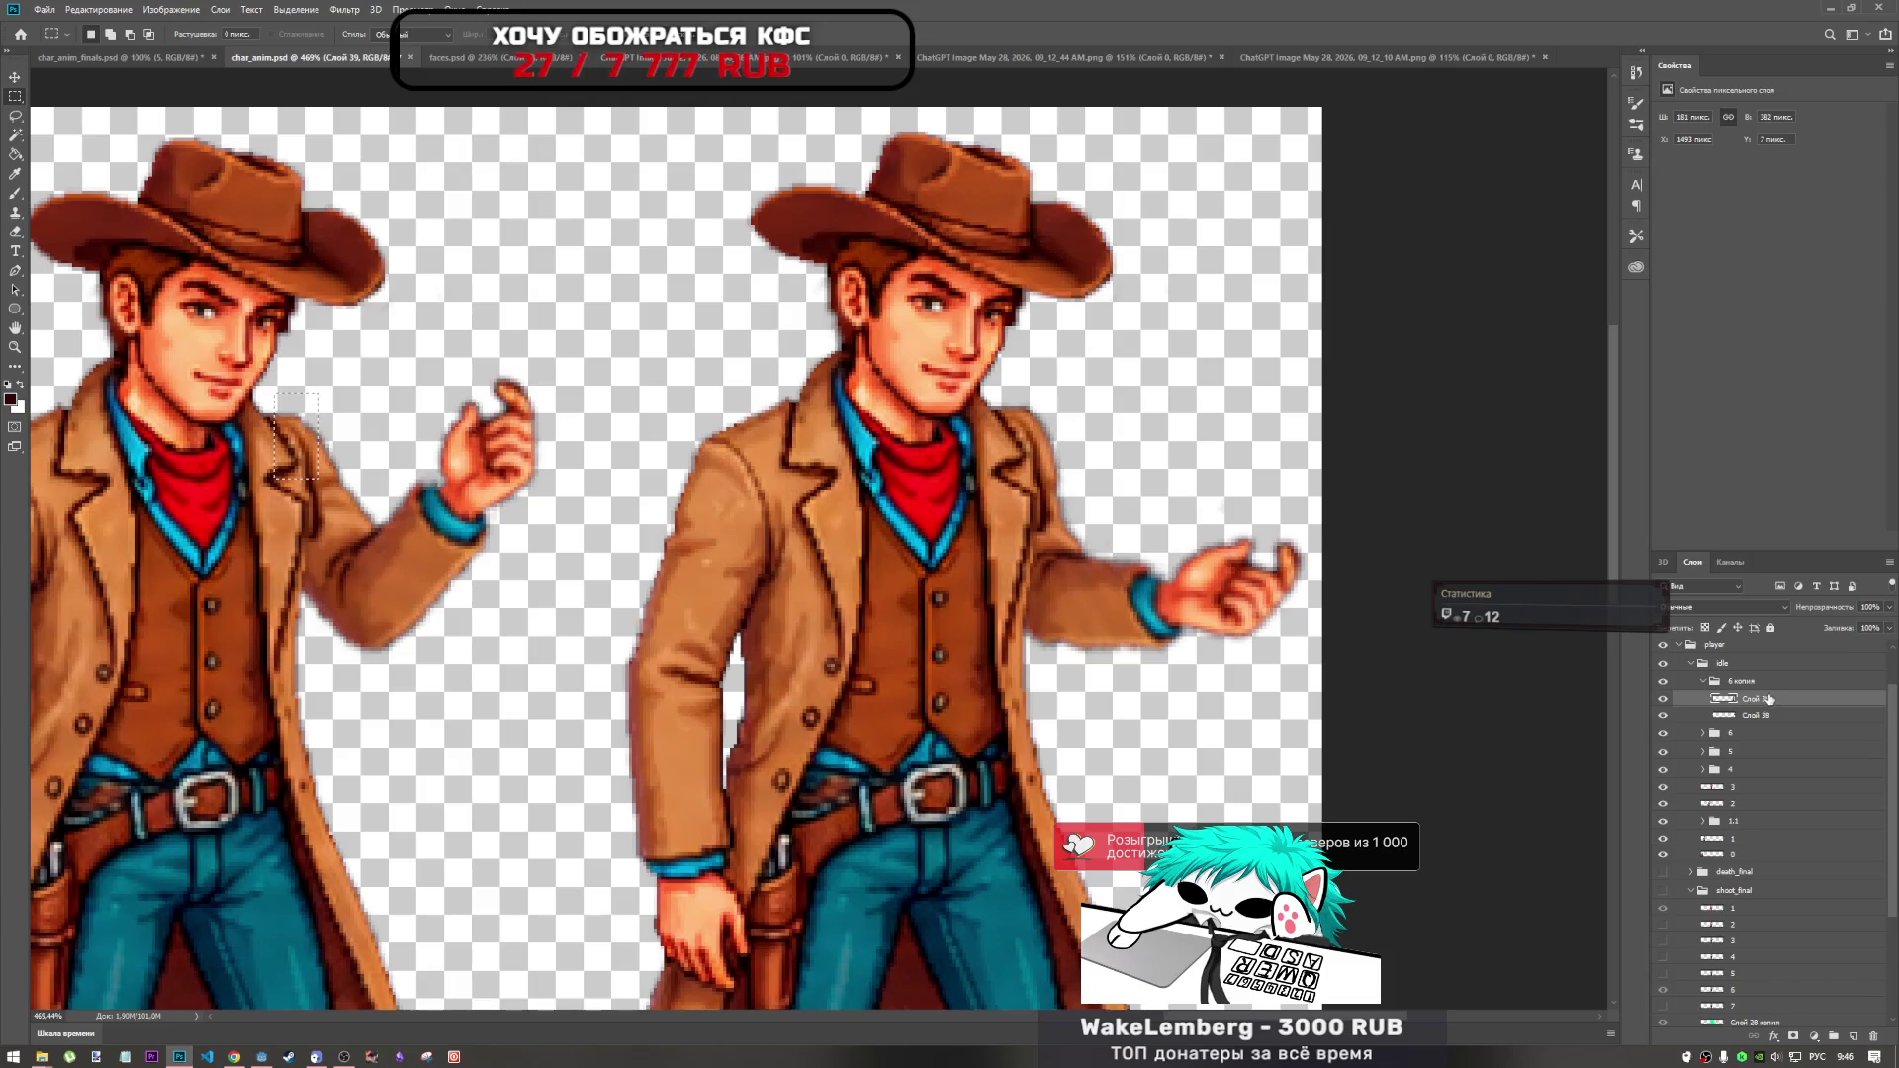
key("Delete")
key("ctrl+z")
Copy the shoulder patch from Слой 38 onto a new layer, Слой 40.
left_click(1709, 737)
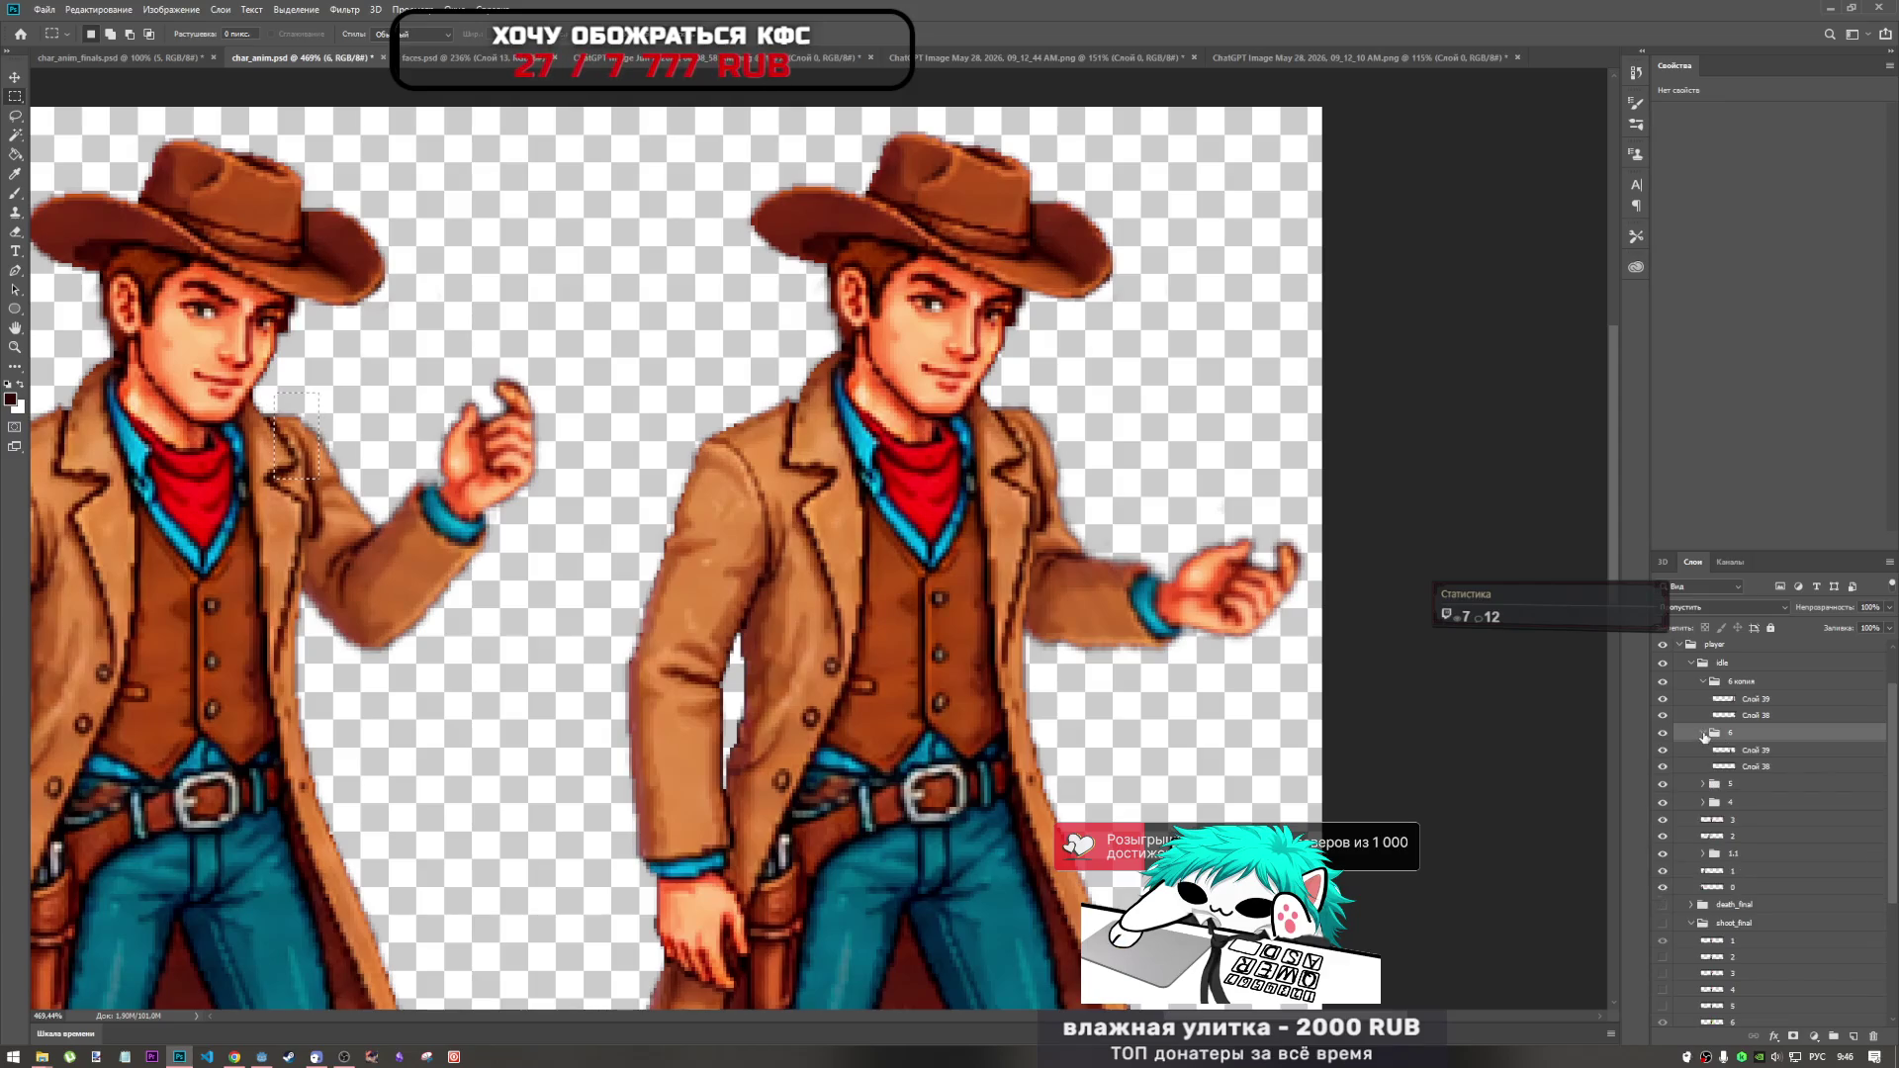
key("alt+bracketleft")
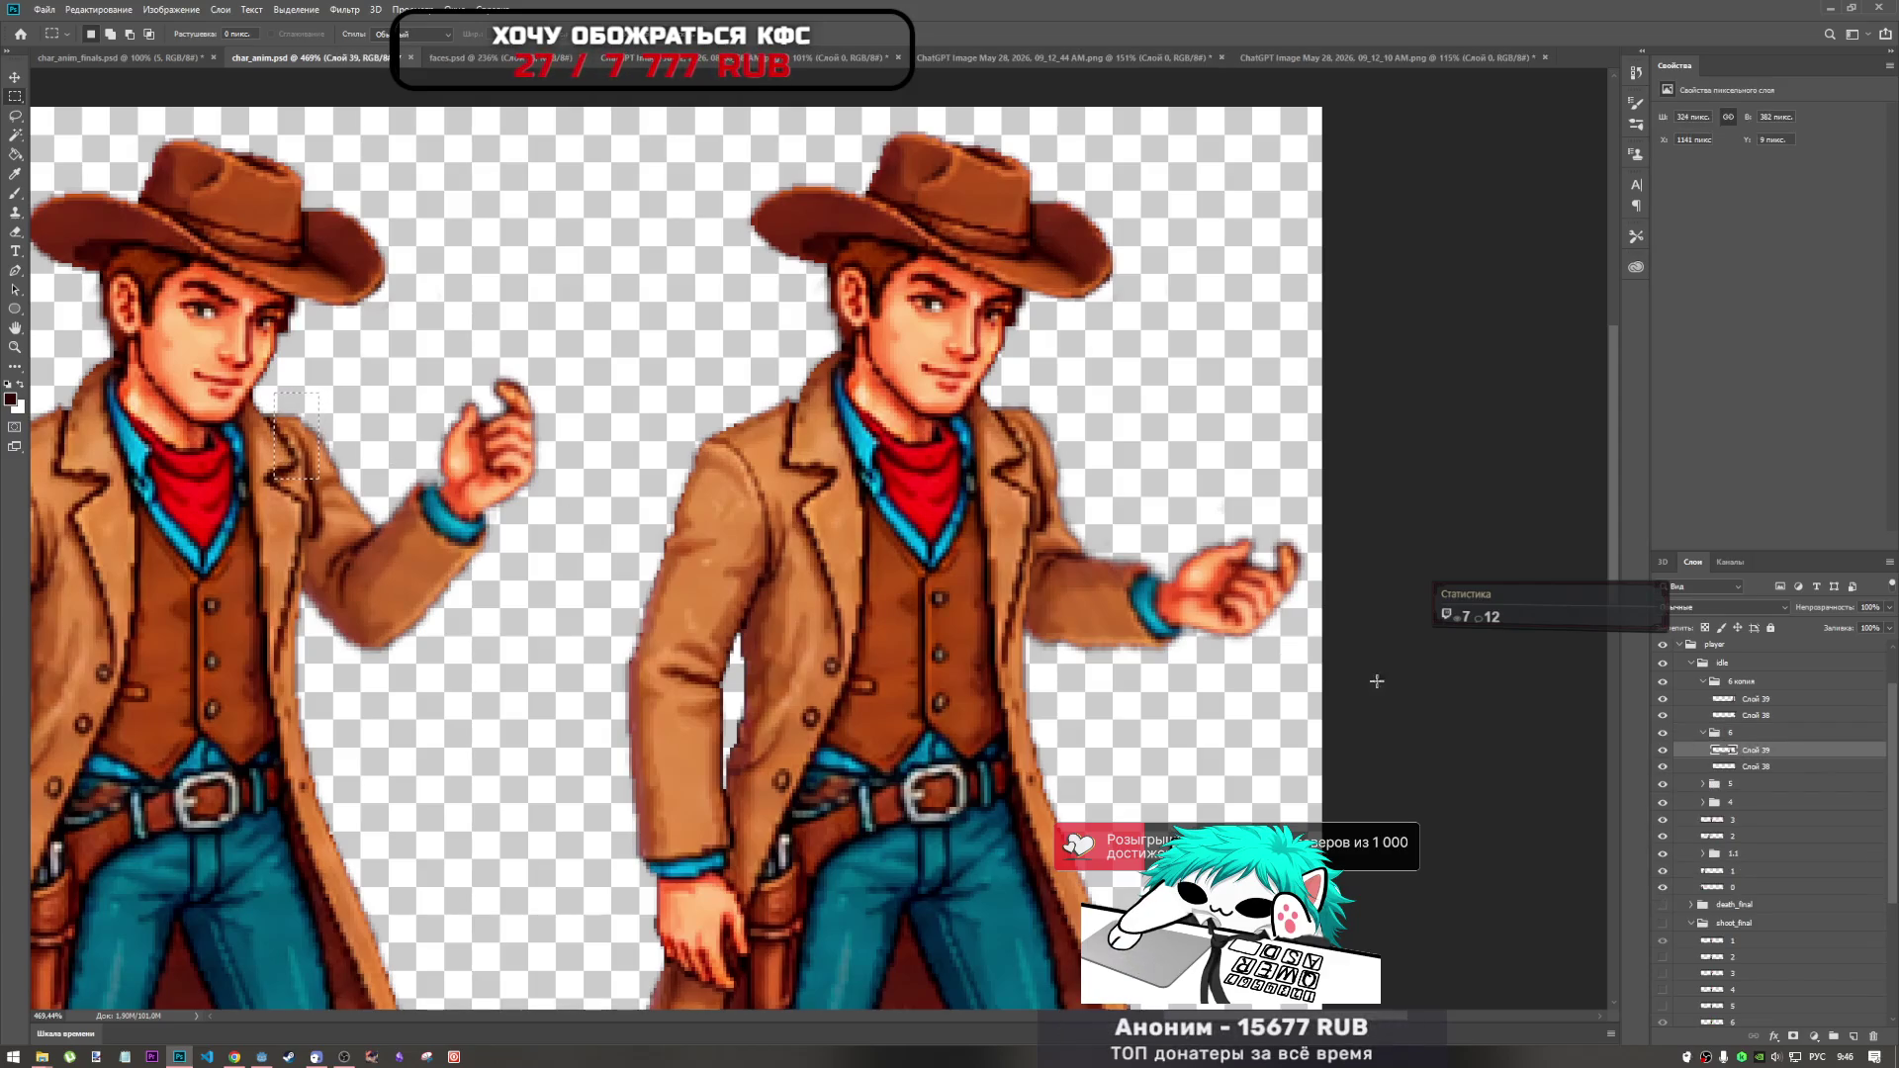
left_click(1755, 768)
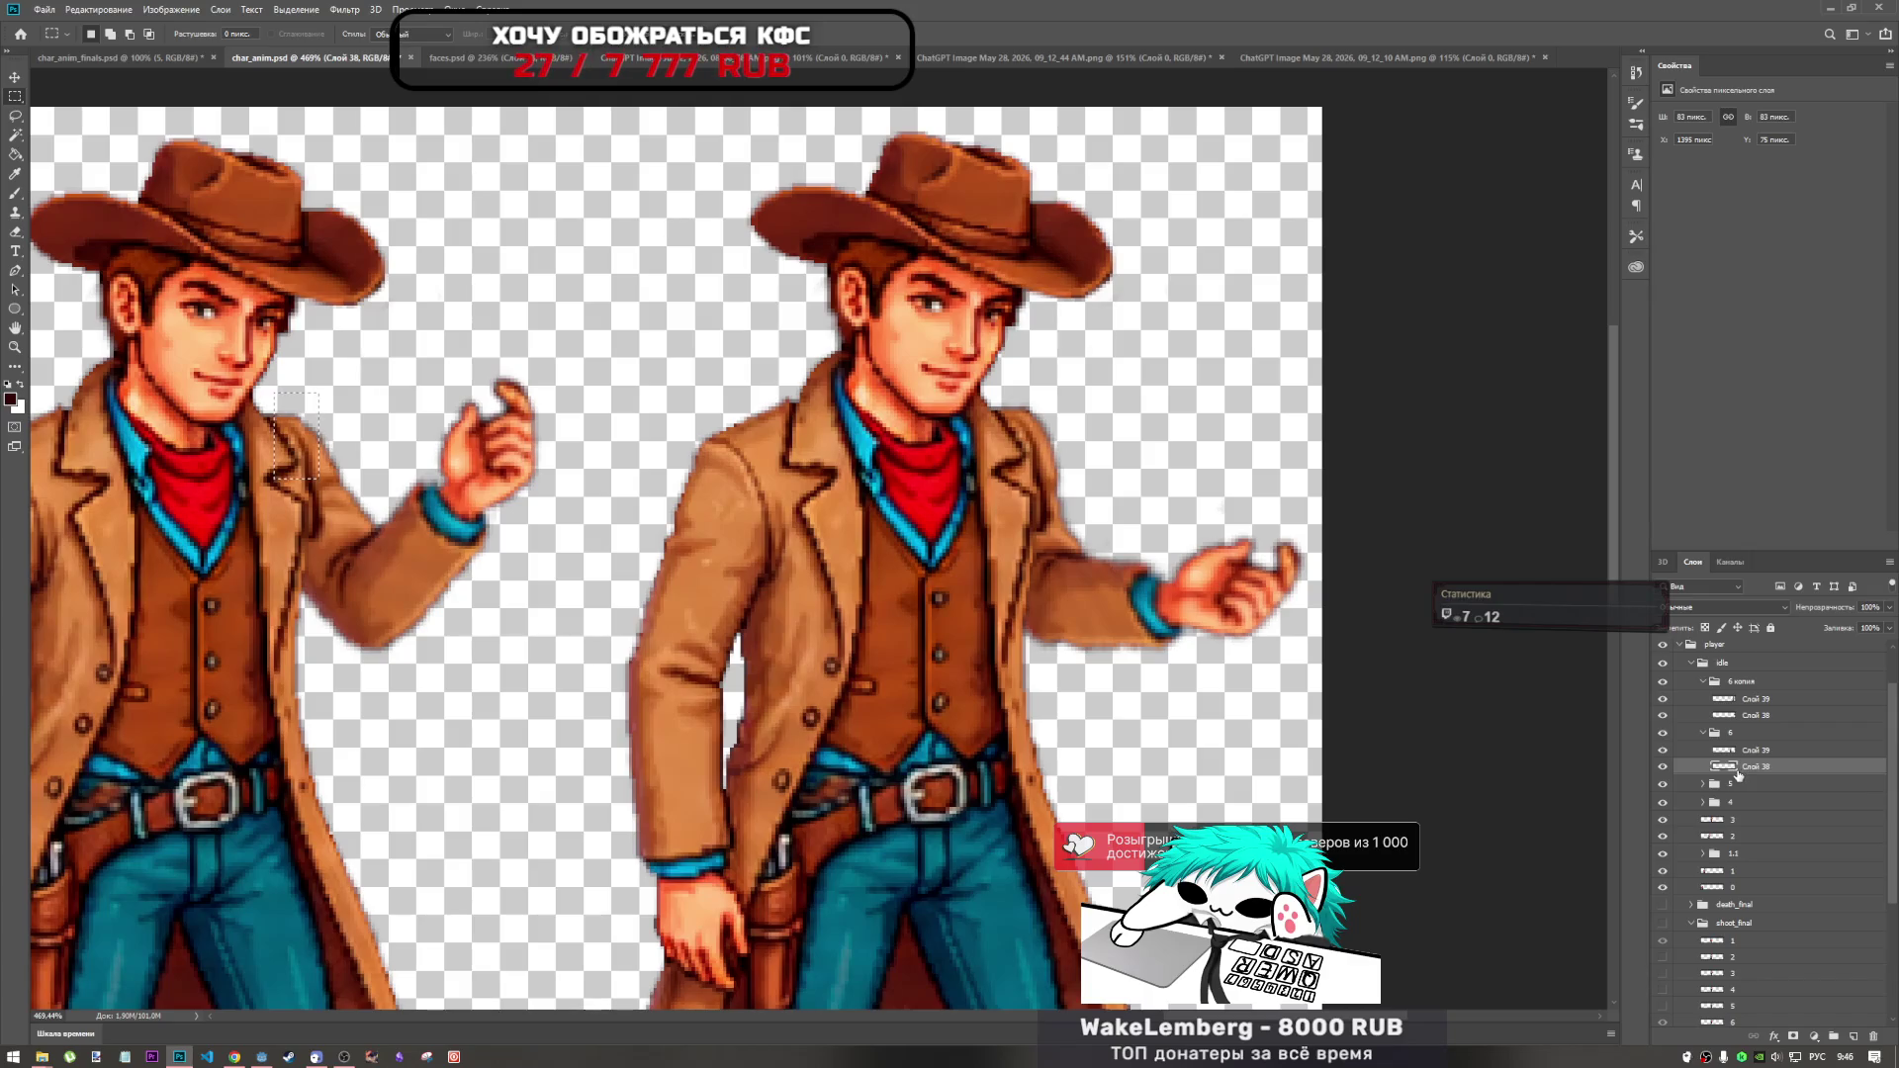
left_click(1753, 699)
key("ctrl+j")
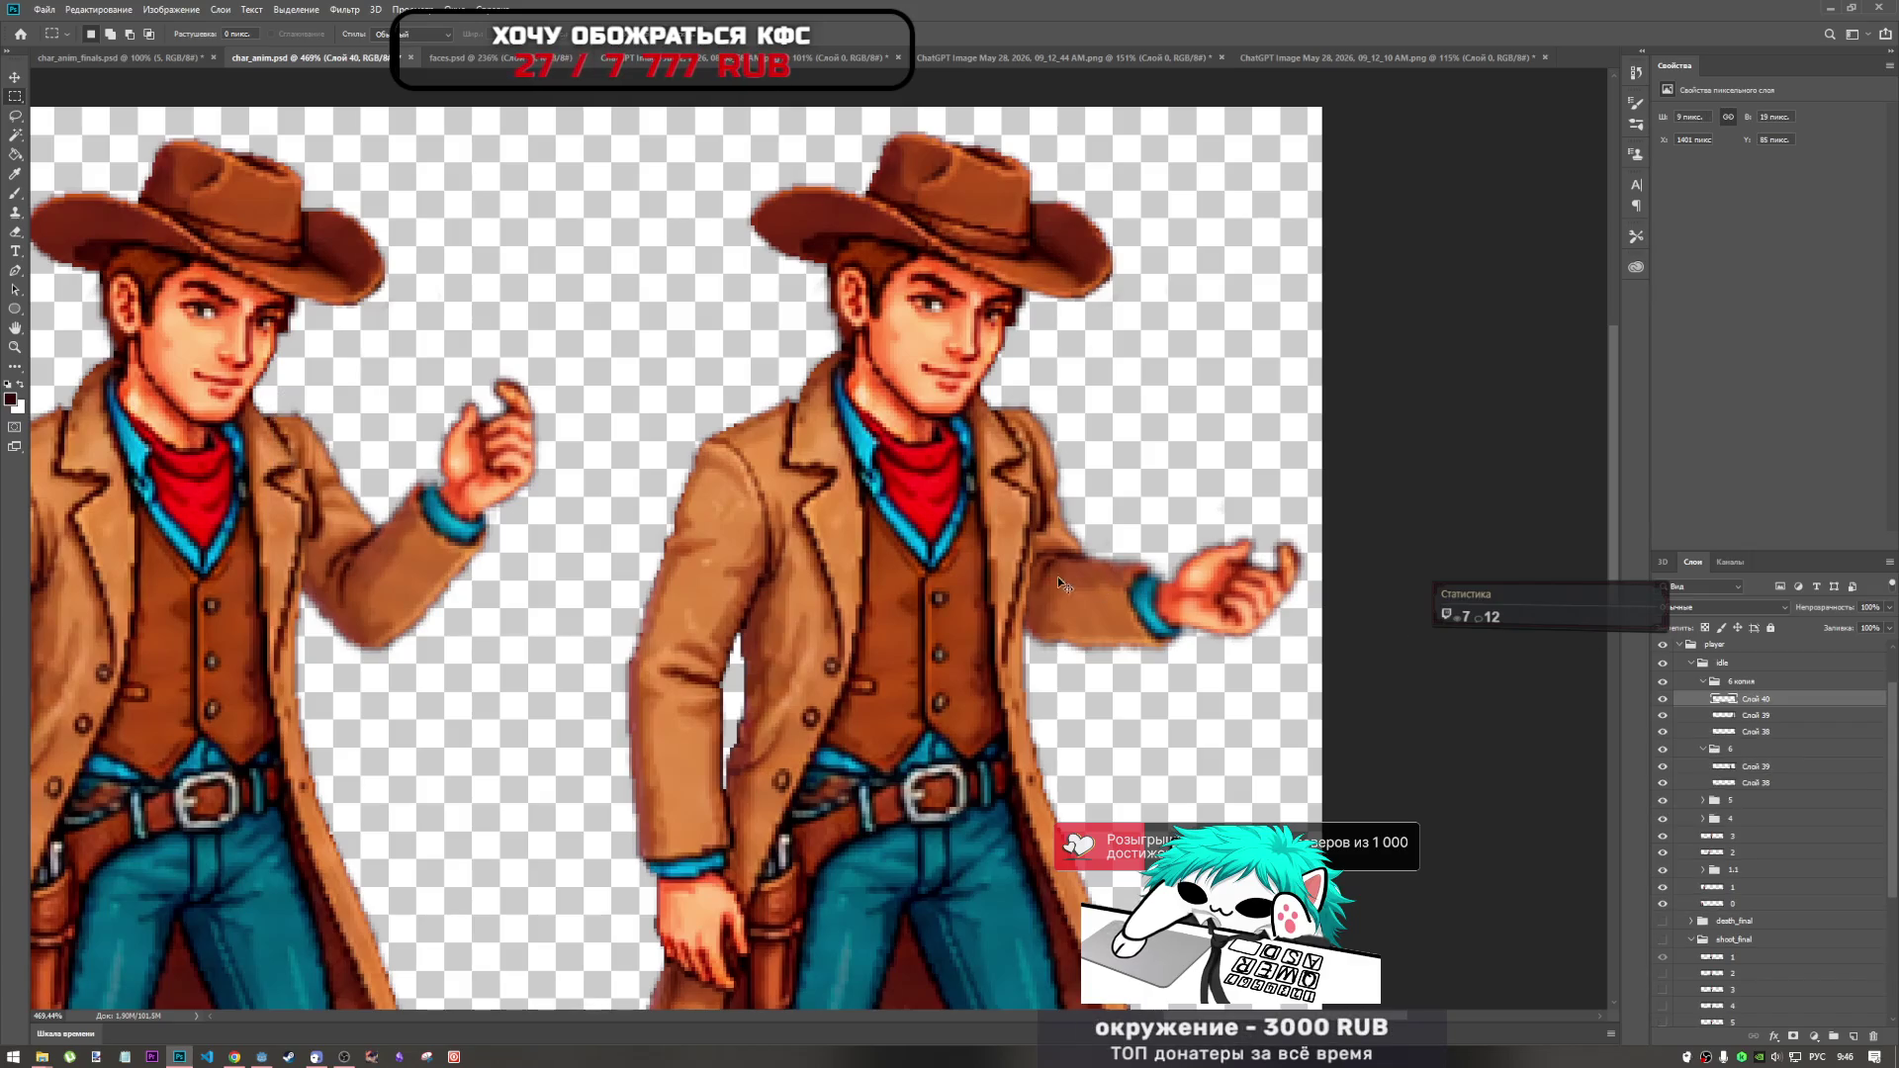
key("ctrl+t")
Move the copied patch onto the right cowboy's shoulder, rotate it -27.4°, and commit.
left_click_drag(293, 433, 1034, 427)
mouse_move(1063, 406)
left_mouse_down()
mouse_move(1057, 388)
mouse_move(1023, 445)
mouse_move(1062, 426)
mouse_move(1031, 442)
left_mouse_up()
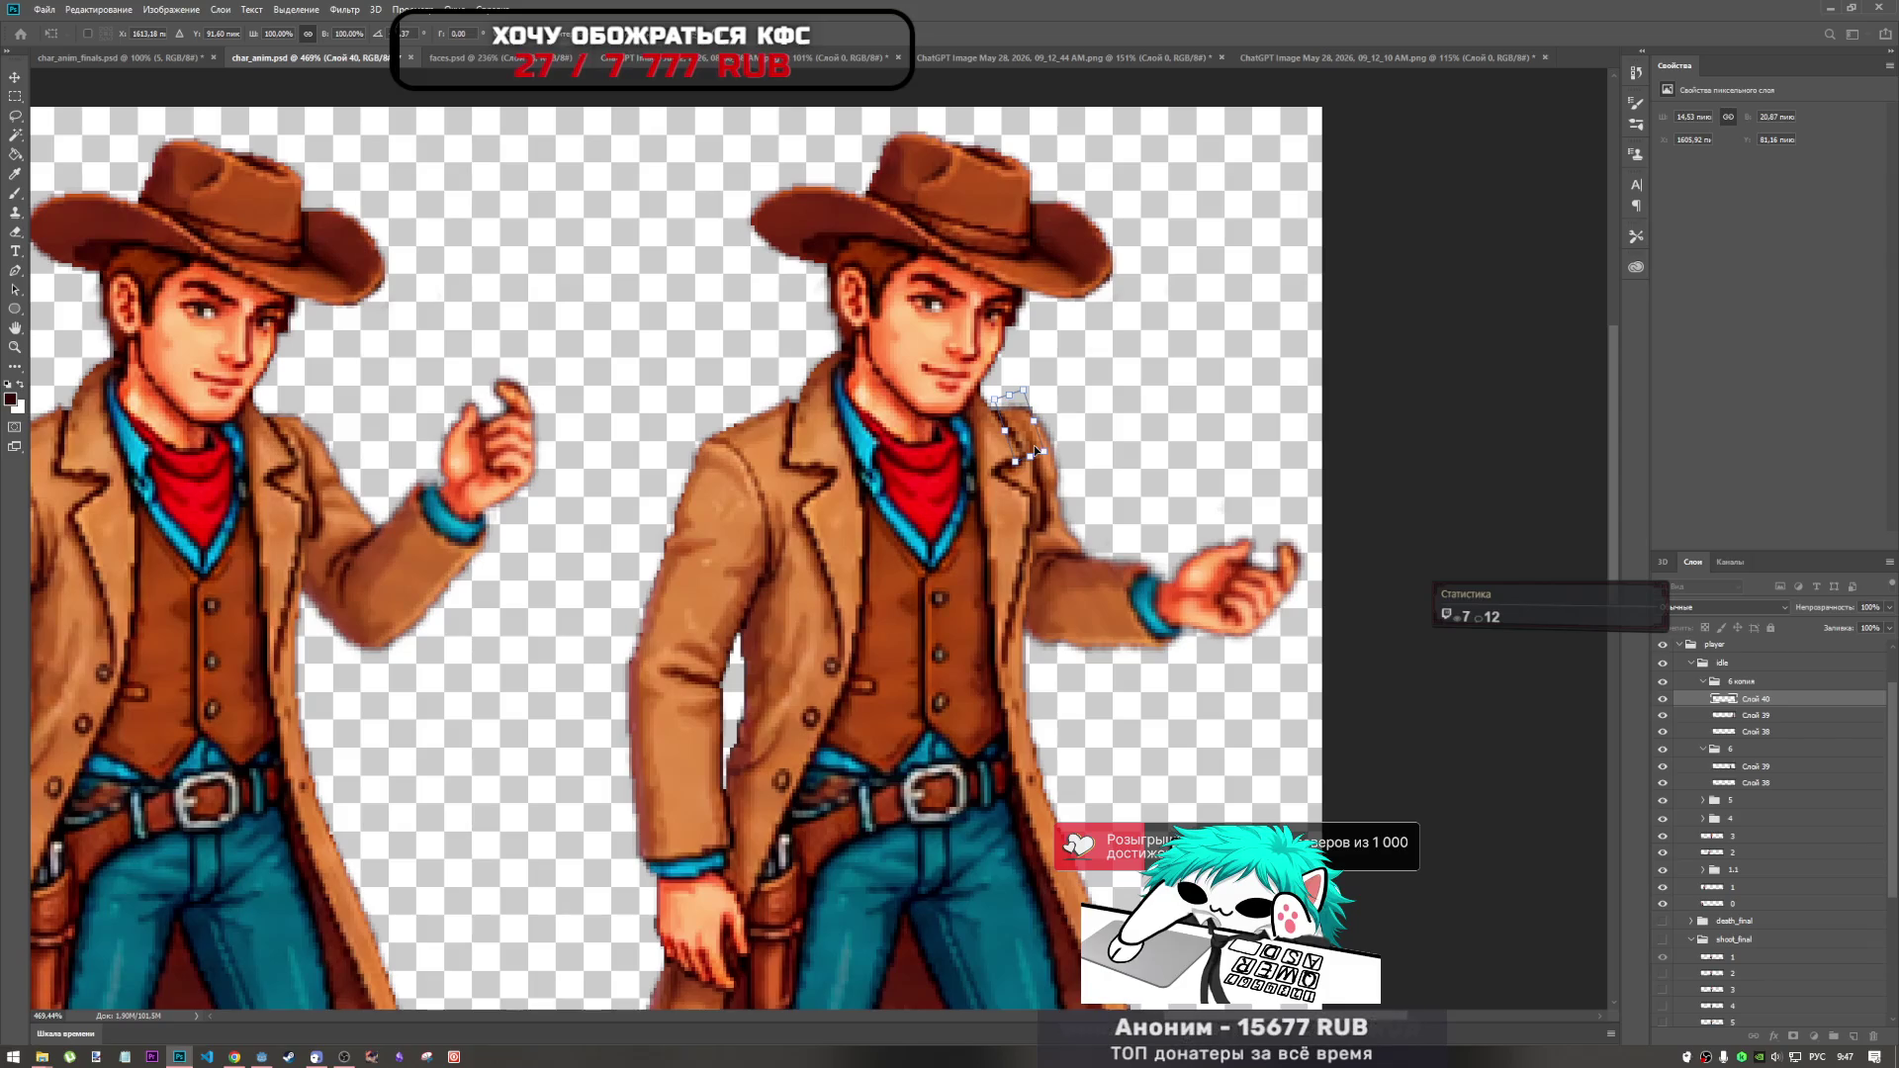
key("Return")
key("m")
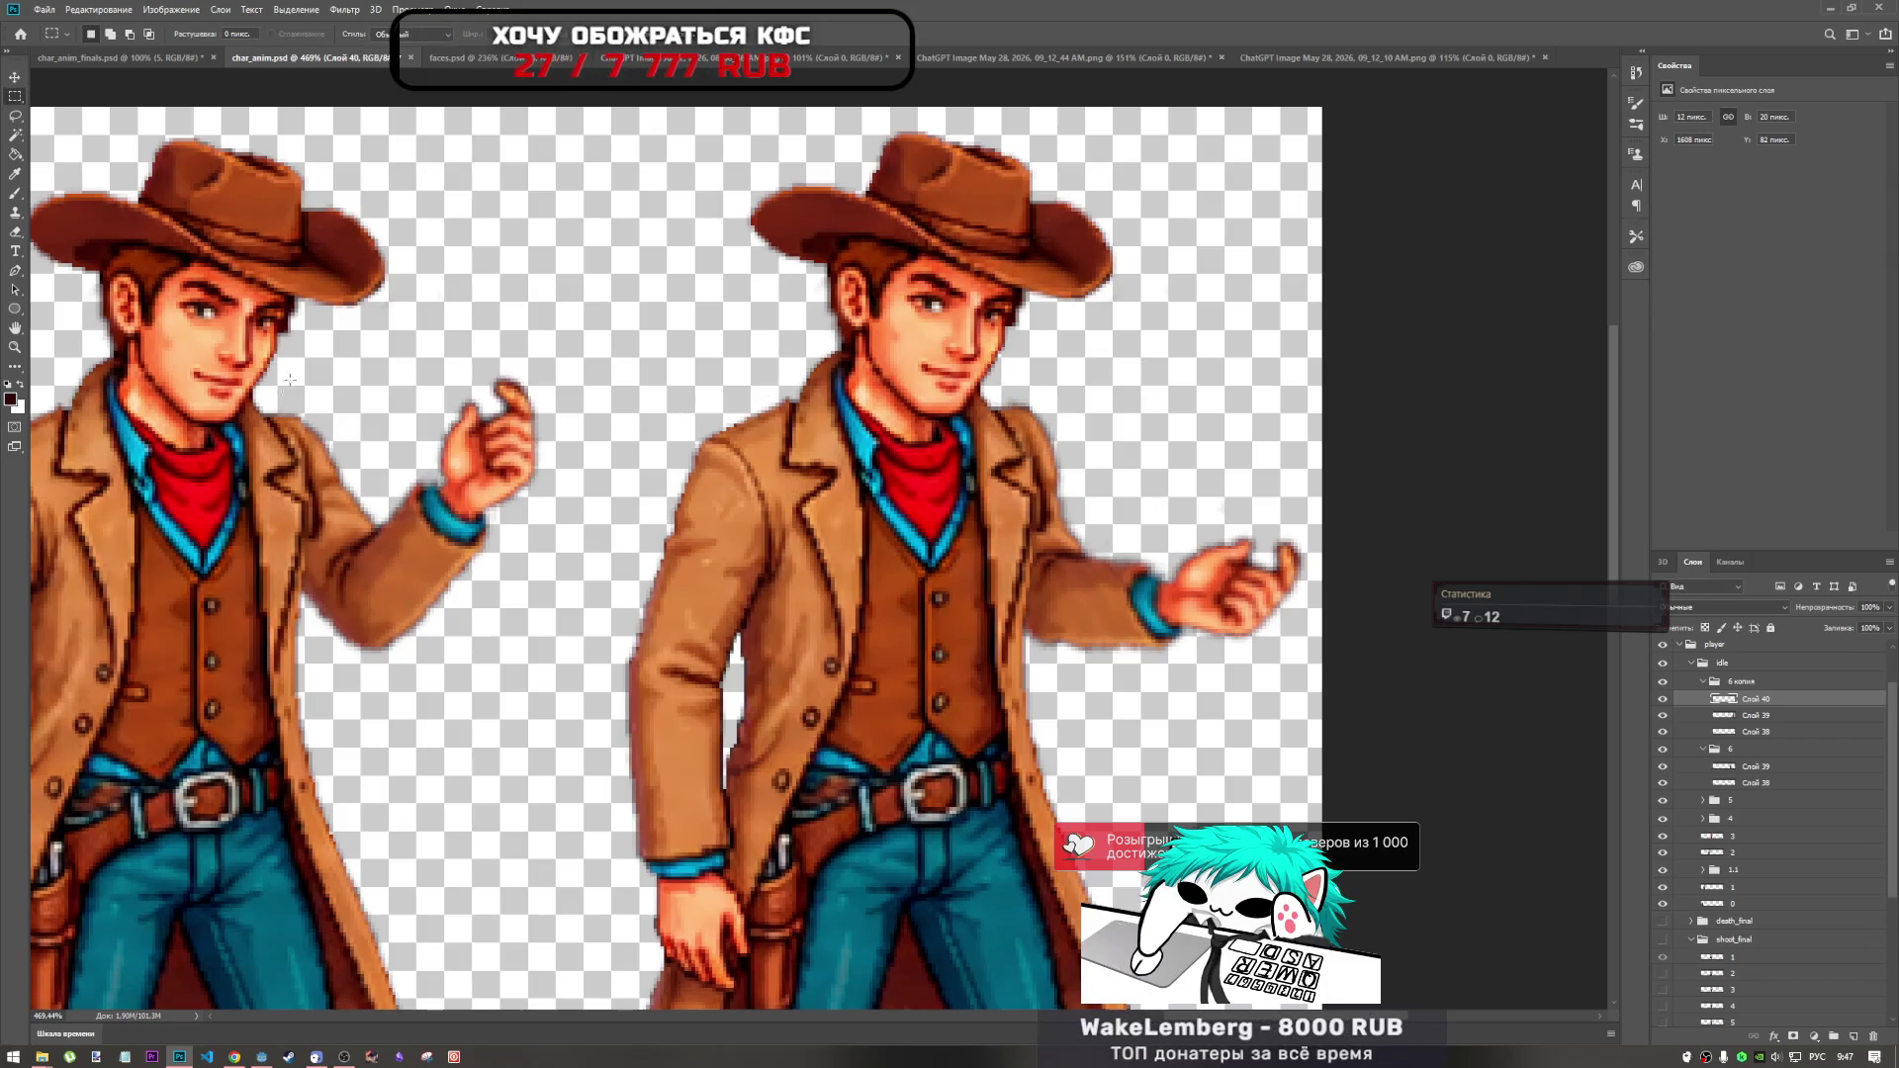
left_click(17, 374)
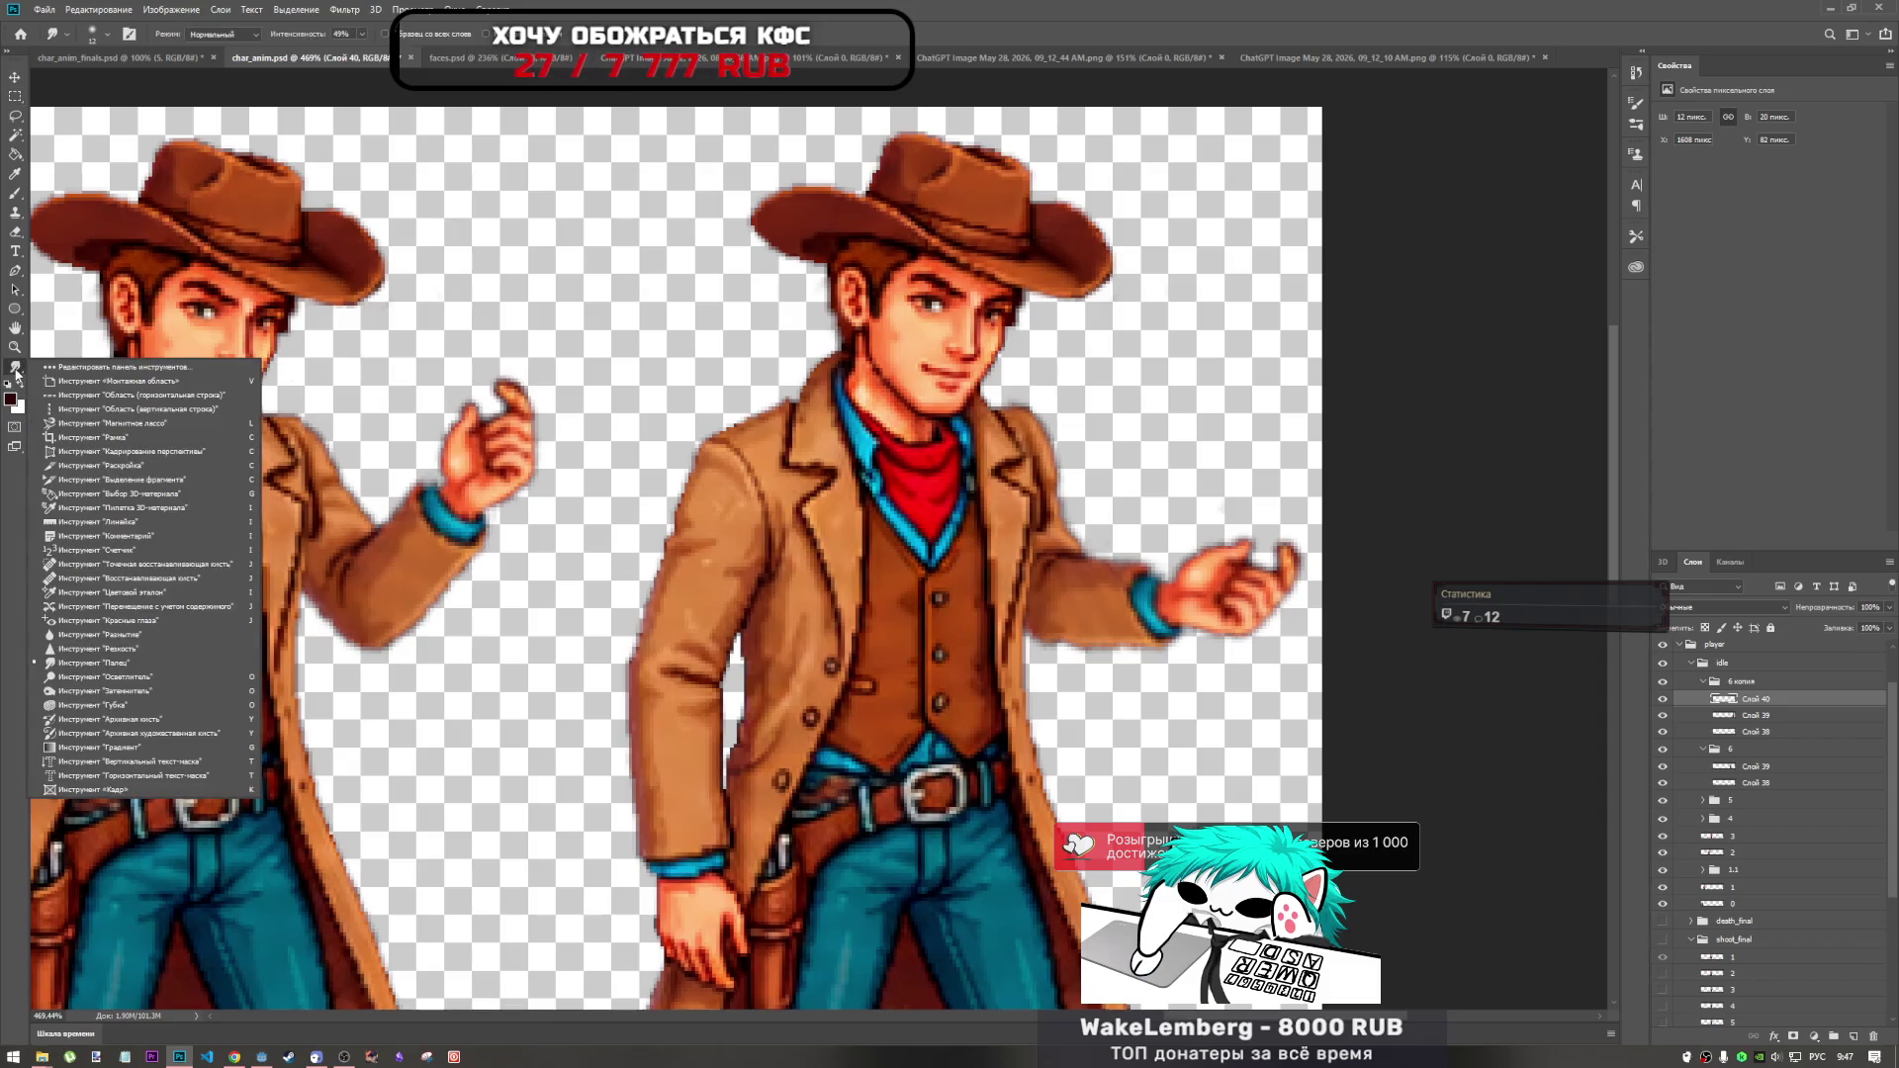
Smudge the jacket edge beside the cowboy's neck on Слой 40.
left_click(118, 651)
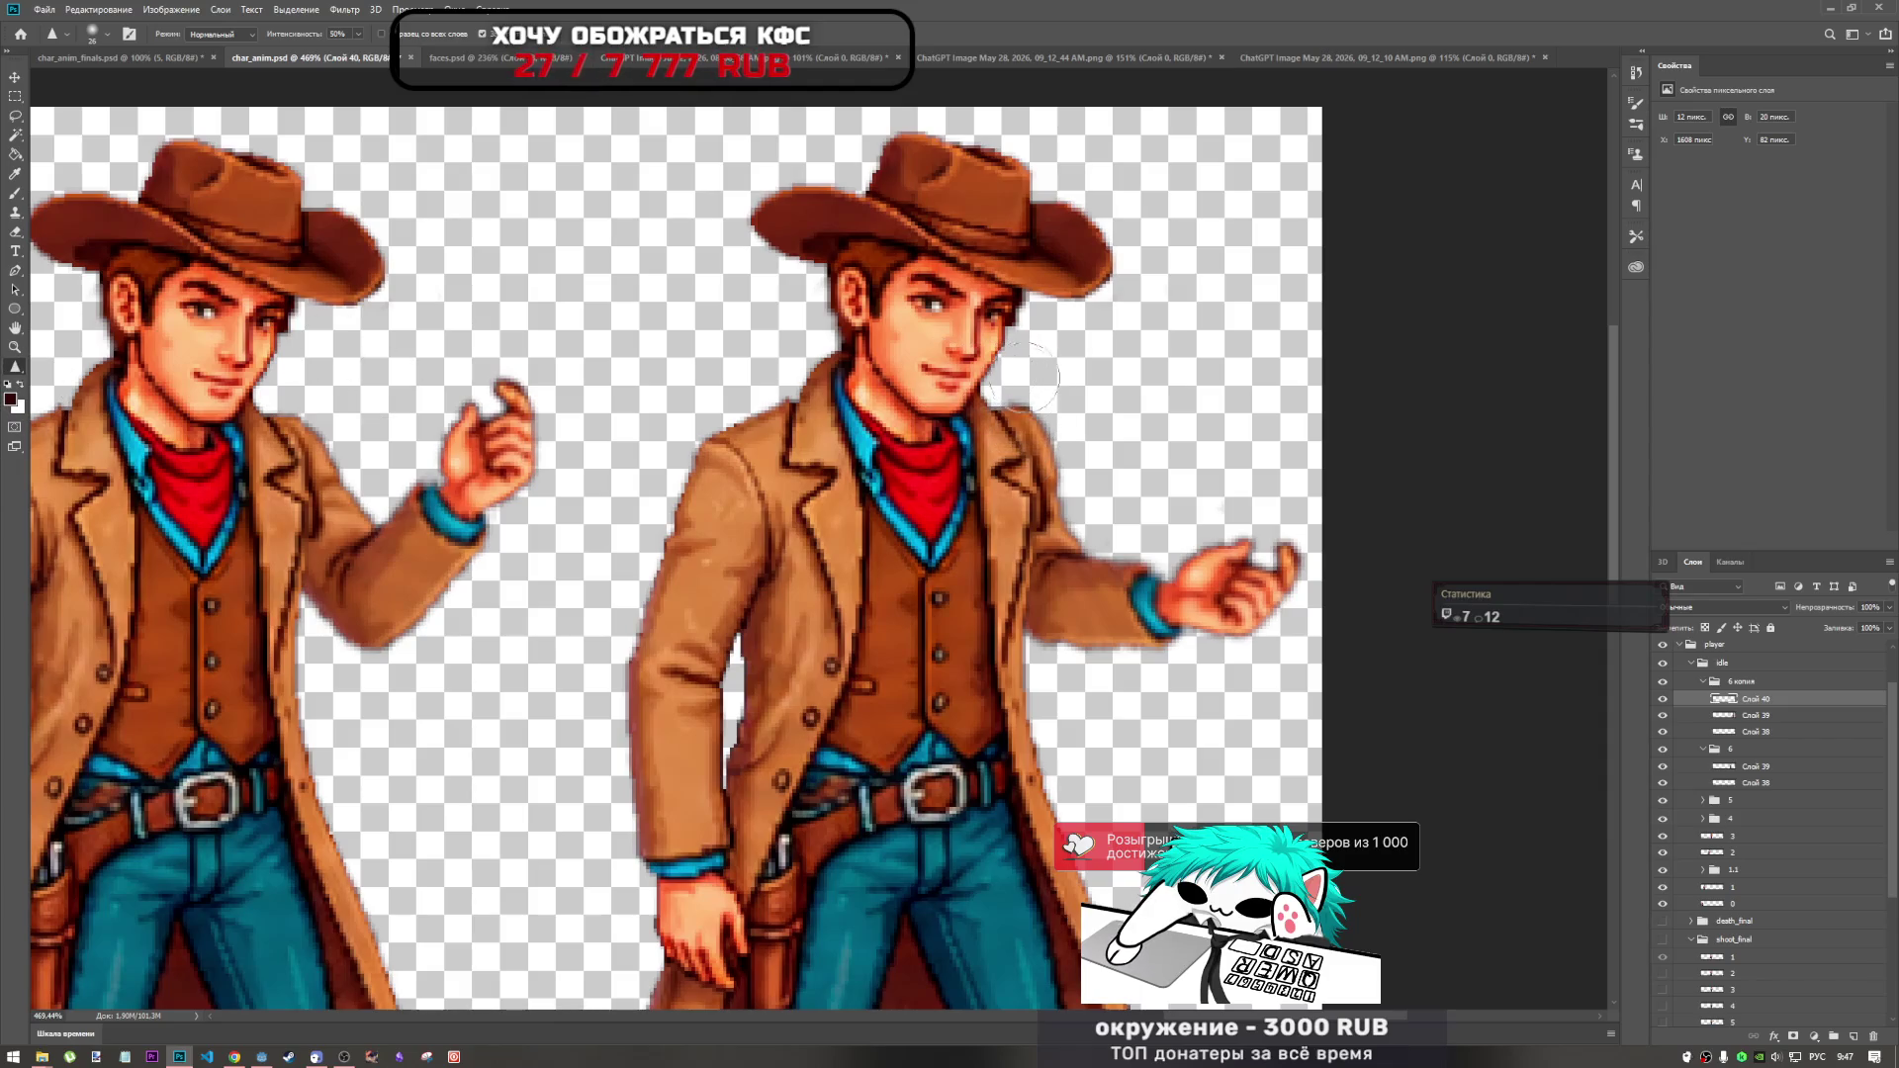
scroll(1034, 485, "down", 2)
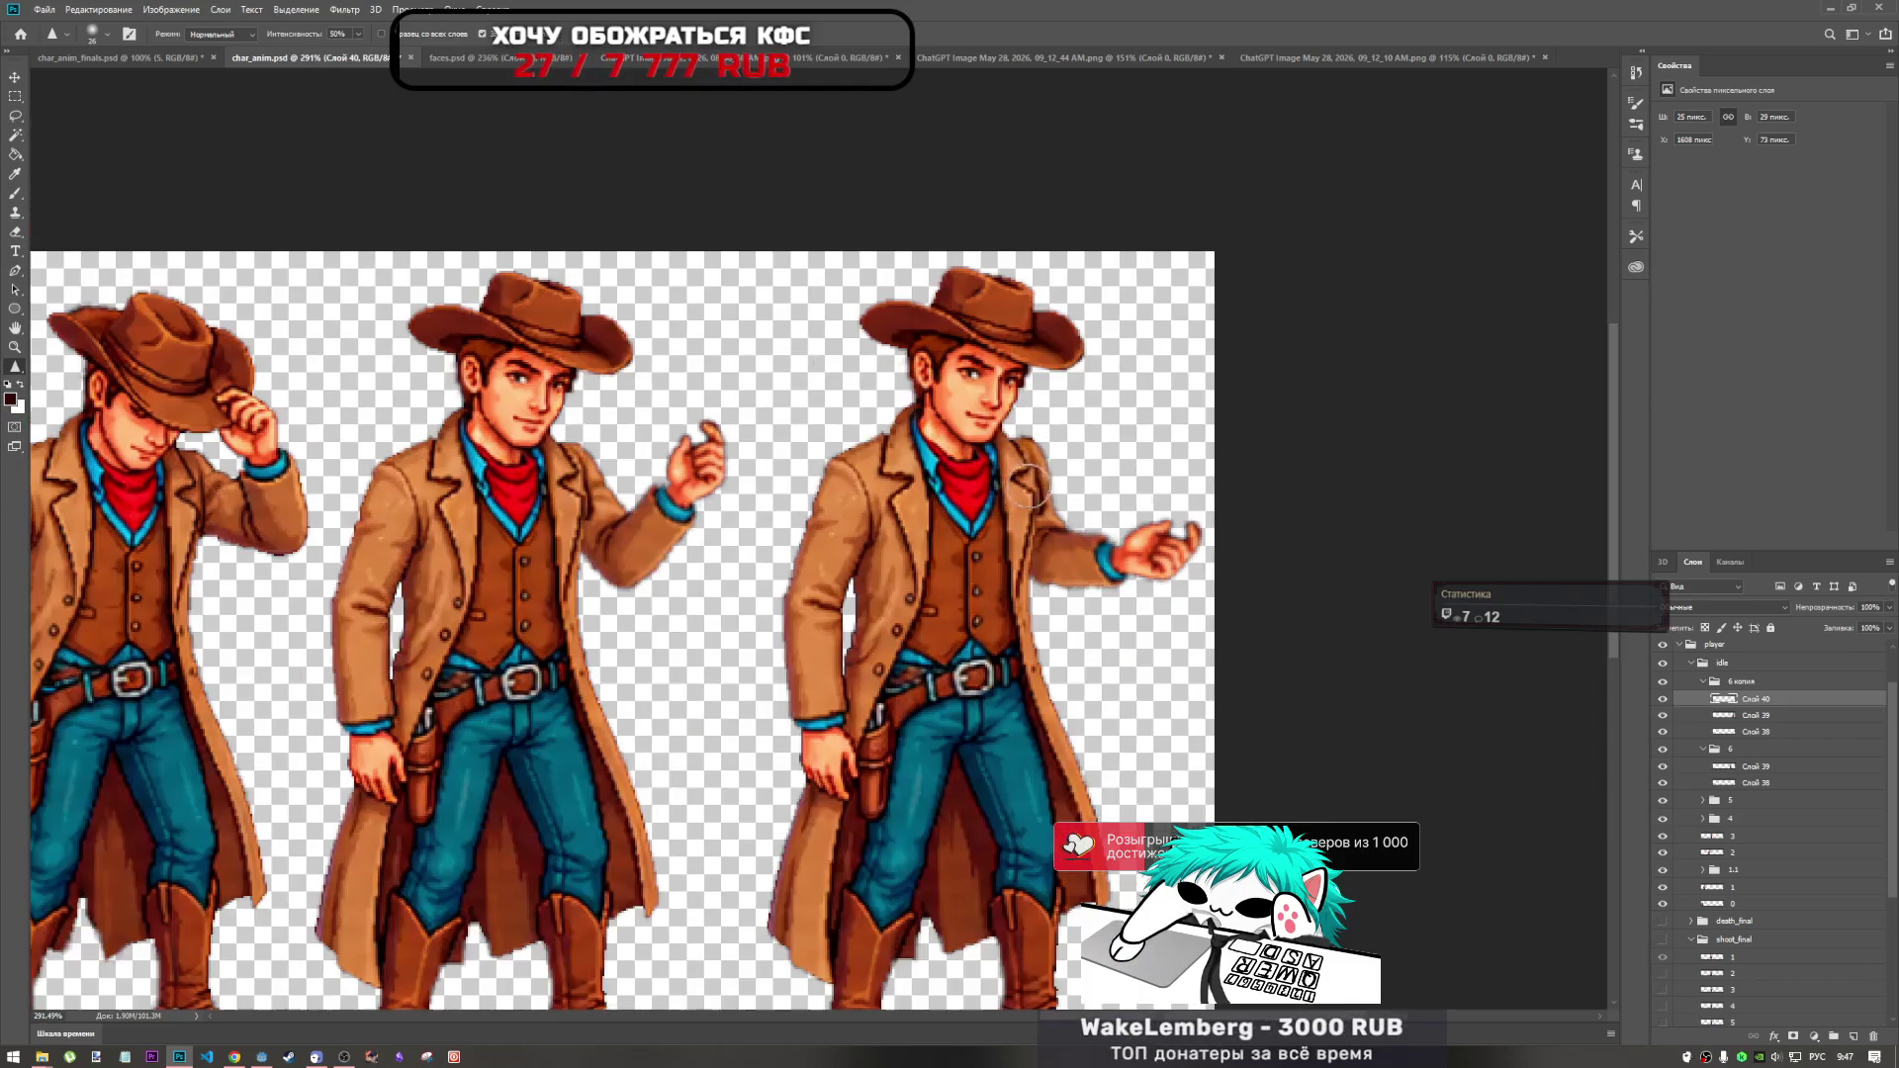
scroll(1034, 484, "up", 3)
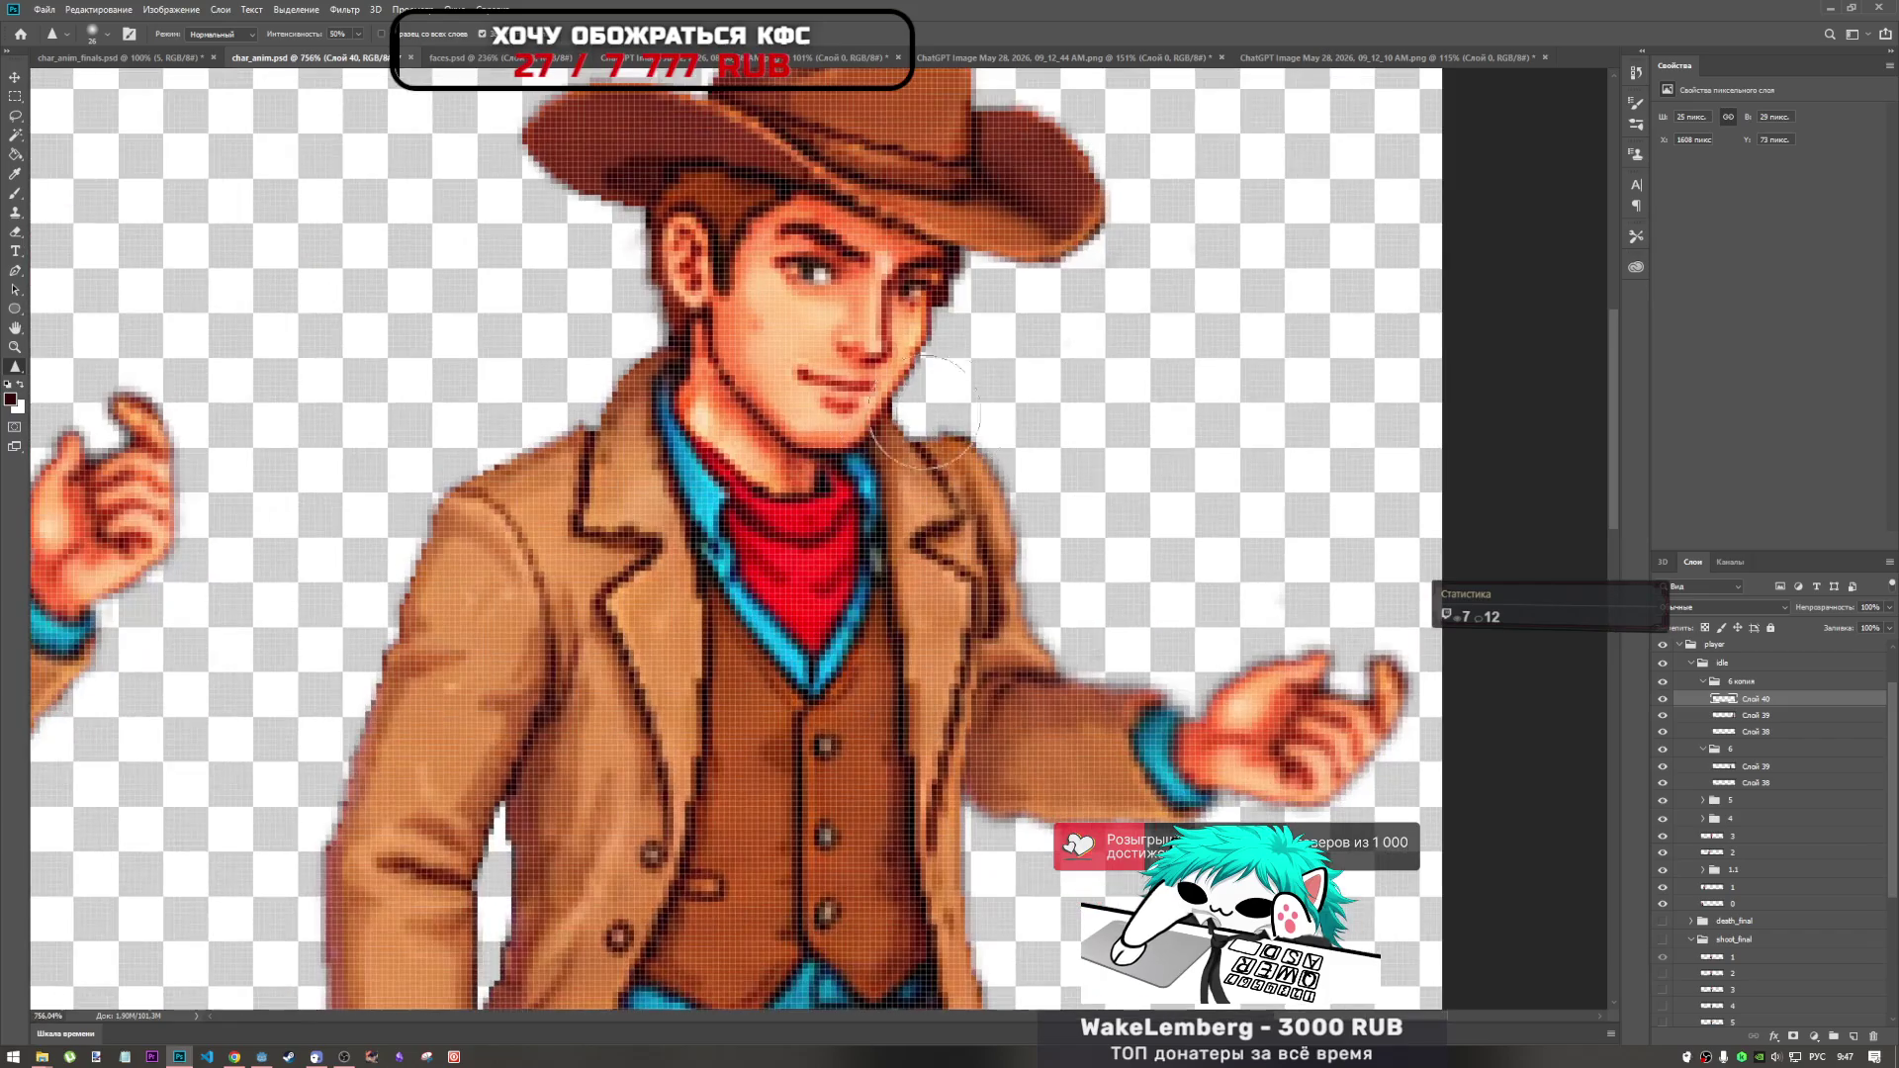
right_click(14, 368)
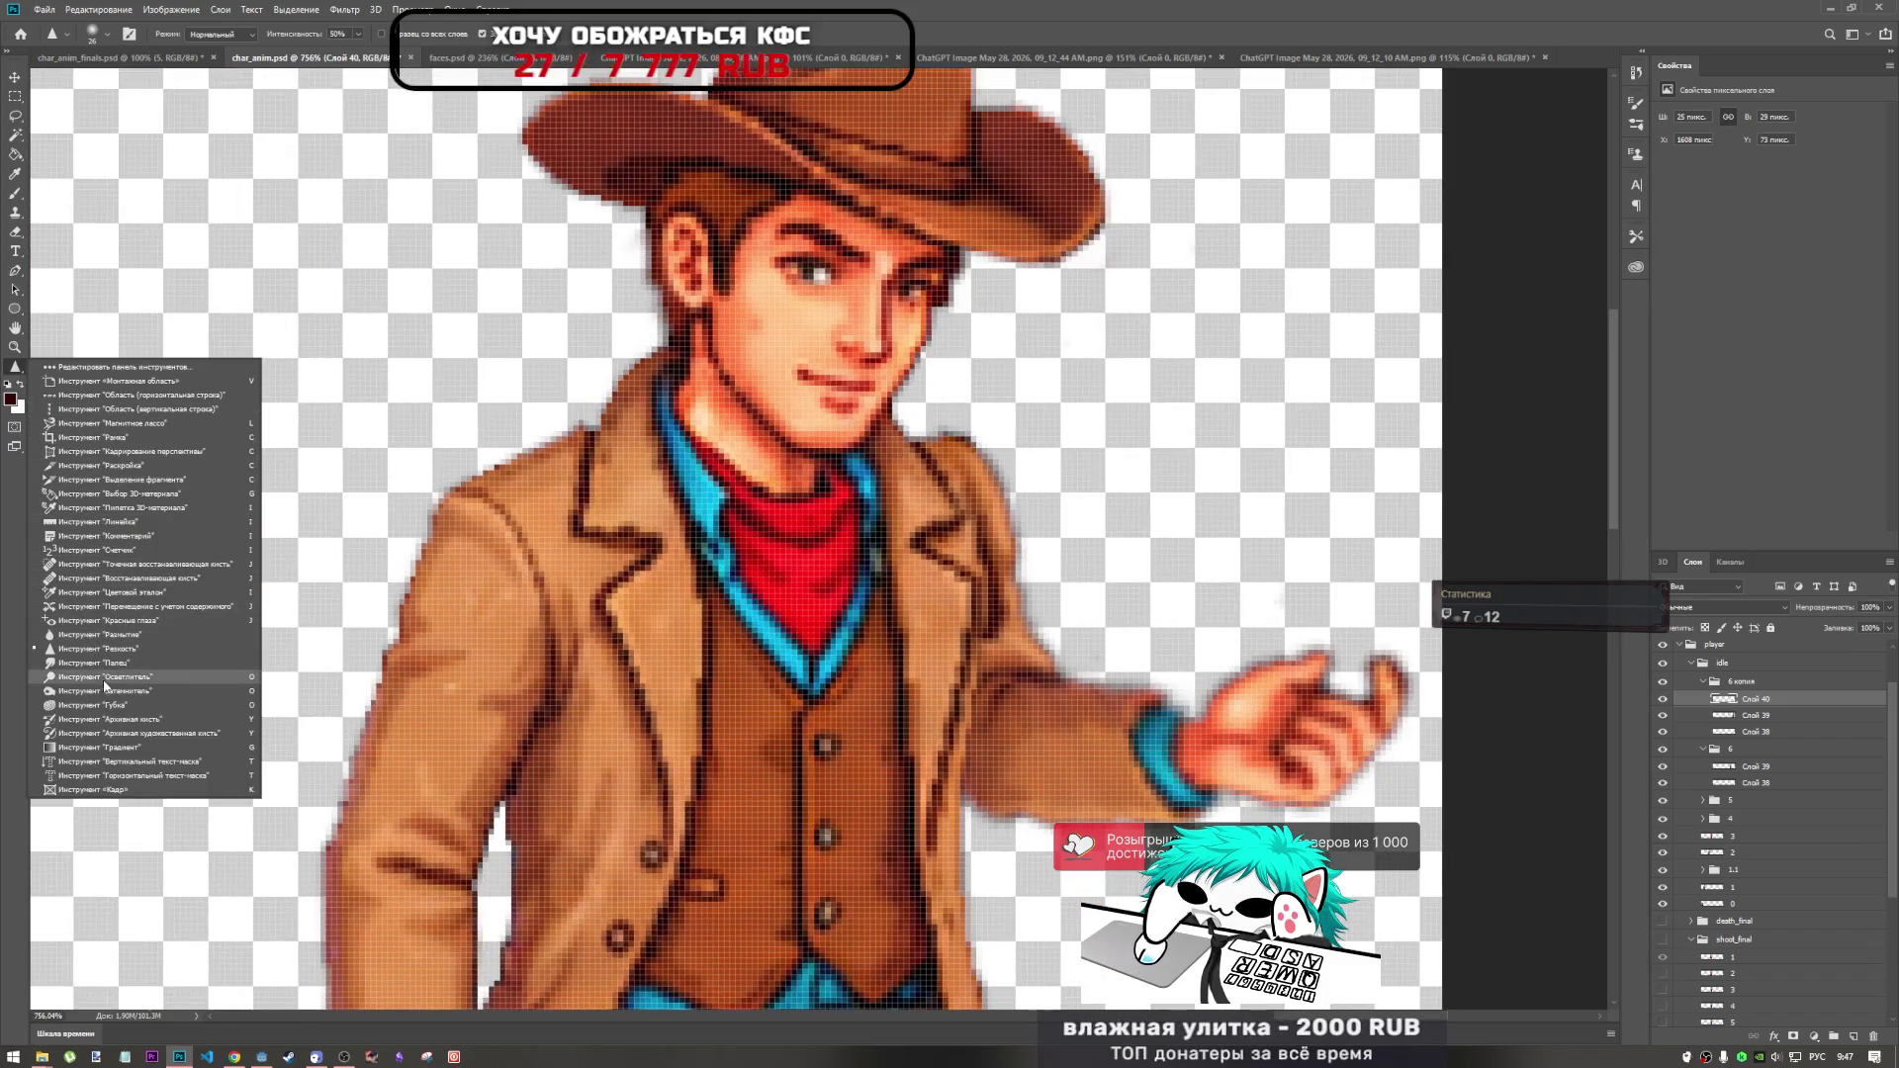
left_click(109, 669)
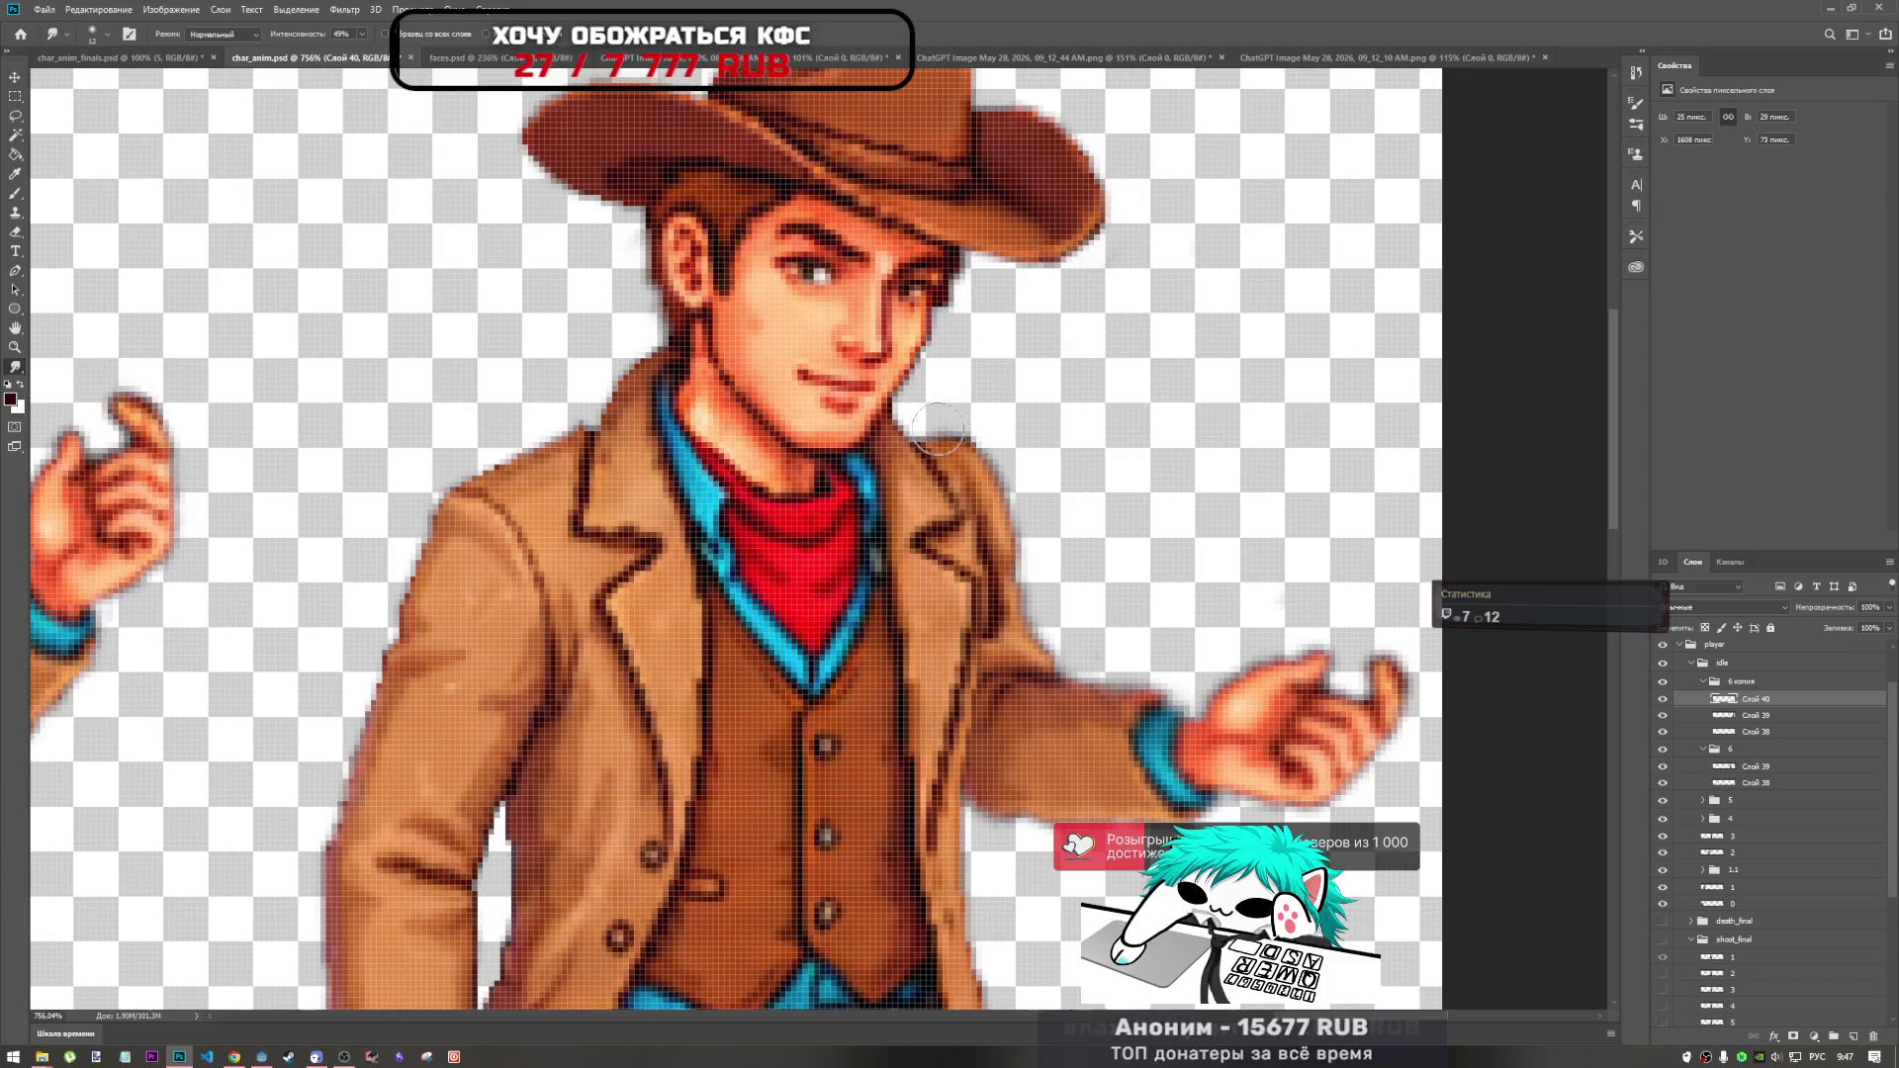
scroll(994, 484, "down", 3)
scroll(930, 440, "up", 3)
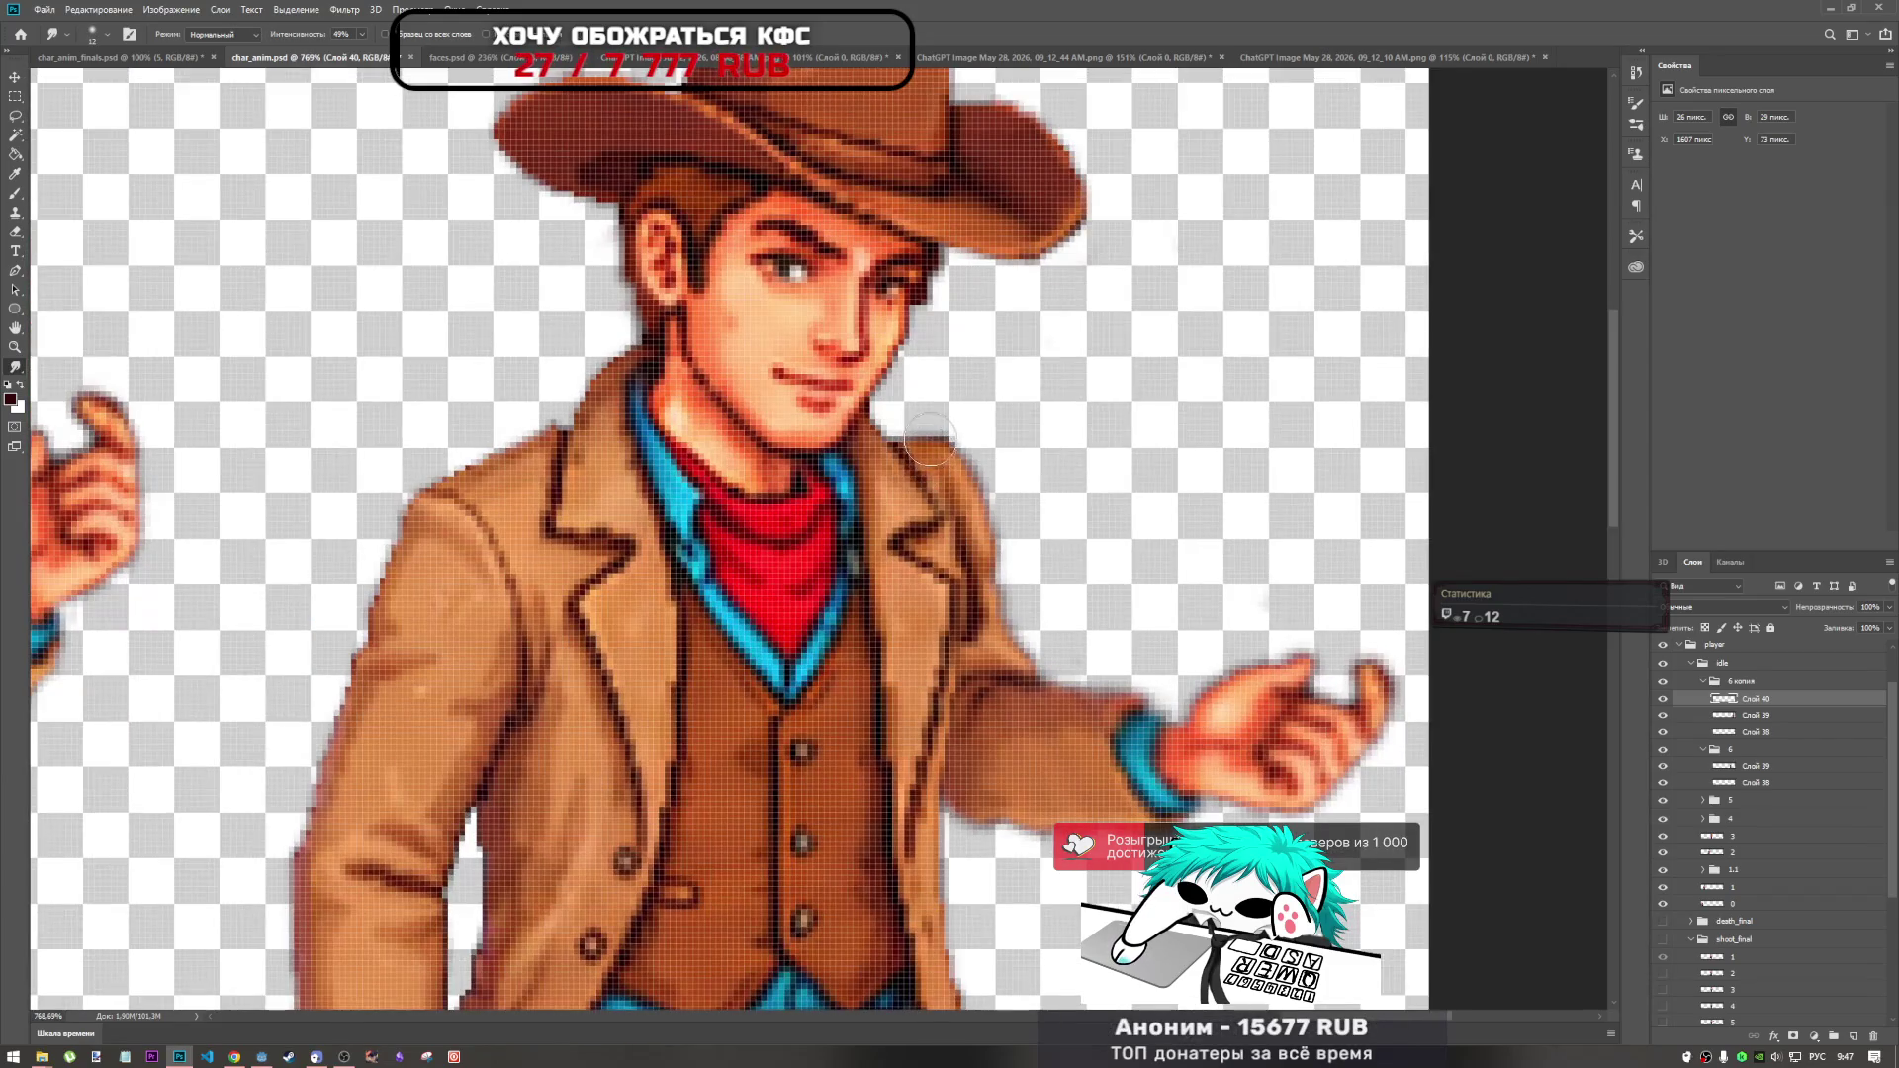
left_click_drag(917, 448, 911, 445)
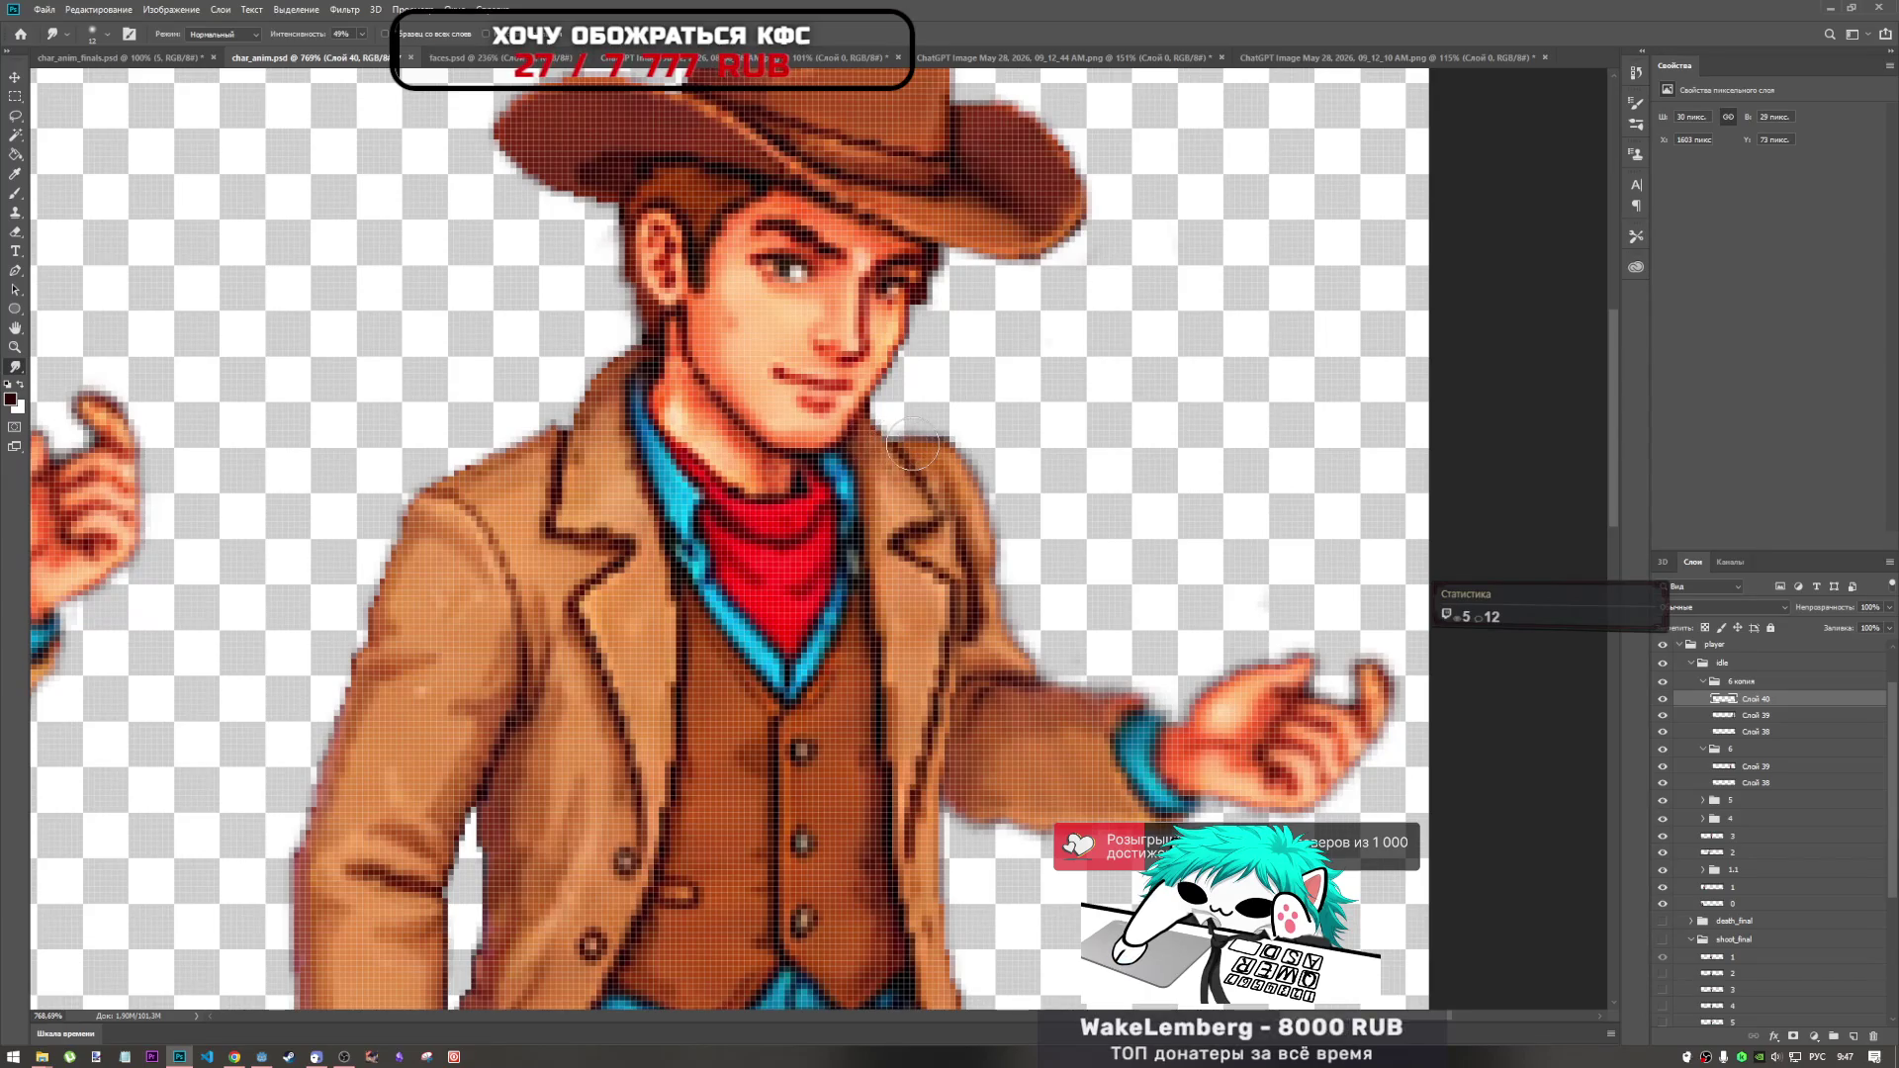
scroll(984, 425, "down", 3)
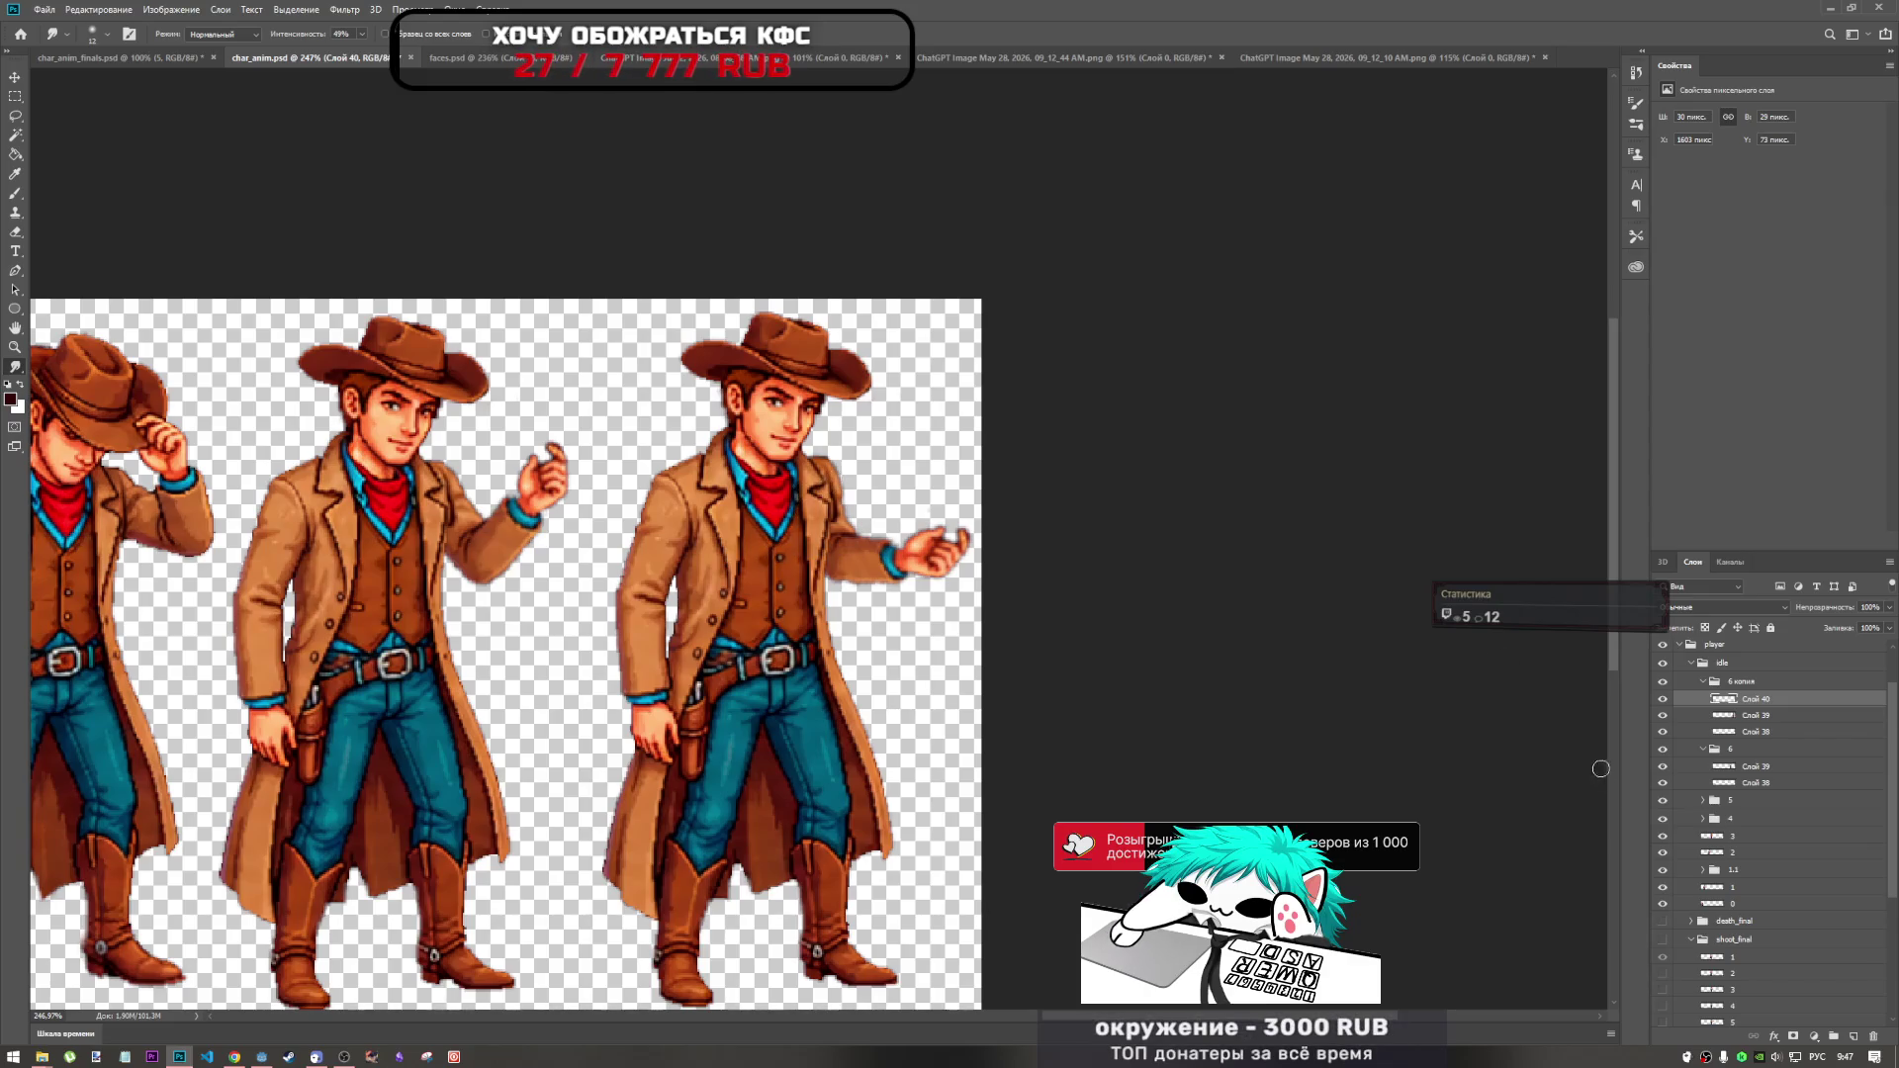
Select Слой 39 and sample the jacket's brown as the brush colour.
left_click(1739, 718)
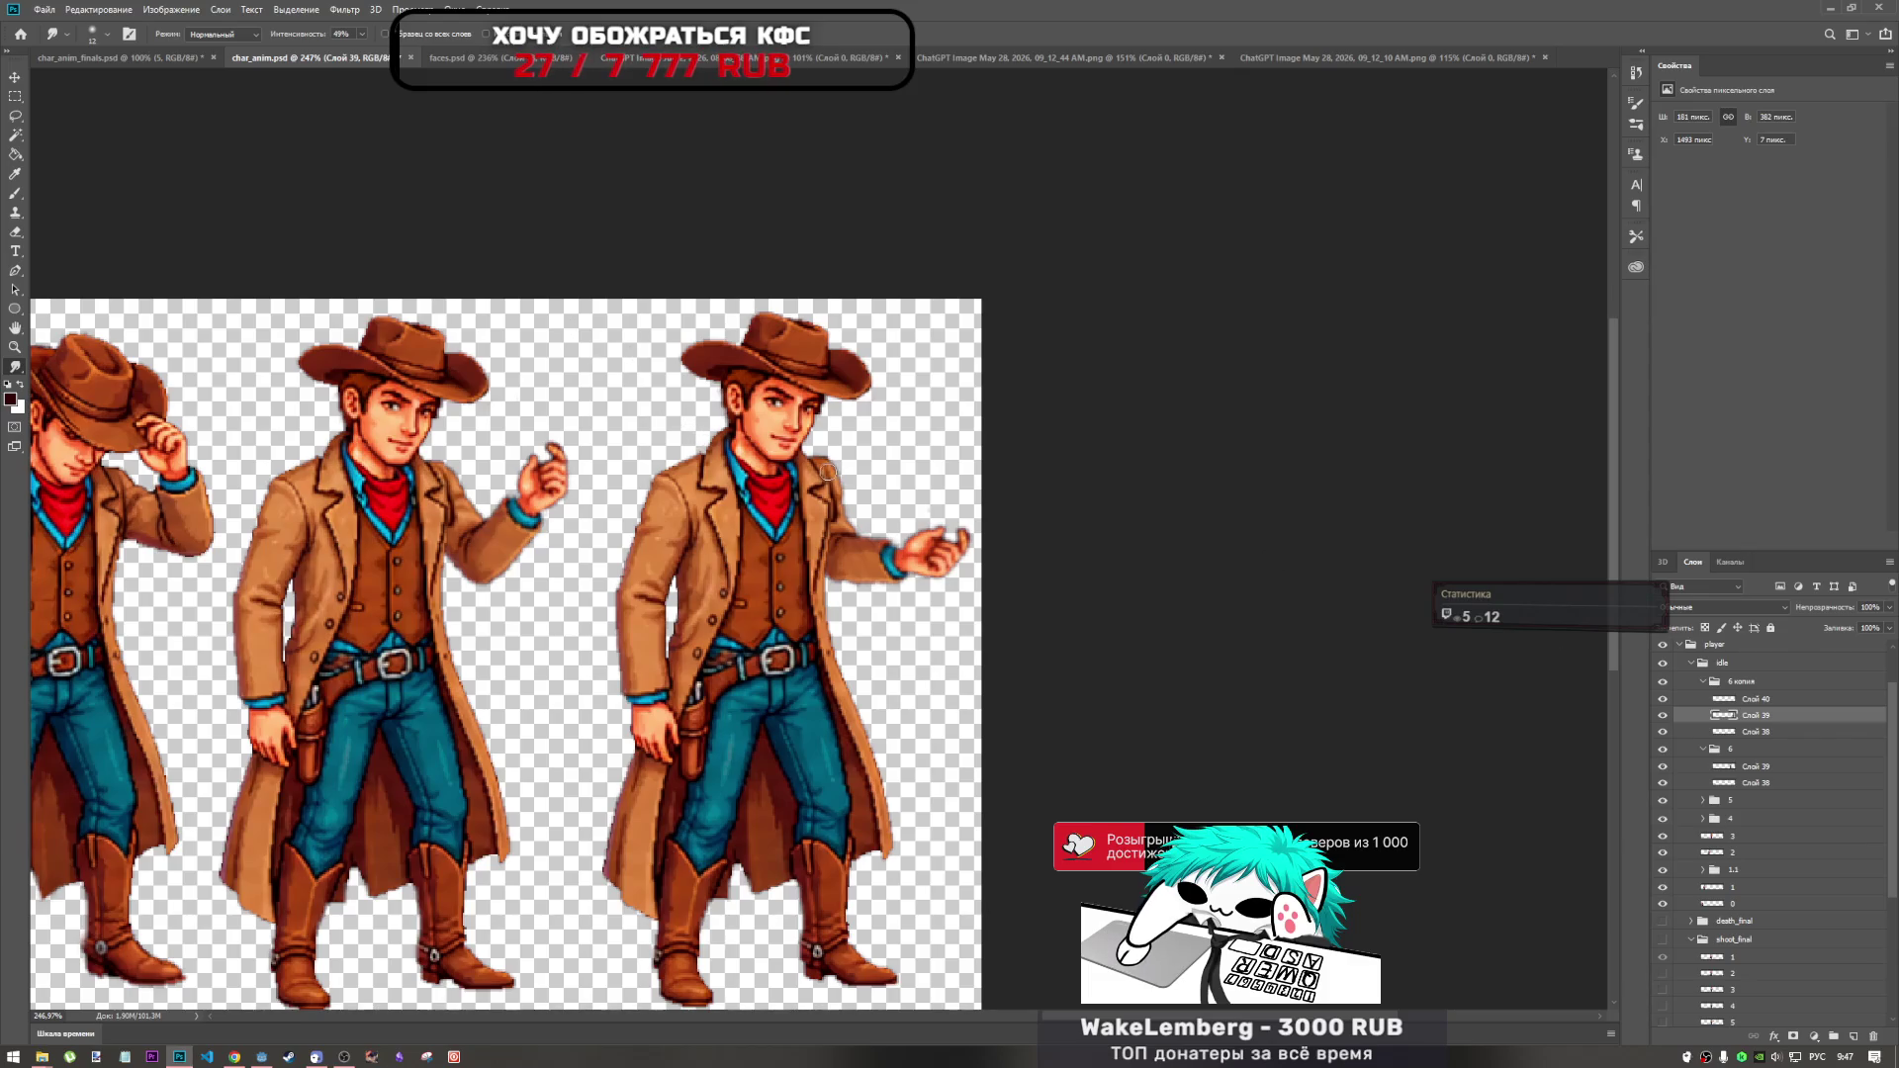
scroll(831, 452, "up", 3)
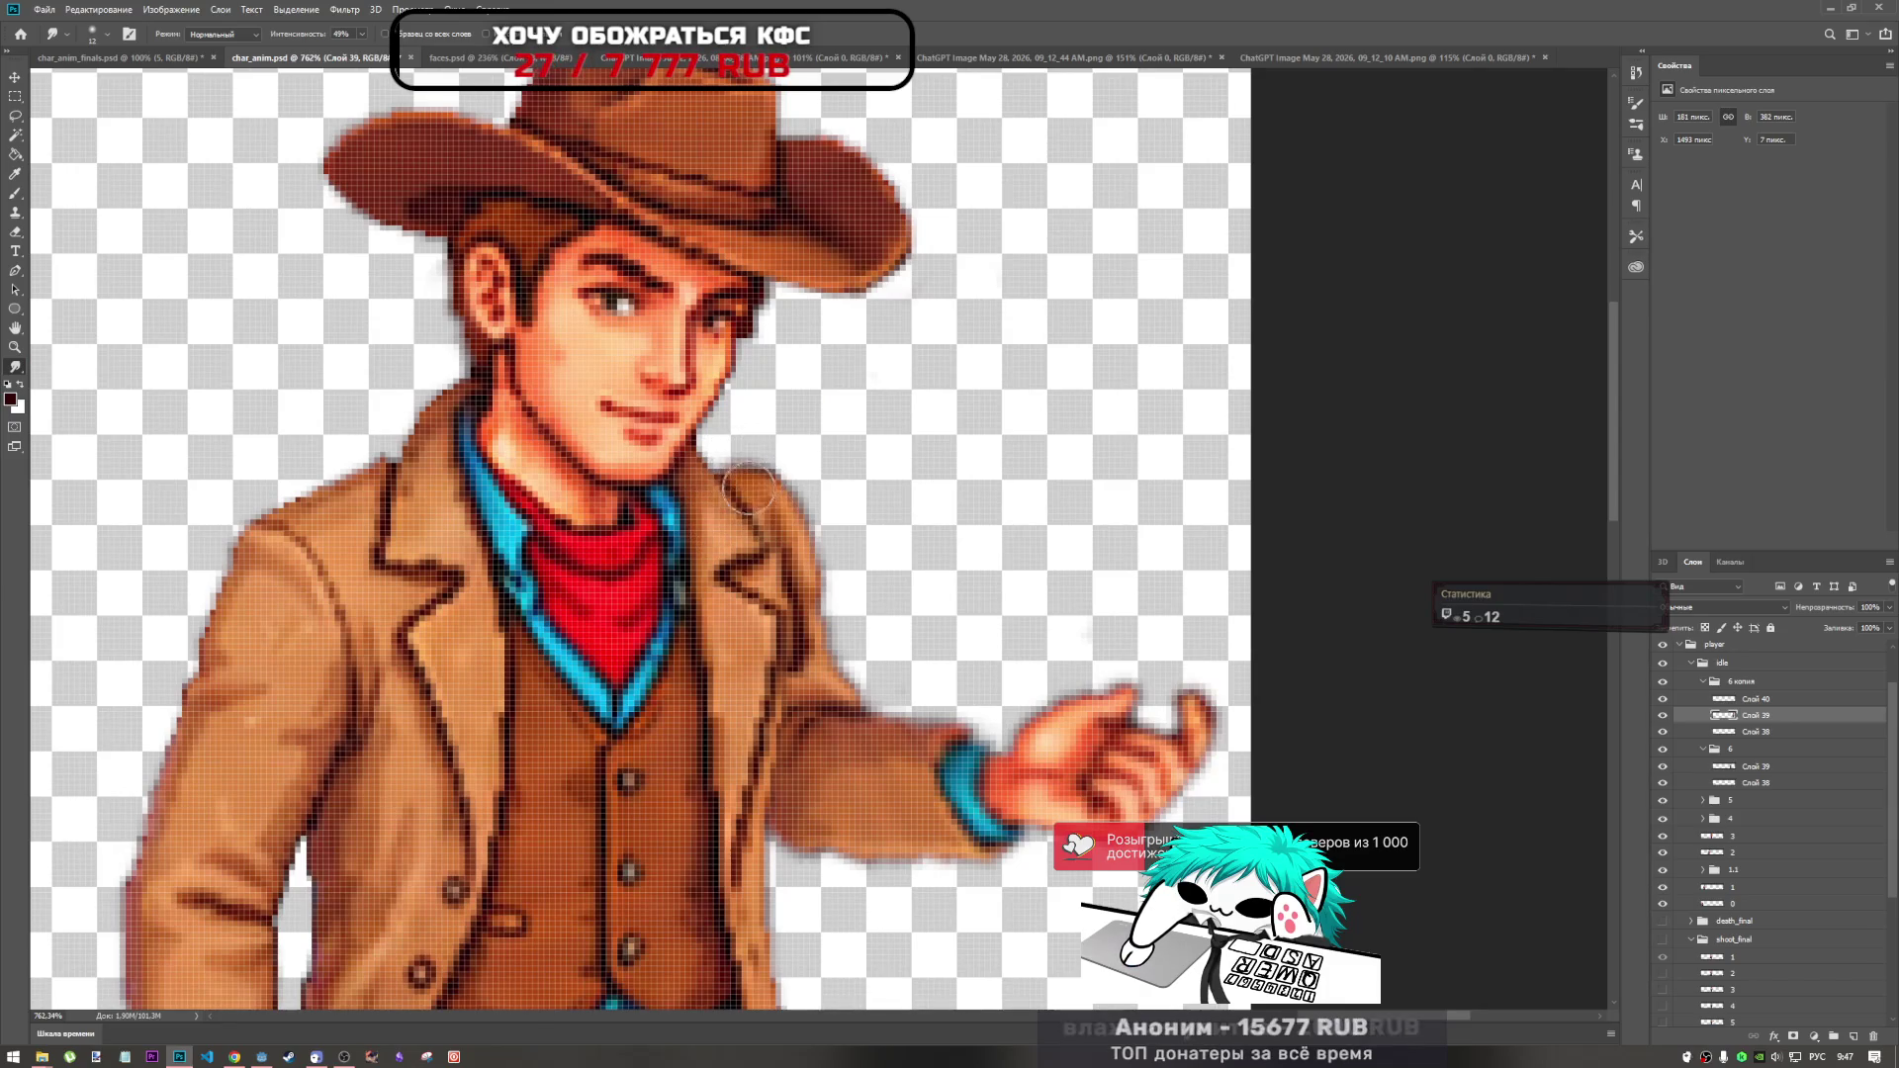
left_click(14, 193)
left_click(771, 471, "alt")
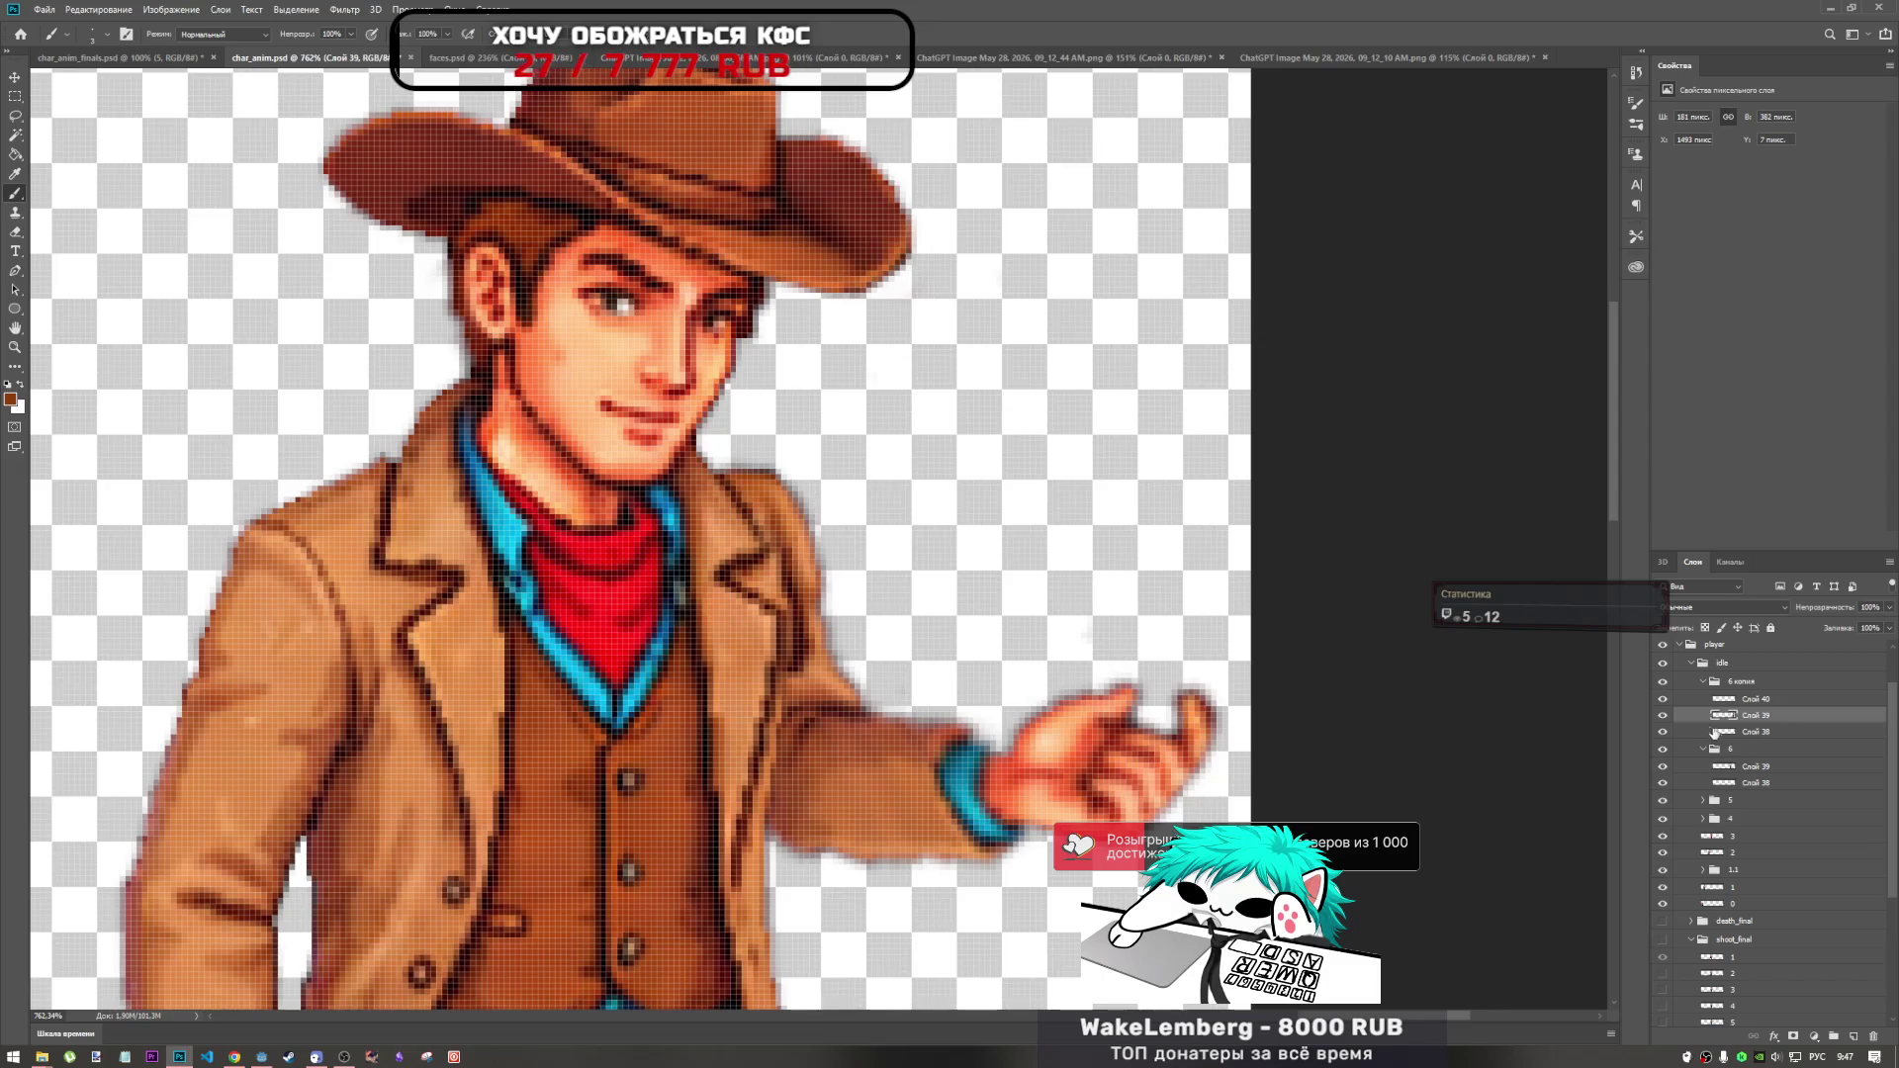
Sample the jacket brown and paint over the light fringe along the shoulder's top edge.
scroll(814, 482, "up", 3)
left_click(708, 479, "alt")
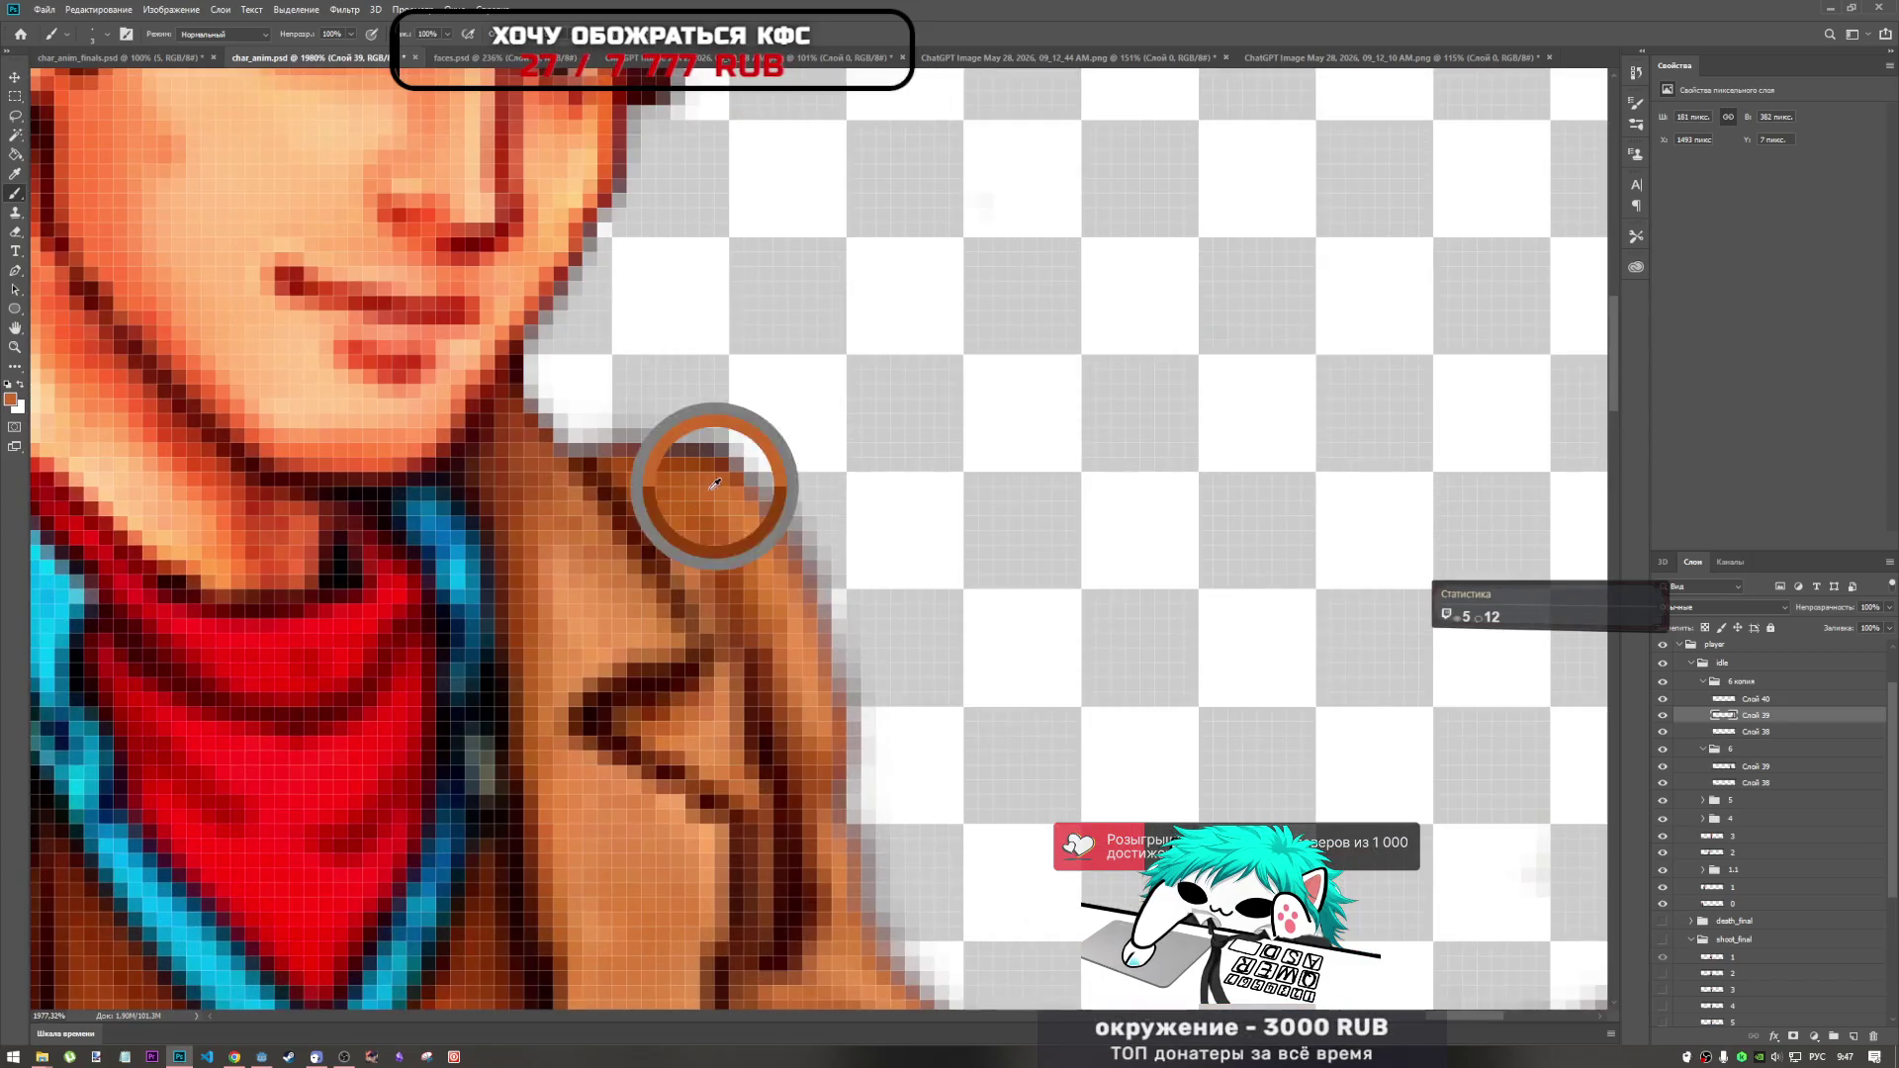
left_click_drag(684, 462, 559, 430)
left_click(671, 453, "alt")
Sample darker jacket browns and paint a dark outline where the shoulder meets the jaw.
left_click(597, 457, "alt")
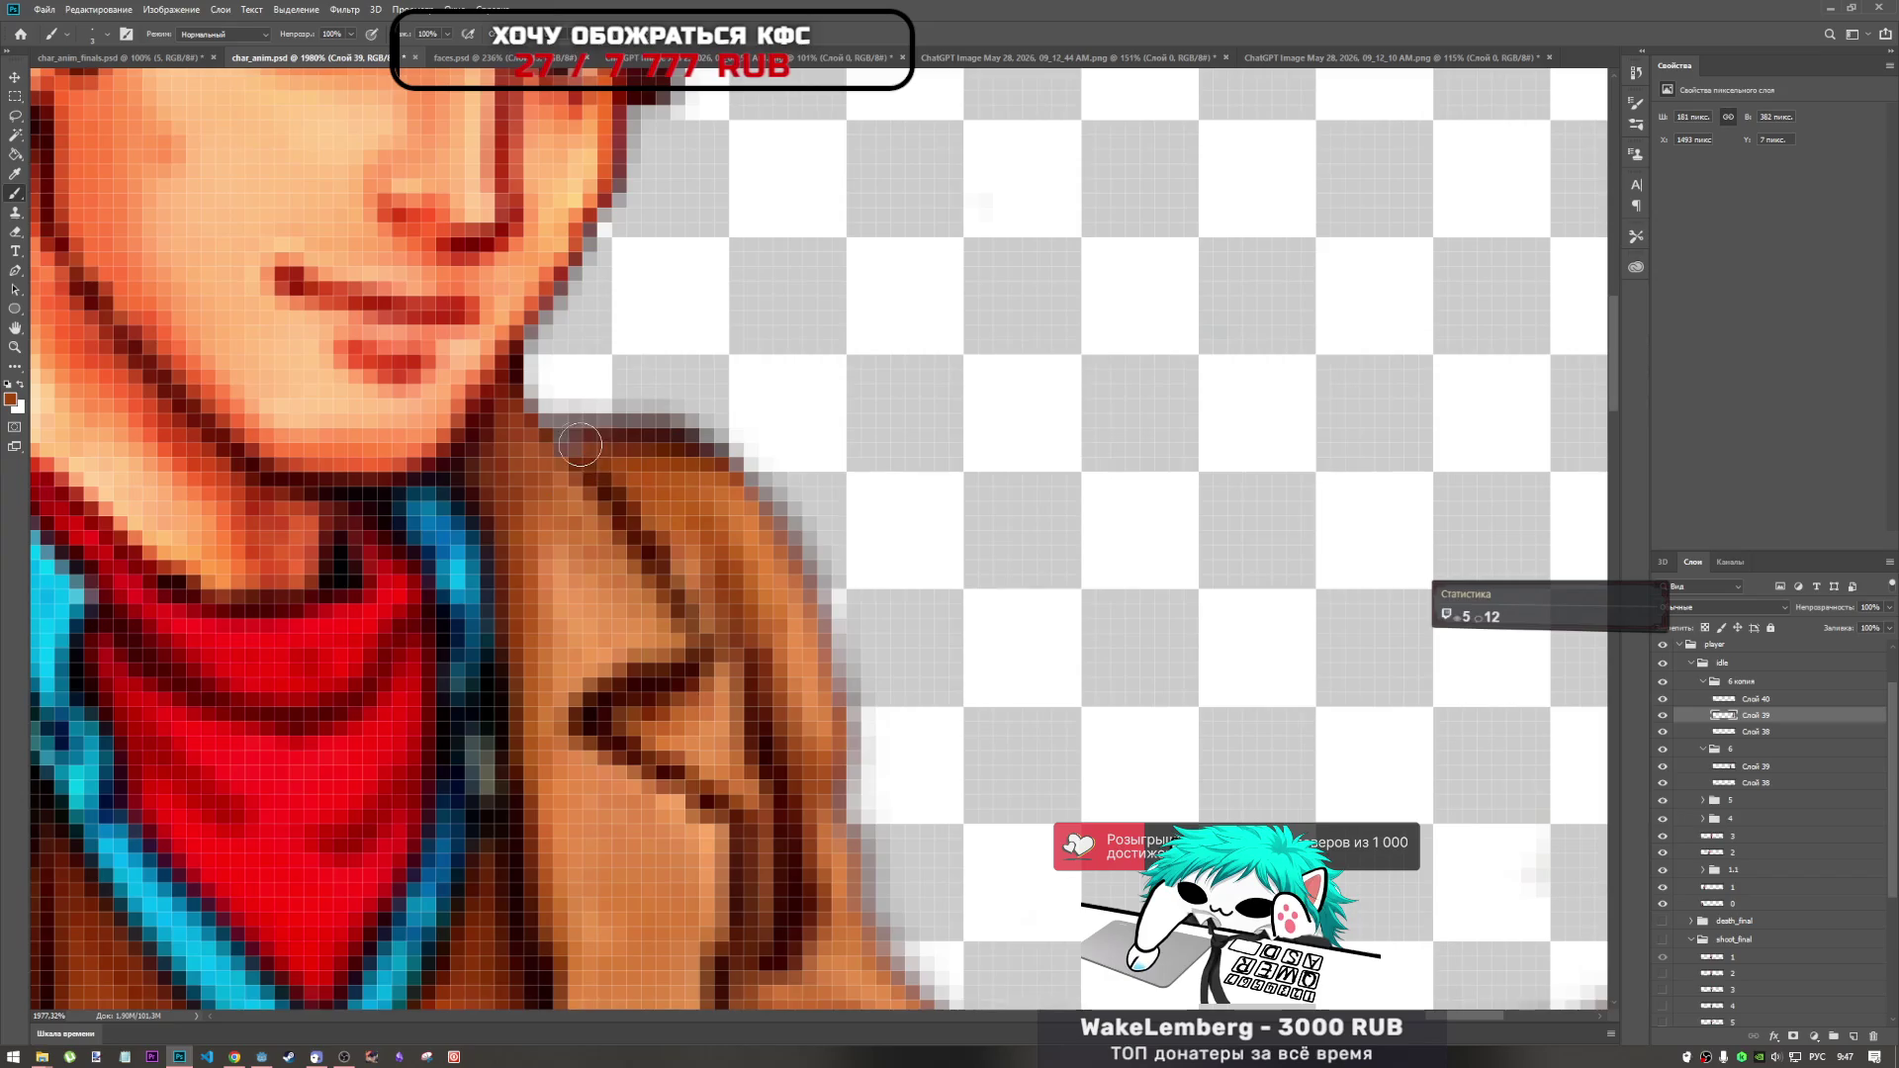
left_click(618, 459, "alt")
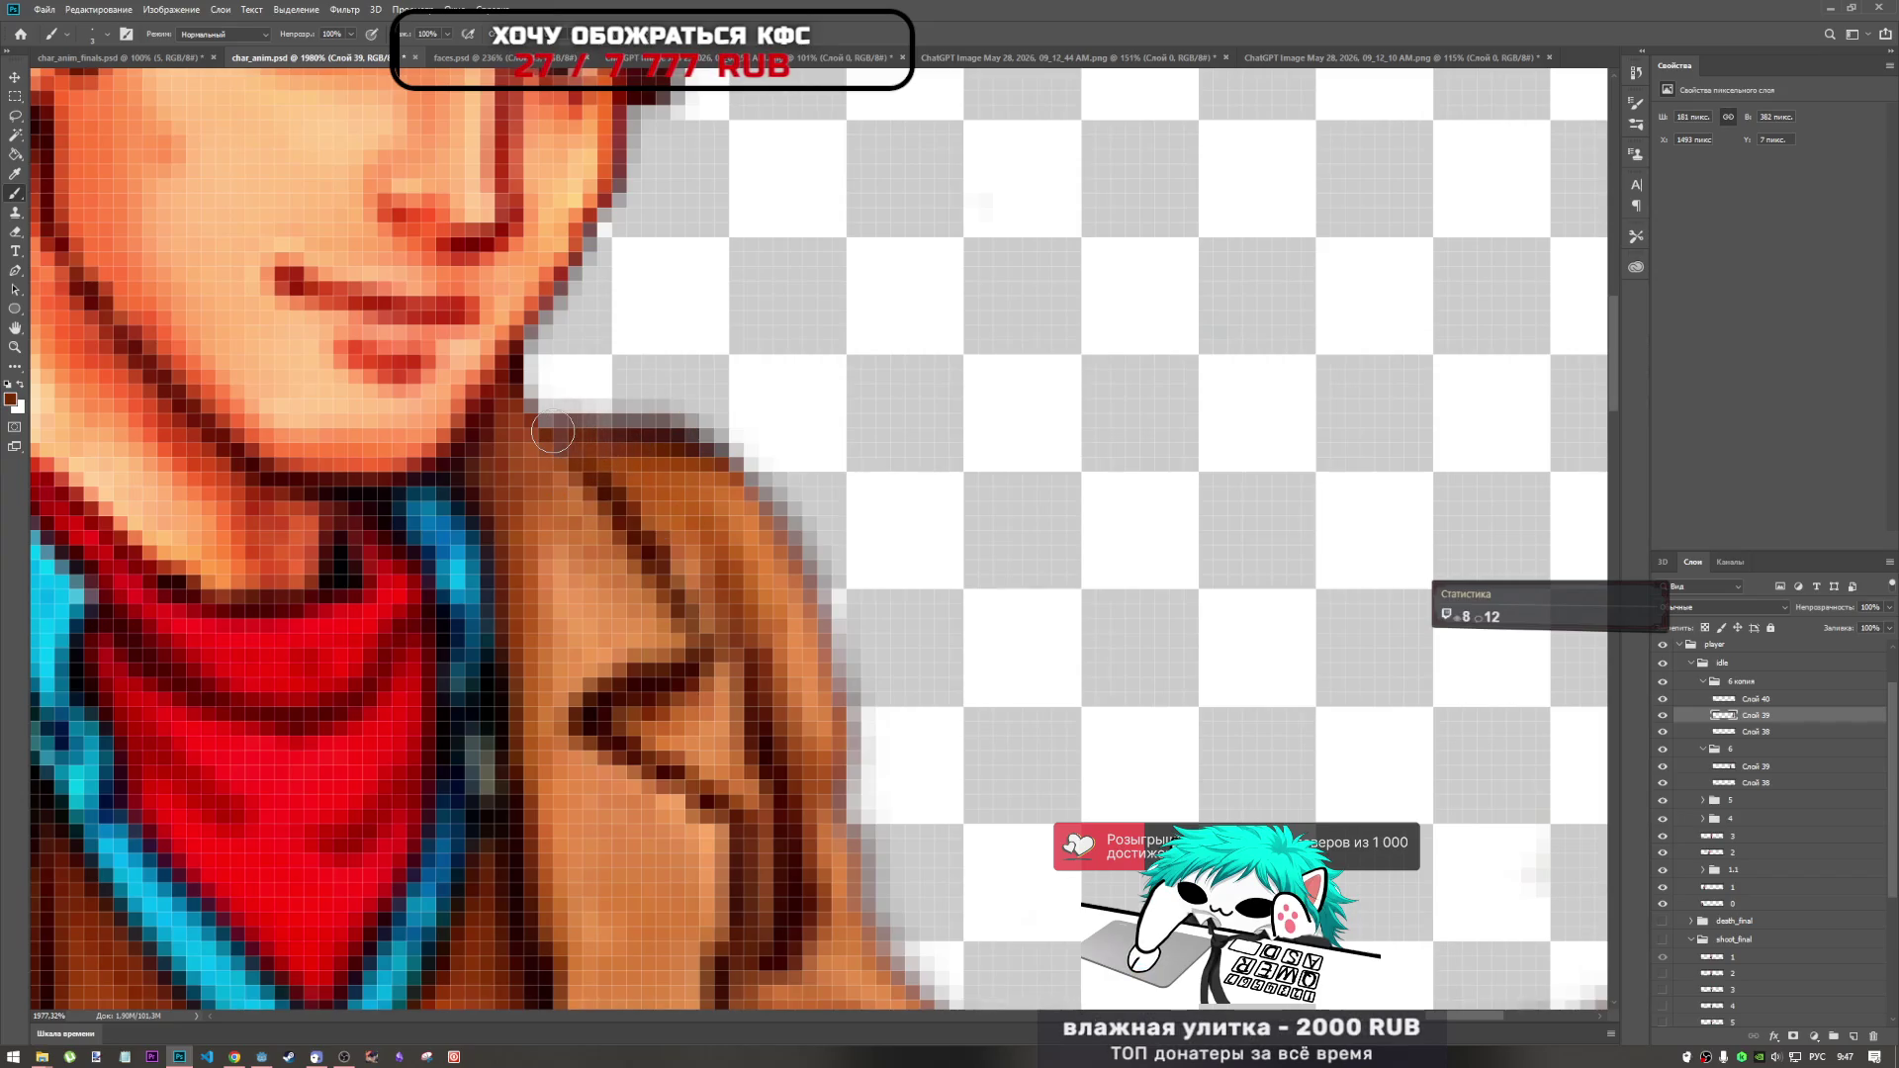
scroll(932, 563, "down", 10)
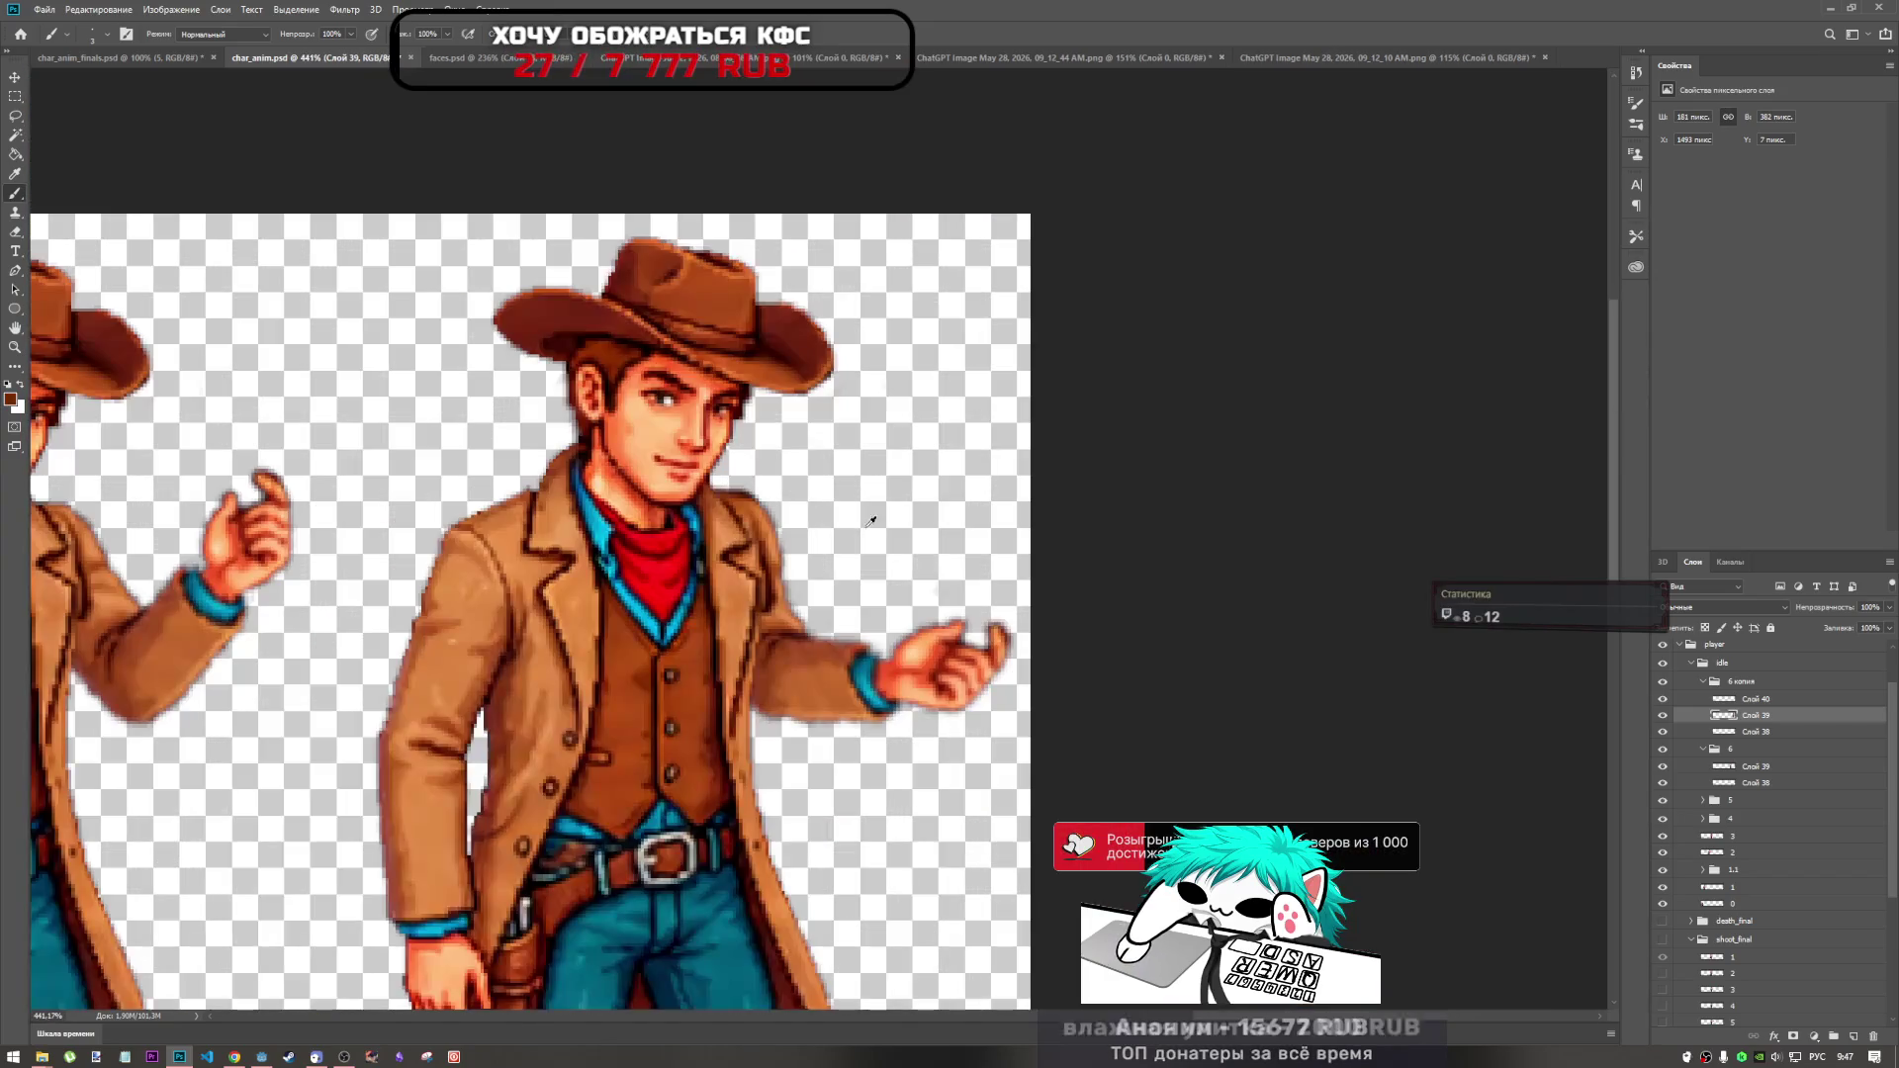
scroll(874, 542, "down", 3)
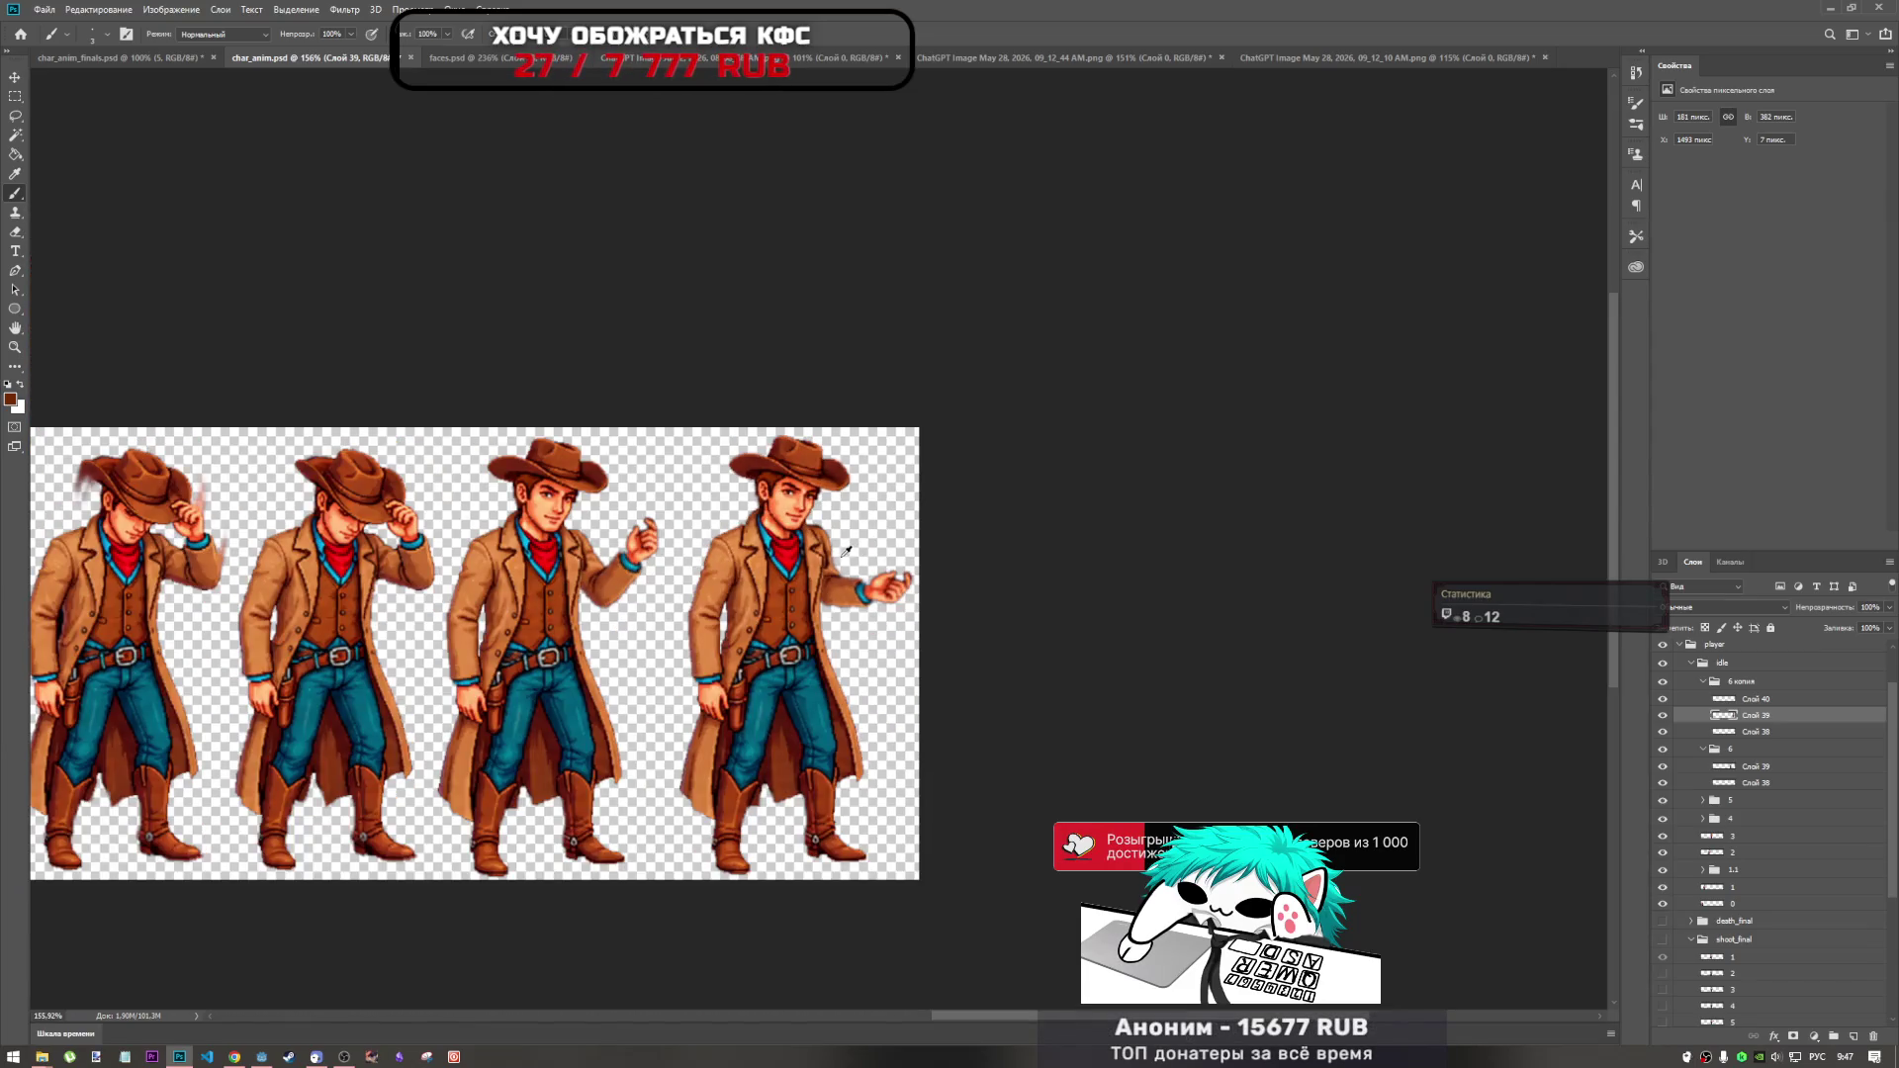
scroll(846, 551, "up", 10)
scroll(789, 482, "up", 3)
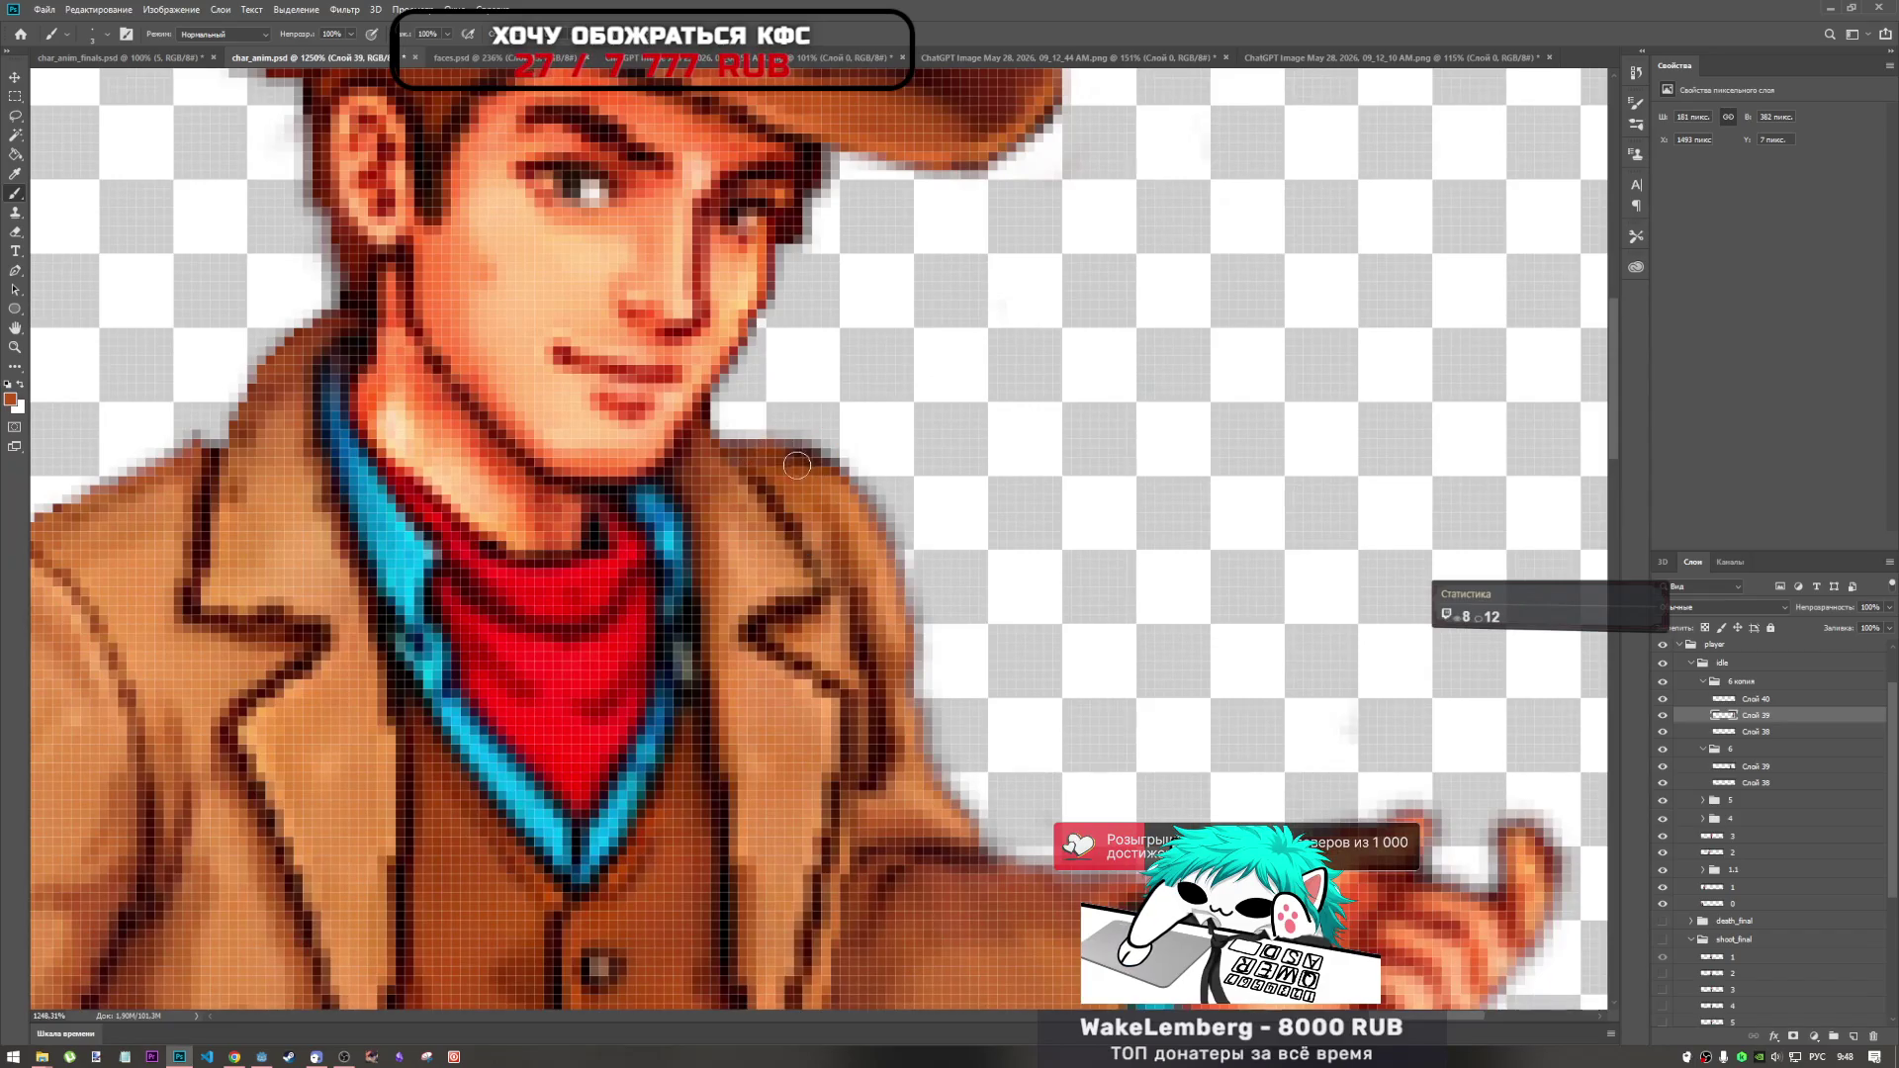
left_click_drag(720, 435, 791, 465)
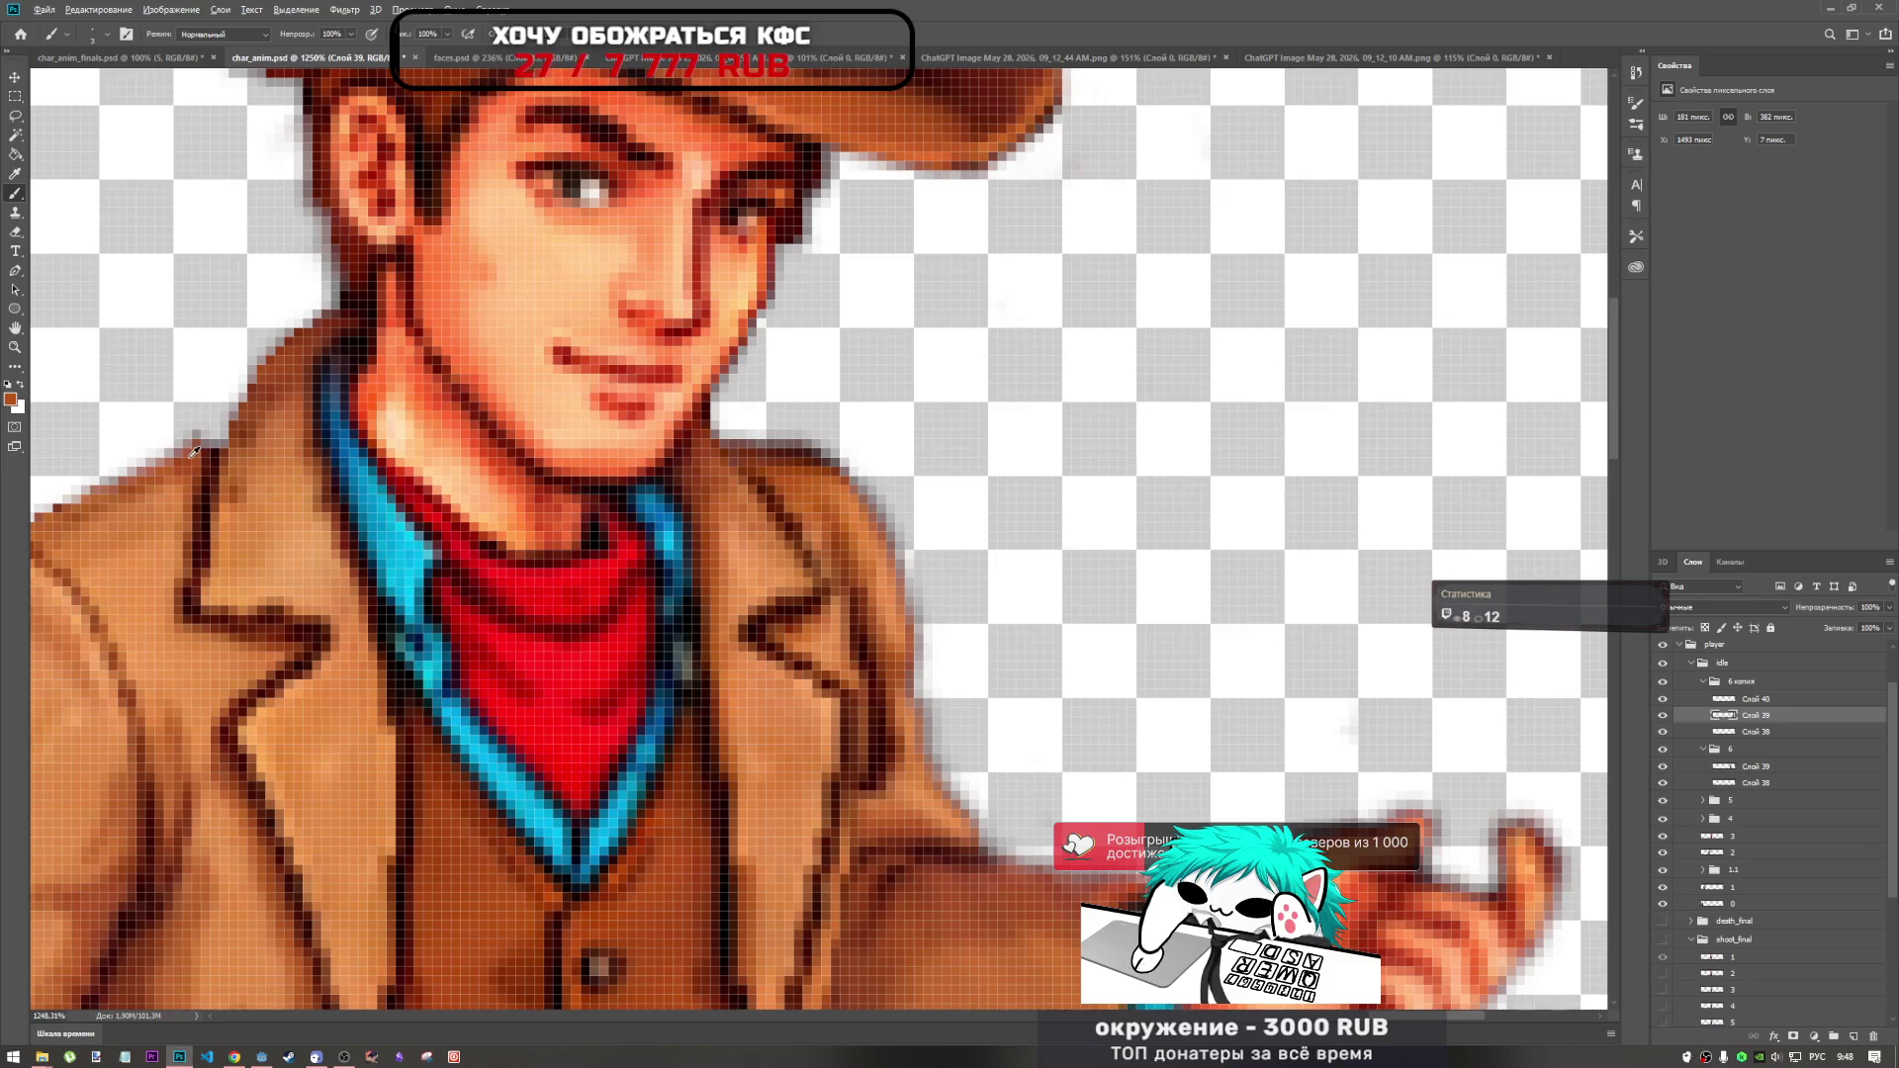
left_click(730, 438)
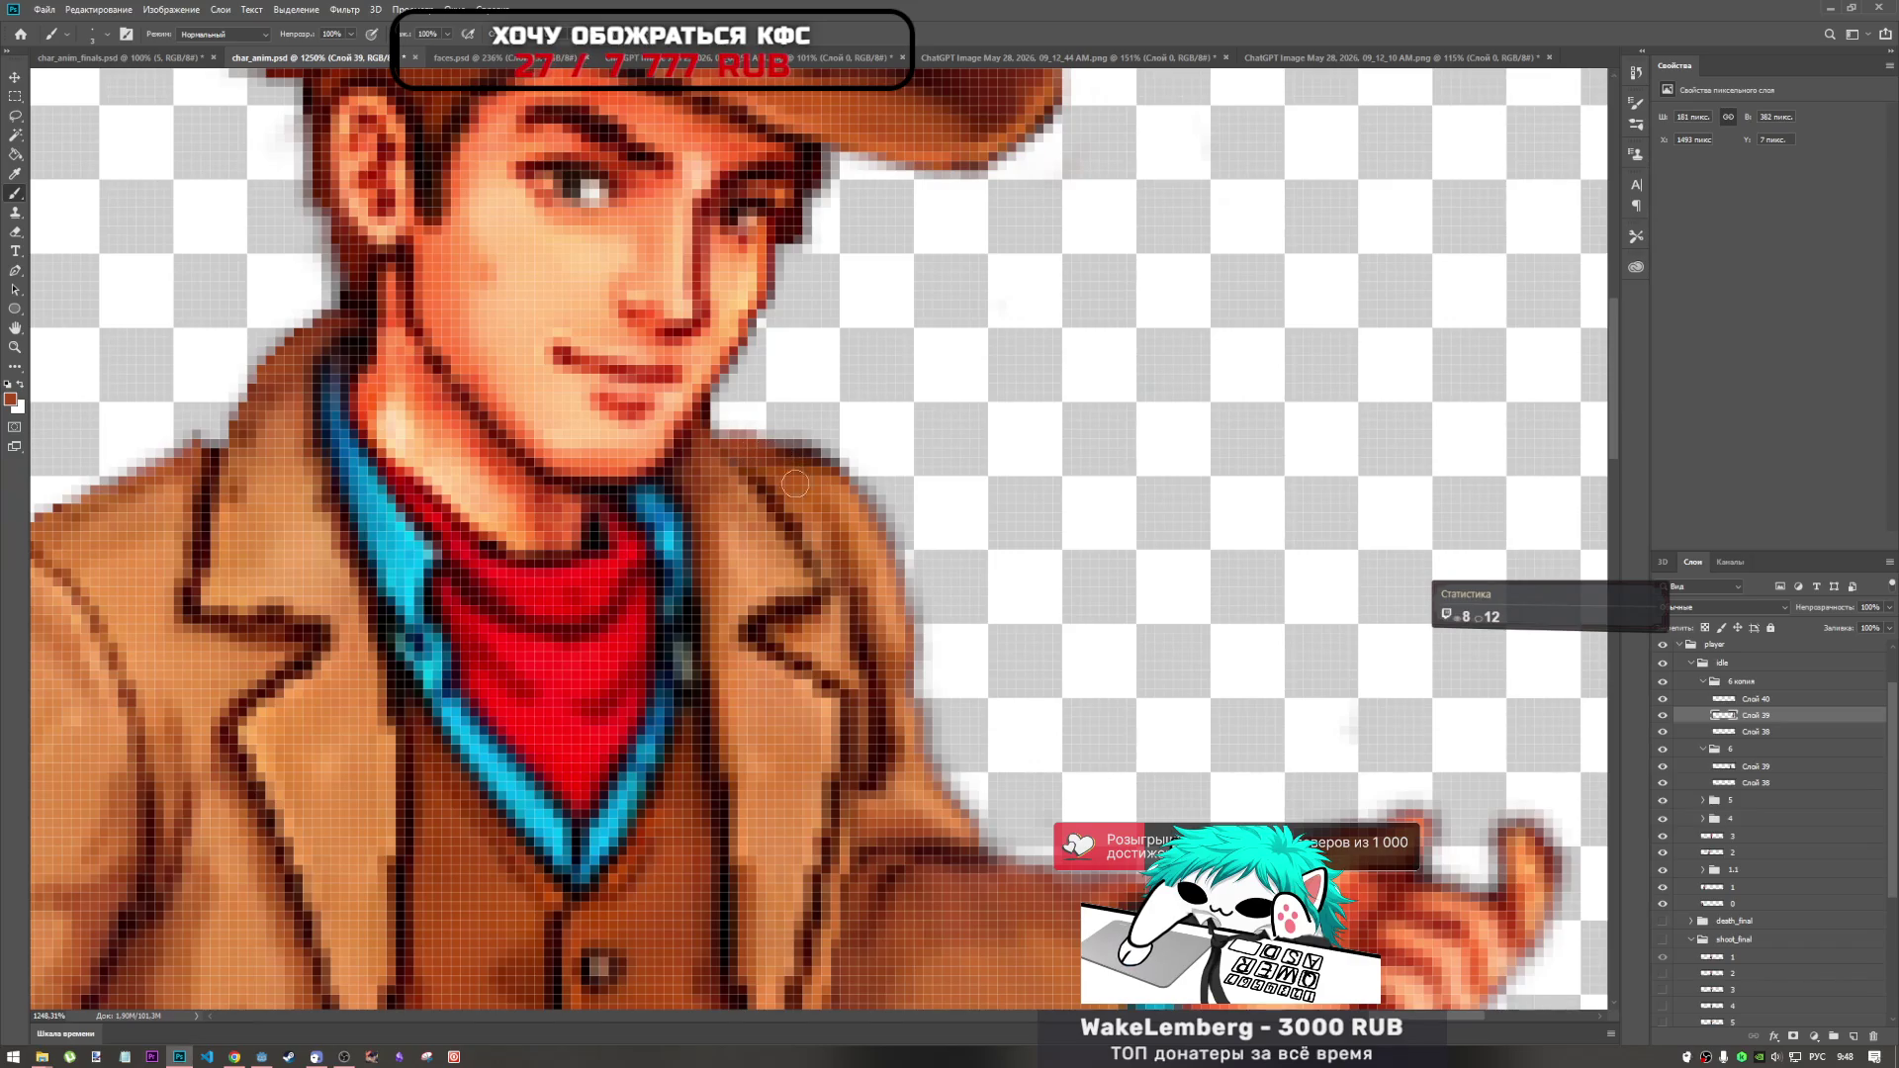
scroll(792, 478, "down", 3)
scroll(820, 564, "up", 4)
scroll(821, 564, "down", 2)
scroll(596, 578, "down", 3)
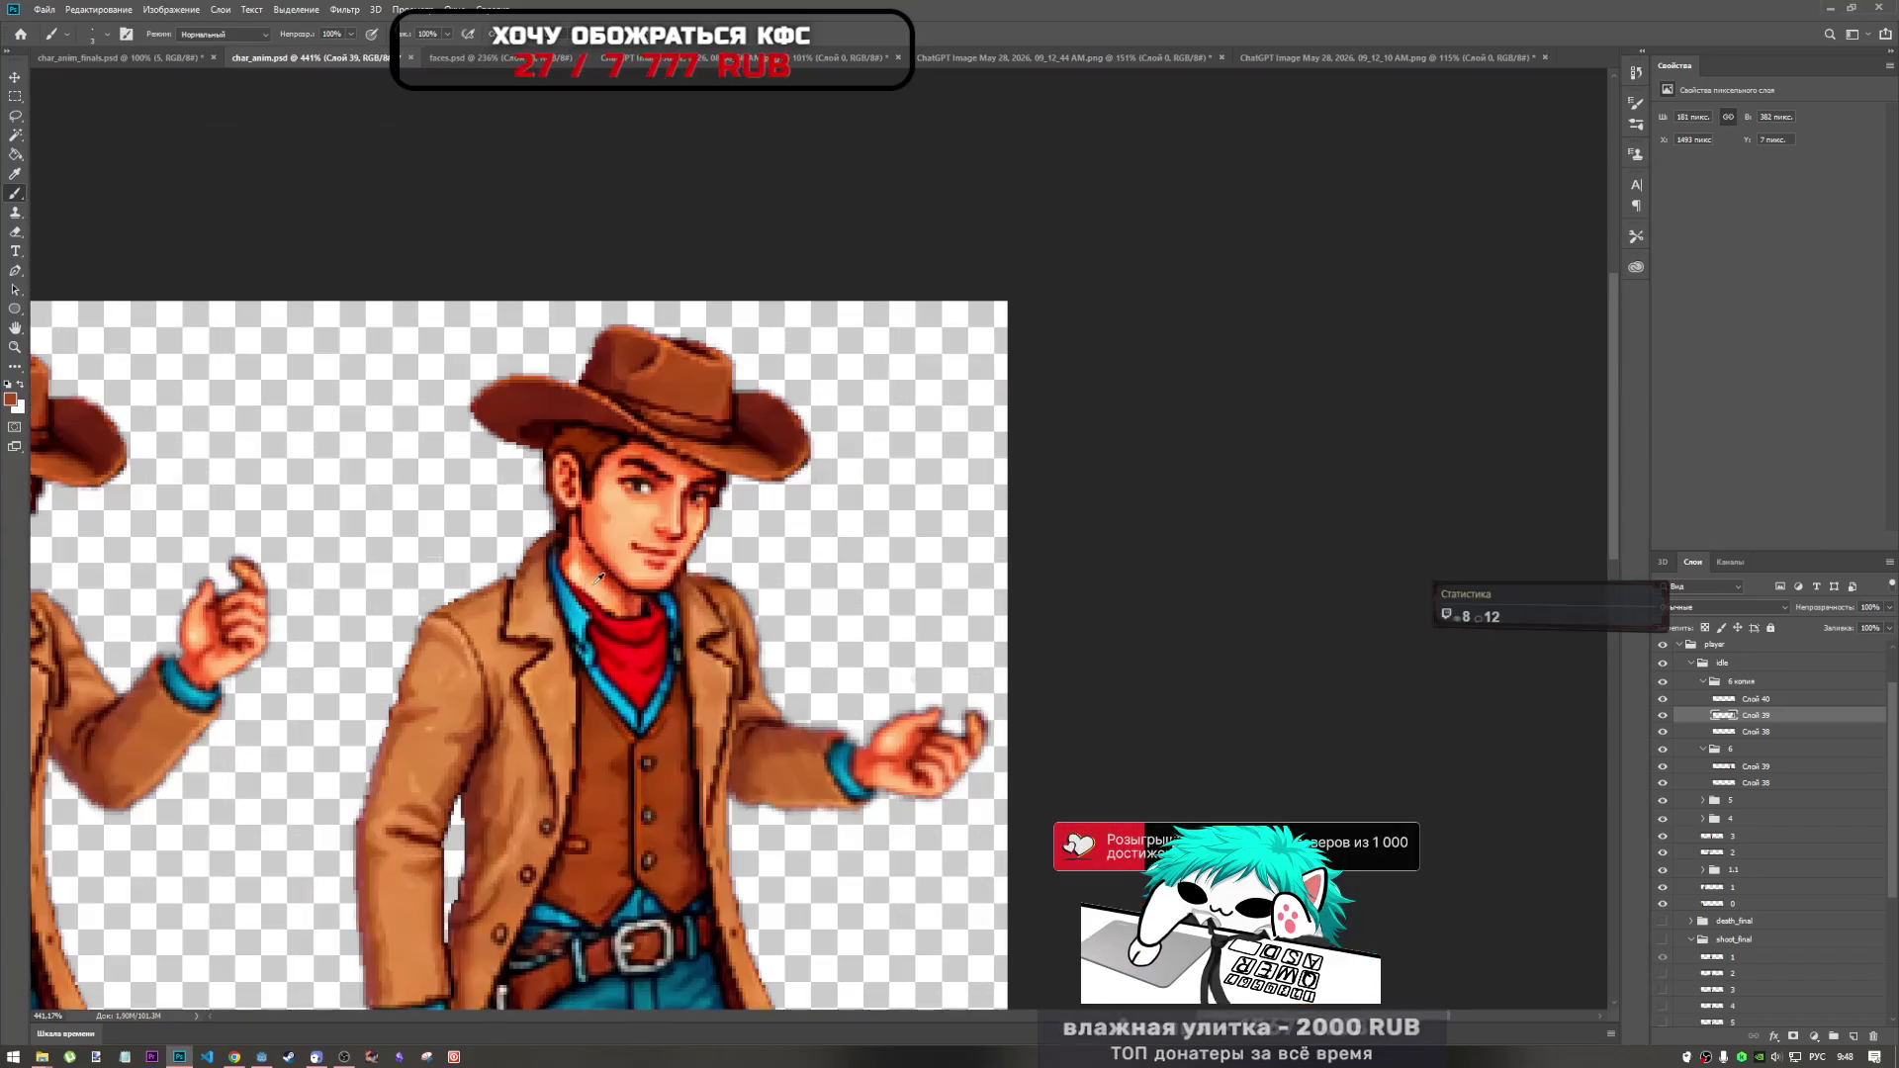
left_click(17, 234)
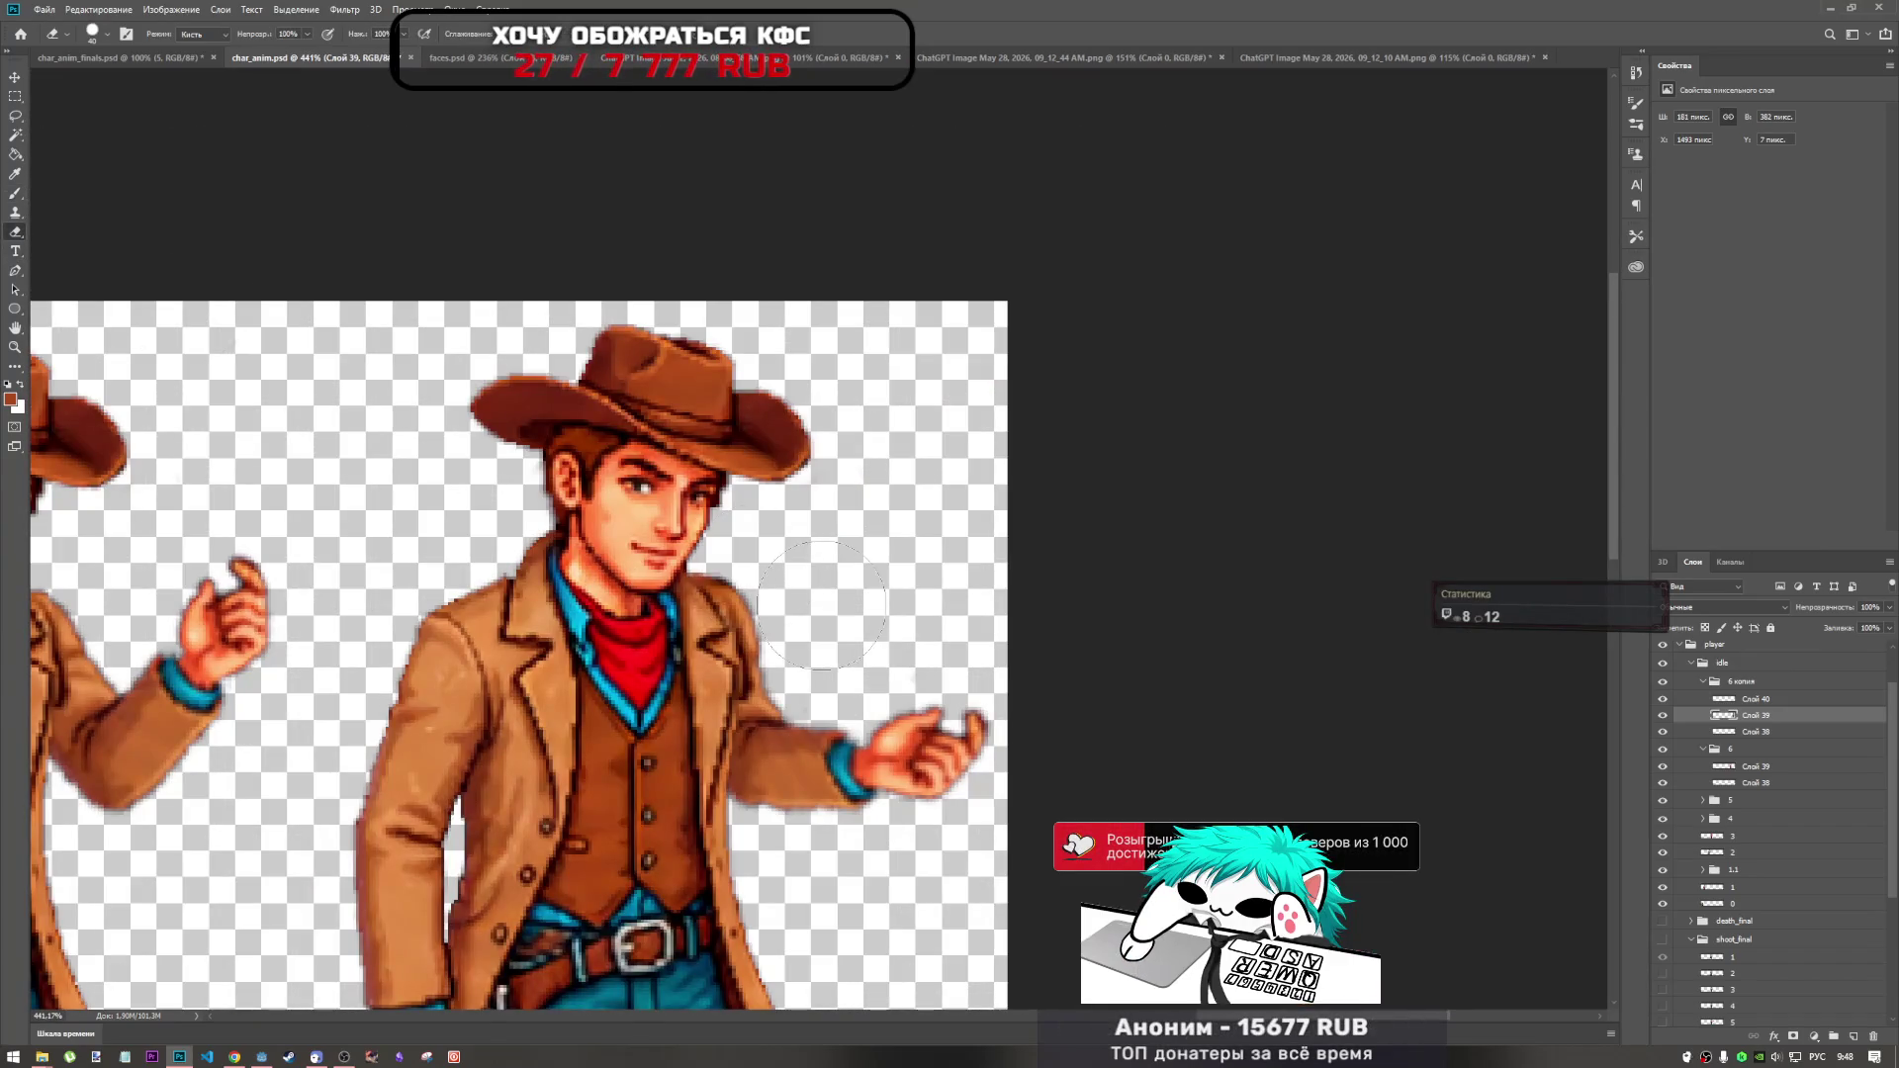
Shrink the eraser brush to 6 px for cleaning the shoulder's fringe pixels.
right_click(760, 581)
left_click_drag(804, 594, 791, 589)
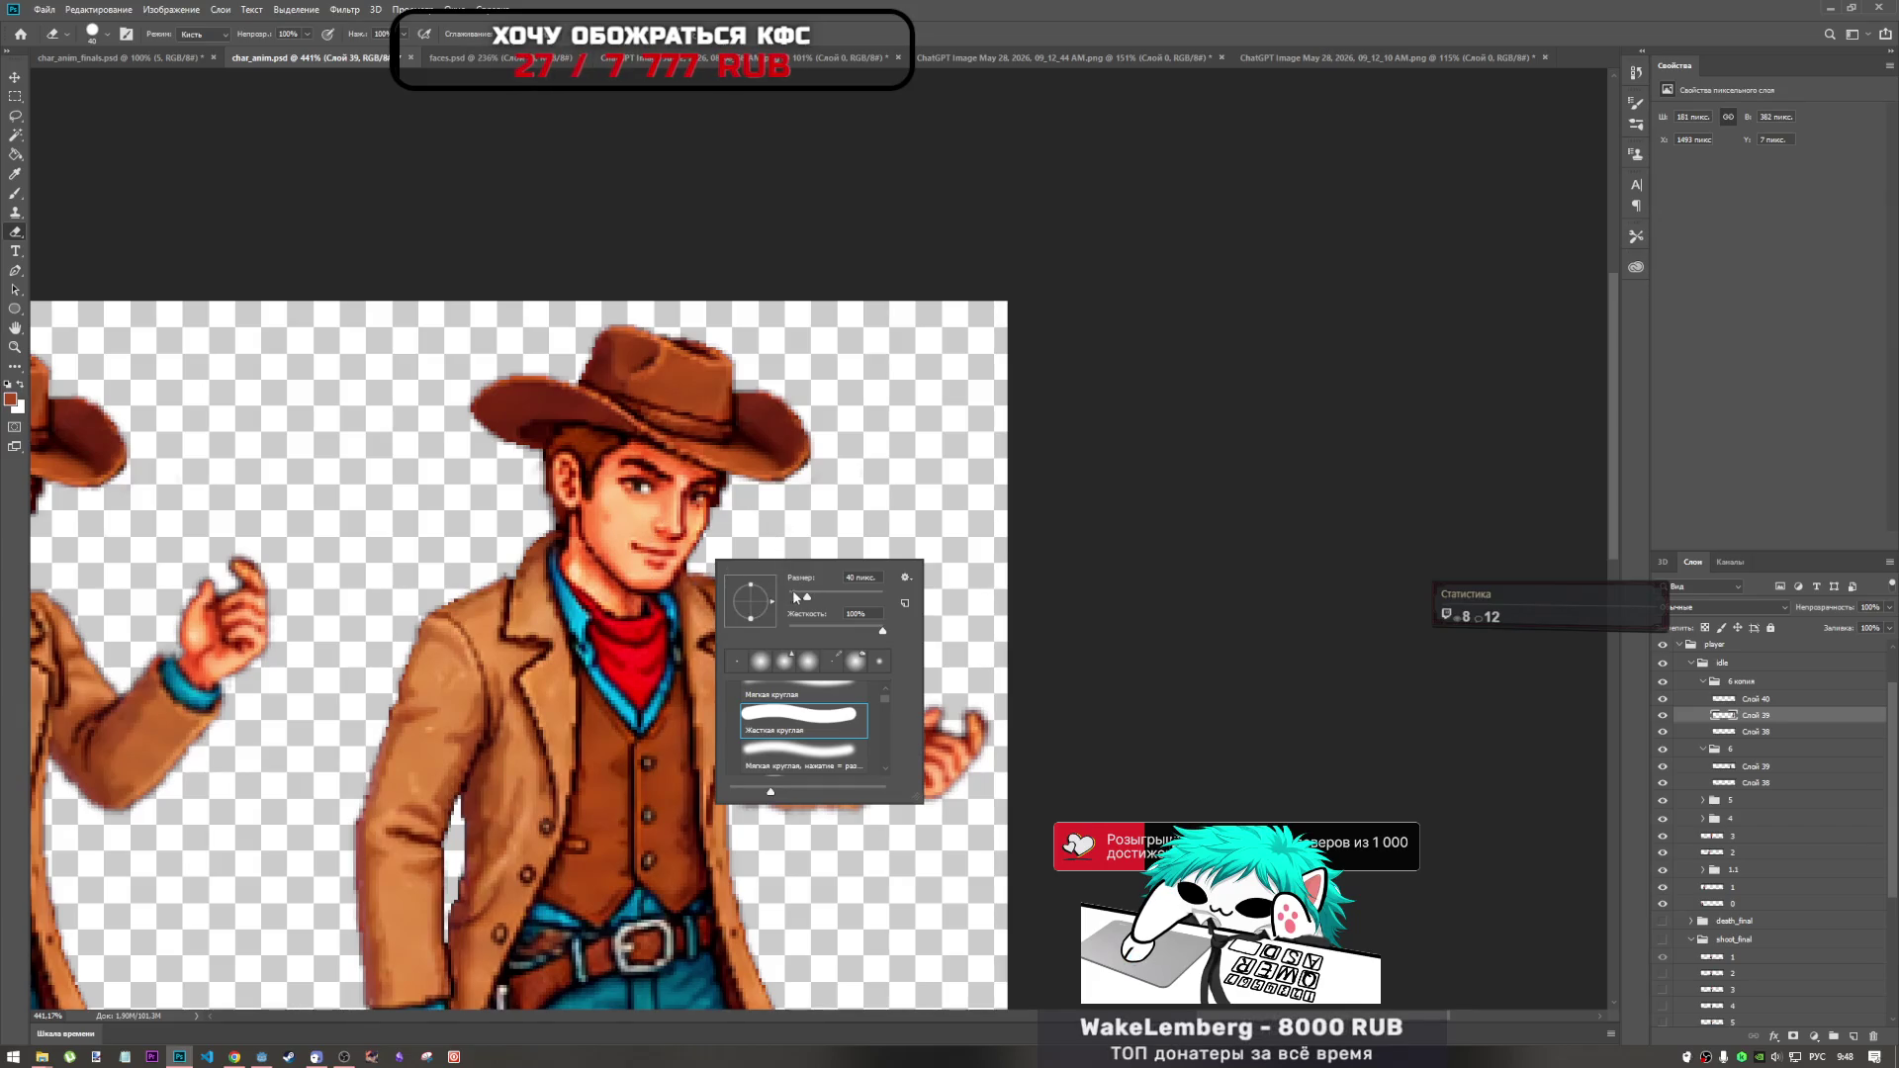
key("Return")
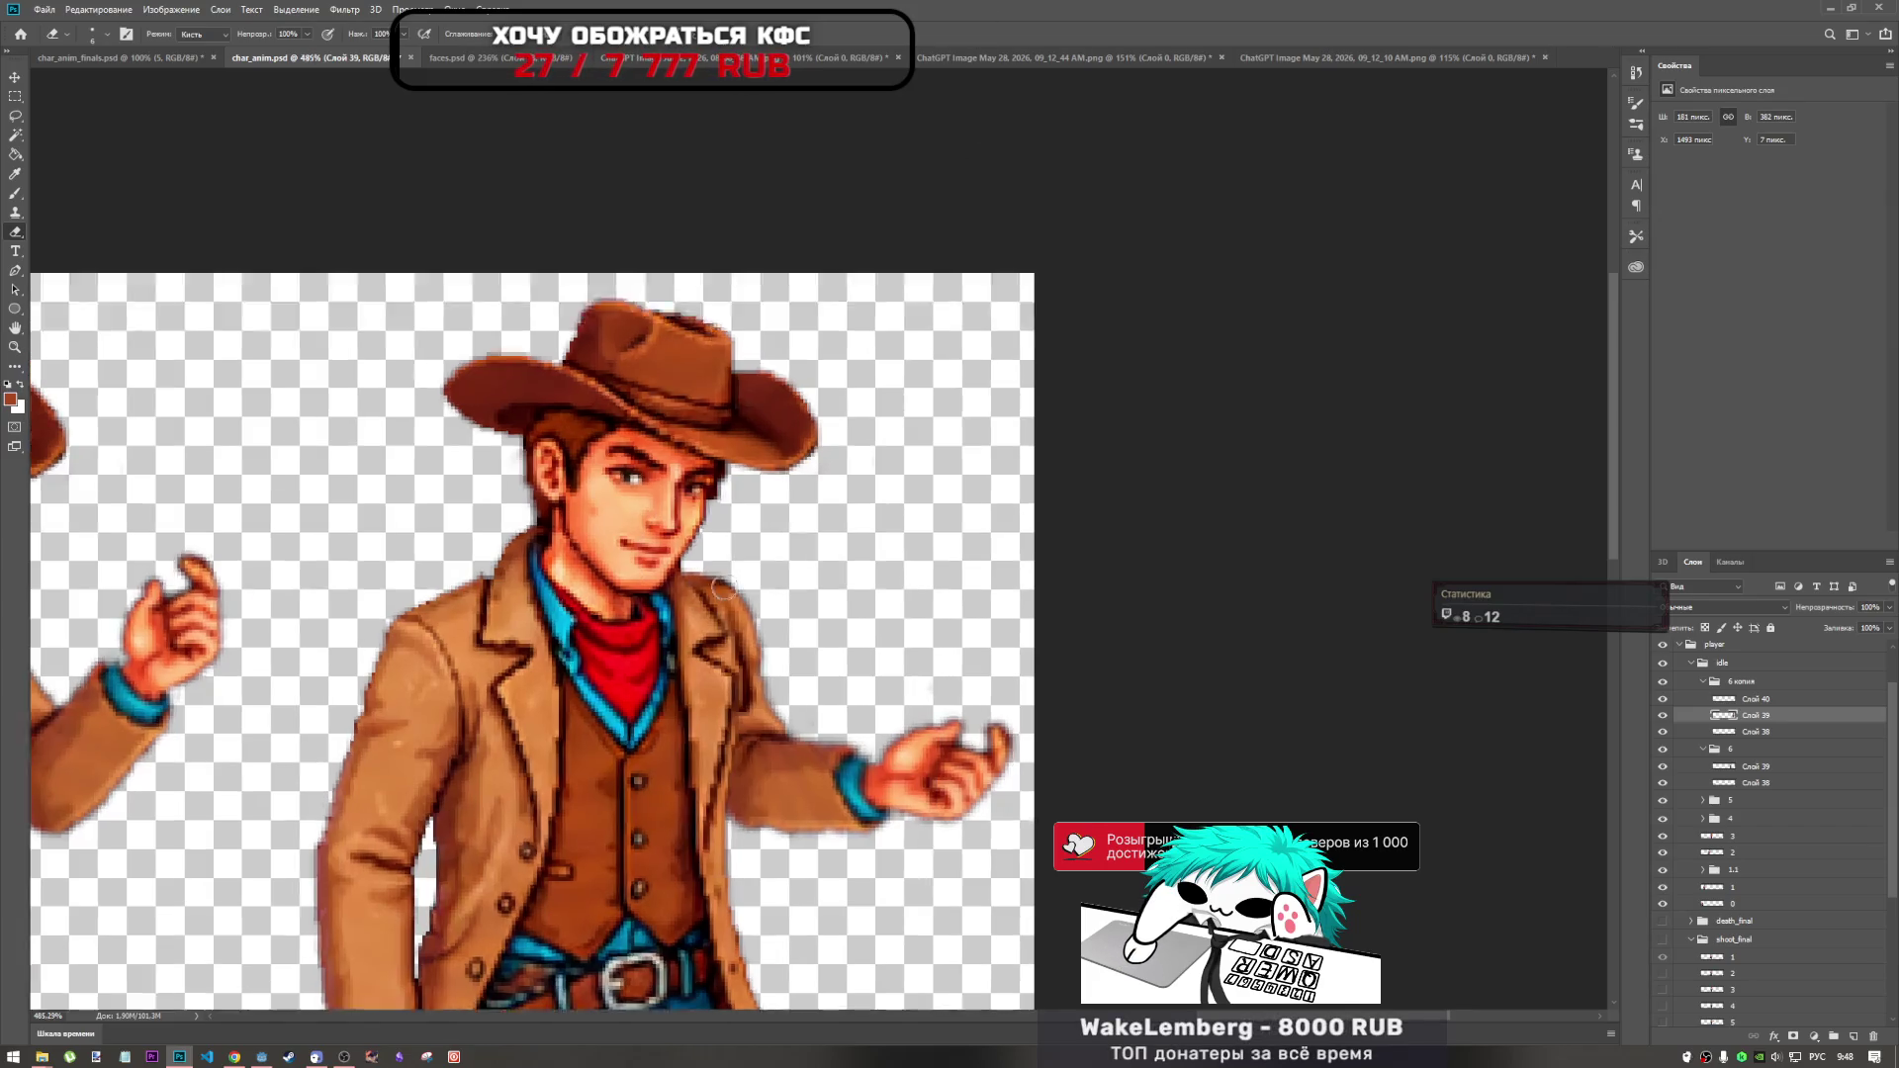
scroll(667, 545, "up", 7)
scroll(669, 545, "down", 3)
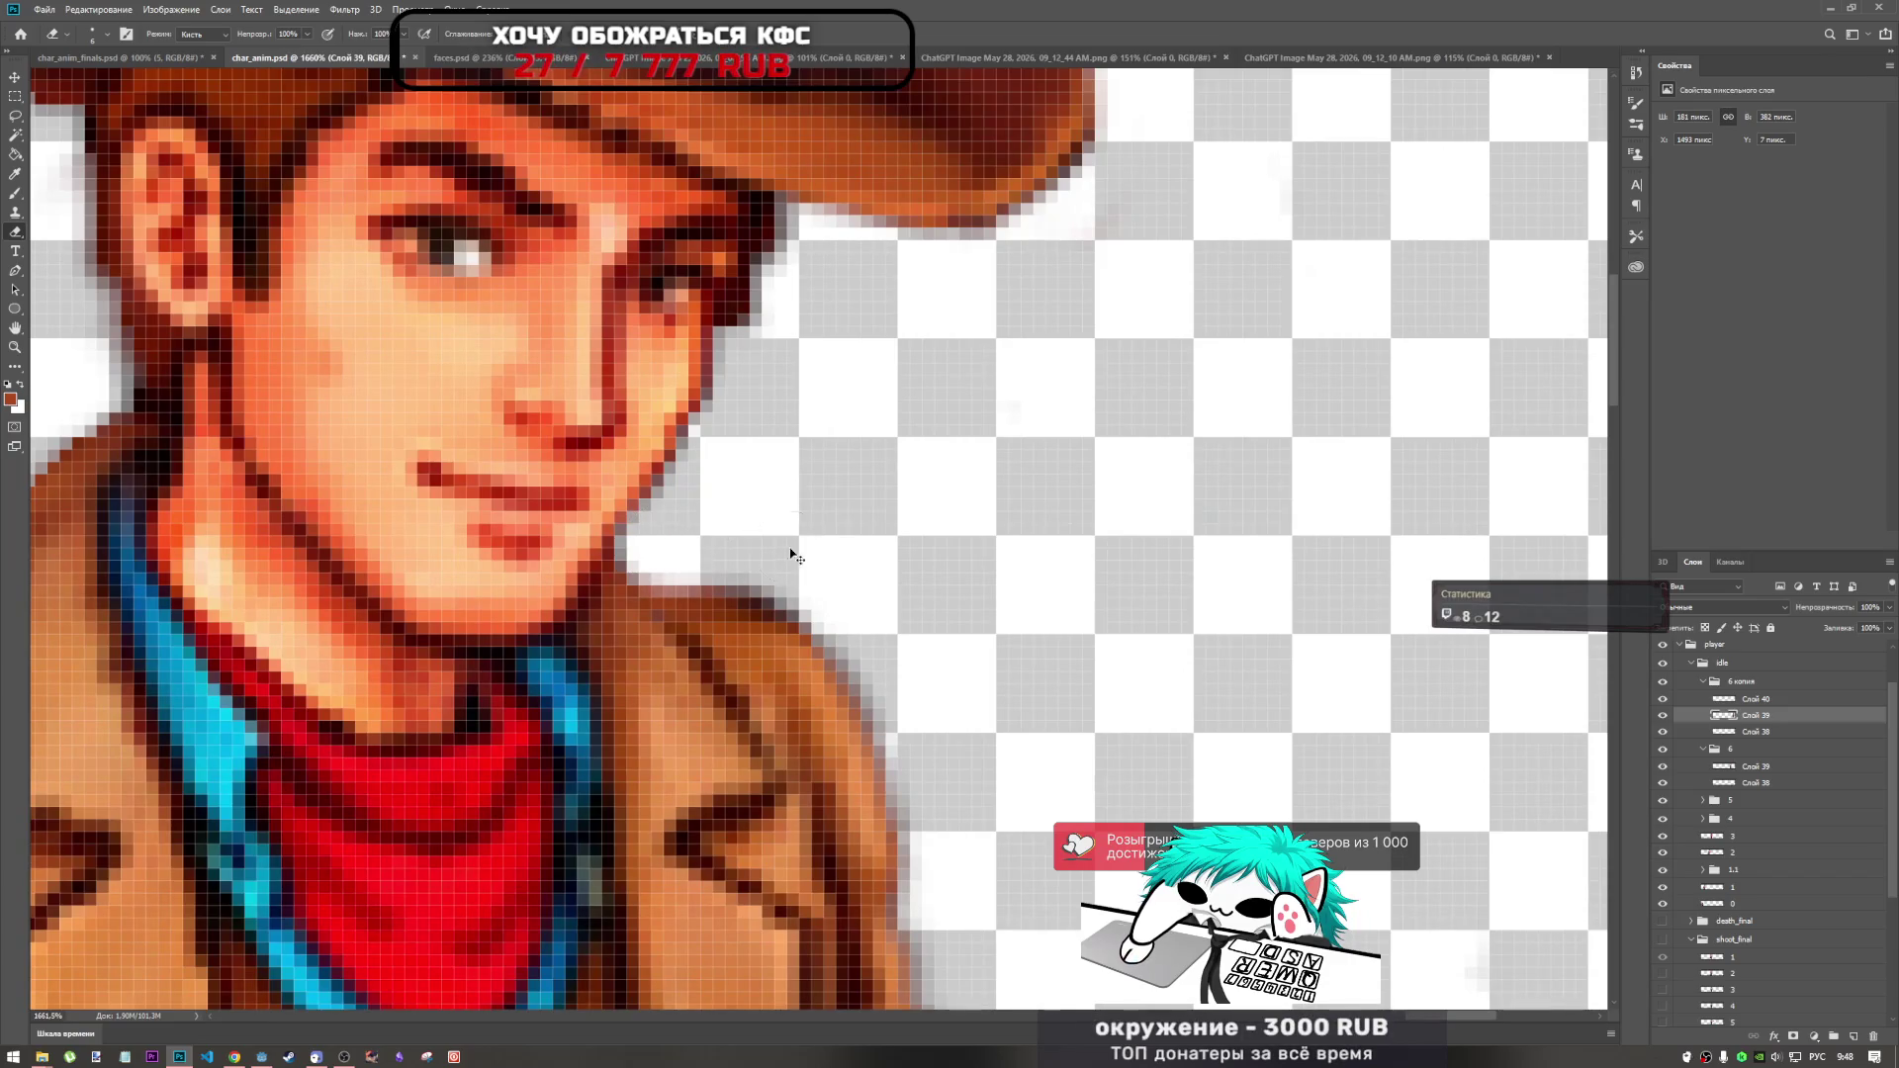
scroll(745, 588, "down", 3)
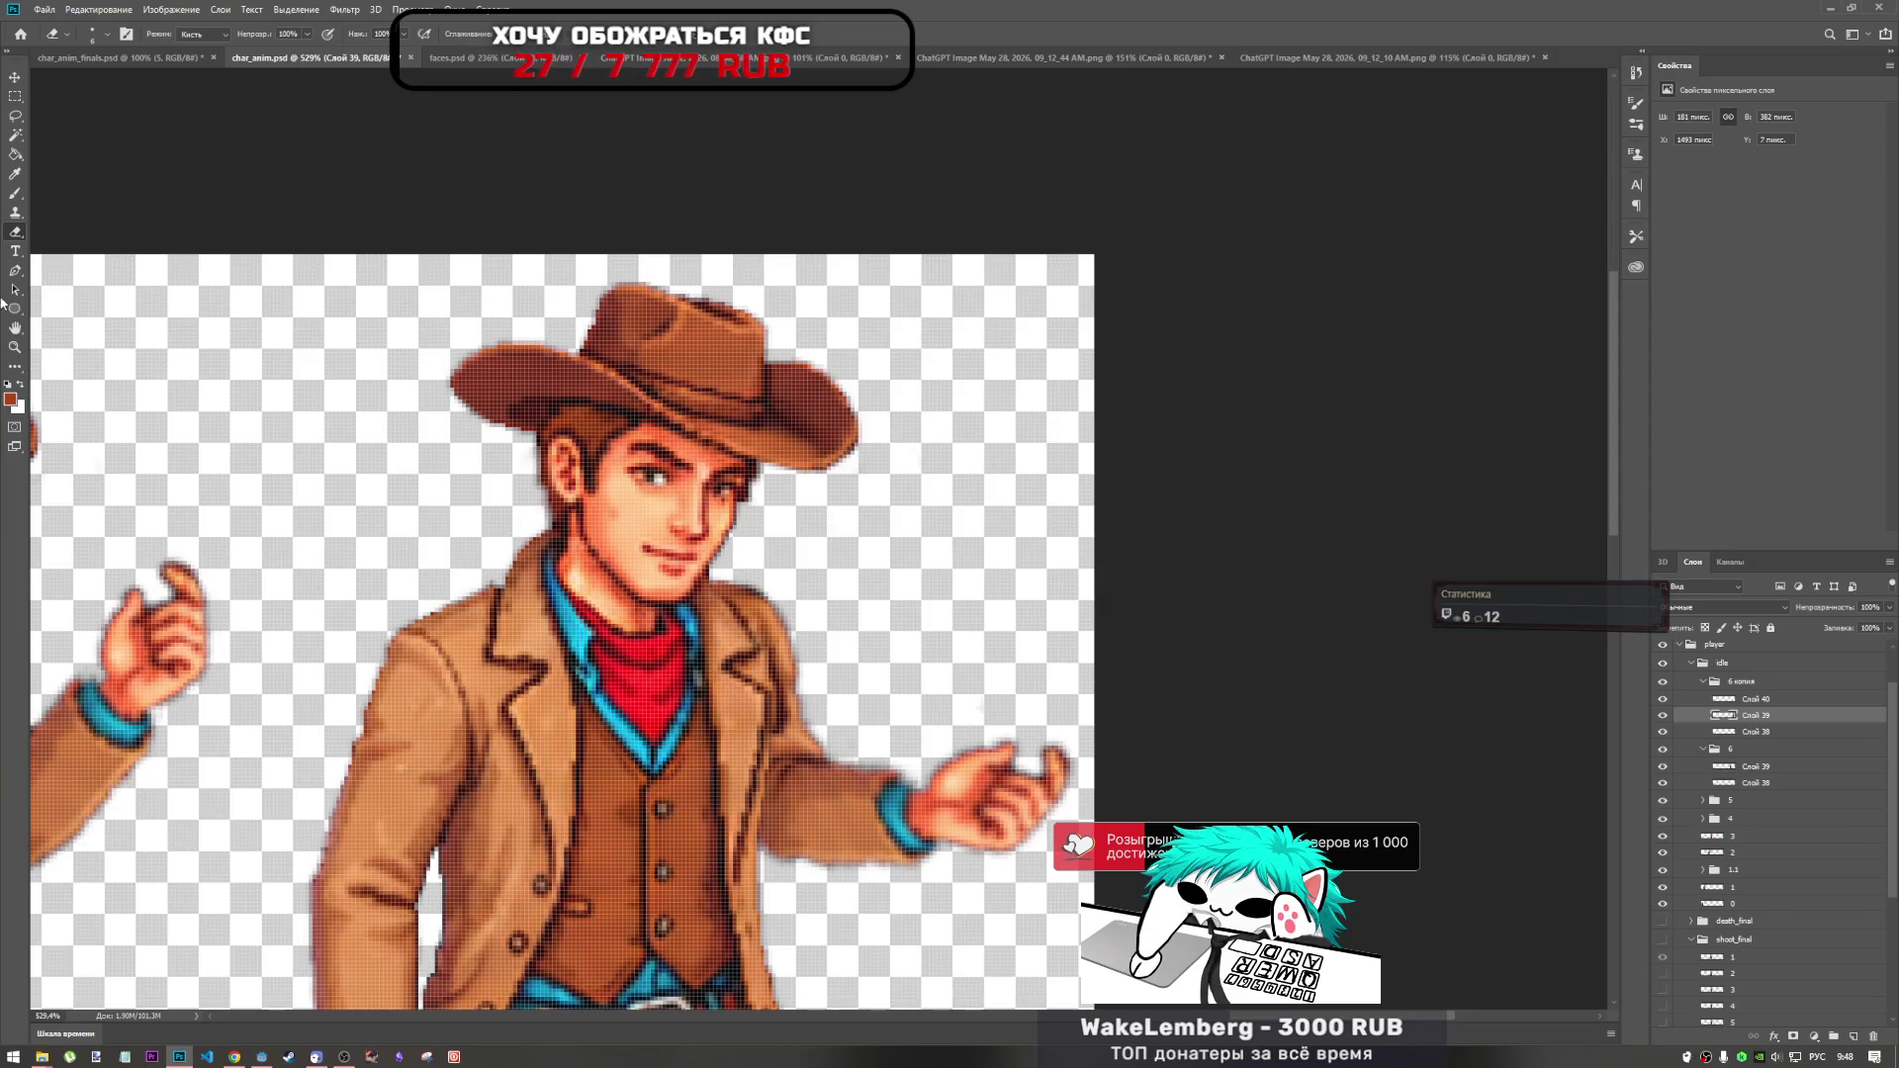
left_click(16, 250)
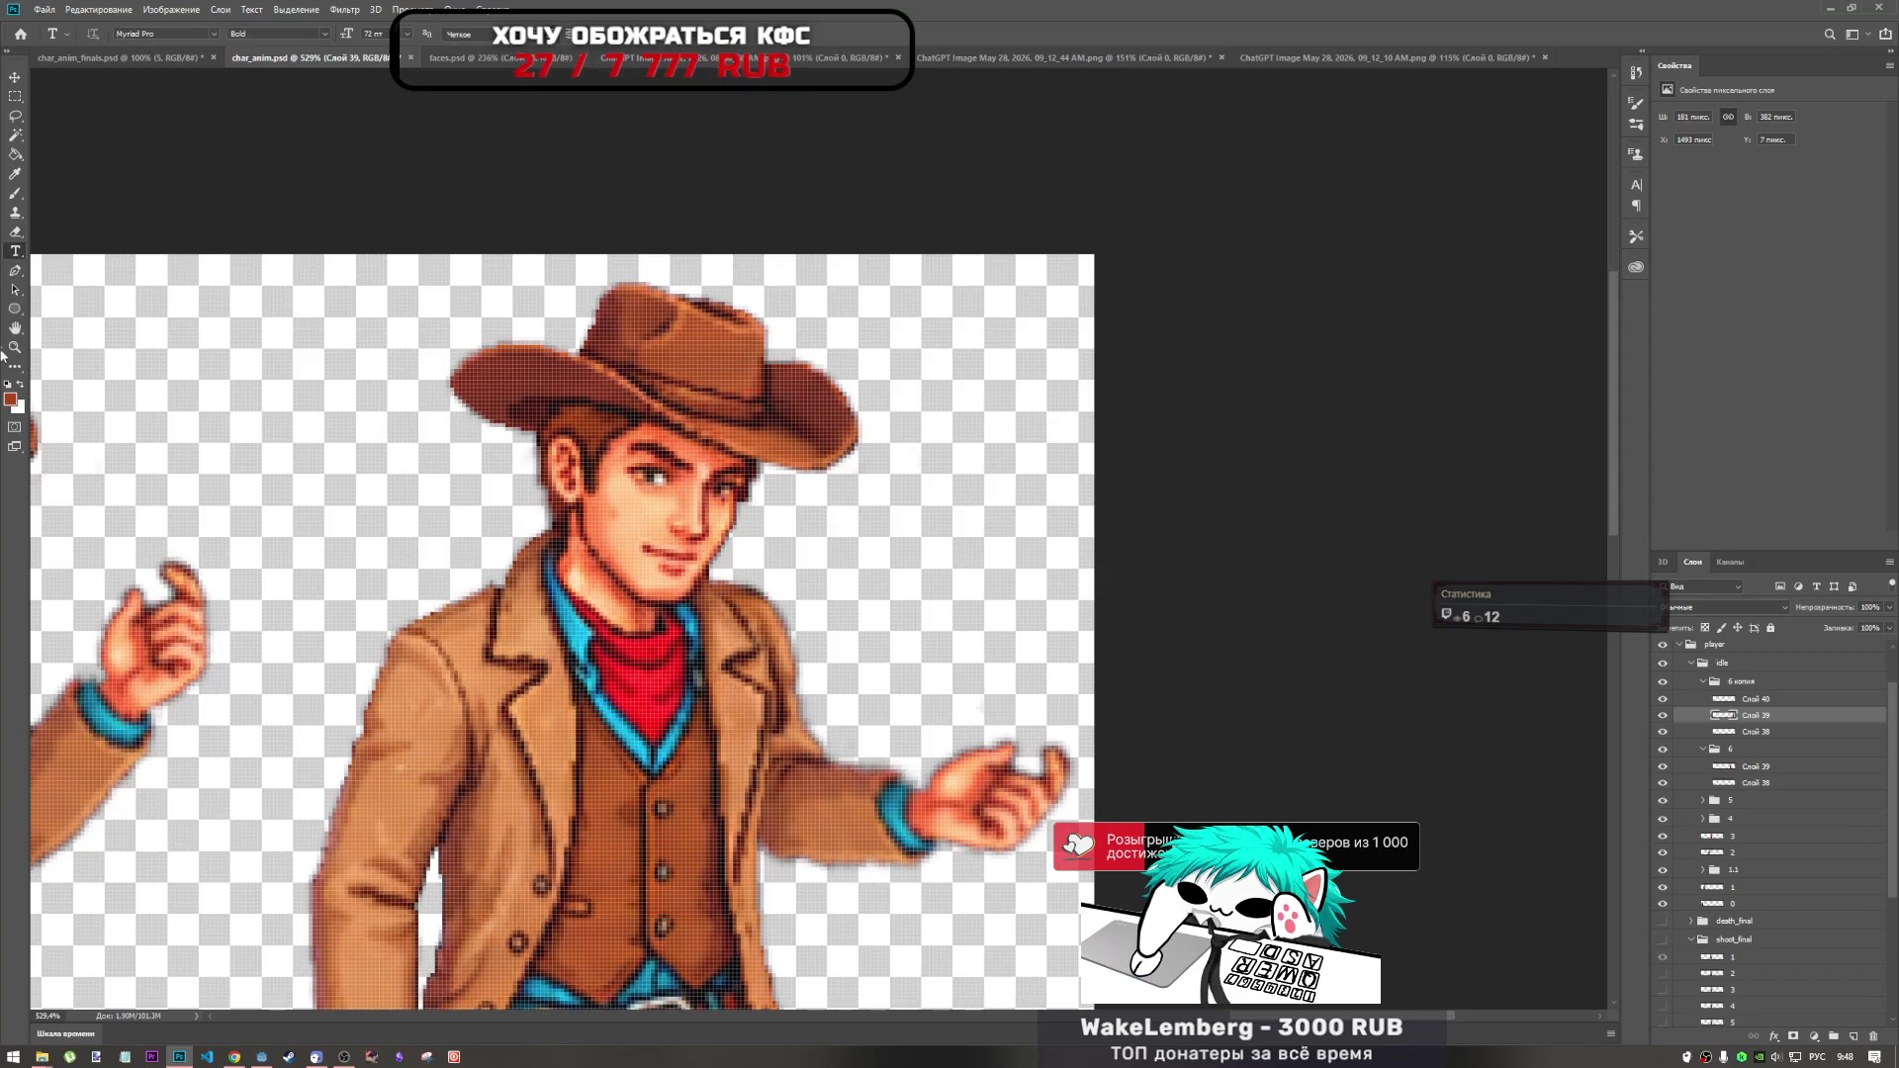
Switch to the Blur tool with a 12 px brush.
left_click(16, 368)
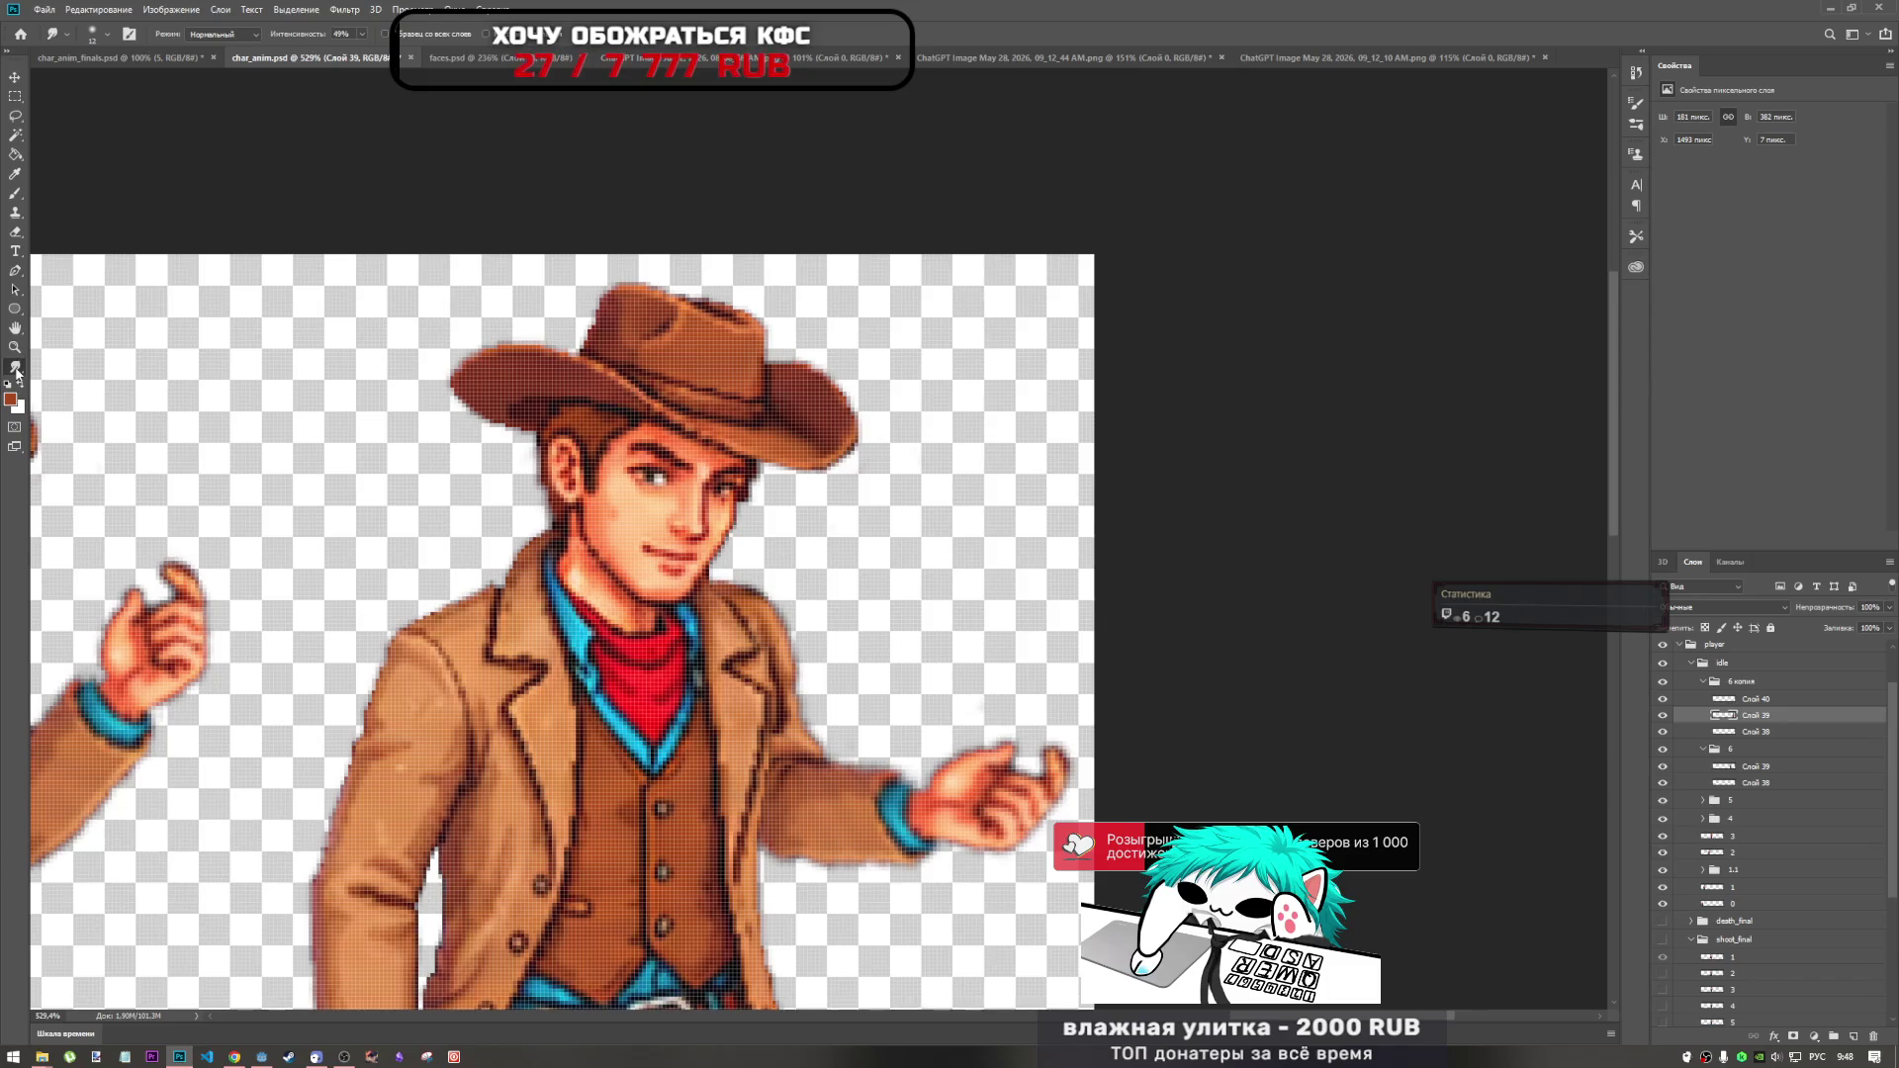
right_click(16, 369)
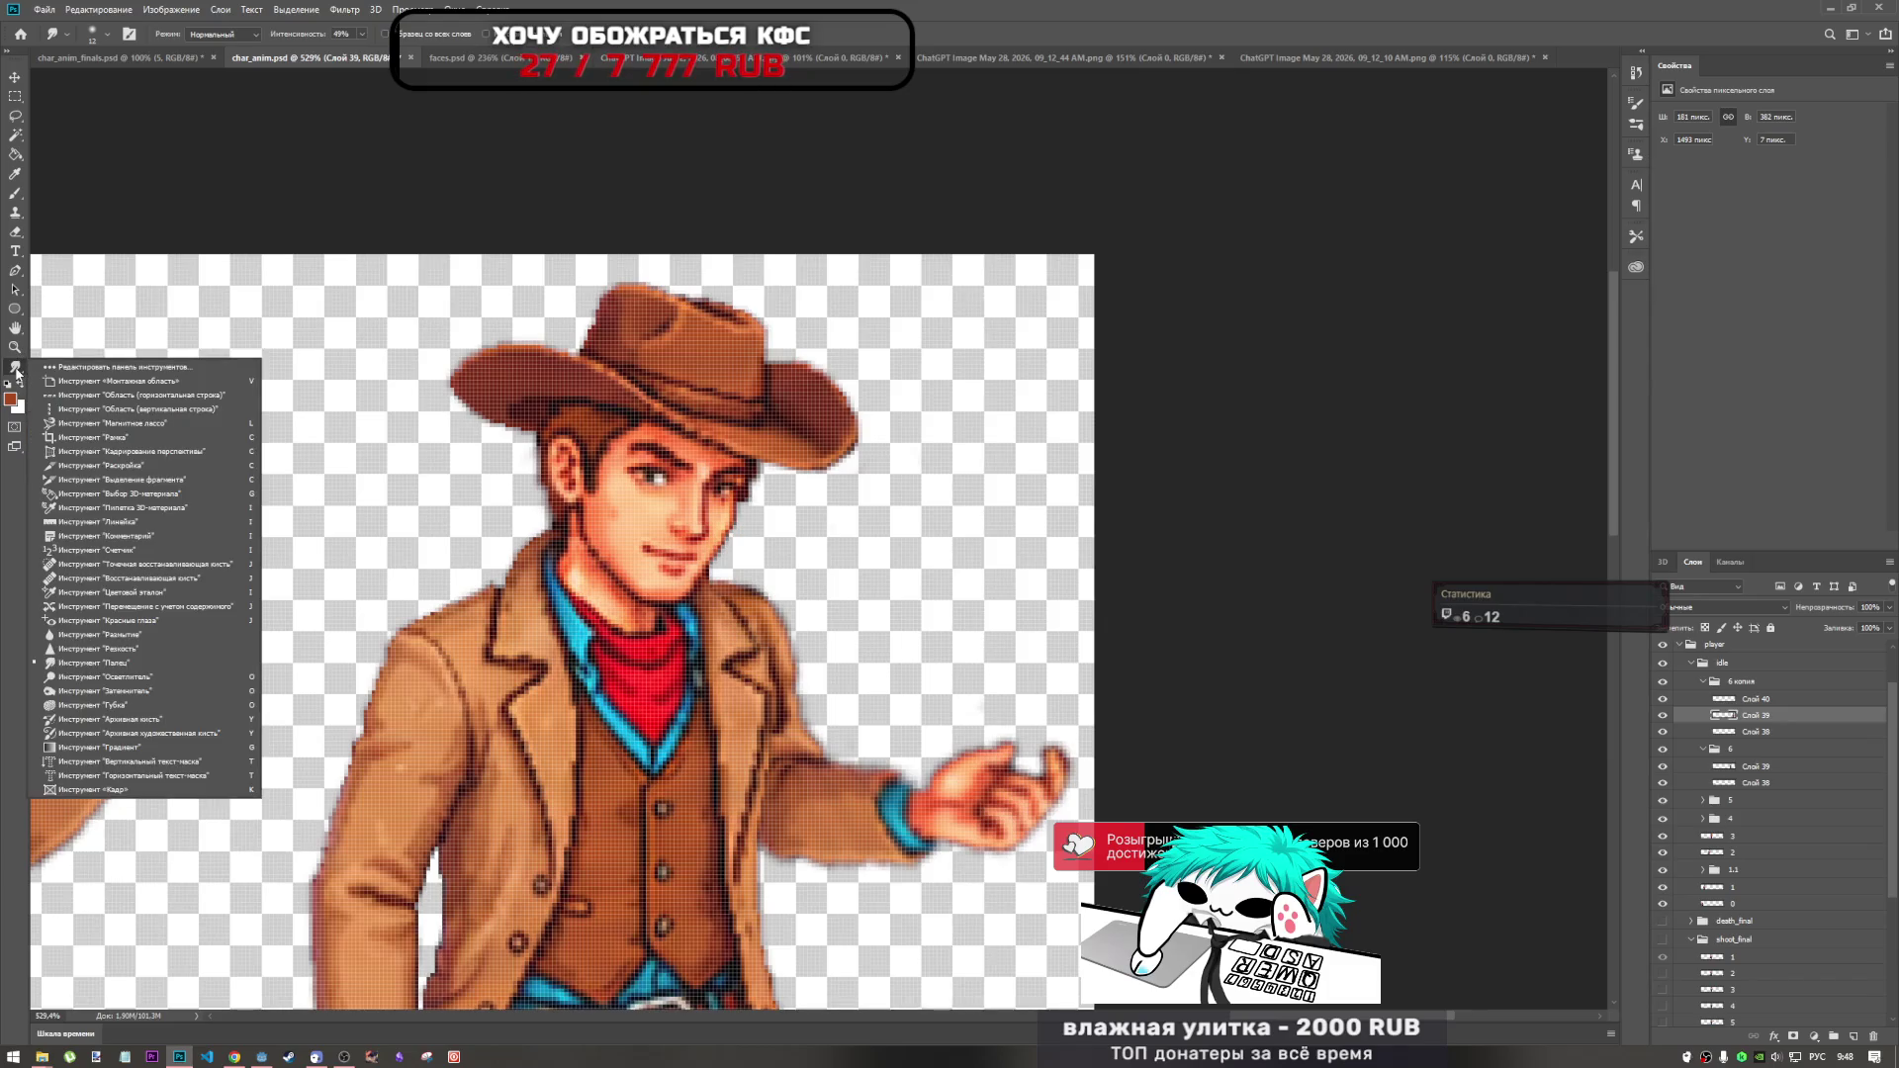
left_click(150, 636)
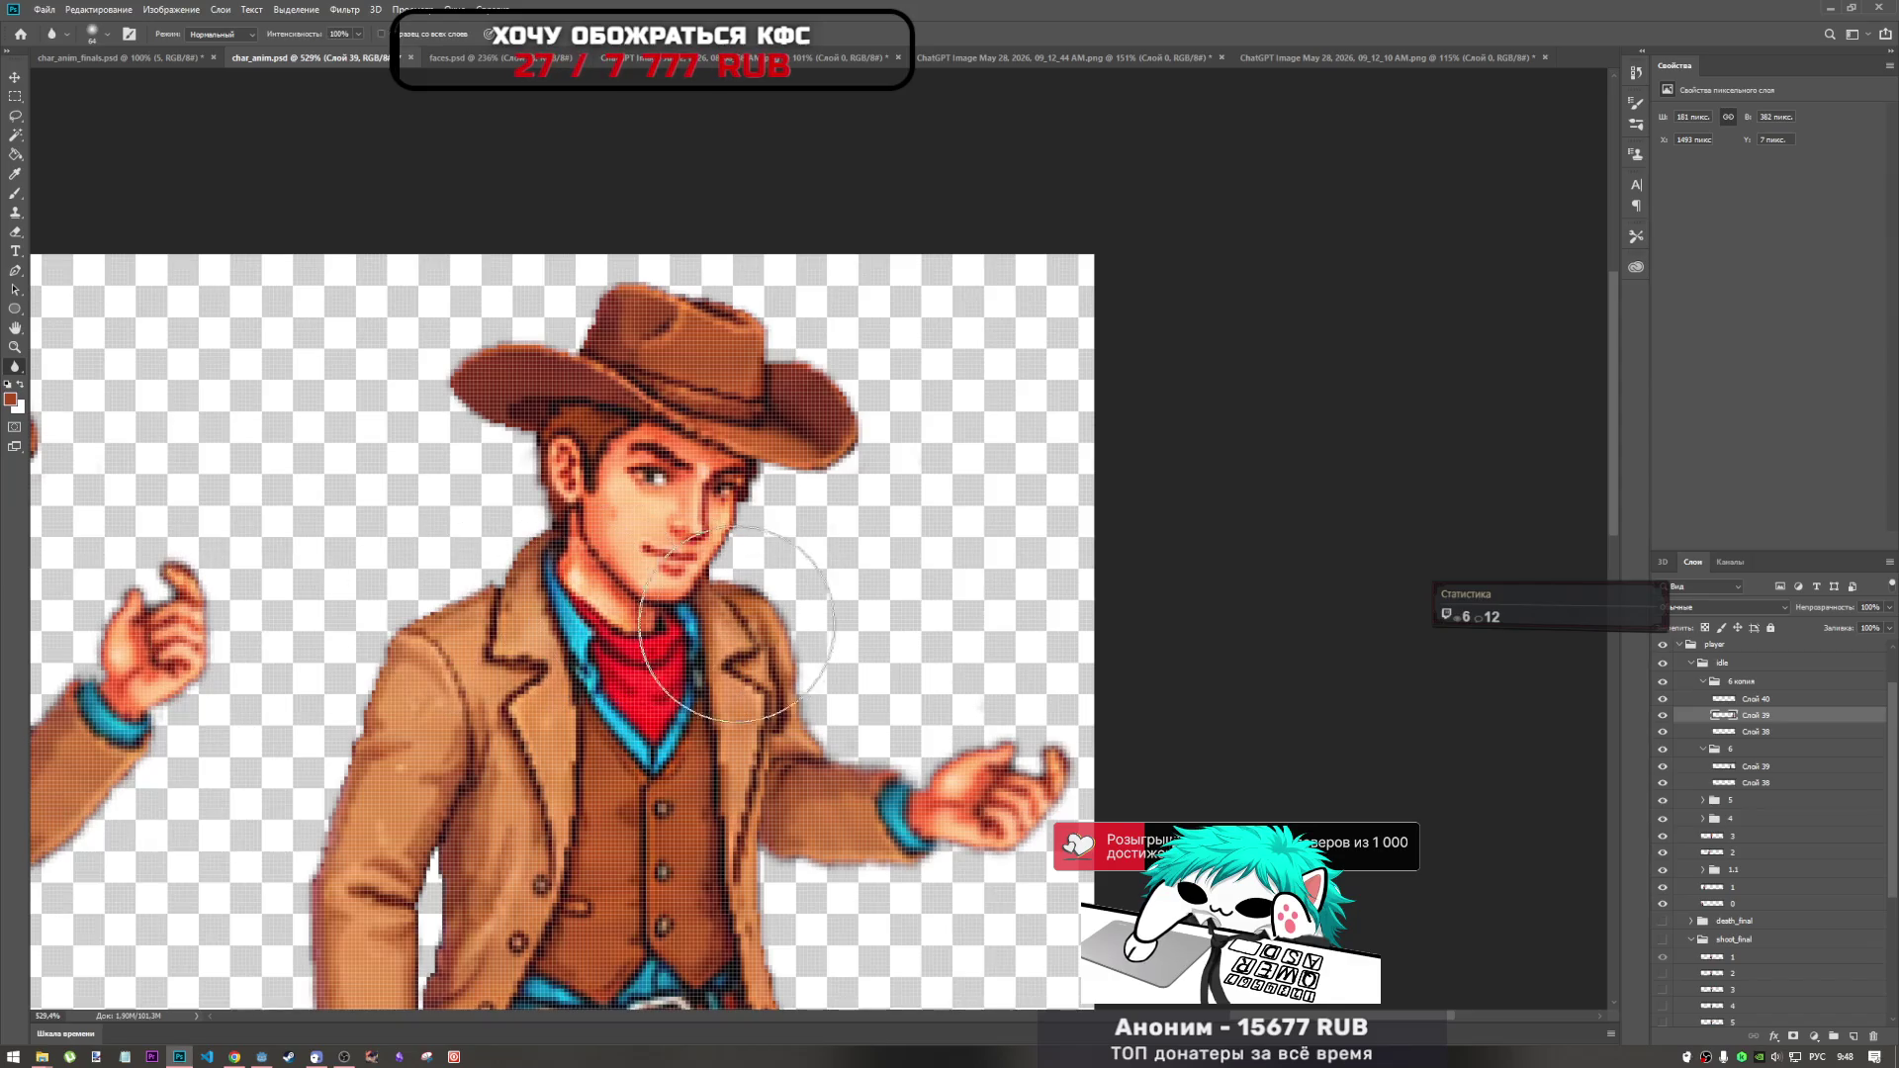
right_click(875, 606)
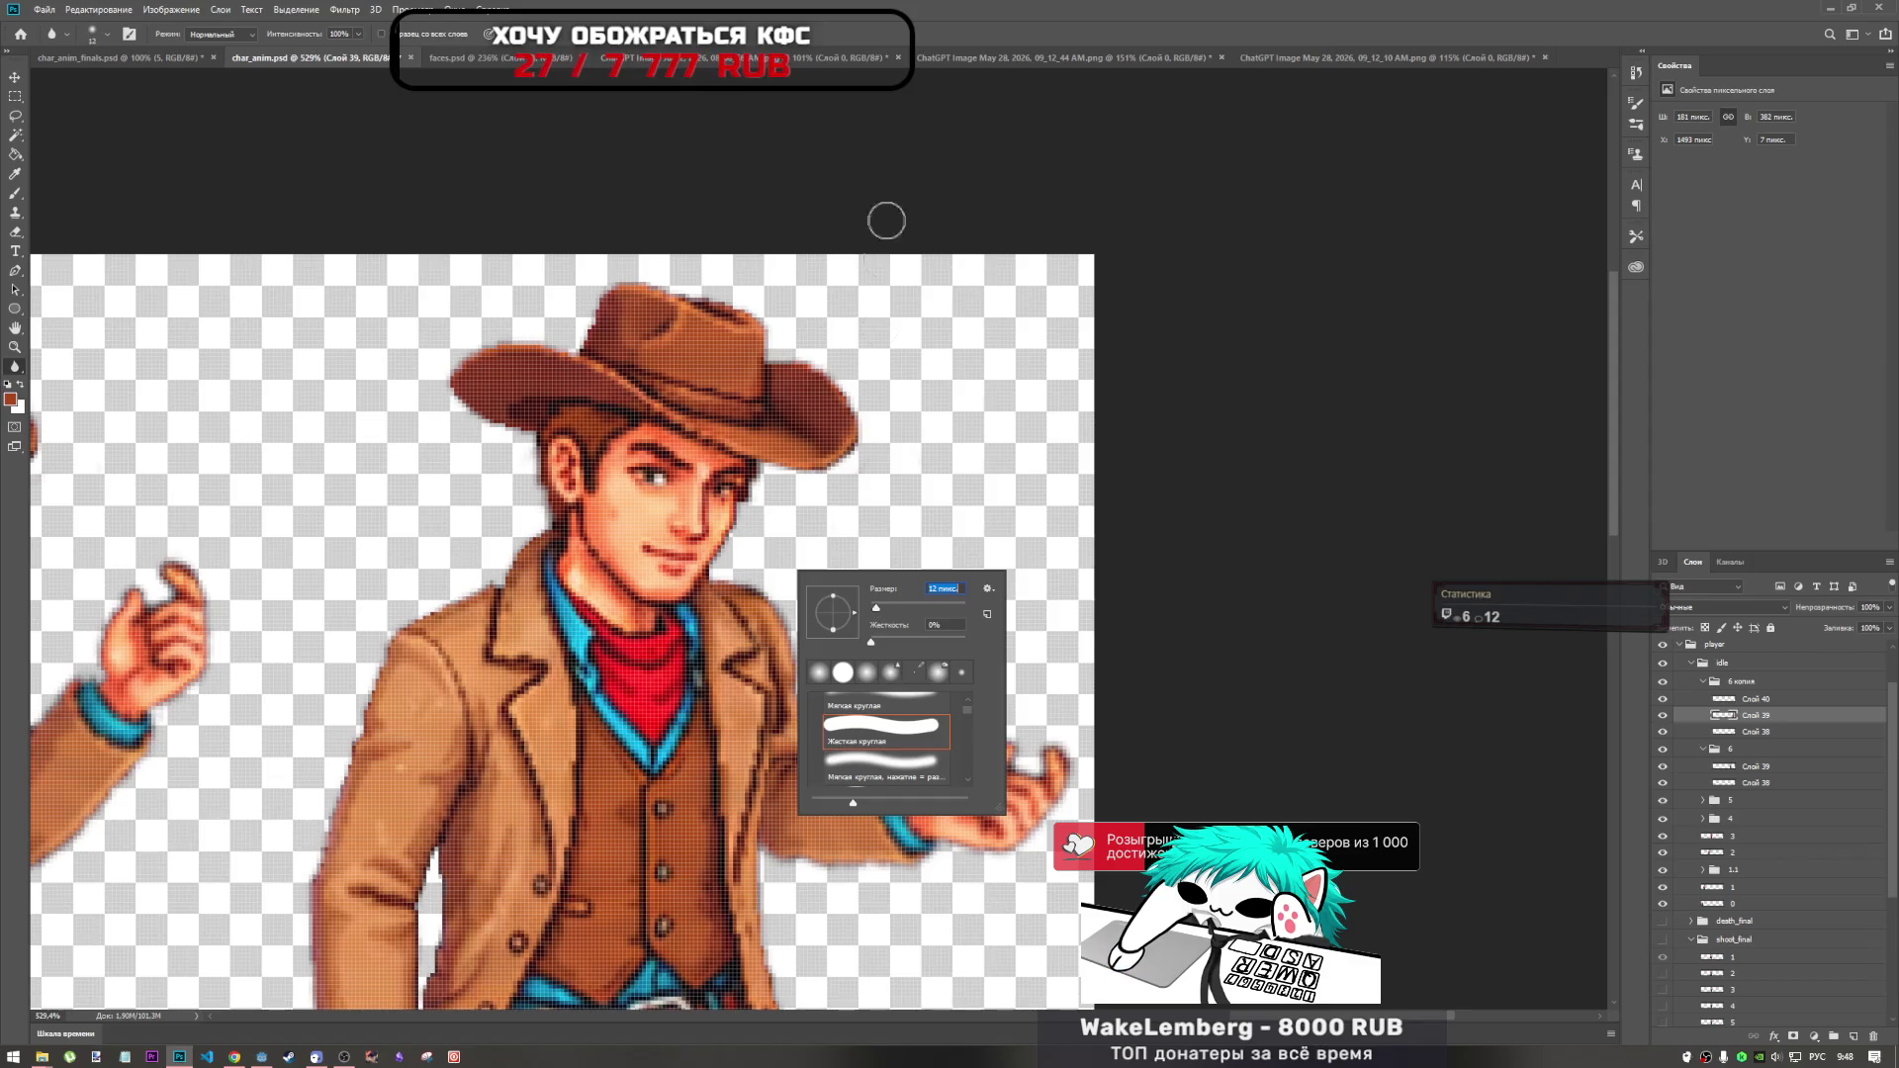
key("Return")
scroll(743, 599, "up", 3)
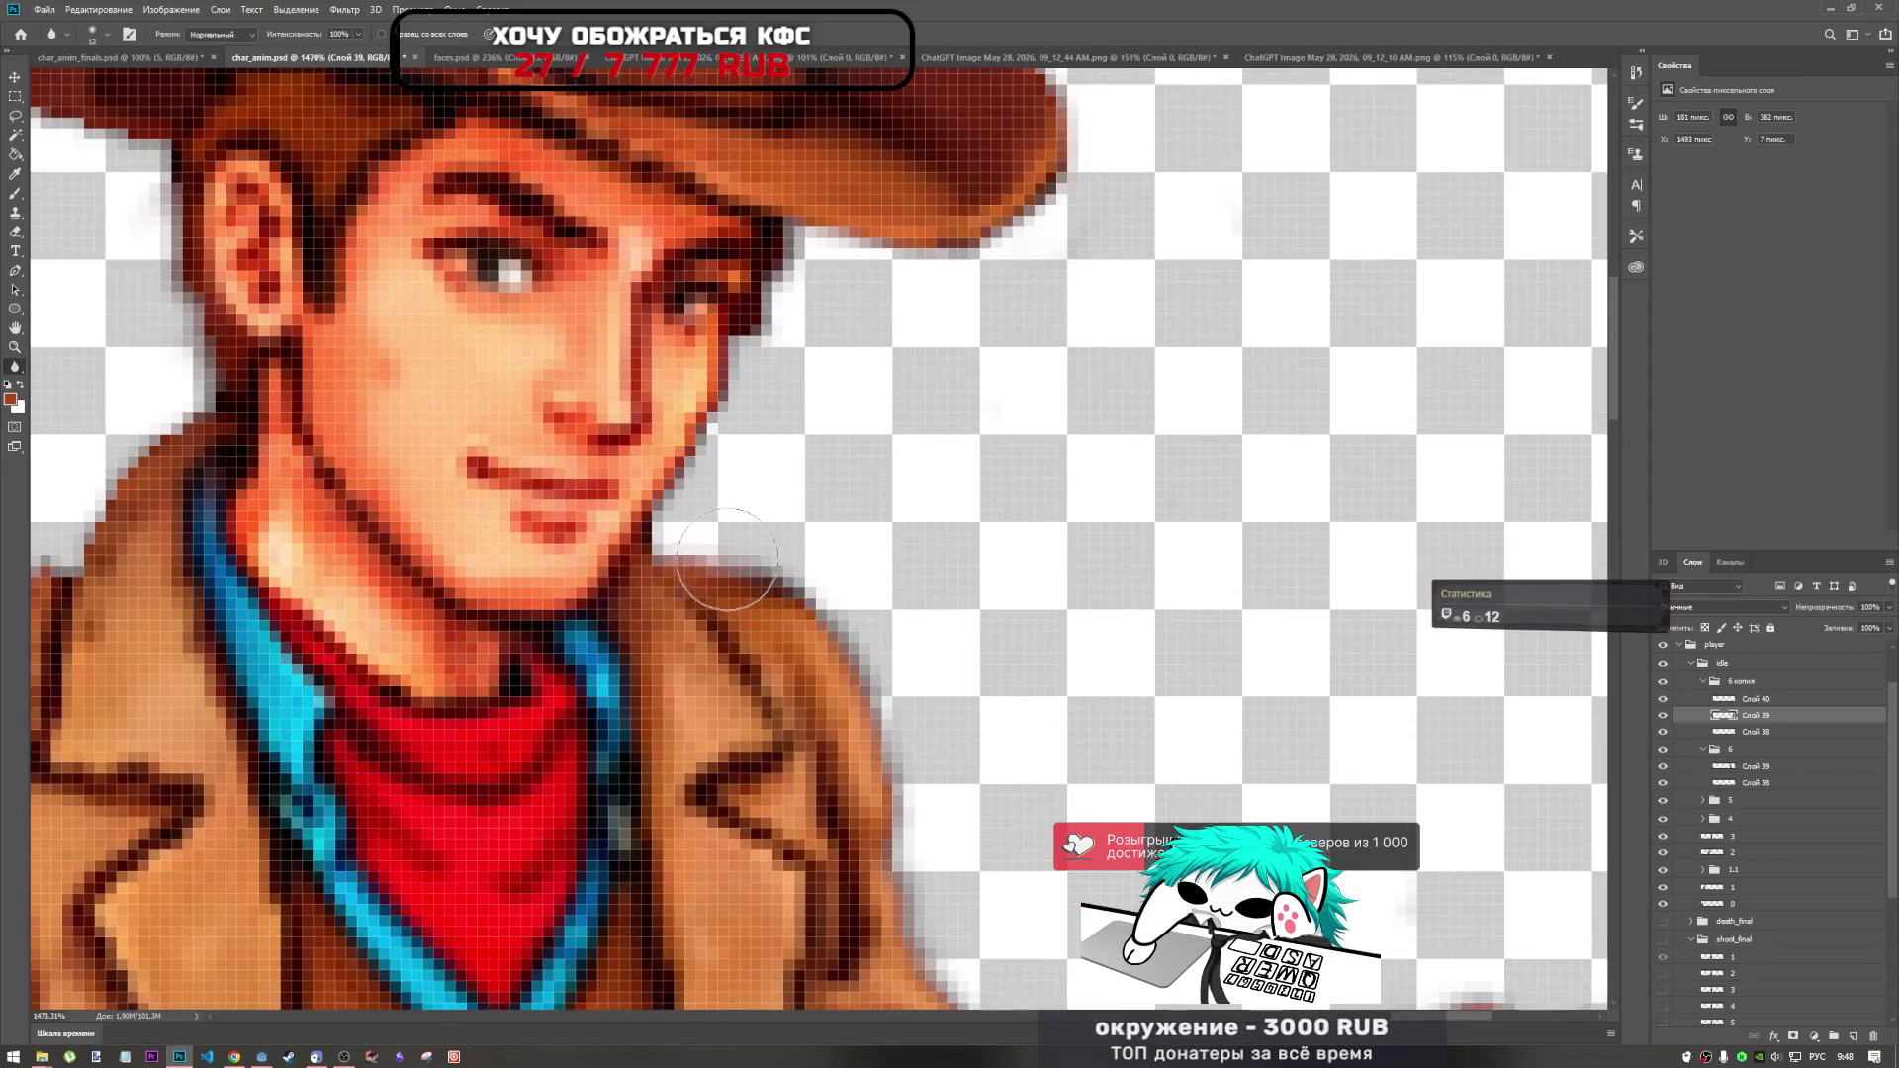
Select the Sharpen tool with a 14 px brush.
right_click(13, 368)
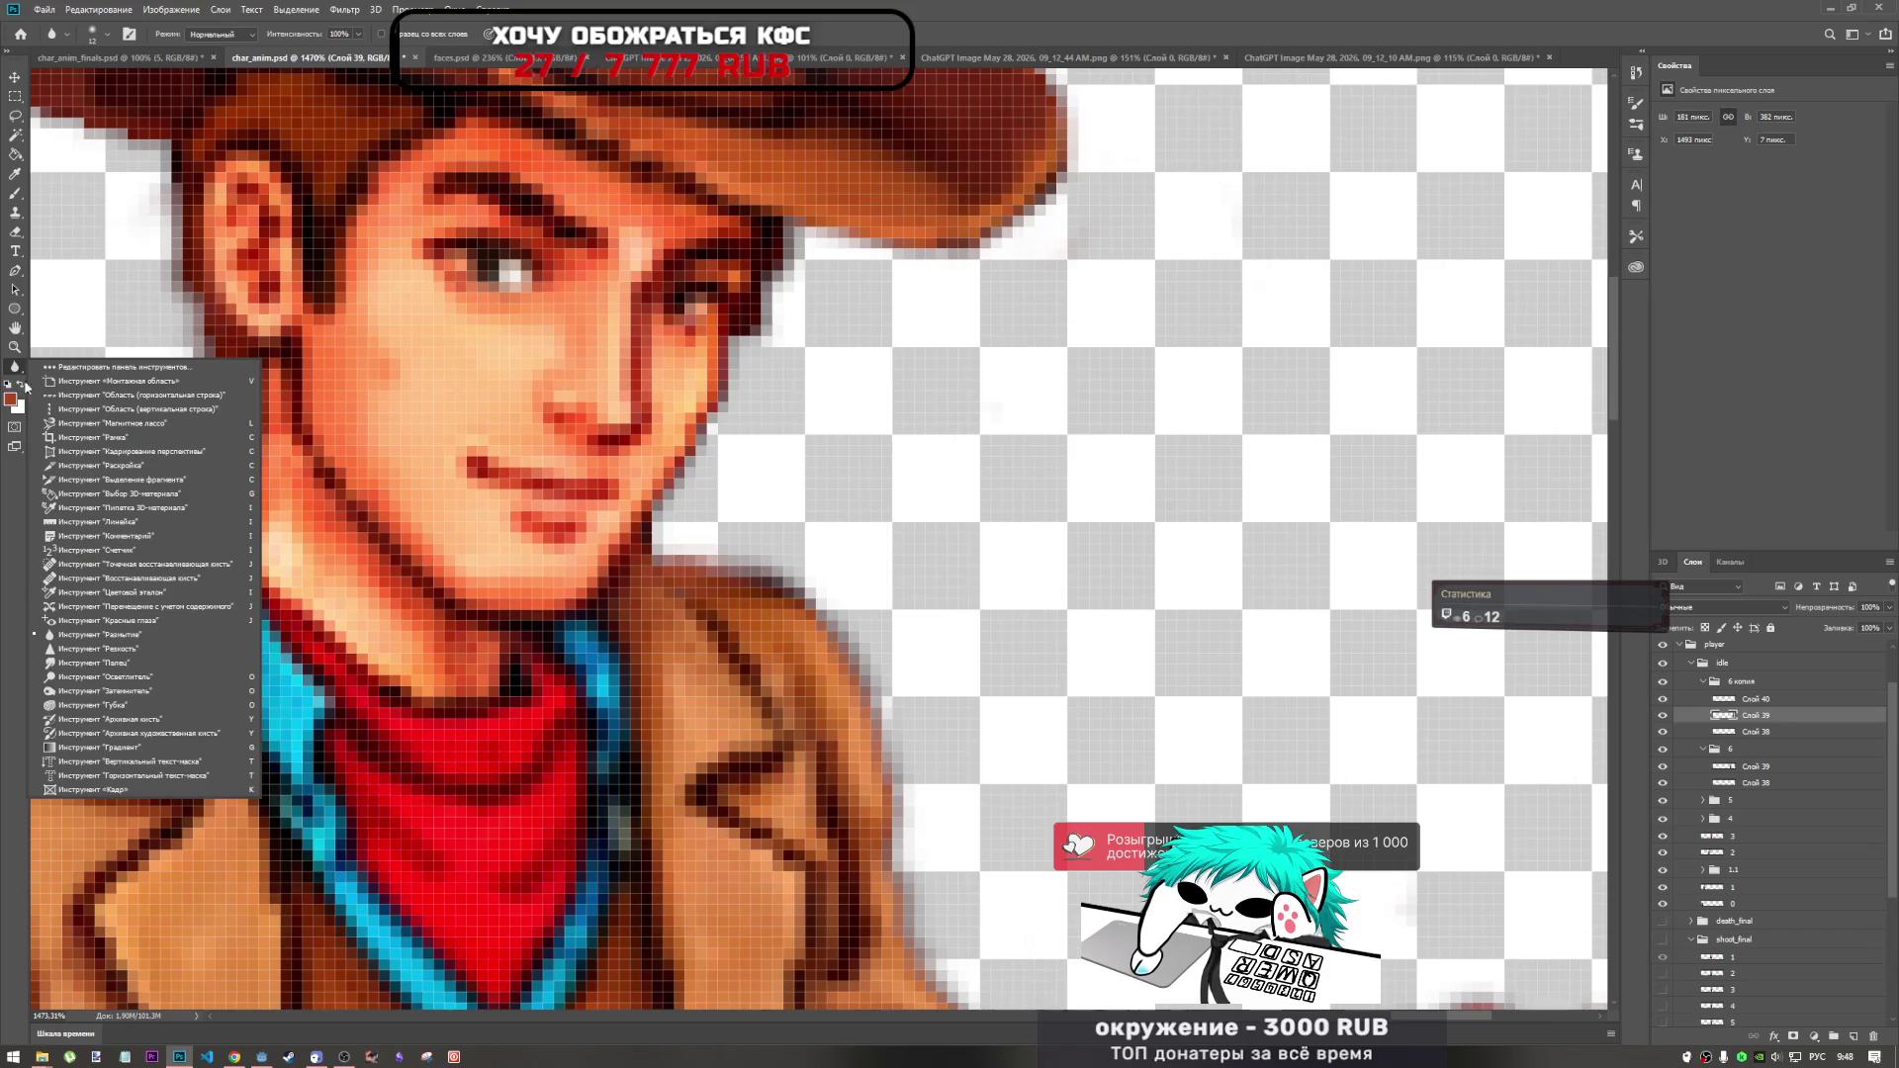
left_click(119, 645)
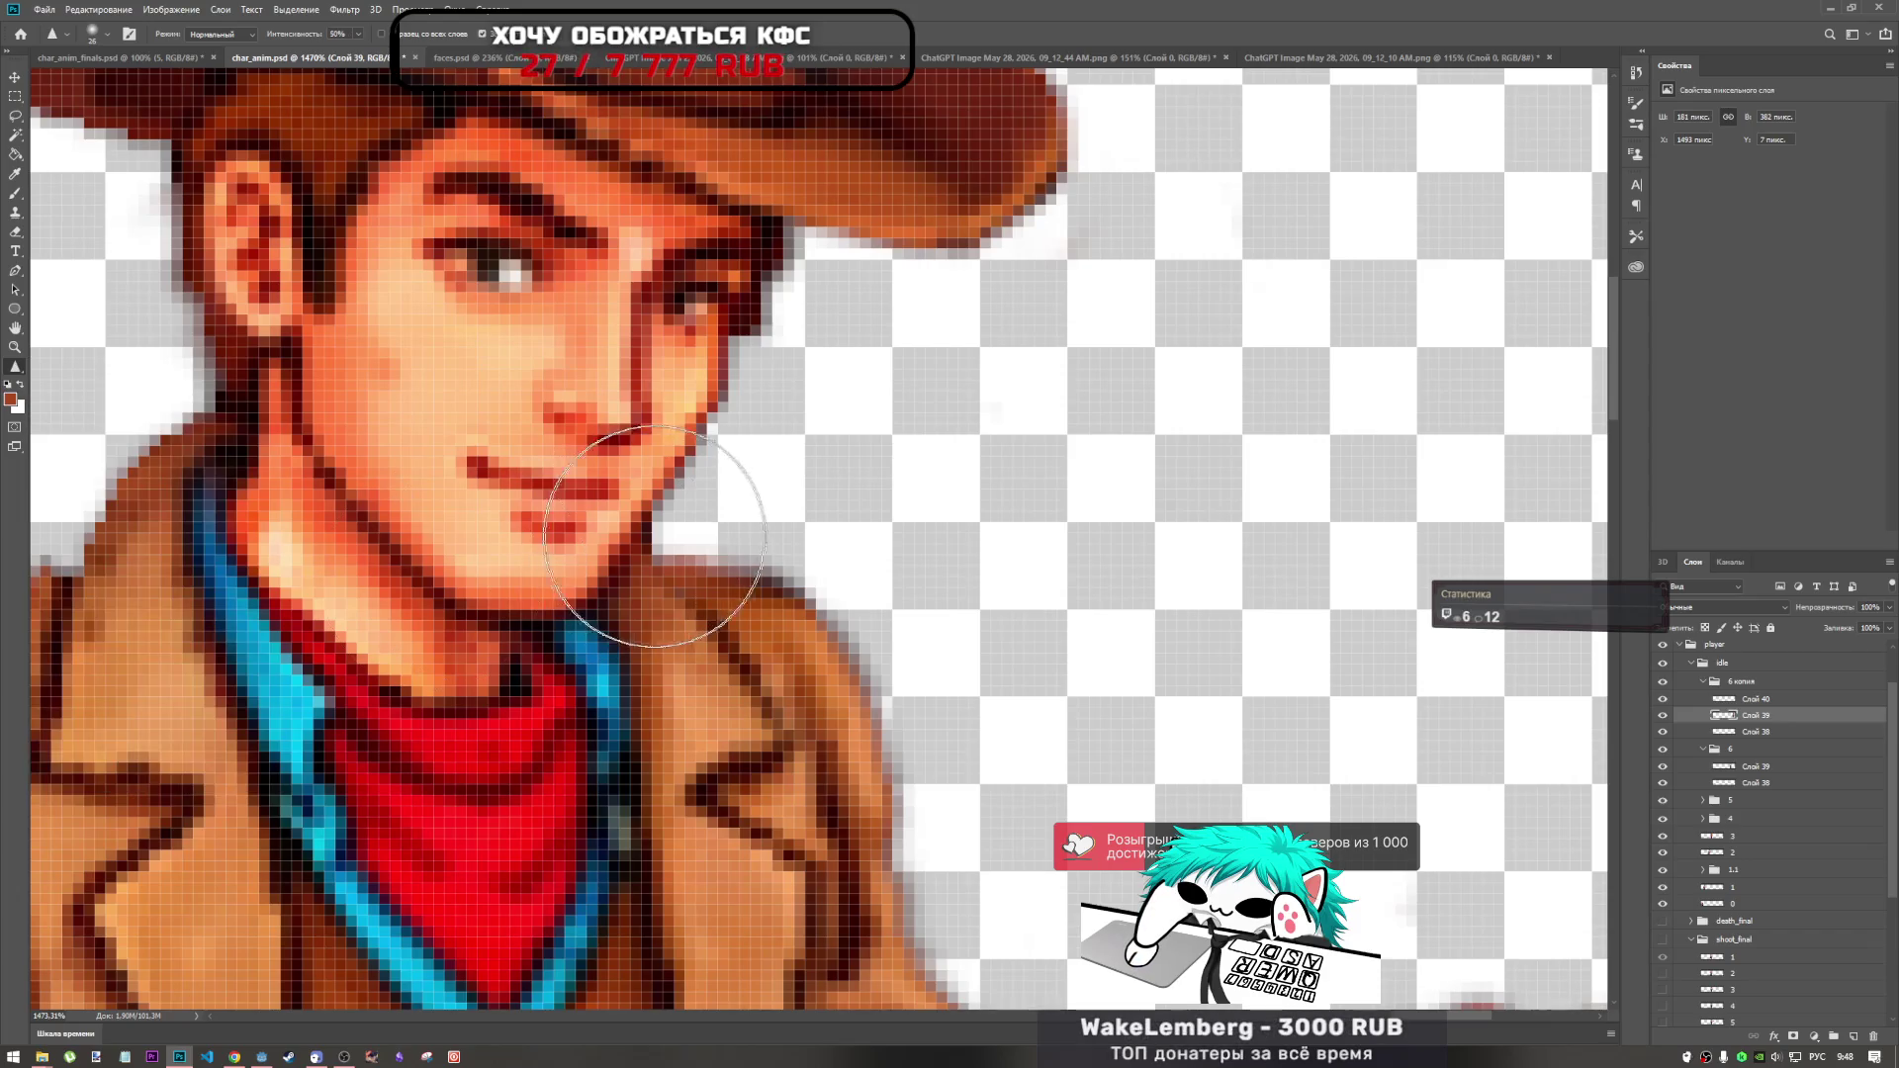
right_click(773, 574)
key("Return")
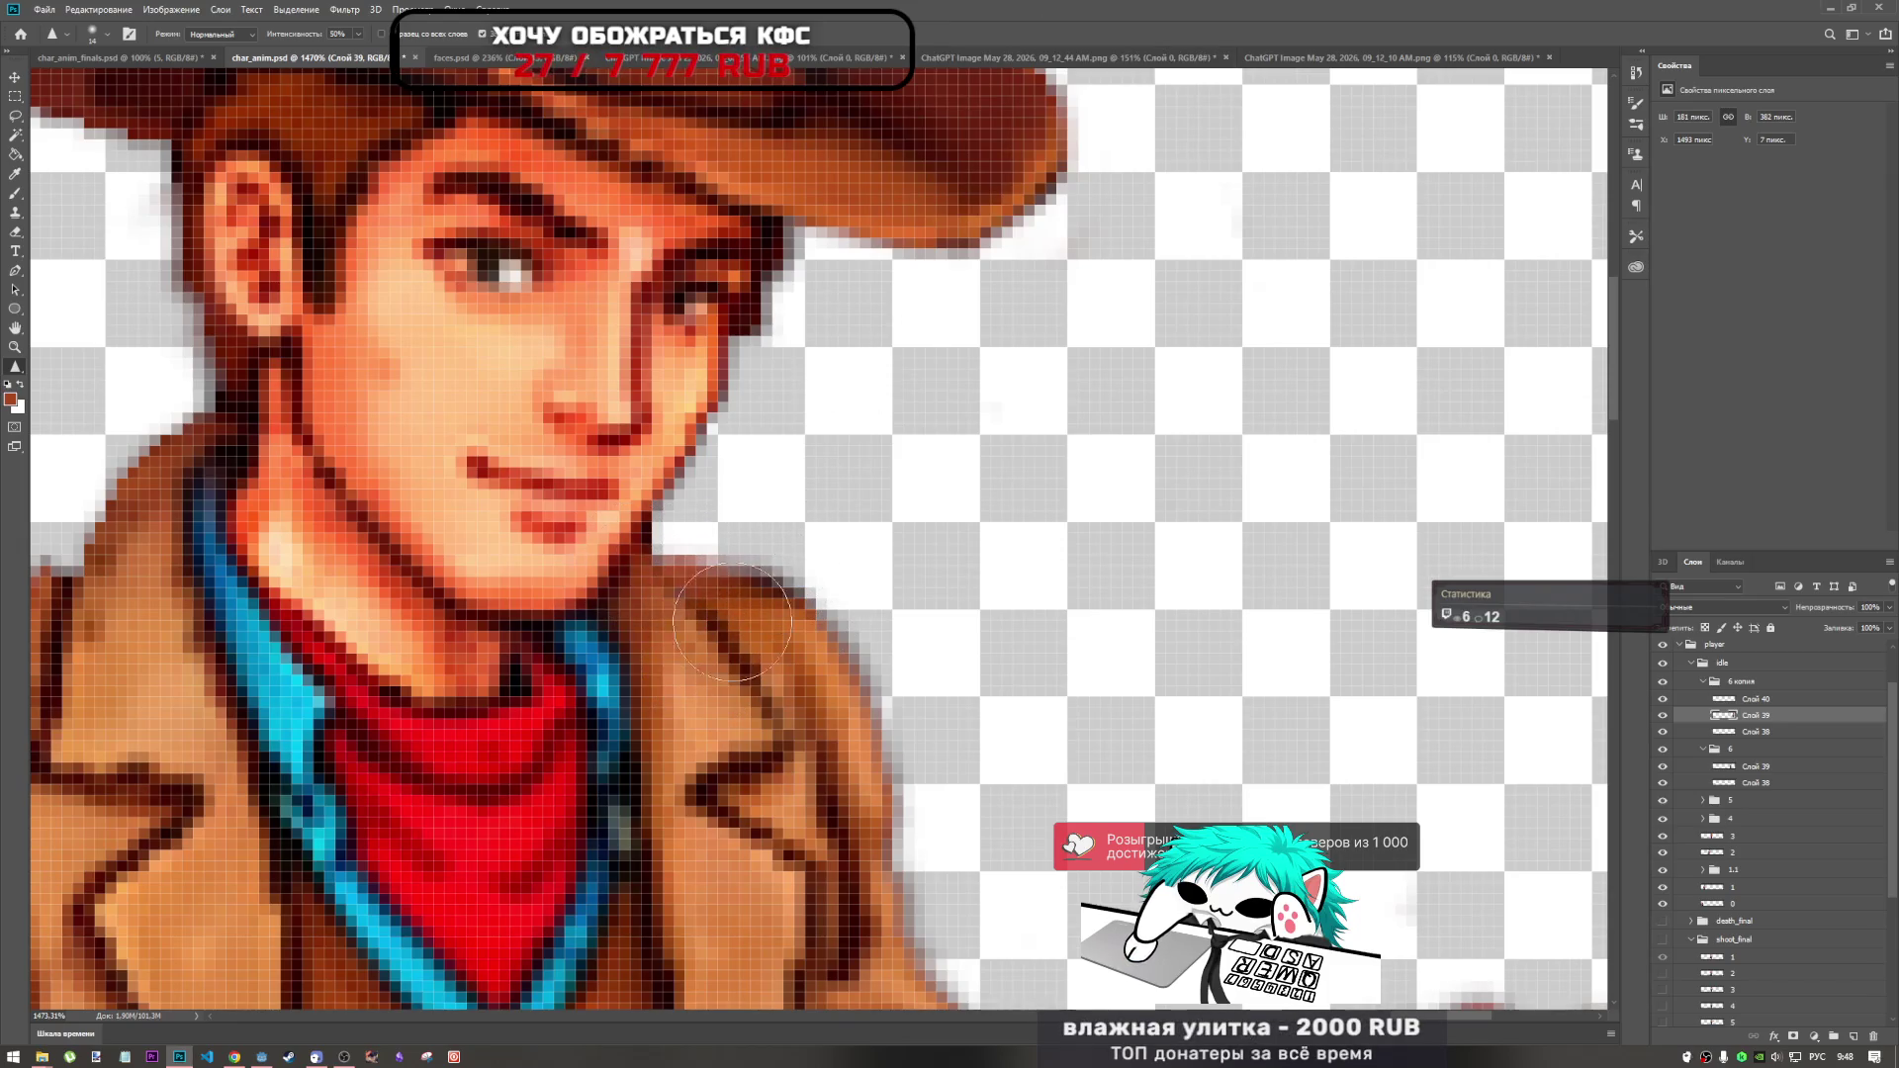
scroll(714, 695, "down", 8)
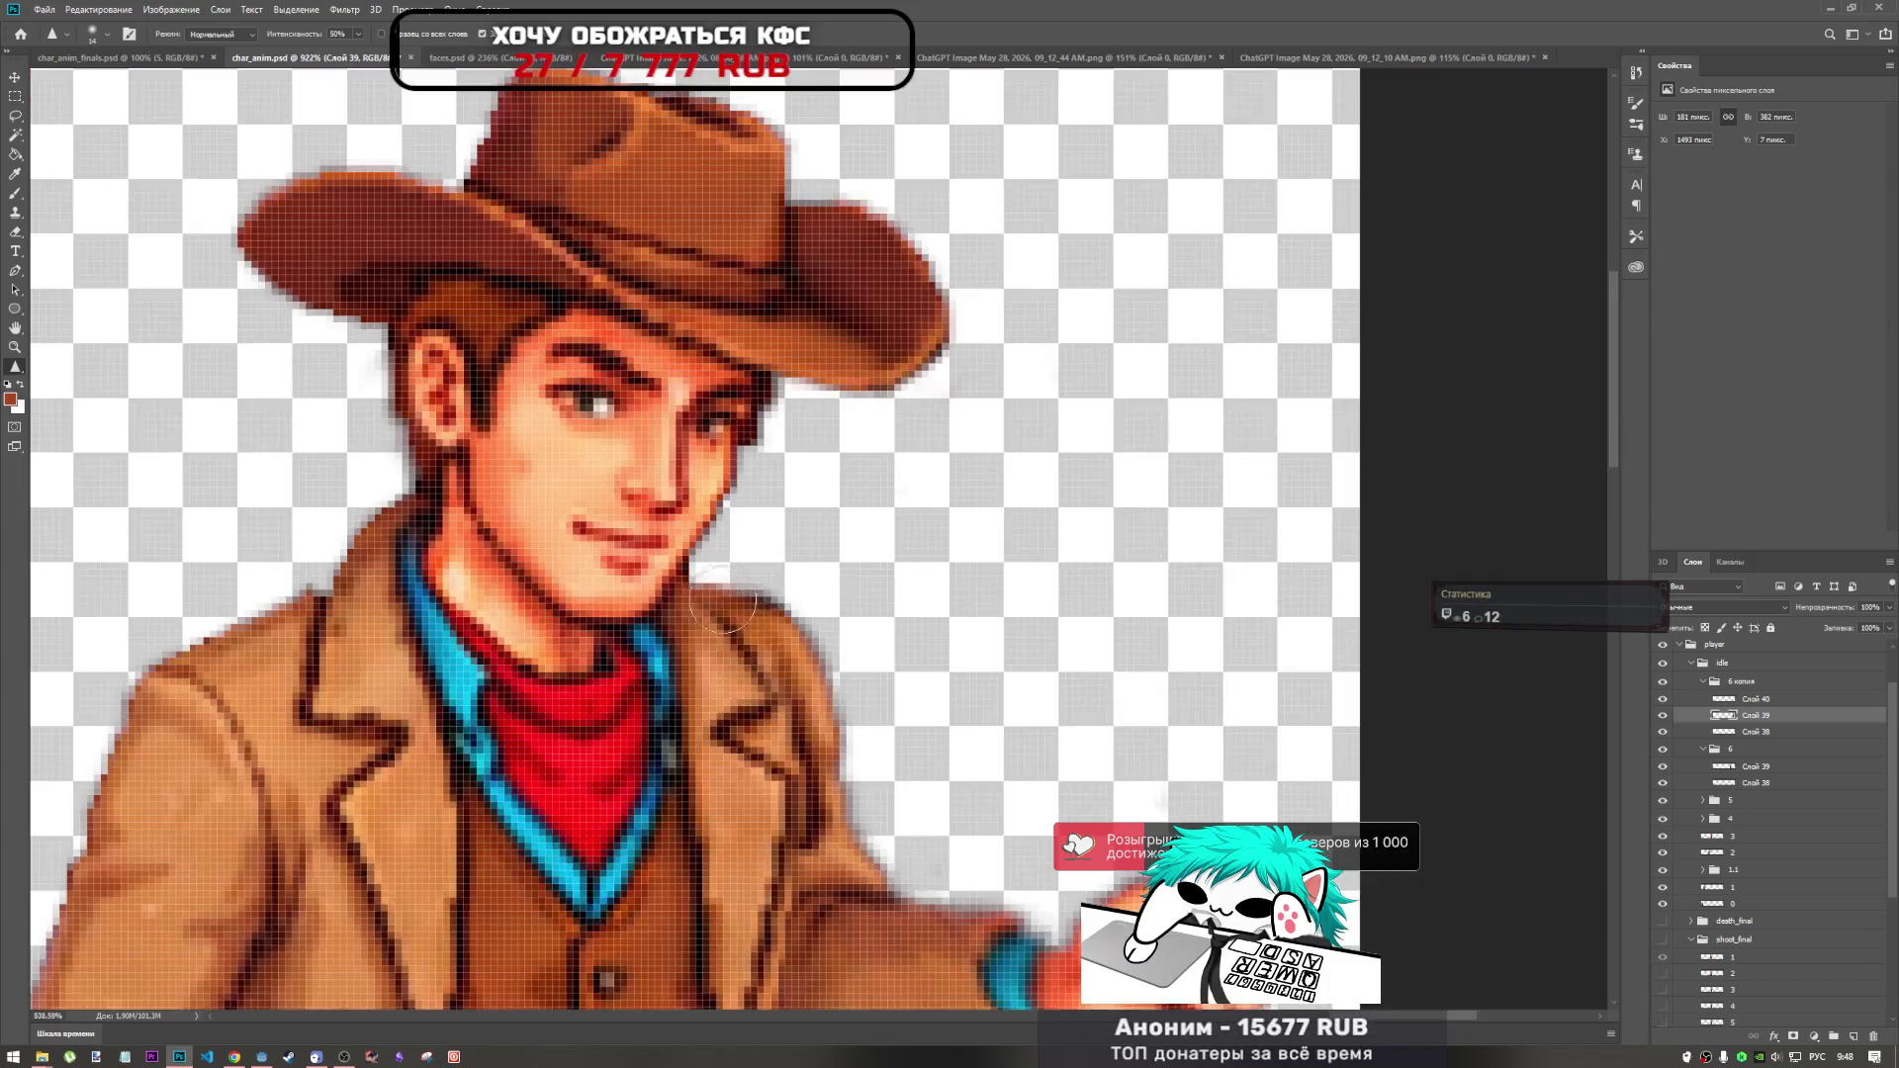
scroll(765, 617, "up", 4)
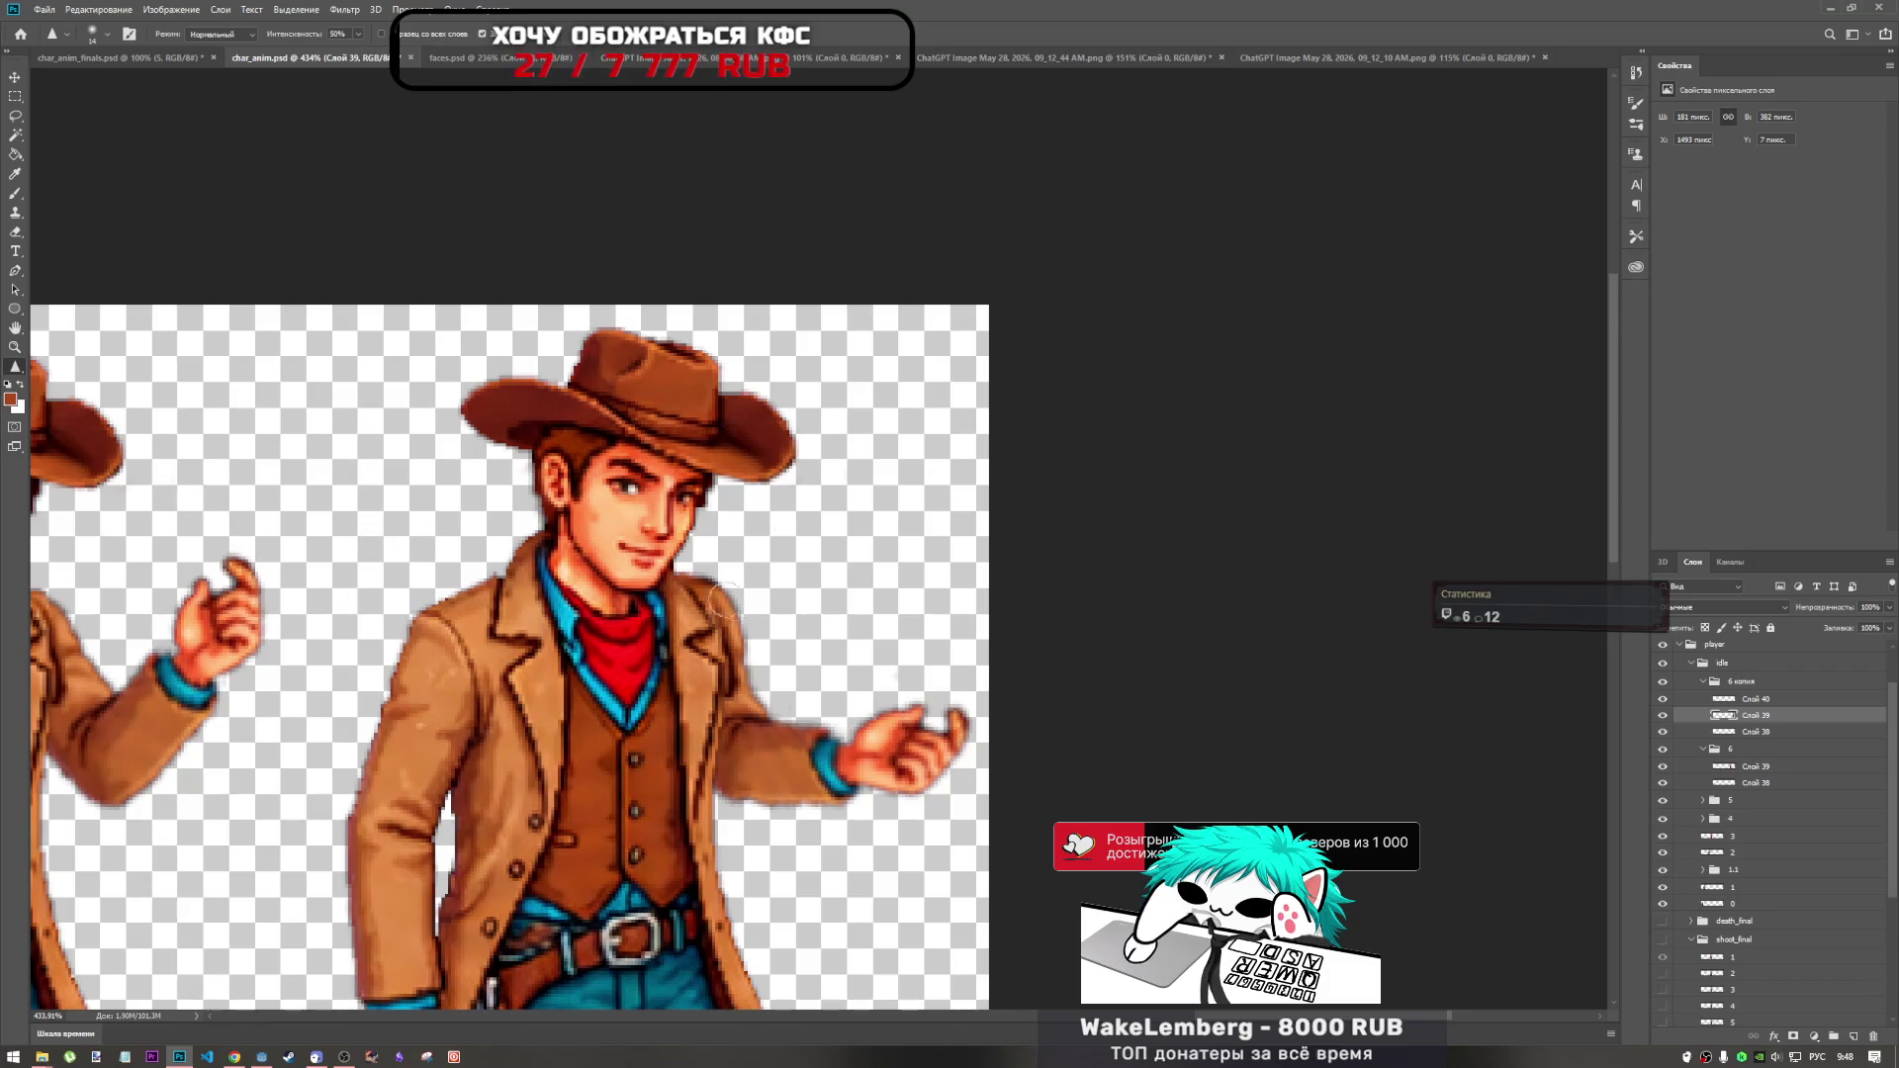
scroll(722, 584, "up", 5)
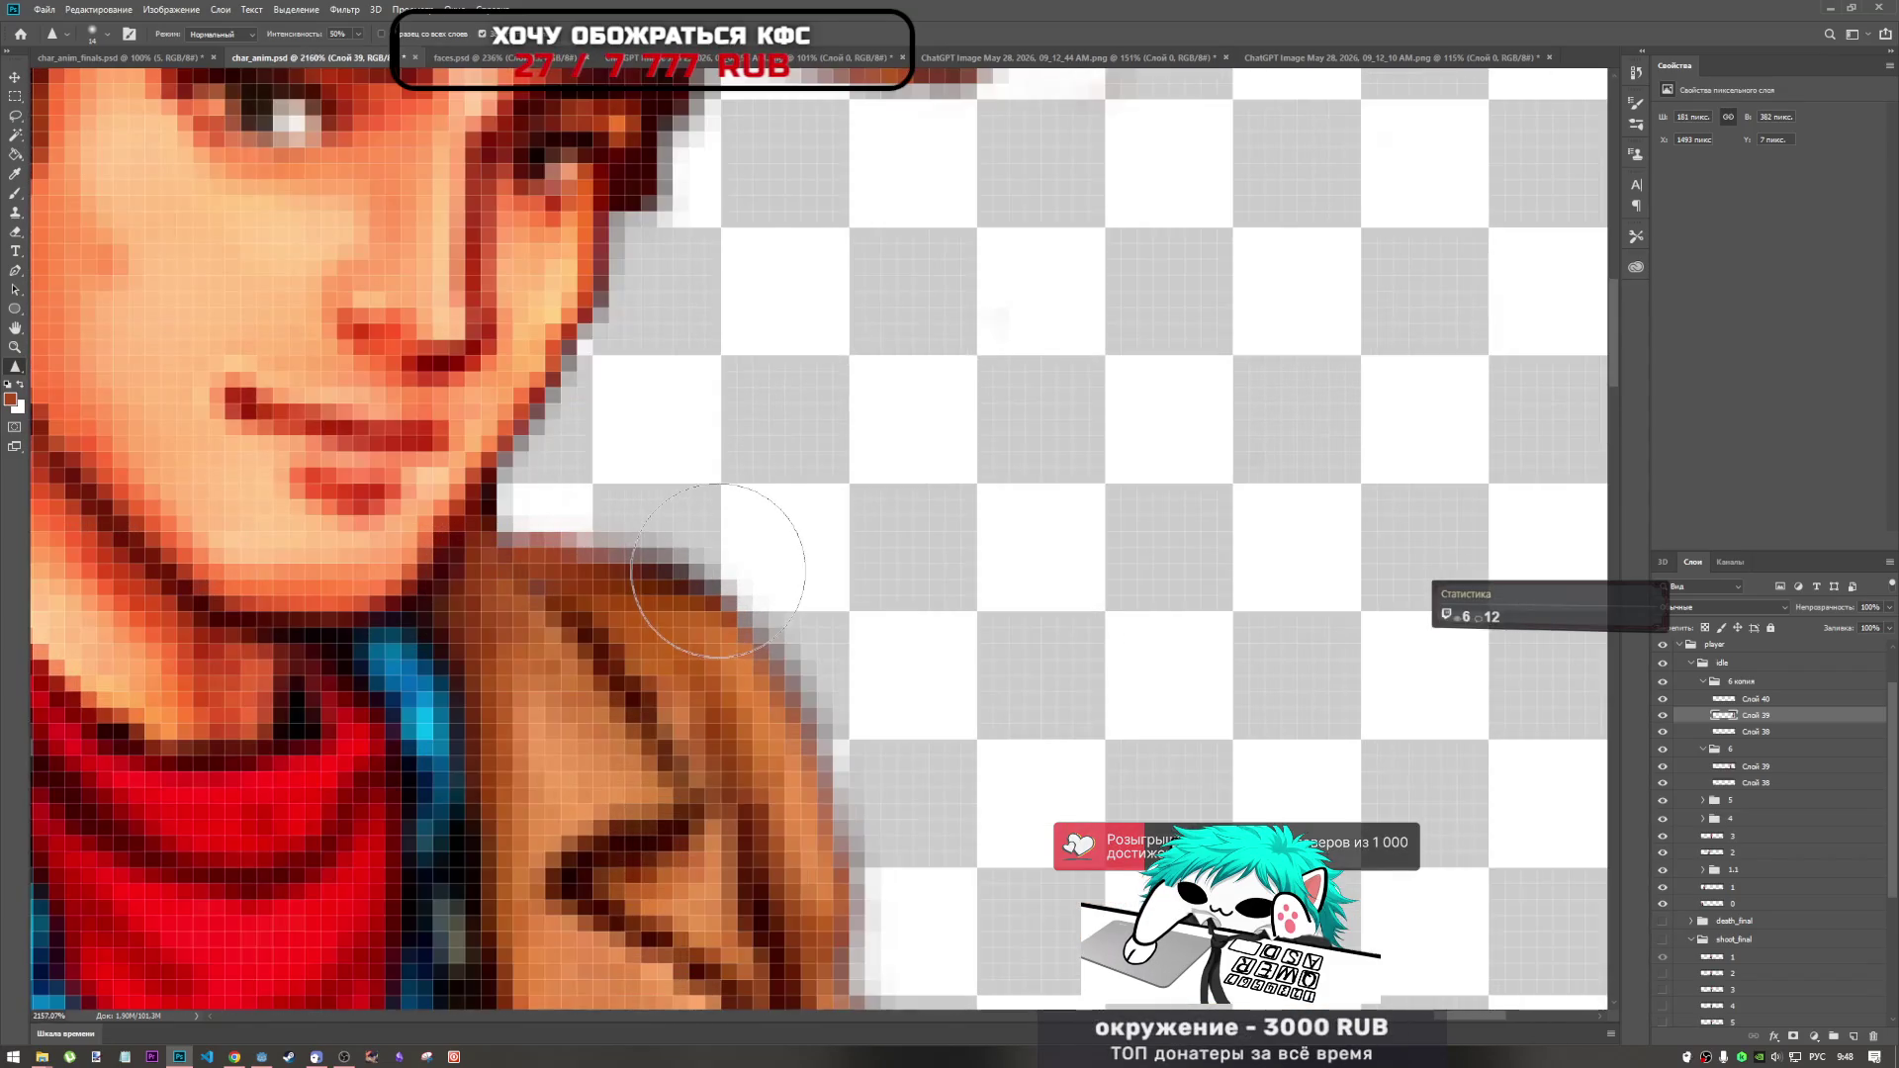
scroll(712, 572, "down", 3)
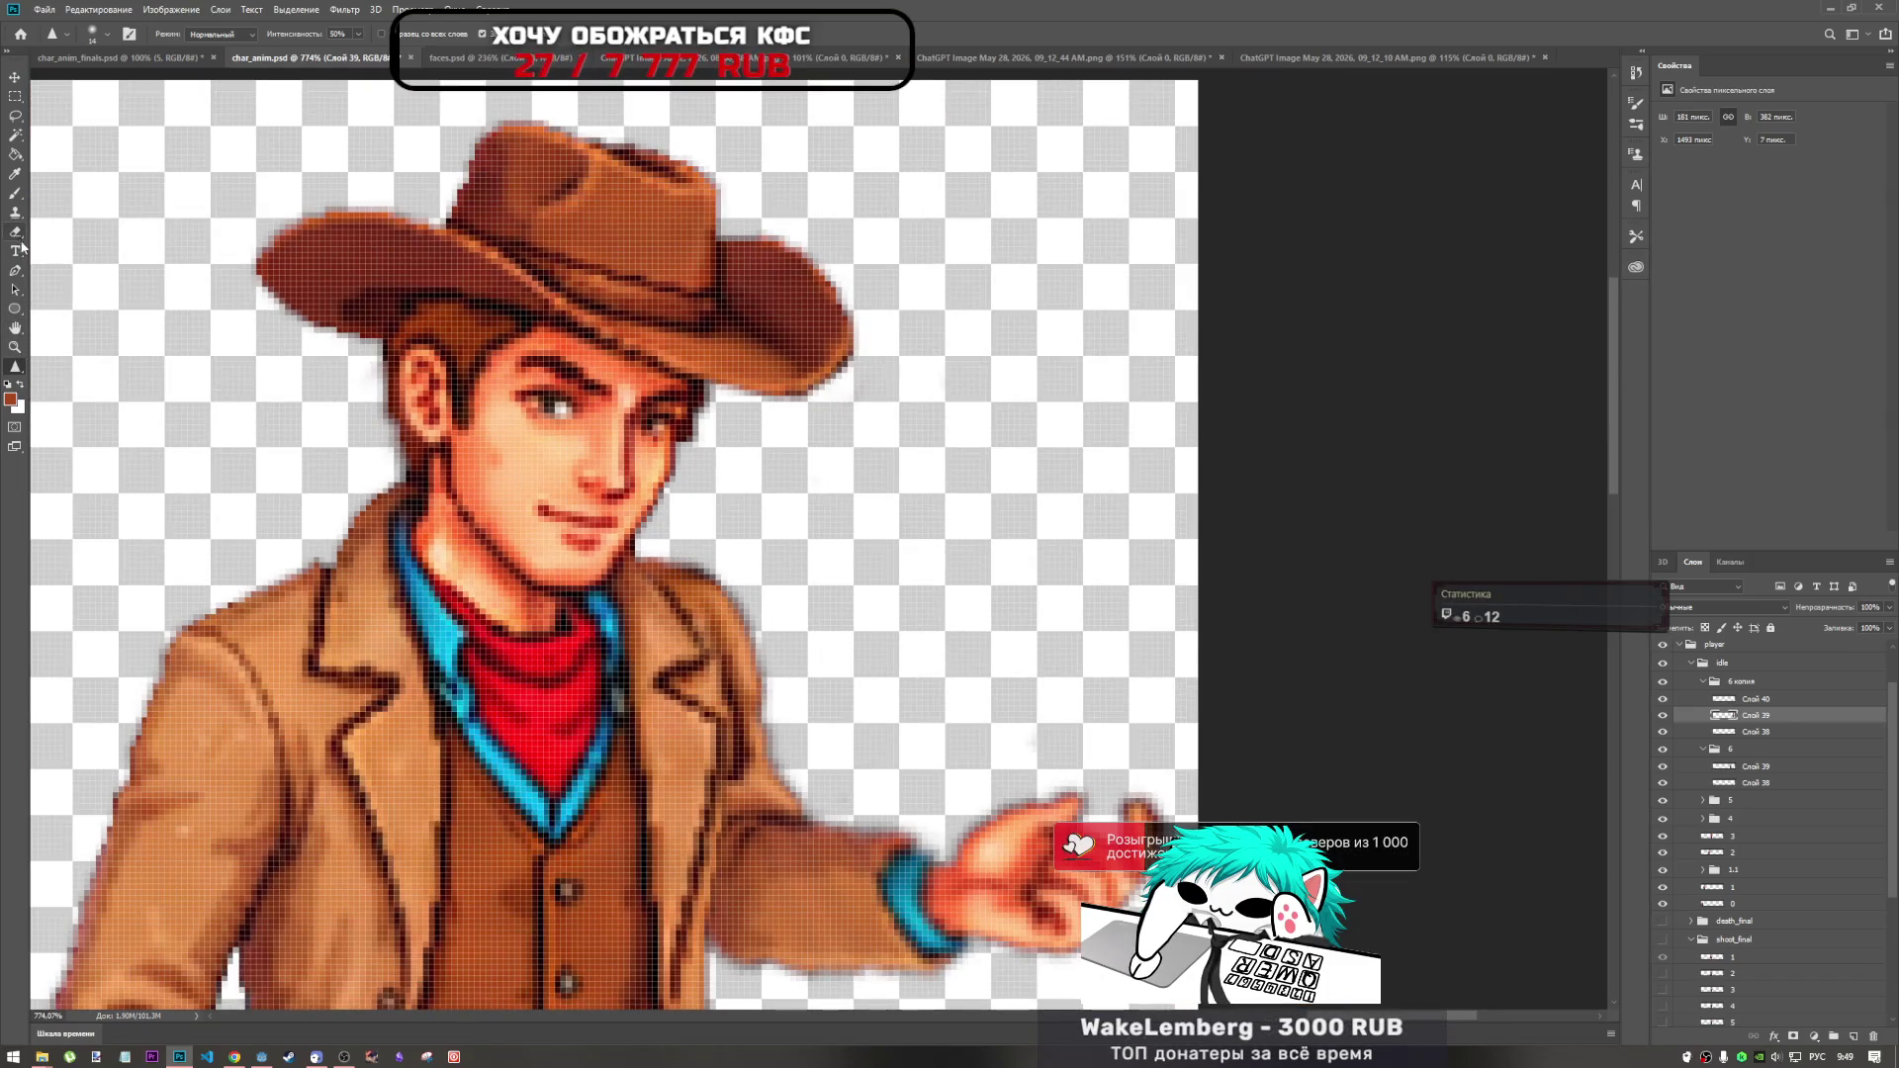
left_click(15, 193)
Sample the jacket's orange-brown colour while inspecting the jaw-collar area.
scroll(846, 569, "up", 2)
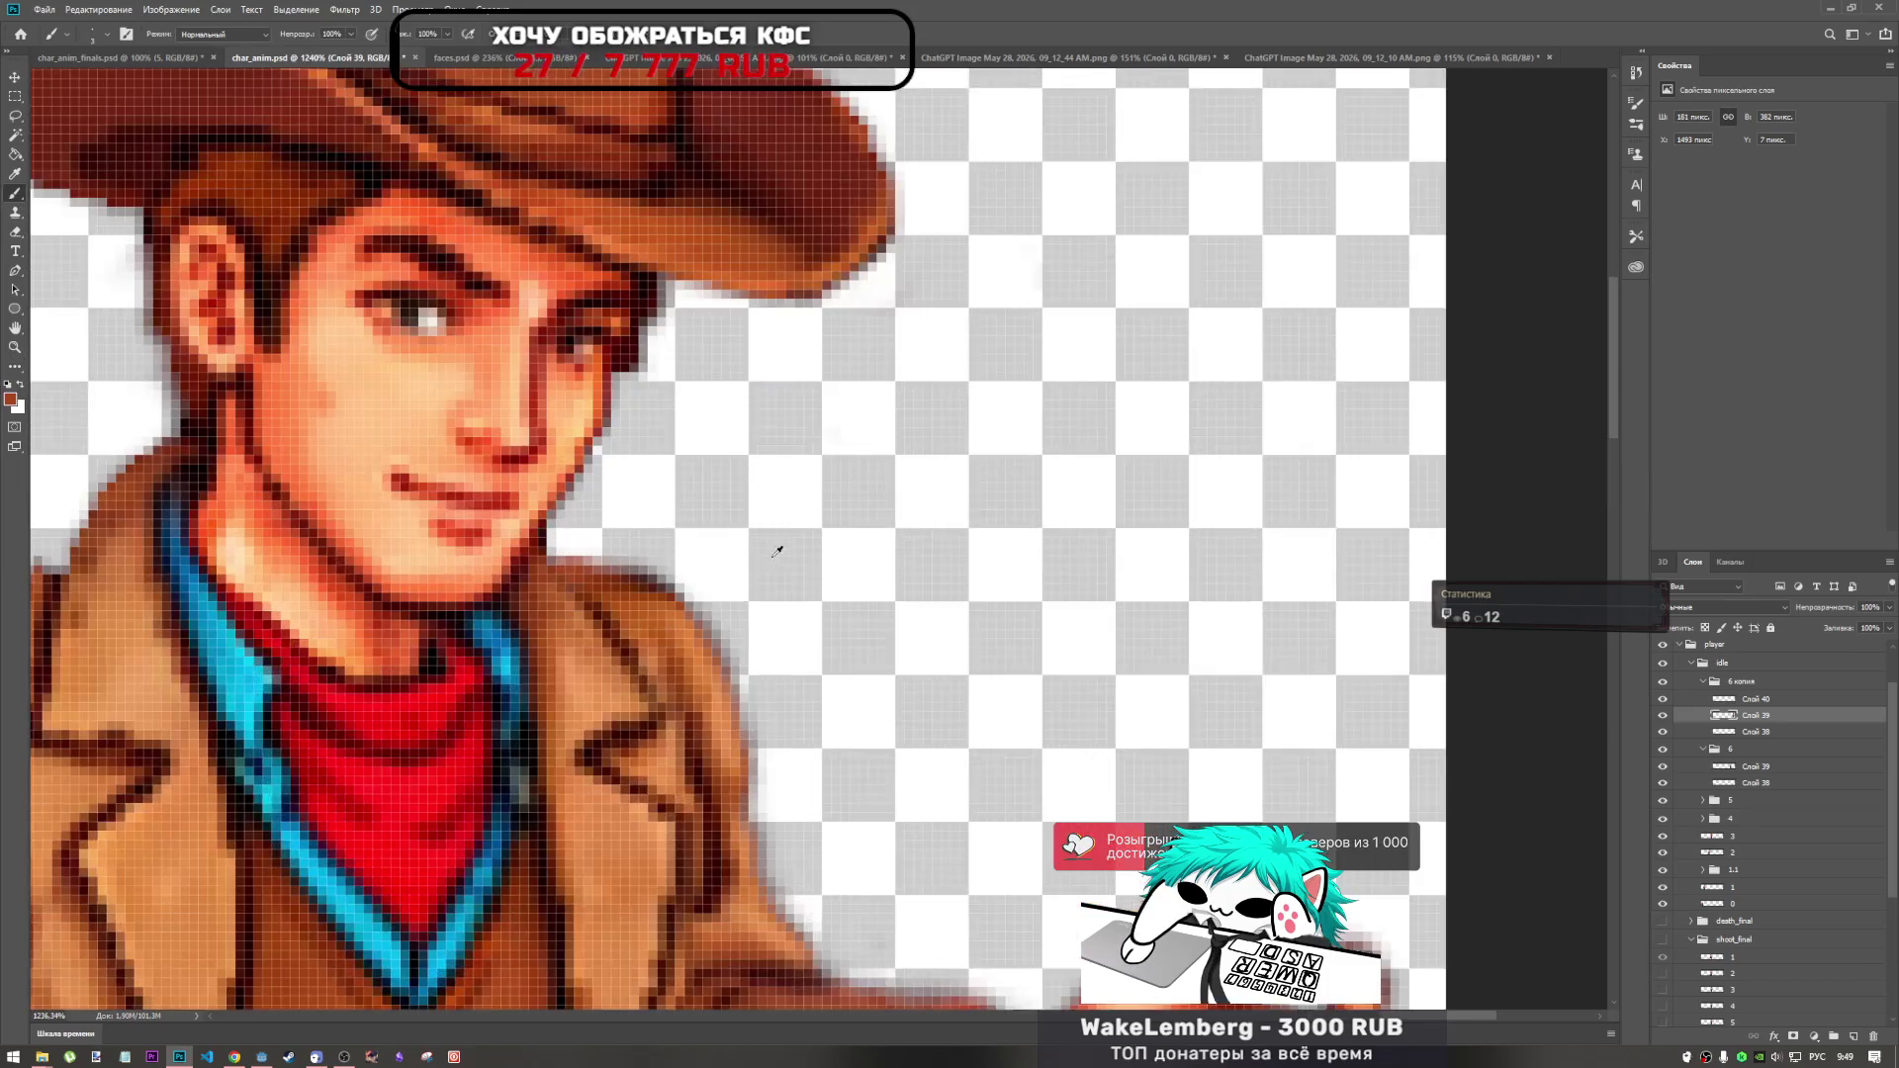
scroll(719, 558, "up", 1)
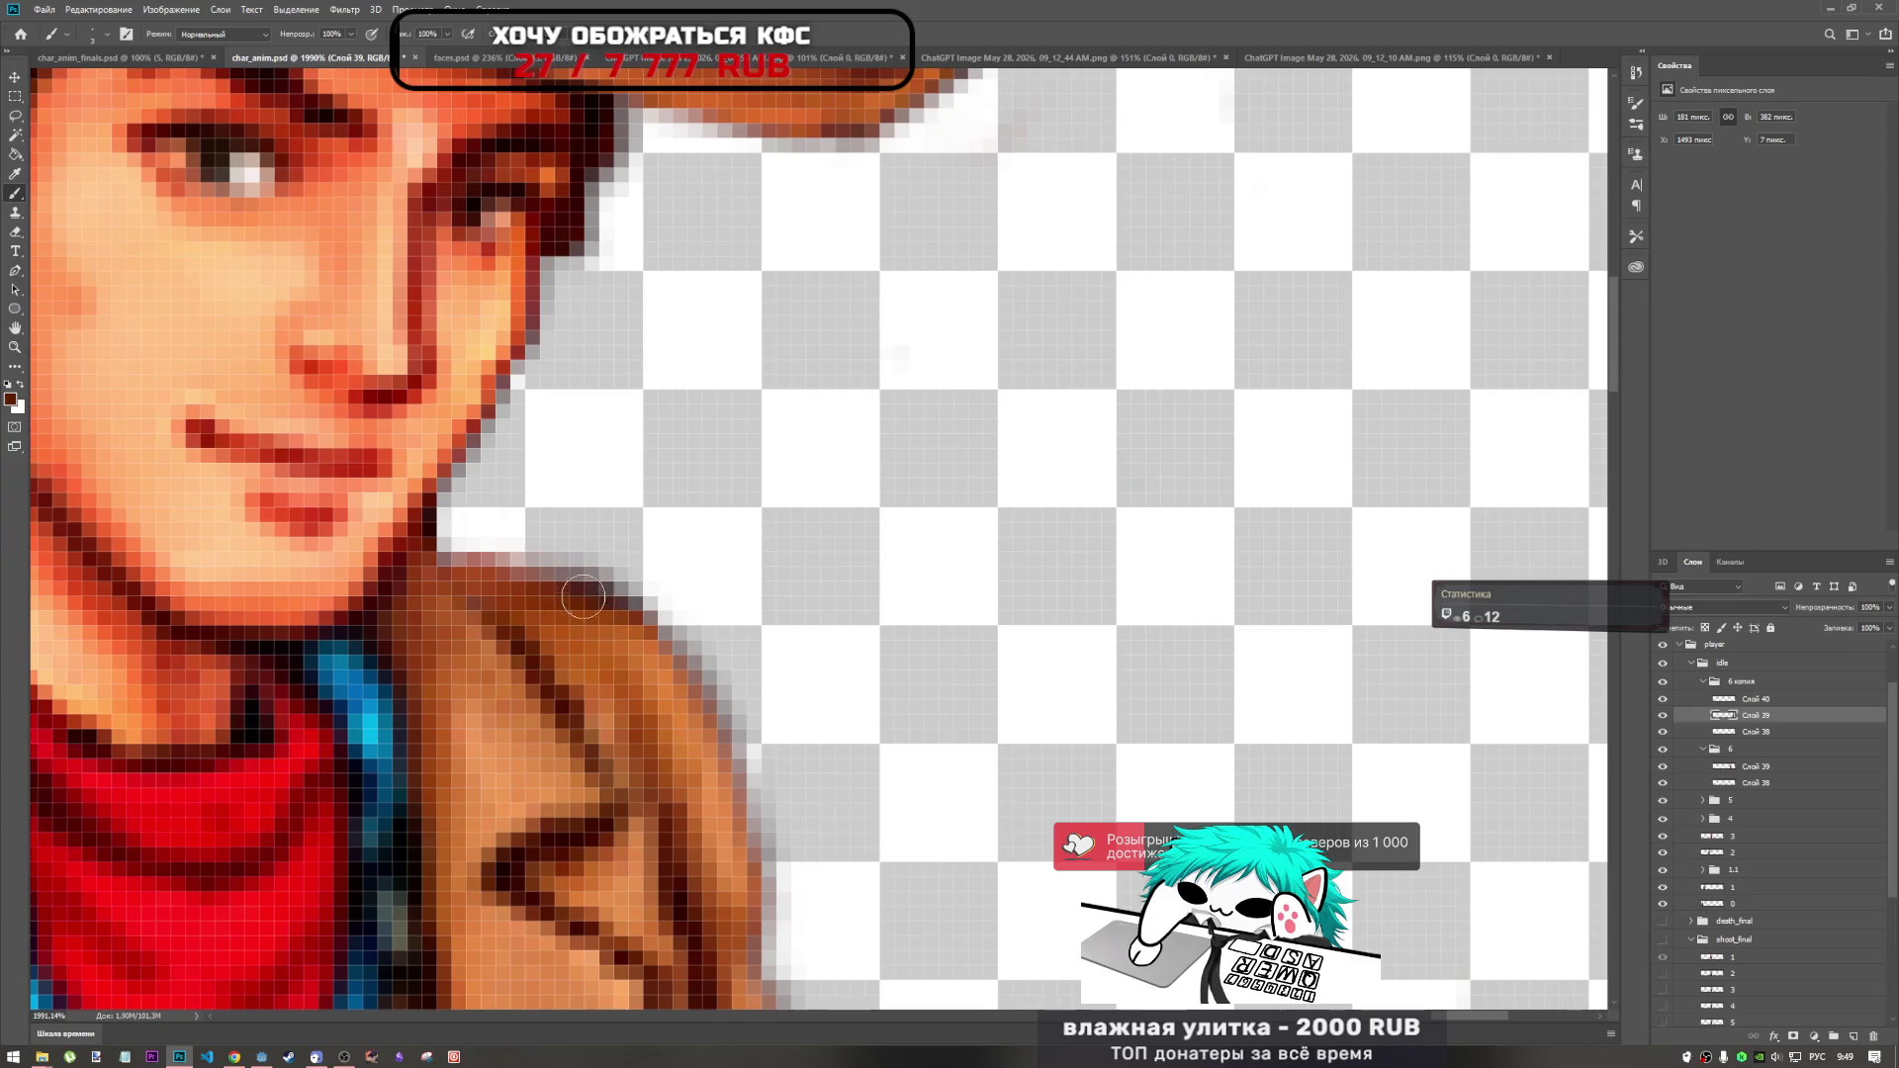
scroll(670, 585, "down", 4)
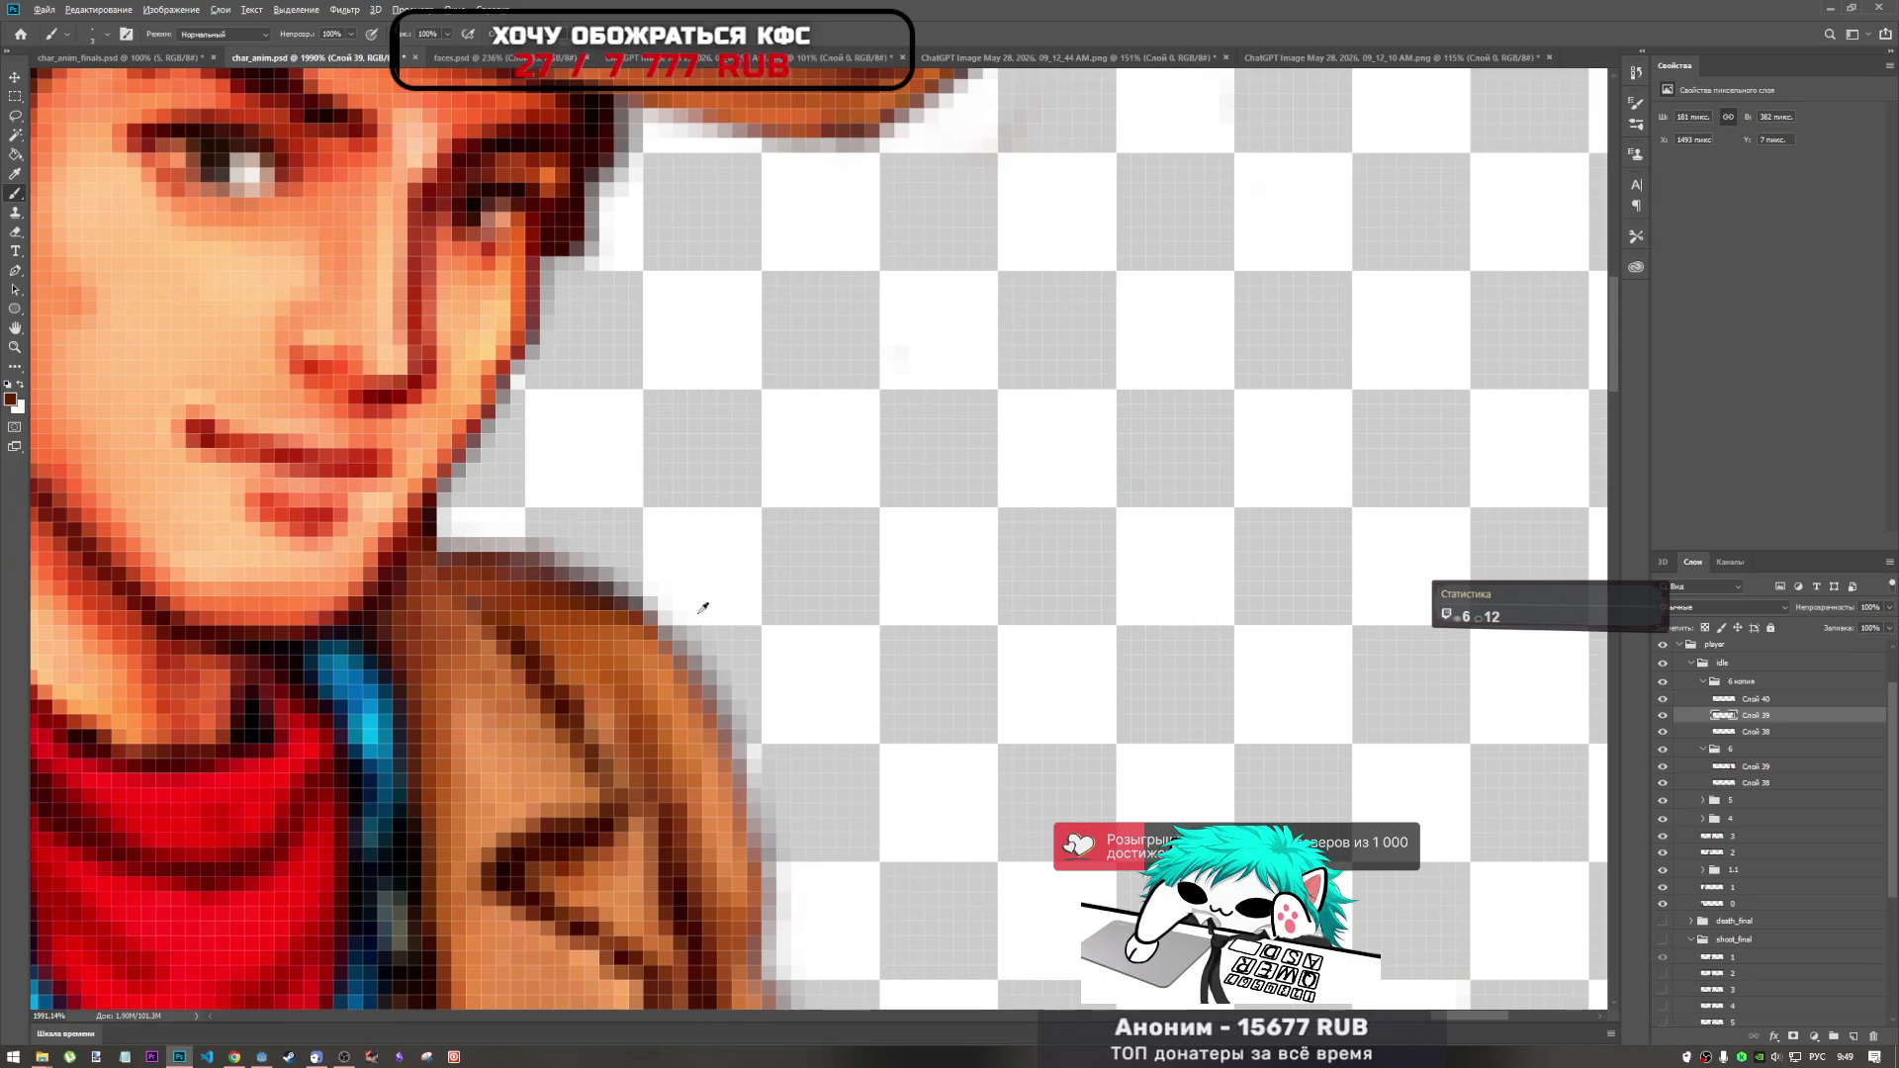
scroll(802, 665, "up", 4)
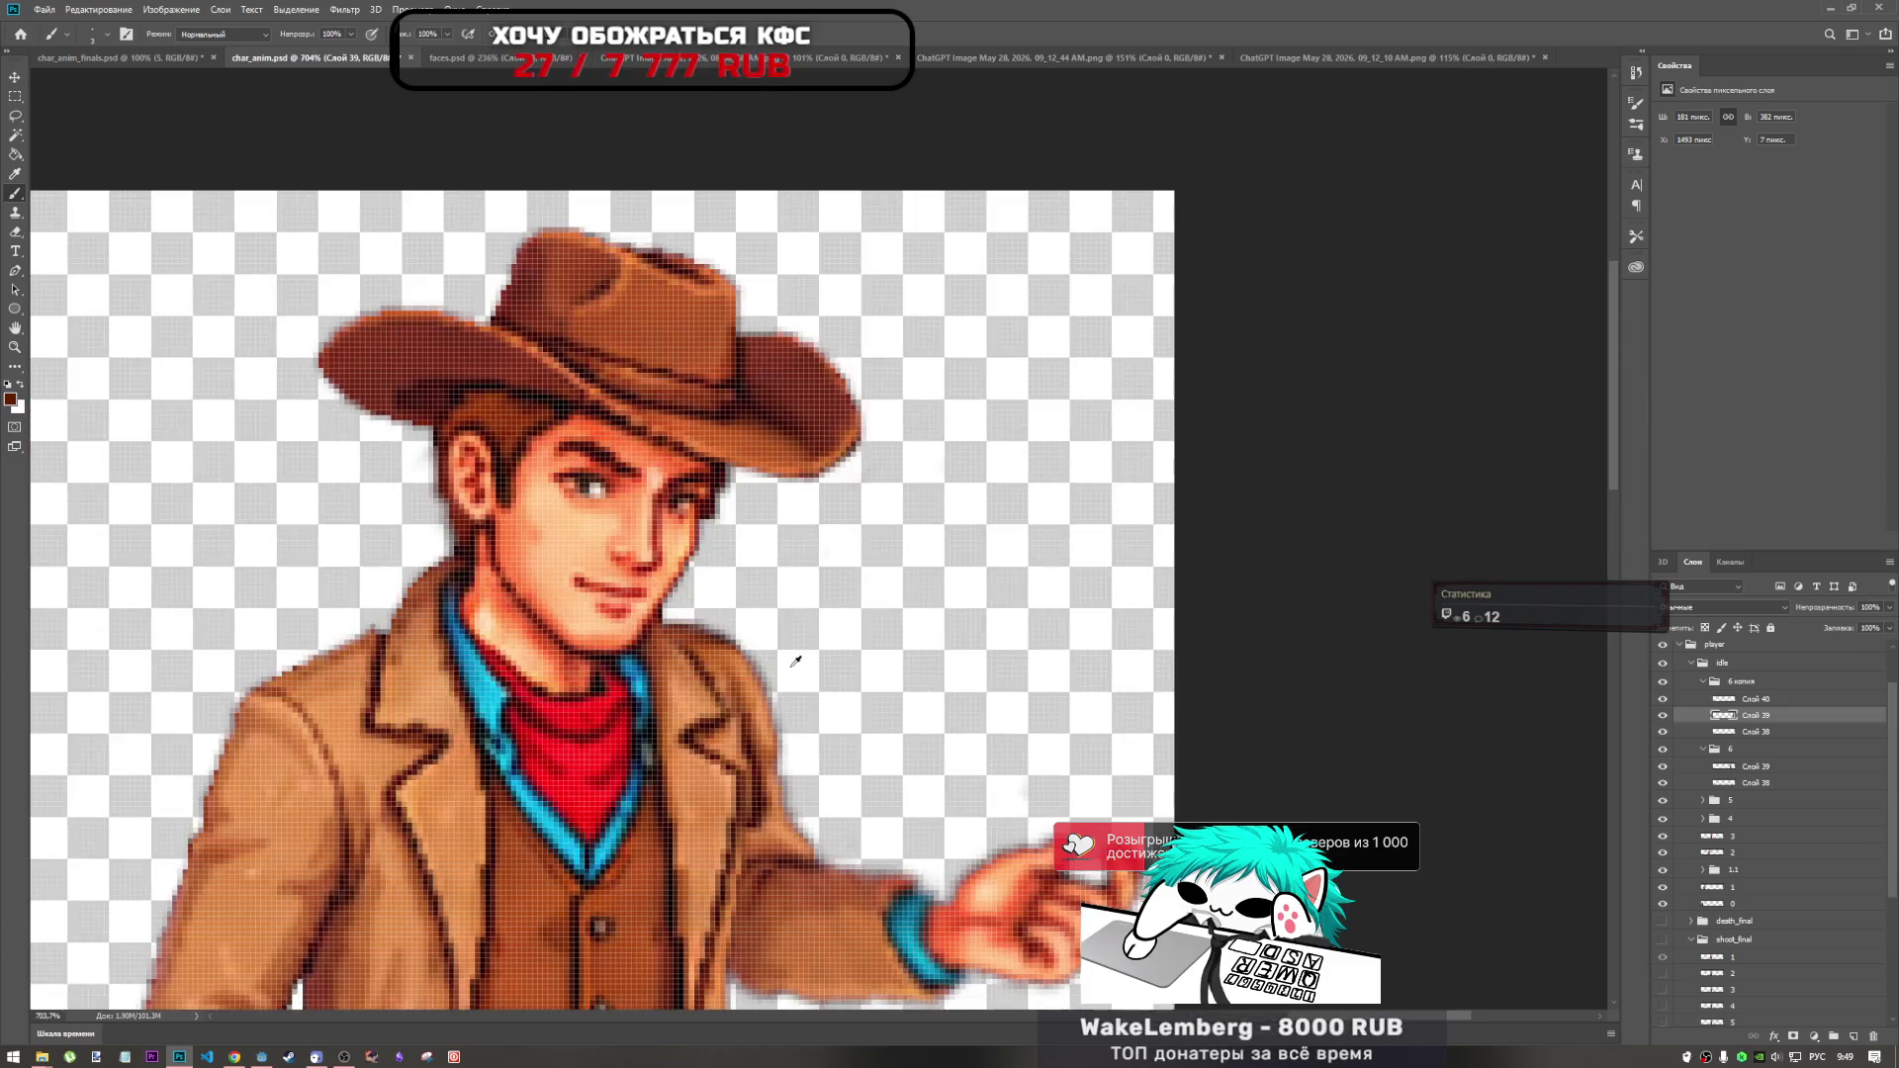
scroll(710, 653, "down", 2)
left_click(254, 644, "alt")
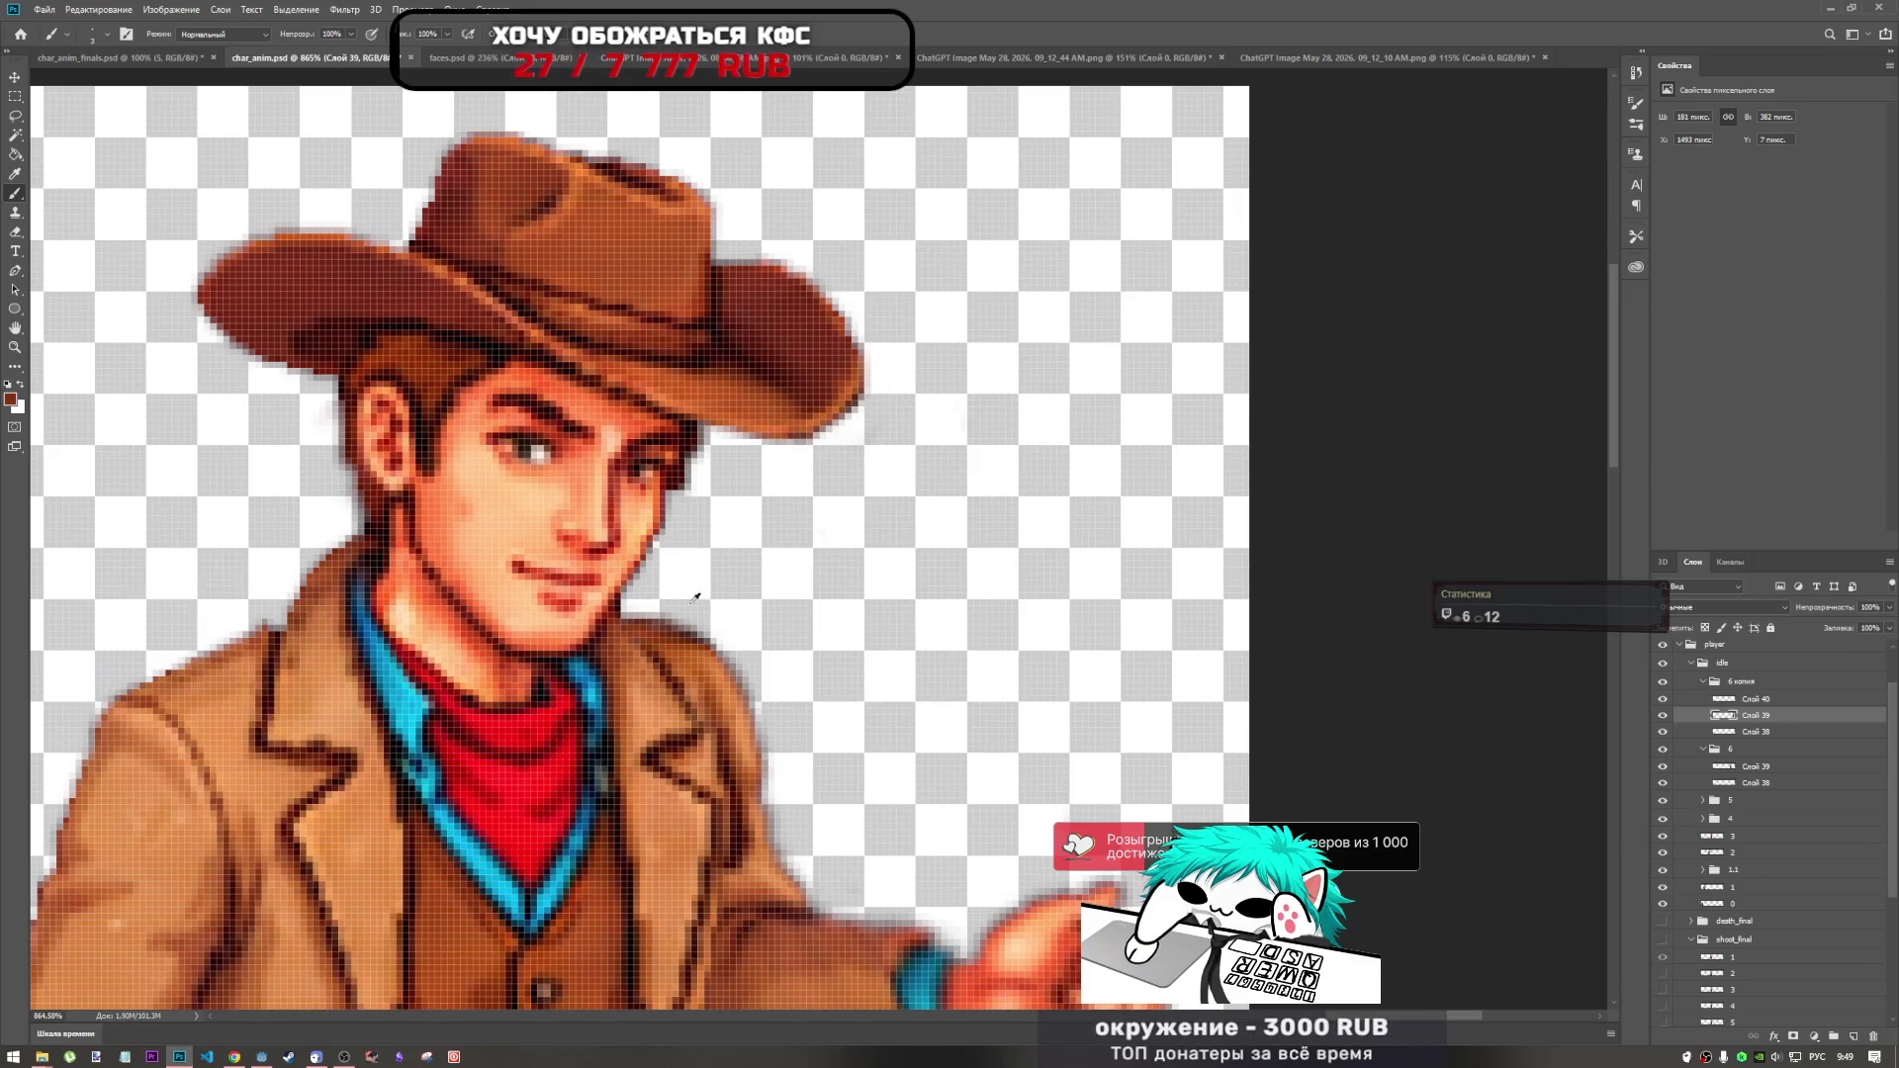
scroll(670, 598, "up", 3)
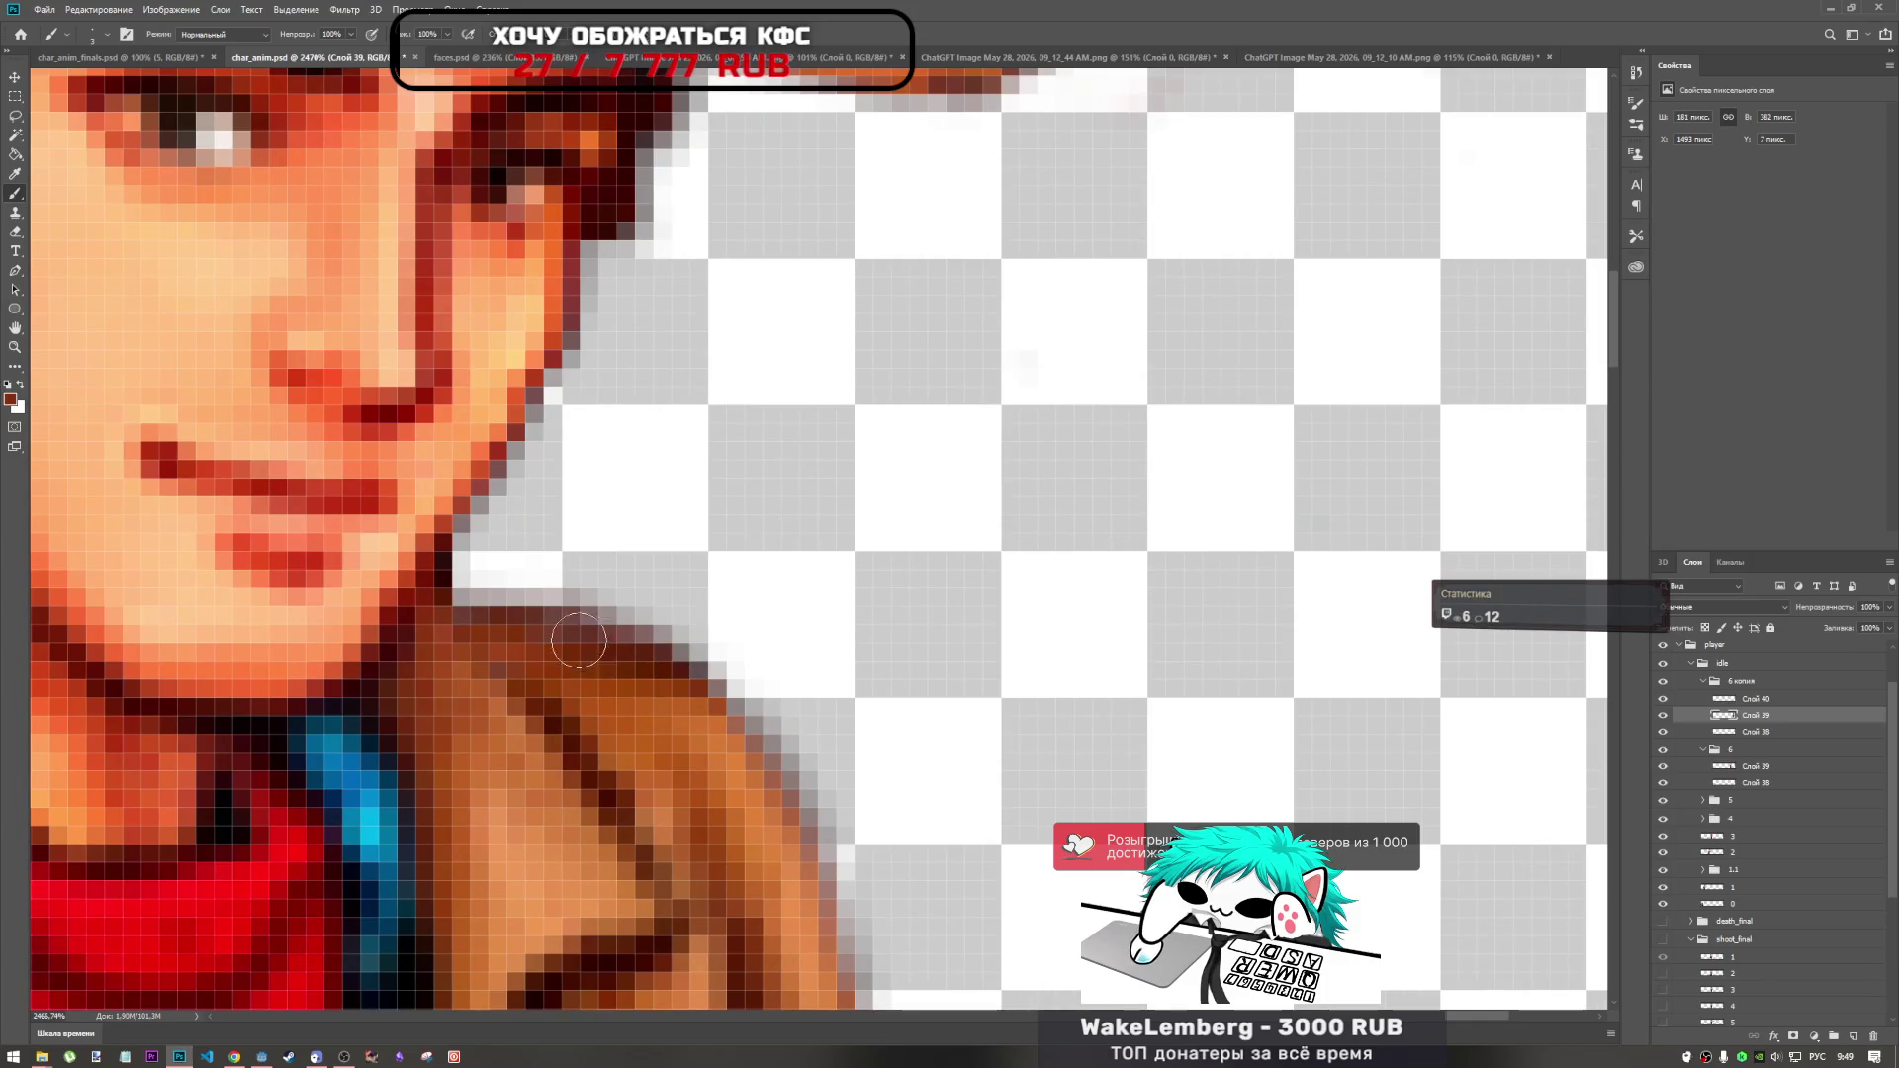
scroll(616, 641, "down", 6)
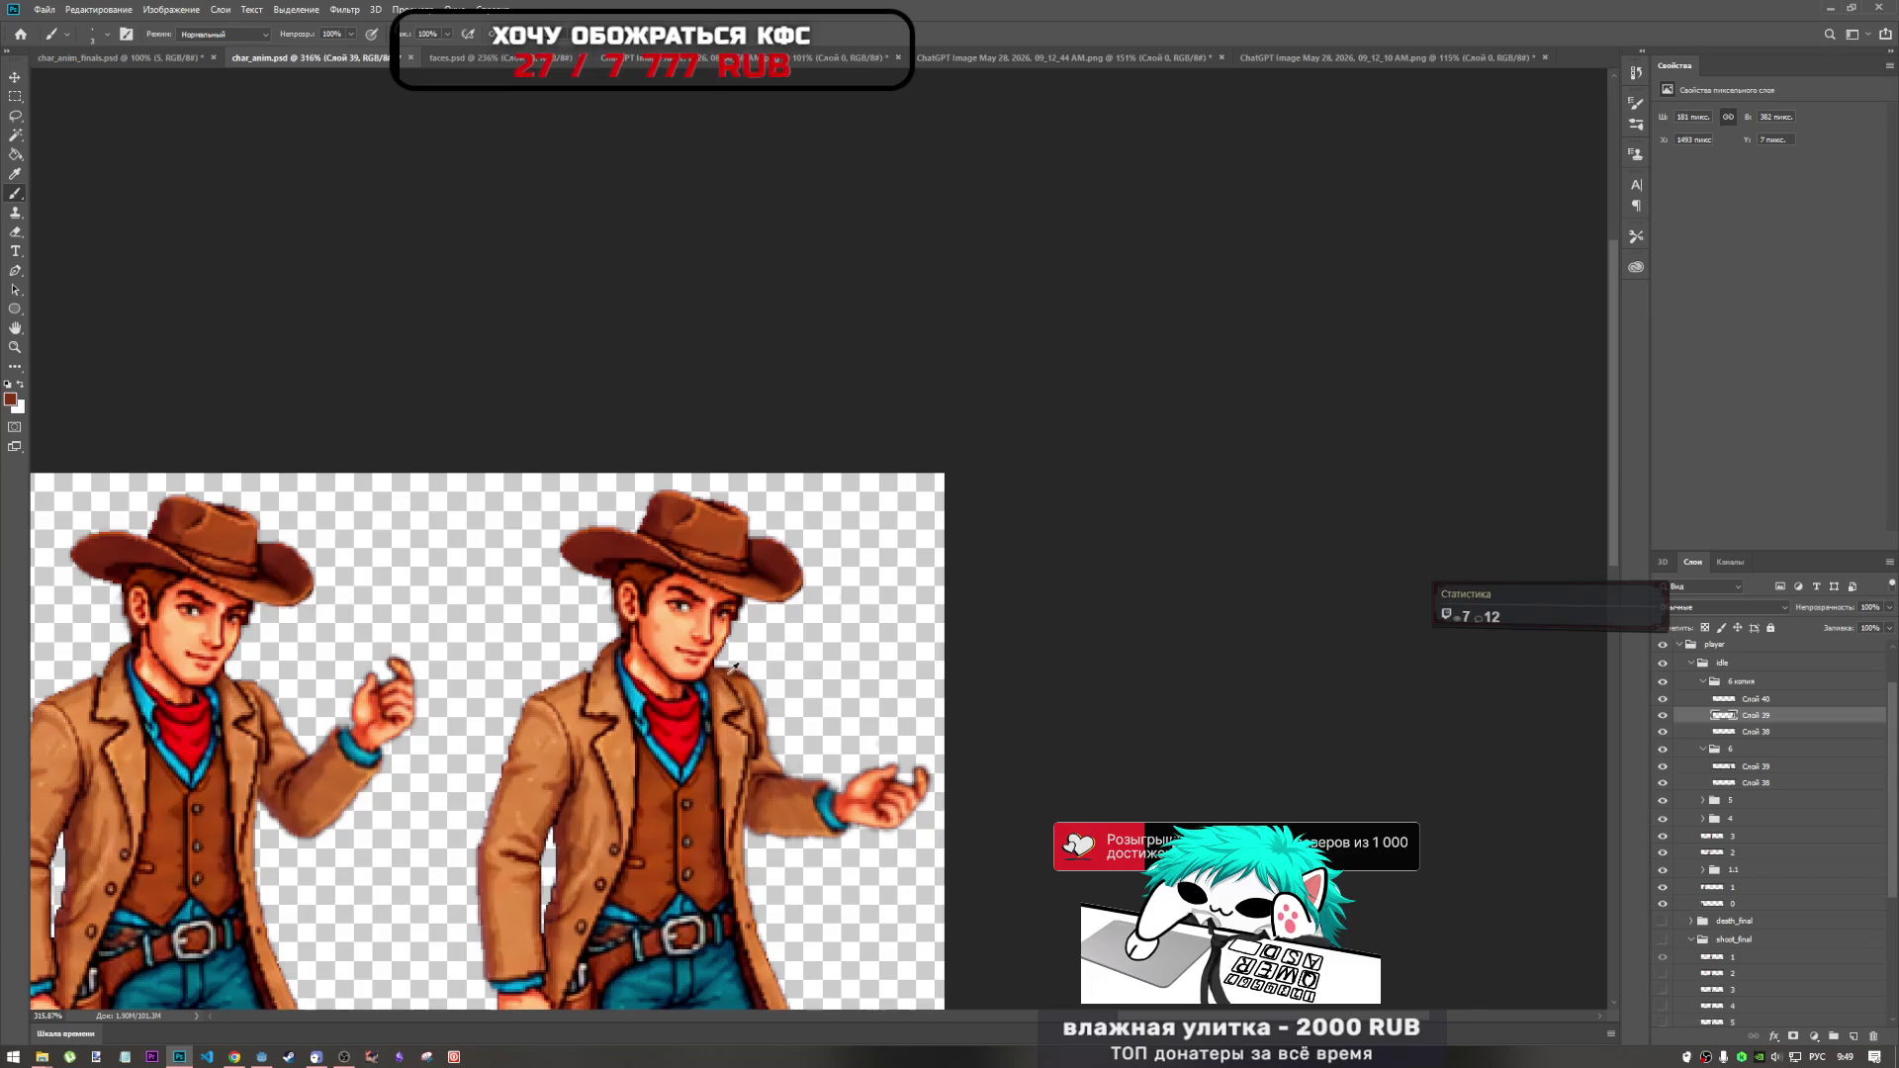
scroll(737, 669, "up", 3)
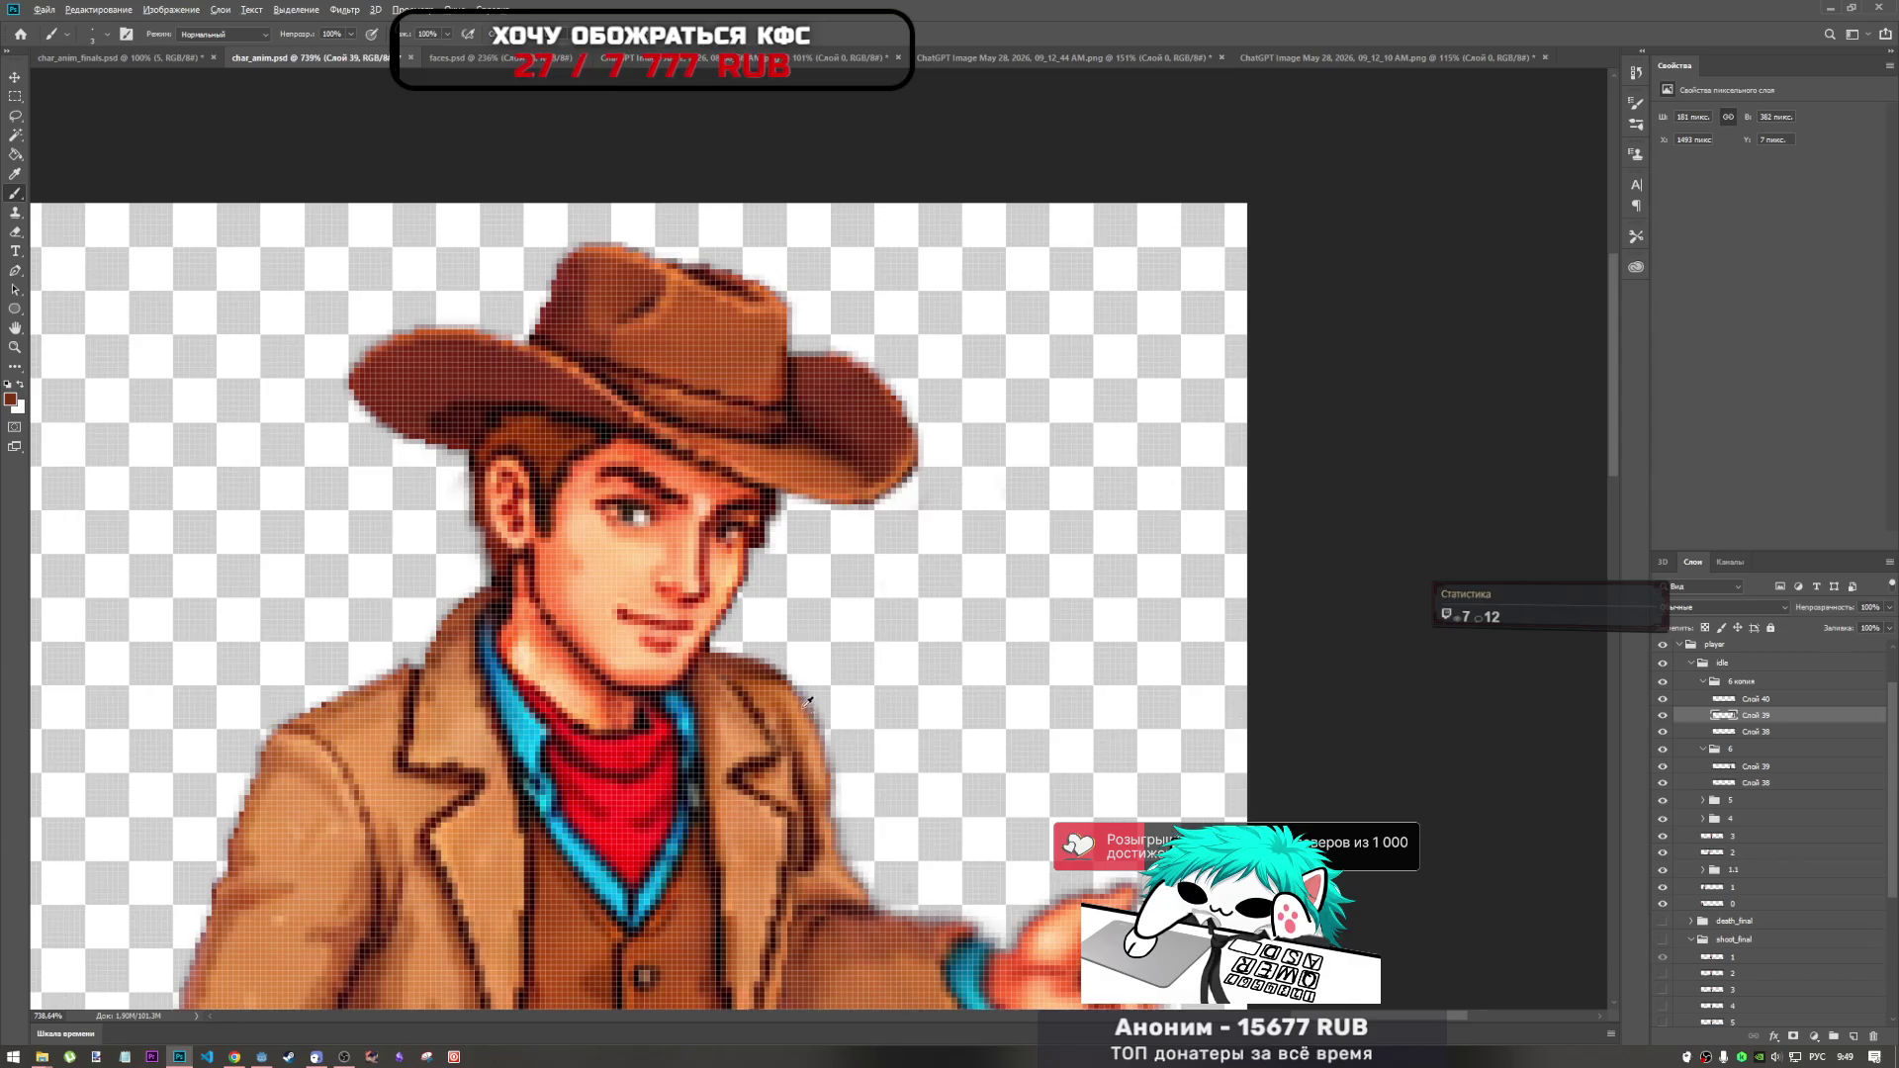
scroll(808, 702, "down", 1)
scroll(693, 643, "up", 3)
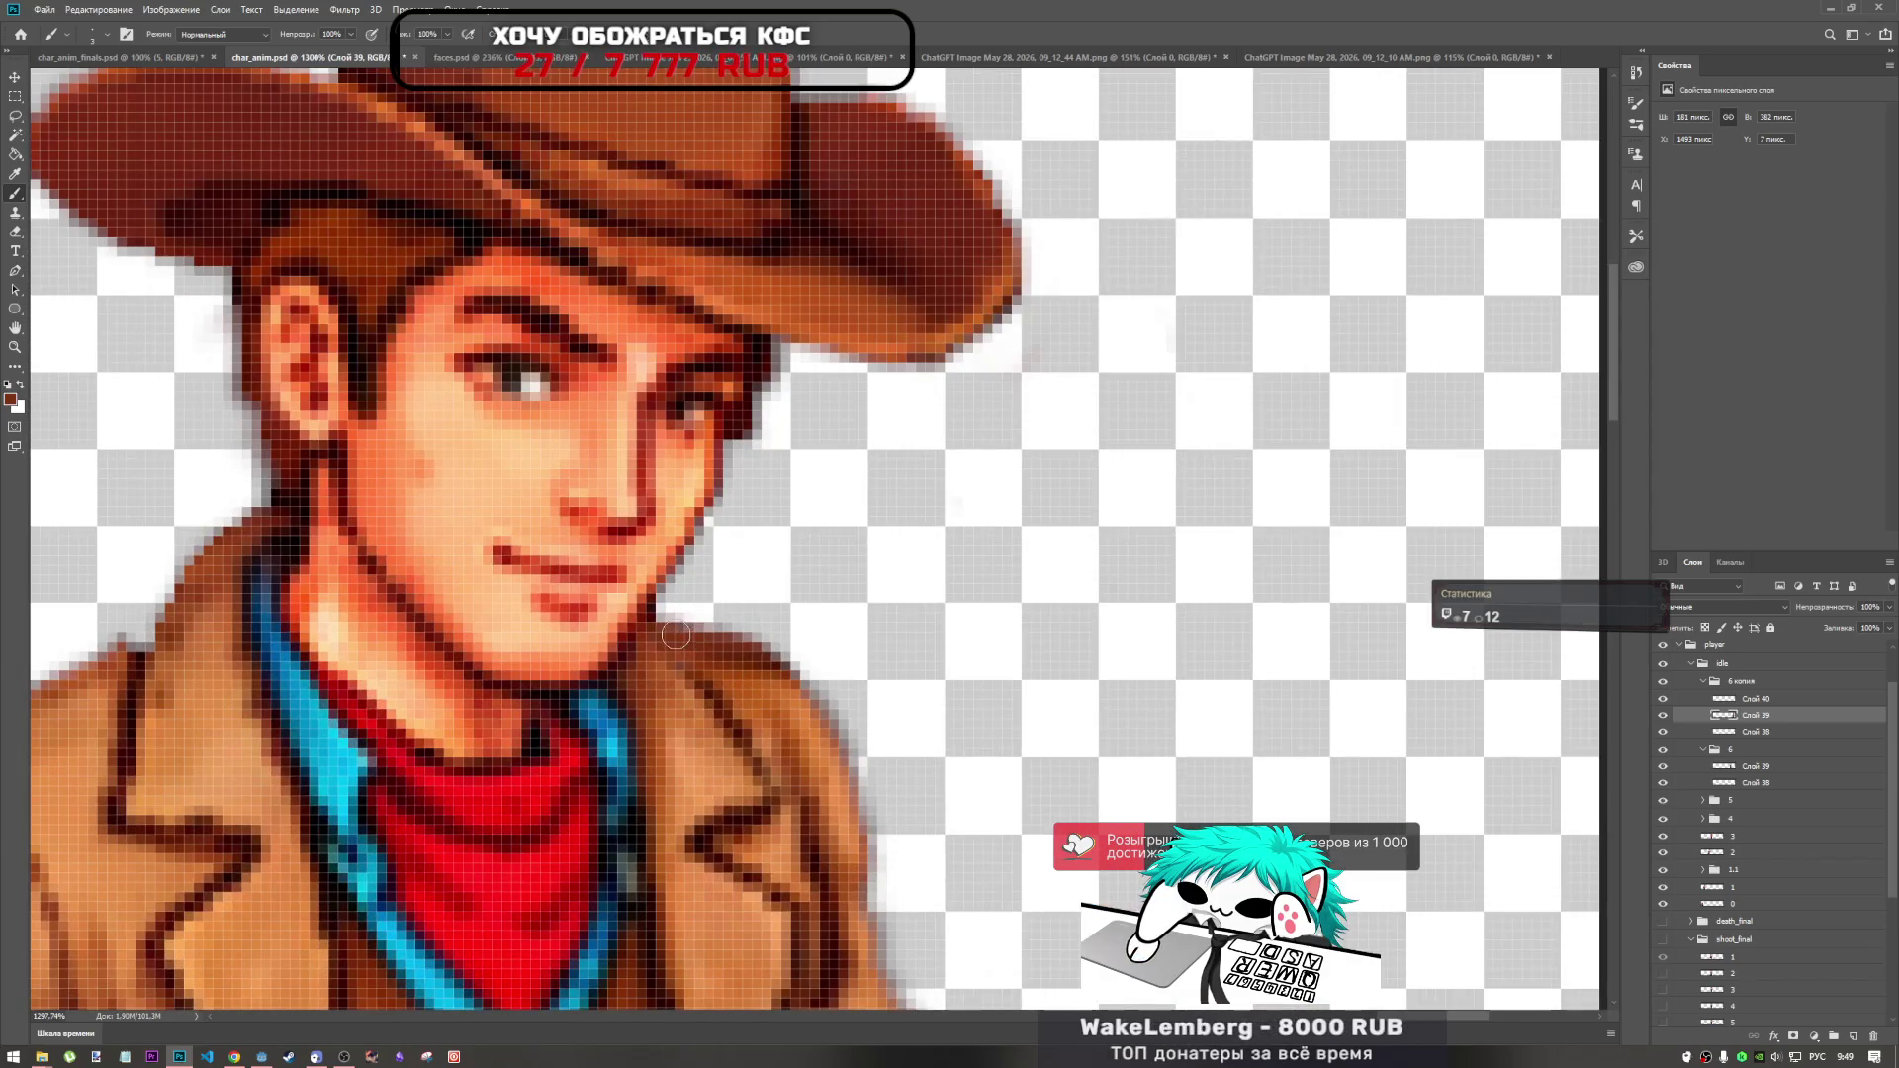
scroll(714, 700, "down", 1)
scroll(714, 703, "up", 1)
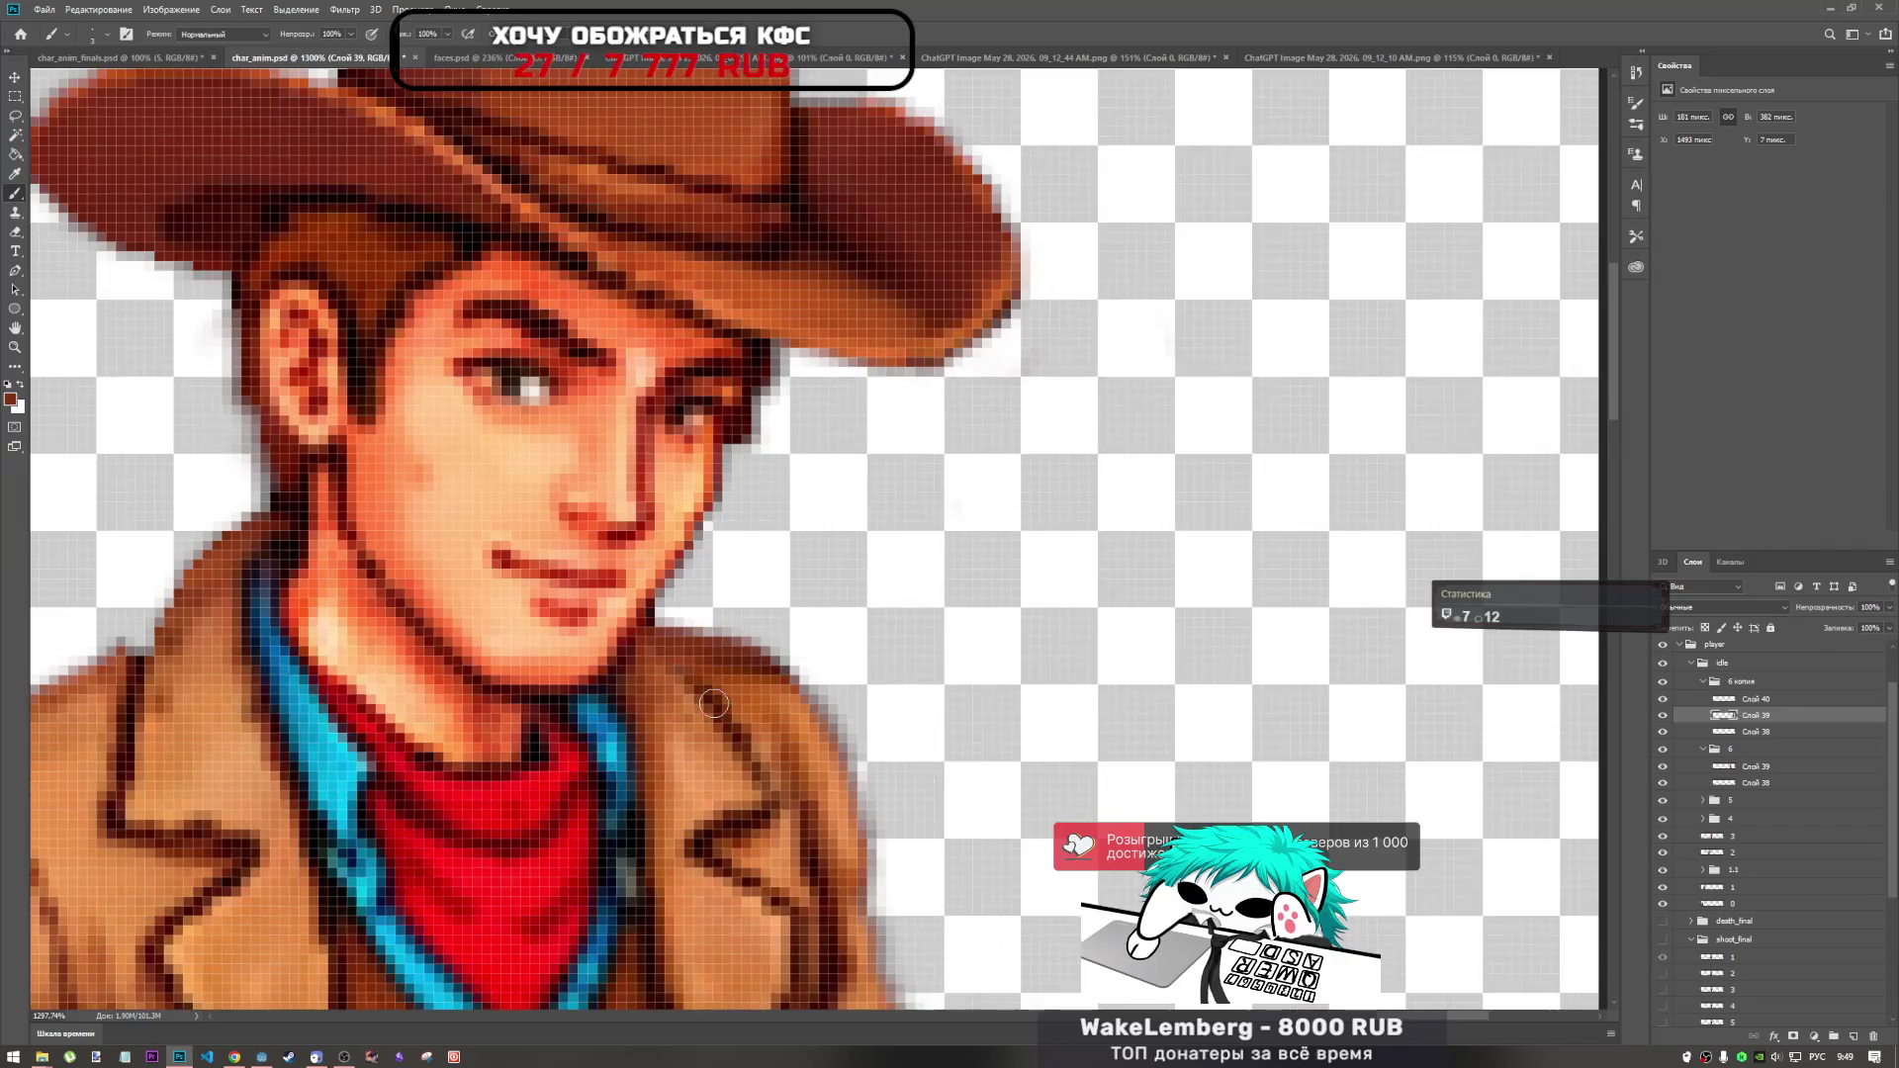
scroll(766, 736, "down", 3)
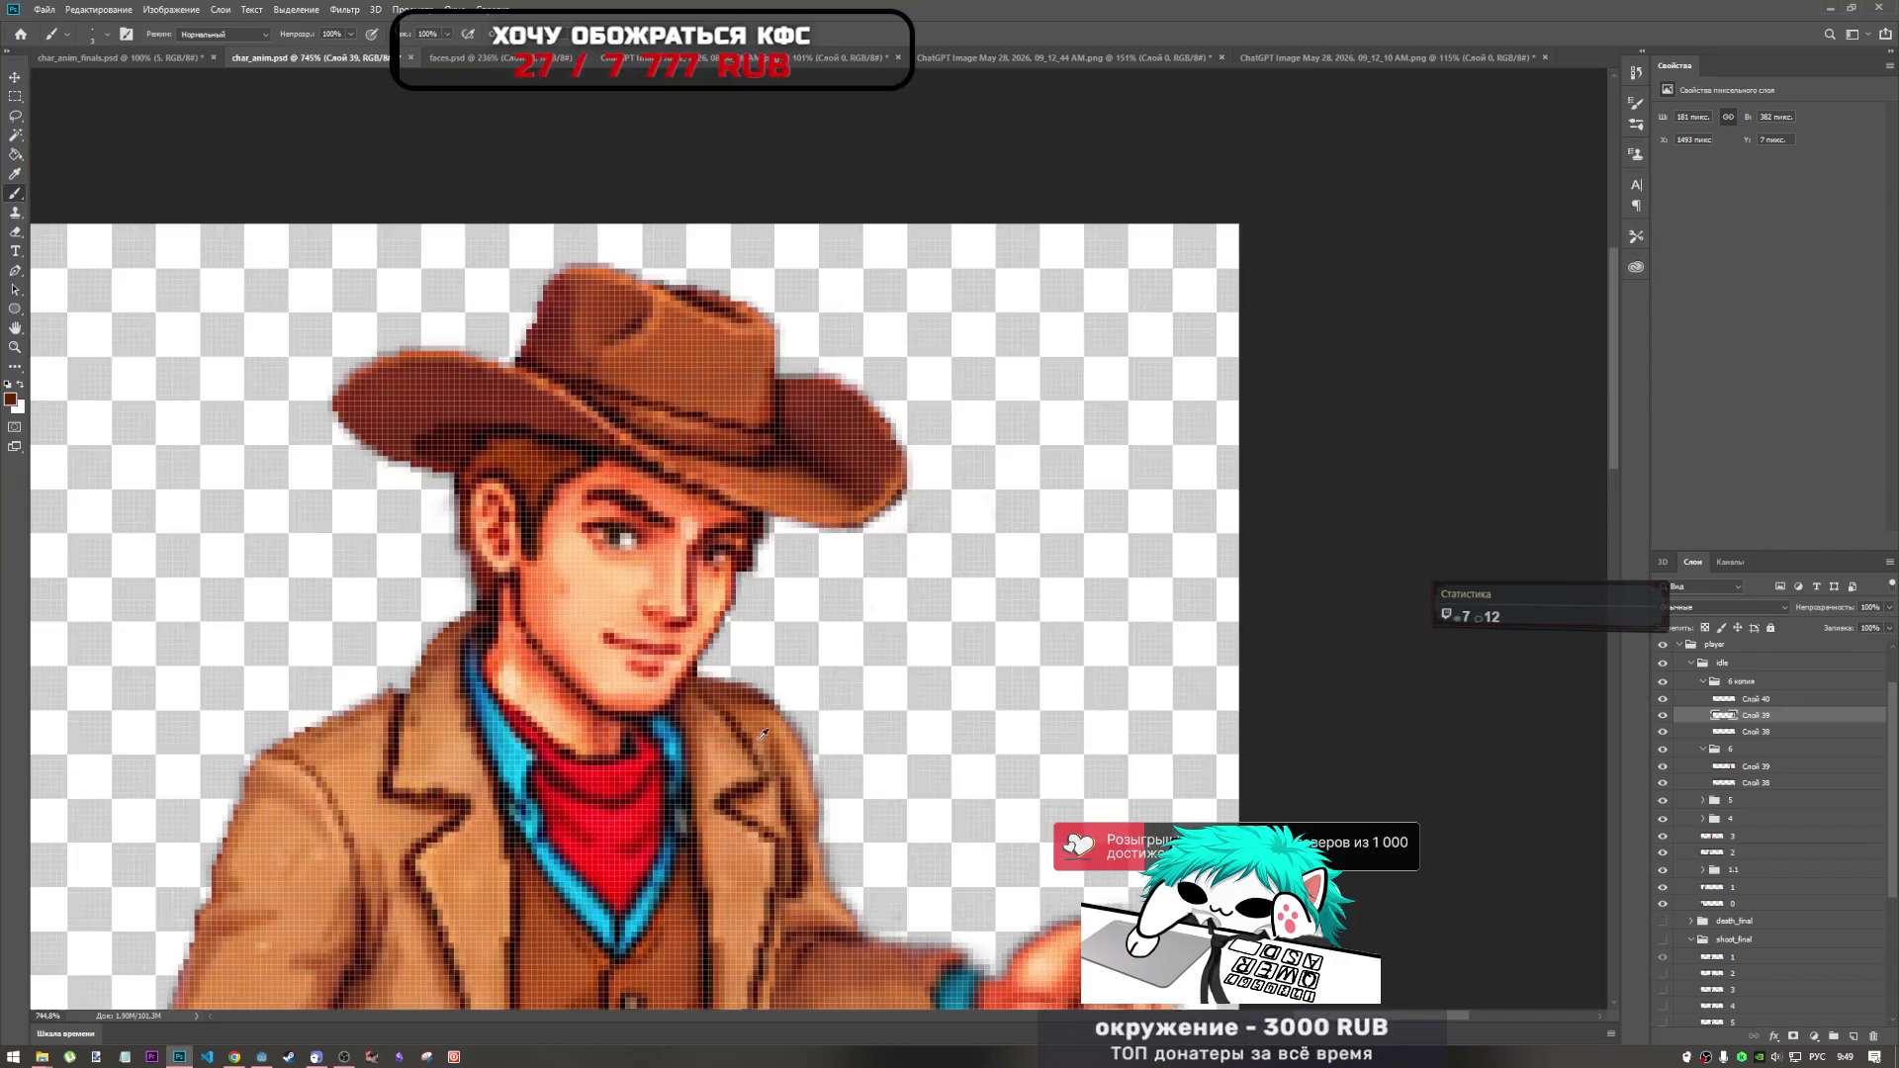
scroll(721, 696, "up", 5)
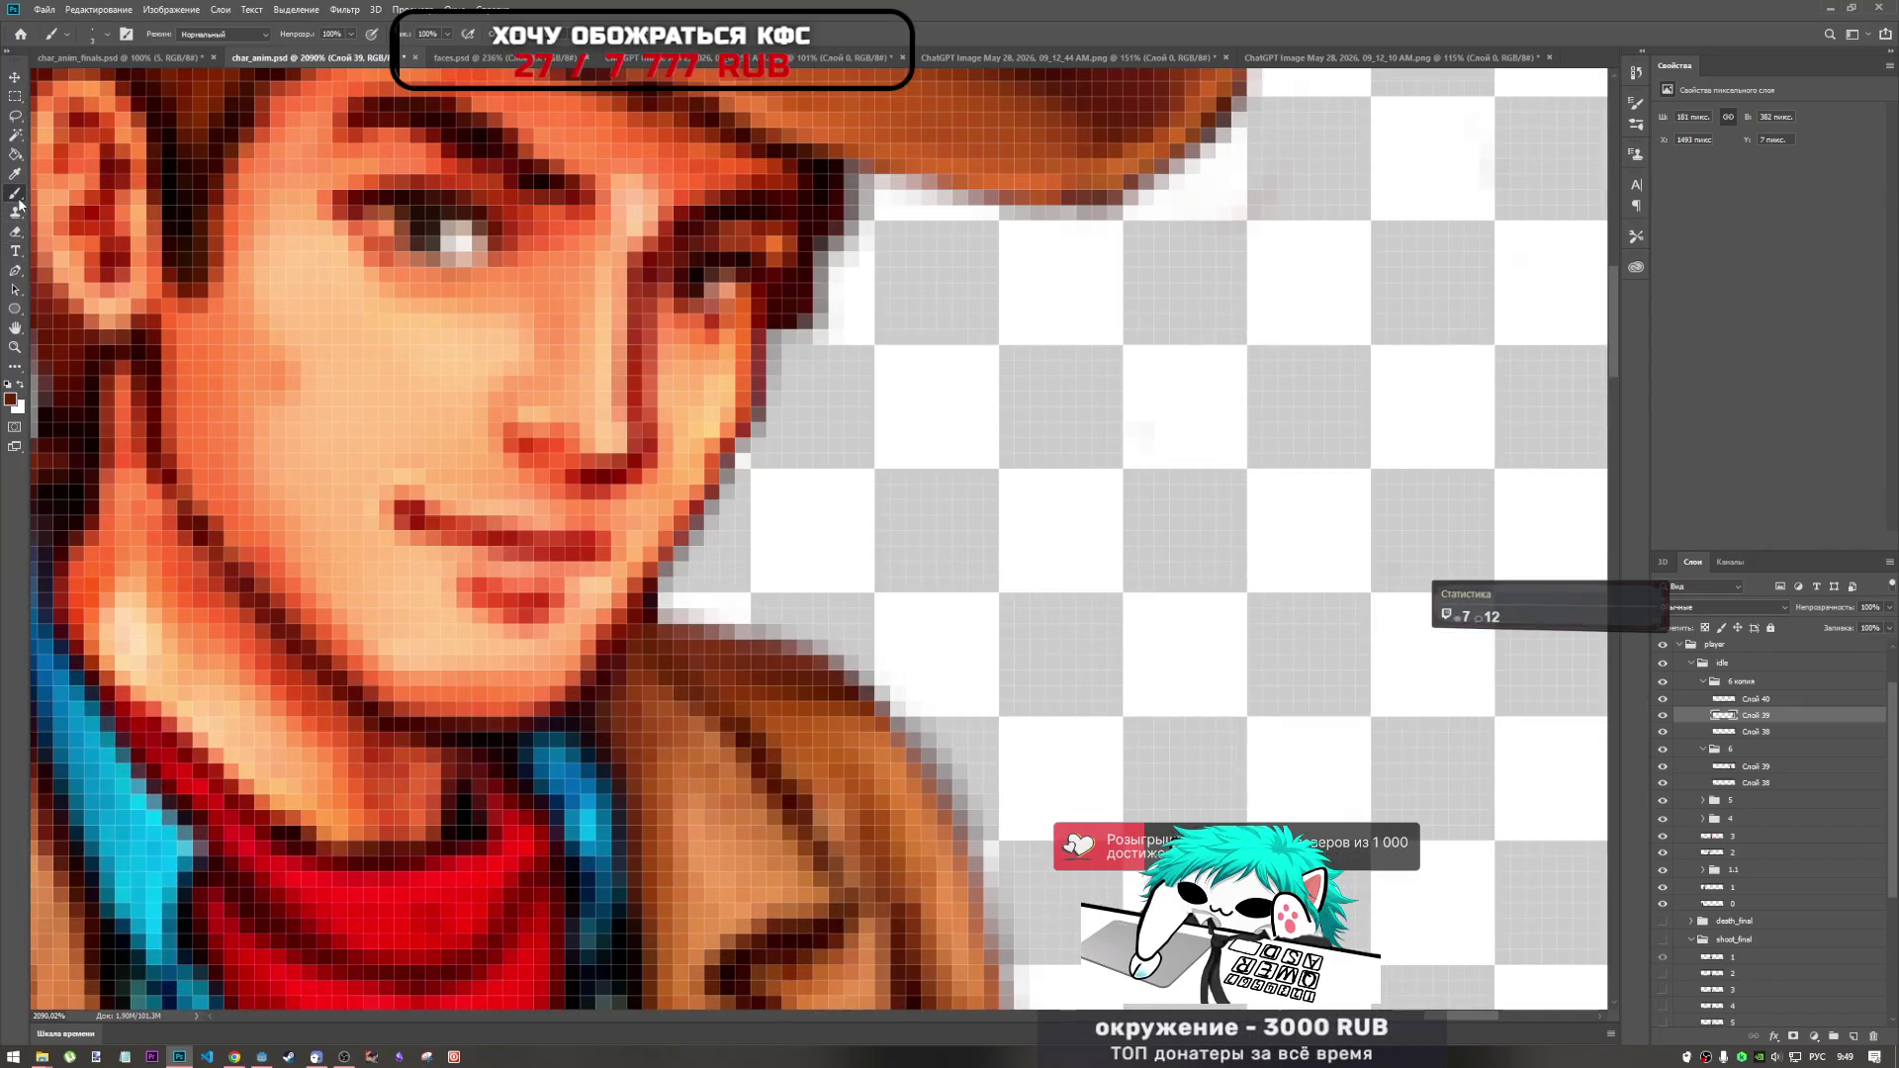
Switch to the 1 px Pencil and sample a darker brown from the collar.
right_click(15, 194)
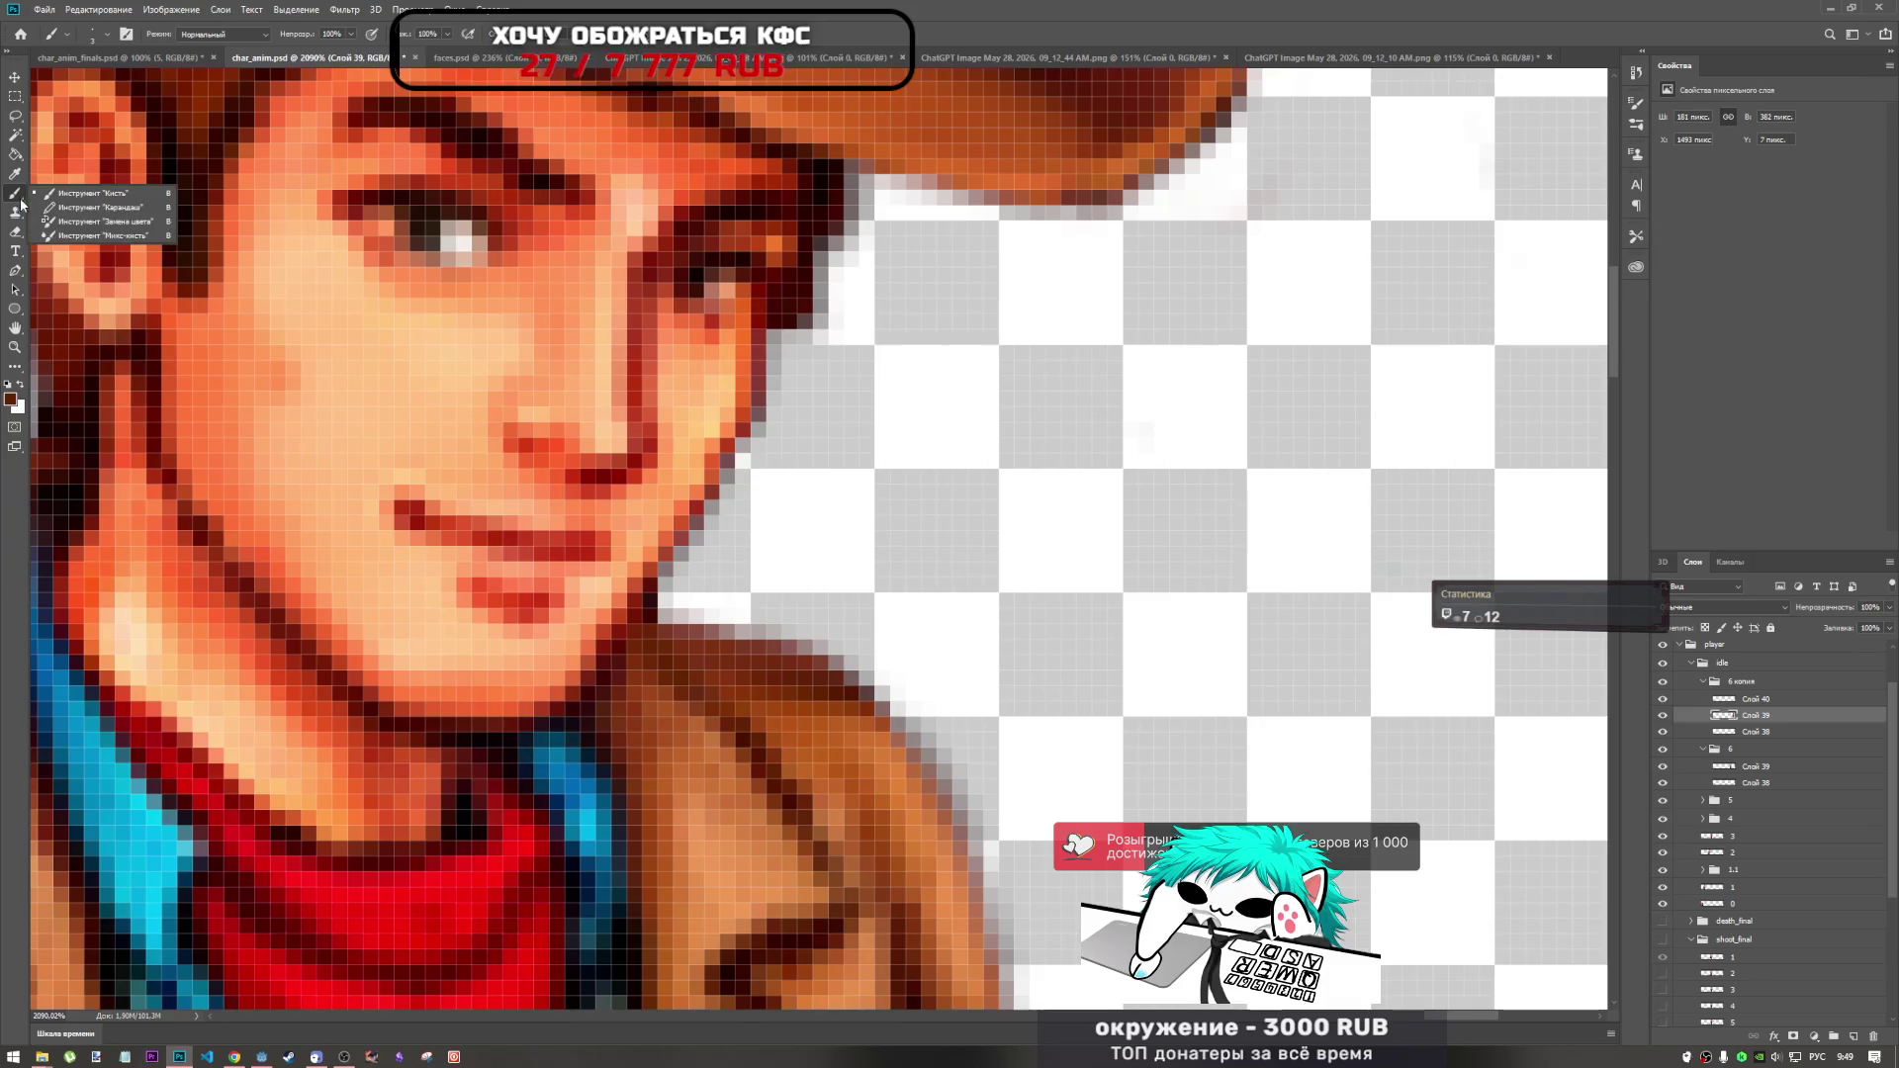
left_click(94, 207)
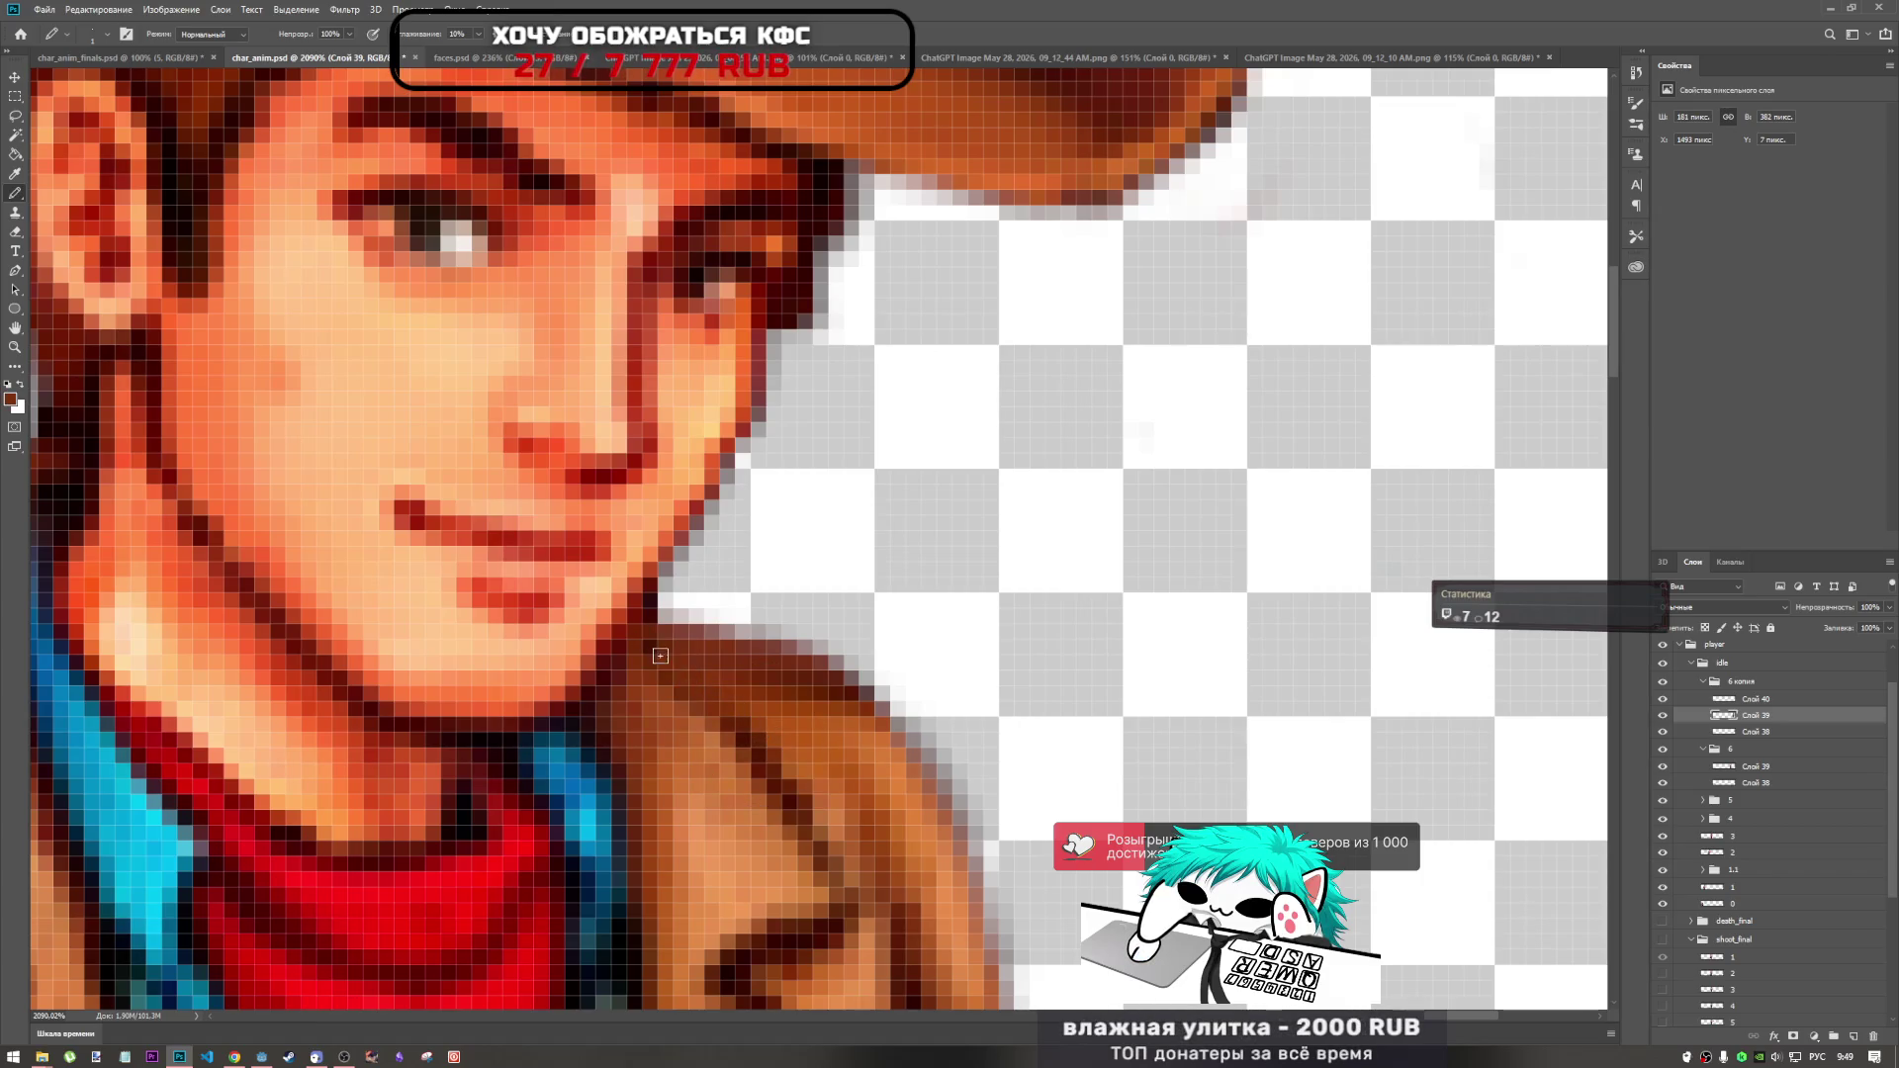
left_click(758, 748, "alt")
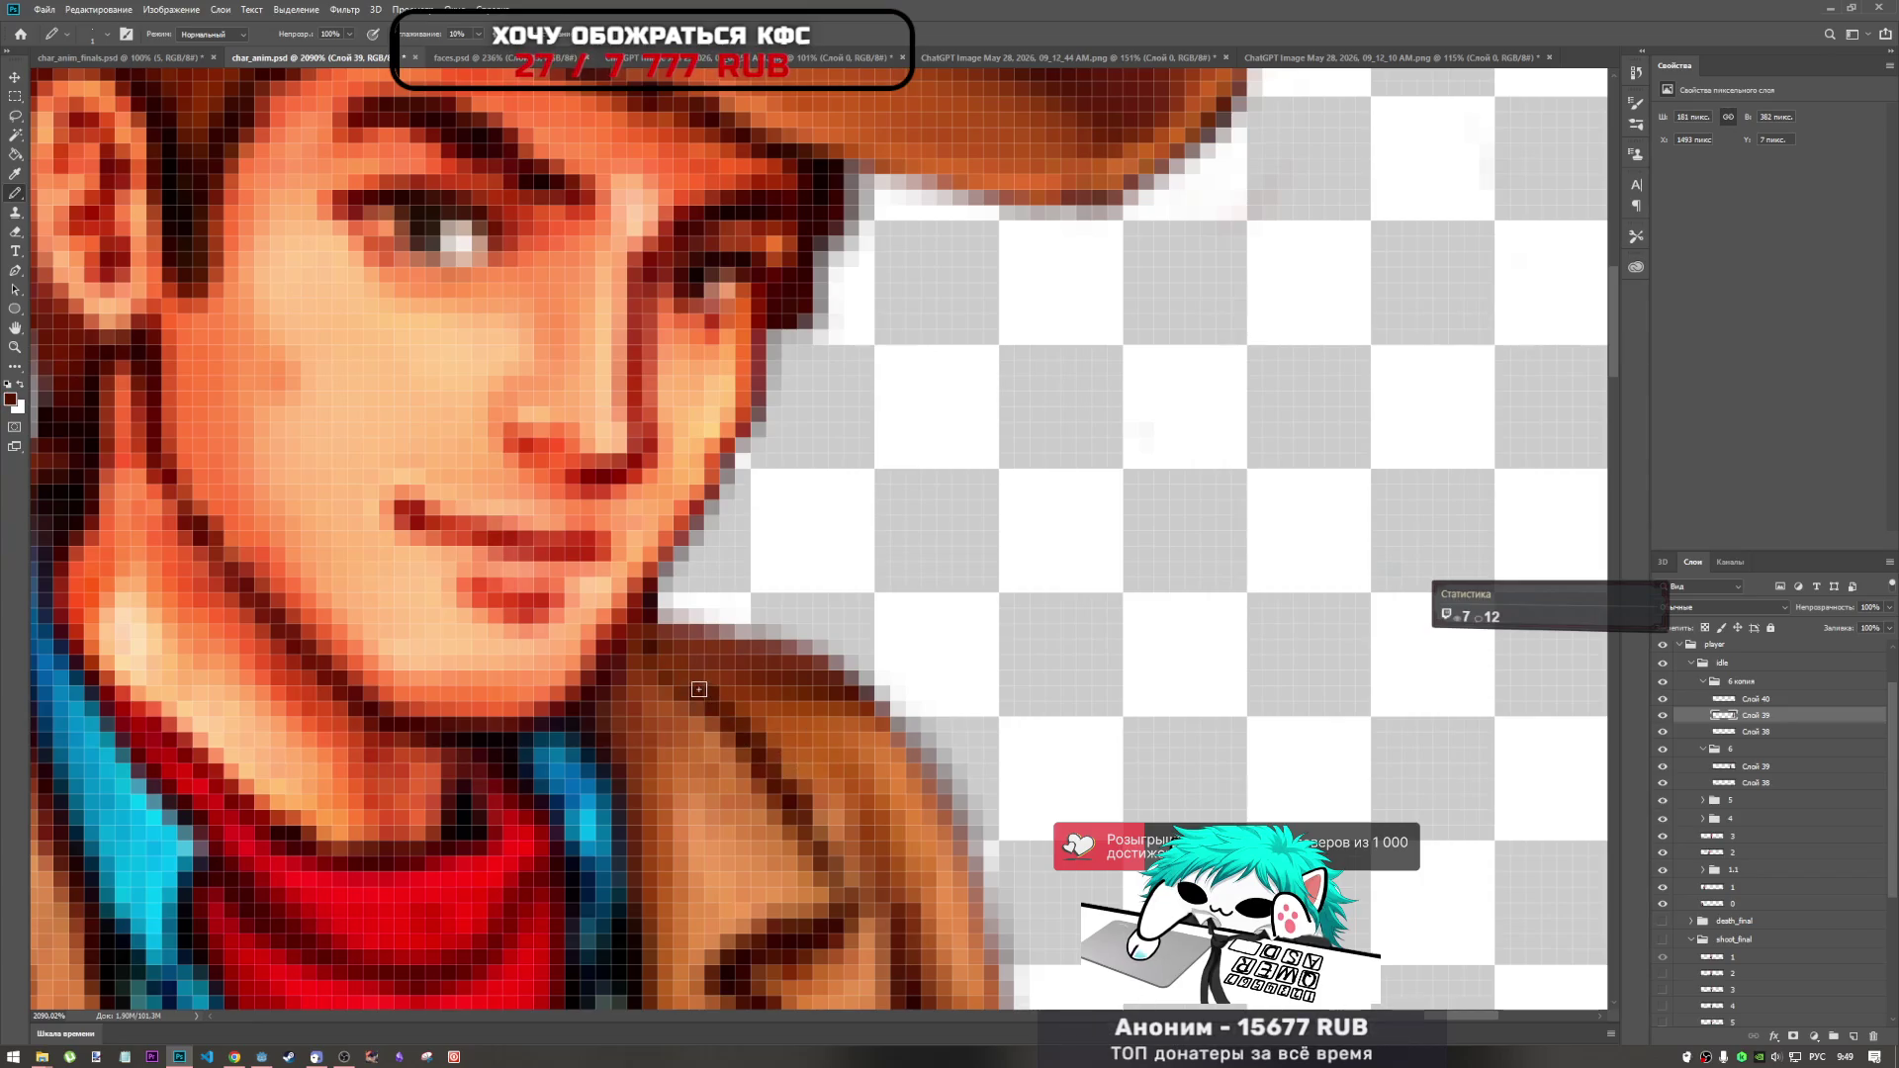
scroll(809, 780, "down", 10)
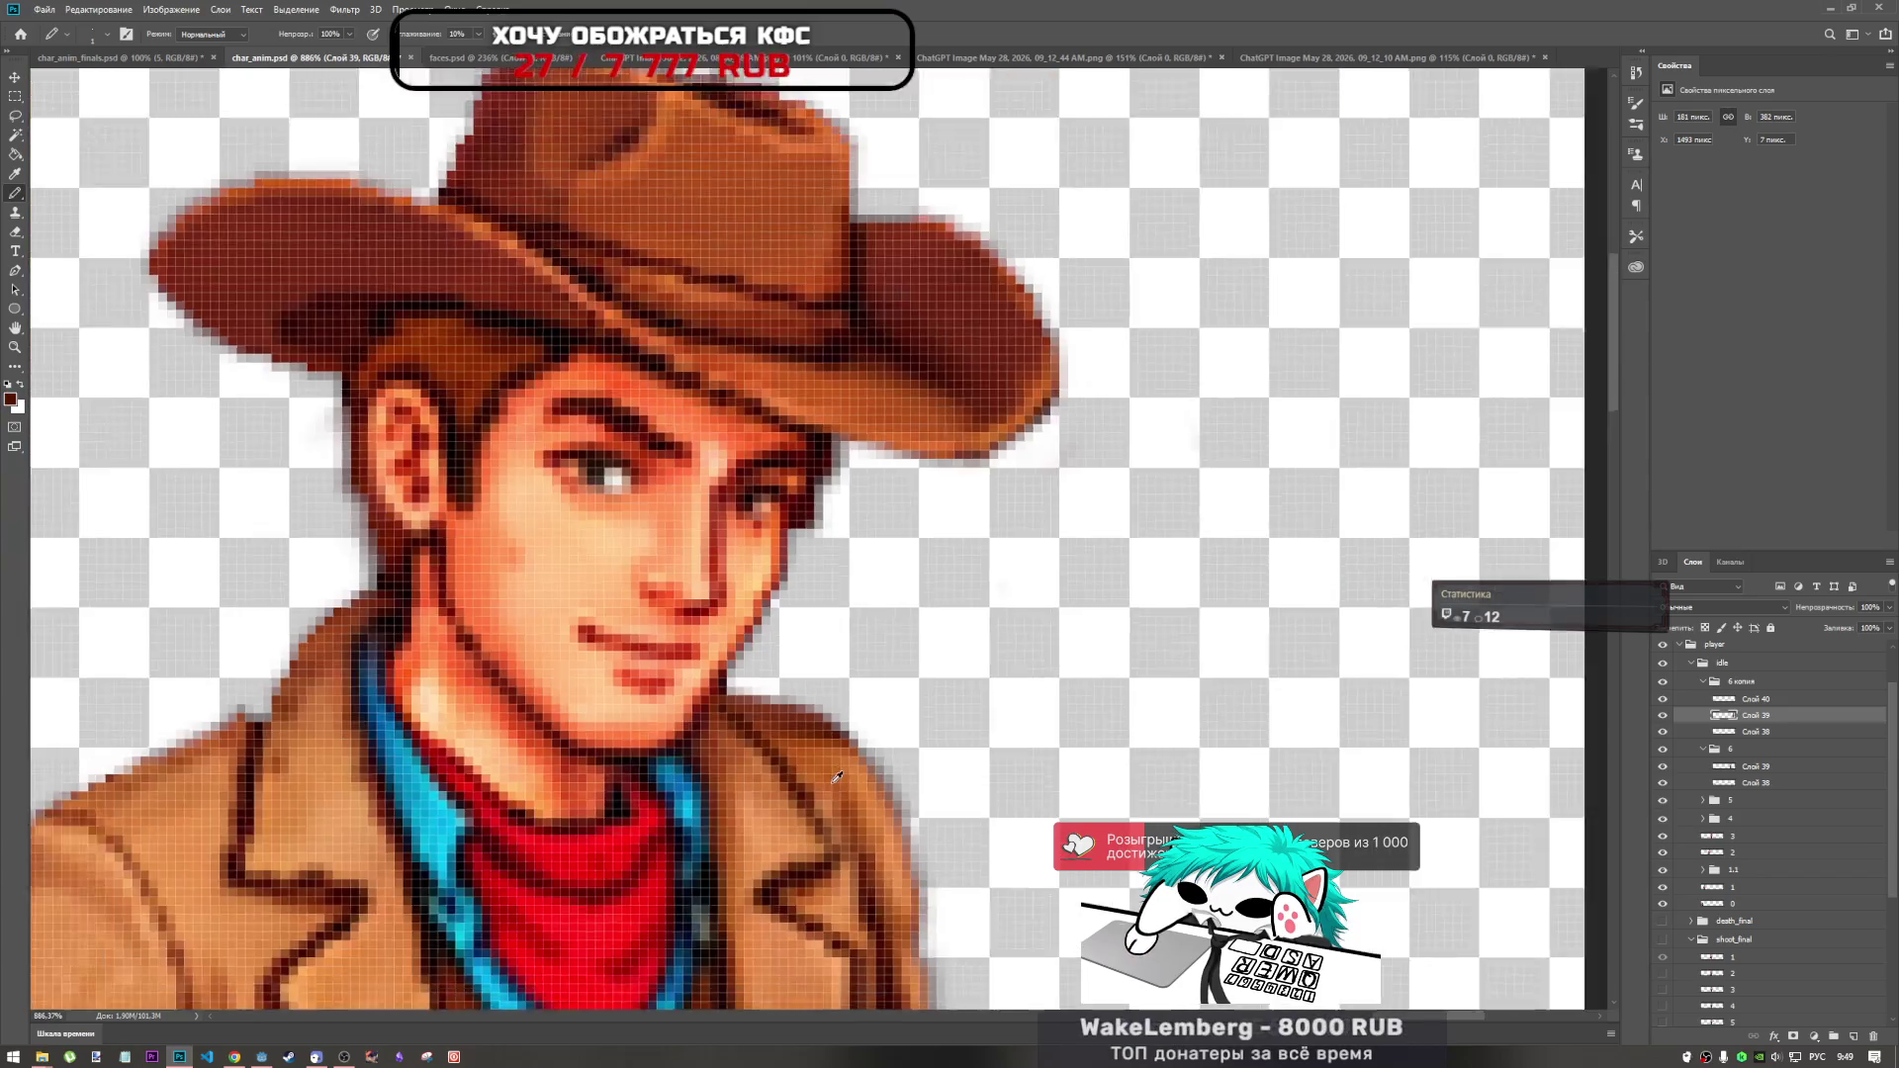
scroll(797, 683, "up", 10)
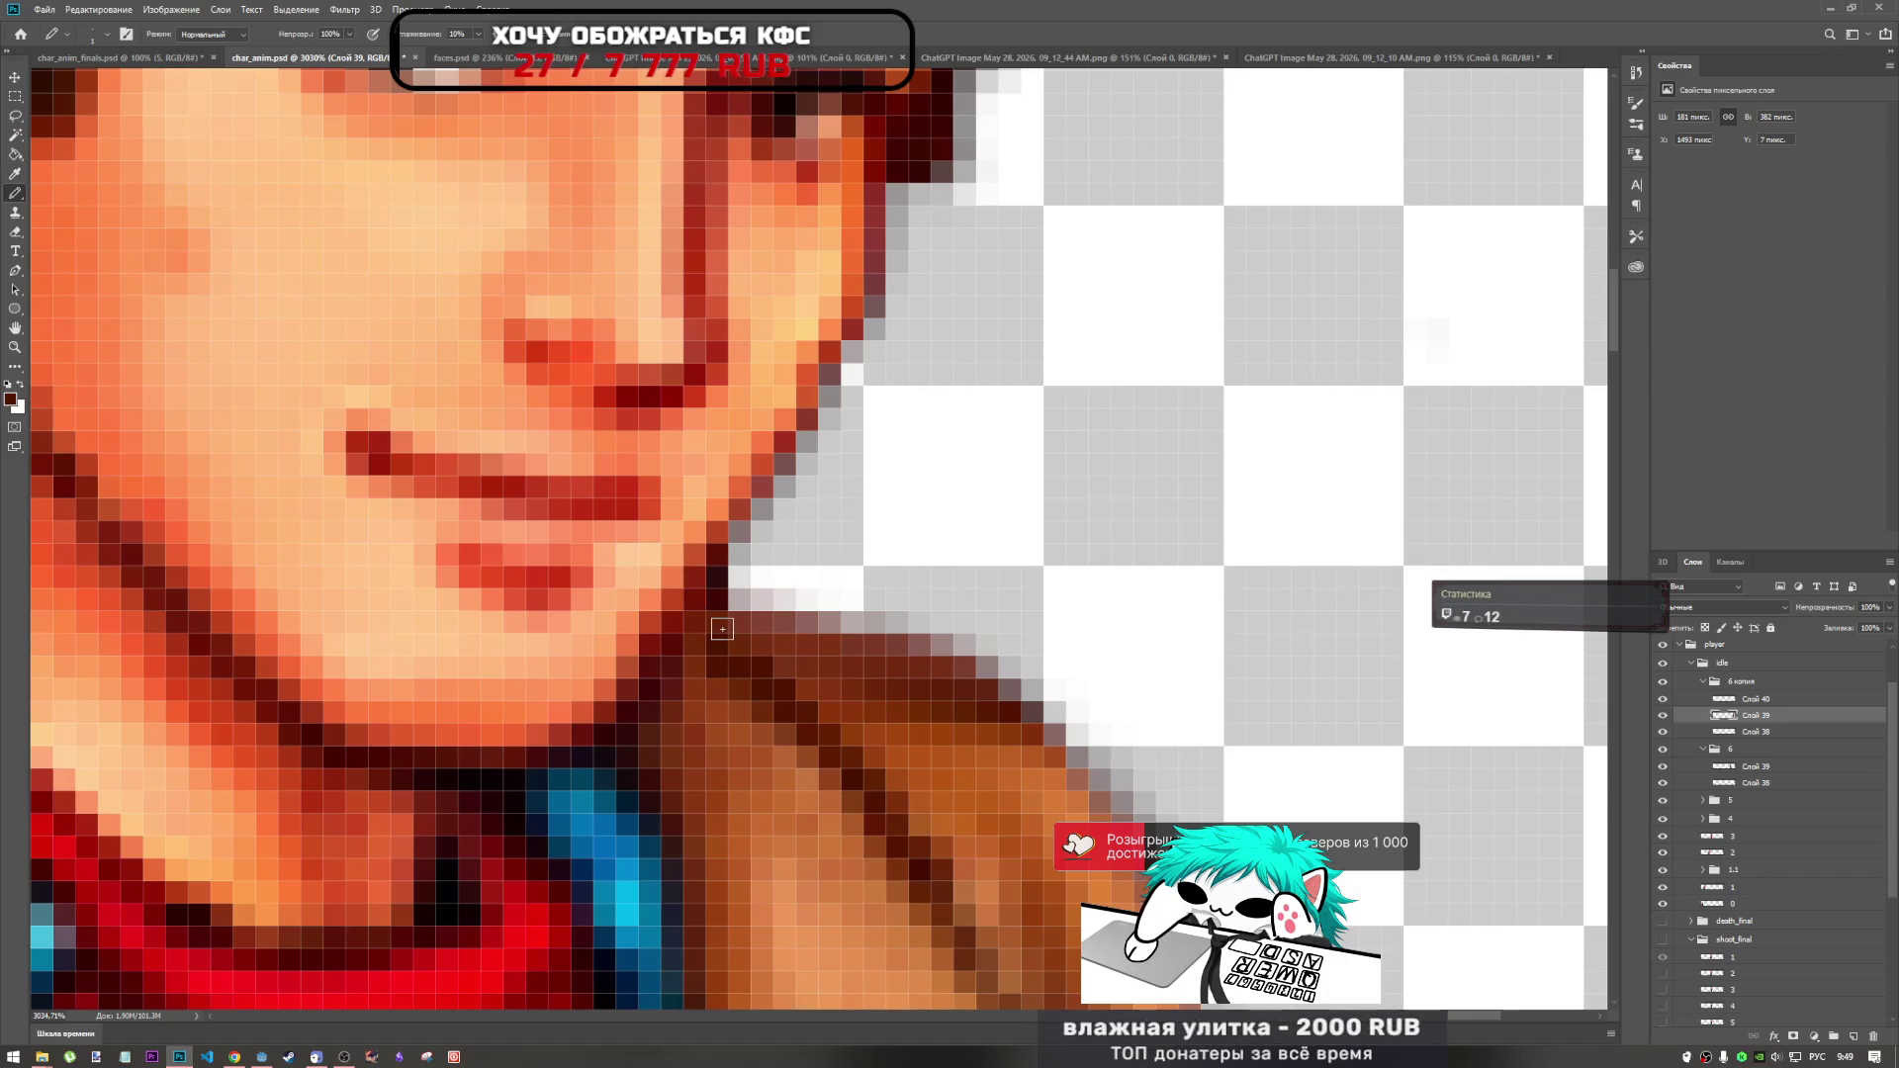
right_click(987, 405)
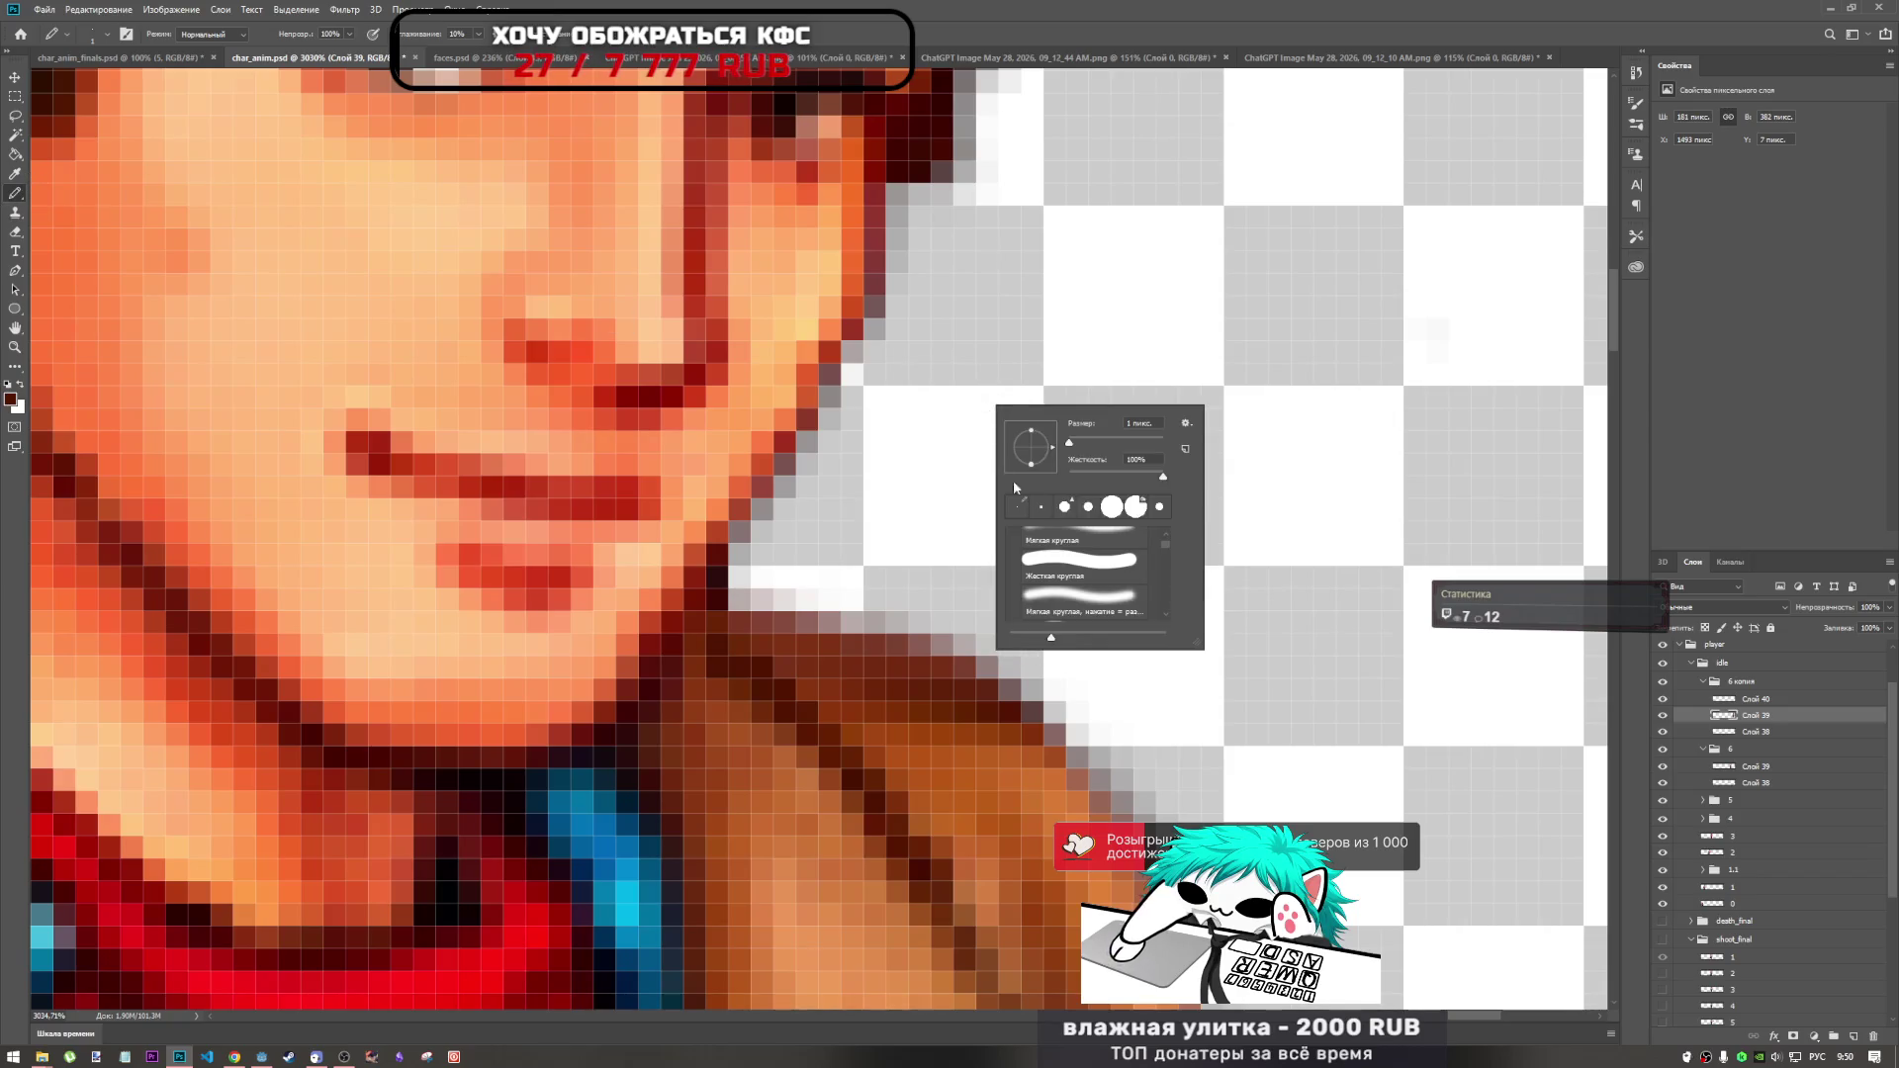
right_click(16, 195)
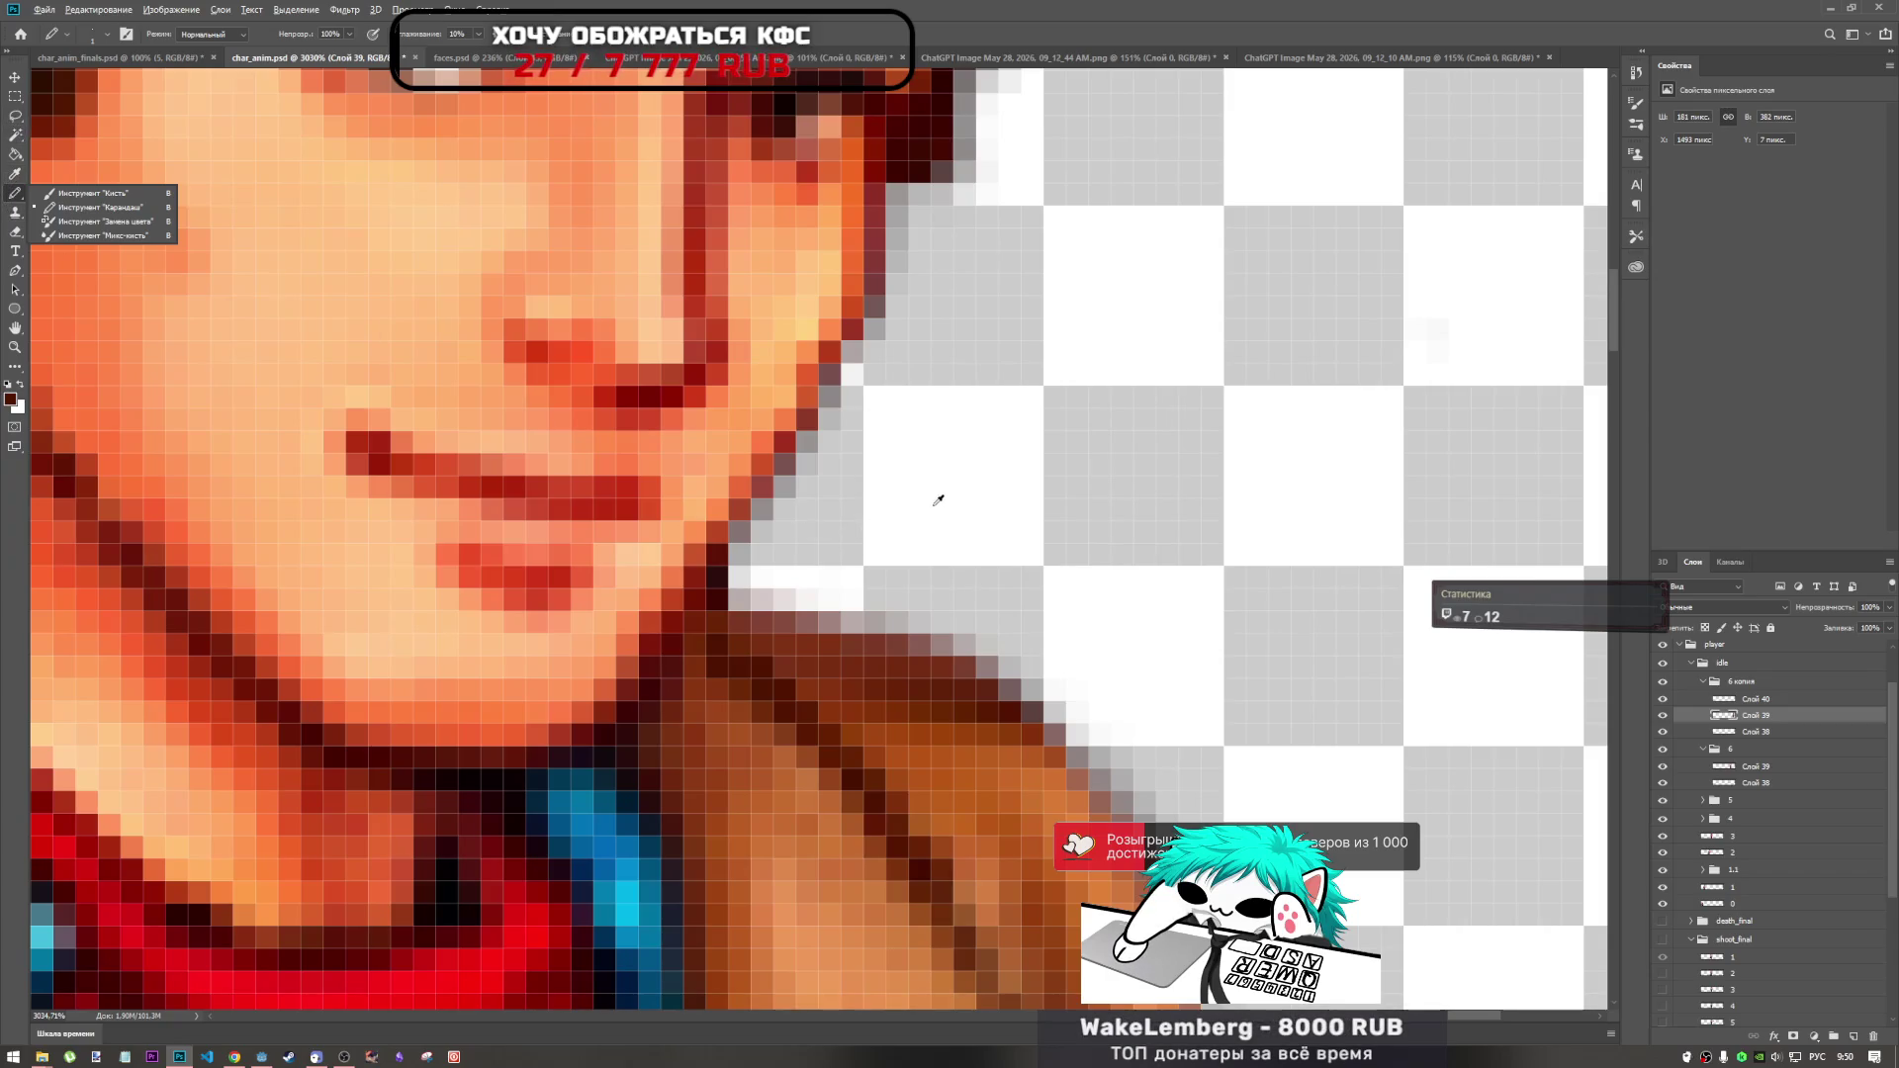
Reset to black and place pixels along the jaw-collar edge, undoing the last one.
key("d")
left_click(741, 578)
left_click(718, 578)
left_click(718, 599)
key("ctrl+z")
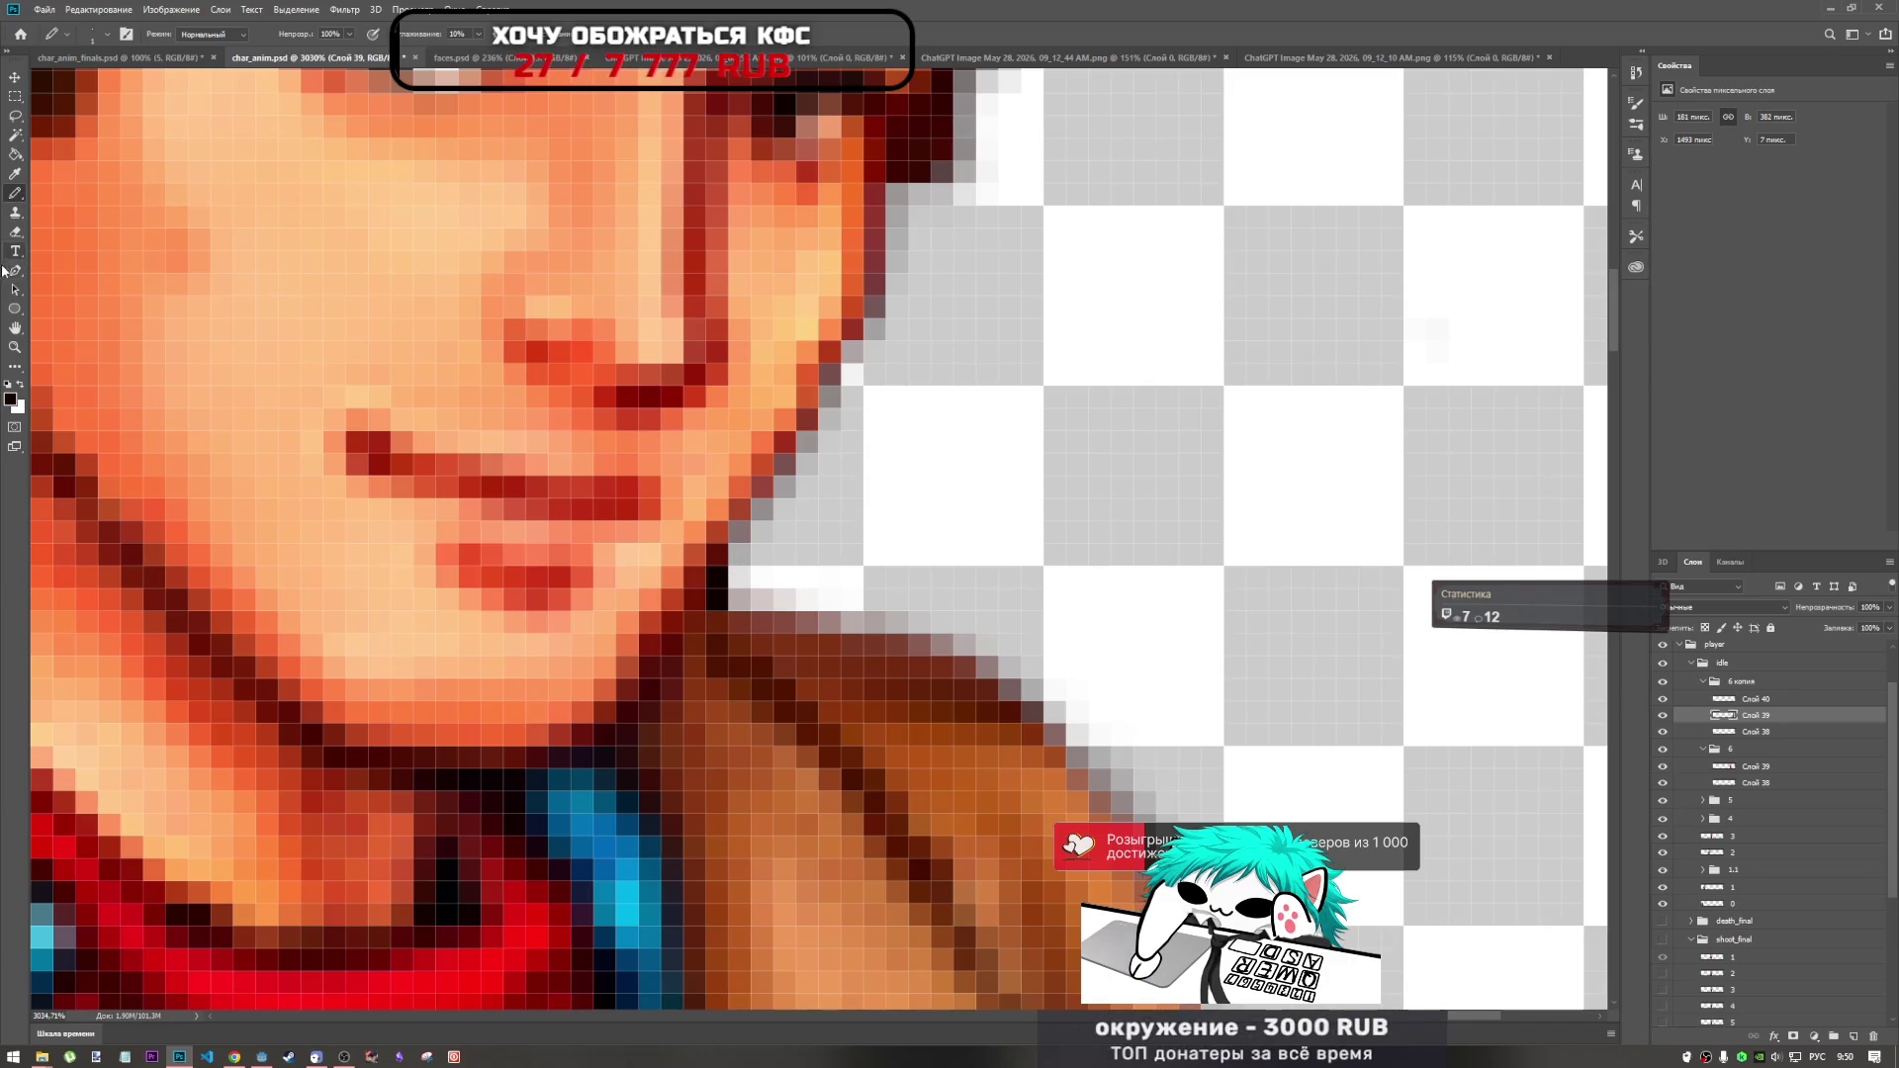
Erase the two stray black pixels at the jaw edge.
left_click(15, 232)
right_click(959, 496)
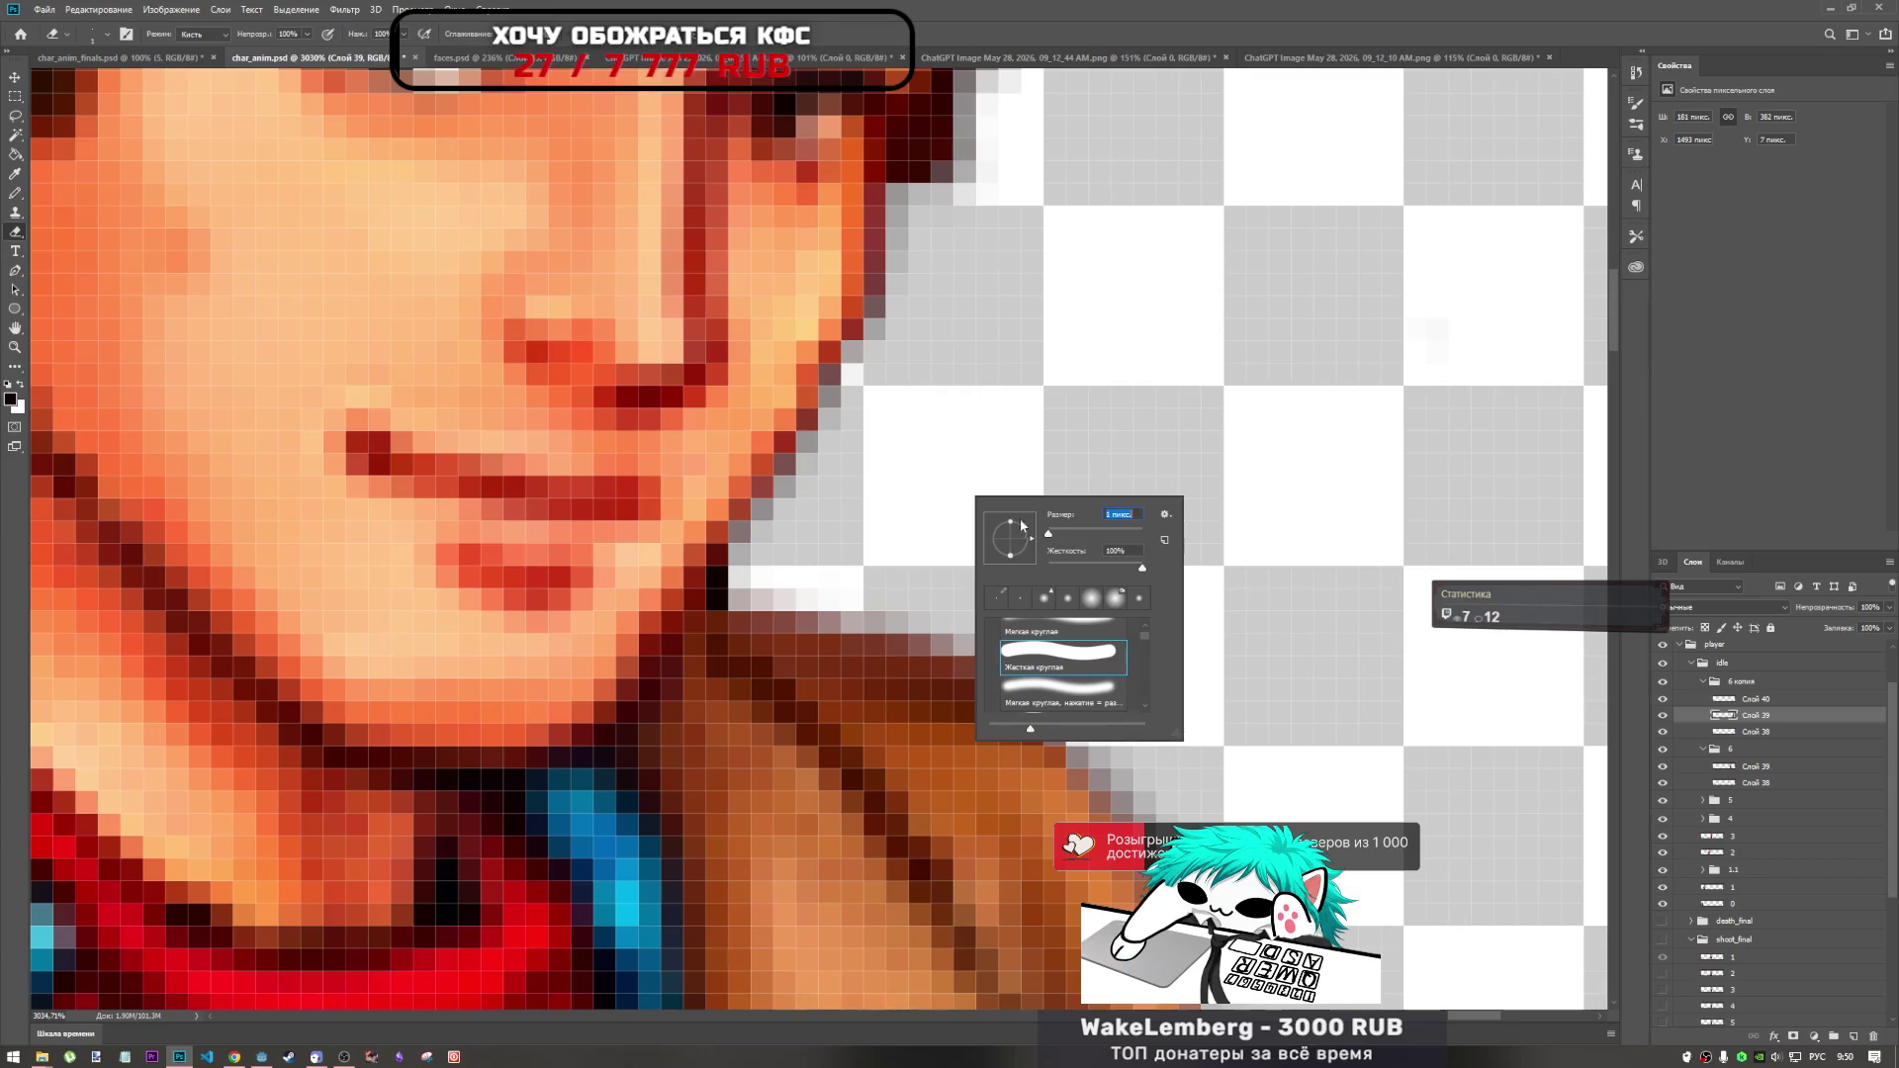
left_click(1115, 38)
left_click(718, 599)
left_click(718, 578)
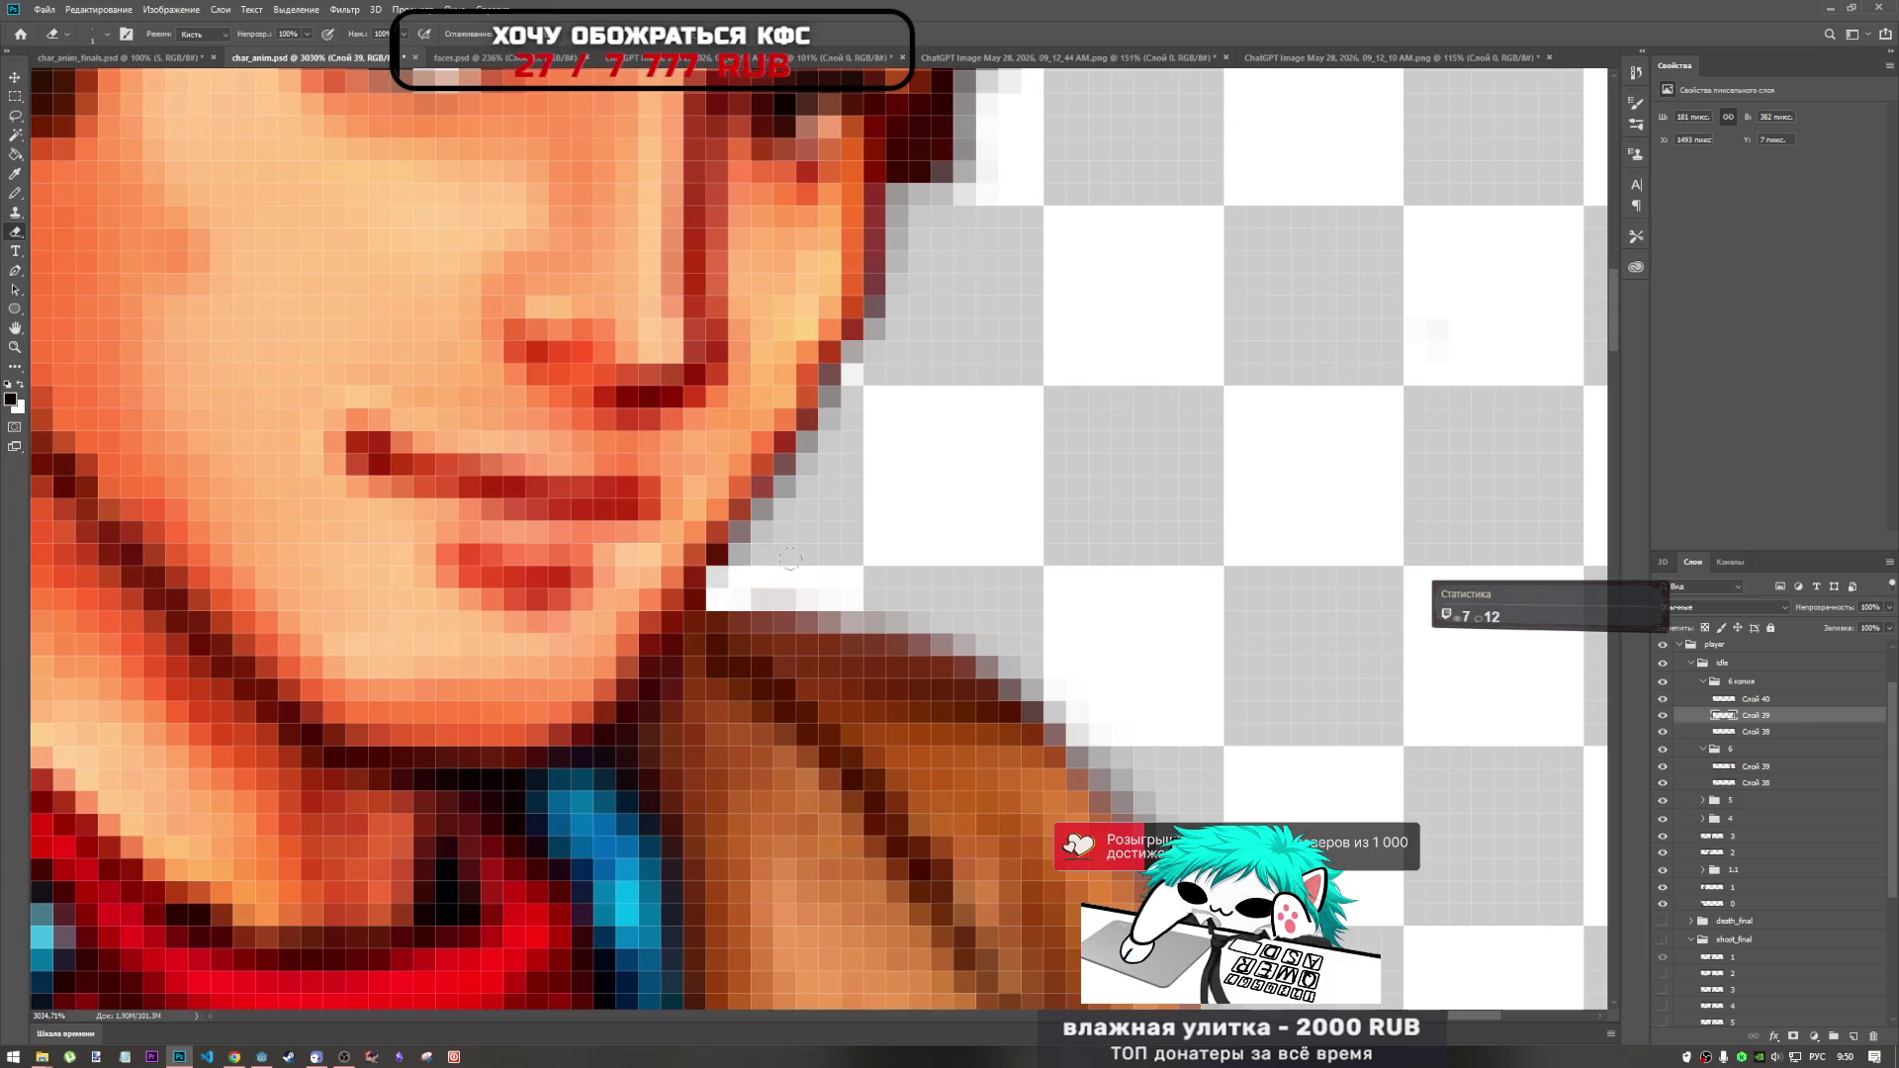
scroll(891, 503, "down", 5)
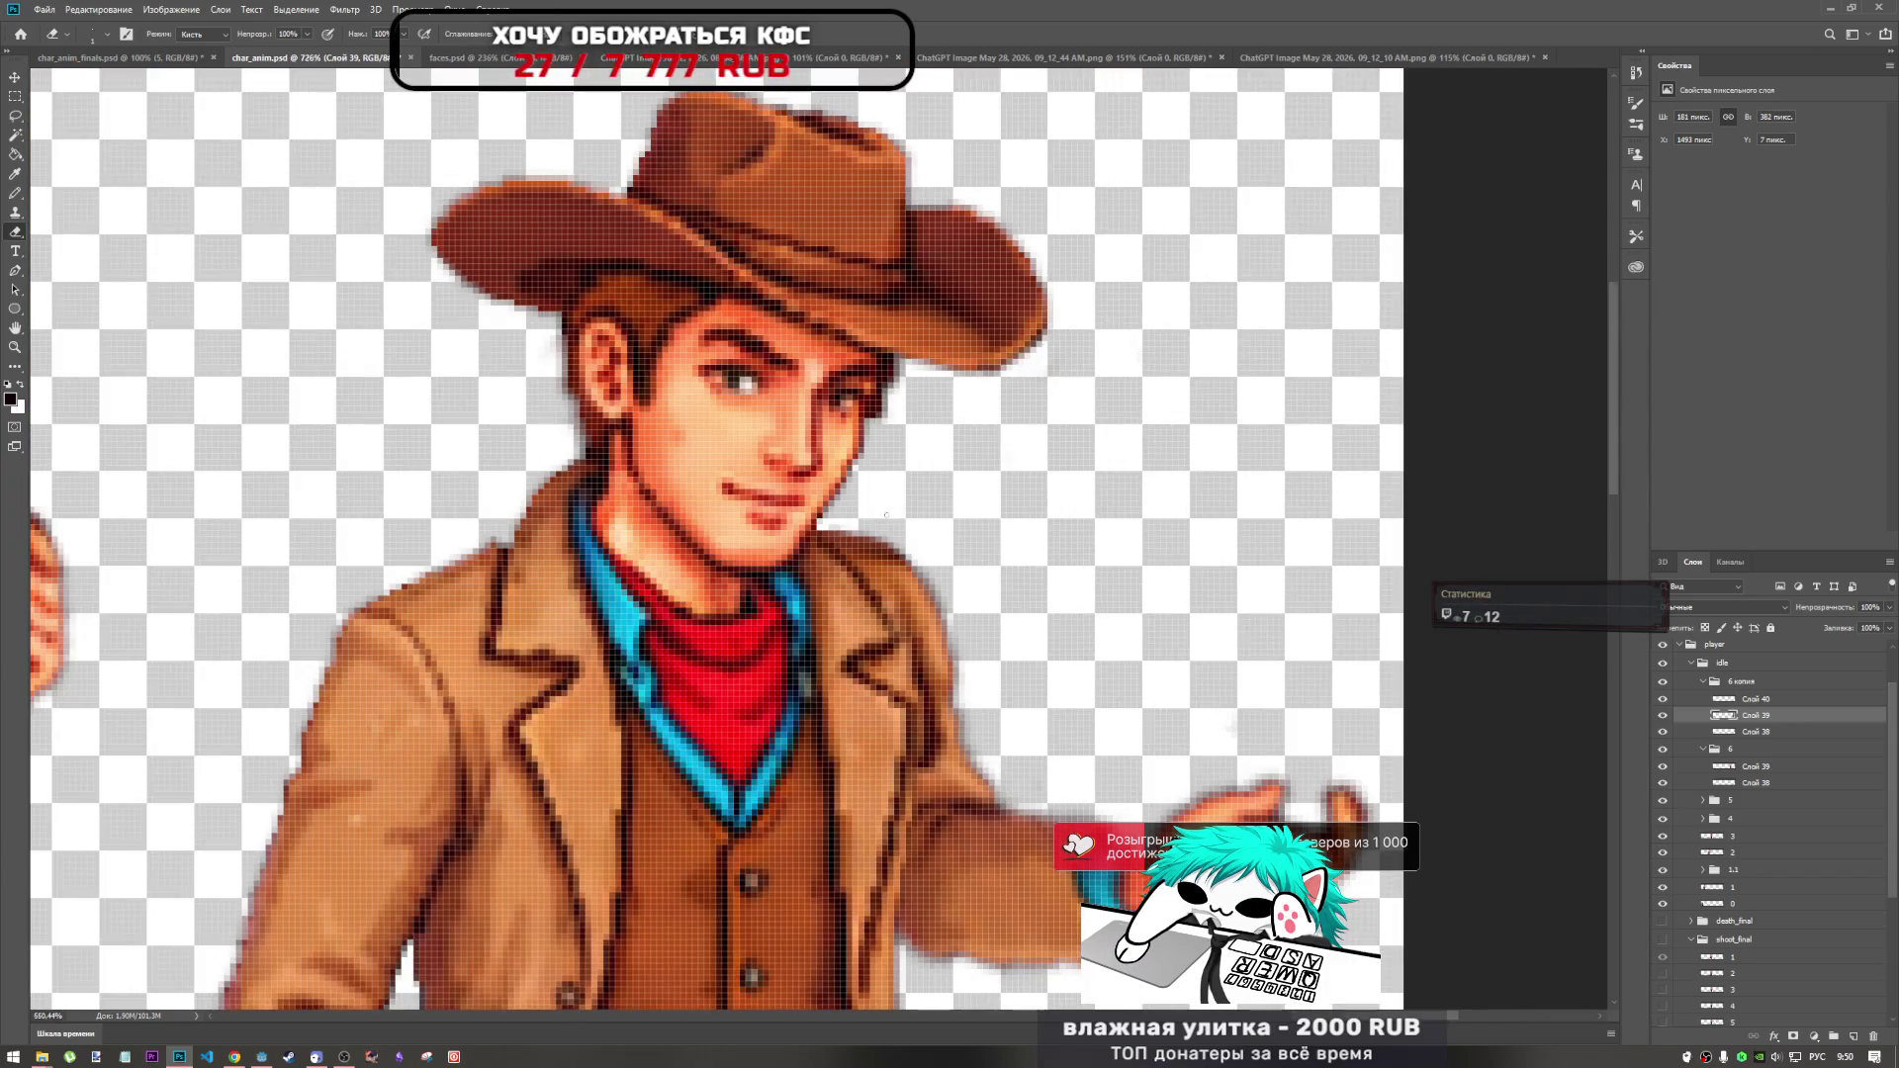
Pick the Smudge tool (Палец) at 49% strength and make Слой 38 the active layer.
scroll(886, 514, "down", 5)
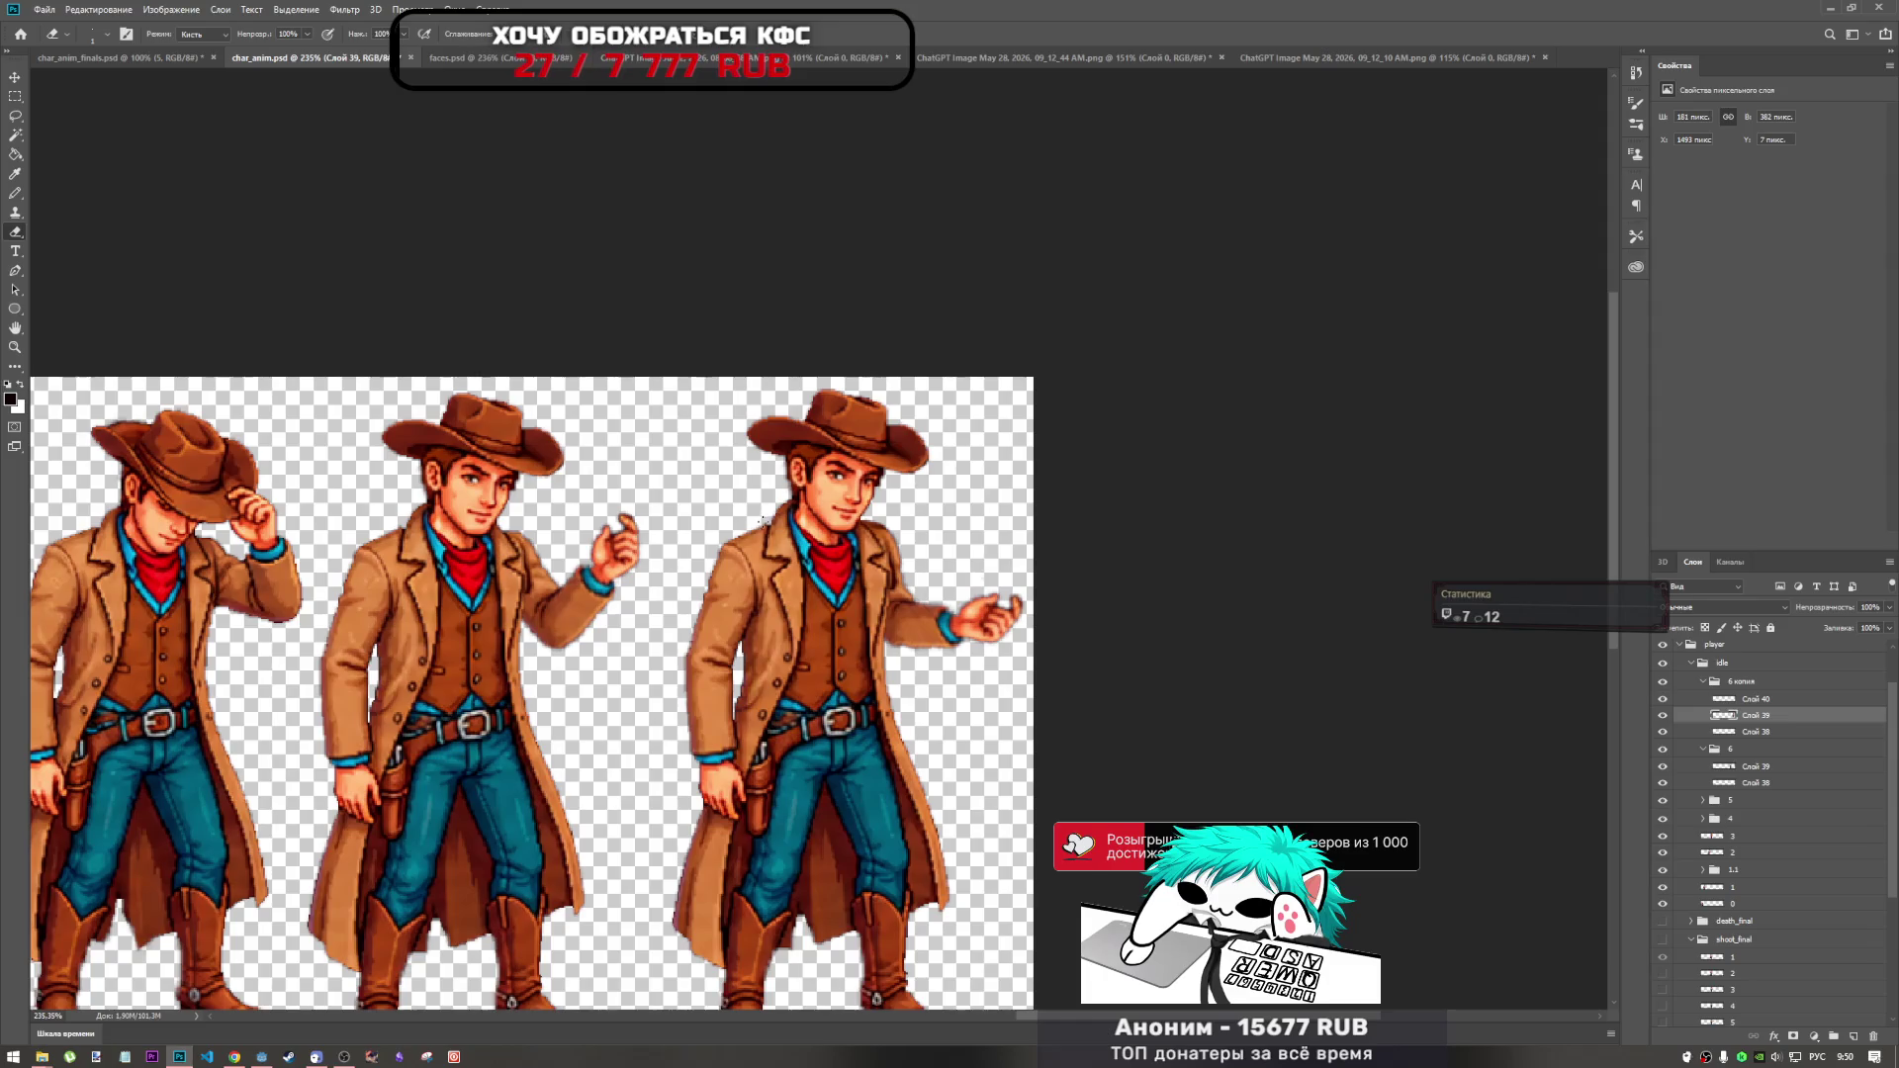
scroll(762, 519, "up", 3)
scroll(791, 534, "down", 3)
scroll(890, 573, "up", 4)
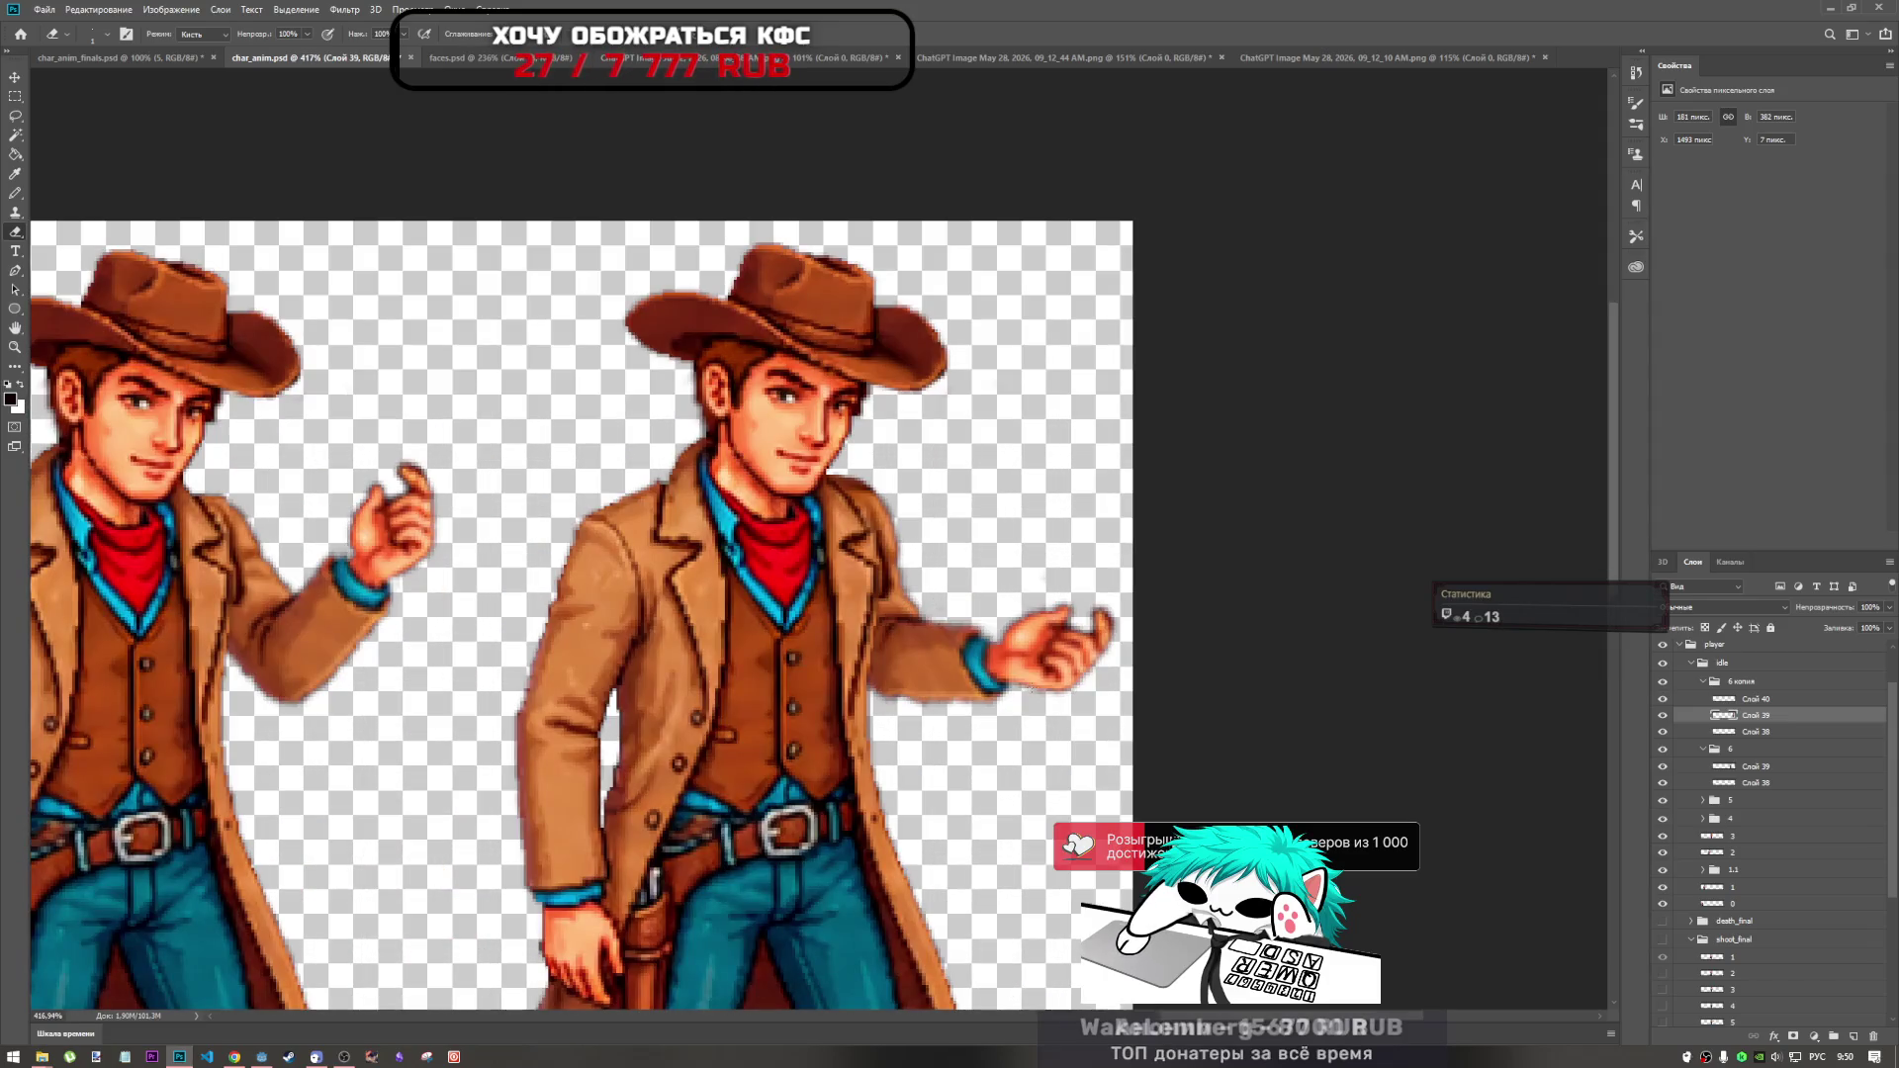
scroll(996, 660, "down", 4)
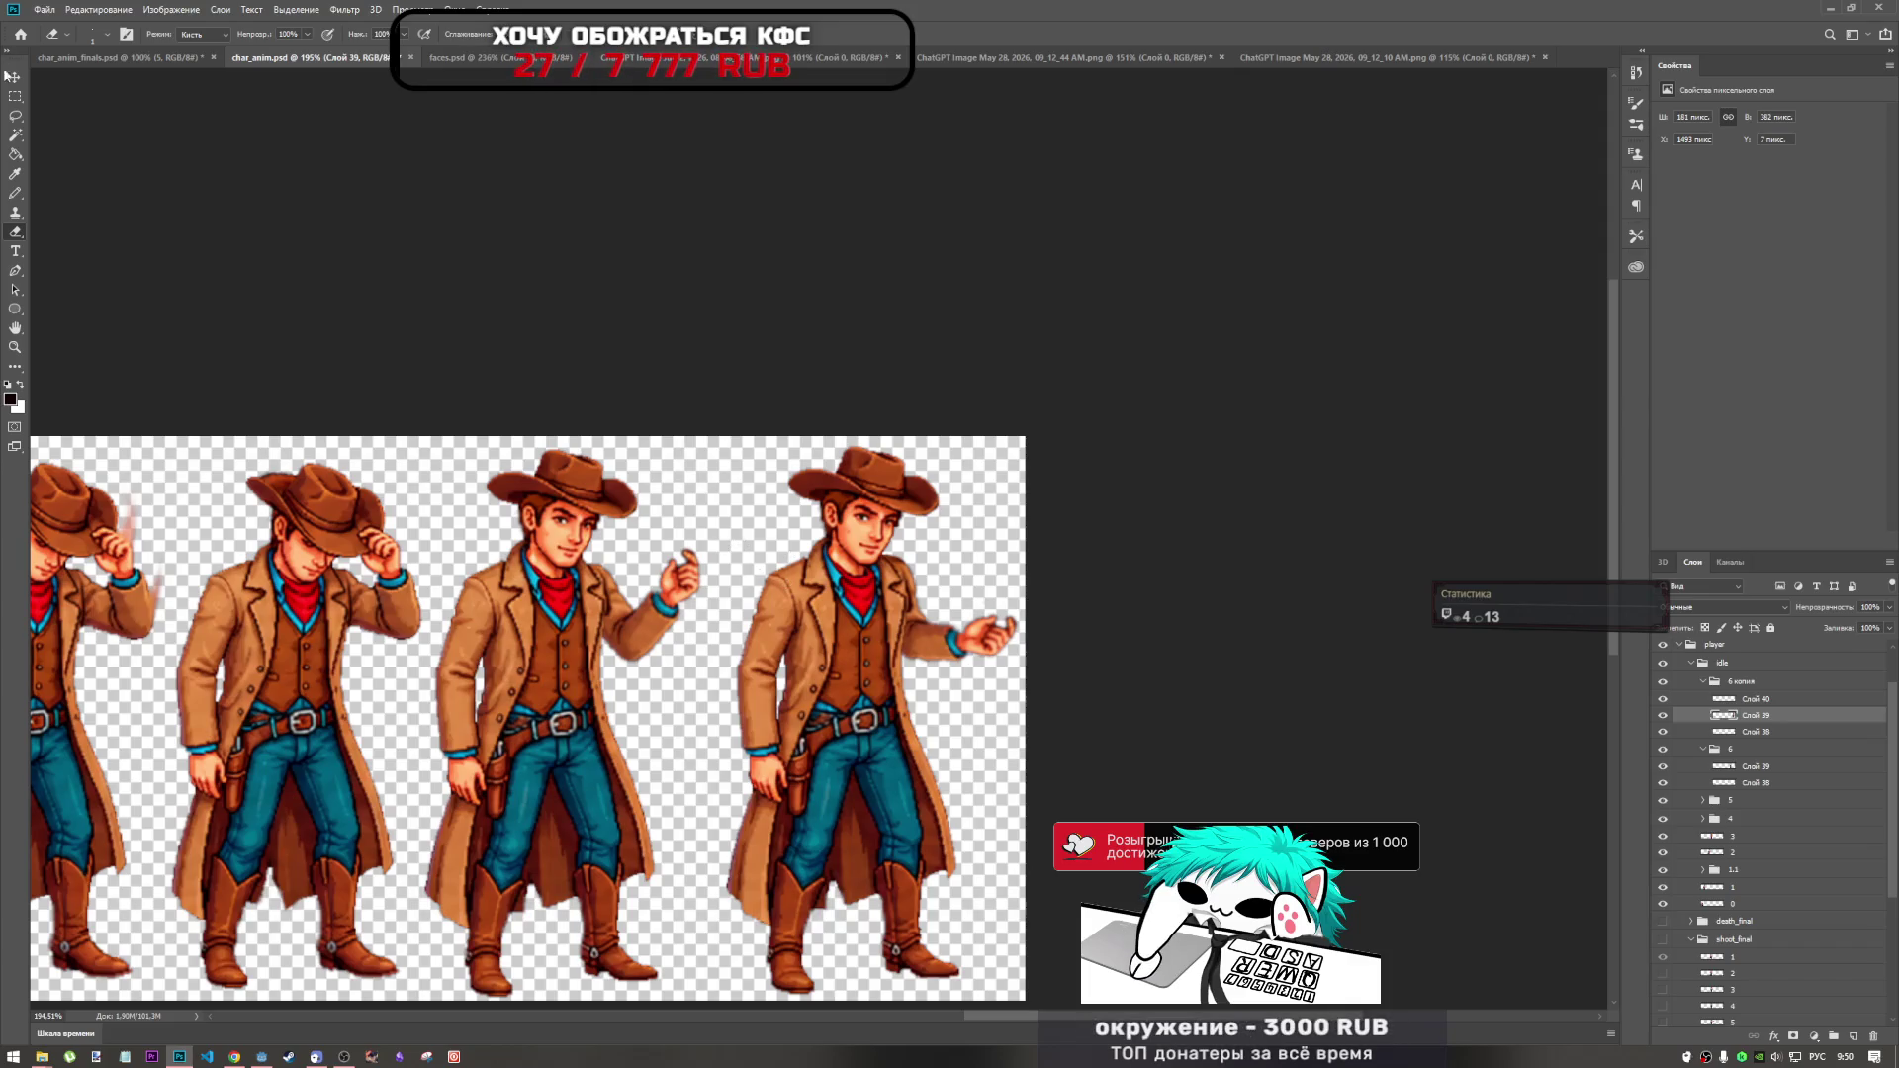
right_click(18, 237)
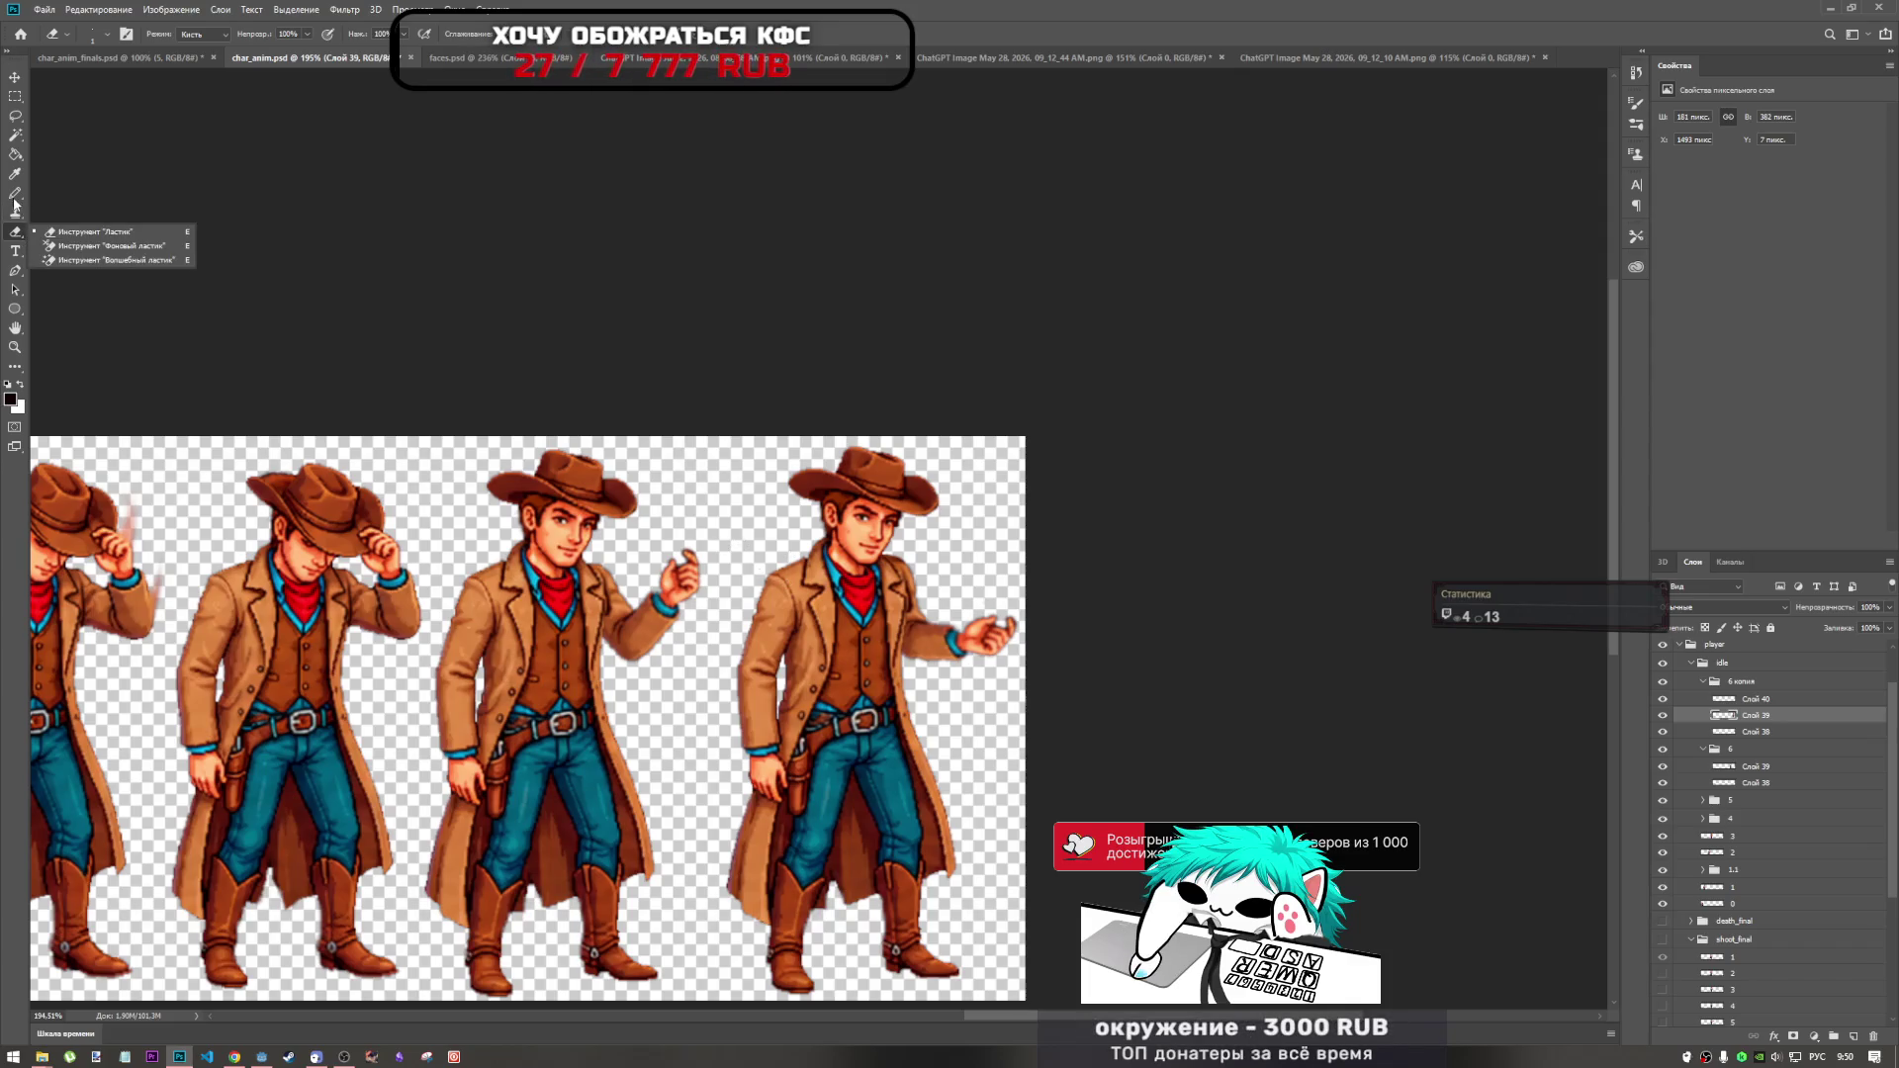
left_click(13, 358)
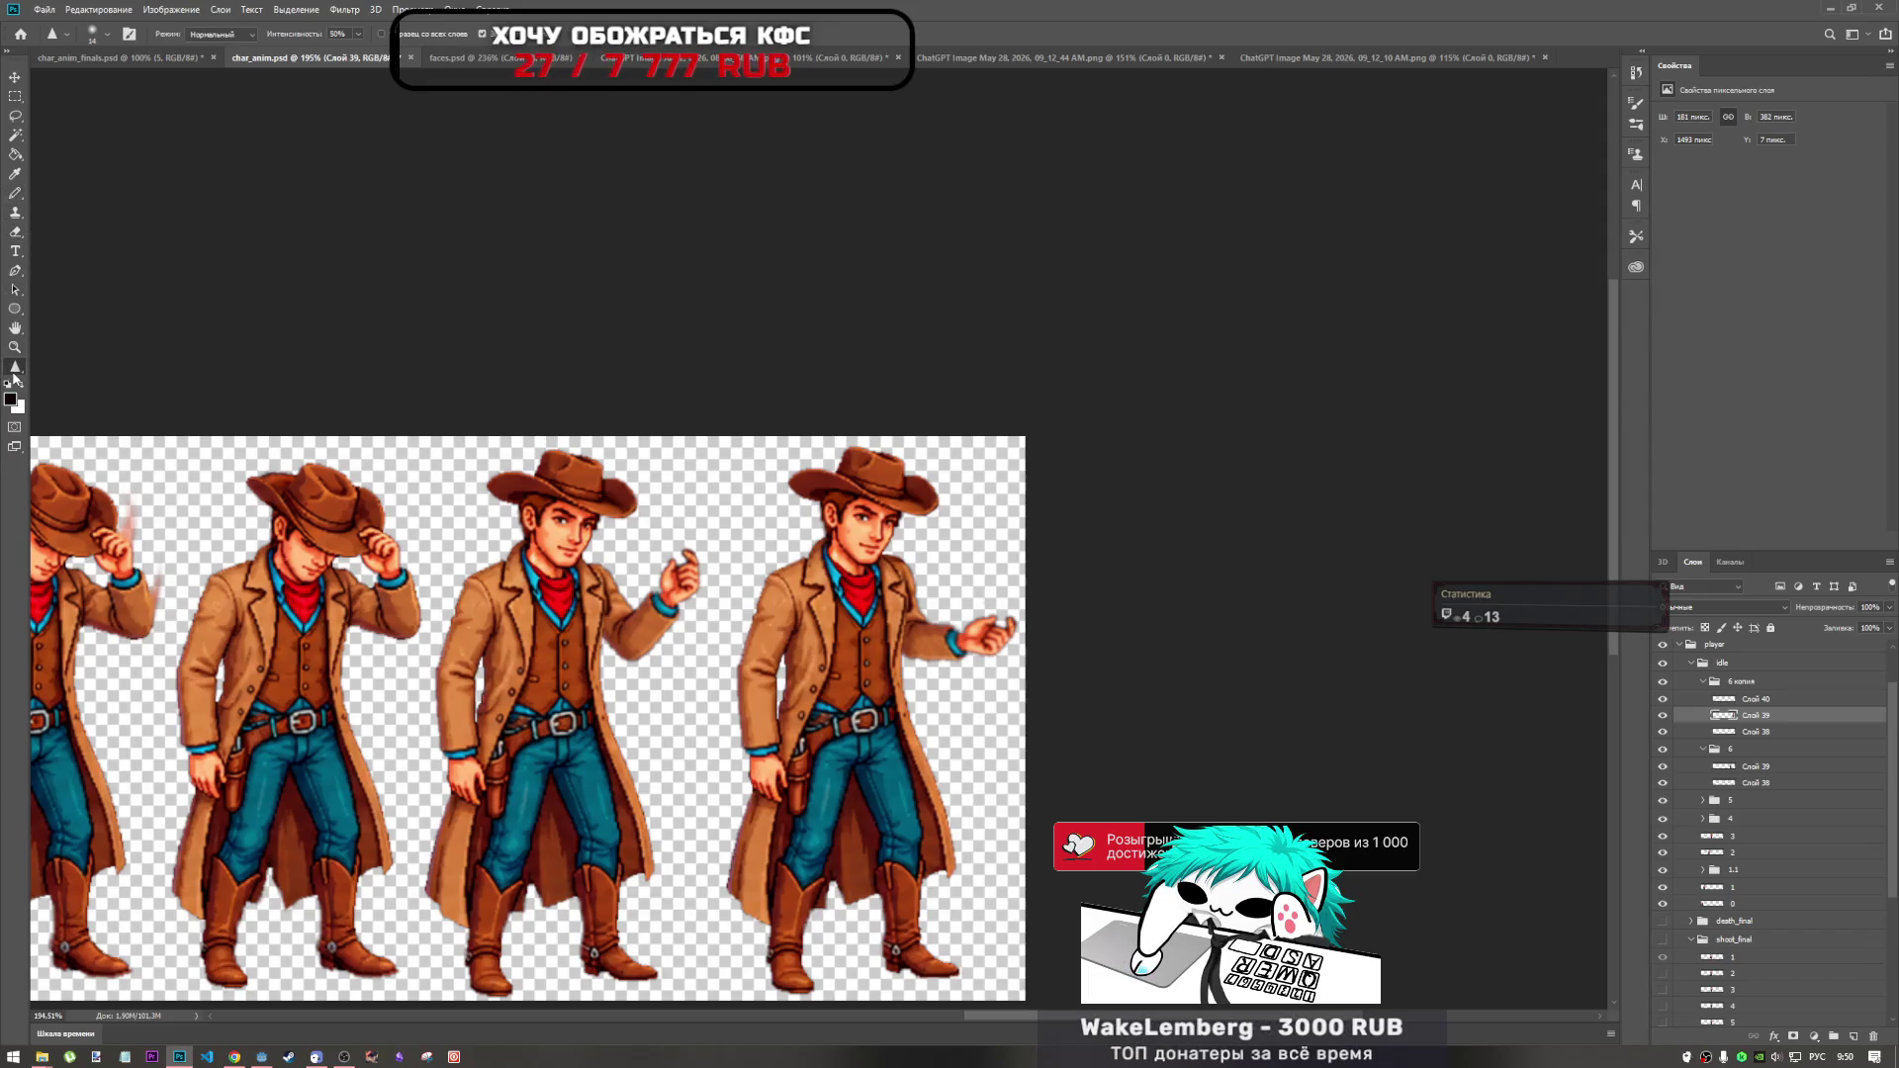
right_click(15, 374)
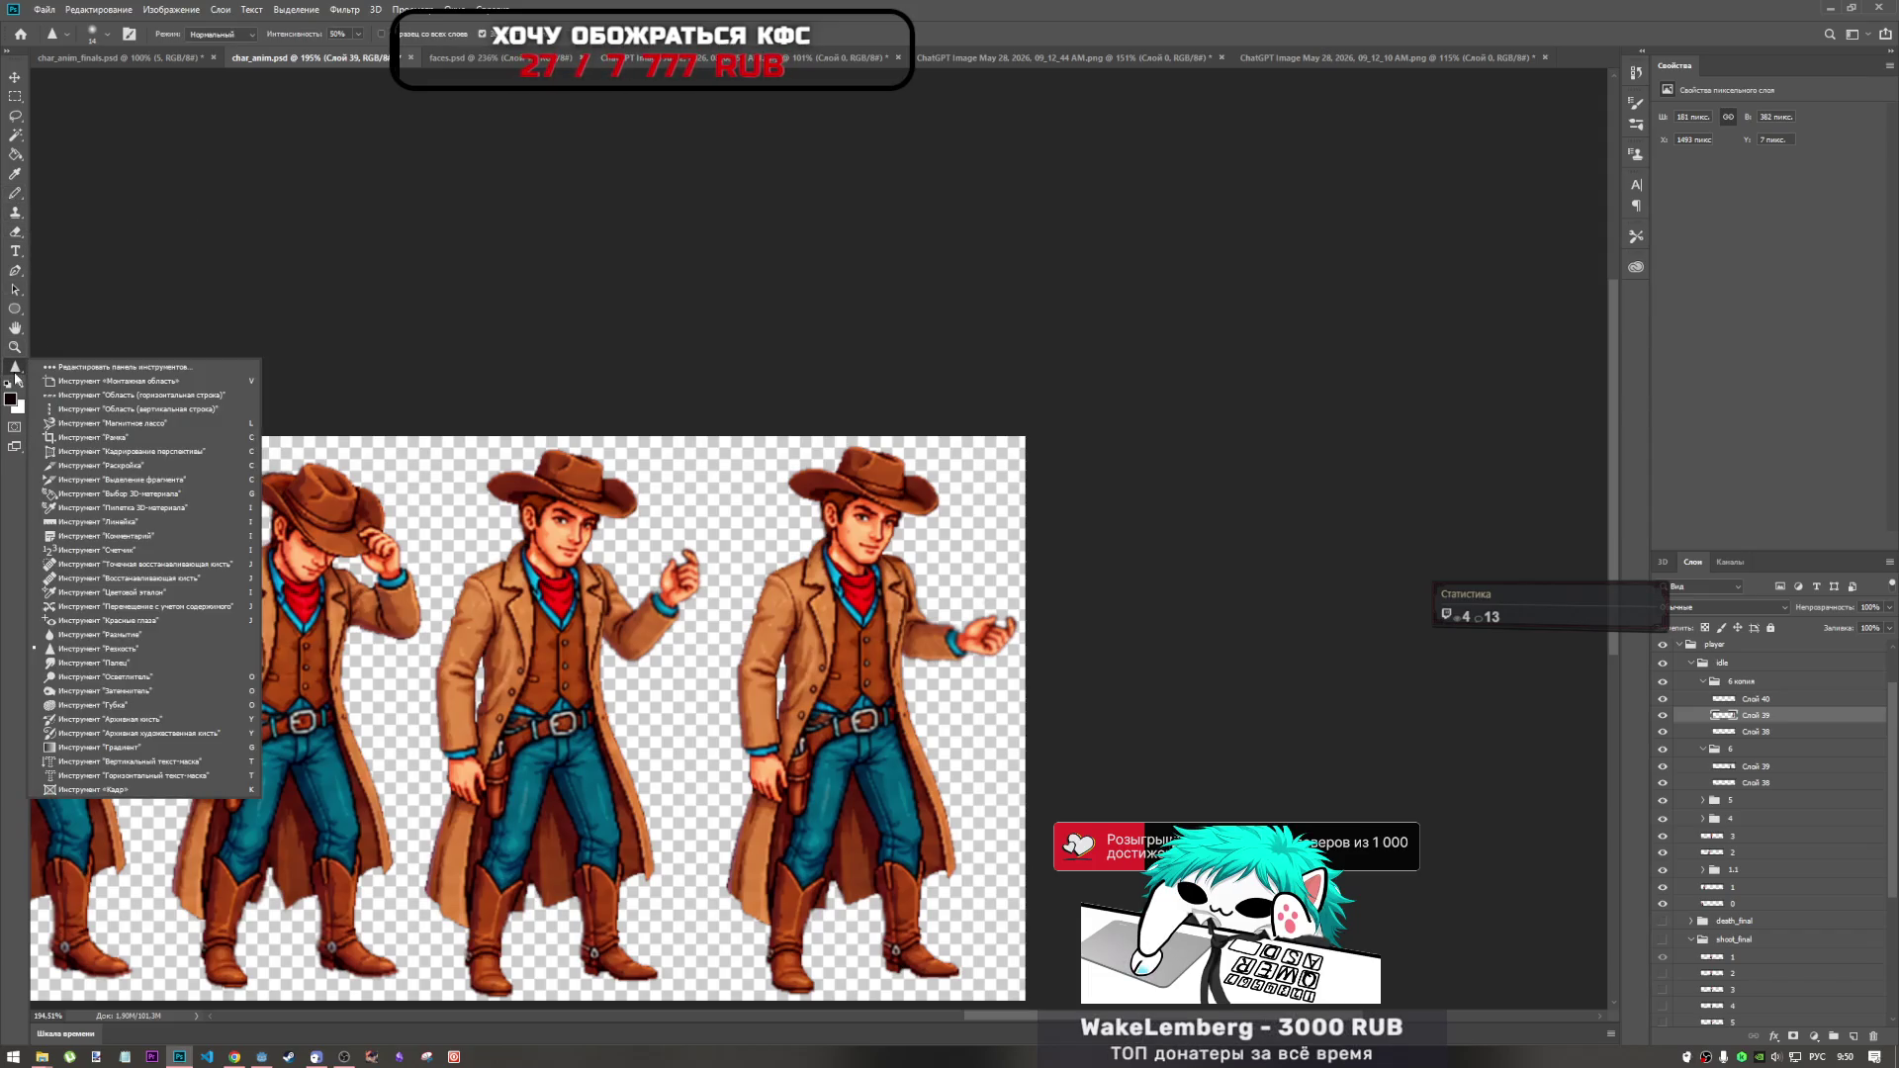
left_click(115, 665)
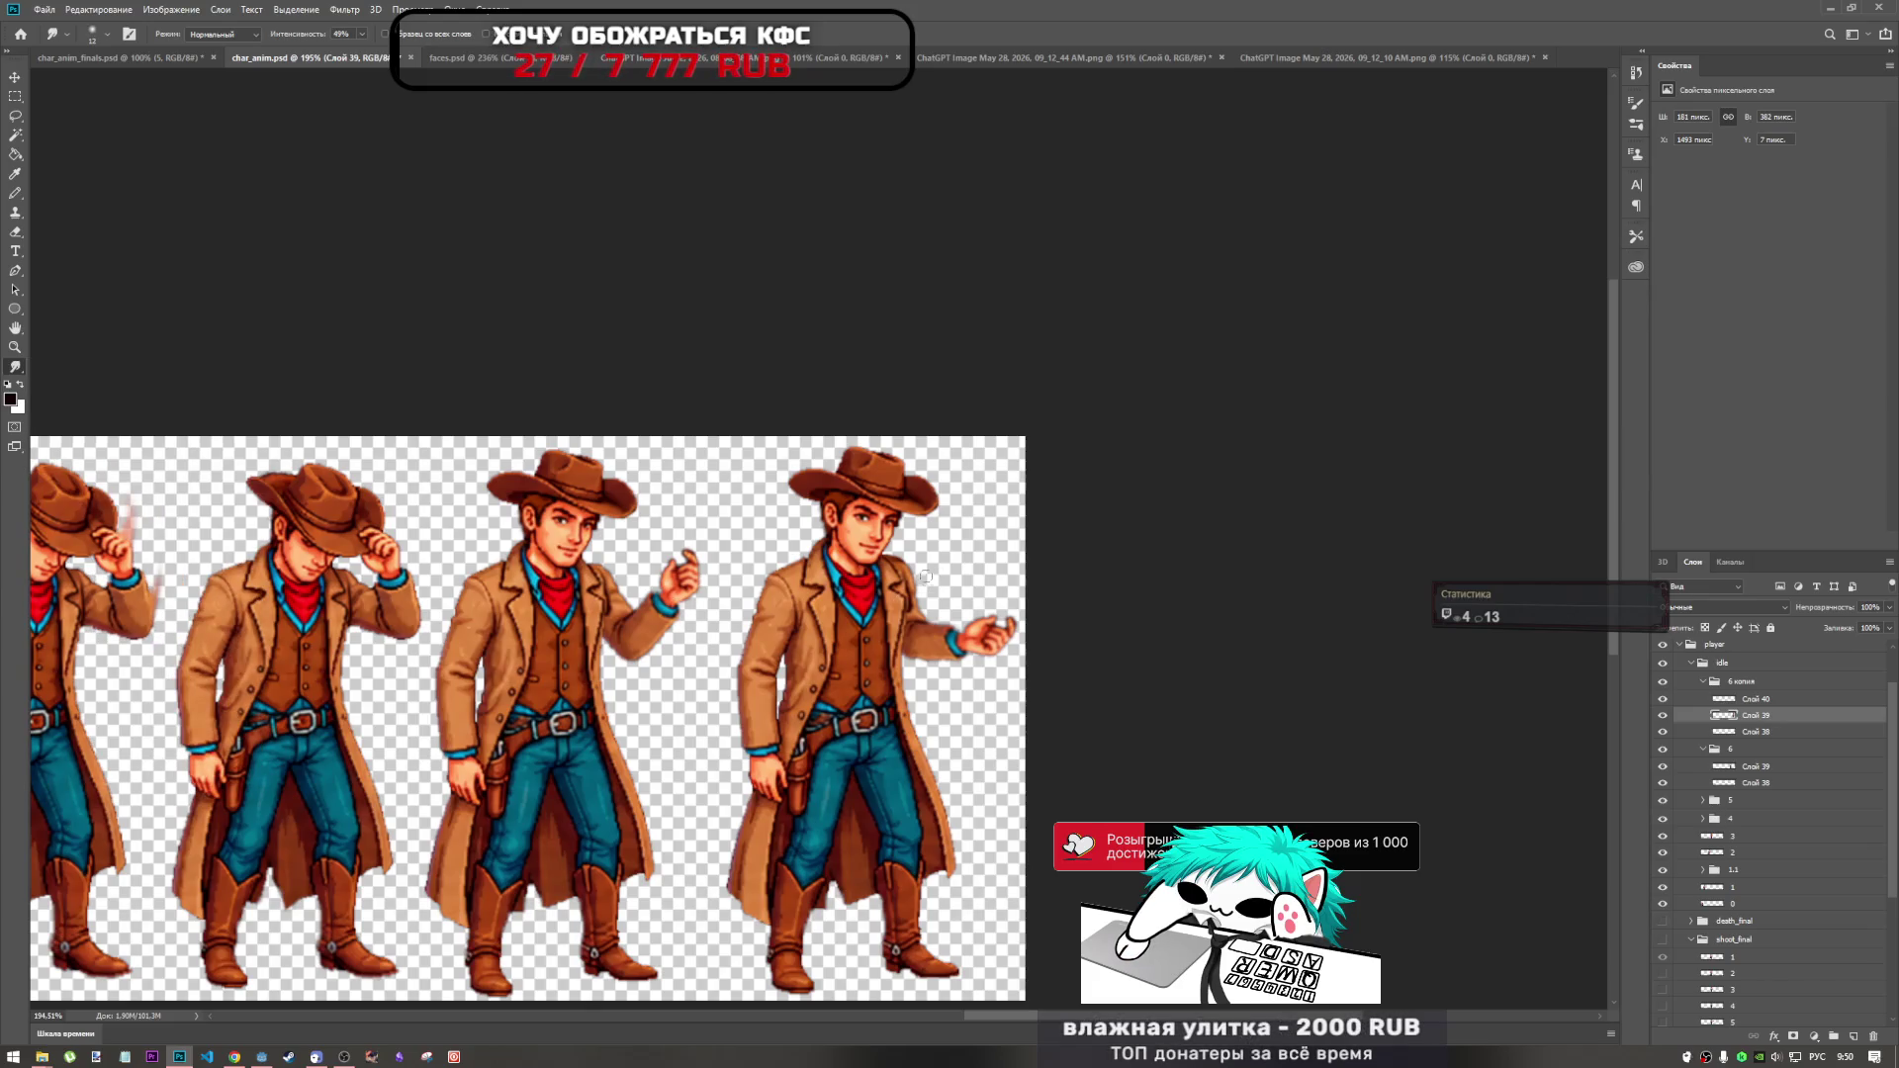
right_click(966, 592)
left_click(1087, 122)
left_click(1745, 732)
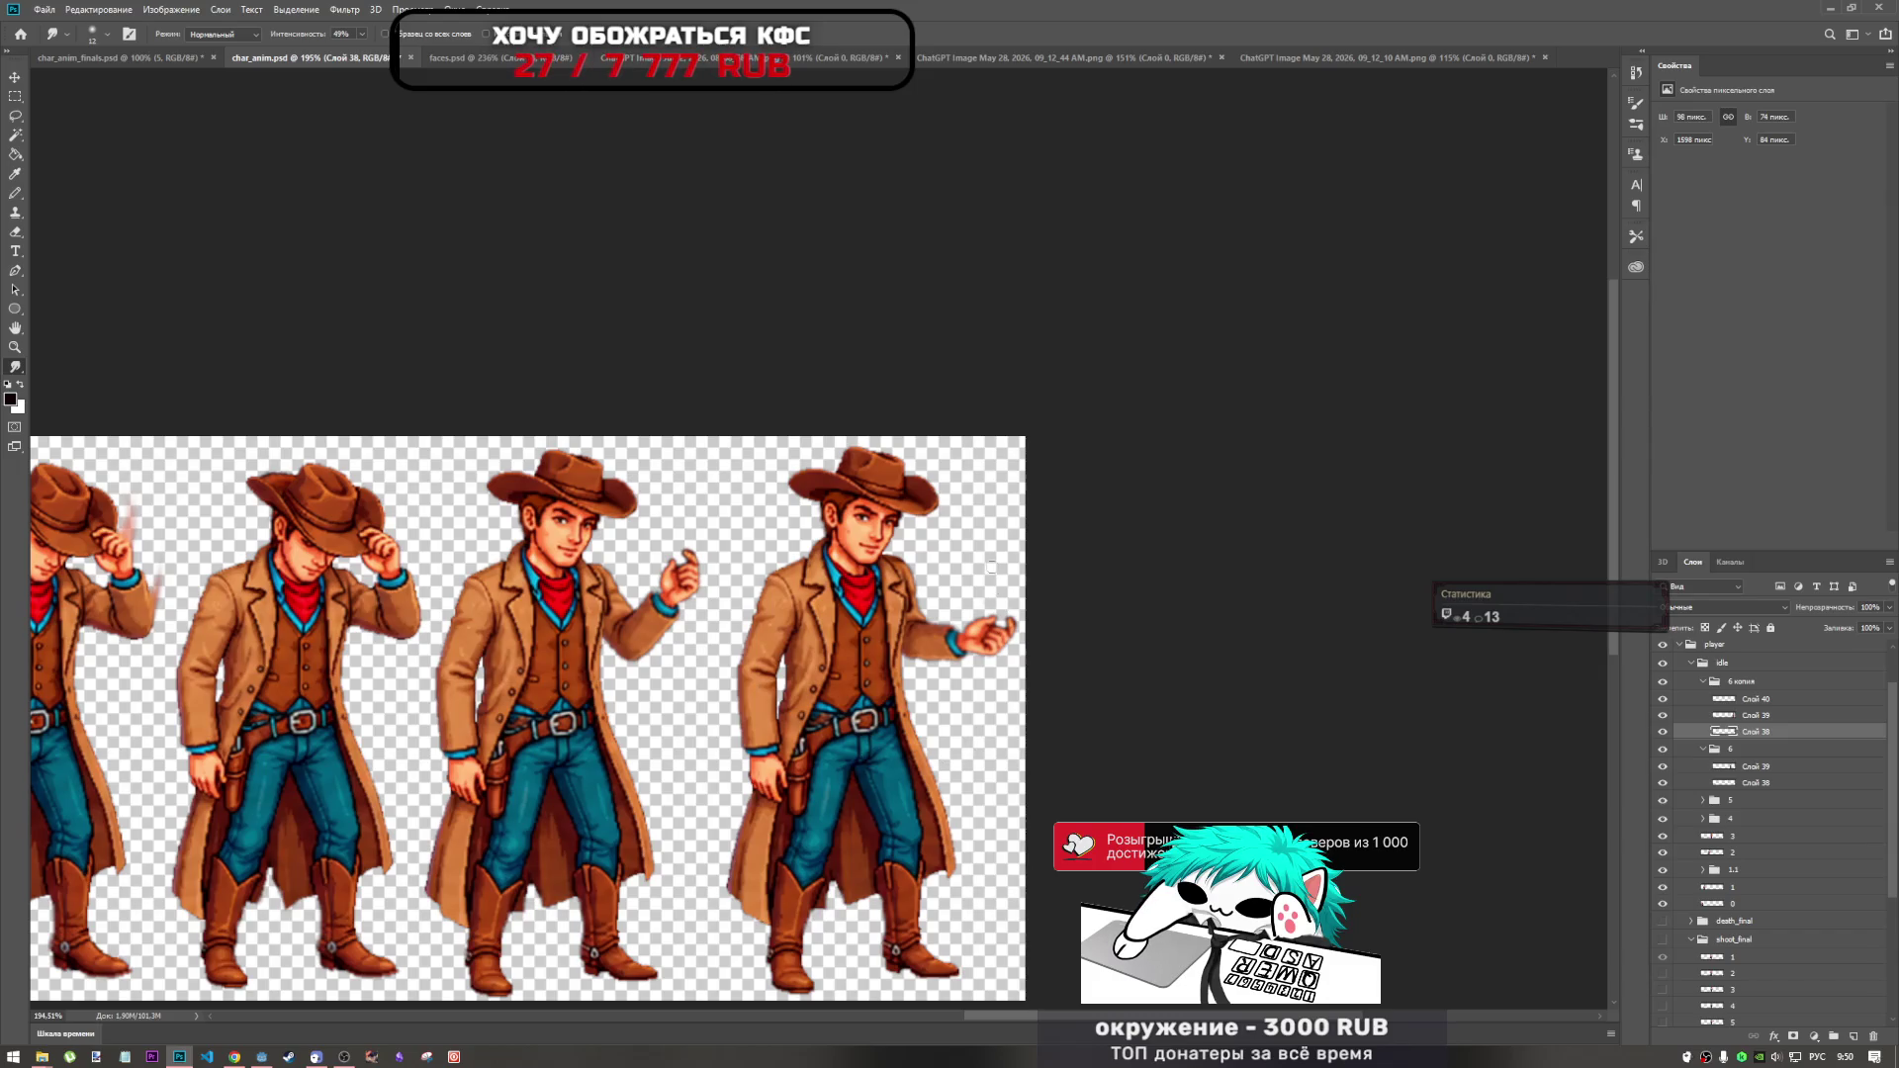
Try smudging streaks upward from the sleeve and hand, undoing the attempts.
scroll(596, 656, "up", 5)
scroll(874, 584, "down", 4)
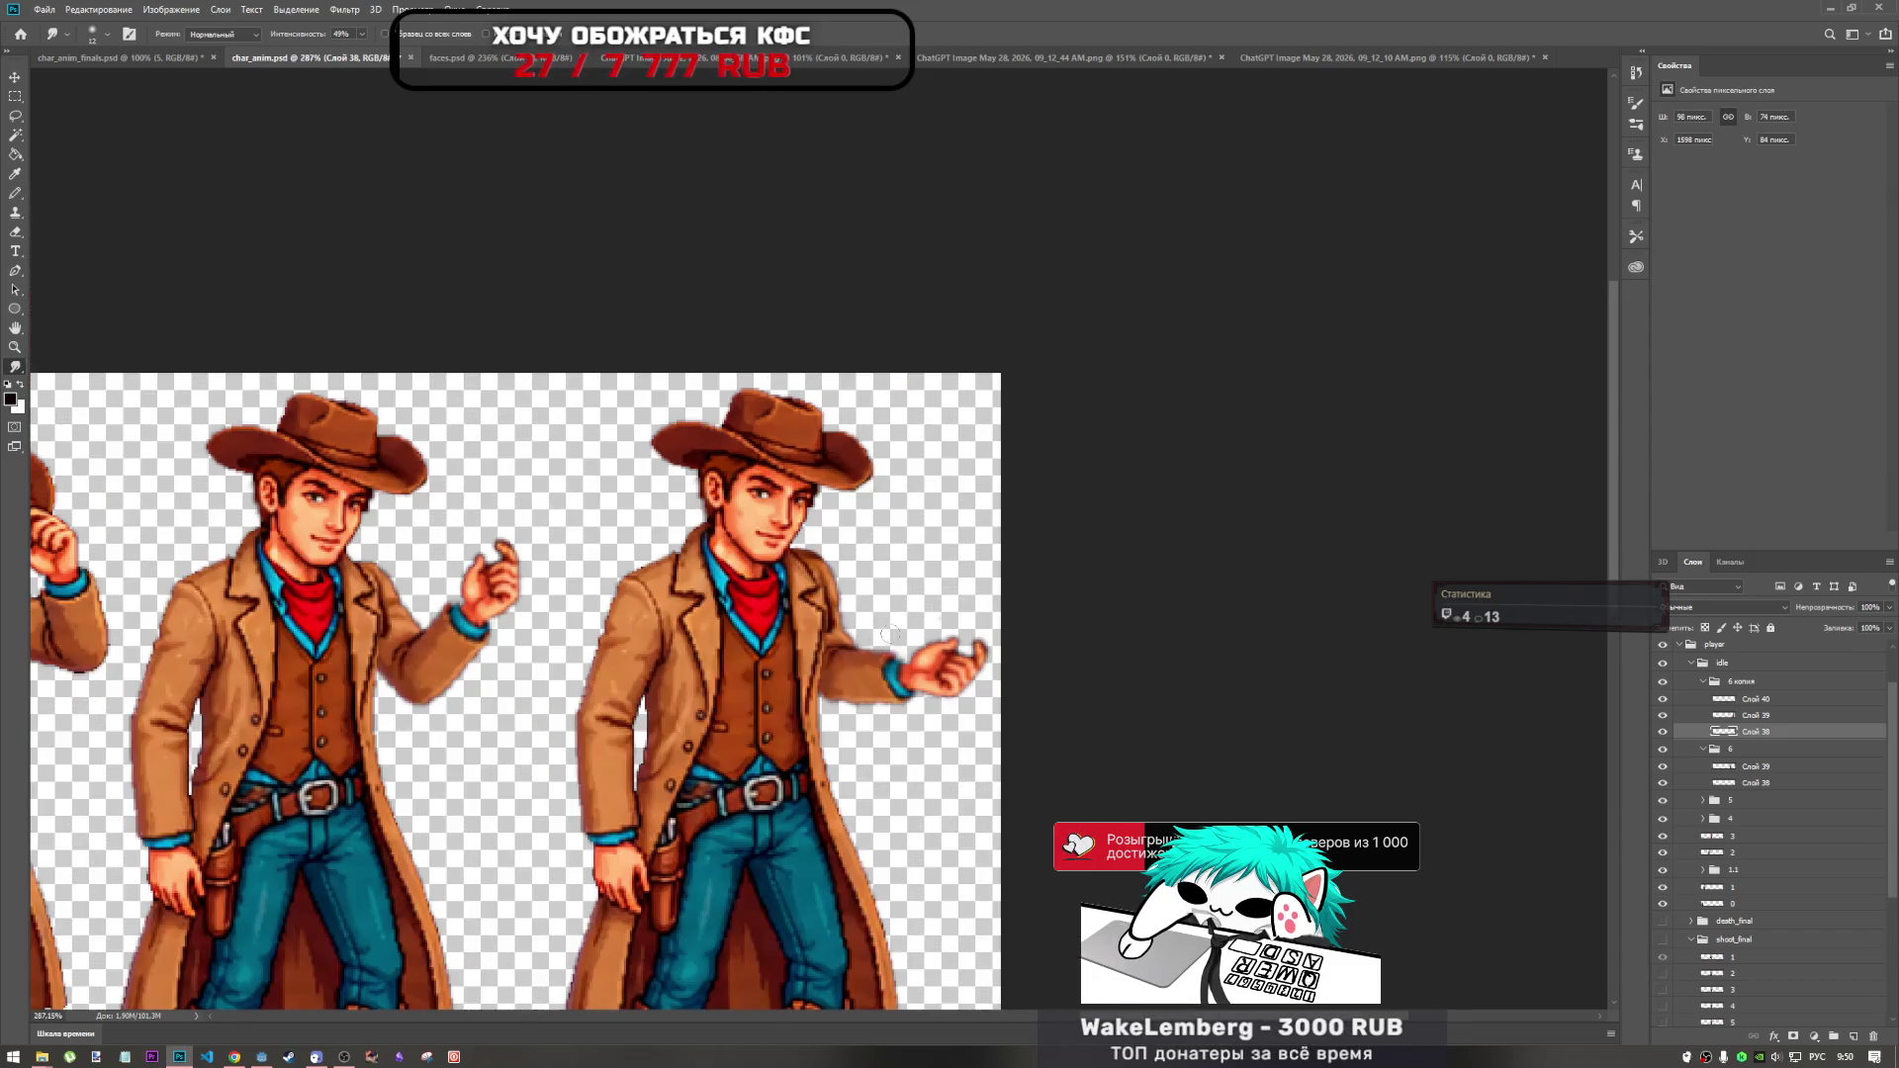
scroll(945, 625, "up", 4)
mouse_move(861, 674)
left_mouse_down()
mouse_move(924, 647)
mouse_move(911, 605)
left_mouse_up()
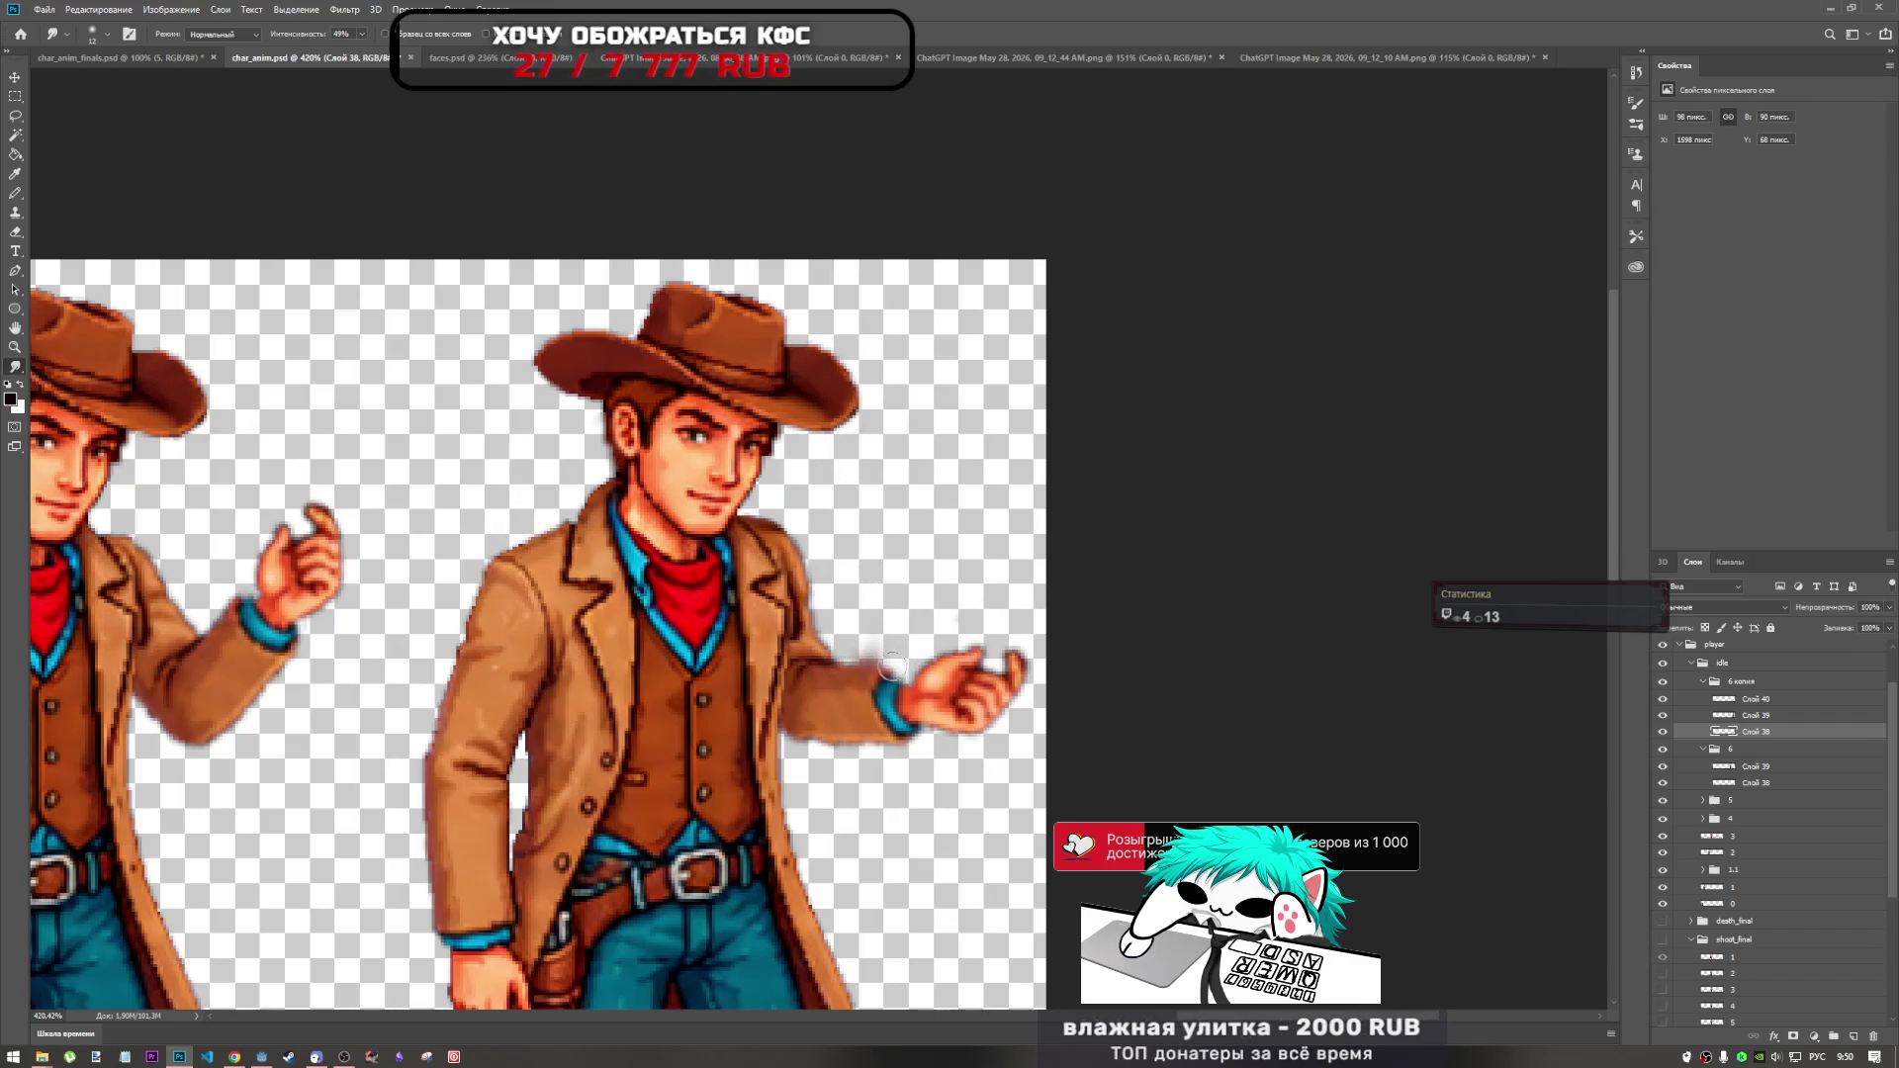
left_click_drag(947, 669, 977, 605)
key("ctrl+z")
key("ctrl+z")
key("ctrl+z")
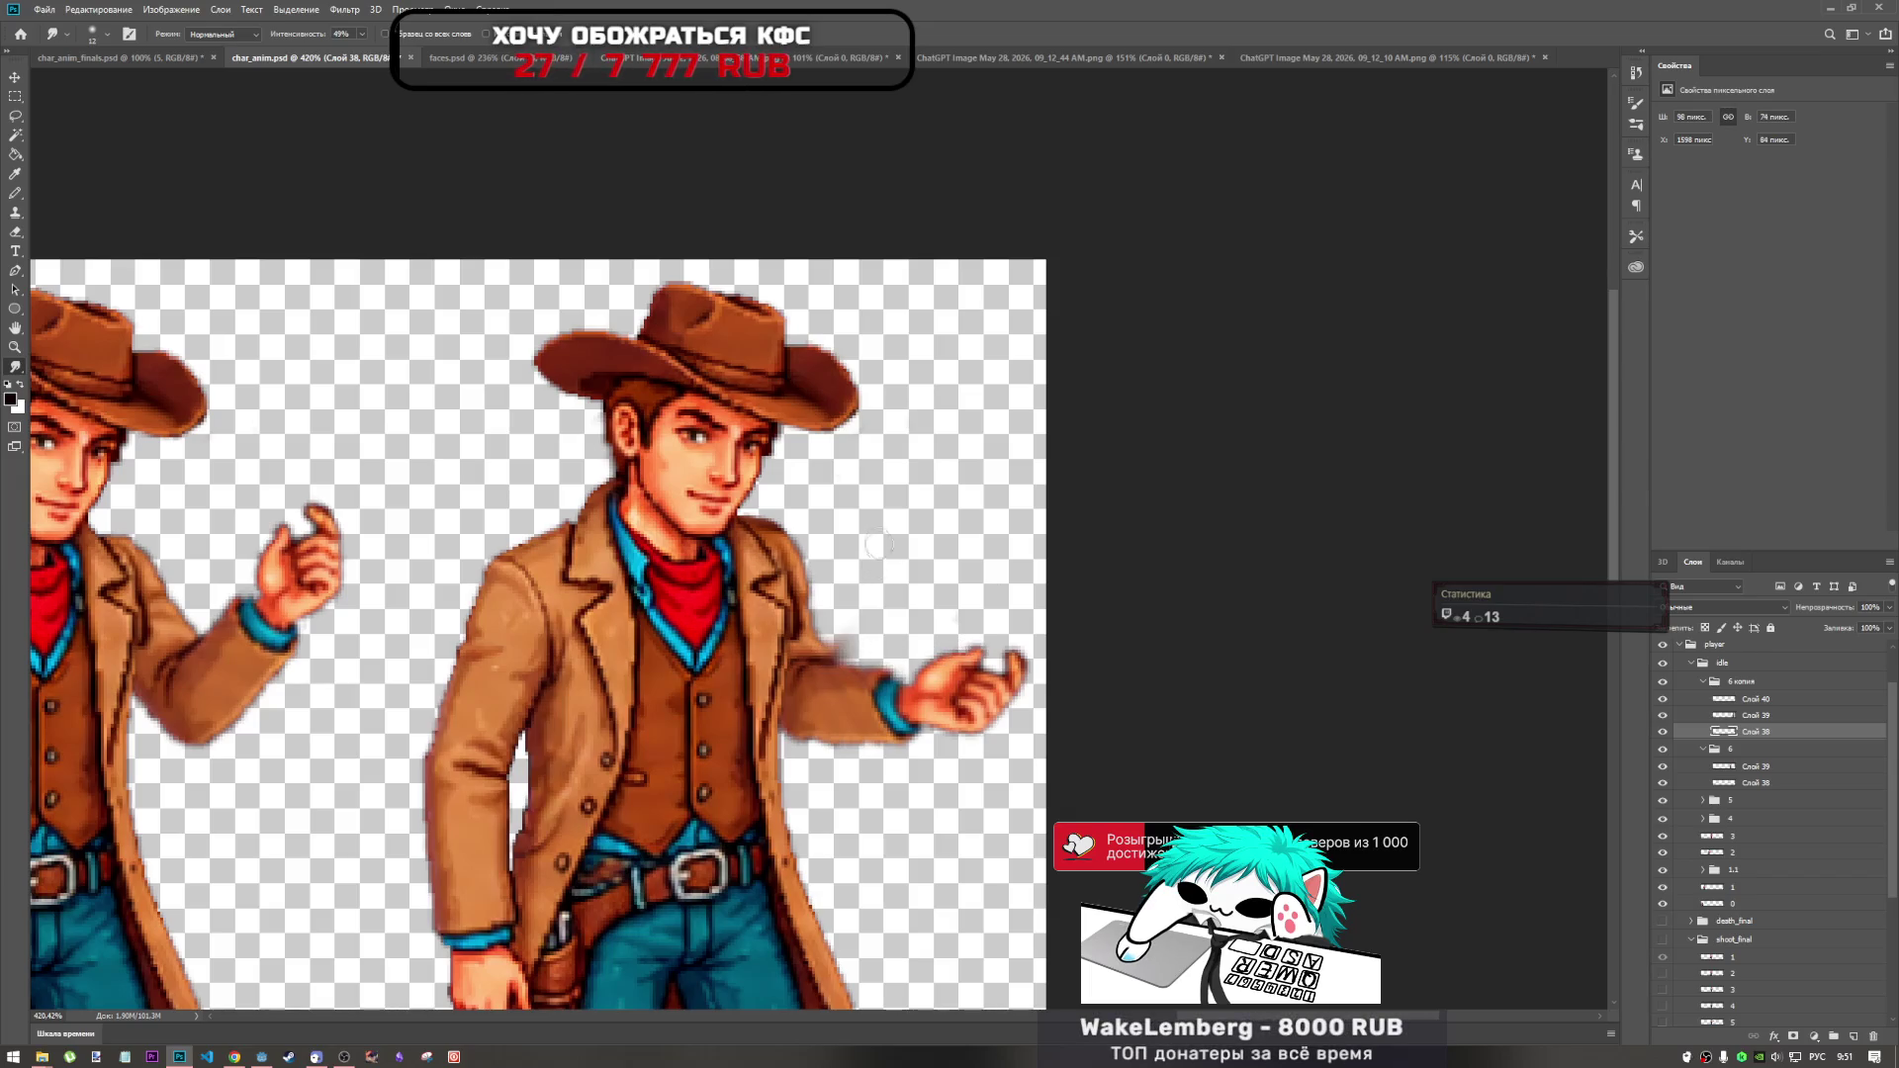
left_click_drag(861, 663, 905, 633)
key("ctrl+z")
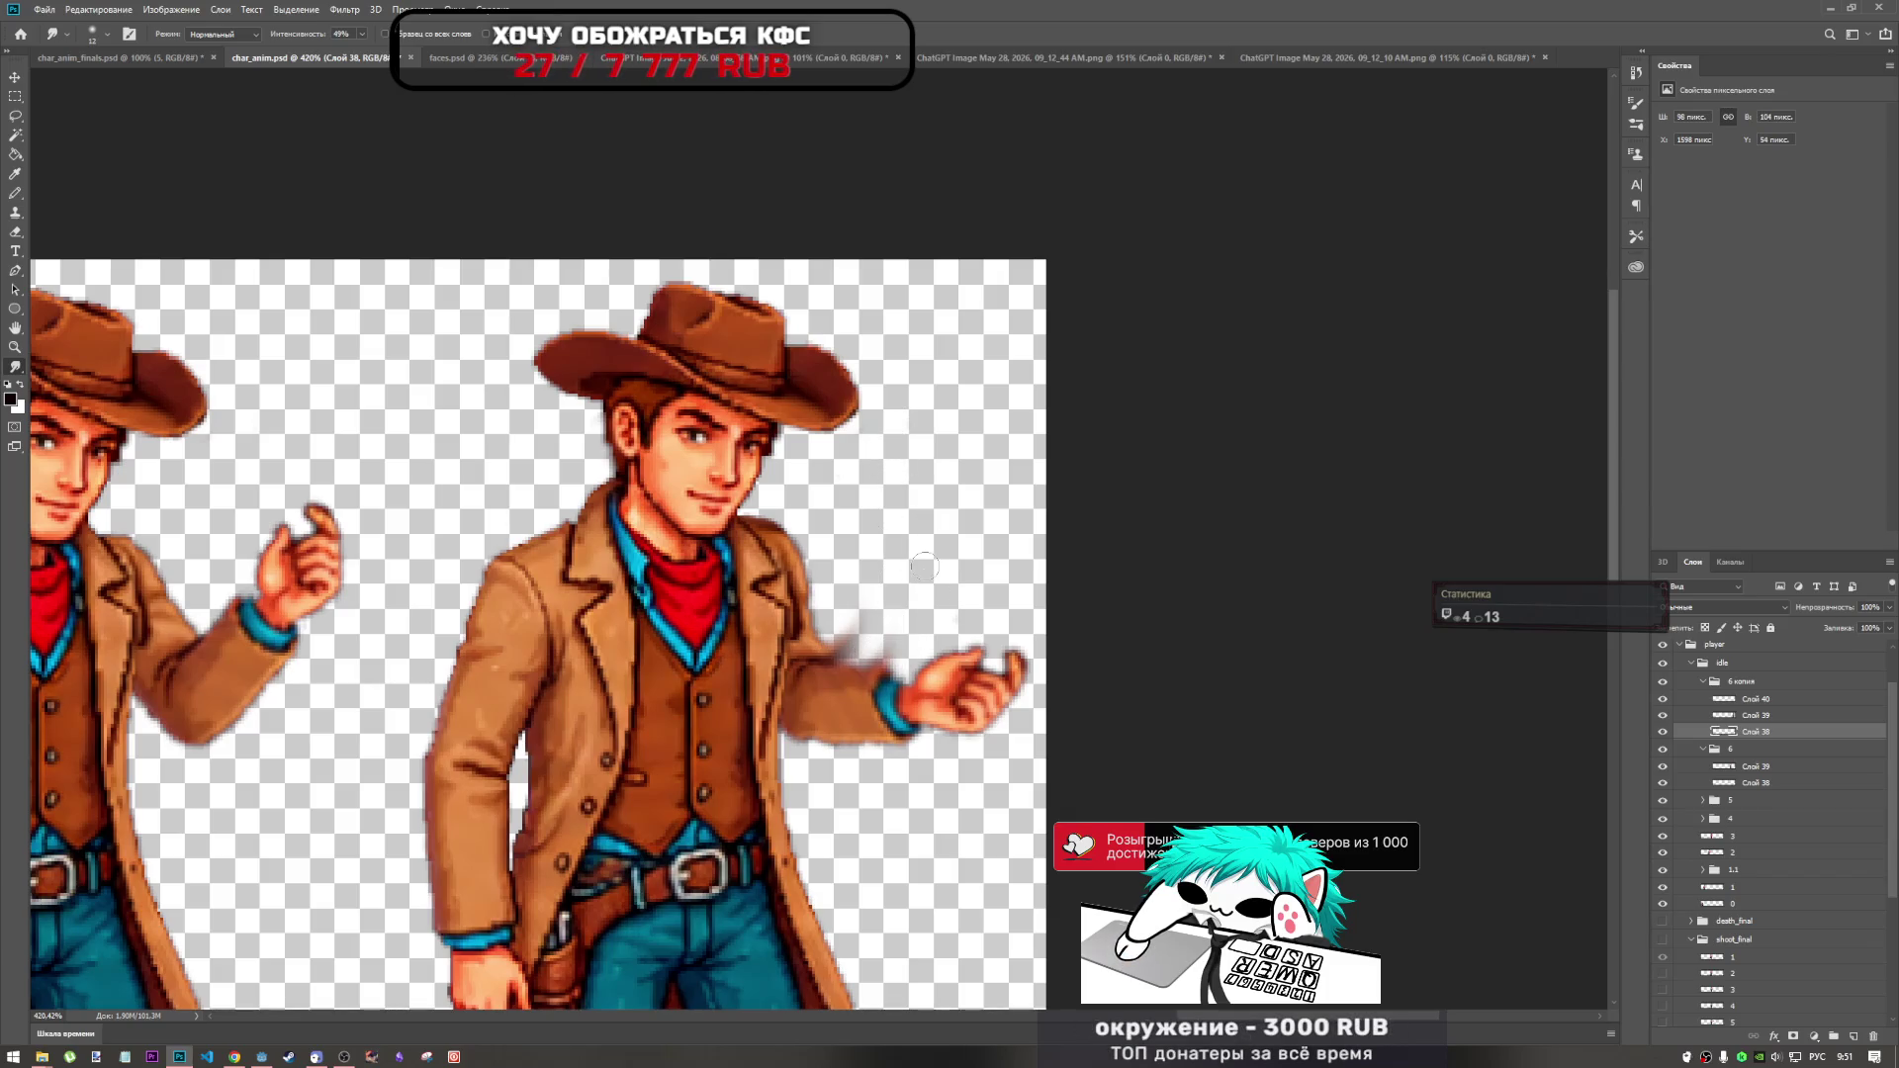
Enlarge the smudge brush to 37 px and test upward streaks above the hand, undoing them.
right_click(925, 578)
left_click_drag(979, 579, 1086, 579)
key("Return")
mouse_move(900, 682)
left_mouse_down()
mouse_move(970, 673)
mouse_move(950, 603)
left_mouse_up()
mouse_move(998, 663)
left_mouse_down()
mouse_move(974, 598)
mouse_move(1039, 608)
mouse_move(989, 569)
left_mouse_up()
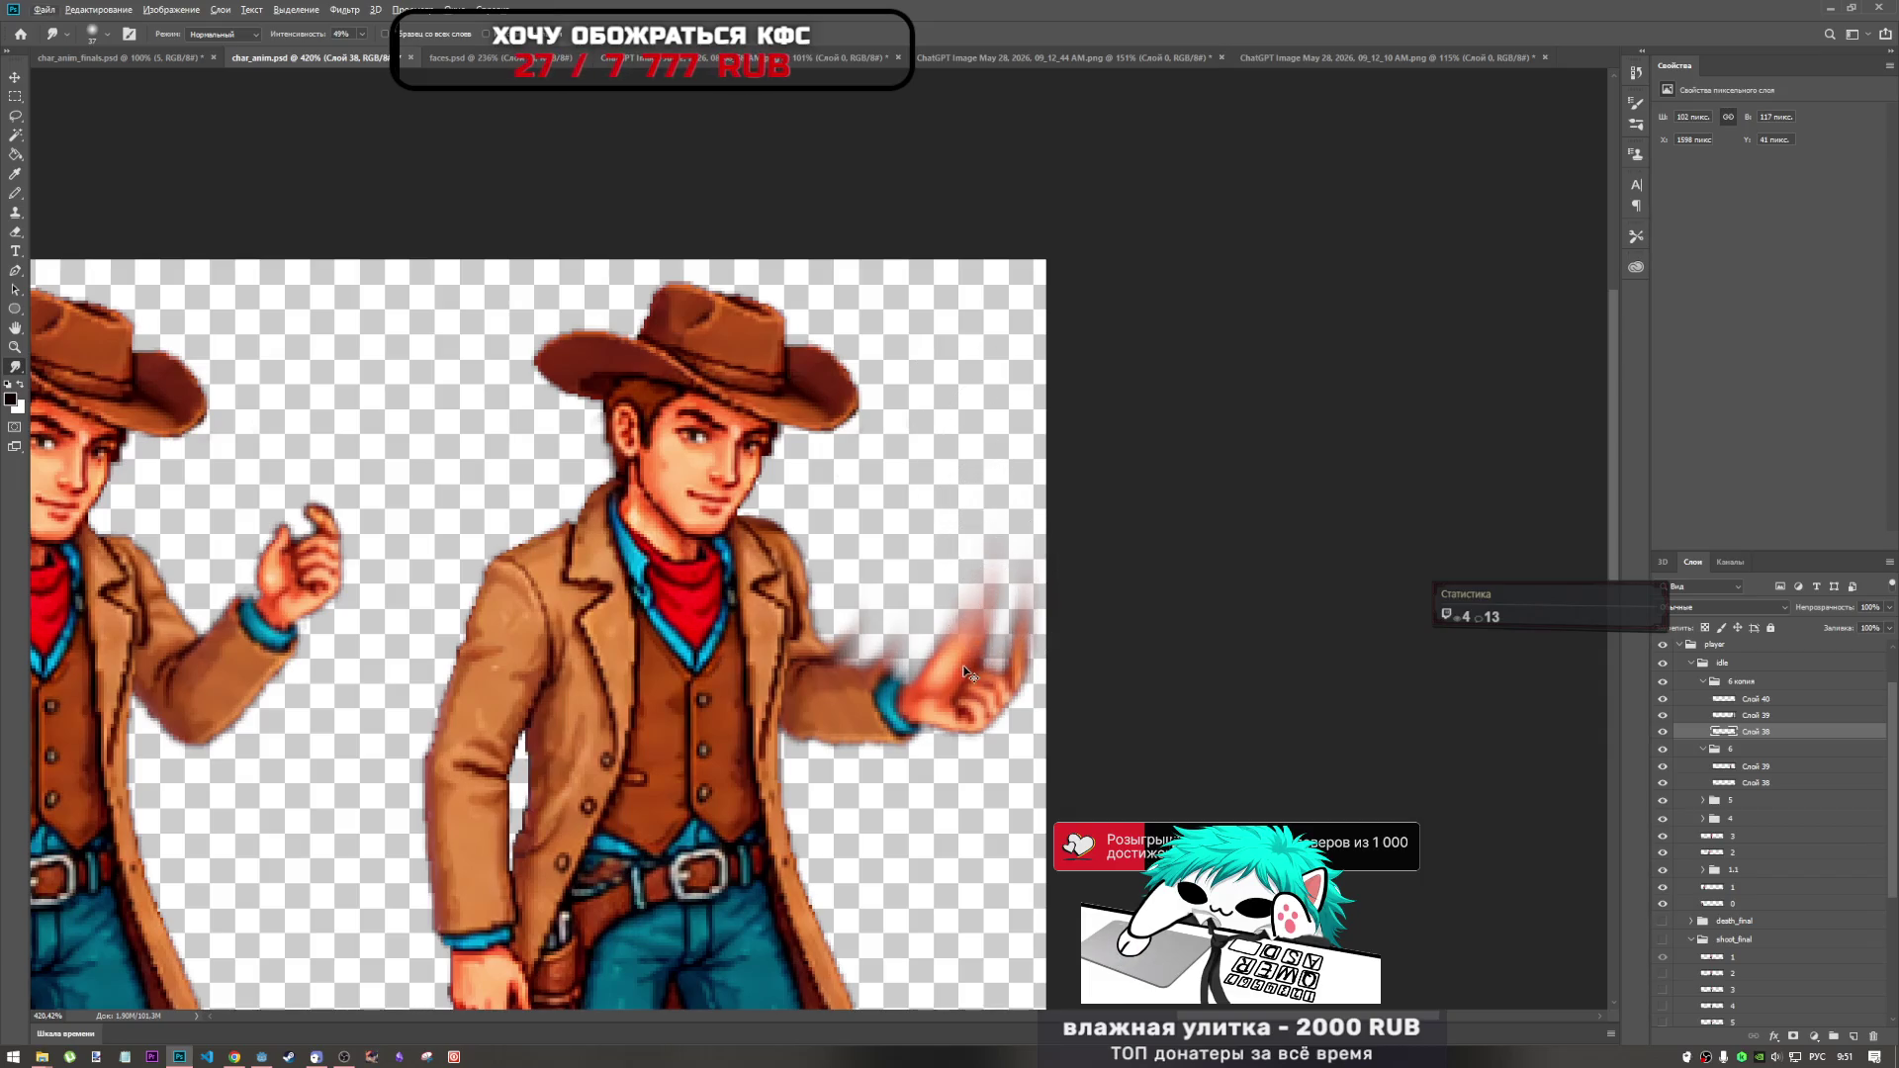
key("ctrl+z")
key("ctrl+z")
key("ctrl+z")
left_click_drag(970, 660, 950, 599)
key("ctrl+z")
key("ctrl+shift+z")
key("ctrl+z")
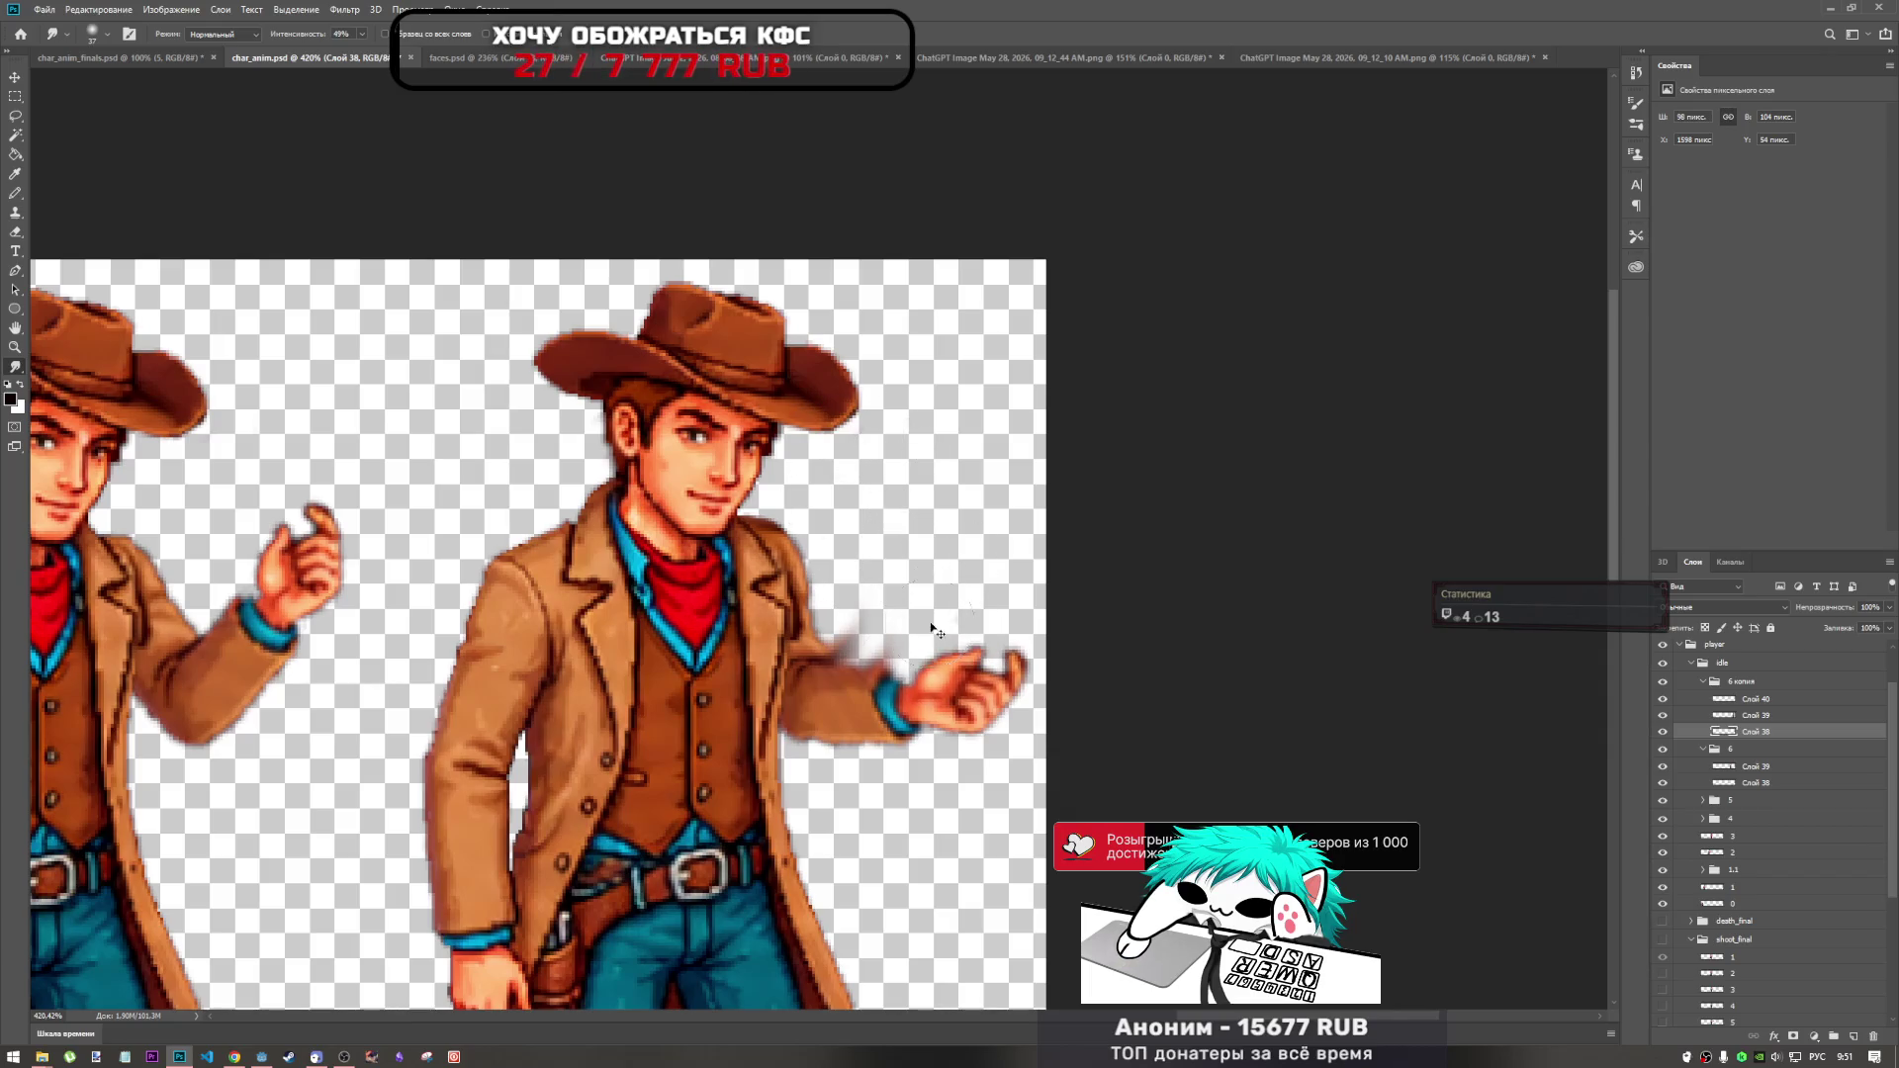
key("ctrl+z")
Shrink the smudge brush to 21 px and smear streaks rising from the thumb and fist.
right_click(960, 581)
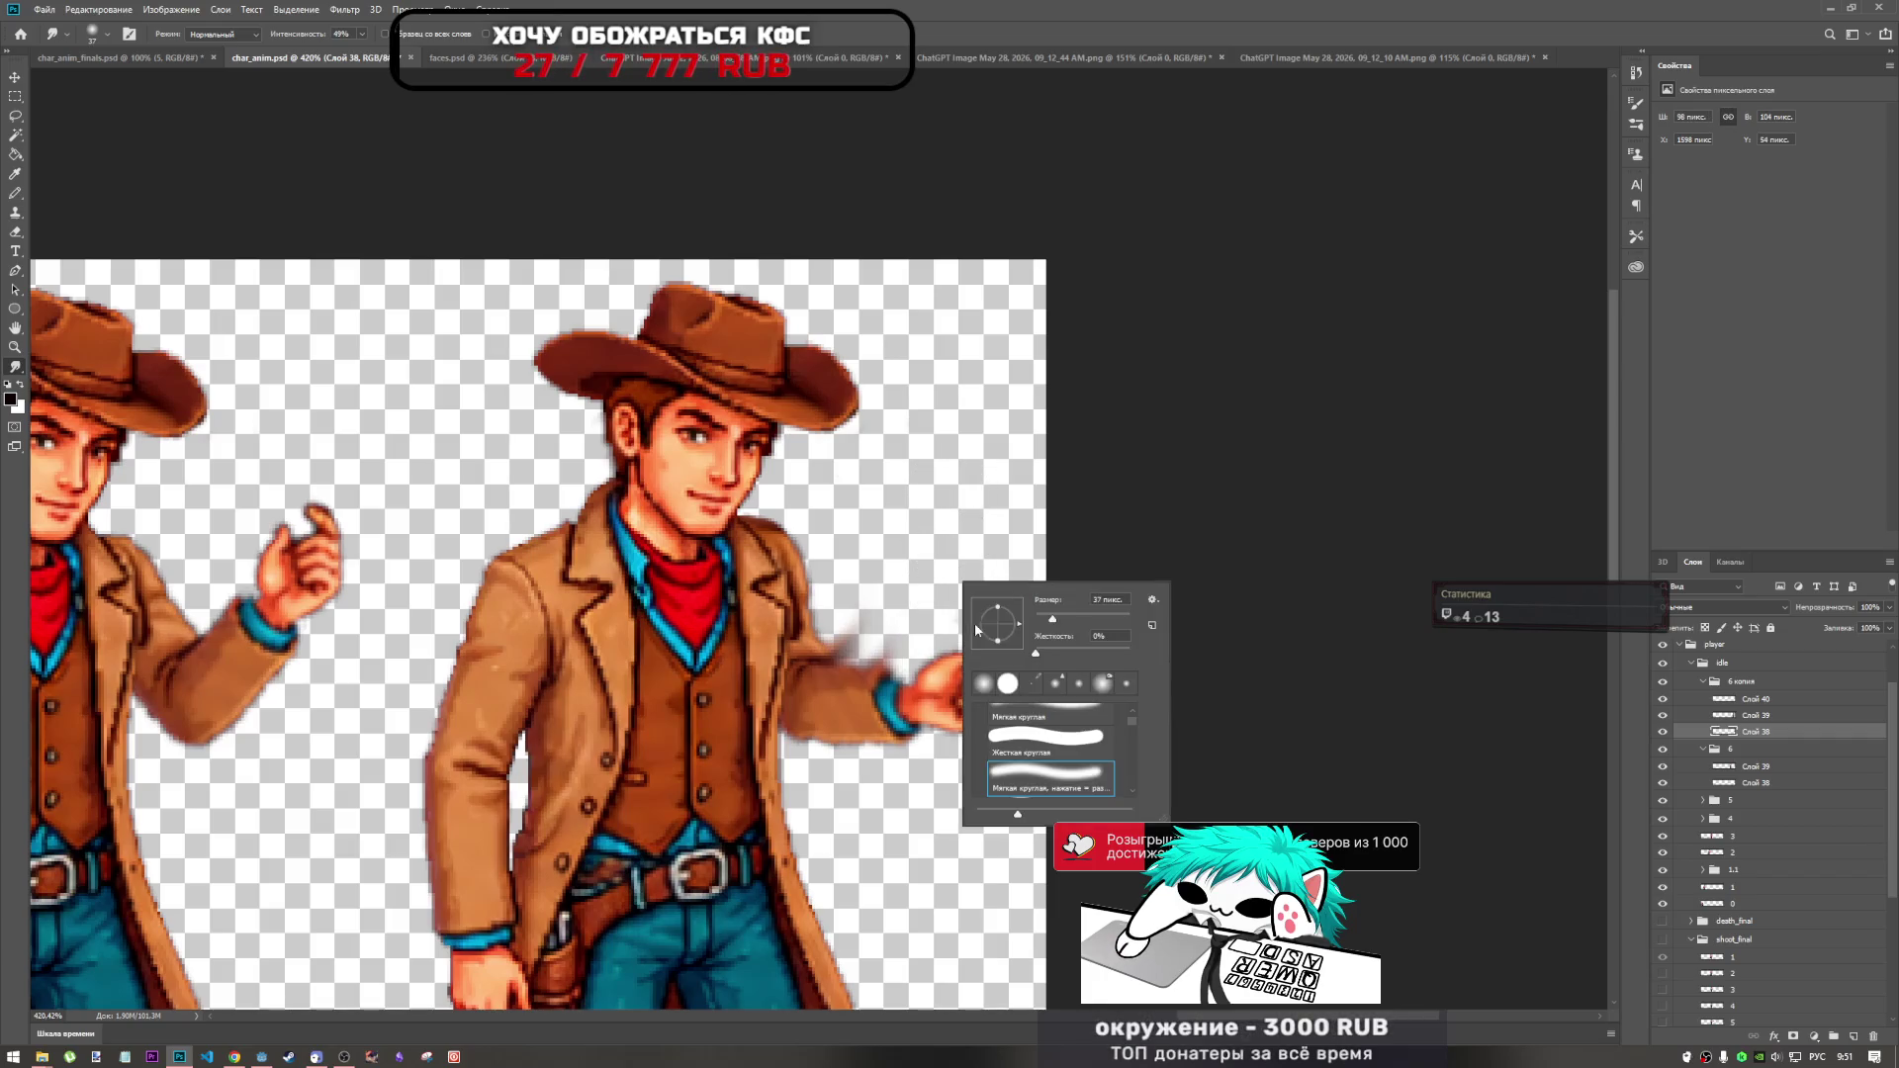
left_click_drag(1045, 621, 954, 596)
left_click(949, 571)
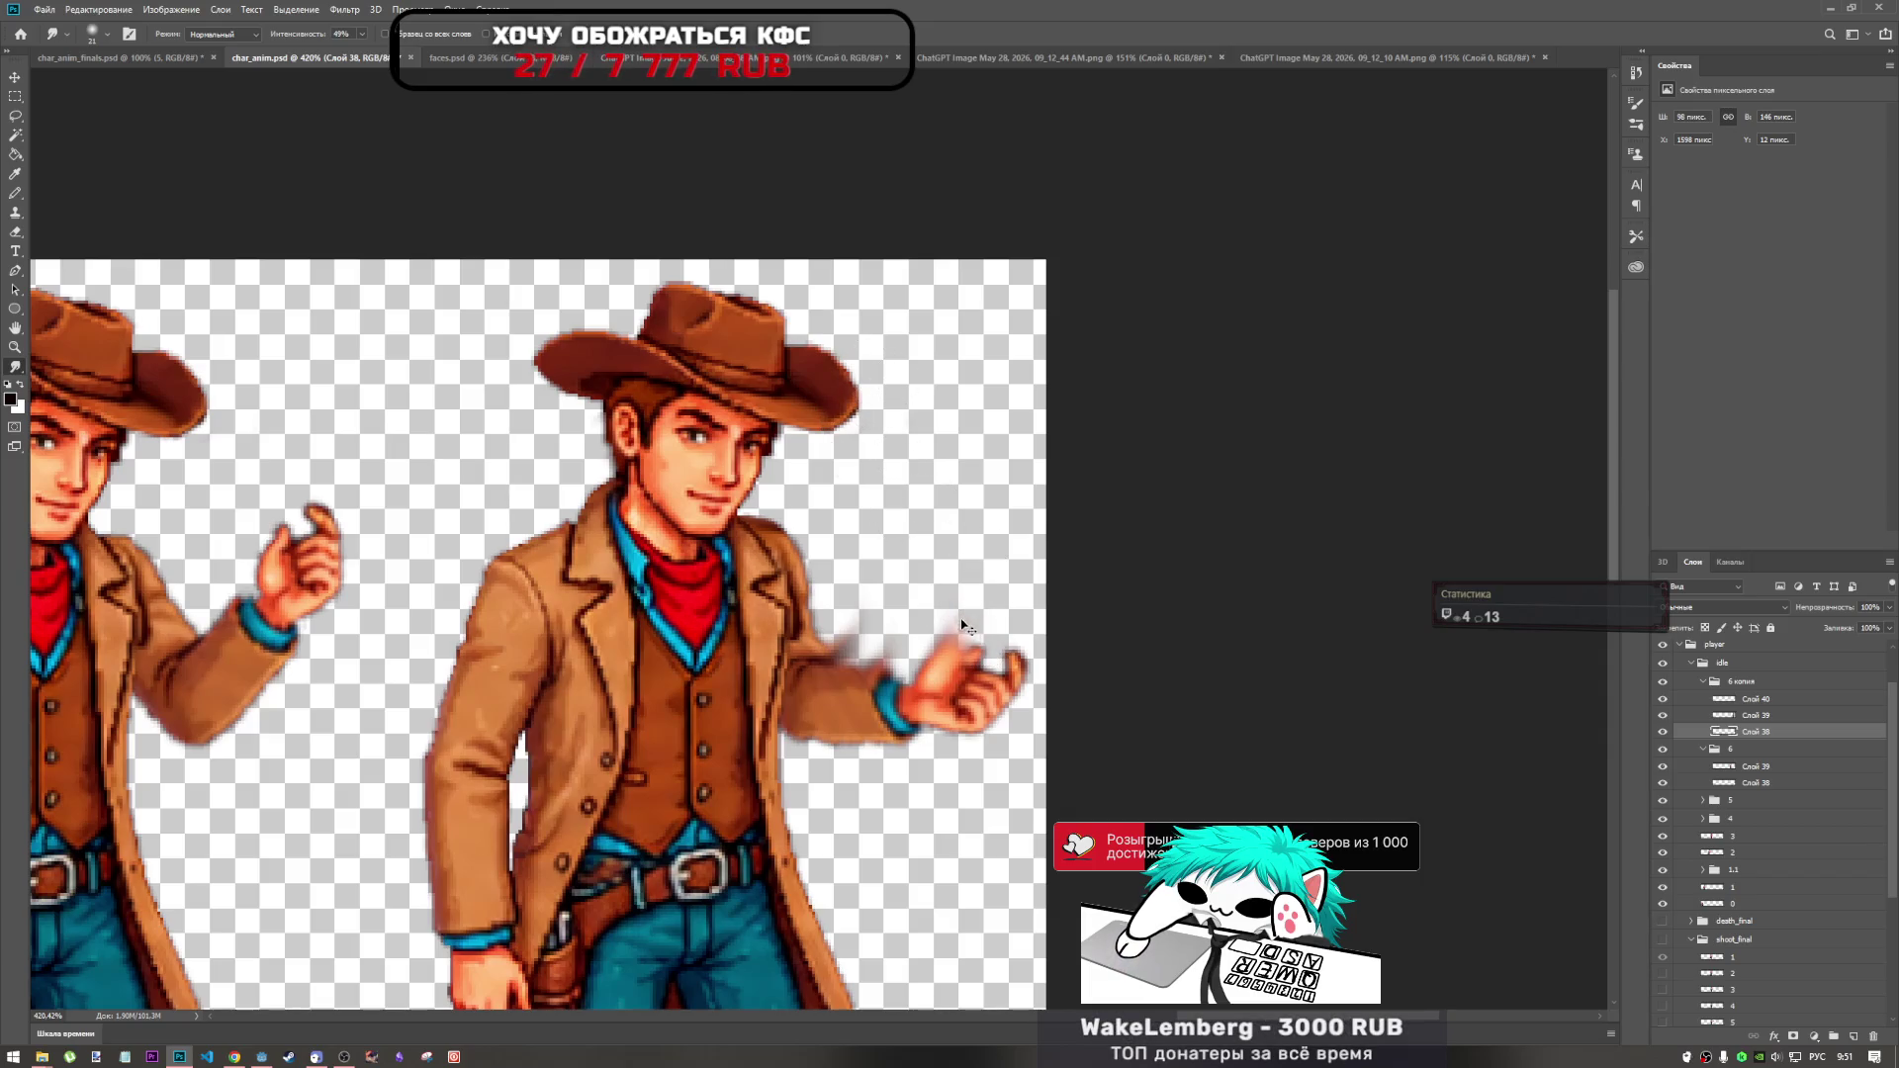
mouse_move(961, 662)
left_mouse_down()
mouse_move(951, 633)
mouse_move(969, 622)
left_mouse_up()
left_click_drag(1018, 682, 1029, 581)
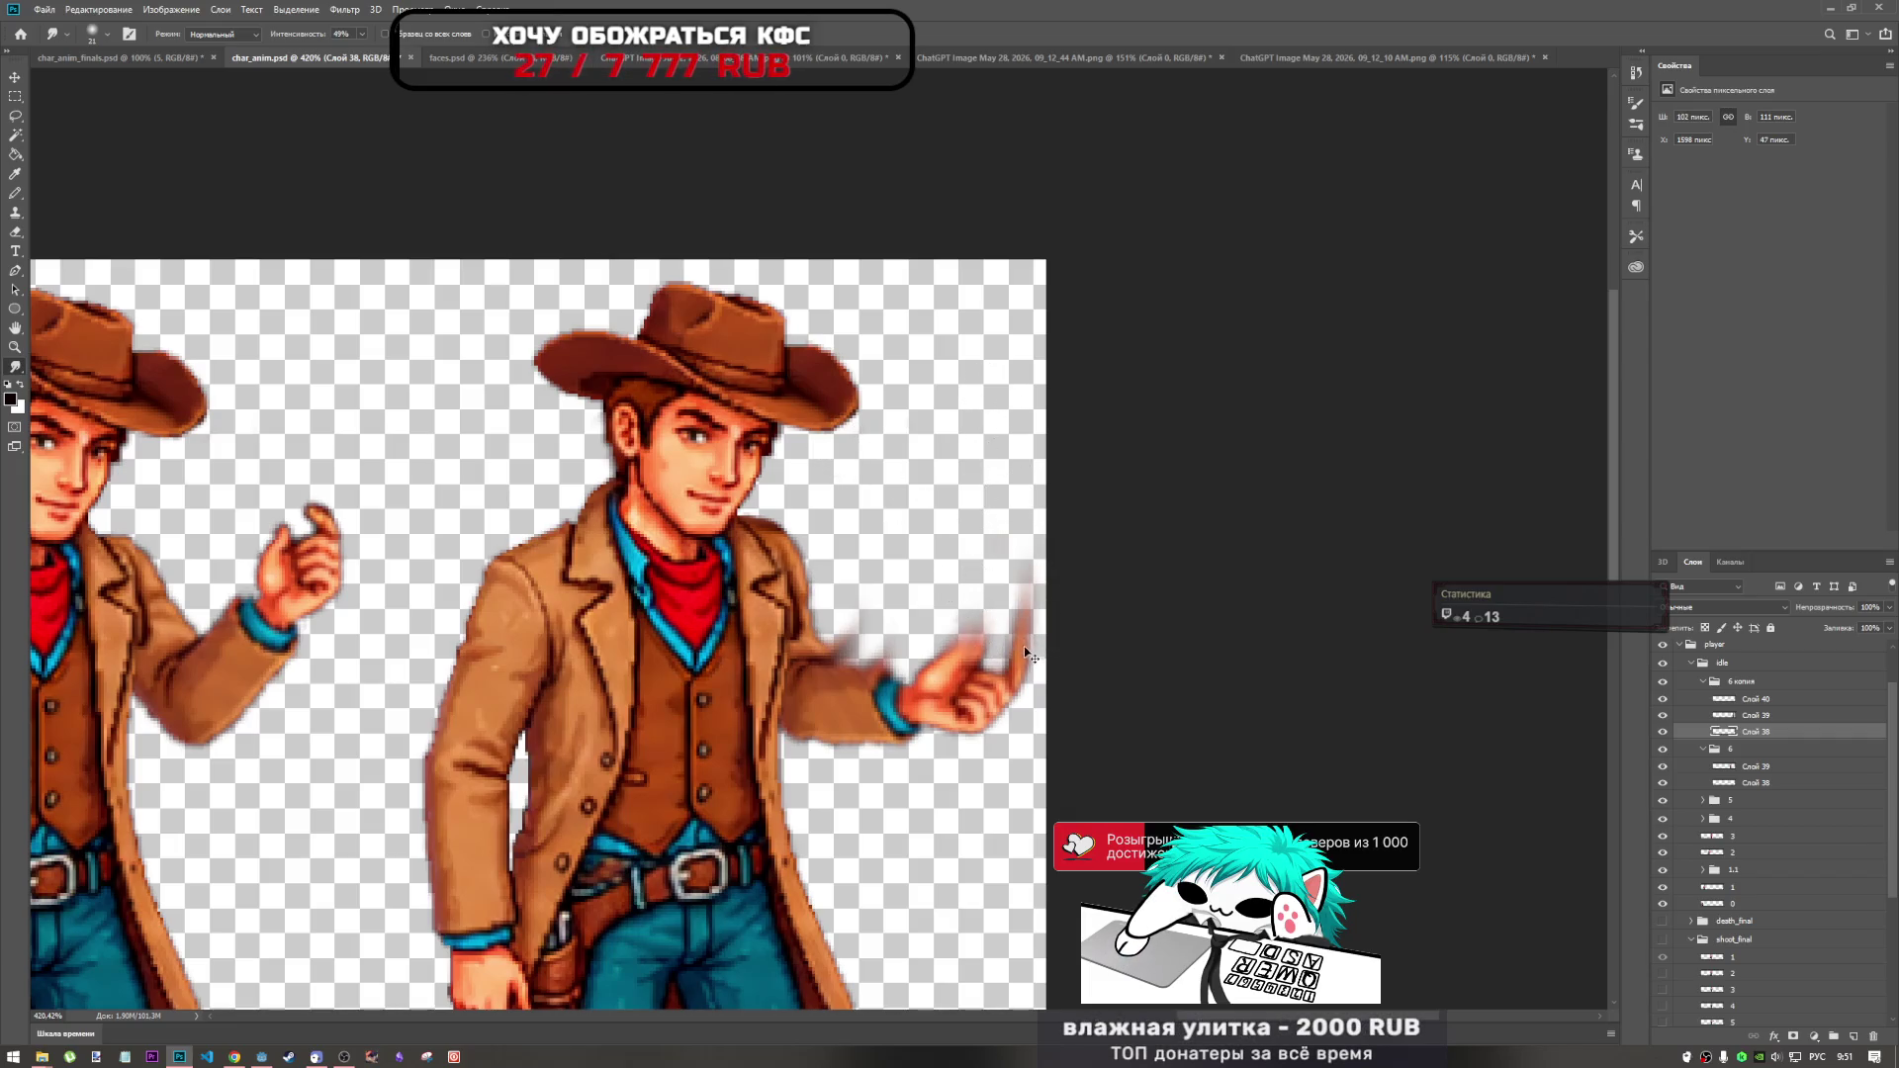
left_click_drag(1022, 651, 926, 628)
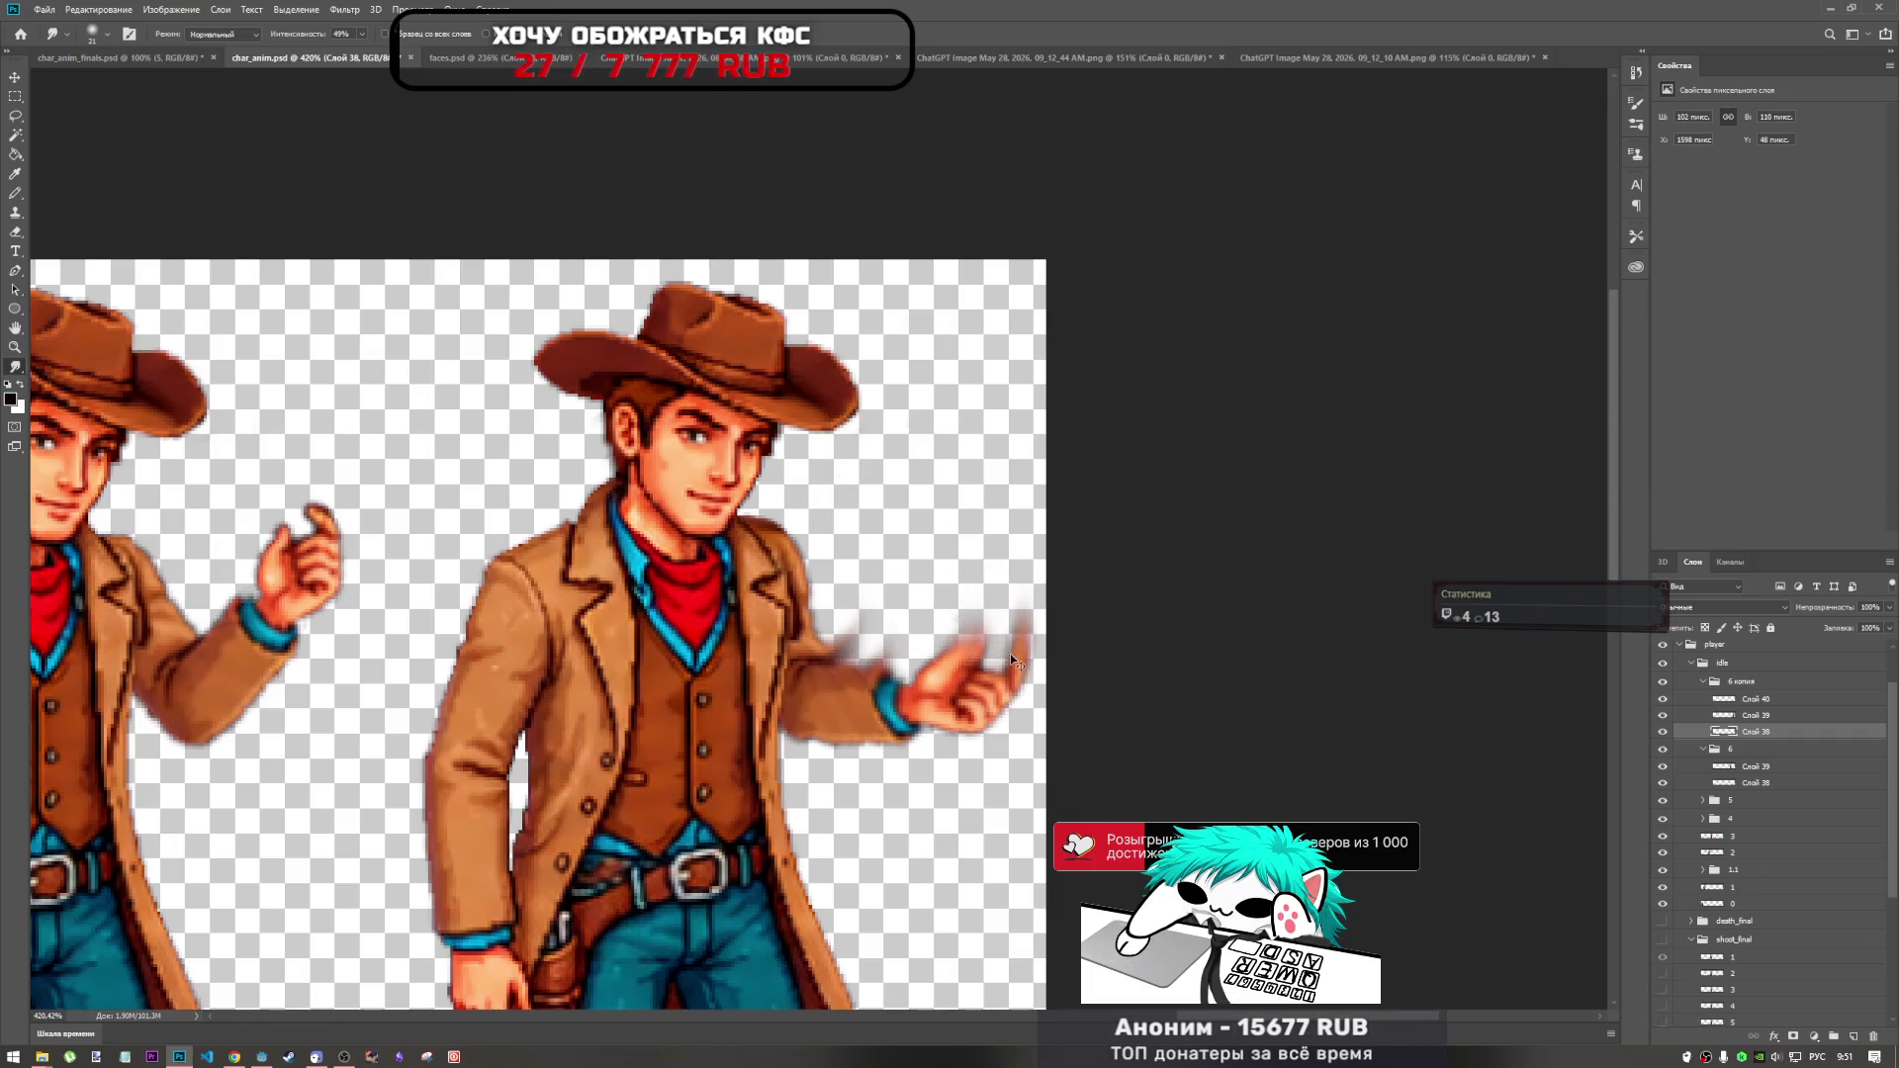
left_click_drag(1007, 682, 1021, 599)
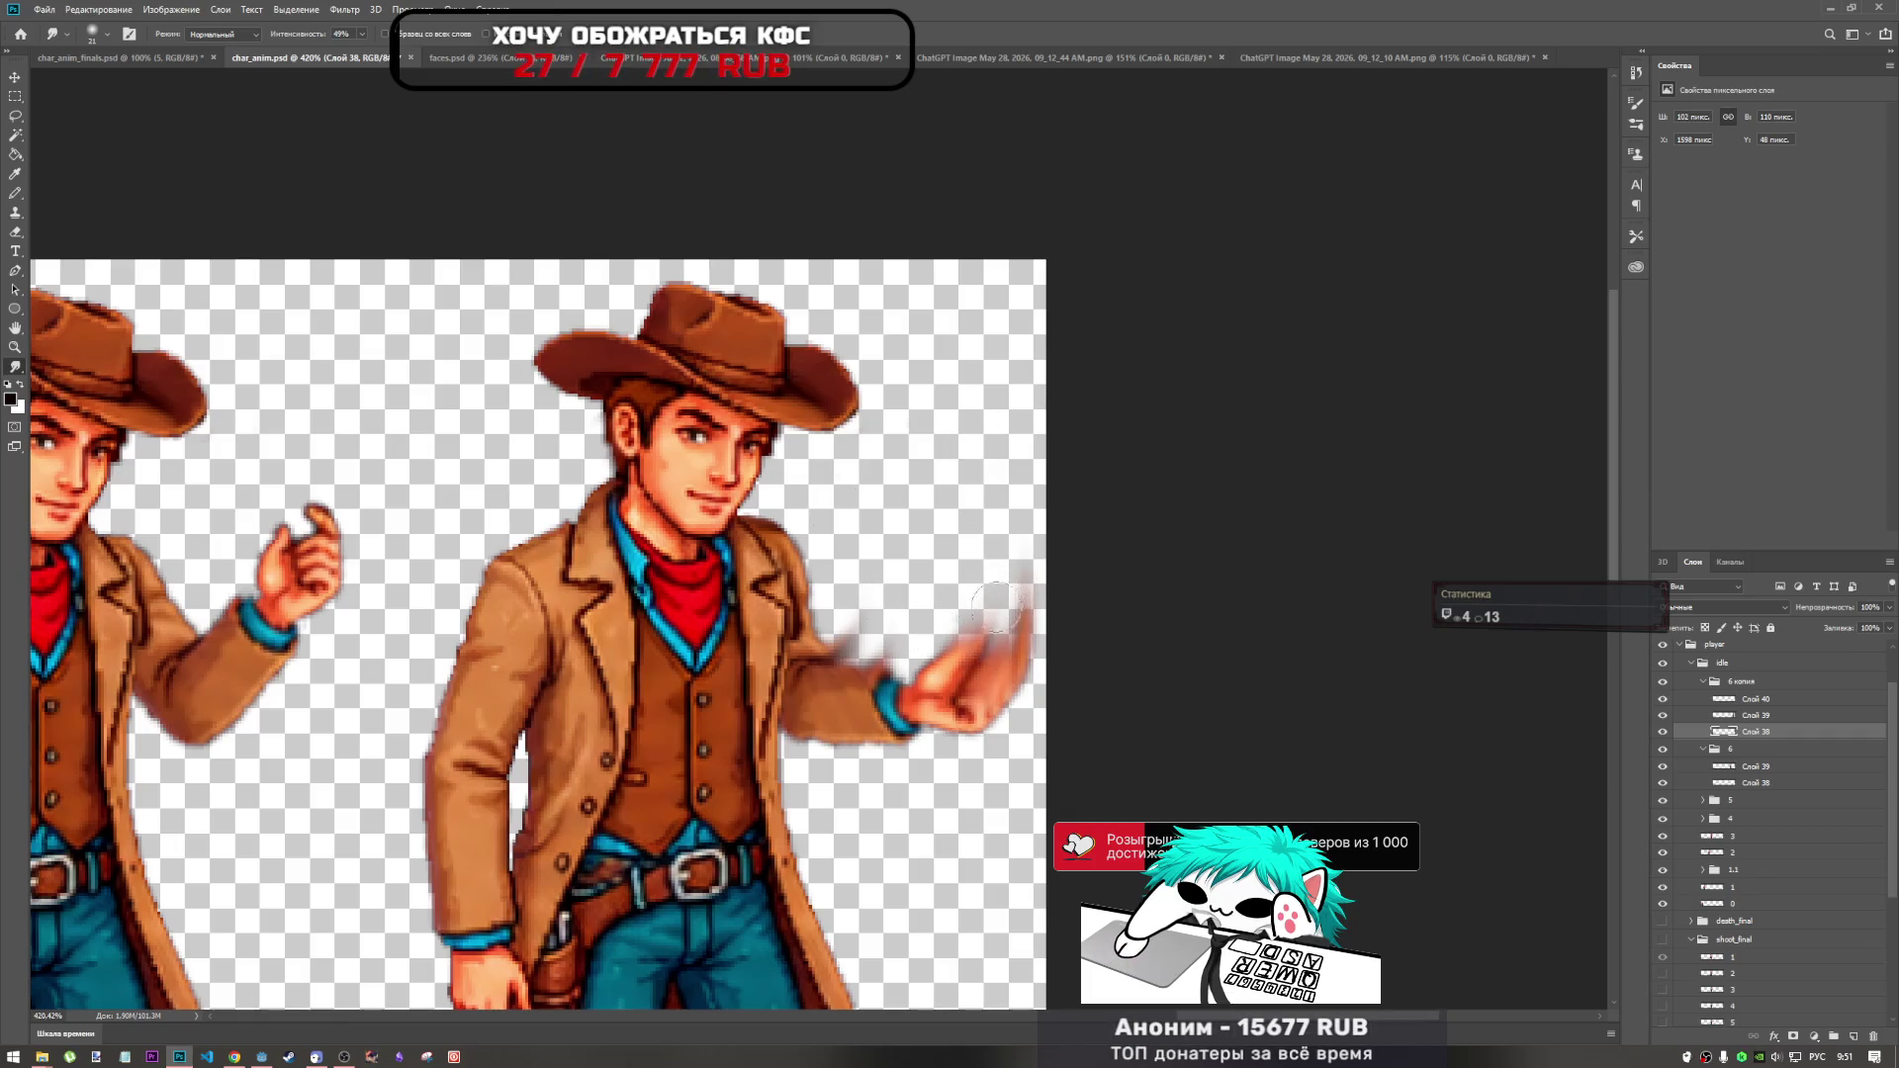
key("ctrl+z")
key("ctrl+z")
key("ctrl+shift+z")
key("ctrl+shift+z")
key("ctrl+z")
key("ctrl+shift+z")
left_click_drag(1004, 668, 949, 629)
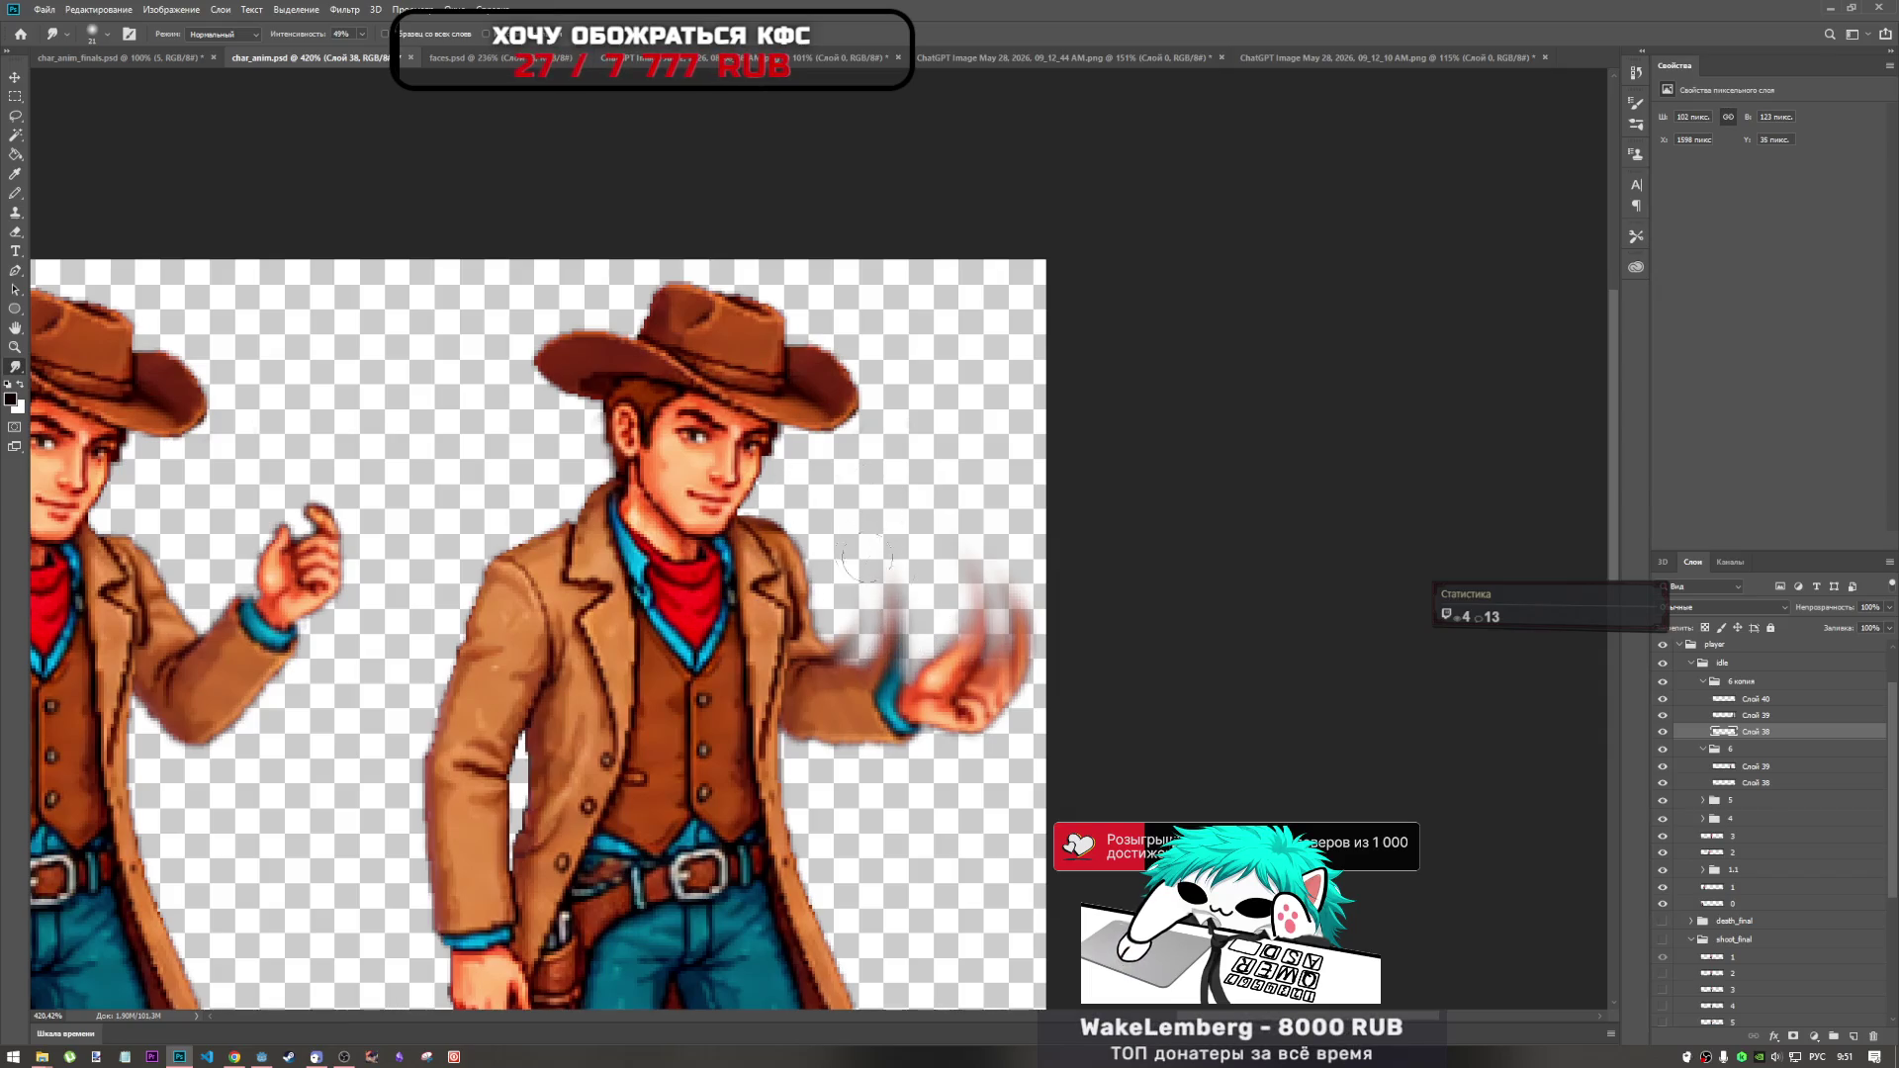
Smear more streaks from the arm and sleeve into the empty area above the extended arm.
left_click_drag(840, 638, 823, 618)
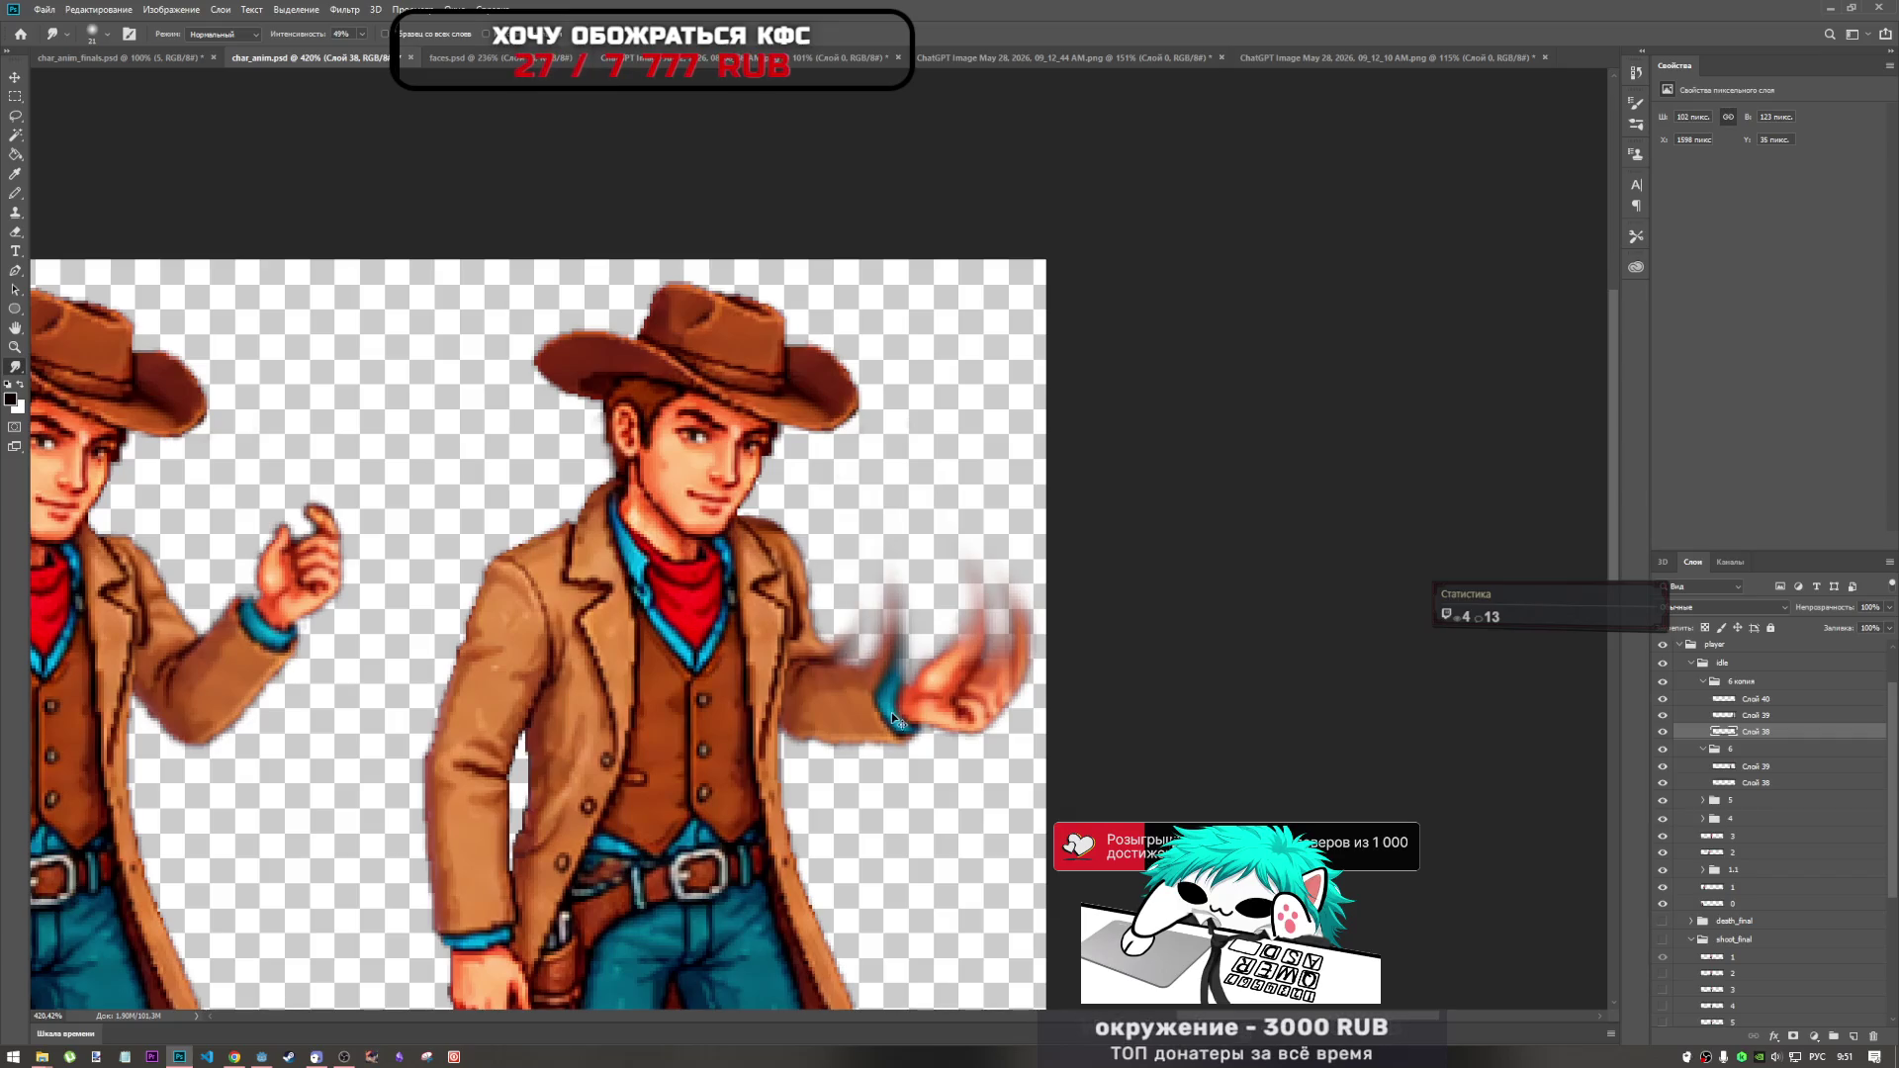
key("ctrl+z")
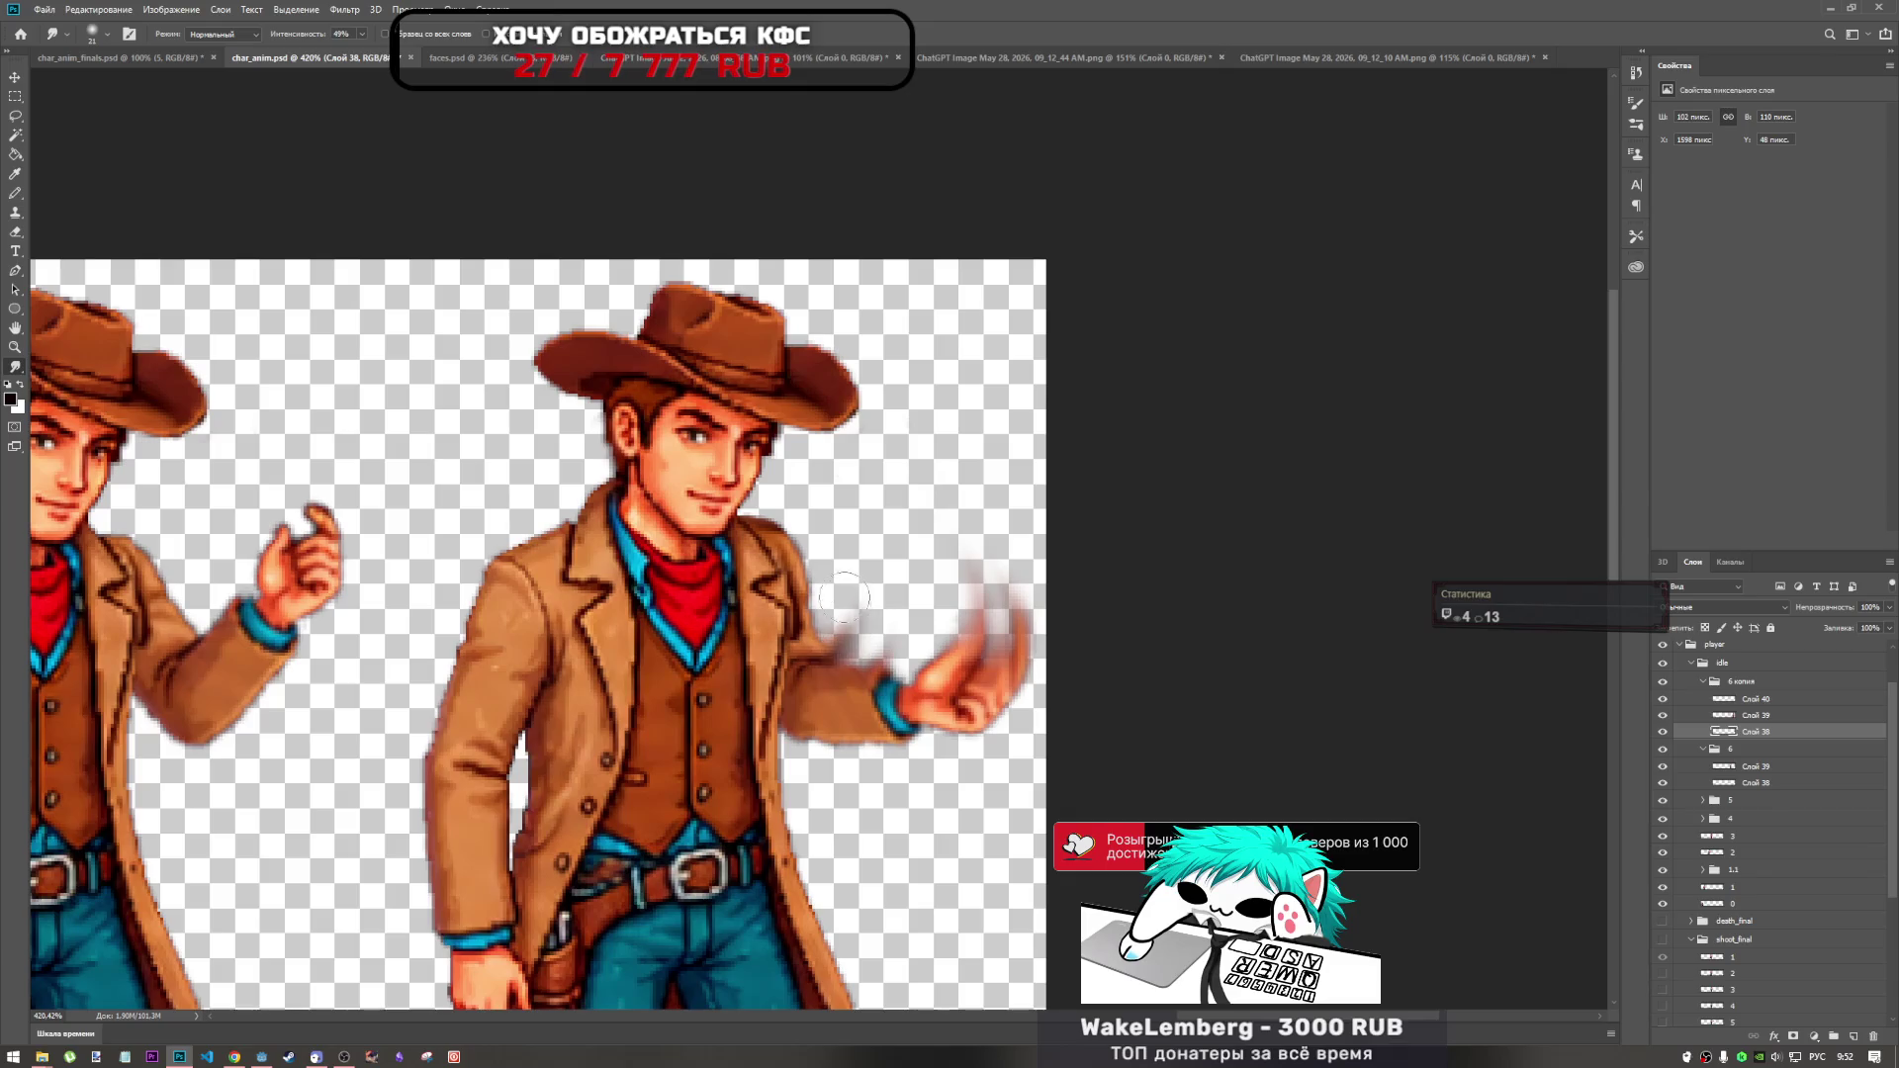
left_click_drag(856, 620, 845, 596)
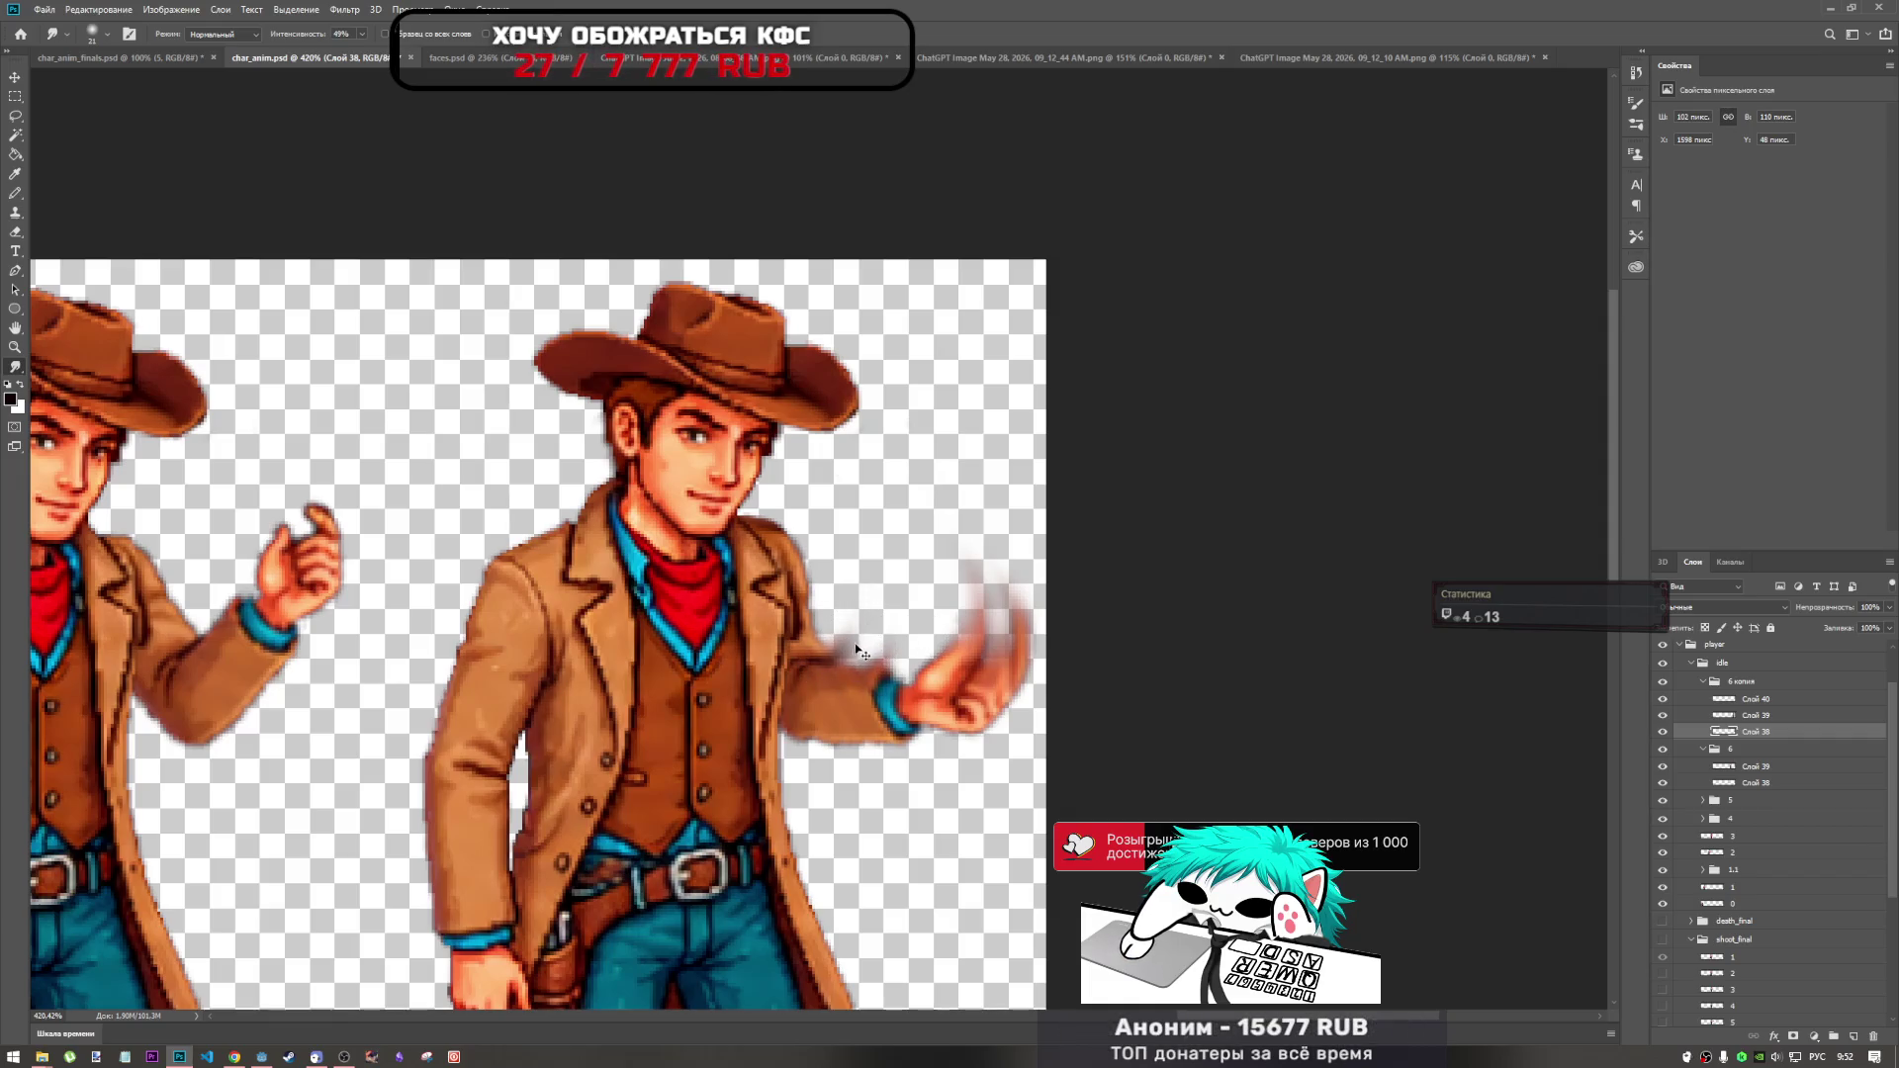
left_click_drag(837, 642, 813, 754)
left_click_drag(852, 647, 884, 593)
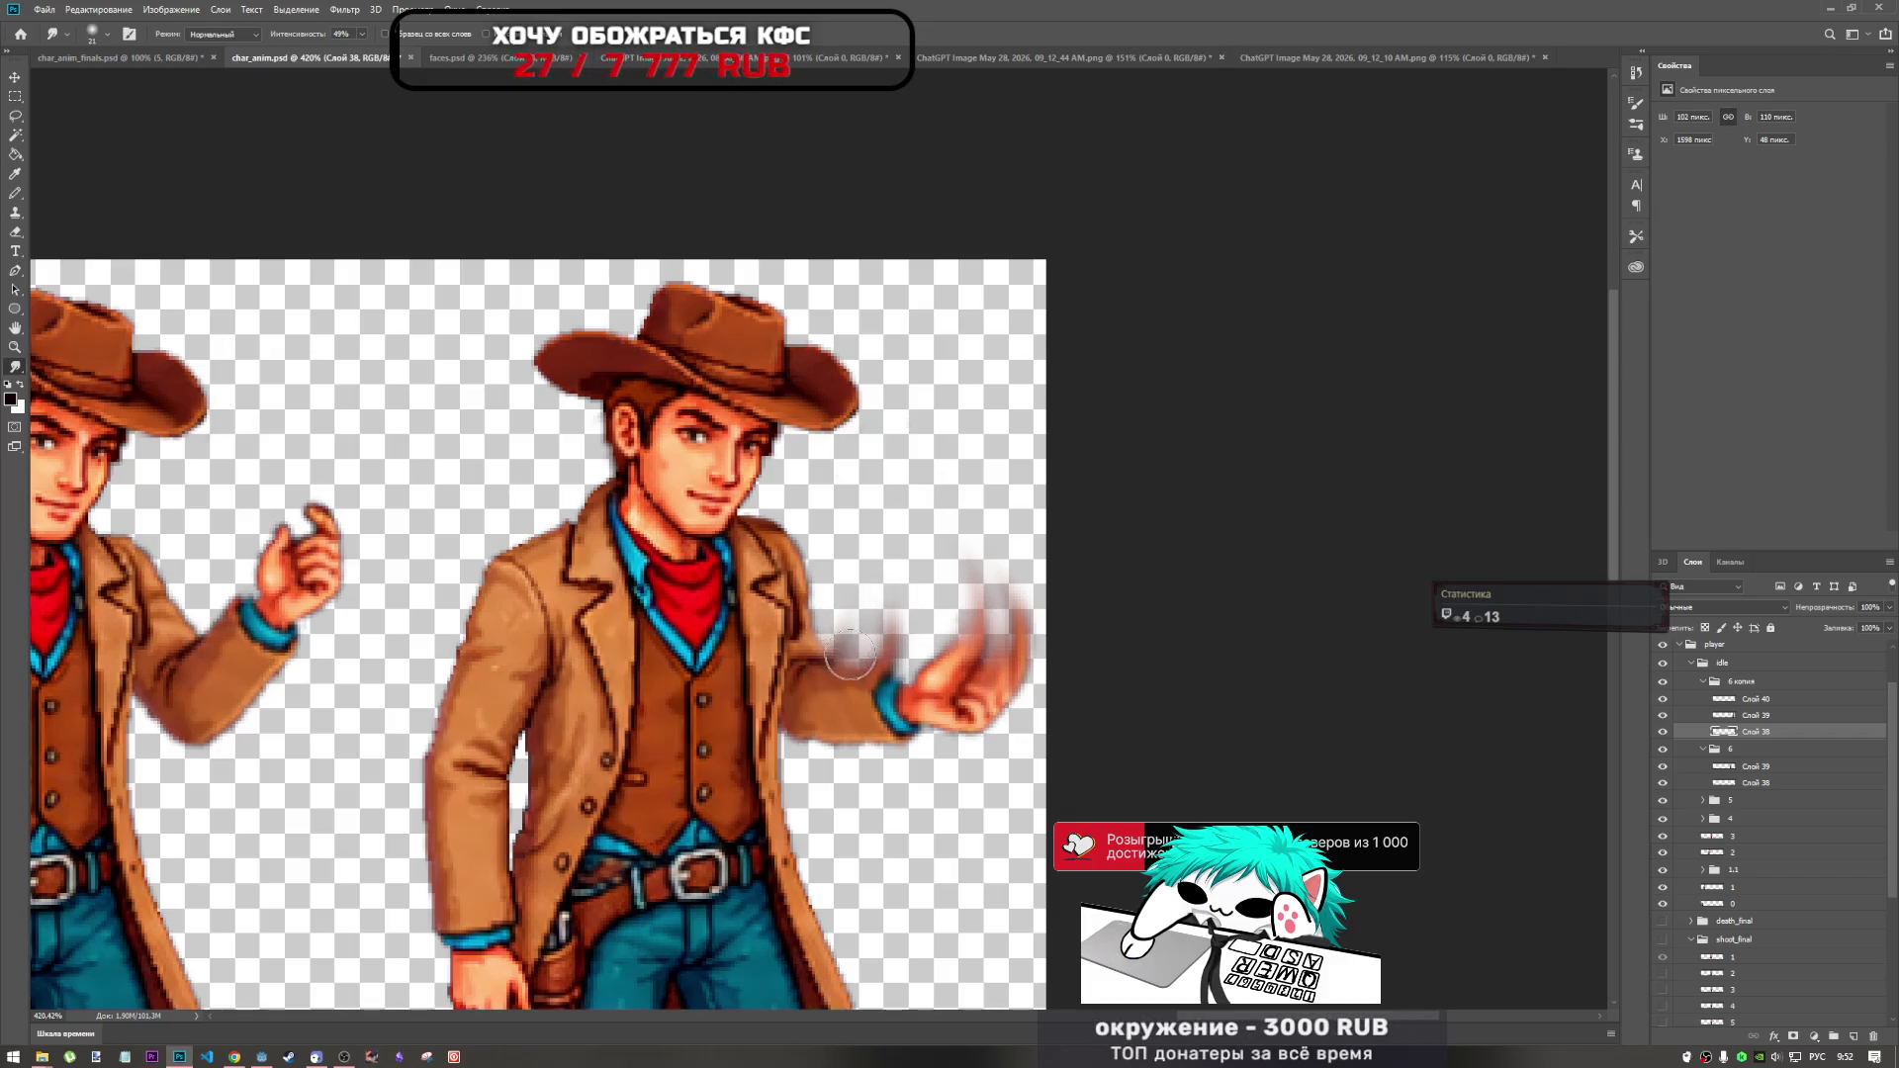
left_click_drag(875, 633, 887, 563)
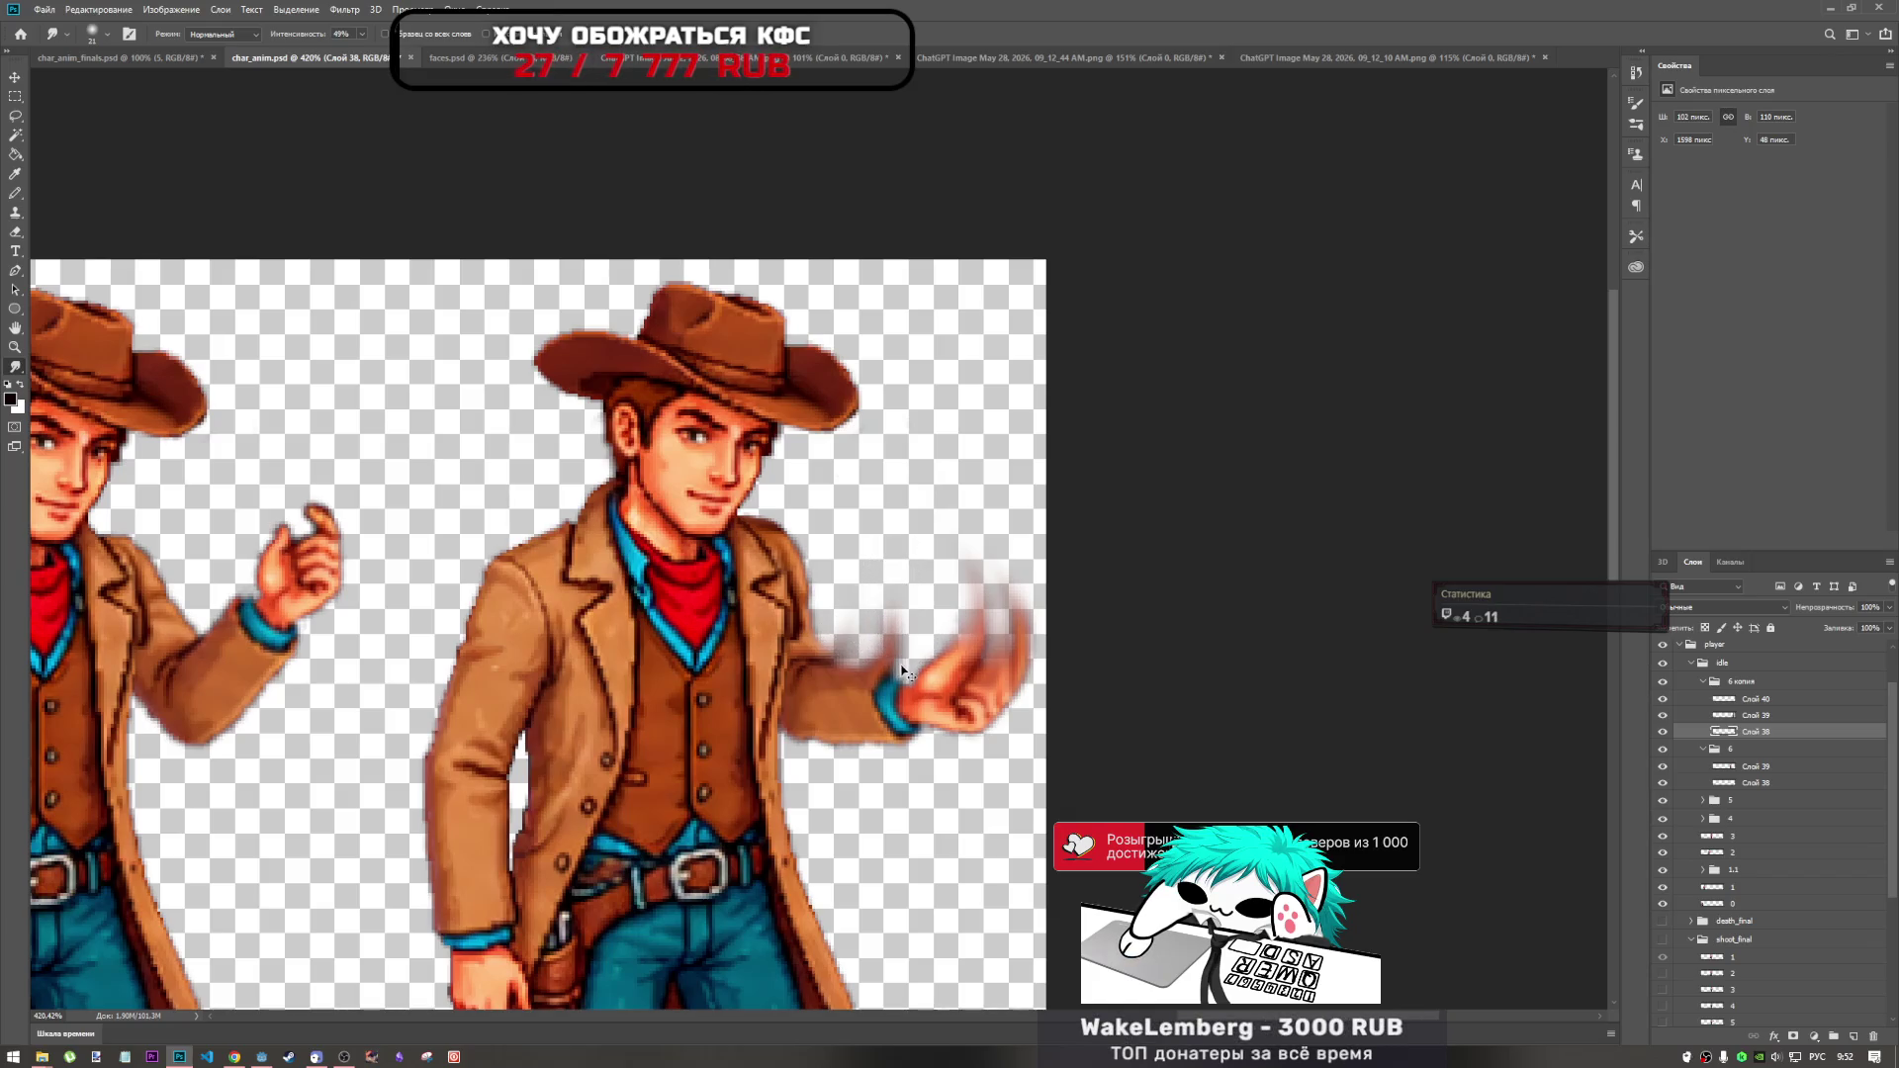
right_click(930, 695)
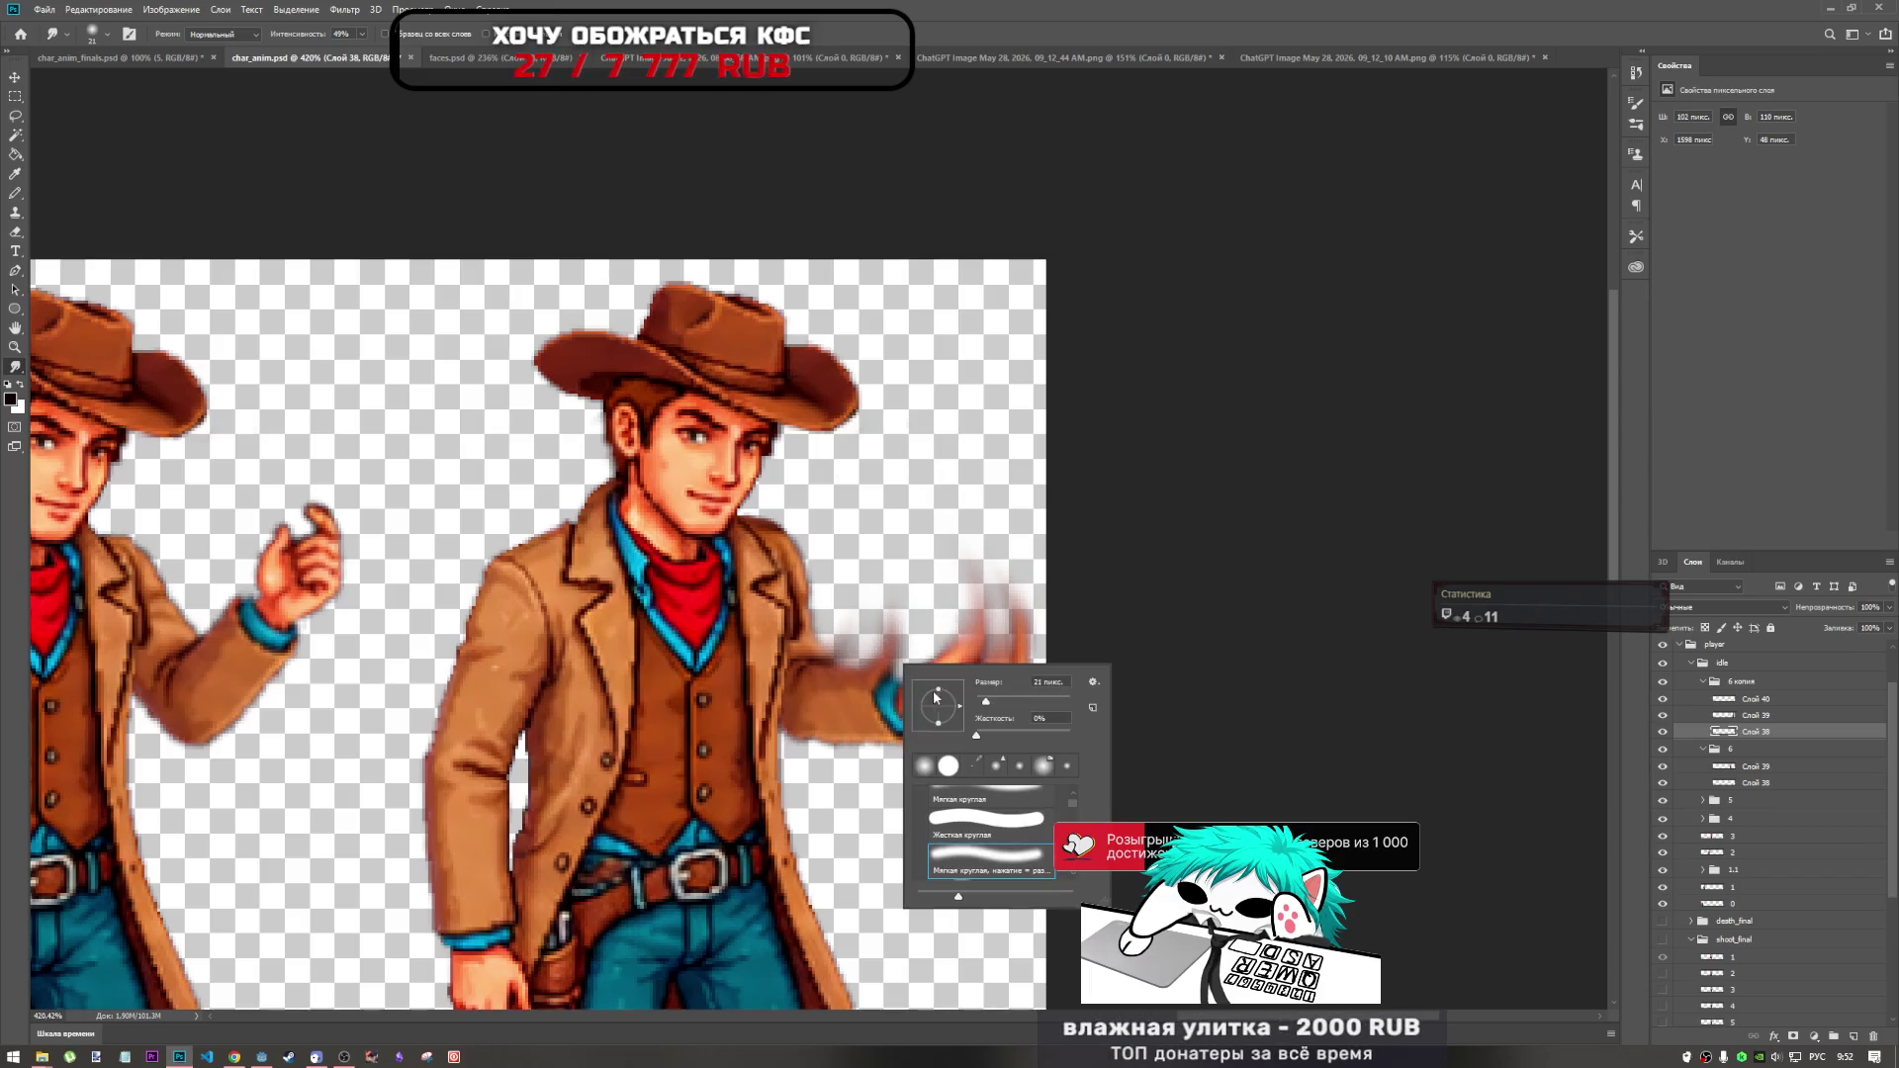
mouse_move(1538, 8)
left_mouse_down()
mouse_move(1657, 16)
mouse_move(1511, 8)
left_mouse_up()
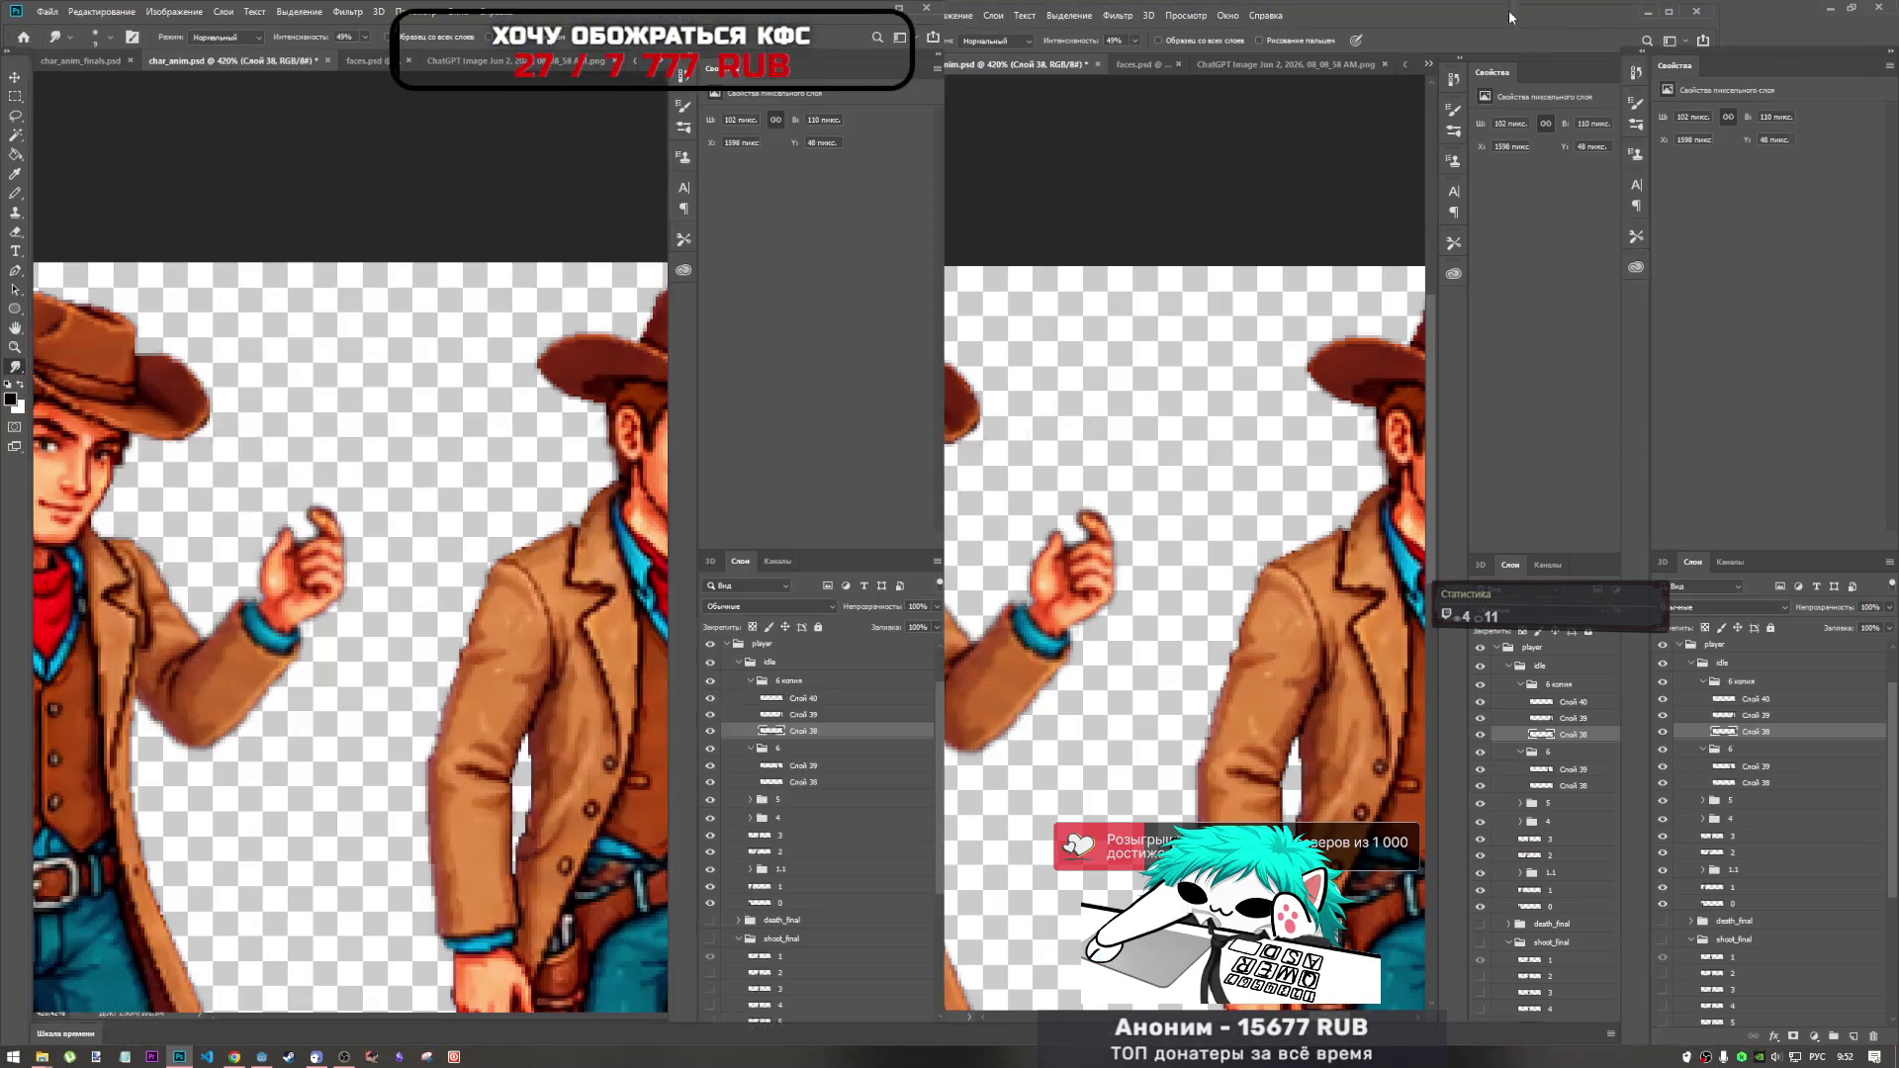
Smear the arm pixels upward above the wrist, then reshape the fist smear with a 40 px brush.
scroll(912, 696, "up", 2)
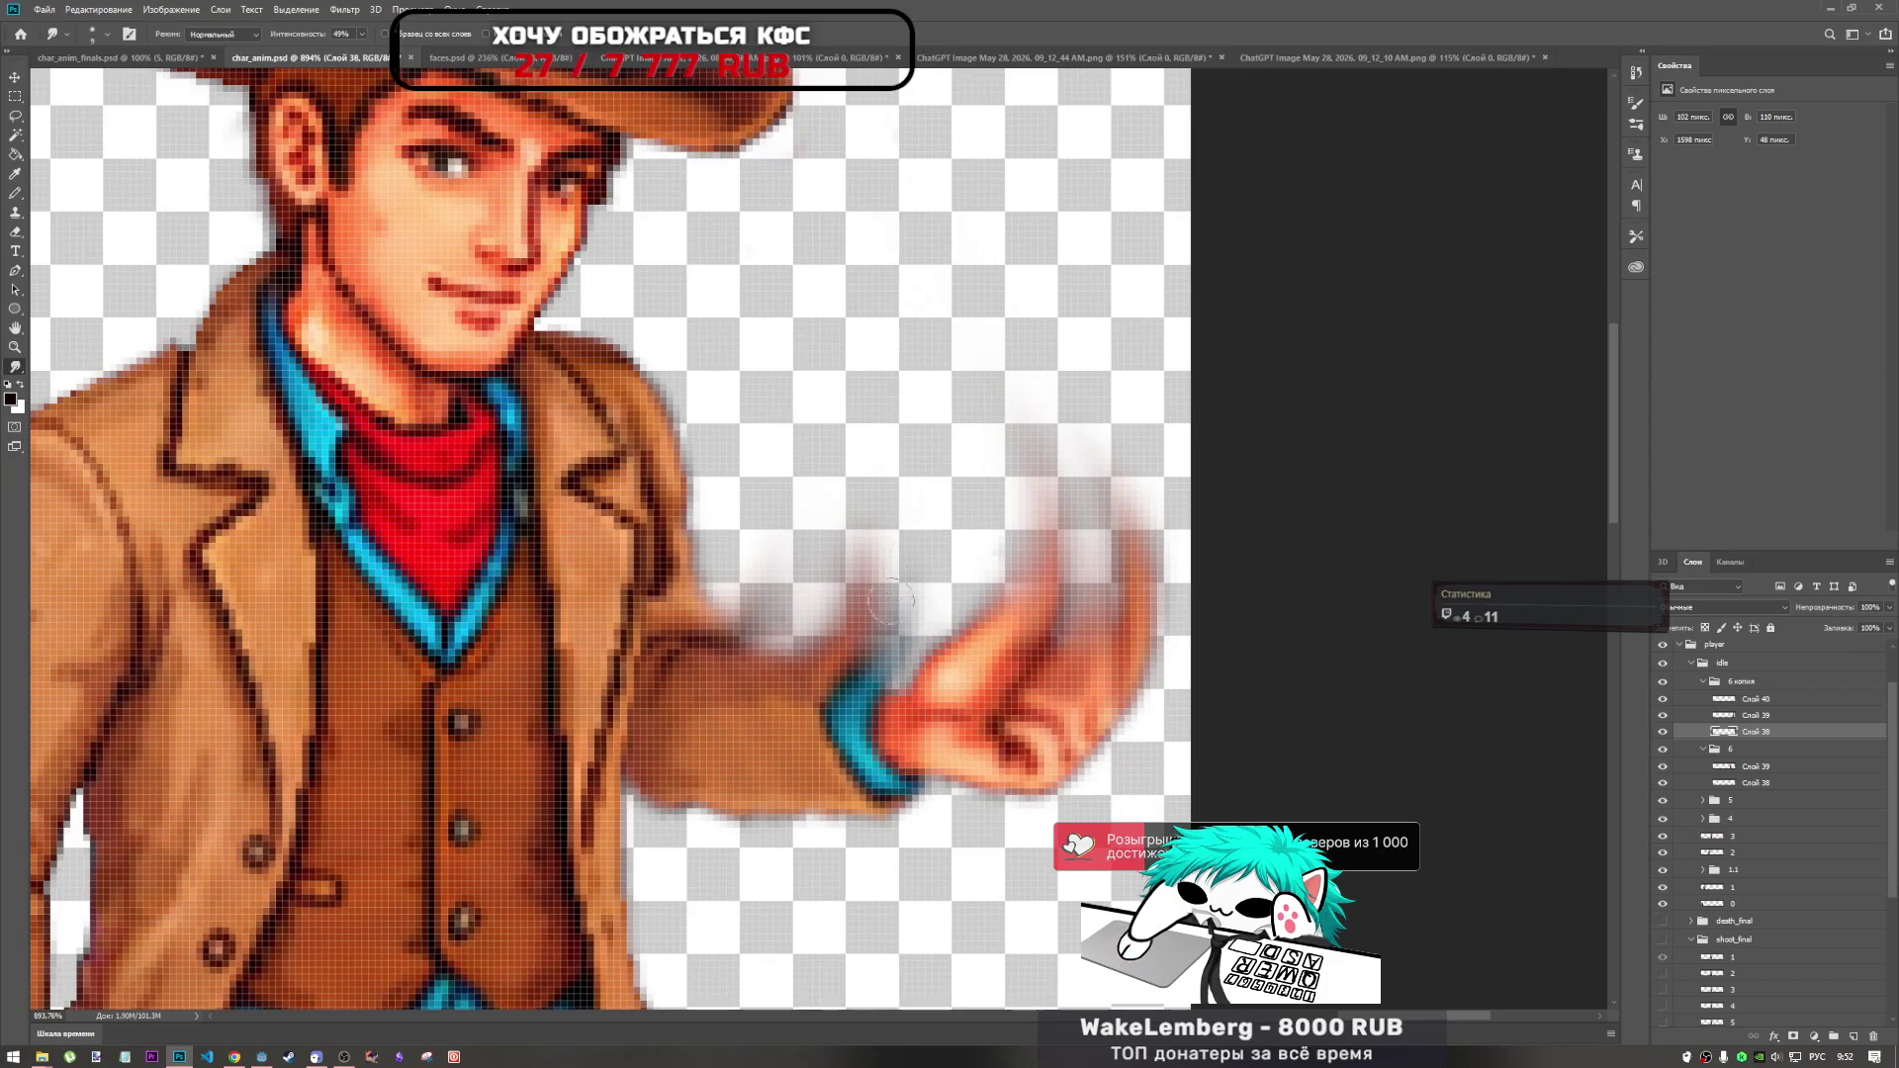
left_click_drag(885, 633, 900, 574)
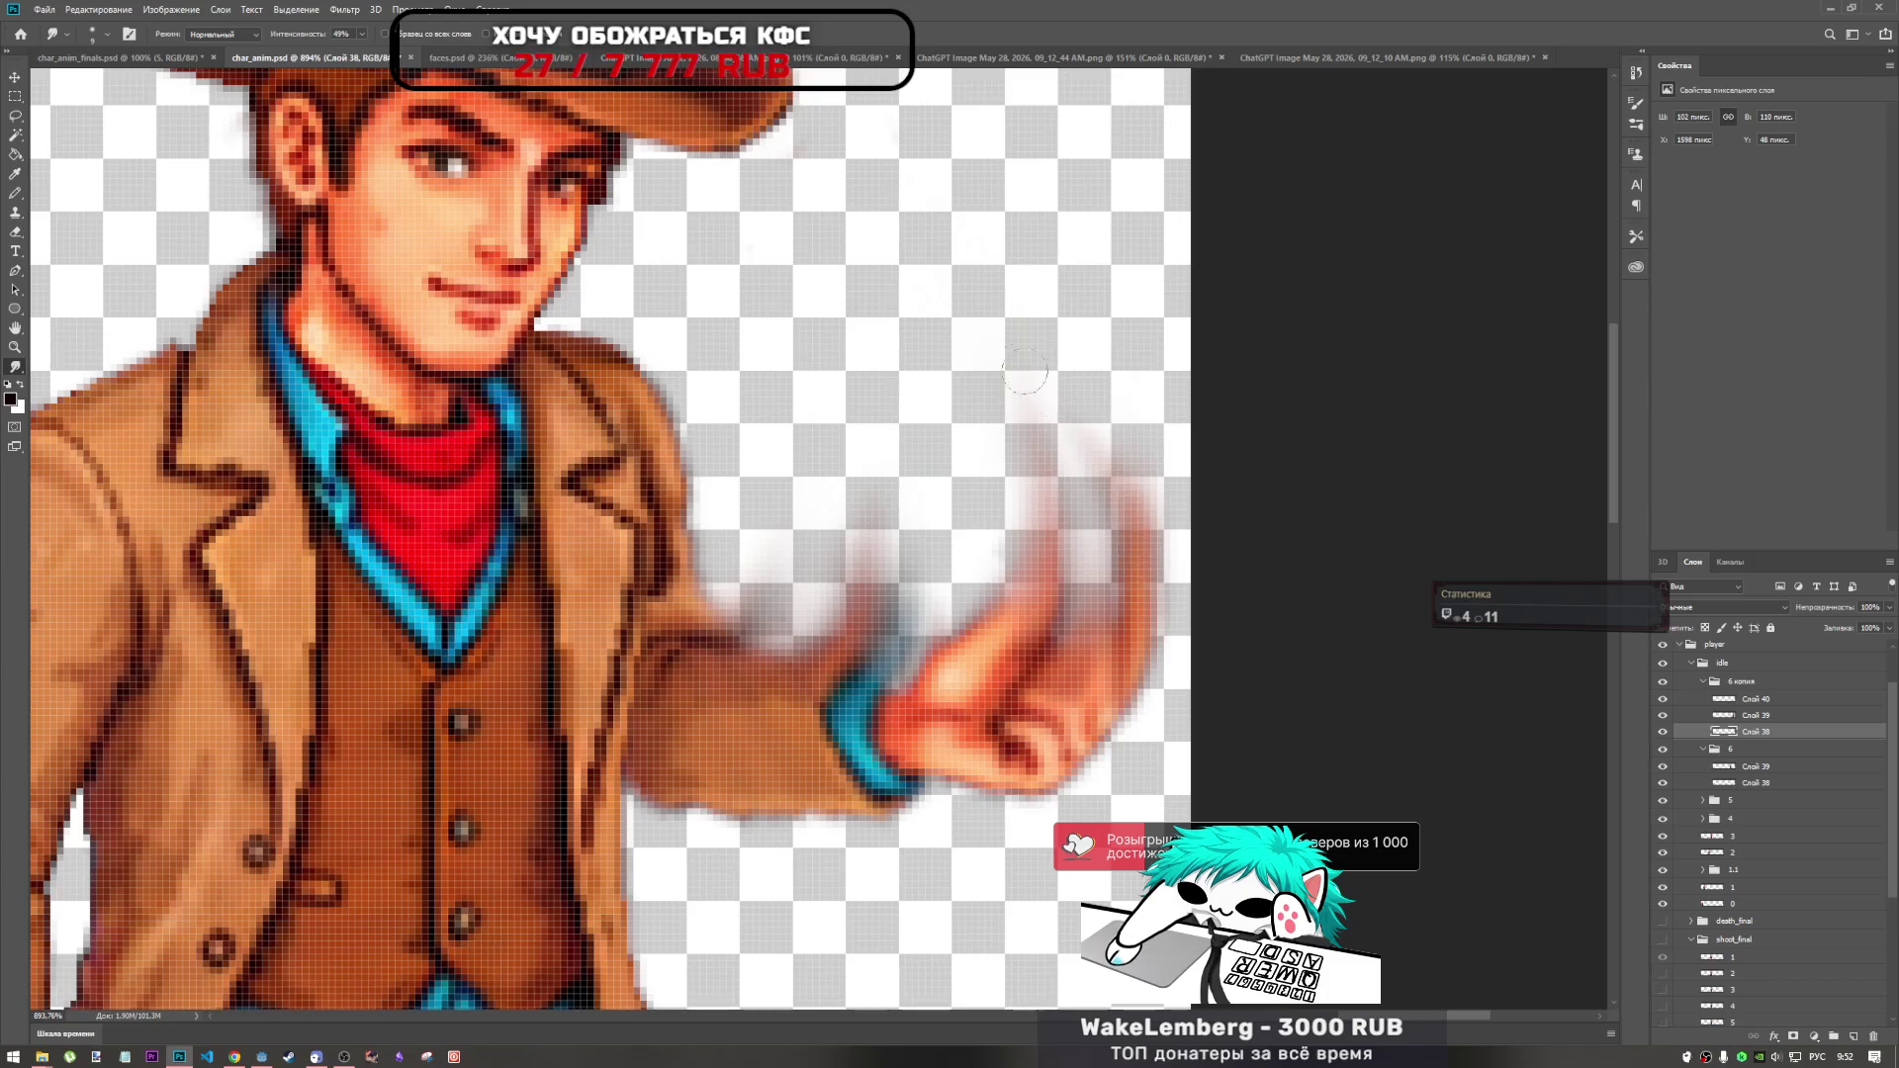
right_click(1137, 544)
left_click(1220, 556)
mouse_move(1110, 466)
left_mouse_down()
mouse_move(805, 339)
mouse_move(1167, 485)
mouse_move(742, 337)
mouse_move(1059, 423)
mouse_move(975, 169)
mouse_move(1081, 423)
mouse_move(1068, 331)
left_mouse_up()
Smudge the orange finger streaks further upward above the fist.
scroll(1096, 465, "down", 5)
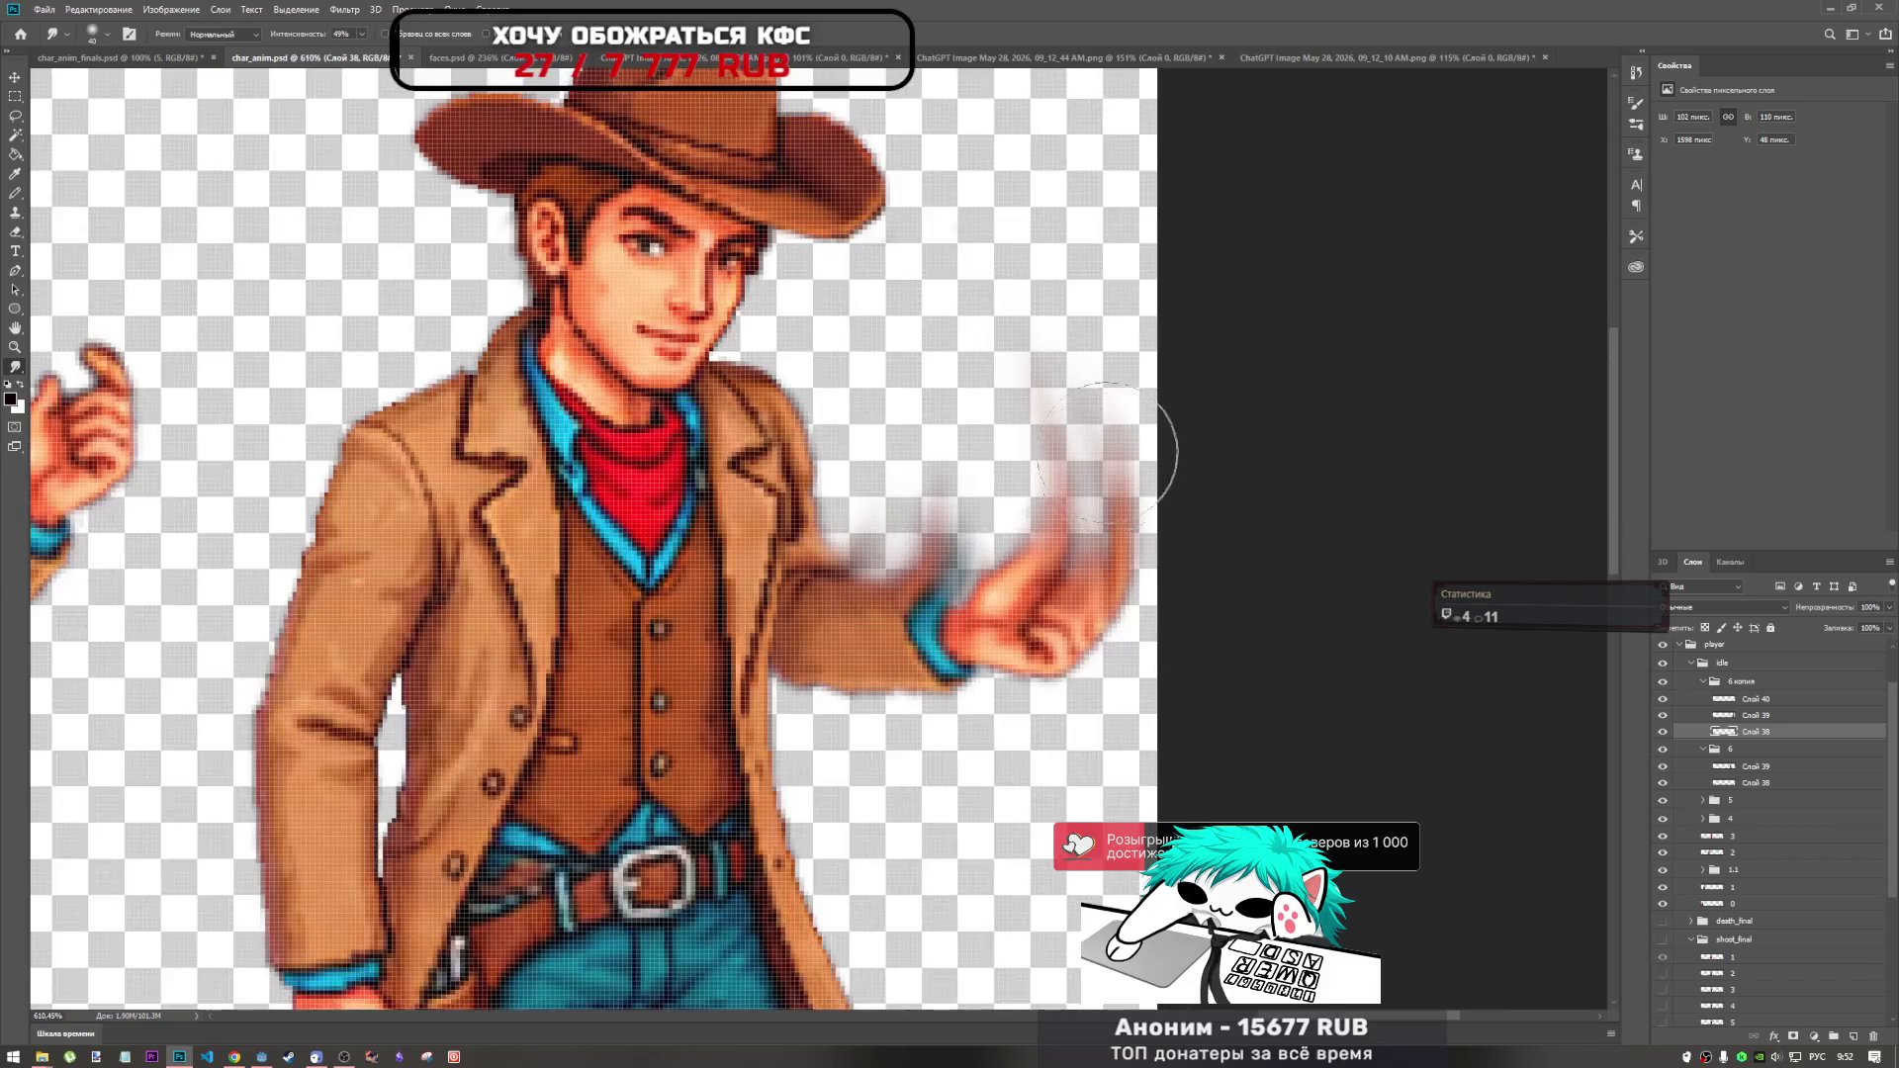
scroll(1096, 465, "down", 2)
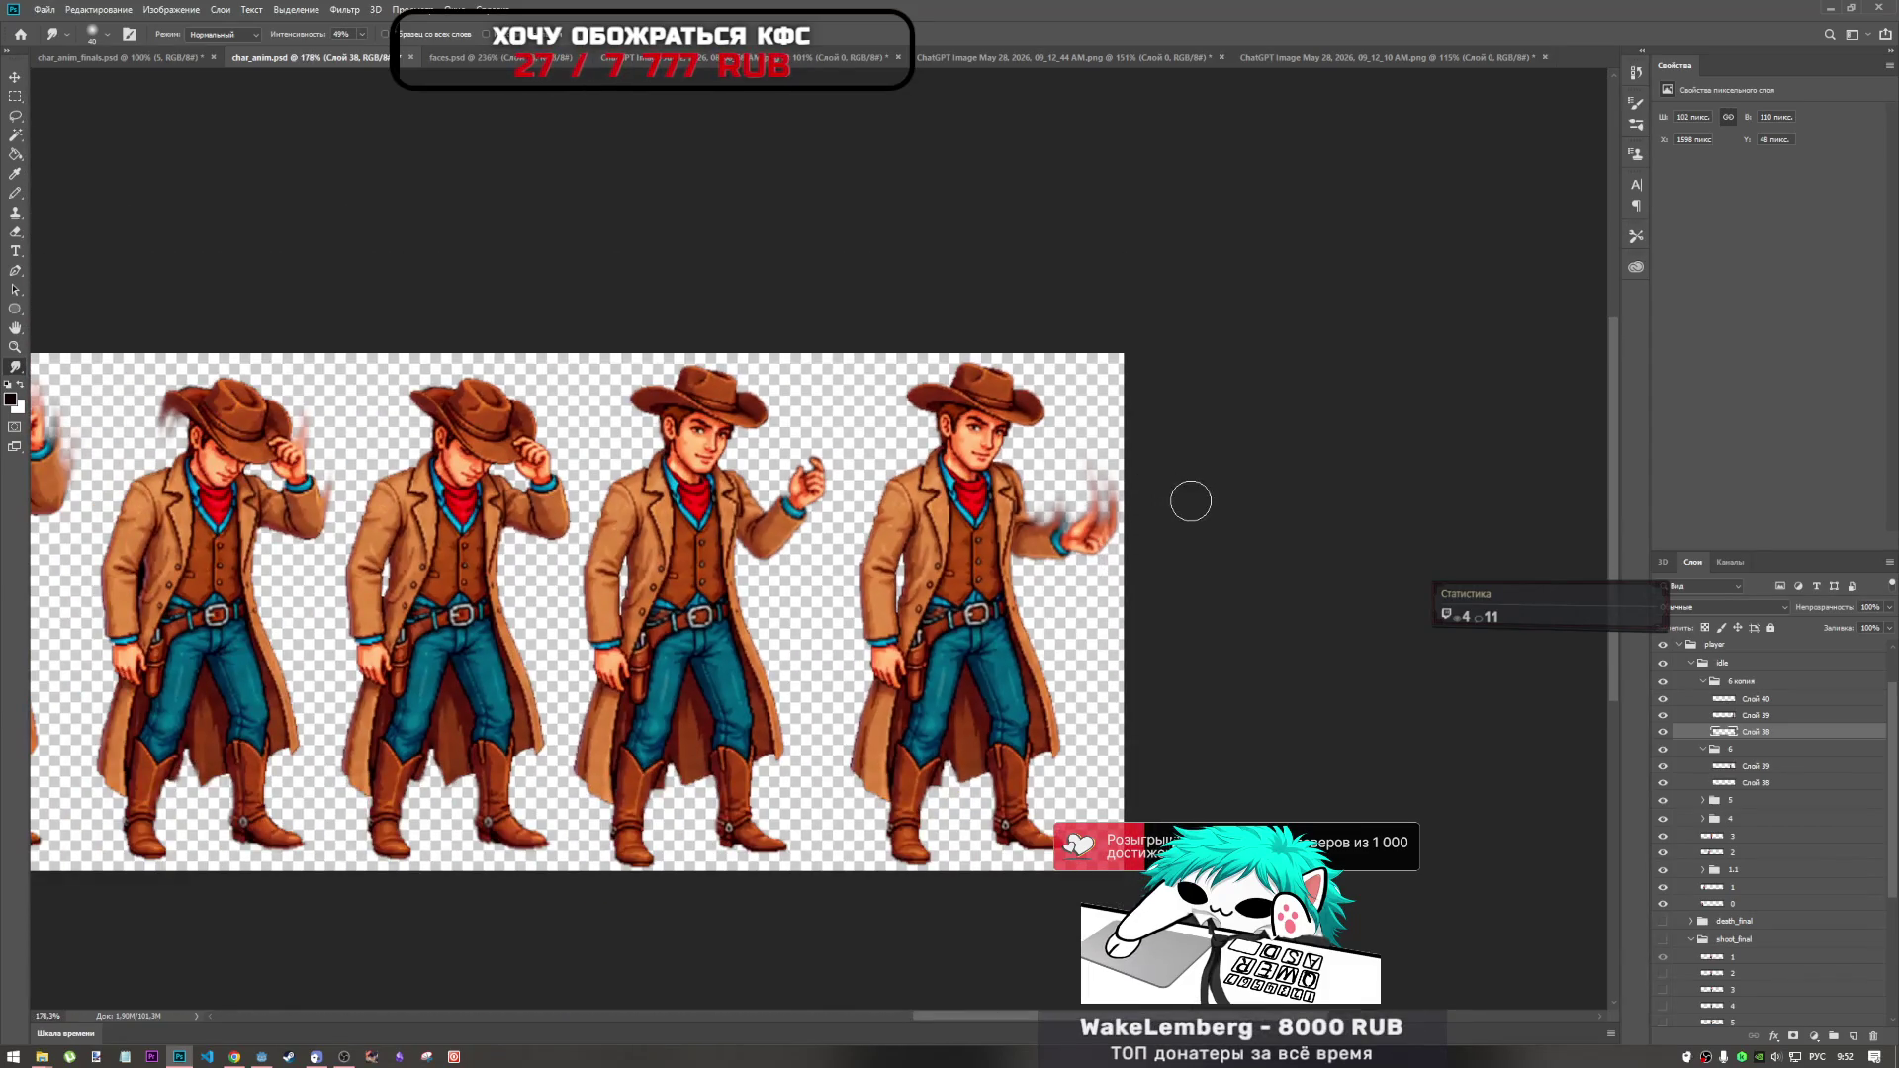
scroll(1187, 499, "up", 5)
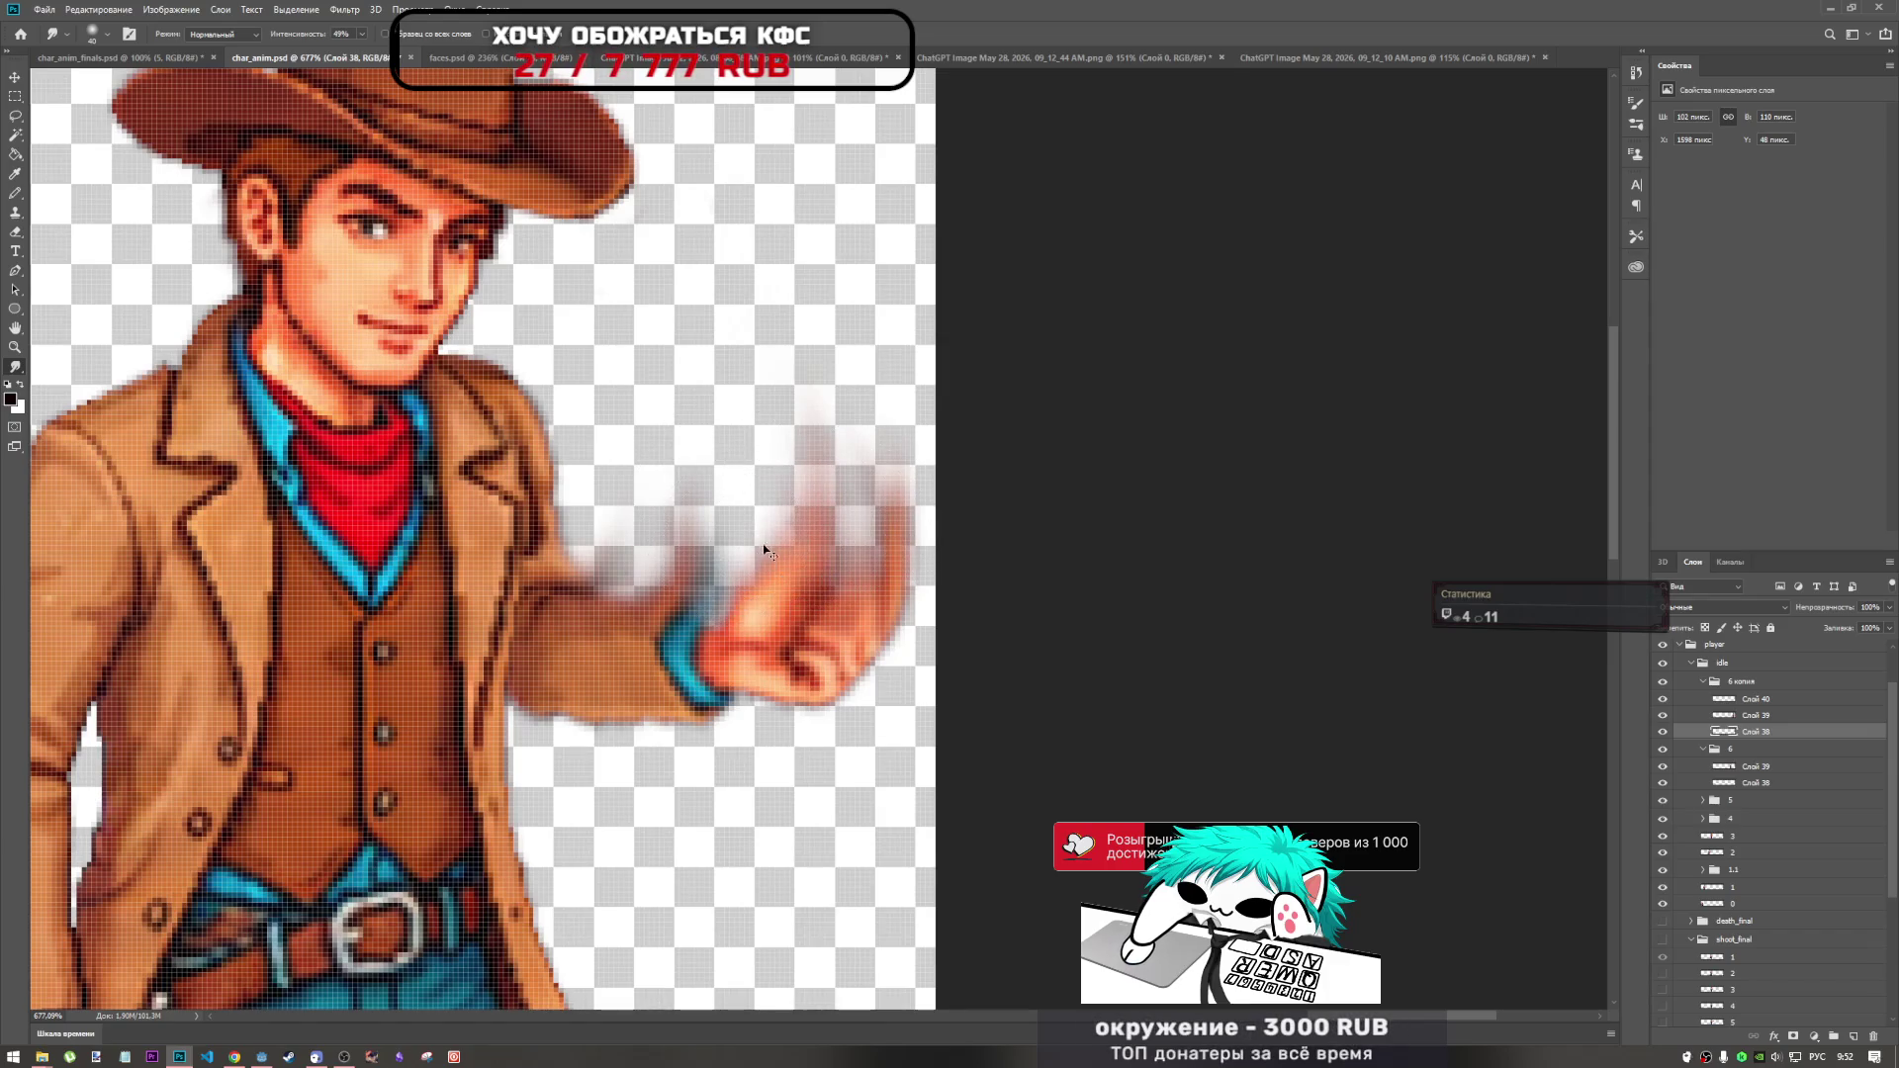
left_click_drag(762, 551, 847, 562)
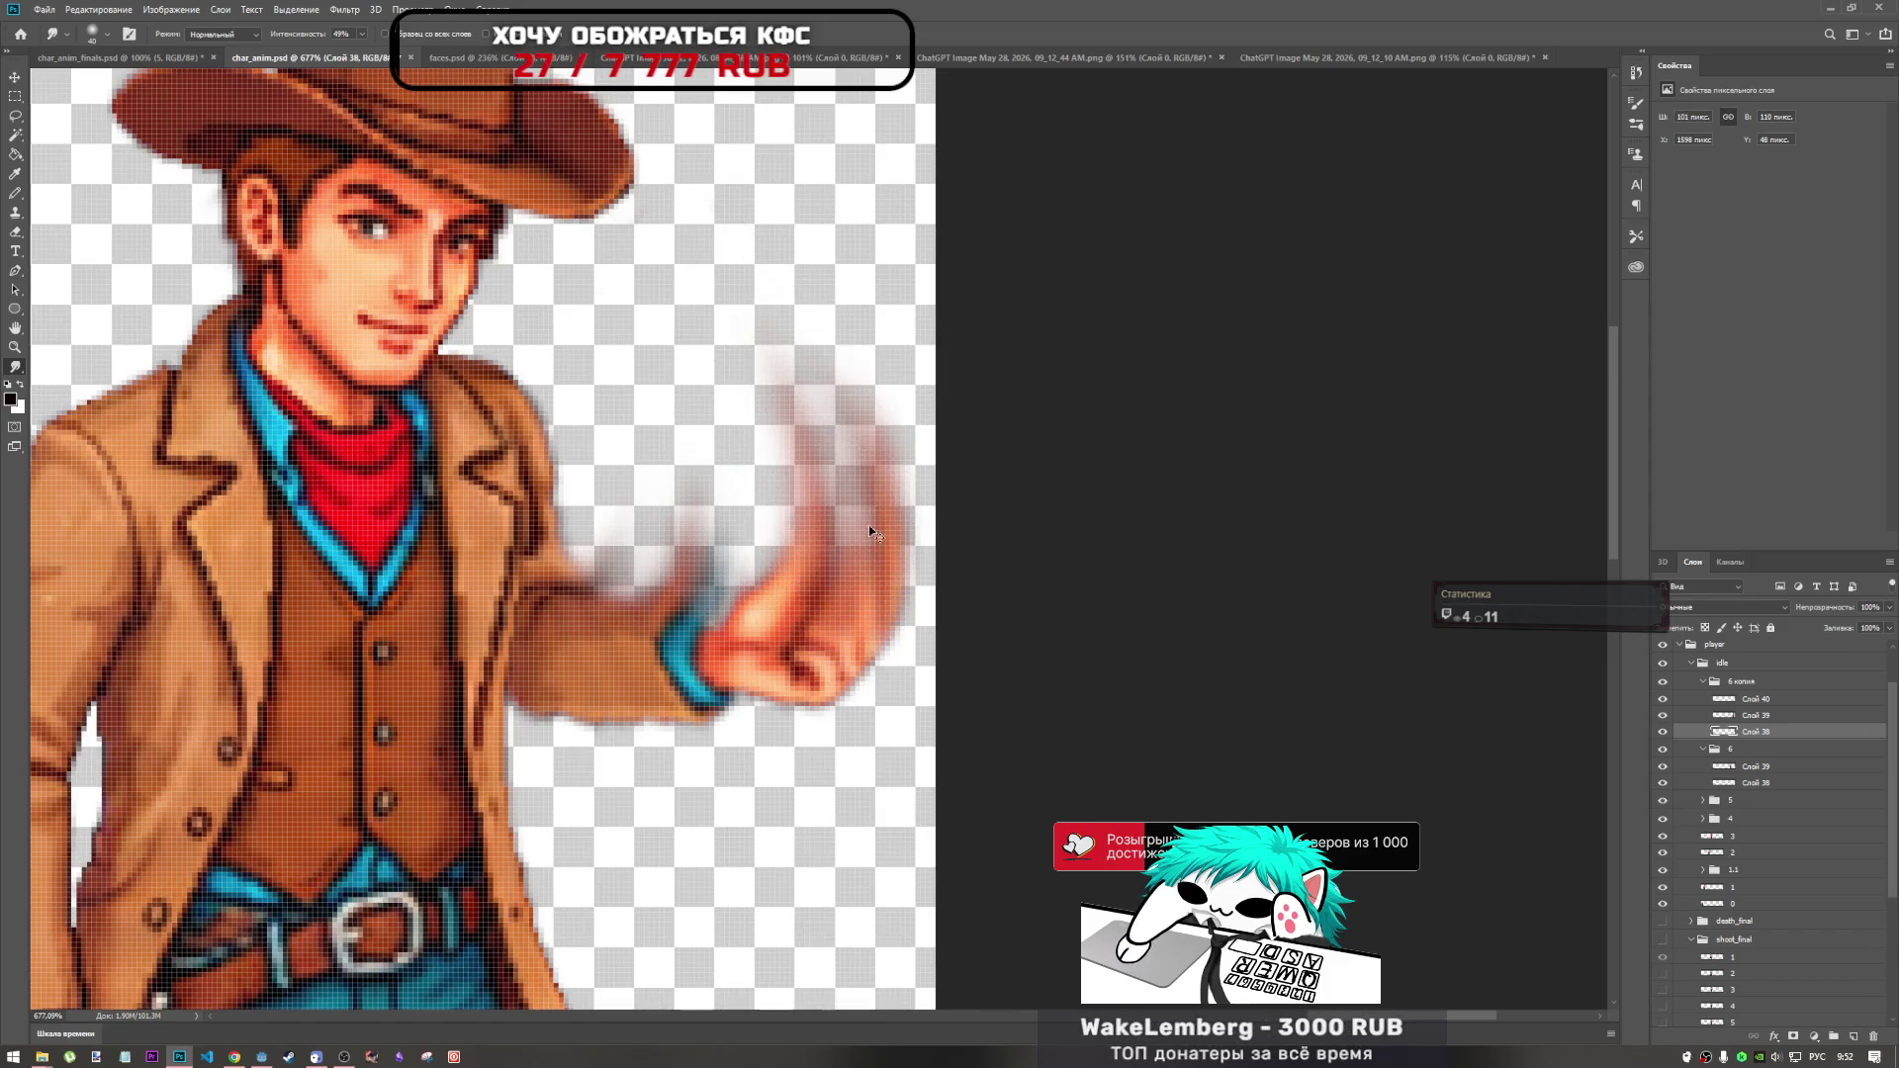
scroll(883, 524, "down", 5)
scroll(903, 500, "up", 4)
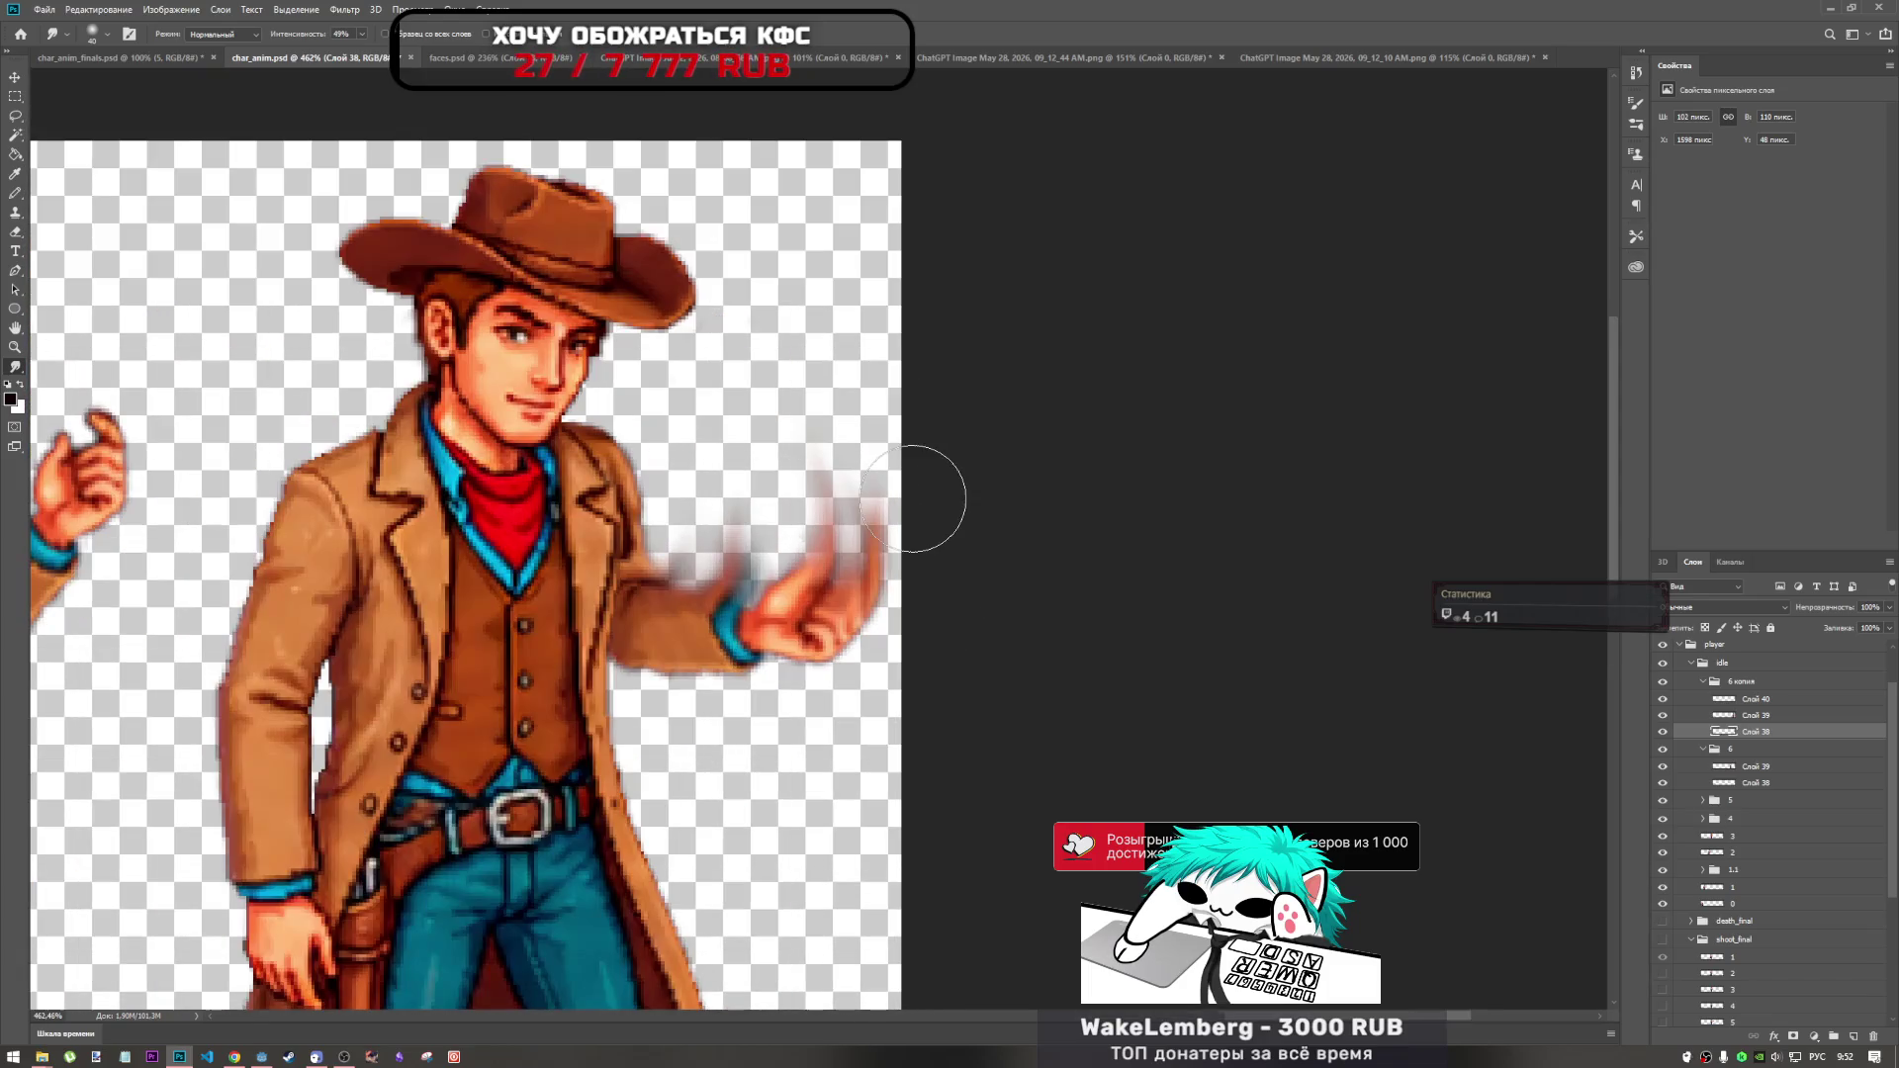
With a smaller 10 px smudge brush, extend the finger streaks higher above the outstretched hand.
right_click(834, 541)
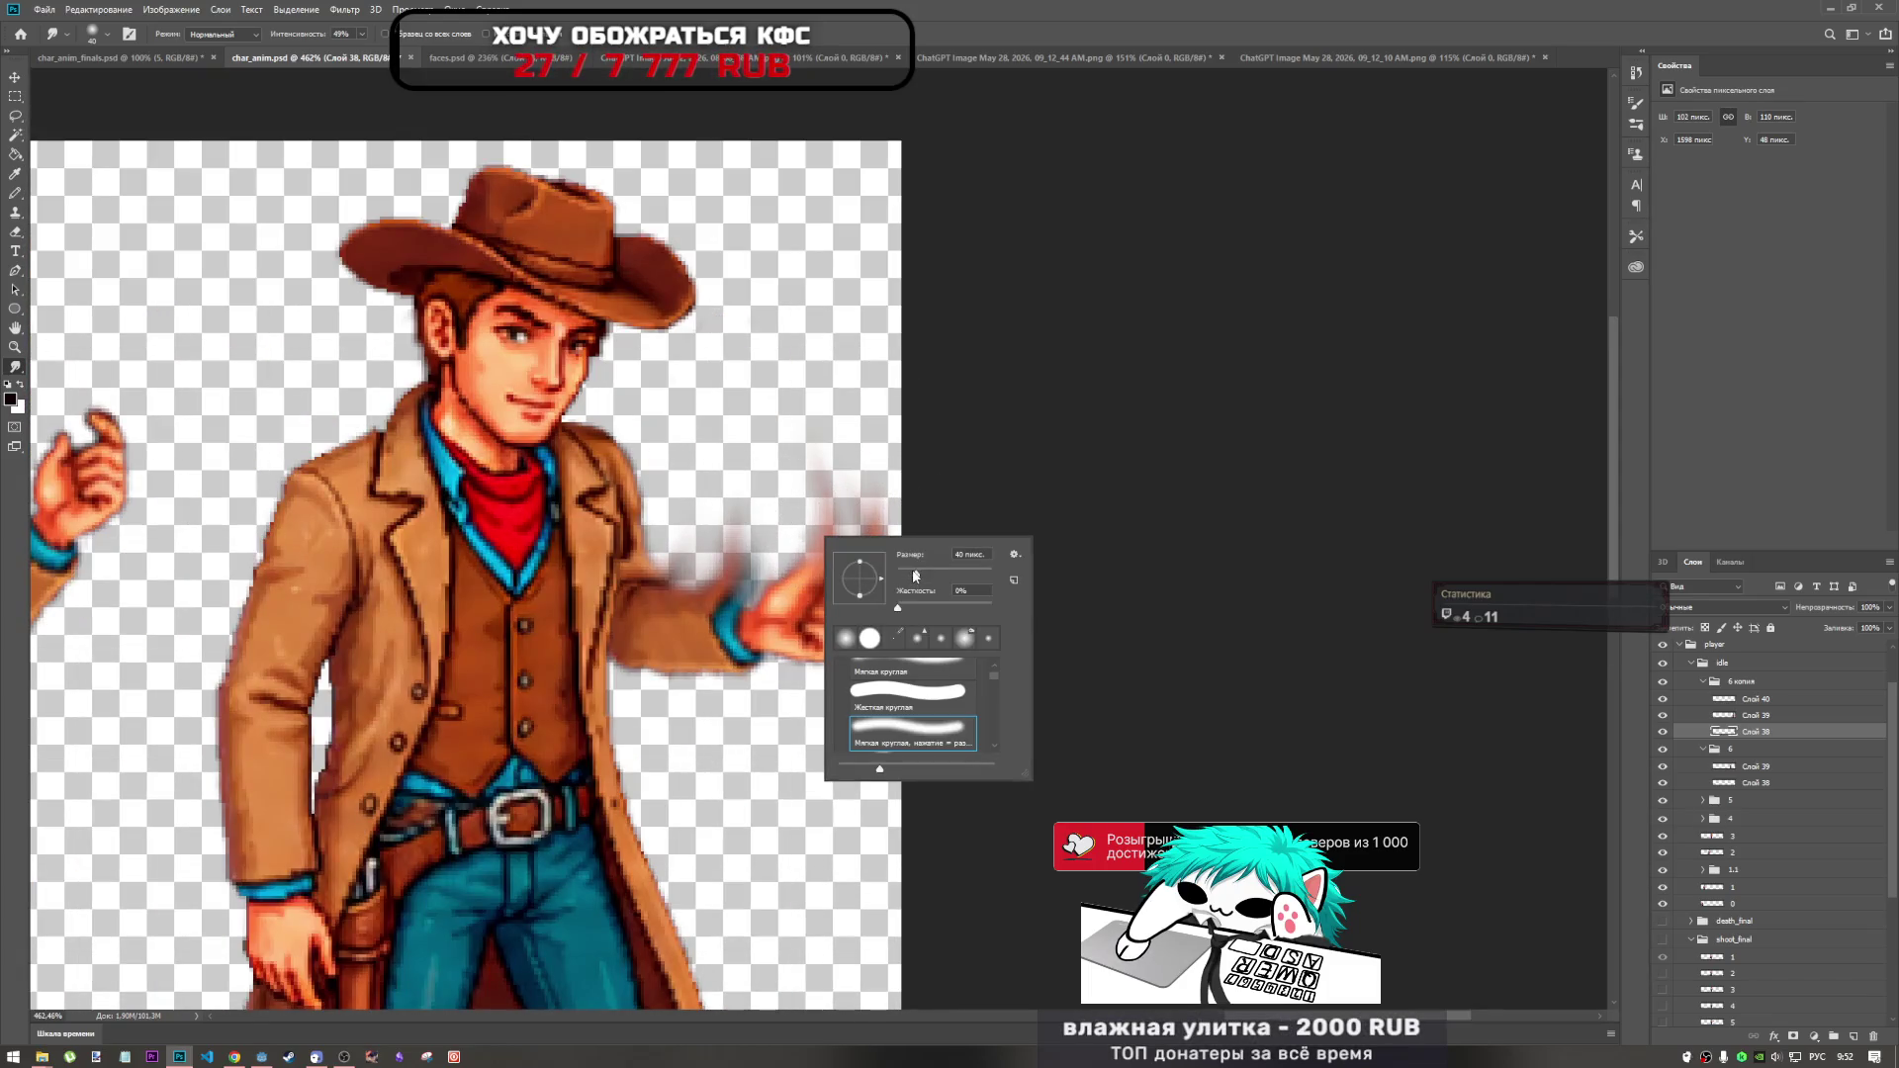
key("Return")
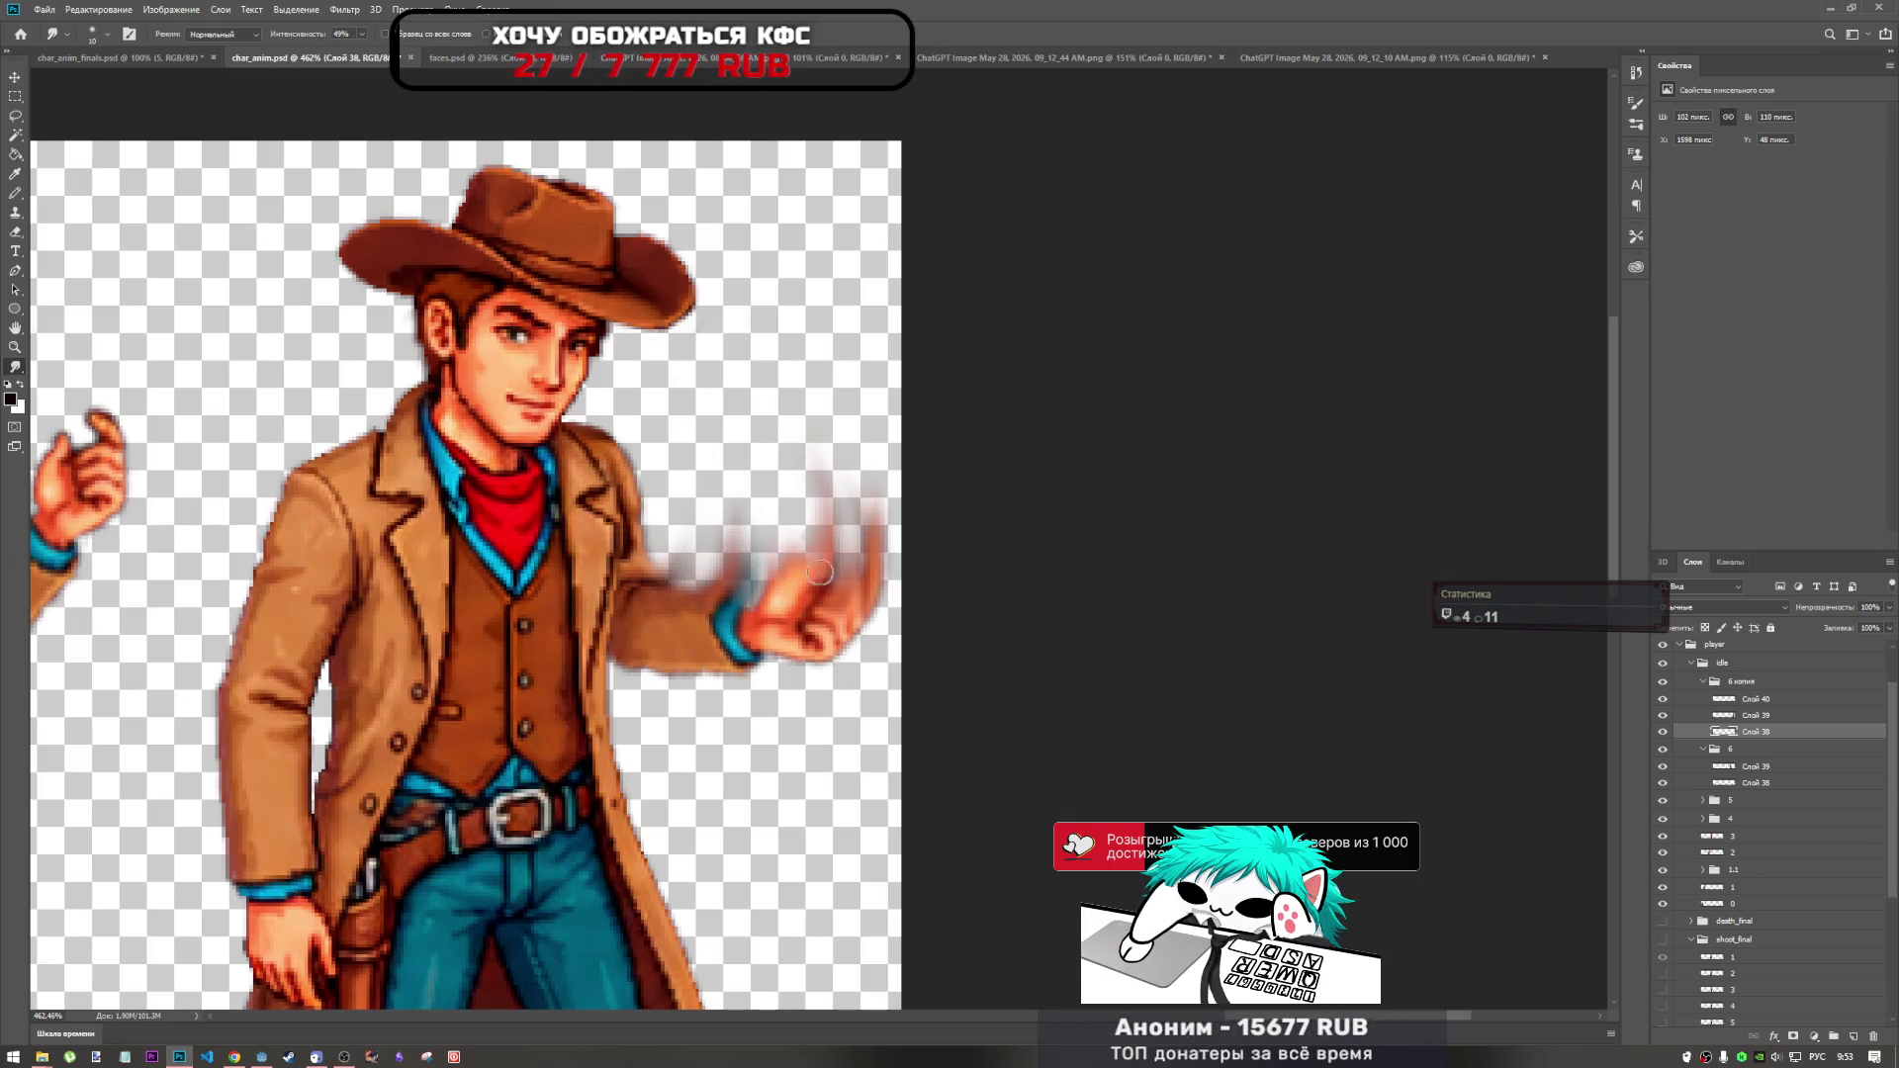
left_click_drag(848, 585, 844, 576)
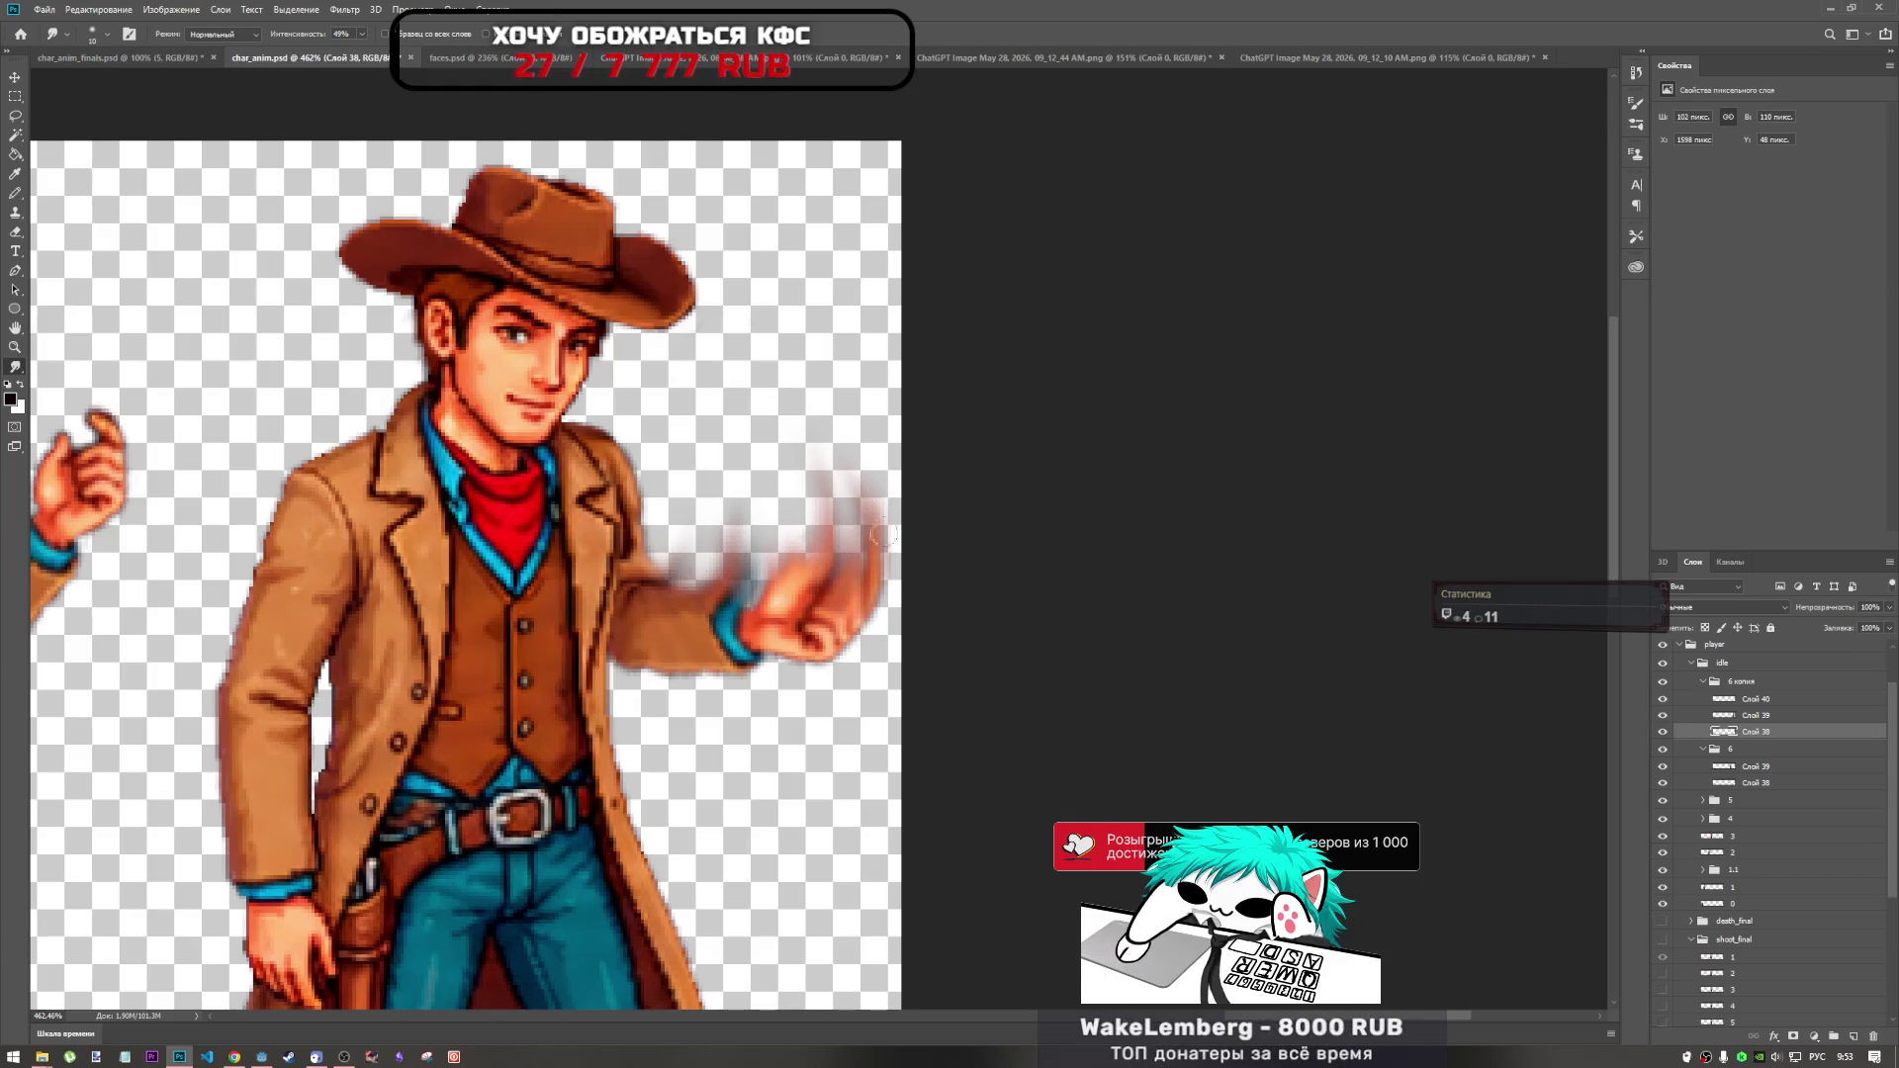
left_click_drag(822, 556, 813, 484)
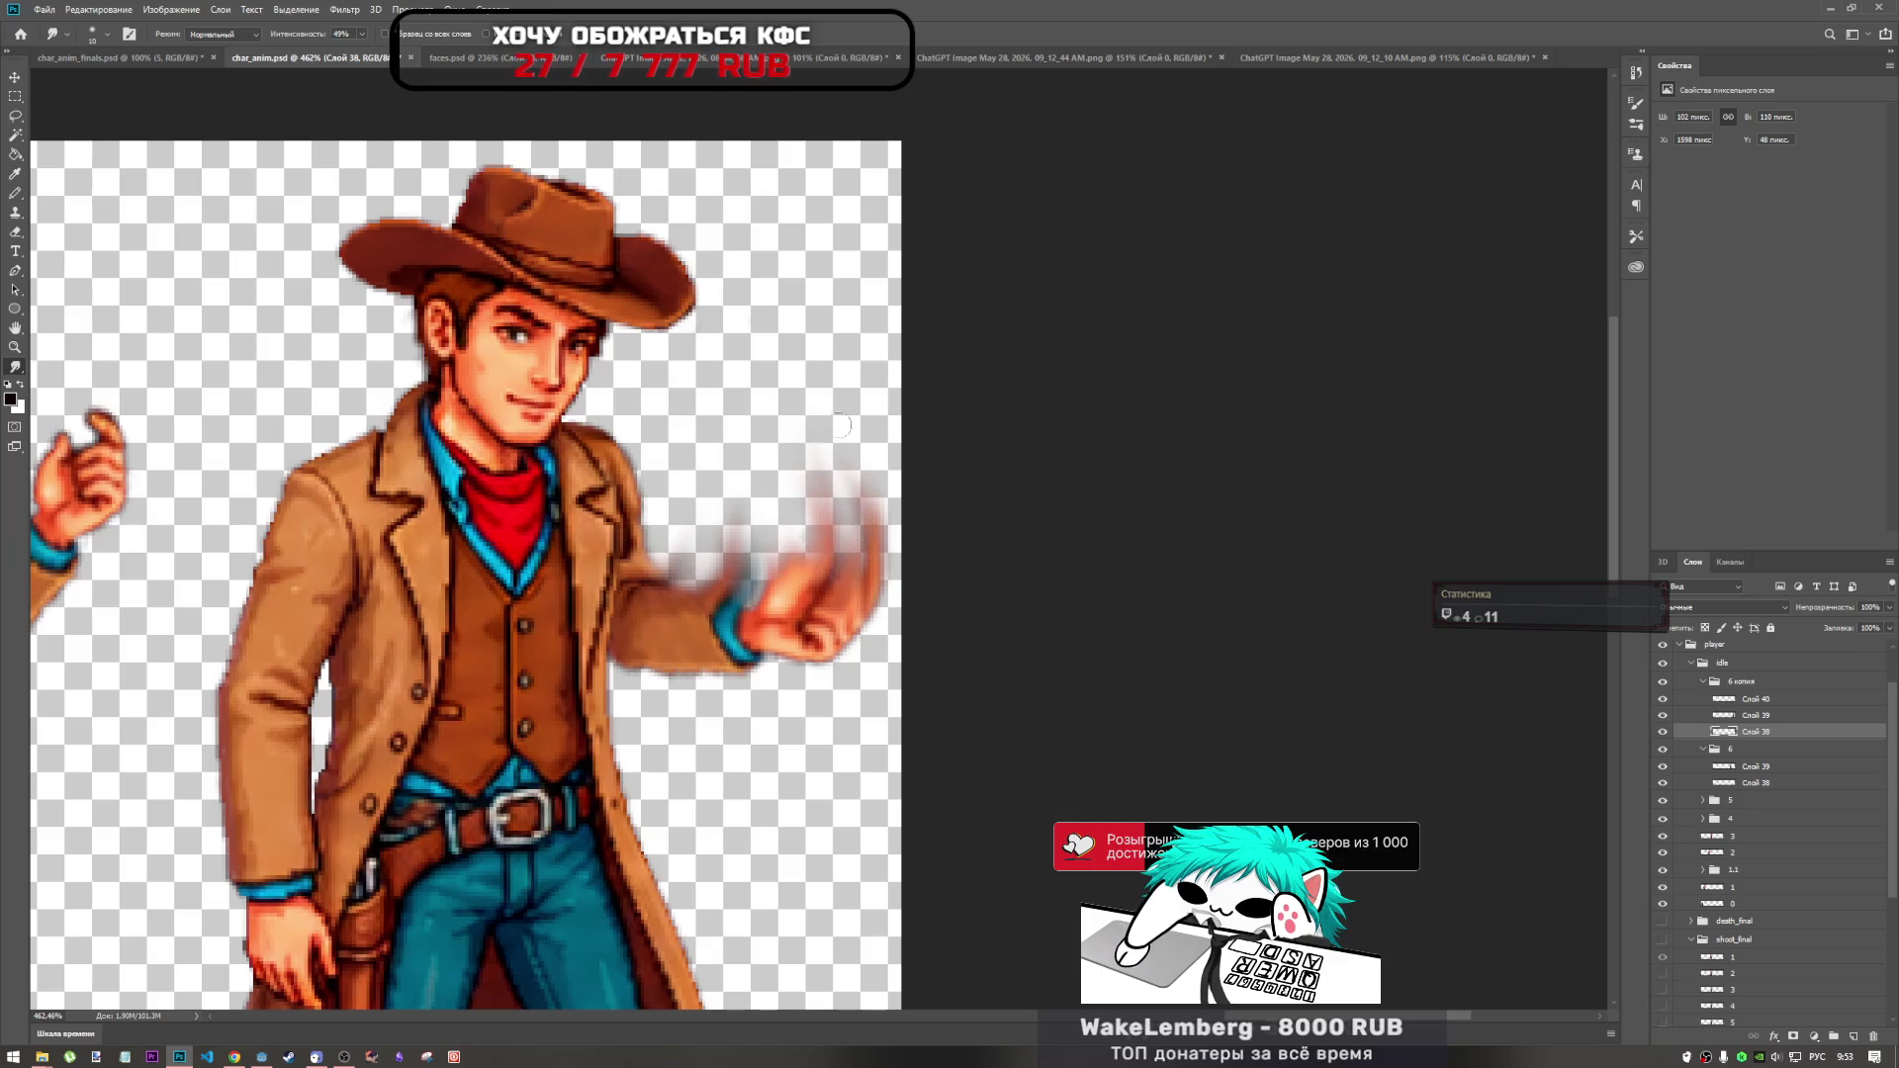
scroll(840, 430, "down", 5)
scroll(1157, 756, "up", 3)
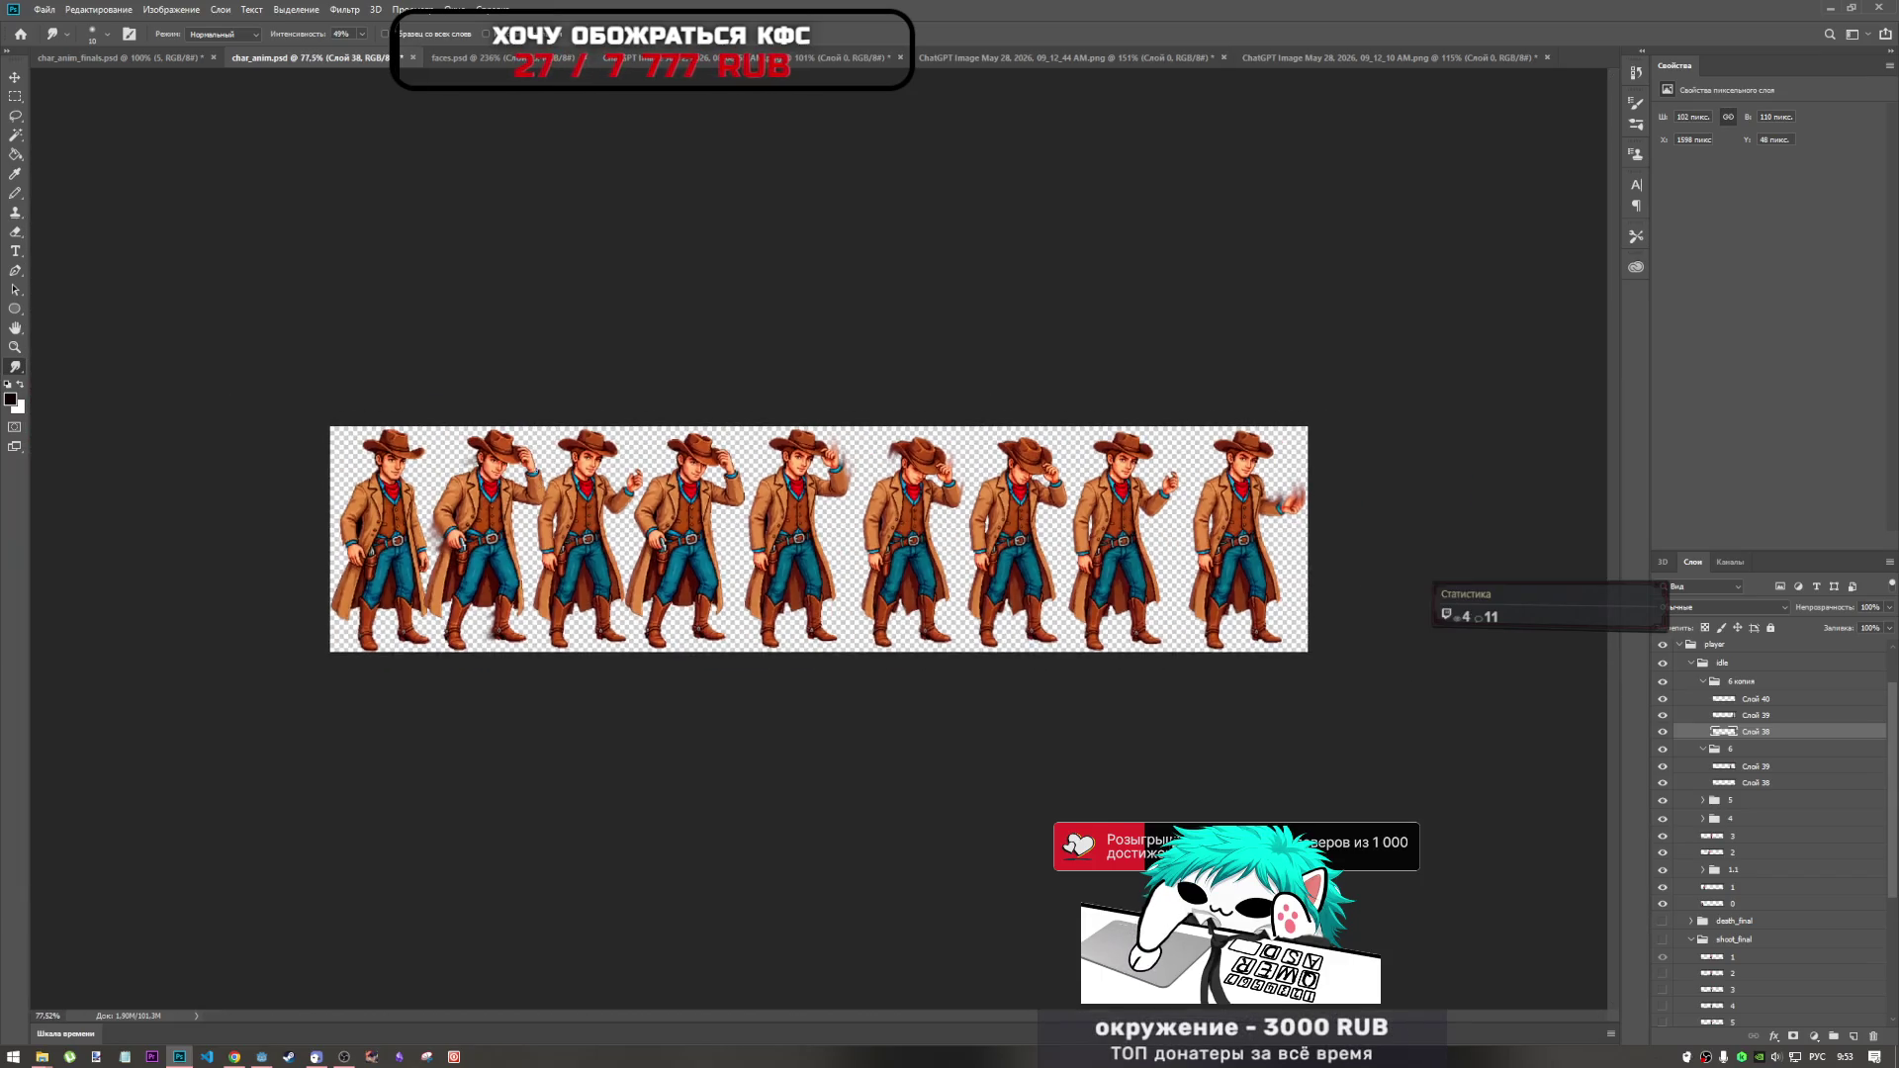
scroll(1057, 1018, "right", 5)
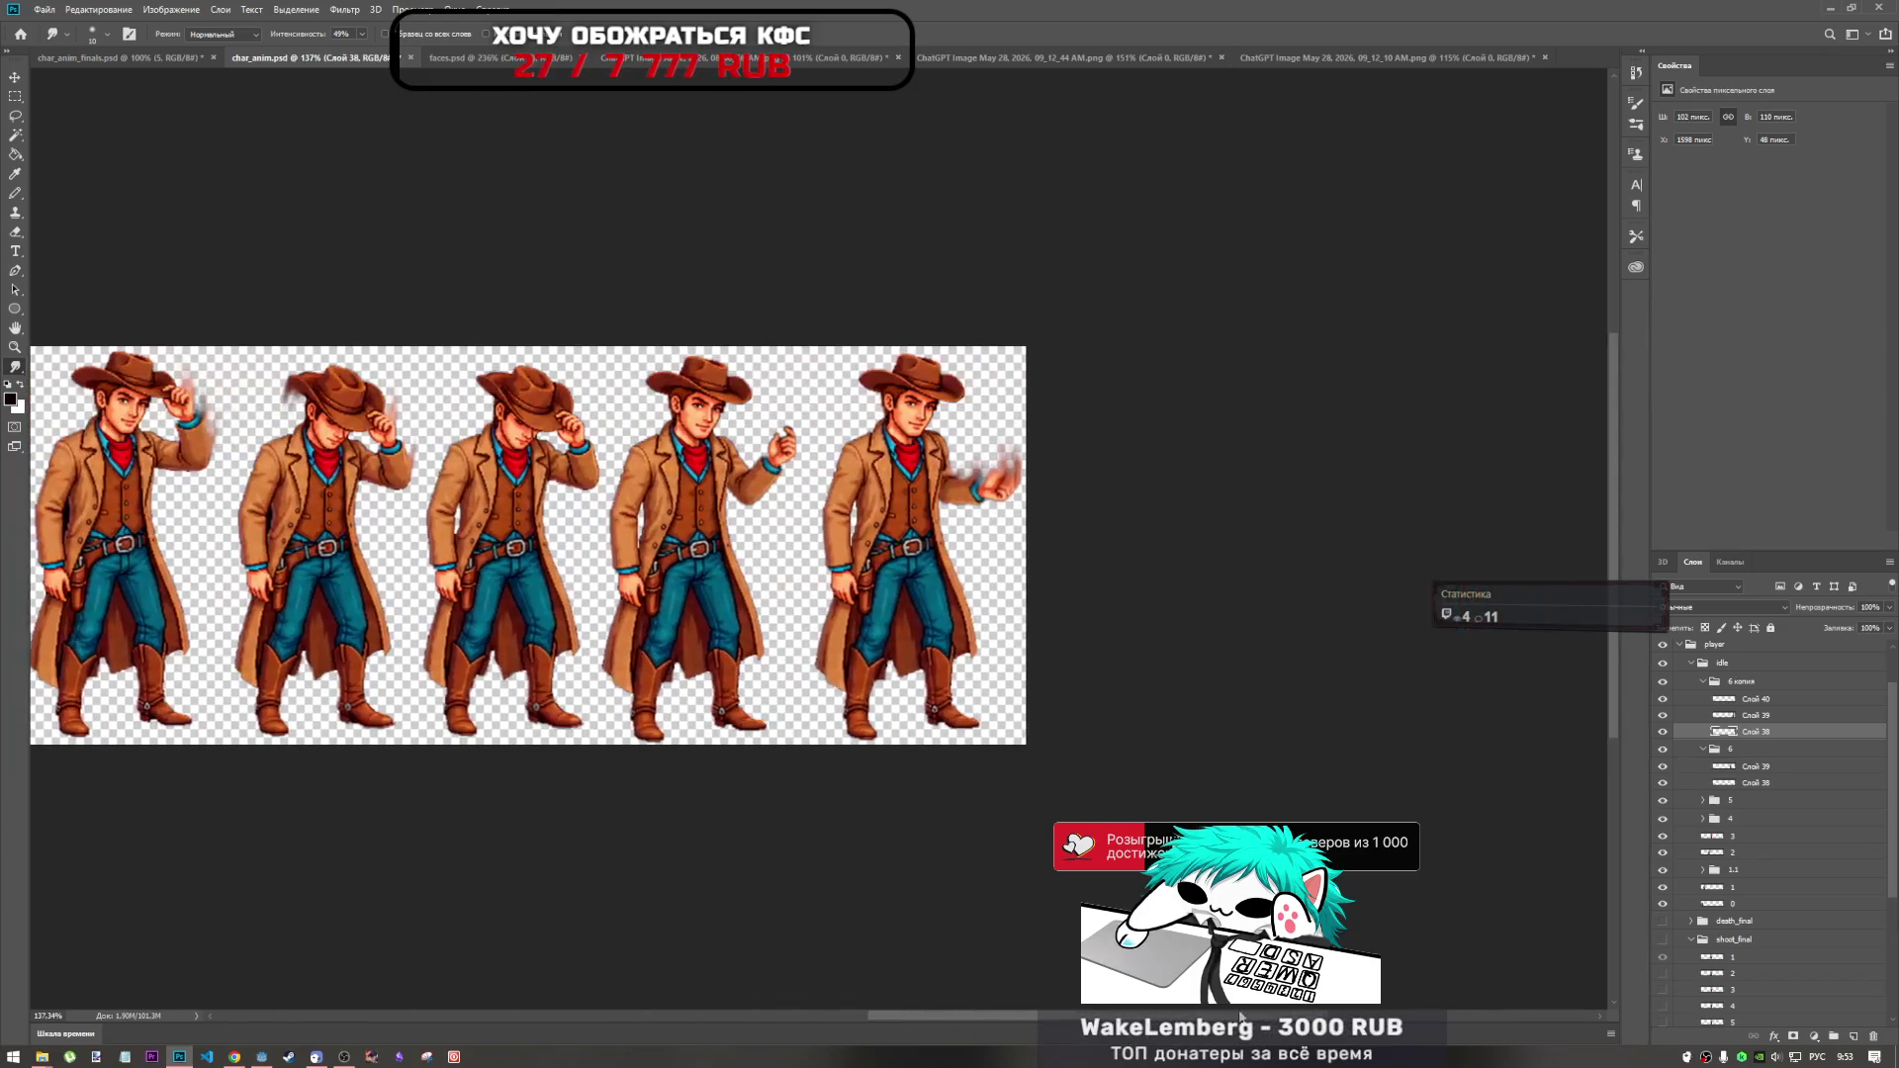
scroll(1004, 472, "up", 10)
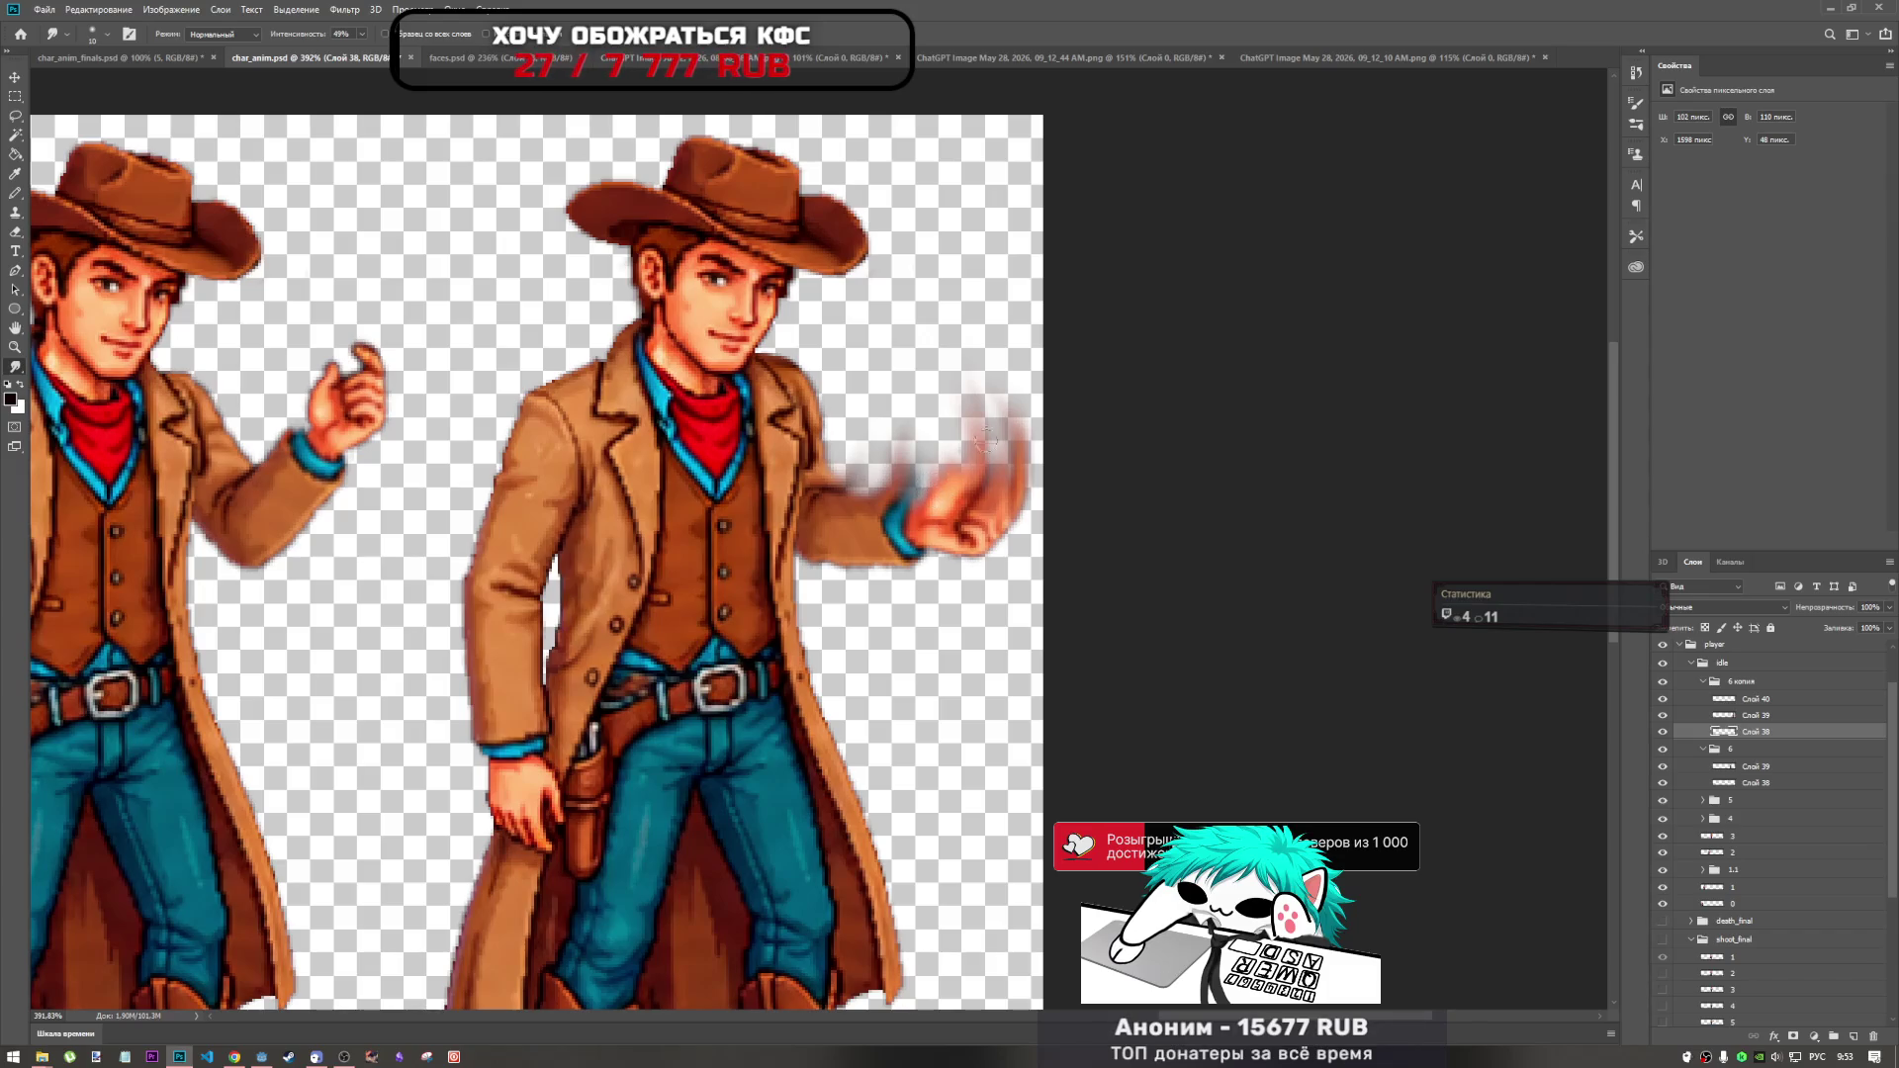
scroll(982, 443, "down", 5)
scroll(998, 537, "up", 6)
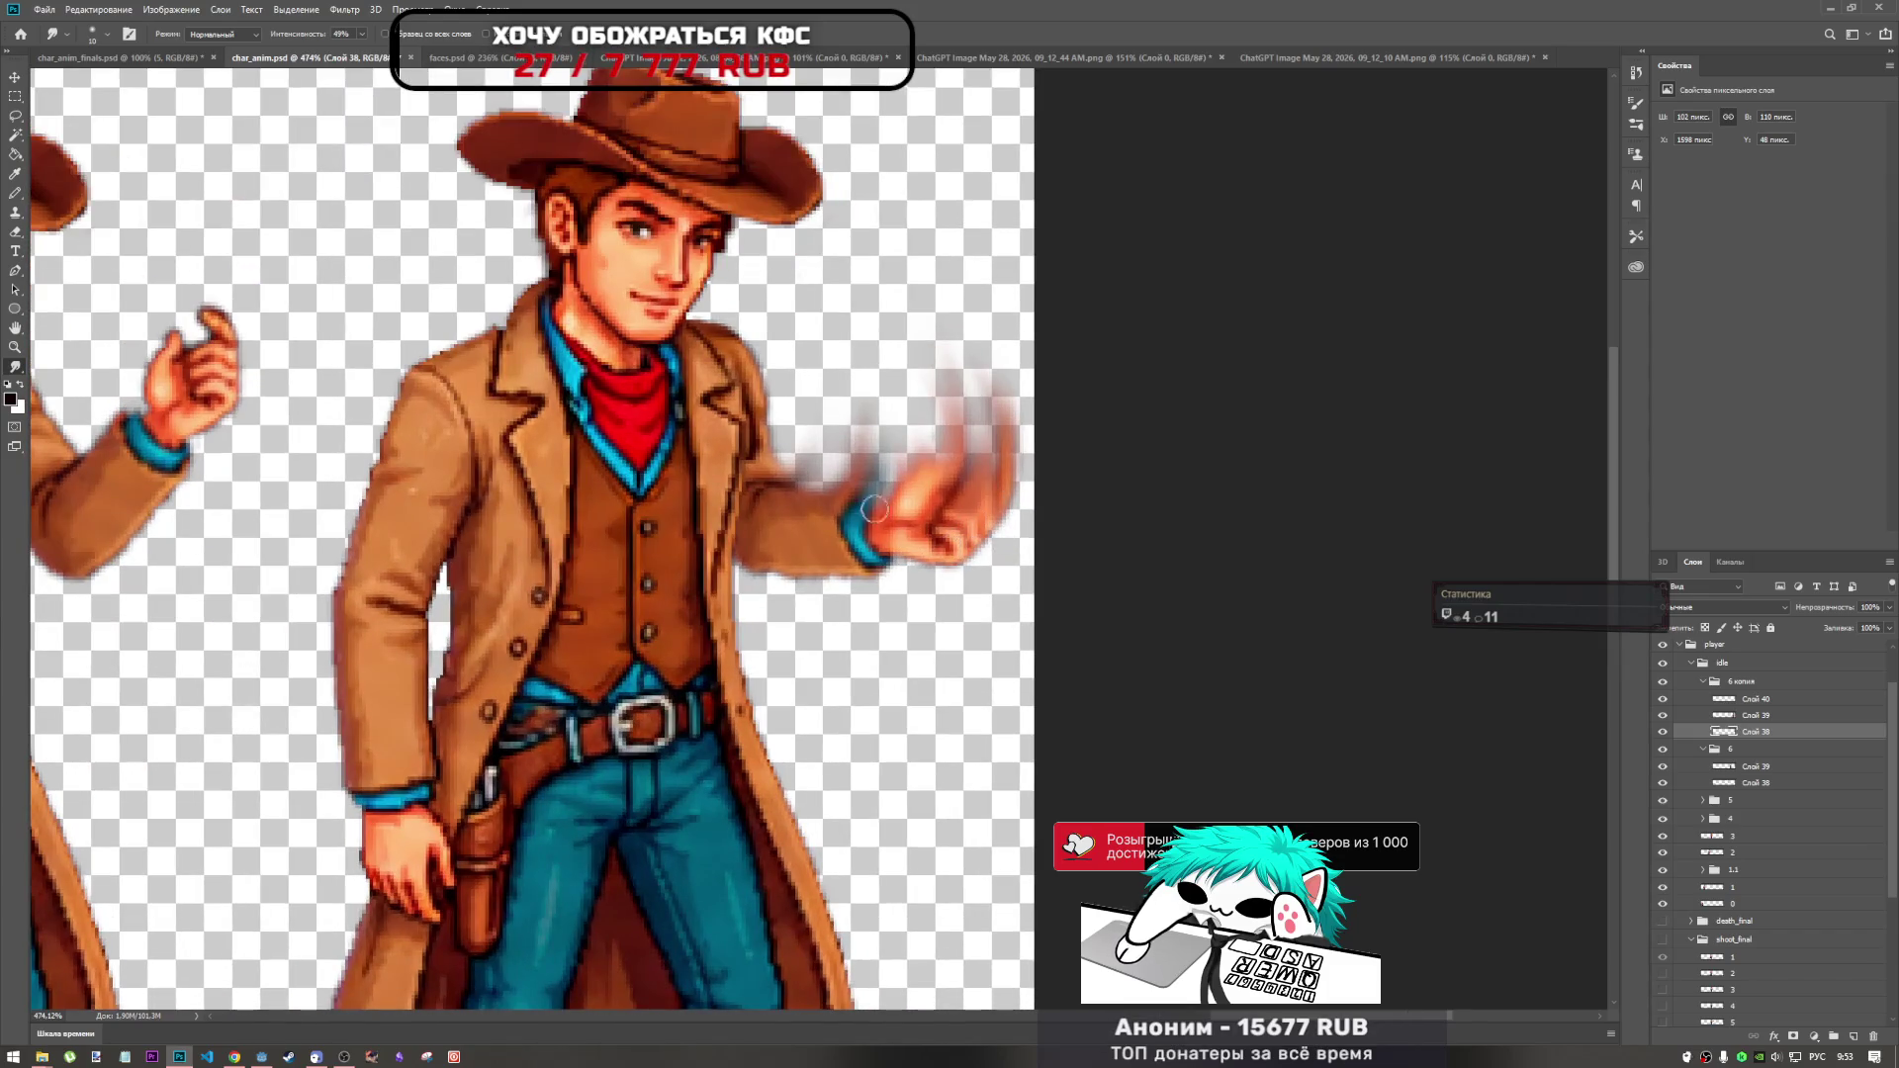
Switch to the Blur tool and undo the trial blur stroke on the fist.
right_click(15, 368)
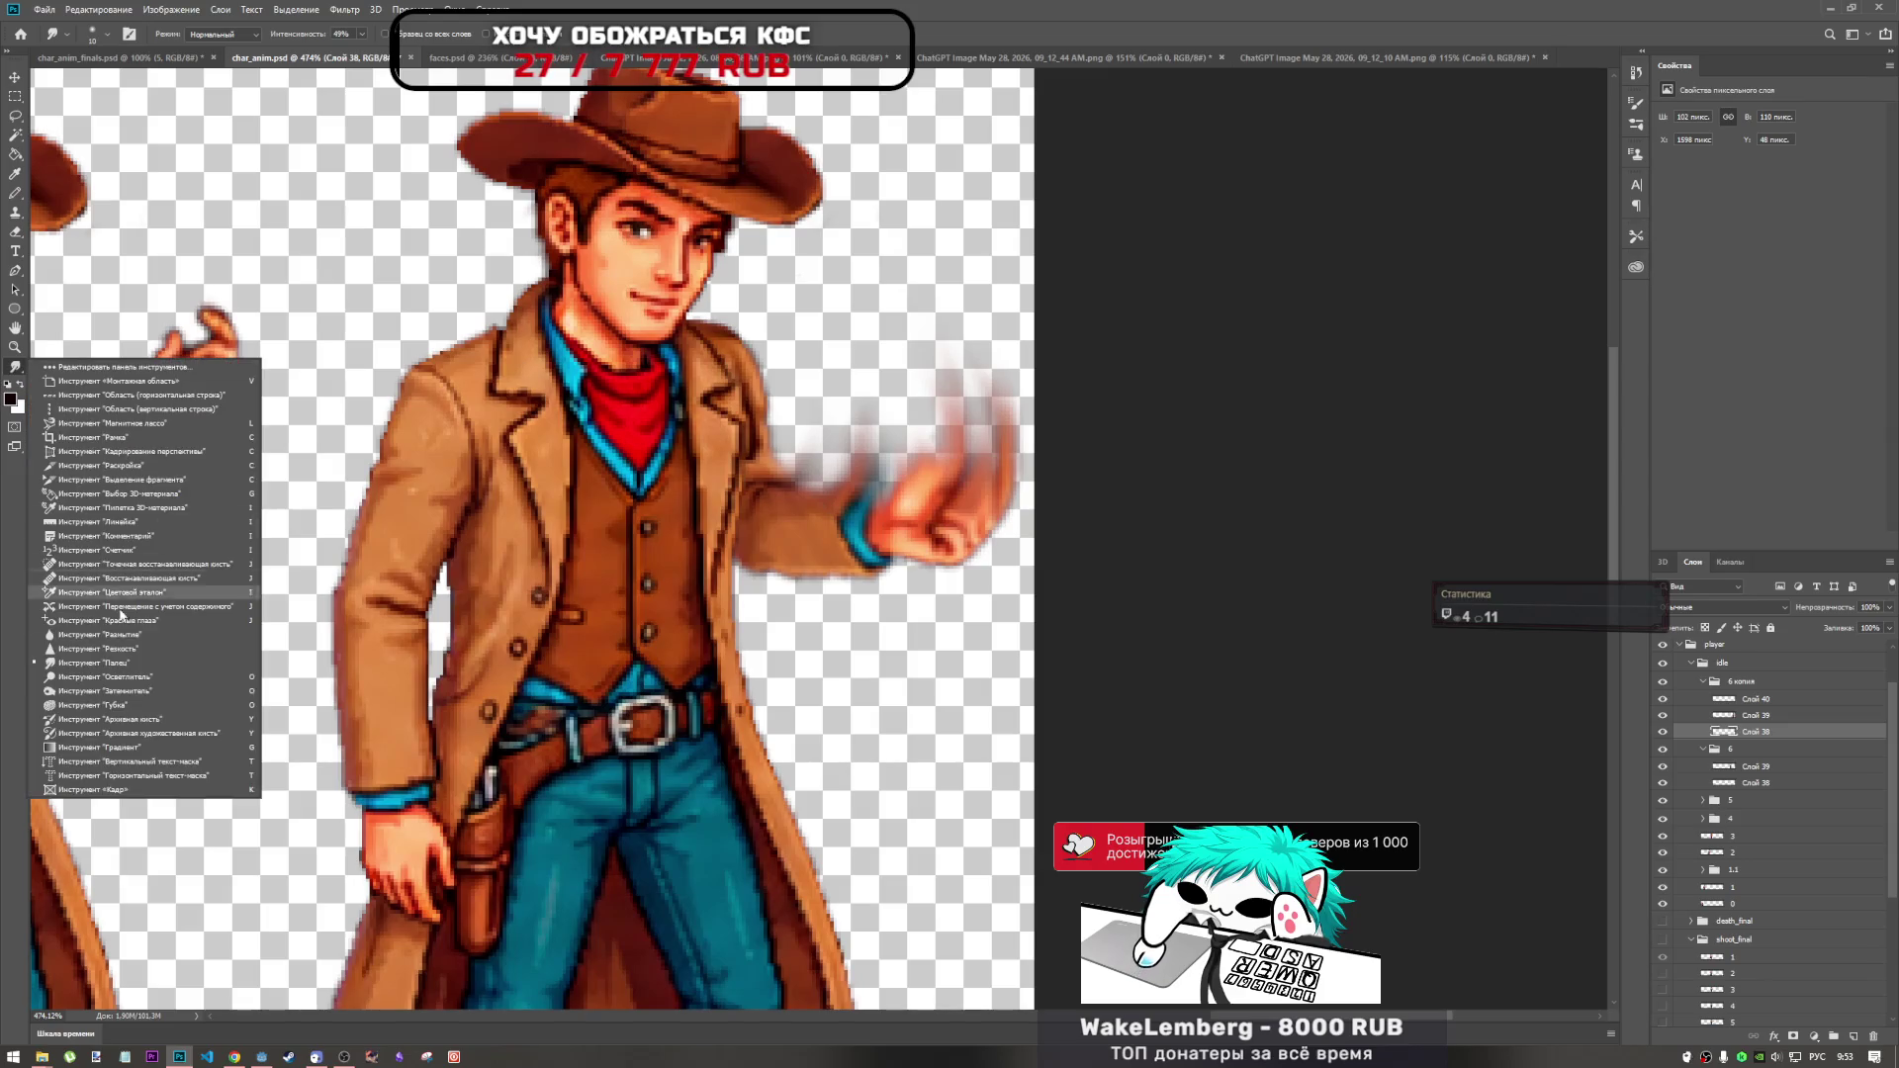
left_click(99, 638)
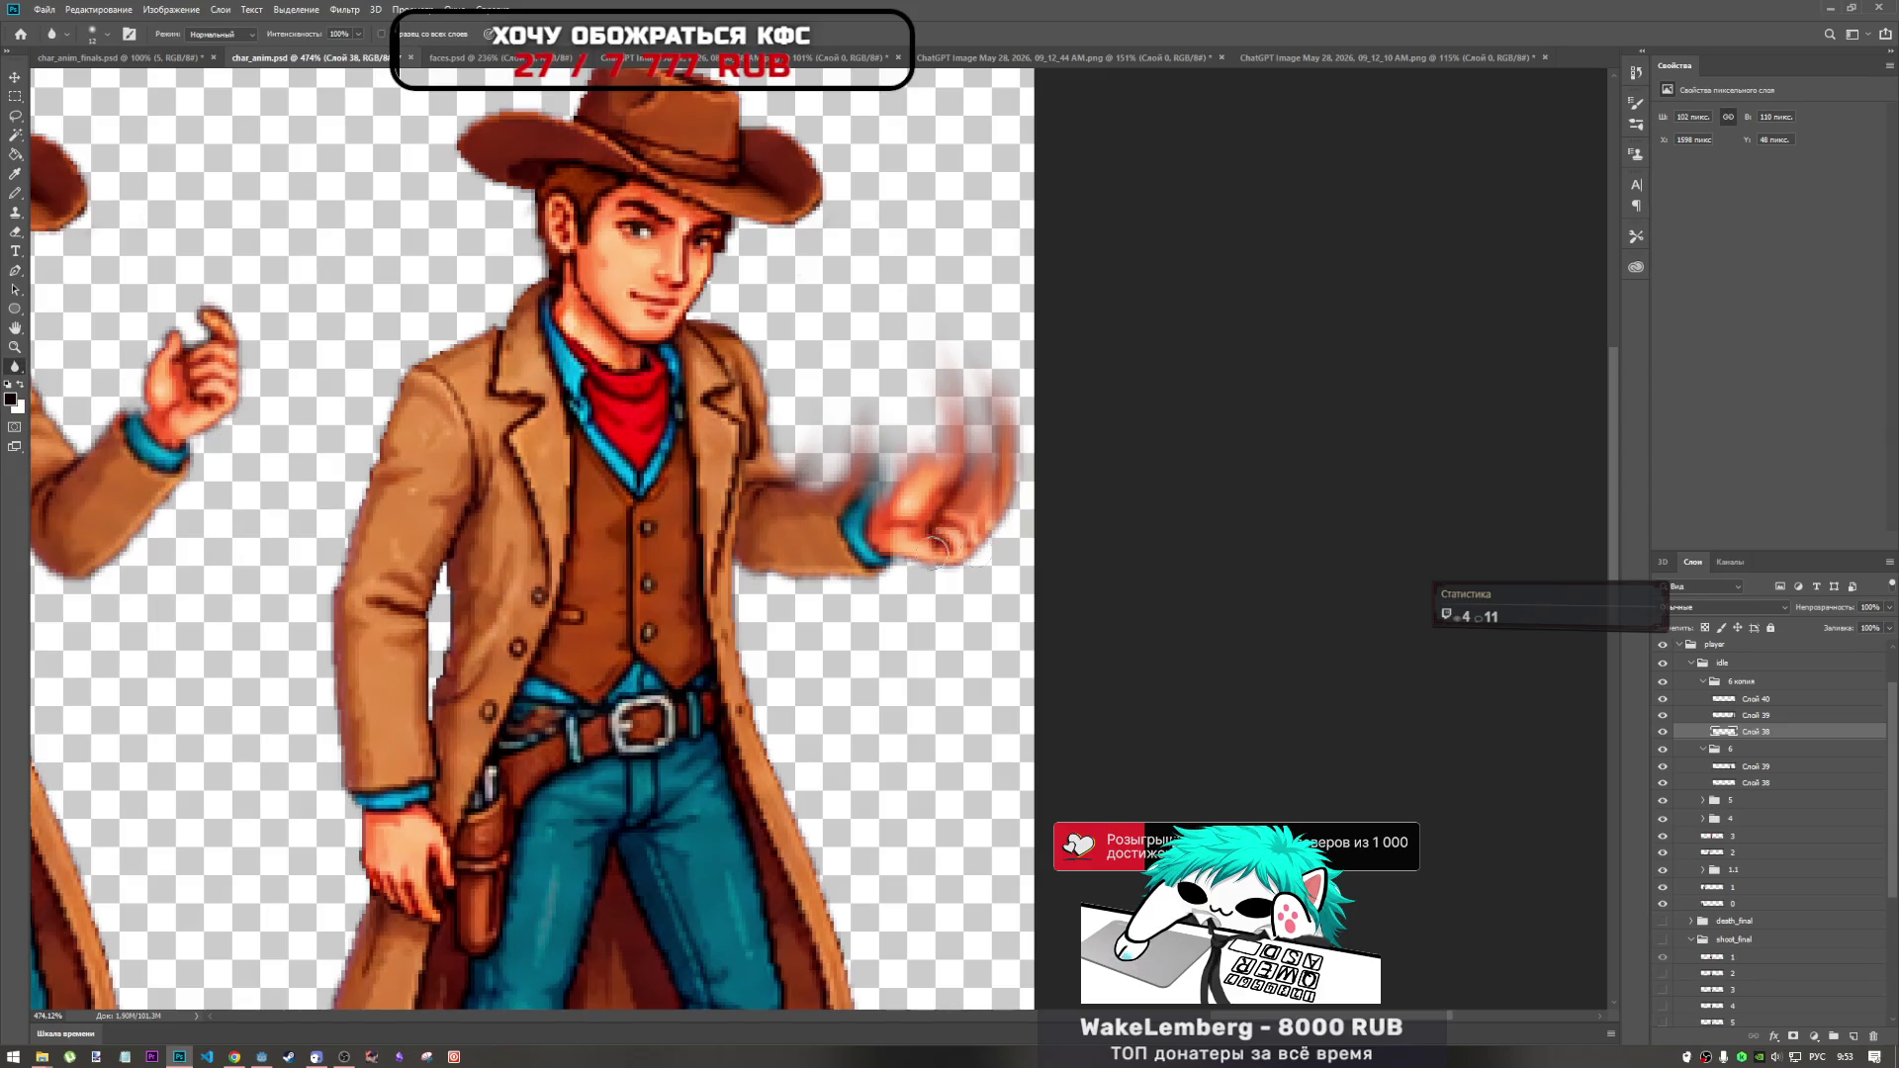
scroll(920, 608, "down", 5)
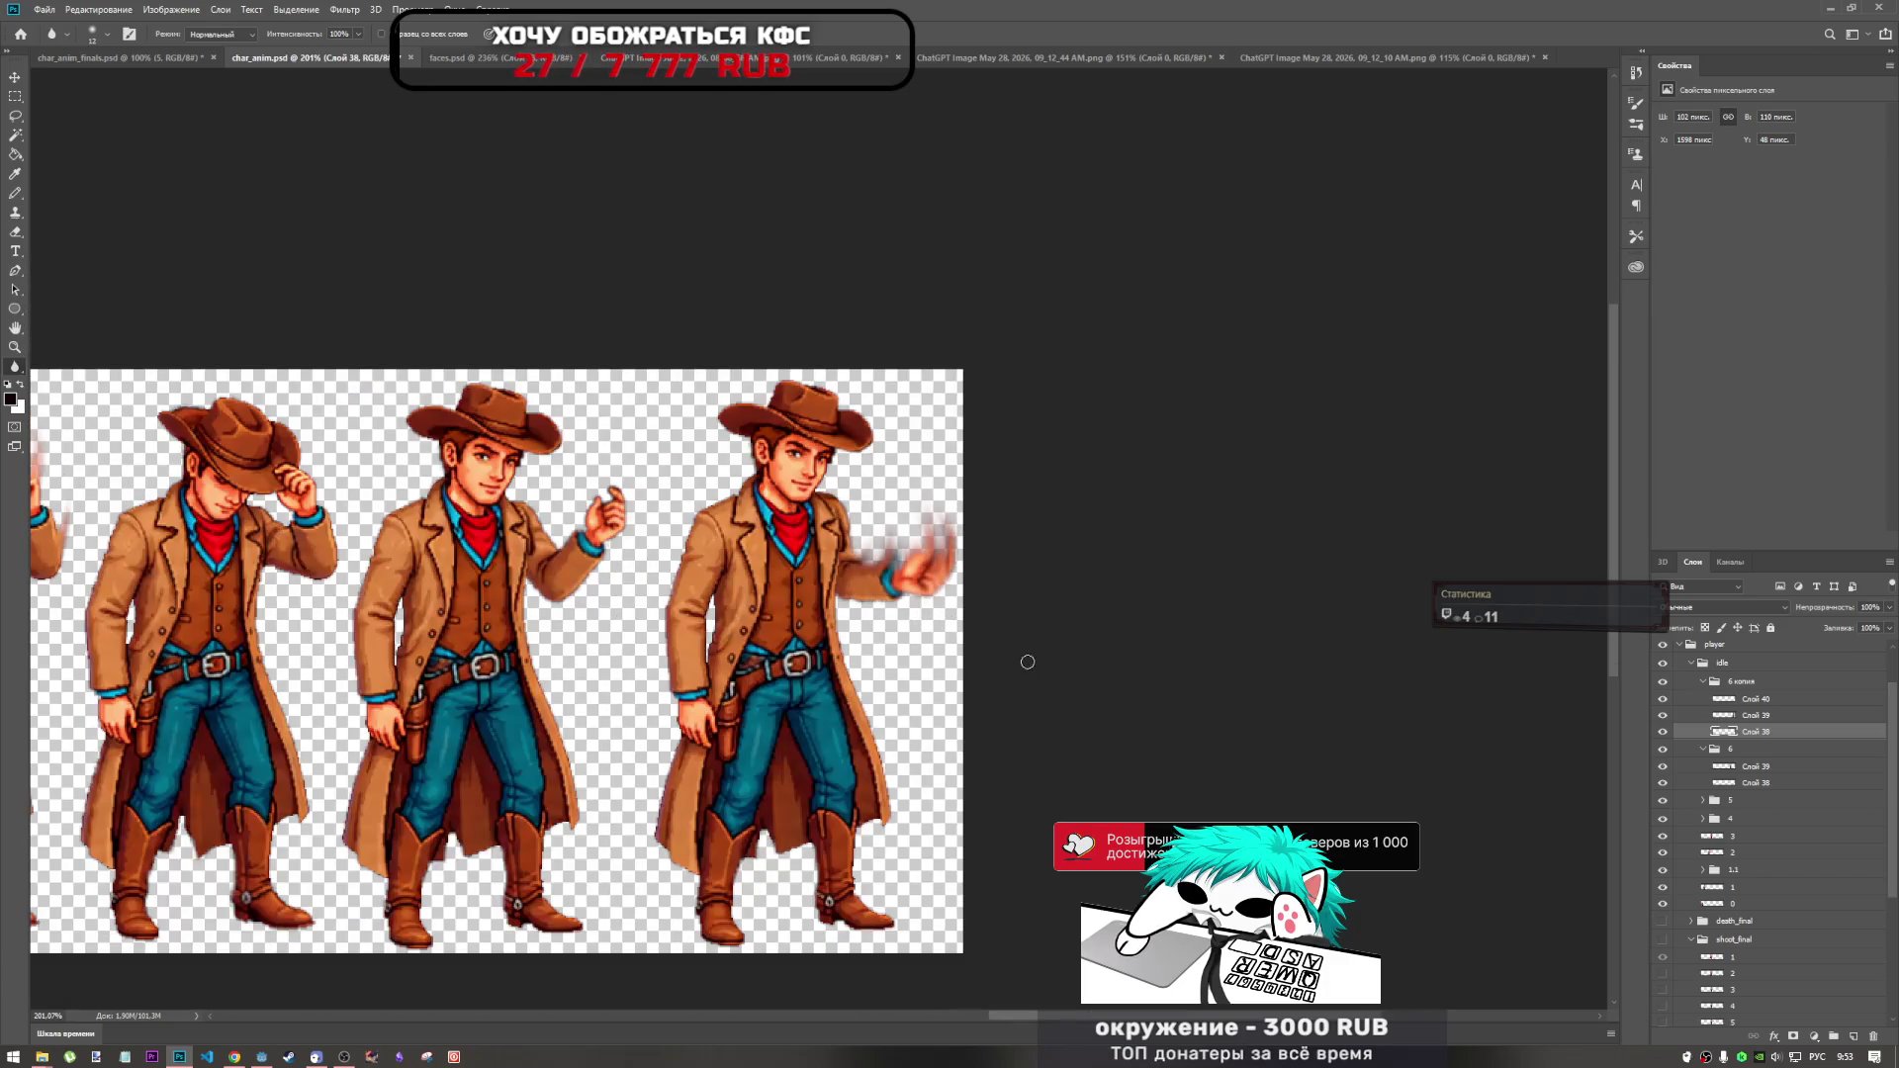
scroll(943, 574, "up", 5)
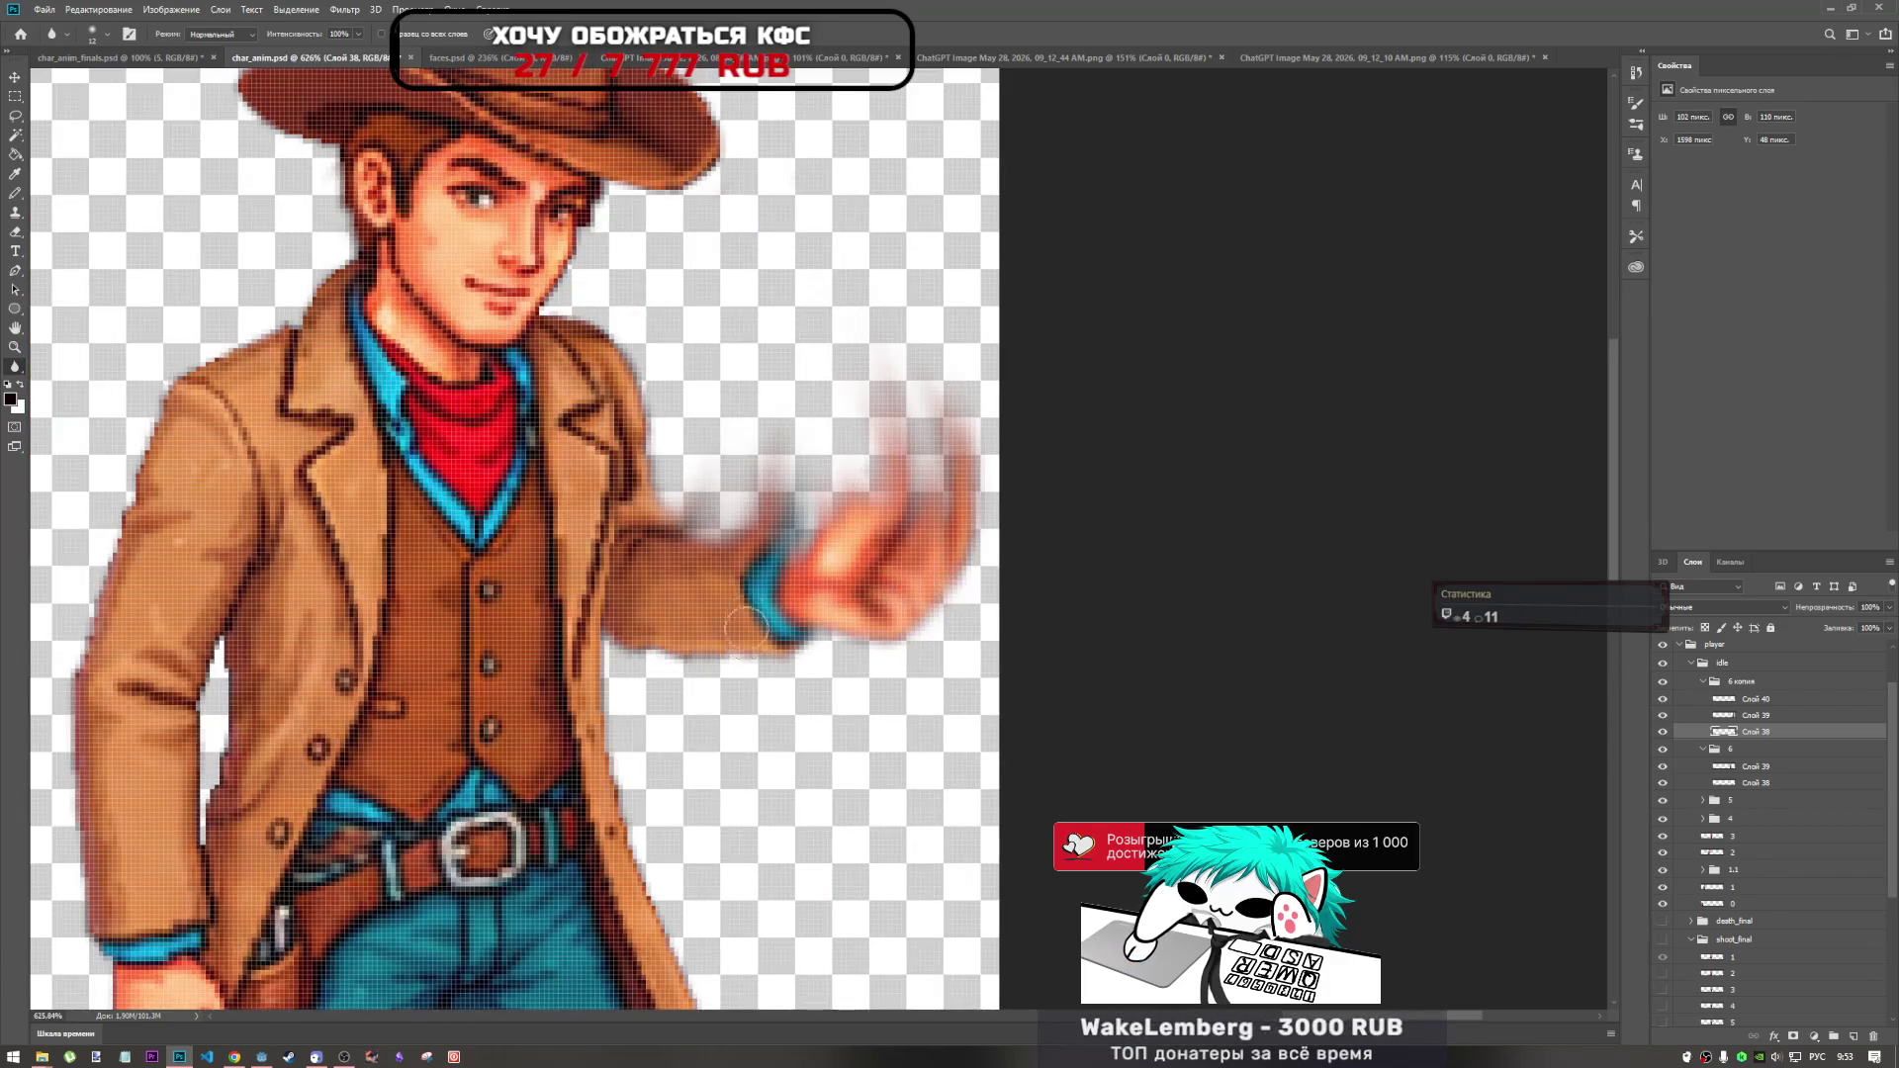
key("ctrl+z")
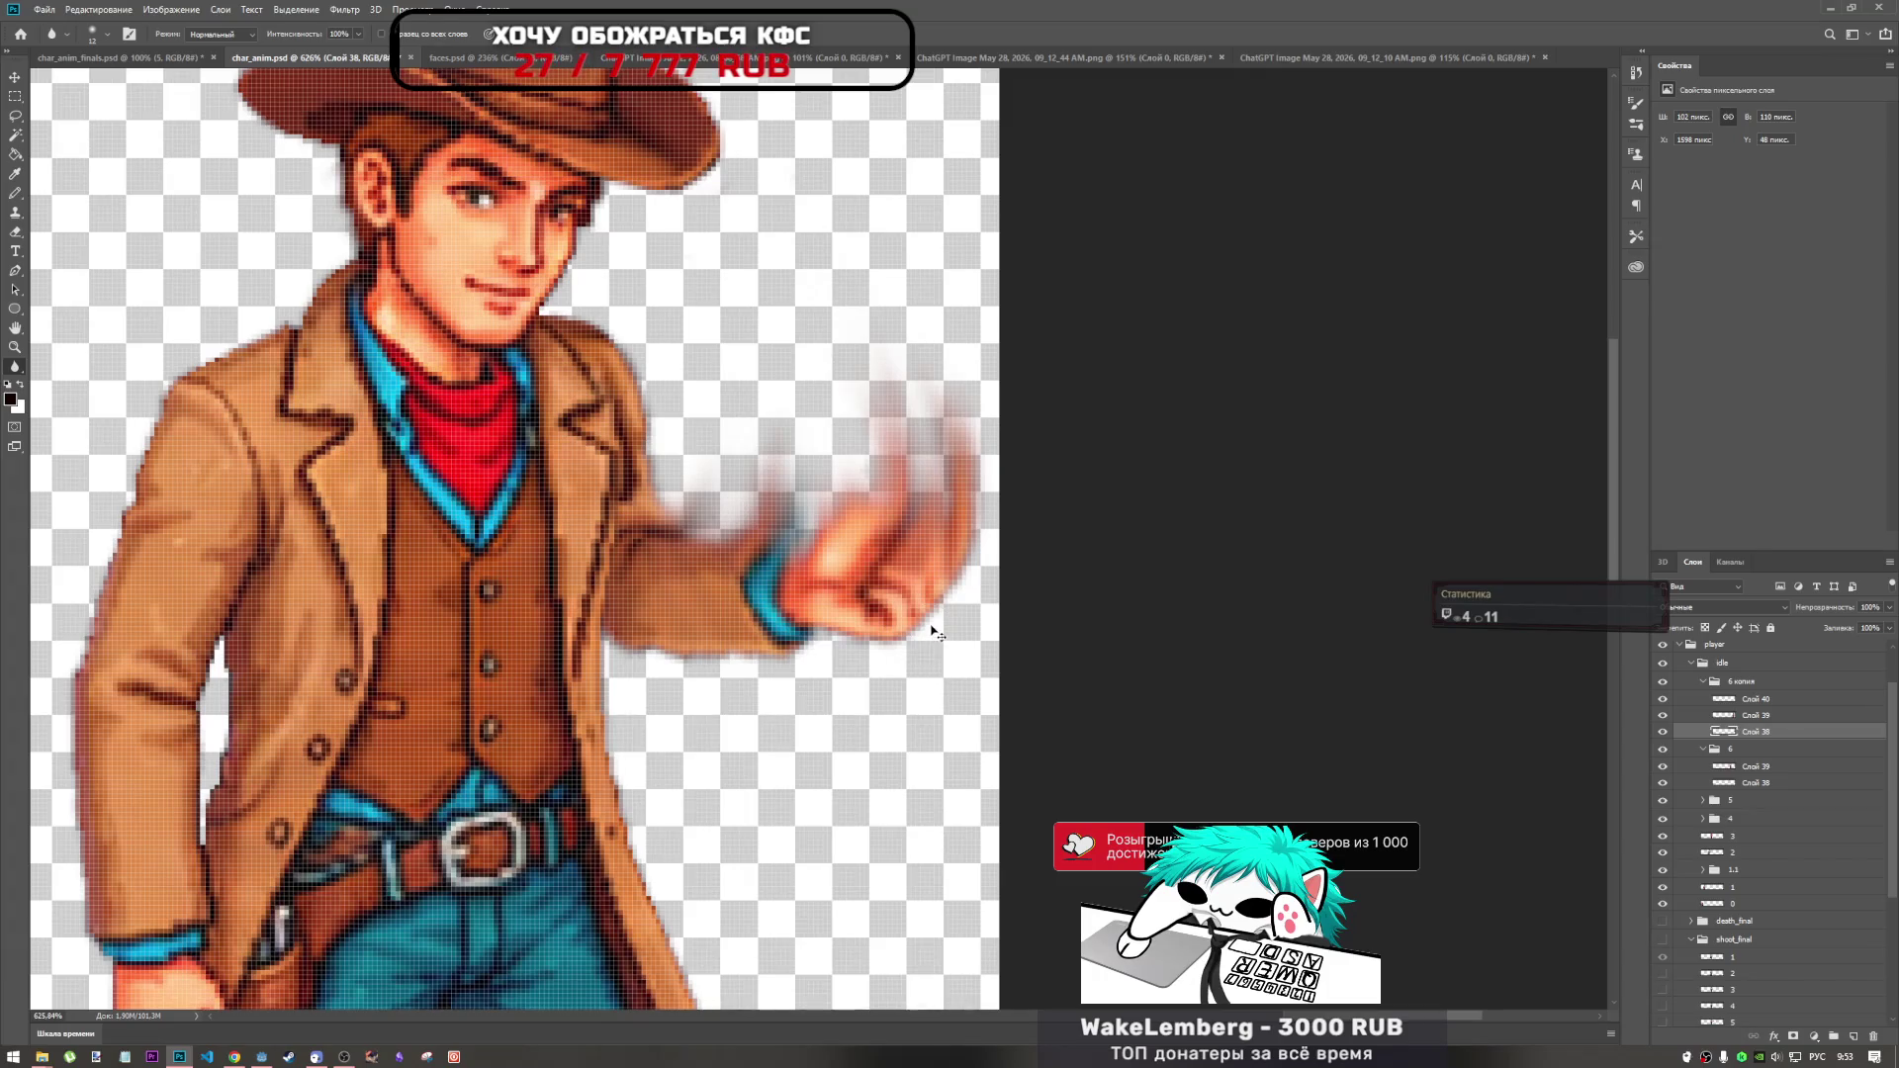
Set the Blur brush to 58 px and collapse the 6 копия layer group.
right_click(910, 681)
left_click_drag(1009, 717, 1009, 717)
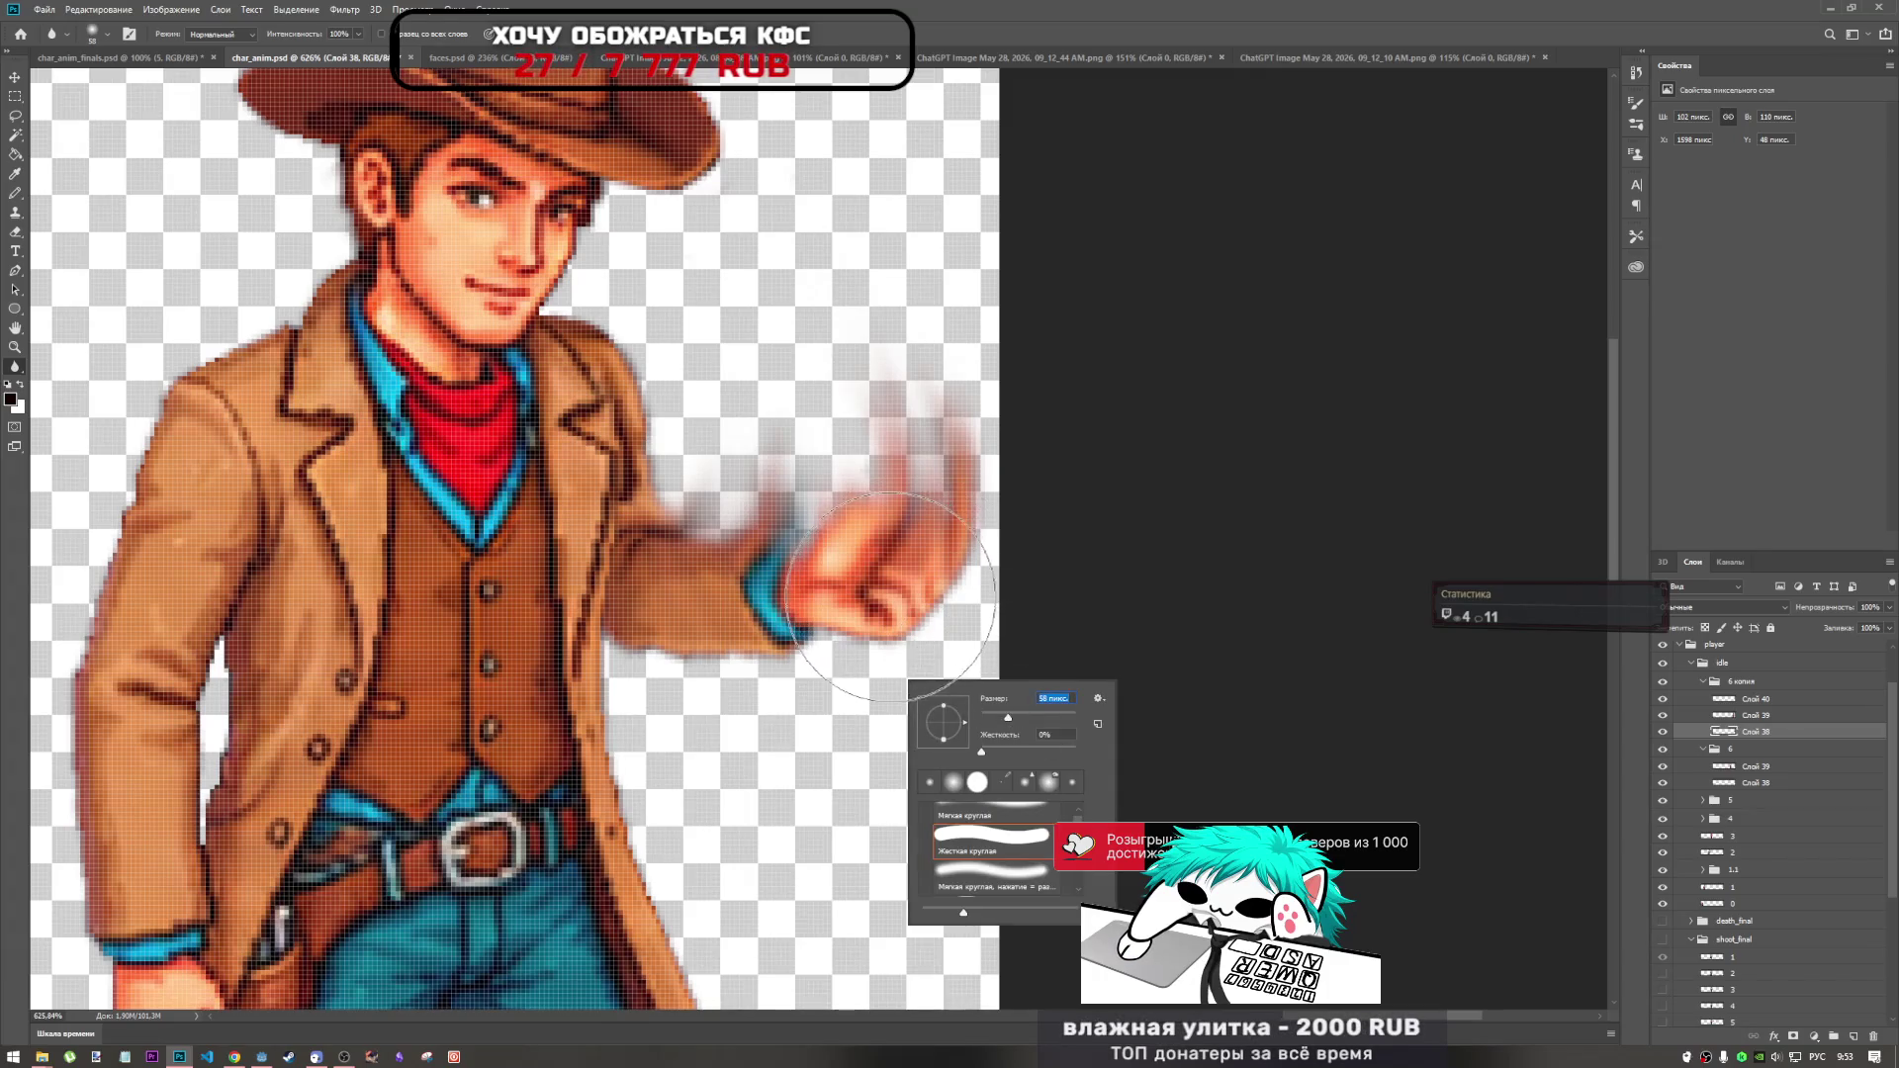
key("Return")
scroll(848, 689, "down", 5)
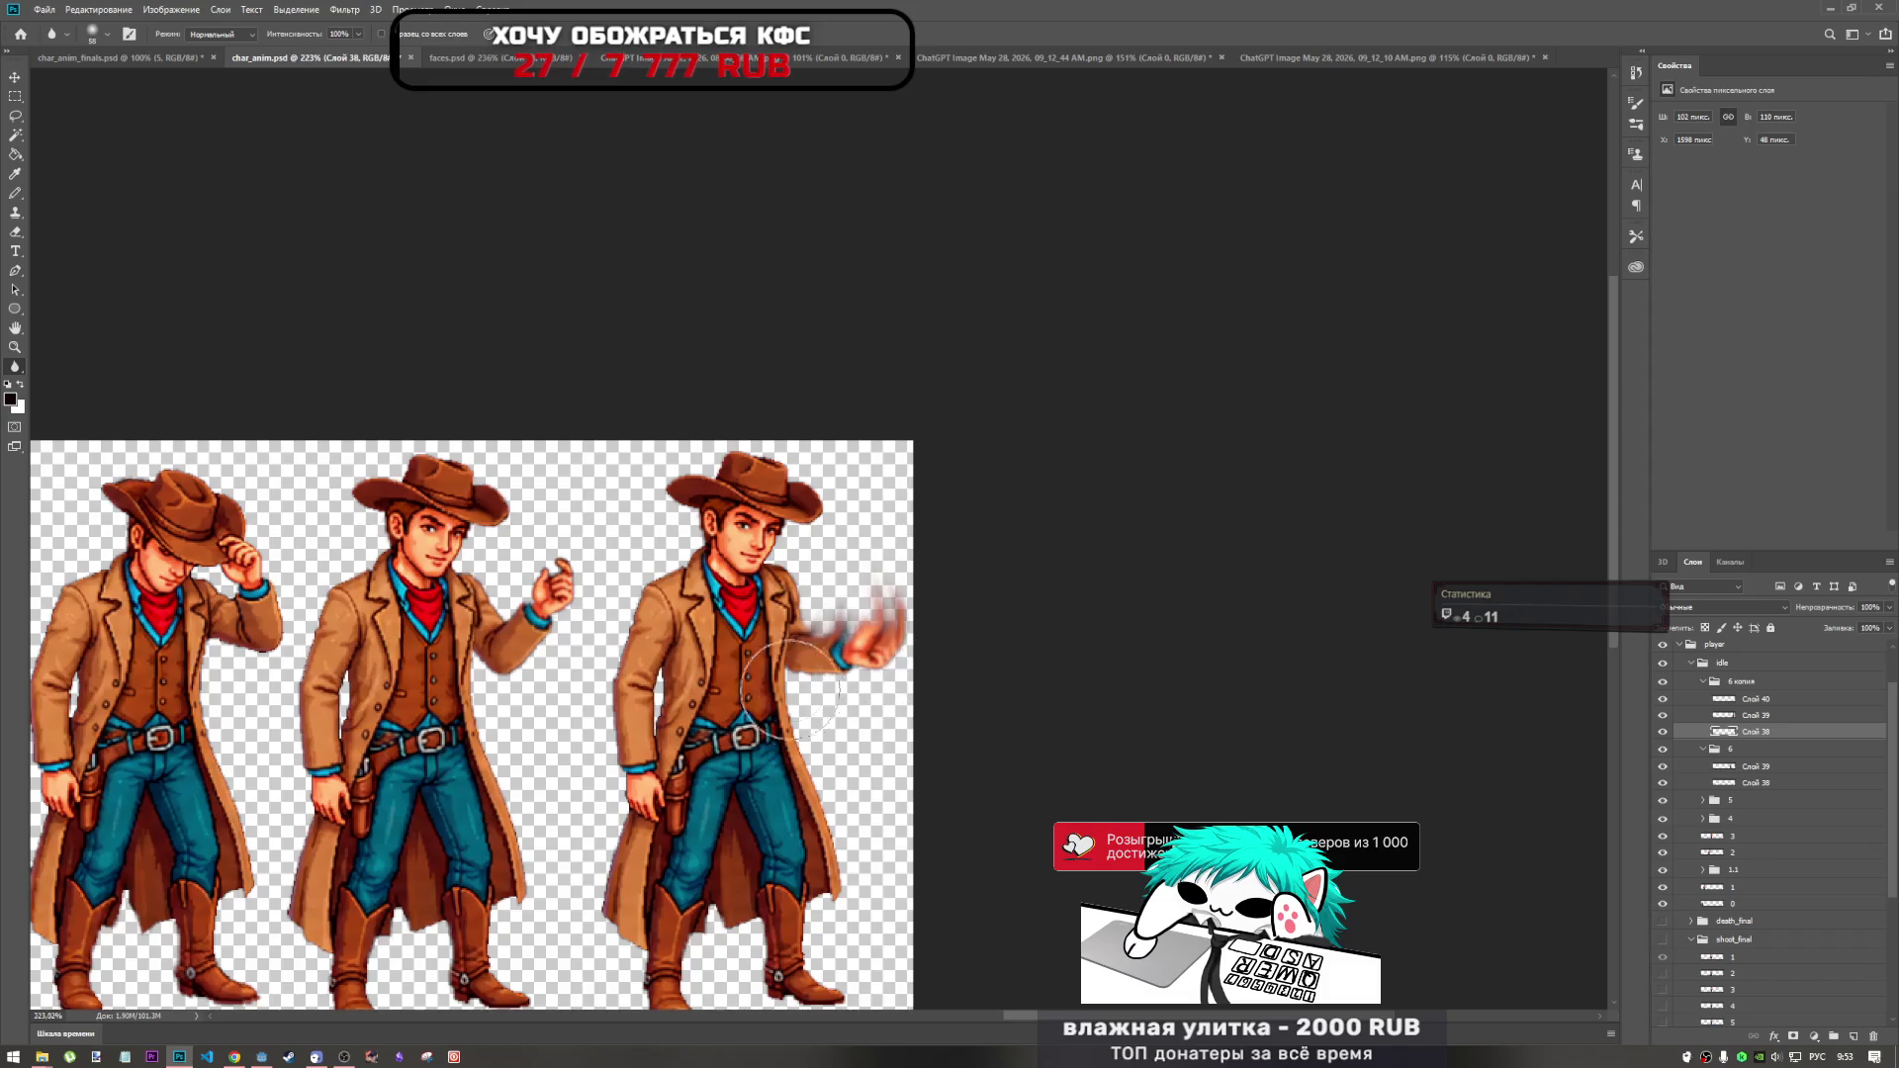
scroll(925, 670, "up", 4)
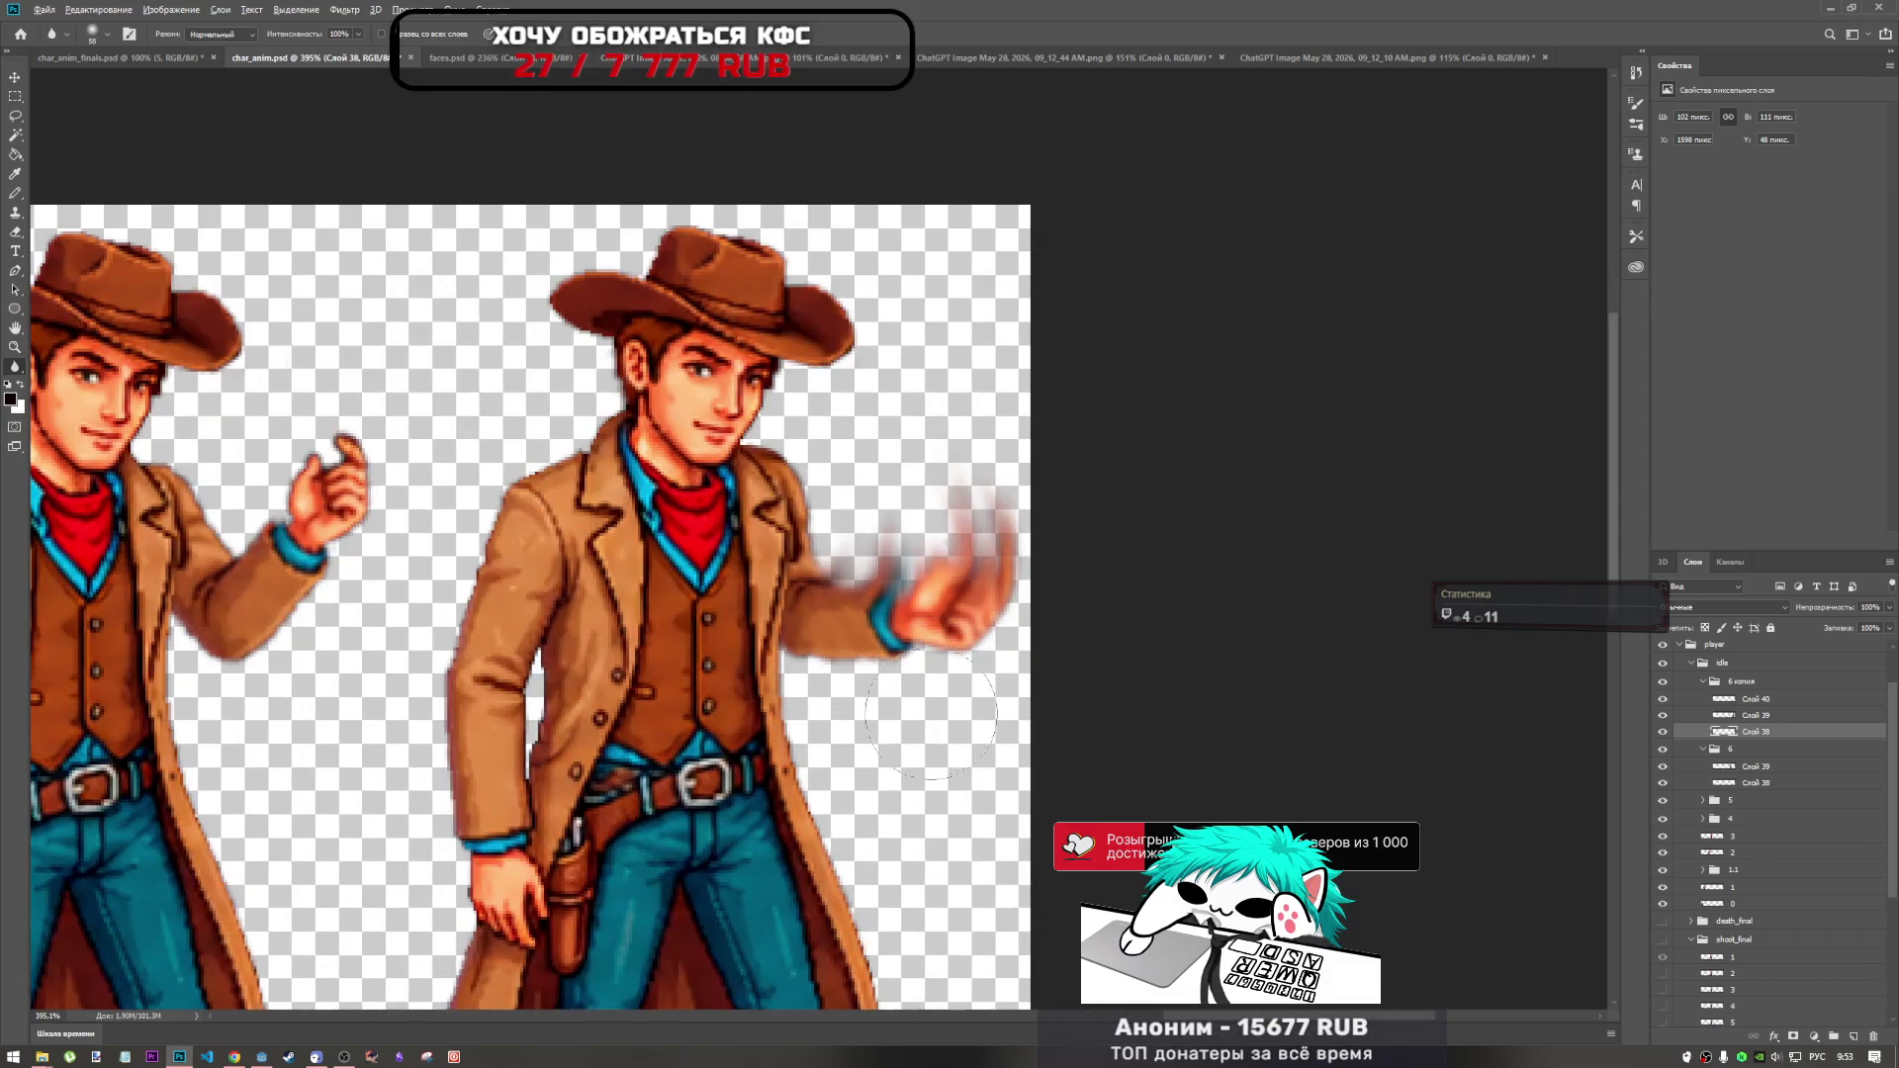
scroll(868, 707, "down", 4)
scroll(899, 636, "up", 3)
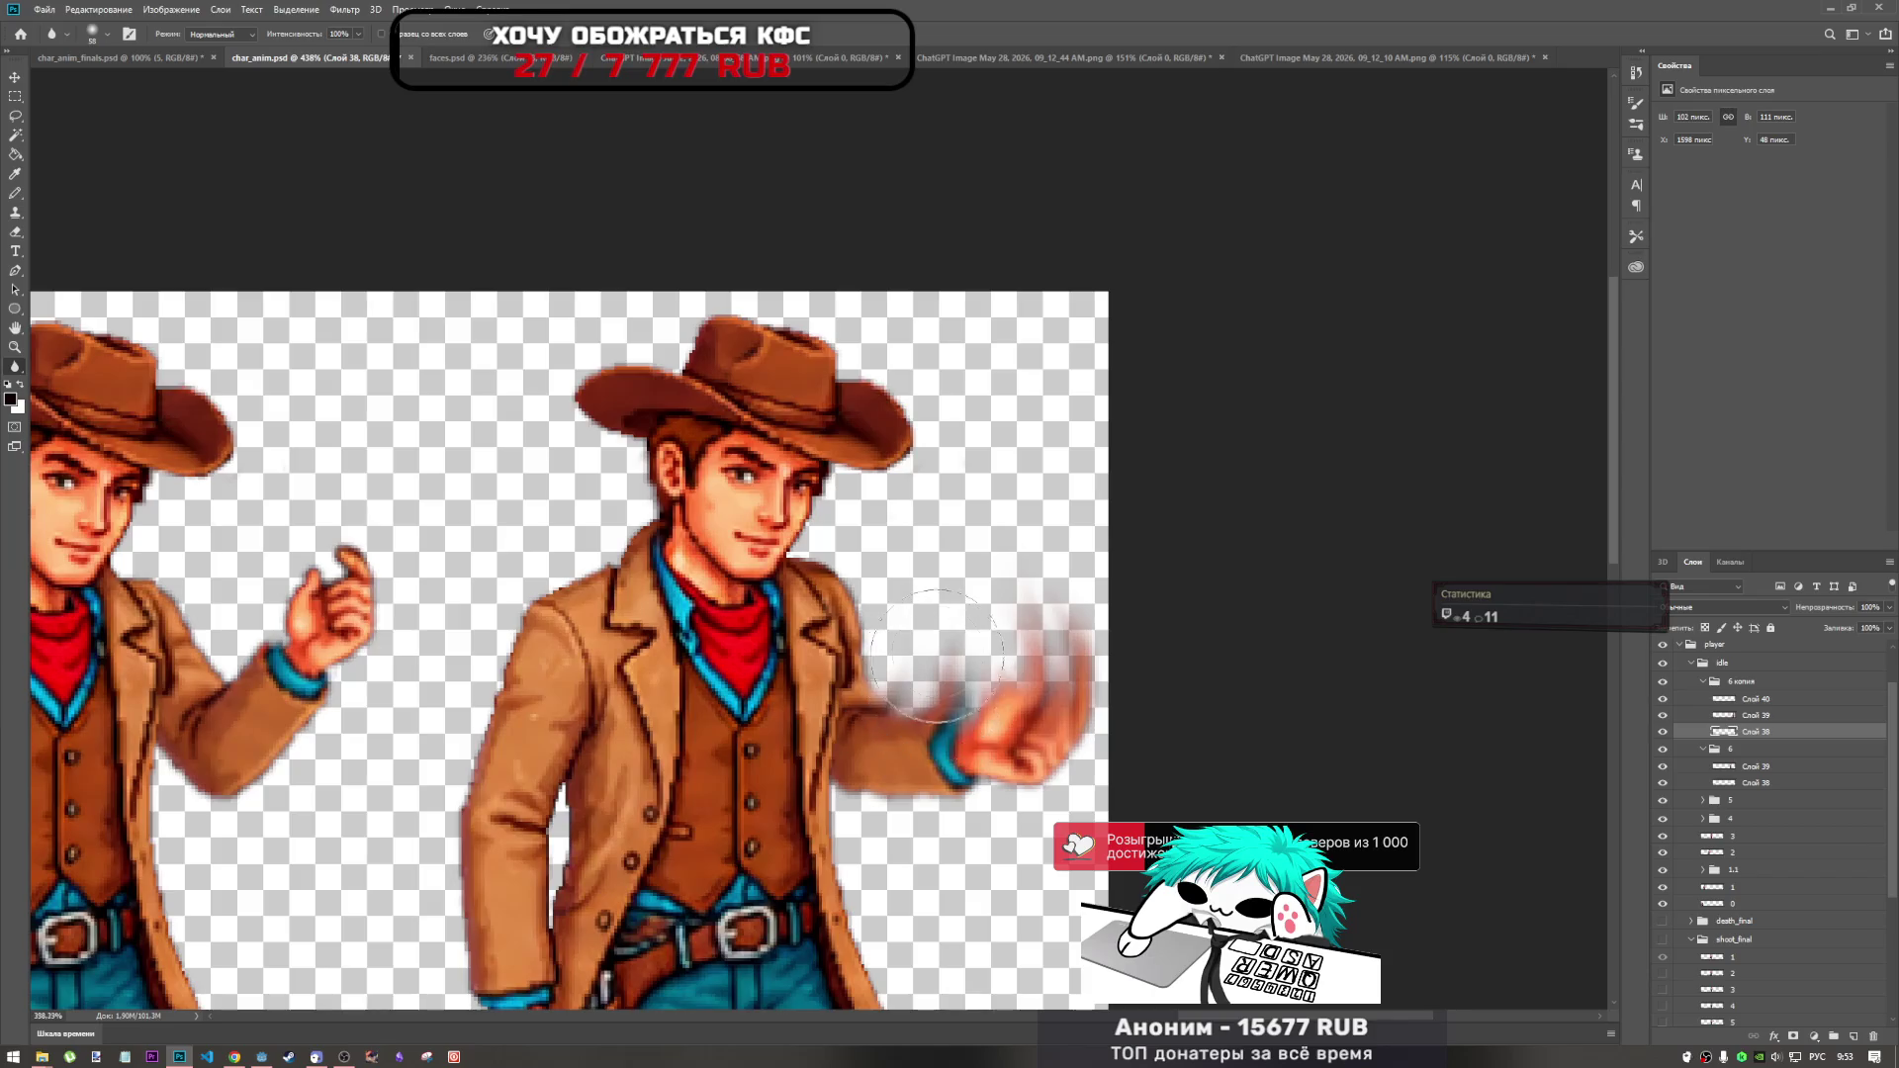
scroll(920, 641, "down", 2)
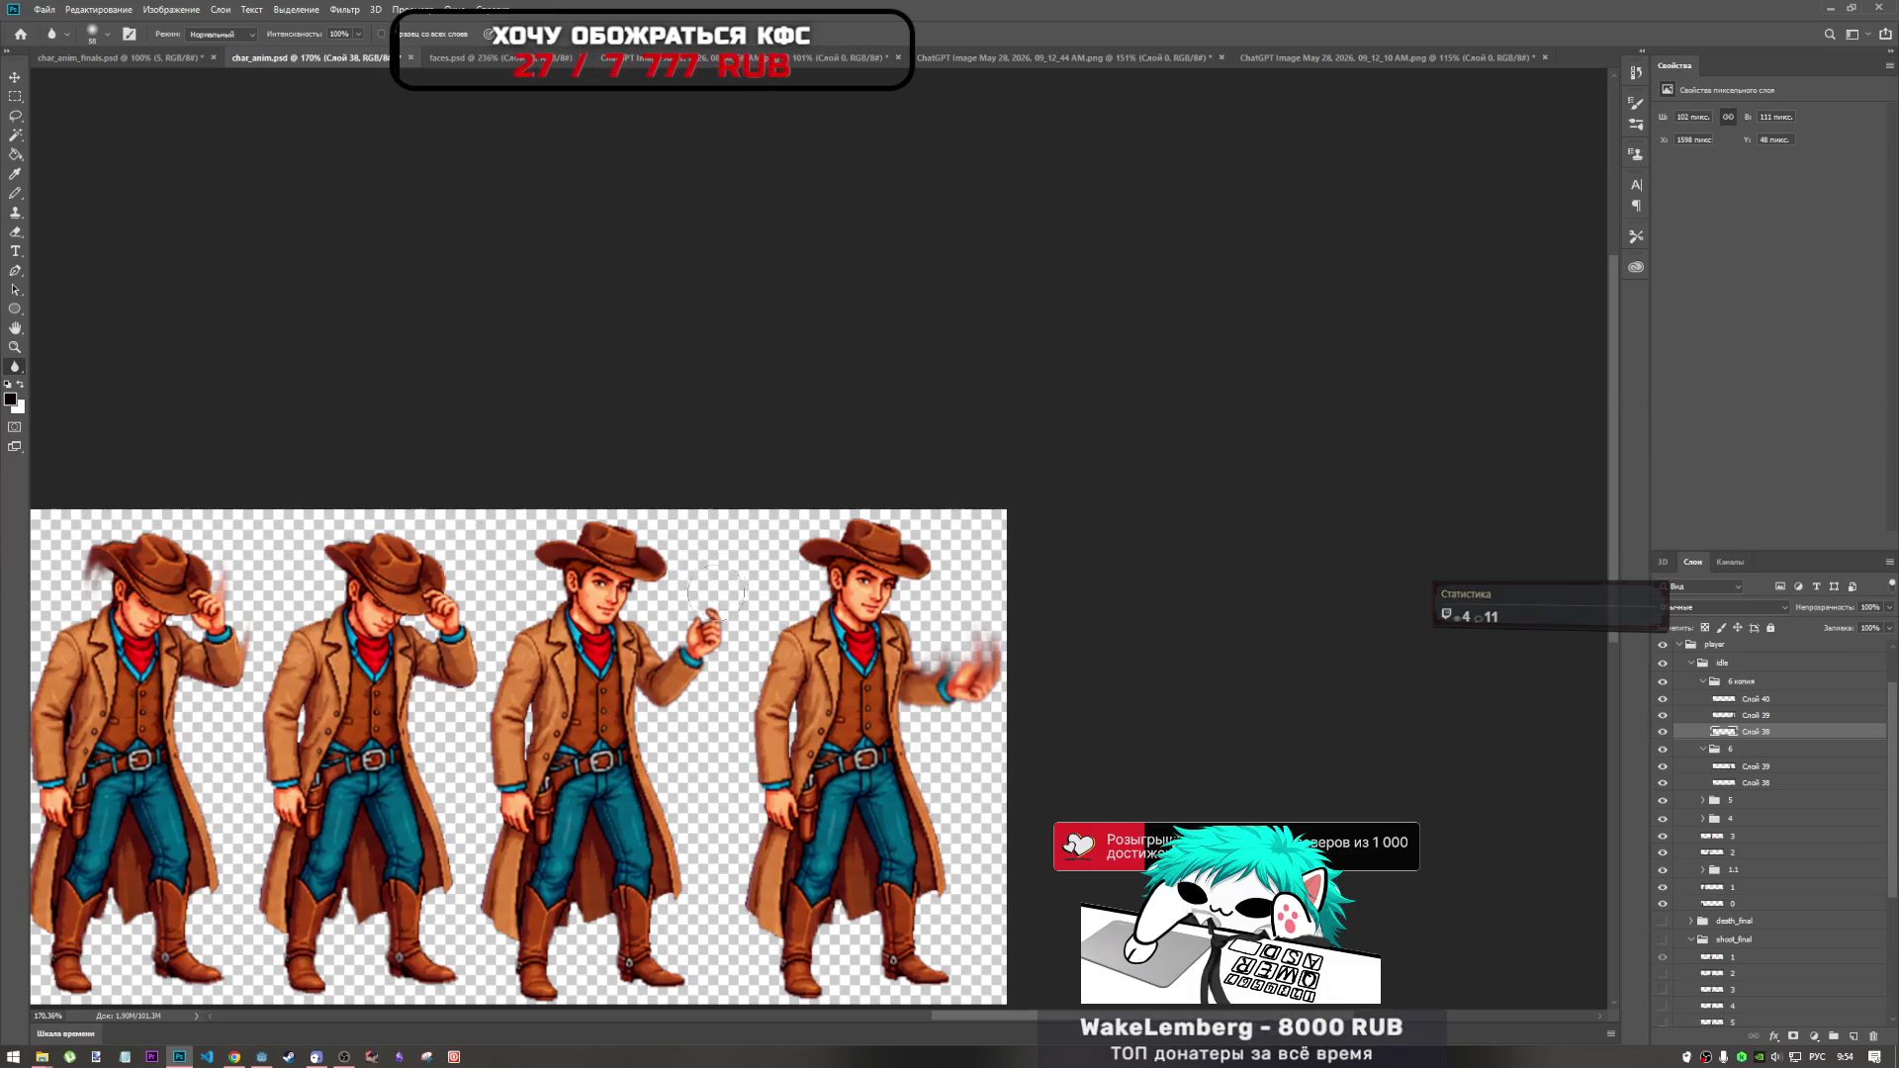
scroll(718, 590, "up", 5)
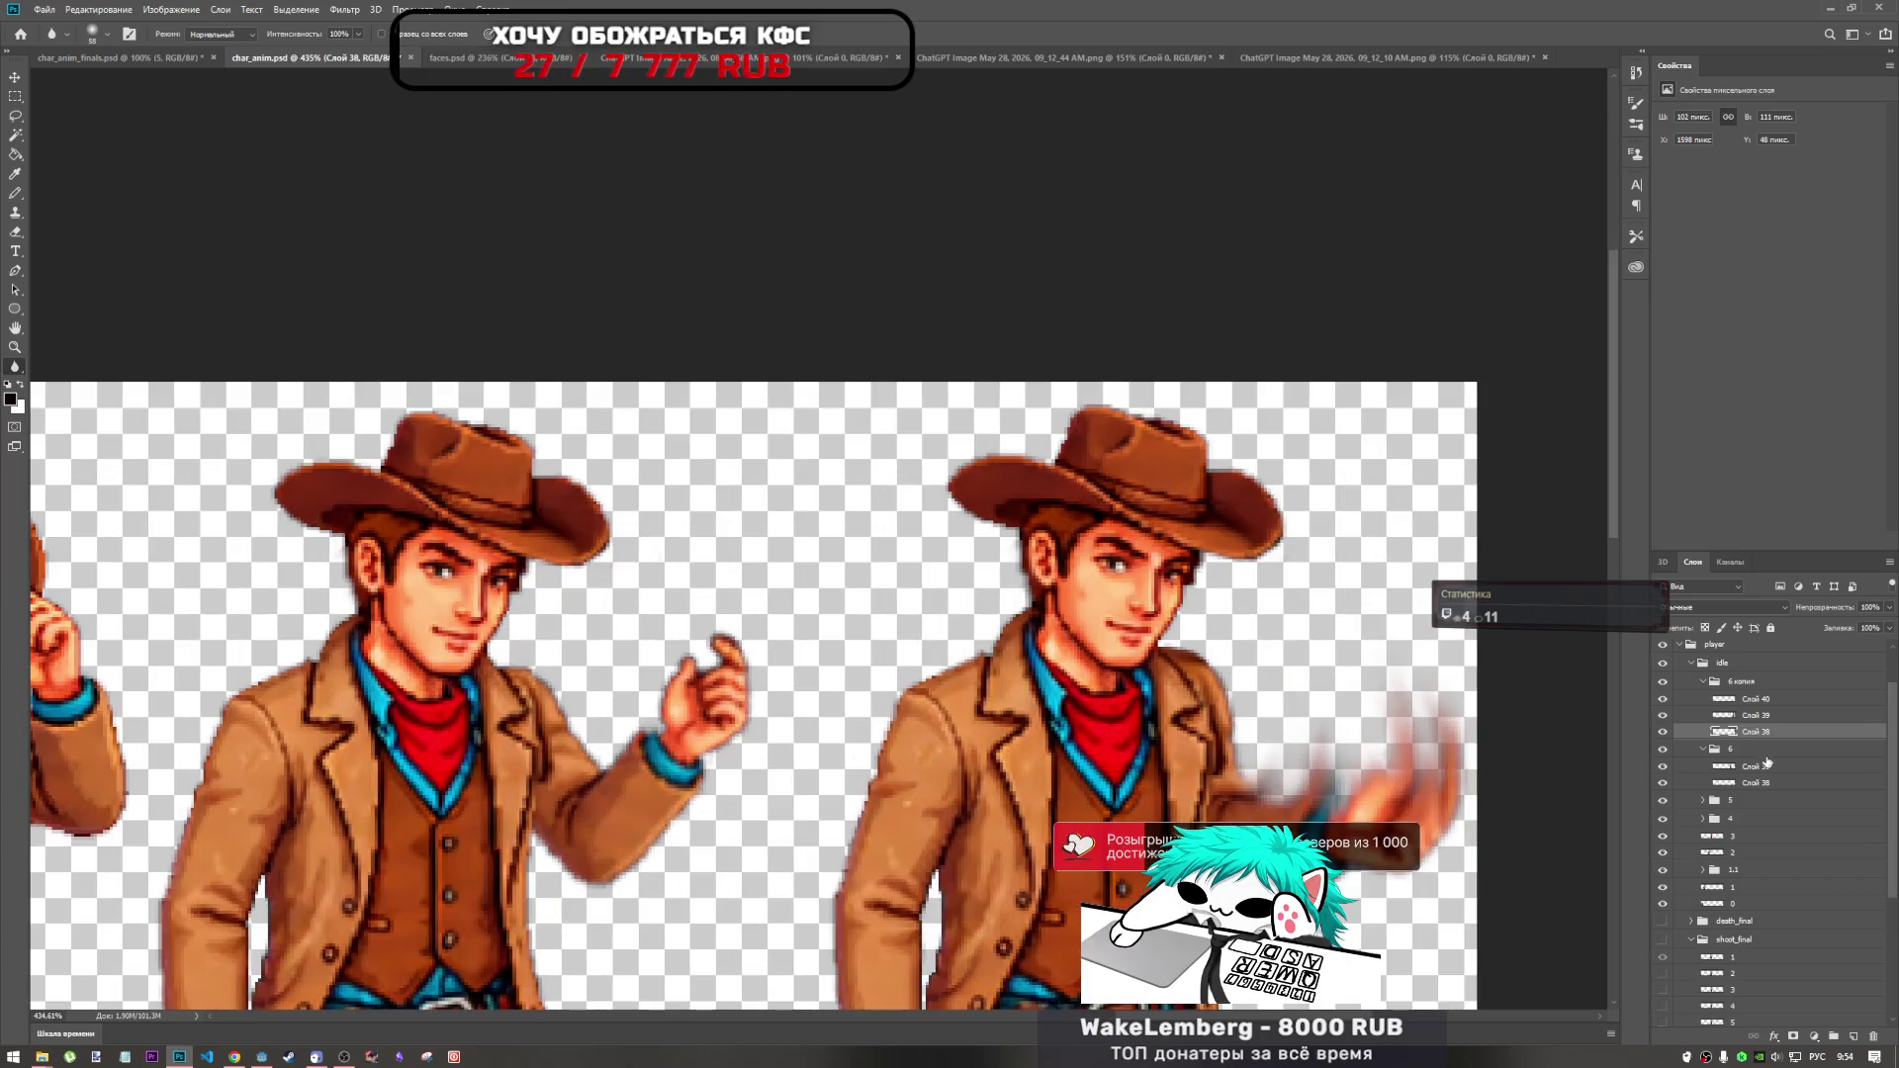
left_click(1703, 681)
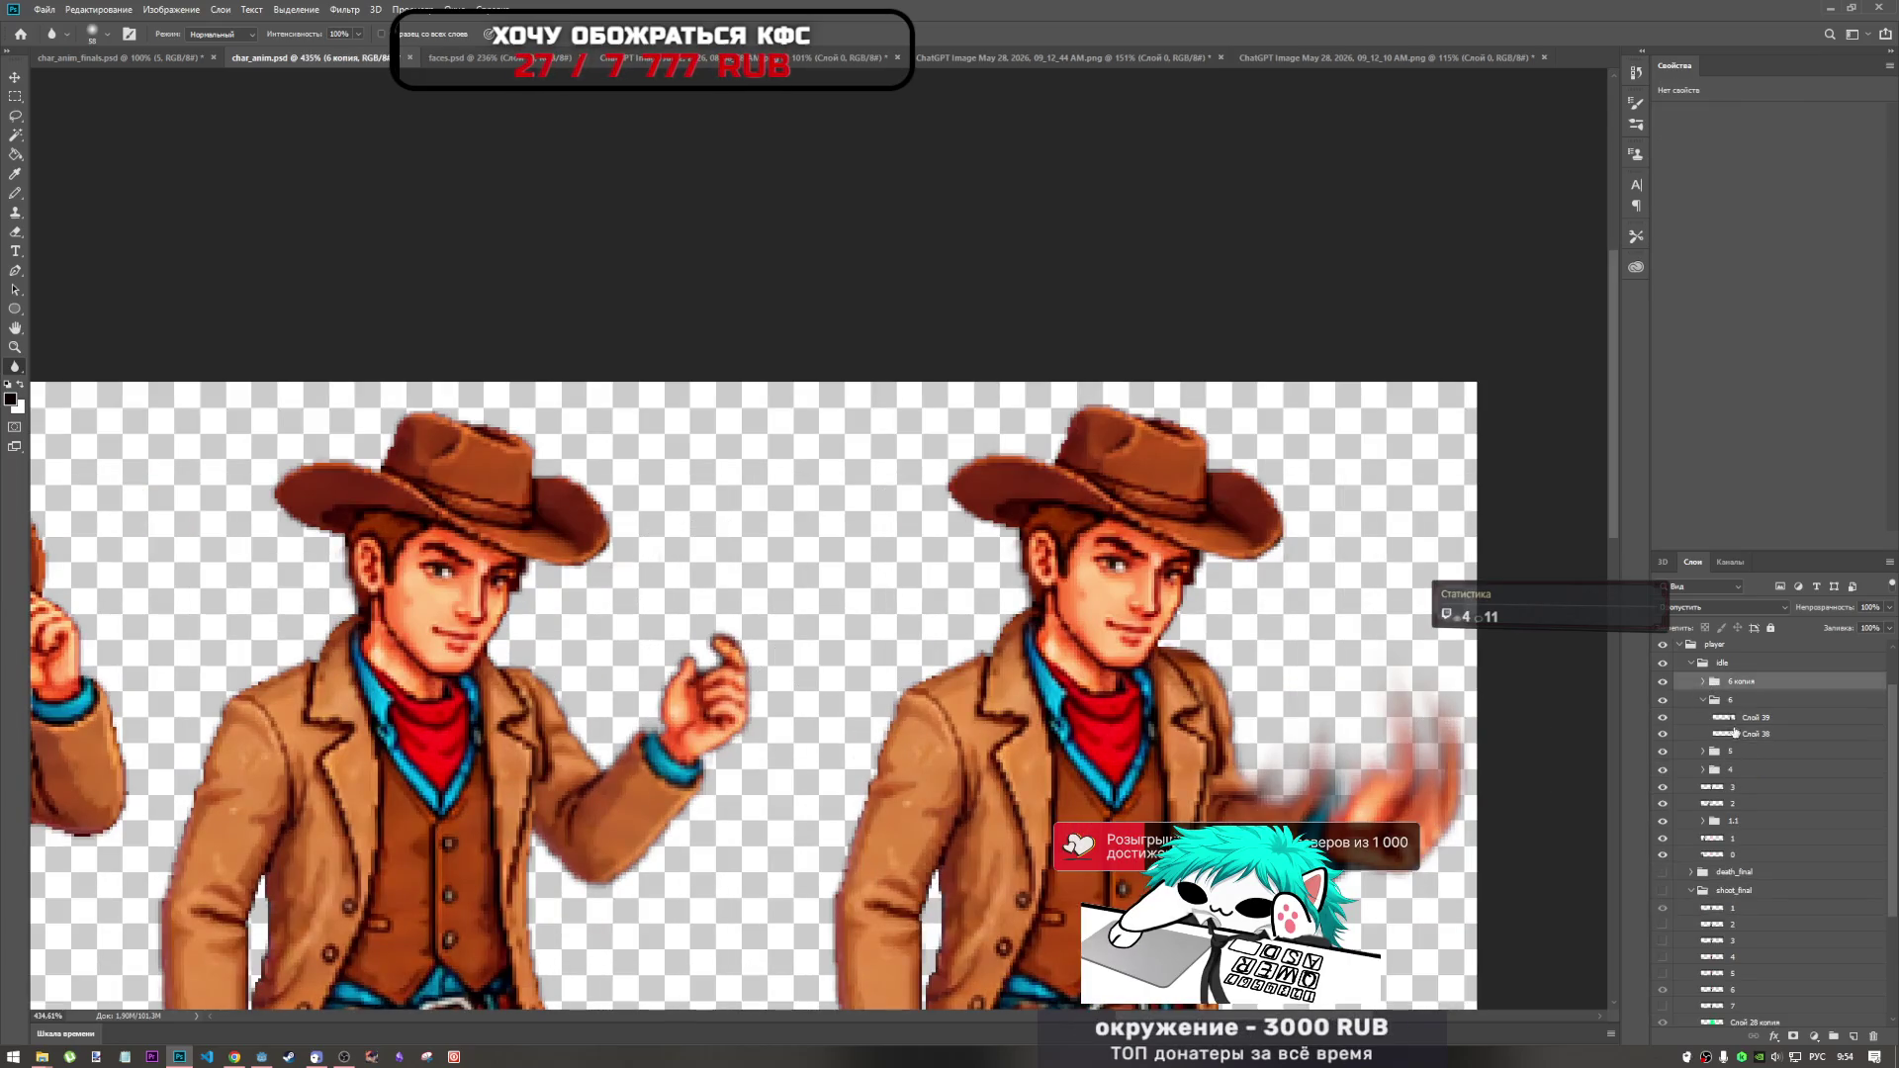
left_click(1751, 733)
left_click(1661, 733)
left_click(1661, 734)
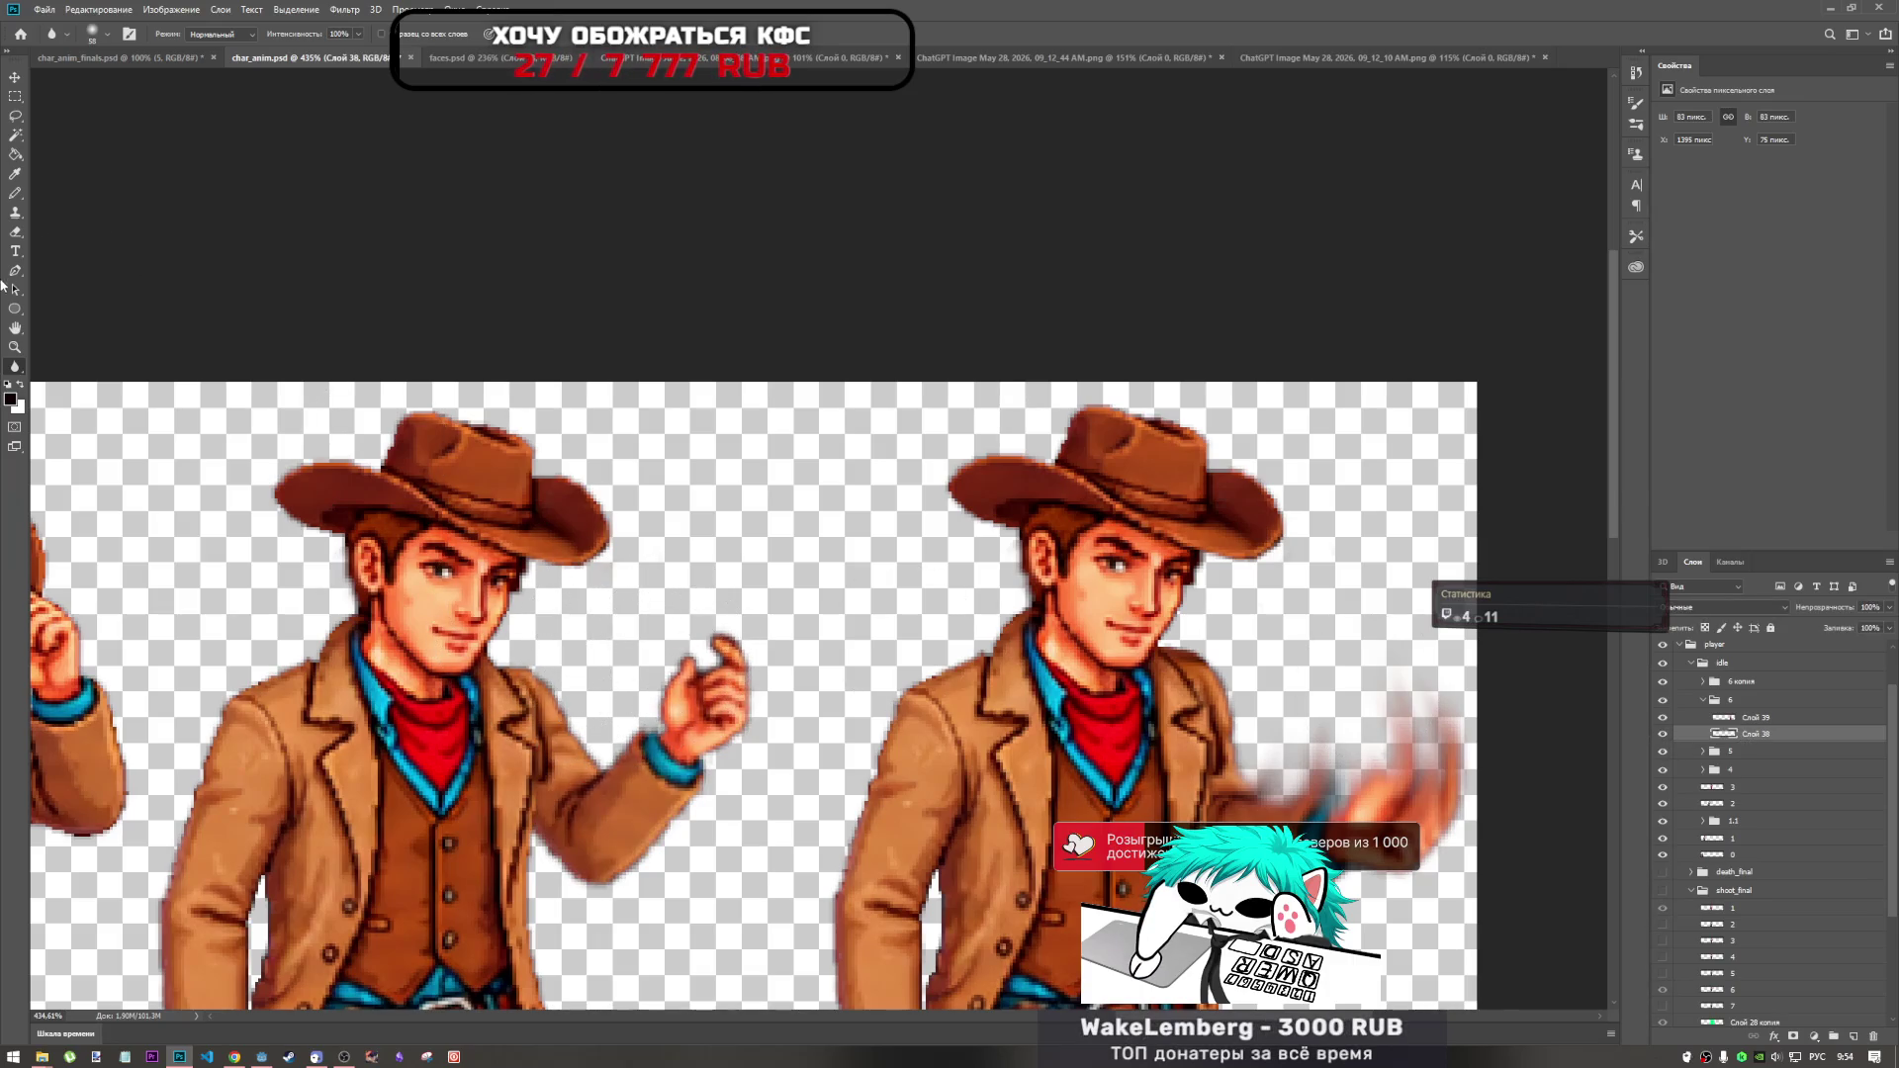
left_click(16, 370)
left_click(136, 684)
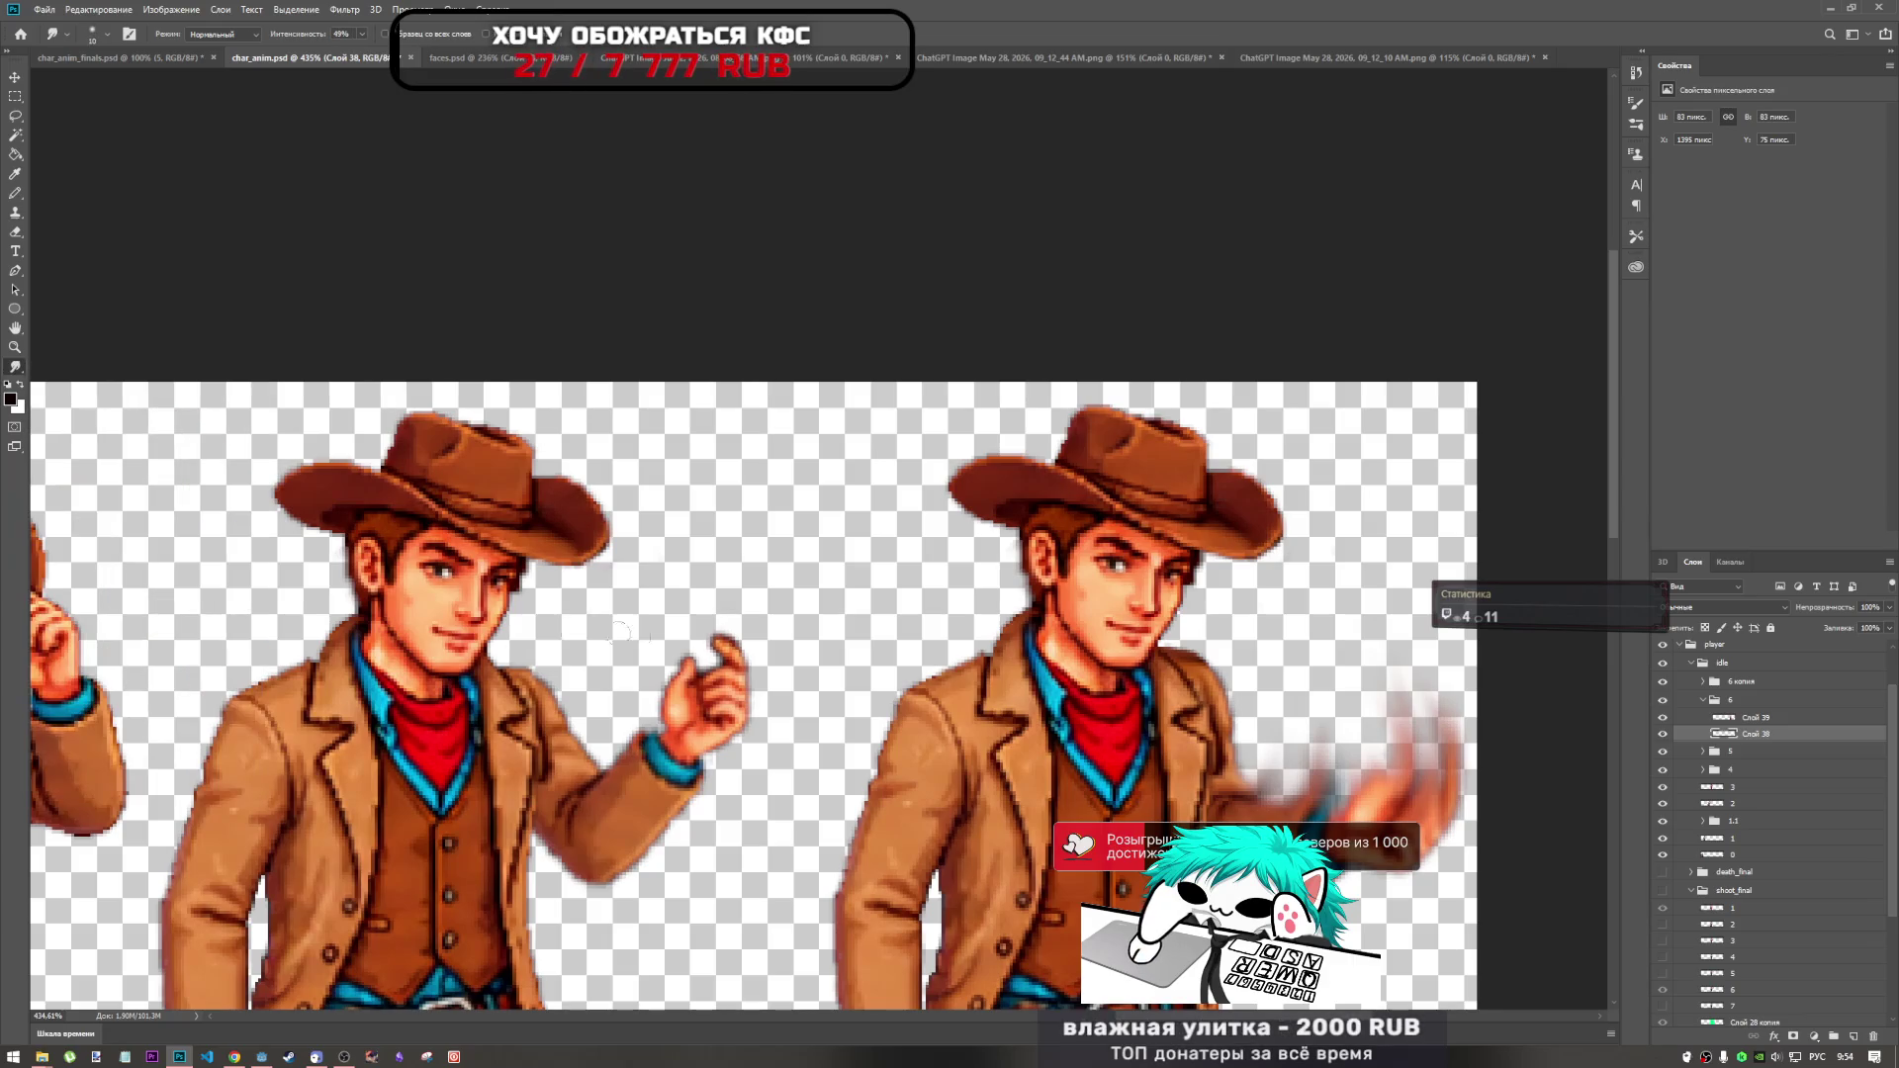
right_click(670, 643)
mouse_move(774, 669)
left_mouse_down()
mouse_move(732, 638)
mouse_move(771, 653)
mouse_move(647, 645)
left_mouse_up()
key("Return")
key("ctrl+z")
key("ctrl+z")
key("ctrl+z")
key("ctrl+z")
key("ctrl+z")
key("ctrl+shift+z")
key("ctrl+z")
key("ctrl+shift+z")
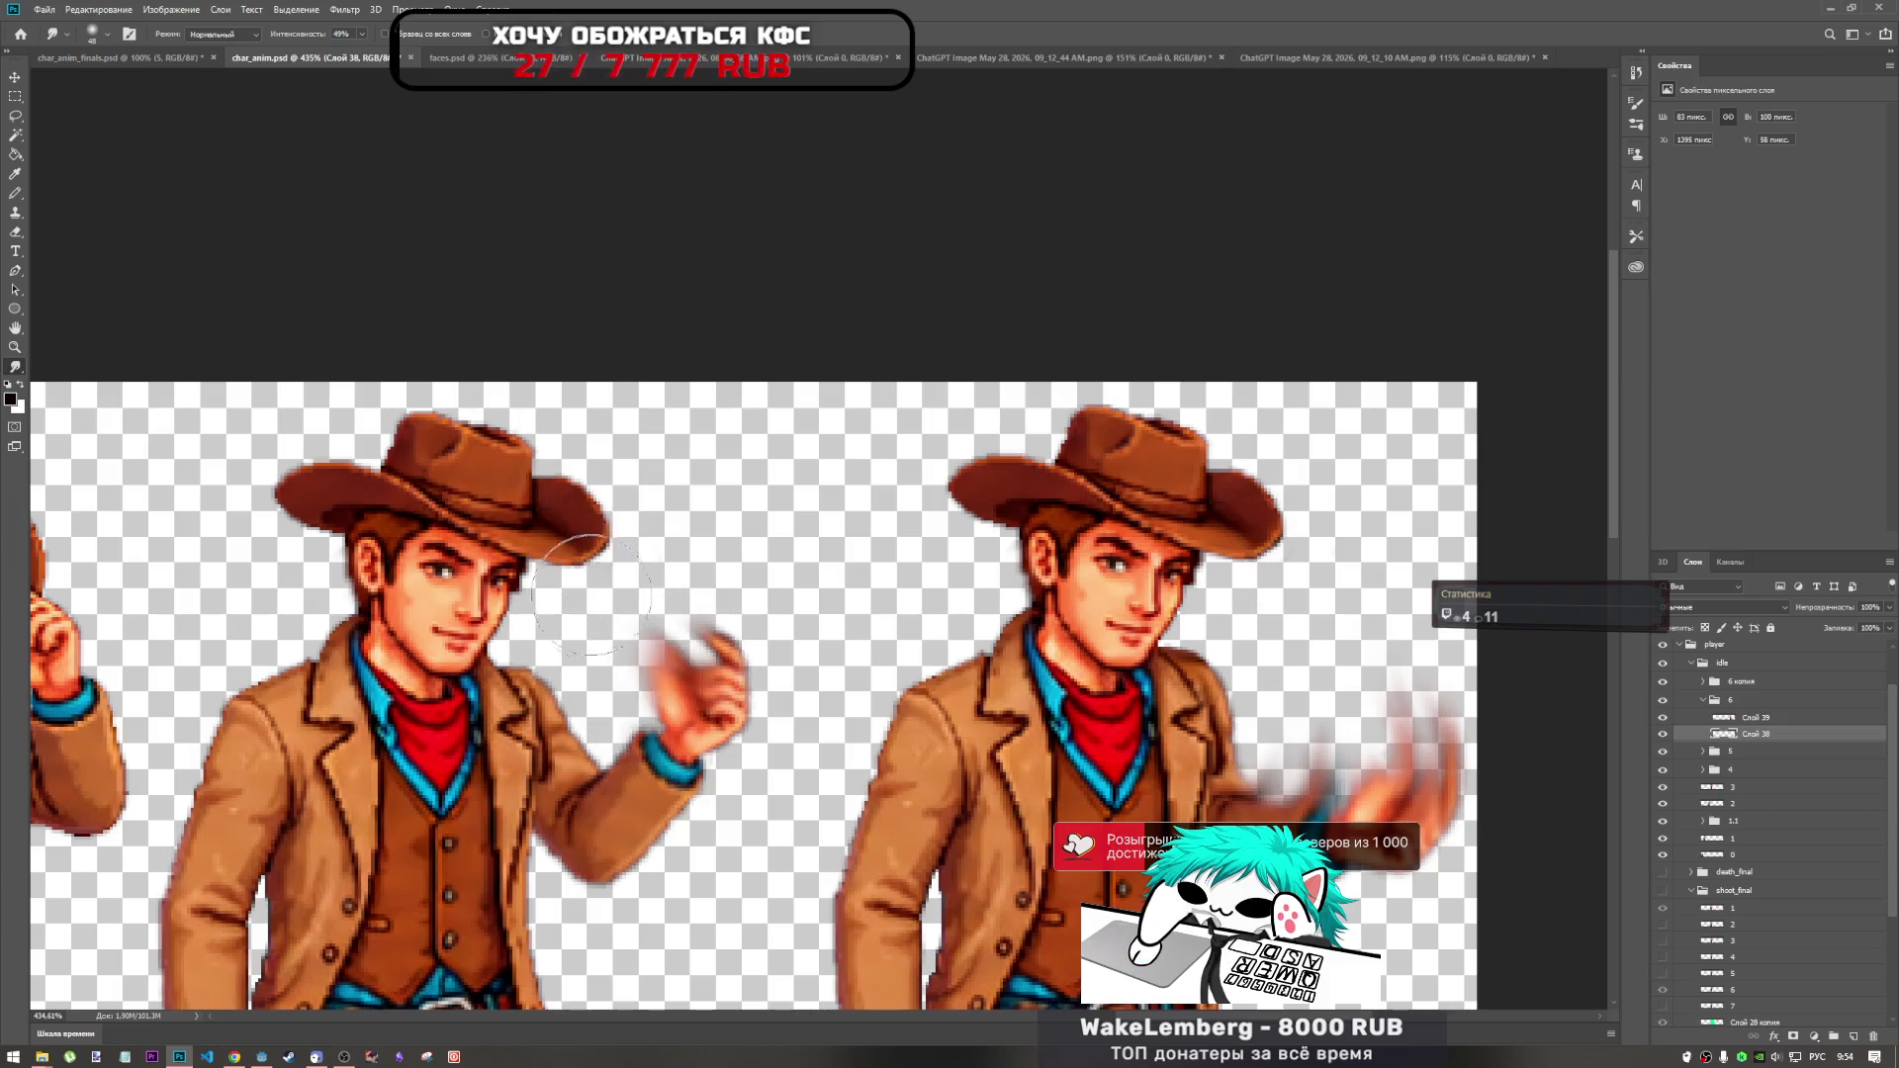
left_click_drag(707, 672, 563, 603)
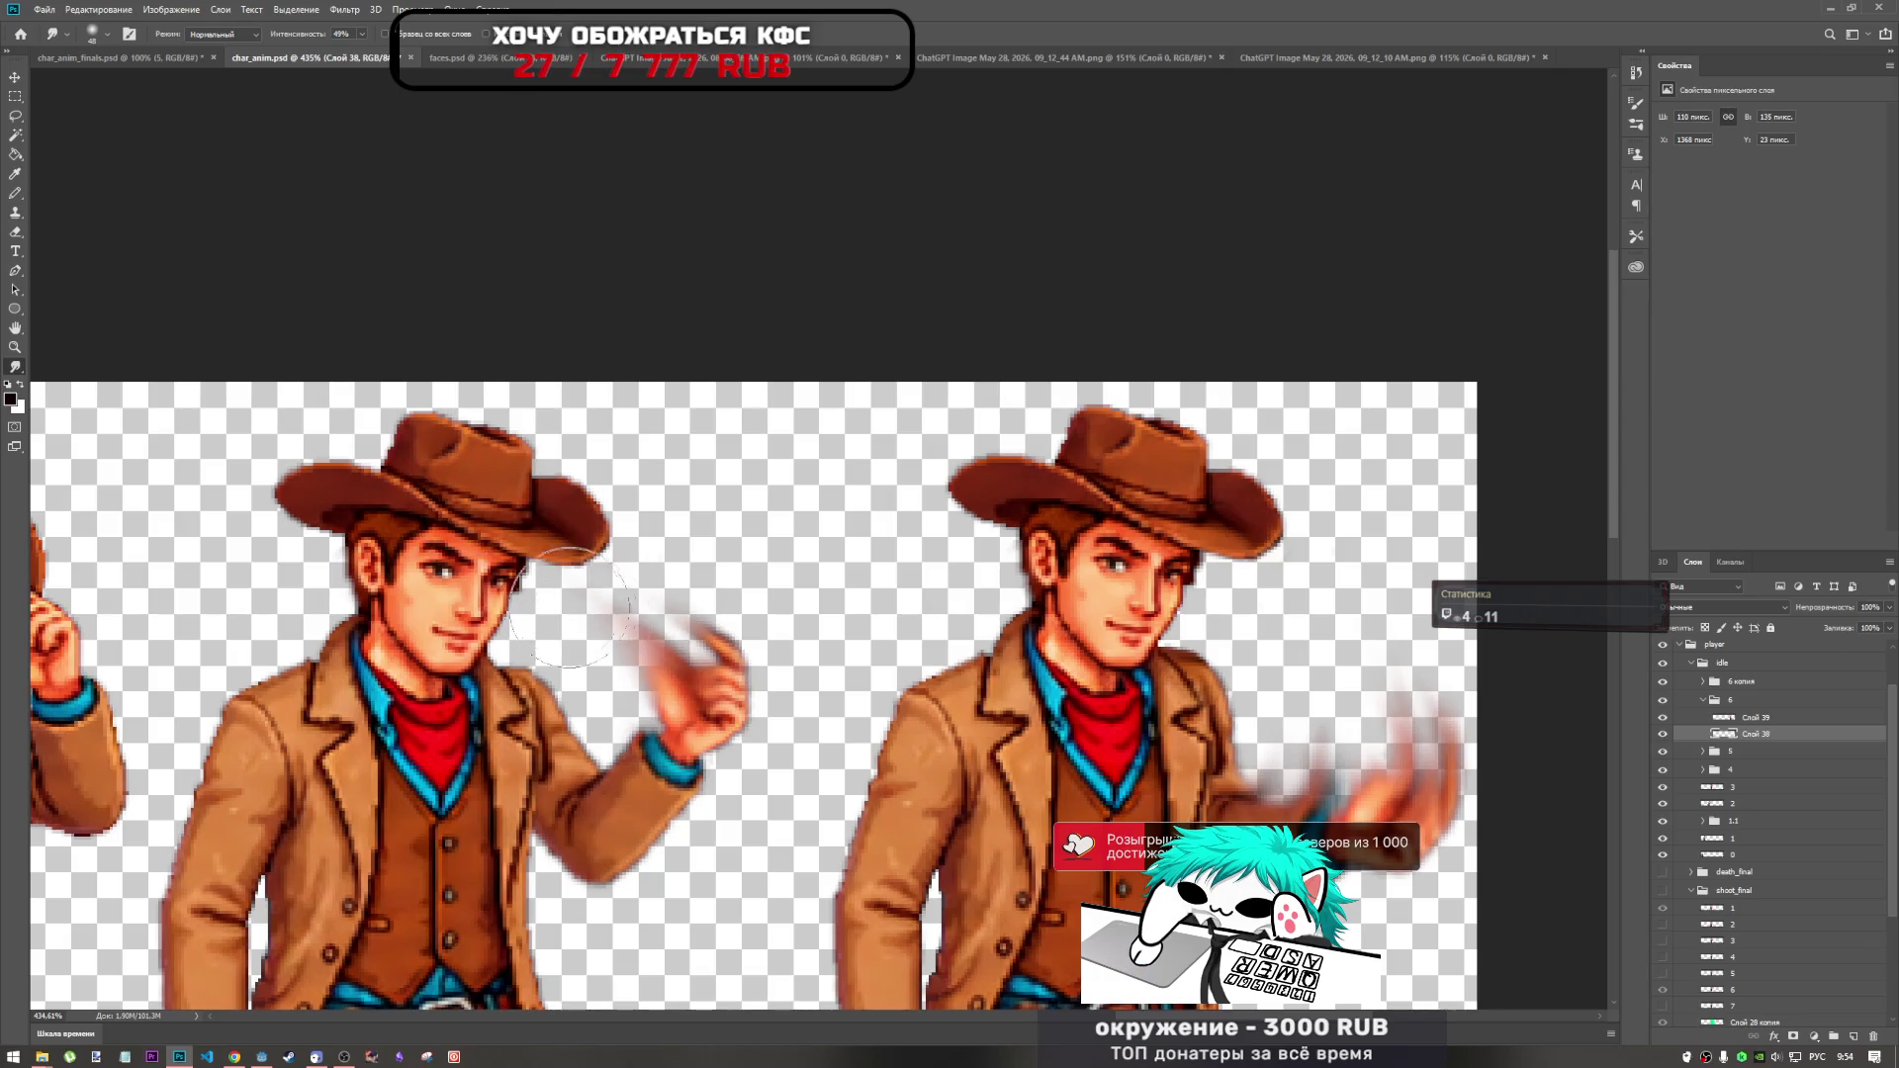
key("ctrl+z")
key("ctrl+z")
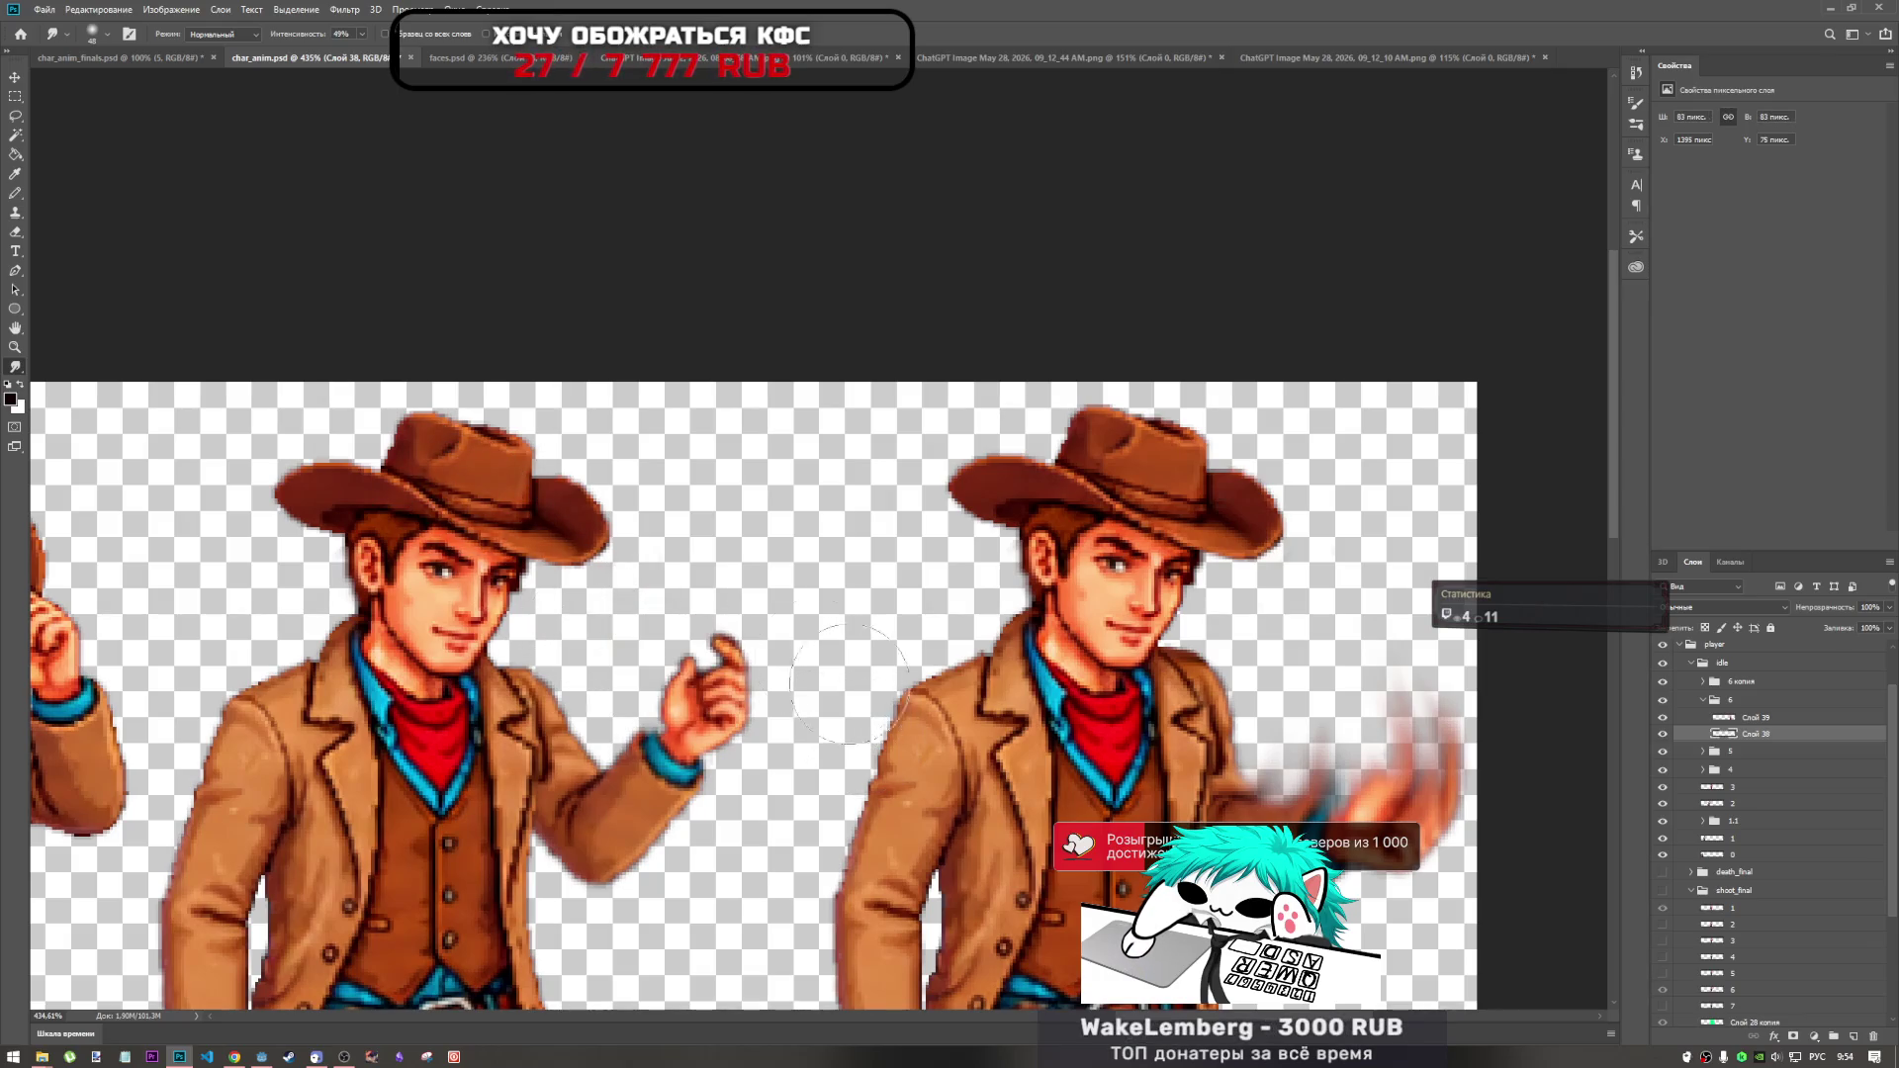
scroll(853, 687, "down", 6)
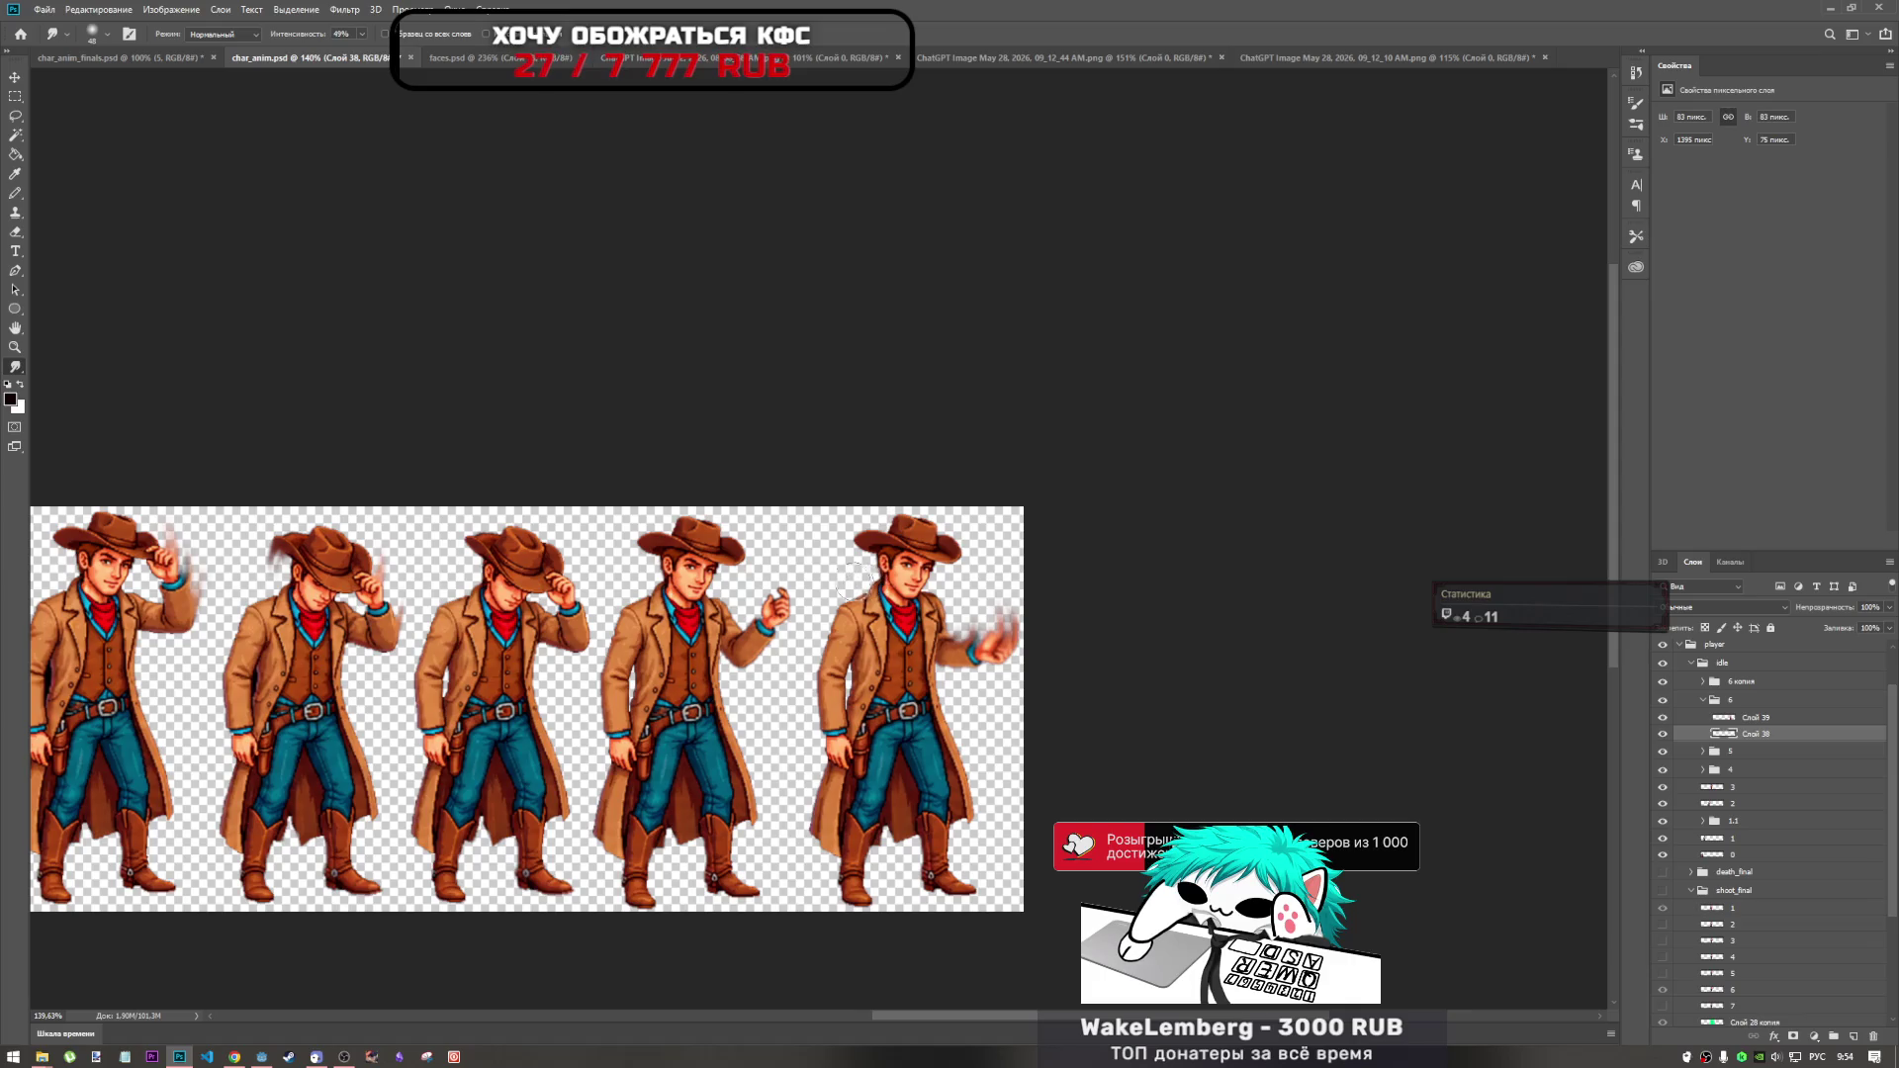
scroll(857, 578, "up", 5)
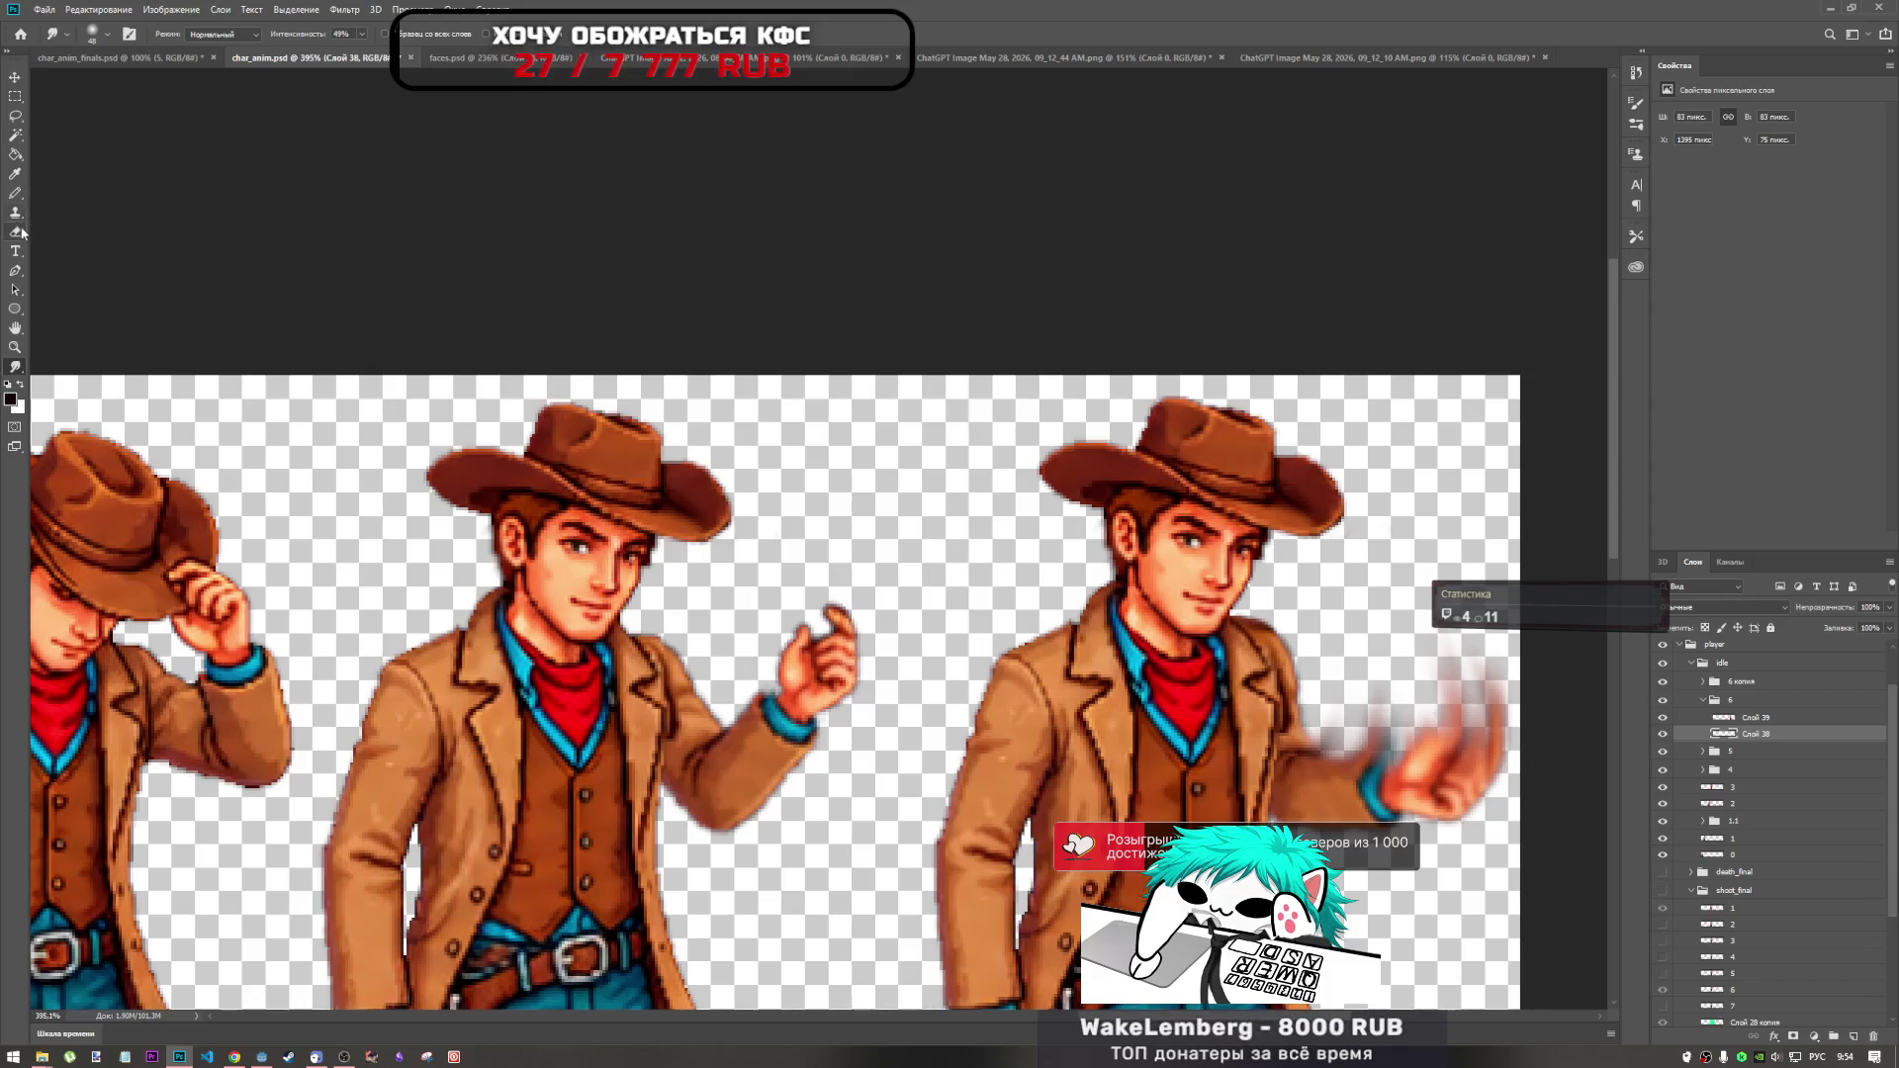
With a 9 px smudge brush, smear the forearm and pull streaks above the raised hand.
right_click(895, 588)
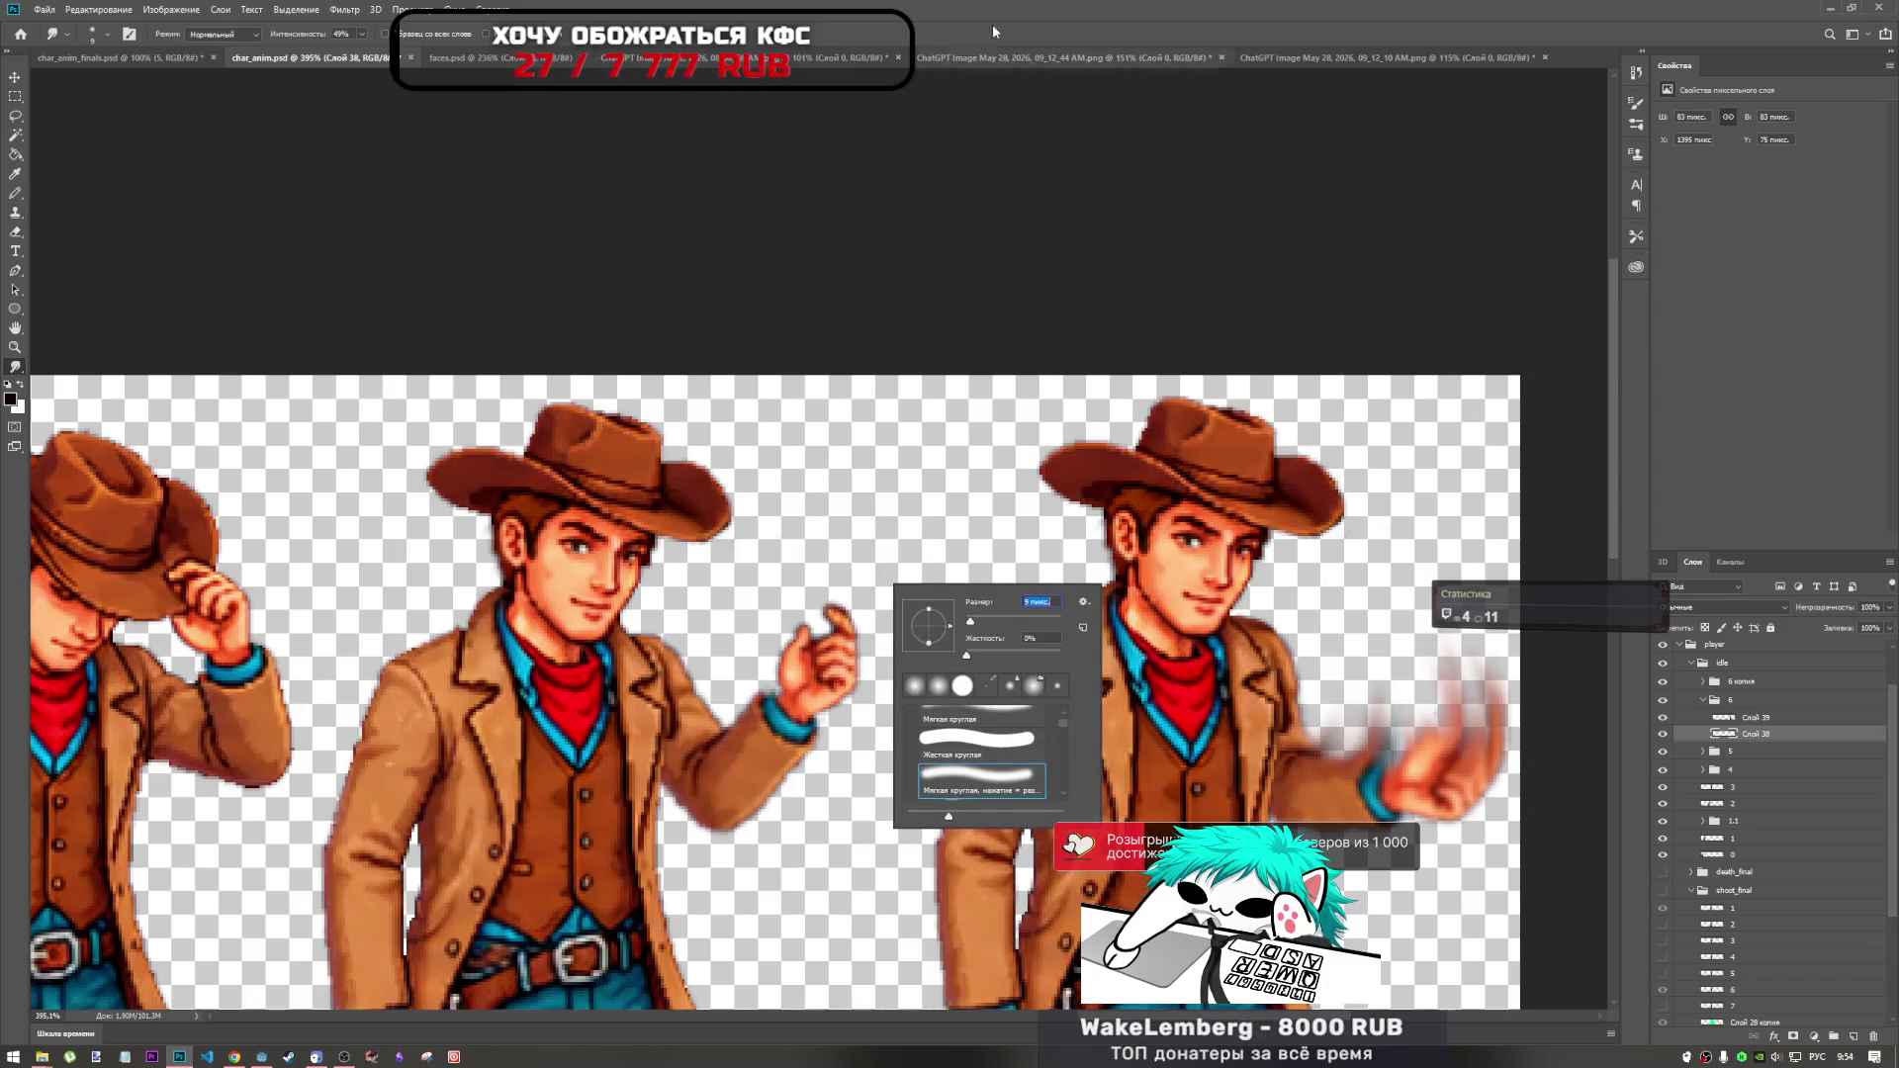
key("Return")
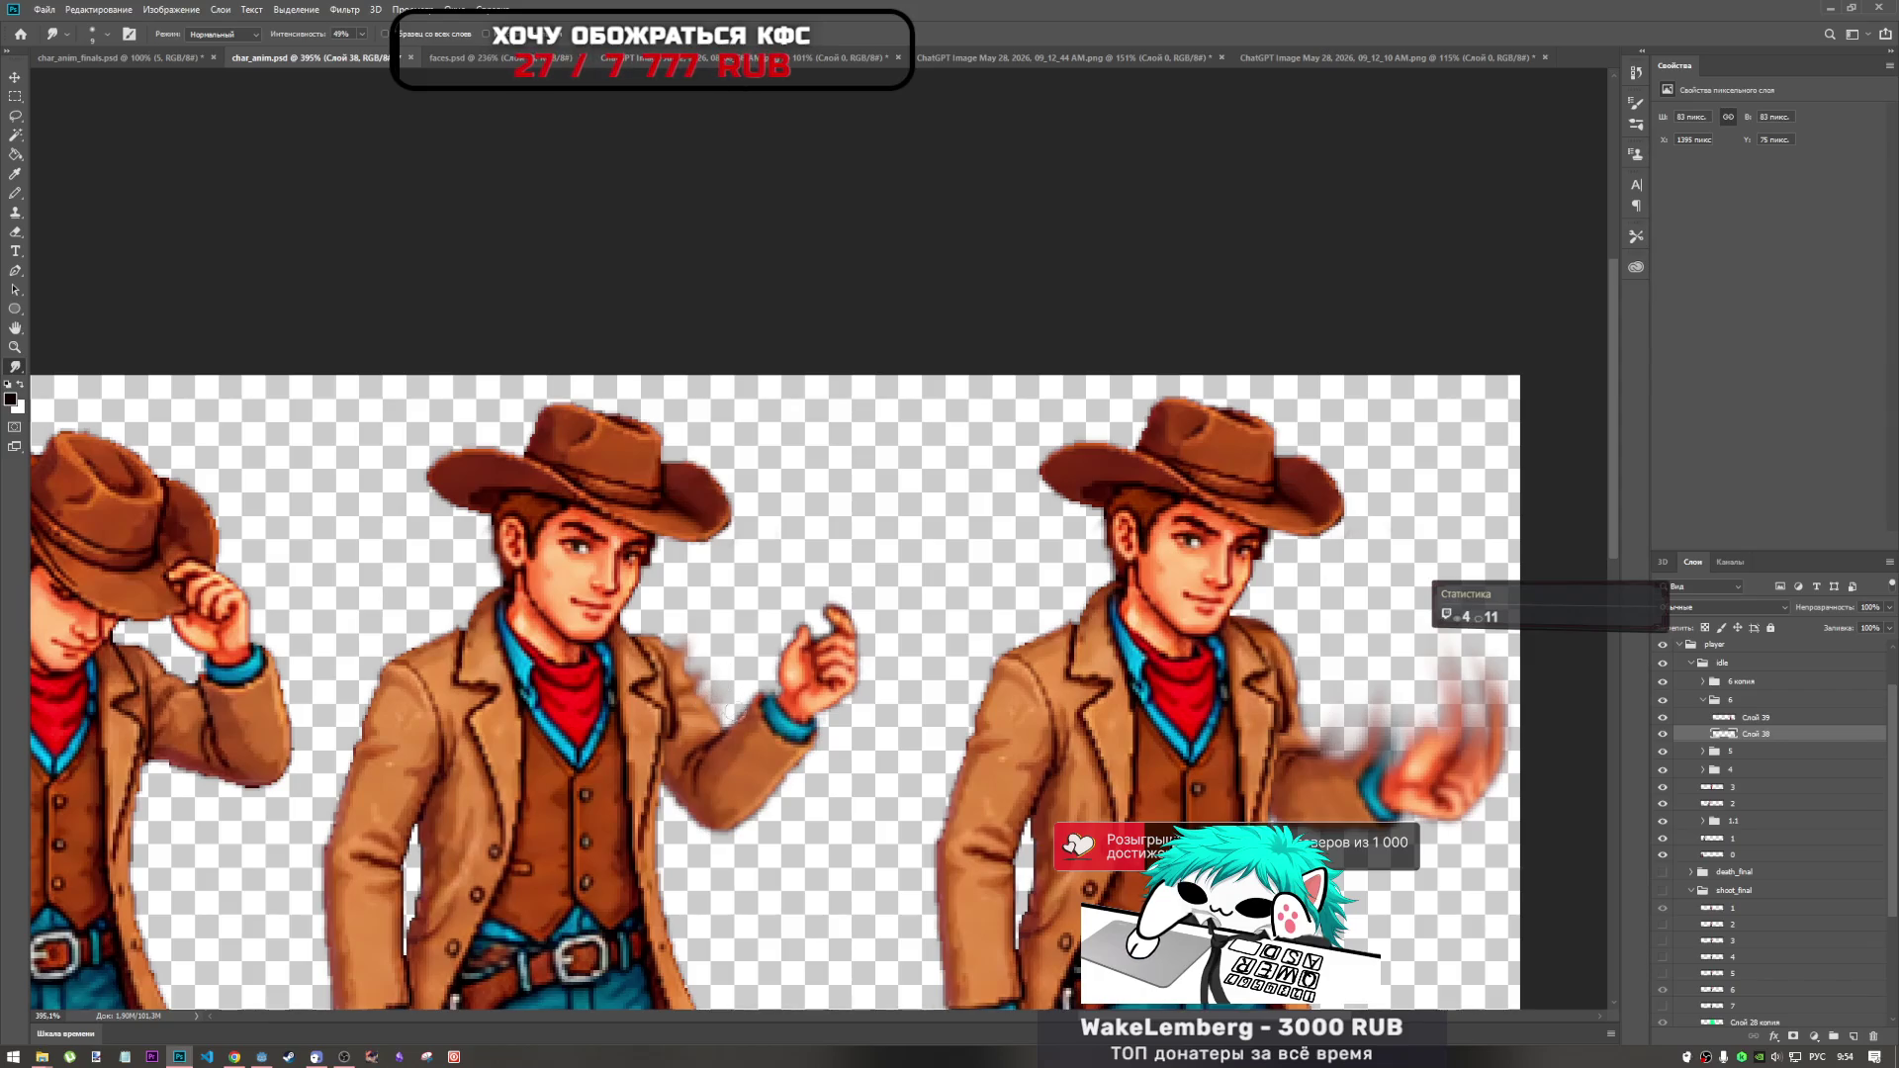
mouse_move(743, 675)
left_mouse_down()
mouse_move(736, 722)
mouse_move(690, 592)
left_mouse_up()
left_click_drag(734, 734, 744, 704)
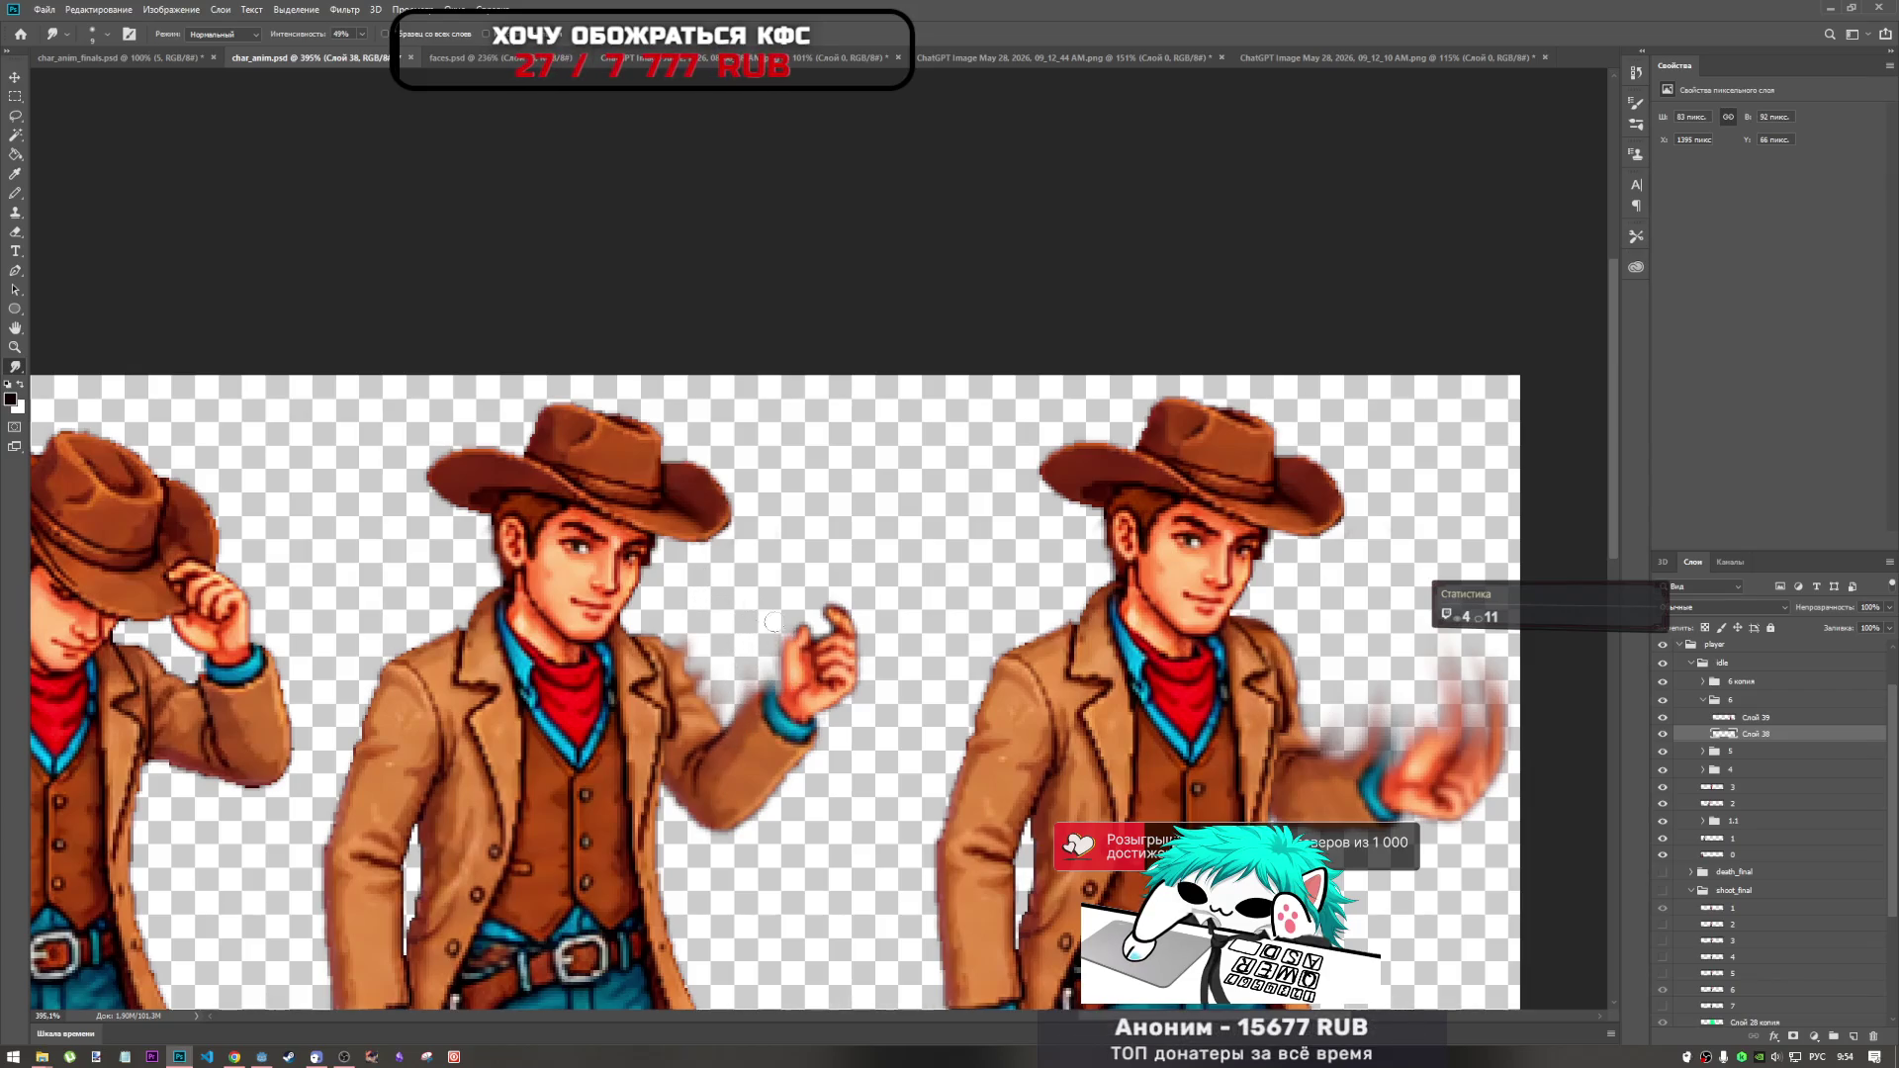
left_click_drag(802, 621, 716, 558)
left_click_drag(829, 643, 825, 596)
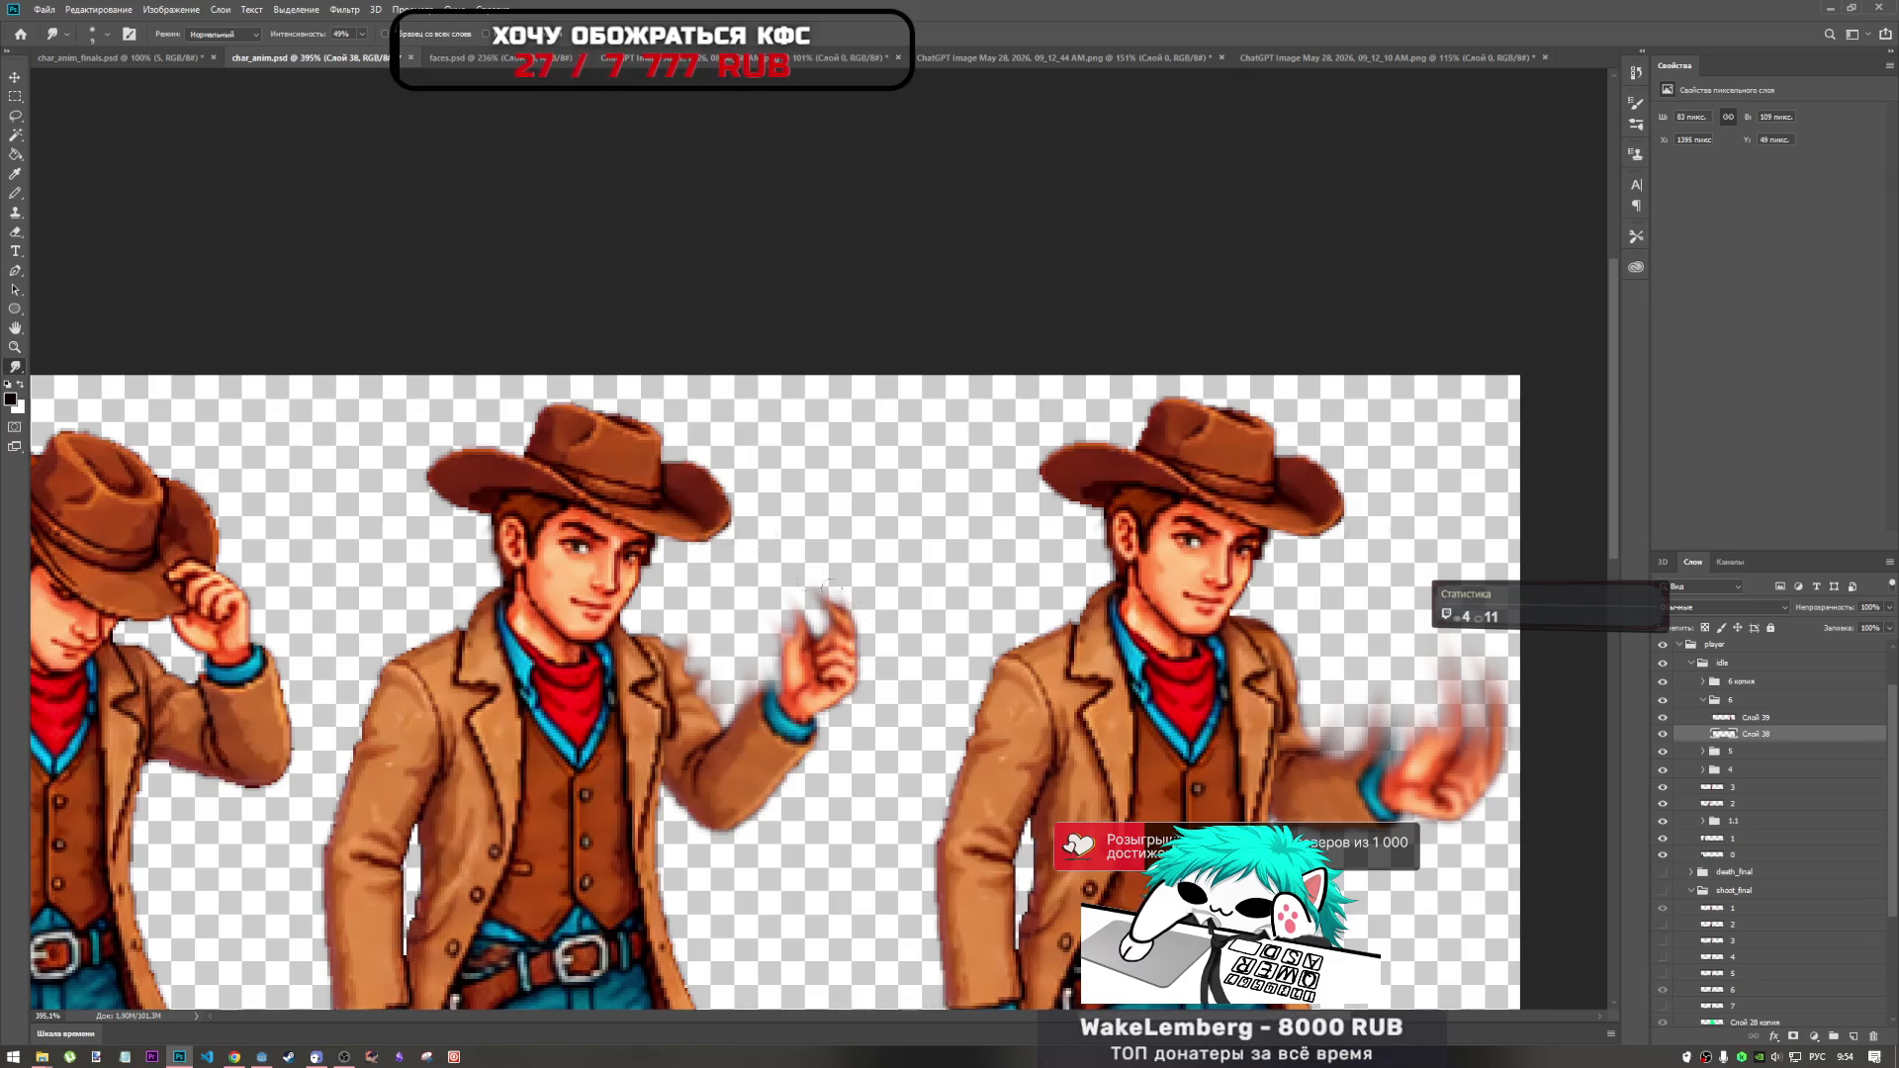
Enlarge the smudge brush to 56 px and try a leftward smear of the raised hand, then undo it.
right_click(890, 552)
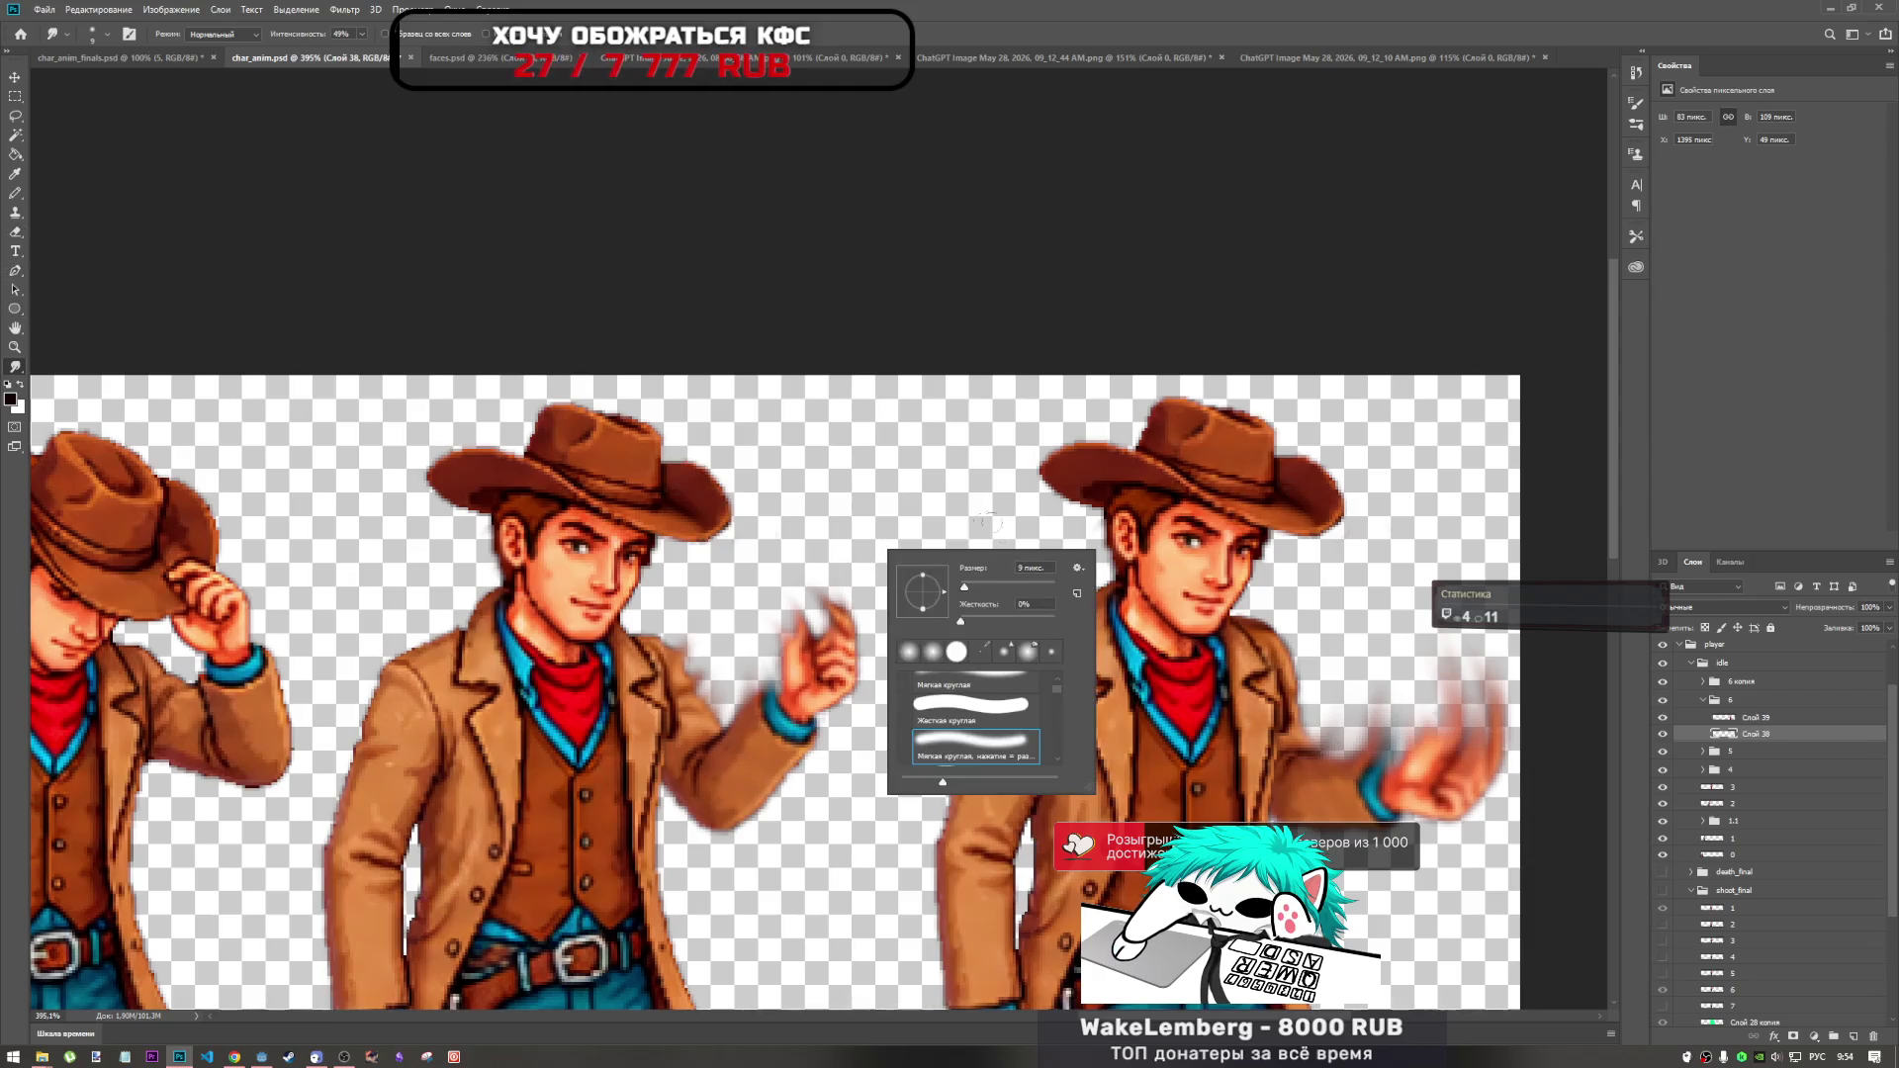
key("Return")
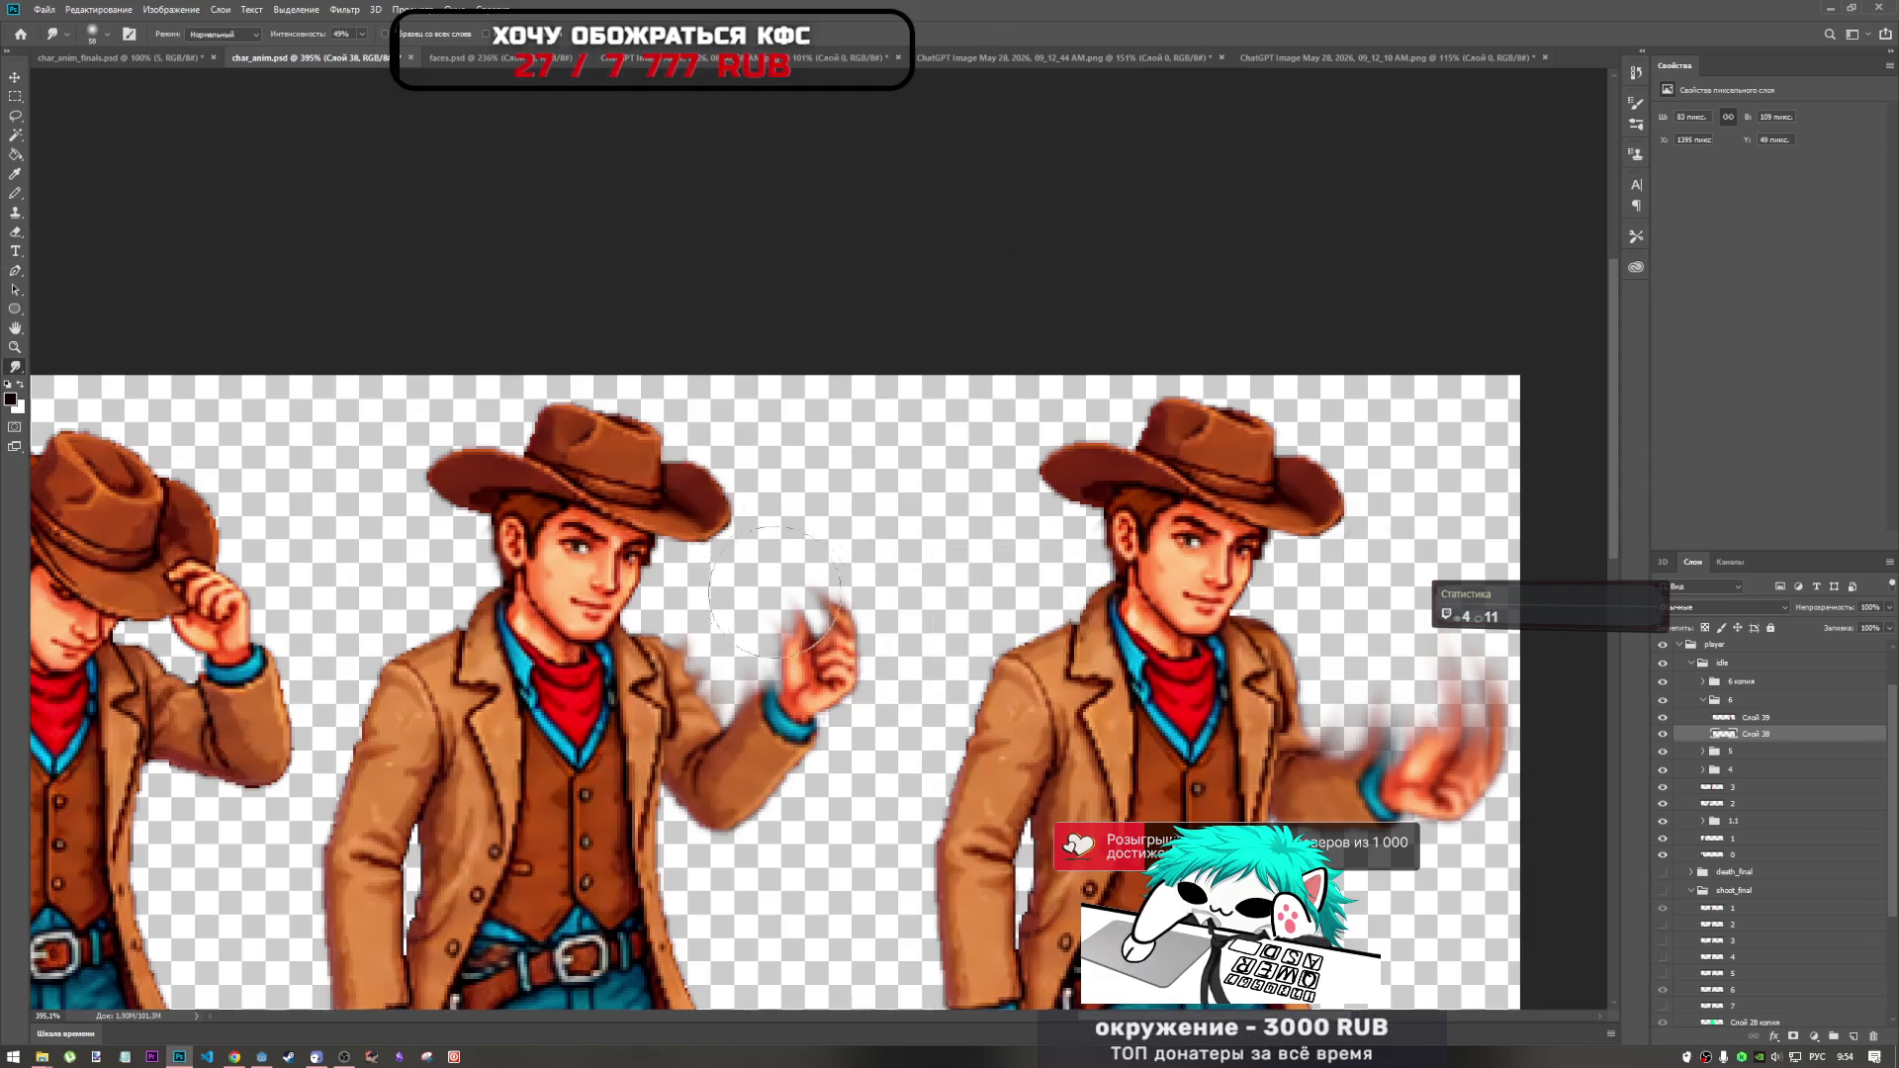
left_click_drag(811, 623, 741, 564)
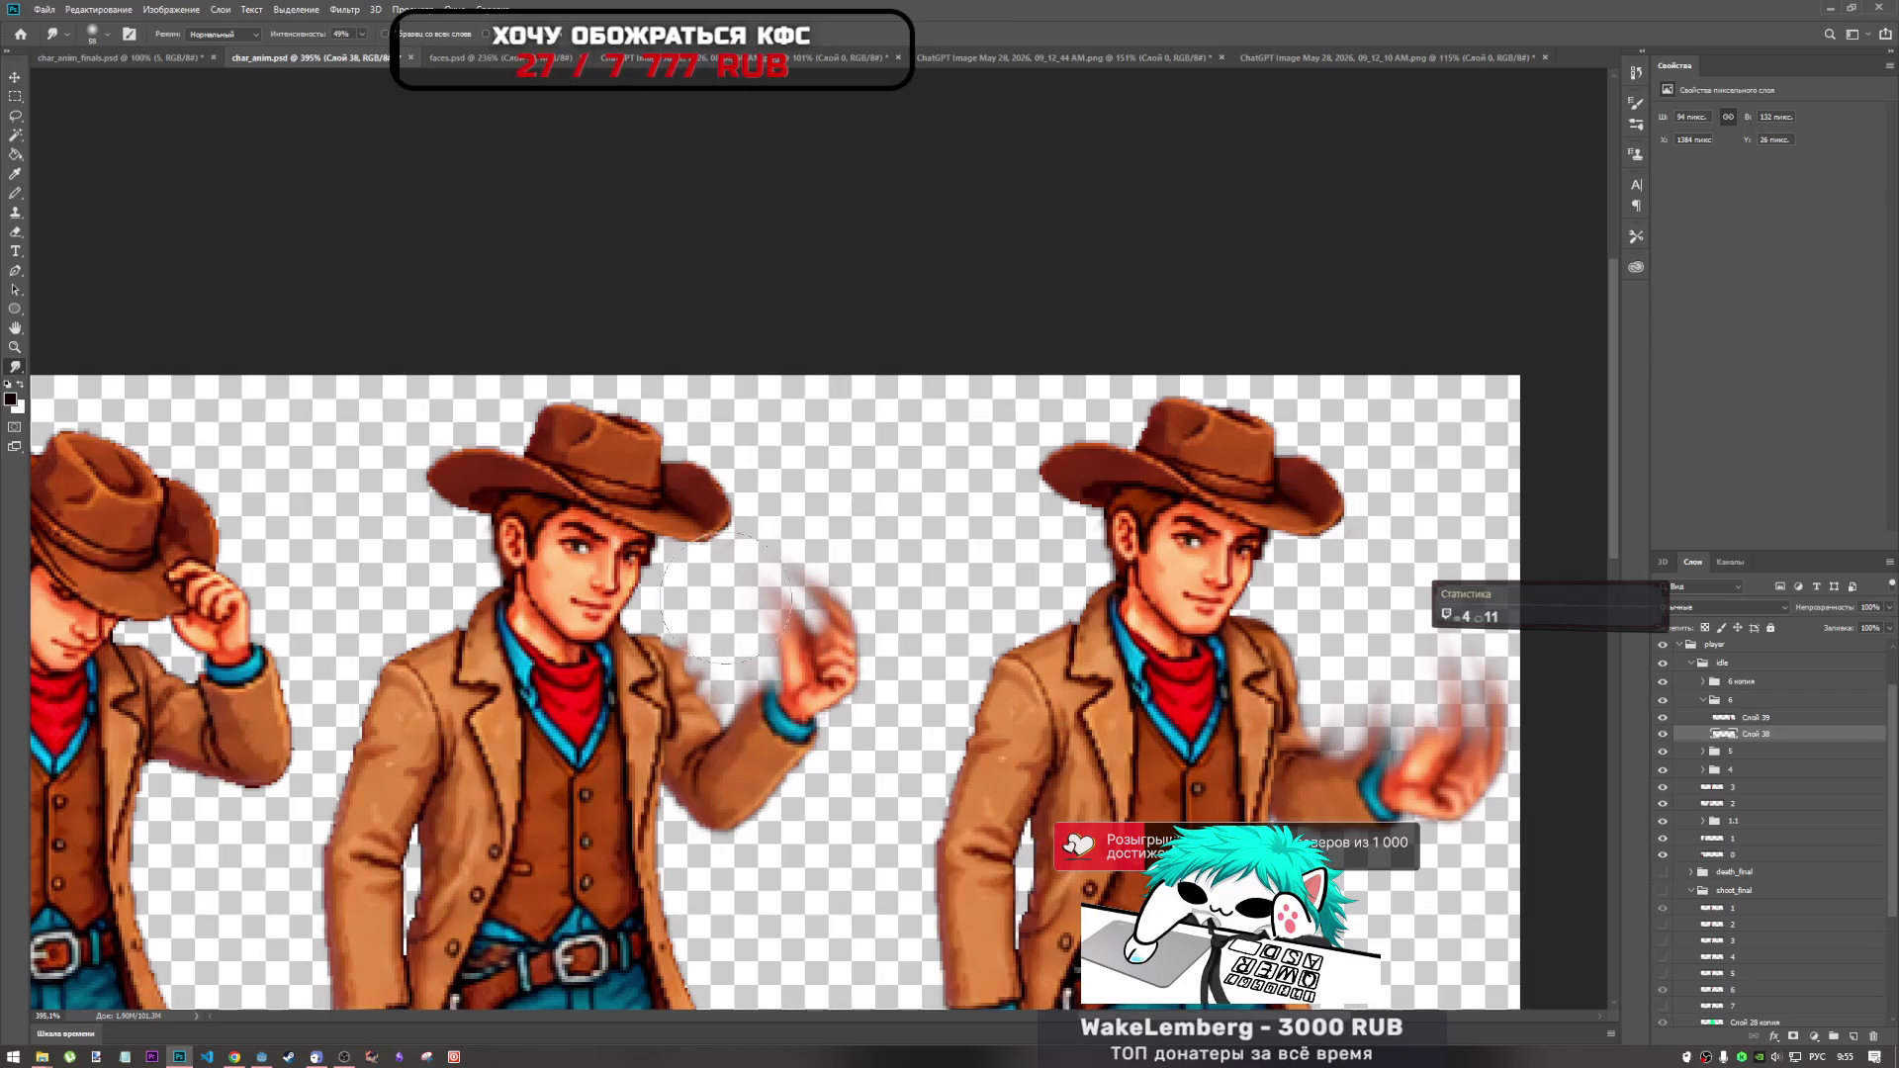
left_click_drag(781, 633, 712, 635)
key("ctrl+z")
key("ctrl+shift+z")
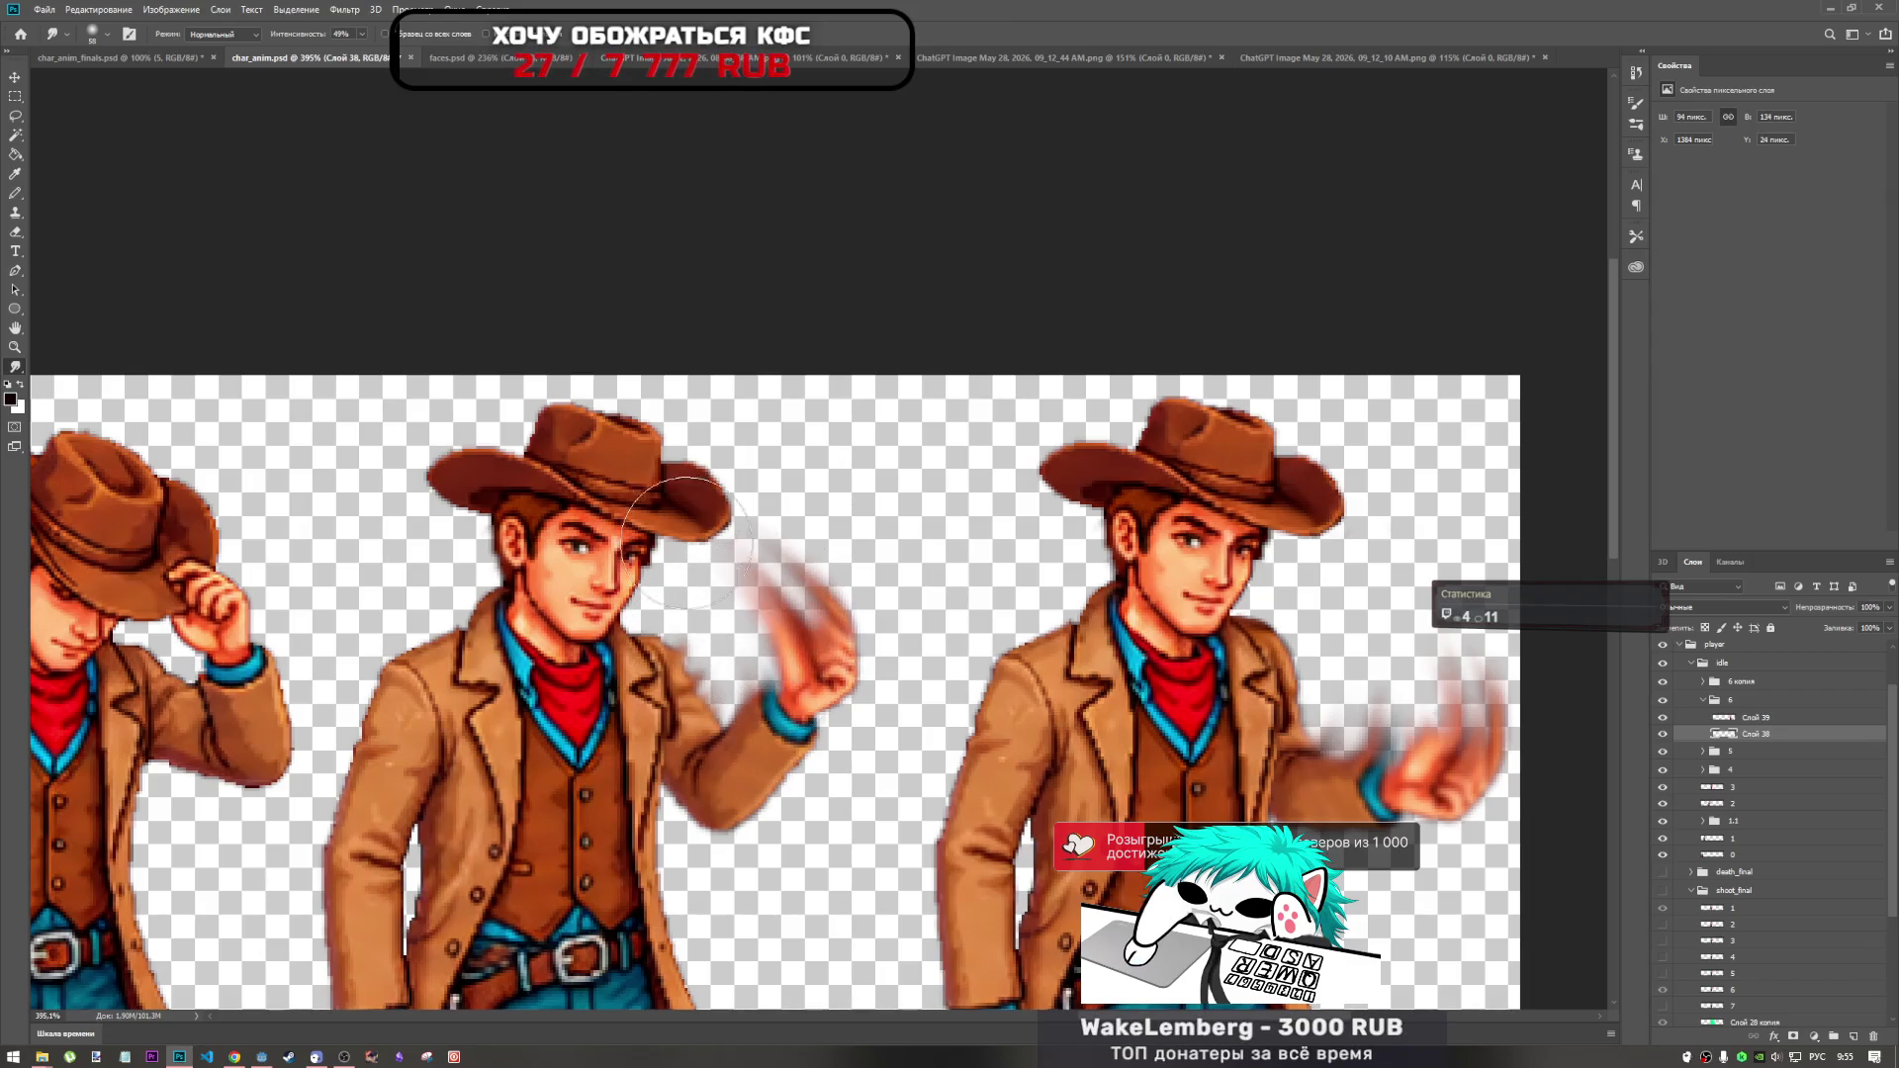
key("ctrl+z")
Extend and reshape the smudged blur higher above the waving hand toward the hat.
left_click_drag(781, 658, 782, 598)
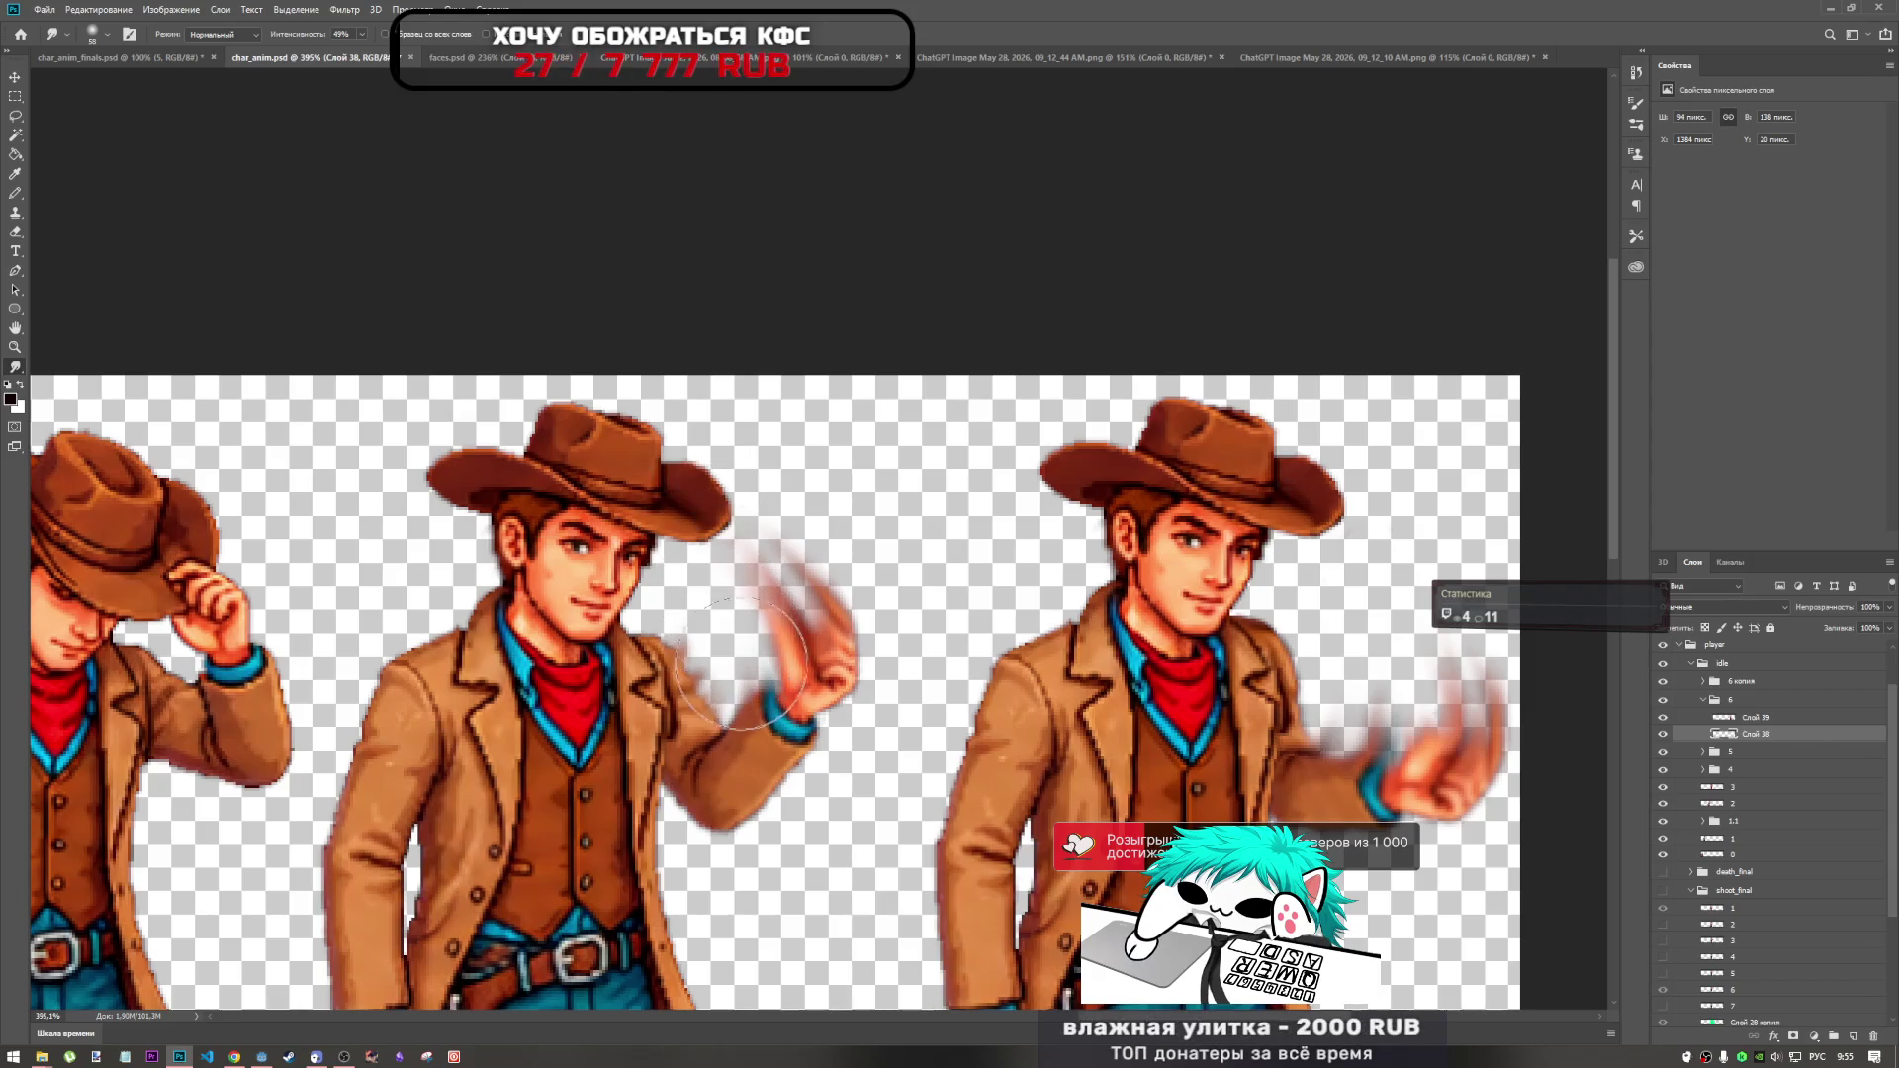
scroll(836, 529, "down", 5, "alt")
scroll(835, 529, "up", 5, "alt")
left_click_drag(682, 633, 636, 530)
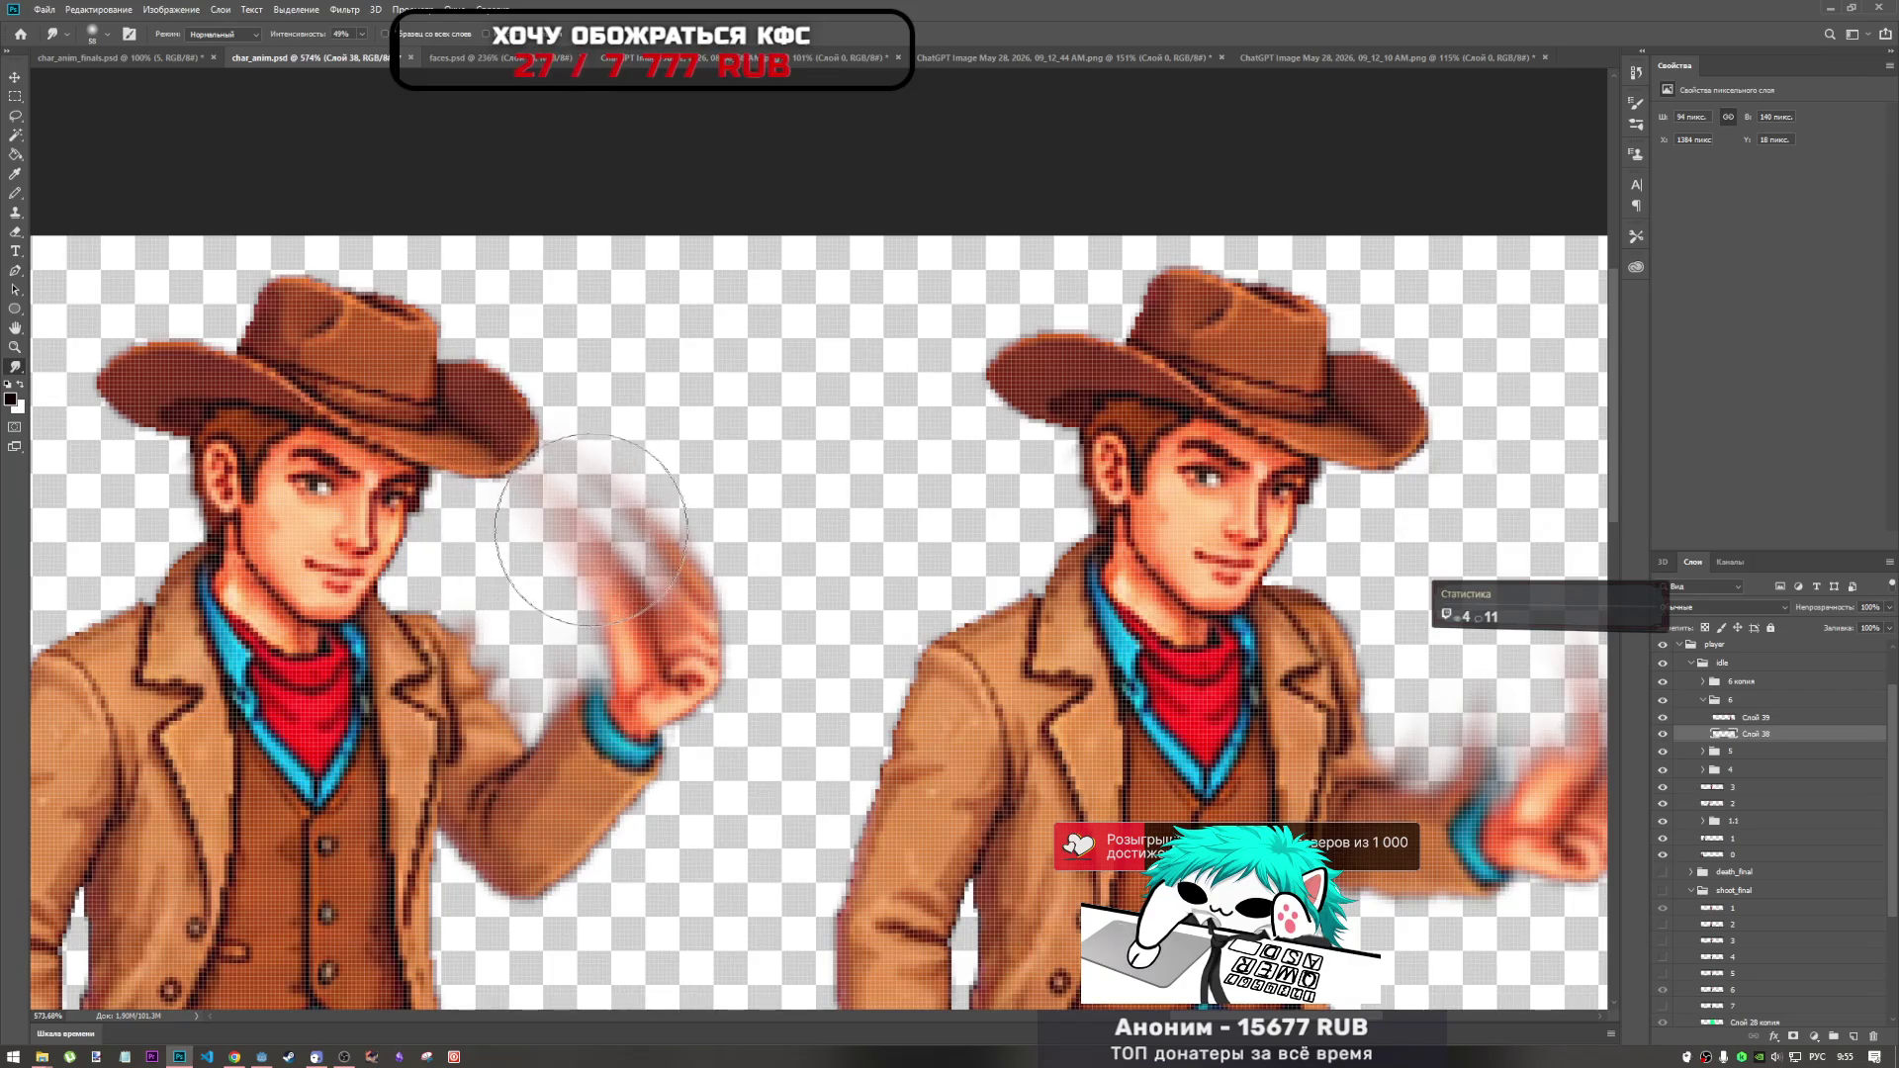
scroll(814, 479, "down", 3, "alt")
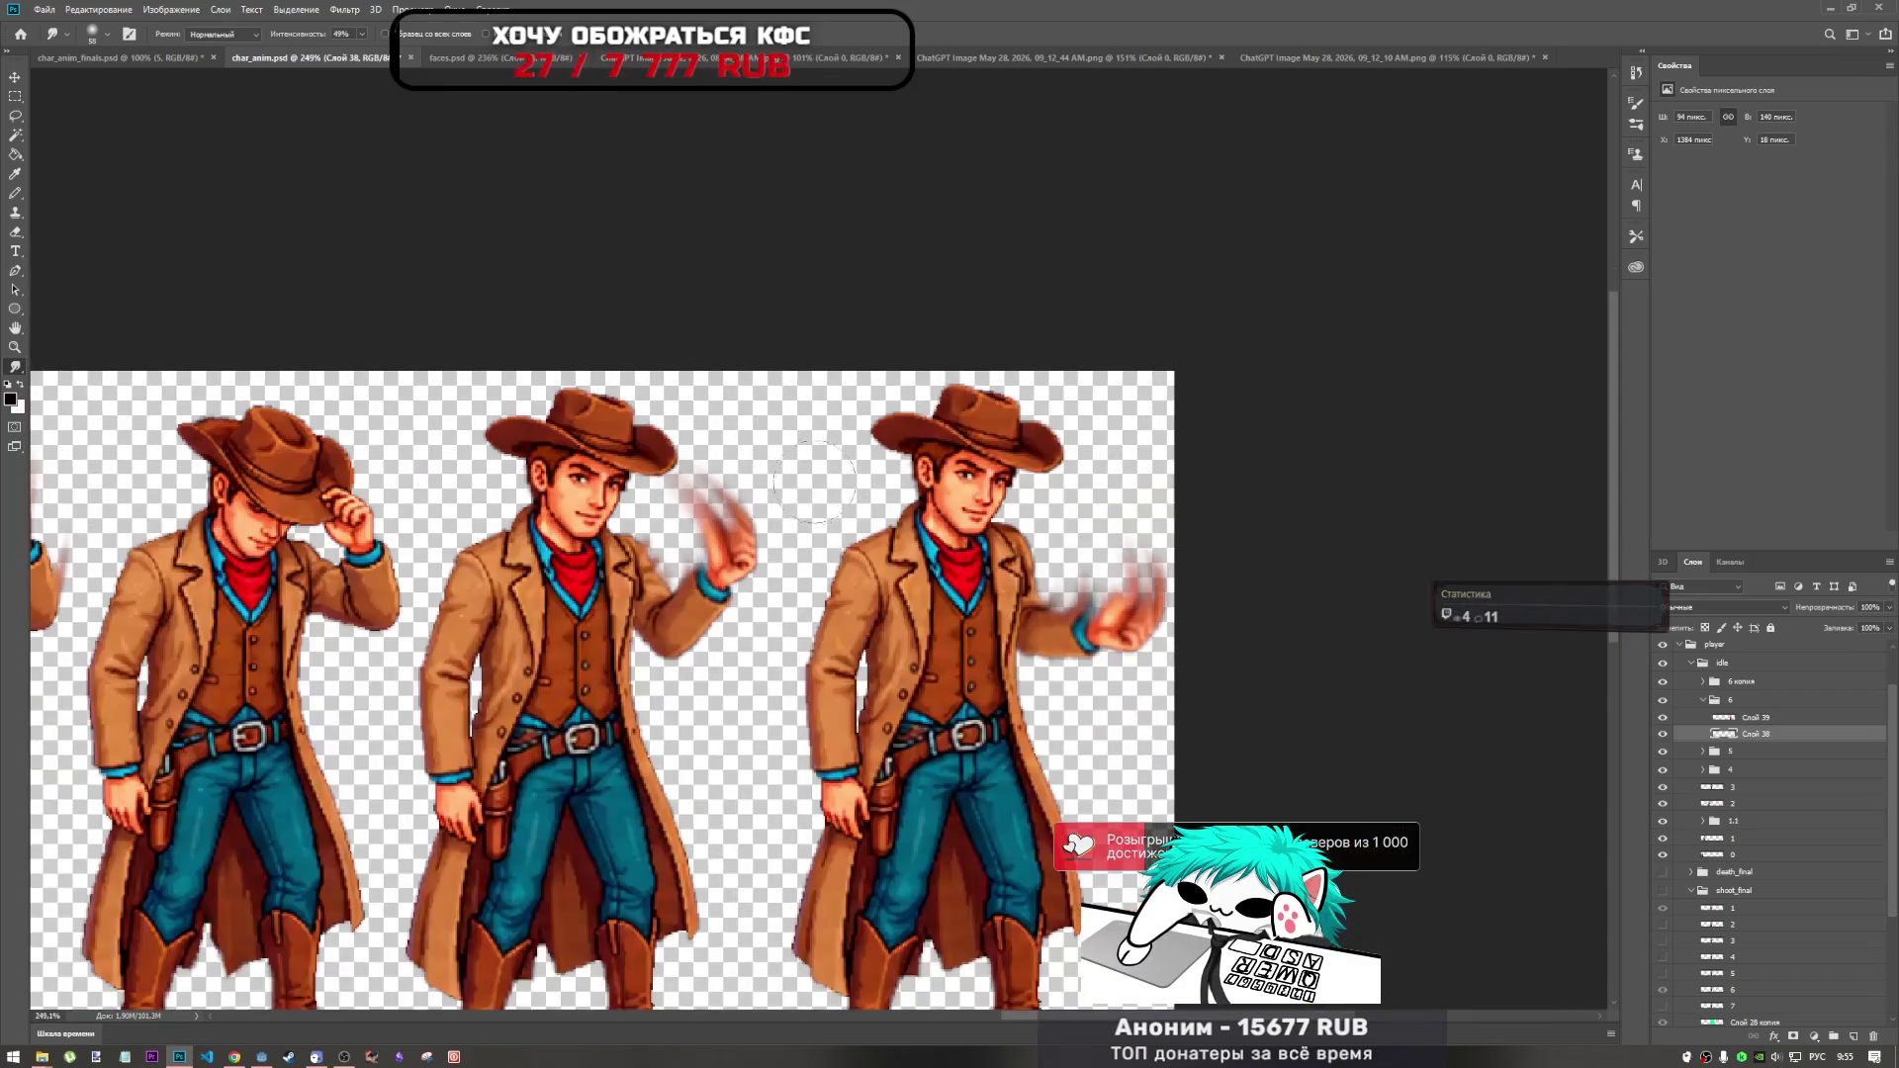
scroll(682, 554, "up", 3, "alt")
right_click(673, 600)
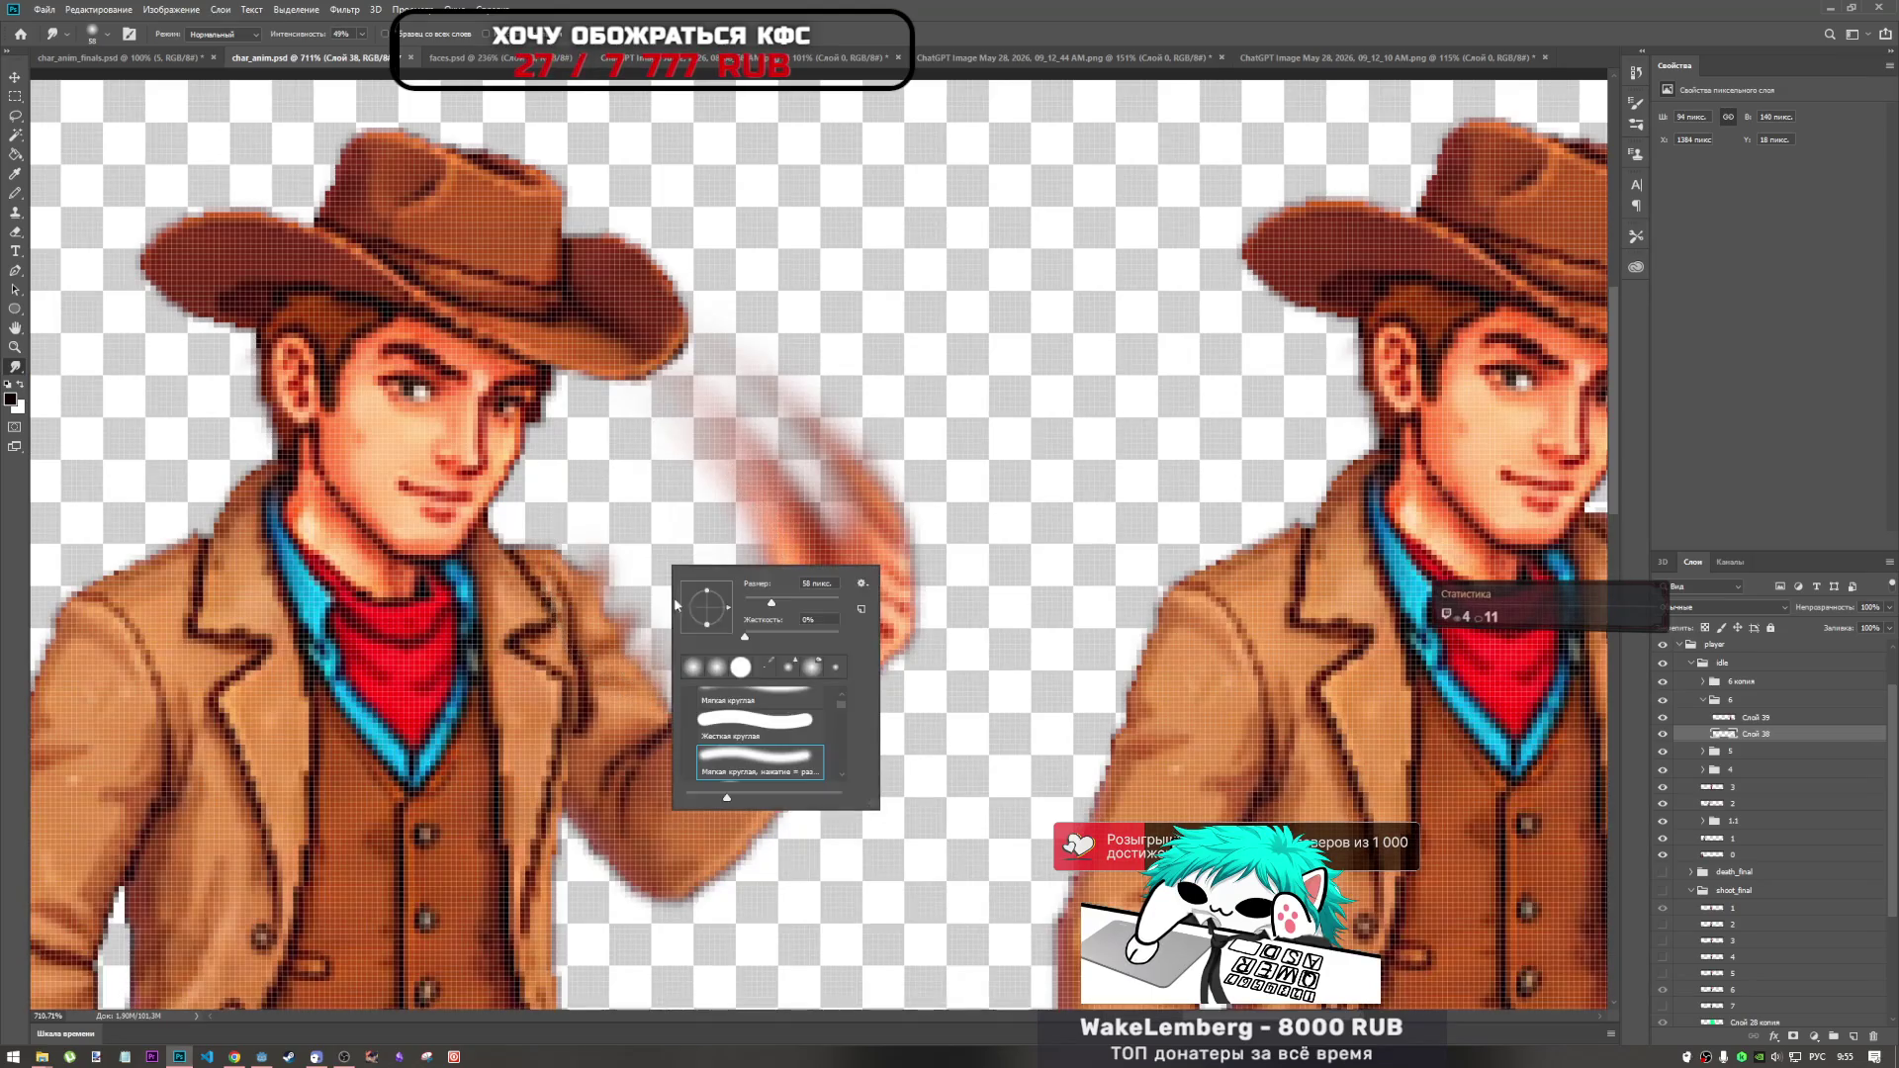
key("Return")
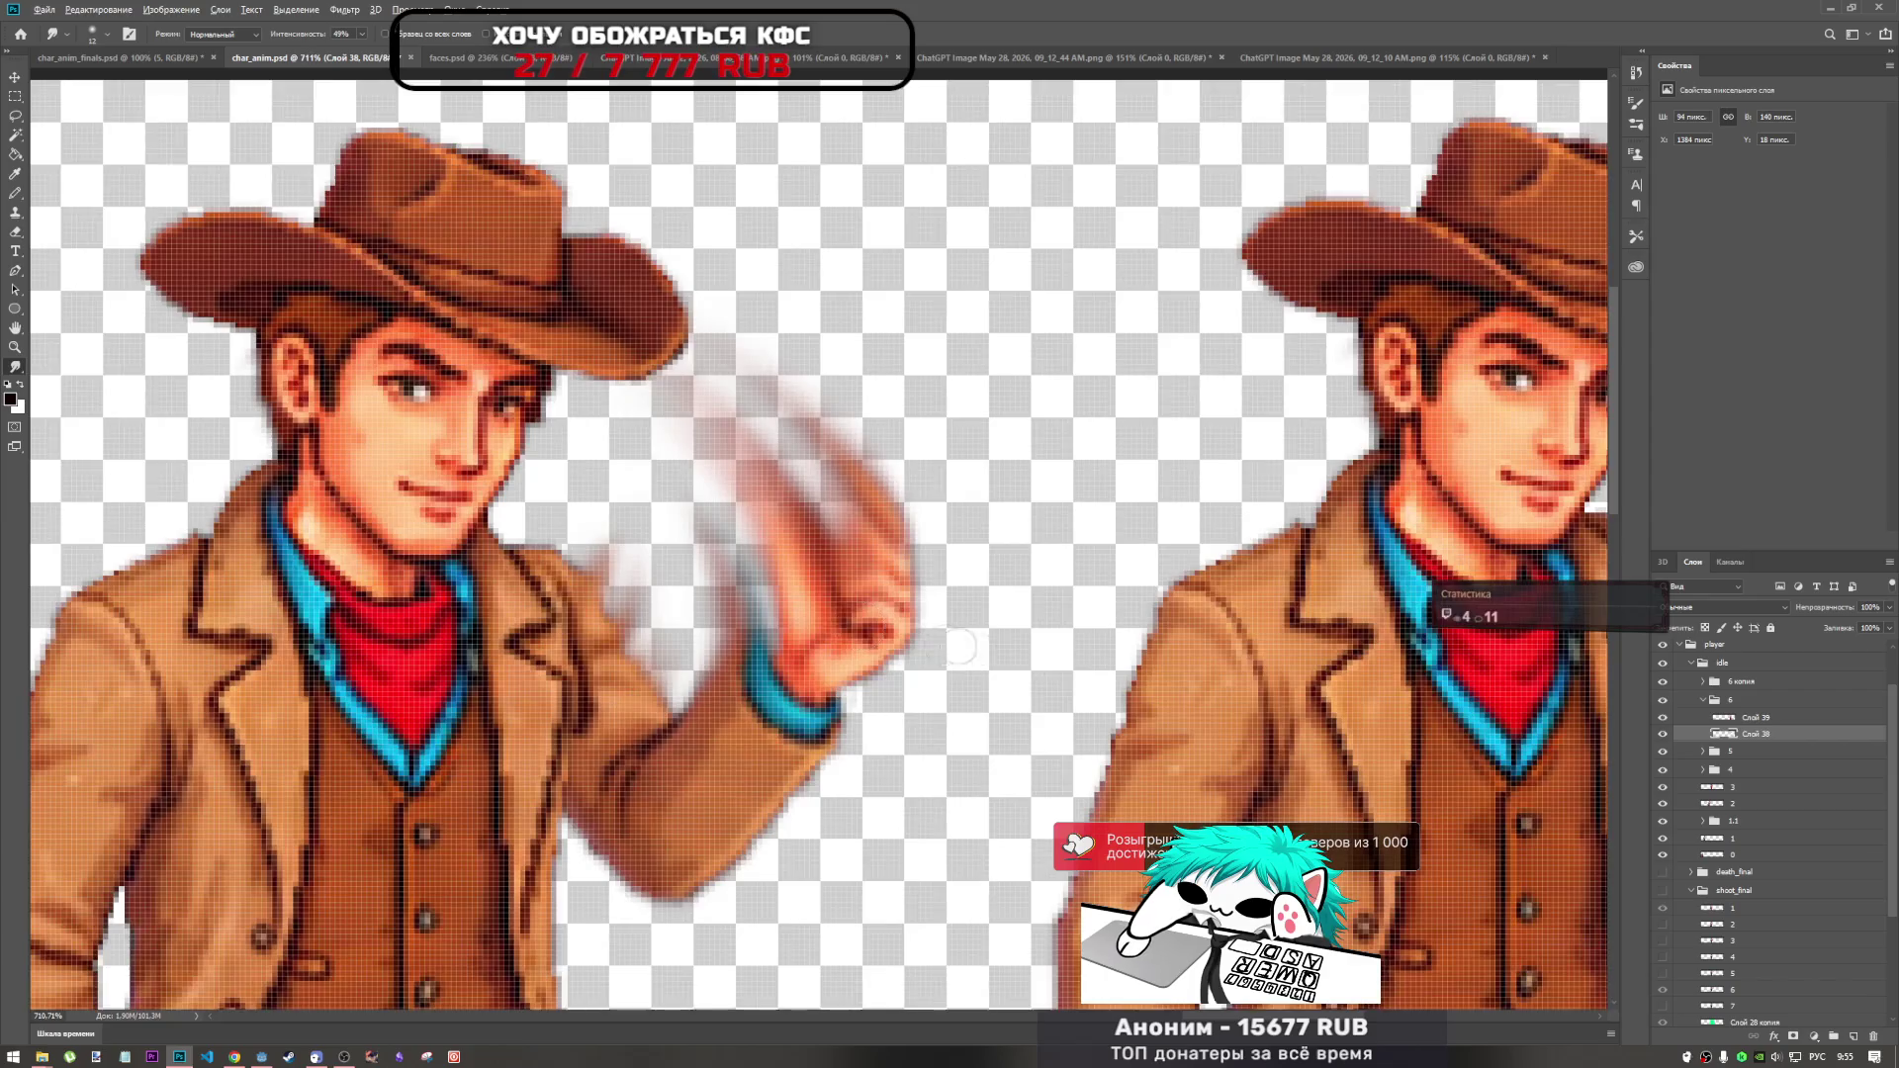
scroll(944, 645, "down", 5)
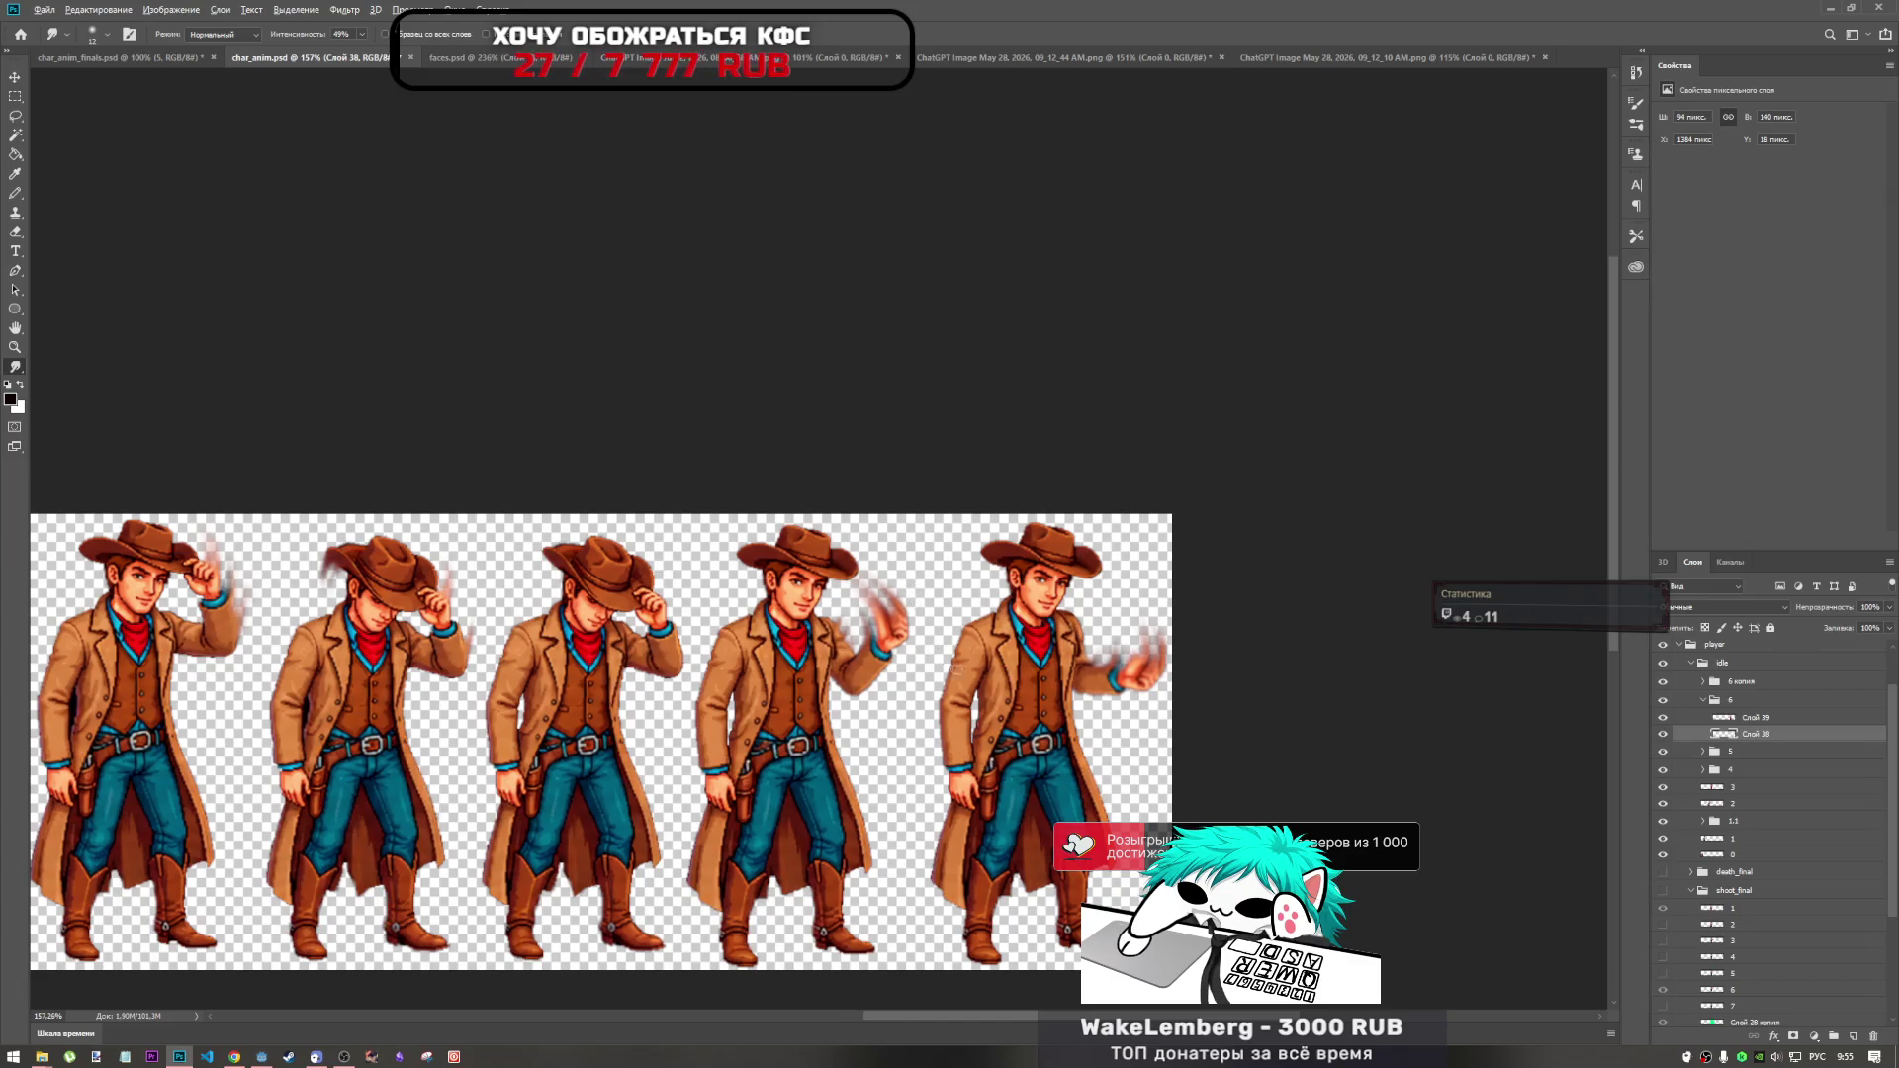
scroll(914, 603, "down", 5)
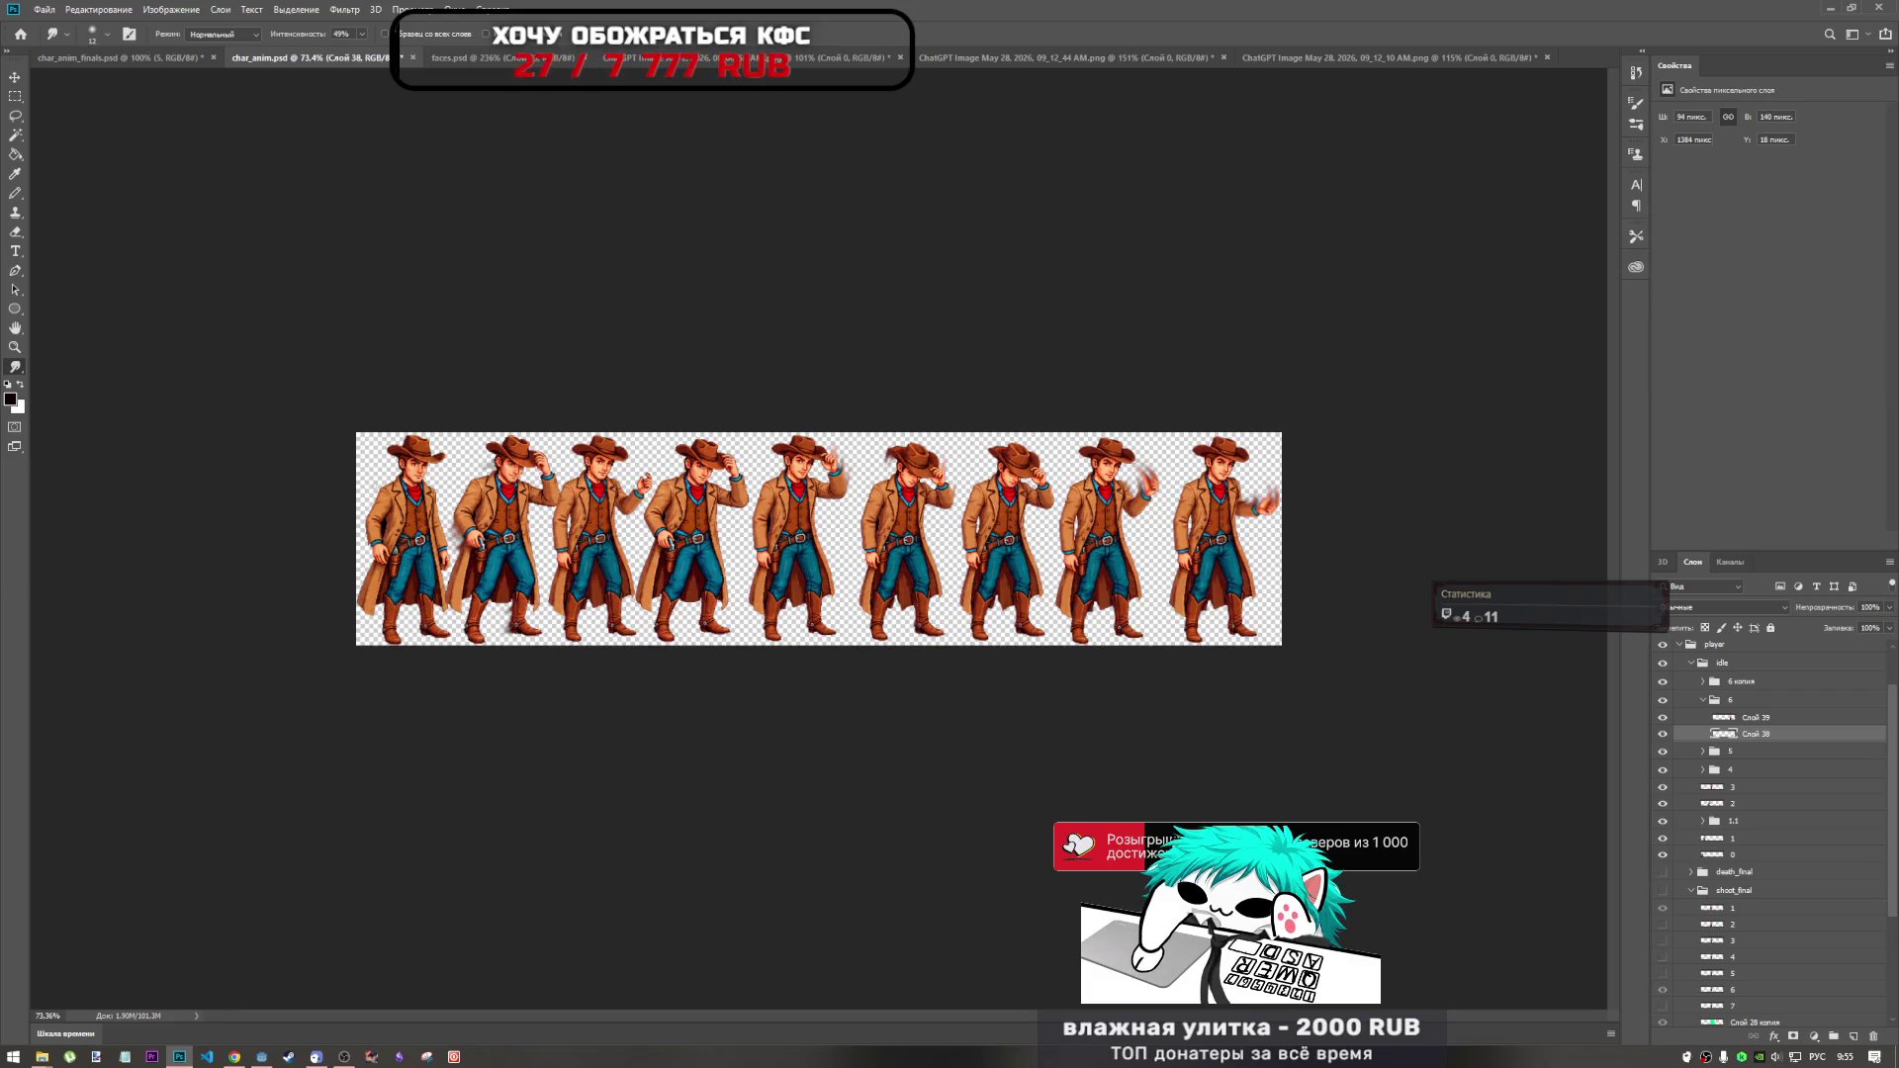
scroll(961, 519, "up", 3)
scroll(822, 524, "down", 3)
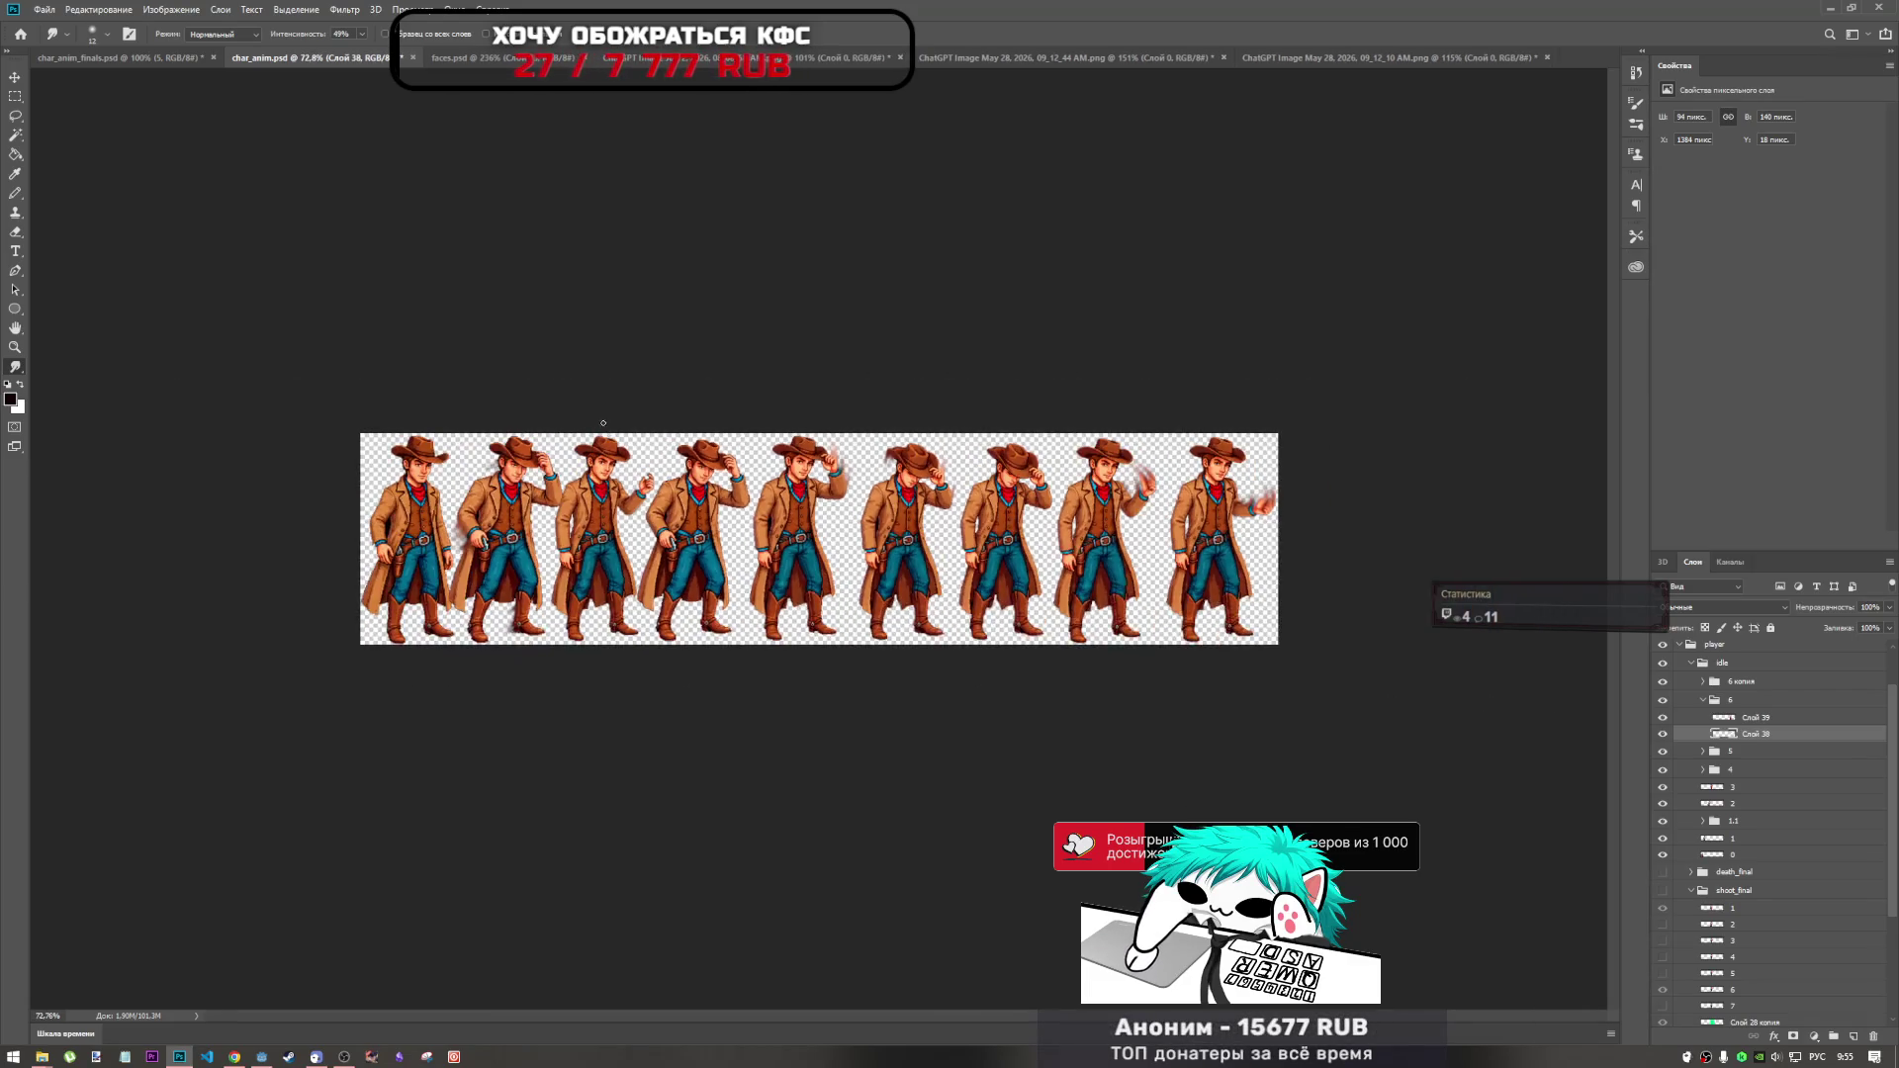
scroll(822, 524, "up", 1)
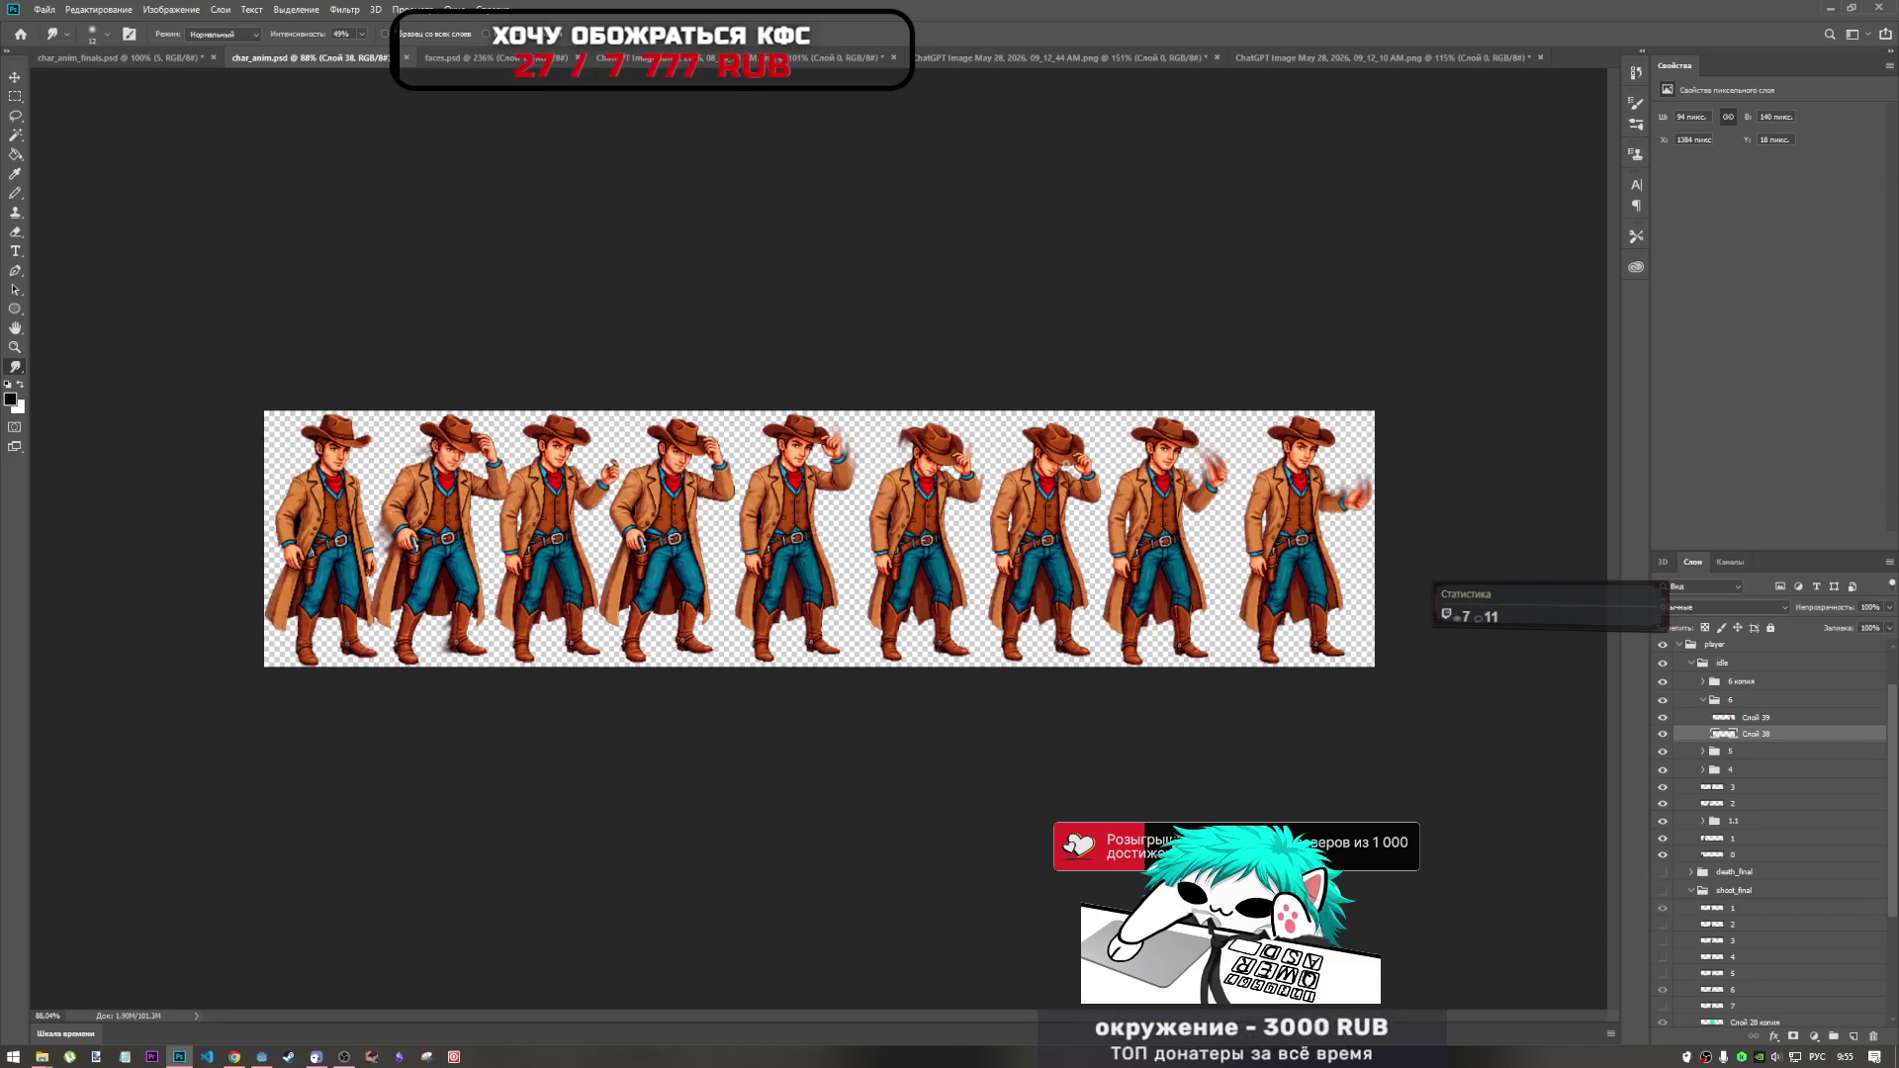
scroll(635, 560, "up", 5)
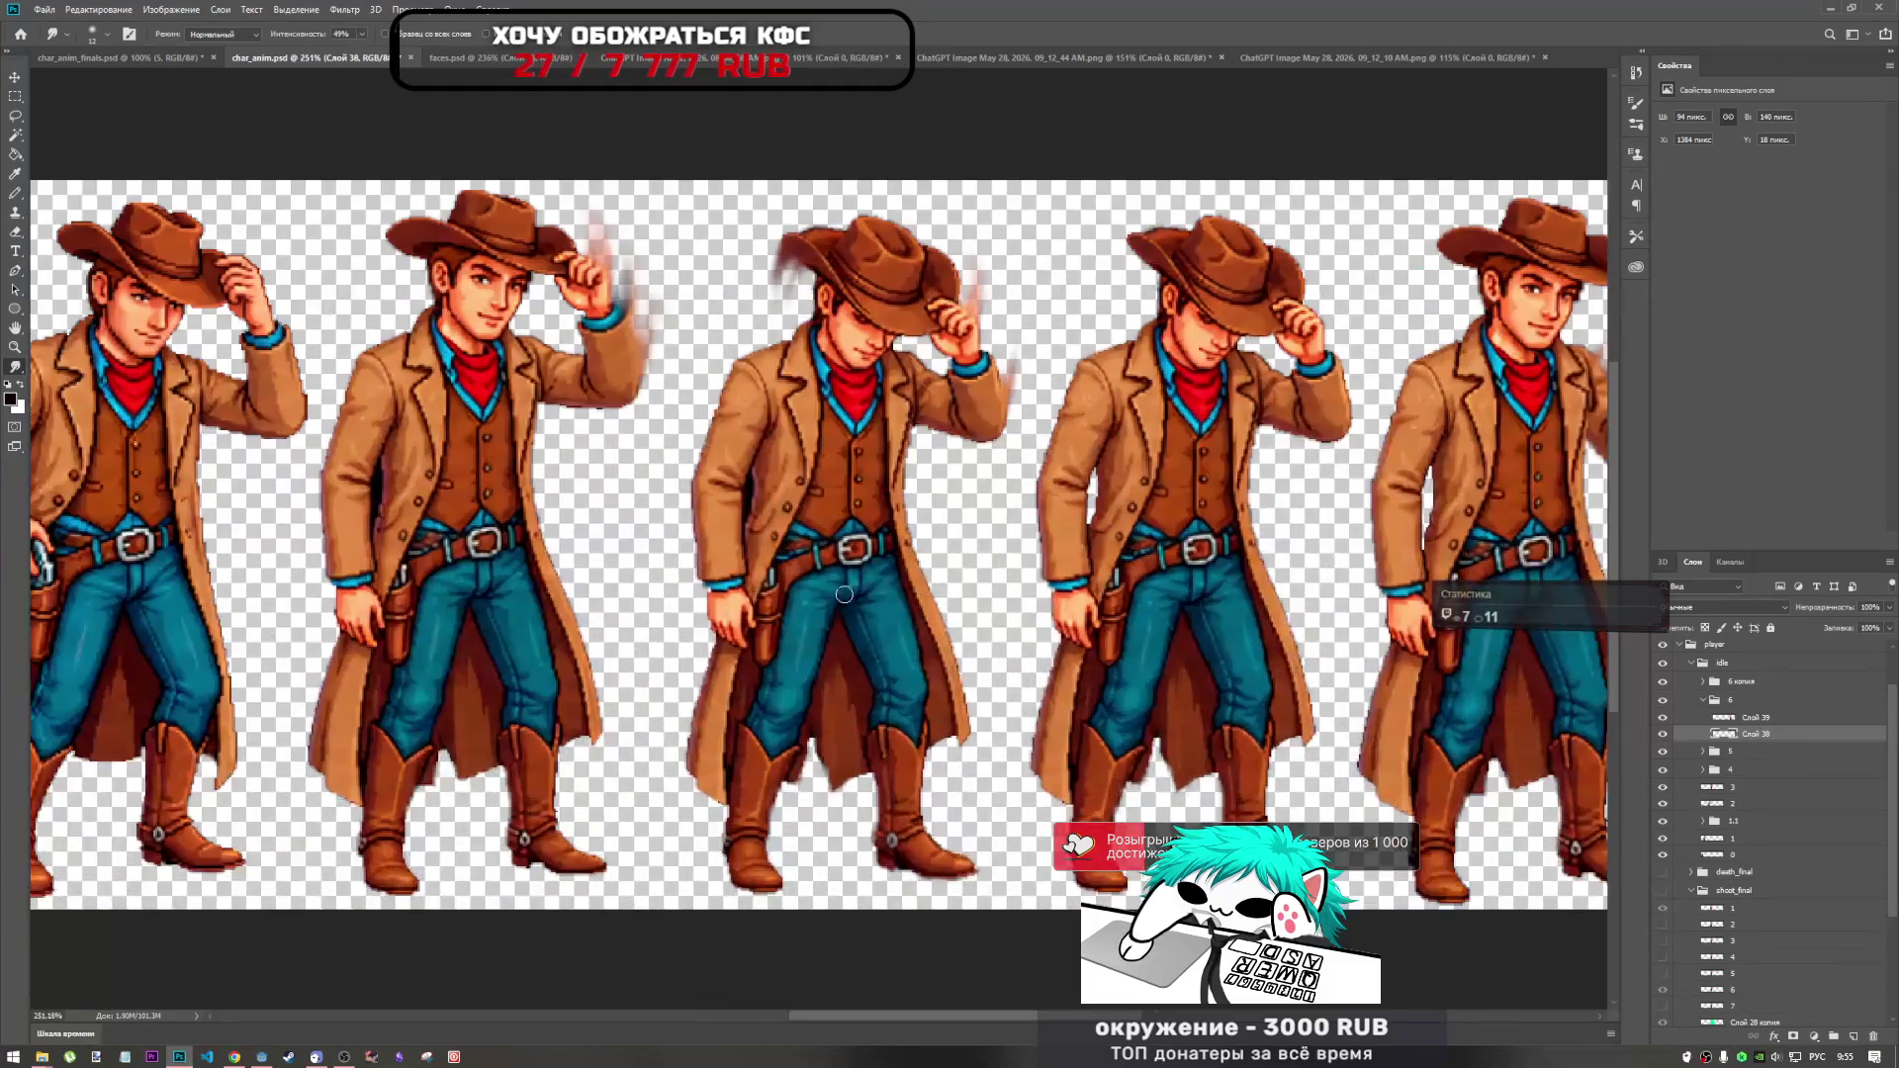
scroll(635, 561, "down", 5)
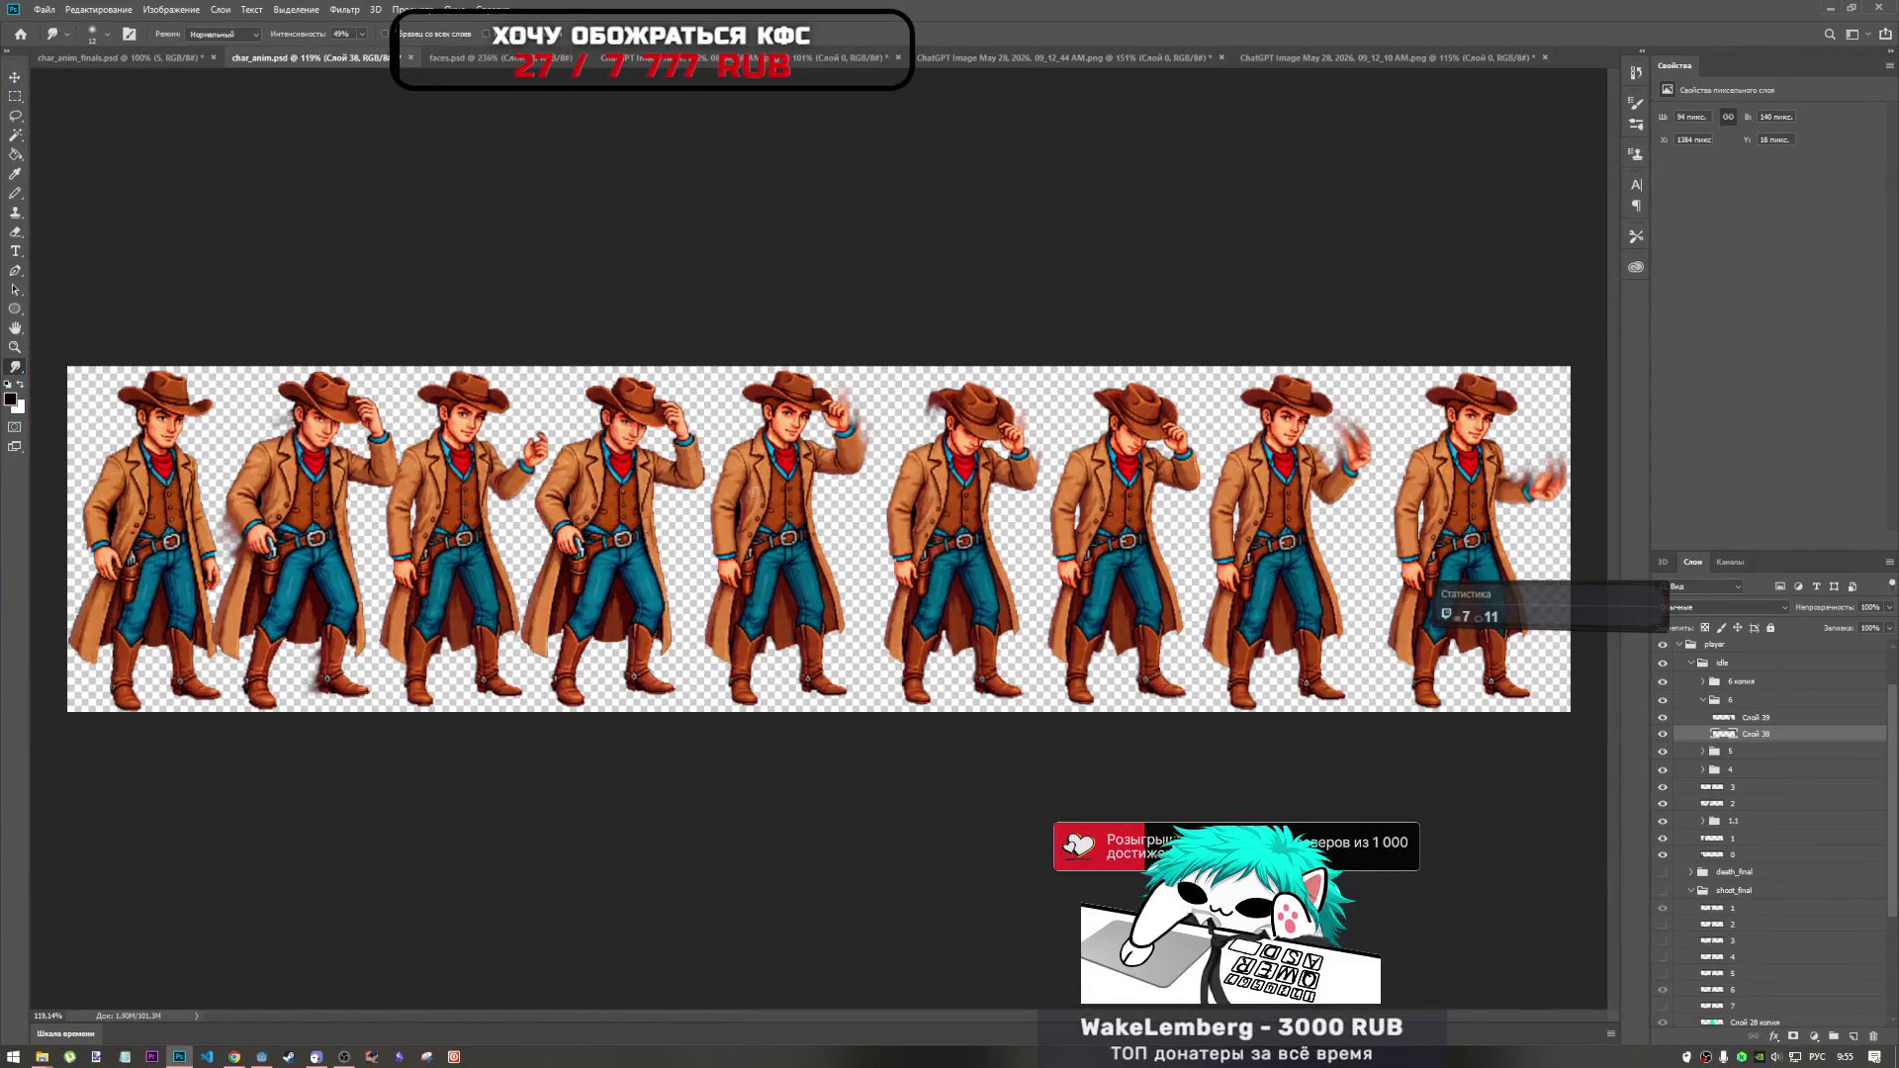
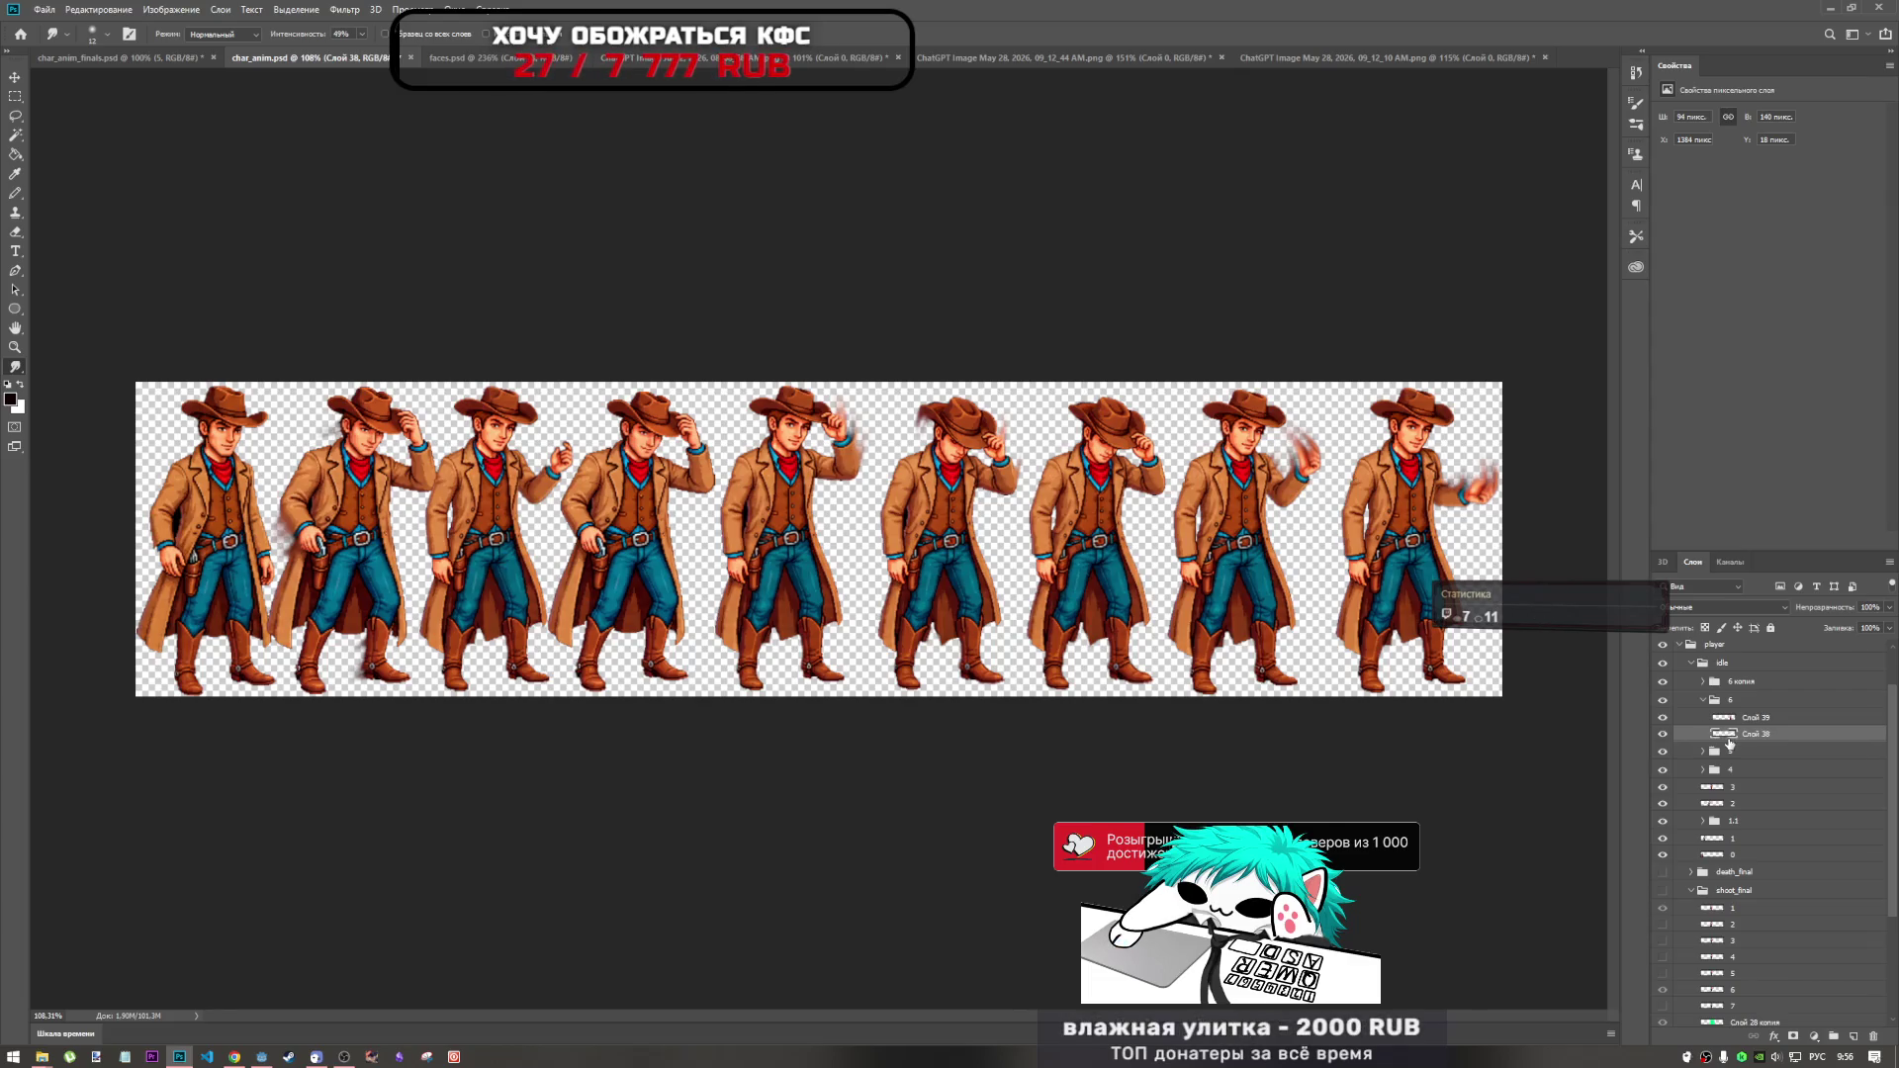
Toggle Слой 39, group 6 and the middle cowboy's body layer off and on to compare, then select Слой 39.
scroll(1187, 442, "up", 3)
scroll(1424, 504, "up", 5)
left_click(1662, 718)
left_click(1663, 718)
left_click(1663, 700)
left_click(1663, 700)
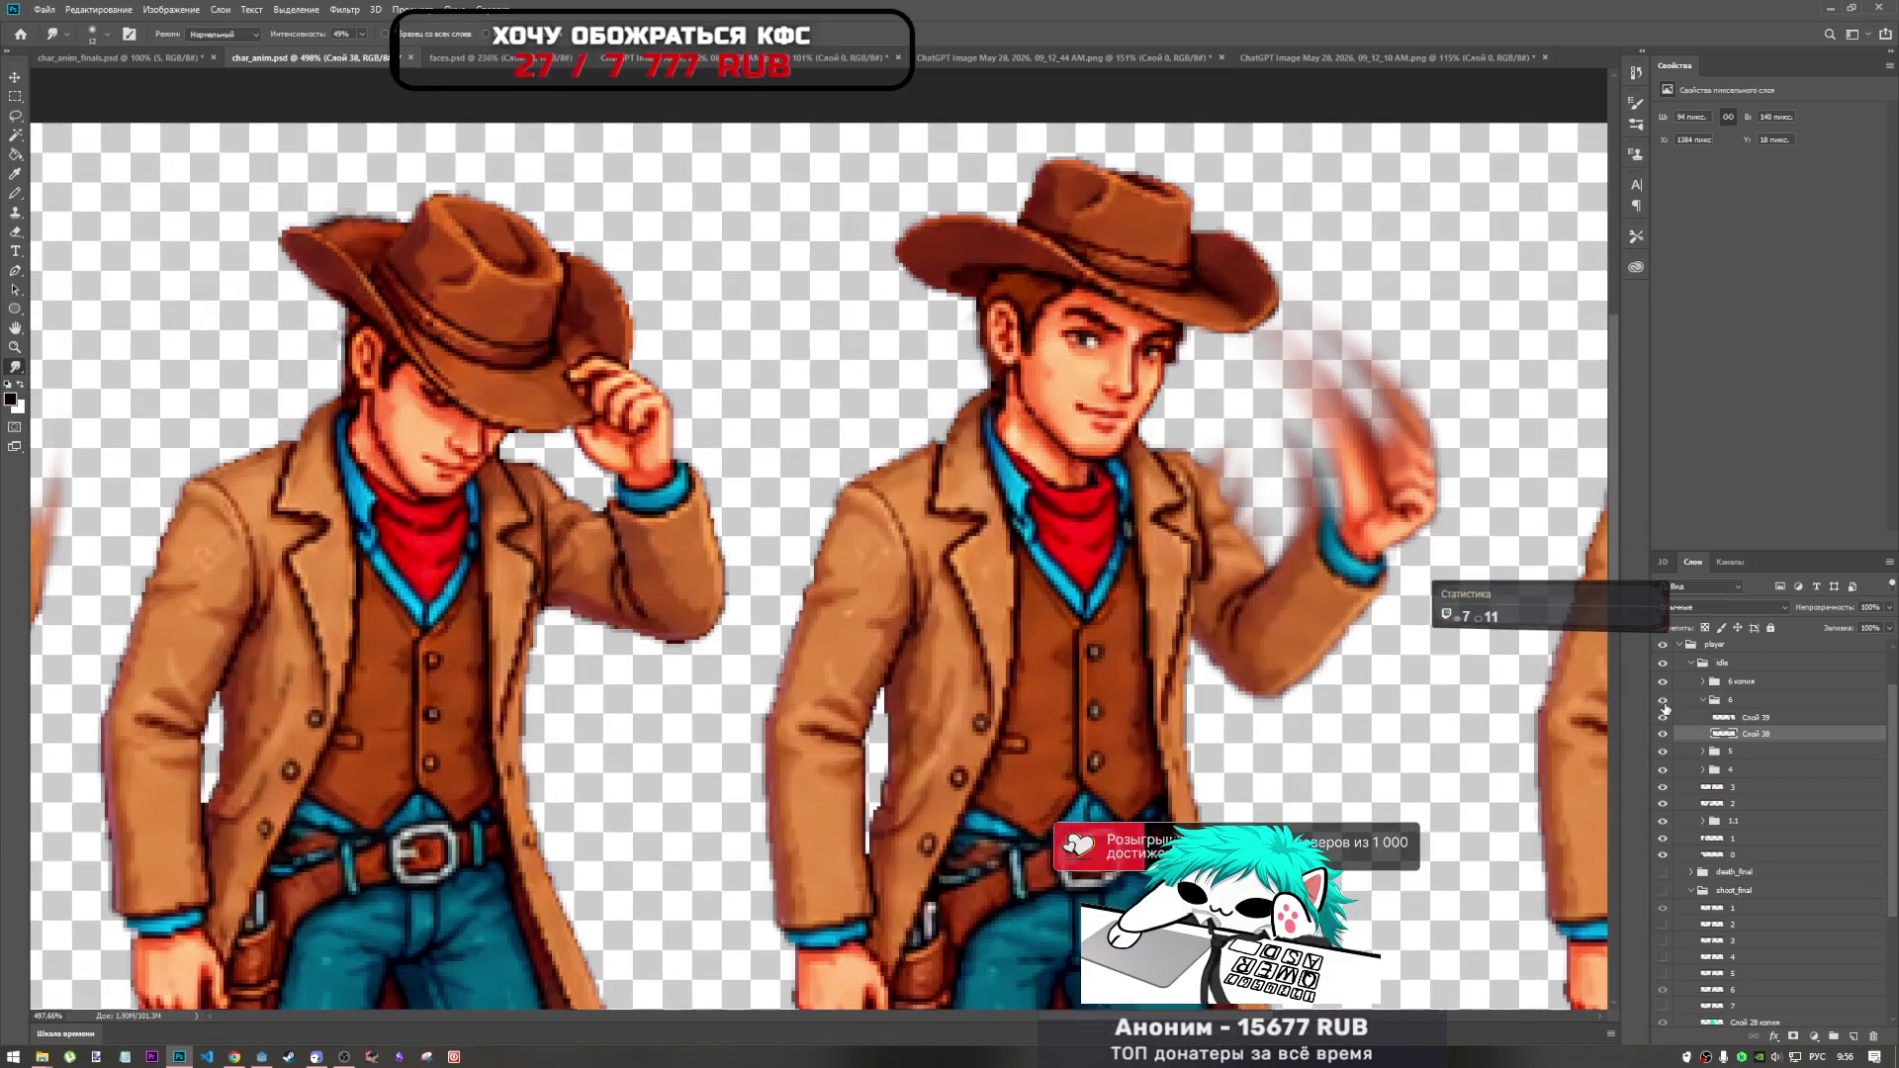
left_click(1662, 718)
left_click(1663, 718)
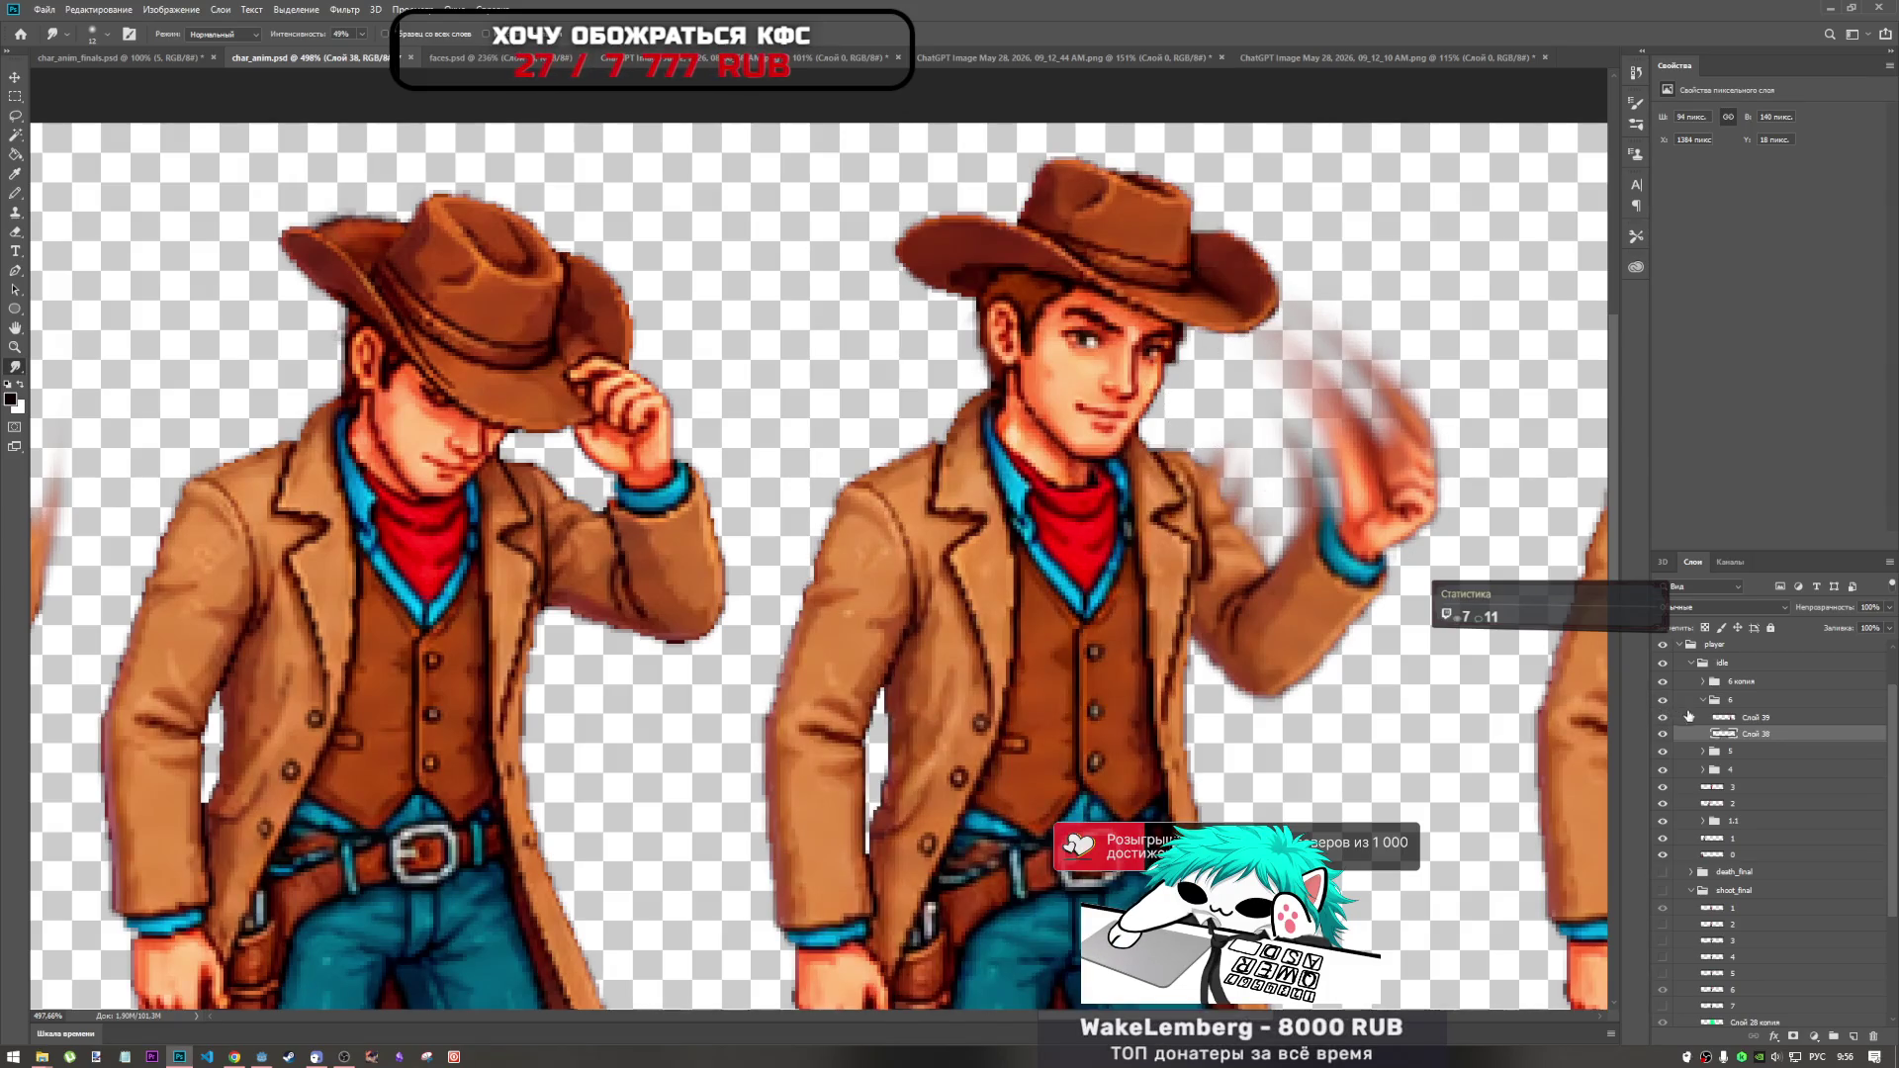
left_click(1739, 719)
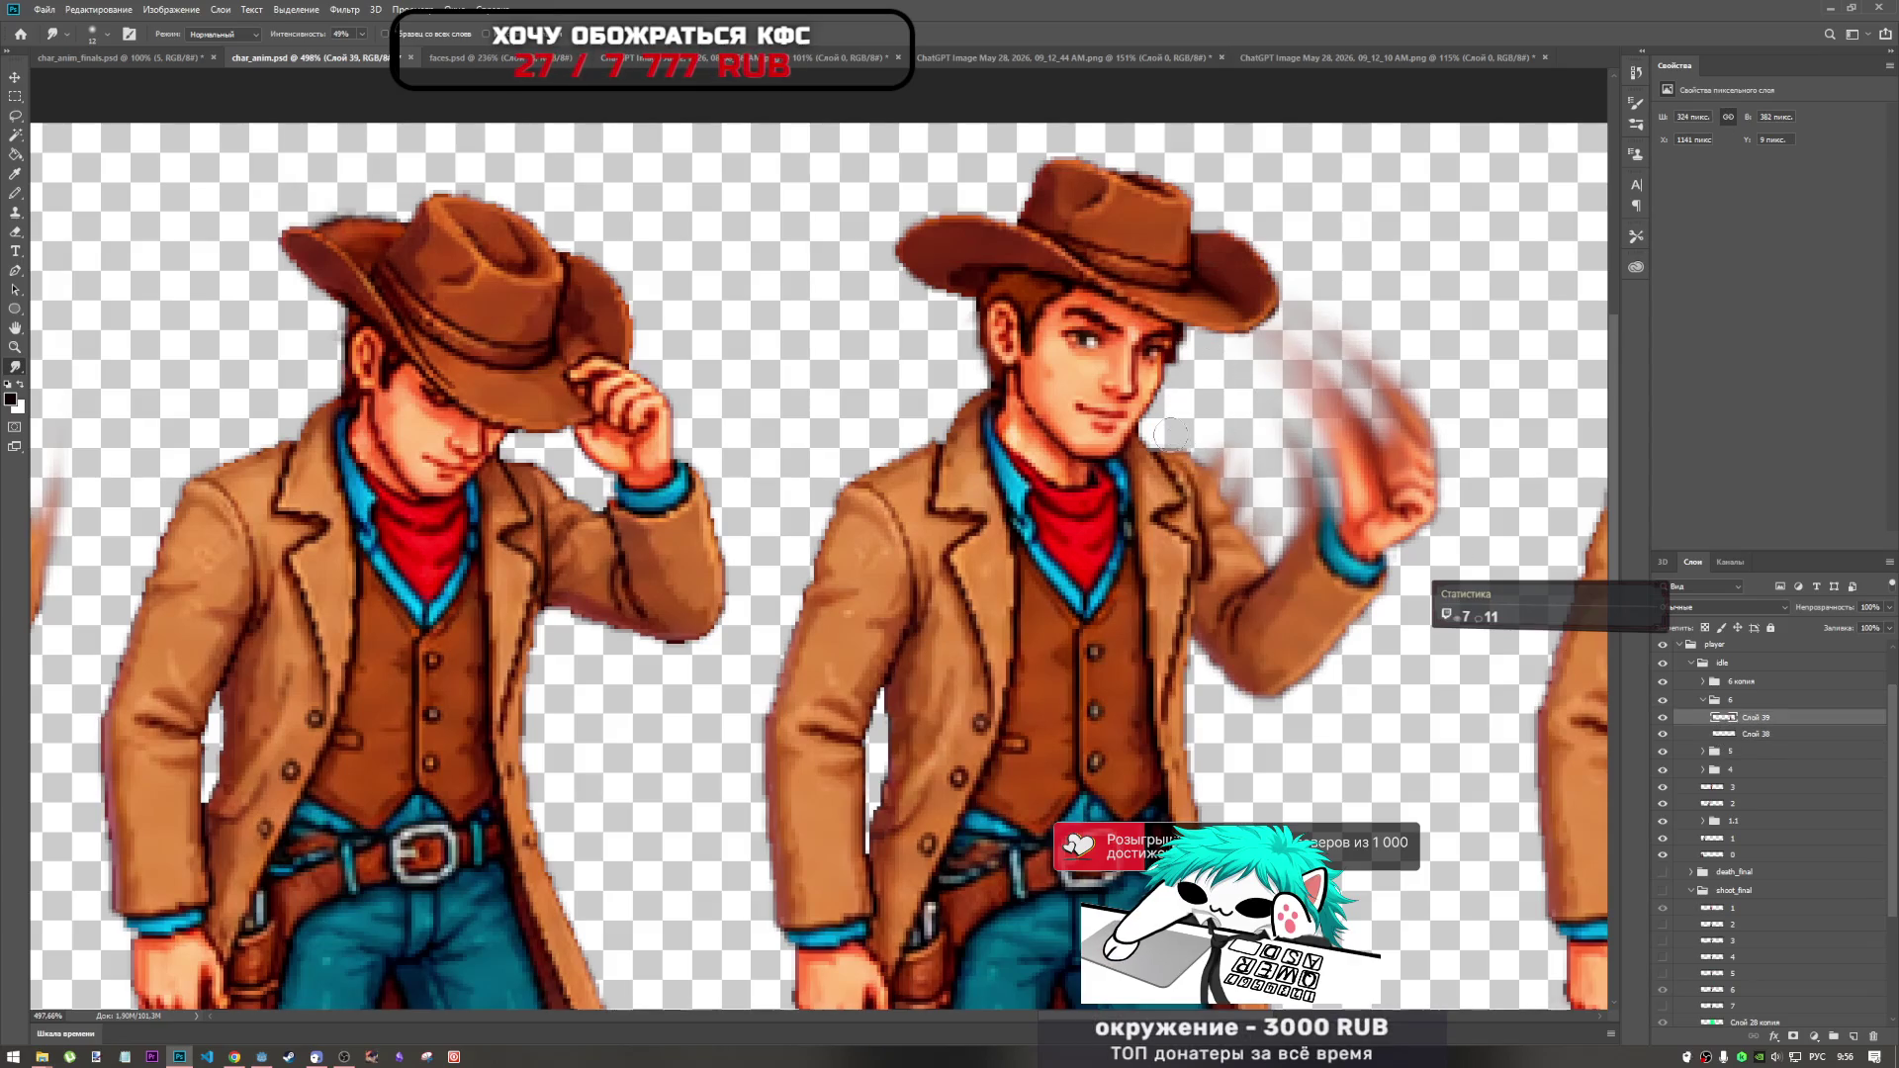
Review the sprite strip's frames and collapse group 6 in the Layers panel.
scroll(1184, 401, "down", 4)
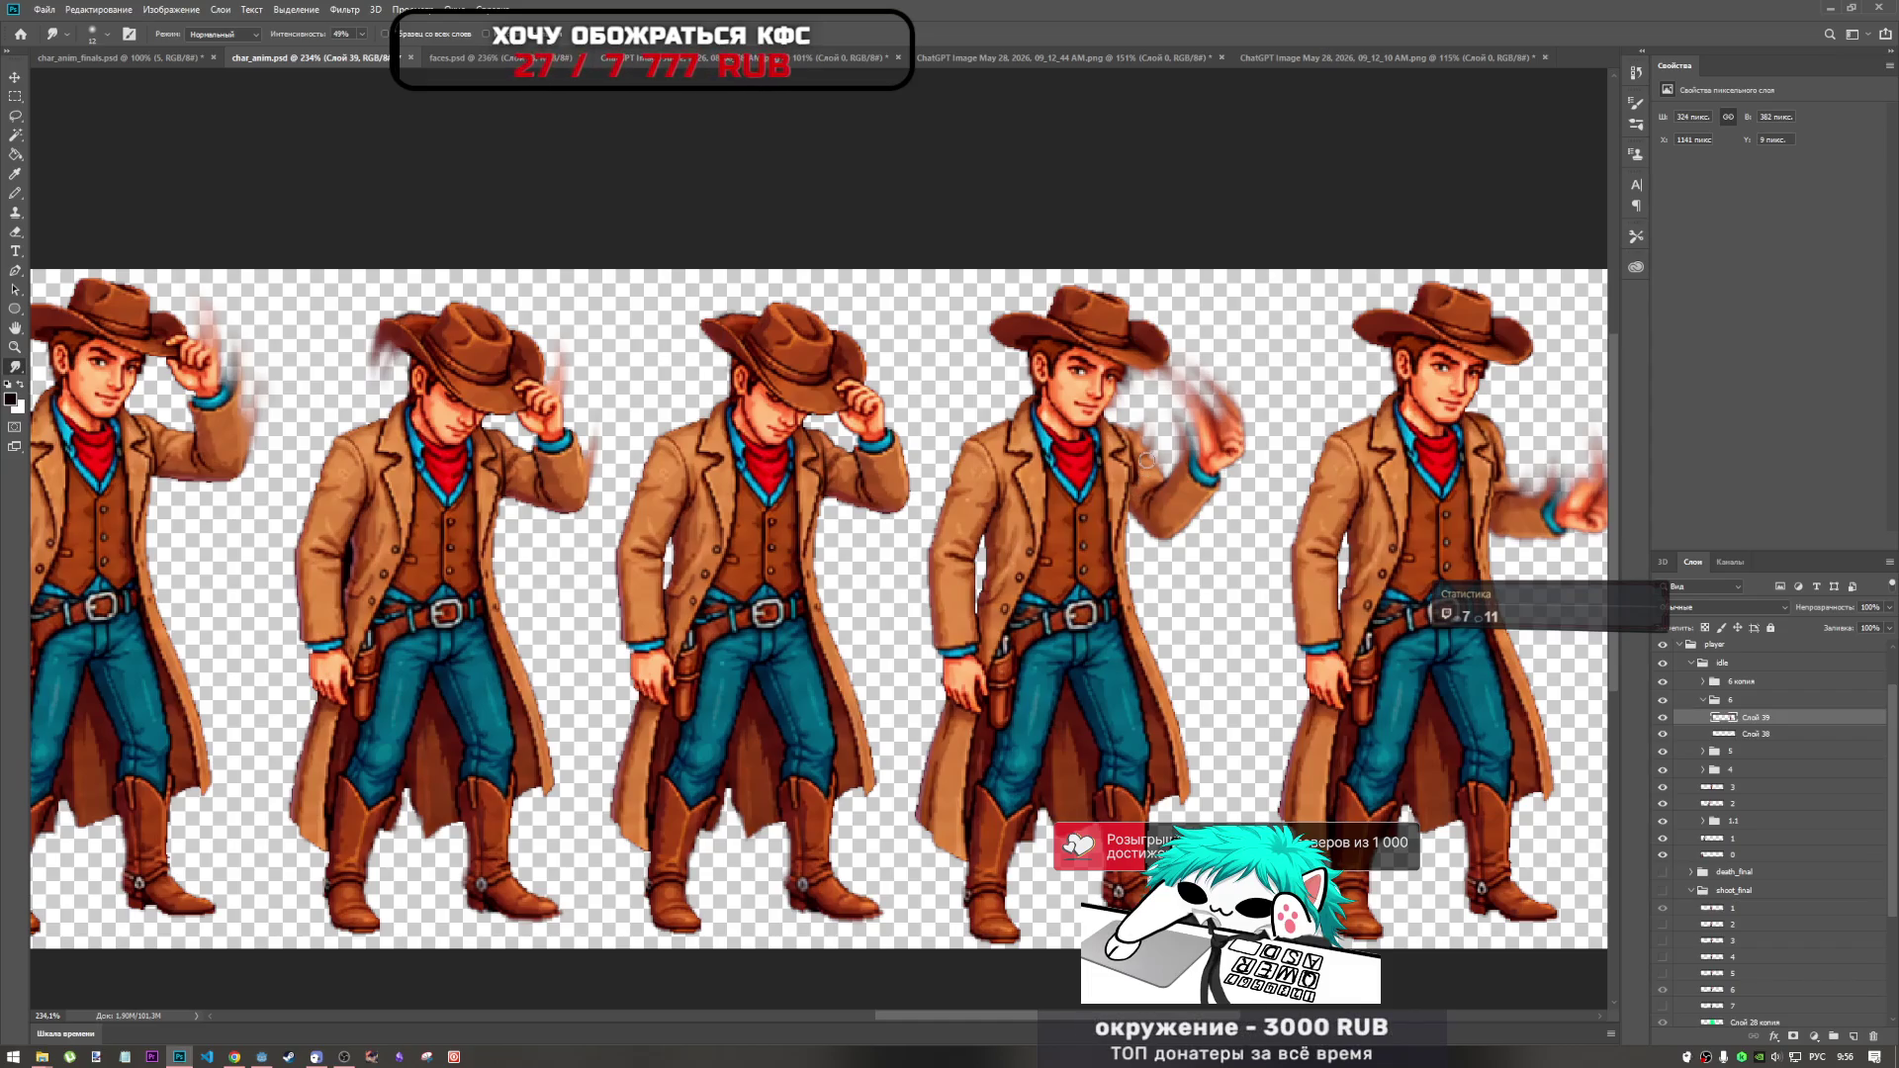
scroll(1139, 409, "down", 5)
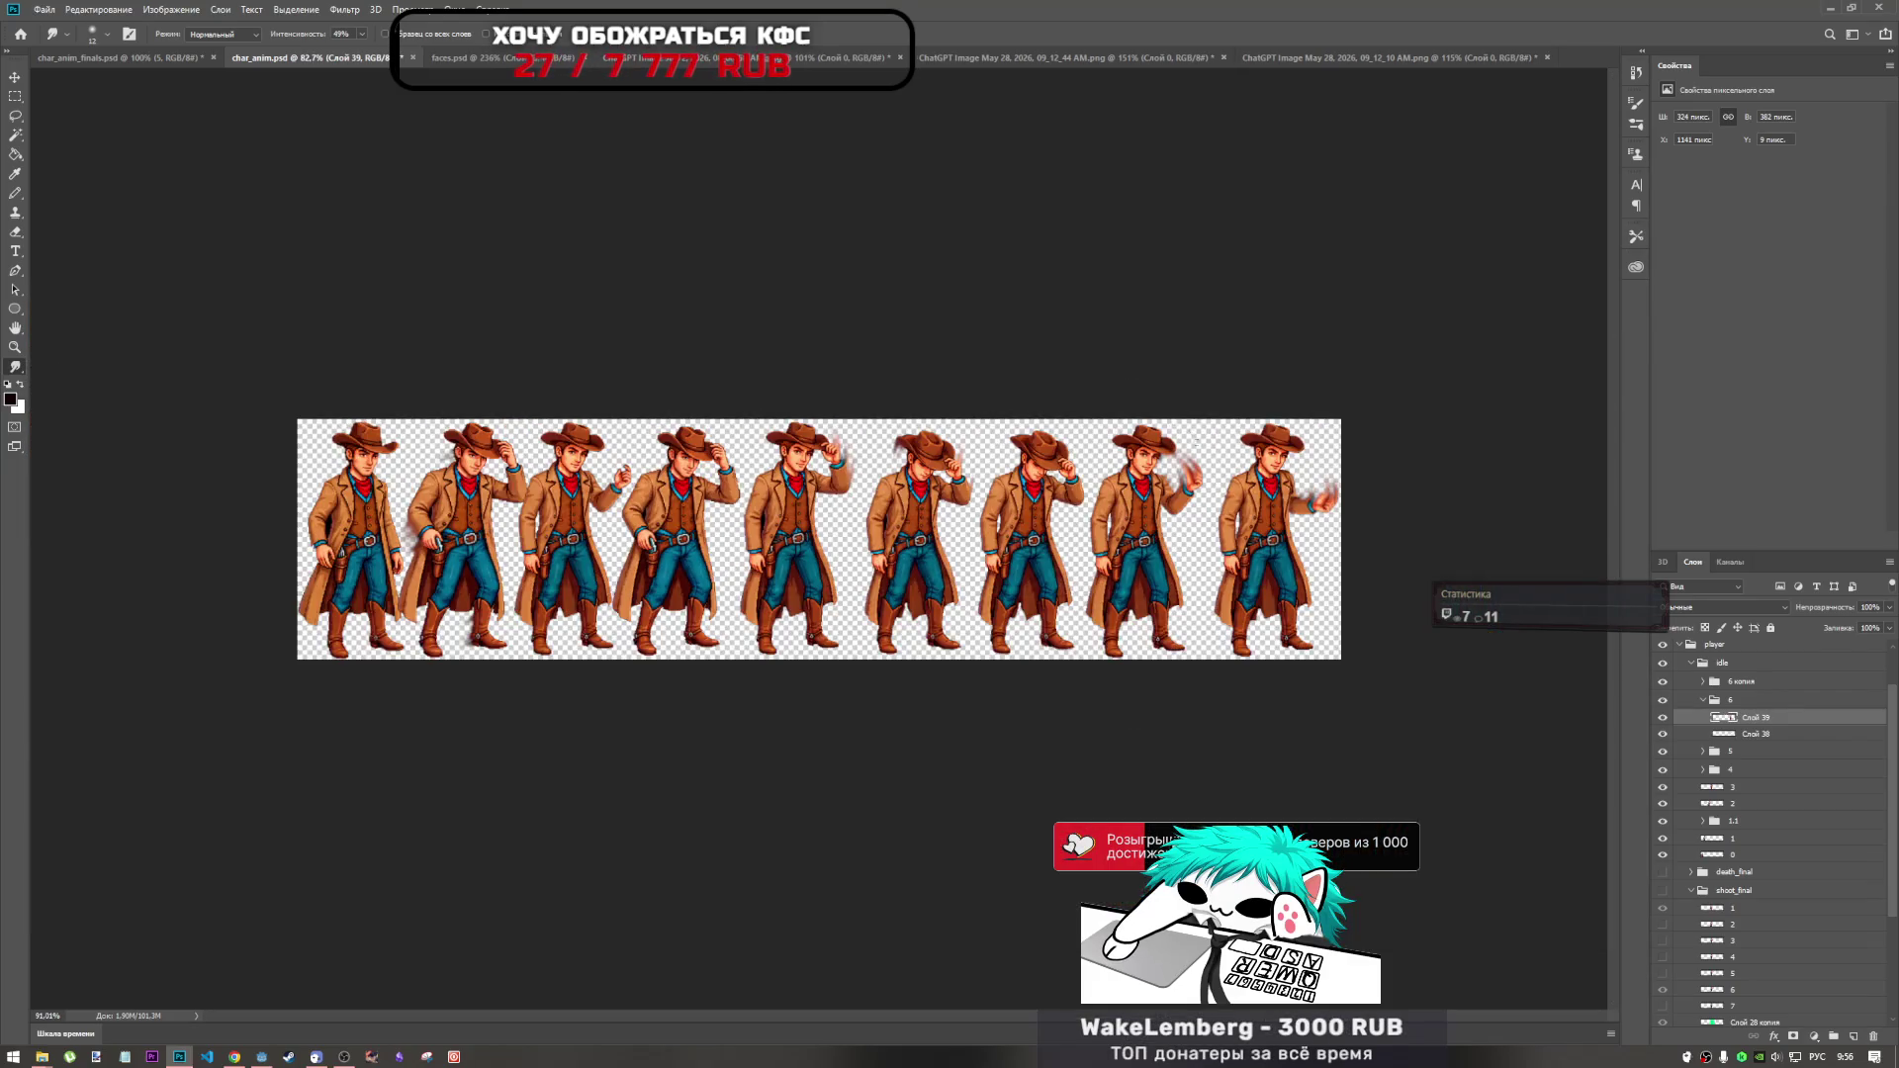
scroll(1192, 458, "up", 5)
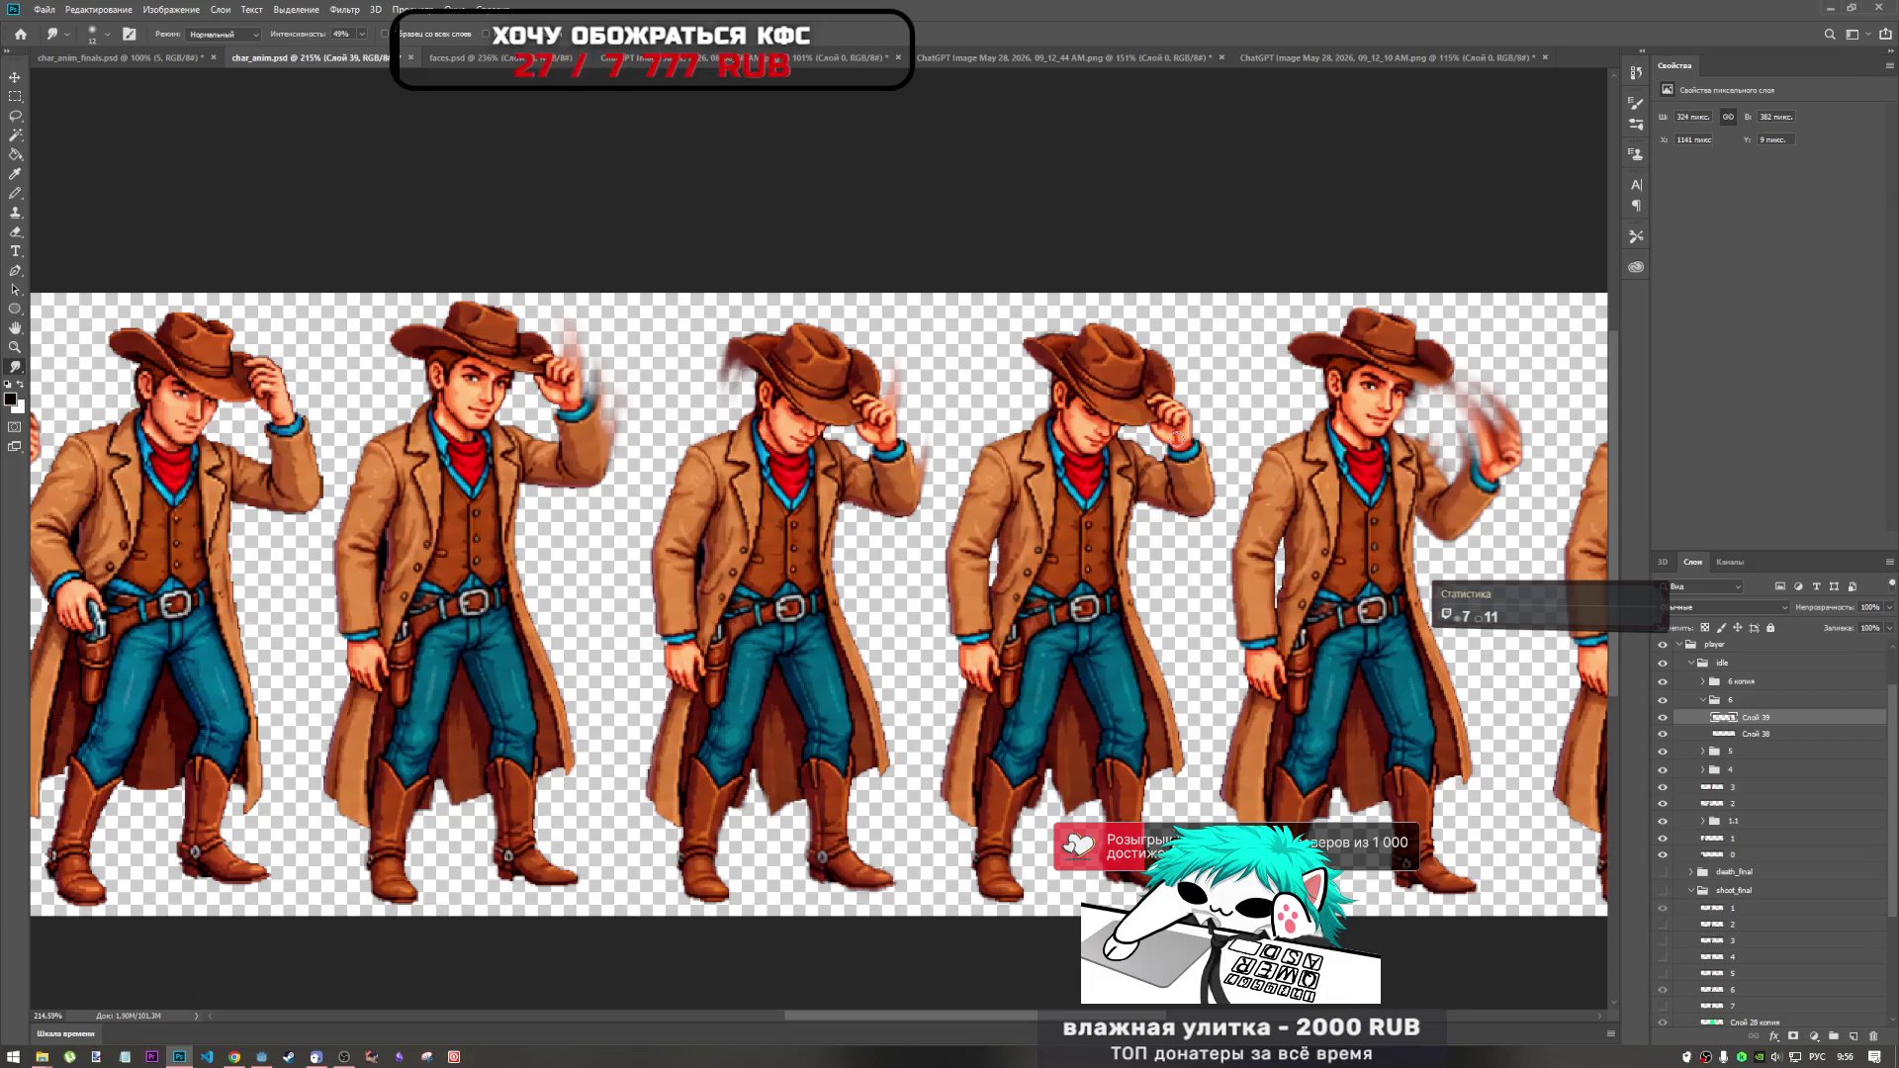
scroll(1186, 427, "down", 5)
scroll(1183, 413, "up", 6)
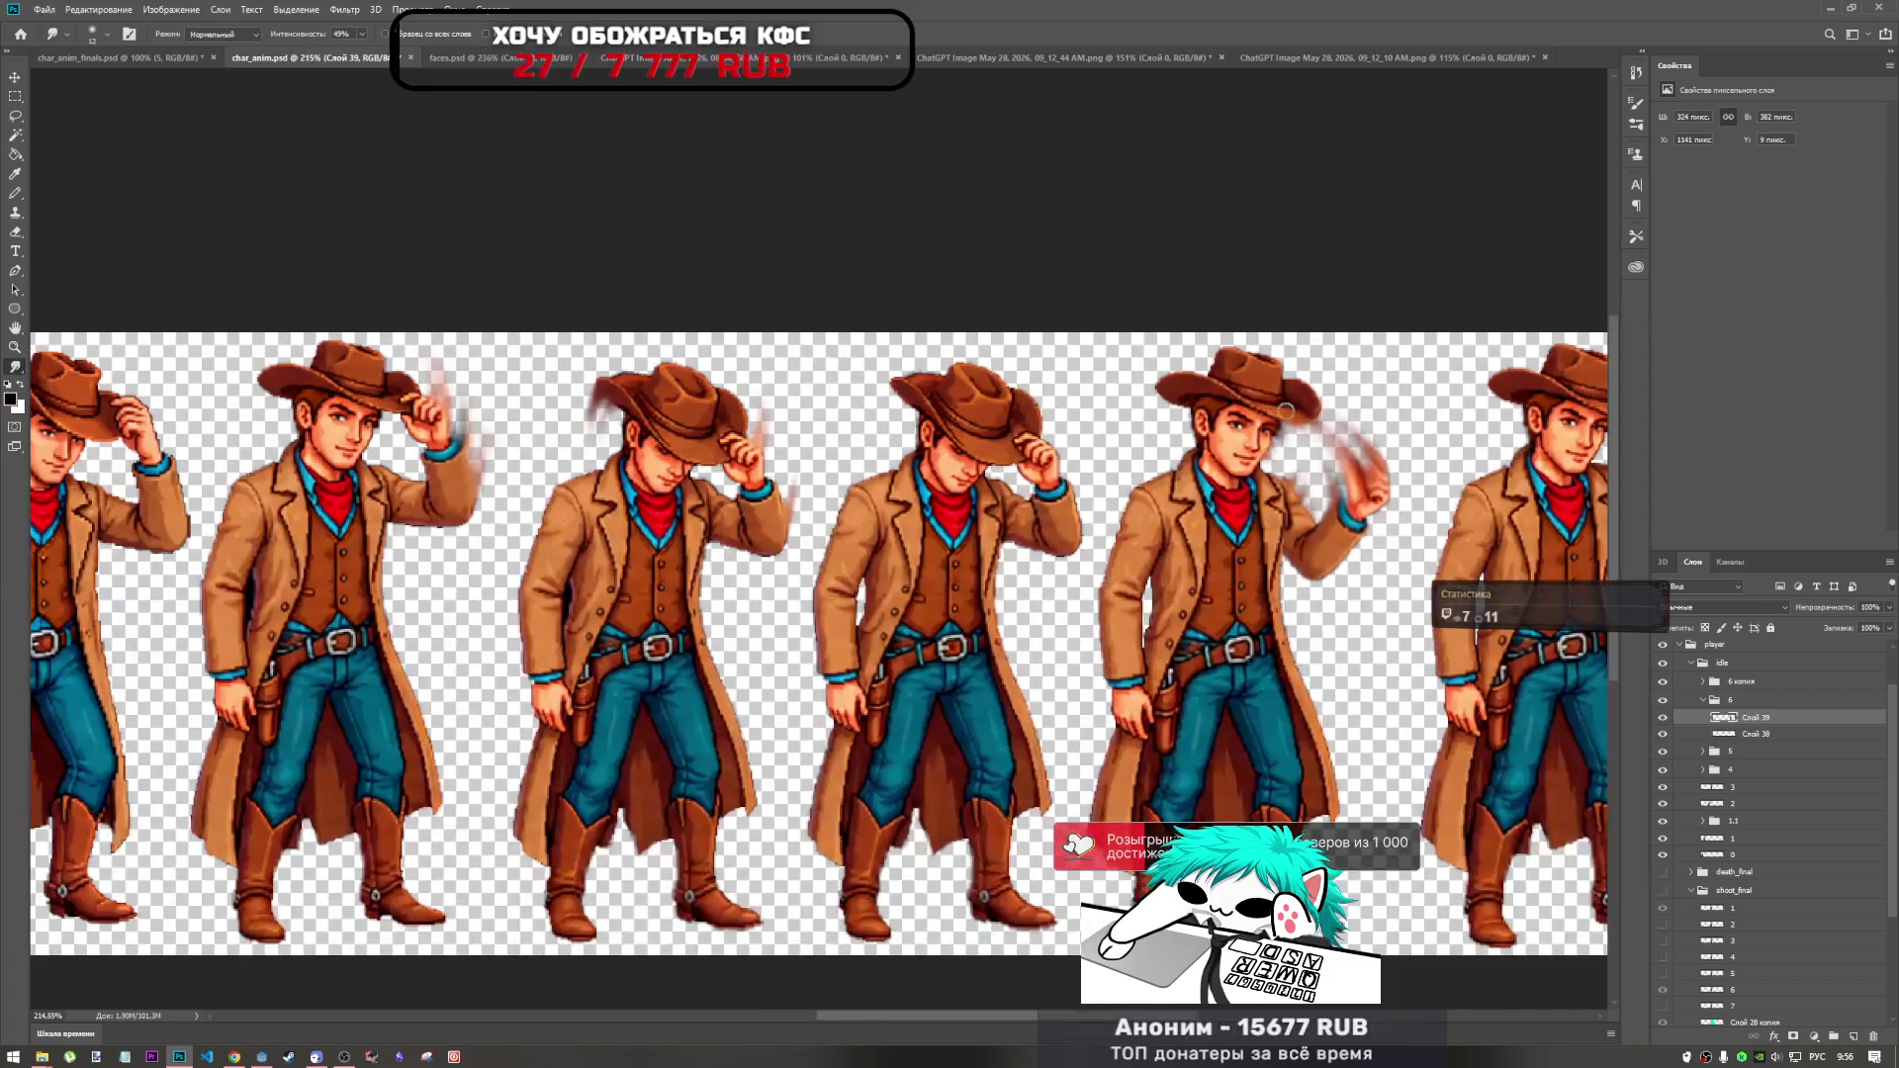
scroll(974, 435, "down", 2)
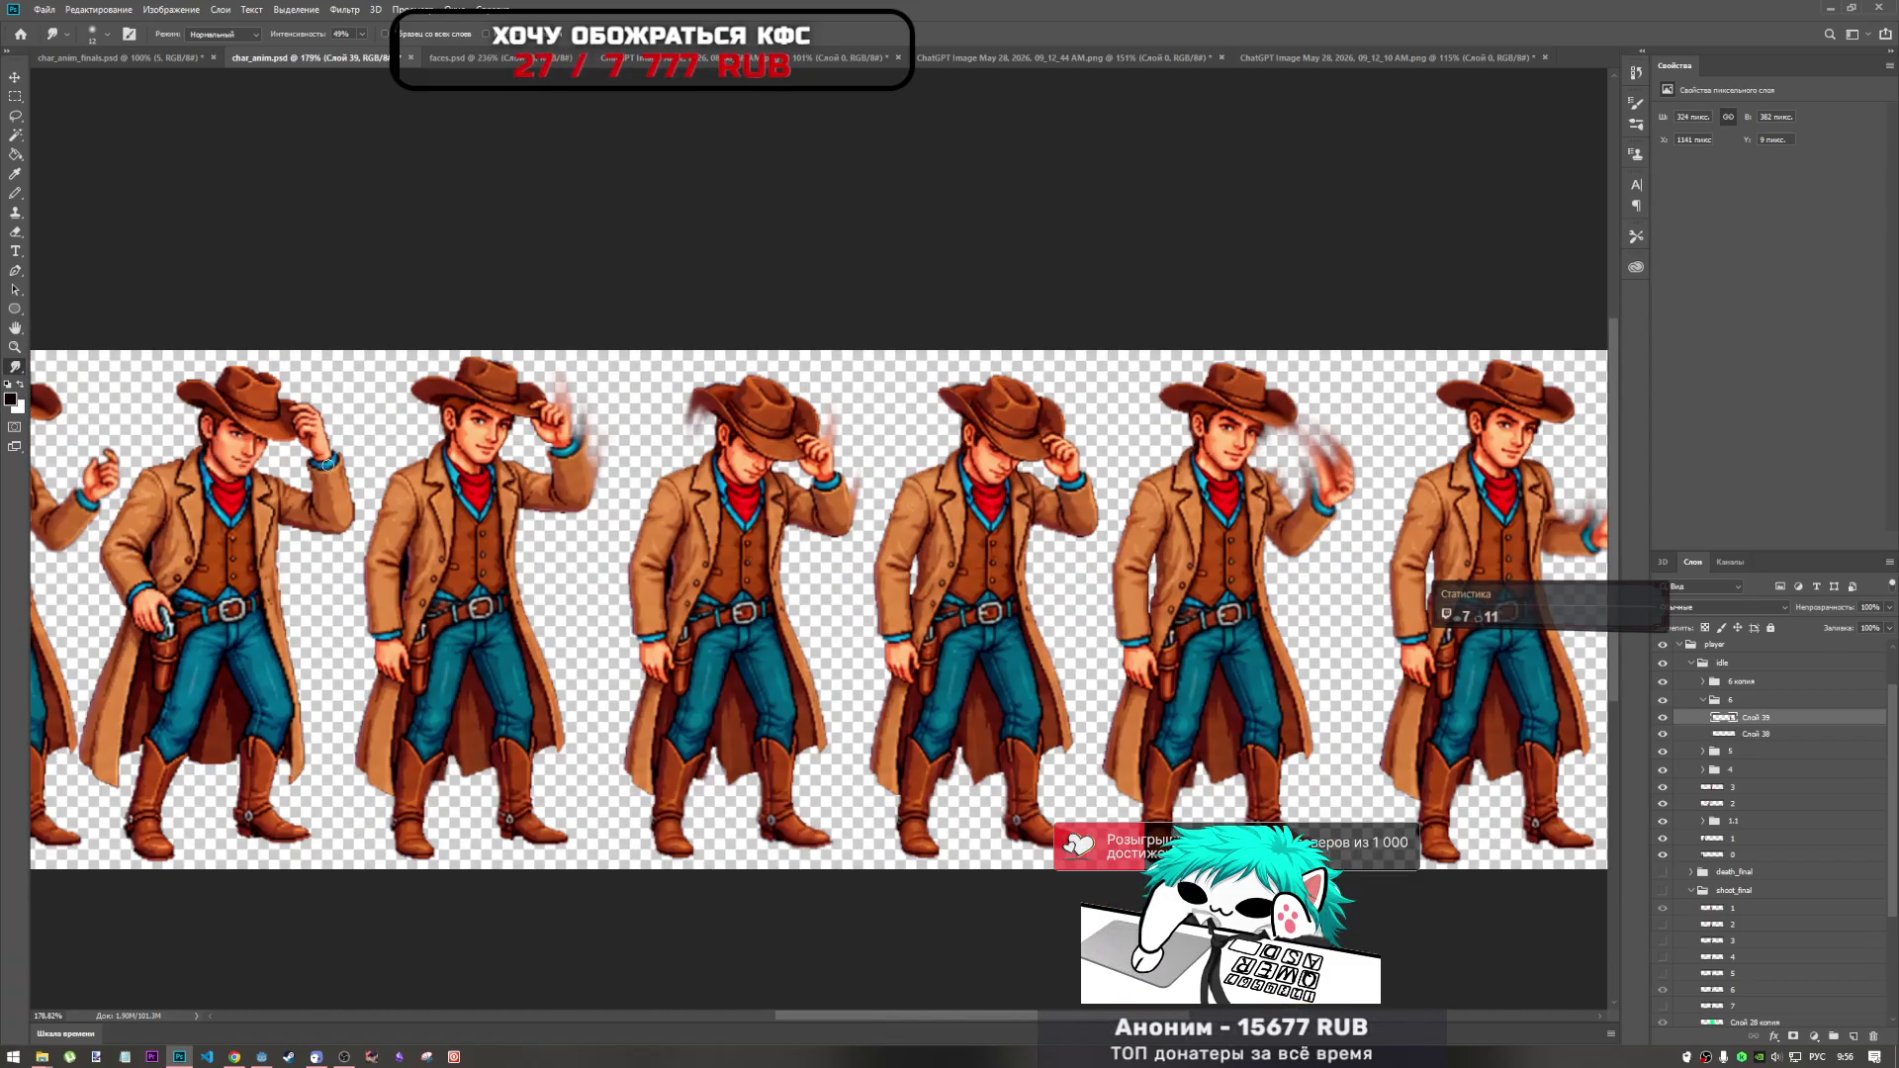
scroll(1233, 500, "down", 2)
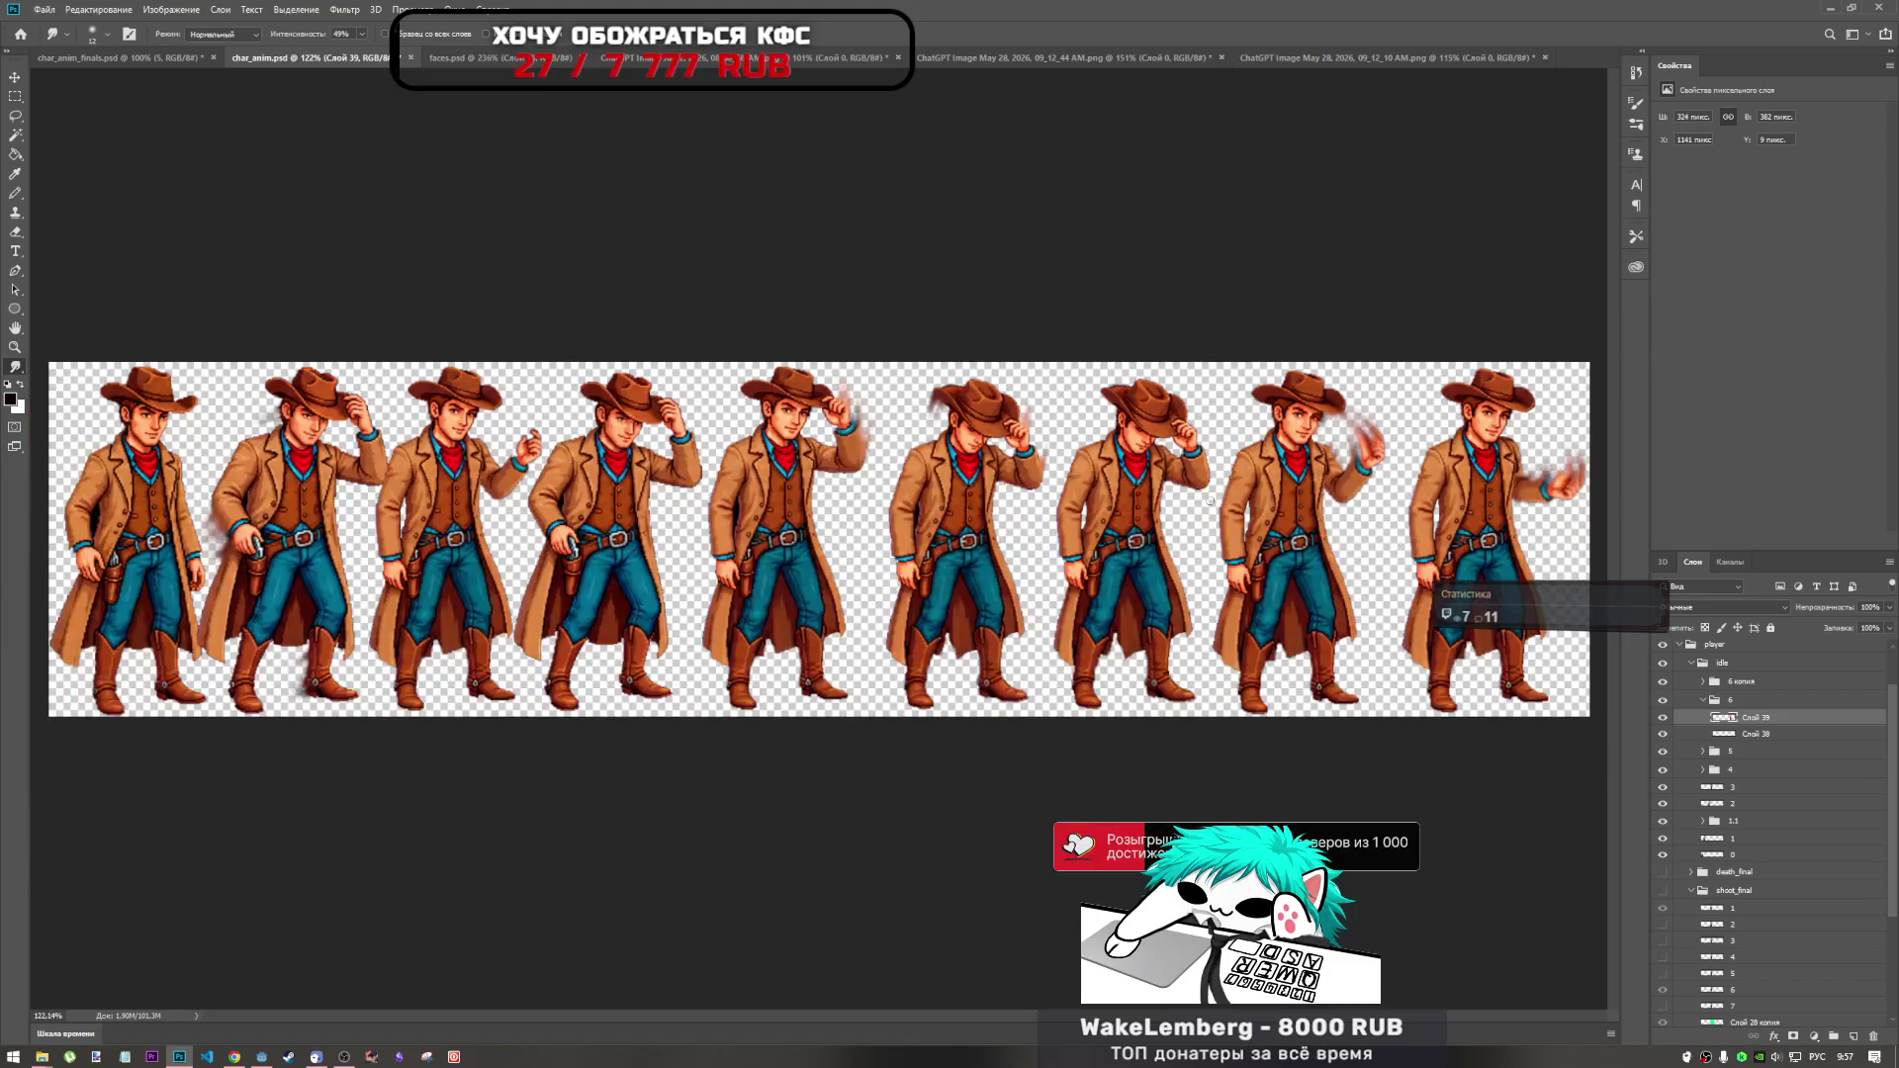
scroll(1098, 498, "up", 2)
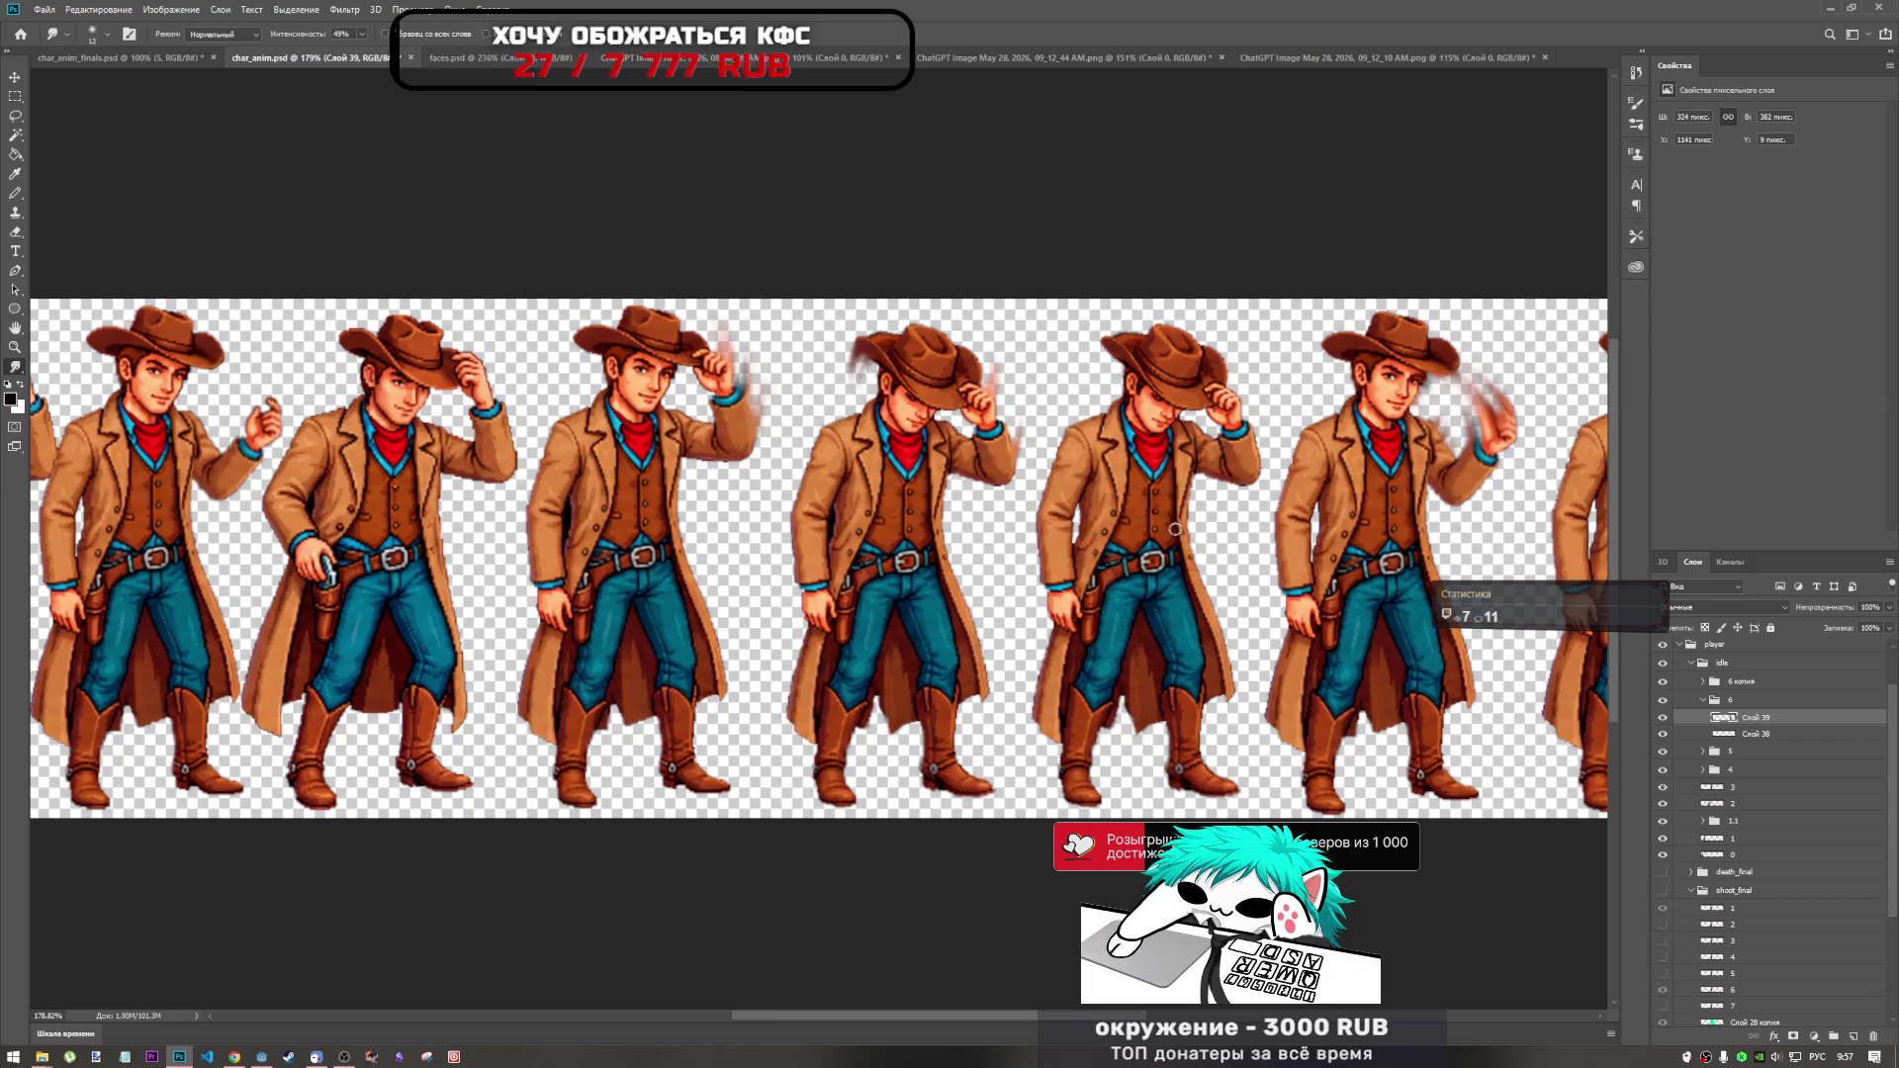
left_click(1700, 700)
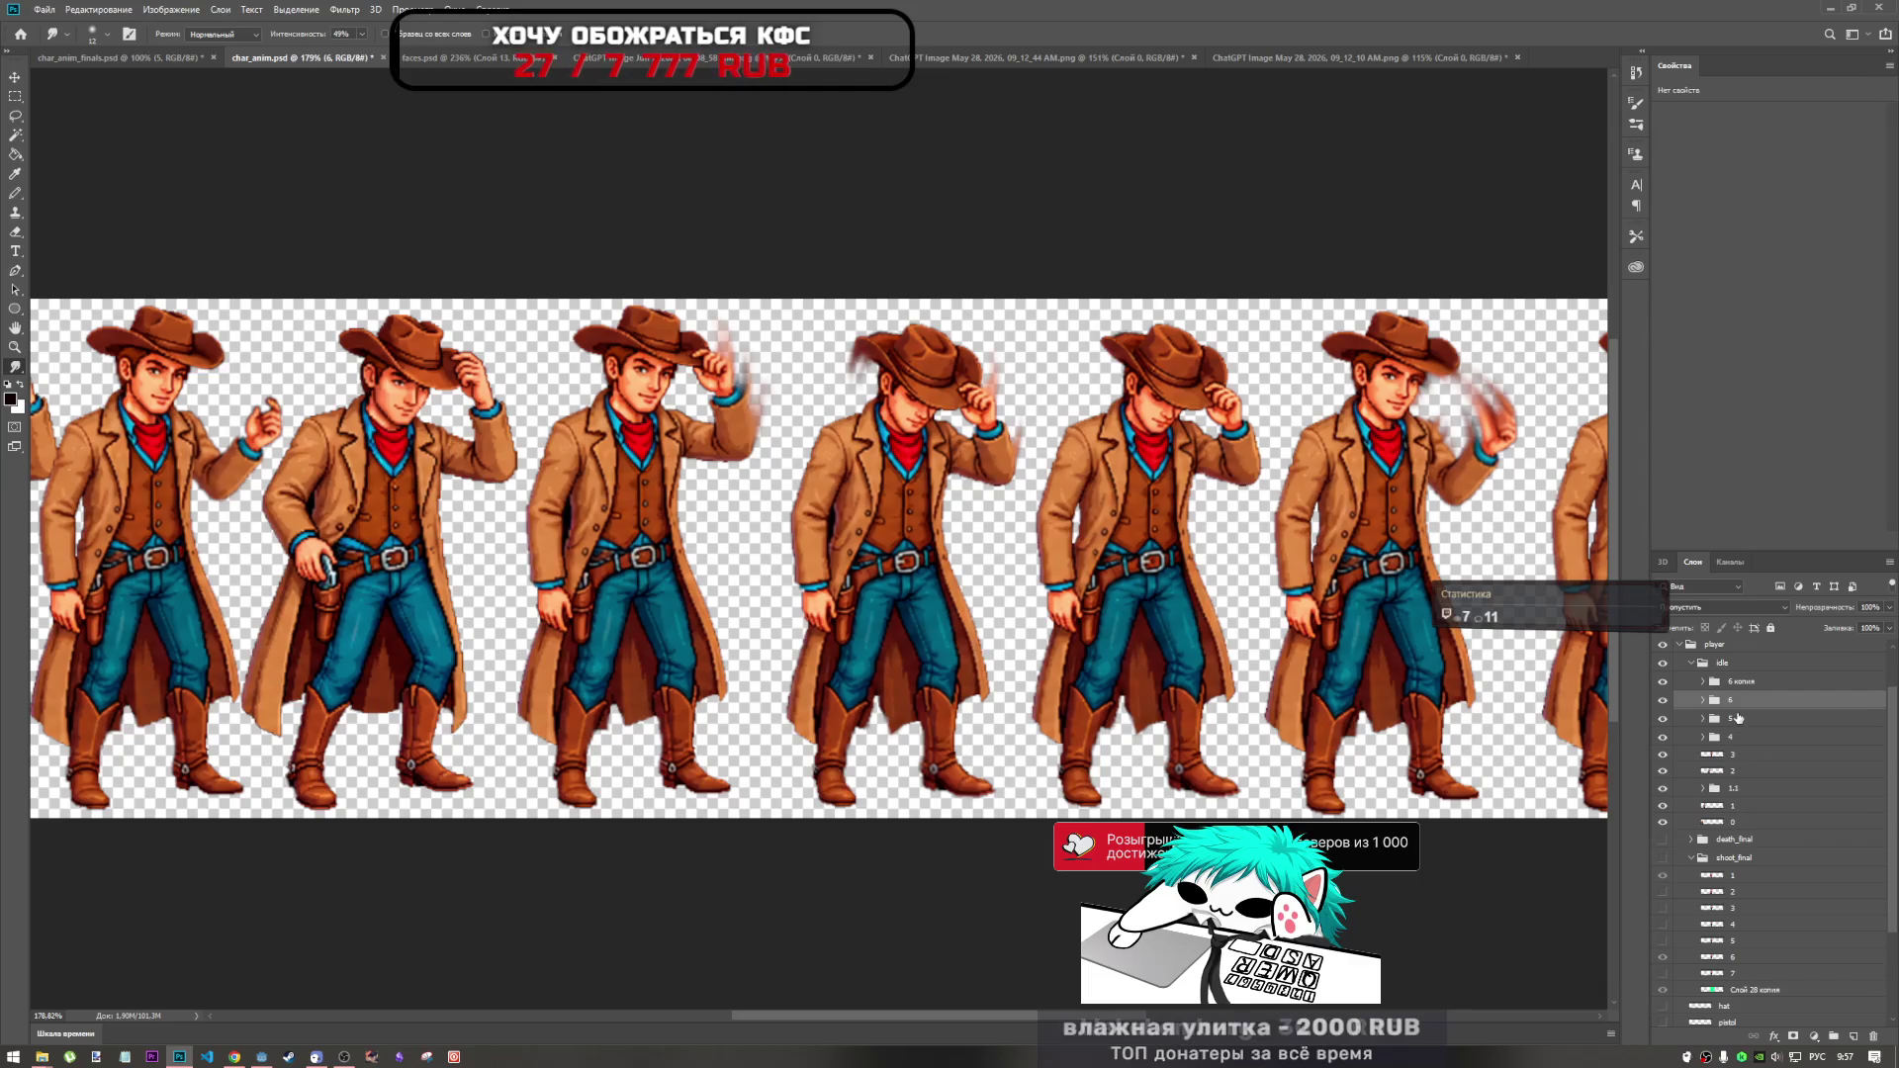
Rename the layer group '6 копия' to 7.
double_click(1742, 681)
type("7")
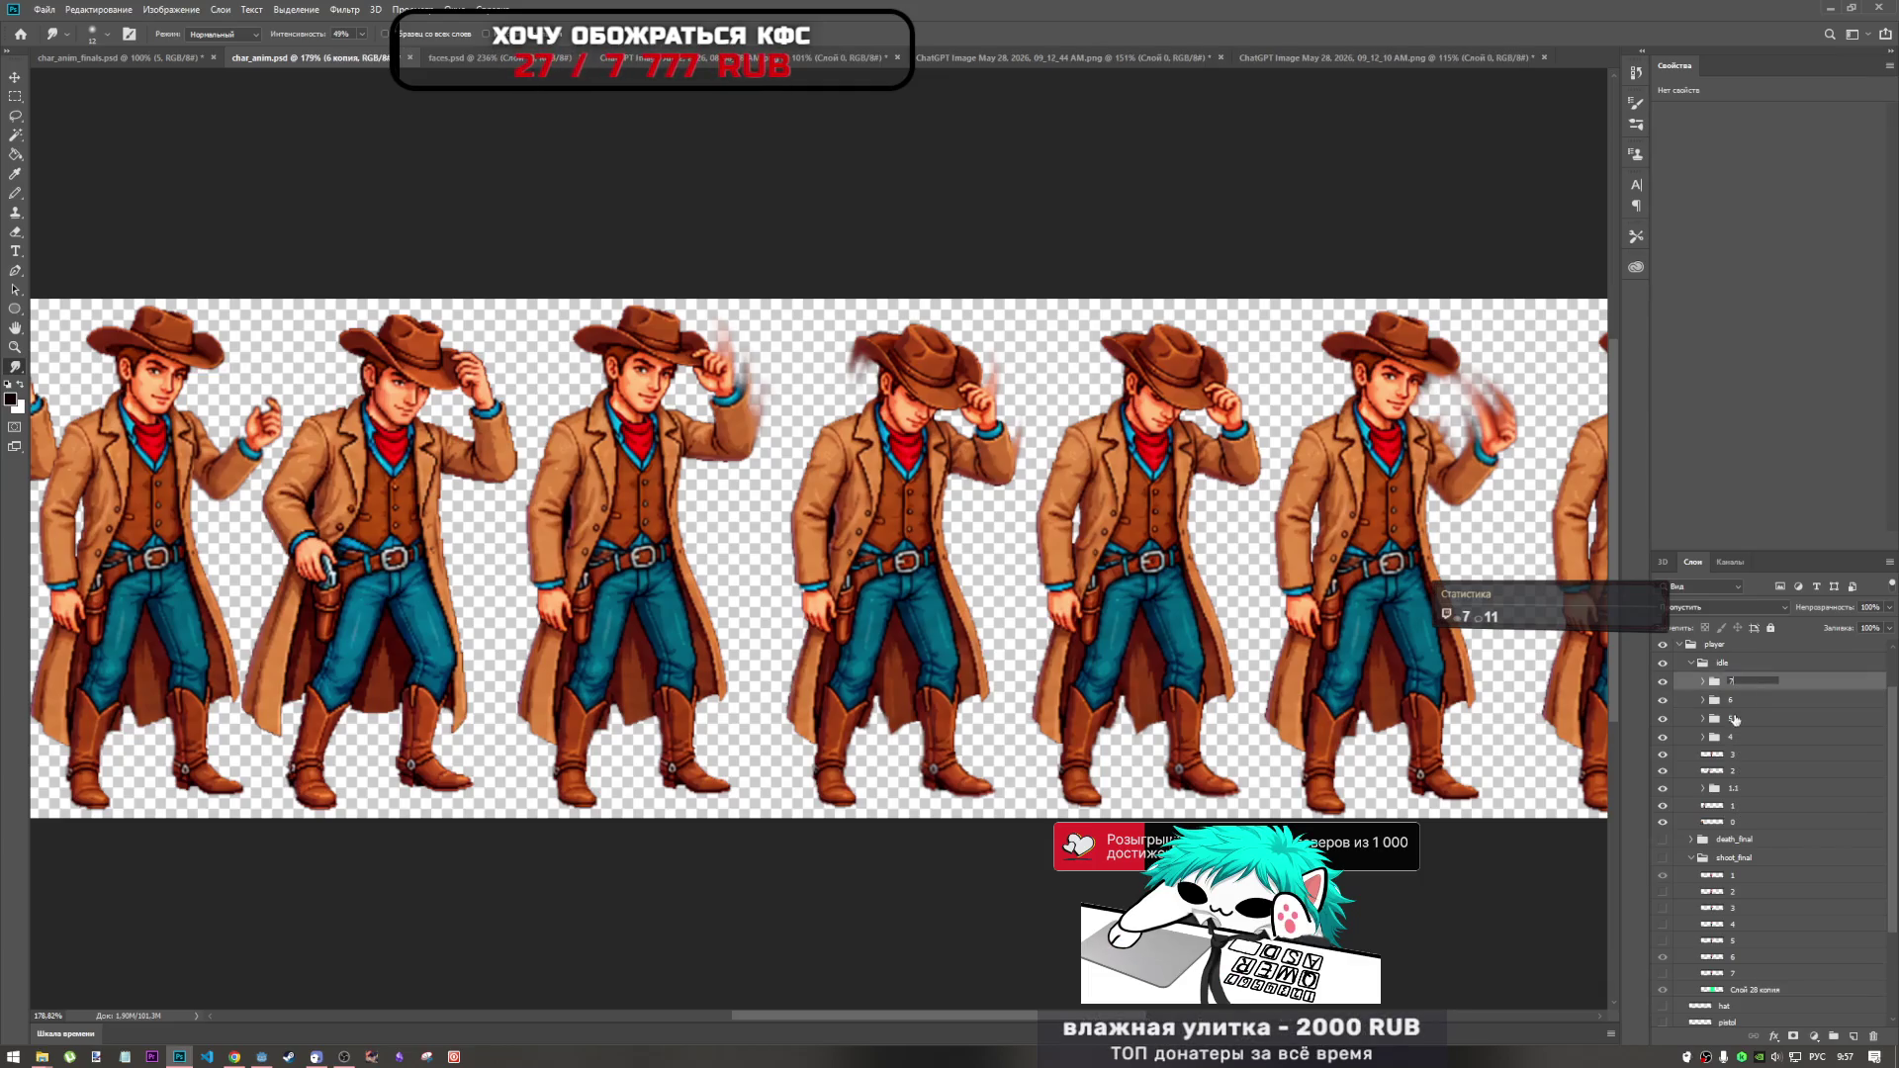
key("Return")
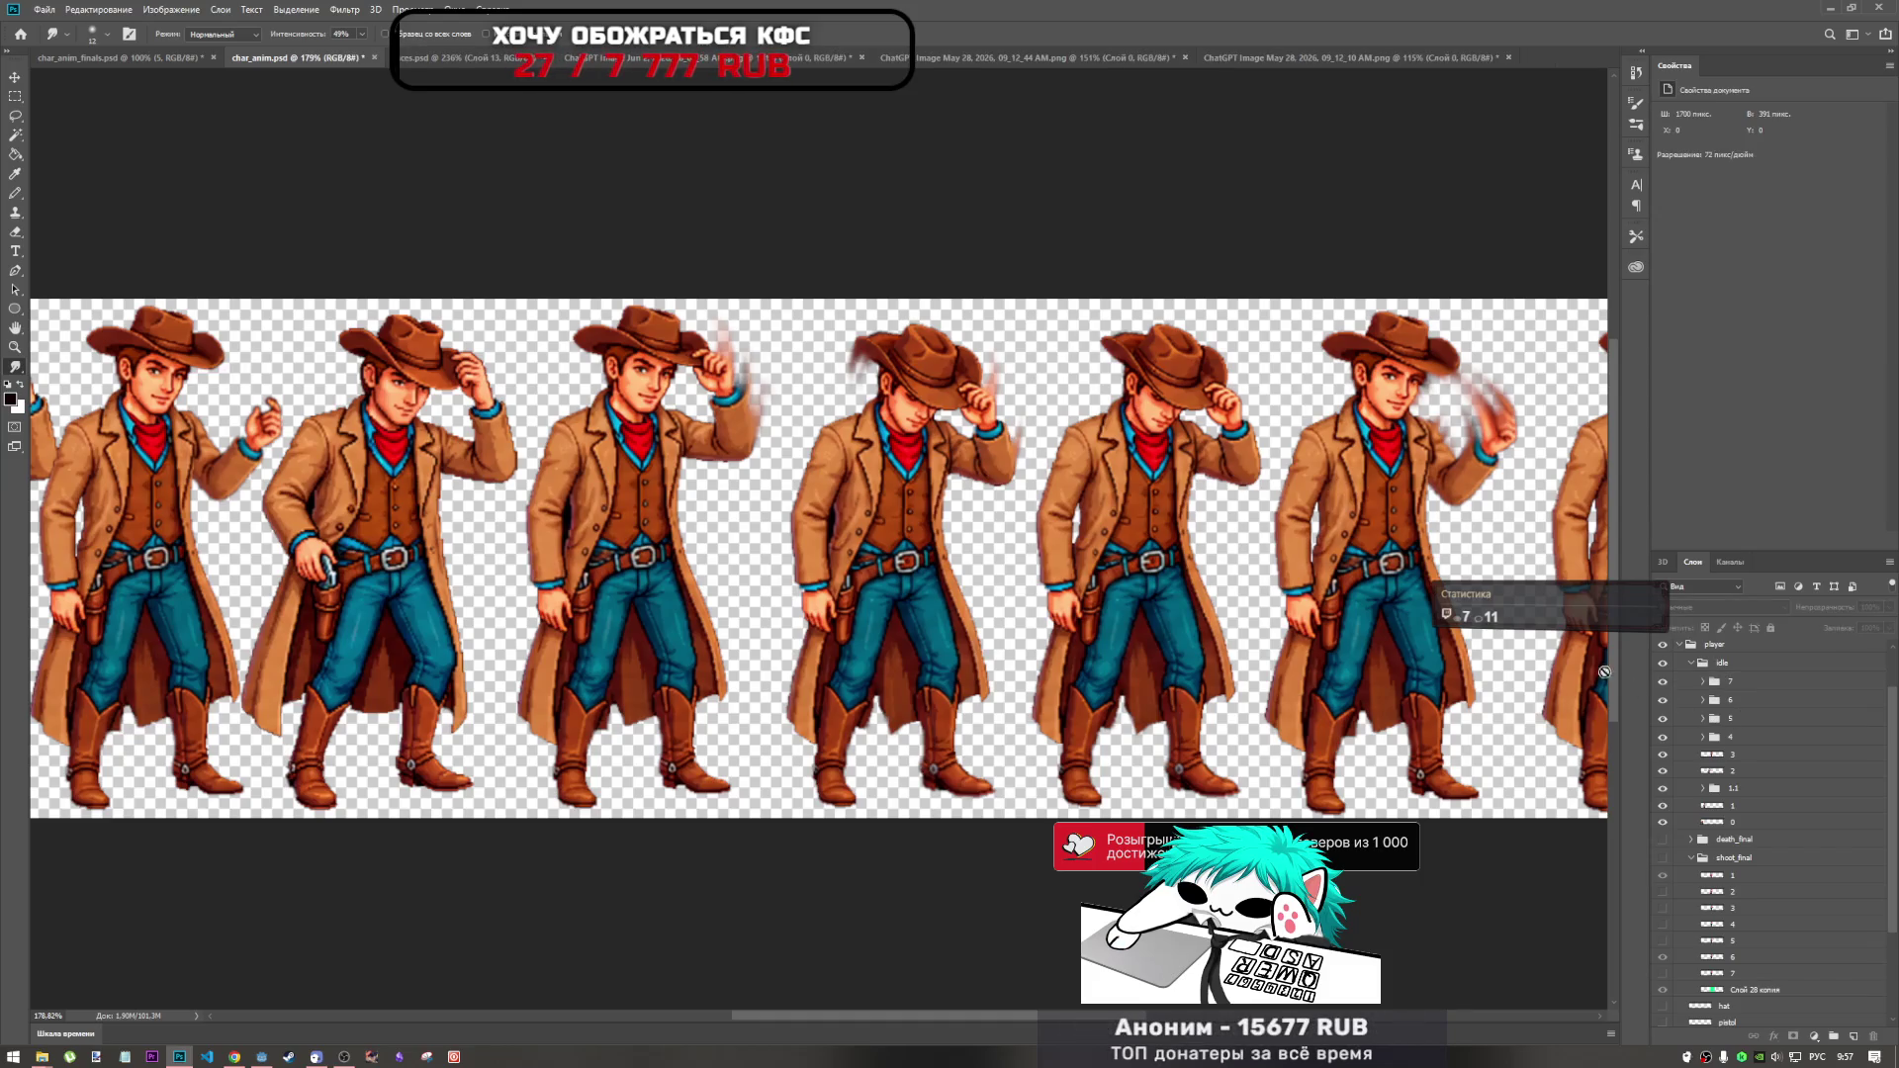
scroll(1083, 584, "down", 5)
scroll(512, 488, "down", 1)
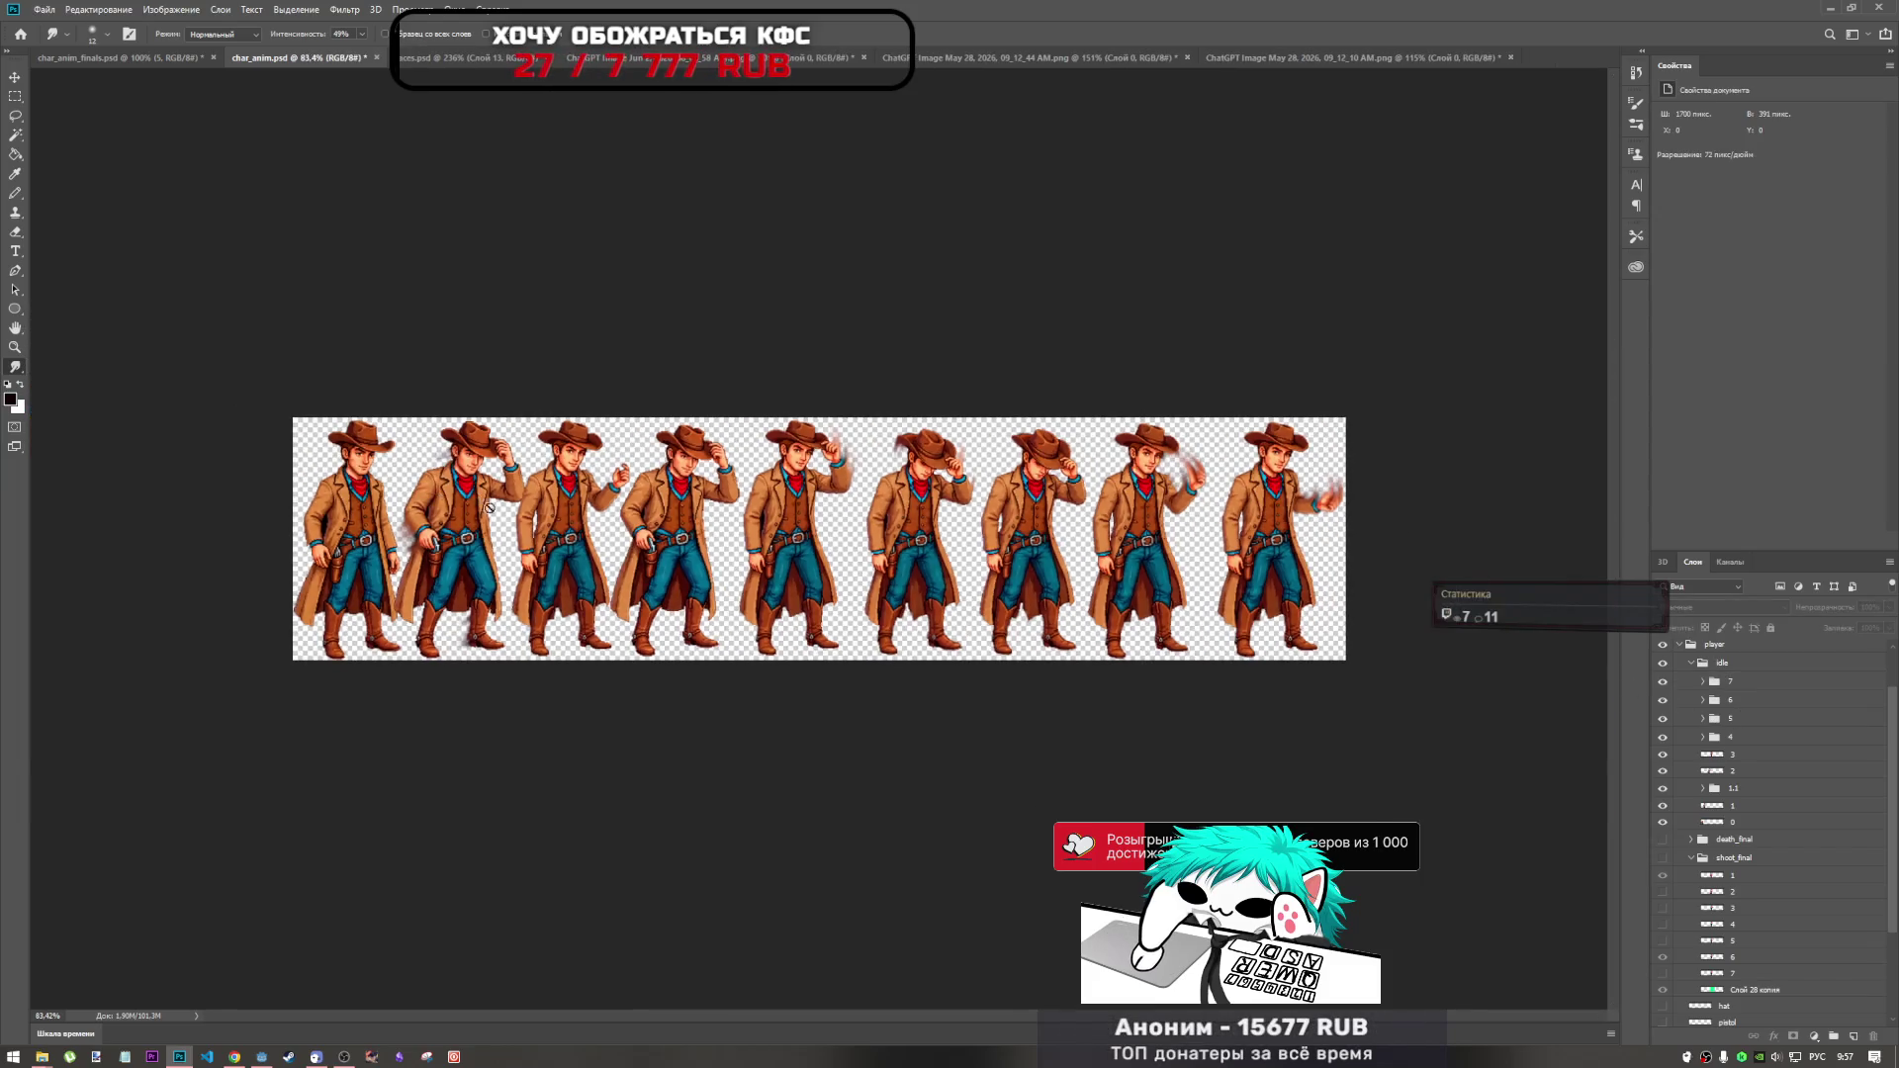
scroll(524, 495, "up", 3)
scroll(537, 506, "down", 2)
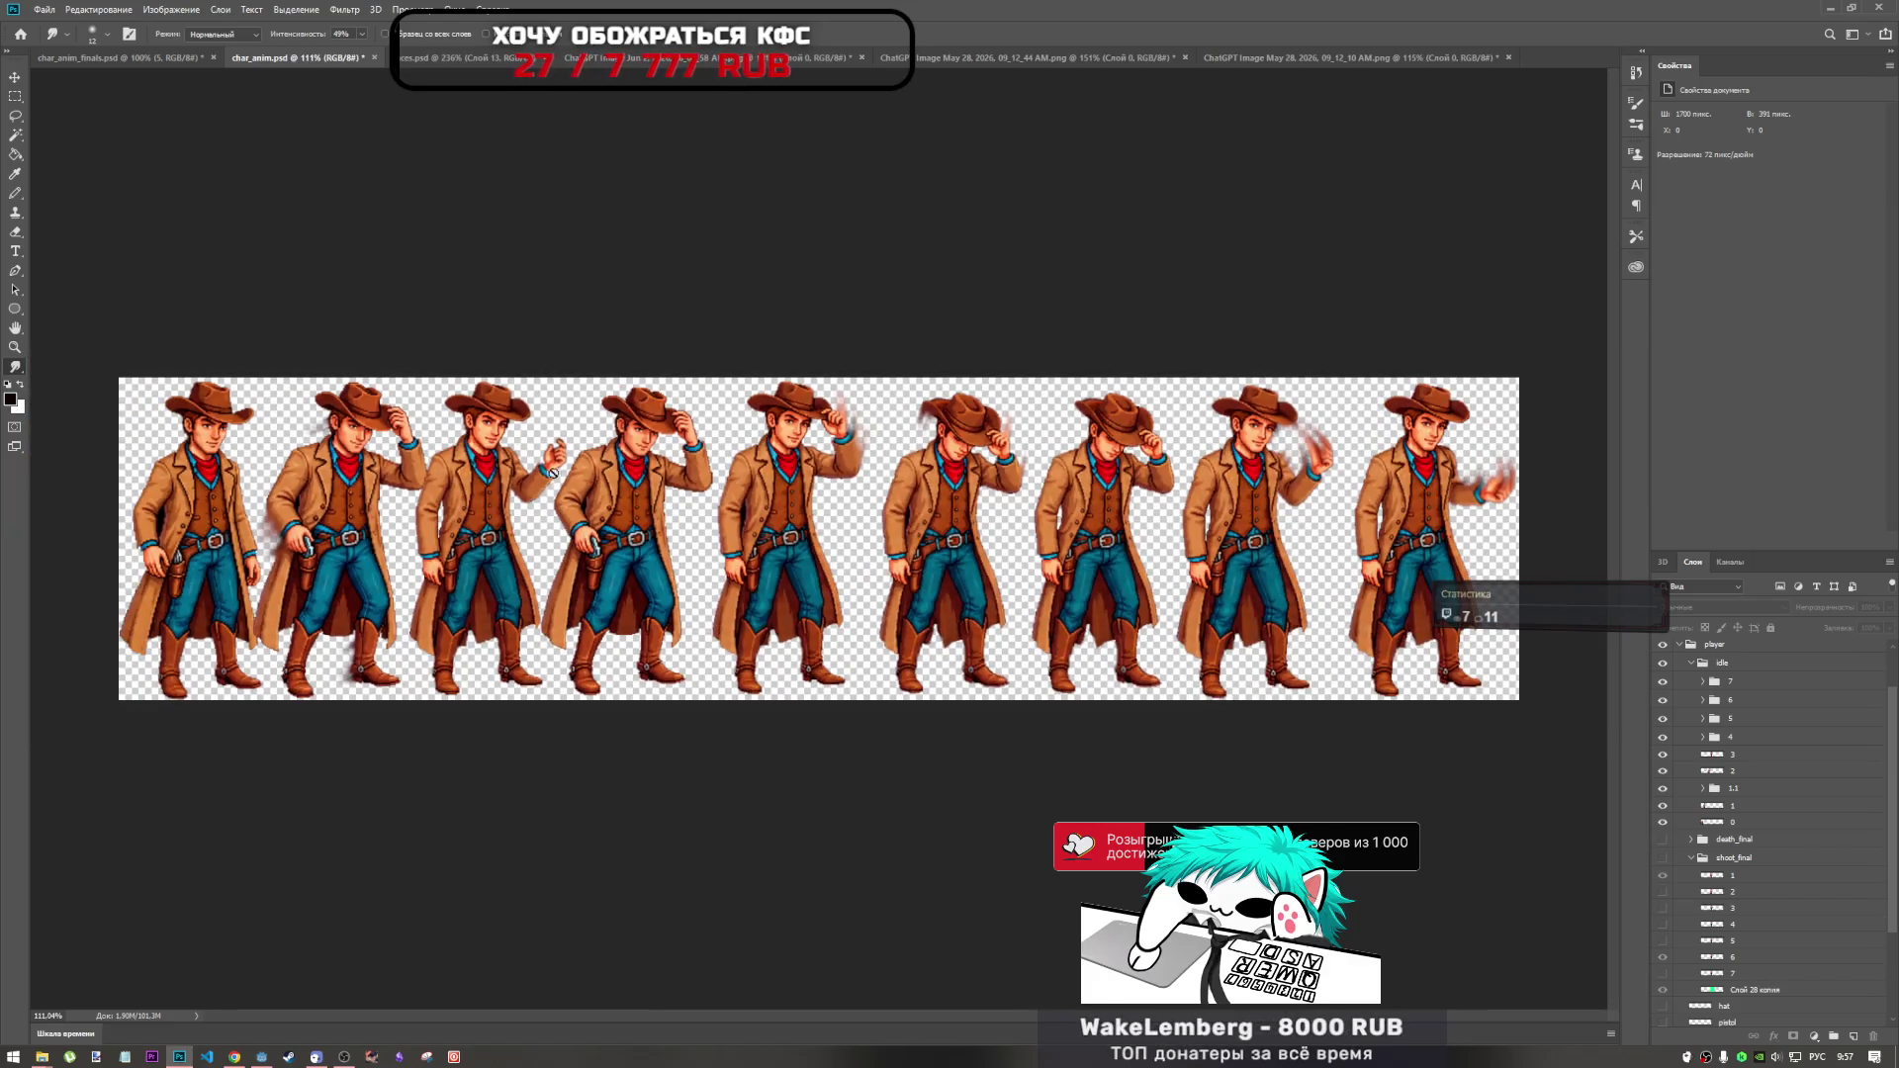
scroll(554, 455, "up", 3)
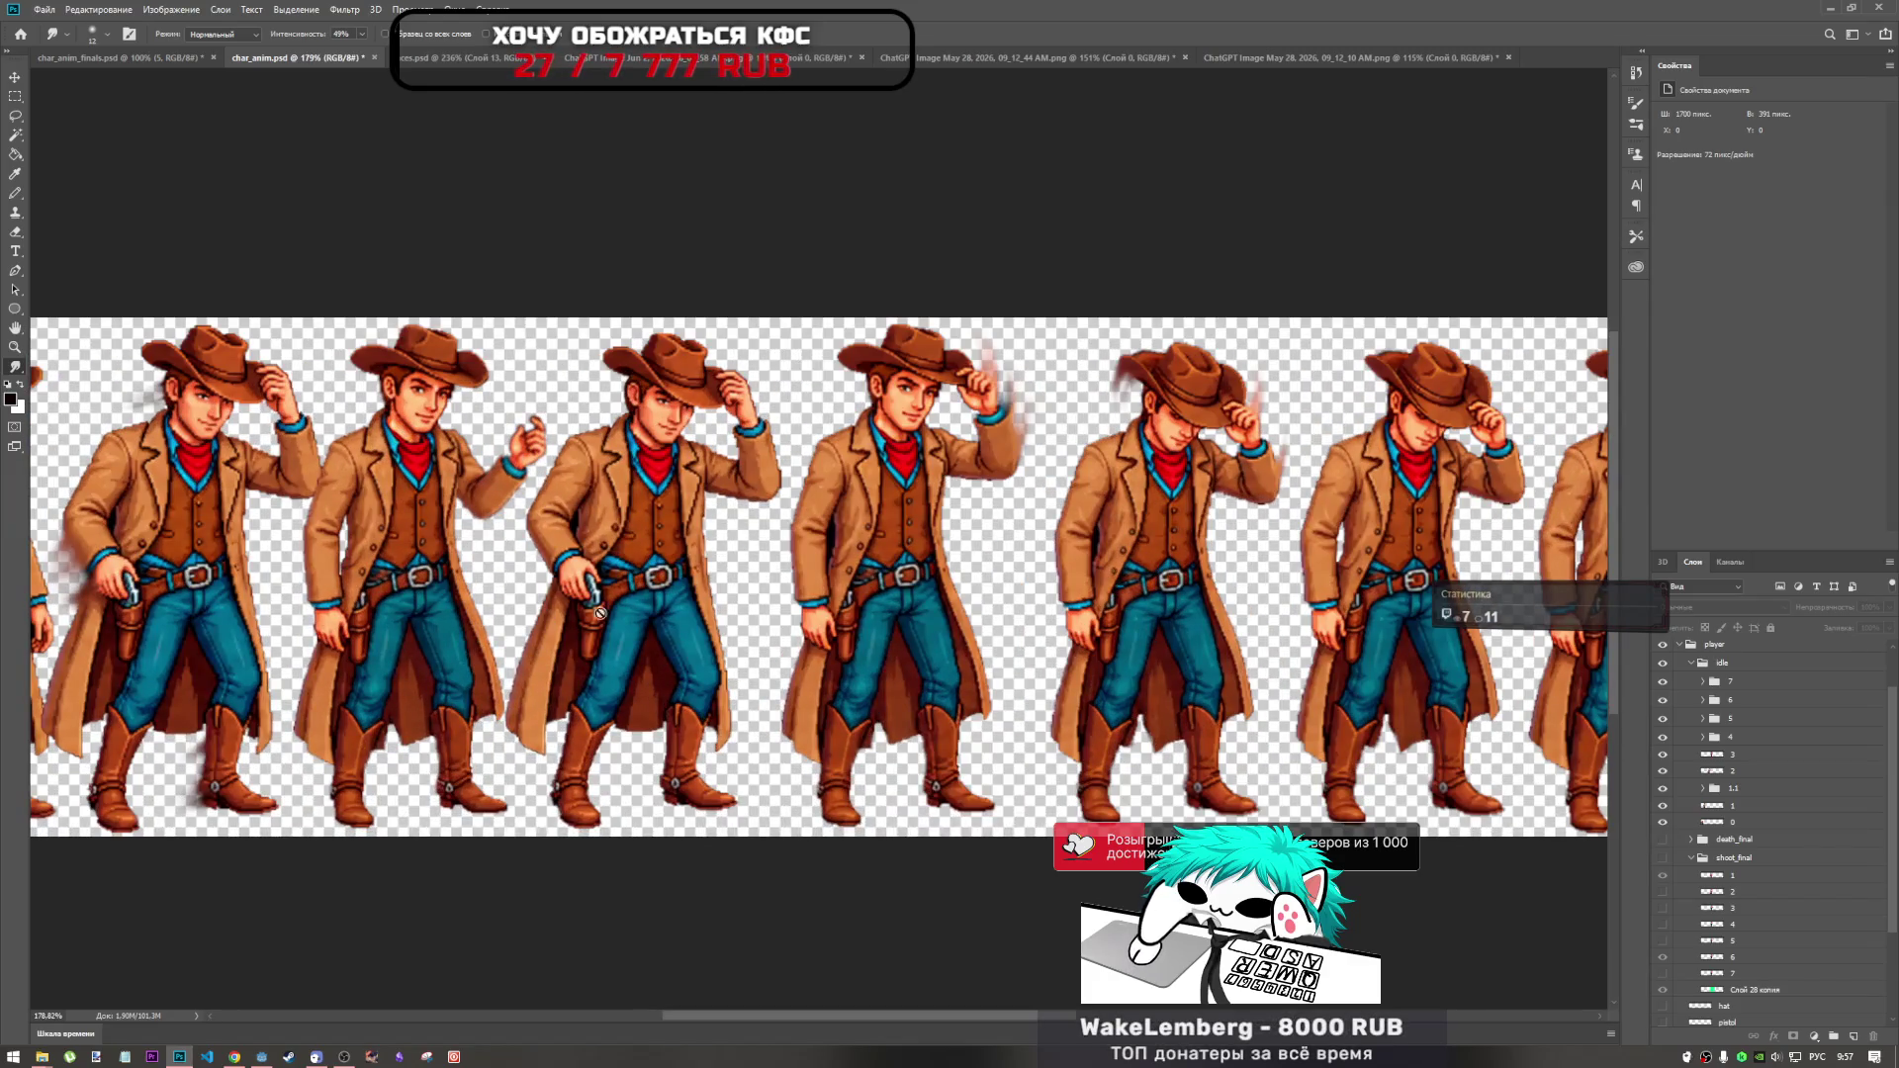
Make two drags on the lower canvas, then switch from the Eraser to the Smudge tool.
mouse_move(858, 1011)
left_mouse_down()
mouse_move(1058, 1001)
mouse_move(856, 961)
mouse_move(882, 957)
mouse_move(782, 917)
left_mouse_up()
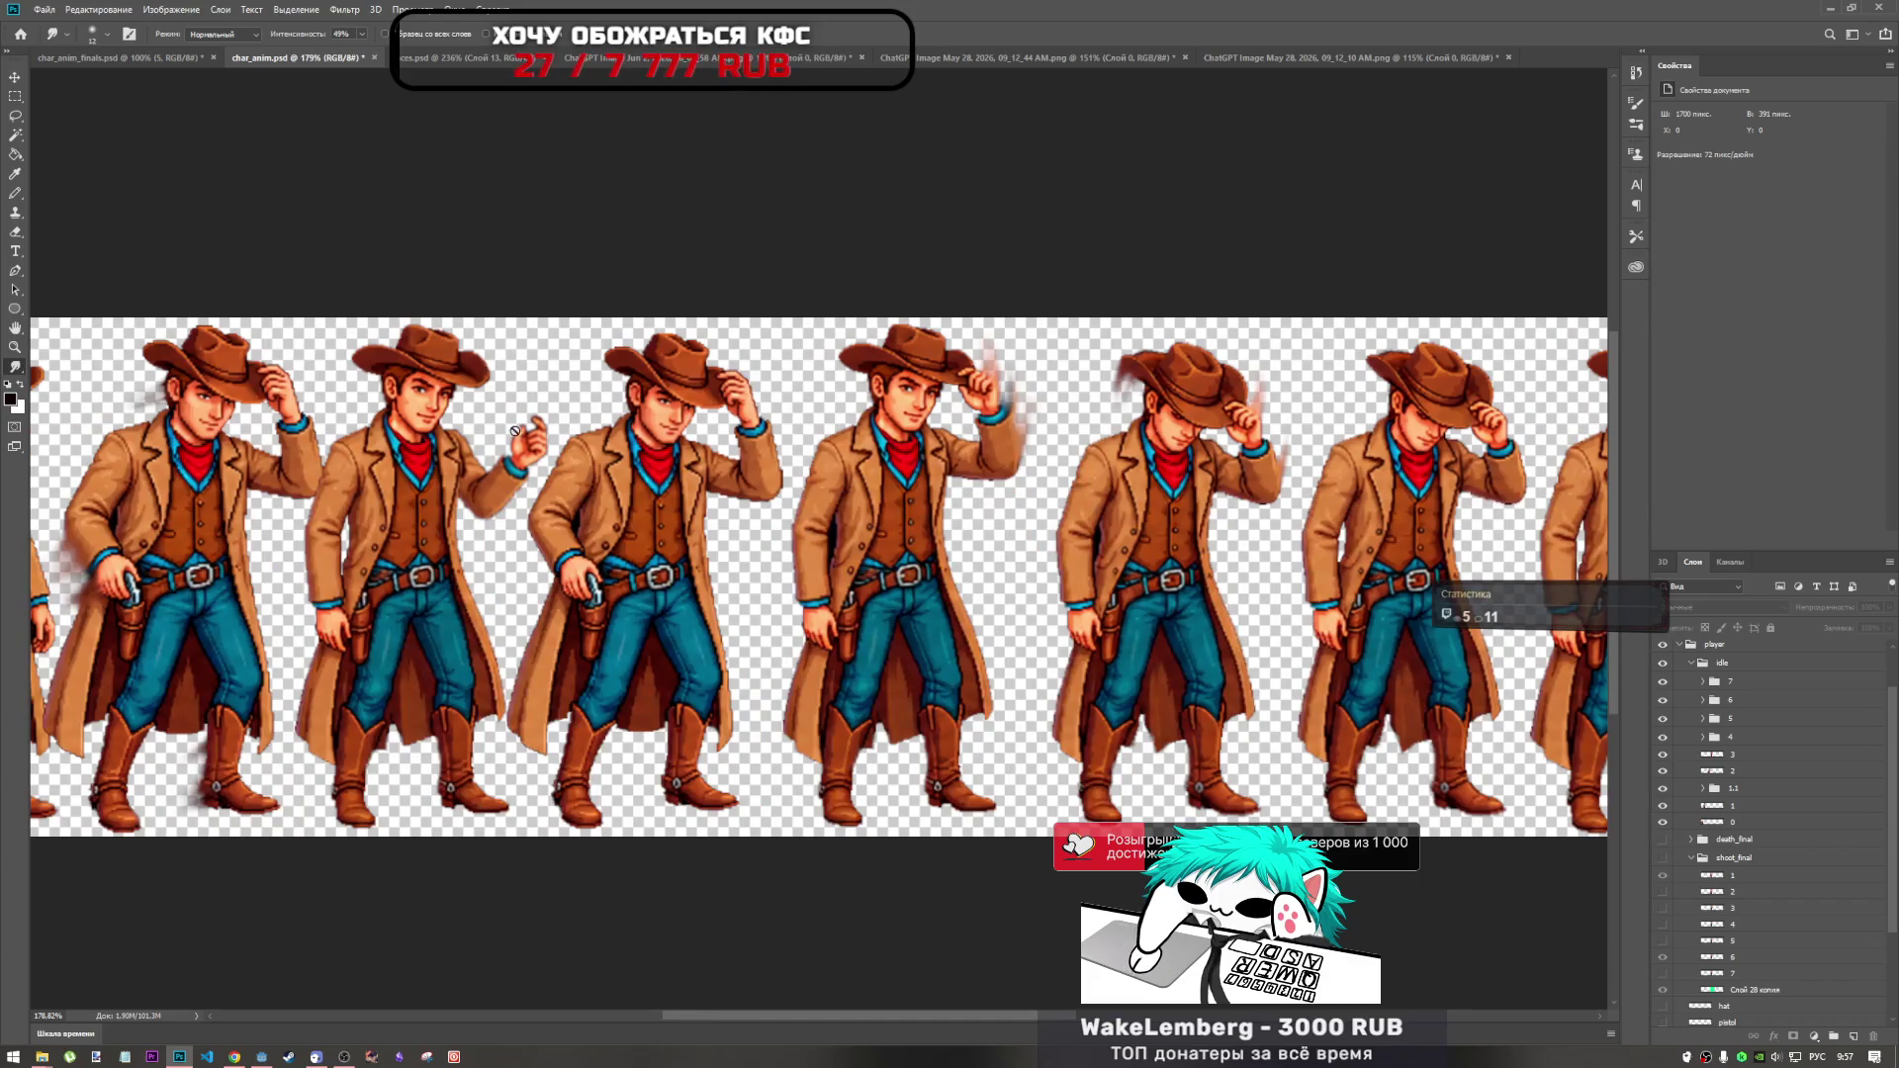
left_click_drag(1011, 1001, 928, 957)
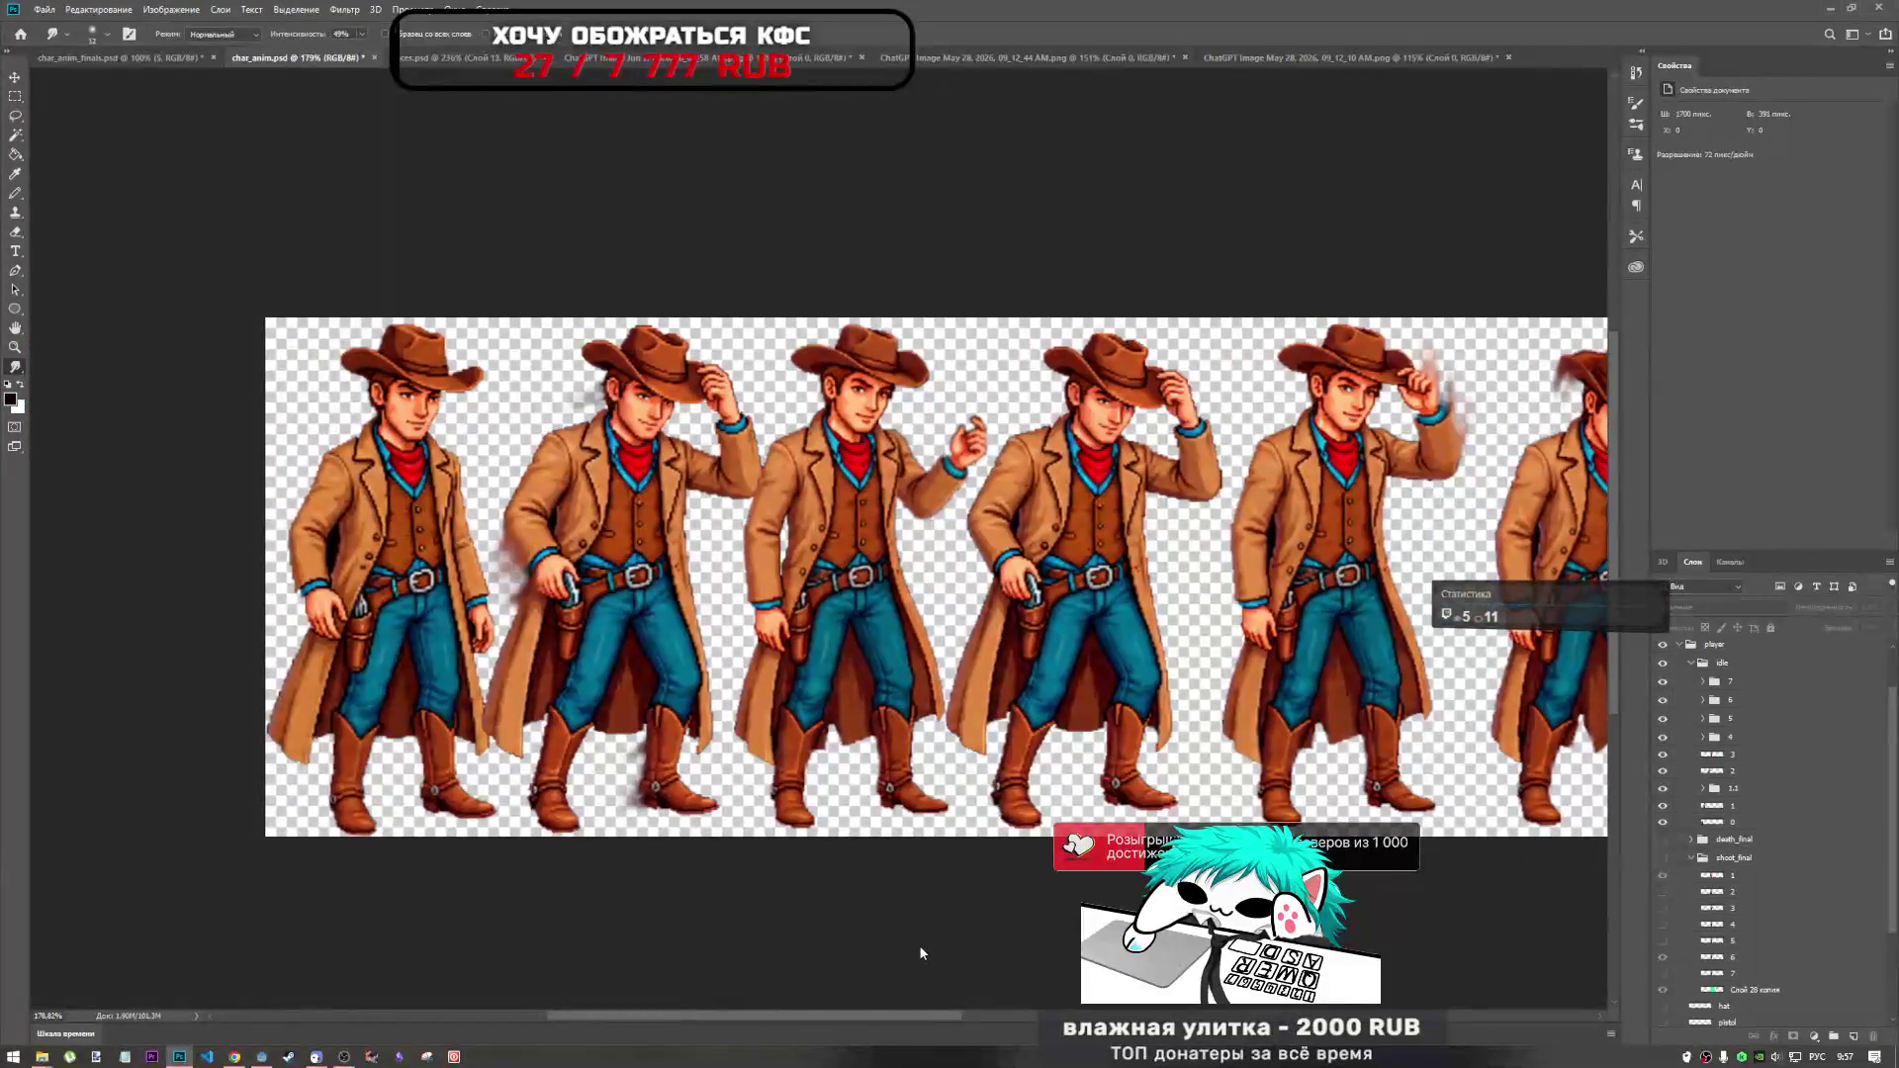
left_click(15, 235)
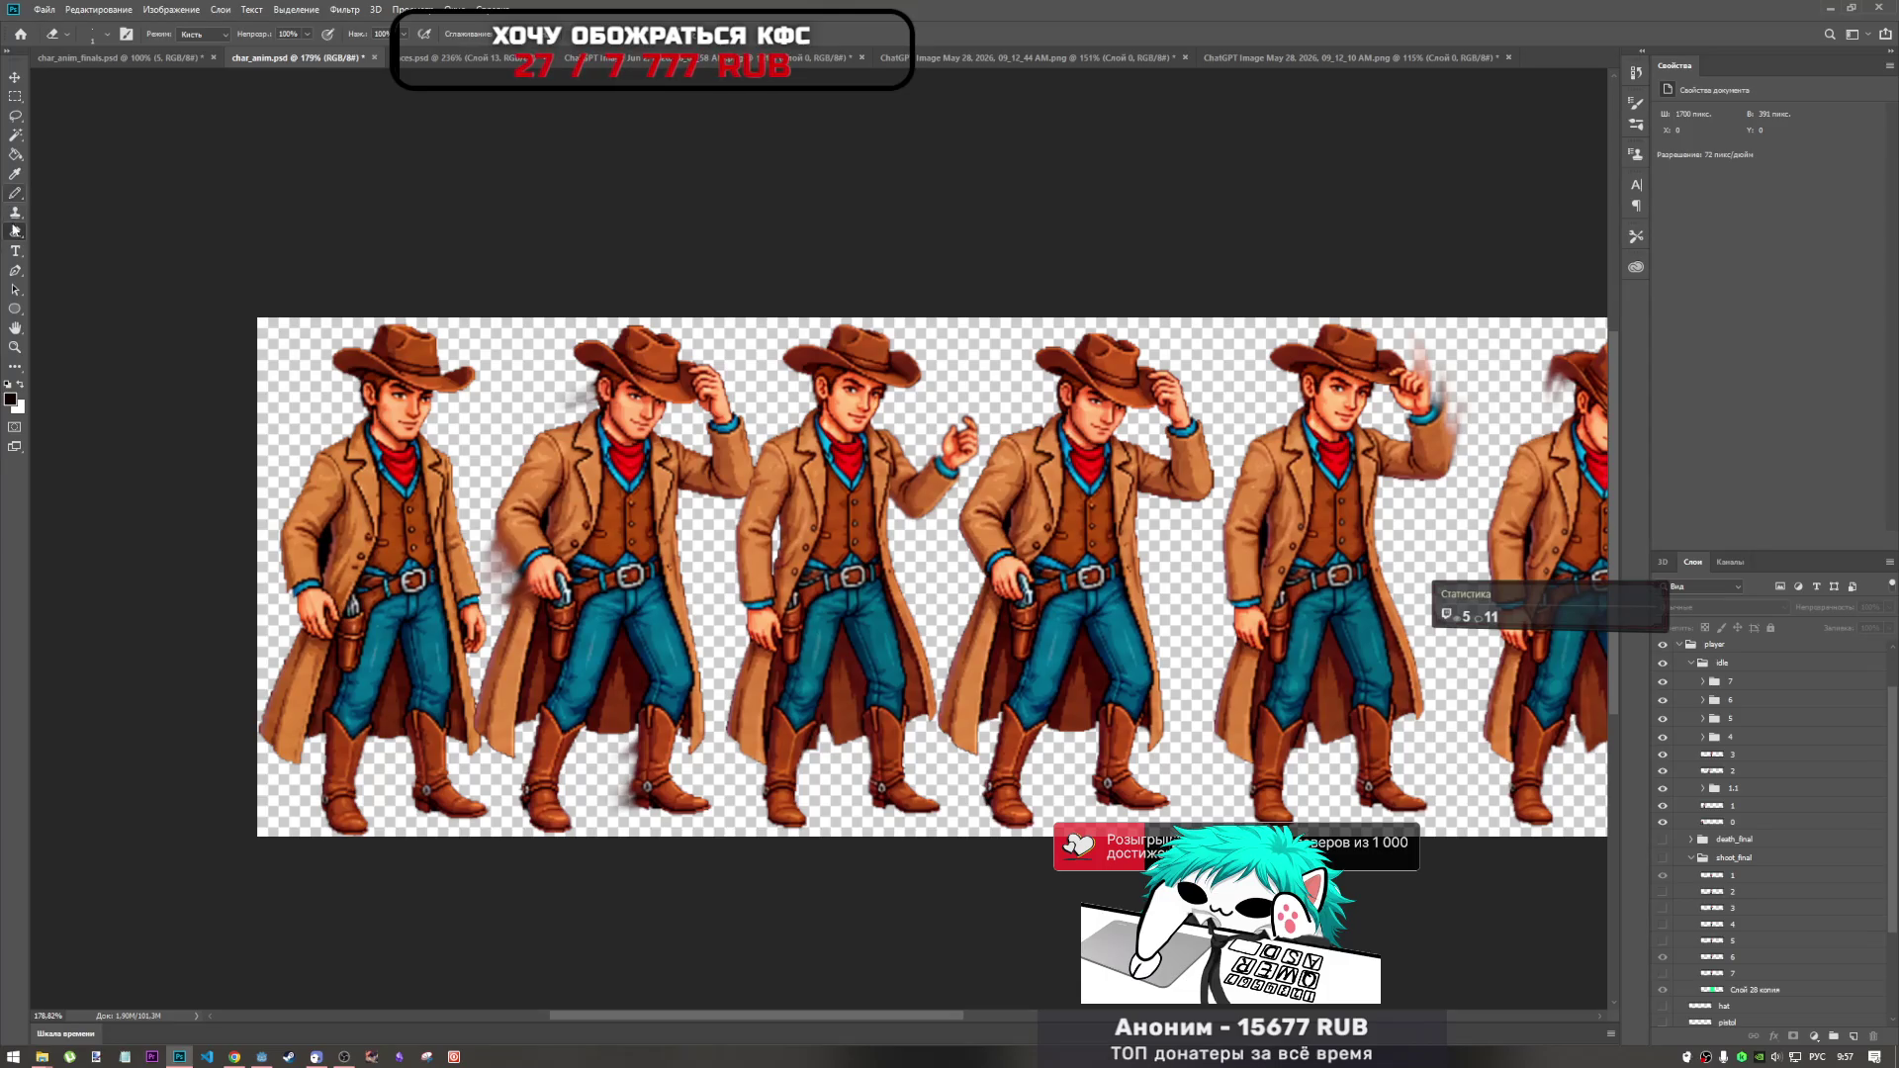
left_click(15, 366)
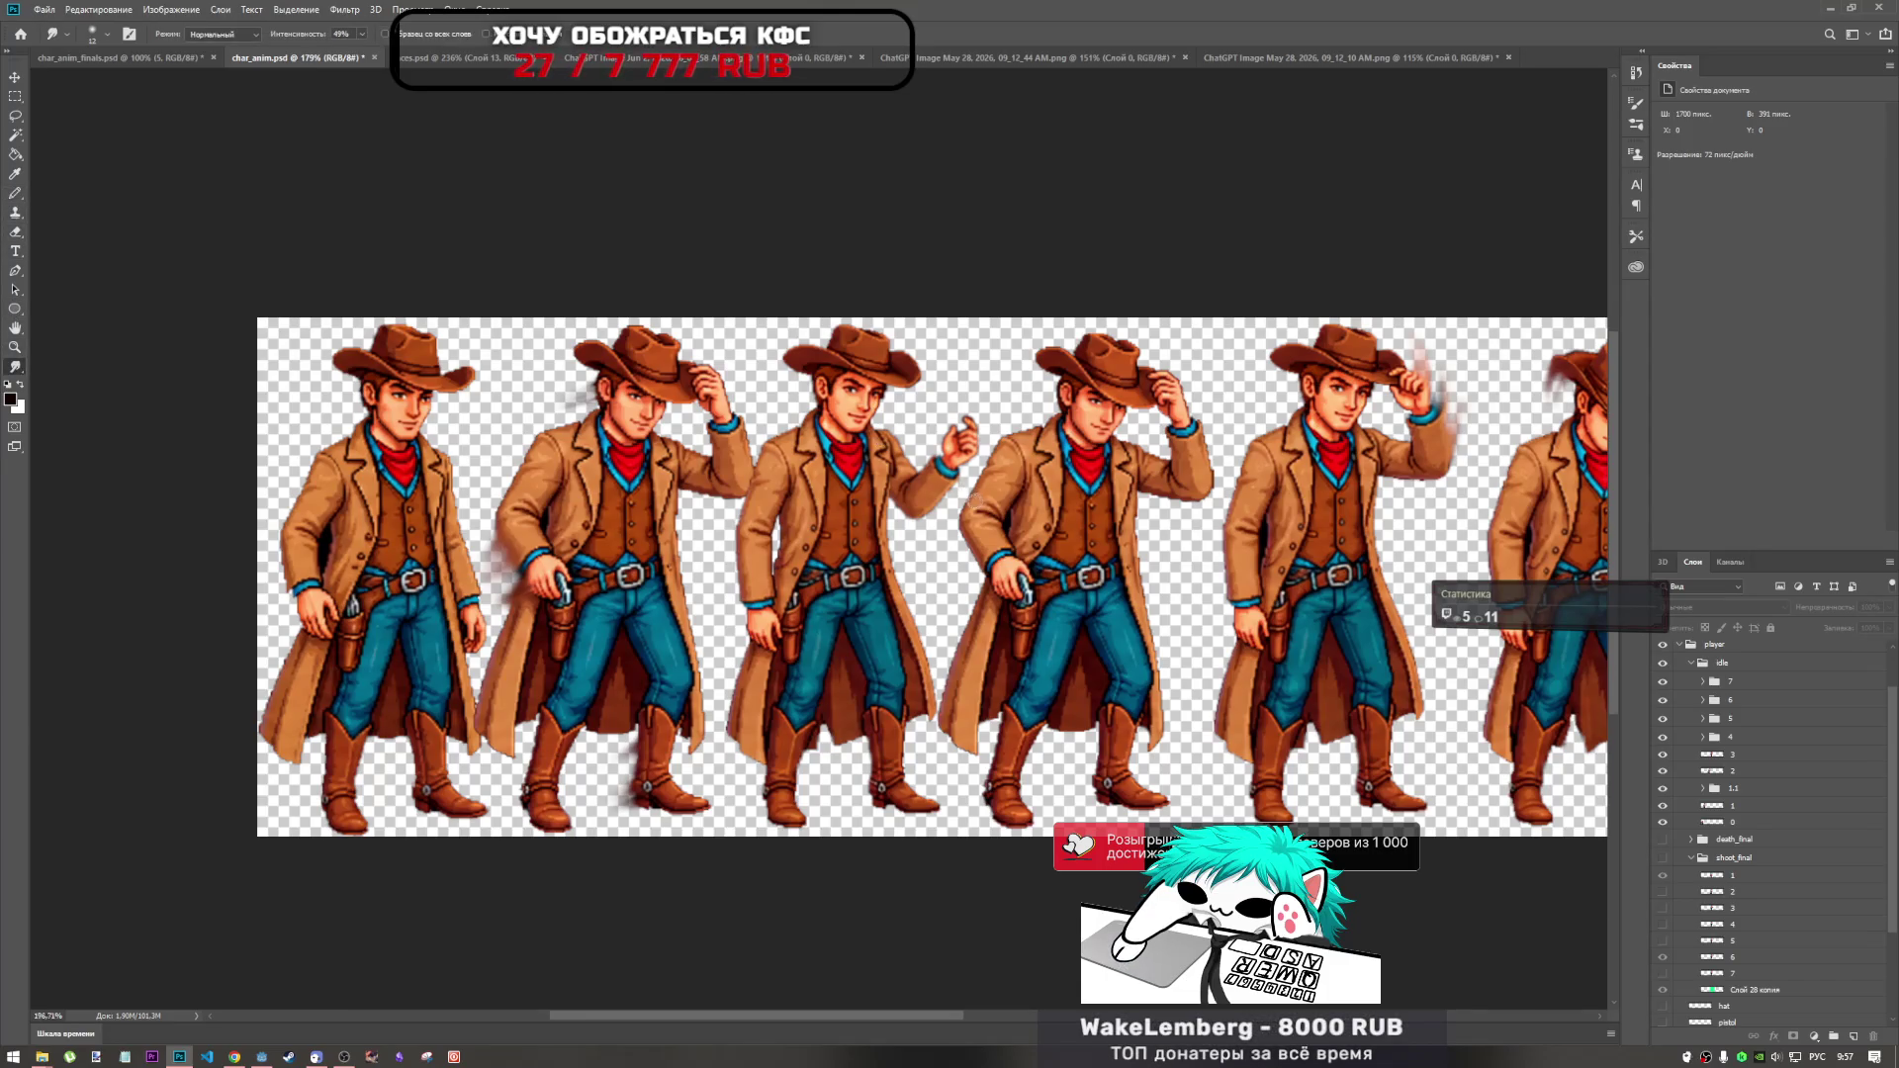
scroll(955, 485, "up", 3, "alt")
Expand group 1.1, check the third cowboy and raised-hand layers, and select Слой 38 for smearing.
left_click(1662, 788)
left_click(1662, 788)
left_click(1703, 787)
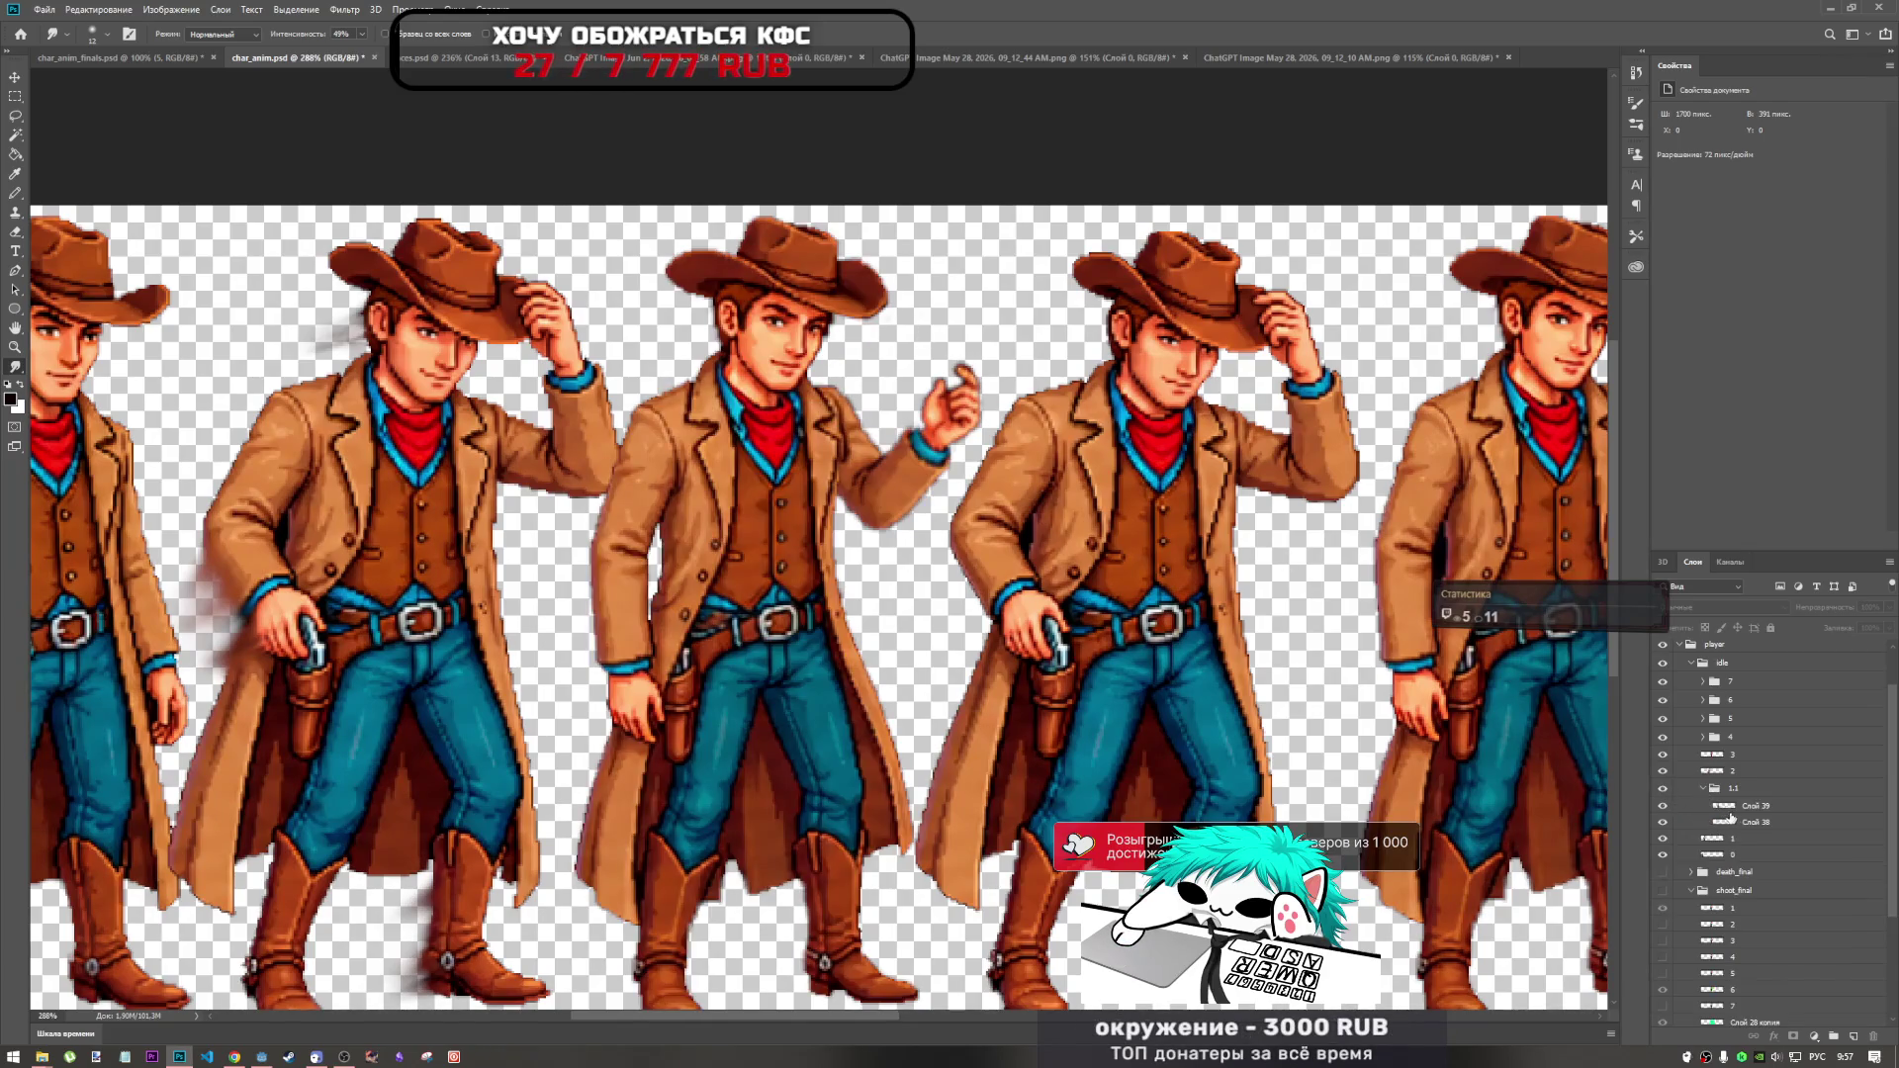
left_click(1755, 805)
left_click(1662, 805)
left_click(1662, 805)
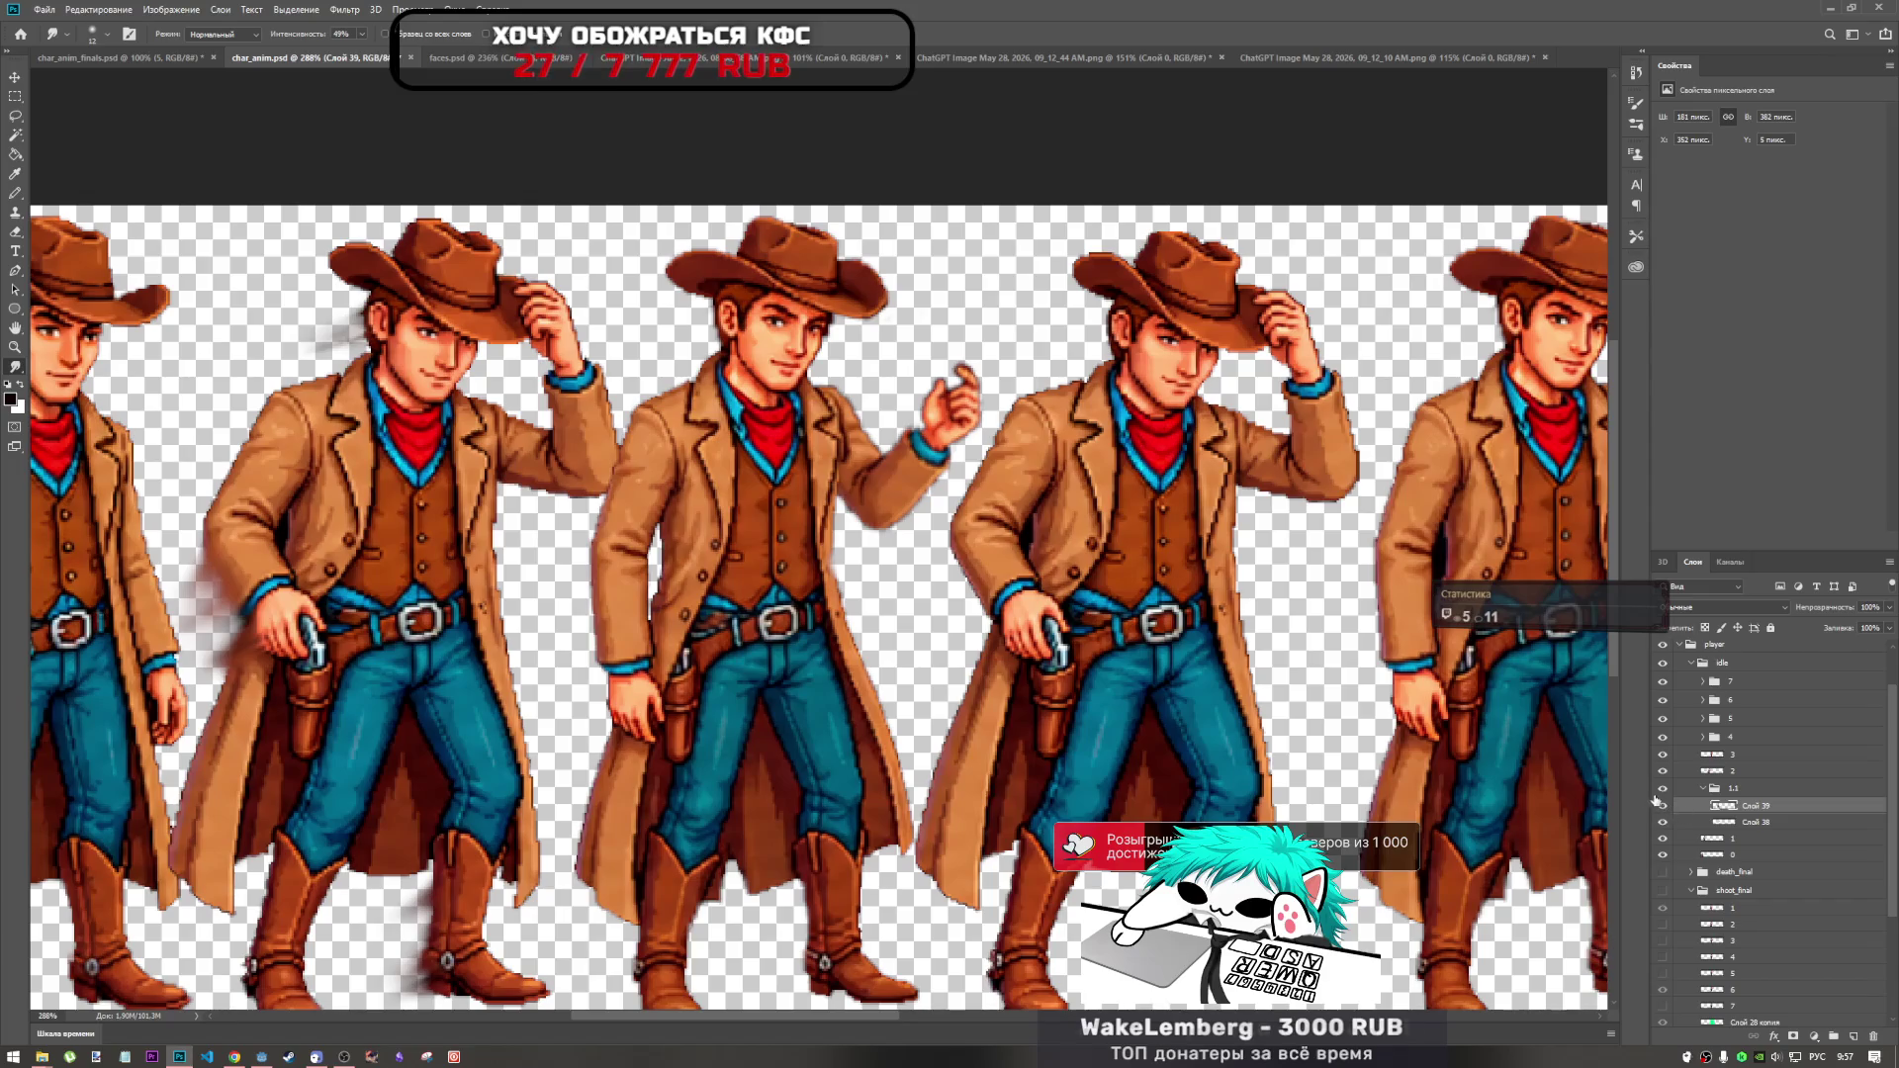
left_click(1726, 821)
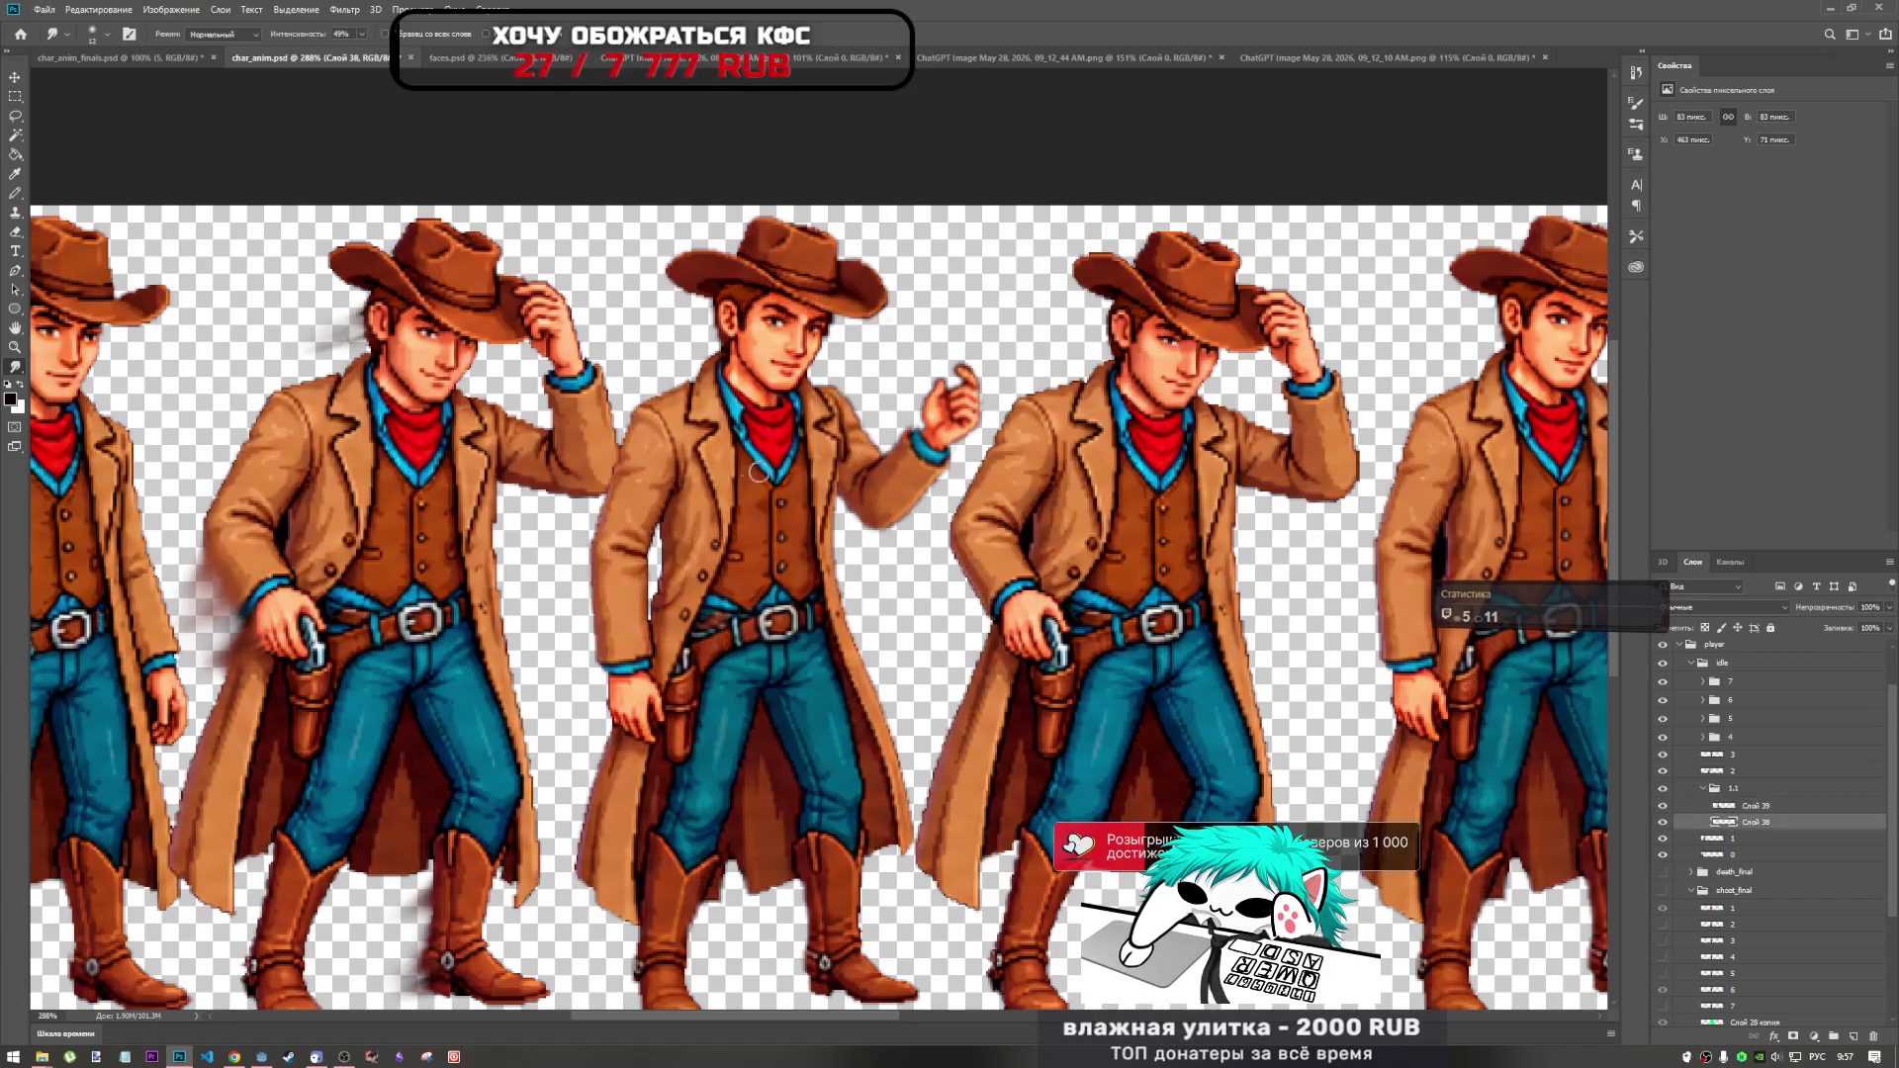
Try smudge strokes under the raised sleeve and undo them.
mouse_move(838, 501)
left_mouse_down()
mouse_move(866, 535)
mouse_move(850, 550)
mouse_move(885, 546)
left_mouse_up()
key("ctrl+z")
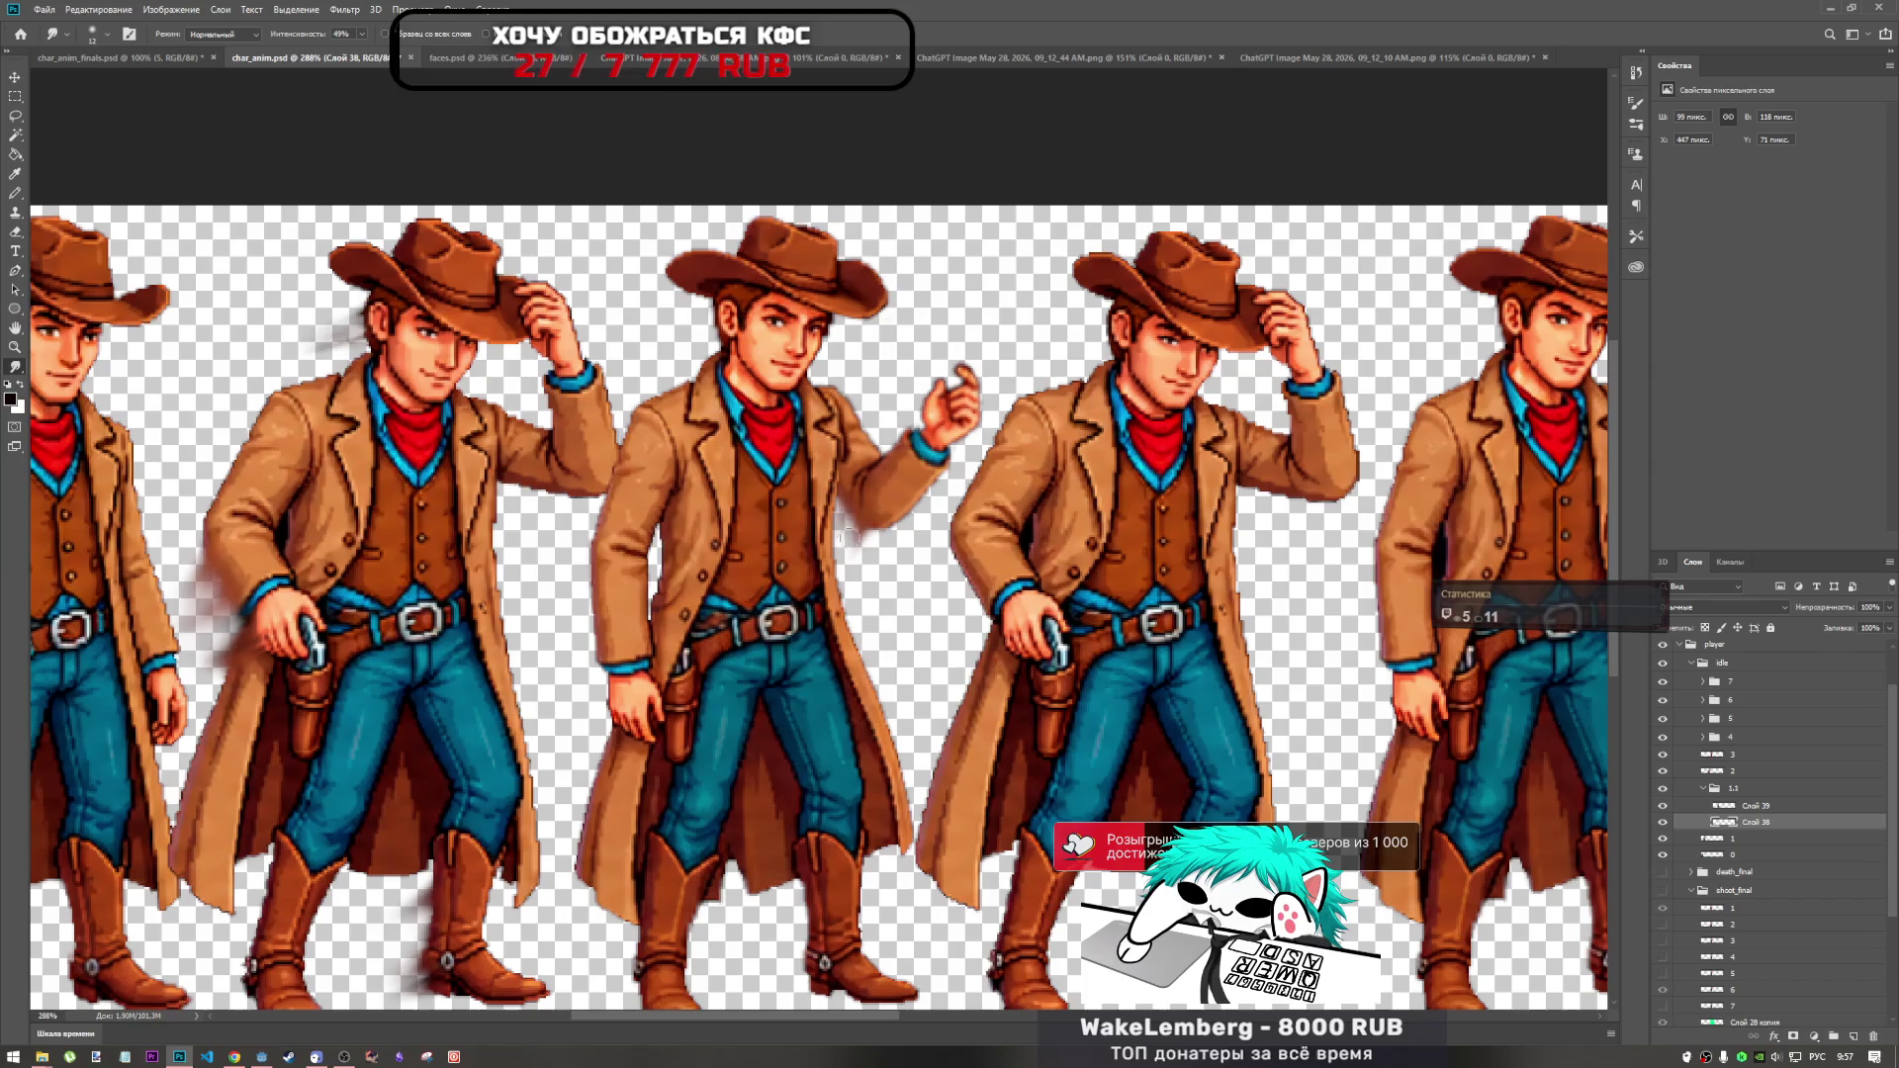
left_click_drag(882, 517, 883, 574)
key("ctrl+z")
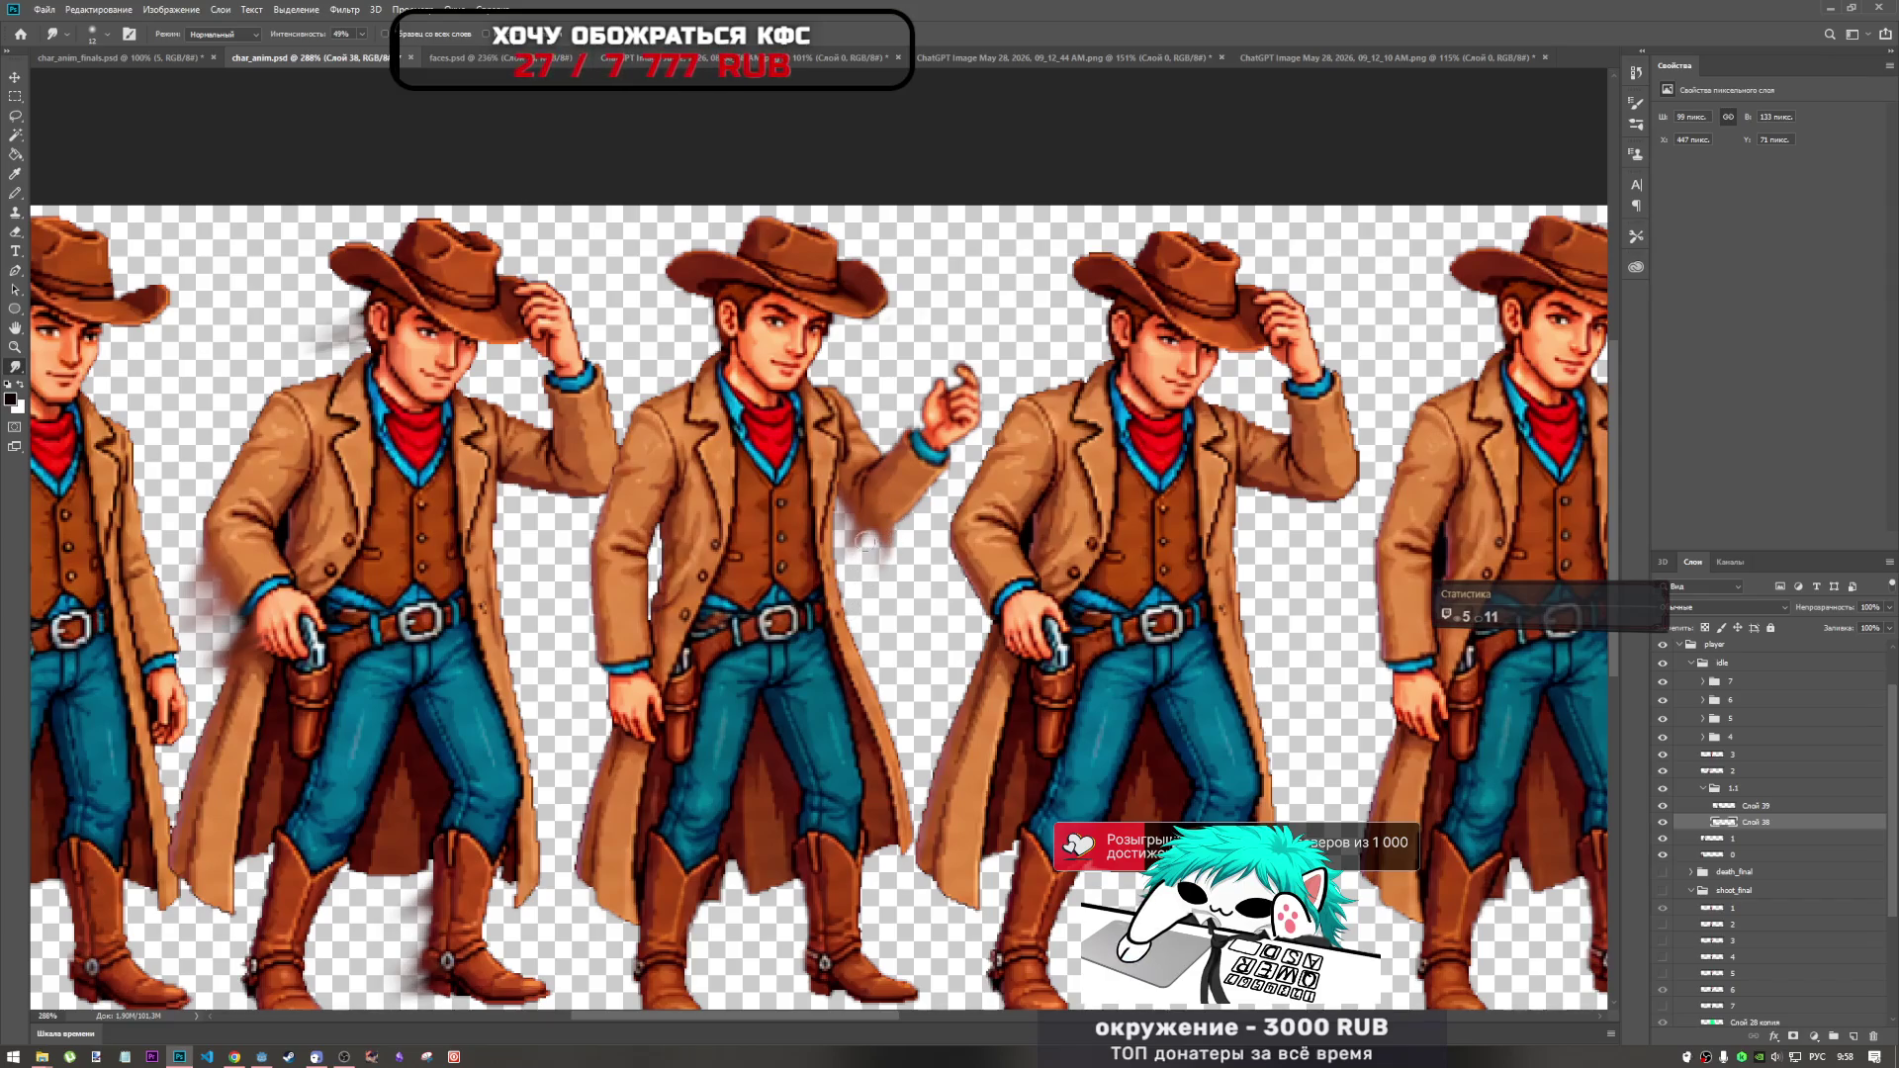
left_click_drag(911, 492, 918, 532)
key("ctrl+z")
key("ctrl+z")
key("ctrl+z")
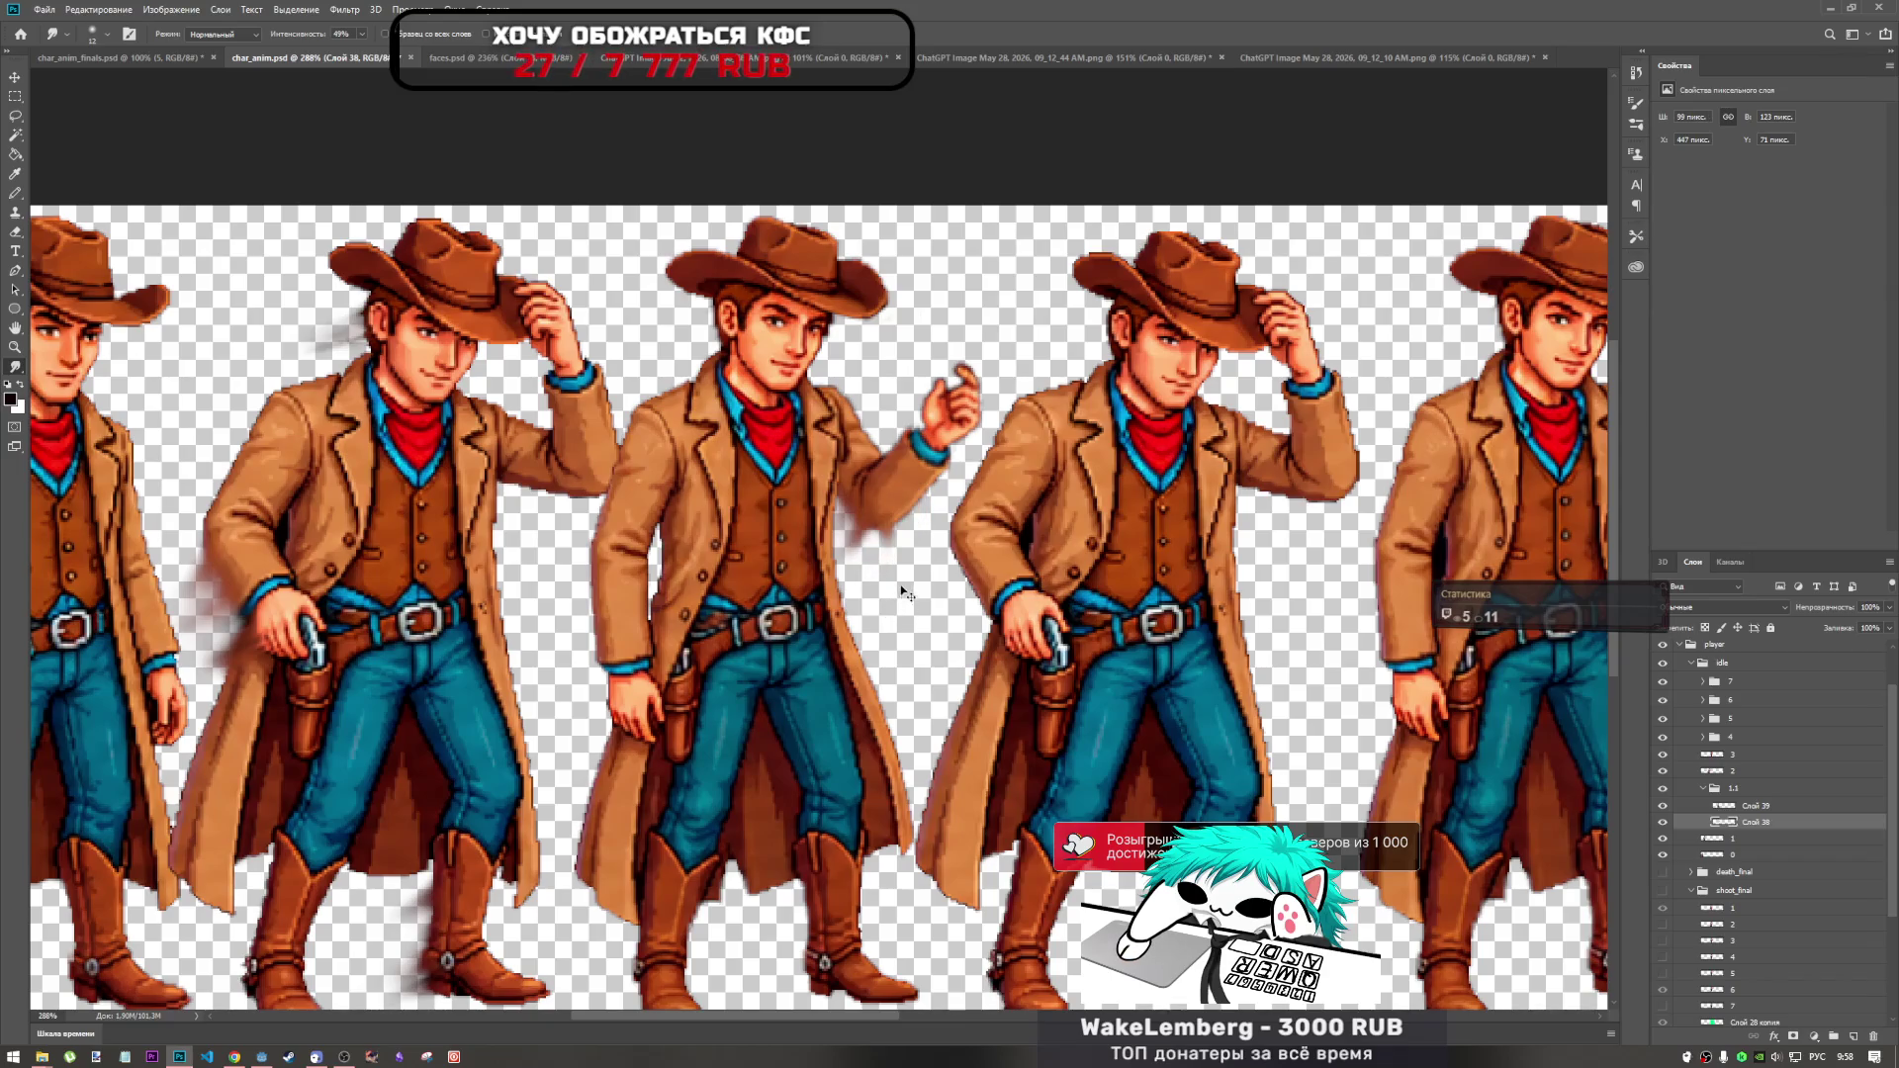
Set the smudge brush to 80 px, test a large sleeve smear, compare it, and undo it.
right_click(913, 591)
left_click_drag(992, 578, 1016, 580)
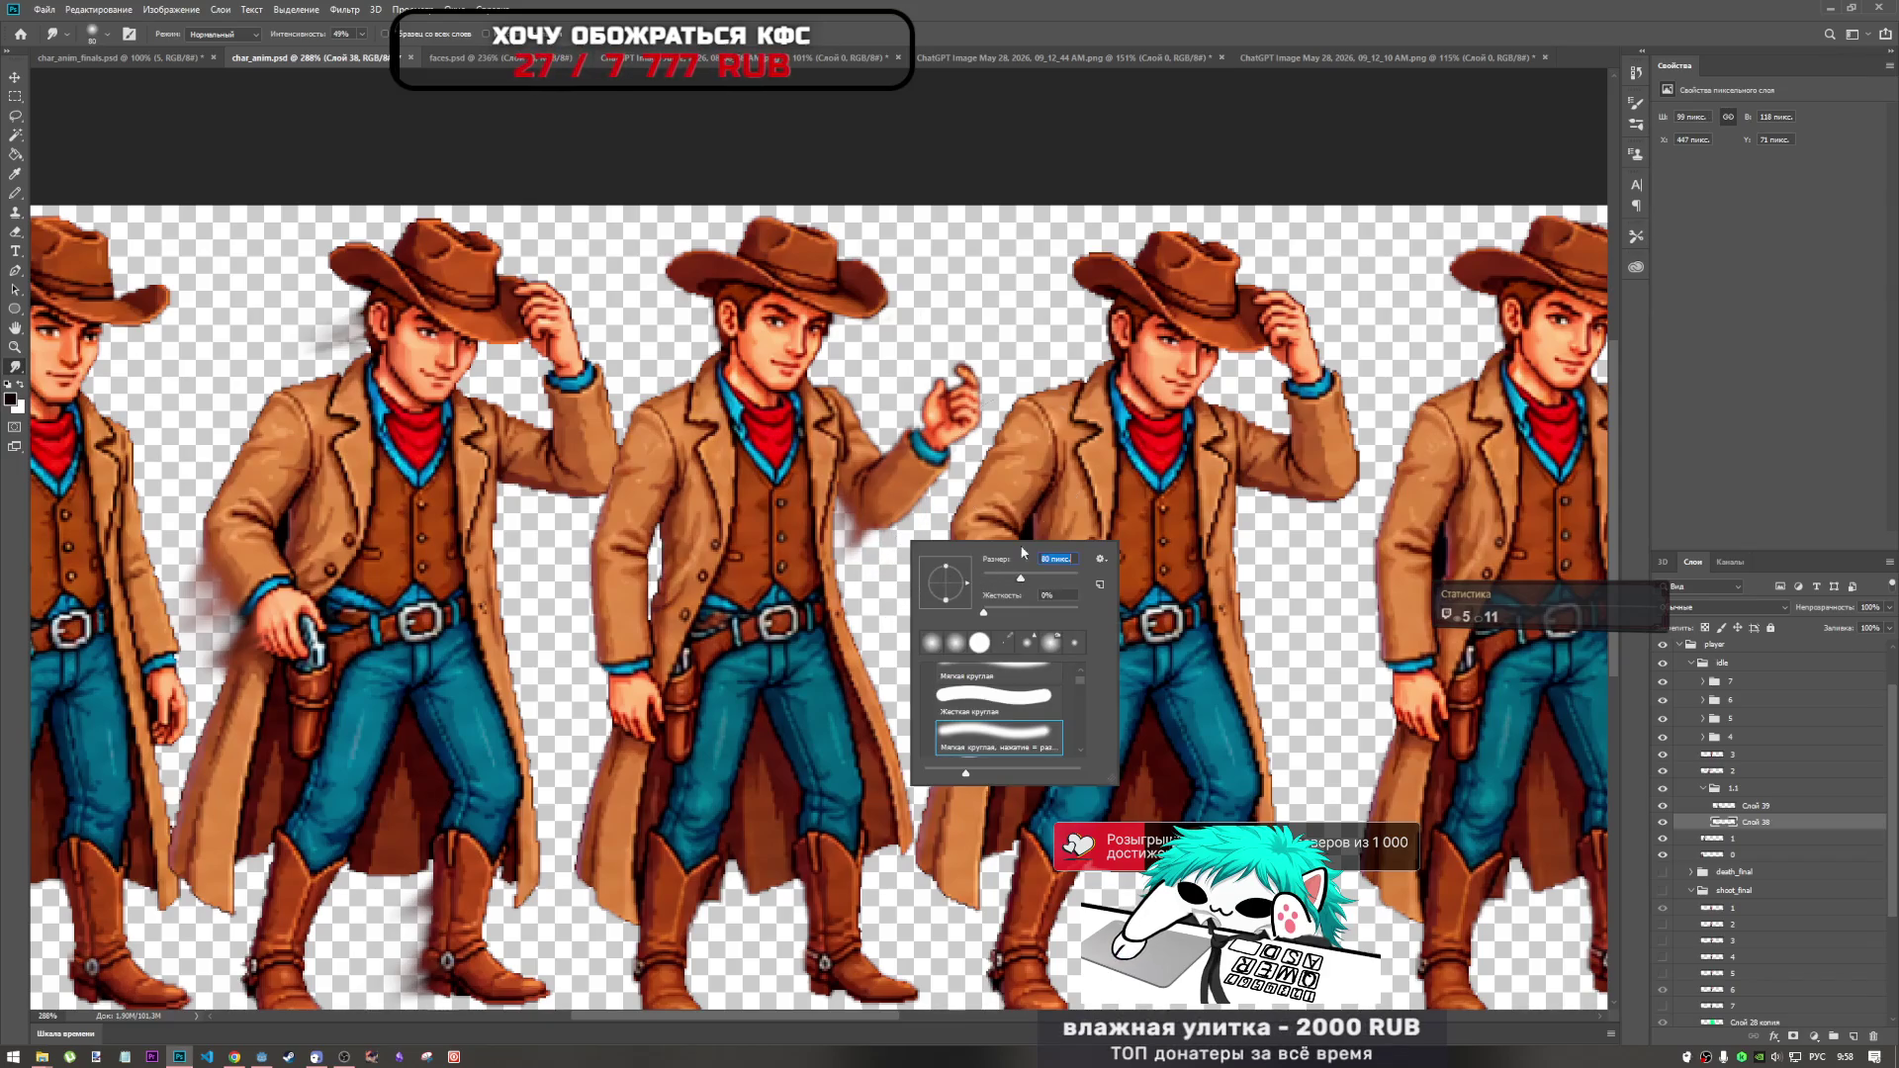
key("Return")
left_click_drag(915, 465, 821, 648)
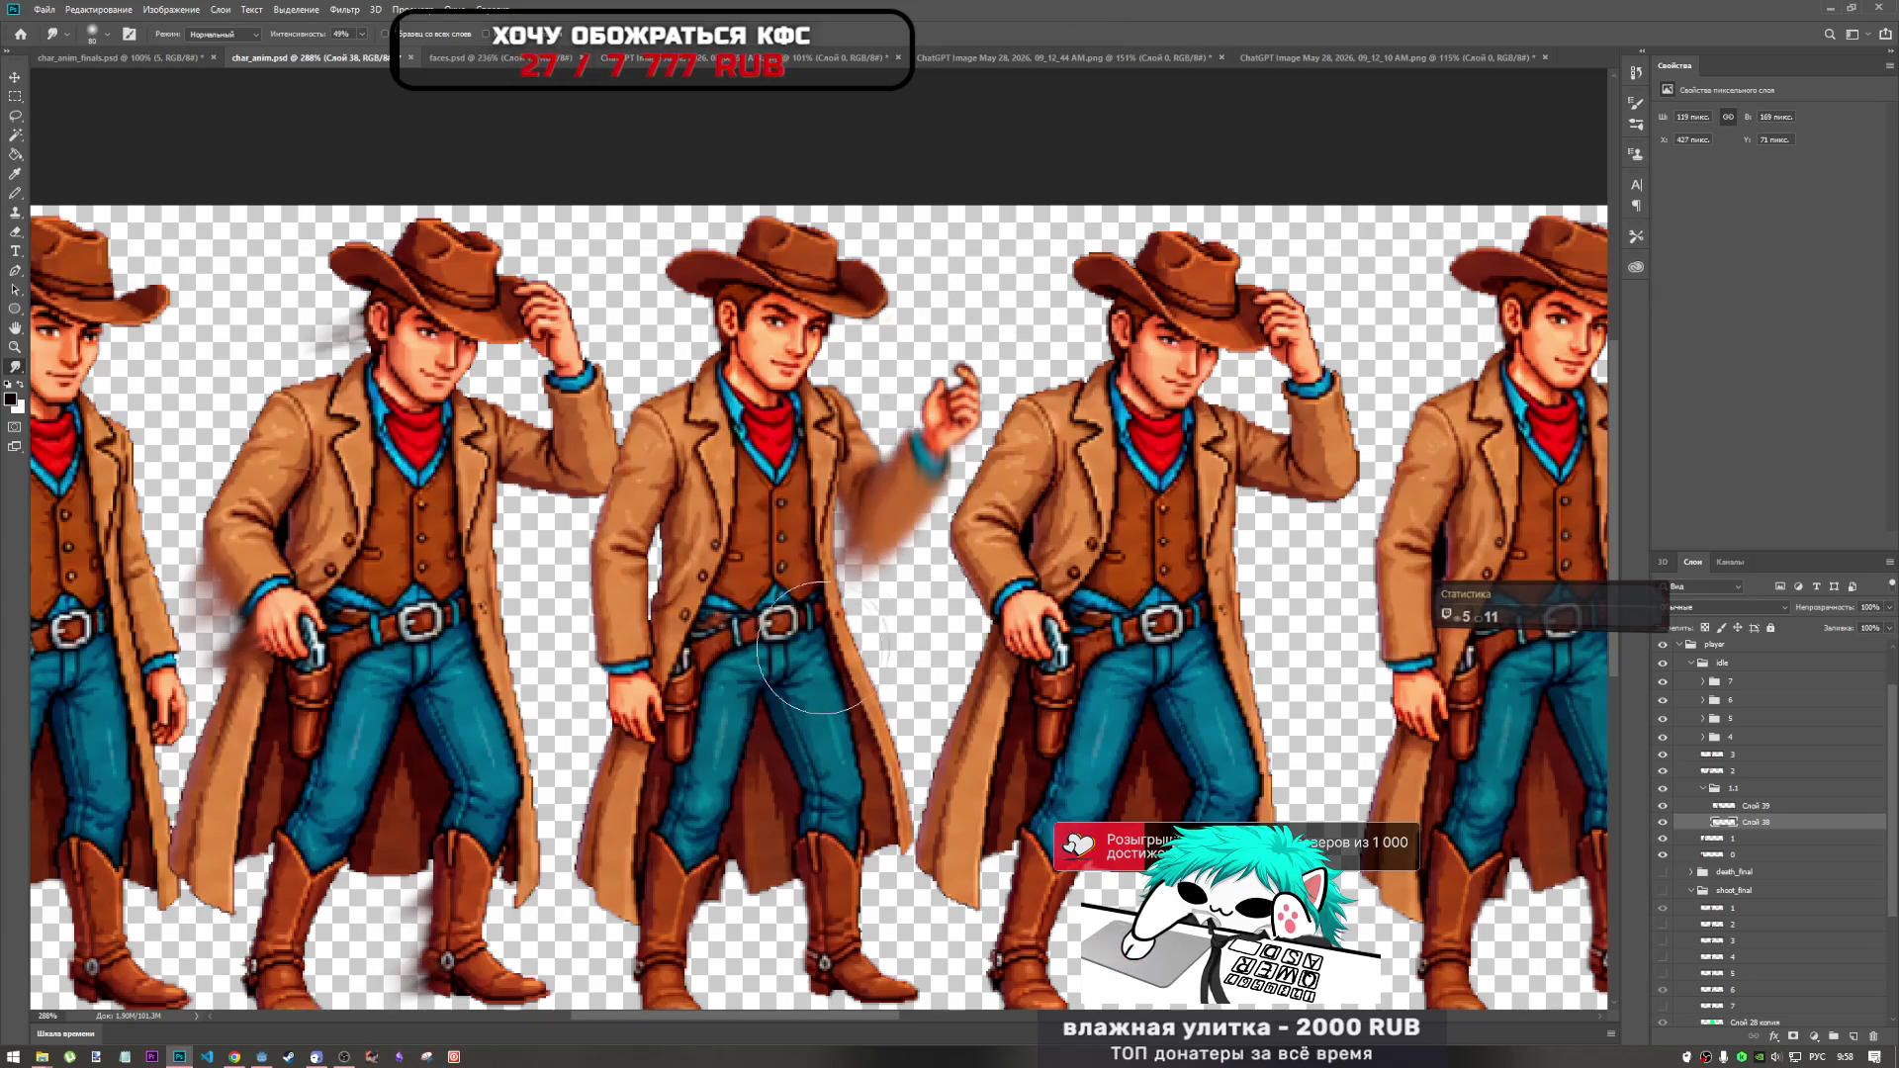
key("ctrl+z")
key("ctrl+shift+z")
key("ctrl+z")
key("ctrl+z")
key("ctrl+shift+z")
key("ctrl+z")
Set the smudge brush to 50 px and test a smear on the blue cuff, then undo it.
right_click(929, 578)
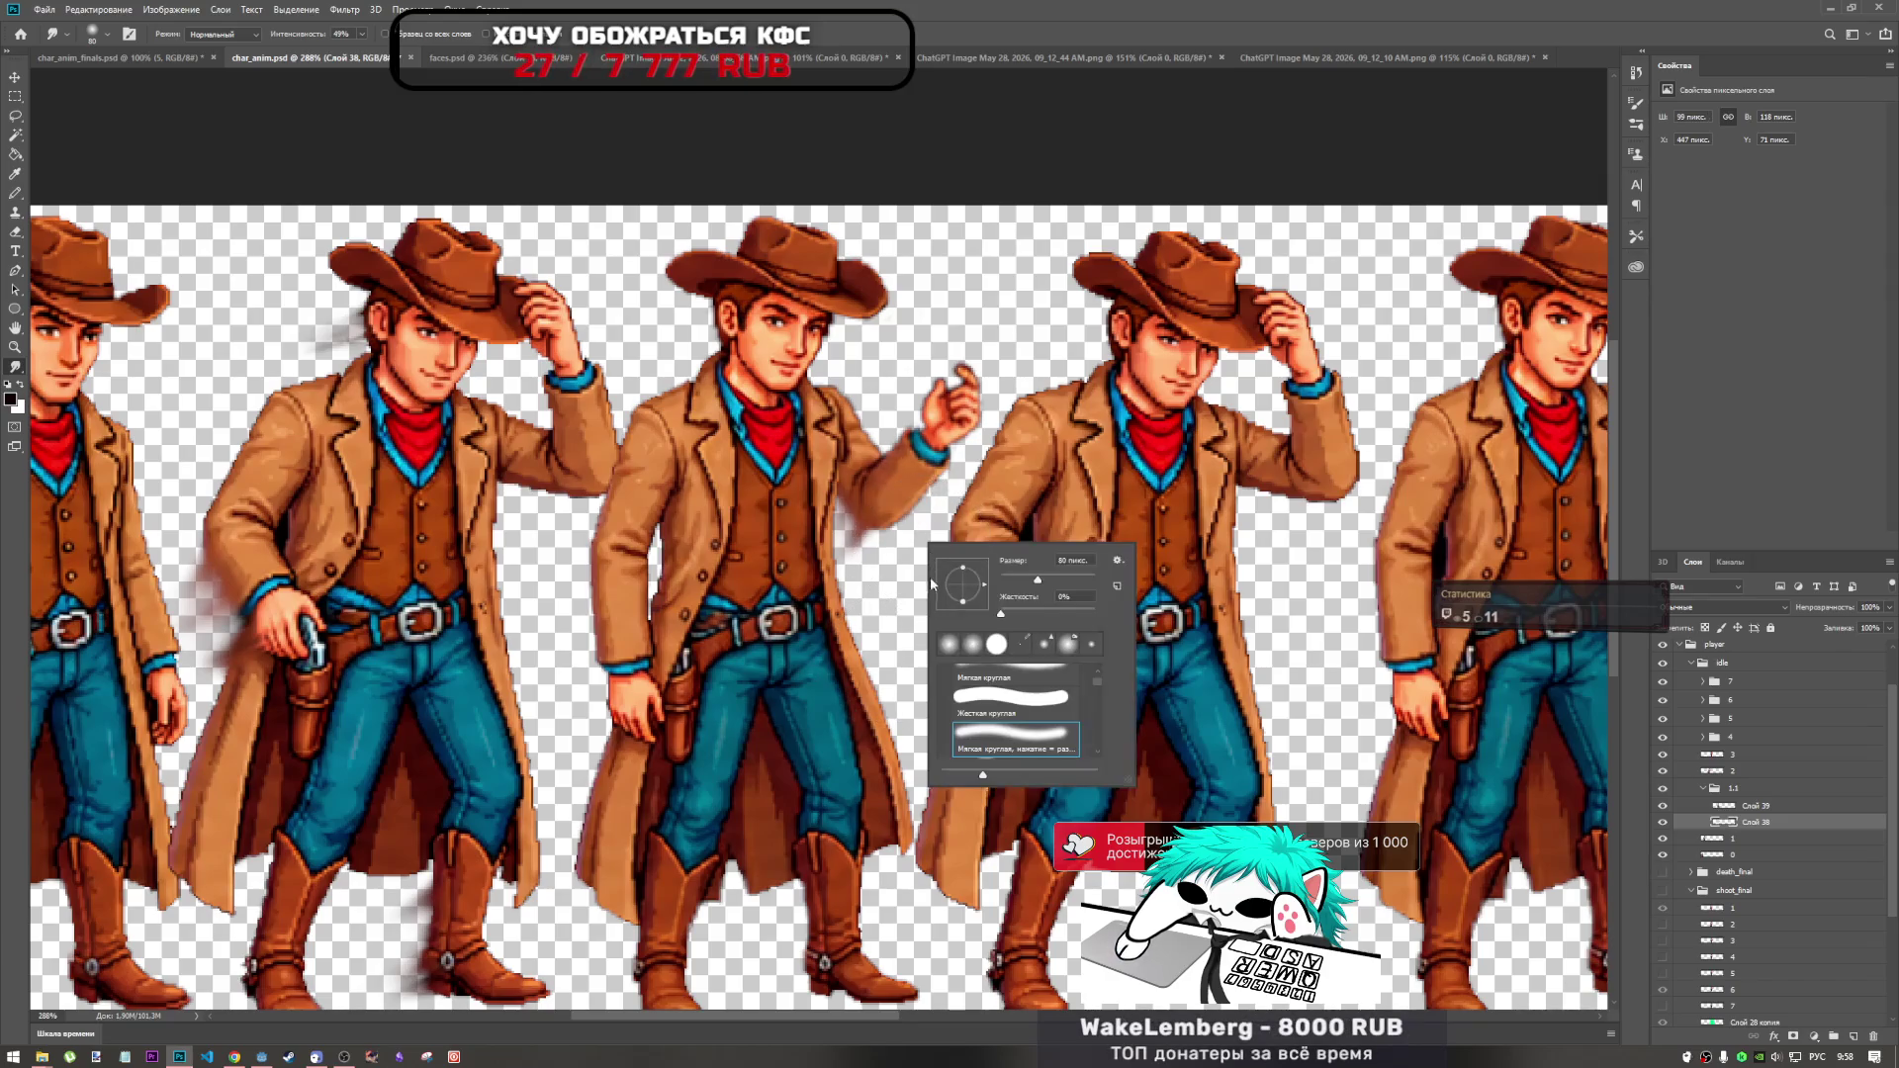
left_click_drag(1029, 571, 1025, 572)
key("ctrl+shift+z")
key("Return")
left_click_drag(938, 447, 947, 485)
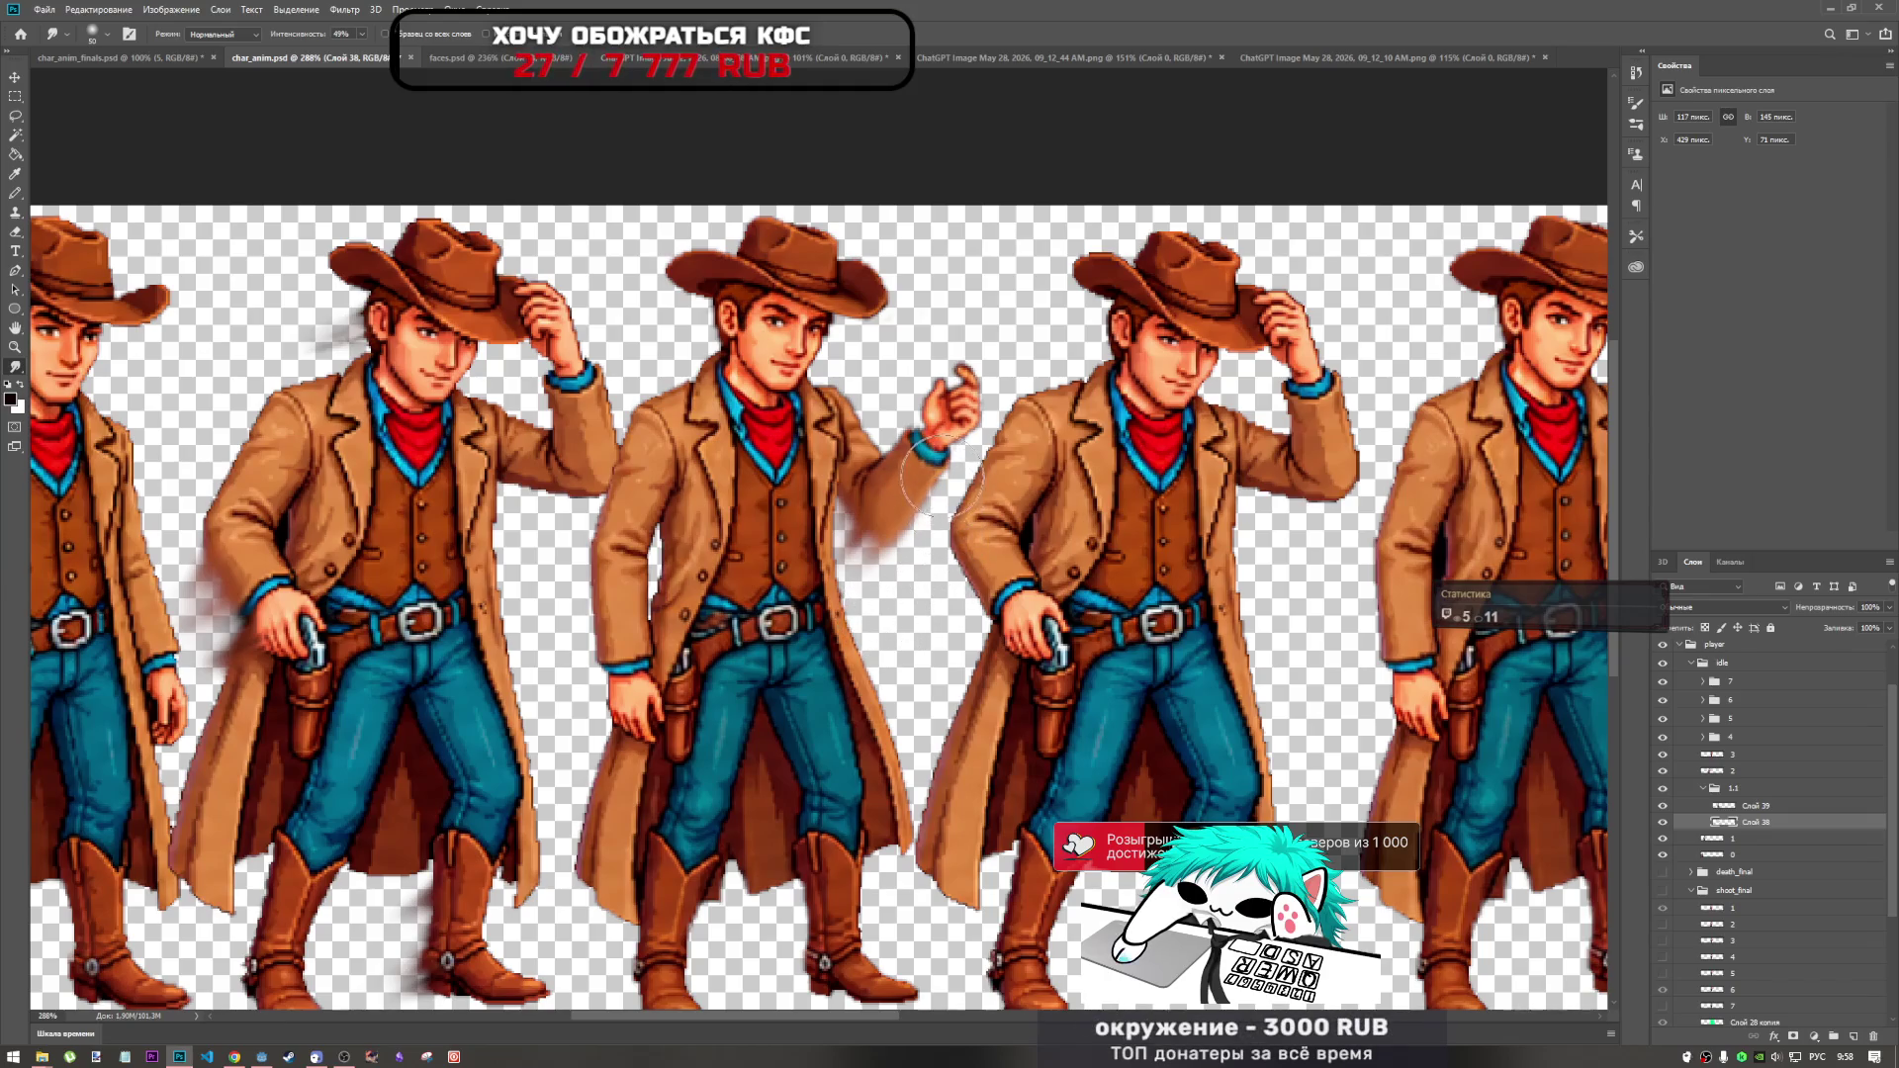
key("ctrl+z")
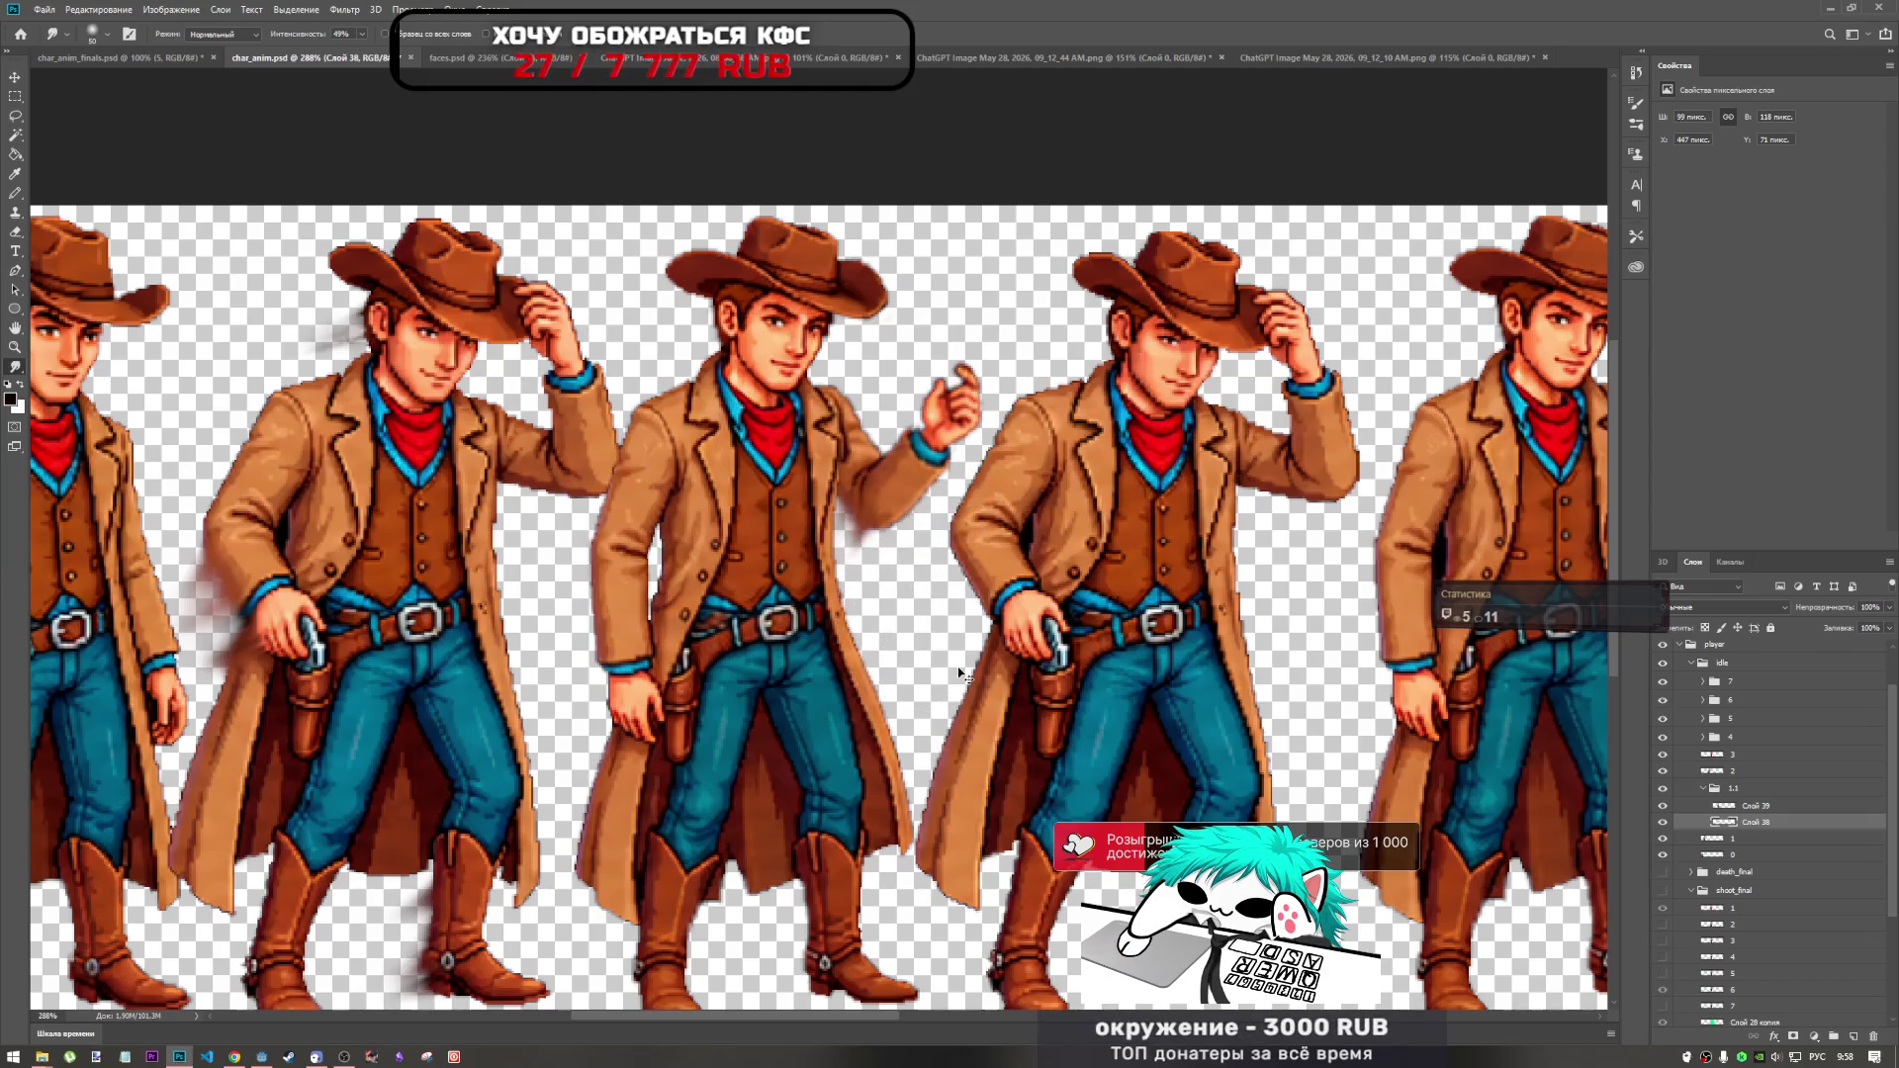
key("ctrl+z")
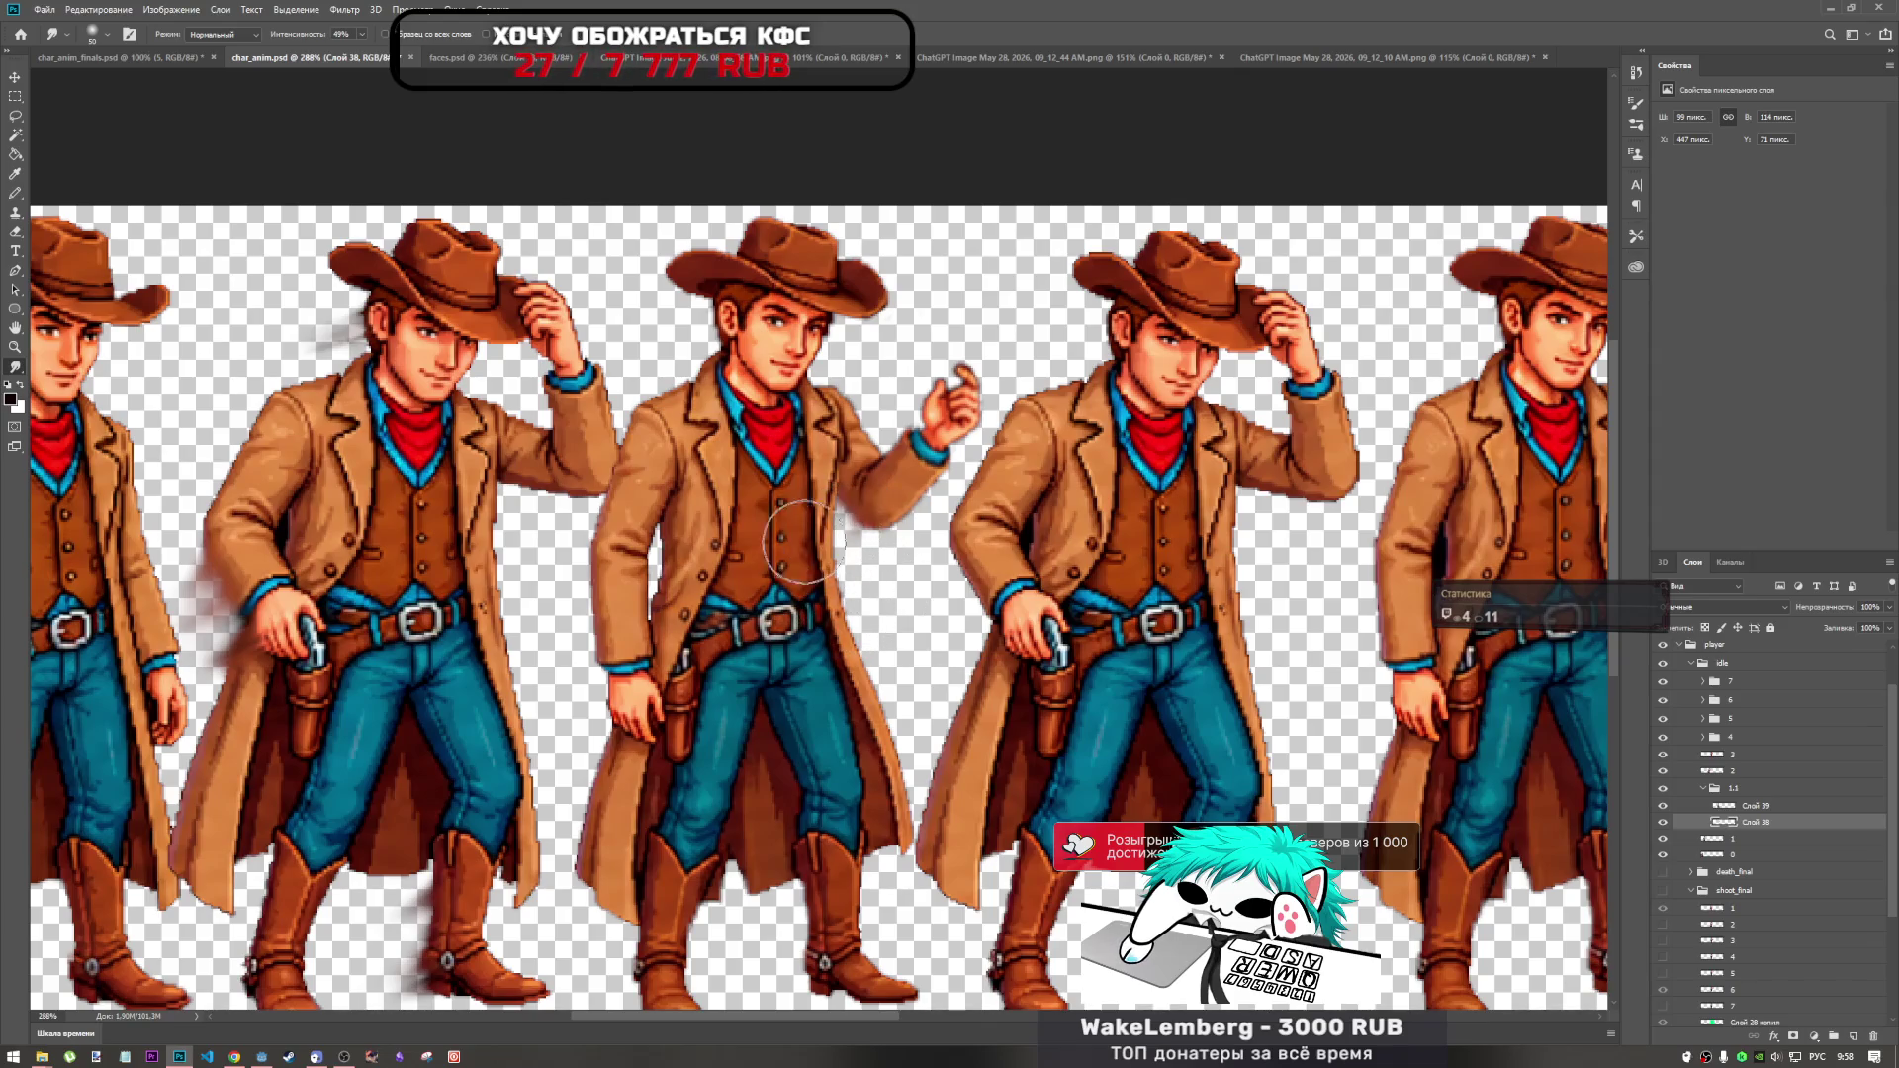
Undo a trial smear on the middle cowboy's arm and shrink the smudge brush to 10 px.
left_click_drag(832, 554, 752, 559)
key("ctrl+z")
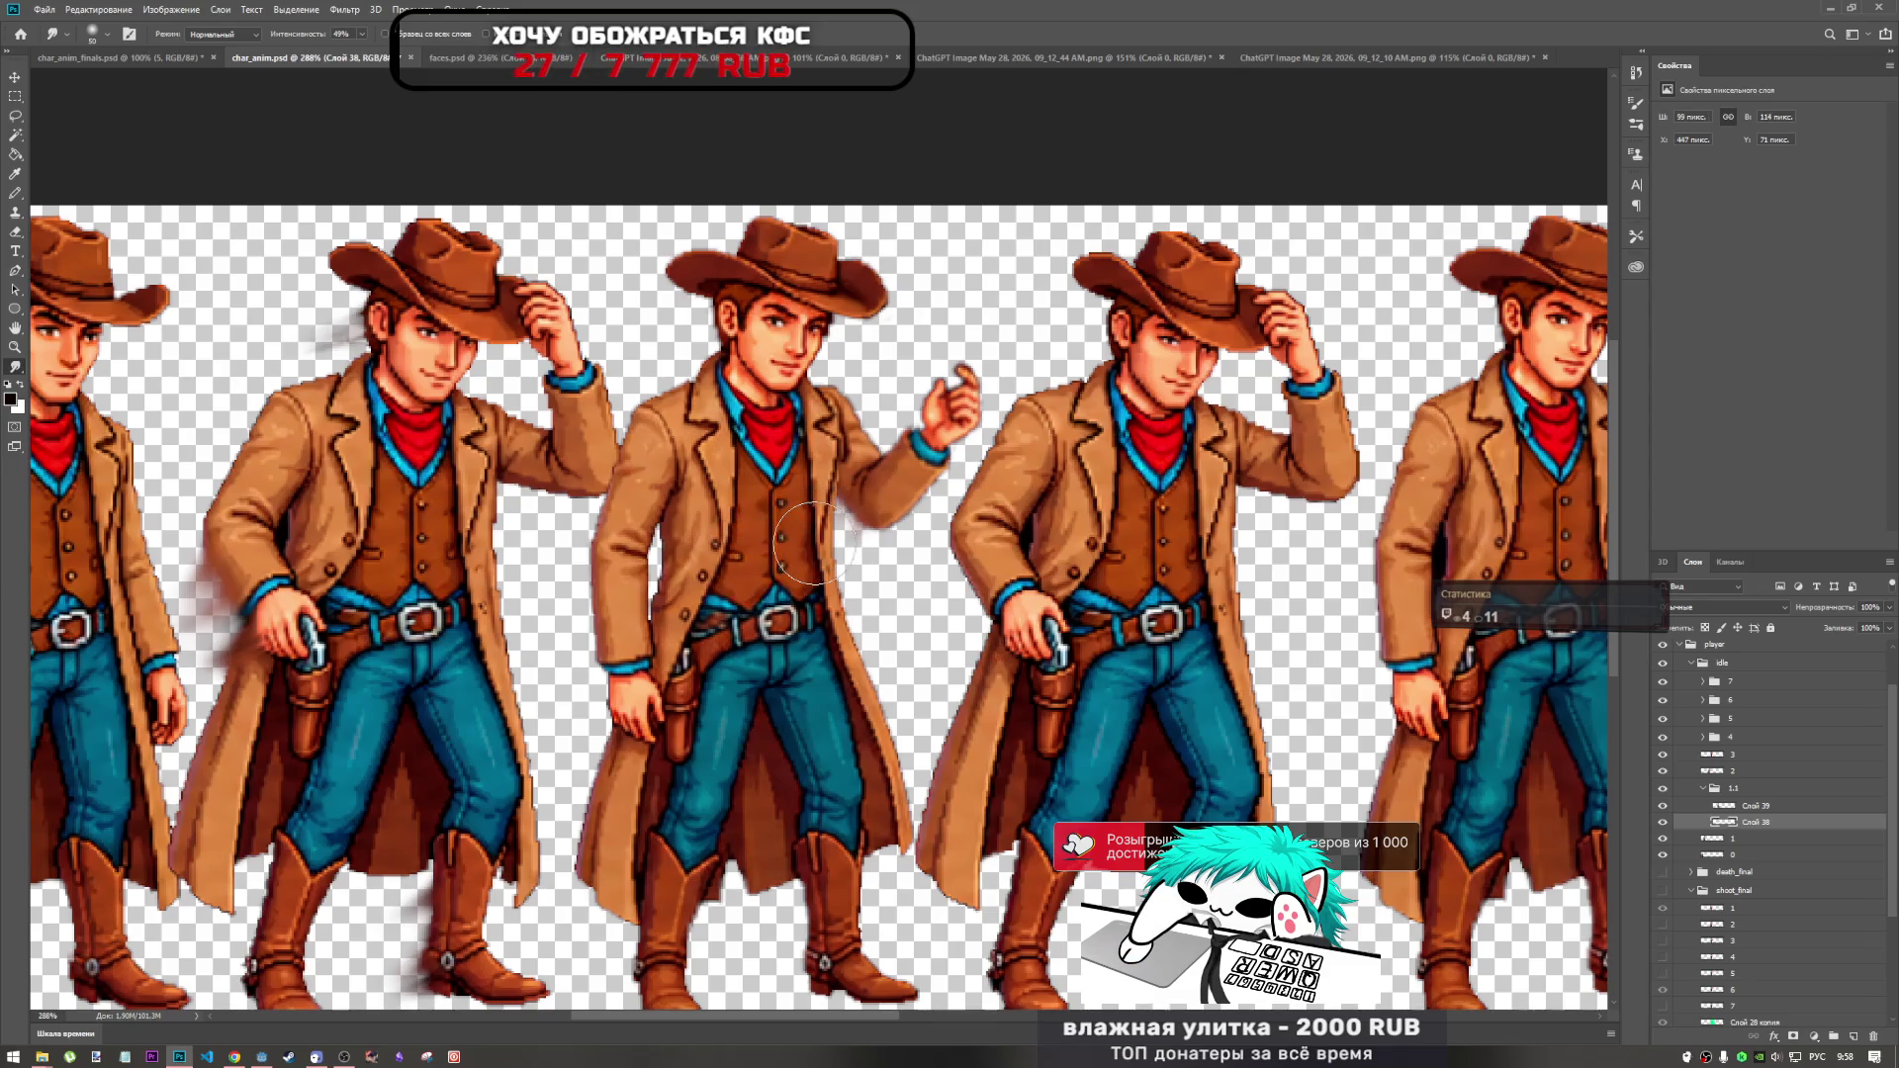
right_click(829, 529)
left_click_drag(927, 563, 909, 564)
key("Return")
scroll(927, 507, "up", 2)
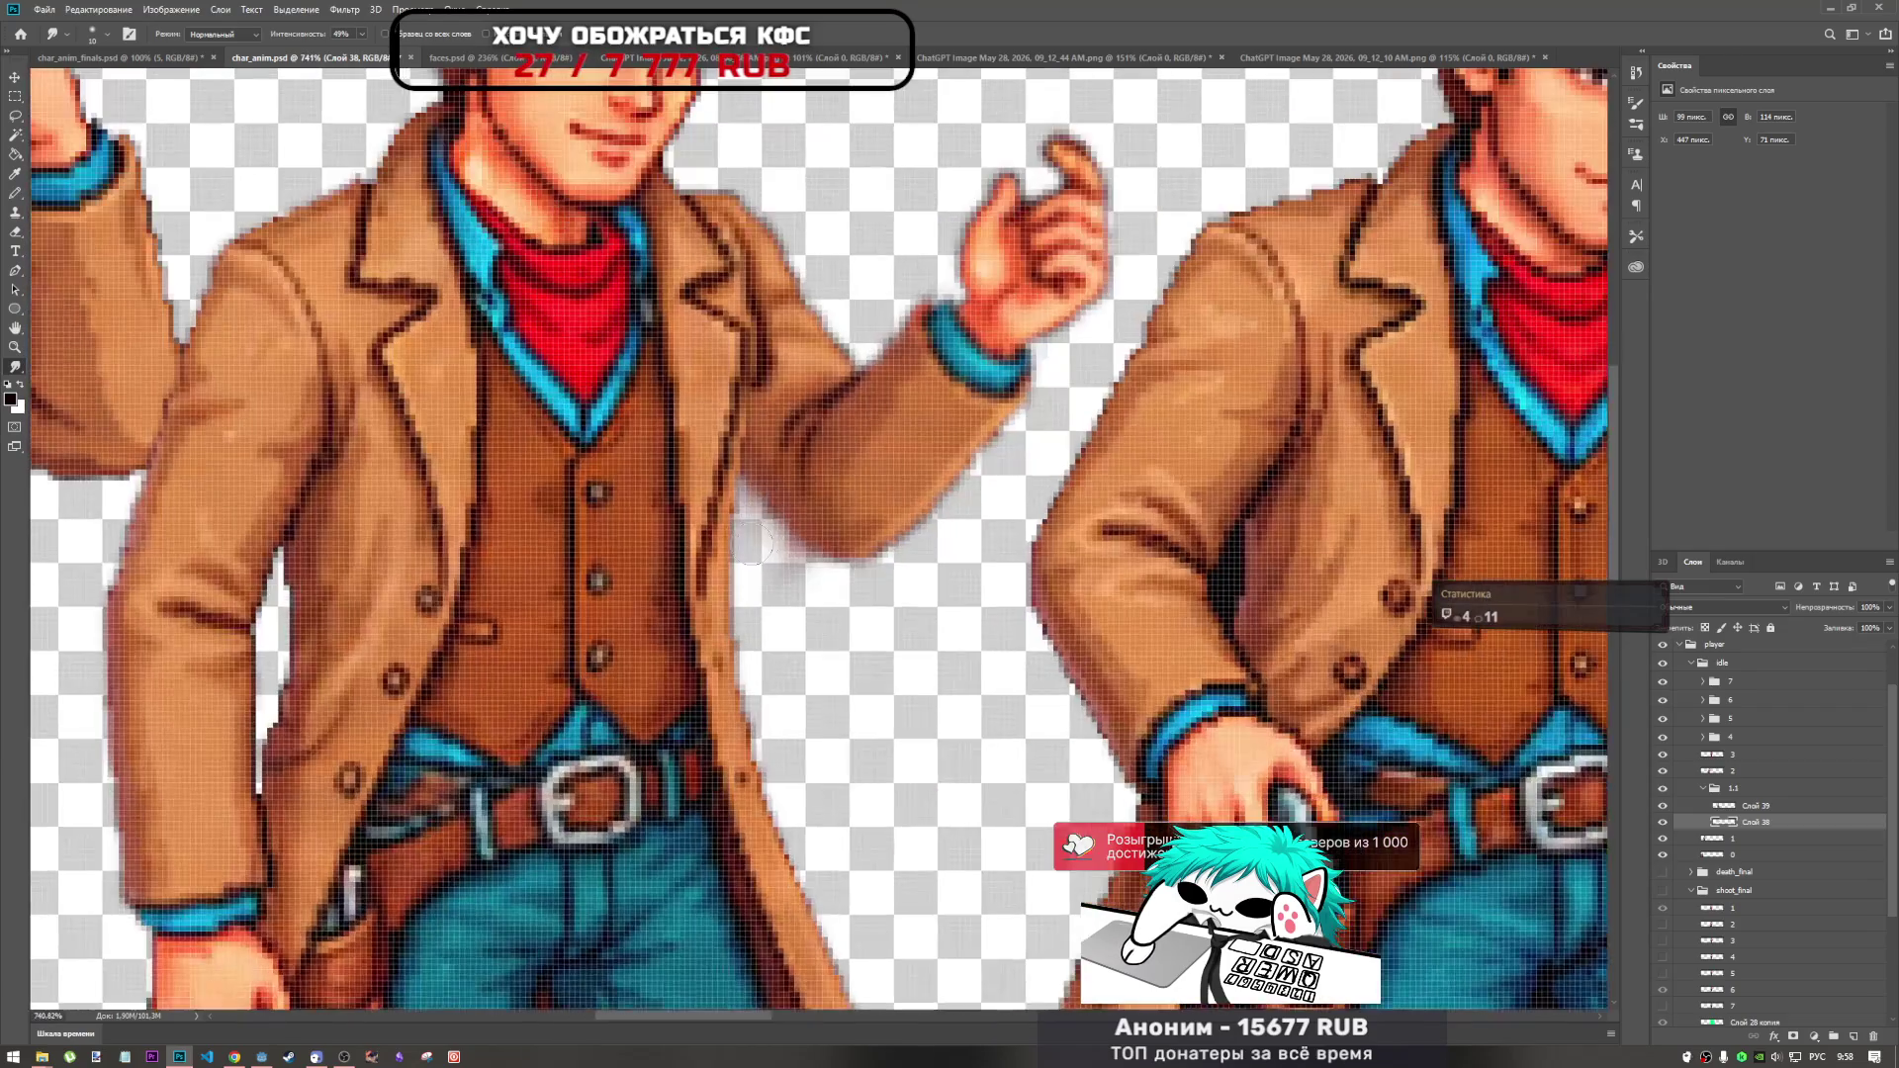
Smear the arm's underside downward, set the brush to 29 px, and undo a trial sleeve smear.
mouse_move(766, 506)
left_mouse_down()
mouse_move(776, 535)
mouse_move(712, 620)
mouse_move(791, 594)
mouse_move(801, 554)
mouse_move(821, 554)
mouse_move(814, 587)
mouse_move(816, 539)
mouse_move(806, 589)
mouse_move(727, 648)
mouse_move(792, 549)
mouse_move(700, 676)
mouse_move(782, 539)
mouse_move(727, 682)
mouse_move(758, 652)
mouse_move(702, 673)
mouse_move(830, 593)
mouse_move(822, 647)
mouse_move(838, 632)
mouse_move(819, 615)
left_mouse_up()
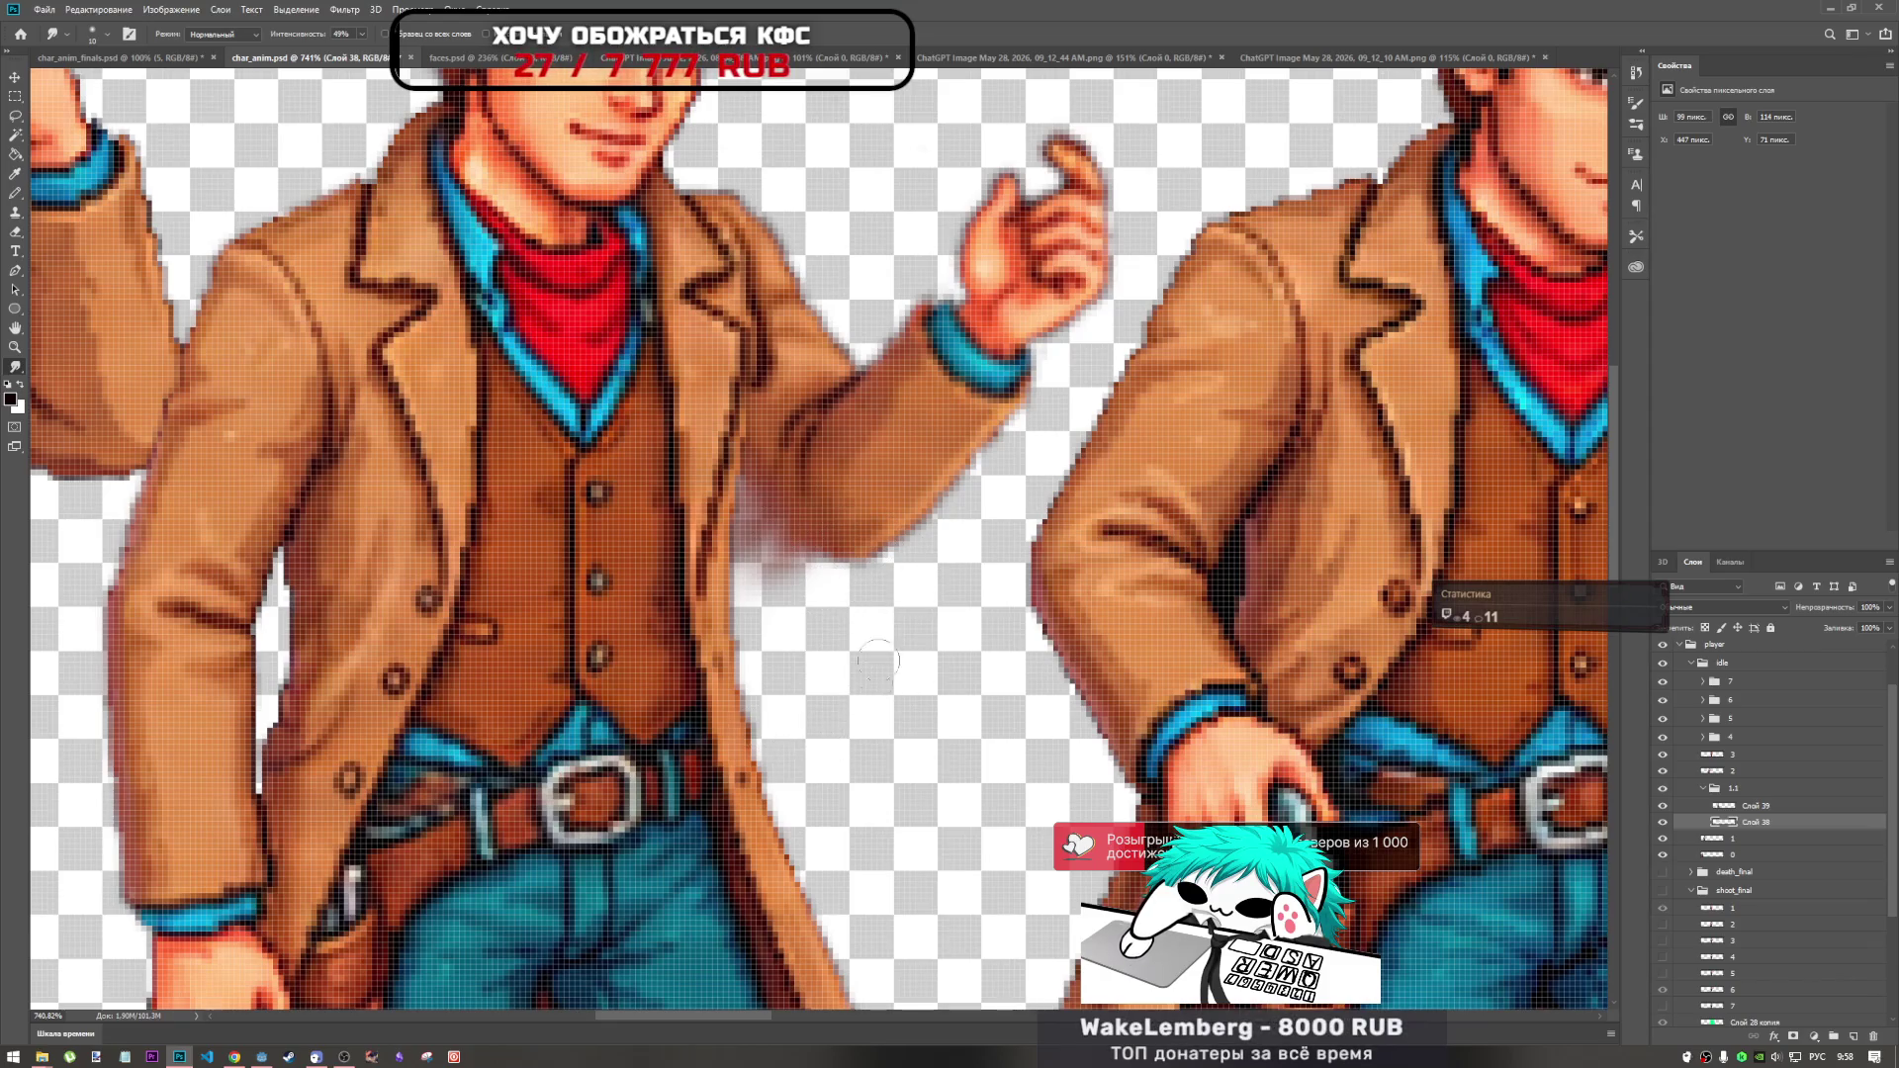
right_click(928, 524)
left_click_drag(1010, 530, 998, 525)
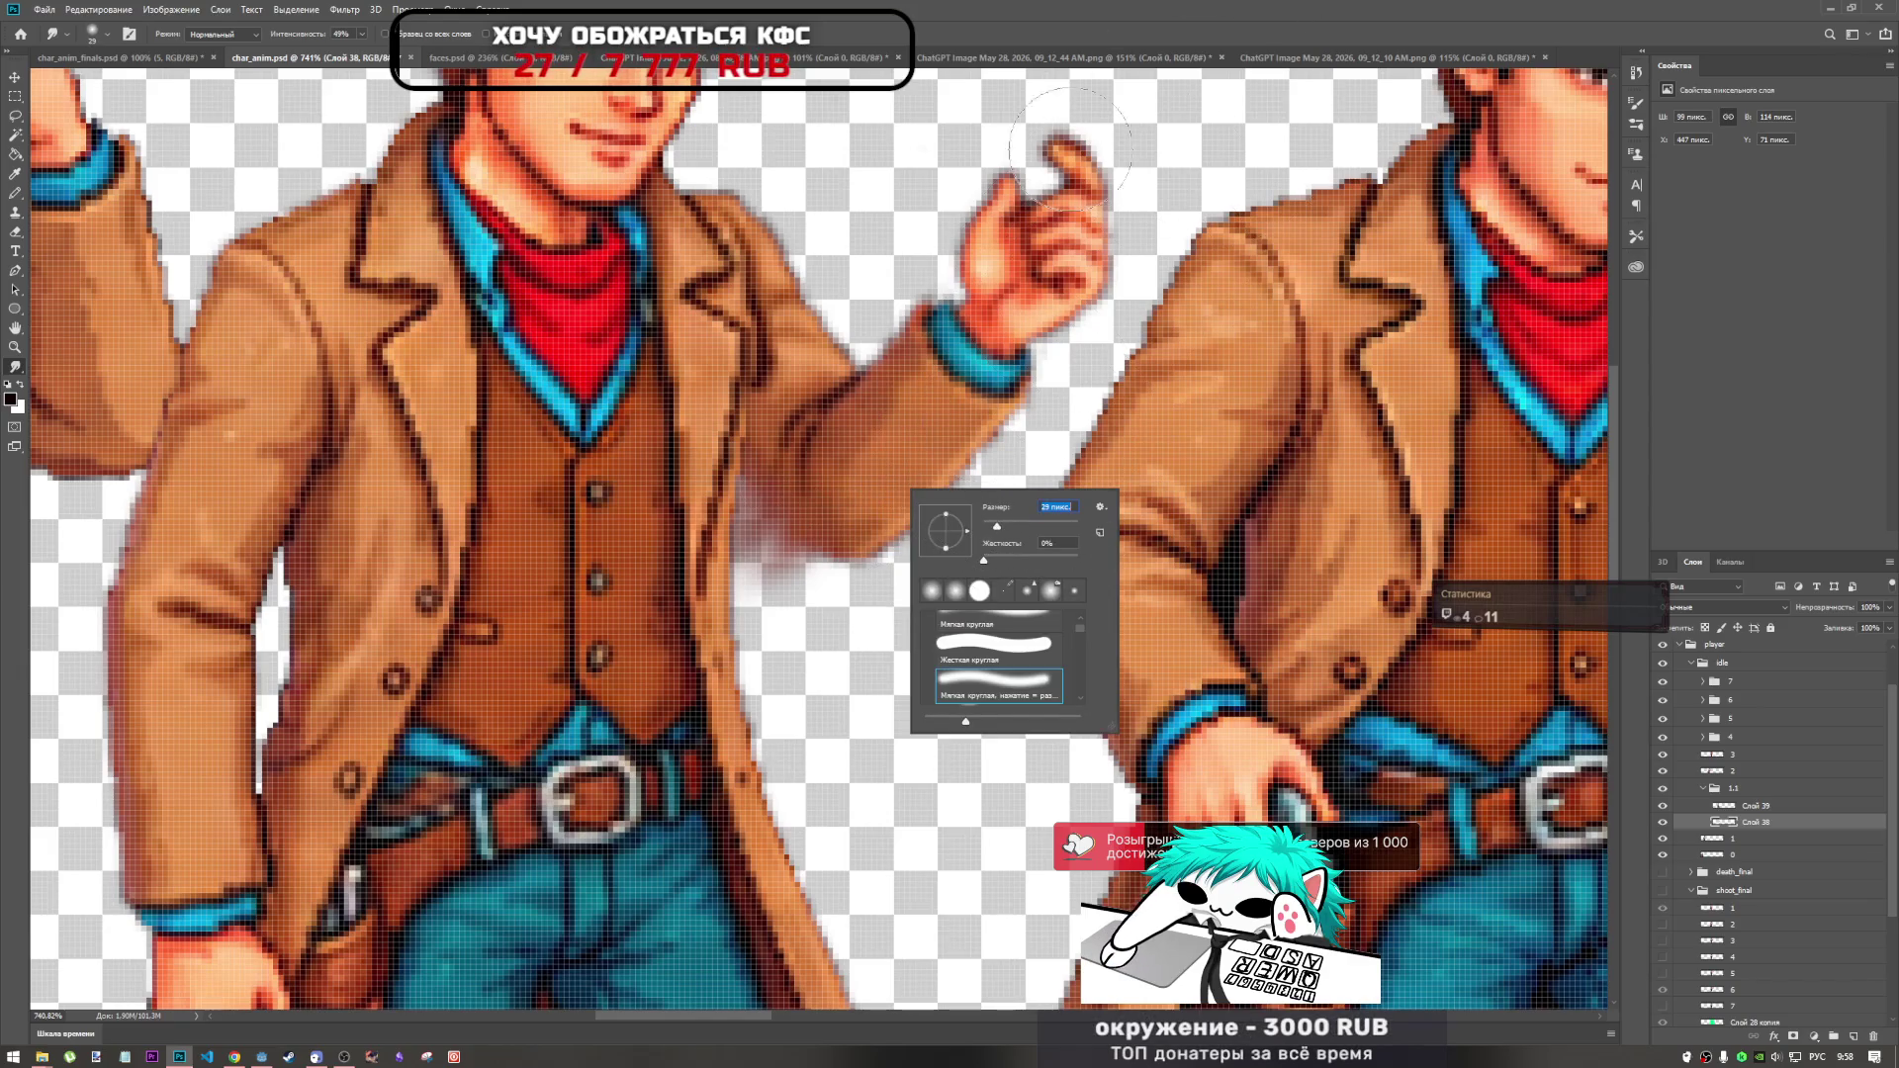
key("Return")
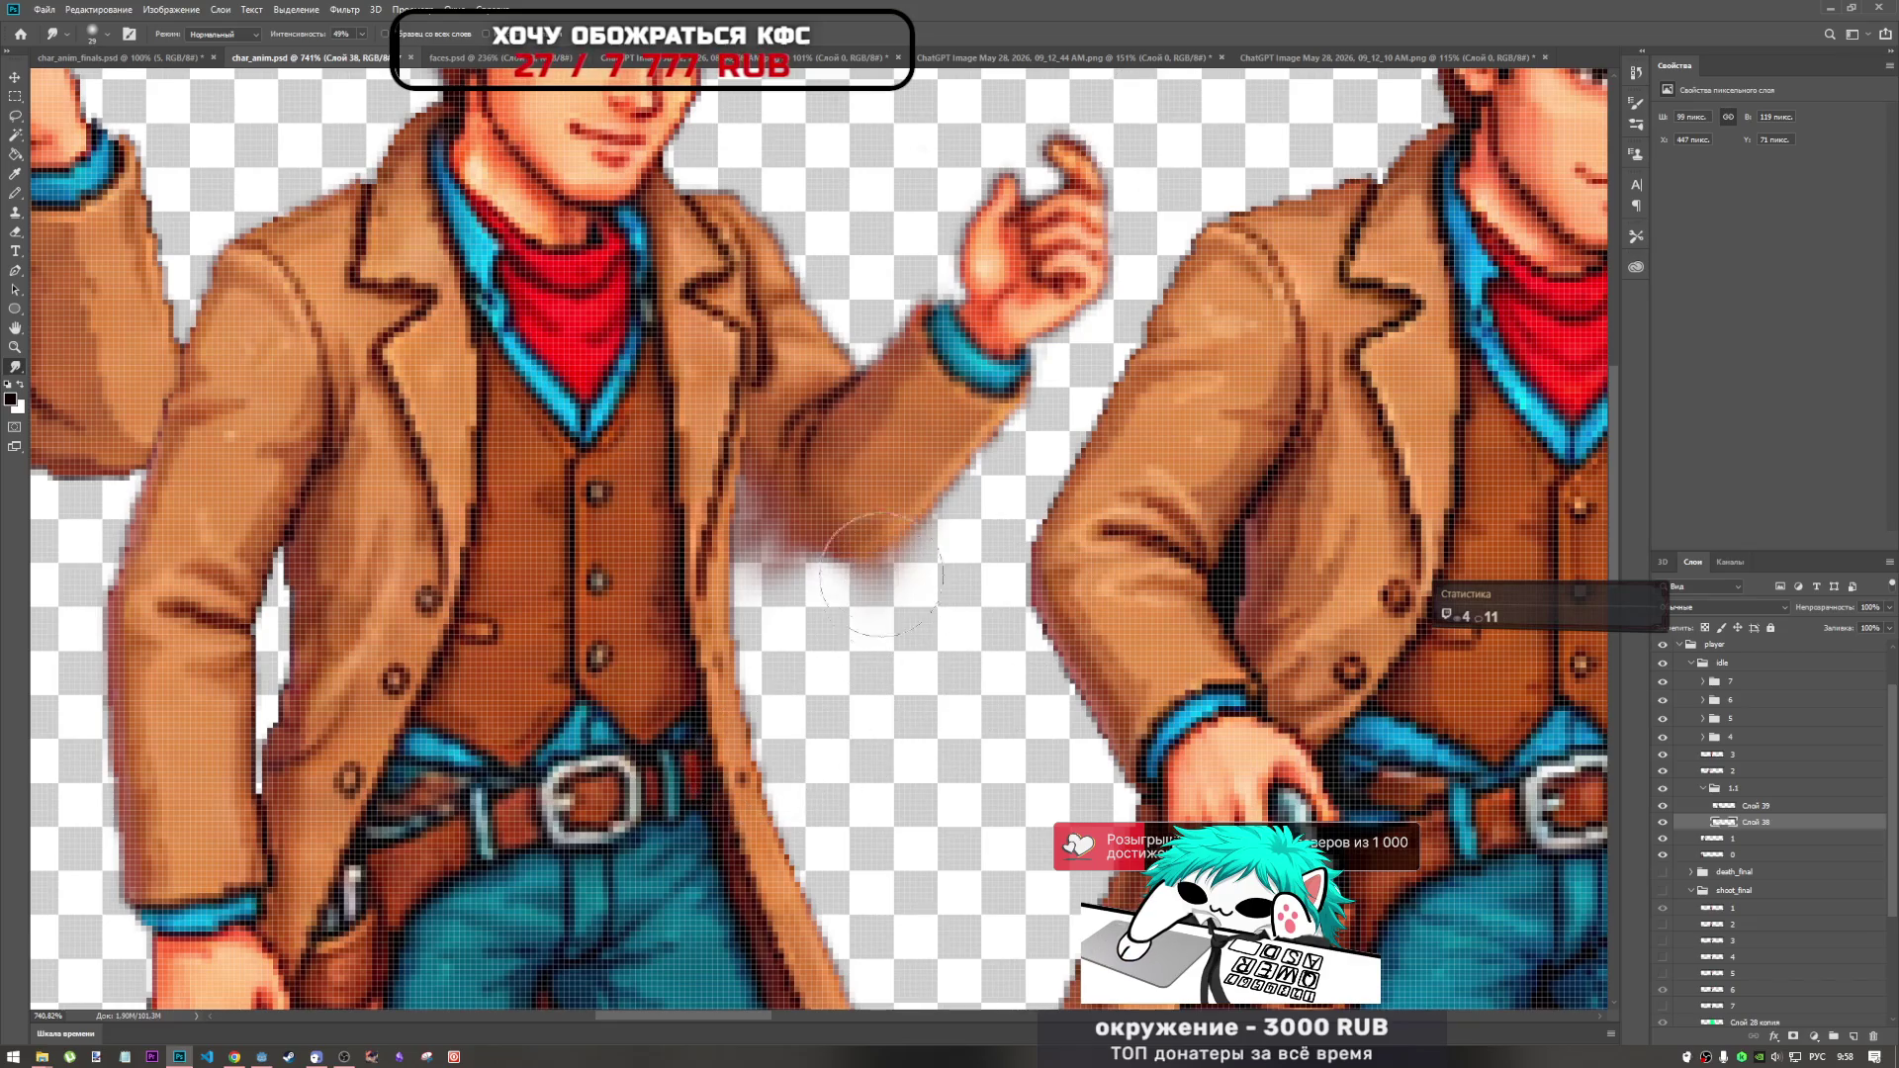
left_click_drag(880, 581, 887, 503)
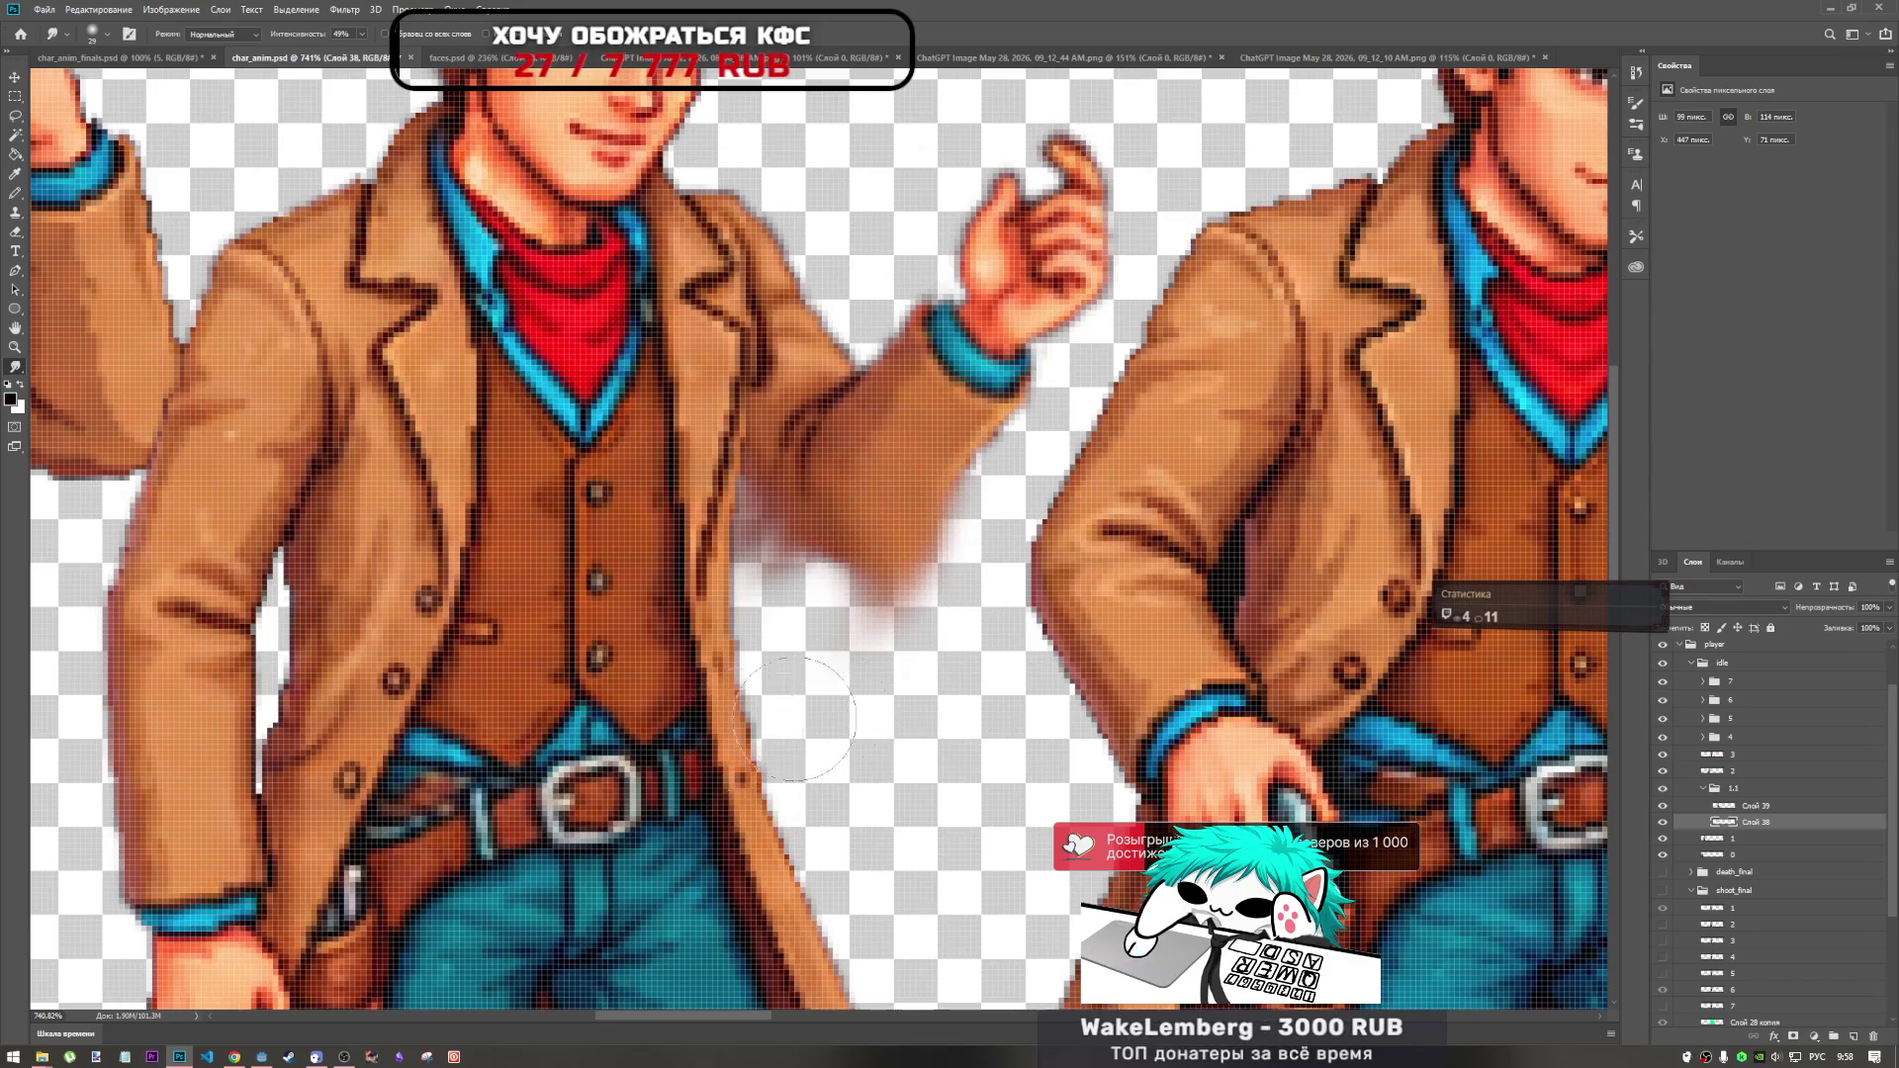
key("ctrl+z")
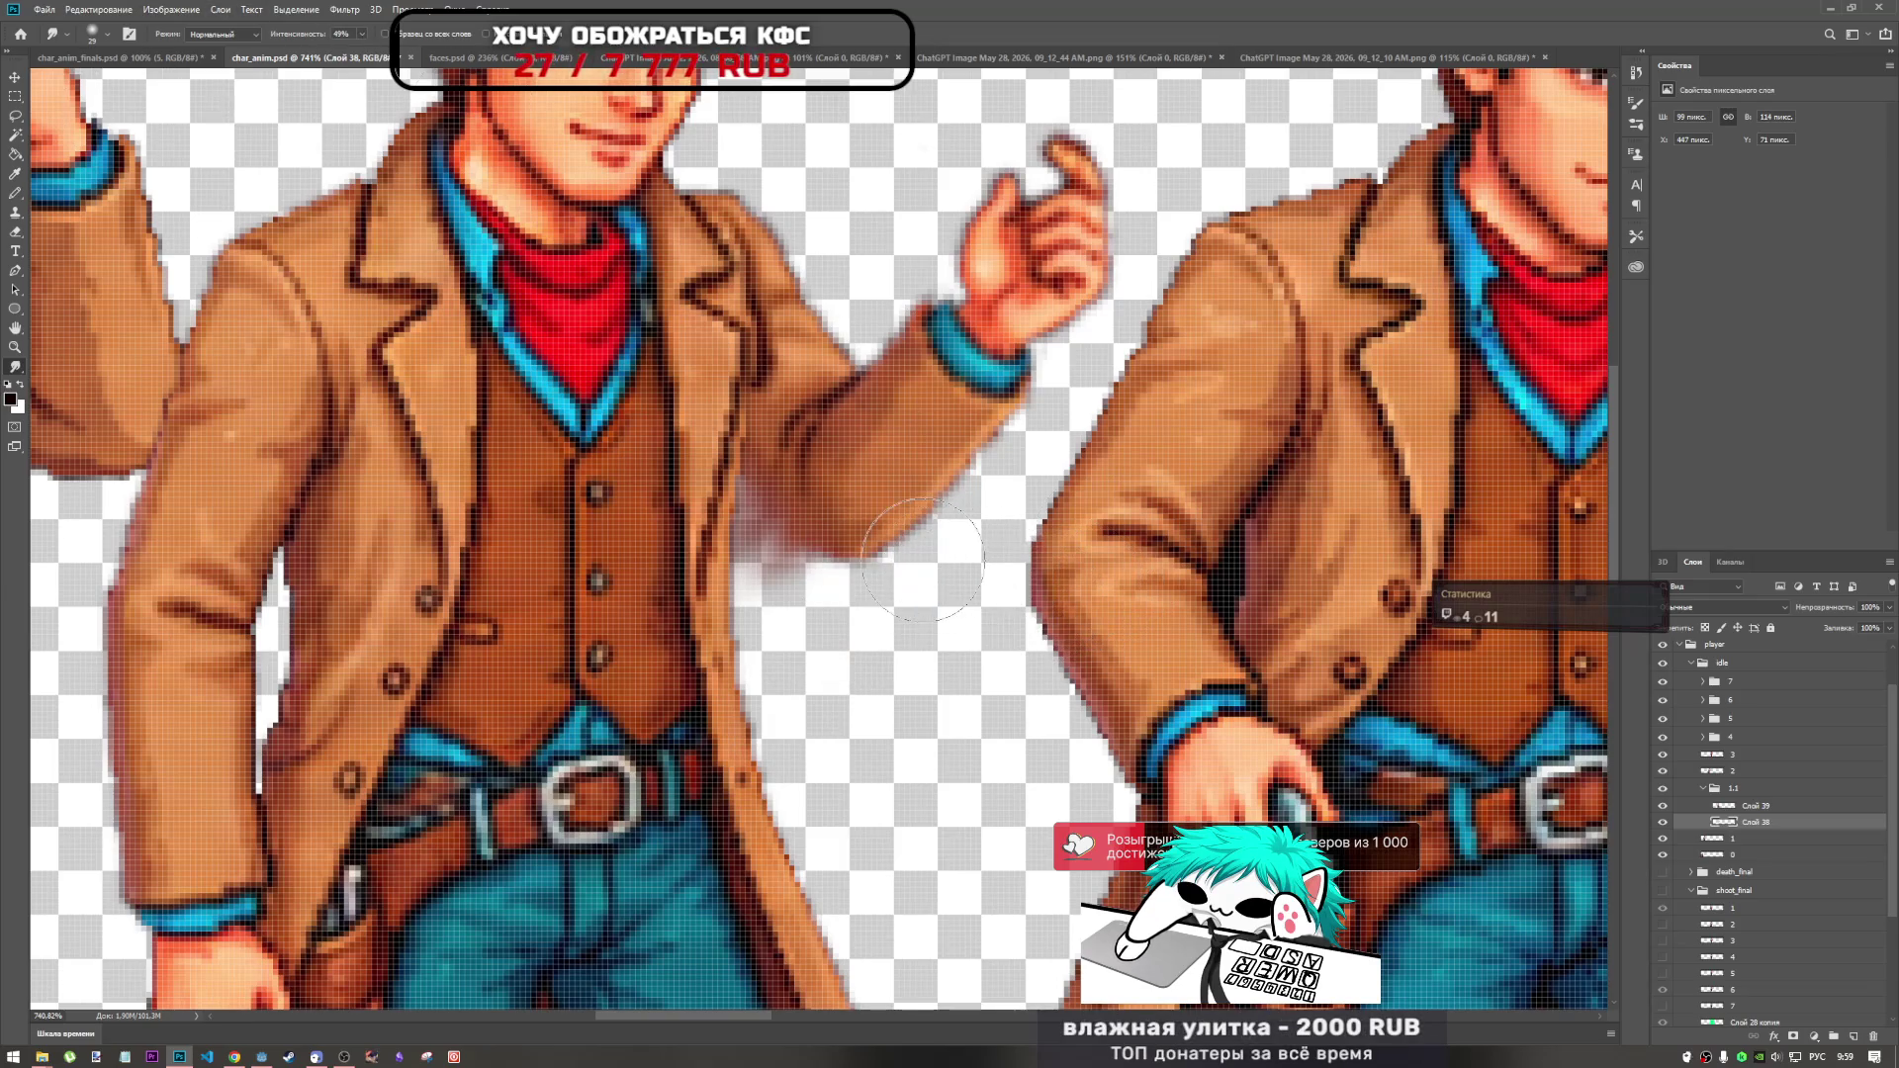
Smear the arm's lower edge, wrist cuff and hand into trails down-left and down-right.
left_click_drag(918, 556, 833, 673)
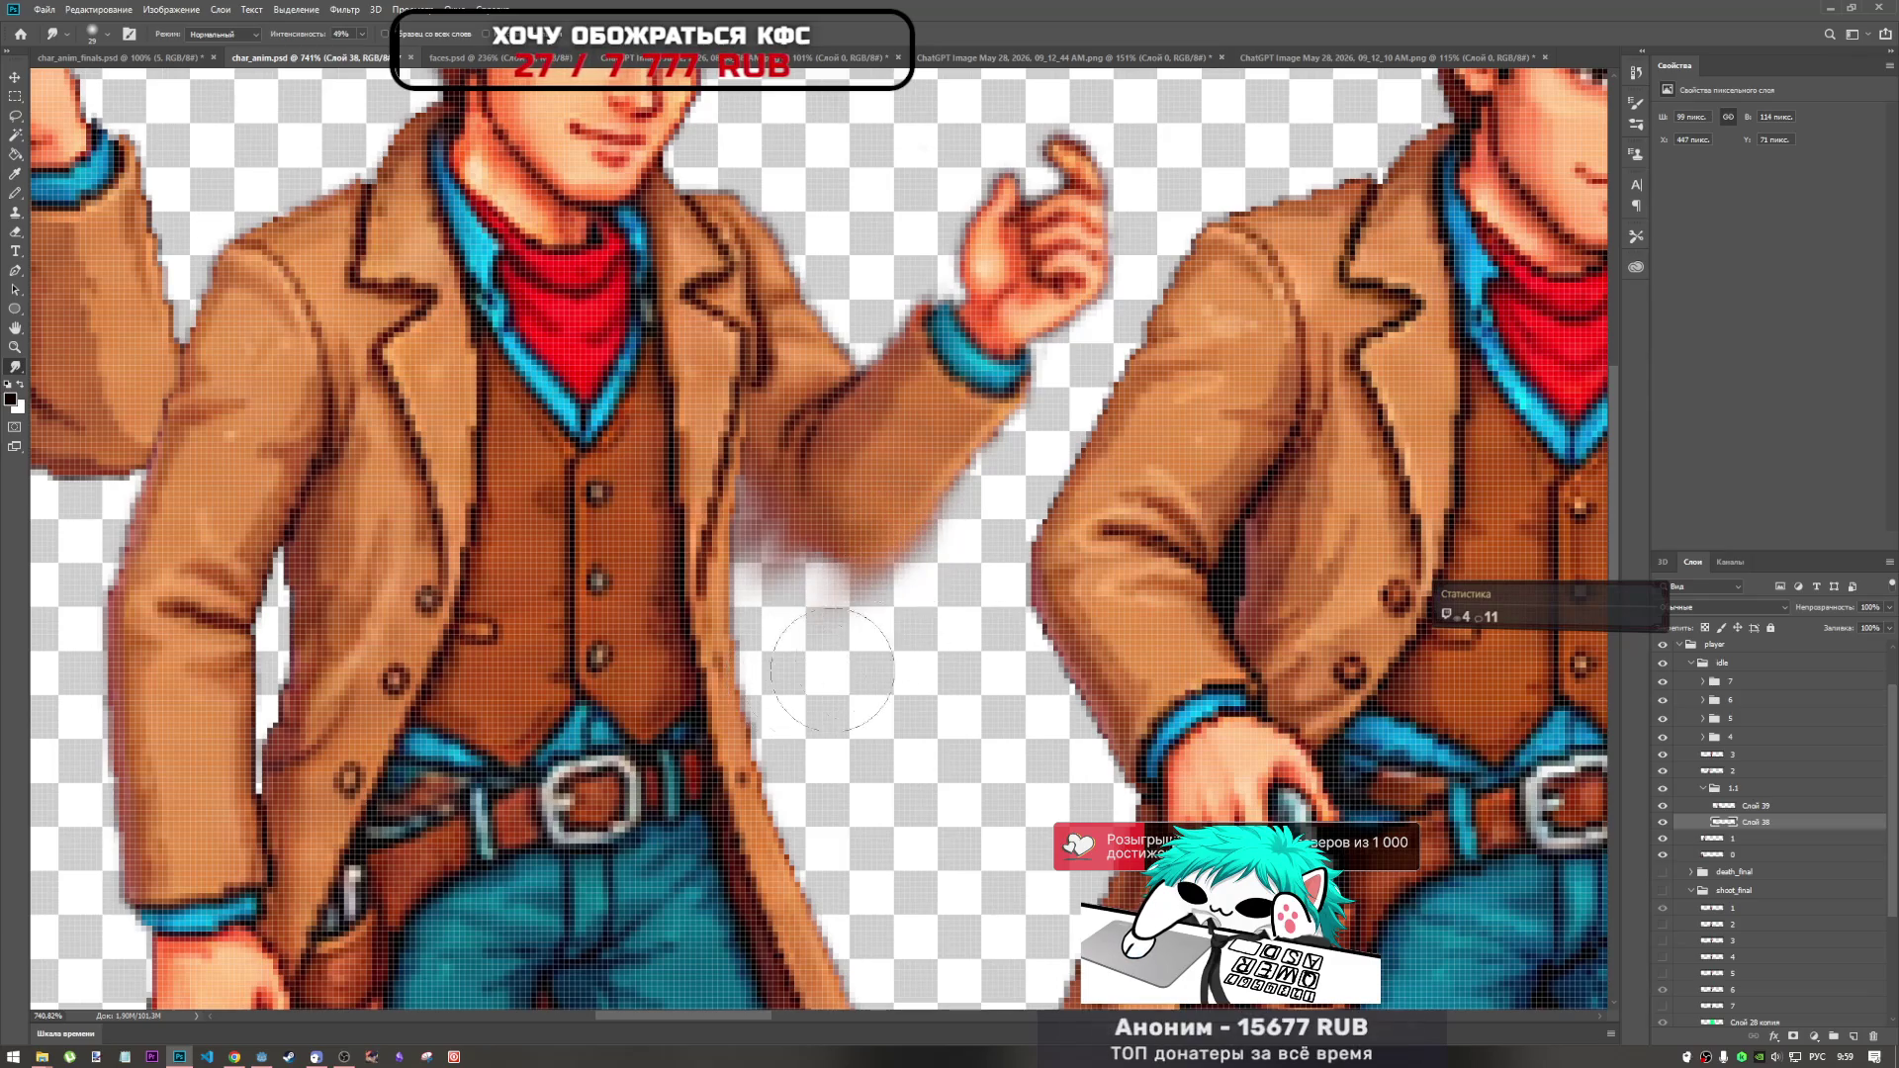
mouse_move(949, 445)
left_mouse_down()
mouse_move(919, 553)
mouse_move(840, 663)
left_mouse_up()
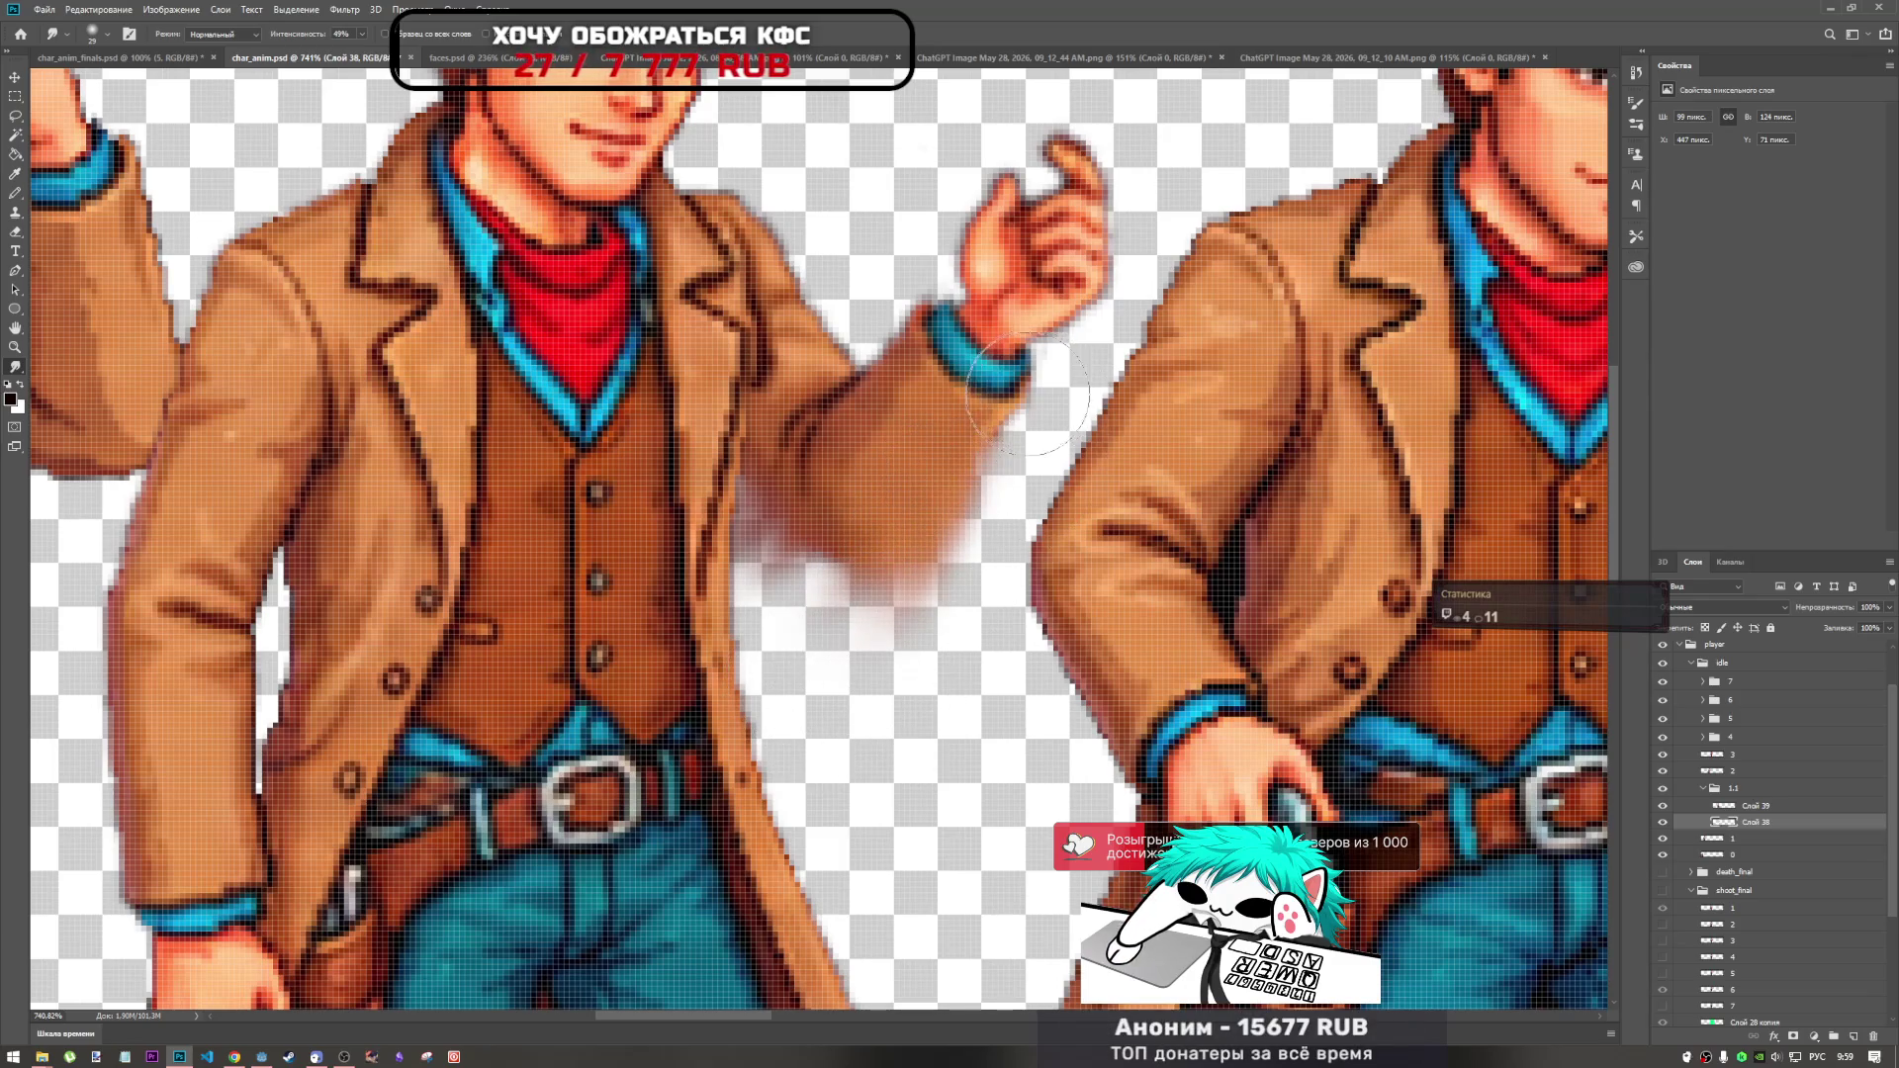
left_click_drag(1029, 390, 1021, 465)
left_click_drag(1038, 267, 1098, 365)
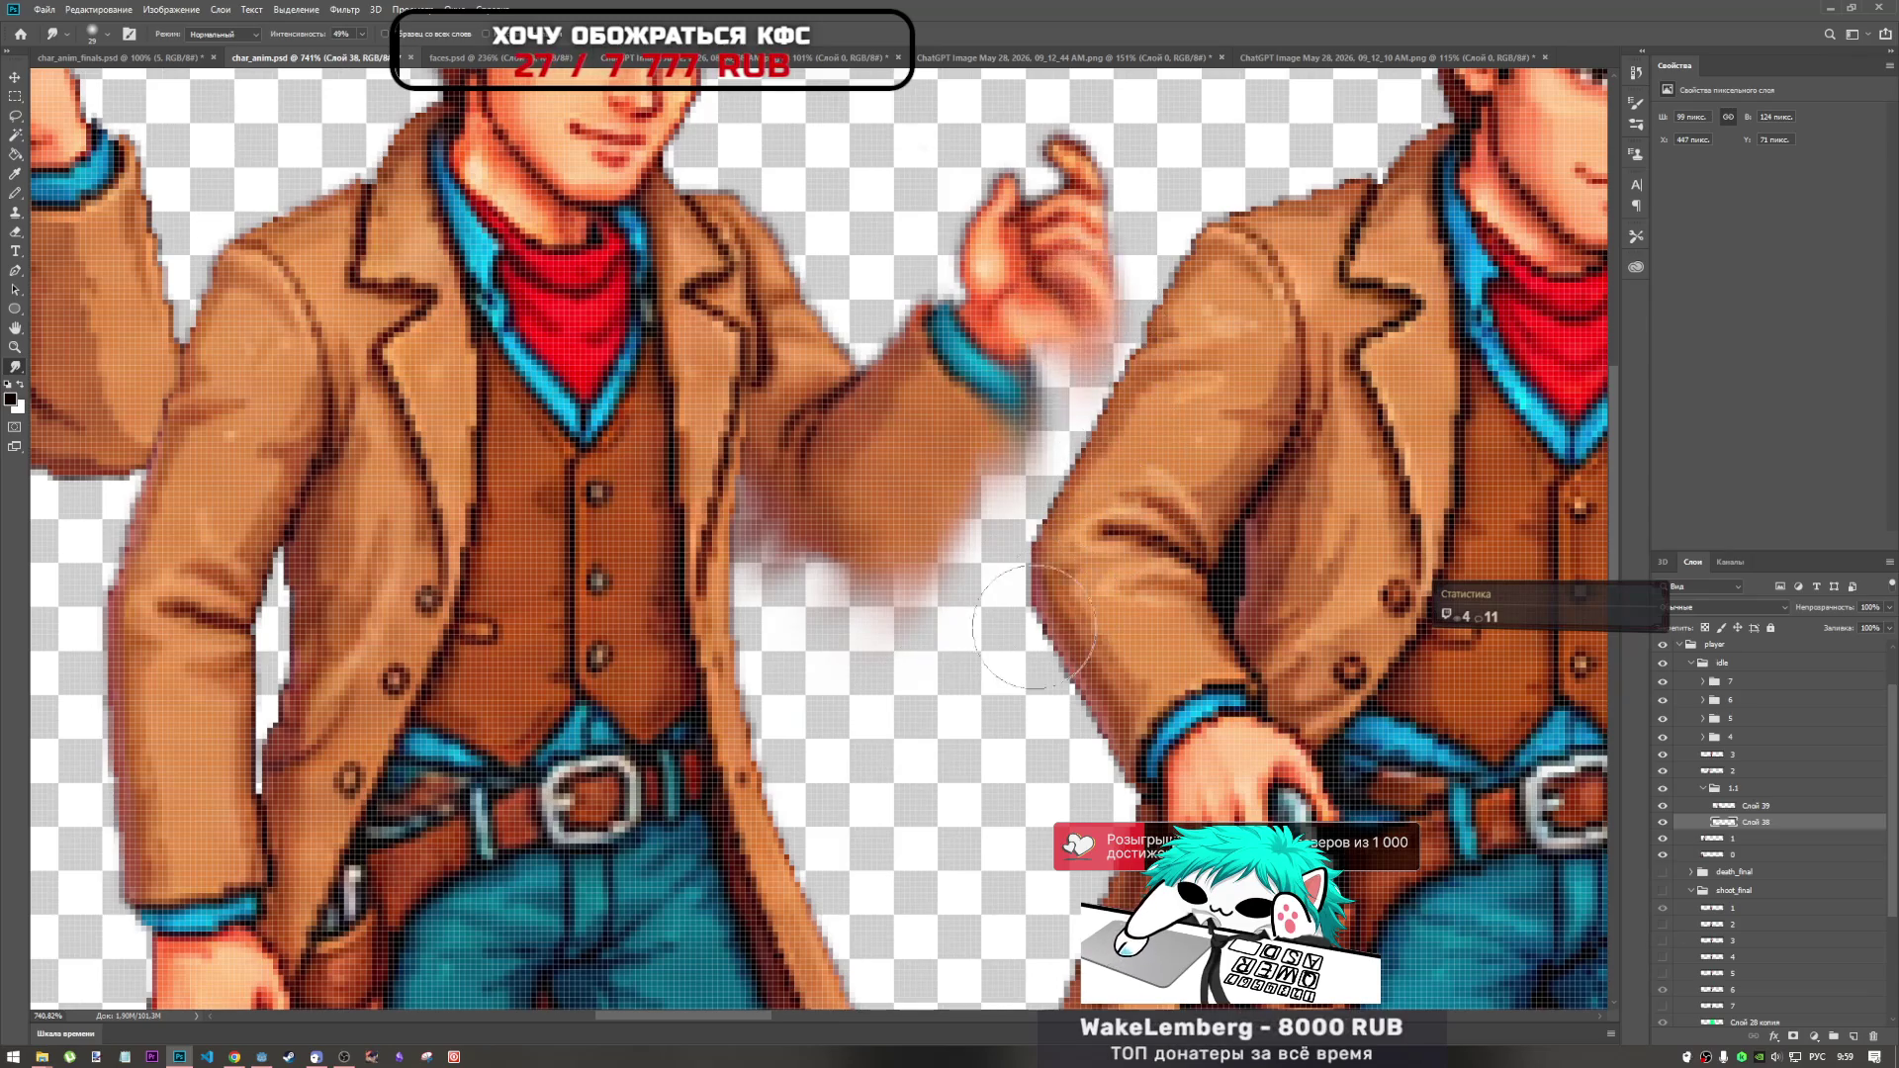
key("ctrl+z")
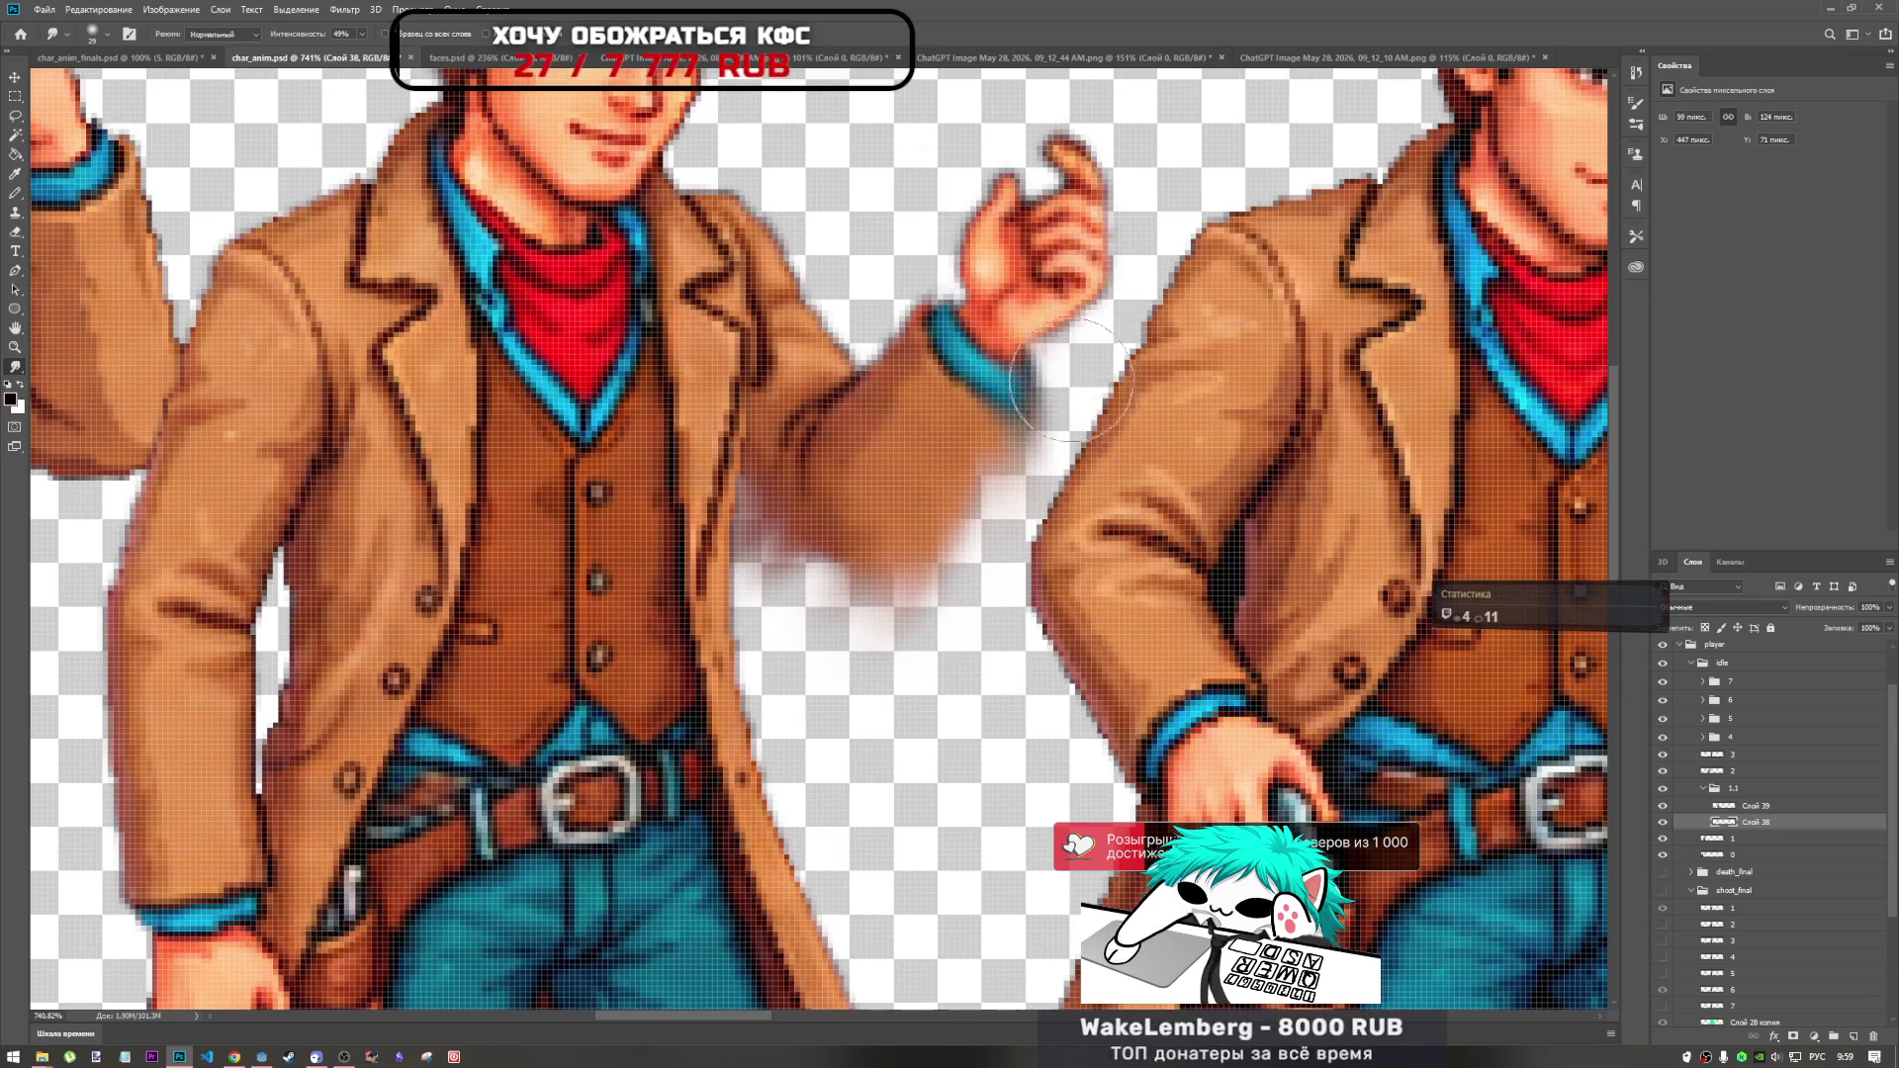
left_click_drag(1059, 326, 1125, 475)
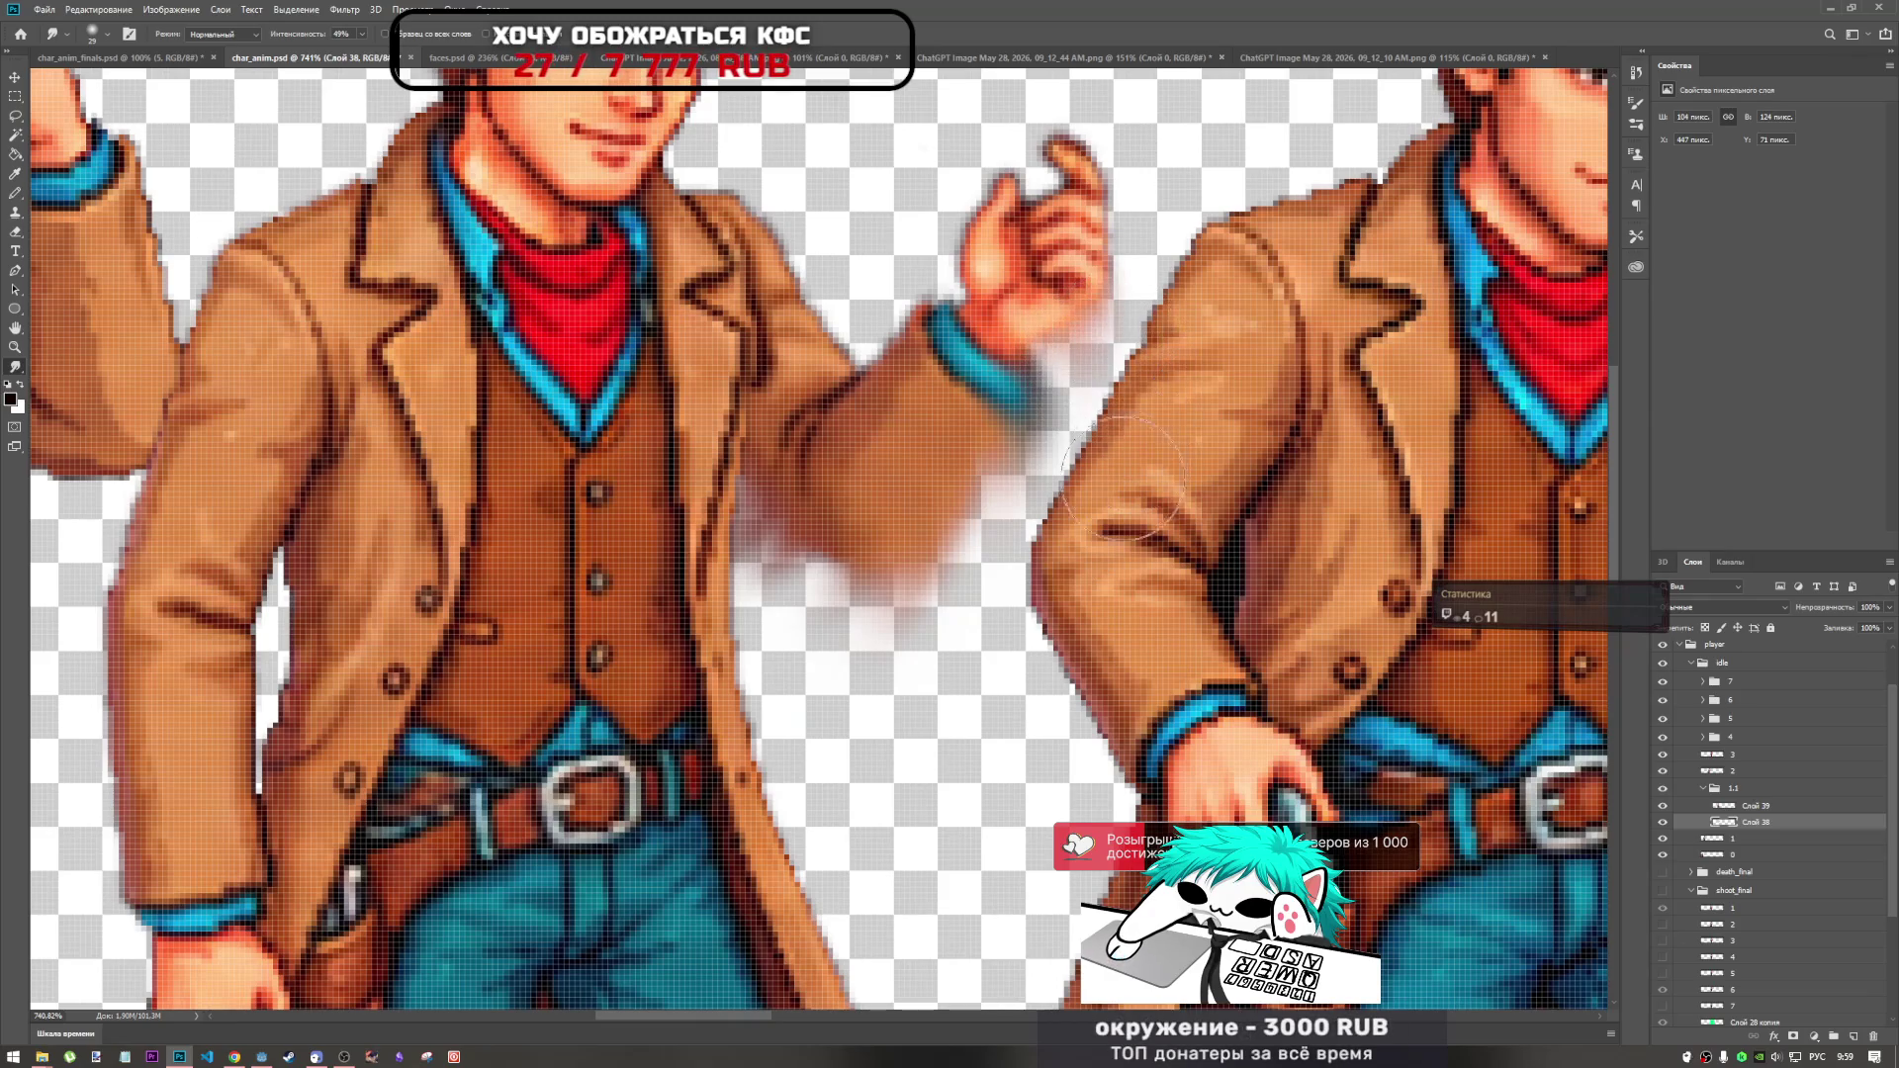
left_click_drag(1112, 238, 1132, 406)
mouse_move(1147, 198)
left_mouse_down()
mouse_move(1145, 376)
mouse_move(1118, 376)
mouse_move(1093, 415)
mouse_move(1187, 564)
mouse_move(1103, 594)
mouse_move(1127, 499)
left_mouse_up()
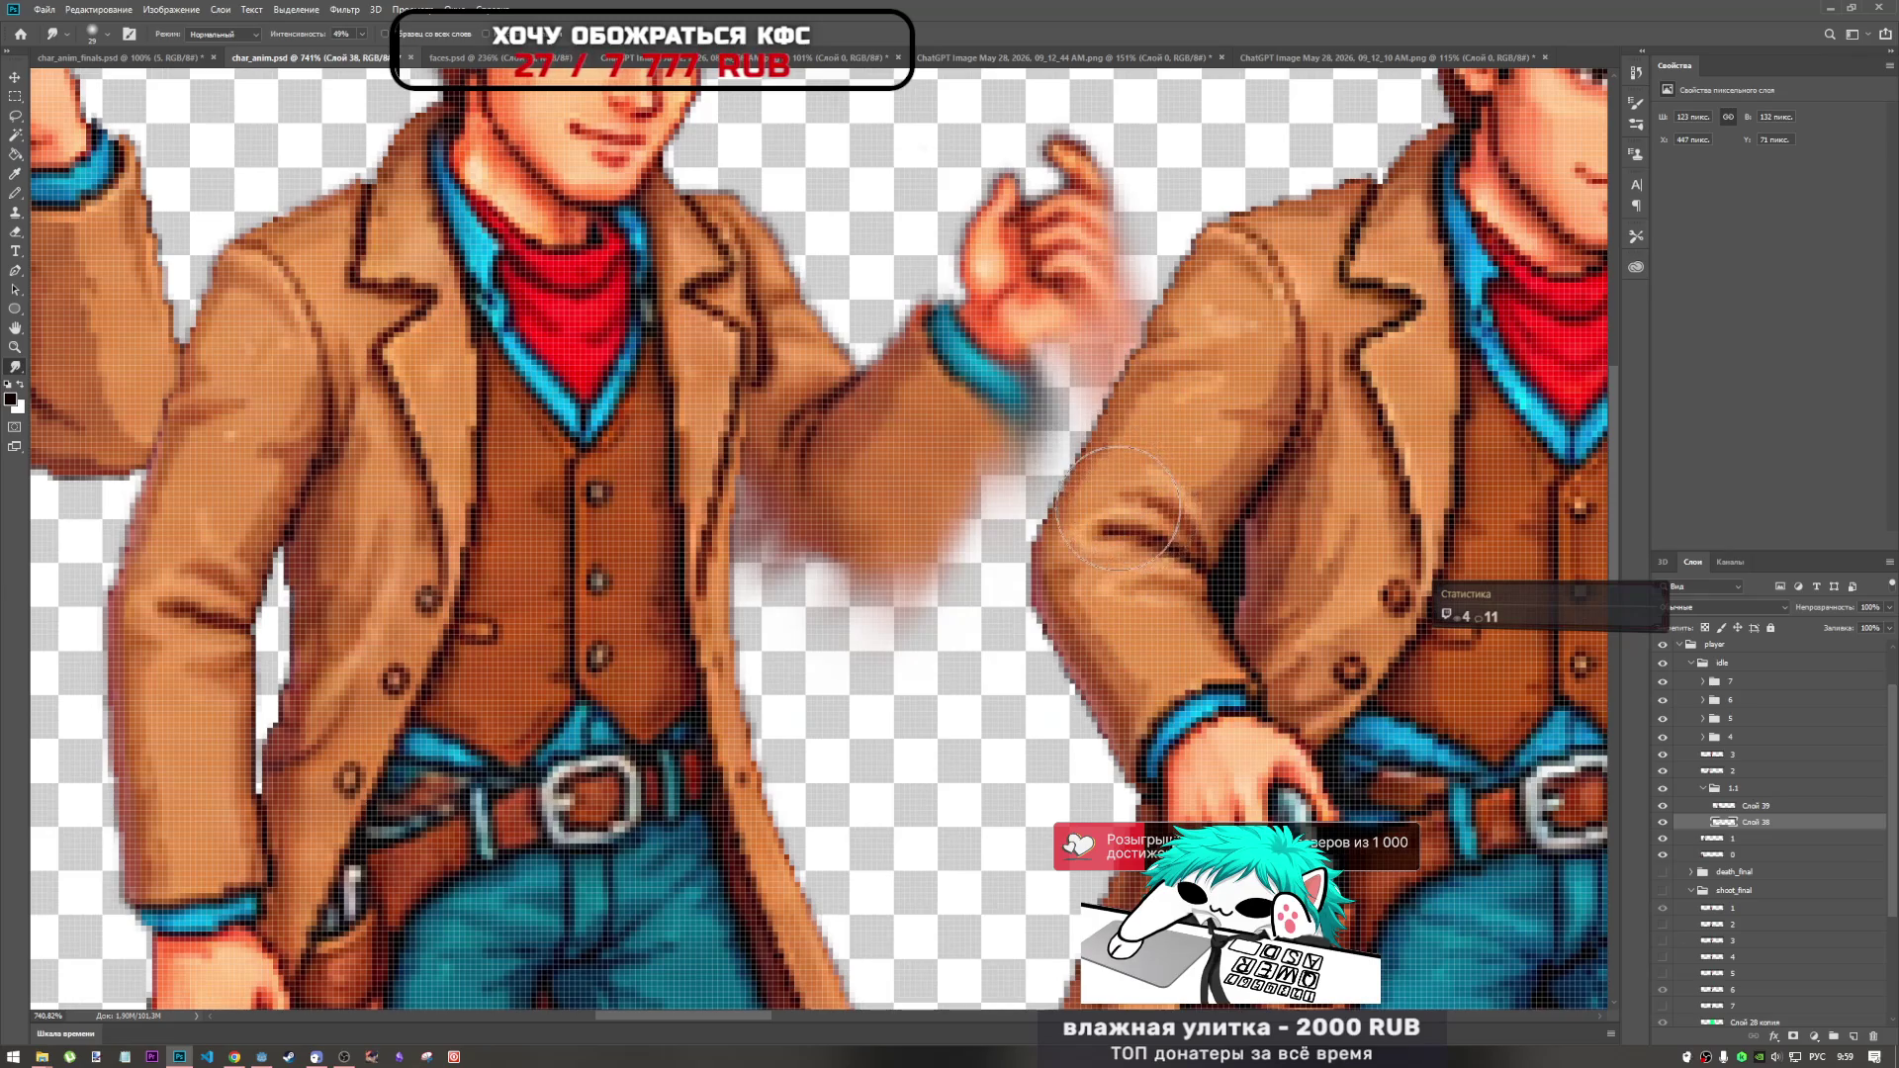
Hide the right-hand cowboy figure after comparing with the middle cowboy group toggled.
left_click(1662, 771)
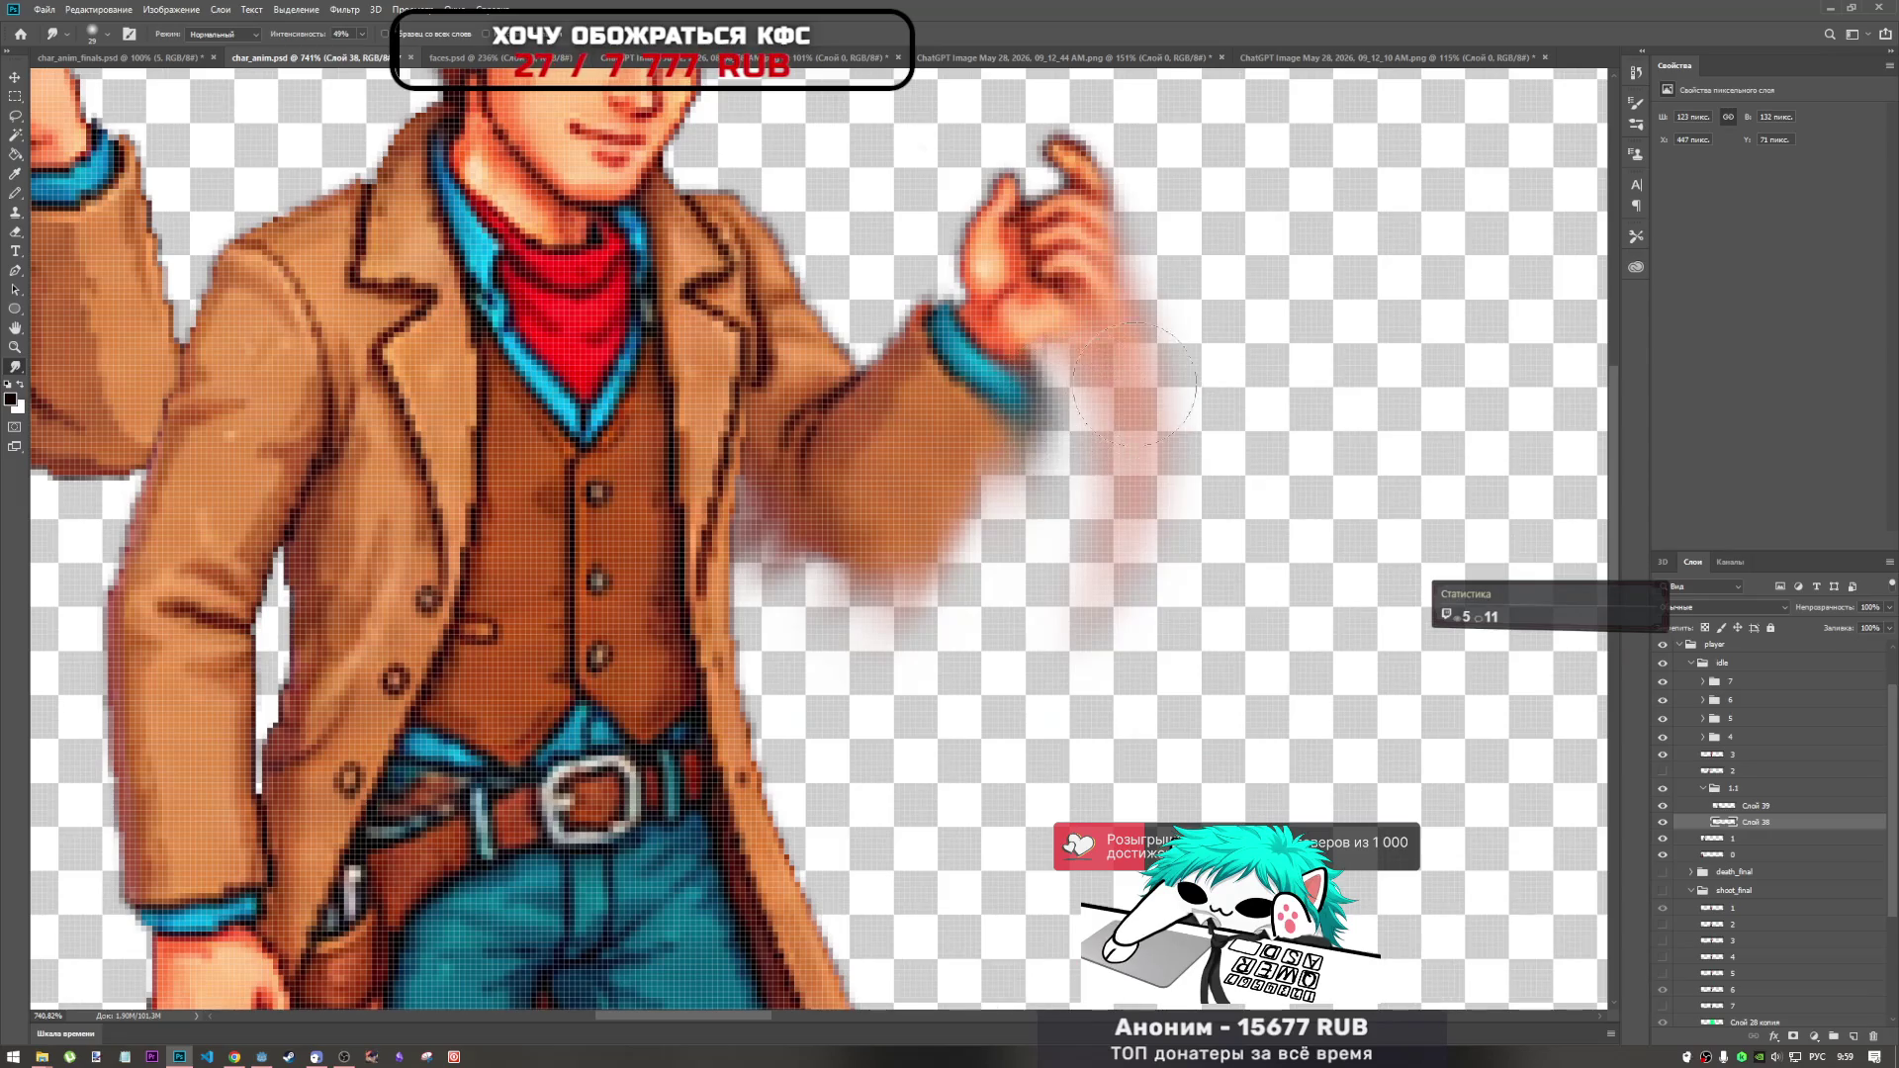
key("ctrl+z")
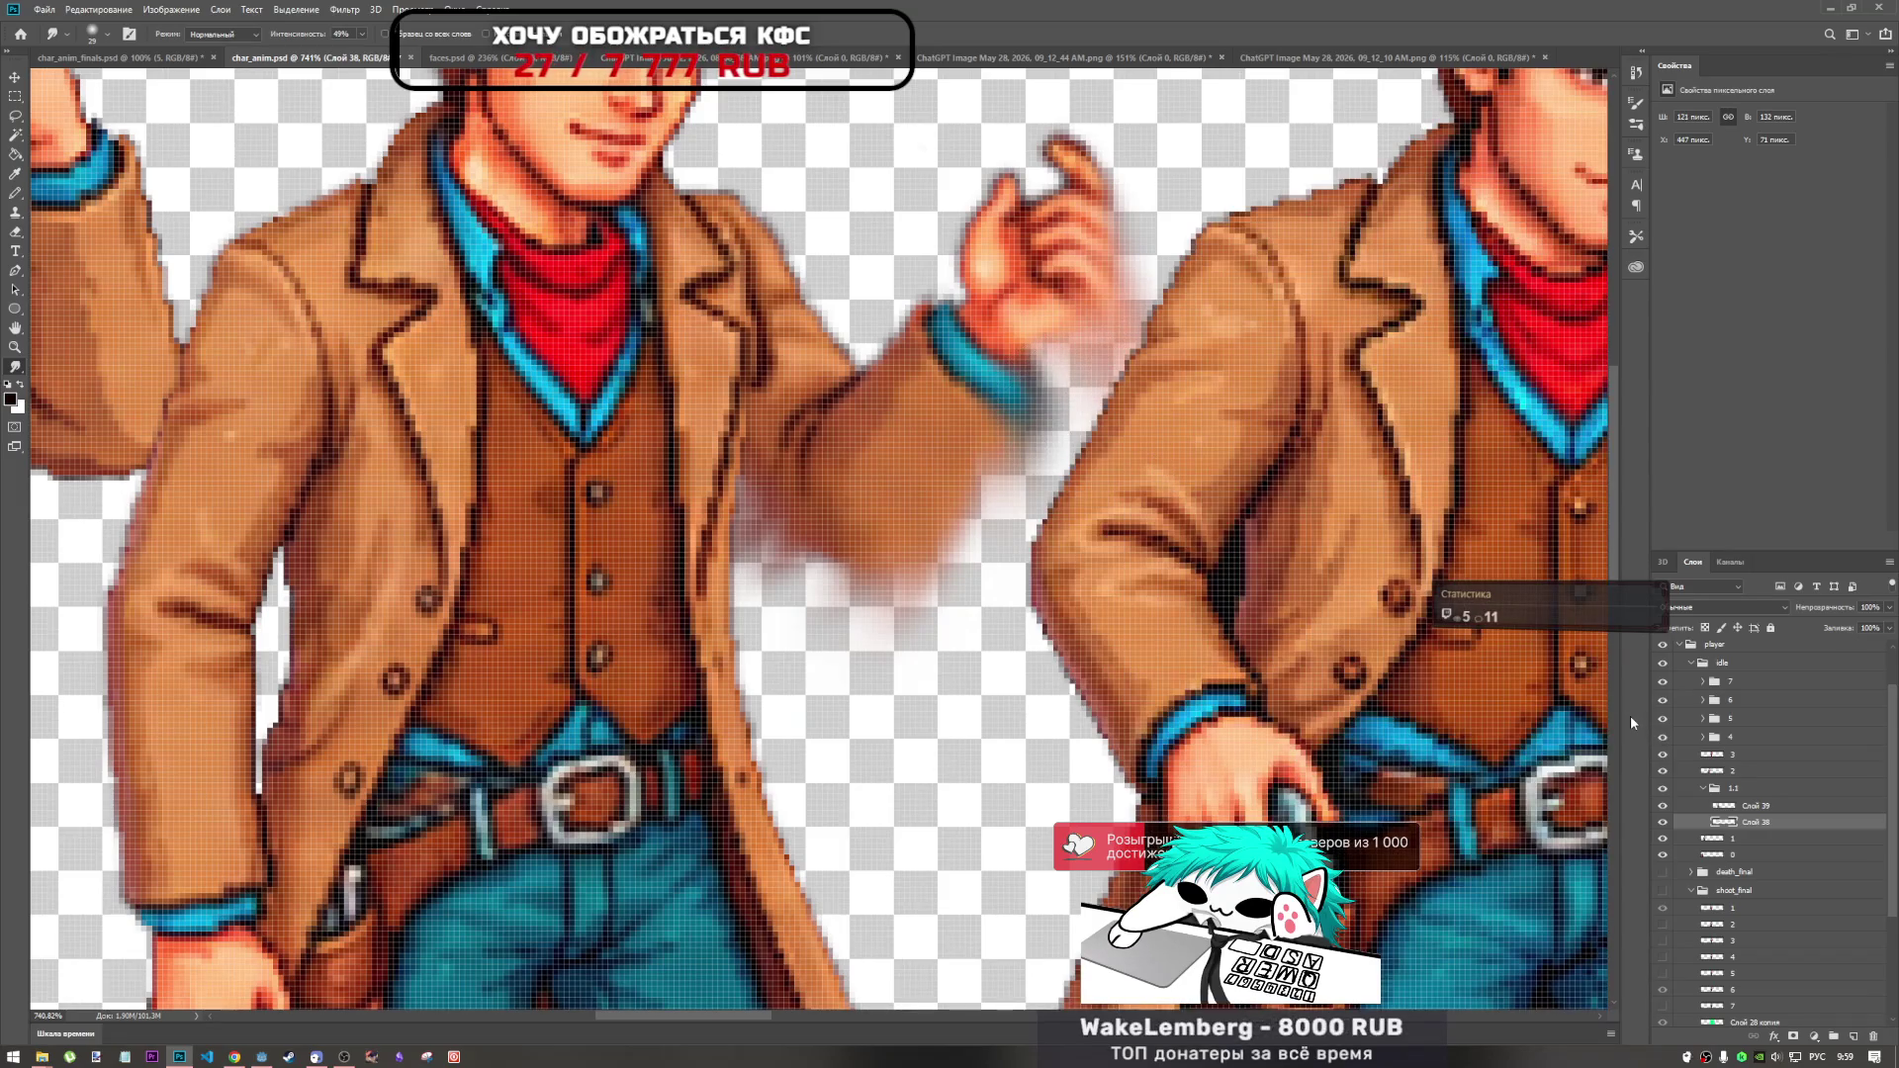
left_click(1663, 789)
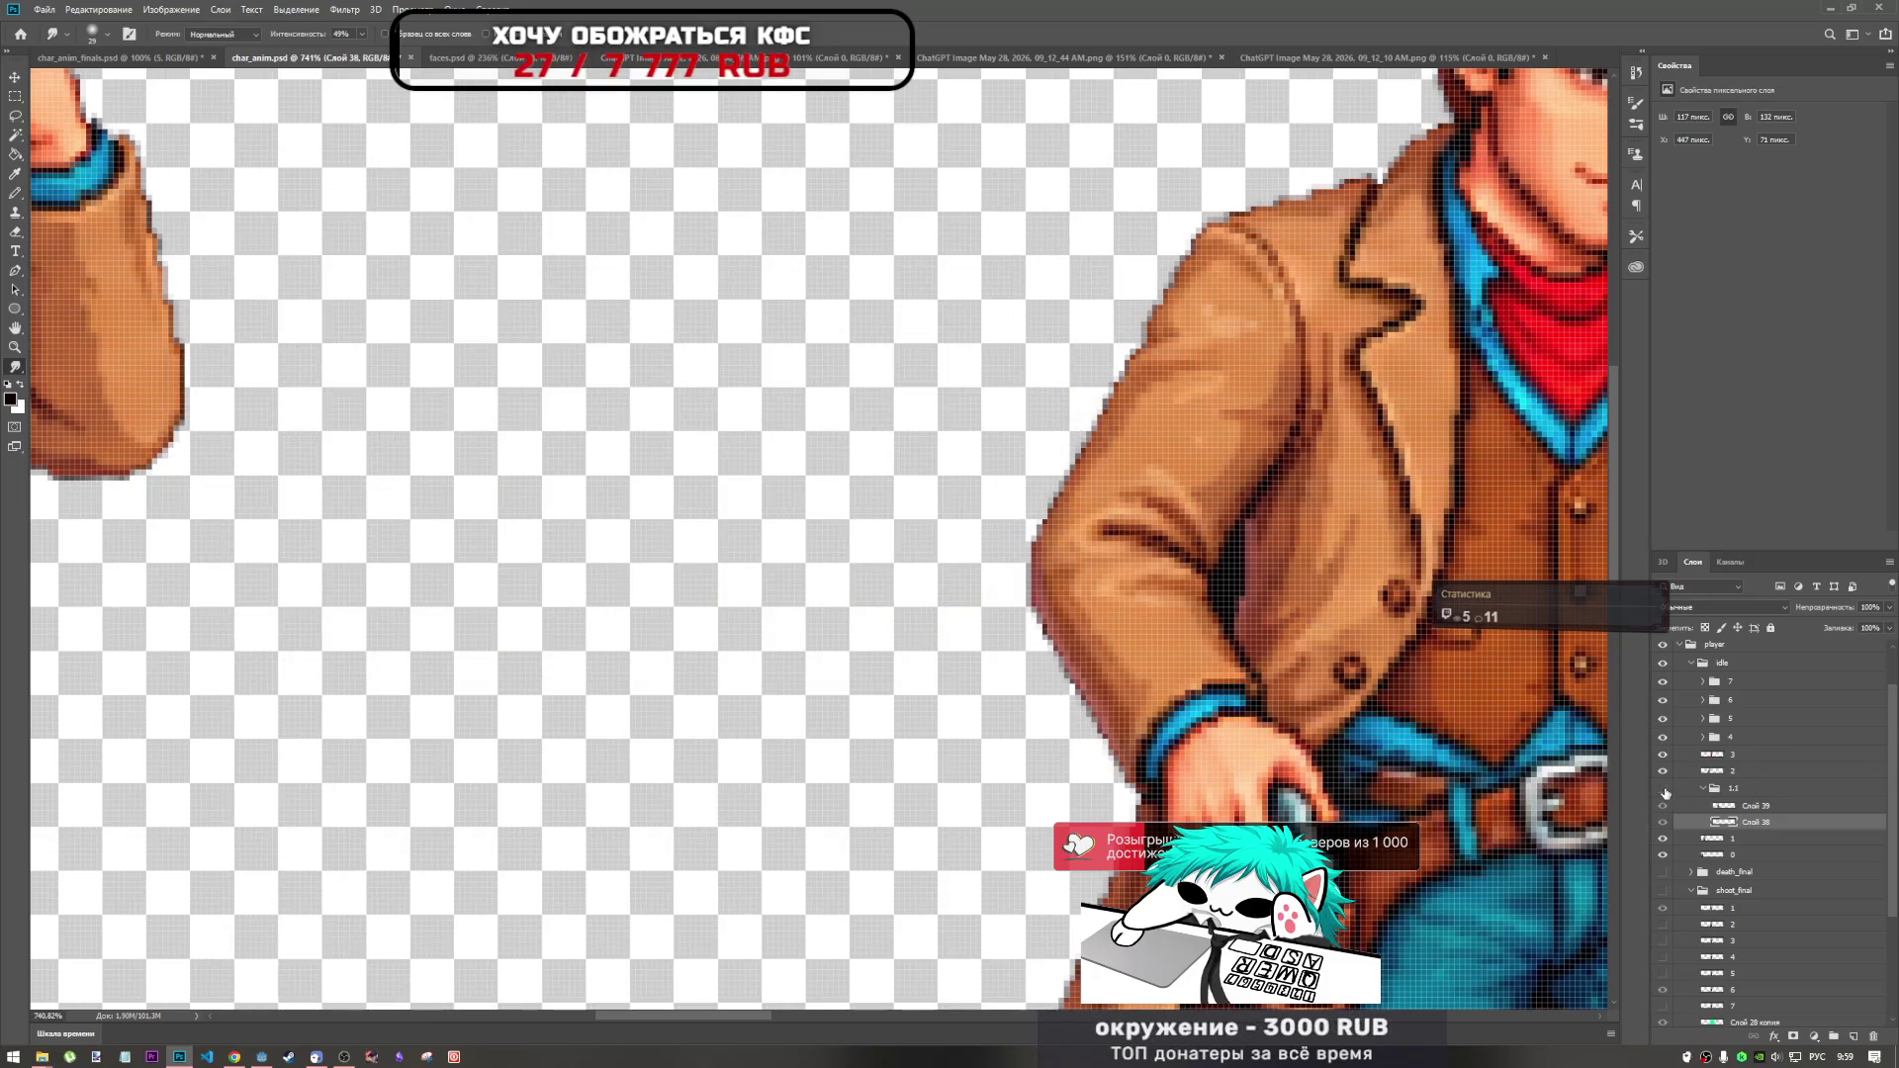
left_click(1663, 789)
left_click(1663, 772)
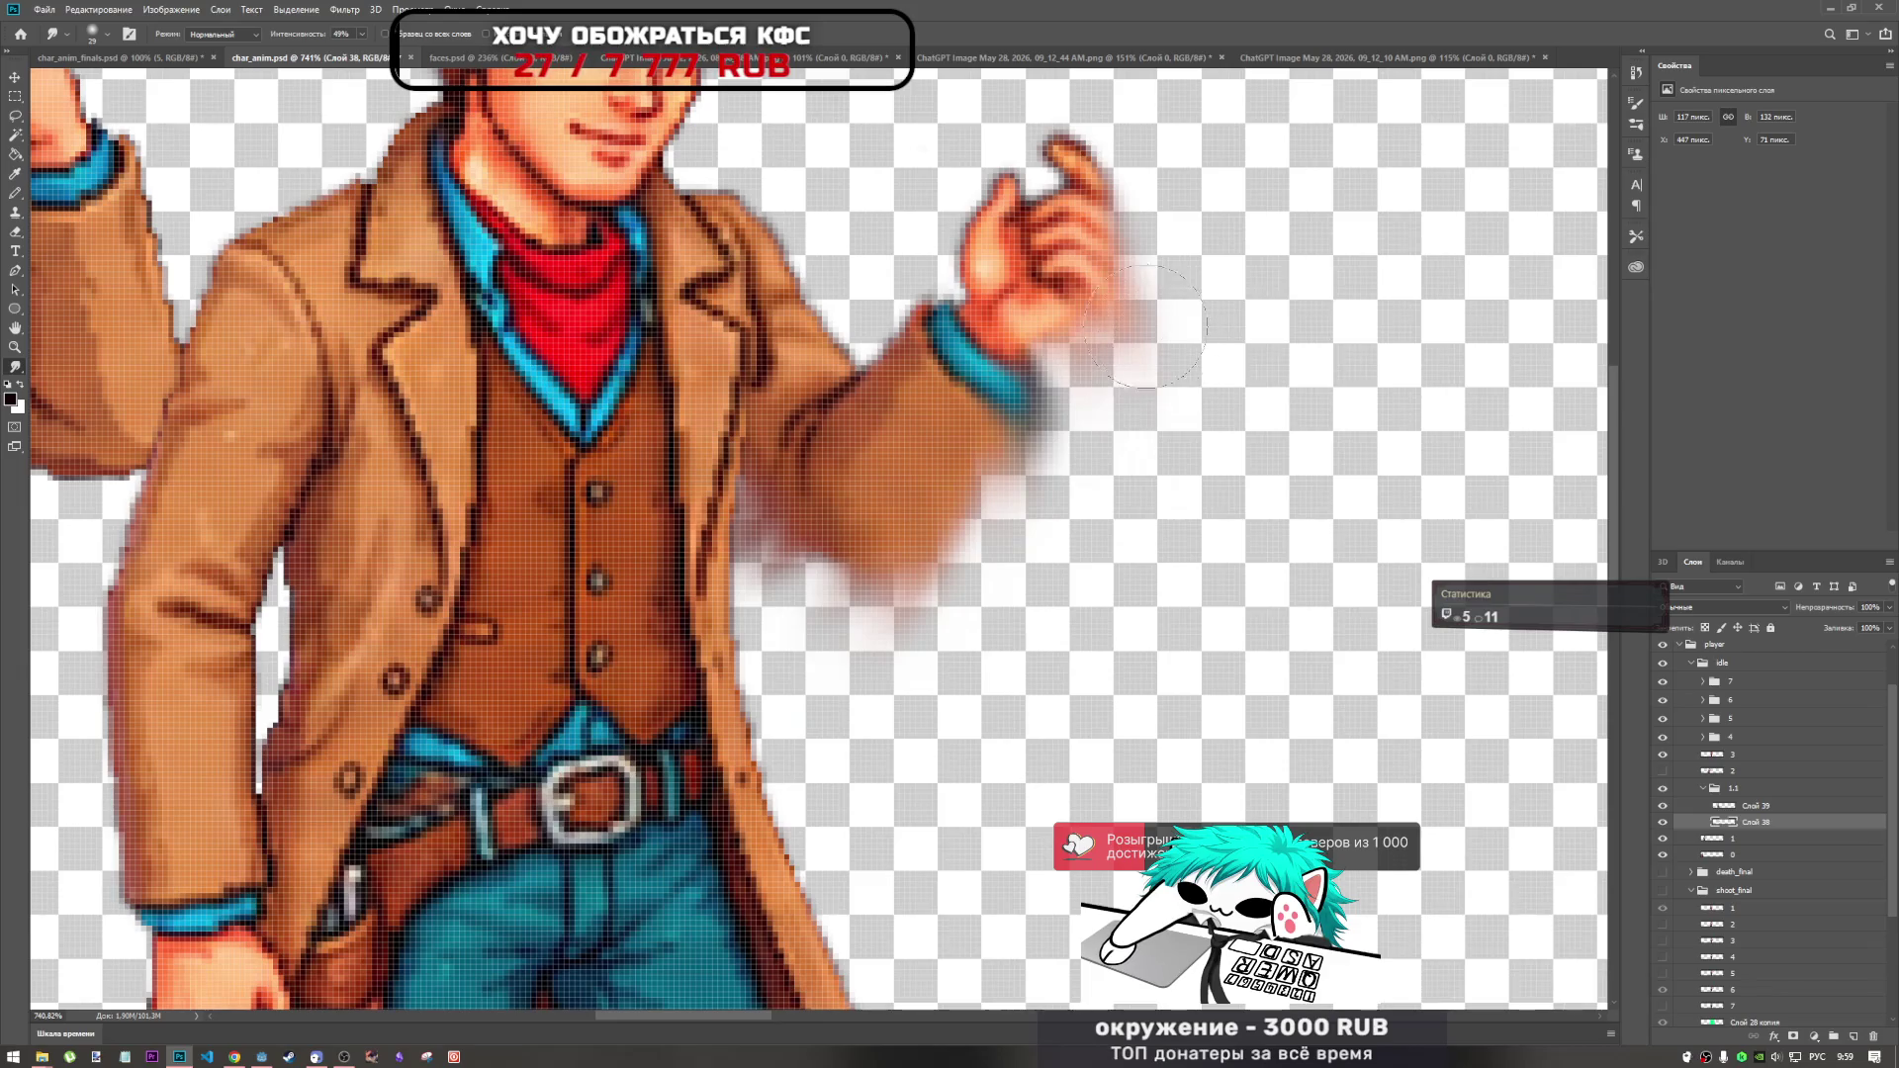
Stretch the smear beside the hand and sleeve into a long streak sweeping down toward the belt.
mouse_move(1152, 393)
left_mouse_down()
mouse_move(1164, 374)
mouse_move(1158, 787)
left_mouse_up()
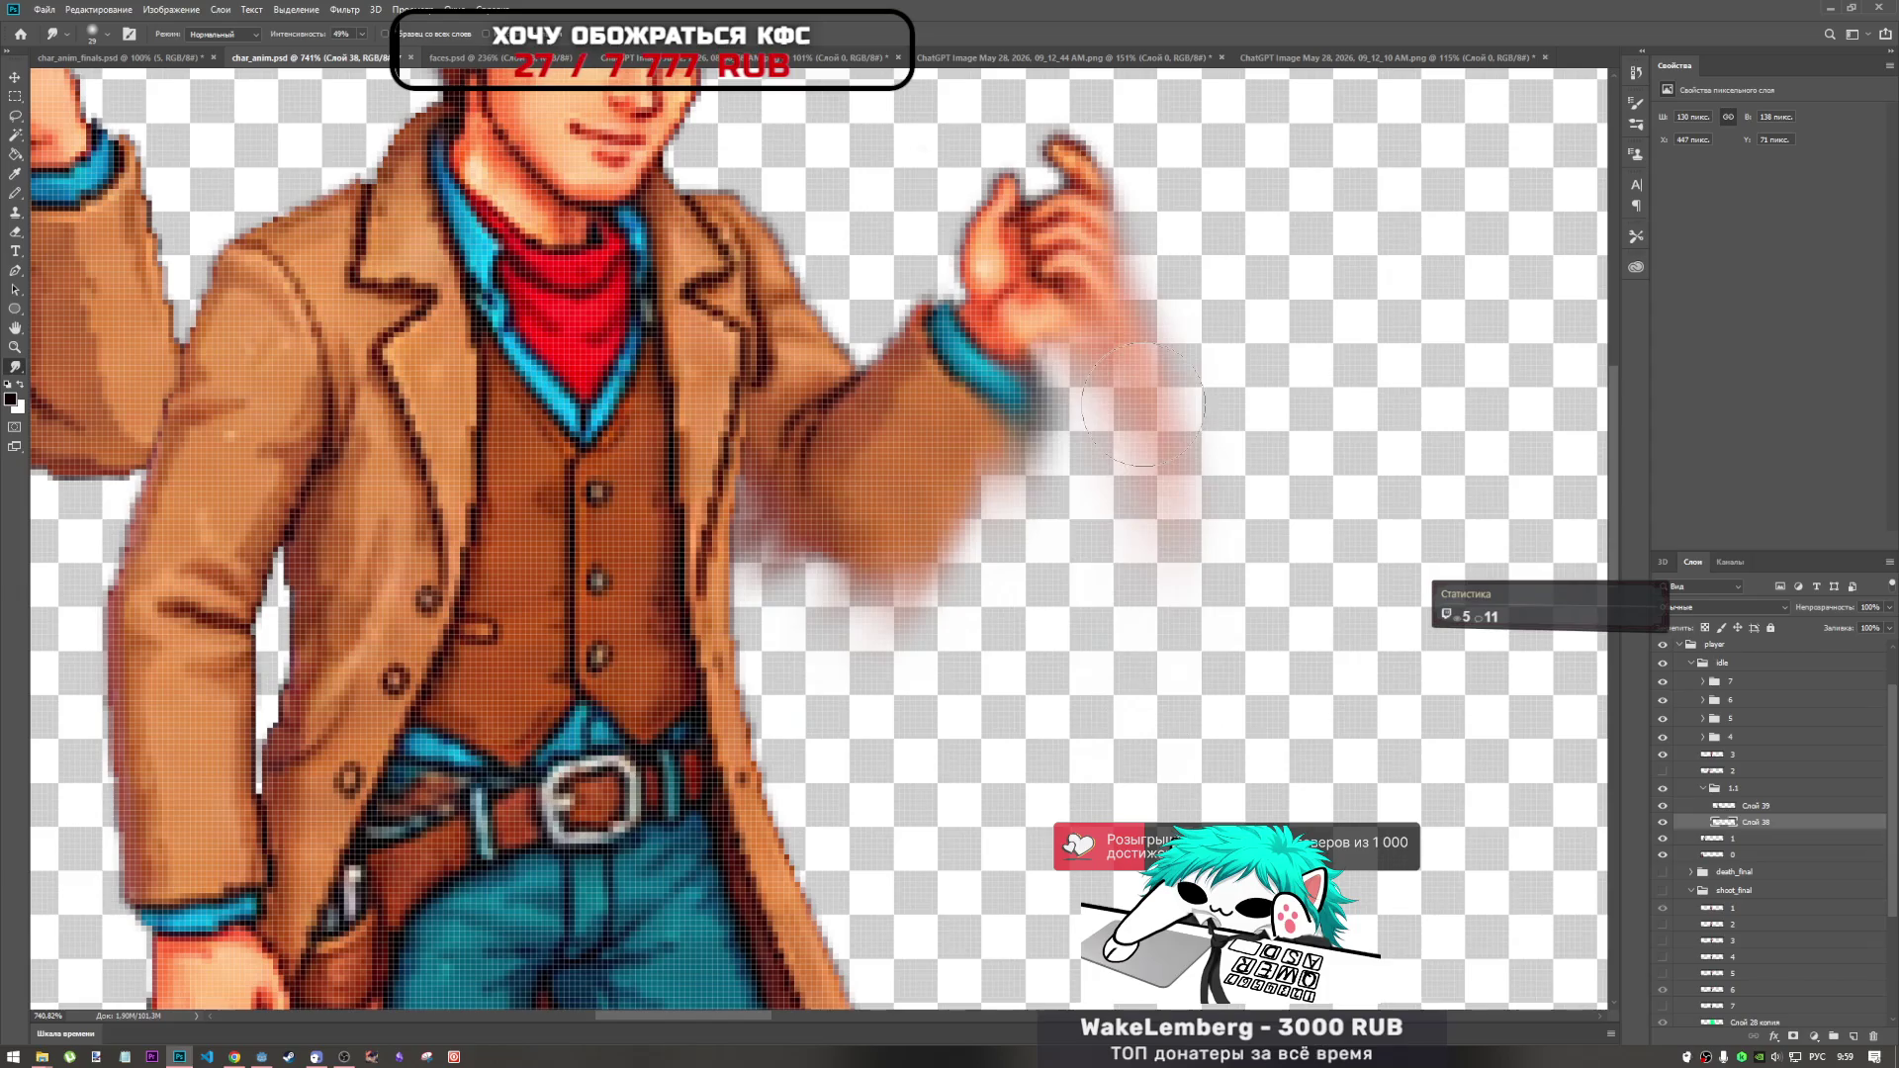
mouse_move(1142, 405)
left_mouse_down()
mouse_move(1103, 524)
mouse_move(1093, 410)
mouse_move(1103, 528)
left_mouse_up()
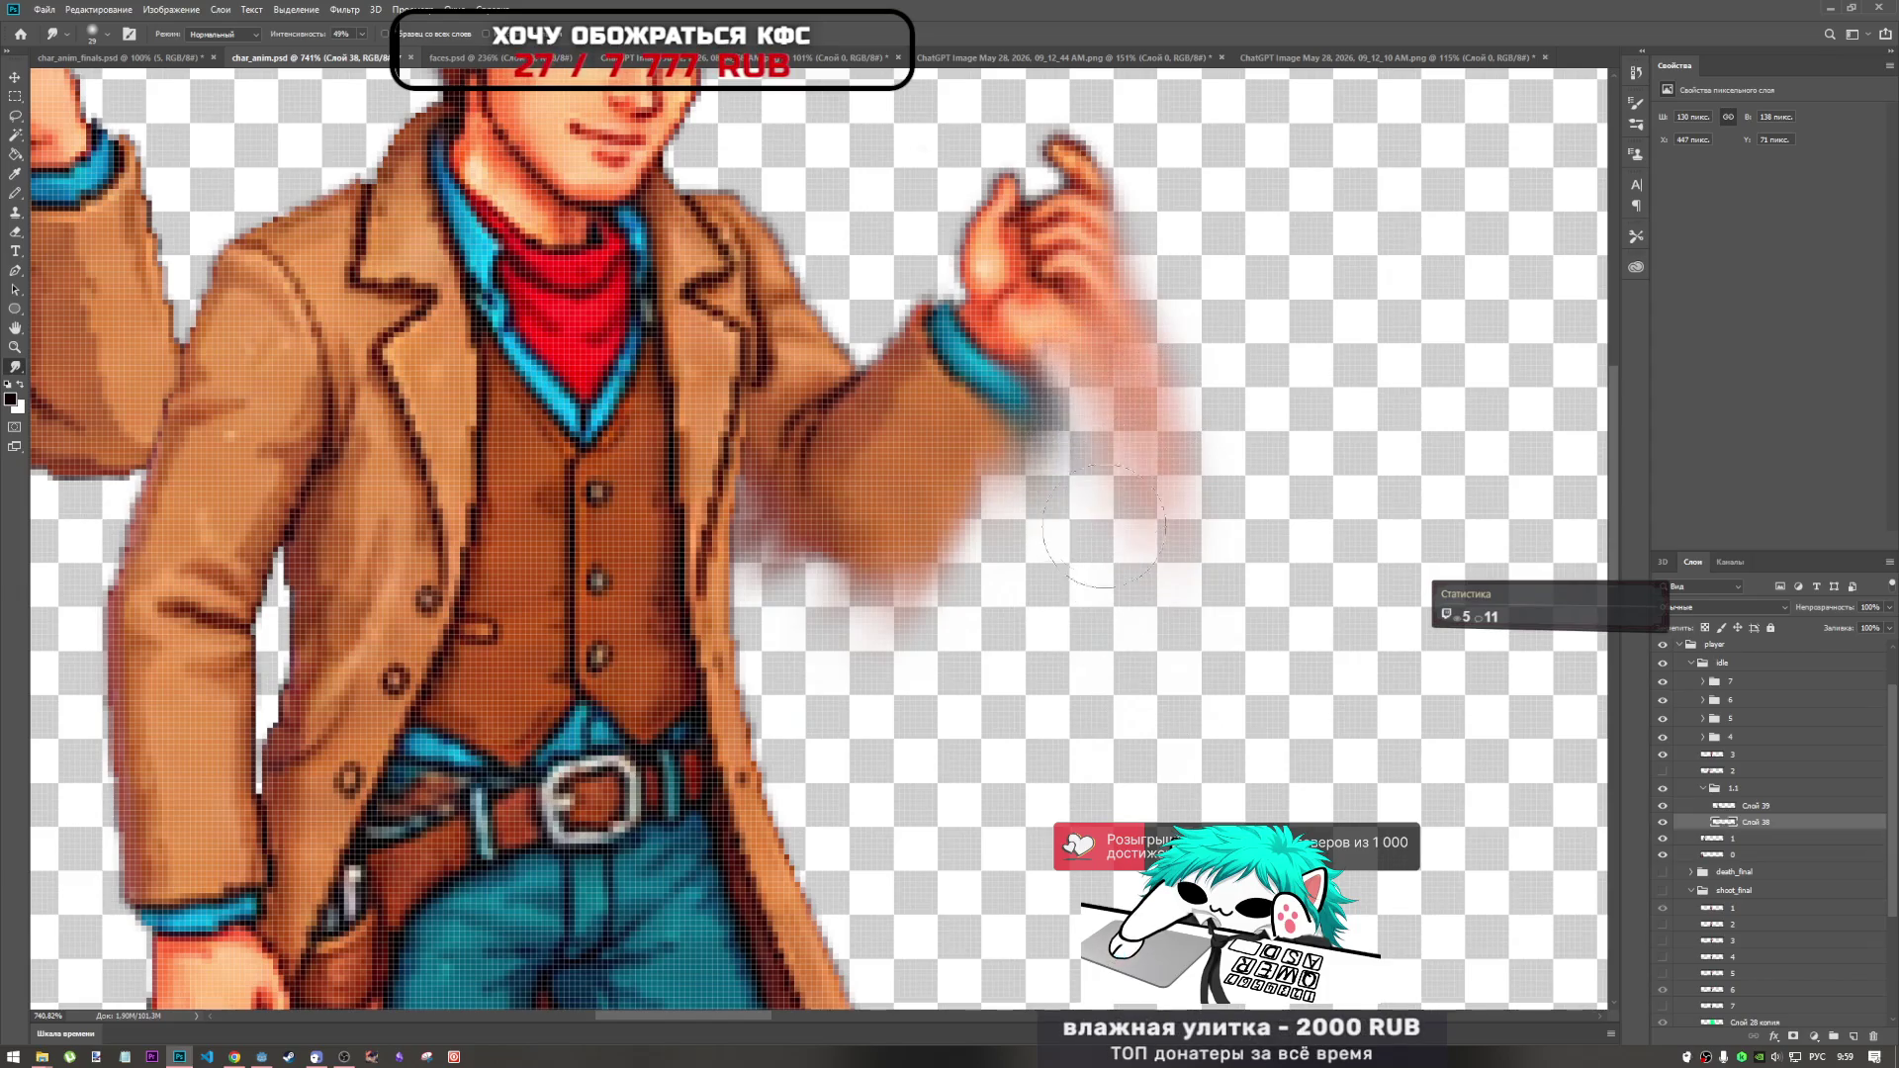
mouse_move(1117, 455)
left_mouse_down()
mouse_move(1115, 593)
mouse_move(1152, 732)
left_mouse_up()
mouse_move(1029, 435)
left_mouse_down()
mouse_move(1029, 618)
mouse_move(1034, 574)
left_mouse_up()
mouse_move(989, 510)
left_mouse_down()
mouse_move(1048, 440)
mouse_move(1038, 633)
mouse_move(1121, 354)
mouse_move(1182, 594)
mouse_move(999, 464)
mouse_move(1028, 564)
mouse_move(962, 751)
left_mouse_up()
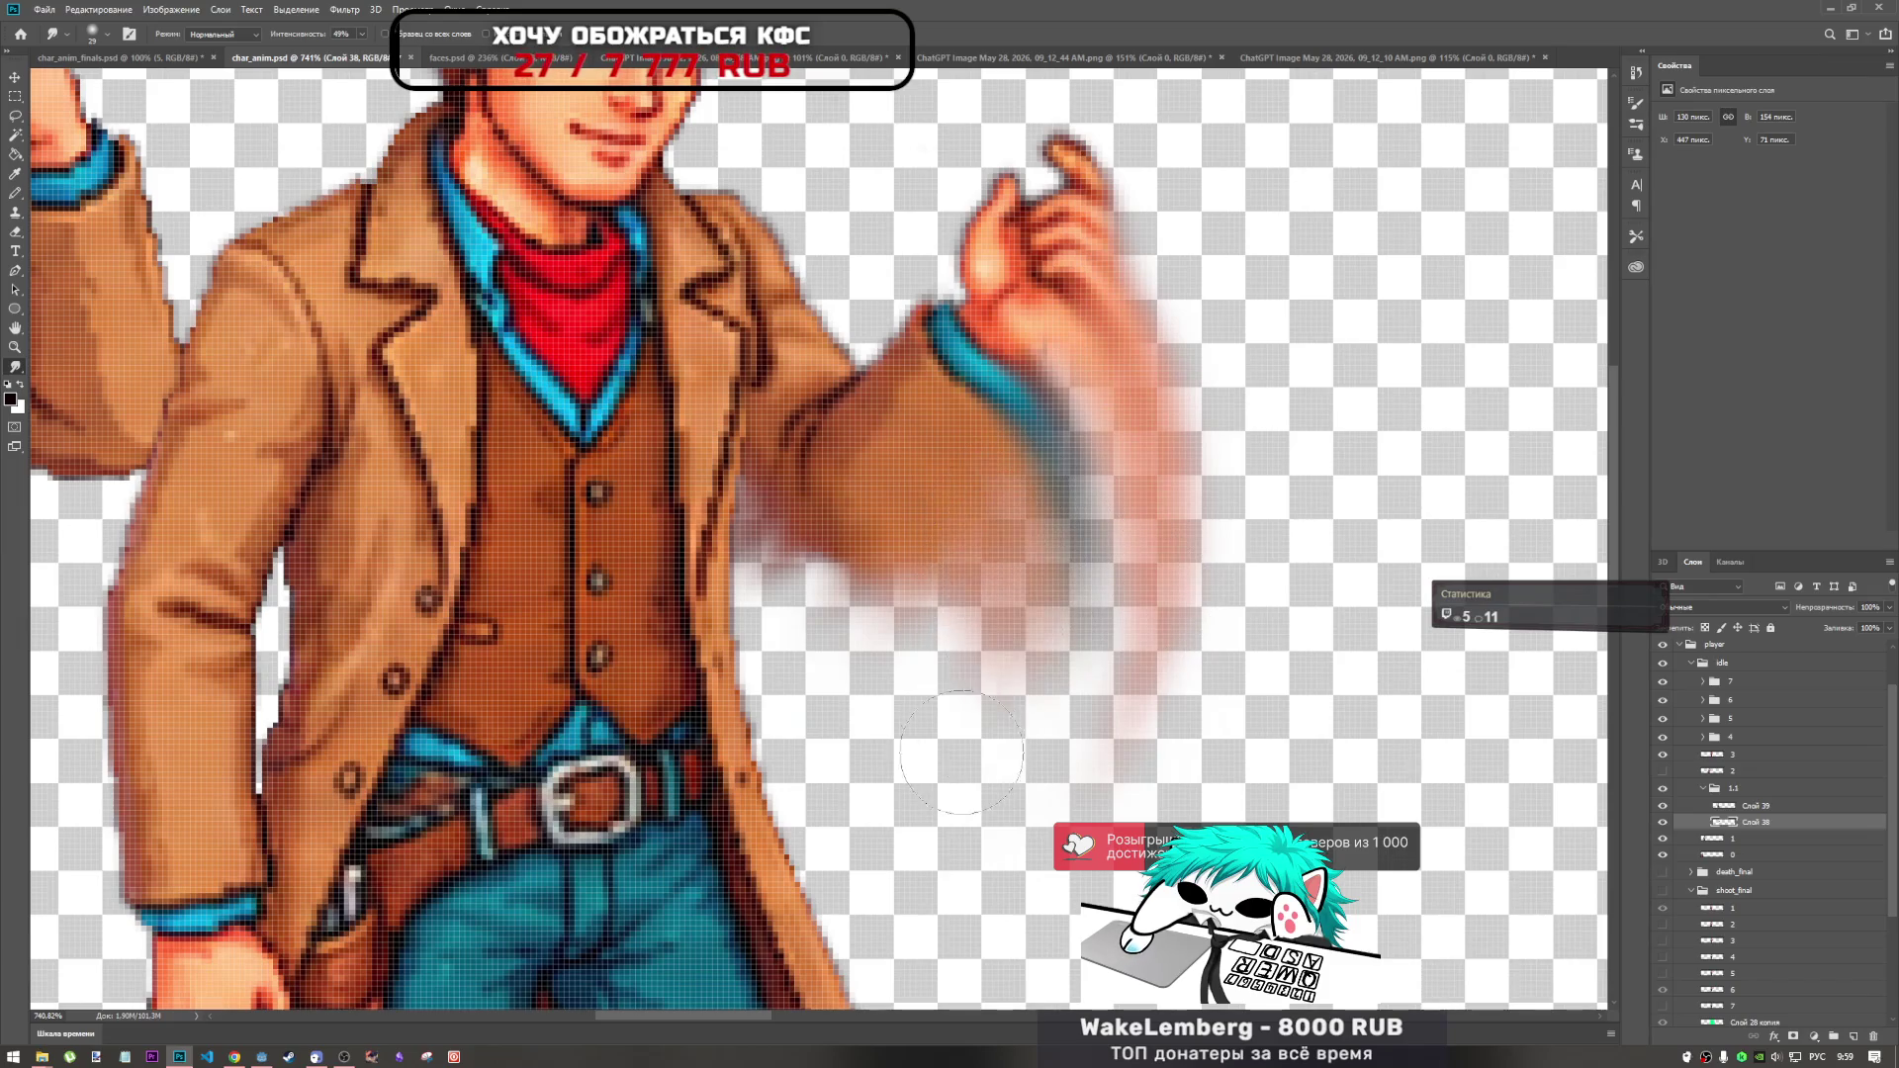
left_click_drag(989, 559, 979, 692)
key("ctrl+z")
mouse_move(989, 554)
left_mouse_down()
mouse_move(984, 693)
mouse_move(979, 608)
mouse_move(880, 850)
left_mouse_up()
left_click_drag(920, 553, 871, 821)
mouse_move(924, 475)
left_mouse_down()
mouse_move(922, 702)
mouse_move(840, 821)
left_mouse_up()
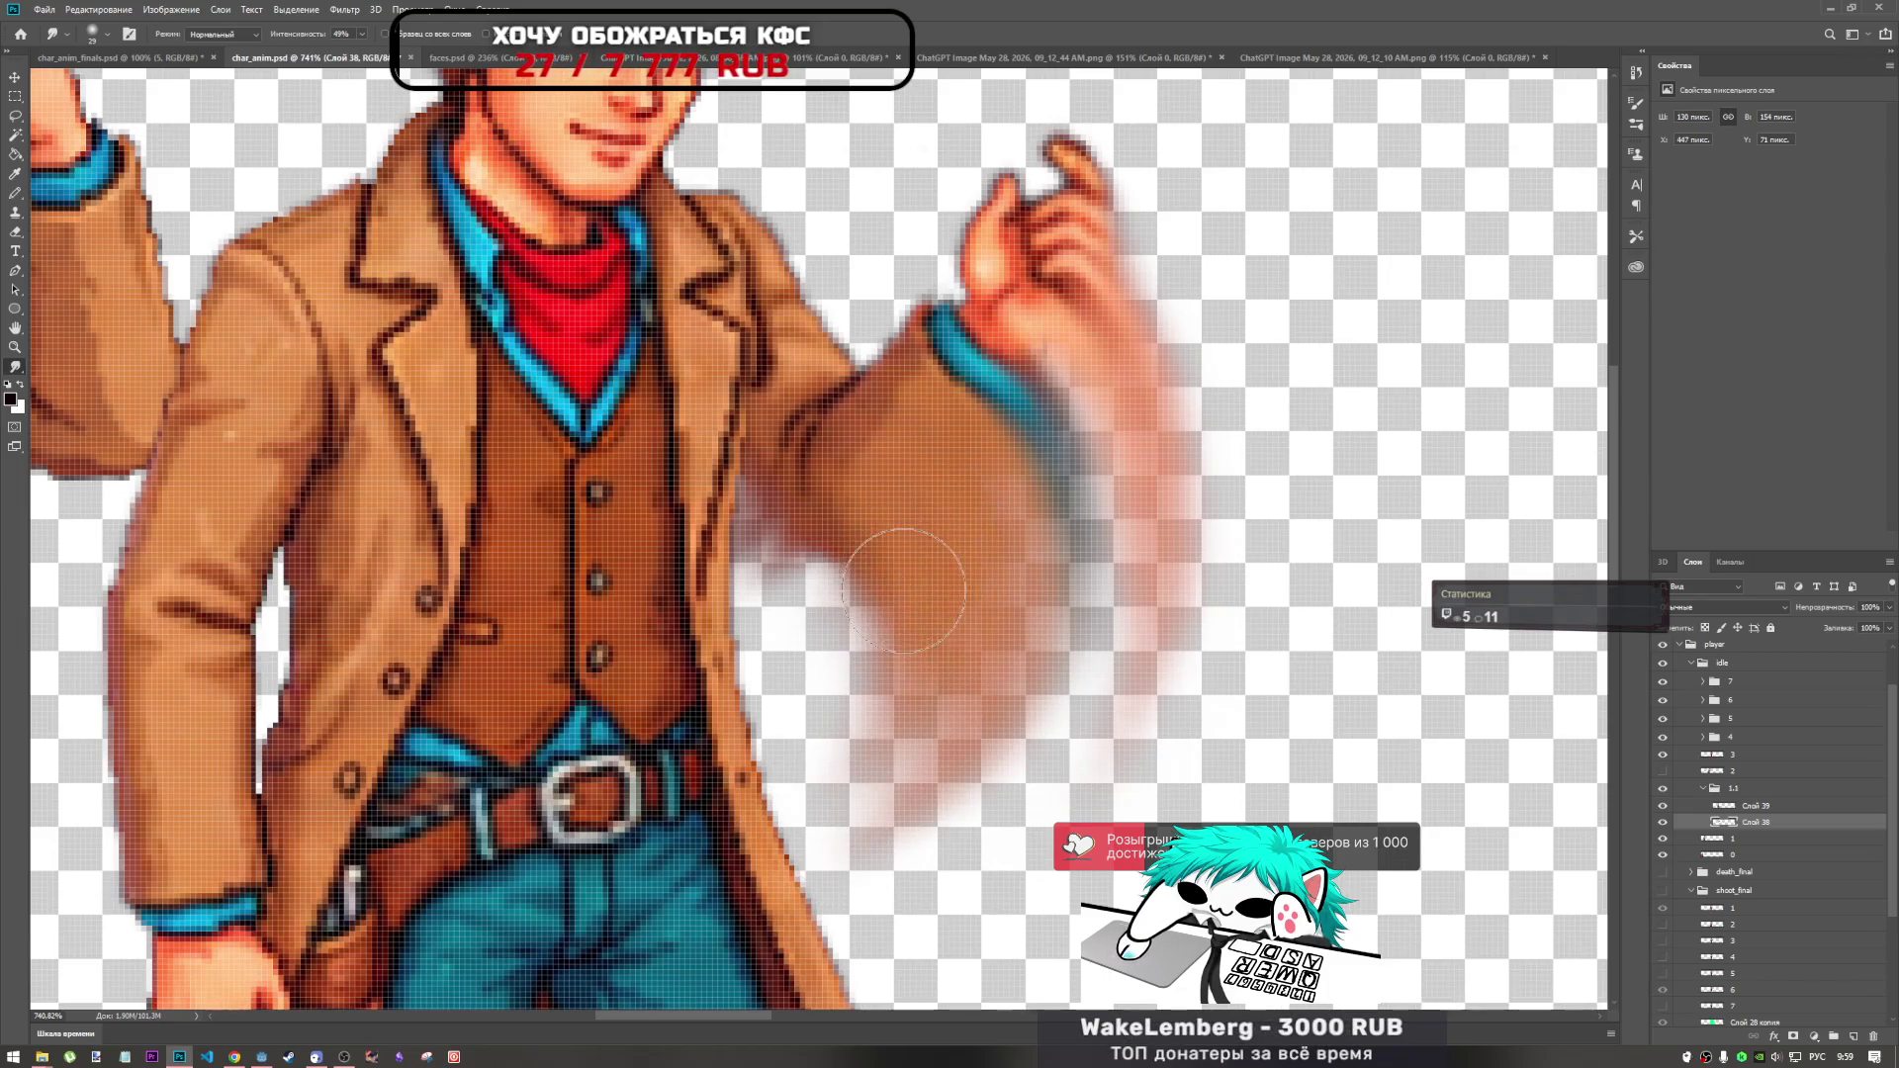
left_click_drag(890, 534, 808, 799)
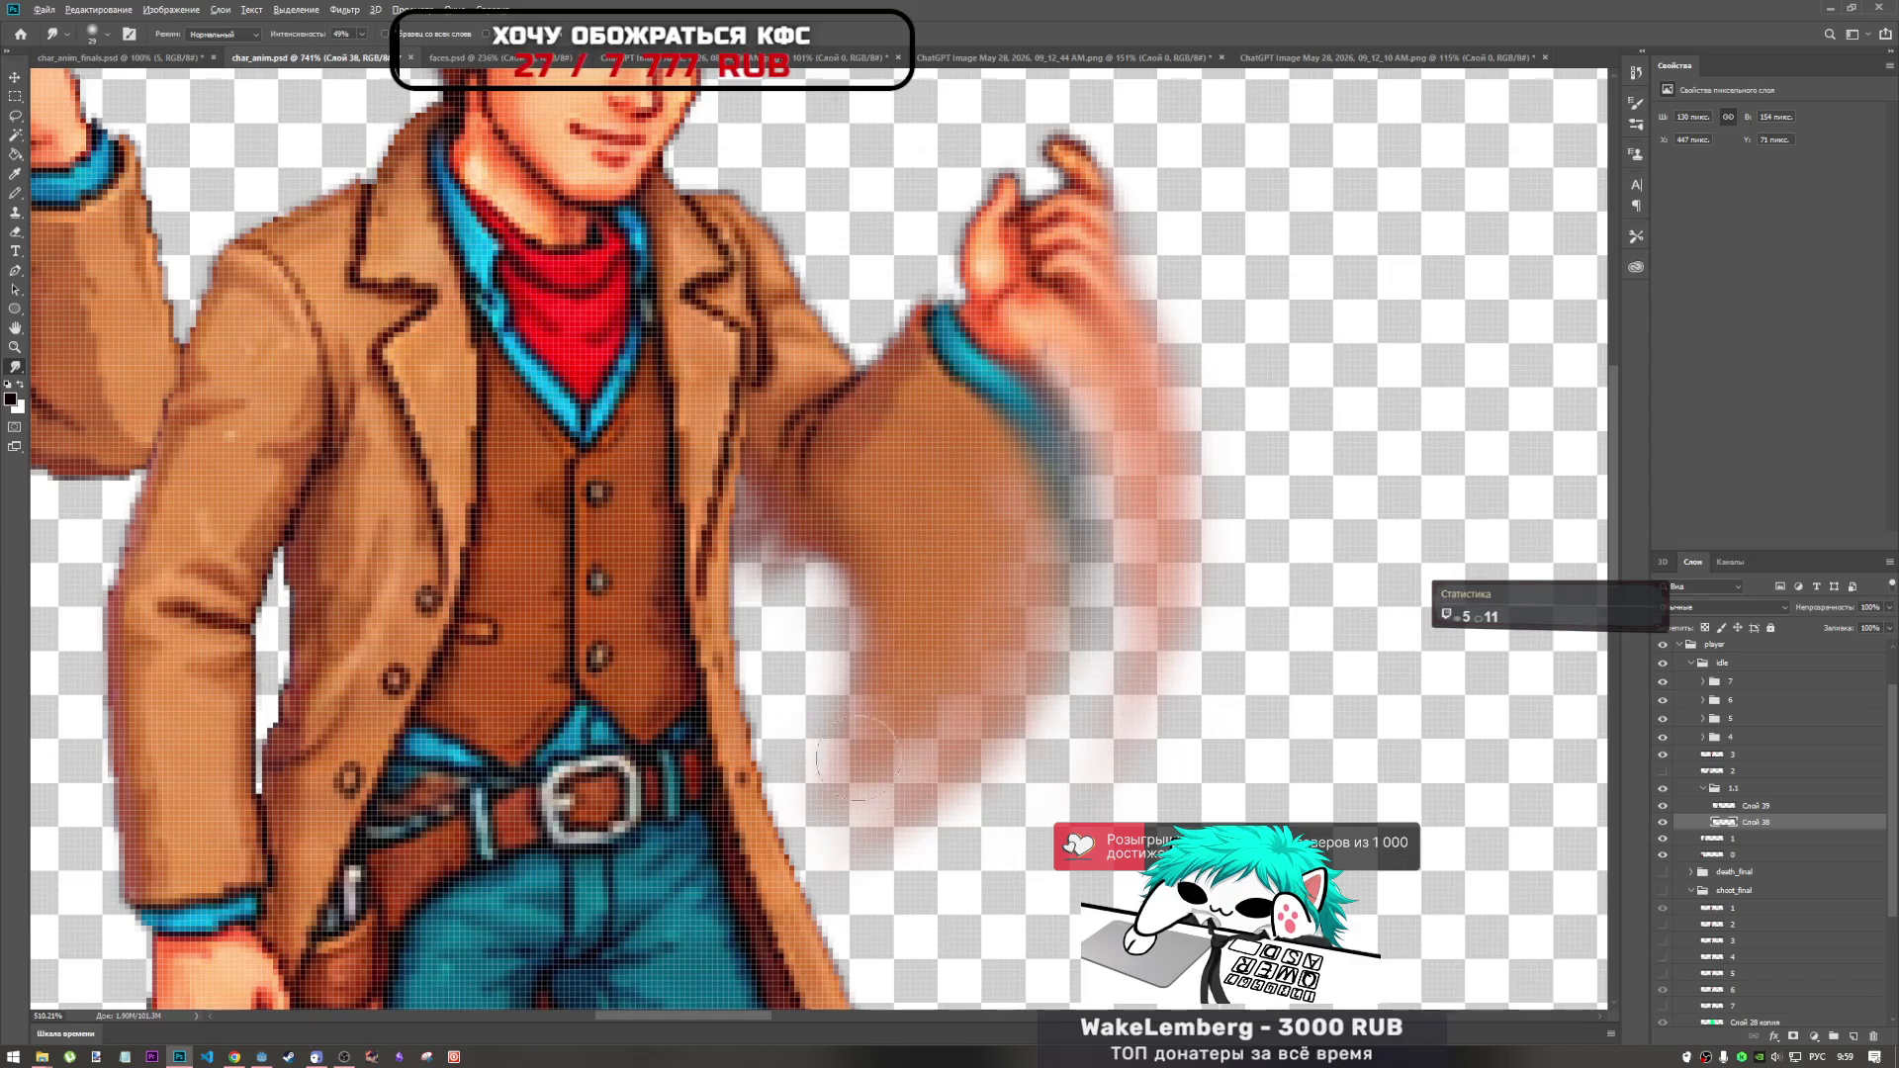
Review the sprite row zoomed out, then set the smudge brush to 9 px.
scroll(858, 760, "down", 5)
scroll(914, 719, "down", 3)
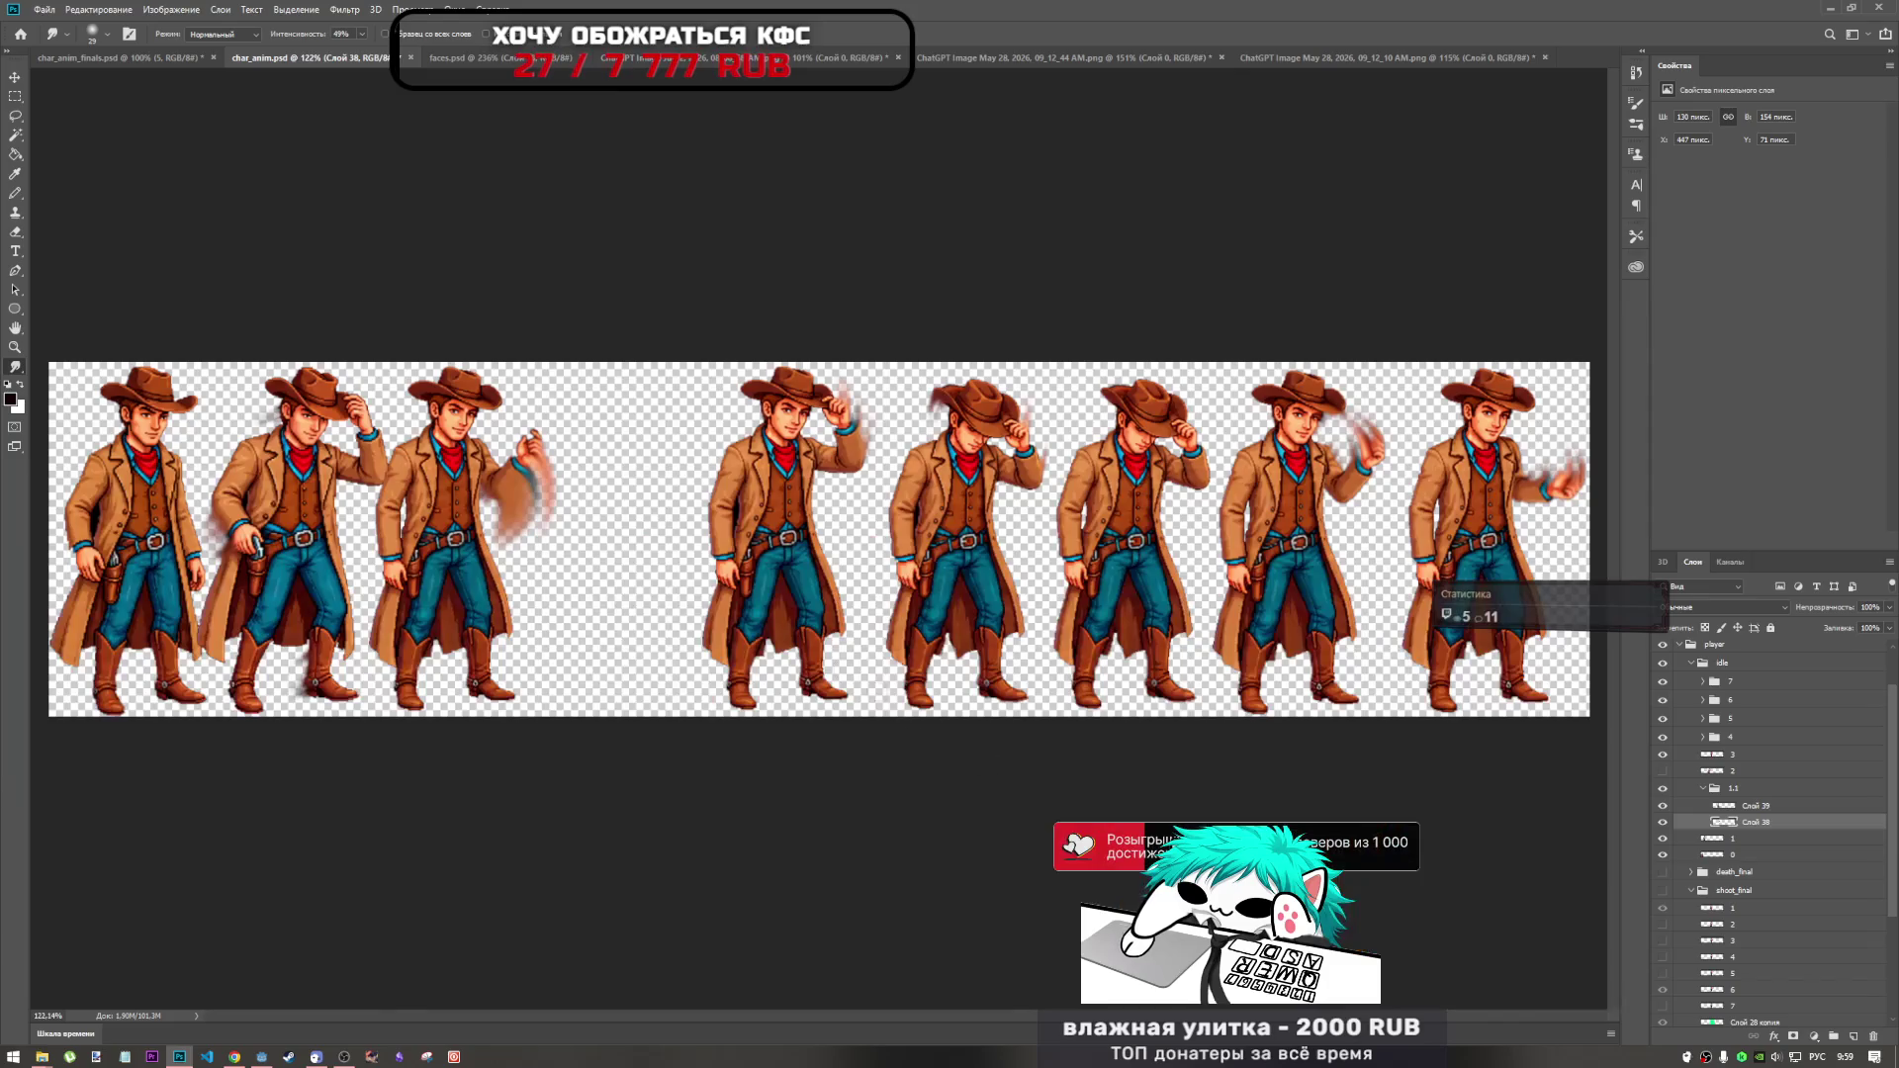
scroll(854, 595, "up", 3)
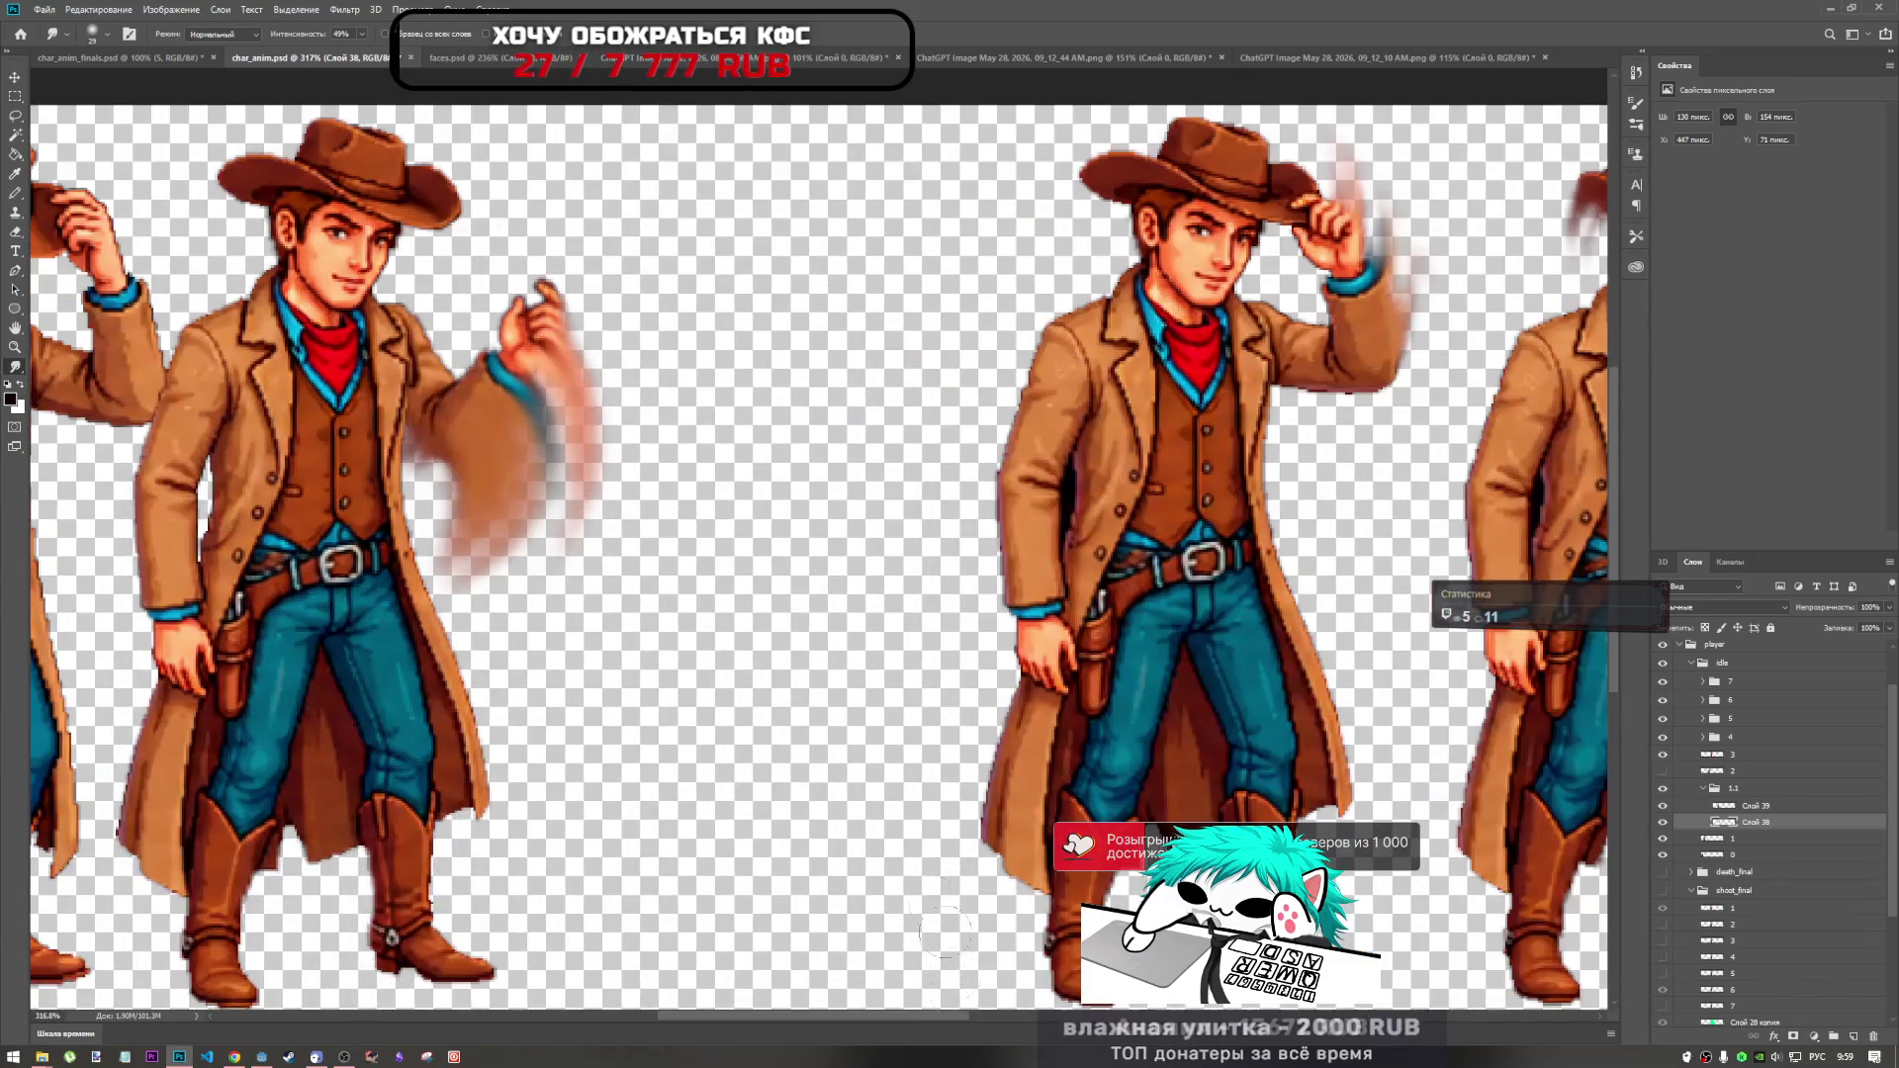
scroll(937, 1007, "left", 2)
scroll(937, 1007, "right", 2)
scroll(848, 539, "up", 4)
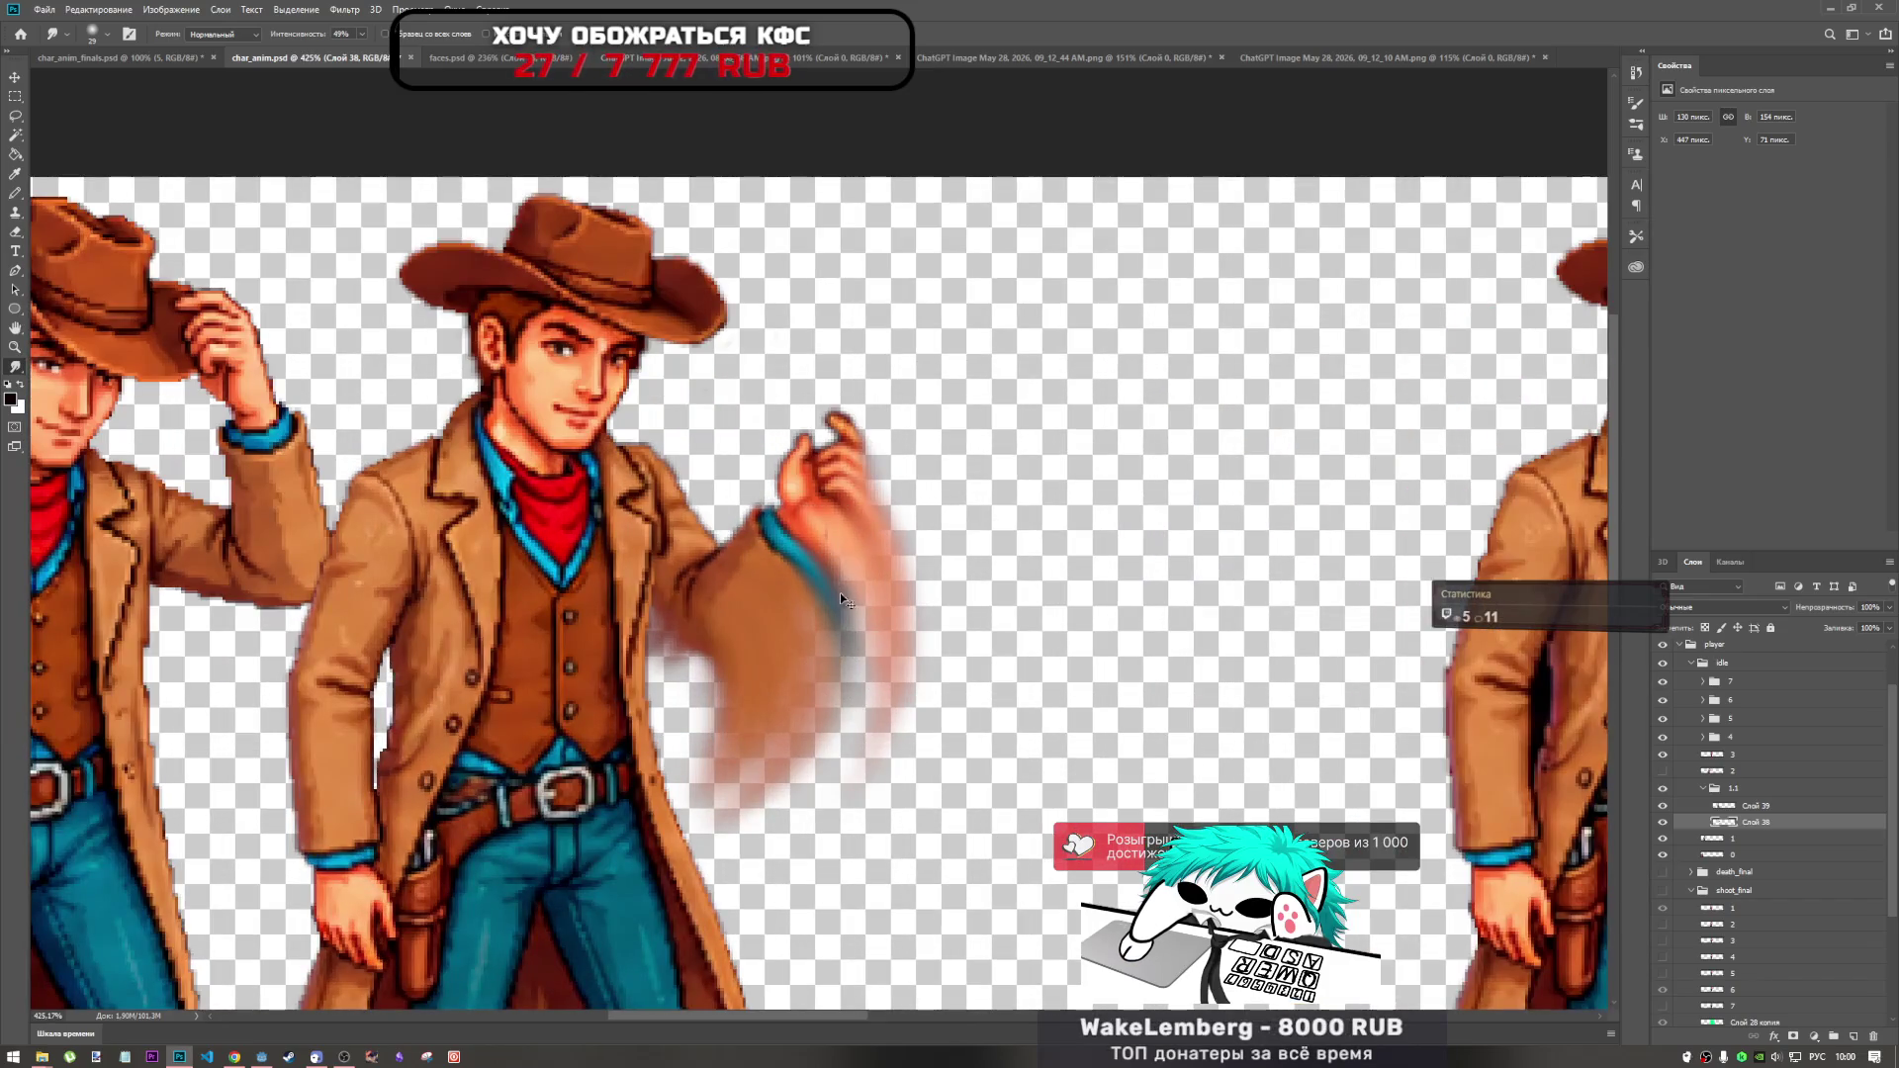
right_click(834, 552)
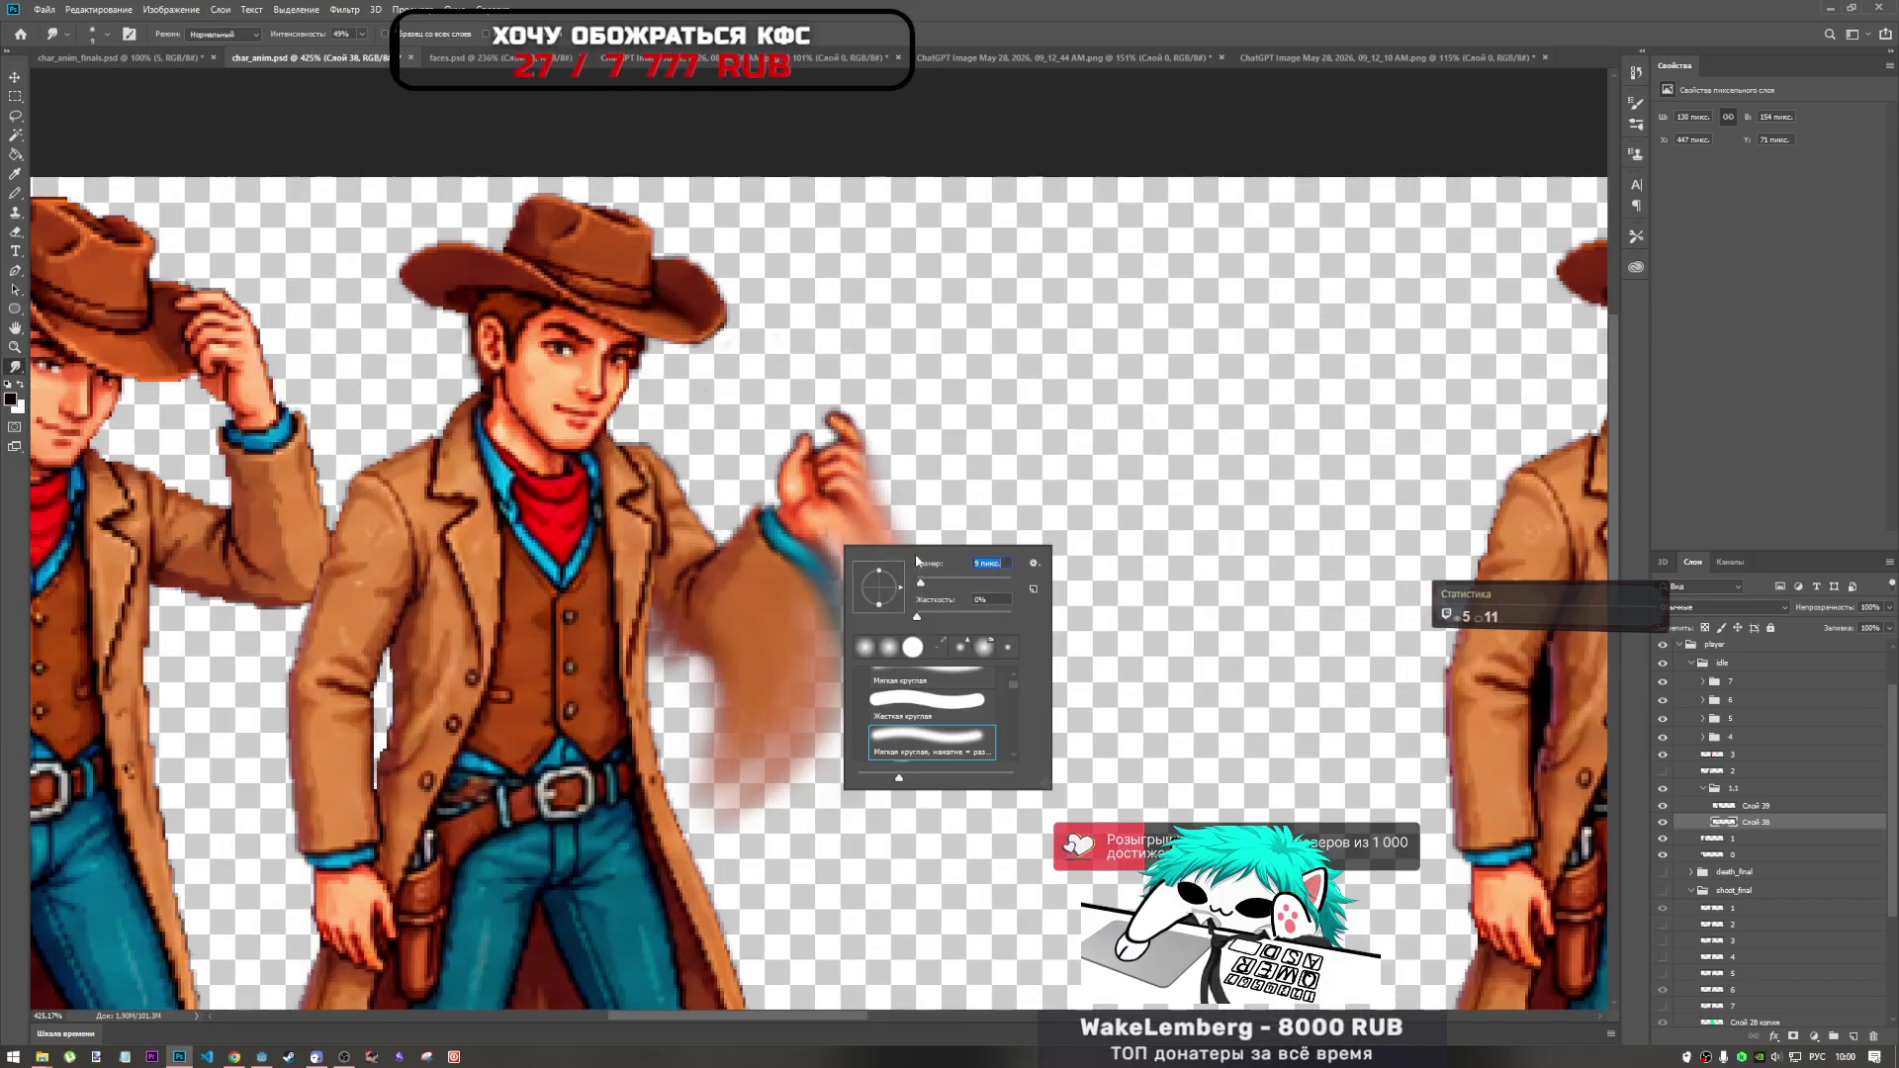
key("Return")
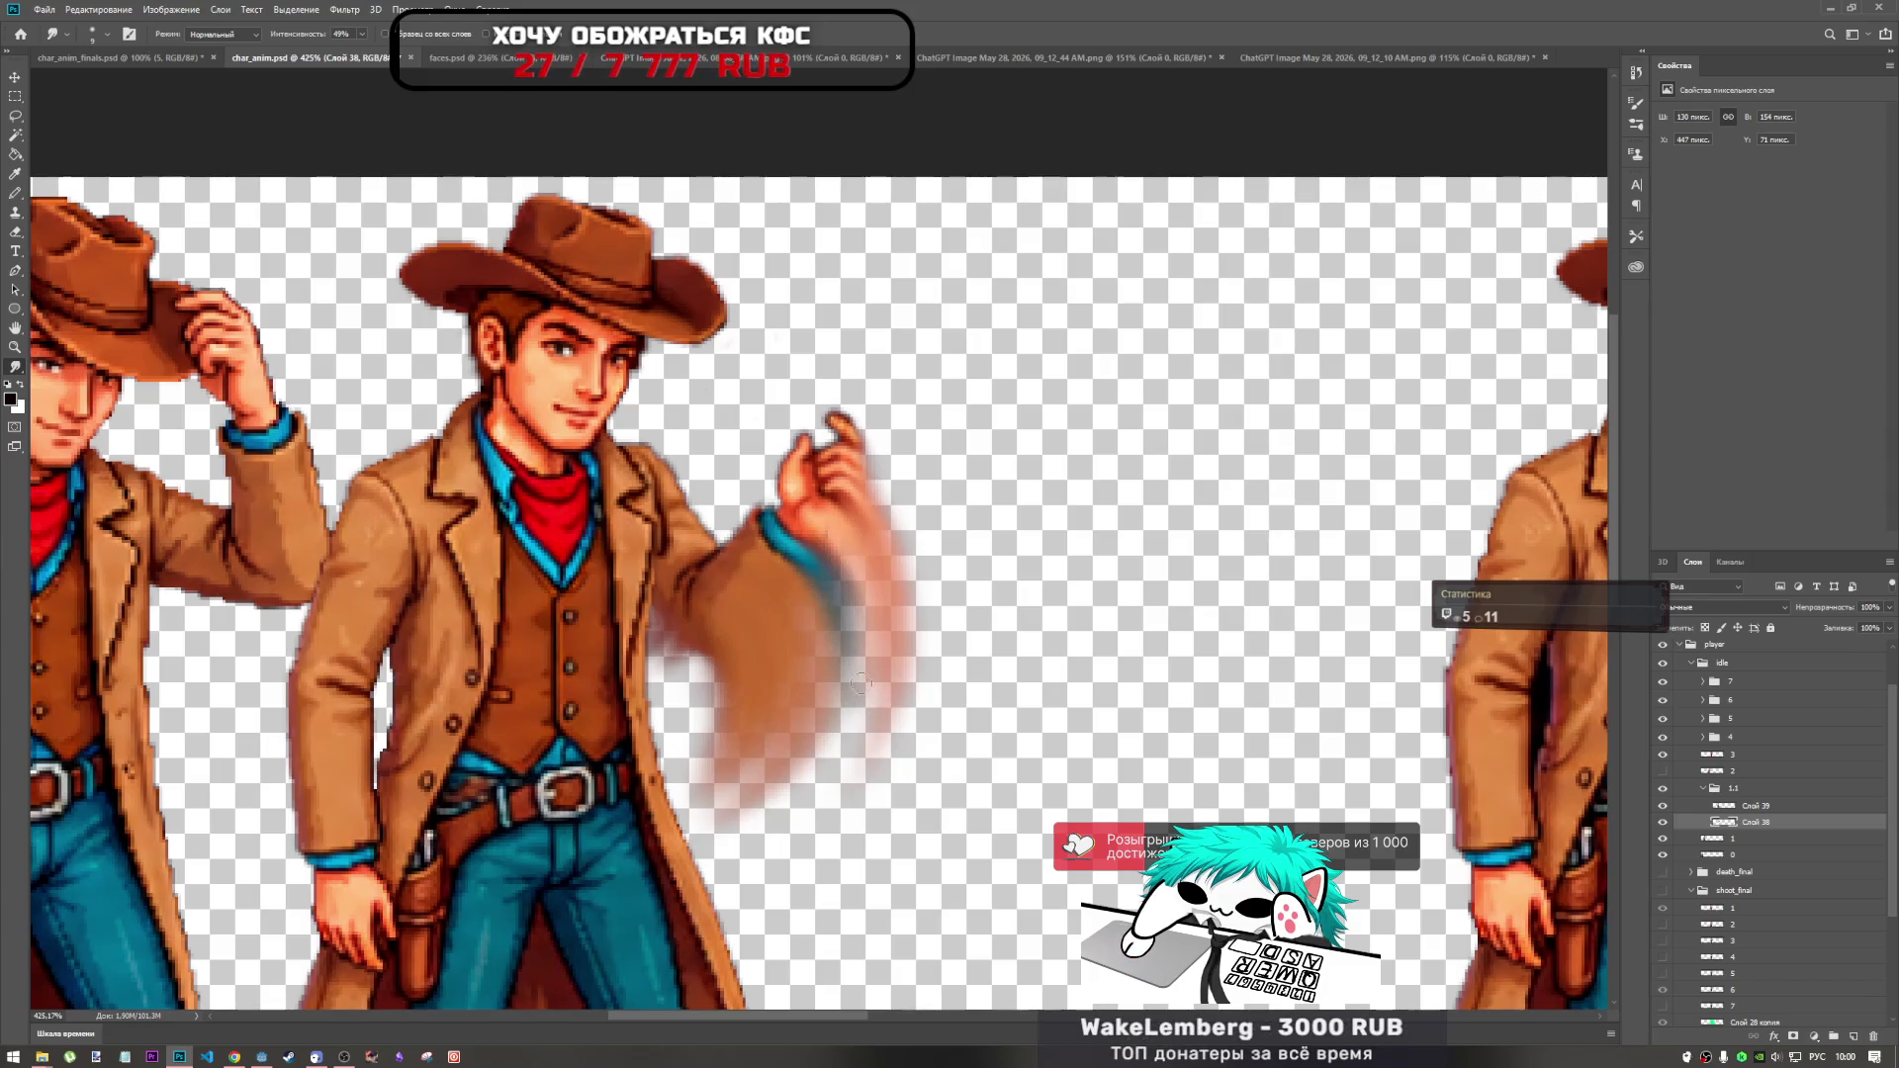
Zoom in on the blurred hand and switch to the Eraser tool.
scroll(987, 749, "down", 3)
scroll(860, 693, "up", 5)
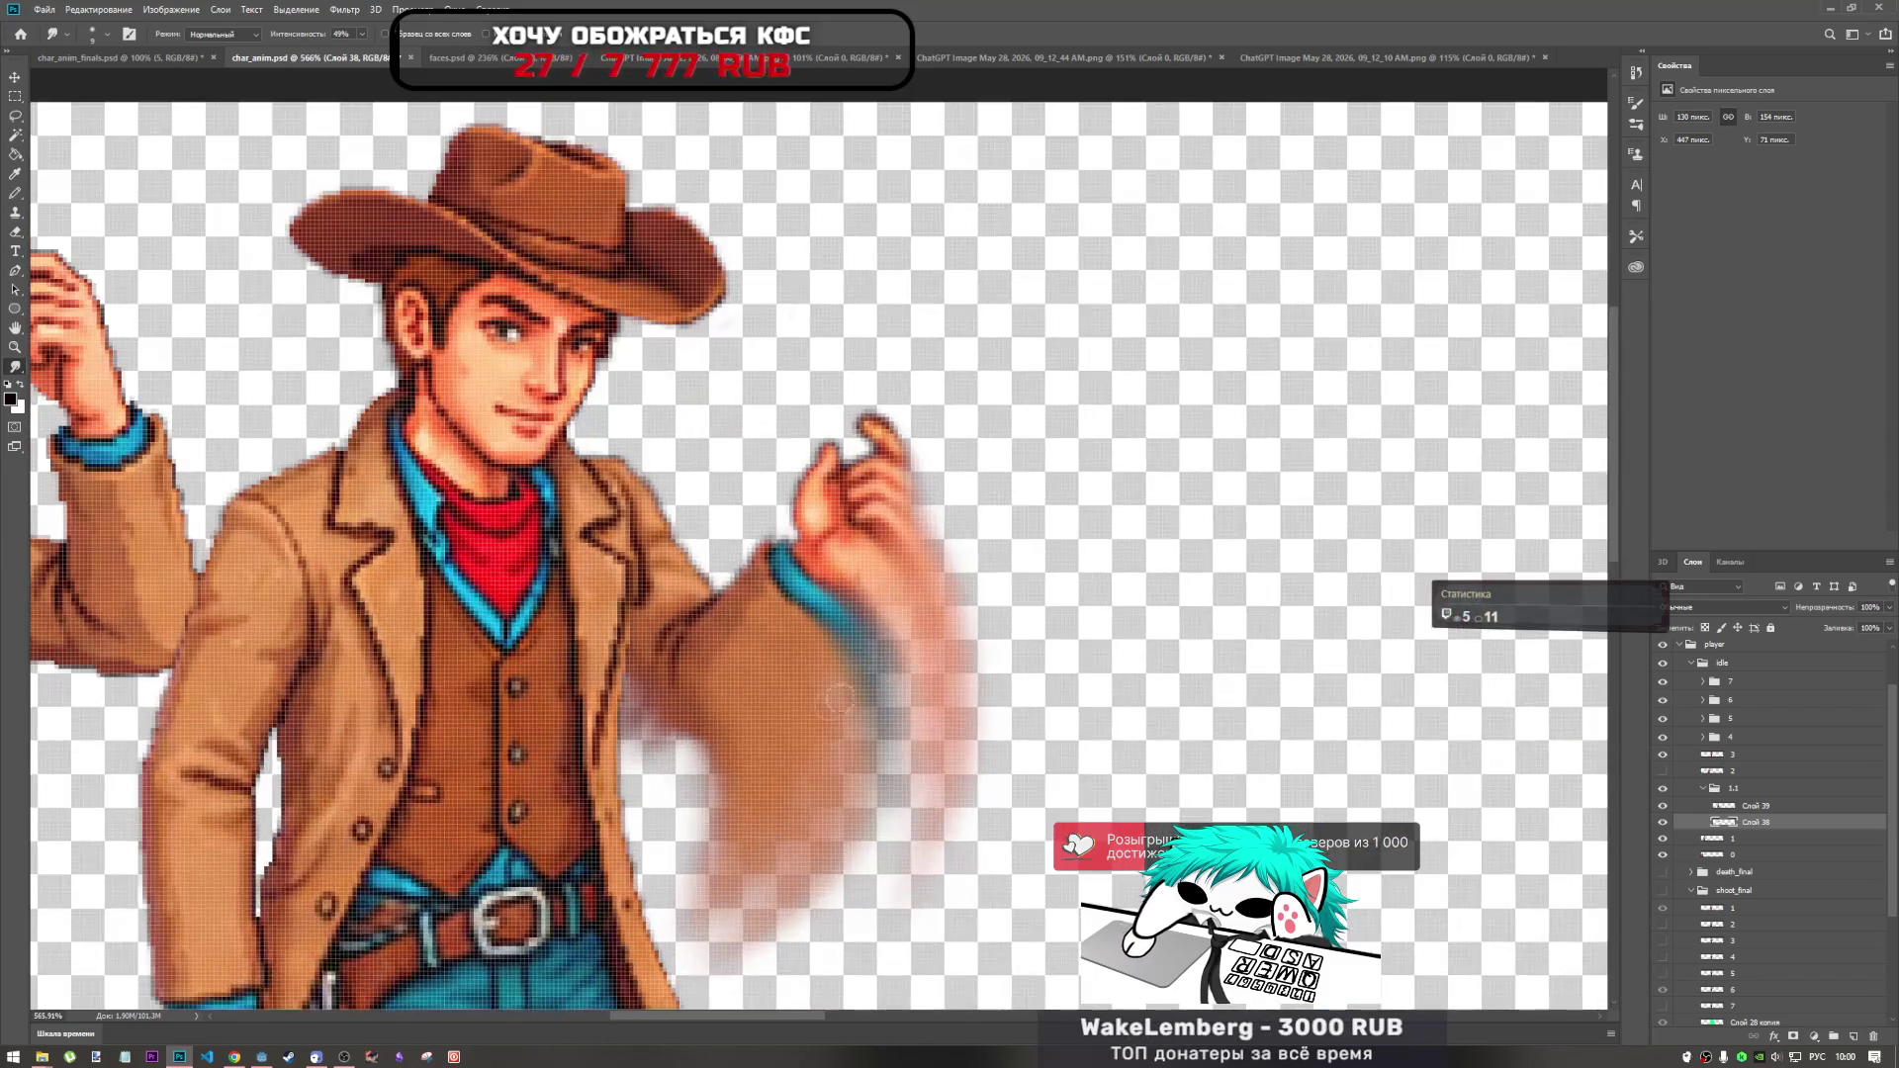
left_click(15, 231)
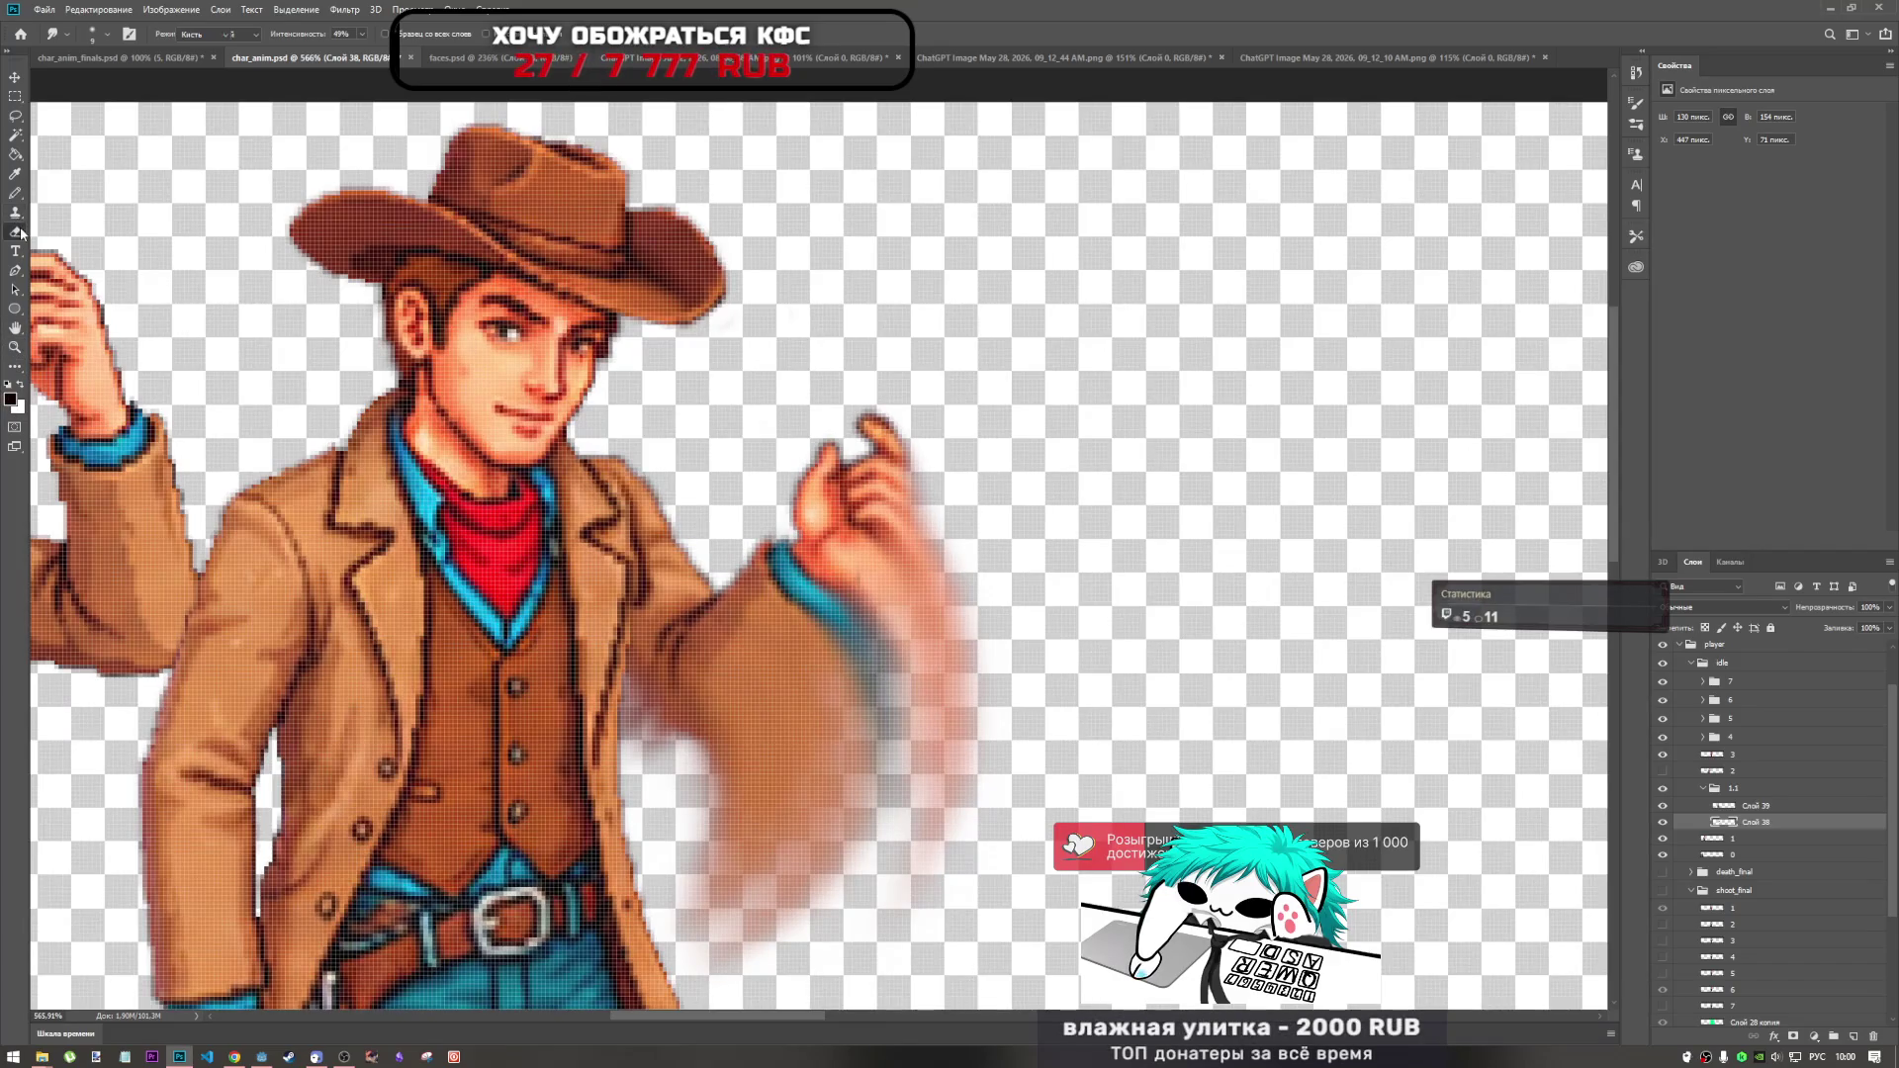
Enlarge the eraser brush and open its opacity setting.
right_click(797, 704)
left_click_drag(869, 742, 876, 743)
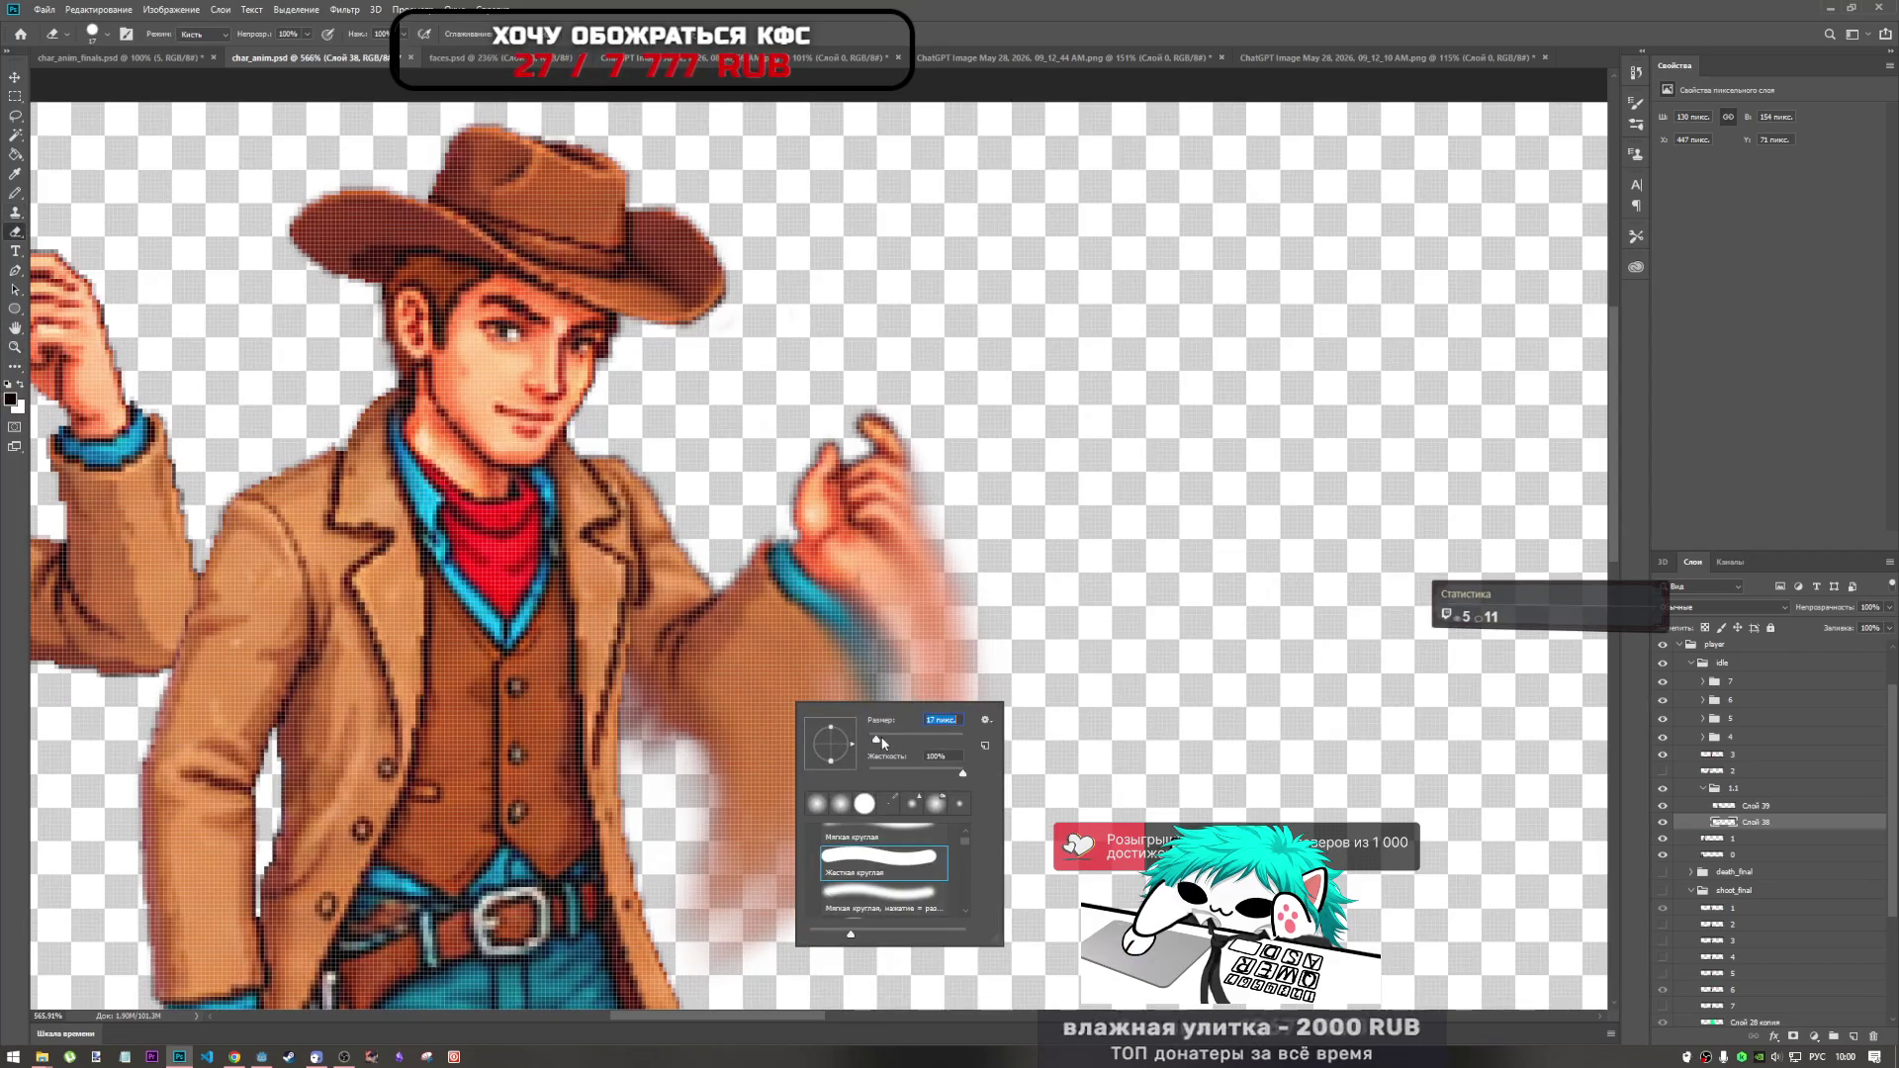
key("Return")
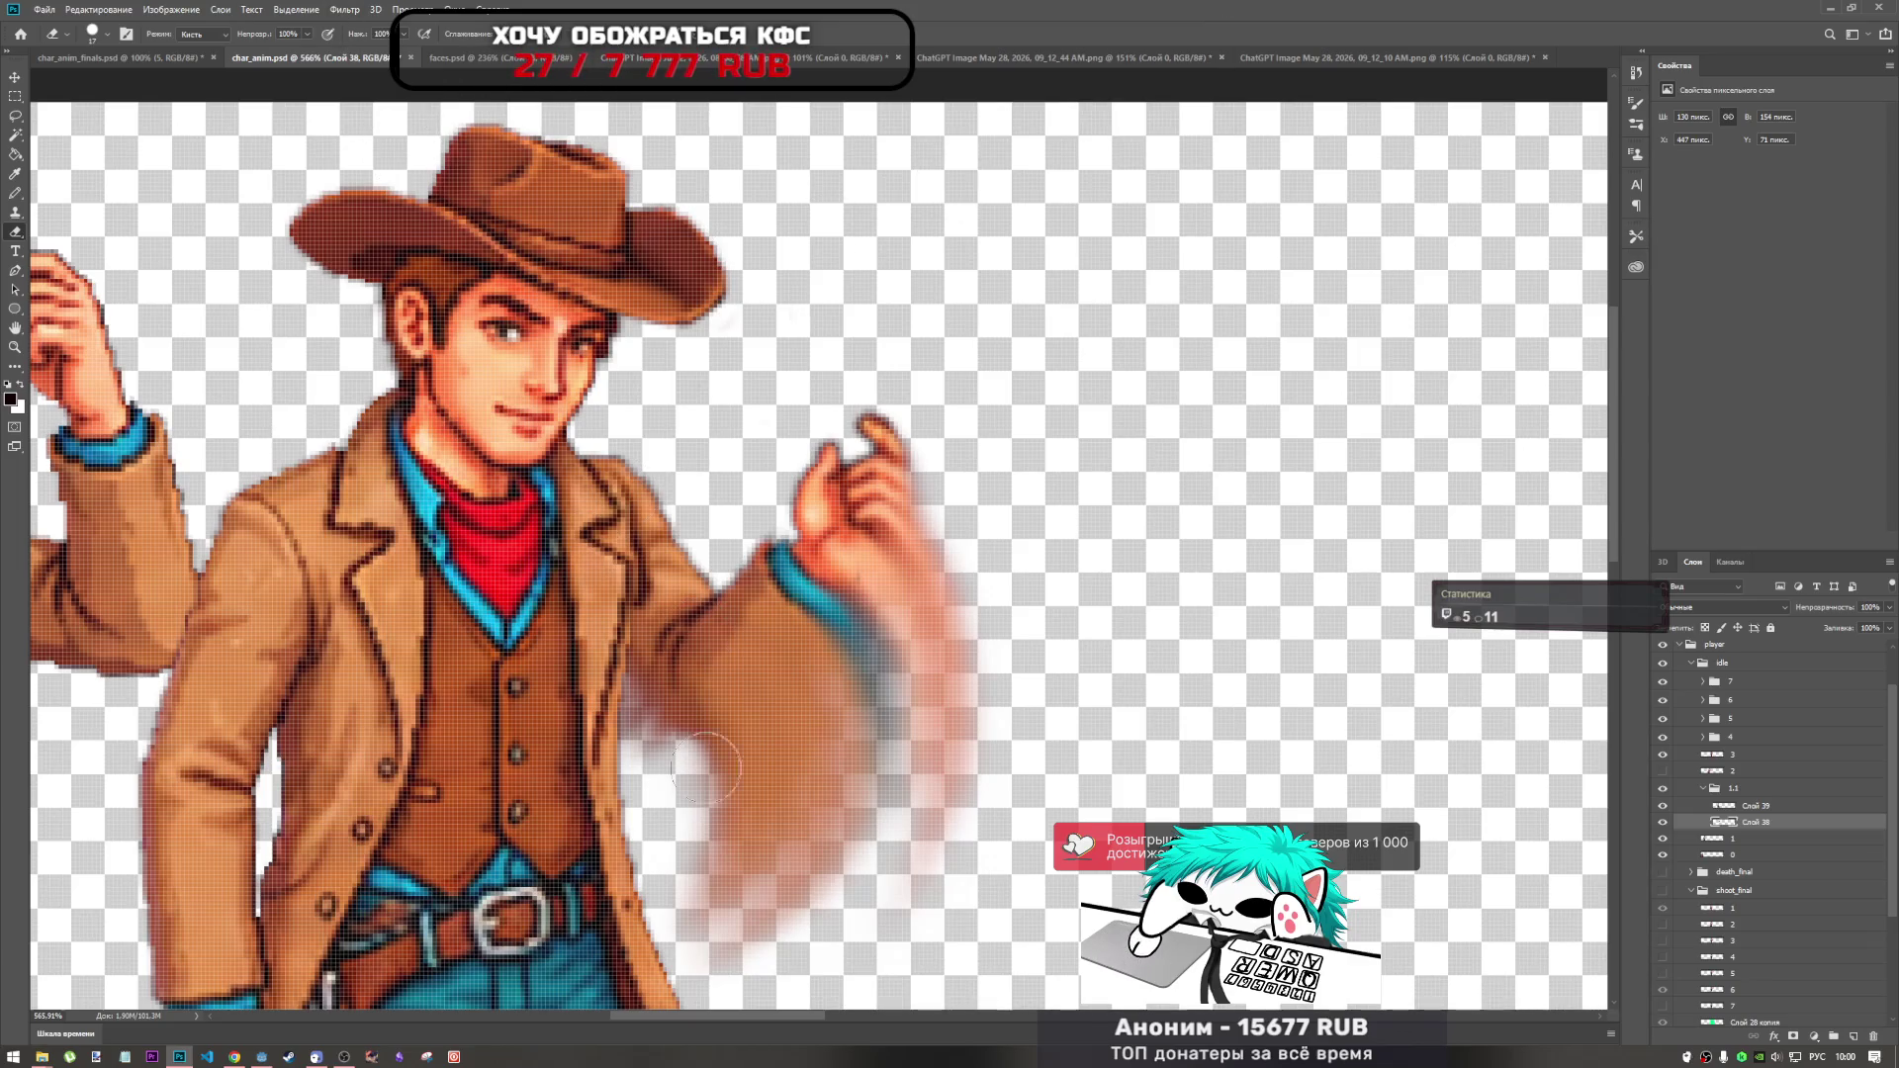
left_click(307, 32)
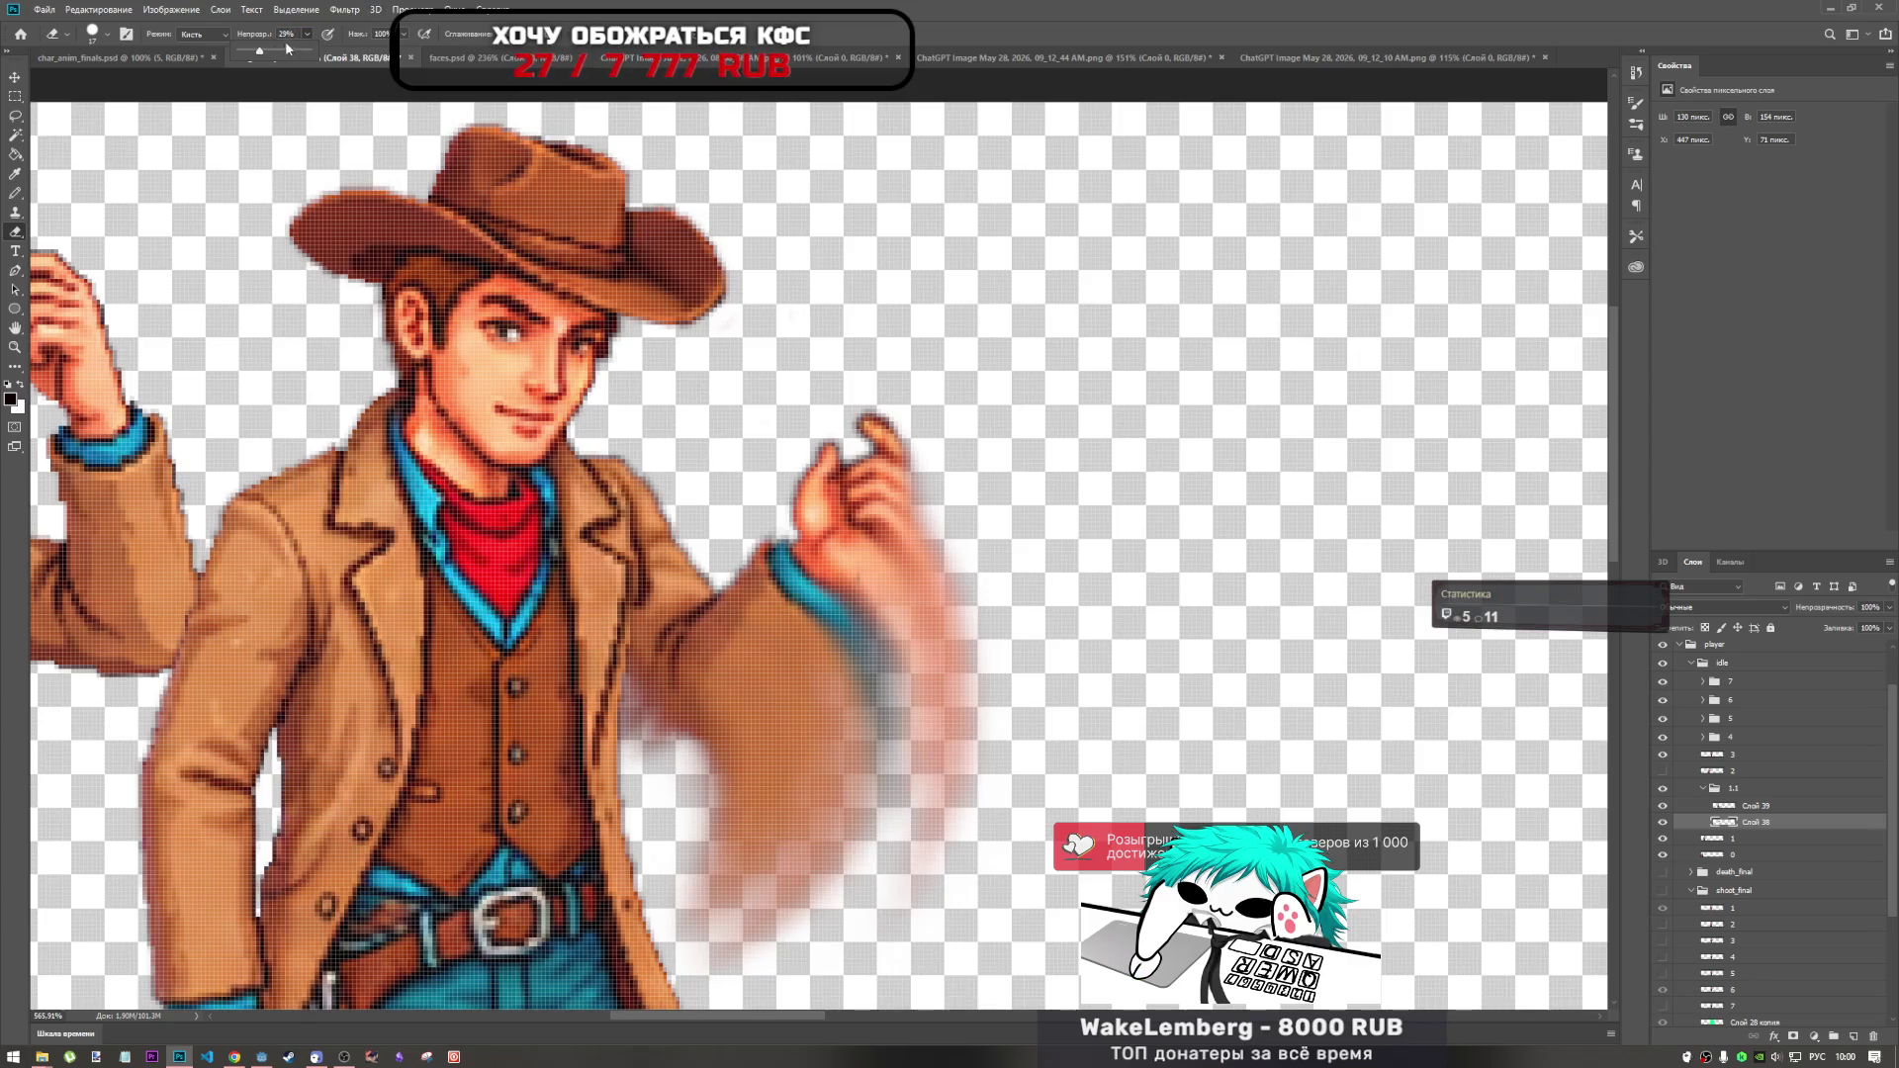
key("super+Down")
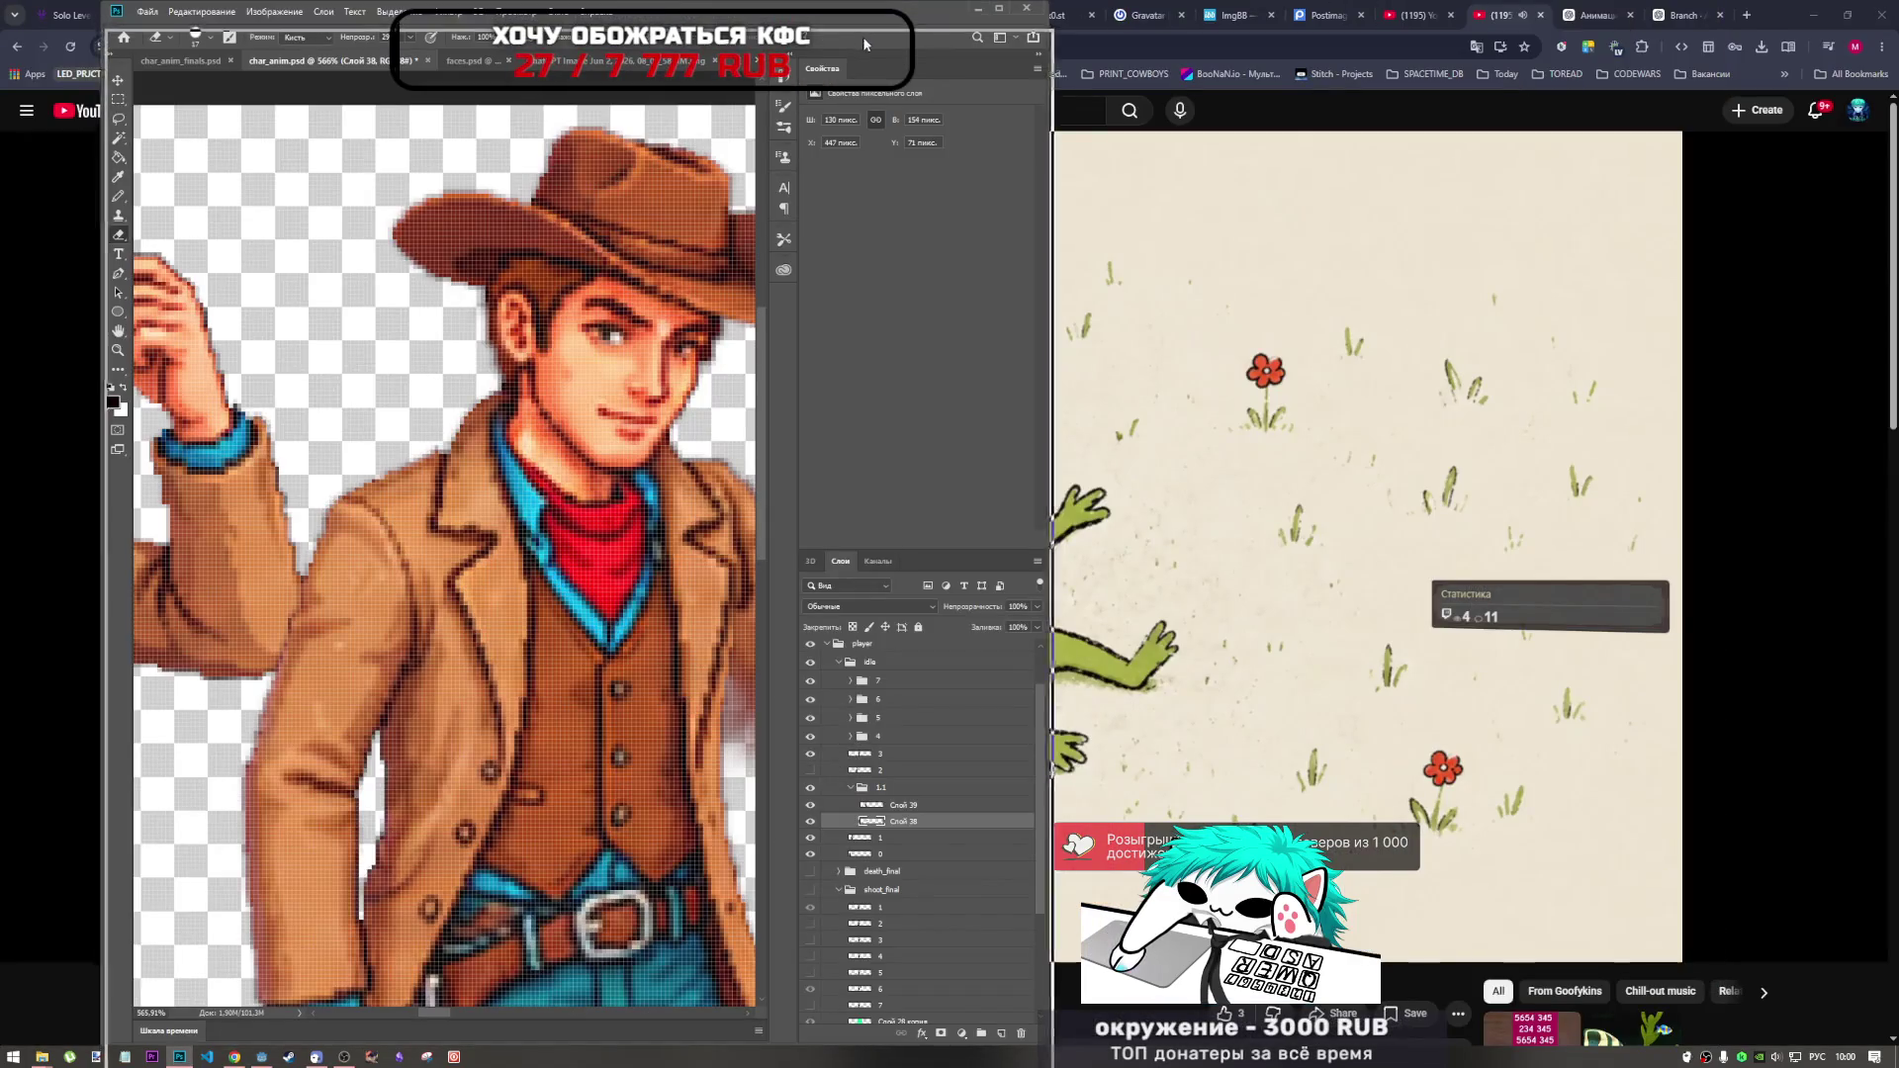
key("super+Up")
Undo a trial erase on the arm smear and raise erasing opacity from 9% to 14%.
left_click_drag(772, 712, 741, 945)
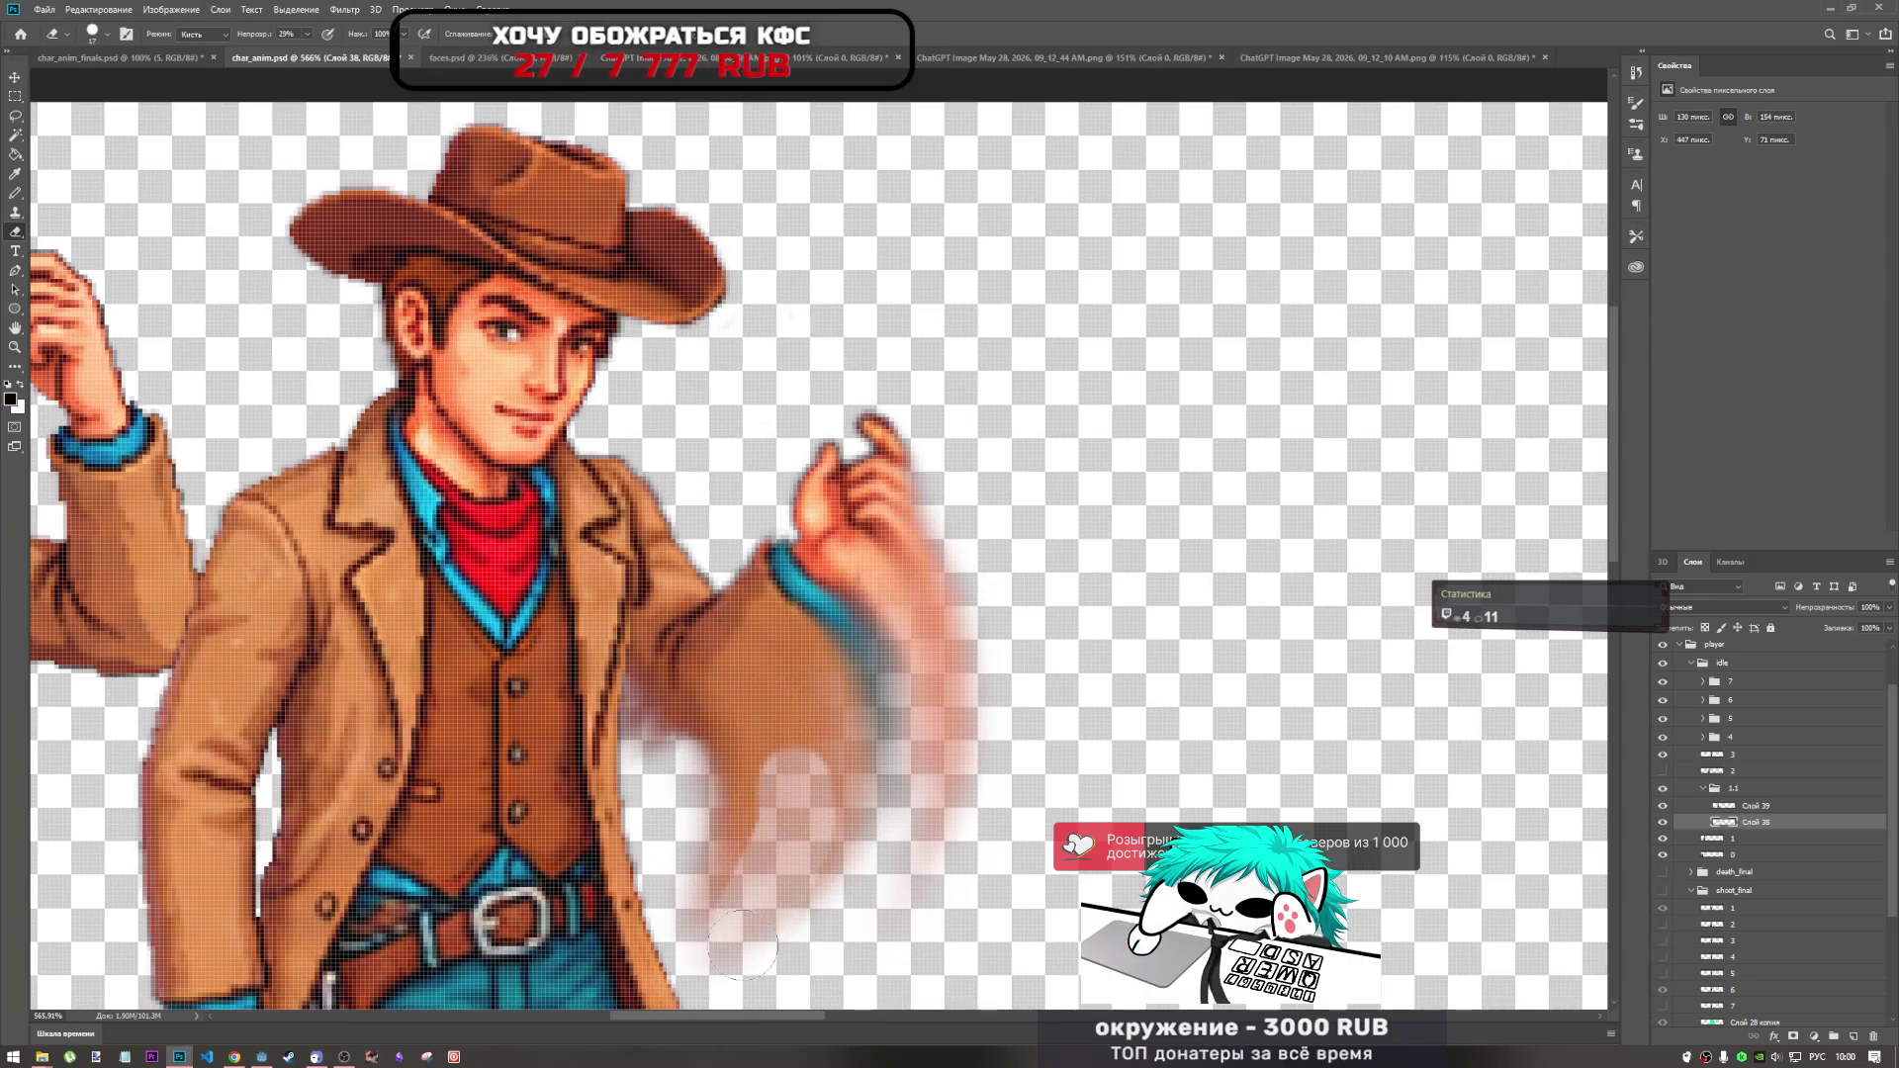
key("ctrl+z")
right_click(843, 712)
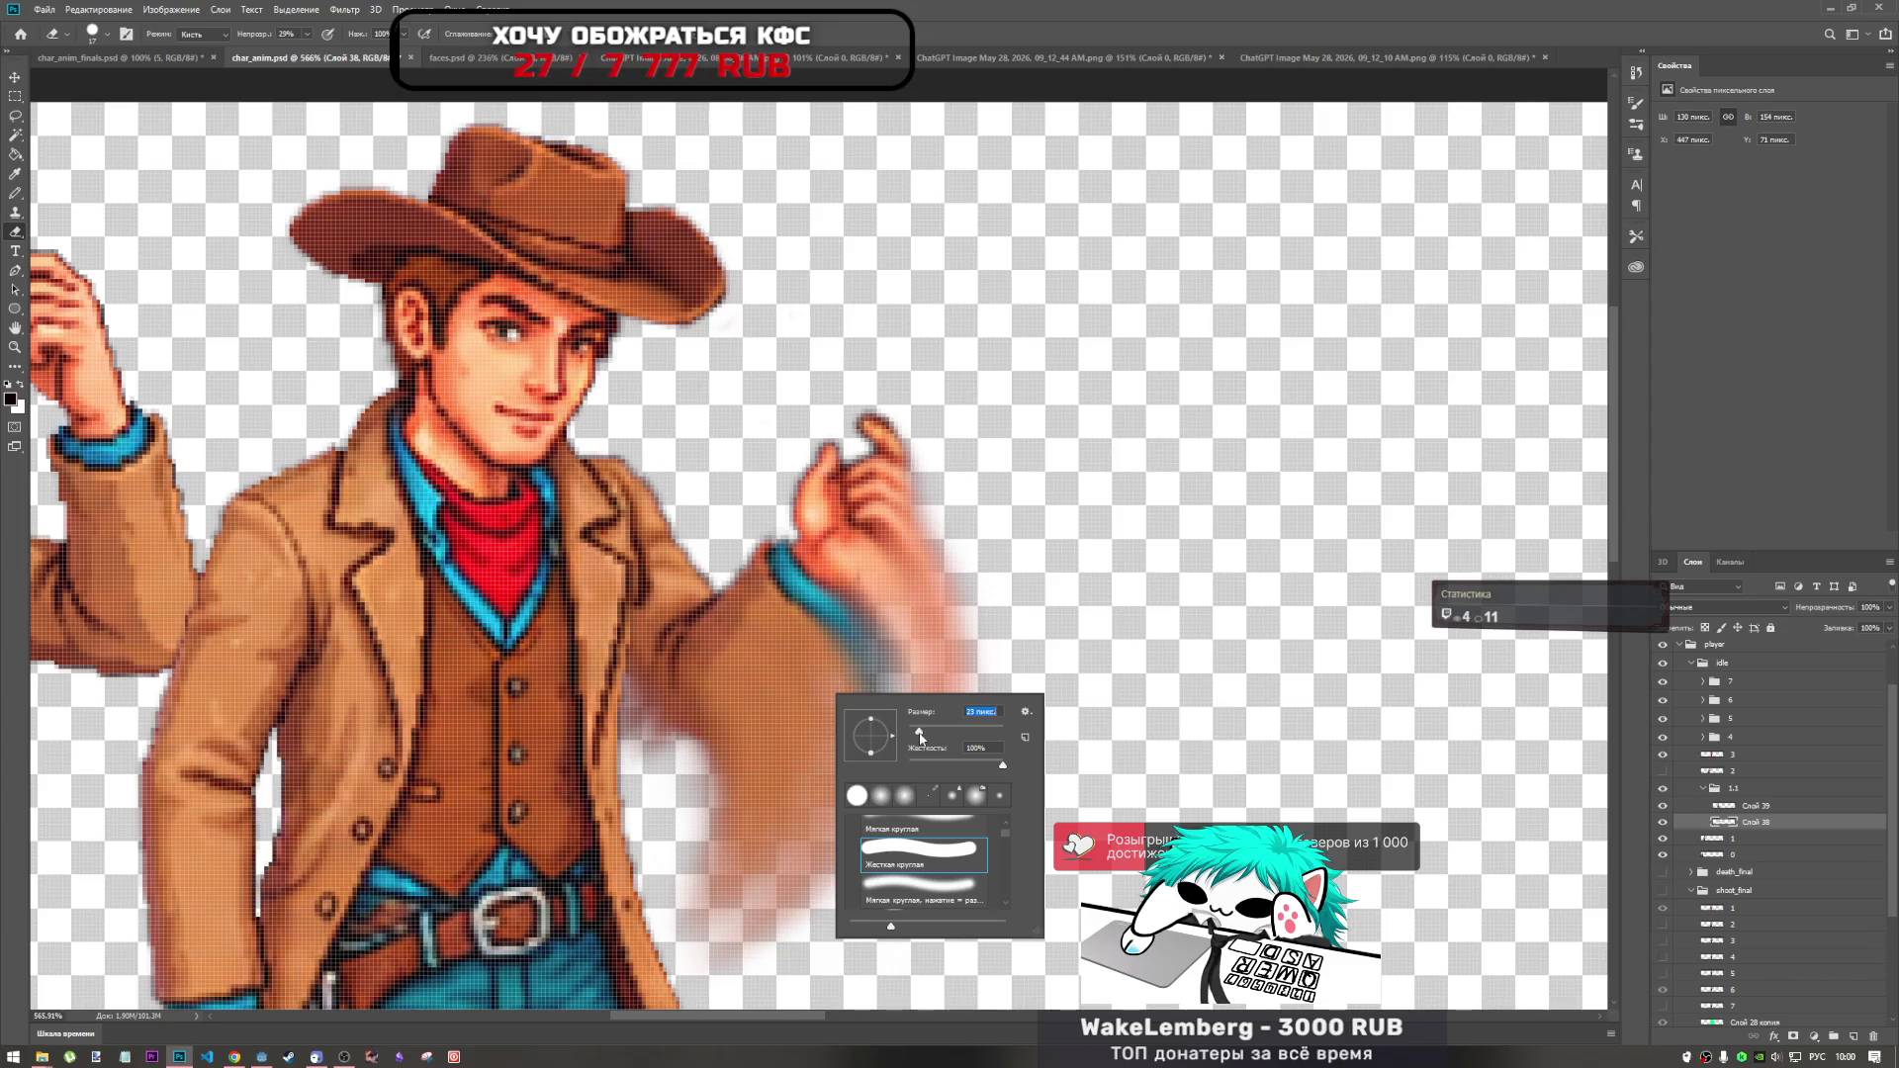
left_click(310, 38)
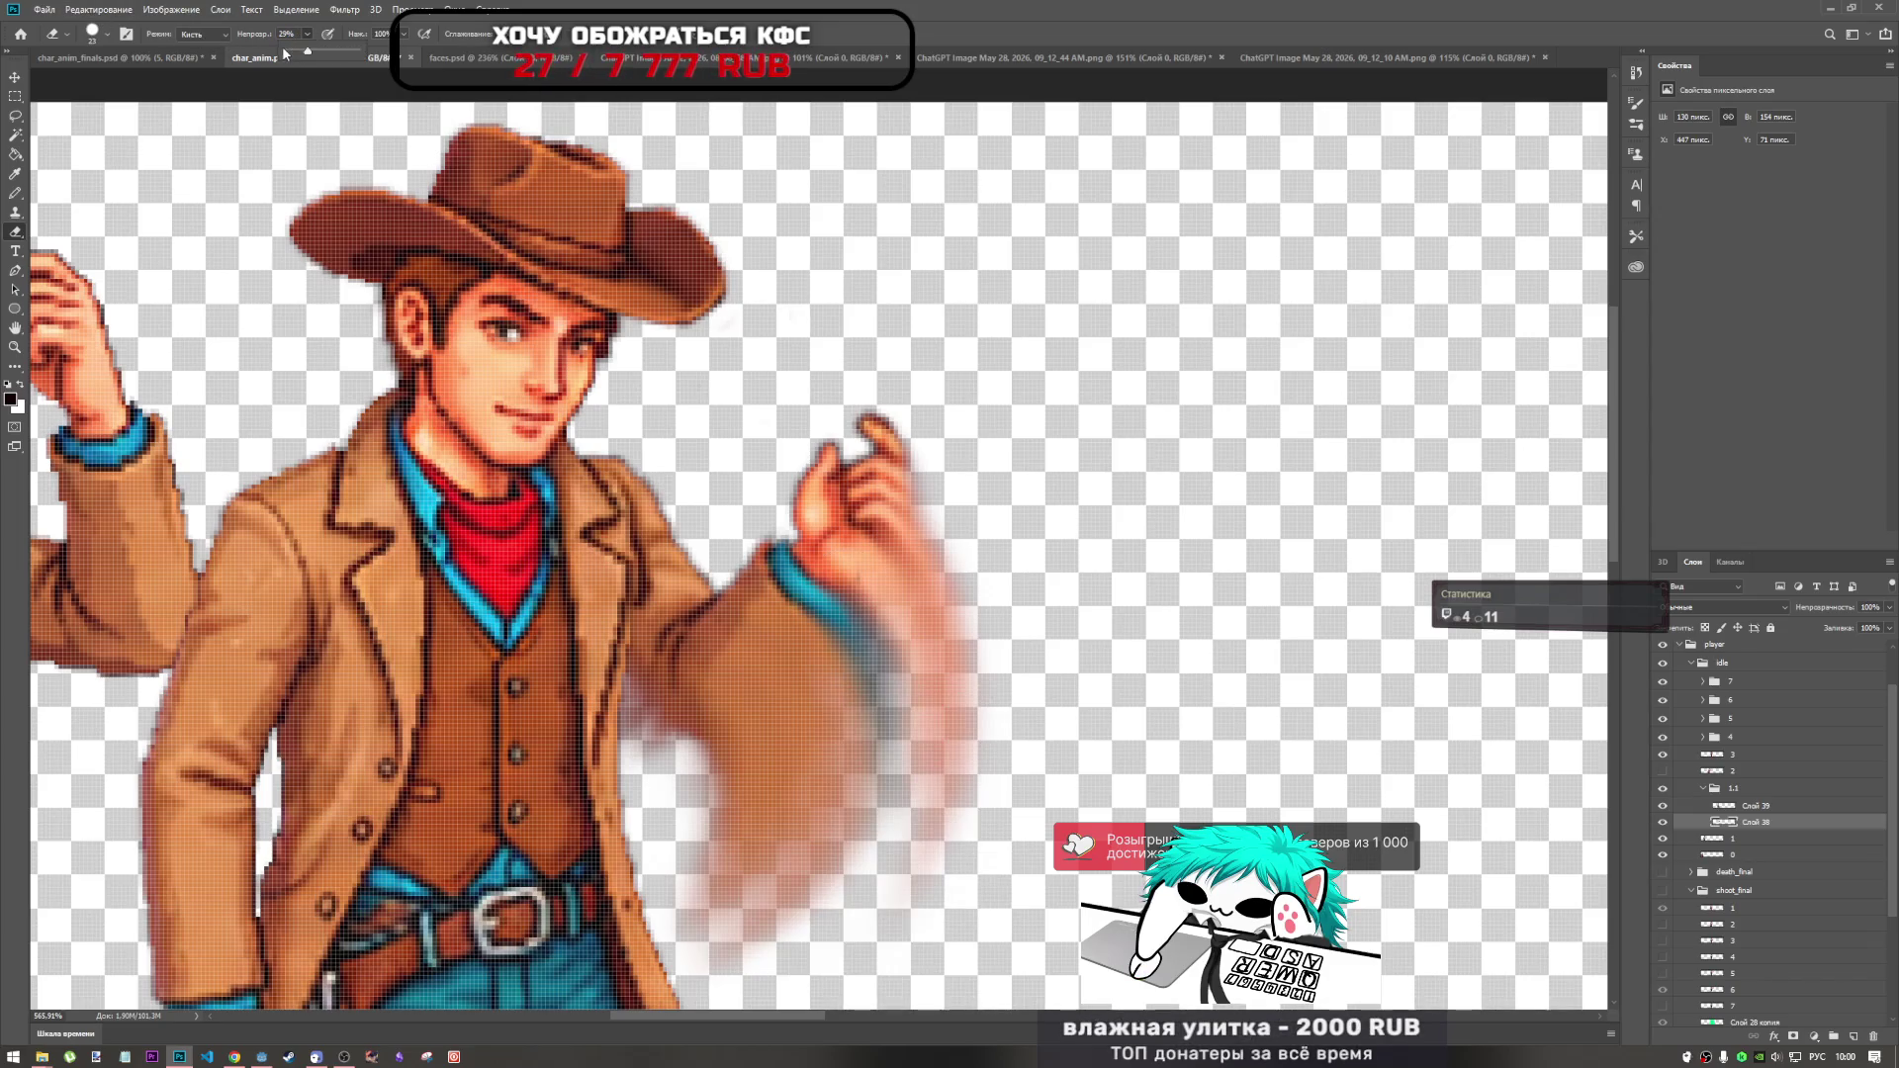
left_click(926, 450)
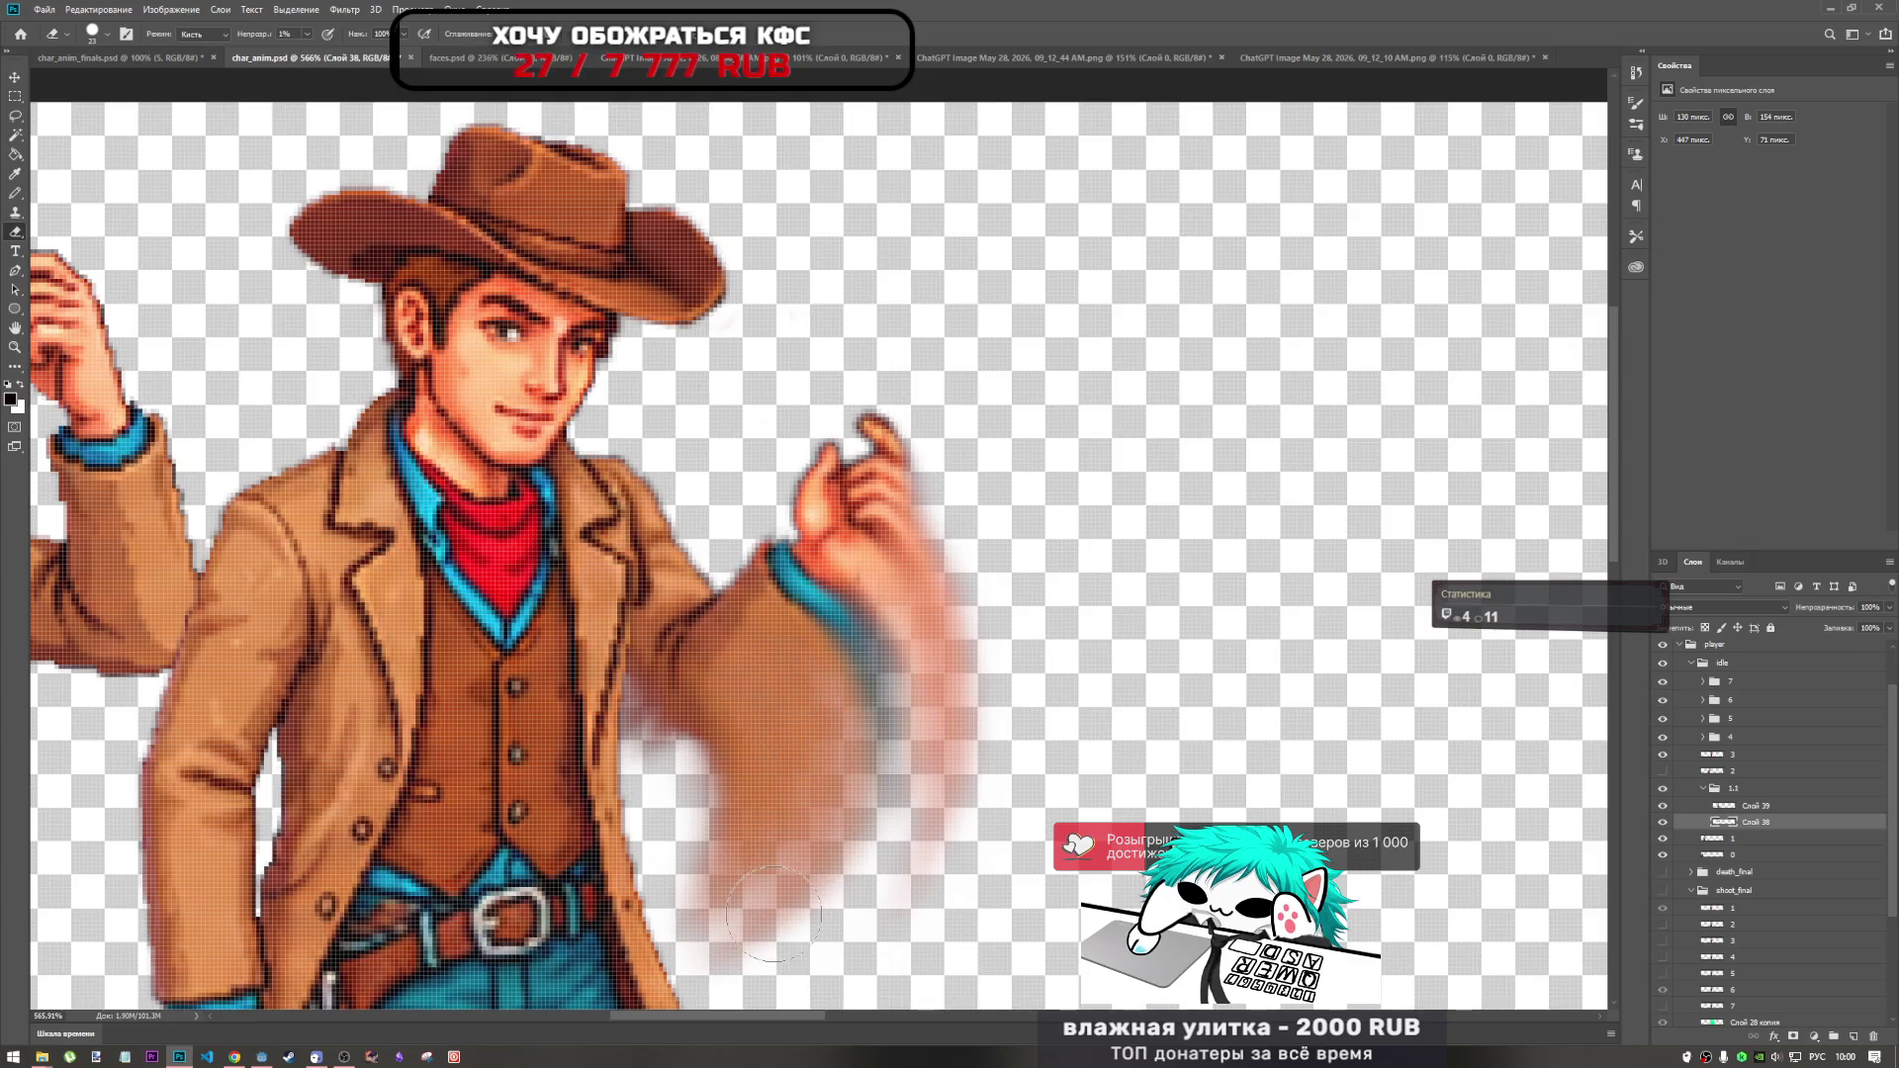
left_click(307, 35)
left_click_drag(312, 46, 318, 45)
Test fading patches of the arm smear at 14% opacity, undoing each stroke.
left_click(781, 570)
mouse_move(761, 633)
left_mouse_down()
mouse_move(742, 692)
mouse_move(773, 920)
left_mouse_up()
key("ctrl+z")
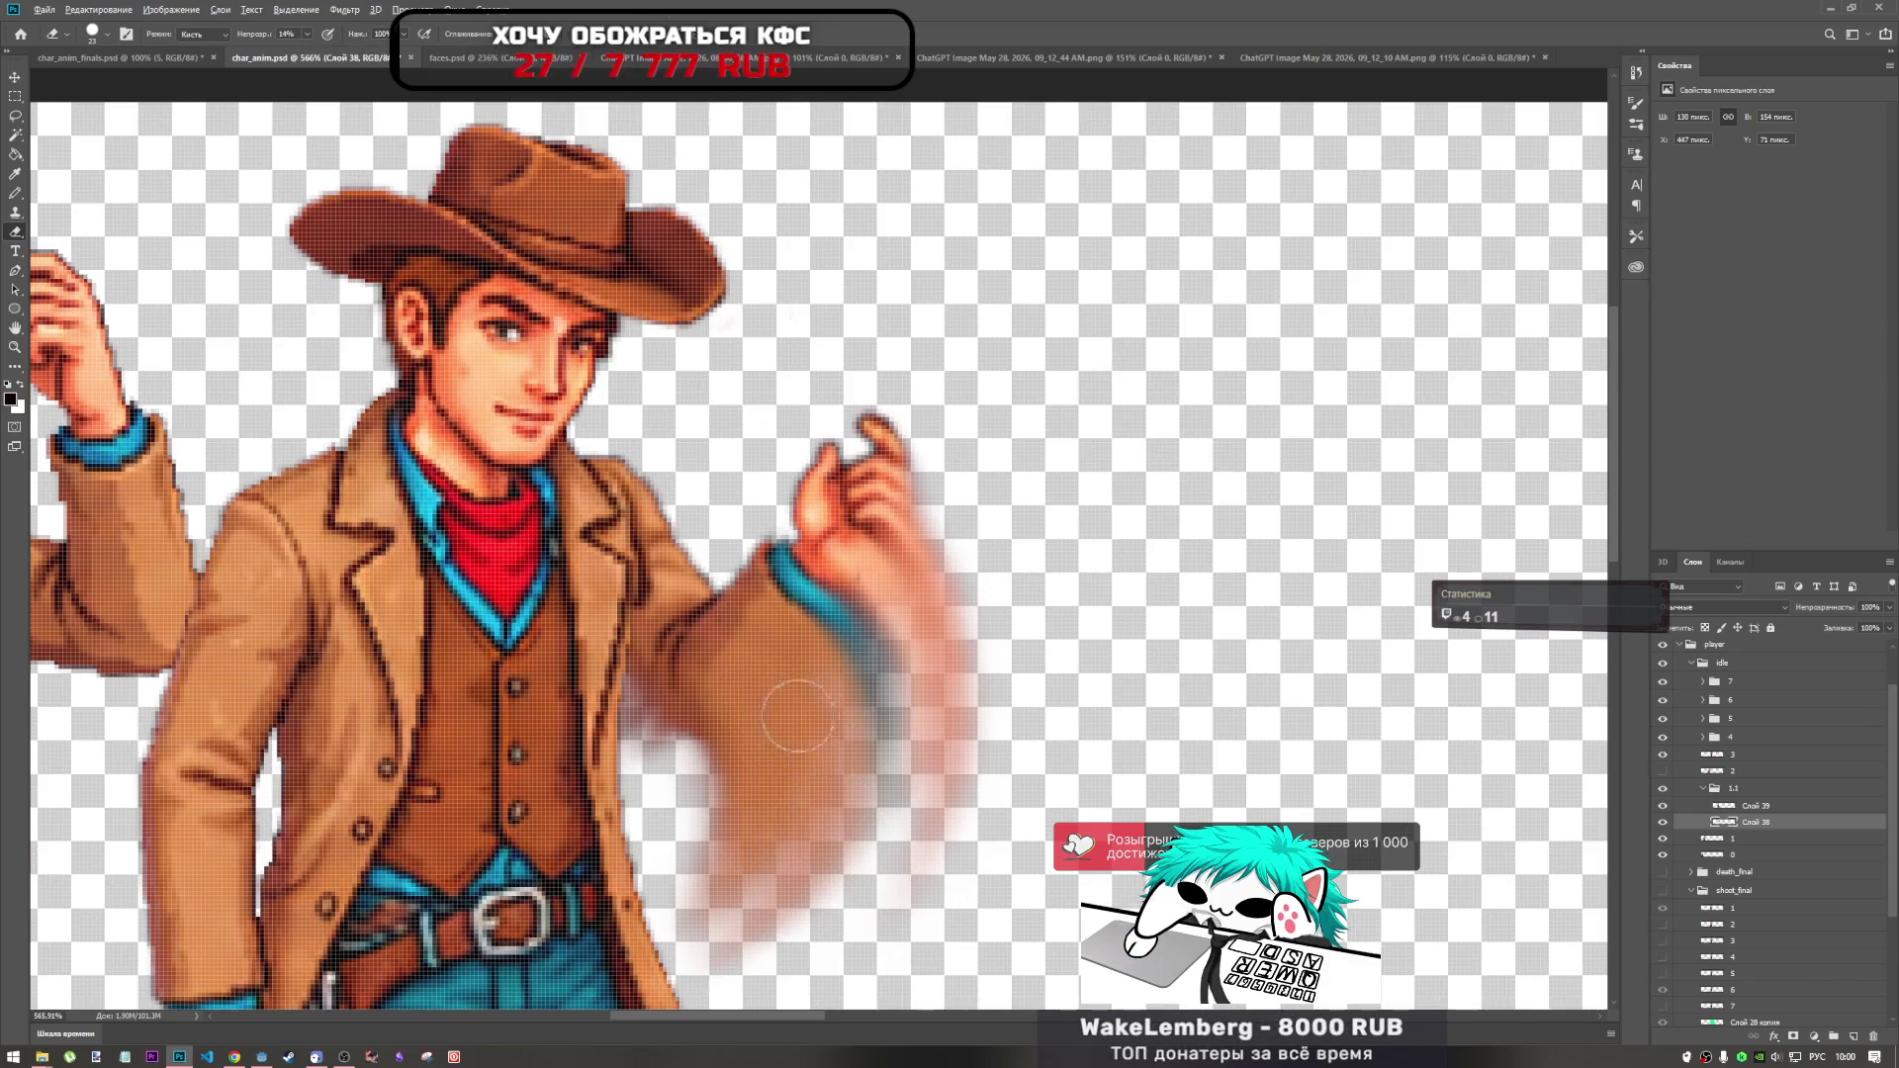
scroll(798, 716, "down", 4)
left_click_drag(811, 712, 803, 791)
key("ctrl+z")
key("ctrl+z")
left_click_drag(816, 704, 803, 789)
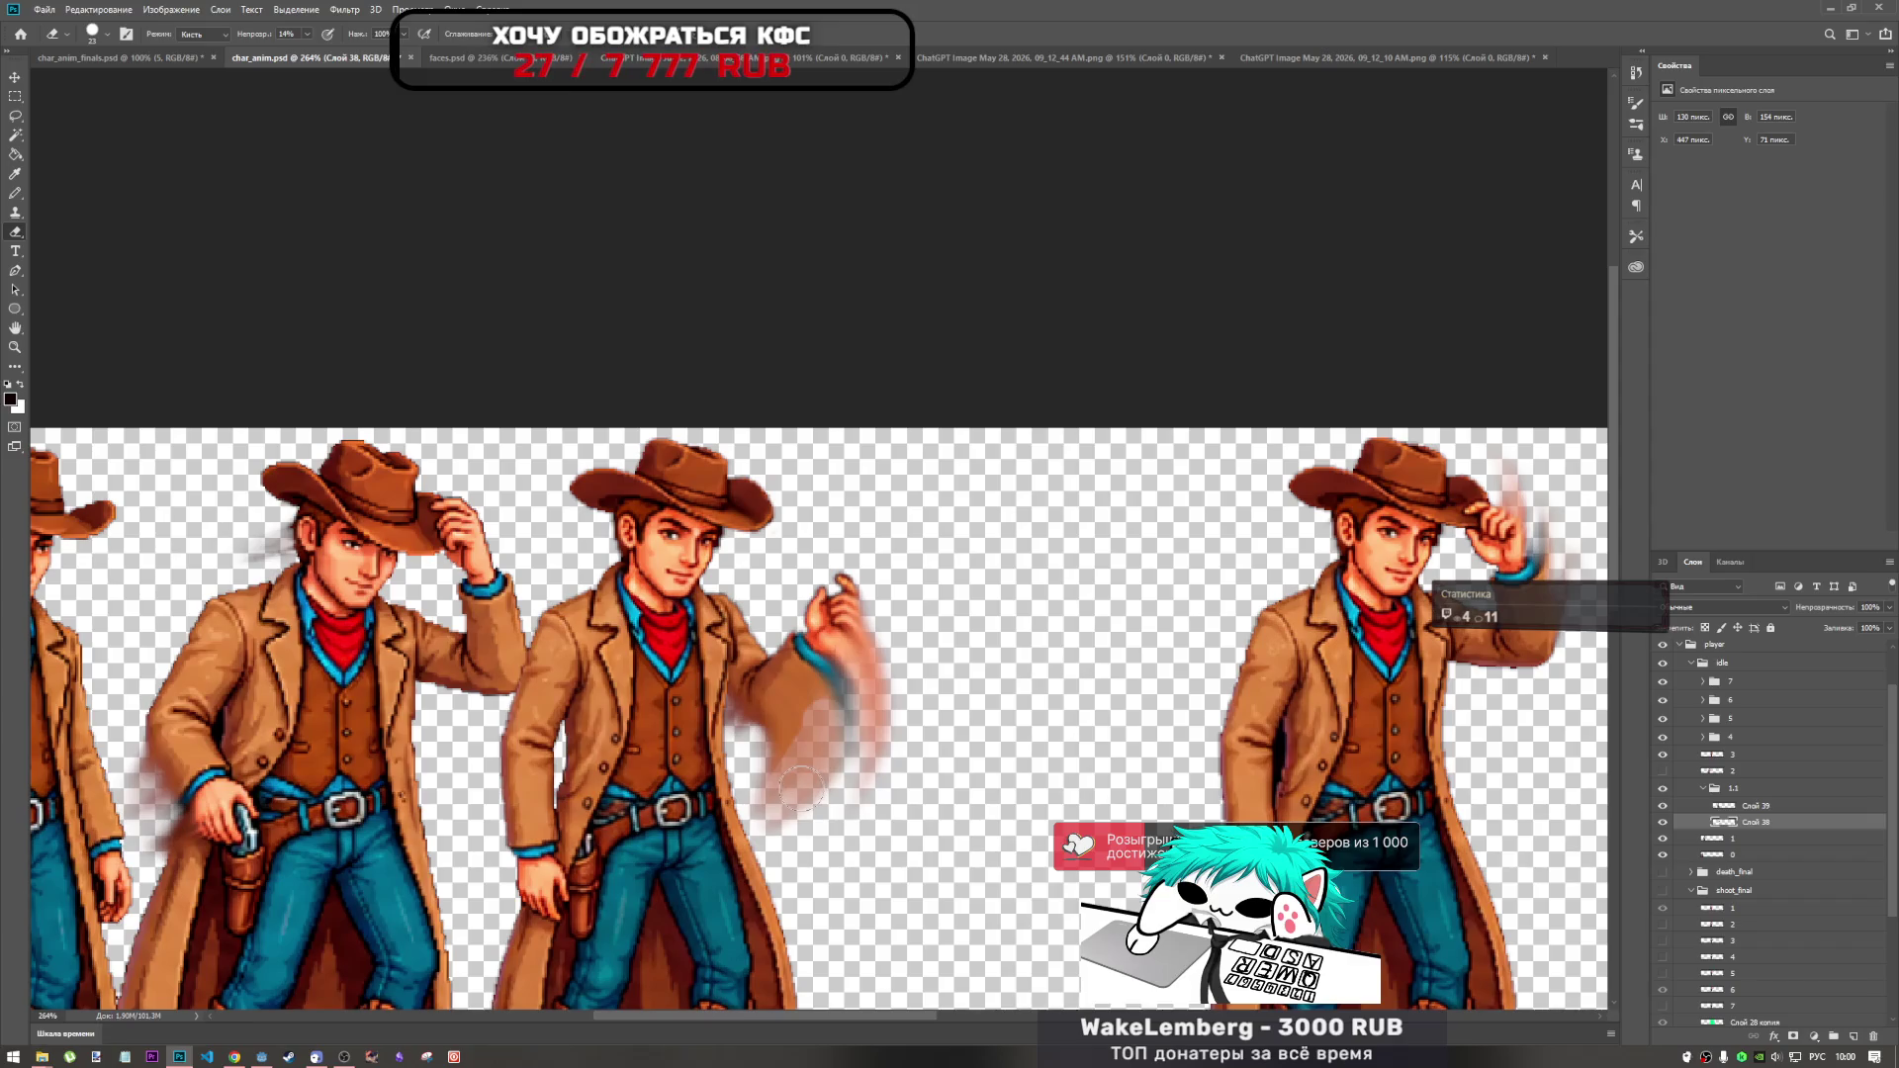
key("ctrl+z")
right_click(831, 712)
Shrink the eraser from 23 to 12 px, undo a light test erase on the arm, and return to Smudge.
left_click_drag(924, 748, 917, 748)
key("Return")
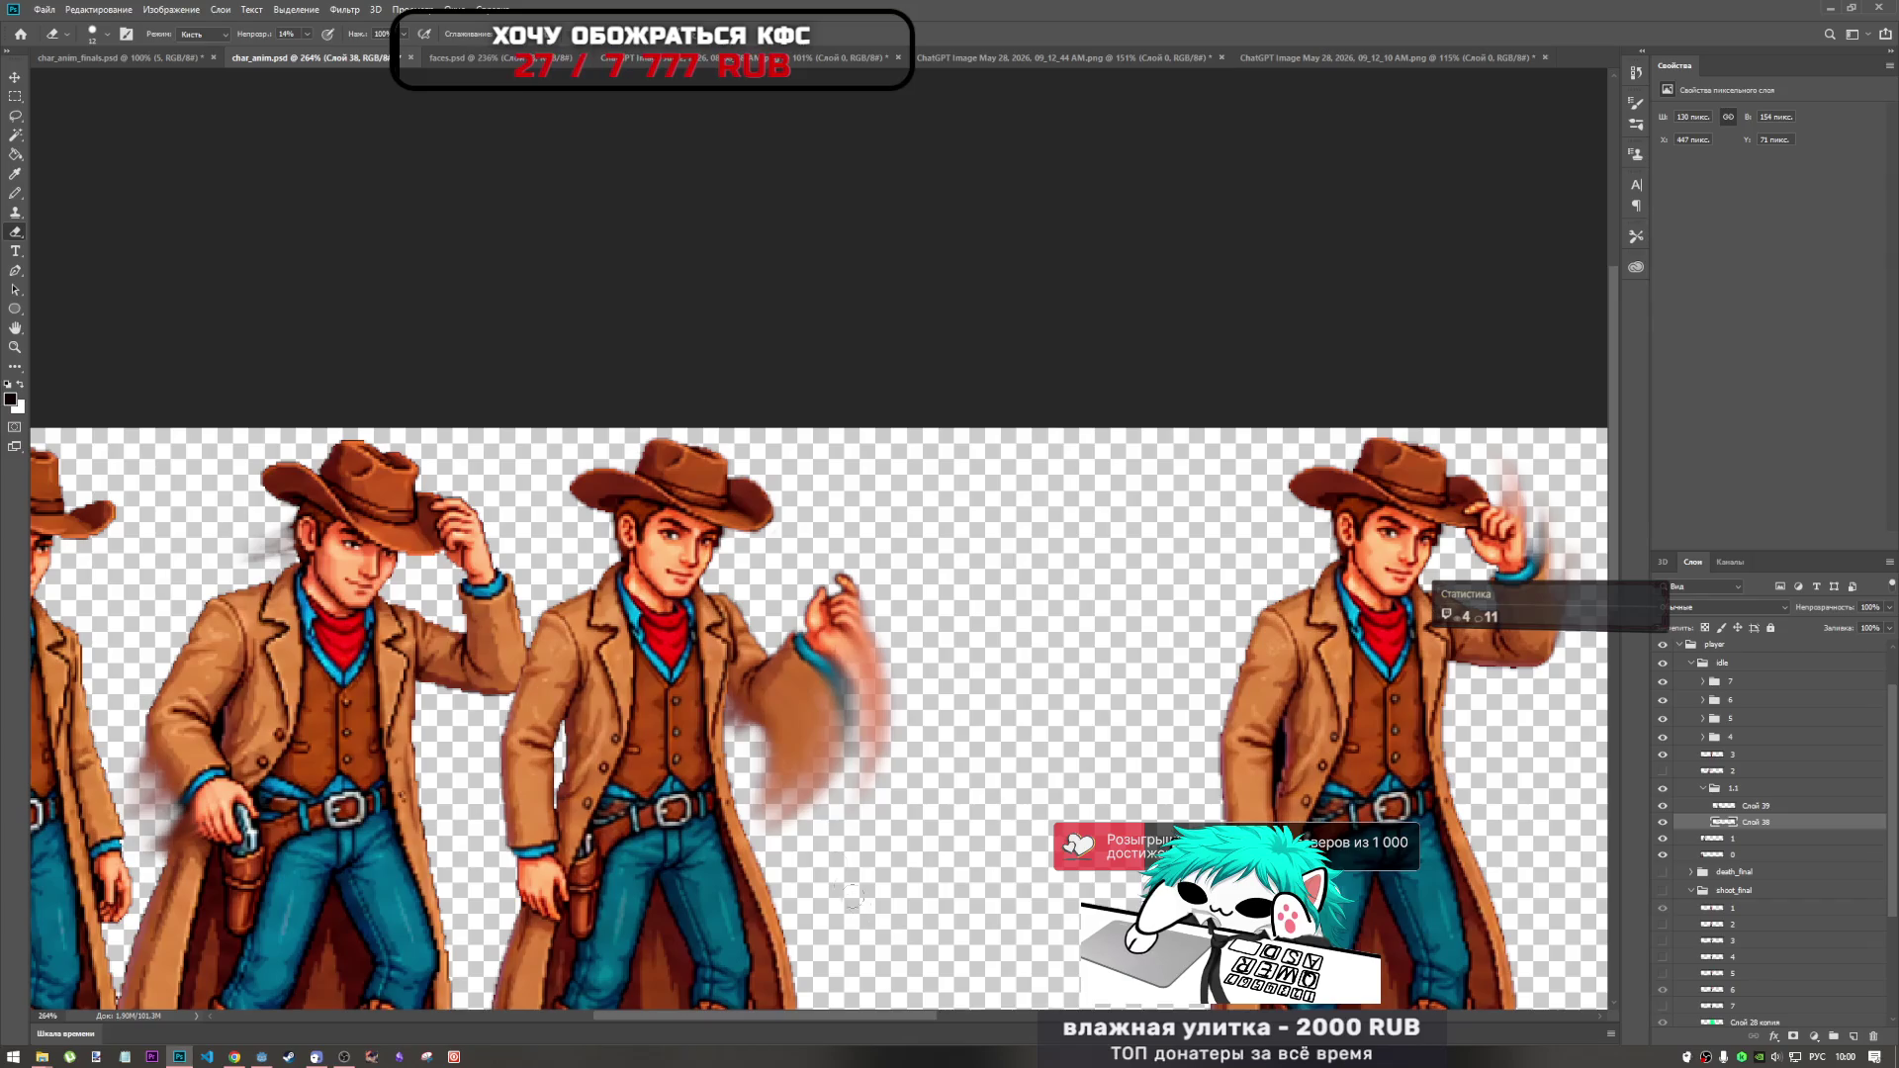
mouse_move(813, 704)
left_mouse_down()
mouse_move(816, 762)
mouse_move(773, 831)
left_mouse_up()
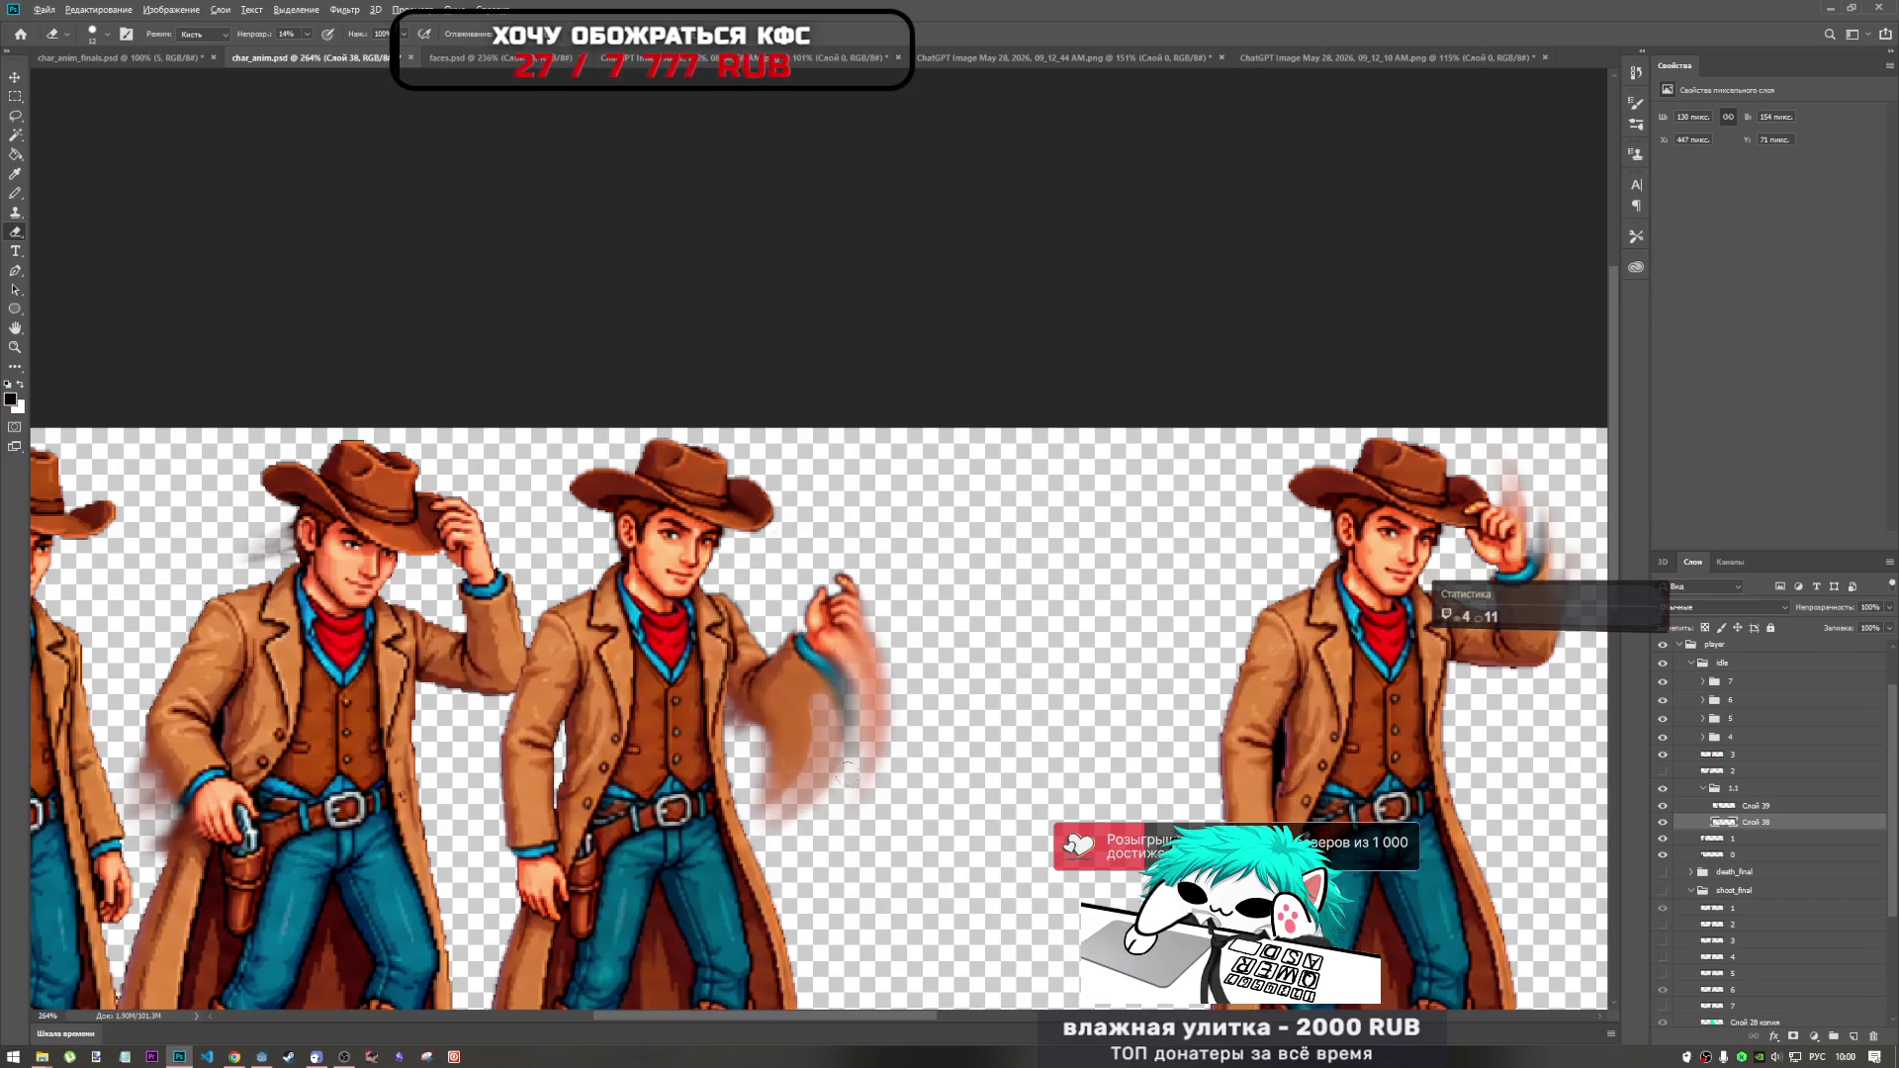
scroll(845, 776, "down", 2)
scroll(840, 751, "up", 5)
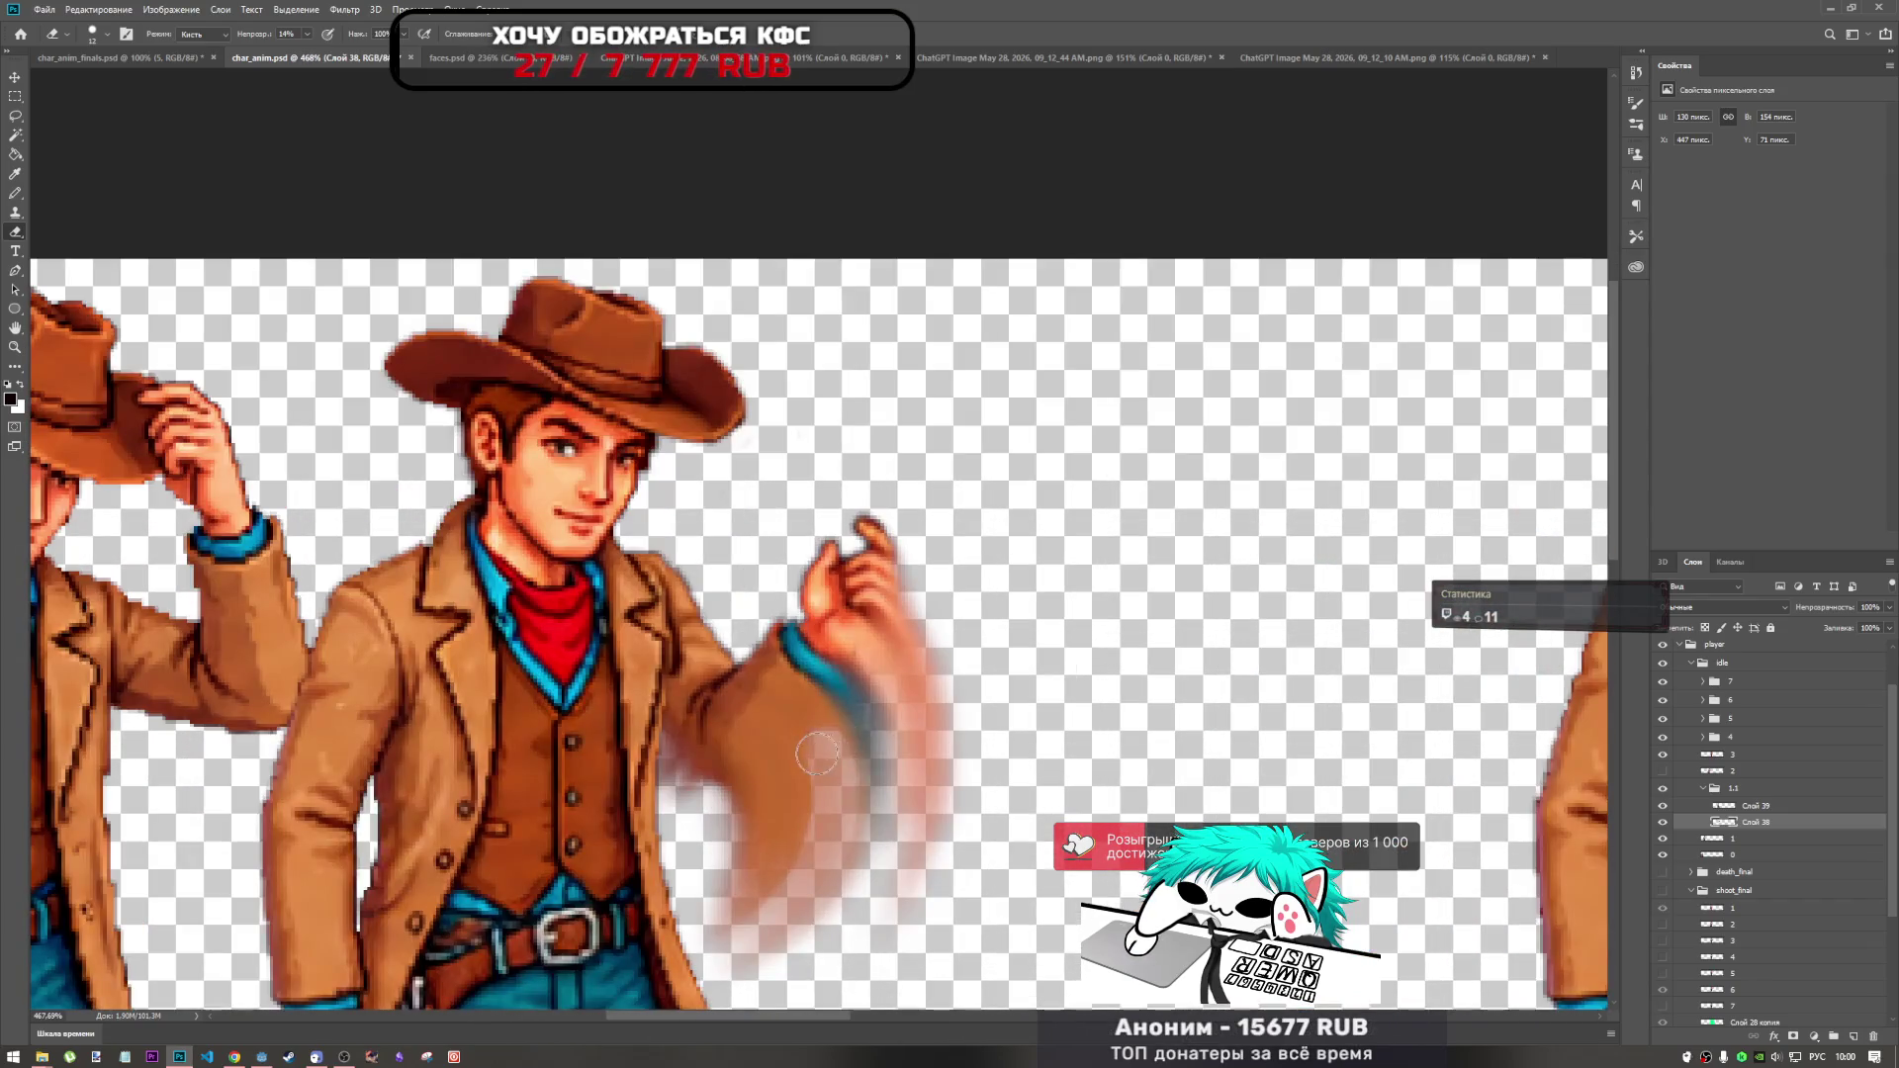
key("ctrl+z")
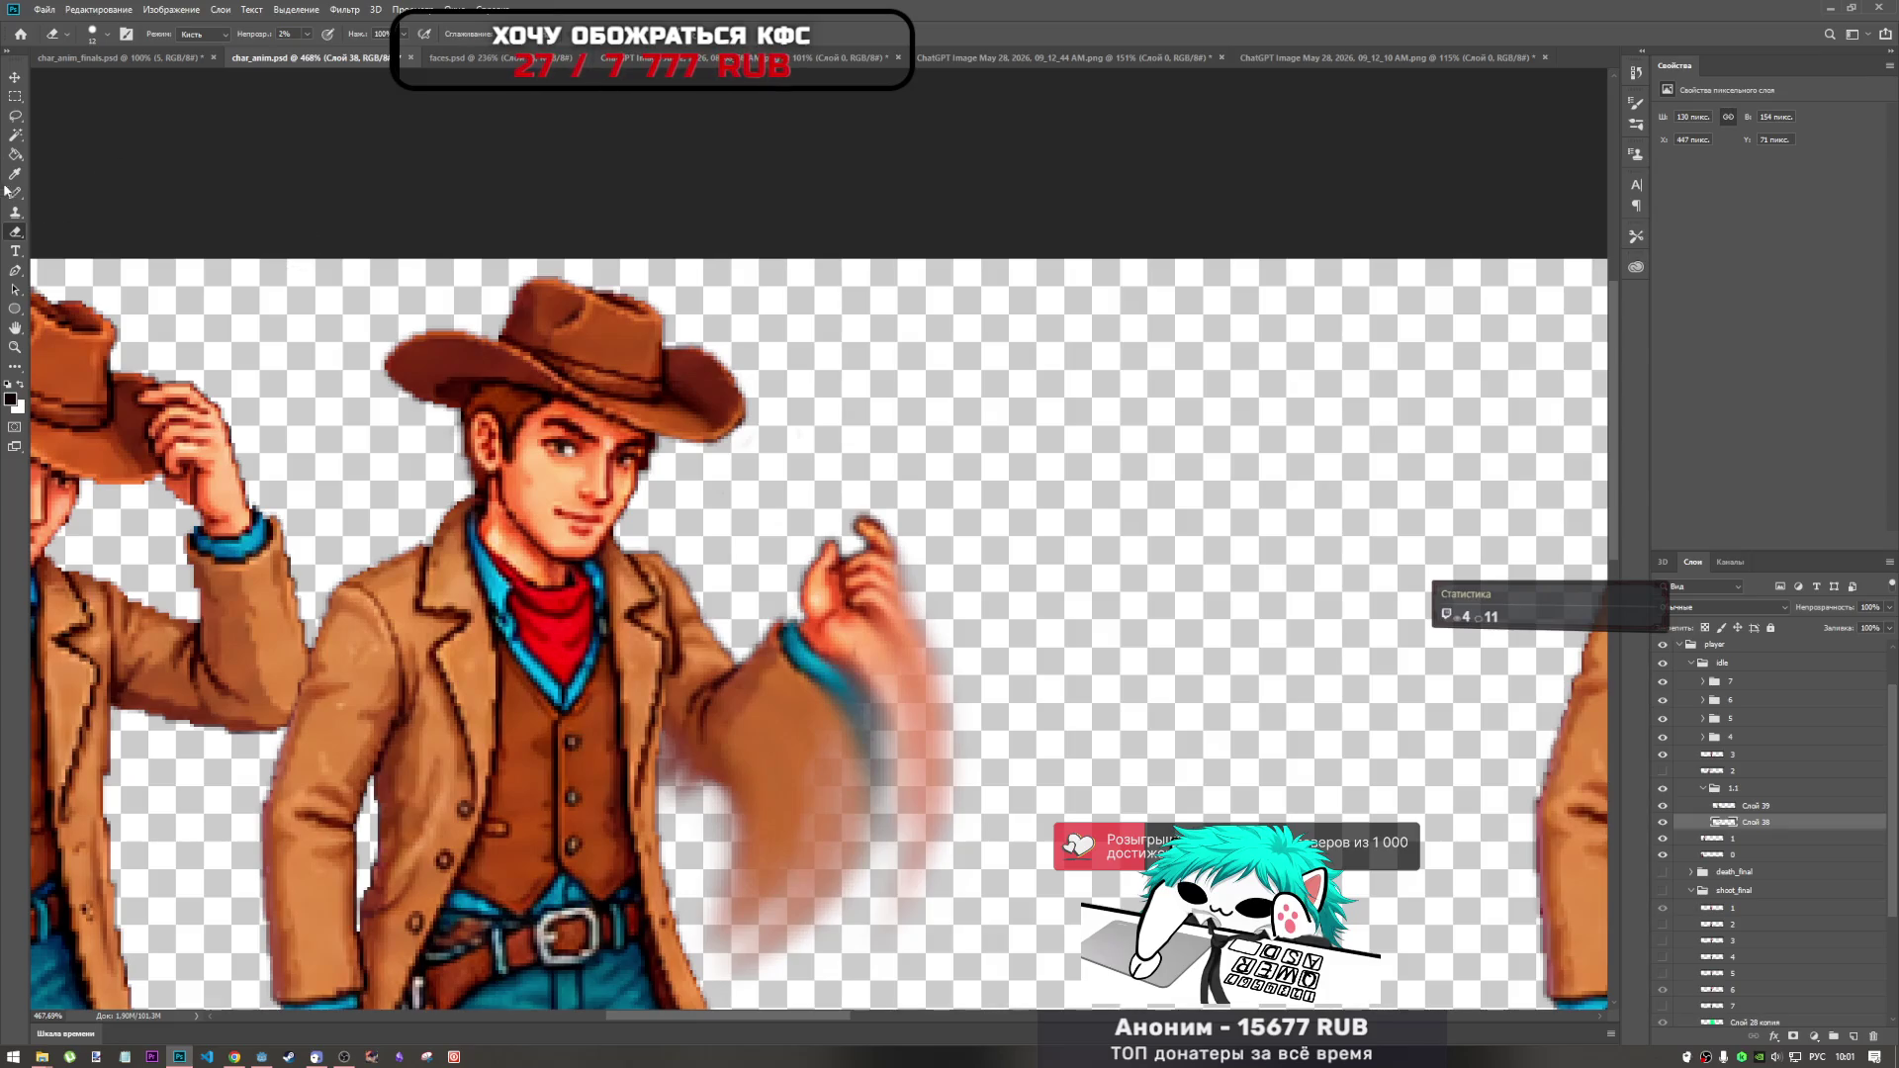
left_click(14, 366)
Switch to the Smudge tool with a 51 px soft brush and smear the blurred hand outward.
left_click(99, 416)
right_click(1052, 587)
left_click(1051, 593)
key("Return")
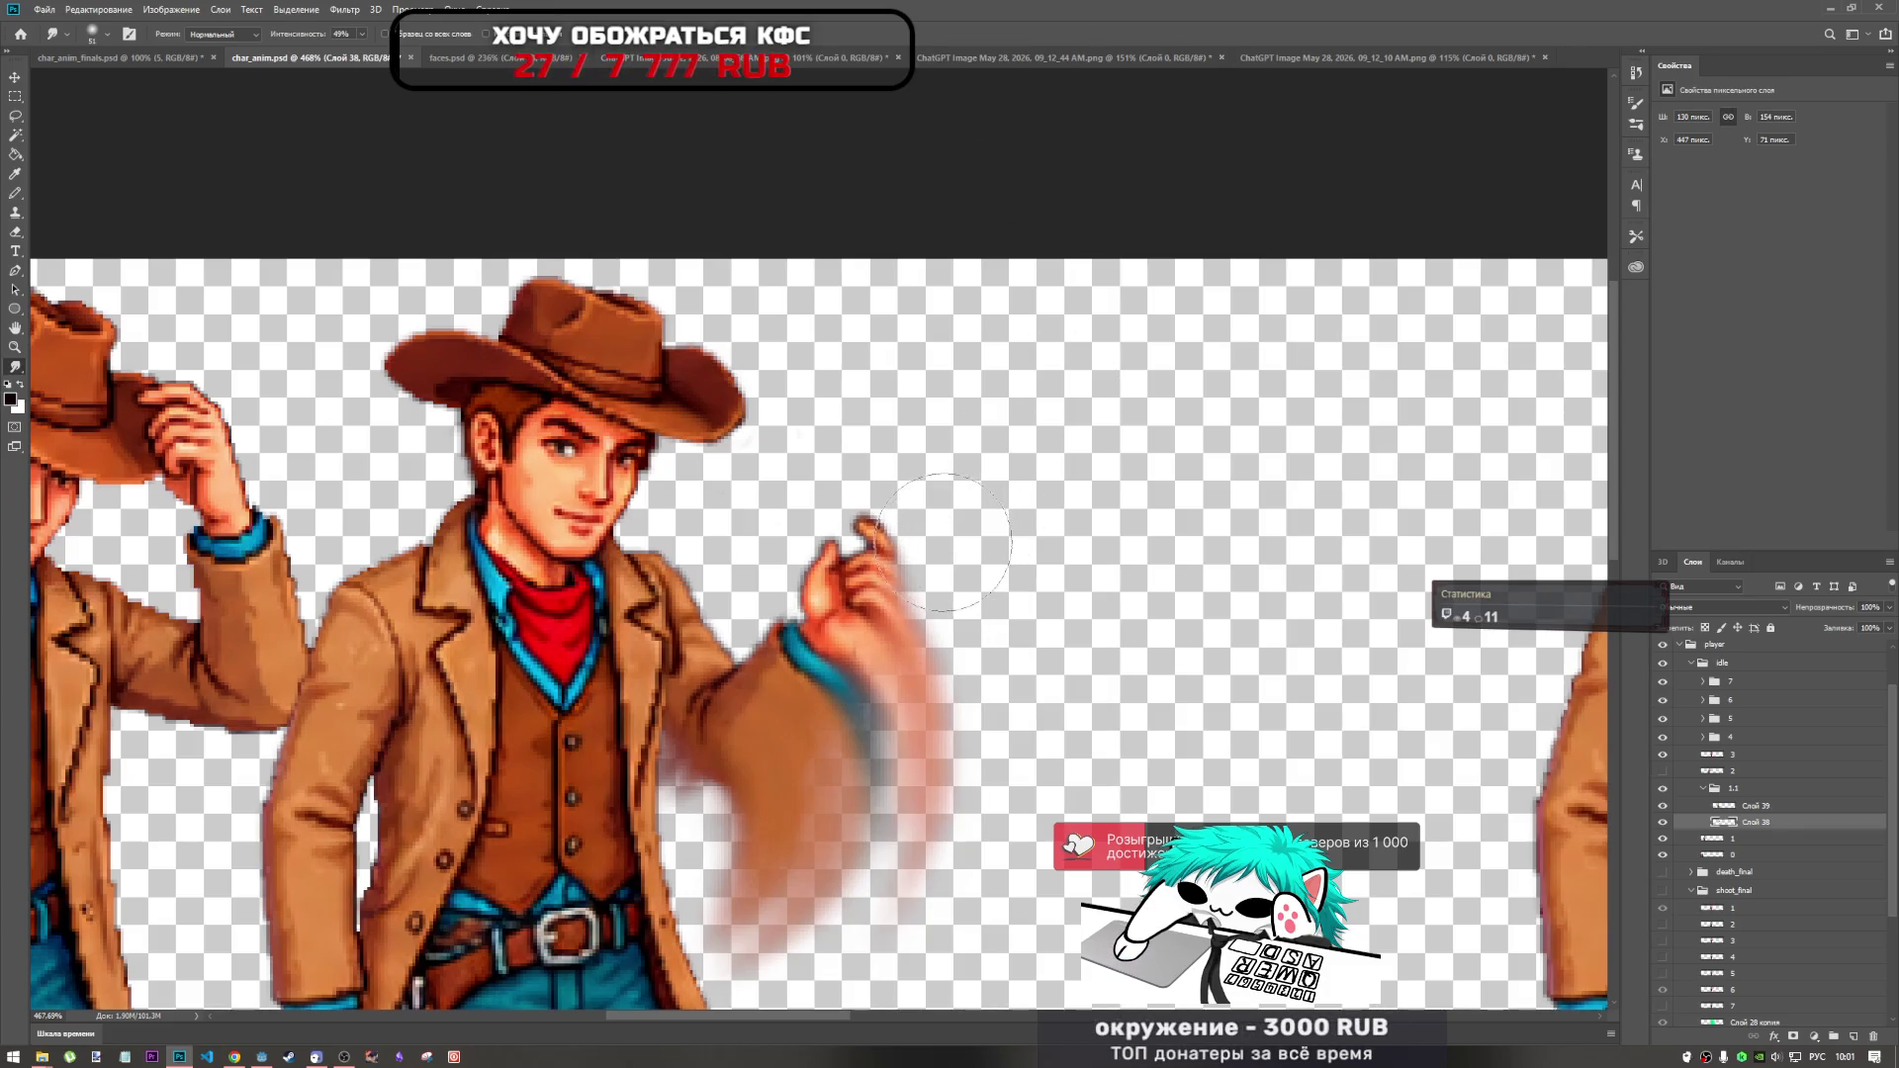
mouse_move(974, 621)
left_mouse_down()
mouse_move(920, 588)
mouse_move(966, 636)
mouse_move(915, 589)
left_mouse_up()
left_click_drag(955, 732, 957, 559)
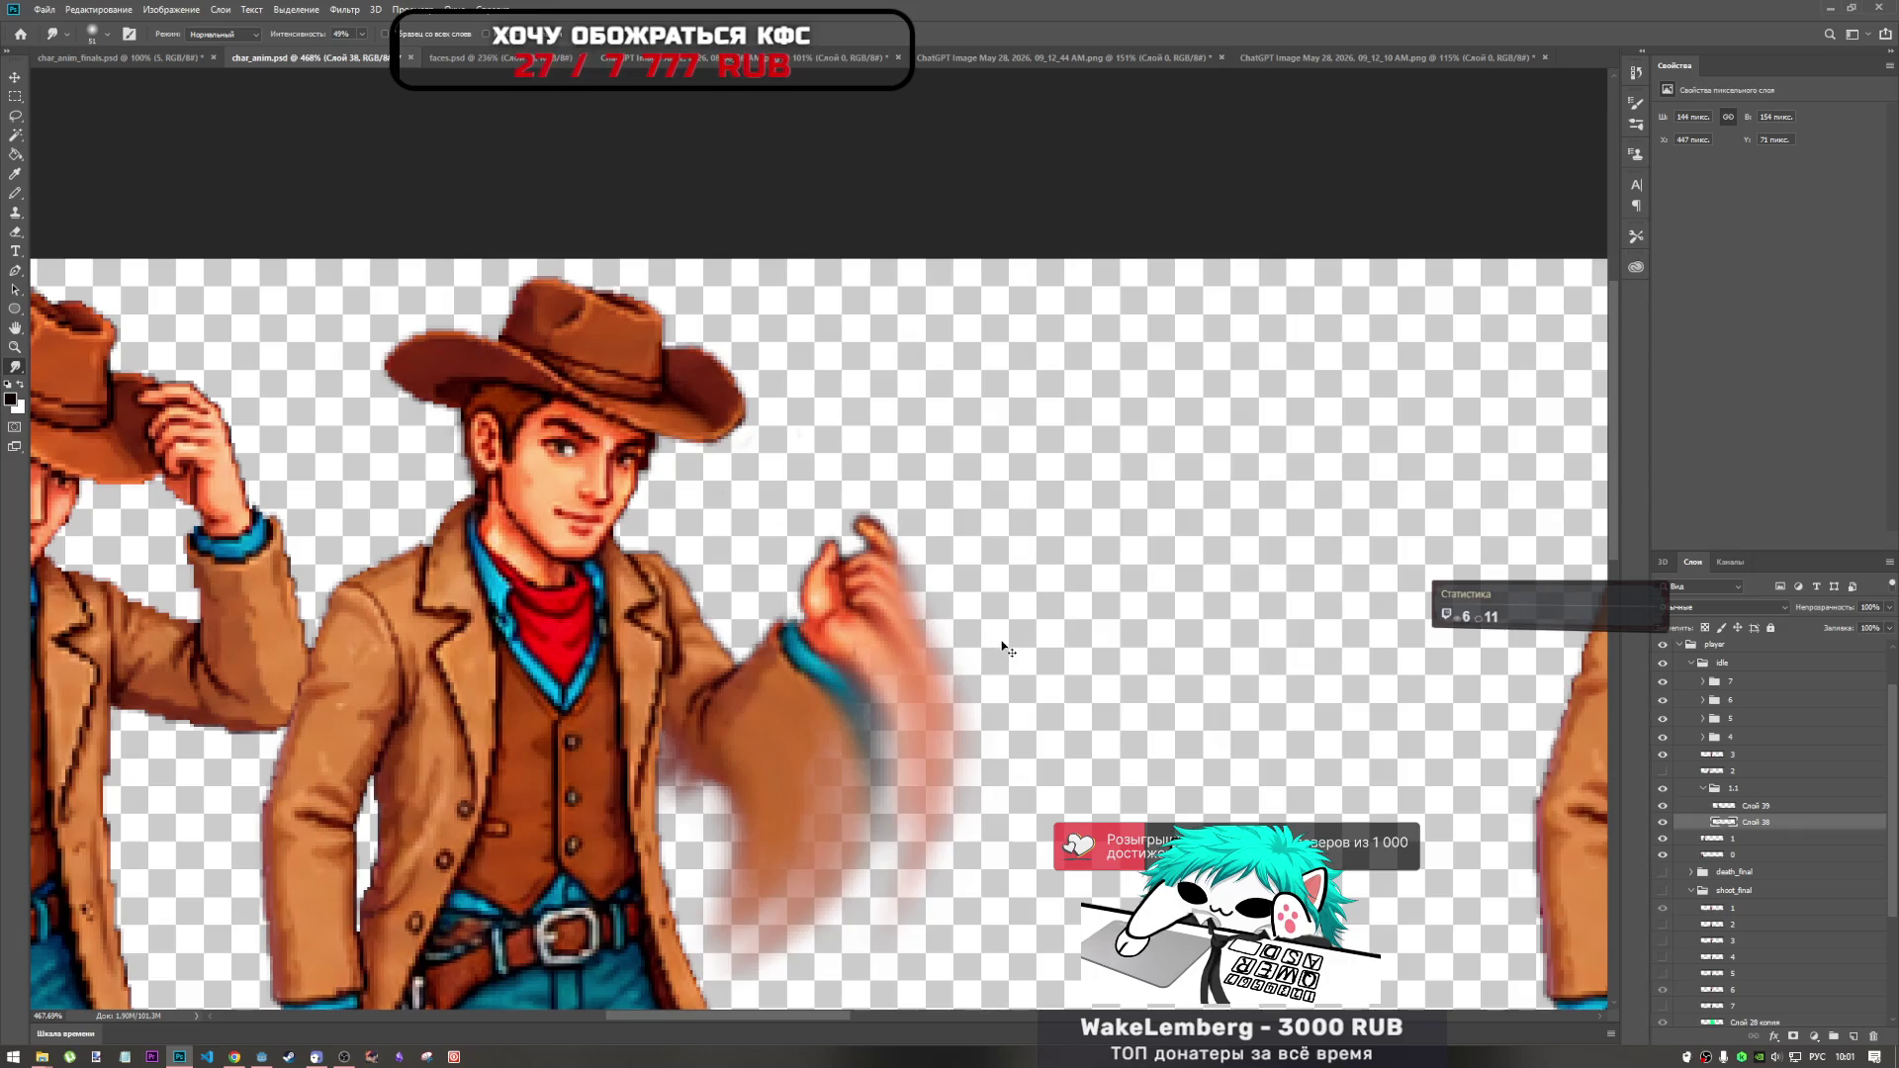
Undo the last three hand smears and restore the maximized editor window.
key("ctrl+z")
key("ctrl+z")
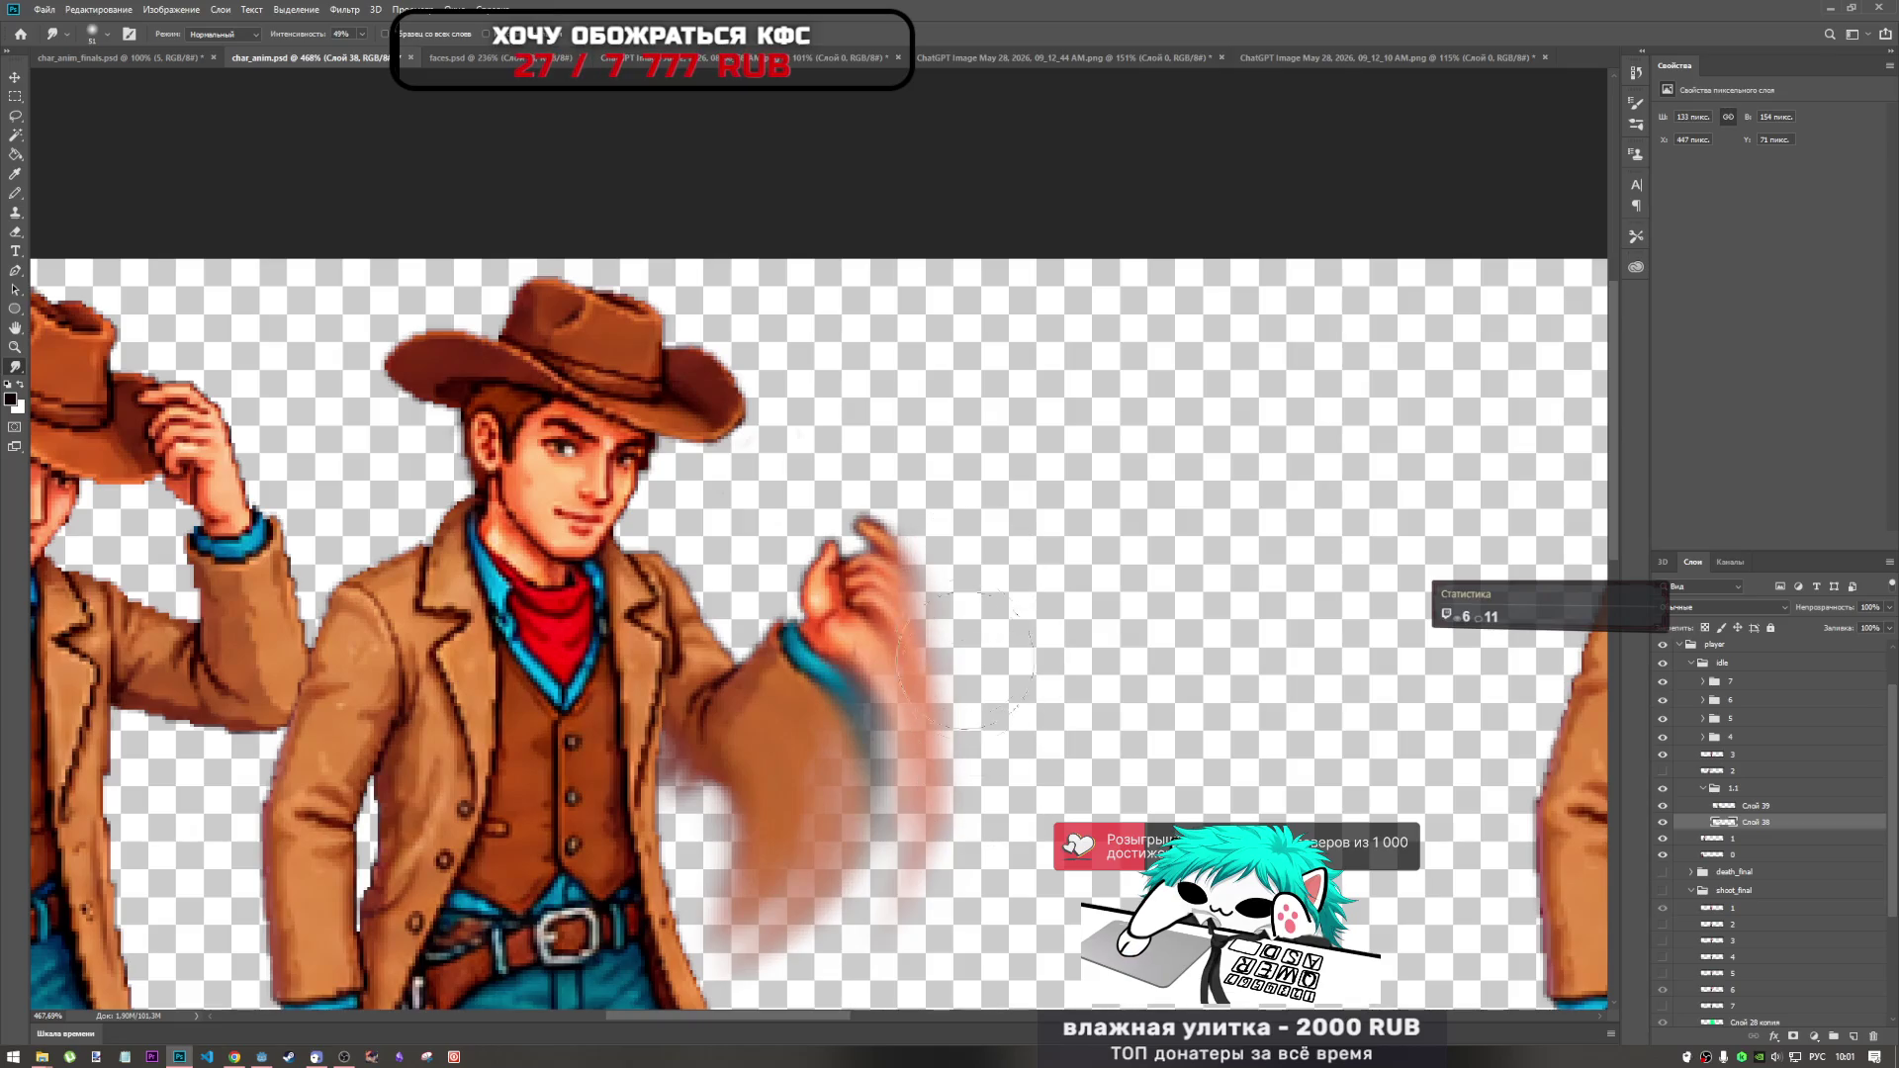
key("ctrl+z")
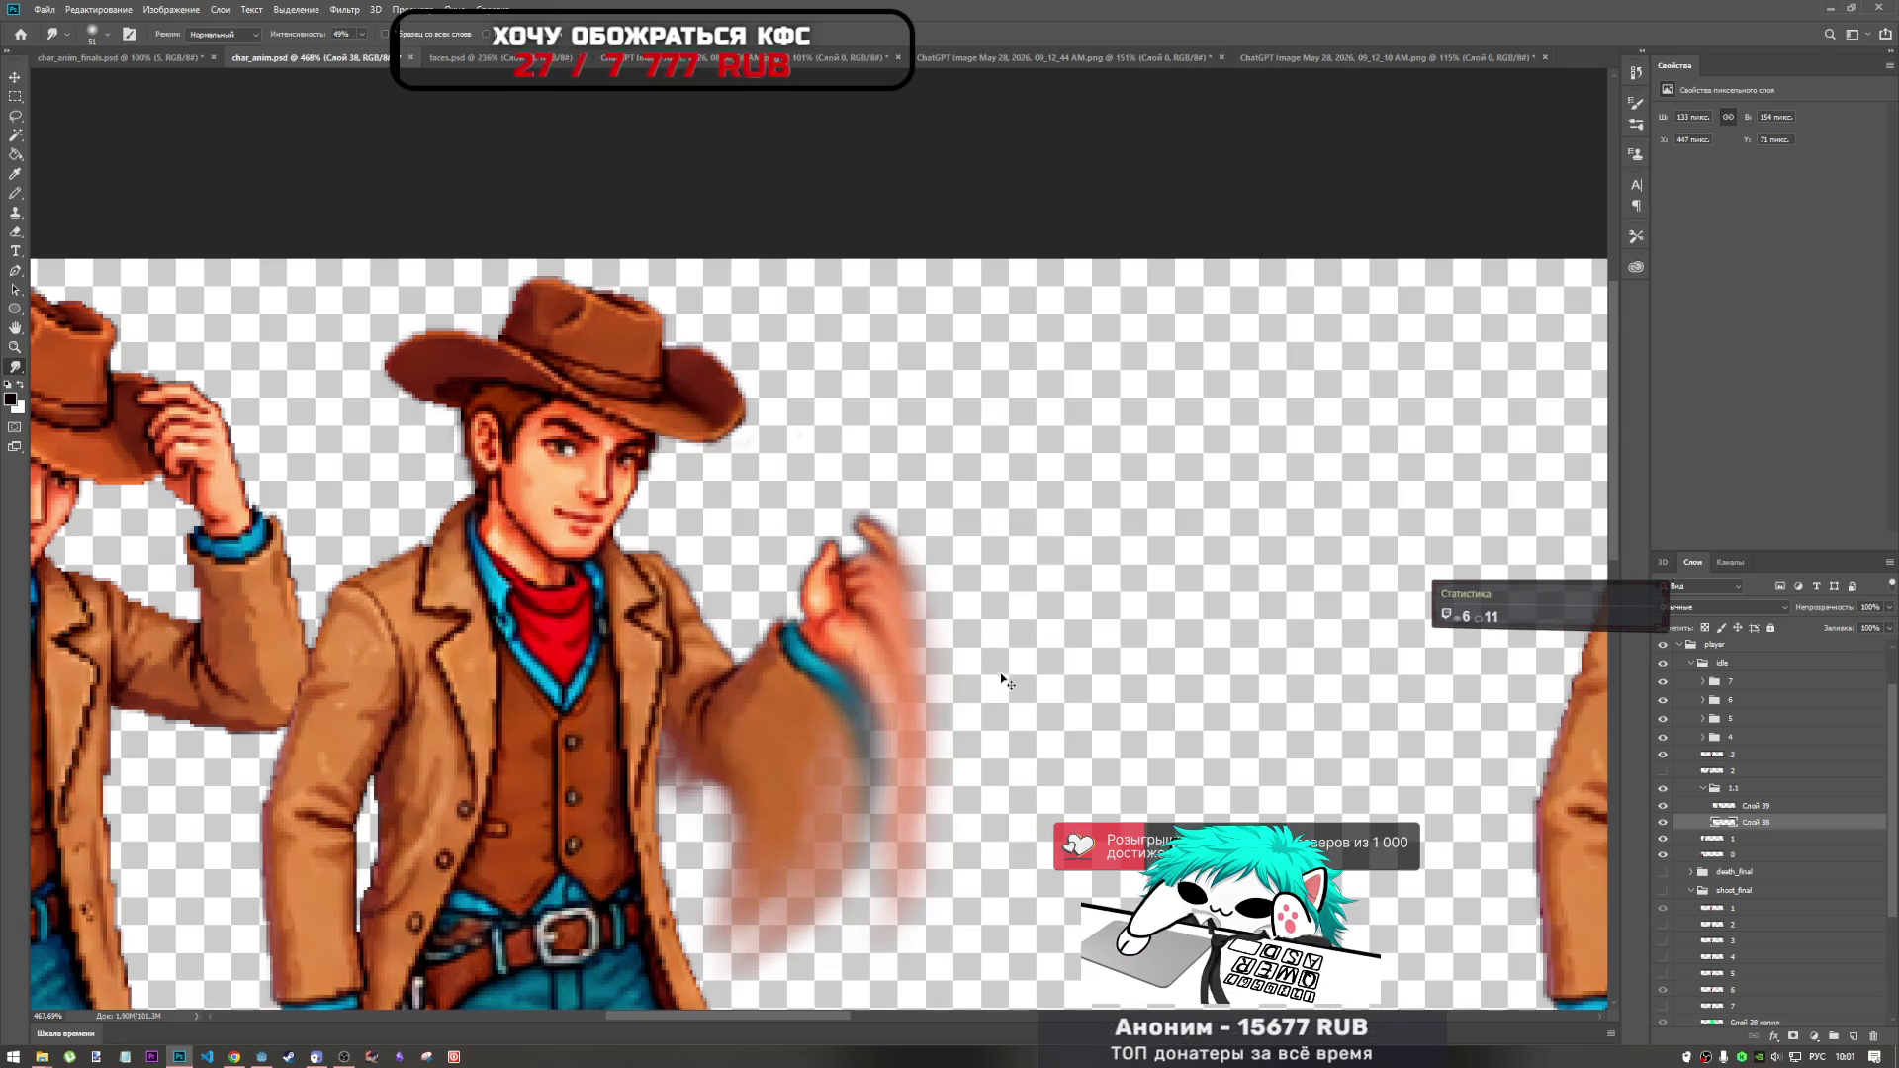
key("ctrl+z")
key("ctrl+z")
key("ctrl+z")
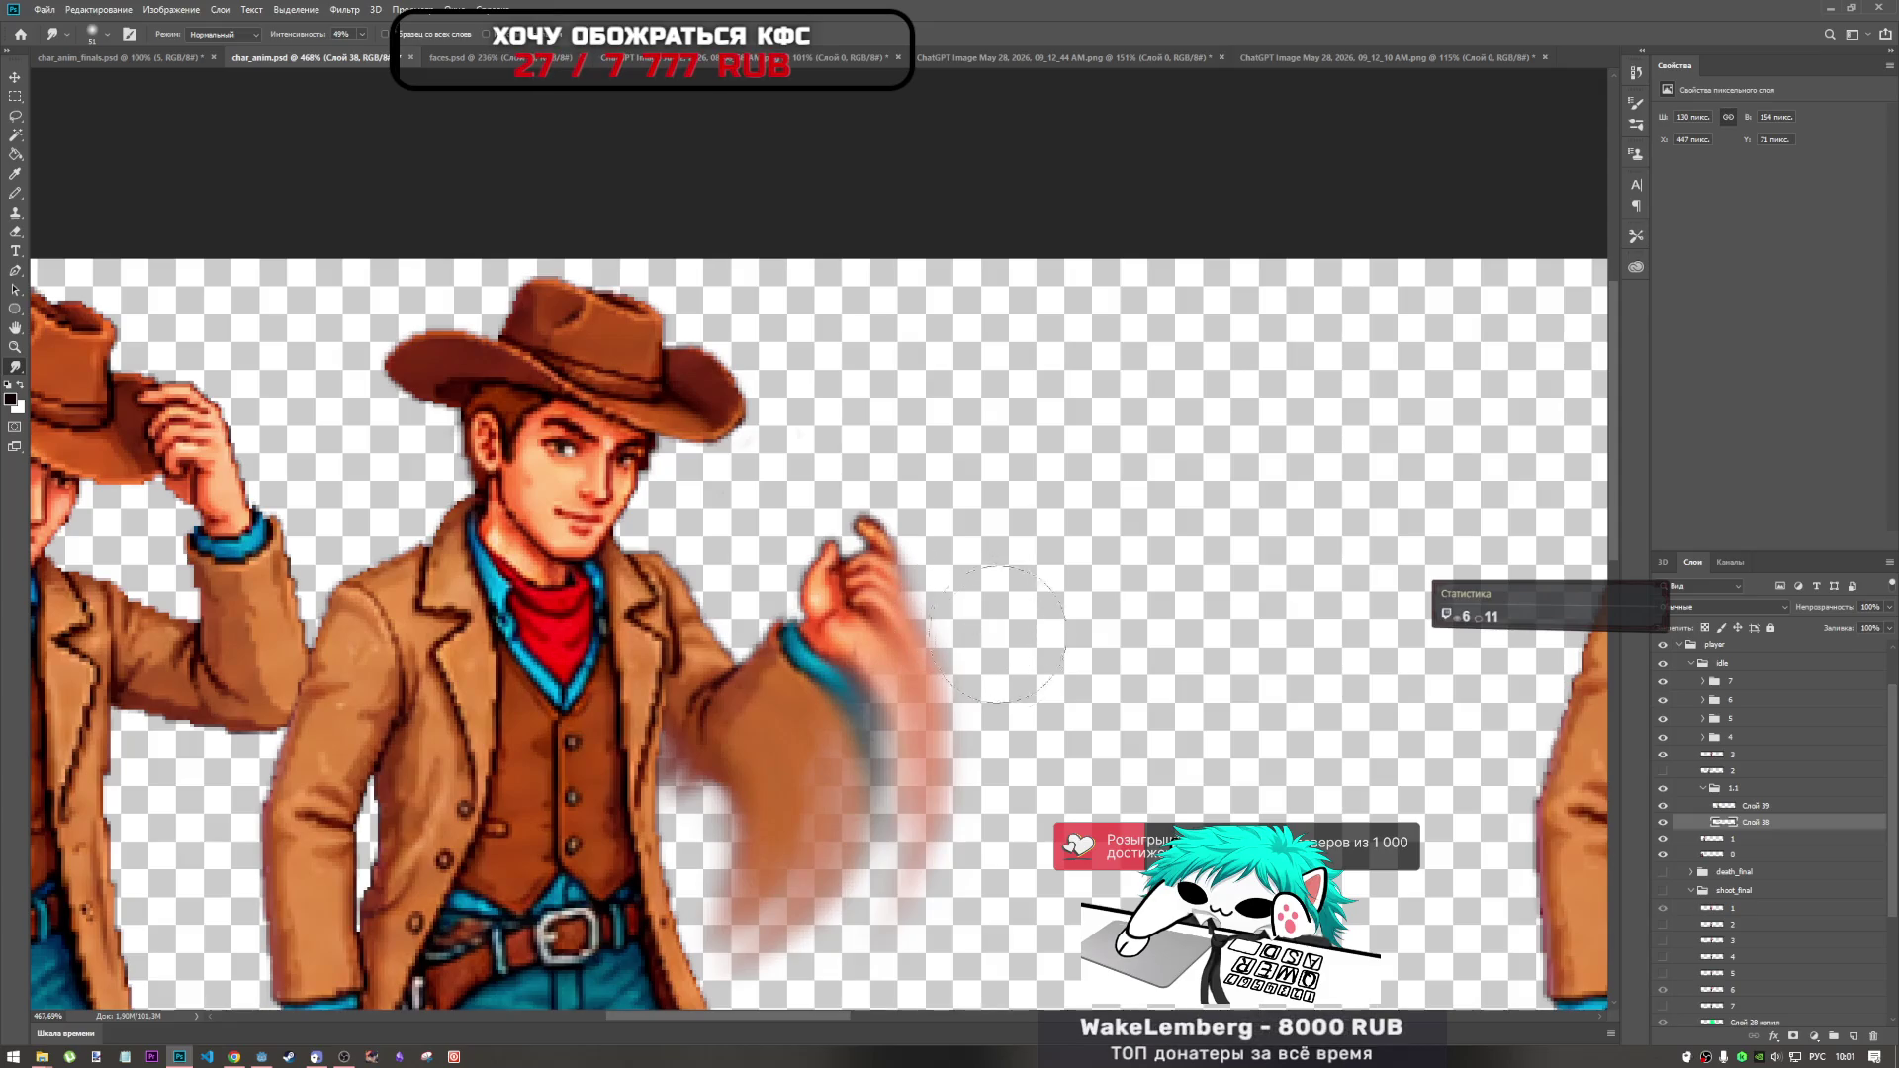
right_click(1362, 504)
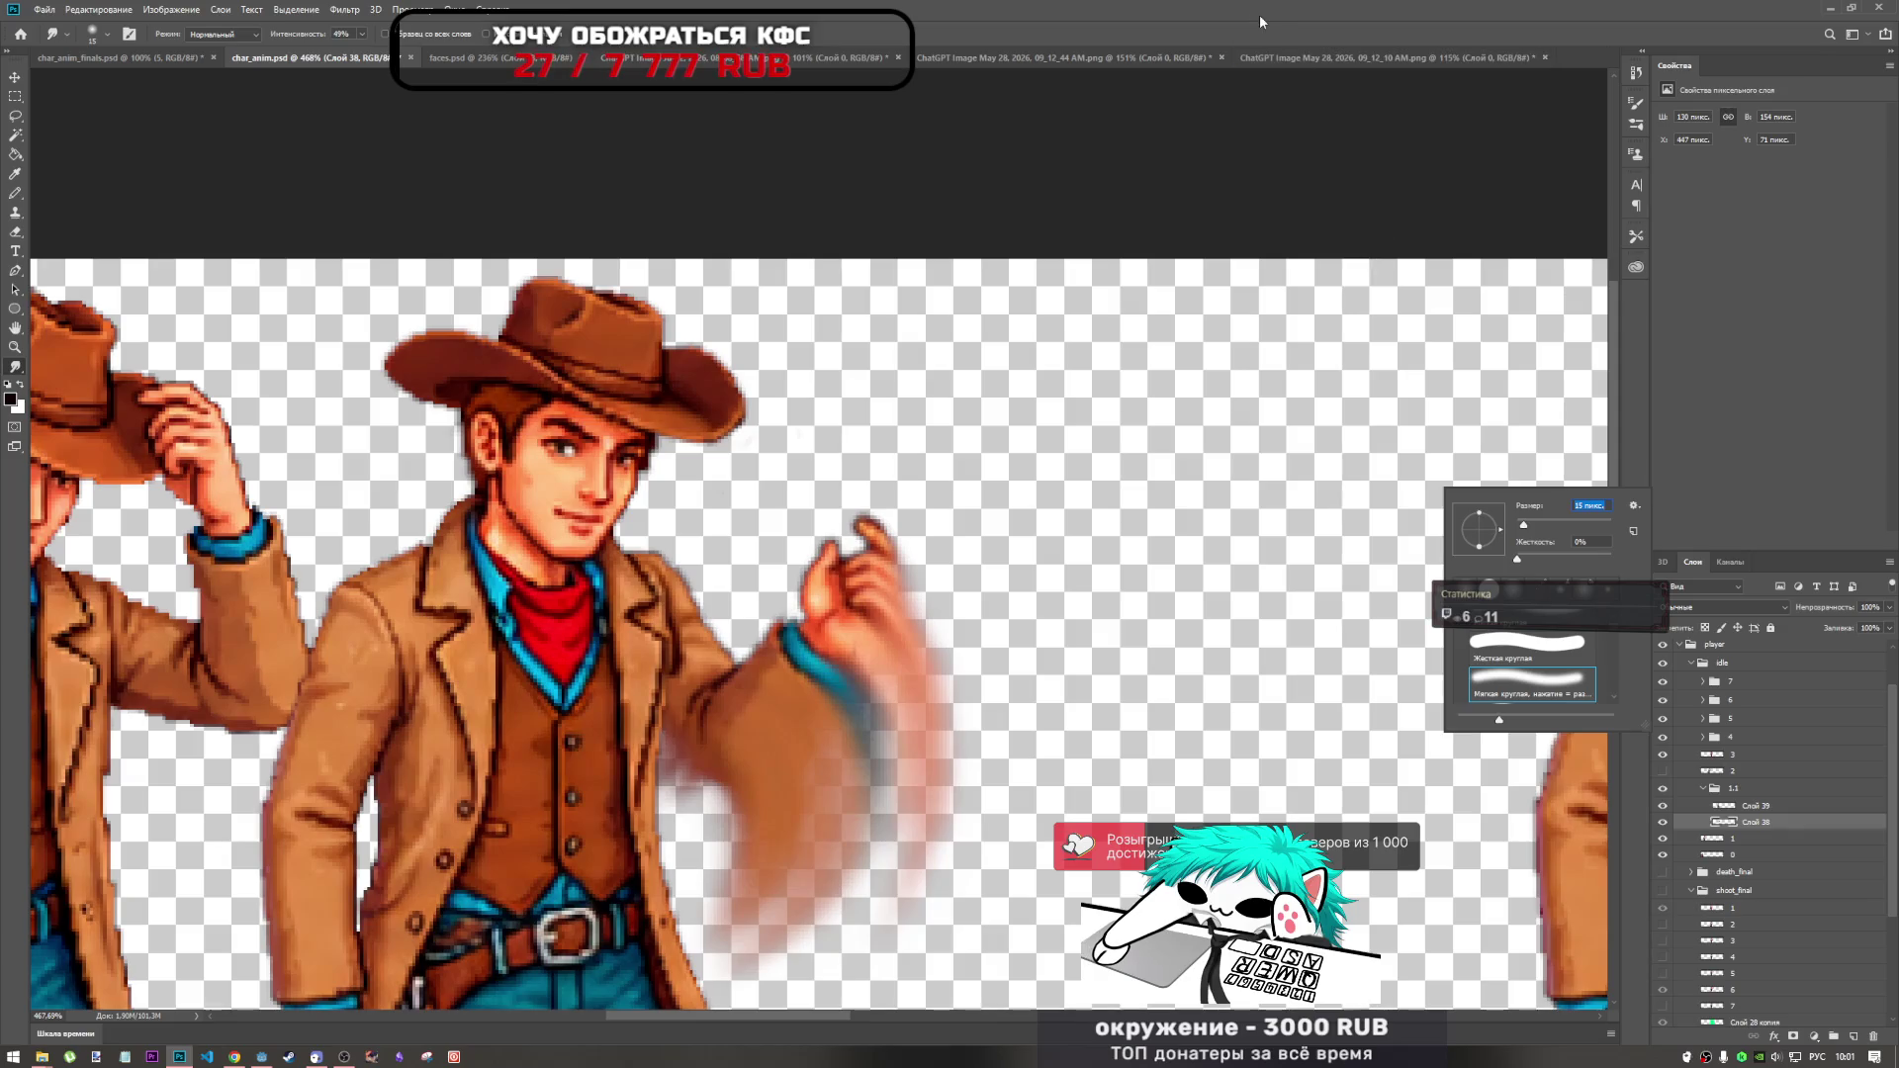
key("super+Down")
double_click(1481, 4)
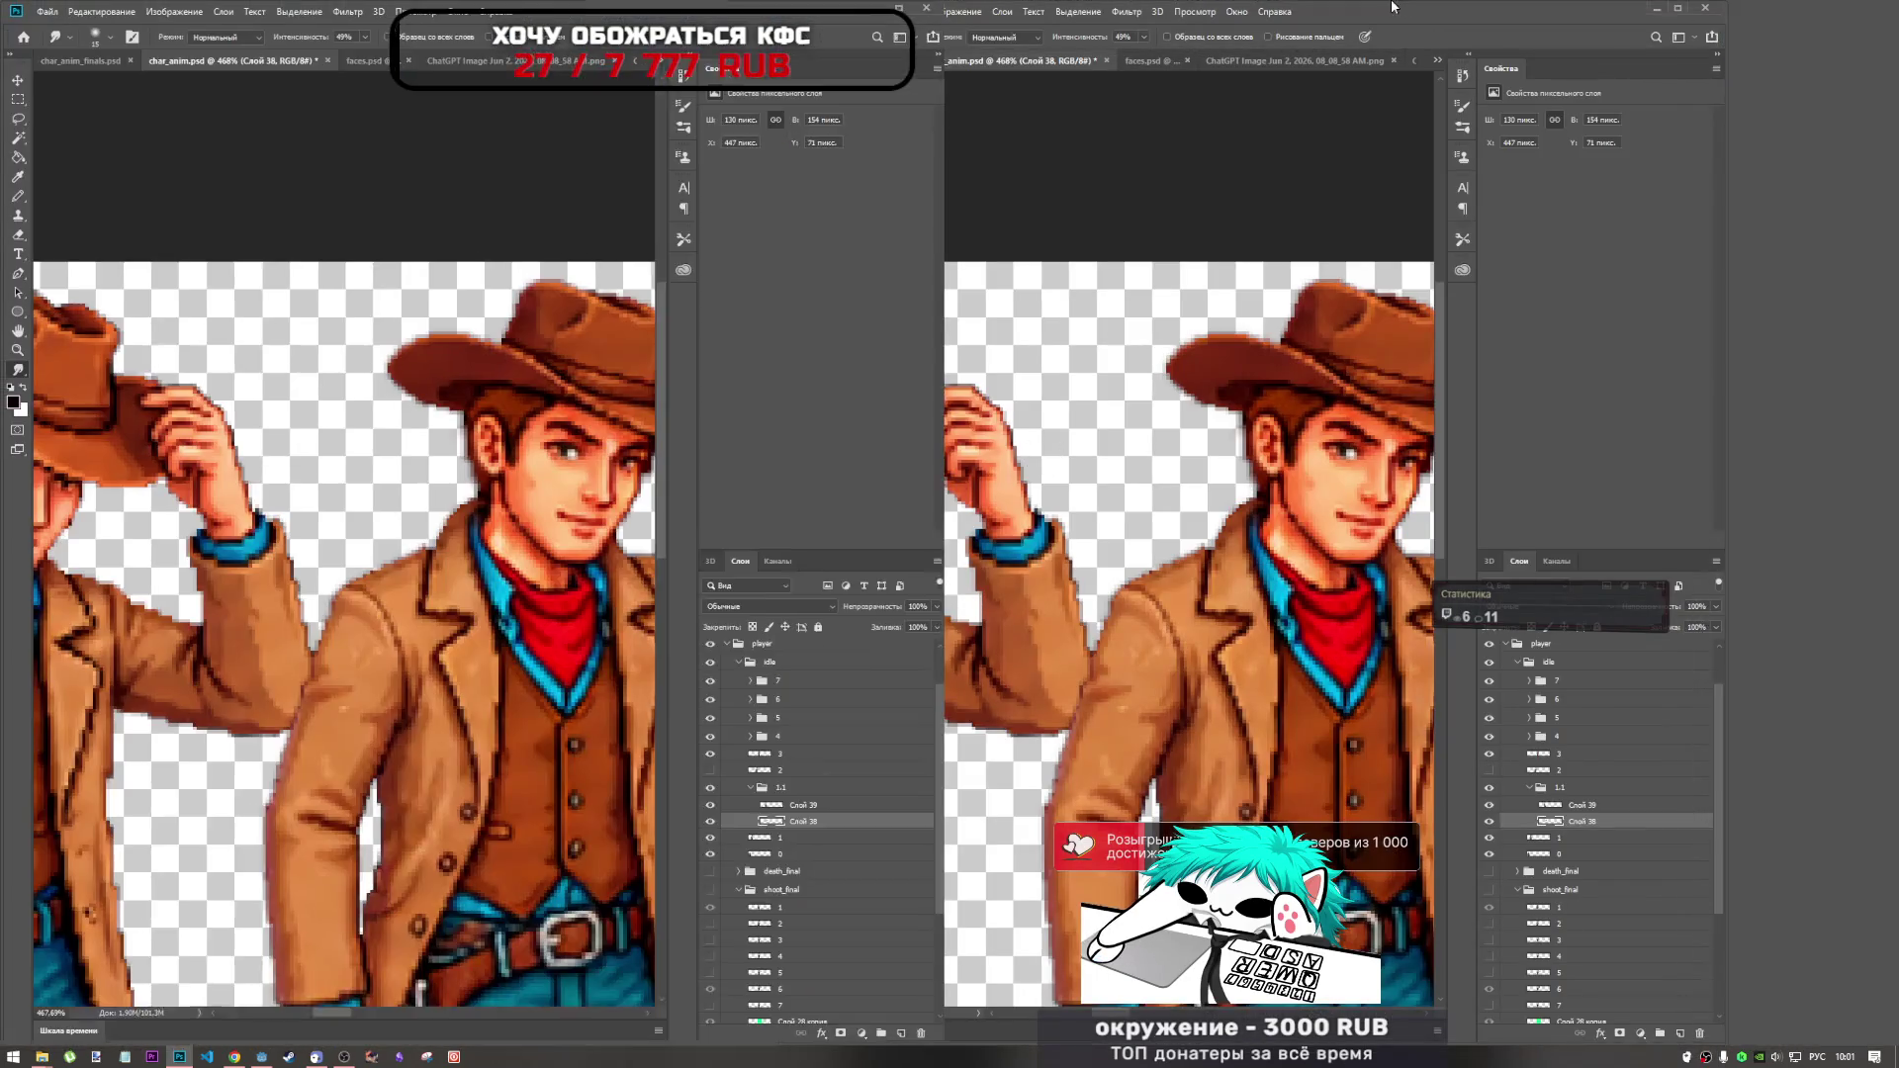
scroll(900, 579, "up", 3)
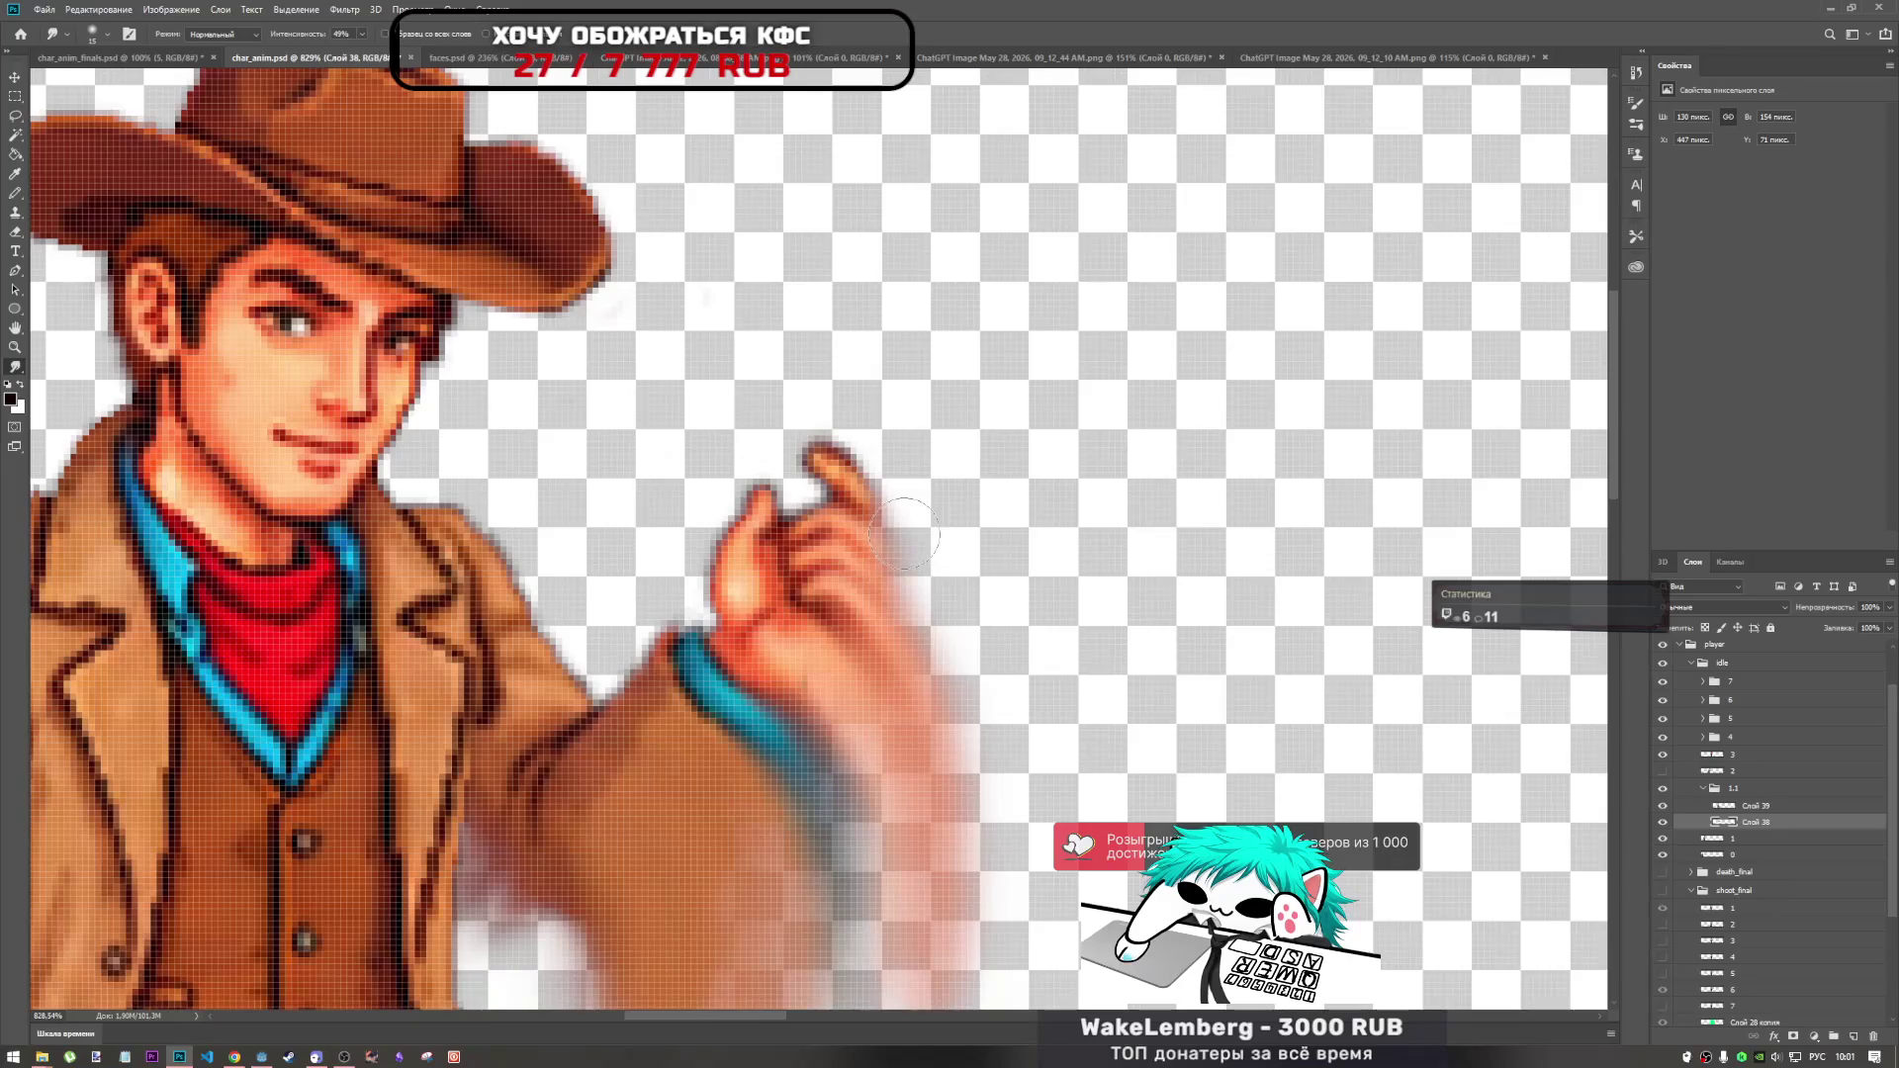
Smudge a pink trail streaking right and down from the waving hand's fingers.
left_click_drag(907, 501, 962, 606)
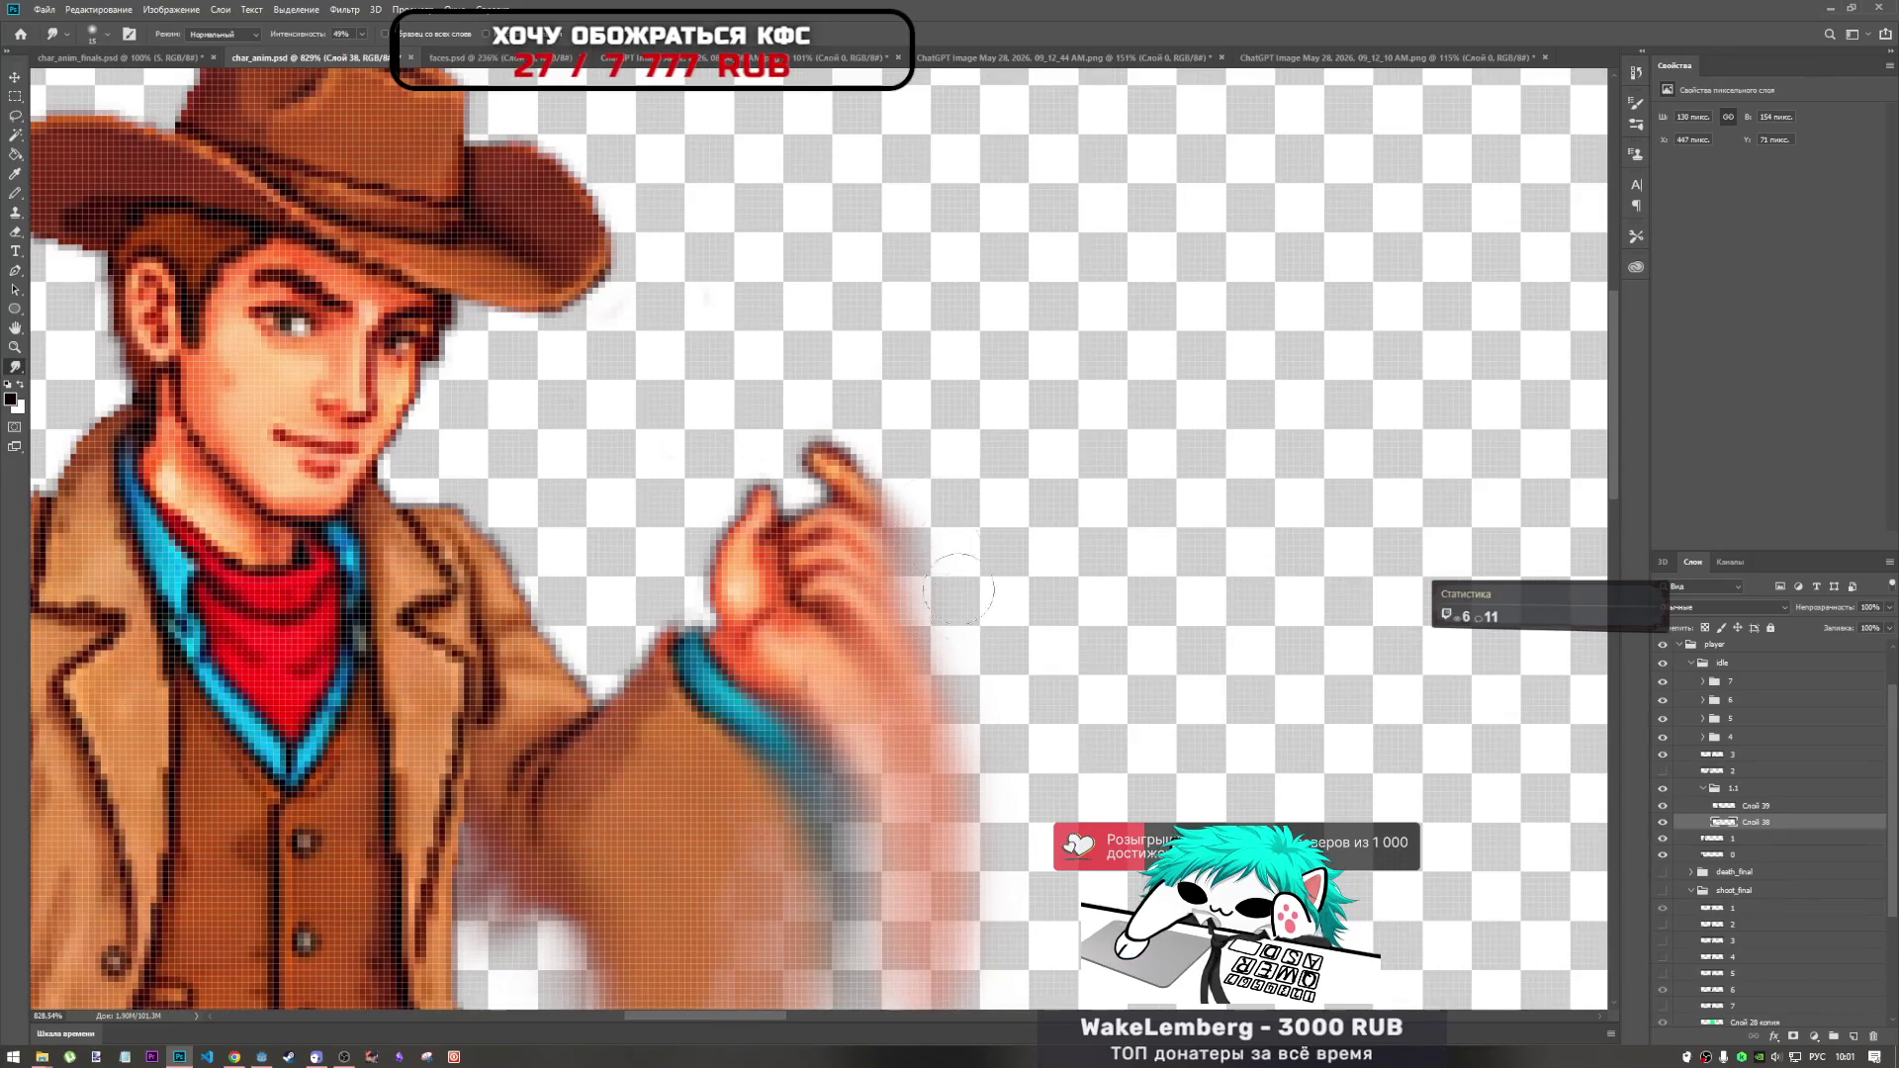
mouse_move(901, 502)
left_mouse_down()
mouse_move(939, 594)
mouse_move(954, 583)
mouse_move(974, 737)
left_mouse_up()
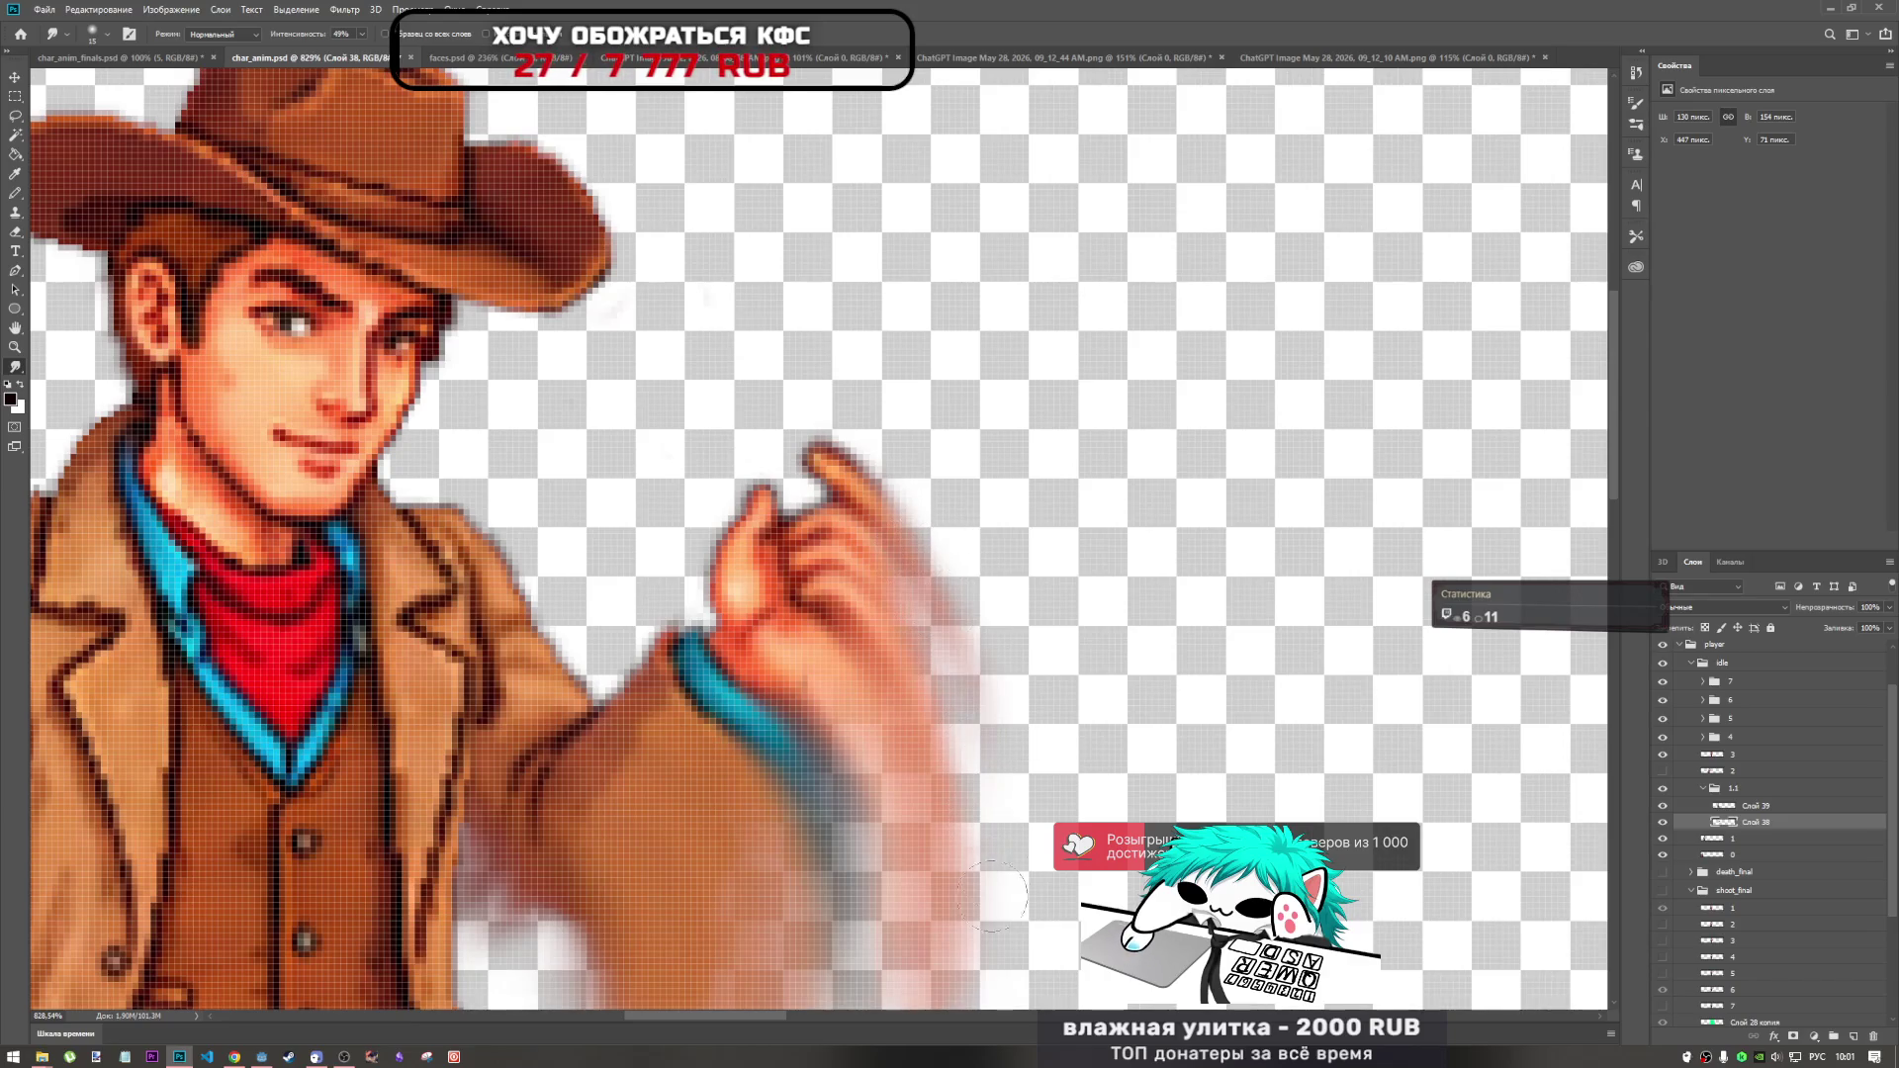
mouse_move(920, 554)
left_mouse_down()
mouse_move(989, 761)
mouse_move(950, 534)
mouse_move(911, 578)
mouse_move(1019, 771)
mouse_move(920, 494)
mouse_move(1048, 751)
mouse_move(991, 537)
mouse_move(920, 505)
mouse_move(989, 594)
mouse_move(1025, 786)
mouse_move(900, 529)
mouse_move(984, 613)
mouse_move(999, 673)
mouse_move(951, 576)
mouse_move(940, 659)
left_mouse_up()
mouse_move(952, 595)
left_mouse_down()
mouse_move(999, 791)
mouse_move(1060, 652)
left_mouse_up()
scroll(1060, 594, "down", 3)
left_click_drag(1009, 543, 1048, 675)
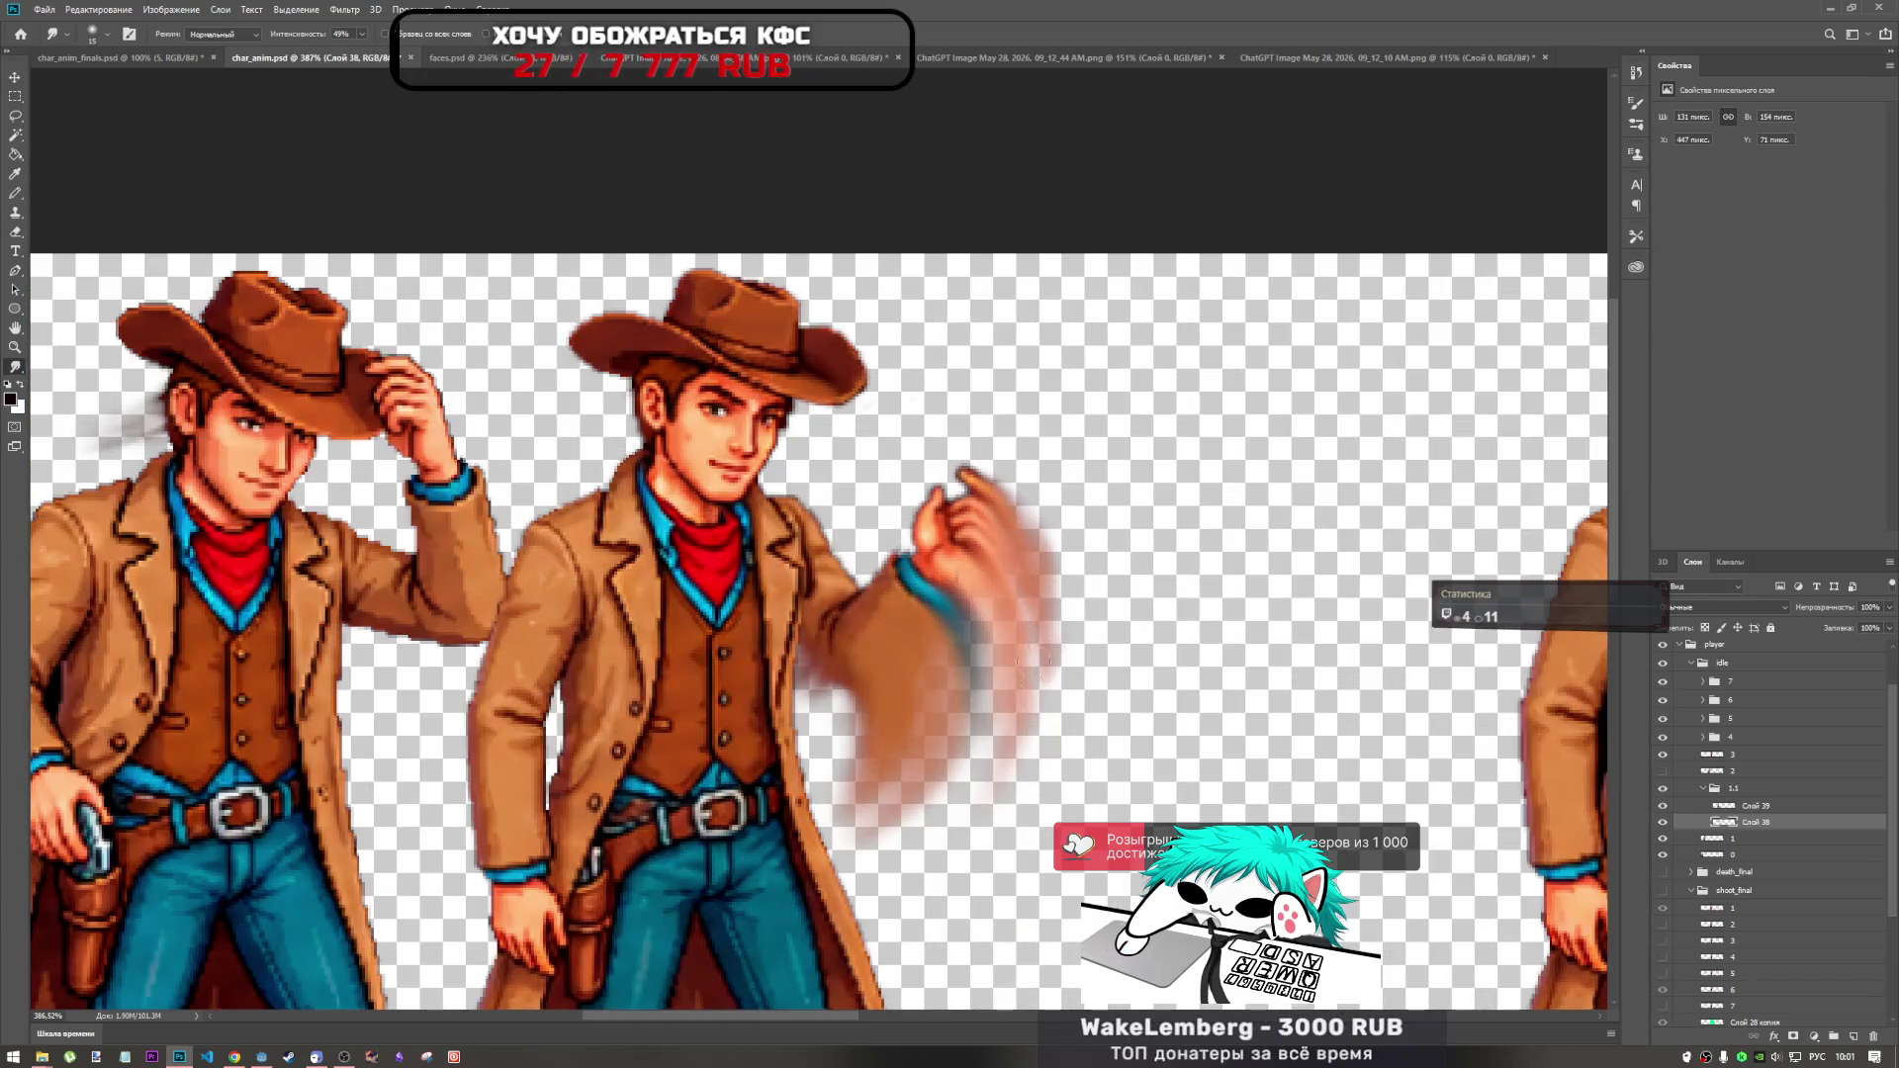
Push the pink smear further from the hand, then undo the overextended stroke.
right_click(1108, 526)
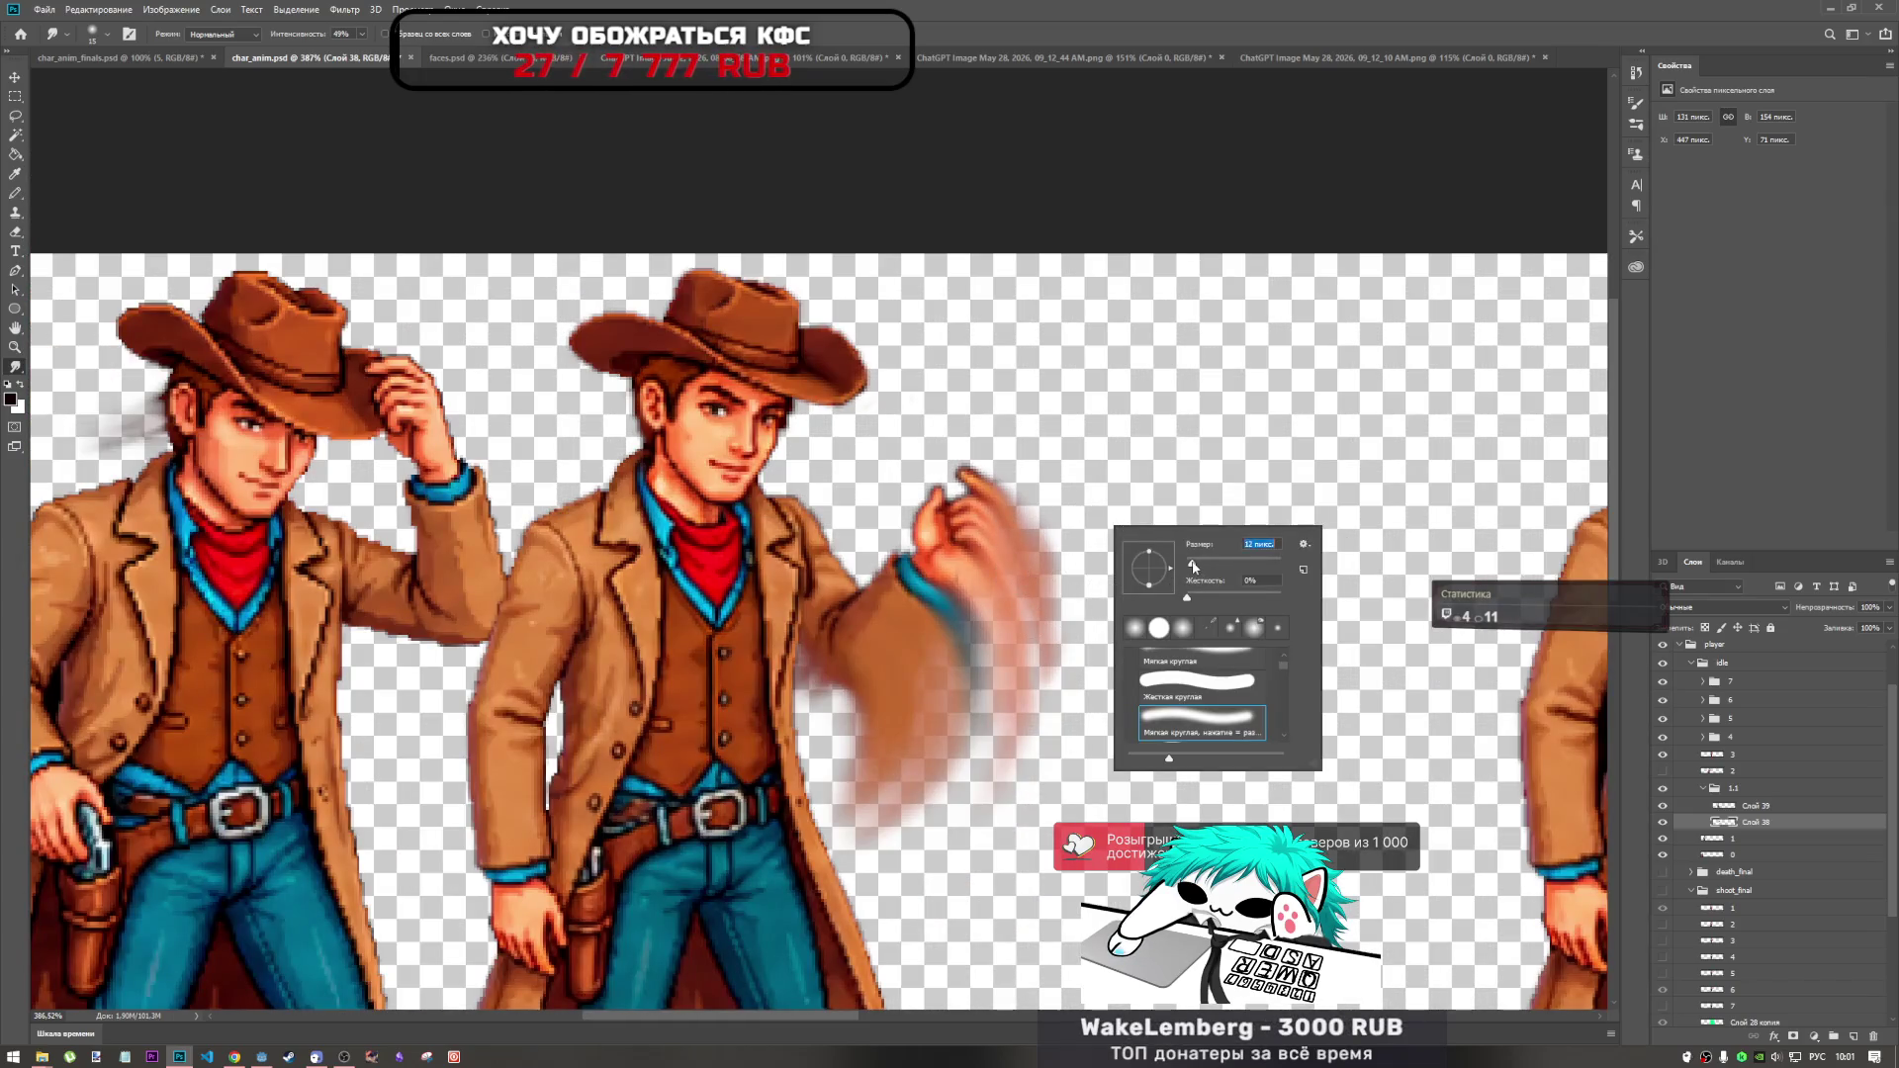
key("Return")
left_click_drag(1028, 588, 1088, 731)
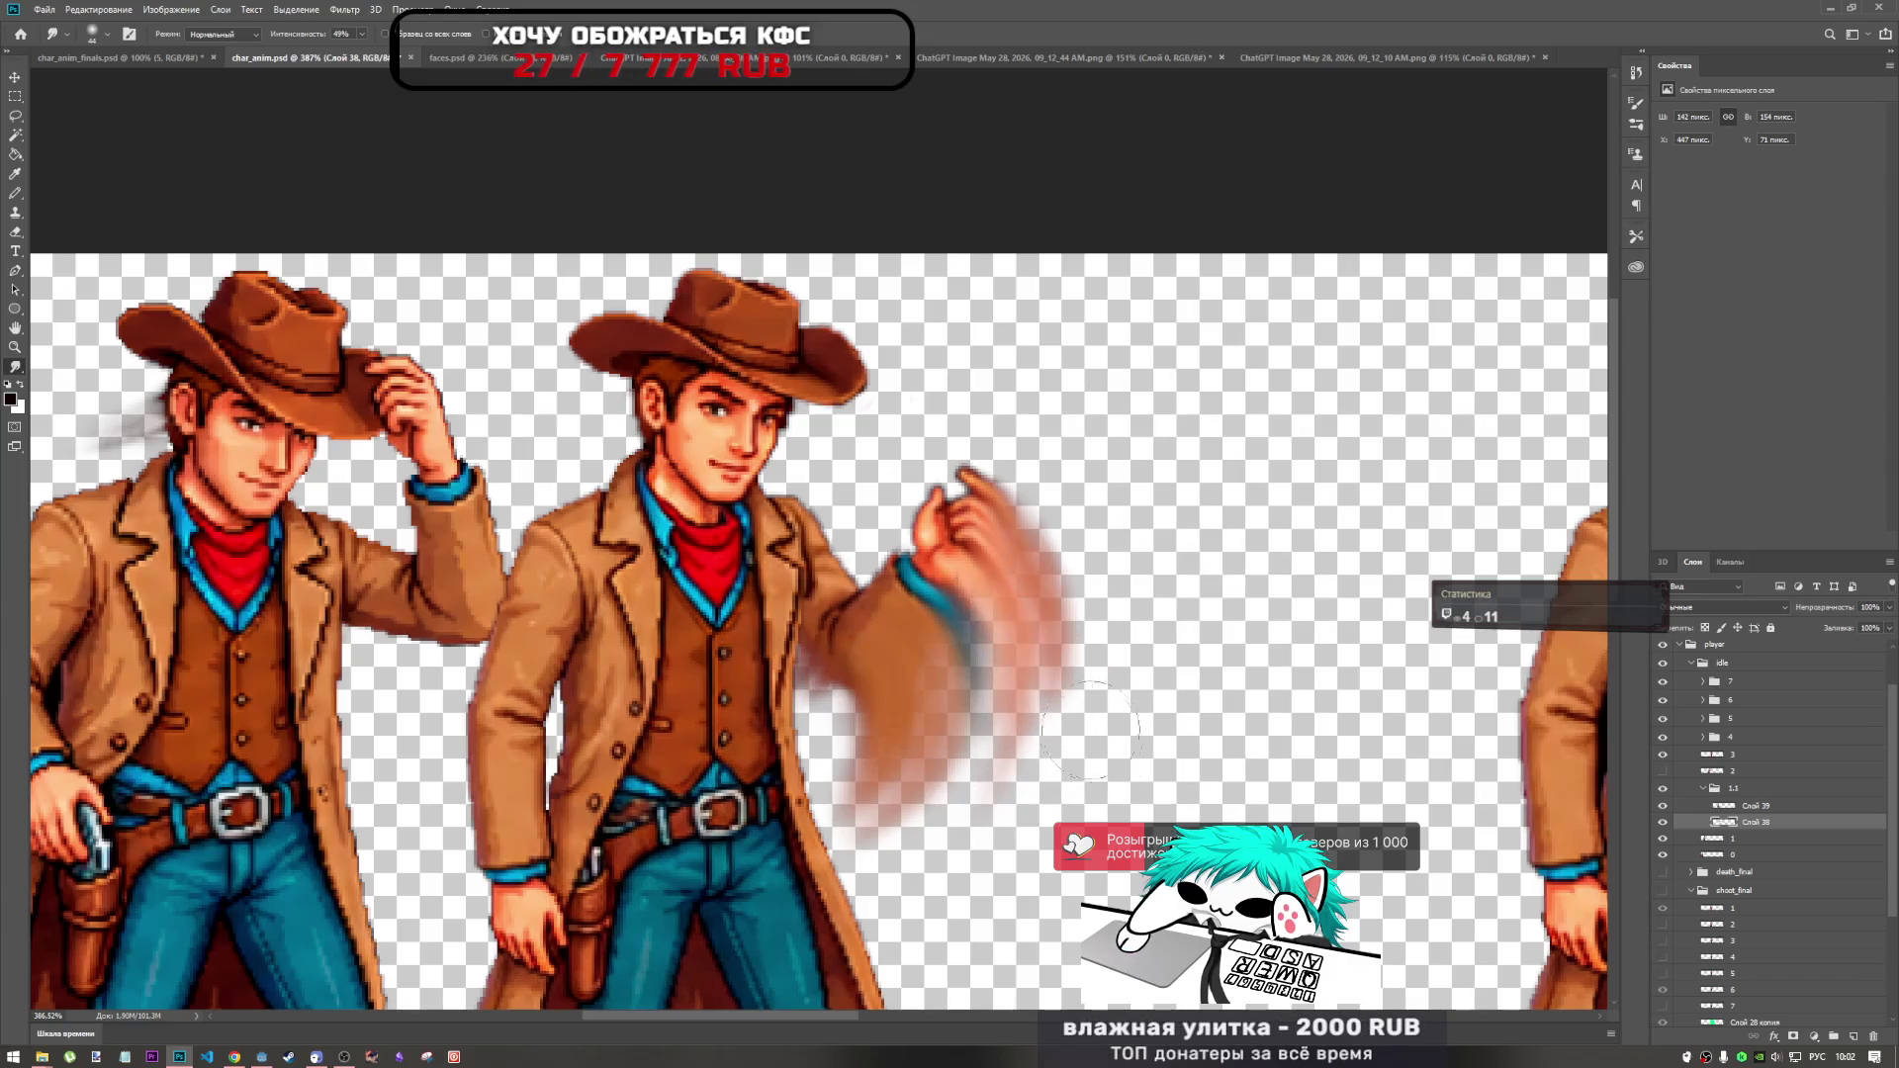
key("ctrl+z")
scroll(1087, 712, "down", 3)
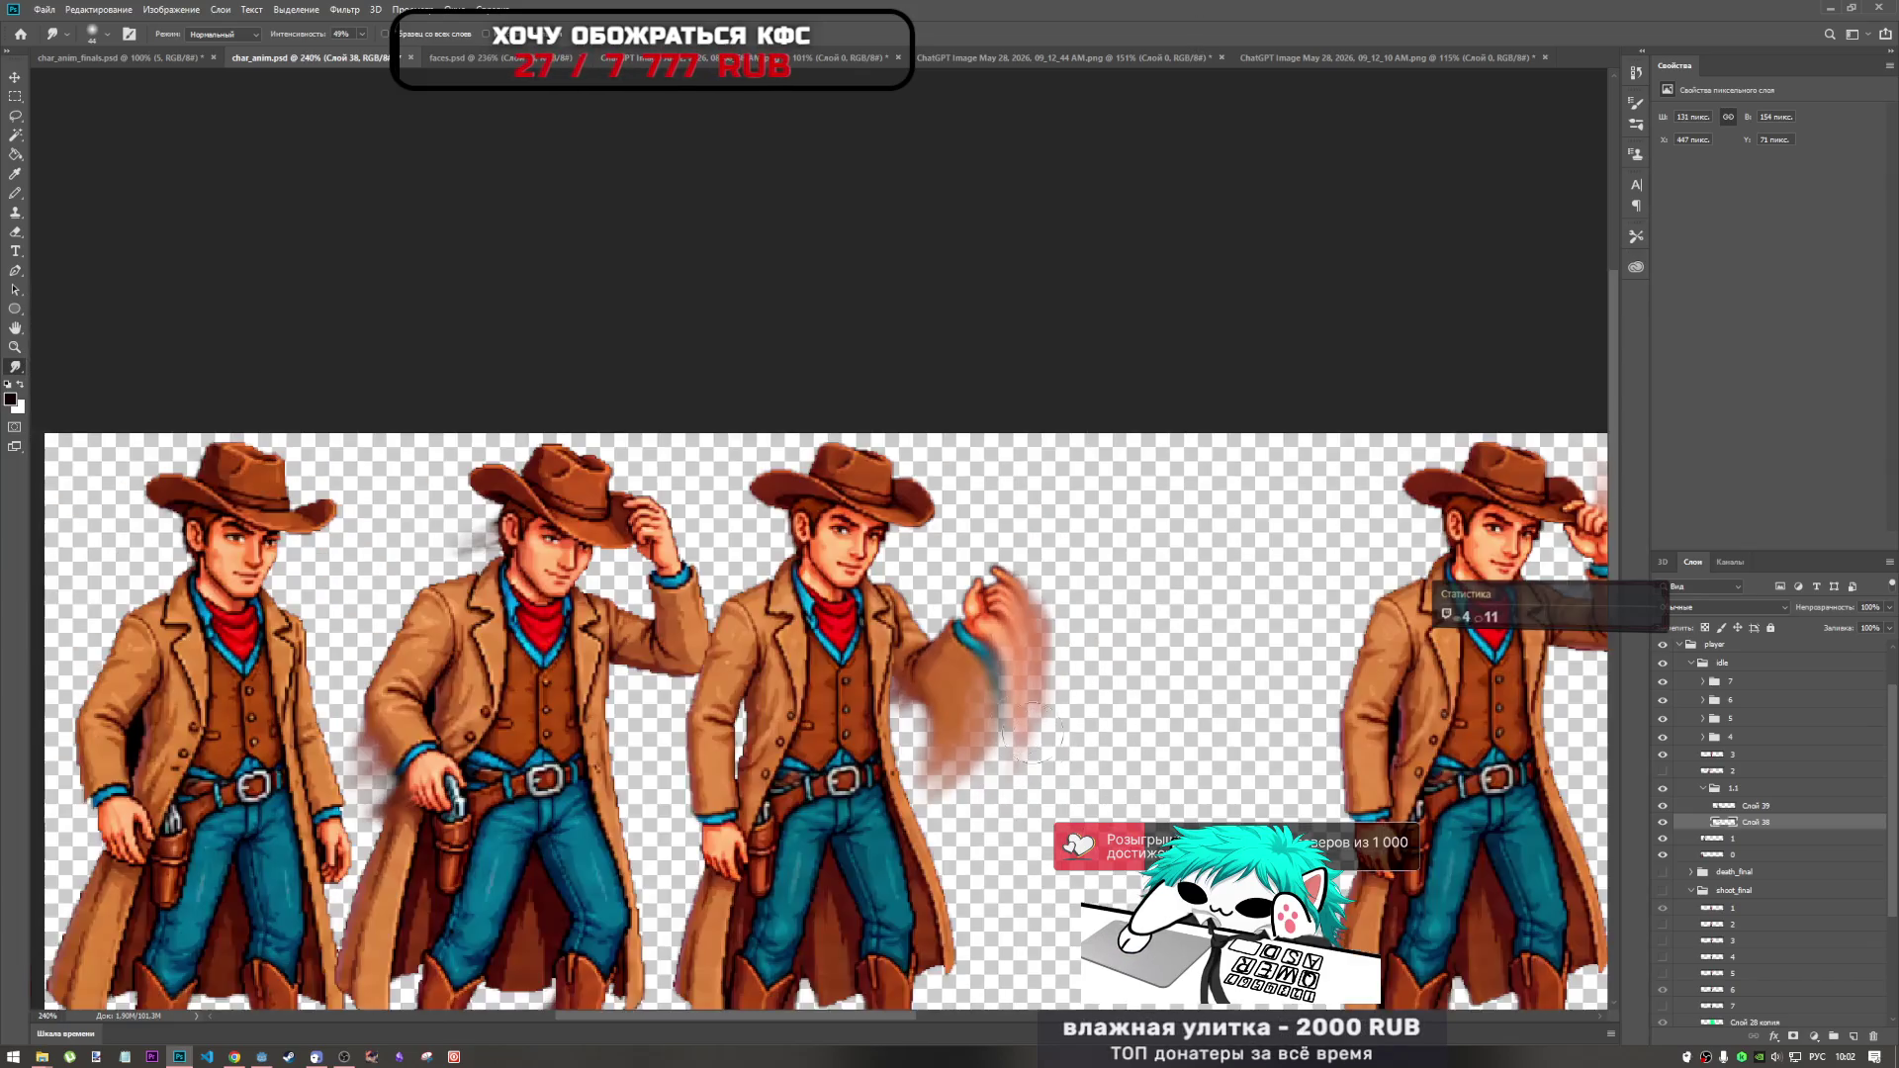
scroll(1098, 736, "up", 4)
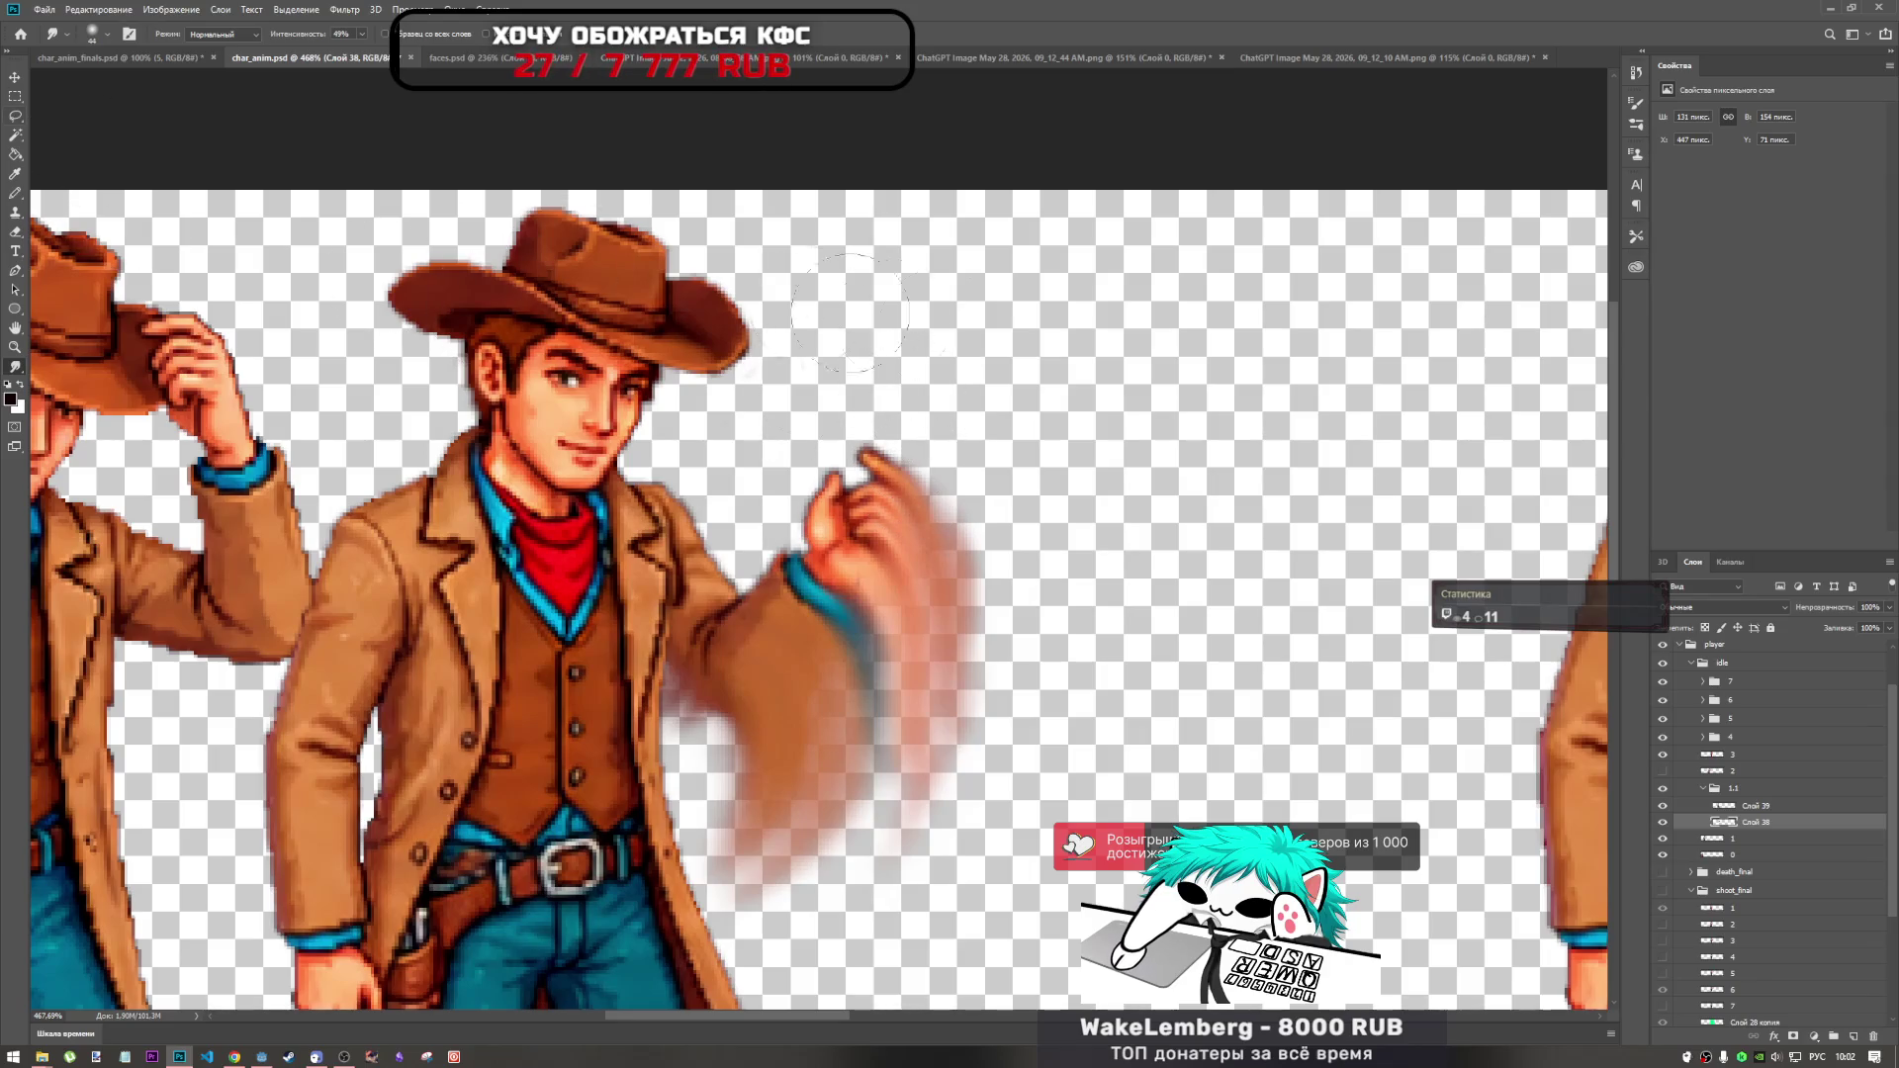
Shrink the smudge brush from 44 to 15 px and switch to the Blur tool.
right_click(961, 338)
left_click_drag(1059, 384, 1043, 384)
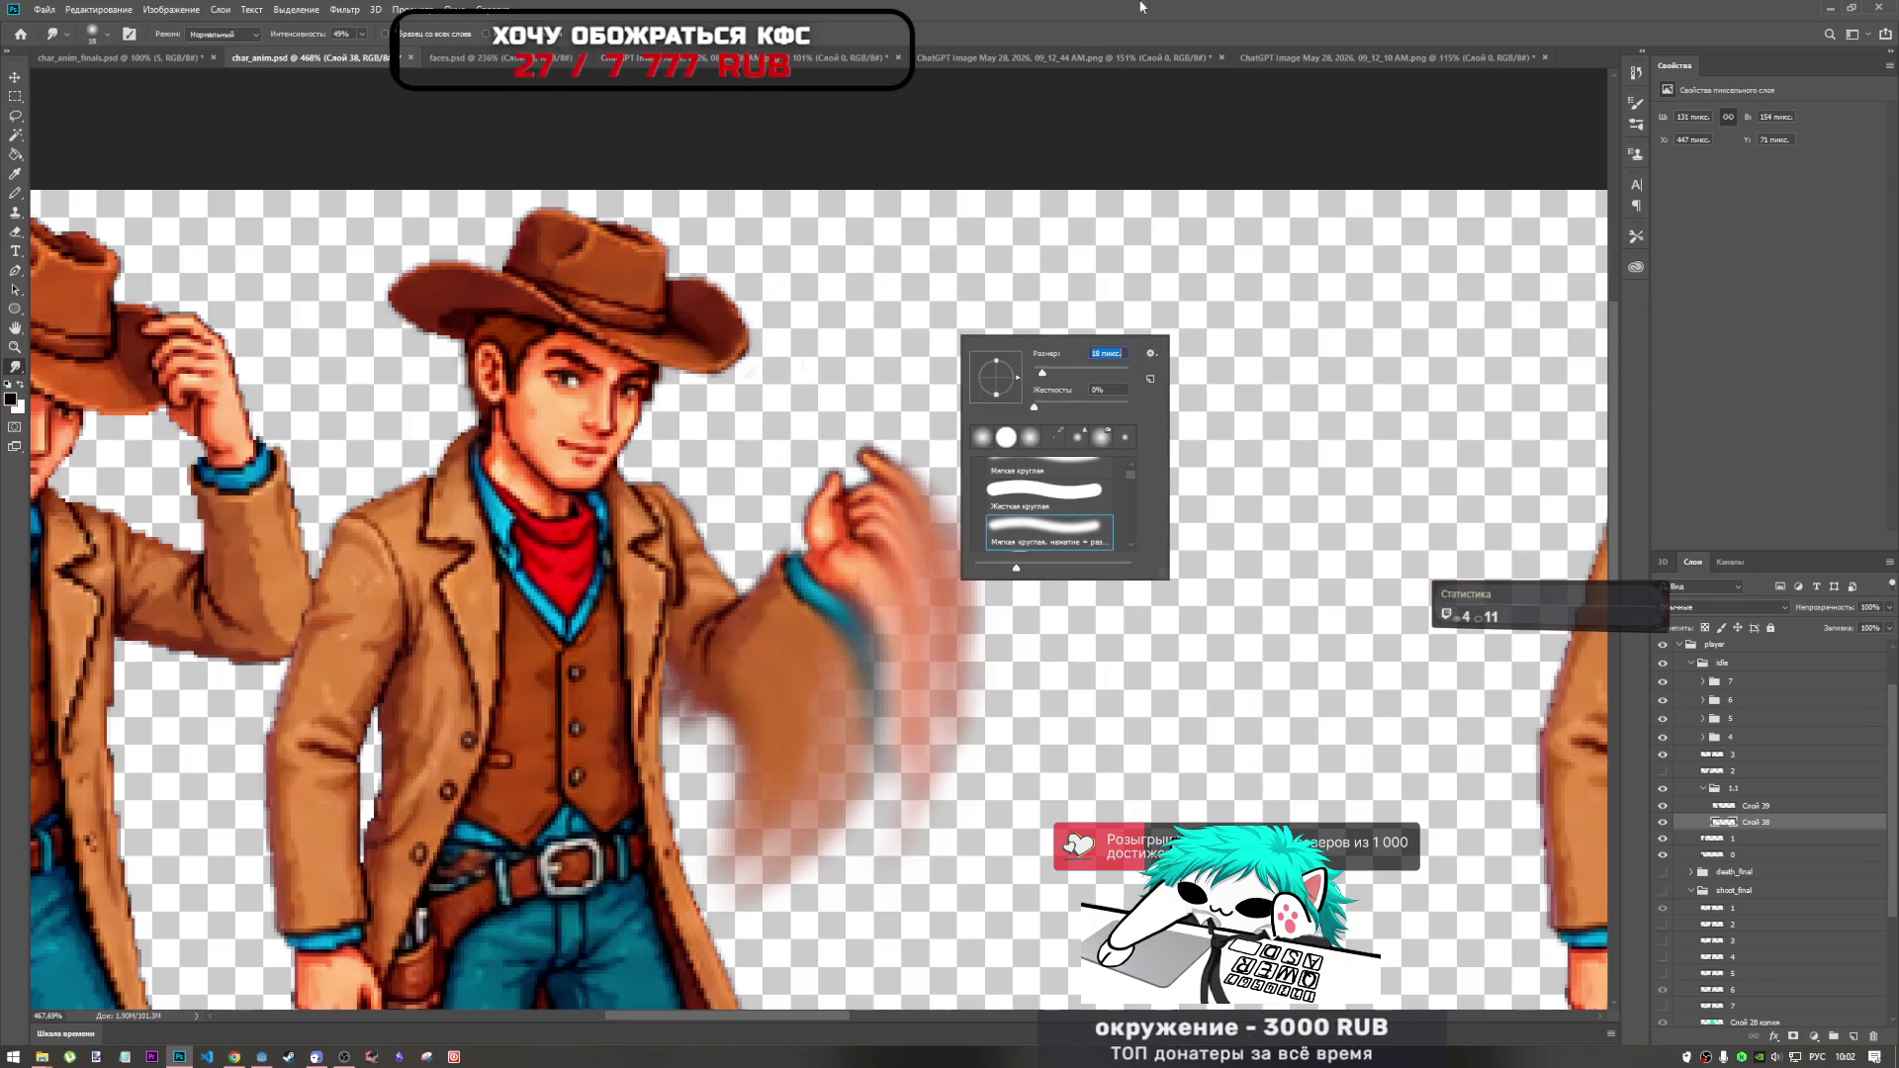
key("Return")
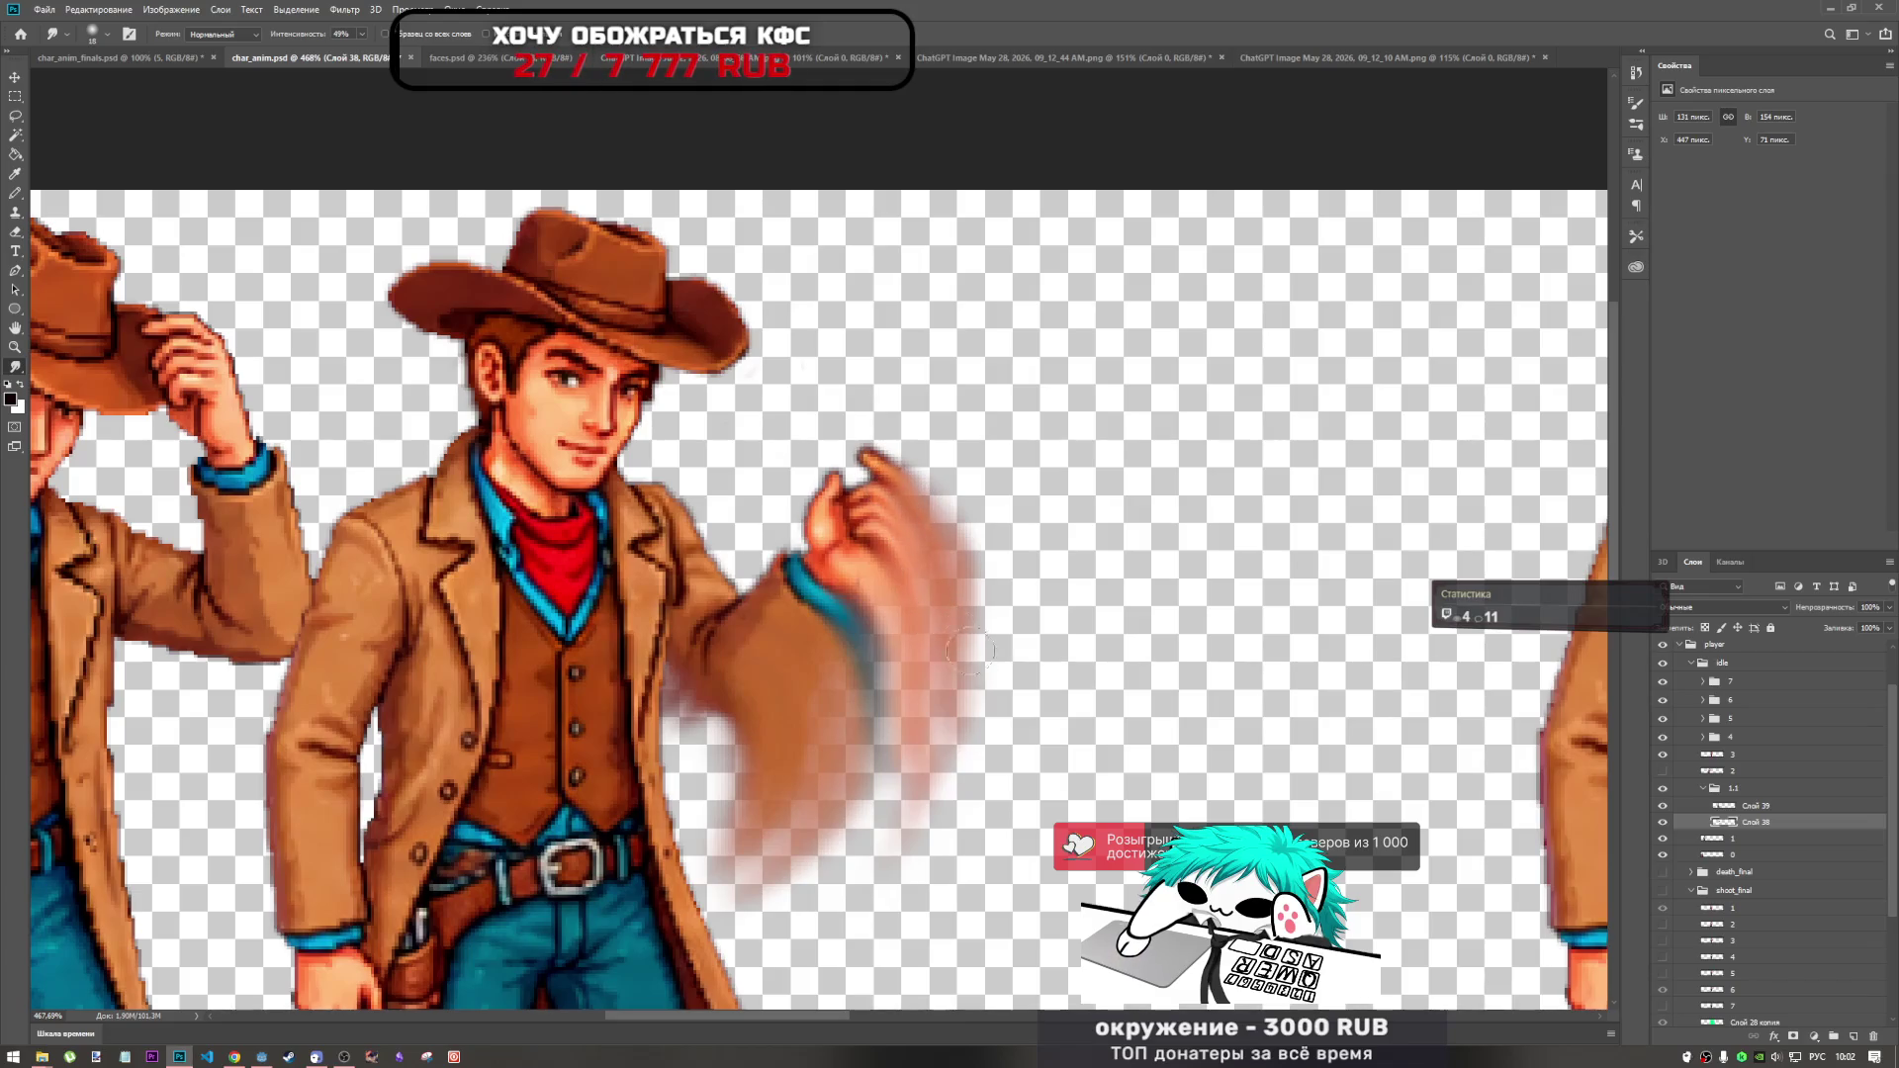
scroll(1005, 549, "down", 4)
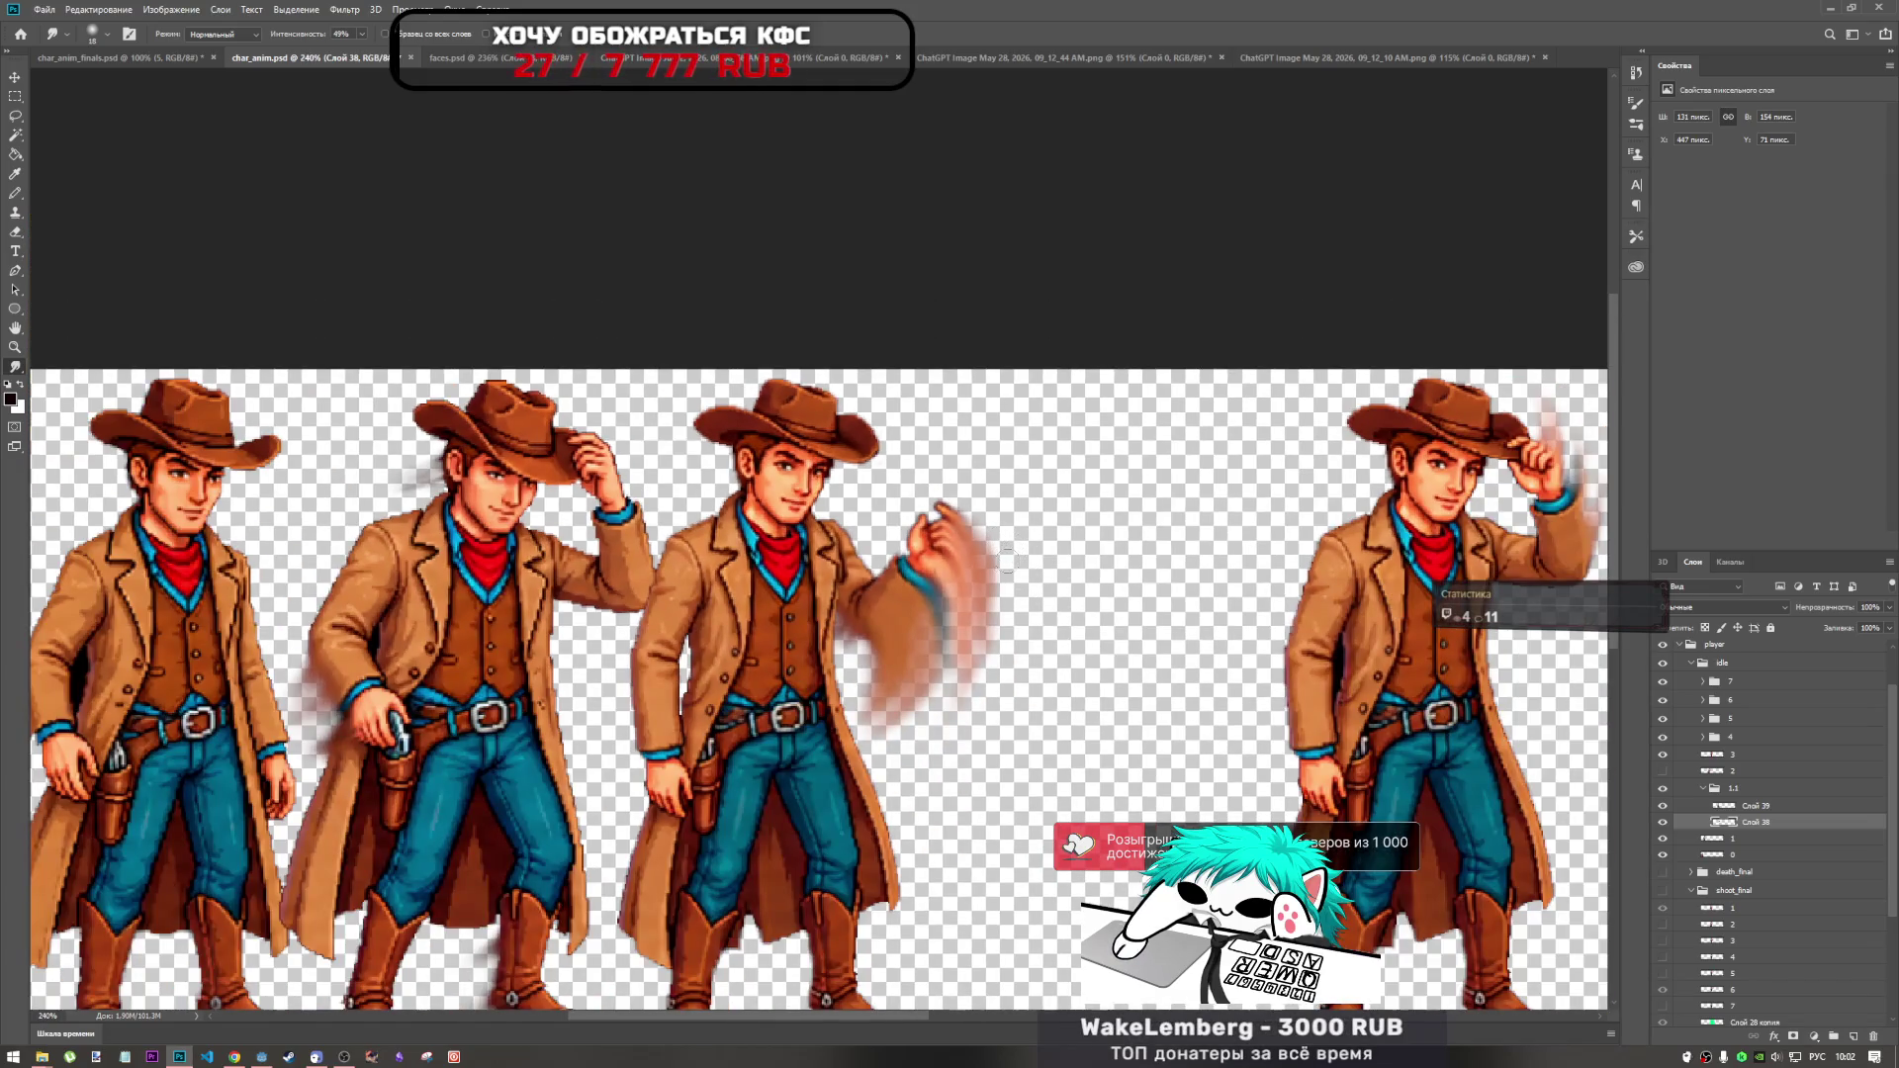
scroll(970, 485, "up", 3)
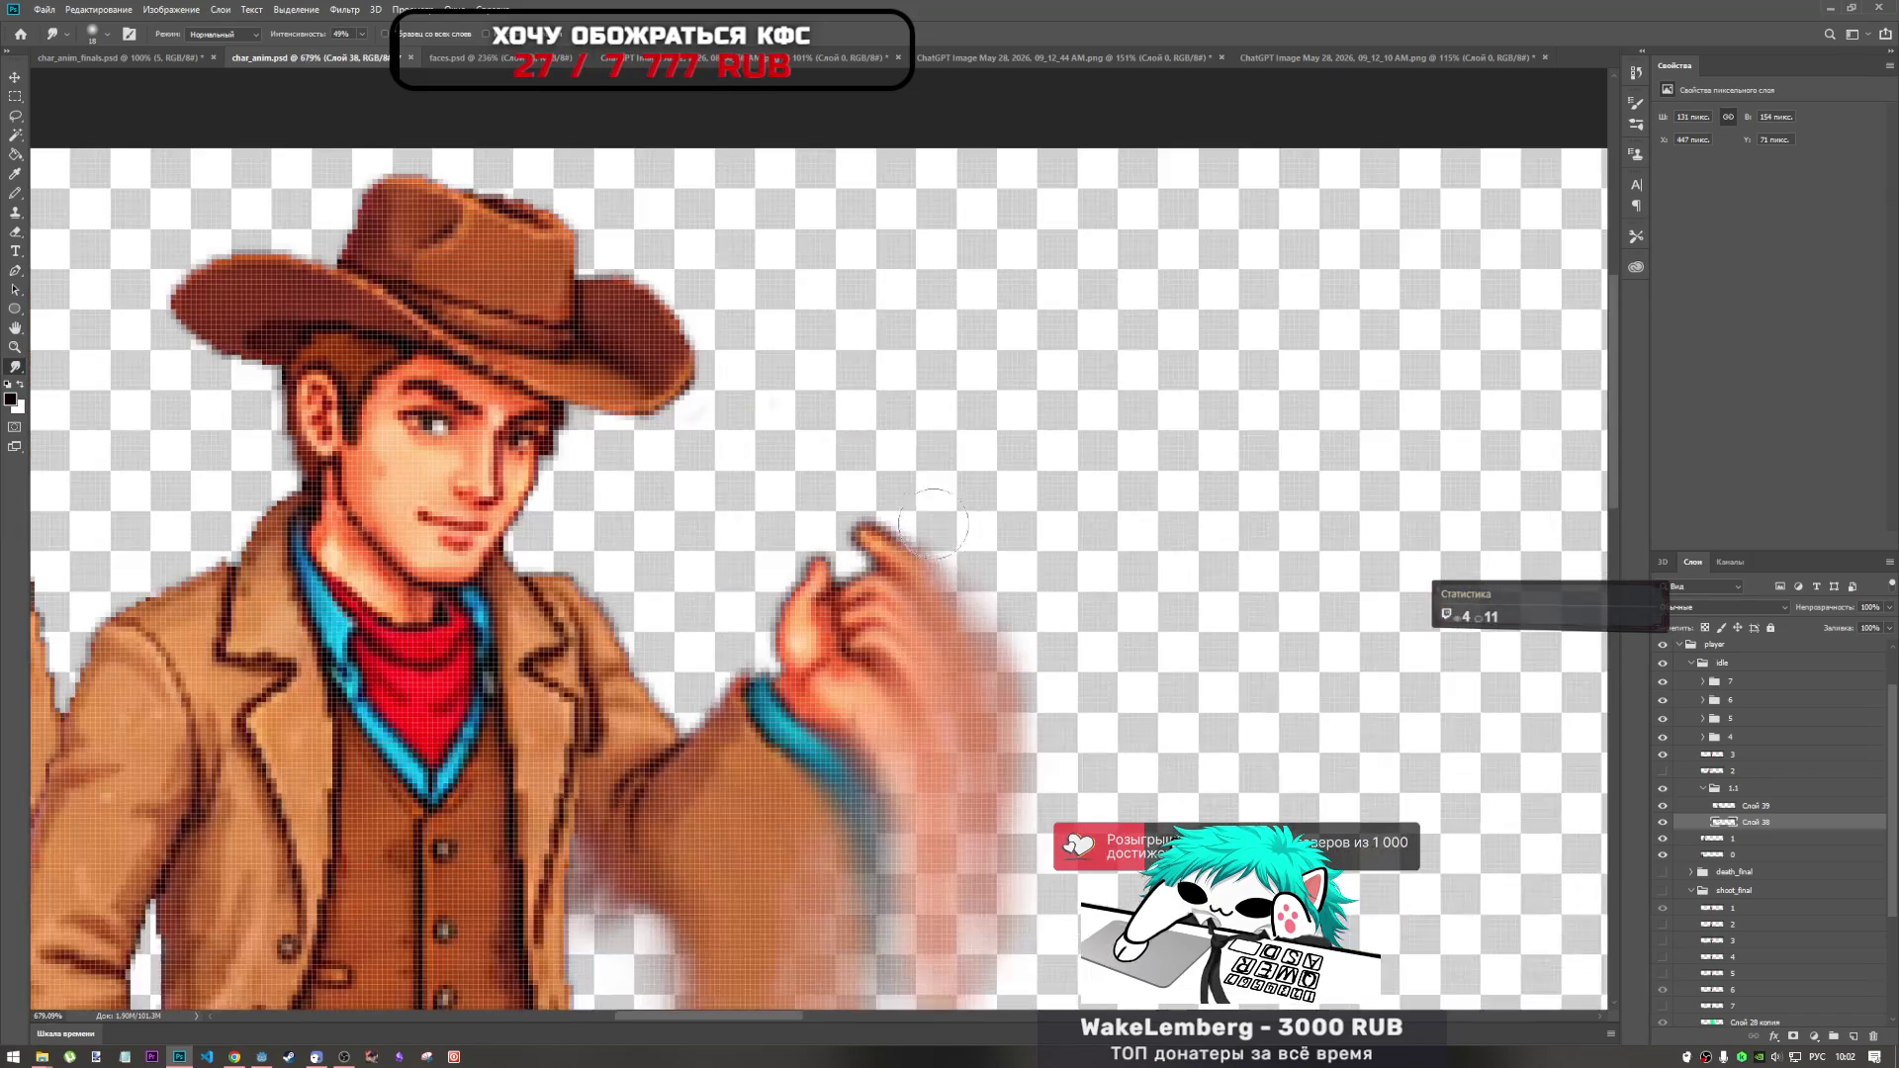
right_click(13, 369)
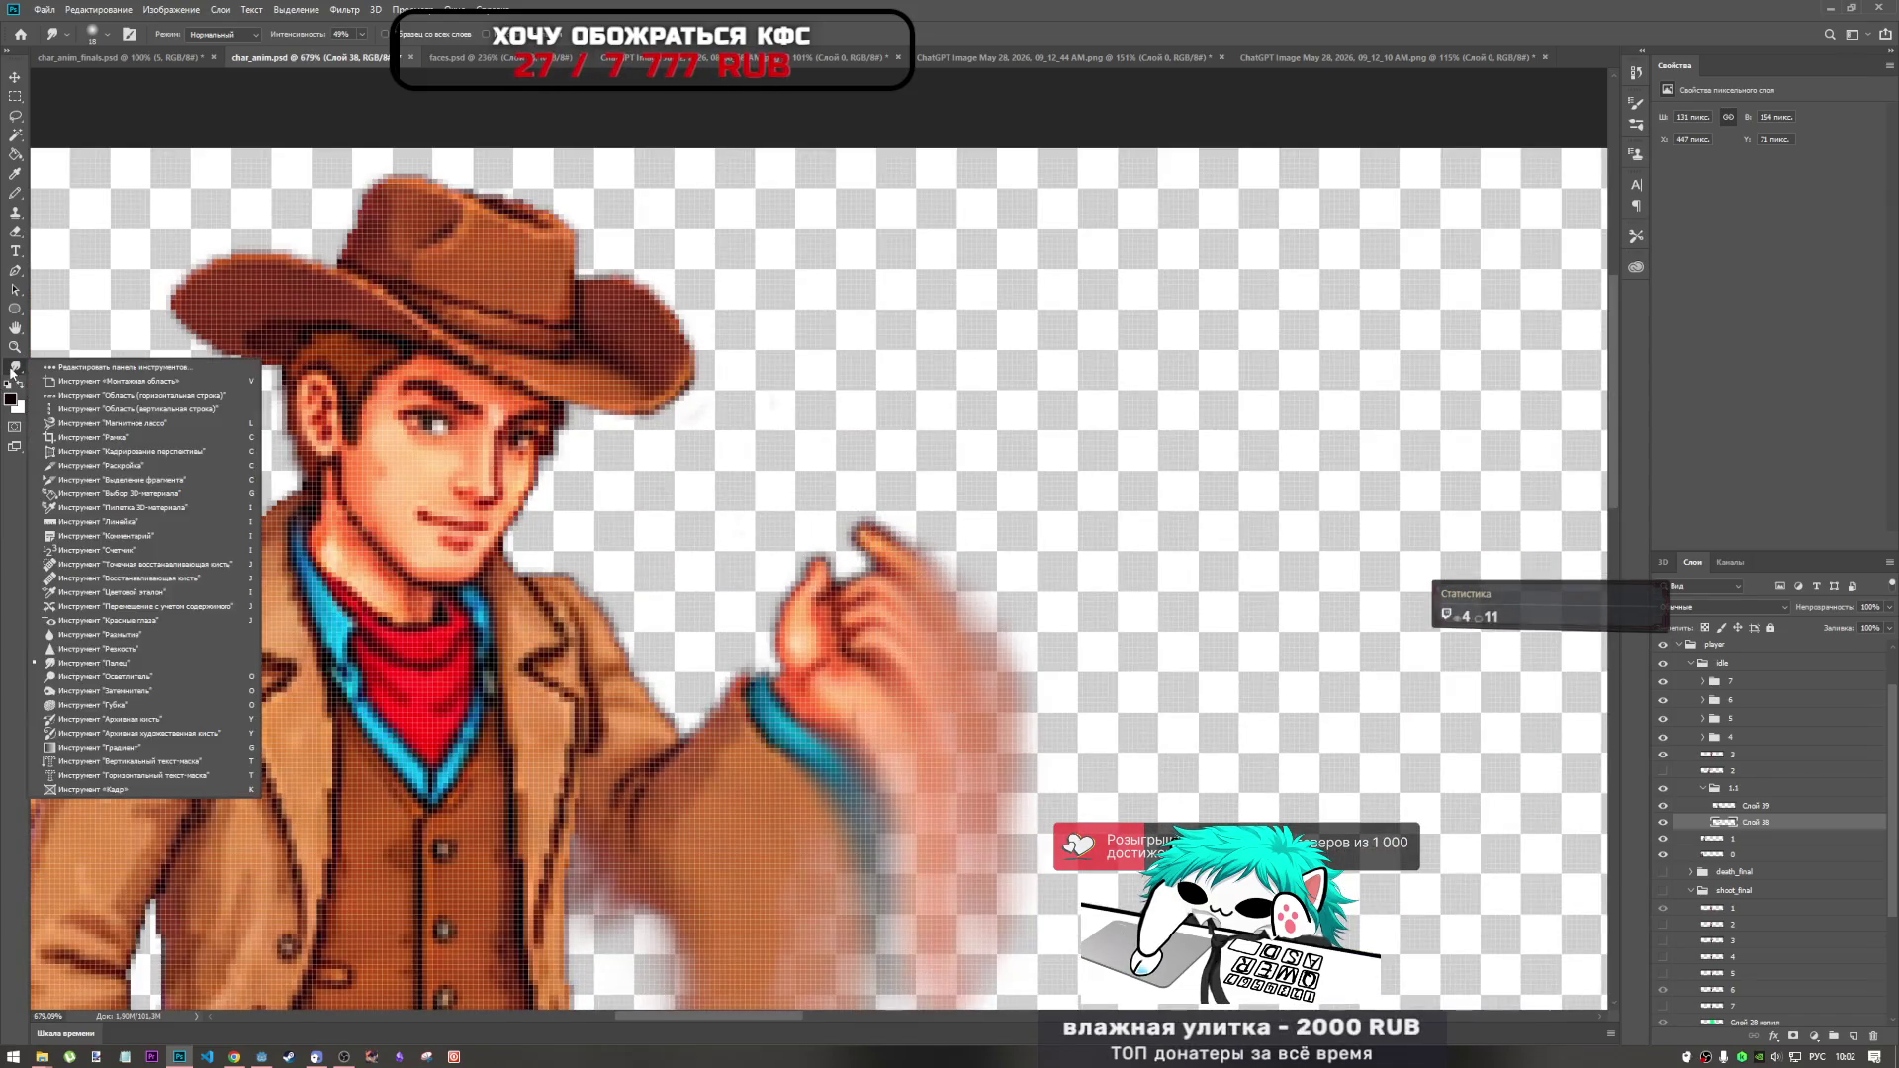
left_click(116, 635)
Zoom in on the third cowboy's blurred hand and switch back to the Smudge tool at 49%.
scroll(957, 569, "down", 2)
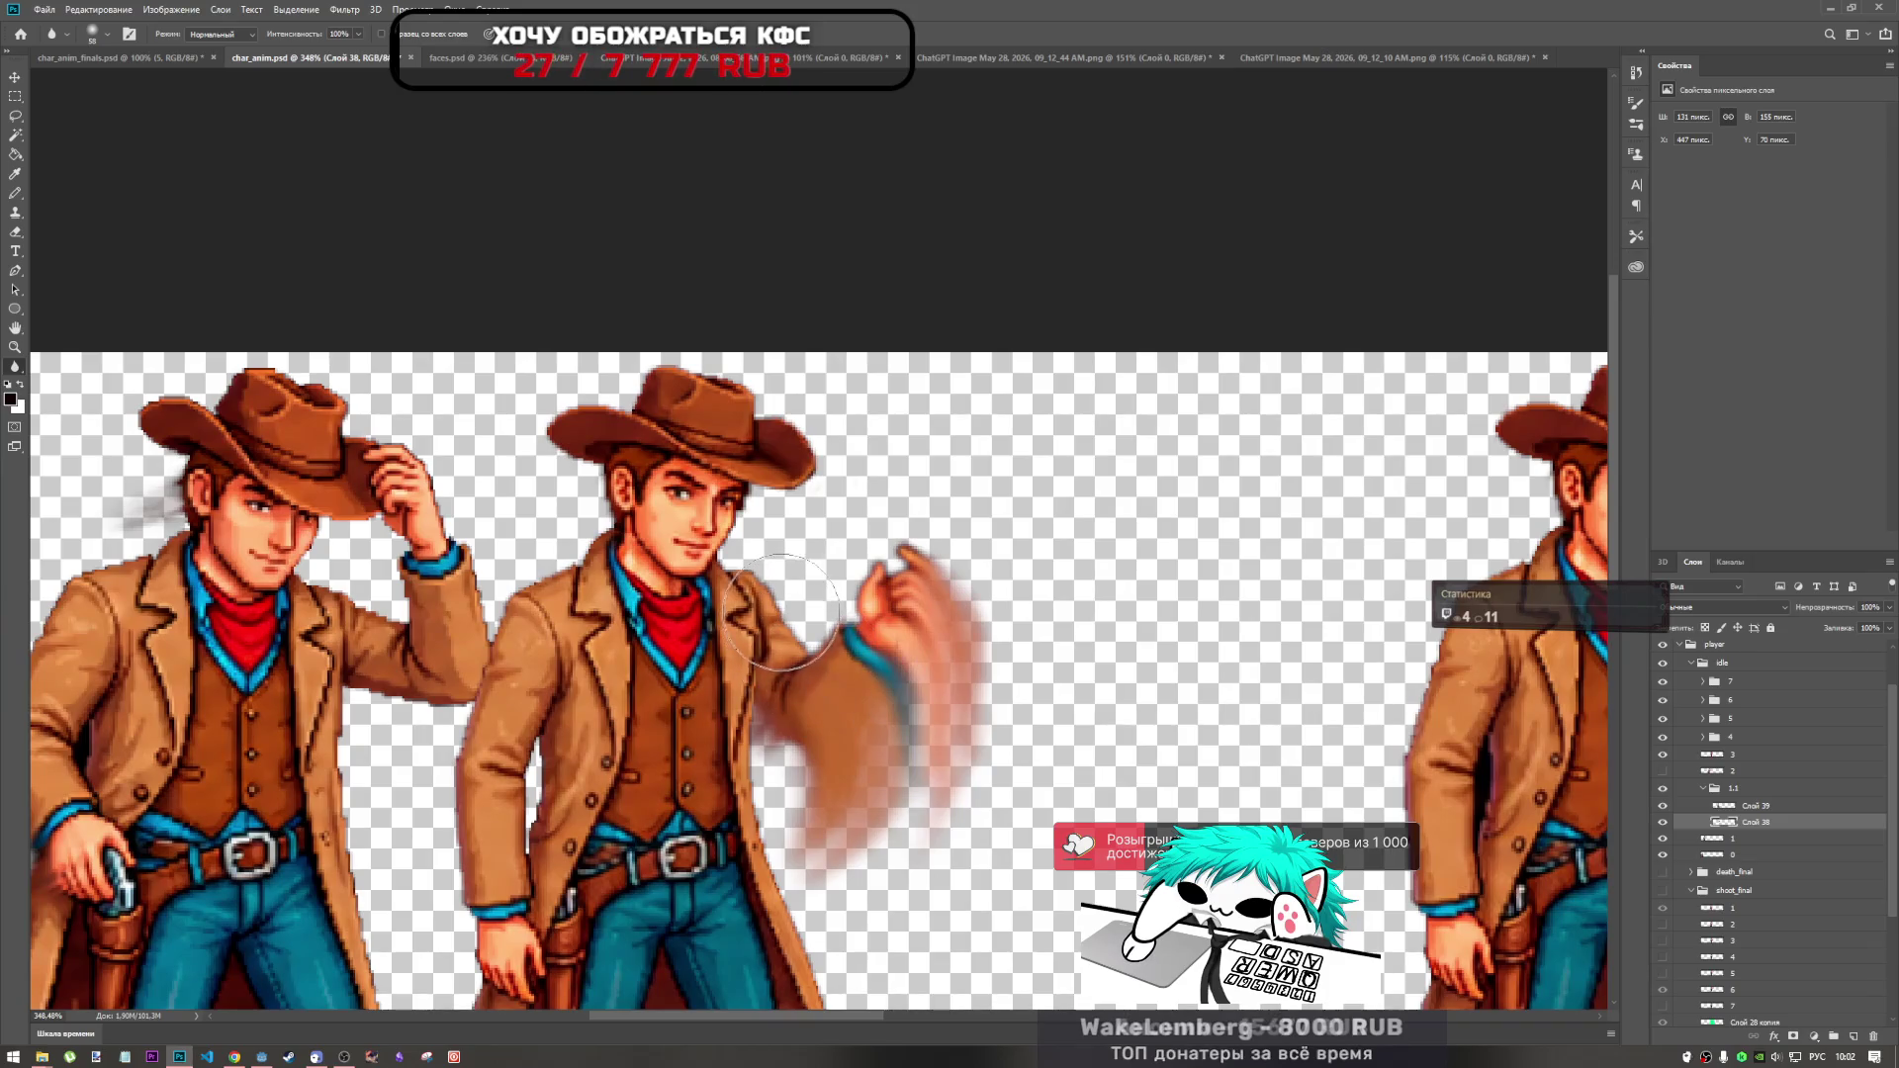
scroll(947, 781, "down", 4)
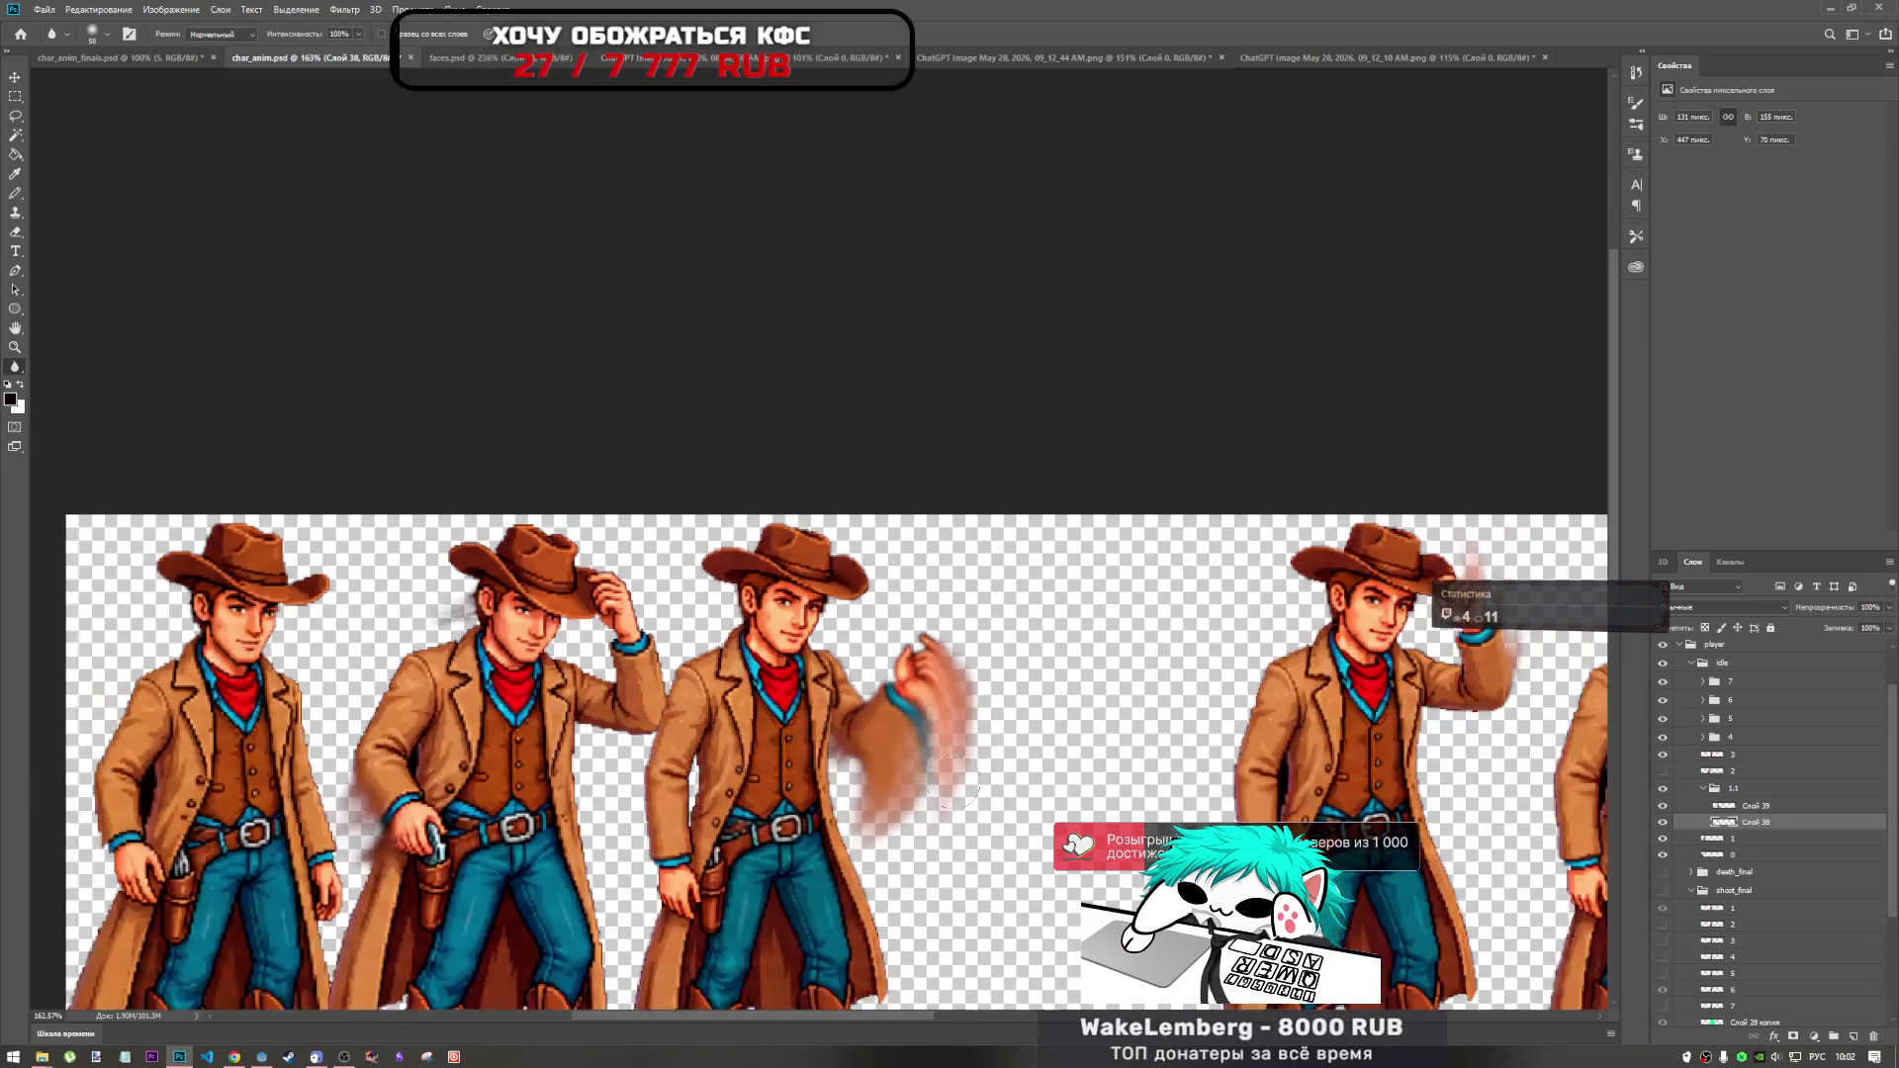
scroll(356, 539, "up", 2)
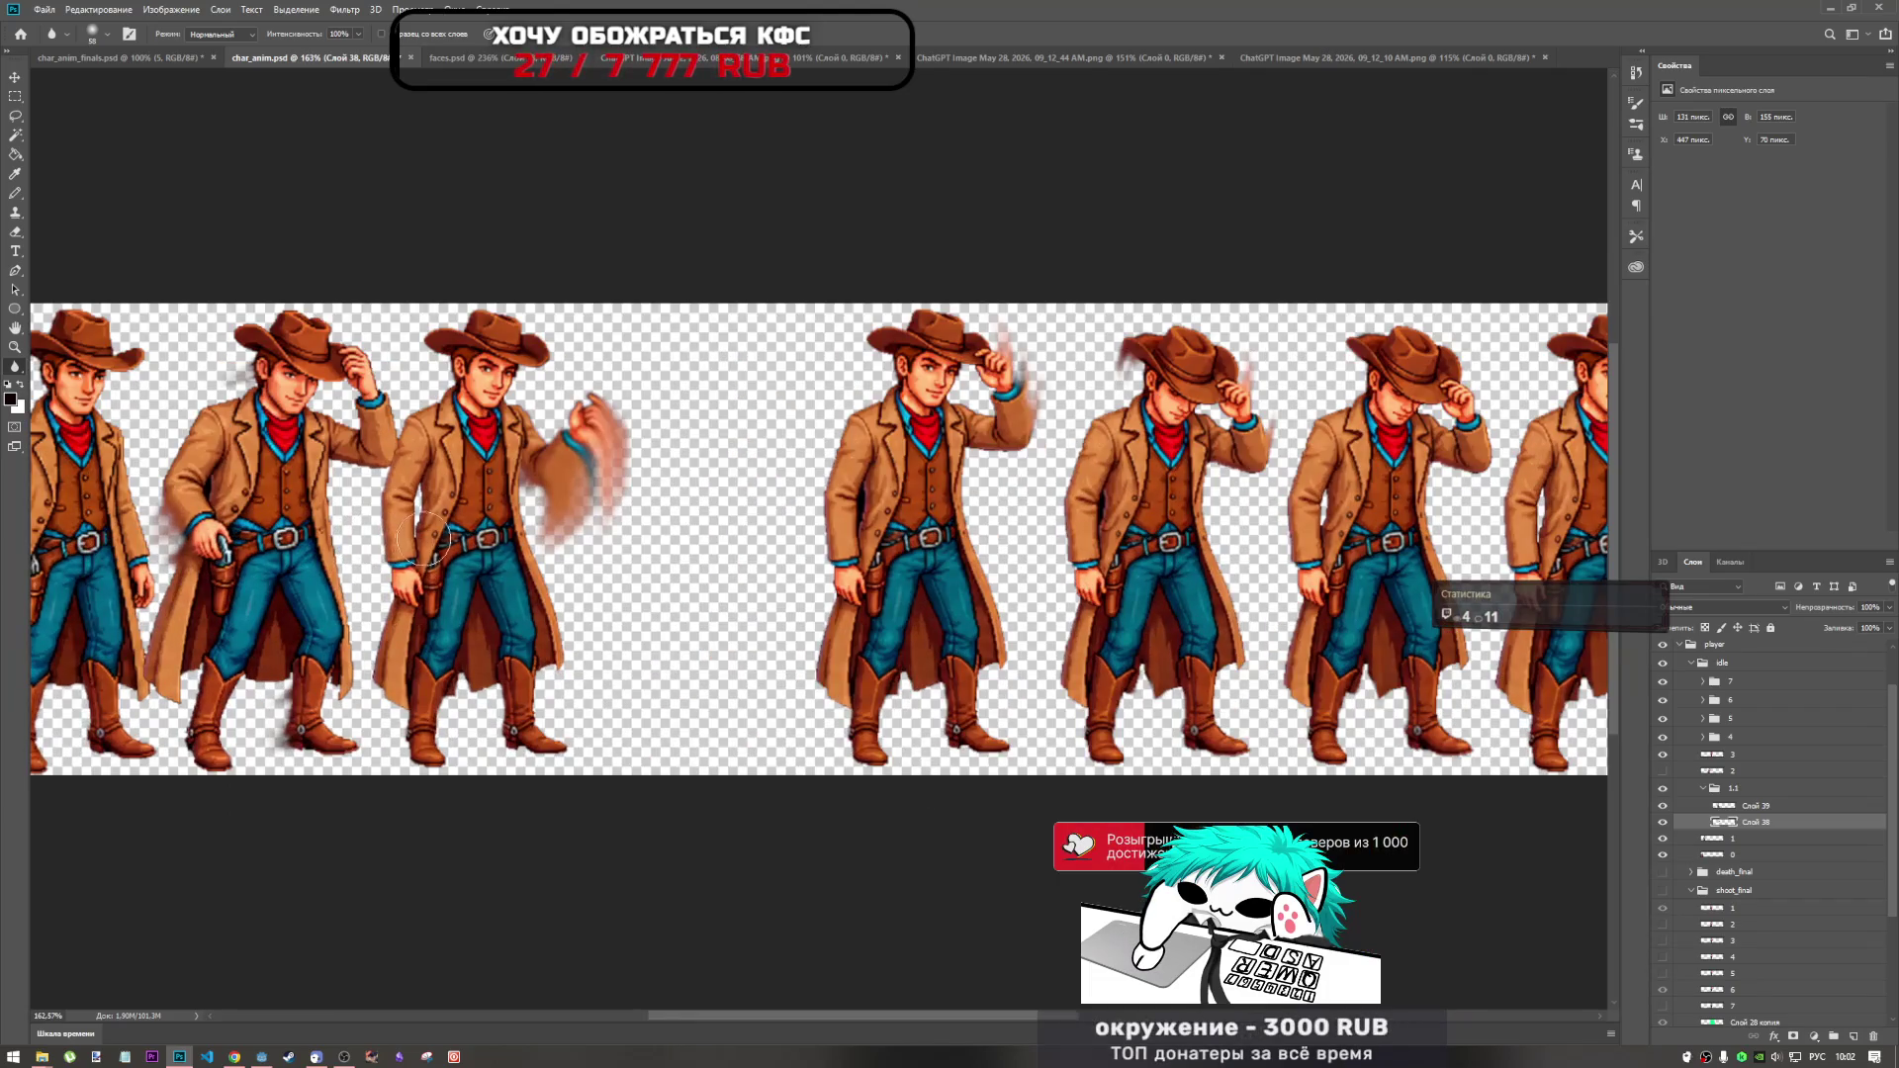
left_click_drag(1015, 1019, 936, 1018)
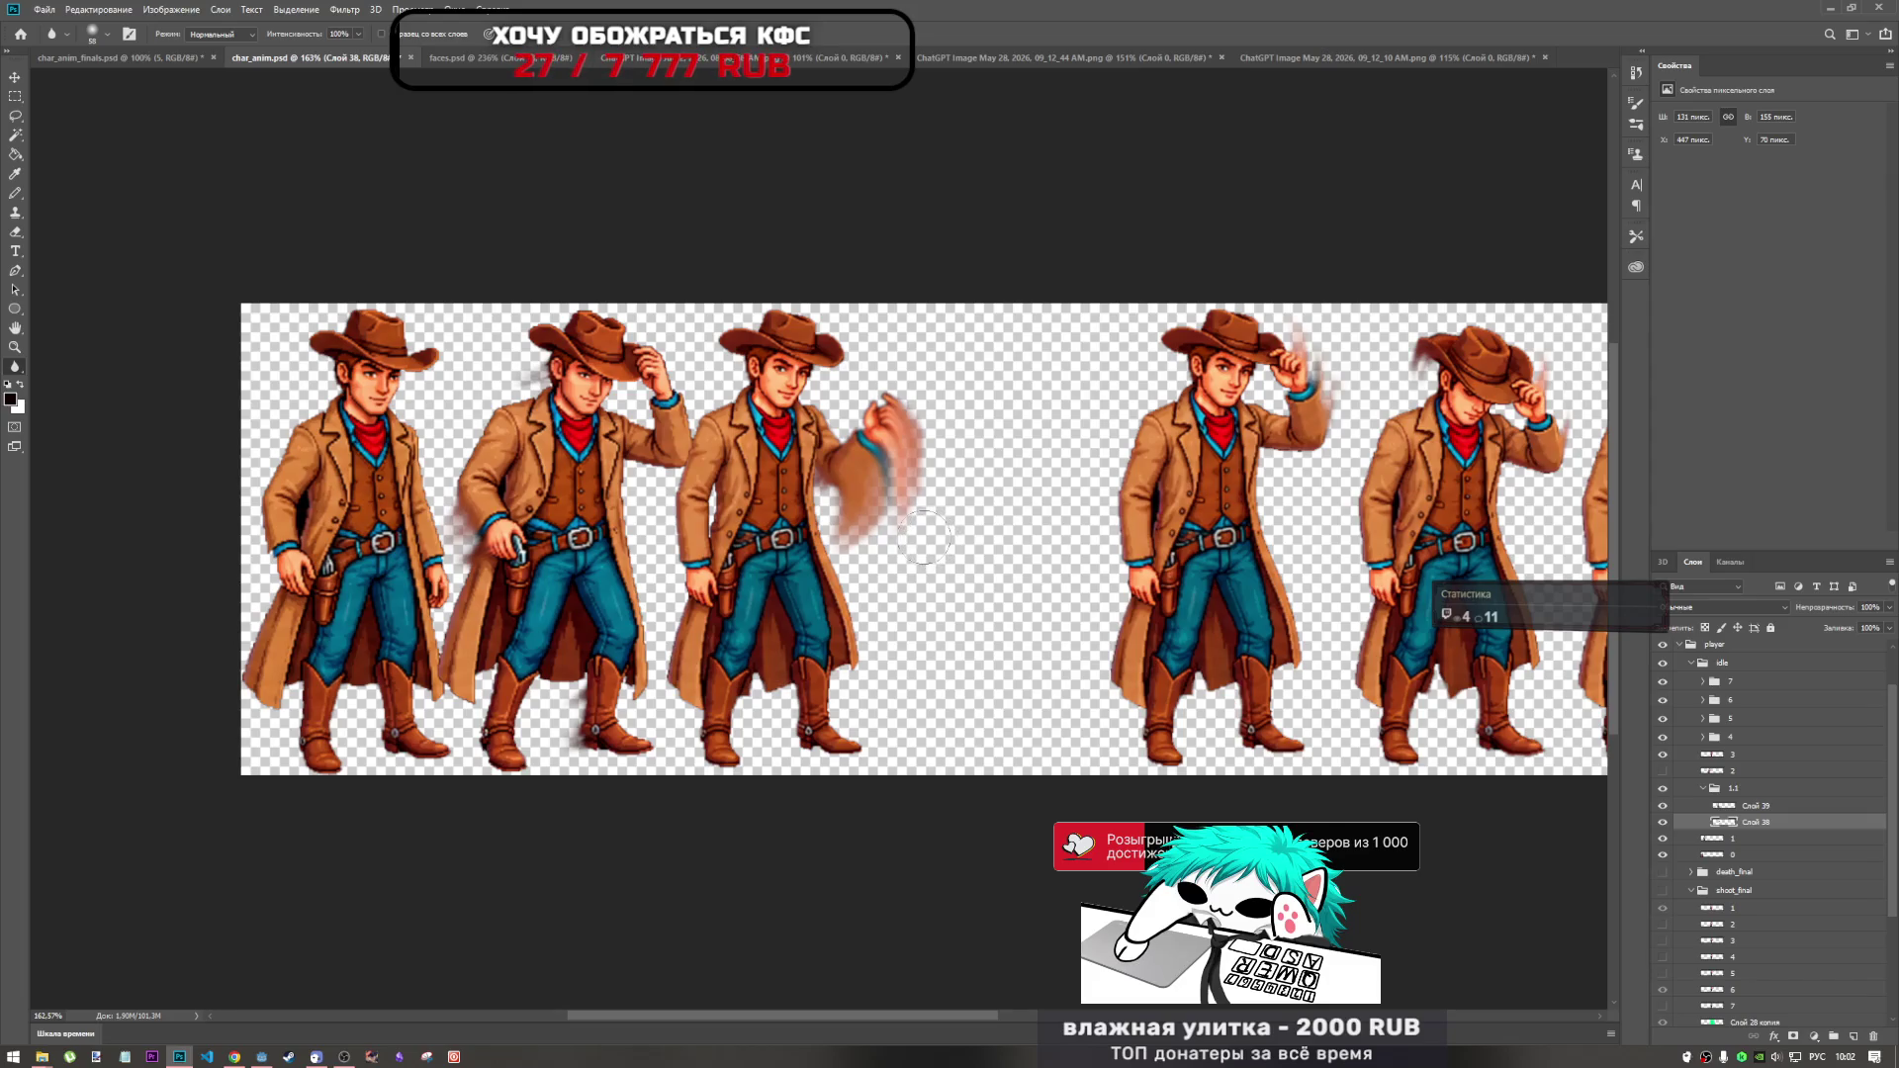
scroll(836, 492, "up", 3)
scroll(836, 491, "up", 1)
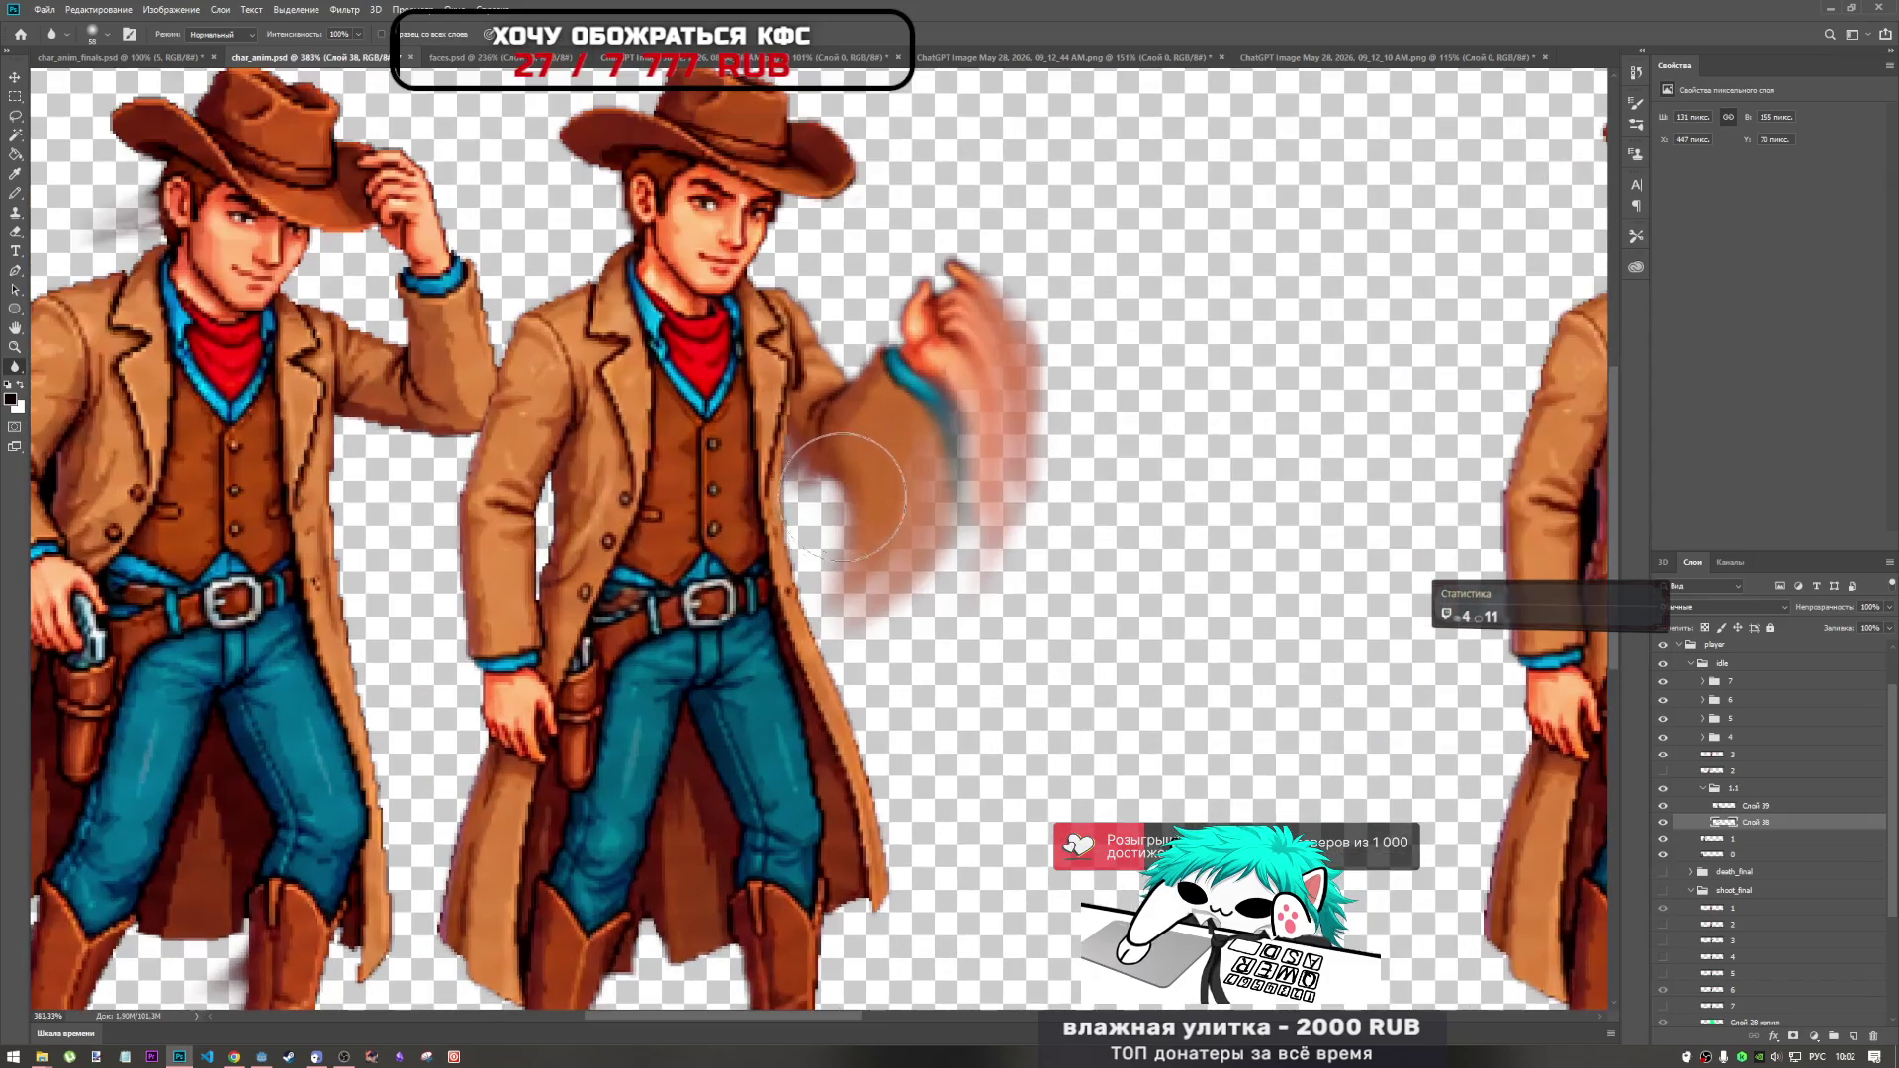
right_click(14, 374)
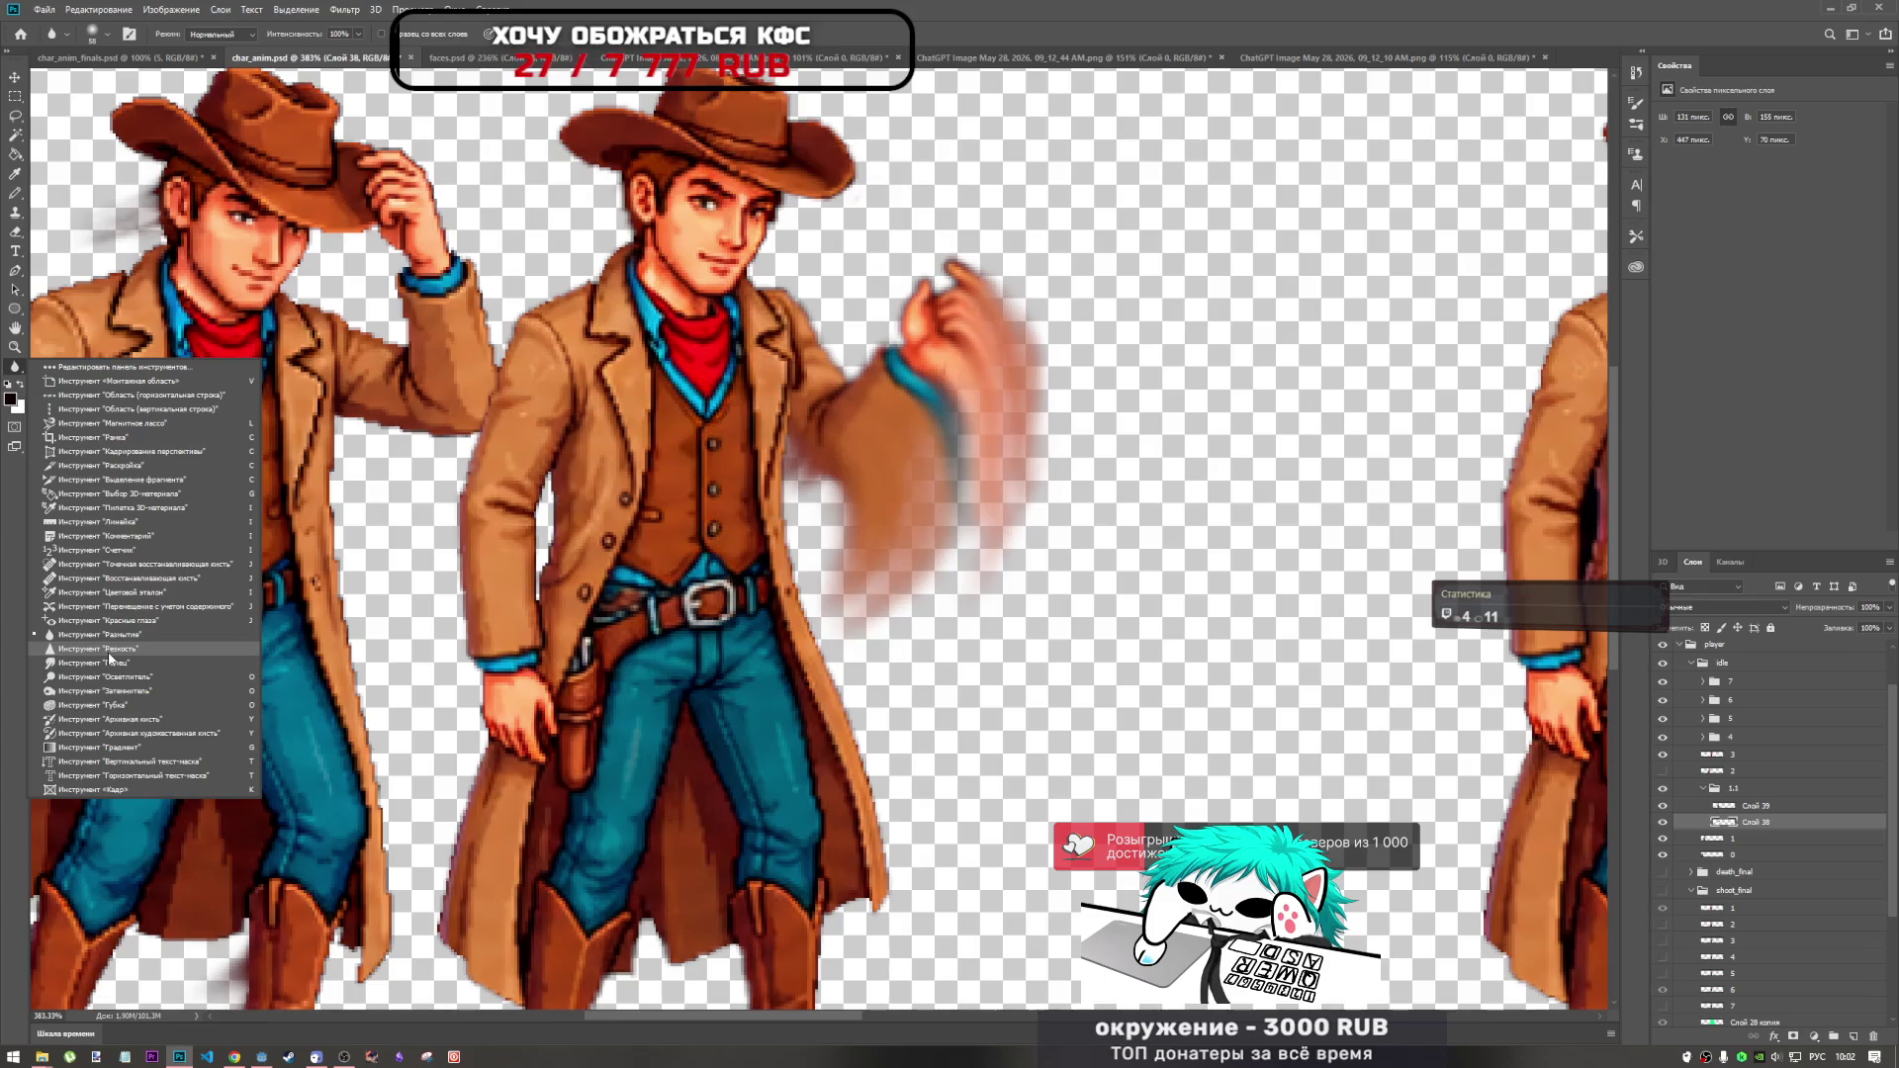
left_click(99, 663)
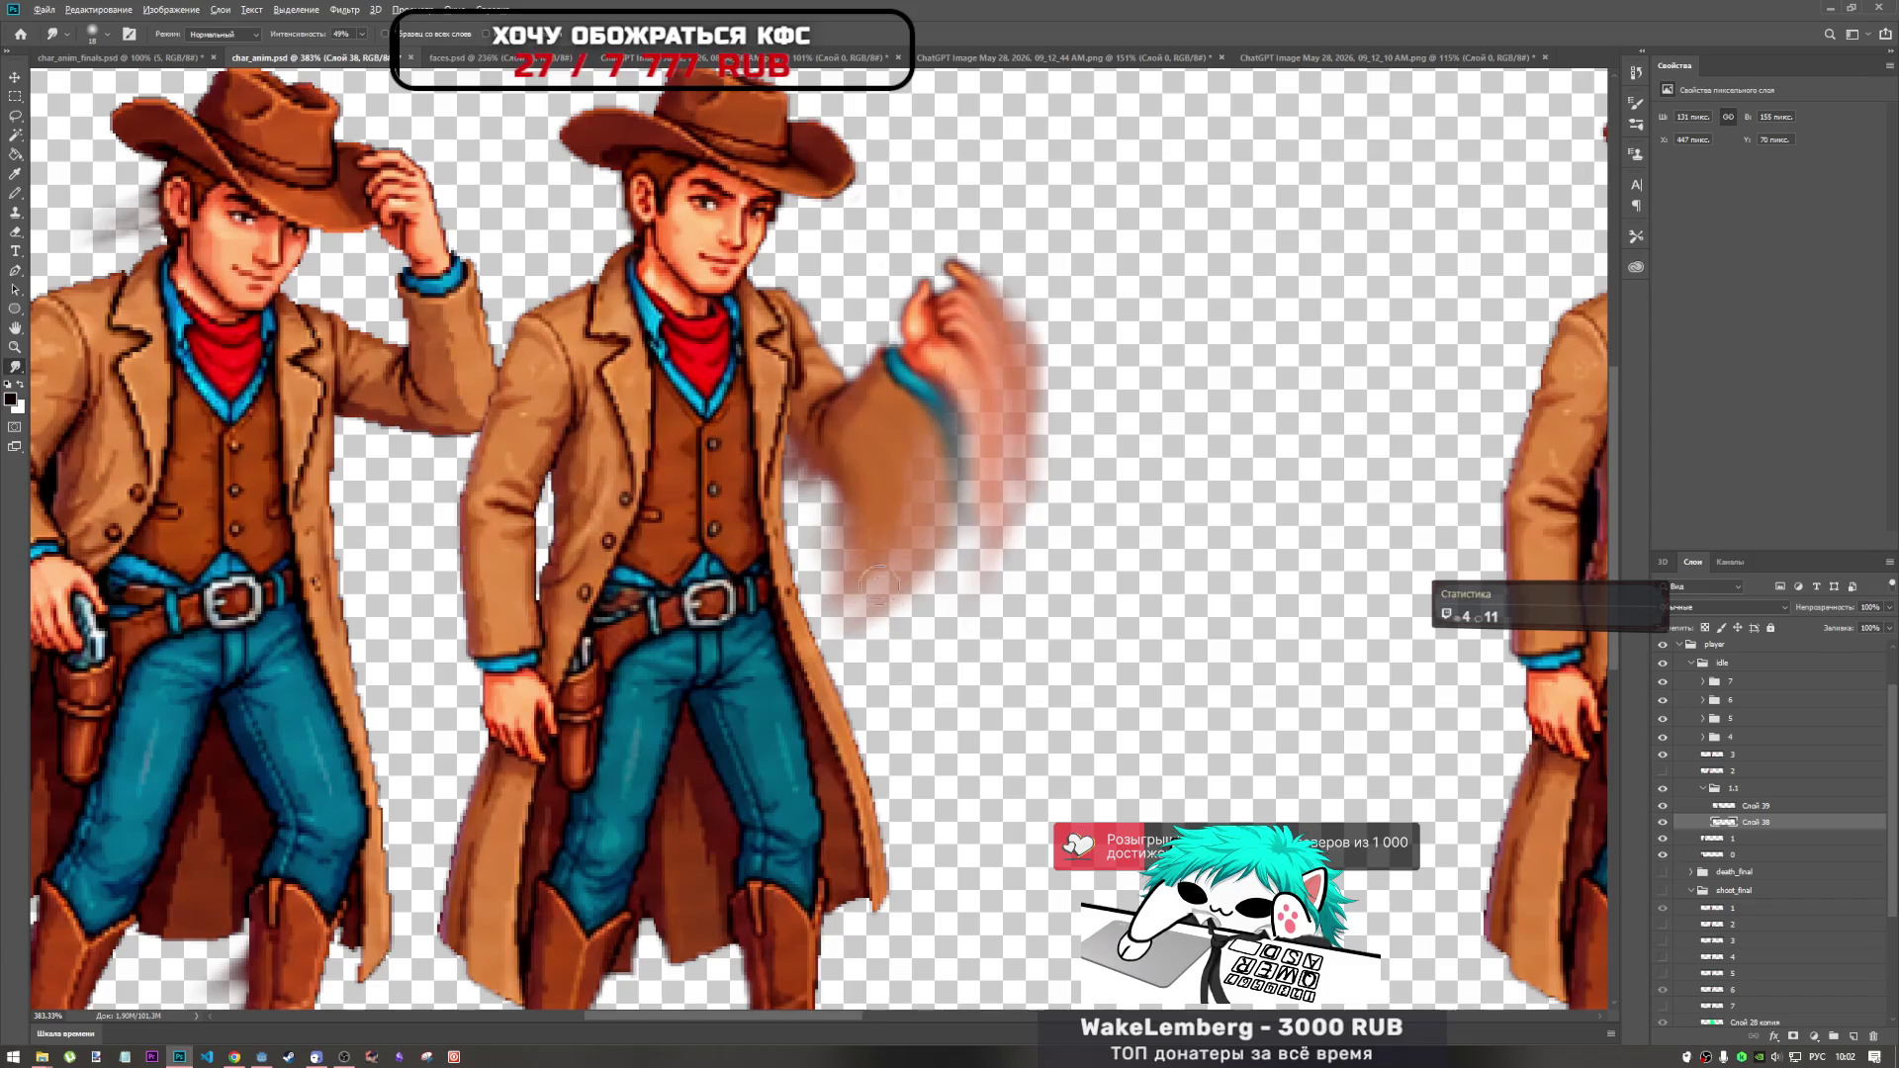
scroll(883, 596, "down", 5)
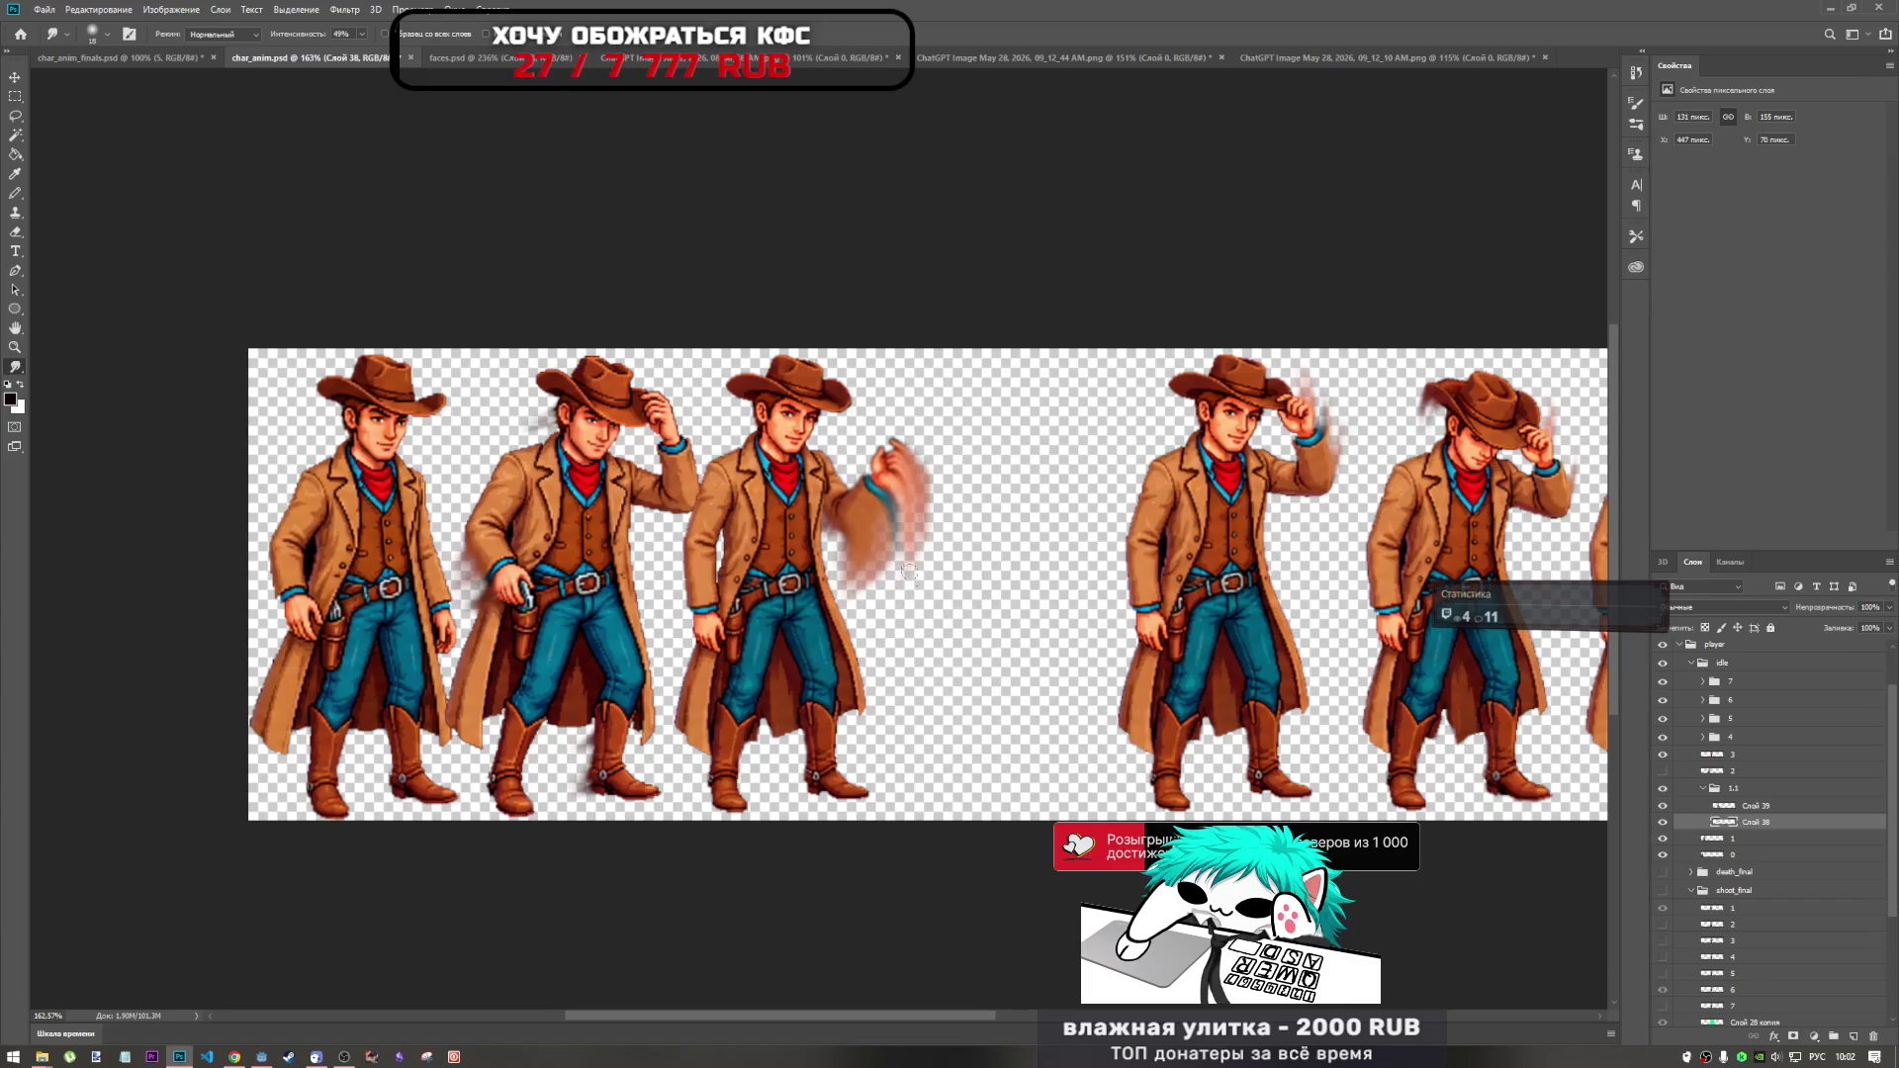
Smudge along the blur trail of the third cowboy's waving hand.
left_click_drag(868, 591, 841, 627)
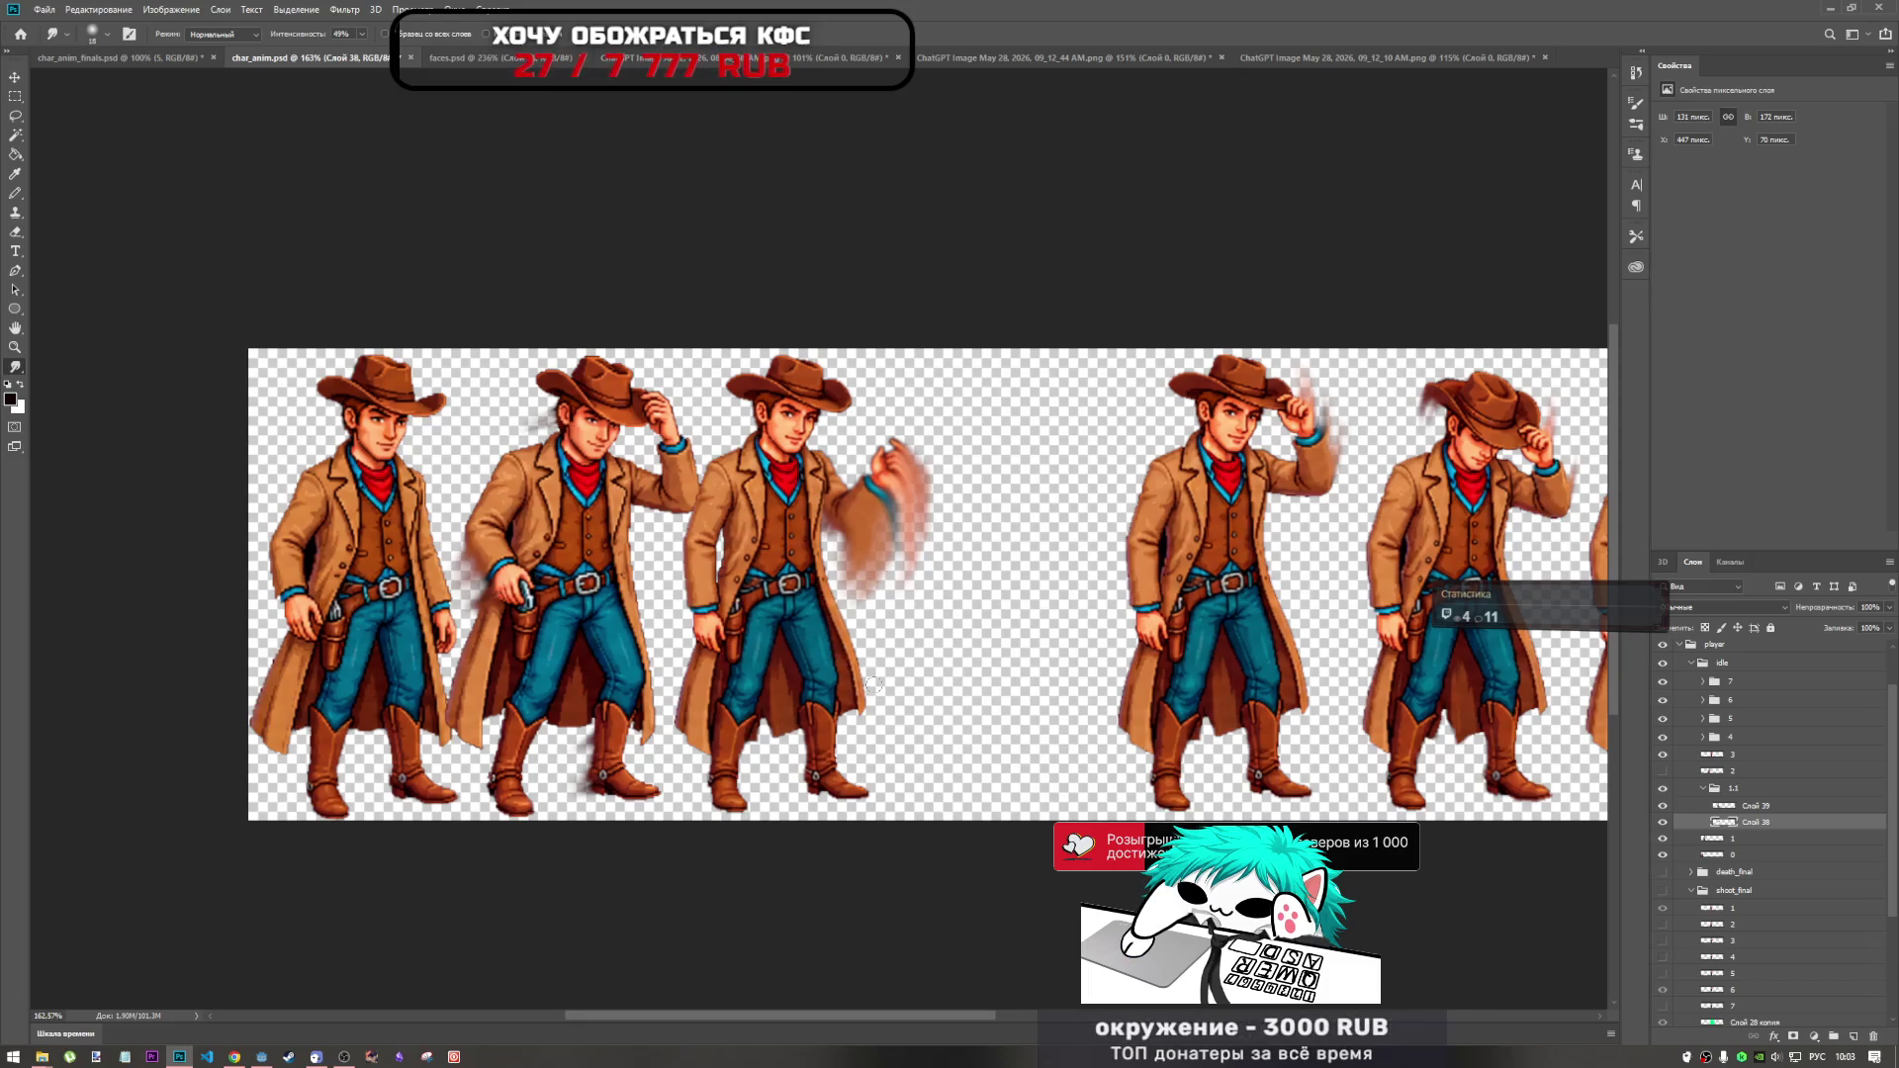
scroll(716, 455, "down", 3)
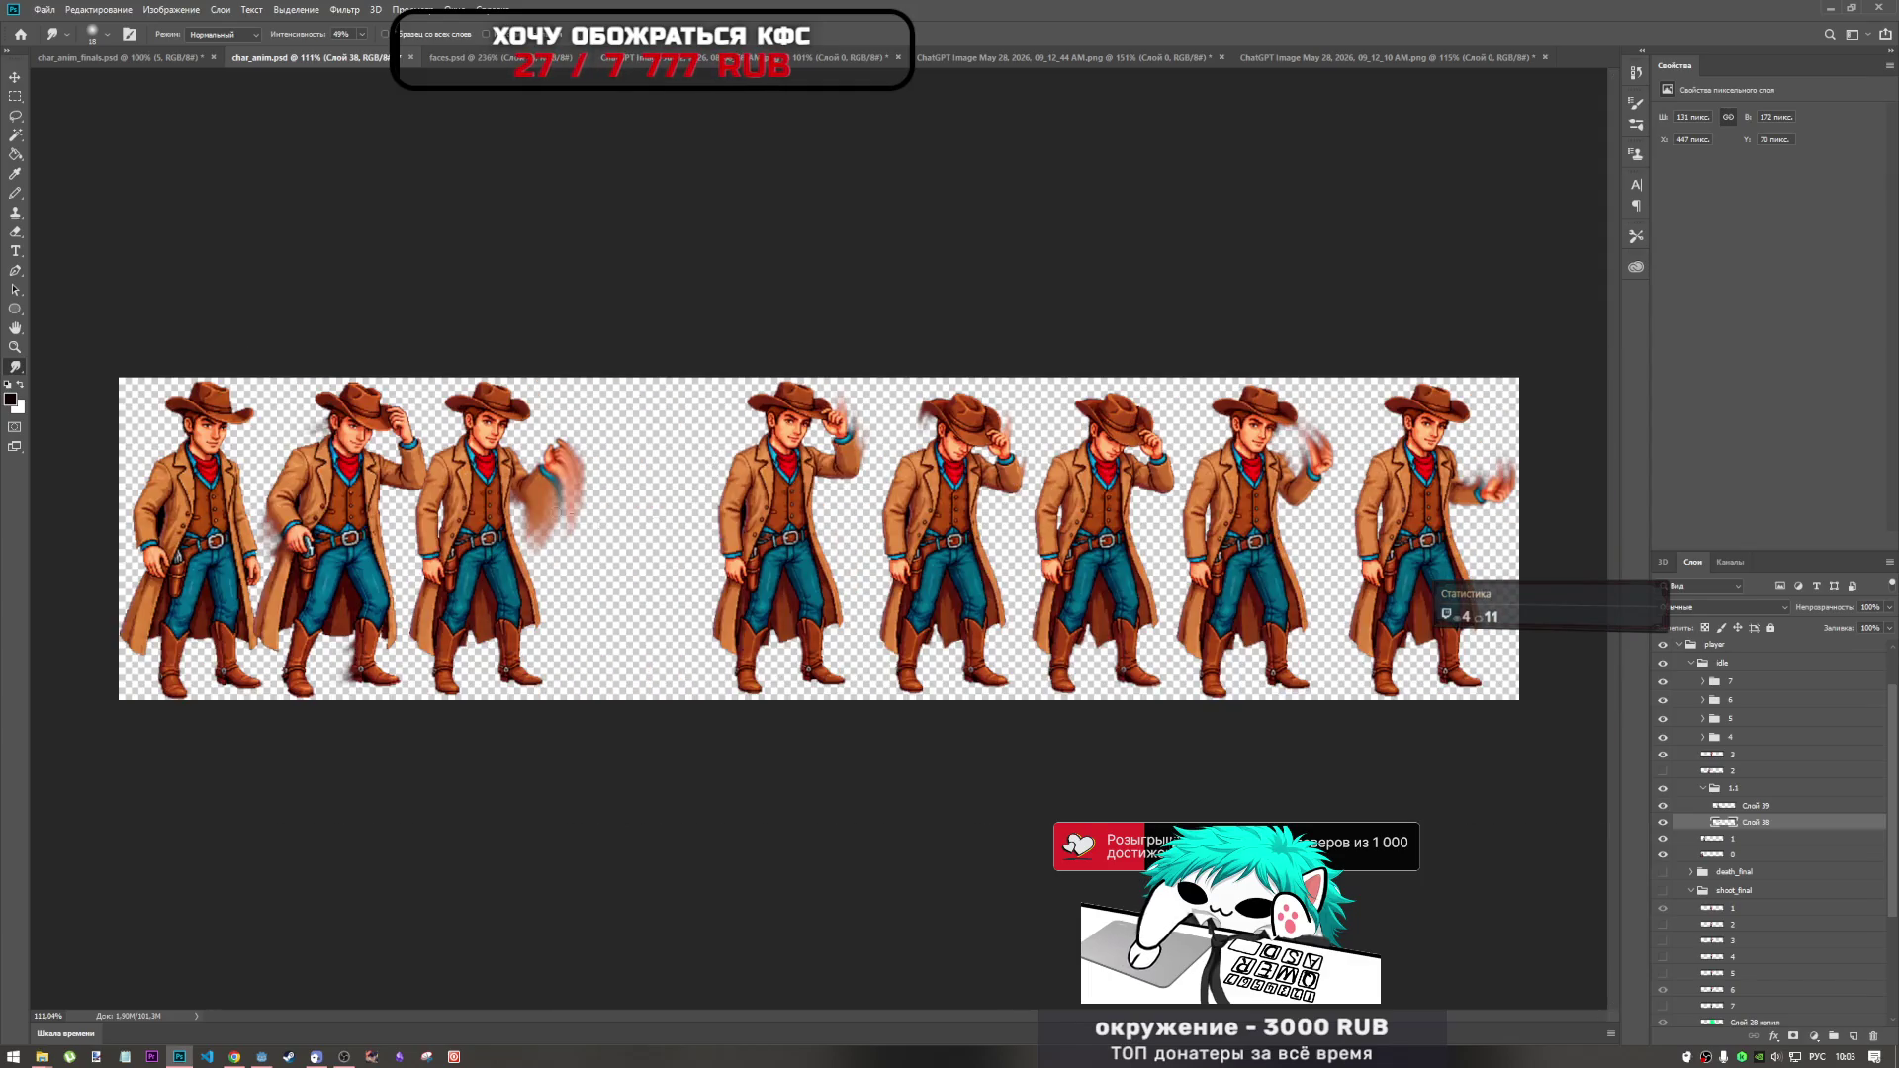
scroll(541, 478, "up", 3)
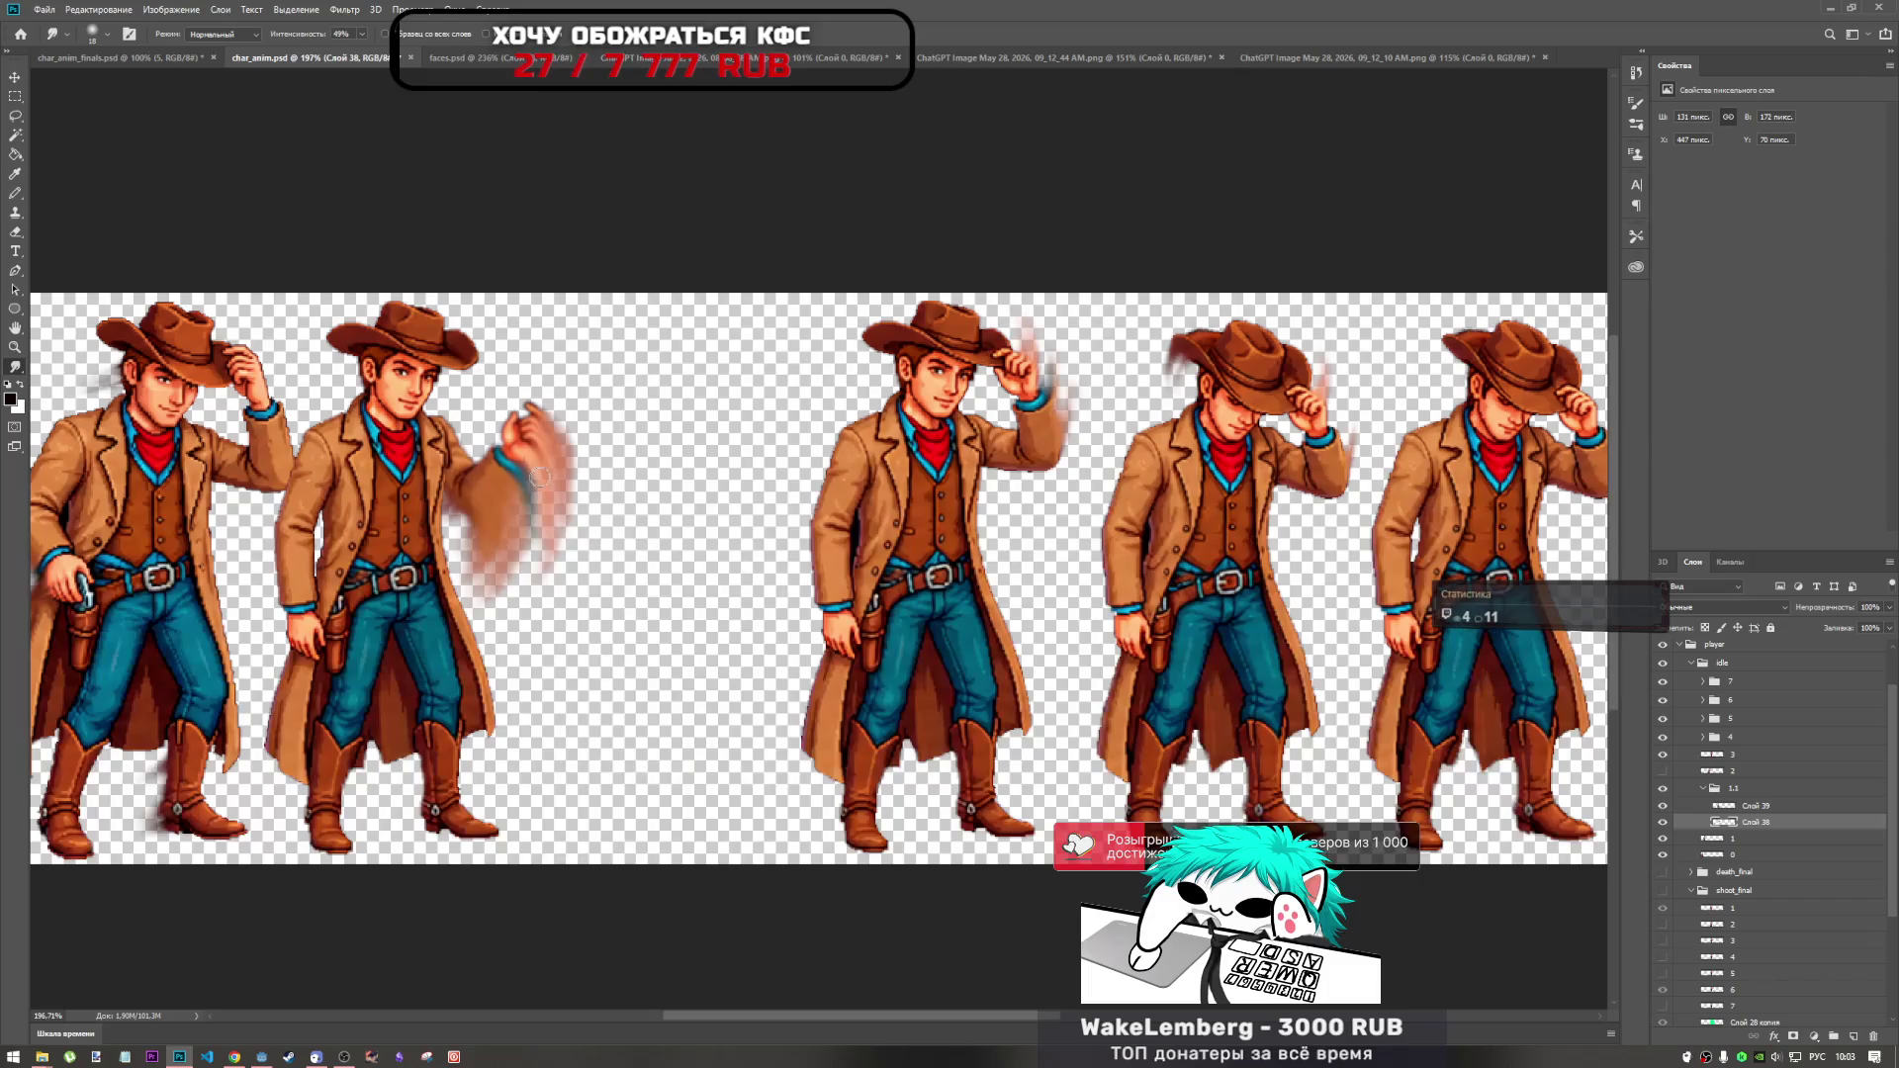
scroll(523, 477, "down", 3)
scroll(534, 544, "up", 5)
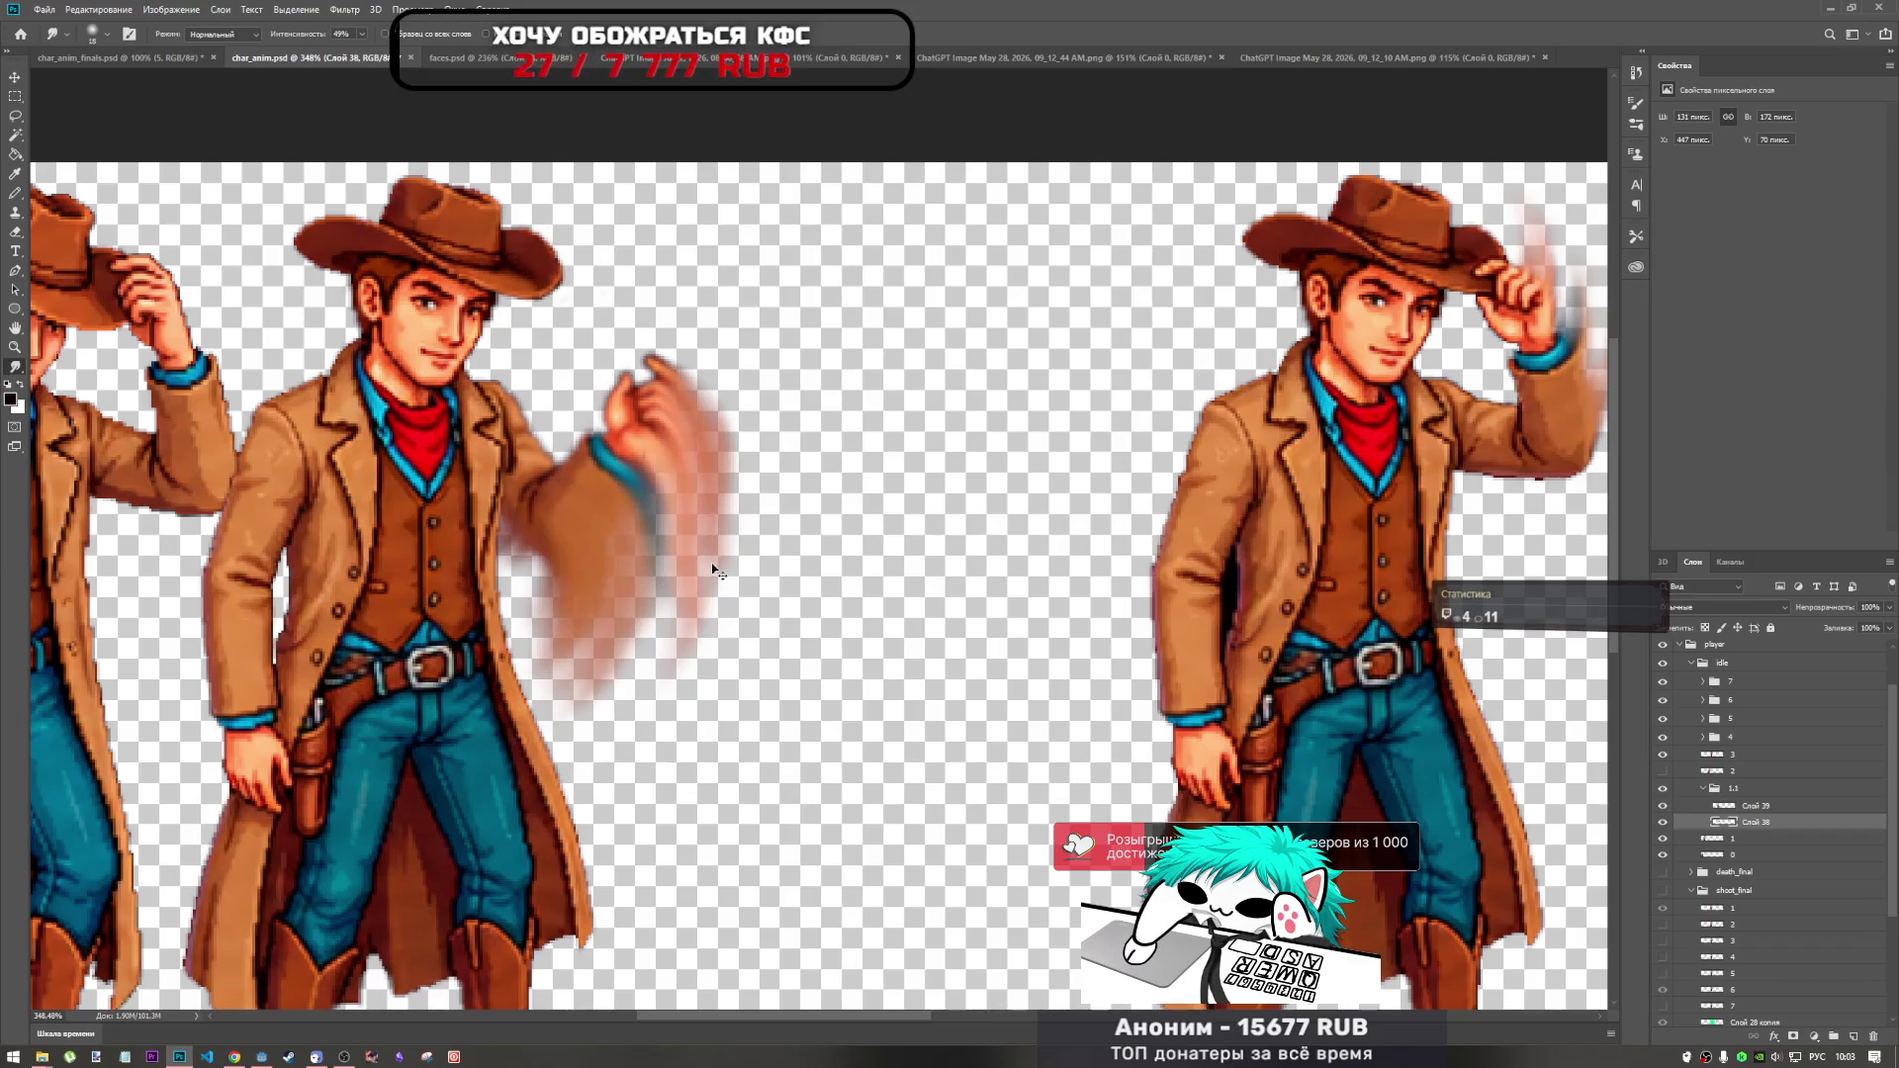
Zoom out over the sprite row and bring up the pixel_cowboys drafts folder window.
scroll(712, 571, "down", 5)
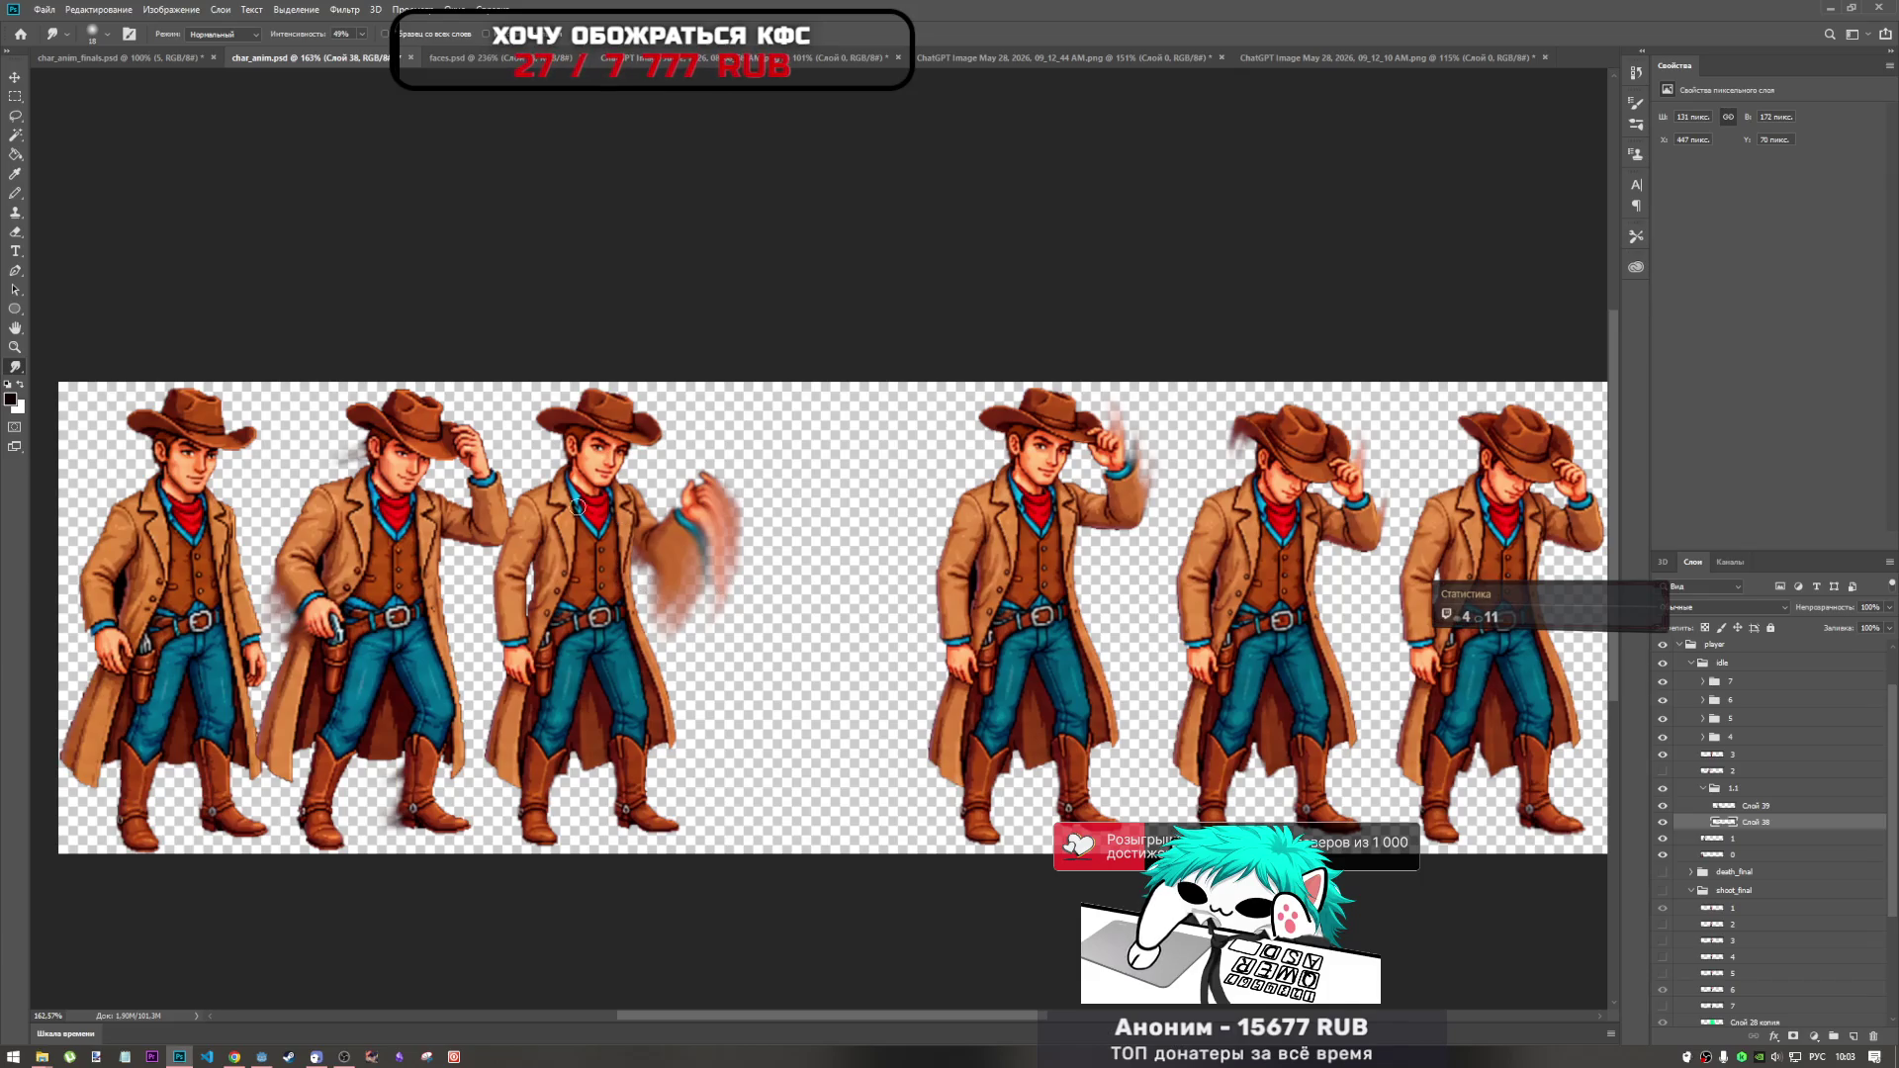
mouse_move(42, 1056)
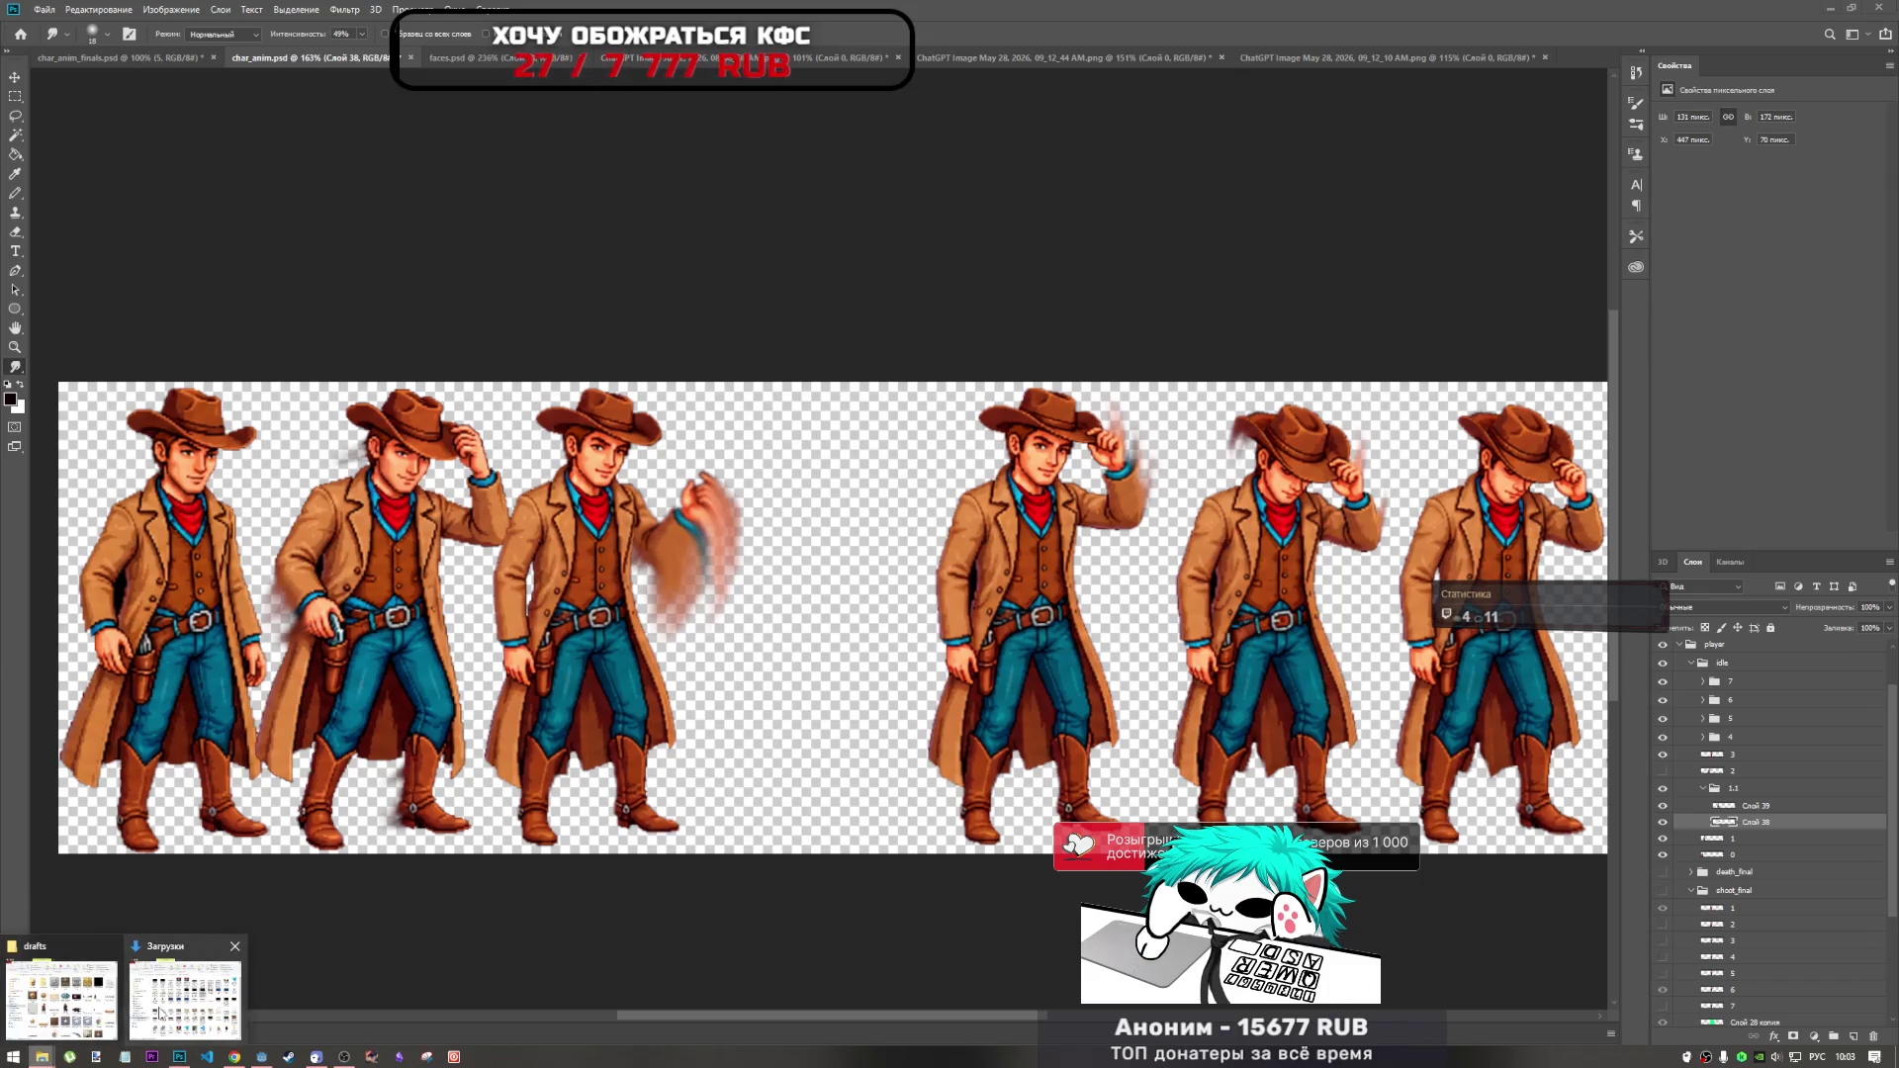
left_click(61, 999)
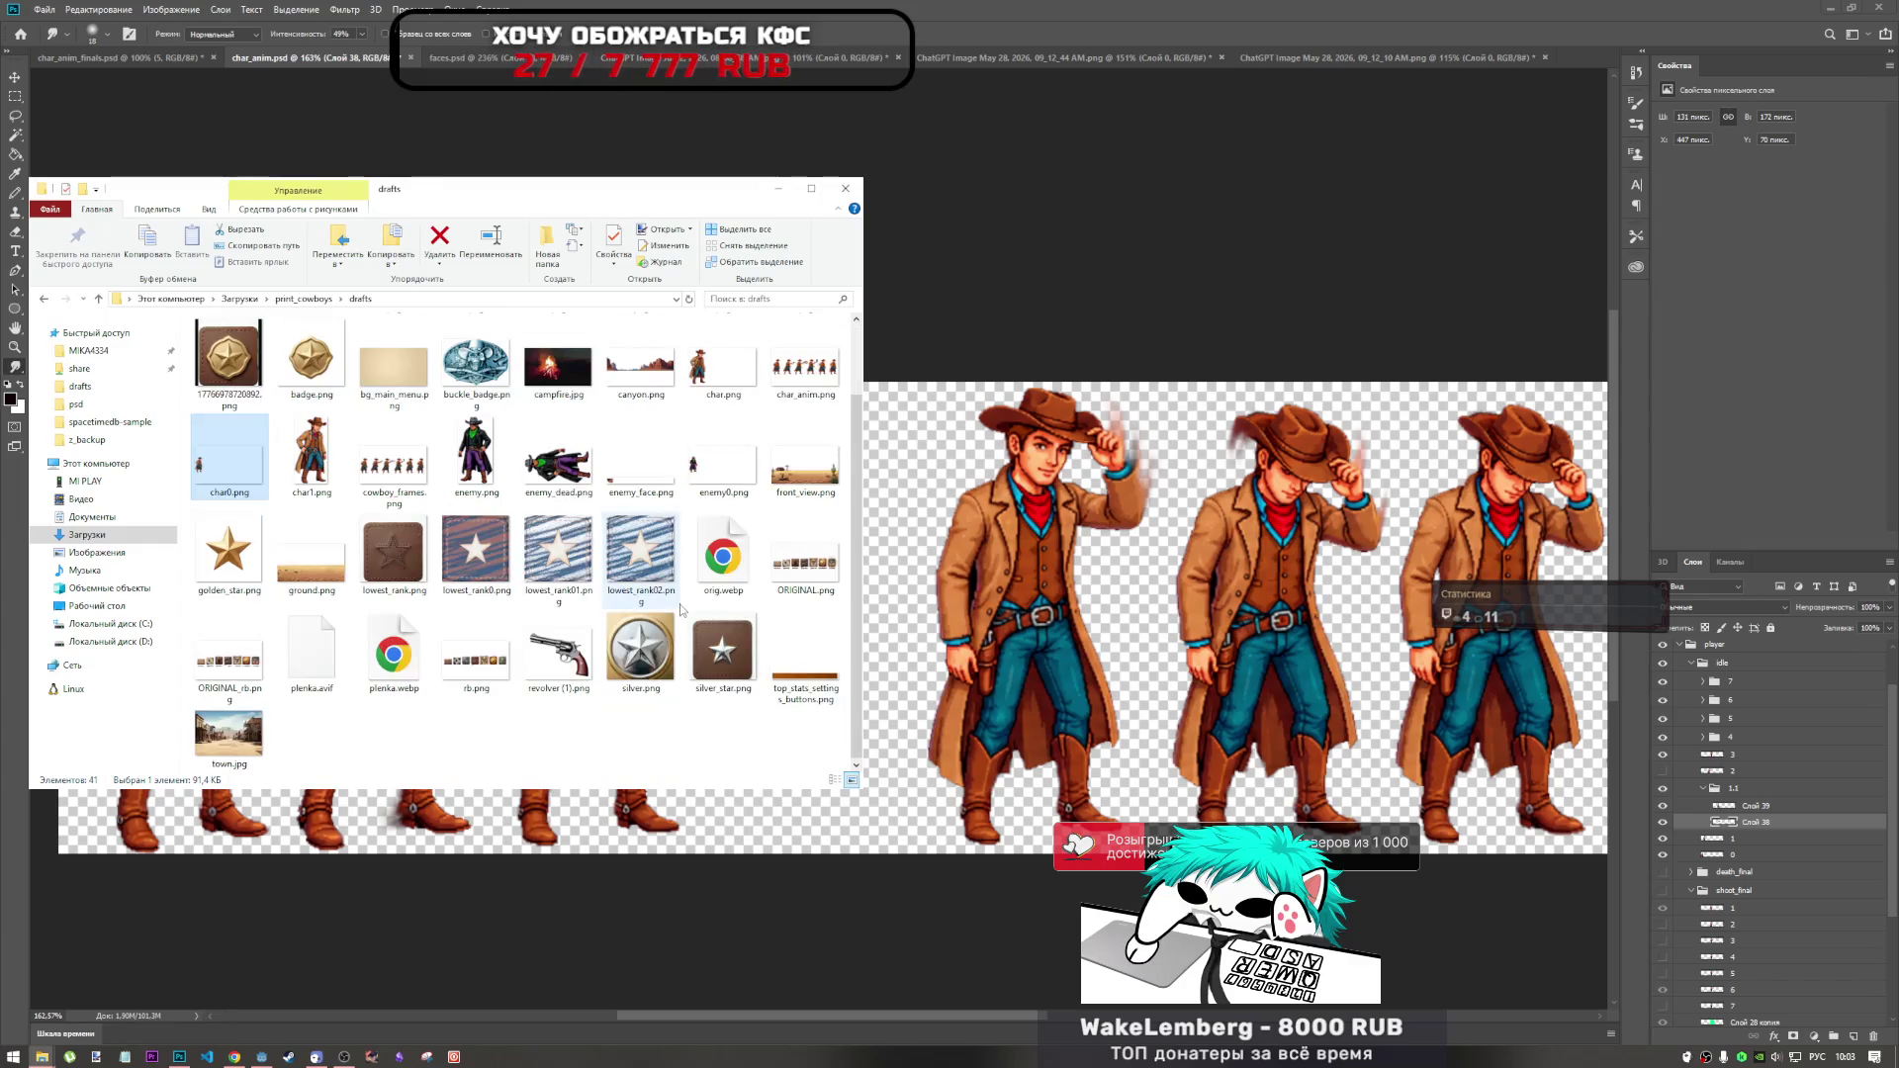
Bring the Загрузки Explorer window forward and open print_cowboys, then print_bounty_cowboys.
scroll(445, 465, "up", 2)
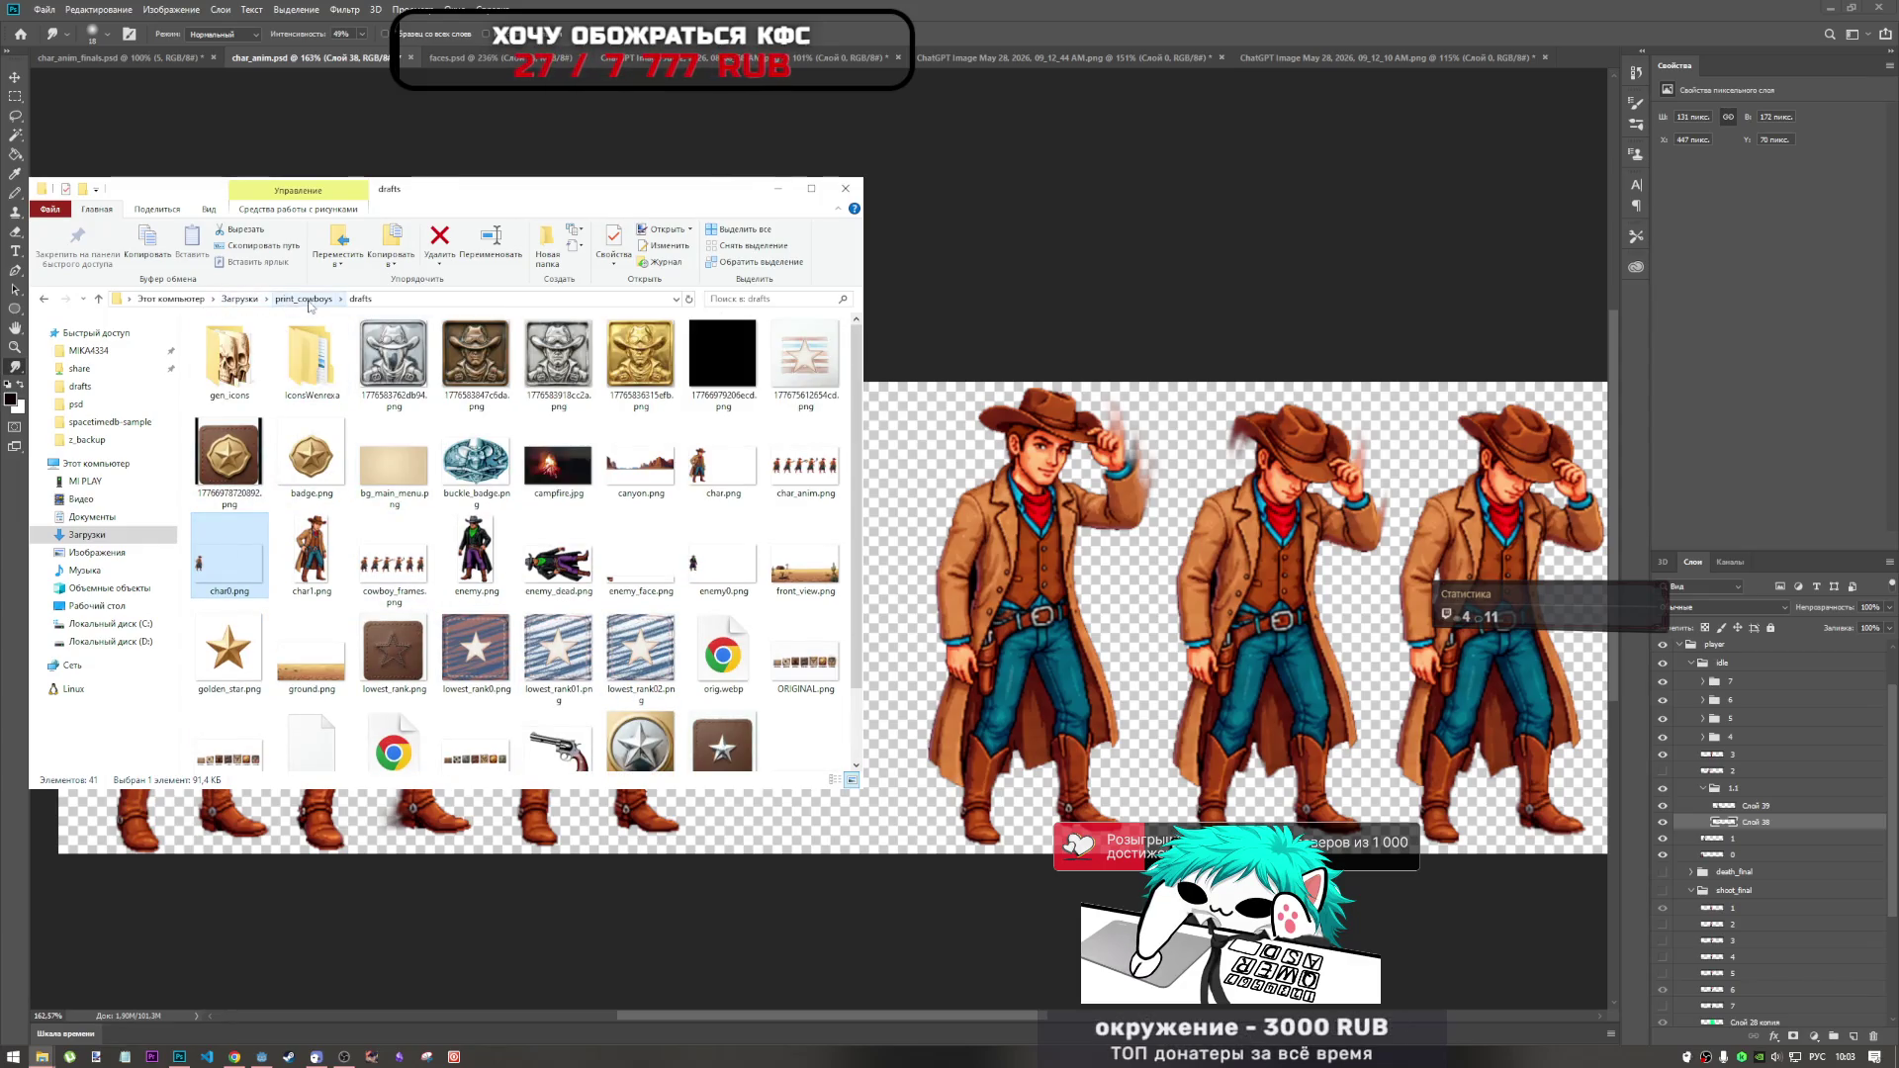
mouse_move(42, 1056)
left_click(124, 996)
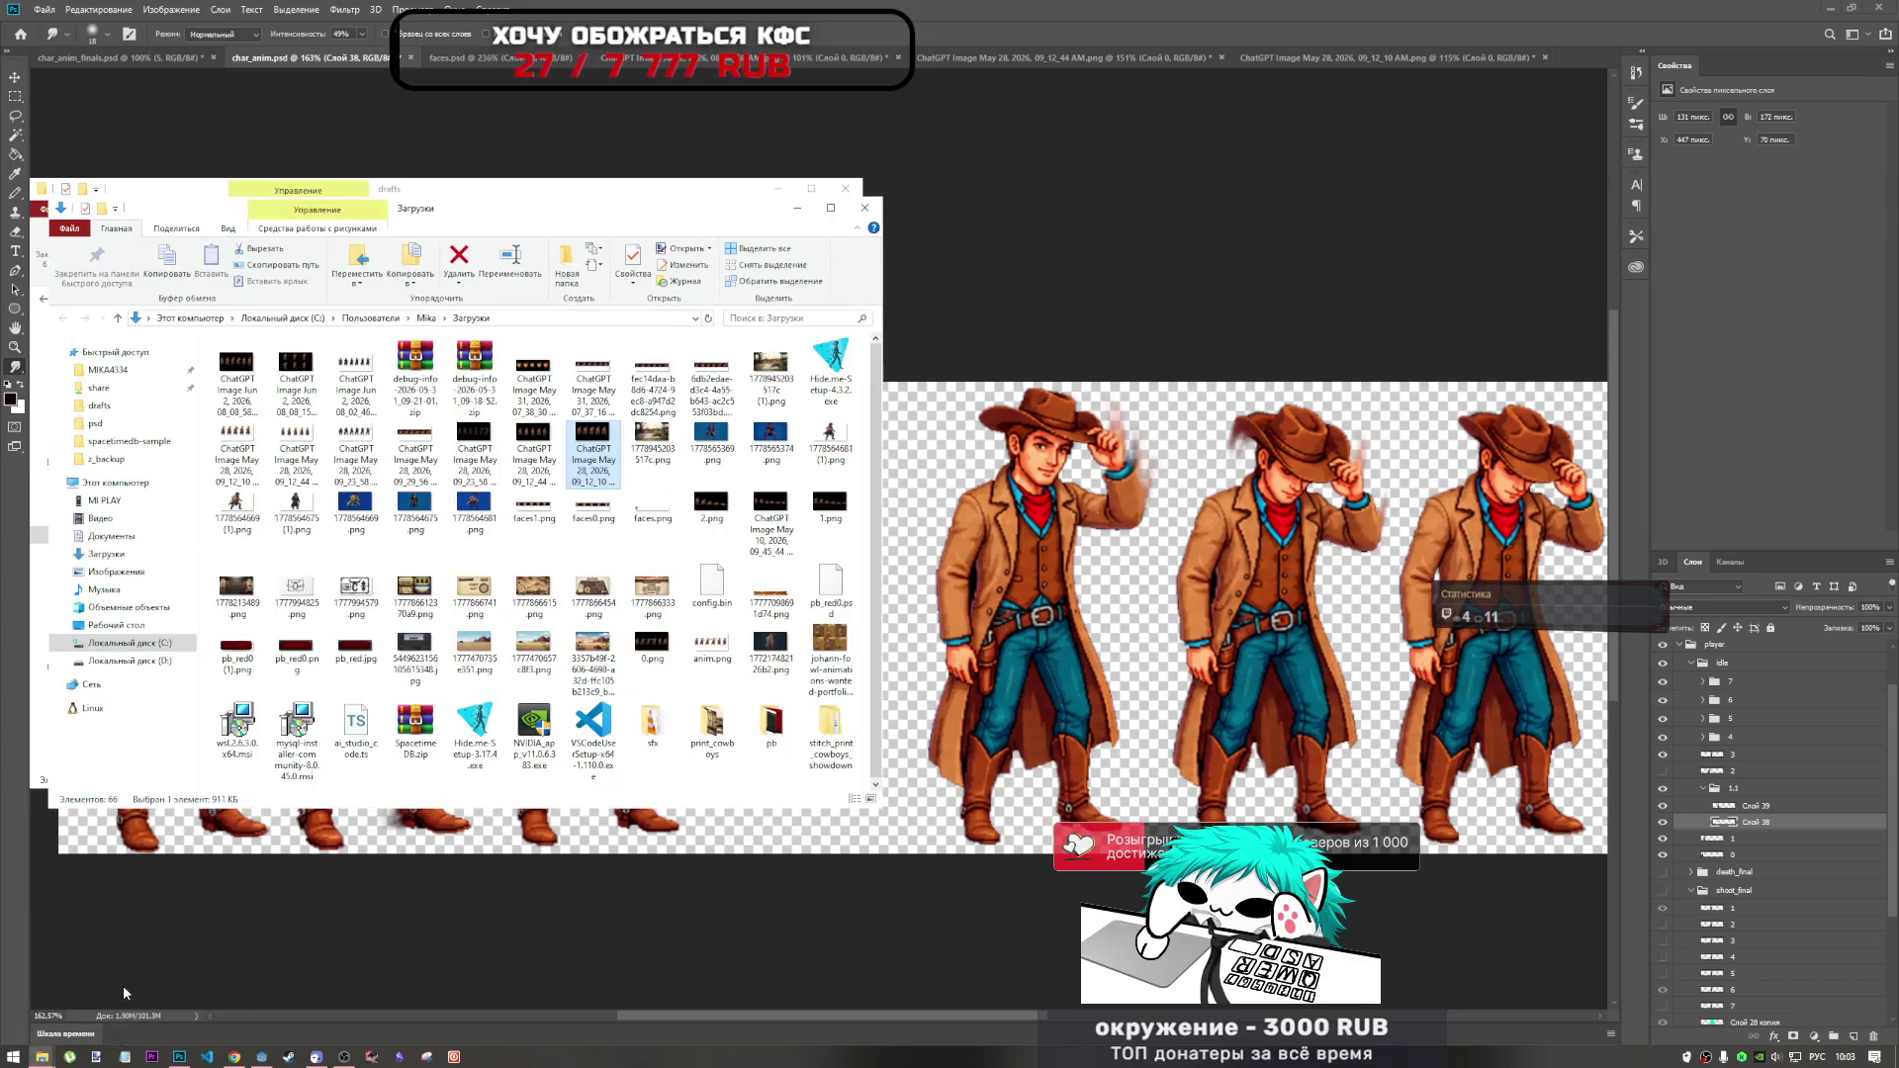
double_click(712, 727)
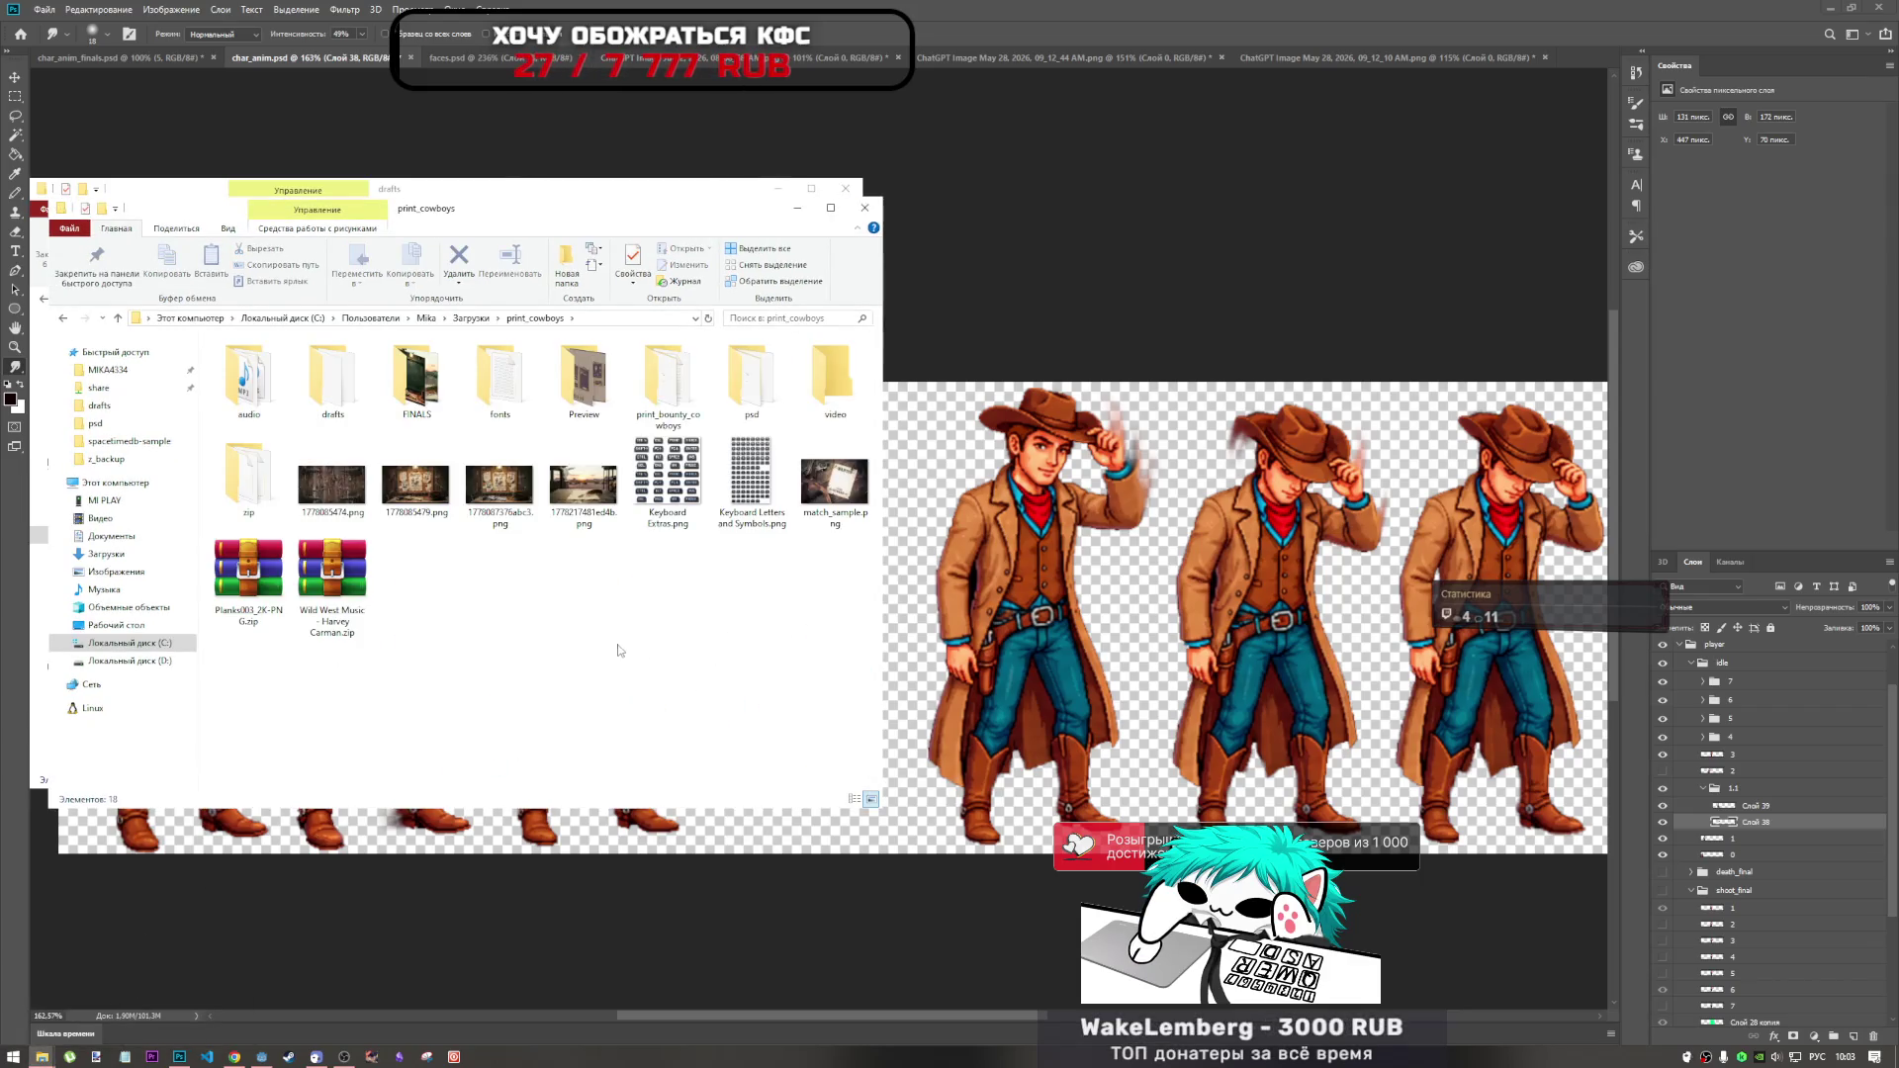
left_click(683, 403)
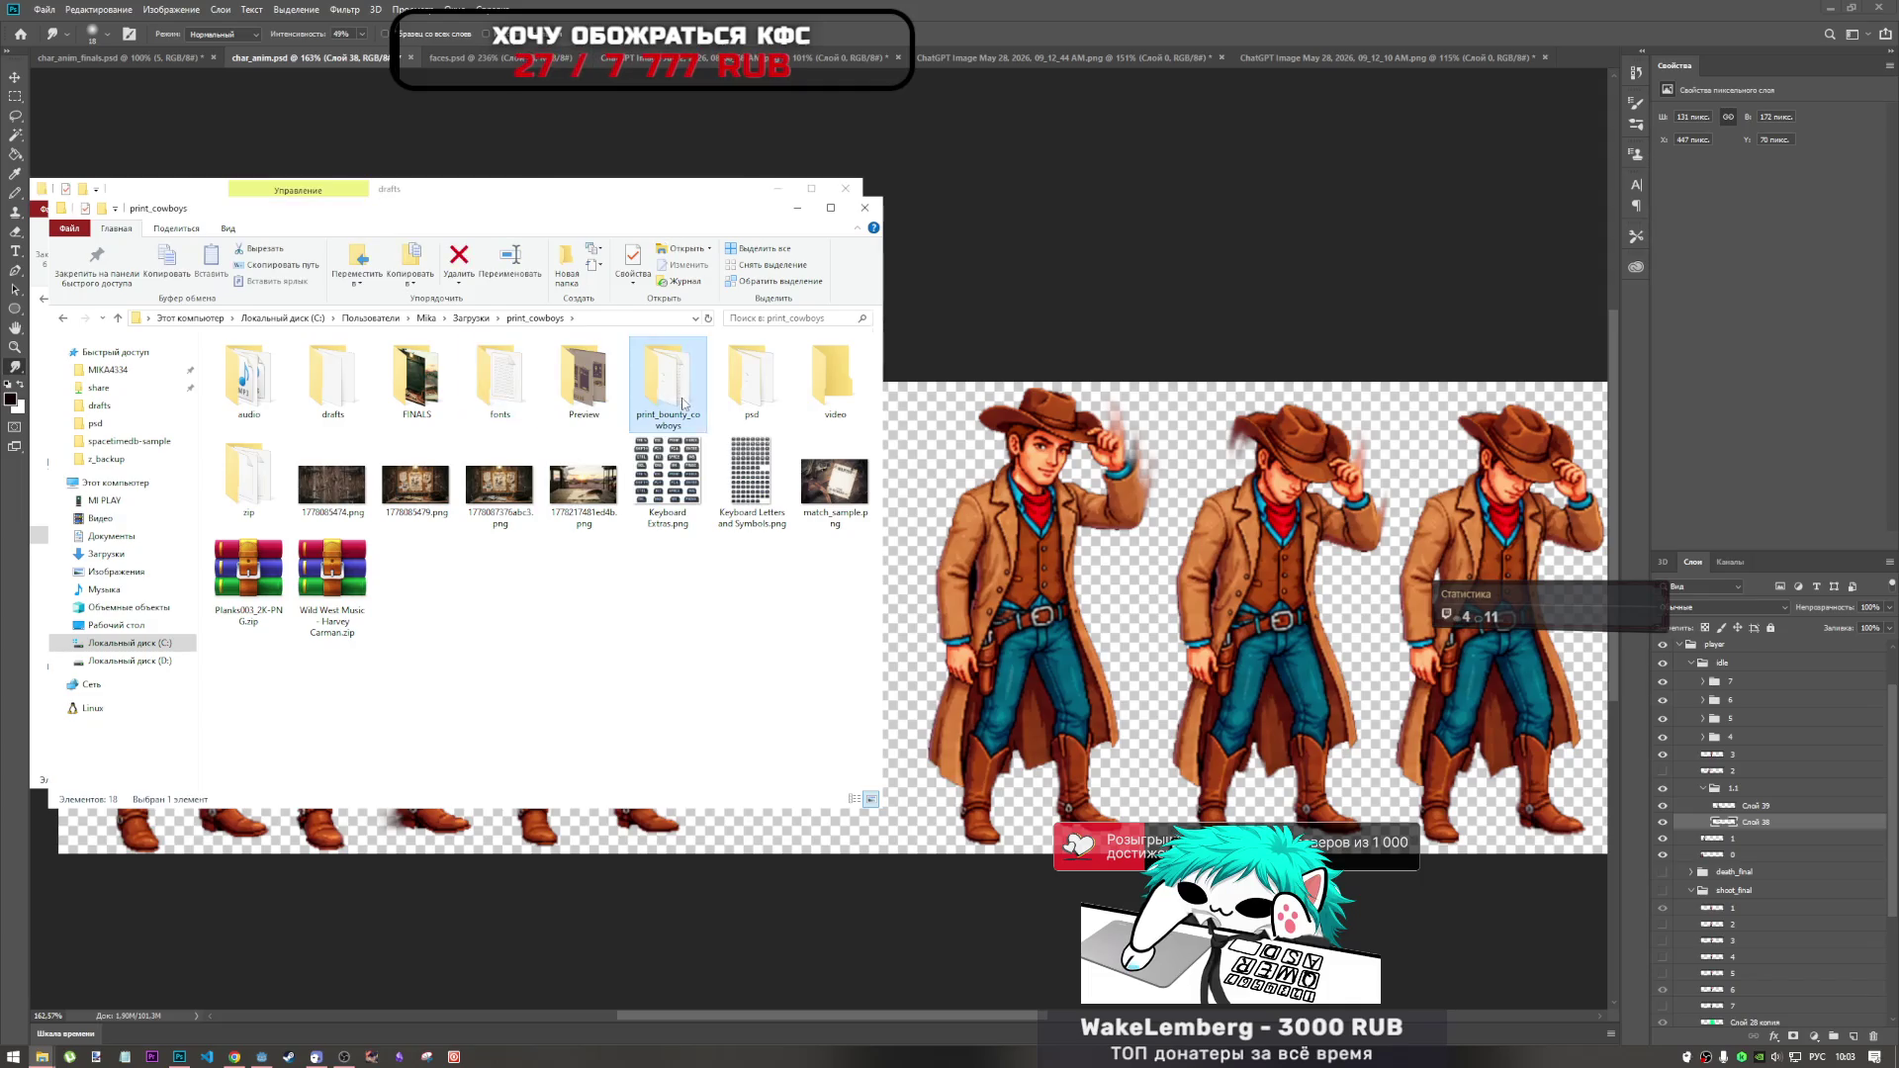
double_click(683, 403)
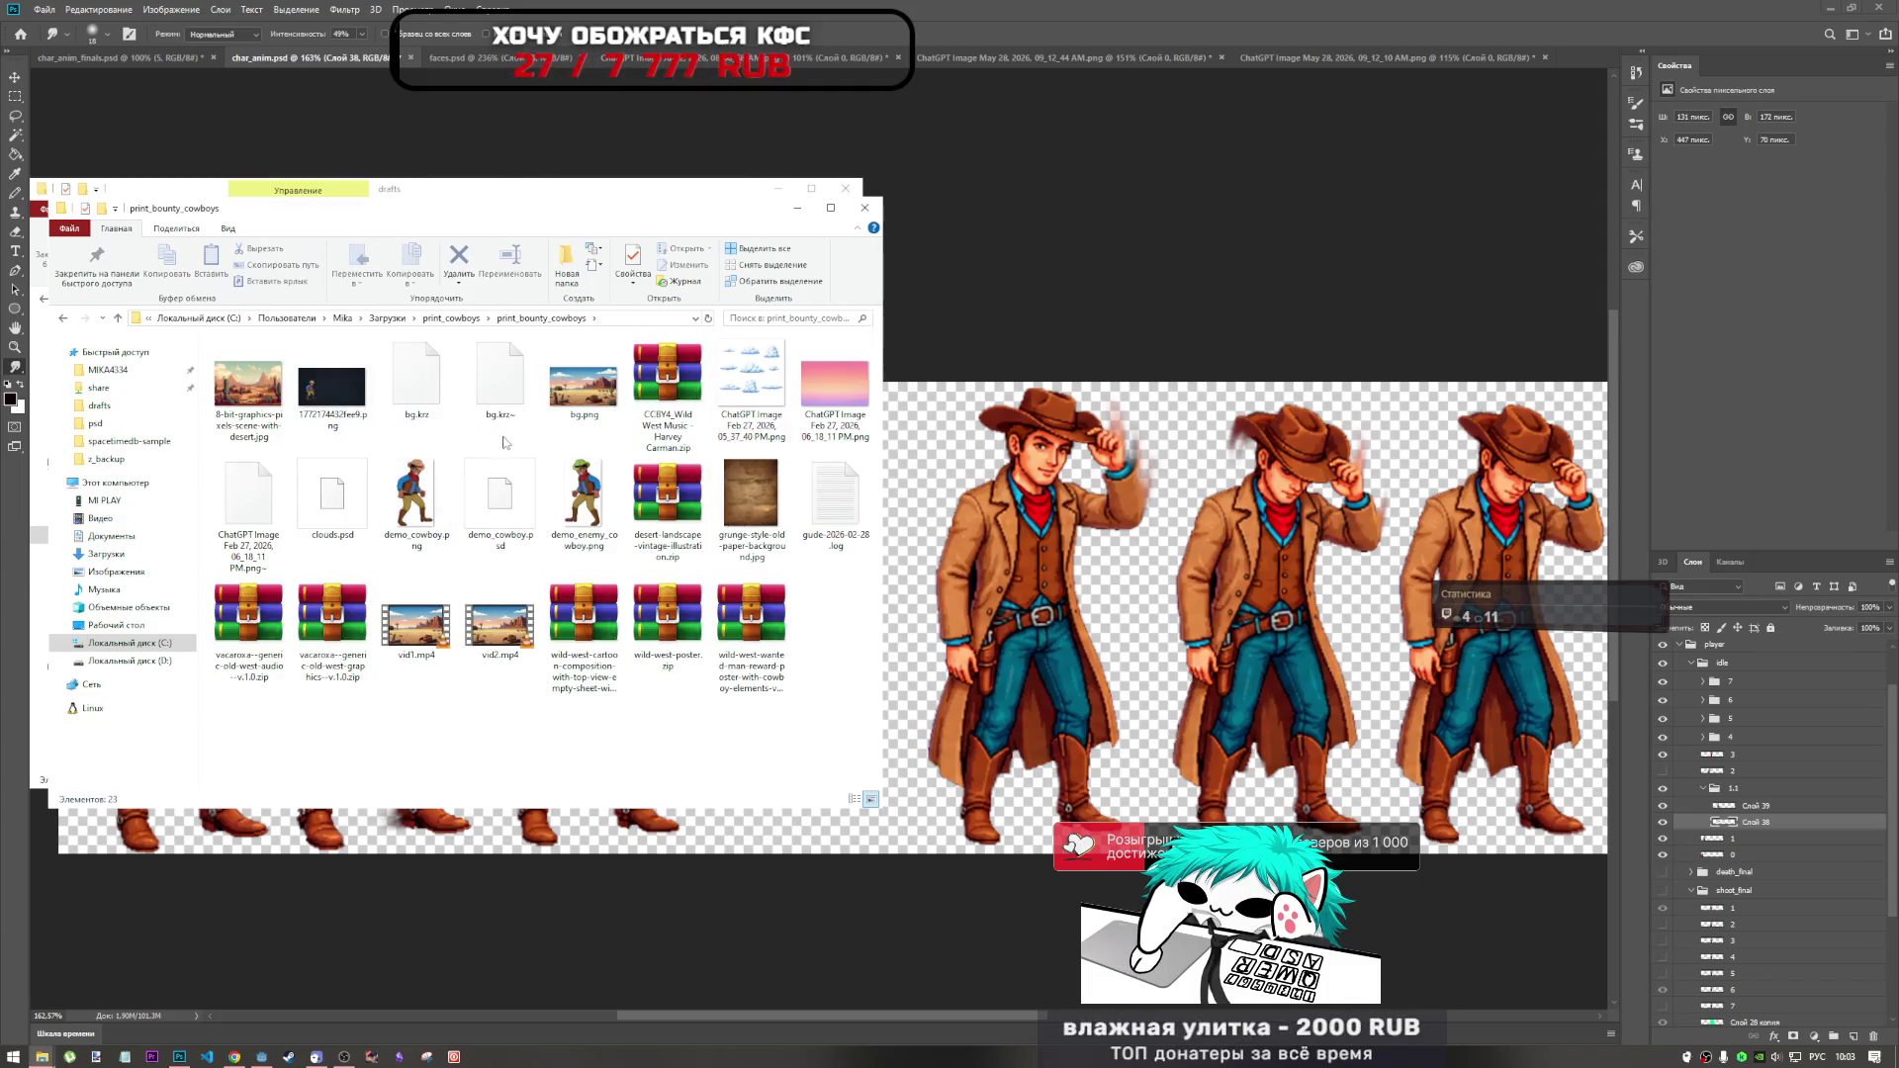
Browse the drafts folder, then reopen print_bounty_cowboys from print_cowboys.
left_click(117, 317)
left_click(332, 400)
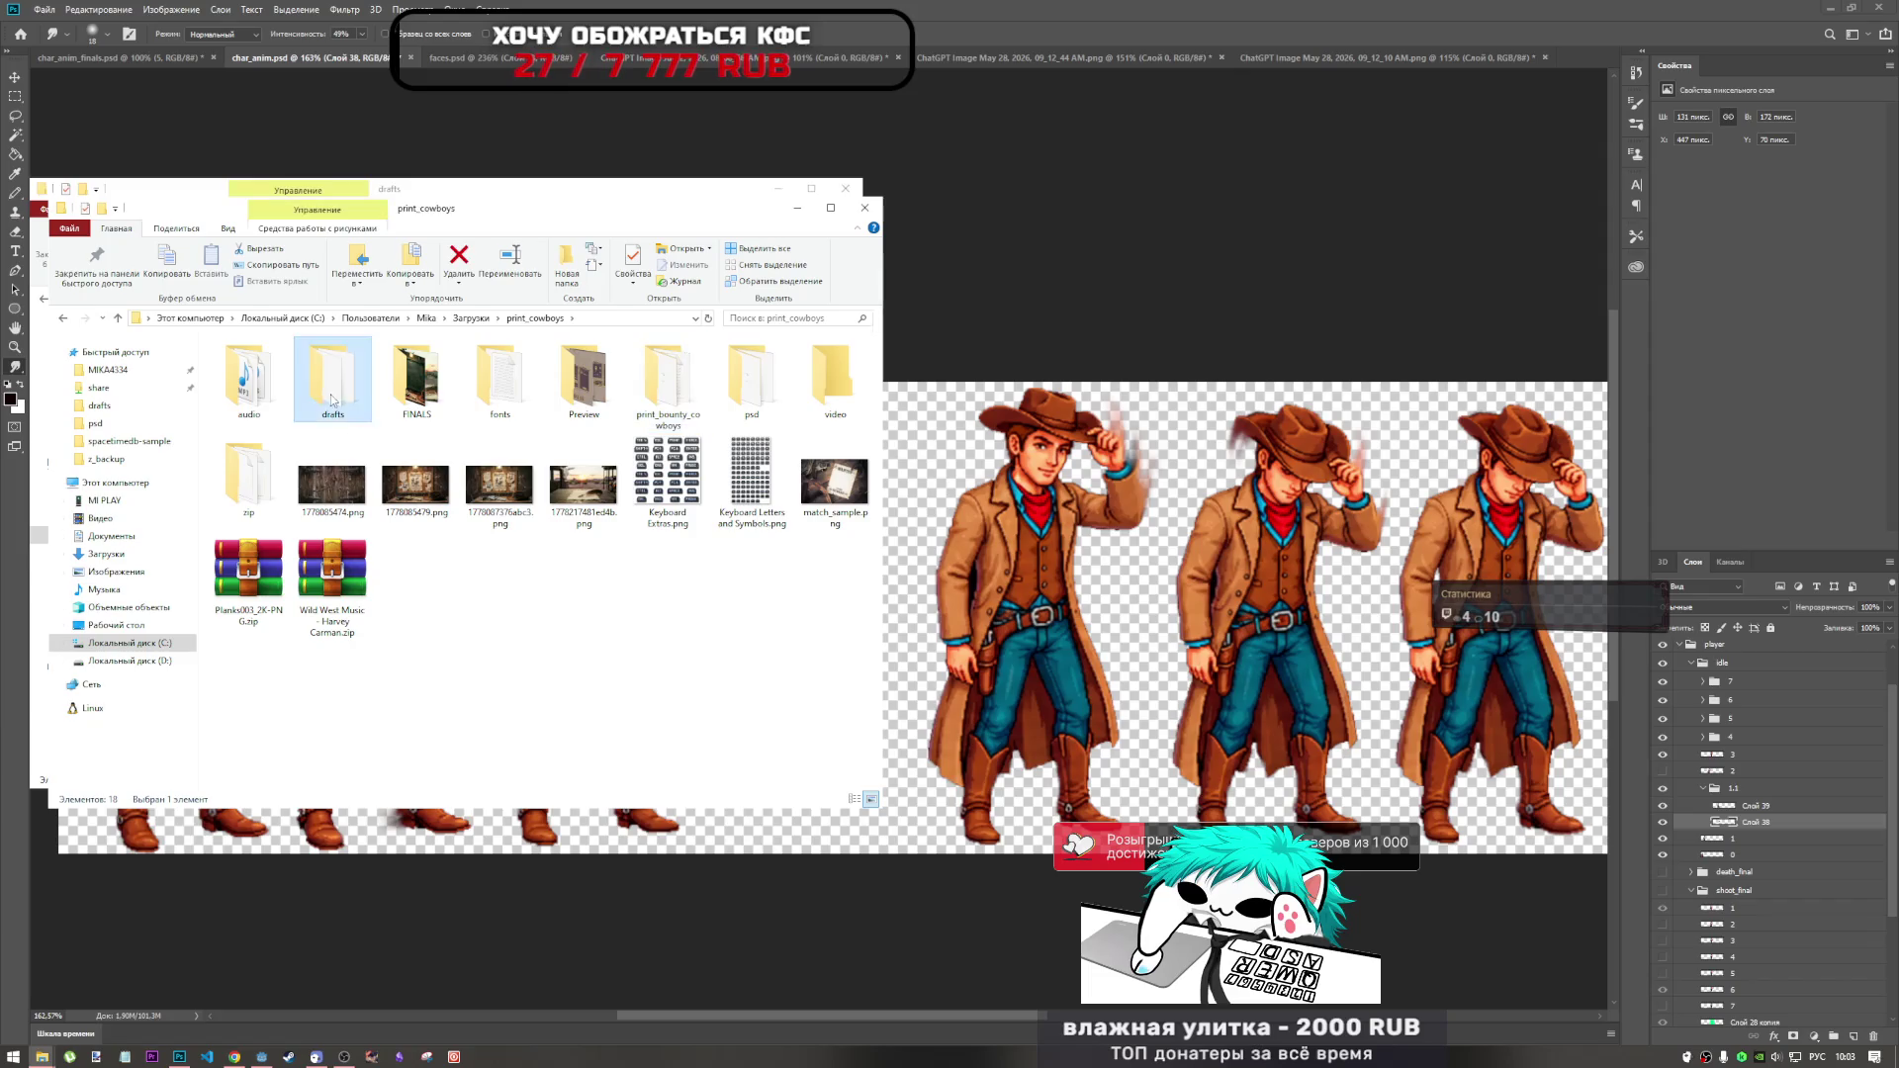
double_click(333, 399)
scroll(465, 617, "up", 2)
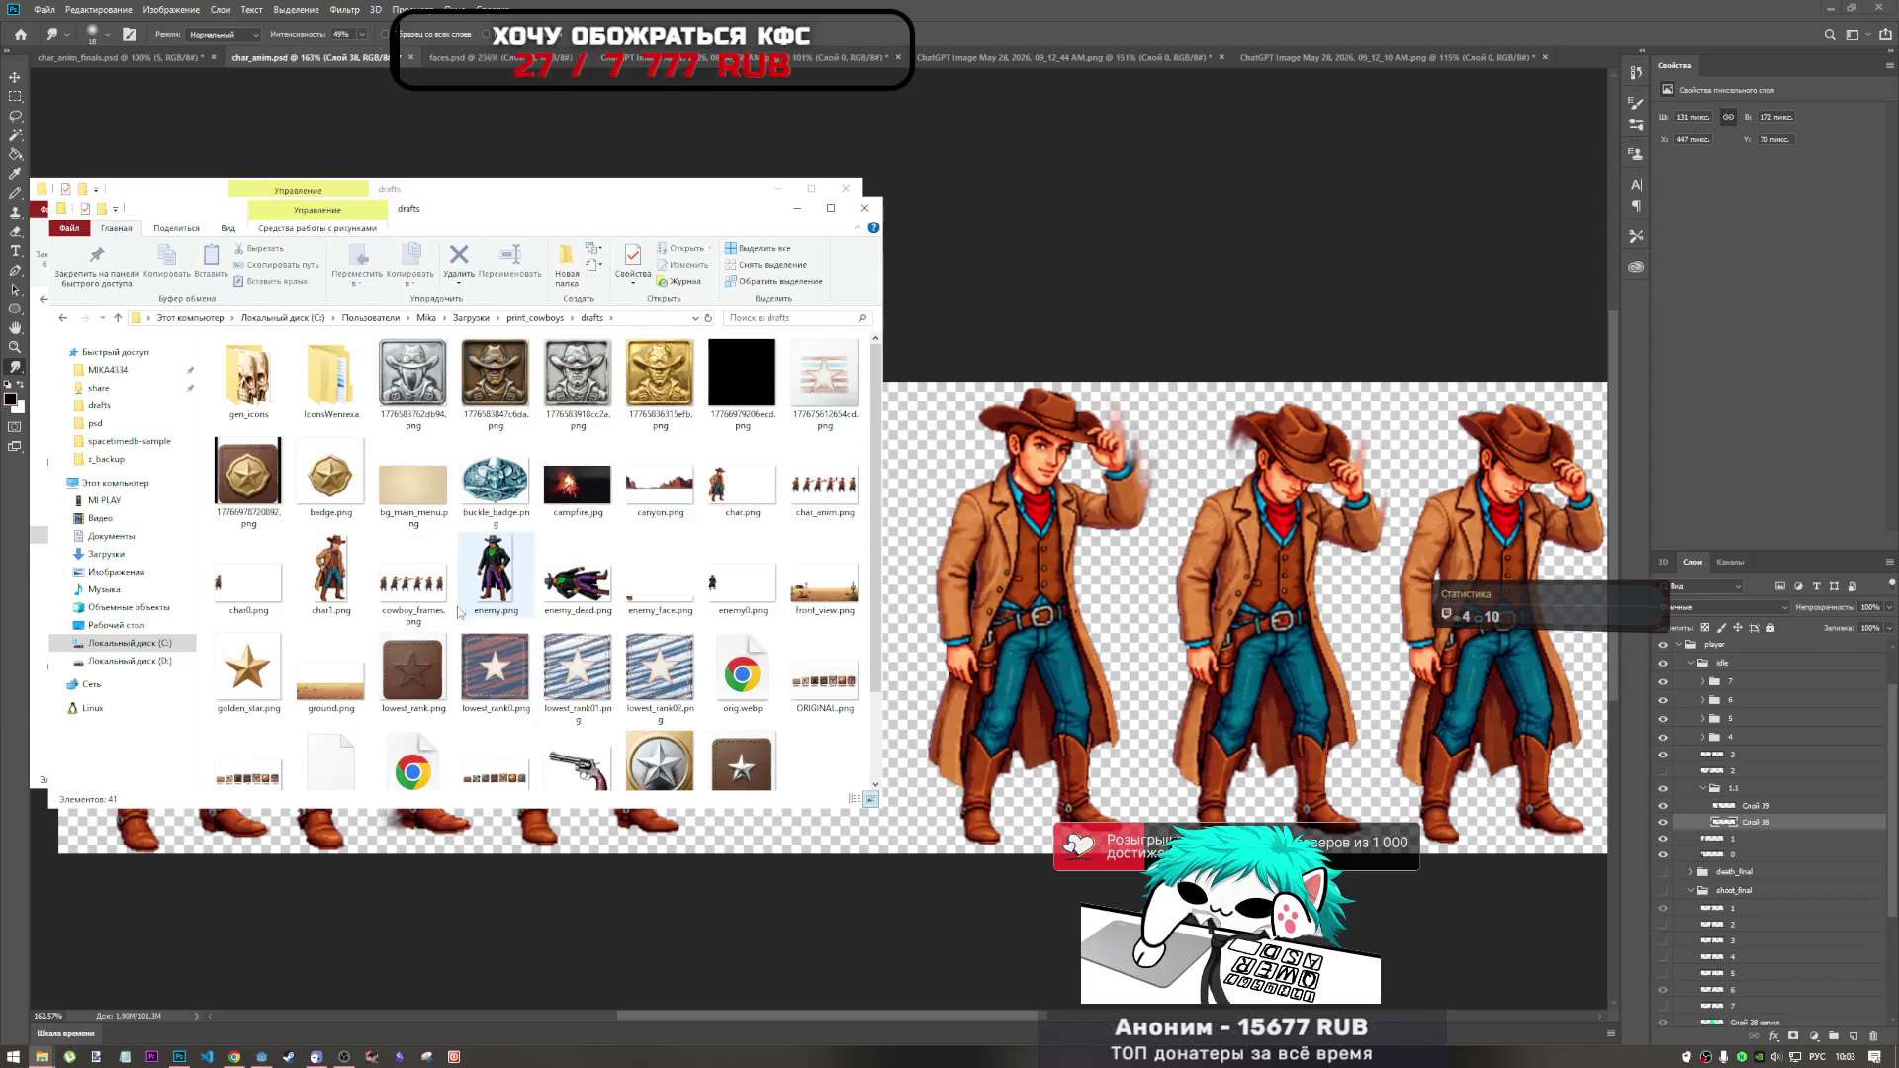
left_click(116, 318)
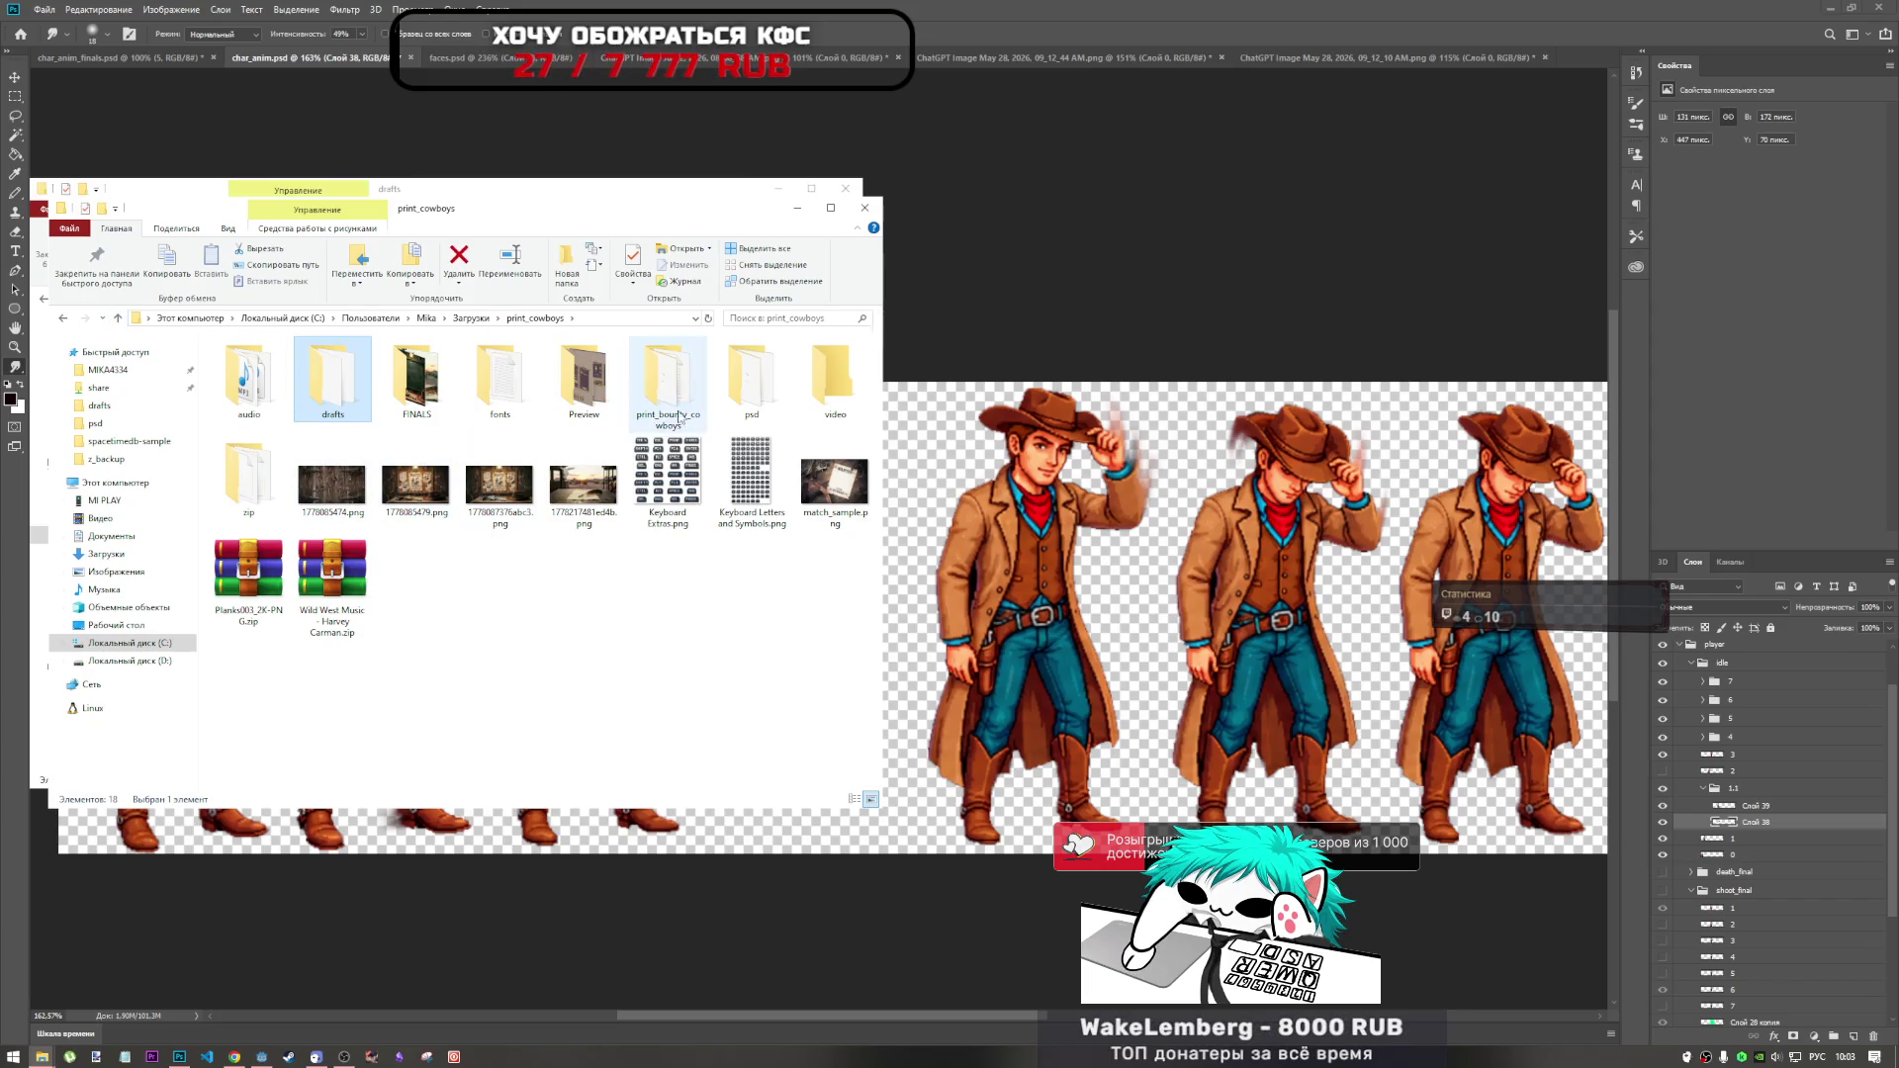
double_click(668, 384)
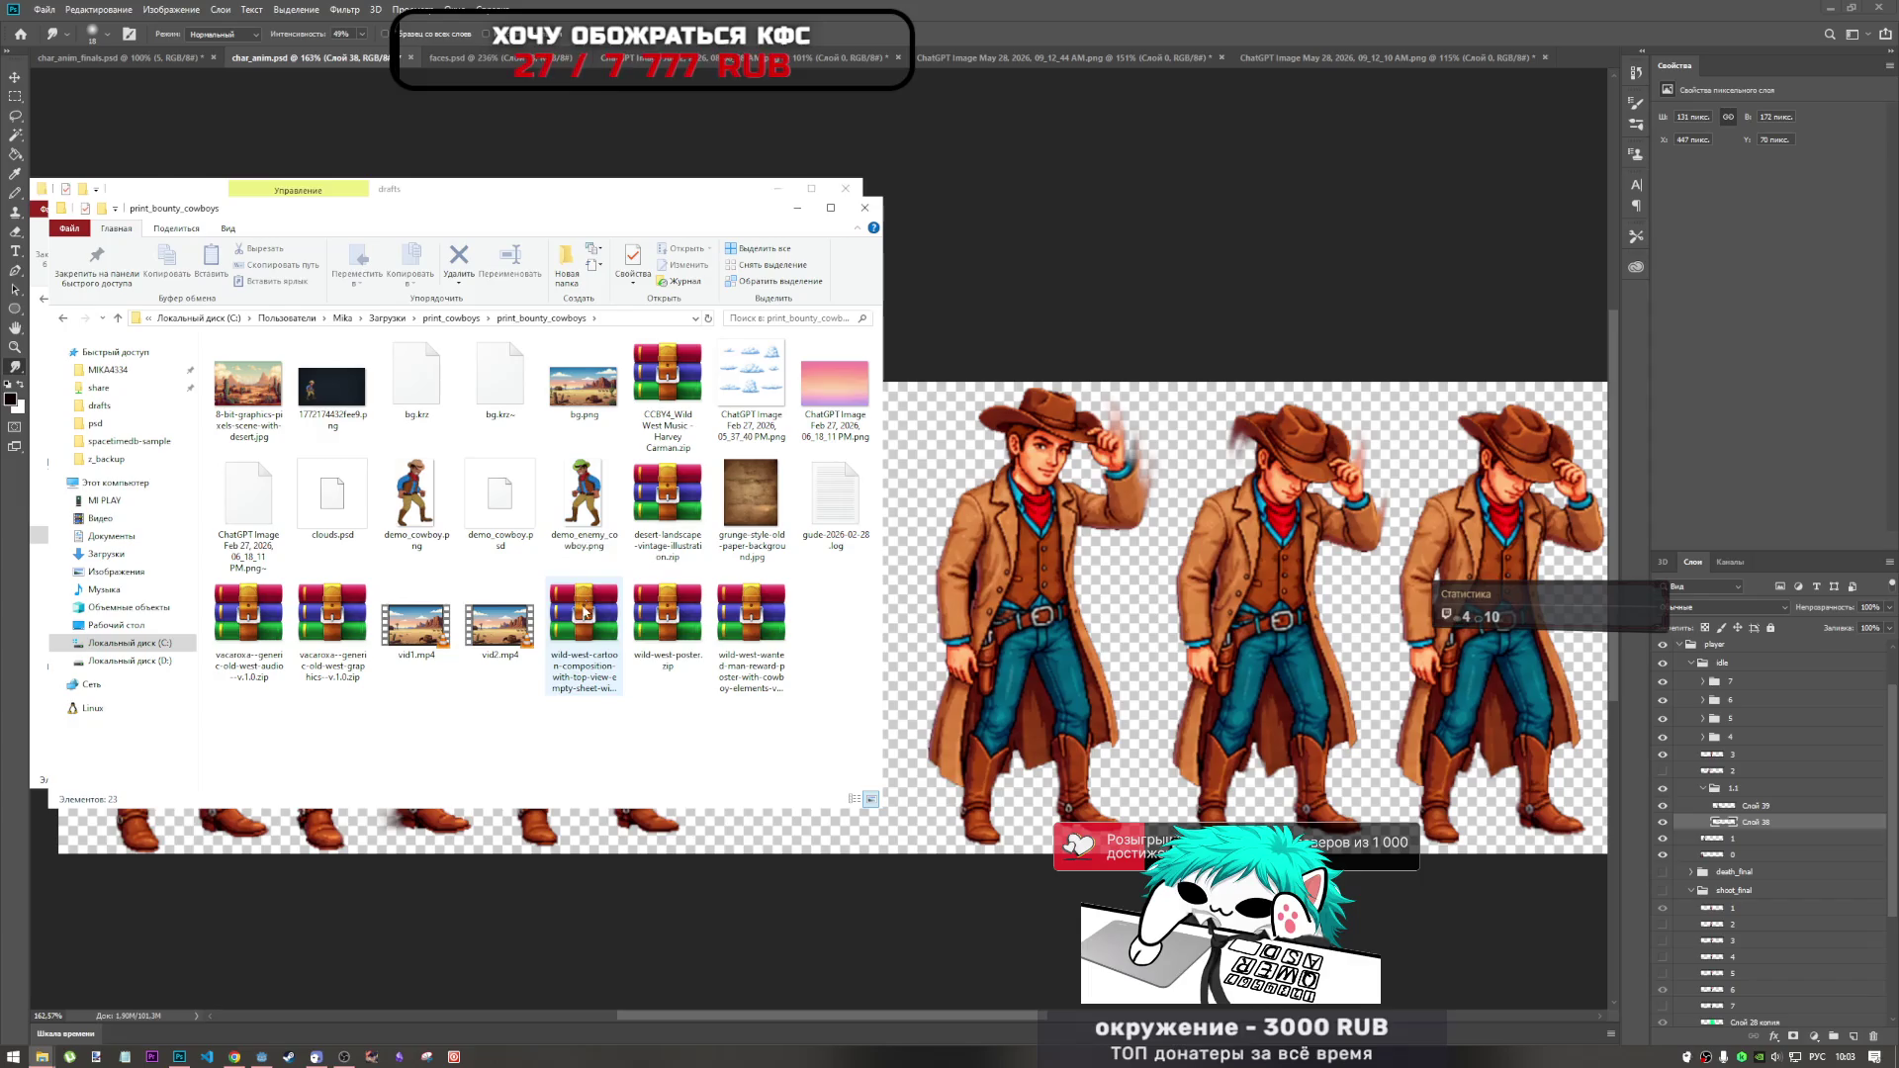
Return to Загрузки, select the cowboy animation portfolio file, and bring Photoshop back.
left_click(117, 317)
left_click(116, 318)
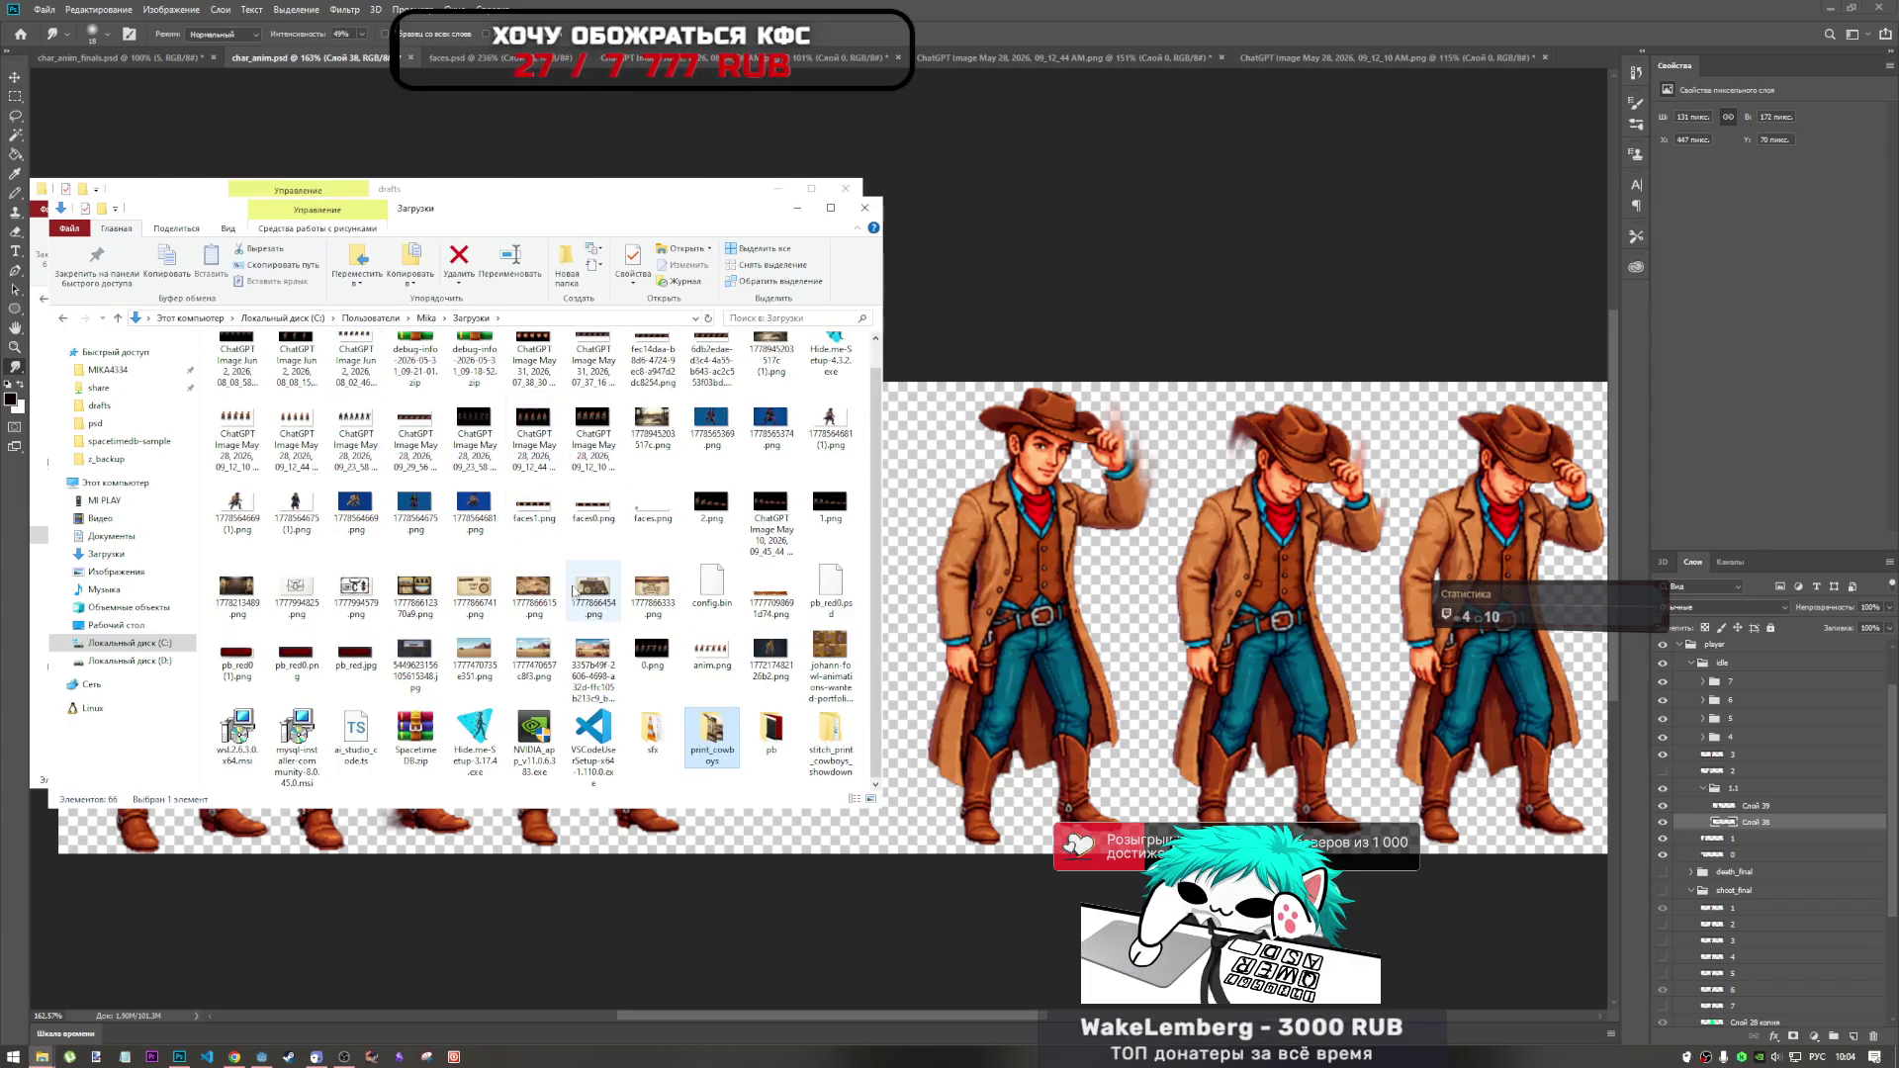
scroll(597, 651, "up", 1)
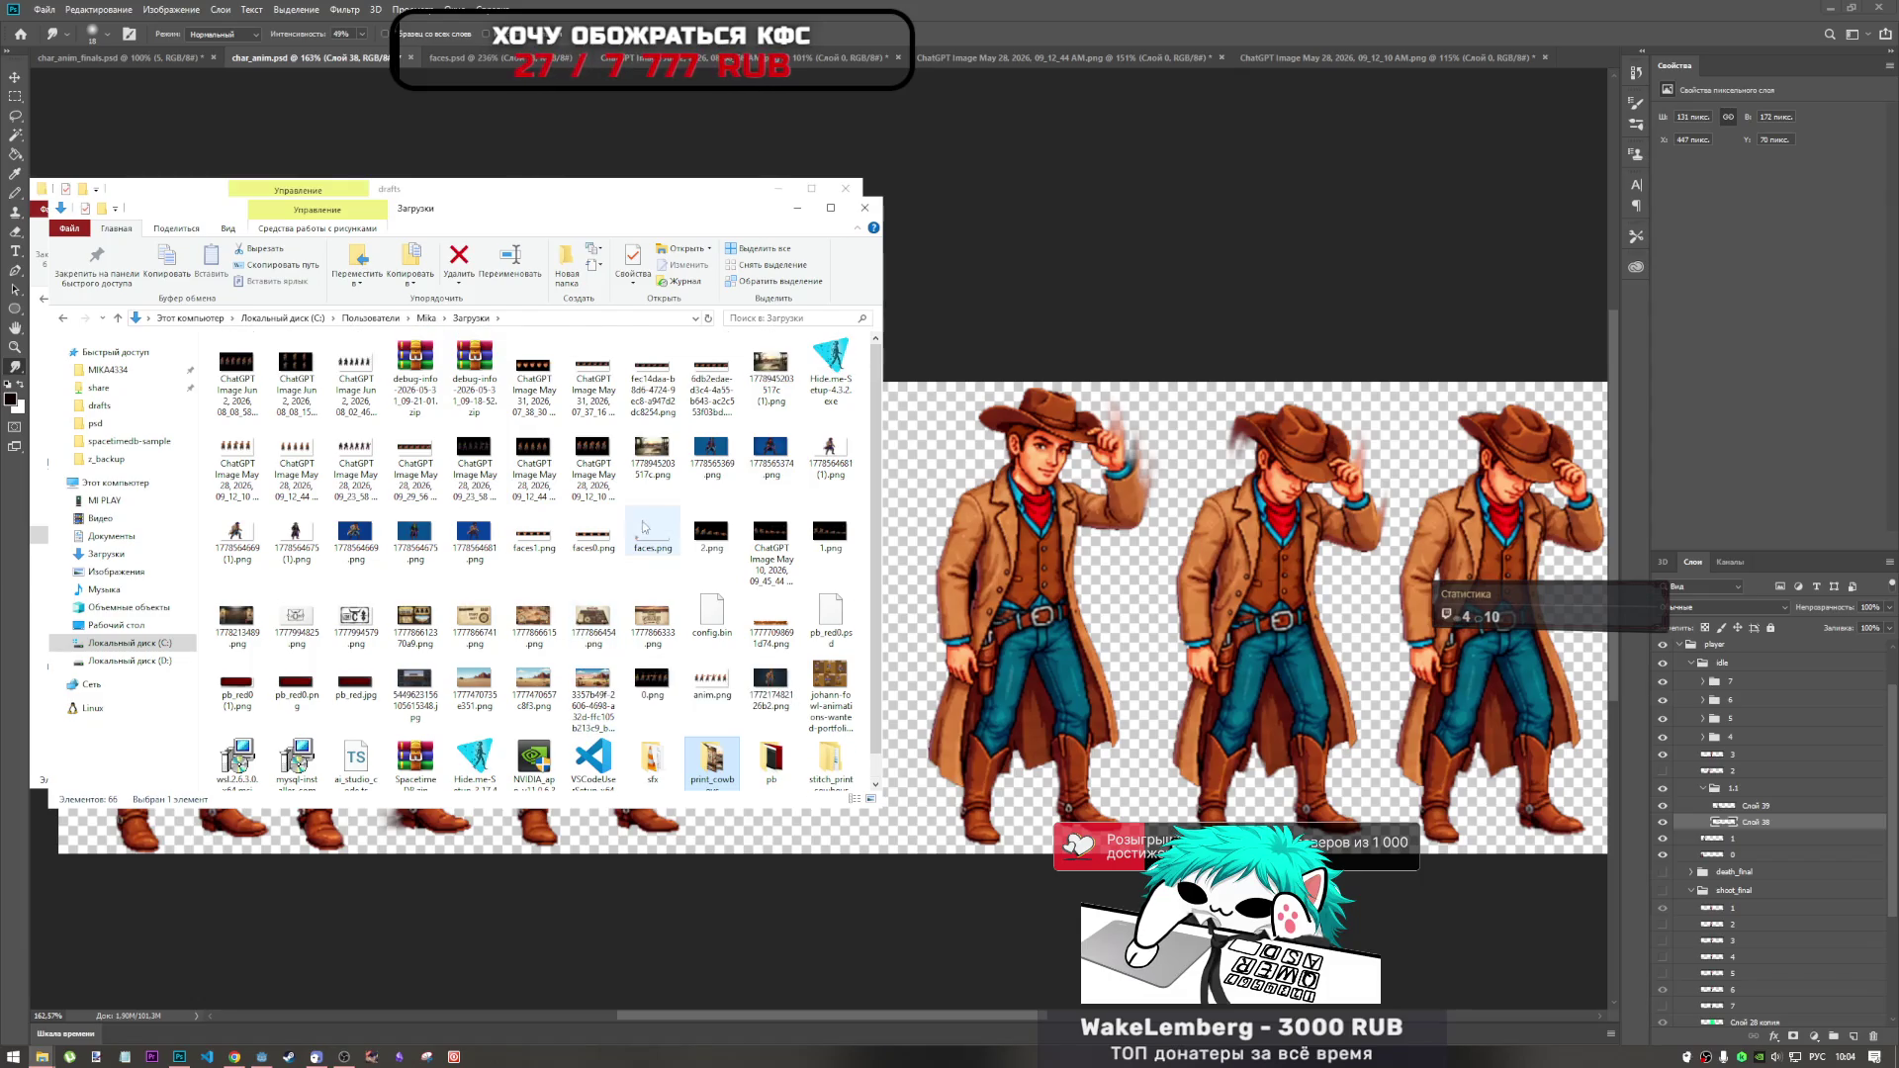
scroll(641, 528, "down", 1)
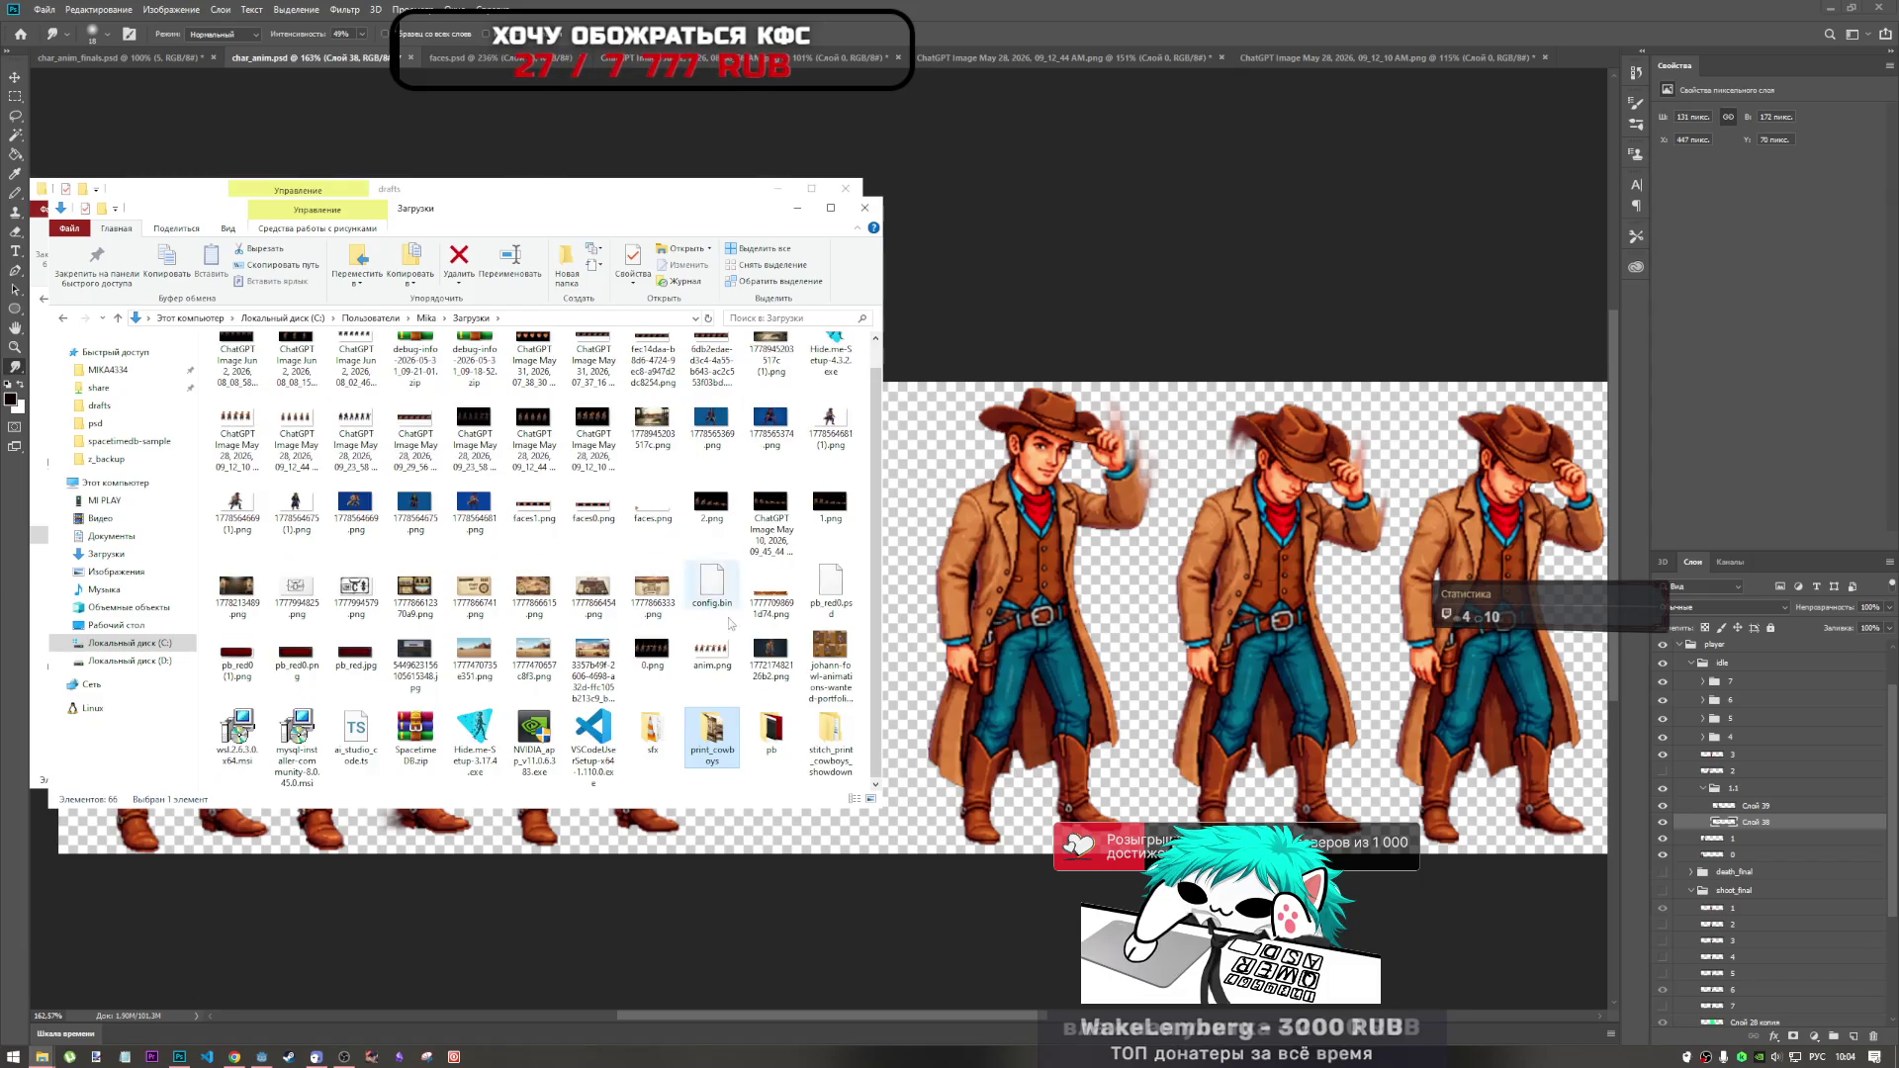
left_click(833, 655)
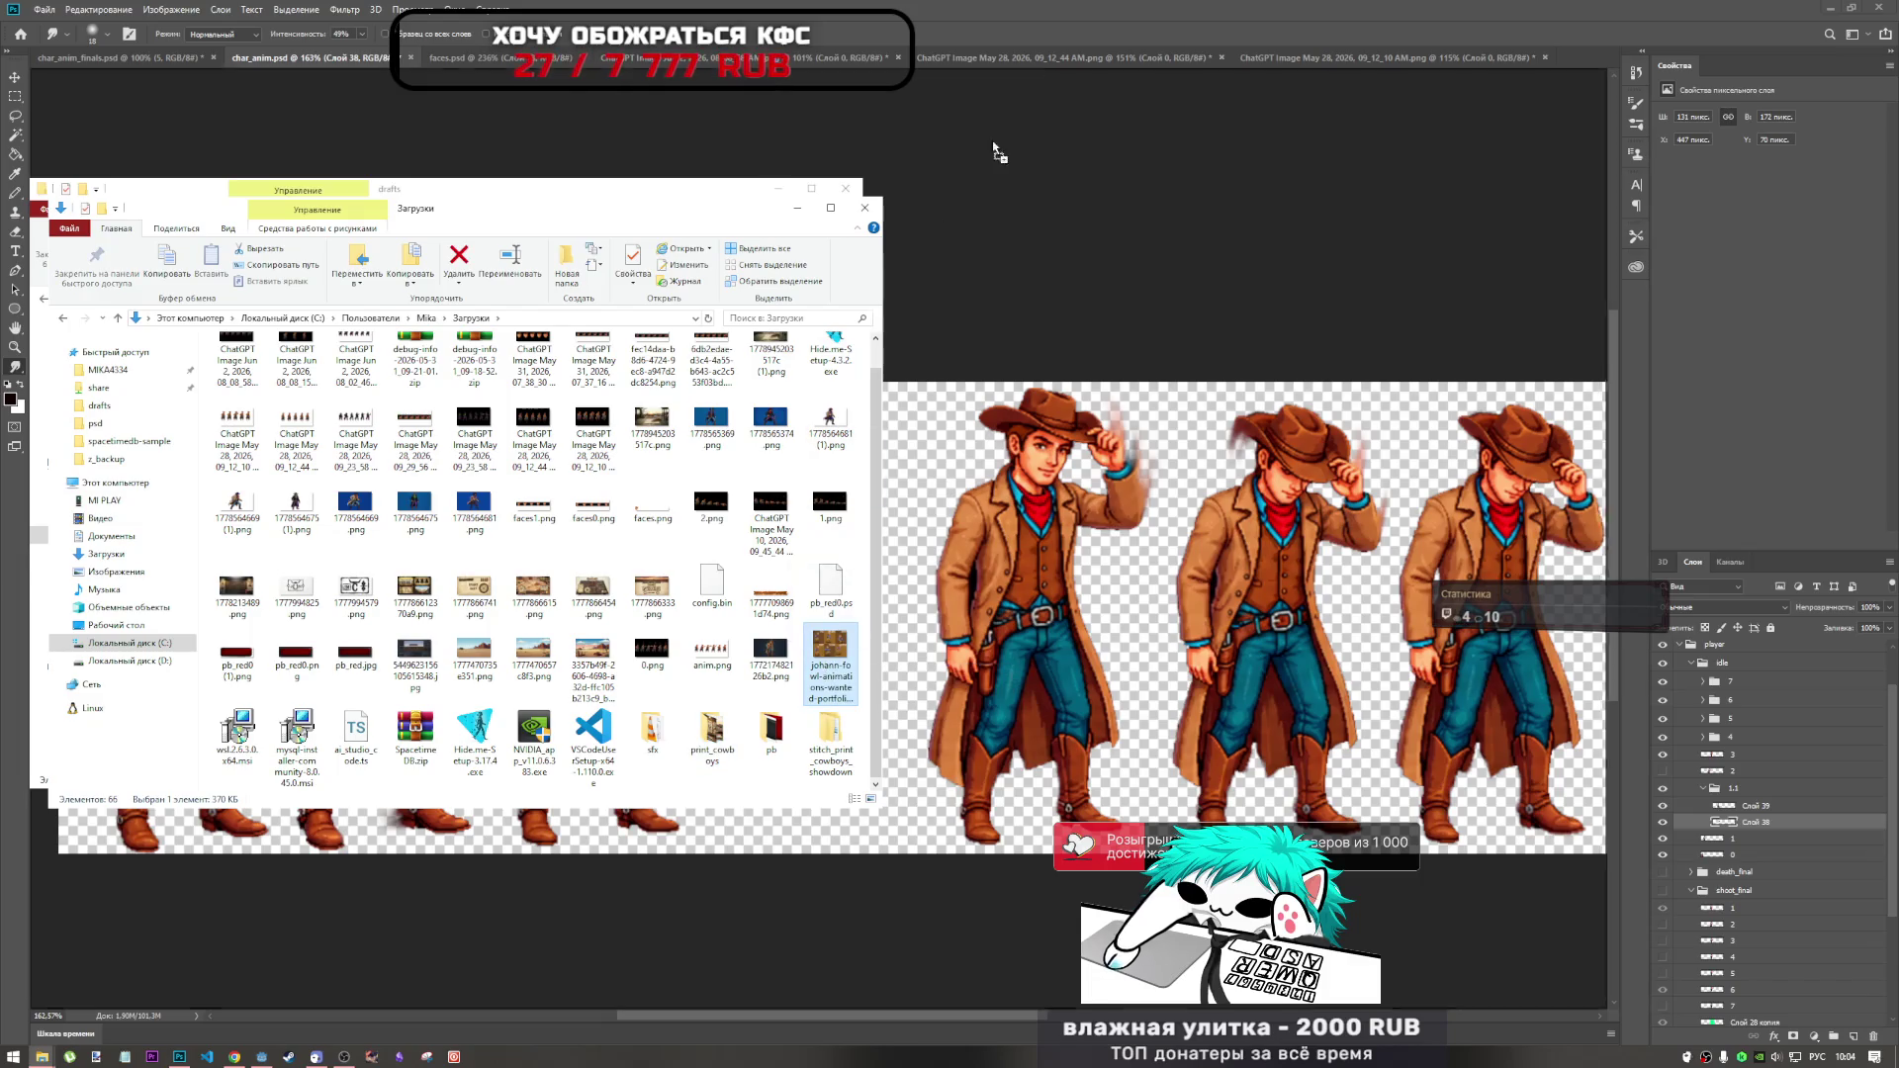
left_click(1256, 12)
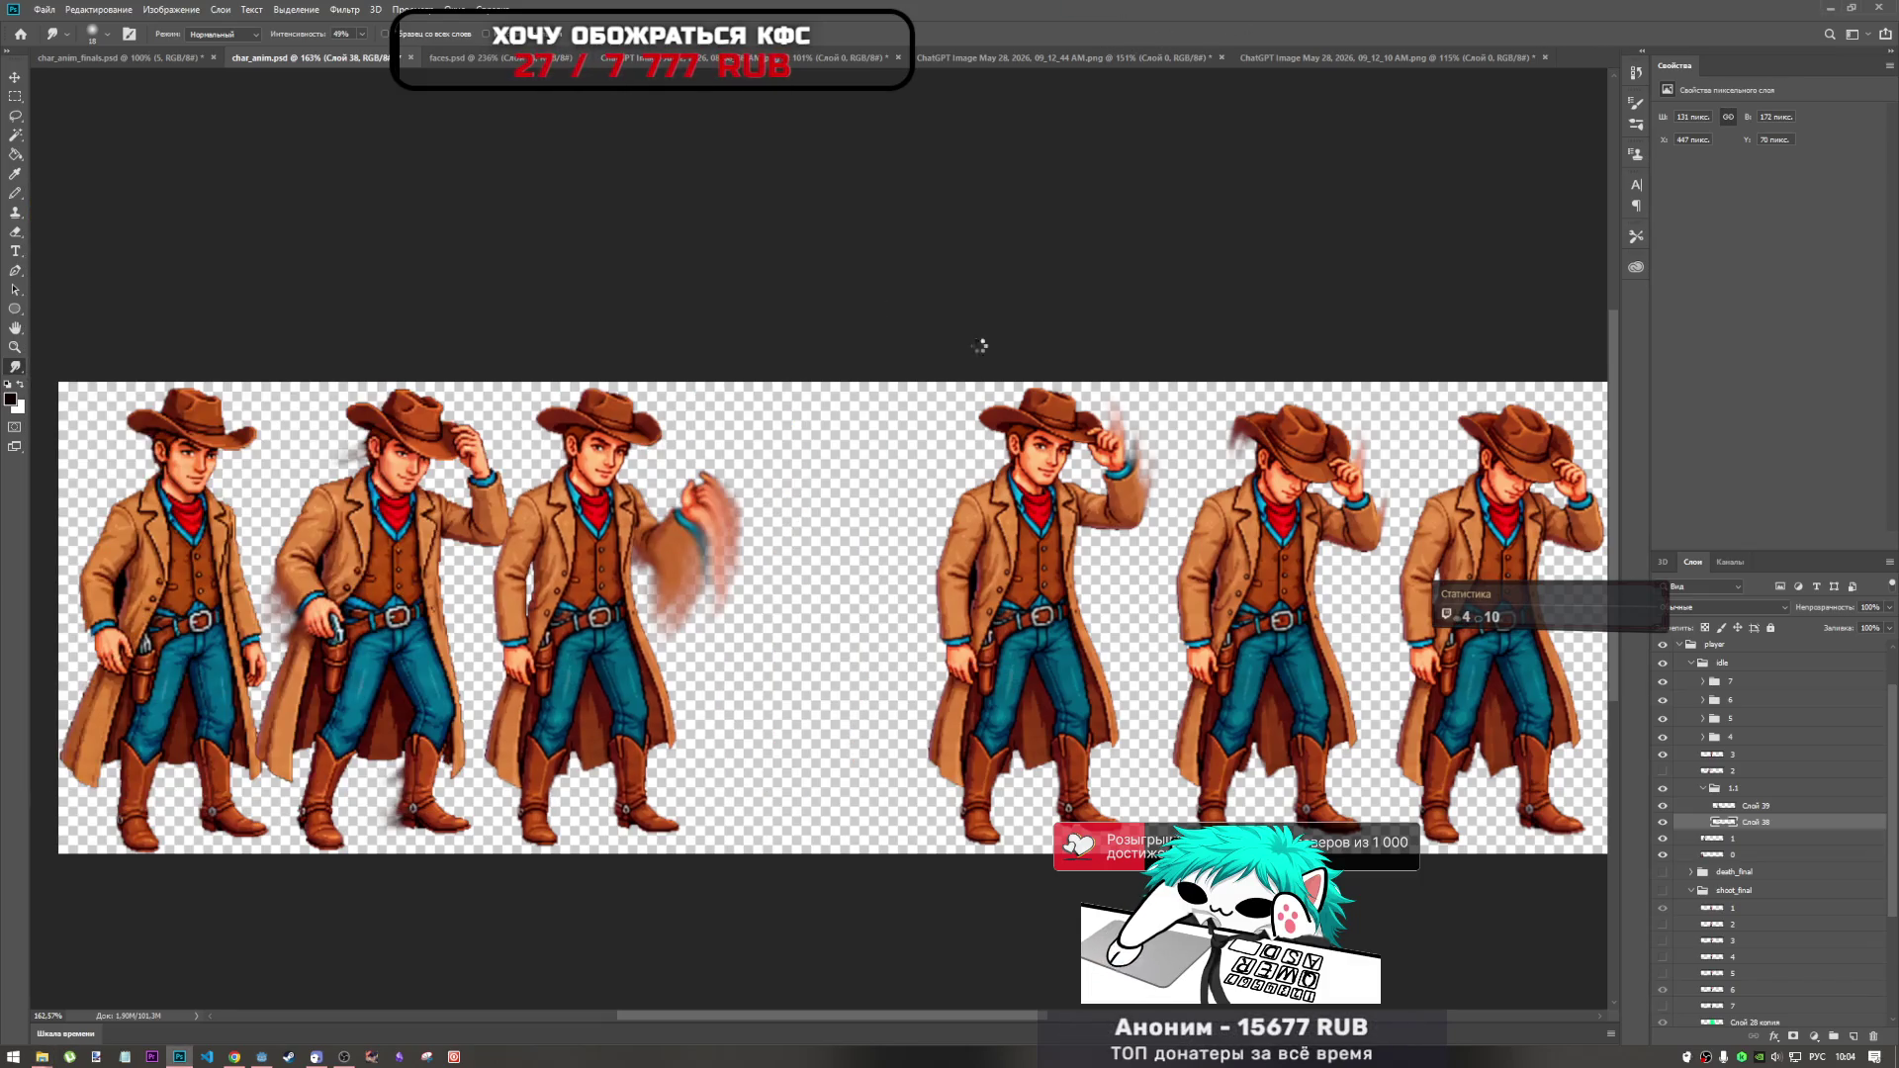
Open the animation portfolio GIF, hide frame layer 1 and toggle layer 2 to compare.
left_click(610, 280)
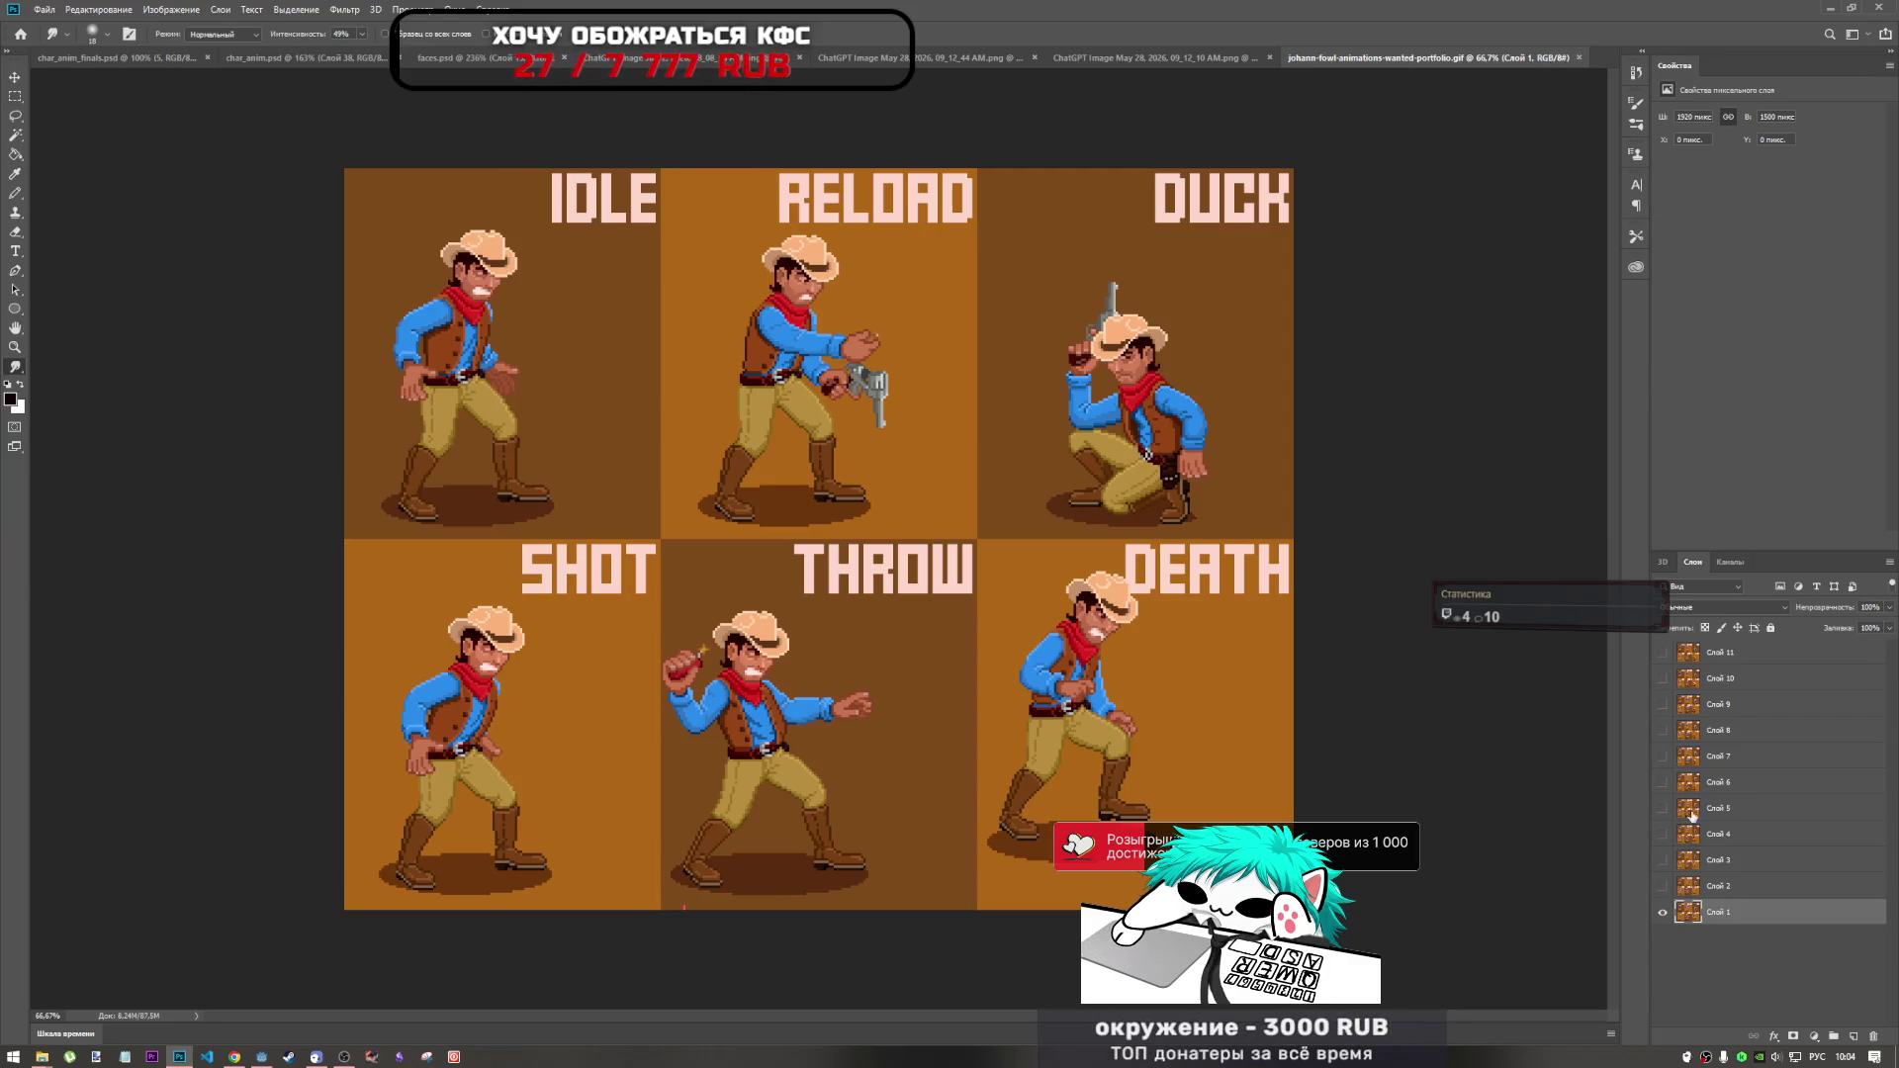
left_click(1665, 912)
left_click(1664, 887)
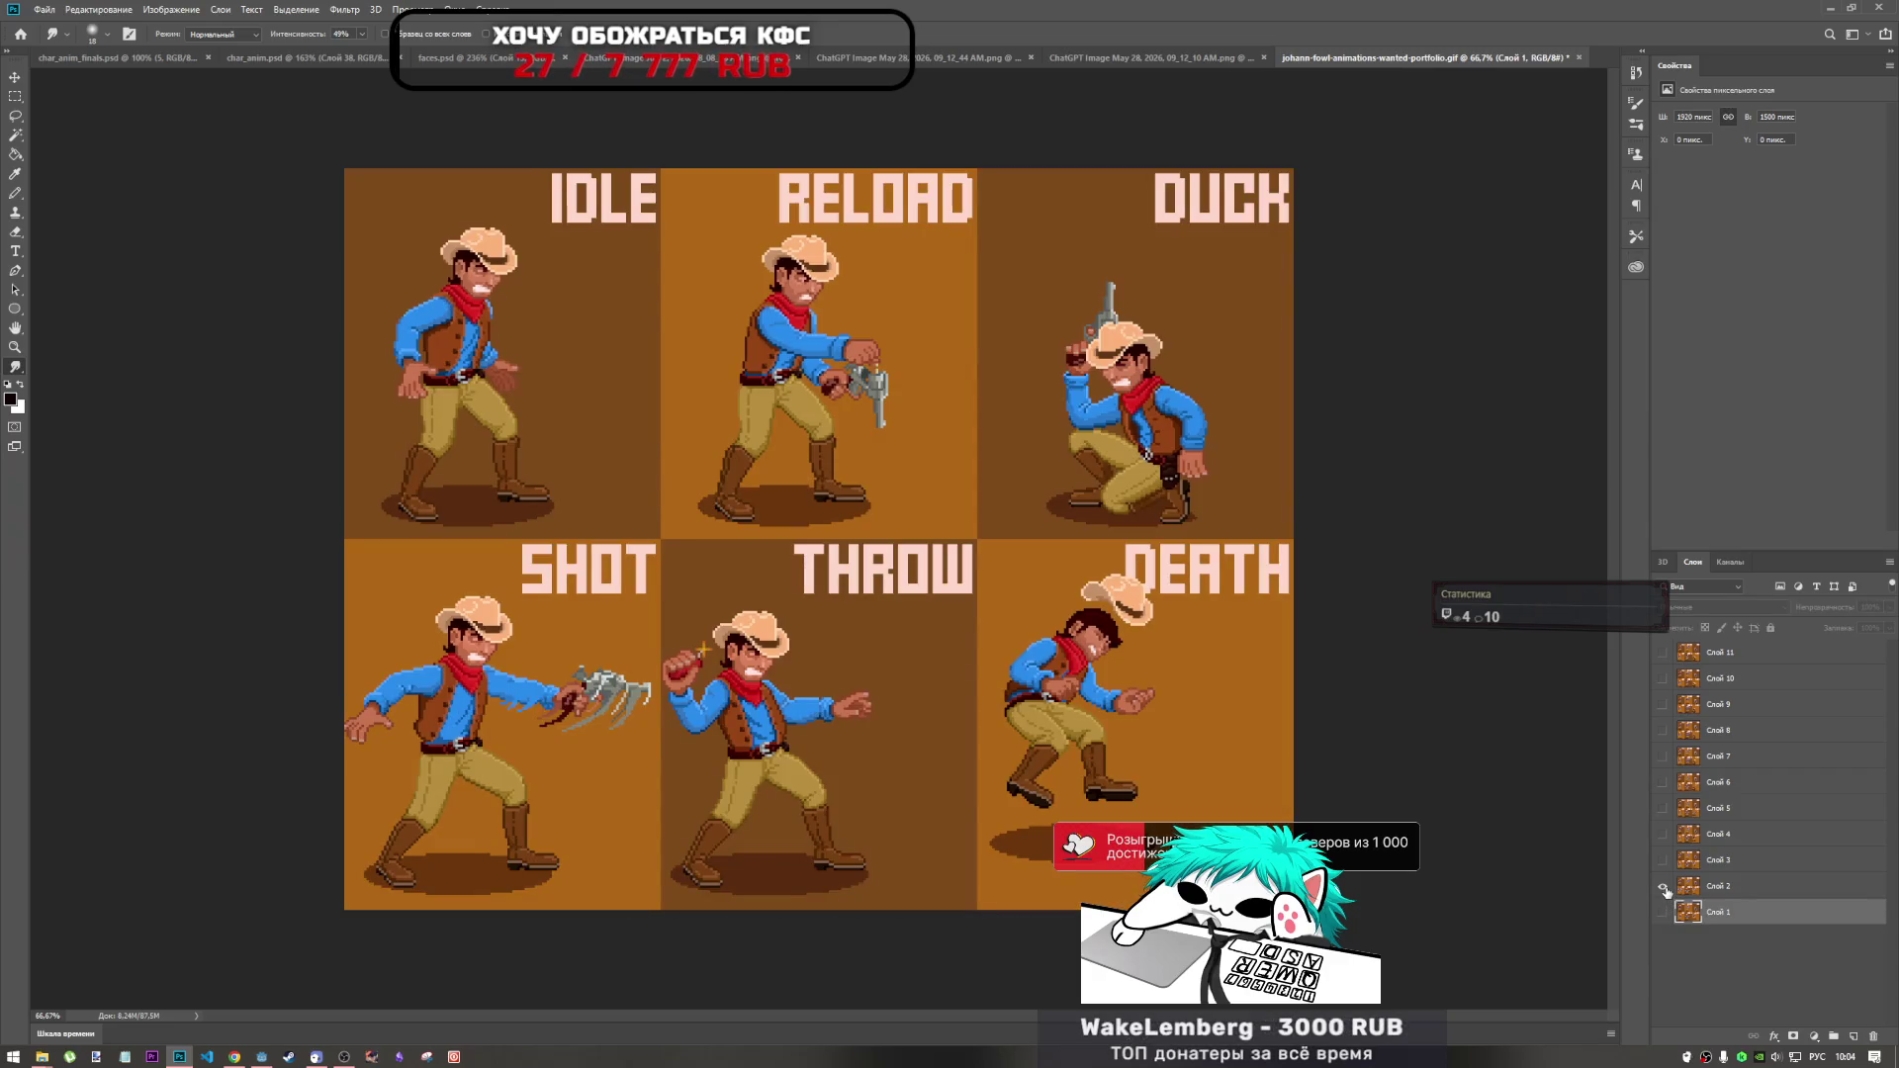
left_click(1665, 887)
left_click(1665, 887)
left_click(1664, 887)
left_click(1664, 887)
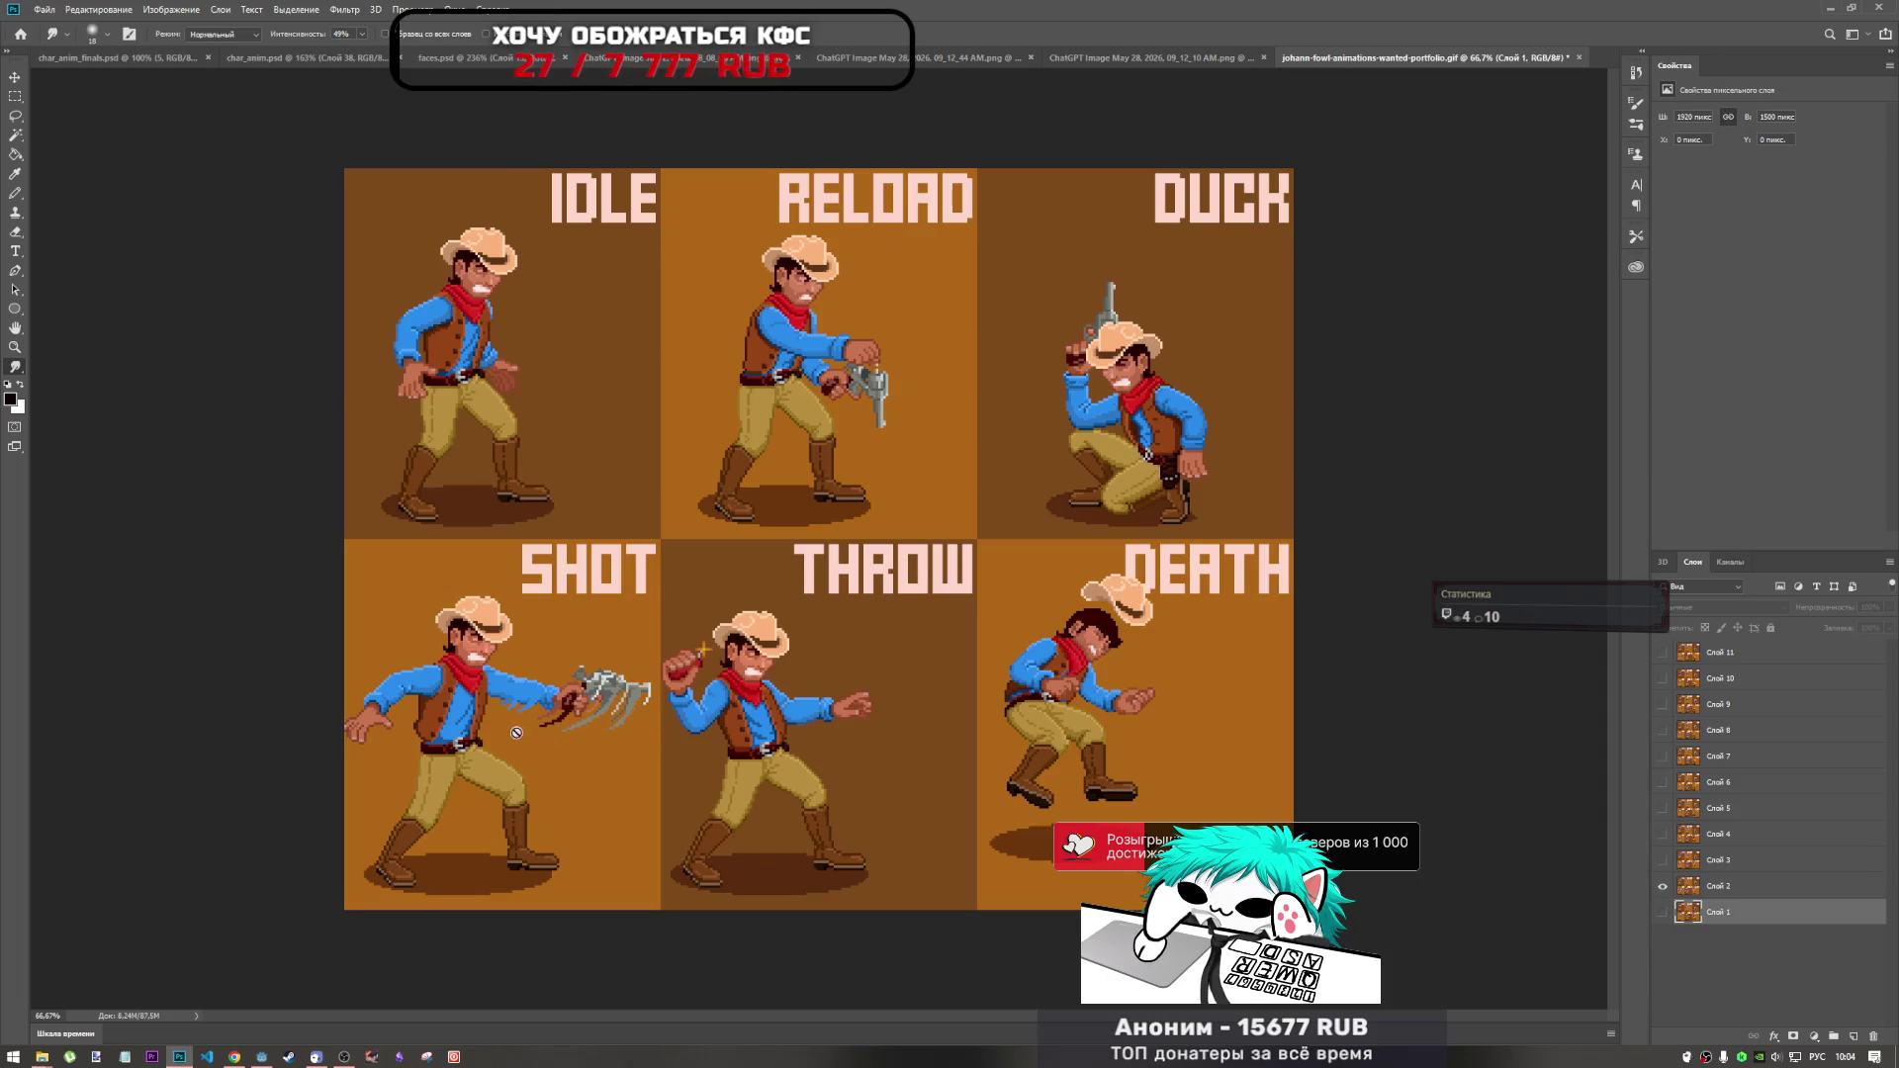
Step through frame layers 3, 2 and 1, showing each one alone.
left_click(1667, 887)
left_click(1663, 862)
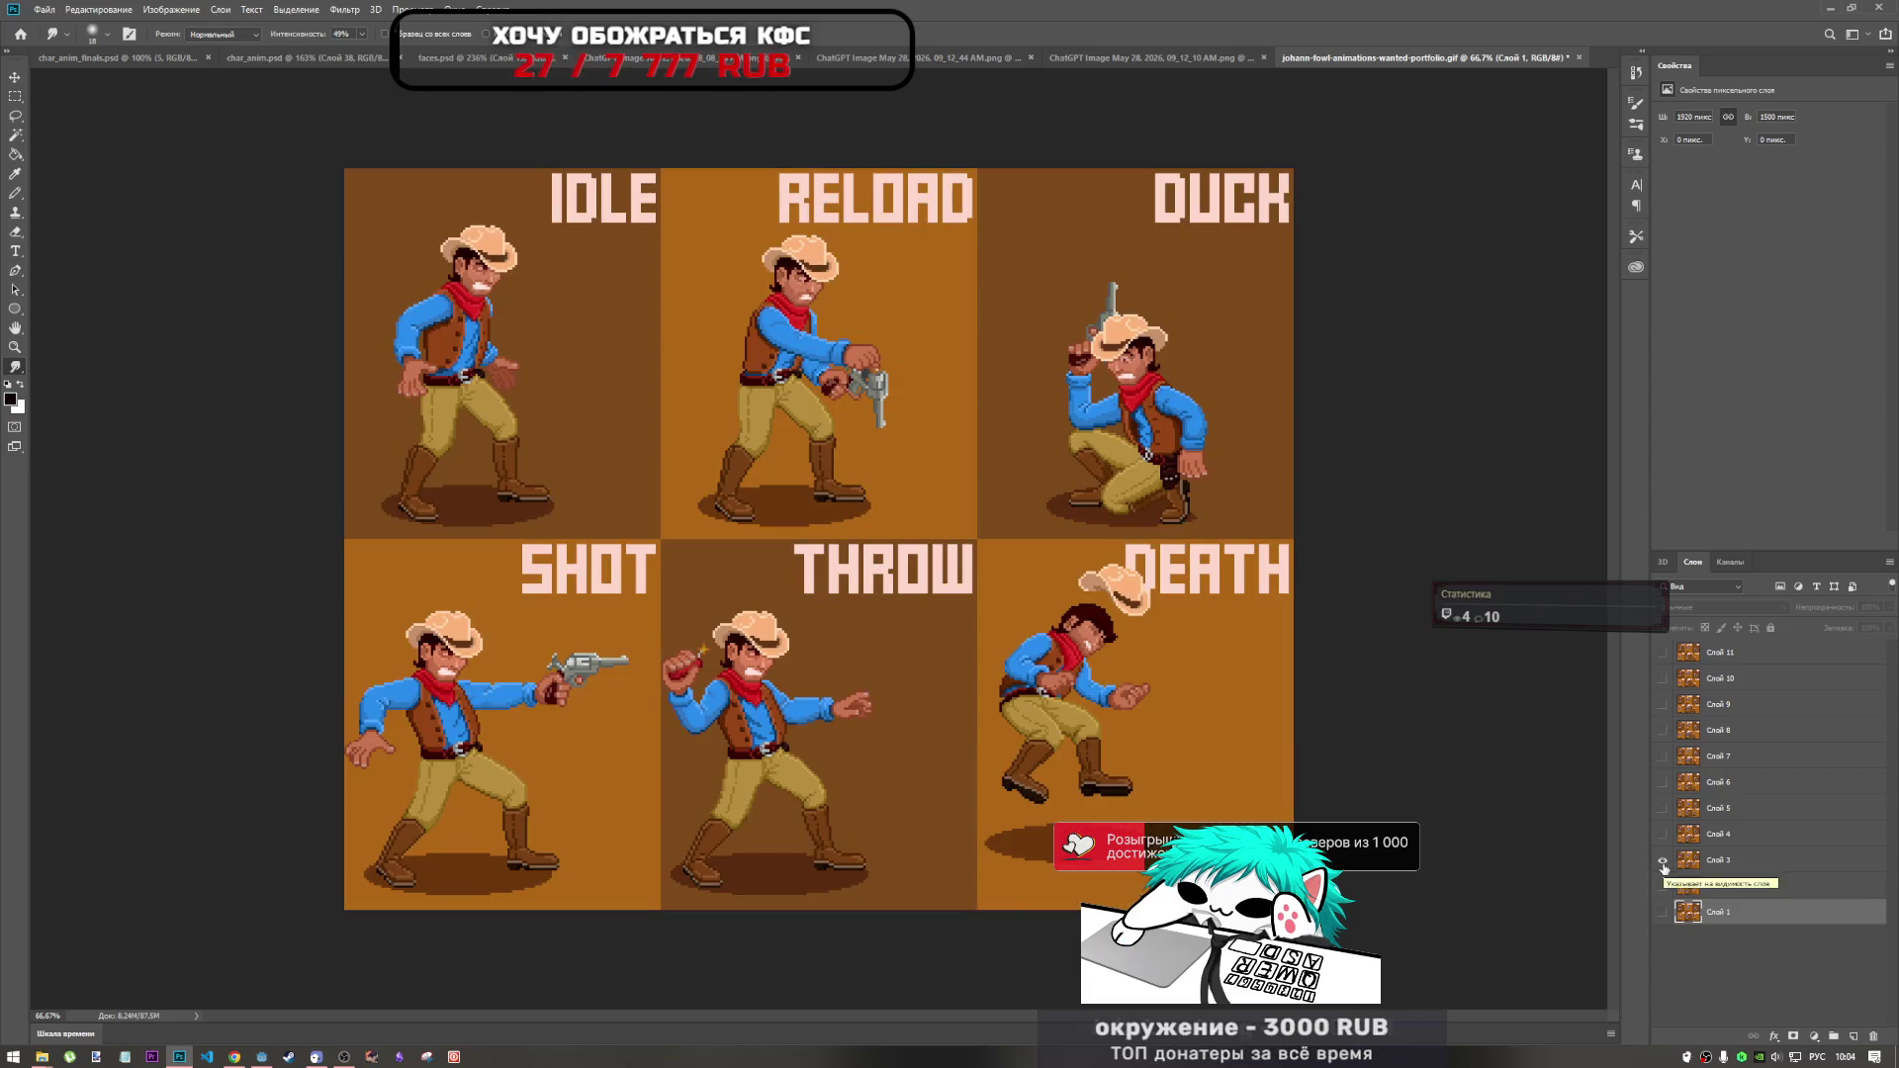
left_click(1662, 860)
left_click(1662, 886)
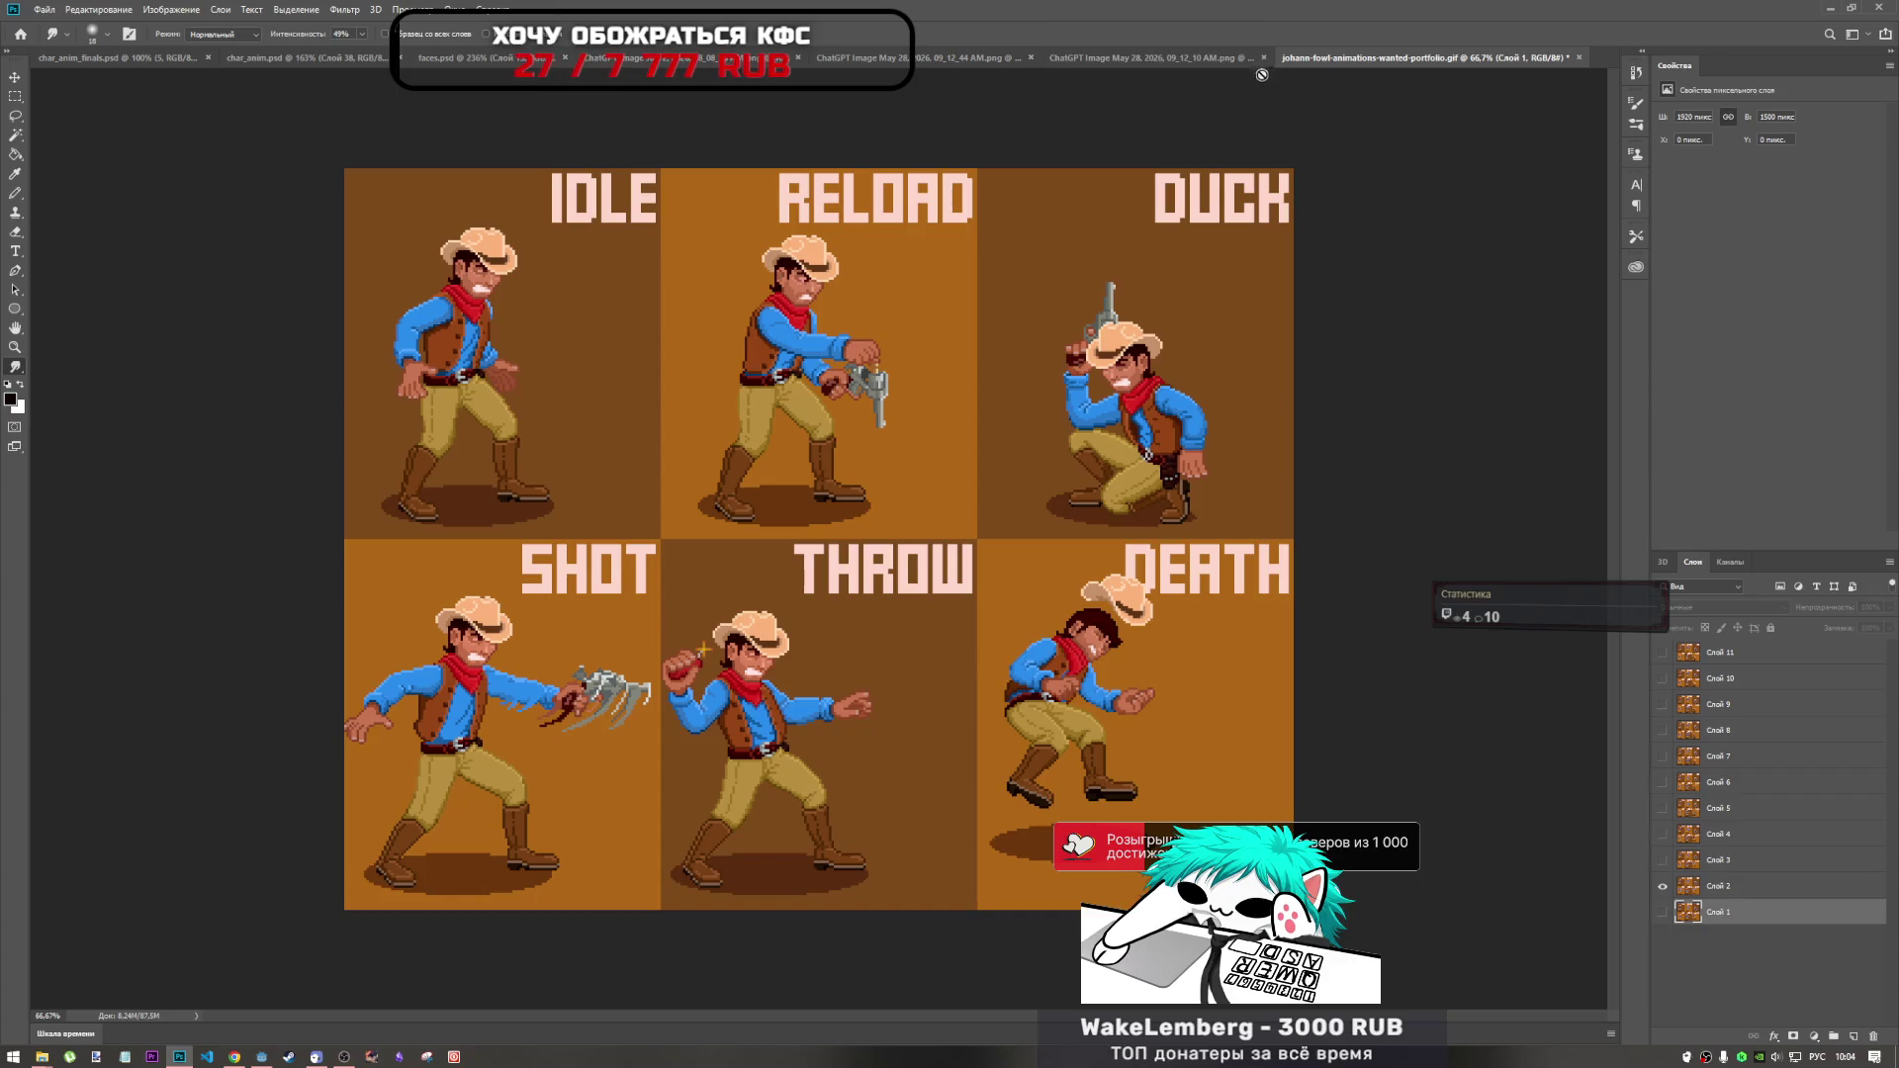
left_click(1663, 887)
left_click(1663, 912)
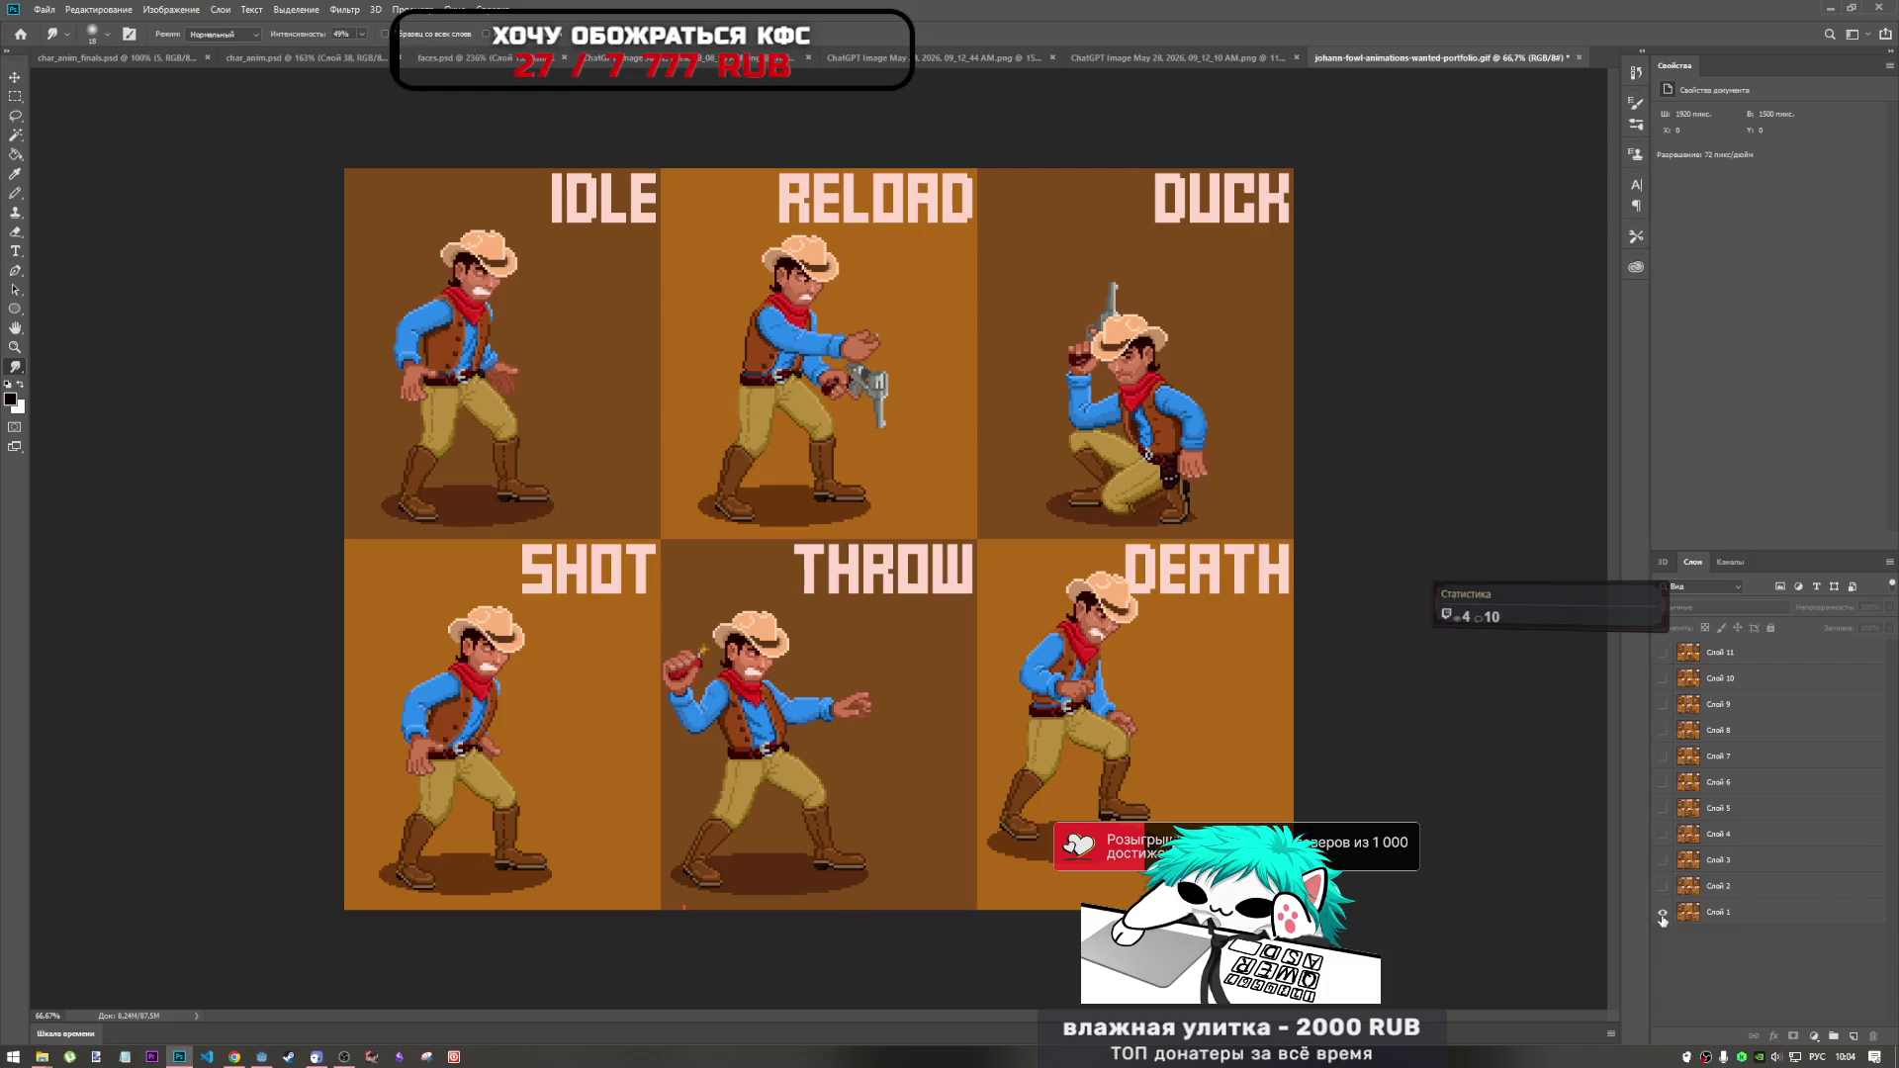
left_click(1662, 914)
Check layers 11 and 10, leave only layer 9 visible, and cancel closing the document.
left_click(1662, 653)
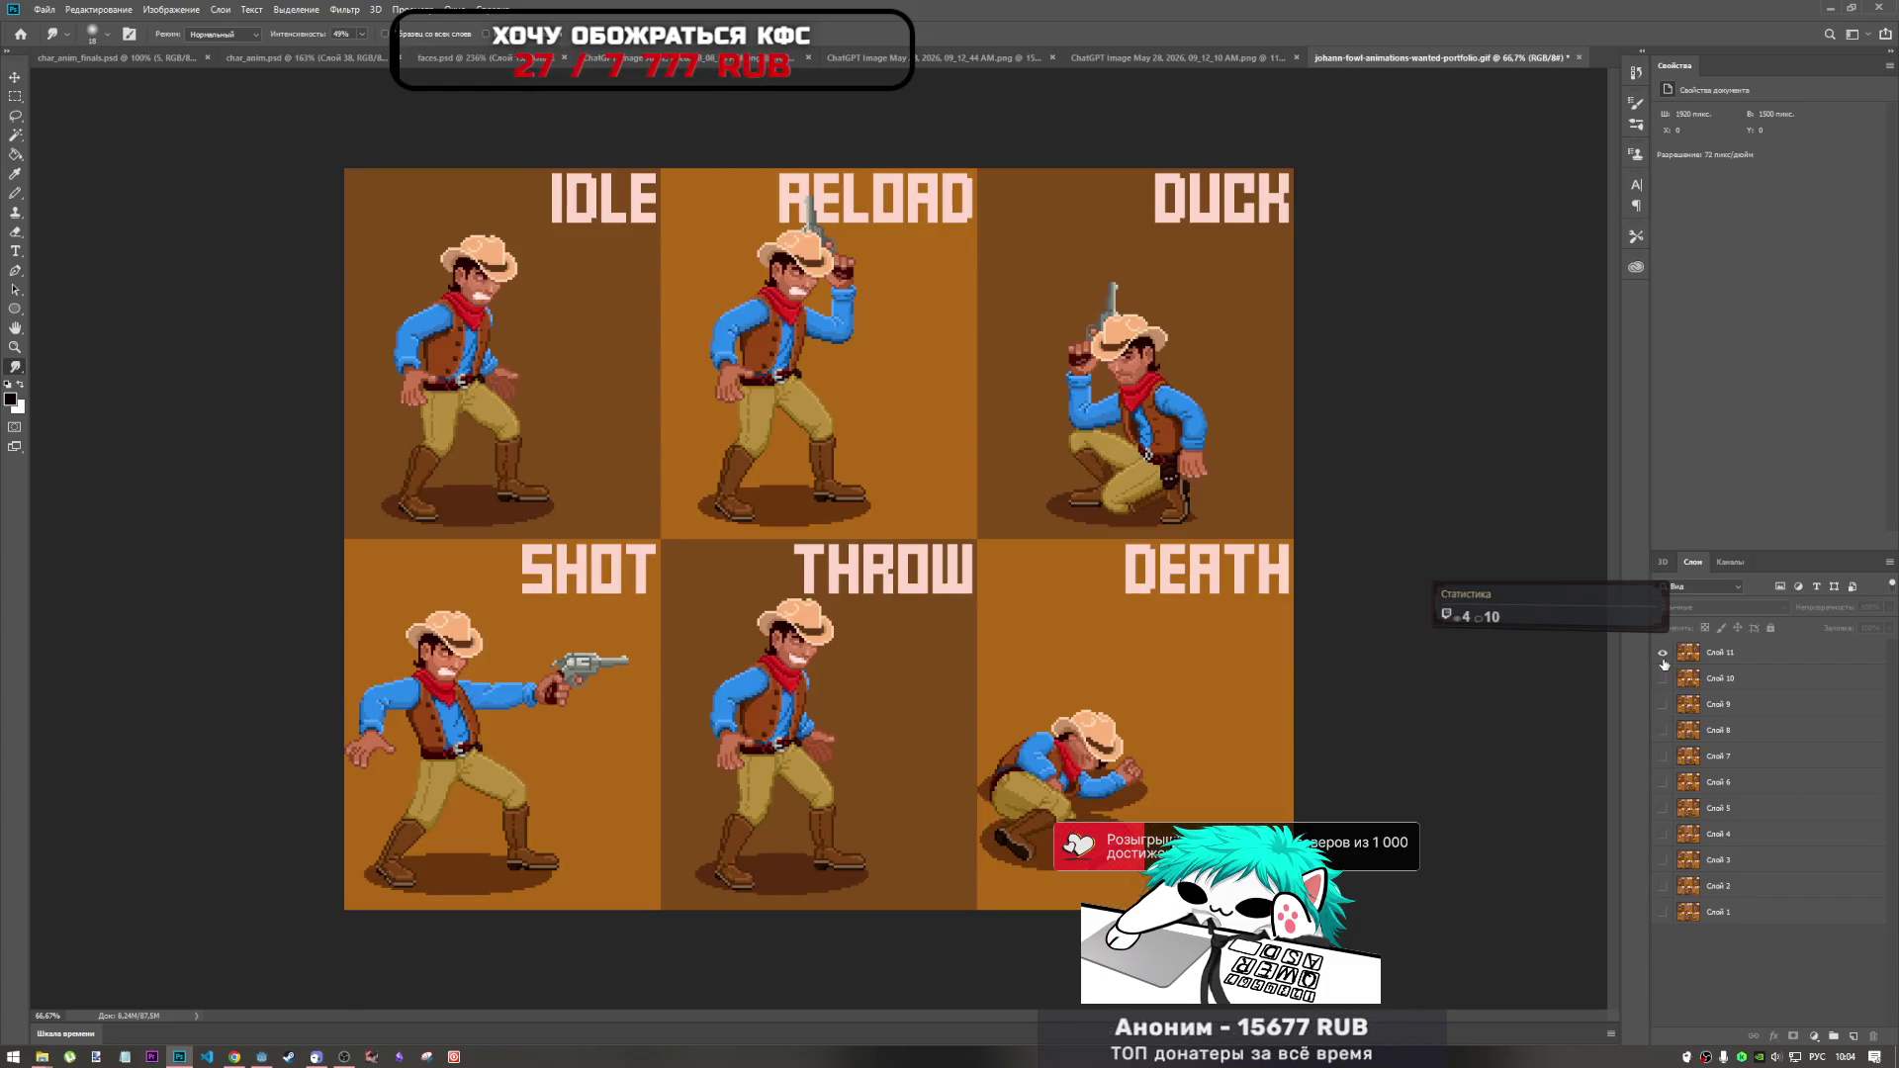
left_click(1663, 653)
left_click(1662, 678)
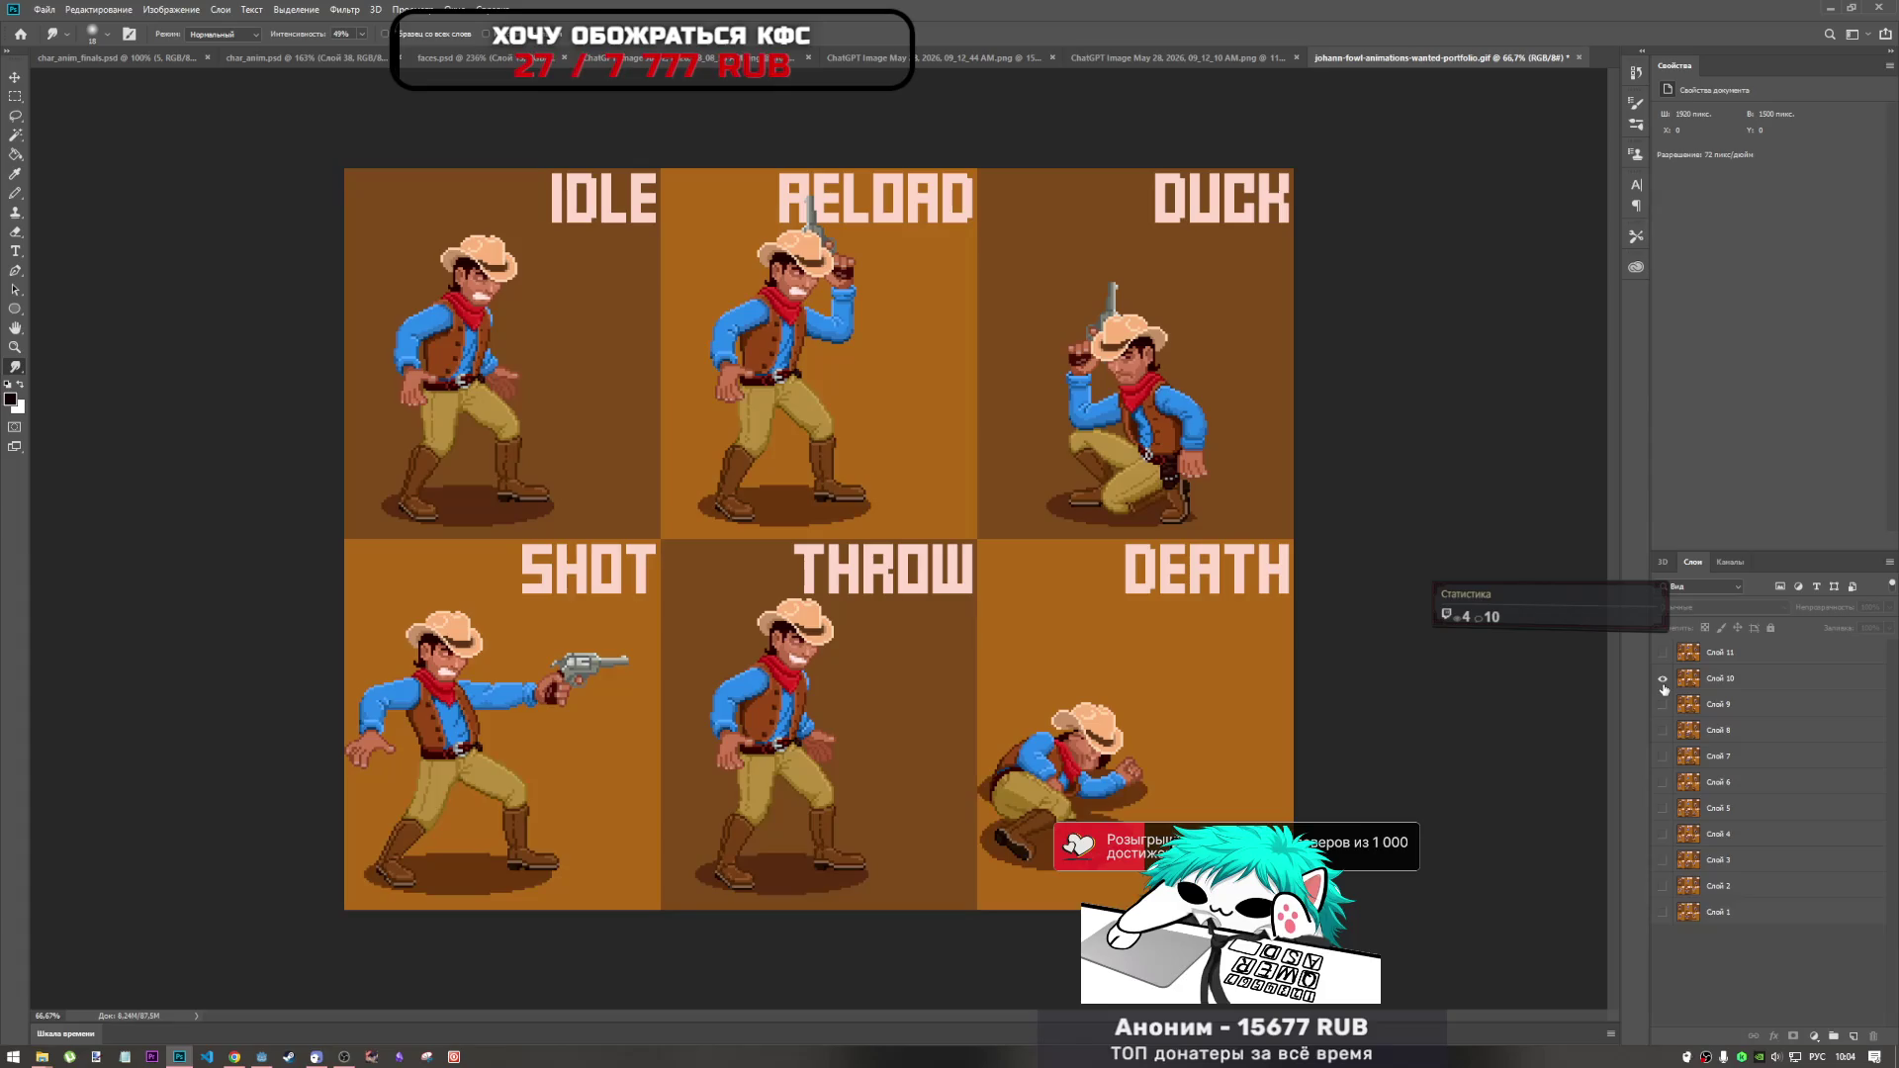
left_click(1662, 678)
left_click(1663, 704)
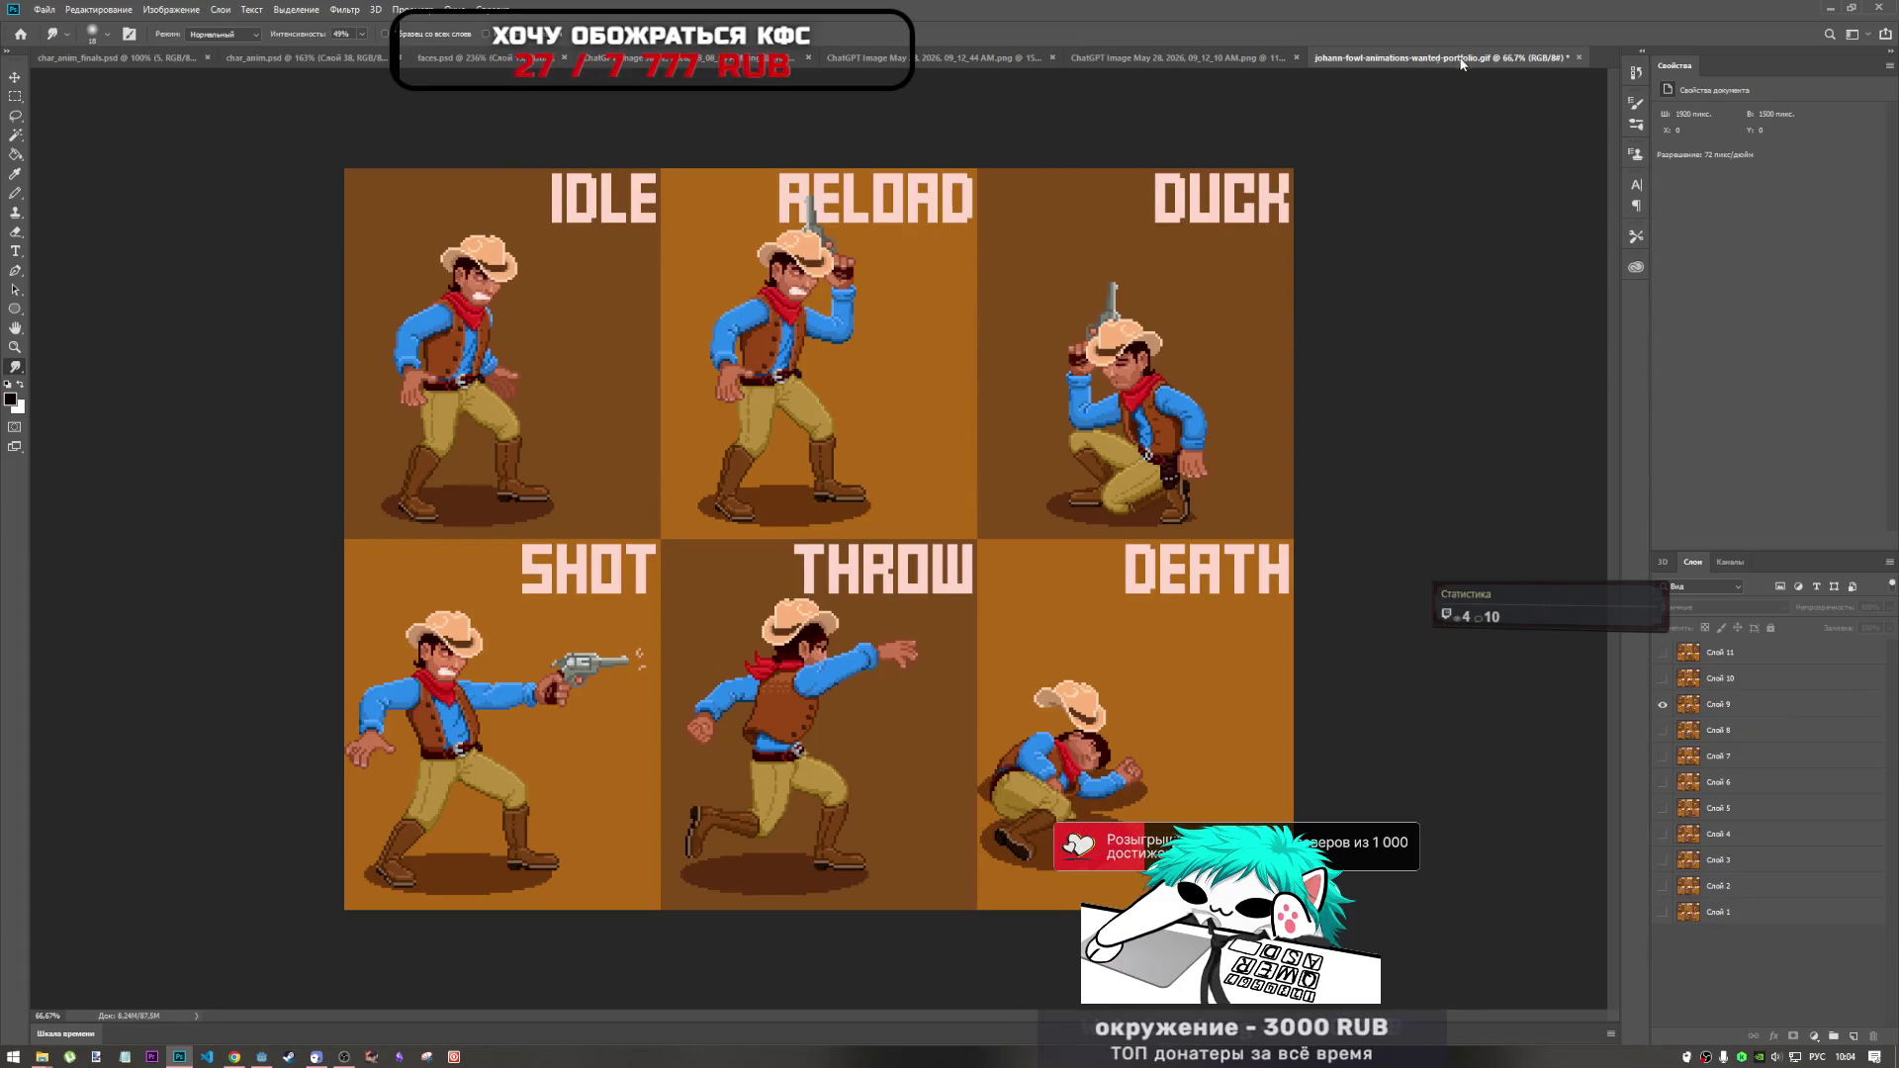
left_click(1580, 60)
key("Escape")
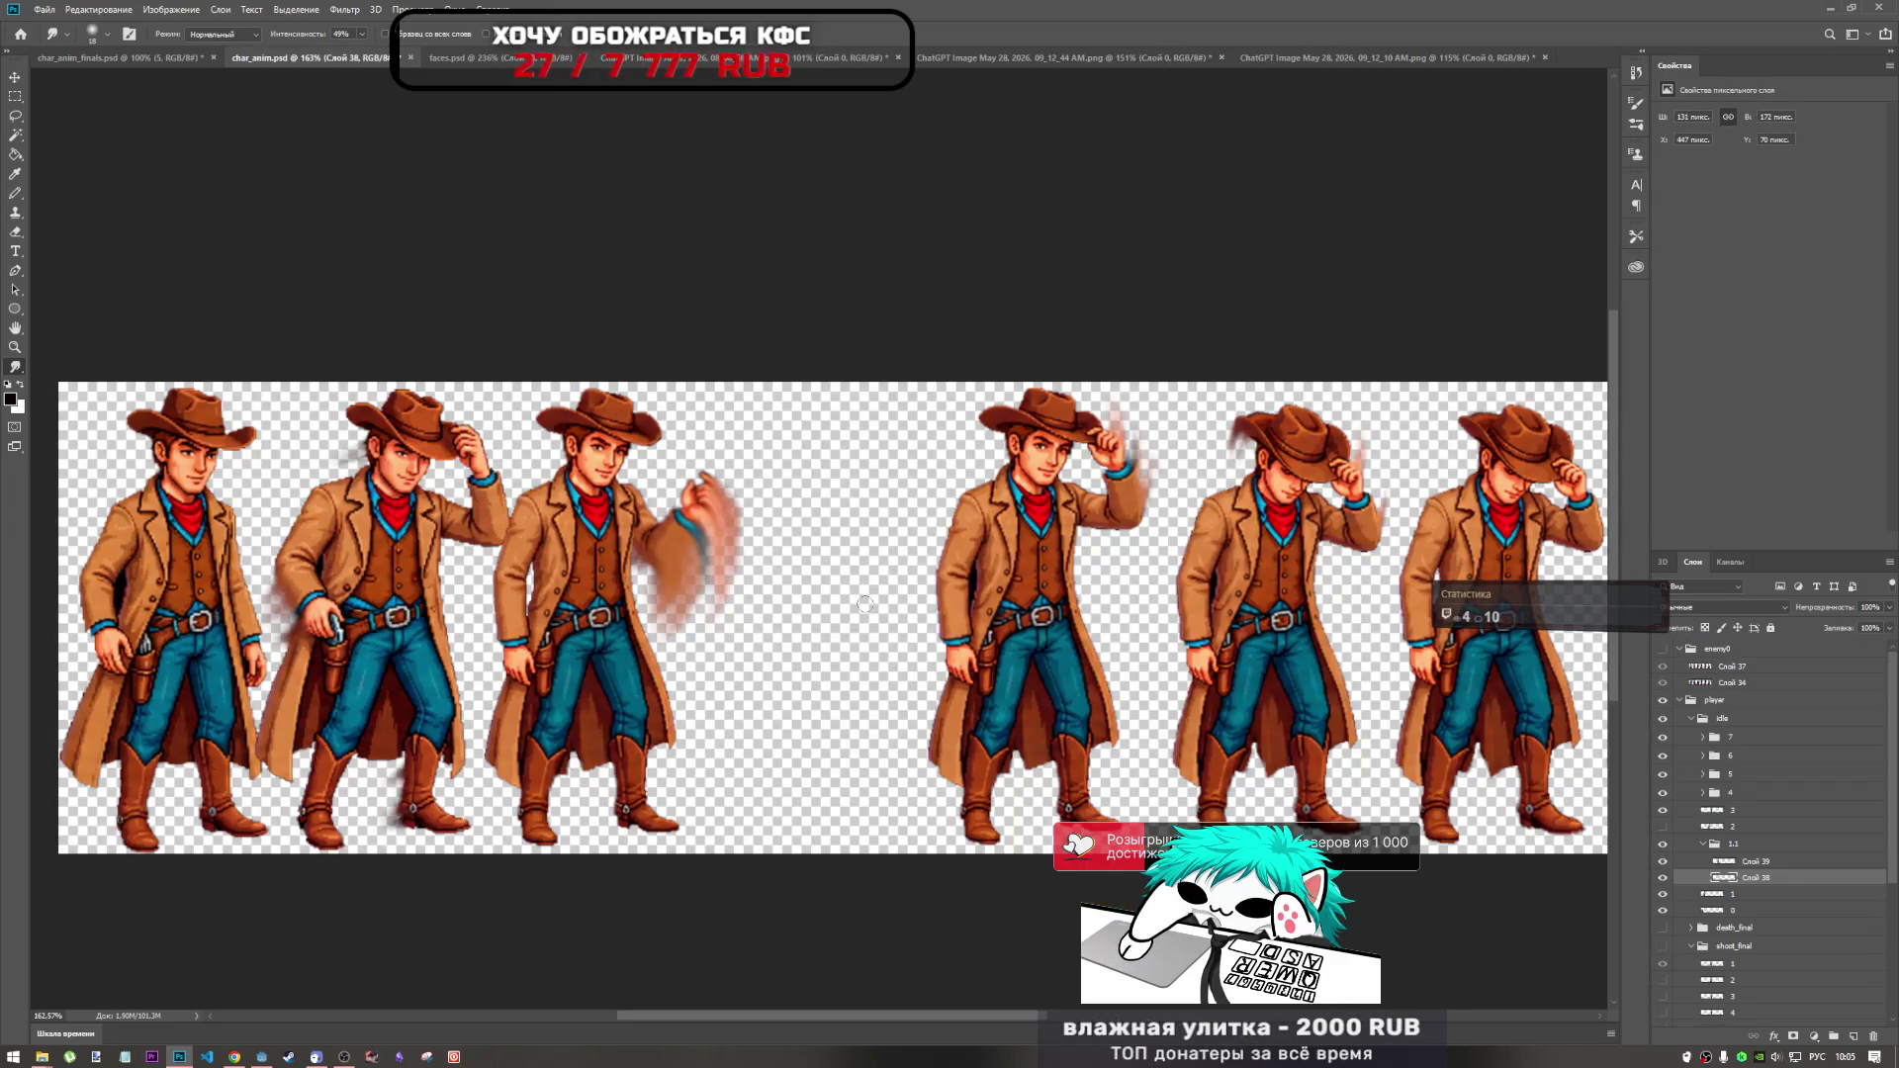
With a low-opacity Eraser, fit the strip in view and lightly fade the blurred arm's edge.
scroll(678, 558, "up", 2)
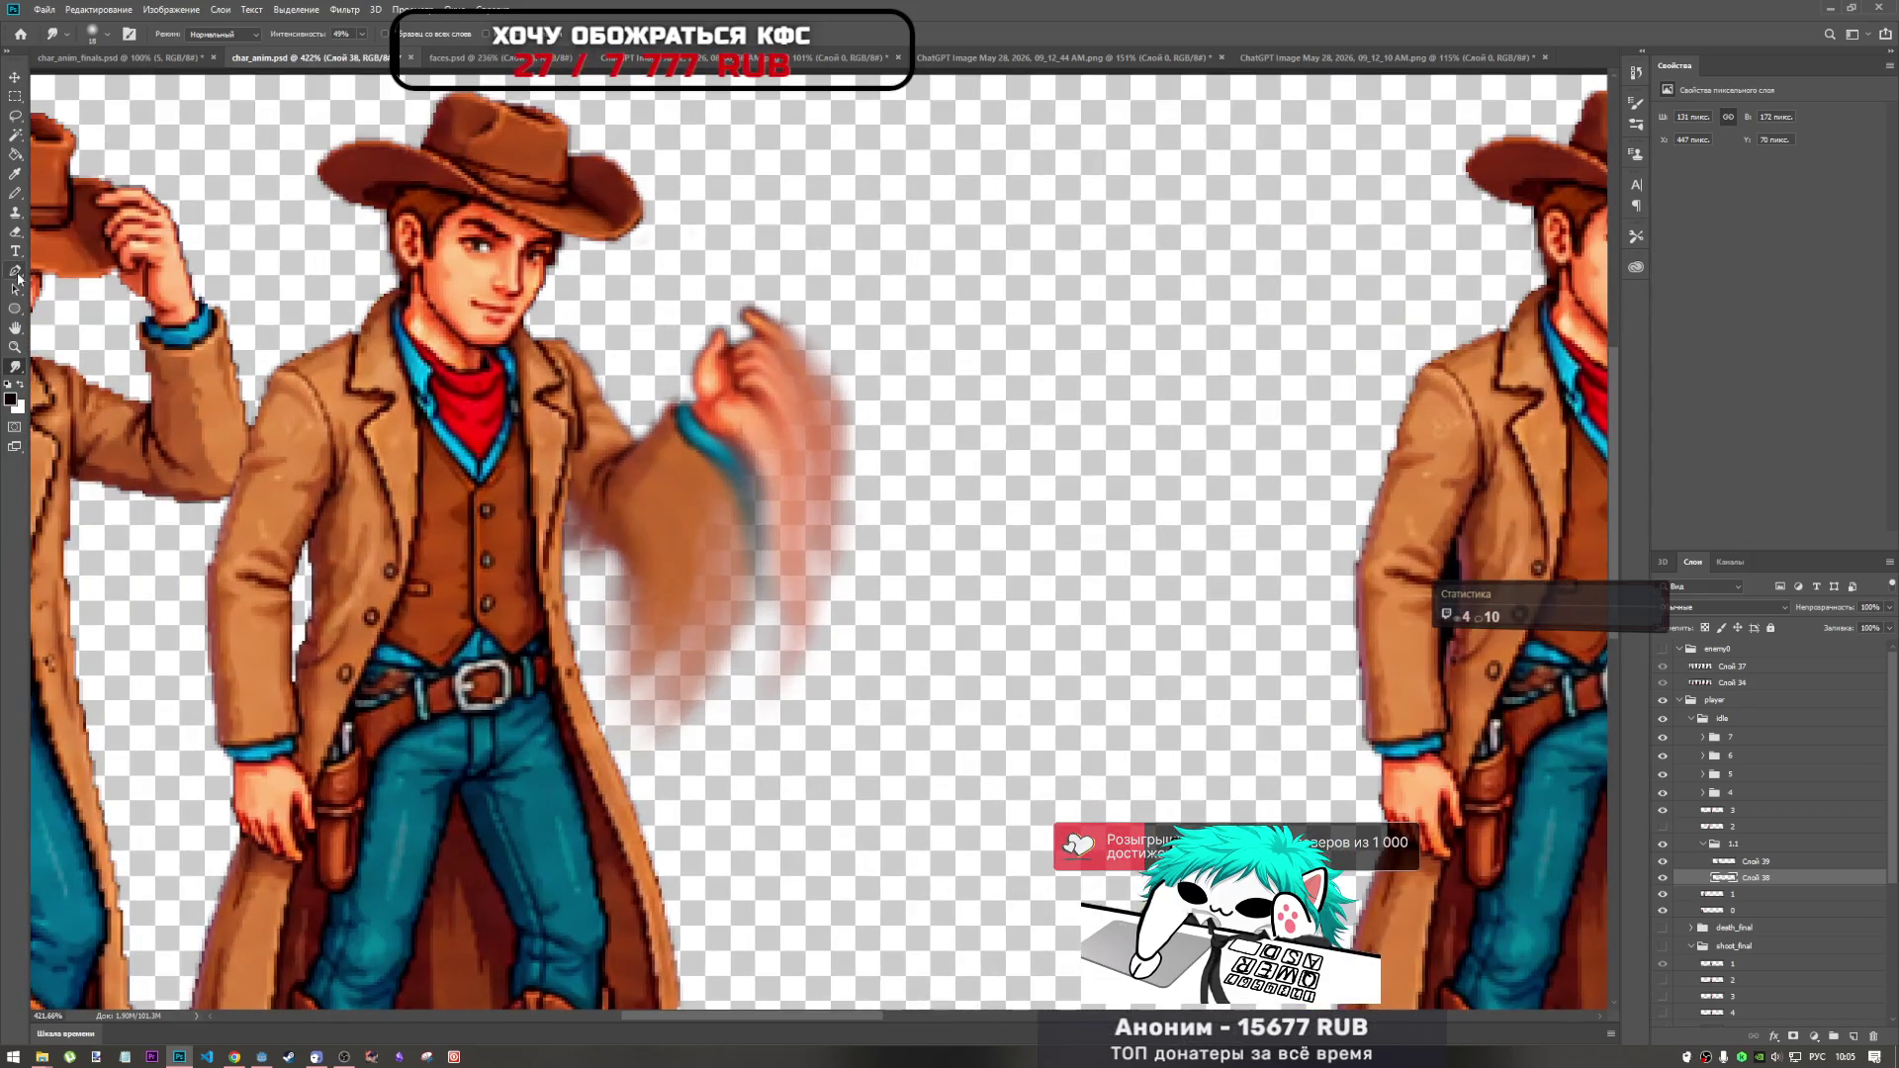
left_click(15, 231)
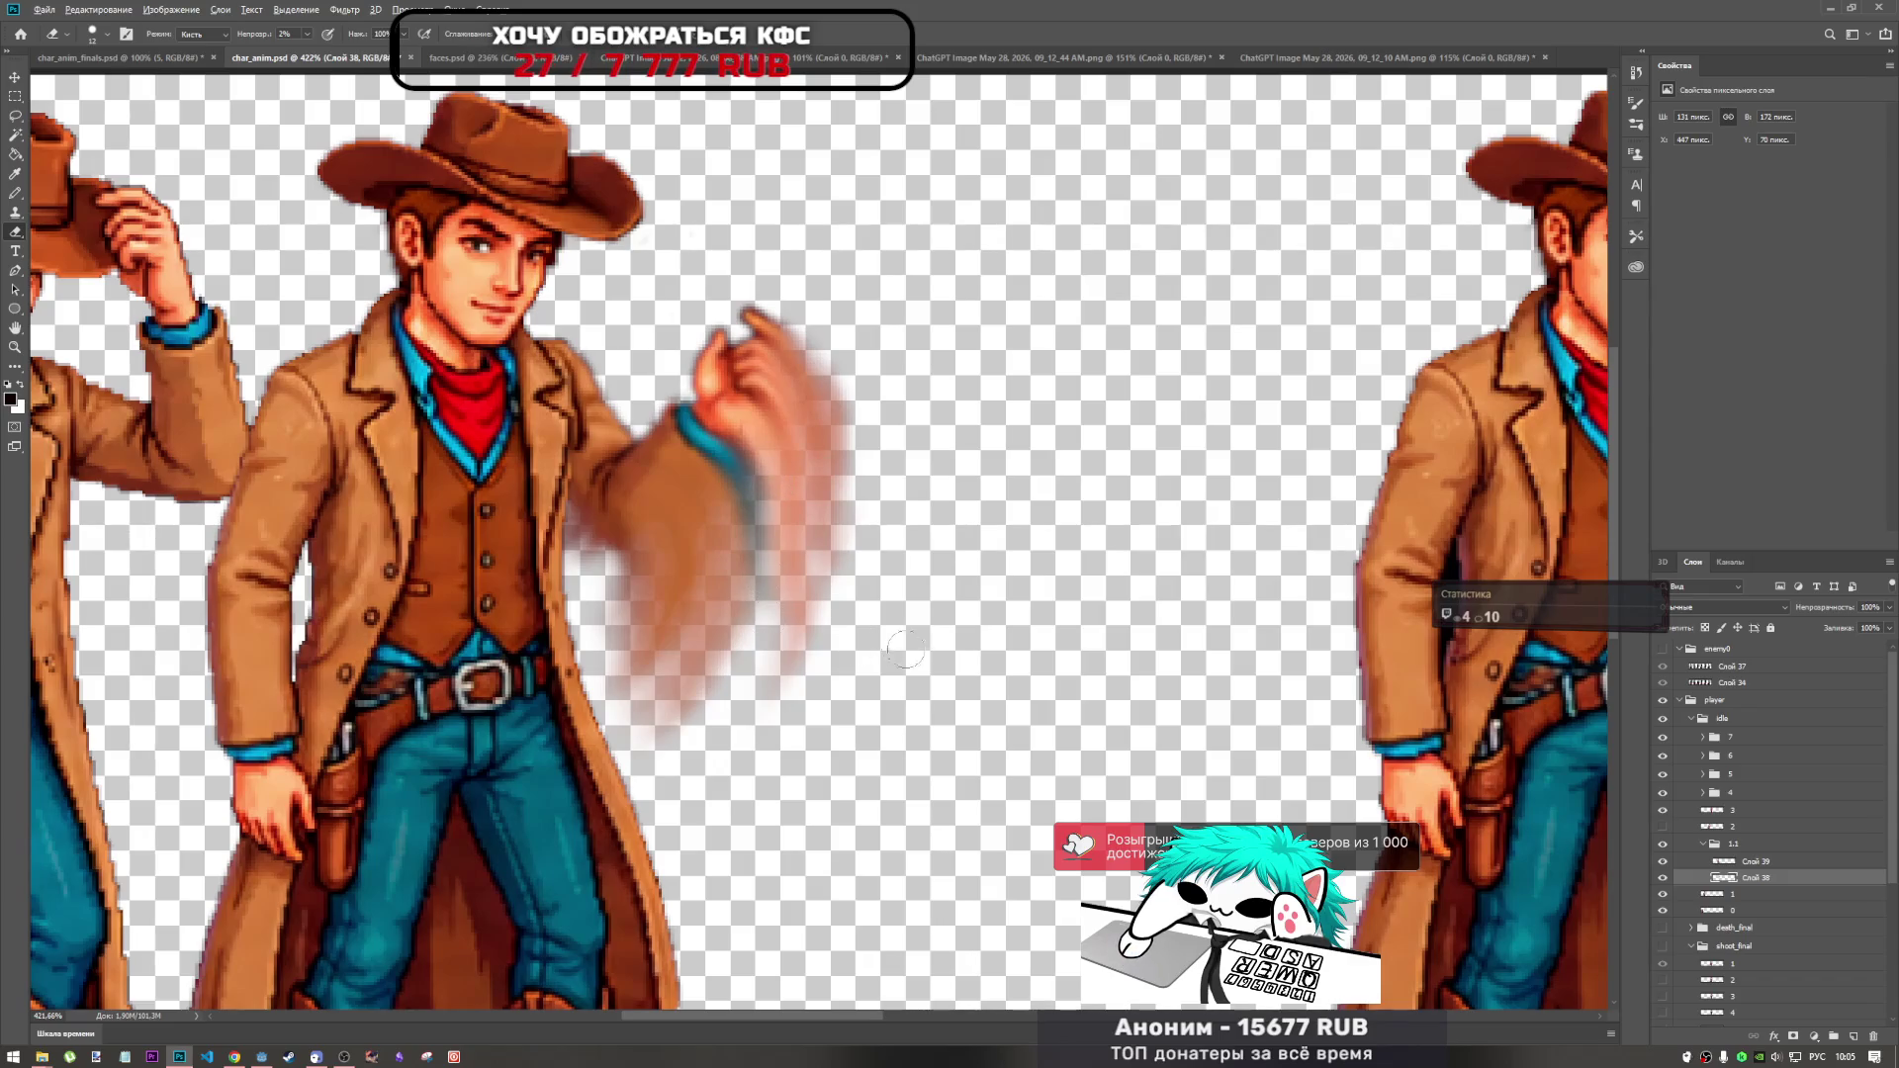
key("ctrl+0")
scroll(565, 450, "up", 5)
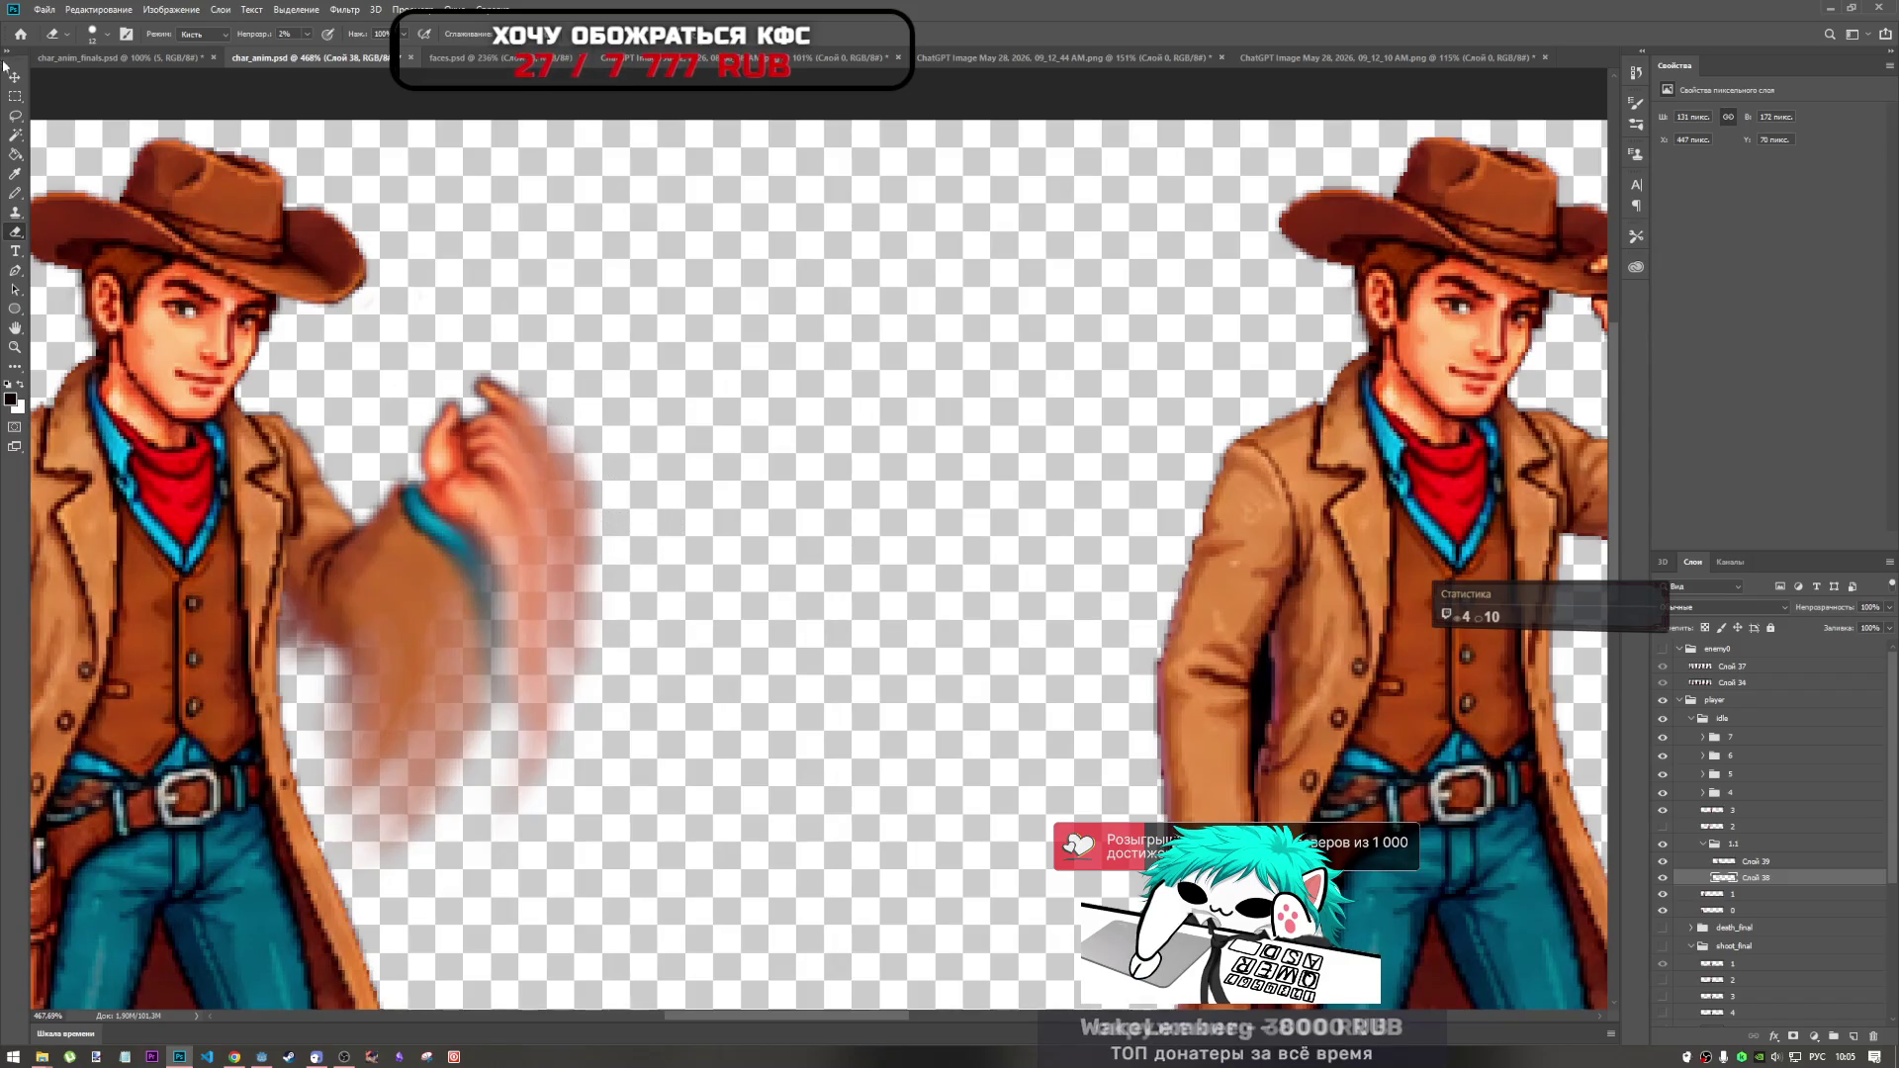
left_click(308, 35)
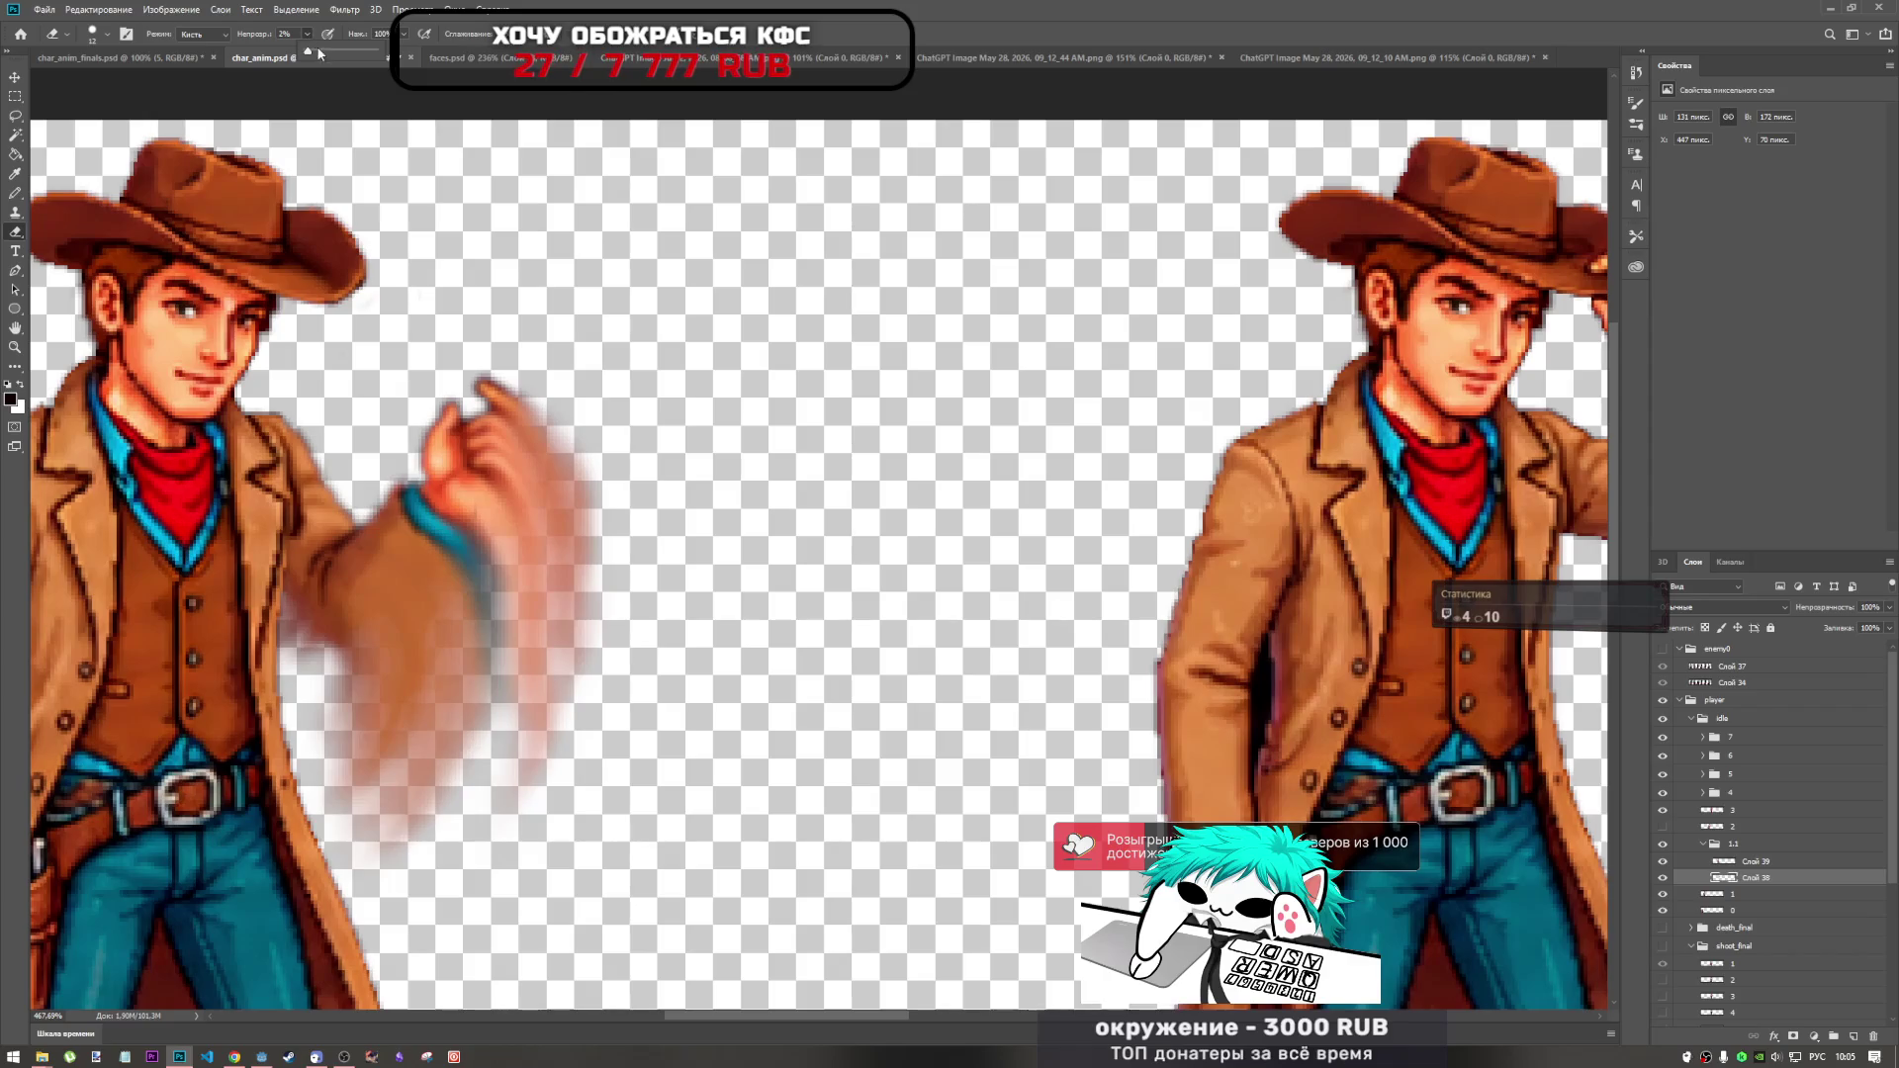
left_click(454, 7)
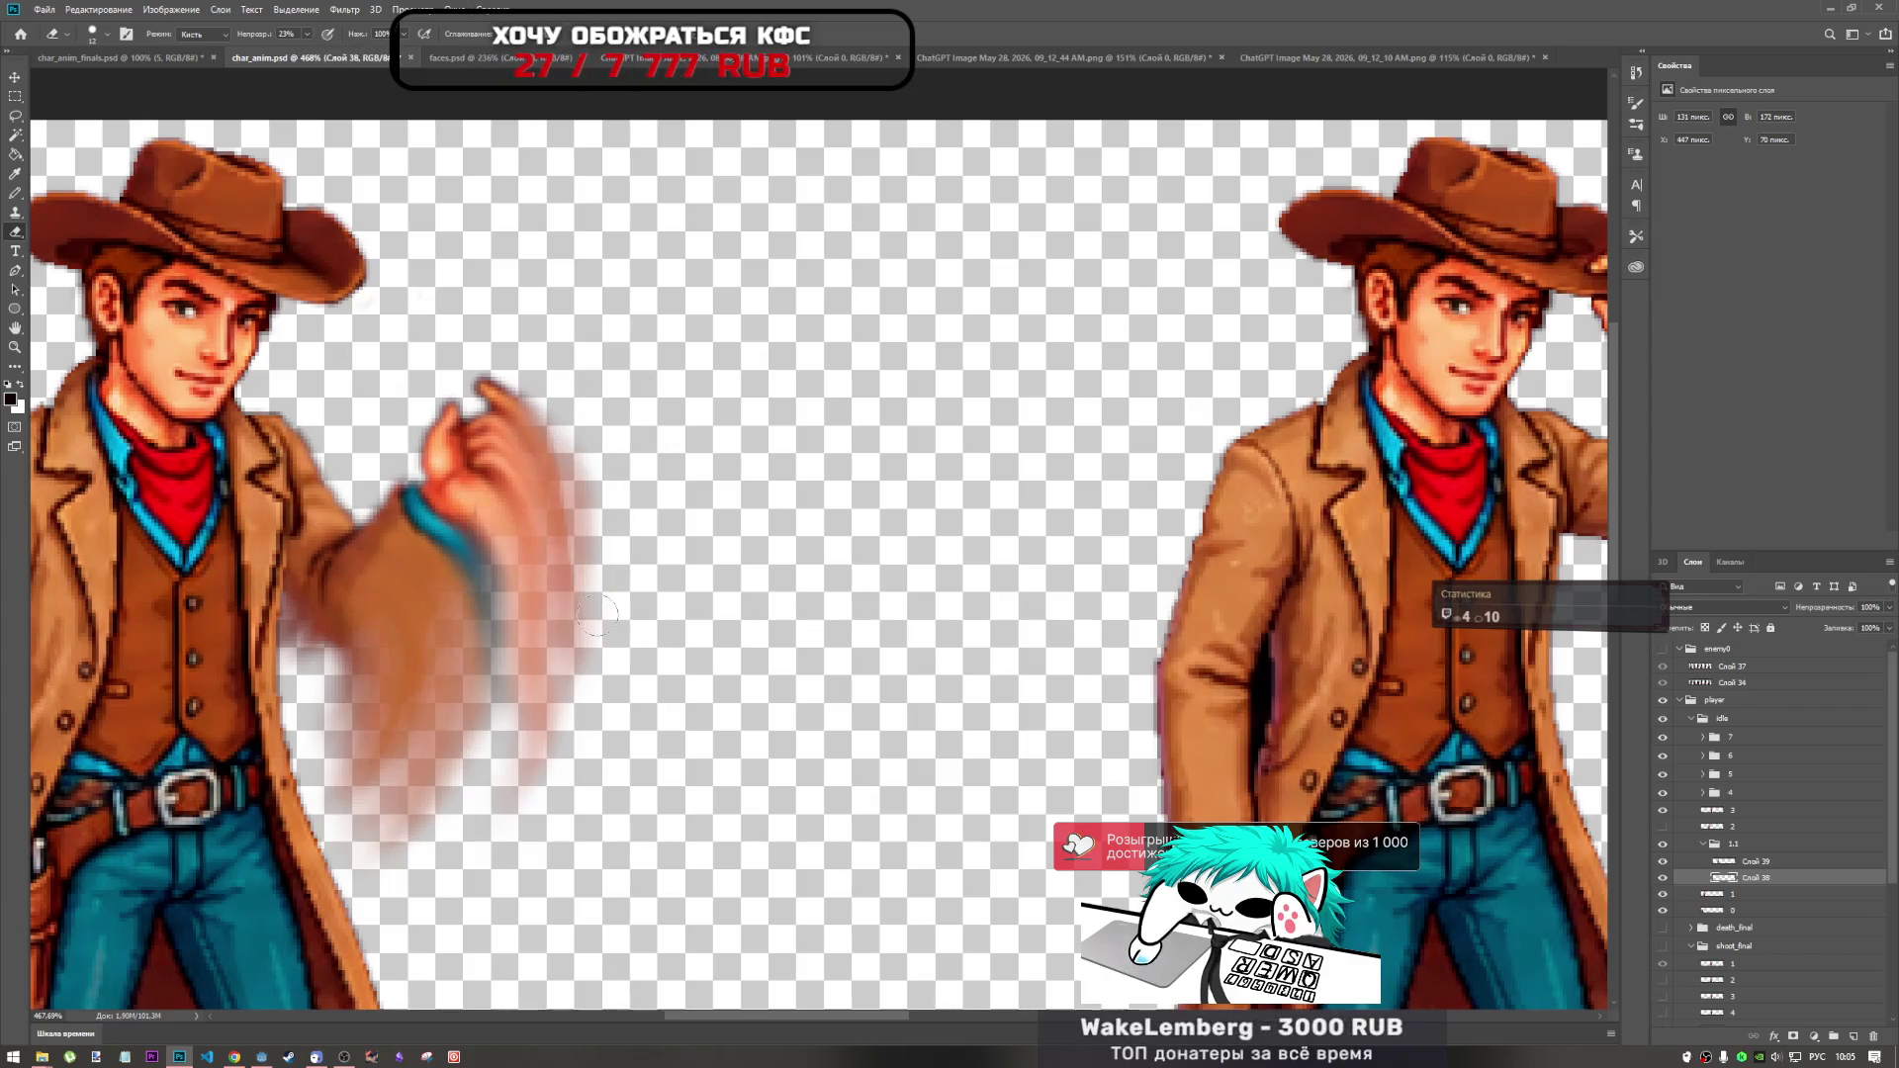
left_click_drag(573, 435, 574, 621)
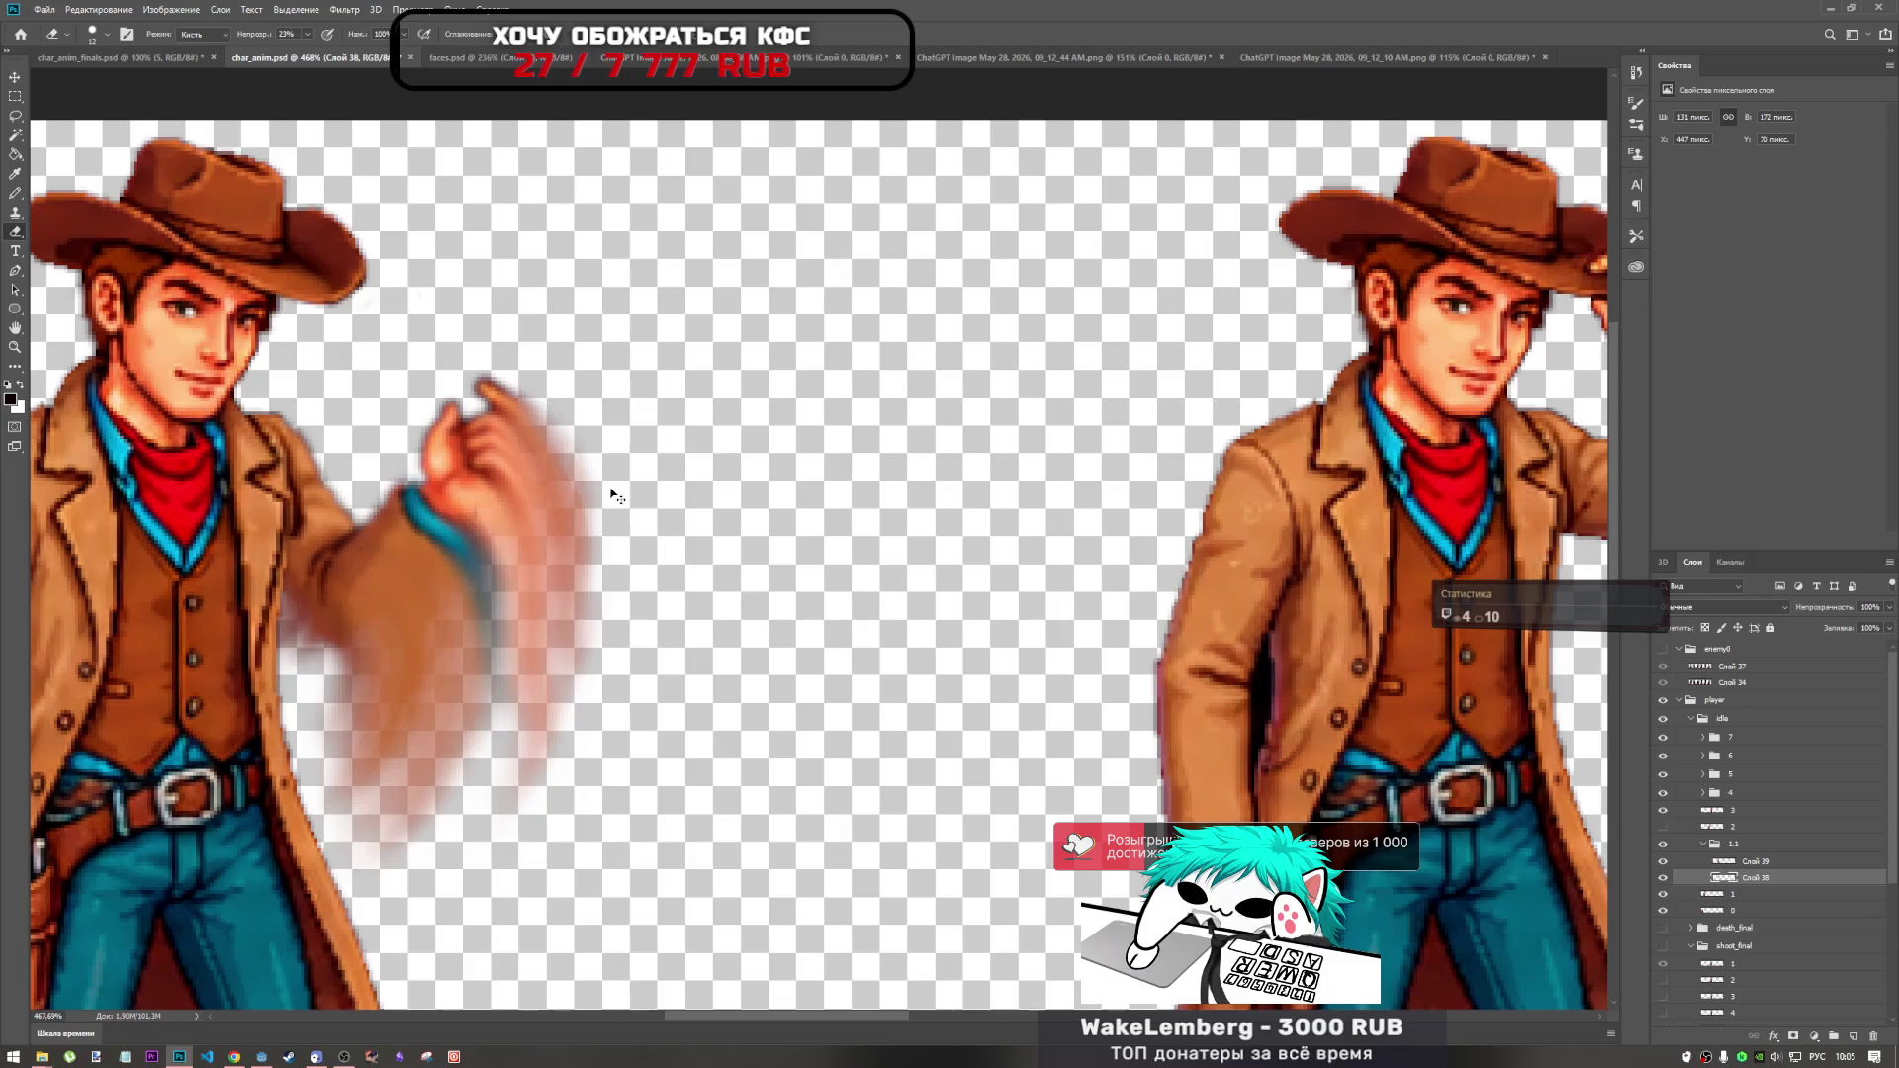
left_click_drag(544, 516, 559, 673)
Shrink the eraser brush to 3 px and return Photoshop to full screen.
right_click(573, 586)
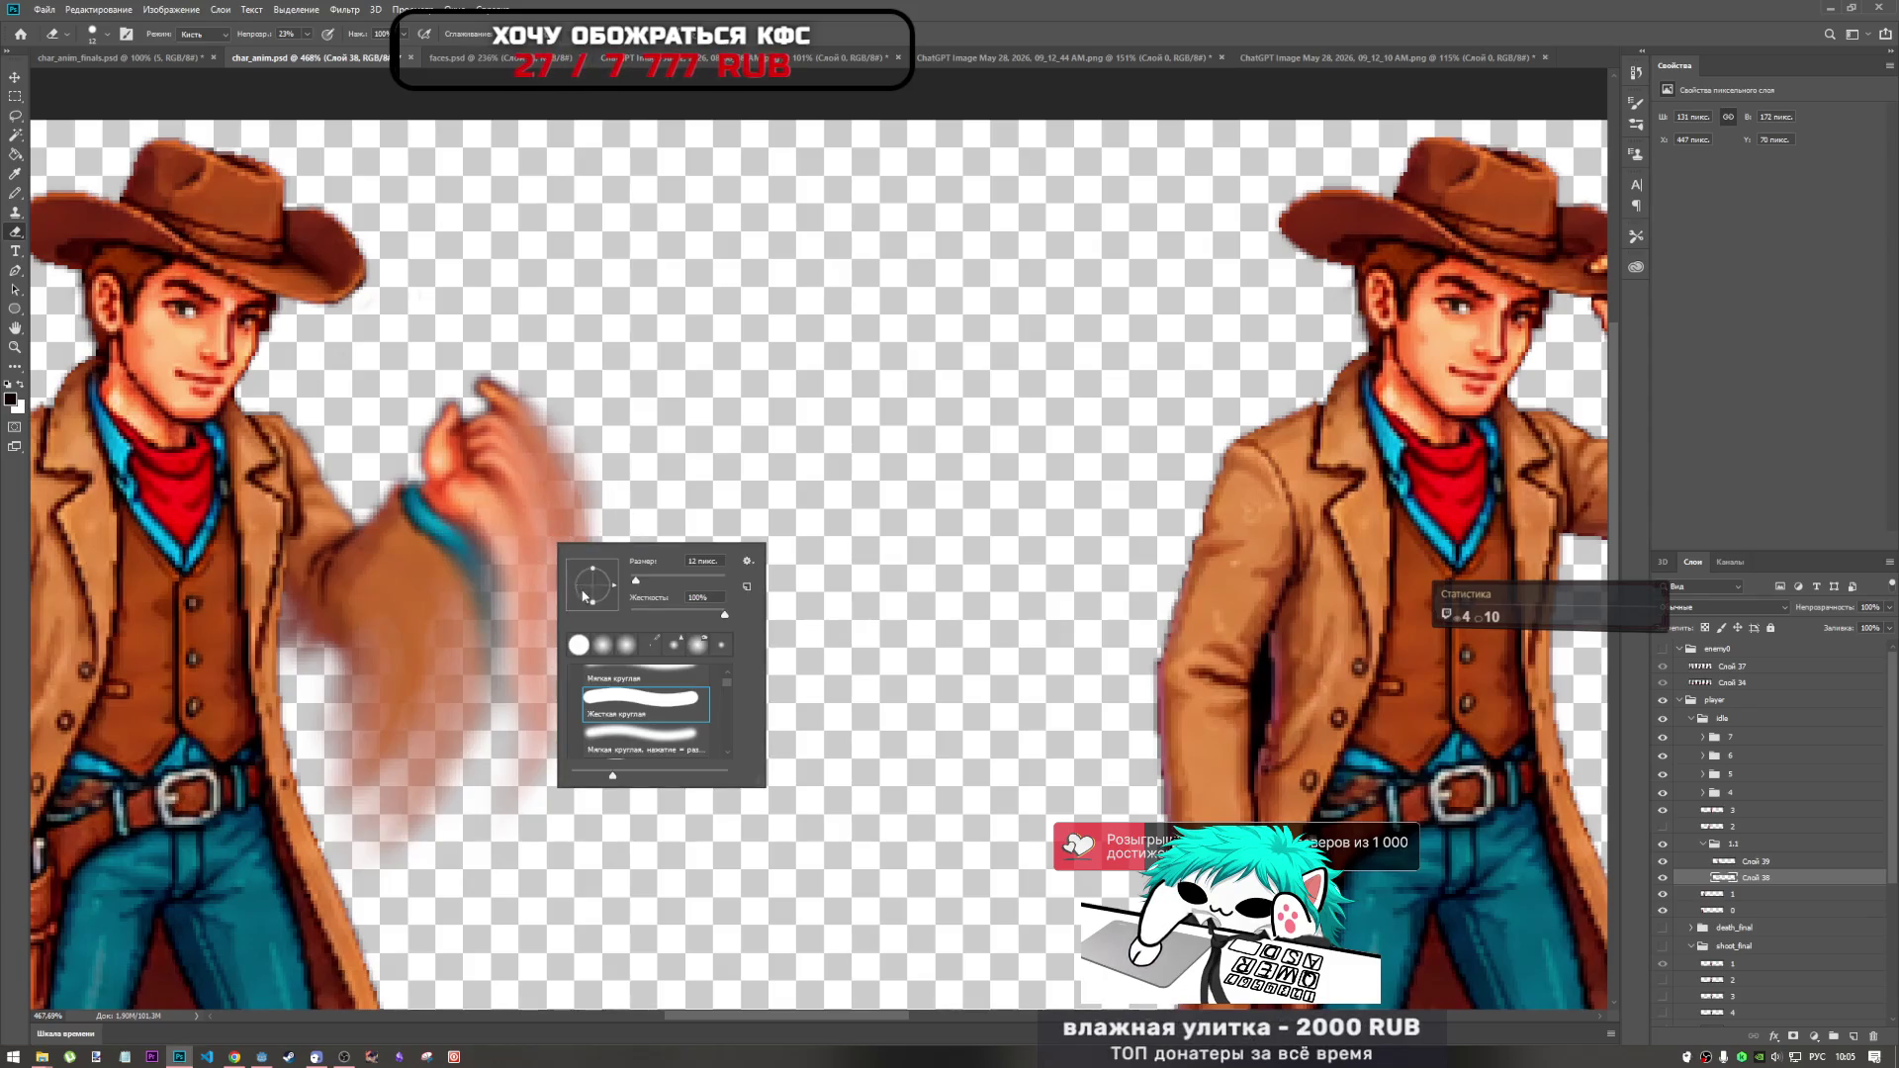
left_click_drag(648, 579, 632, 580)
double_click(960, 11)
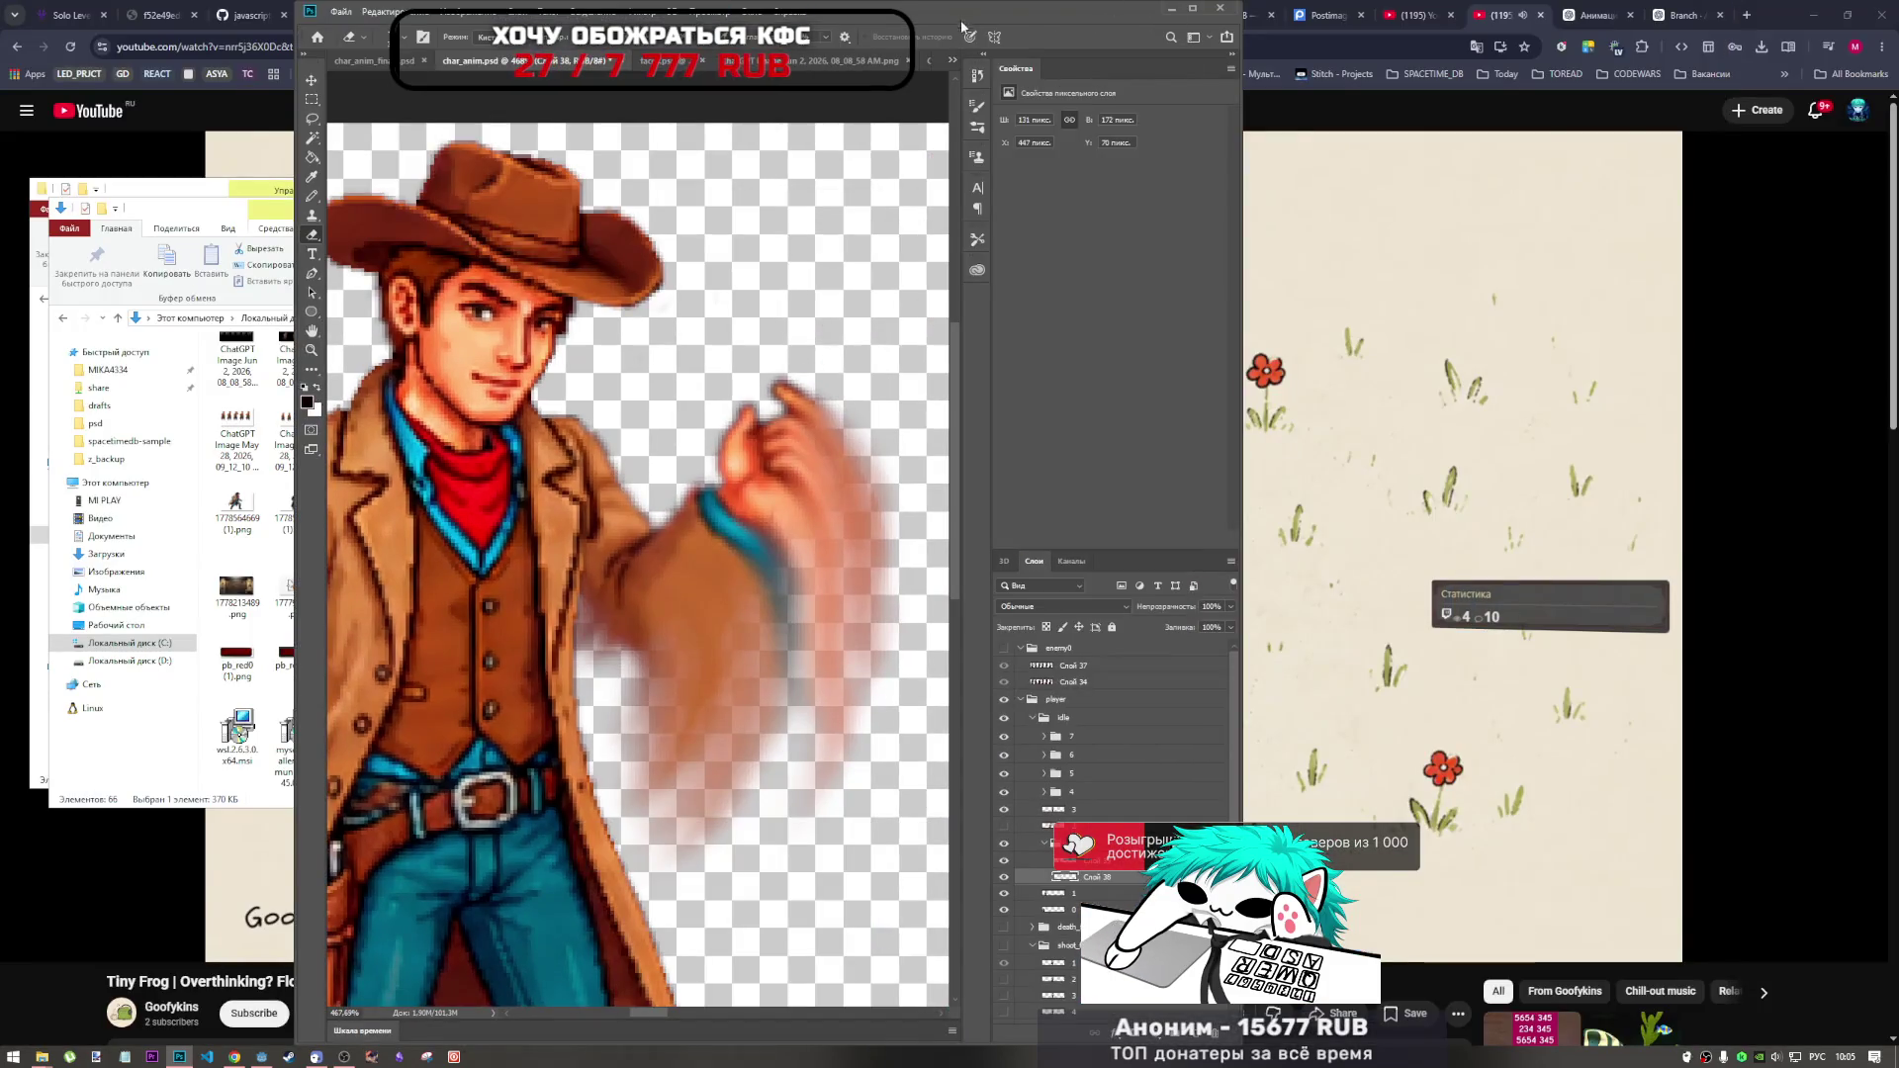
double_click(997, 7)
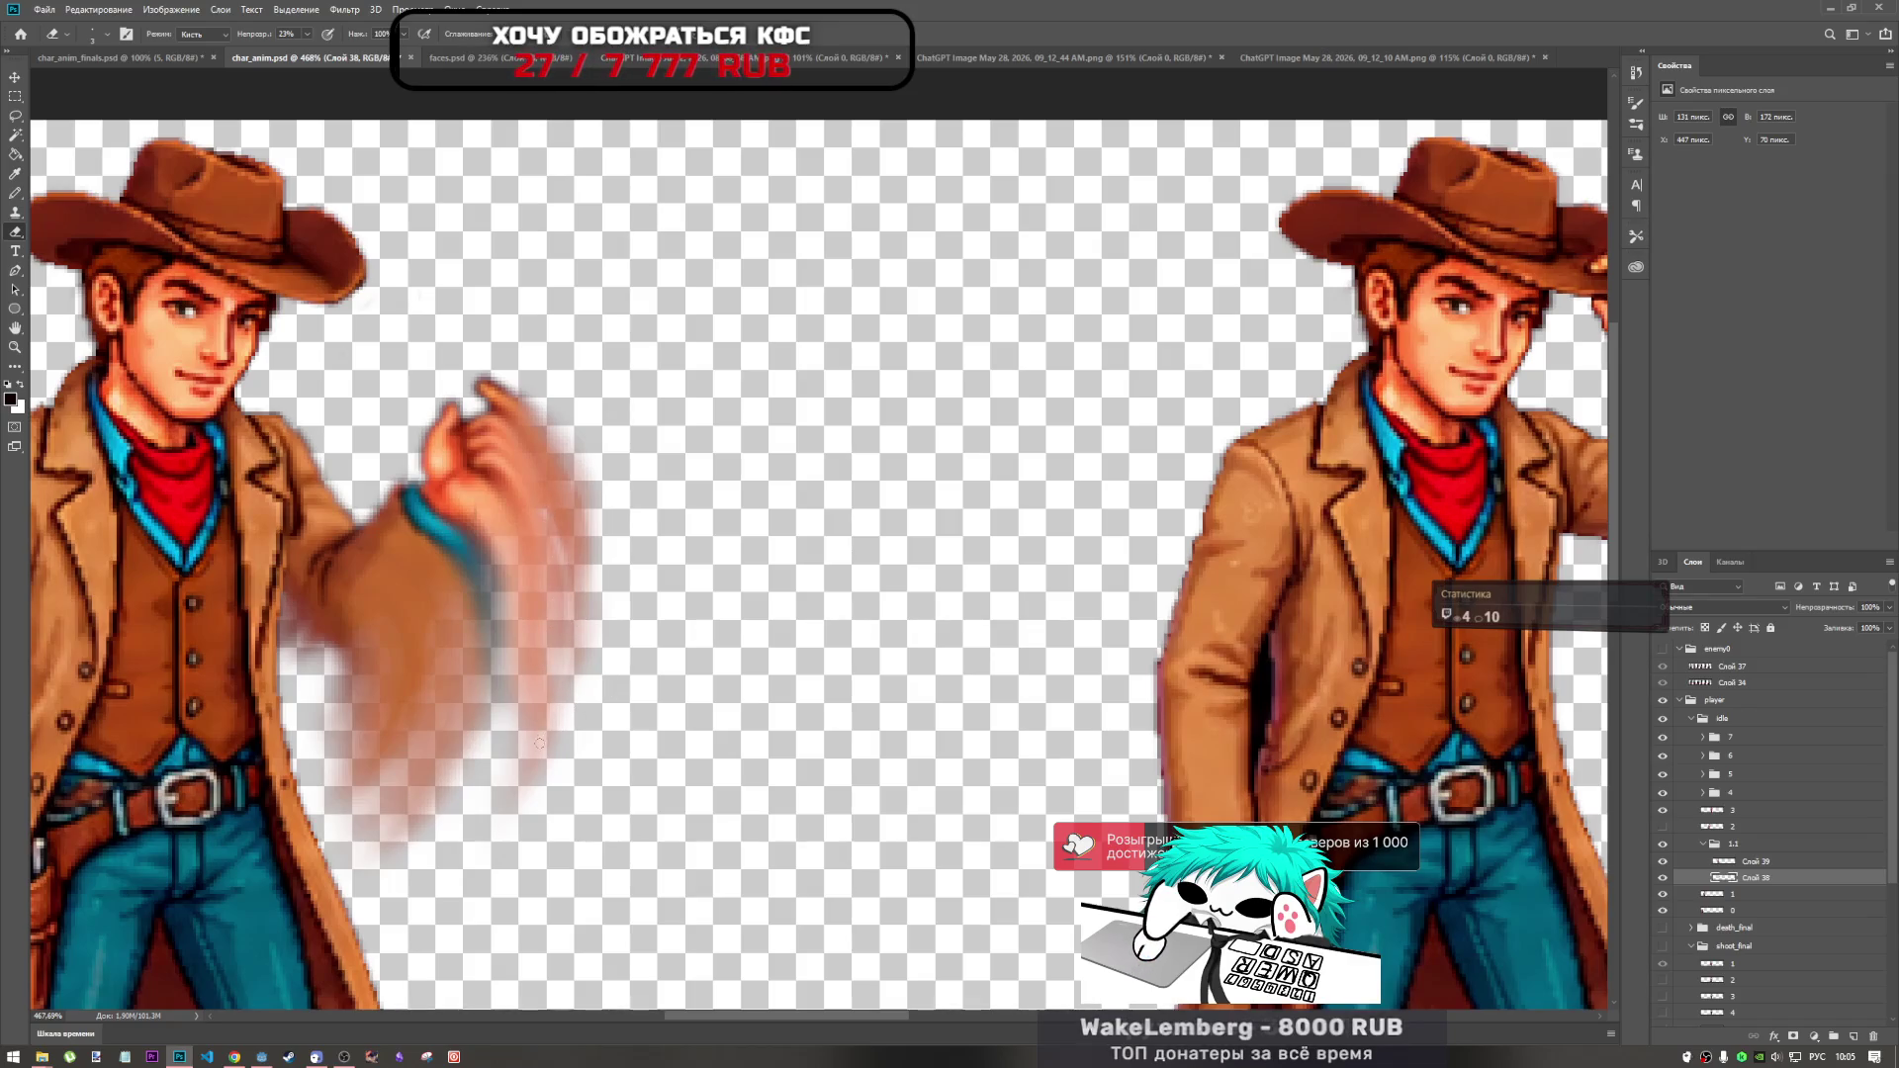
scroll(633, 583, "down", 5)
scroll(651, 708, "up", 5)
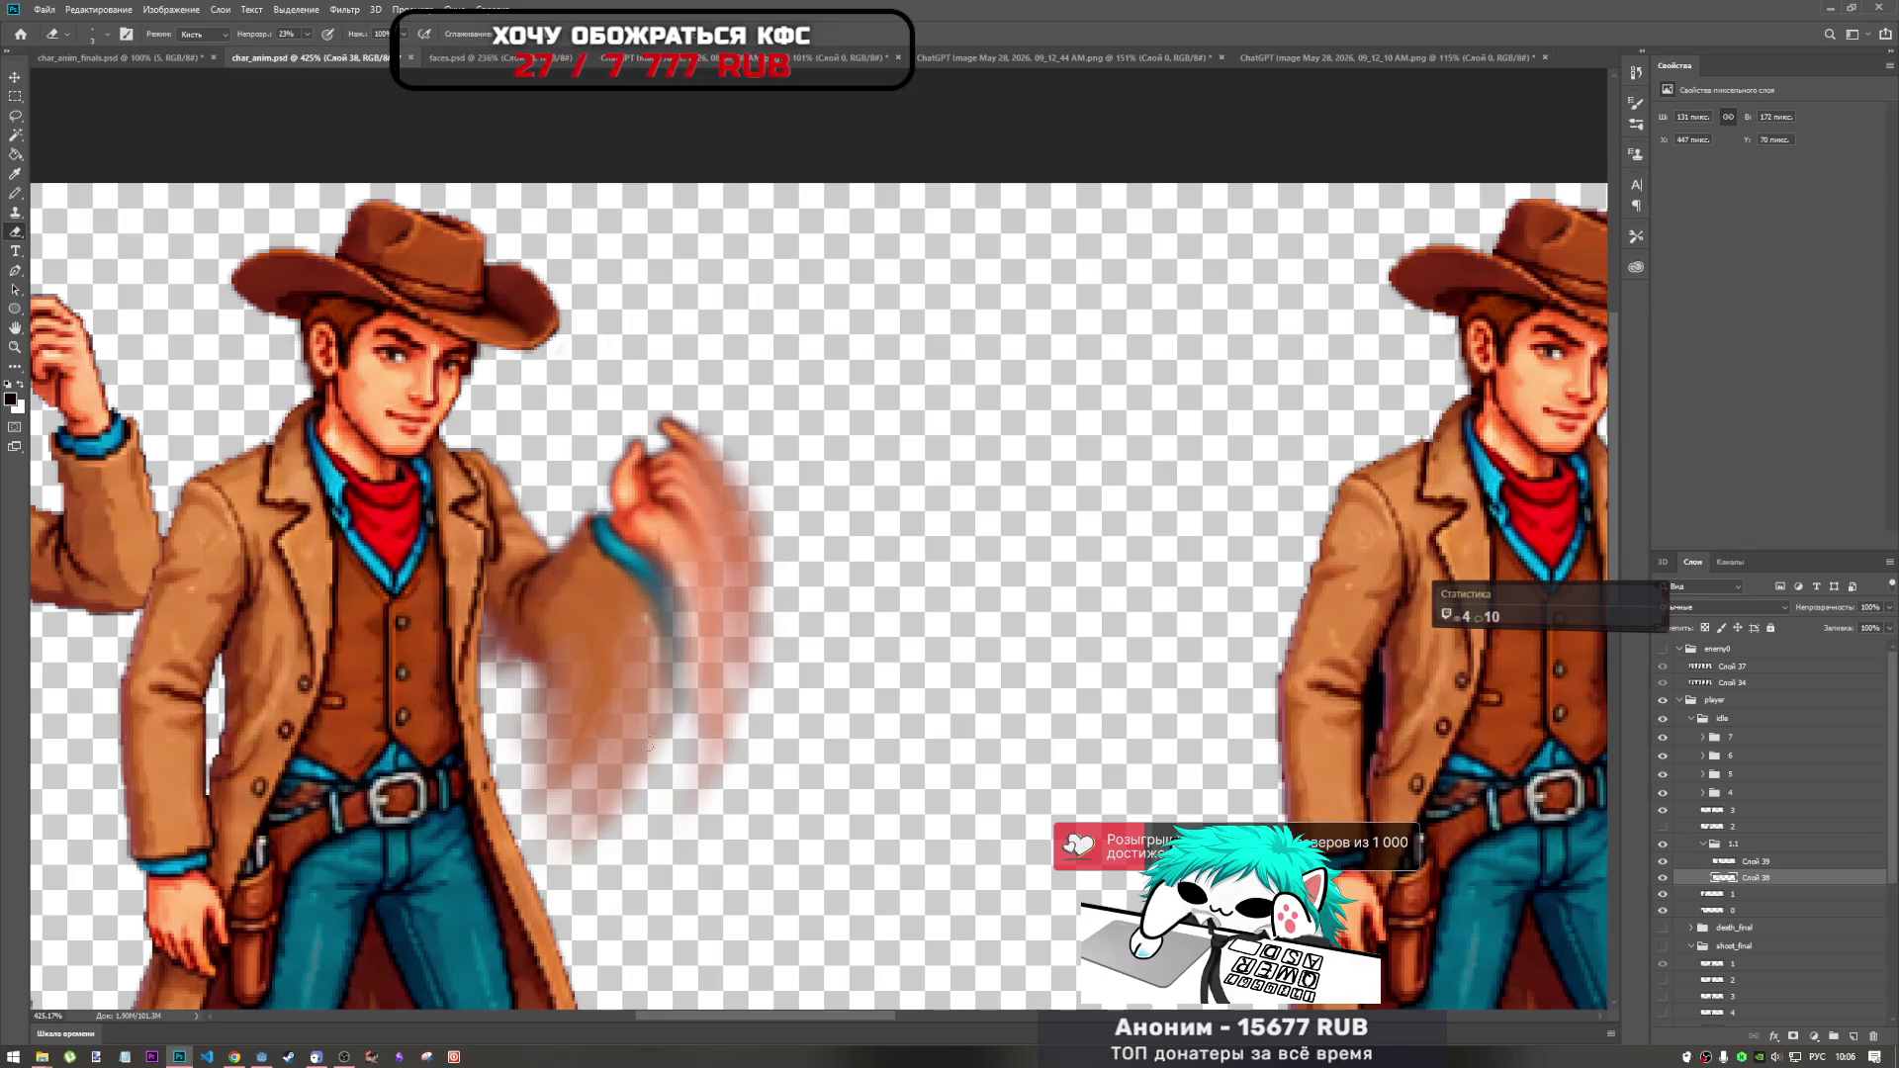
Erase four more faint streaks down the waving arm's smear, then zoom out.
left_click_drag(641, 638, 603, 842)
left_click_drag(633, 636, 621, 809)
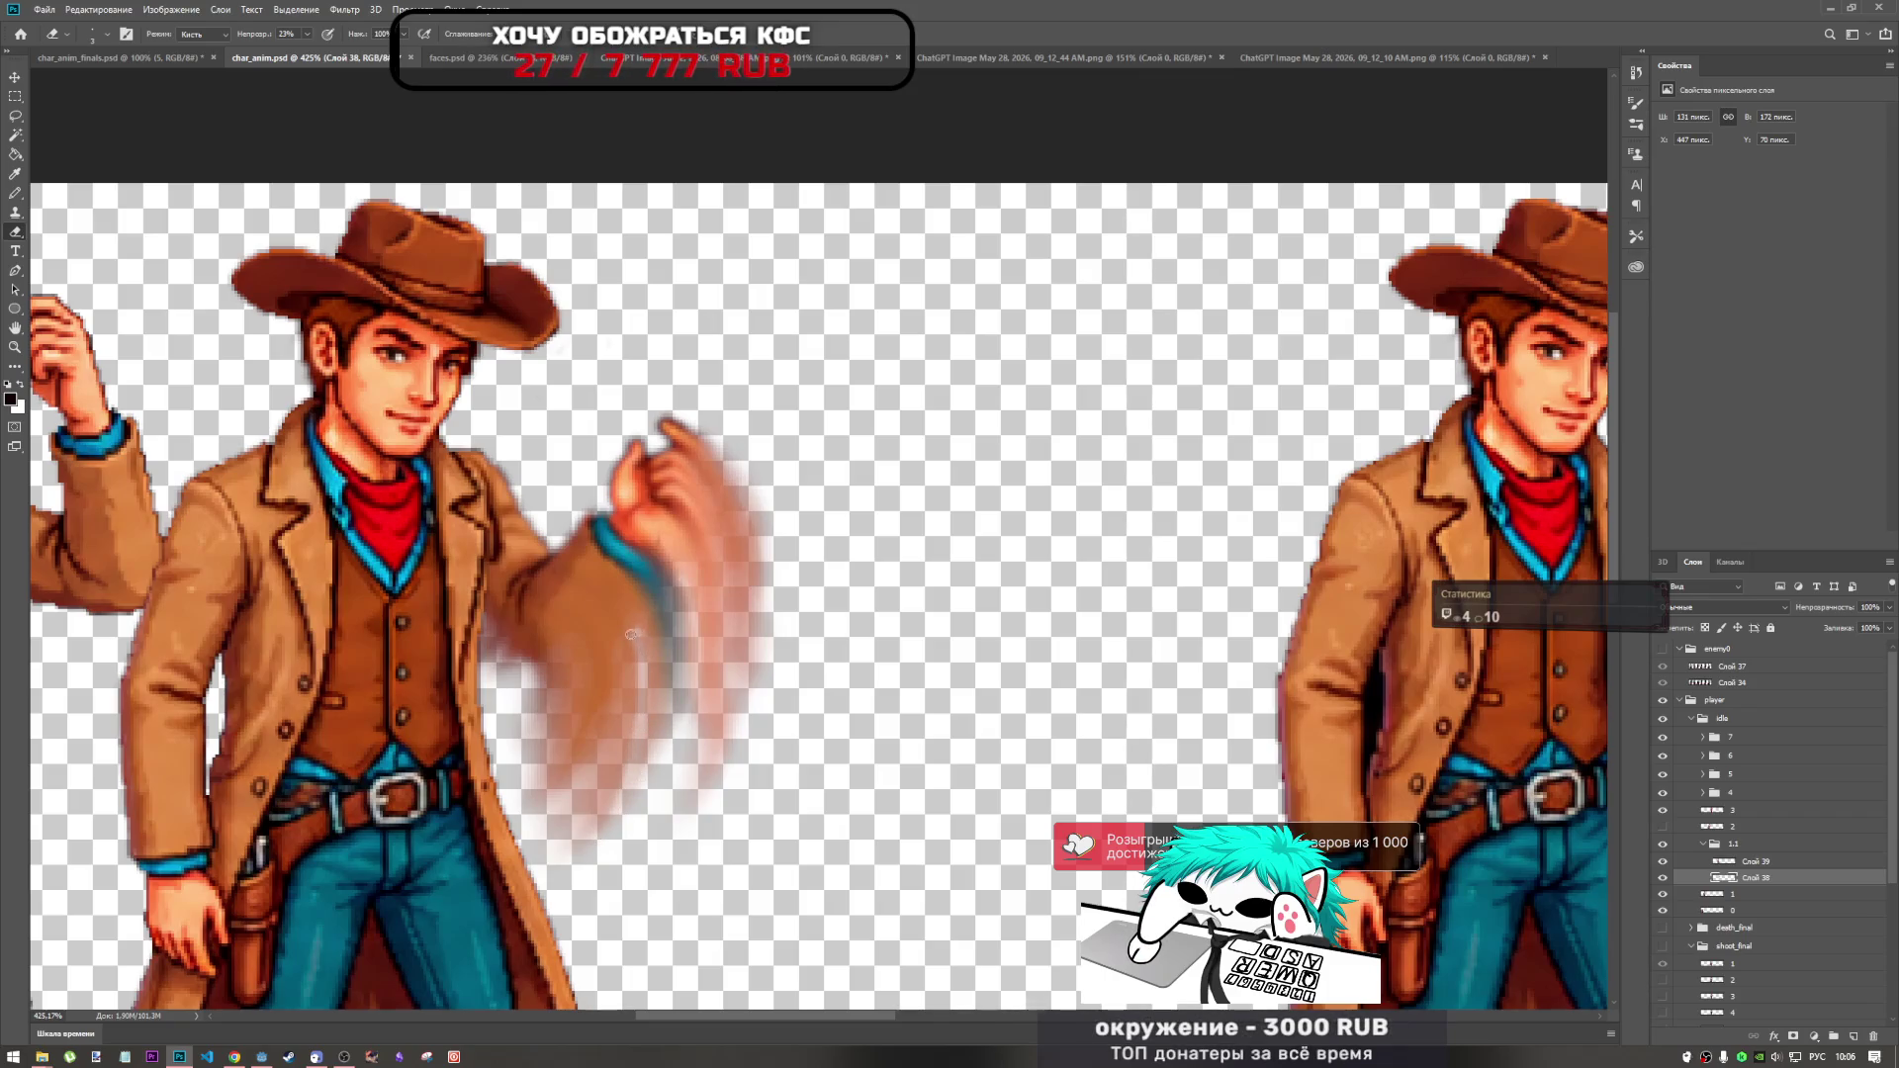
left_click_drag(610, 666, 572, 797)
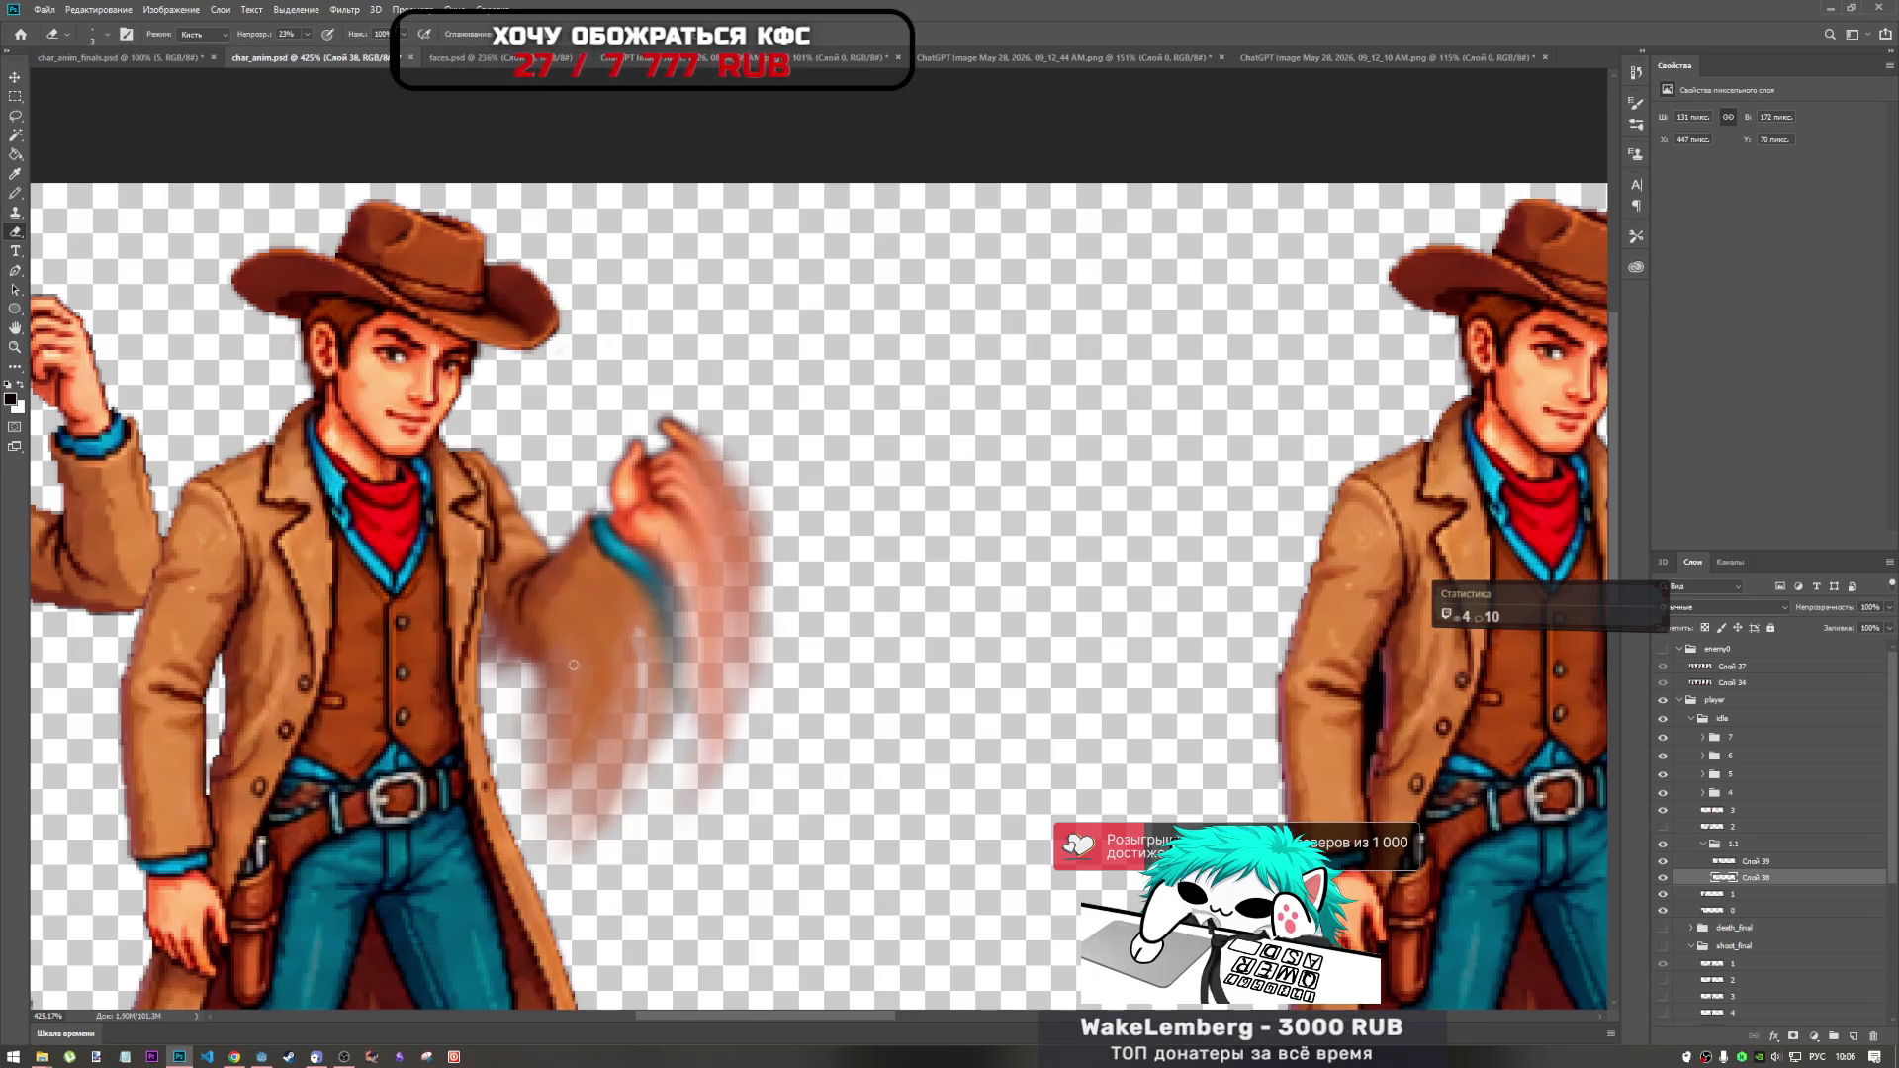
mouse_move(560, 686)
left_mouse_down()
mouse_move(534, 783)
mouse_move(551, 710)
mouse_move(550, 732)
left_mouse_up()
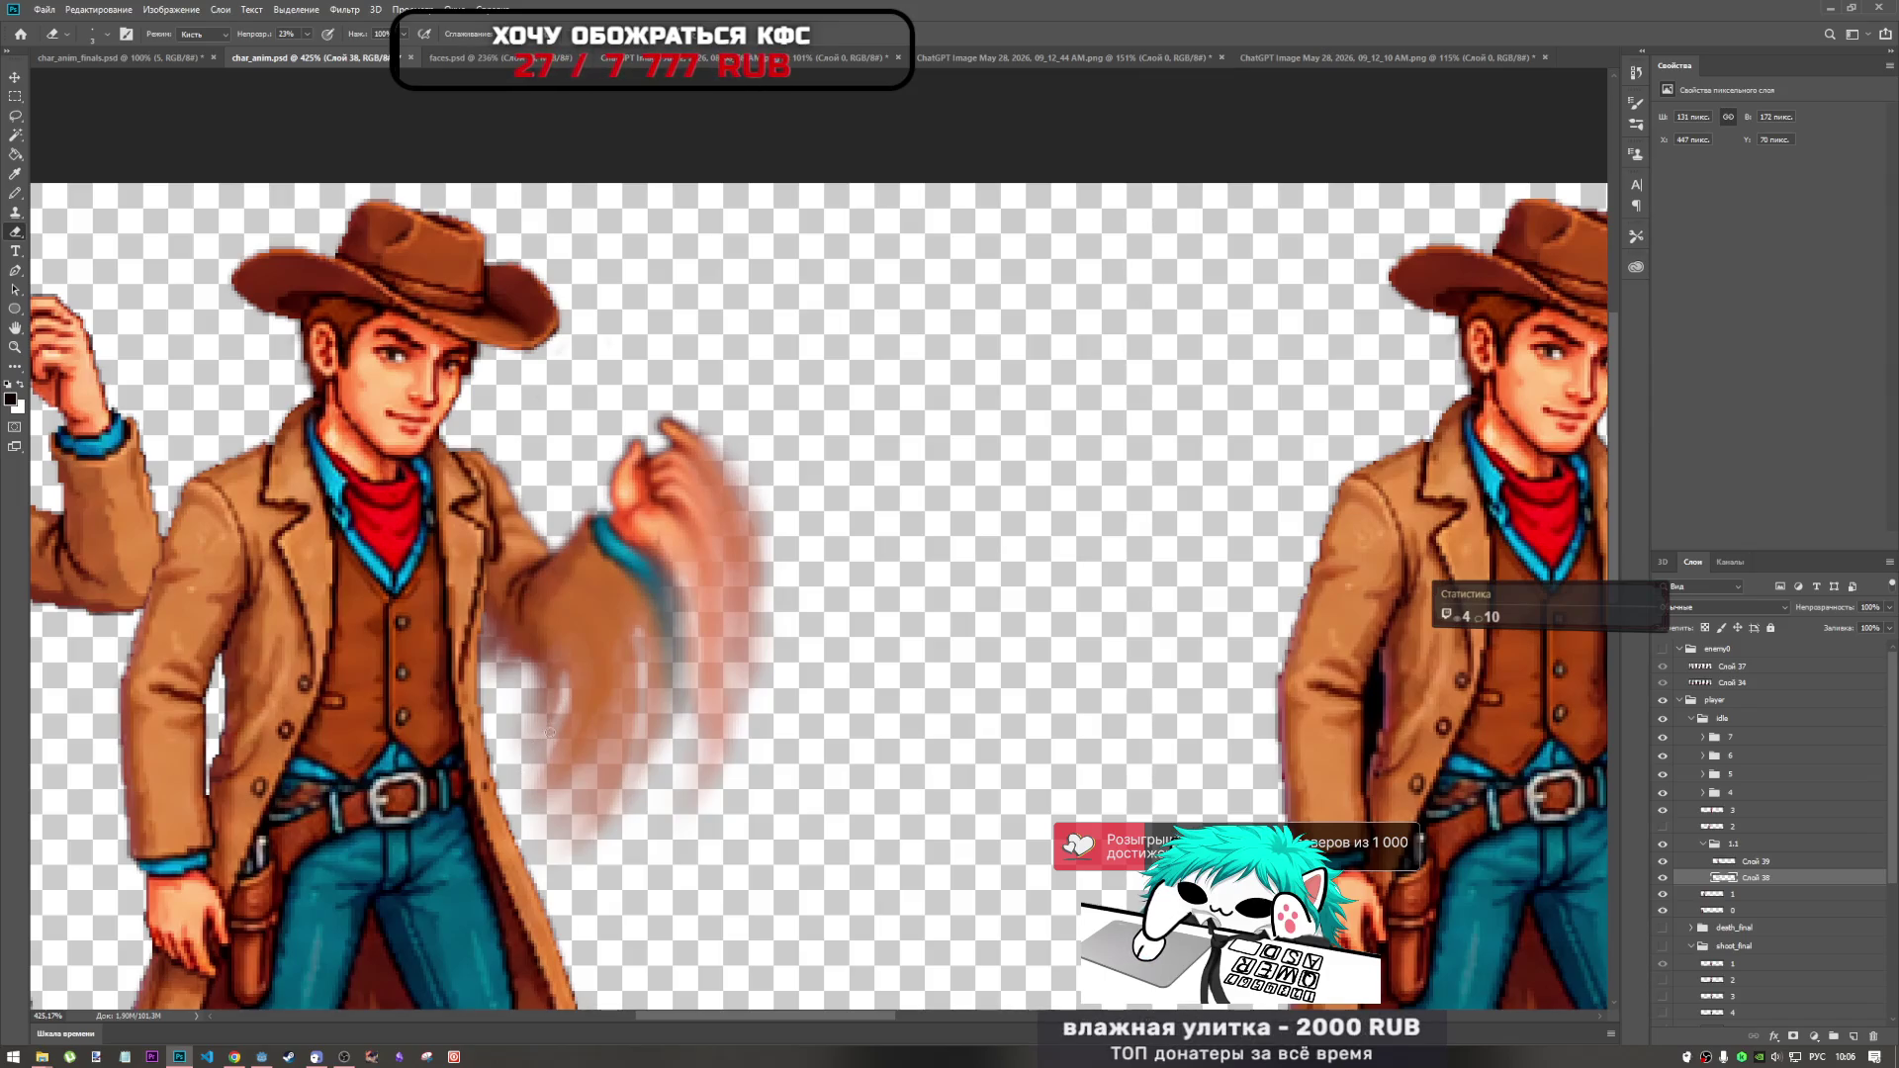
key("ctrl+minus")
key("ctrl+minus")
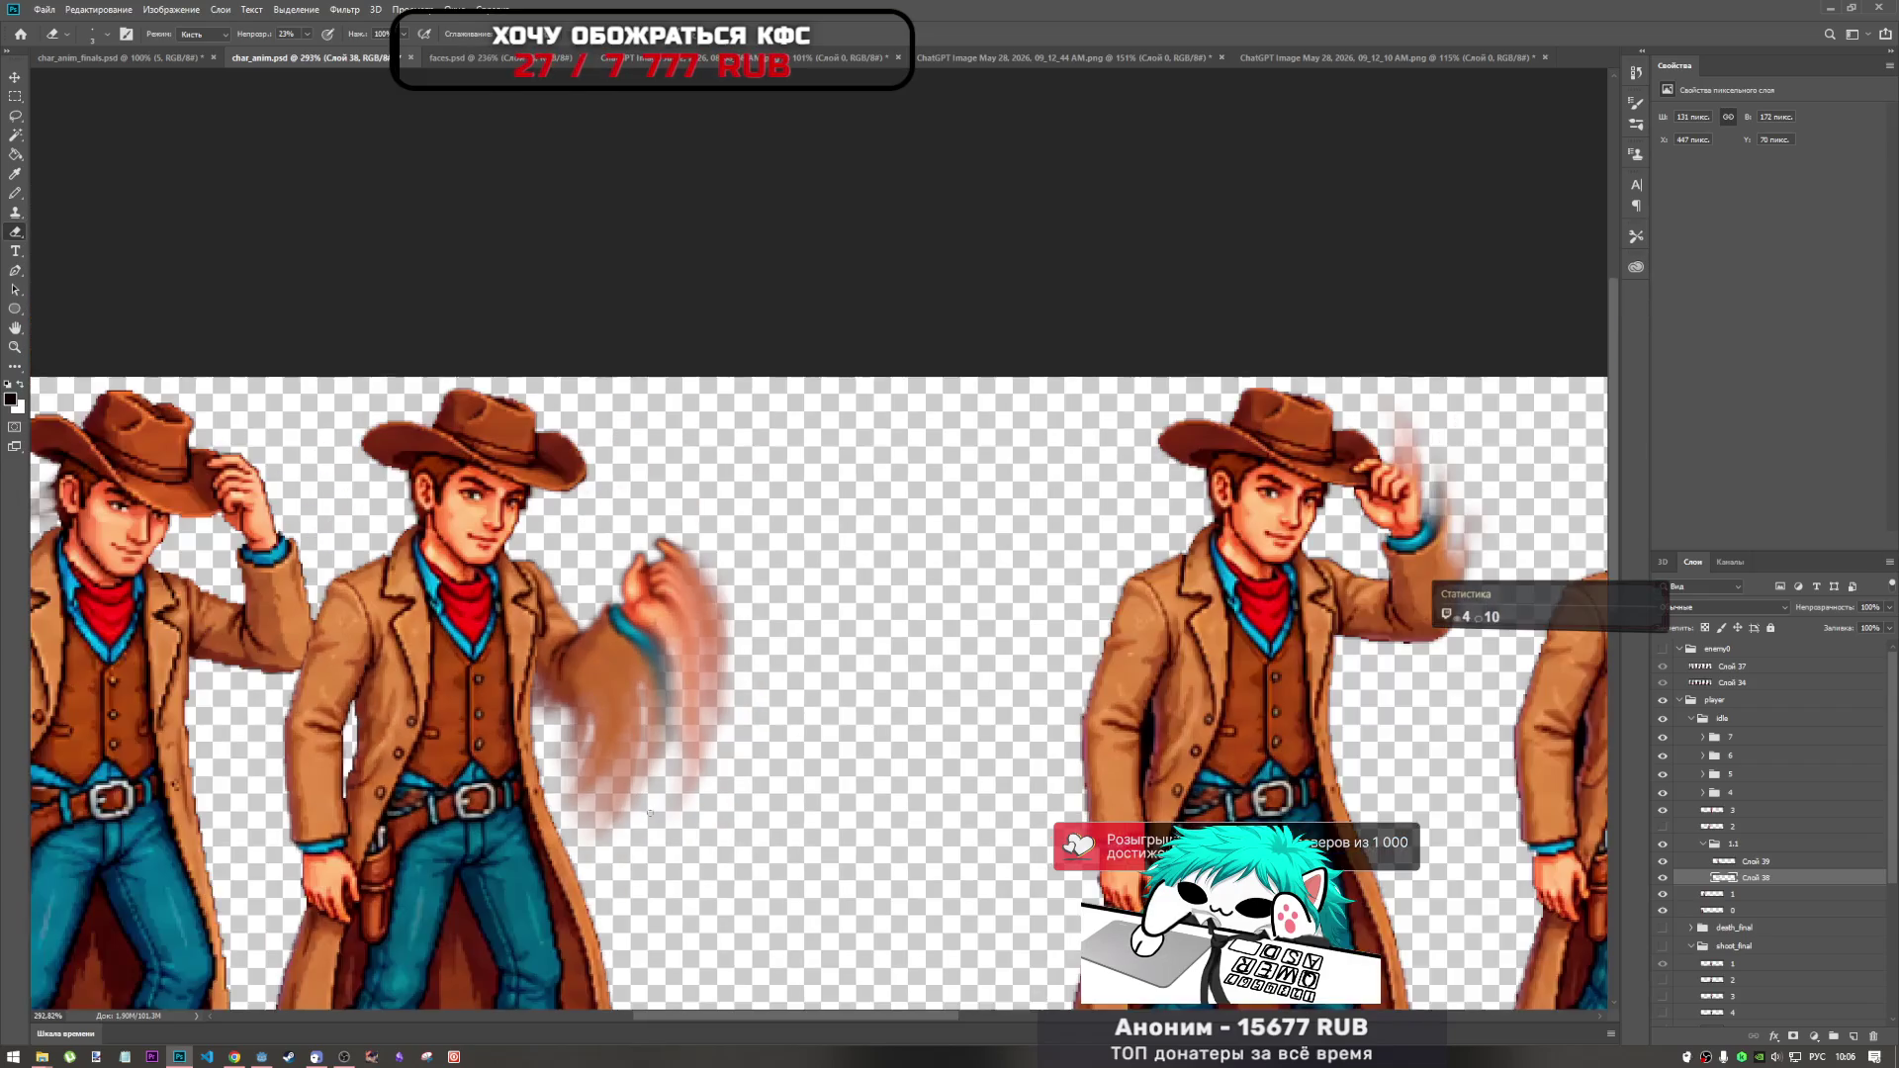
scroll(598, 739, "up", 5)
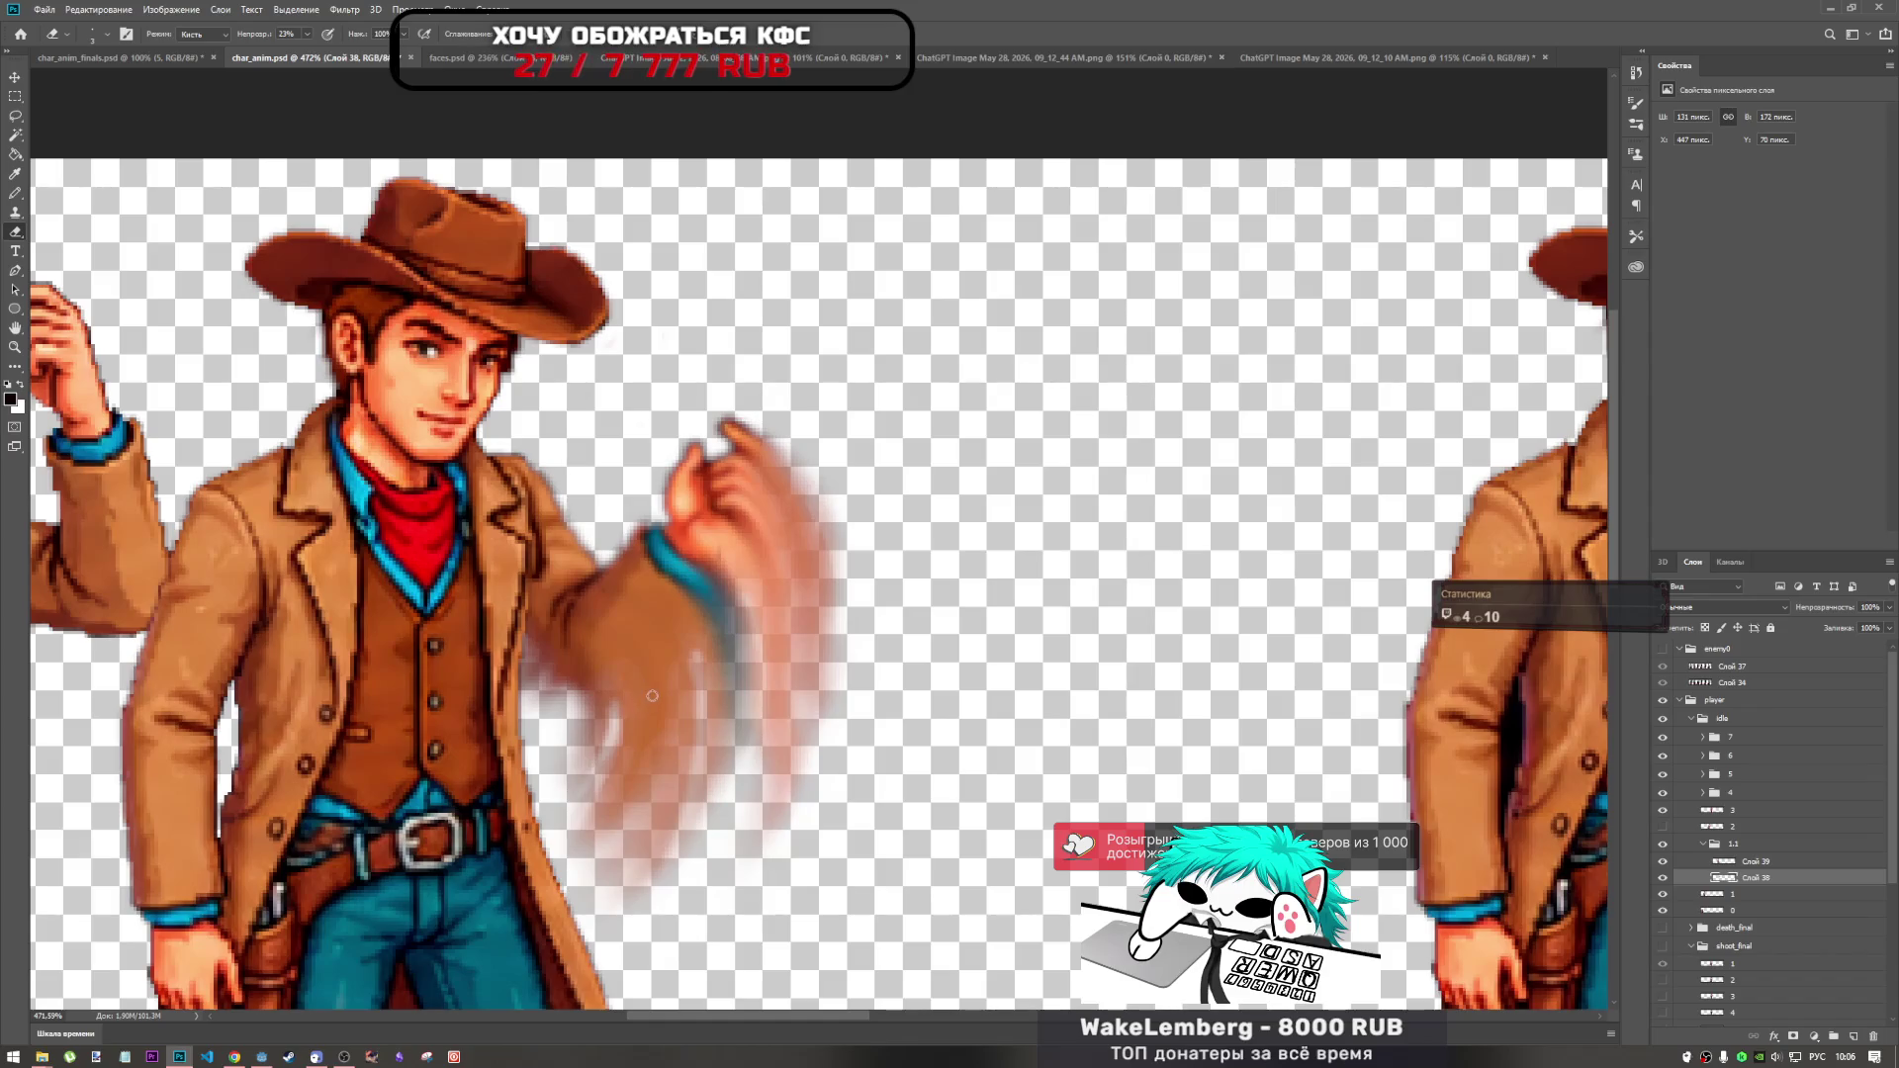
Set the eraser opacity to 2%.
left_click(306, 30)
type("2")
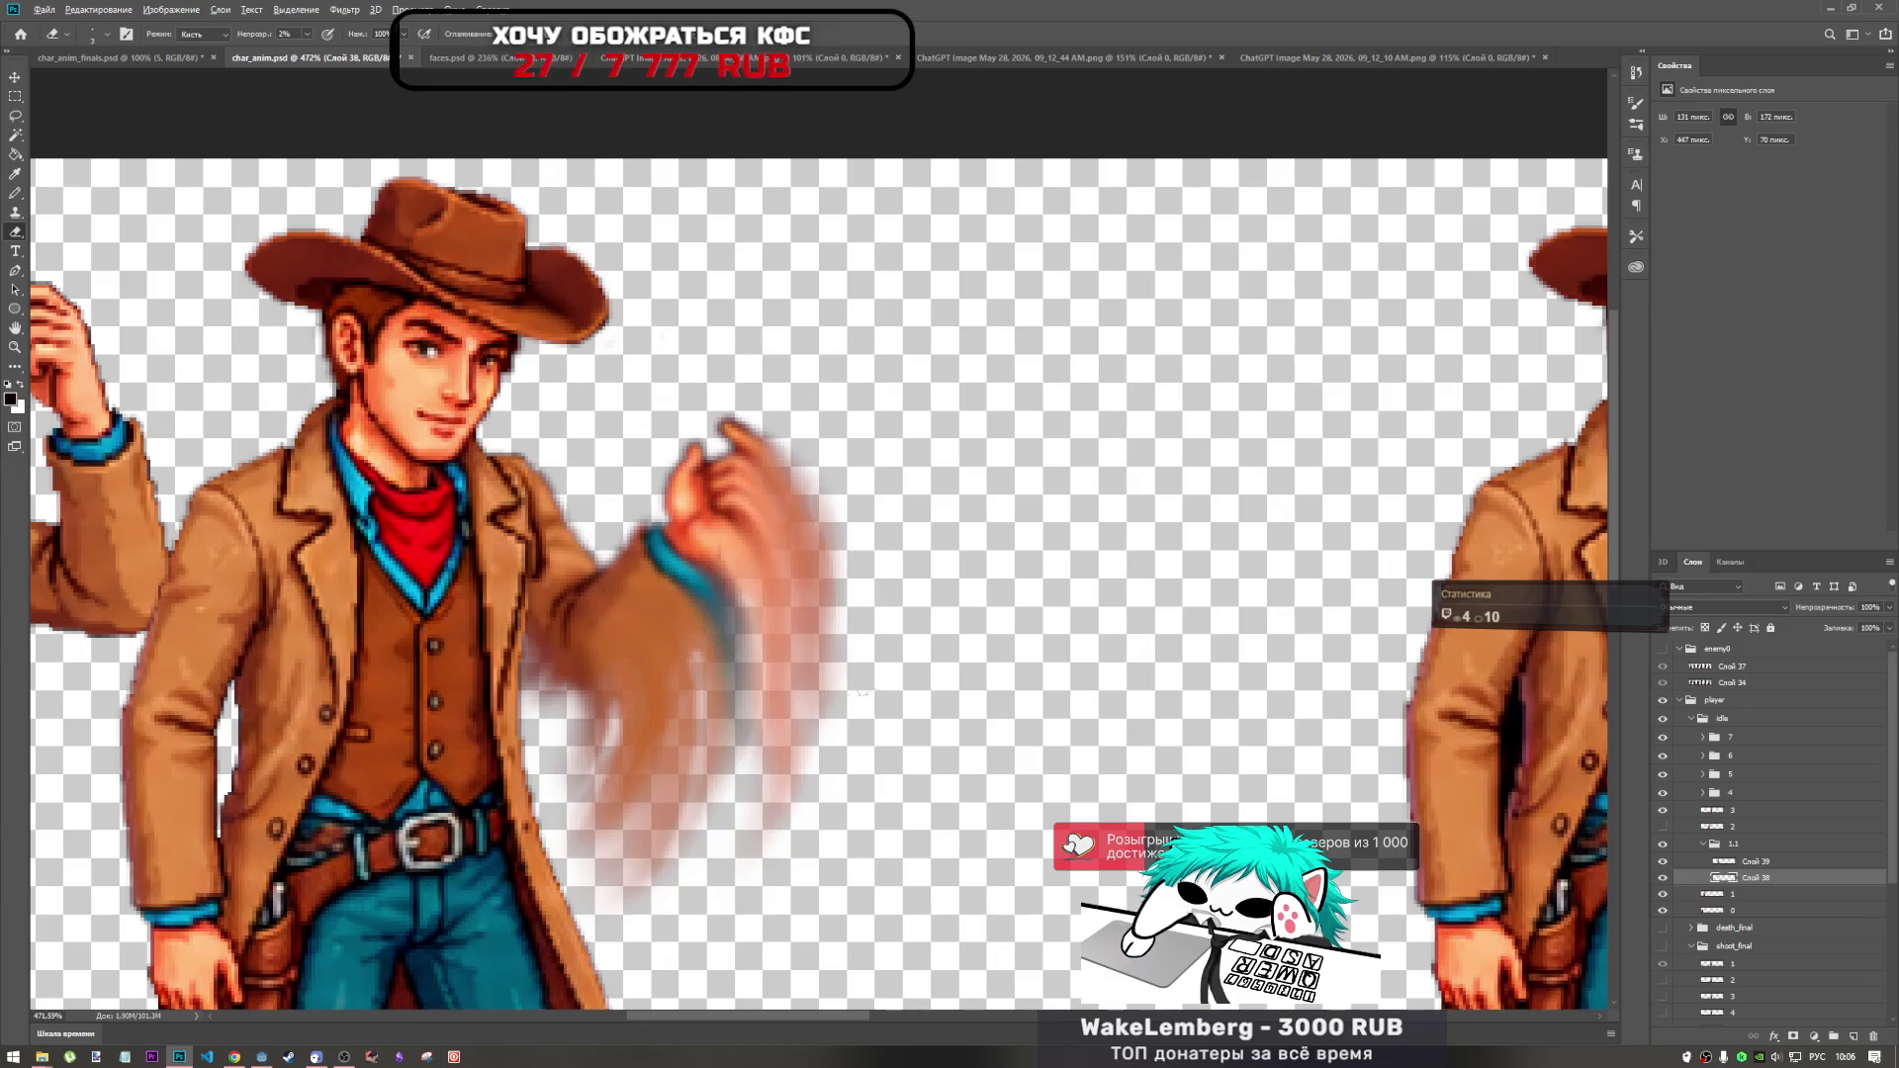
scroll(851, 693, "down", 8)
scroll(573, 423, "up", 3)
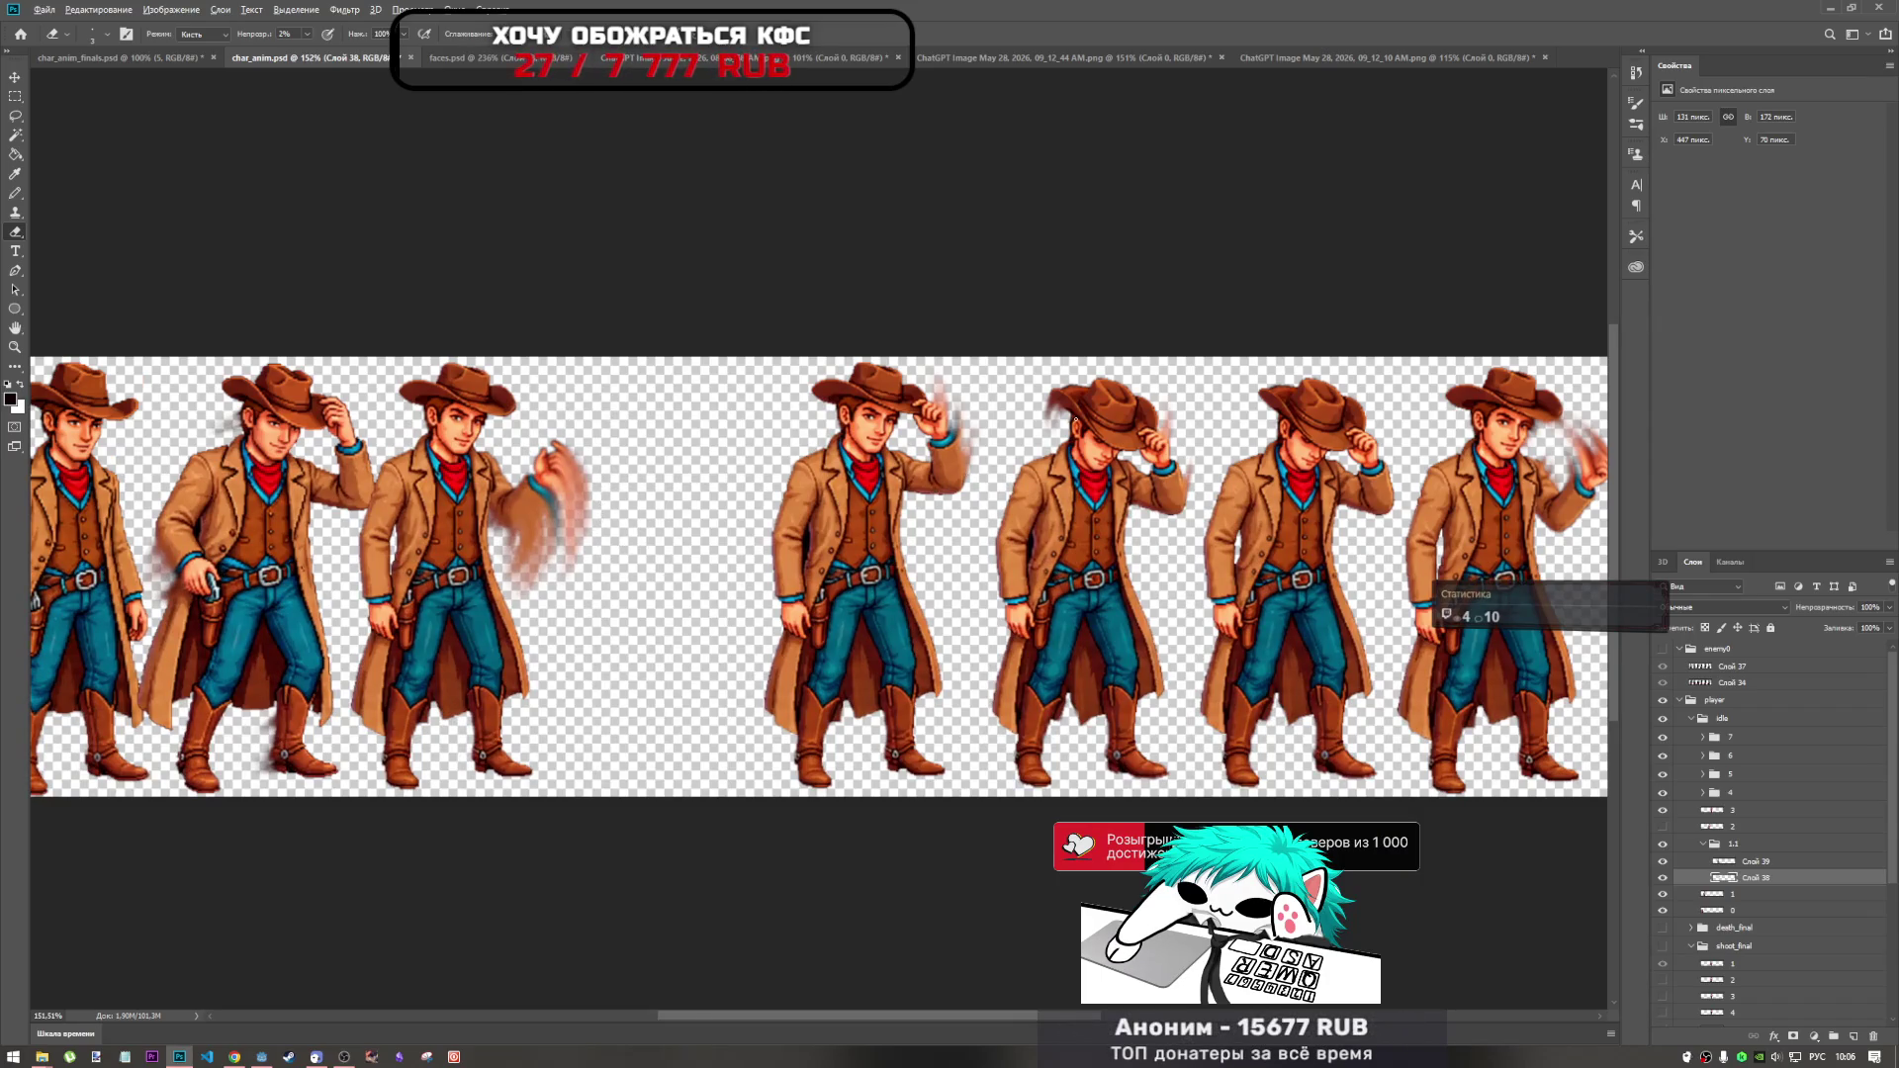
scroll(1076, 421, "up", 4)
scroll(1057, 387, "down", 5)
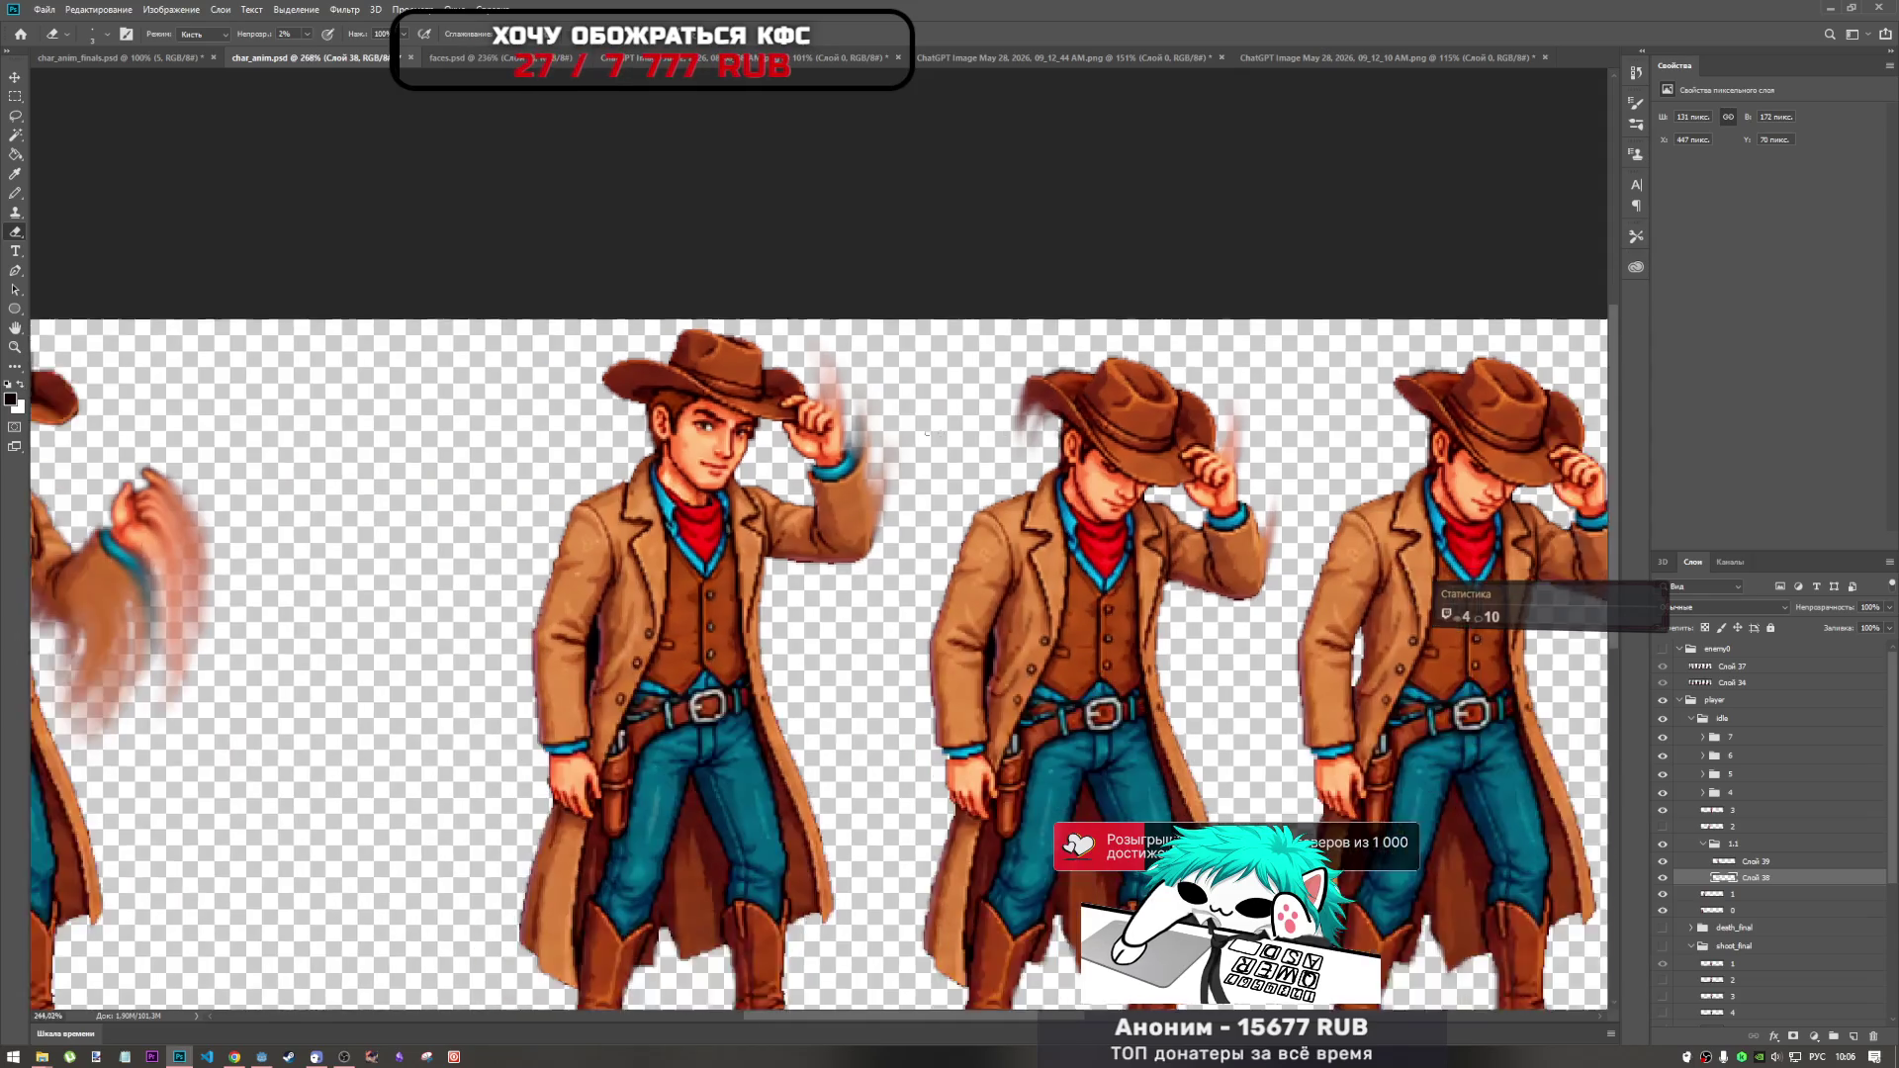
scroll(1170, 382, "up", 5)
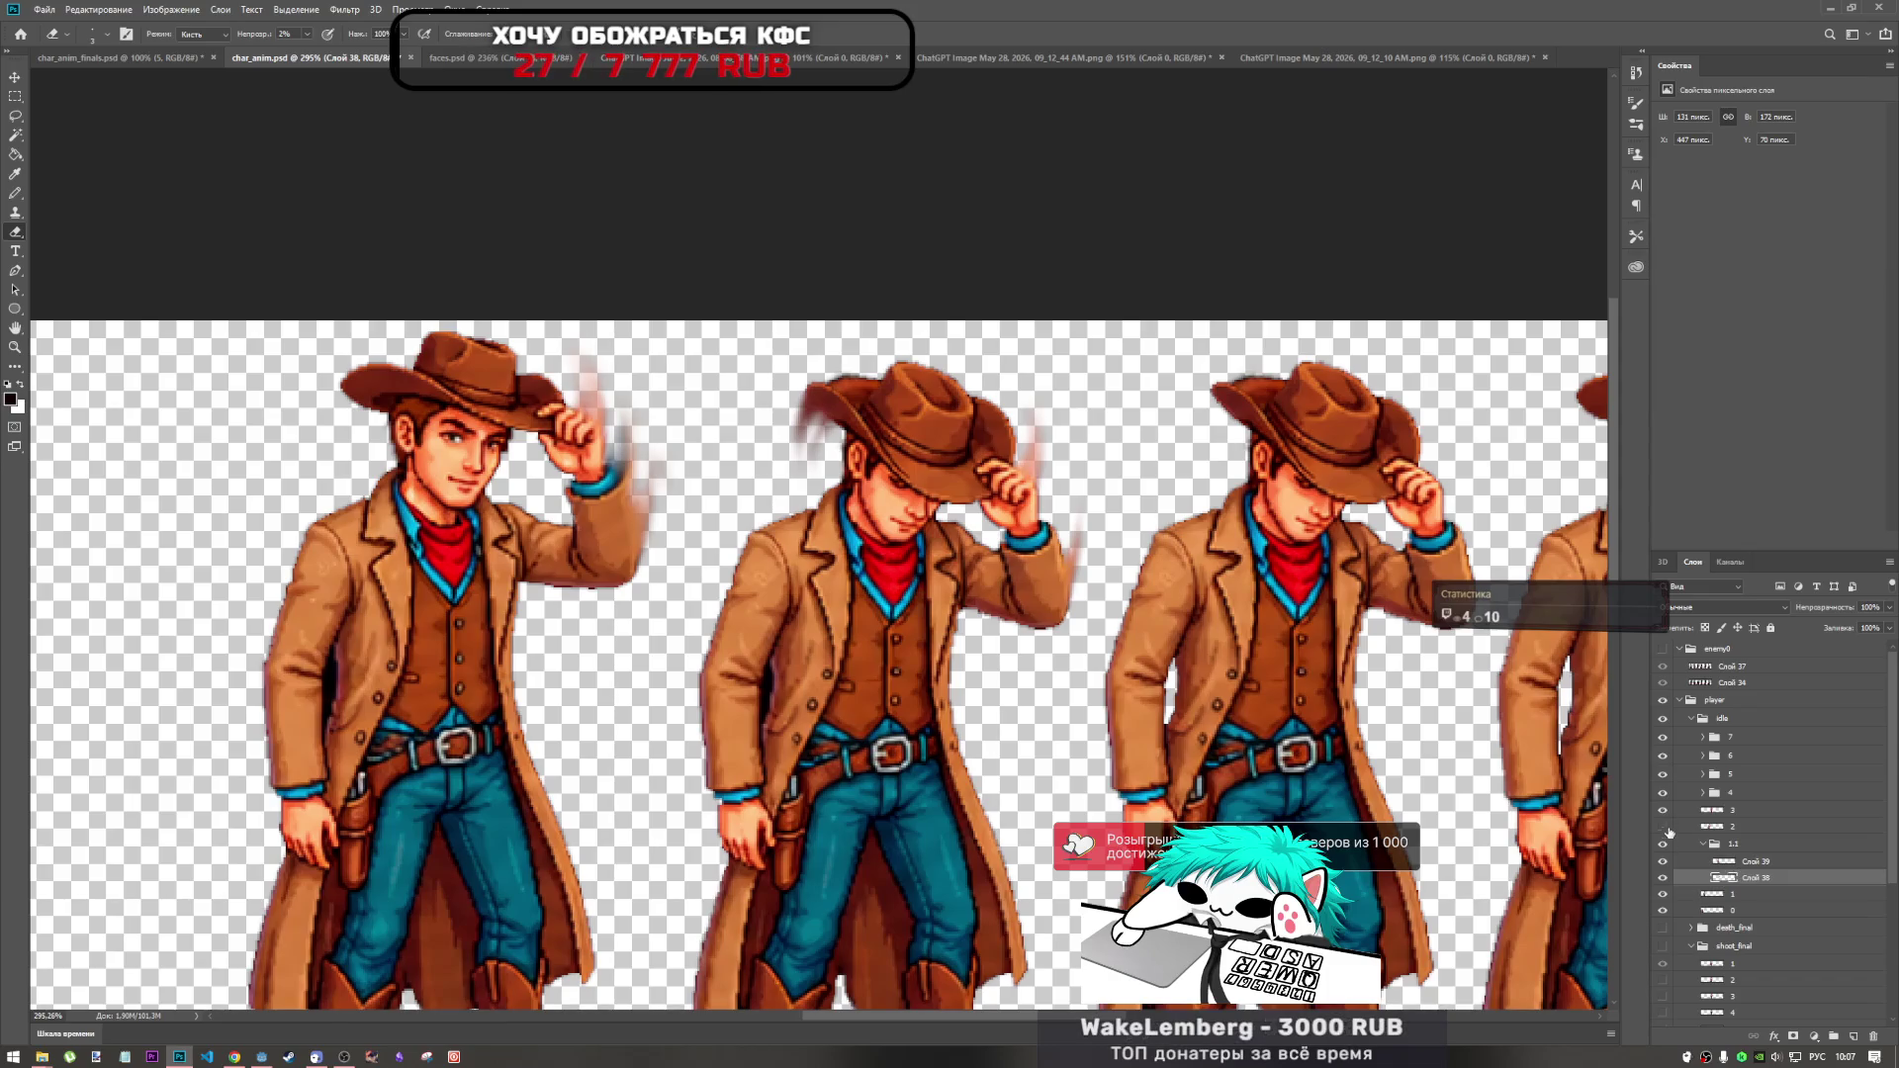
left_click(1663, 827)
left_click(1663, 827)
scroll(788, 524, "down", 3)
scroll(788, 524, "up", 2)
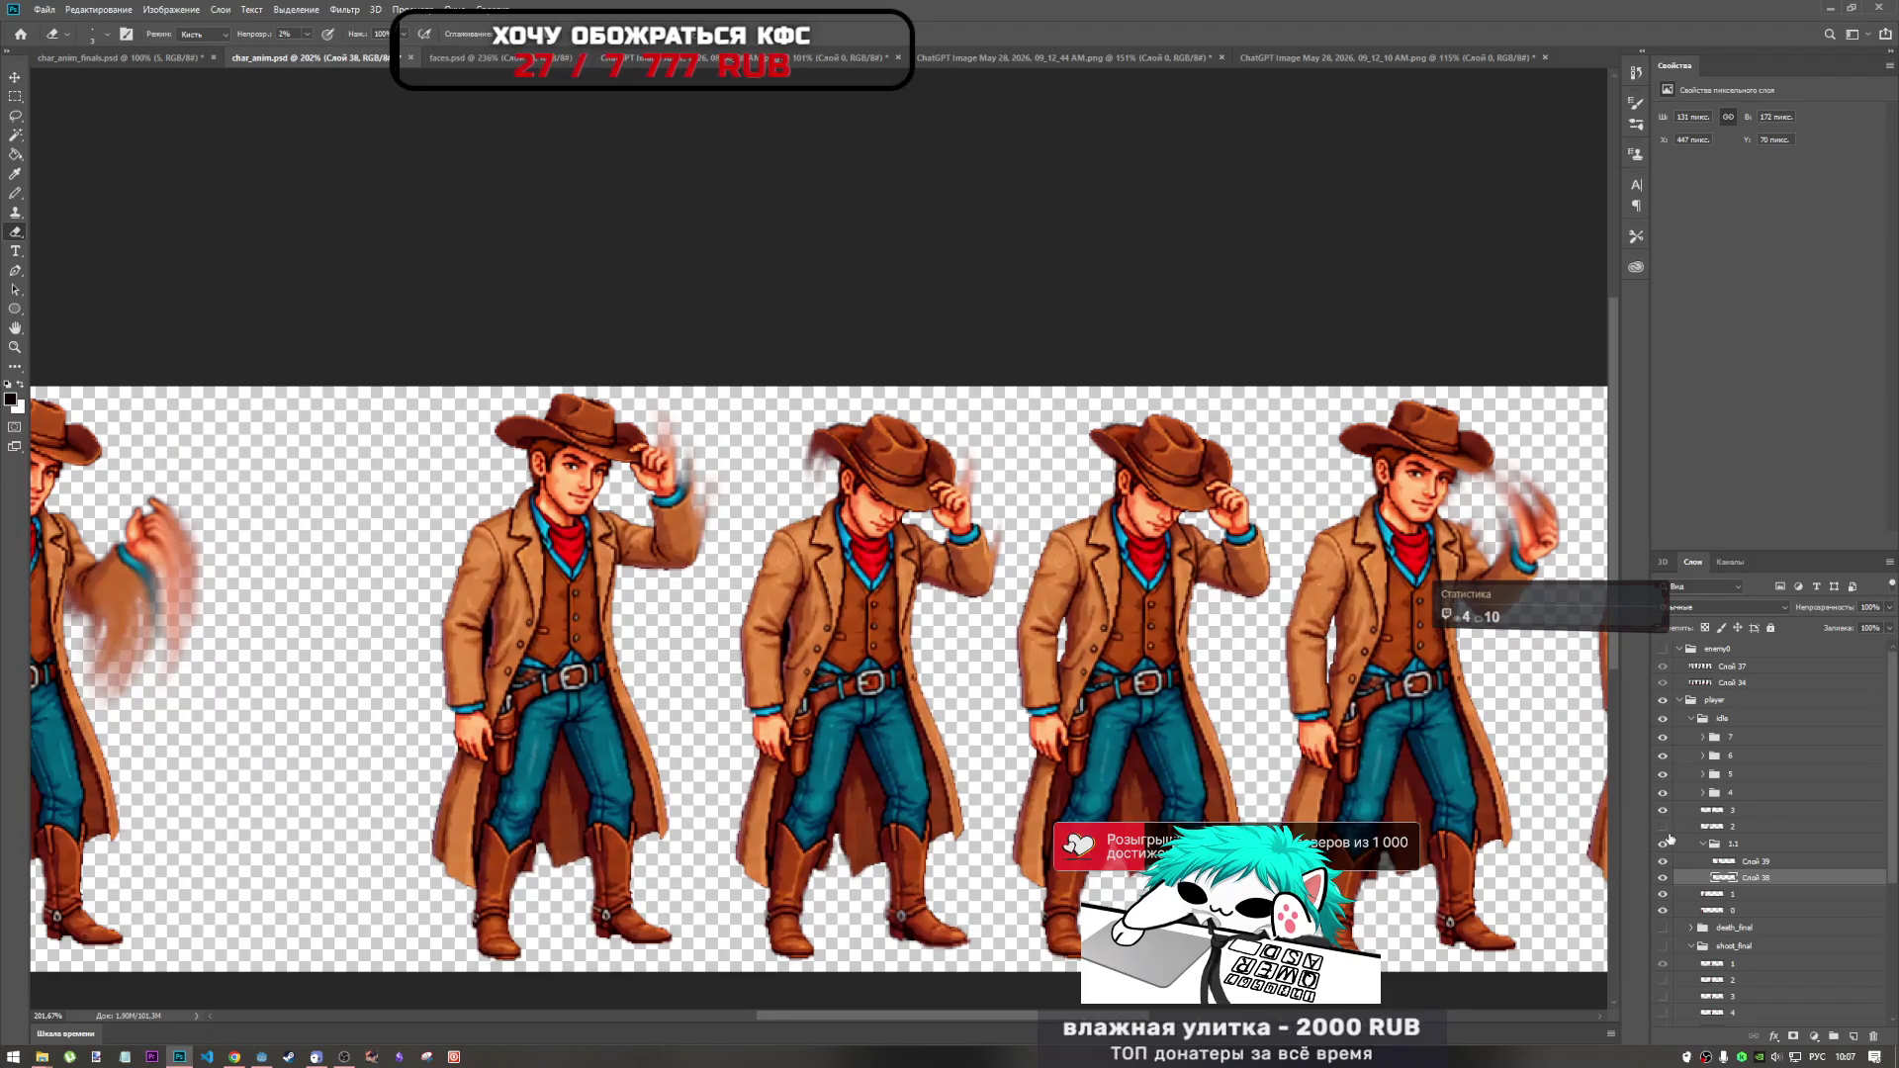
left_click(1662, 827)
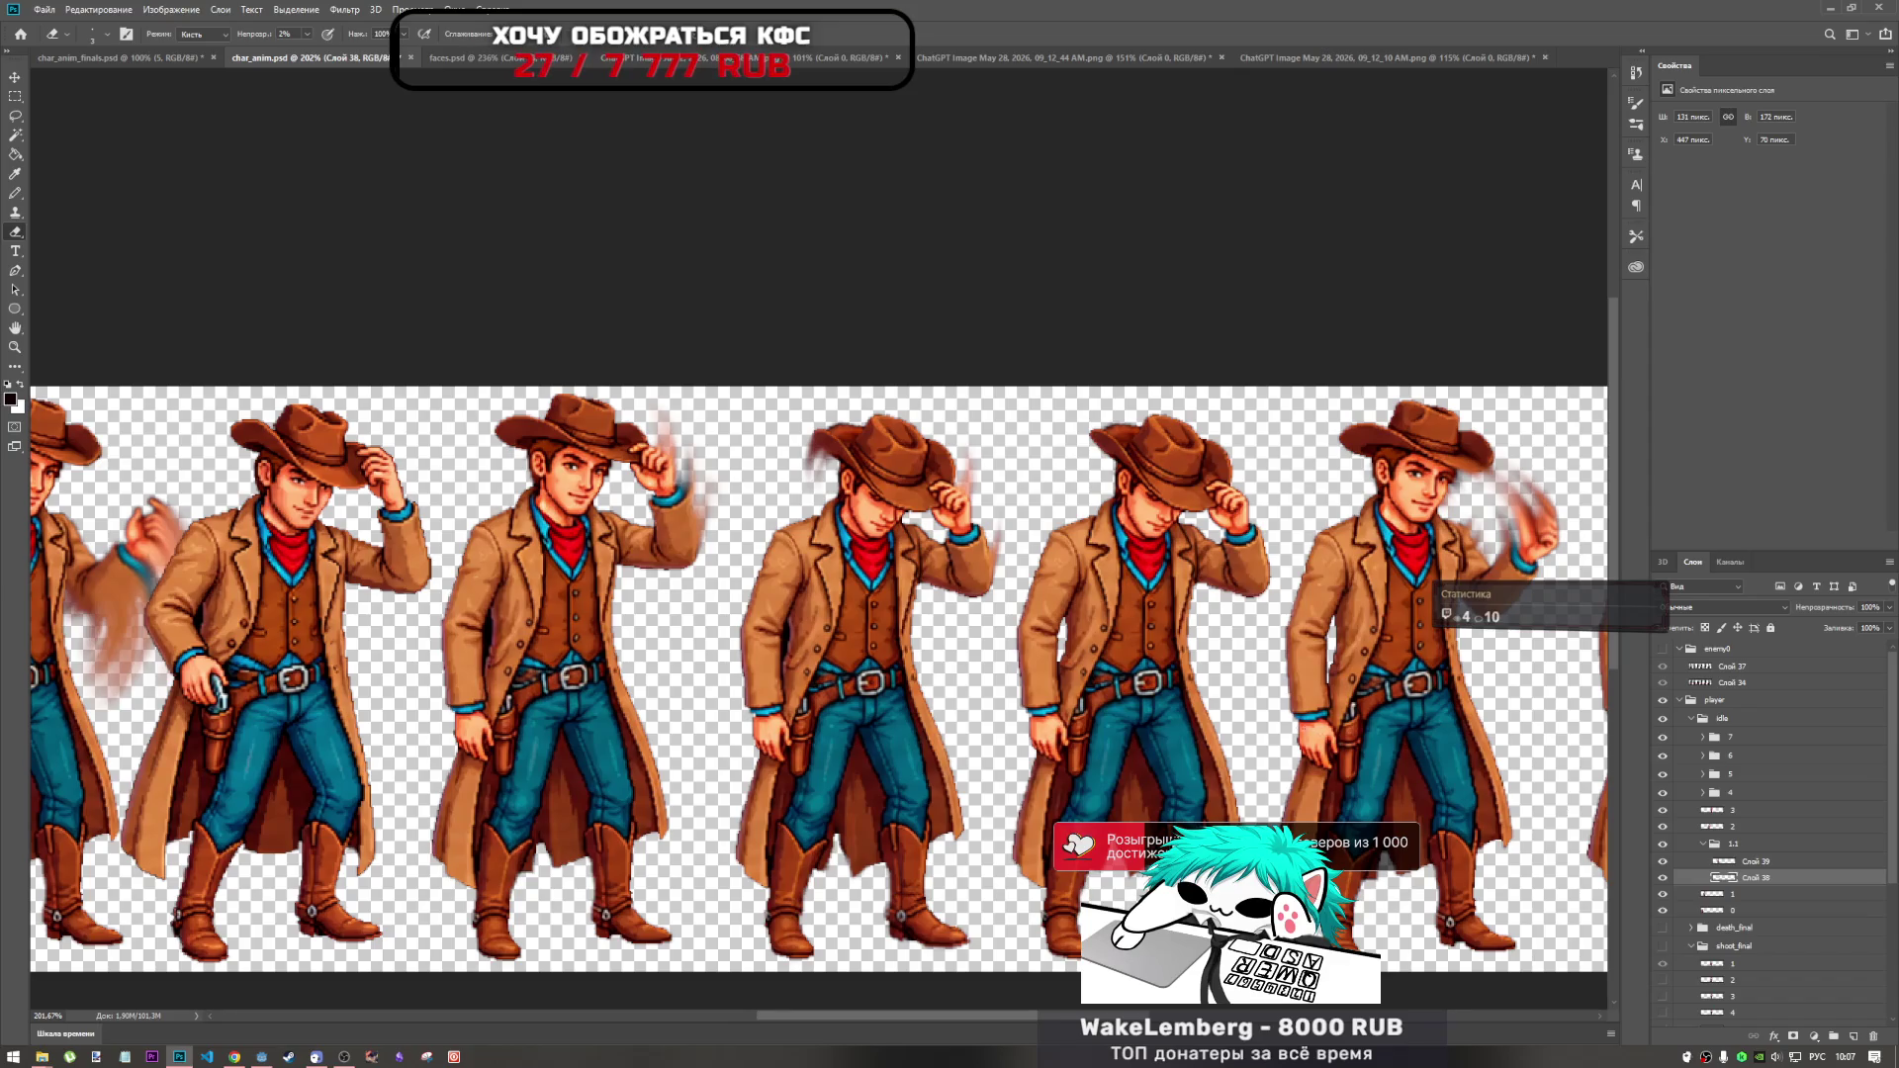
scroll(1246, 725, "down", 2)
scroll(1246, 725, "down", 4)
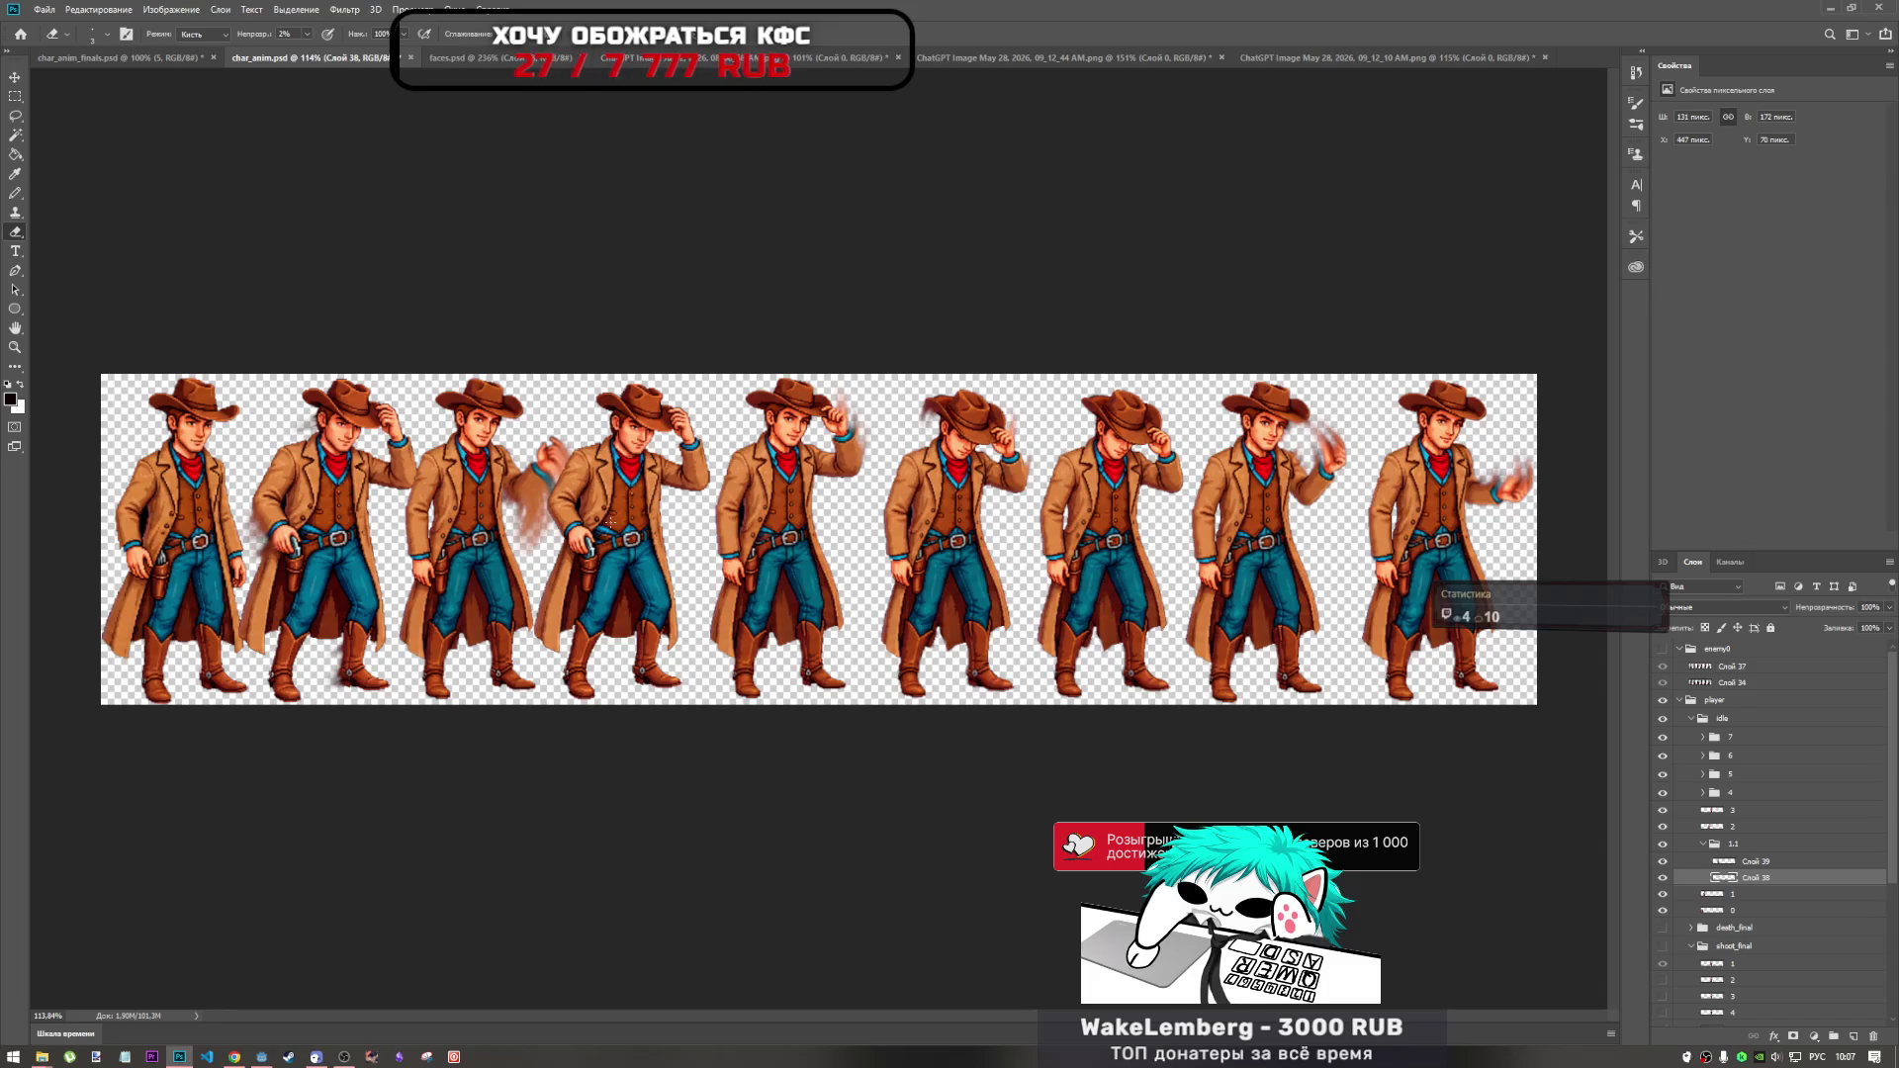
scroll(611, 523, "up", 2)
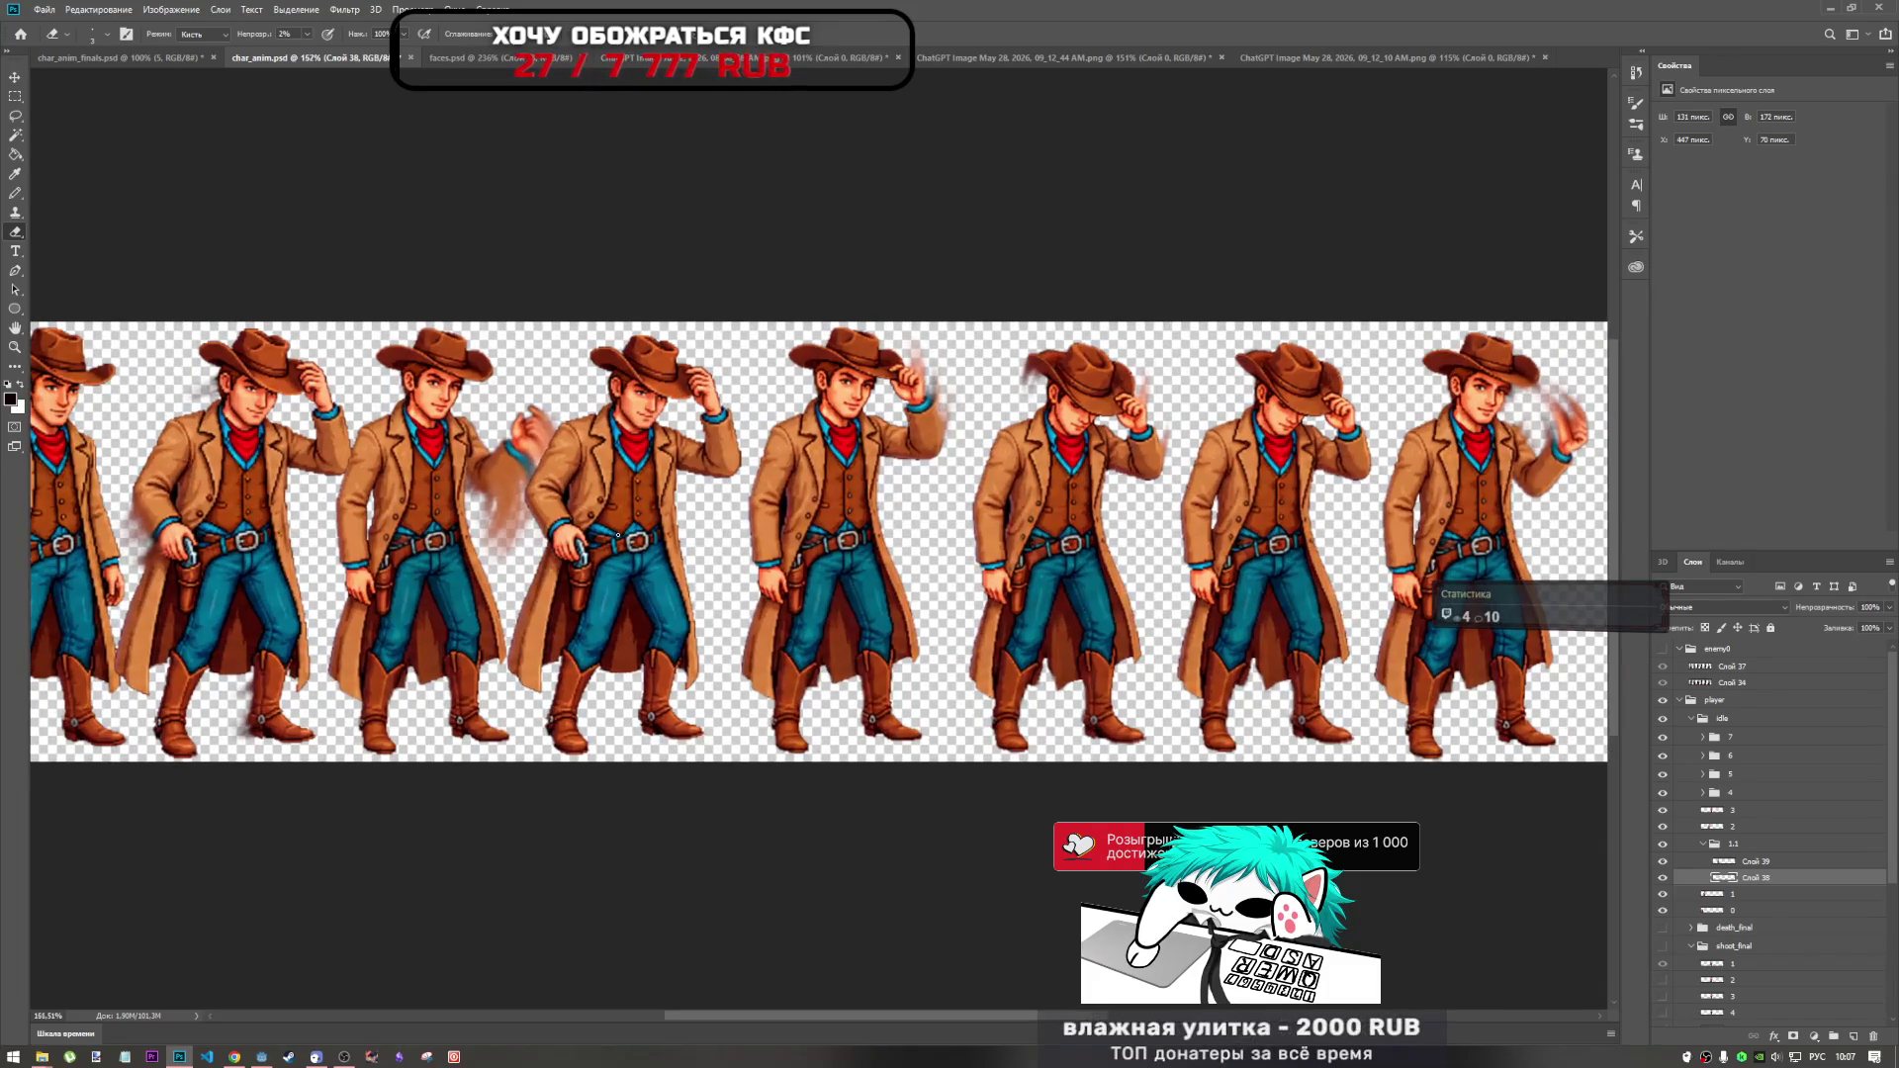
scroll(617, 536, "up", 1)
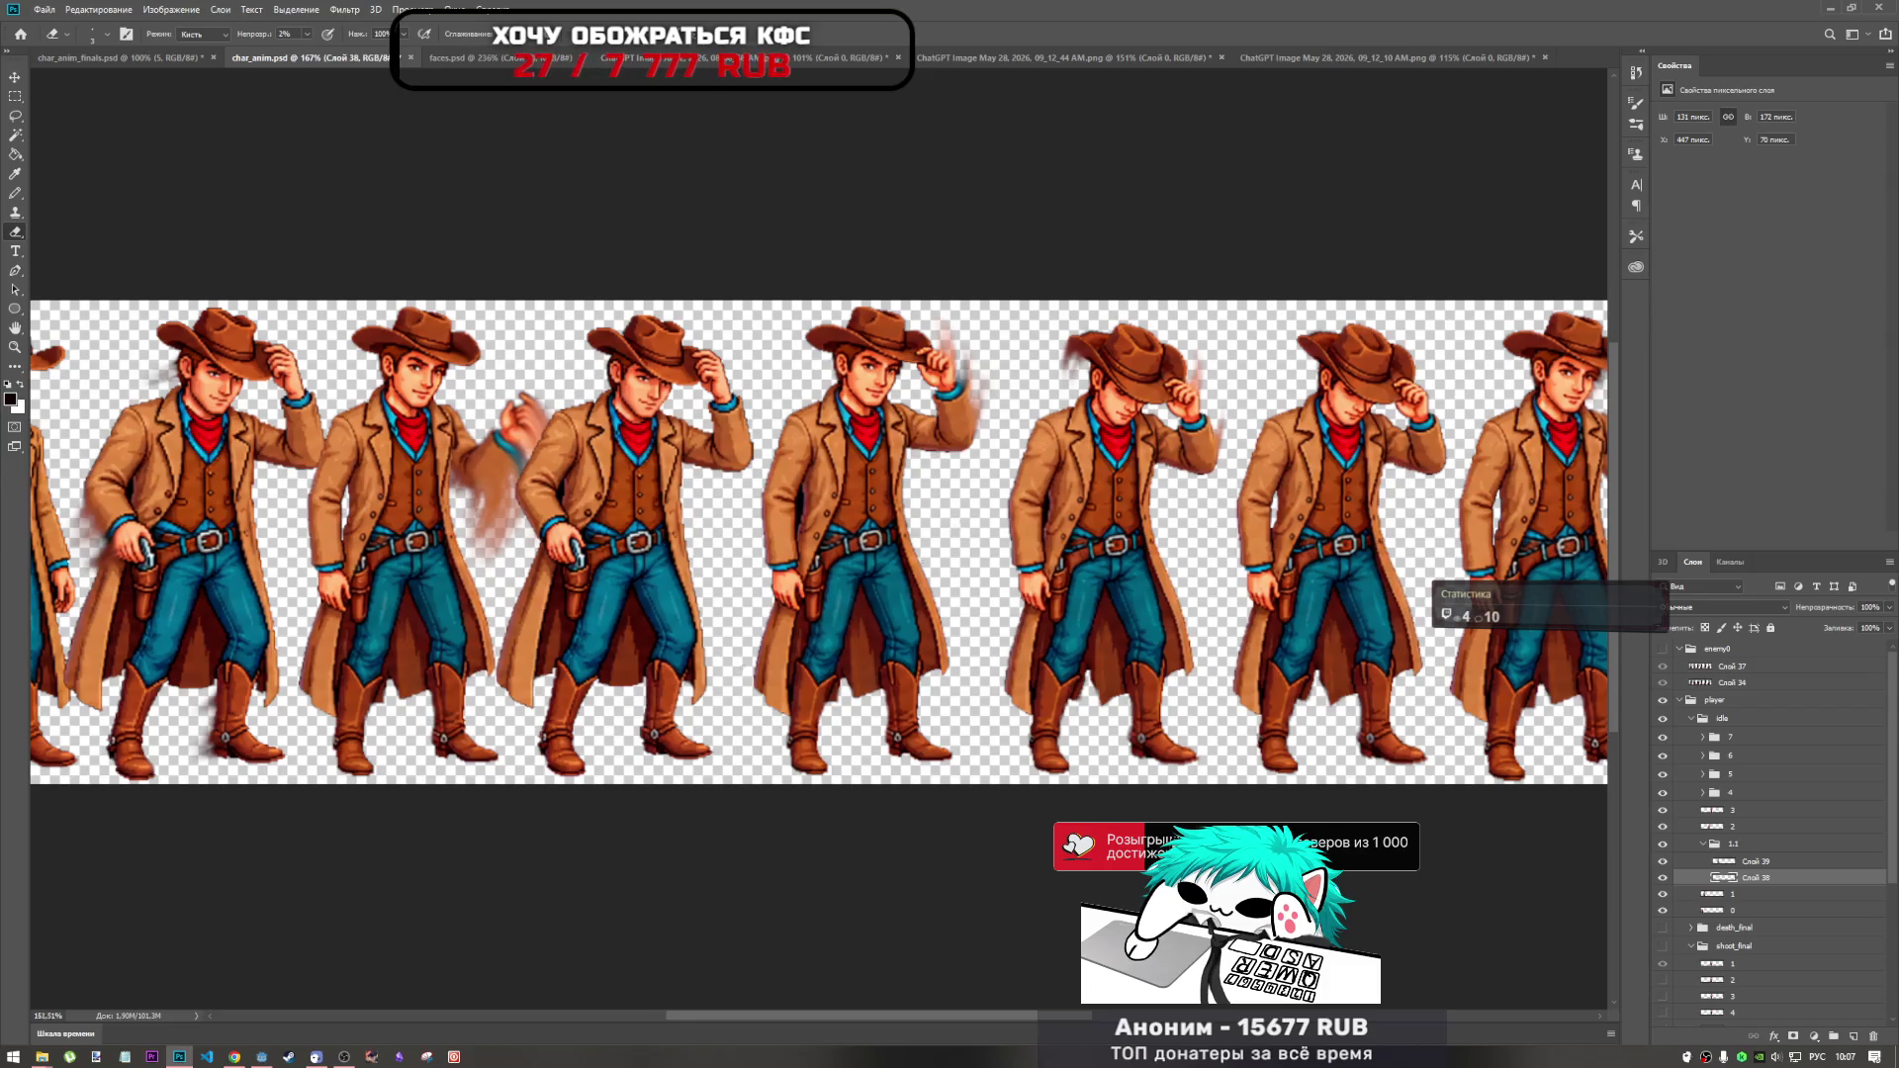
scroll(818, 544, "down", 1)
scroll(819, 554, "up", 1)
scroll(474, 485, "up", 2)
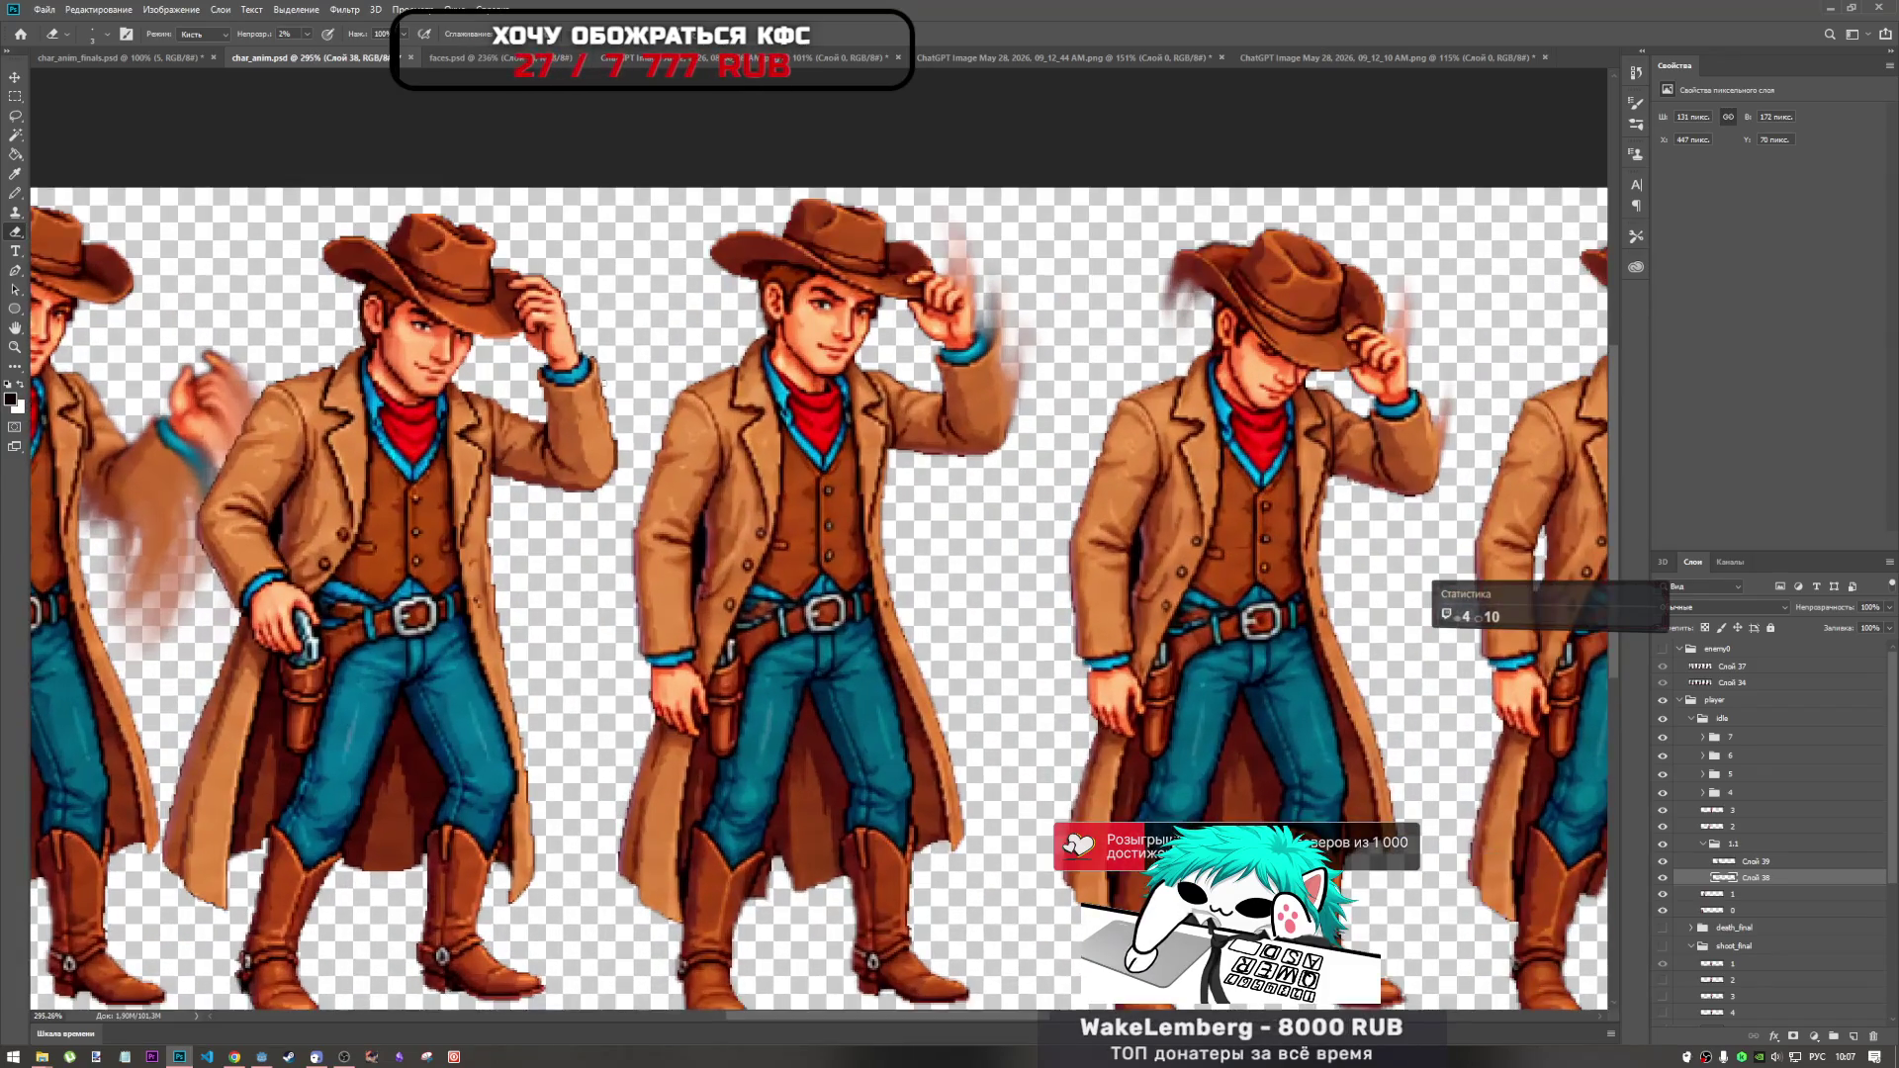
scroll(725, 505, "down", 2)
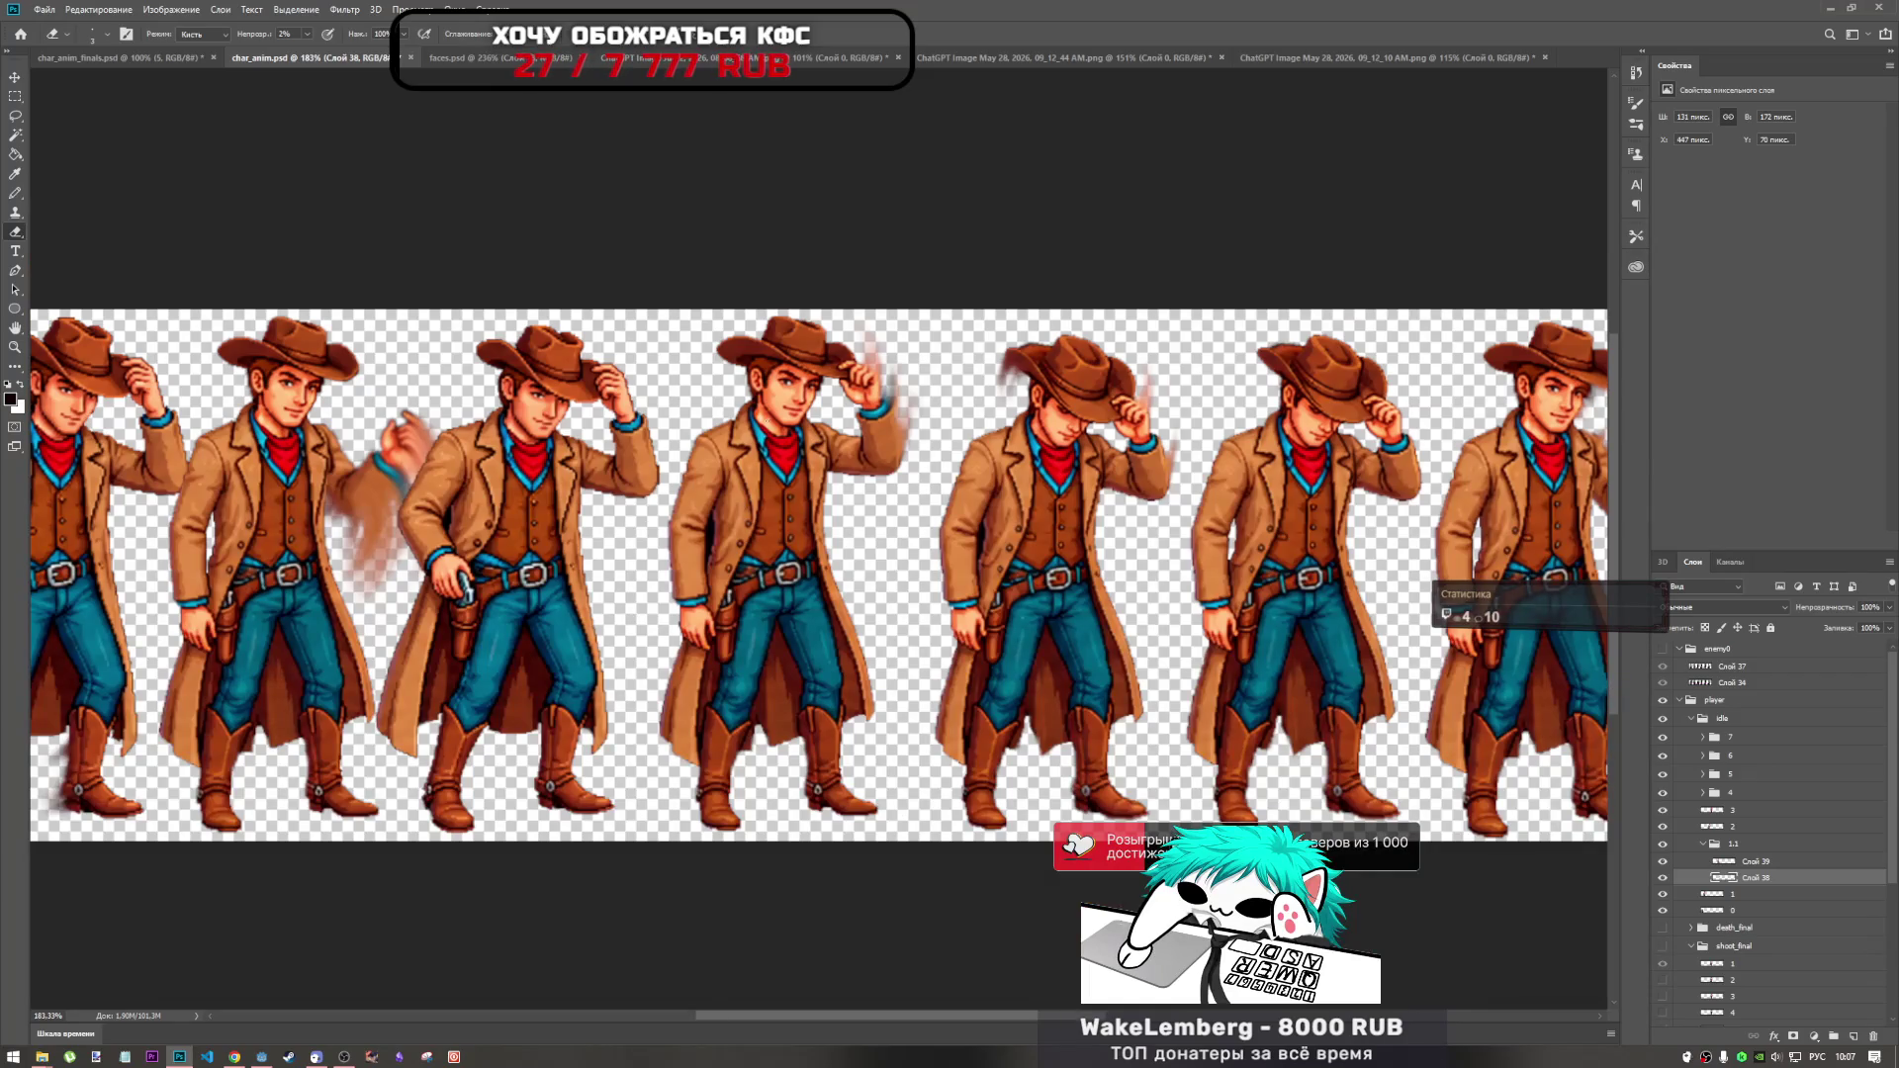
scroll(1201, 435, "up", 4)
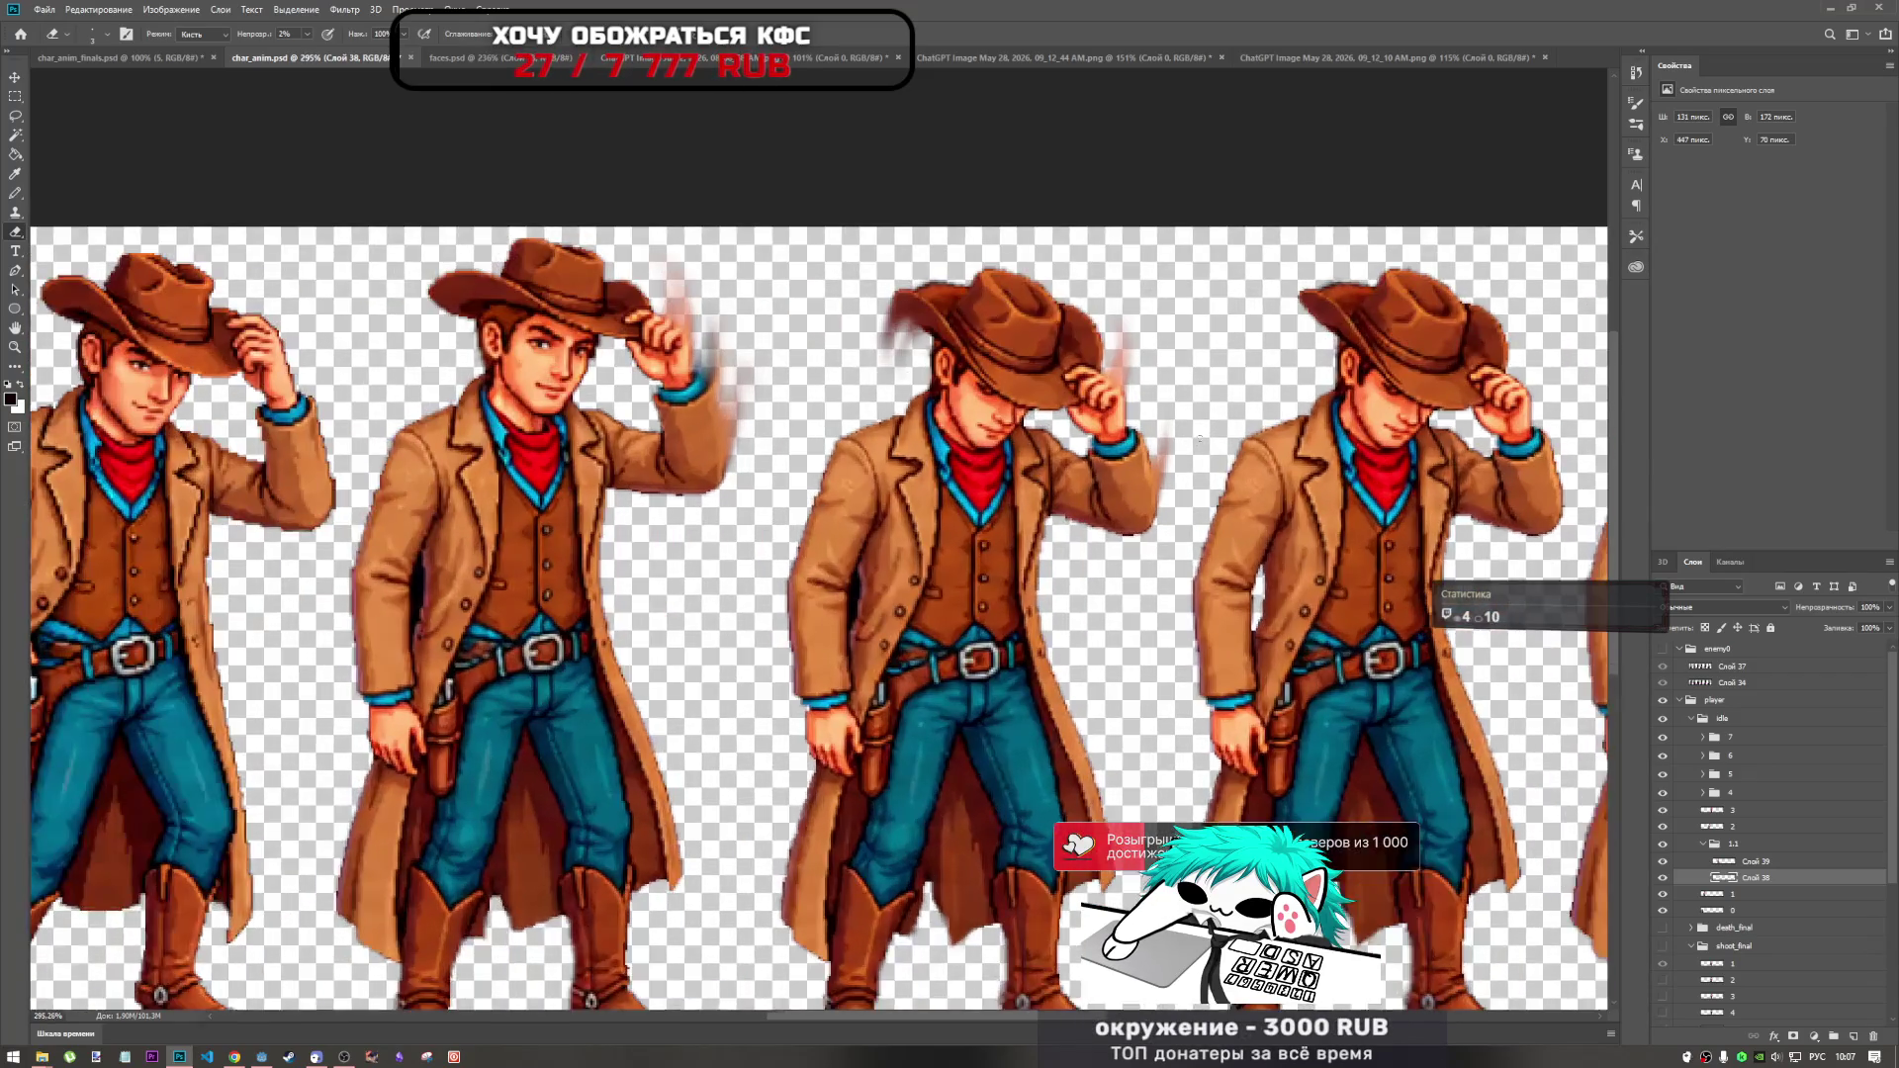
scroll(1201, 435, "down", 3)
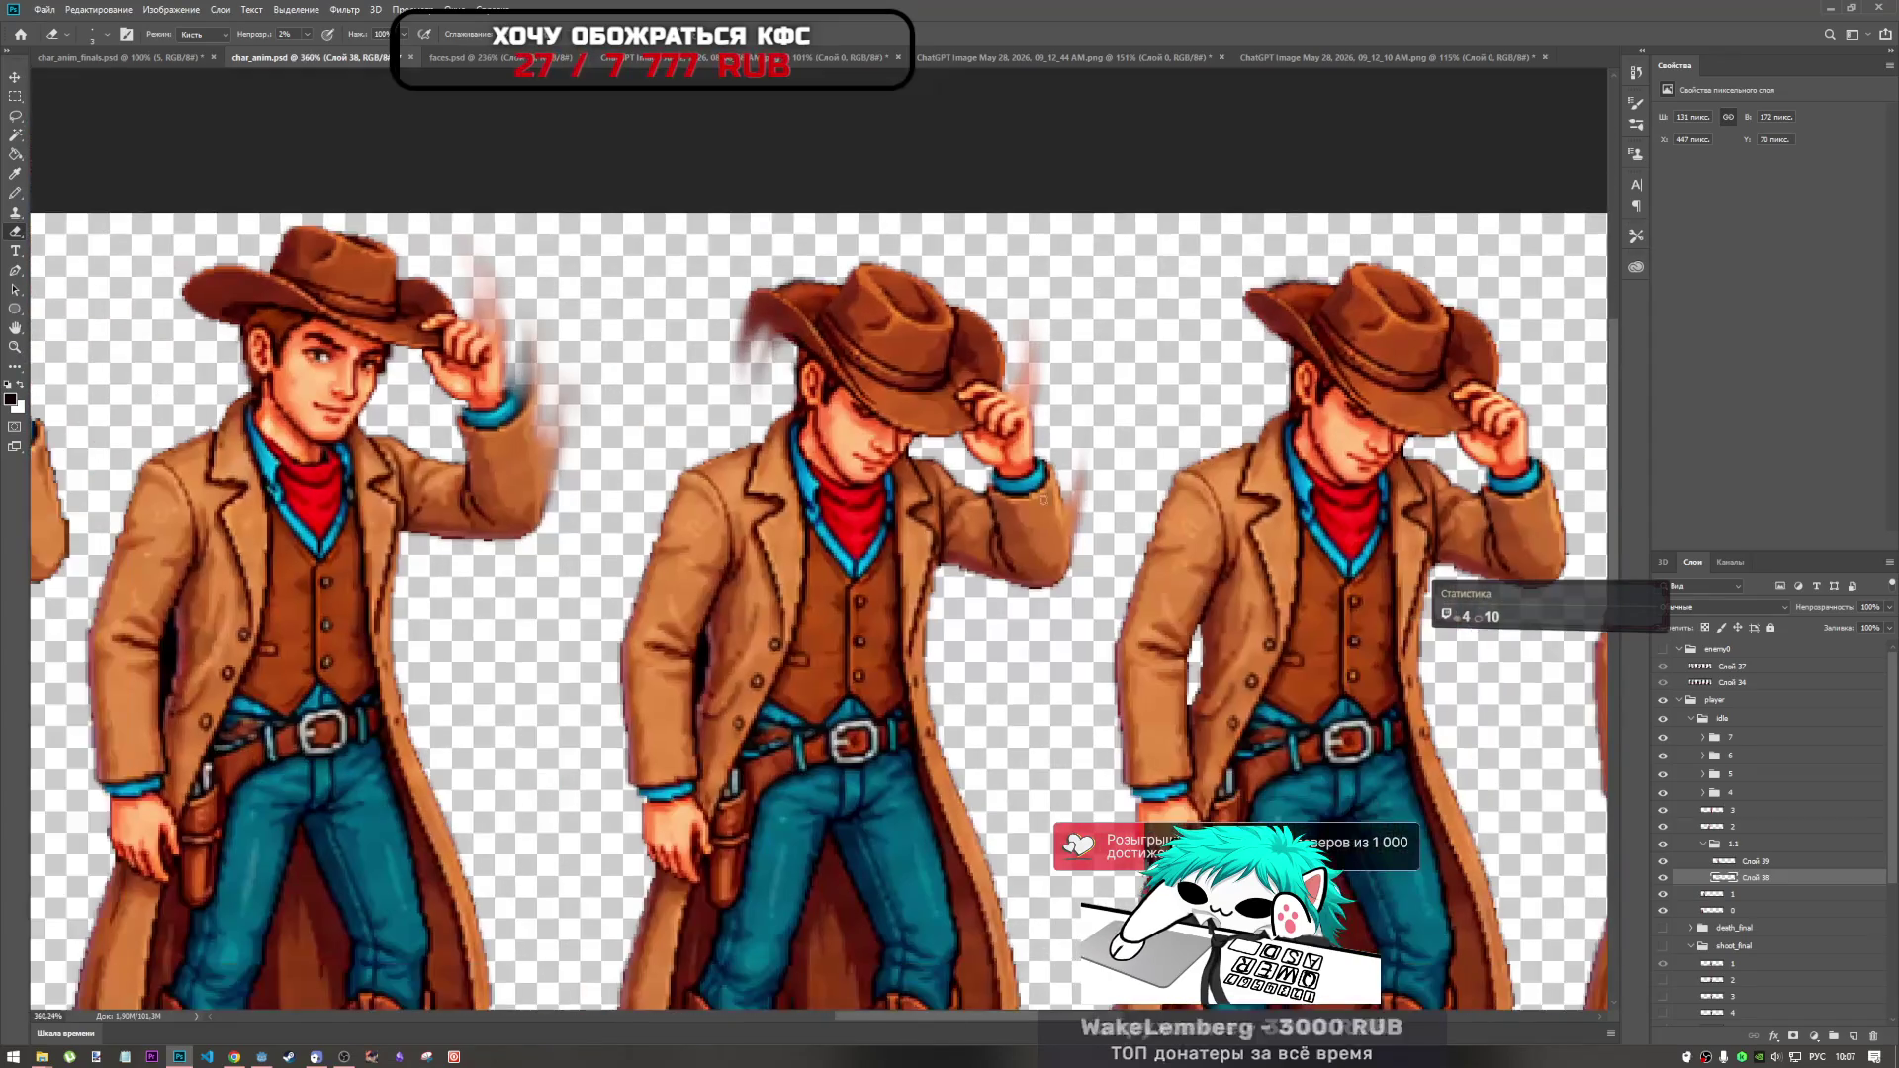
scroll(1201, 435, "up", 3)
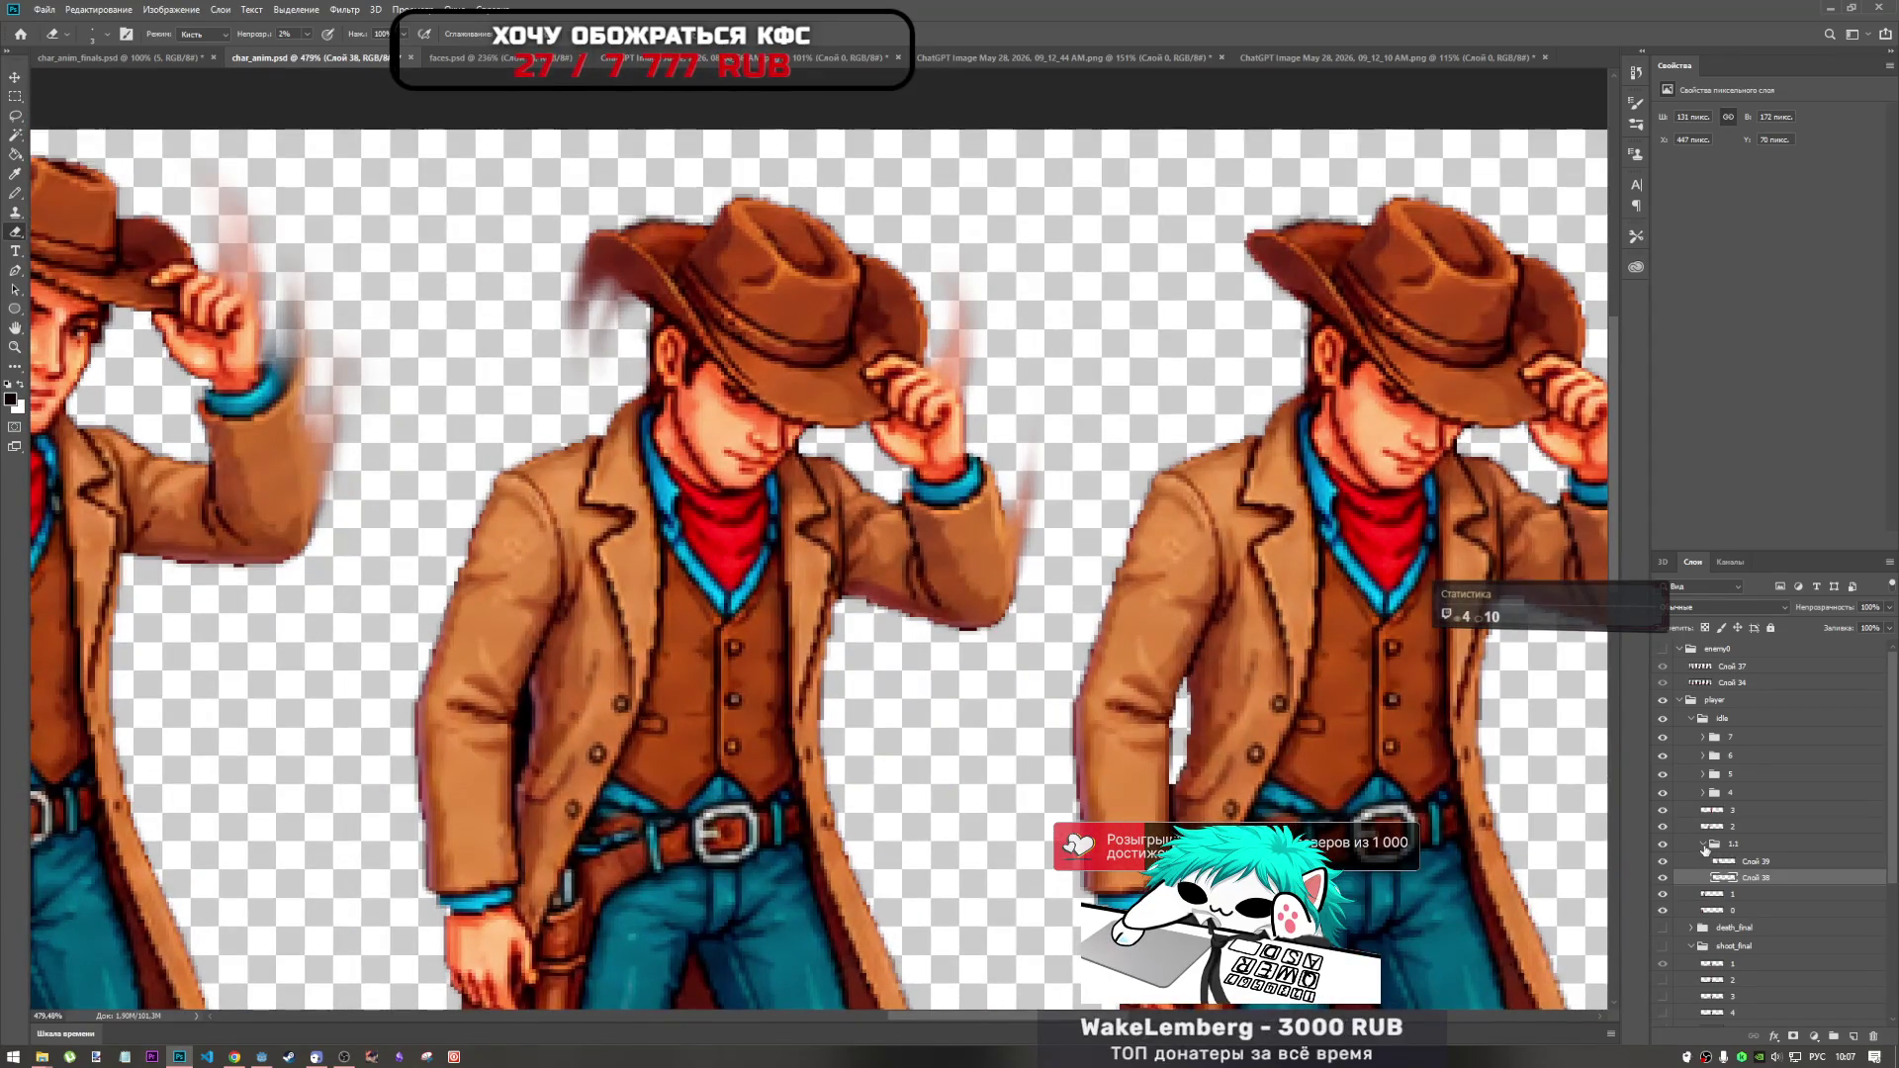
Collapse group 1.1 and briefly toggle the left sprite and middle frame to compare.
left_click(1703, 843)
left_click(1712, 809)
left_click(1662, 809)
left_click(1662, 809)
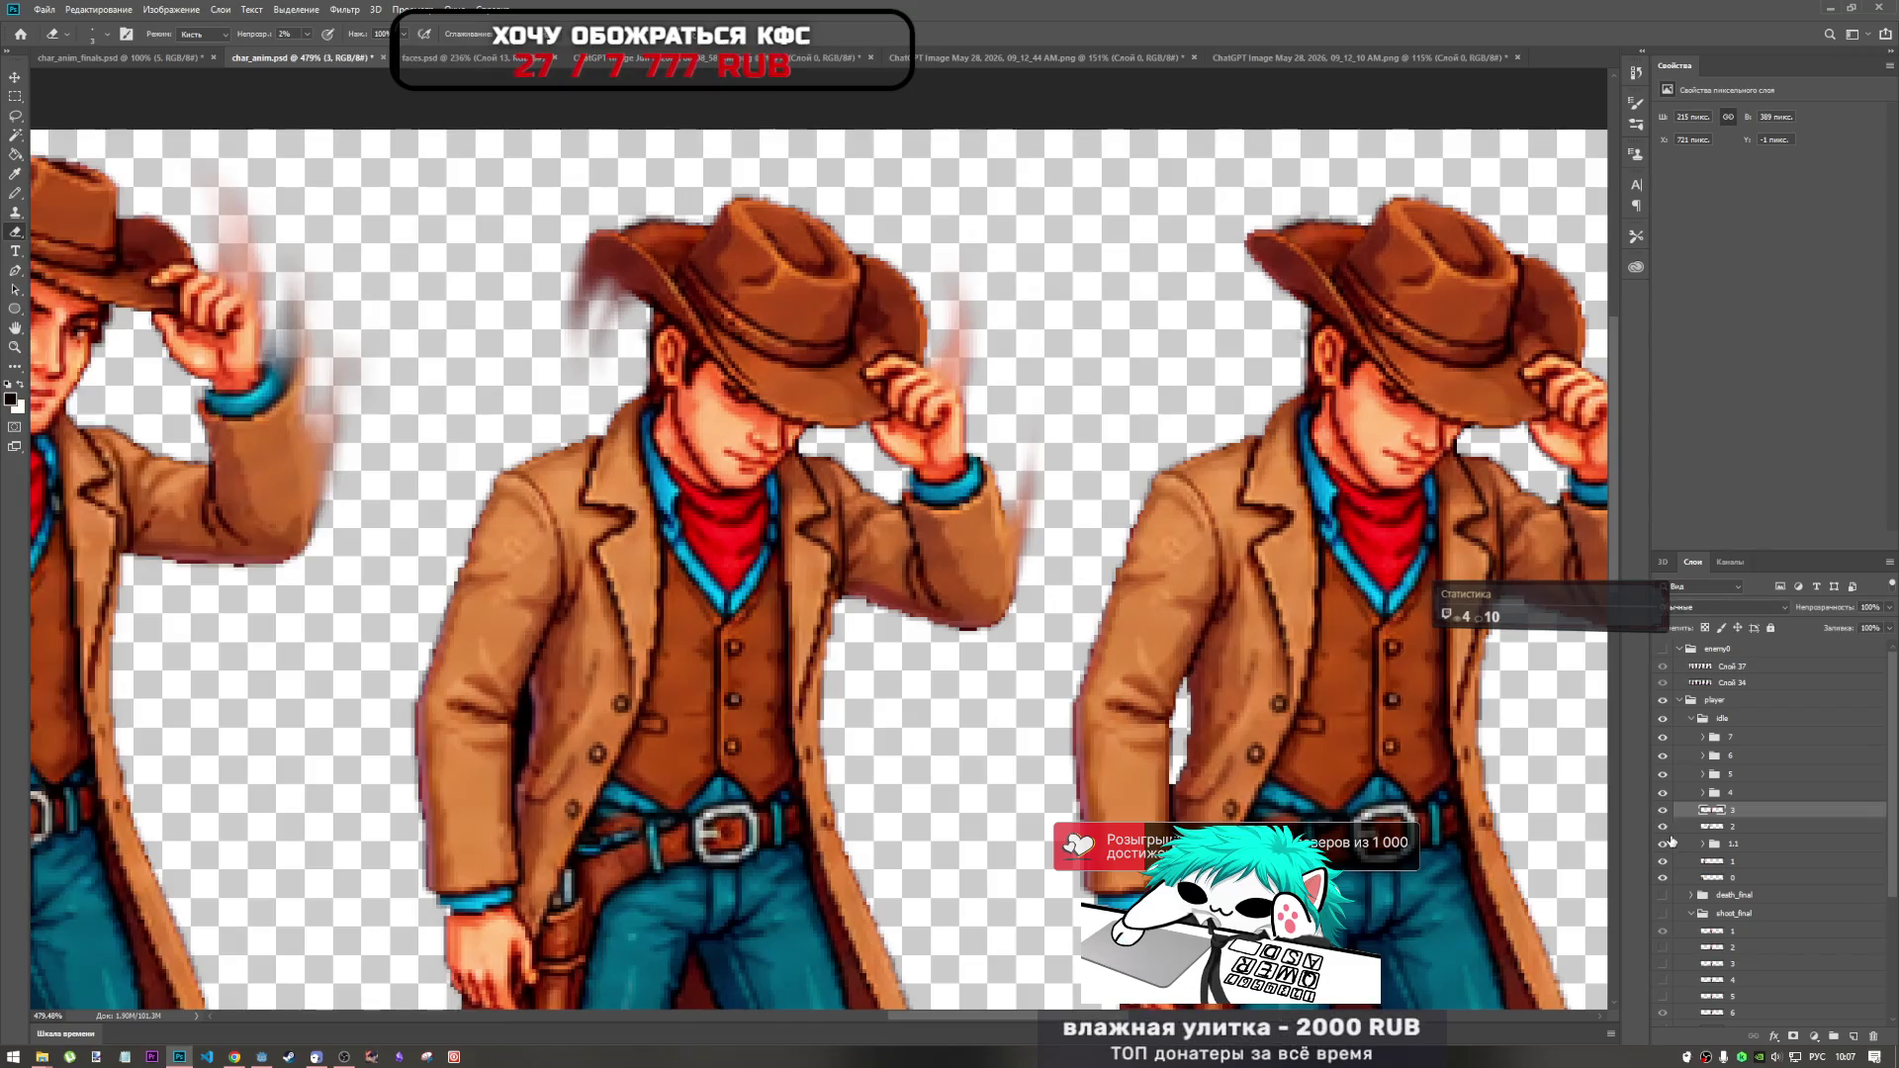
left_click(1662, 792)
left_click(1702, 795)
Expand frame group 4, select its layer 3, and switch to the Smudge tool at 49%.
left_click(1662, 792)
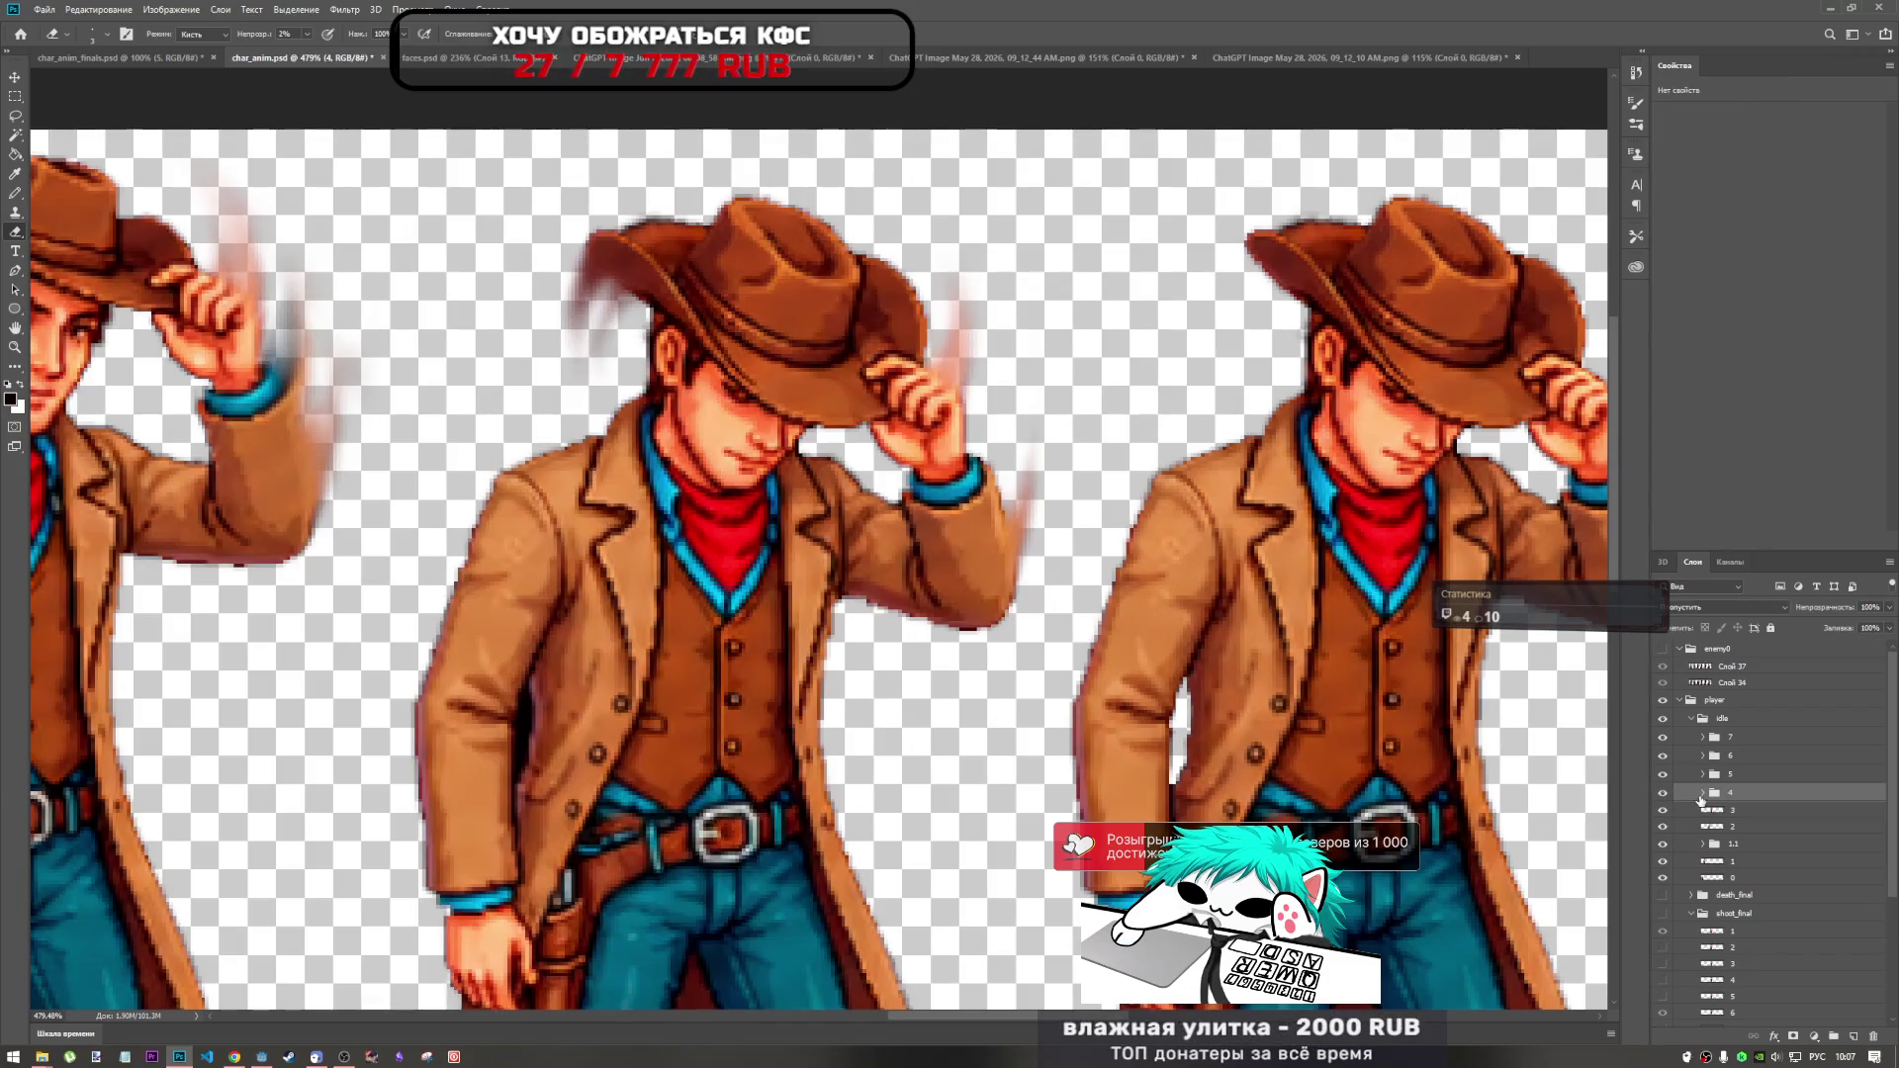
left_click(1703, 792)
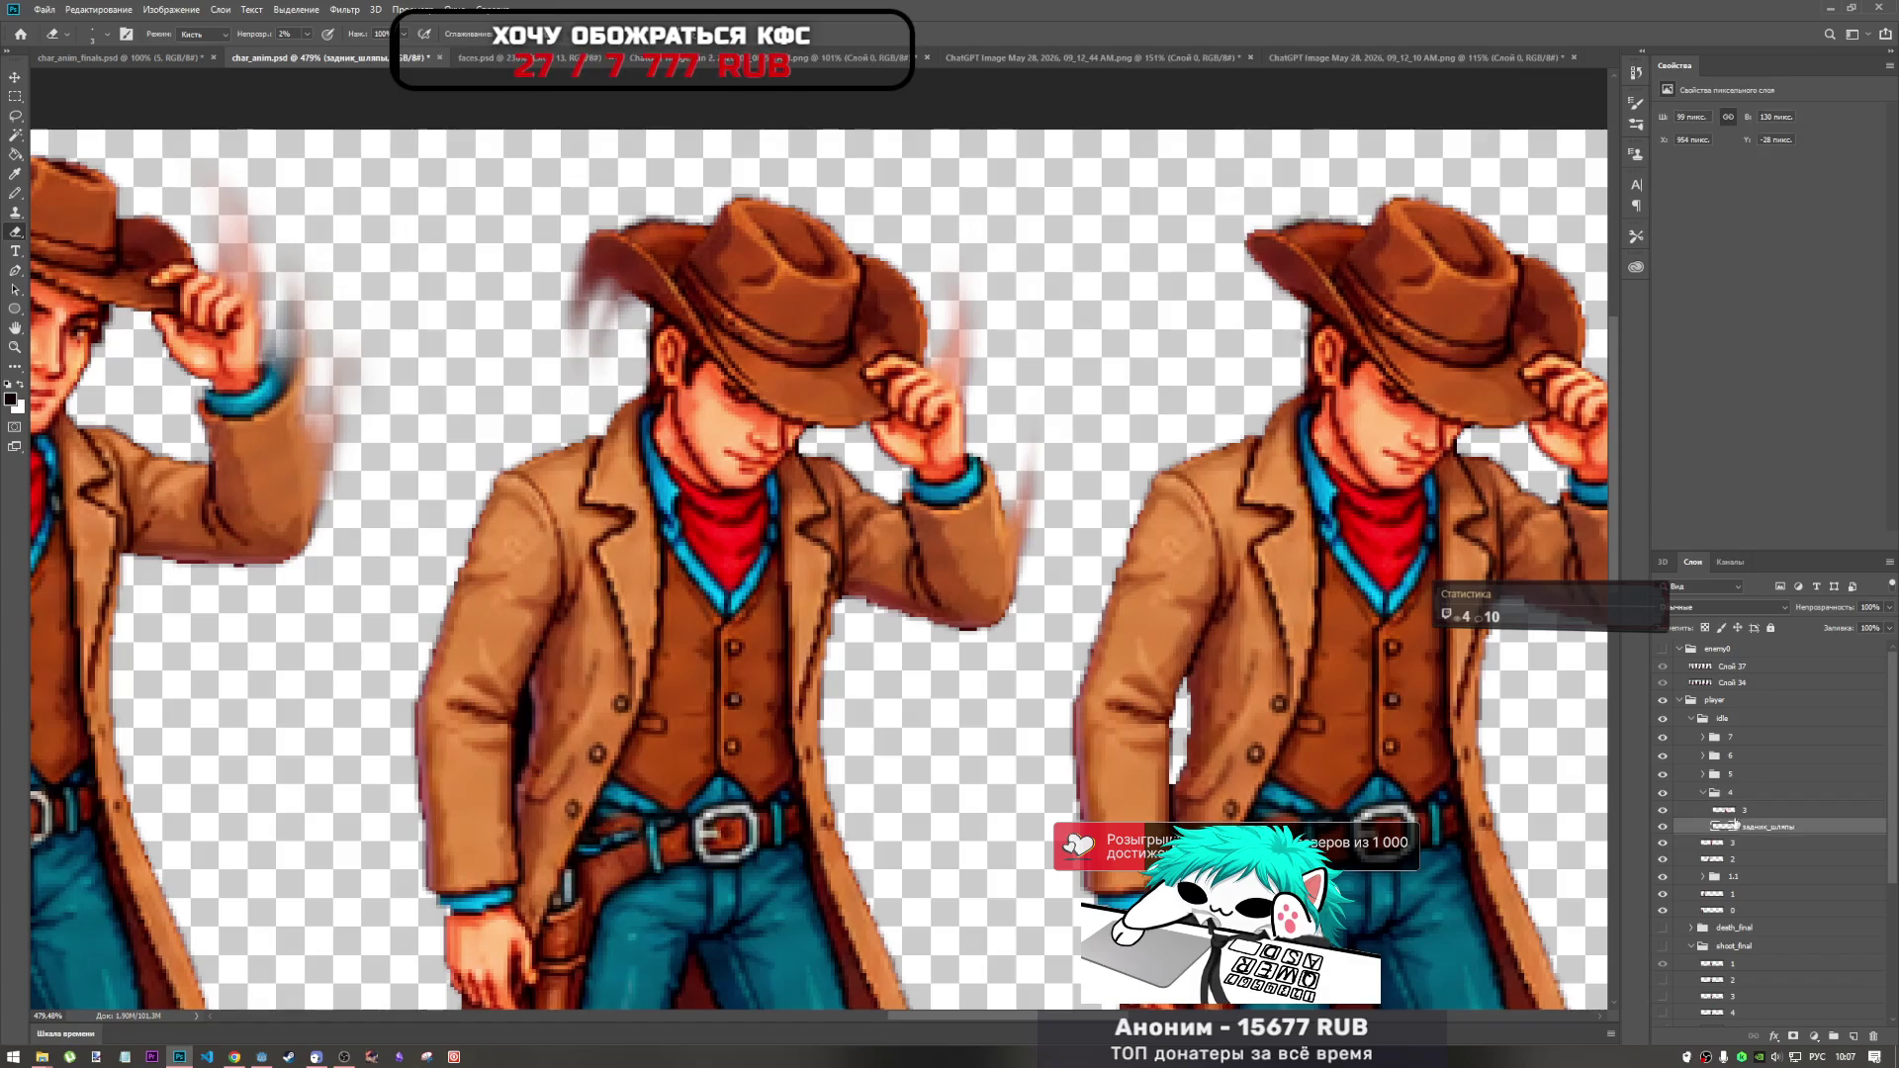
left_click(1719, 811)
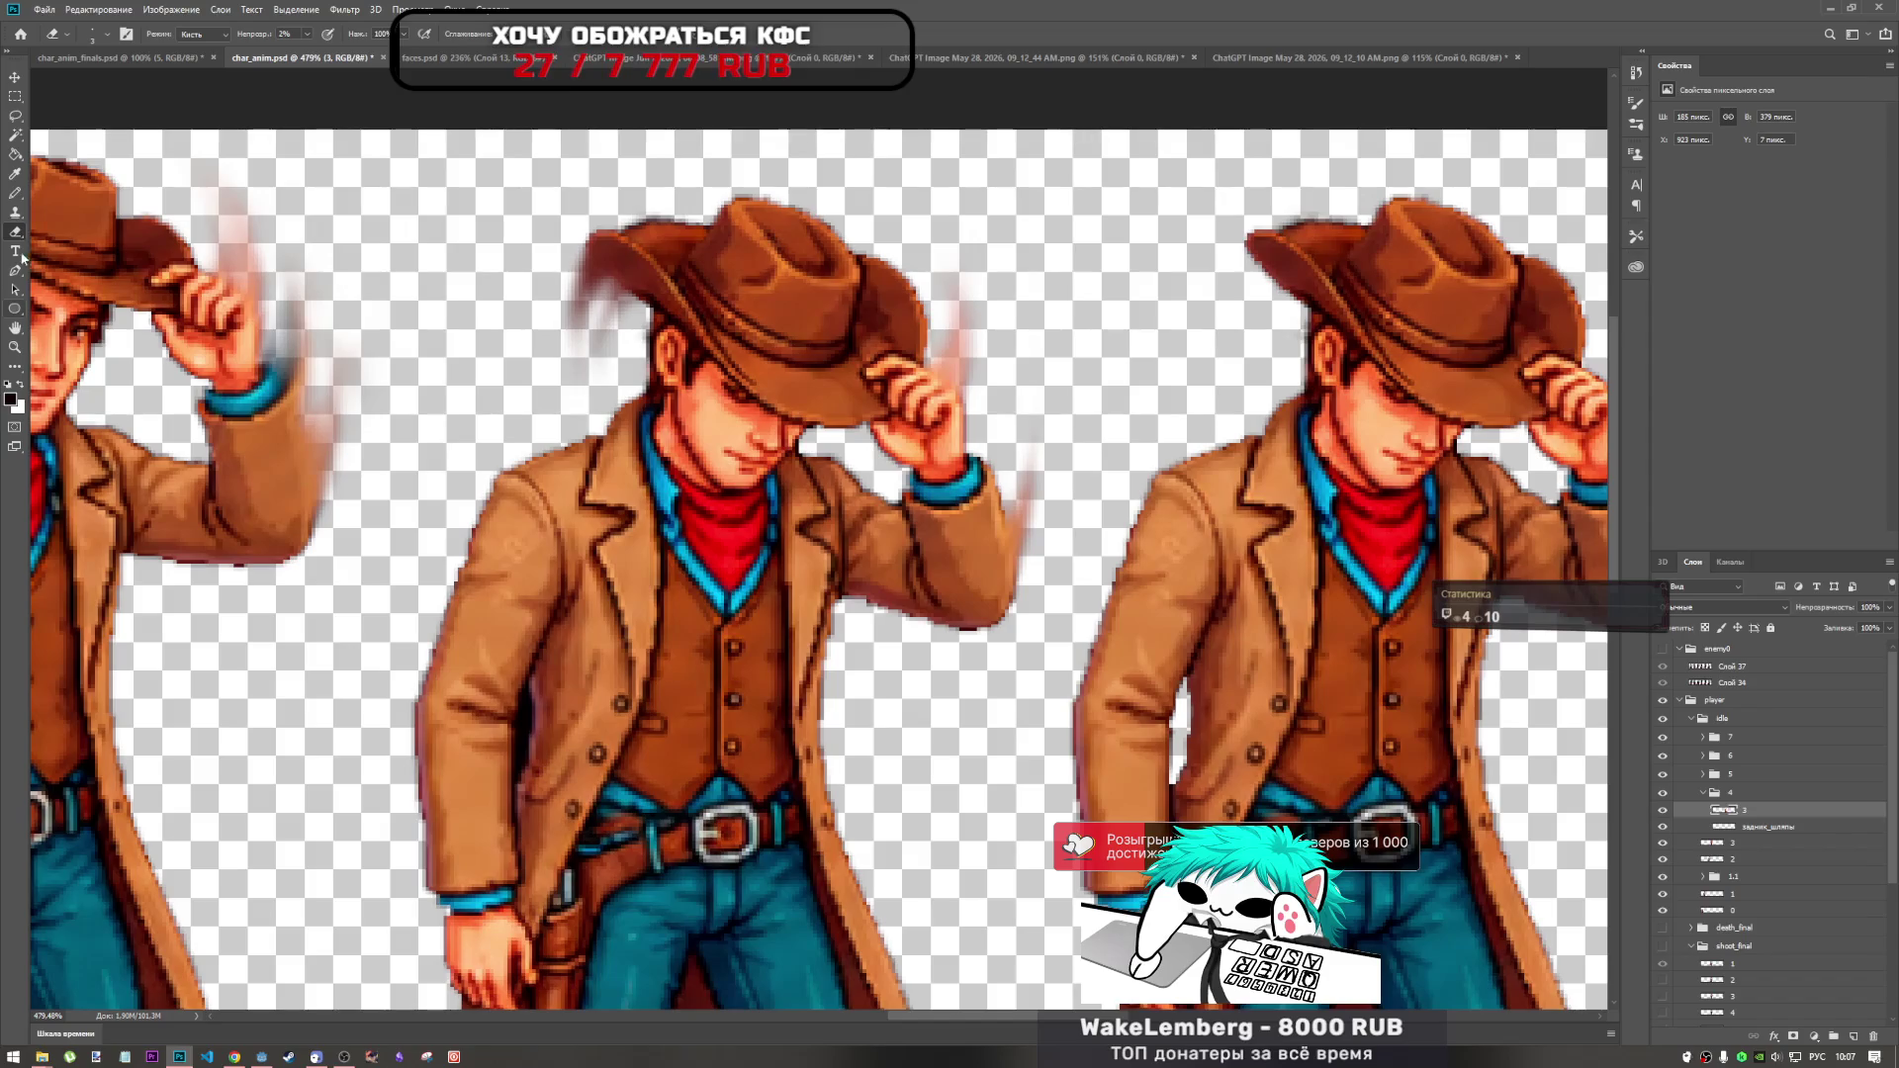
left_click(15, 215)
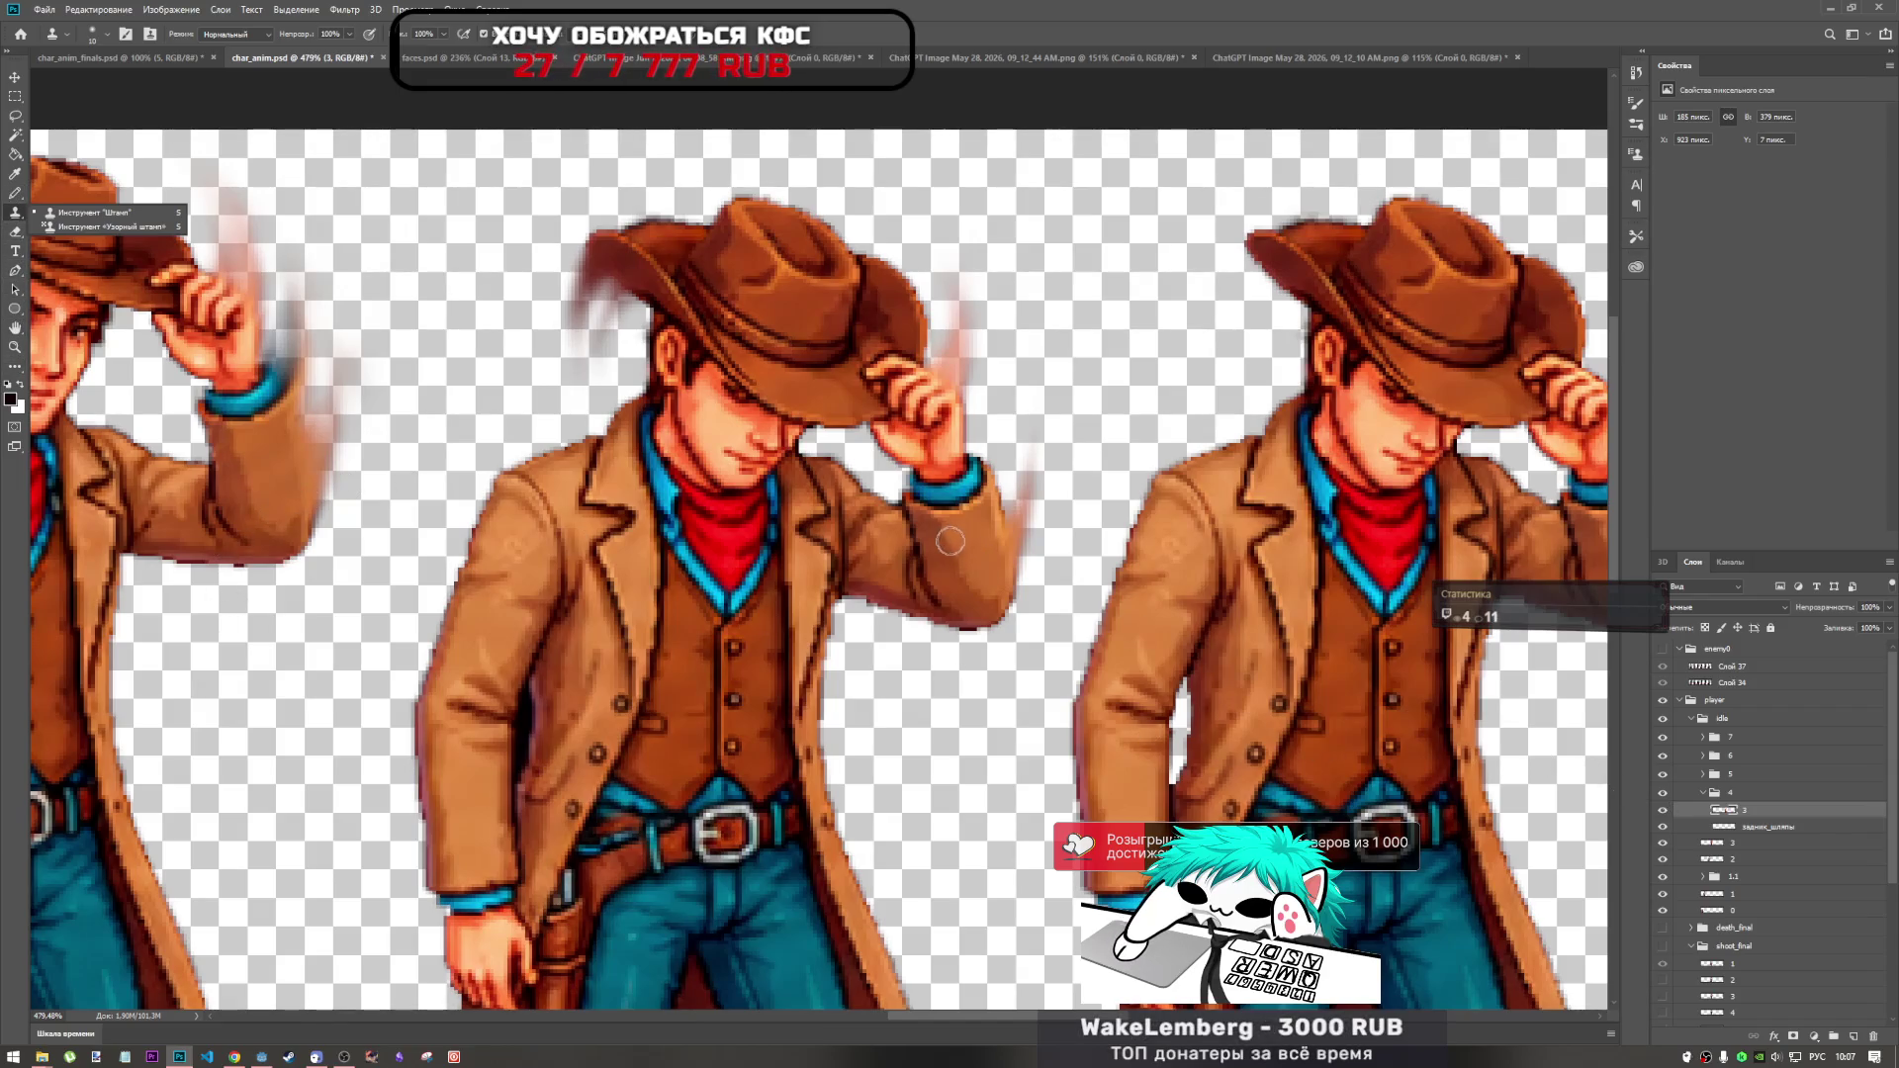
left_click(16, 366)
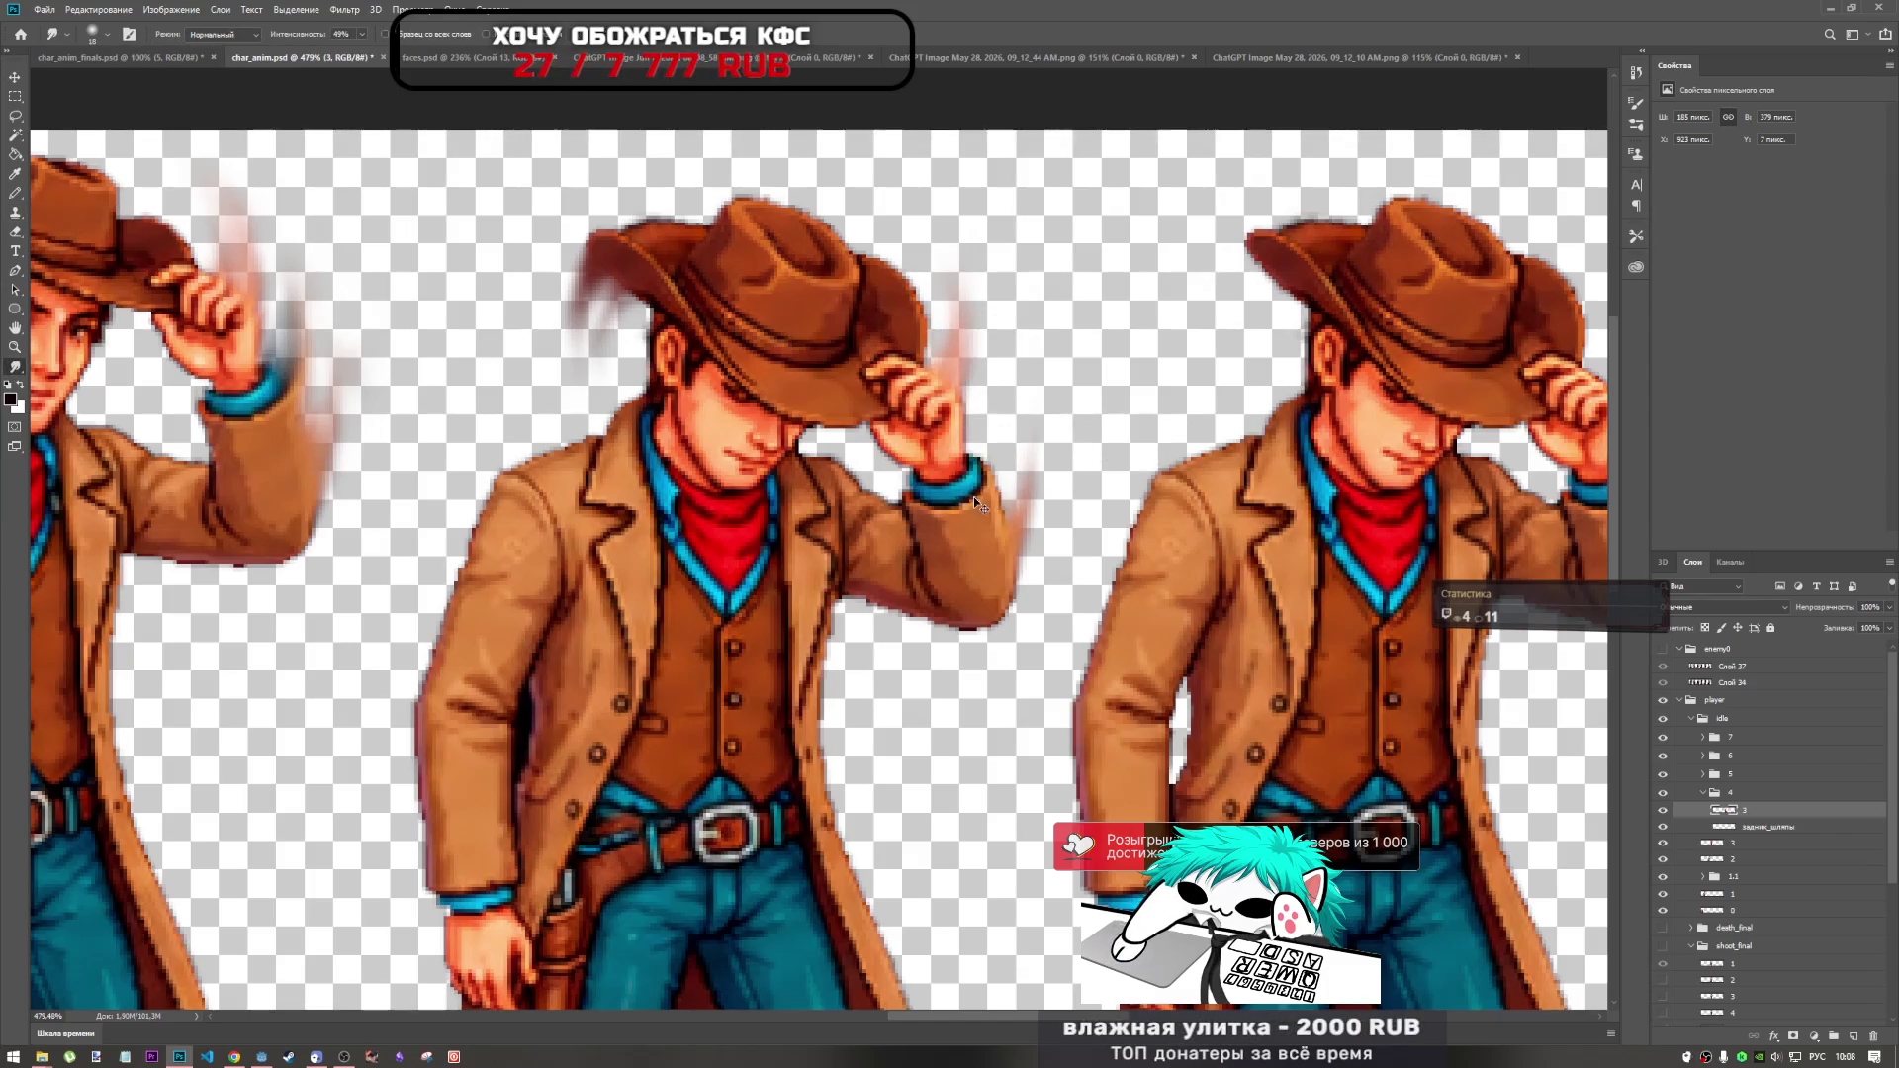
Smudge the motion blur beside and above the hat-tipping cowboy's raised wrist into streakier trails.
left_click_drag(984, 480, 979, 411)
left_click_drag(989, 489, 977, 376)
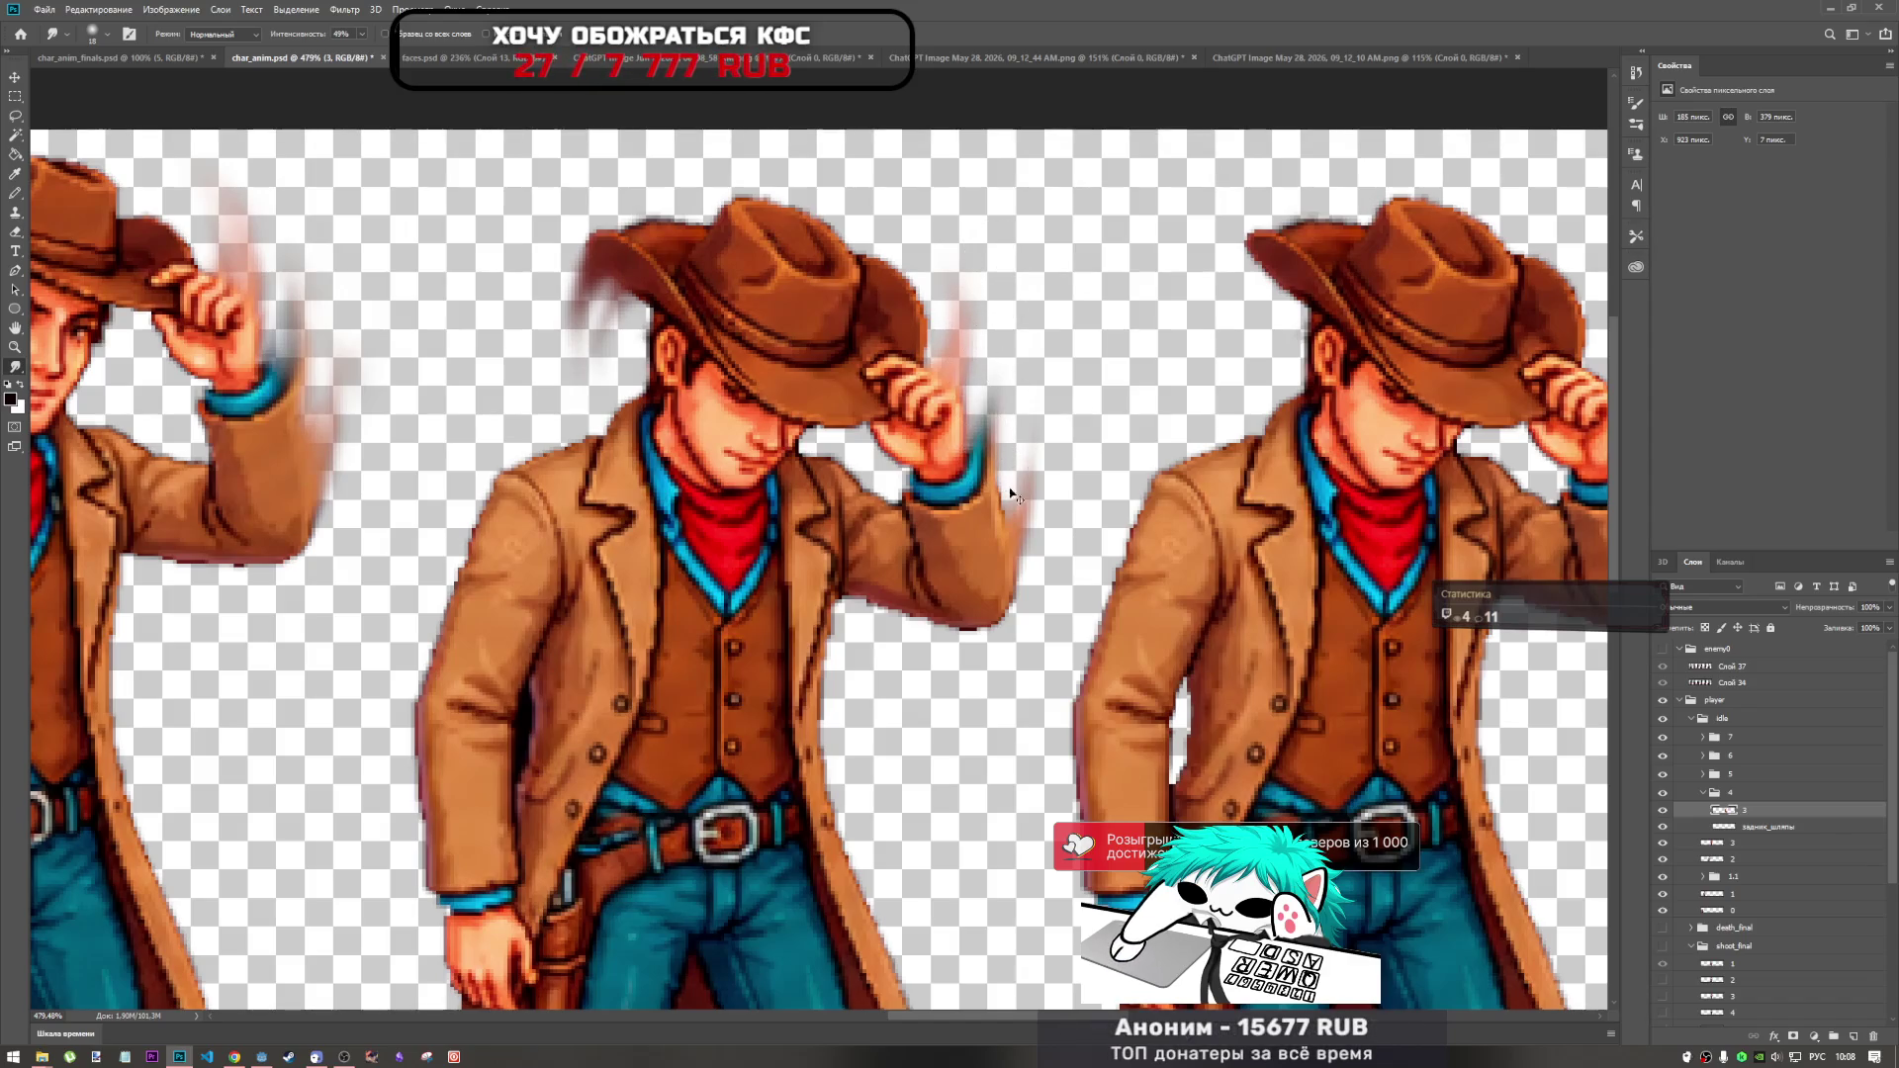
left_click_drag(1009, 491, 983, 381)
left_click_drag(989, 490, 979, 380)
left_click_drag(988, 490, 977, 351)
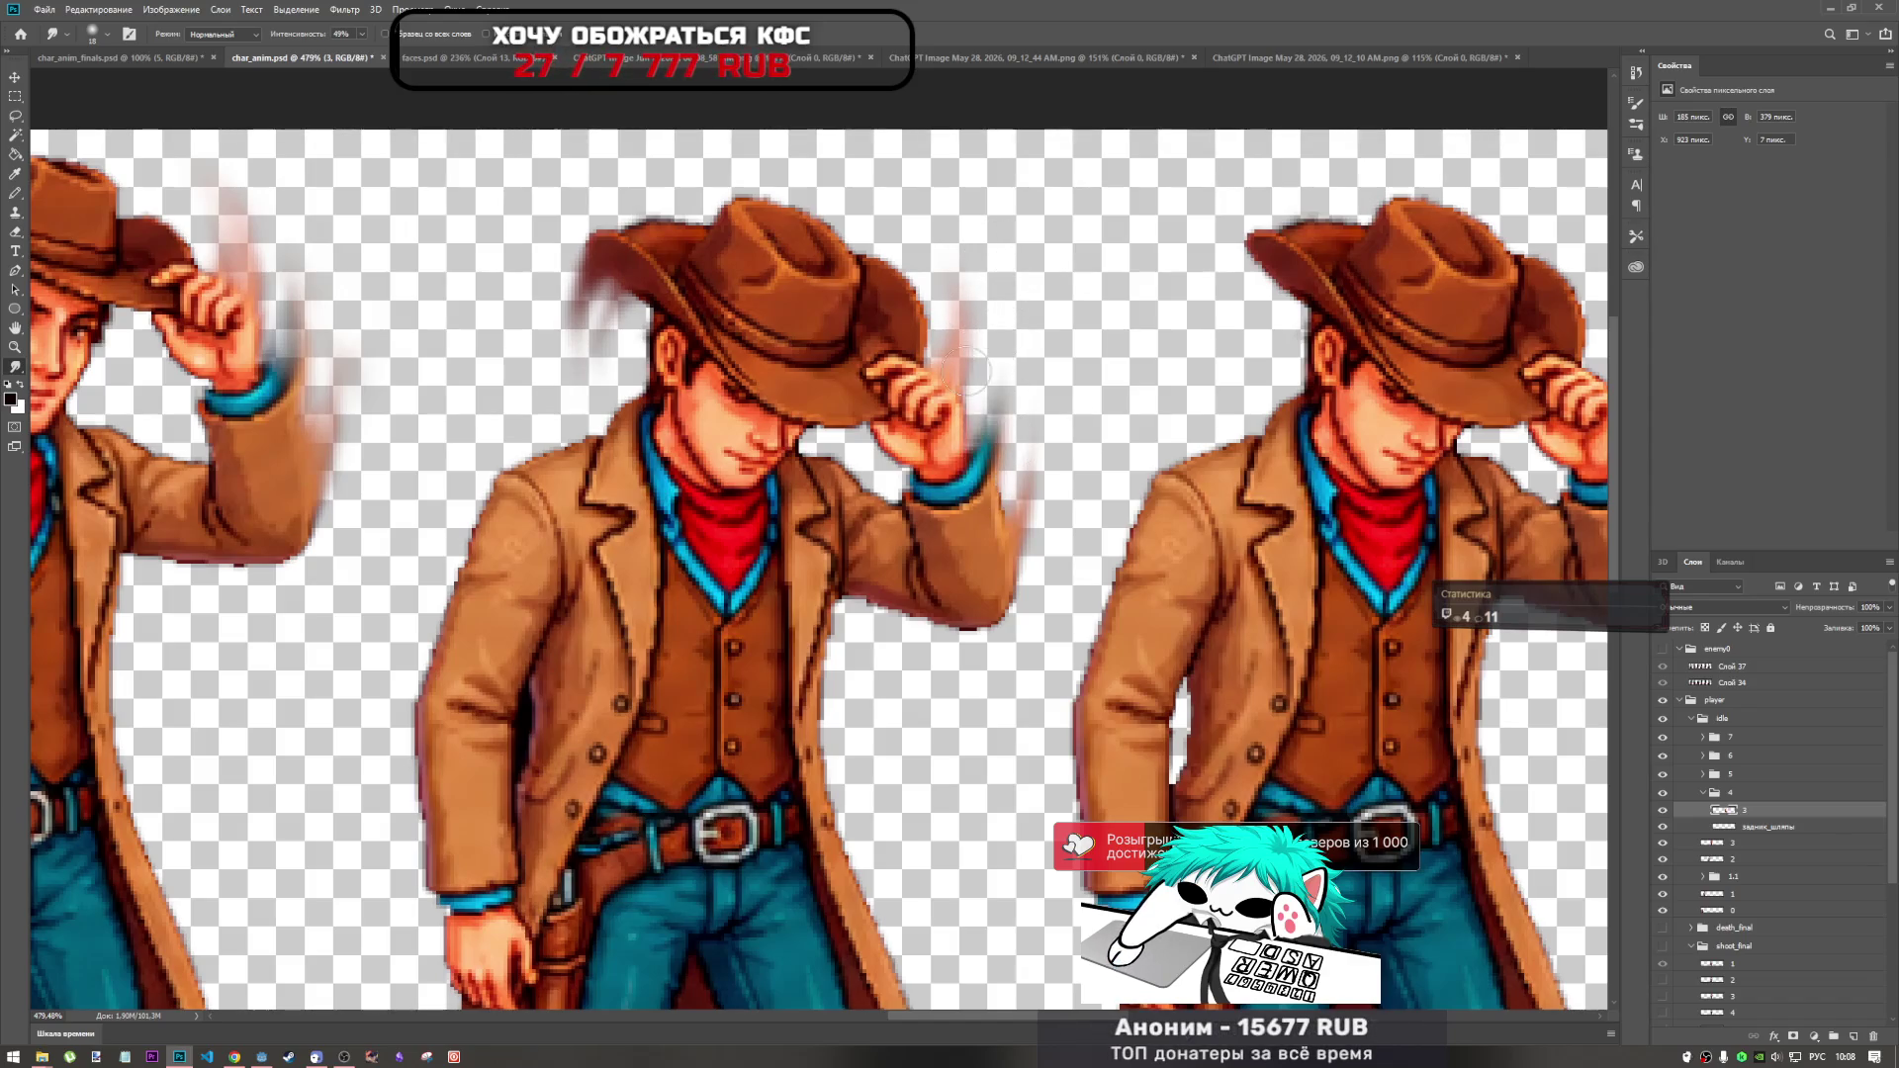
left_click_drag(989, 490, 979, 346)
left_click_drag(1028, 509, 1013, 423)
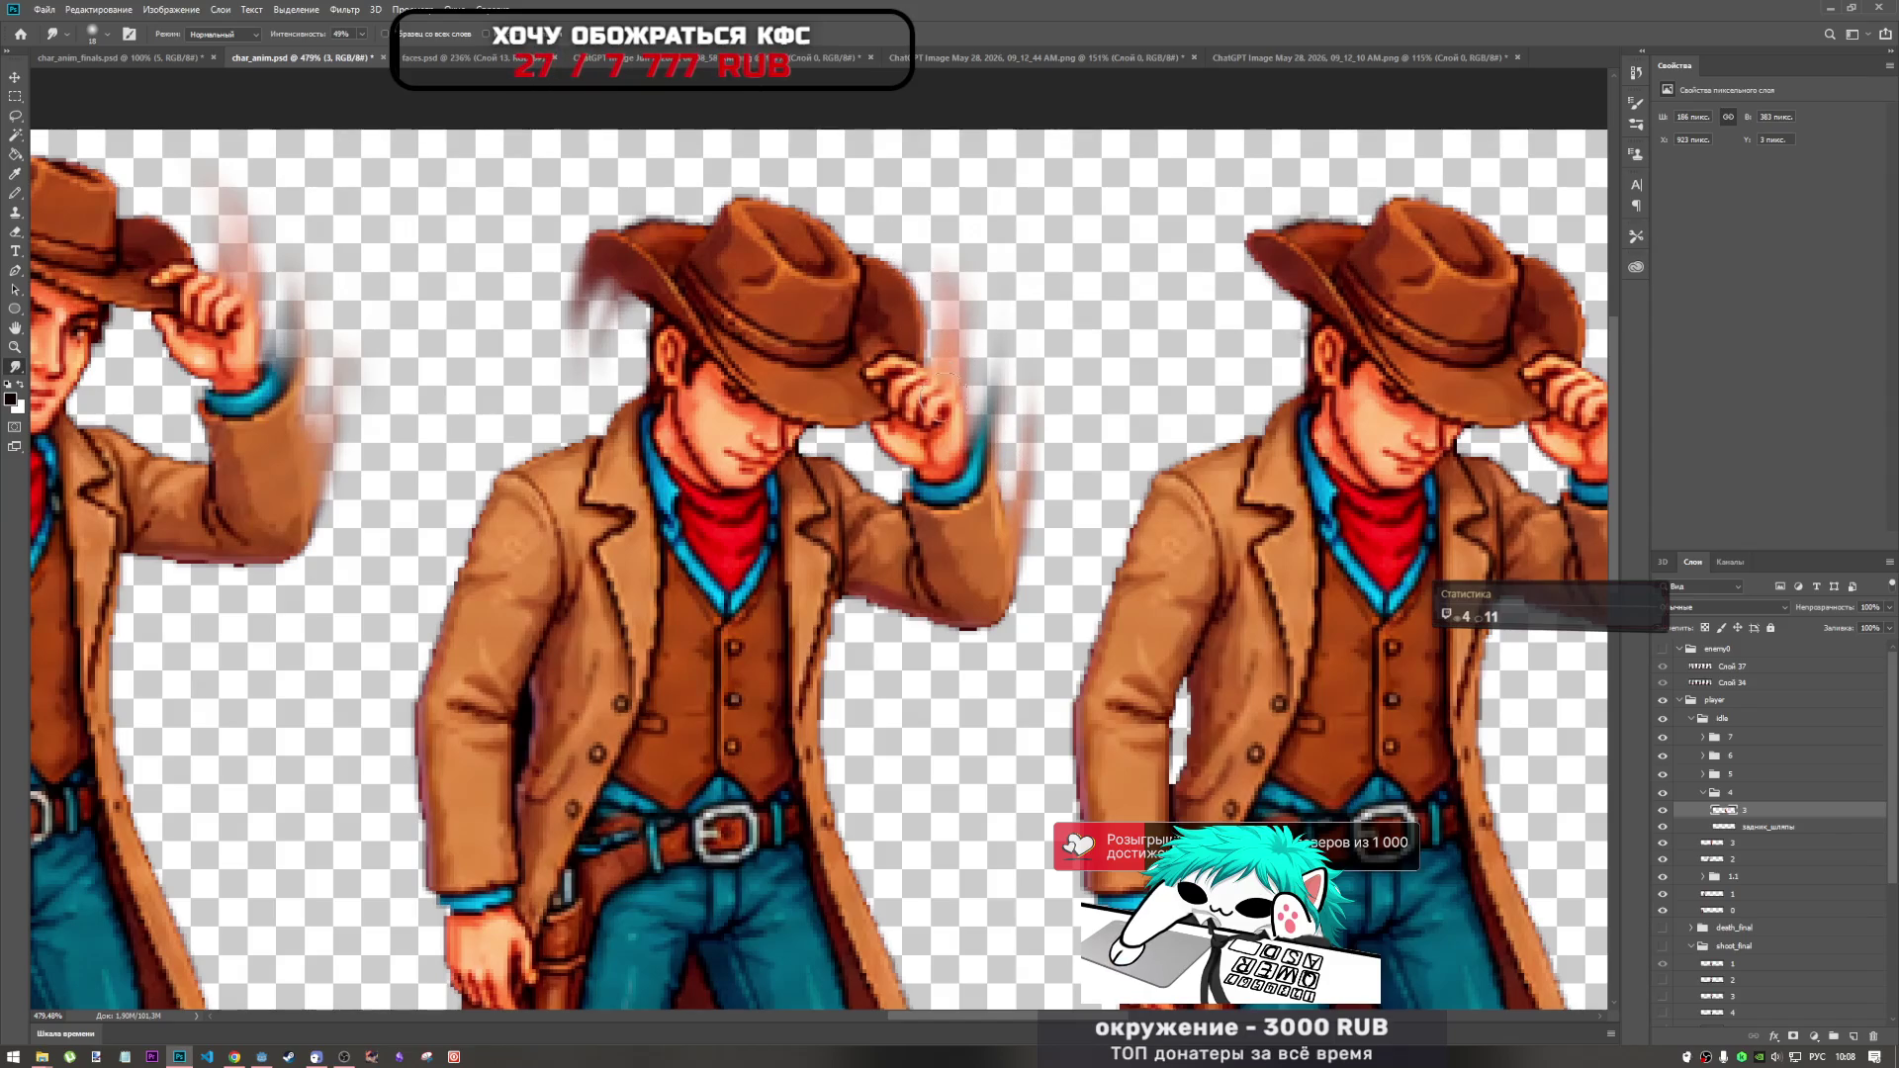
left_click_drag(949, 346, 944, 248)
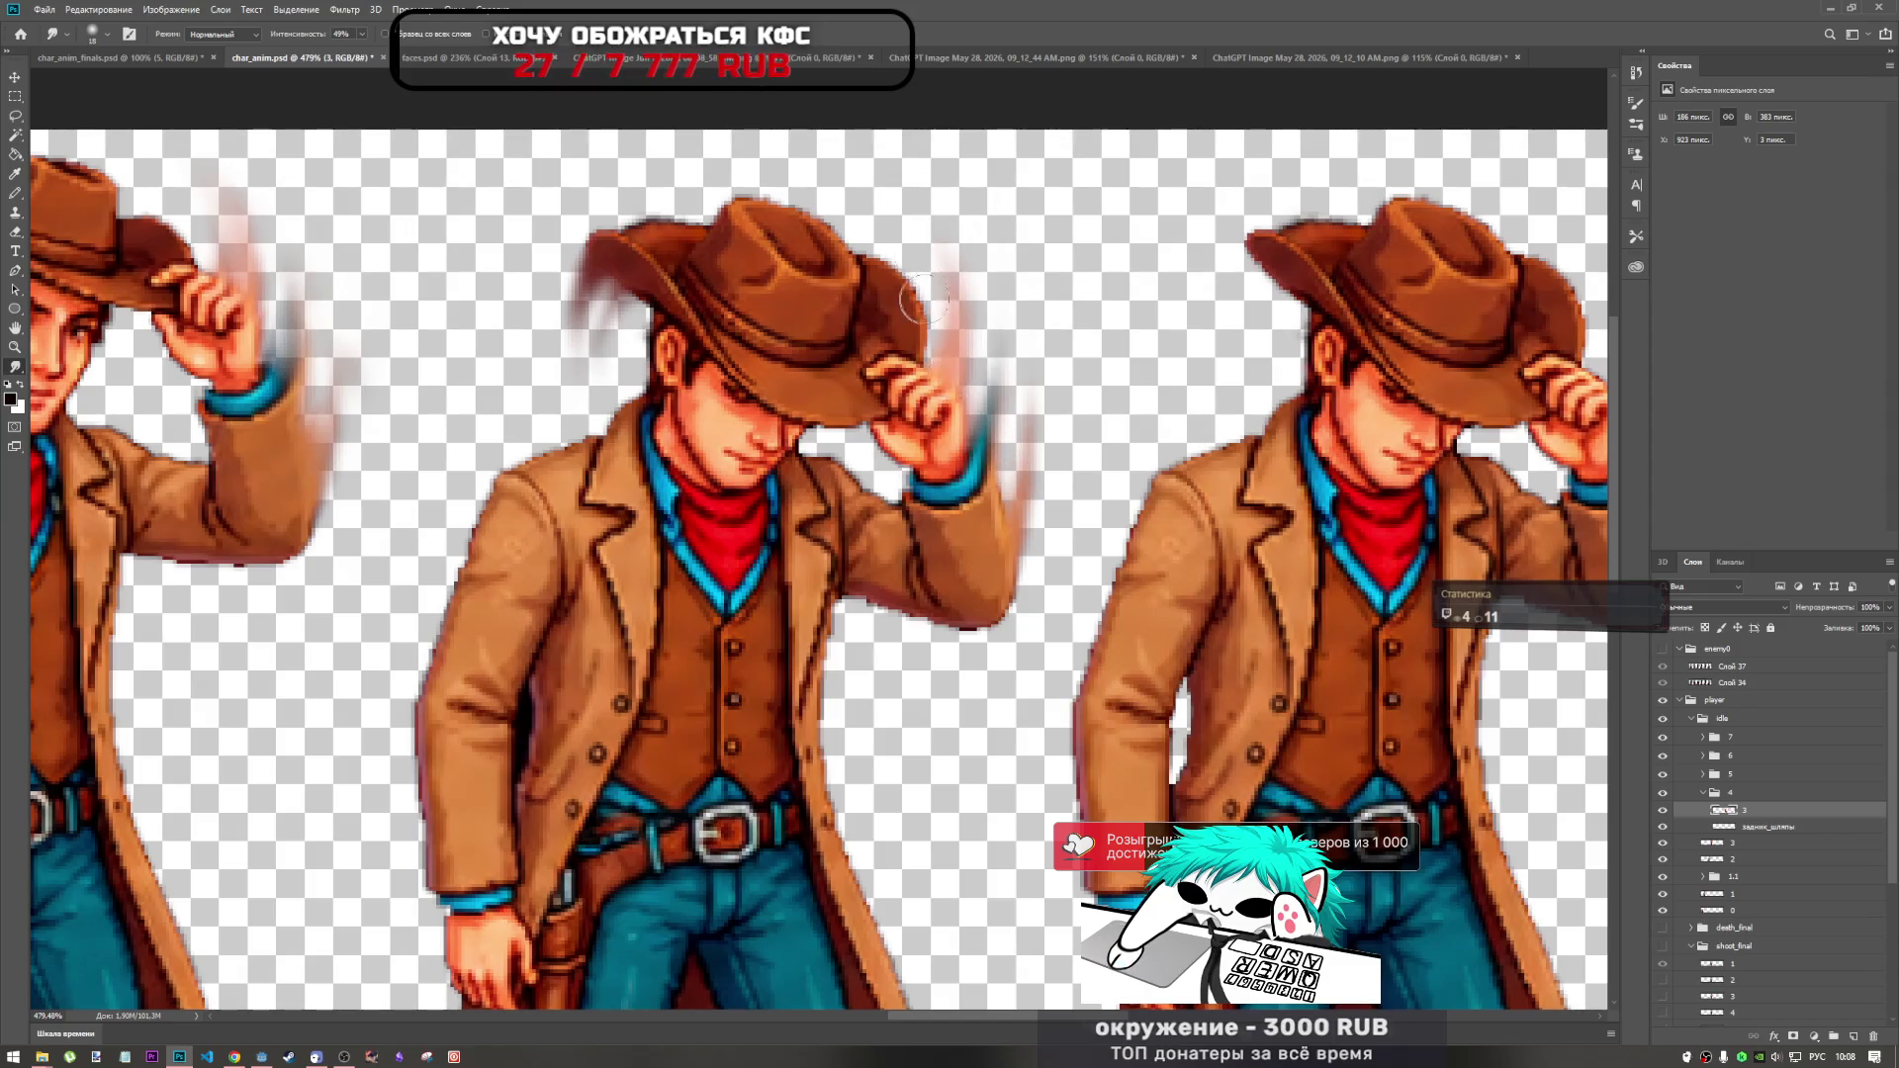
left_click_drag(952, 366, 944, 222)
scroll(986, 376, "down", 3)
scroll(986, 377, "up", 6)
With the Pencil, sample the hat's brown and then a darker red-brown as the colour.
key("b")
left_click(827, 415, "alt")
scroll(895, 402, "up", 3)
scroll(895, 402, "up", 1)
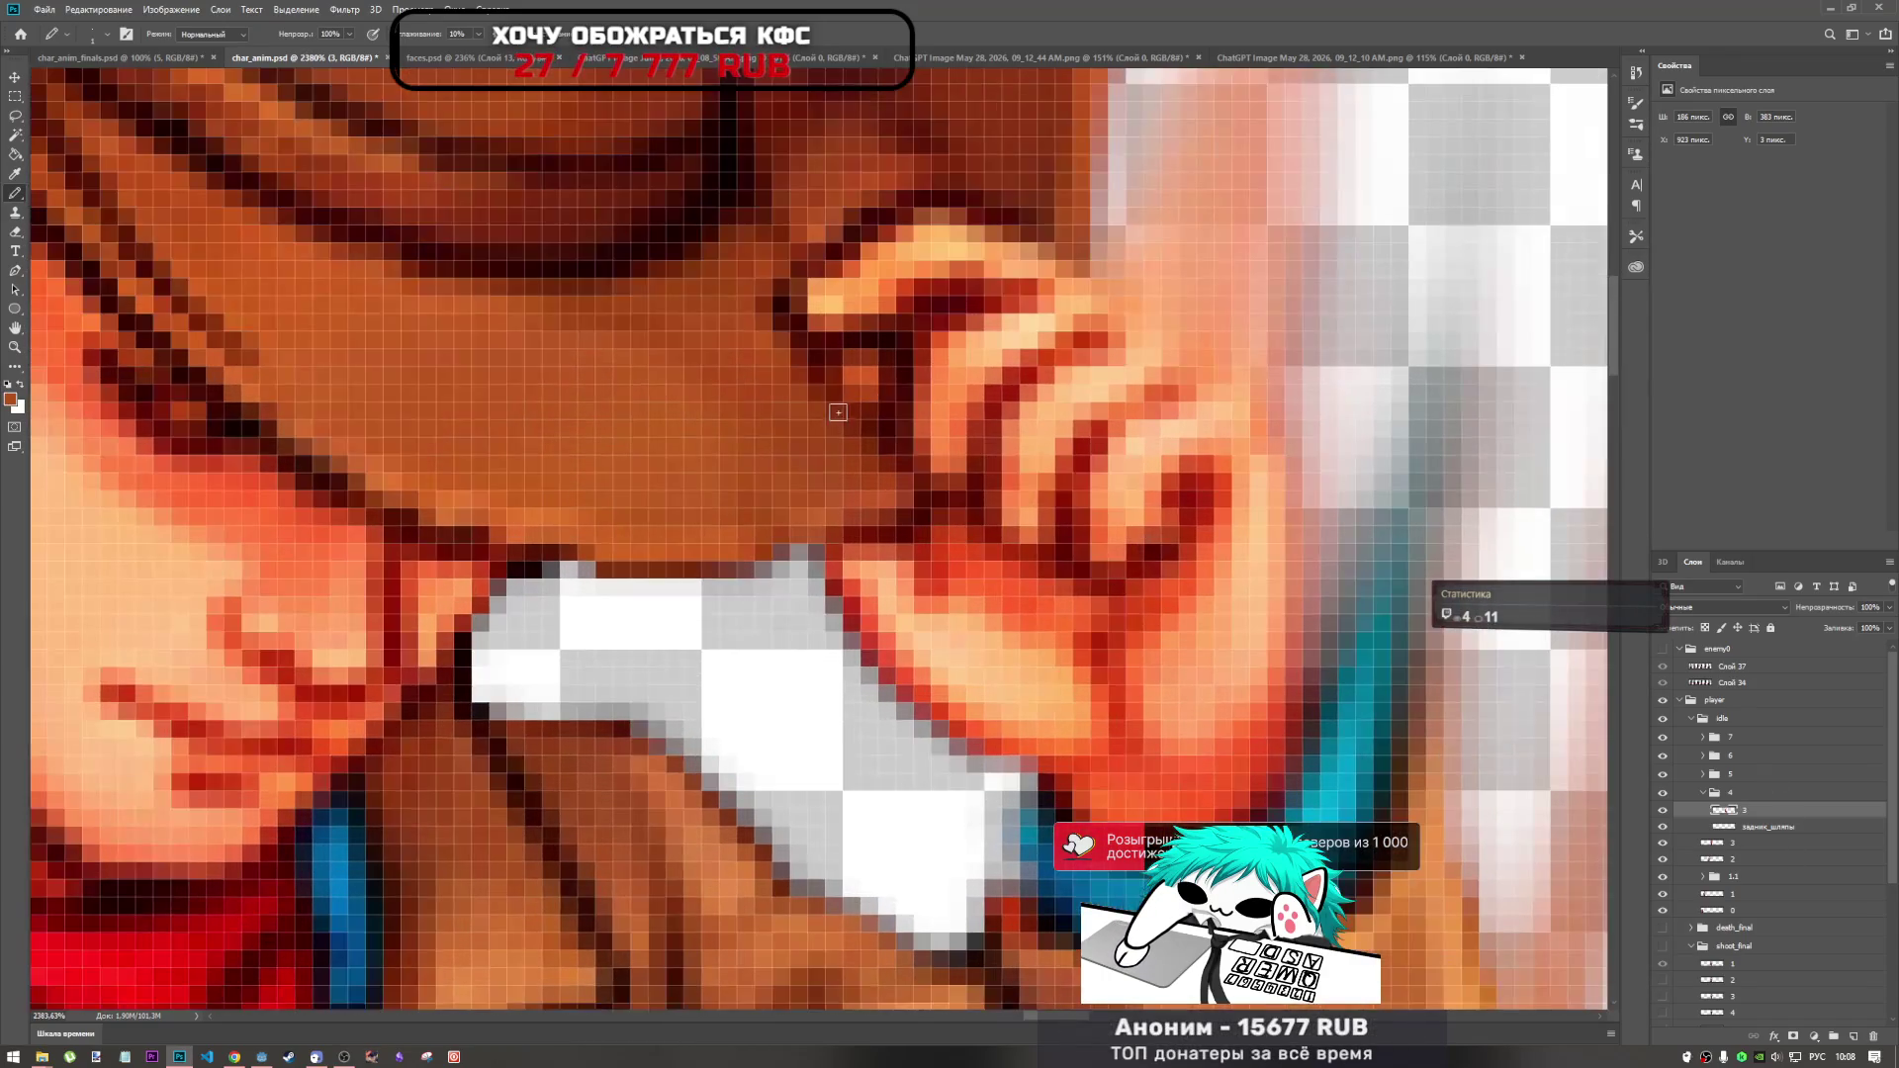
left_click(853, 375, "alt")
scroll(877, 439, "down", 4)
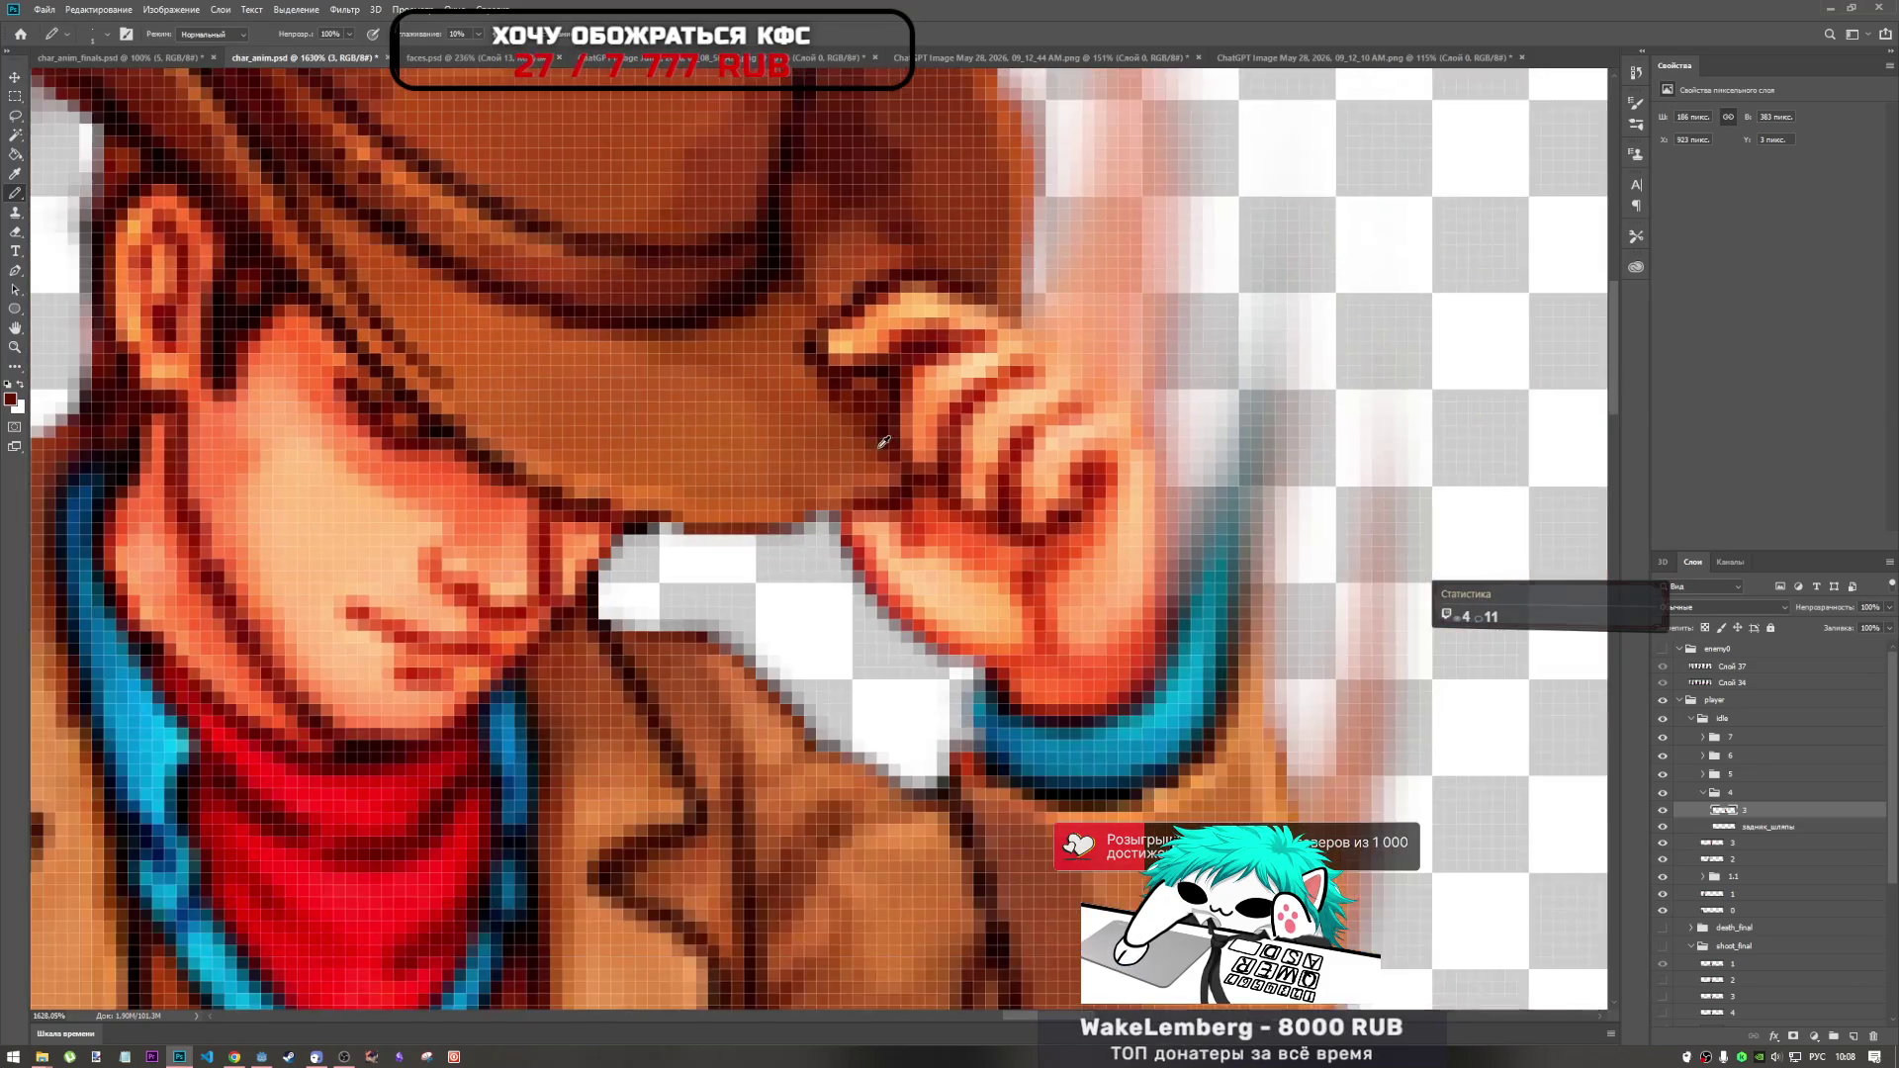
scroll(883, 416, "up", 4)
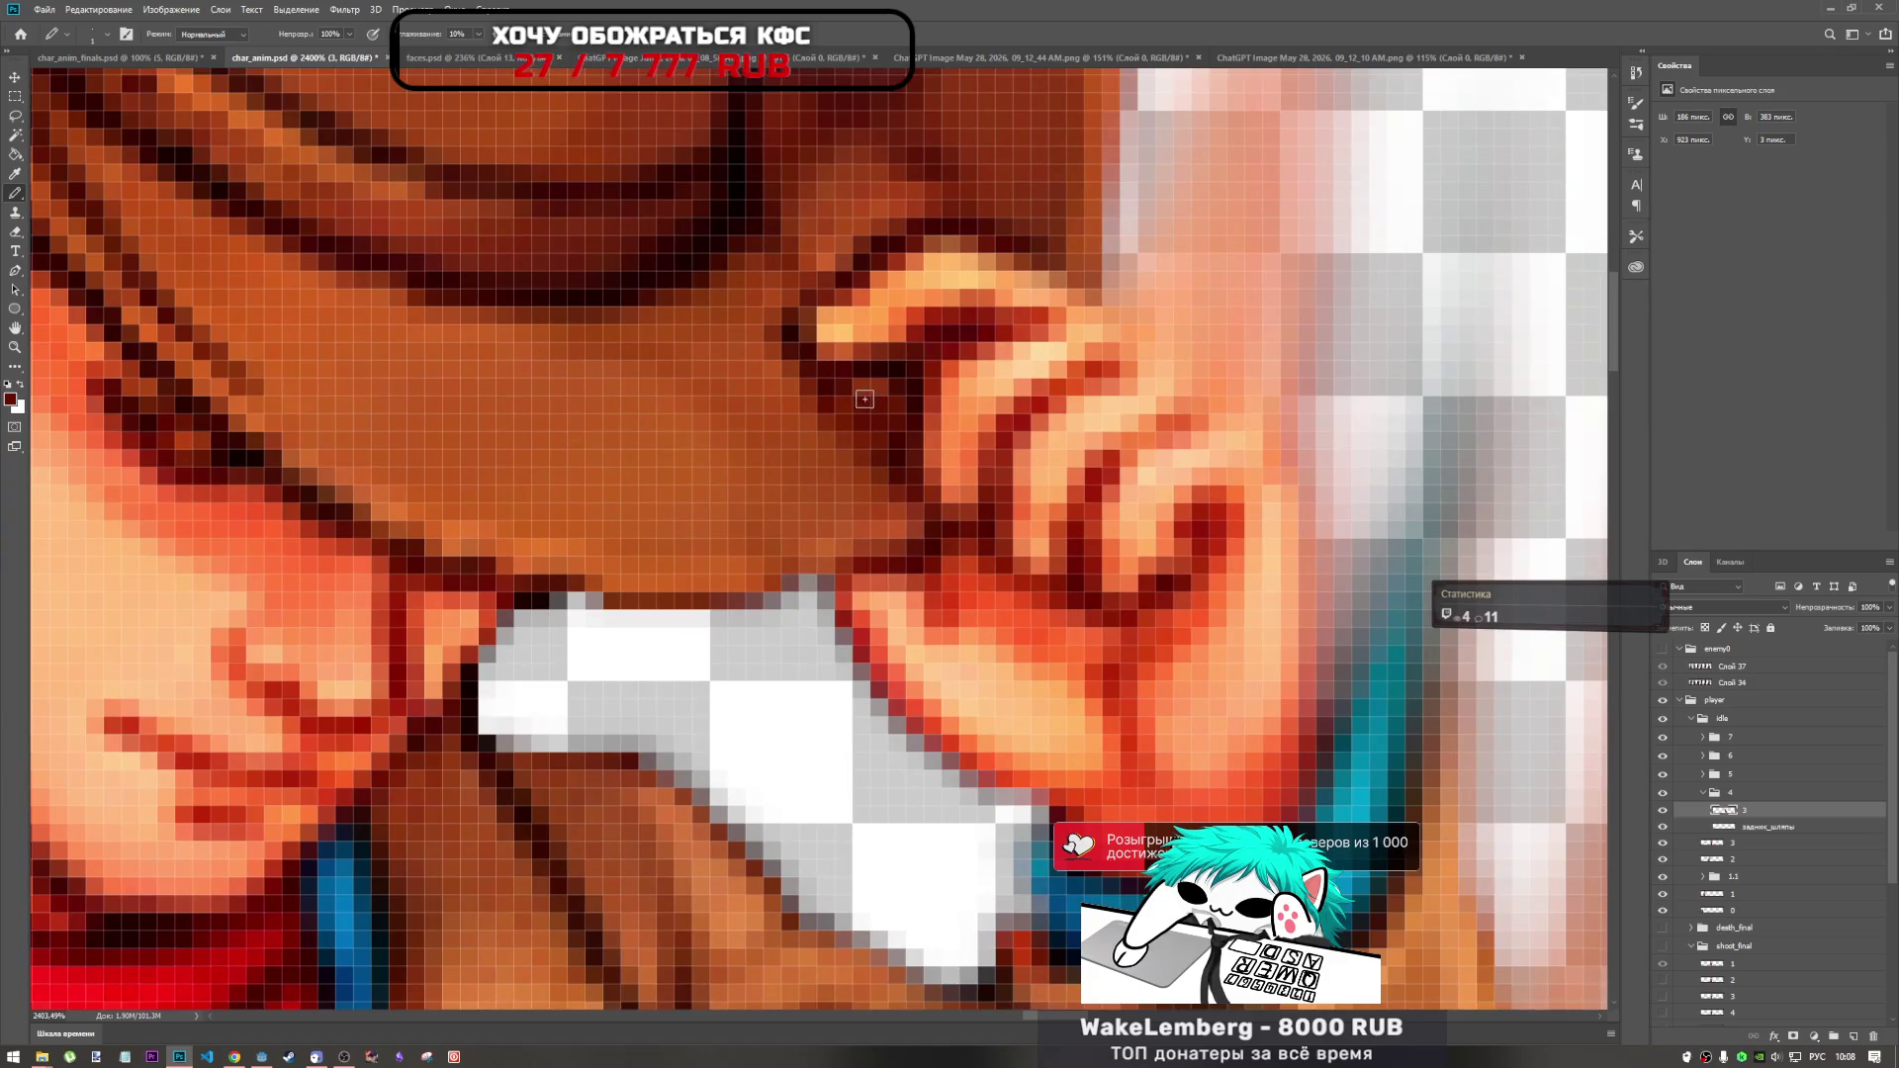
scroll(832, 417, "down", 5)
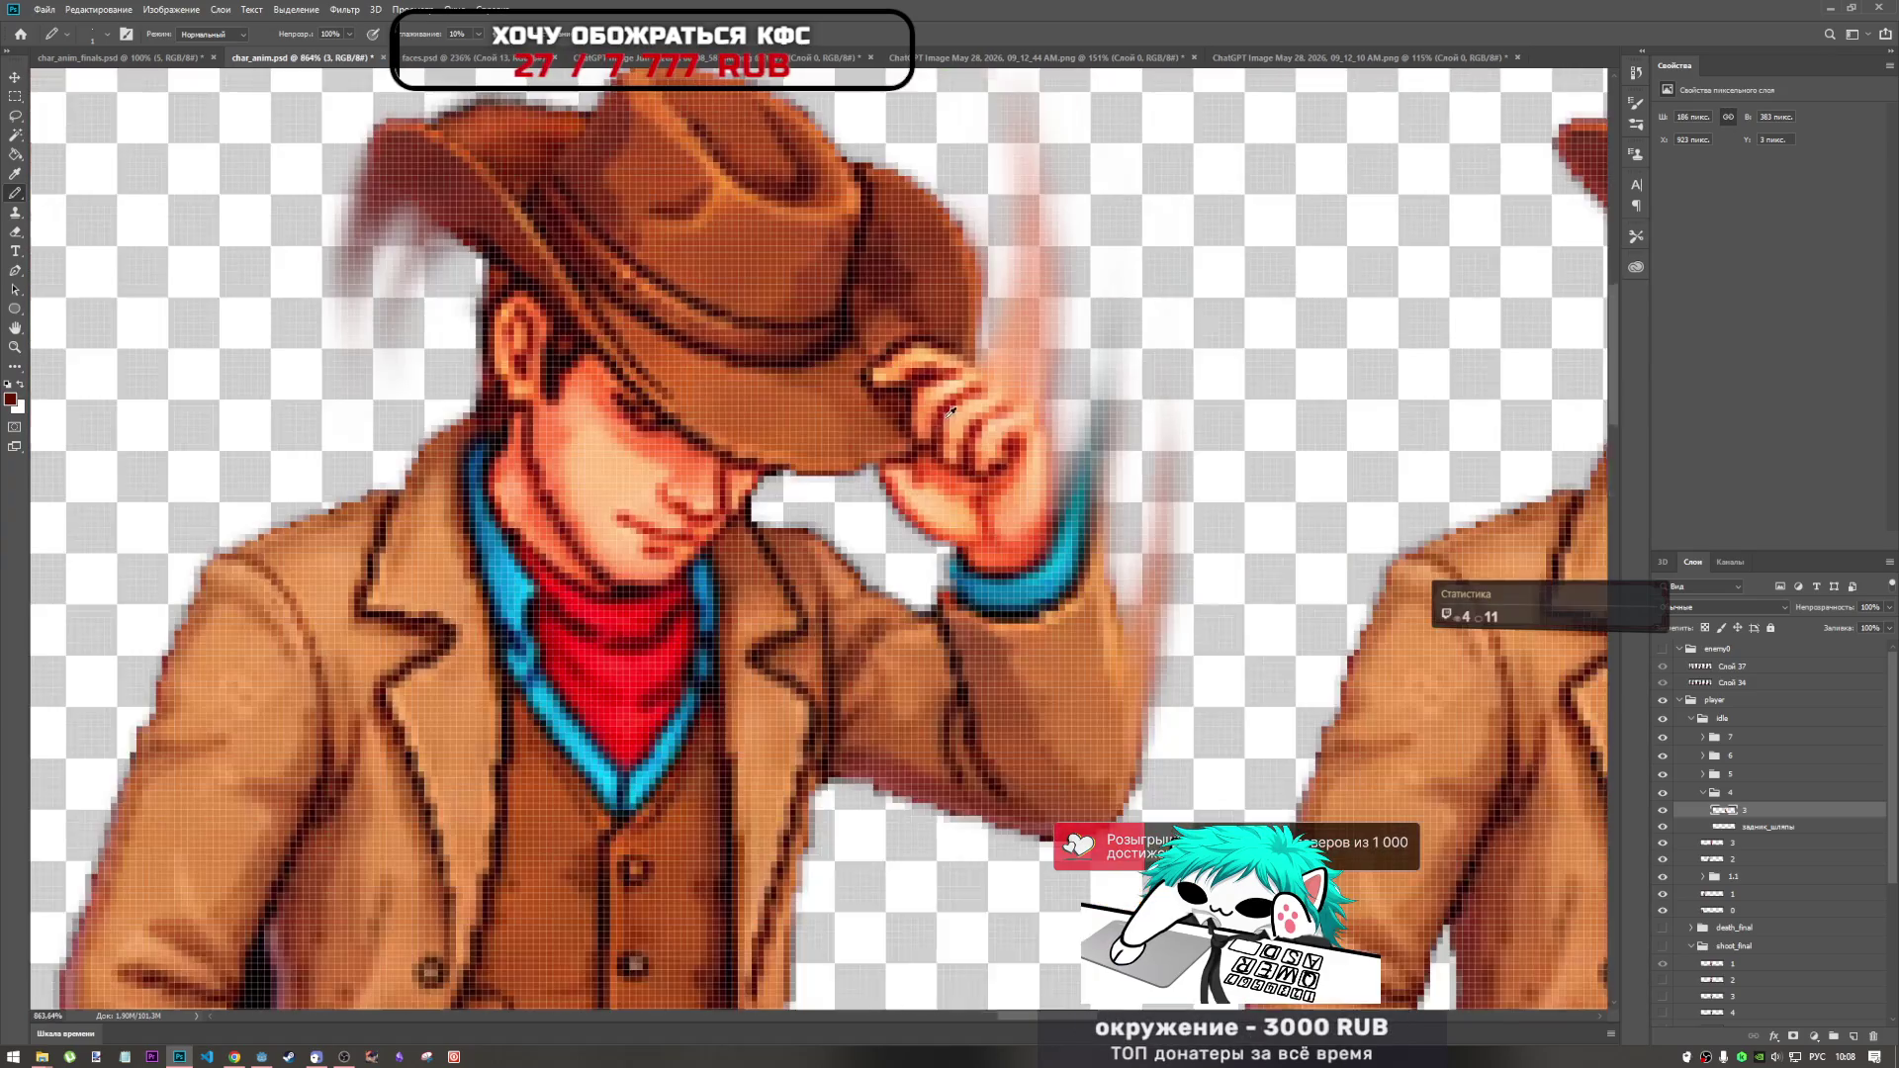
scroll(874, 430, "down", 2)
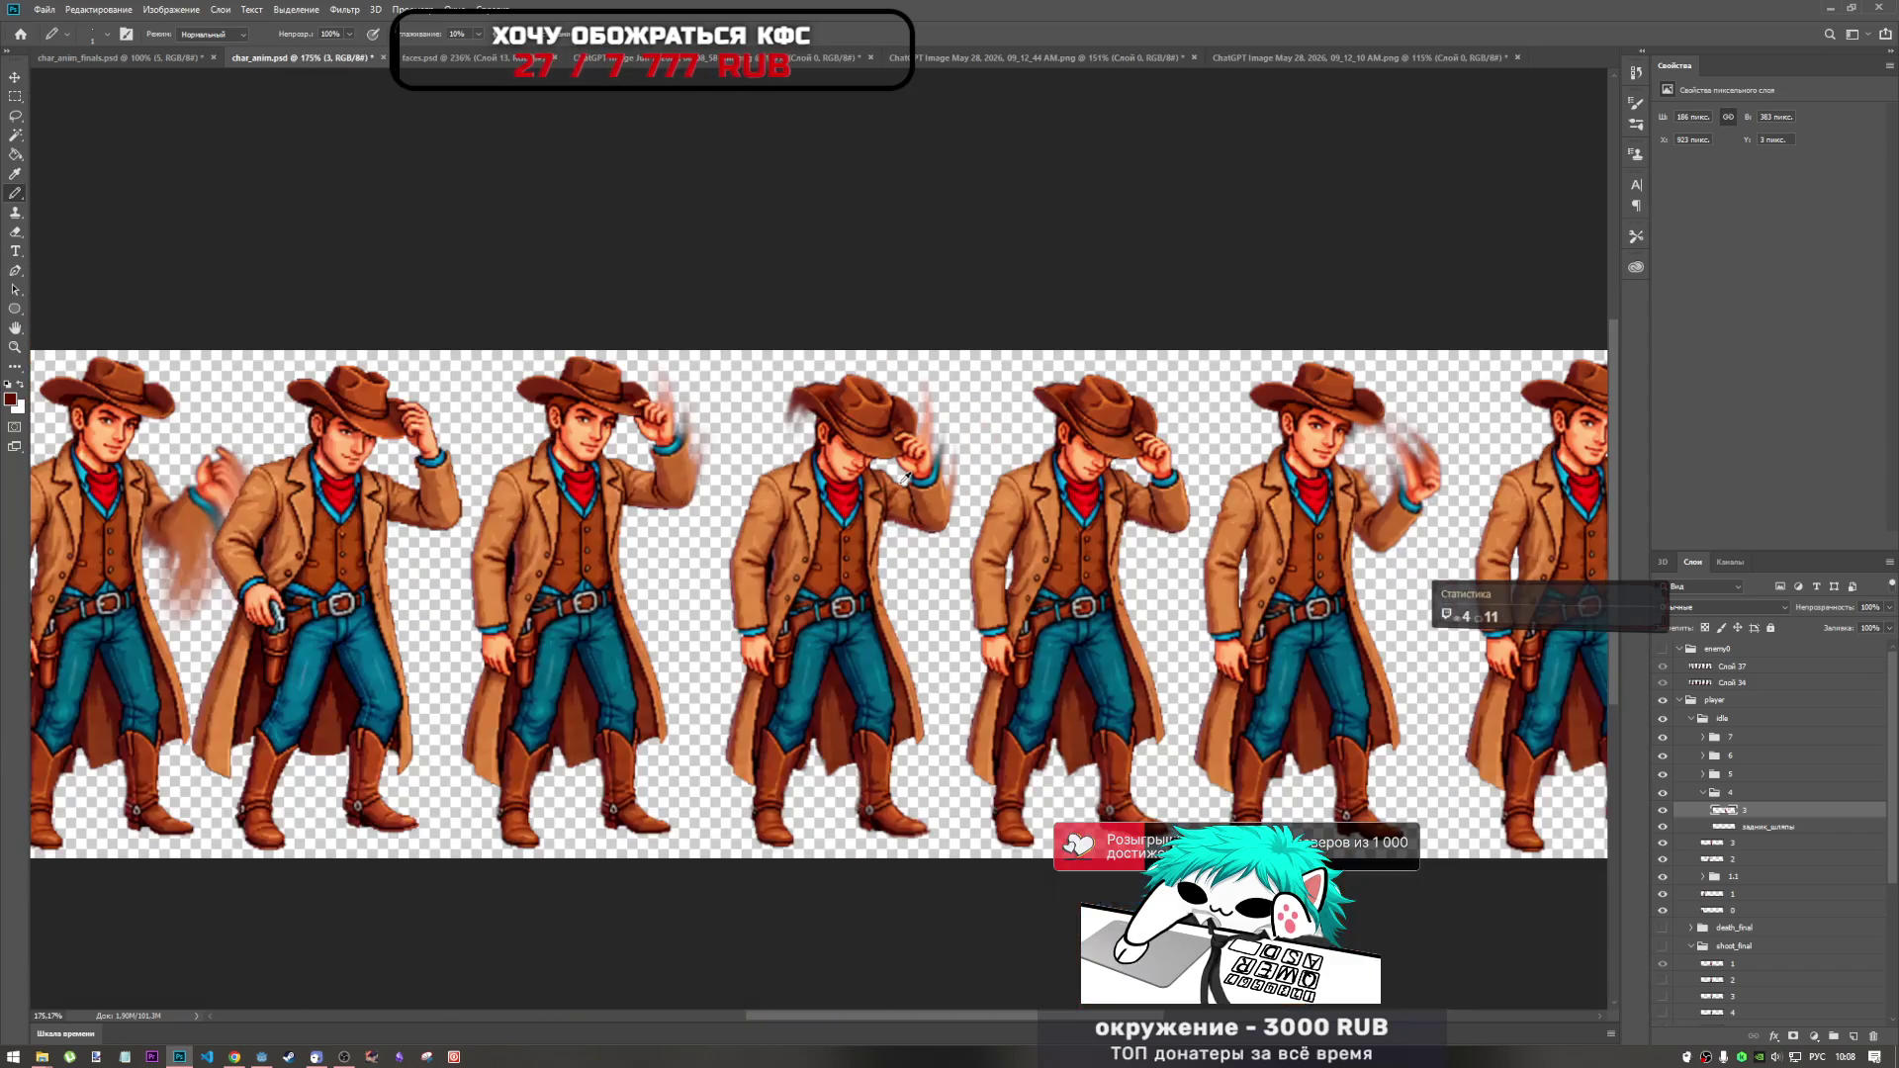
scroll(893, 435, "down", 2)
scroll(1611, 759, "up", 1)
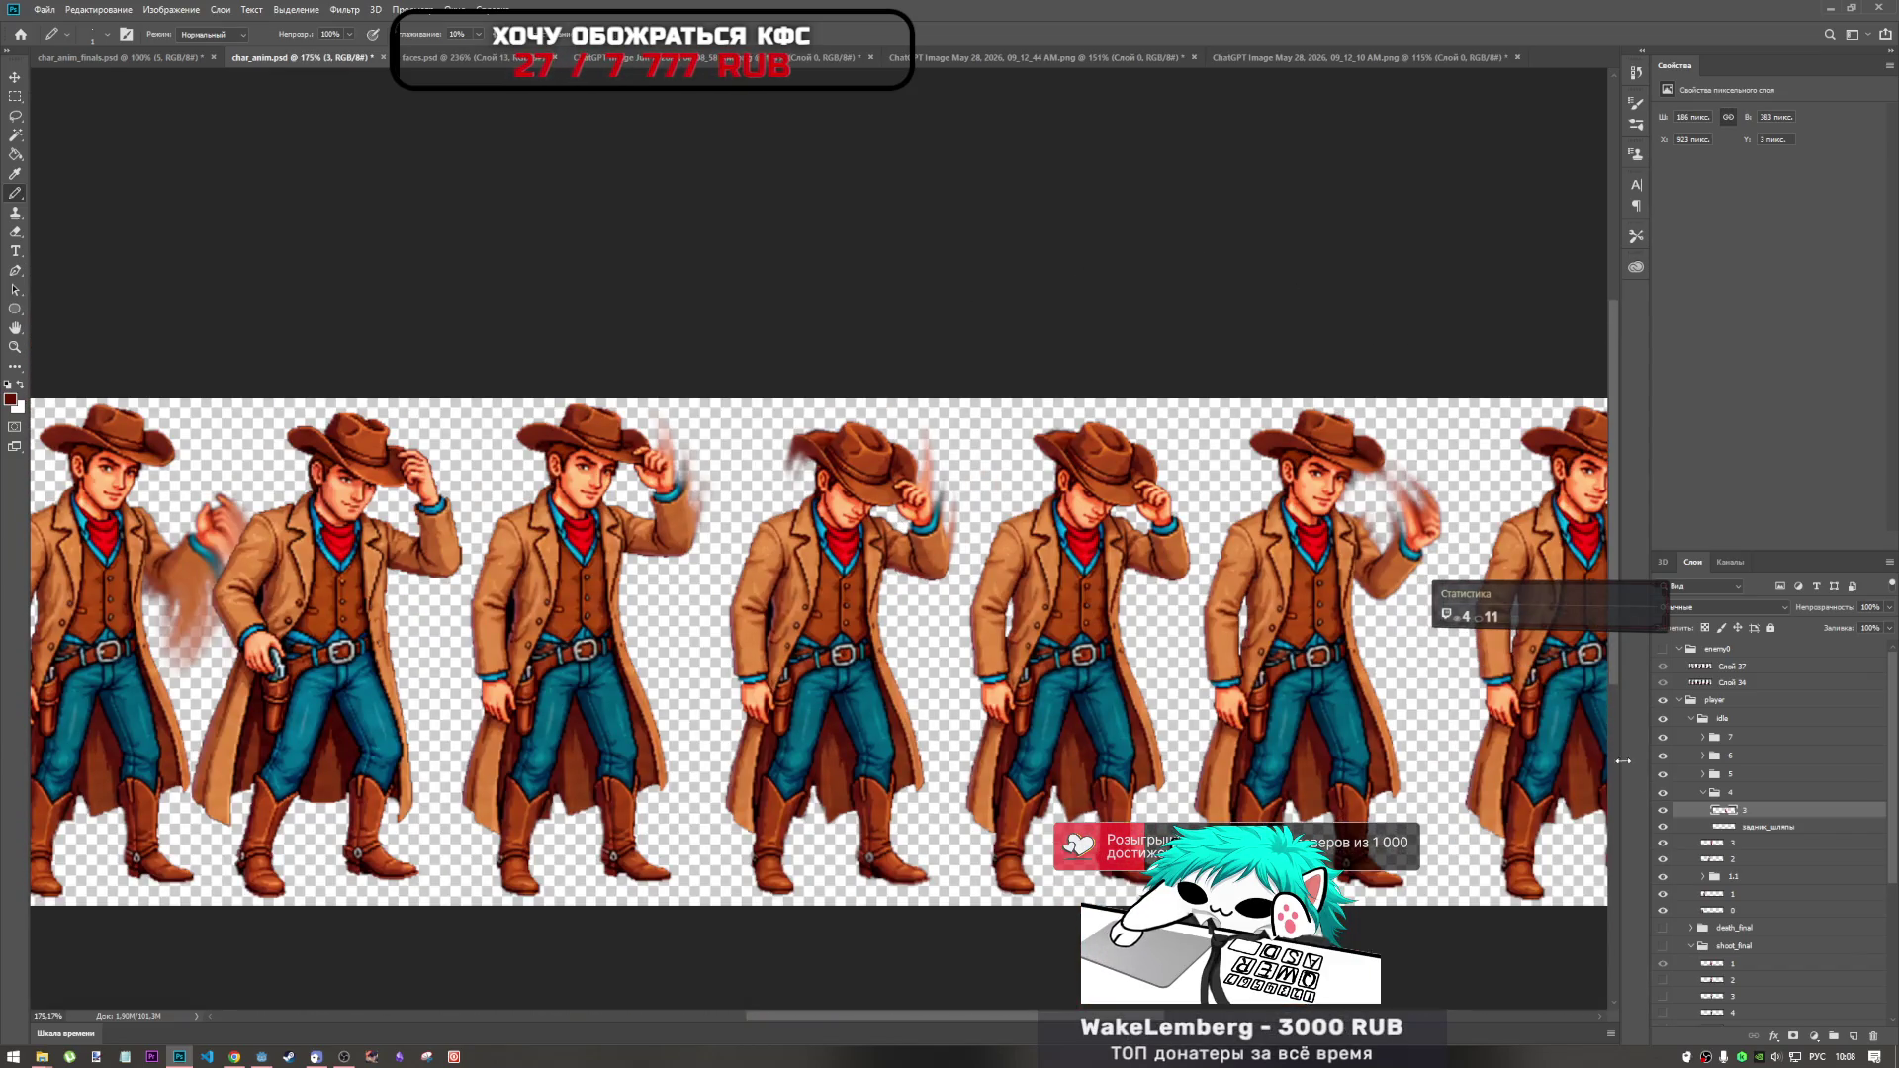
Expand frame groups 5 and 7 in the Layers panel to show their layers.
left_click(1703, 774)
left_click(1730, 774)
left_click(1741, 792)
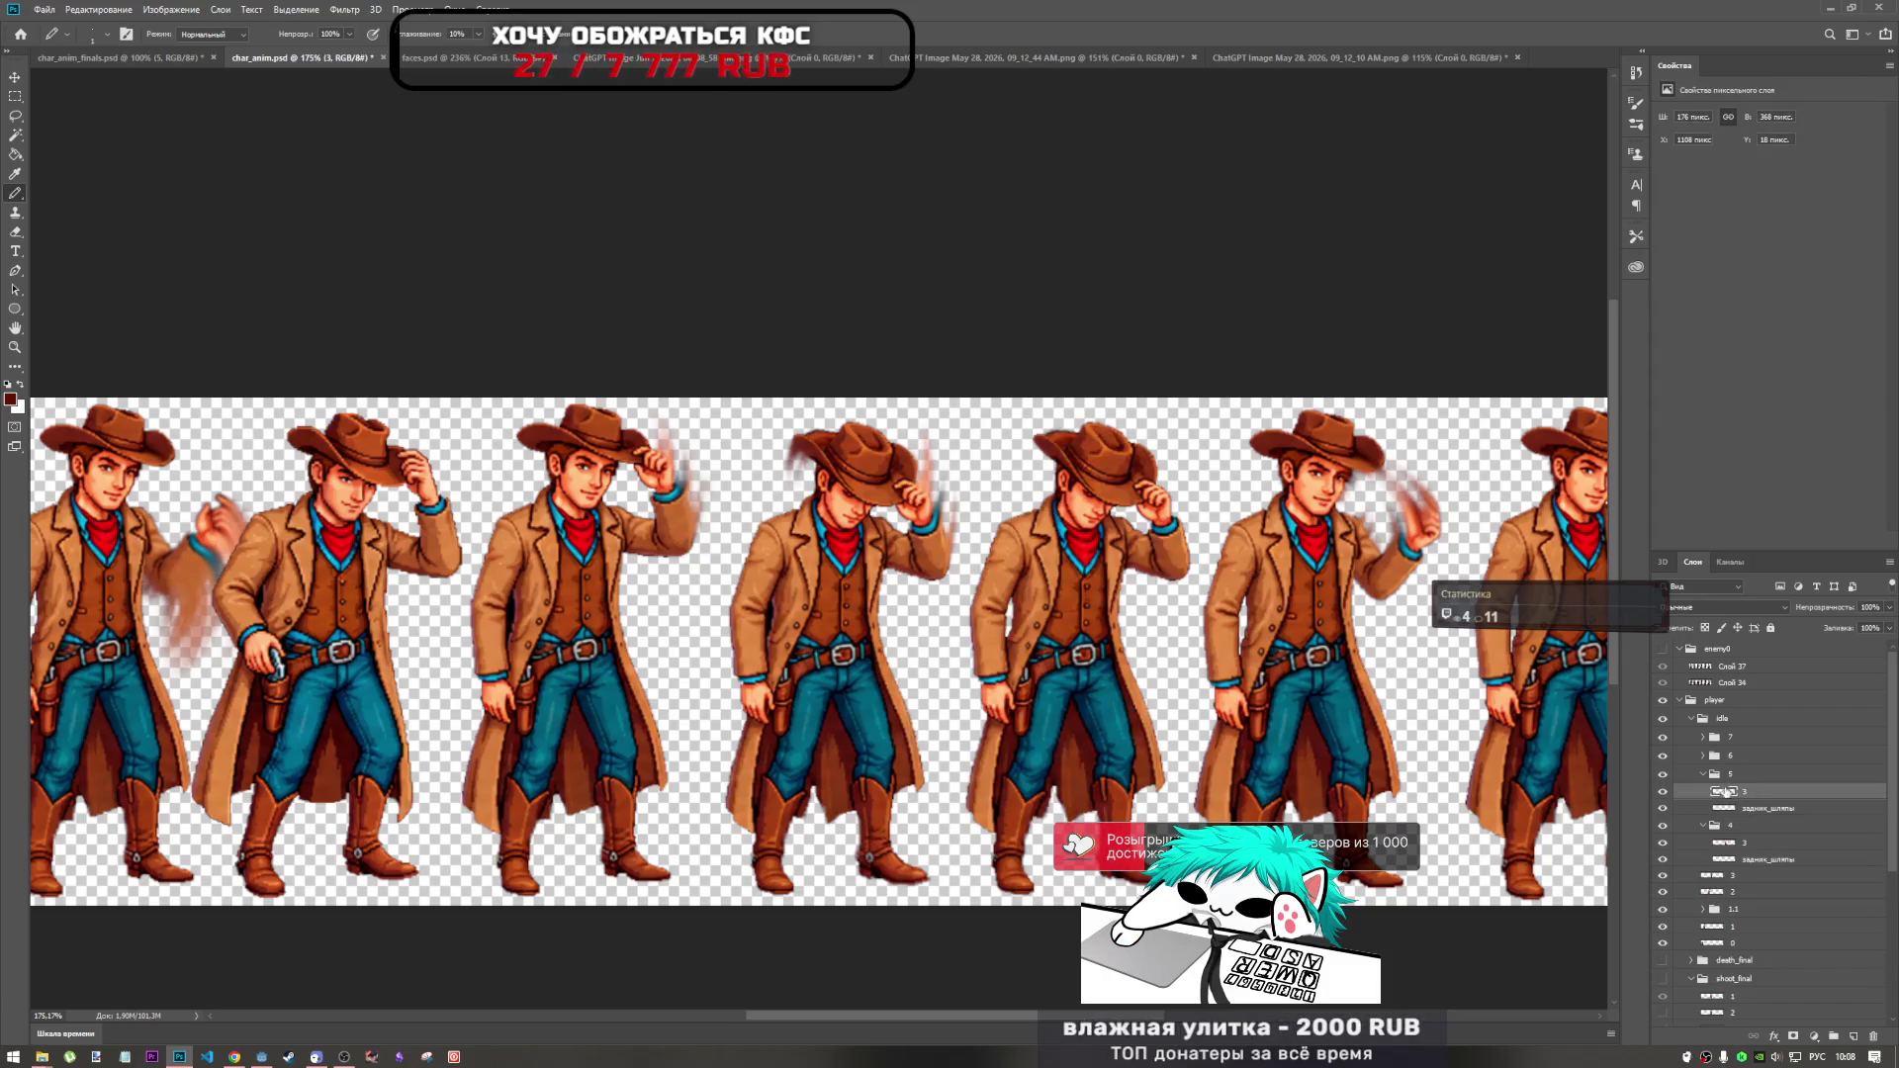
scroll(876, 459, "up", 10)
scroll(1107, 562, "up", 2)
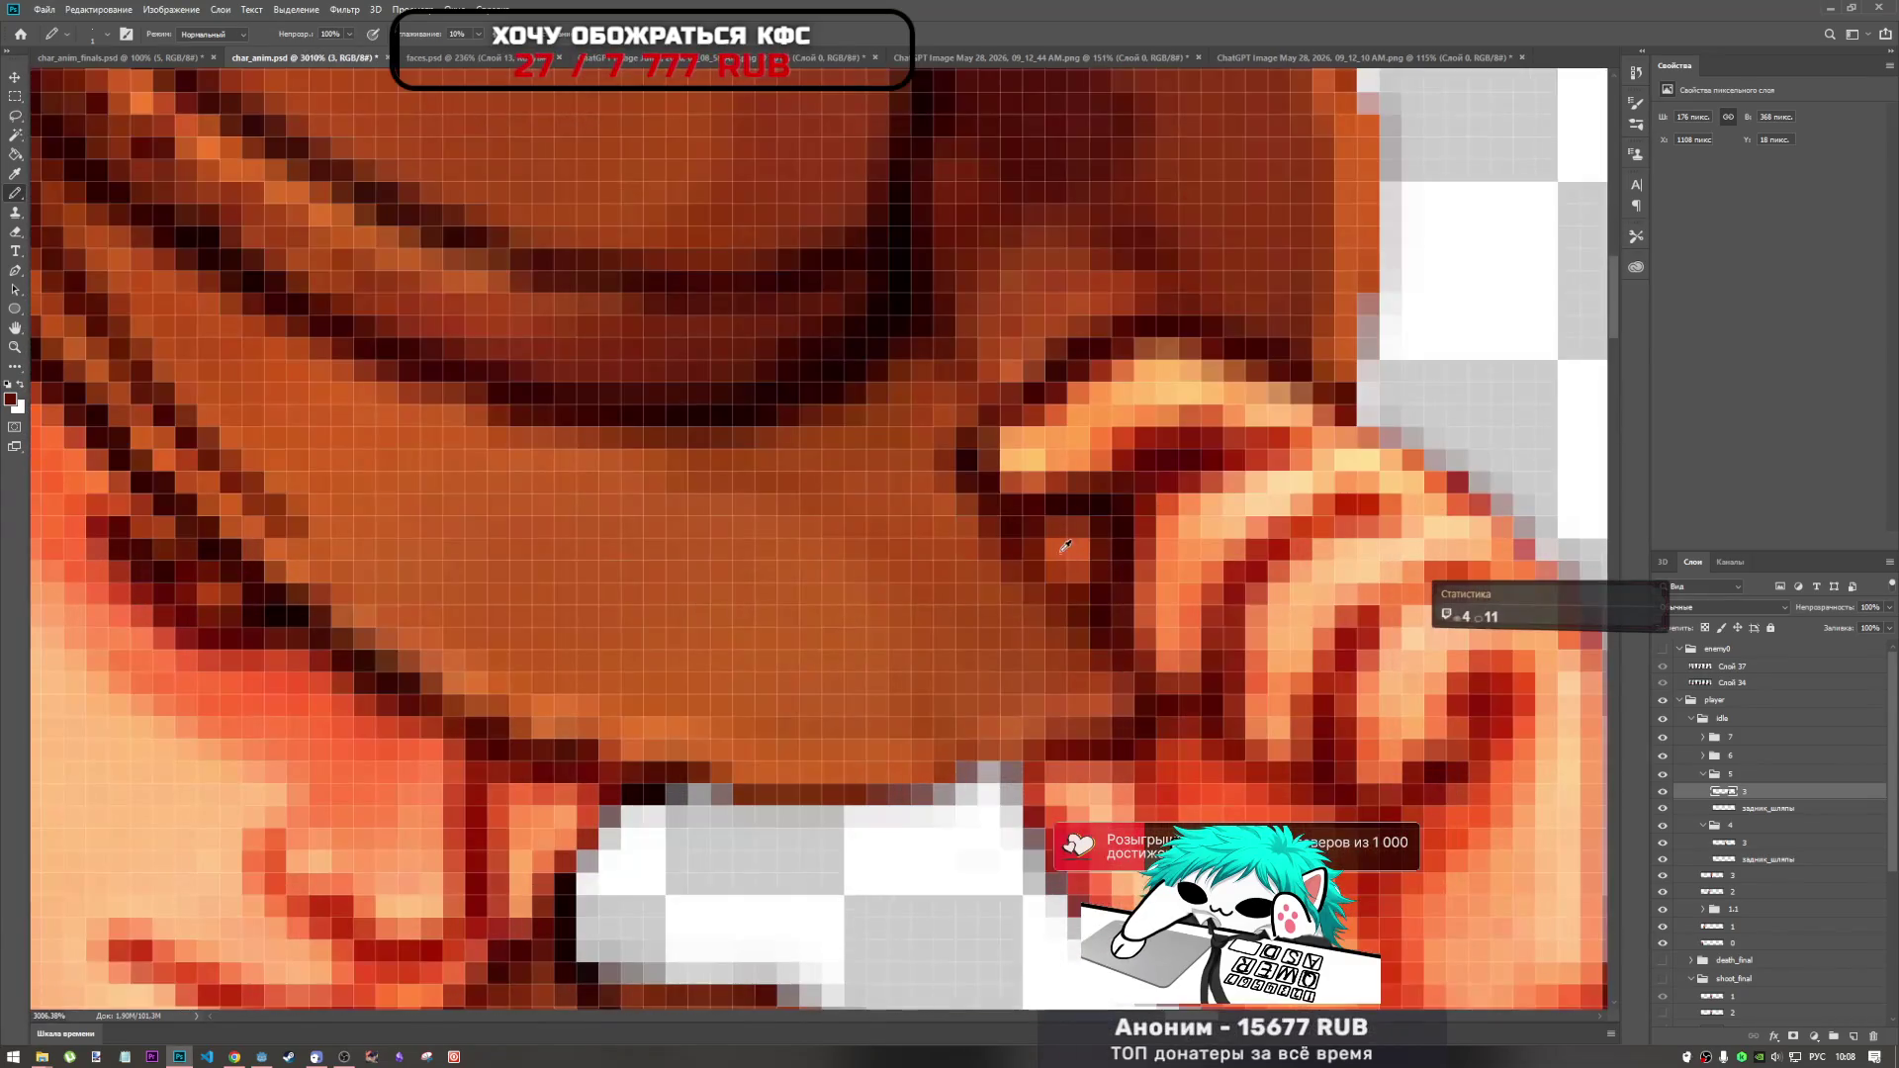
scroll(1049, 554, "down", 8)
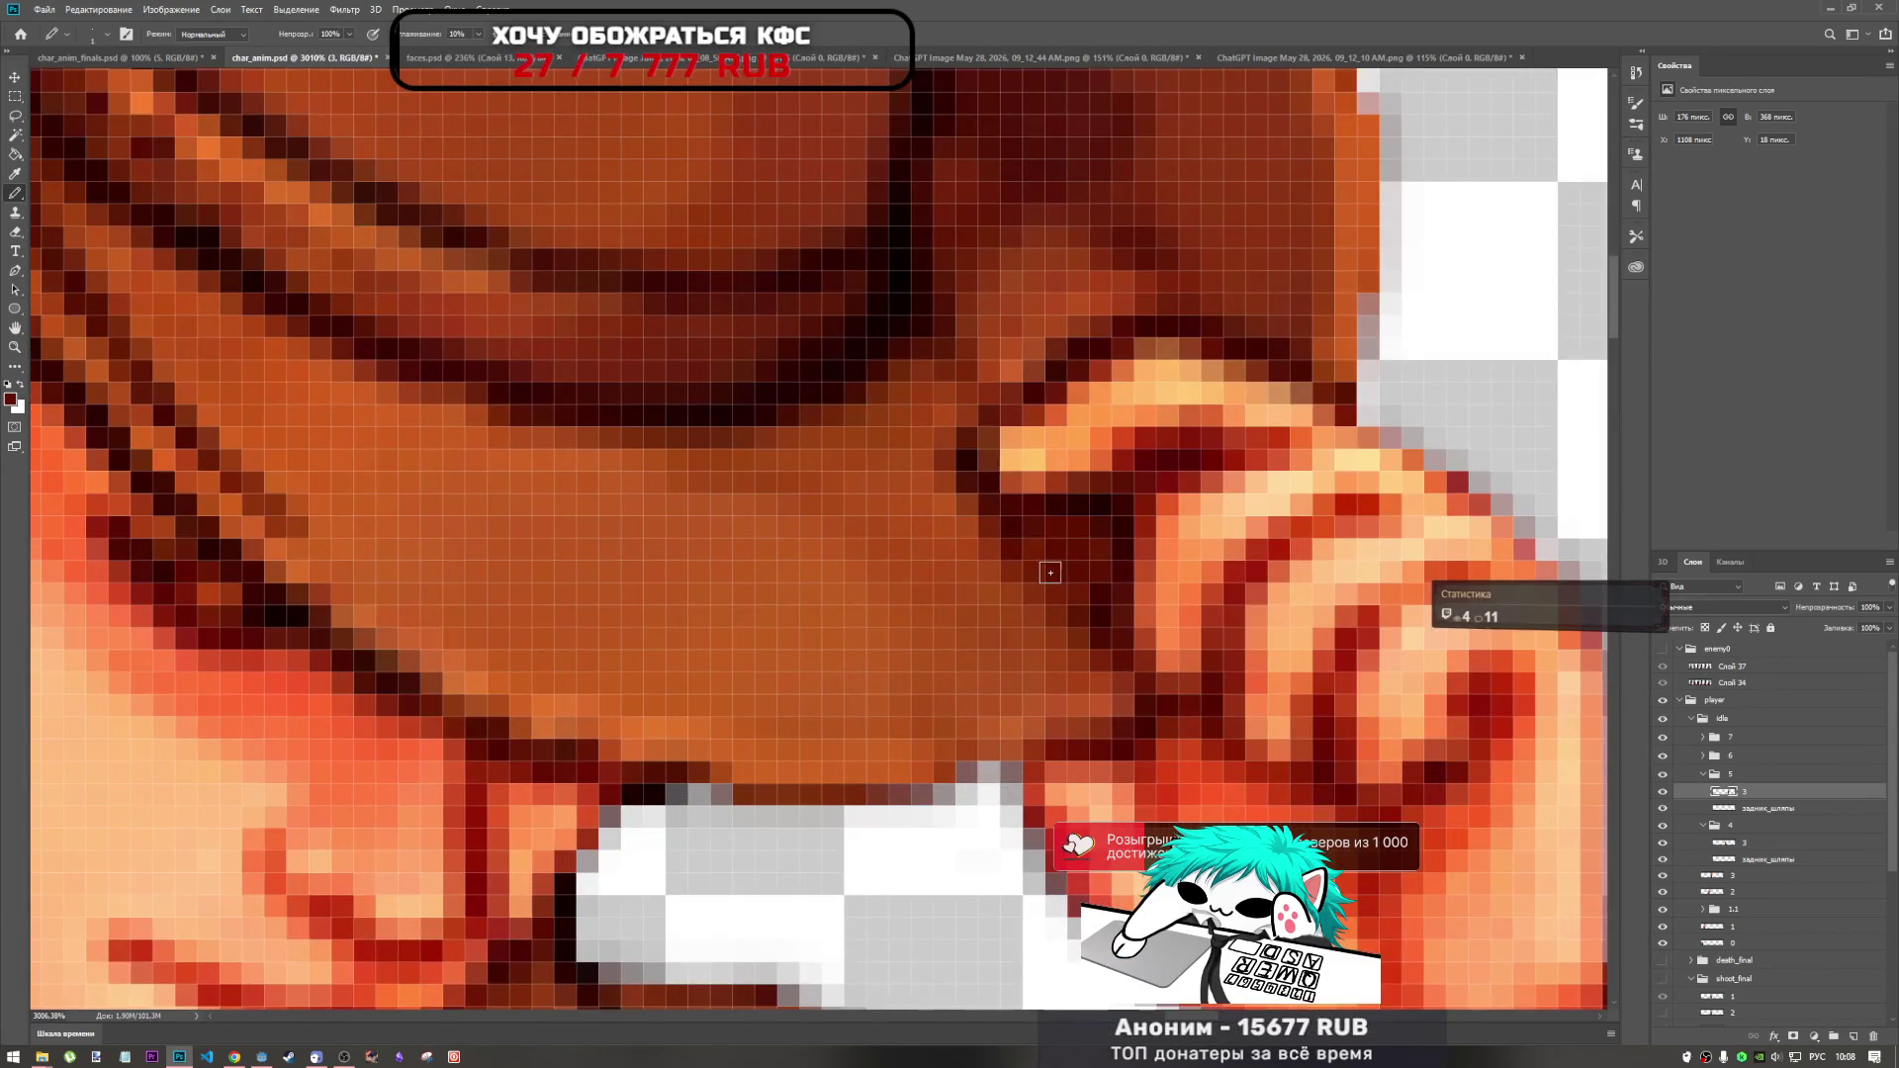
scroll(997, 435, "down", 4)
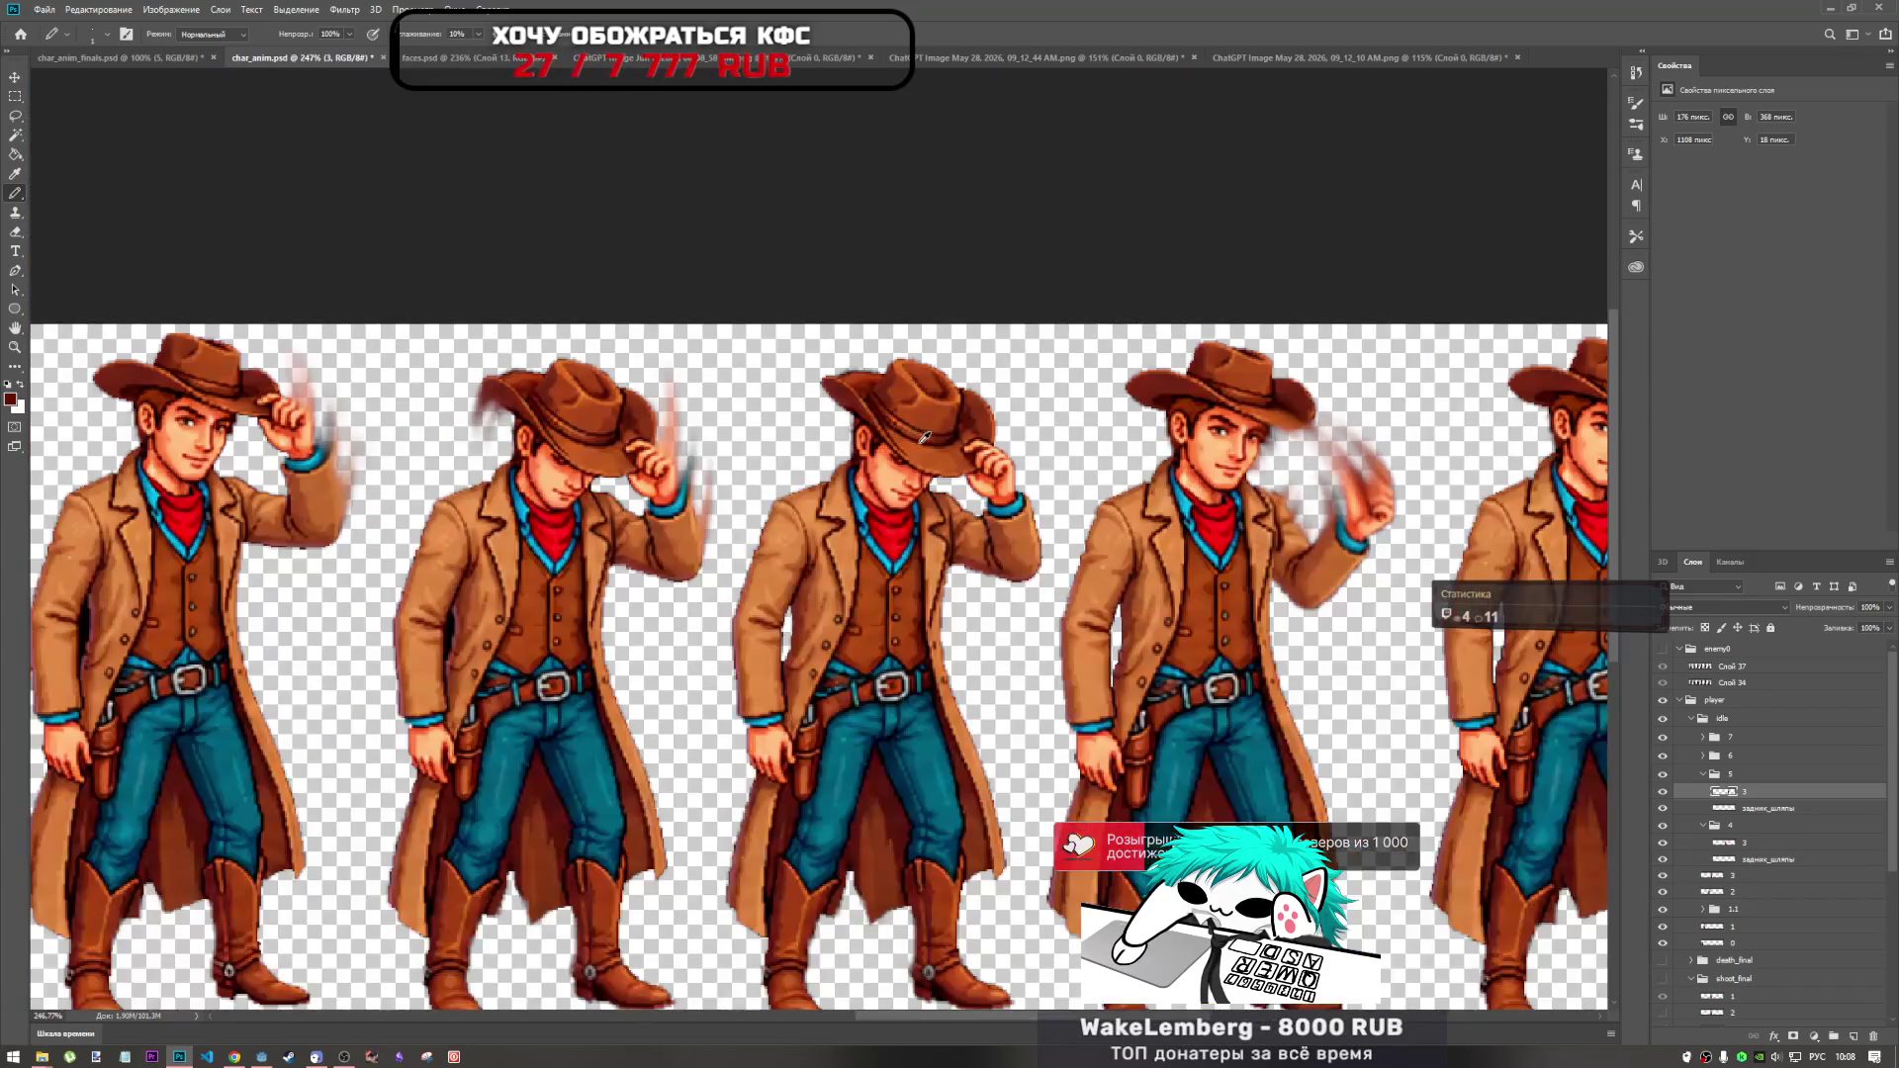
scroll(756, 467, "down", 1)
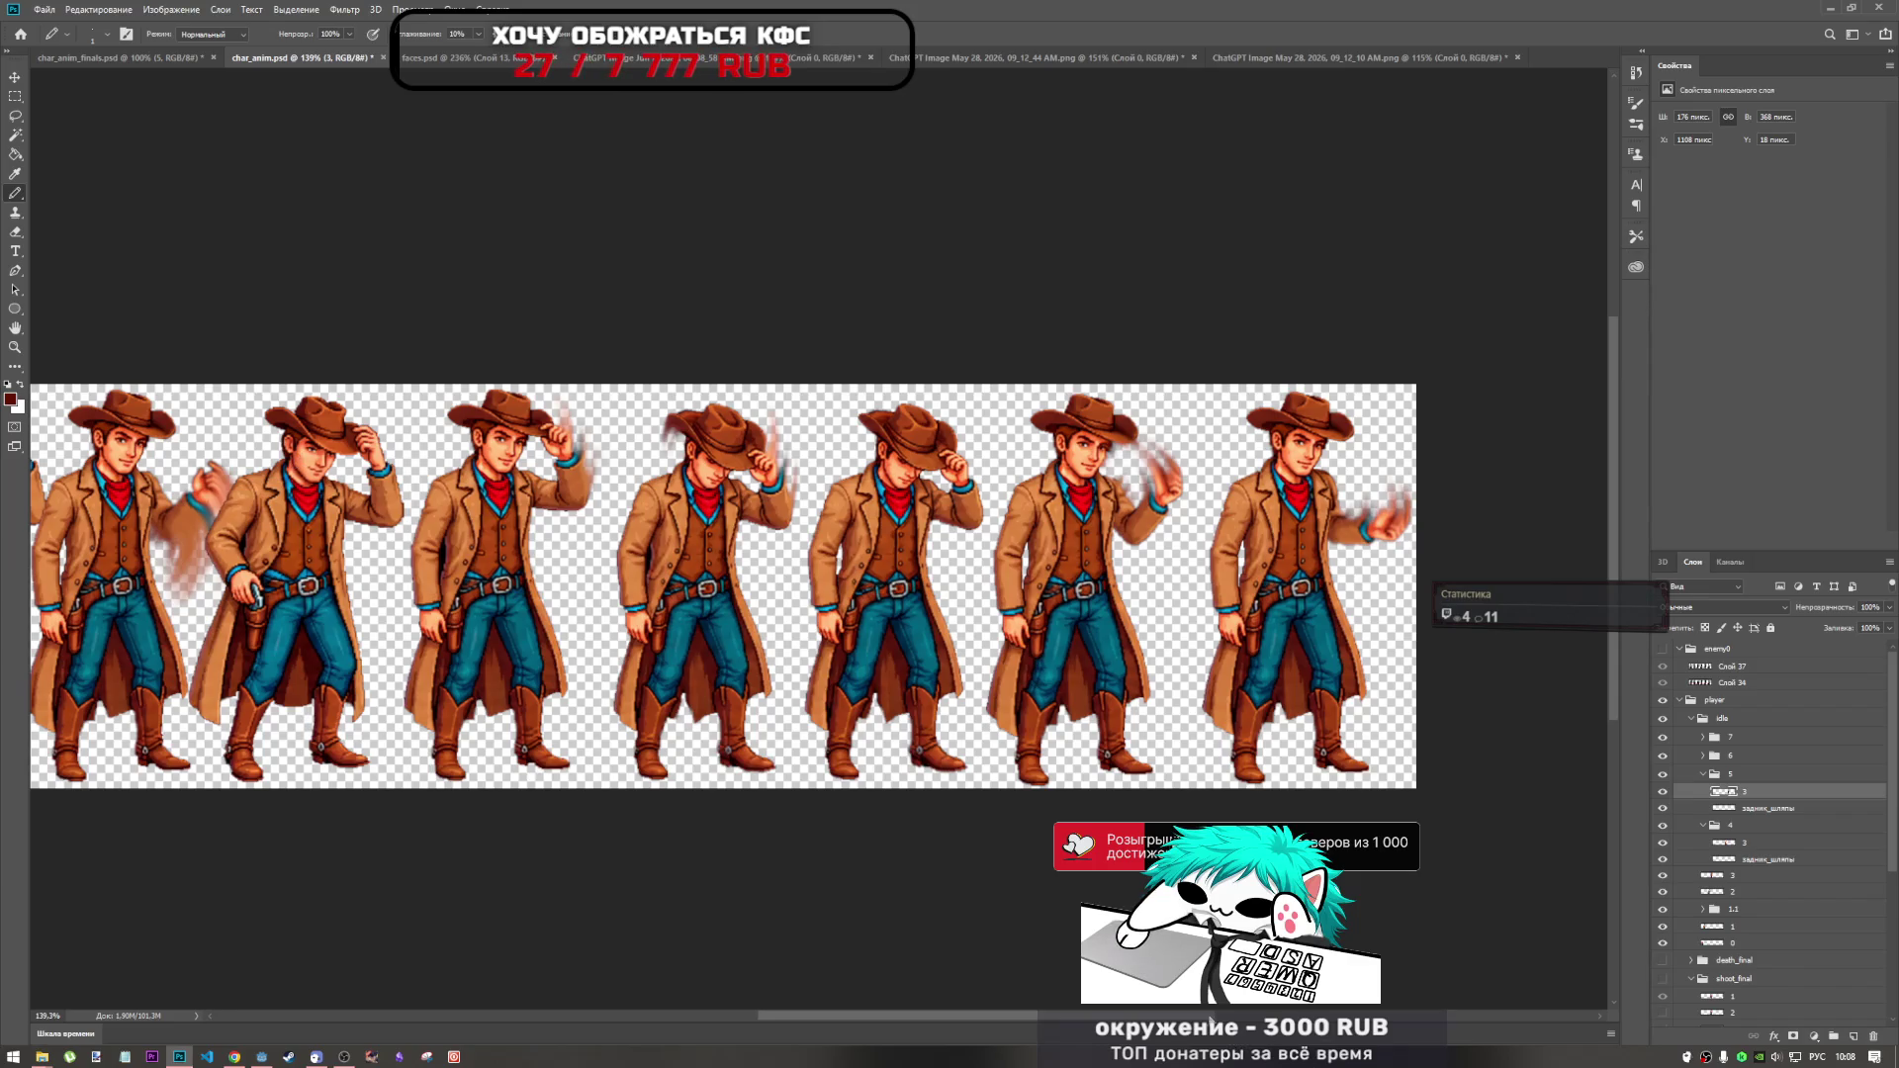
scroll(1191, 1018, "right", 2)
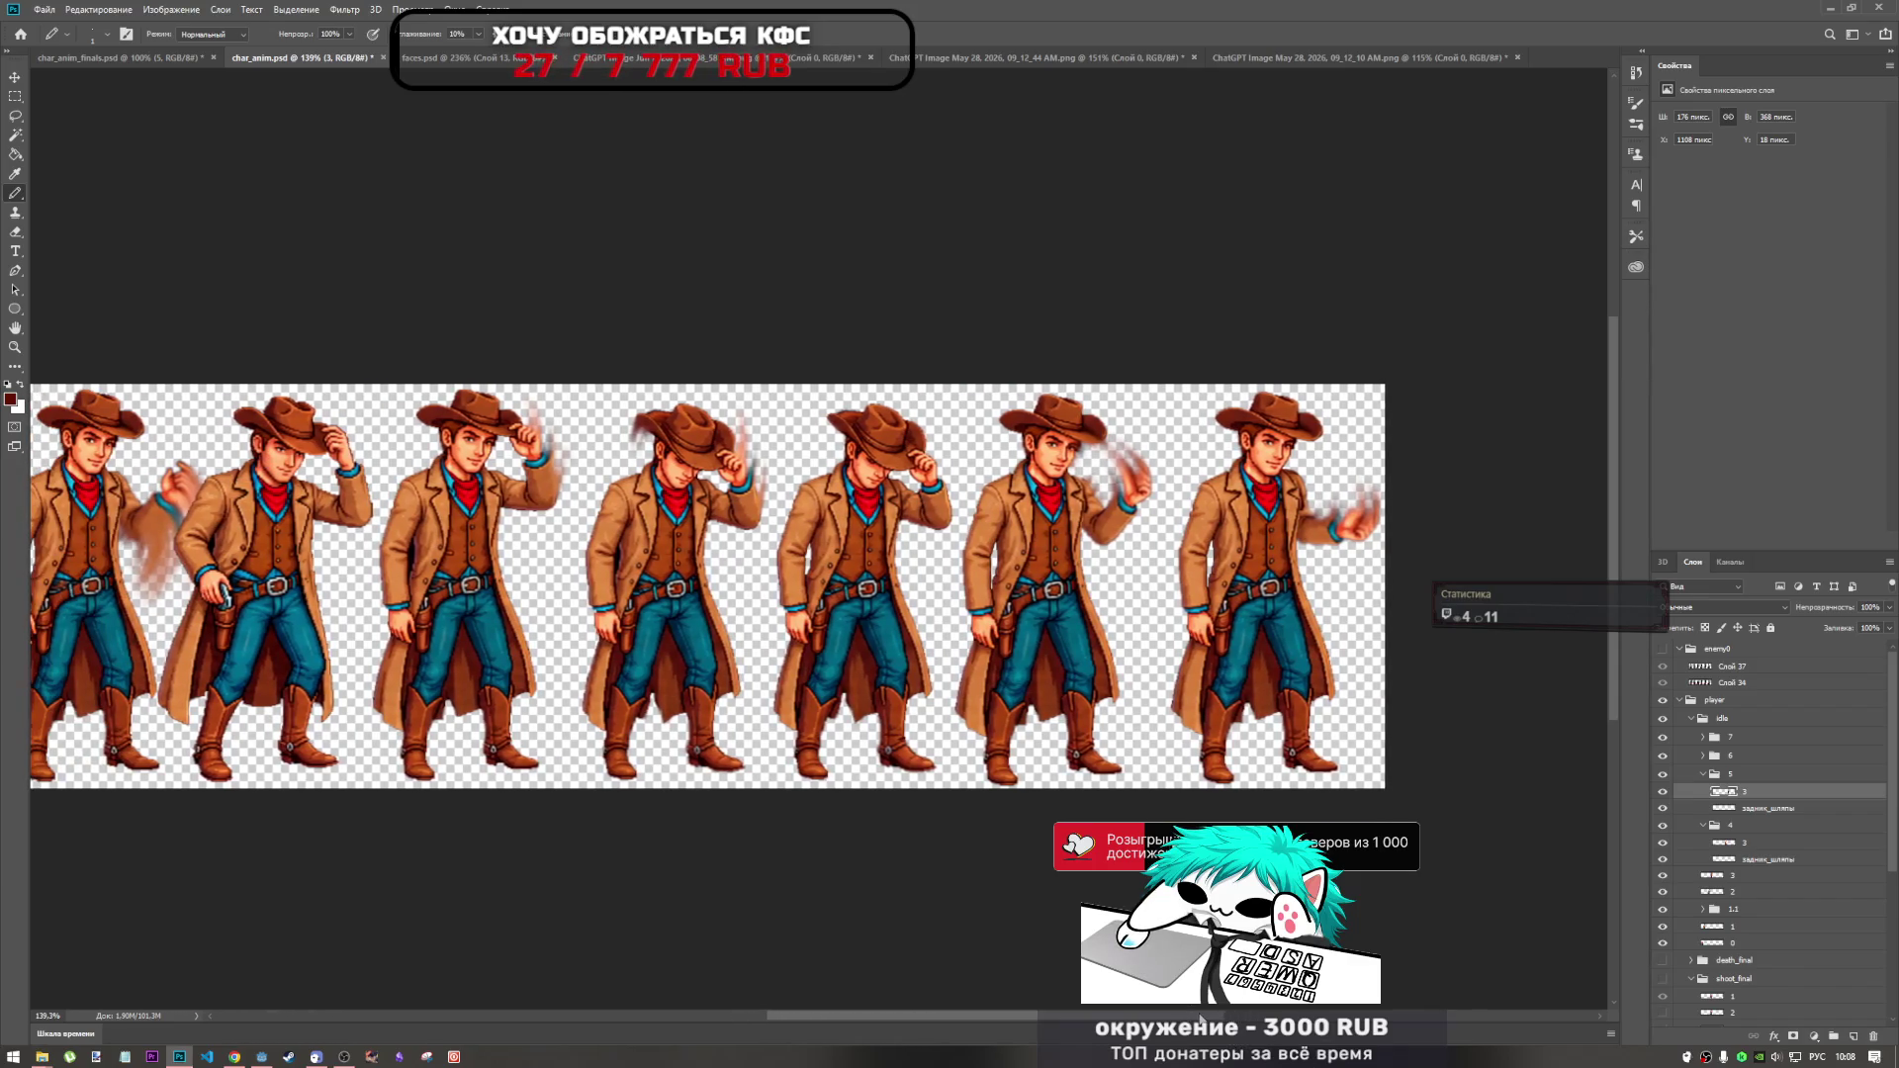
scroll(1200, 1018, "right", 3)
scroll(1273, 505, "up", 4)
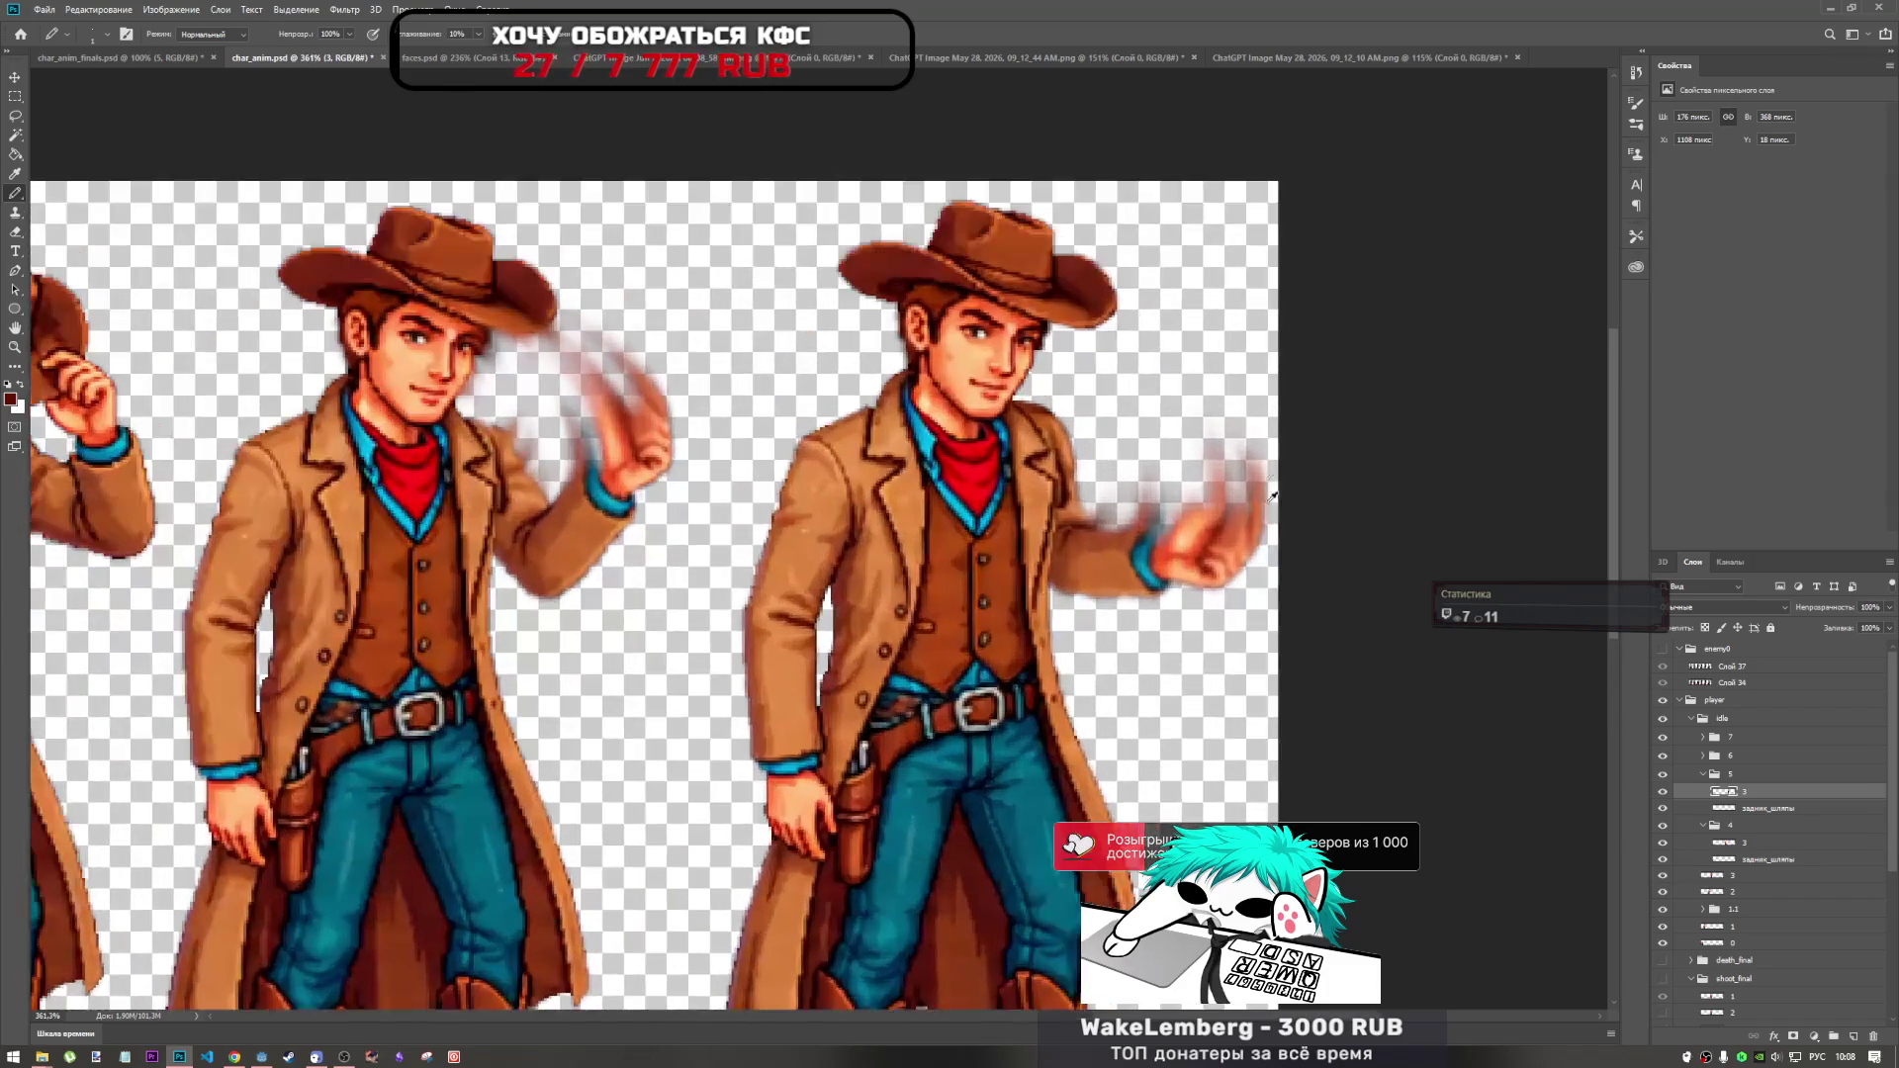
scroll(1273, 505, "up", 1)
left_click(1702, 738)
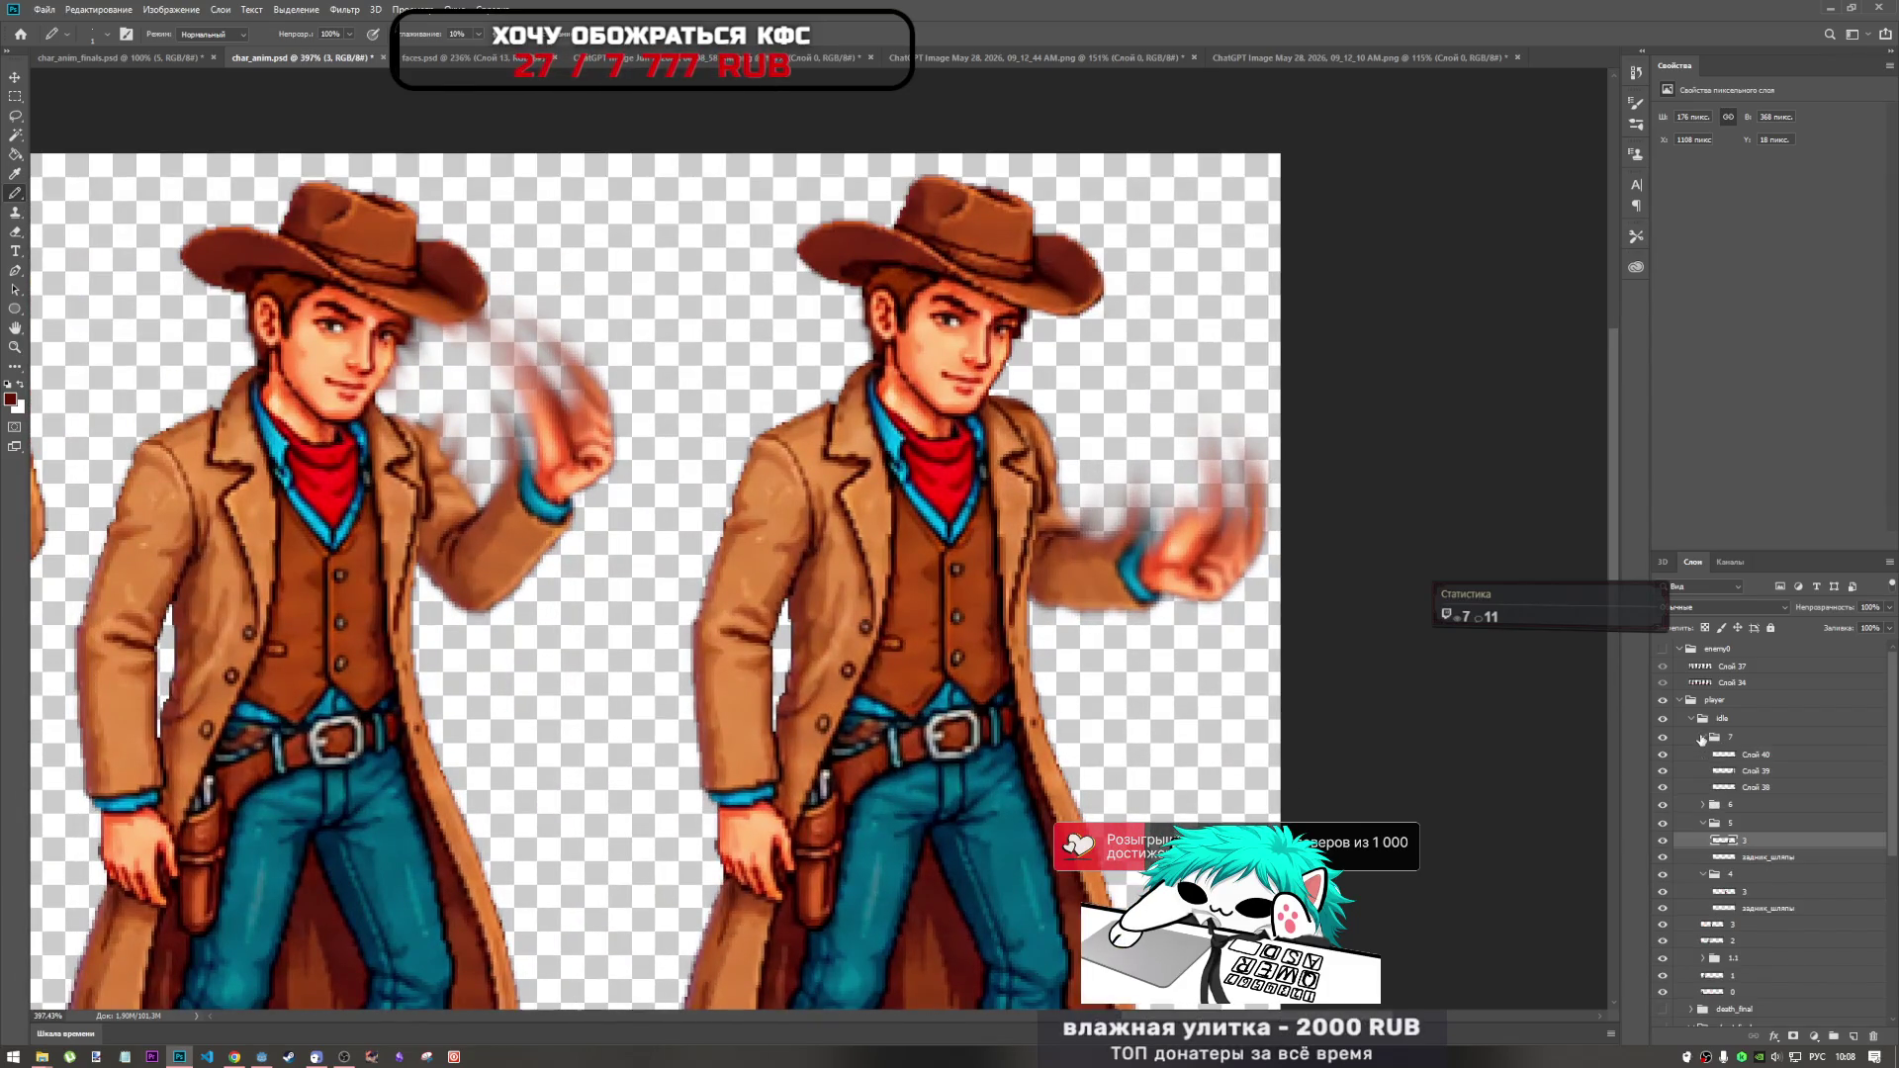
Merge the smear layer Слой 39 down into Слой 40 within the frame 7 group.
left_click(1665, 738)
left_click(1724, 756)
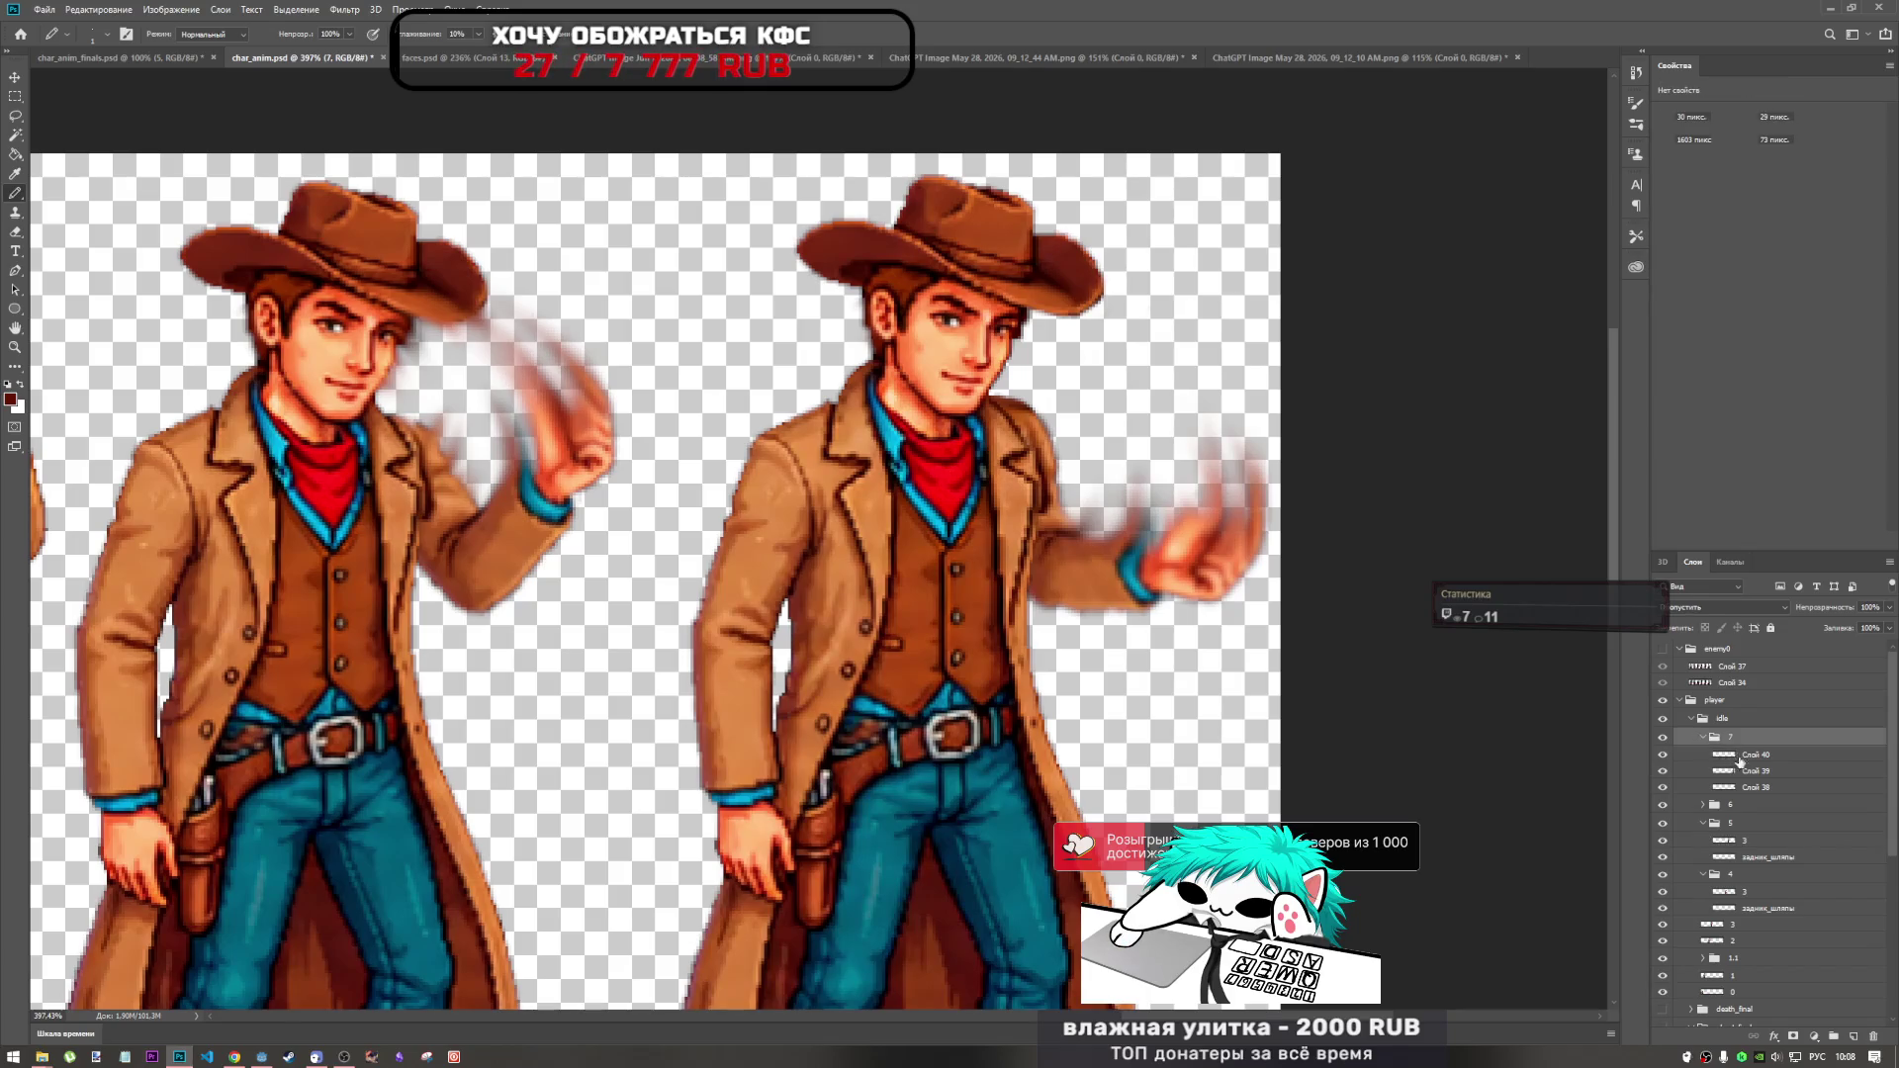
left_click(1723, 772)
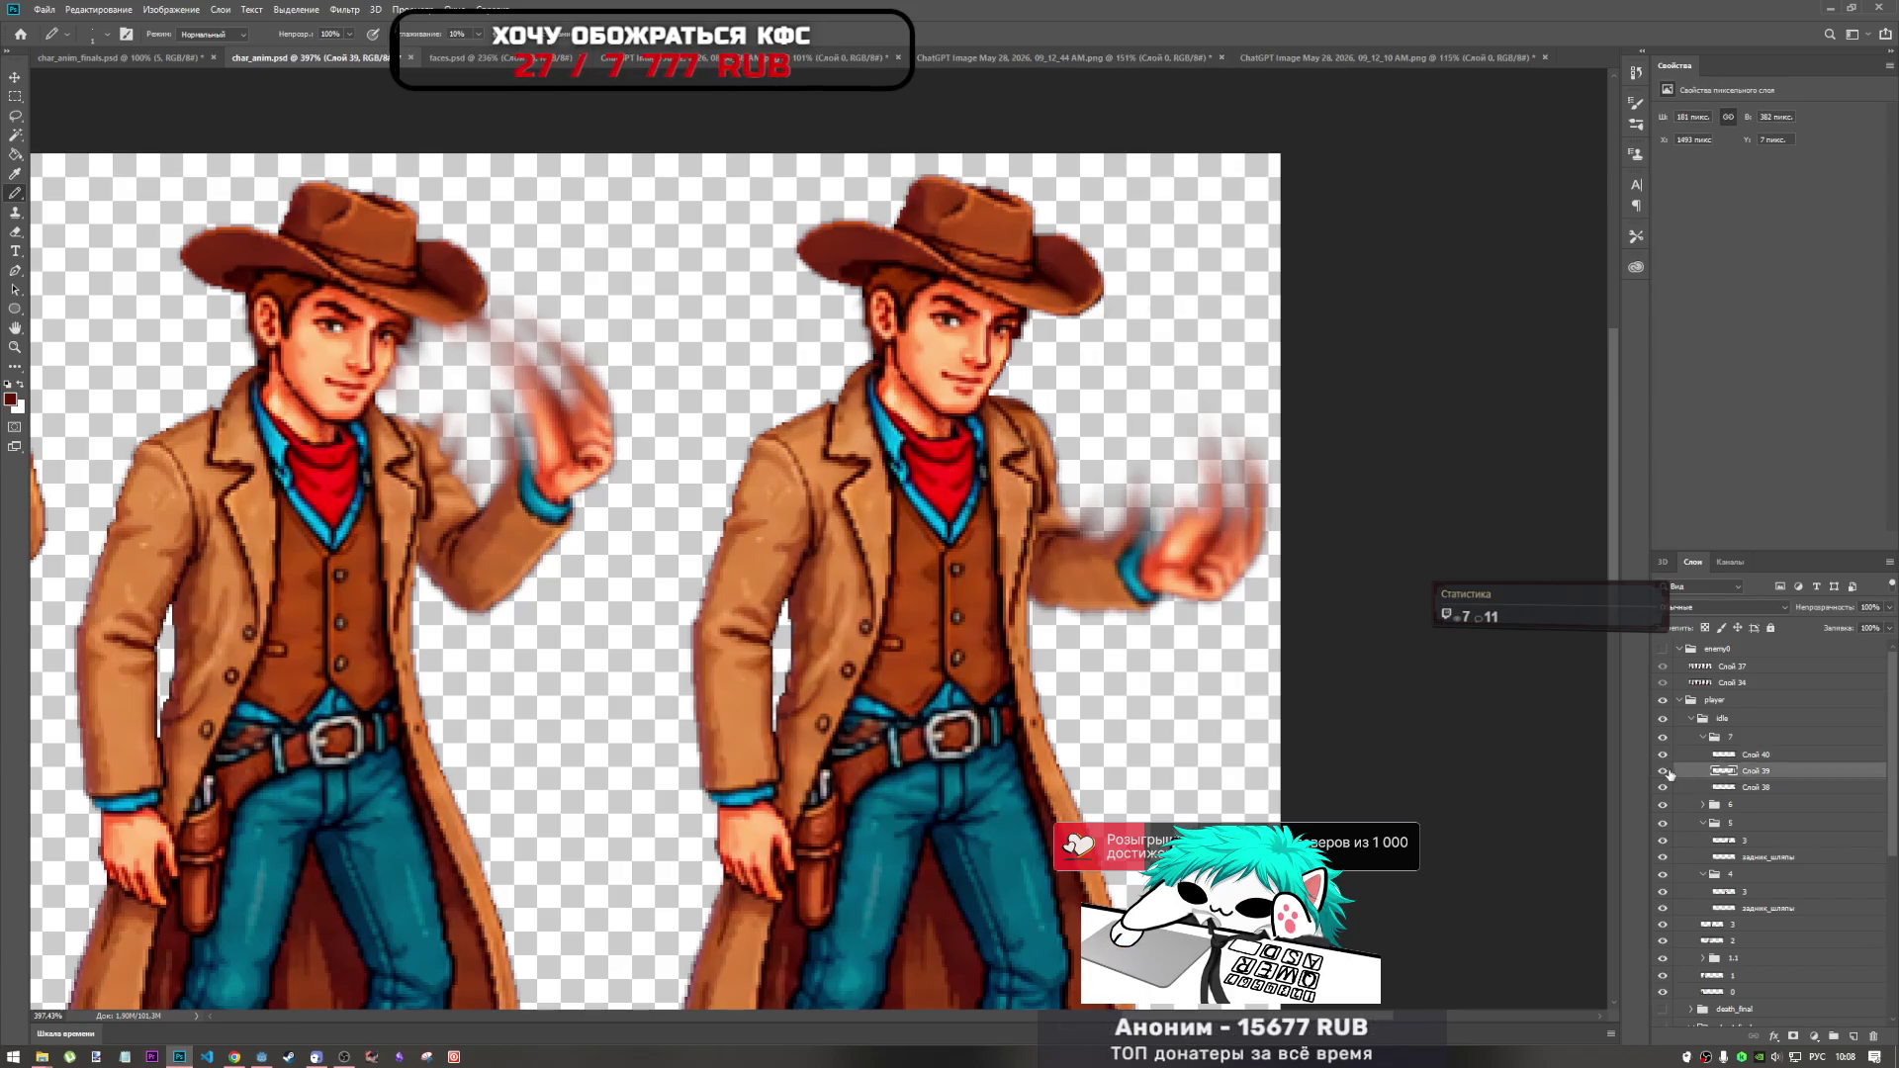
left_click(1737, 759)
left_click(1739, 772, "shift")
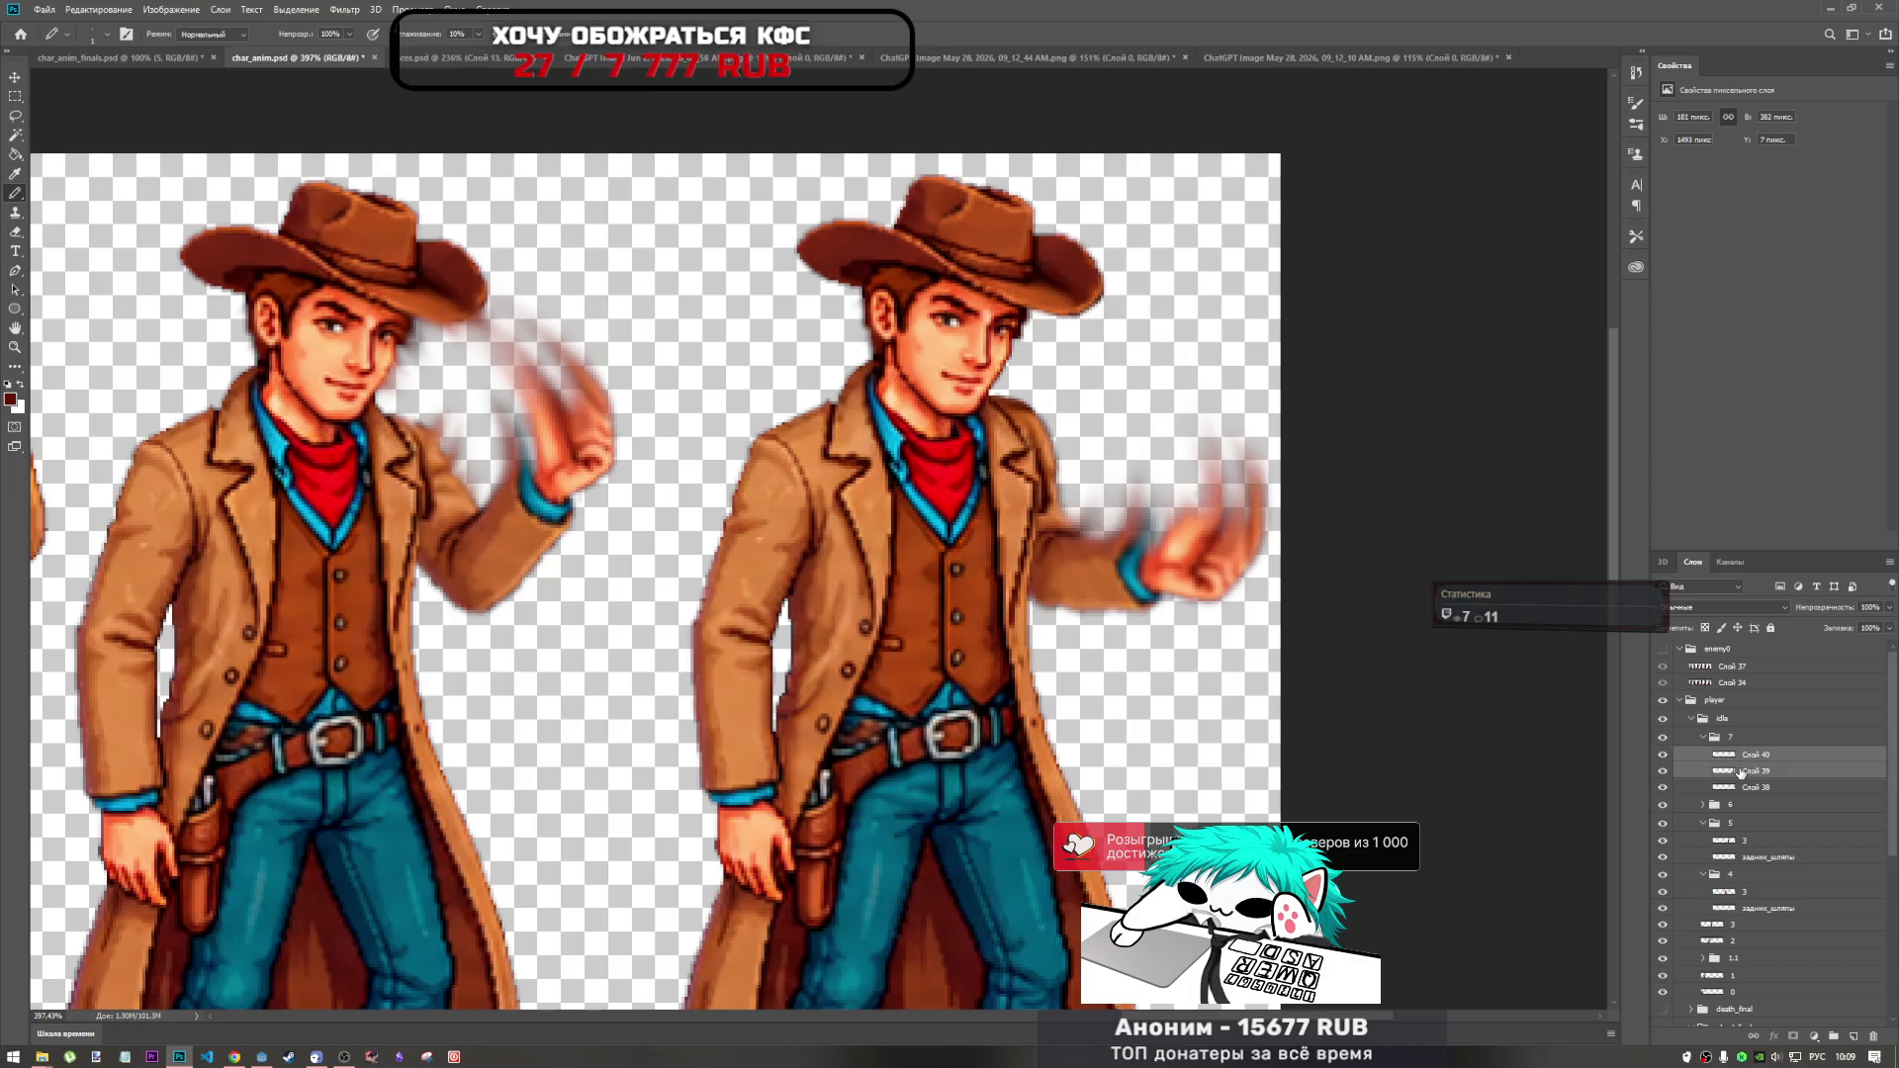
right_click(1724, 771)
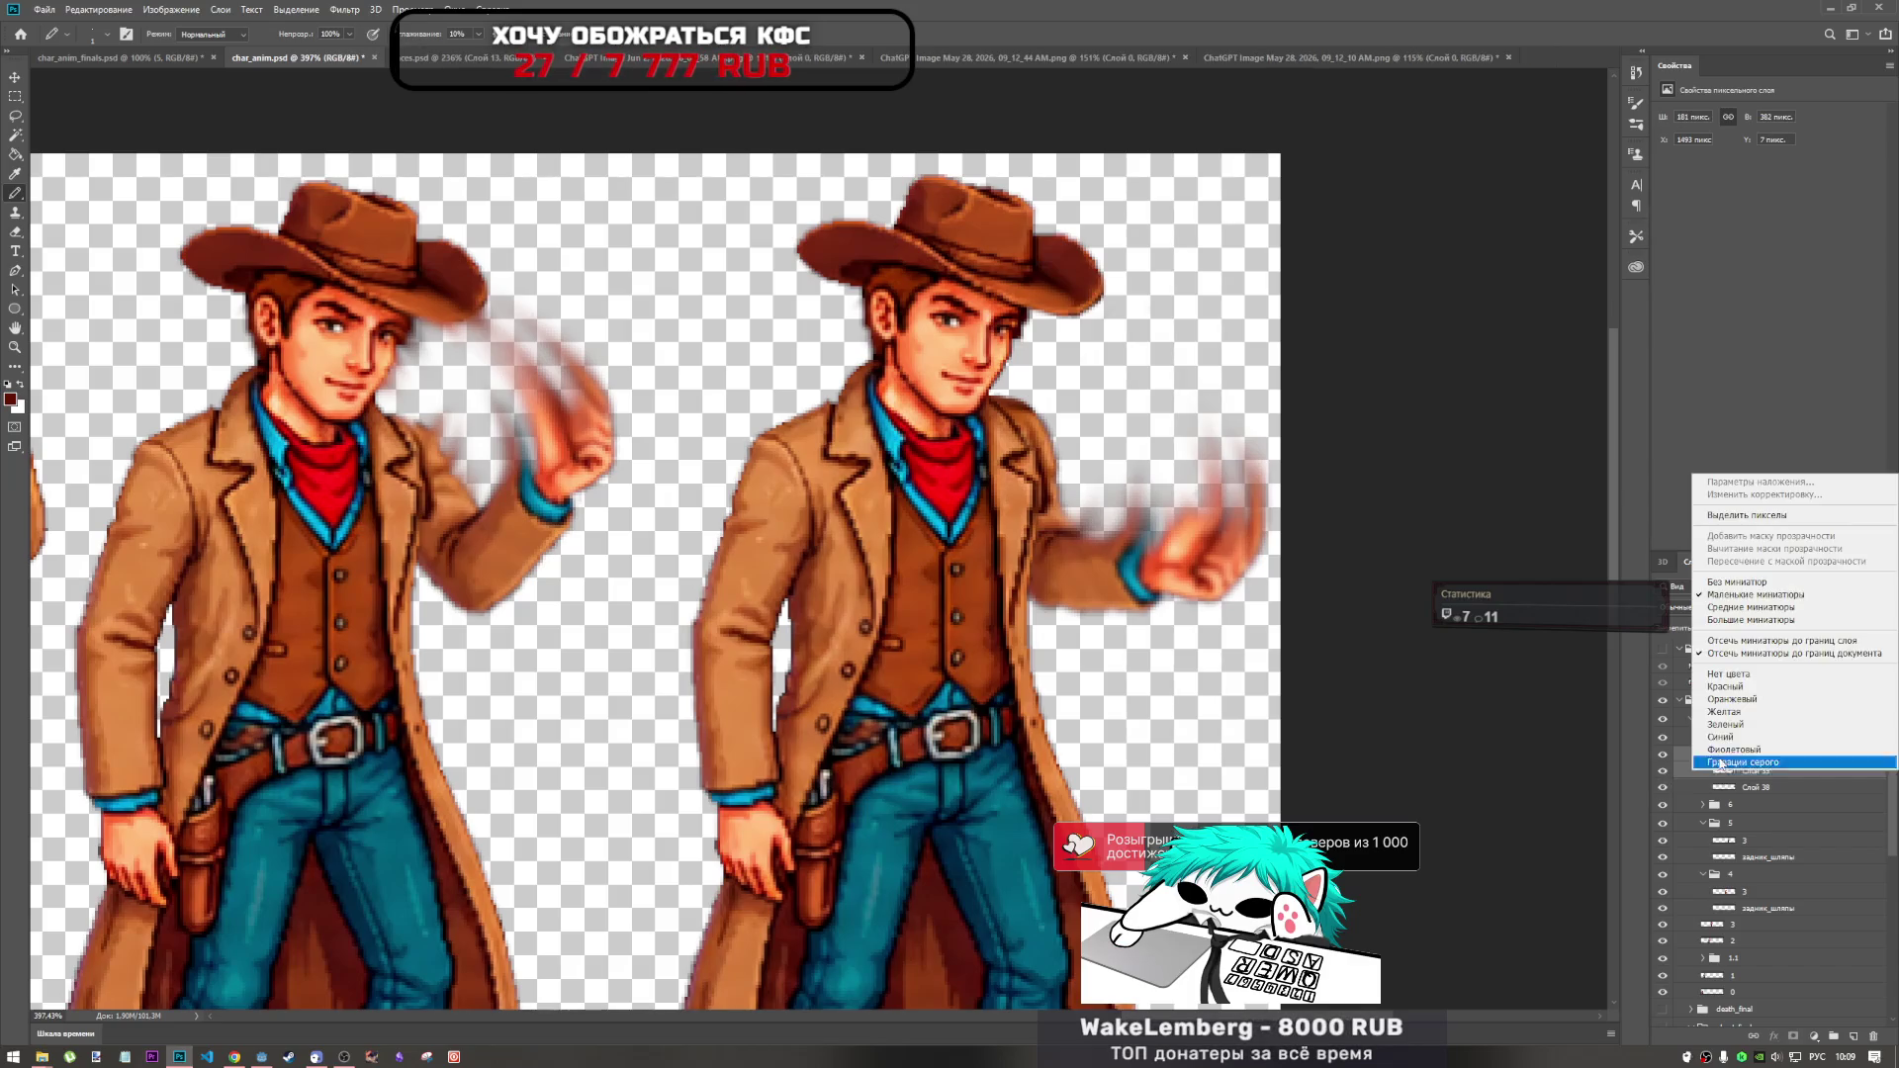
right_click(1694, 778)
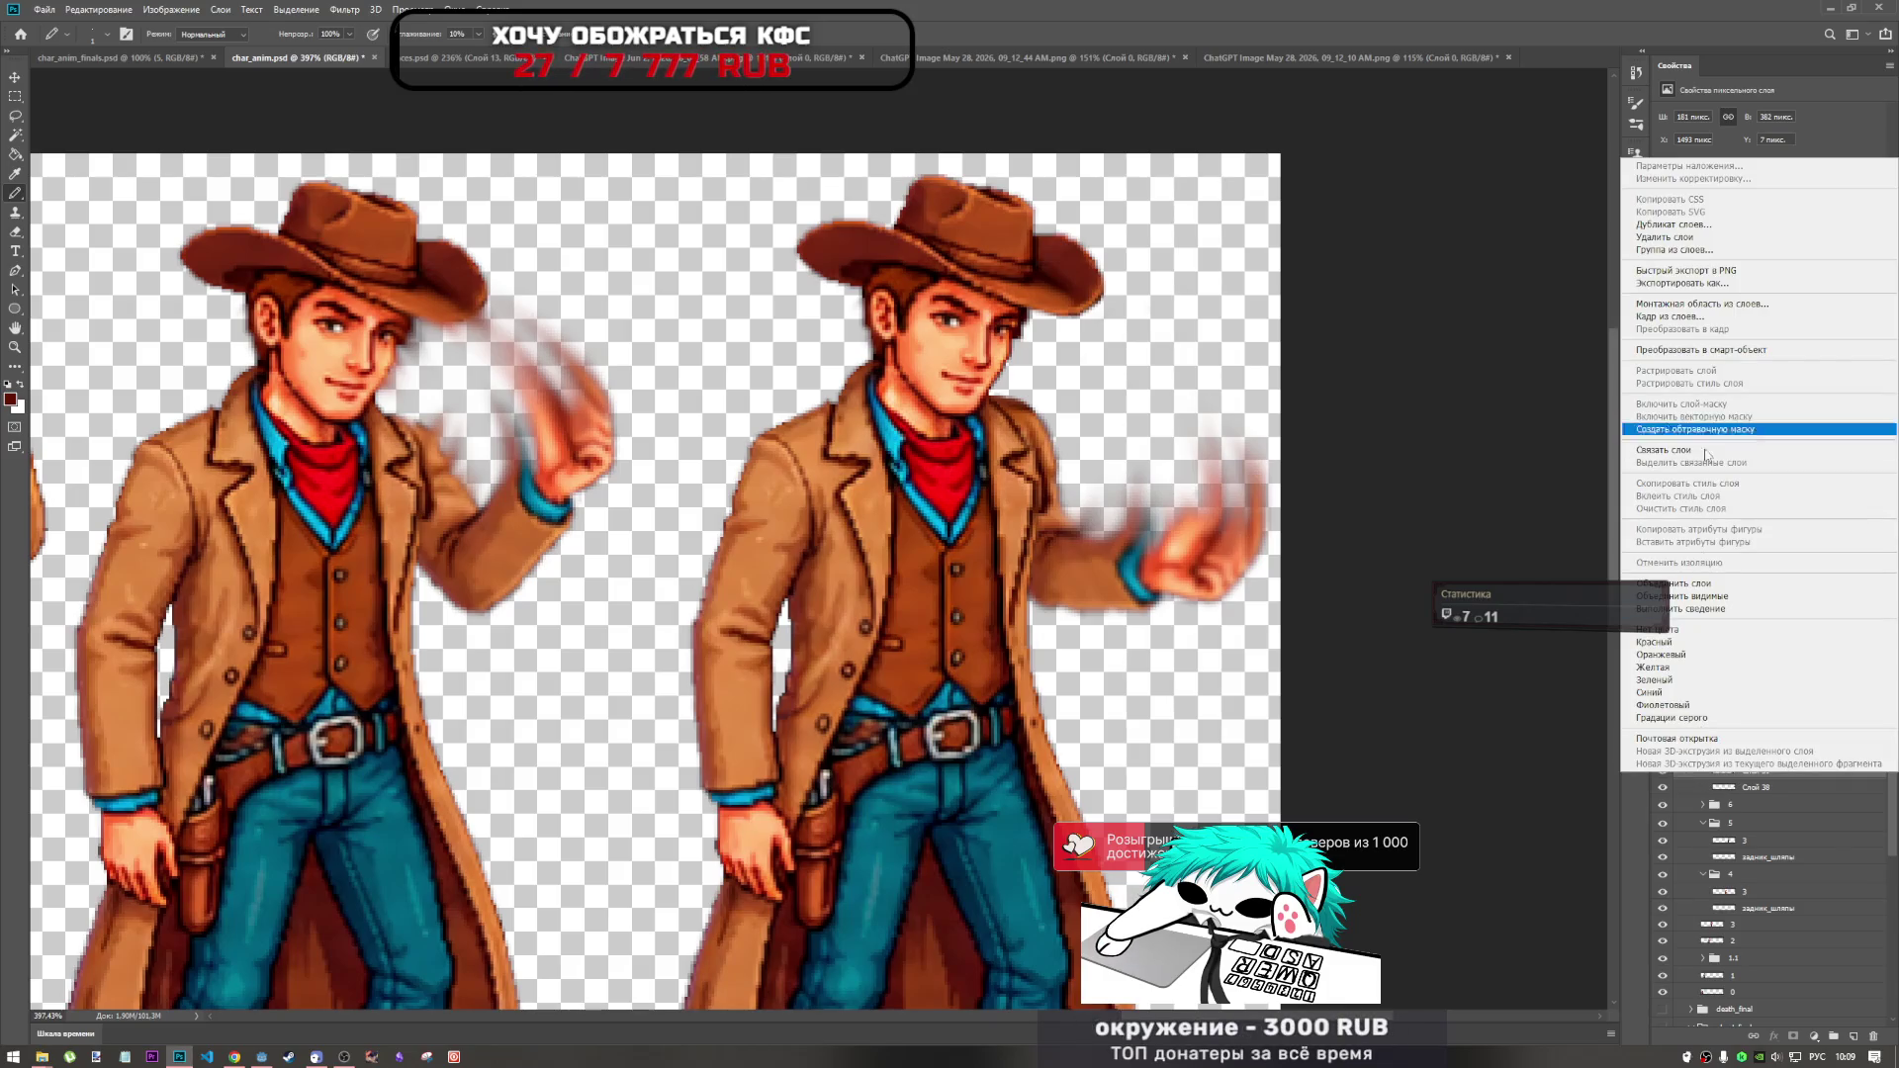
left_click(1681, 584)
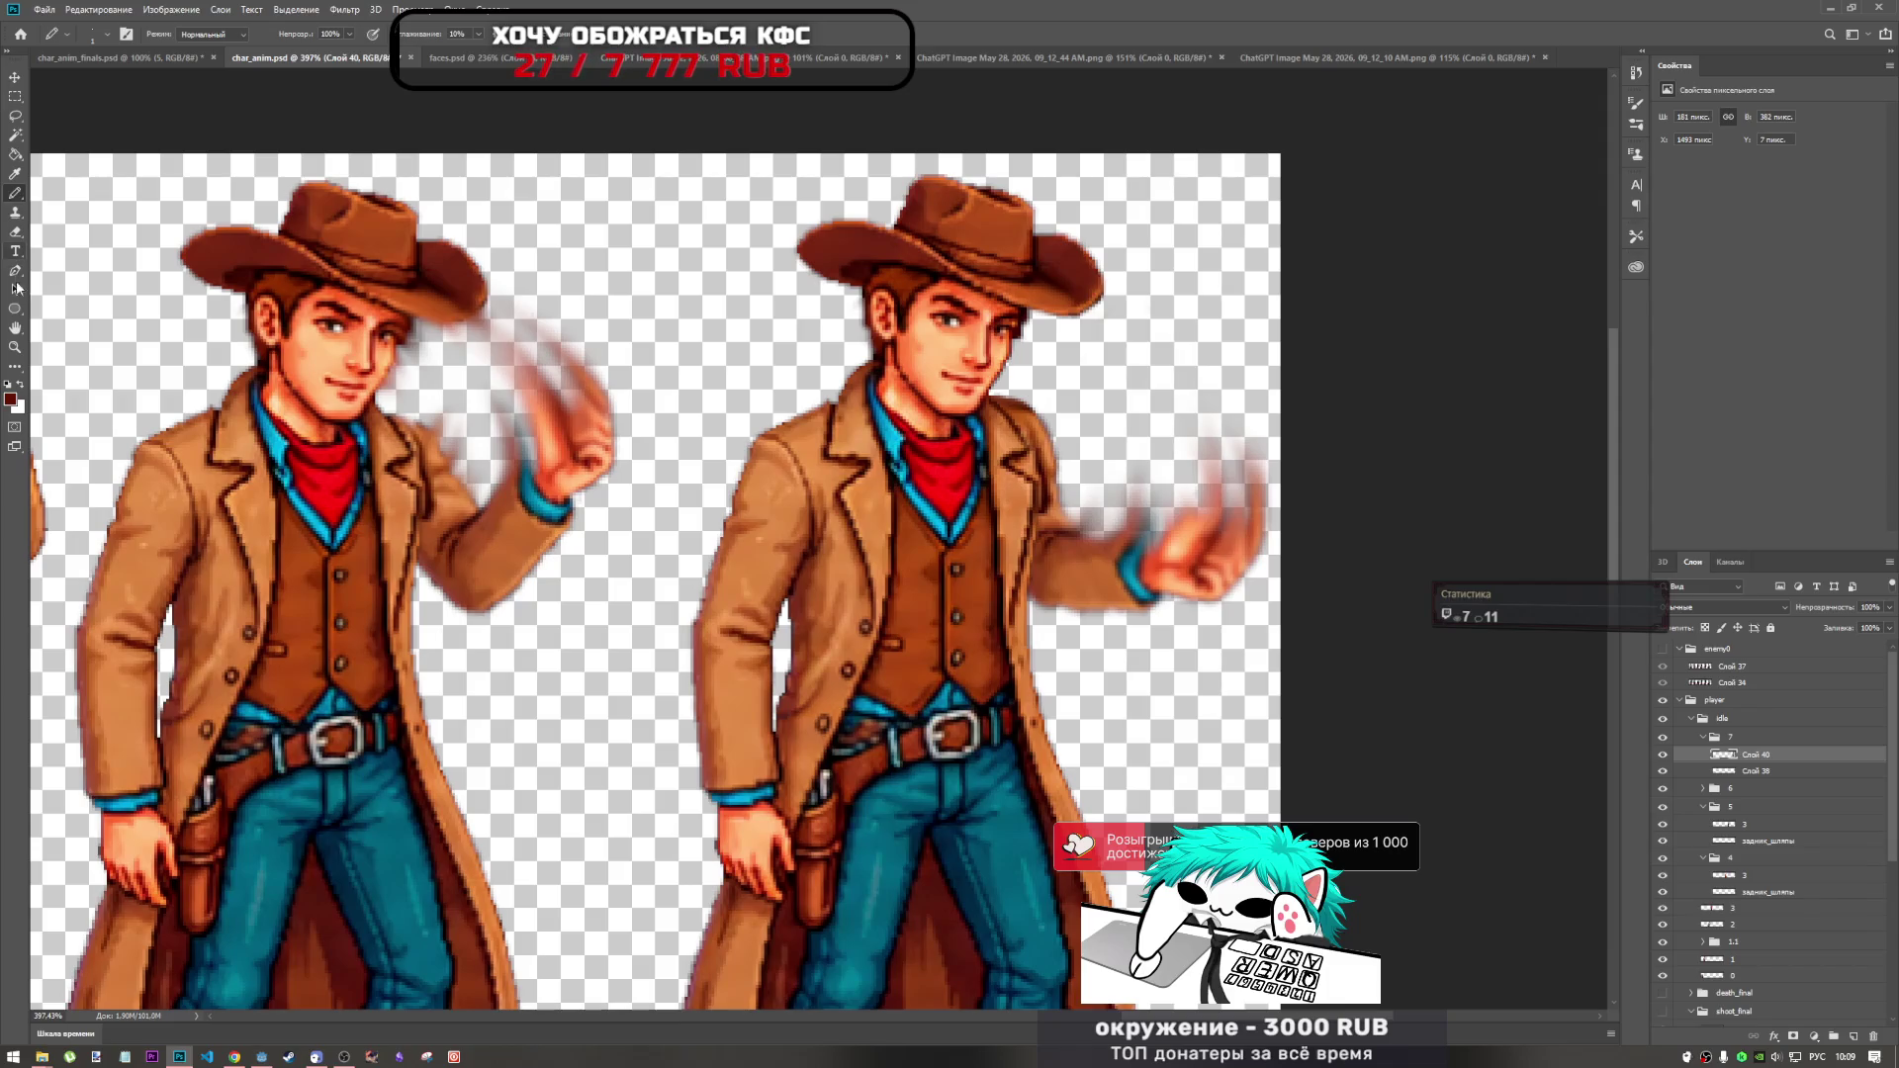
With the Smudge tool at 49% on Слой 38, smear the right cowboy's blurred hand upward into longer streaks.
left_click(15, 366)
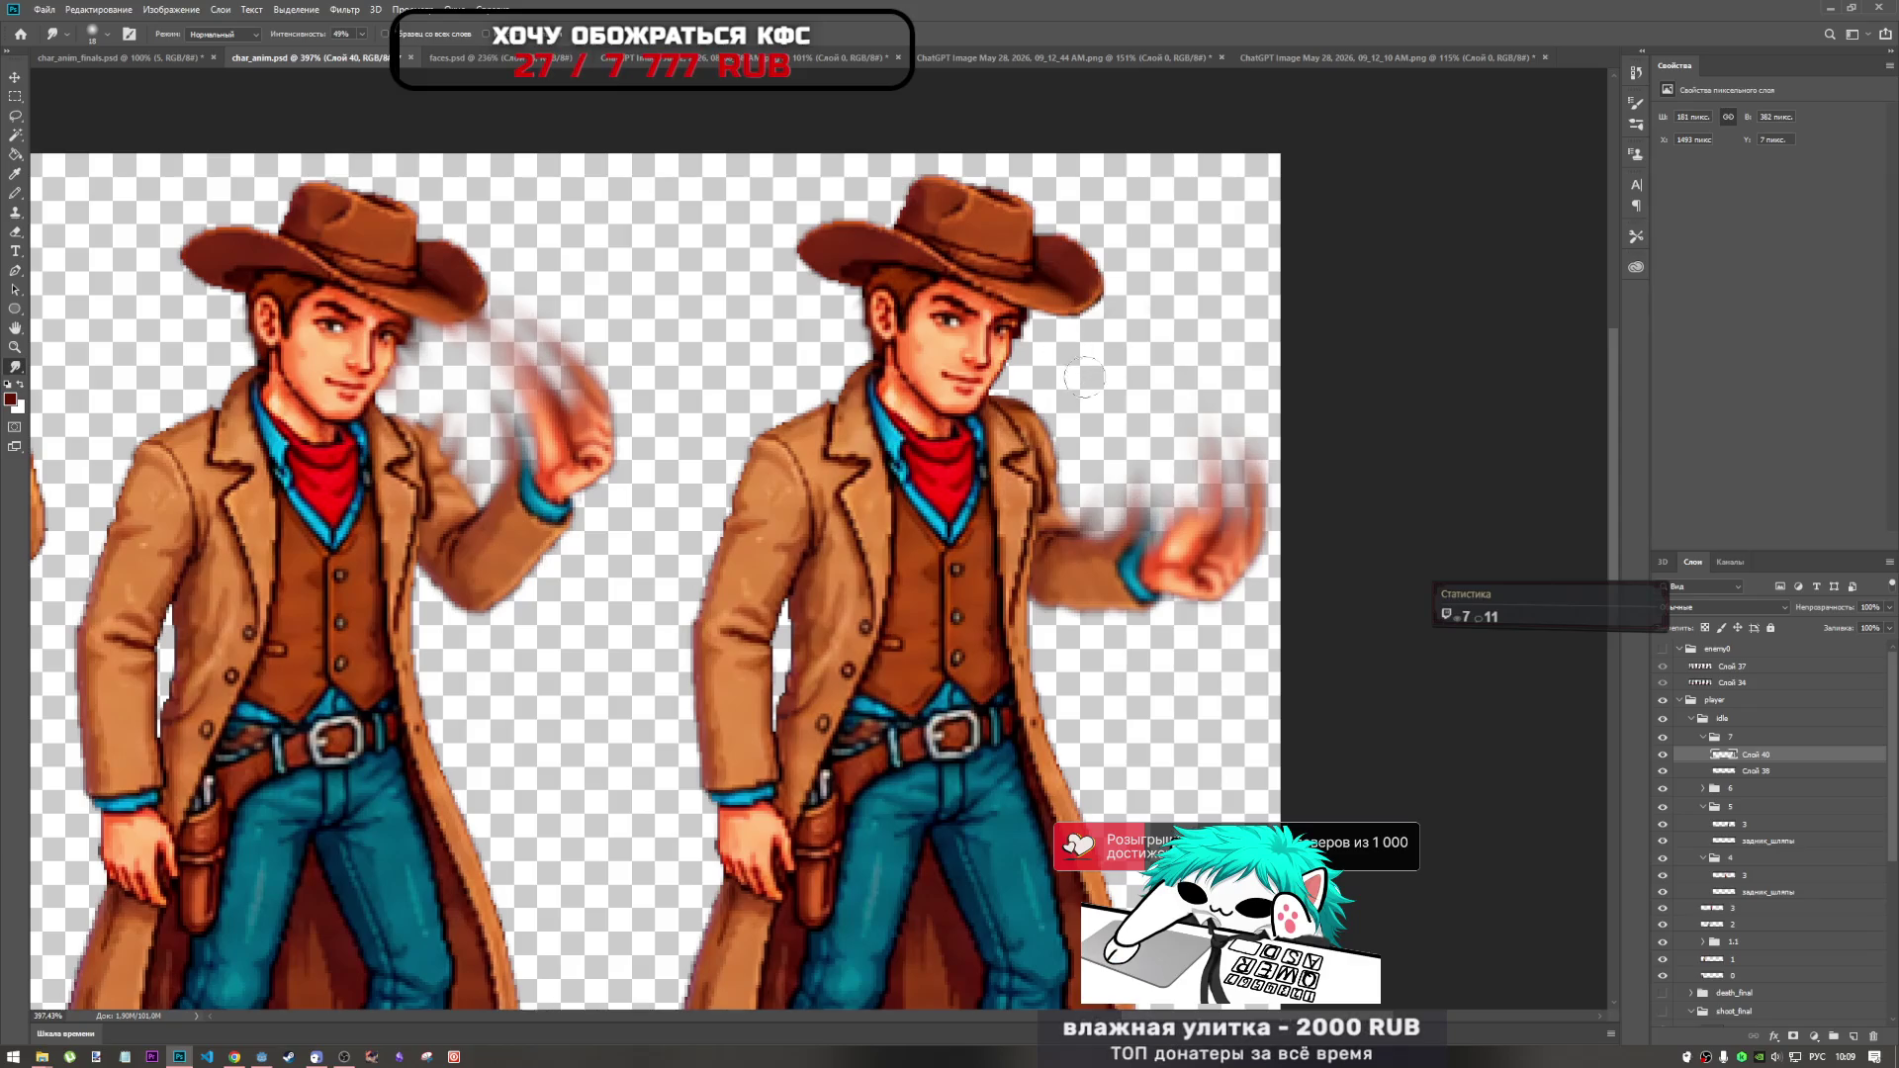
left_click(1727, 772)
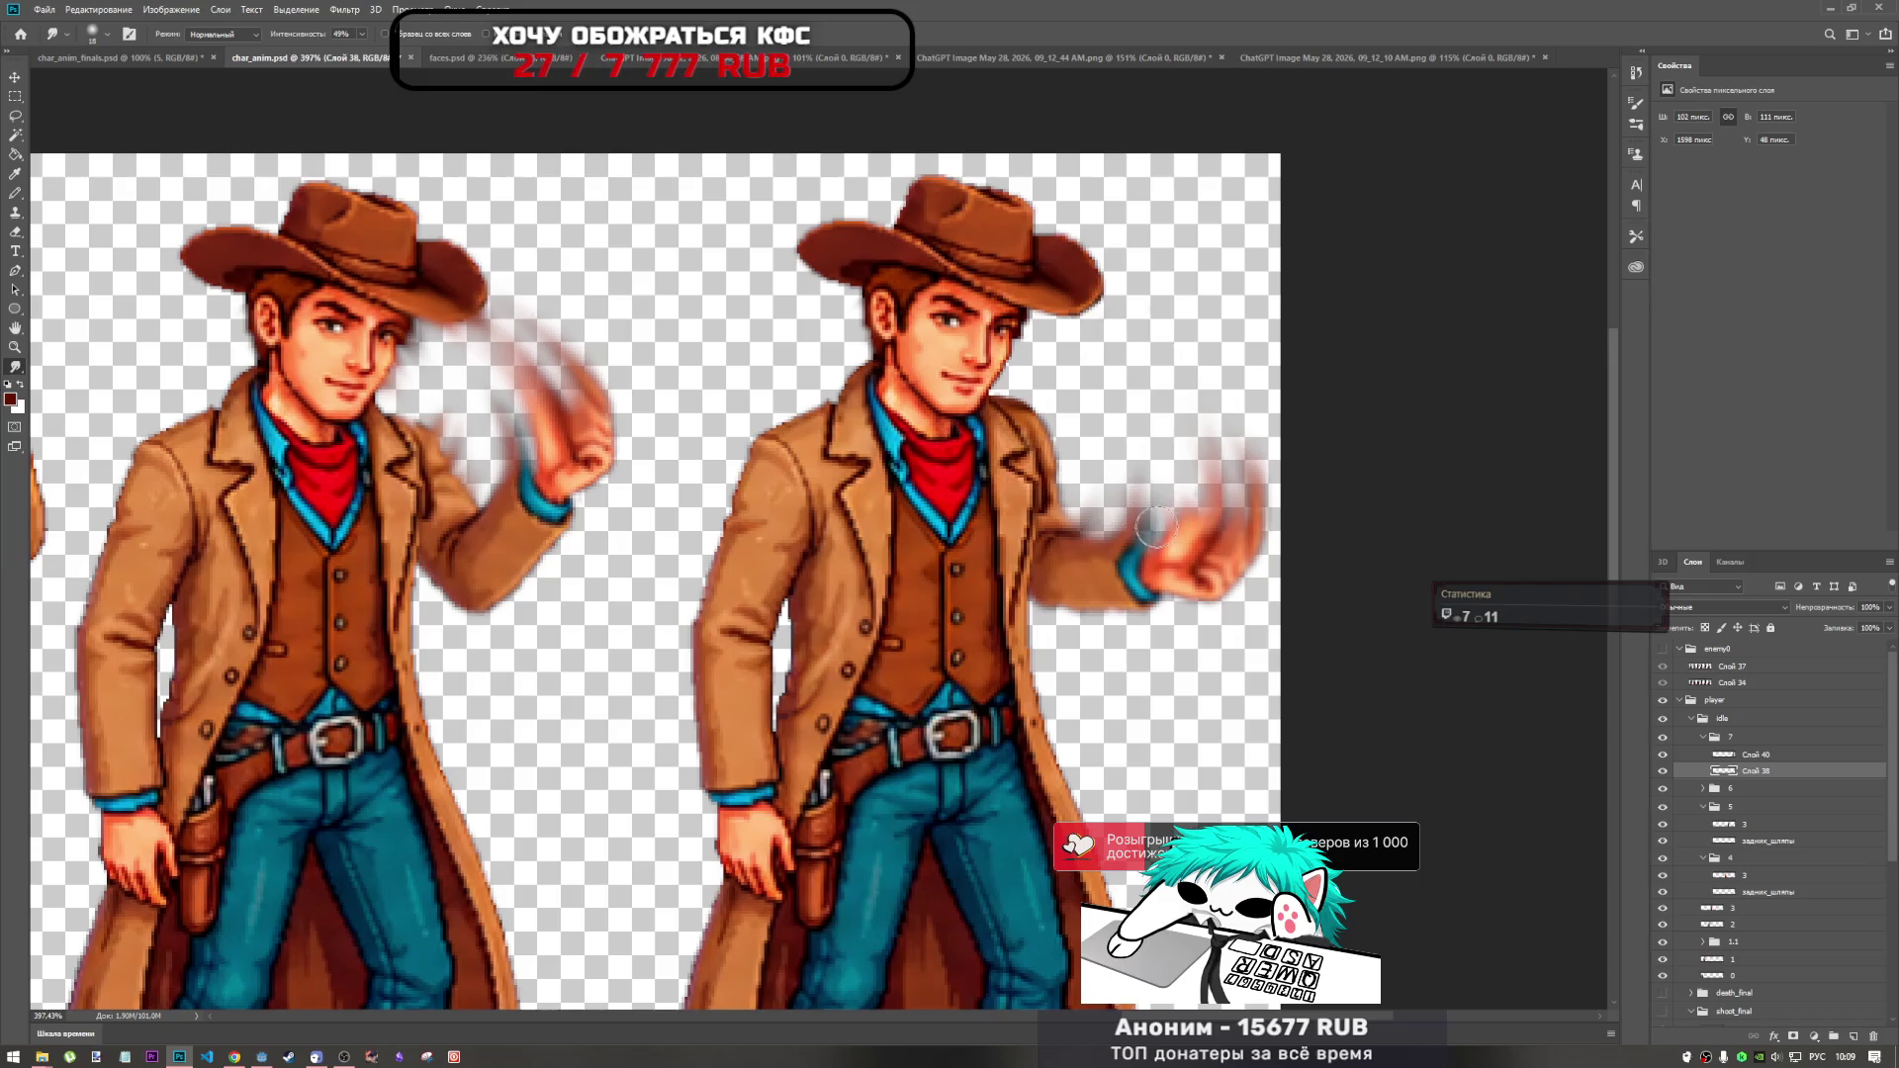
left_click_drag(1207, 494, 1216, 397)
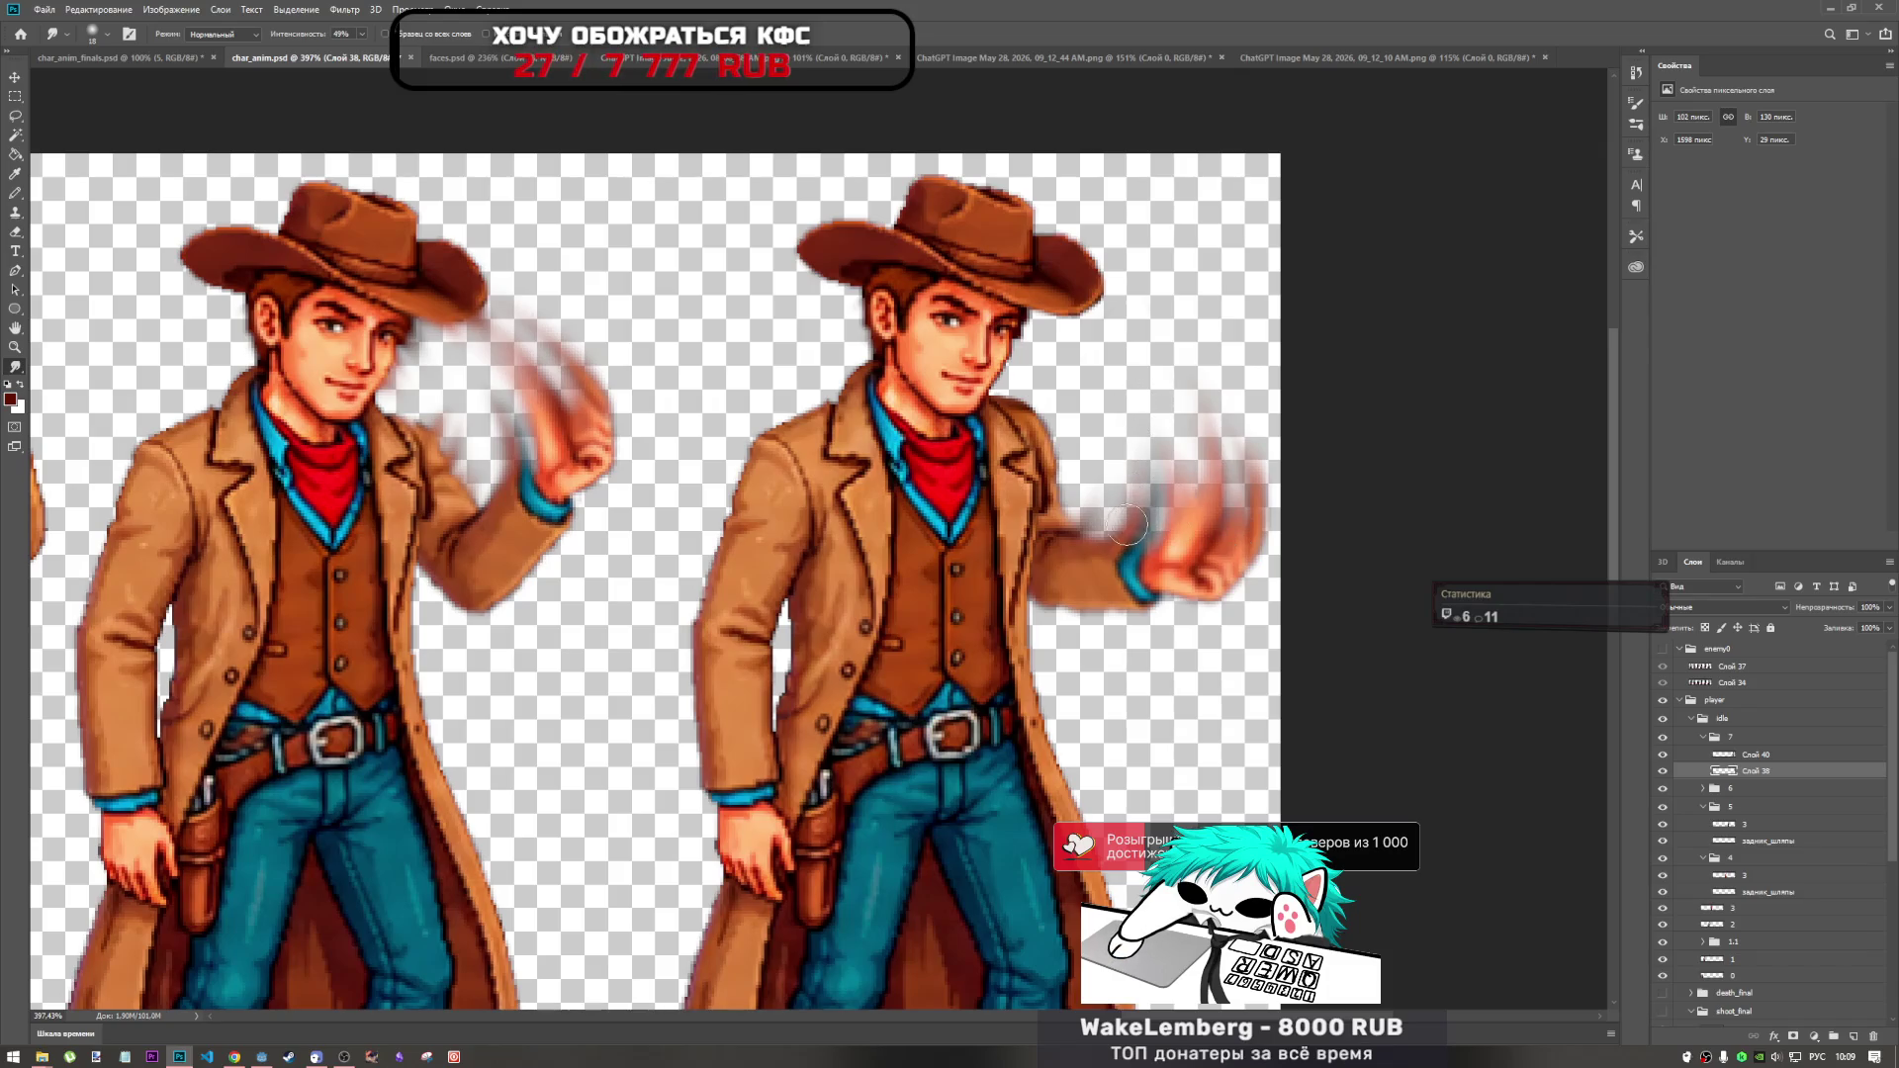
mouse_move(1137, 375)
left_mouse_down()
mouse_move(1167, 445)
mouse_move(1181, 374)
left_mouse_up()
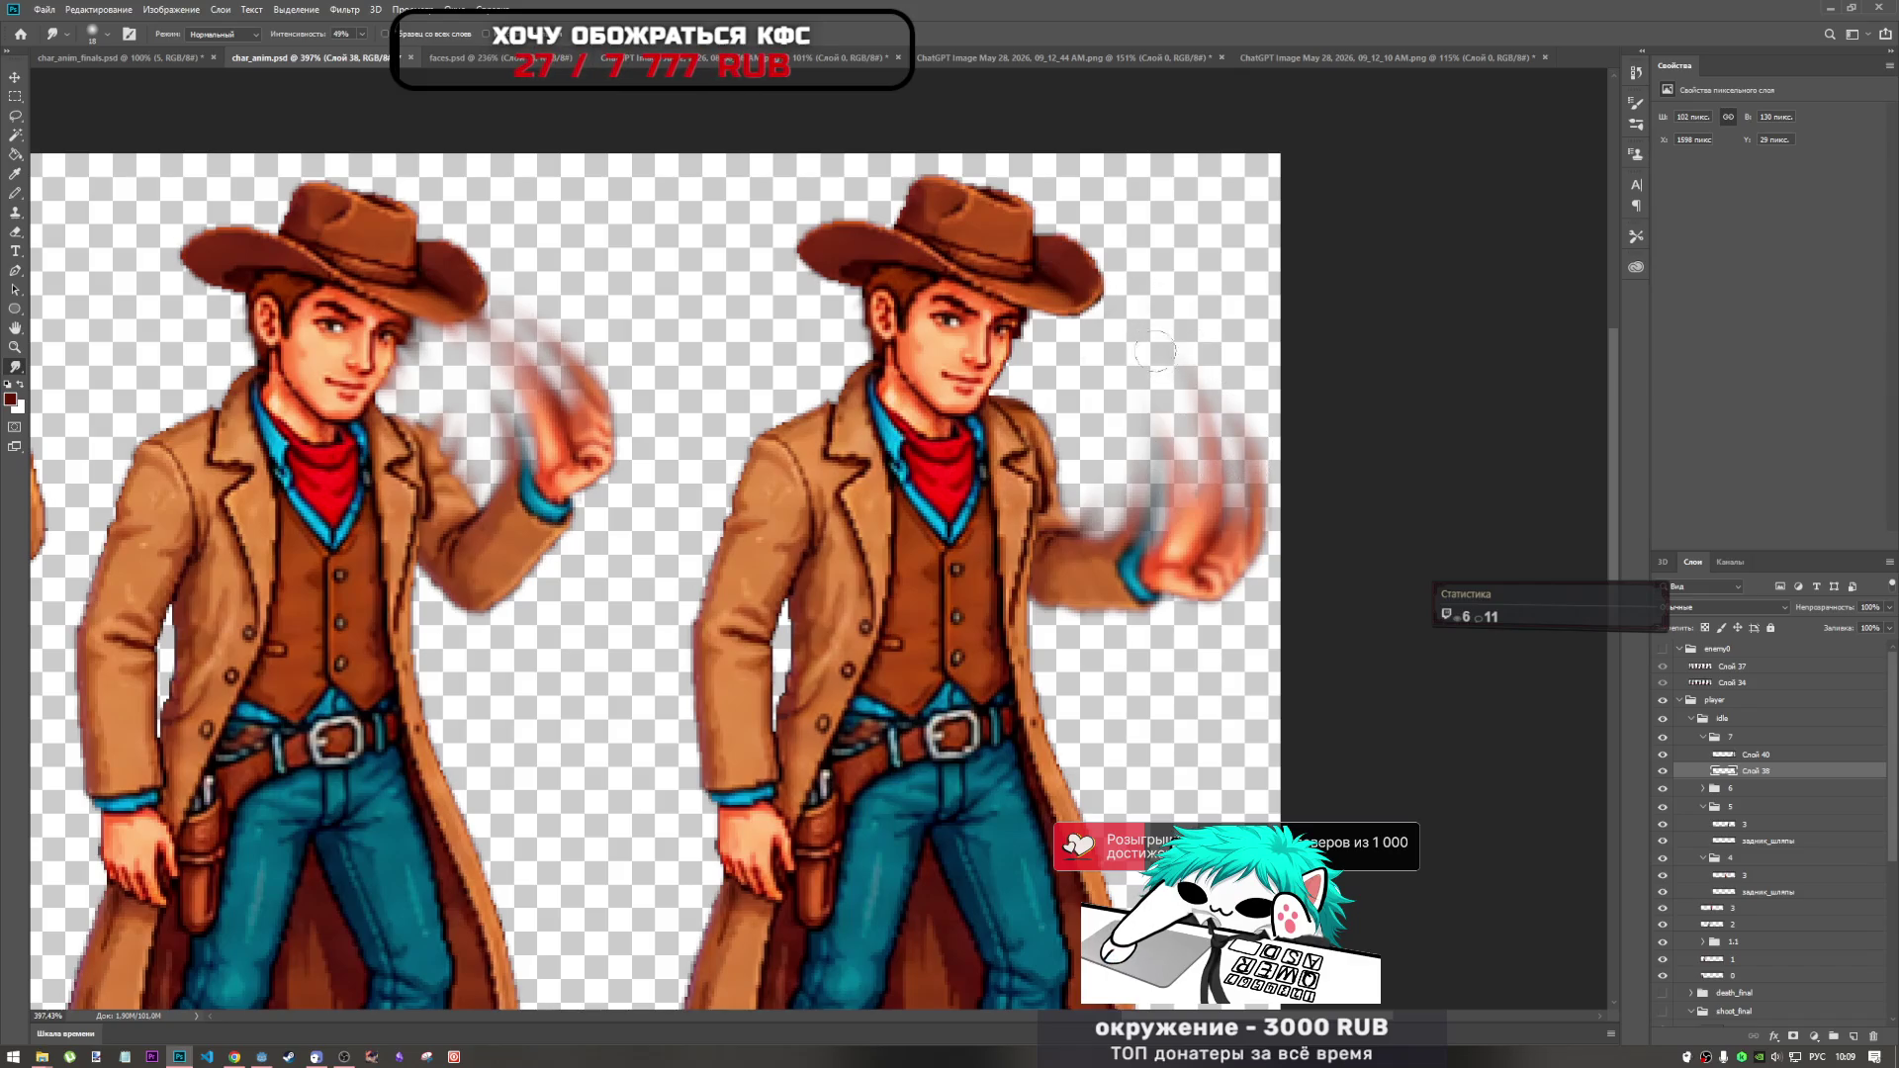
left_click_drag(1192, 450, 1172, 395)
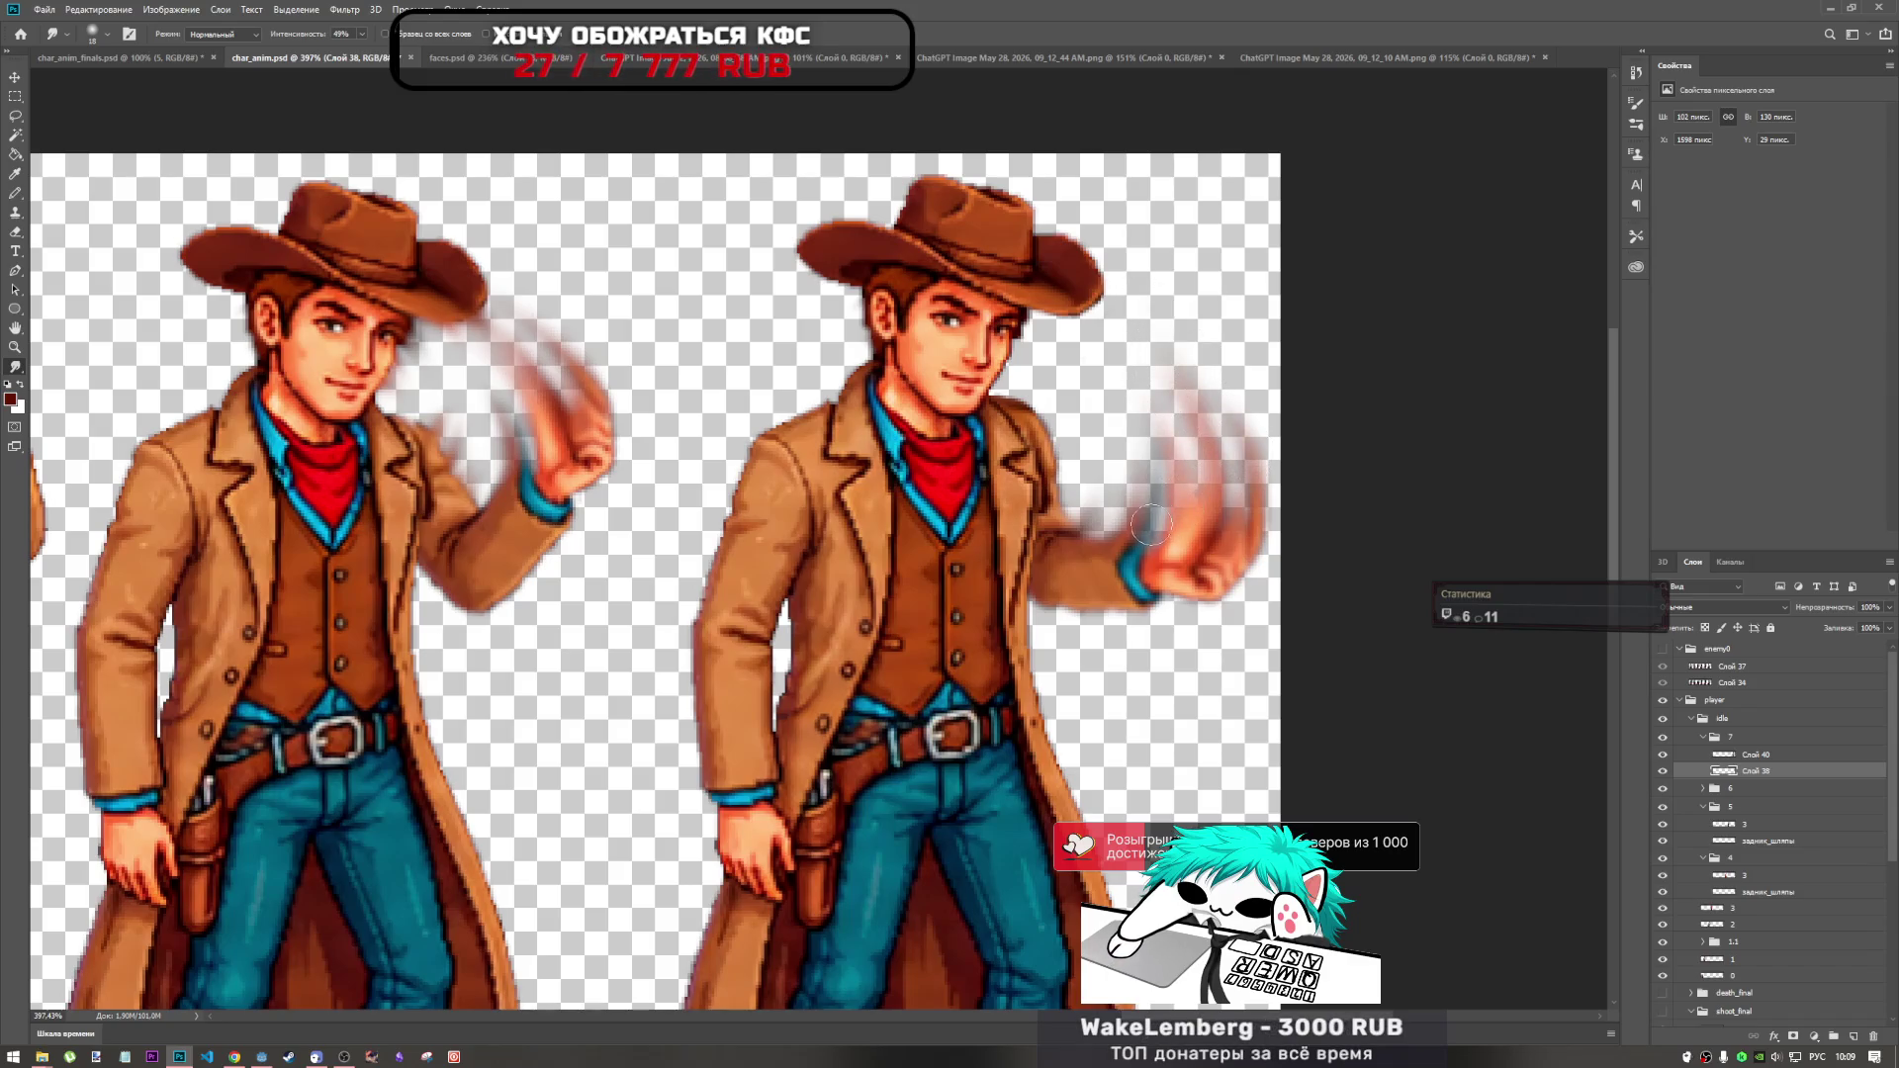
mouse_move(1149, 495)
left_mouse_down()
mouse_move(1098, 534)
mouse_move(1098, 445)
mouse_move(1097, 524)
mouse_move(1078, 445)
left_mouse_up()
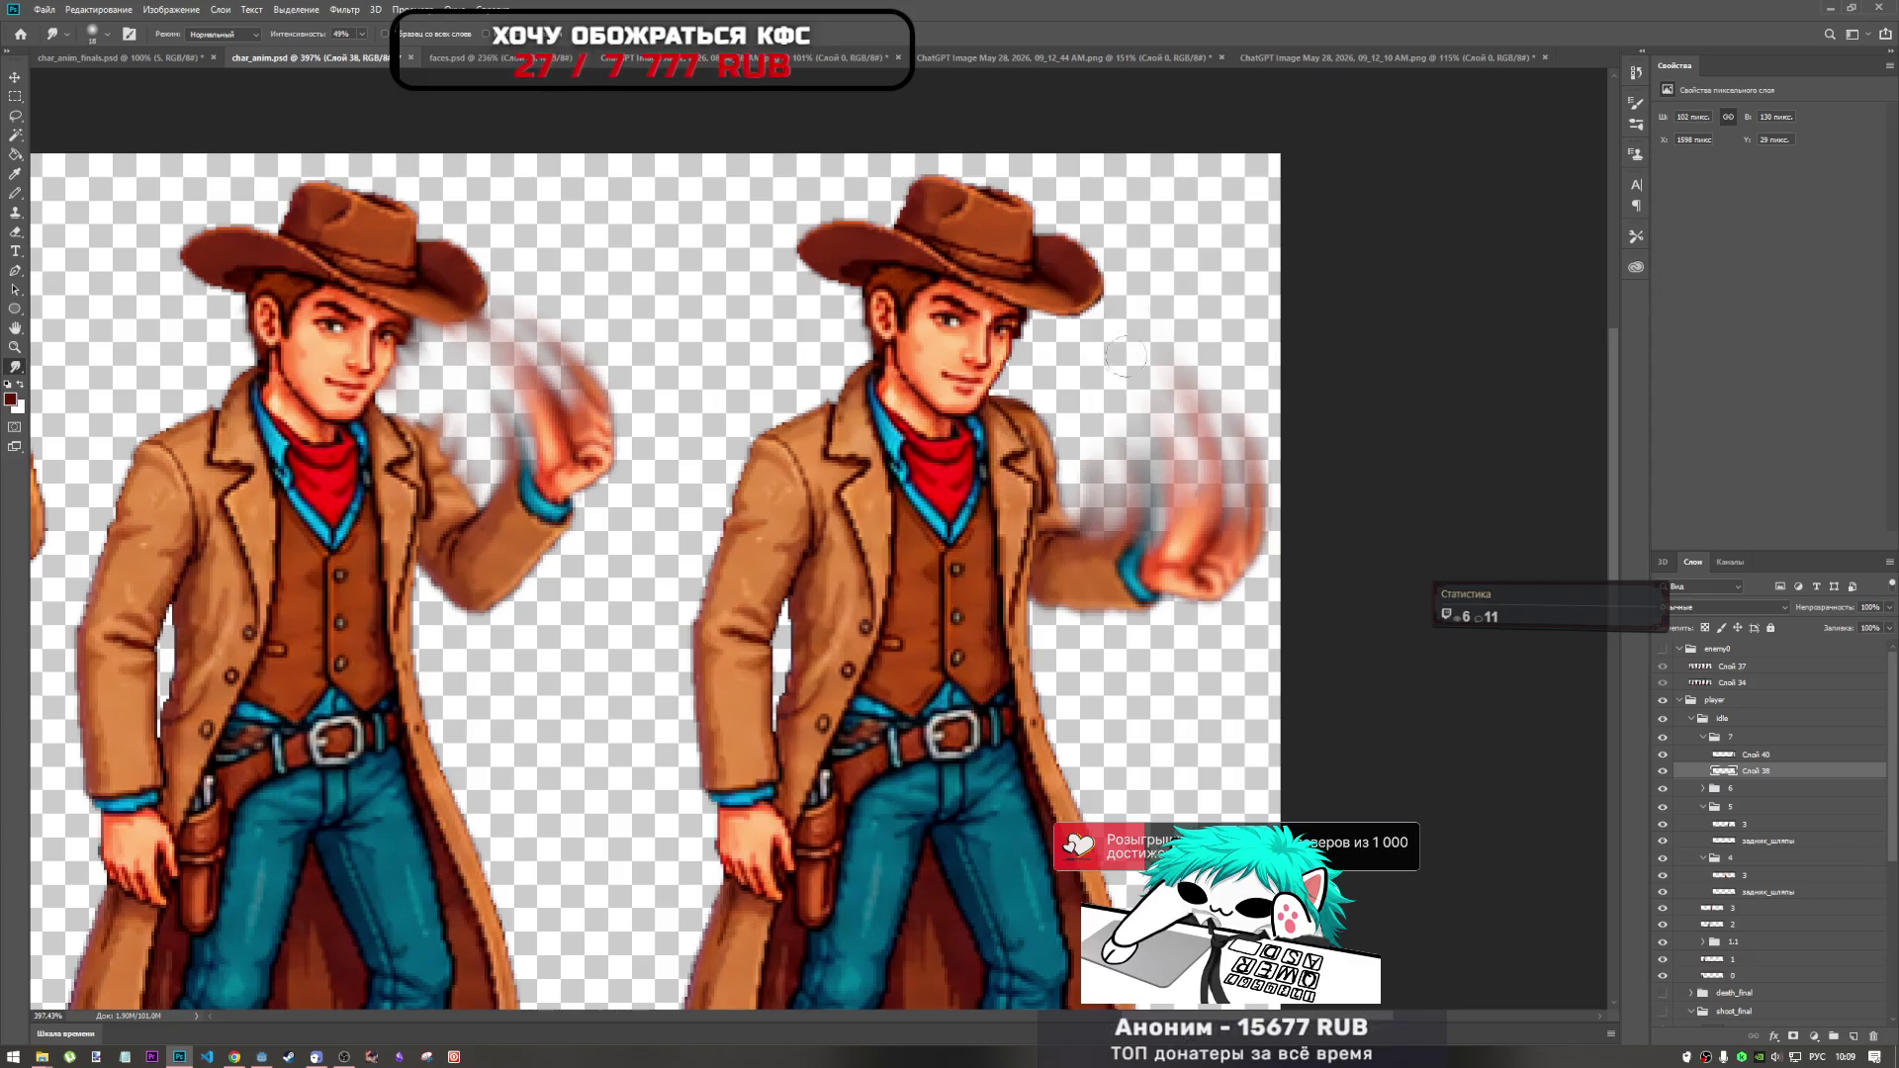
scroll(1191, 460, "down", 4)
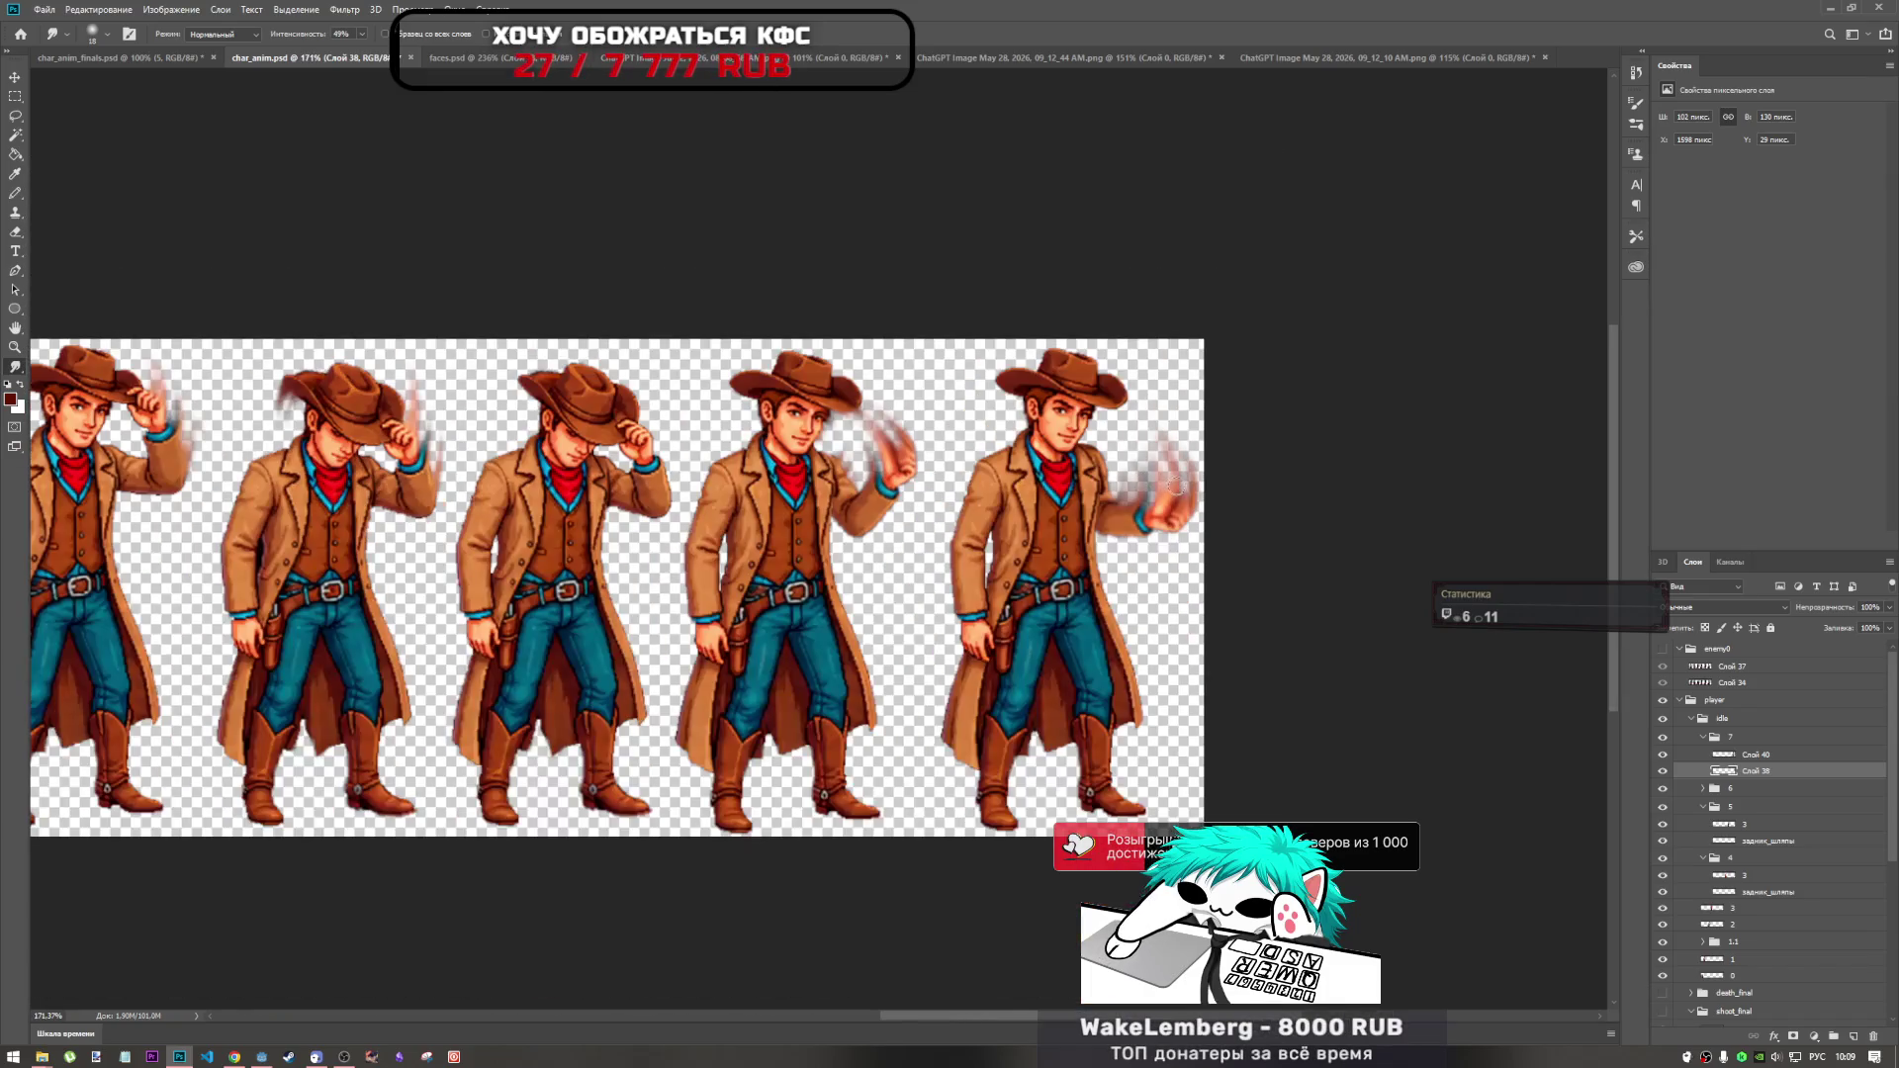
scroll(1157, 445, "up", 3)
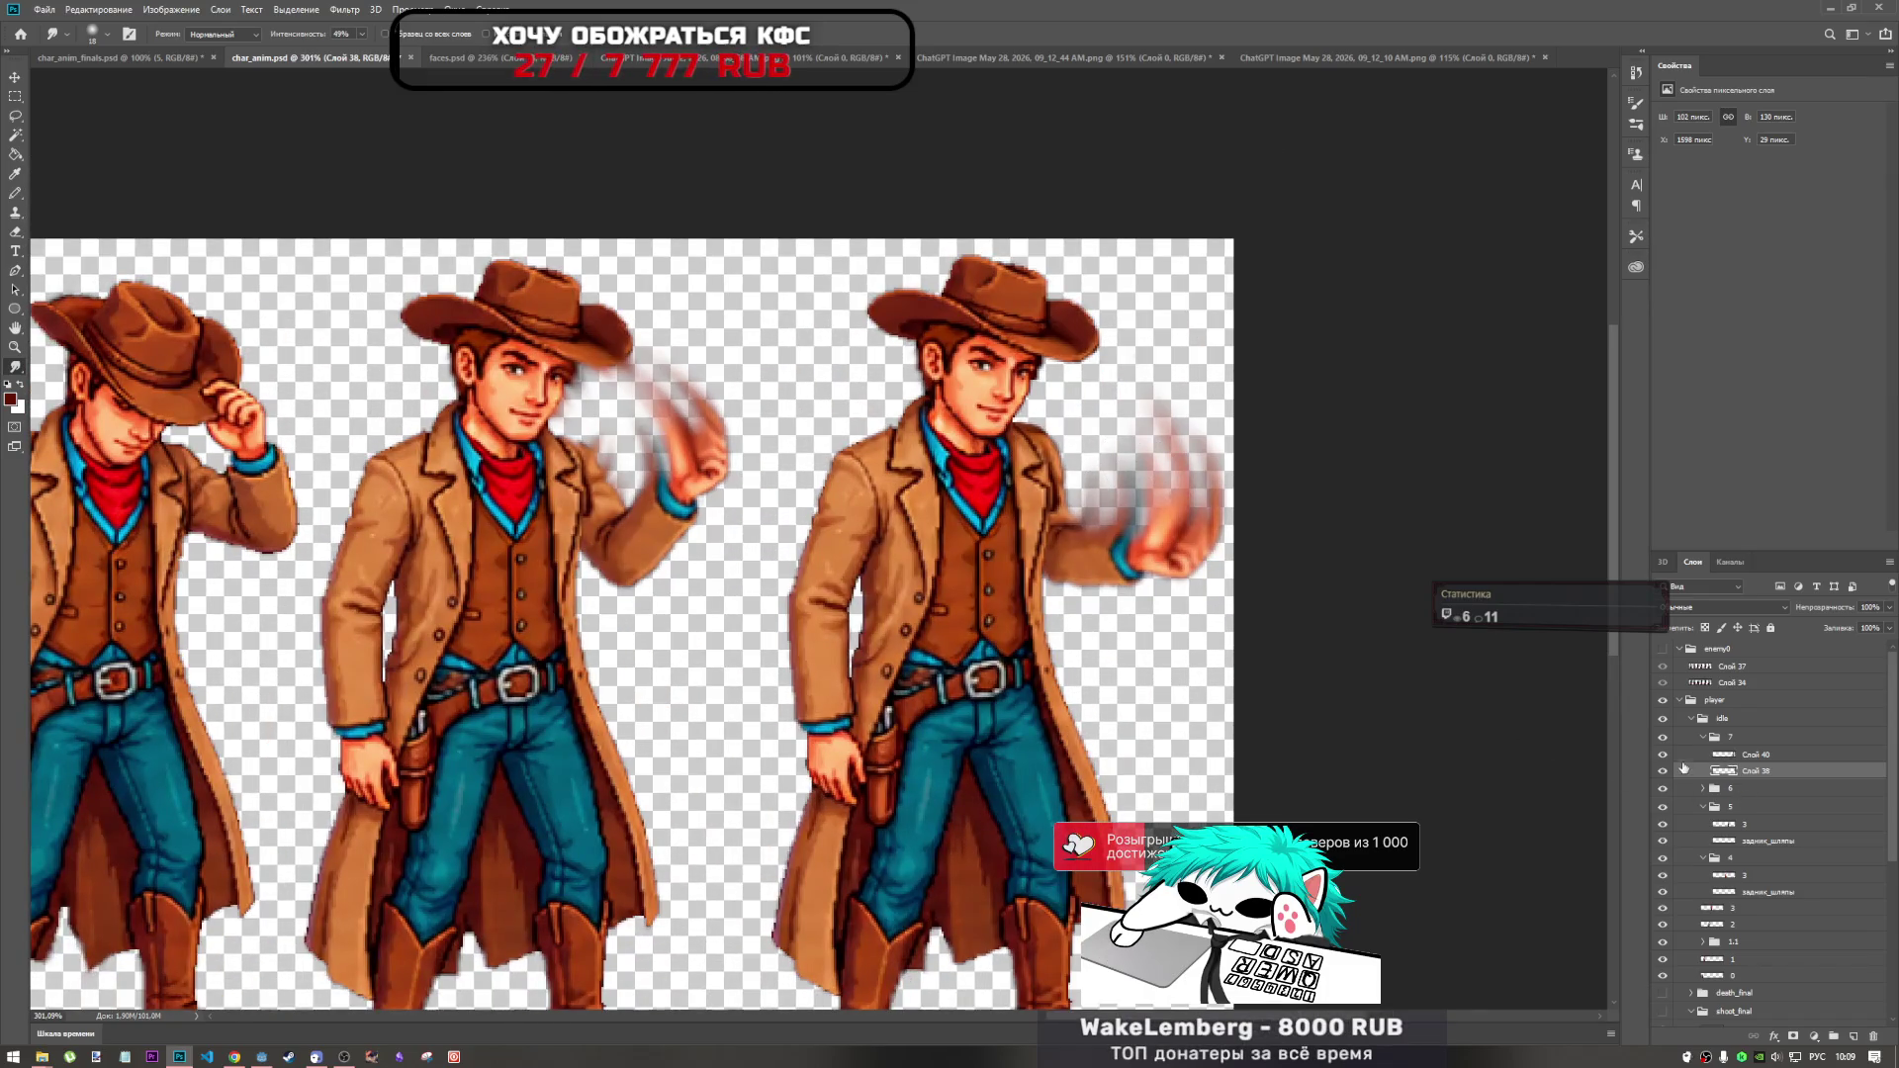
Collapse frame group 7 and expand group 6, checking each cowboy's visibility.
left_click(1662, 770)
left_click(1662, 770)
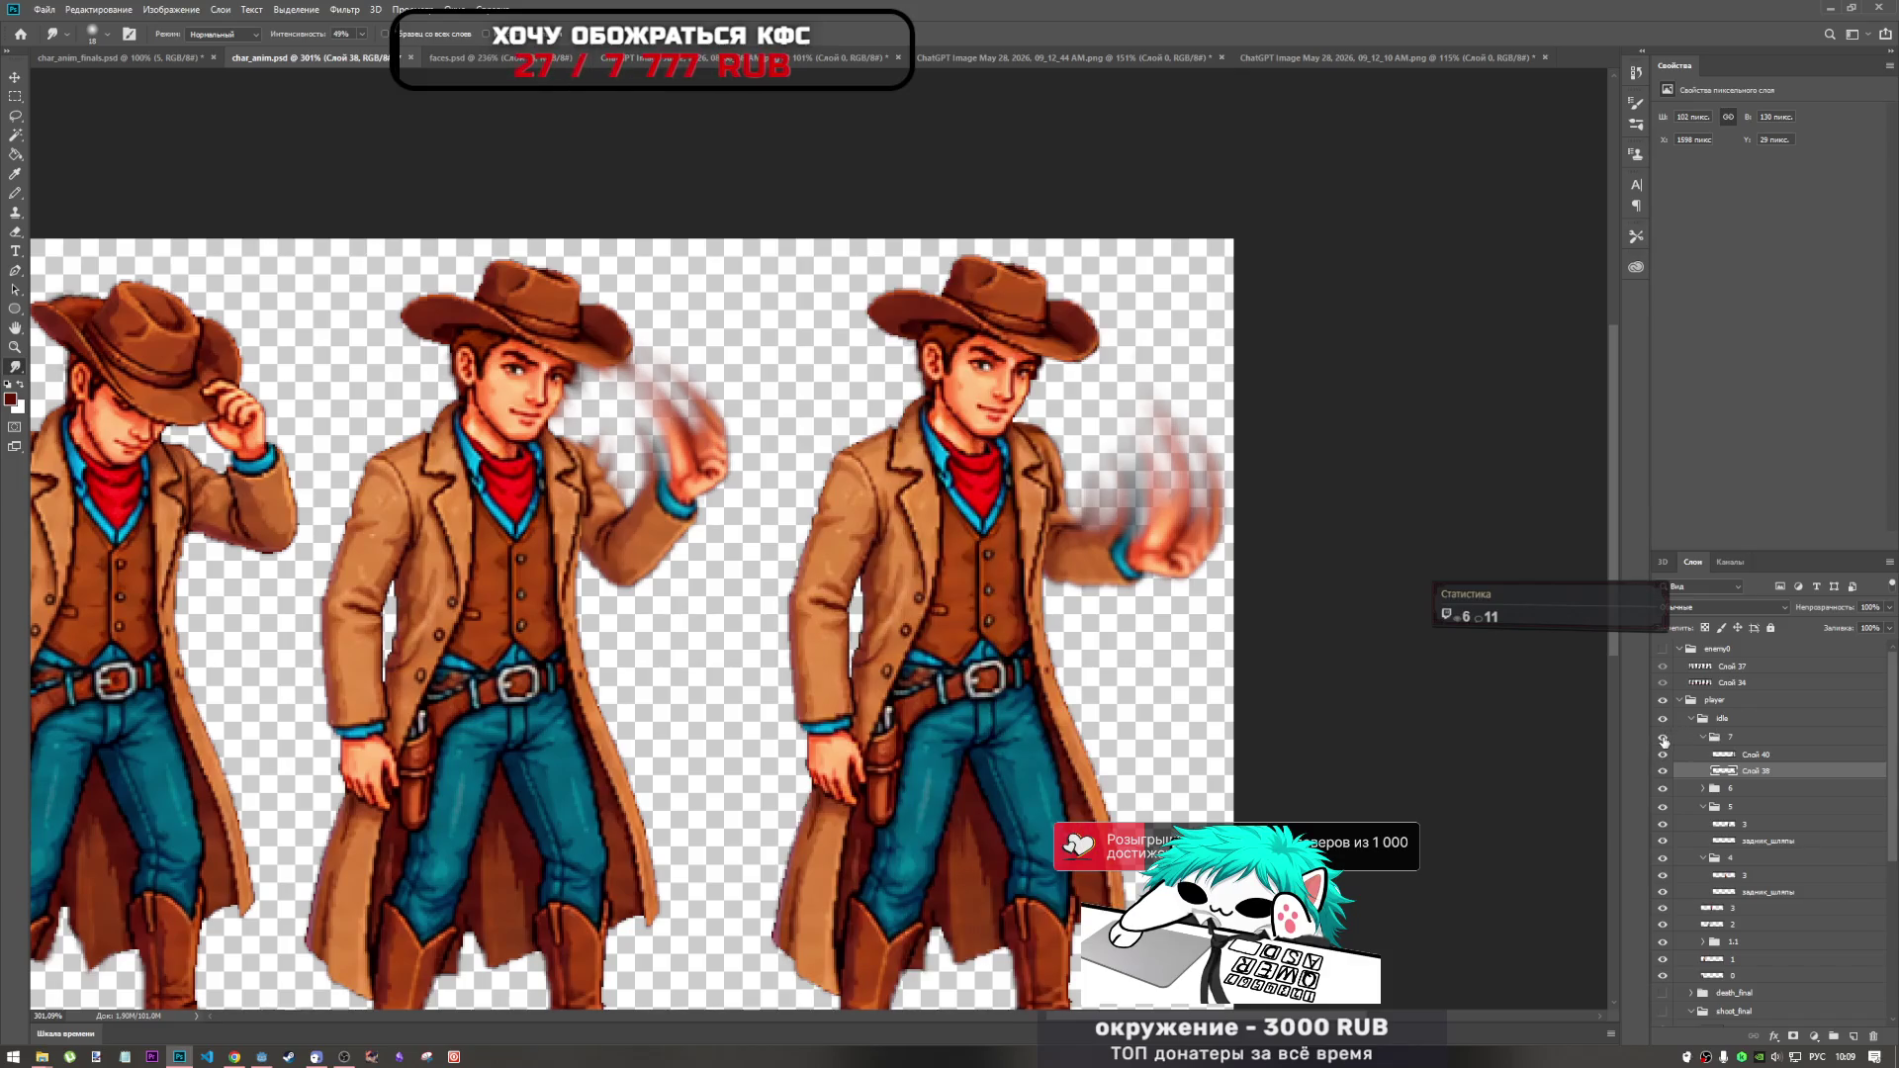
left_click(1703, 740)
left_click(1665, 756)
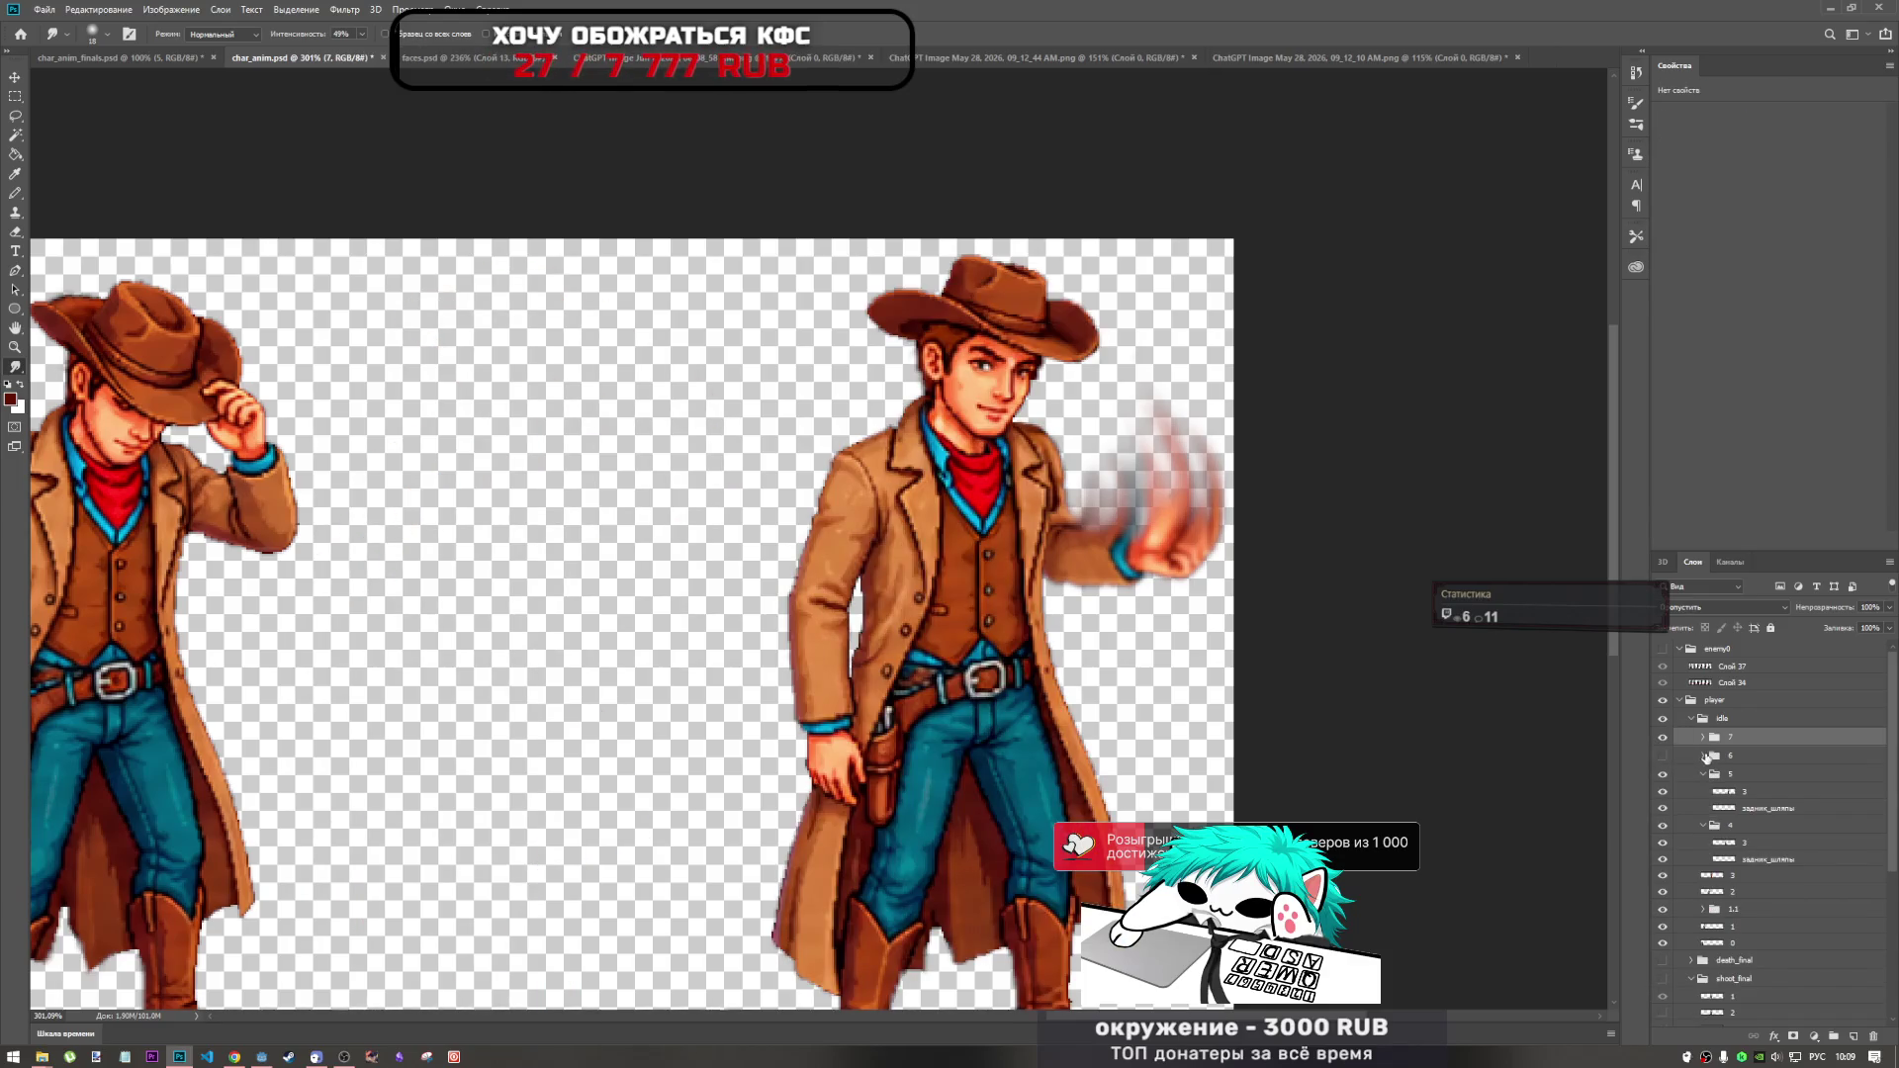
left_click(1665, 757)
left_click(1702, 756)
Compare the middle cowboy with Слой 39 hidden and shown, then make Слой 38 the working layer.
left_click(1662, 757)
left_click(1662, 756)
left_click(1742, 788)
left_click(1740, 772)
left_click(1663, 772)
left_click(1663, 773)
left_click(1742, 789)
scroll(593, 425, "up", 5)
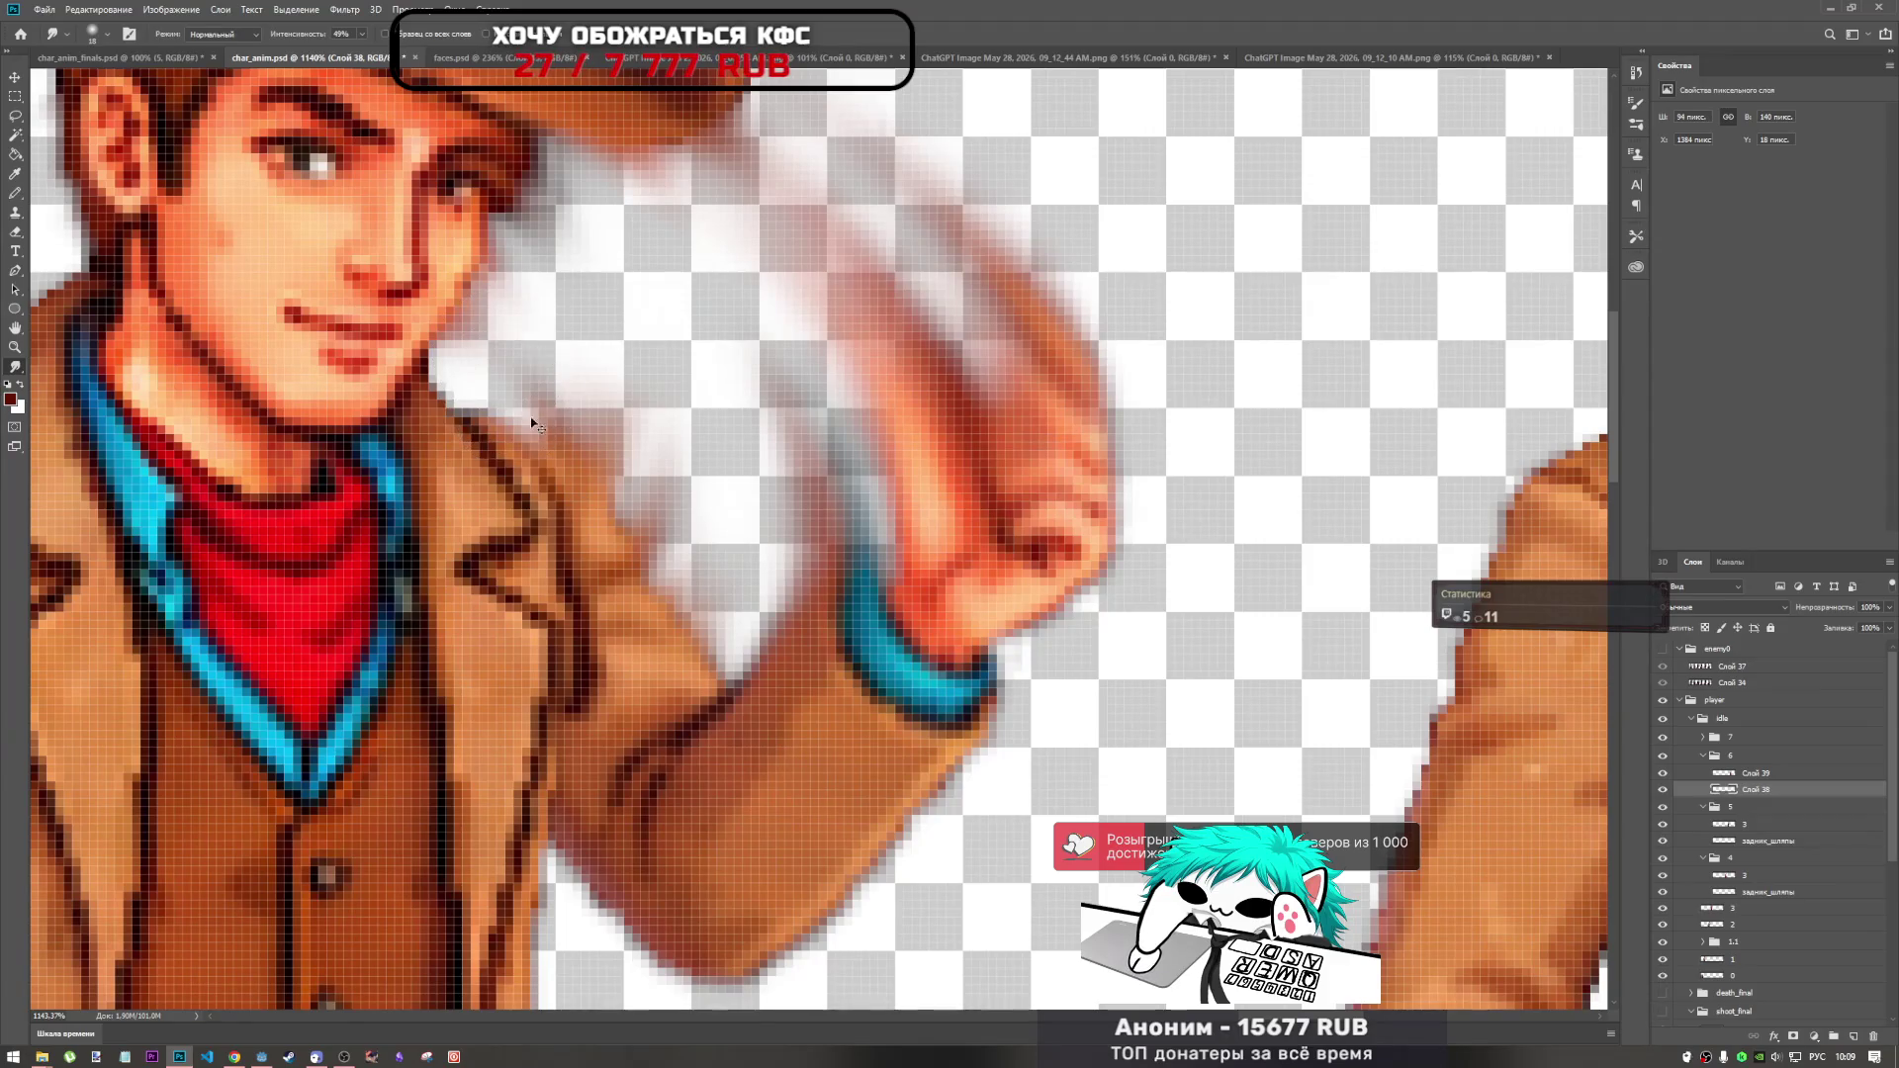
Smudge the middle cowboy's arm blur across the jacket and hand into softer streaks.
mouse_move(457, 519)
left_mouse_down()
mouse_move(594, 416)
mouse_move(594, 391)
mouse_move(573, 515)
mouse_move(650, 491)
mouse_move(699, 513)
left_mouse_up()
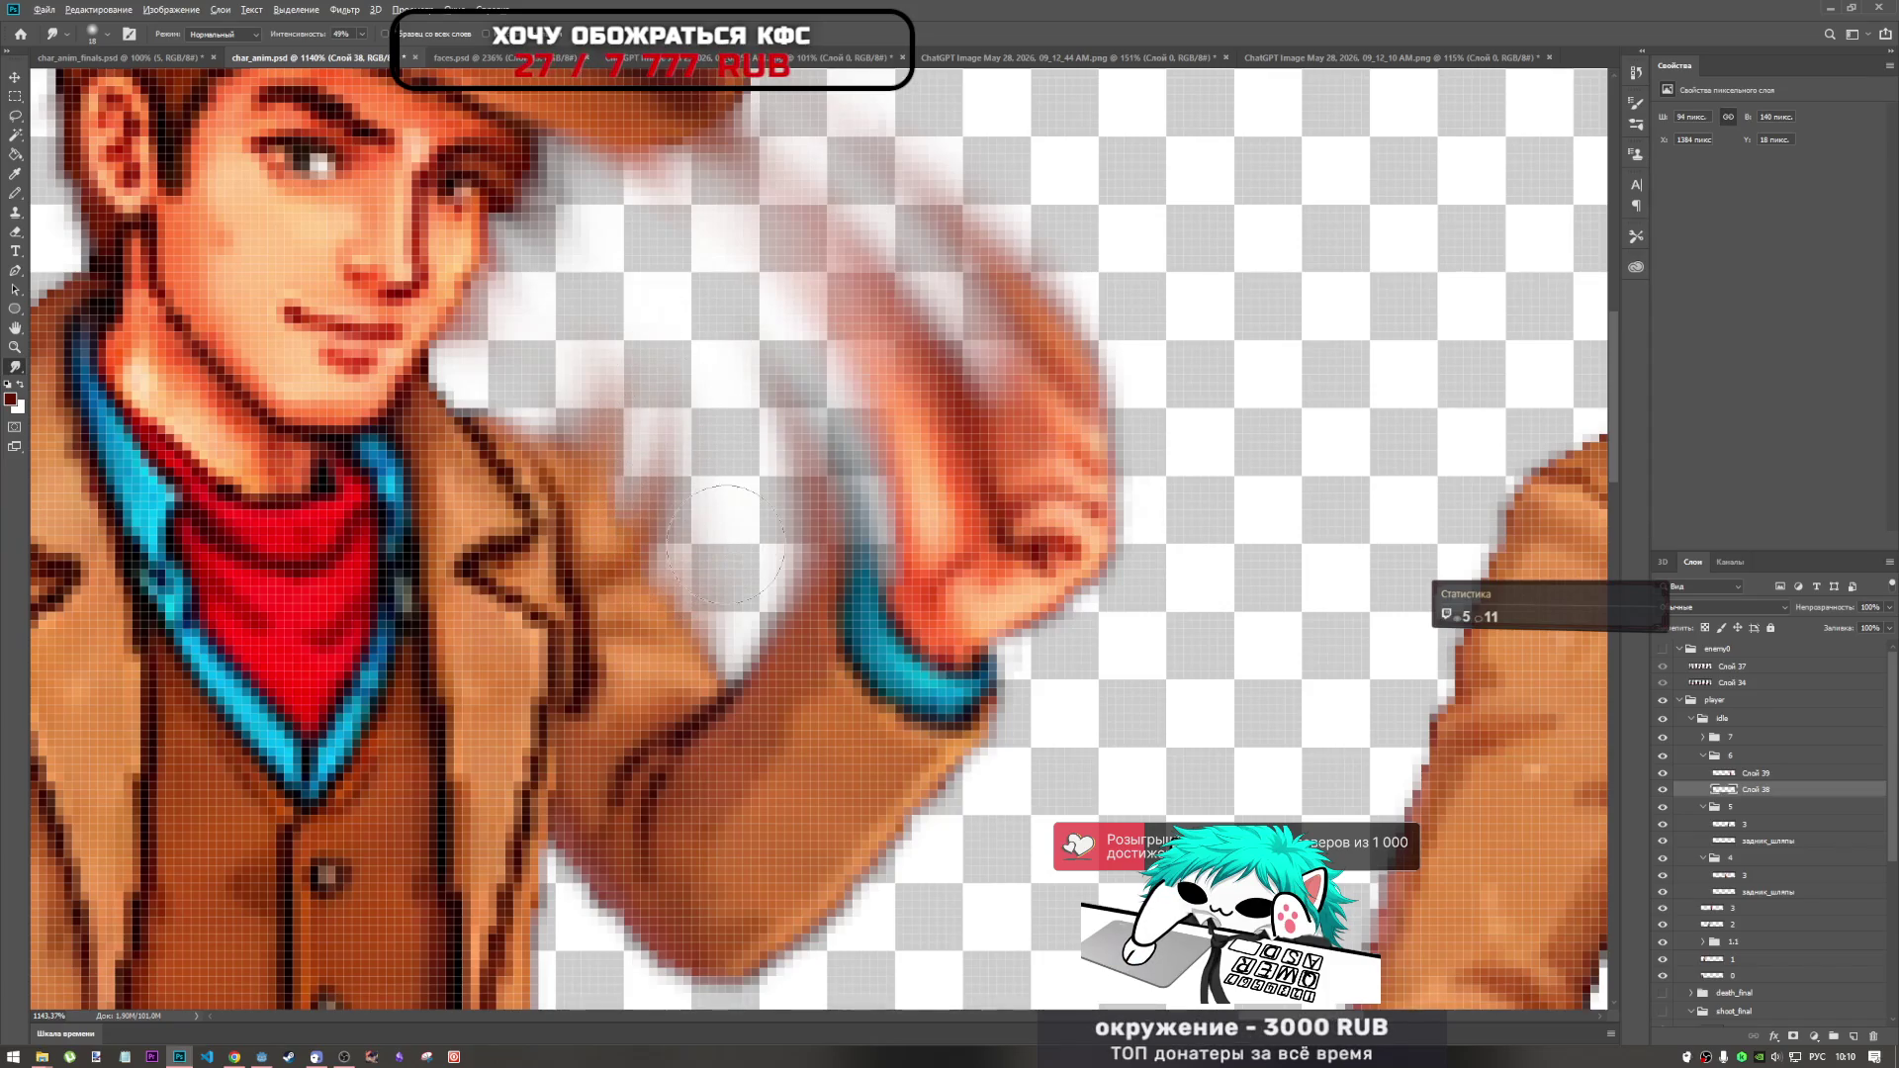
scroll(725, 544, "down", 5)
scroll(737, 495, "up", 3)
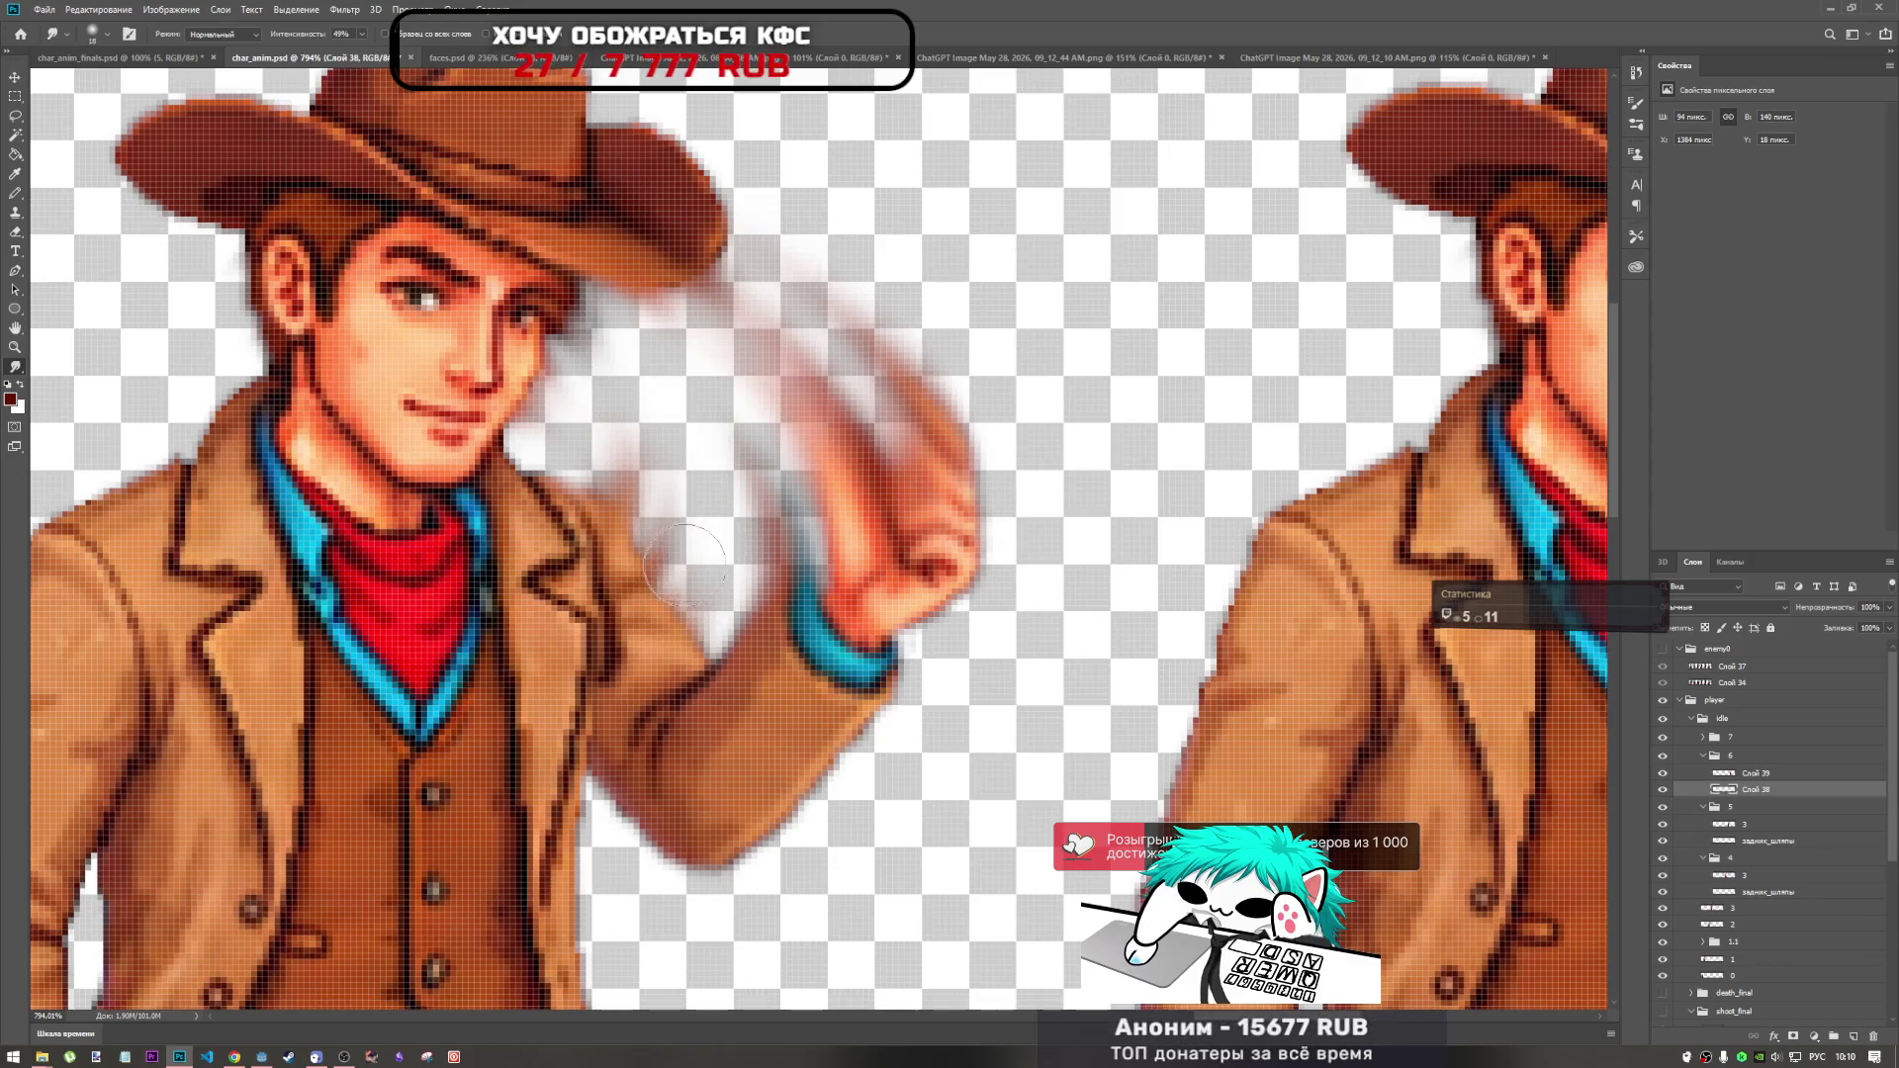
scroll(744, 546, "down", 5)
scroll(788, 513, "up", 4)
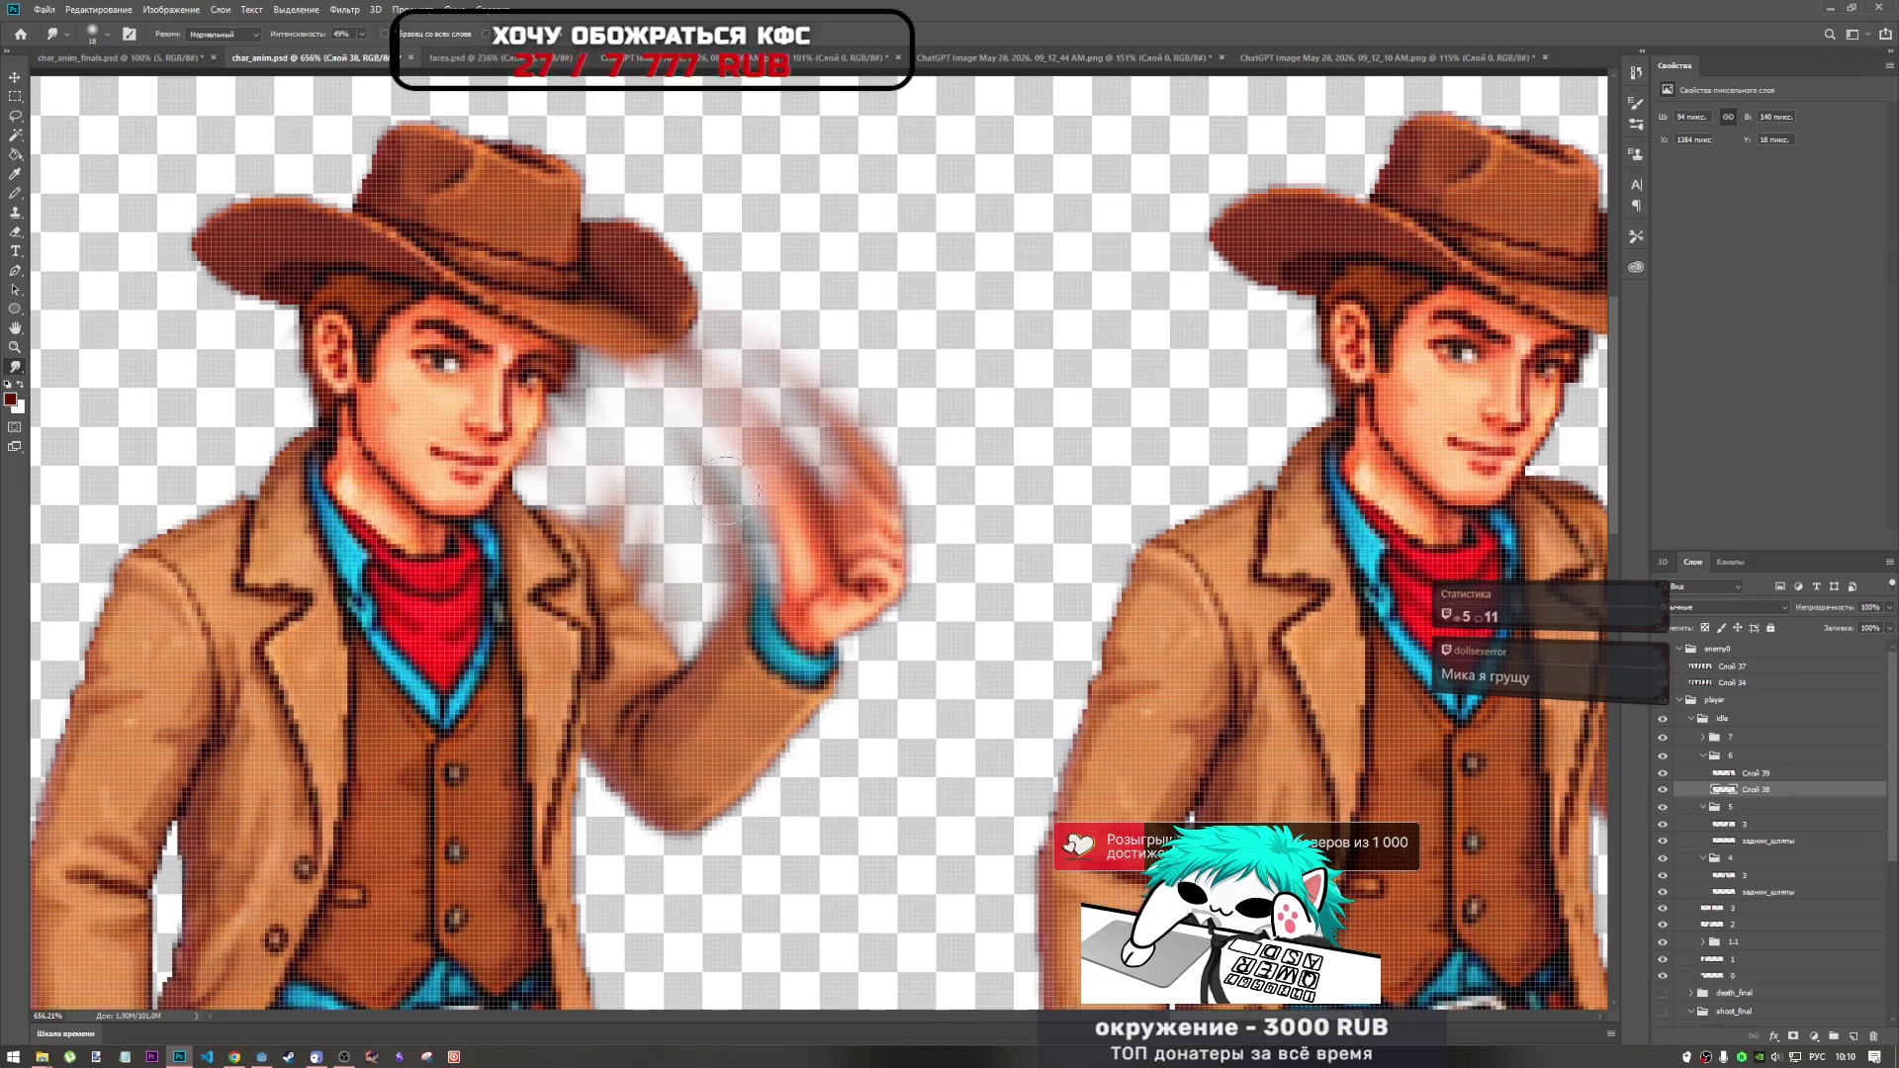
scroll(692, 475, "up", 1)
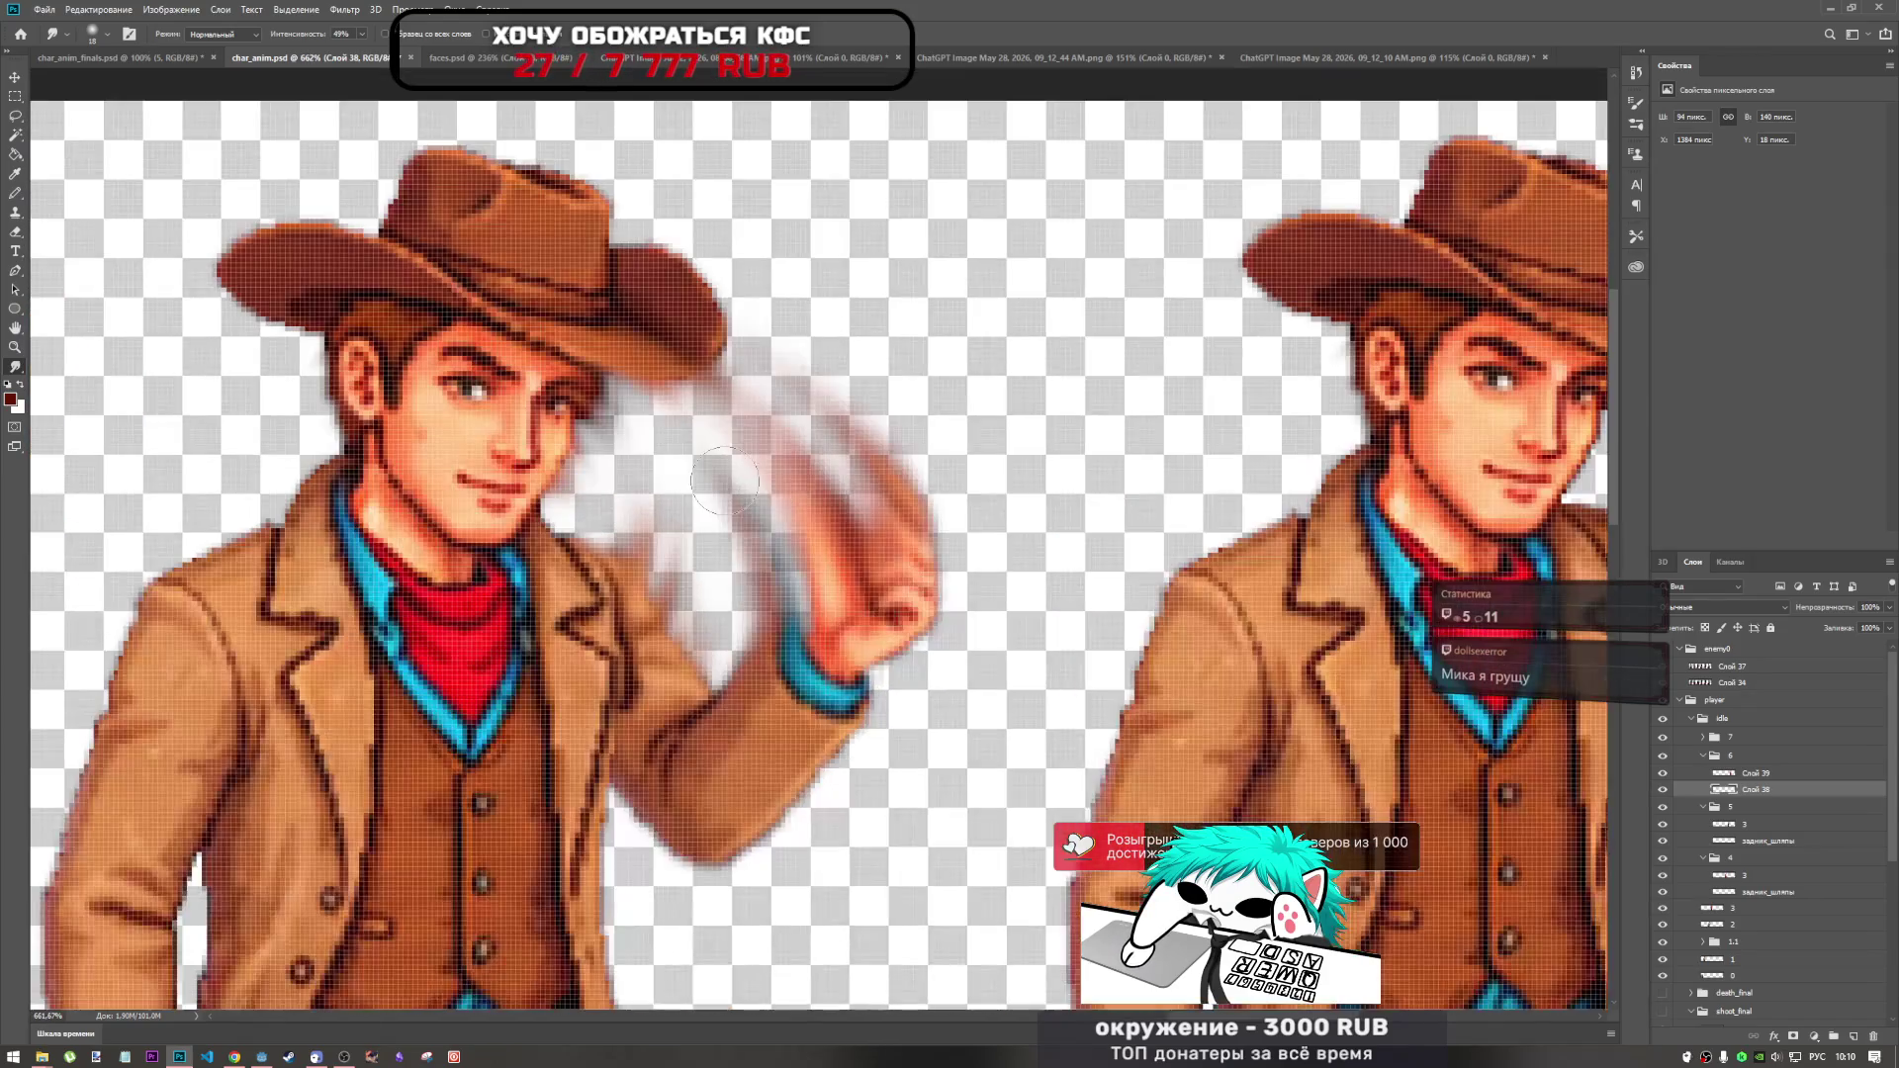
scroll(653, 554, "up", 2)
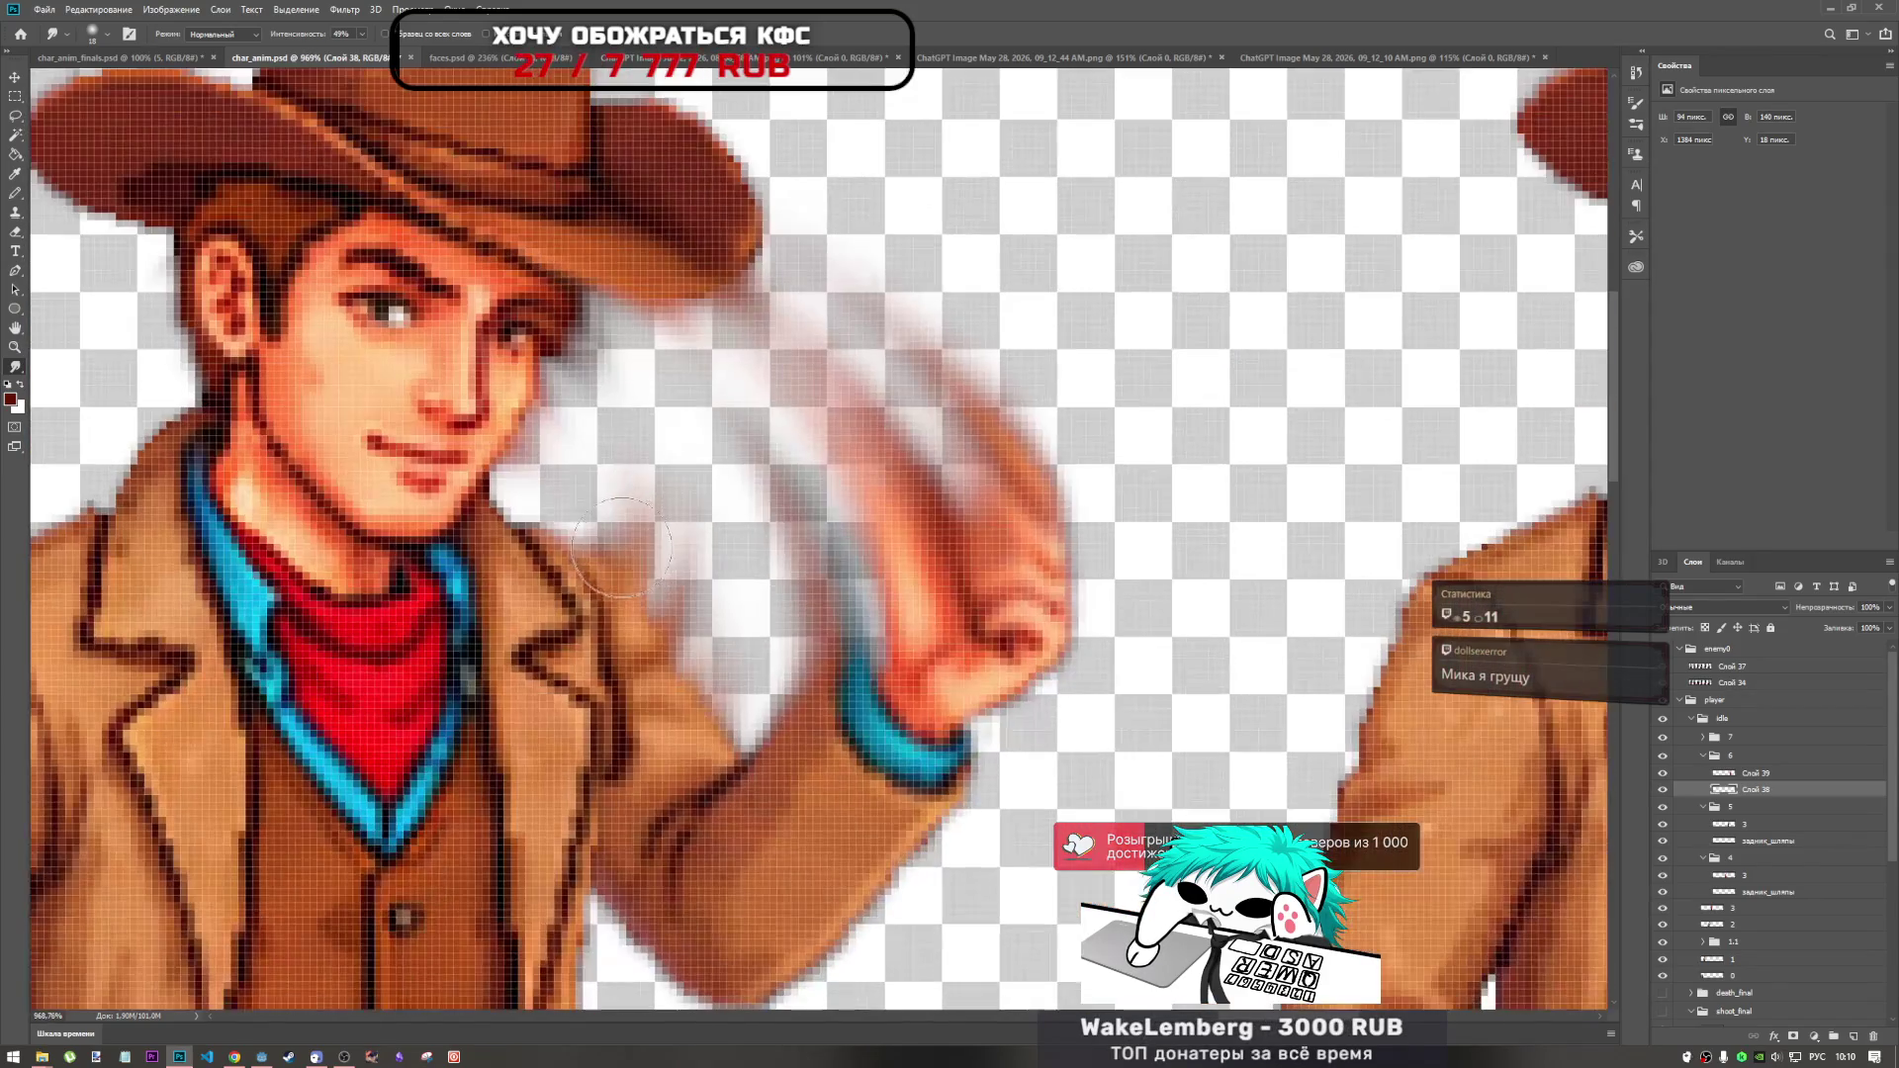
scroll(553, 591, "down", 2)
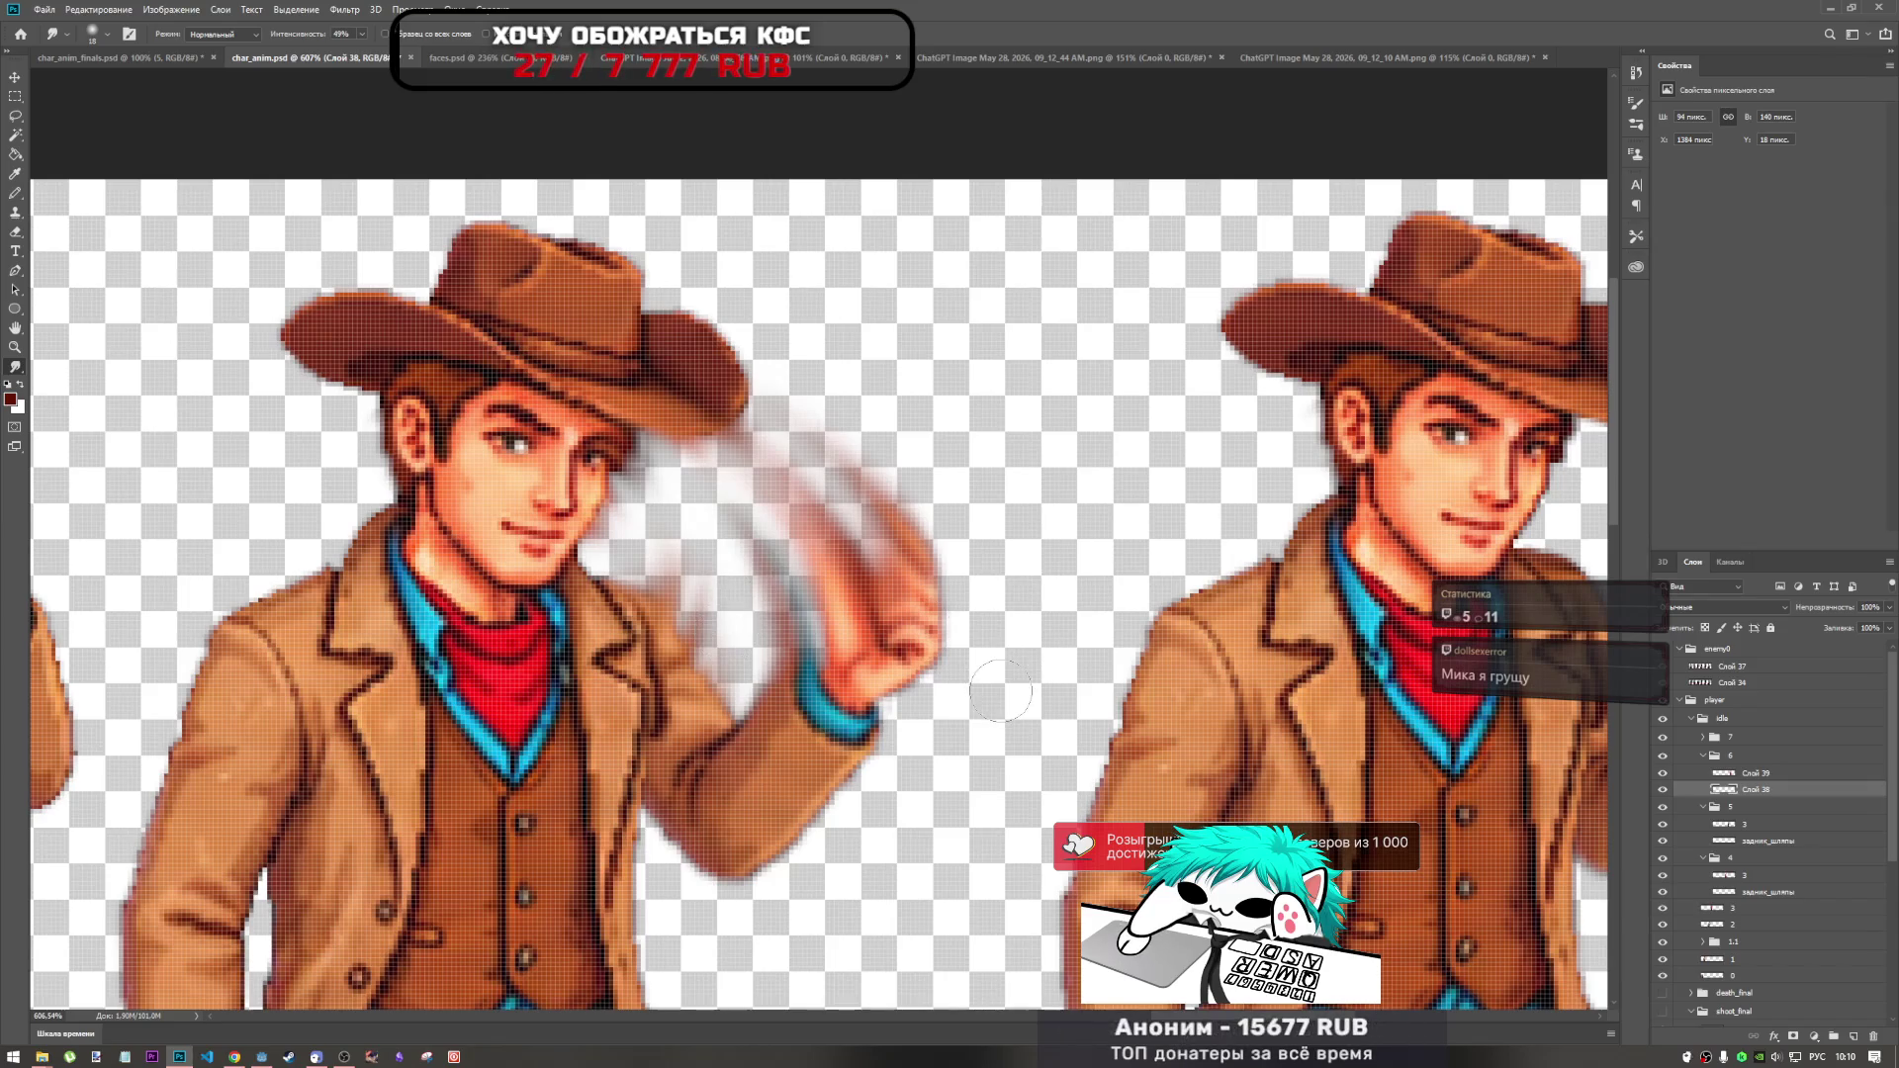
scroll(920, 643, "down", 1)
scroll(771, 689, "up", 2)
Smear and lighten the lower part of the arm's blur trail, zooming to check the result.
mouse_move(771, 689)
left_mouse_down()
mouse_move(760, 633)
mouse_move(783, 661)
mouse_move(753, 752)
mouse_move(791, 594)
mouse_move(851, 673)
mouse_move(816, 633)
mouse_move(826, 652)
left_mouse_up()
scroll(923, 561, "down", 5)
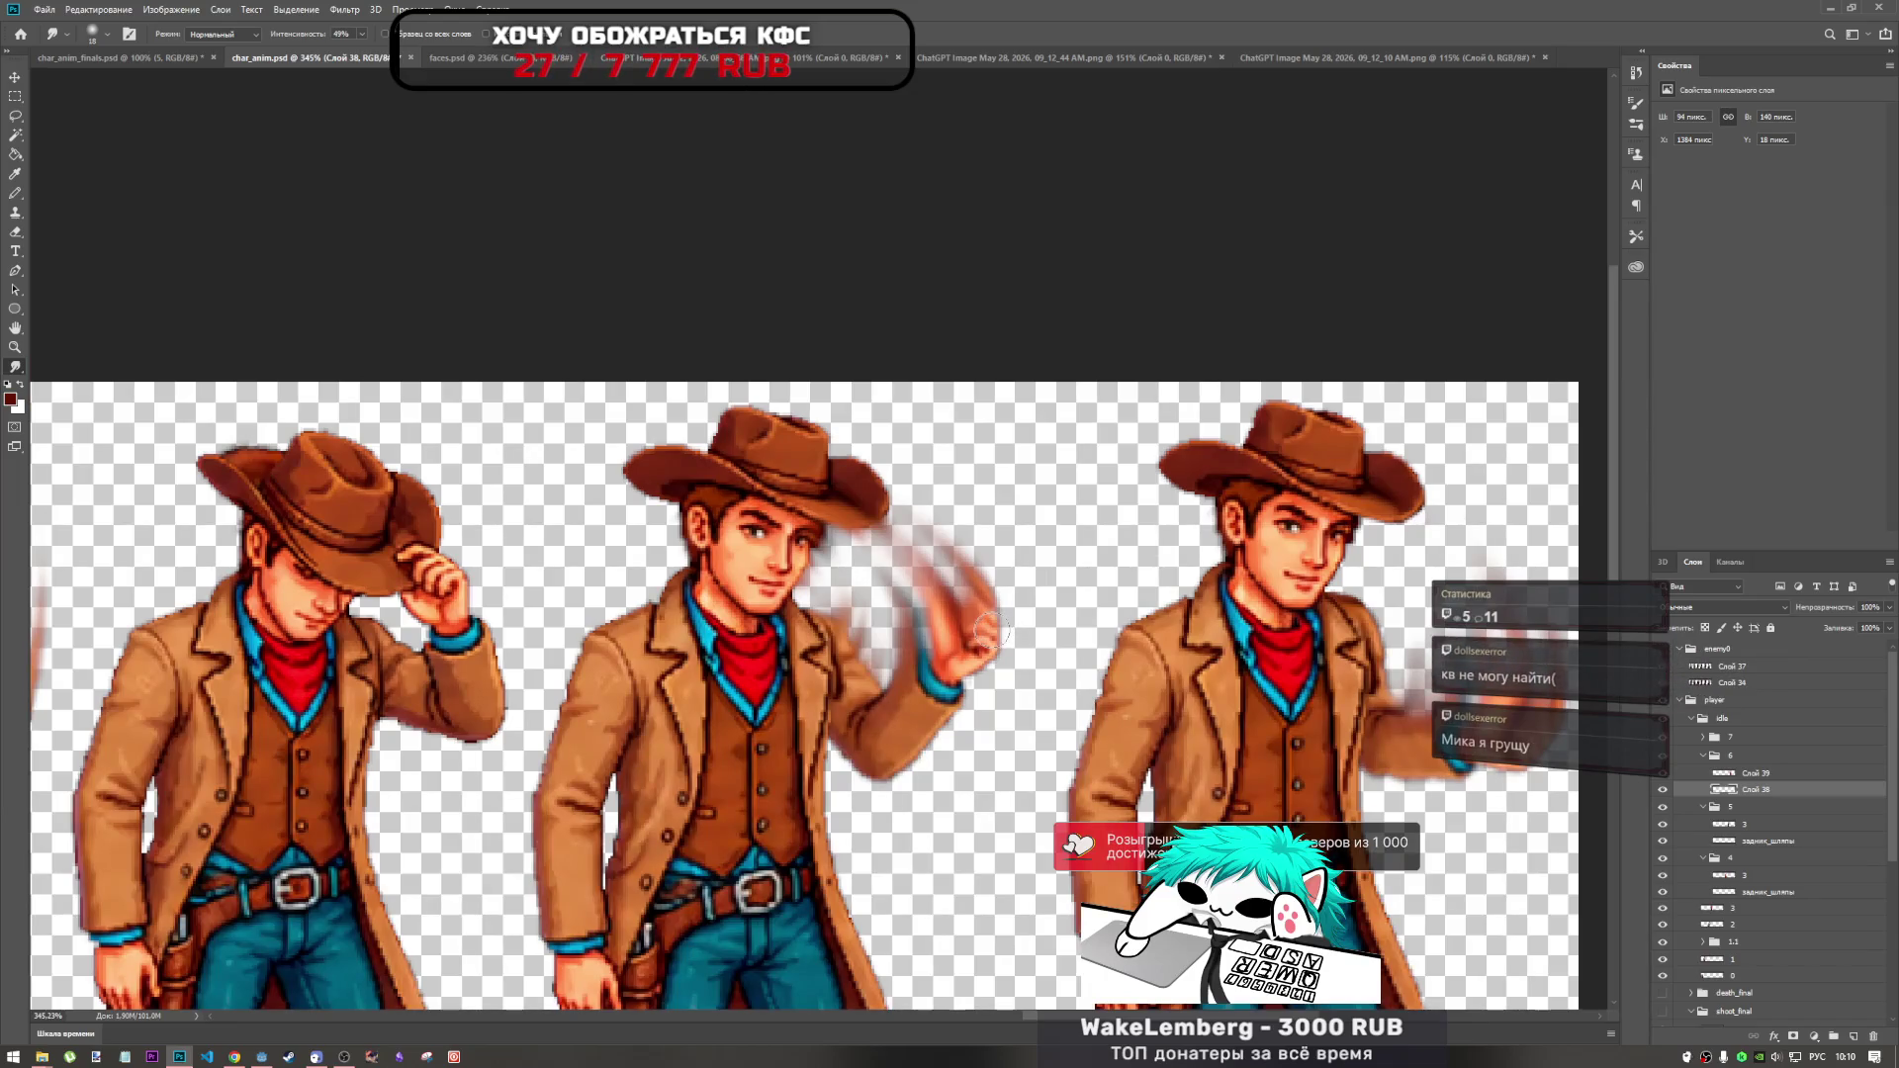
scroll(984, 628, "up", 5)
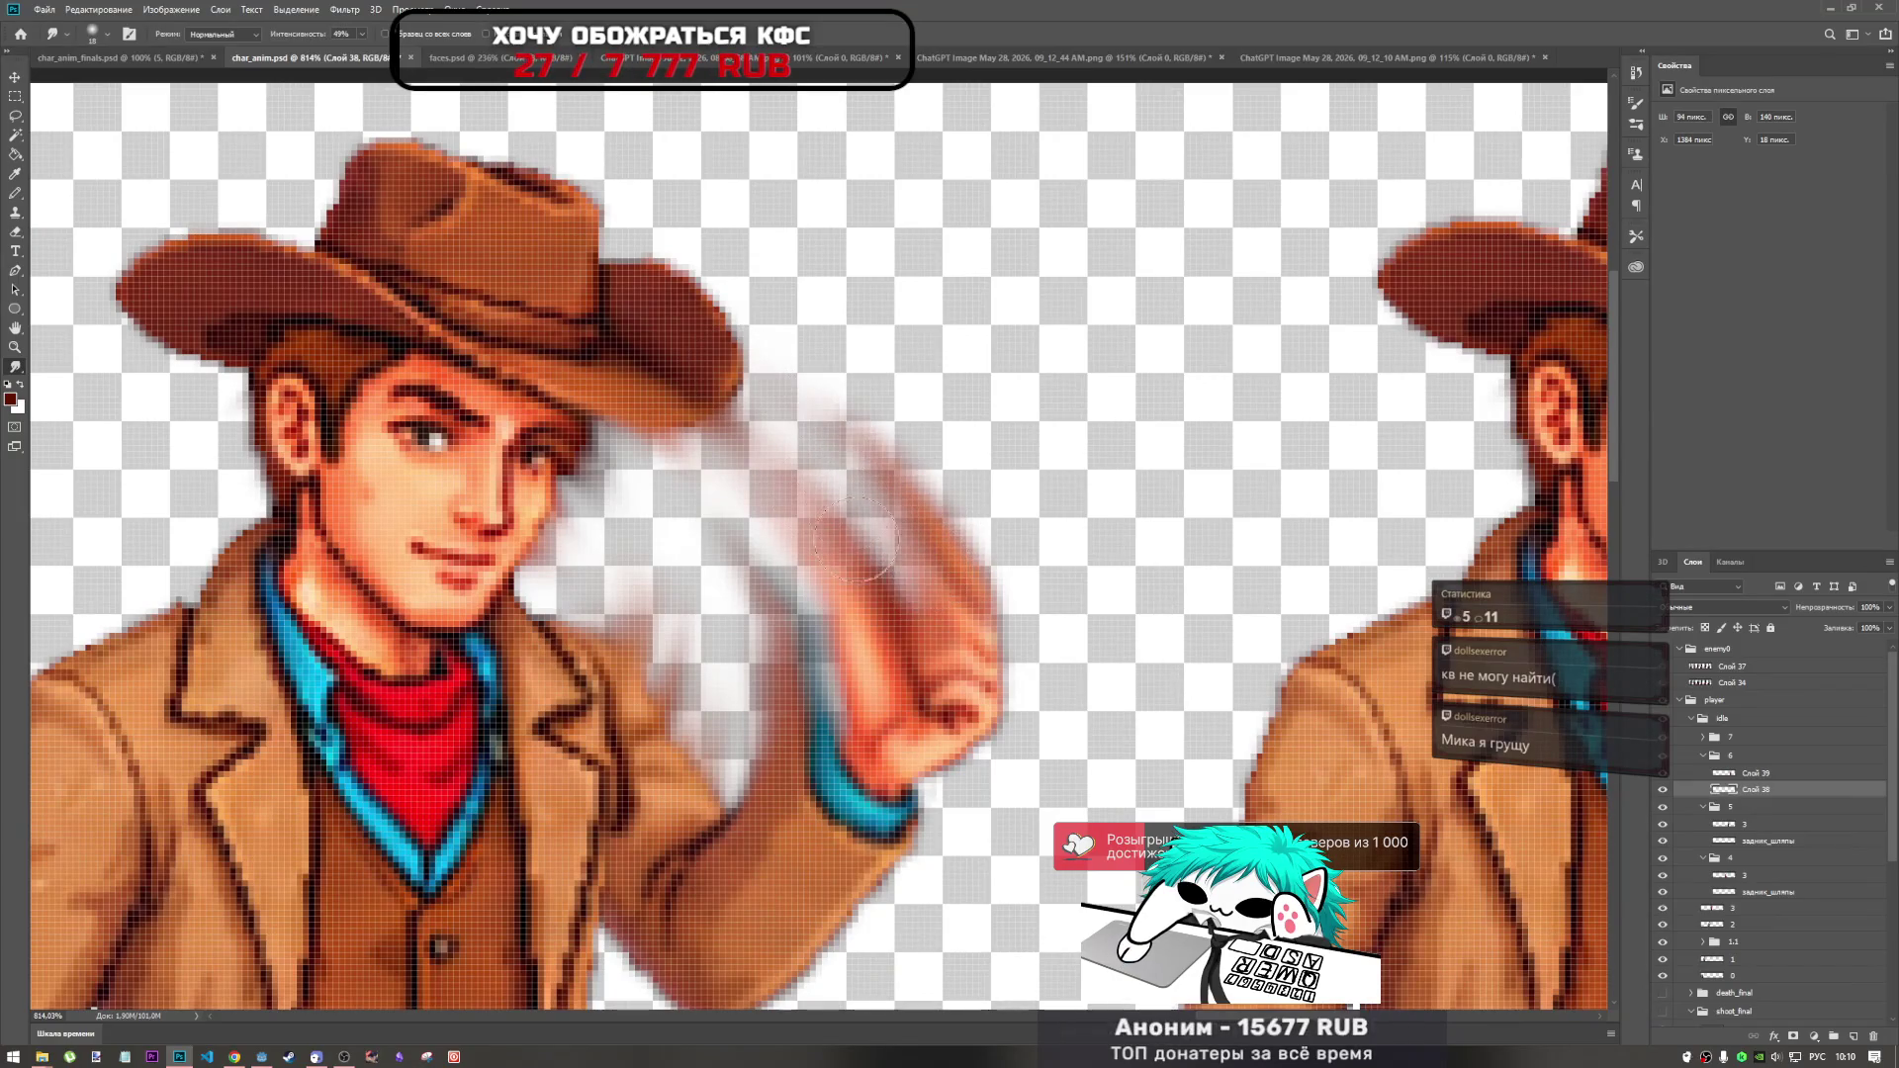
scroll(883, 516, "down", 6)
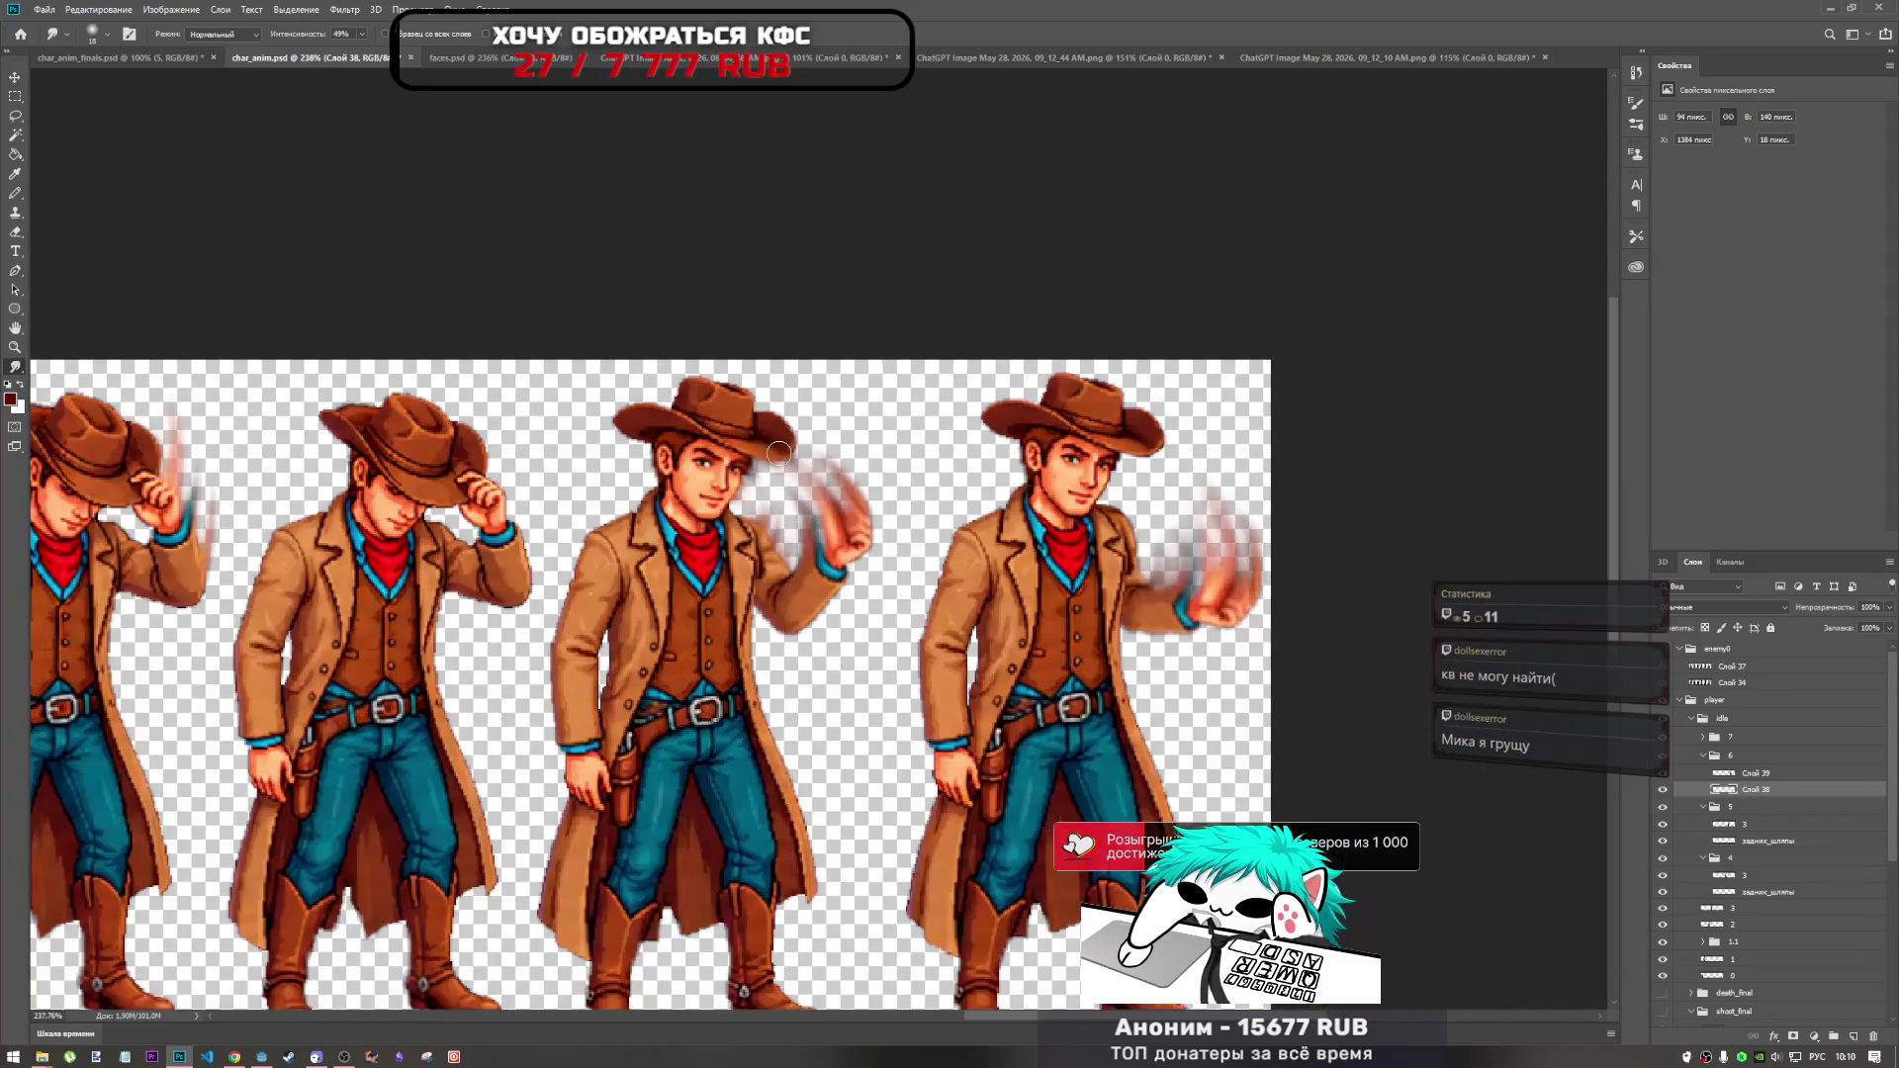
scroll(772, 454, "up", 3)
scroll(773, 454, "up", 2)
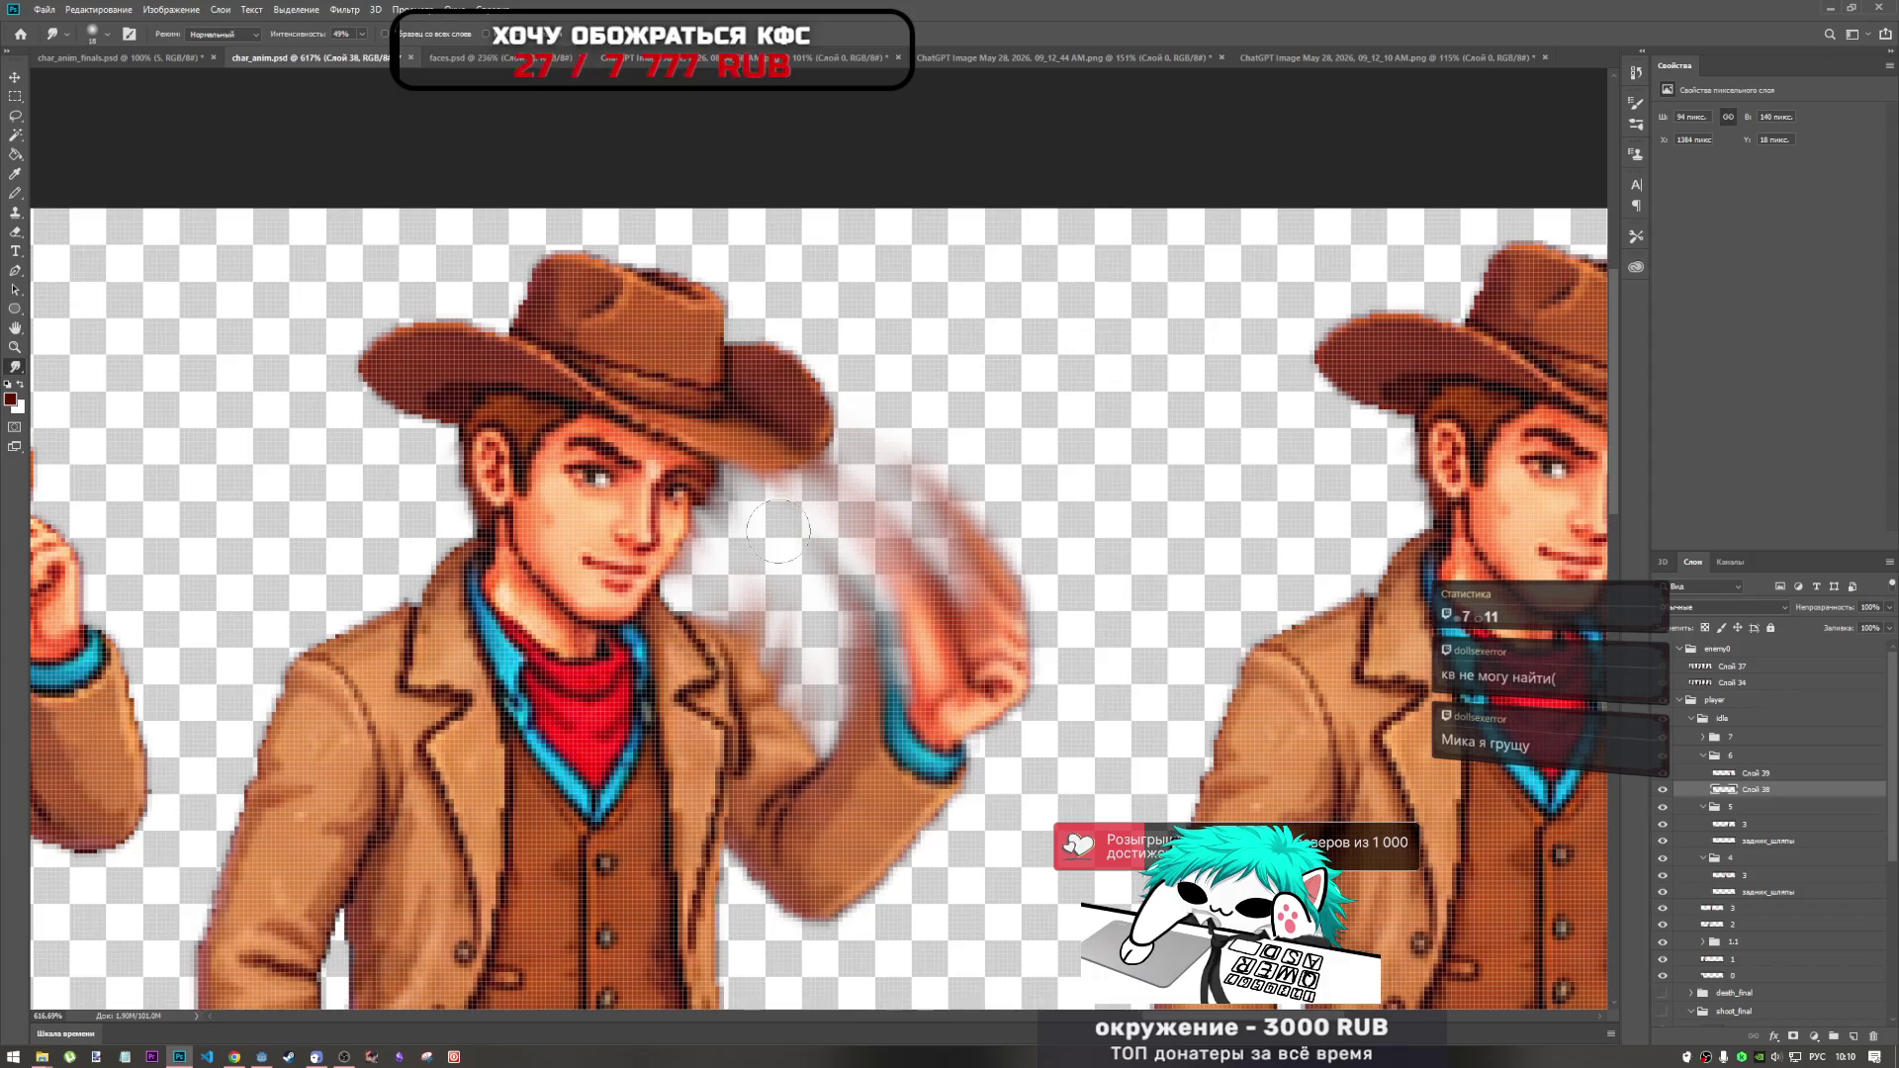
scroll(773, 477, "down", 5)
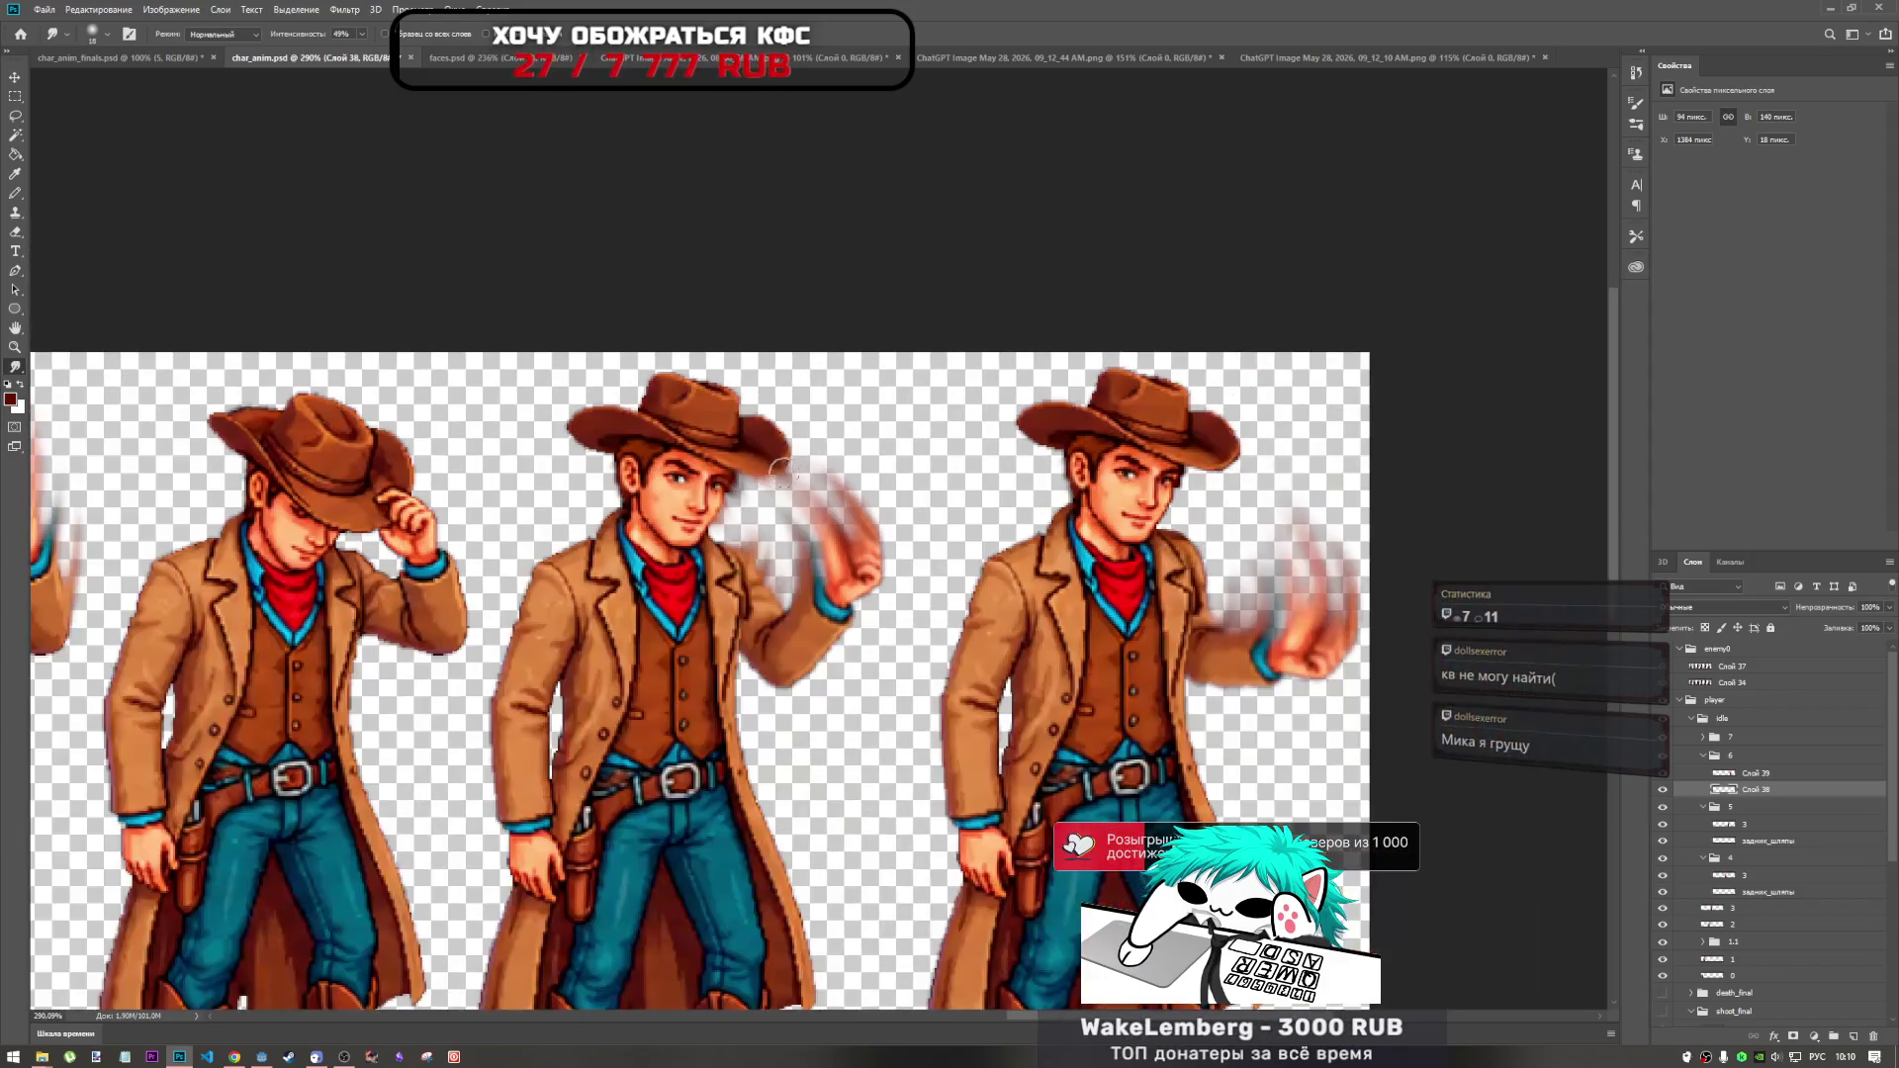
scroll(803, 487, "up", 5)
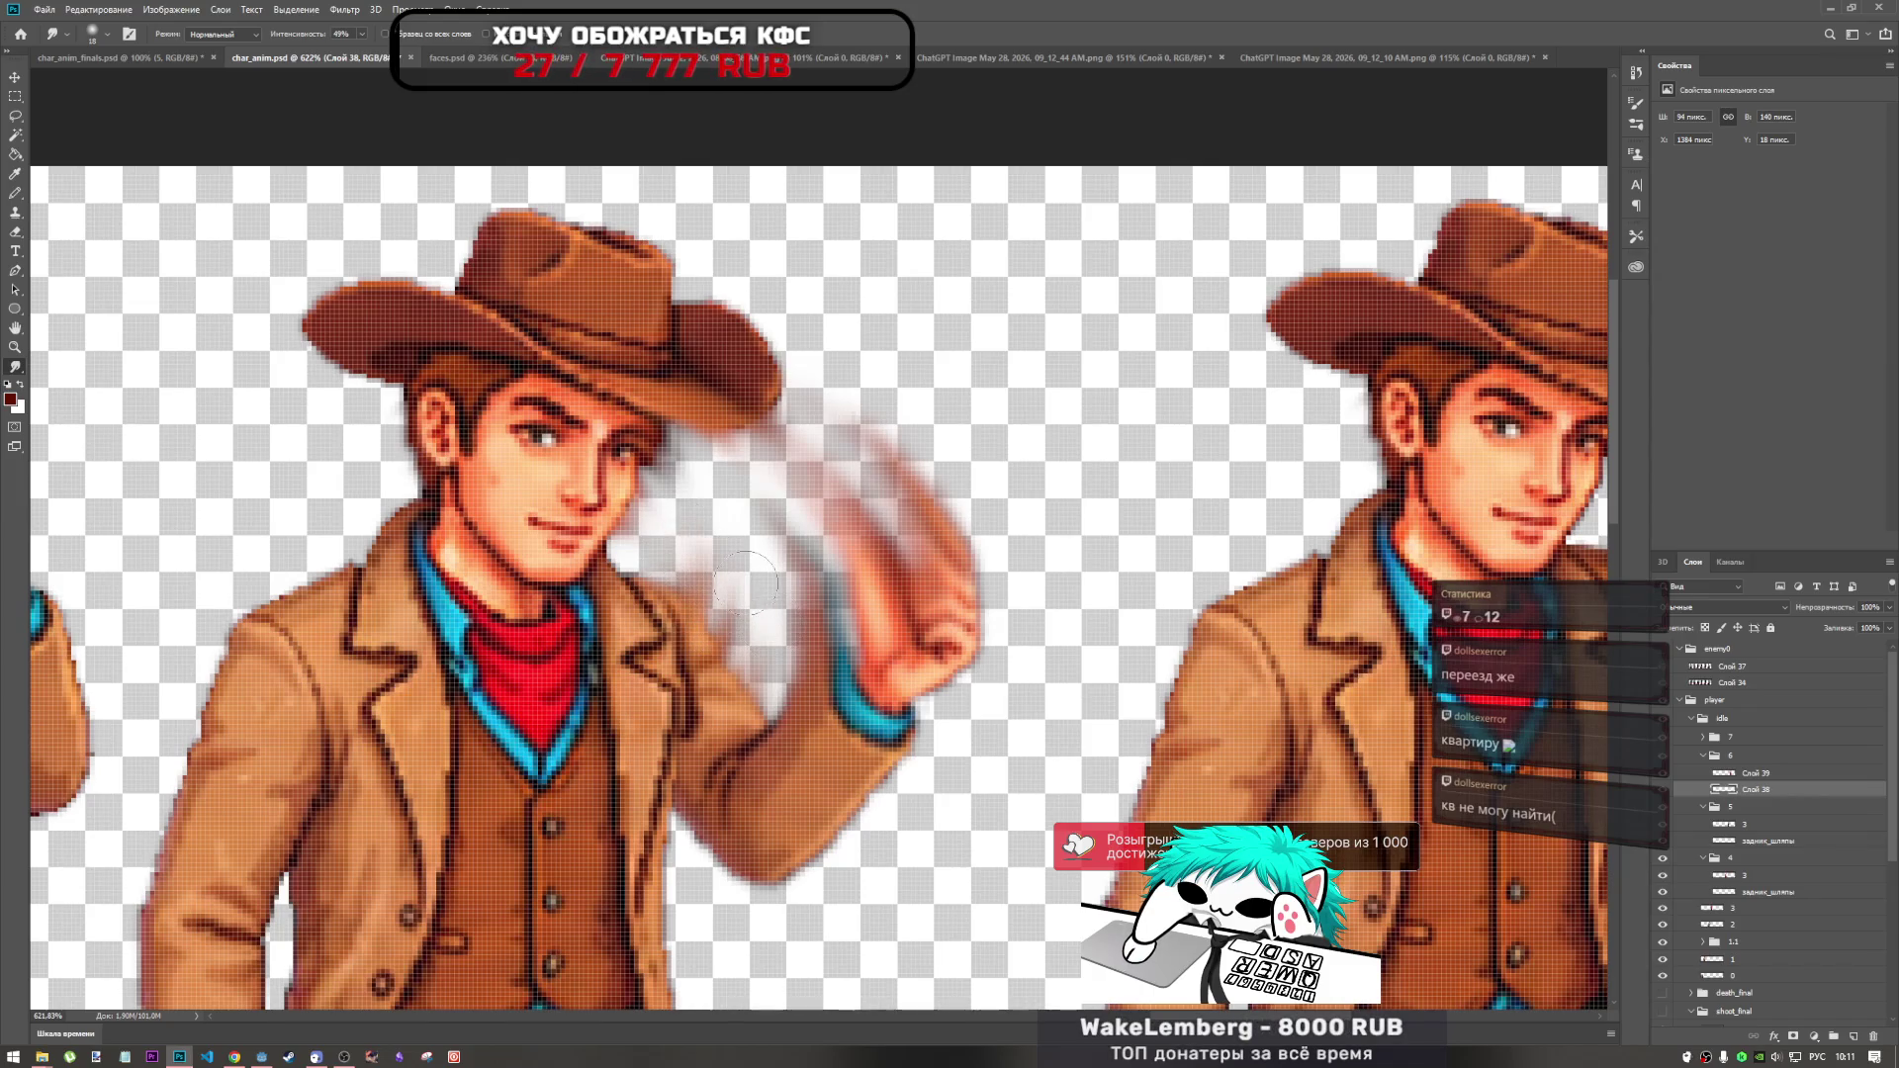
scroll(757, 583, "down", 8)
scroll(879, 561, "up", 3)
scroll(879, 561, "up", 1)
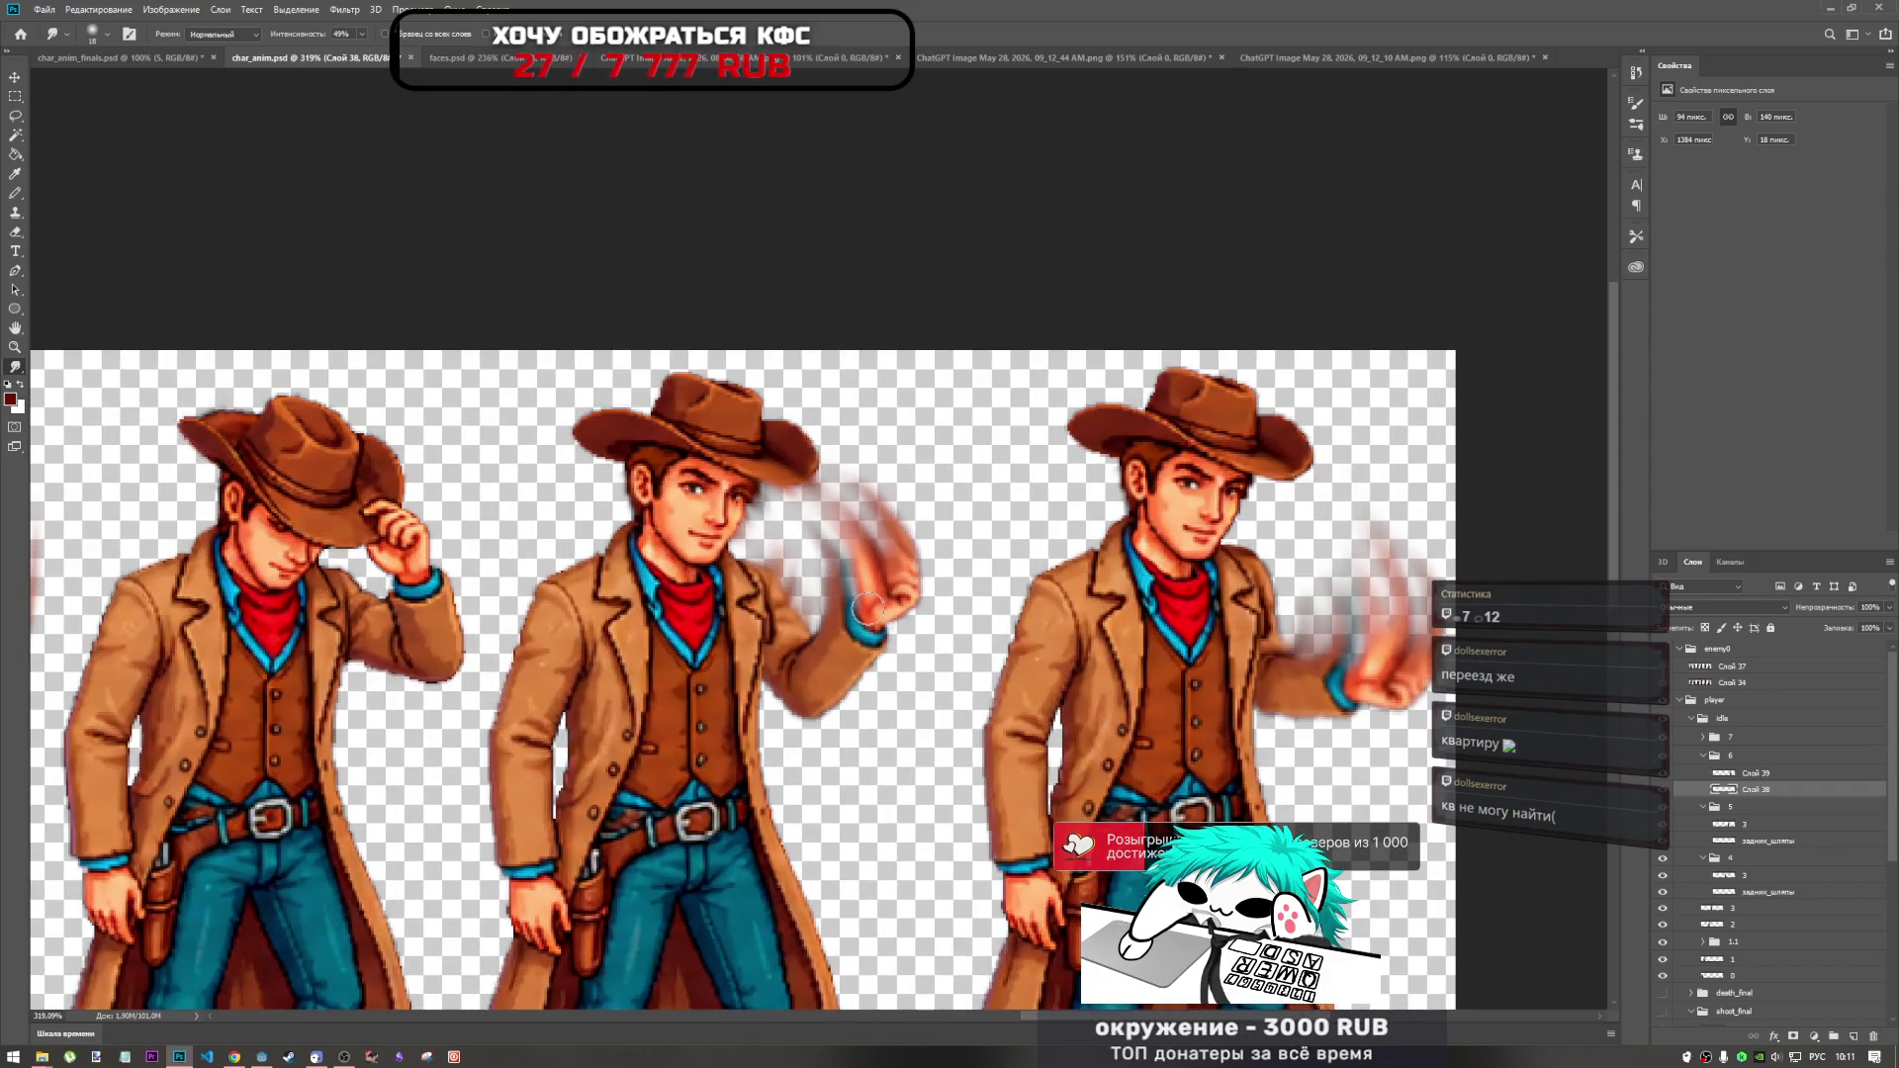